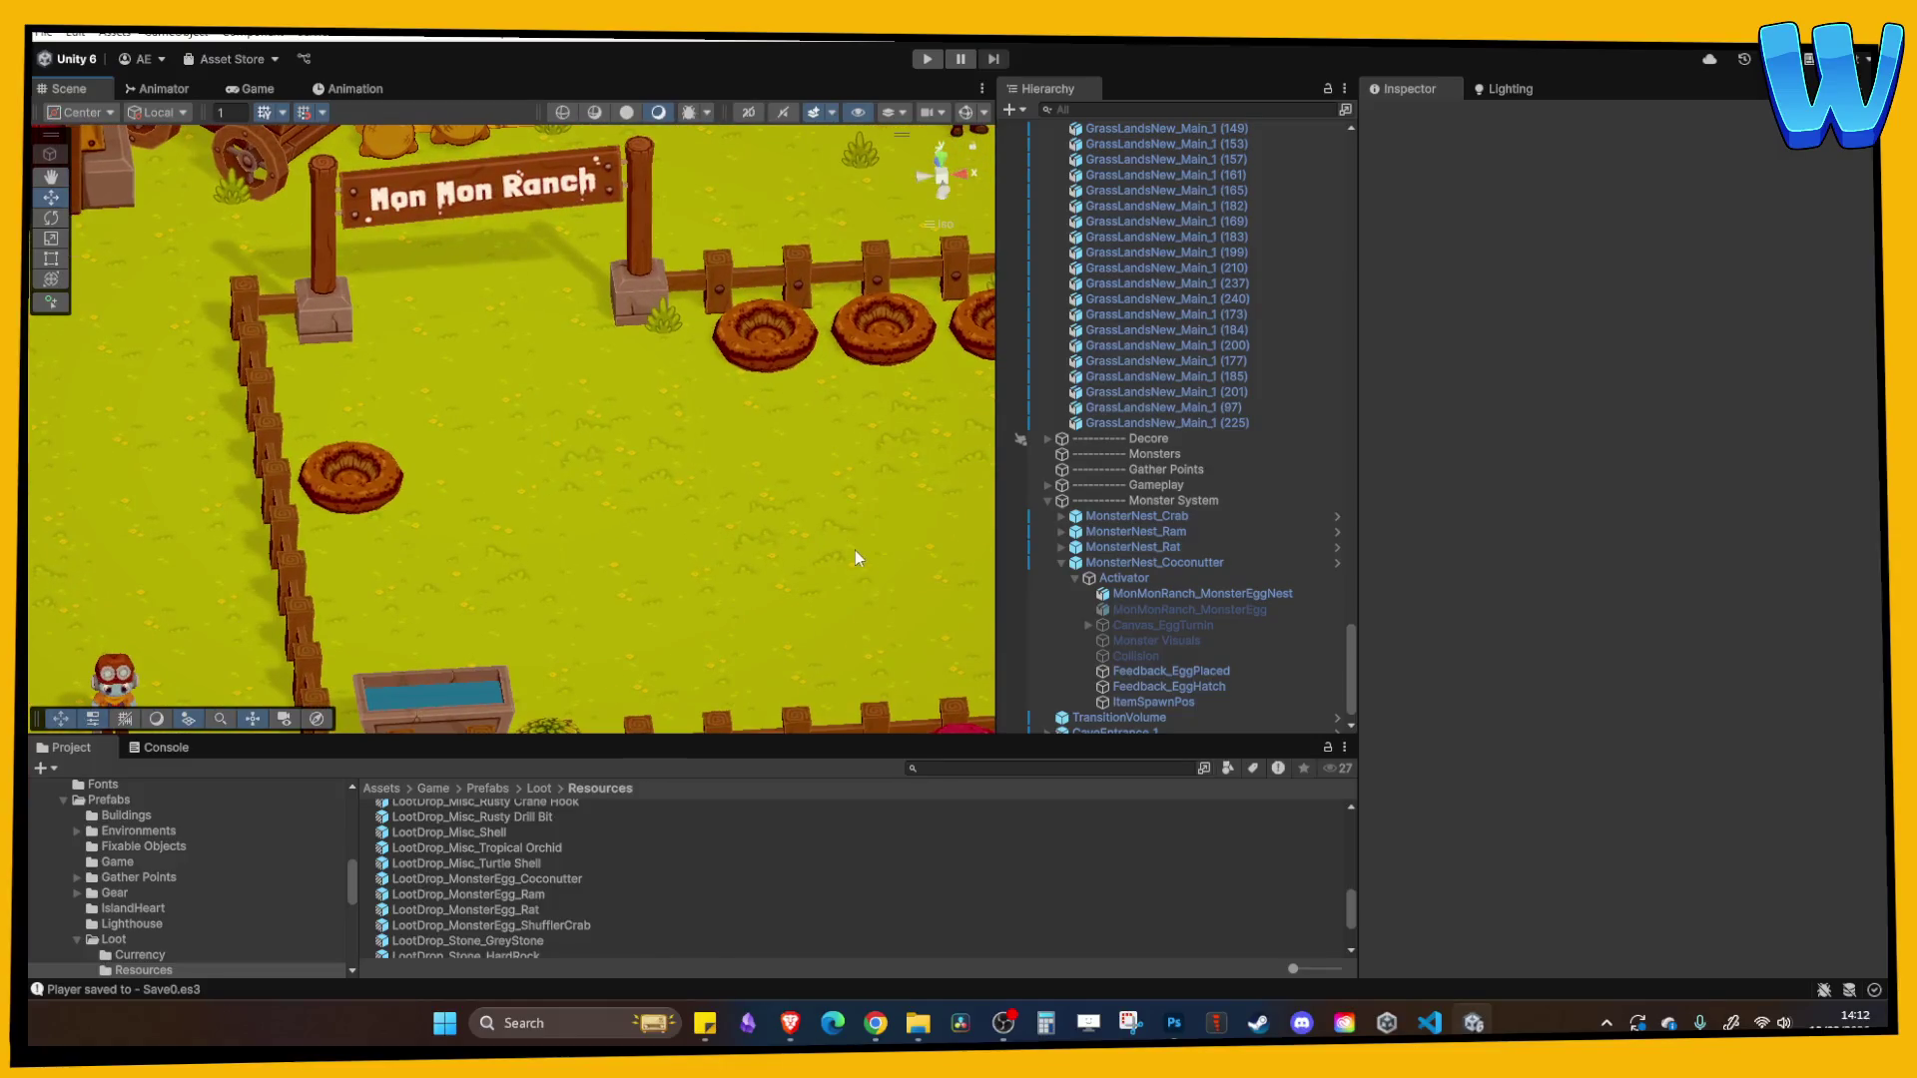
# - Expand the rat nest's Activator and compare it with the Ram nest's Monster Visuals setup
pyautogui.click(1062, 563)
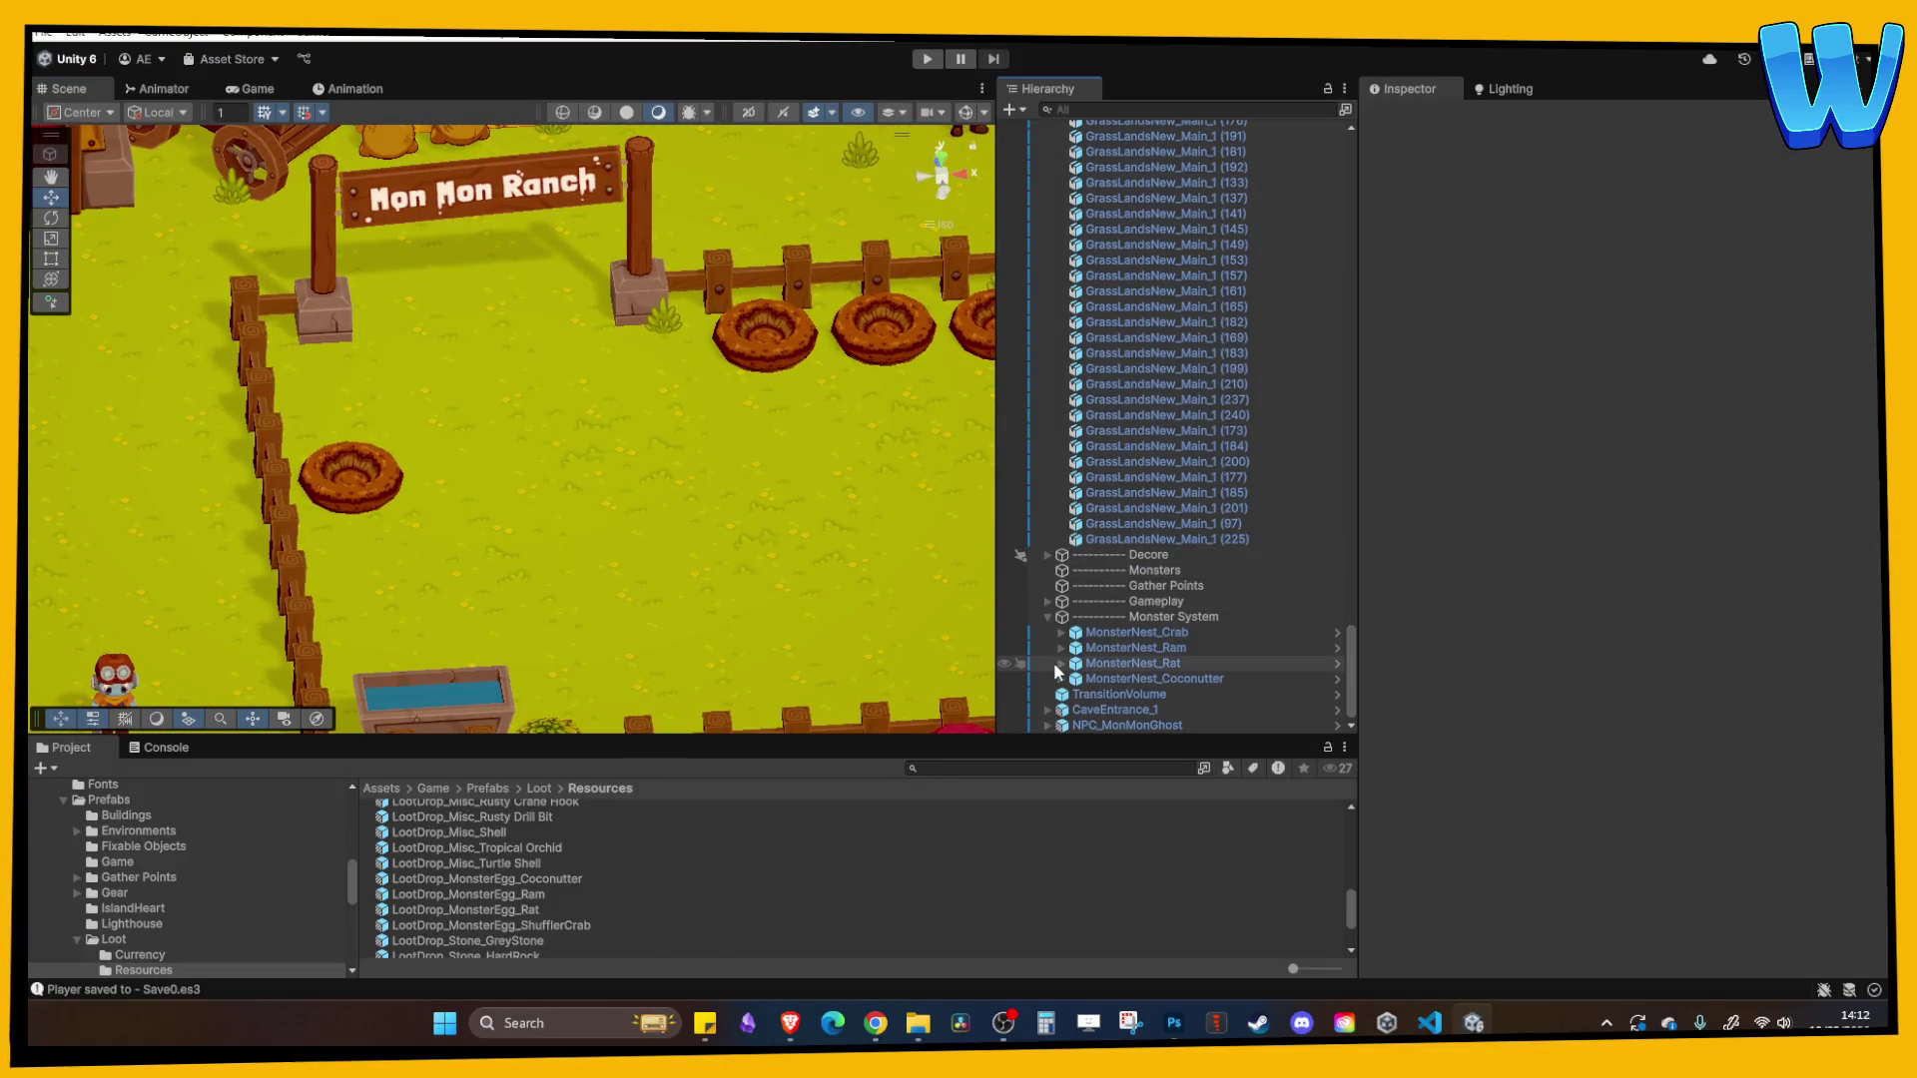
pyautogui.click(1062, 662)
pyautogui.click(1075, 678)
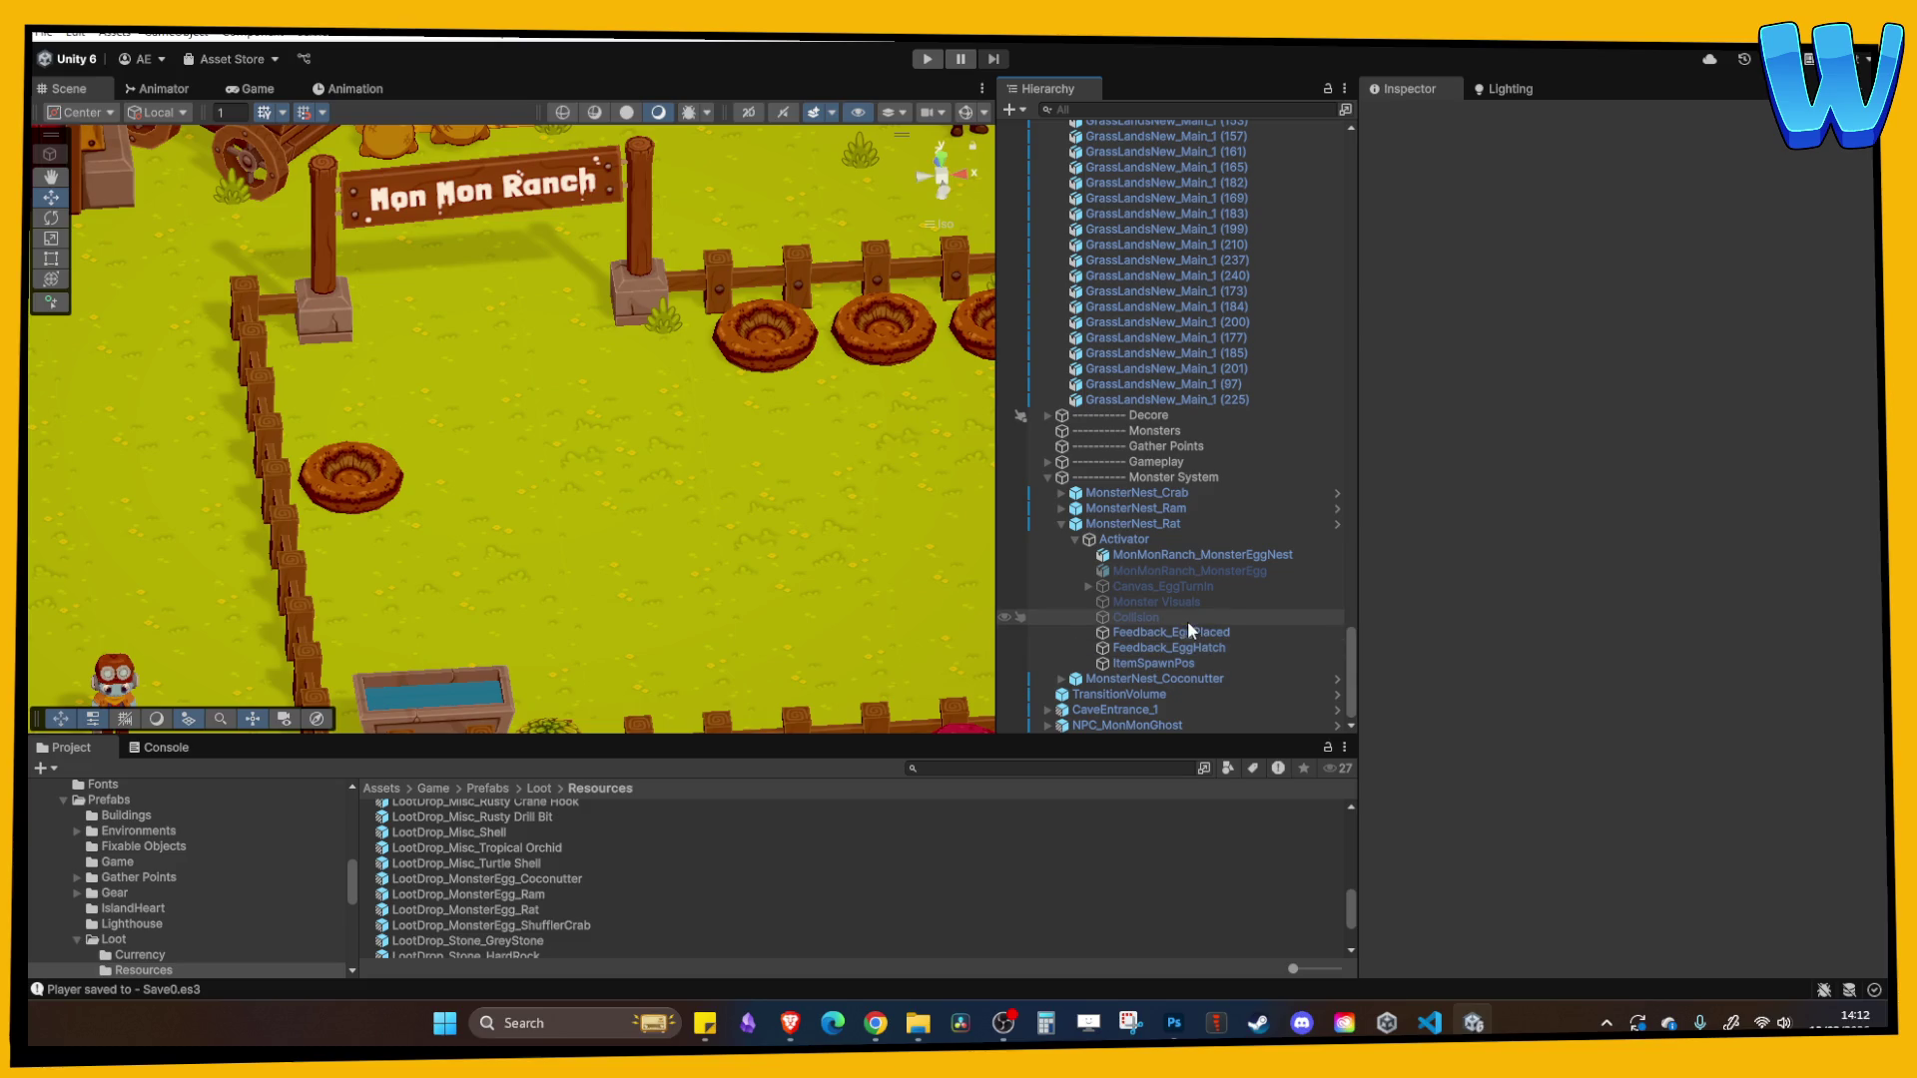
pyautogui.click(1155, 603)
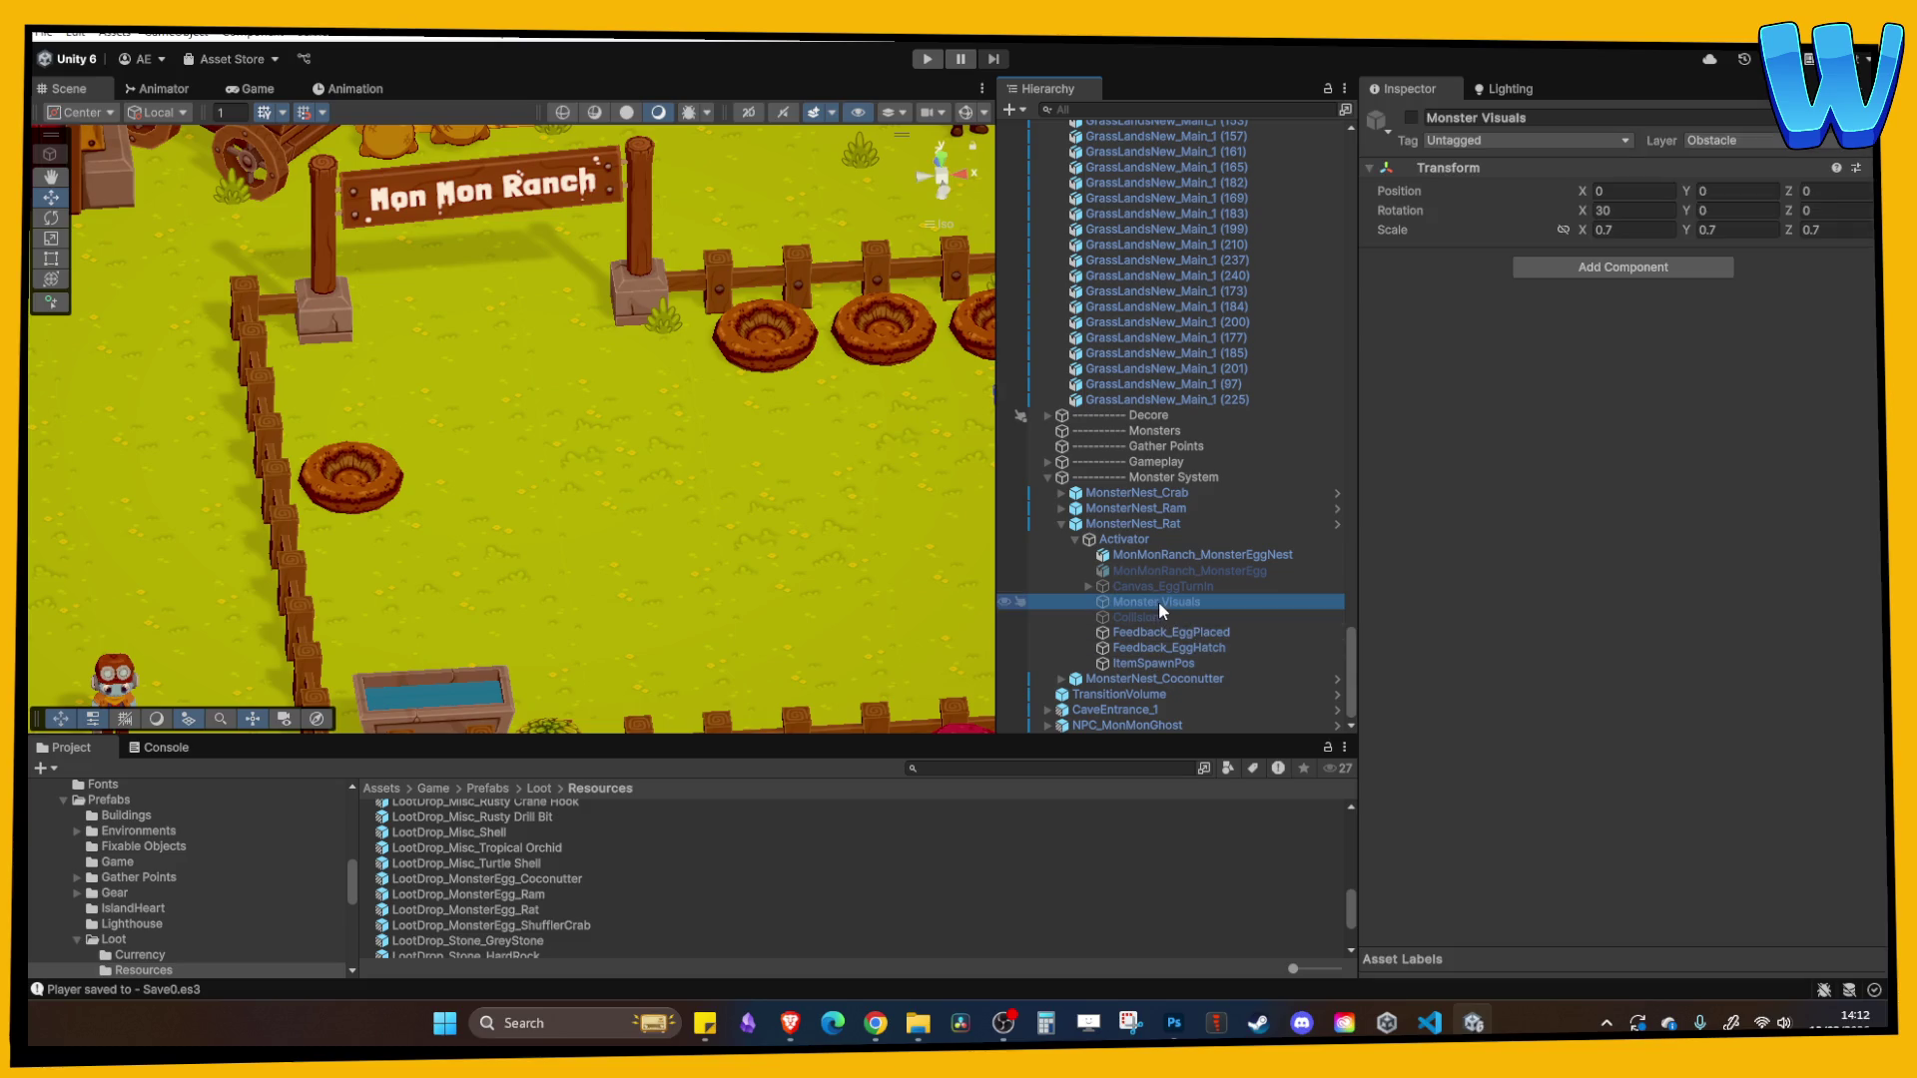
pyautogui.click(1062, 509)
pyautogui.click(1087, 586)
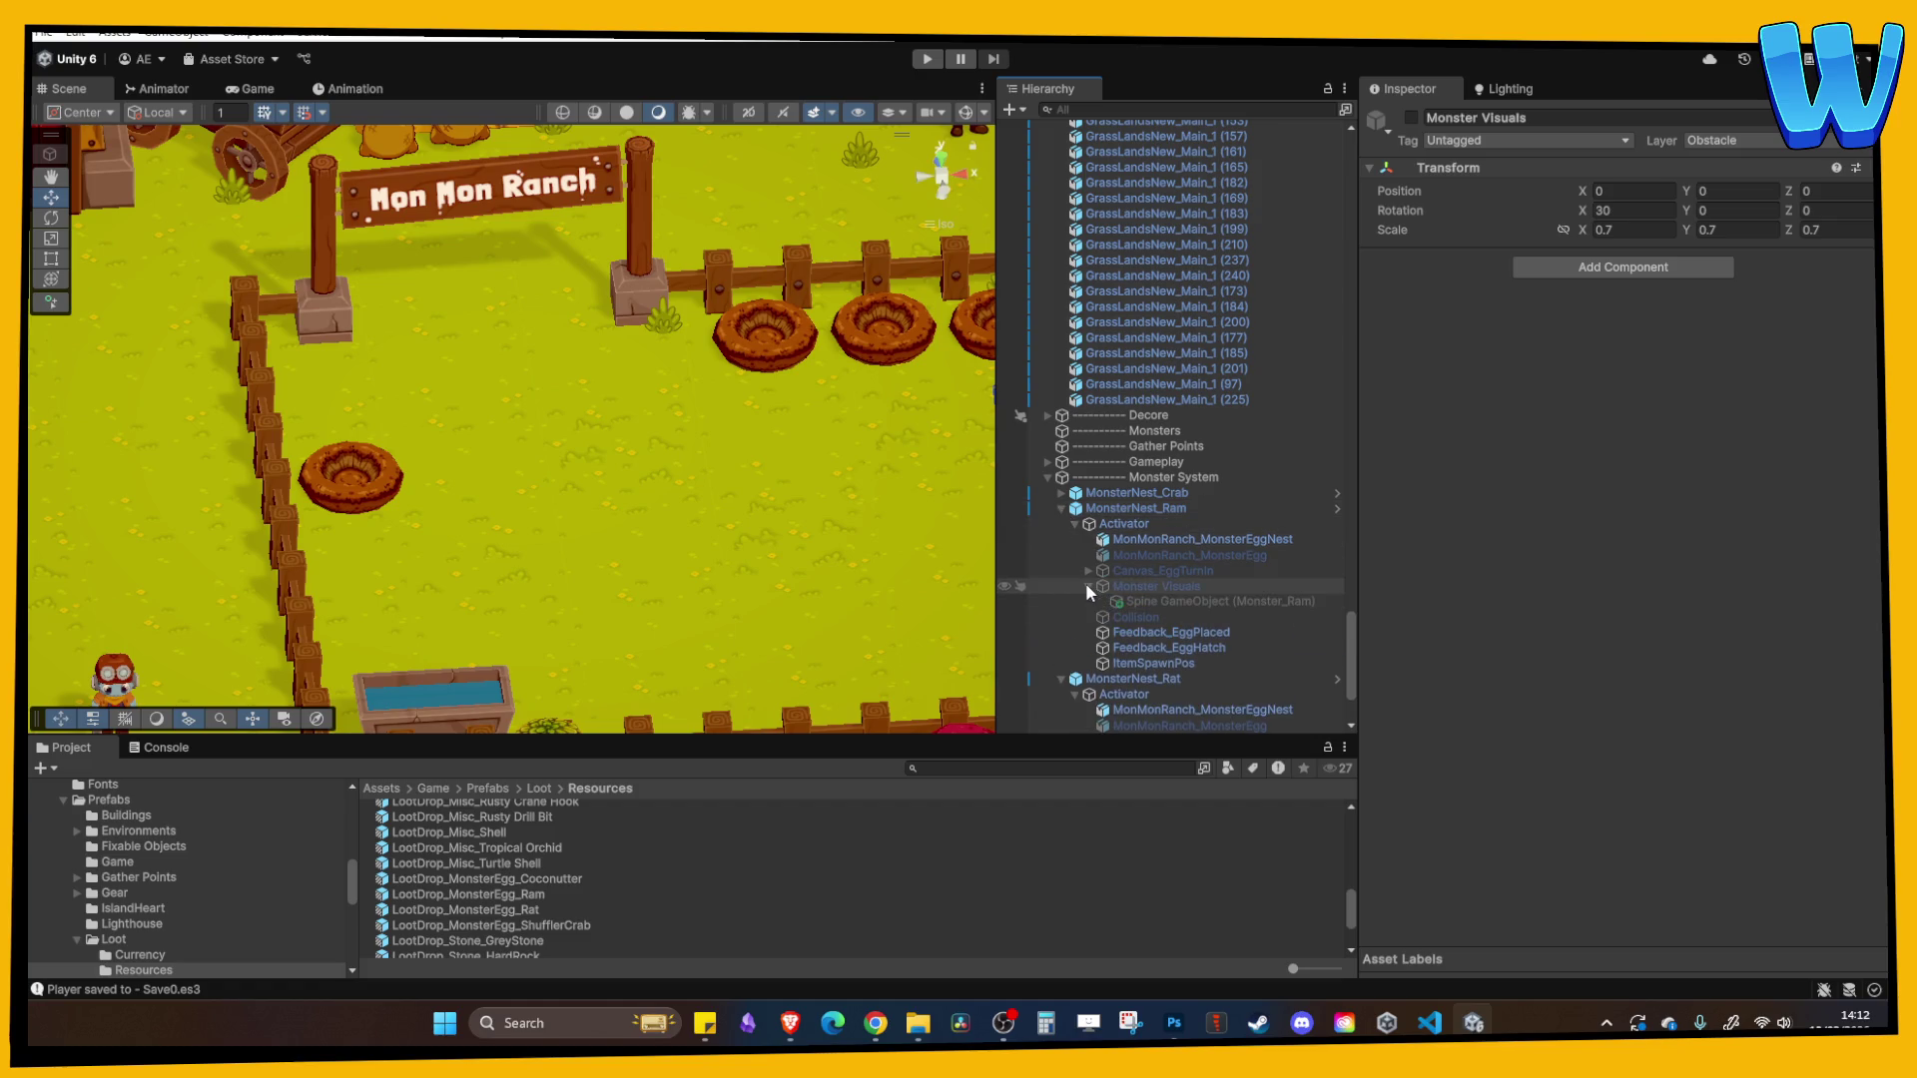
pyautogui.click(1087, 586)
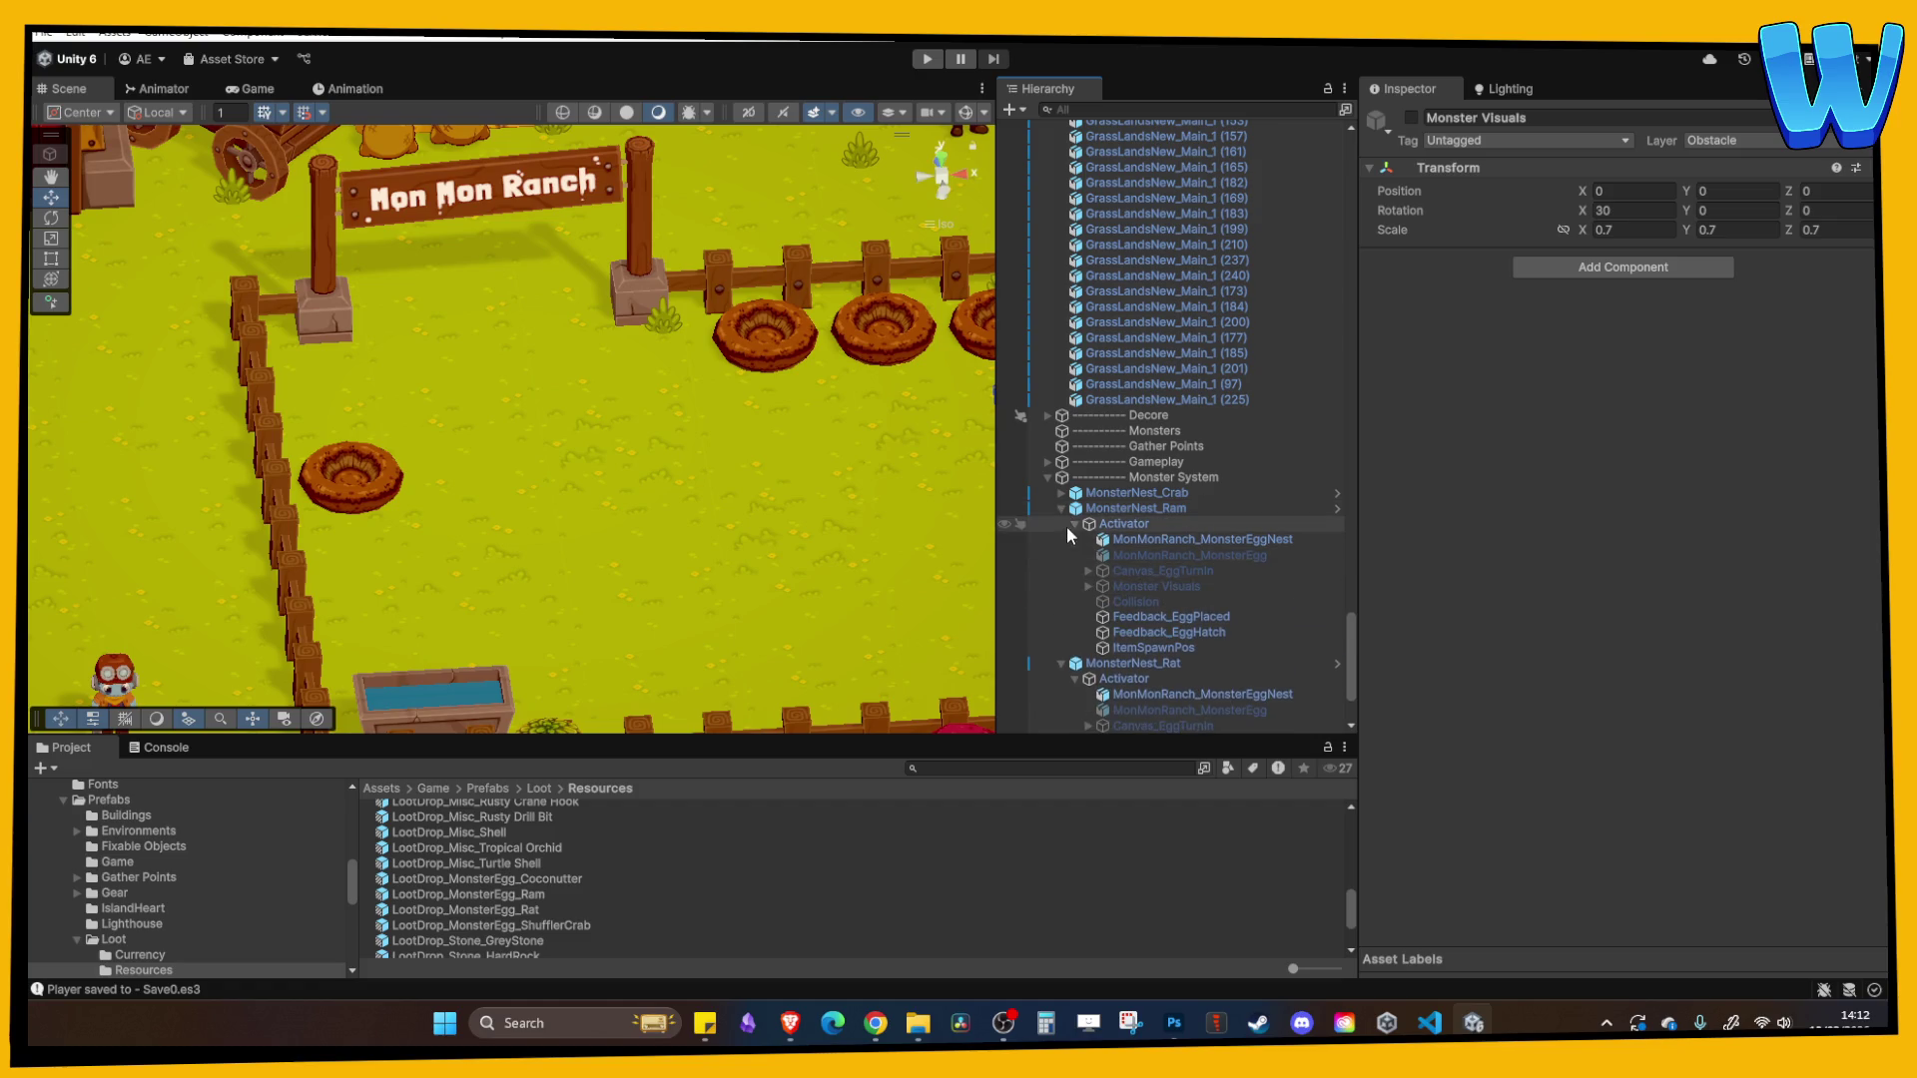
pyautogui.click(1074, 525)
# - Enable the rat nest's Monster Visuals object
pyautogui.click(1156, 617)
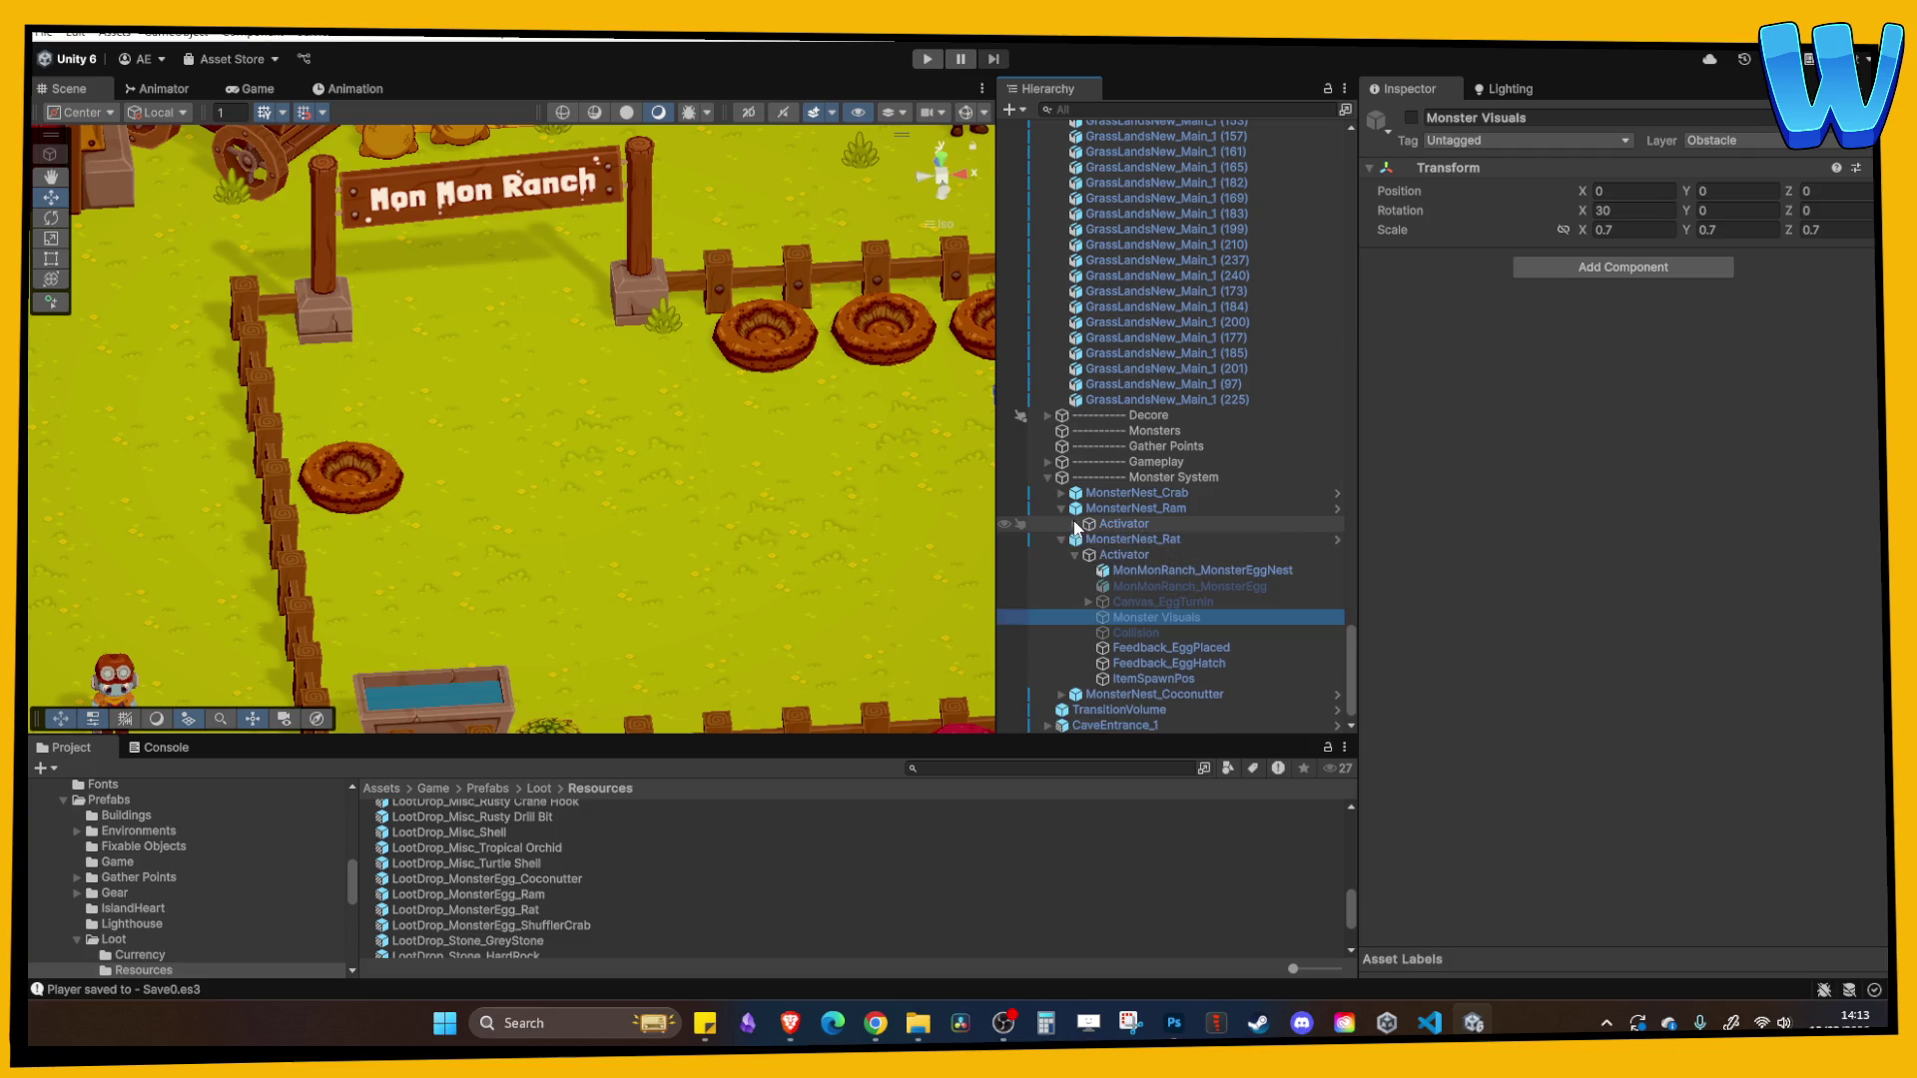
pyautogui.click(1410, 117)
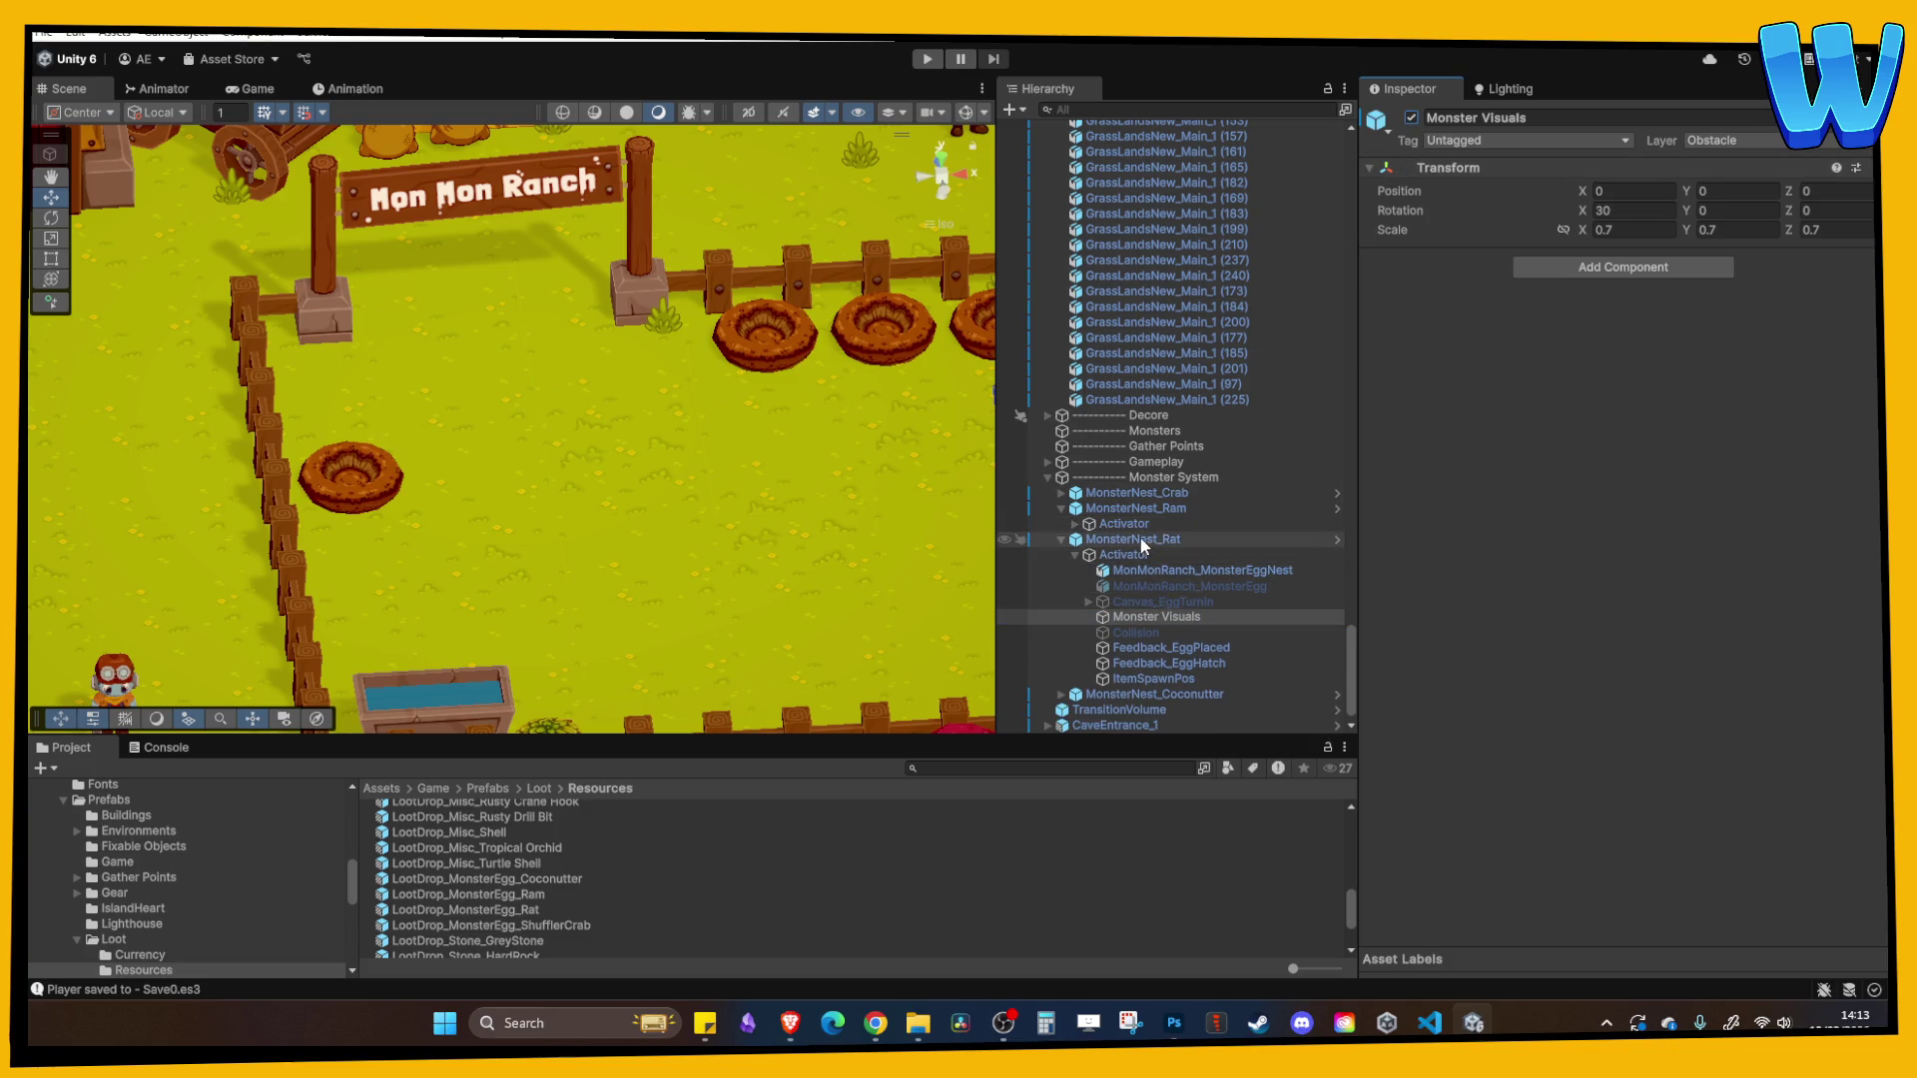
pyautogui.scroll(-10, 224, 881)
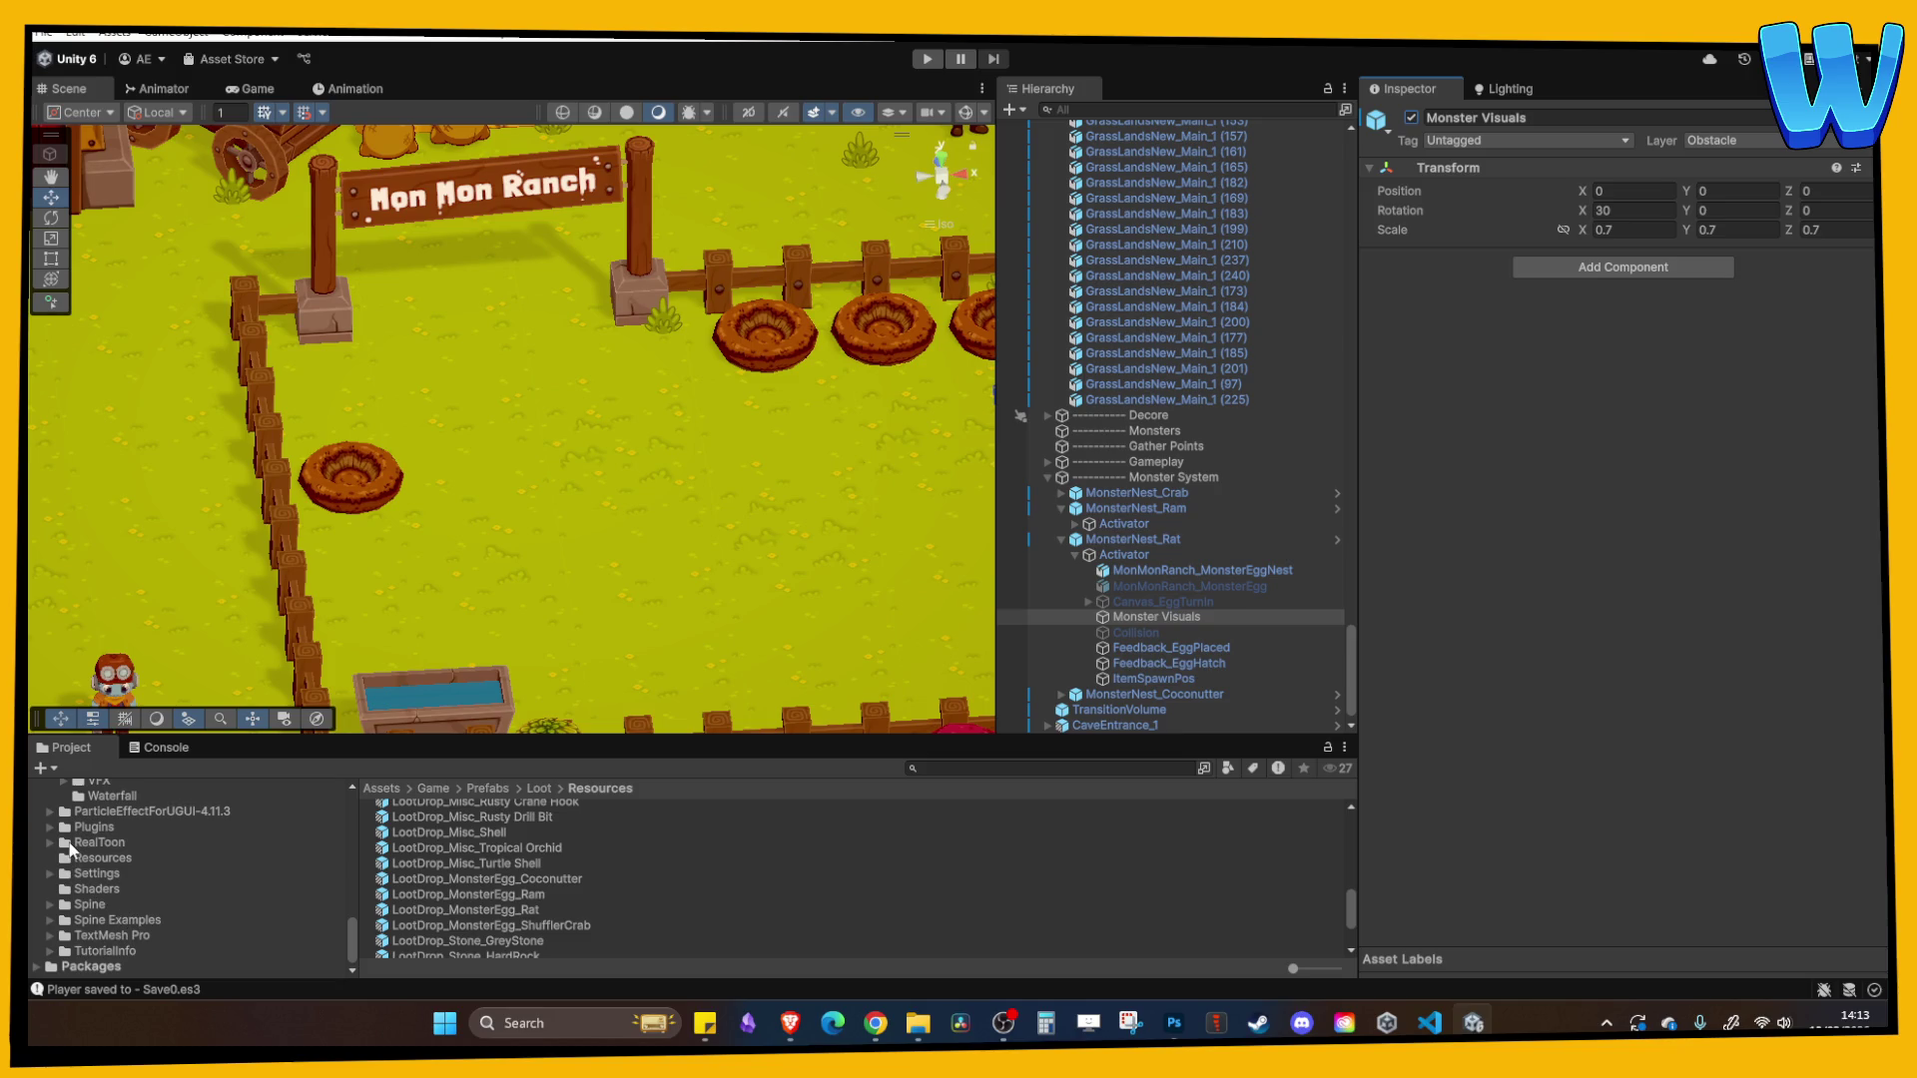
# - Drop Monster_Rat_SkeletonData from Spine/Monster/Rat onto Monster Visuals as a SkeletonAnimation
pyautogui.scroll(5, 90, 859)
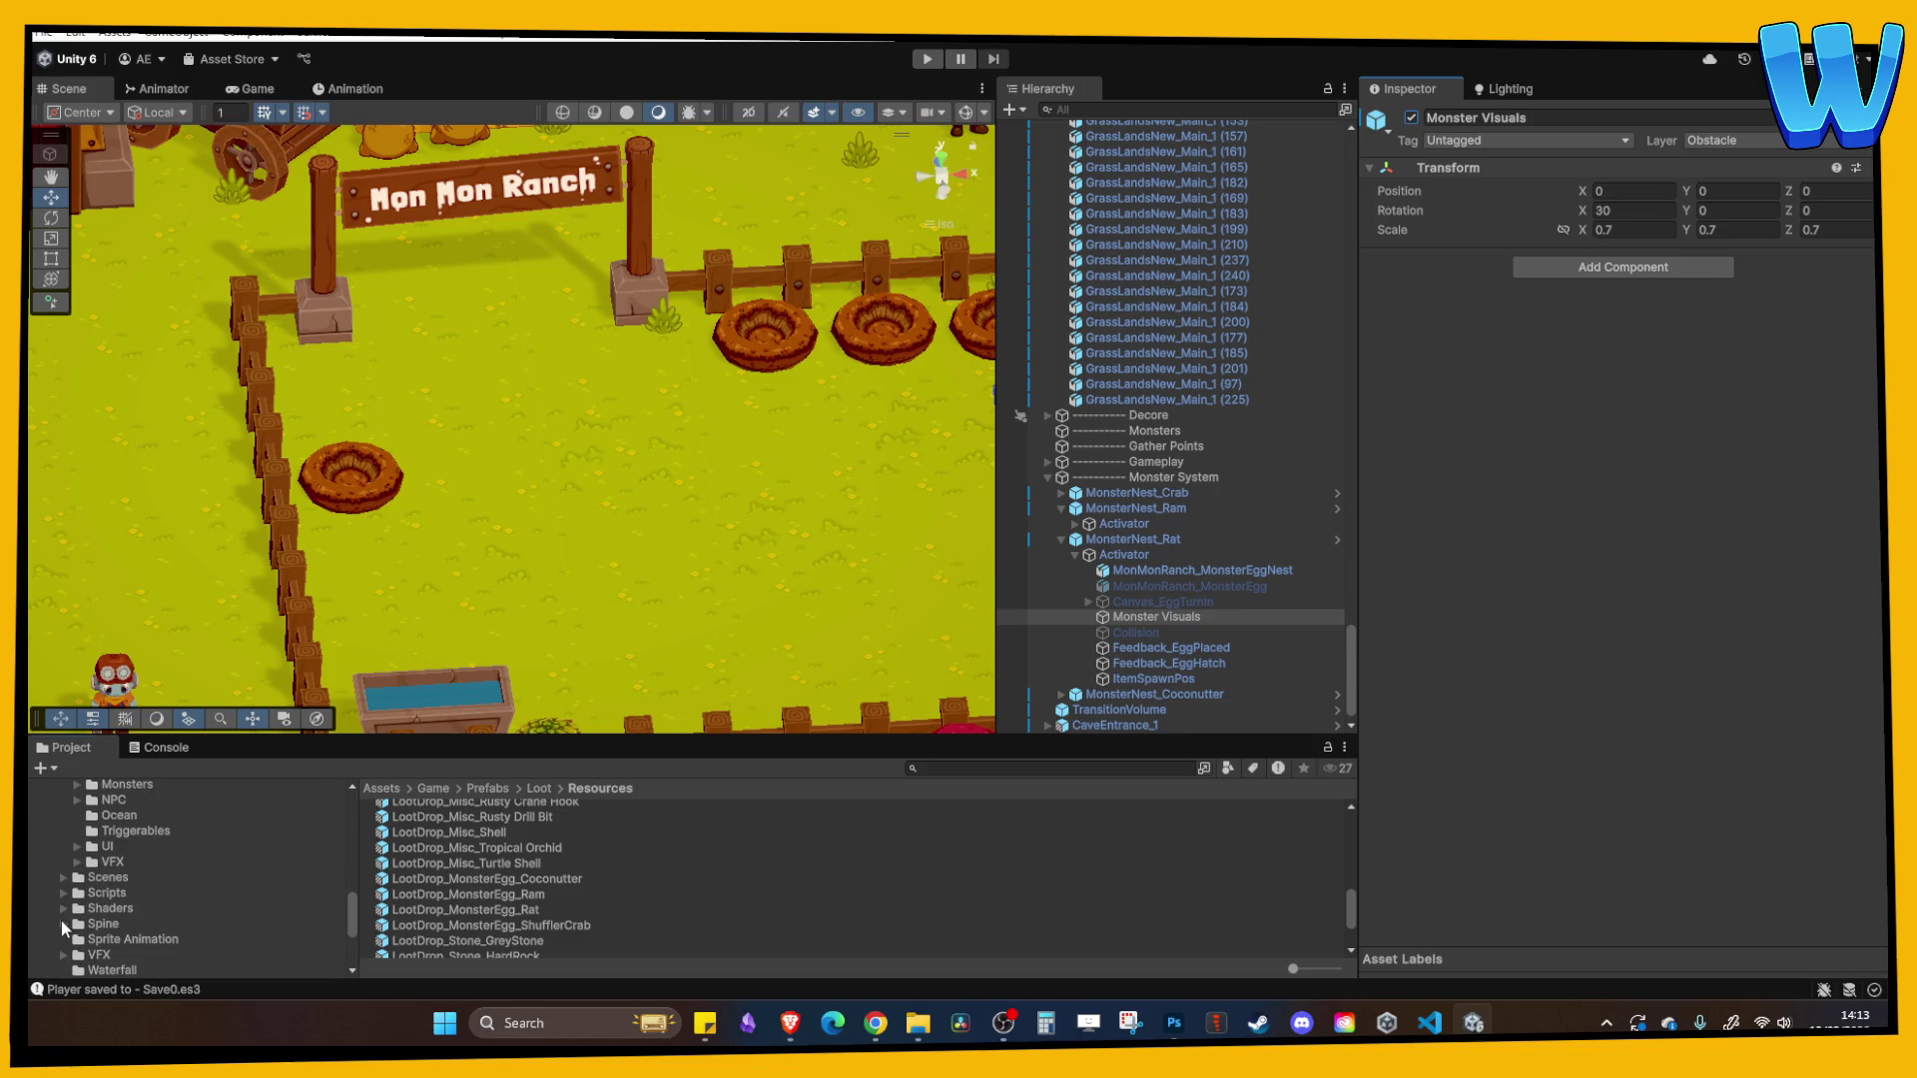
pyautogui.click(63, 924)
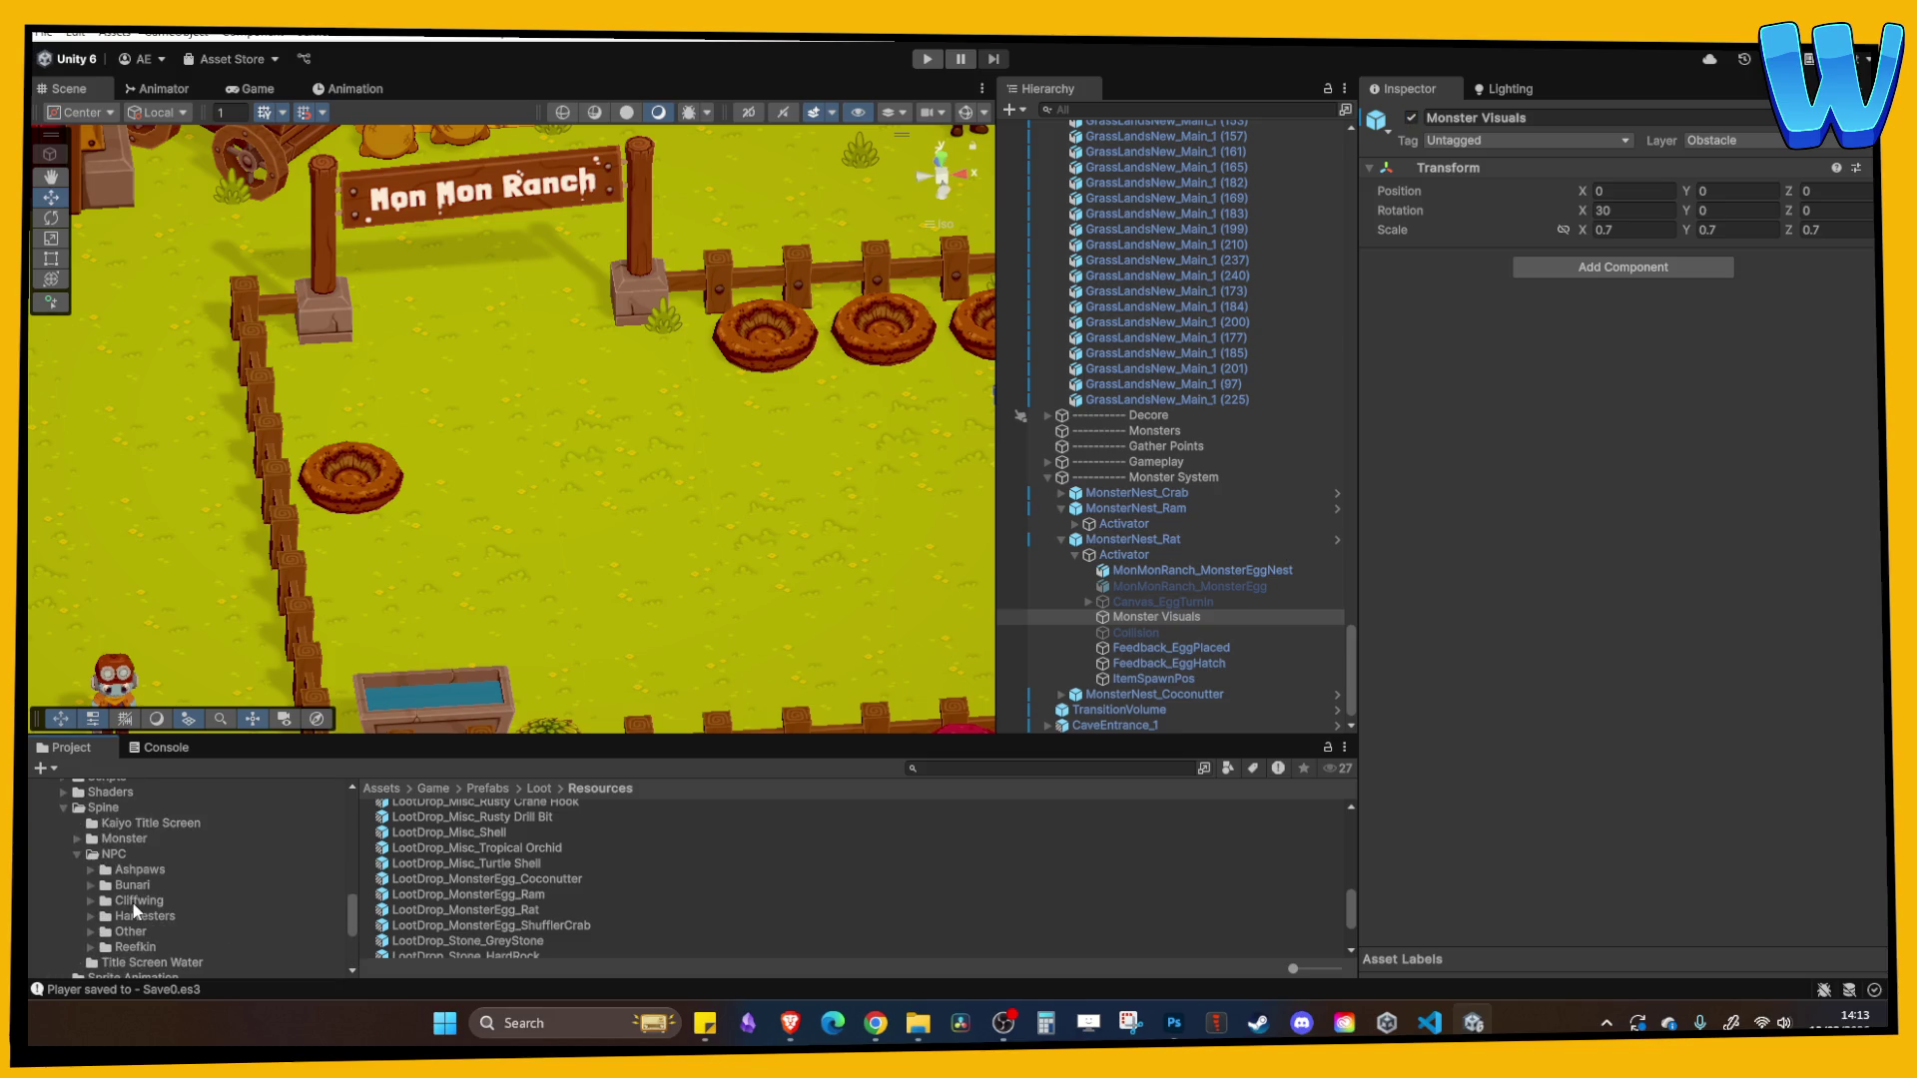
pyautogui.click(76, 855)
pyautogui.click(117, 839)
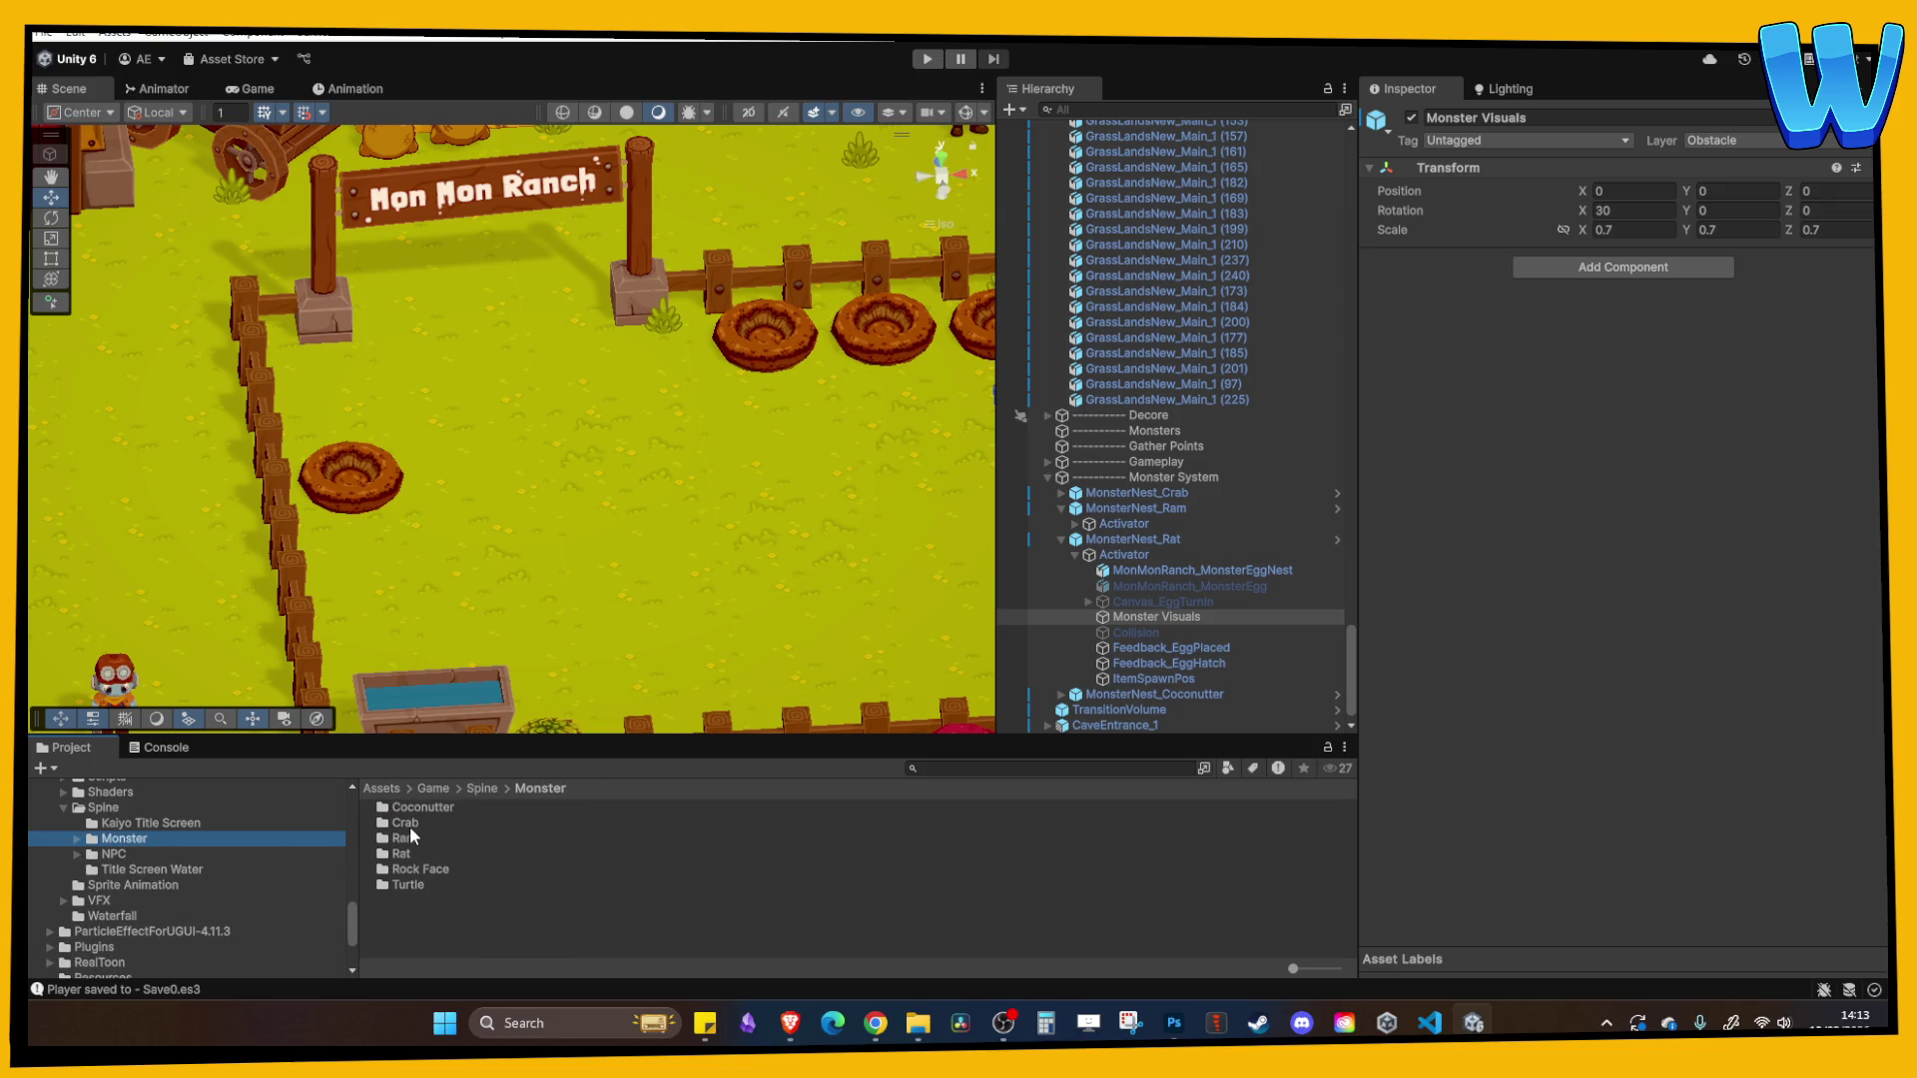
pyautogui.doubleClick(415, 854)
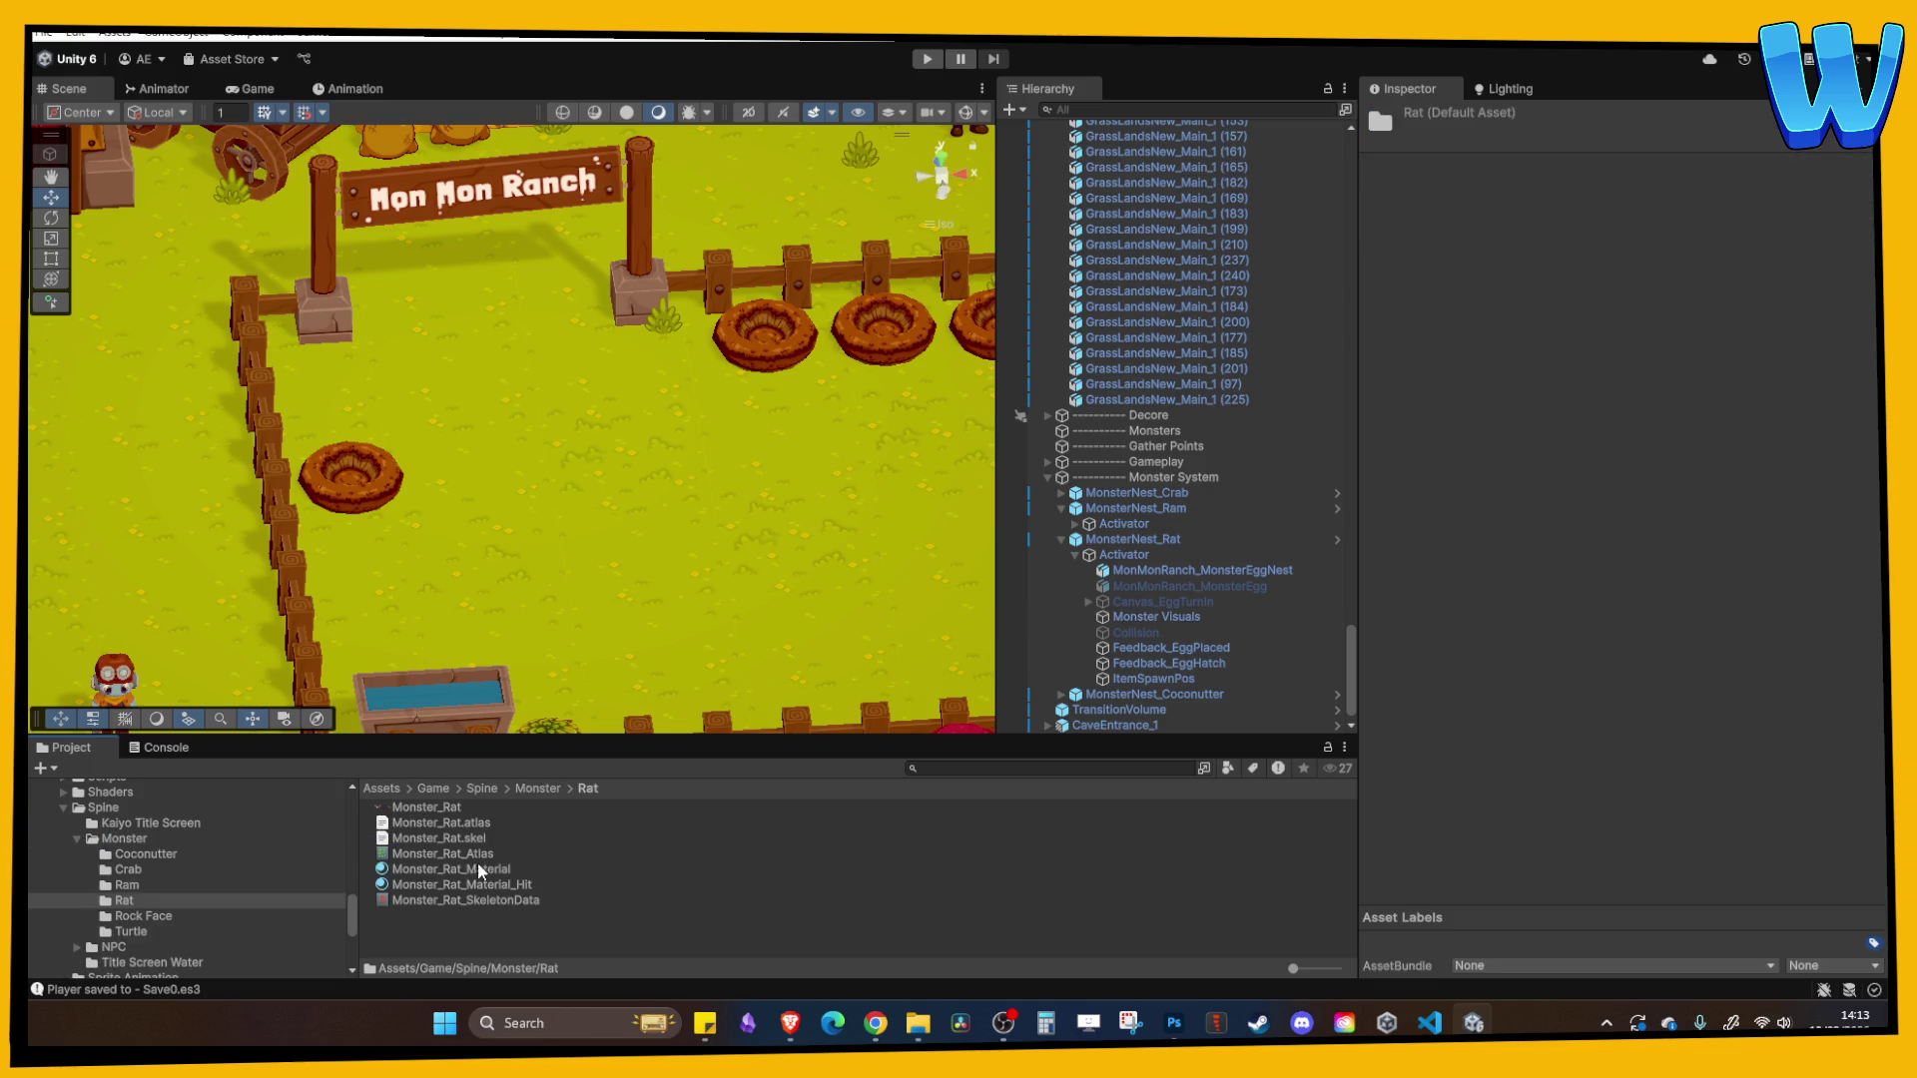
pyautogui.click(471, 900)
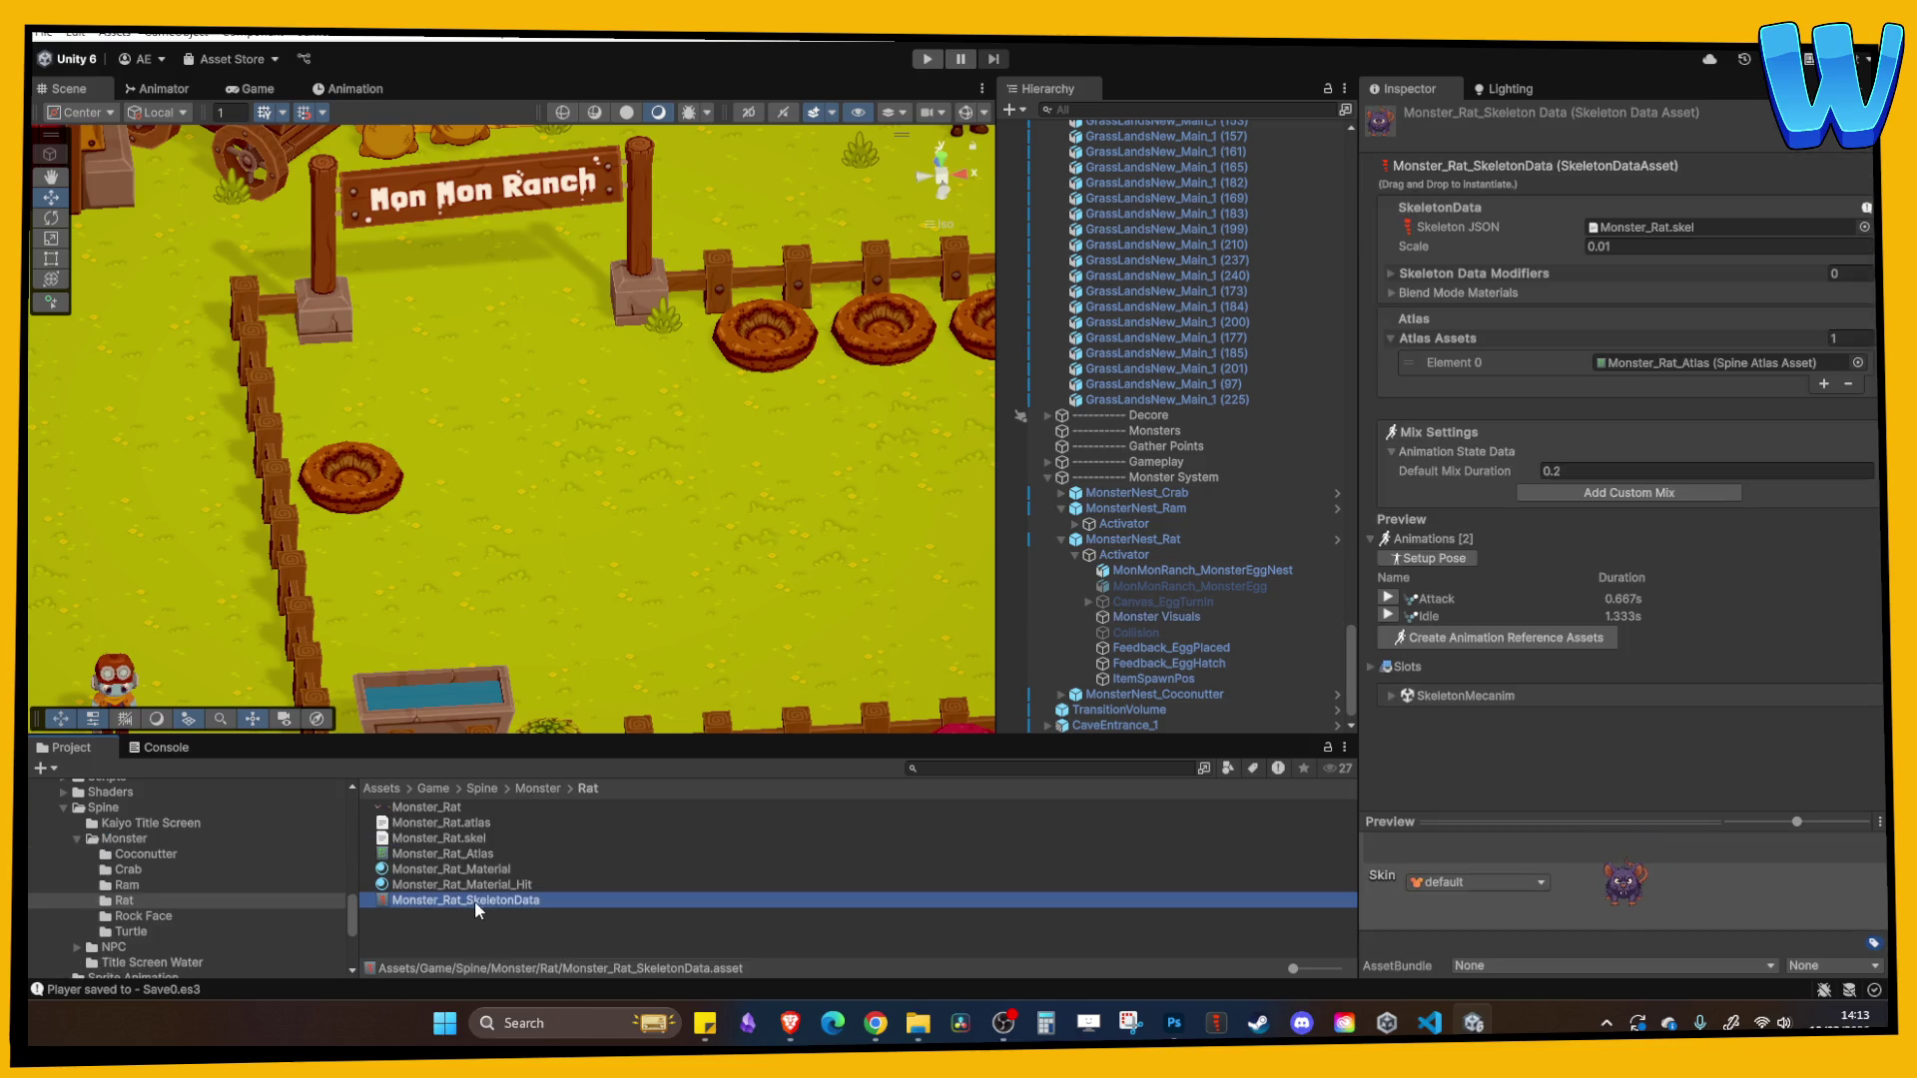
pyautogui.moveTo(475, 900)
pyautogui.mouseDown()
pyautogui.moveTo(811, 879)
pyautogui.moveTo(1150, 607)
pyautogui.mouseUp()
pyautogui.click(1201, 618)
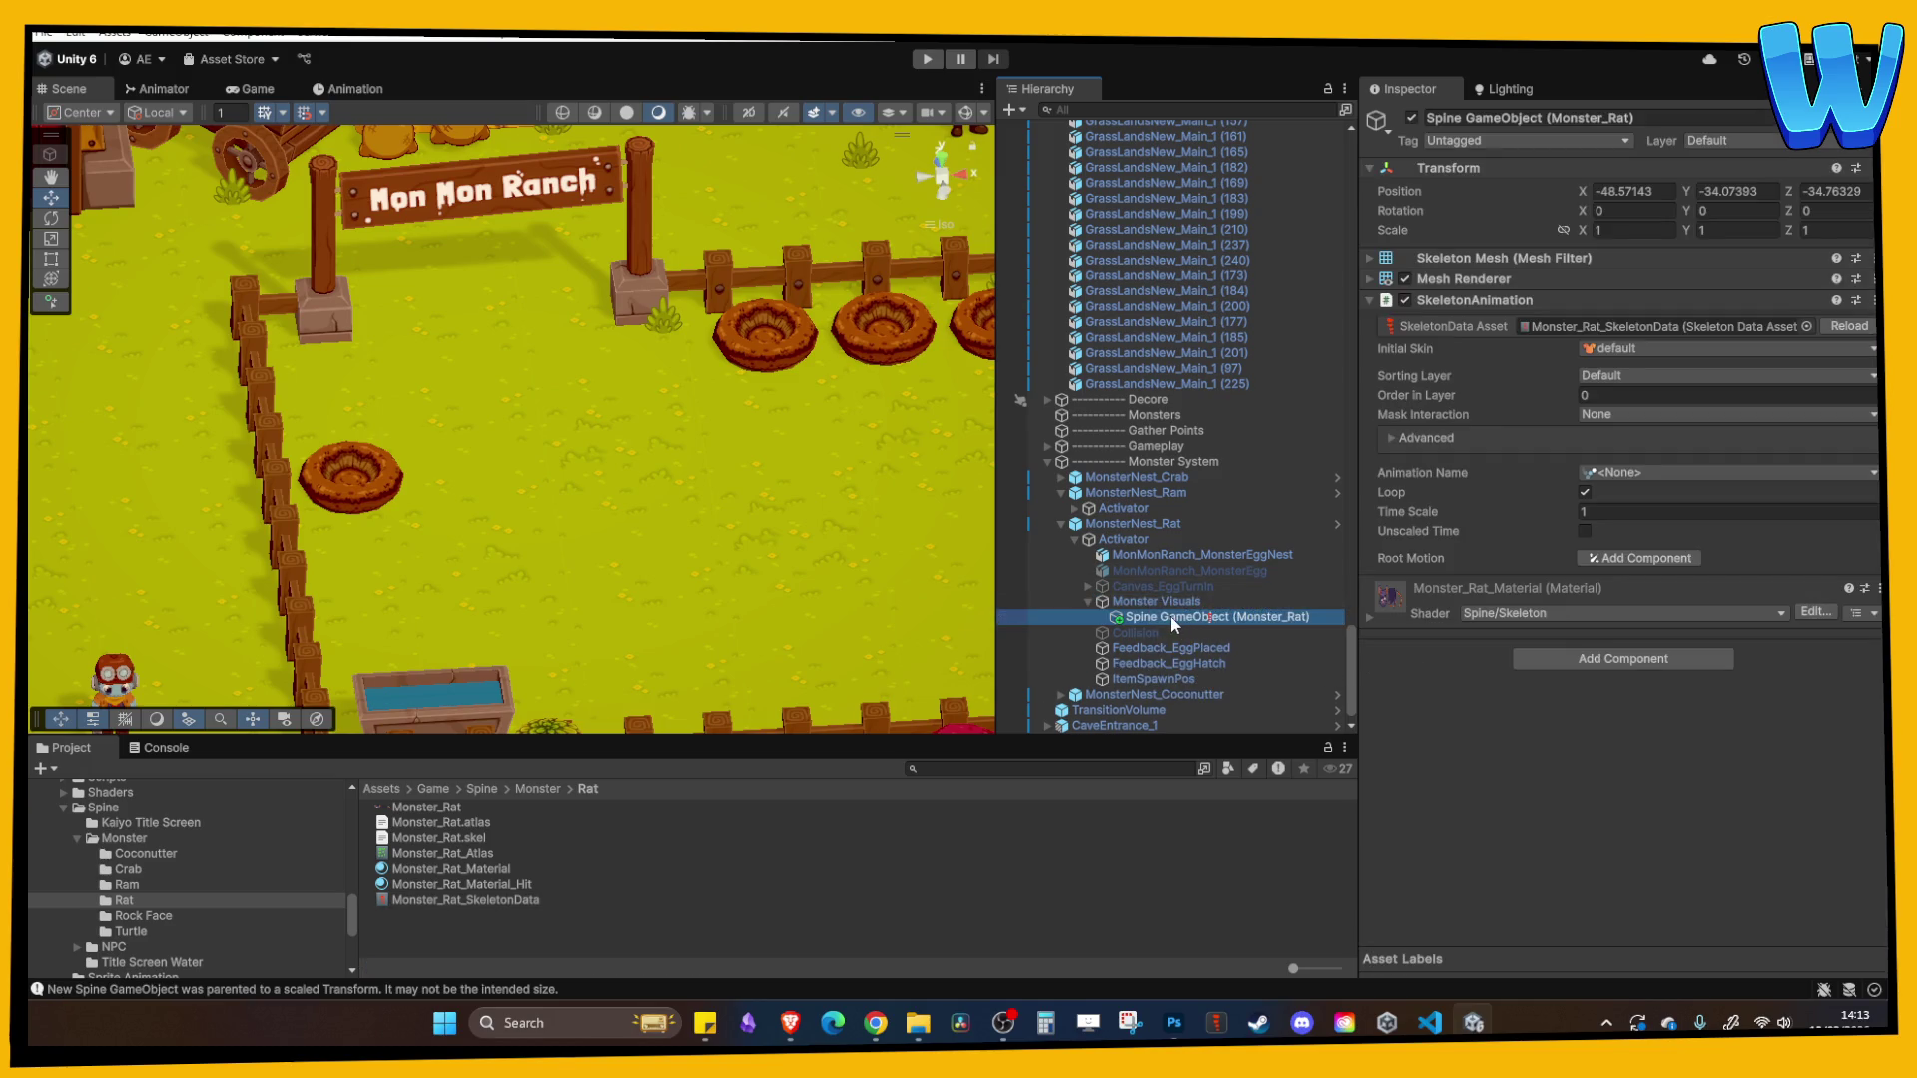
# - Zero the rat's Transform position so it centres on its parent
pyautogui.click(1631, 192)
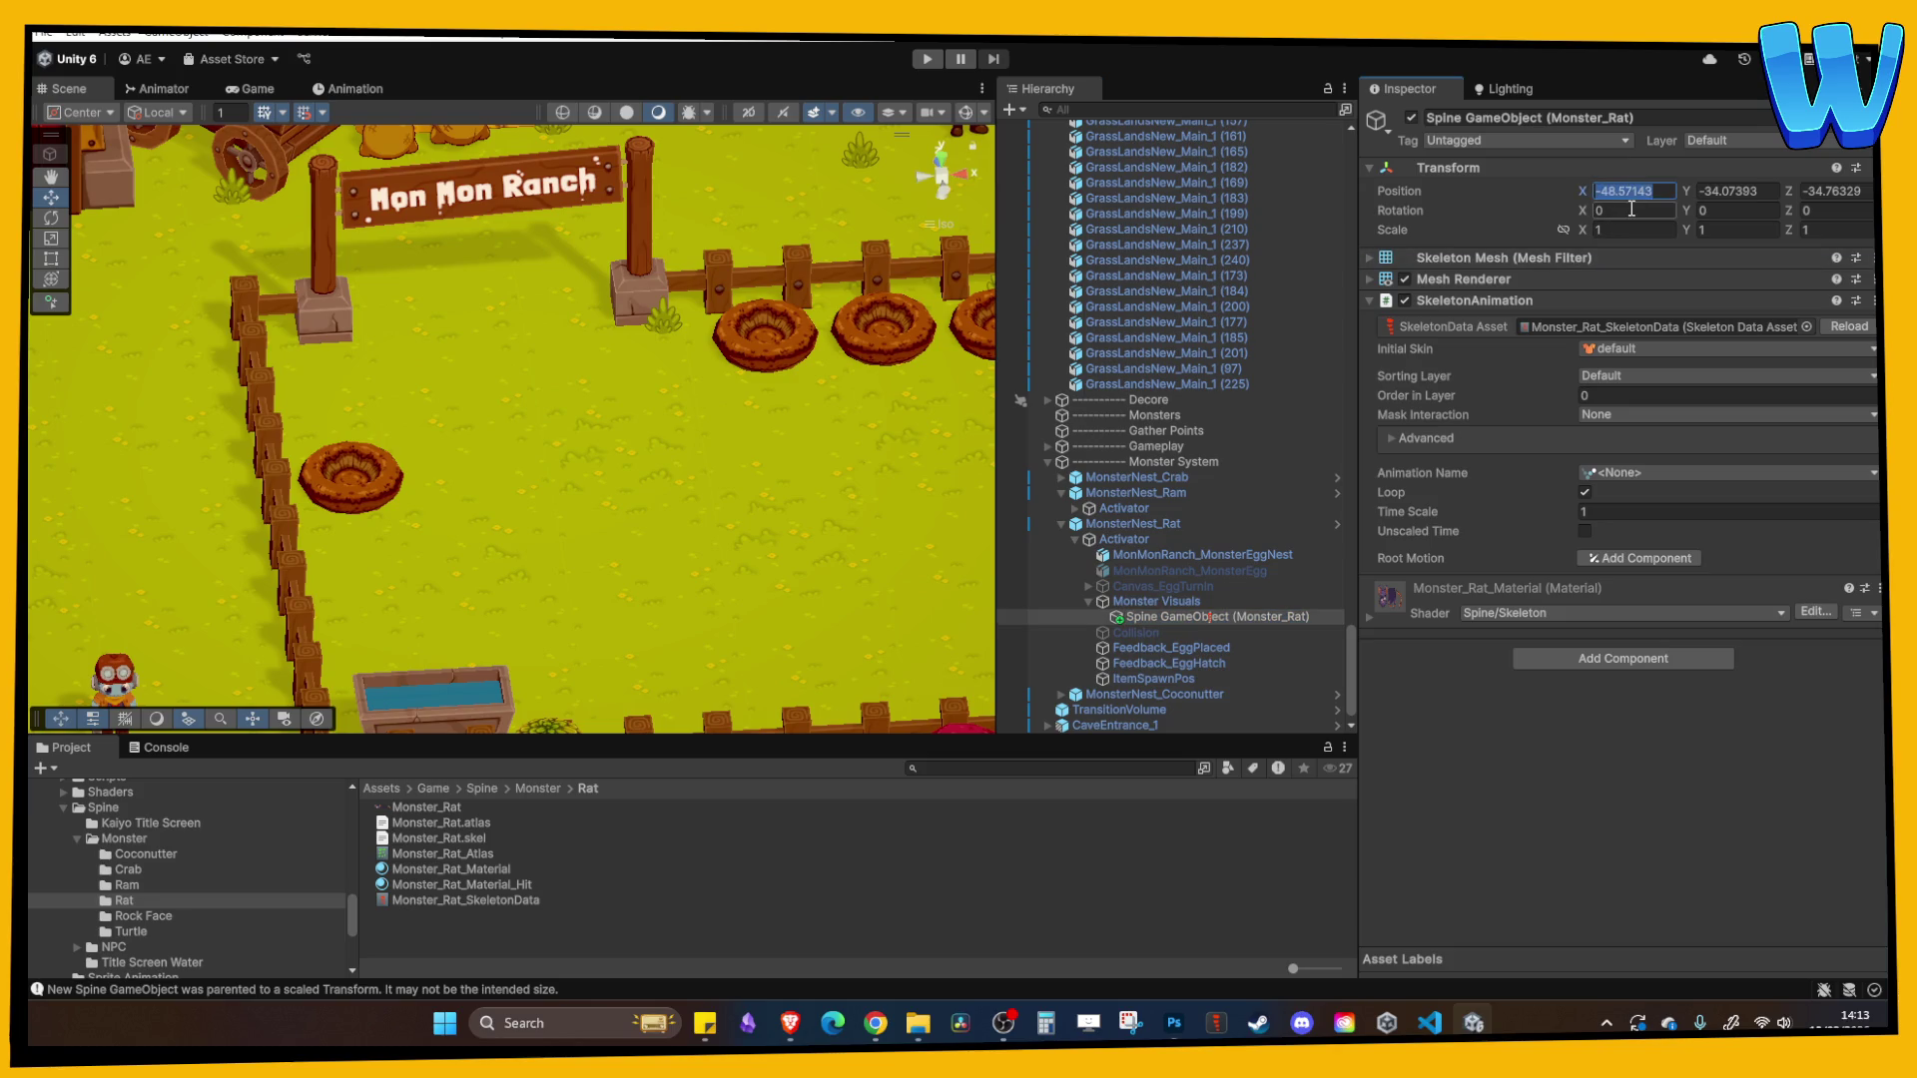
pyautogui.write('0')
pyautogui.press('Tab')
pyautogui.write('0')
pyautogui.press('Tab')
pyautogui.write('0')
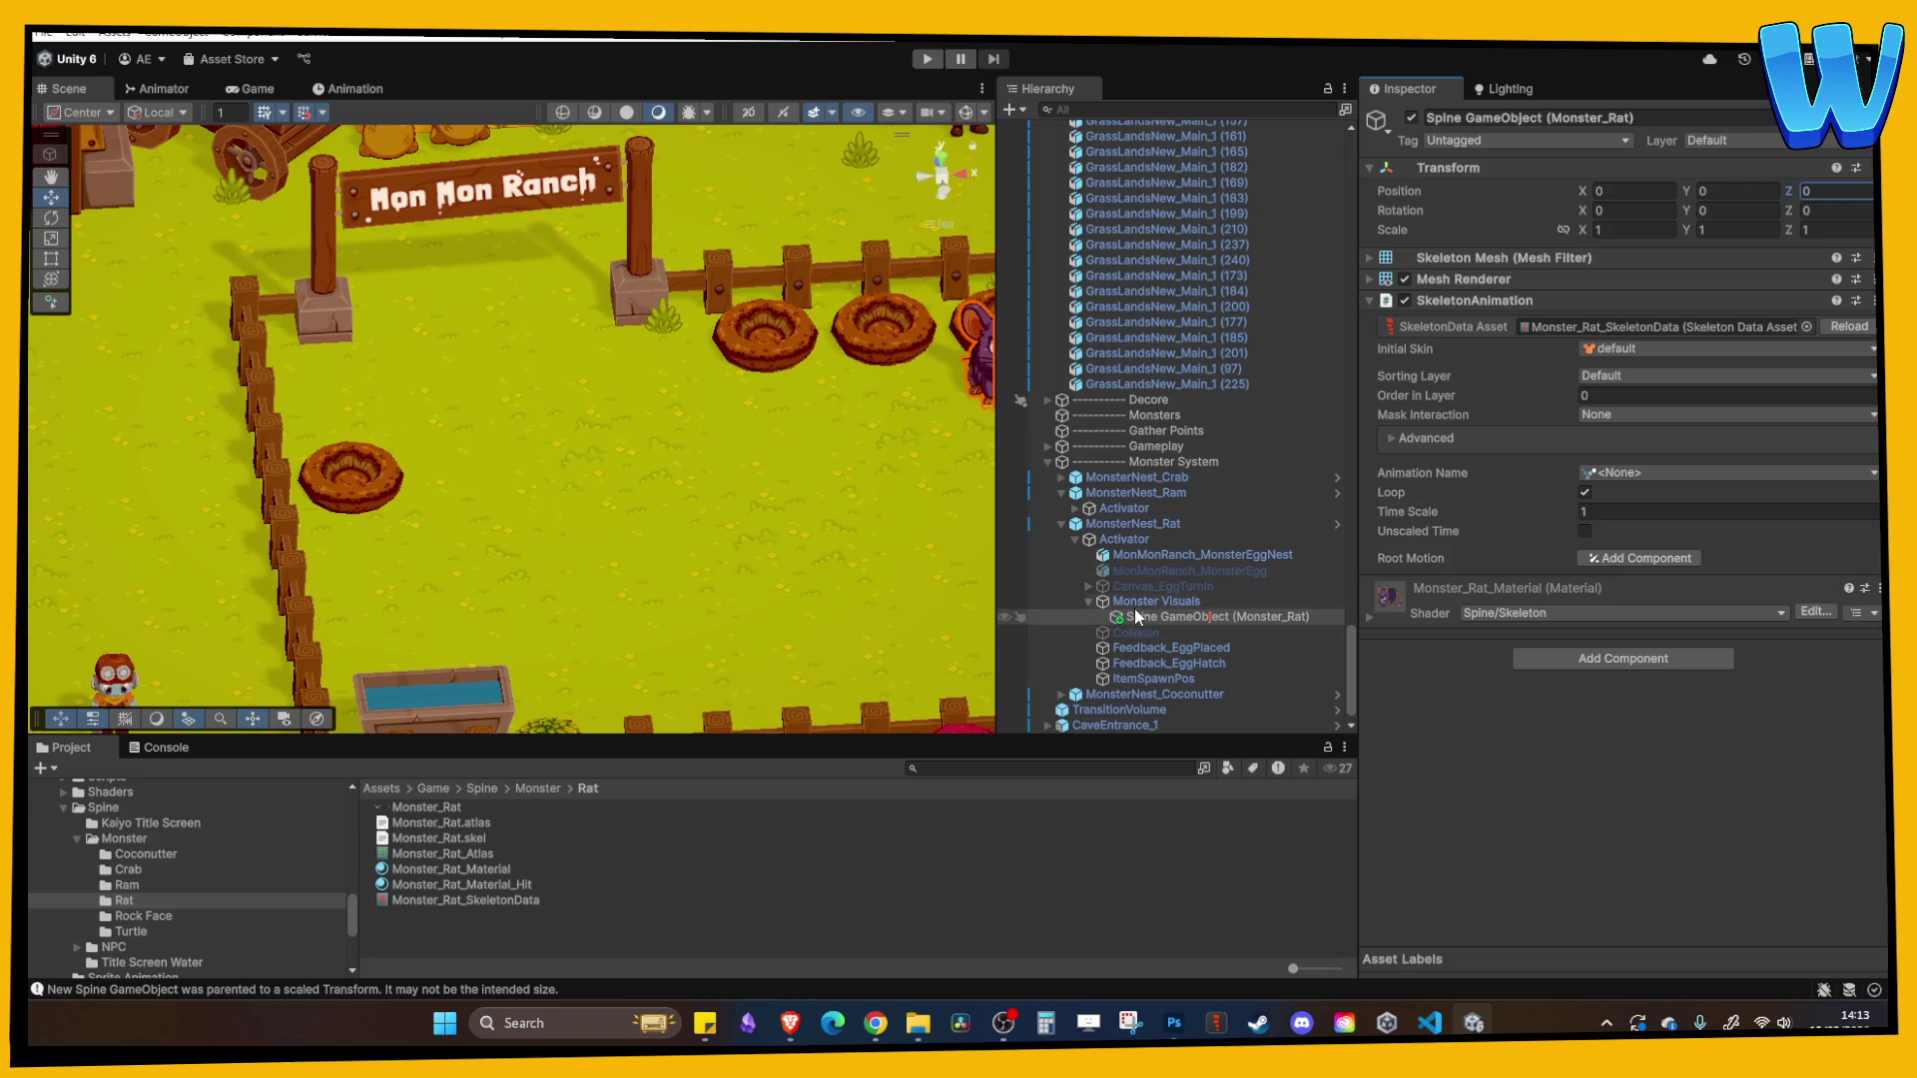
# - Frame MonMonRanch_MonsterEggNest and change its Position Z from 3 to 0
pyautogui.click(1134, 554)
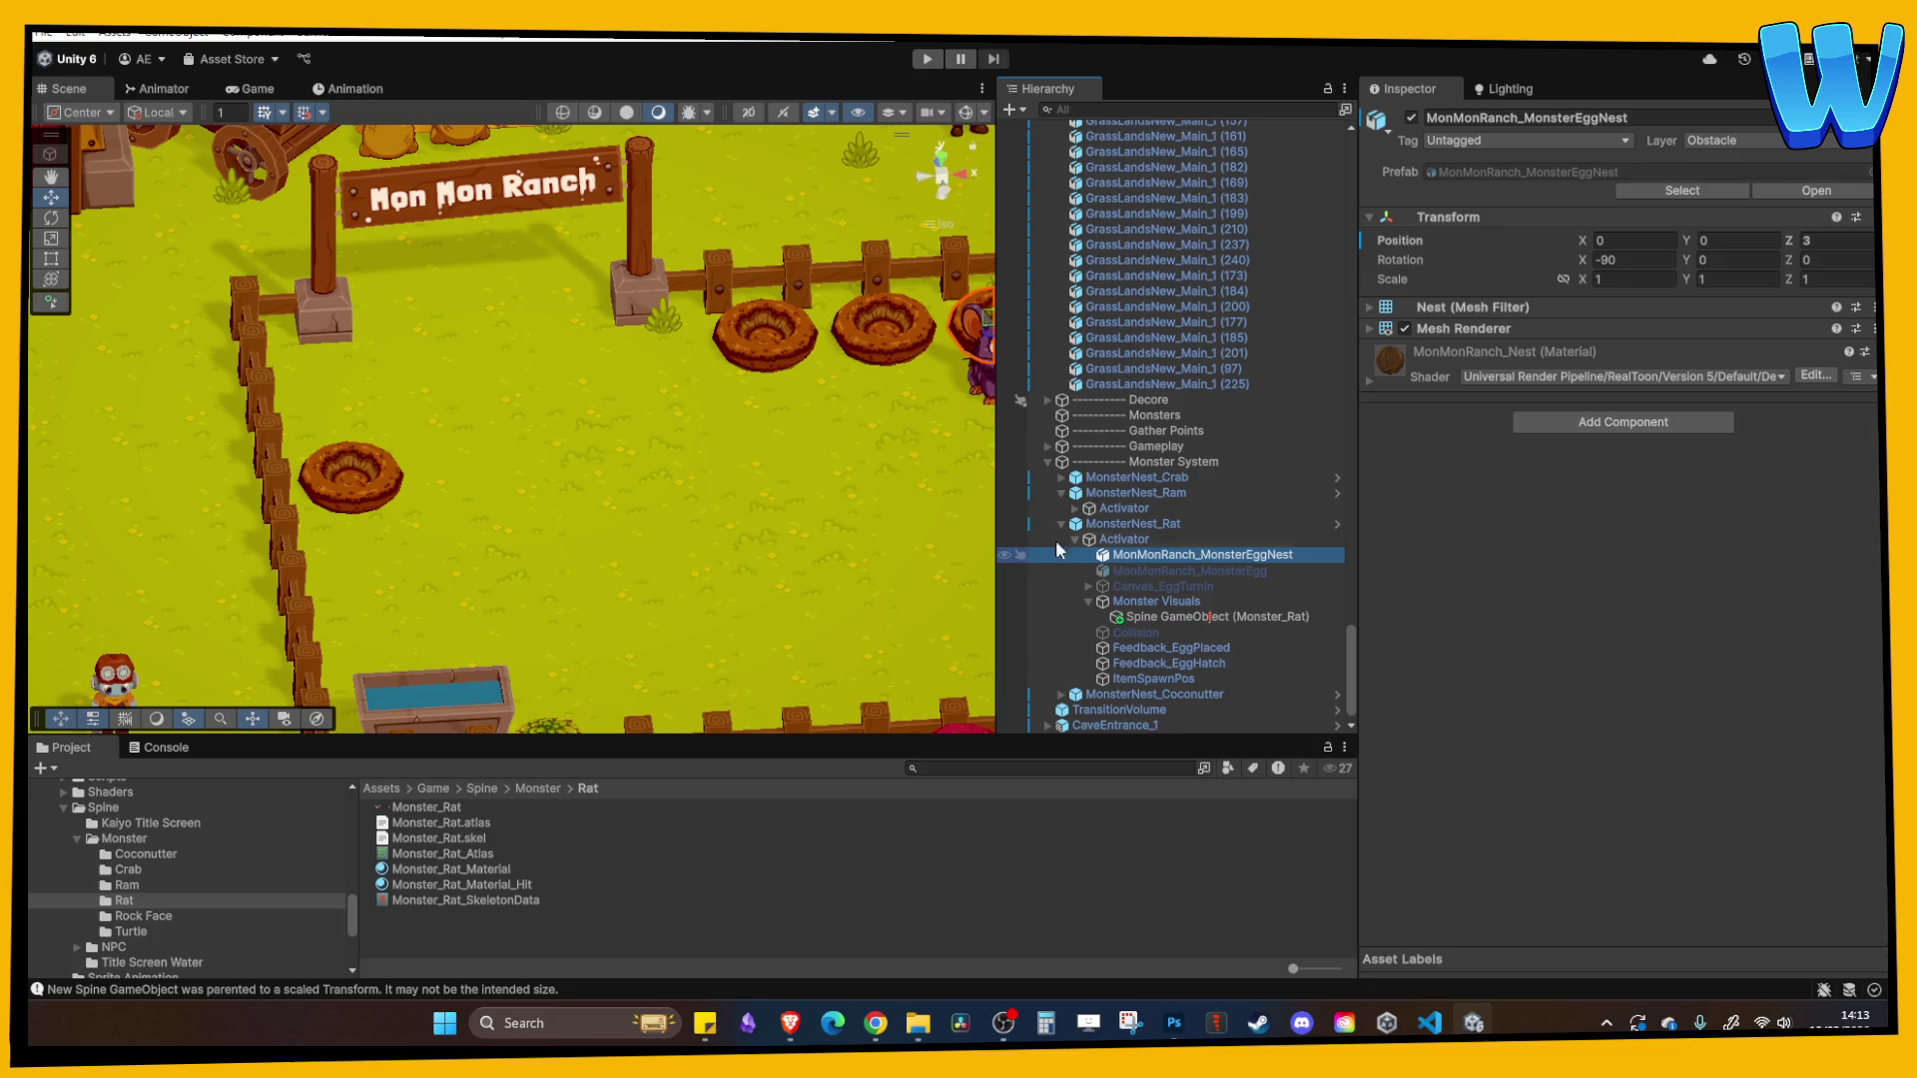
pyautogui.press('f')
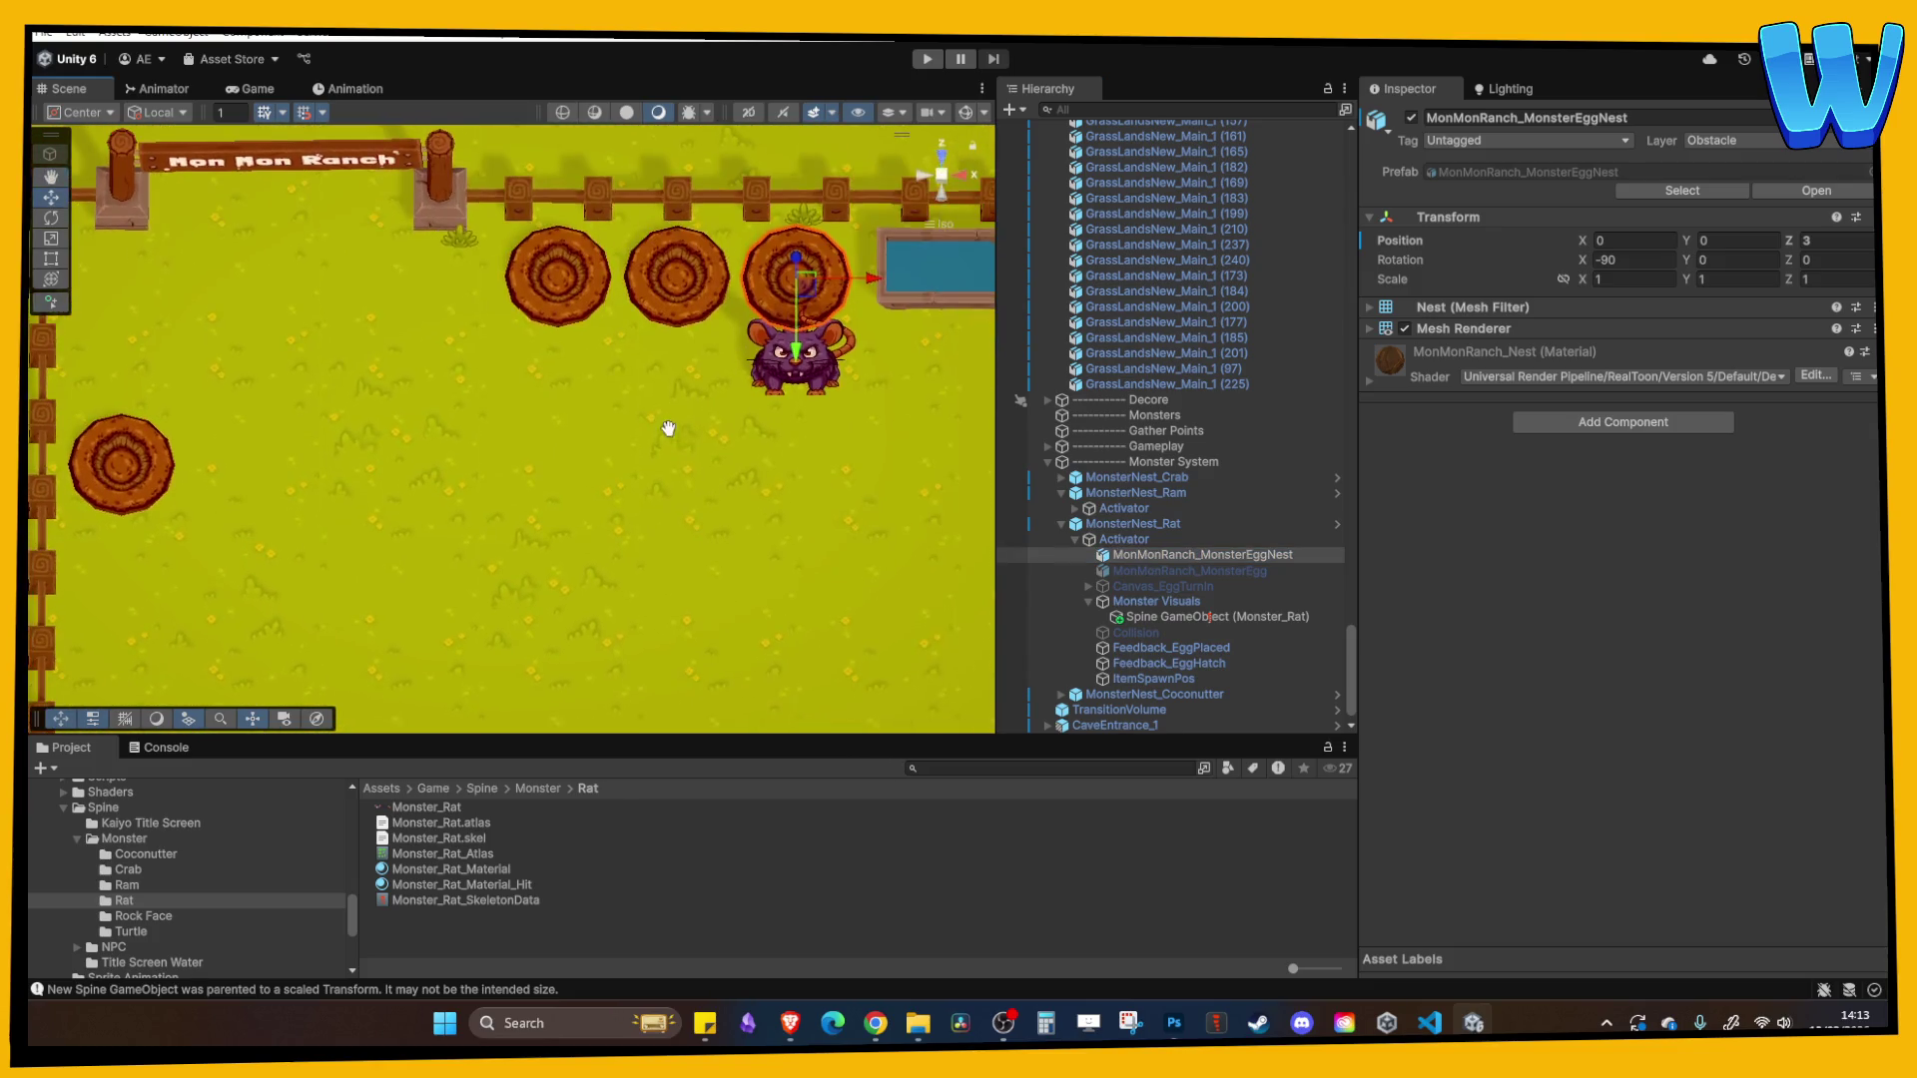
pyautogui.click(1154, 617)
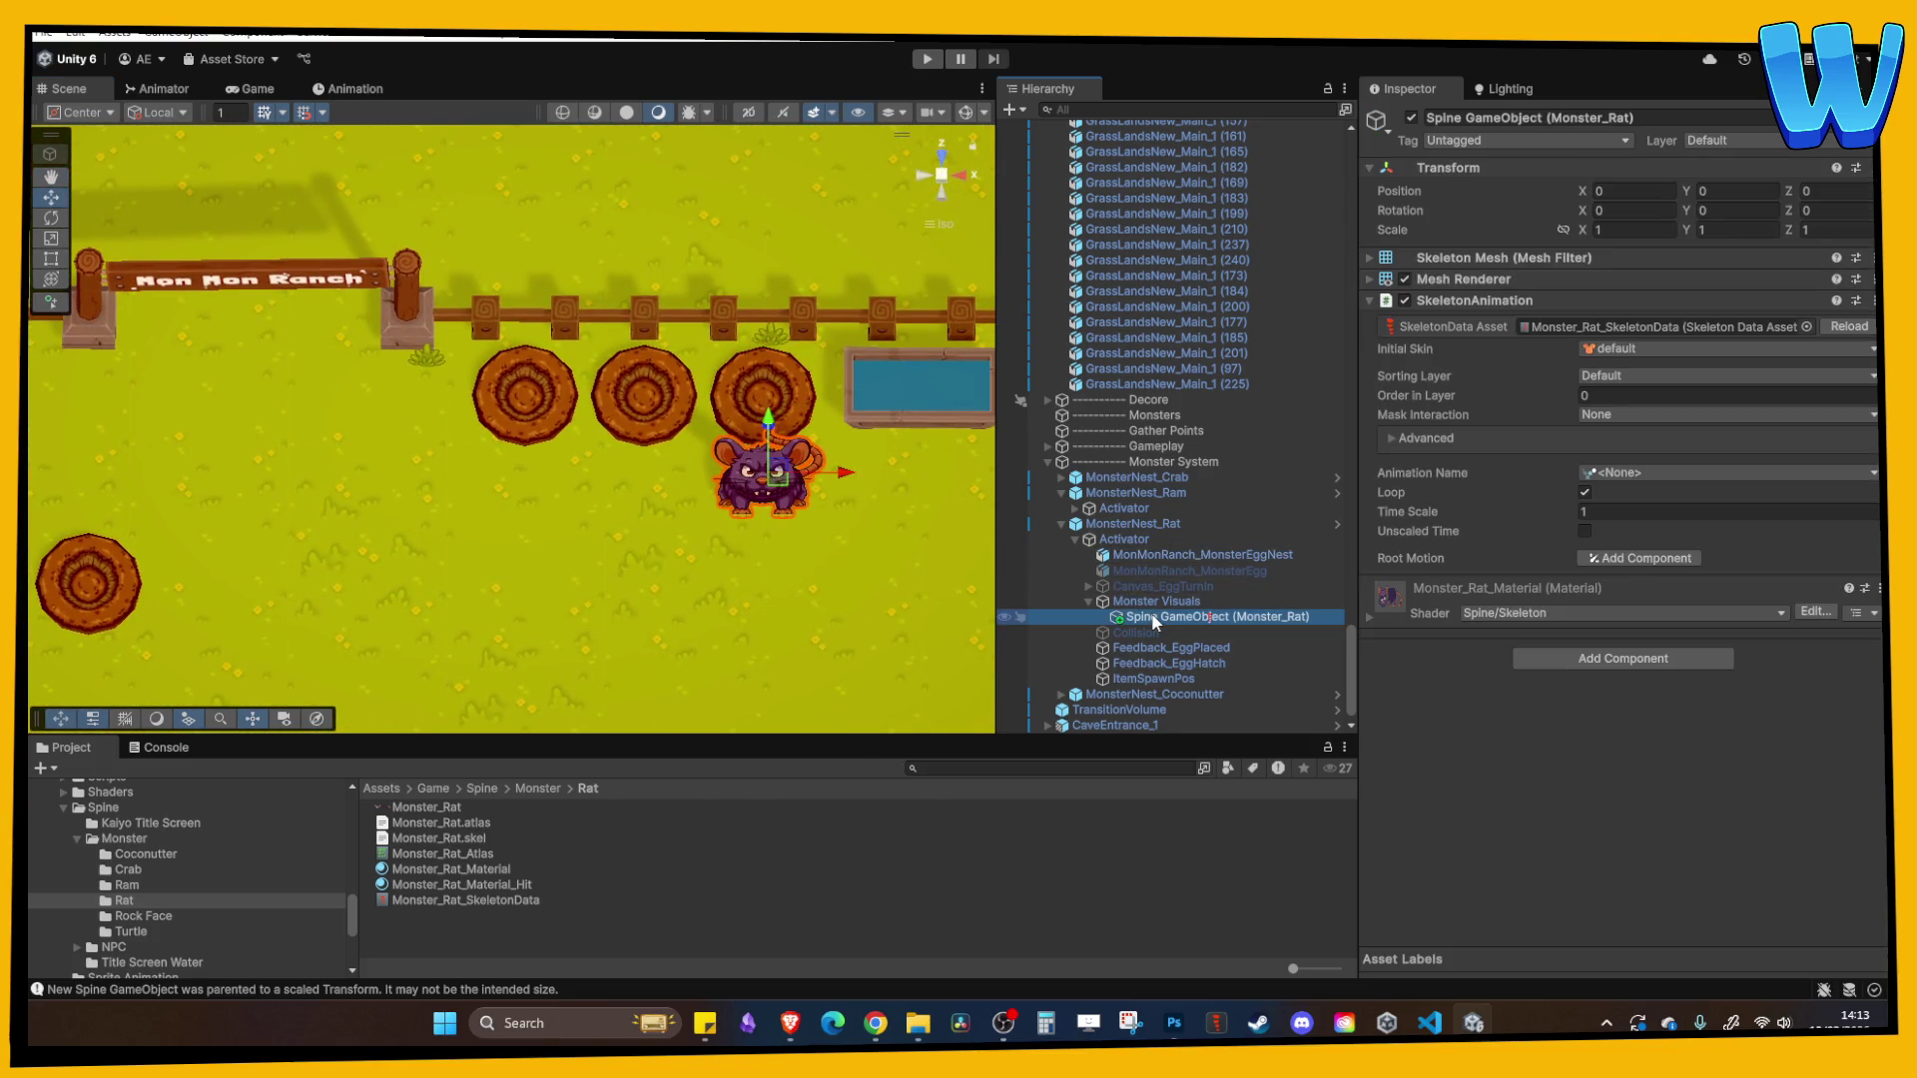
pyautogui.click(1148, 557)
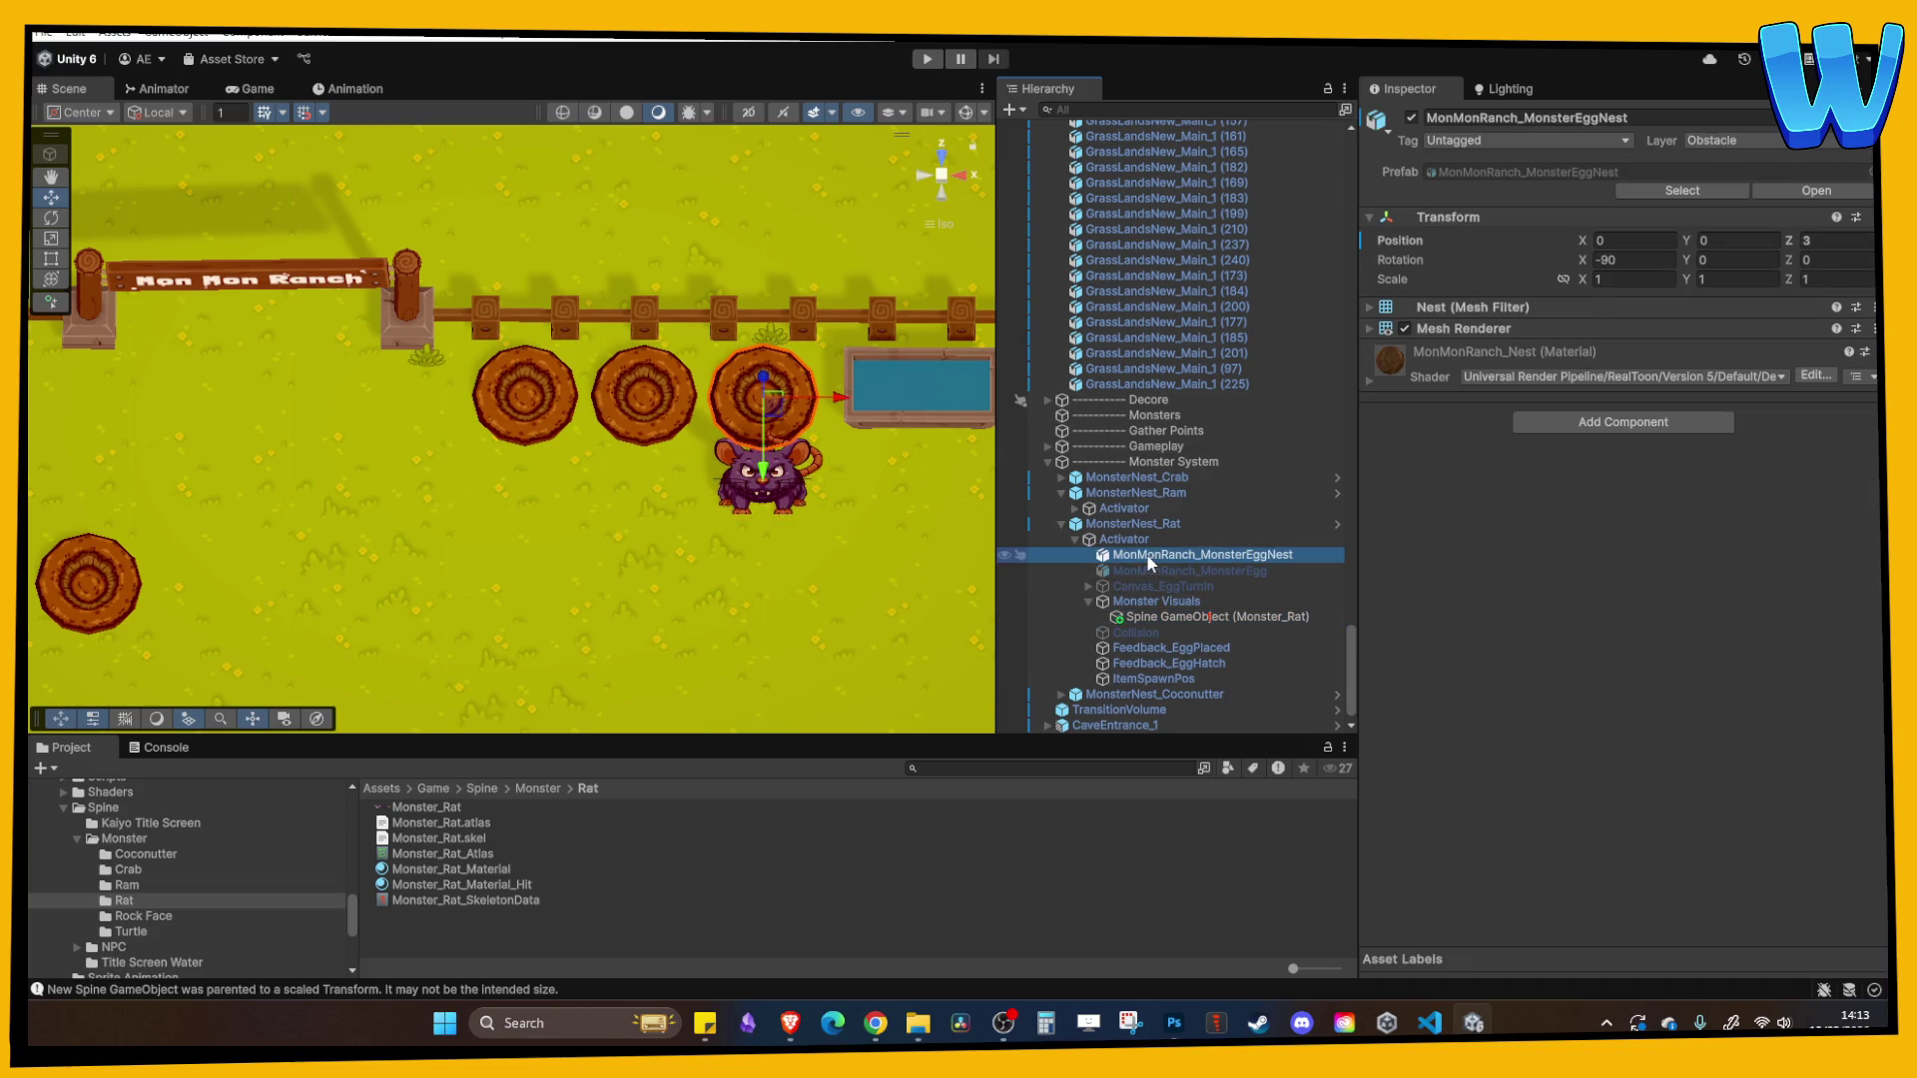
pyautogui.click(1828, 240)
pyautogui.write('0')
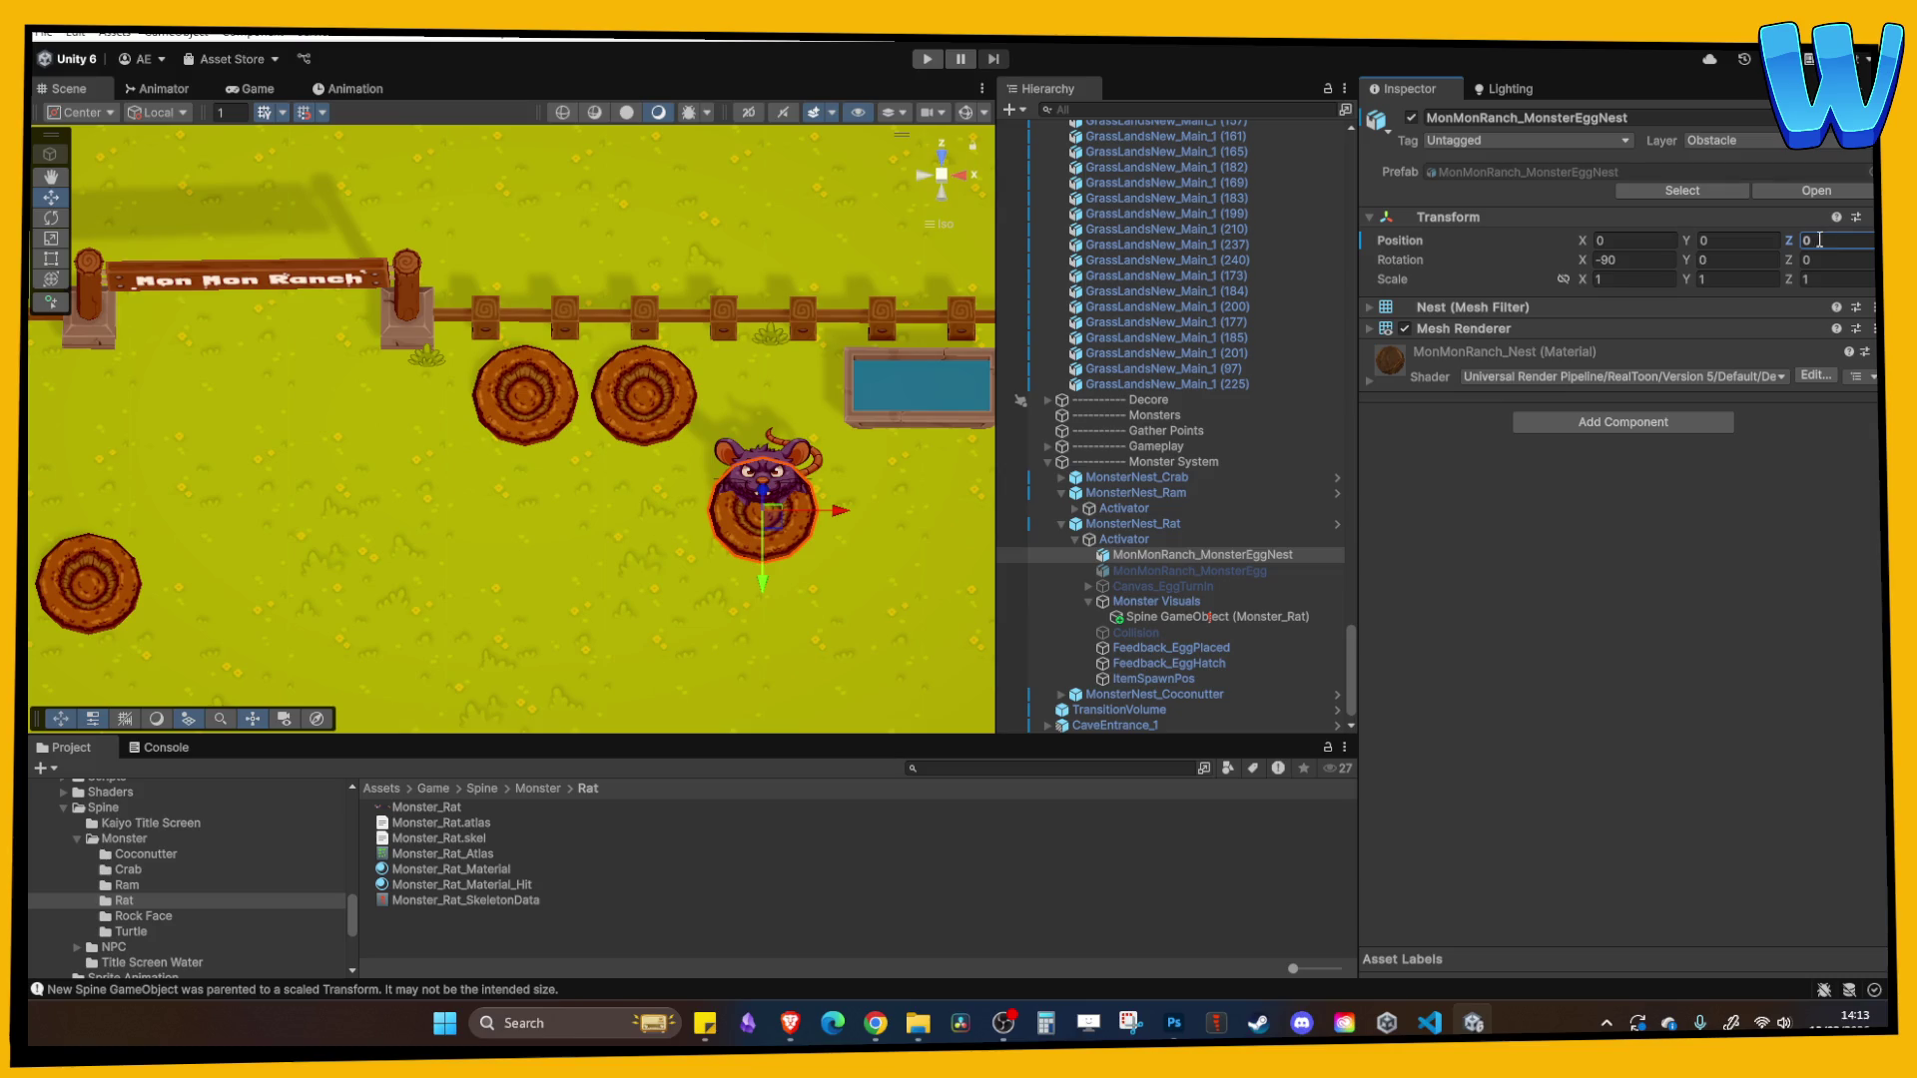
pyautogui.click(1118, 540)
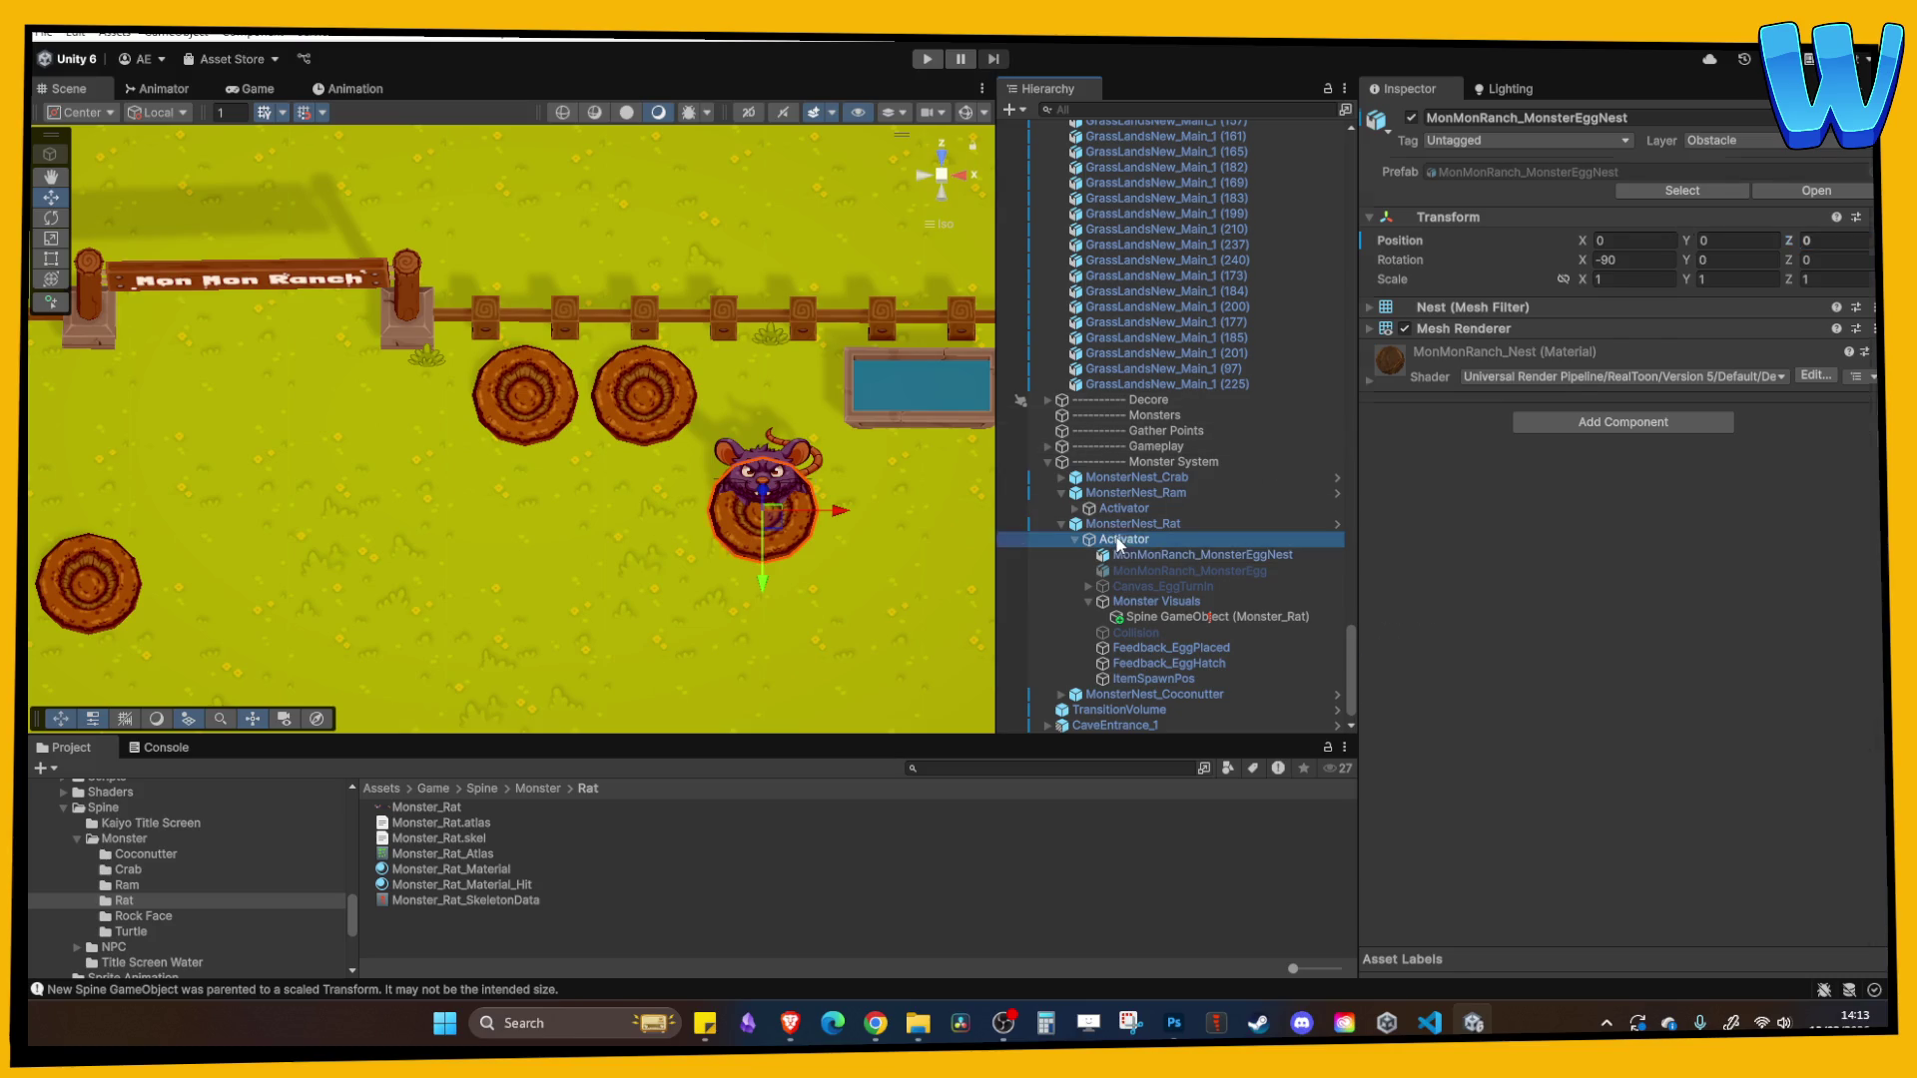
pyautogui.click(1123, 526)
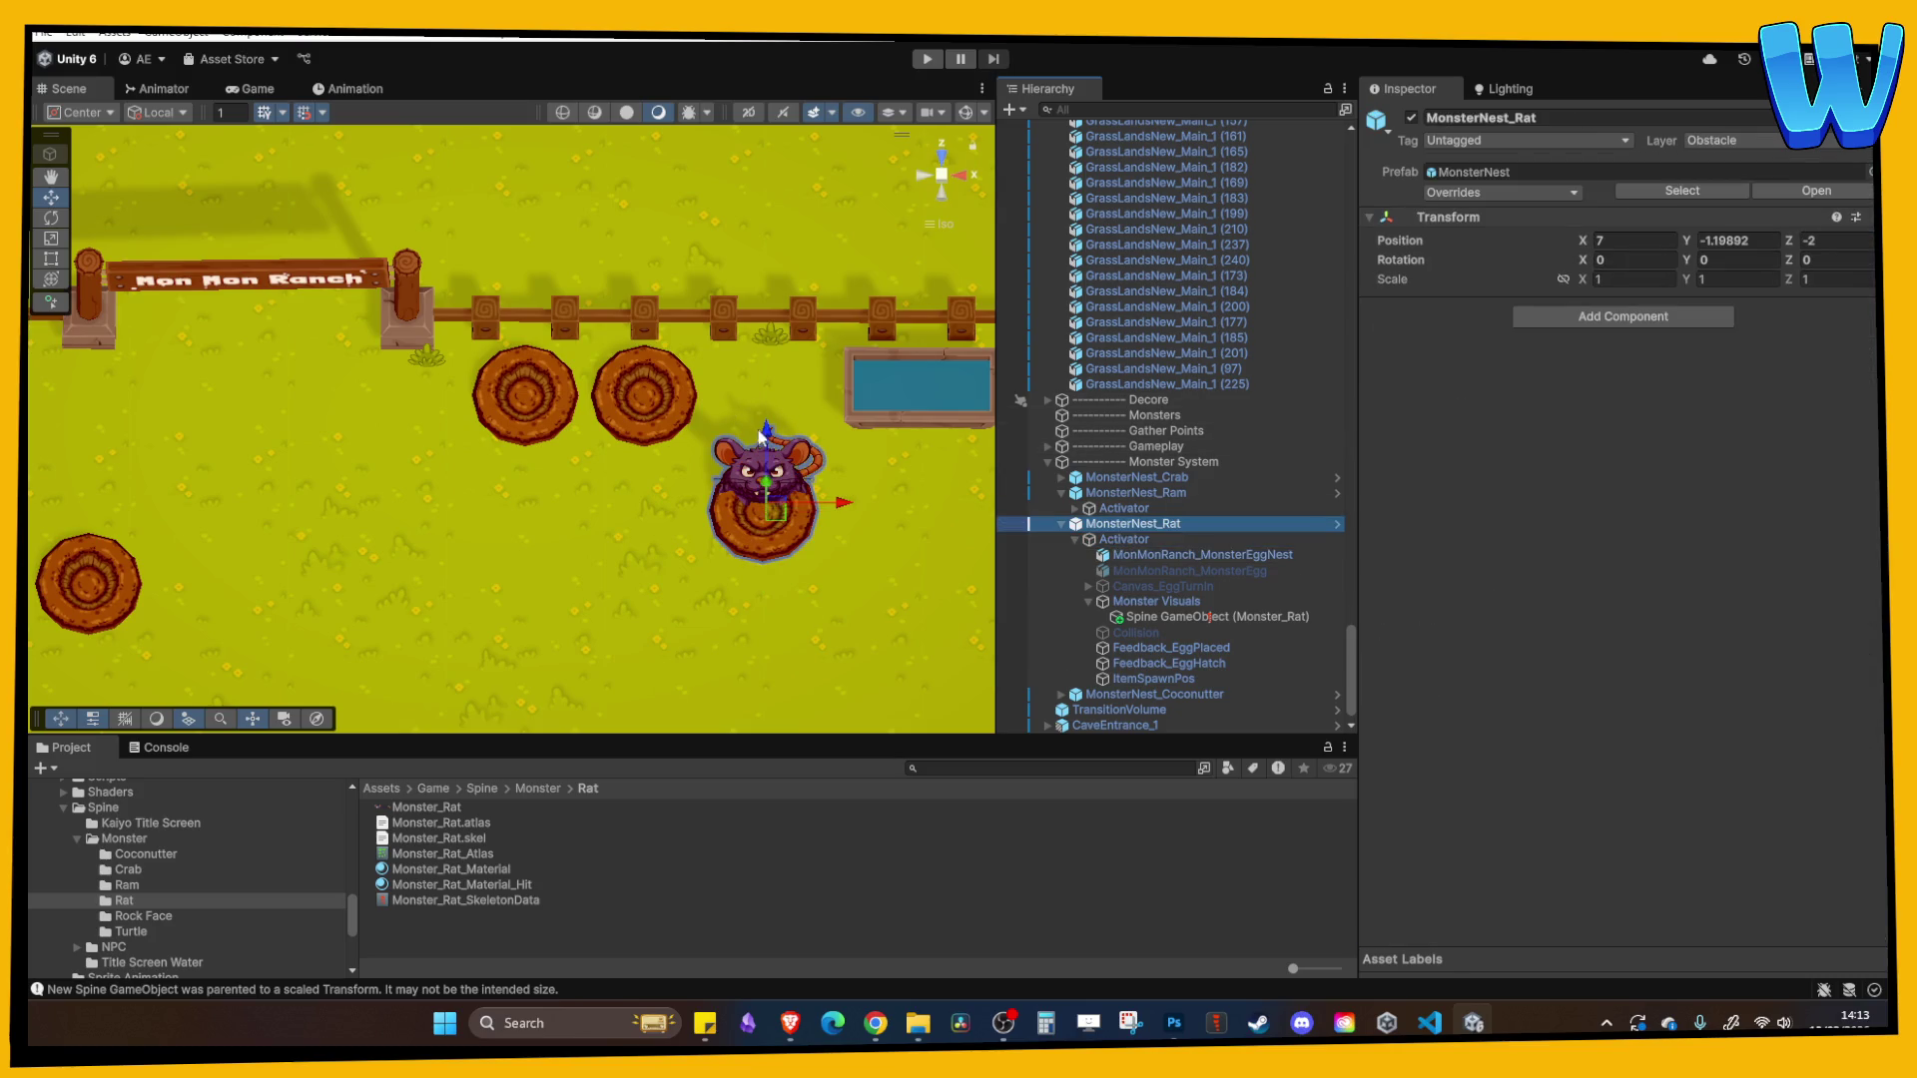
# - Tilt the scene view and shift the rat along Z to -0.54
pyautogui.moveTo(761, 437); pyautogui.dragTo(761, 324)
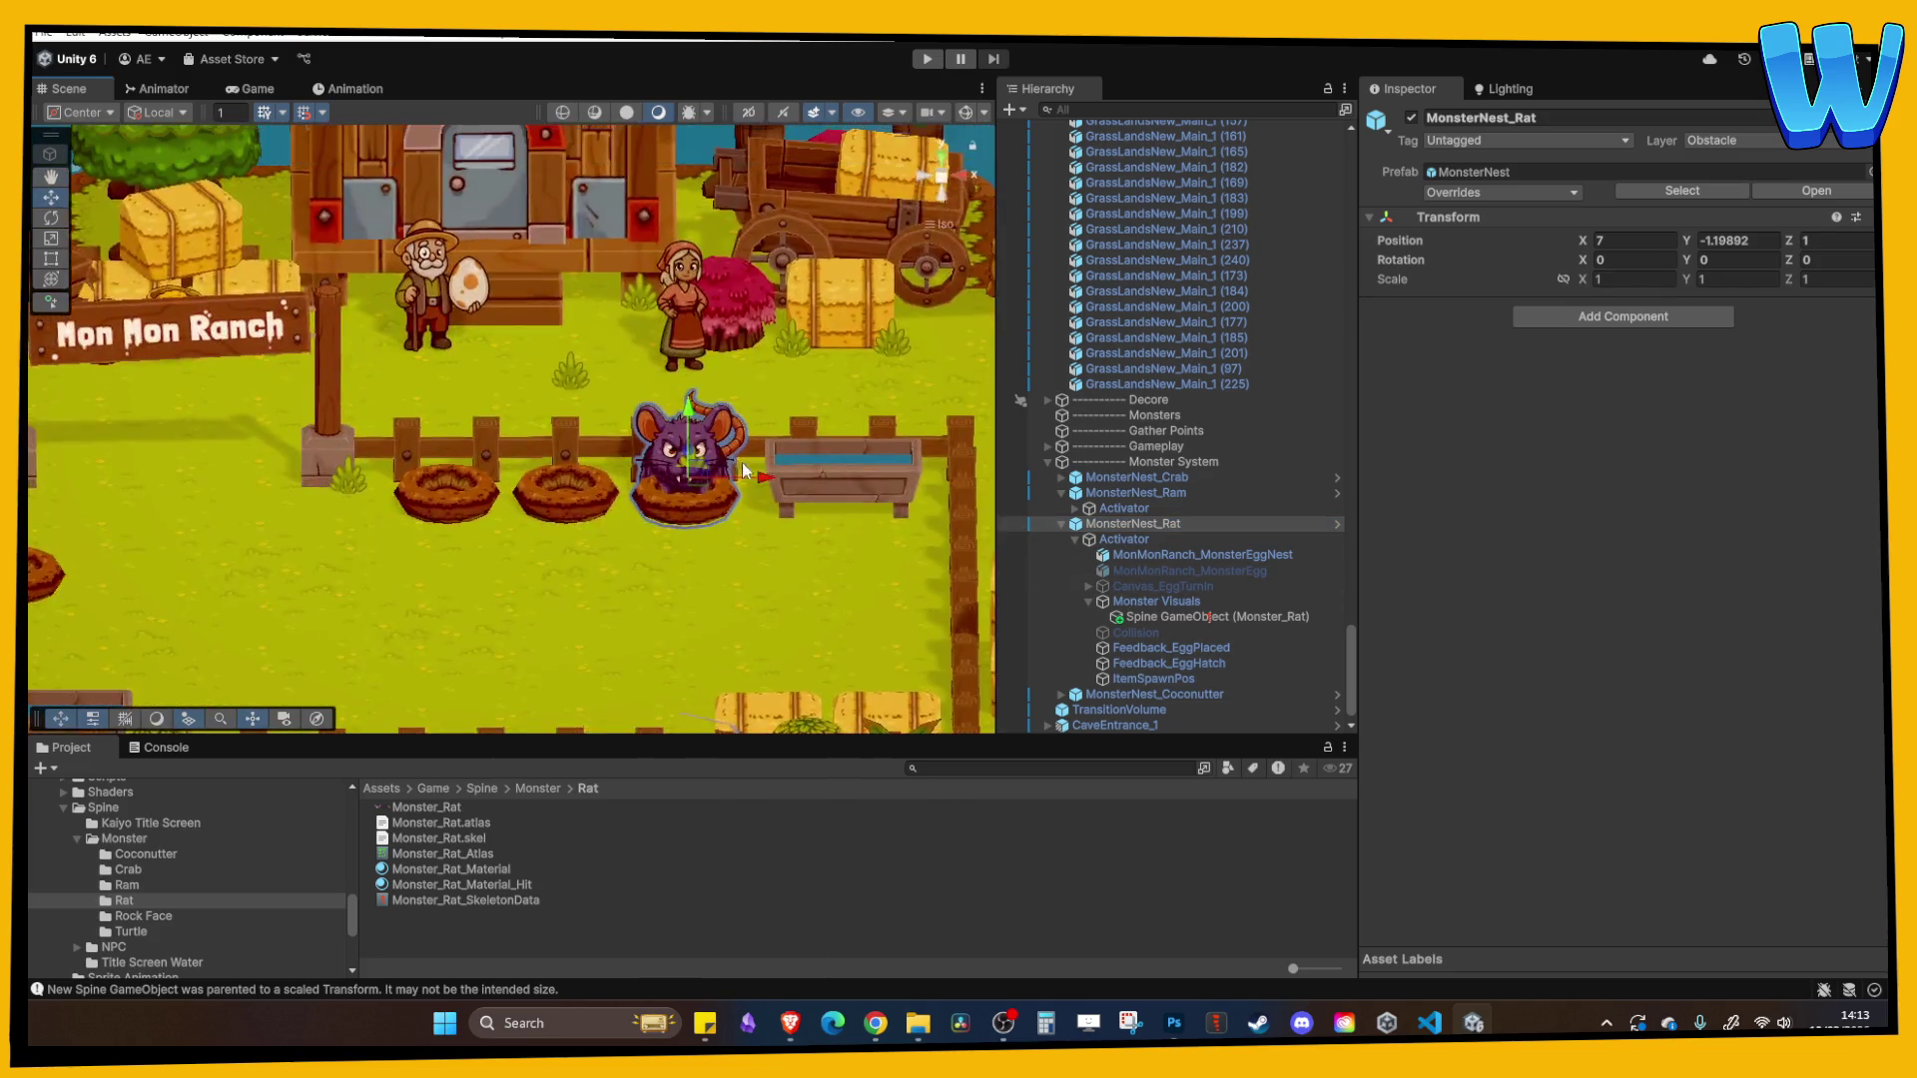
pyautogui.scroll(-2, 938, 532)
pyautogui.moveTo(939, 532)
pyautogui.mouseDown()
pyautogui.moveTo(585, 441)
pyautogui.moveTo(682, 480)
pyautogui.moveTo(782, 415)
pyautogui.moveTo(708, 452)
pyautogui.mouseUp()
pyautogui.doubleClick(1129, 523)
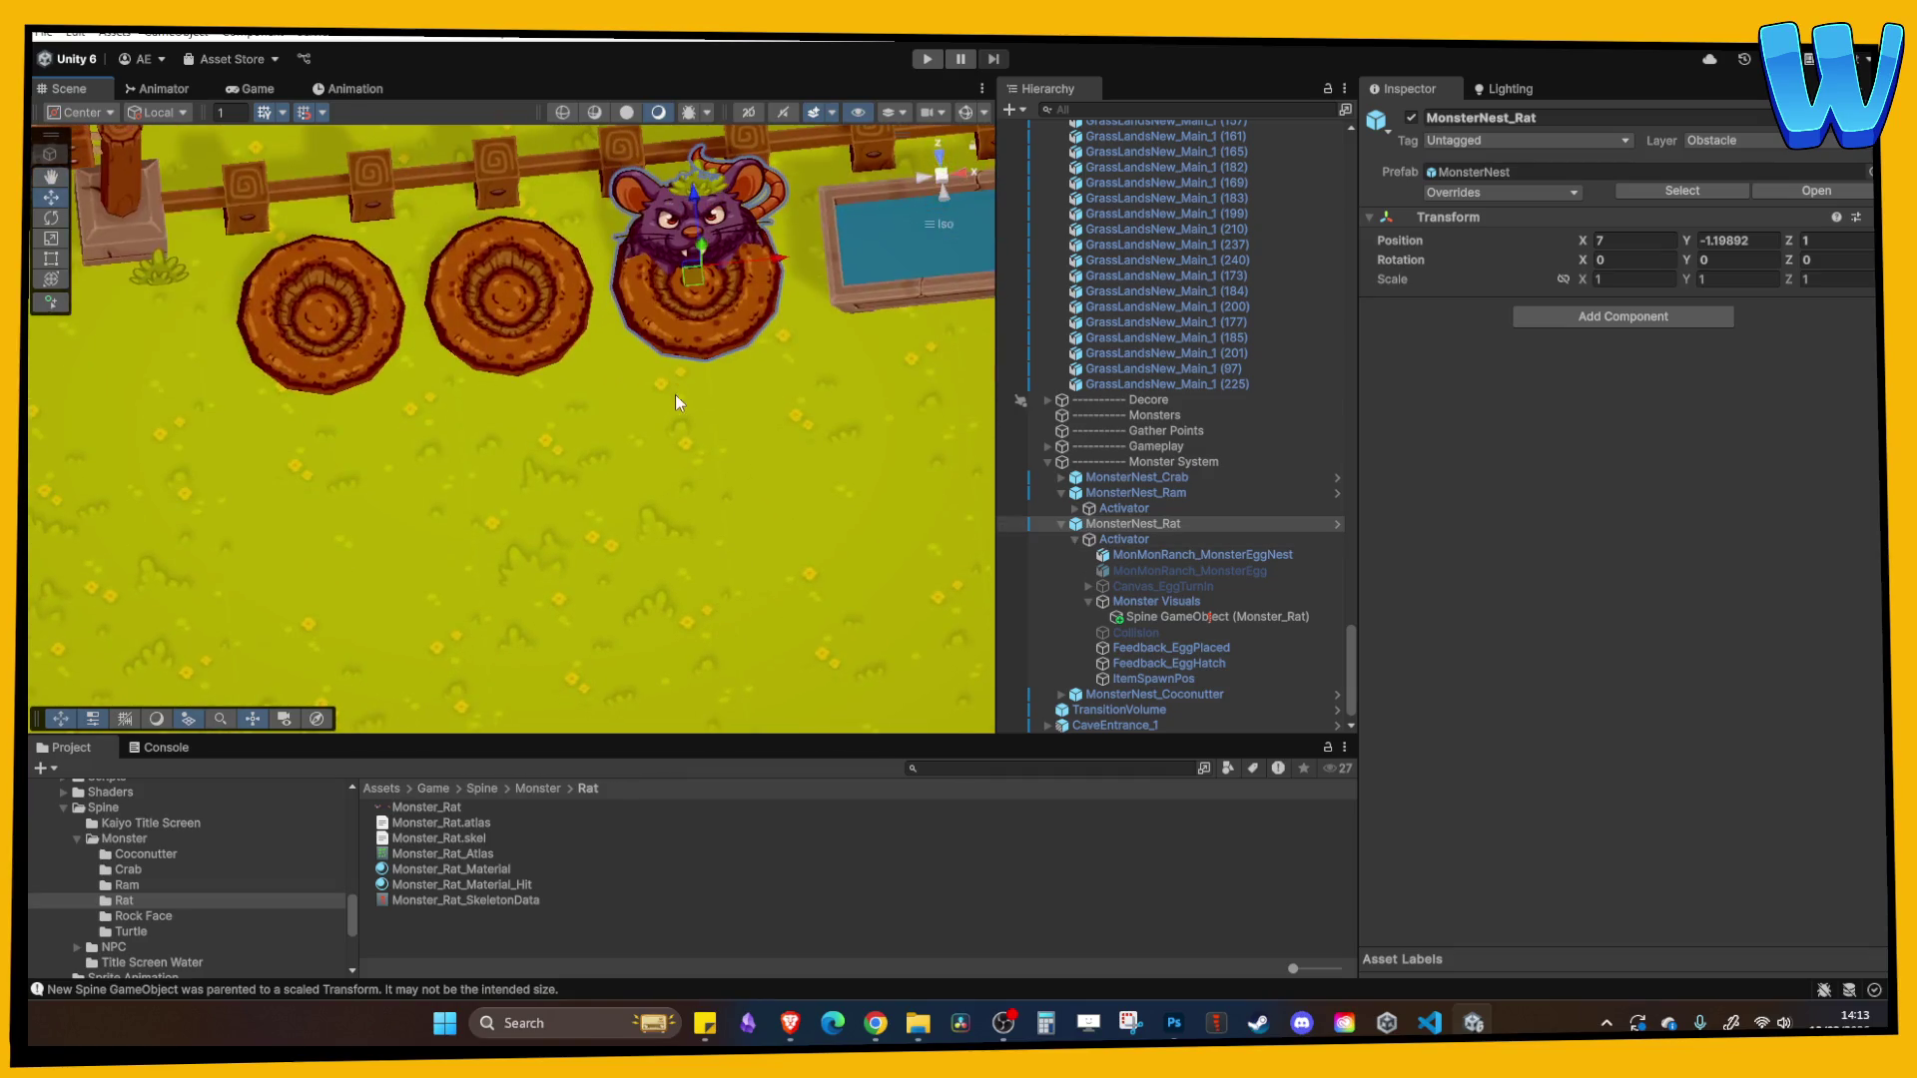
pyautogui.click(1153, 599)
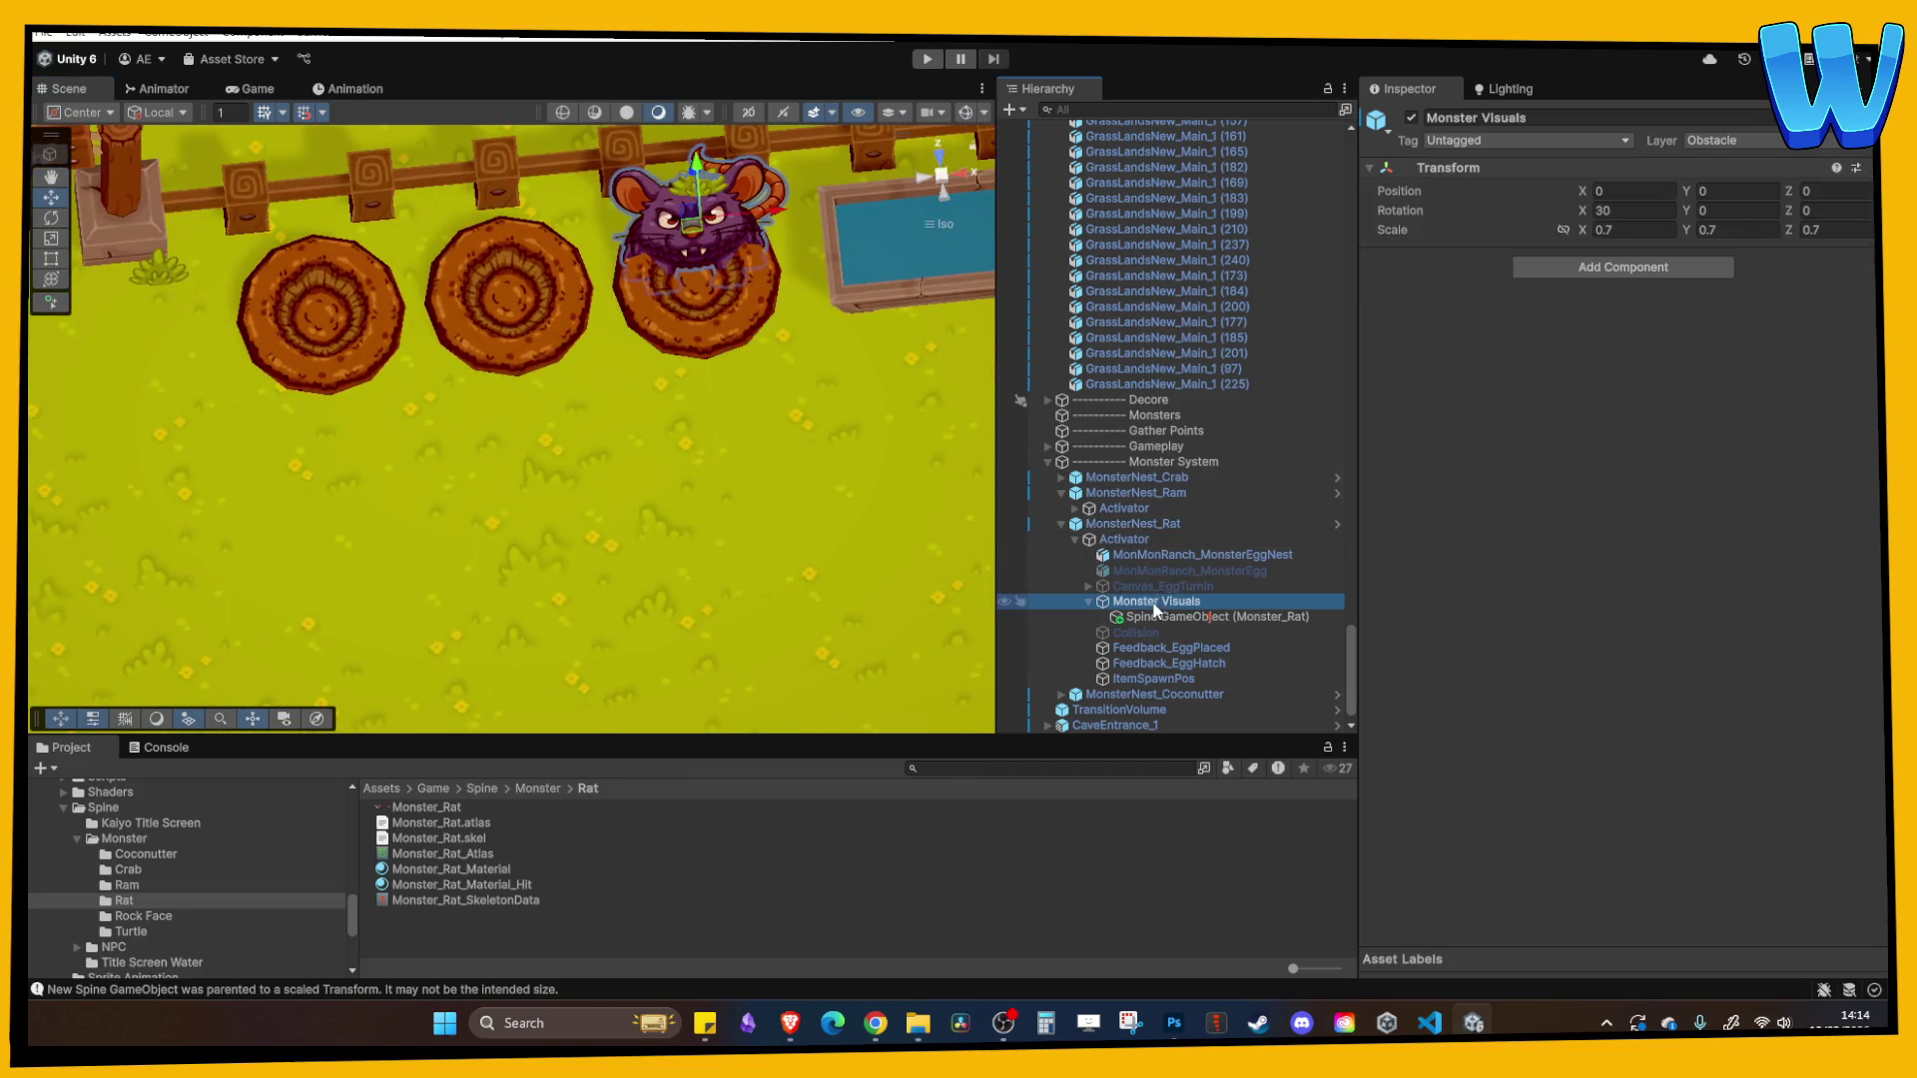
pyautogui.click(1146, 616)
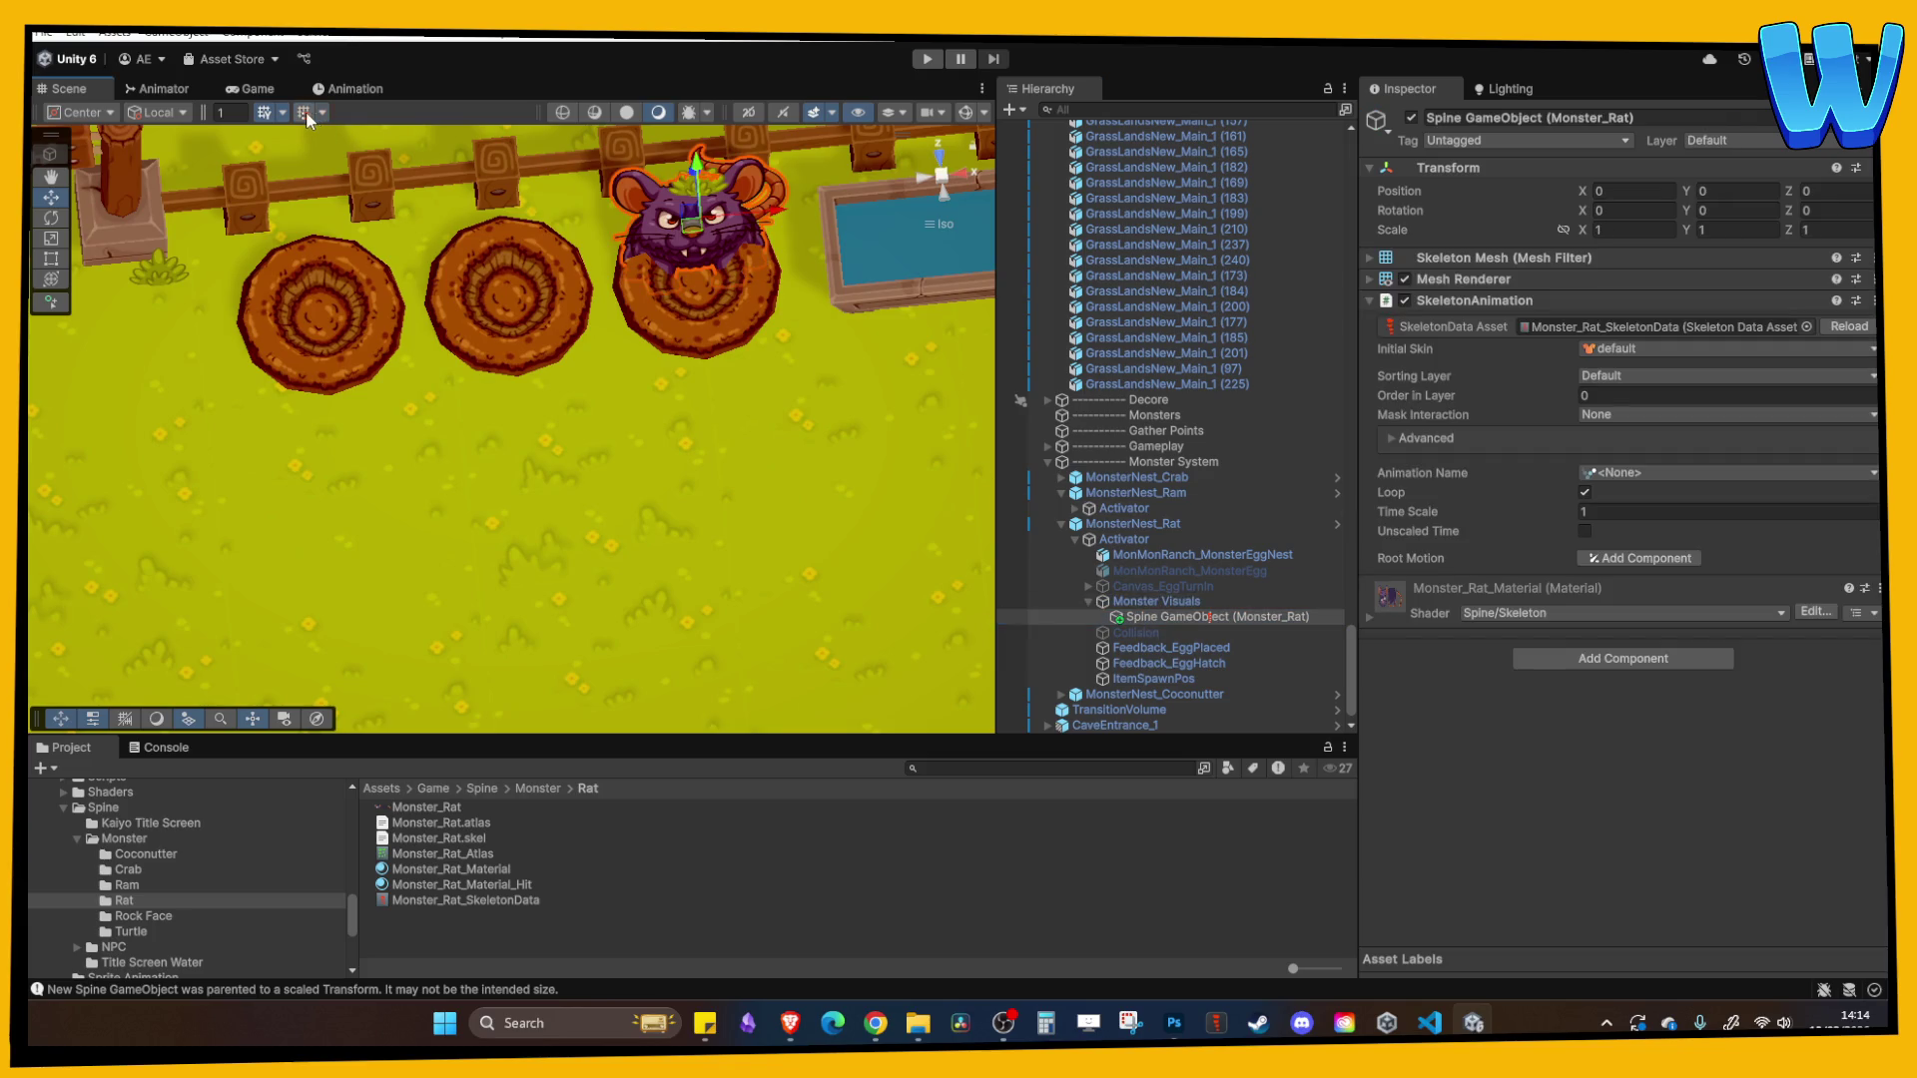
pyautogui.moveTo(696, 191); pyautogui.dragTo(695, 193)
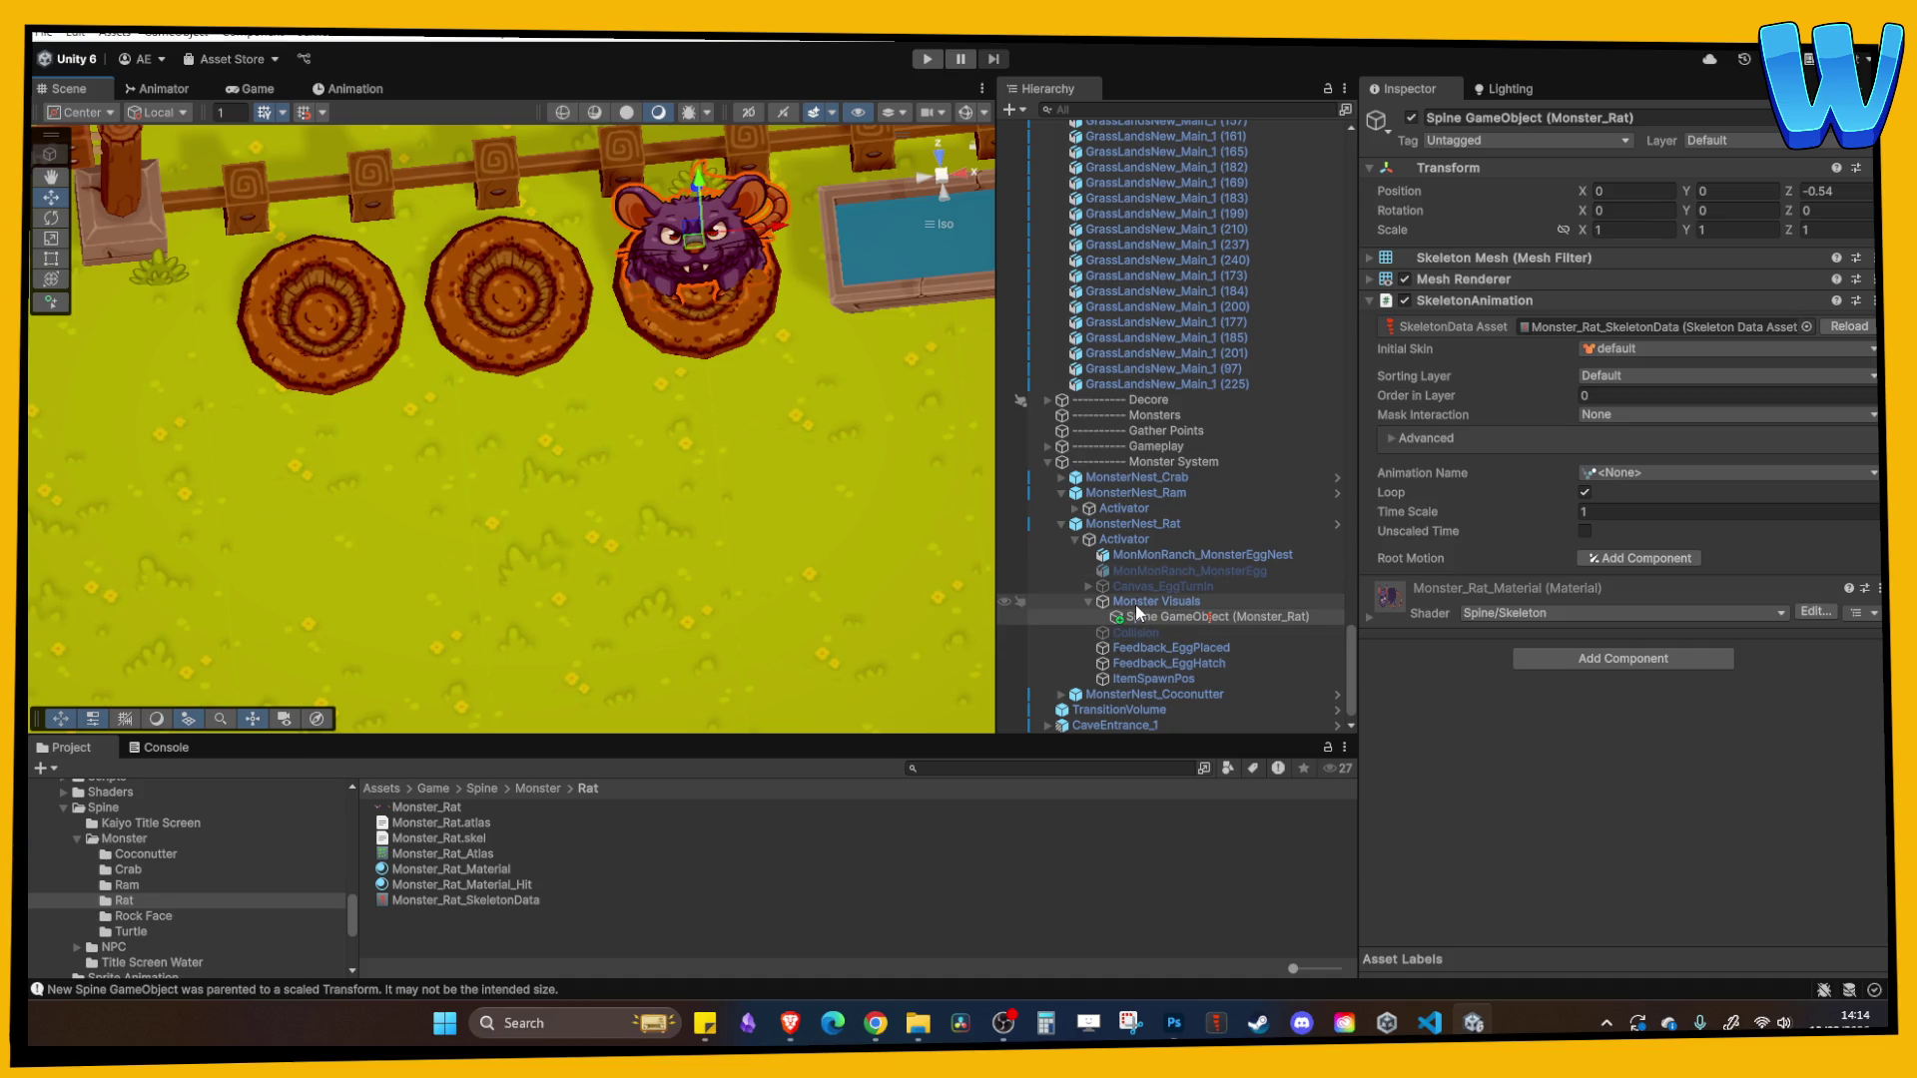
# - Deactivate the rat nest's egg nest so the rat stands on the grass
pyautogui.click(1142, 555)
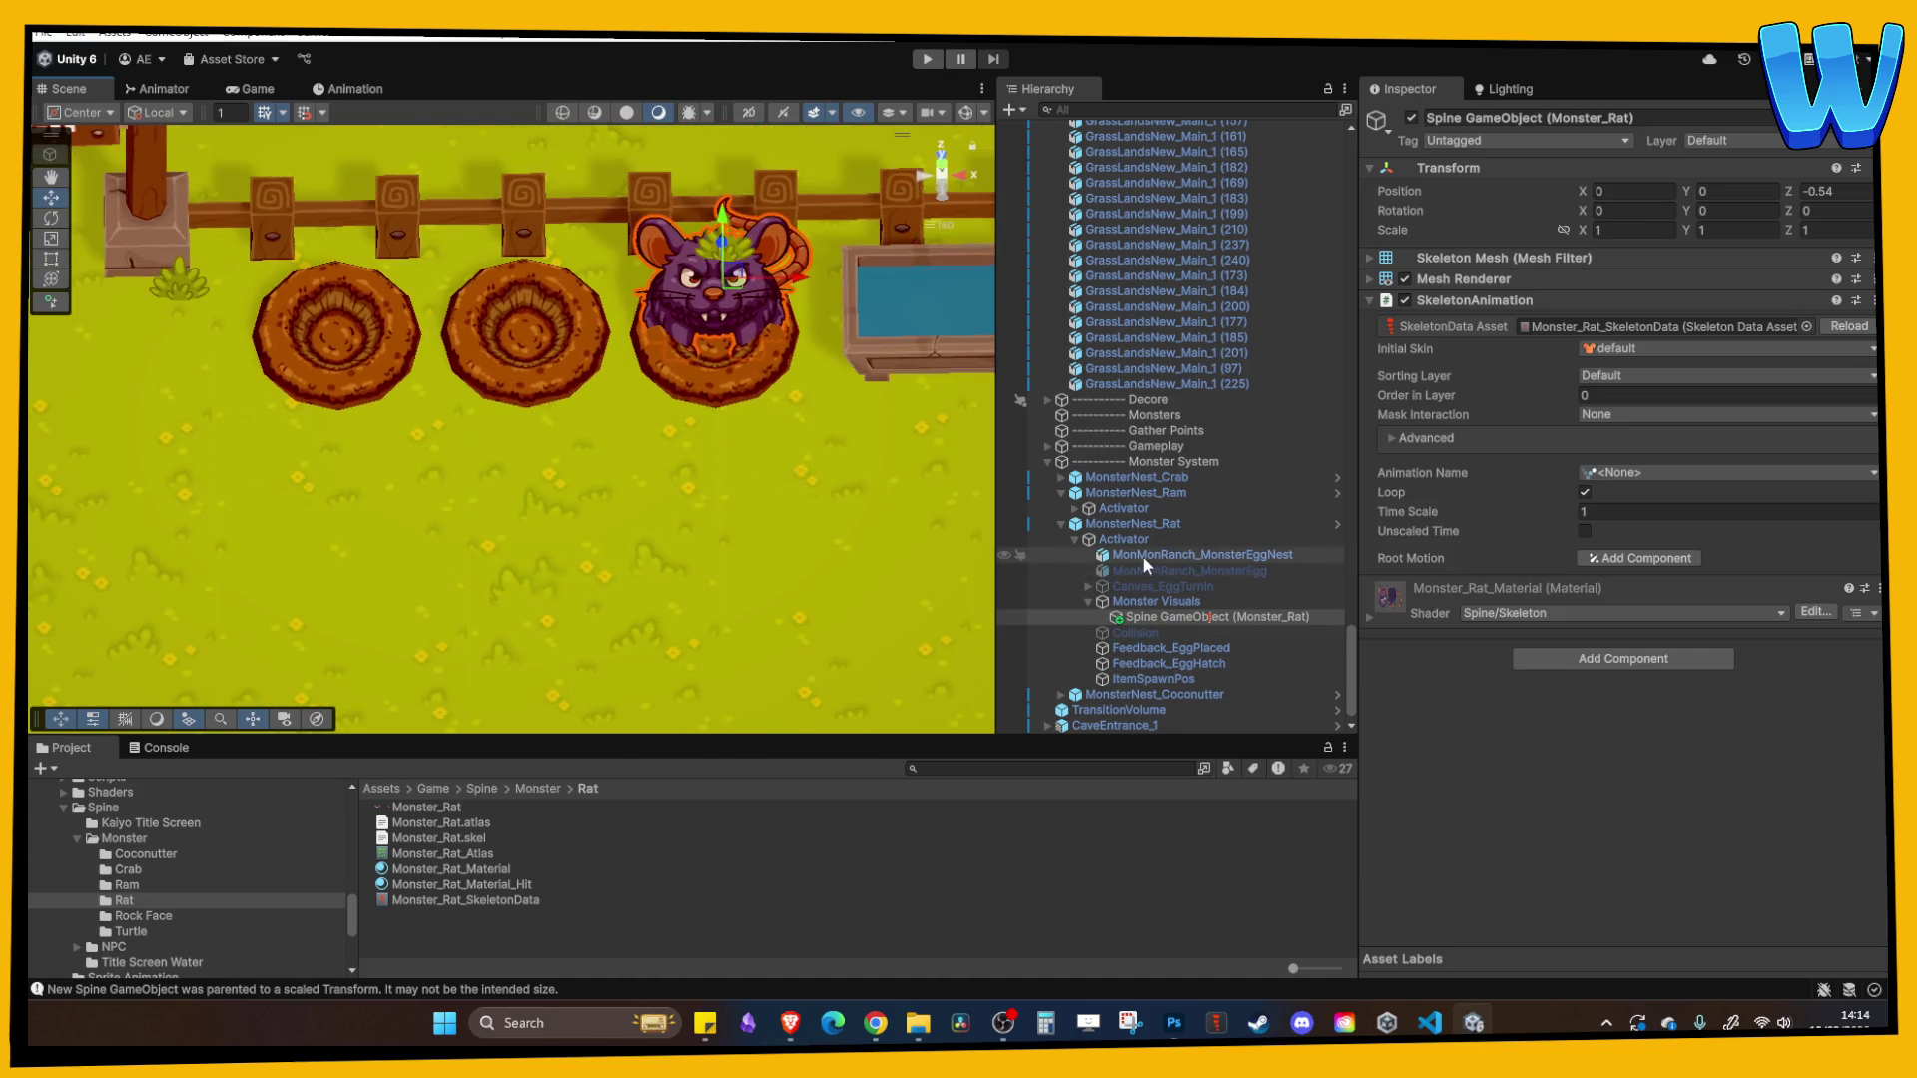
pyautogui.click(1411, 118)
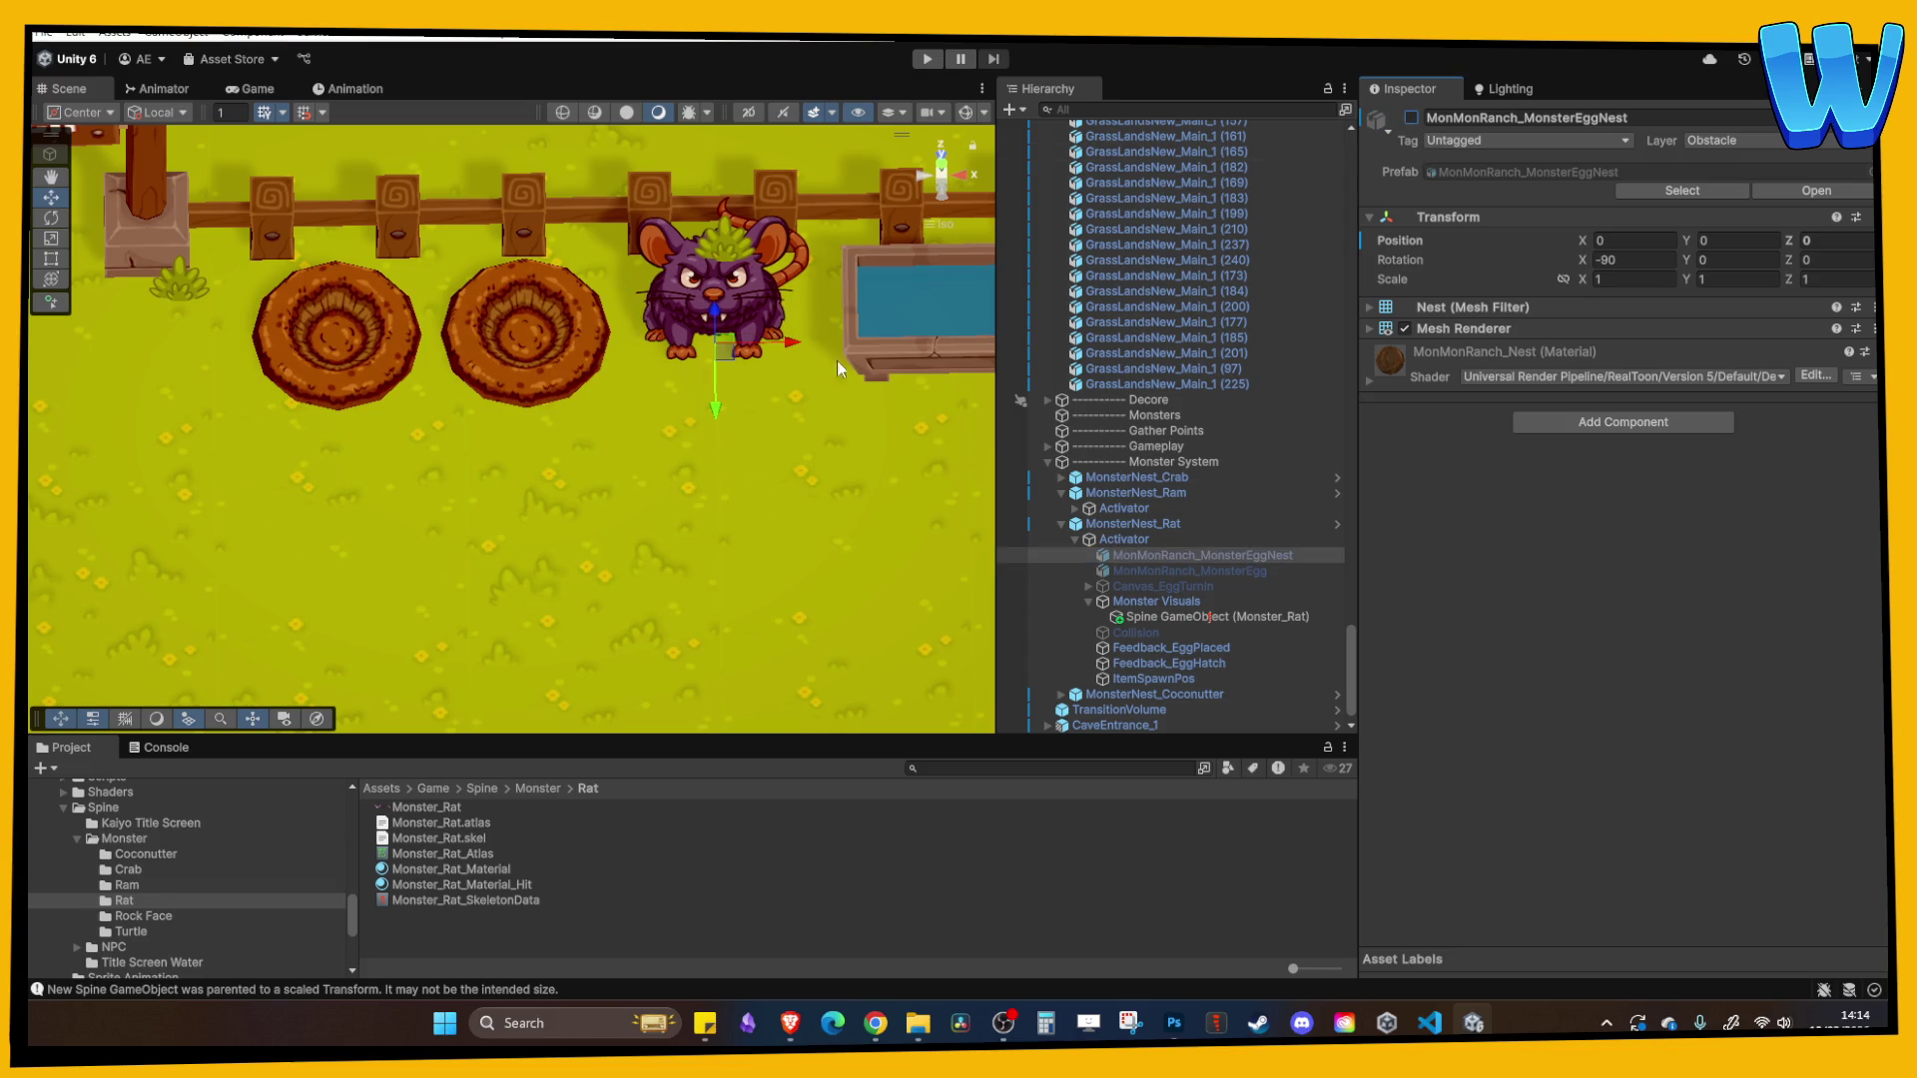
pyautogui.rightClick(779, 493)
pyautogui.scroll(2, 714, 489)
pyautogui.click(713, 487)
pyautogui.moveTo(713, 487)
pyautogui.mouseDown()
pyautogui.moveTo(692, 355)
pyautogui.moveTo(704, 499)
pyautogui.mouseUp()
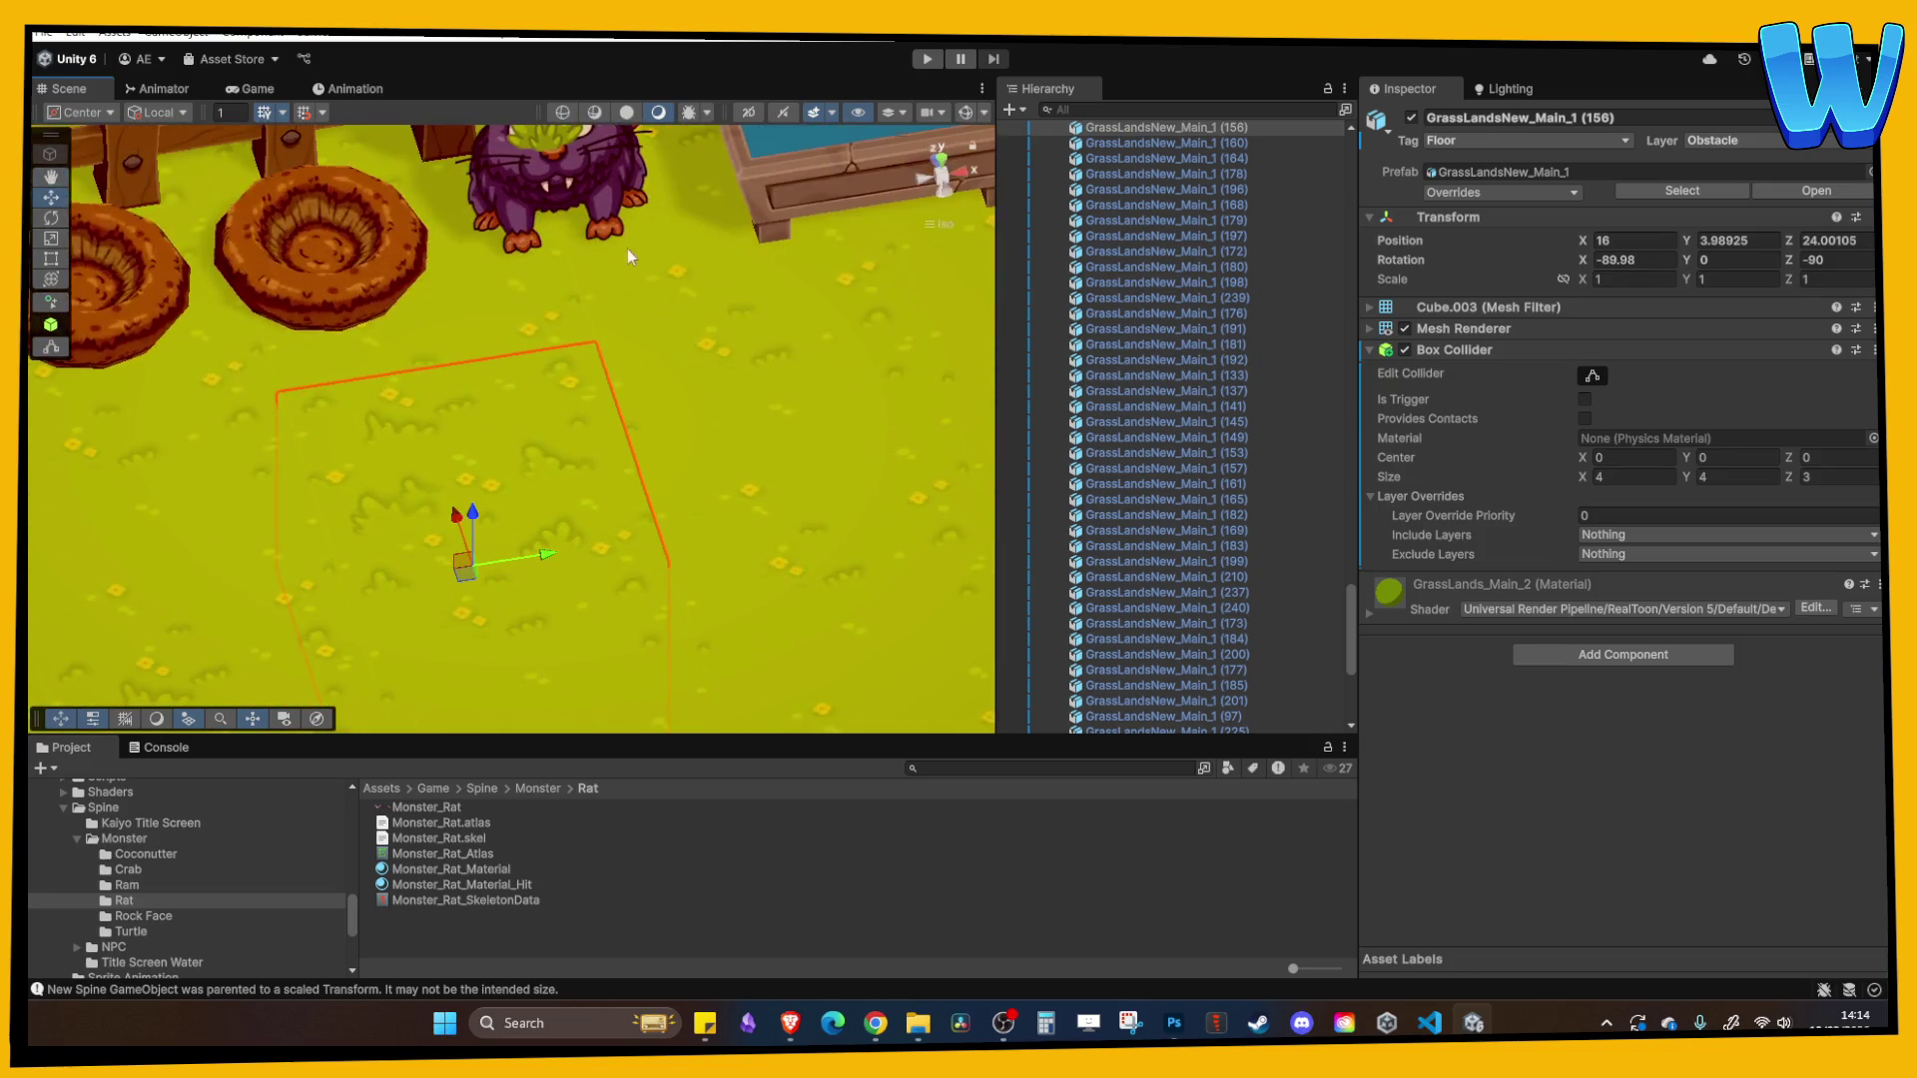
pyautogui.click(759, 419)
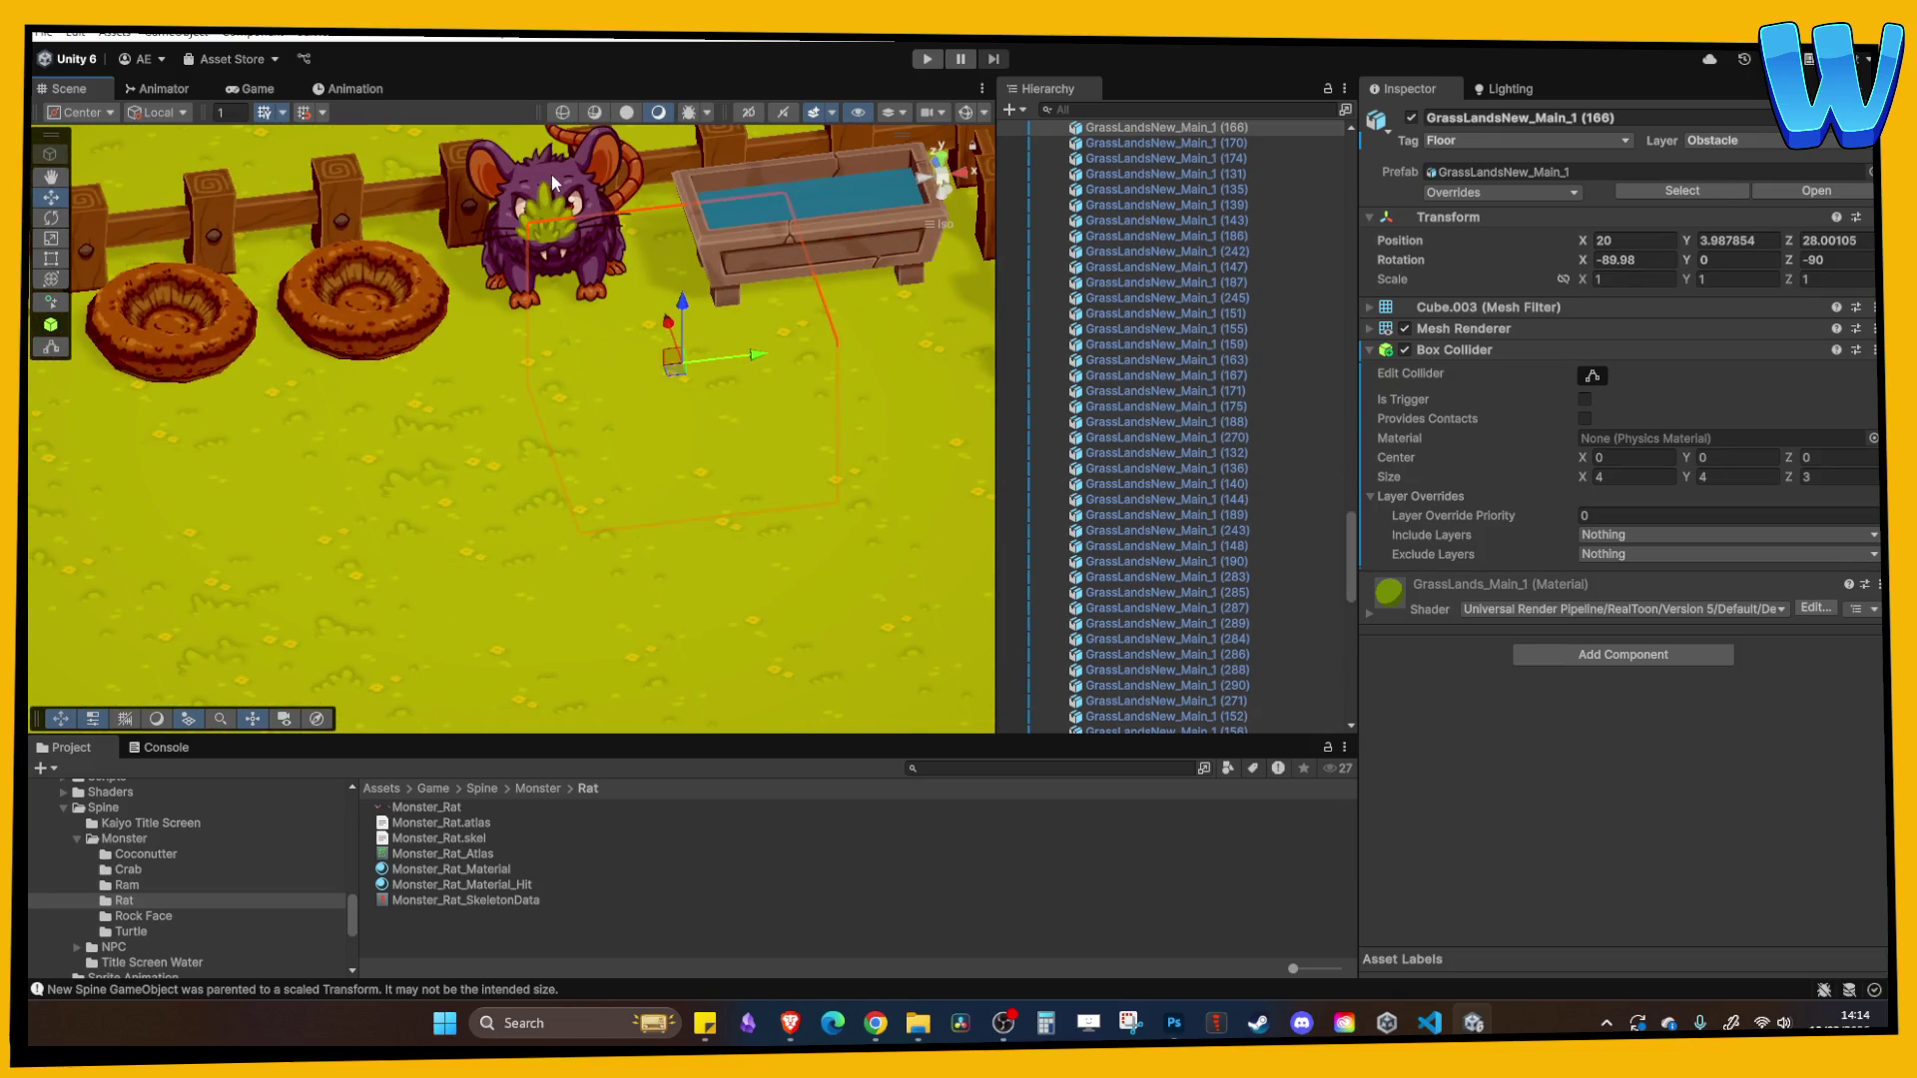
pyautogui.click(549, 235)
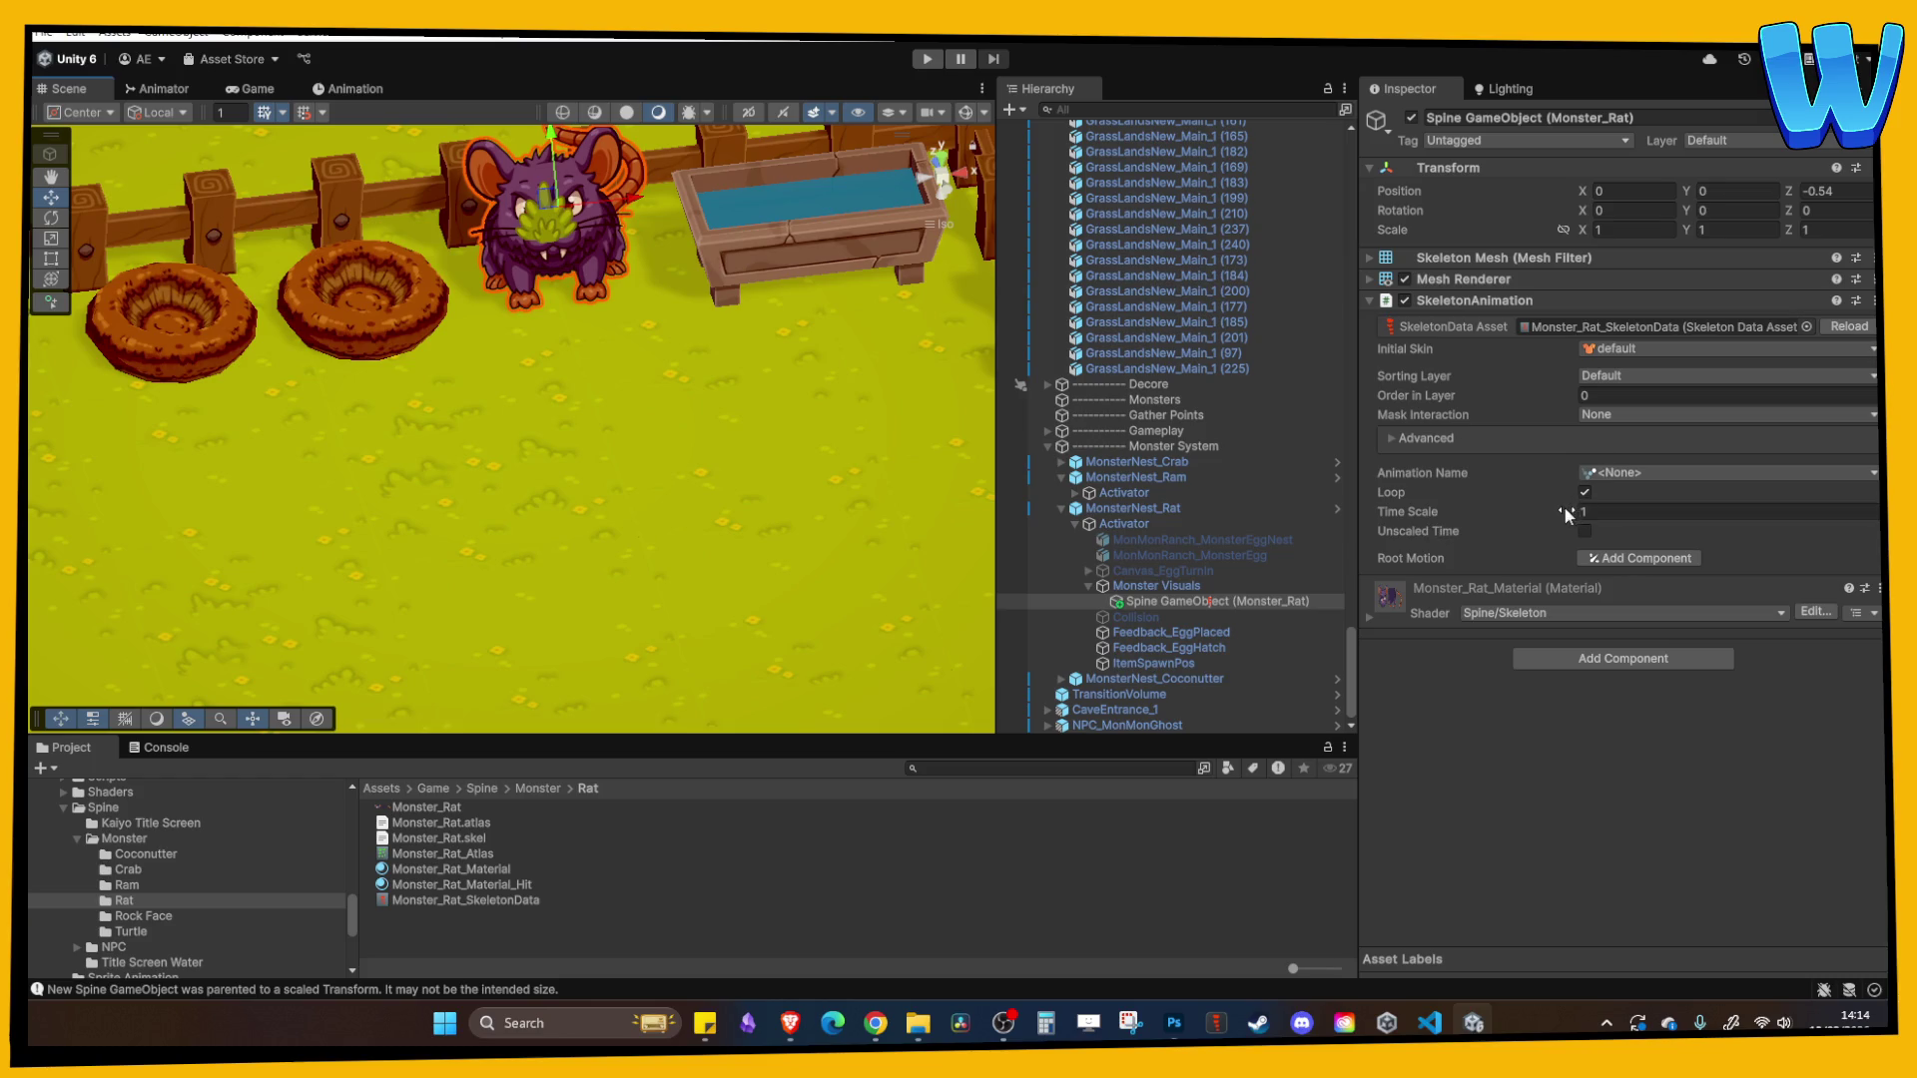
# - Give the rat's SkeletonAnimation Order in Layer 2 and Animation Name Idle
pyautogui.click(1590, 397)
pyautogui.write('2')
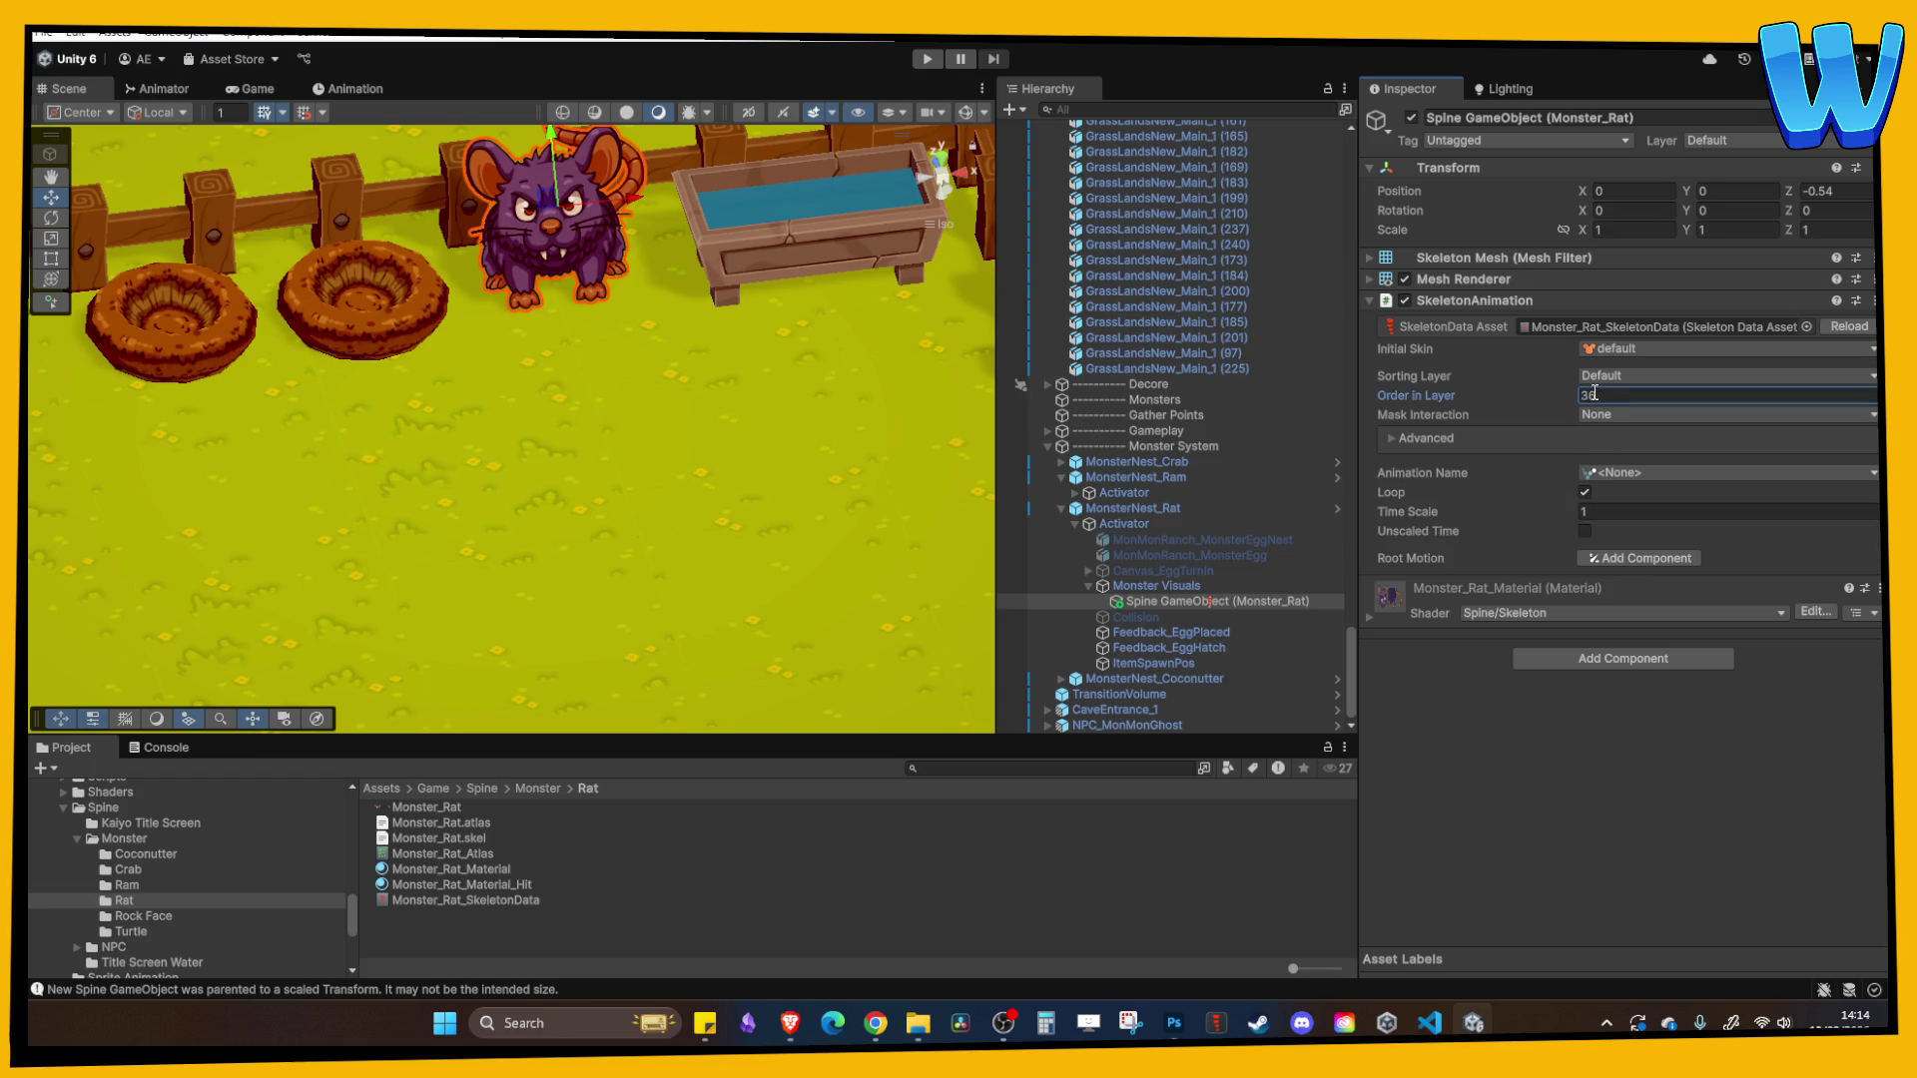
pyautogui.click(1611, 475)
pyautogui.click(1652, 526)
# - Hide the rat's Monster Visuals and toggle the rat nest off and back on
pyautogui.click(1158, 587)
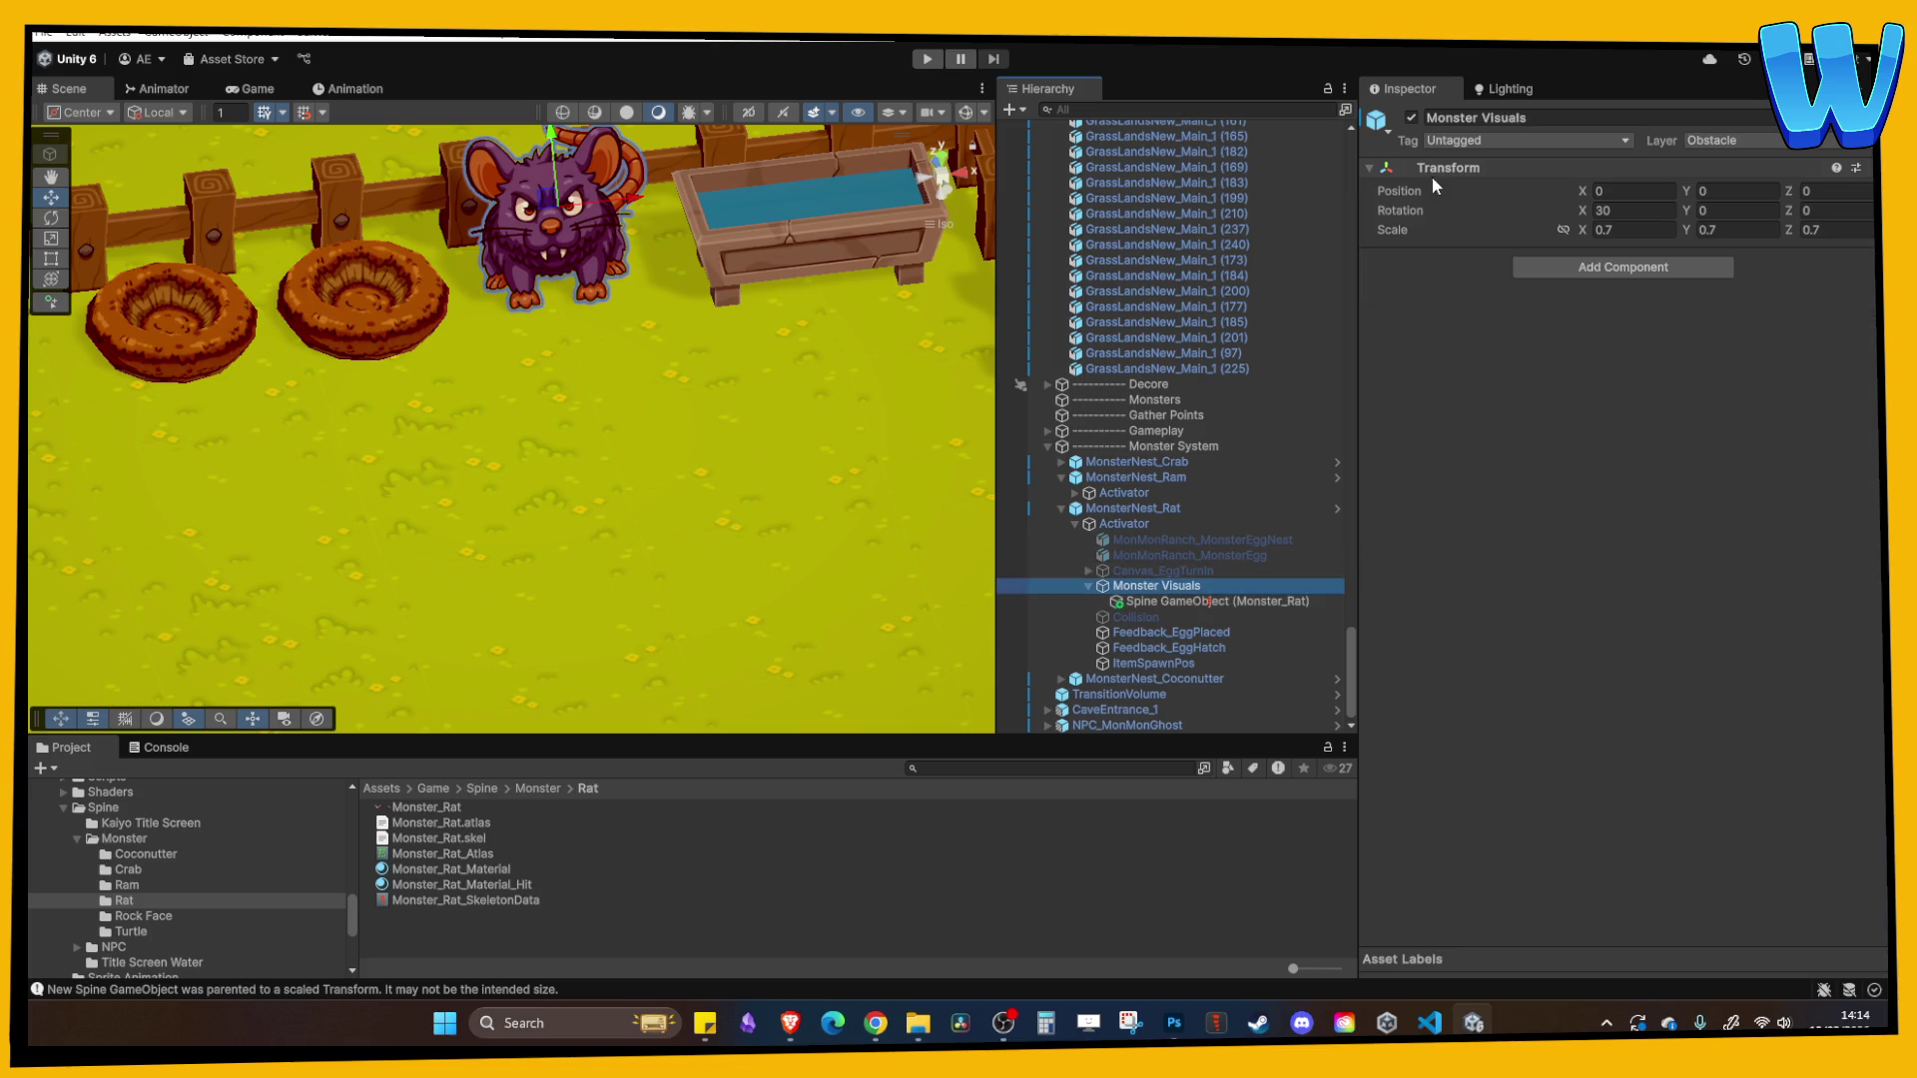
pyautogui.click(1412, 118)
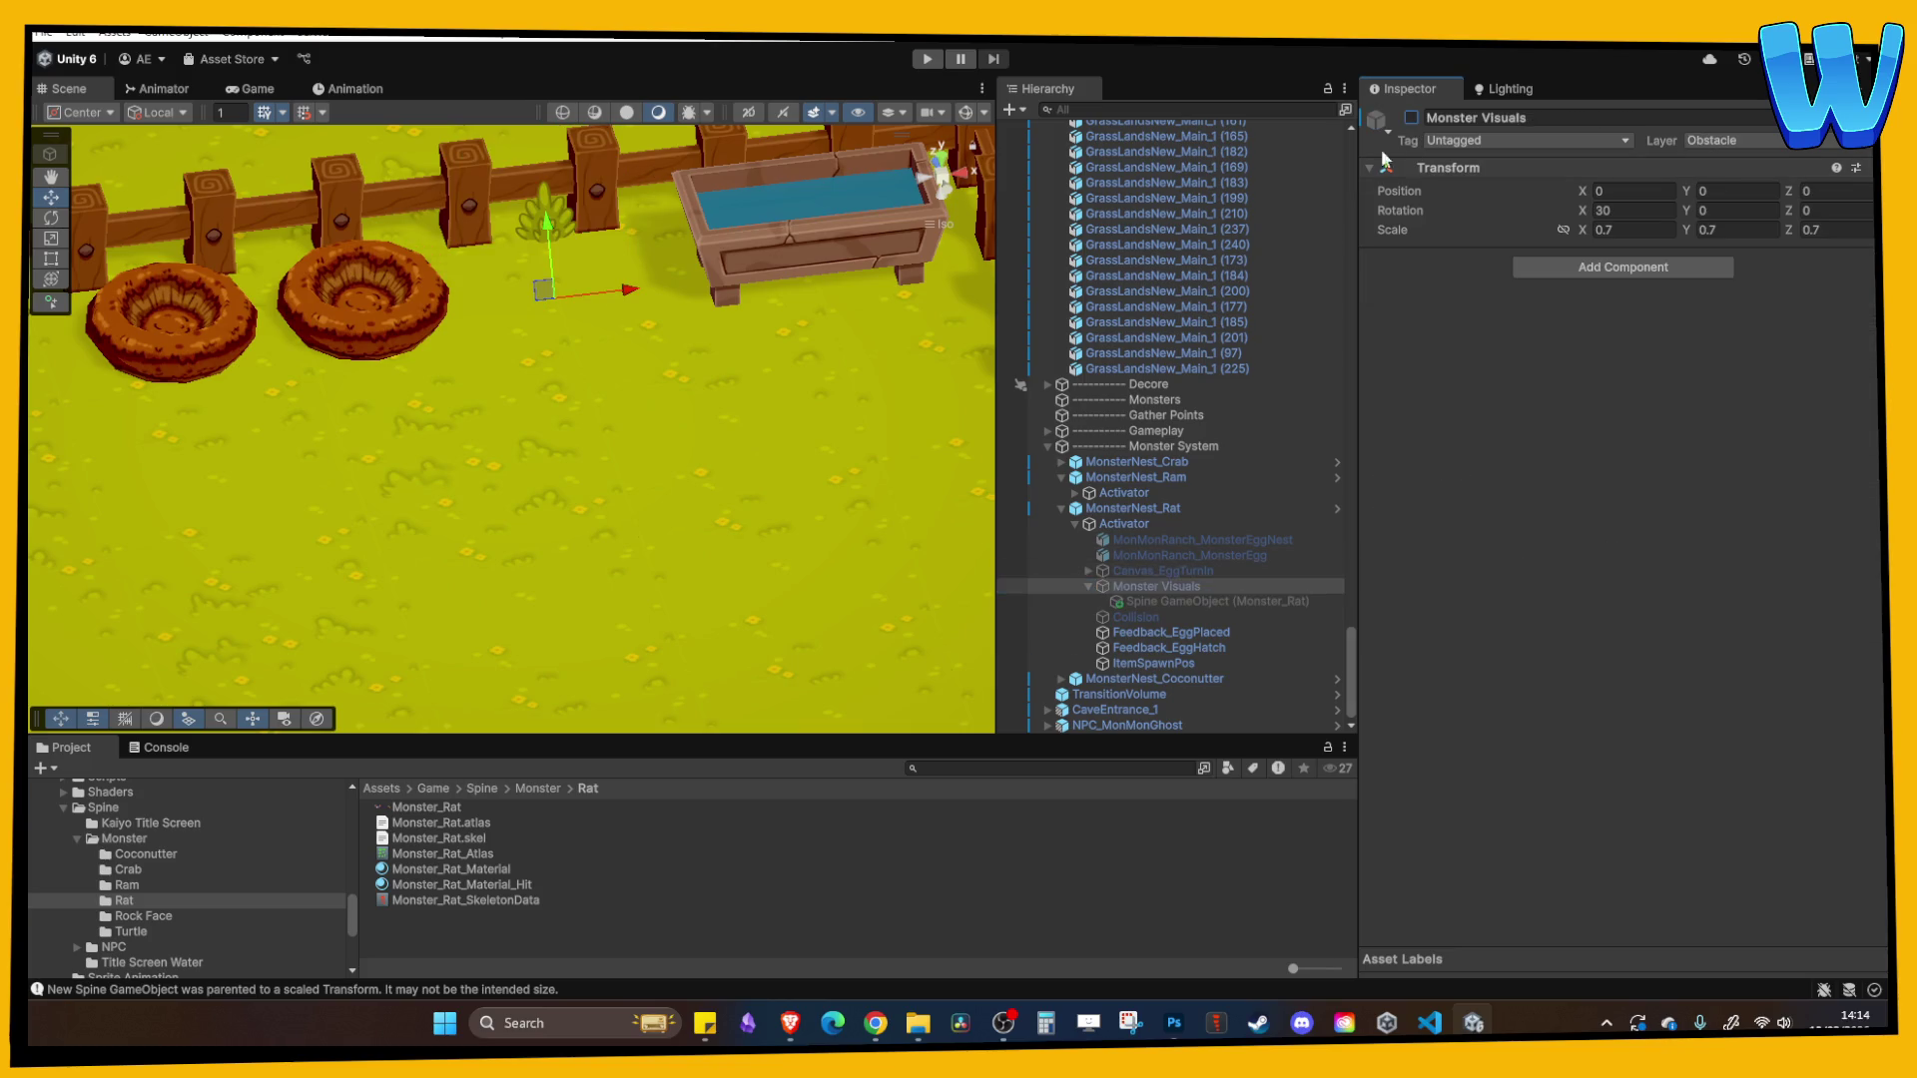
pyautogui.click(1062, 509)
pyautogui.click(1114, 664)
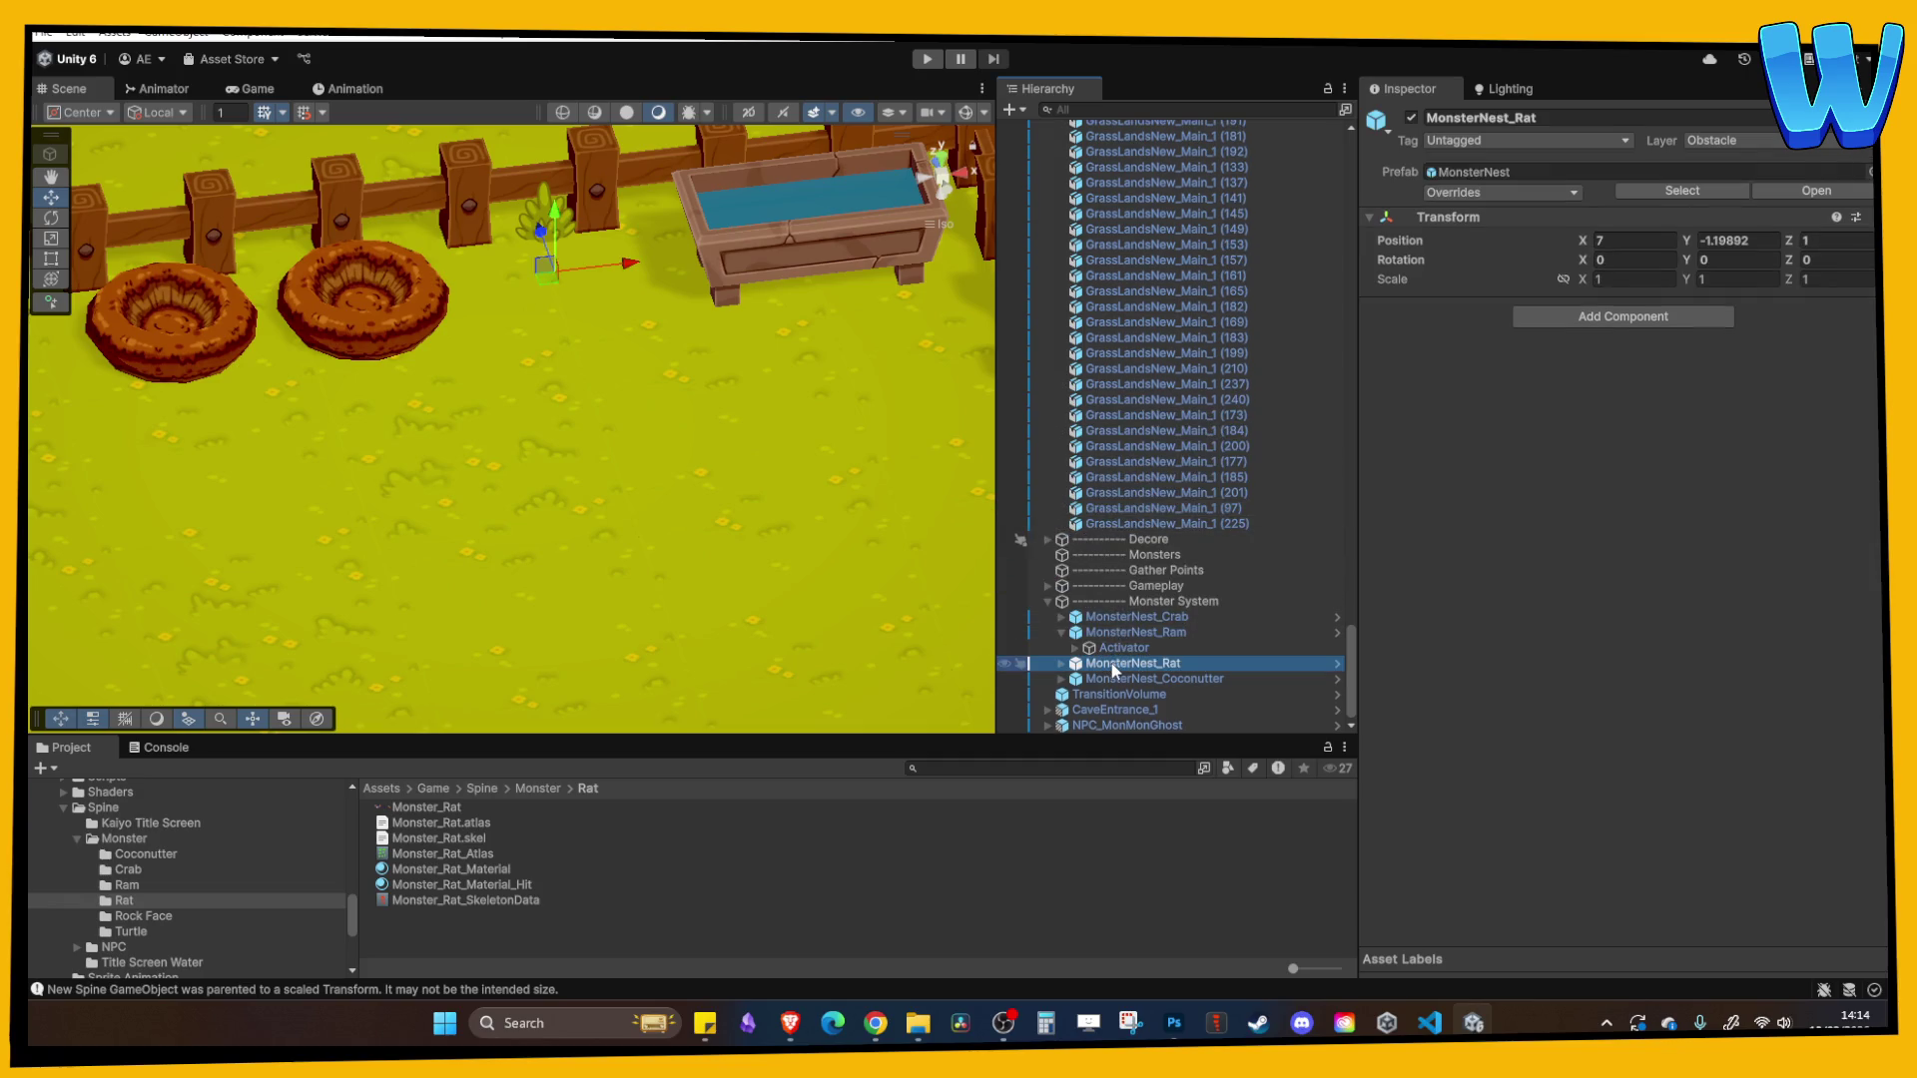
pyautogui.click(1412, 117)
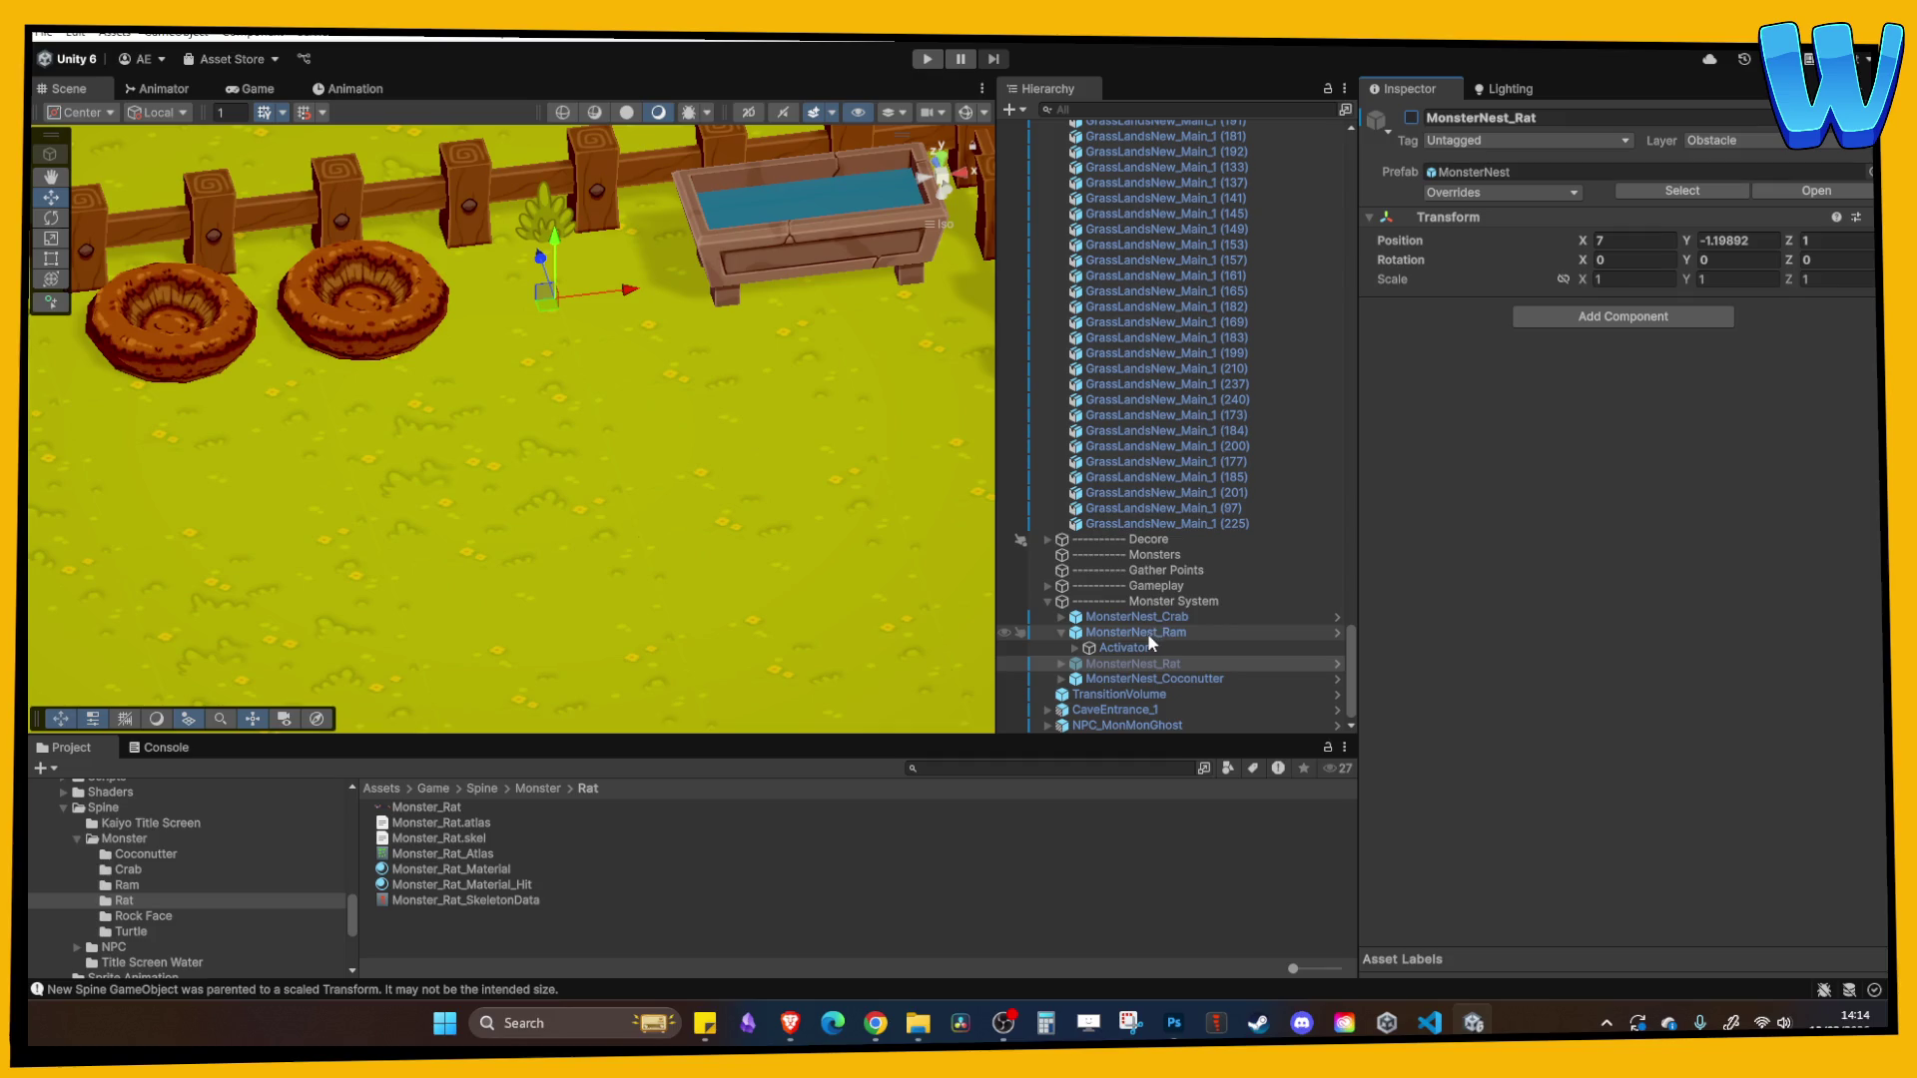
pyautogui.click(1412, 118)
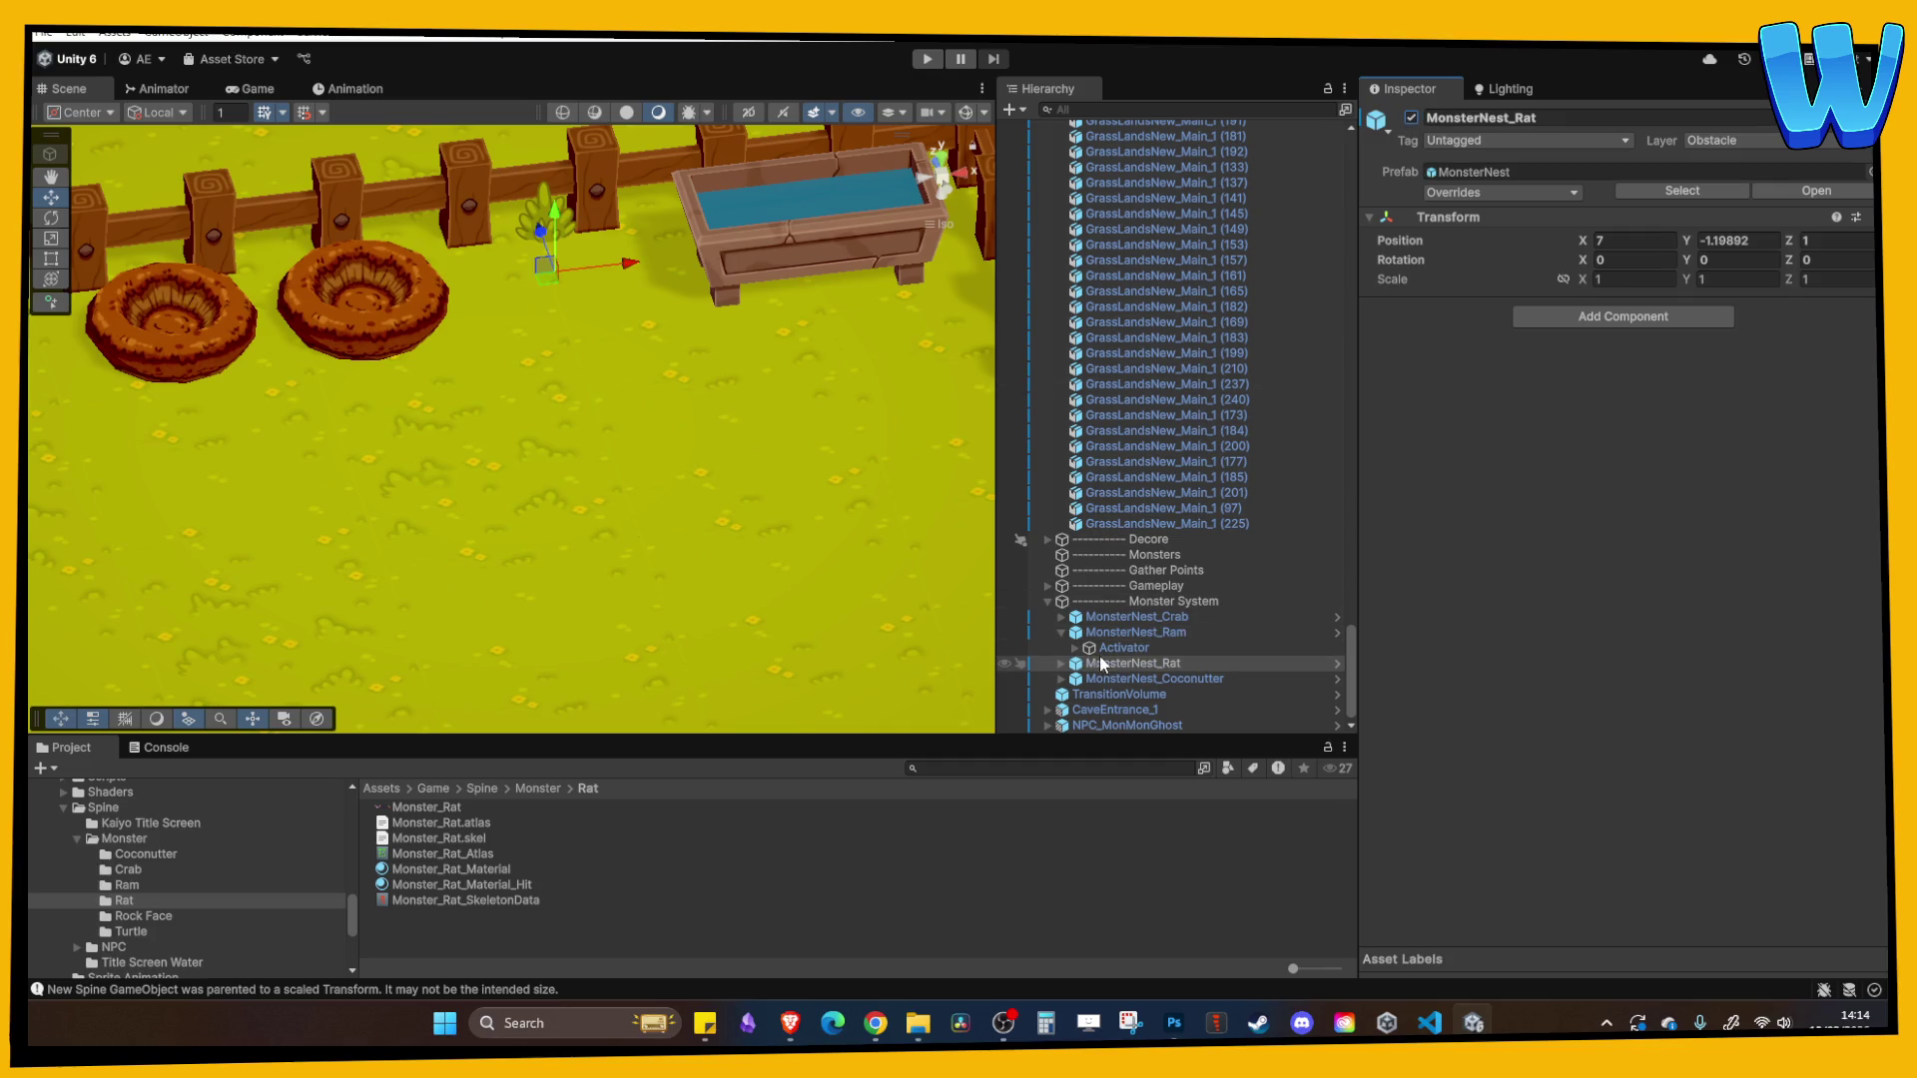
pyautogui.click(1061, 664)
pyautogui.click(1080, 563)
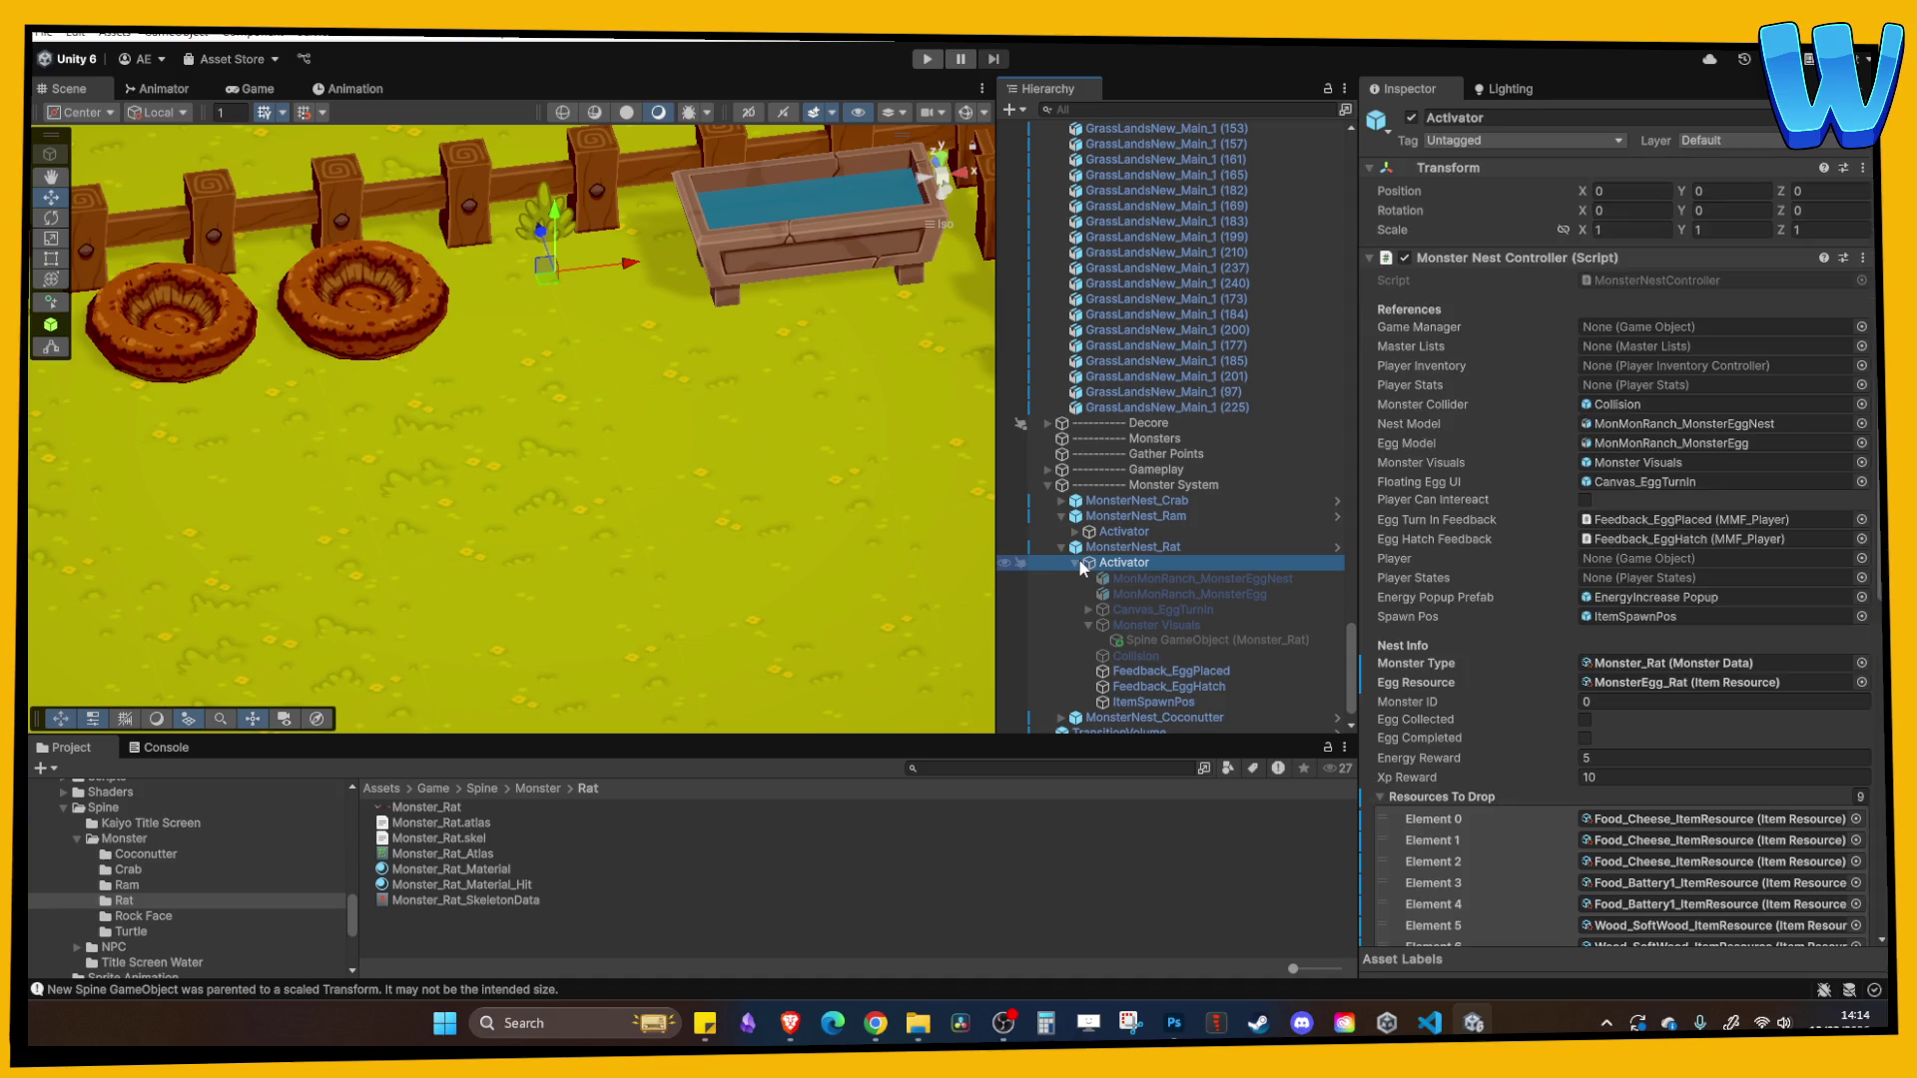
pyautogui.click(1061, 547)
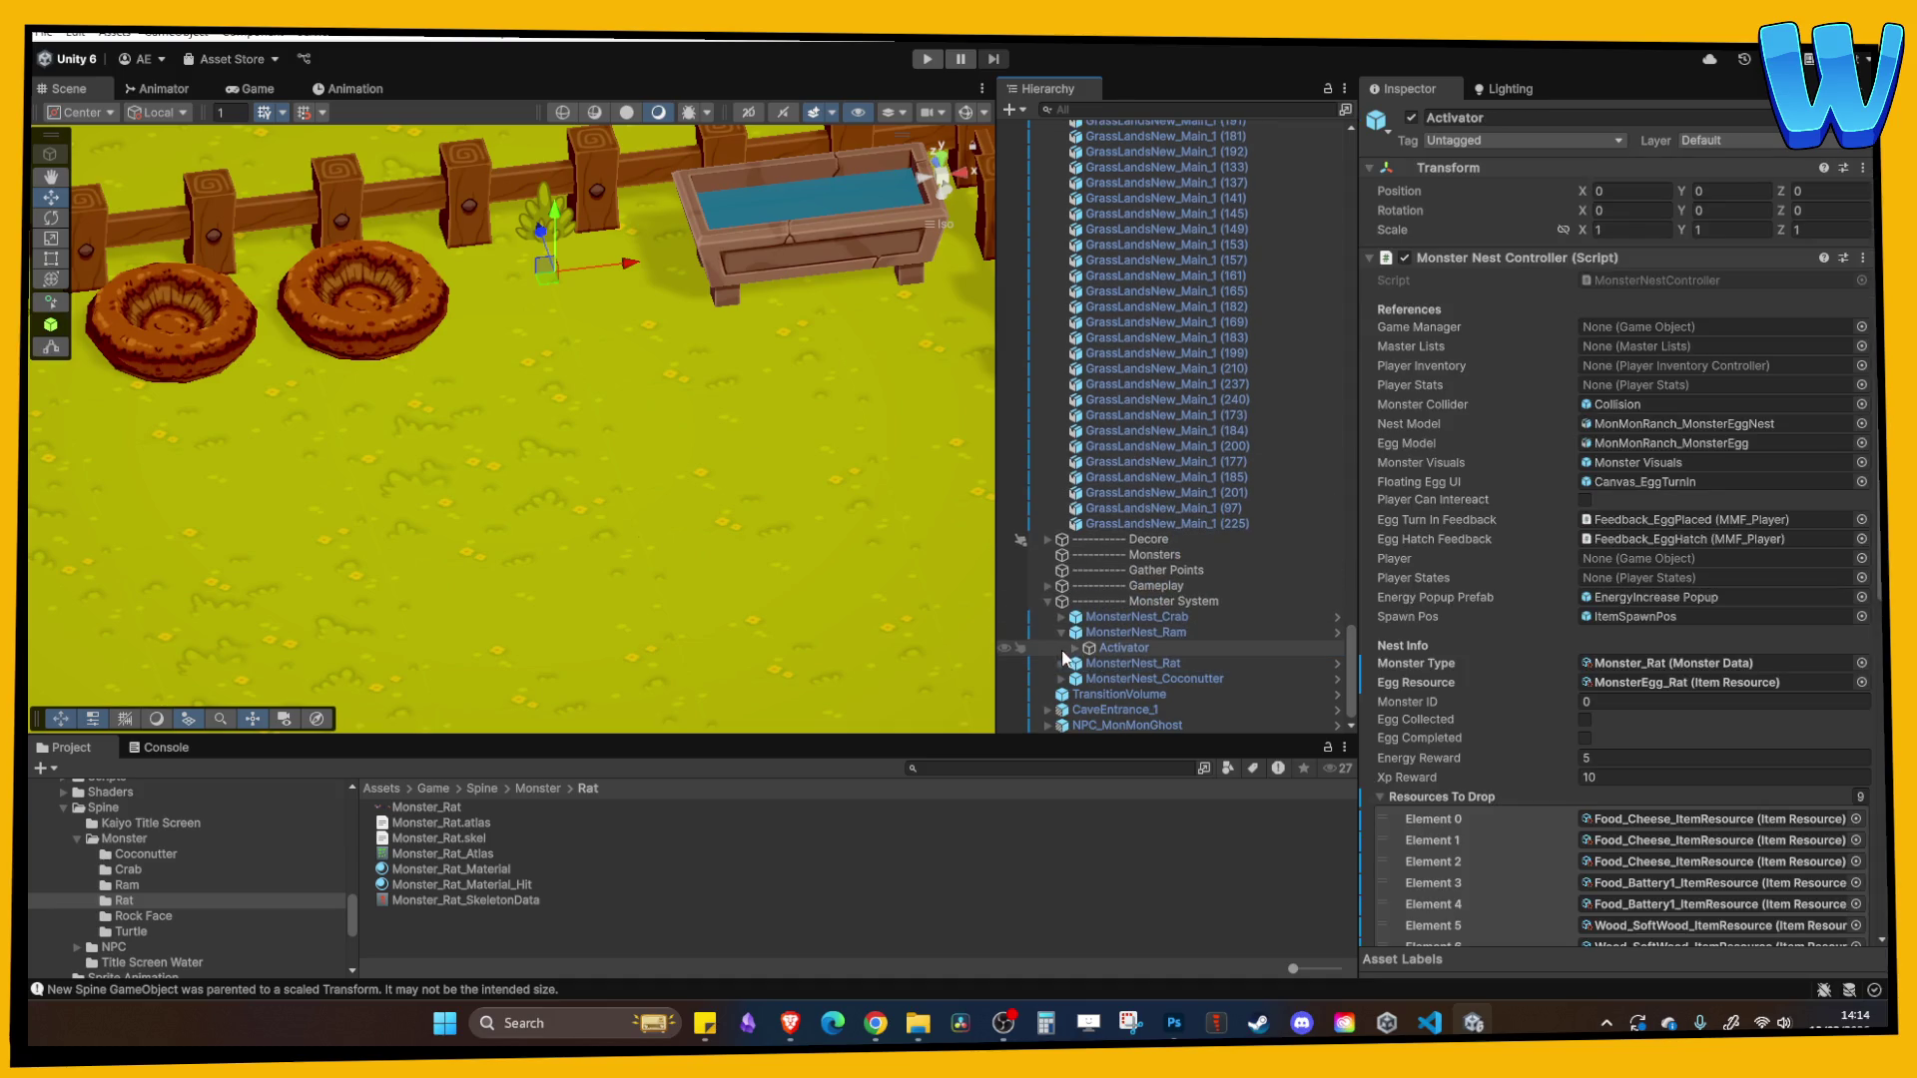
# - Deactivate the MonMonRanch_MonsterEggNest models under the Ram and Crab nests
pyautogui.click(1136, 632)
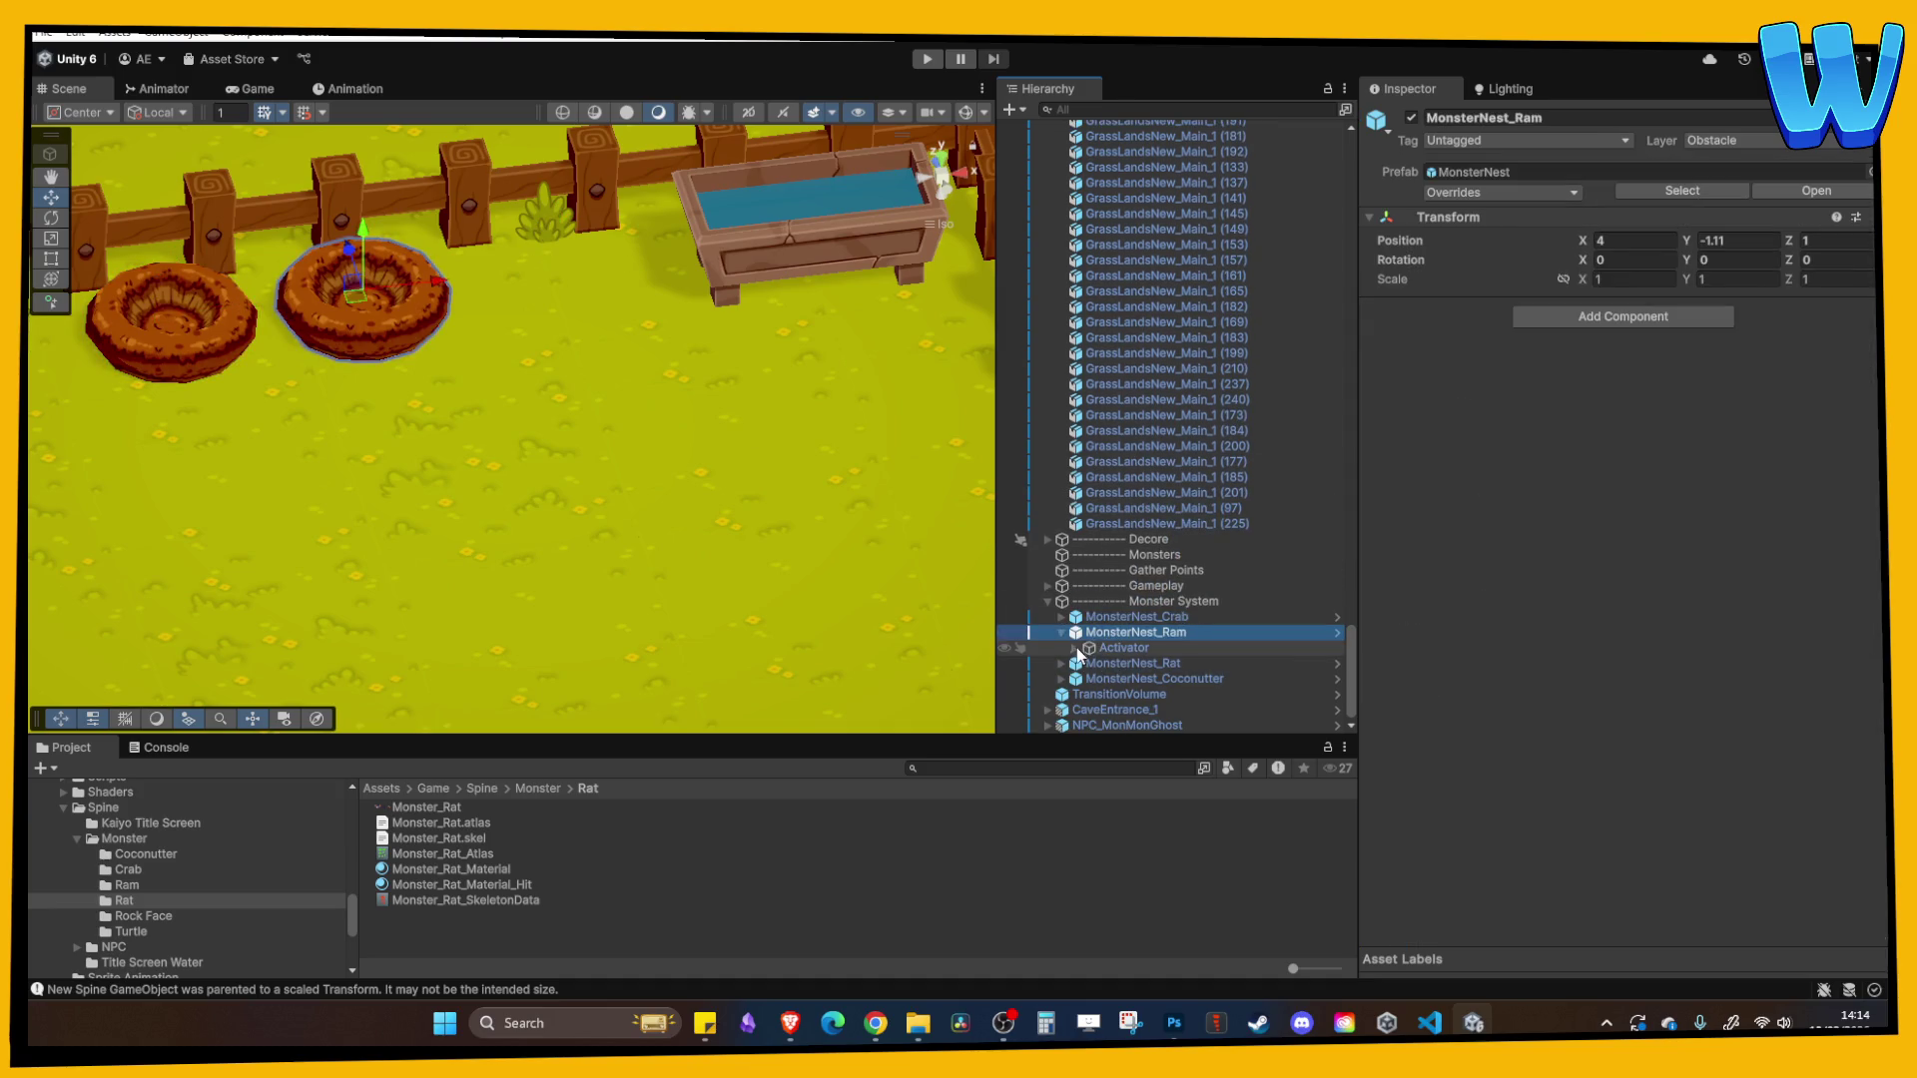
pyautogui.click(1074, 647)
pyautogui.scroll(-1, 1122, 639)
pyautogui.click(1158, 605)
pyautogui.click(1410, 117)
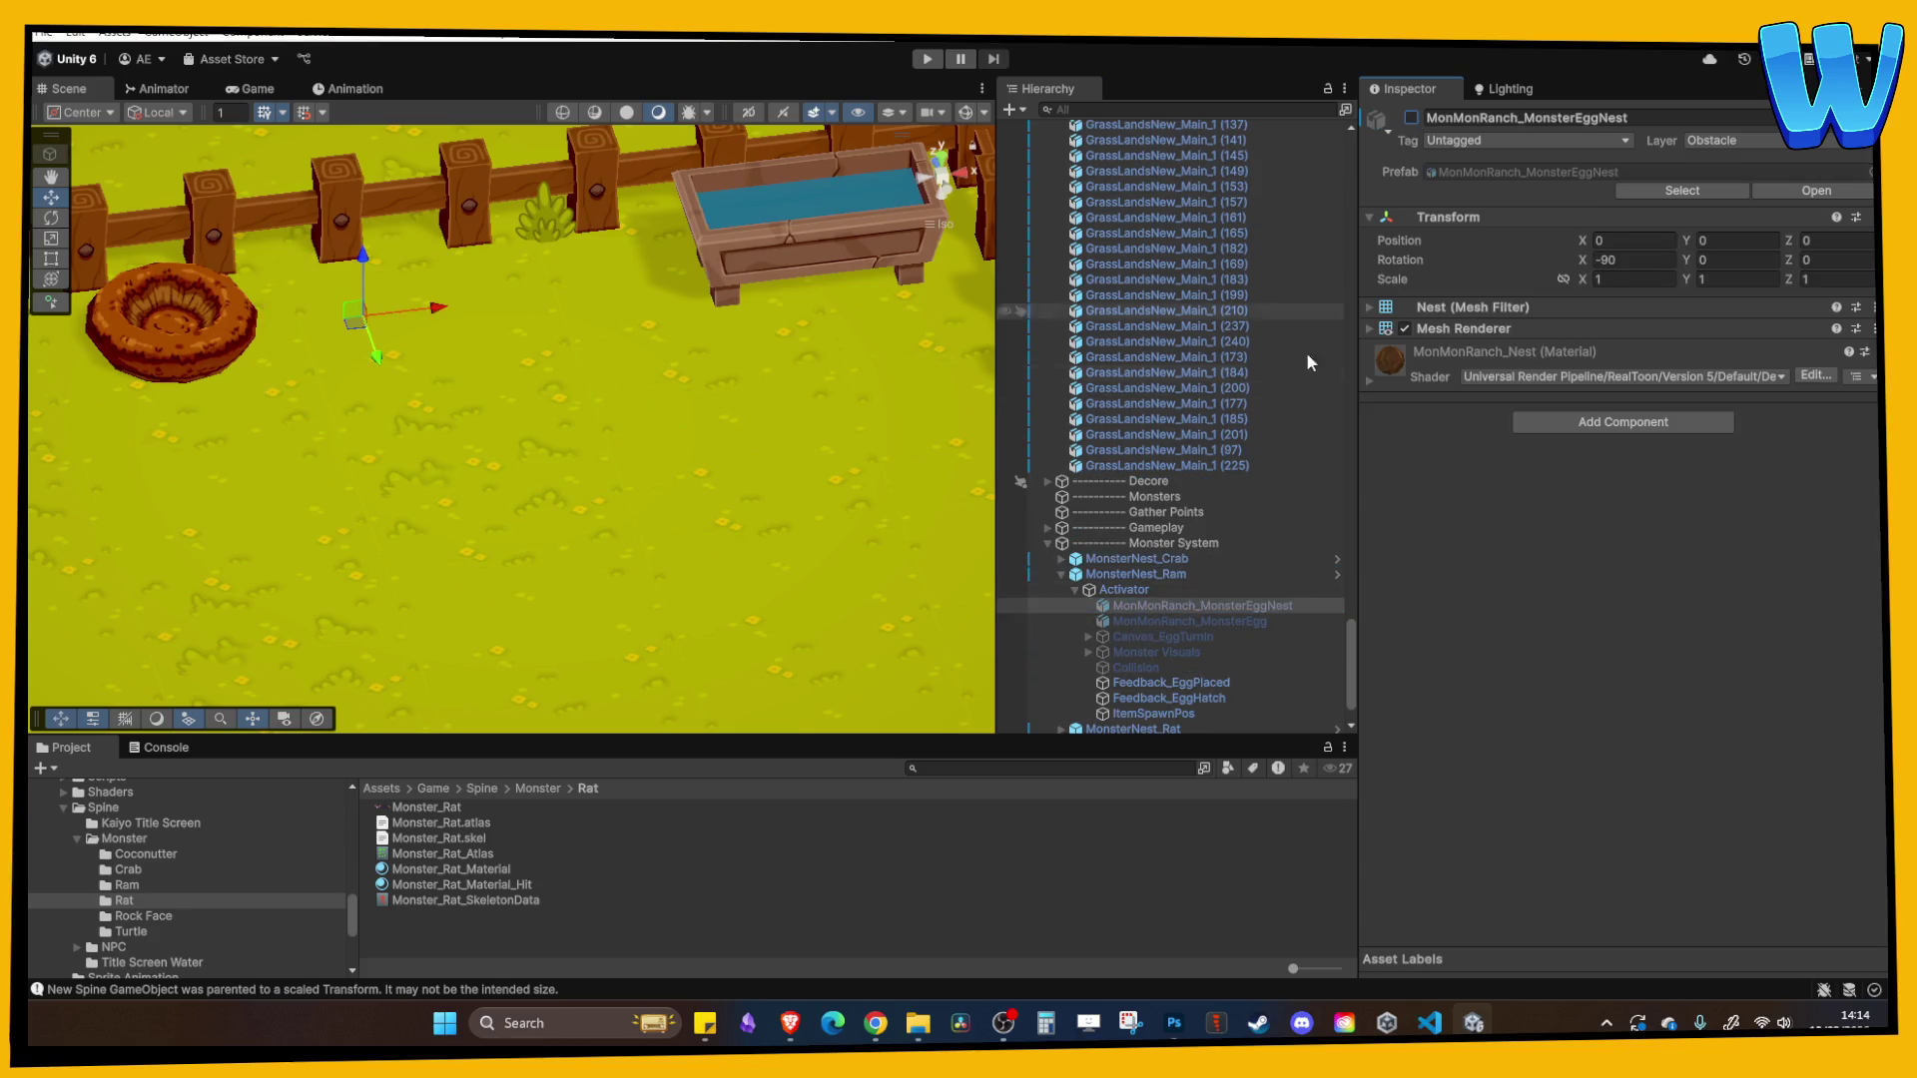
pyautogui.click(1081, 562)
pyautogui.click(1060, 558)
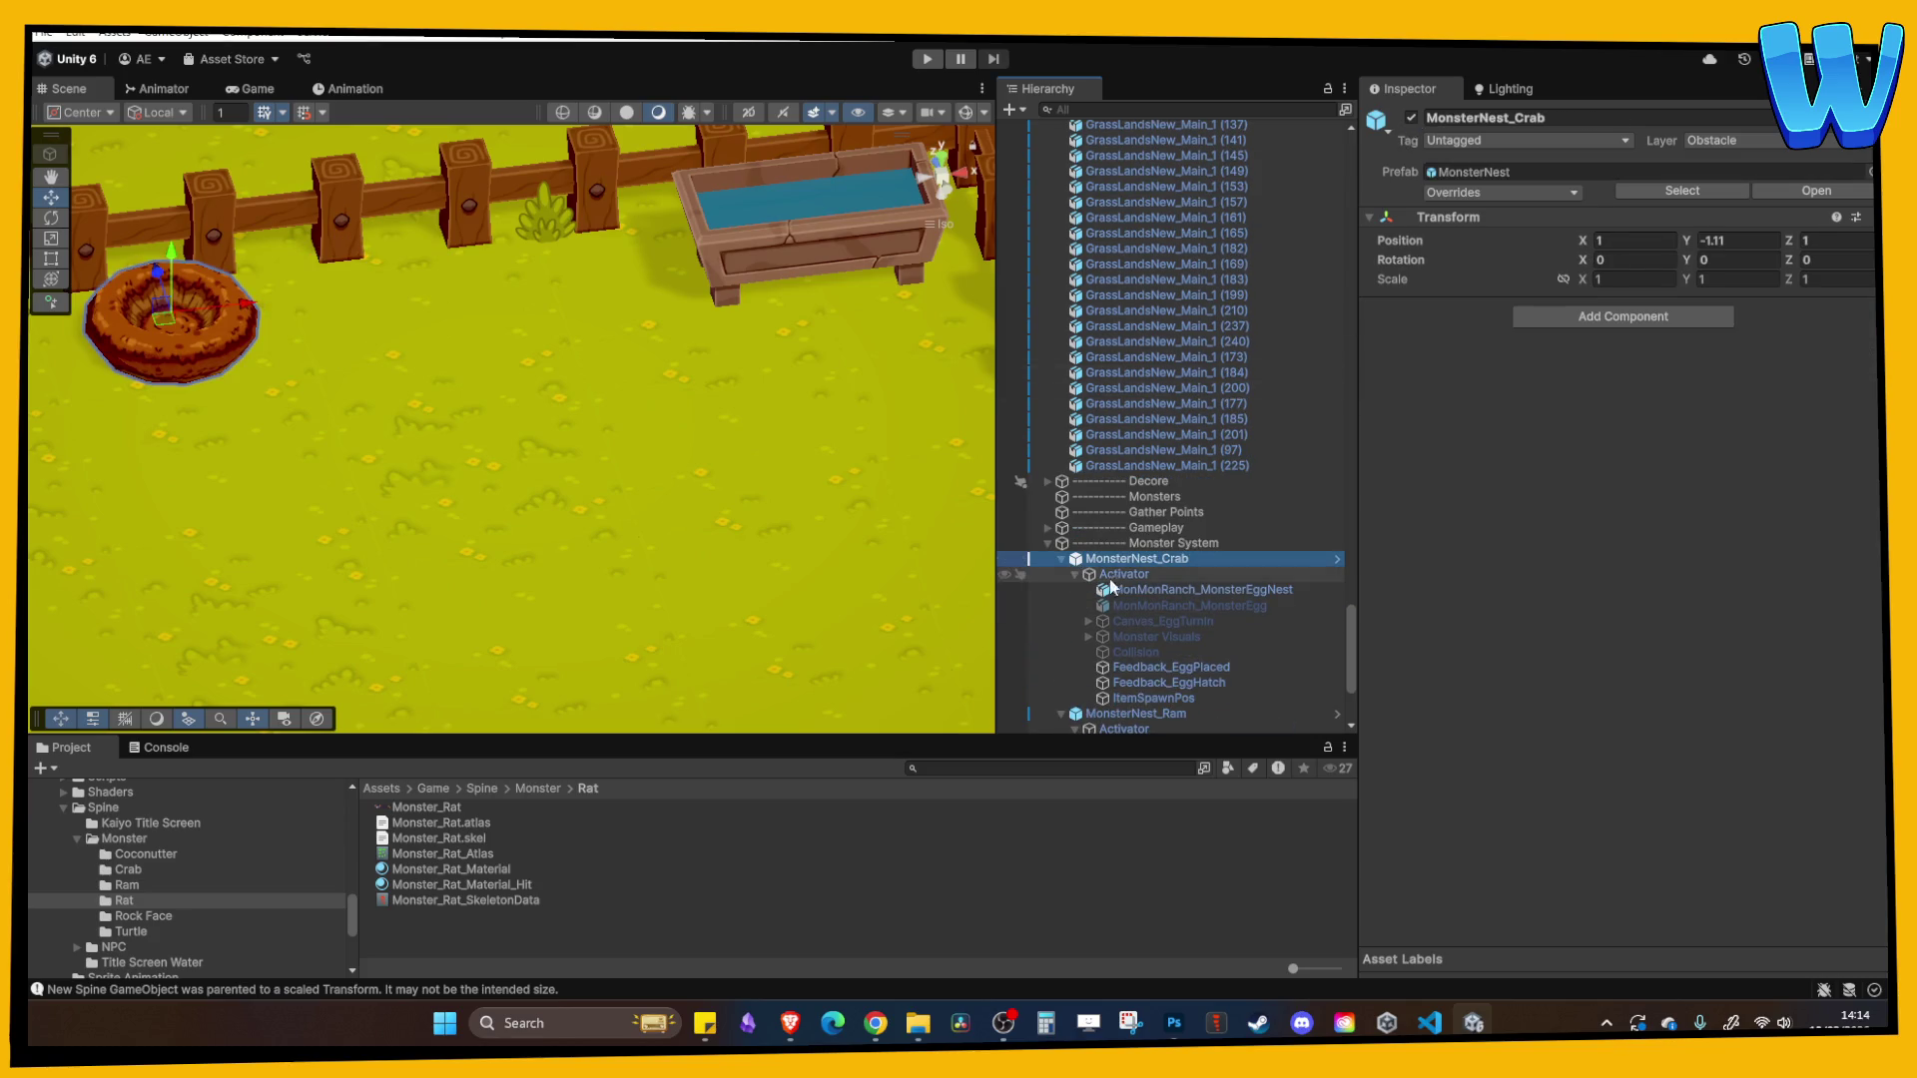
pyautogui.click(1123, 574)
pyautogui.click(1202, 589)
pyautogui.click(1411, 116)
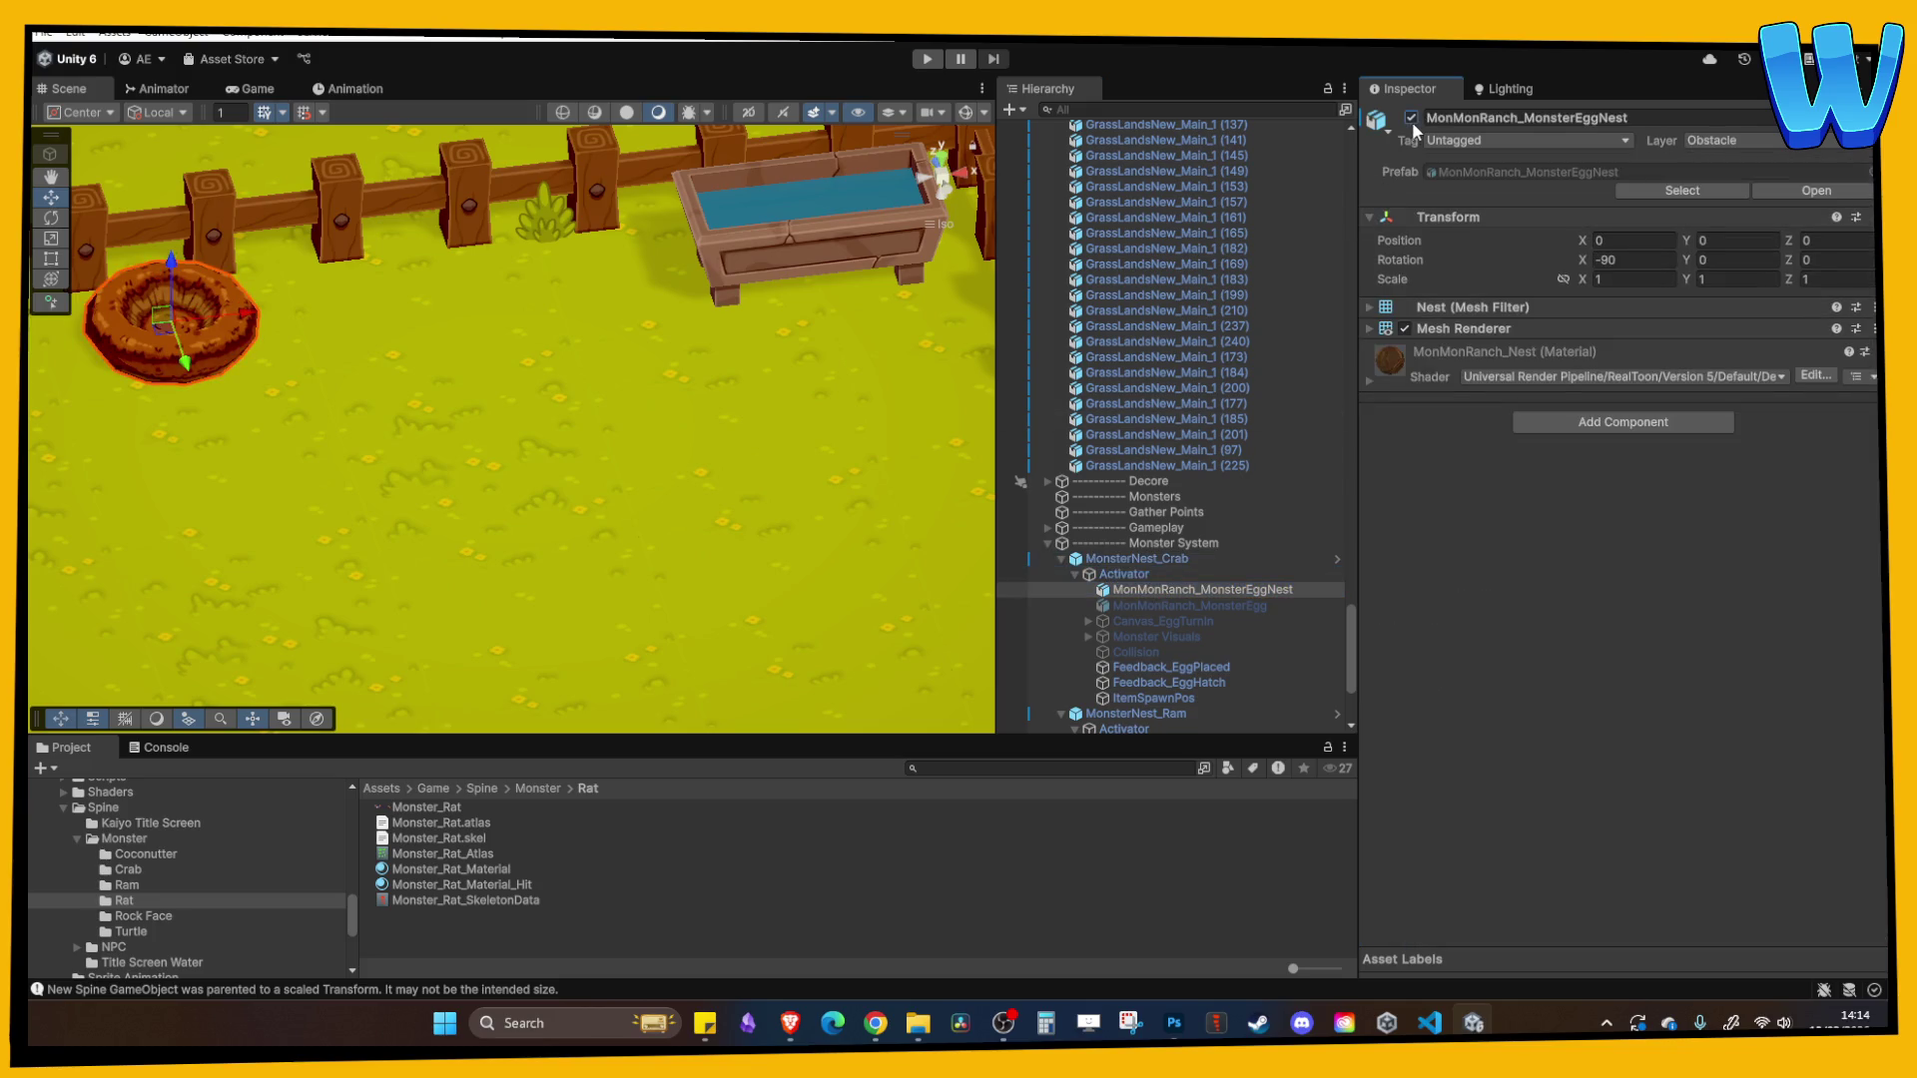
# - Frame the selected egg nest, zoom out, and start a play-test of Mon Mon Ranch
pyautogui.scroll(-5, 693, 439)
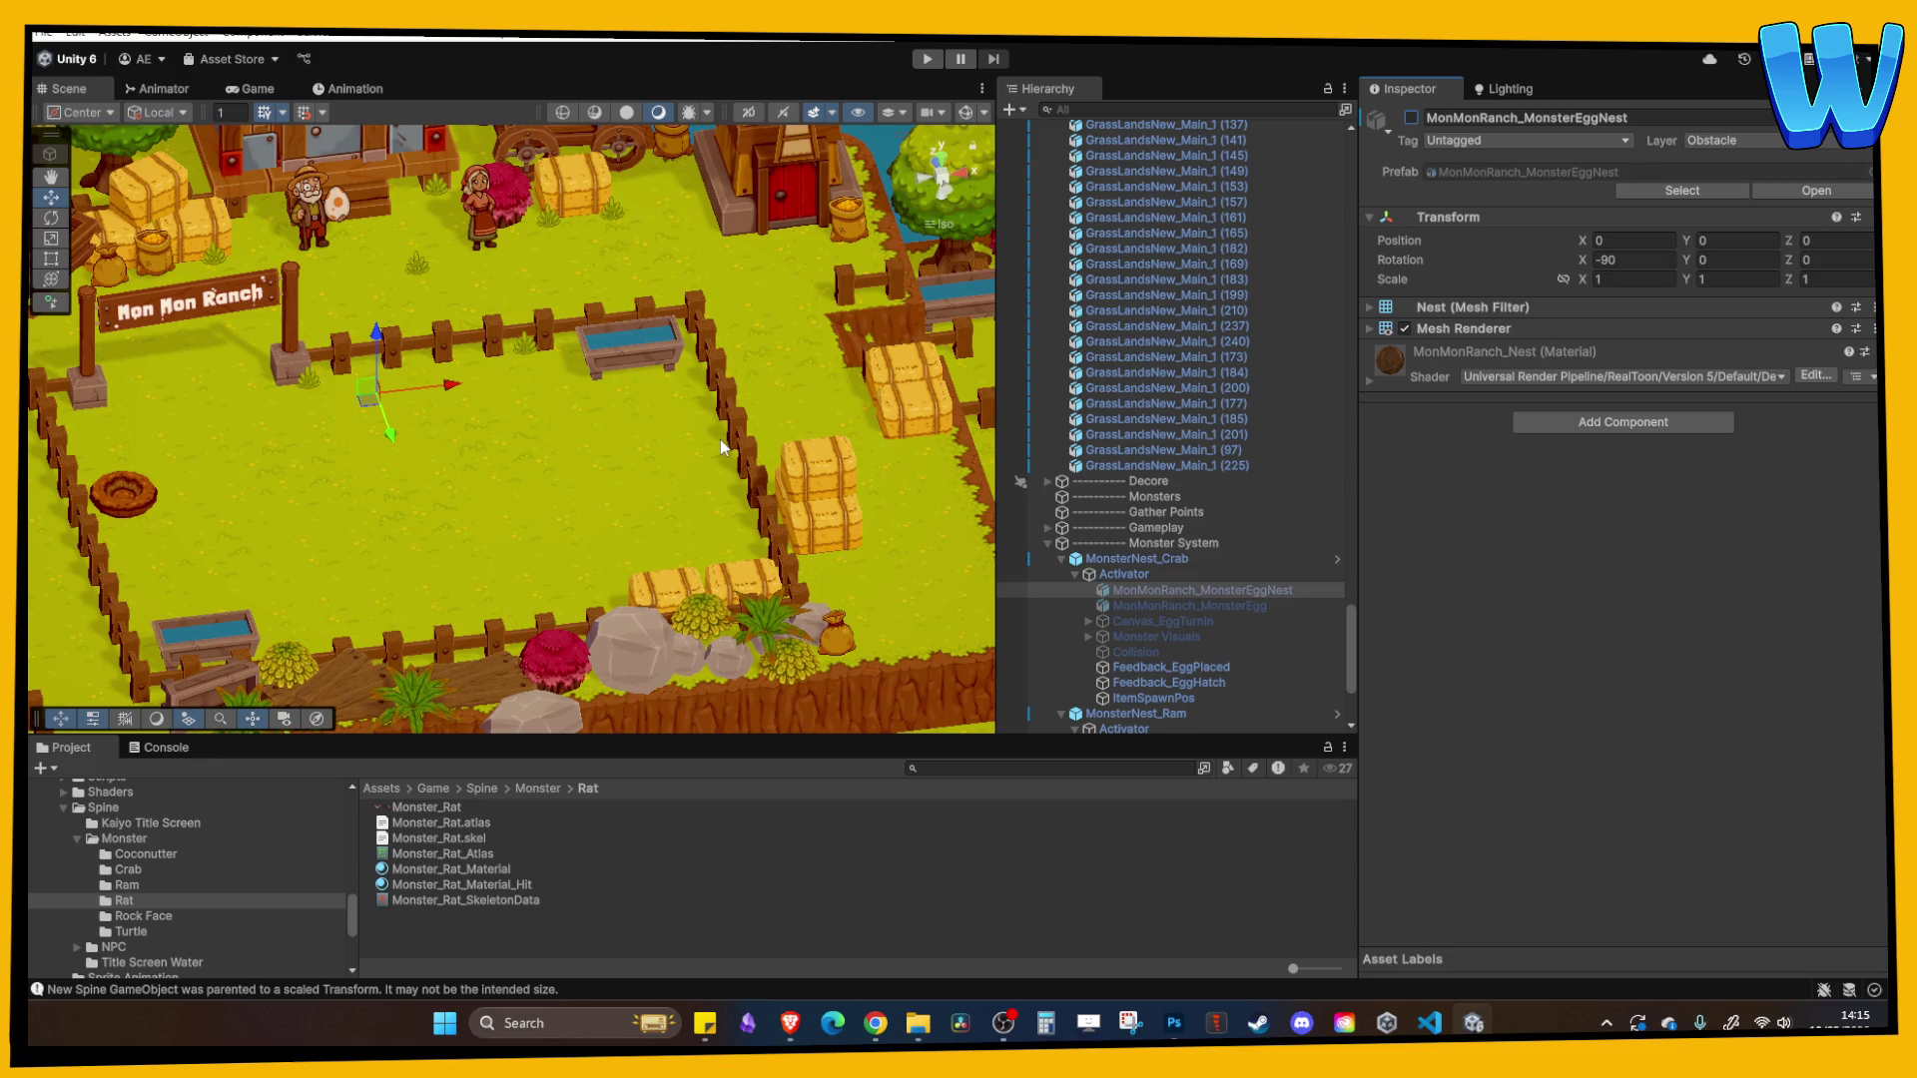
pyautogui.press('f')
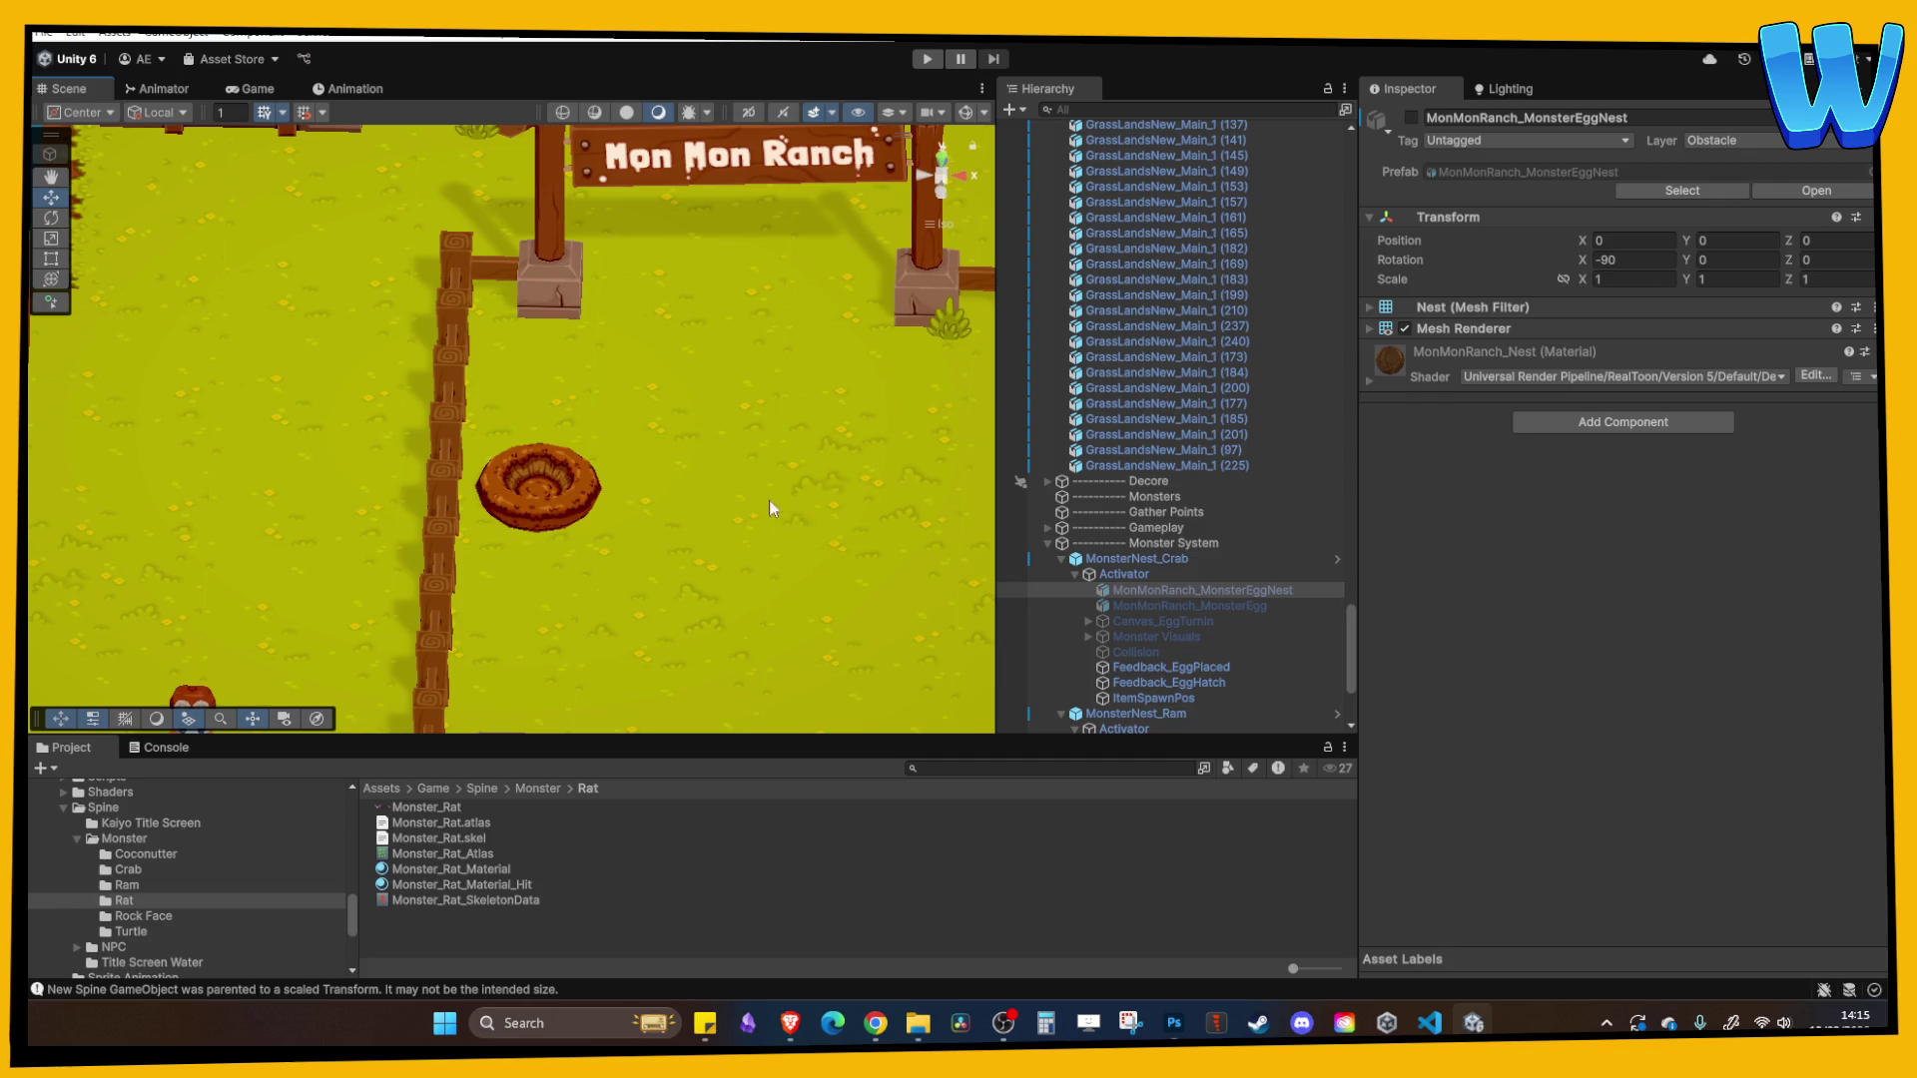
pyautogui.scroll(-3, 769, 500)
pyautogui.click(924, 62)
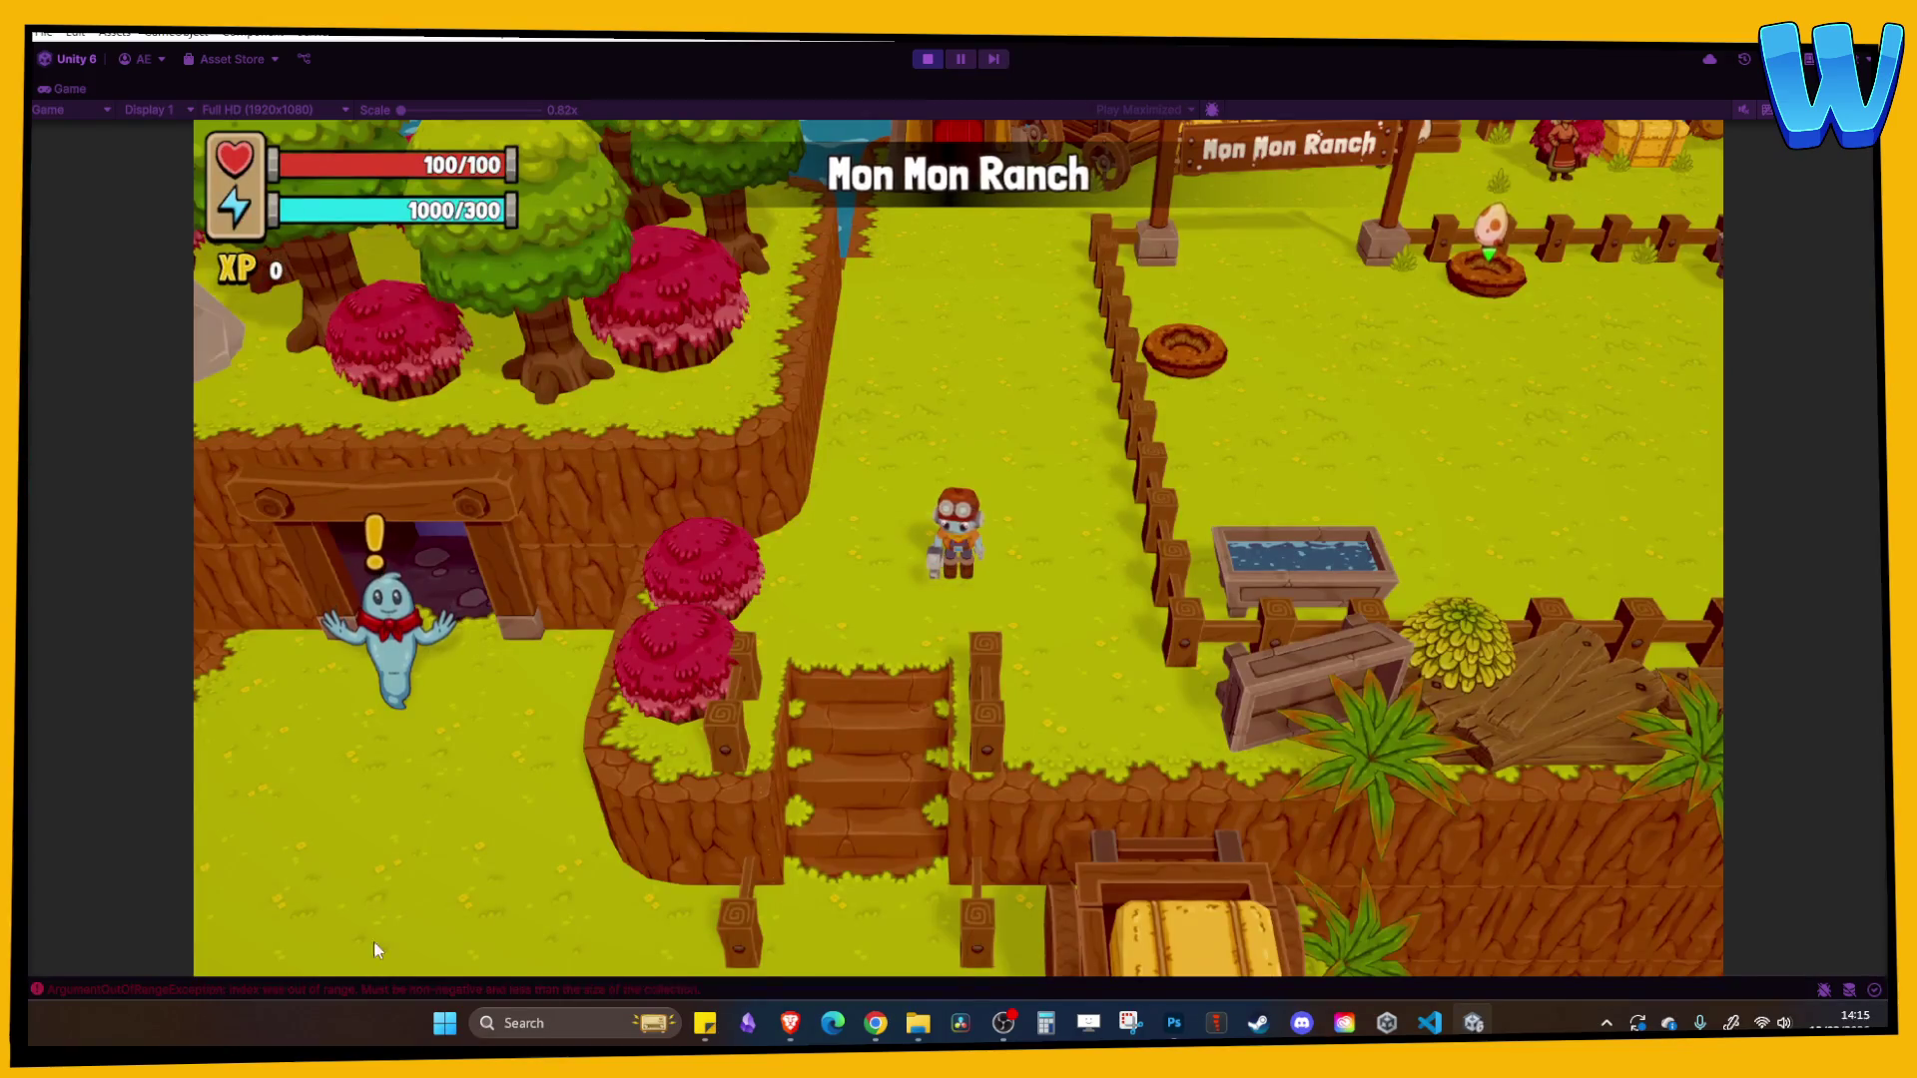
# - Stop the play-test and collapse the Terrain group in the Hierarchy
pyautogui.click(929, 58)
pyautogui.scroll(5, 1148, 250)
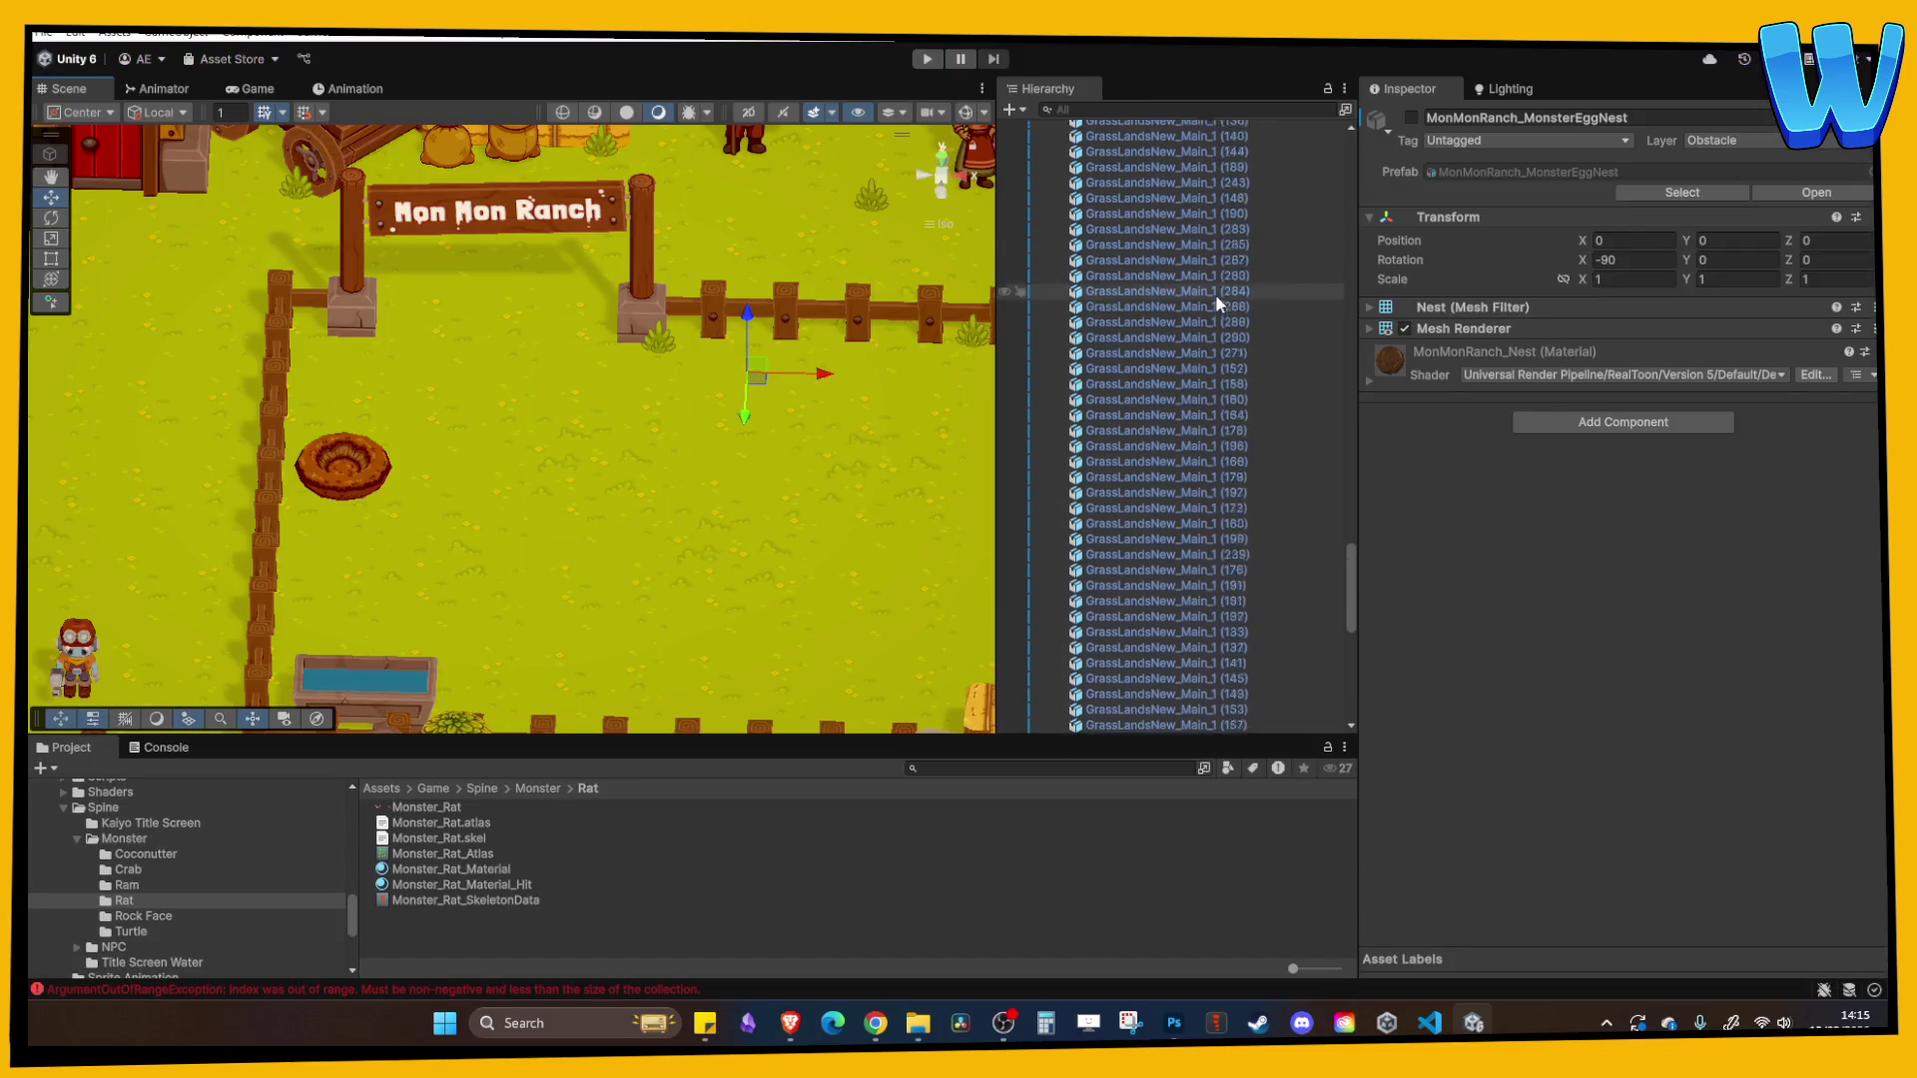
pyautogui.click(1140, 518)
pyautogui.press('Left')
pyautogui.press('Left')
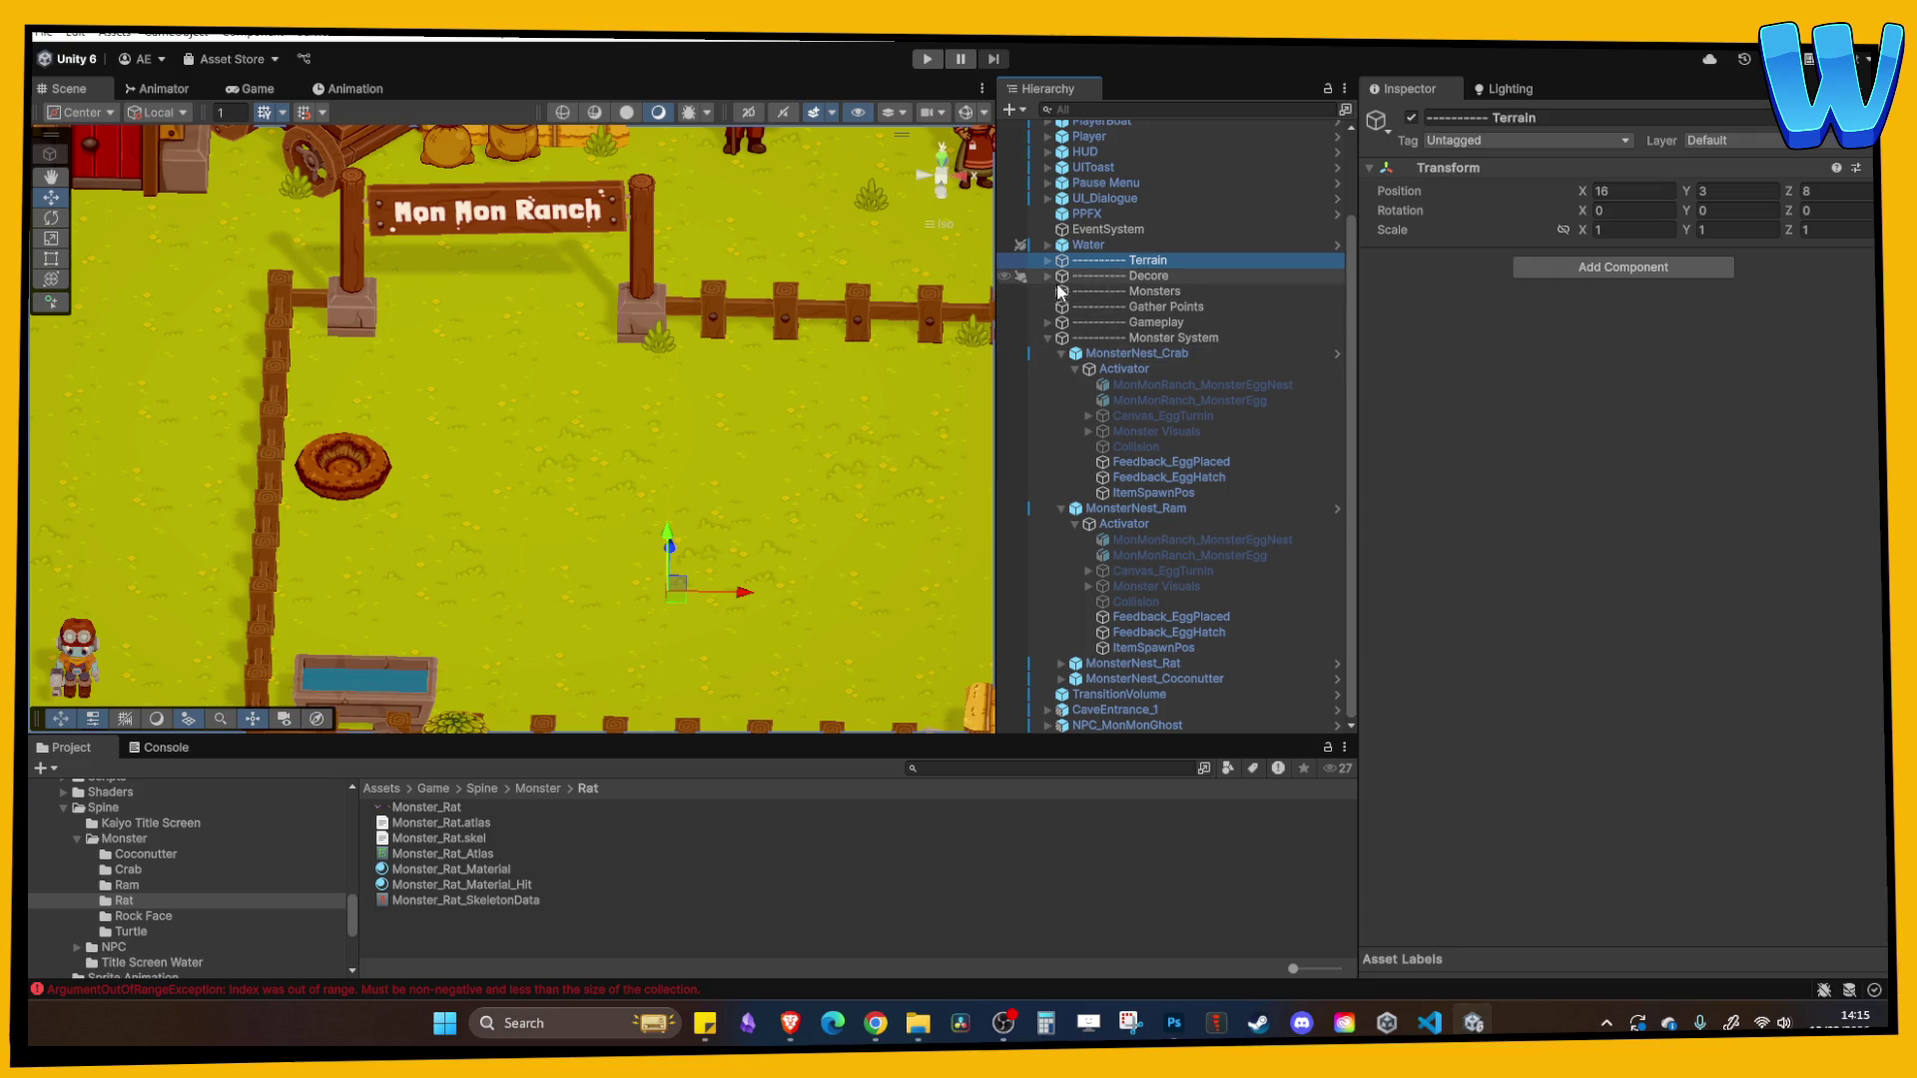
# - Open the GameManager prefab with Prefab > Open Asset in Isolation
pyautogui.scroll(2, 1098, 209)
pyautogui.click(1100, 160)
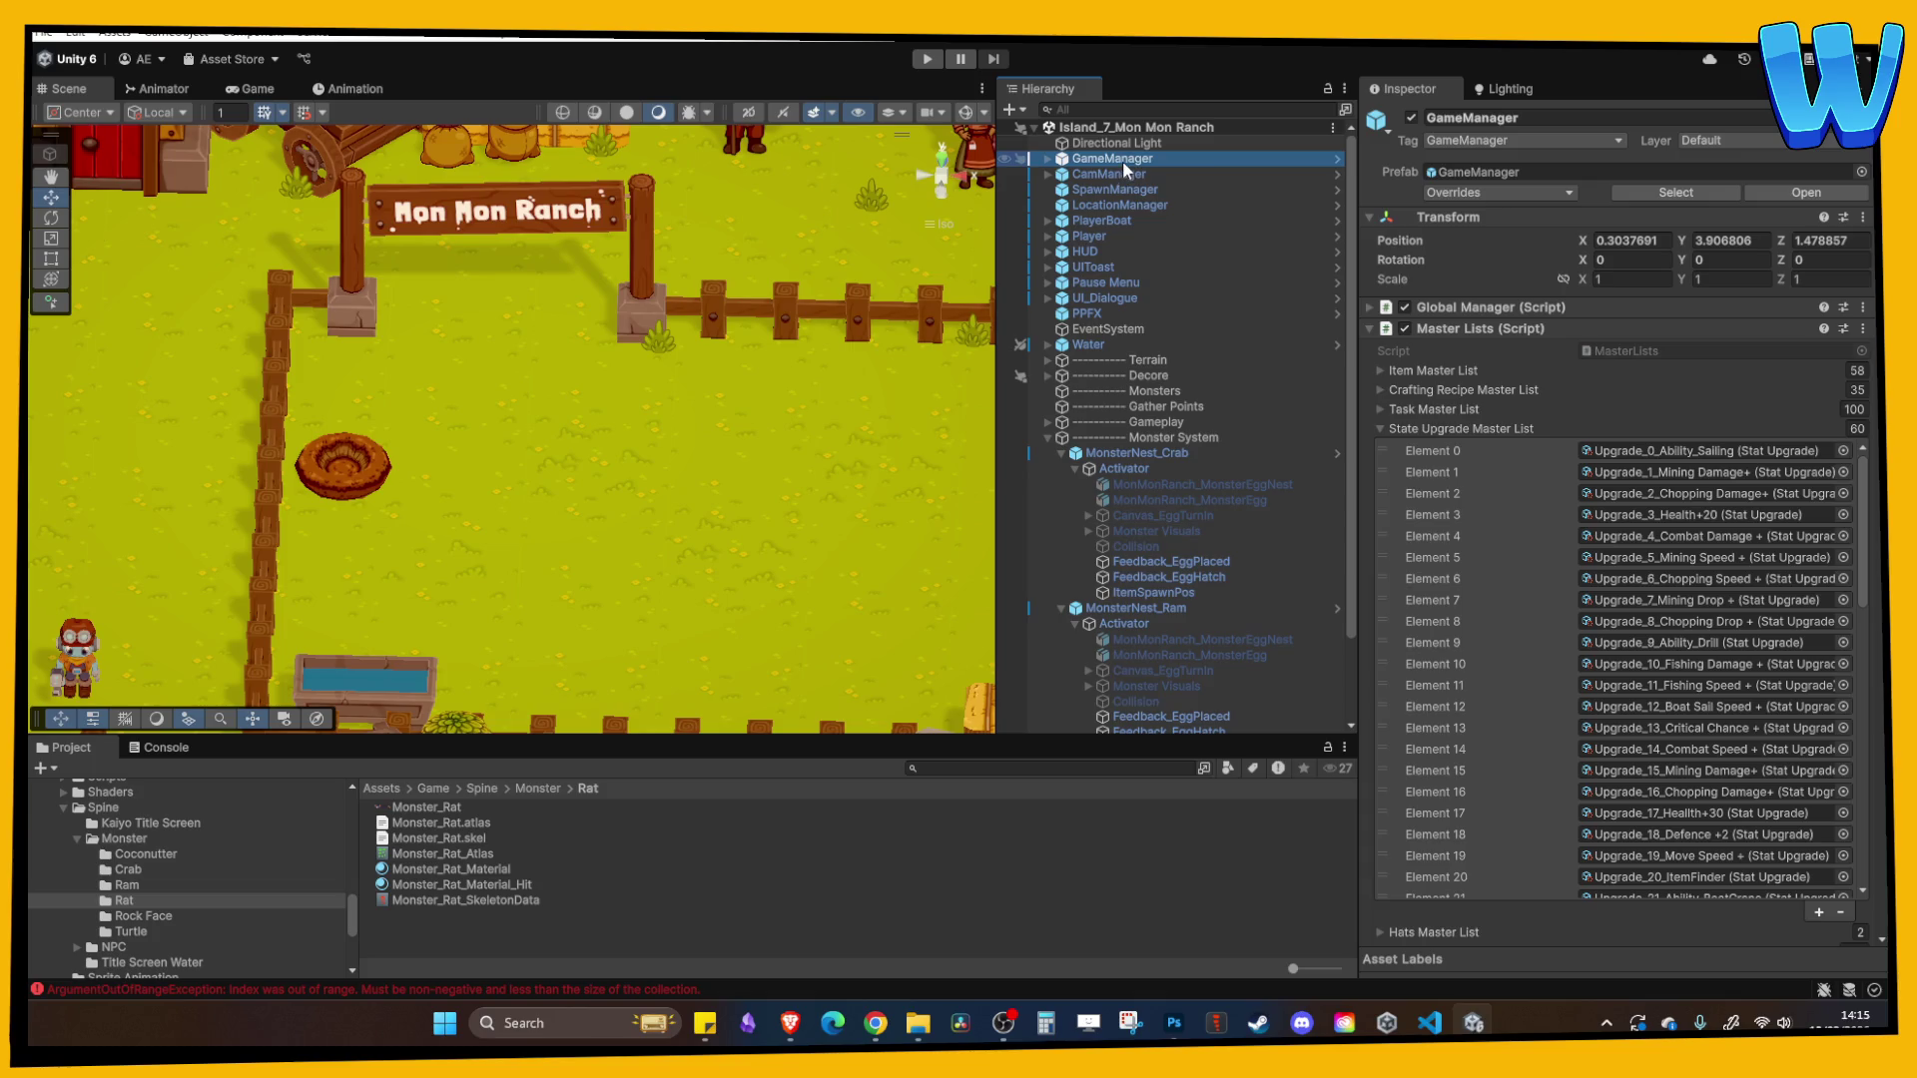
pyautogui.rightClick(1122, 160)
pyautogui.moveTo(1216, 436)
pyautogui.click(1516, 457)
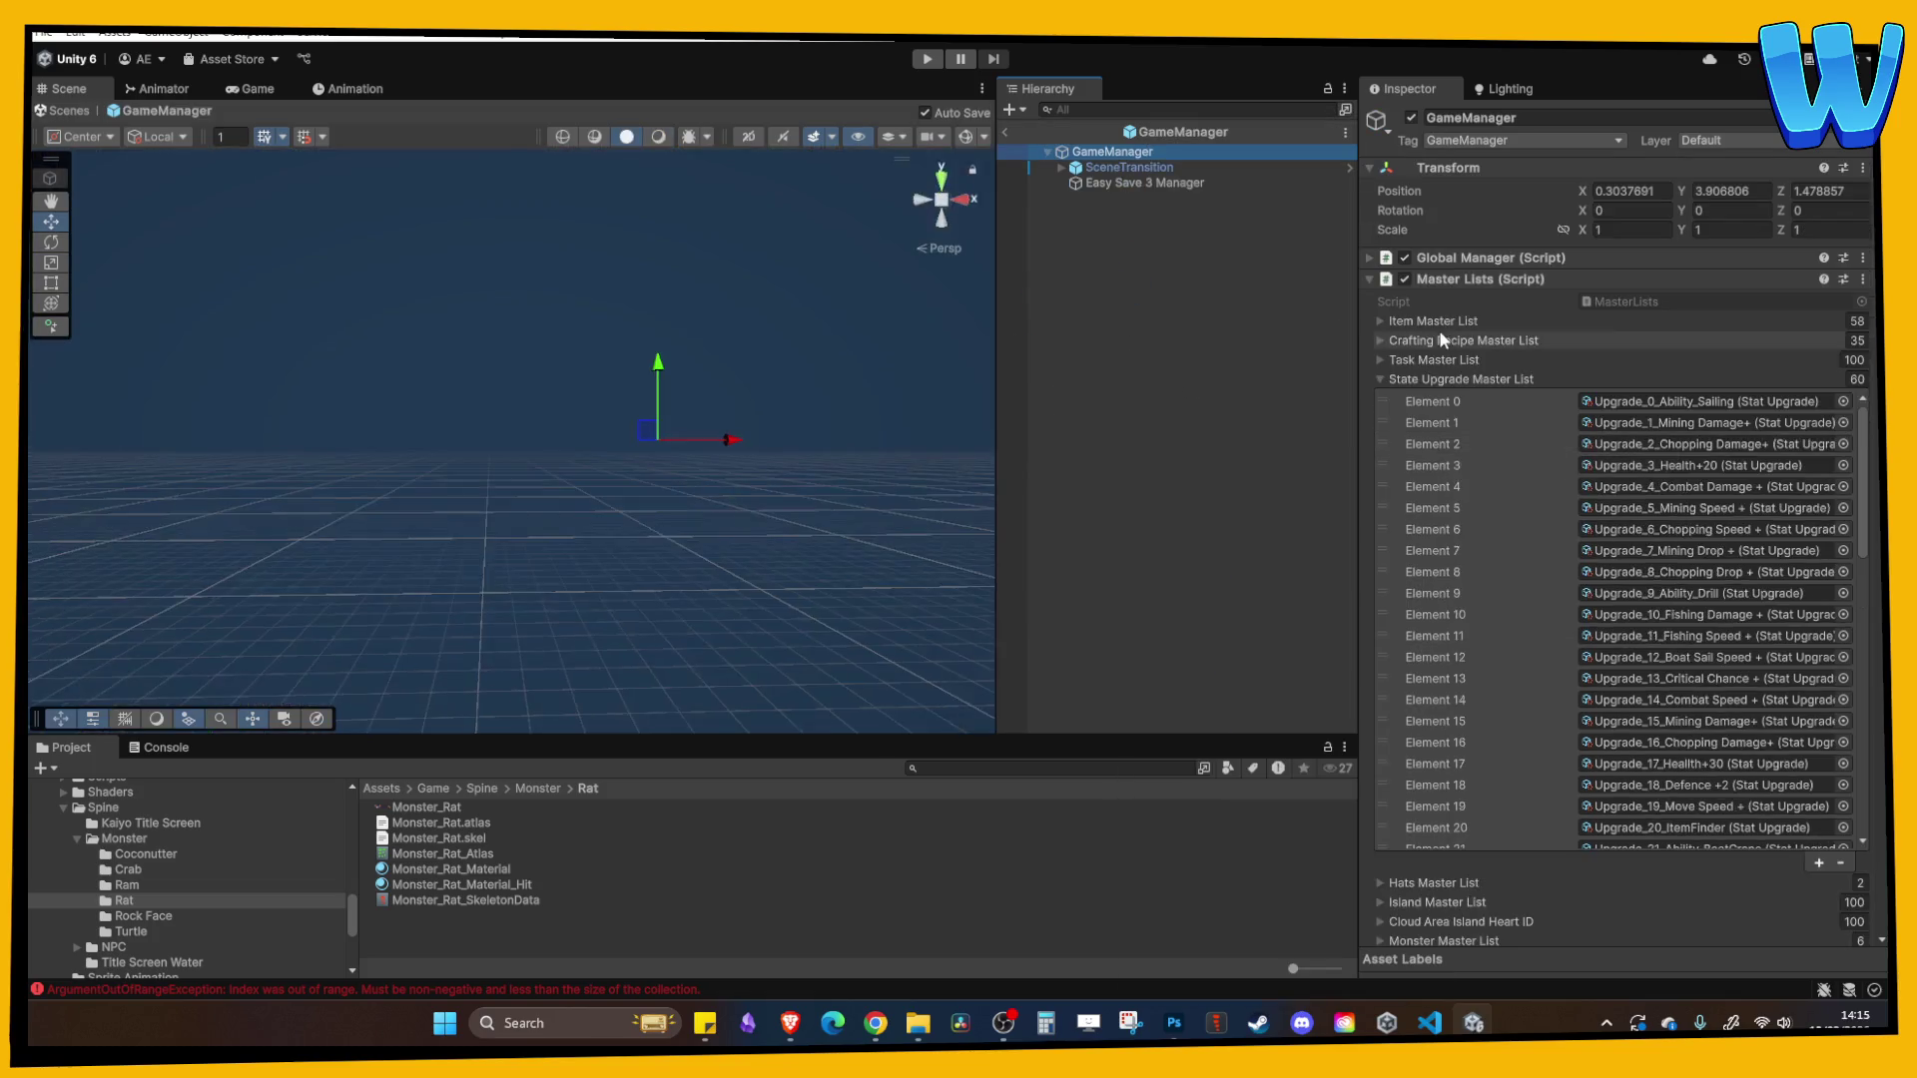
# - Set Item Master List Element 58 to MonsterEgg_Rat and new Element 59 to MonsterEgg_Coconutter
pyautogui.click(1459, 279)
pyautogui.click(1459, 281)
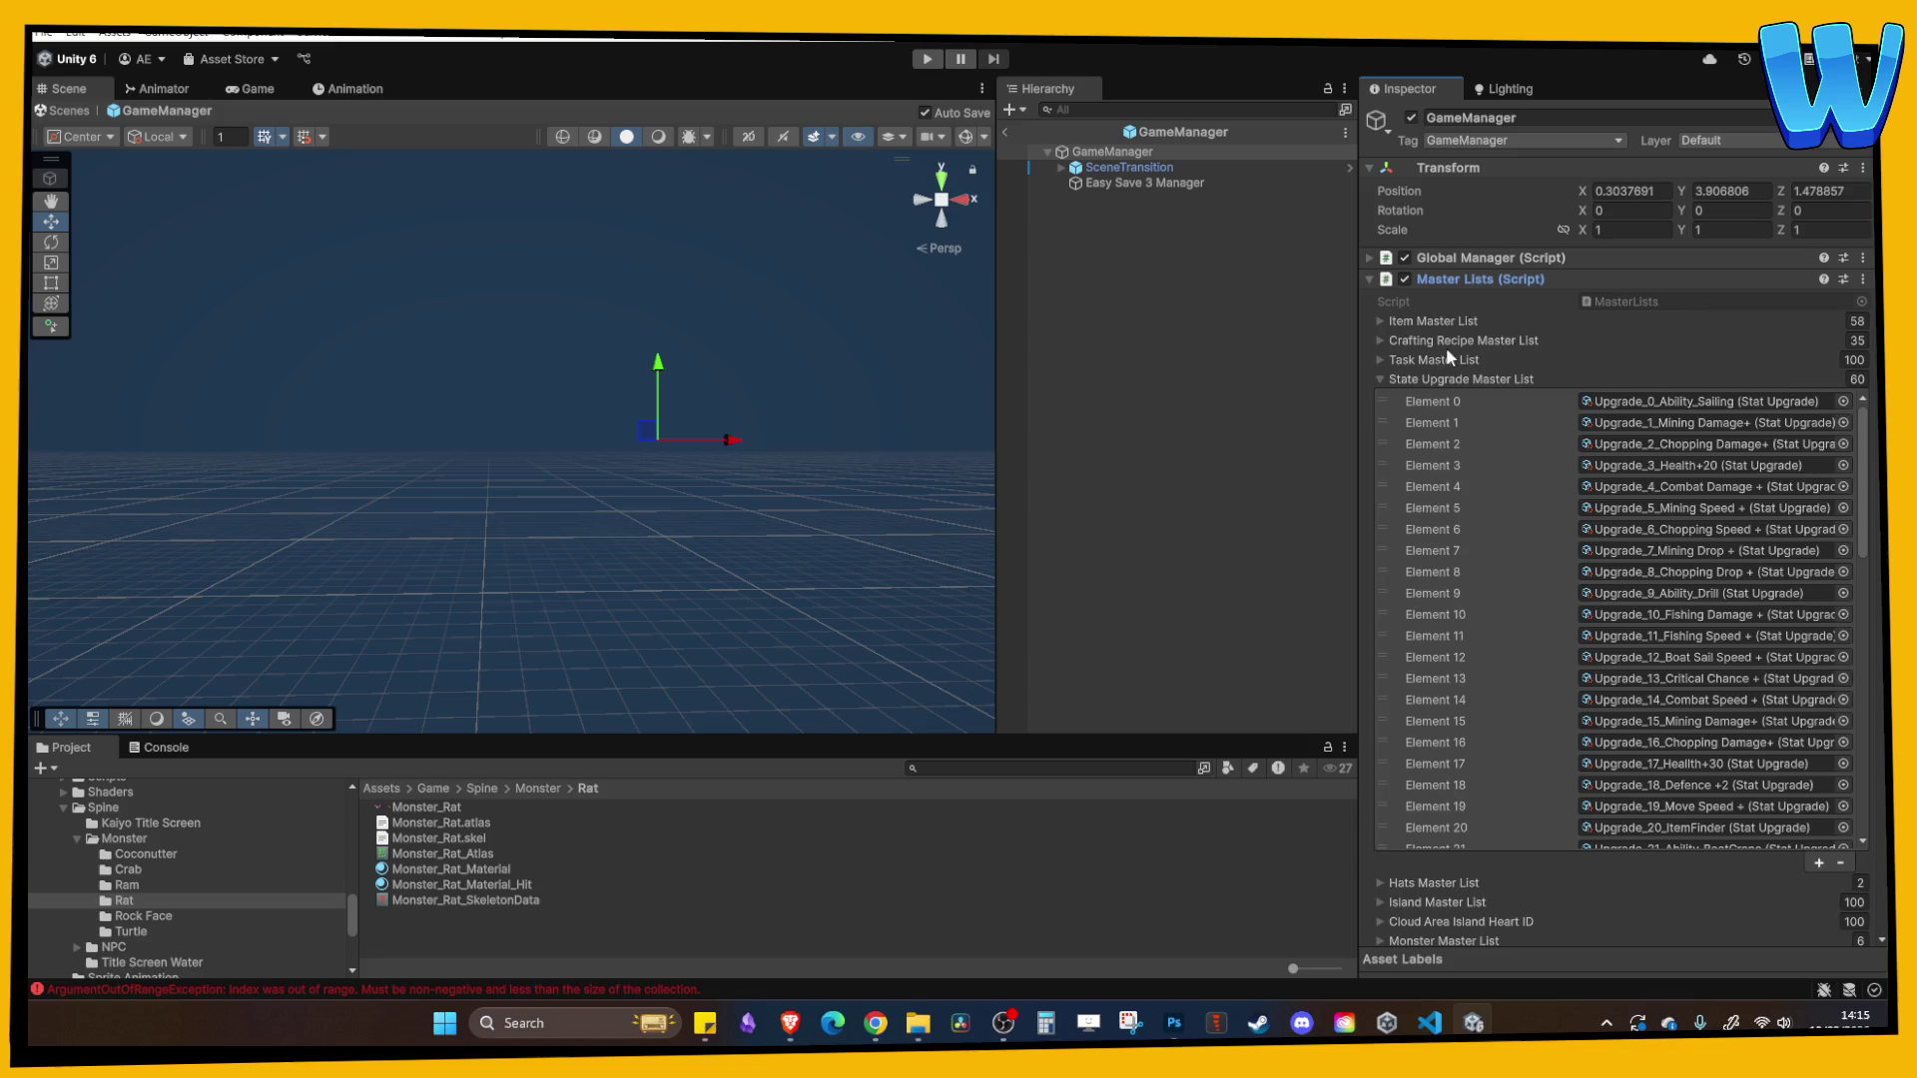
pyautogui.click(1446, 379)
pyautogui.click(1434, 321)
pyautogui.scroll(-8, 1643, 567)
pyautogui.scroll(-10, 1643, 567)
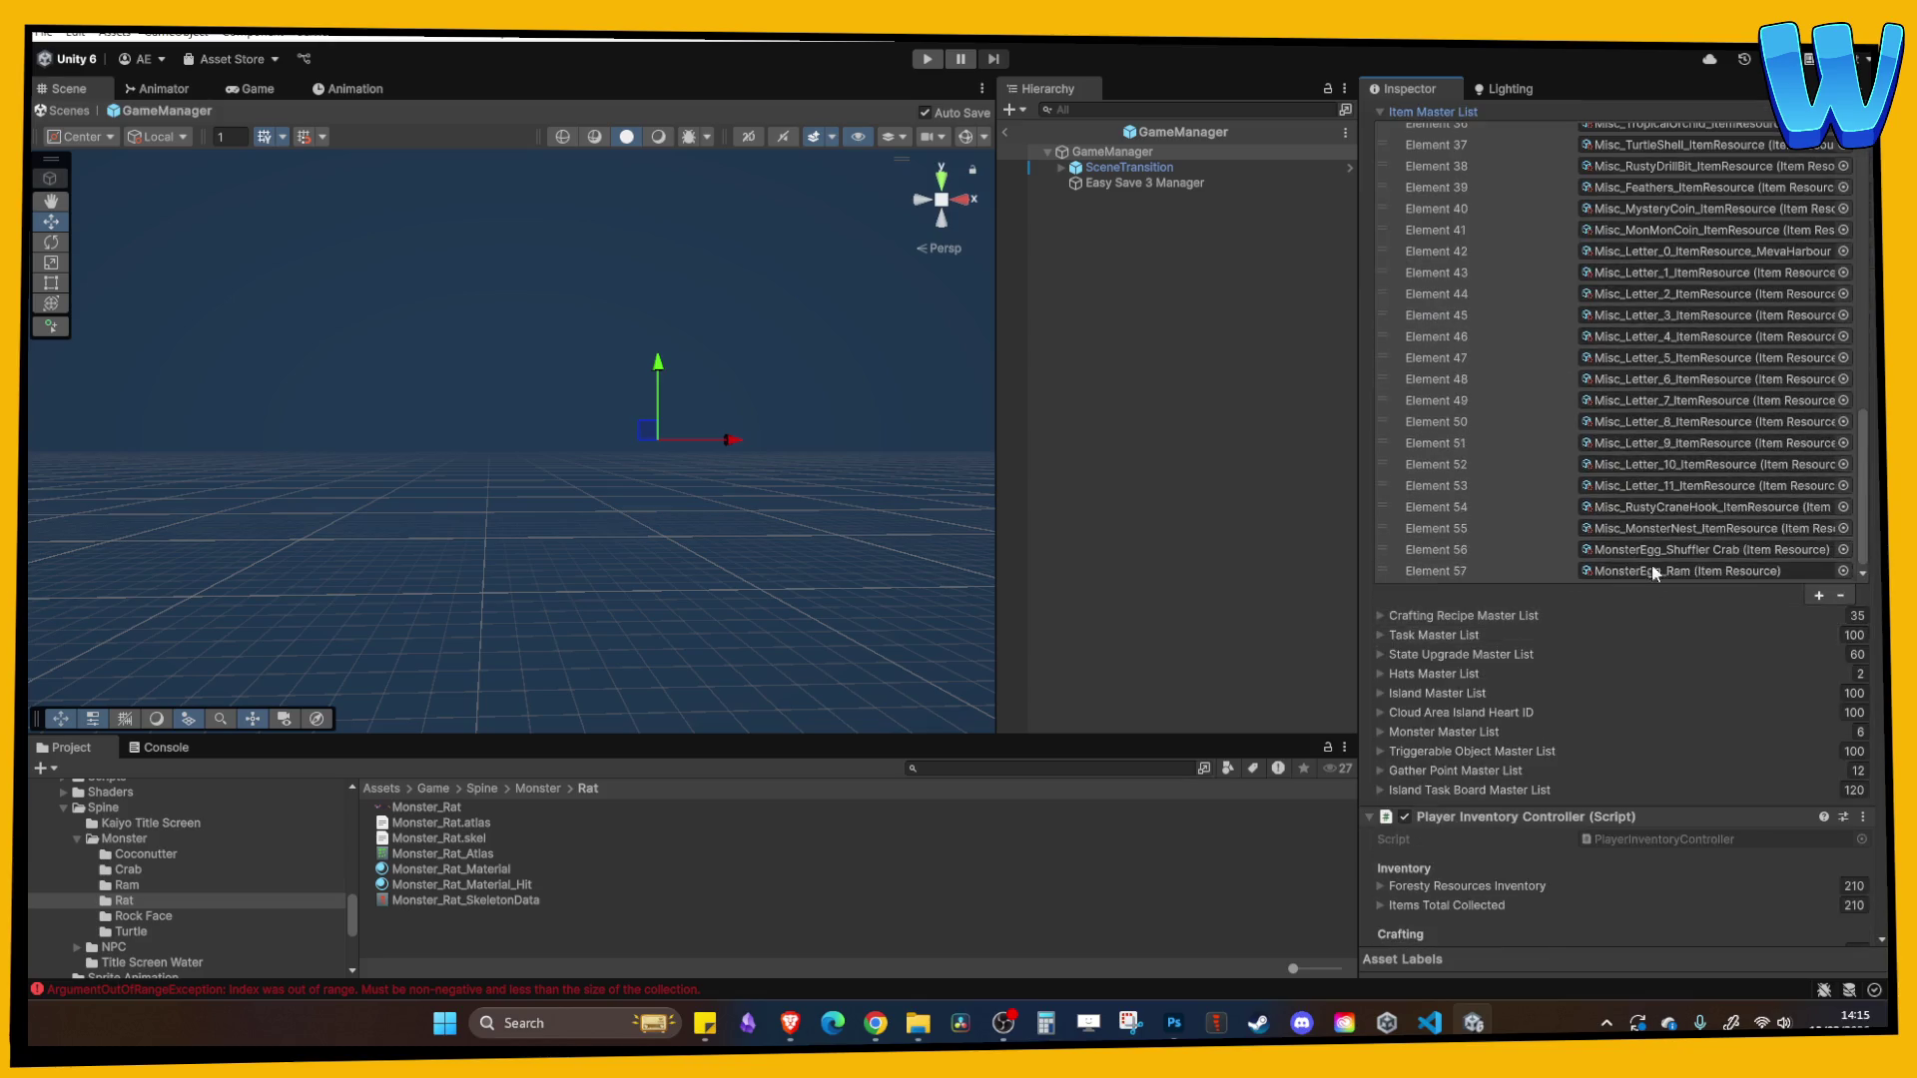
pyautogui.click(1737, 573)
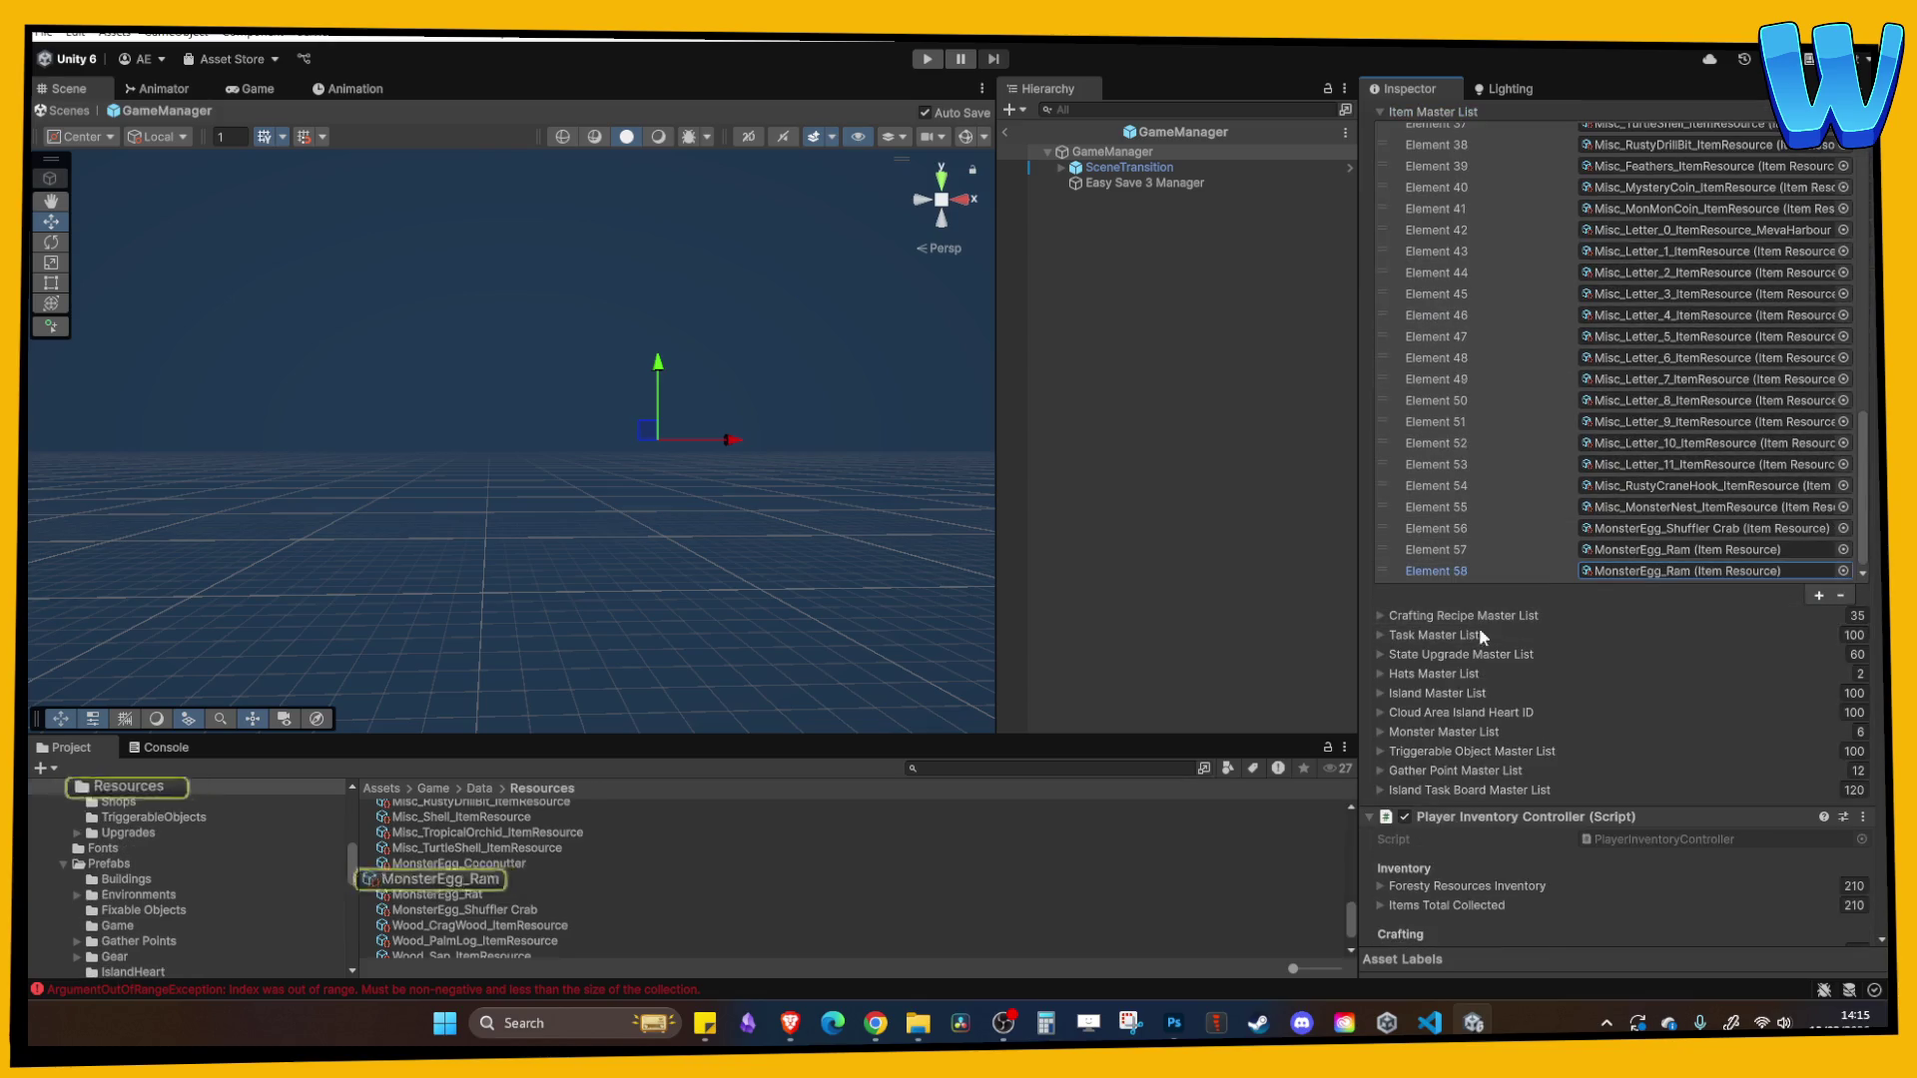
pyautogui.moveTo(439, 894); pyautogui.dragTo(1697, 571)
pyautogui.click(1818, 596)
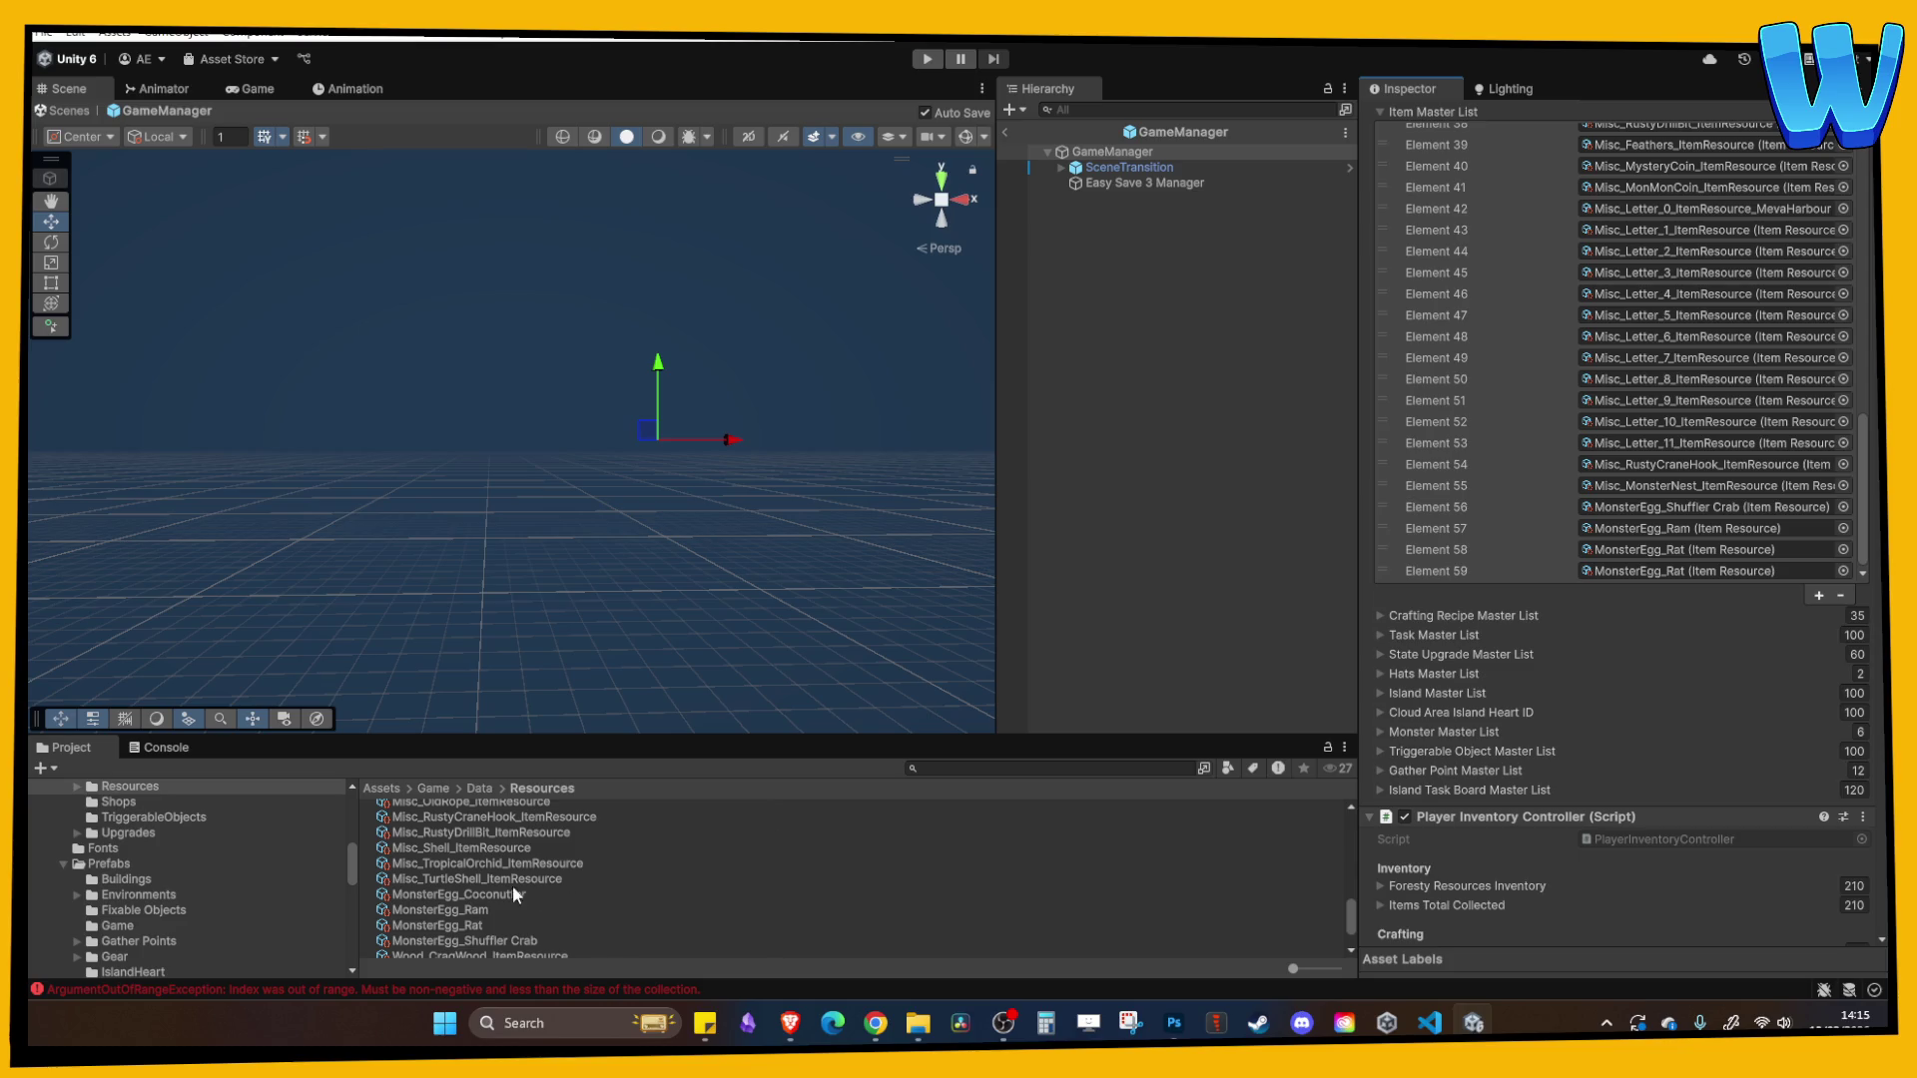
pyautogui.moveTo(512, 884)
pyautogui.mouseDown()
pyautogui.moveTo(1638, 590)
pyautogui.moveTo(1617, 571)
pyautogui.mouseUp()
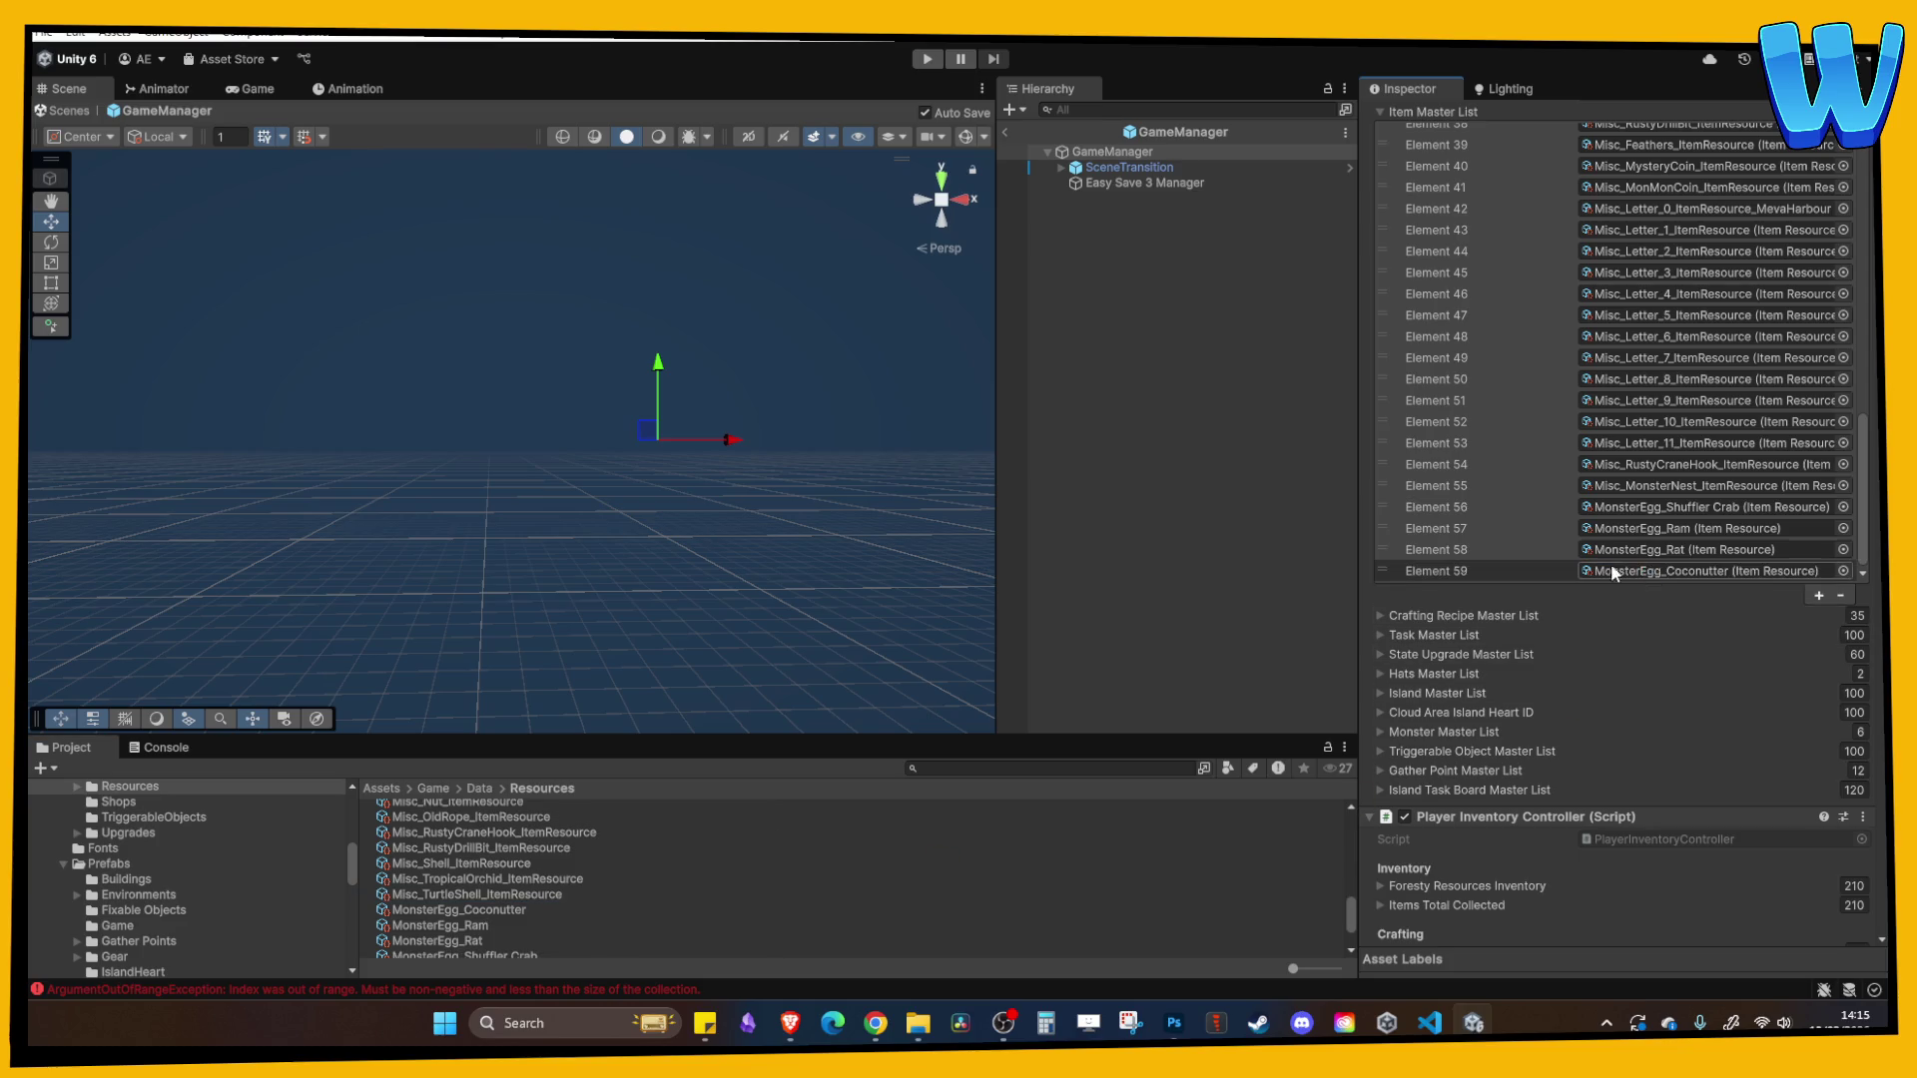
# - Return to the ranch scene, clear the Console errors, and start another play-test
pyautogui.click(1005, 132)
pyautogui.click(166, 747)
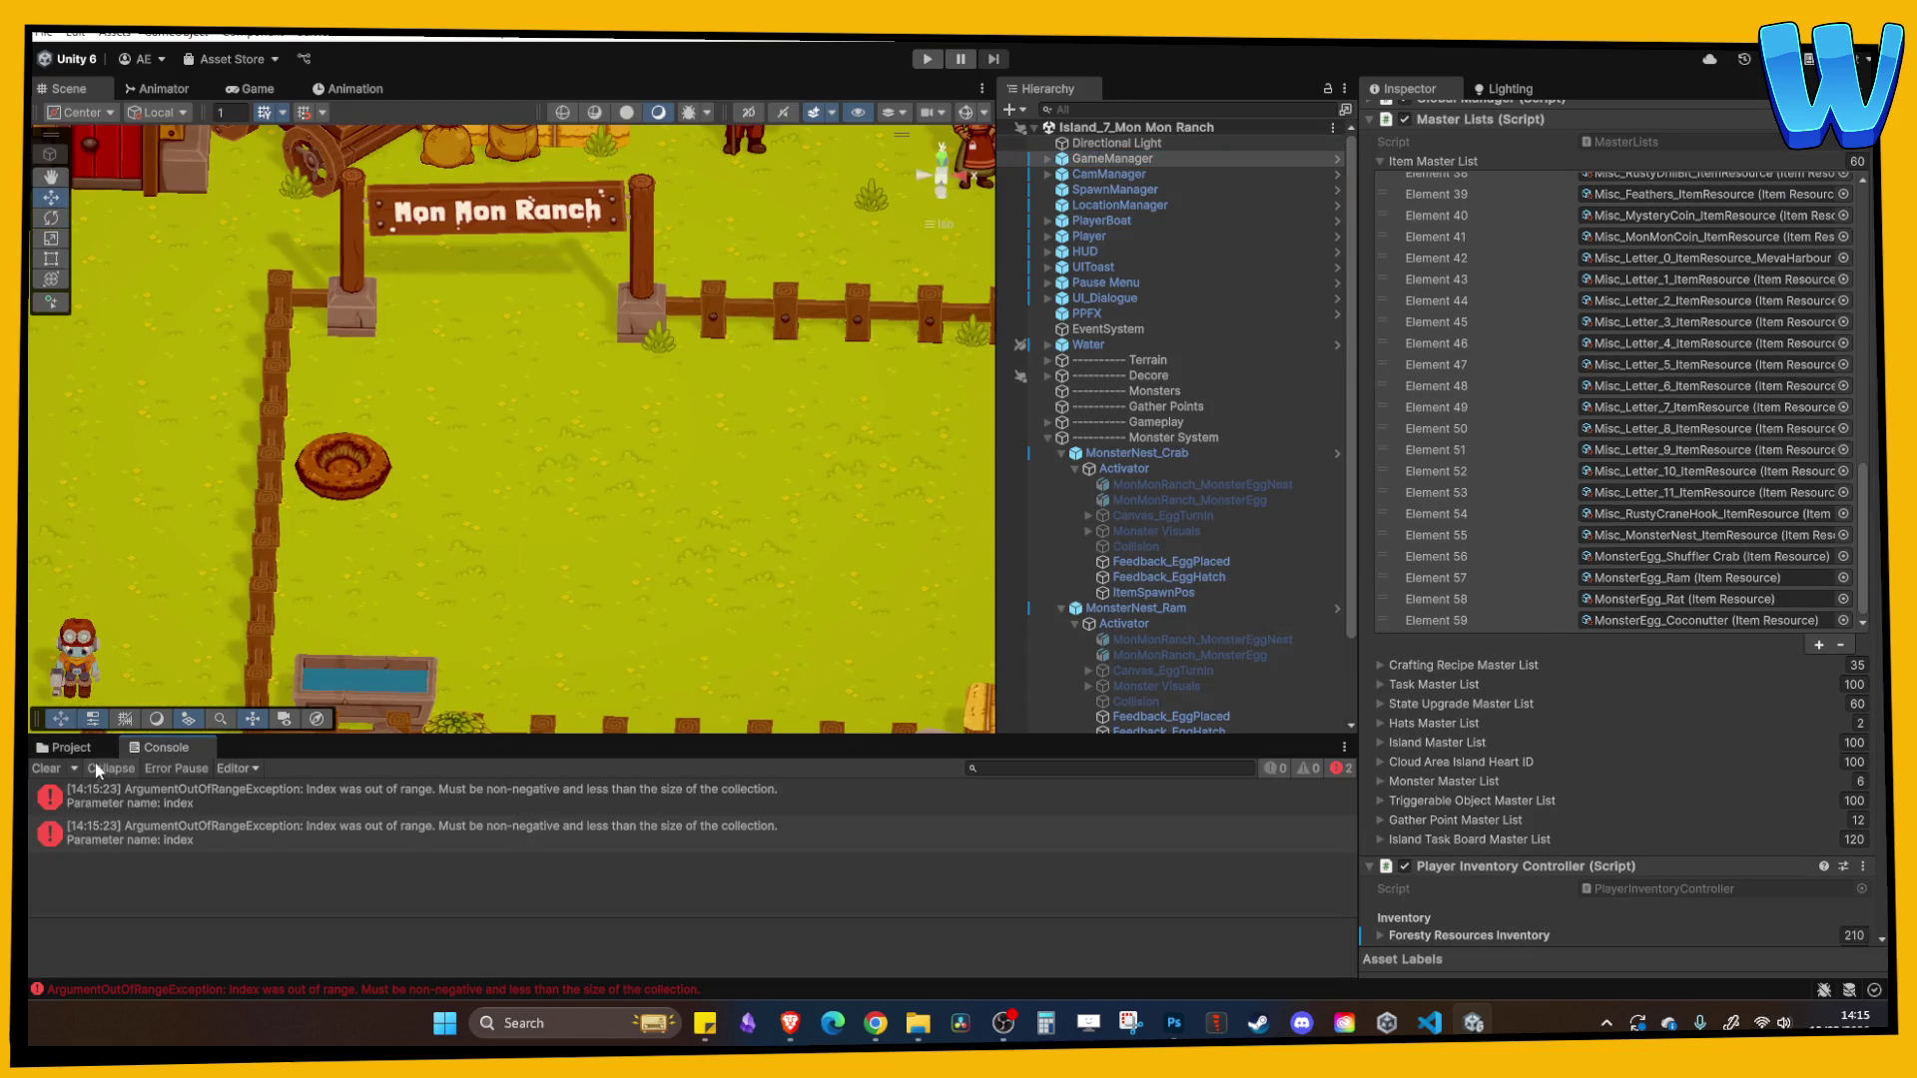
pyautogui.click(46, 768)
pyautogui.click(925, 60)
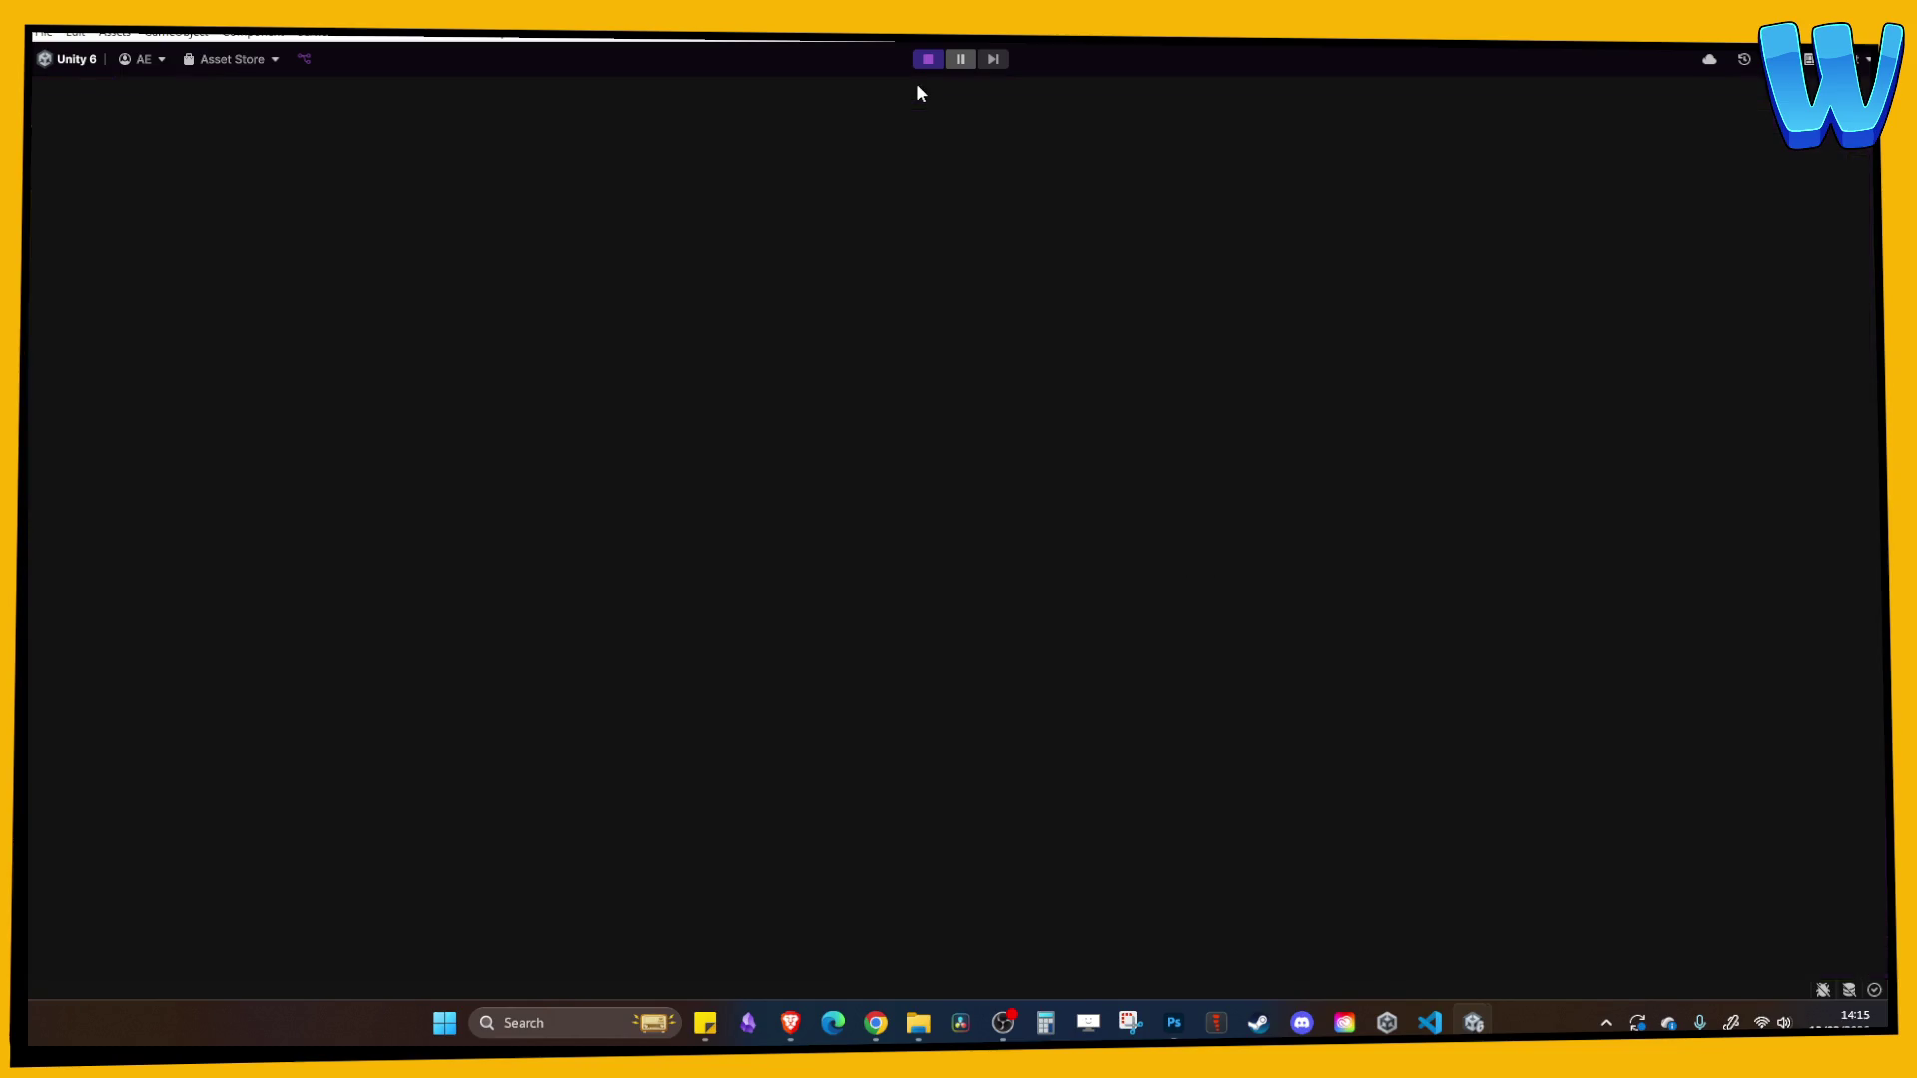
# - Walk the player to the egg nest, hatch a crab monster, then stop Play mode
pyautogui.press('w')
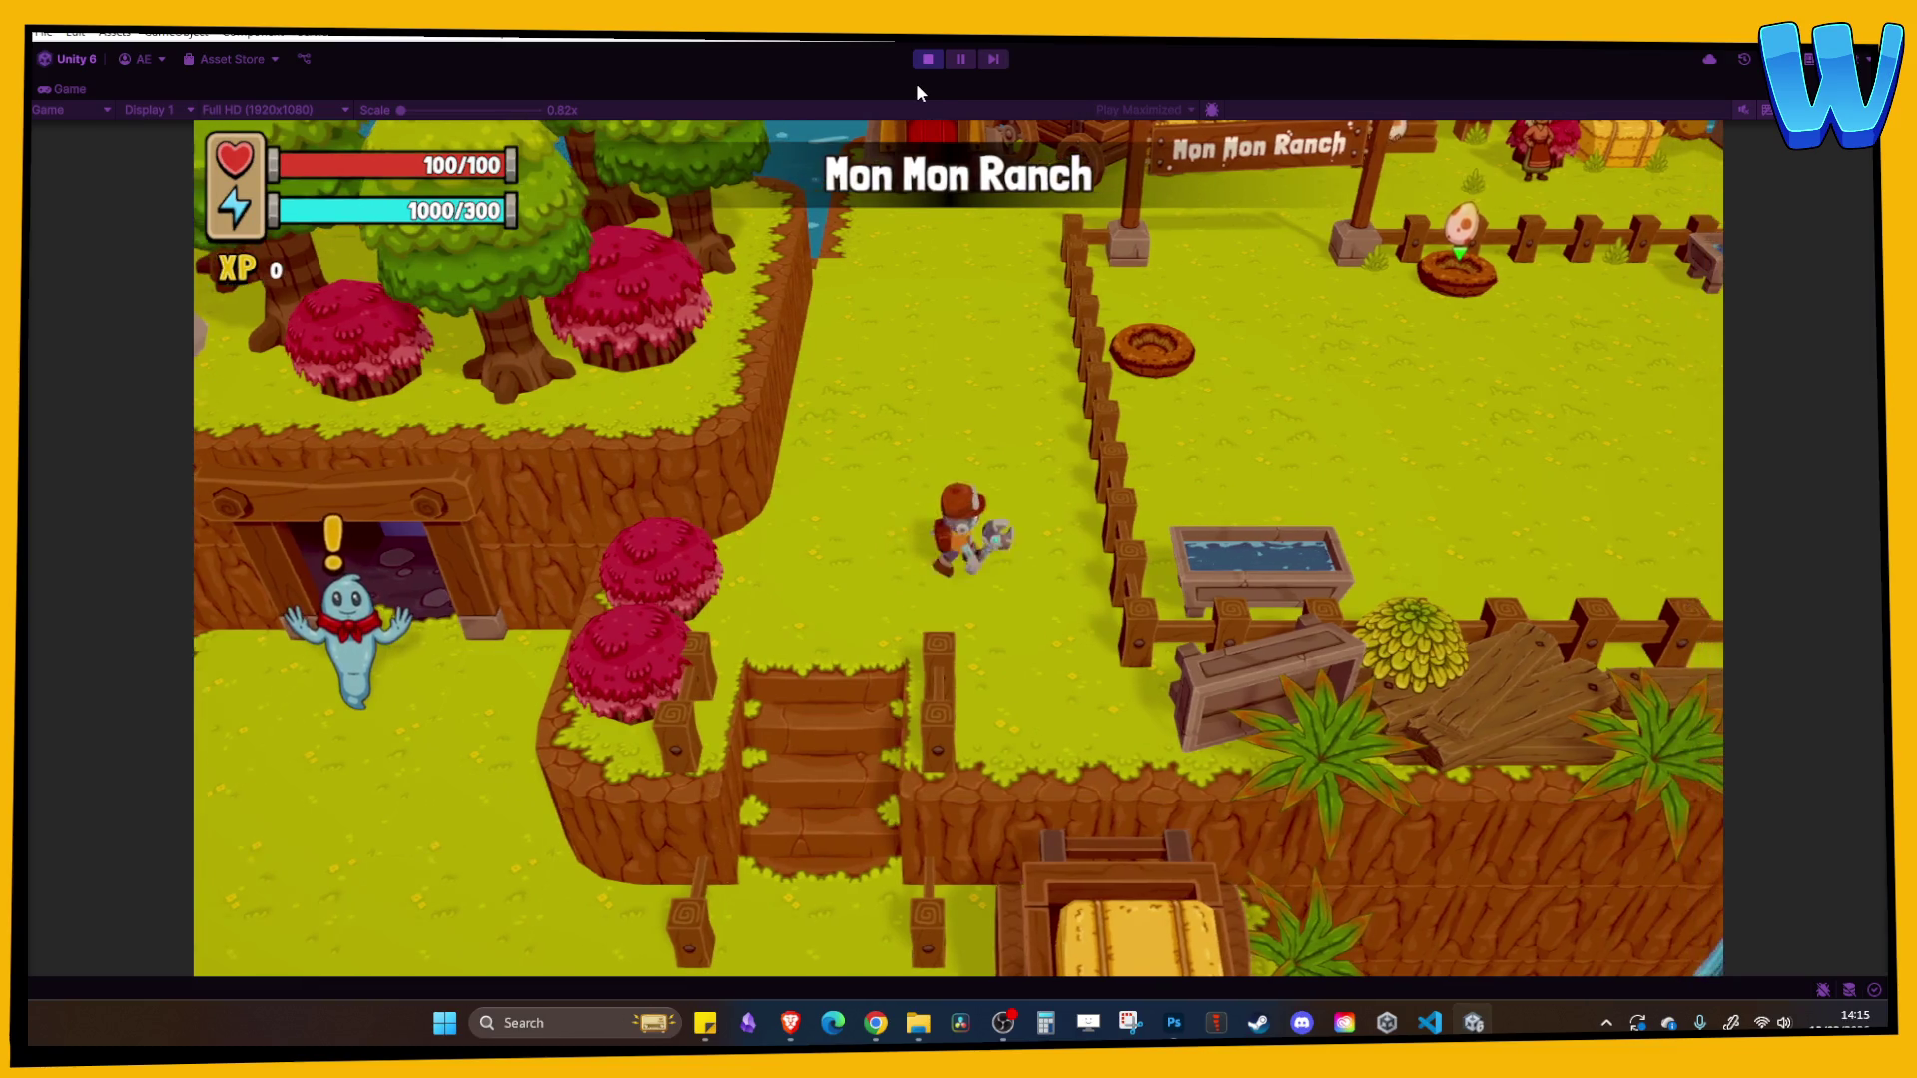
pyautogui.press('i')
pyautogui.press('i')
pyautogui.press('w')
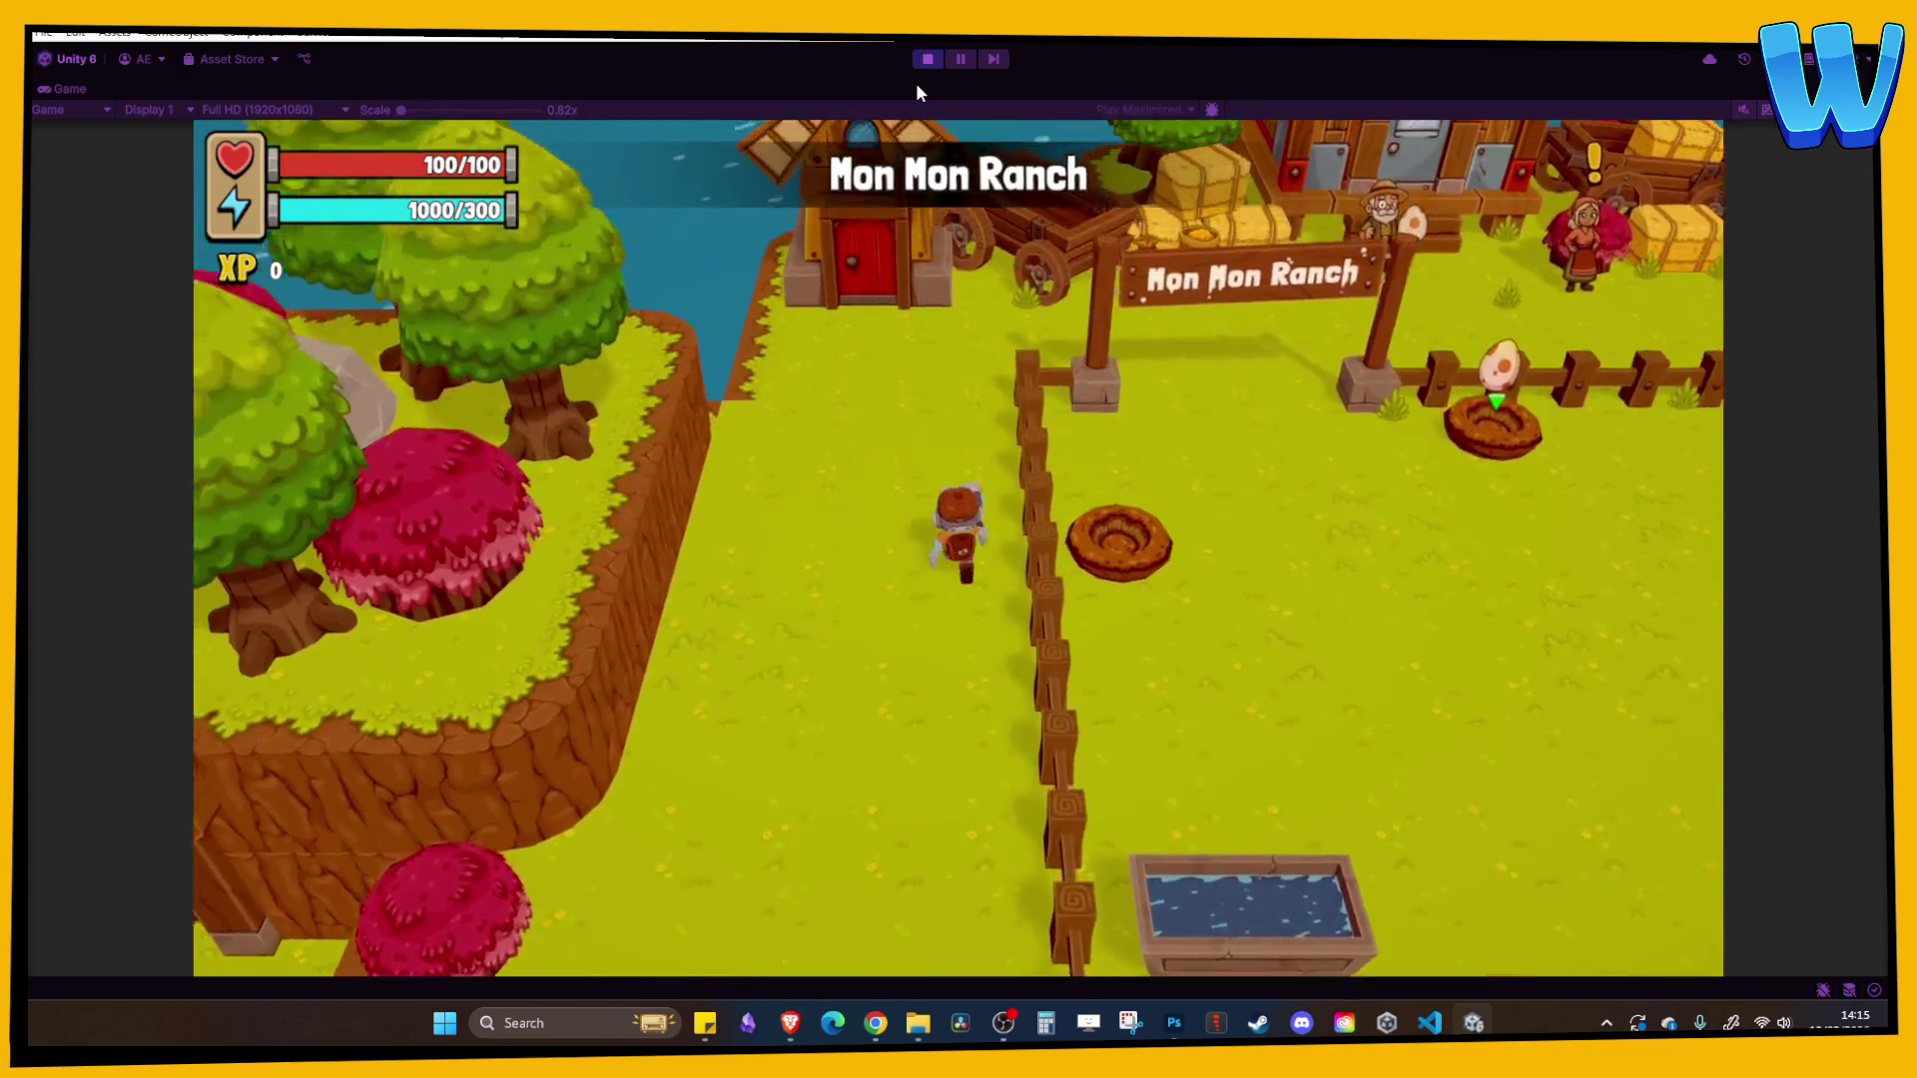
pyautogui.press('d')
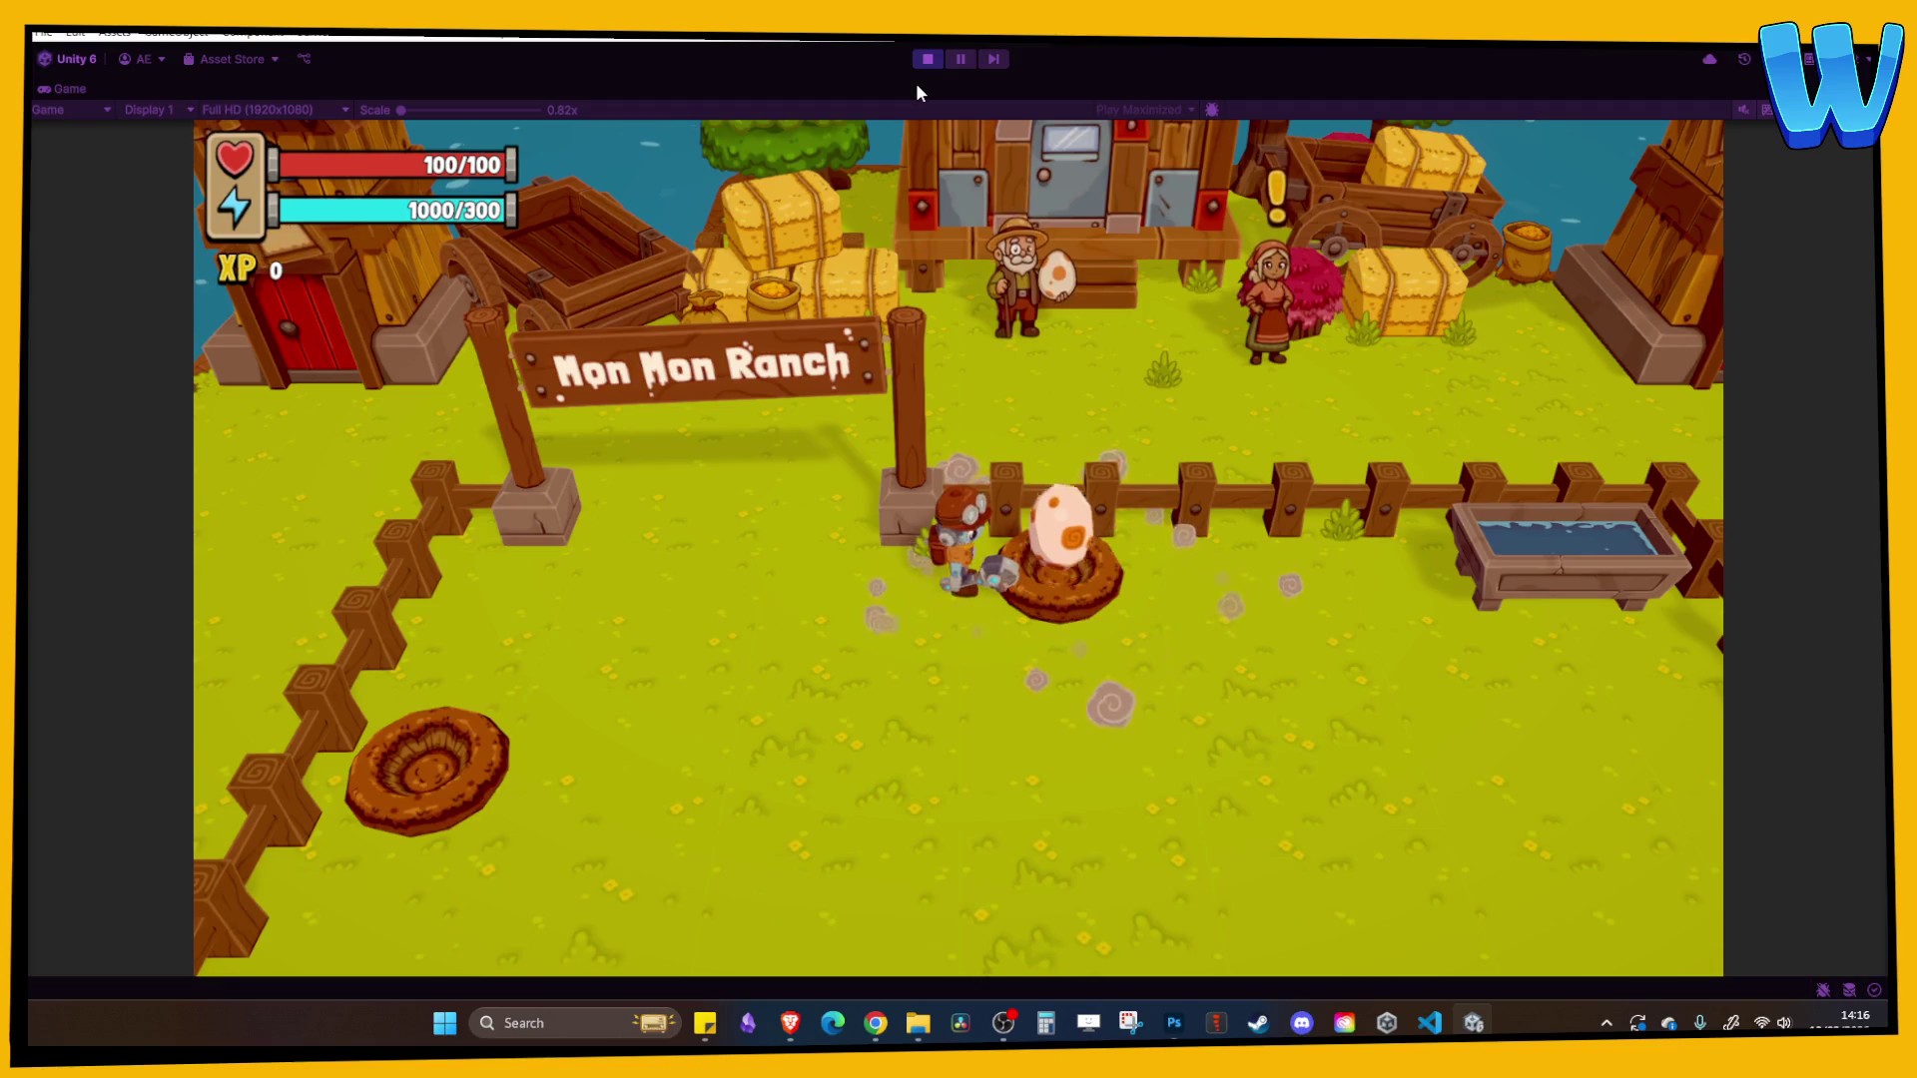
pyautogui.press('e')
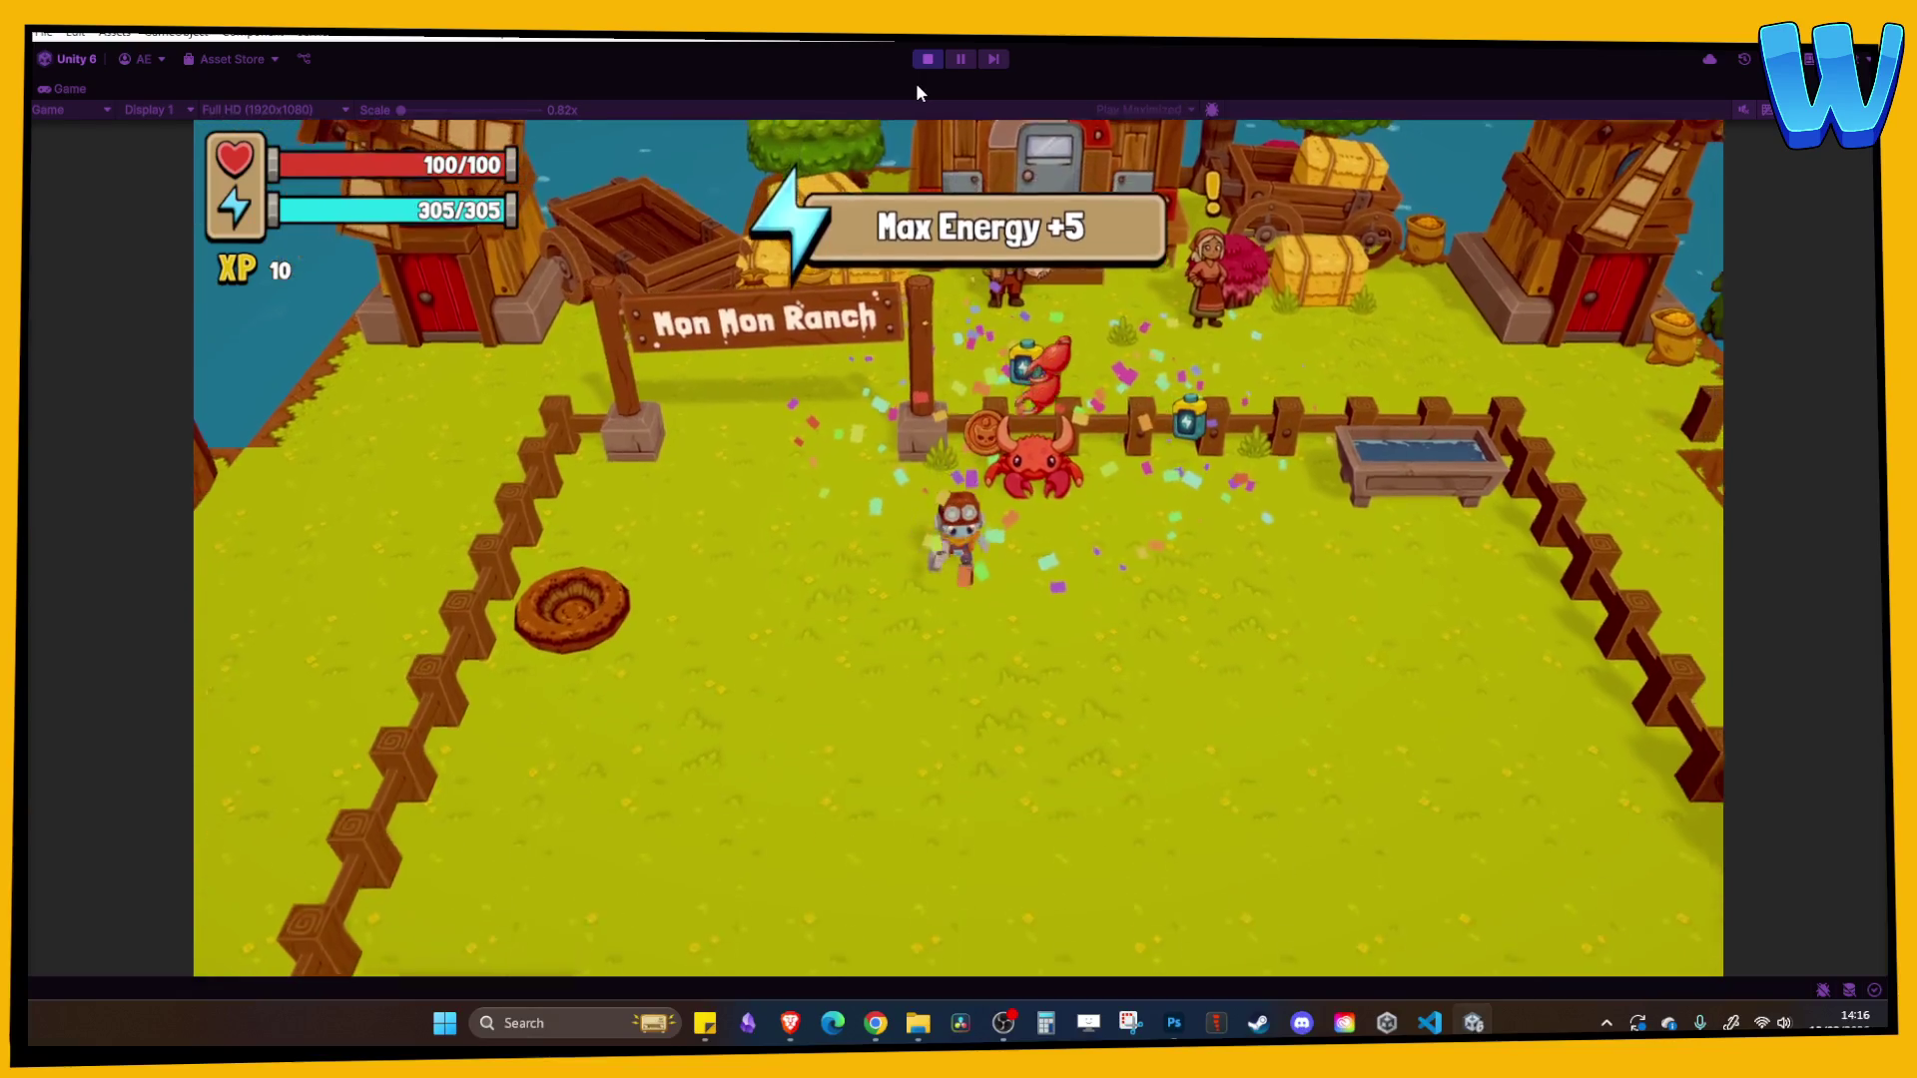
pyautogui.press('d')
pyautogui.press('s')
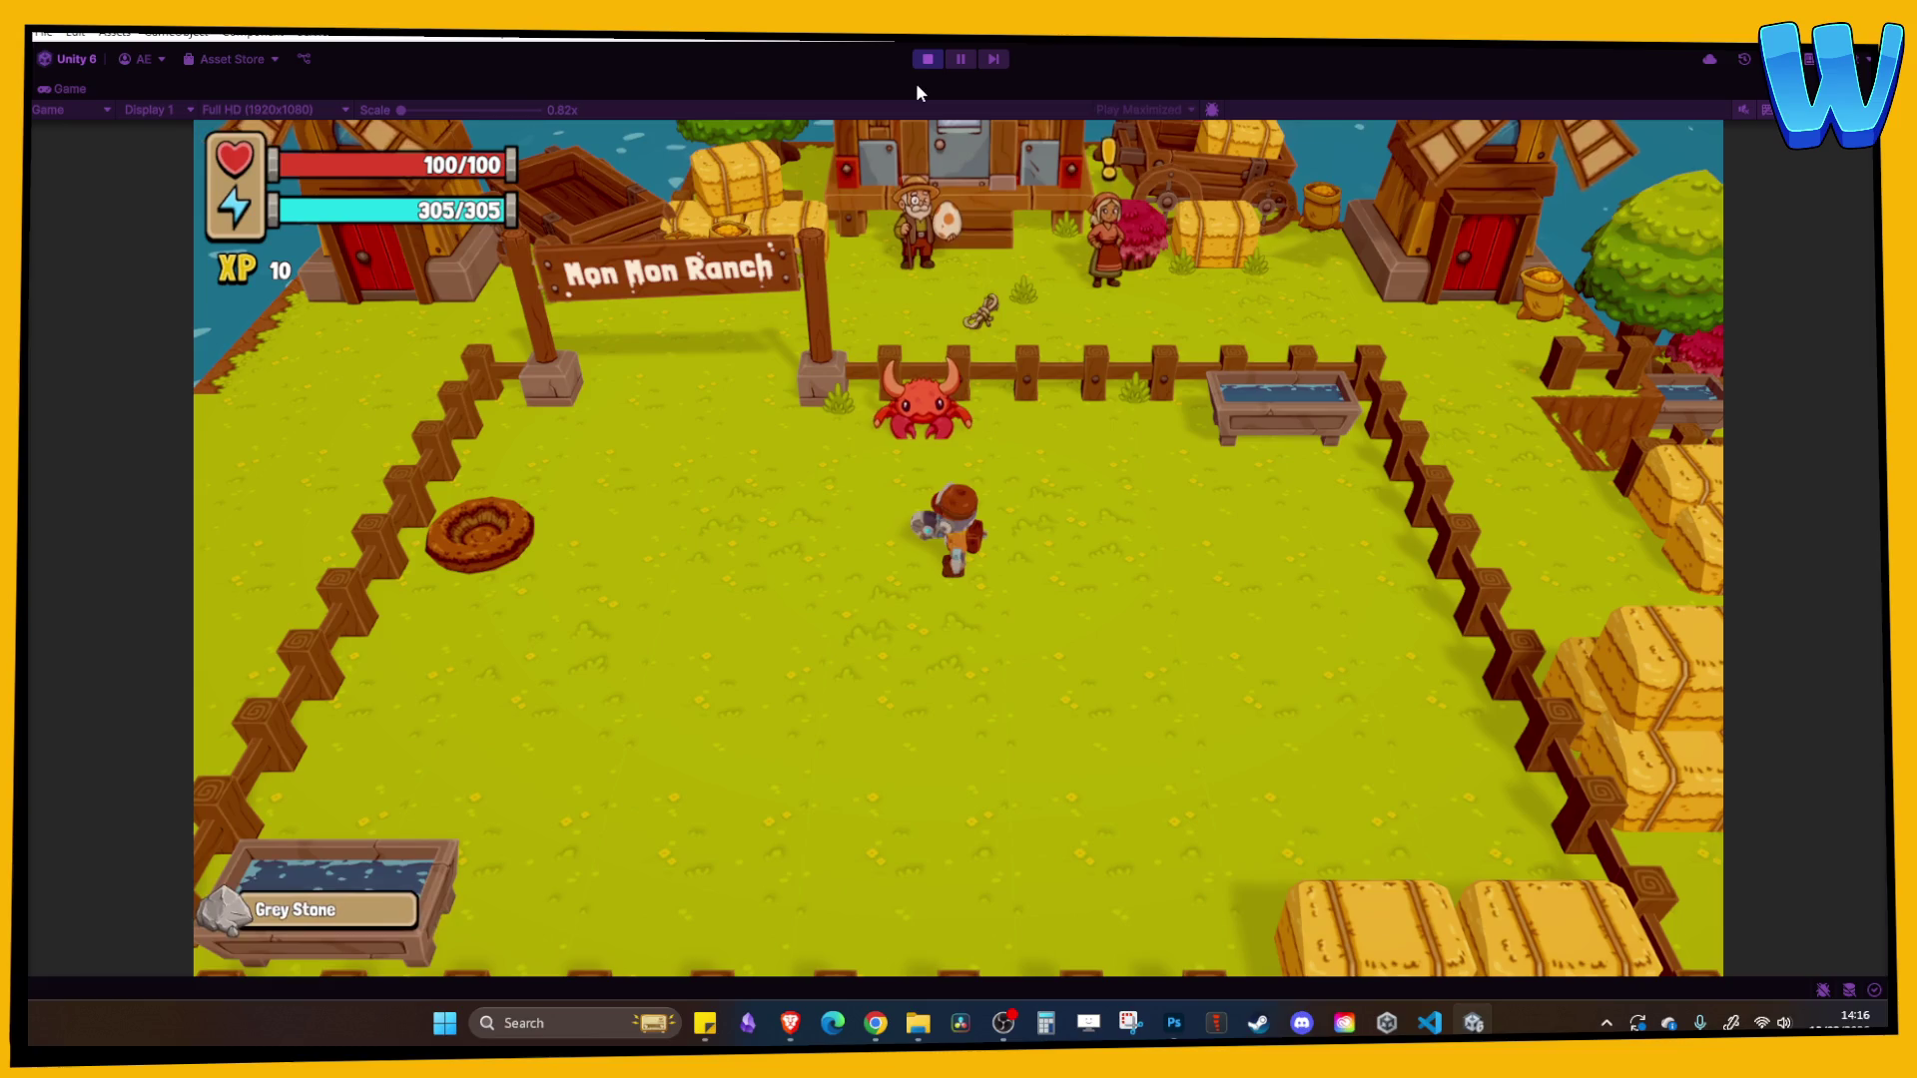
pyautogui.click(926, 60)
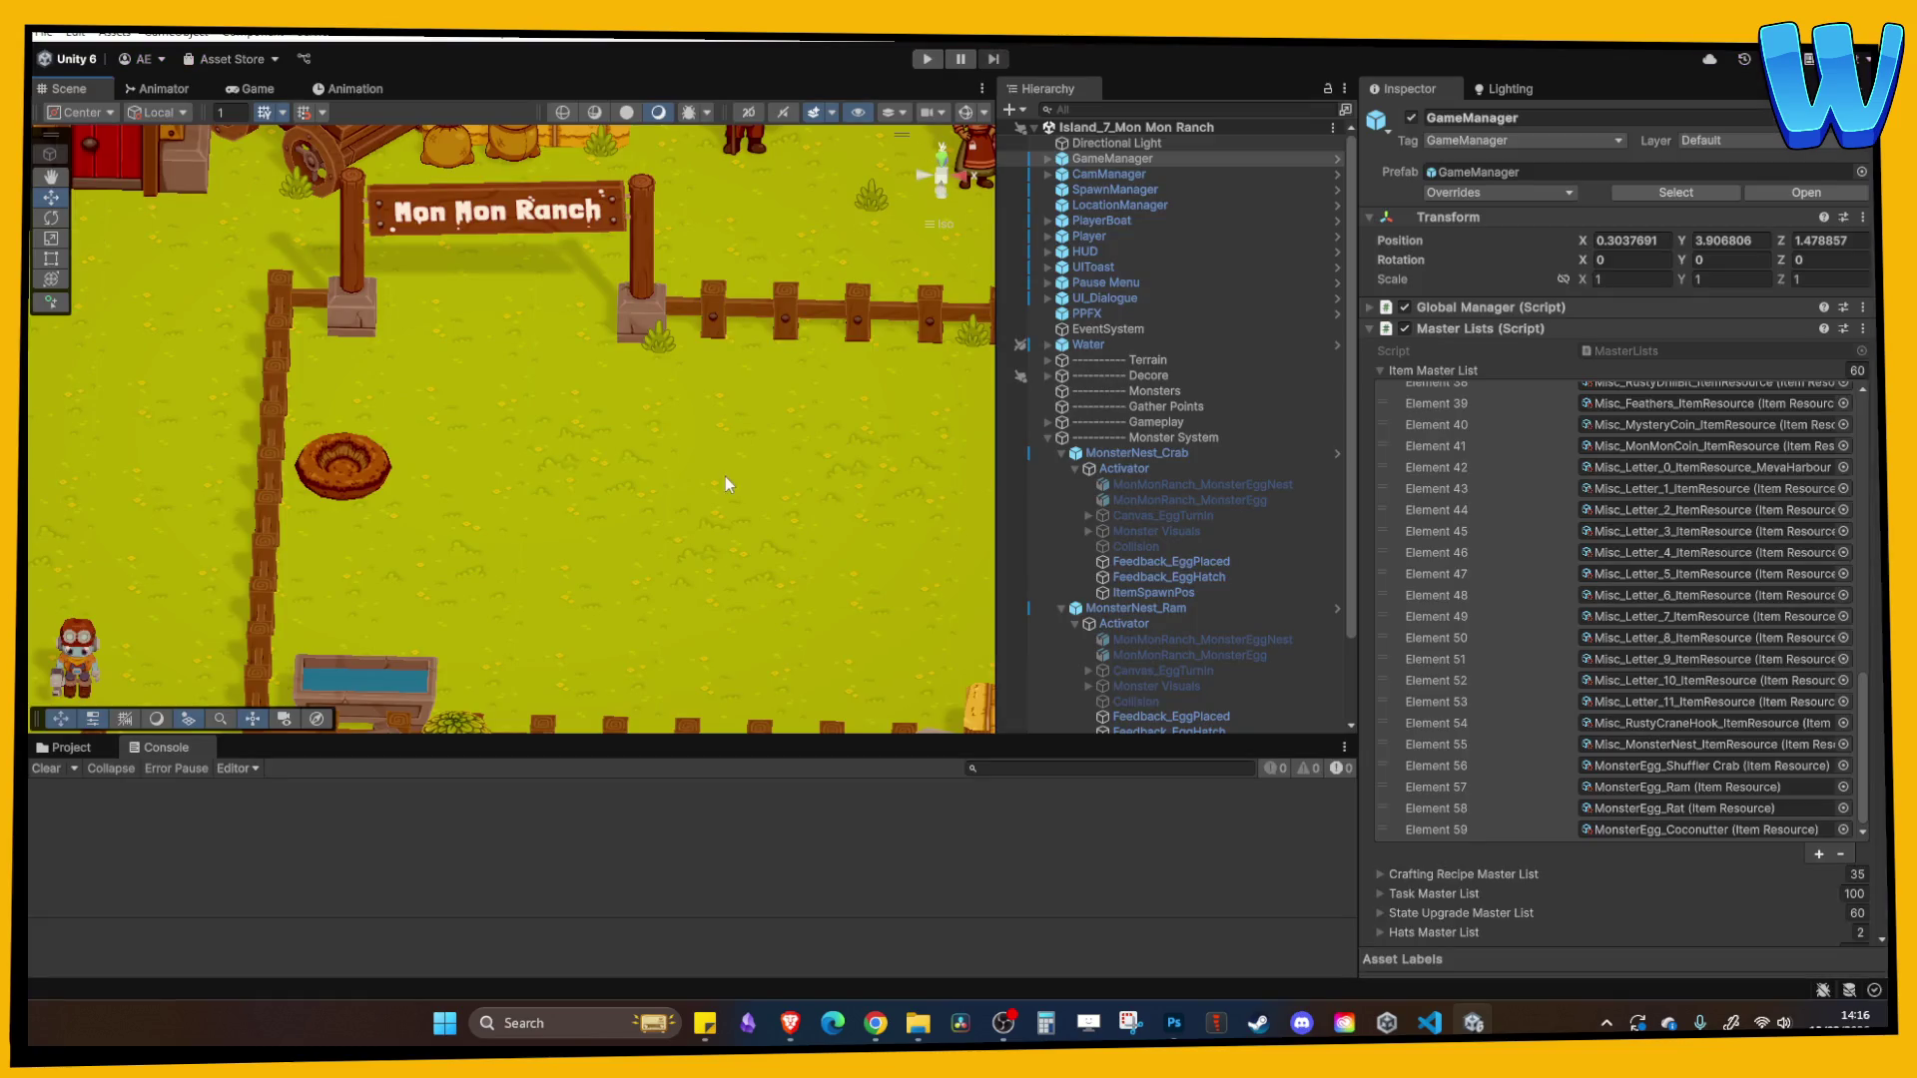
# - Fold the Master Lists component, angle the Scene view, and select MonsterNest_Coconutter
pyautogui.click(1454, 328)
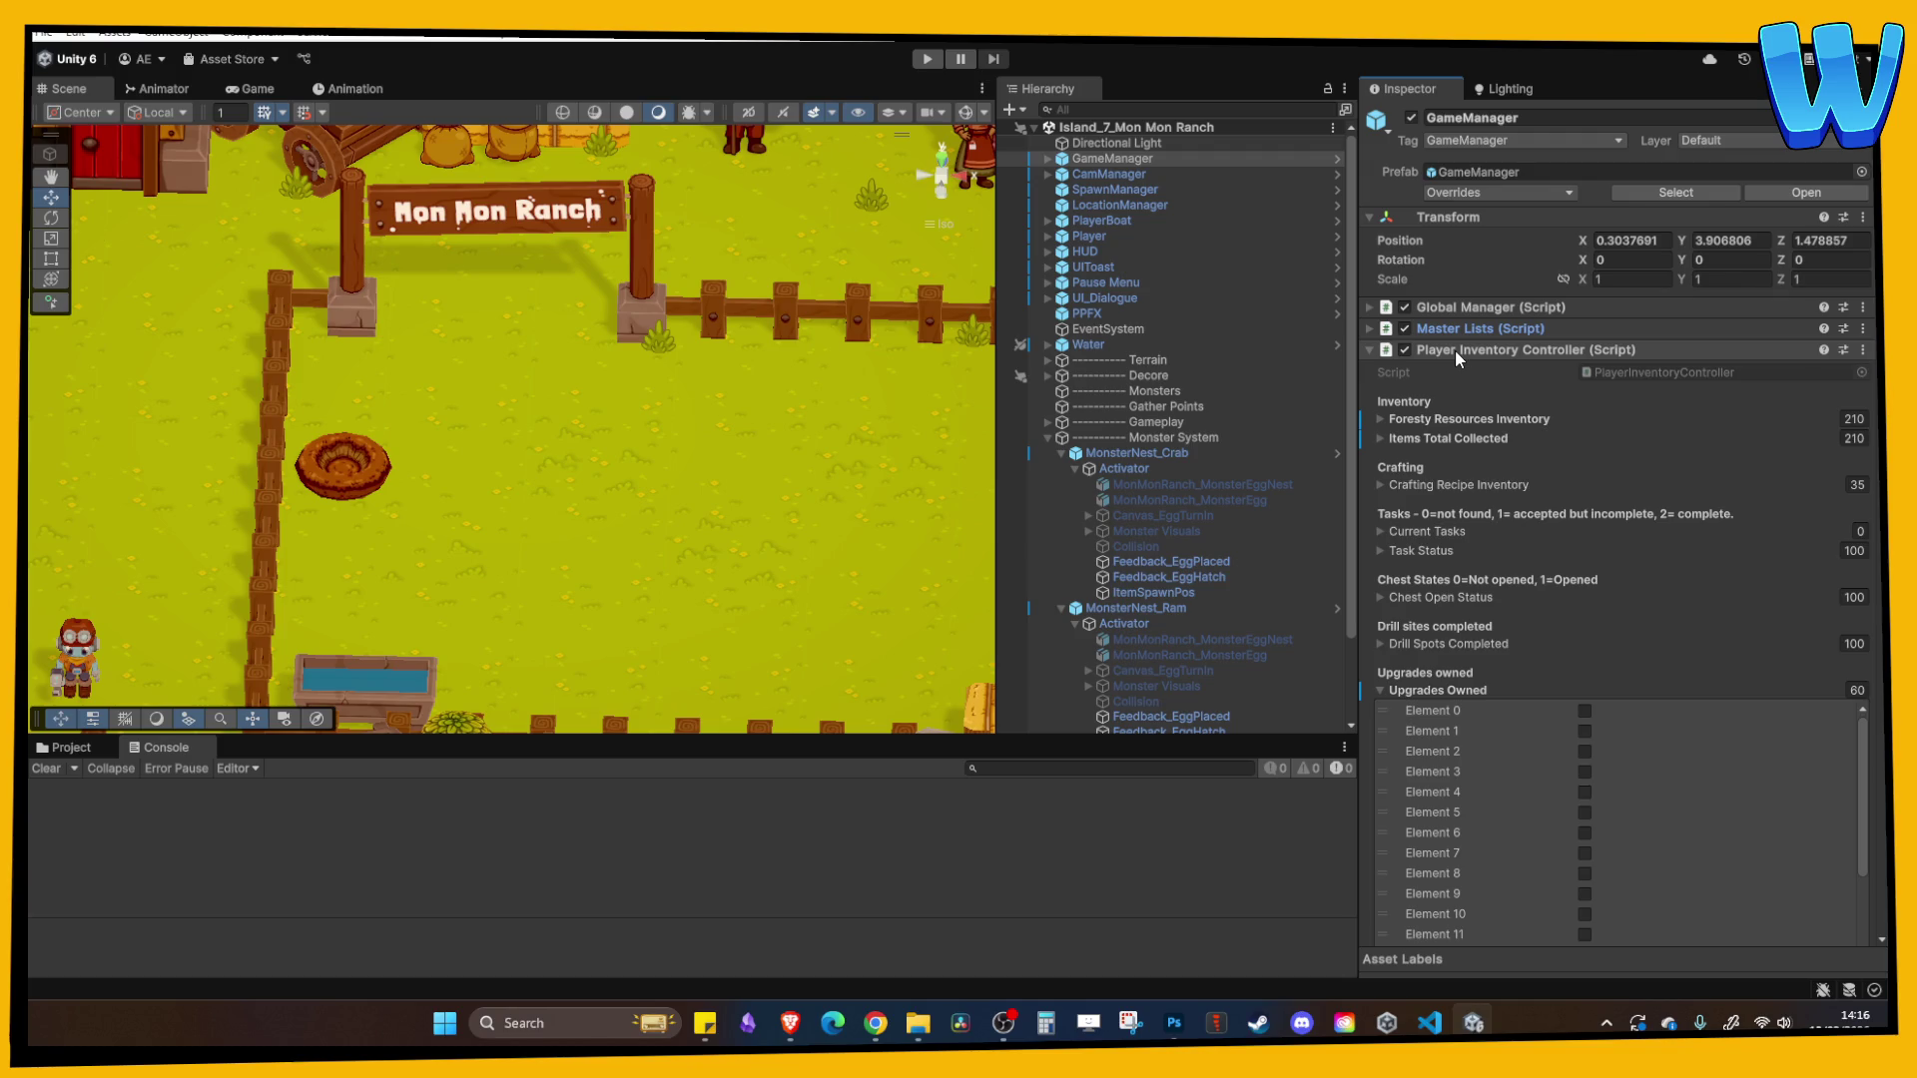
pyautogui.moveTo(898, 549)
pyautogui.mouseDown()
pyautogui.moveTo(561, 323)
pyautogui.moveTo(592, 489)
pyautogui.mouseUp()
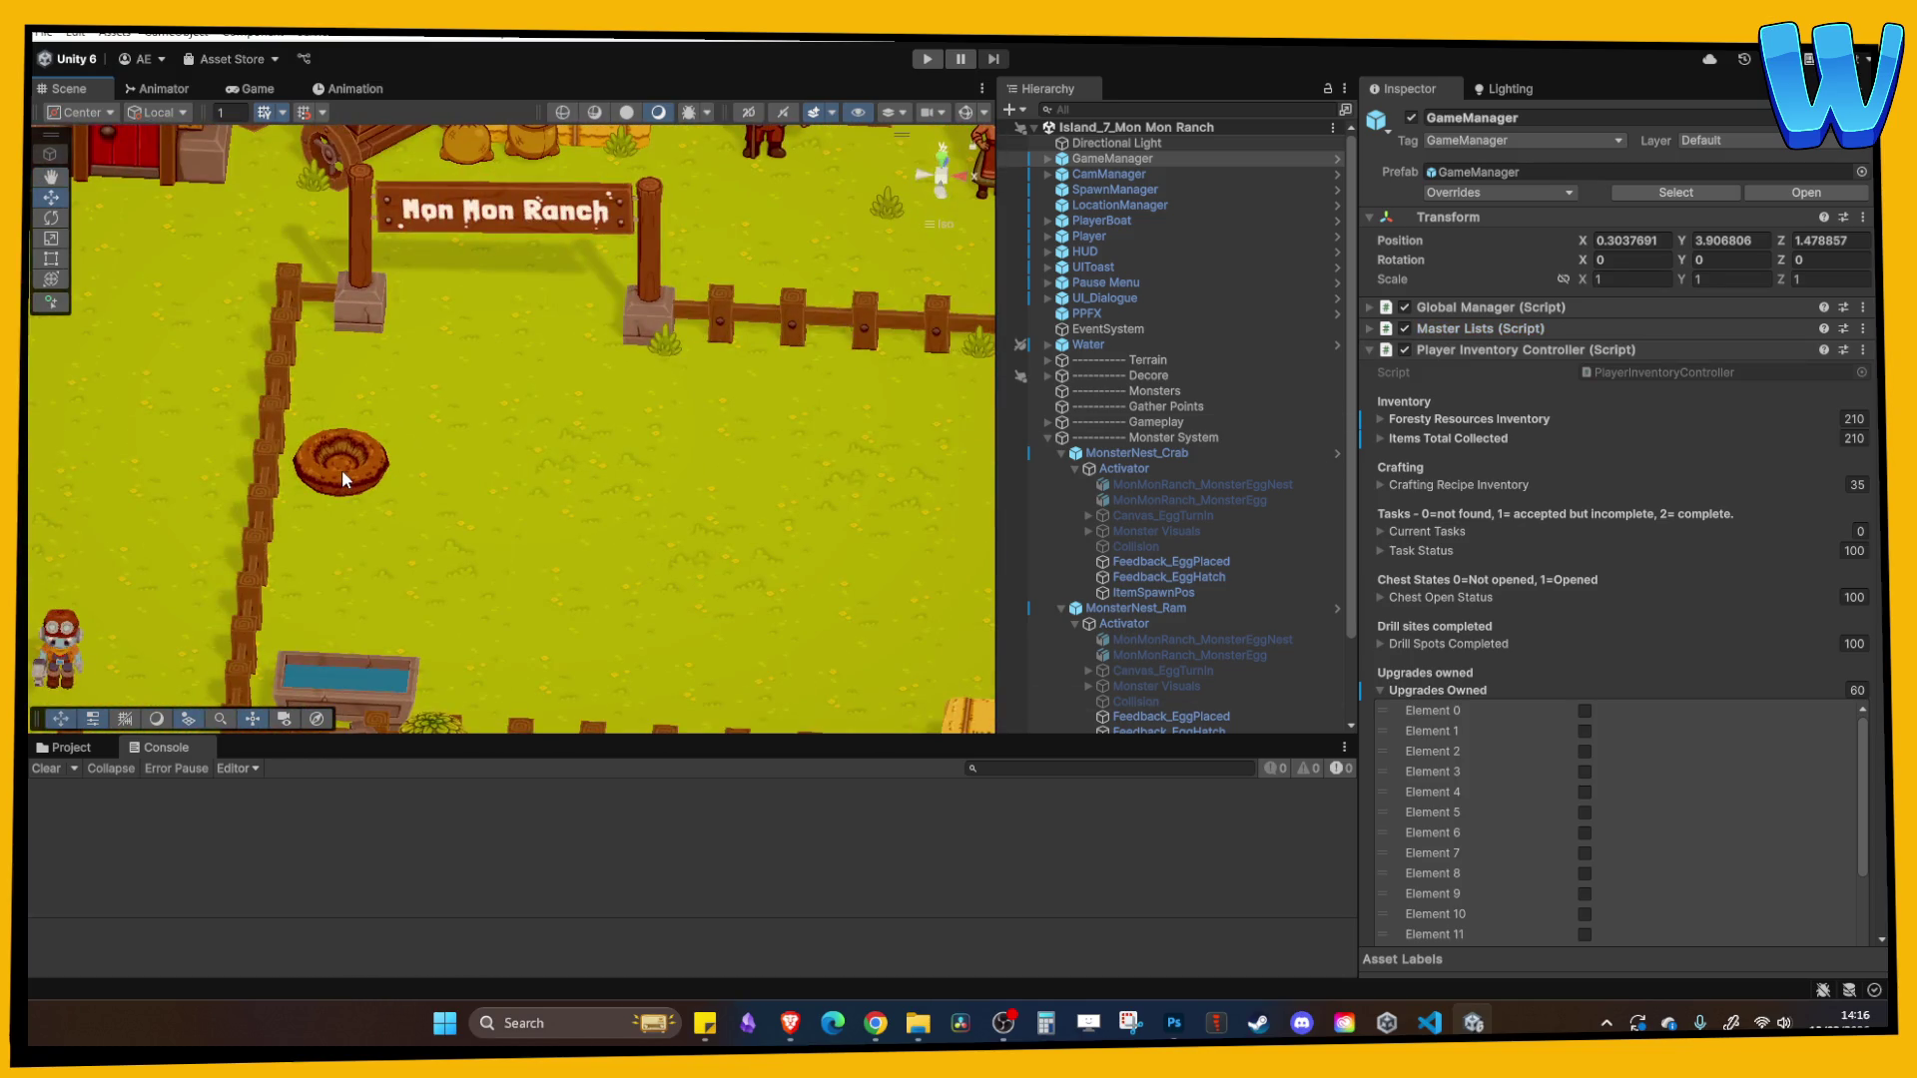
pyautogui.click(341, 469)
pyautogui.scroll(-1, 1207, 704)
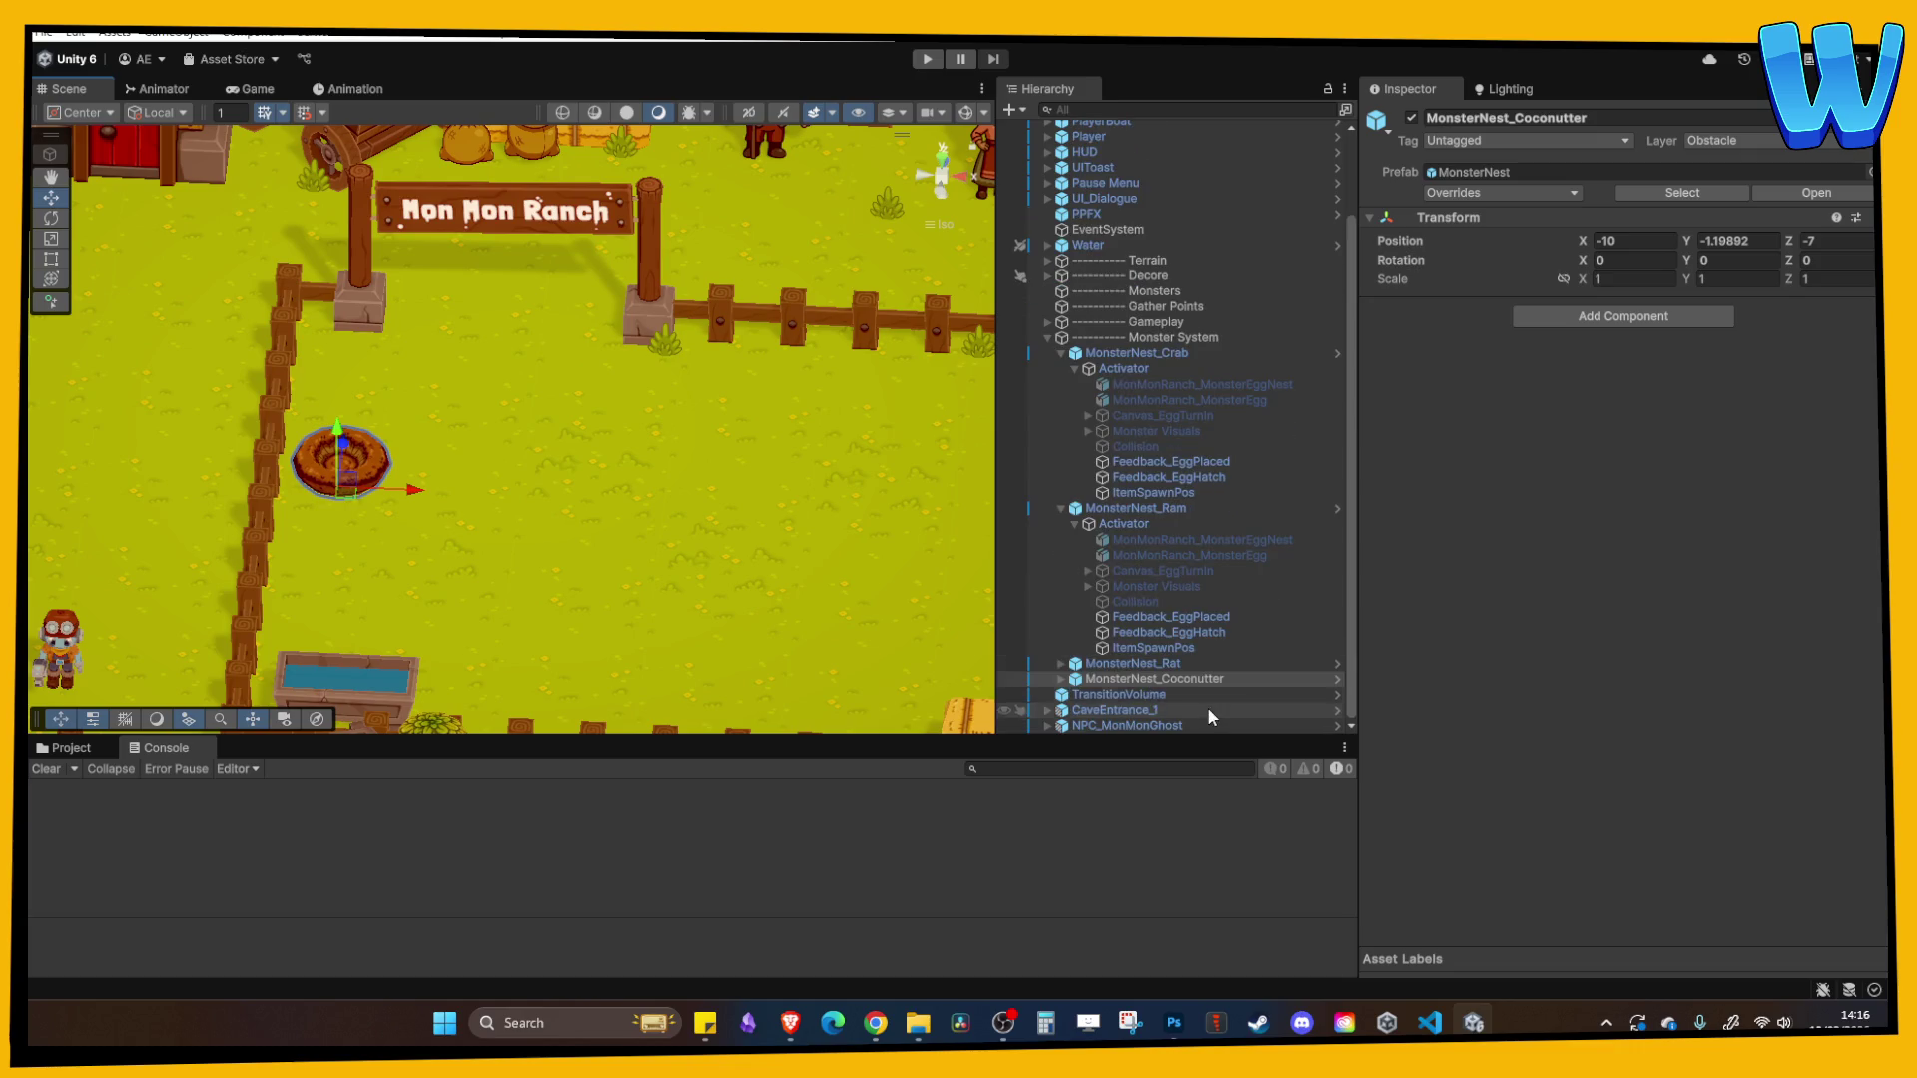
# - Set the Coconutter nest Activator's Egg Resource to MonsterEgg_Coconutter instead of MonsterEgg_Rat
pyautogui.click(1061, 679)
pyautogui.scroll(-3, 1098, 639)
pyautogui.click(1122, 554)
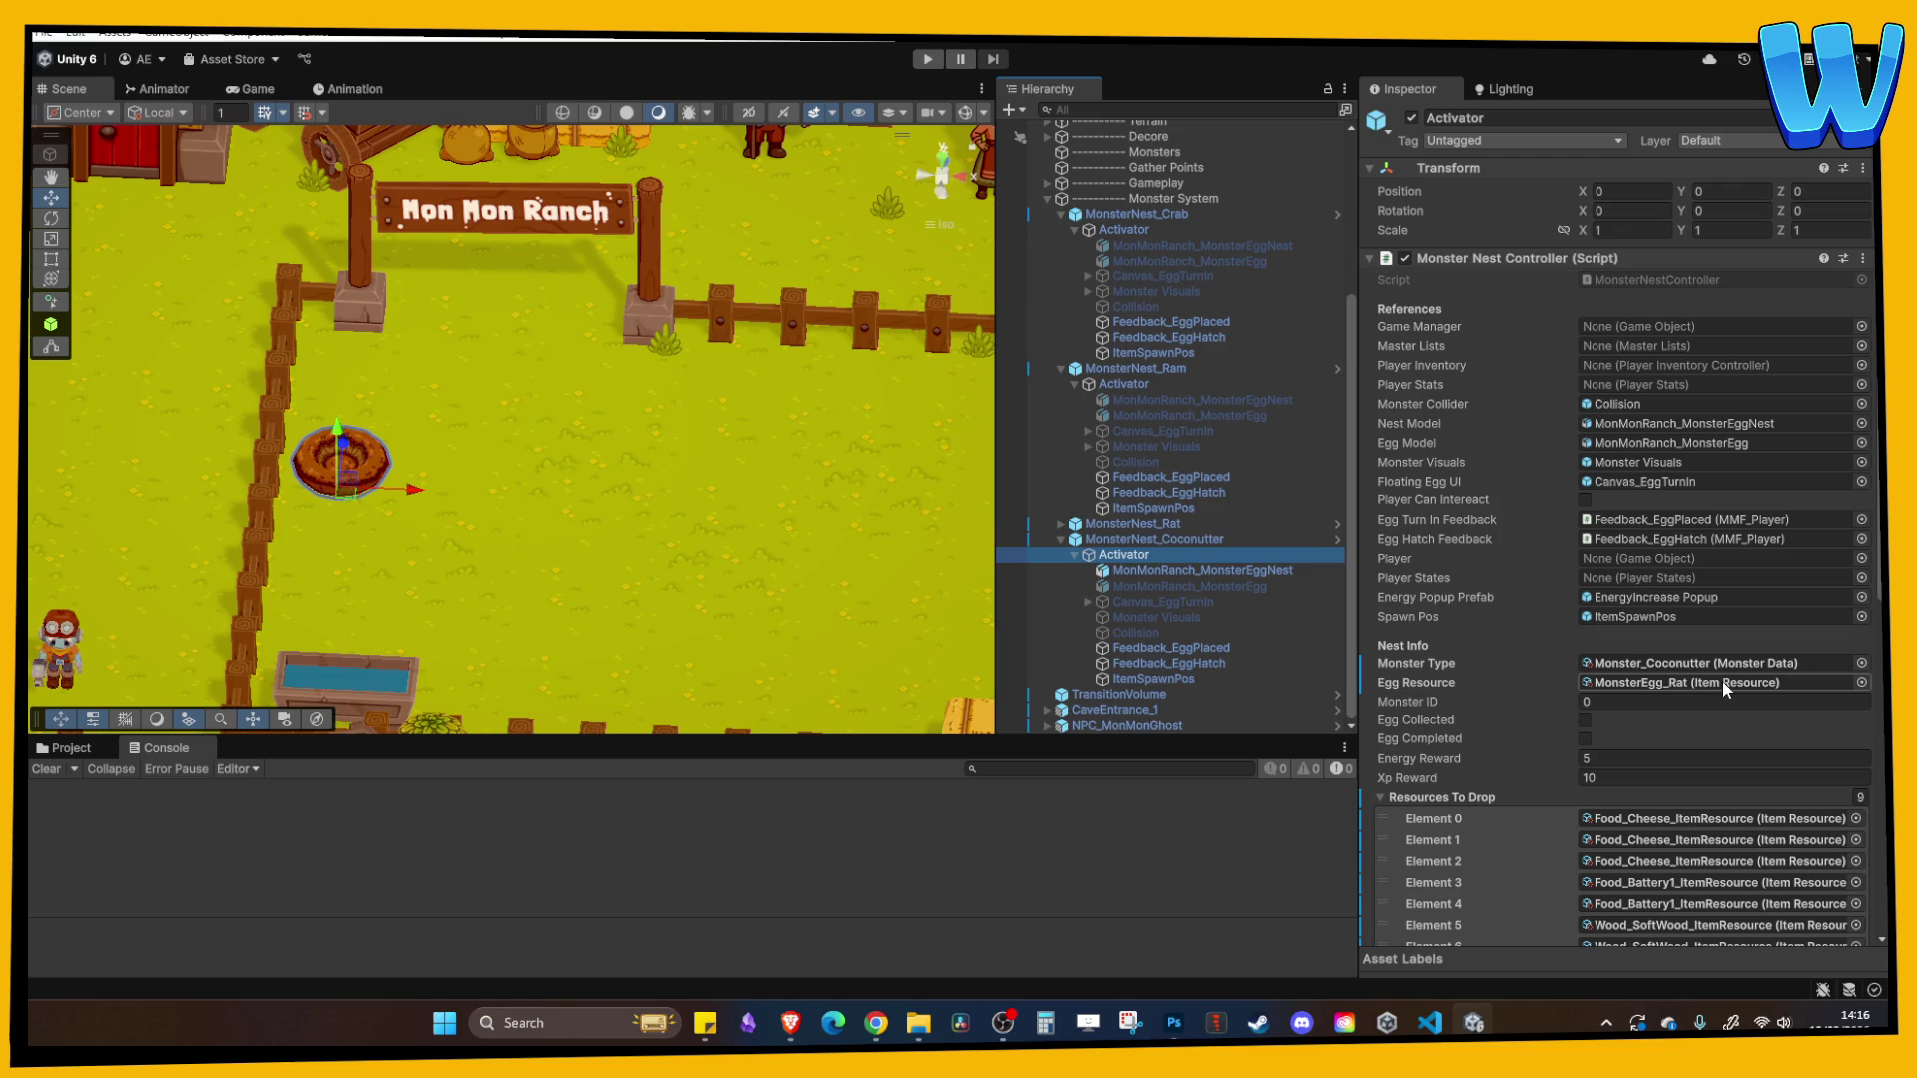
pyautogui.click(1722, 680)
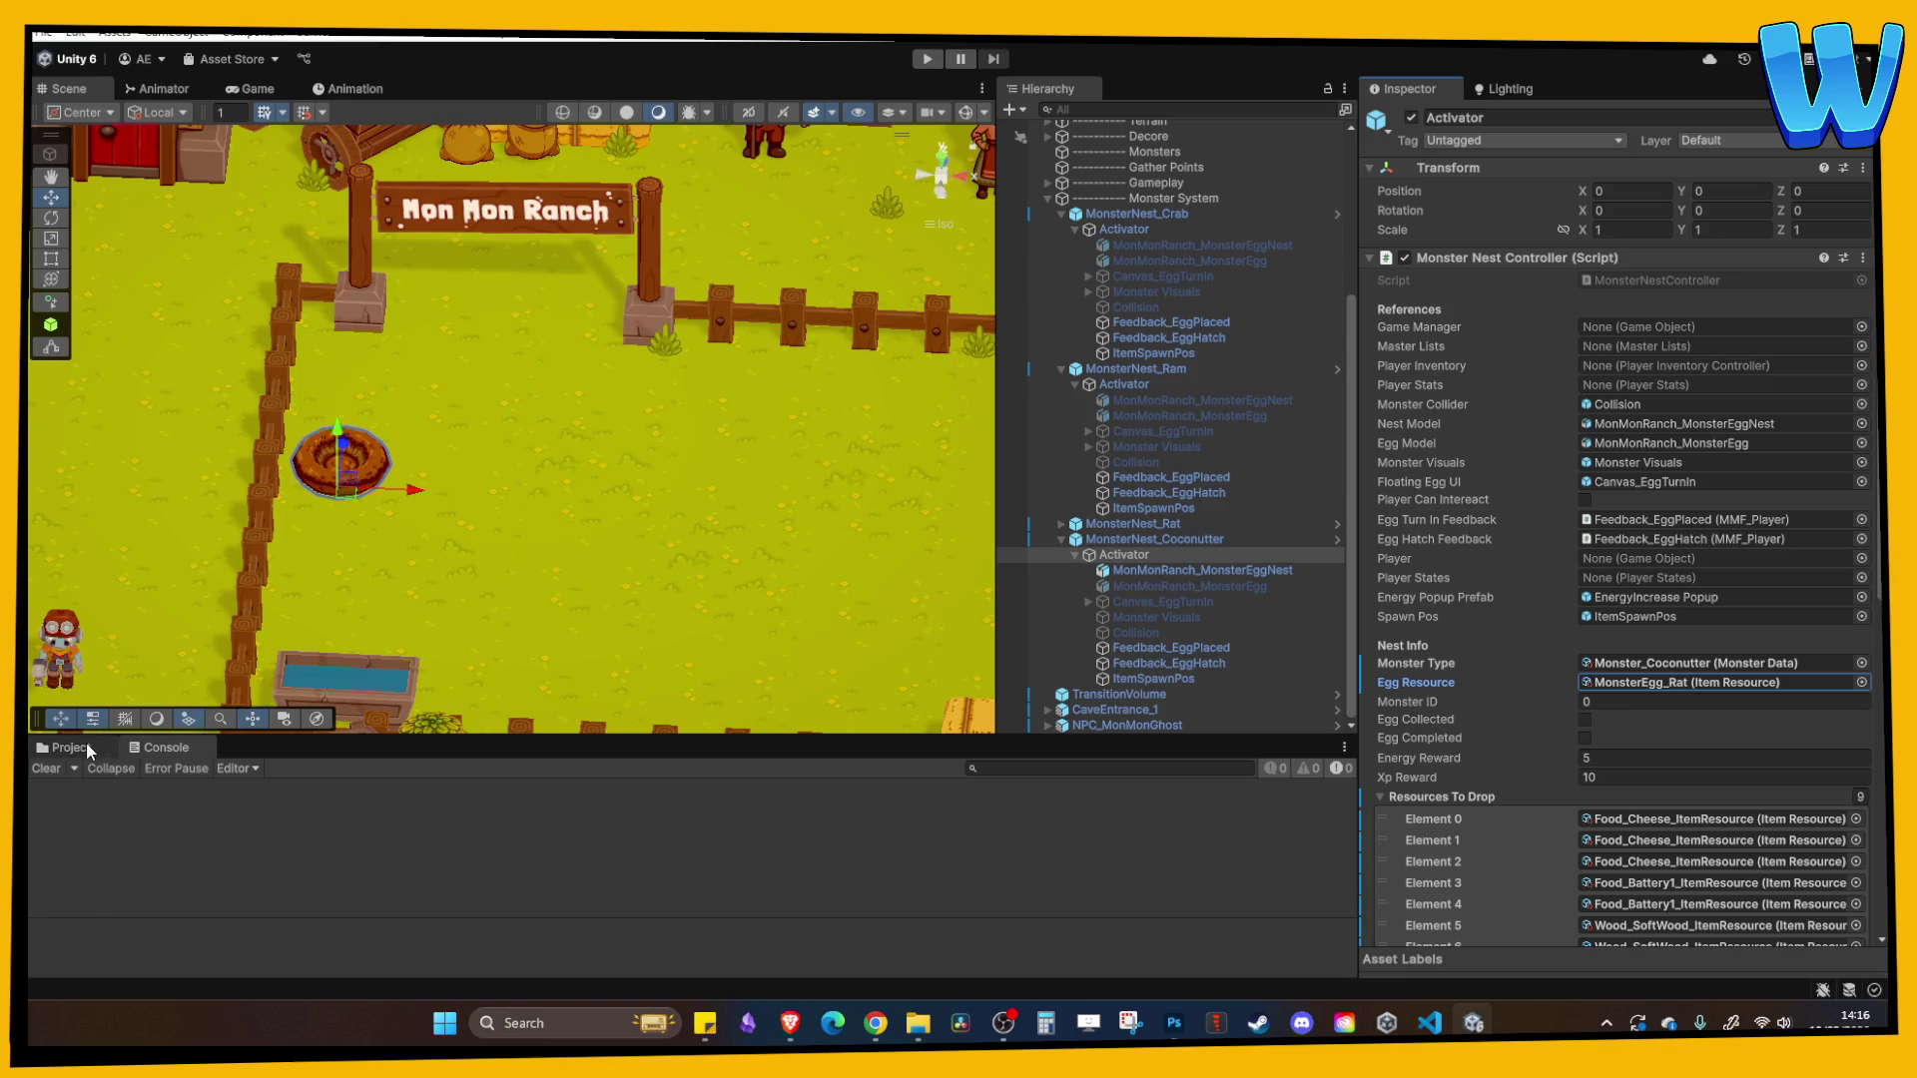
pyautogui.click(88, 748)
pyautogui.click(1714, 682)
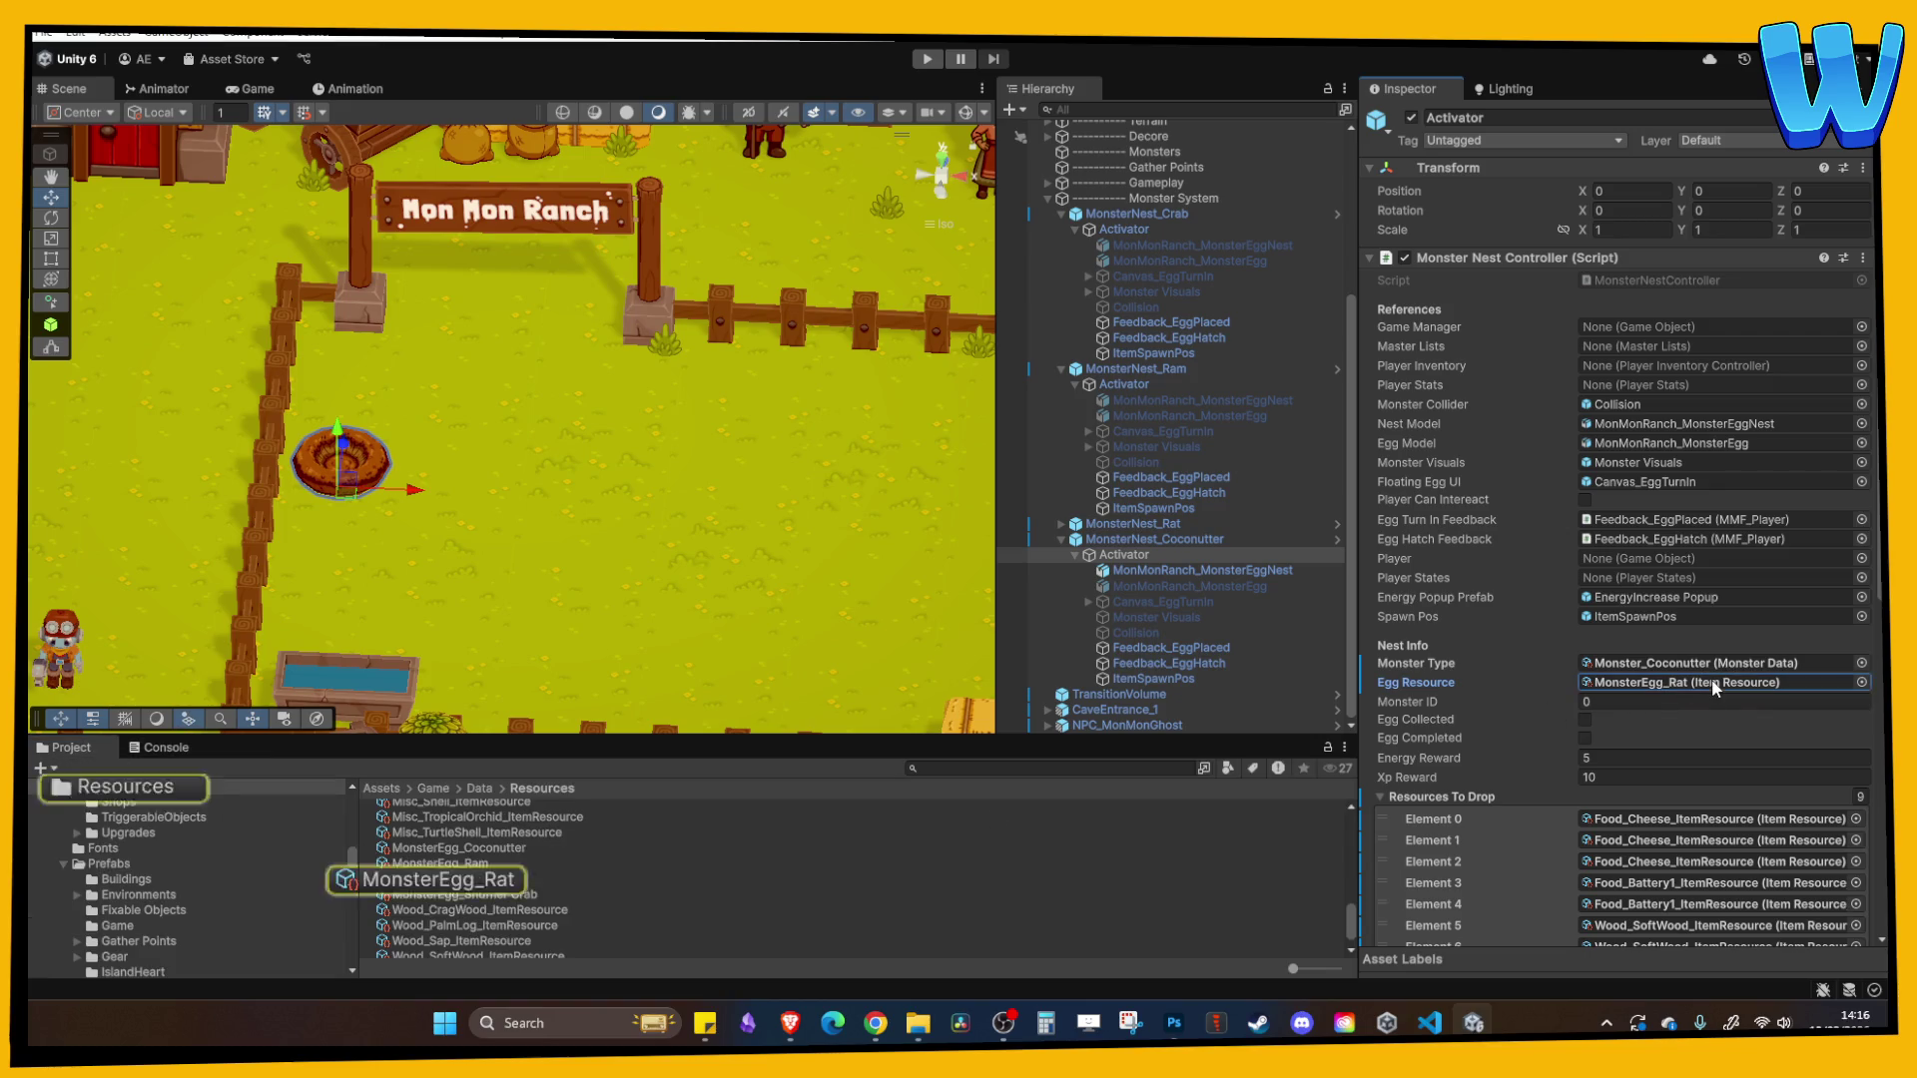
pyautogui.moveTo(459, 848); pyautogui.dragTo(1683, 693)
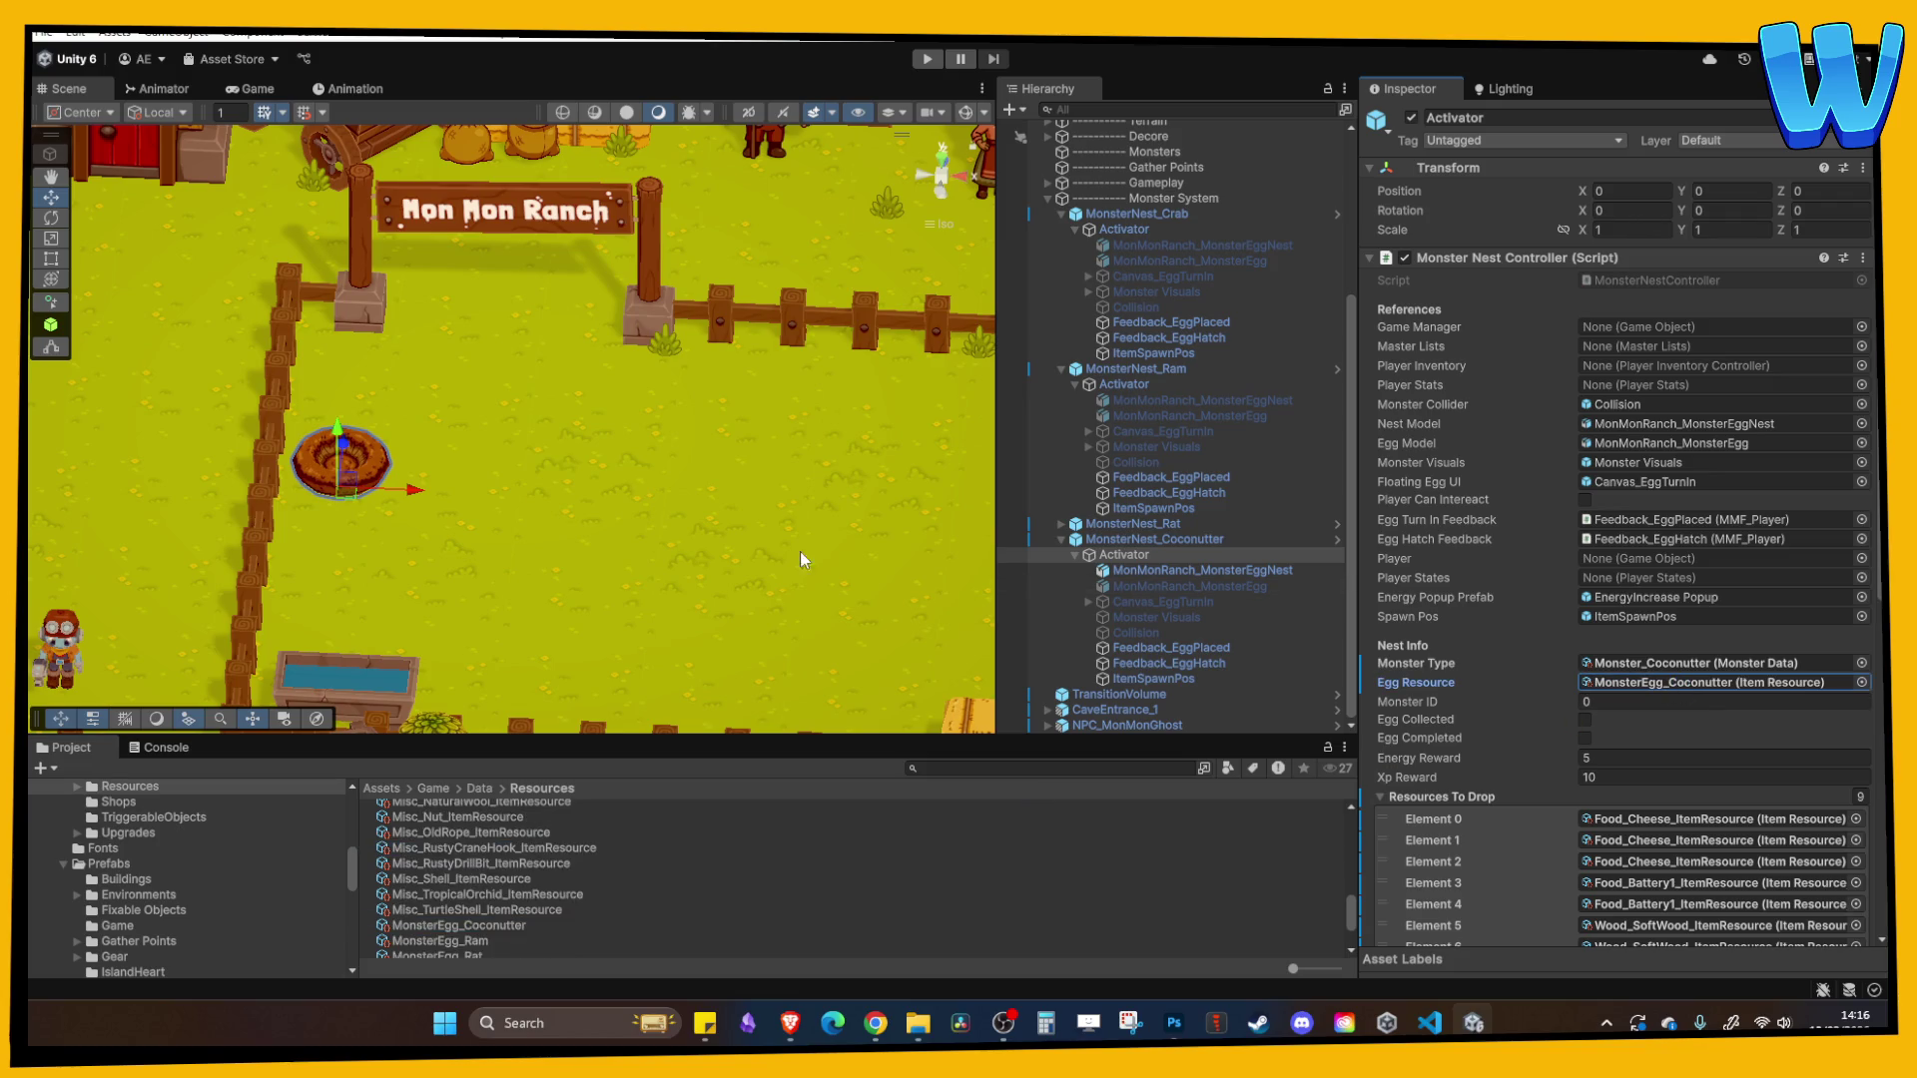
# - Activate the Coconutter nest's Monster Visuals object
pyautogui.scroll(5, 727, 584)
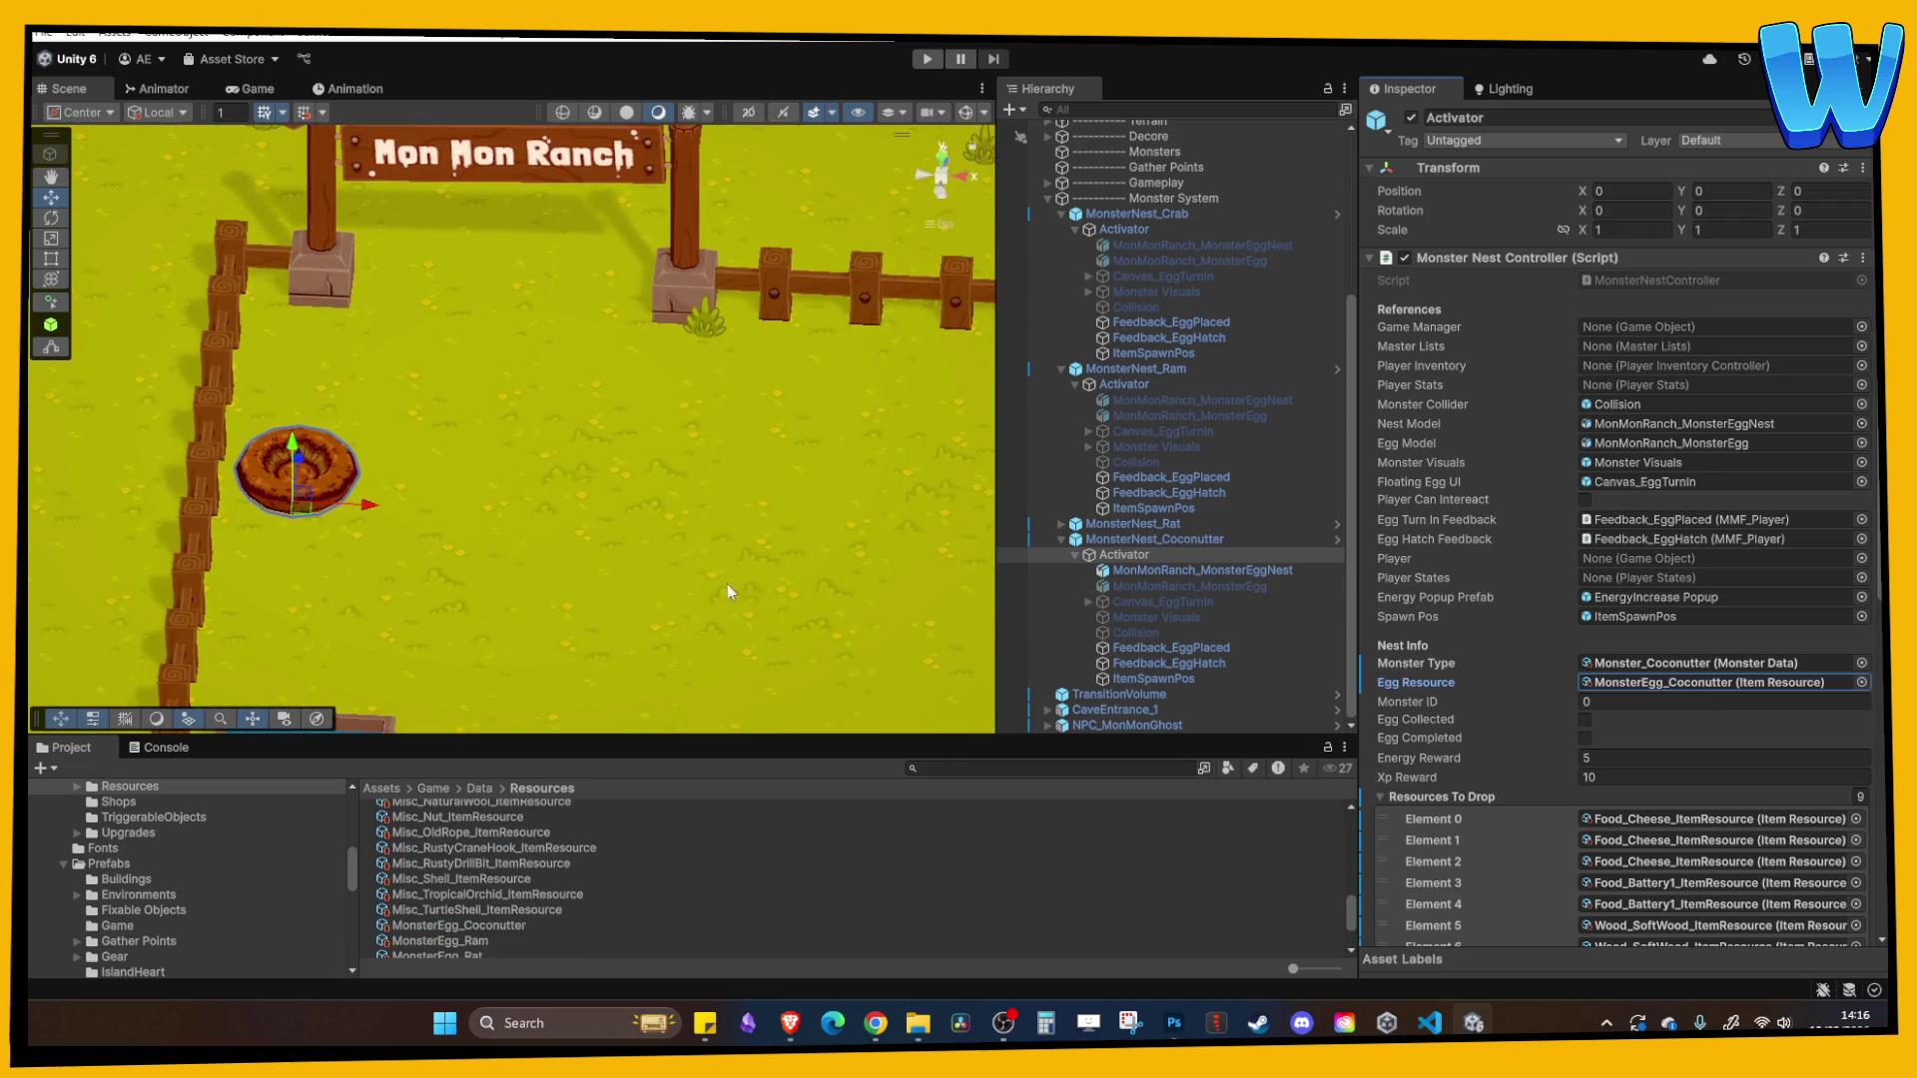
pyautogui.click(1149, 618)
pyautogui.click(1411, 117)
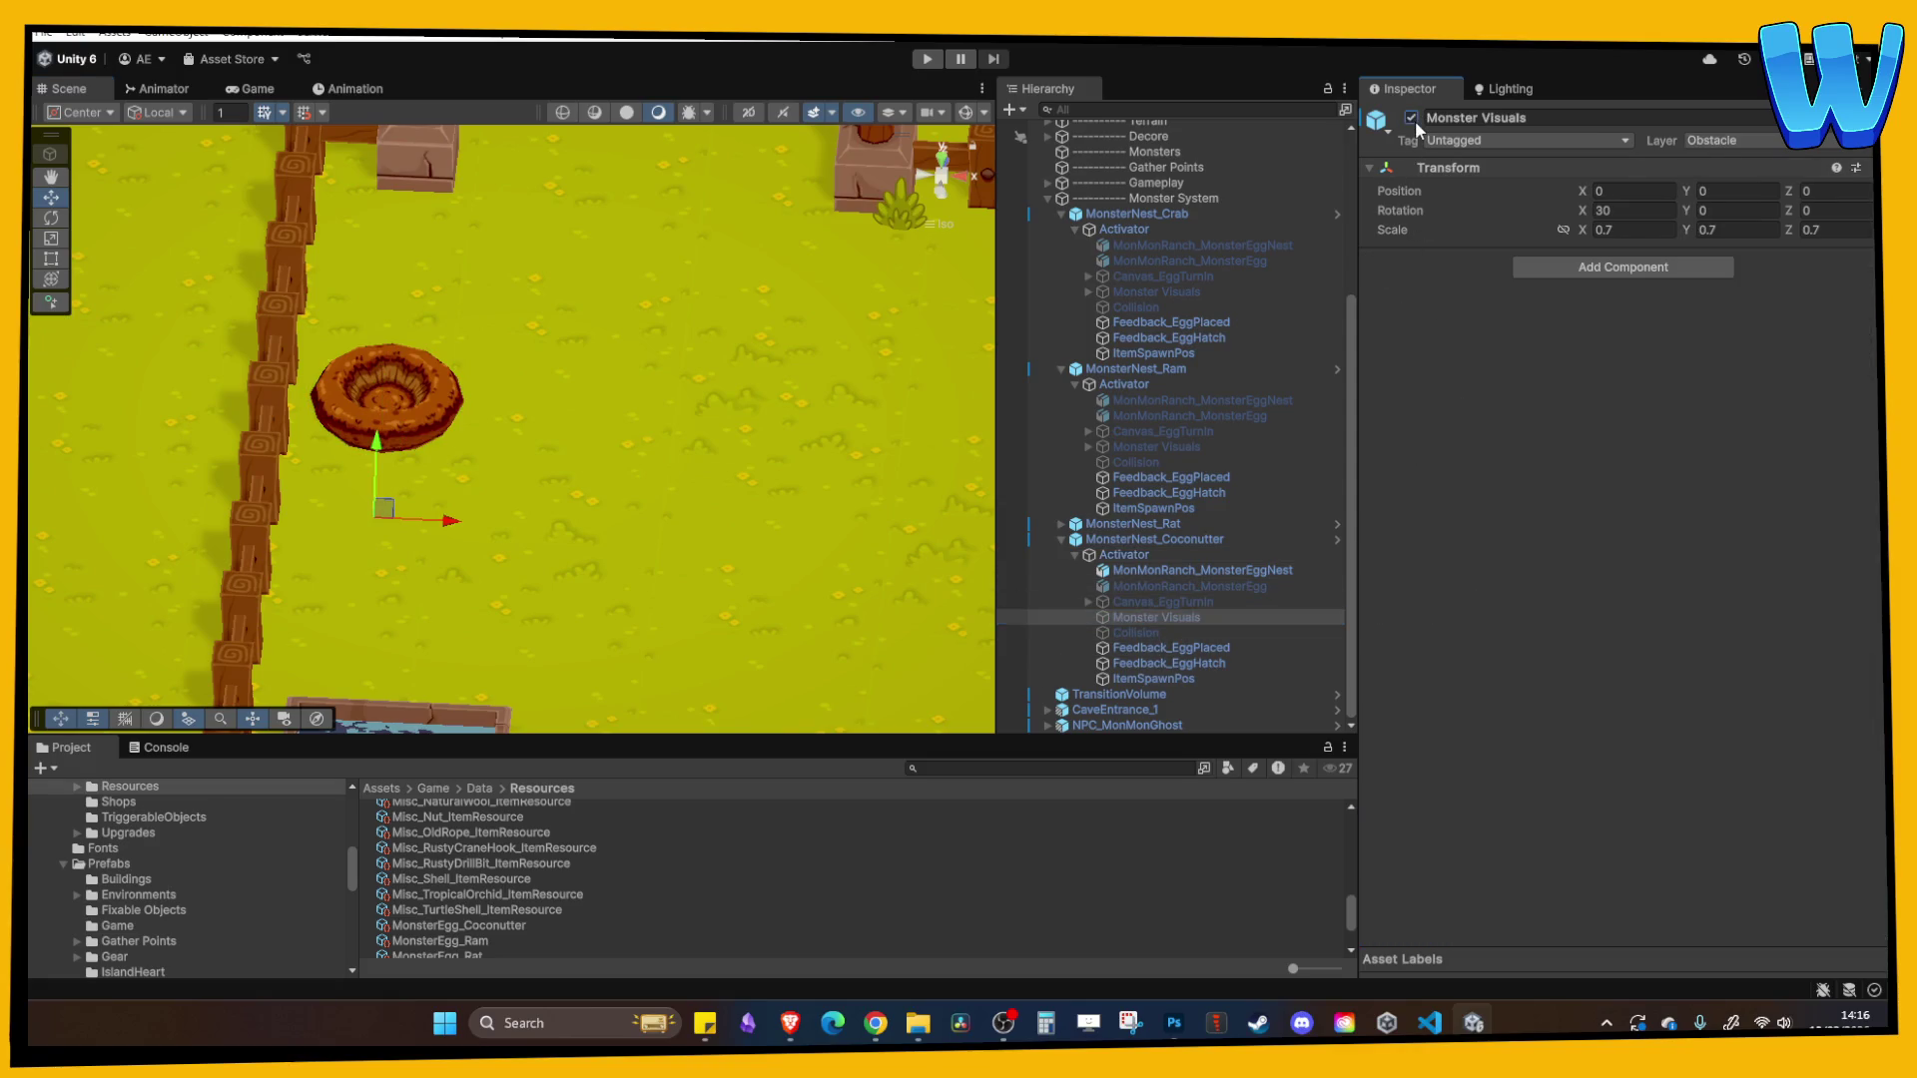
# - Add a SkeletonAnimation object from Monster_Coconutter_SkeletonData under Monster Visuals
pyautogui.click(70, 866)
pyautogui.scroll(-3, 110, 923)
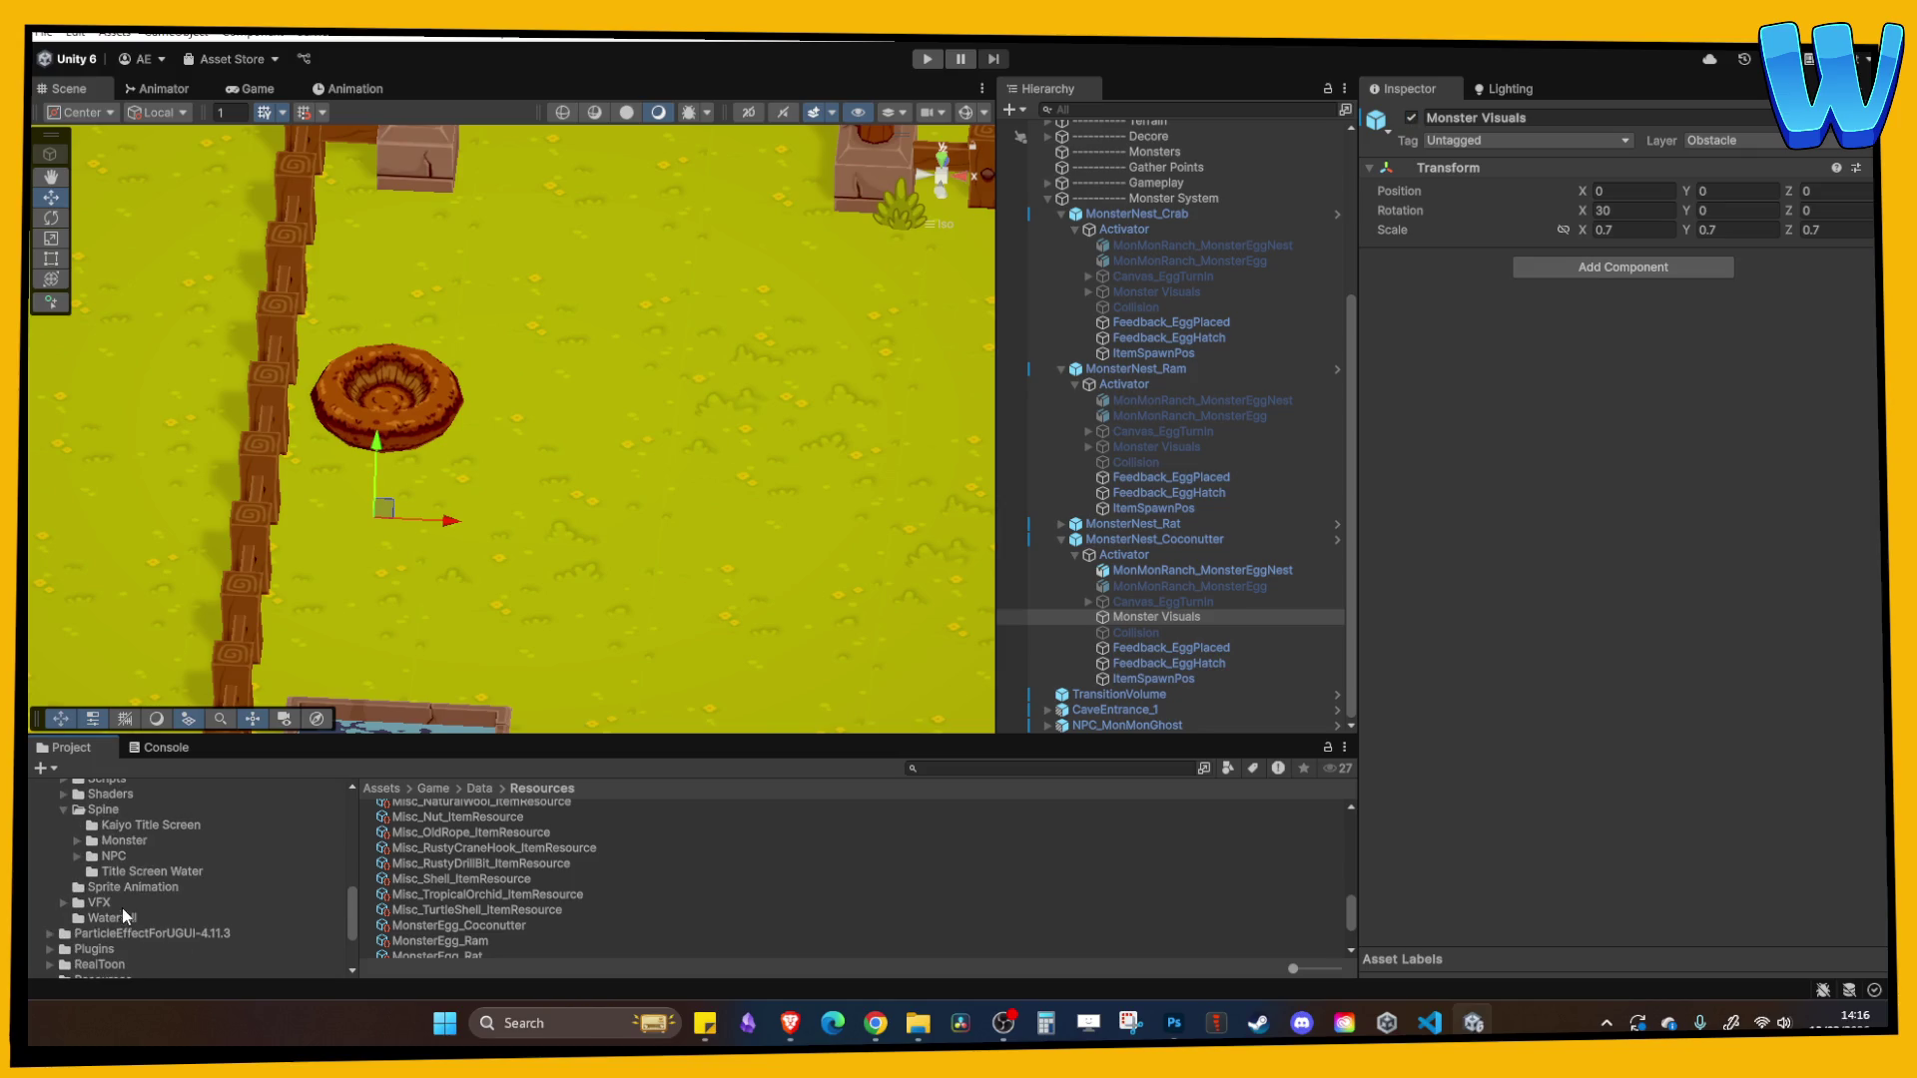
pyautogui.click(77, 840)
pyautogui.click(140, 856)
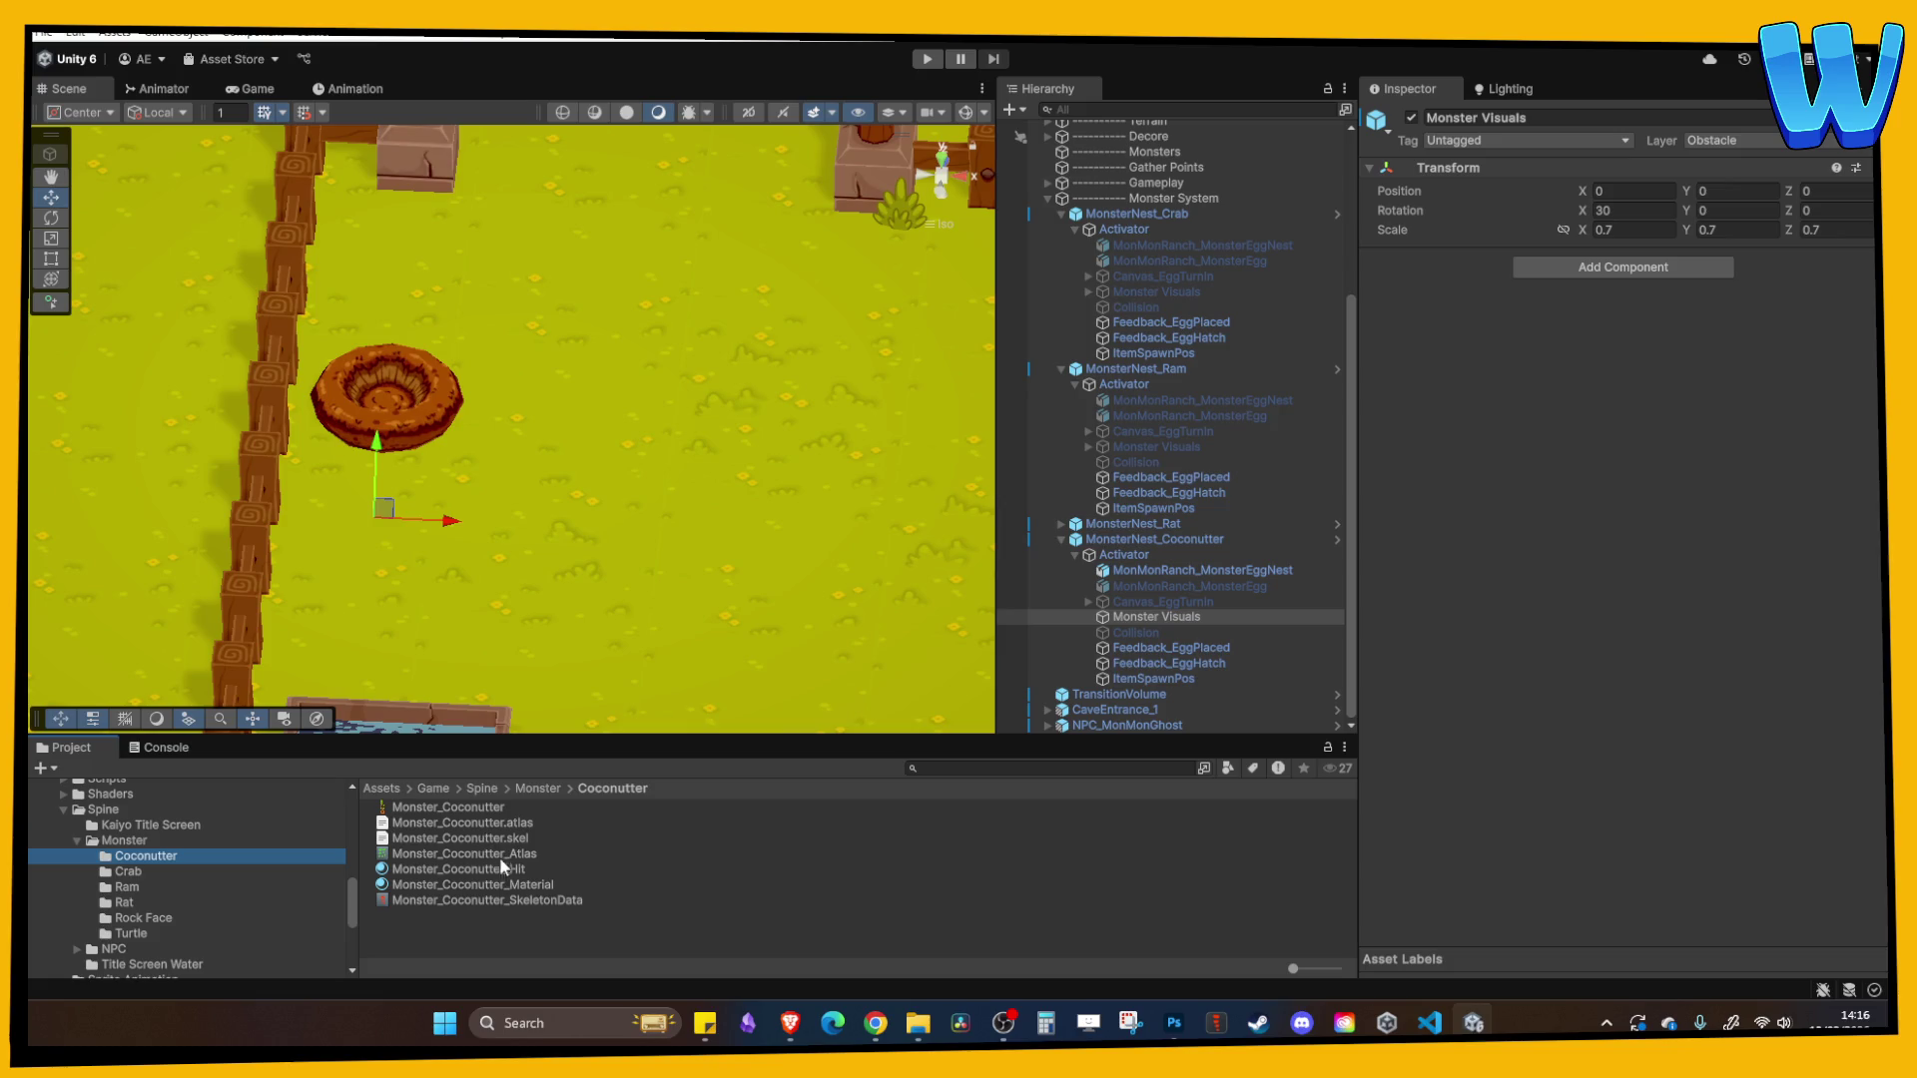
pyautogui.click(489, 900)
pyautogui.moveTo(490, 903)
pyautogui.mouseDown()
pyautogui.moveTo(1198, 584)
pyautogui.moveTo(1173, 624)
pyautogui.mouseUp()
pyautogui.click(1238, 629)
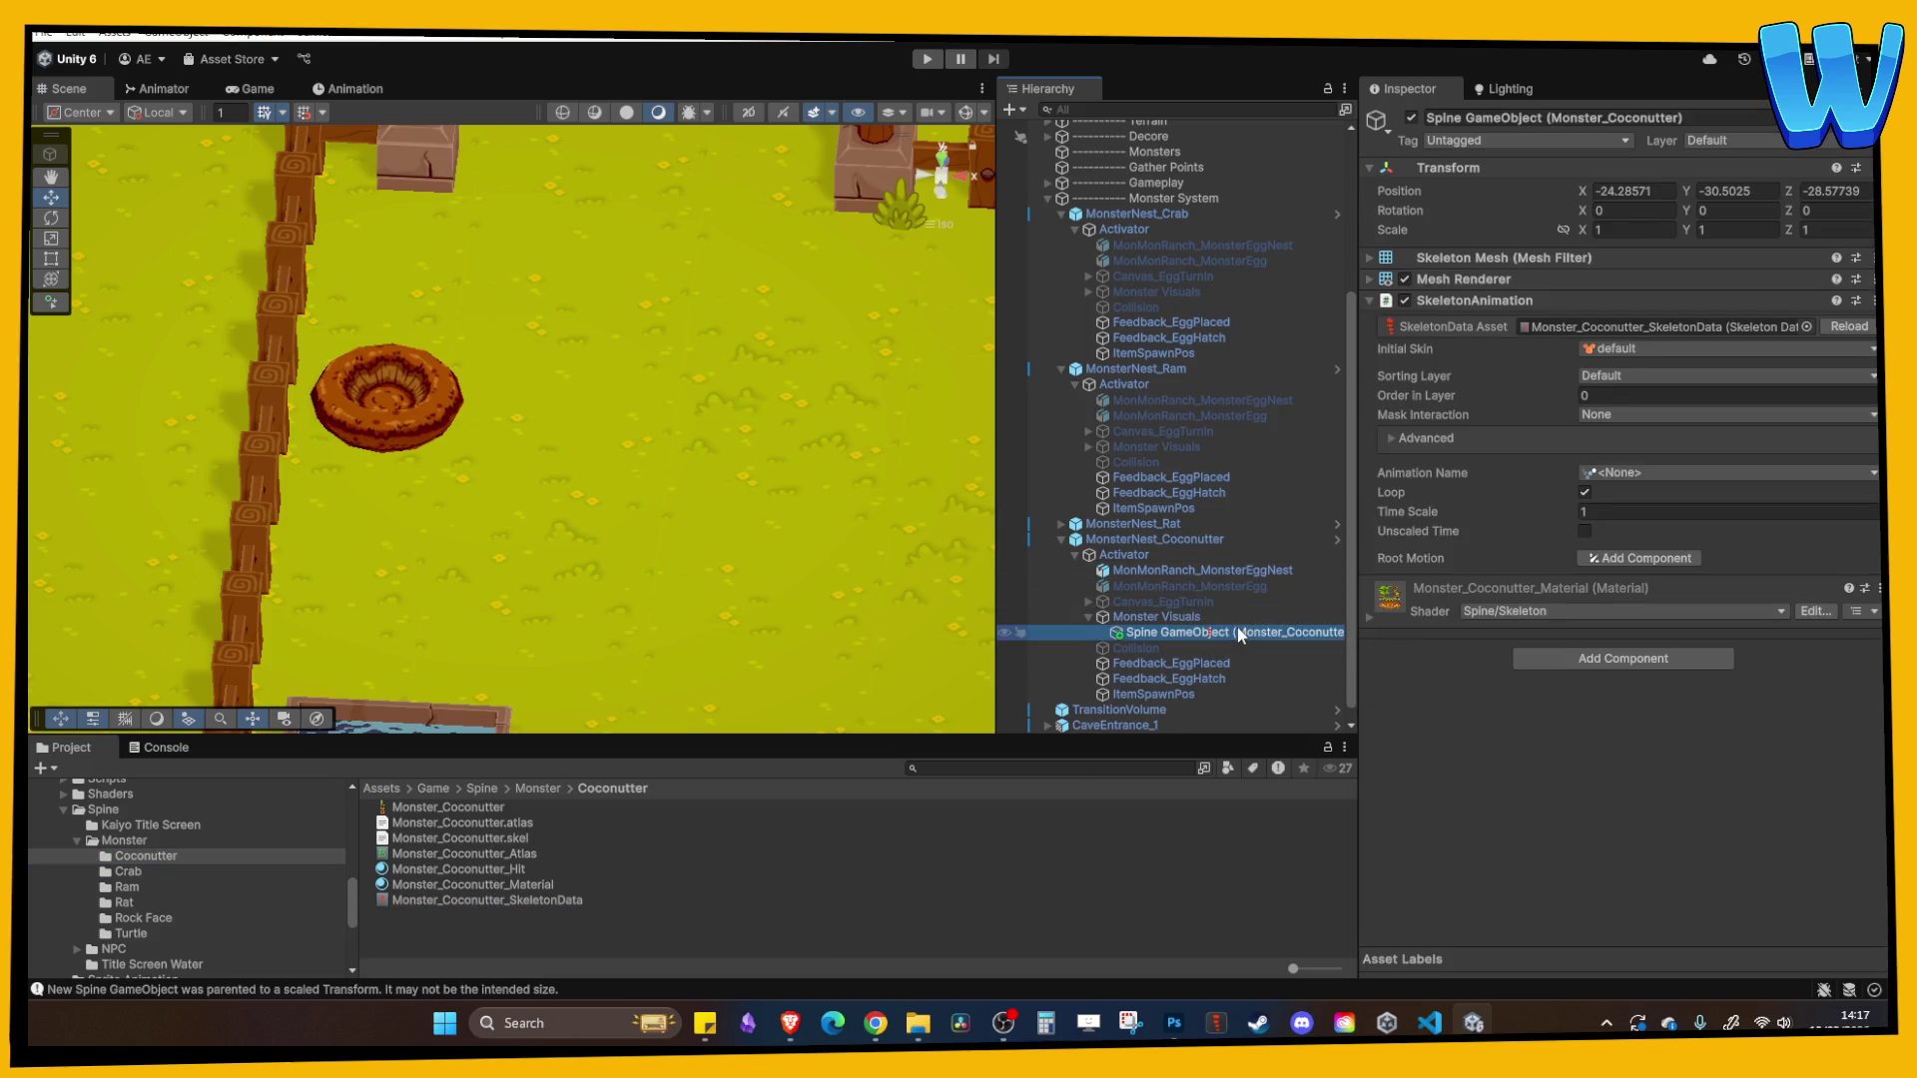
# - Set the new Spine character's position to 0, 0, 0
pyautogui.click(1627, 191)
pyautogui.write('0')
pyautogui.press('Tab')
pyautogui.write('0')
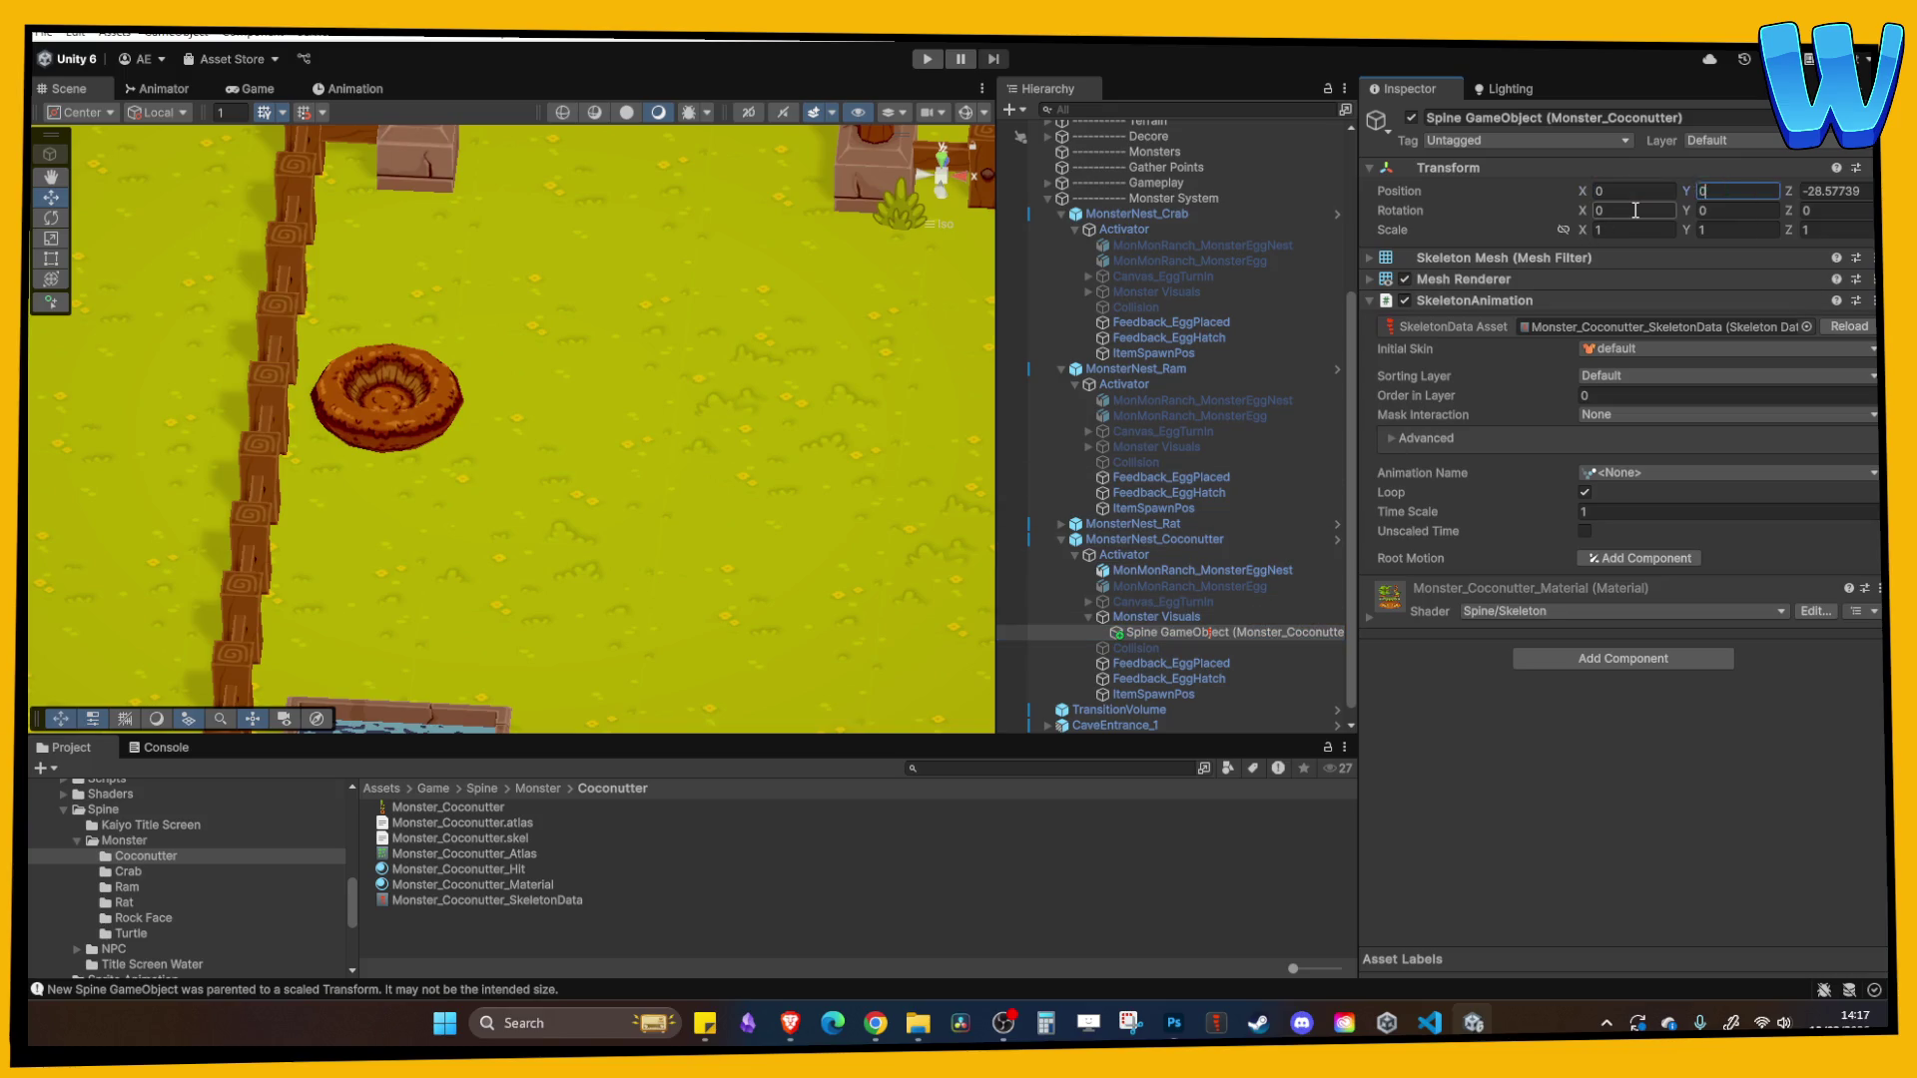
pyautogui.press('Tab')
pyautogui.write('0')
pyautogui.moveTo(546, 494); pyautogui.dragTo(523, 464)
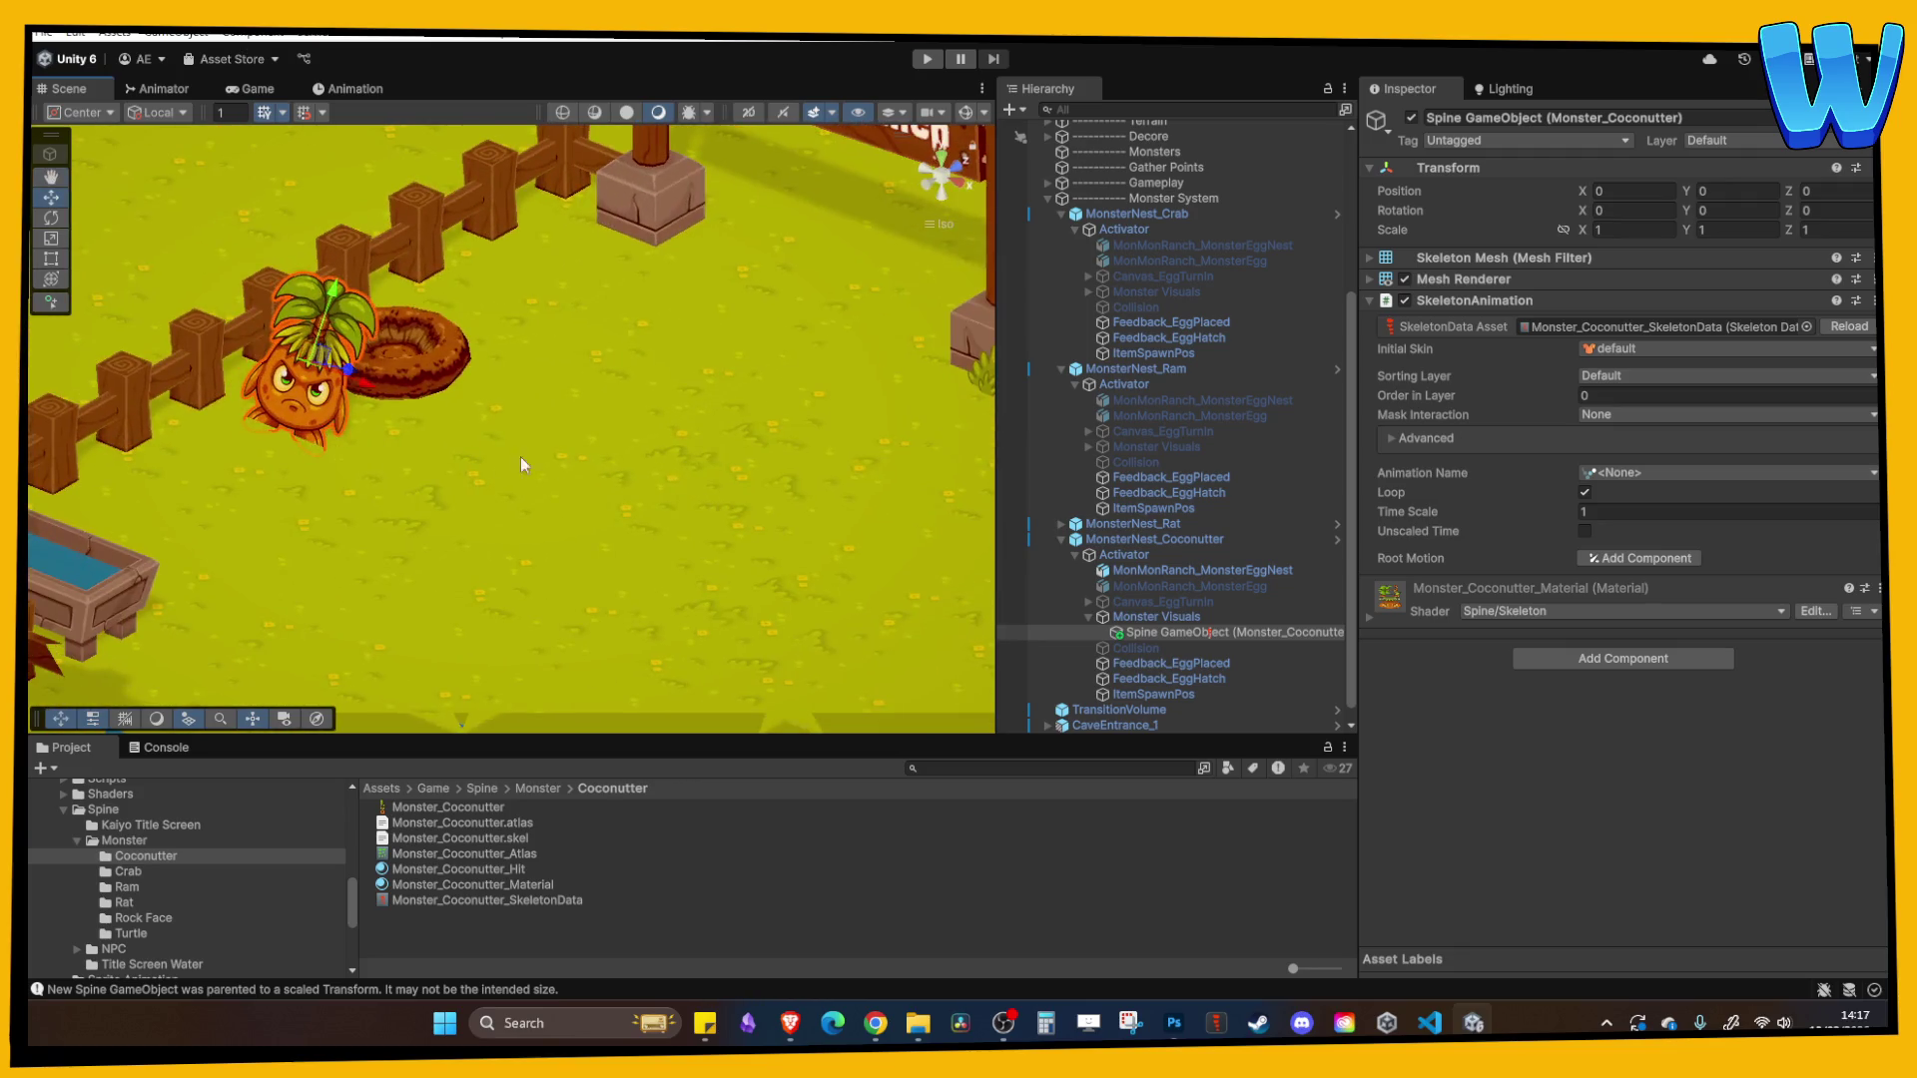
# - Set the egg-nest model's Z position to 0 and deactivate it
pyautogui.click(1157, 572)
pyautogui.click(1823, 243)
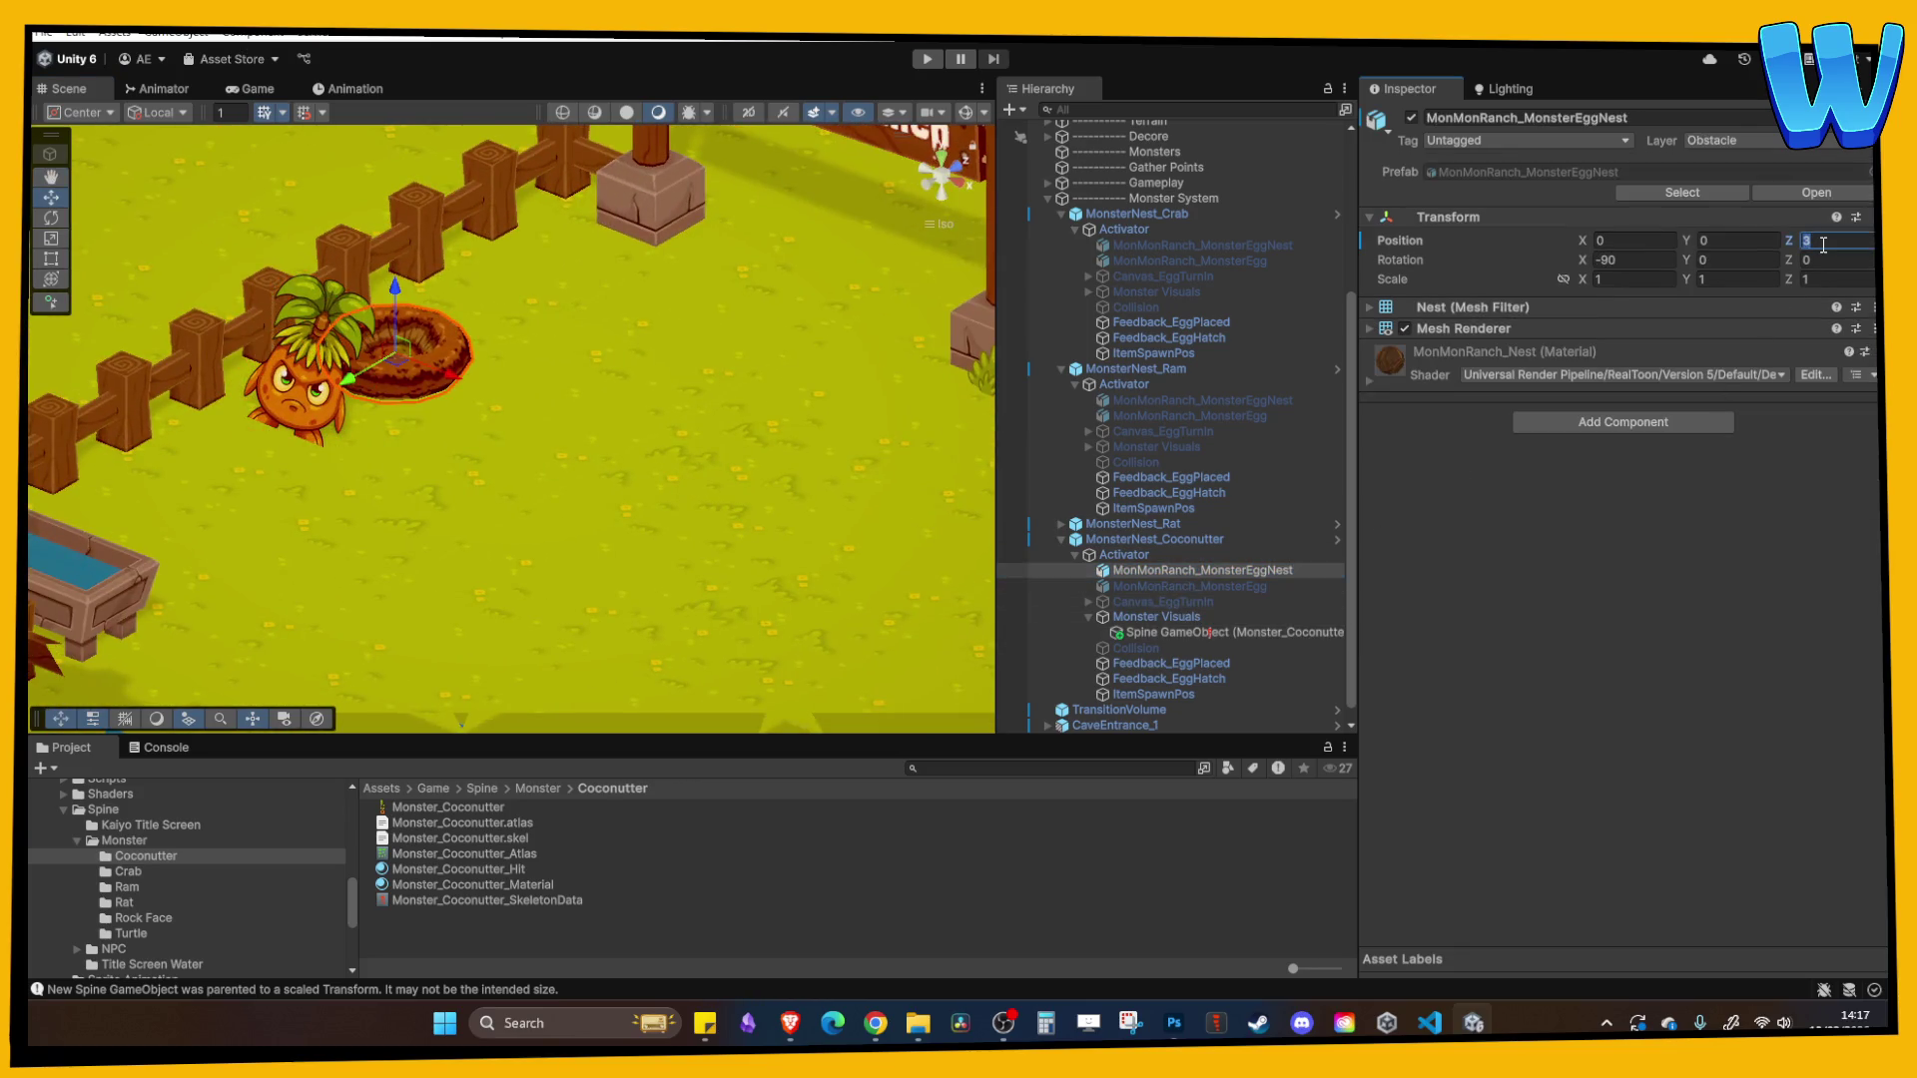
pyautogui.write('0')
pyautogui.moveTo(479, 419); pyautogui.dragTo(522, 532)
pyautogui.click(1154, 635)
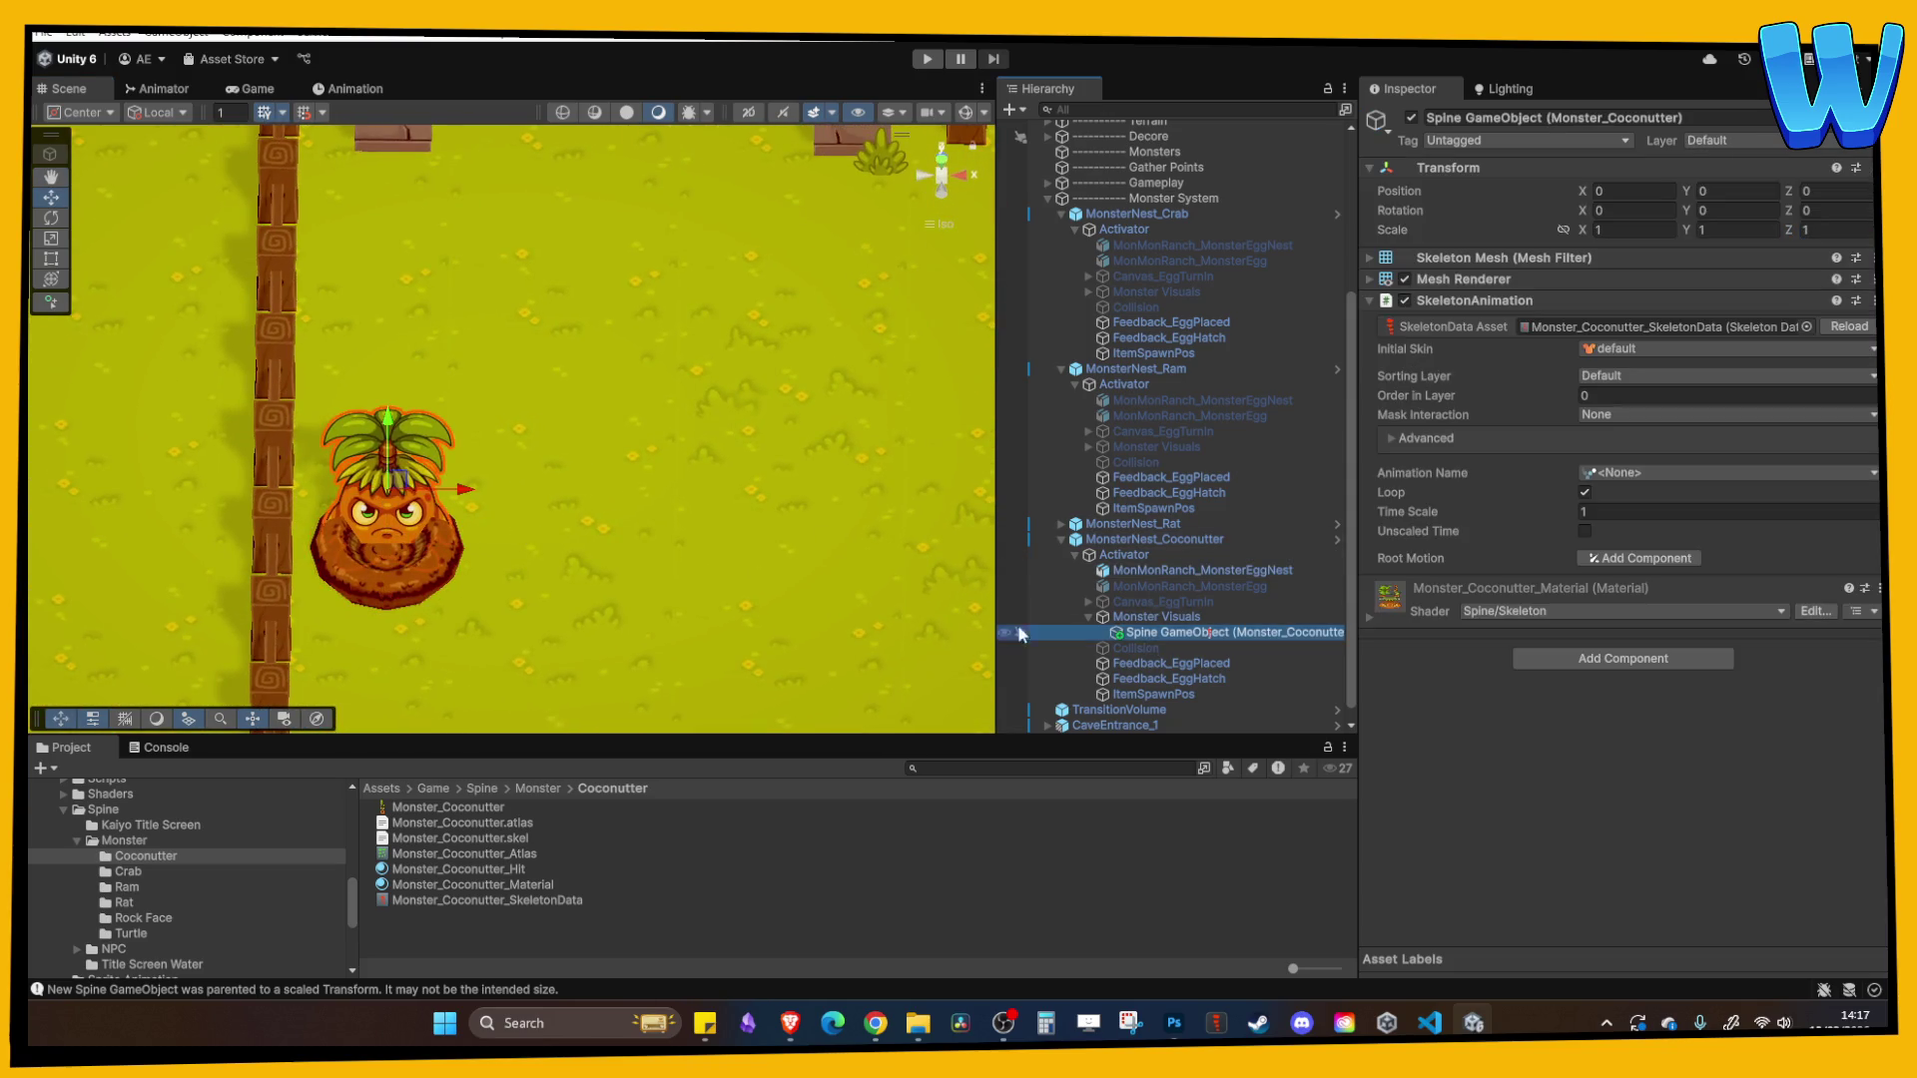
pyautogui.moveTo(798, 500); pyautogui.dragTo(848, 399)
pyautogui.click(1203, 570)
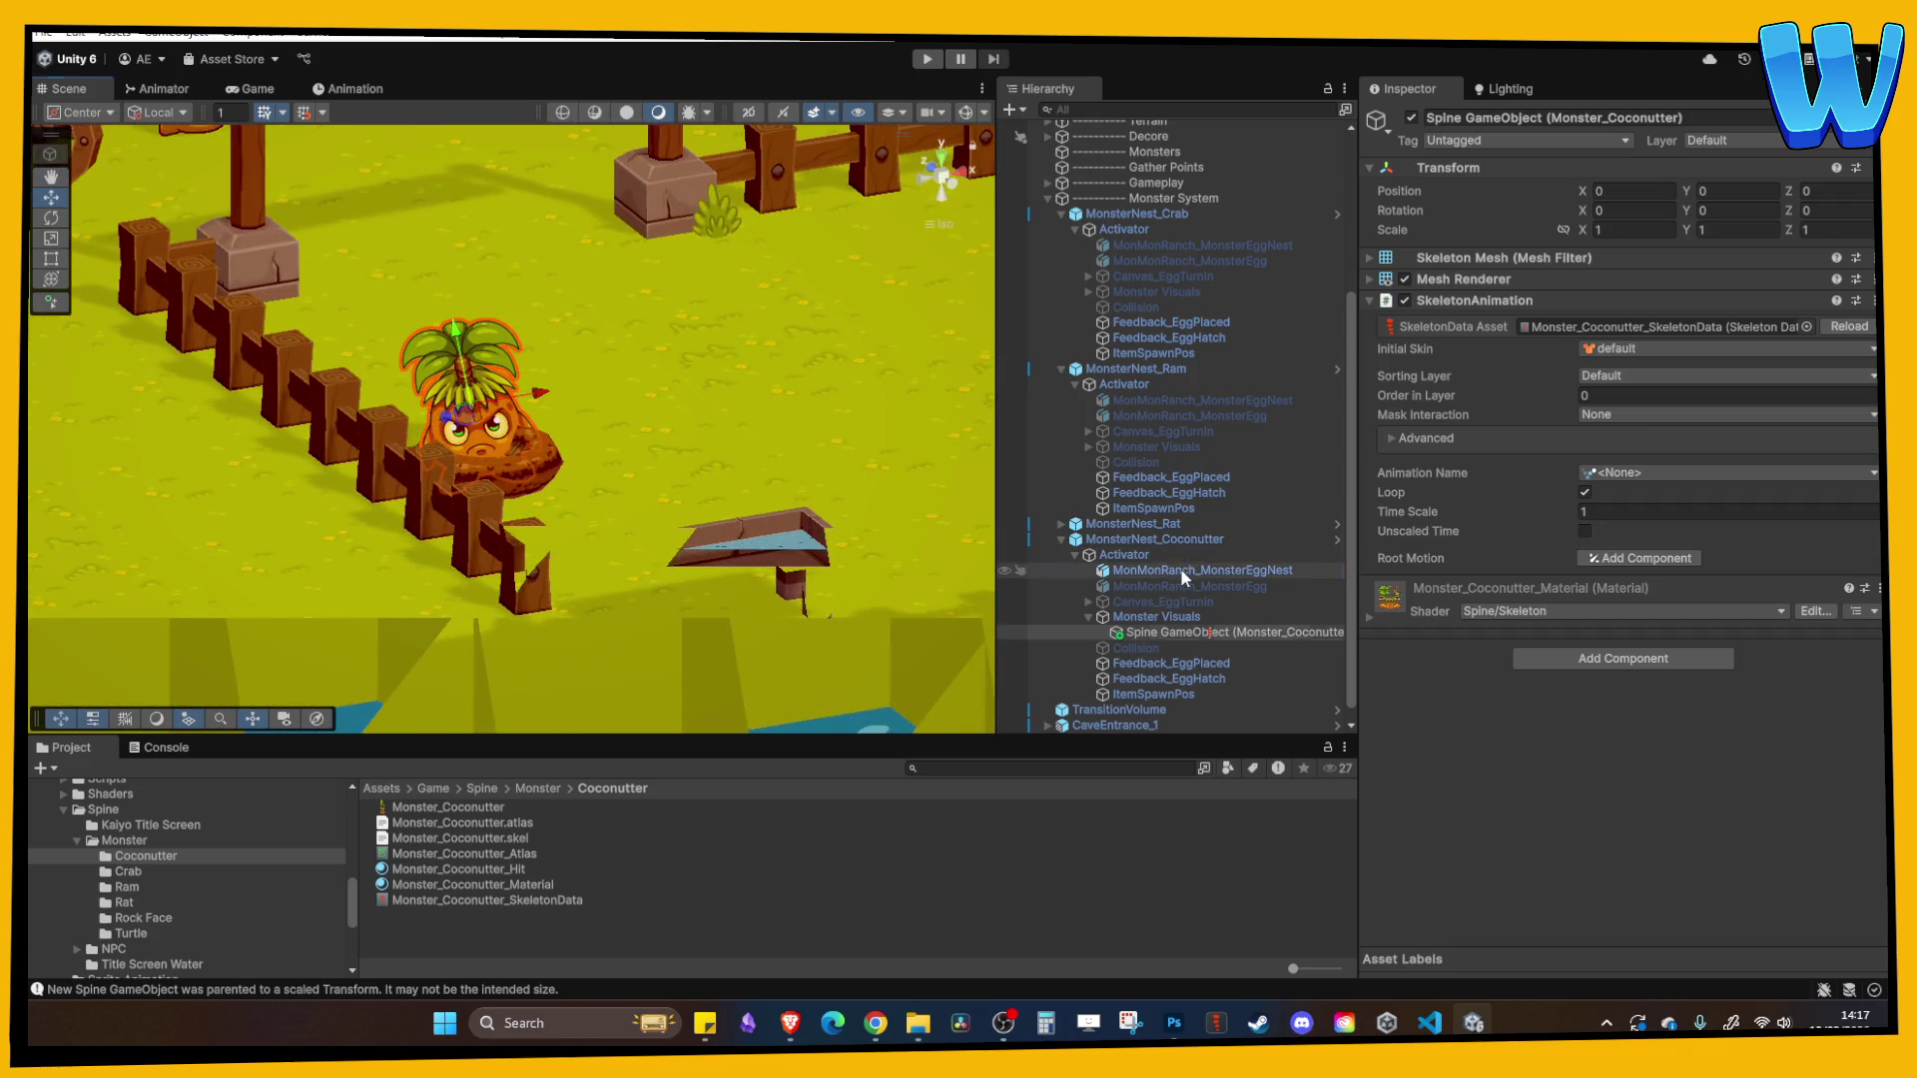
pyautogui.click(1411, 120)
# - Raise the Coconutter Spine character to Position Y 0.25 above the nest
pyautogui.moveTo(698, 450); pyautogui.dragTo(559, 542)
pyautogui.scroll(2, 559, 542)
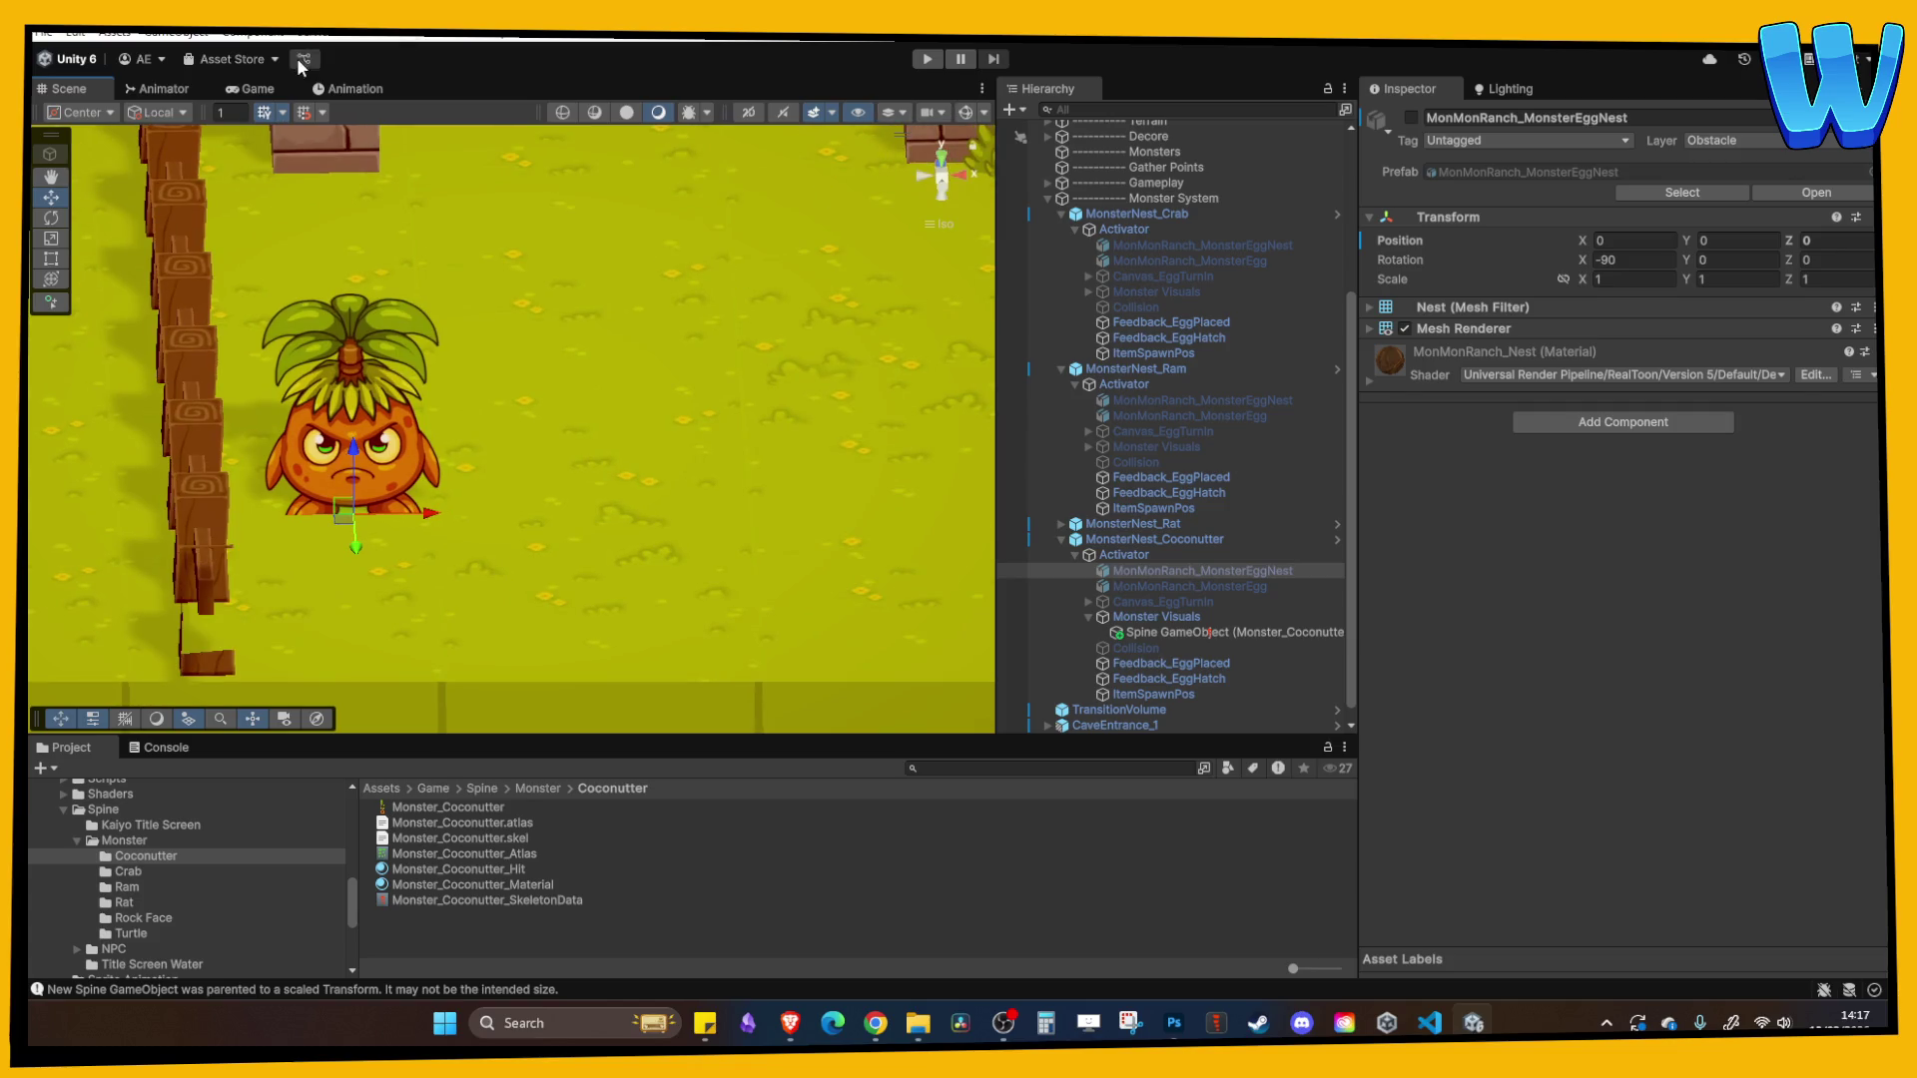
pyautogui.click(329, 499)
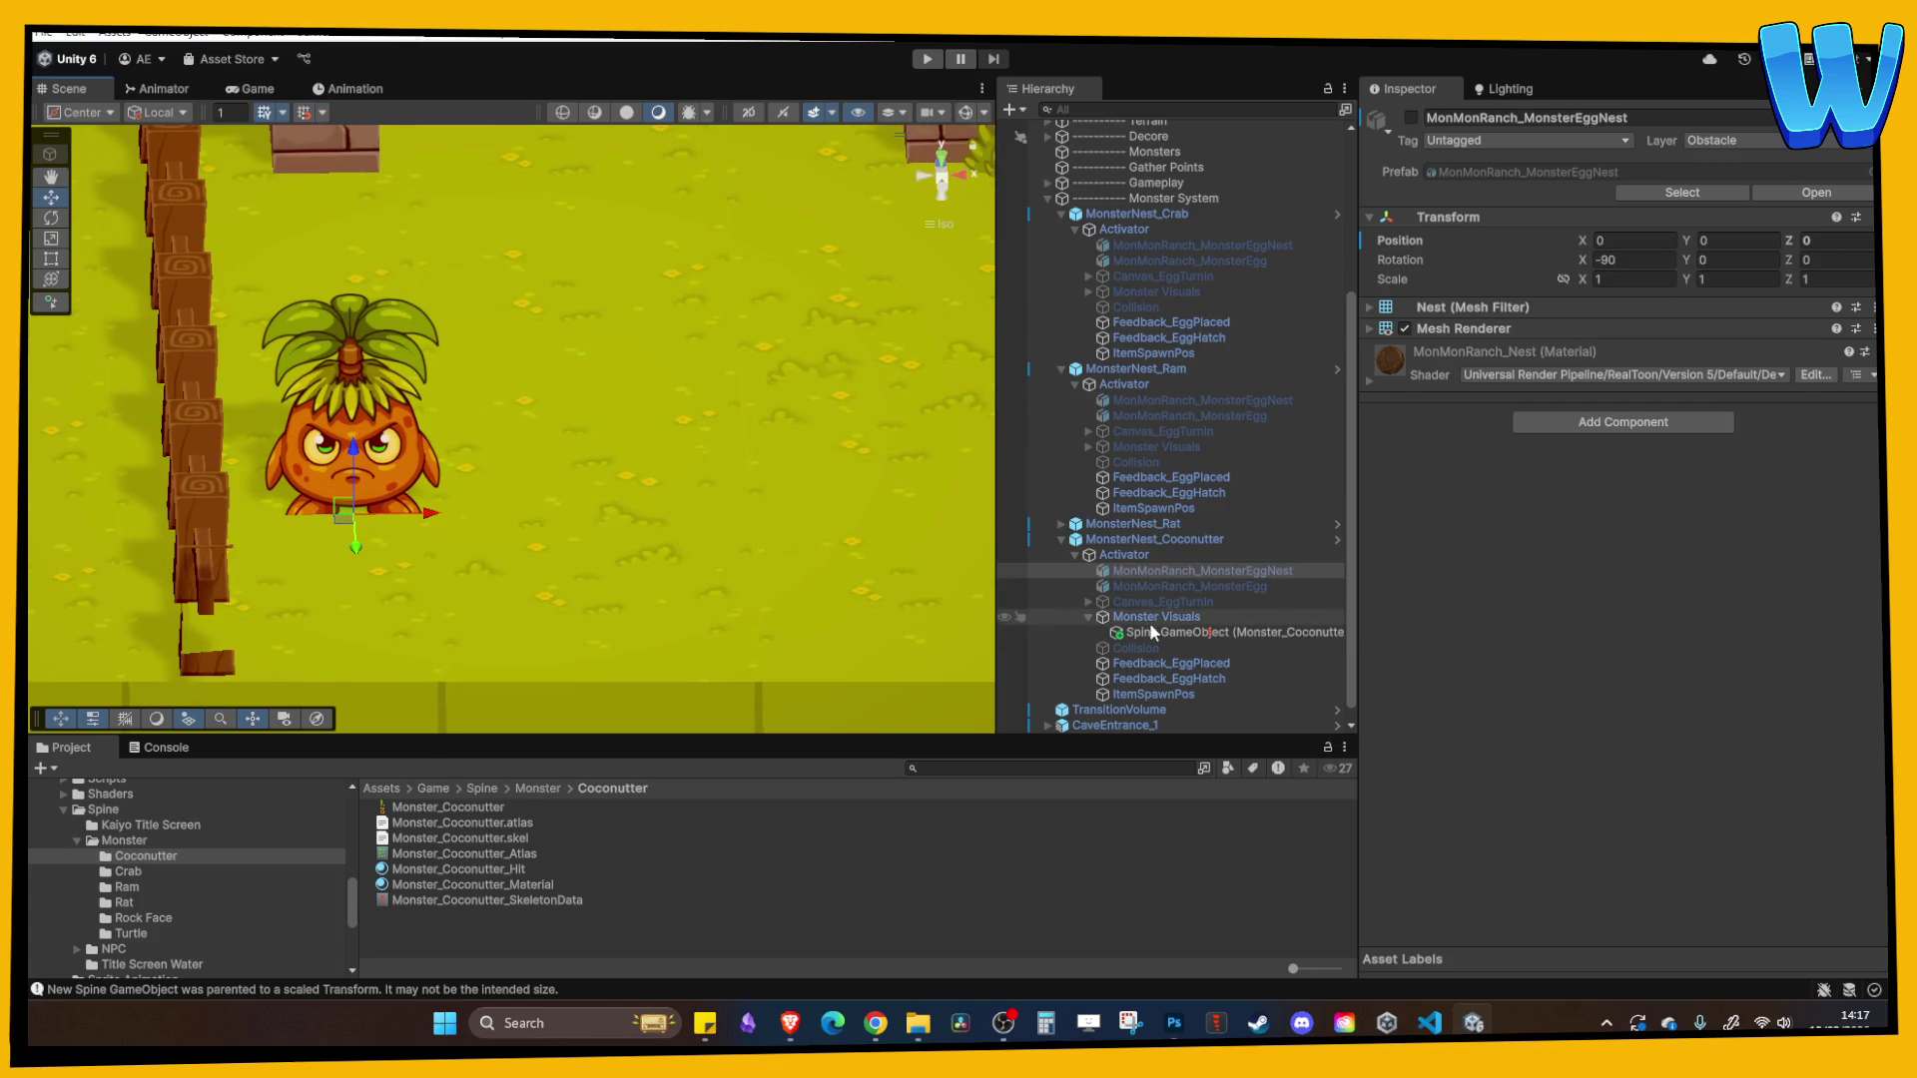
pyautogui.moveTo(357, 350); pyautogui.dragTo(354, 333)
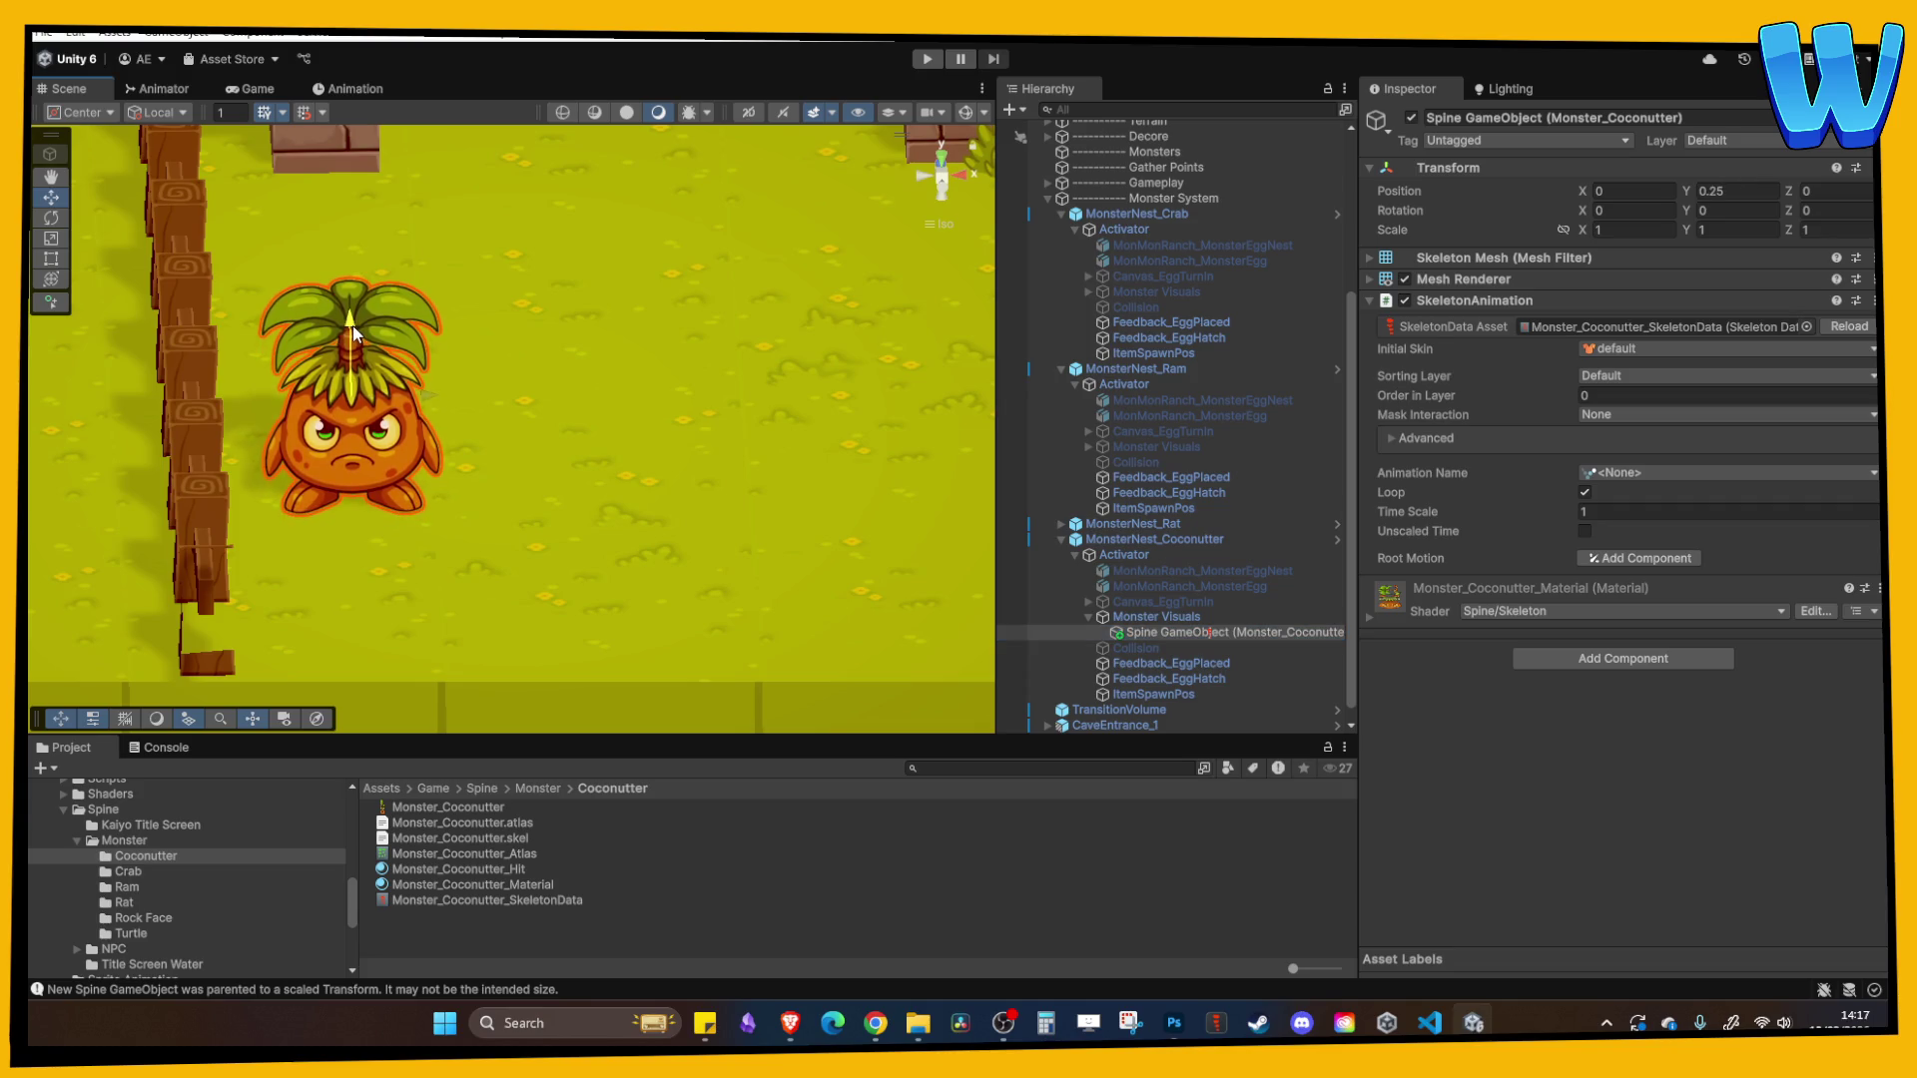
pyautogui.scroll(-5, 490, 499)
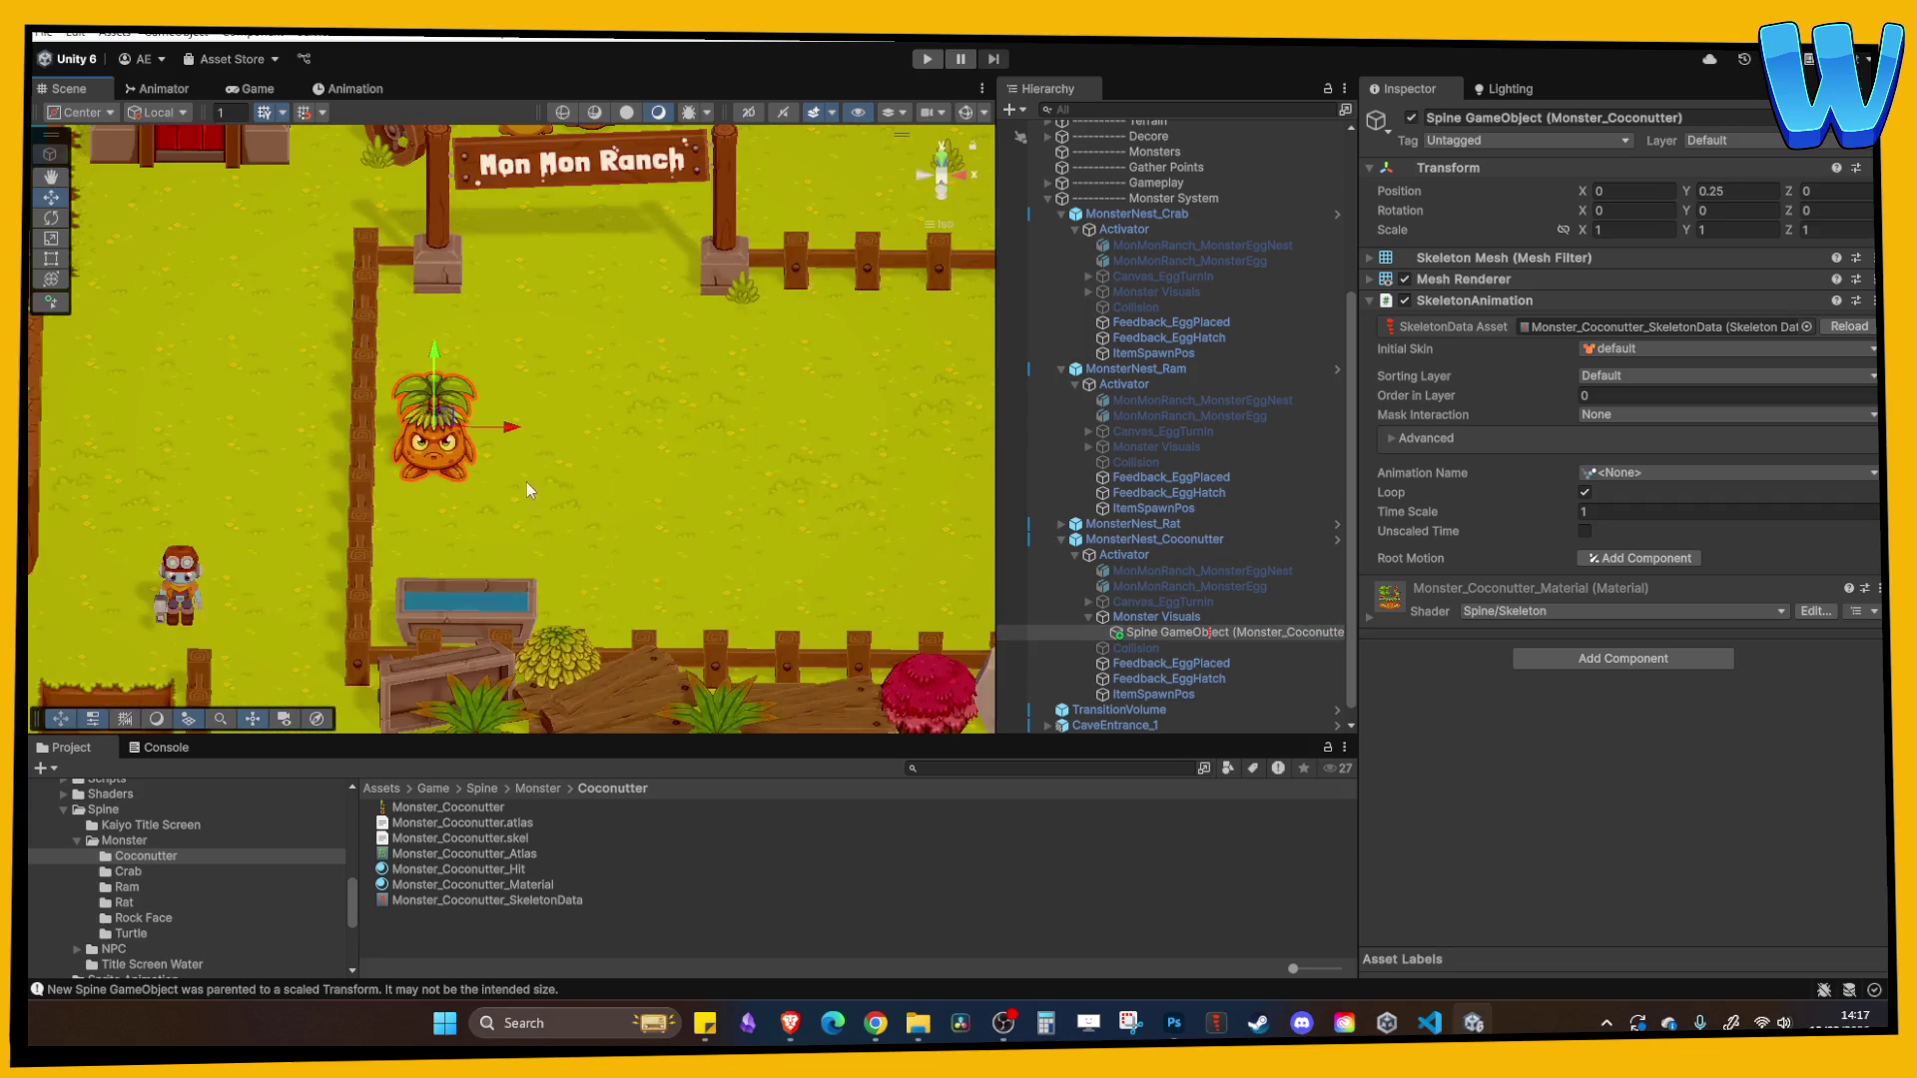
pyautogui.click(1156, 616)
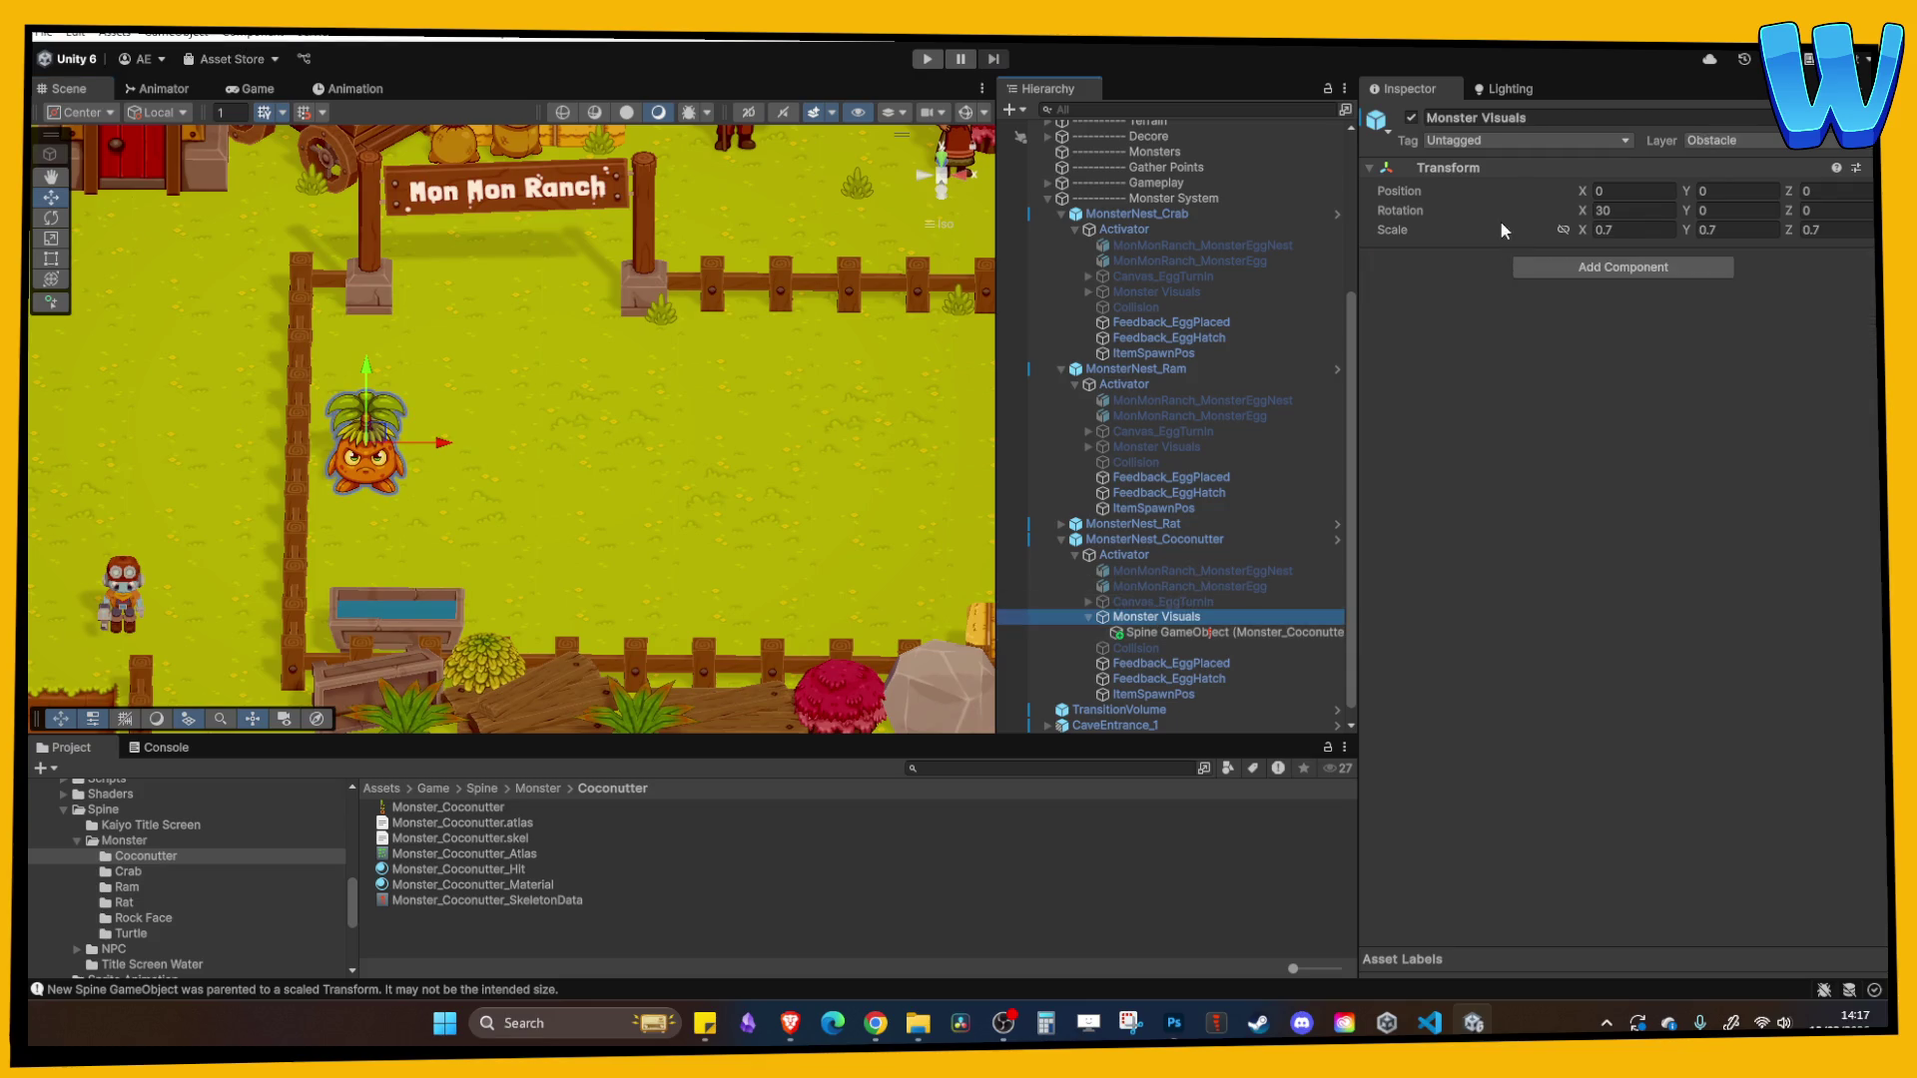
# - Deactivate the Coconutter Monster Visuals and compare it with the crab and ram nests' Monster Visuals
pyautogui.click(1411, 117)
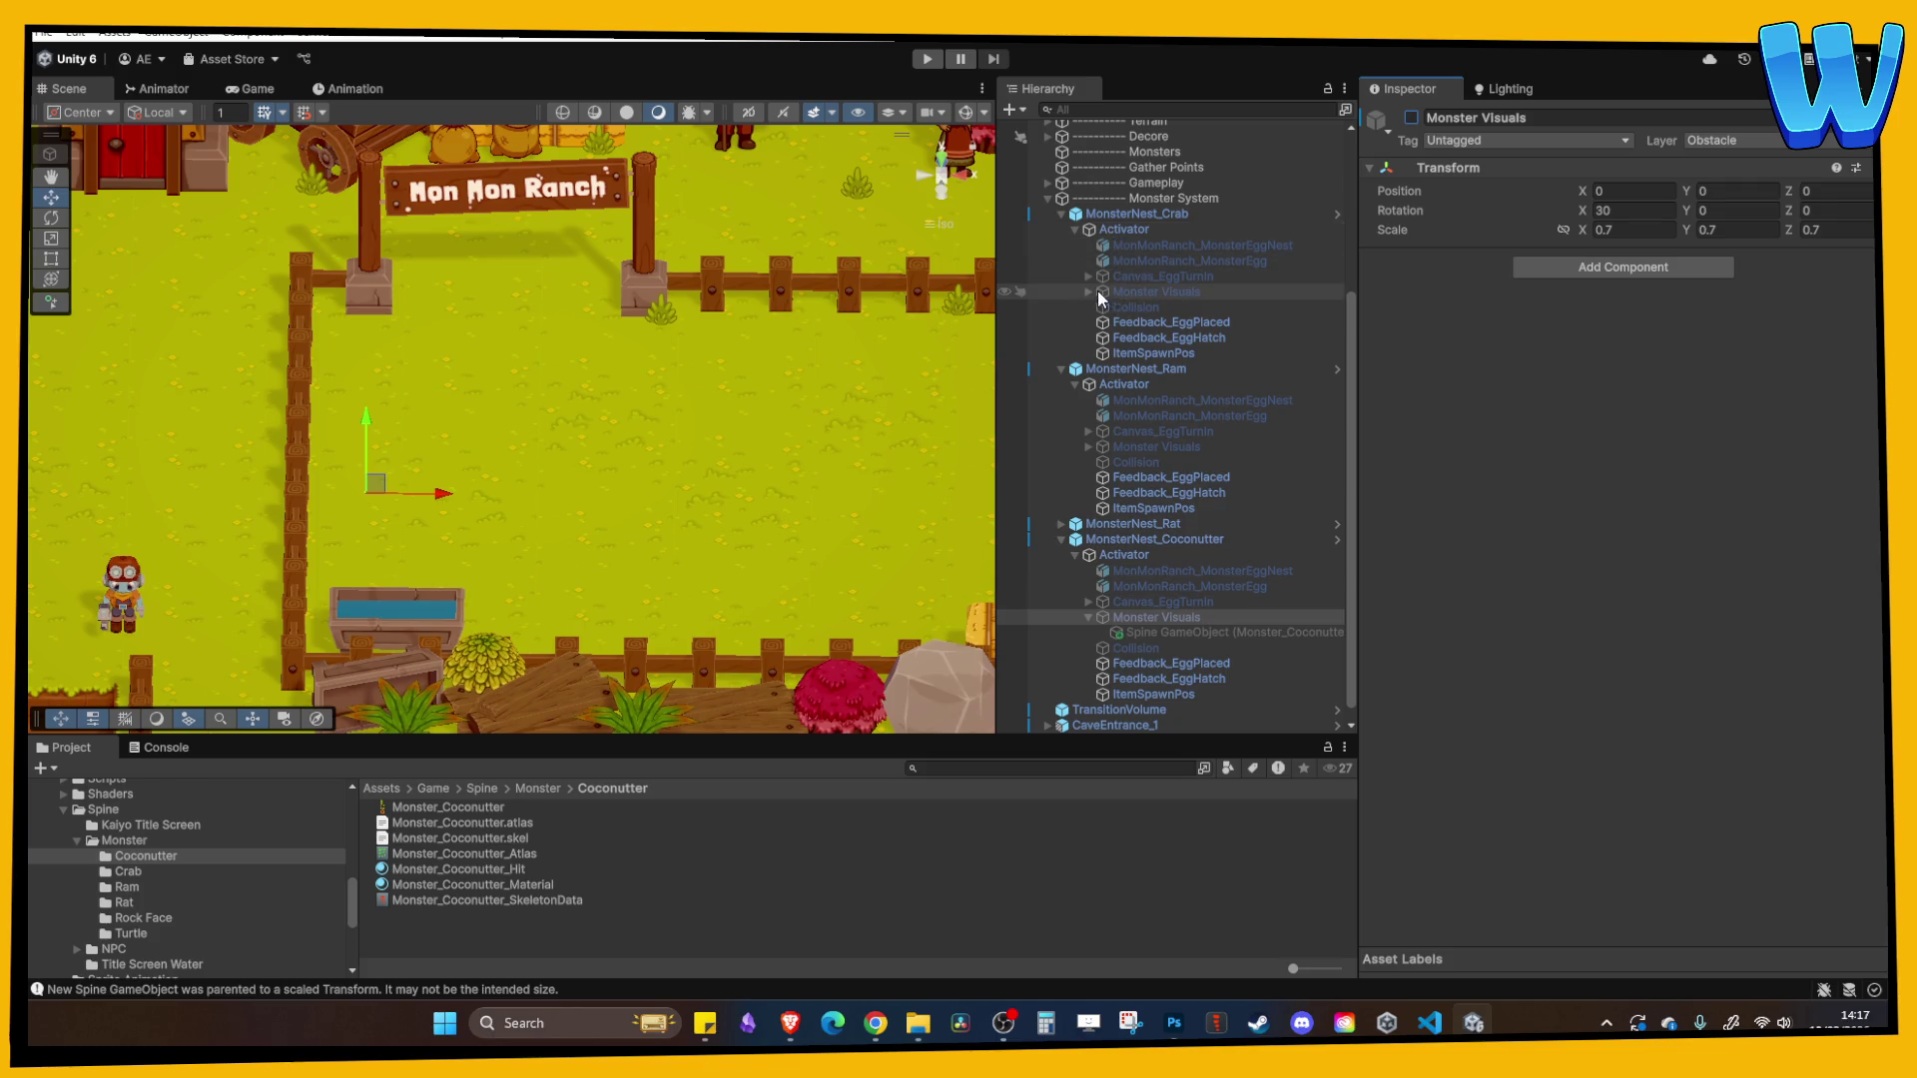
pyautogui.click(1090, 293)
pyautogui.click(1128, 307)
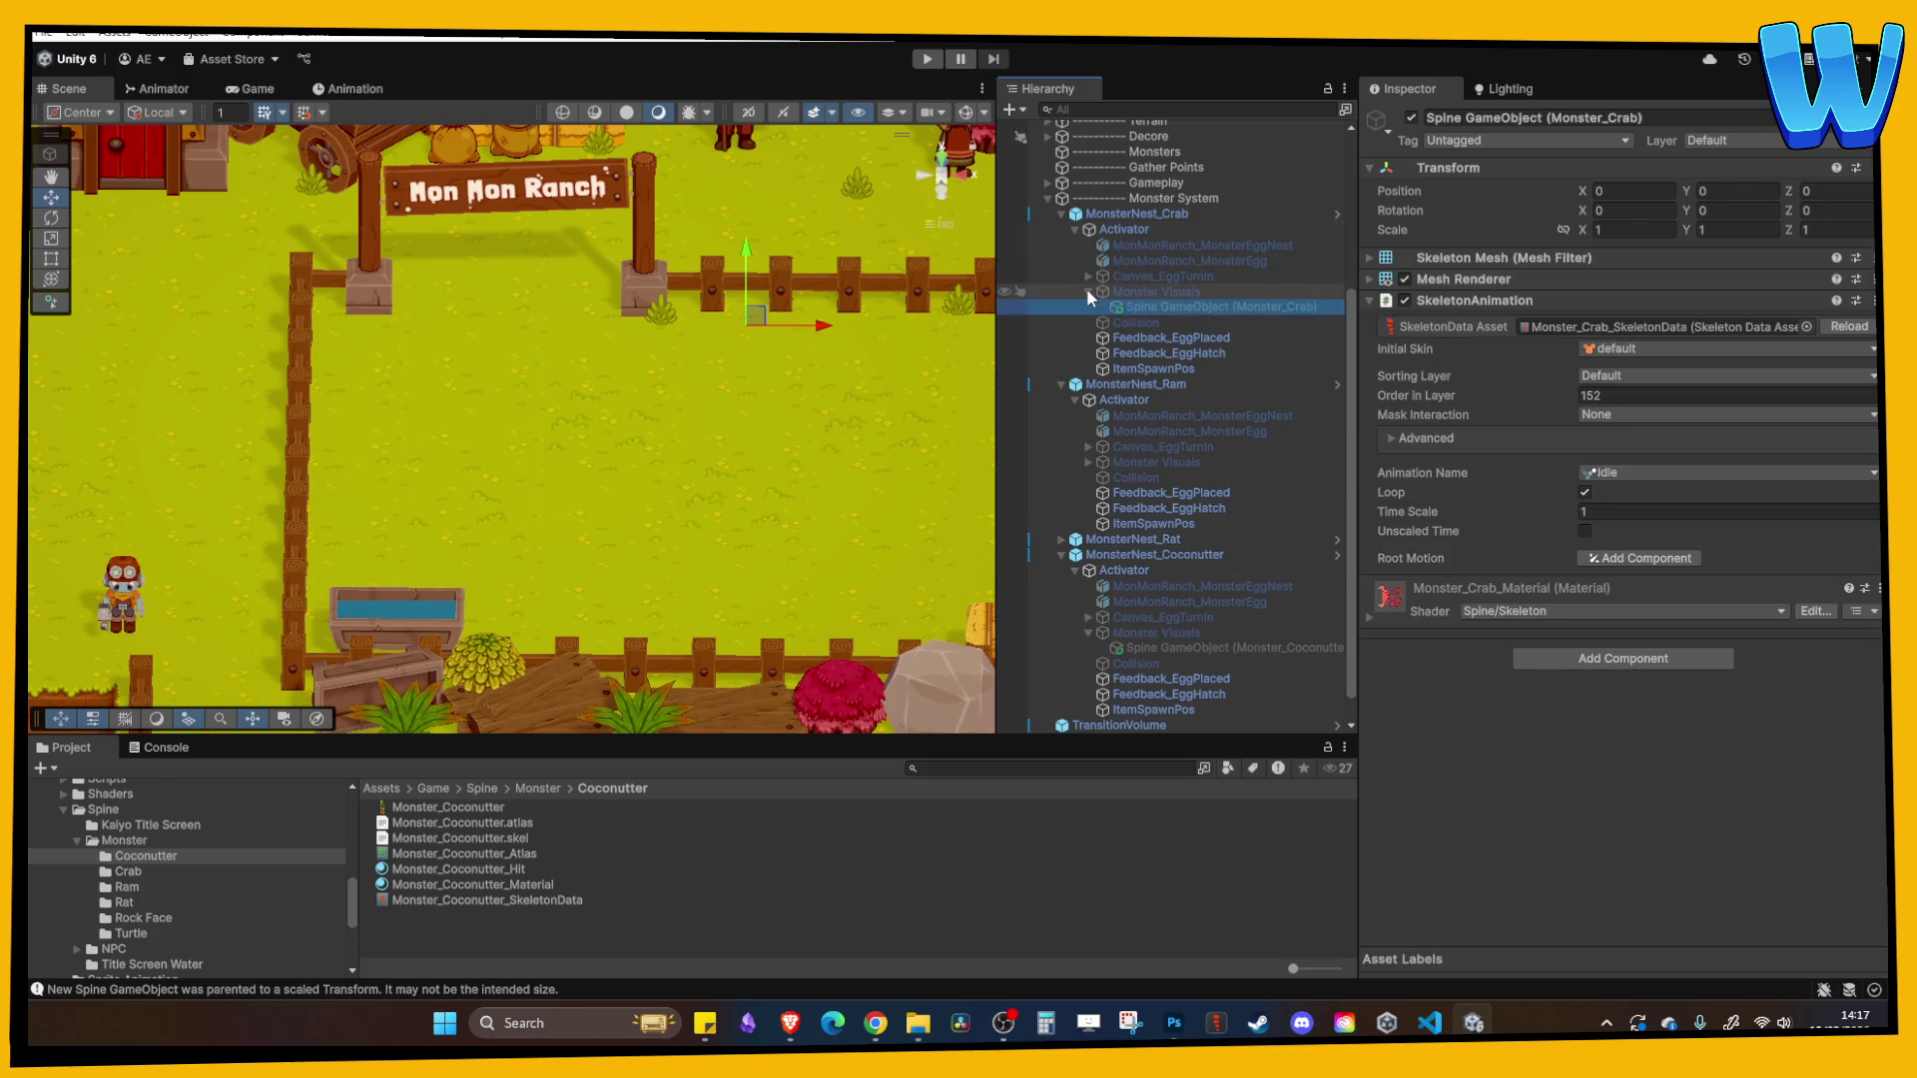
pyautogui.click(1089, 292)
pyautogui.click(1133, 297)
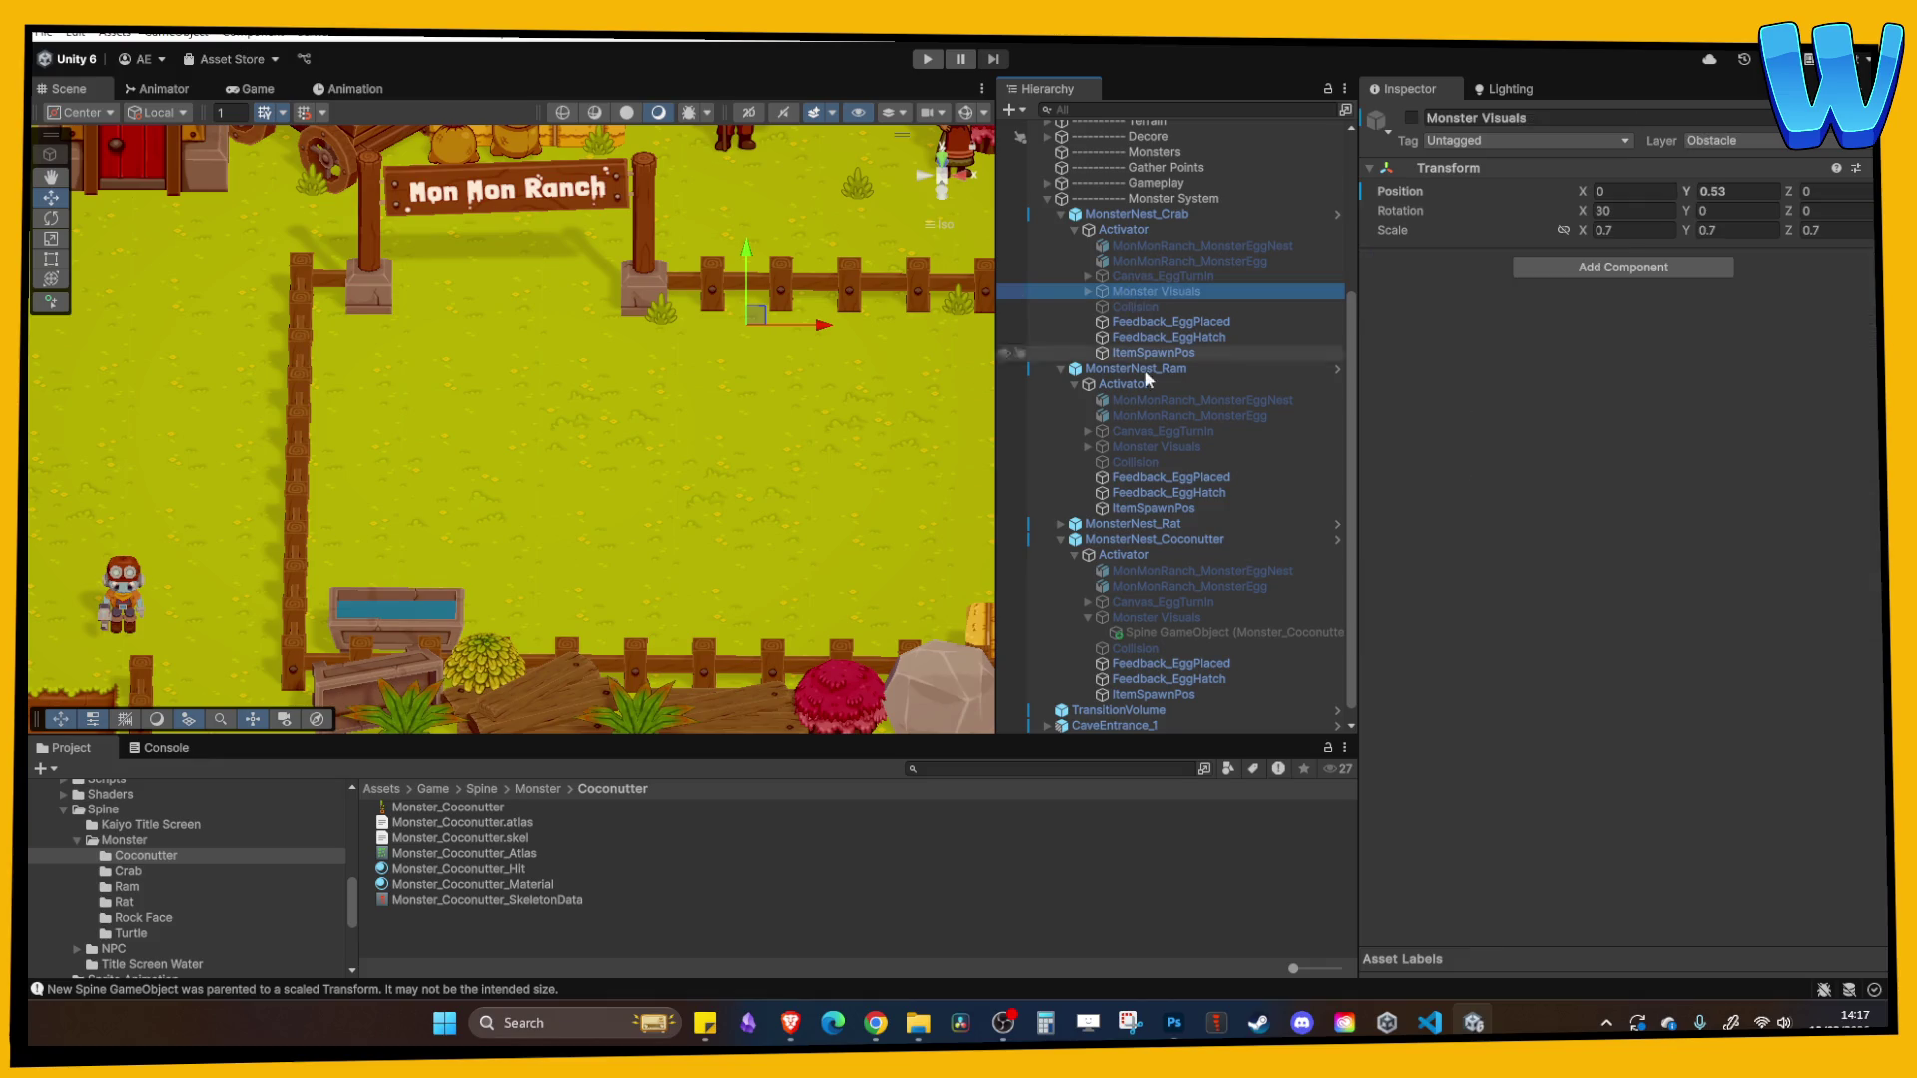
pyautogui.click(1157, 447)
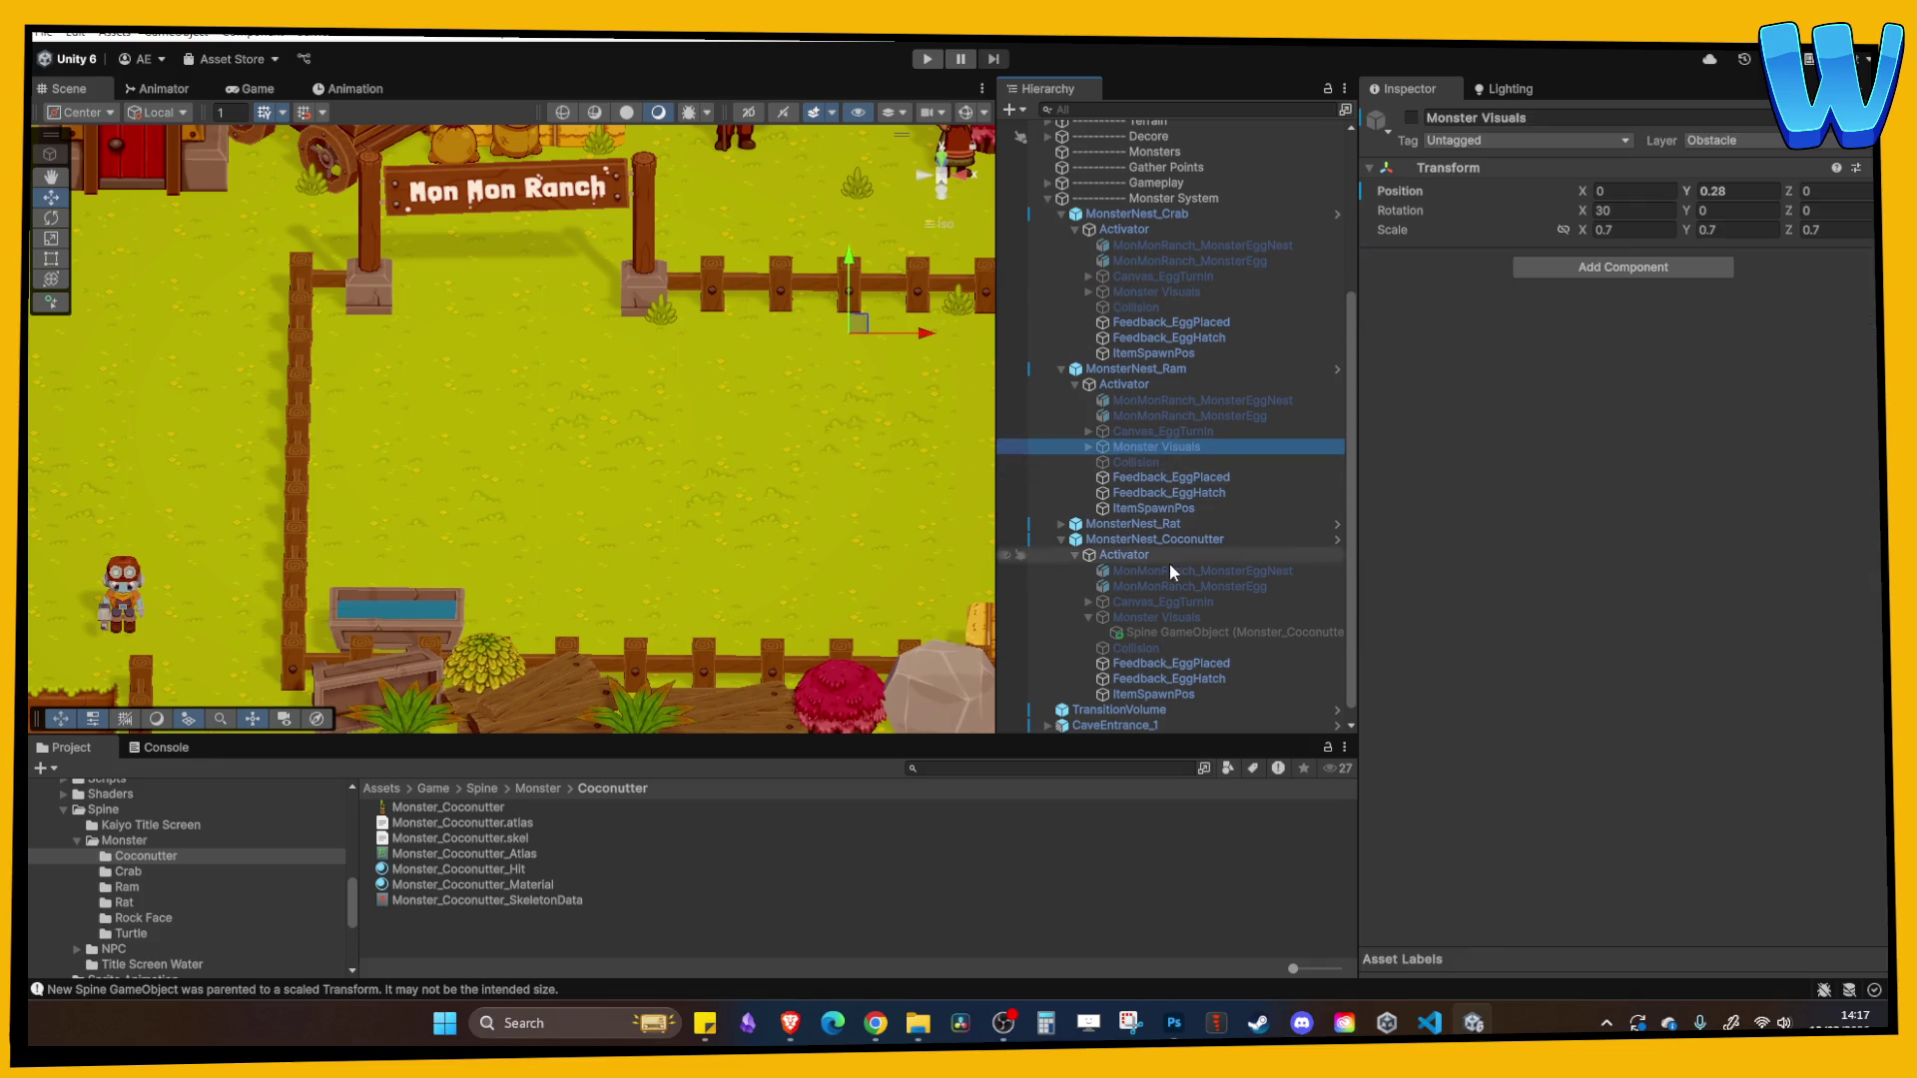
pyautogui.click(1162, 618)
# - Collapse the Coconutter nest's children and select MonsterNest_Coconutter
pyautogui.click(1089, 618)
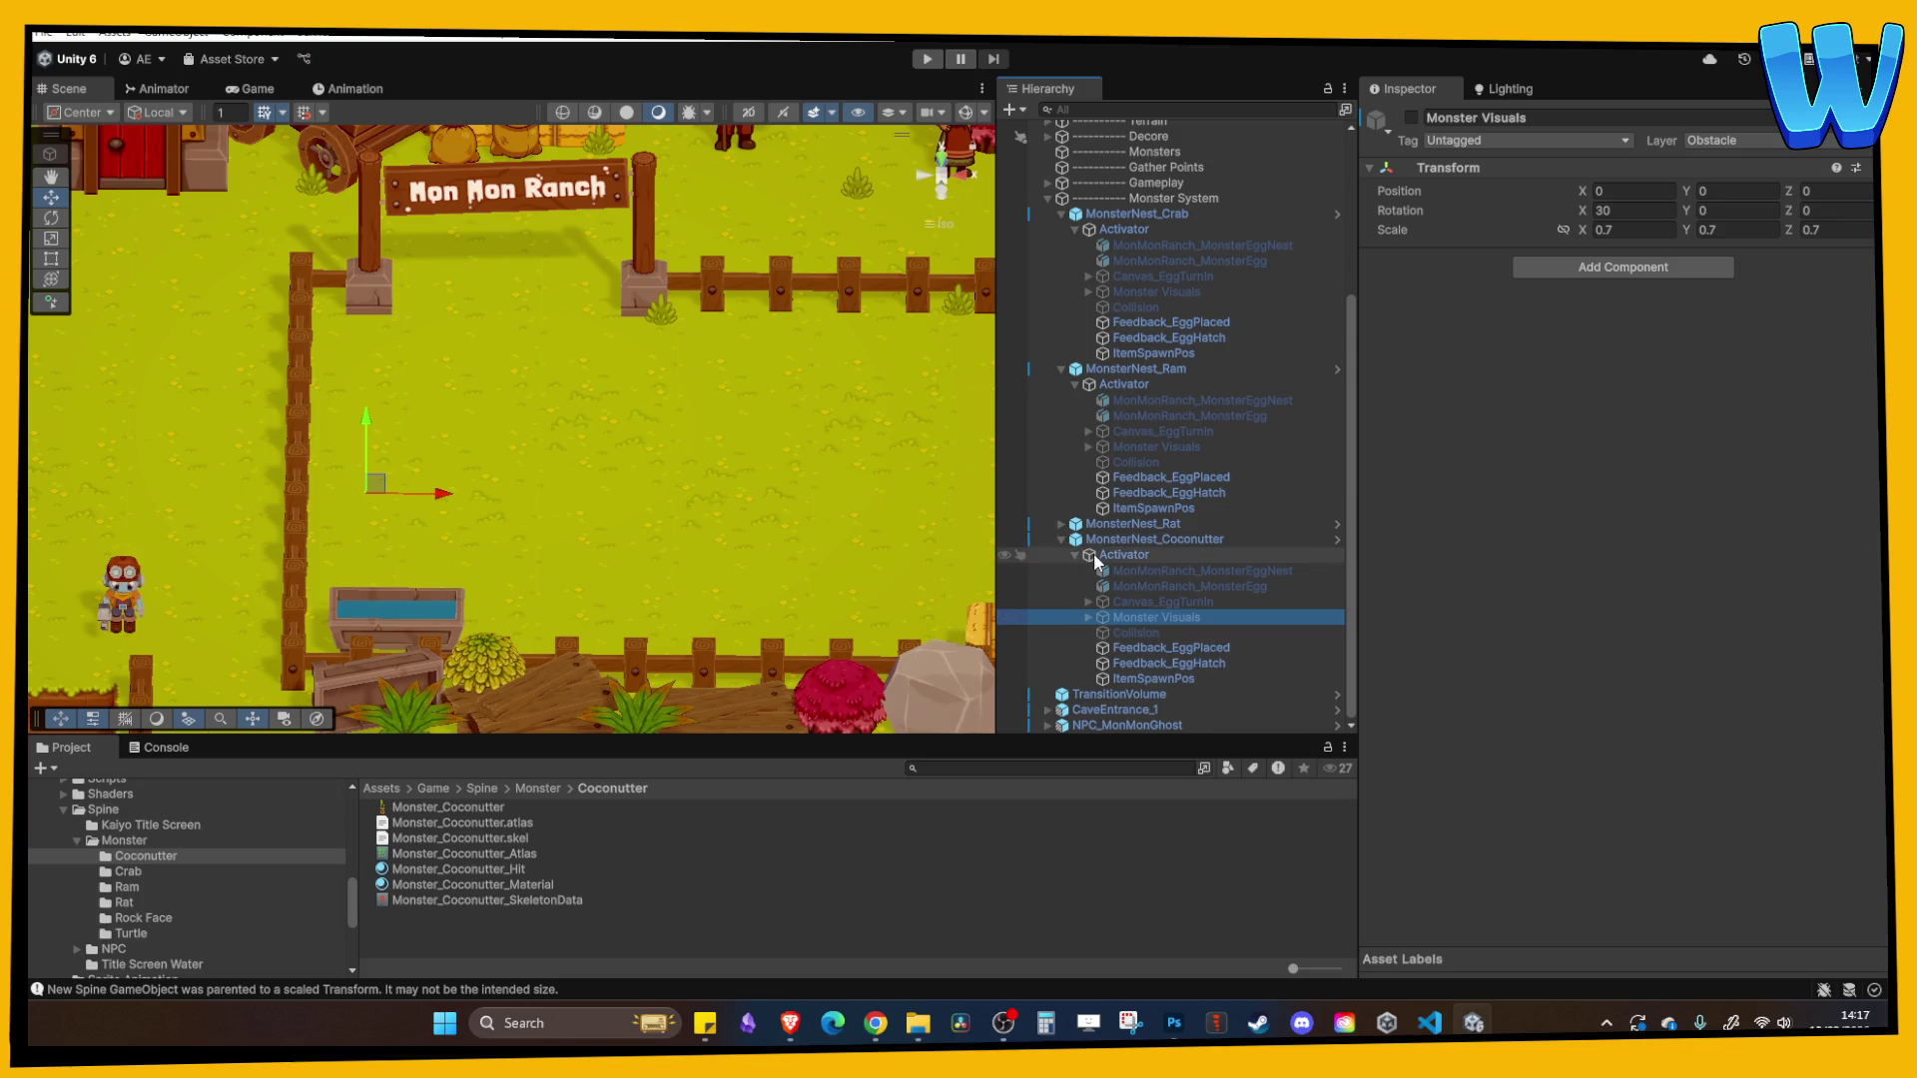
pyautogui.click(1061, 540)
pyautogui.click(1166, 678)
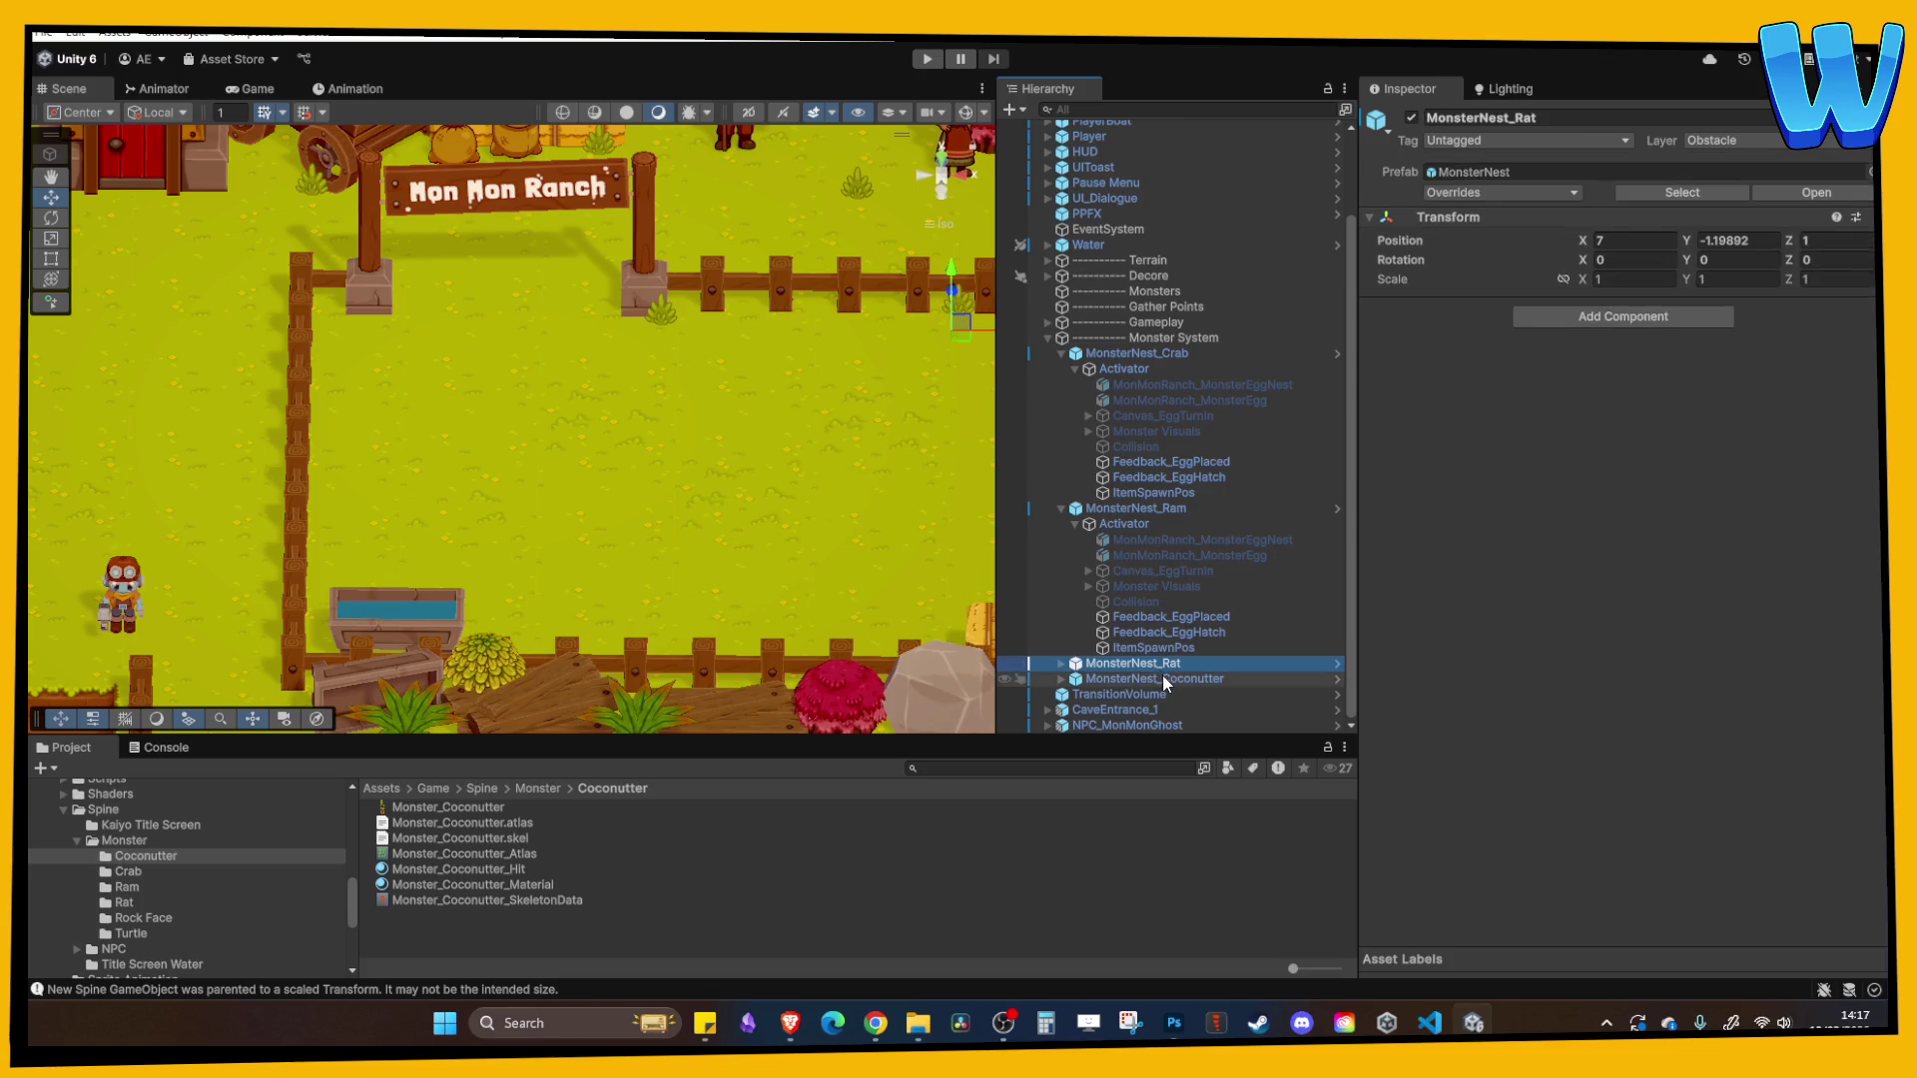
pyautogui.scroll(3, 1158, 584)
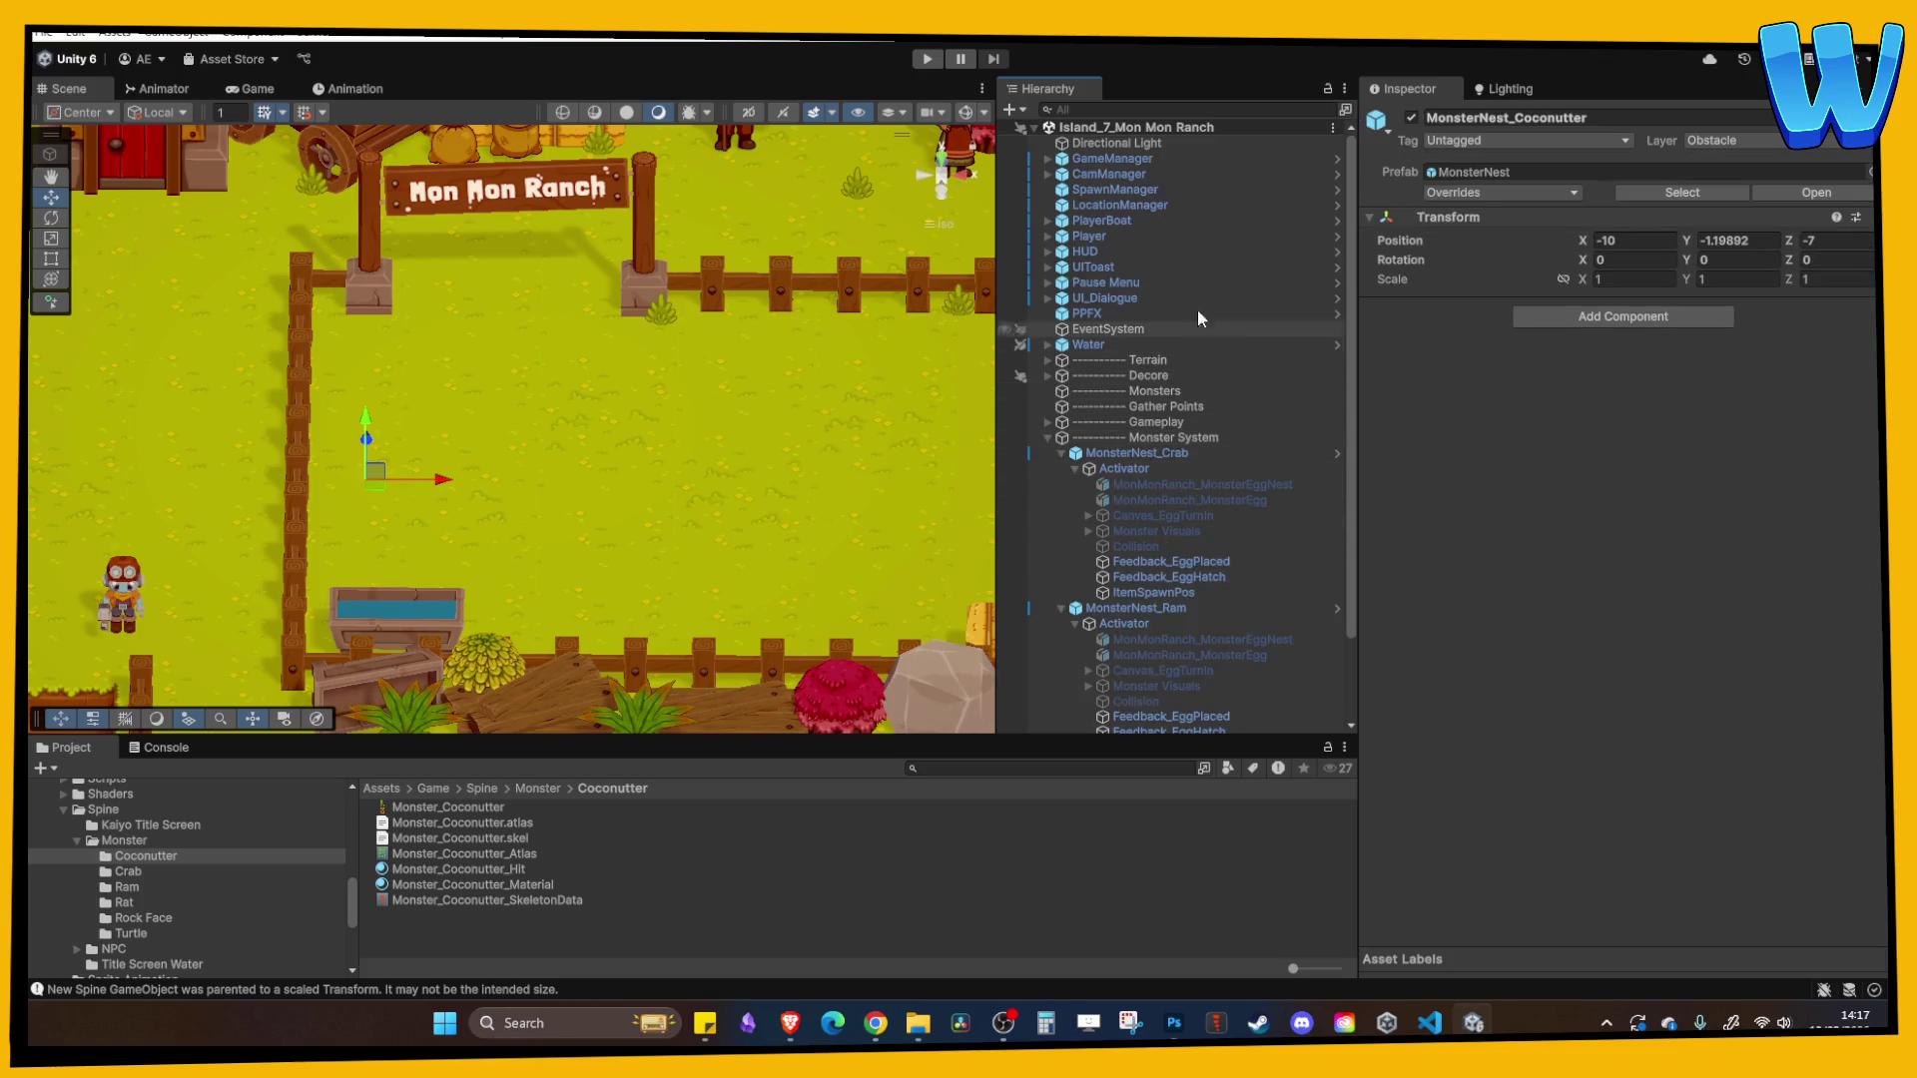
pyautogui.scroll(-3, 1151, 427)
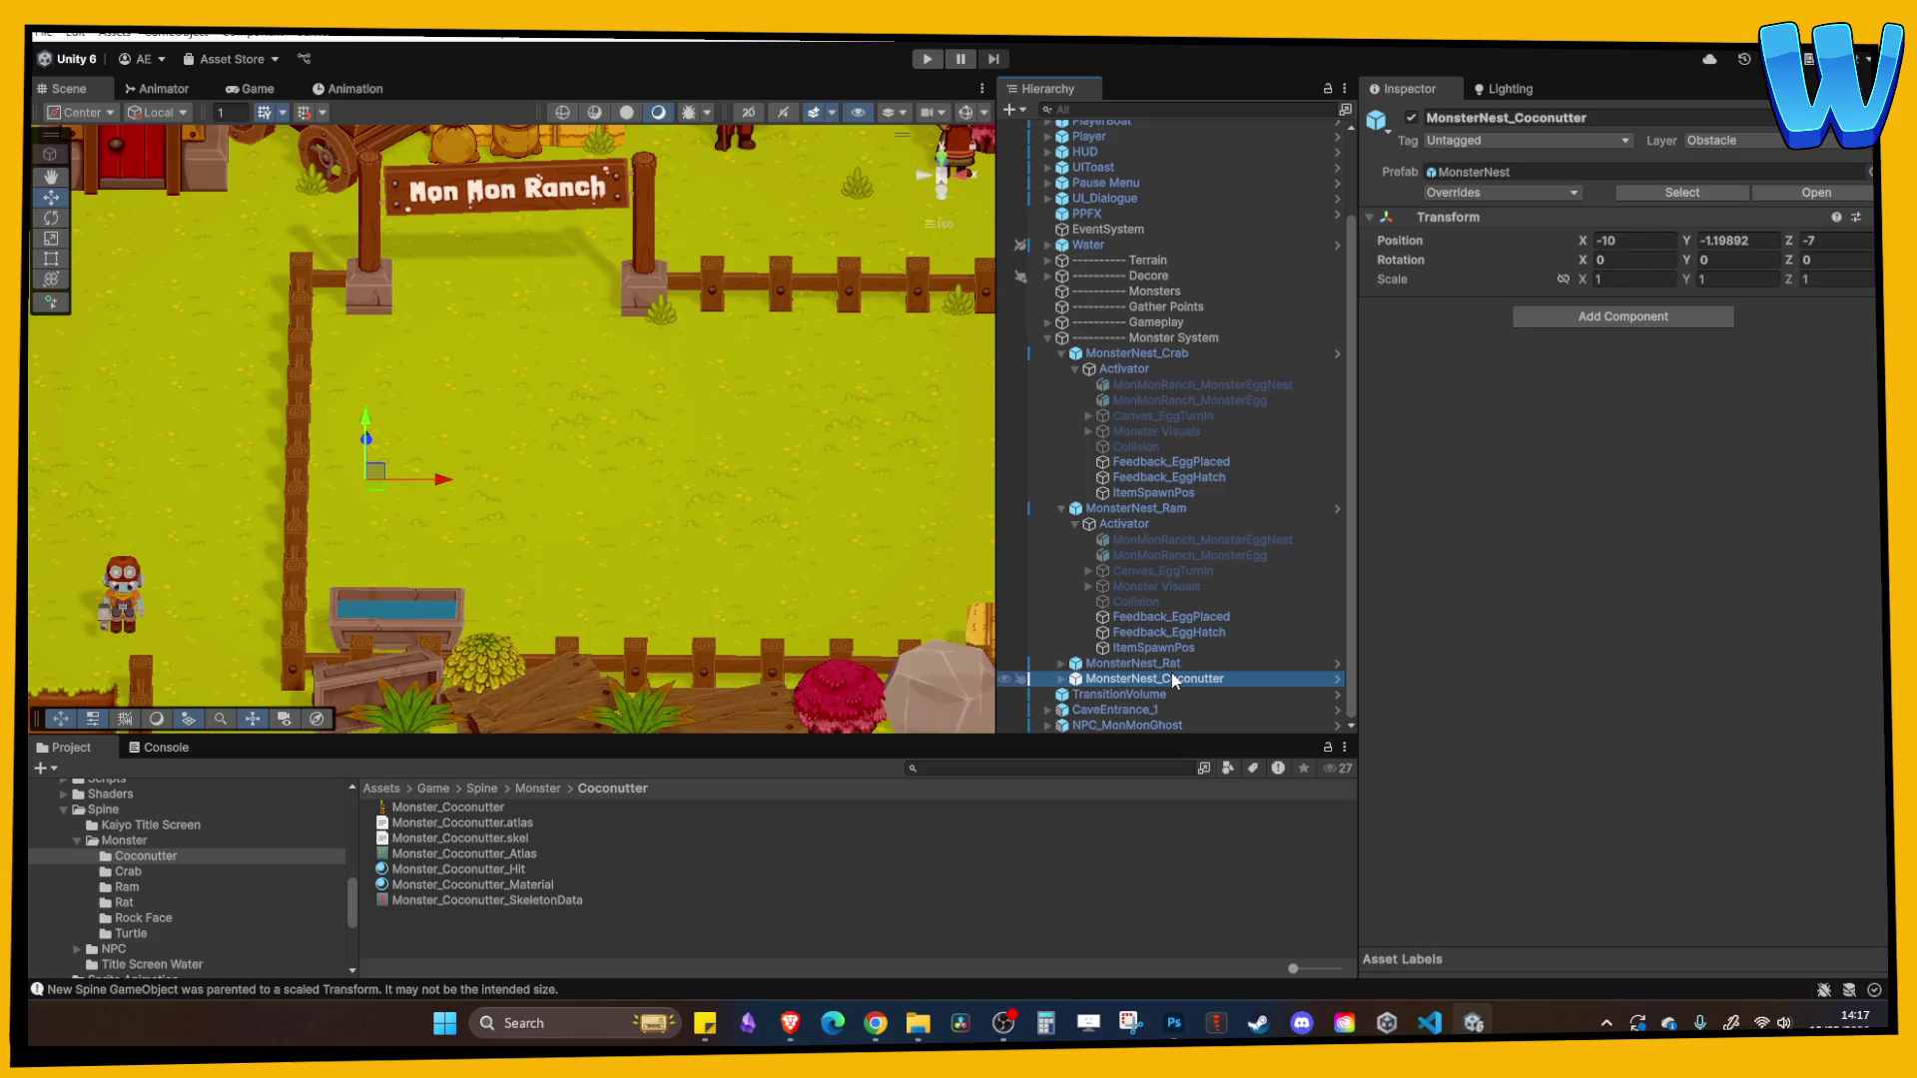
pyautogui.scroll(3, 1116, 197)
pyautogui.click(1112, 160)
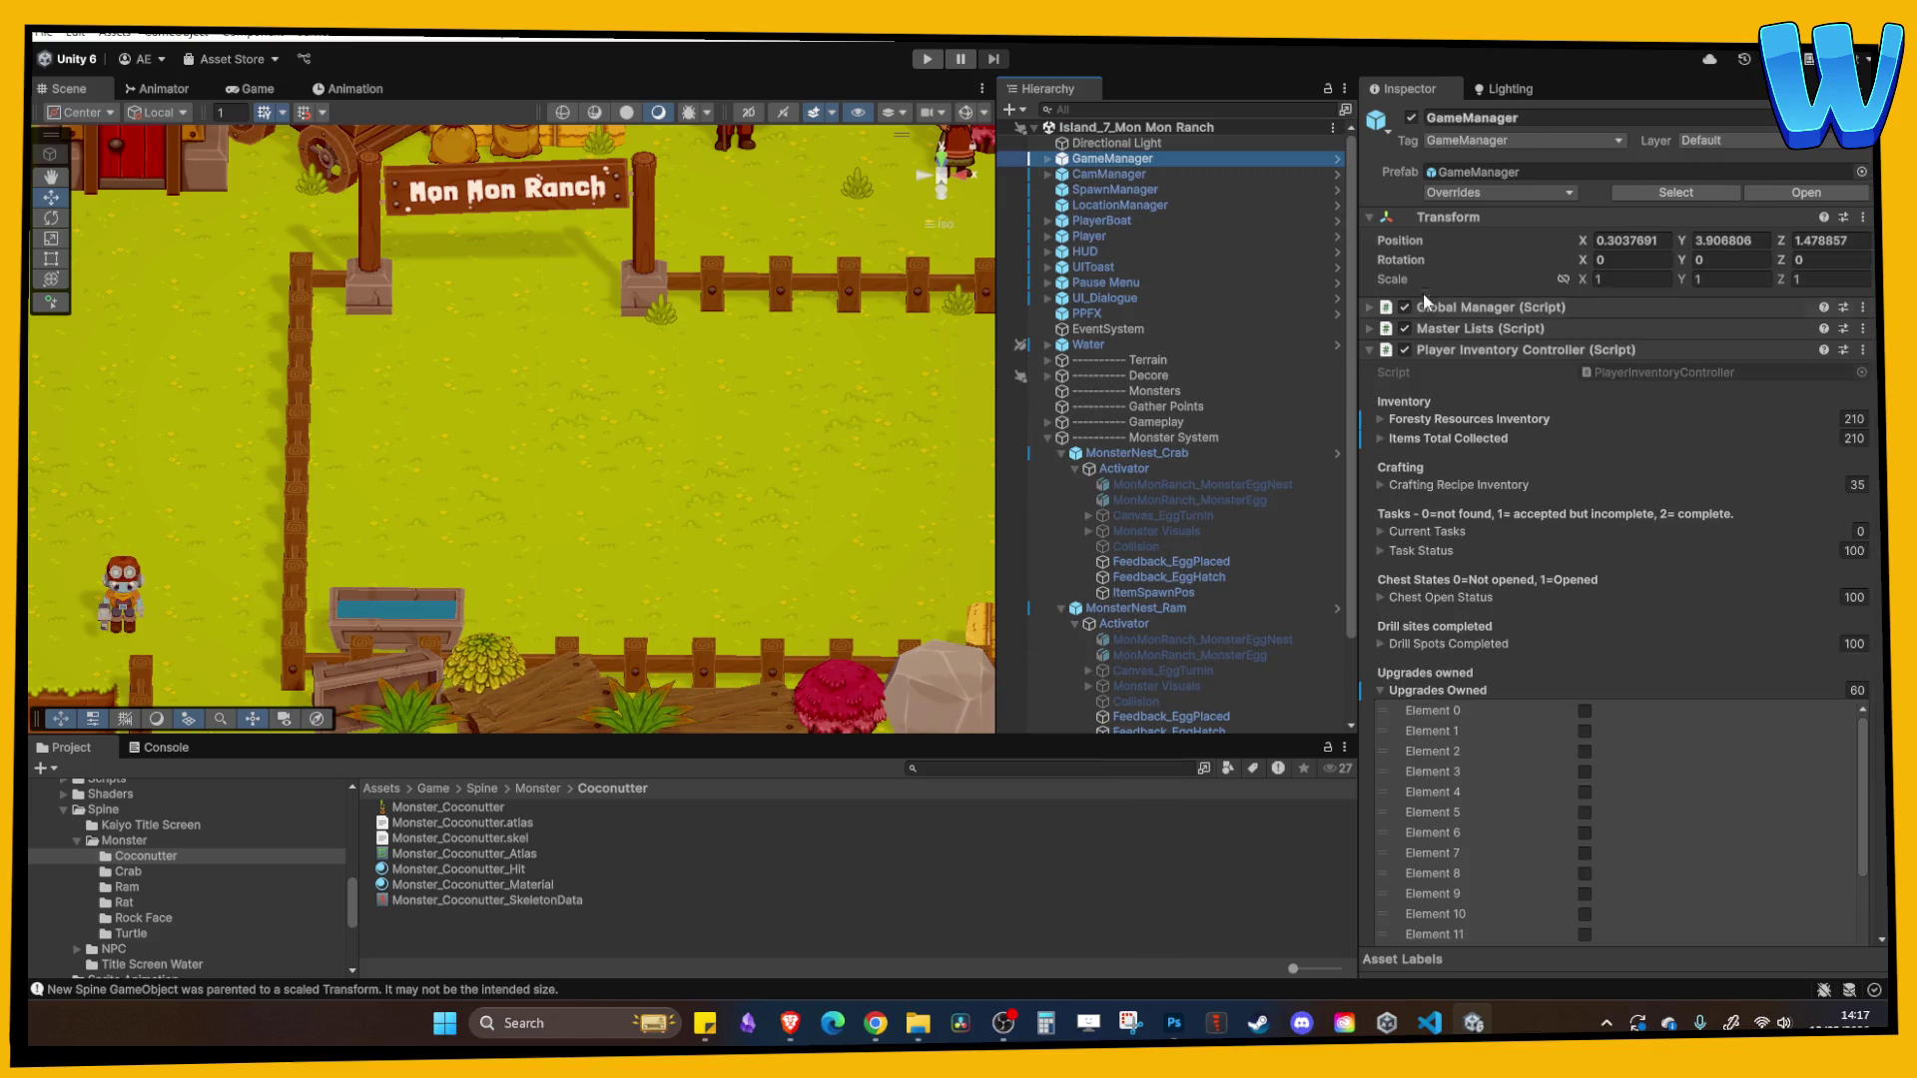
# - Enter 19 in GameManager's Monsters Killed Total Elements 1, 2 and 3
pyautogui.scroll(-5, 1458, 429)
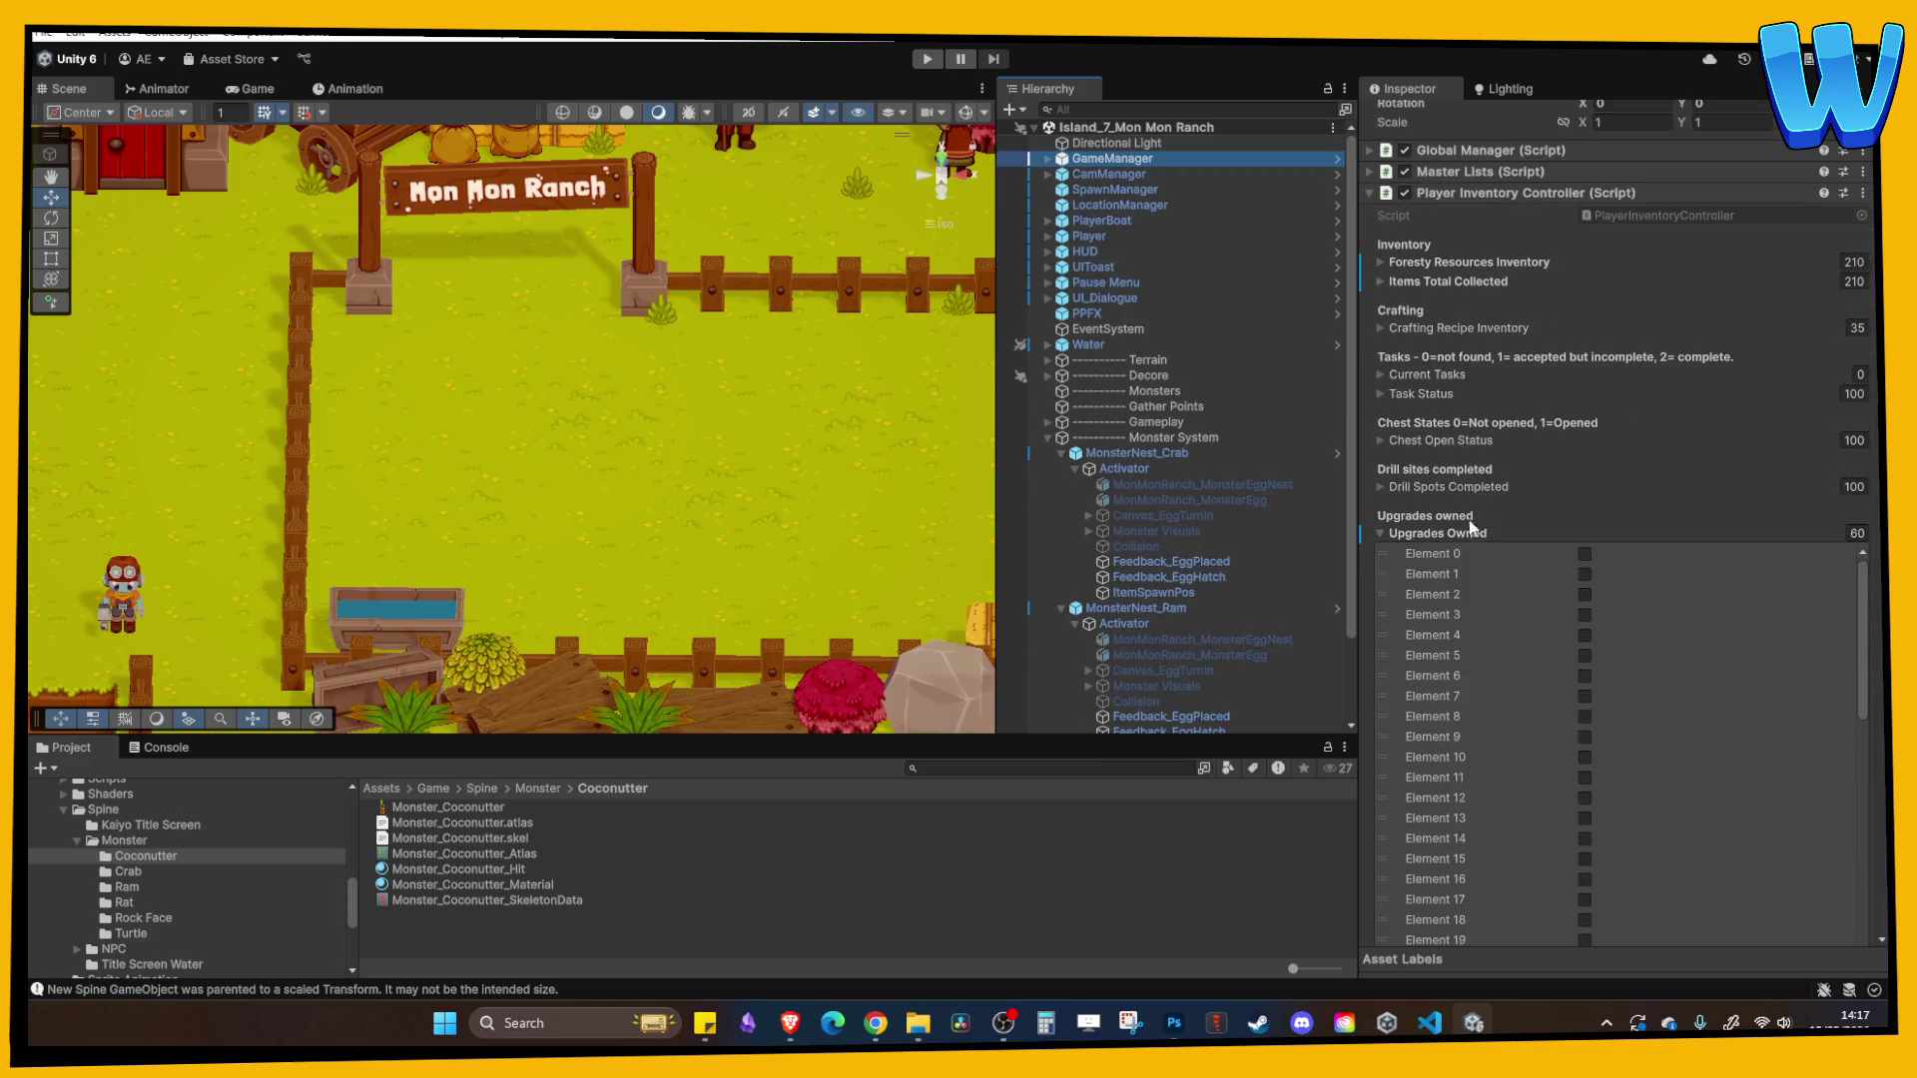
pyautogui.scroll(-8, 1434, 402)
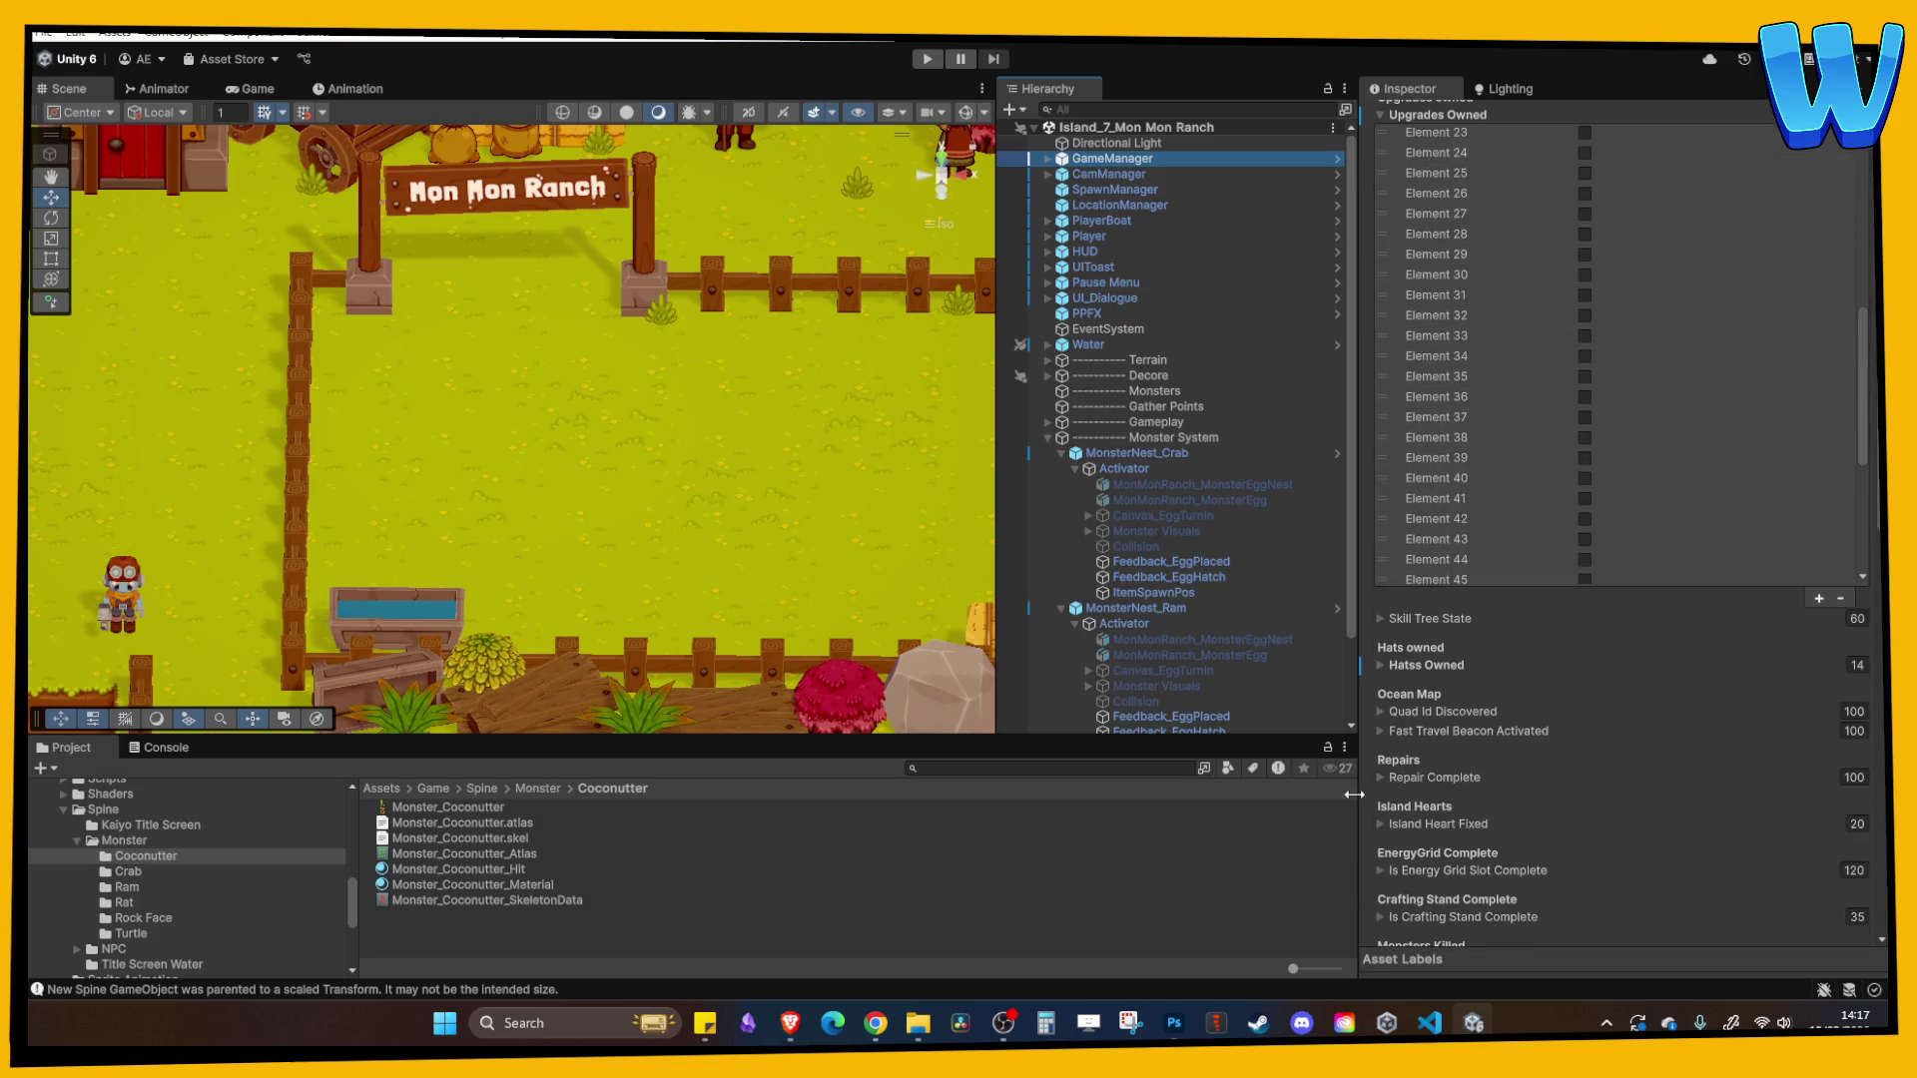
pyautogui.scroll(-5, 1497, 619)
pyautogui.click(1527, 651)
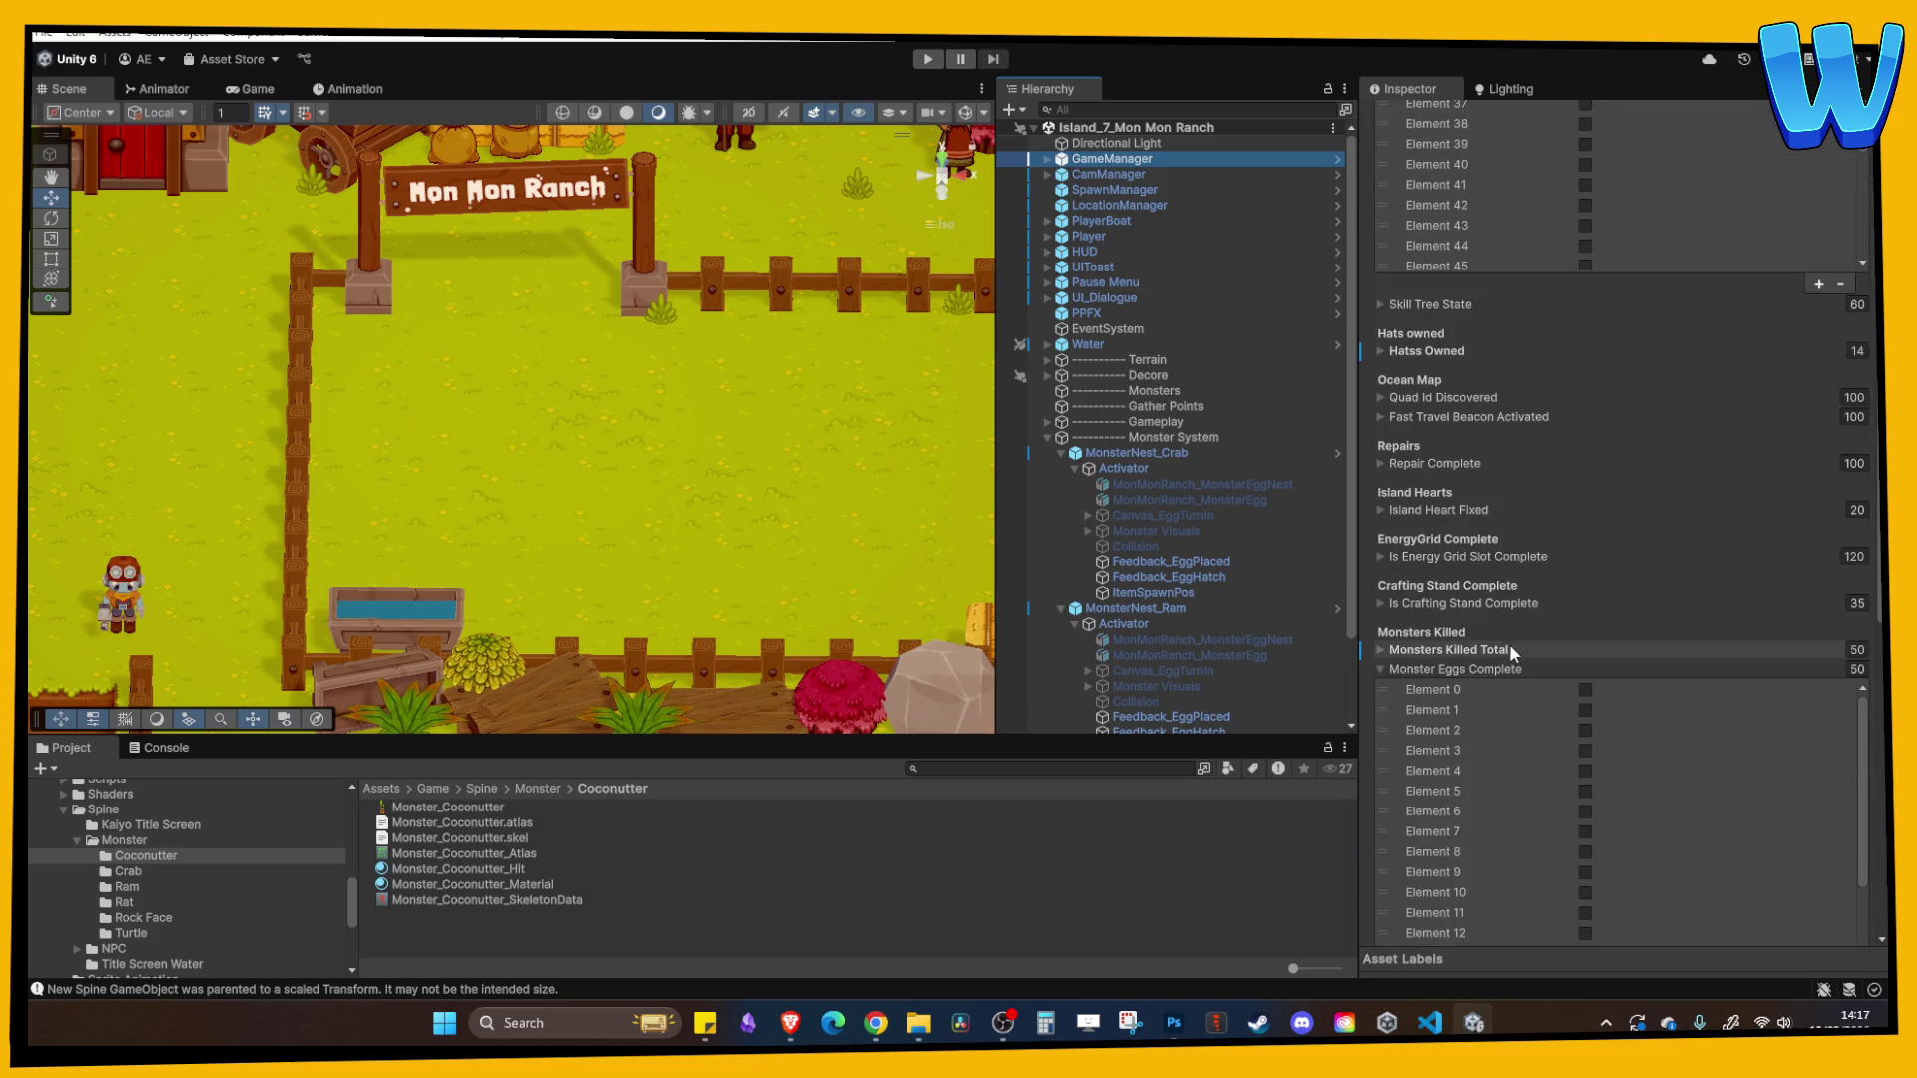
pyautogui.click(1593, 691)
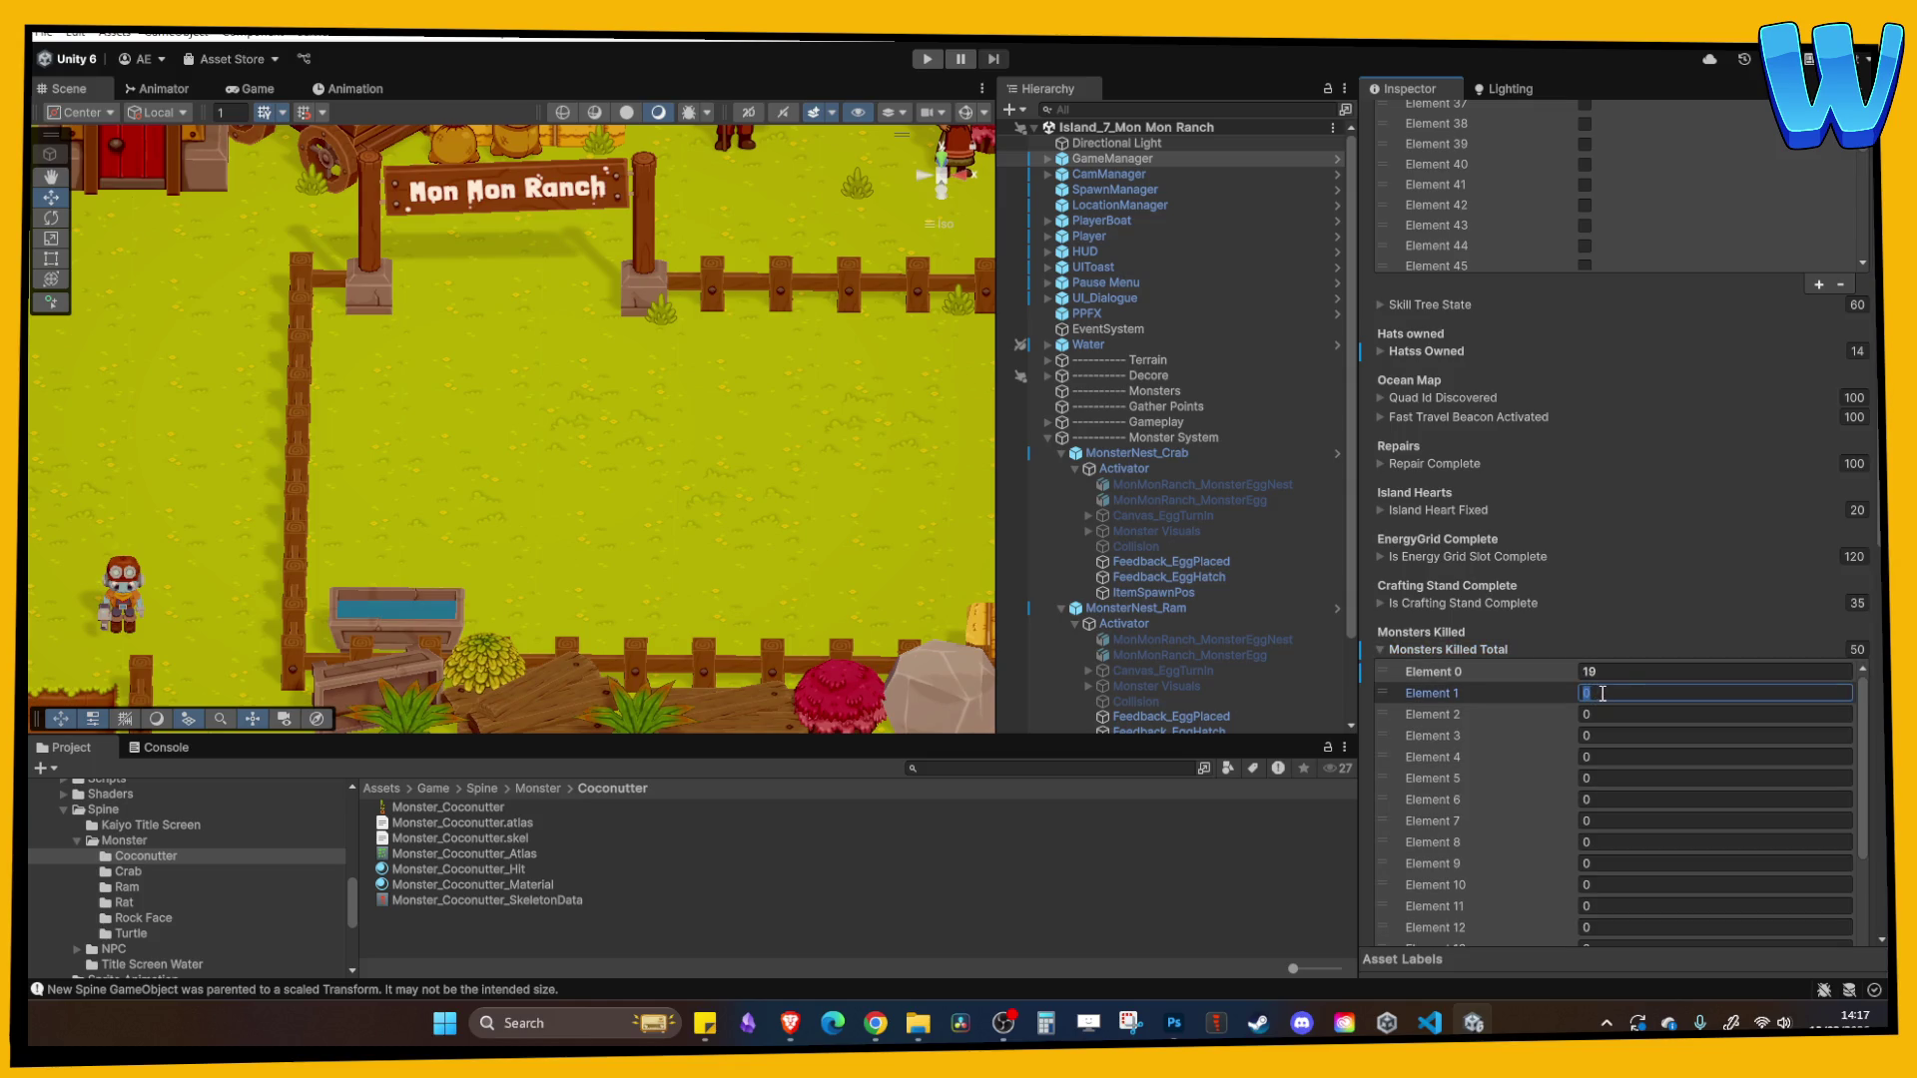
pyautogui.write('19')
pyautogui.press('Tab')
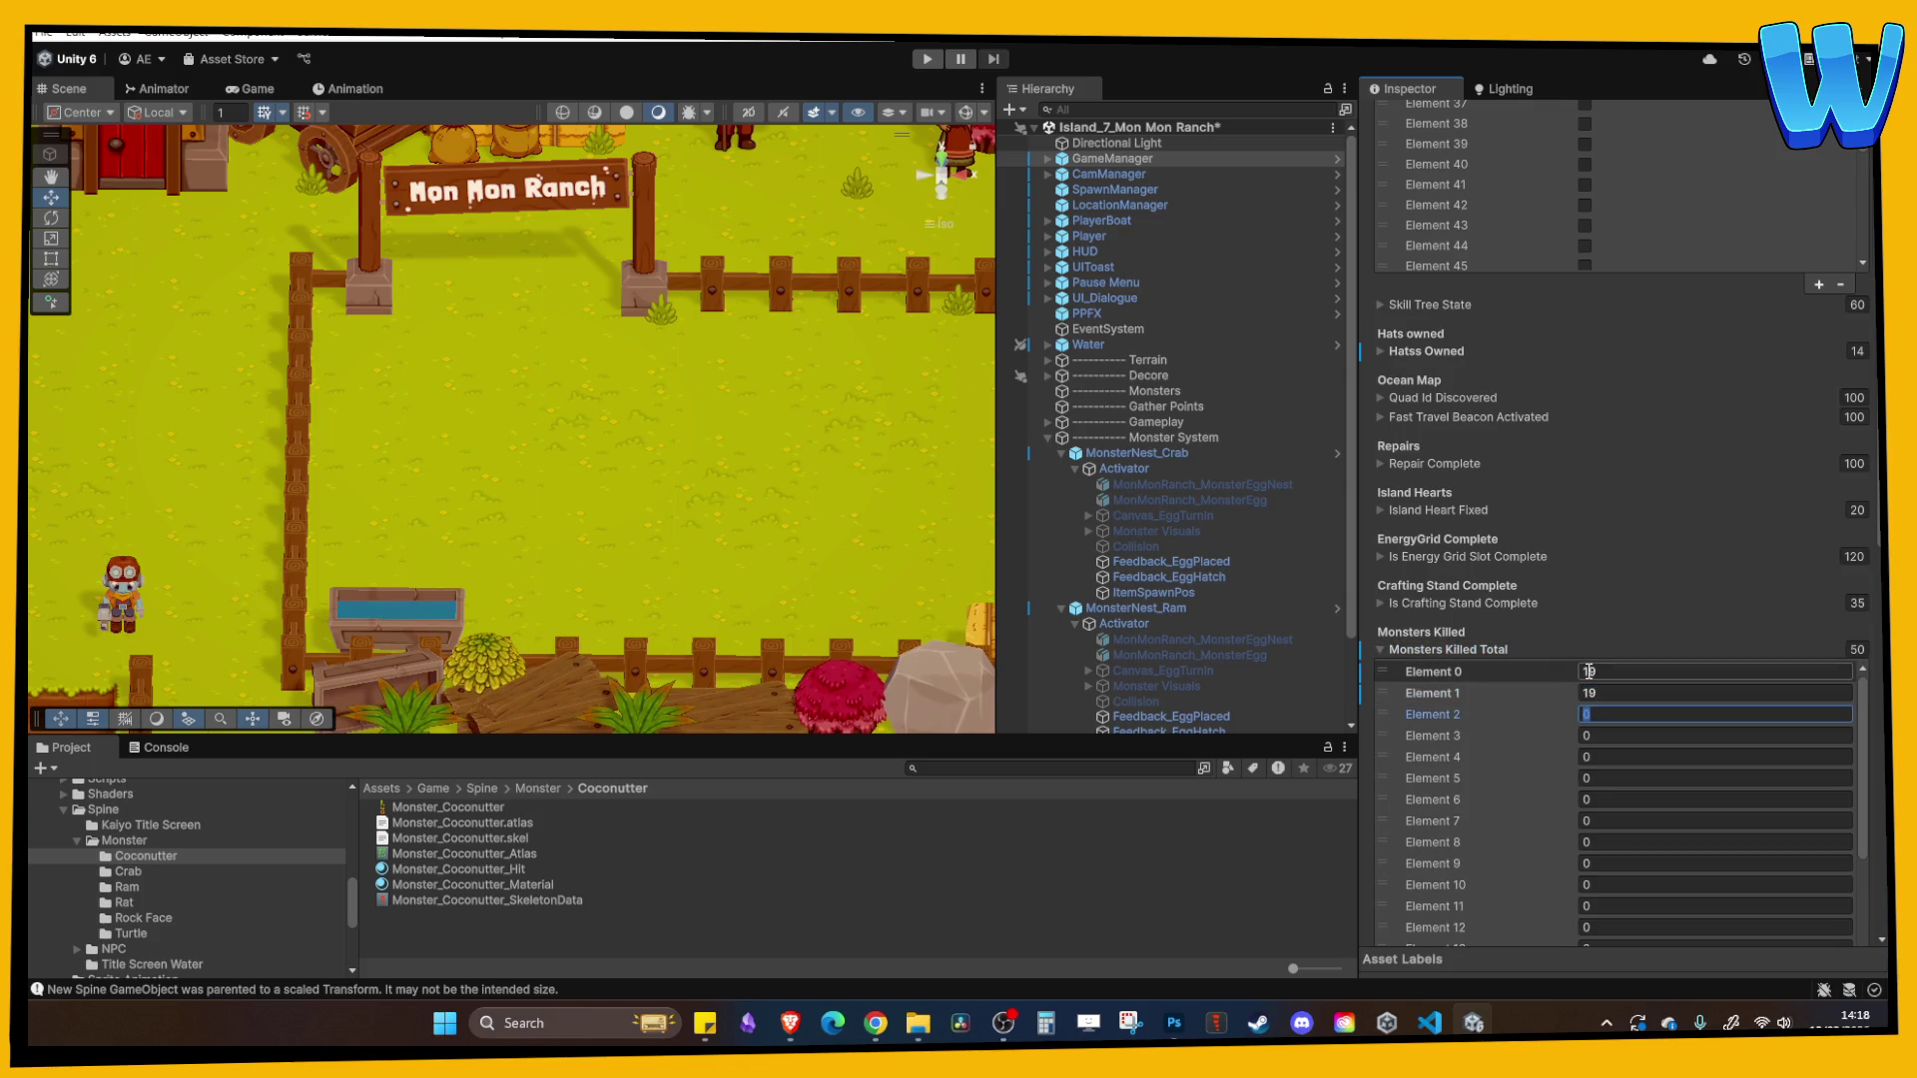
pyautogui.write('19')
pyautogui.press('Tab')
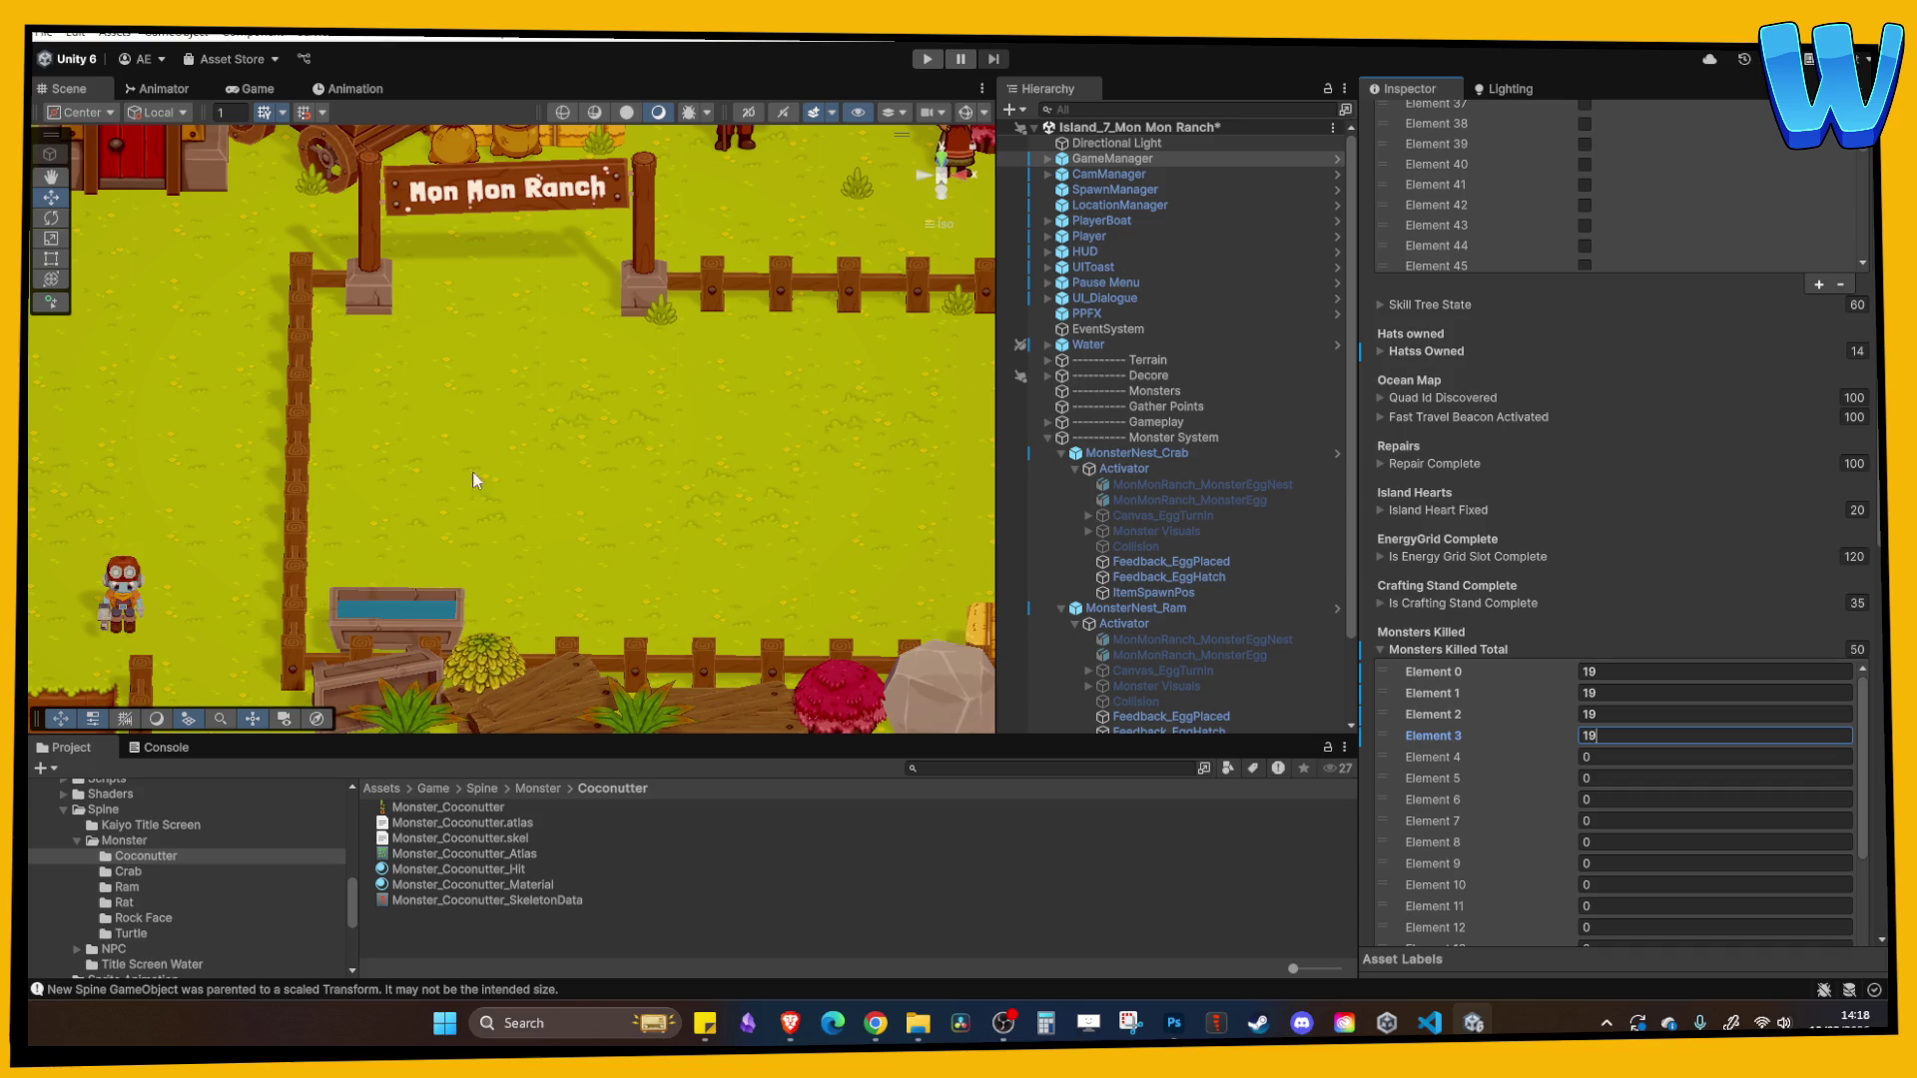
pyautogui.moveTo(577, 454)
pyautogui.mouseDown()
pyautogui.moveTo(607, 453)
pyautogui.moveTo(539, 488)
pyautogui.moveTo(651, 555)
pyautogui.moveTo(487, 476)
pyautogui.moveTo(249, 415)
pyautogui.moveTo(526, 415)
pyautogui.moveTo(611, 515)
pyautogui.moveTo(718, 519)
pyautogui.moveTo(721, 498)
pyautogui.mouseUp()
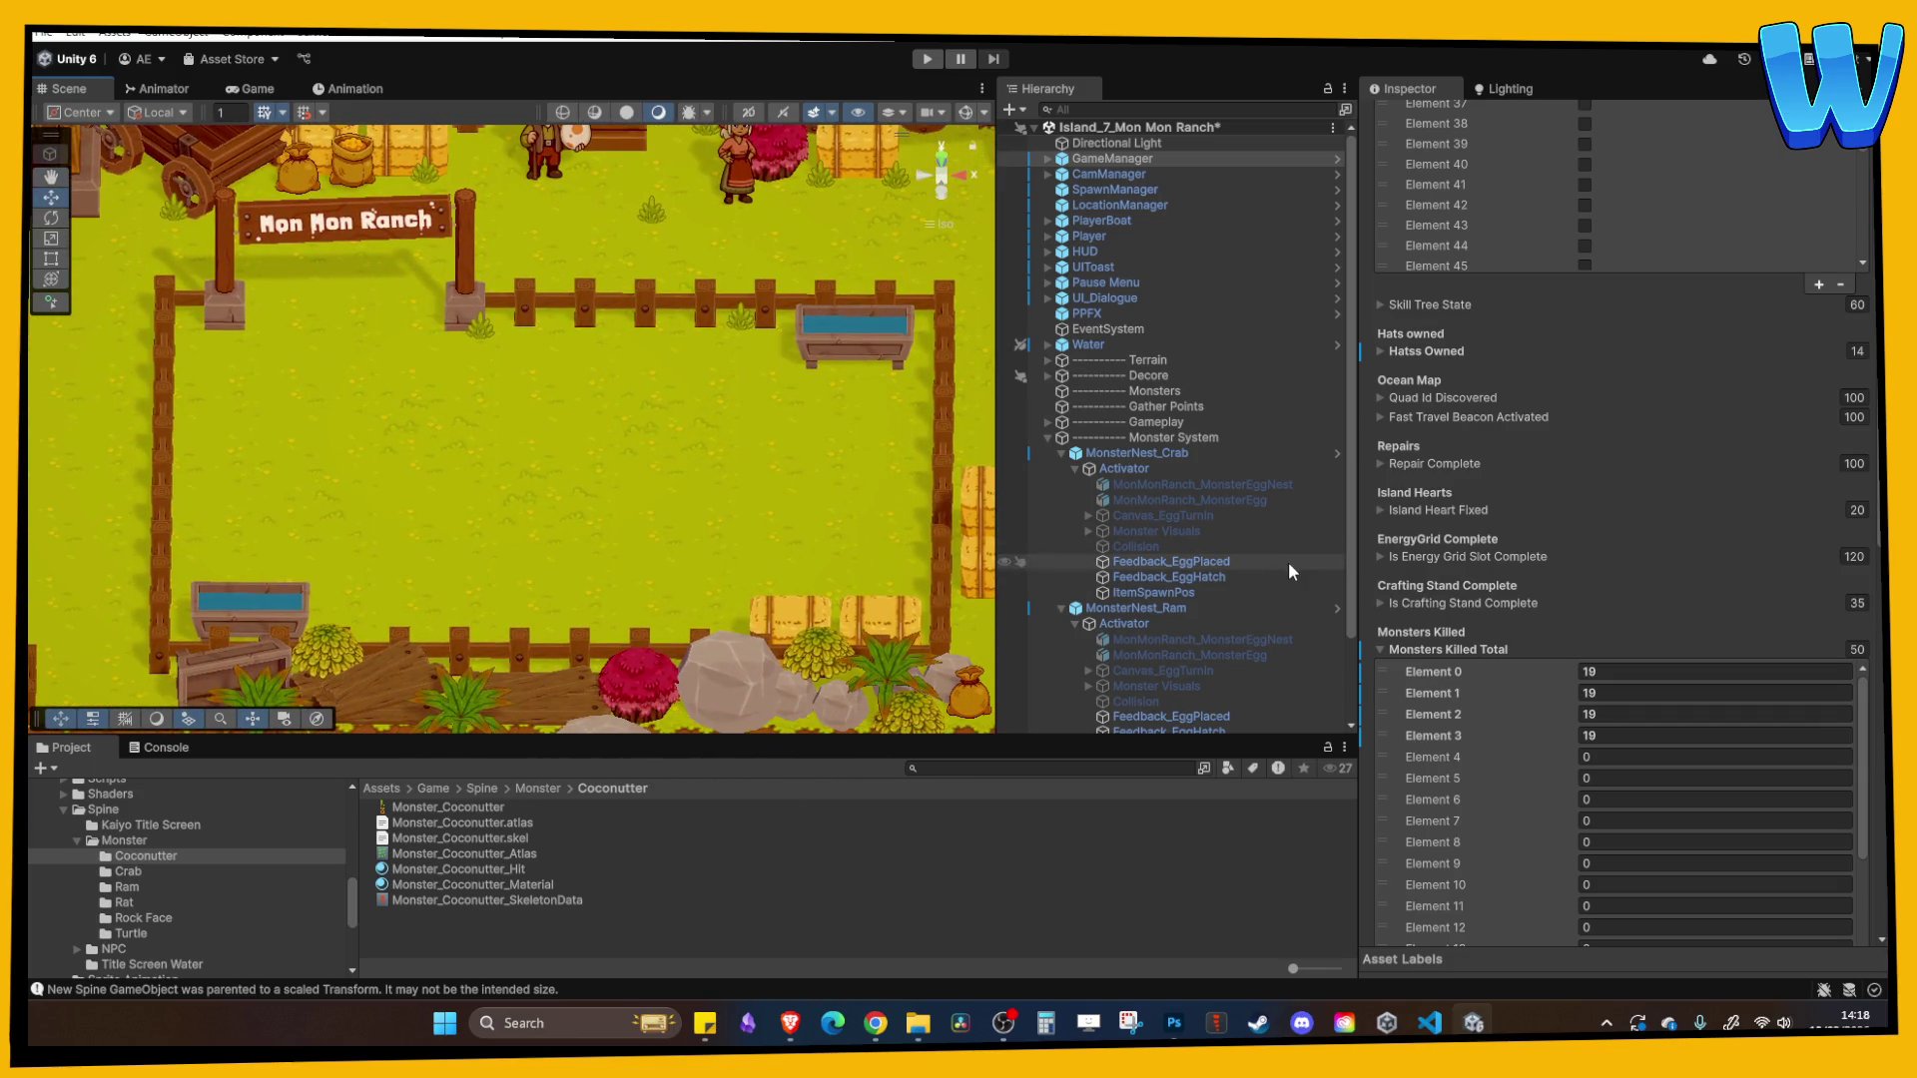
# - Pan the Scene view over the ranch and fold Monsters Killed Total to reveal Monster Eggs Complete
pyautogui.scroll(-4, 505, 419)
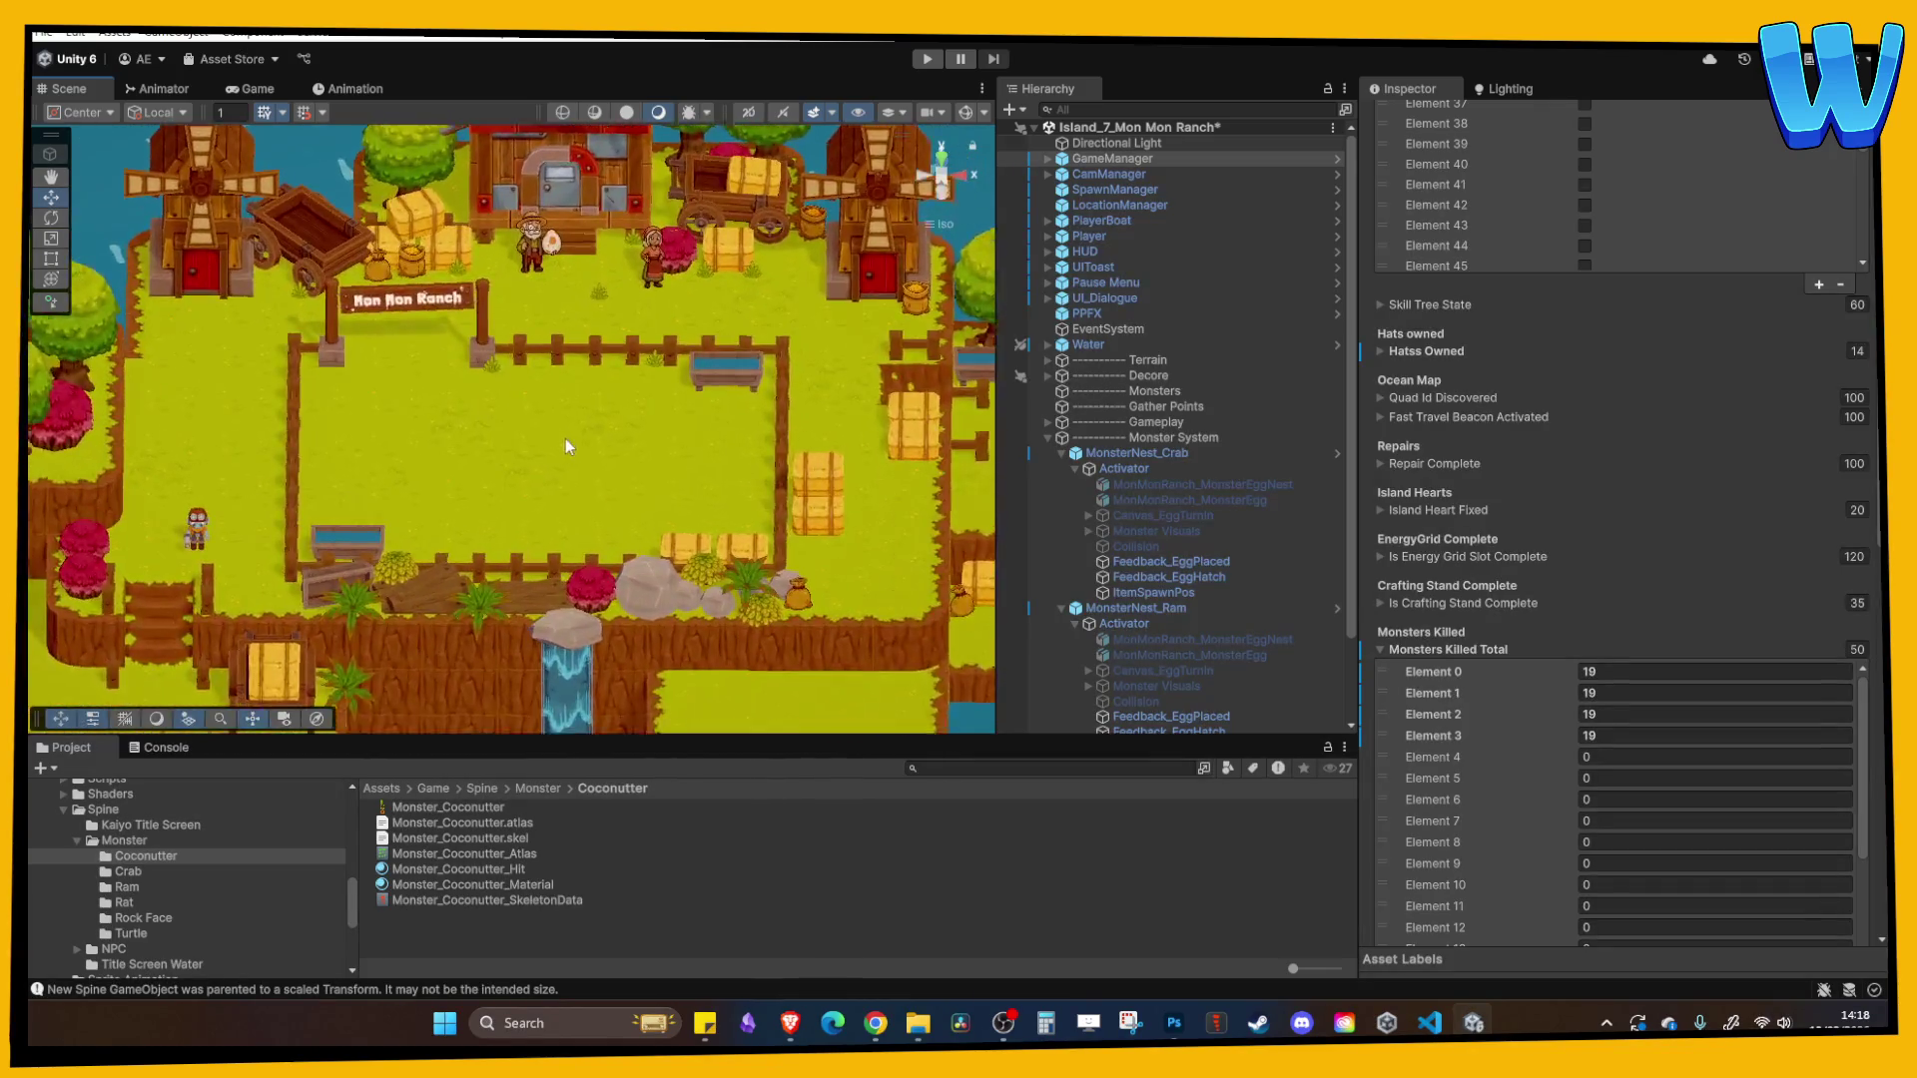
pyautogui.scroll(4, 584, 469)
pyautogui.moveTo(599, 499); pyautogui.dragTo(565, 470)
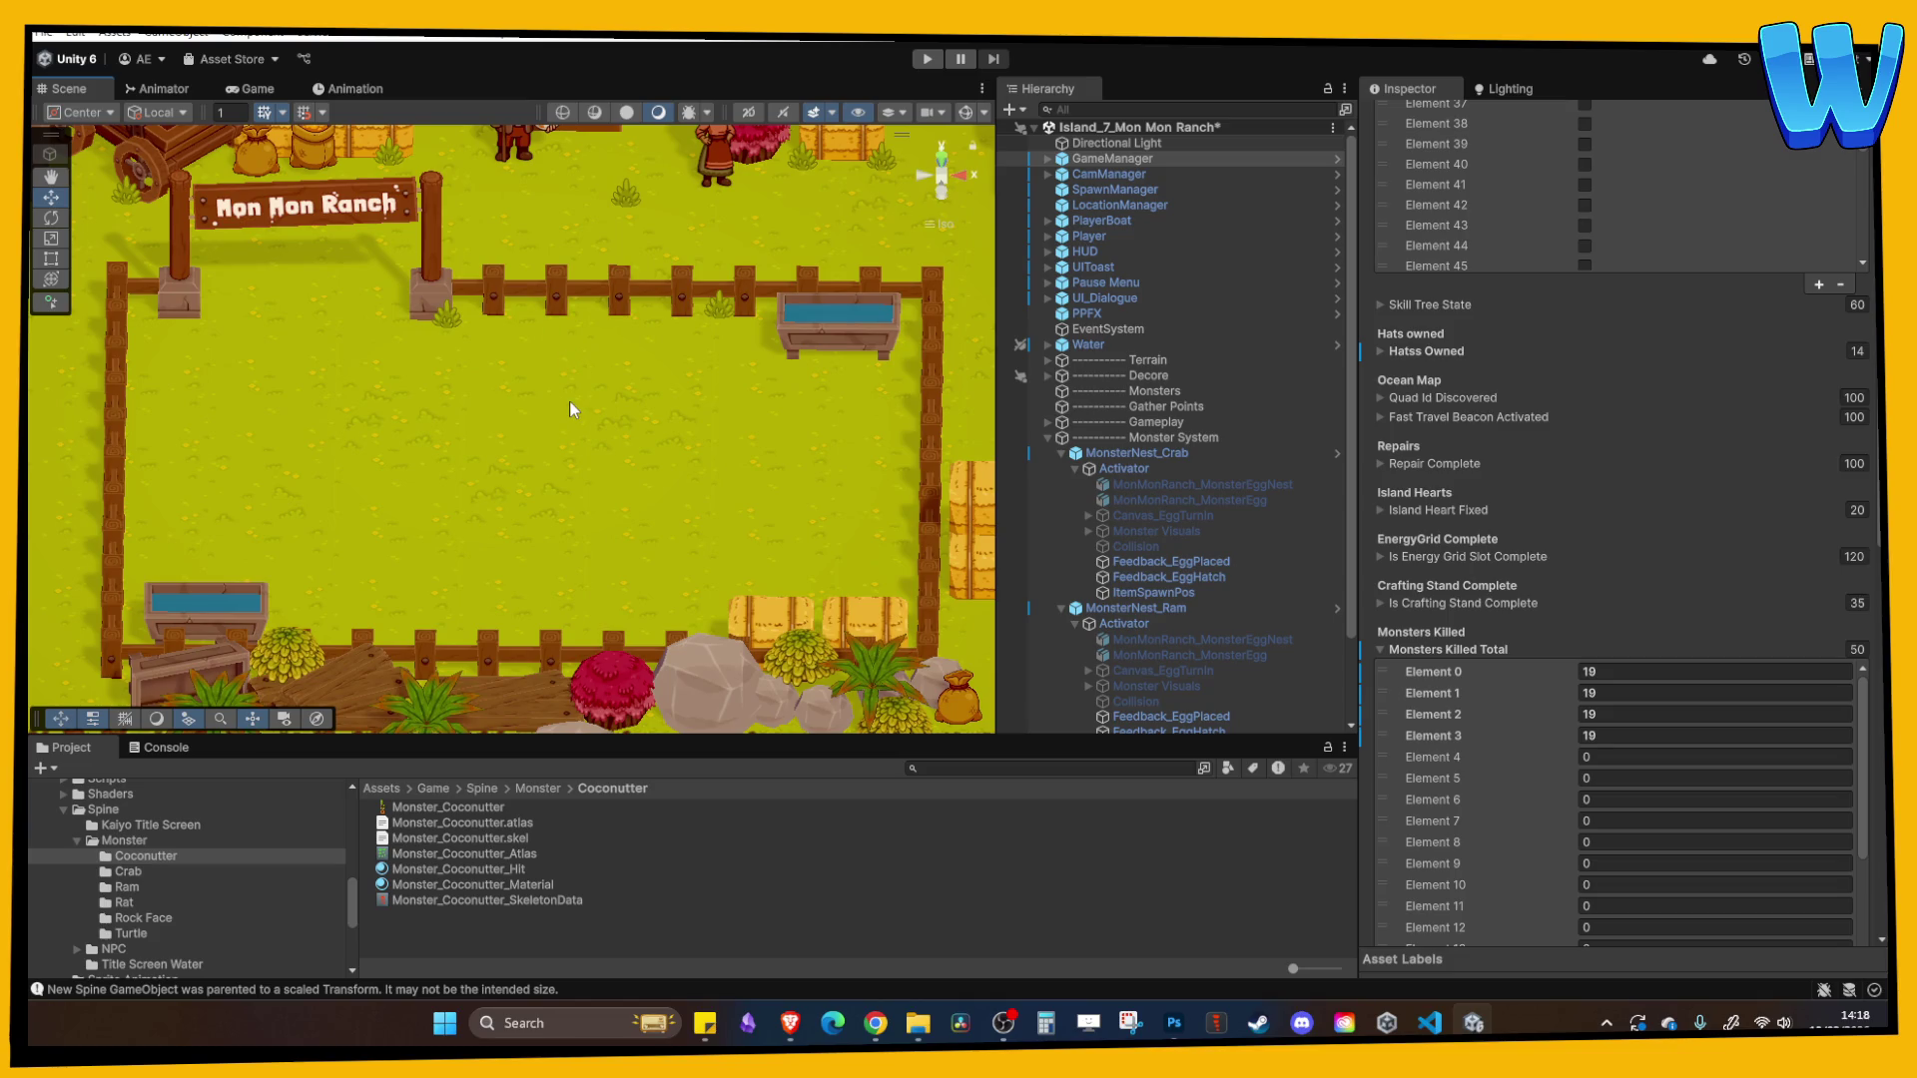
pyautogui.moveTo(556, 420); pyautogui.dragTo(539, 422)
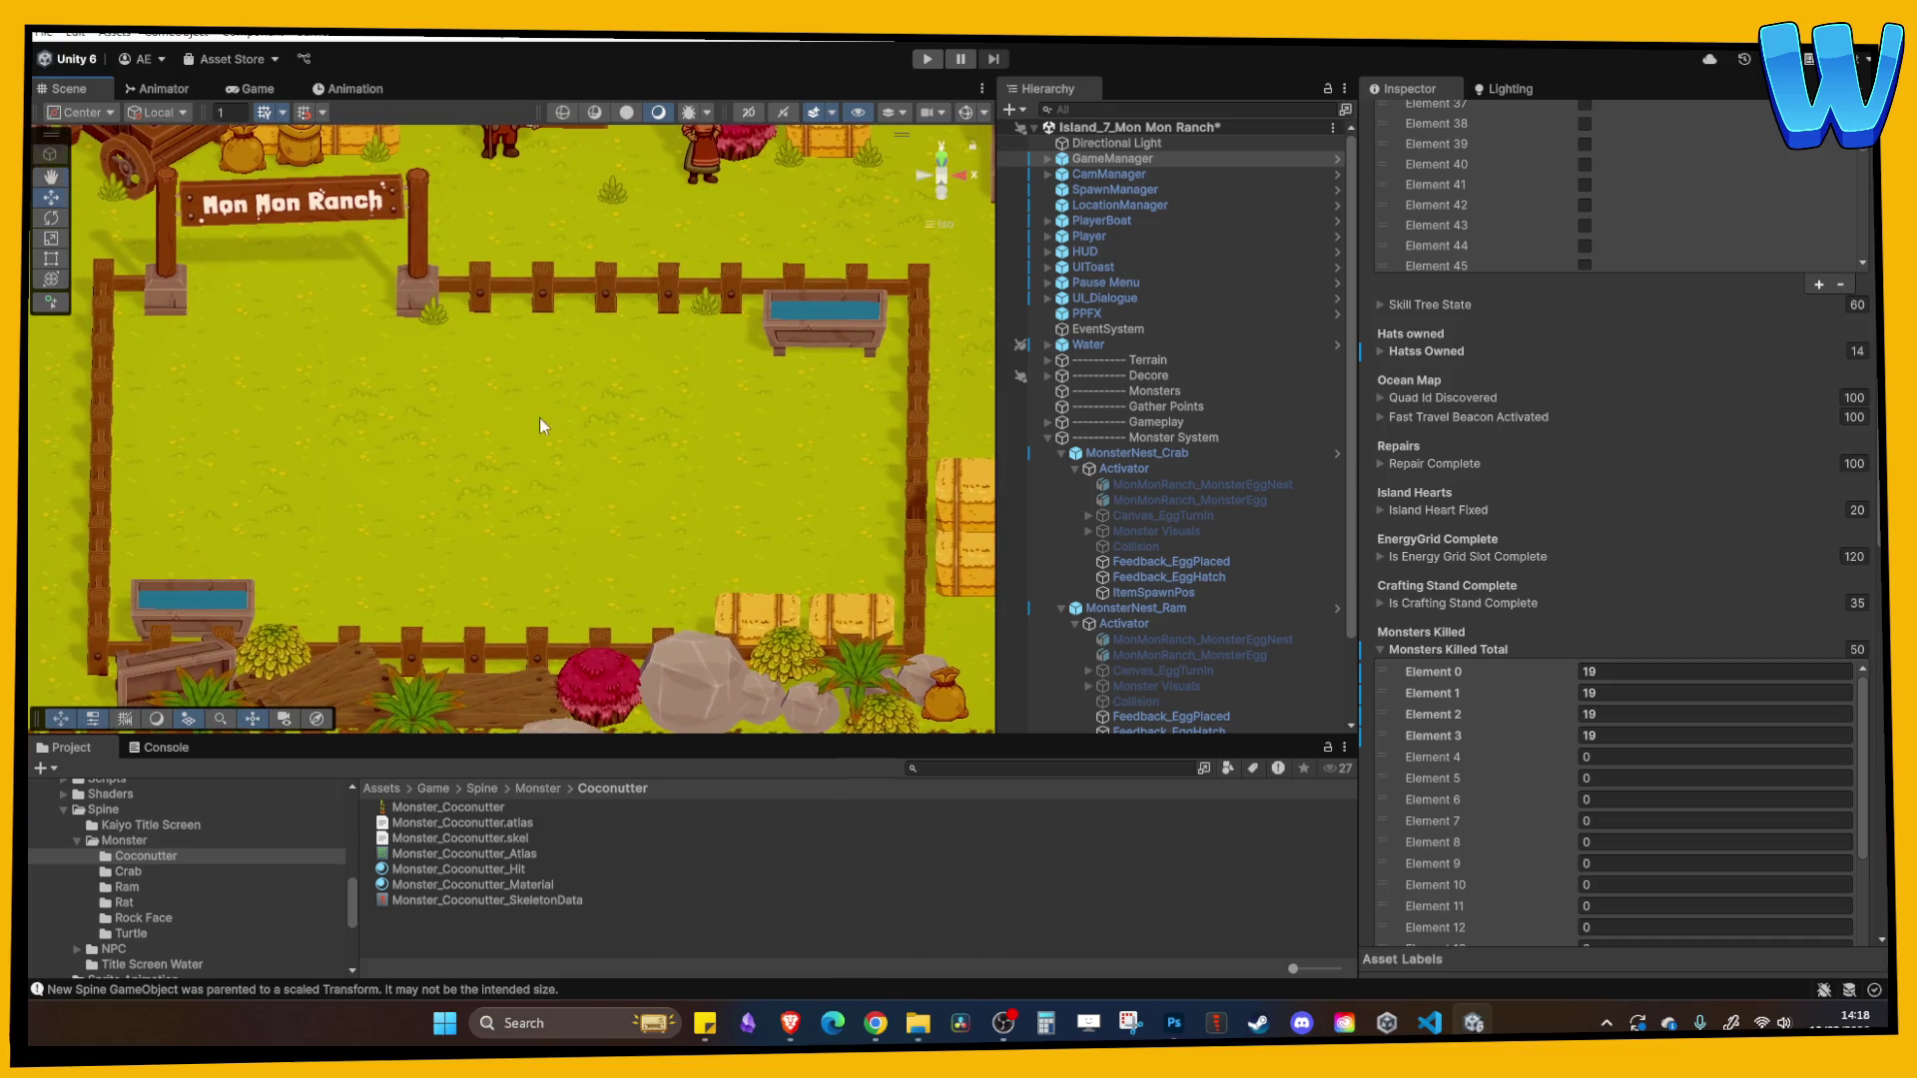
pyautogui.click(1487, 650)
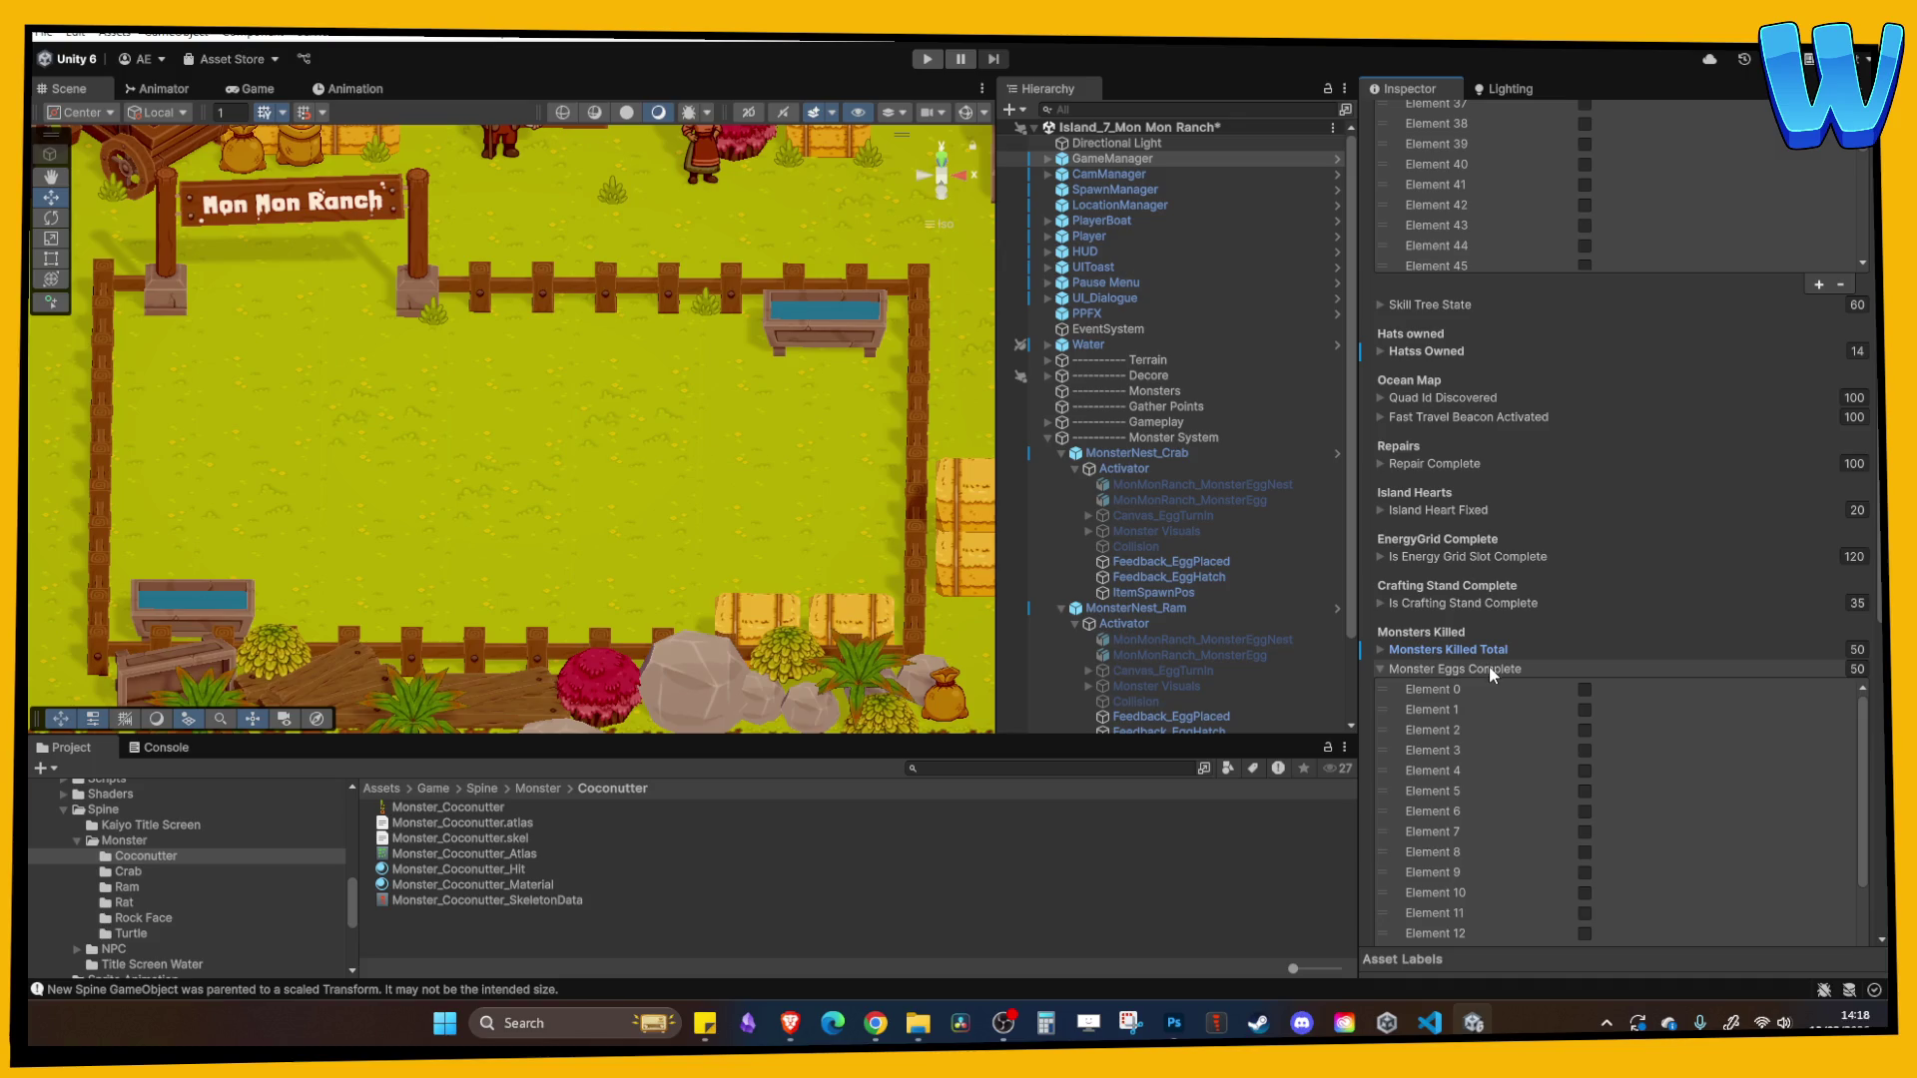
# - Collapse the Upgrades Owned list and expand Foresty Resources Inventory
pyautogui.scroll(5, 1502, 503)
pyautogui.scroll(-10, 1470, 330)
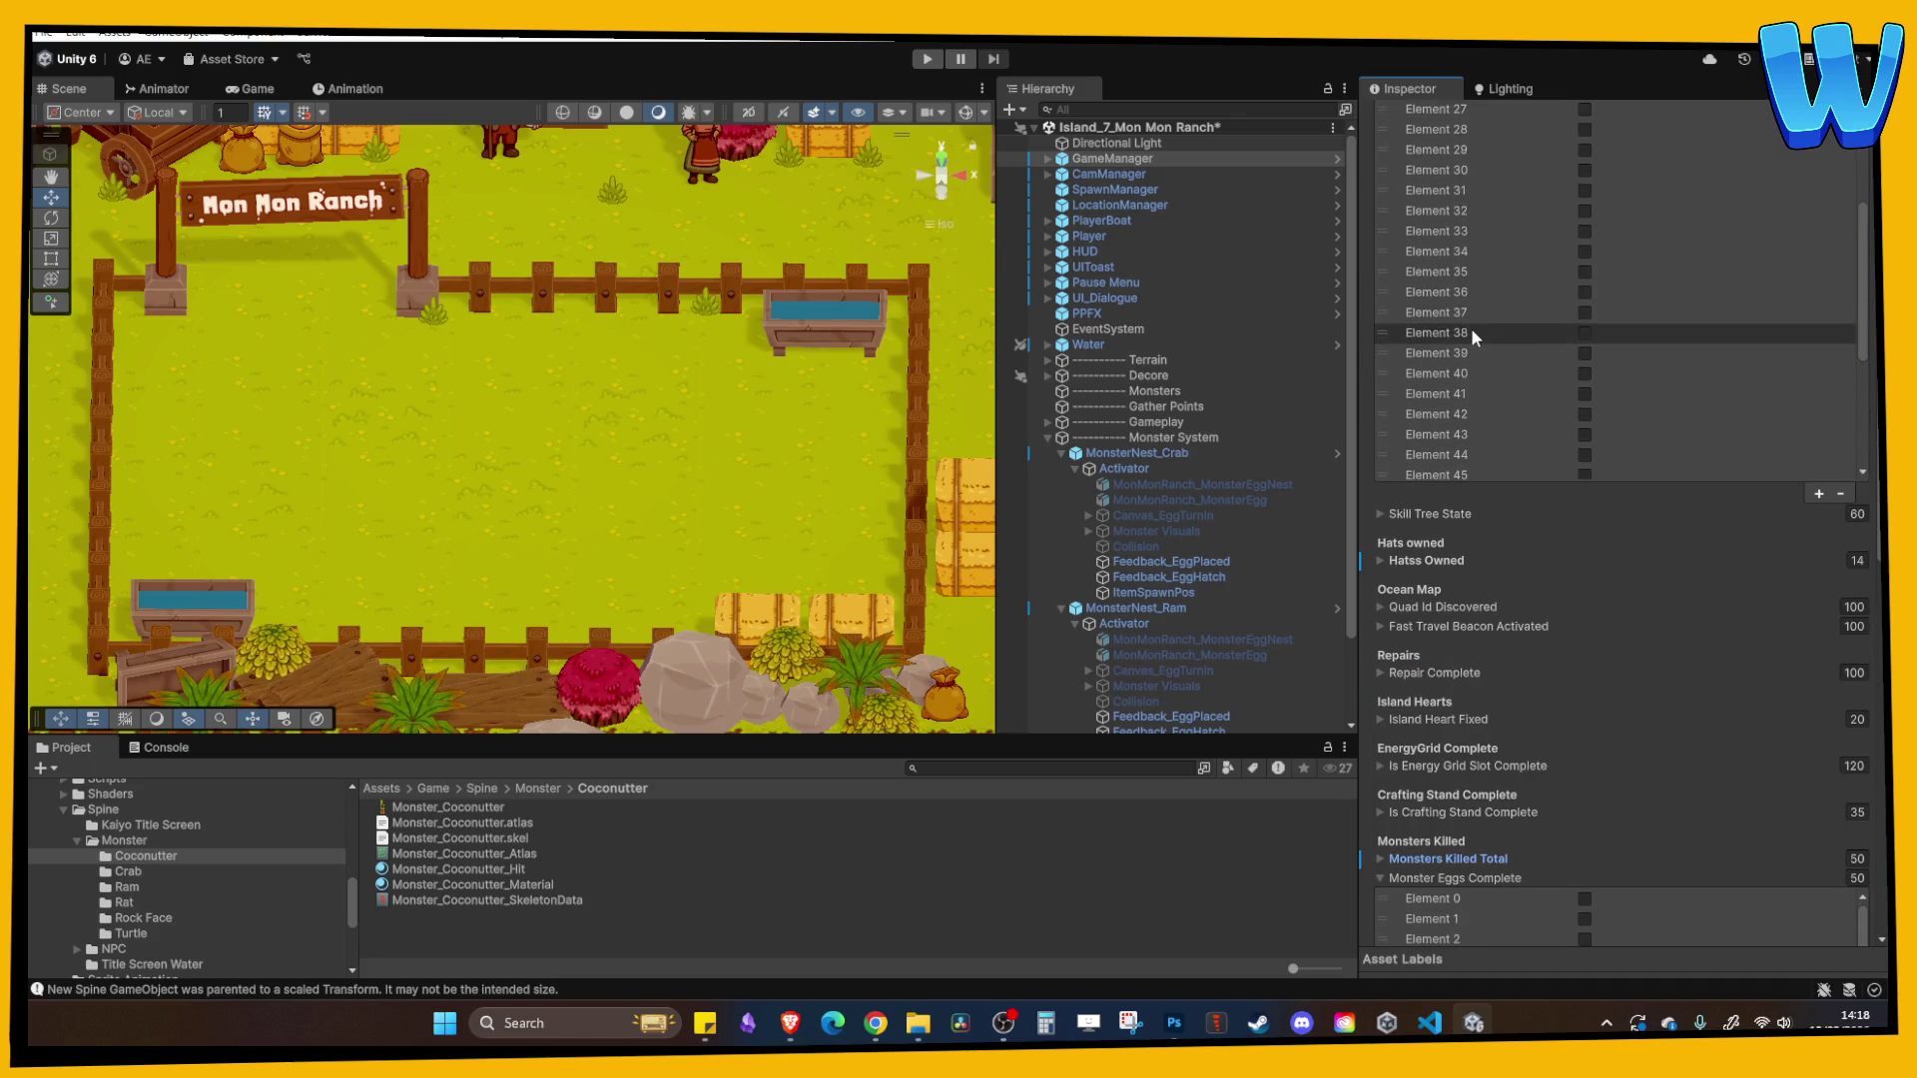
pyautogui.scroll(8, 1386, 572)
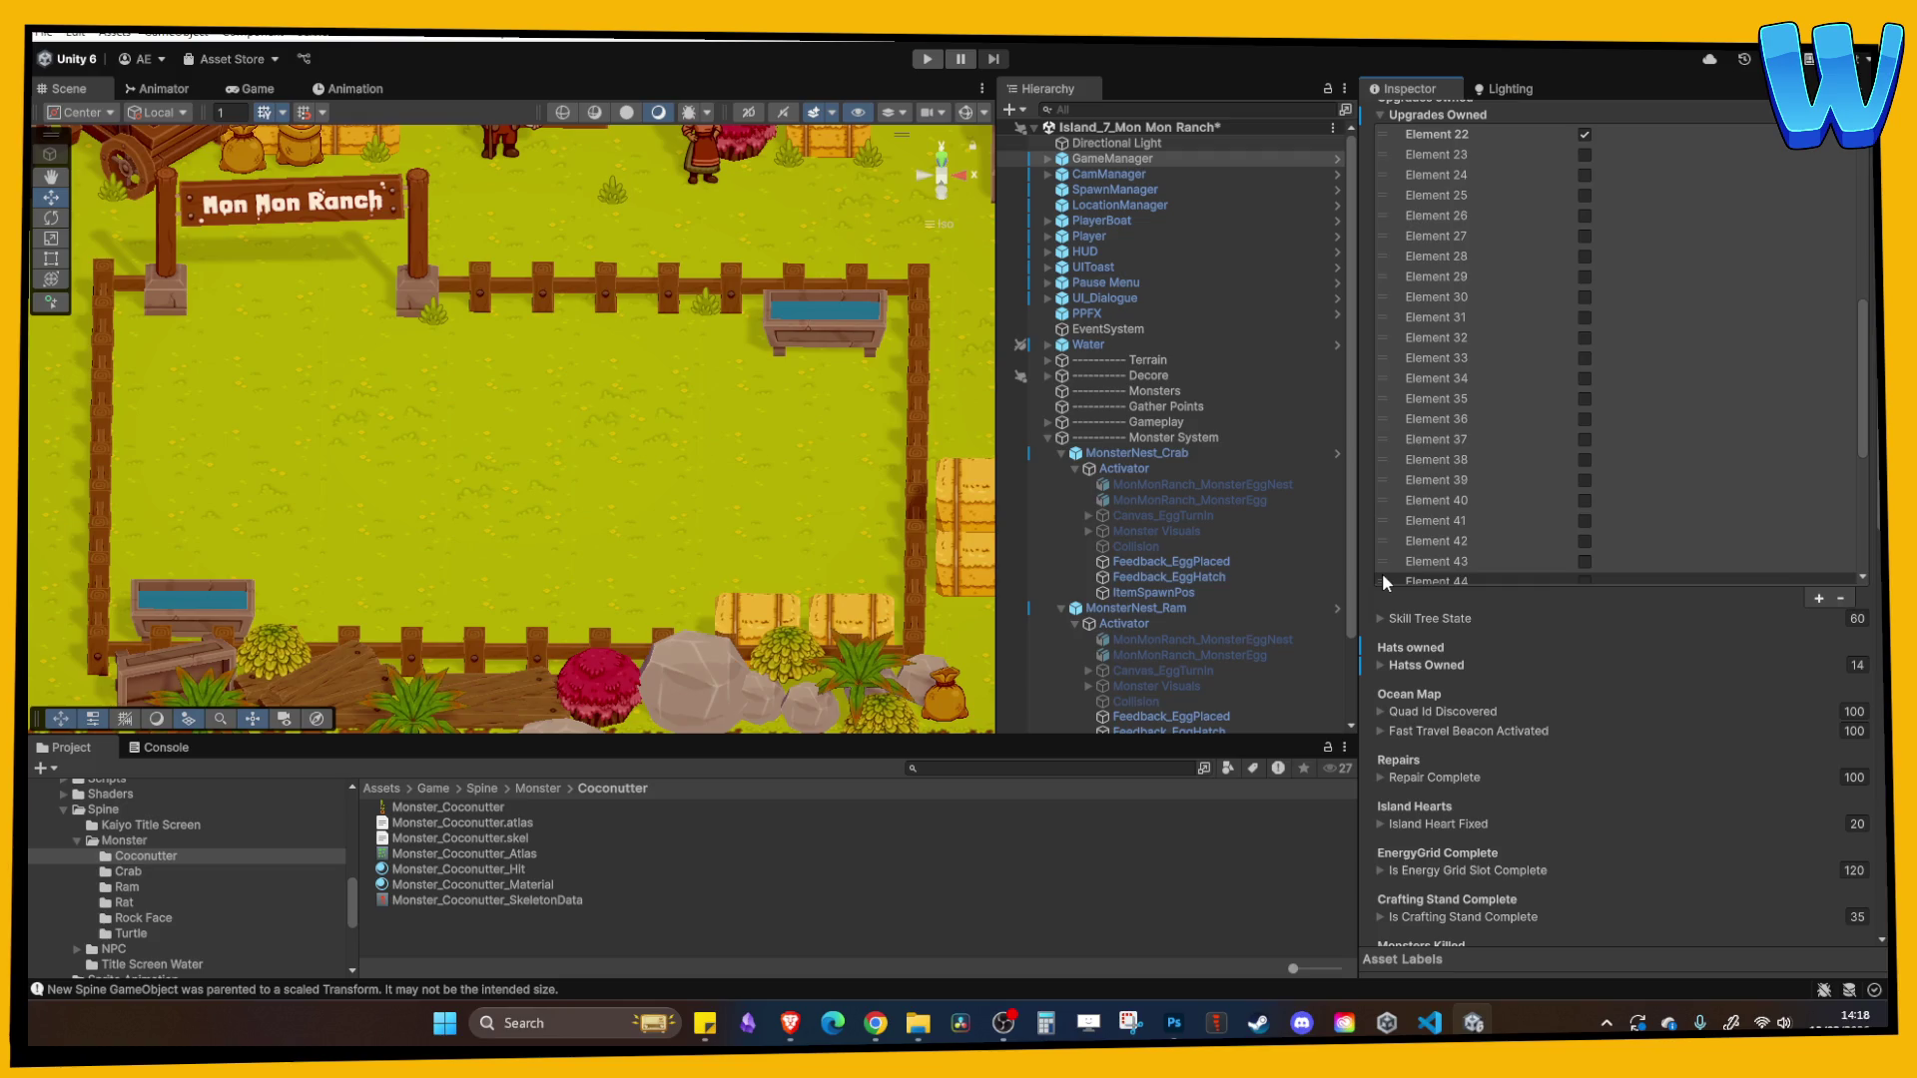
pyautogui.click(1382, 323)
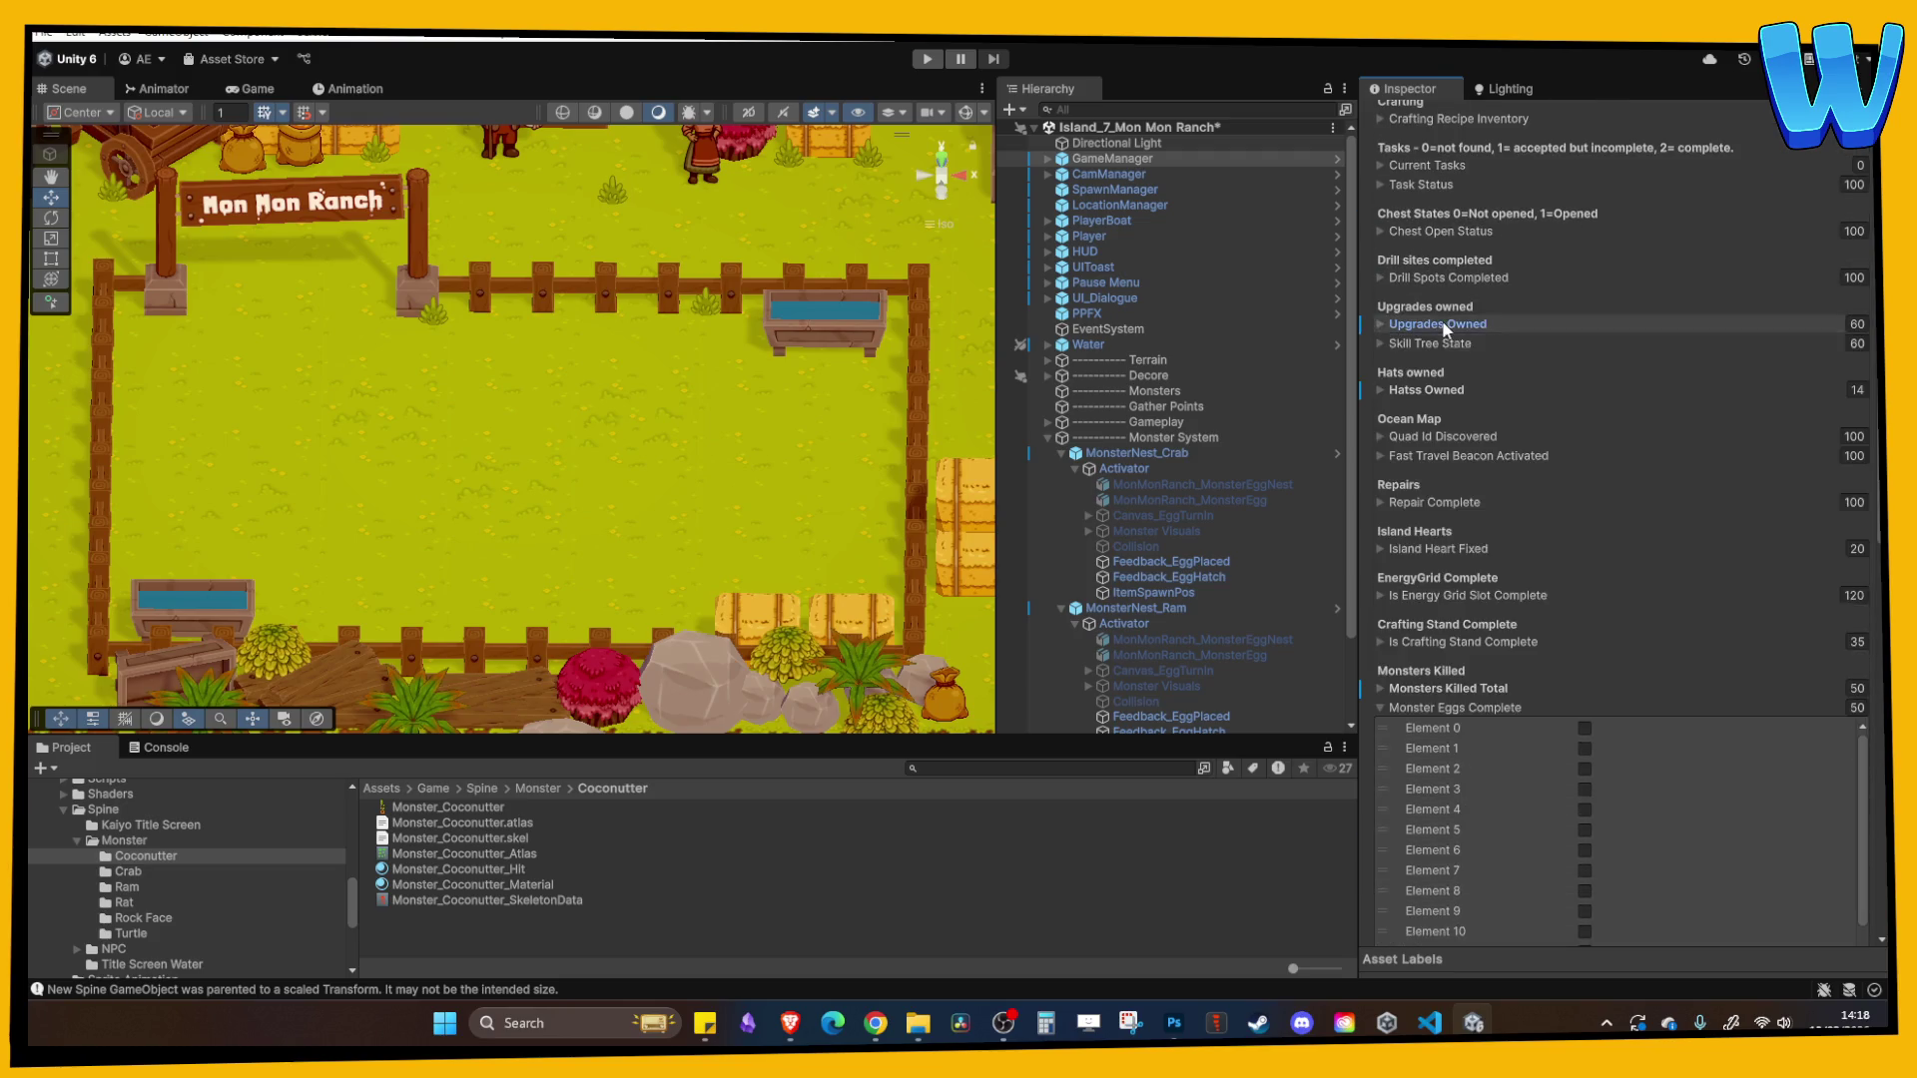
pyautogui.scroll(4, 1487, 376)
pyautogui.click(1456, 263)
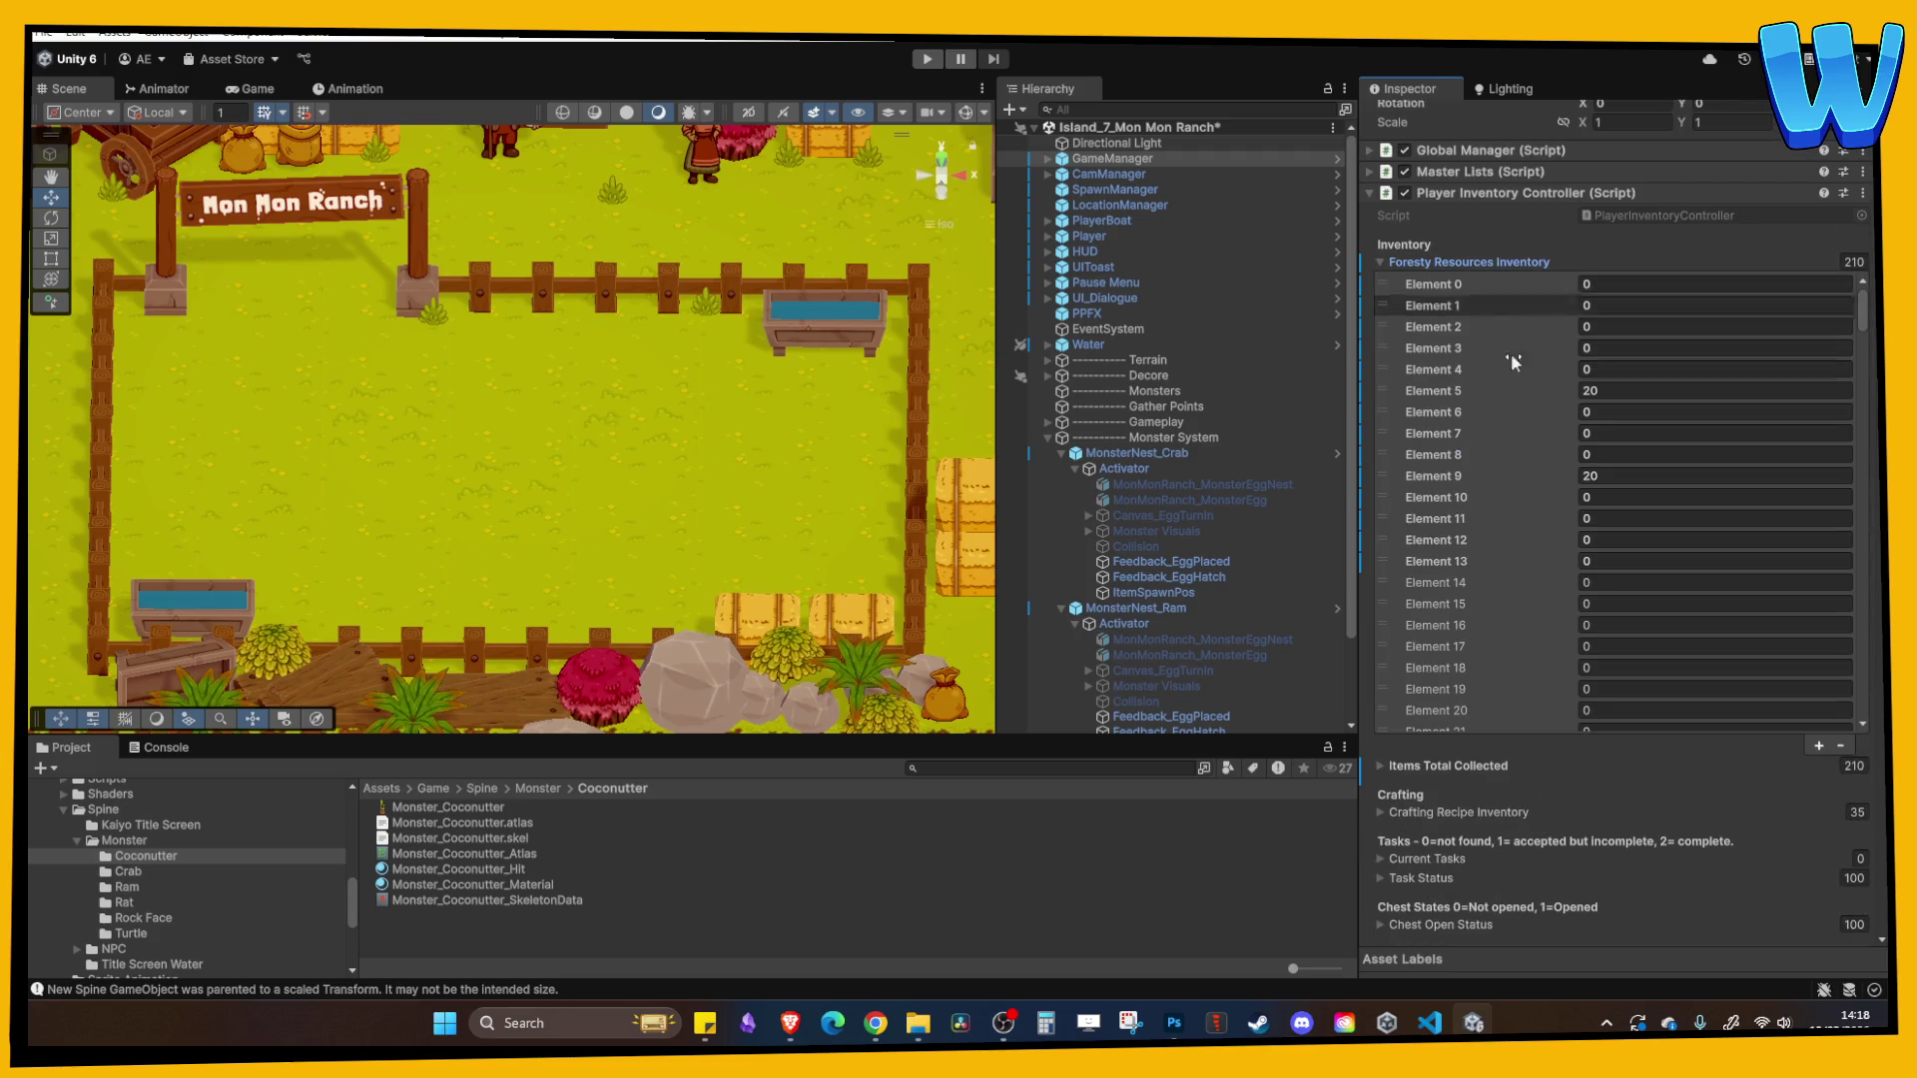
# - Set Foresty Resources Inventory Elements 57, 58 and 59 to 1 and enter Play mode
pyautogui.scroll(-5, 1517, 399)
pyautogui.scroll(-8, 1524, 456)
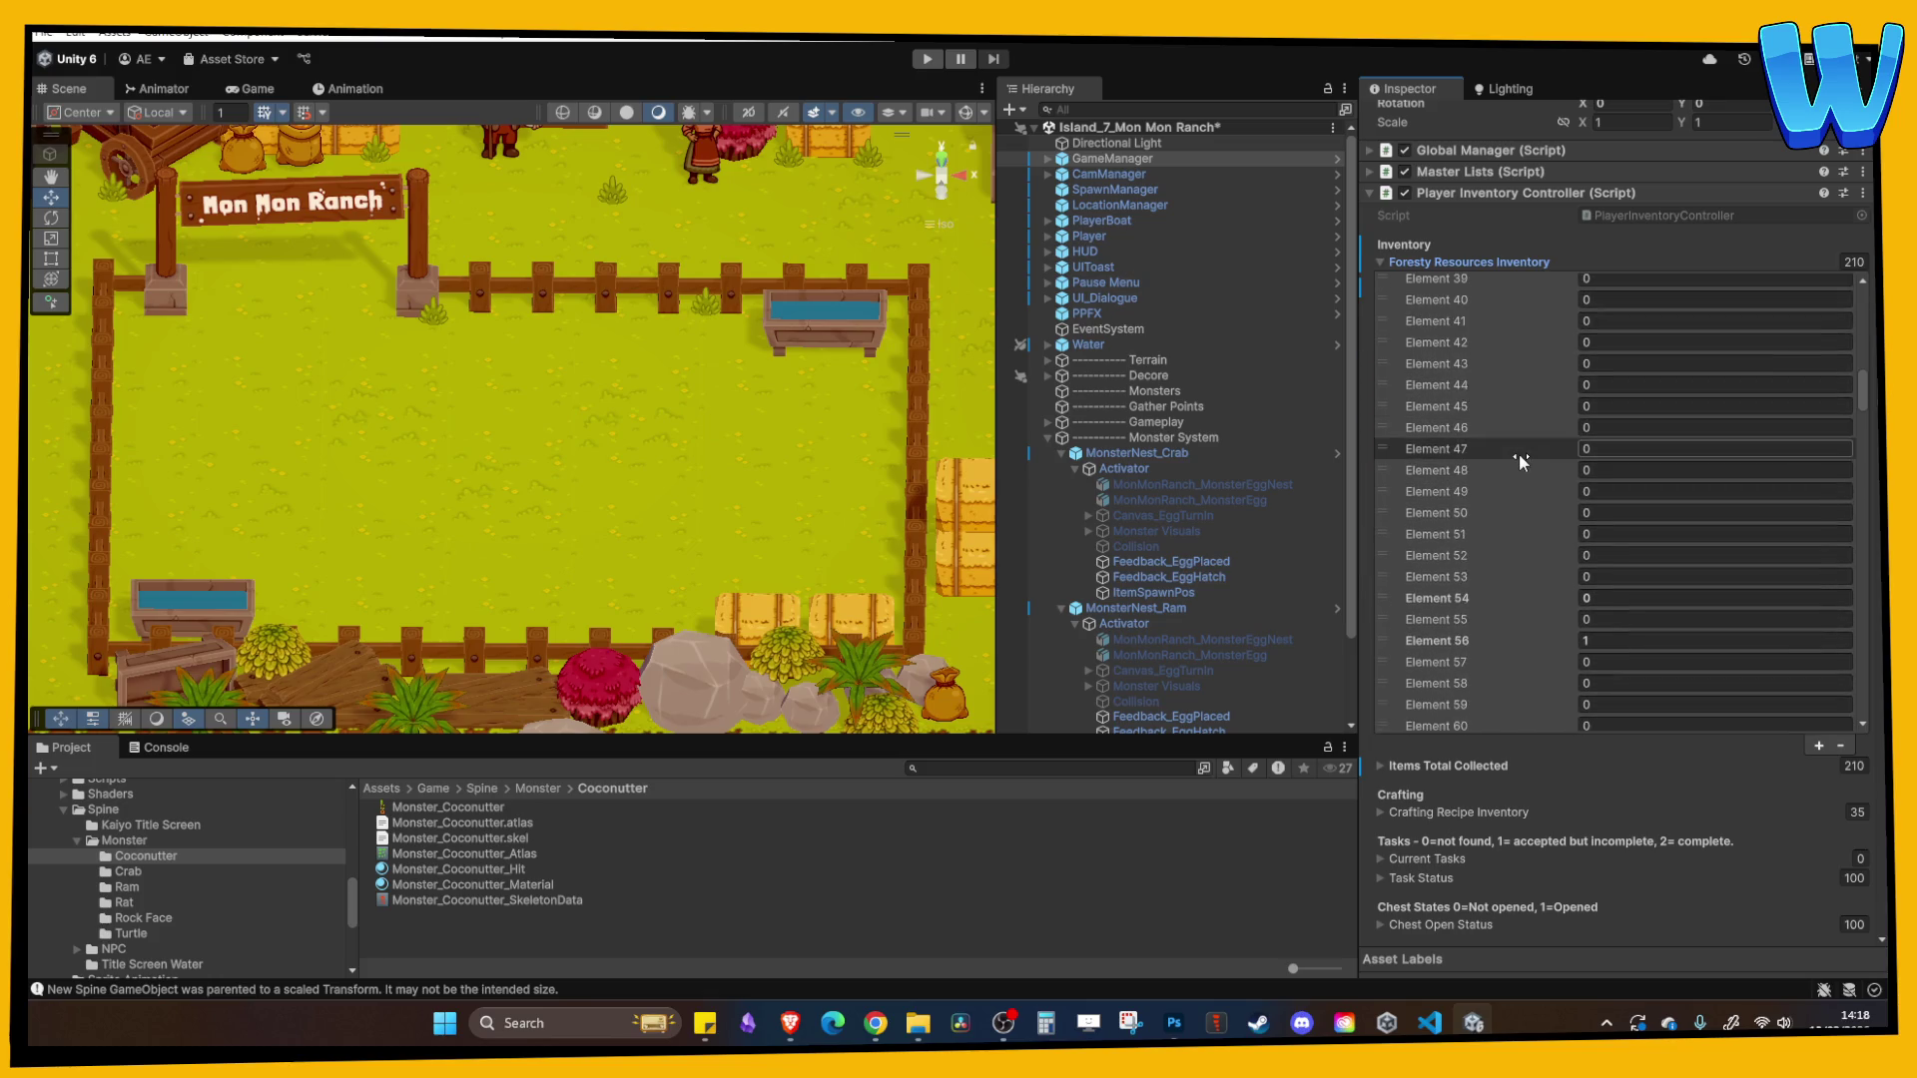
pyautogui.write('1')
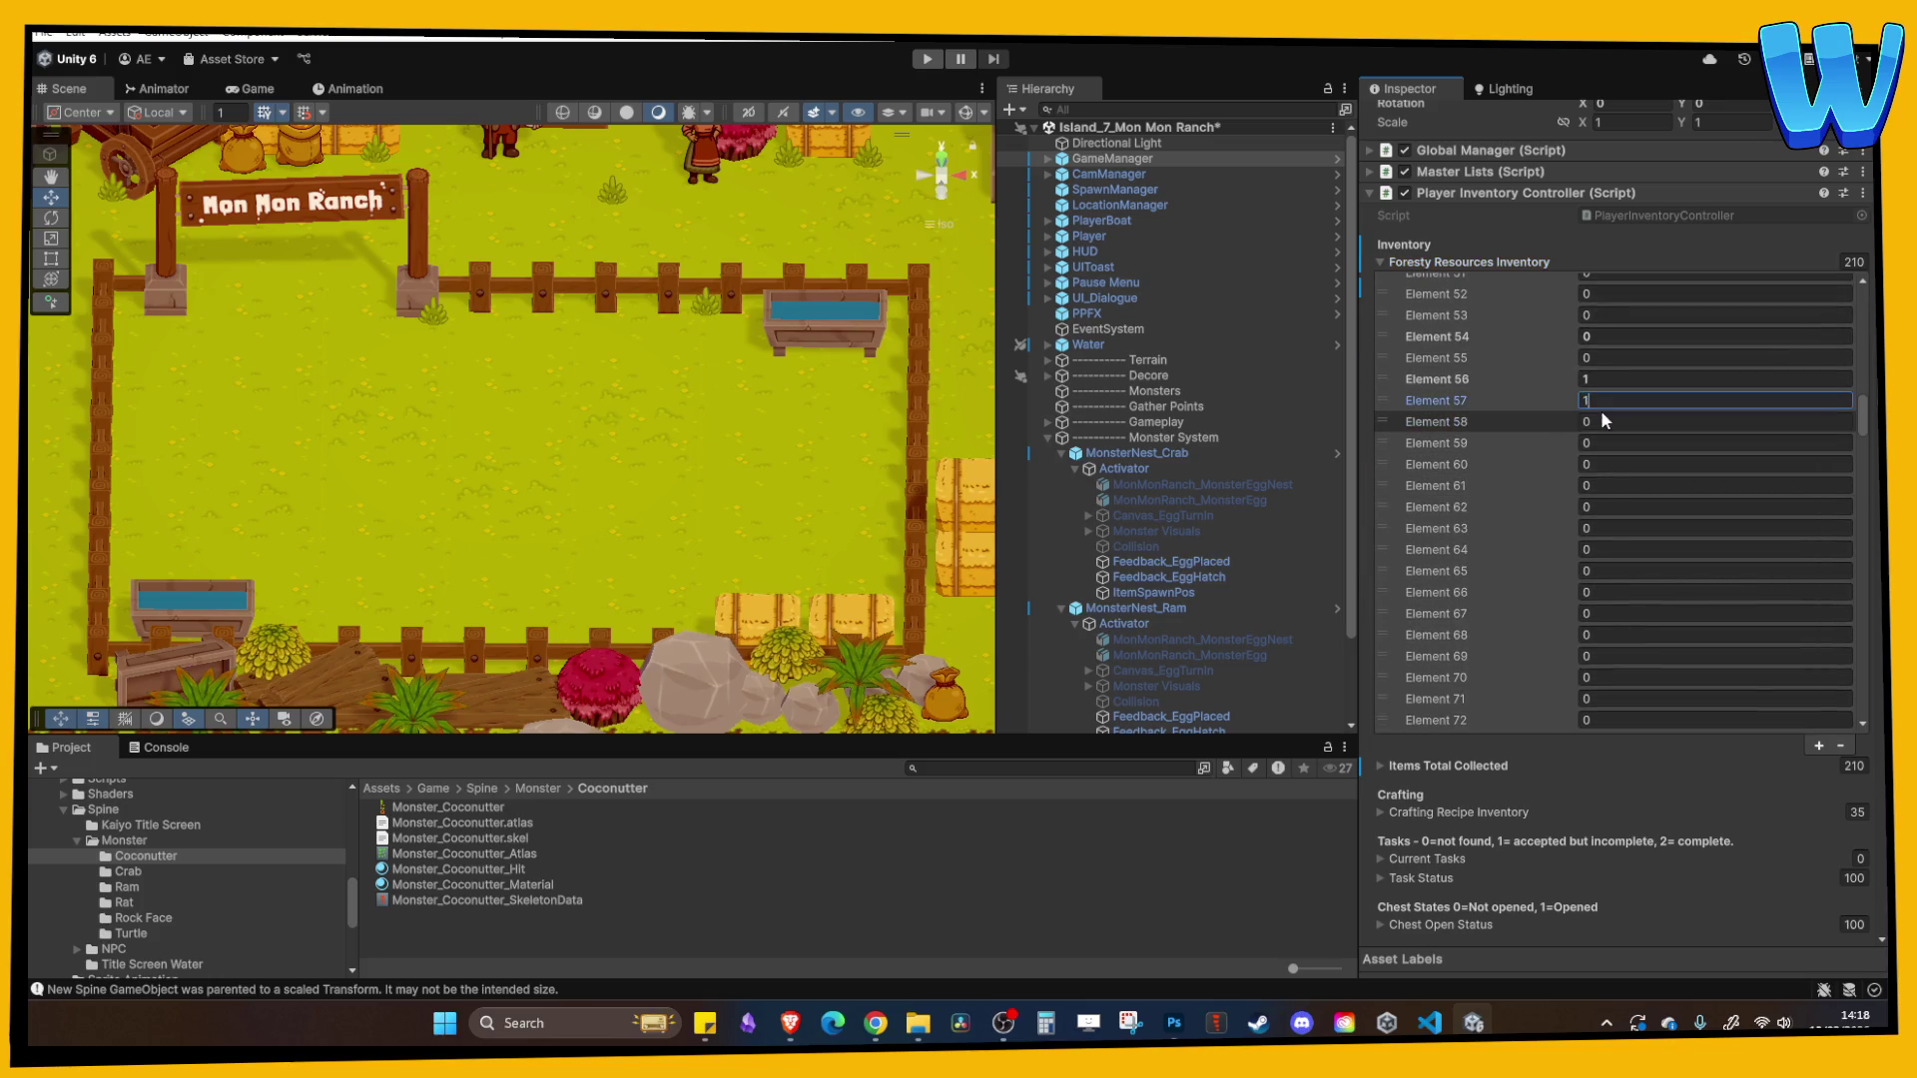
pyautogui.press('Tab')
pyautogui.write('1')
pyautogui.press('Tab')
pyautogui.write('1')
pyautogui.click(934, 57)
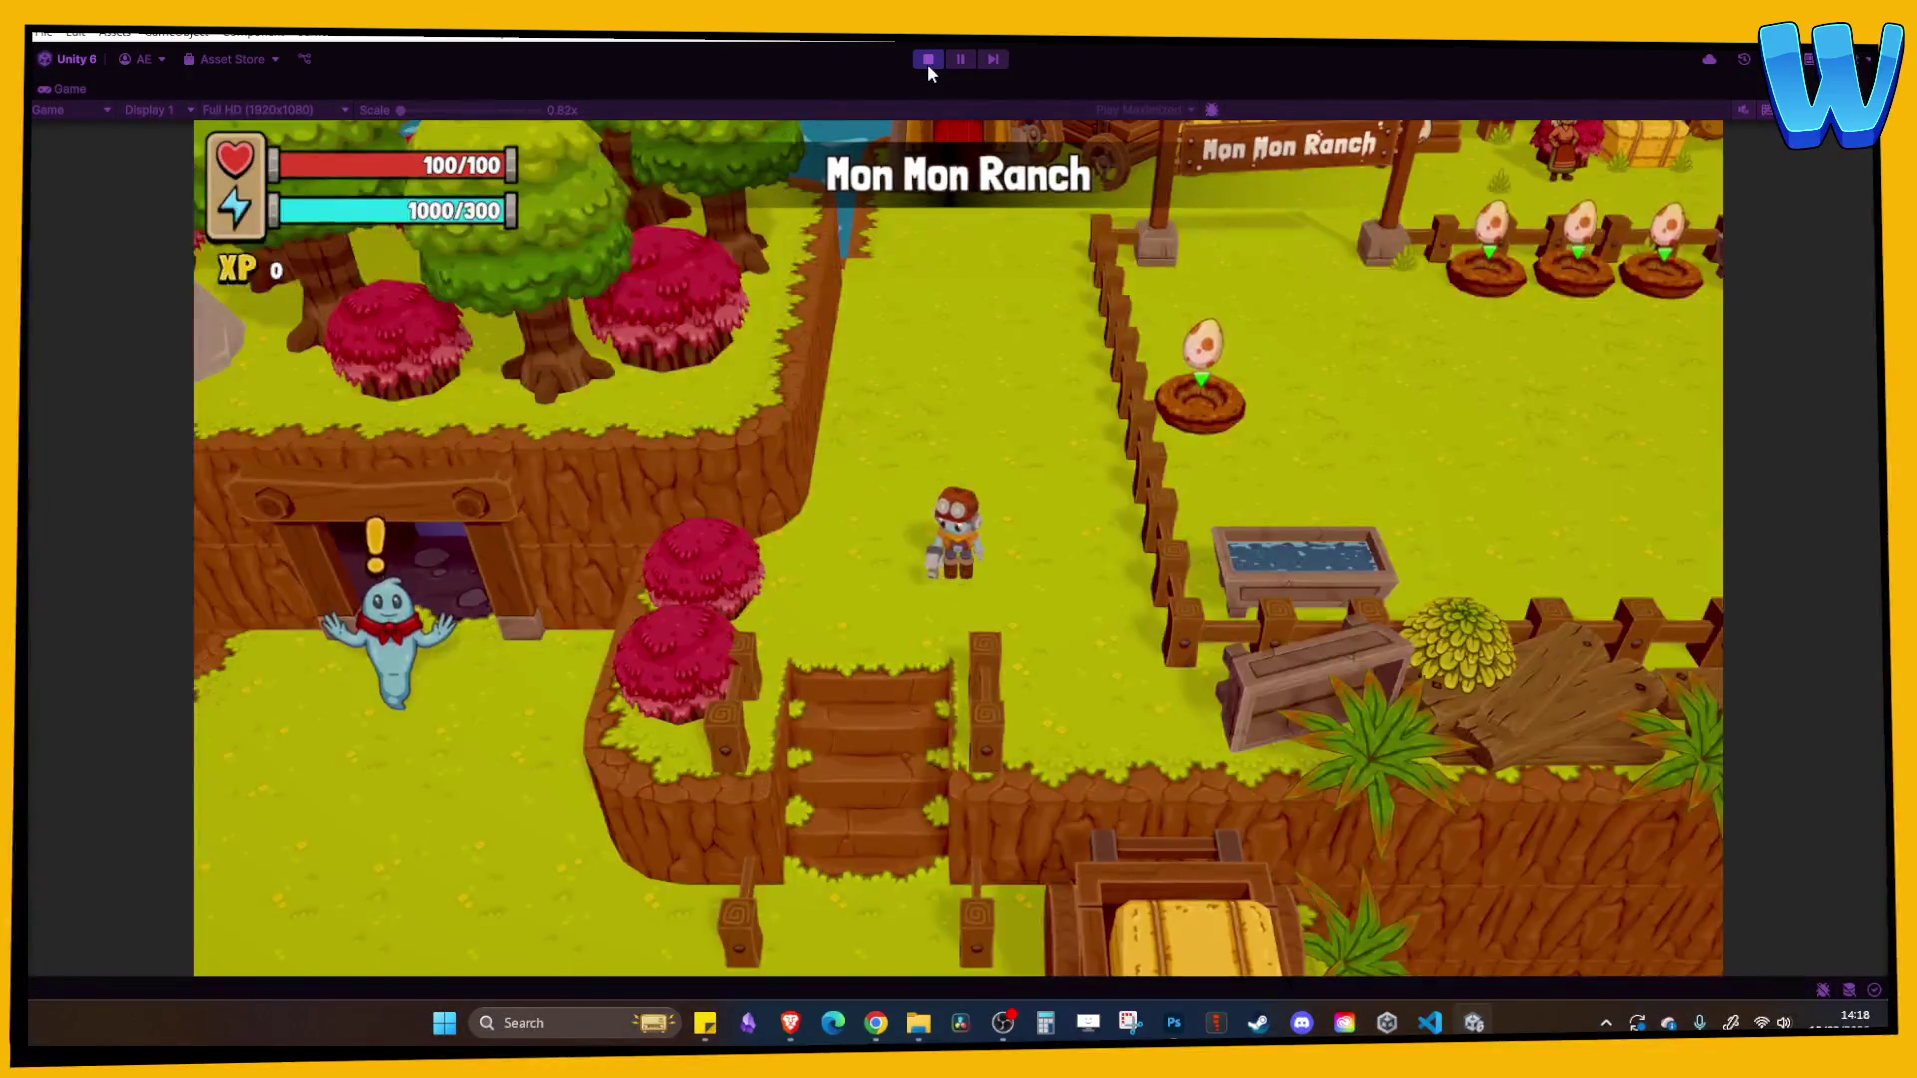
# - Walk north and browse the egg slots in the in-game inventory
pyautogui.press('w')
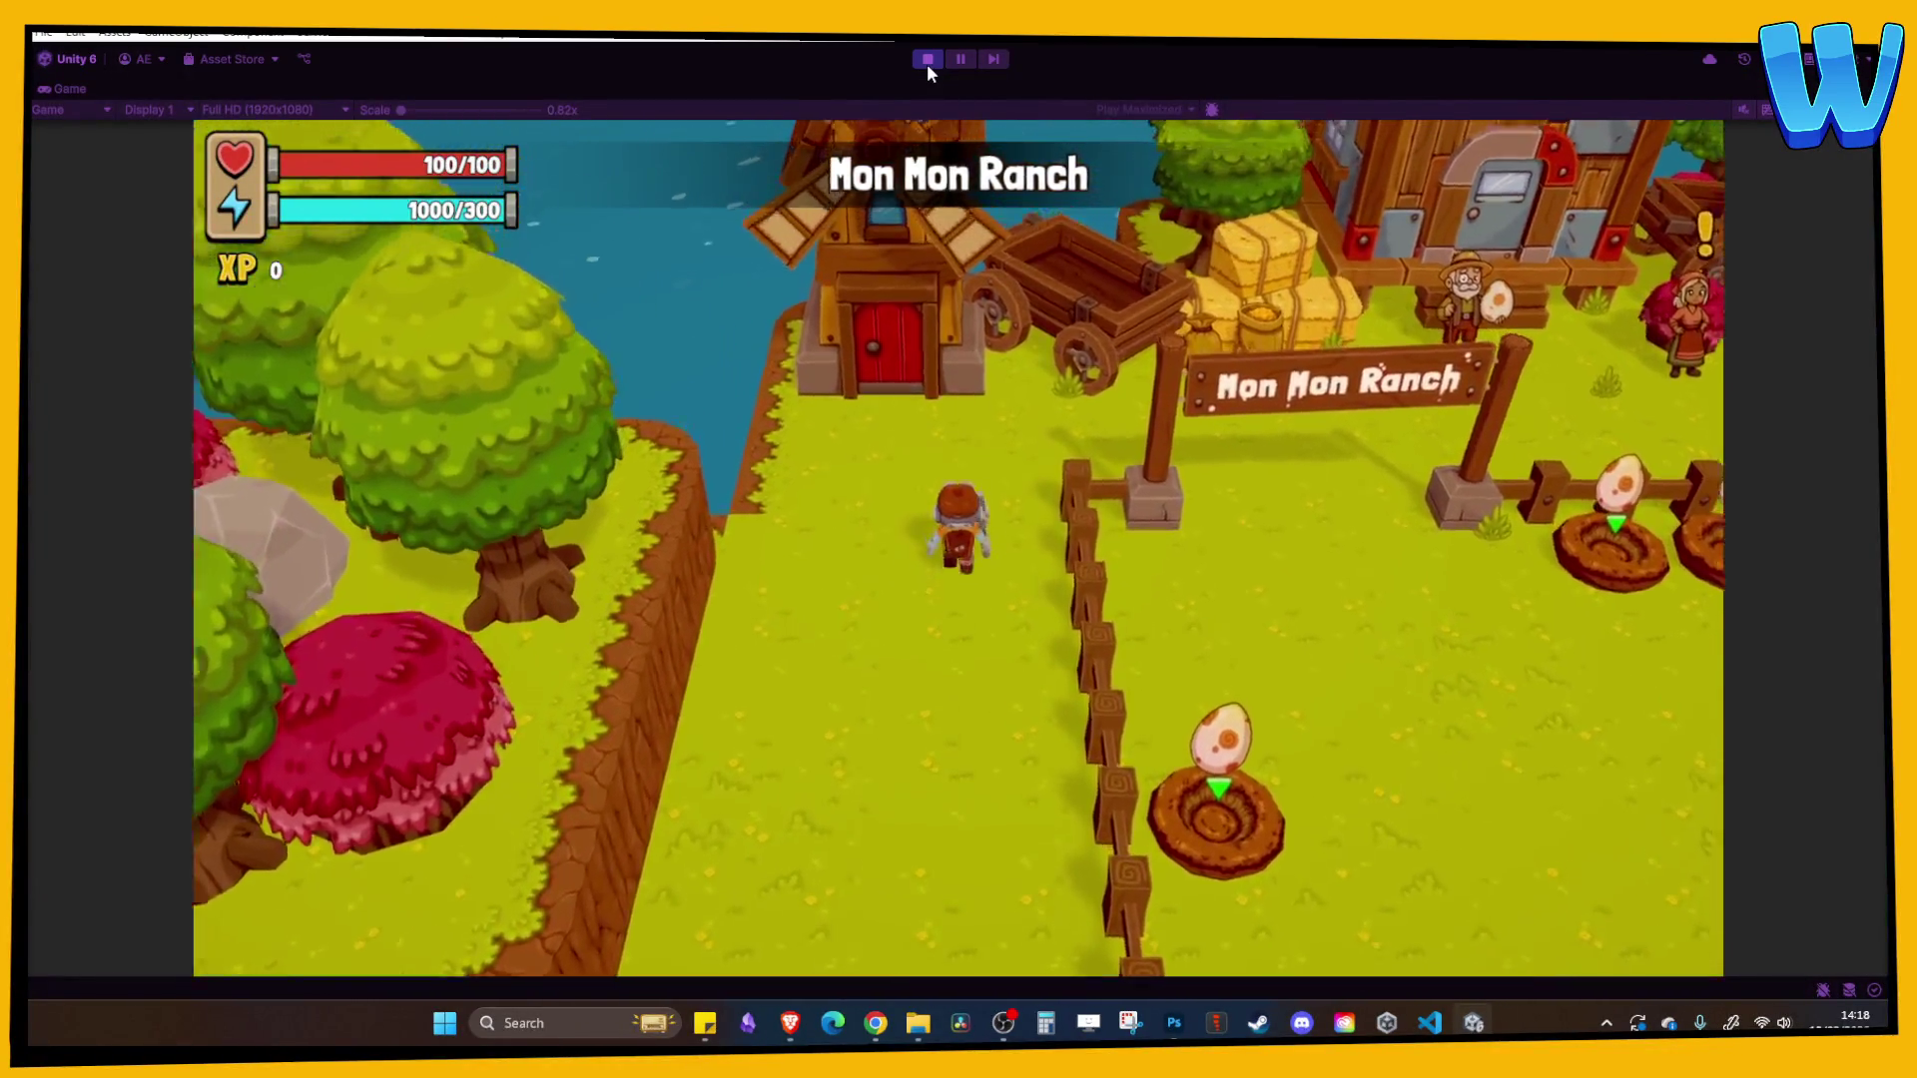
pyautogui.press('i')
pyautogui.press('Right')
pyautogui.press('Left')
pyautogui.press('Right')
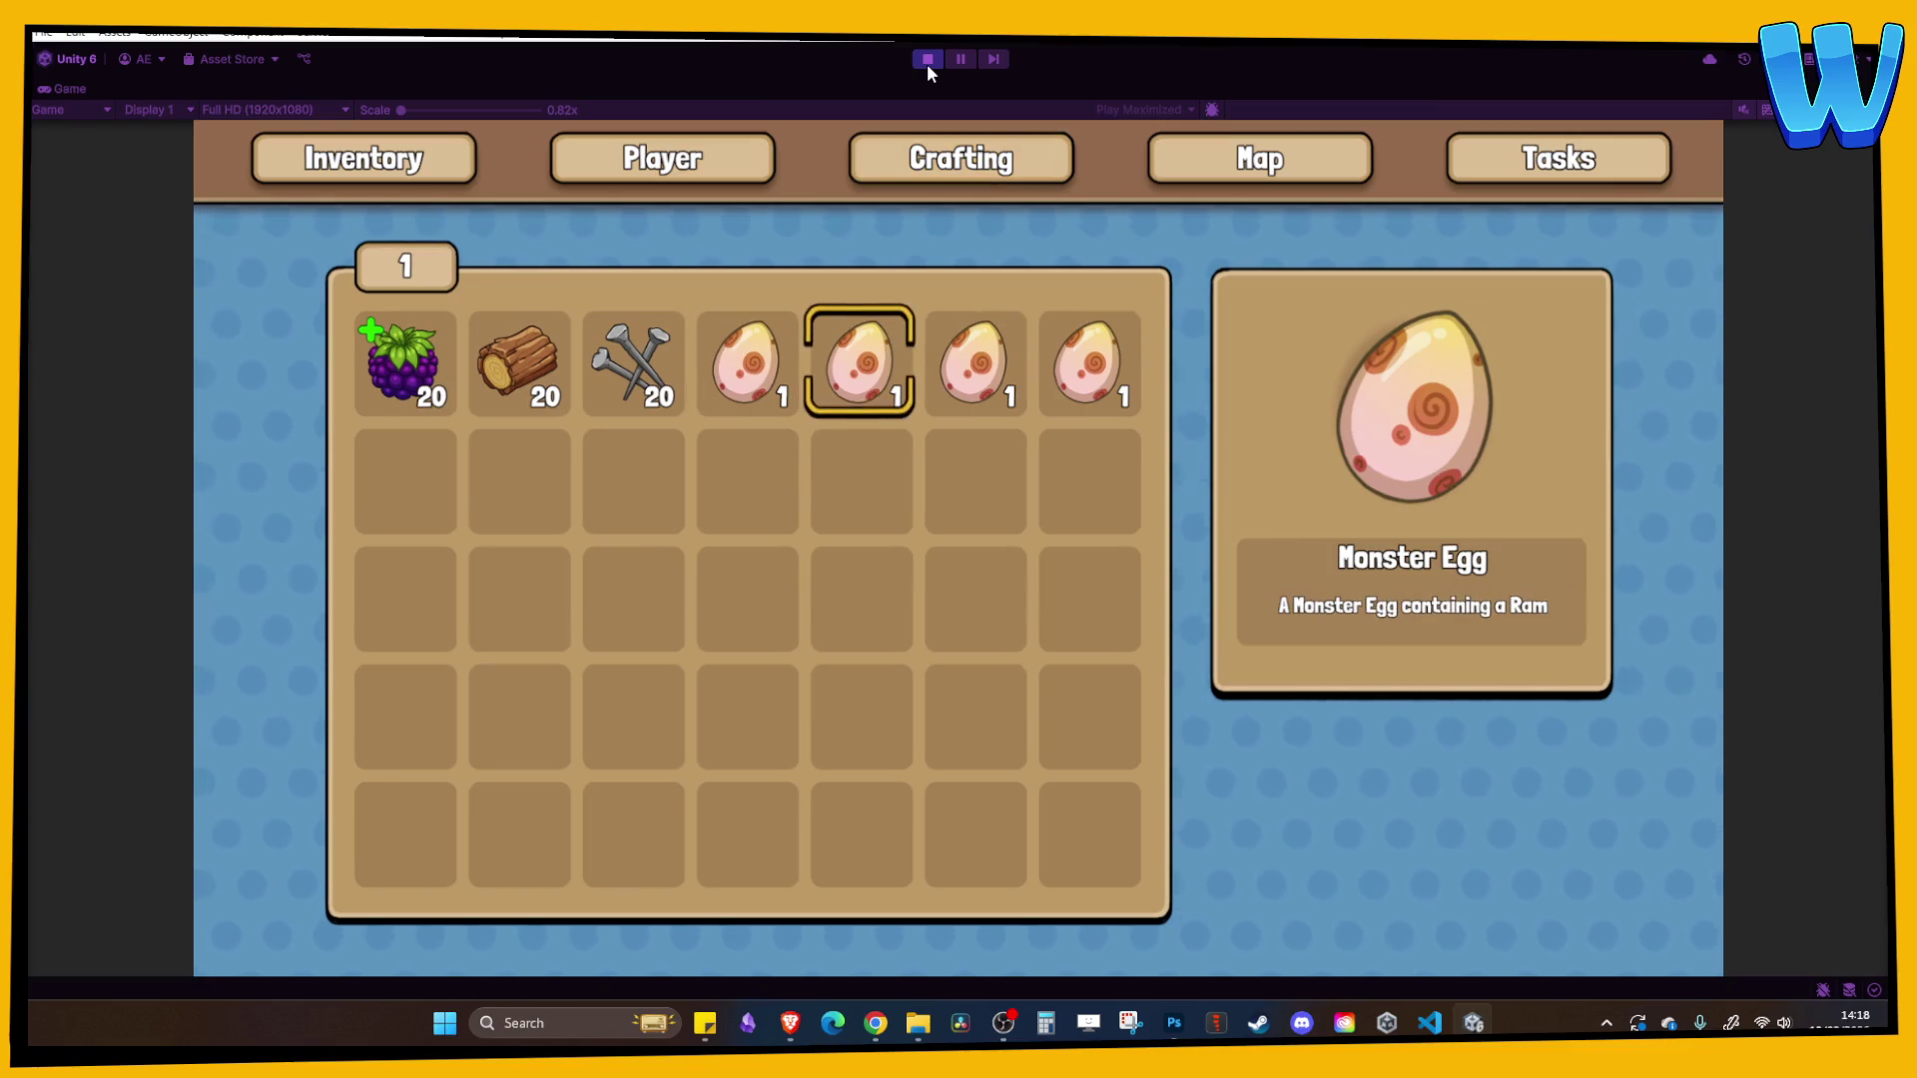
pyautogui.press('Right')
pyautogui.press('Right')
pyautogui.press('i')
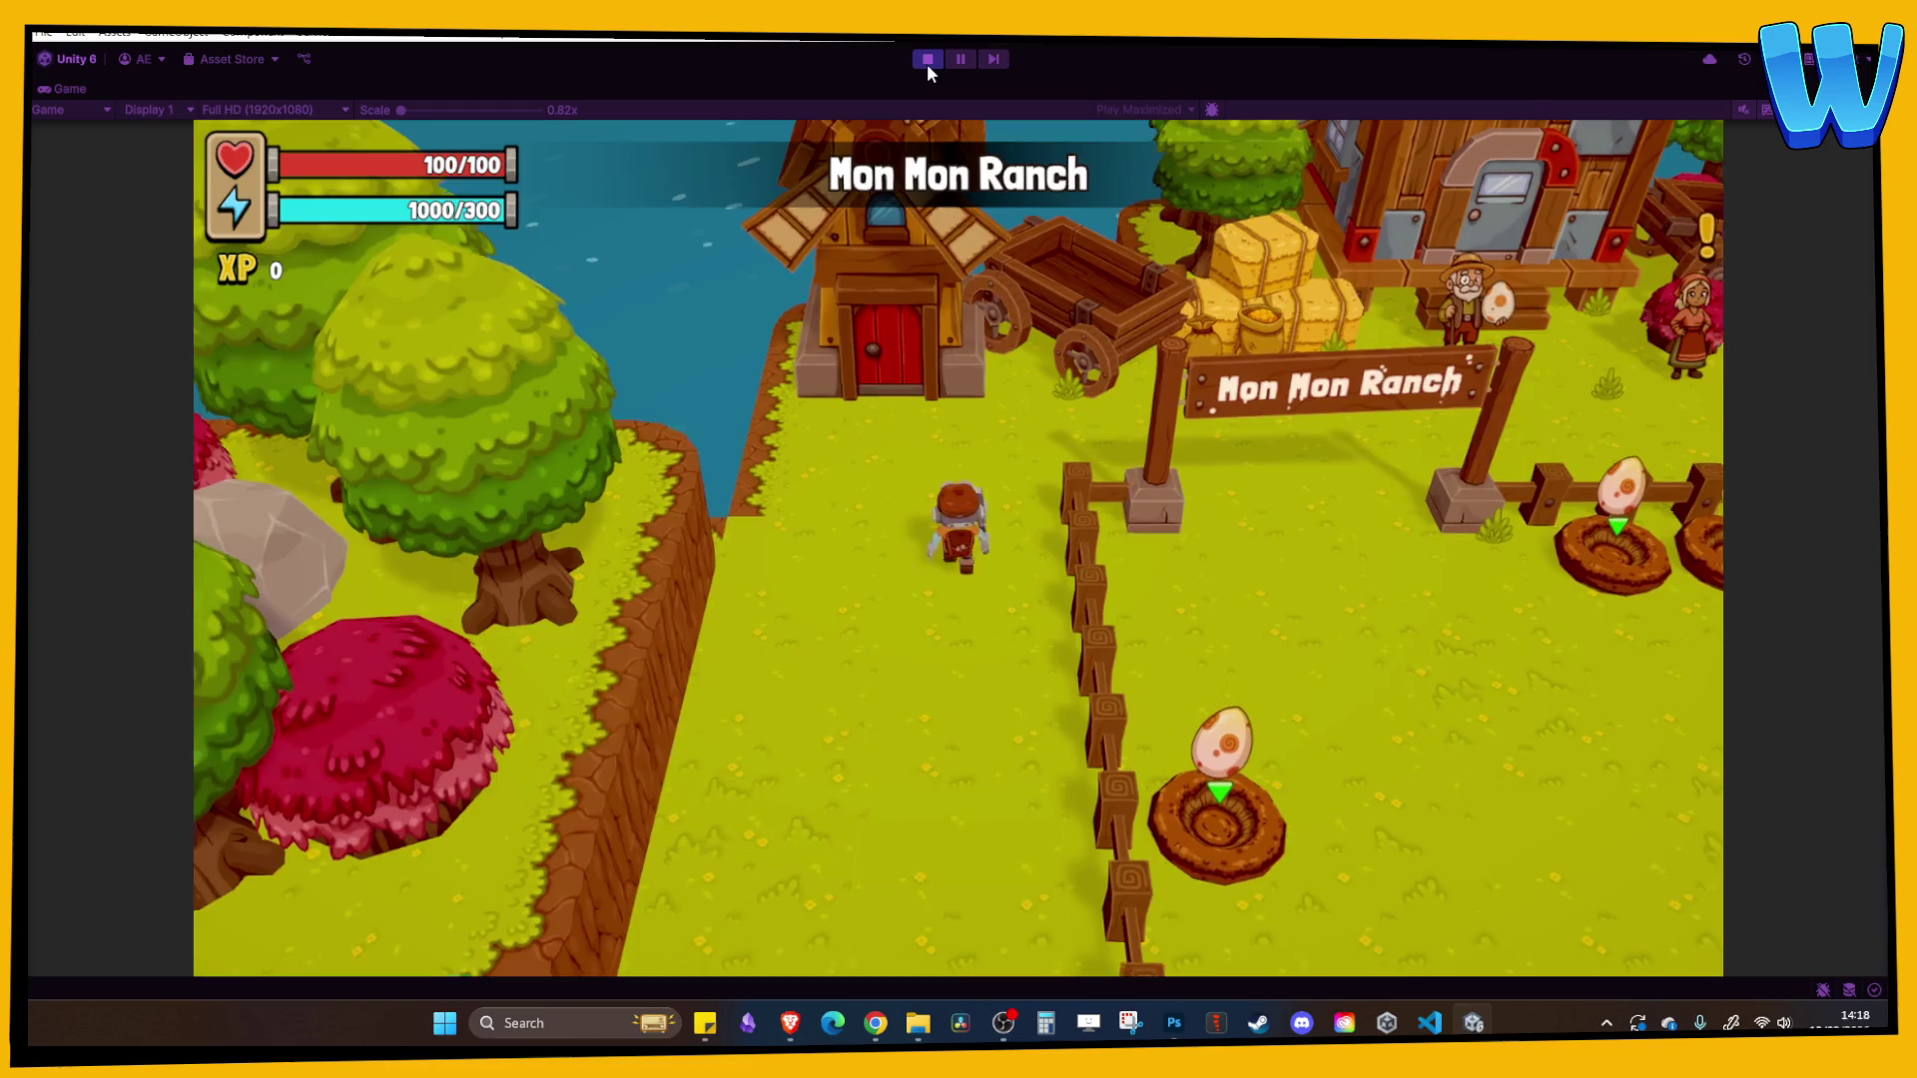
# - Walk to the egg nests and hatch the eggs into a crab, a sheep and a third monster
pyautogui.press('w')
pyautogui.press('d')
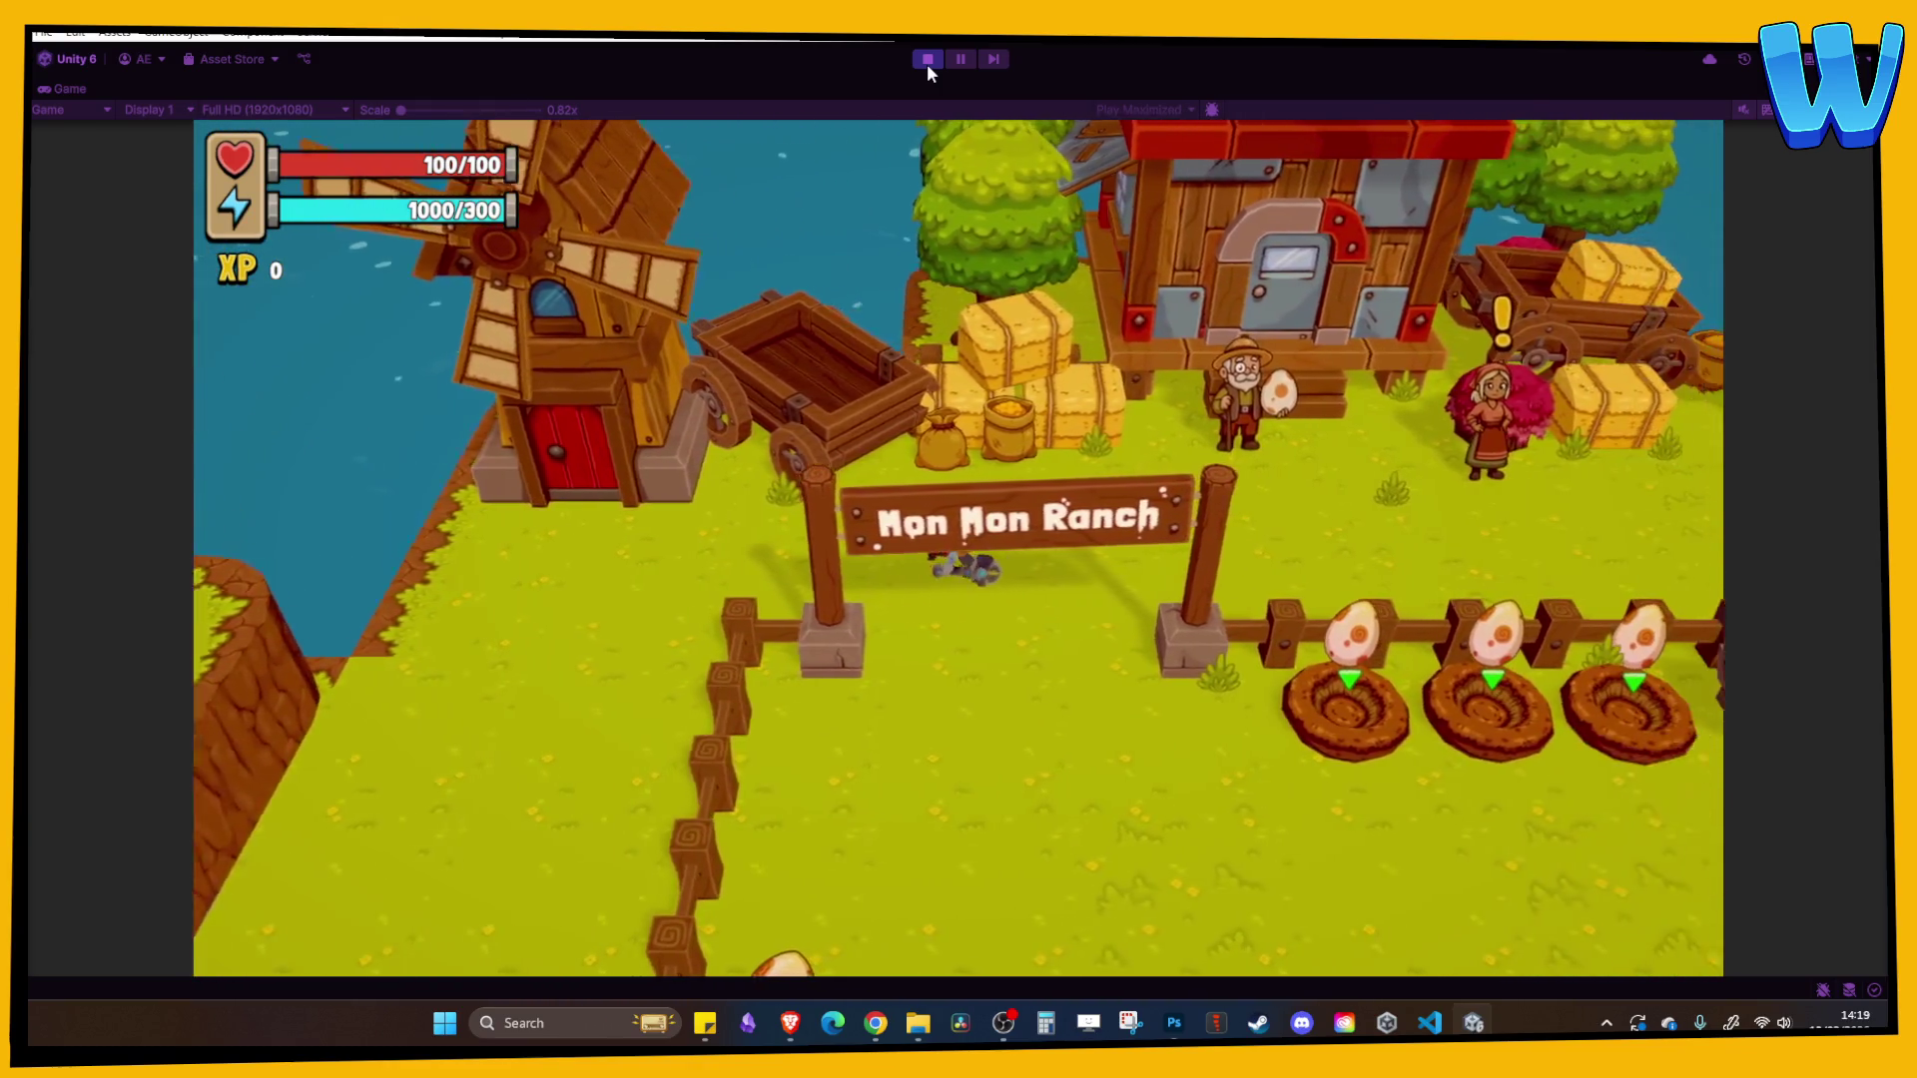
pyautogui.press('s')
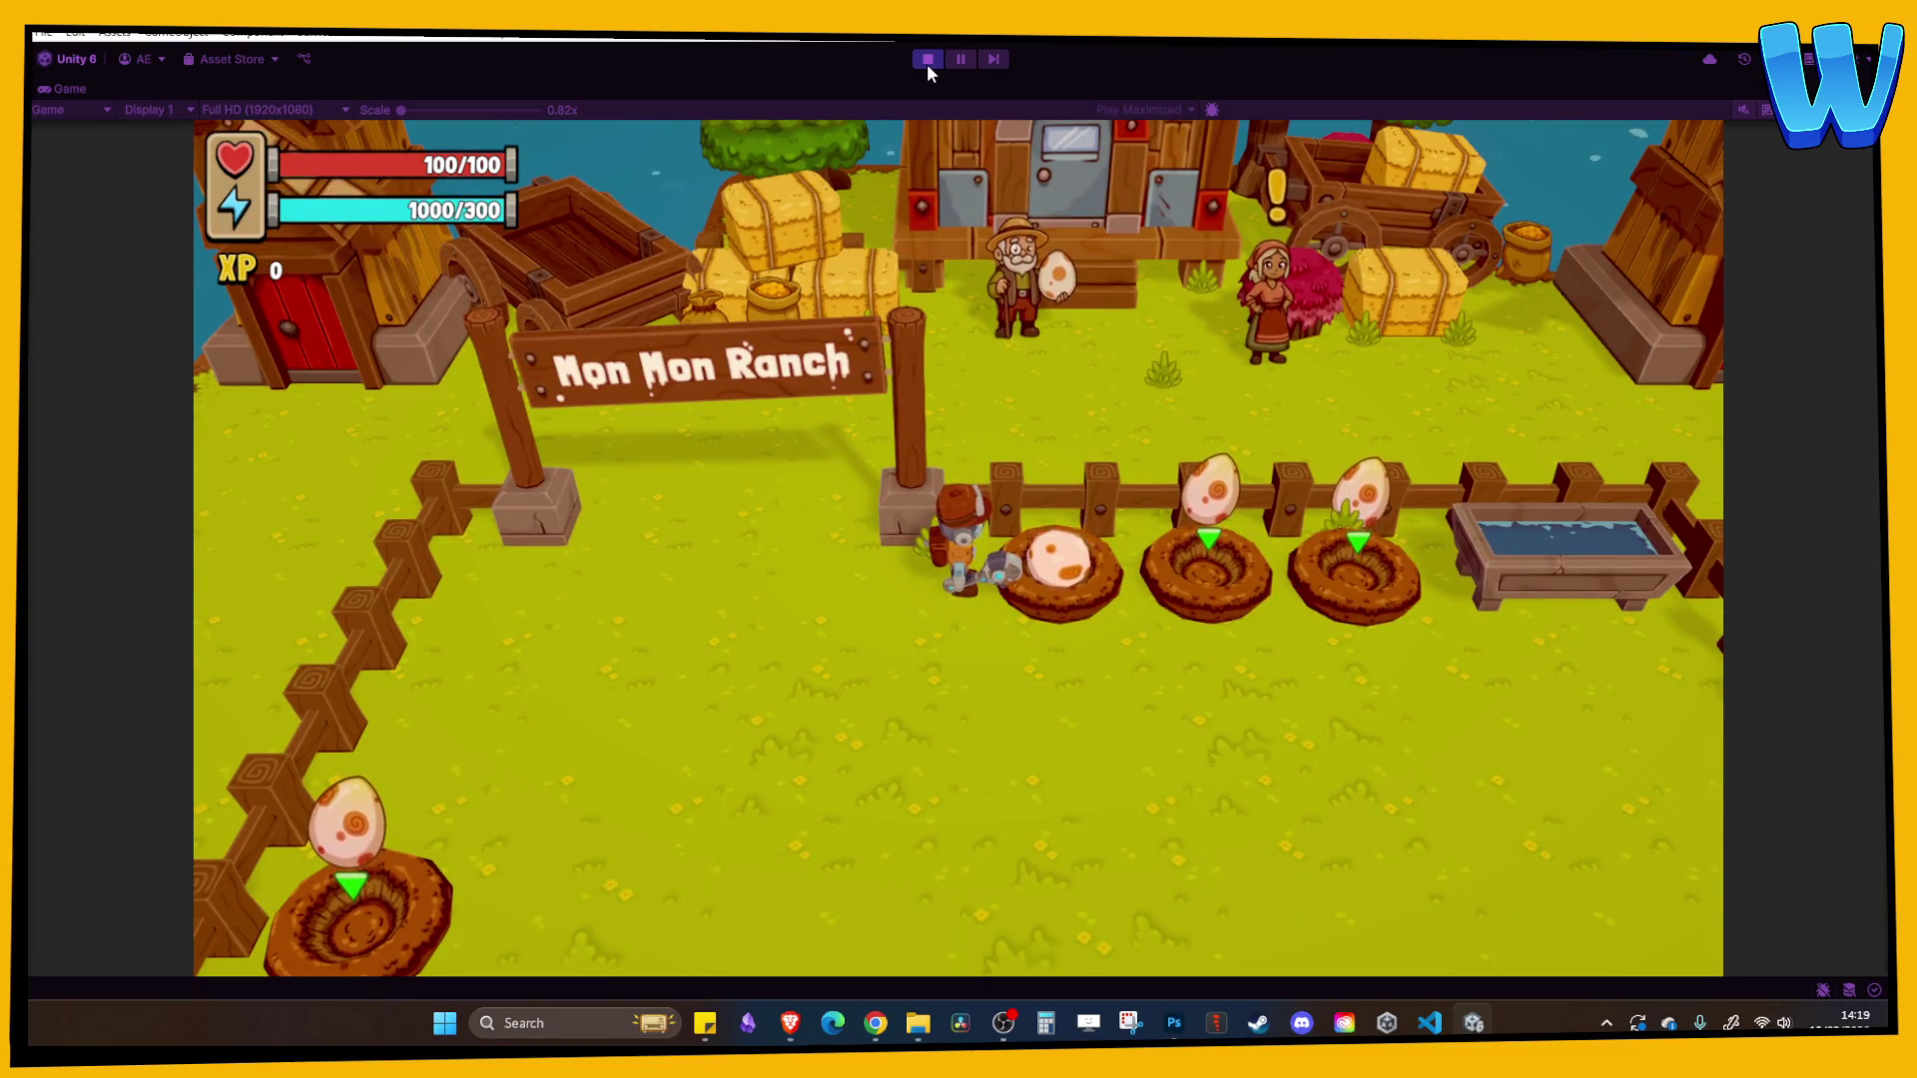
pyautogui.press('e')
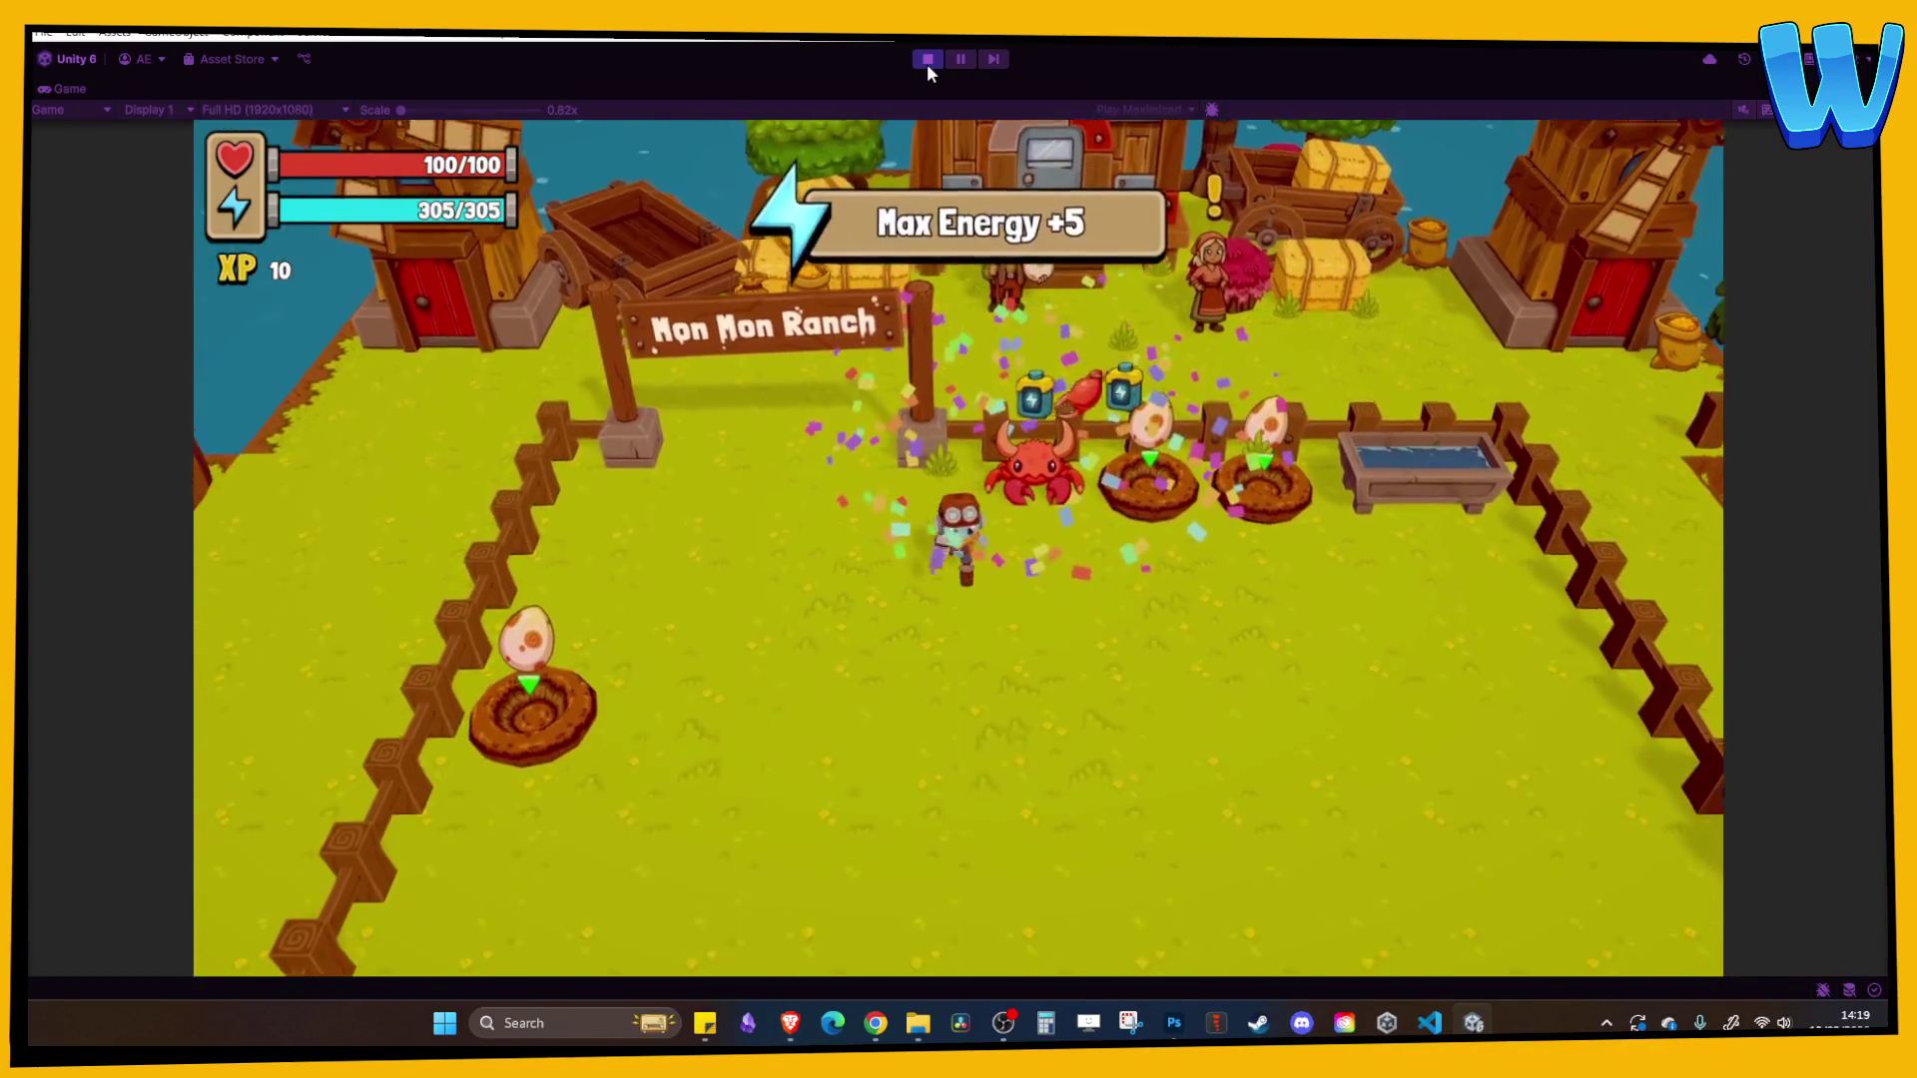
pyautogui.press('s')
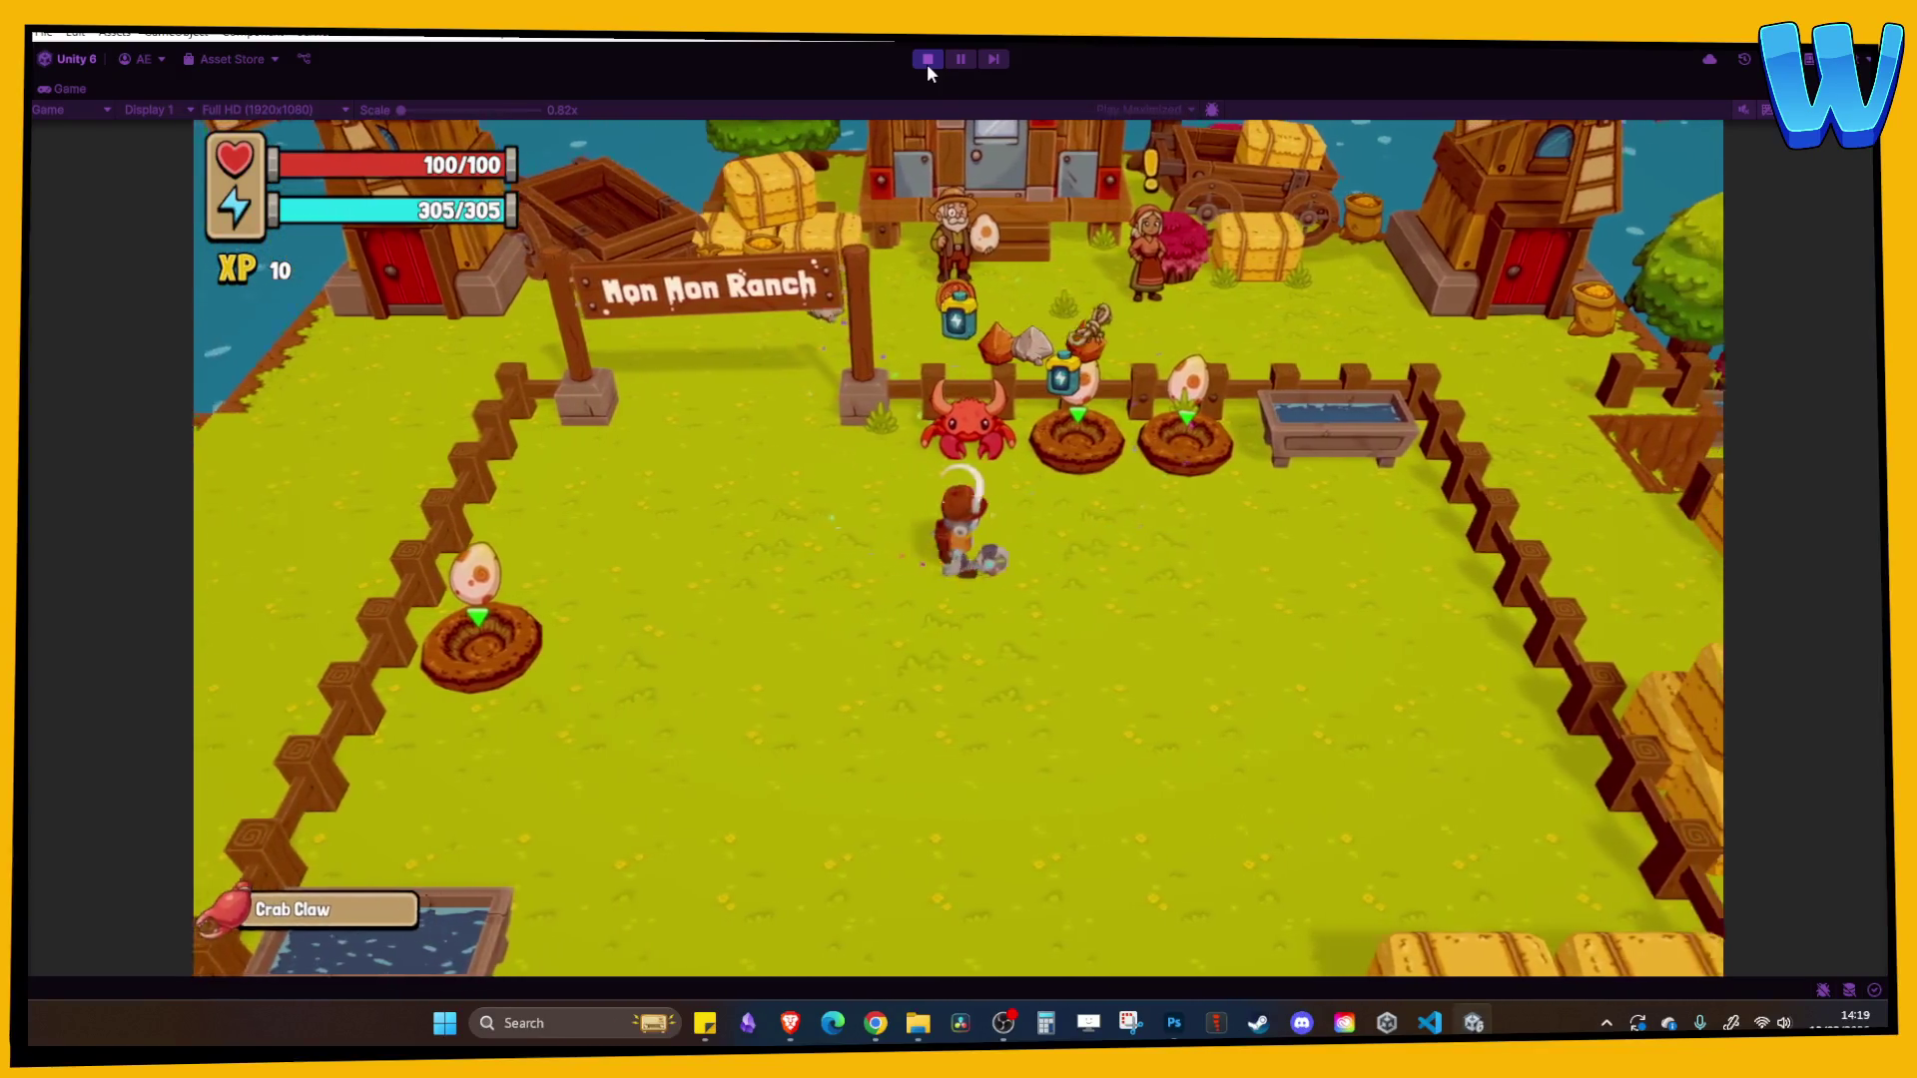
pyautogui.press('w')
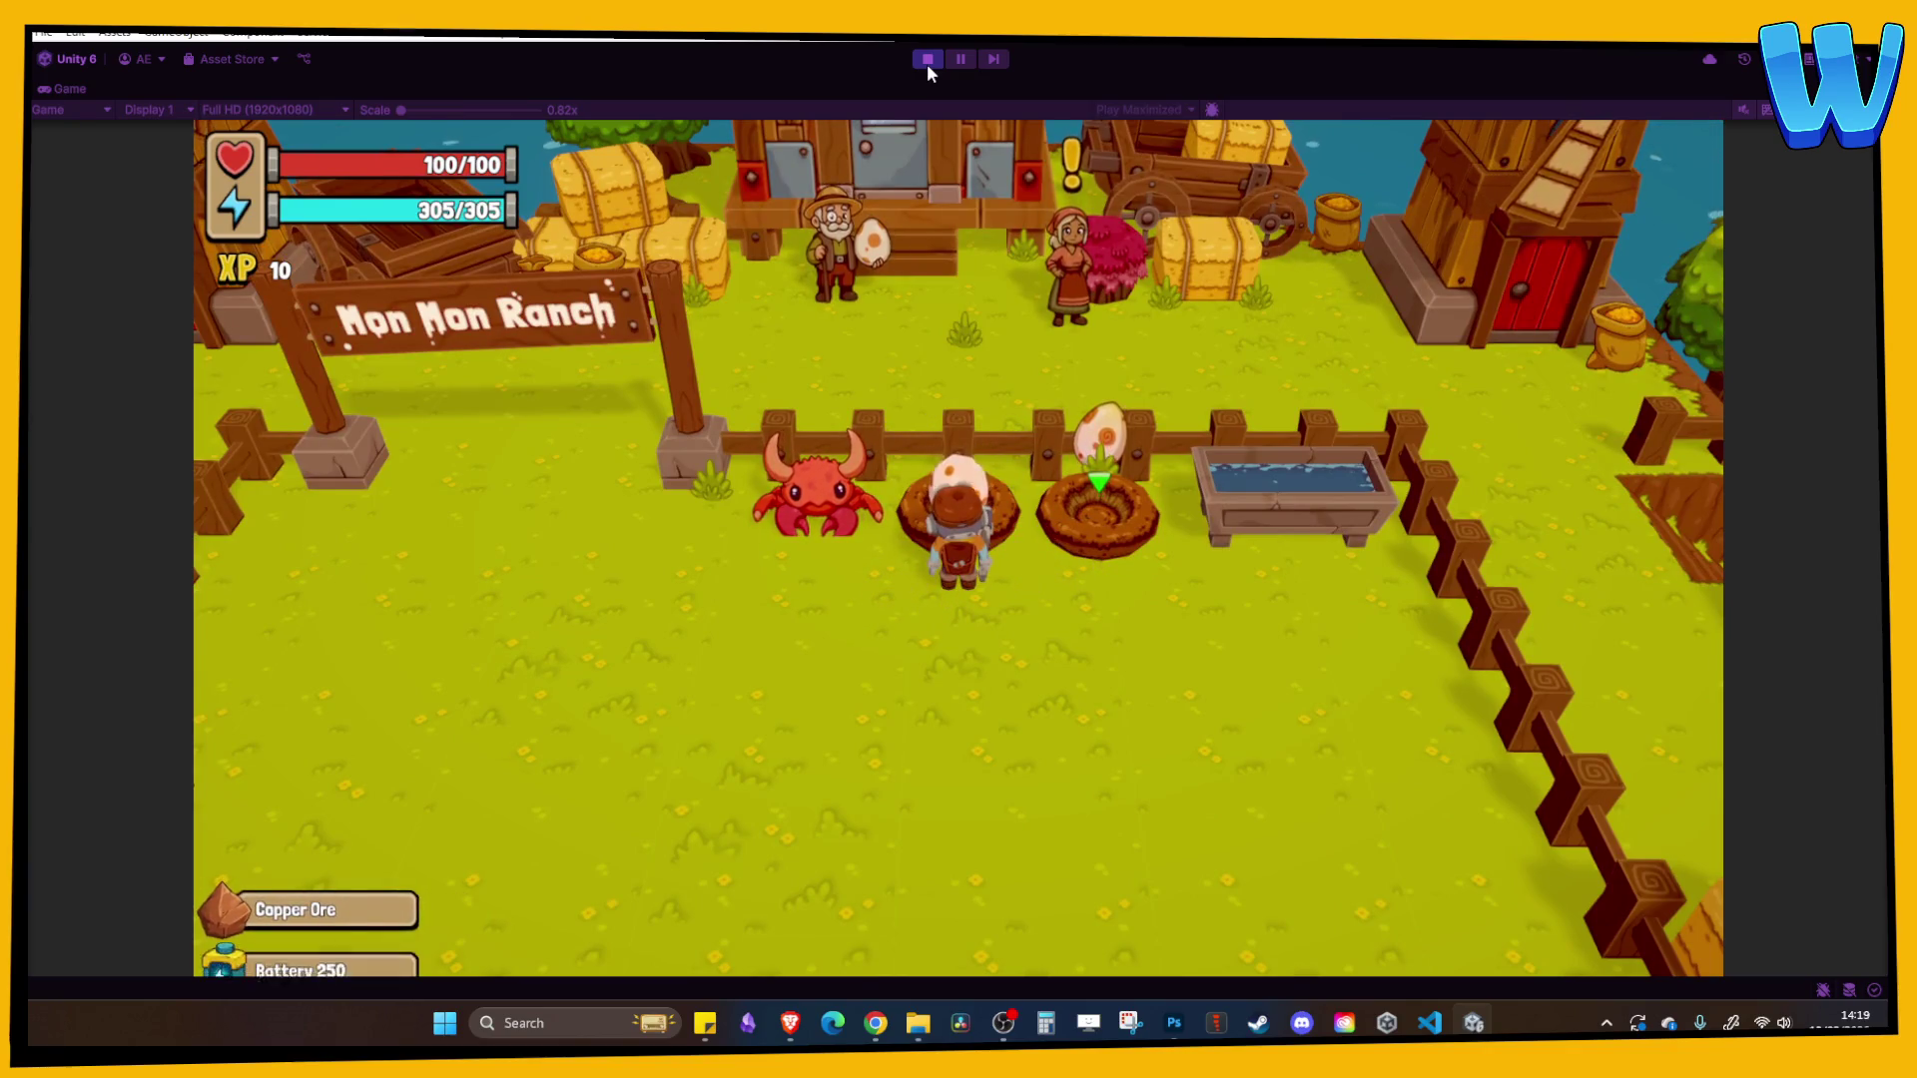
pyautogui.press('e')
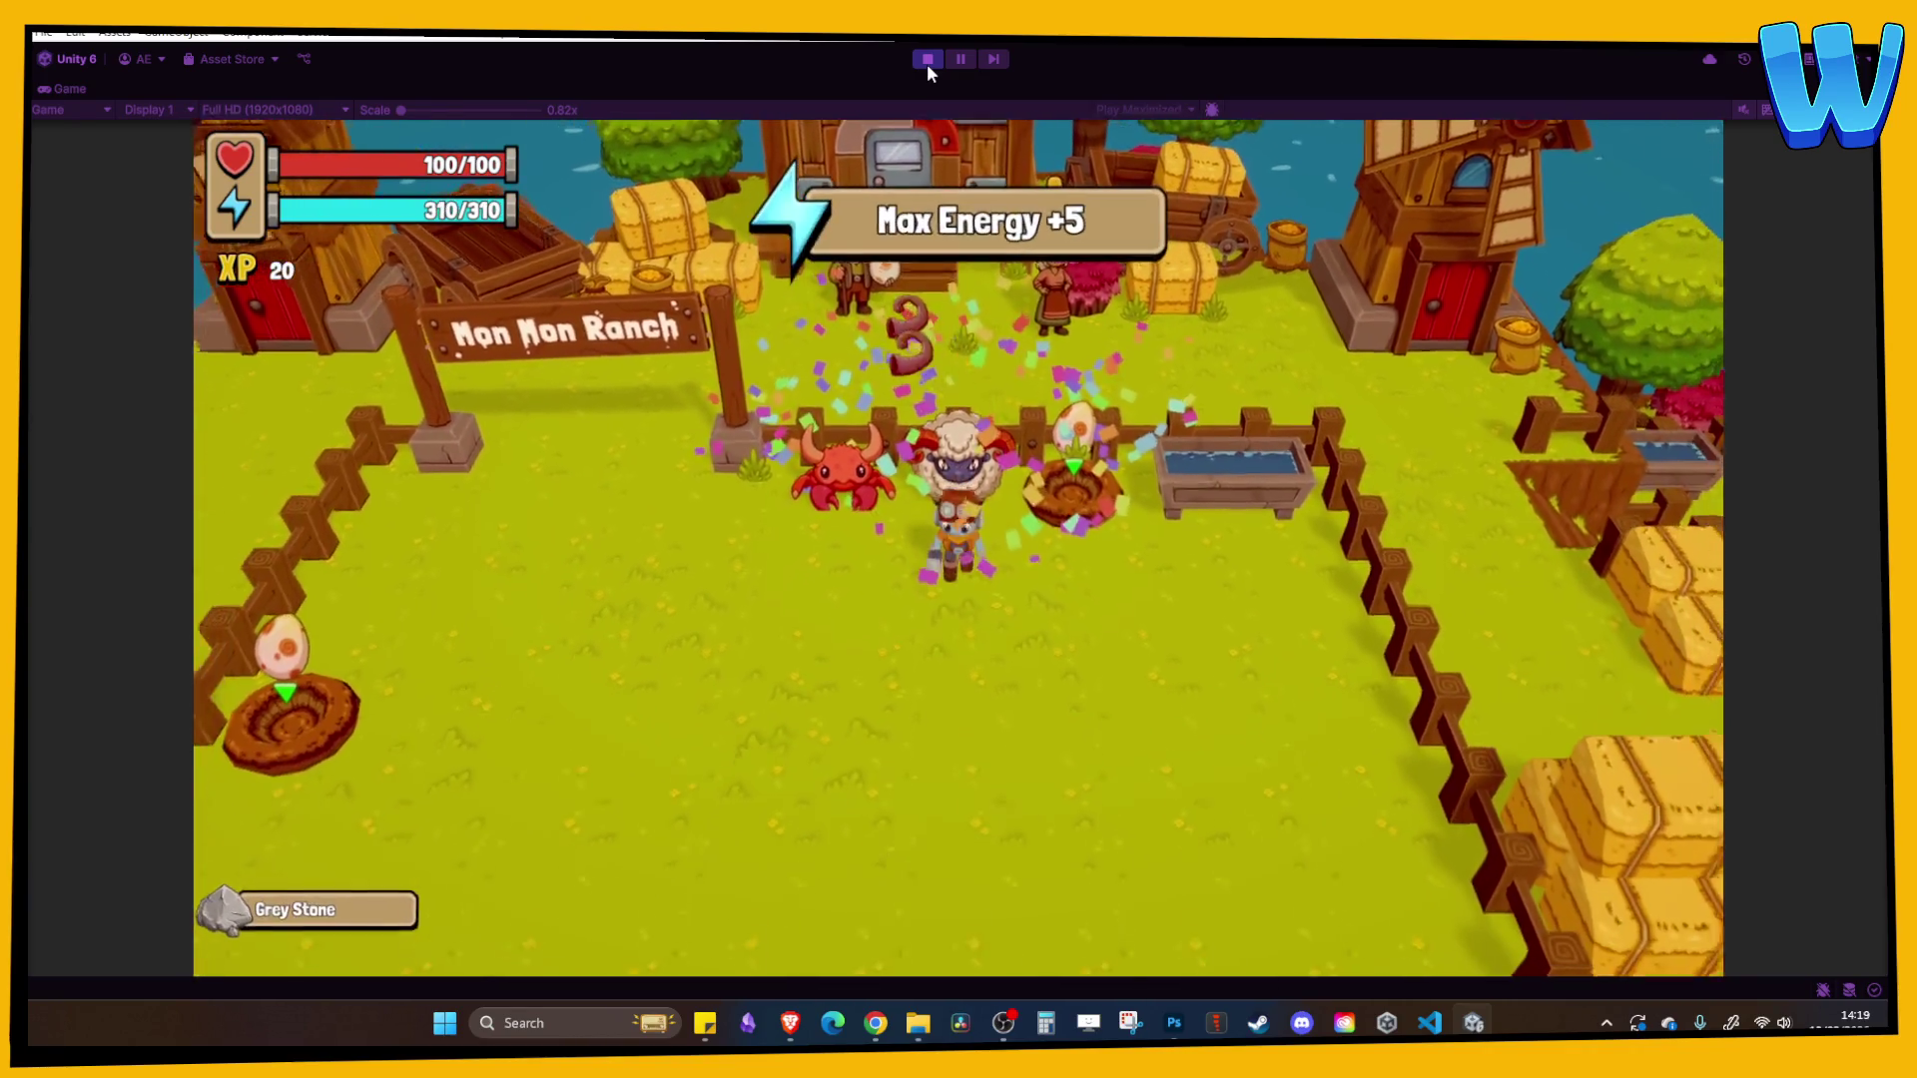
pyautogui.press('d')
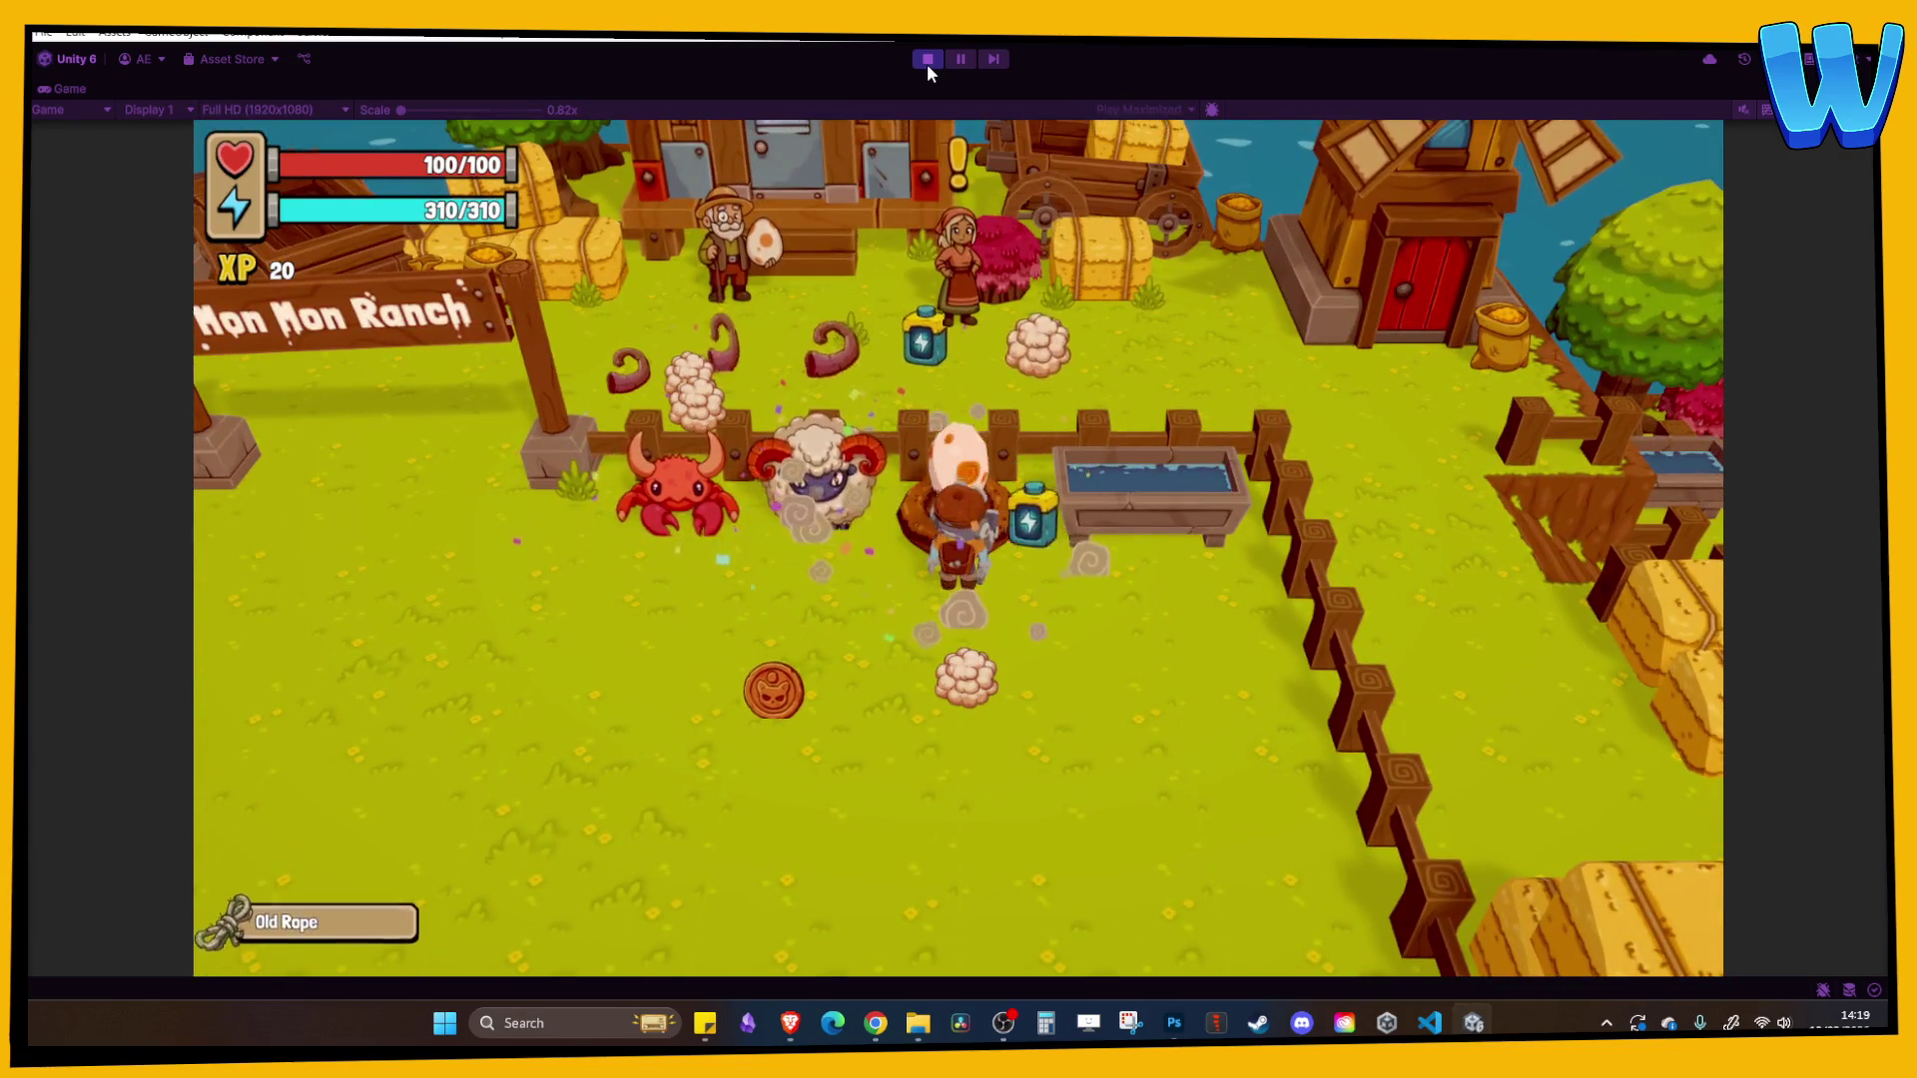
pyautogui.press('e')
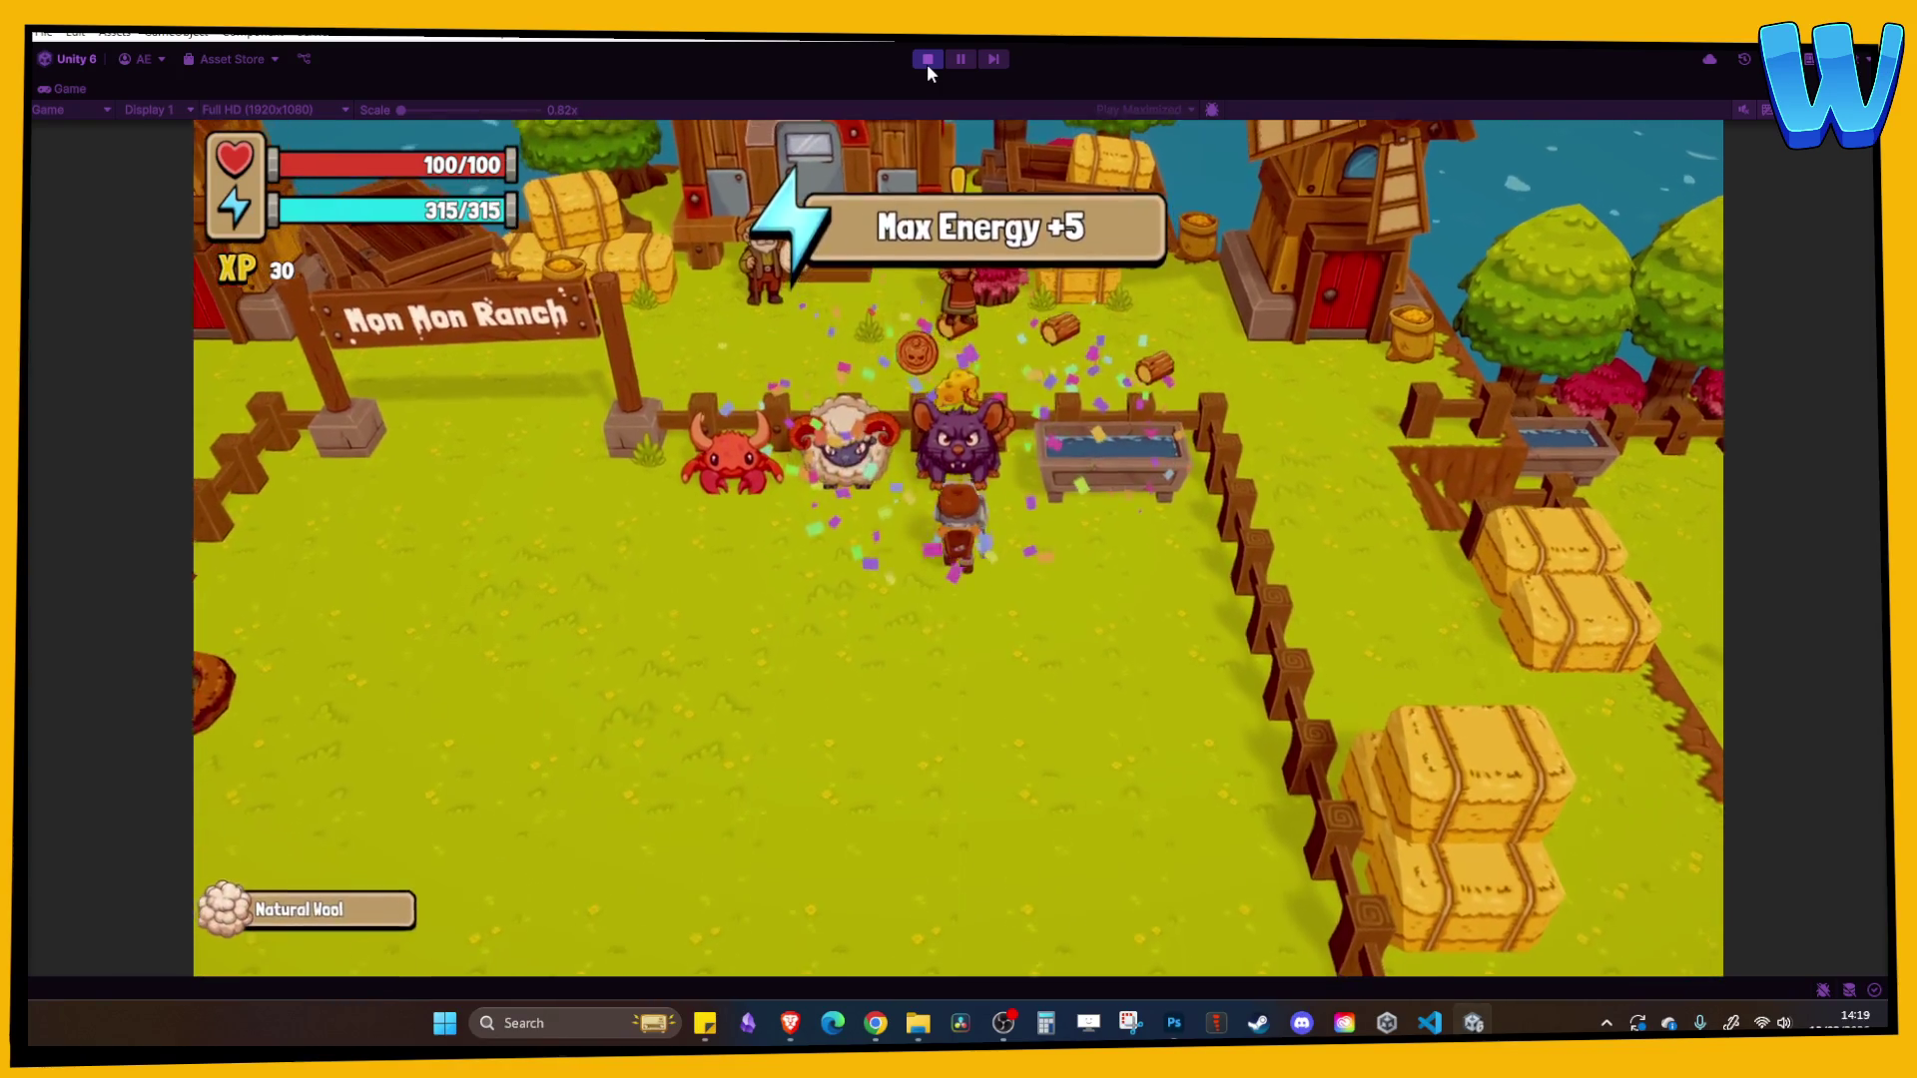
# - Walk through the pen to the remaining nest and collect the batteries
pyautogui.press('s')
pyautogui.press('w')
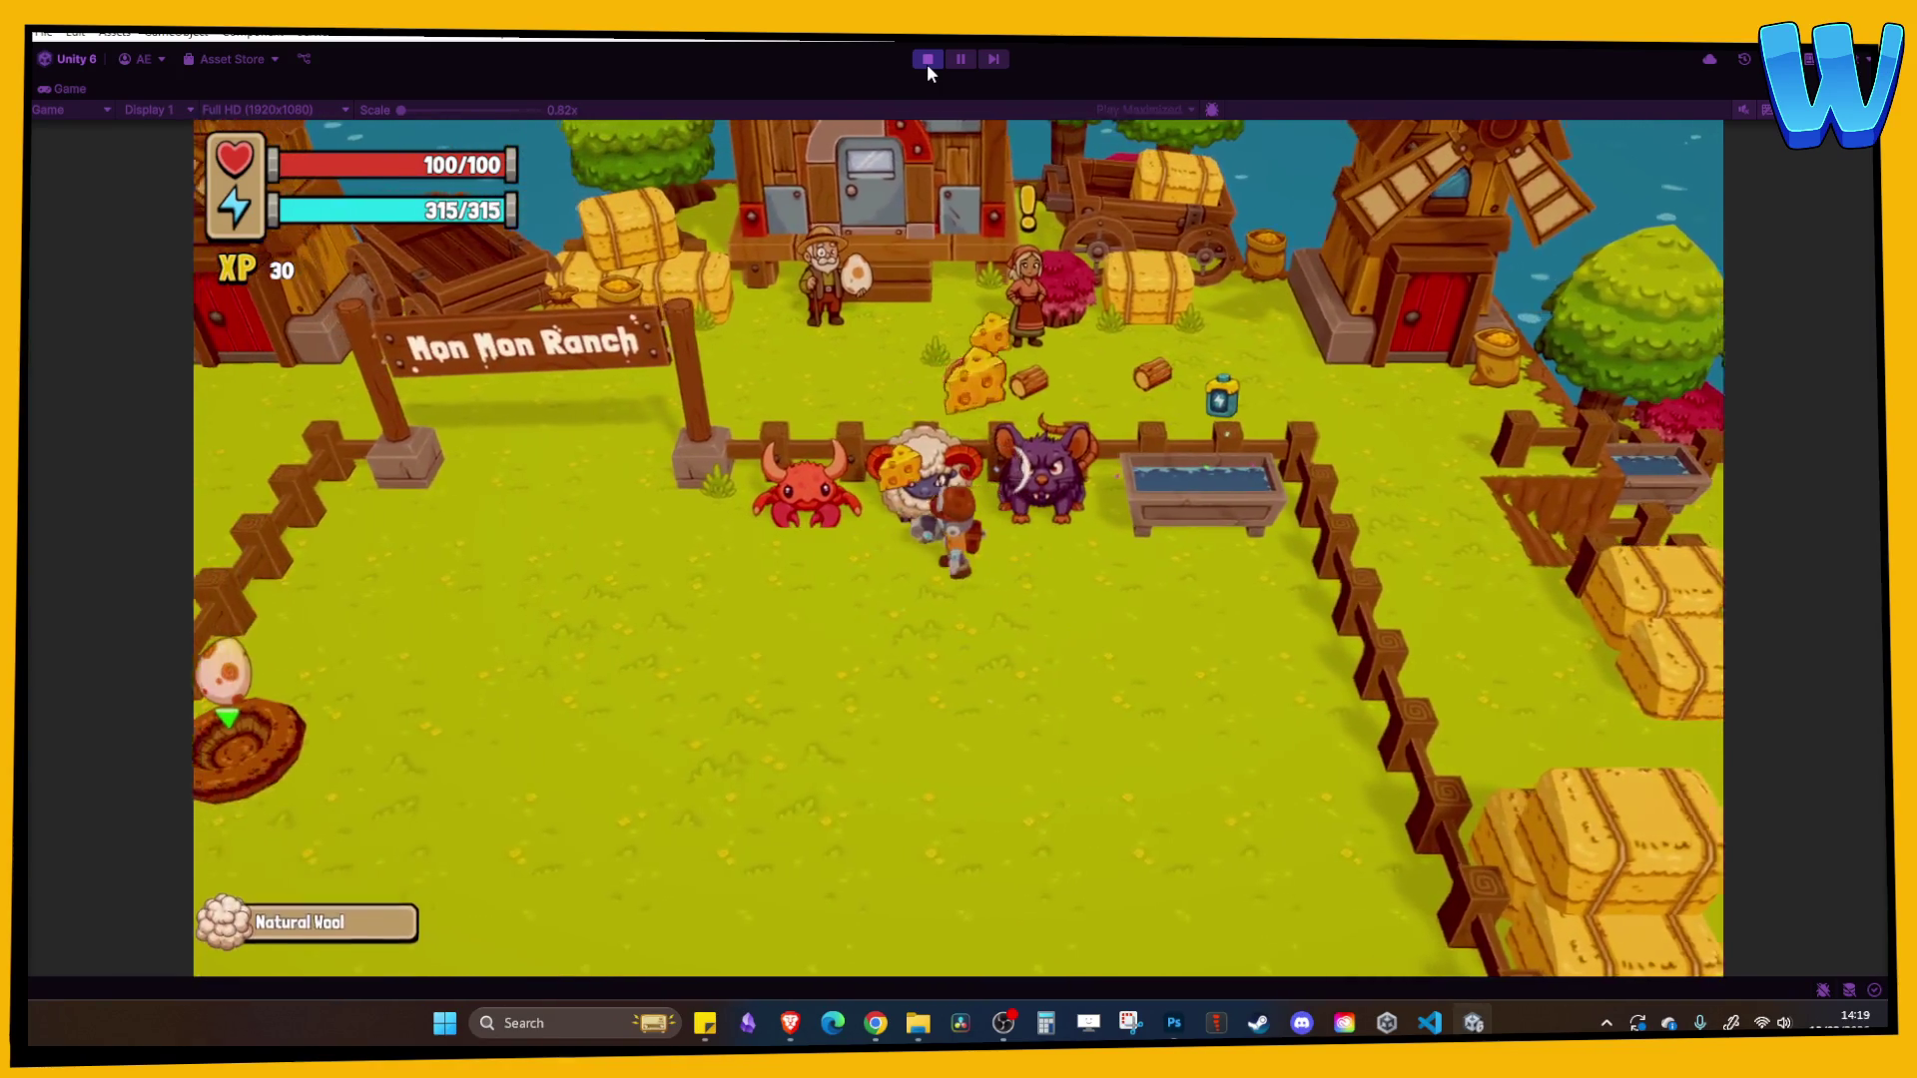
pyautogui.press('s')
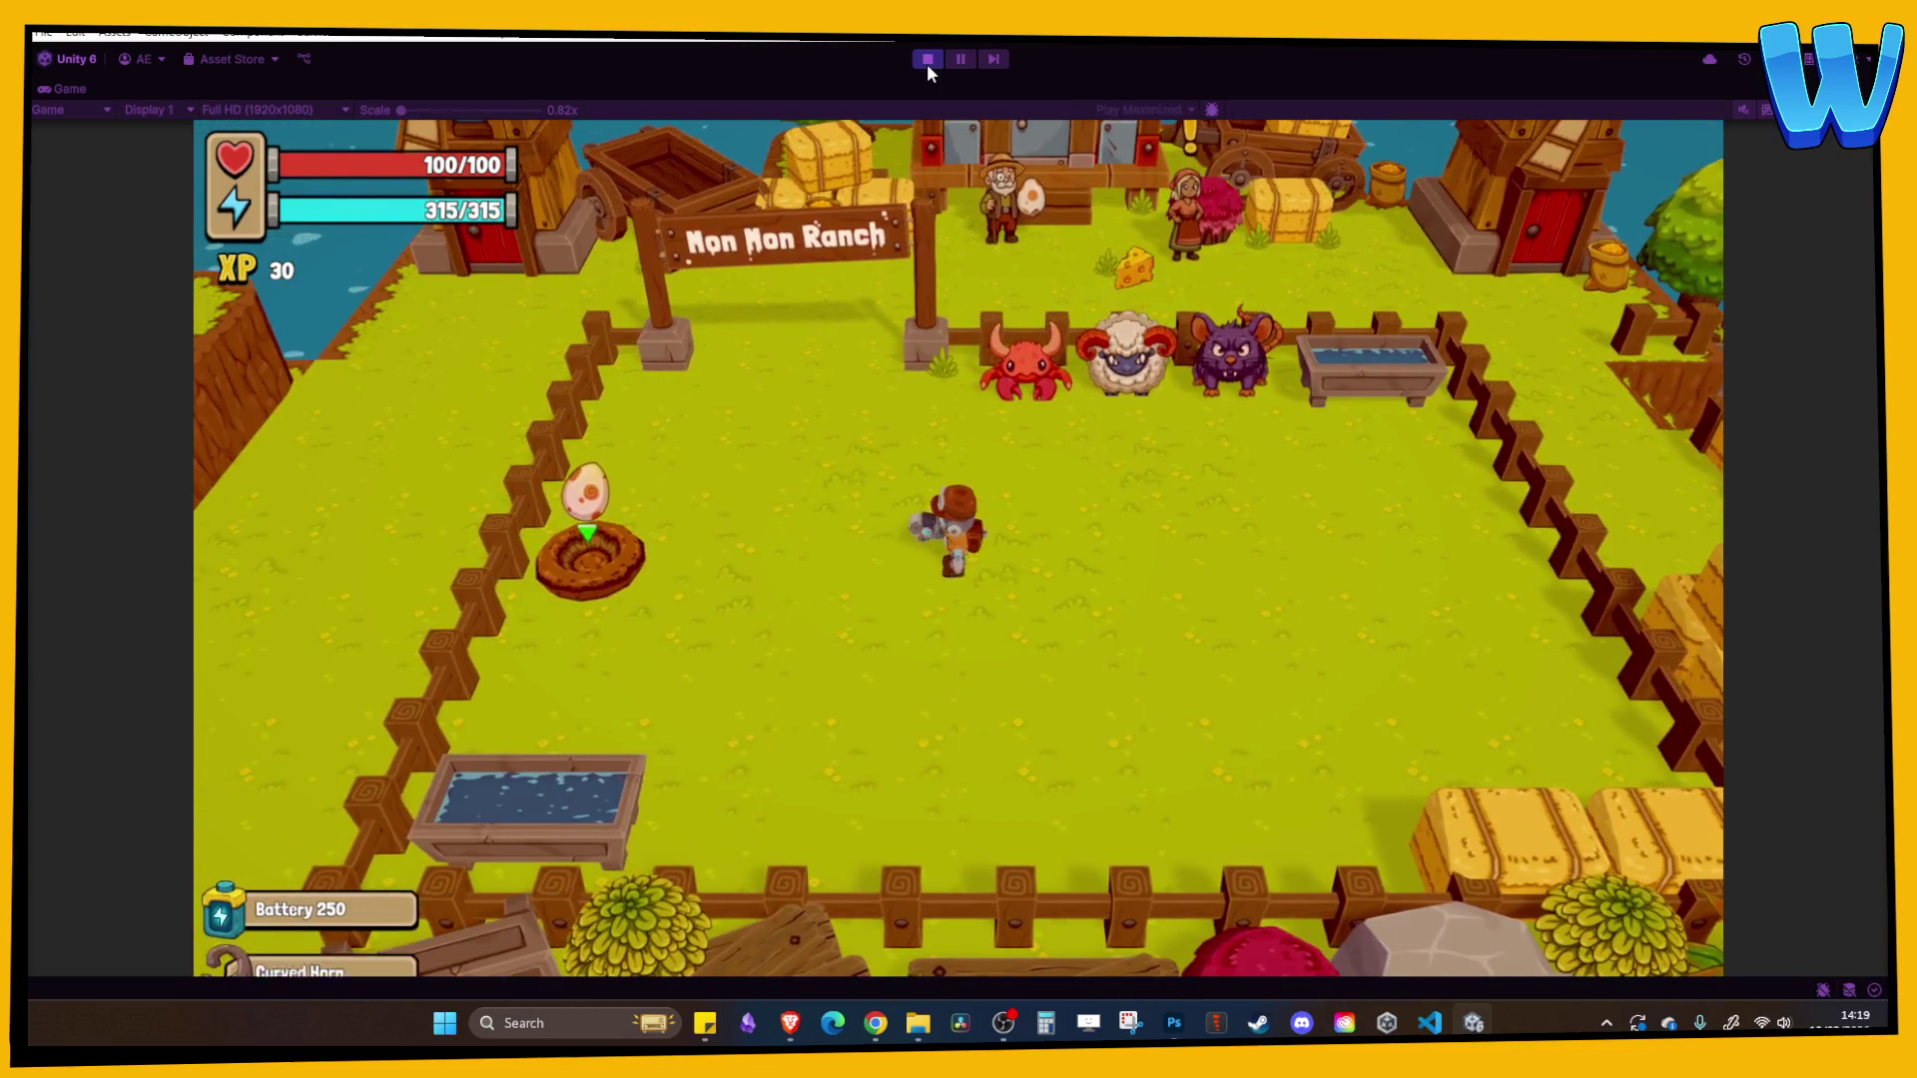
pyautogui.press('a')
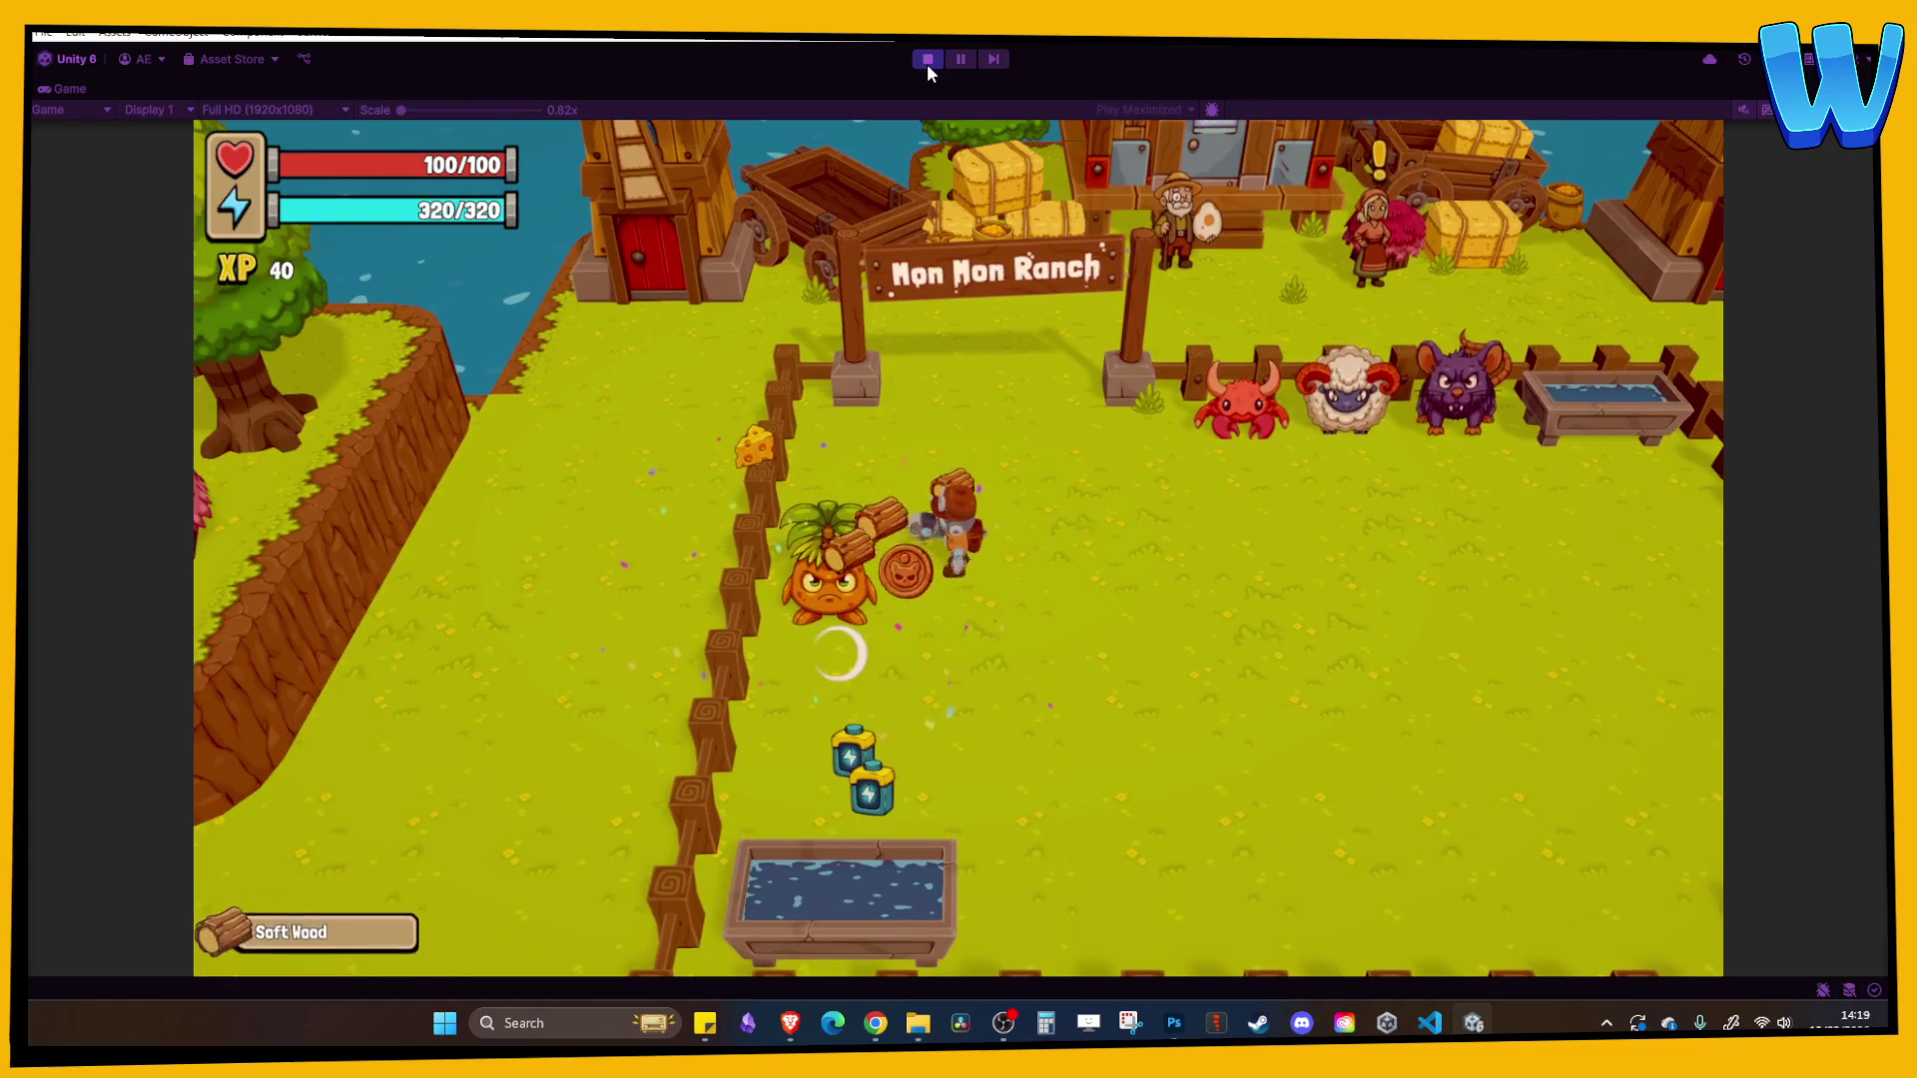
pyautogui.press('s')
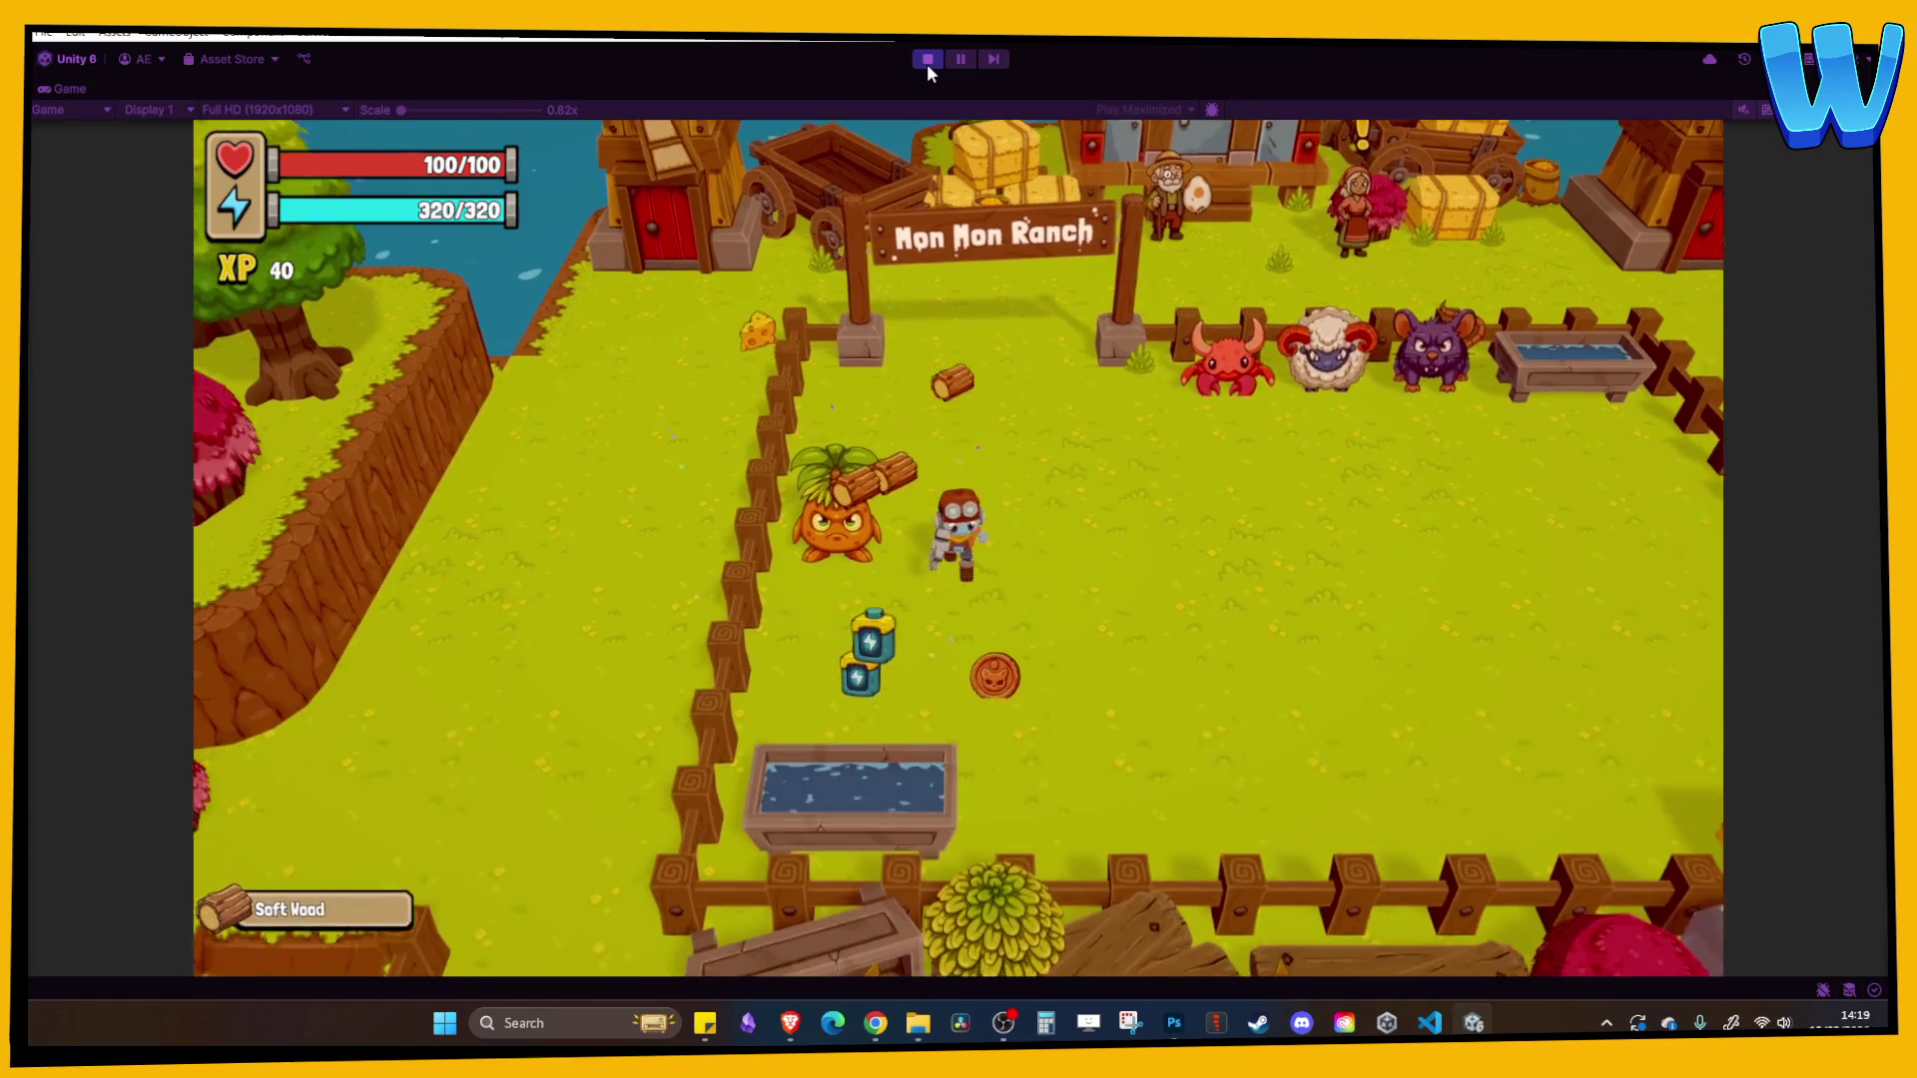
# - Check the collected items in the inventory, walk to the ranch sign and stop the play-test
pyautogui.press('Tab')
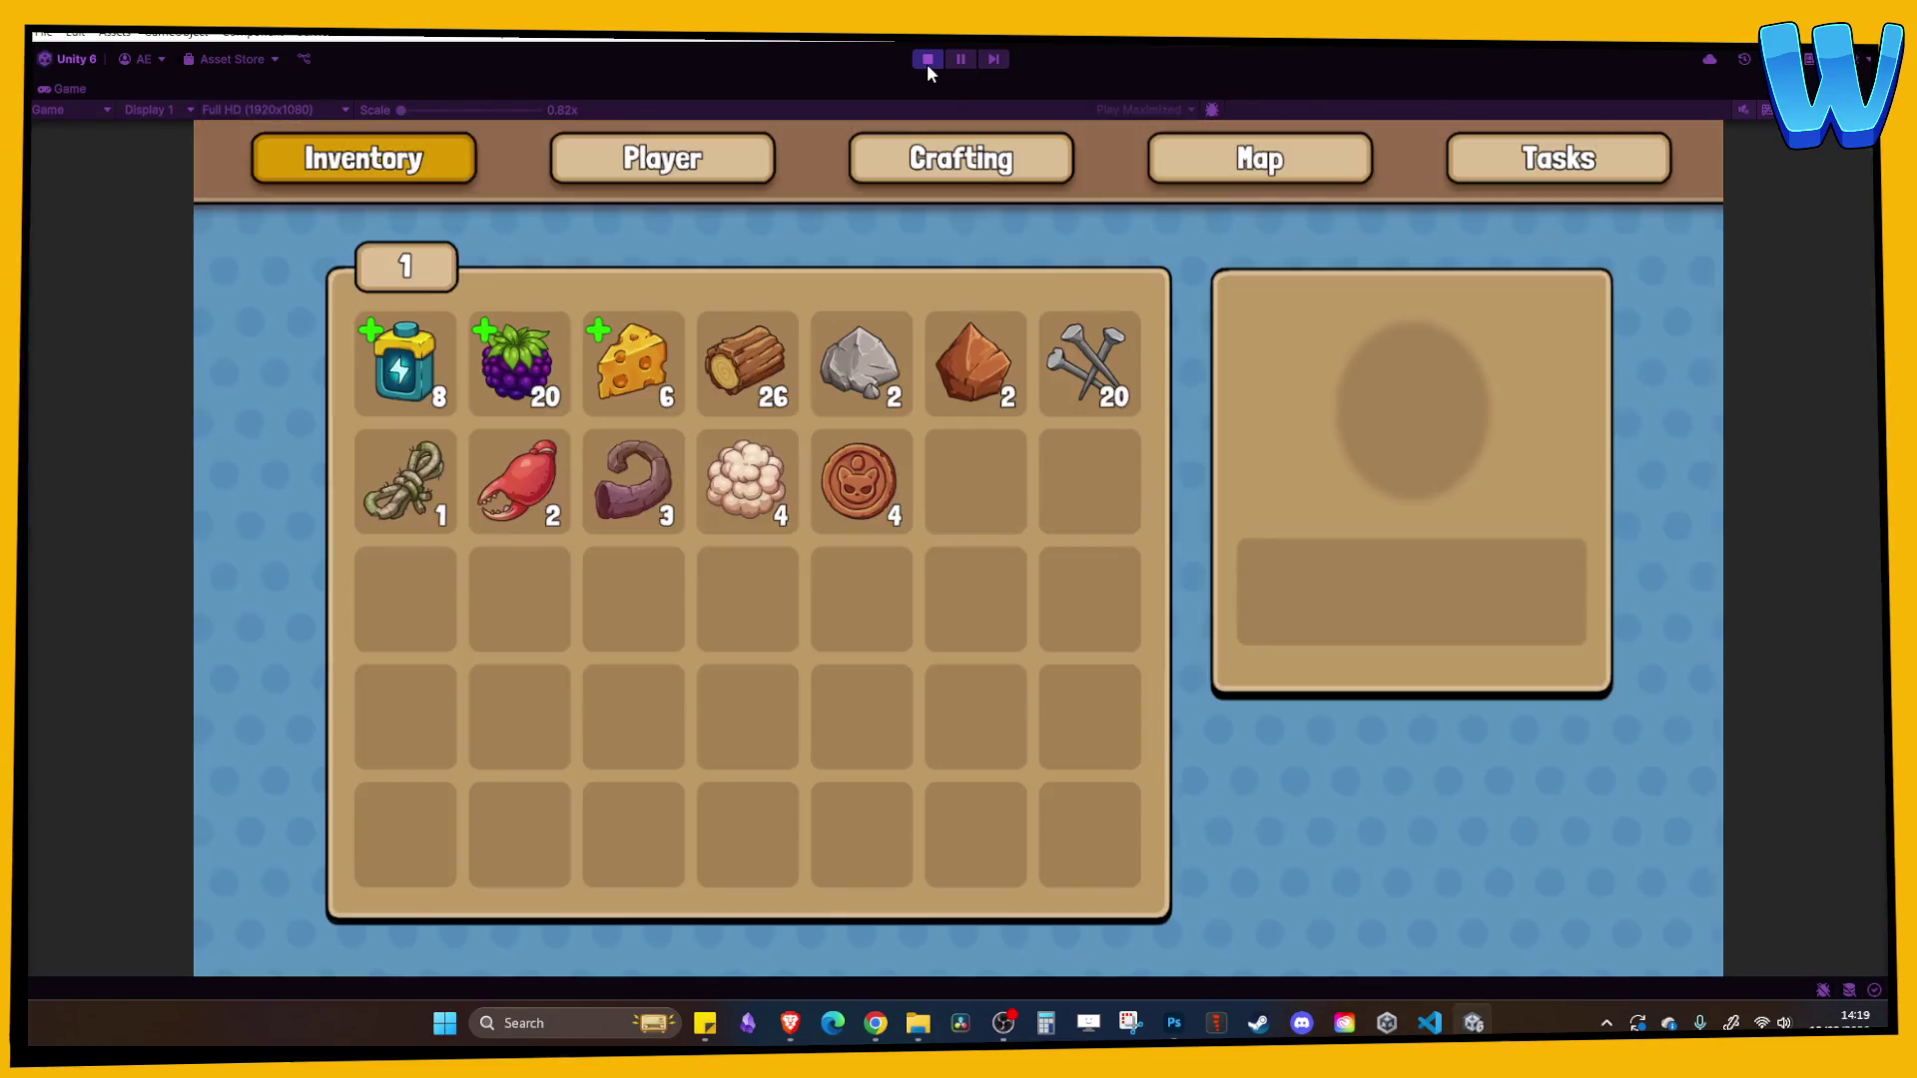
pyautogui.press('Down')
pyautogui.press('Right')
pyautogui.press('Right')
pyautogui.press('Right')
pyautogui.press('Right')
pyautogui.press('Tab')
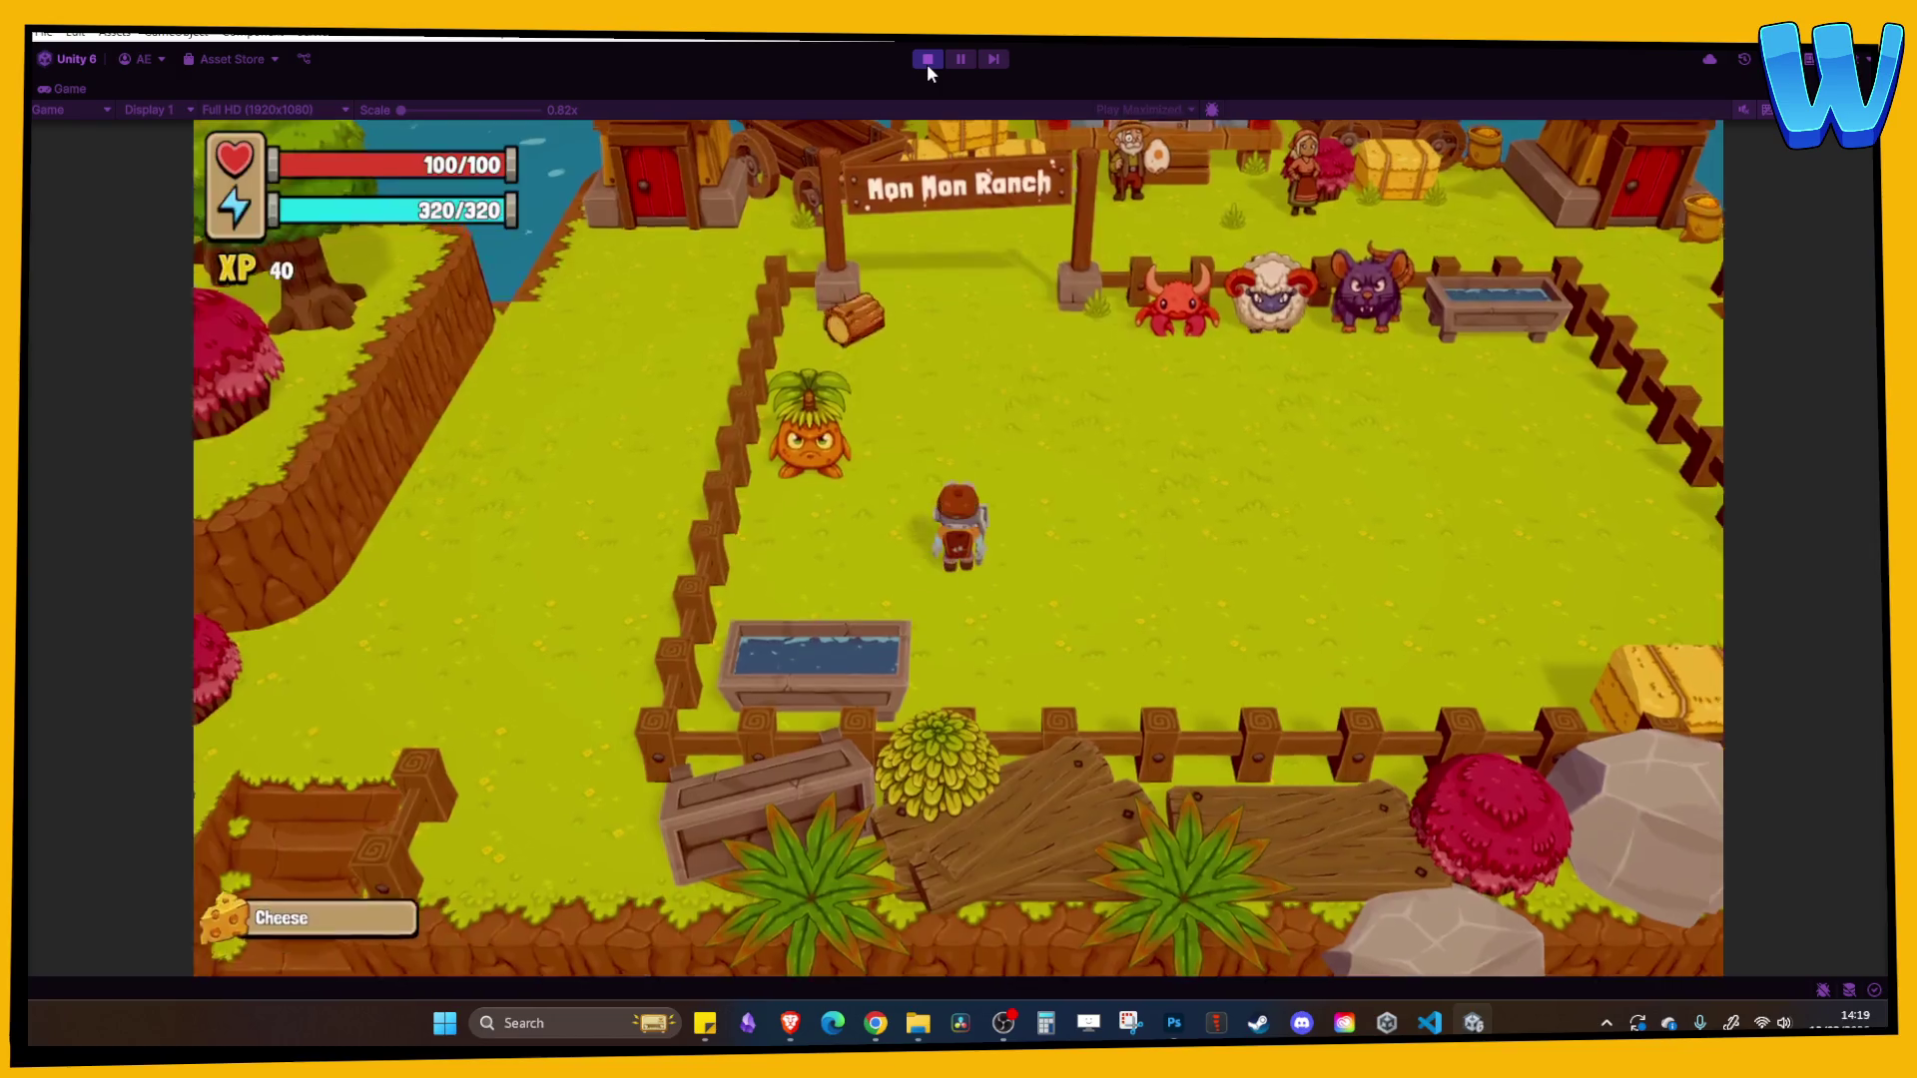
pyautogui.press('w')
pyautogui.press('w')
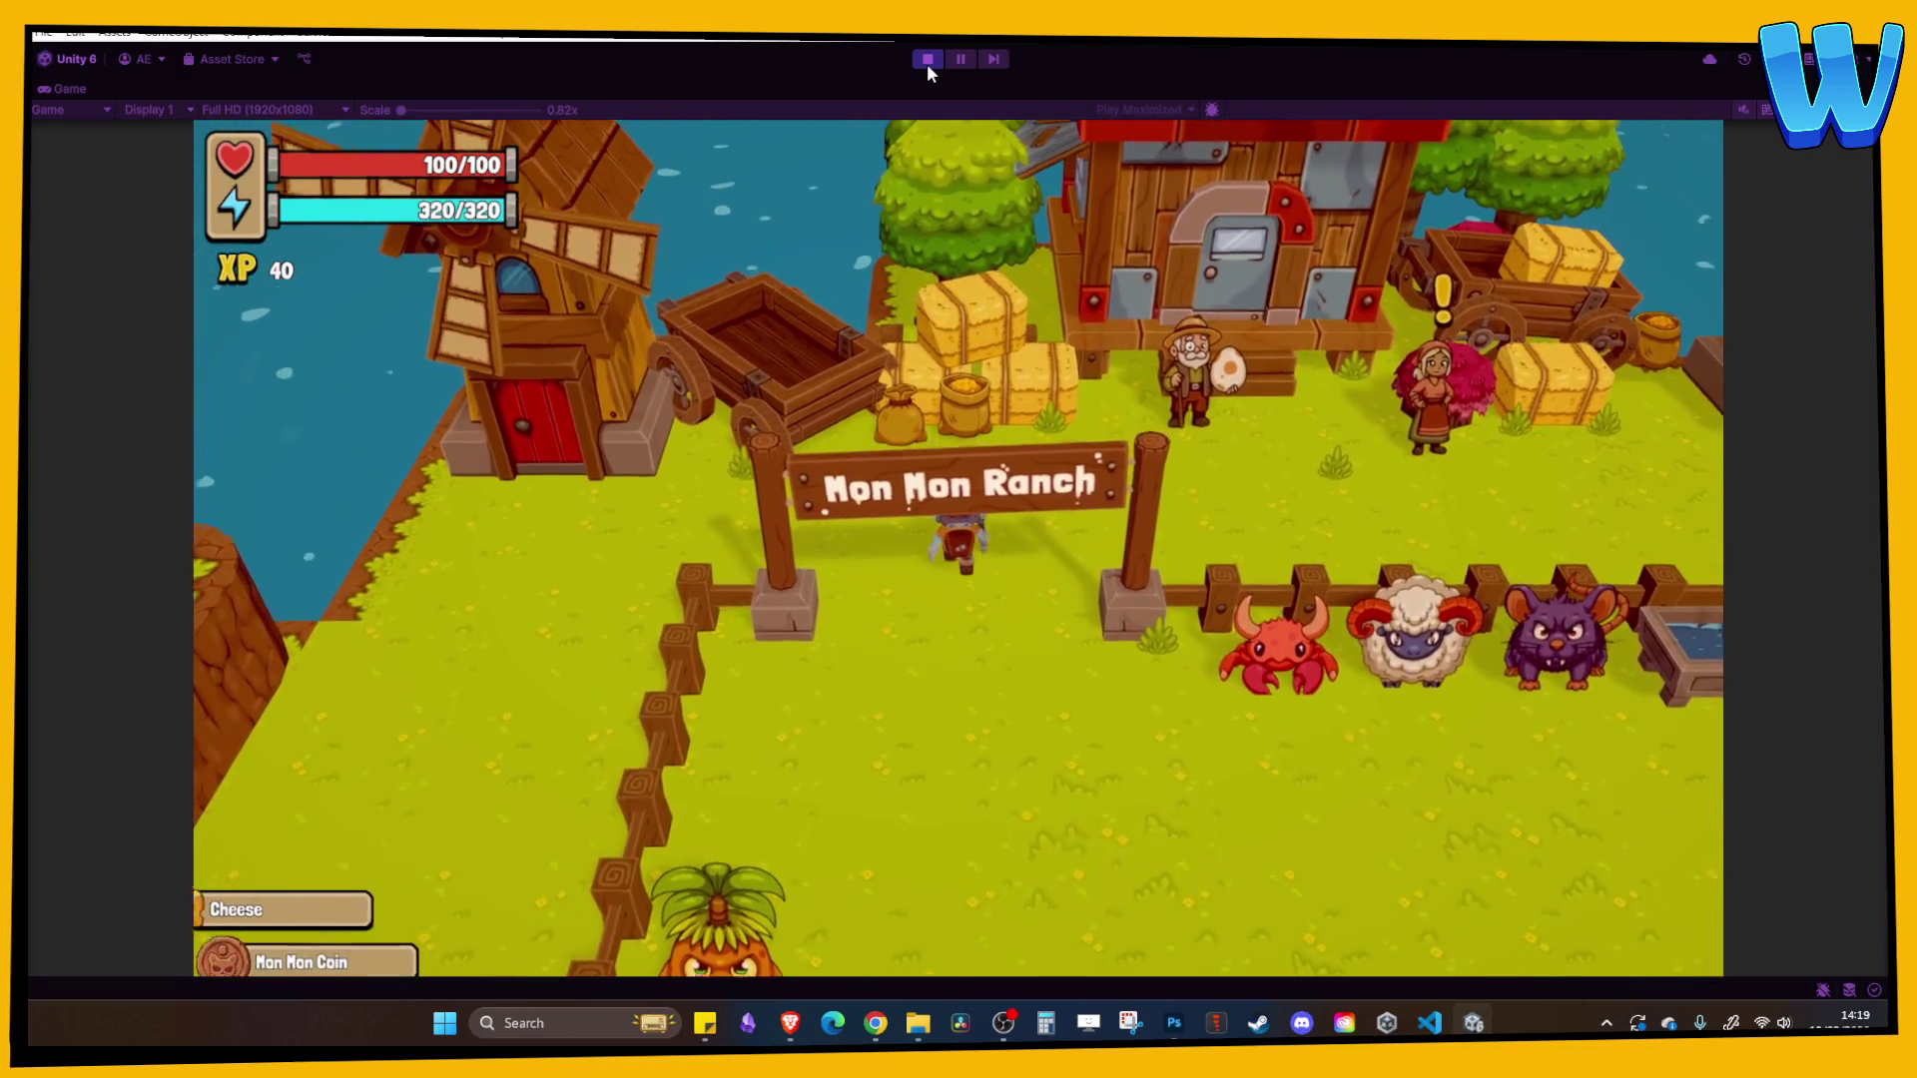
pyautogui.click(928, 59)
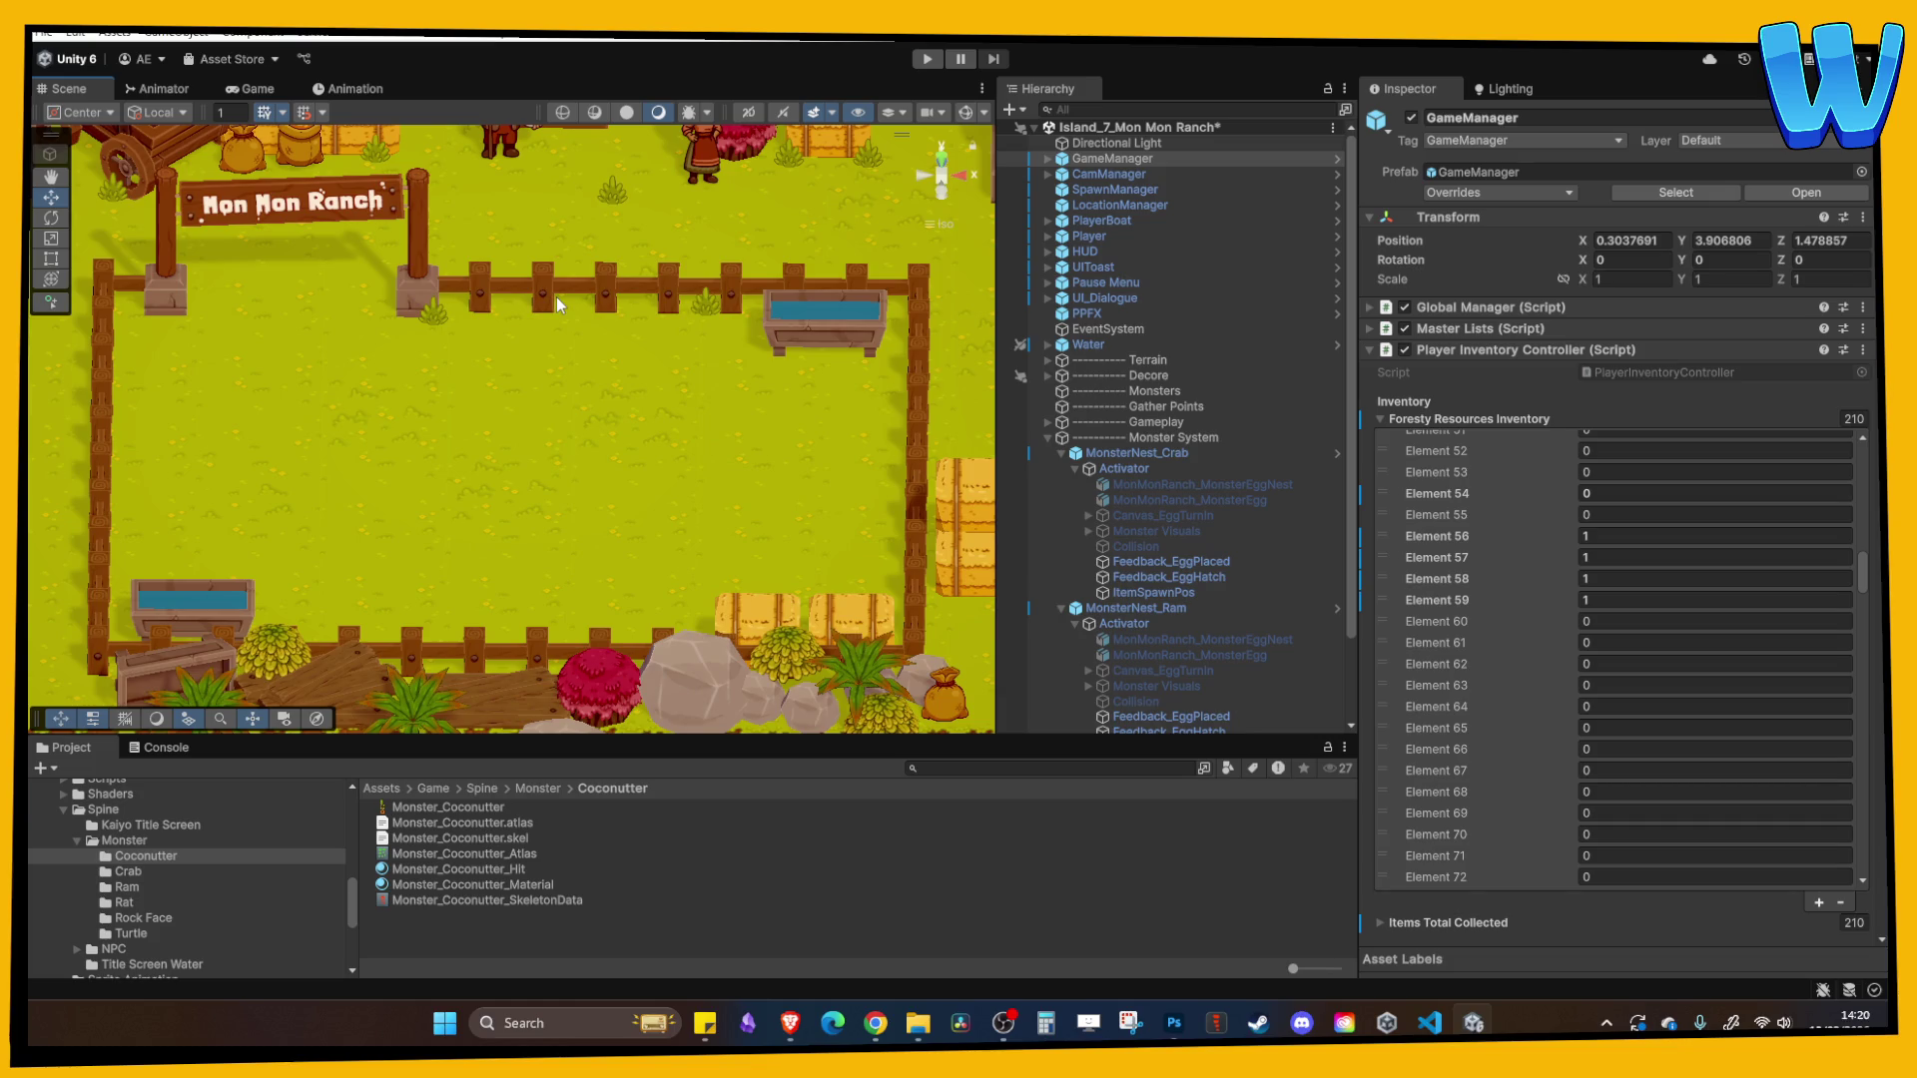
# - Collapse MonsterNest_Crab and MonsterNest_Ram, then expand MonsterNest_Coconutter
pyautogui.click(1060, 453)
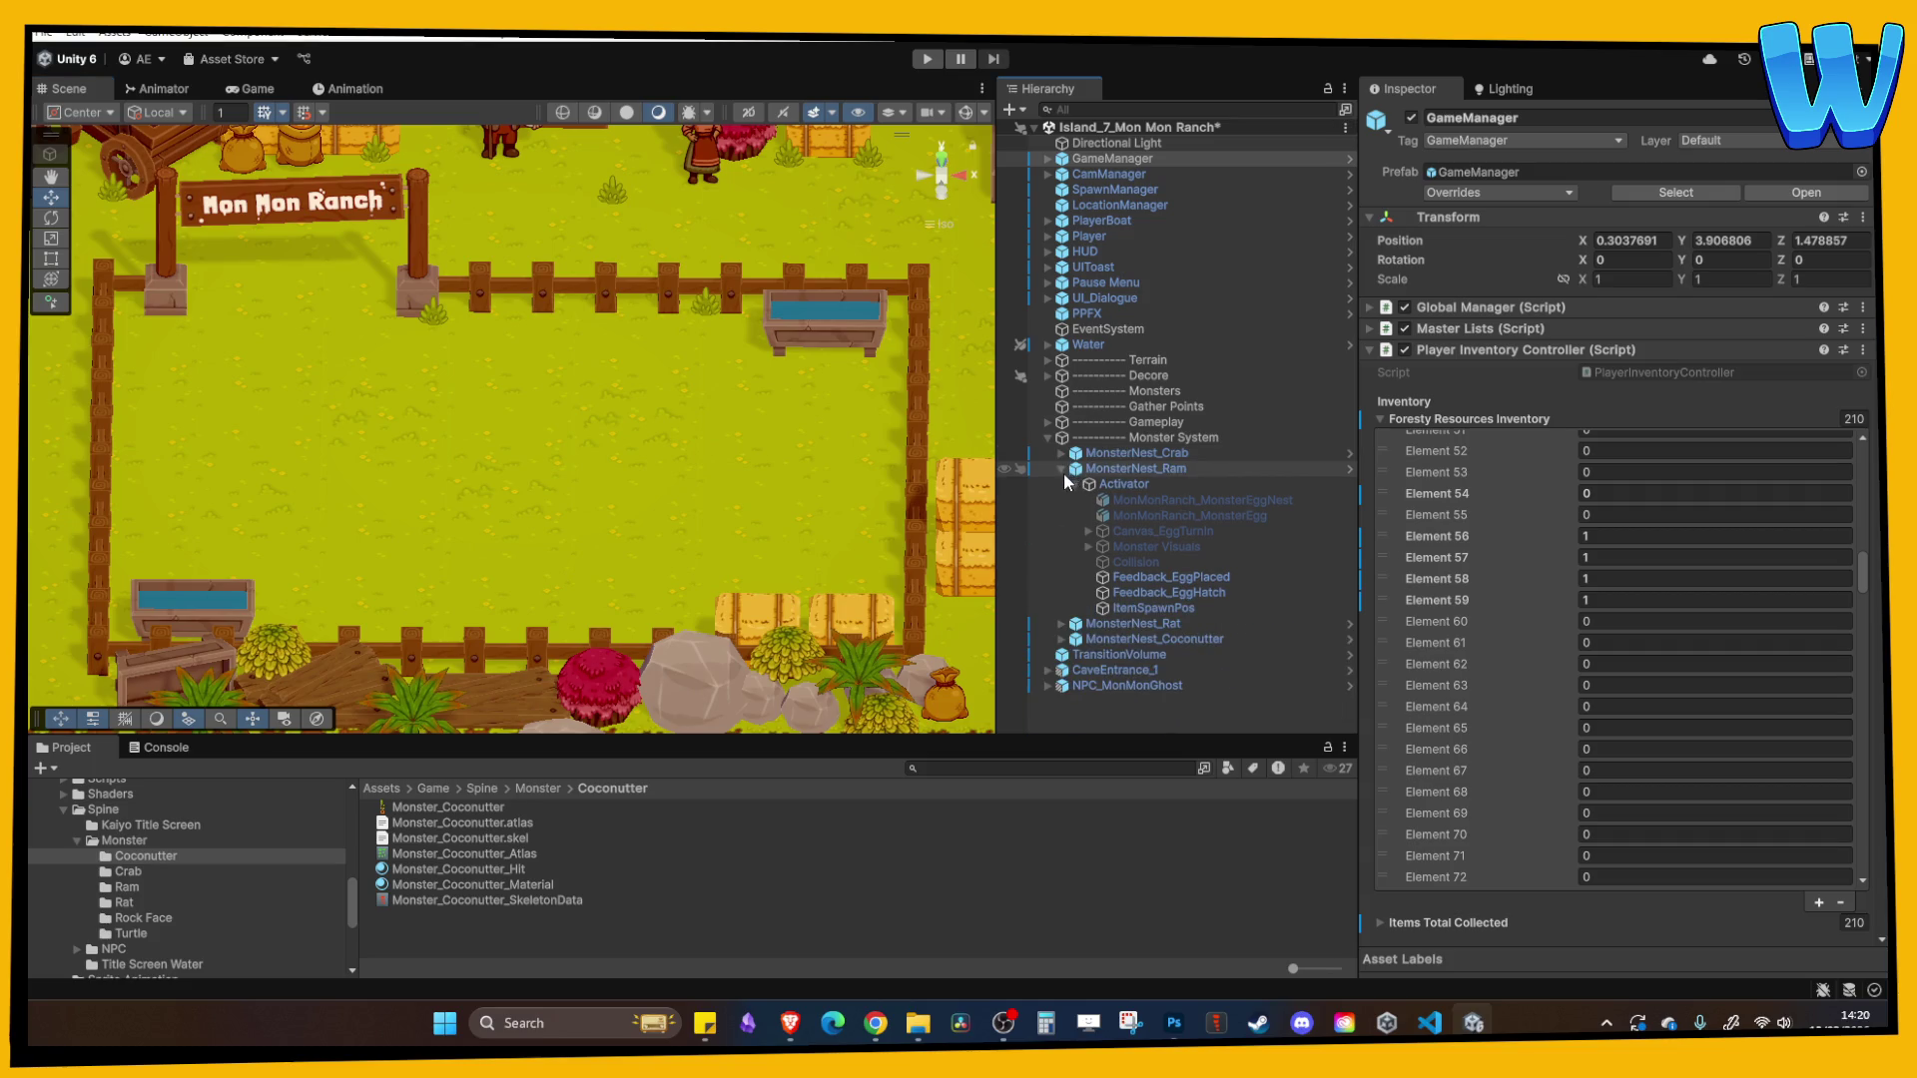
pyautogui.click(1060, 469)
pyautogui.click(1061, 501)
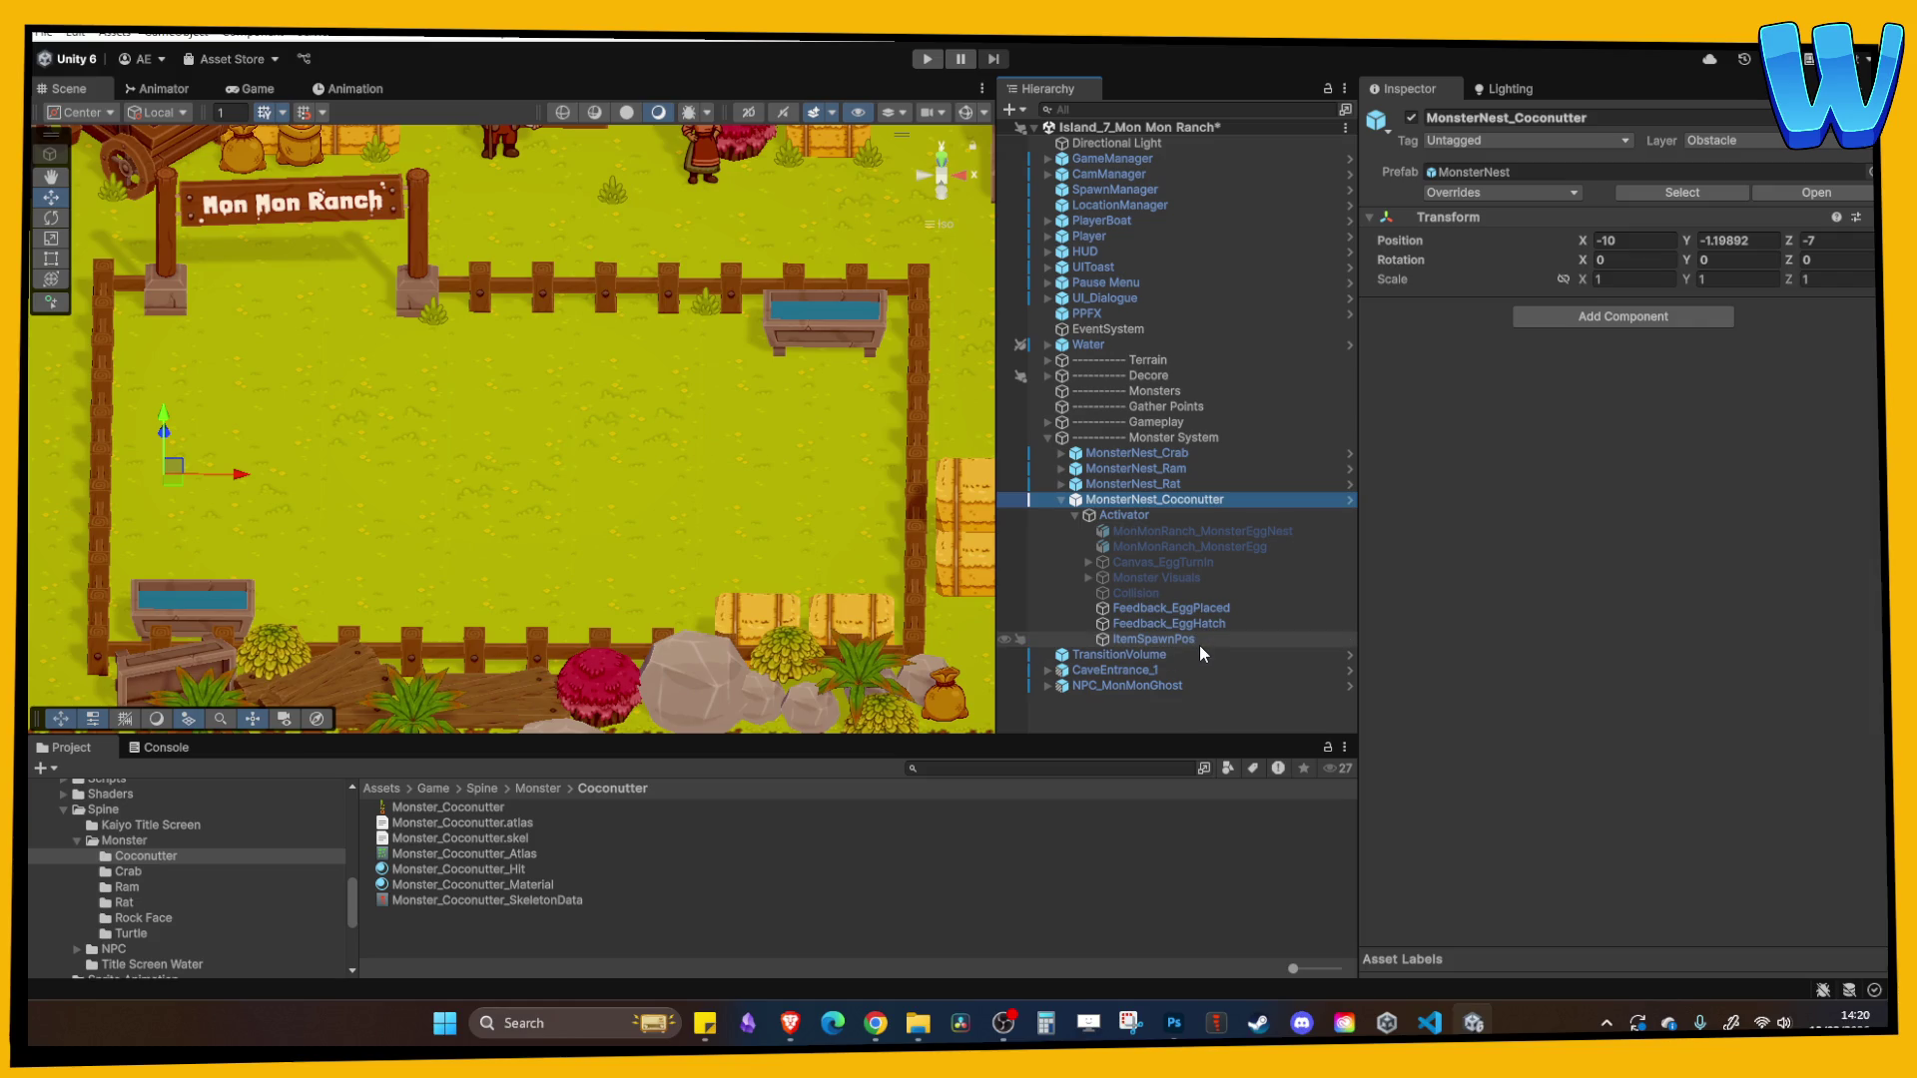
# - Set the Coconutter Spine GameObject's SkeletonAnimation Animation Name to idle
pyautogui.click(1153, 579)
pyautogui.click(1089, 577)
pyautogui.click(1148, 593)
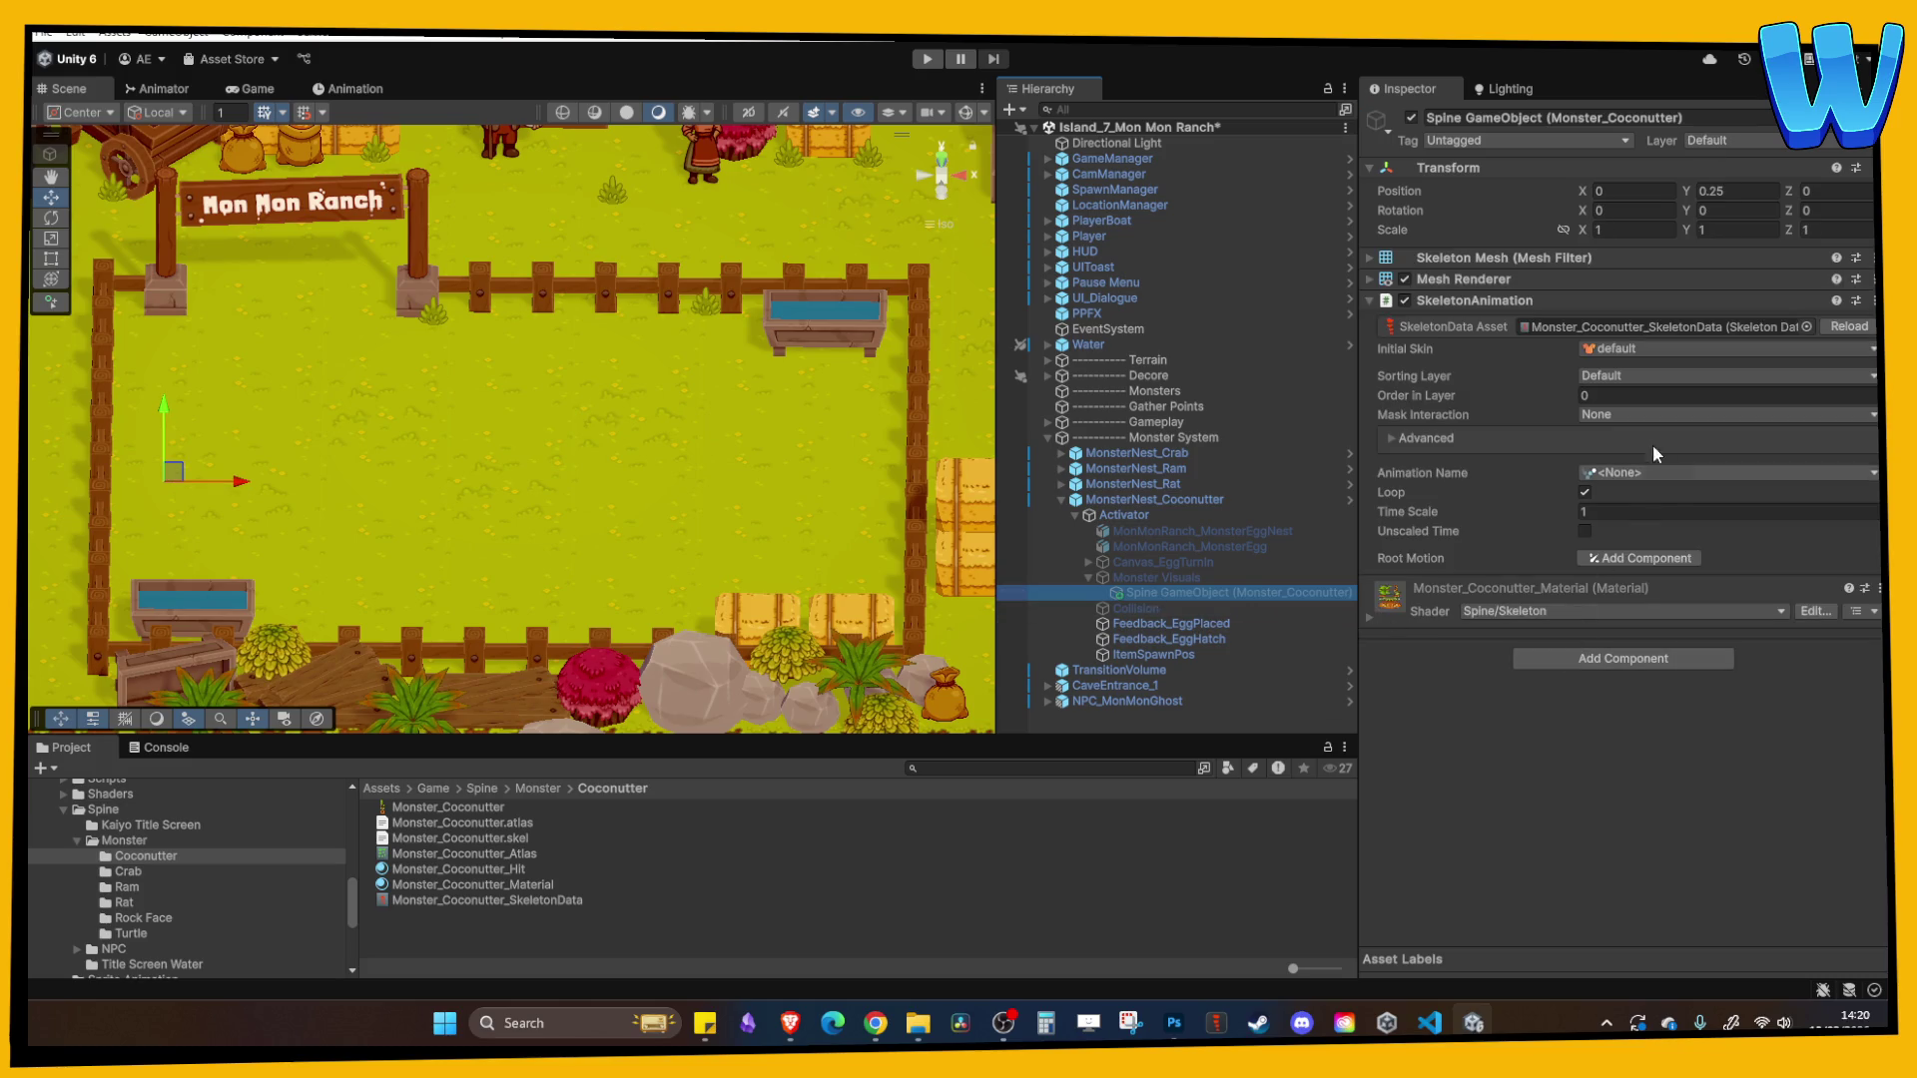
pyautogui.click(1621, 351)
pyautogui.click(1625, 495)
pyautogui.click(1624, 475)
pyautogui.click(1647, 510)
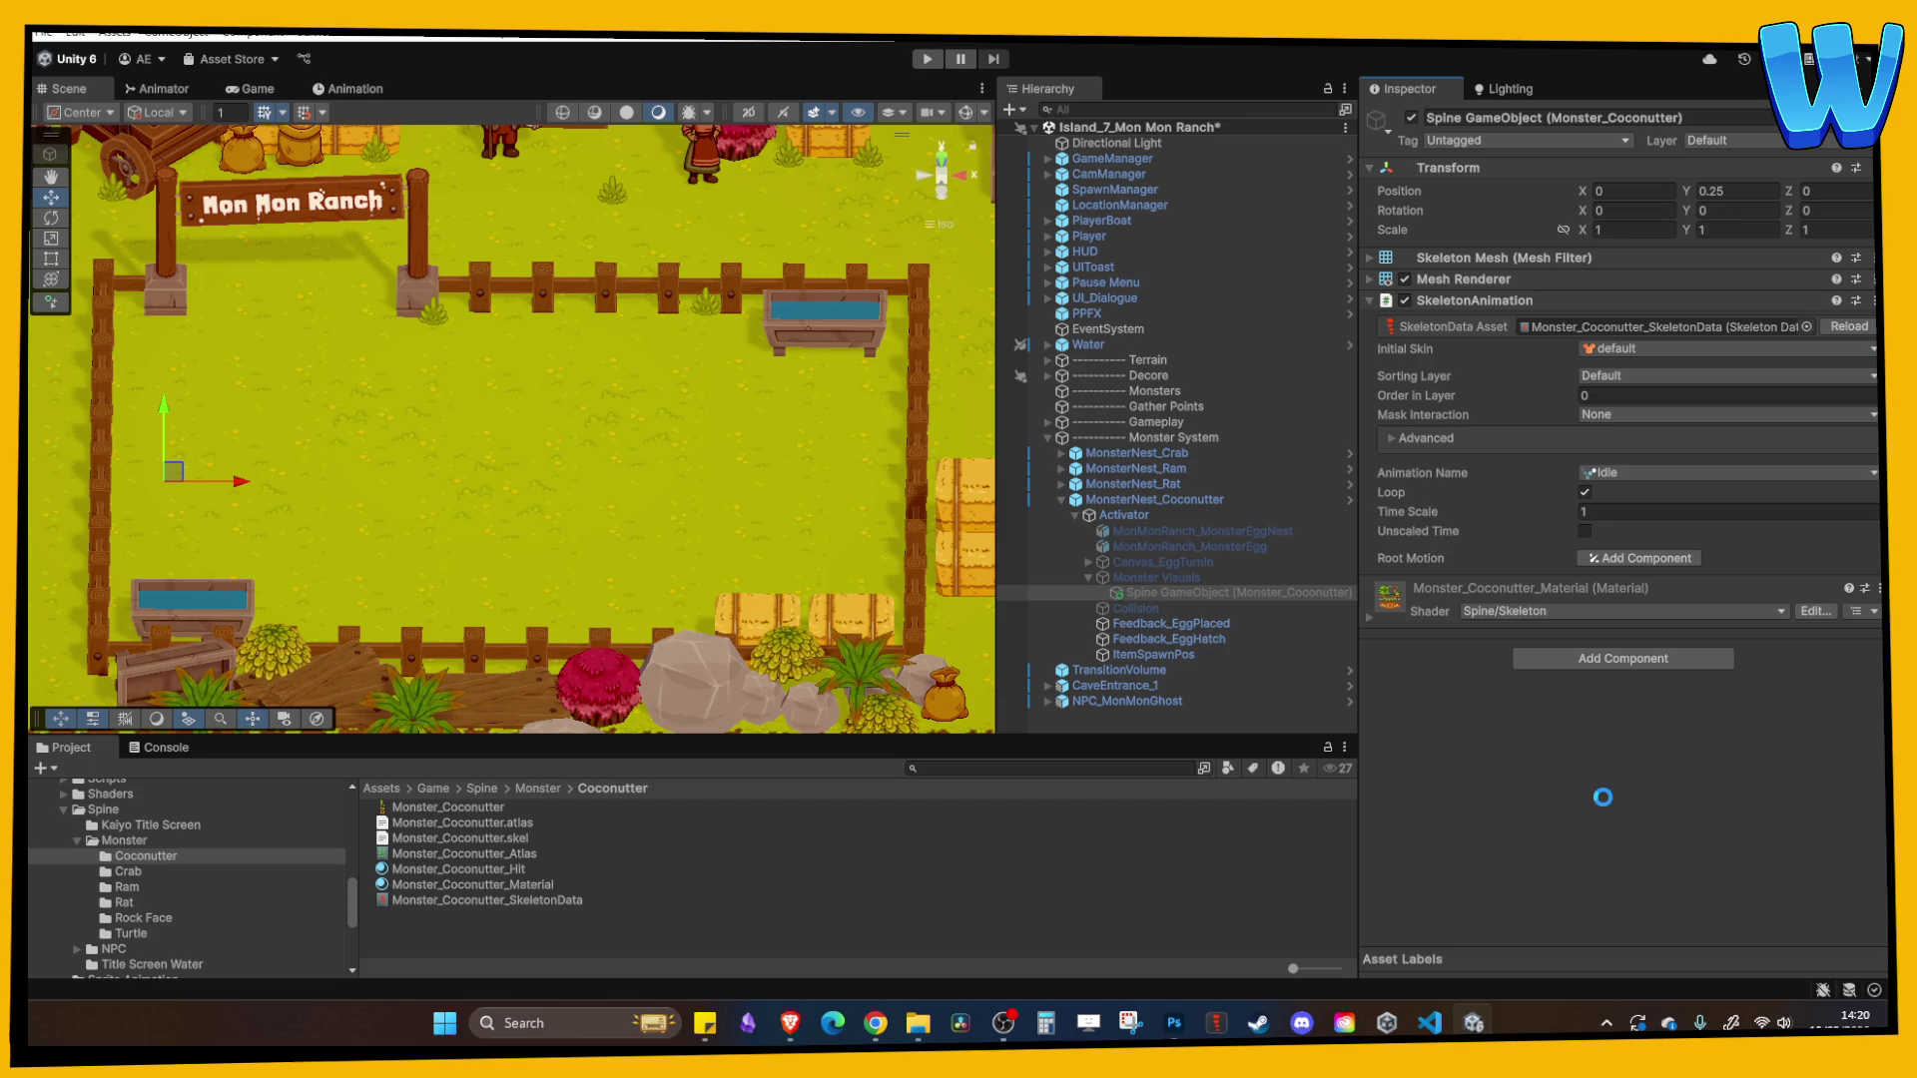
pyautogui.scroll(-1, 687, 490)
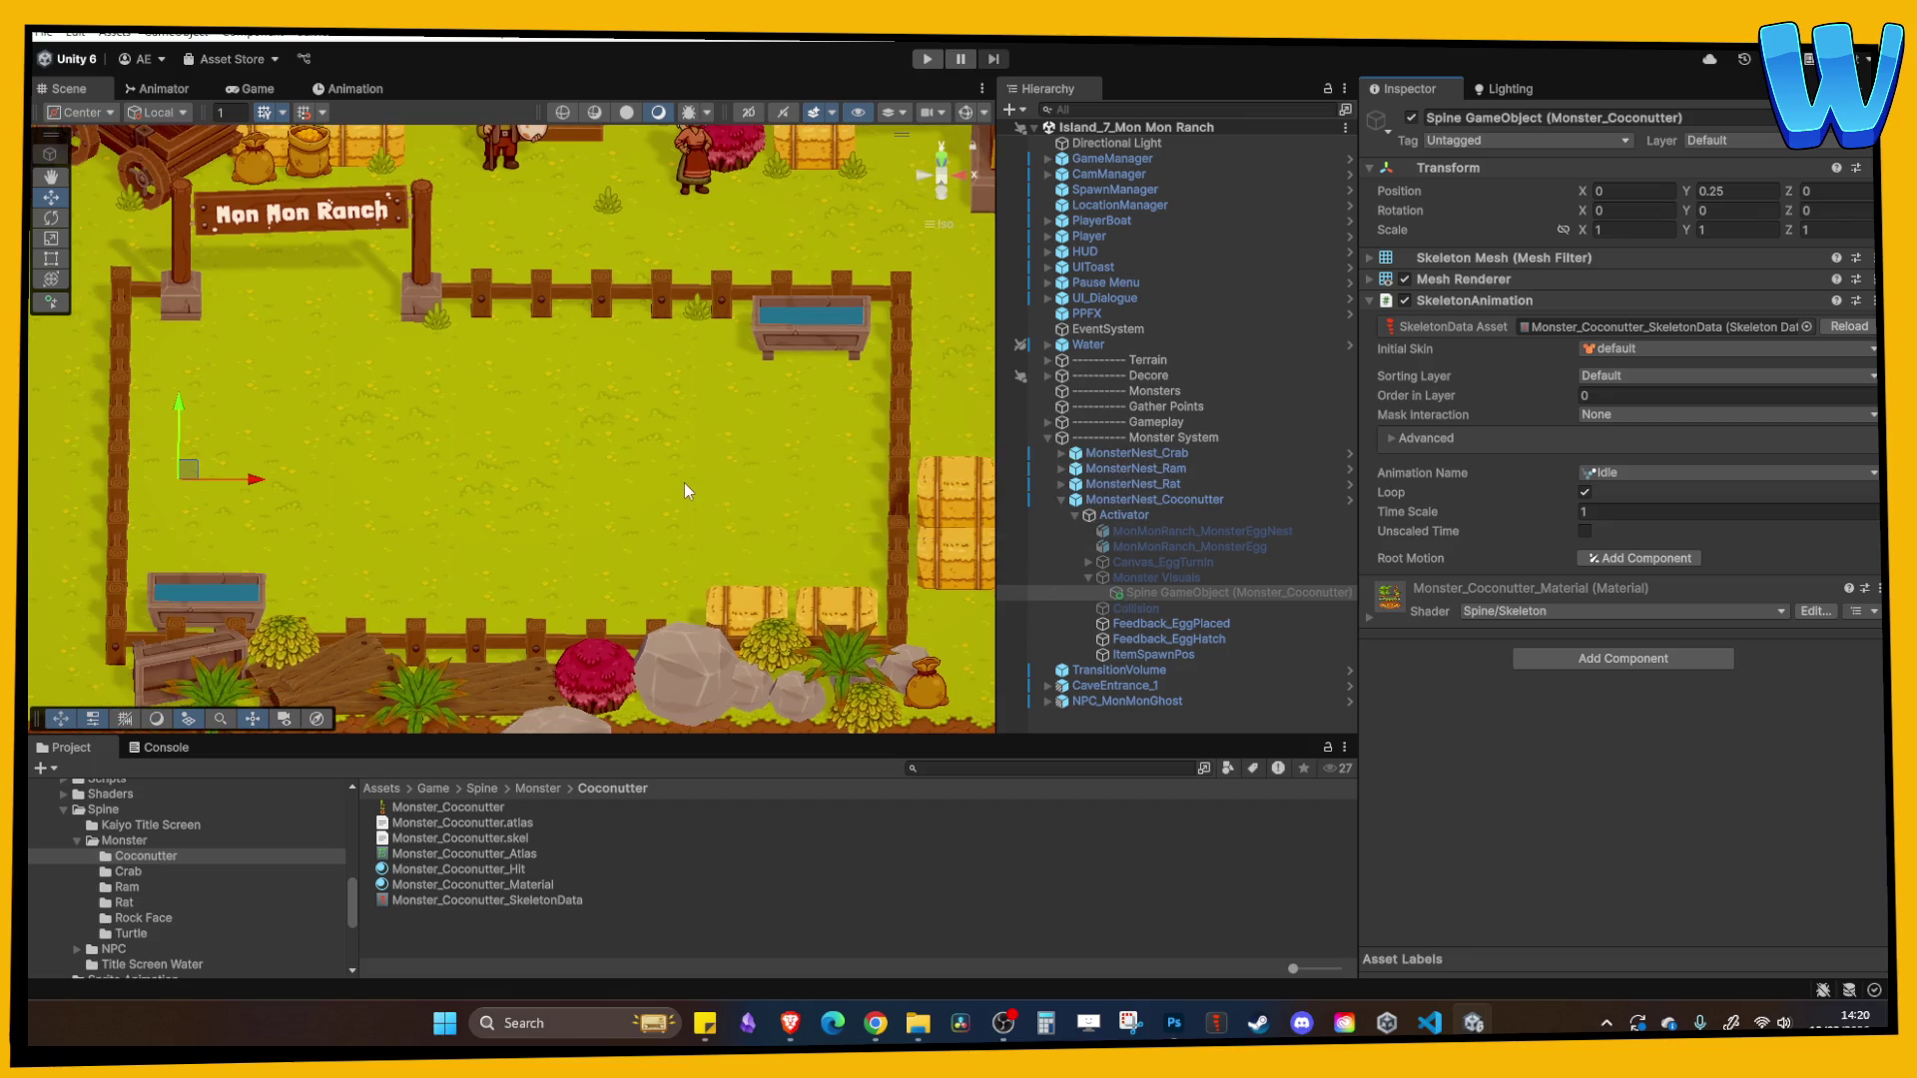
pyautogui.scroll(-4, 687, 490)
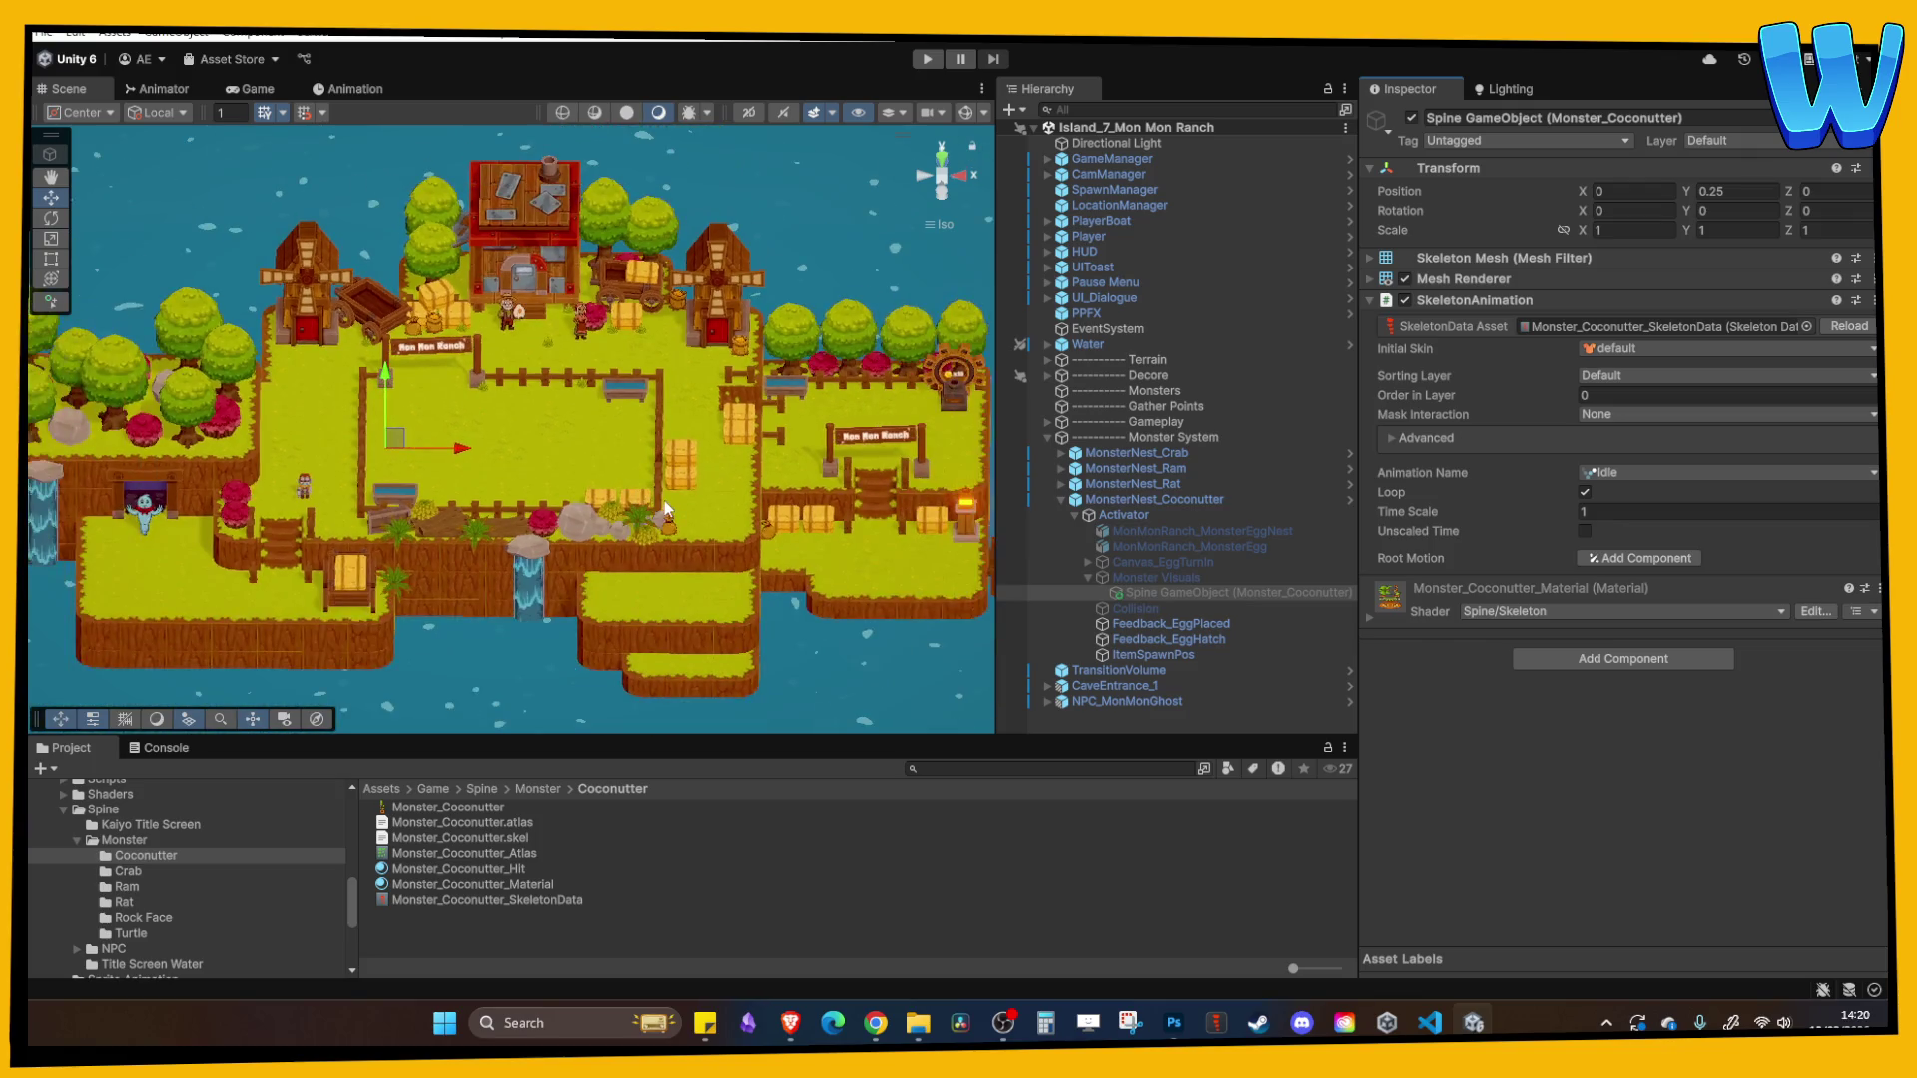
pyautogui.scroll(4, 667, 510)
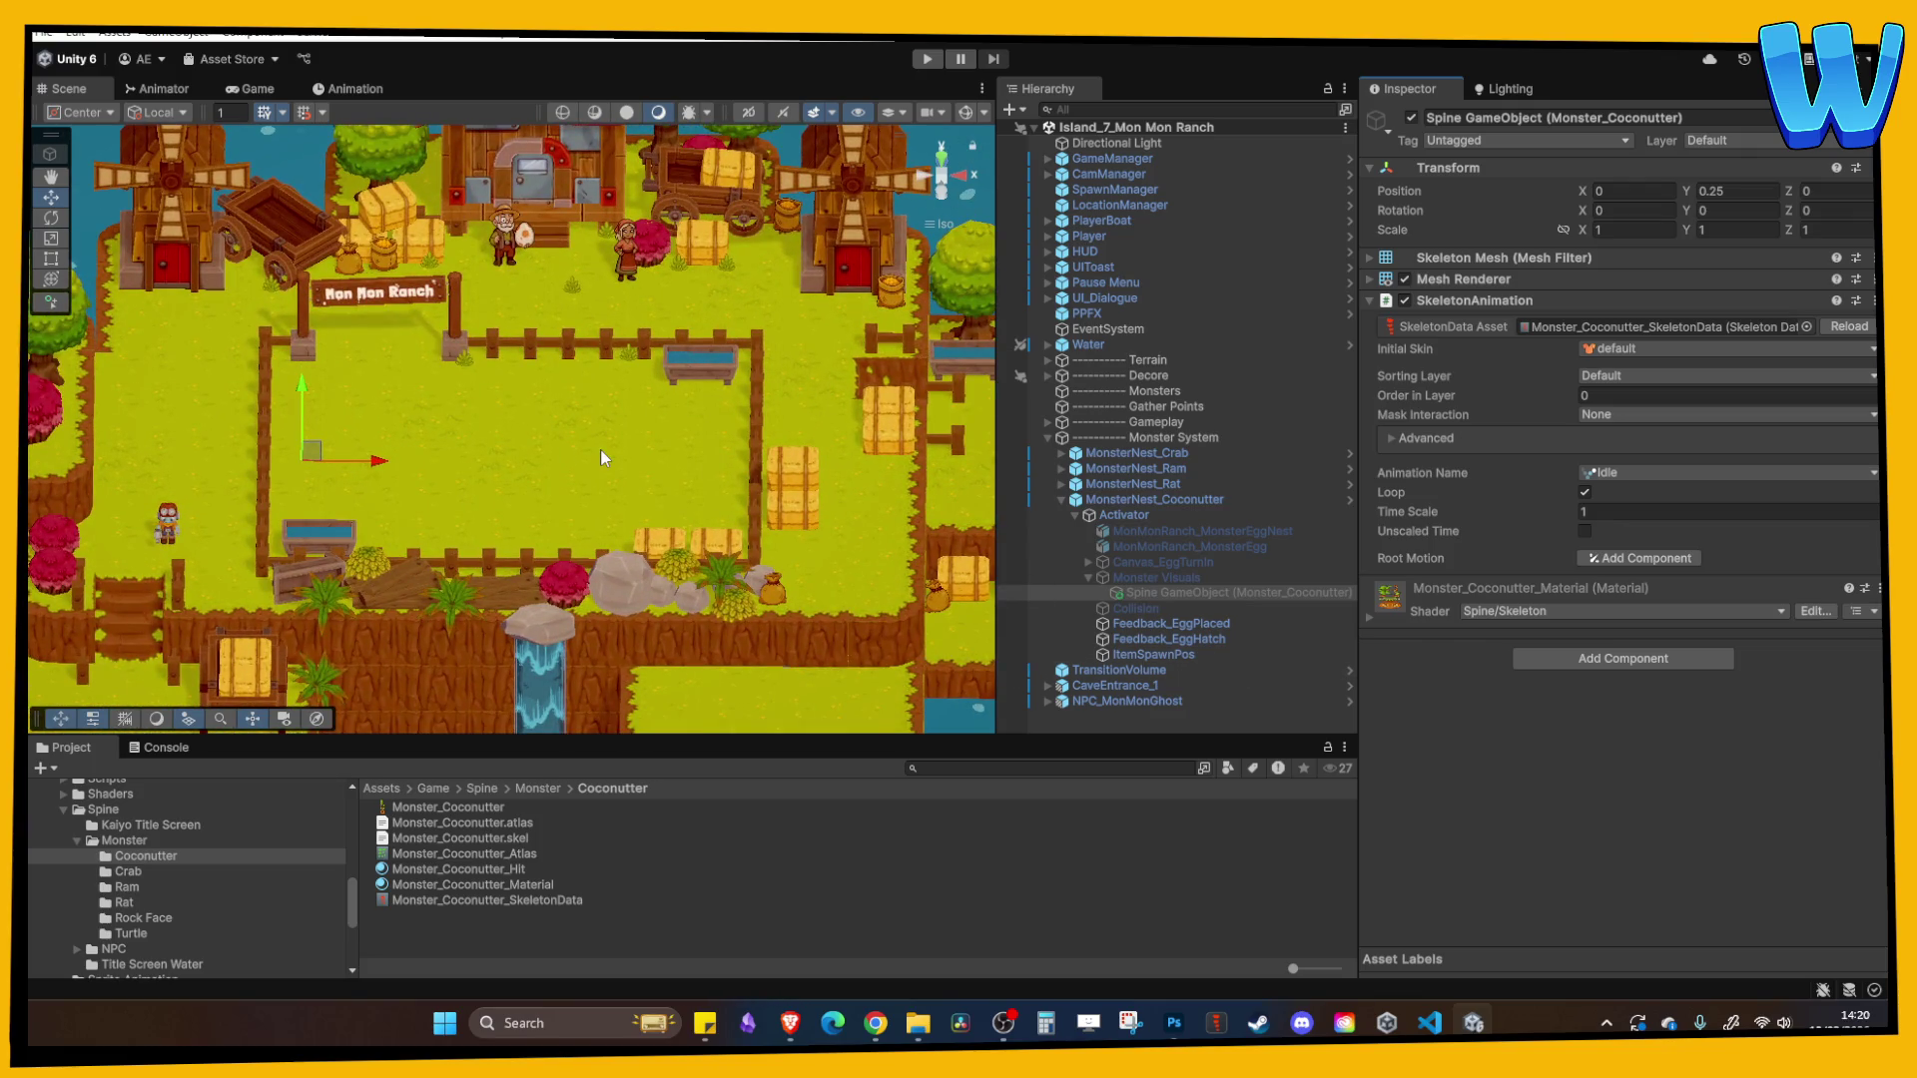
pyautogui.scroll(2, 696, 478)
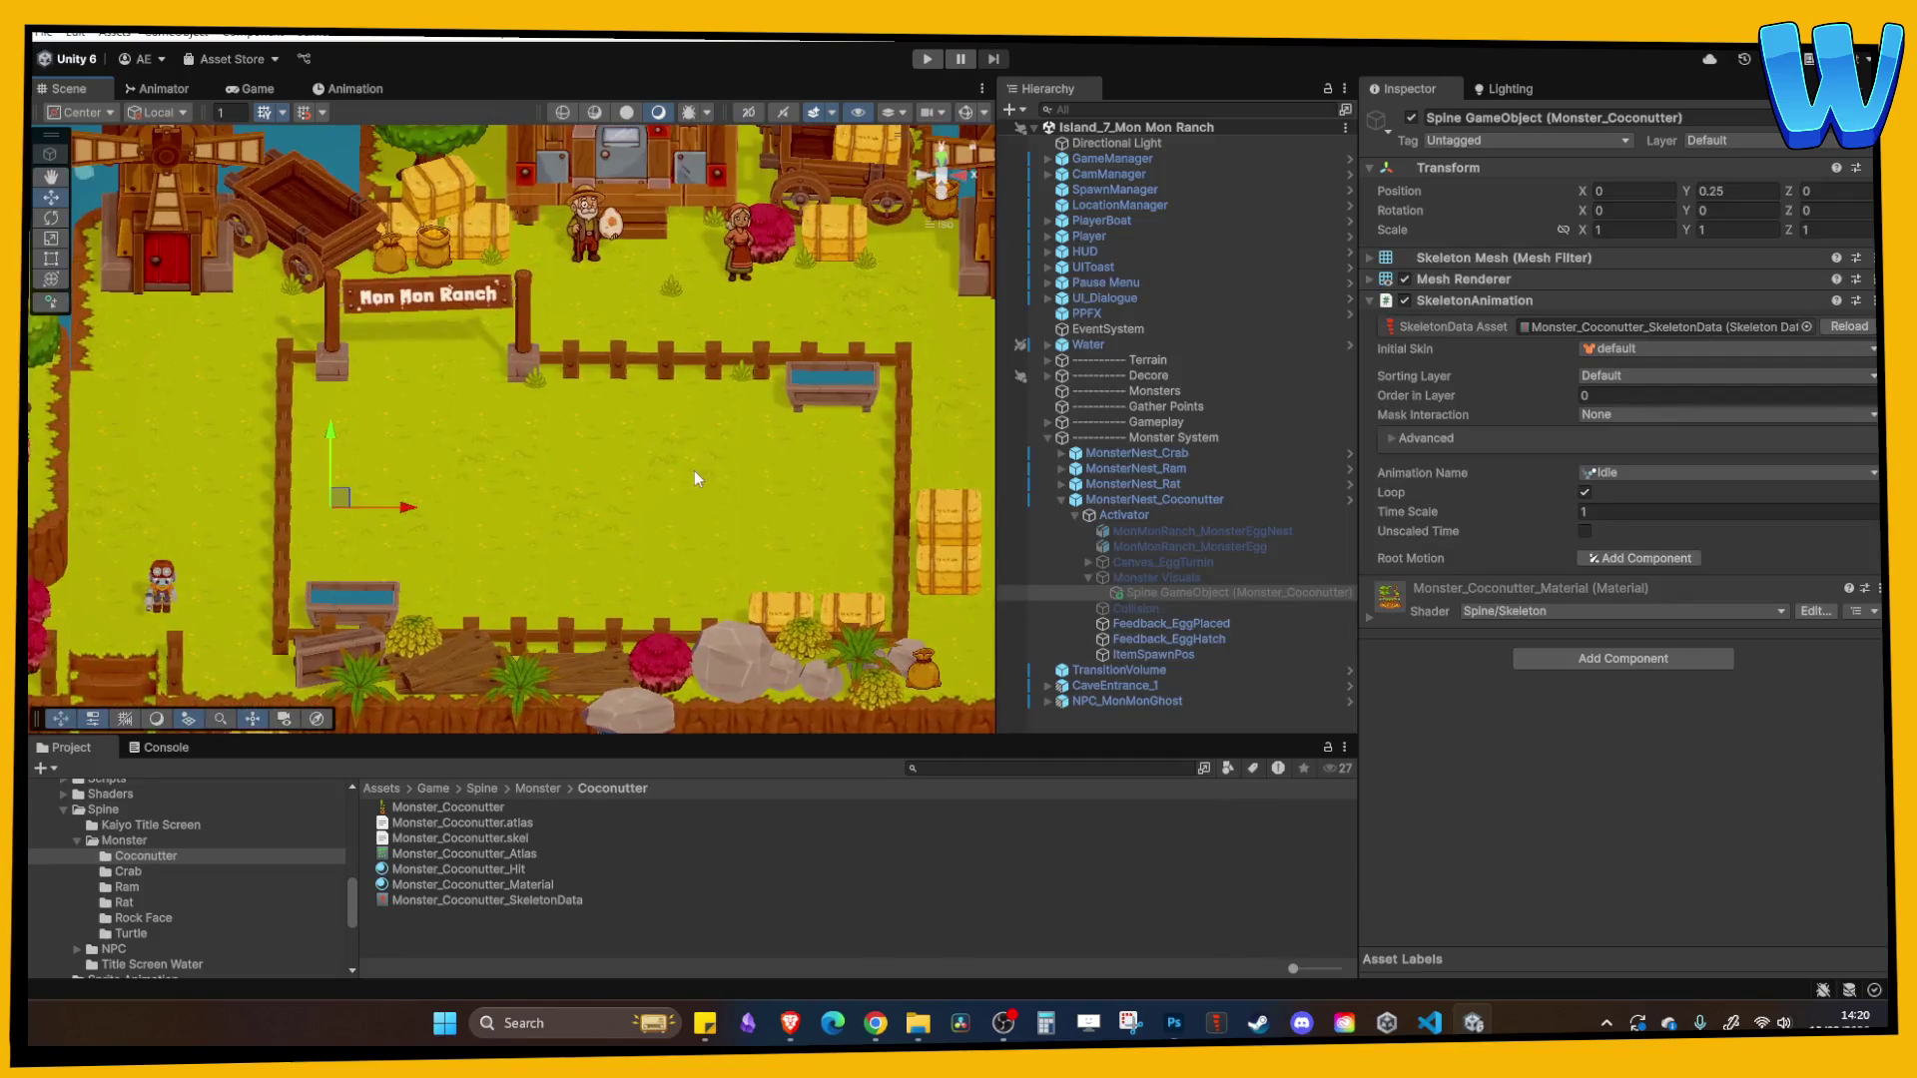
# - Collapse the Activator and reselect MonsterNest_Coconutter, expanding it to show its Activator
pyautogui.click(1074, 518)
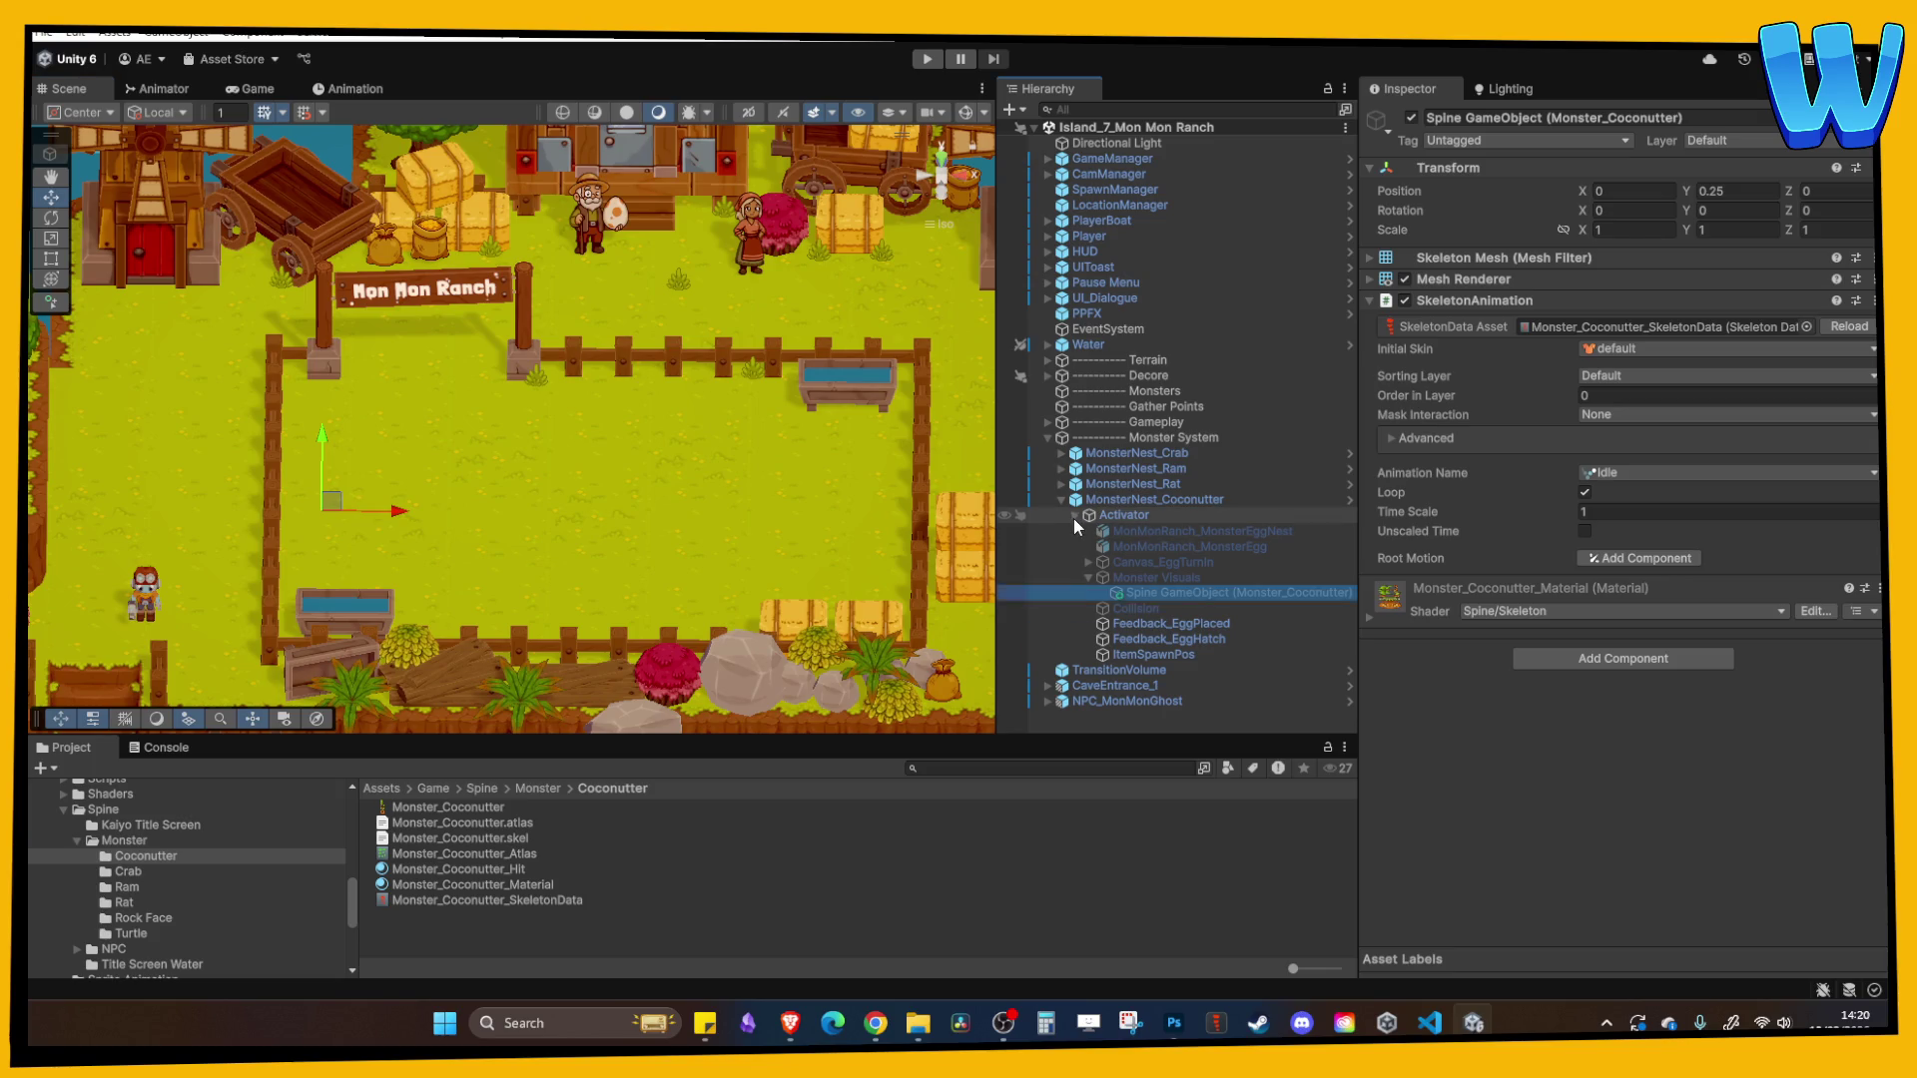
pyautogui.click(1075, 518)
pyautogui.click(1063, 514)
pyautogui.click(1059, 501)
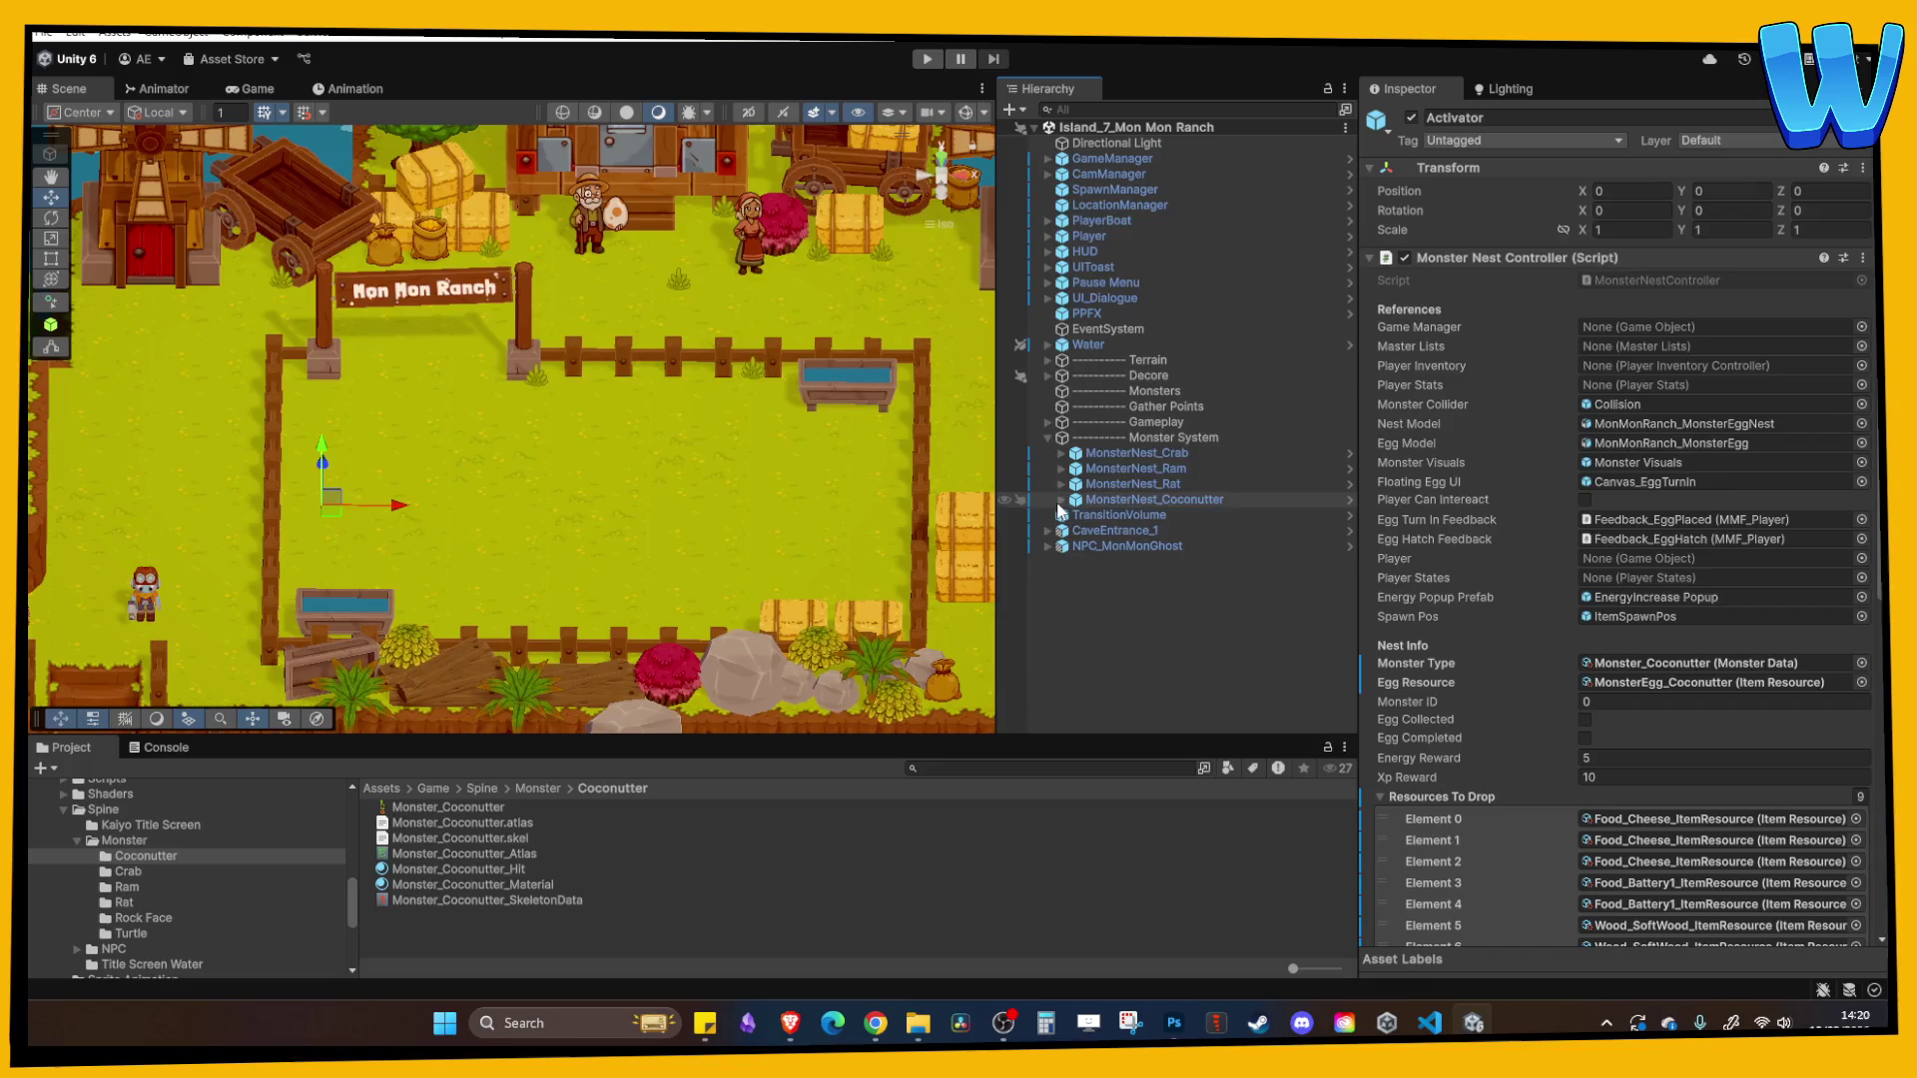
pyautogui.click(1122, 504)
pyautogui.click(1062, 500)
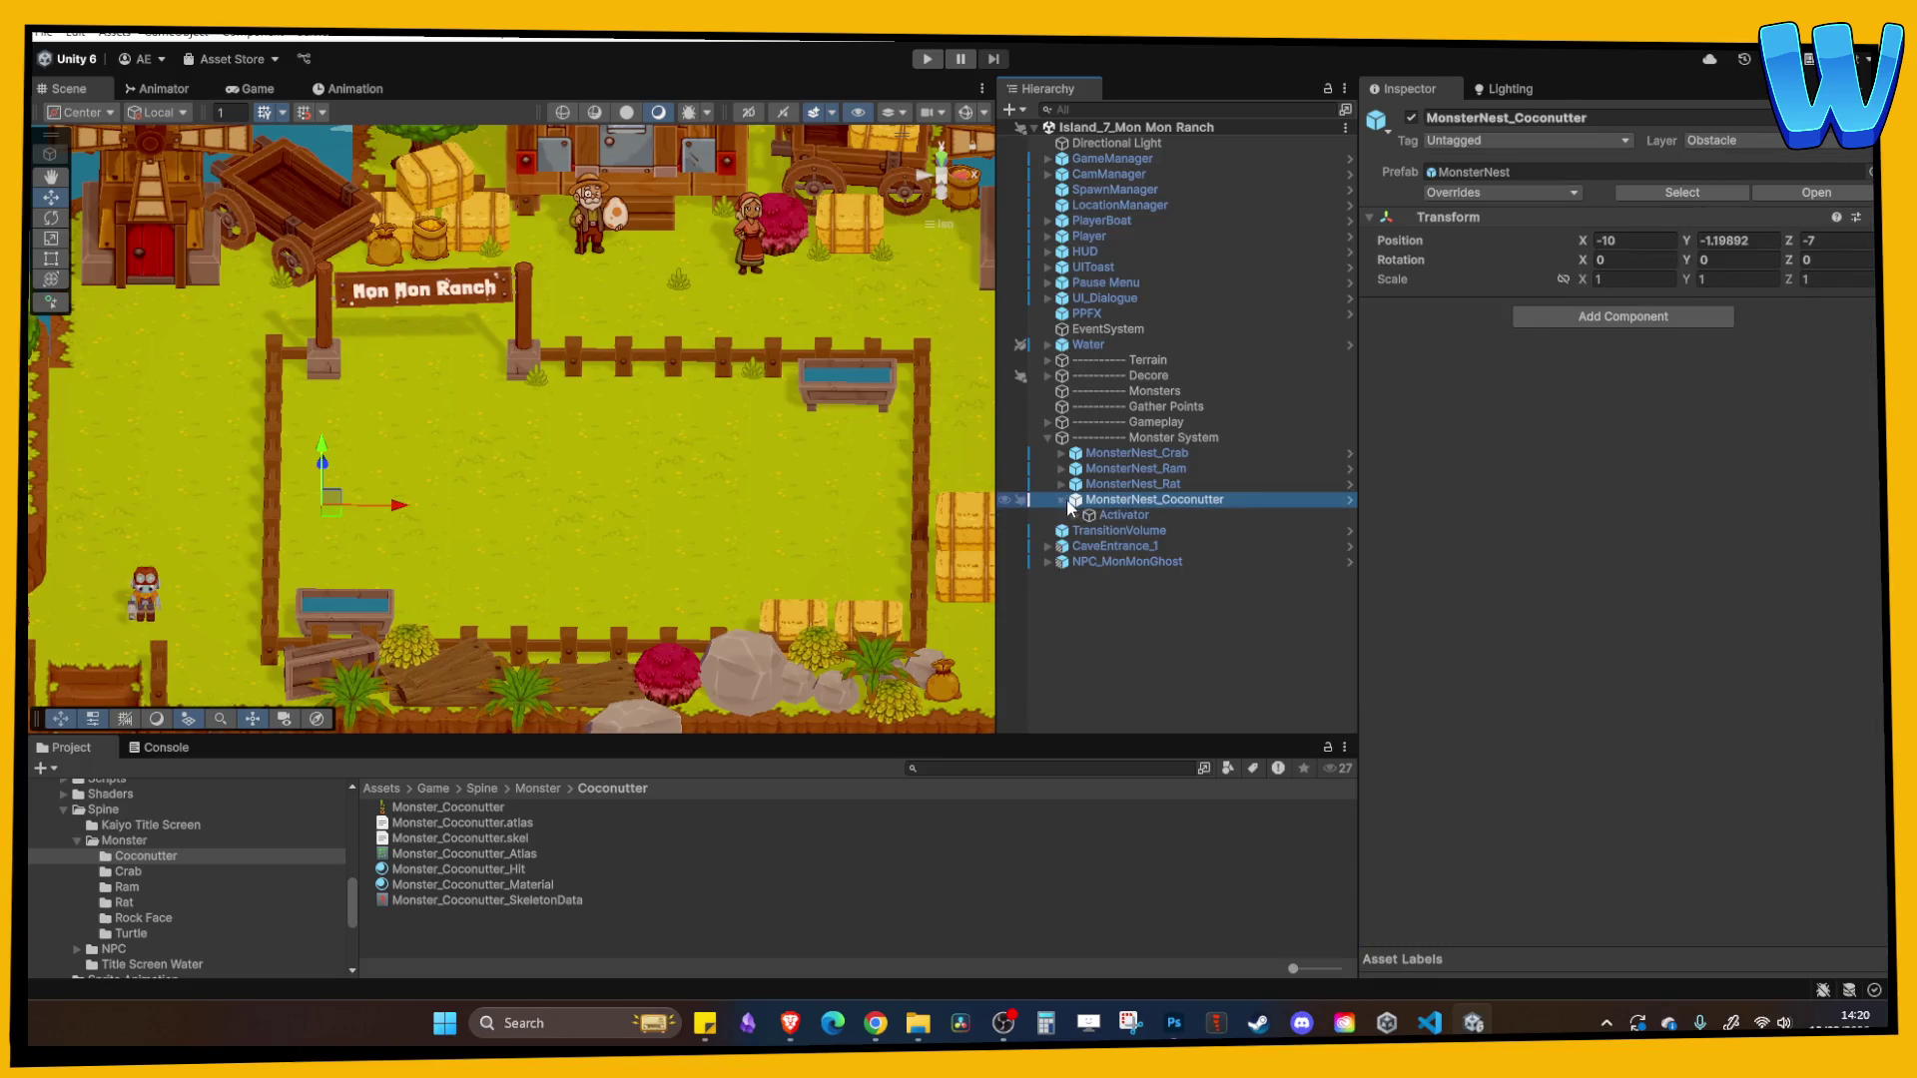
# - Set Resources To Drop Elements 0–2 on the Coconutter Activator to Misc_Nut_ItemResource
pyautogui.click(1108, 515)
pyautogui.scroll(-5, 1617, 499)
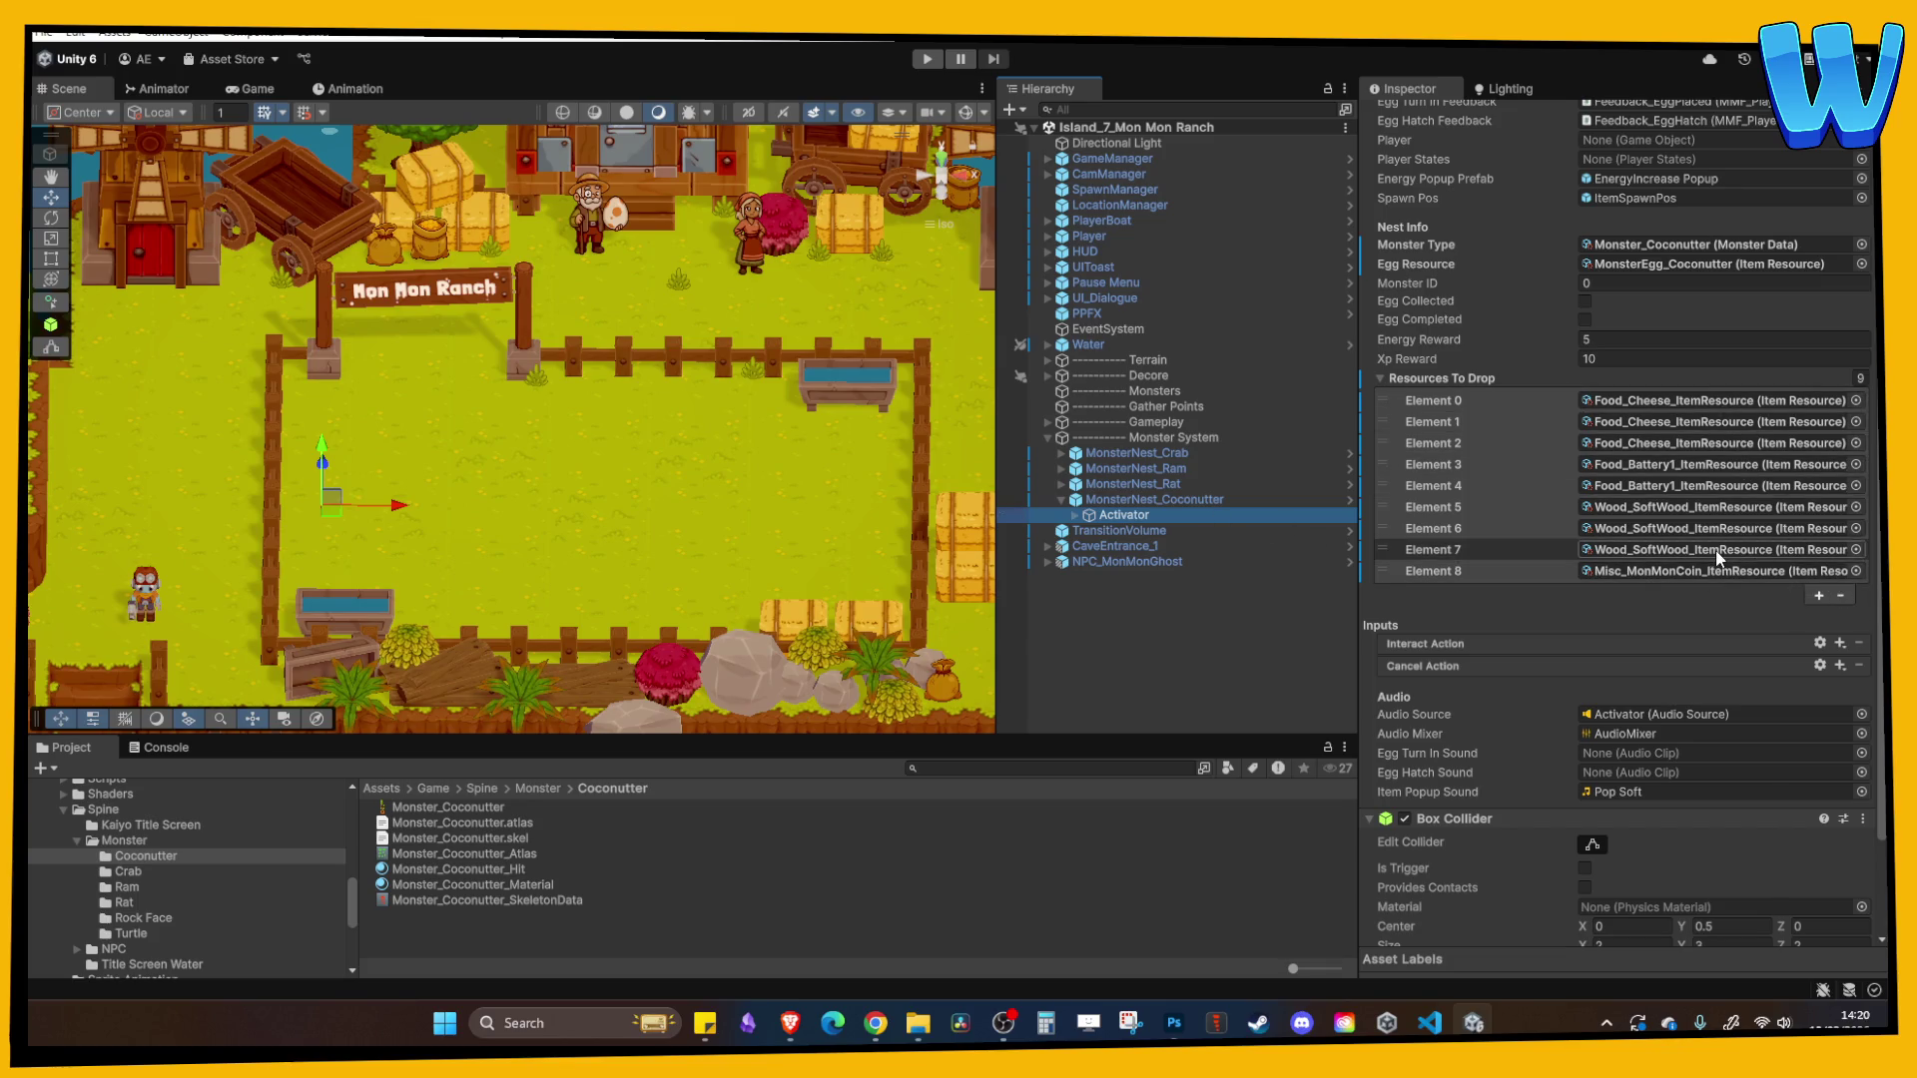
pyautogui.click(1839, 596)
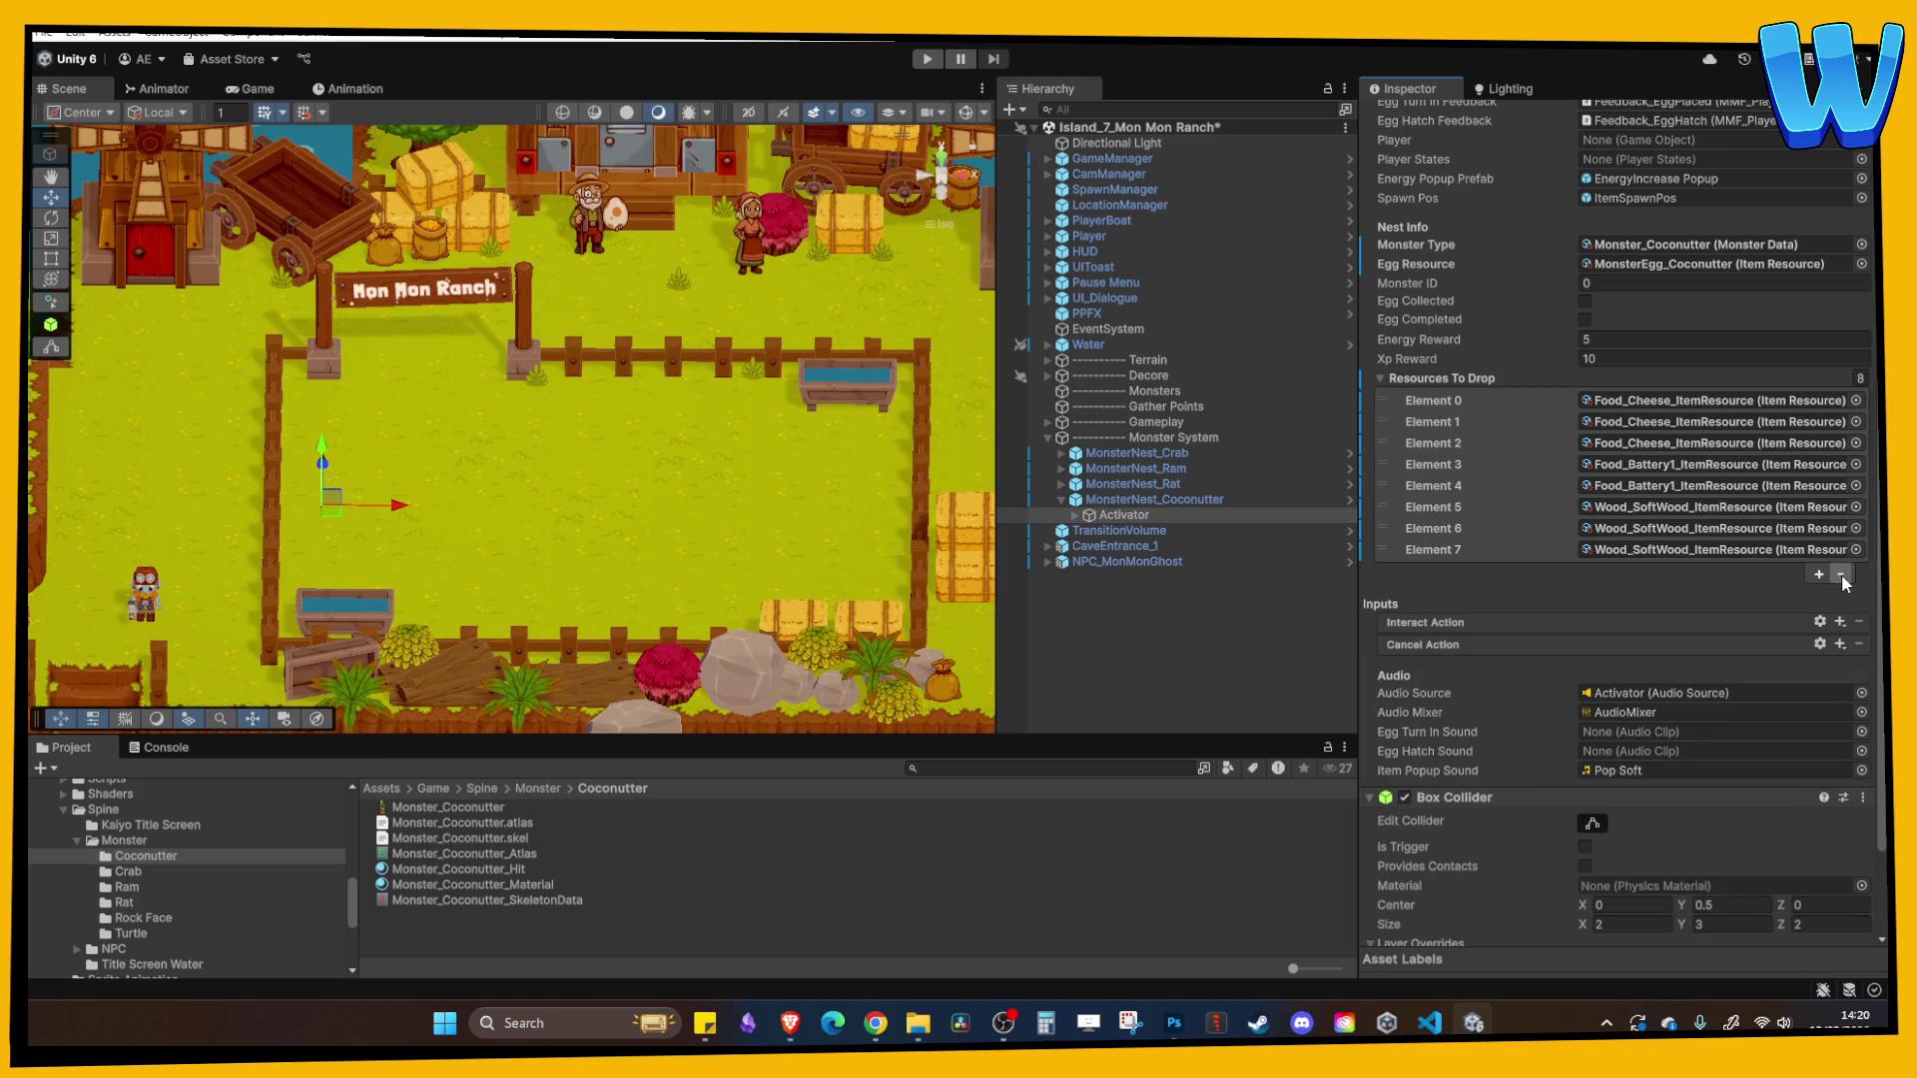
pyautogui.hotkey('ctrl', 'z')
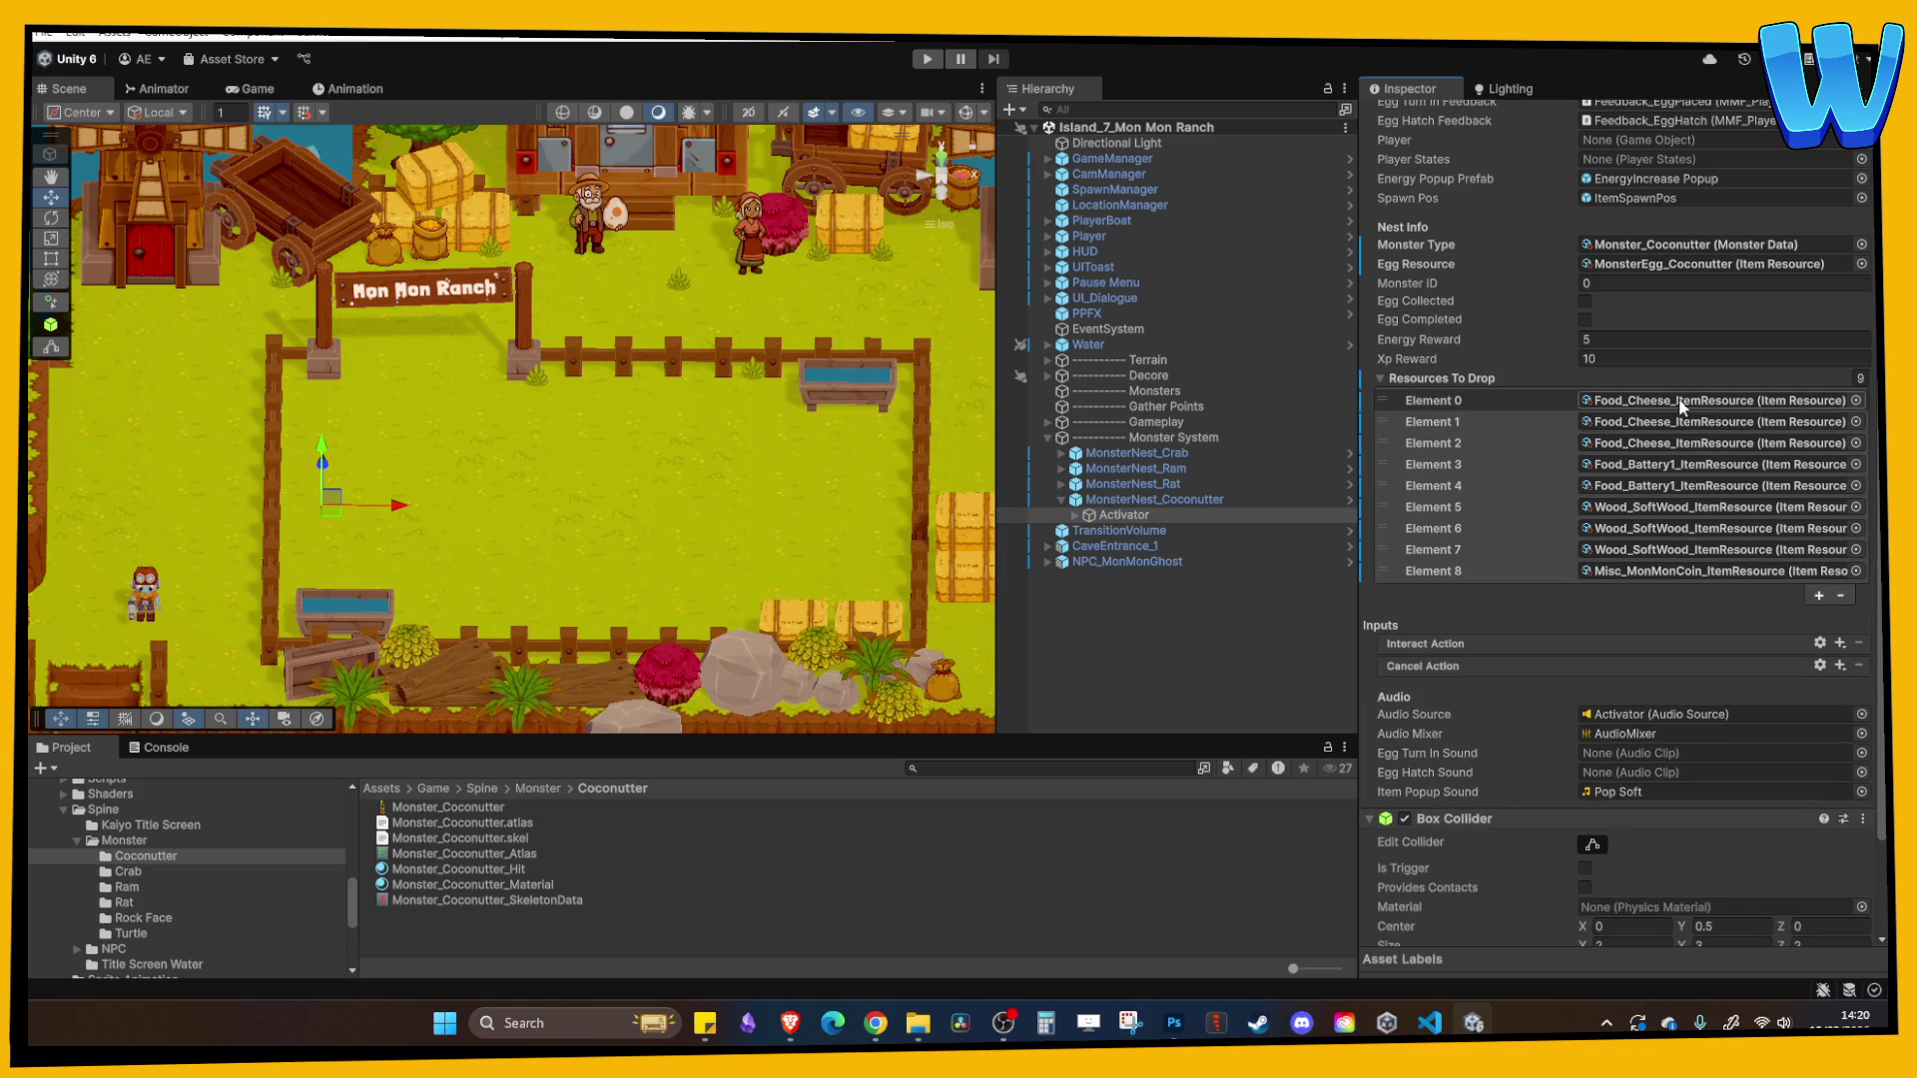
pyautogui.click(1855, 400)
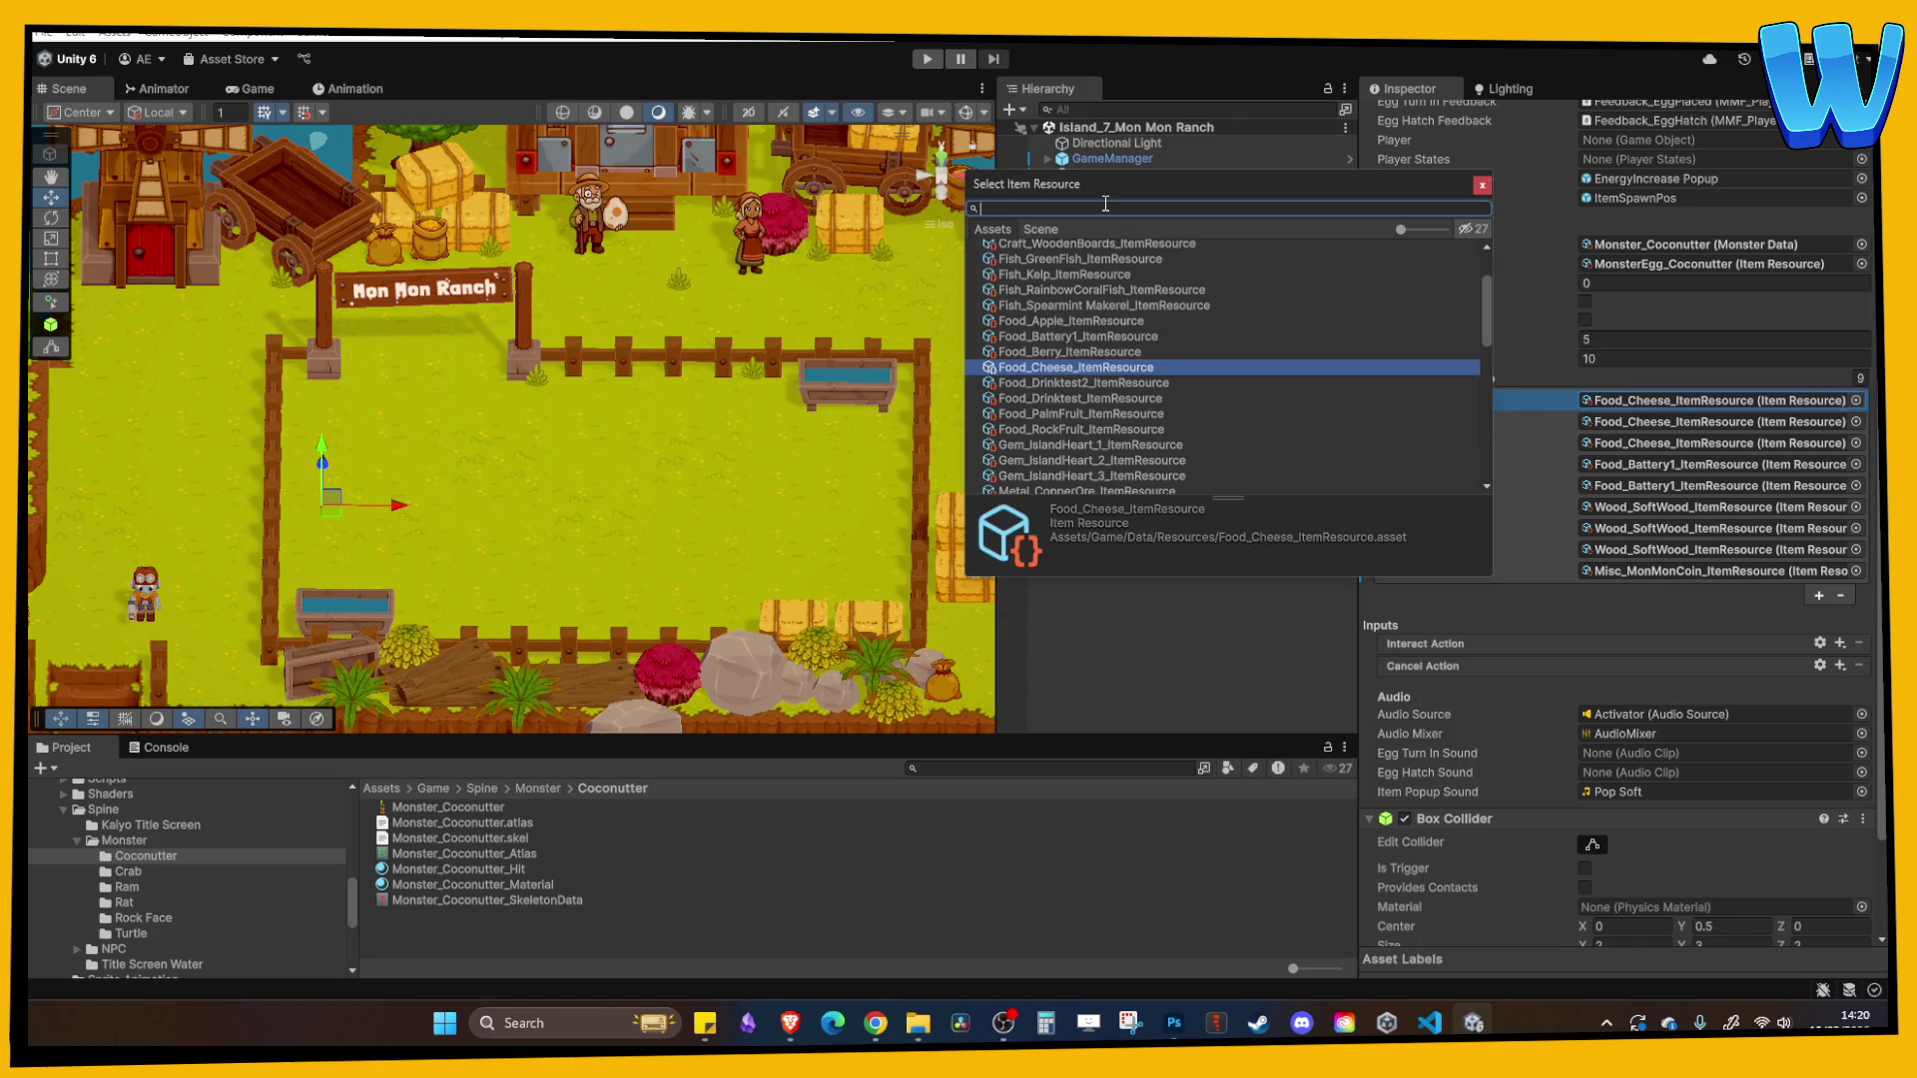
pyautogui.write('nut')
pyautogui.click(1066, 262)
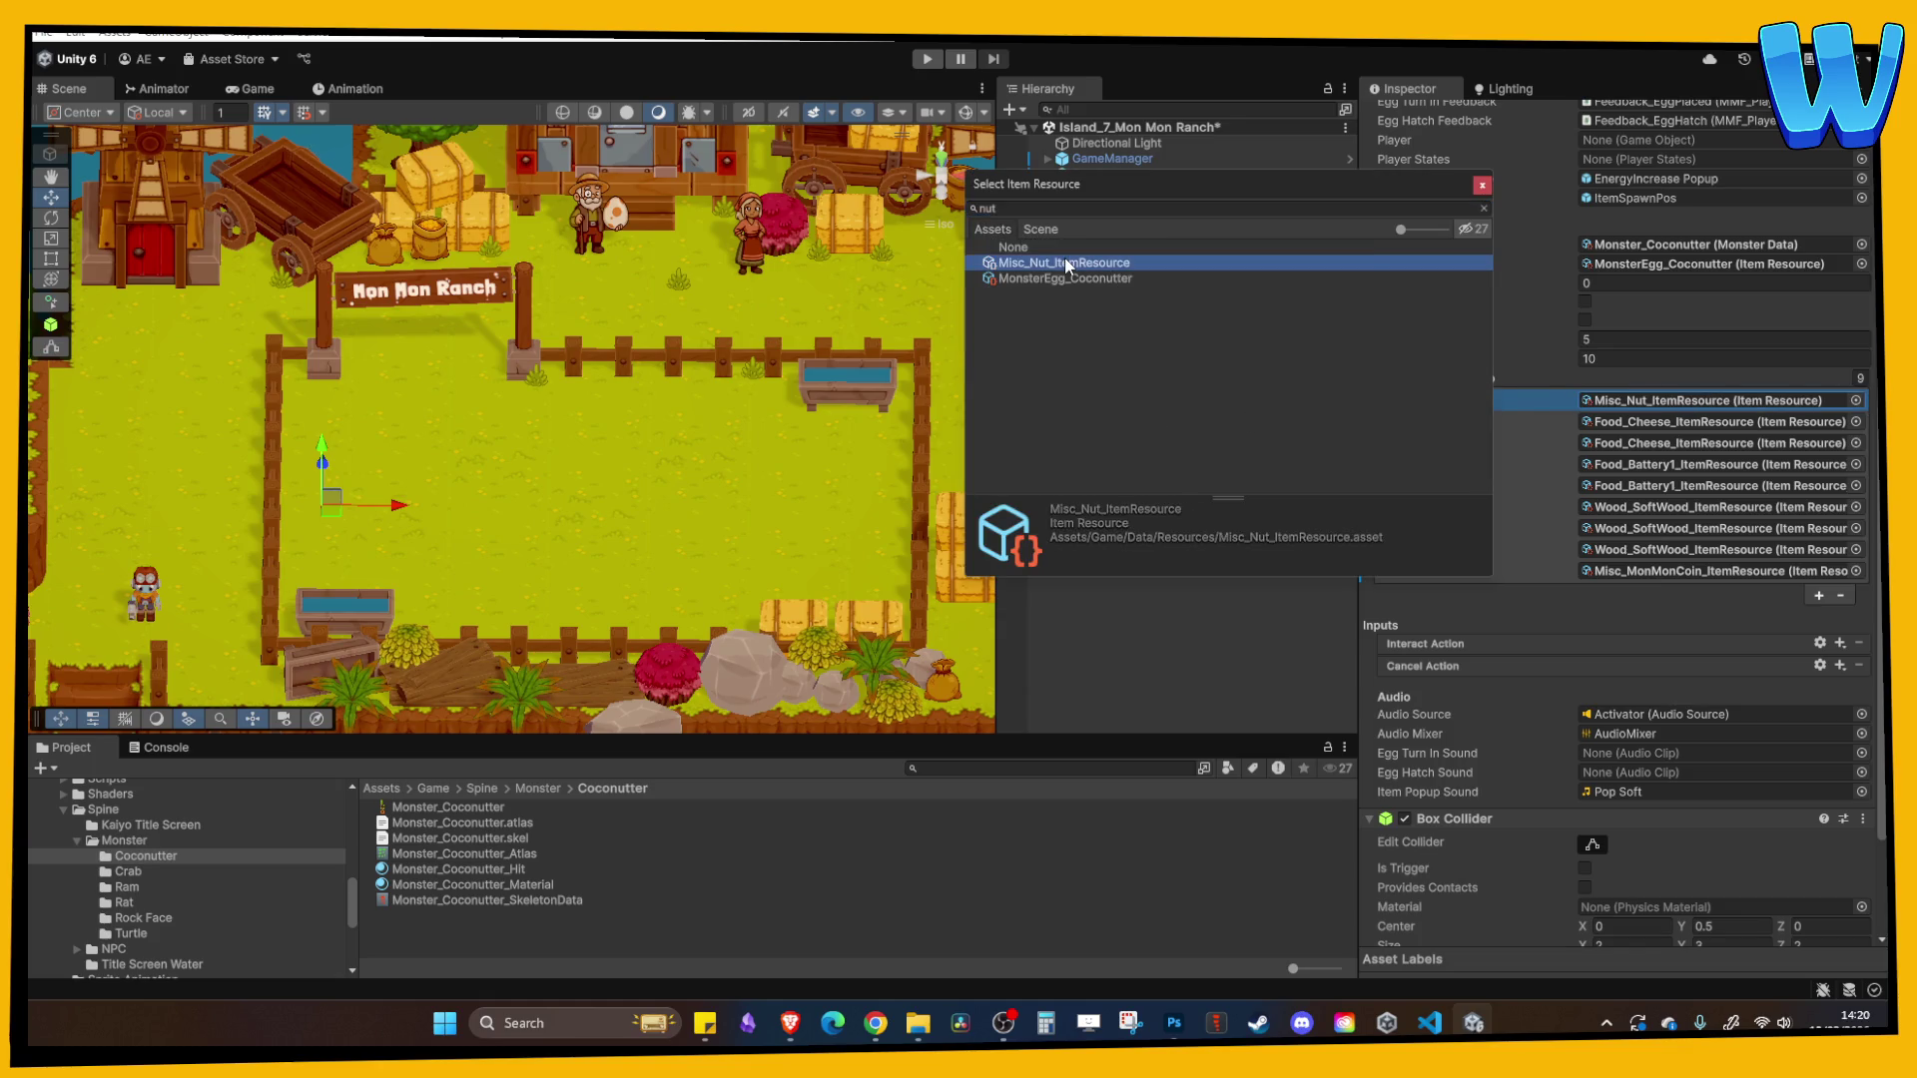
pyautogui.rightClick(1640, 398)
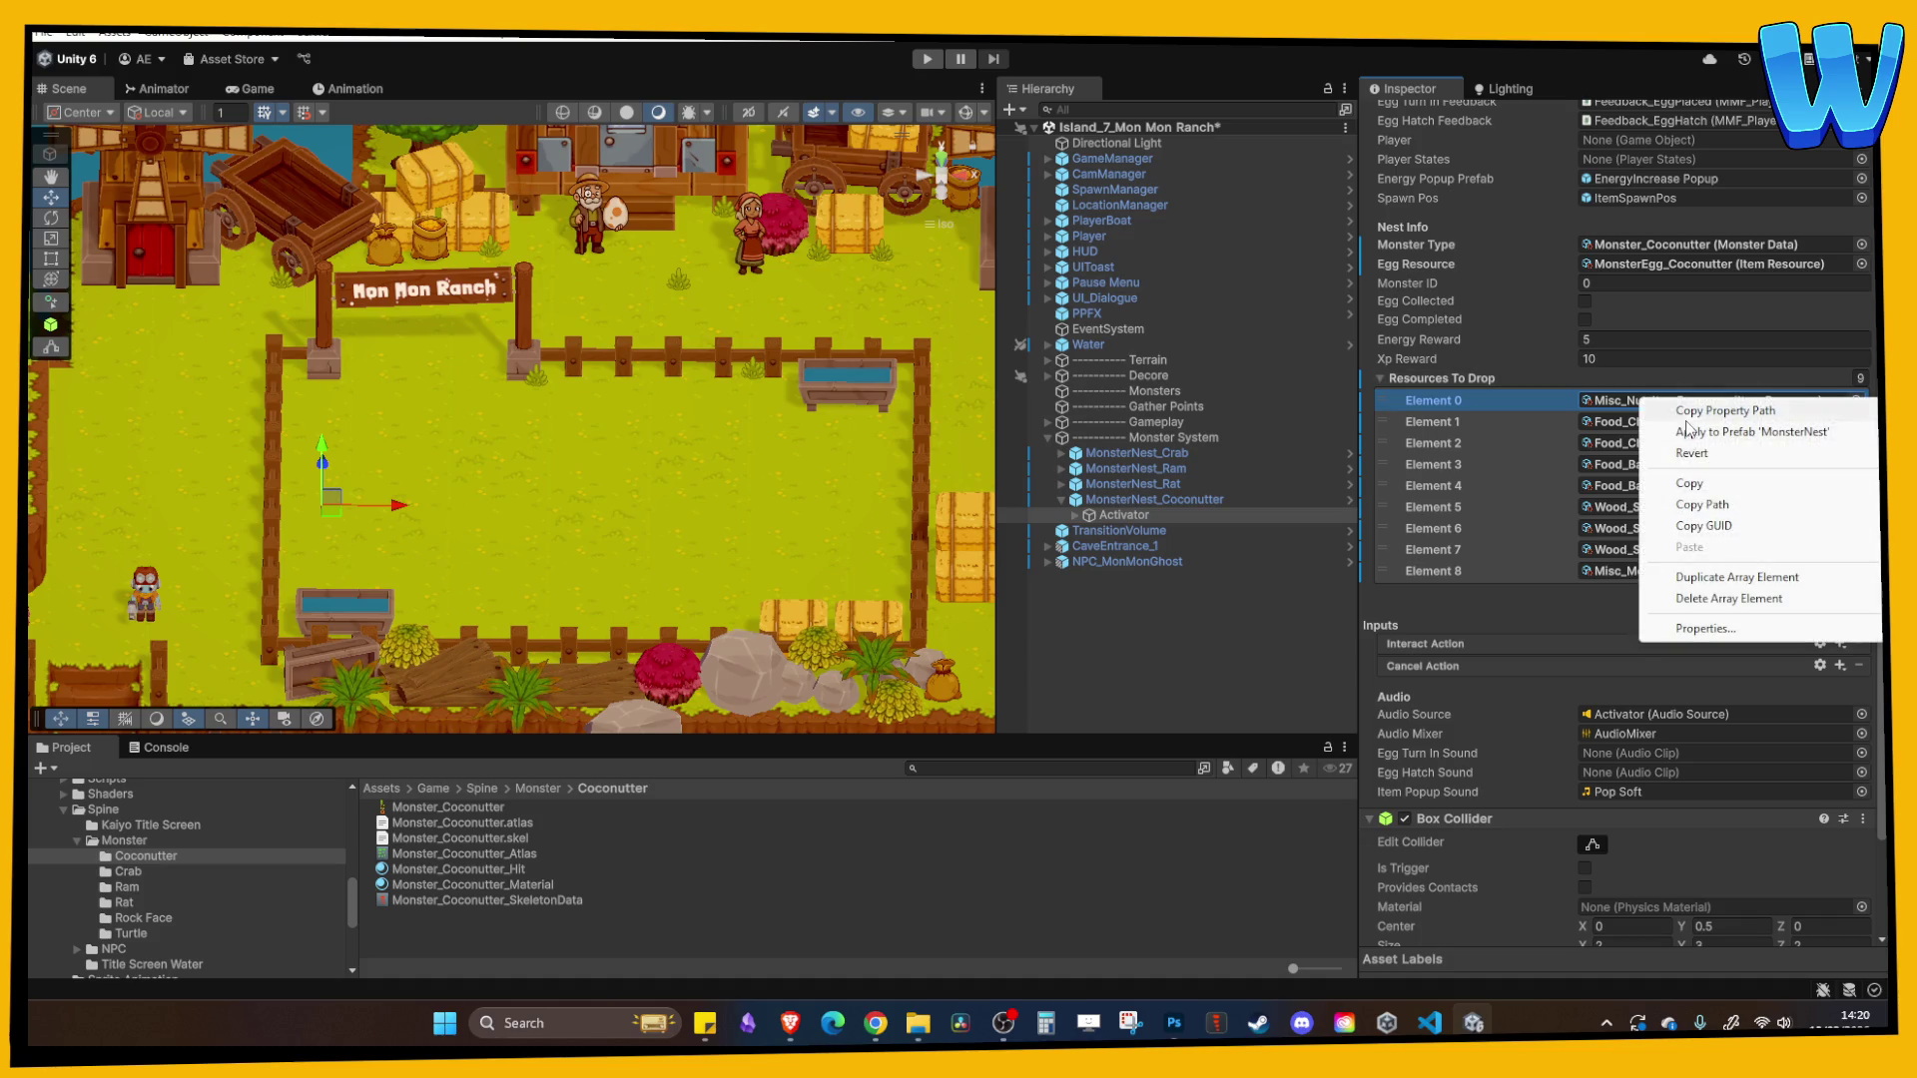
pyautogui.click(1689, 483)
pyautogui.rightClick(1640, 421)
pyautogui.click(1689, 568)
pyautogui.rightClick(1665, 445)
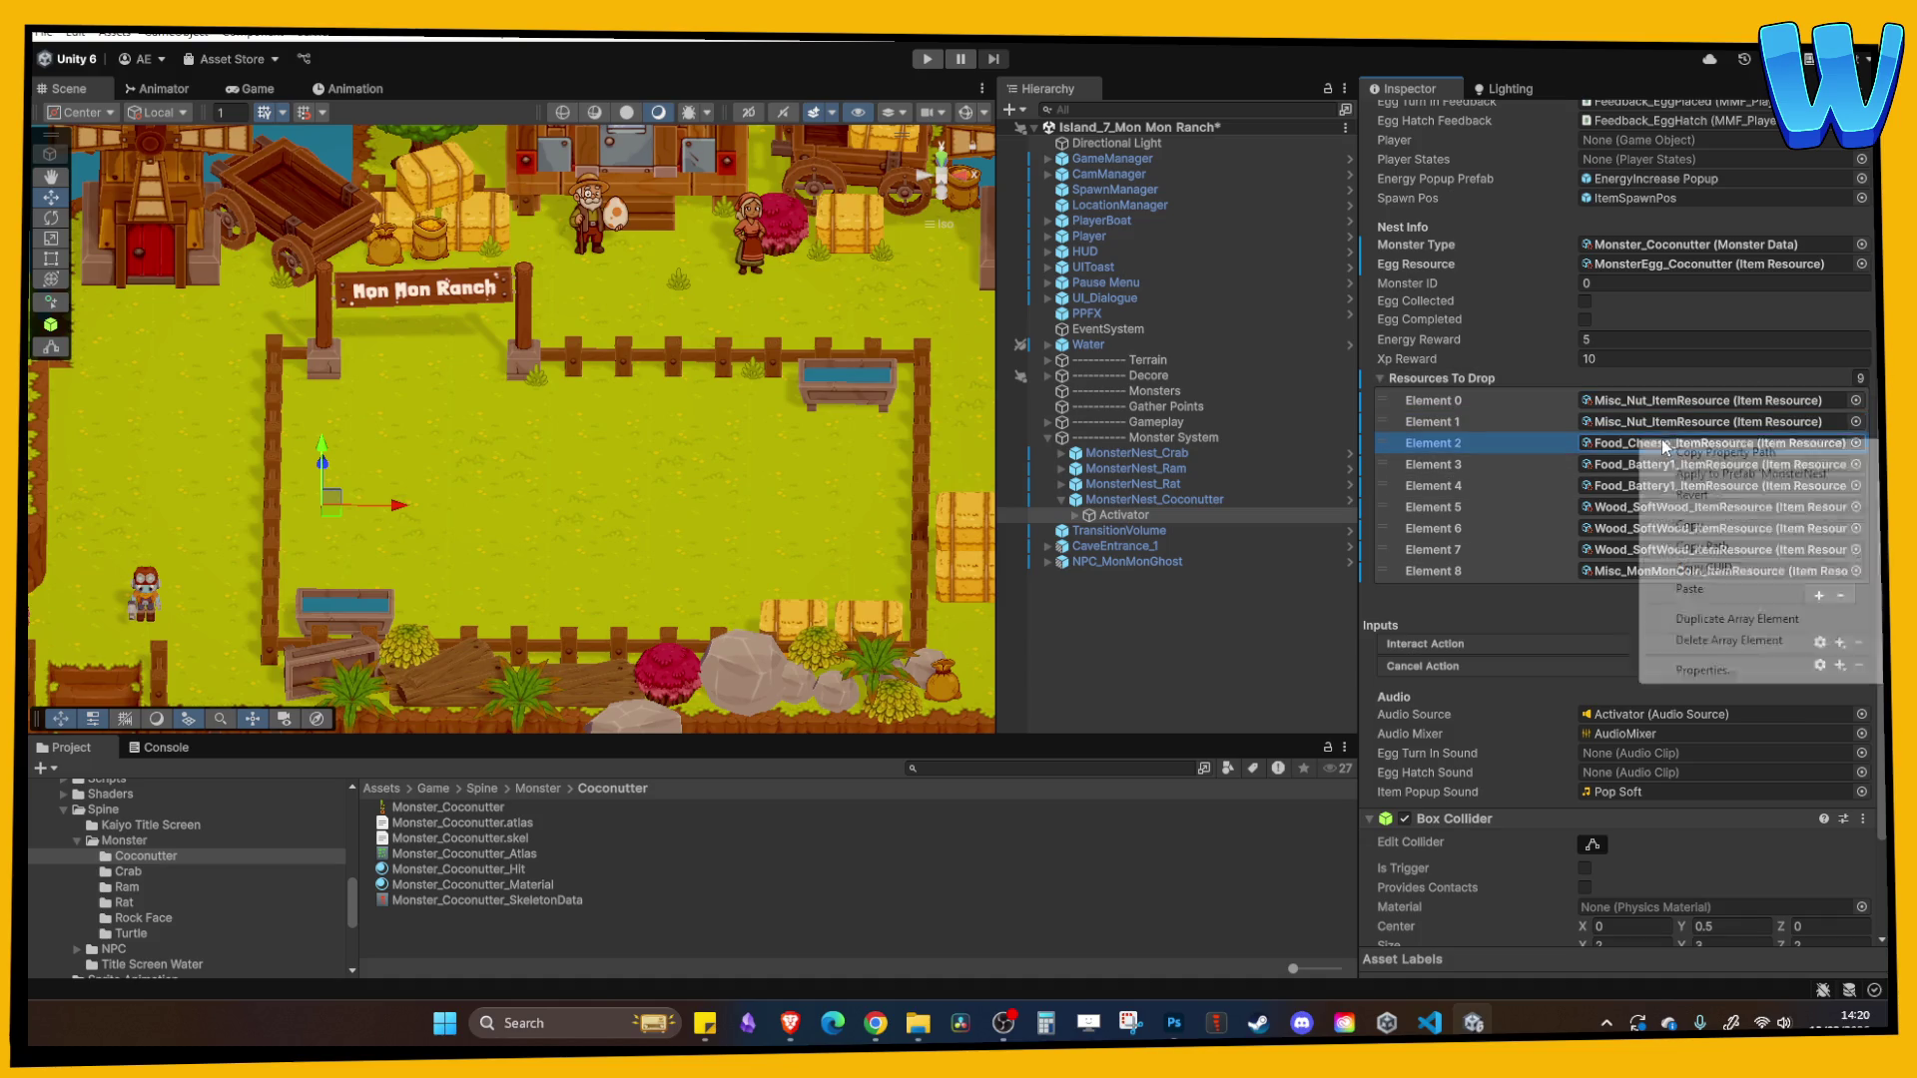
pyautogui.click(1689, 589)
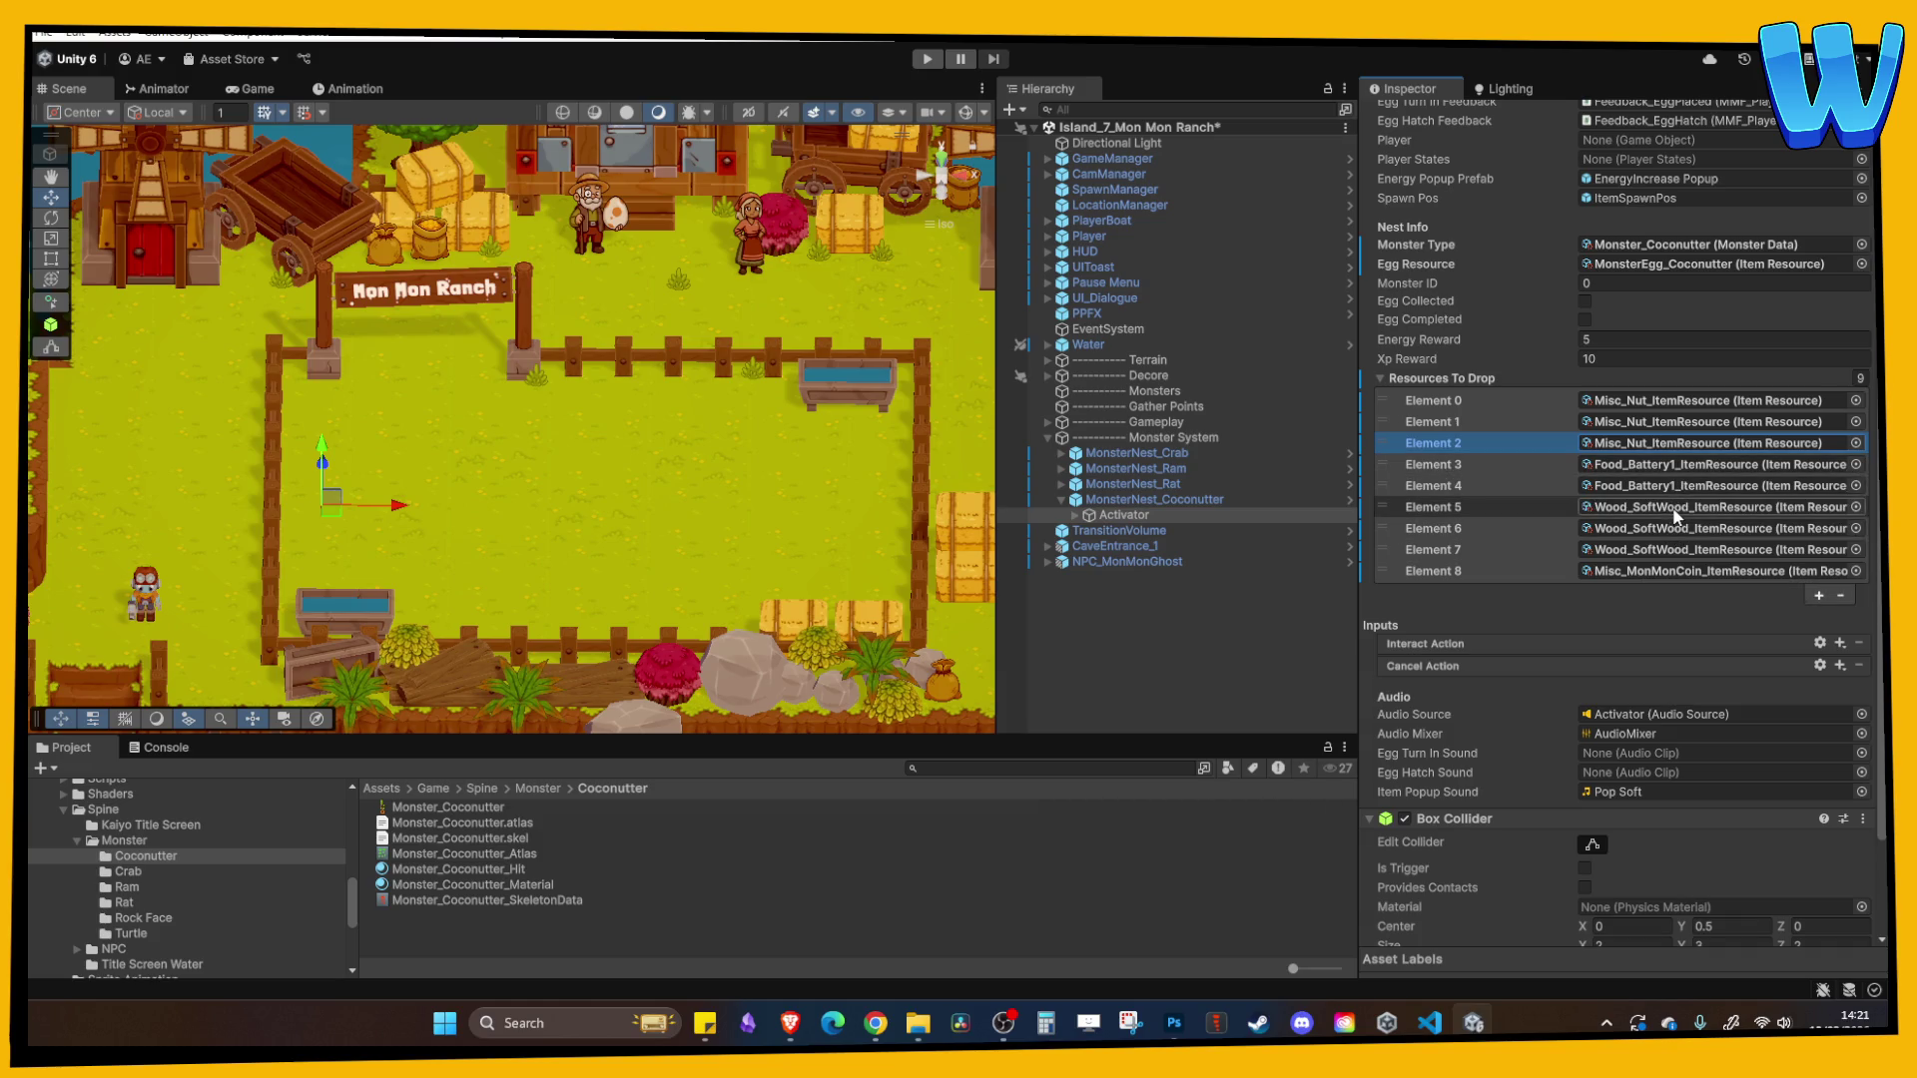
# - Fill Elements 5–6 with Misc_Shell and Element 7 with Misc_TropicalOrchid, then enter Play mode
pyautogui.click(1680, 509)
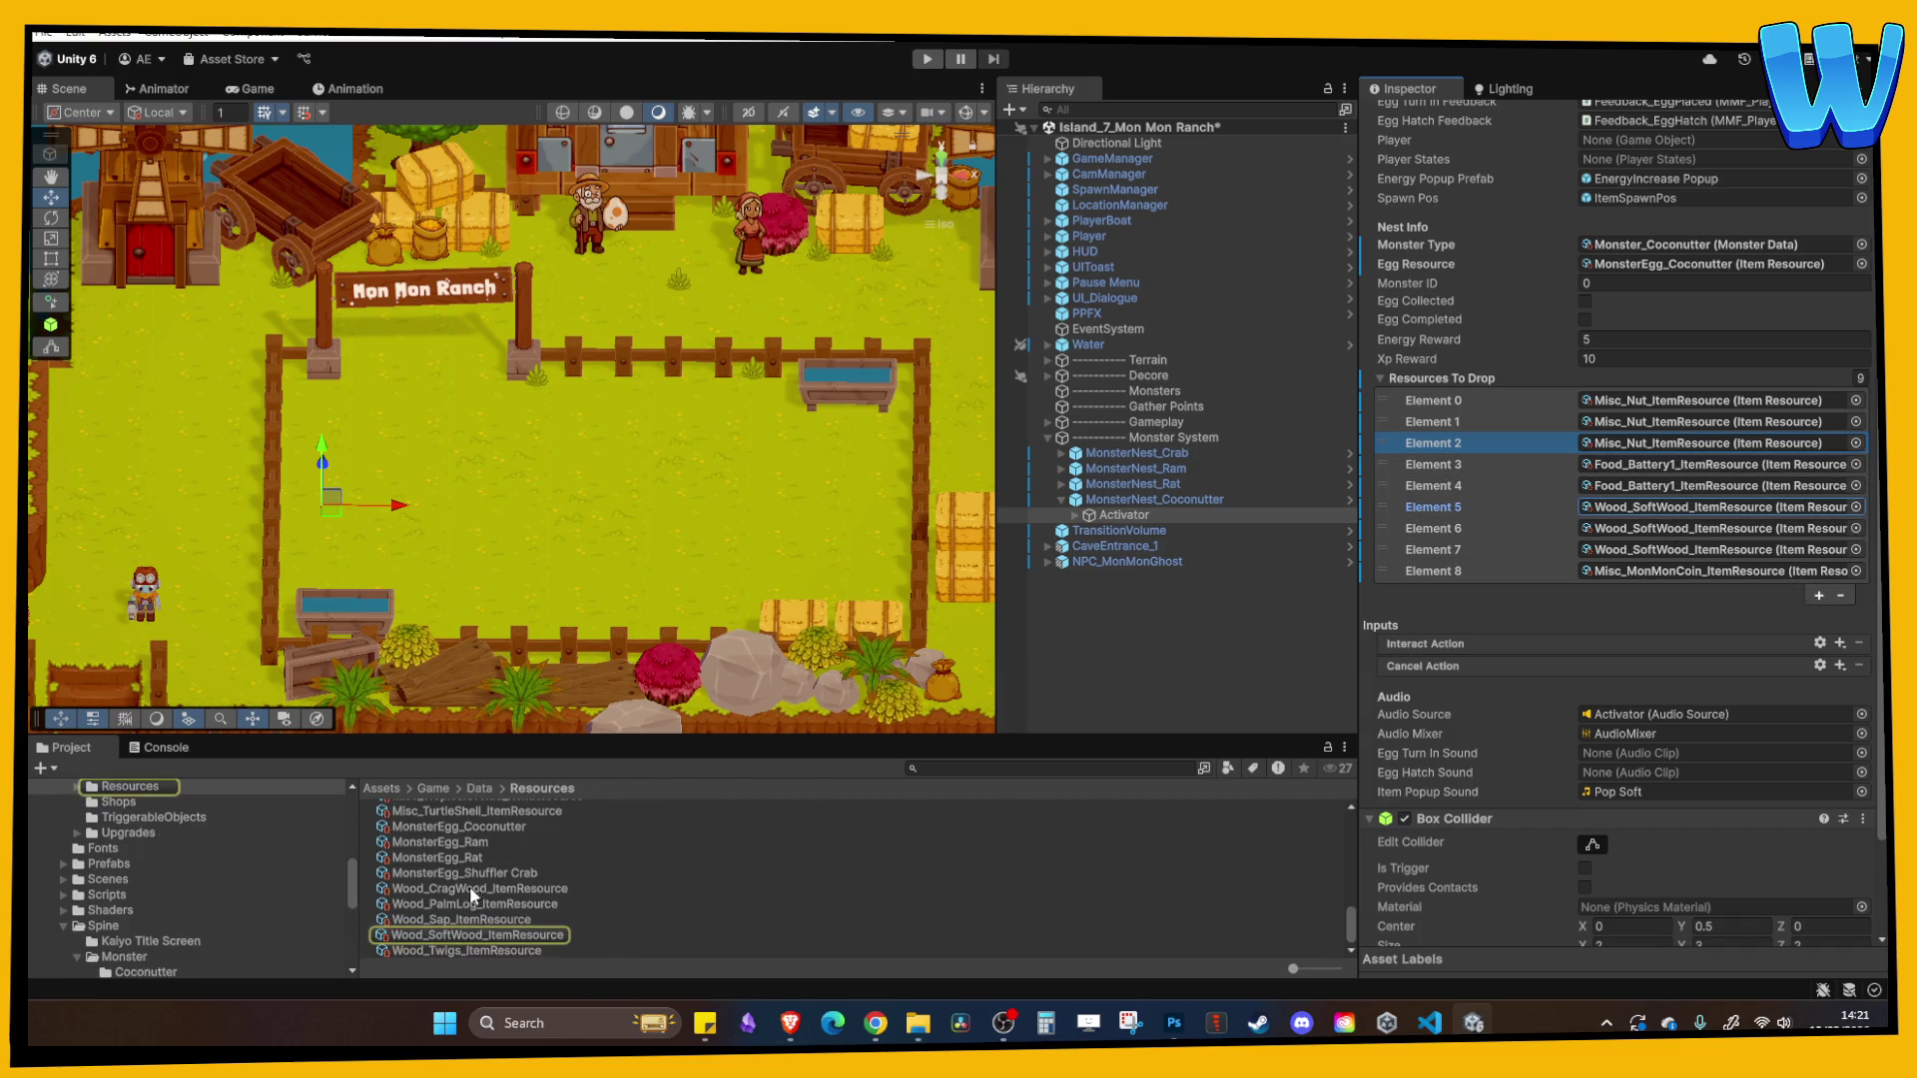
pyautogui.scroll(2, 467, 878)
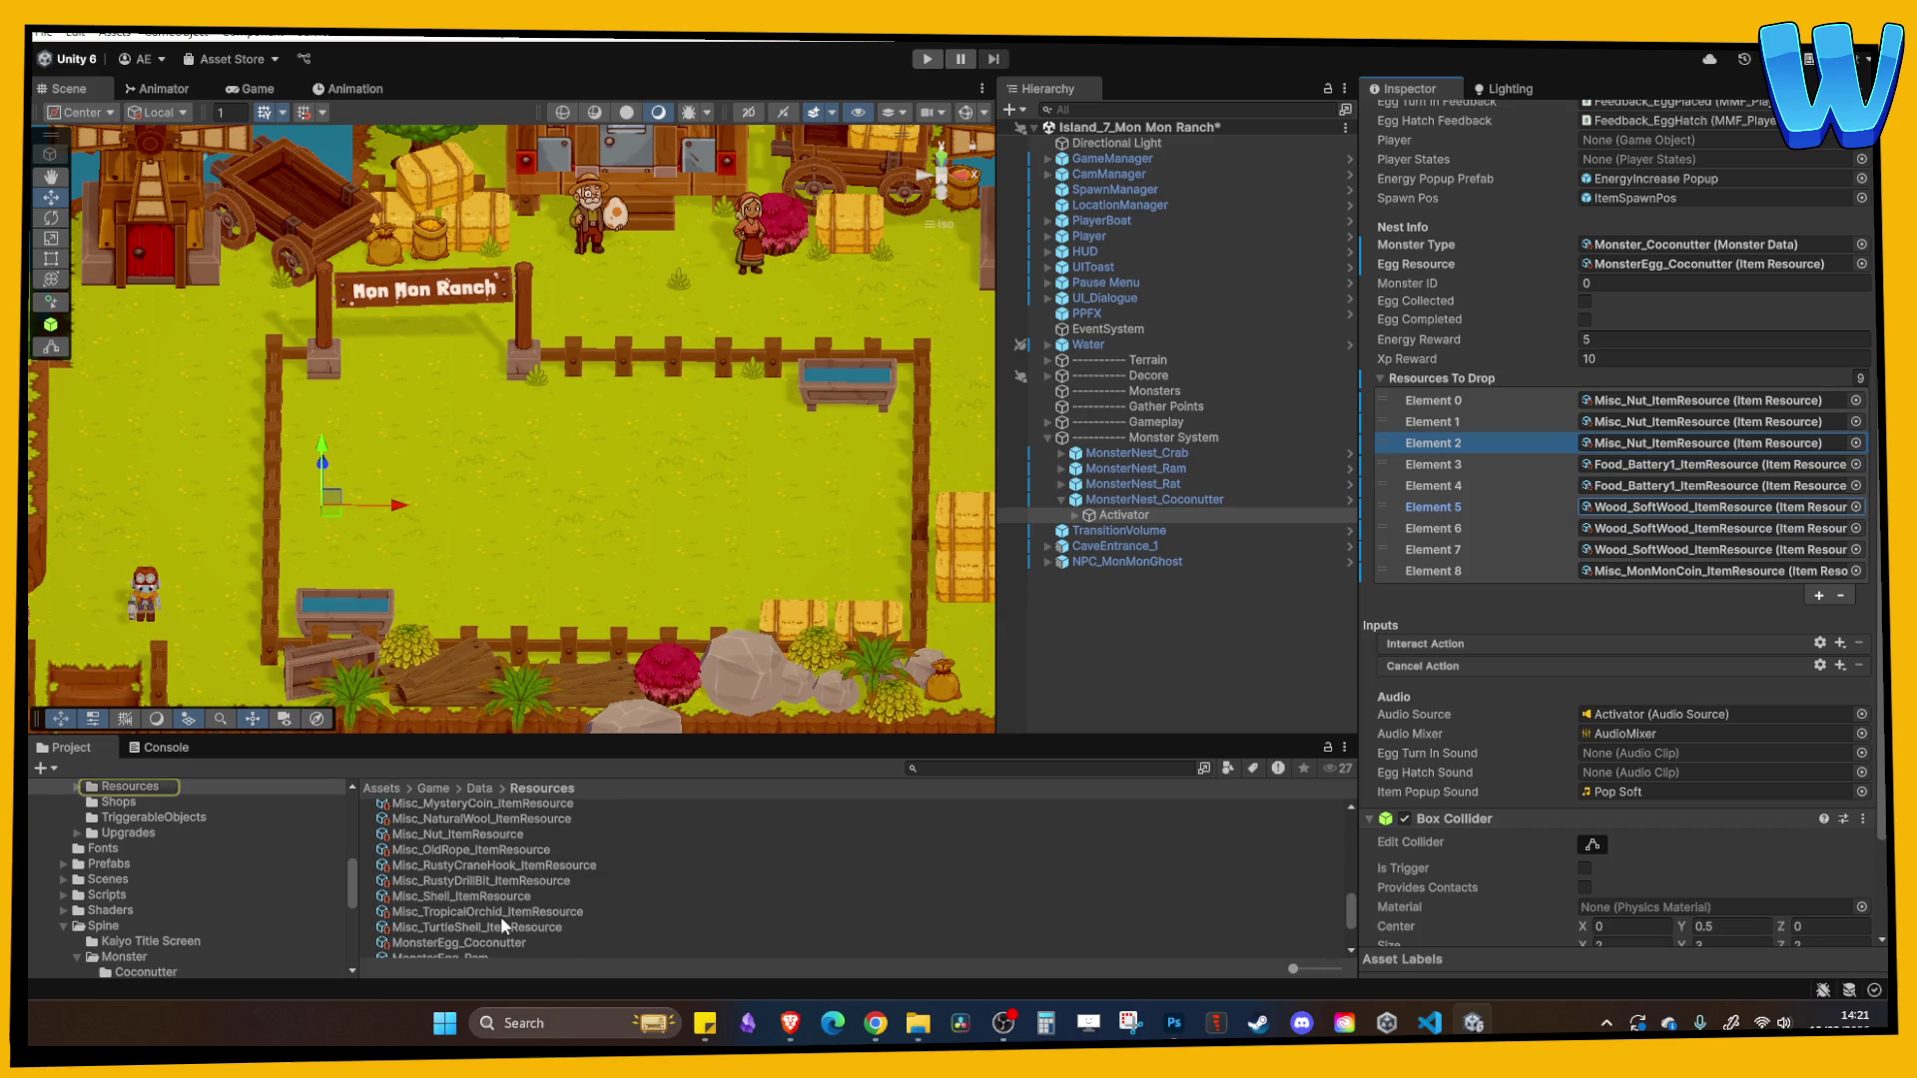
pyautogui.scroll(2, 454, 908)
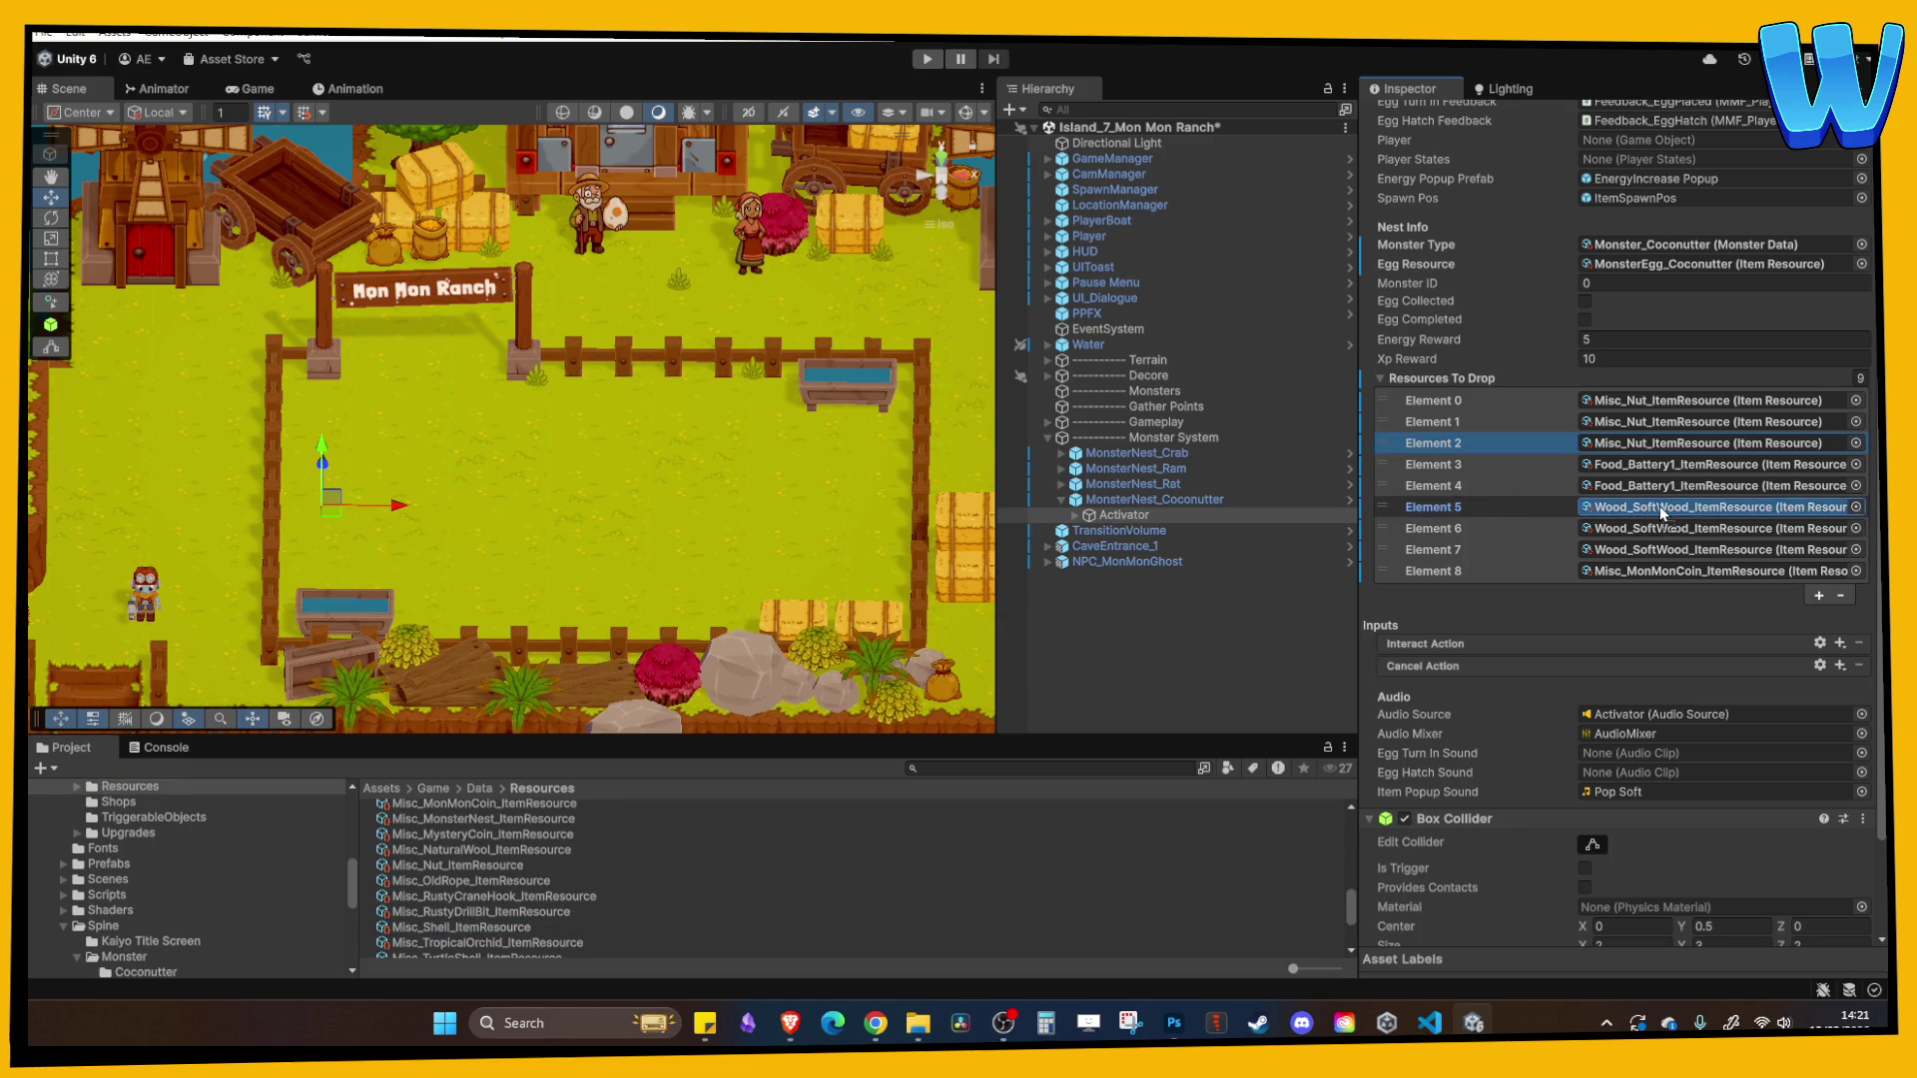
pyautogui.moveTo(494, 929)
pyautogui.mouseDown()
pyautogui.moveTo(1697, 509)
pyautogui.moveTo(1700, 539)
pyautogui.mouseUp()
pyautogui.click(1697, 549)
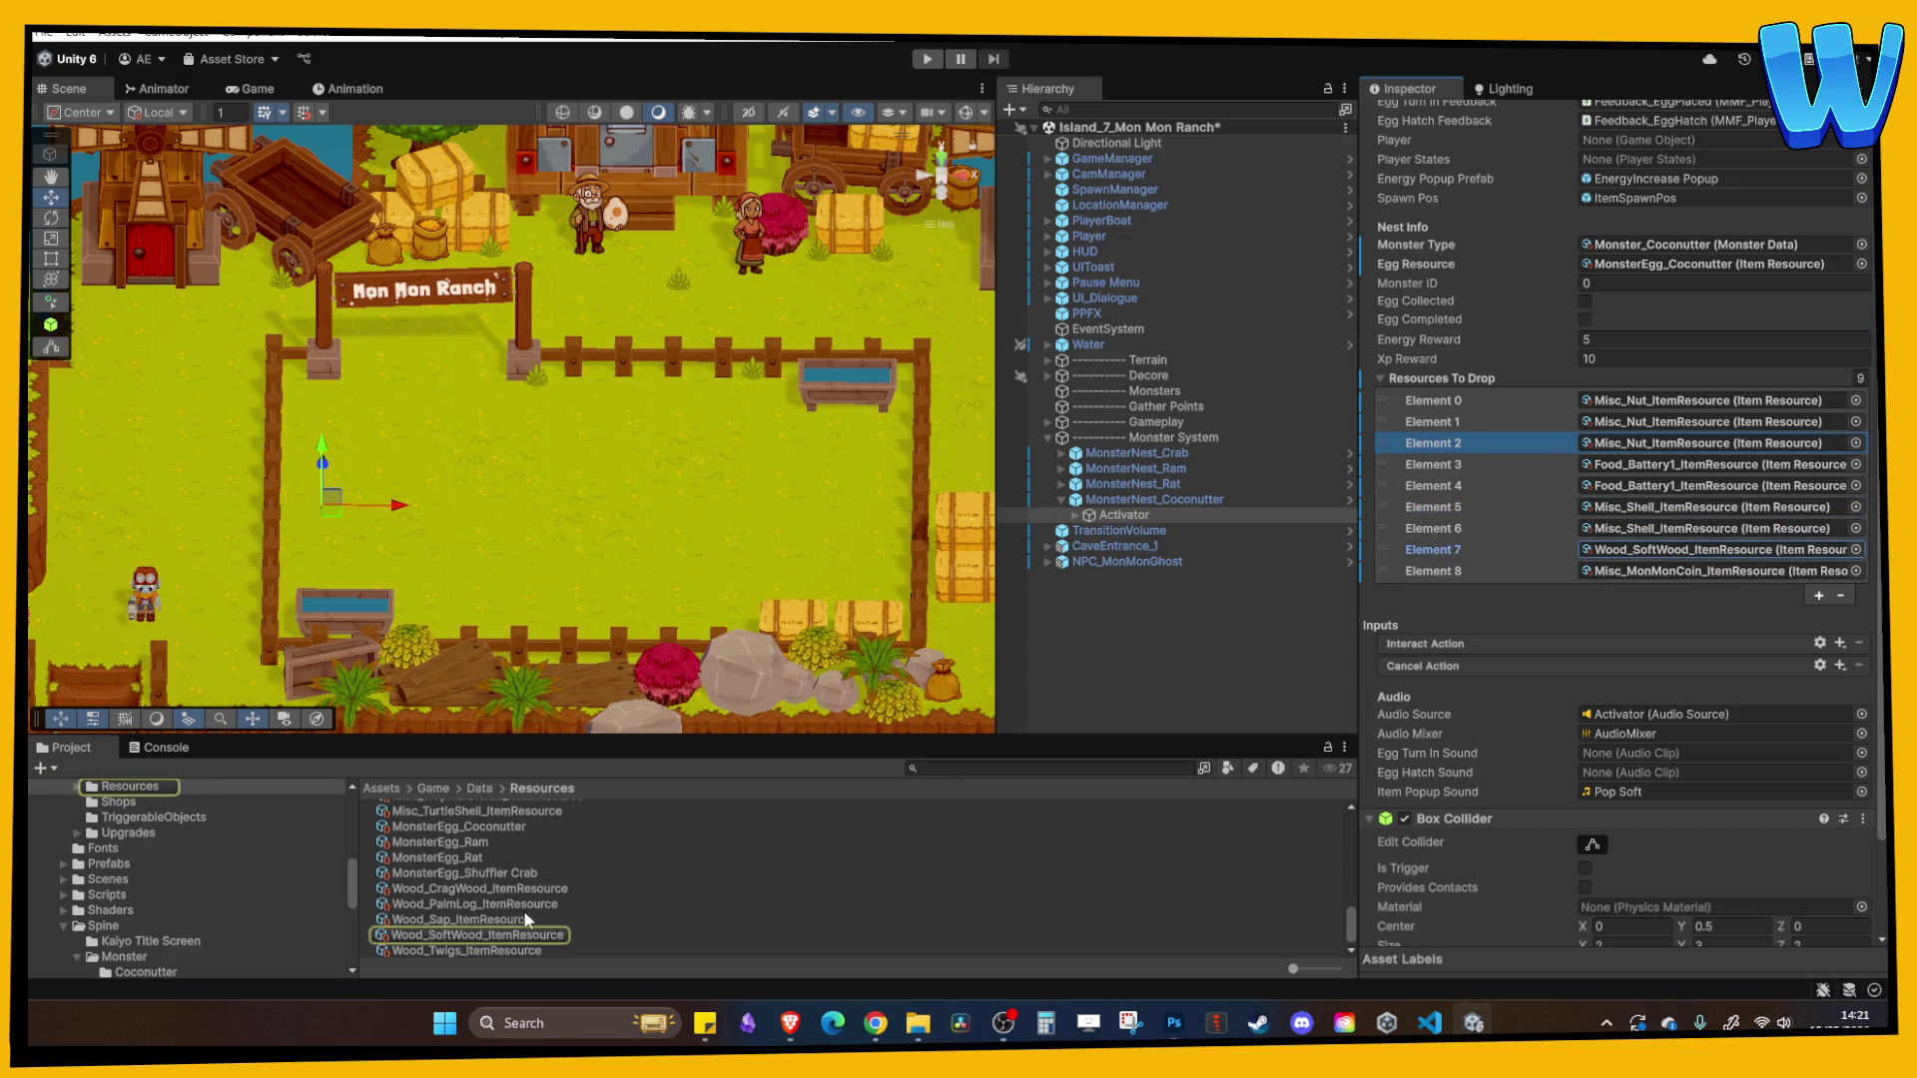
pyautogui.scroll(2, 509, 917)
pyautogui.moveTo(470, 853)
pyautogui.mouseDown()
pyautogui.moveTo(1697, 571)
pyautogui.moveTo(1697, 549)
pyautogui.mouseUp()
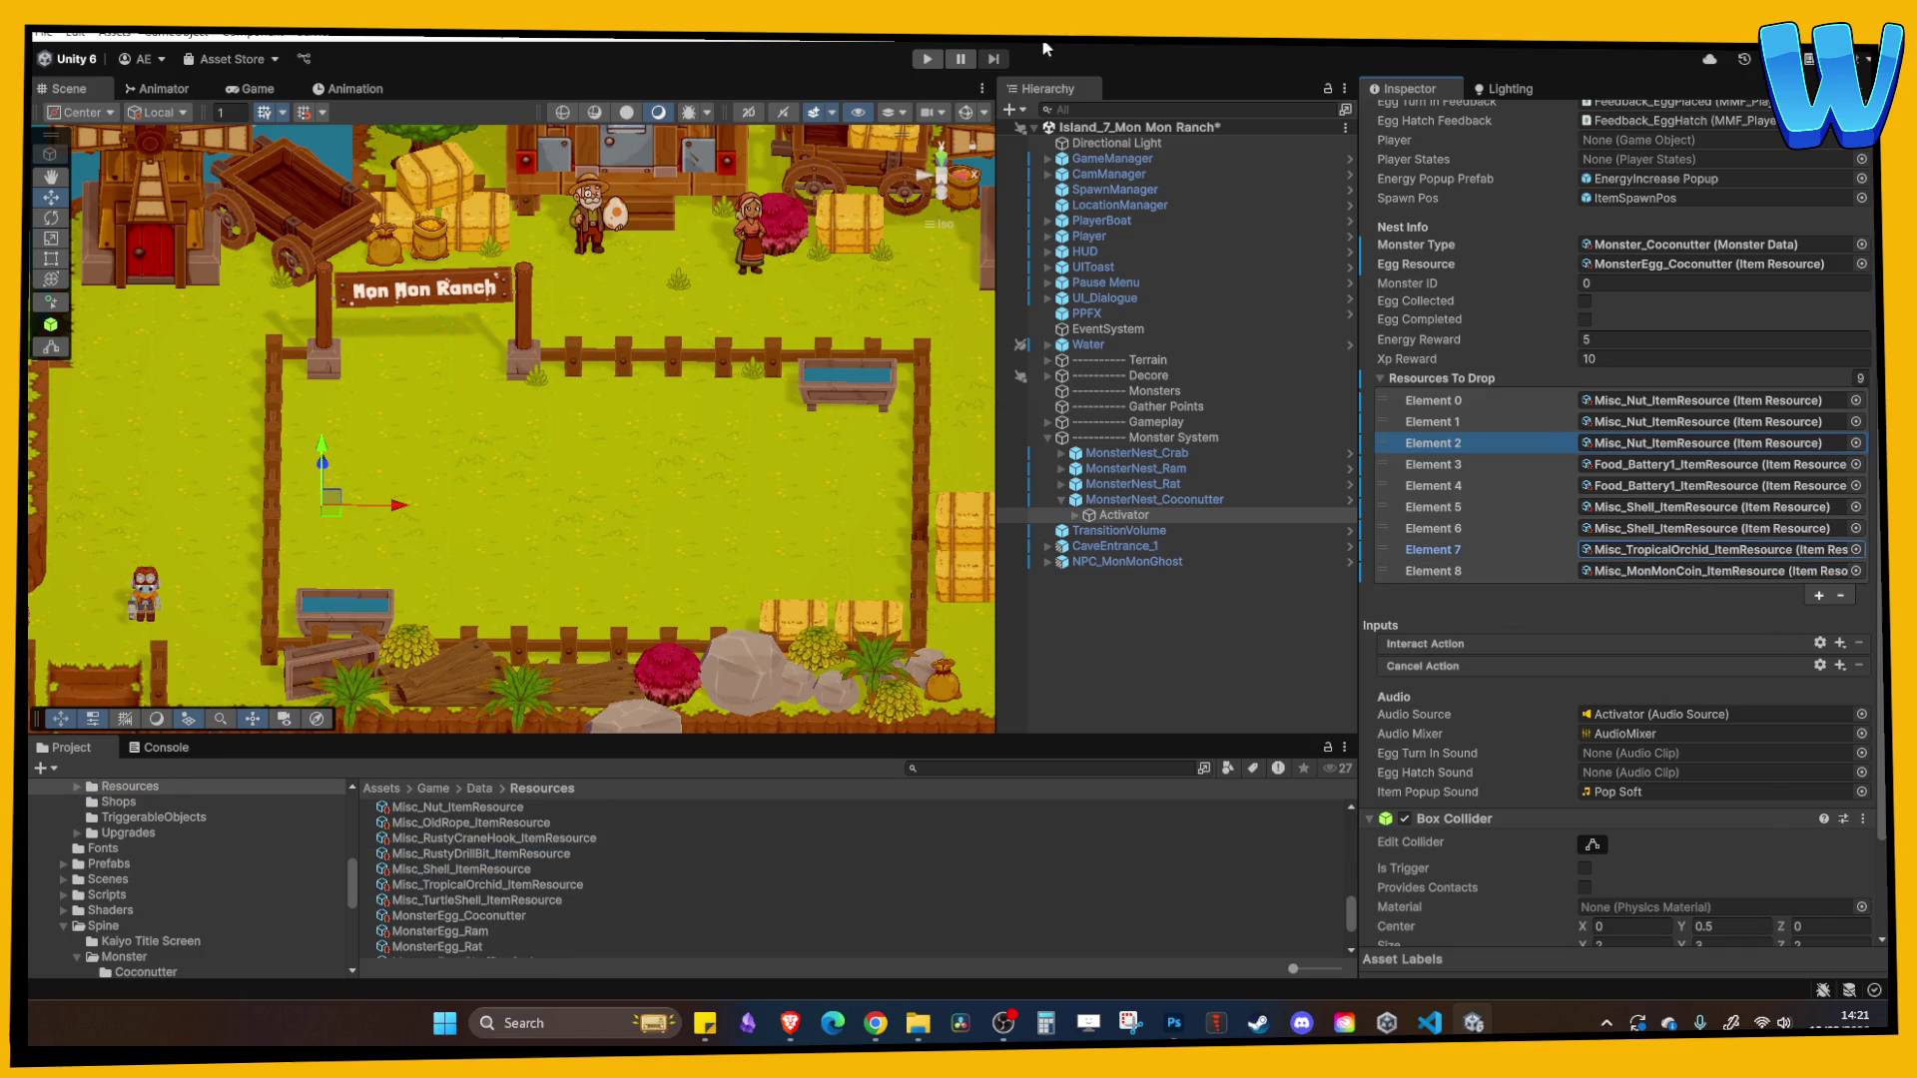
pyautogui.click(922, 64)
pyautogui.click(922, 66)
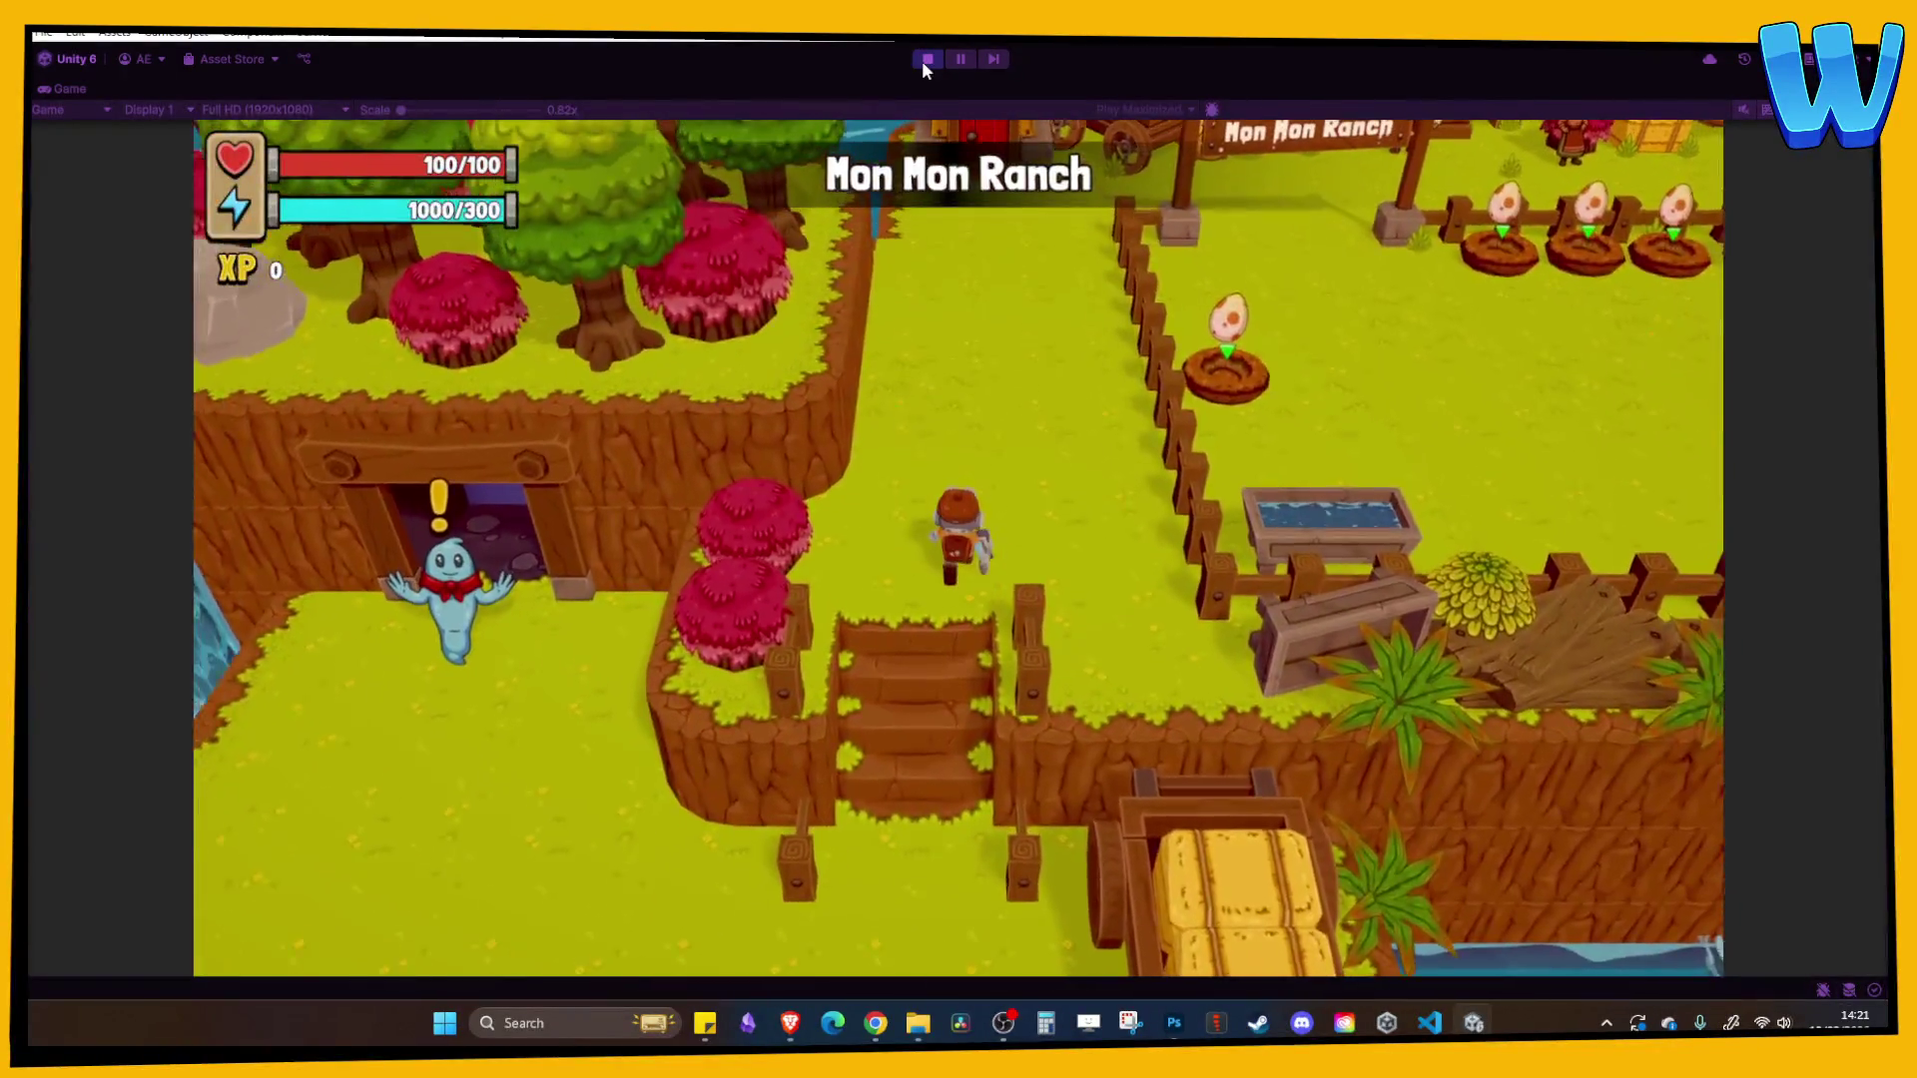
# - Walk to the ranch nests, collect the dropped items and check the inventory
pyautogui.press('w')
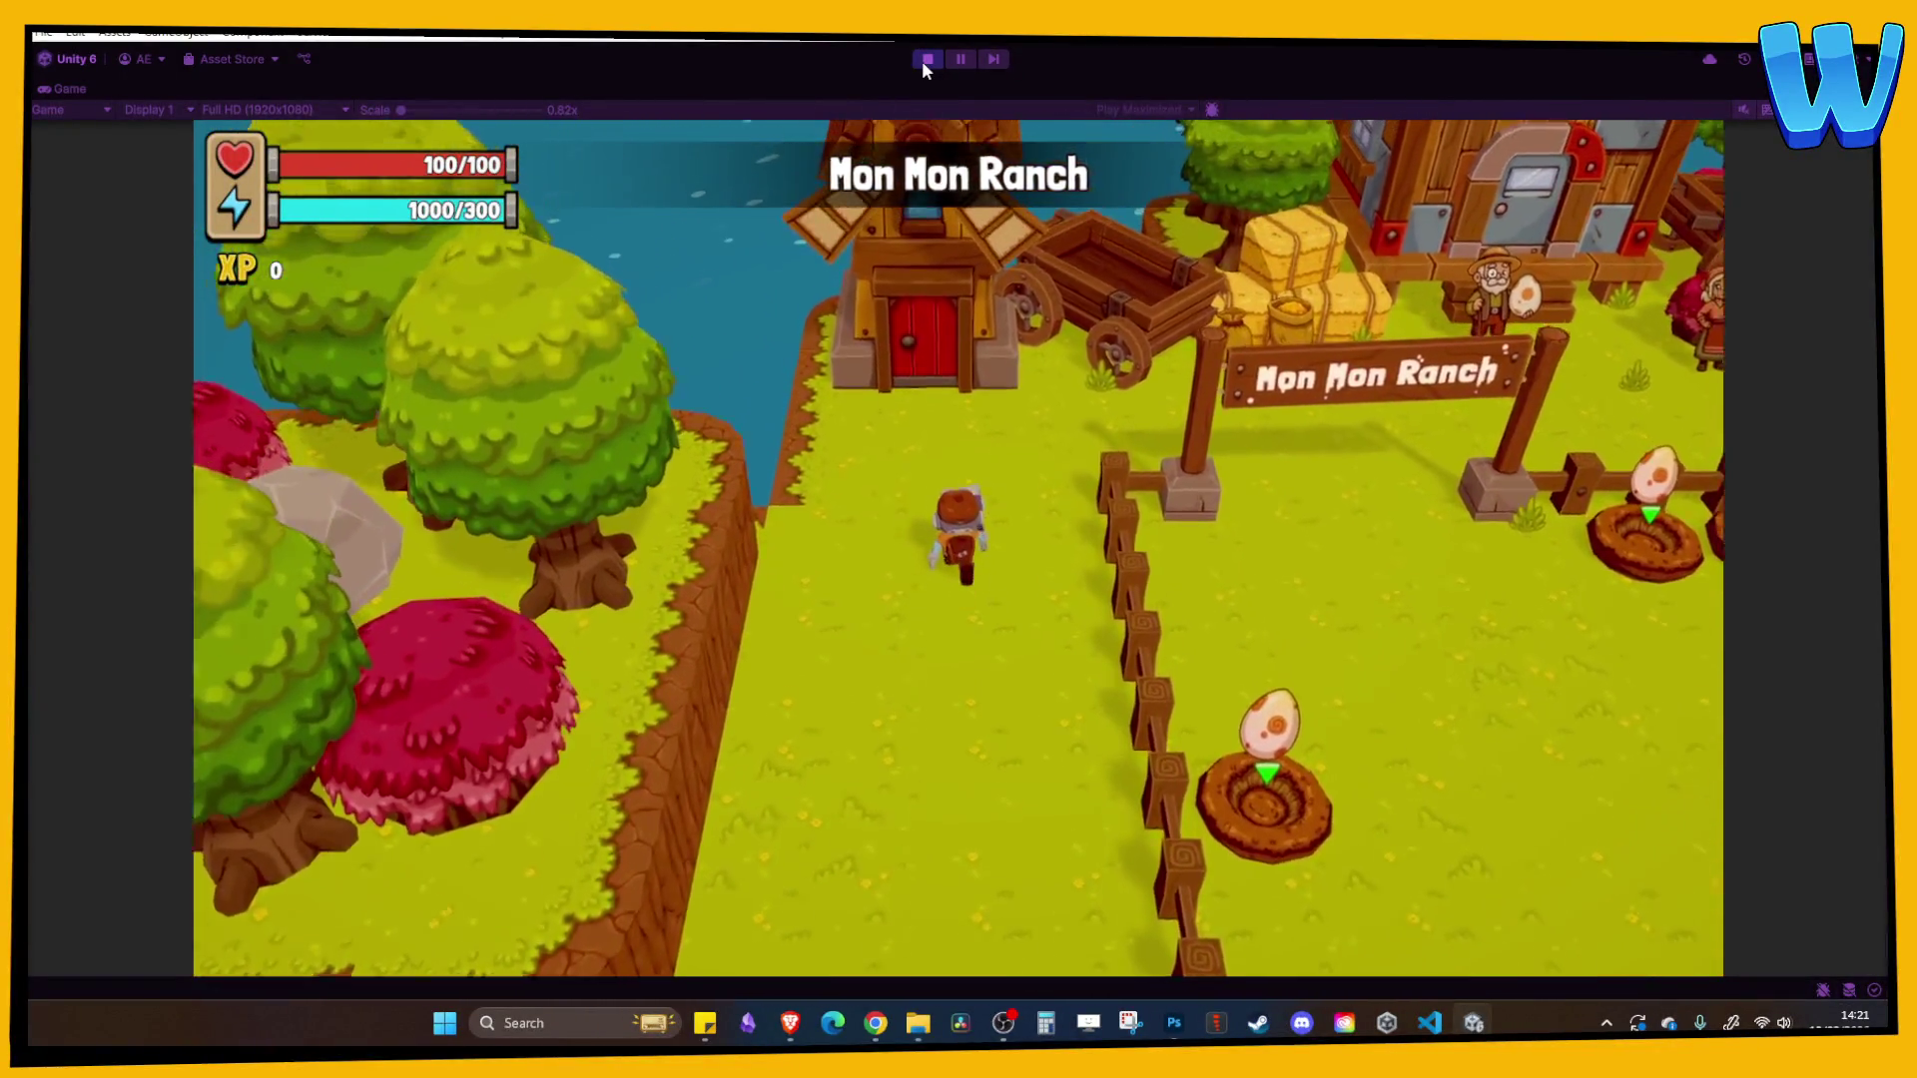
pyautogui.press('d')
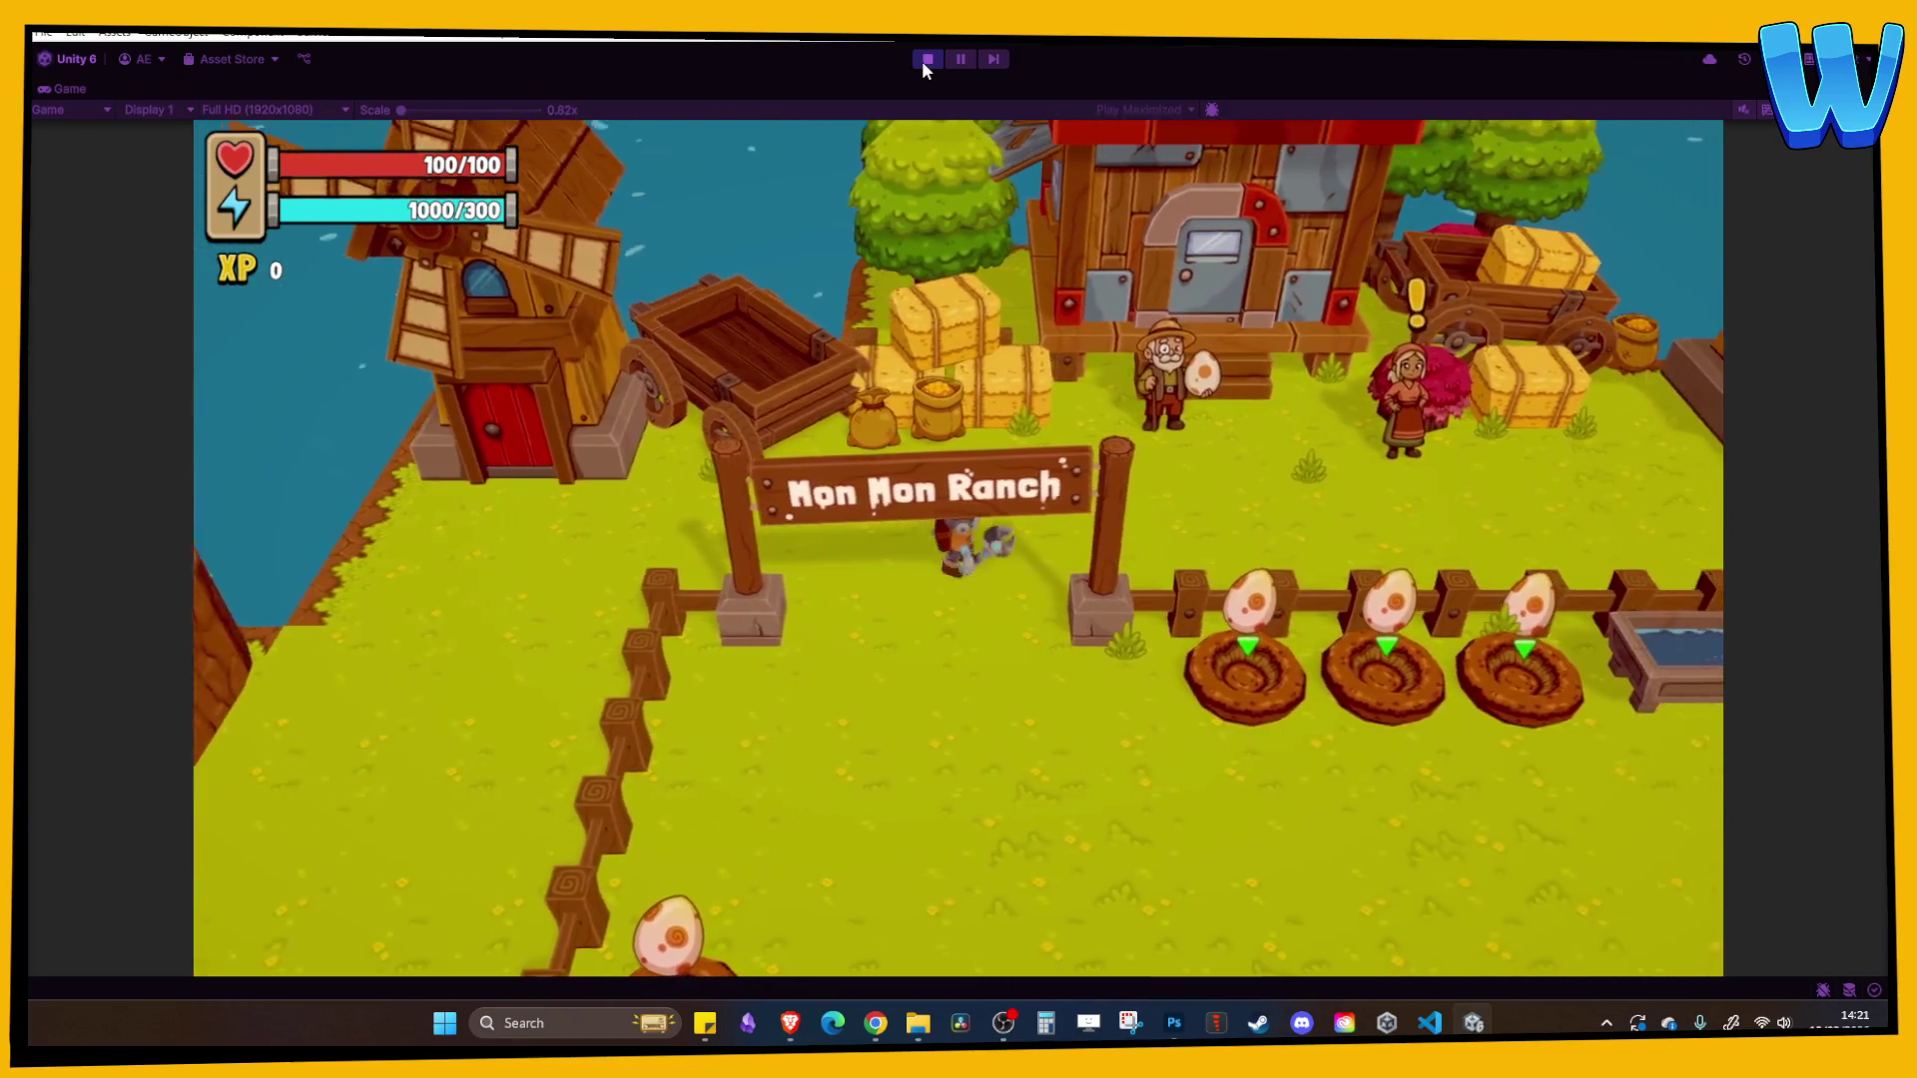
pyautogui.press('s')
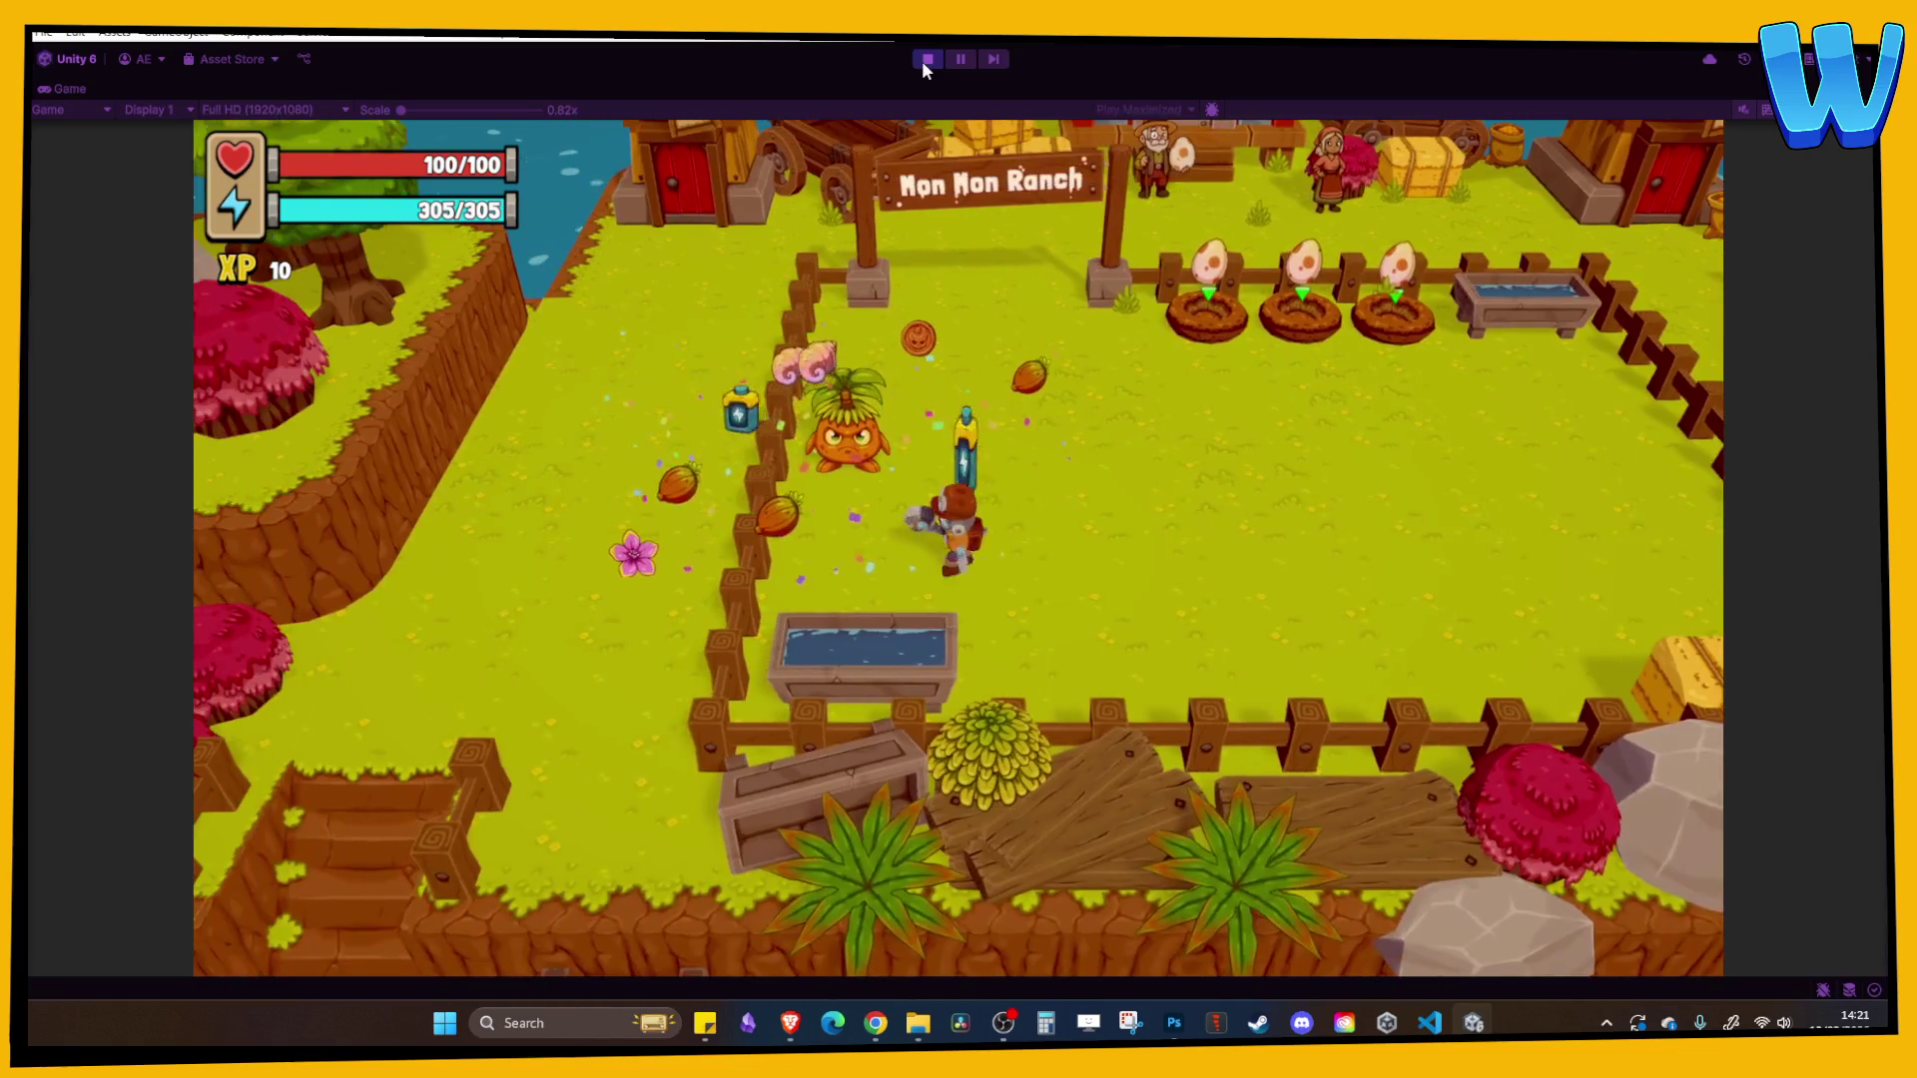
pyautogui.press('a')
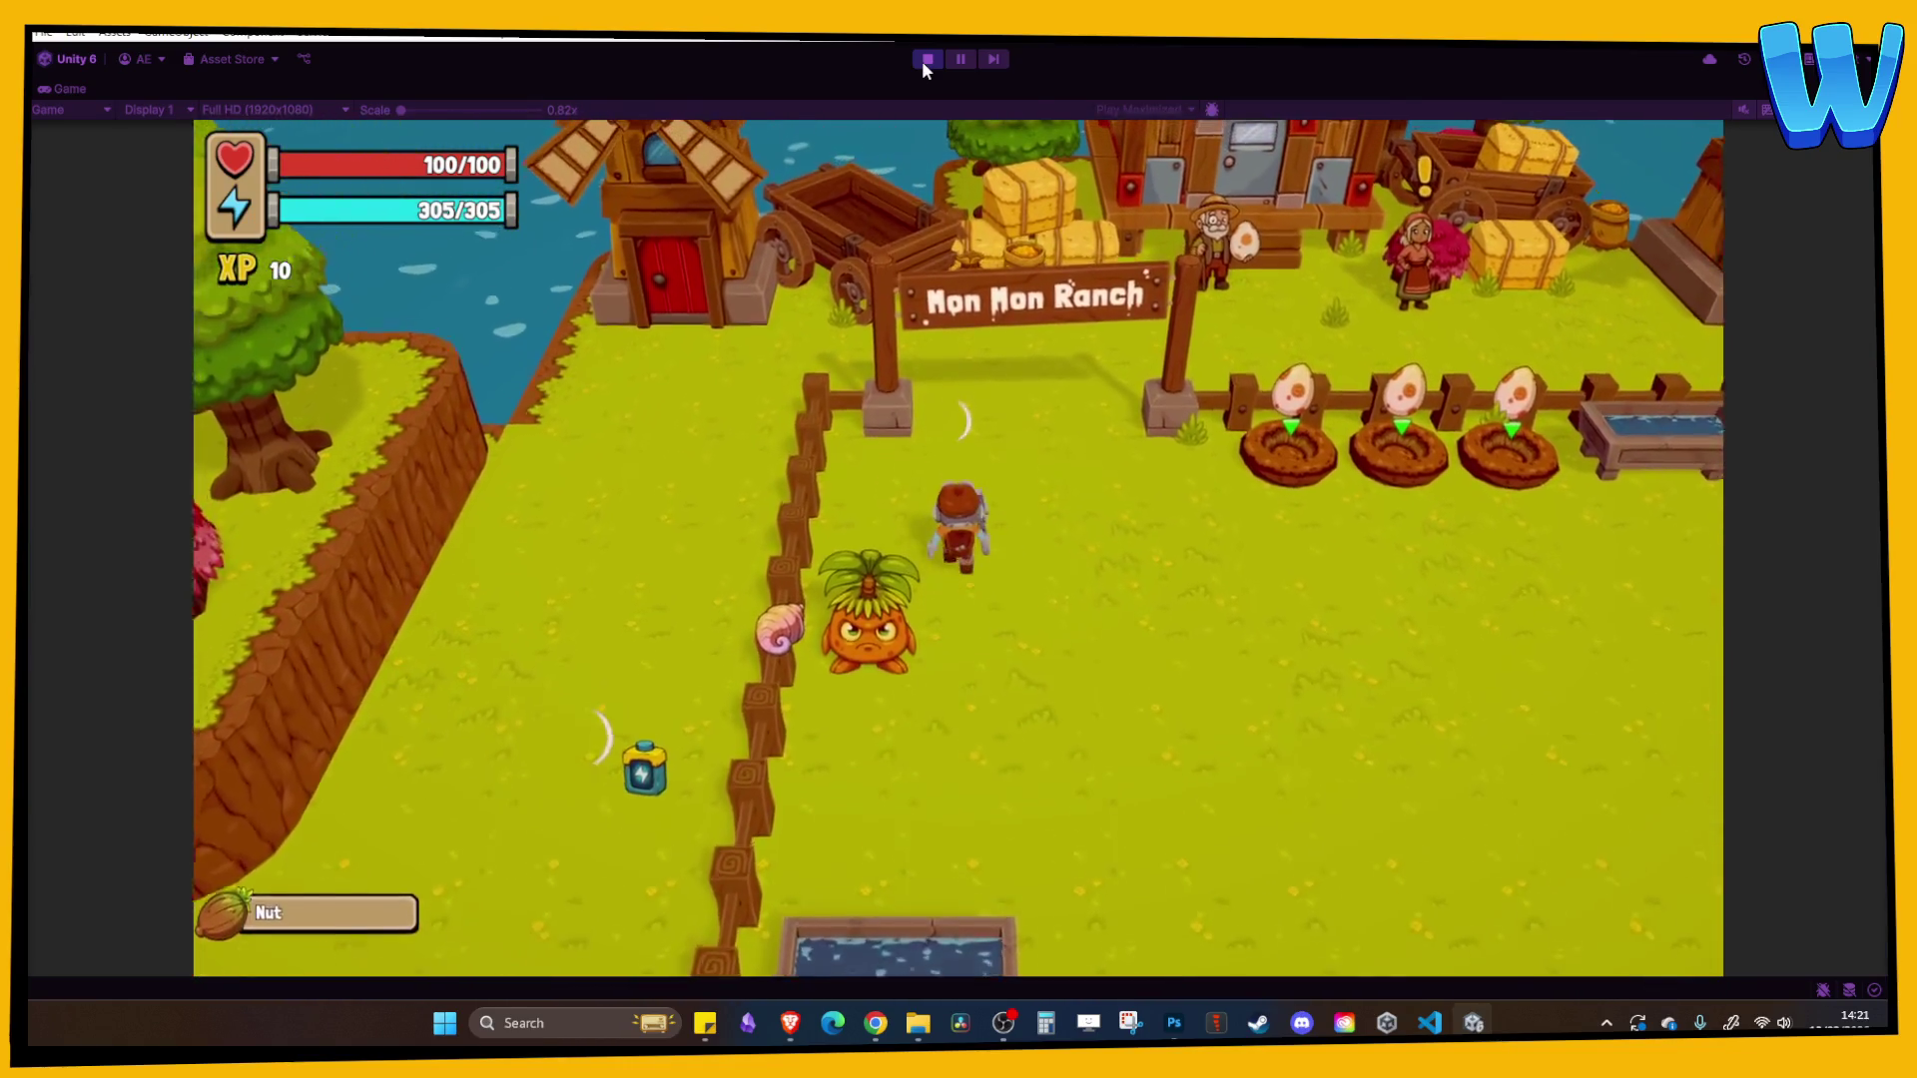
pyautogui.press('s')
pyautogui.press('i')
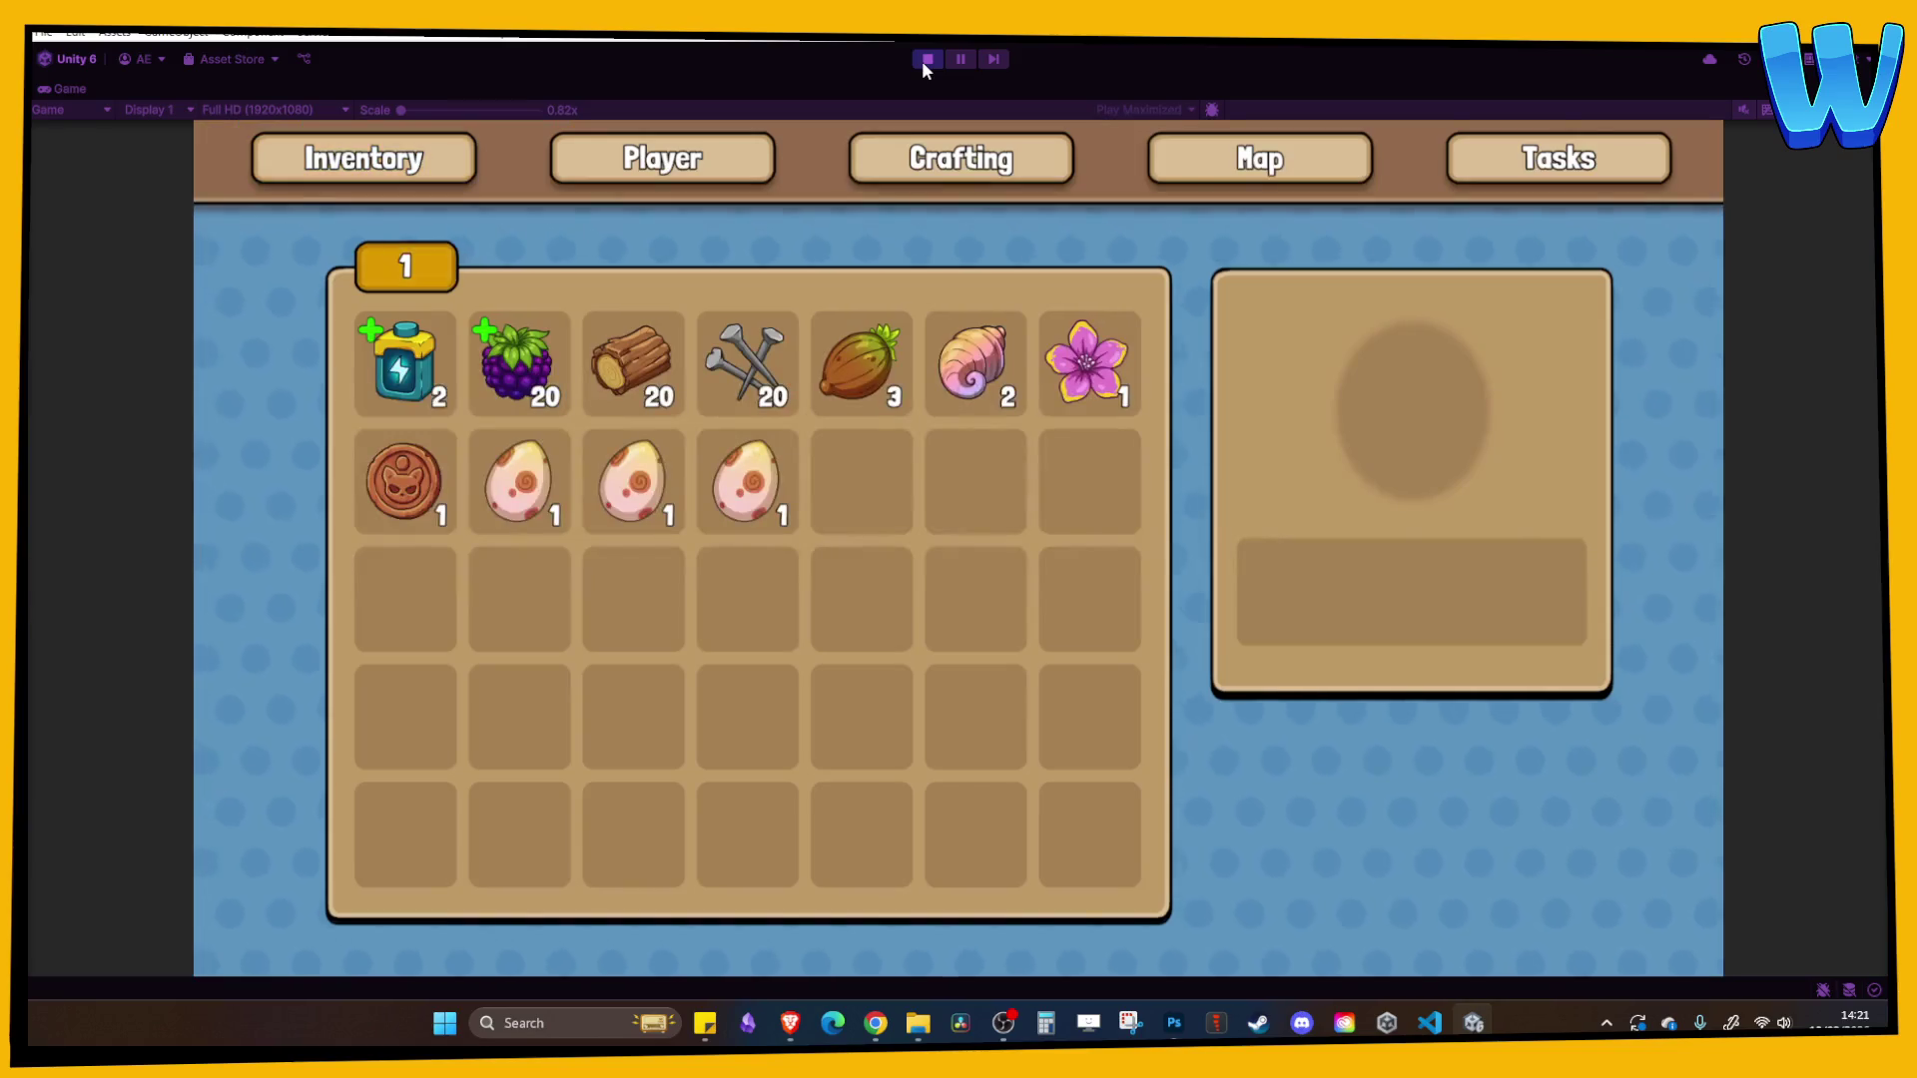
pyautogui.press('i')
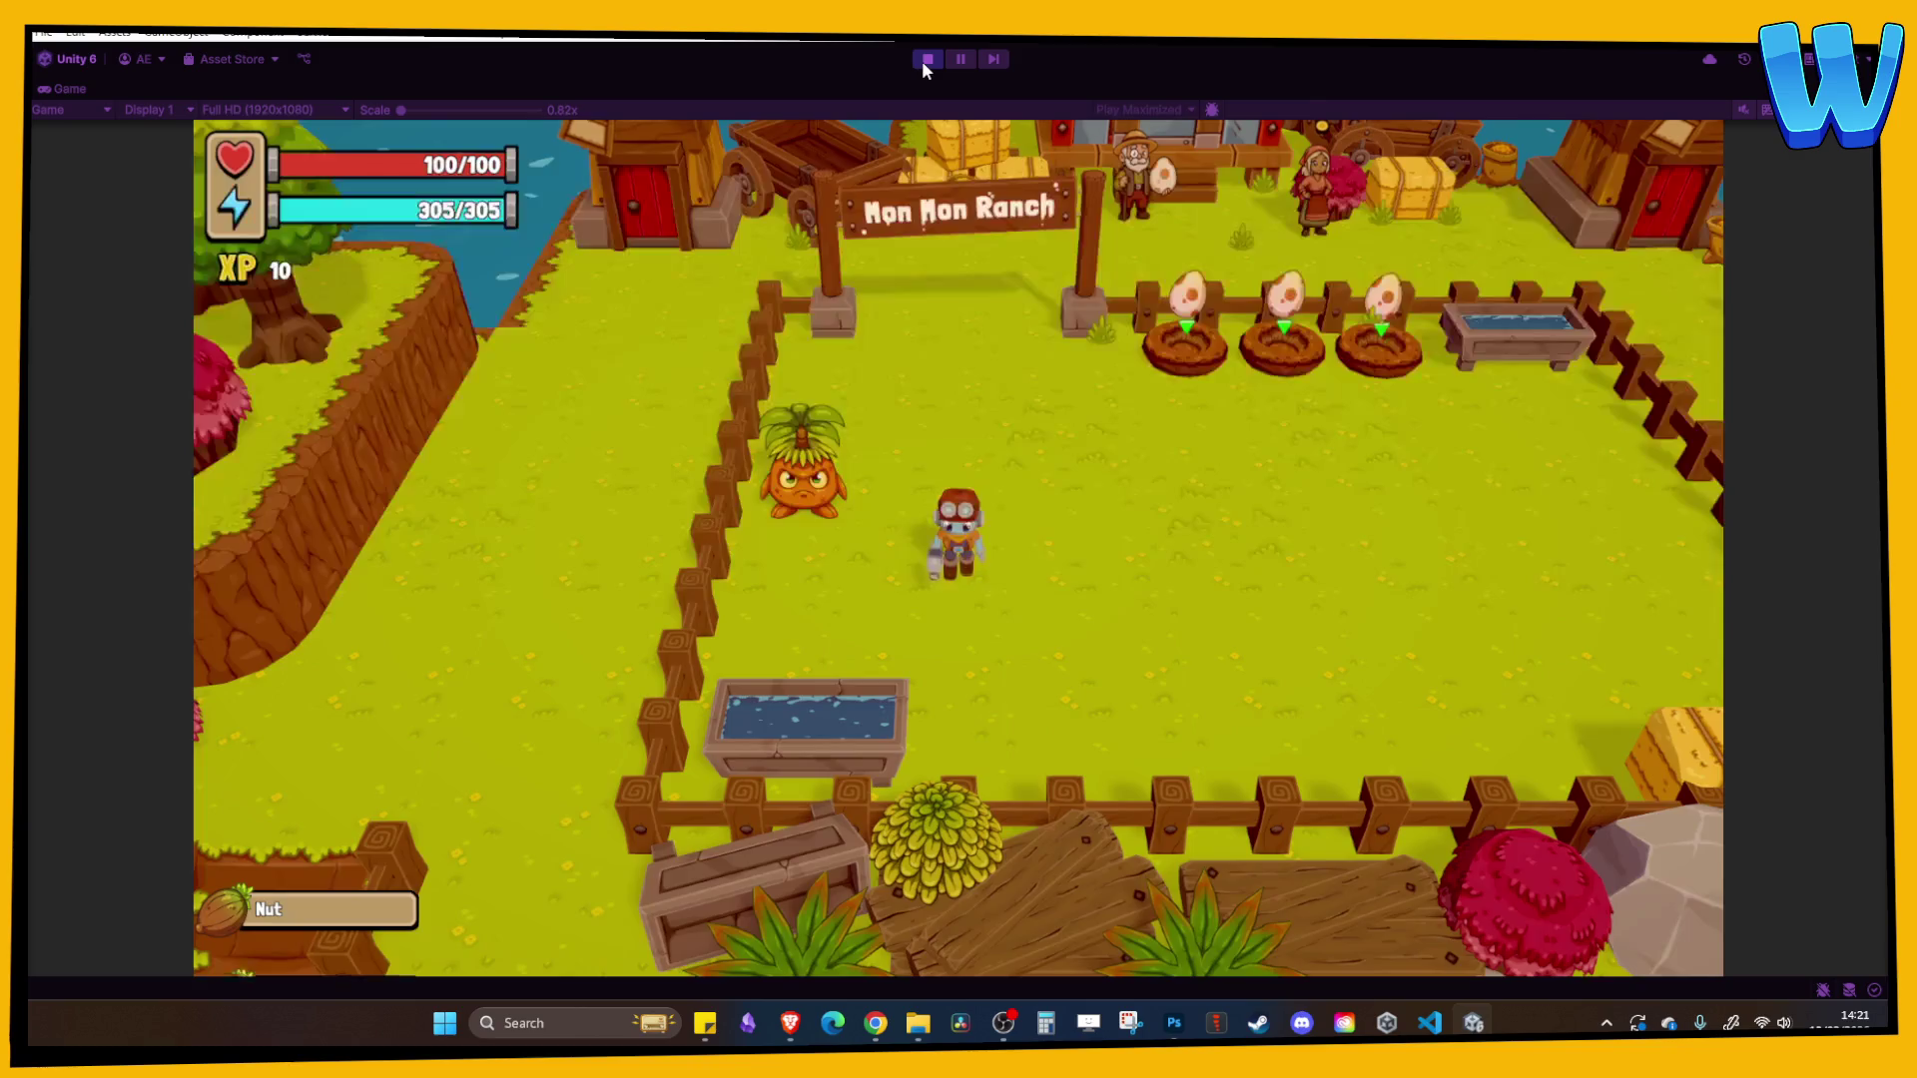
# - Walk past the windmill to the Mon Mon Ghost and accept its Items Wanted request
pyautogui.press('w')
pyautogui.press('a')
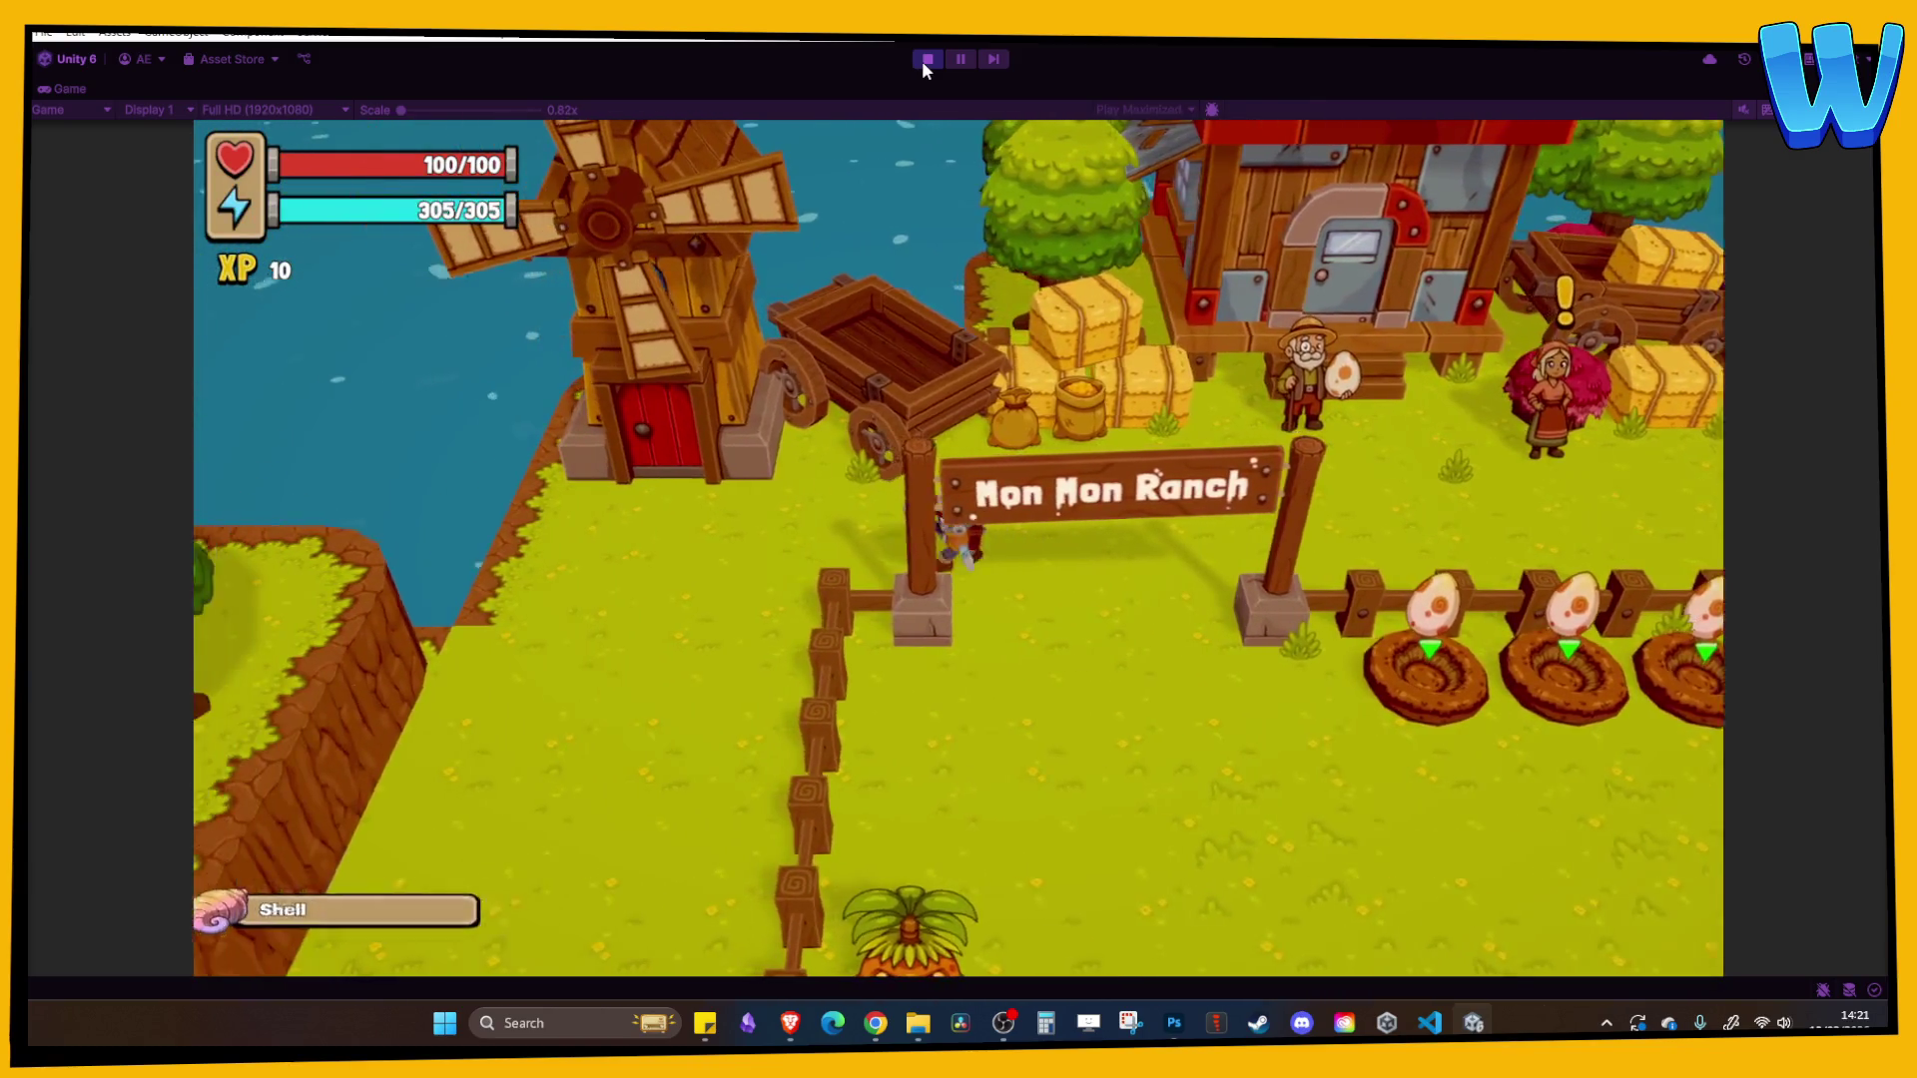
pyautogui.press('s')
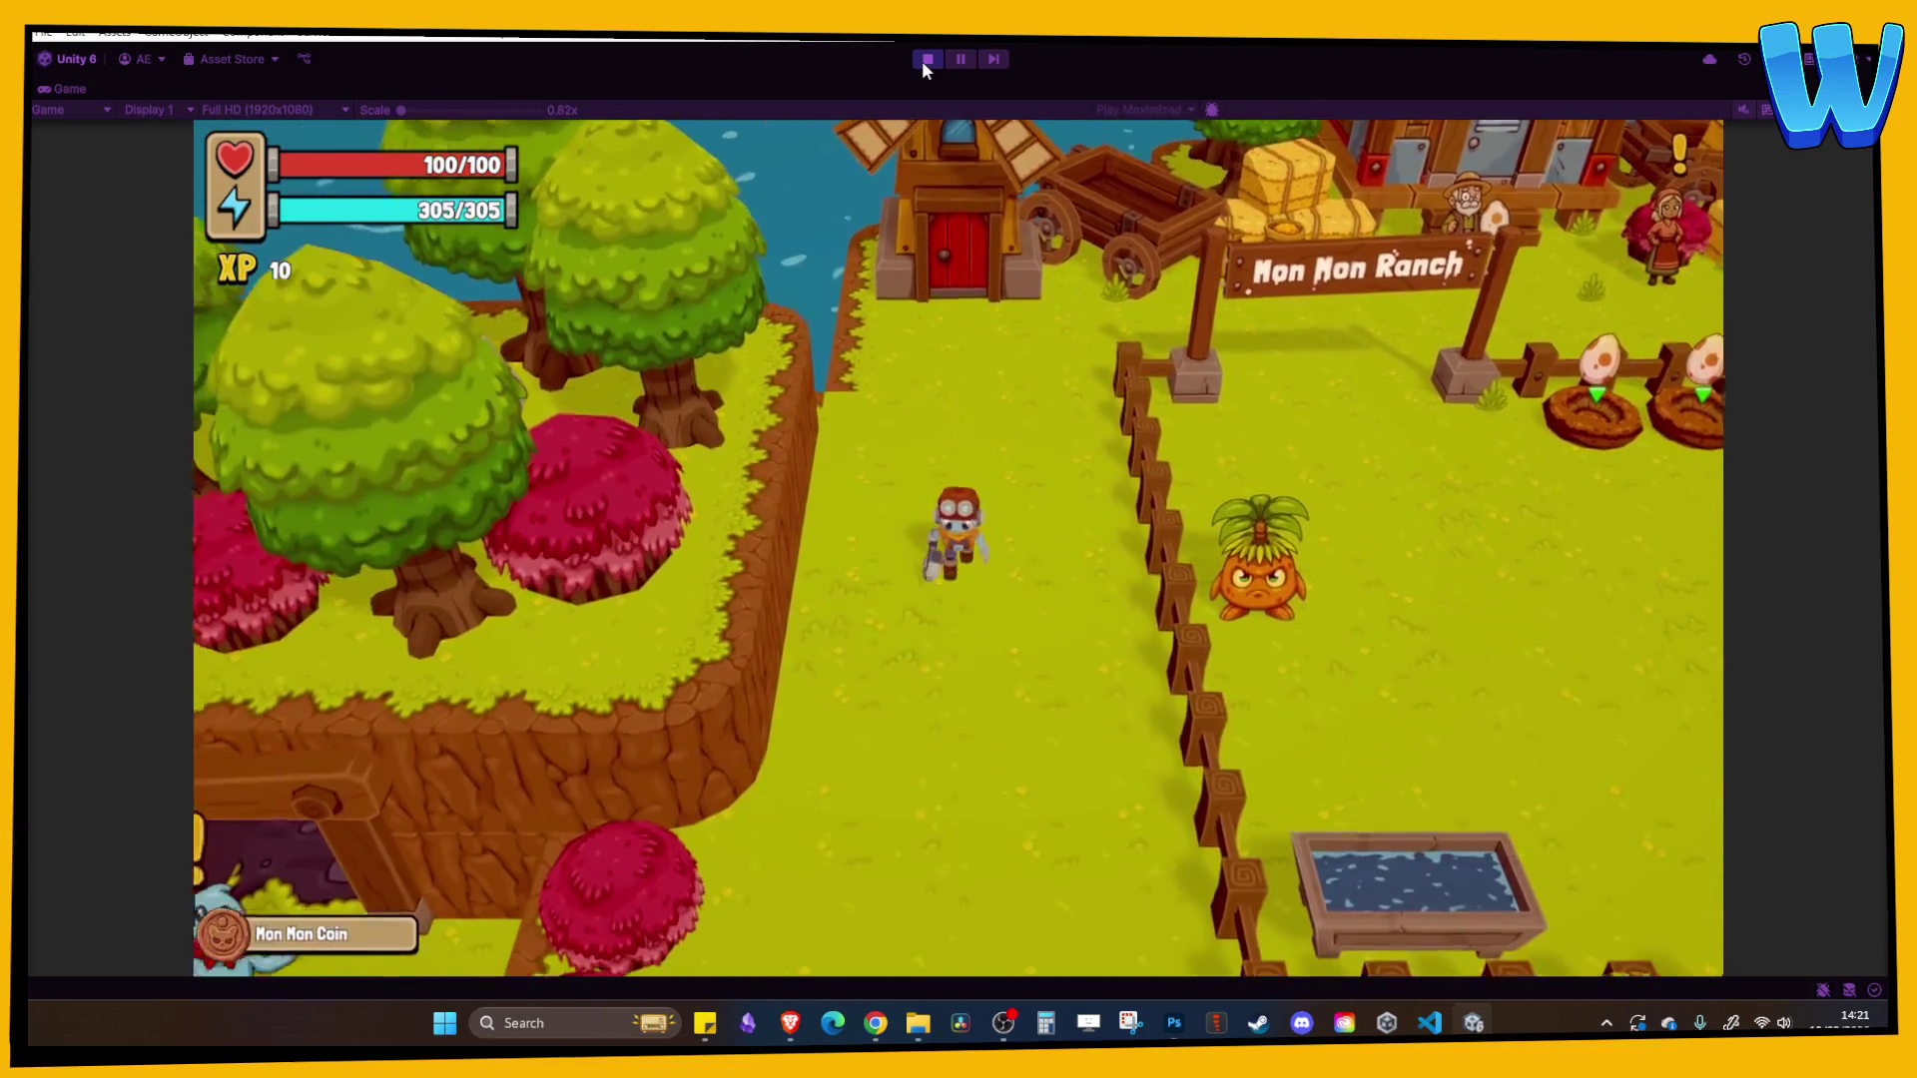
pyautogui.press('d')
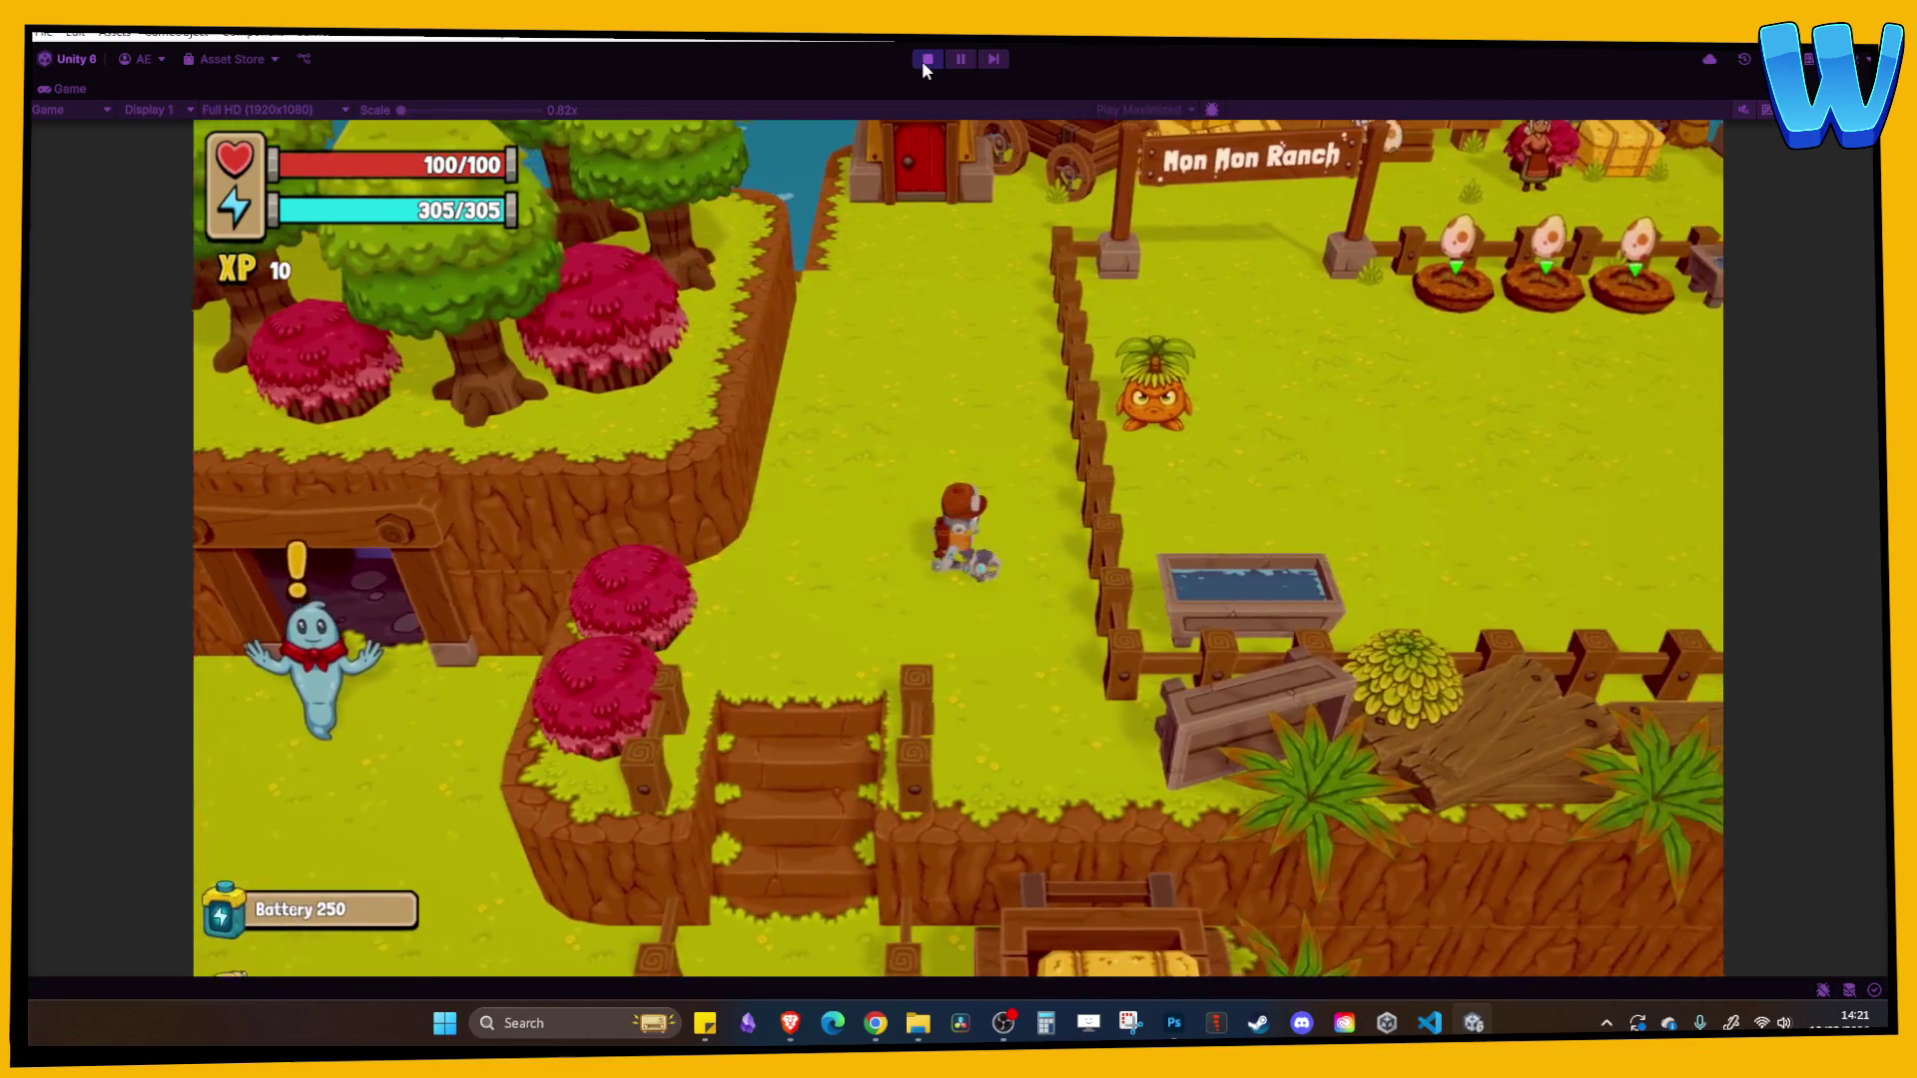
pyautogui.press('w')
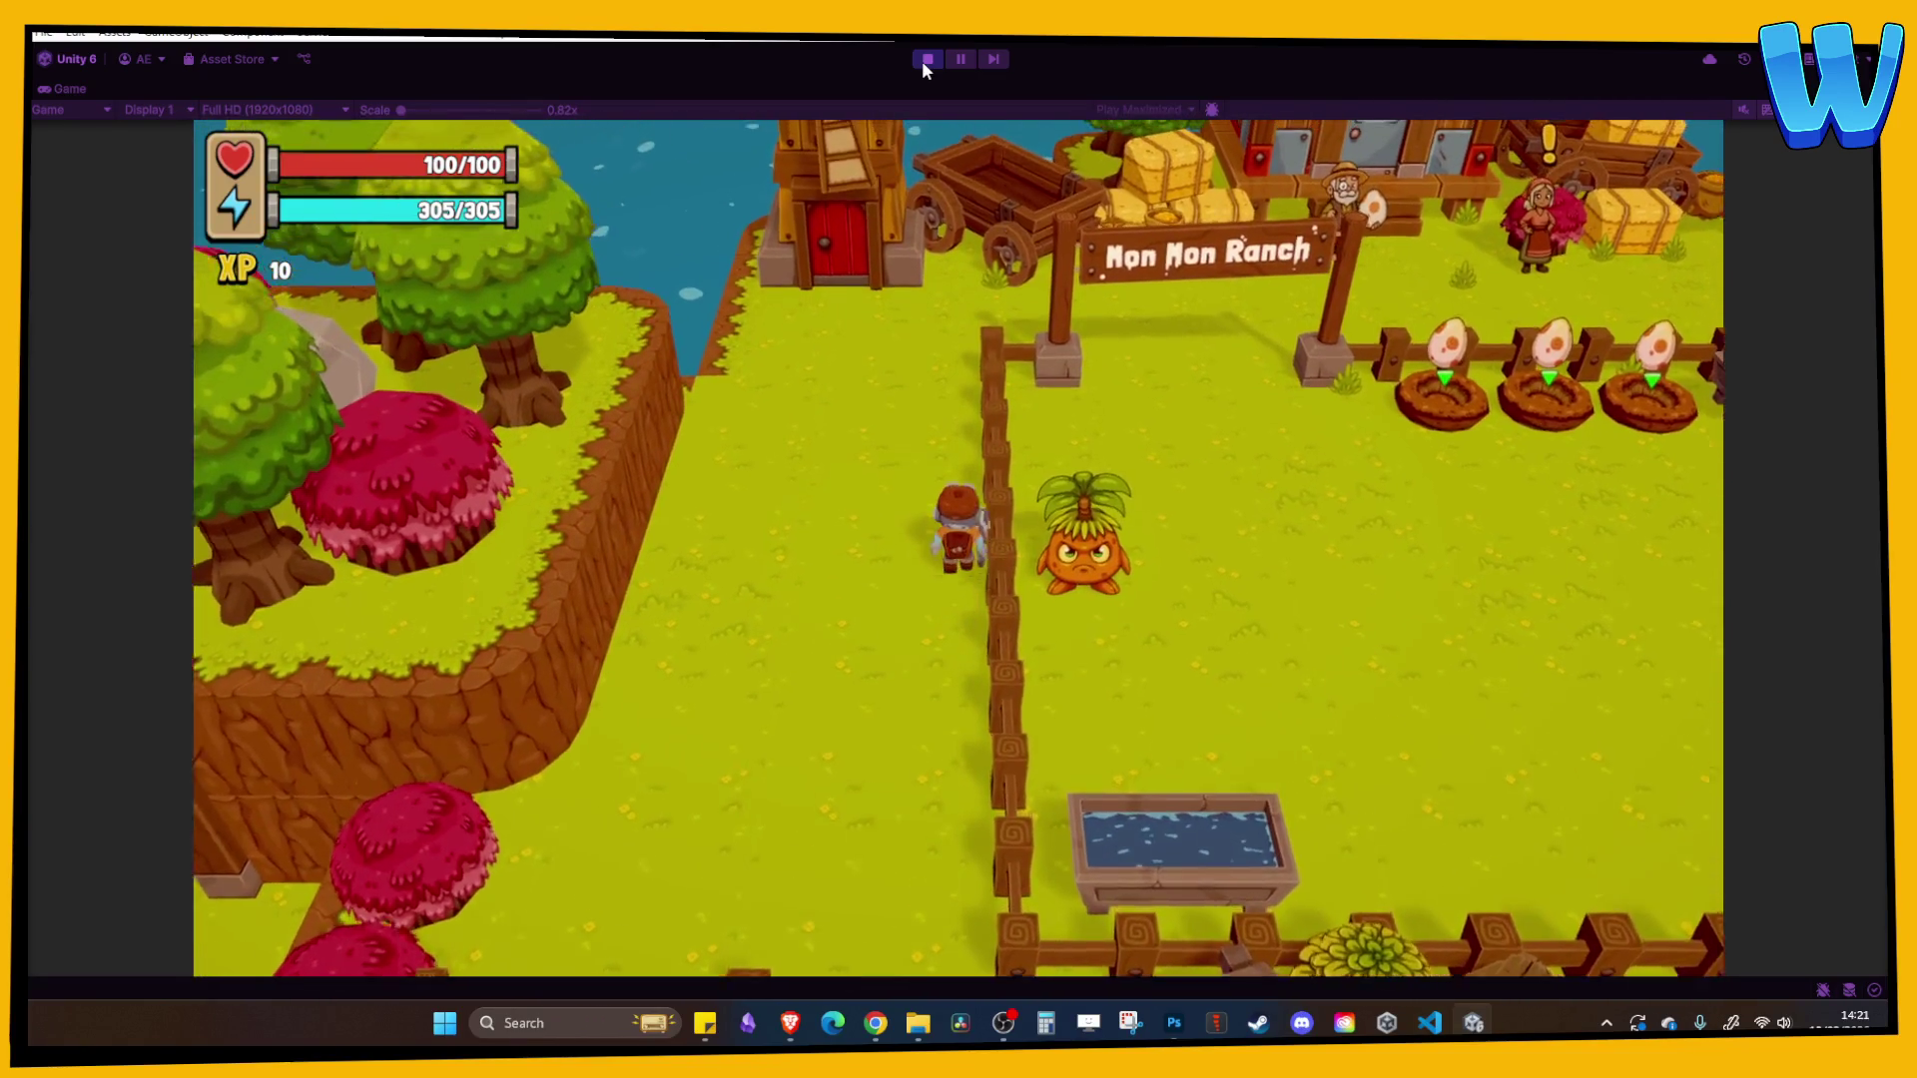
pyautogui.press('a')
pyautogui.press('s')
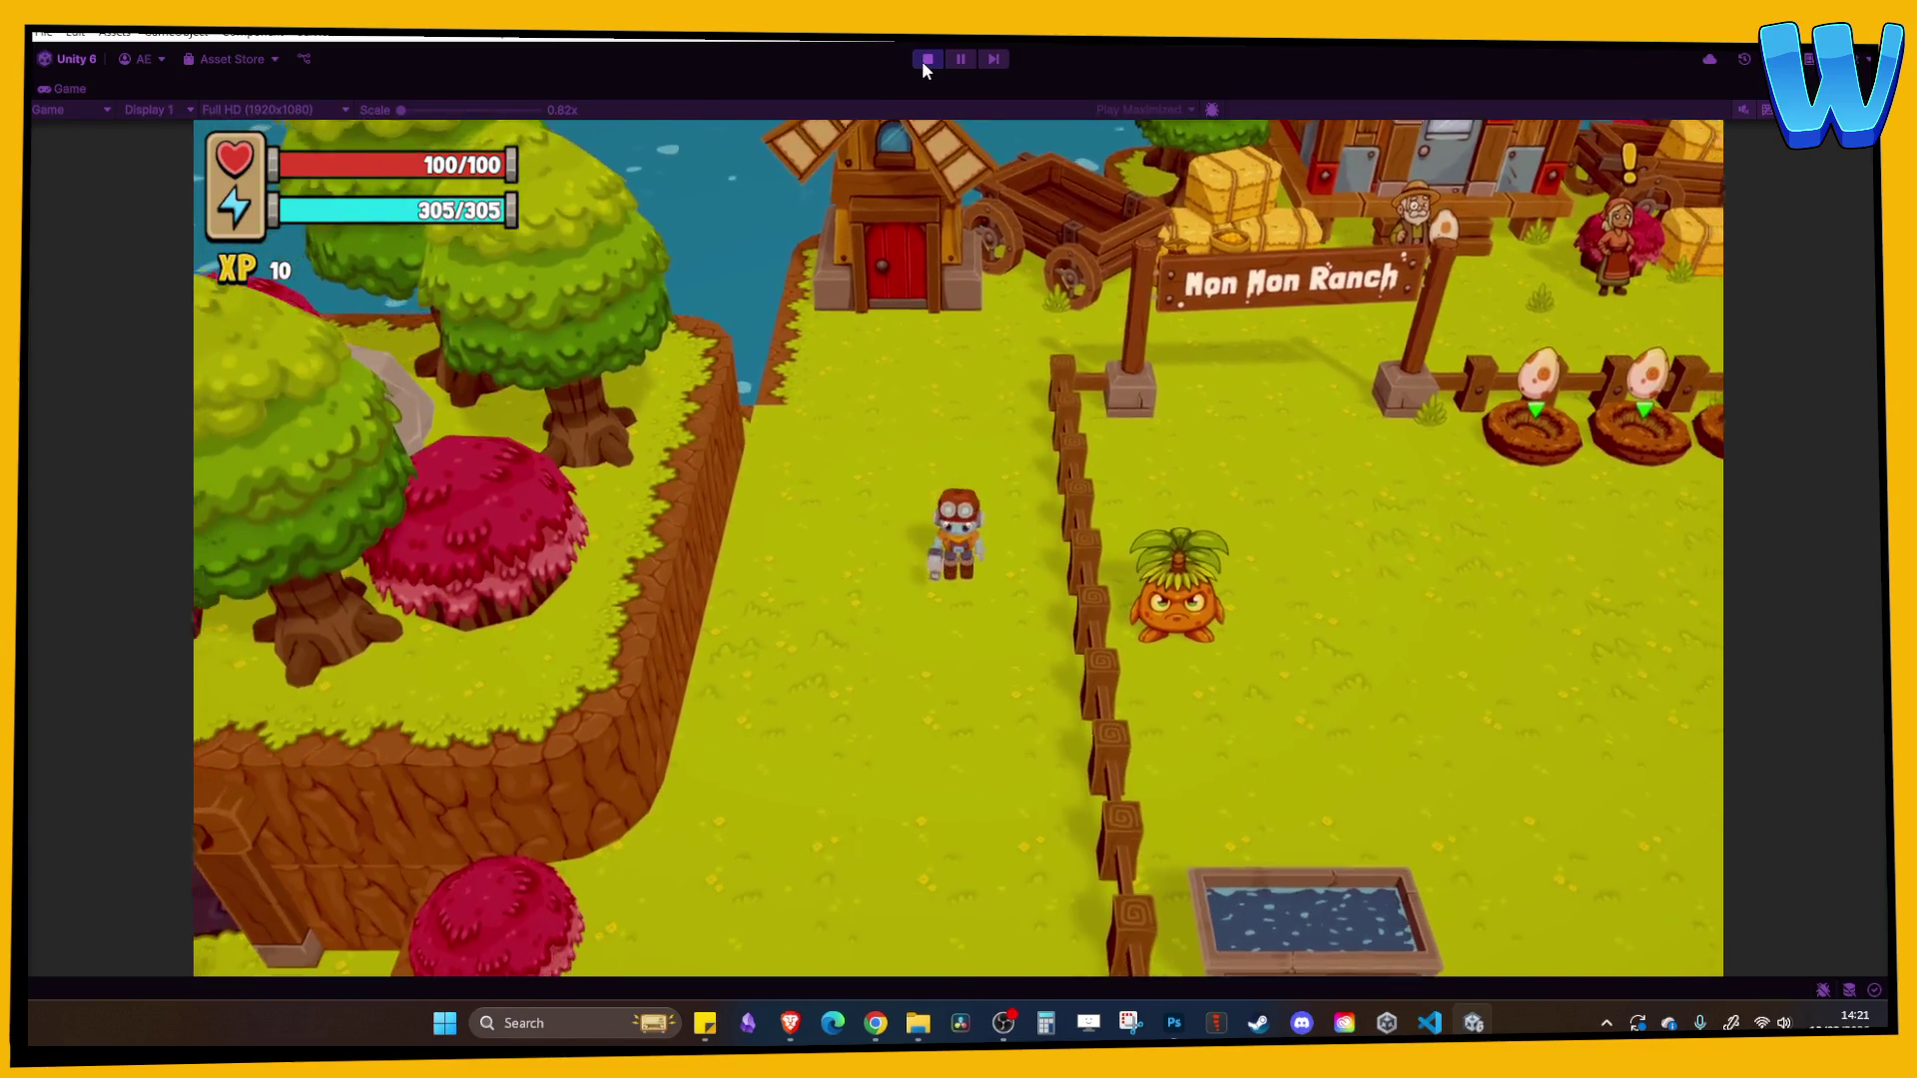
pyautogui.press('s')
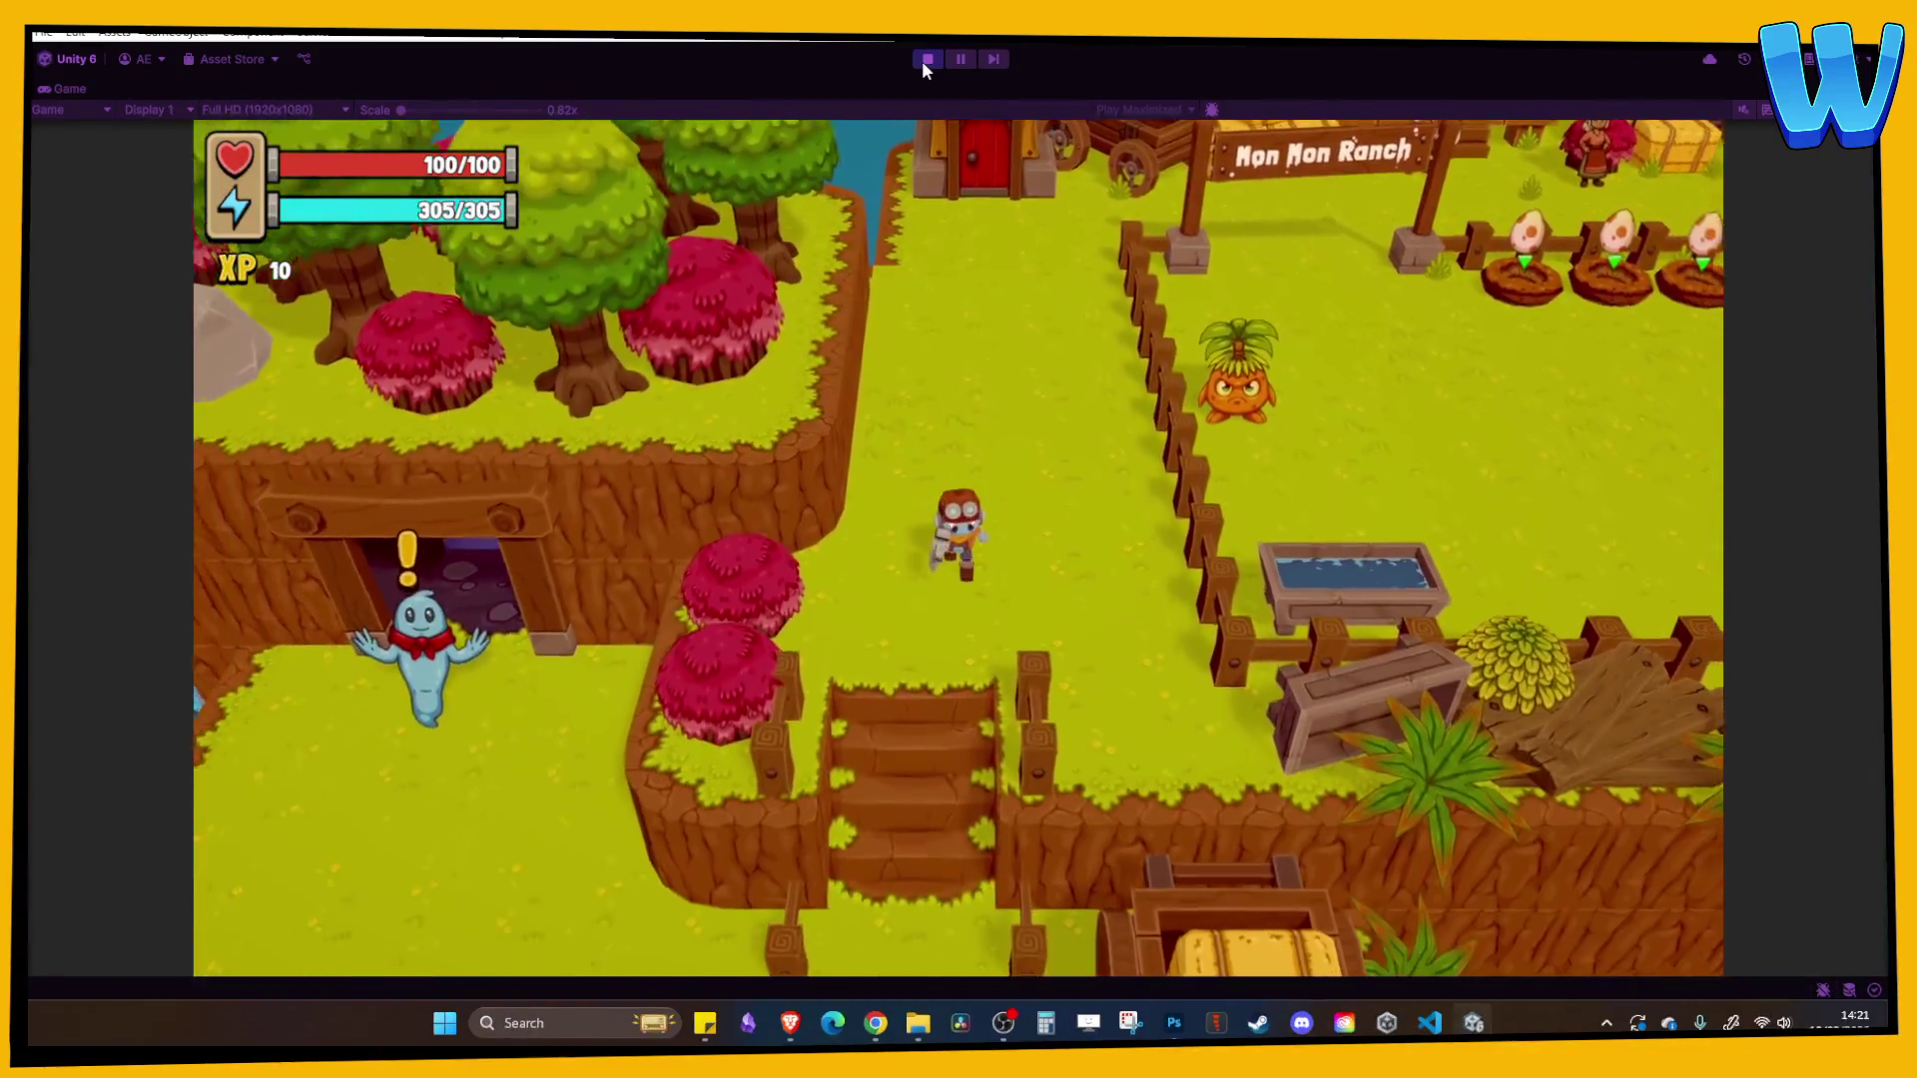
pyautogui.press('a')
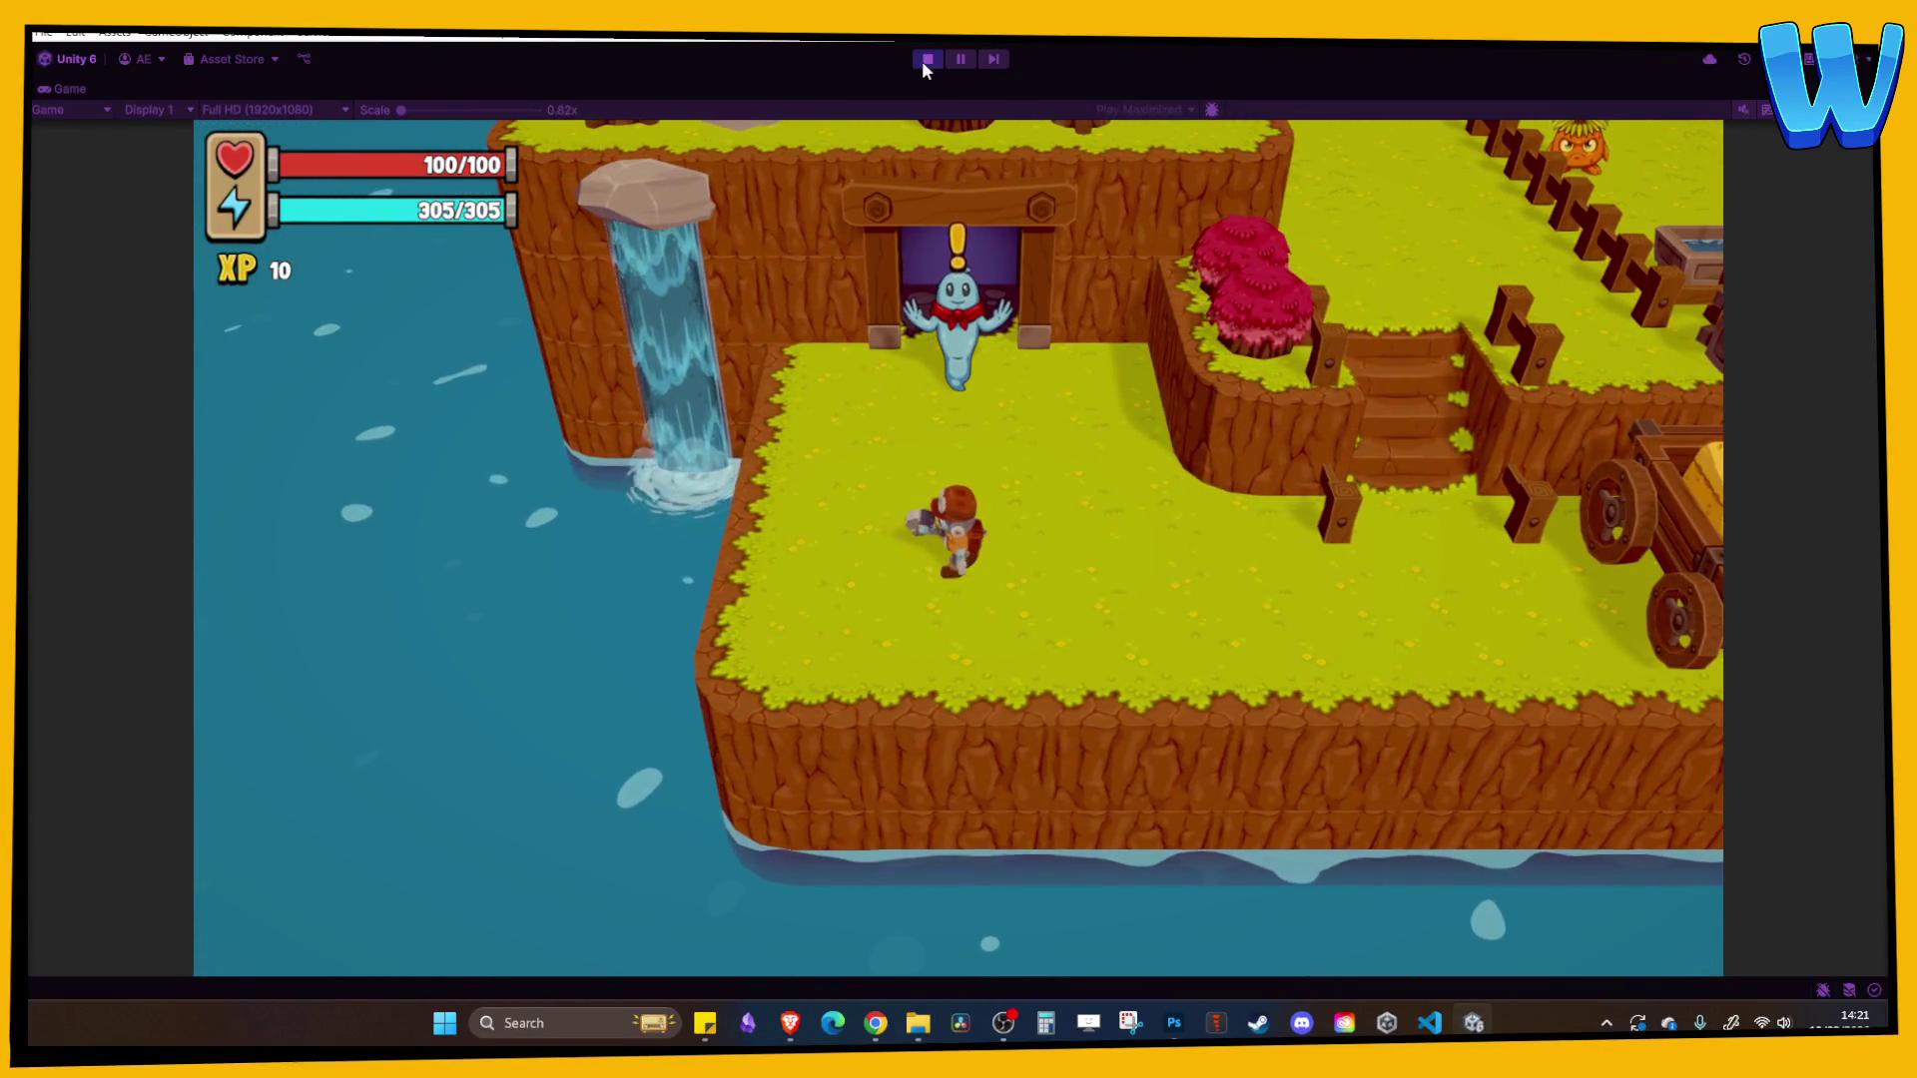
pyautogui.press('w')
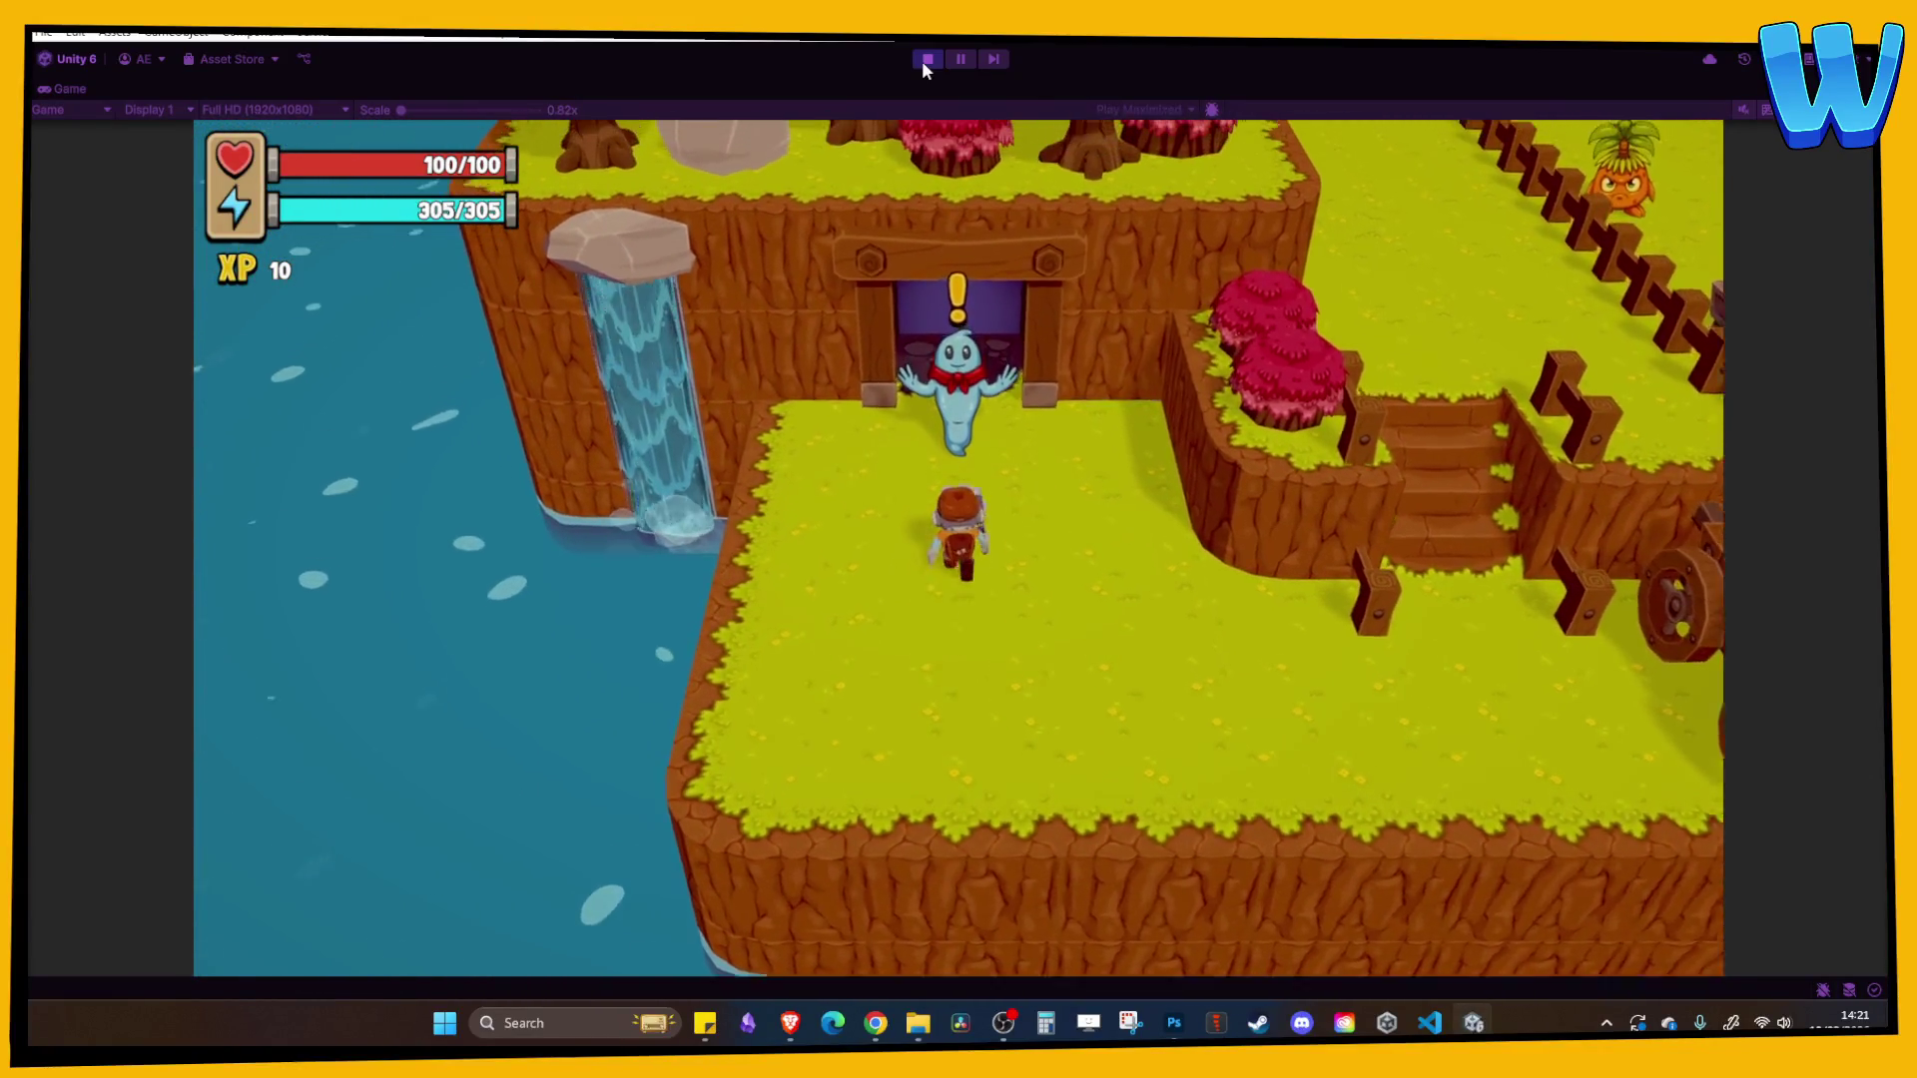
pyautogui.press('e')
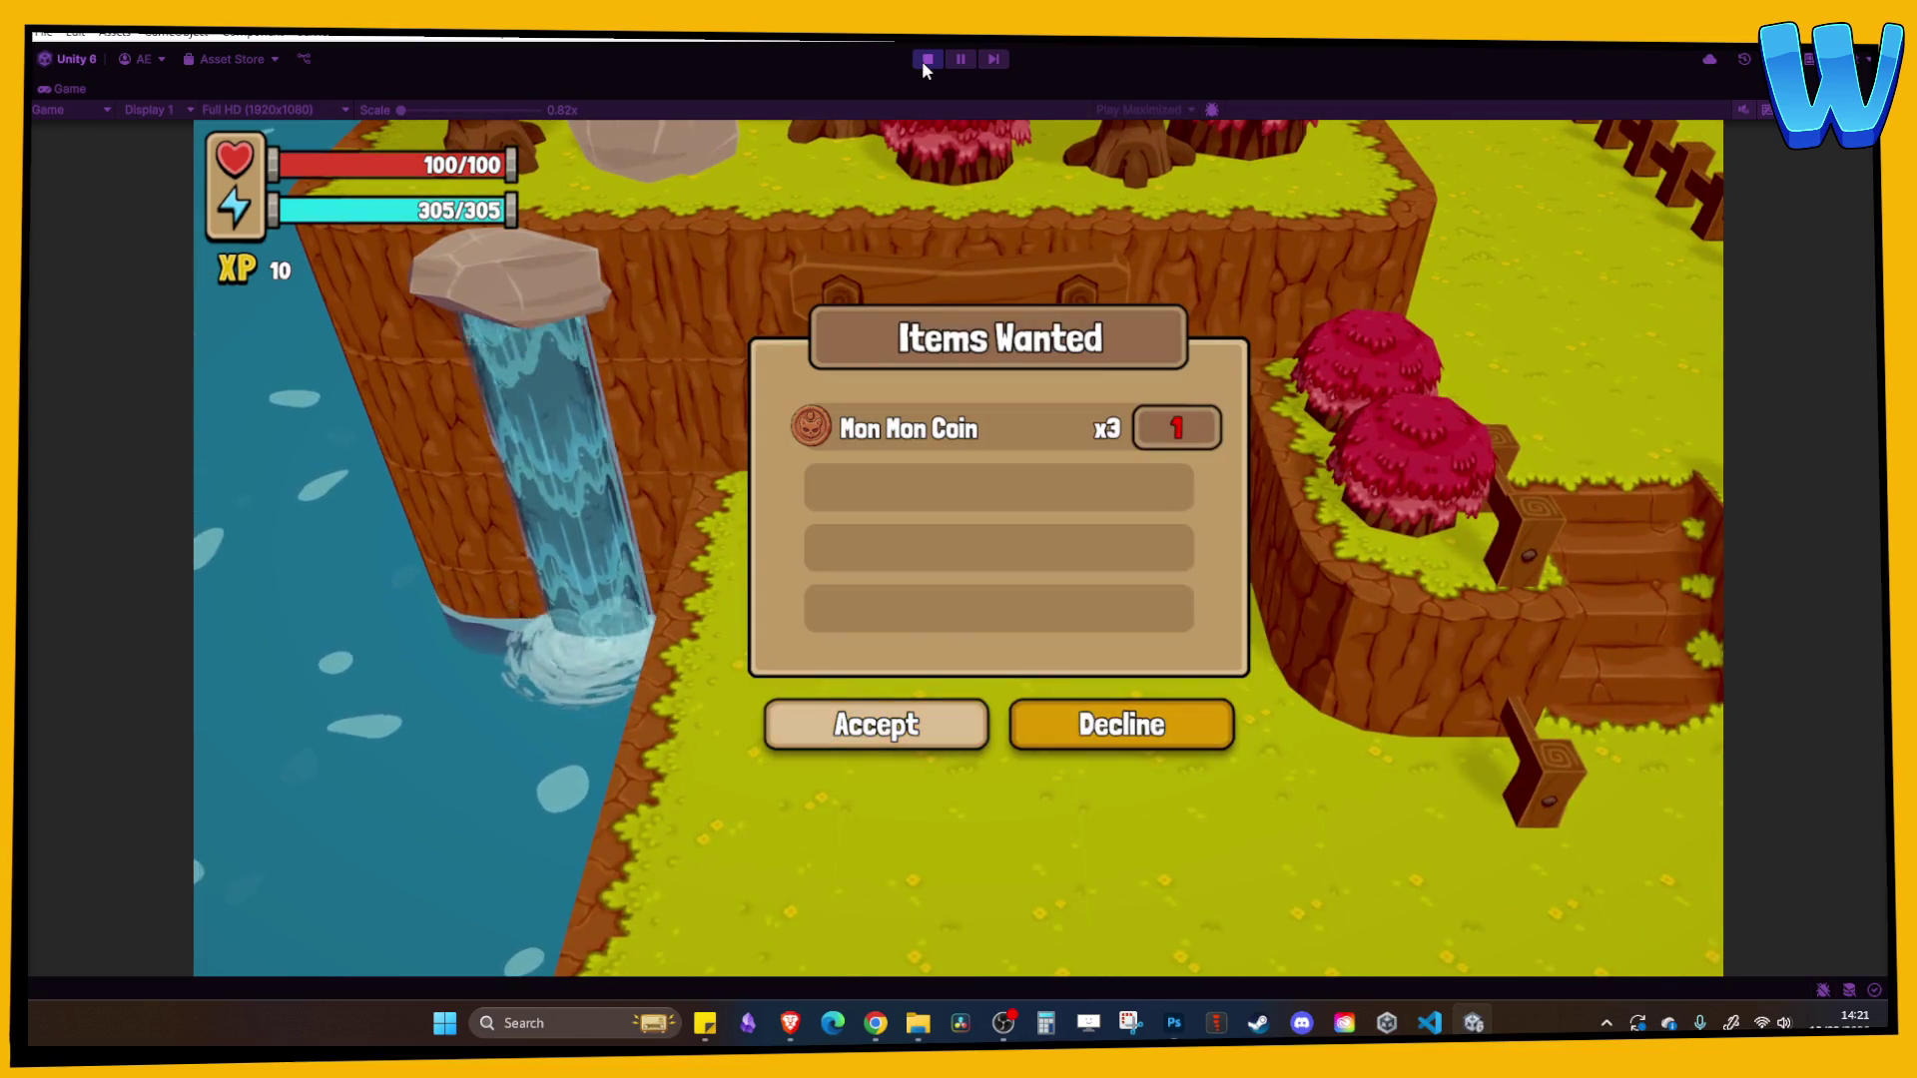
pyautogui.press('e')
# - Browse the inventory to the Mon Mon Coin details, then stop play-testing
pyautogui.press('i')
pyautogui.press('d')
pyautogui.press('d')
pyautogui.press('s')
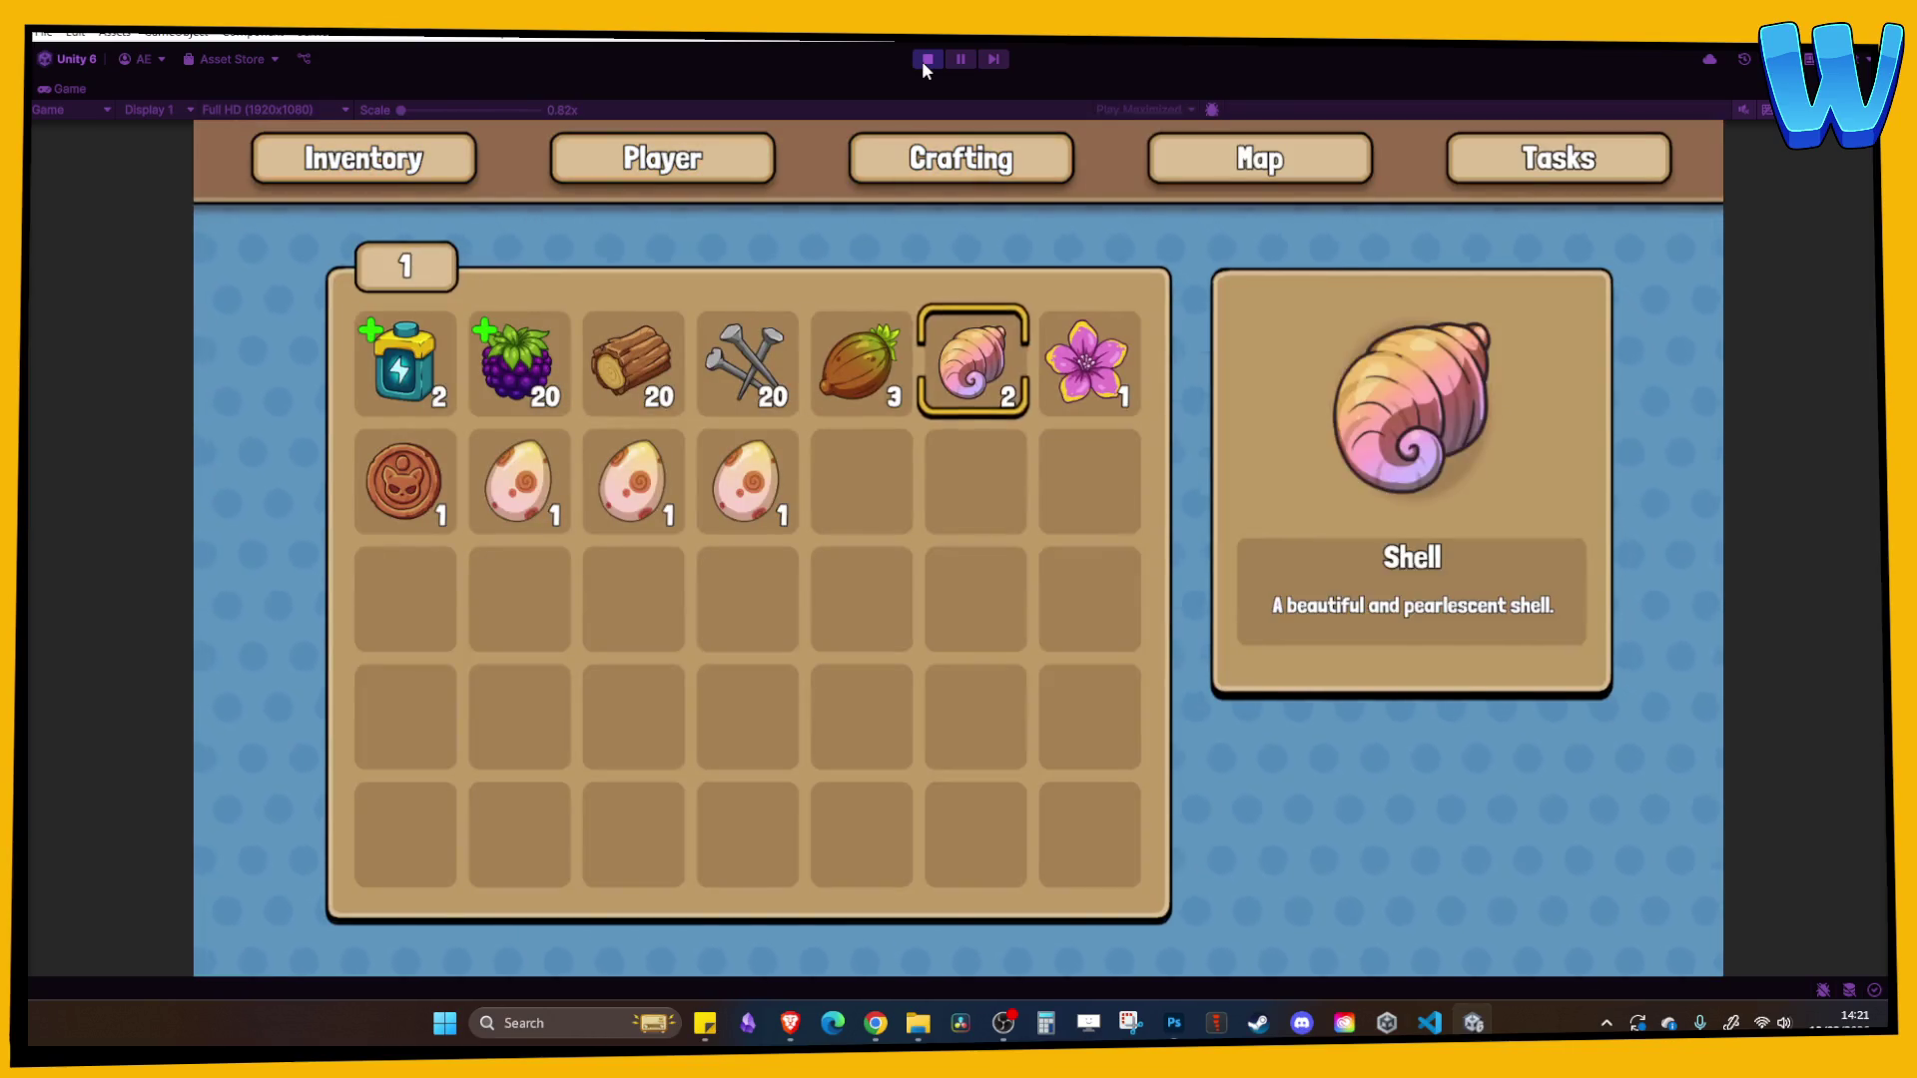
pyautogui.press('a')
pyautogui.press('s')
pyautogui.press('a')
pyautogui.press('a')
pyautogui.press('a')
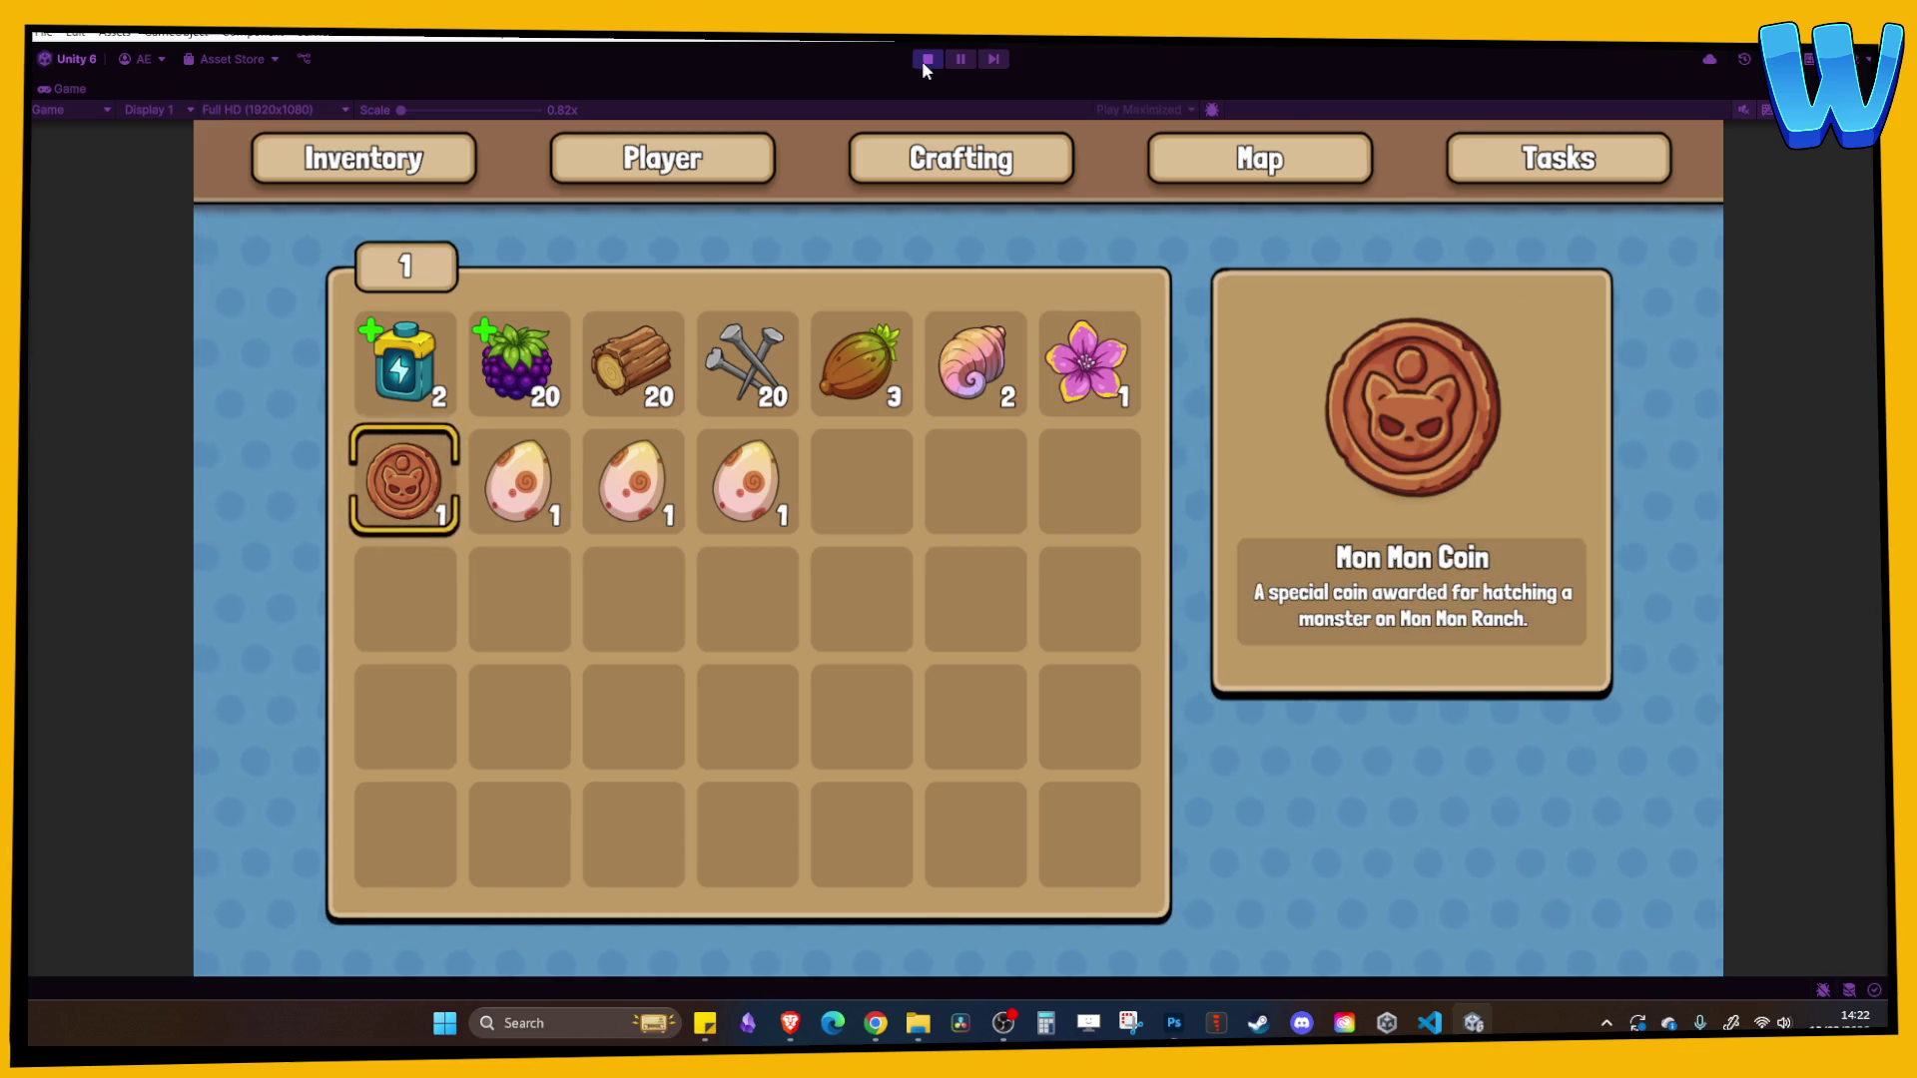
pyautogui.press('i')
pyautogui.press('e')
pyautogui.press('e')
pyautogui.click(925, 61)
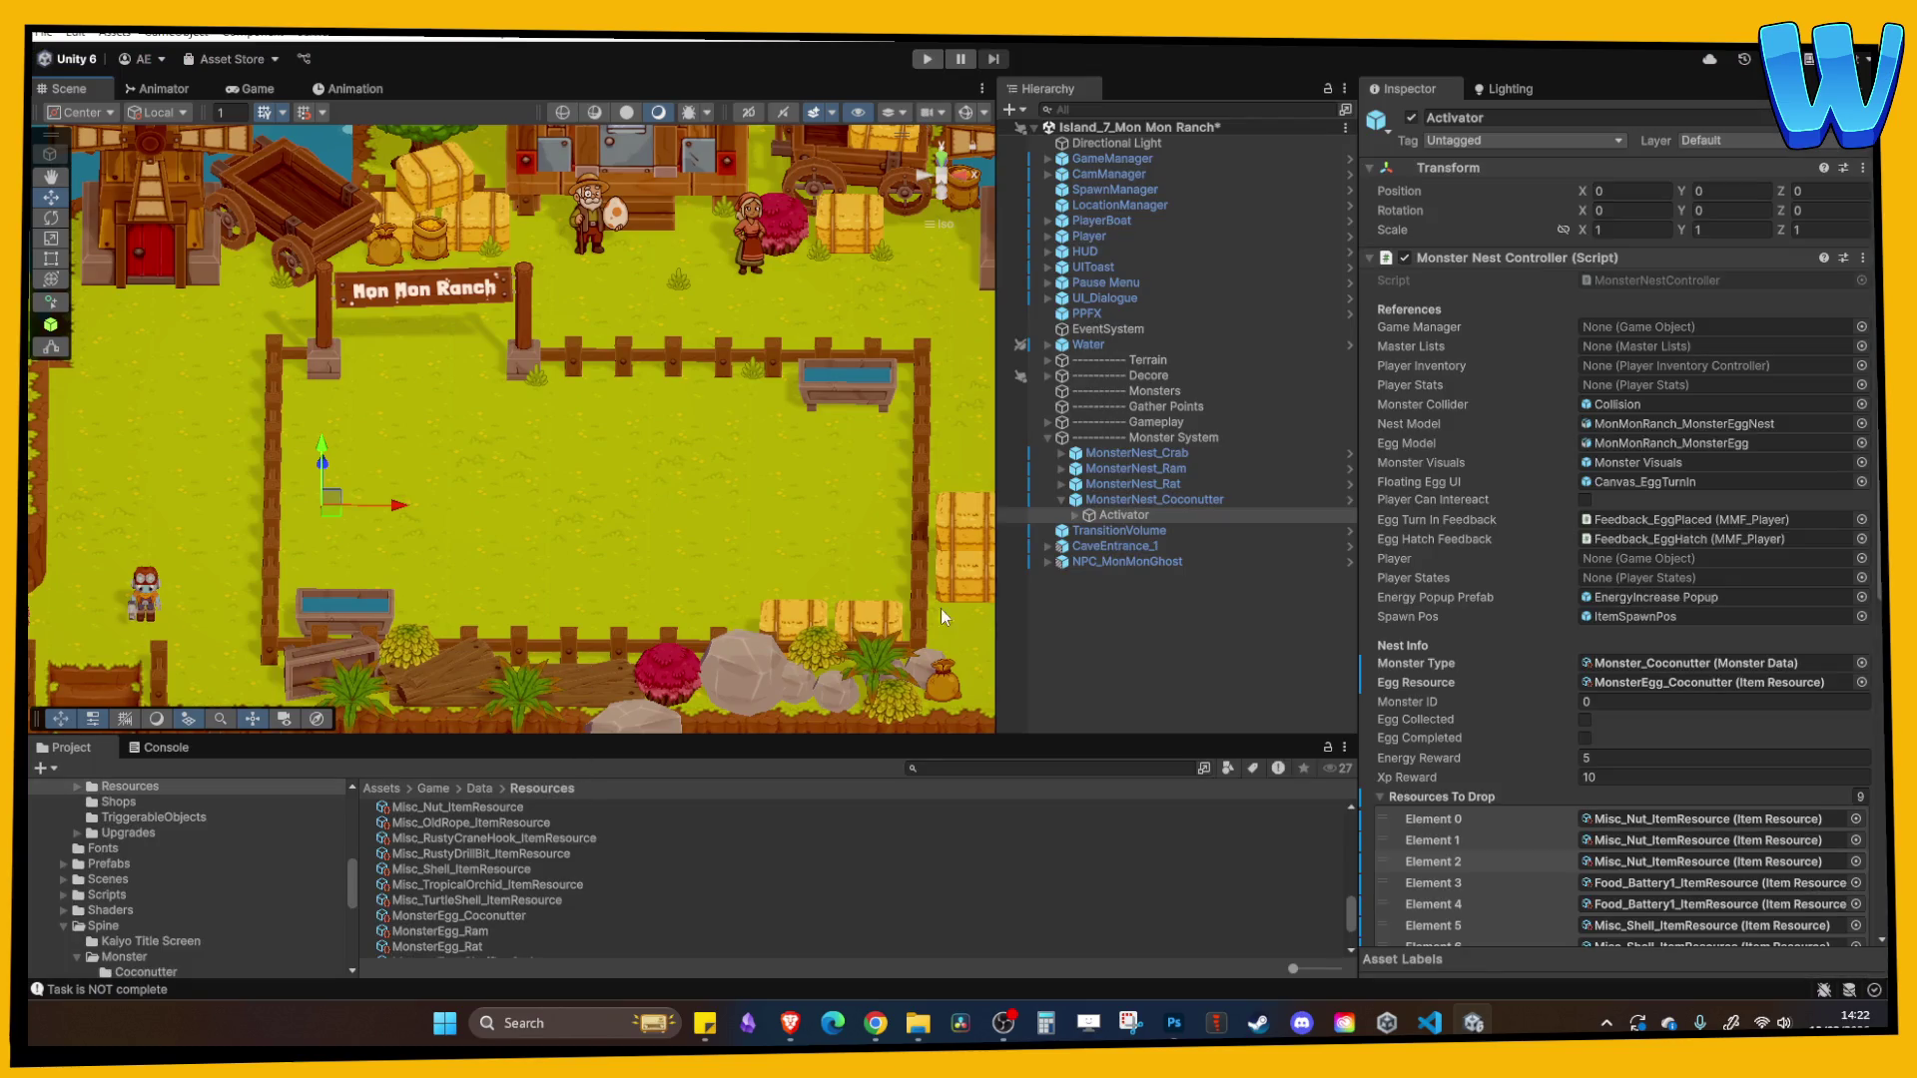
# - Clear the Hierarchy selection, enlarge the Project panel and pan the Scene view back to the Coconutter nest
pyautogui.click(1174, 631)
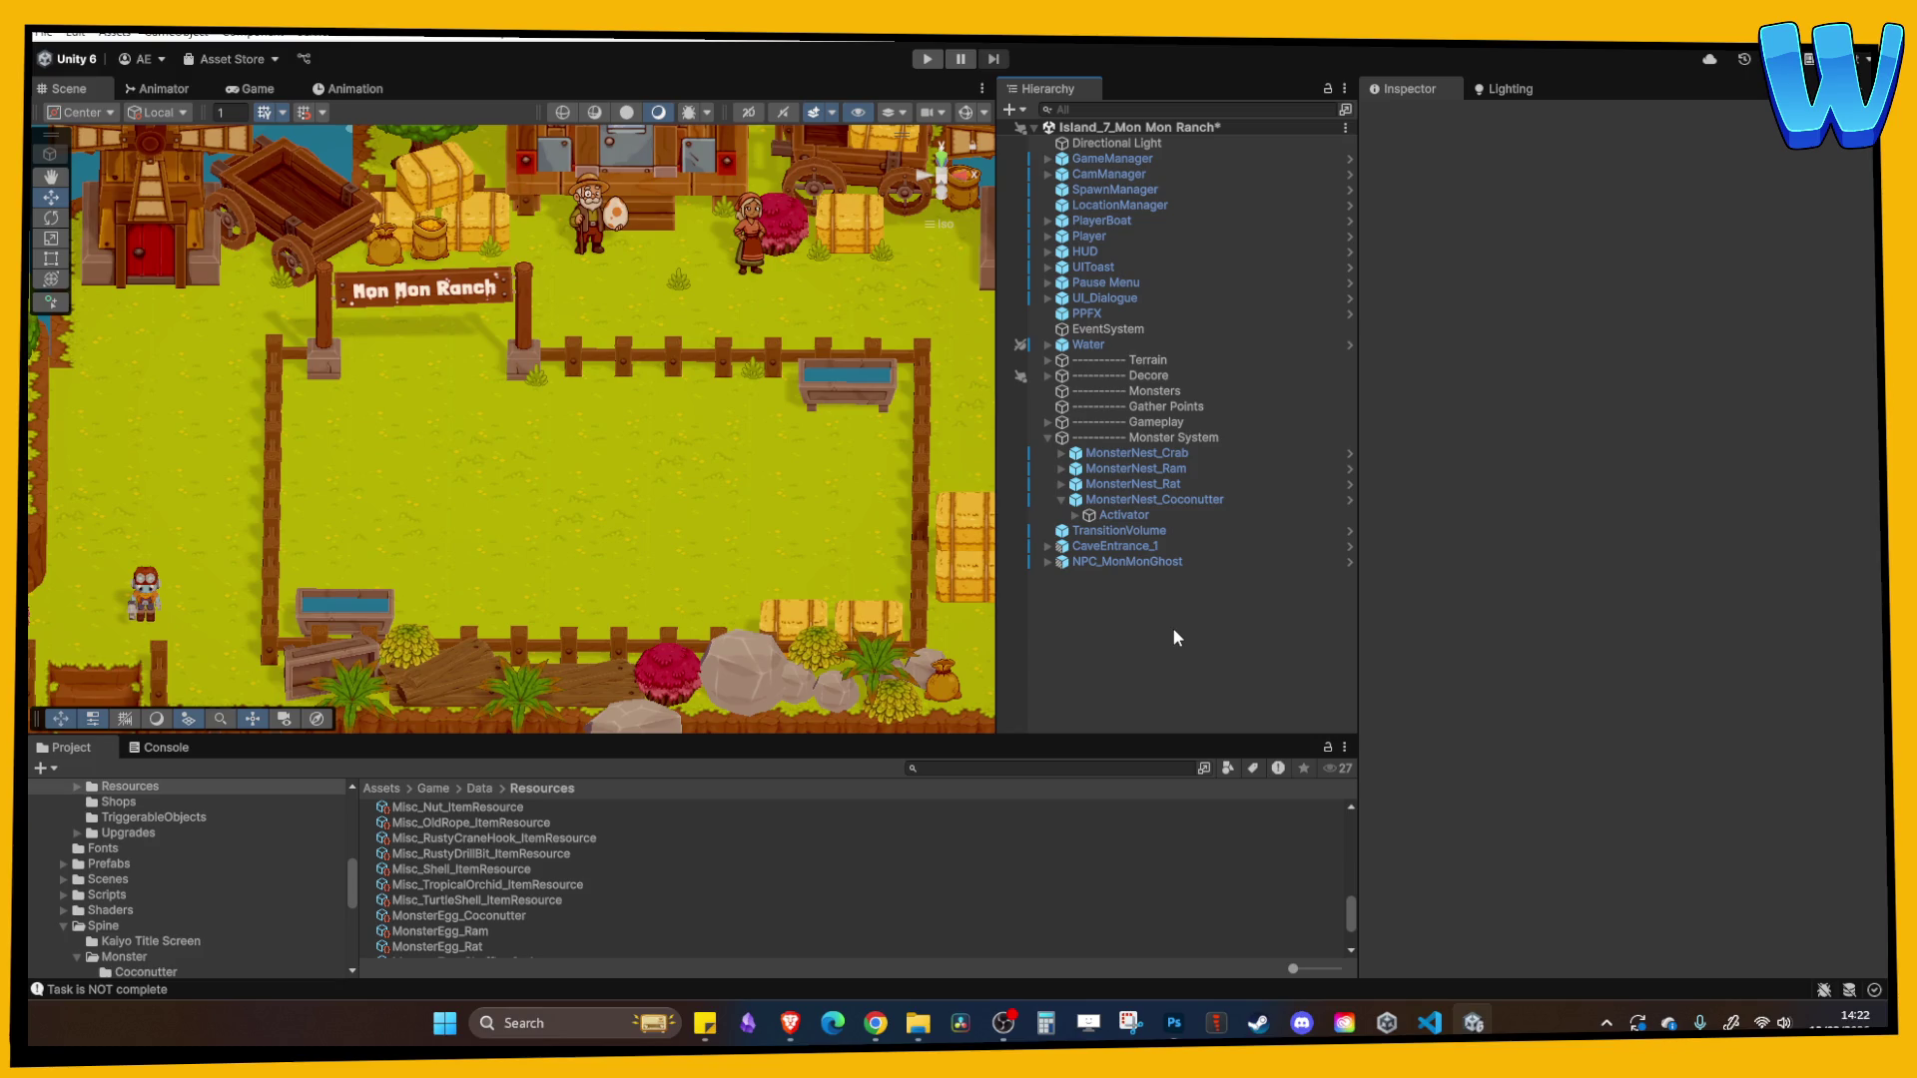
pyautogui.moveTo(159, 559); pyautogui.dragTo(409, 566)
pyautogui.moveTo(598, 738); pyautogui.dragTo(606, 682)
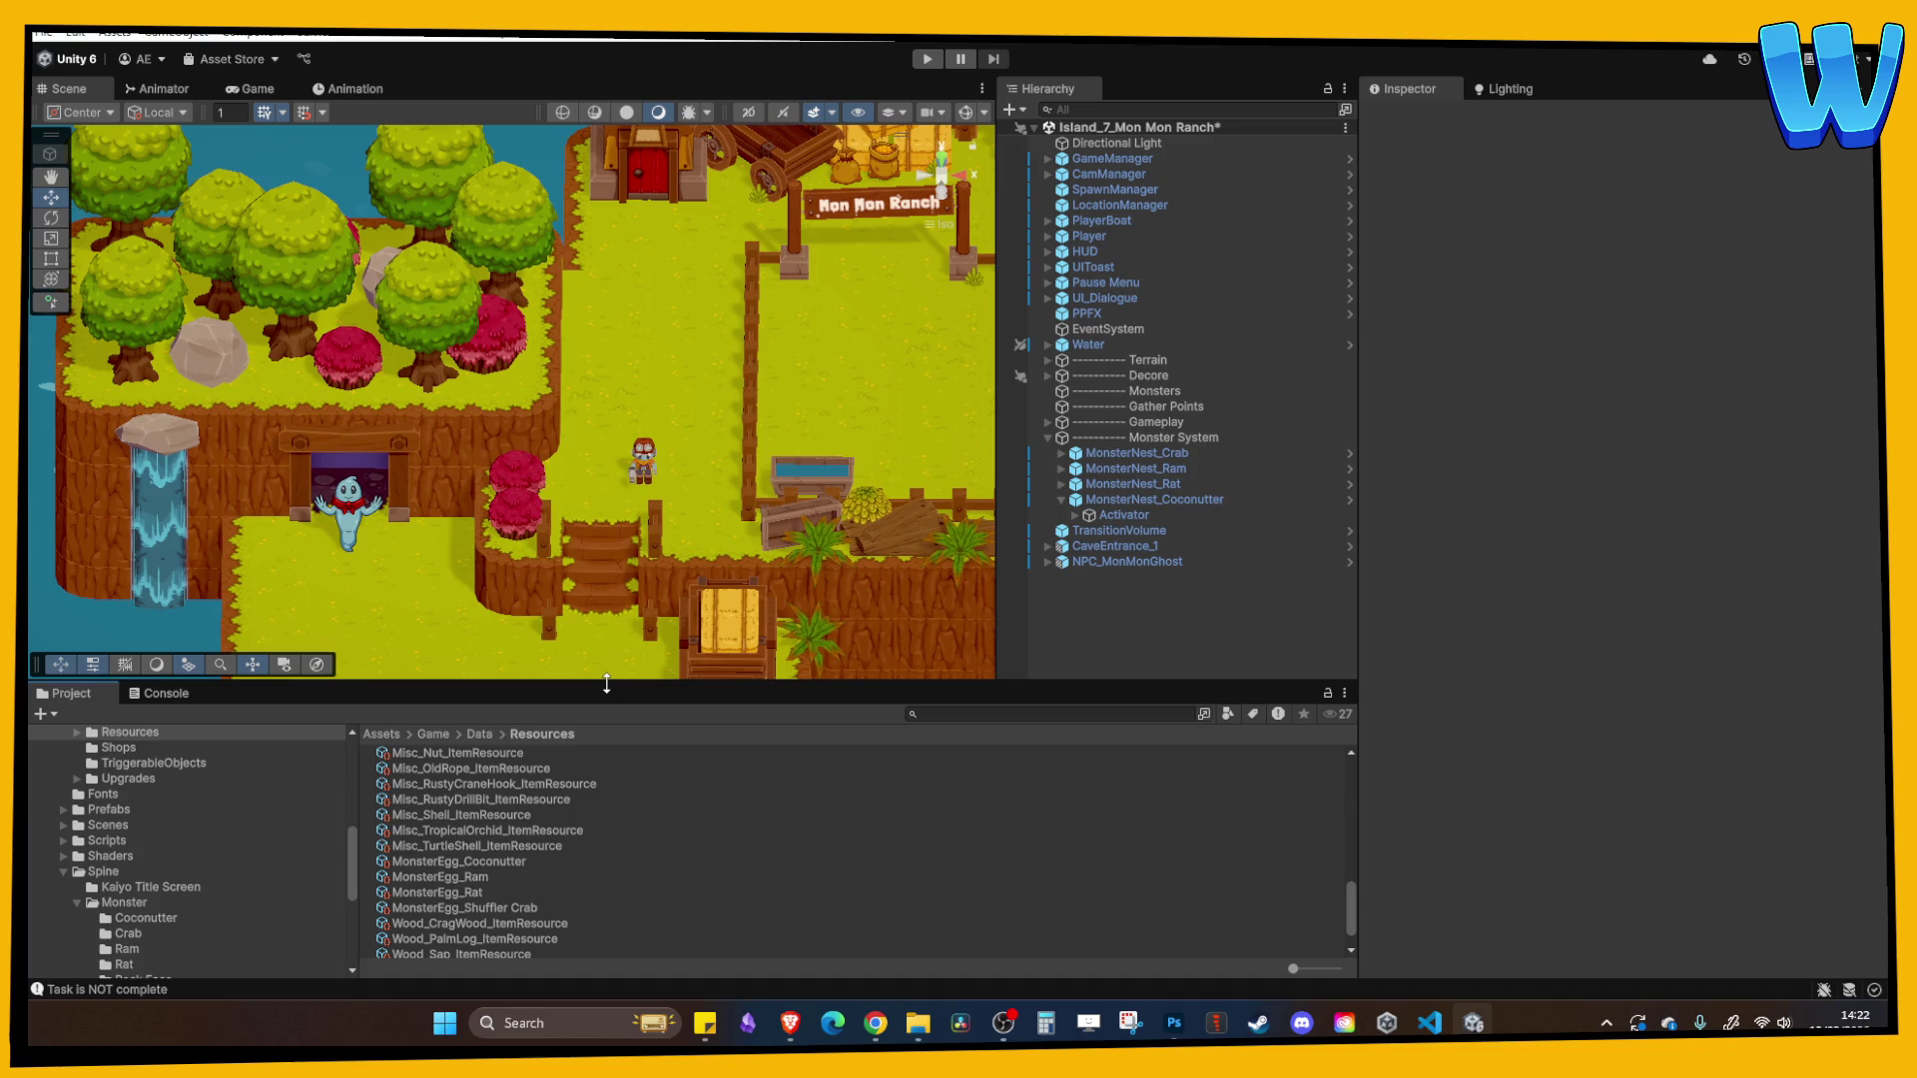
pyautogui.scroll(3, 836, 599)
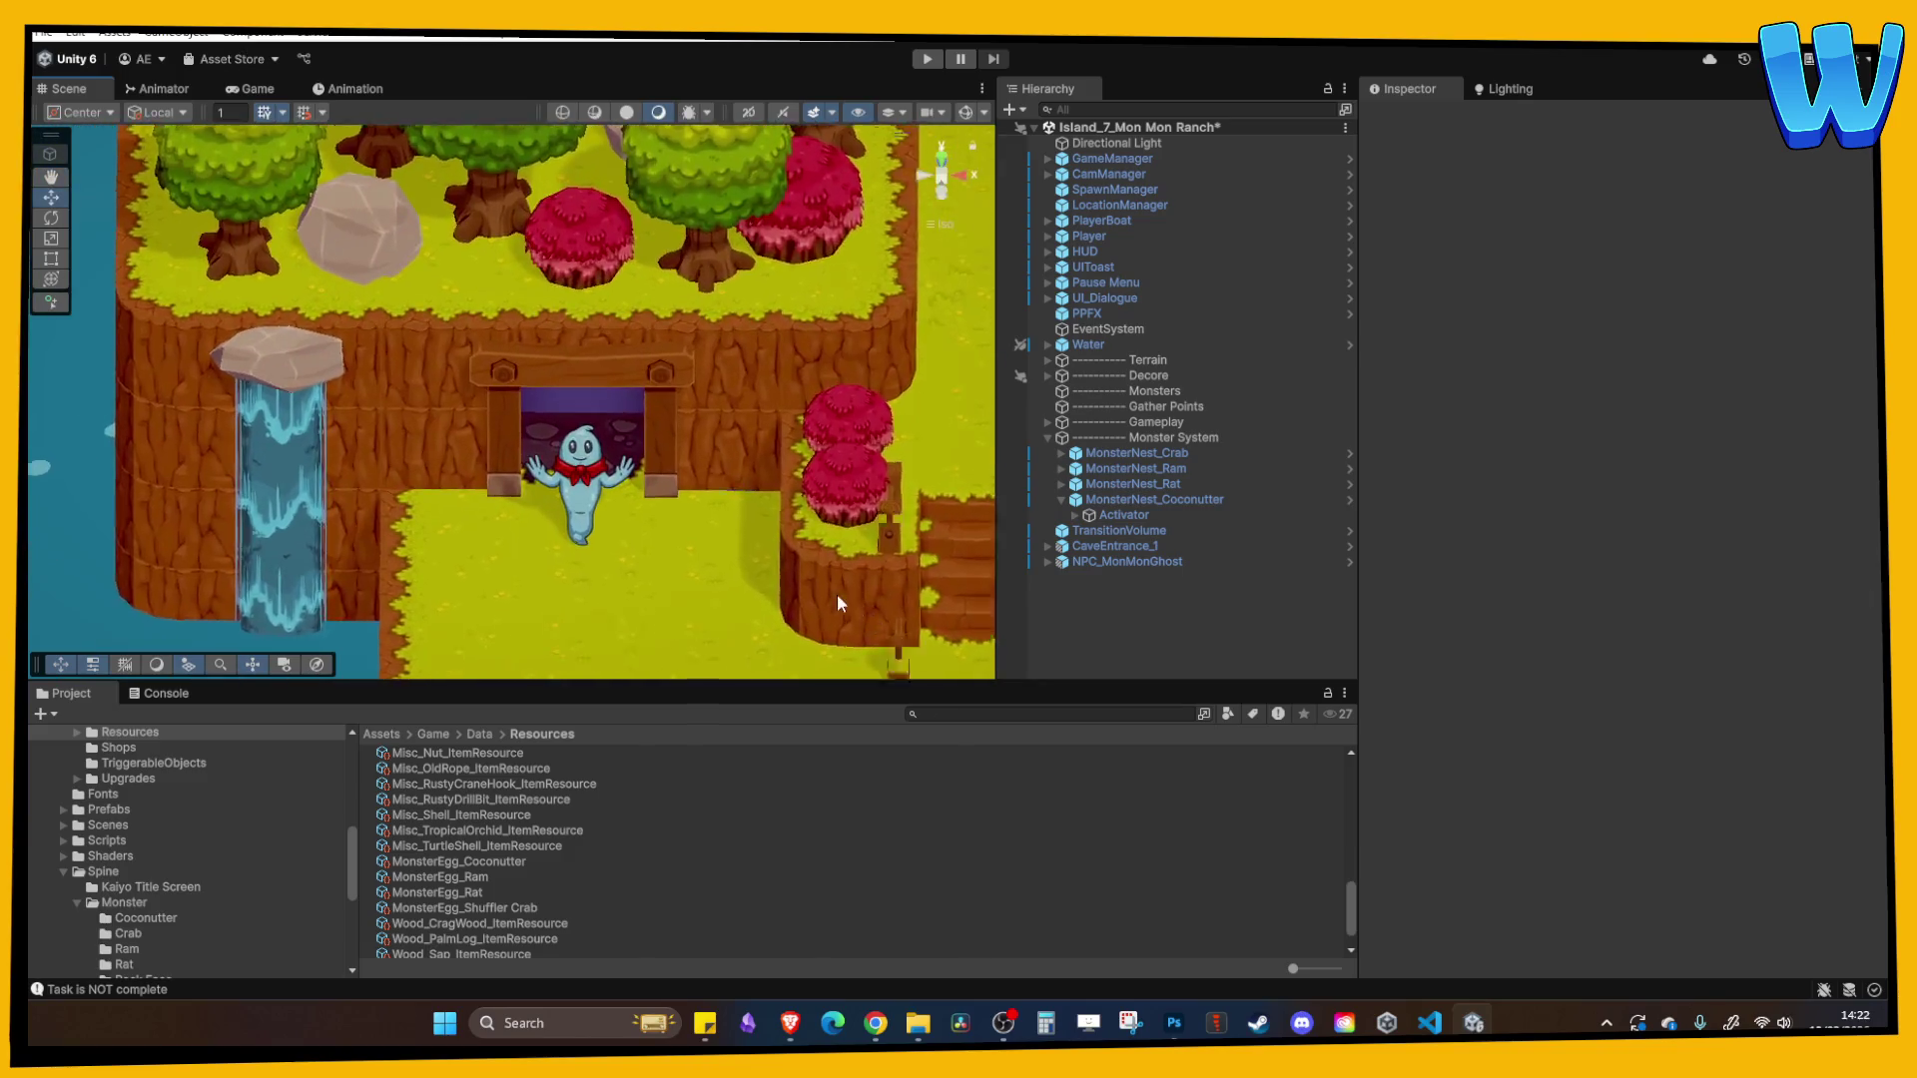
pyautogui.scroll(2, 833, 589)
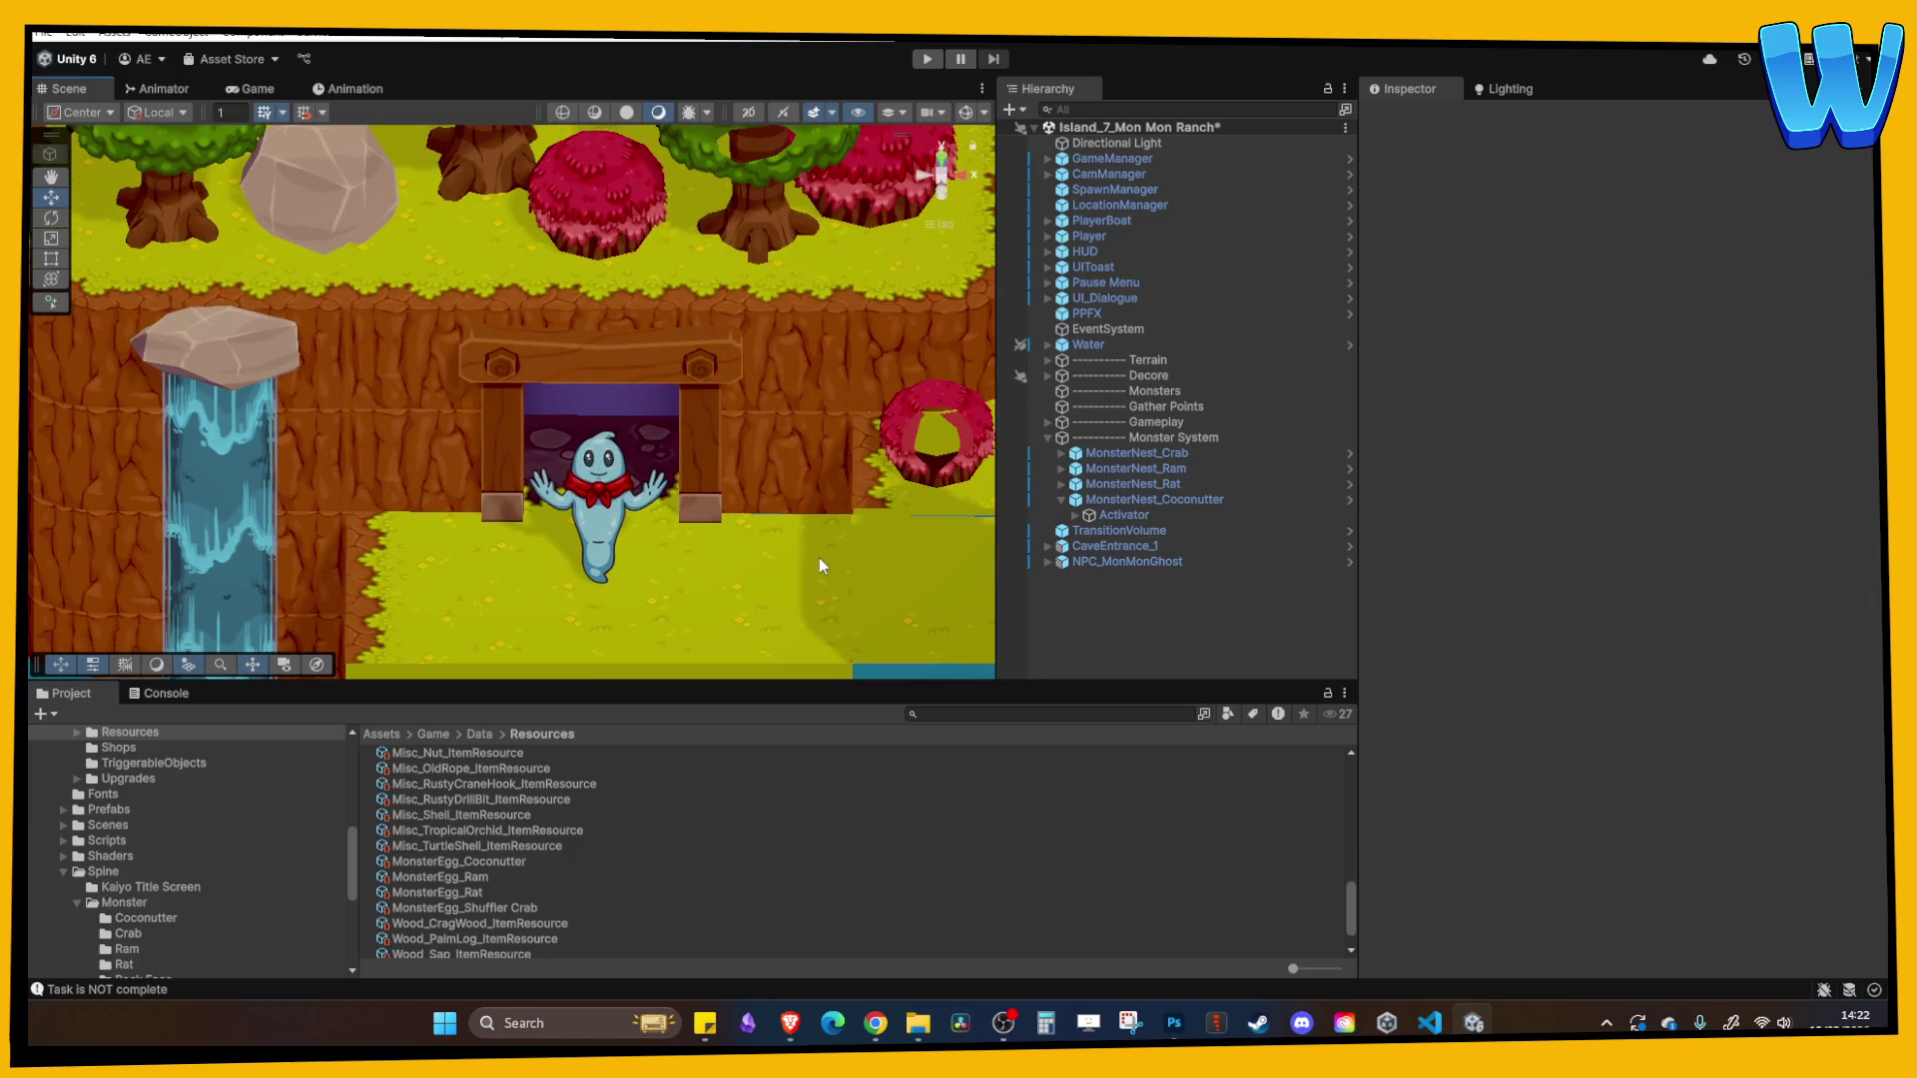
pyautogui.moveTo(818, 557)
pyautogui.mouseDown()
pyautogui.moveTo(789, 469)
pyautogui.moveTo(665, 458)
pyautogui.moveTo(447, 483)
pyautogui.mouseUp()
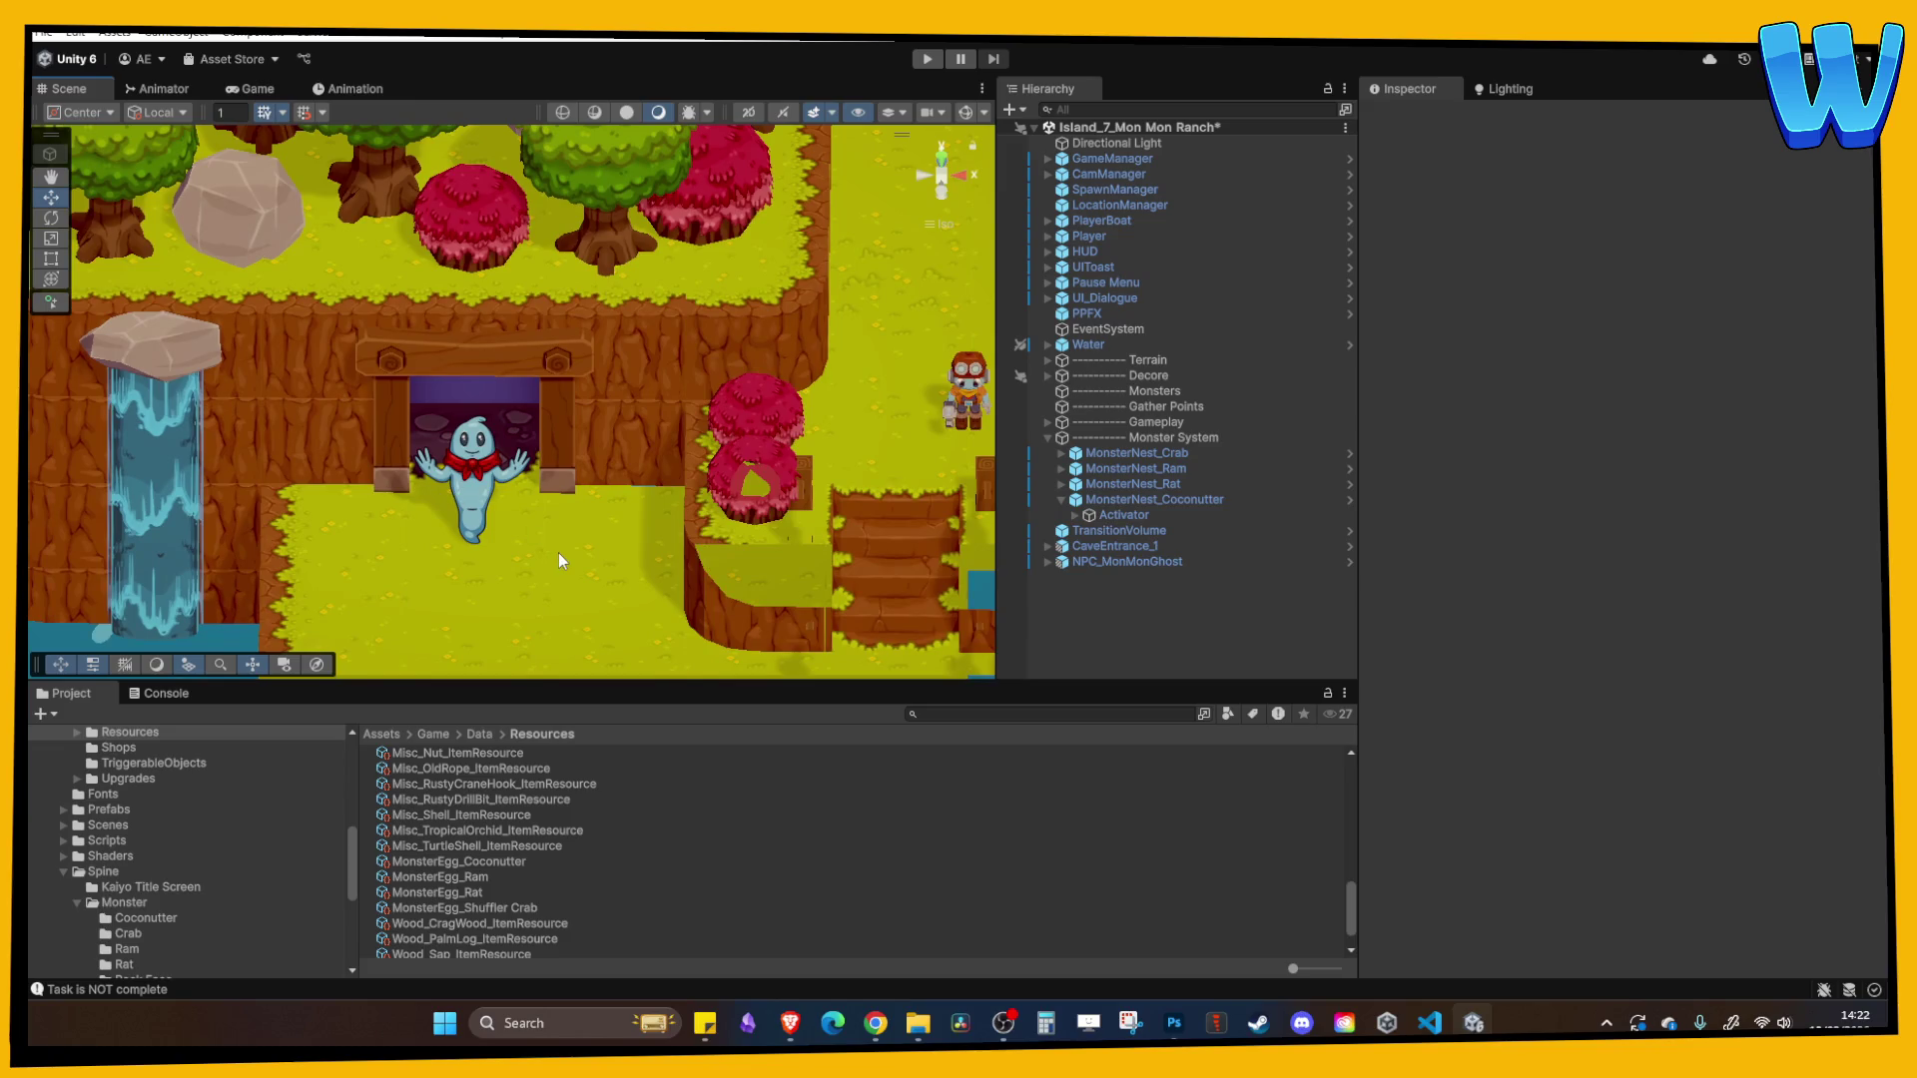
pyautogui.moveTo(832, 515); pyautogui.dragTo(722, 480)
pyautogui.scroll(-5, 665, 443)
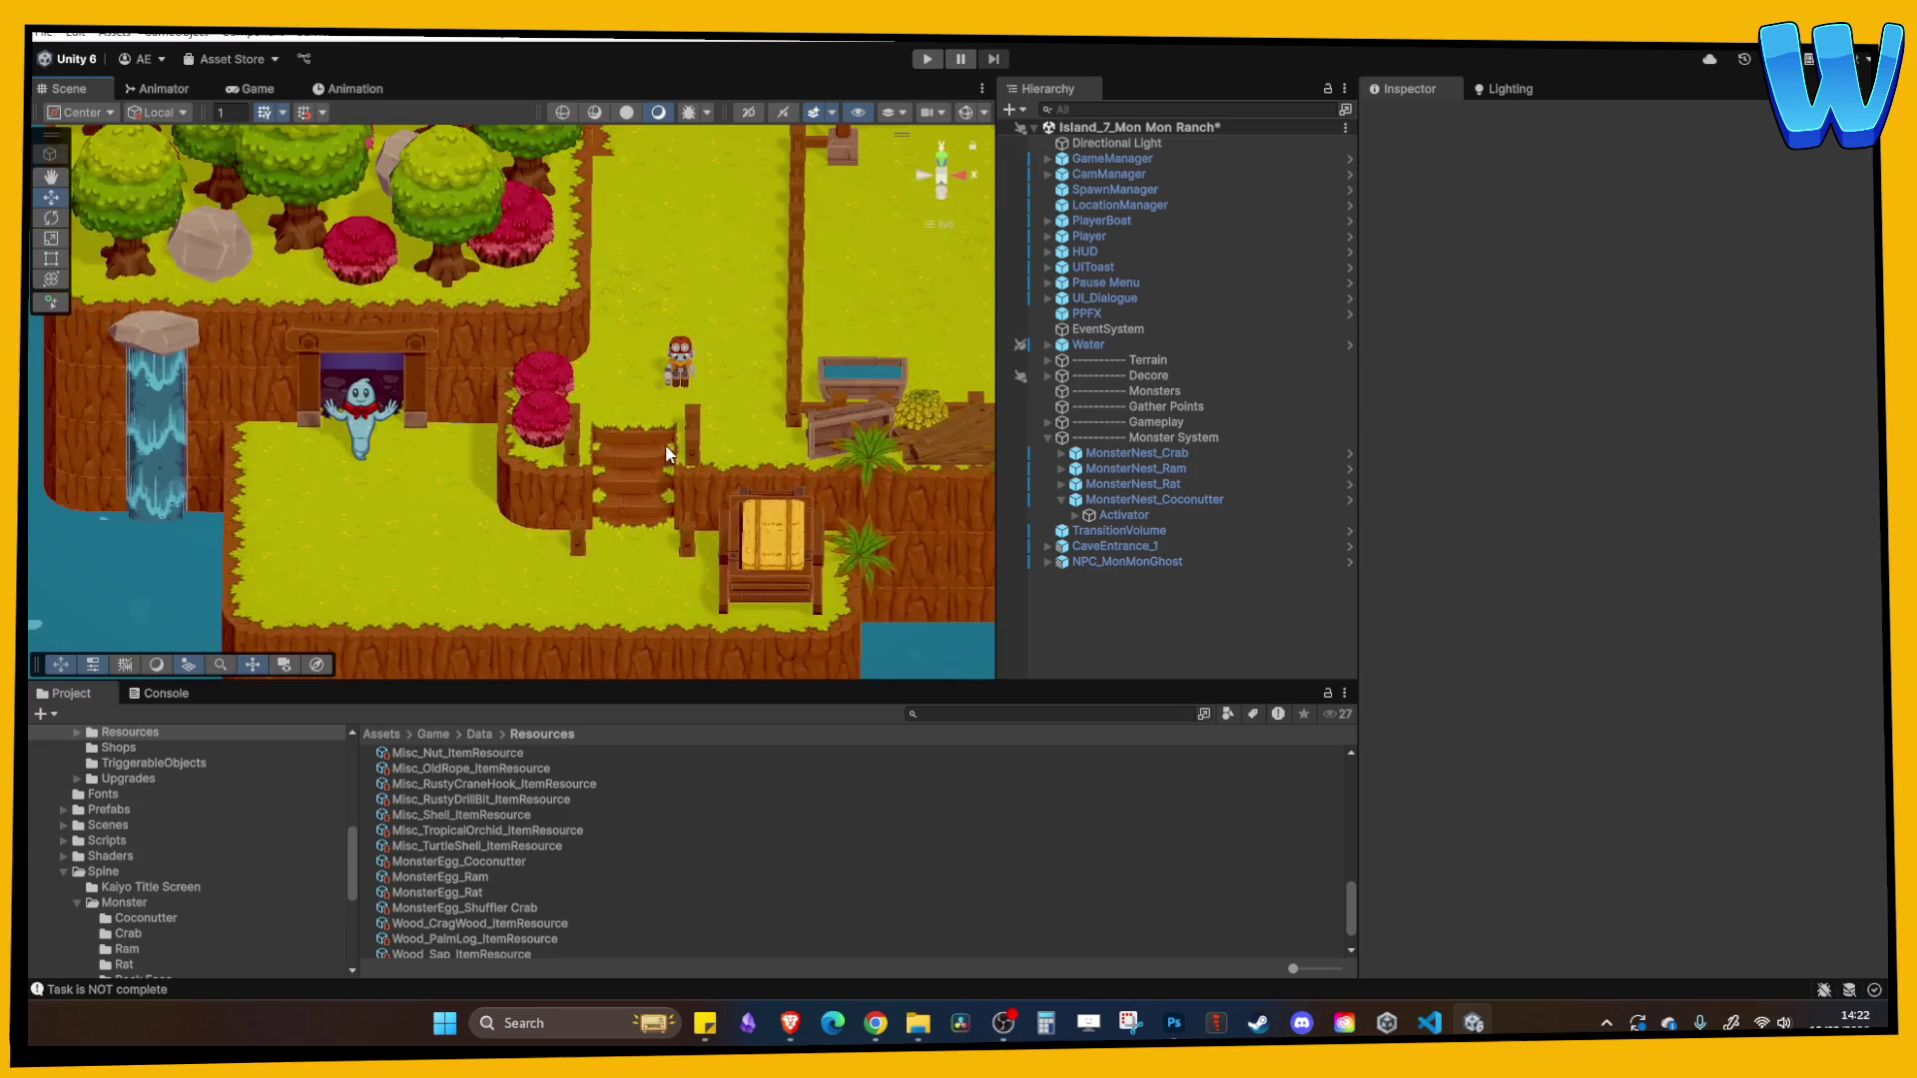
pyautogui.press('Right')
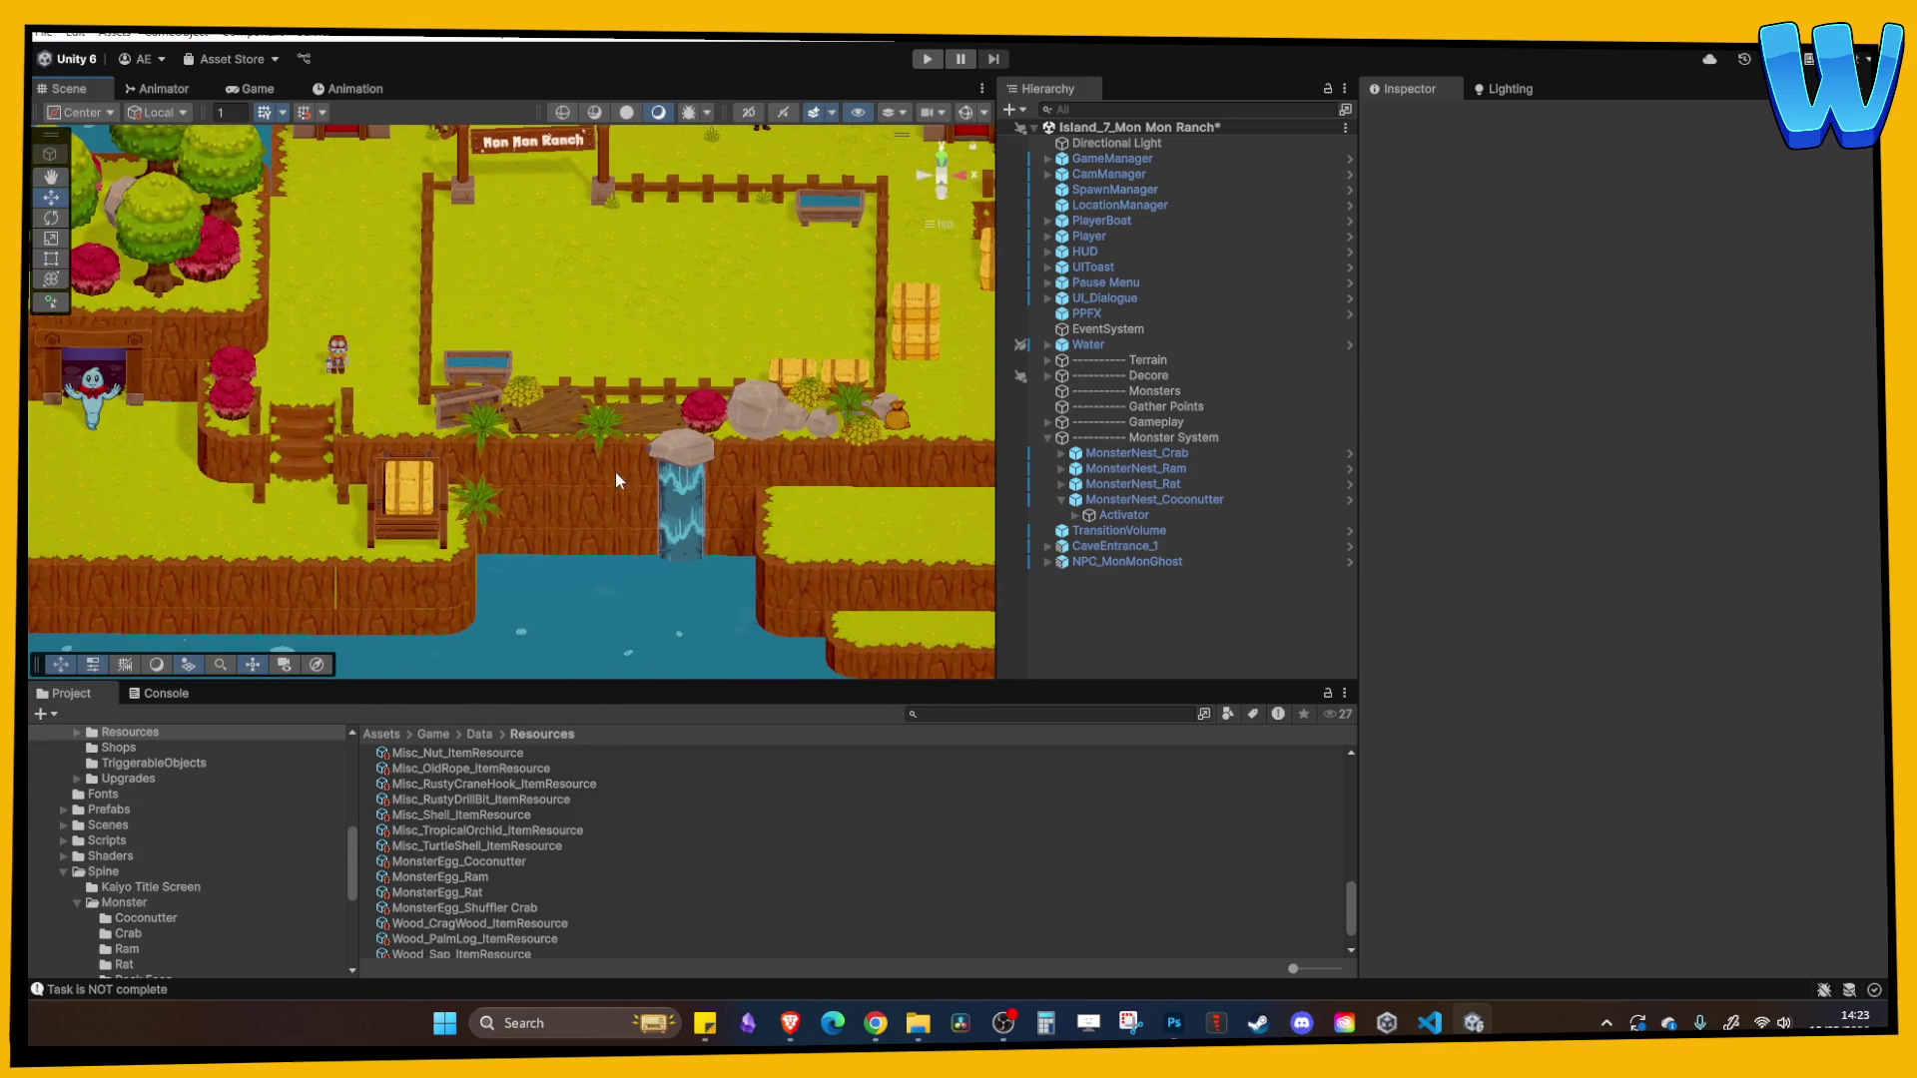
pyautogui.scroll(2, 615, 472)
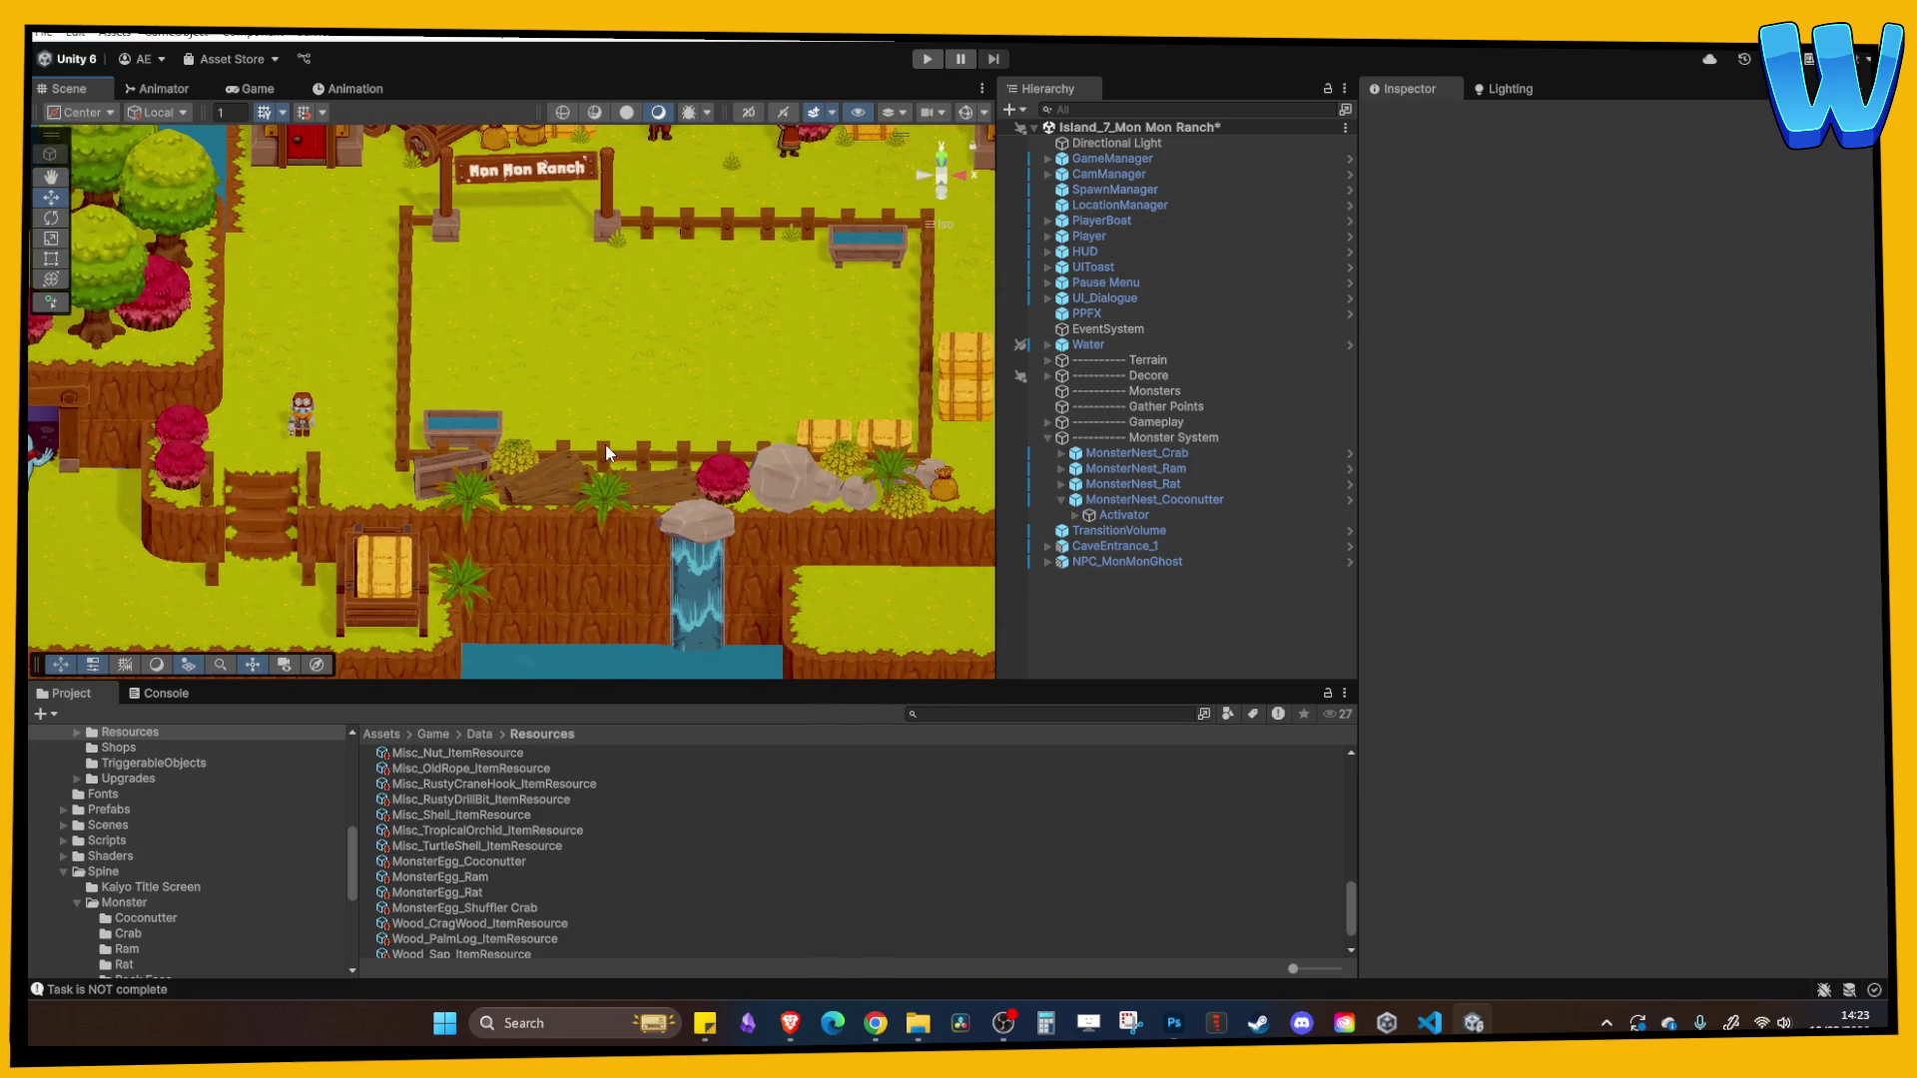
pyautogui.scroll(3, 518, 409)
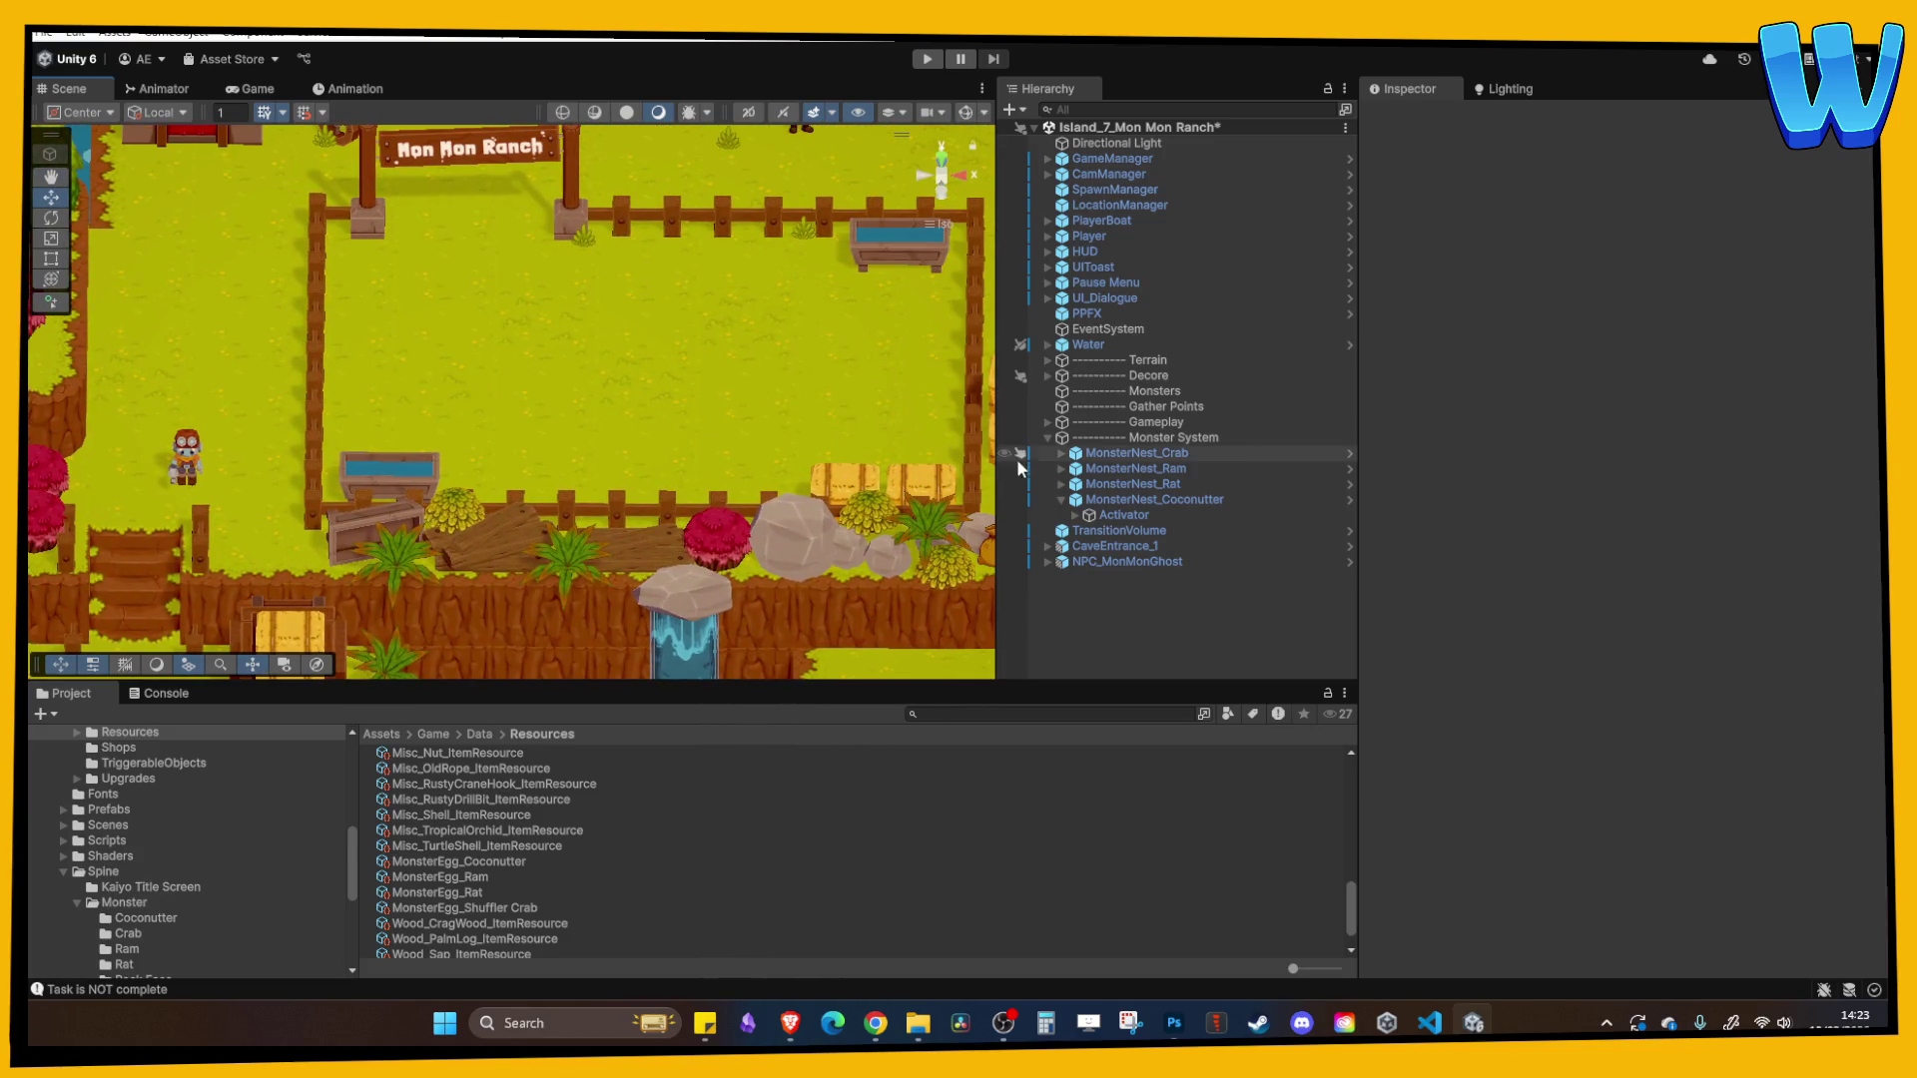
pyautogui.click(1061, 500)
# - Duplicate the Coconutter nest as MonsterNest_Turtle and move it to X -6
pyautogui.click(1131, 502)
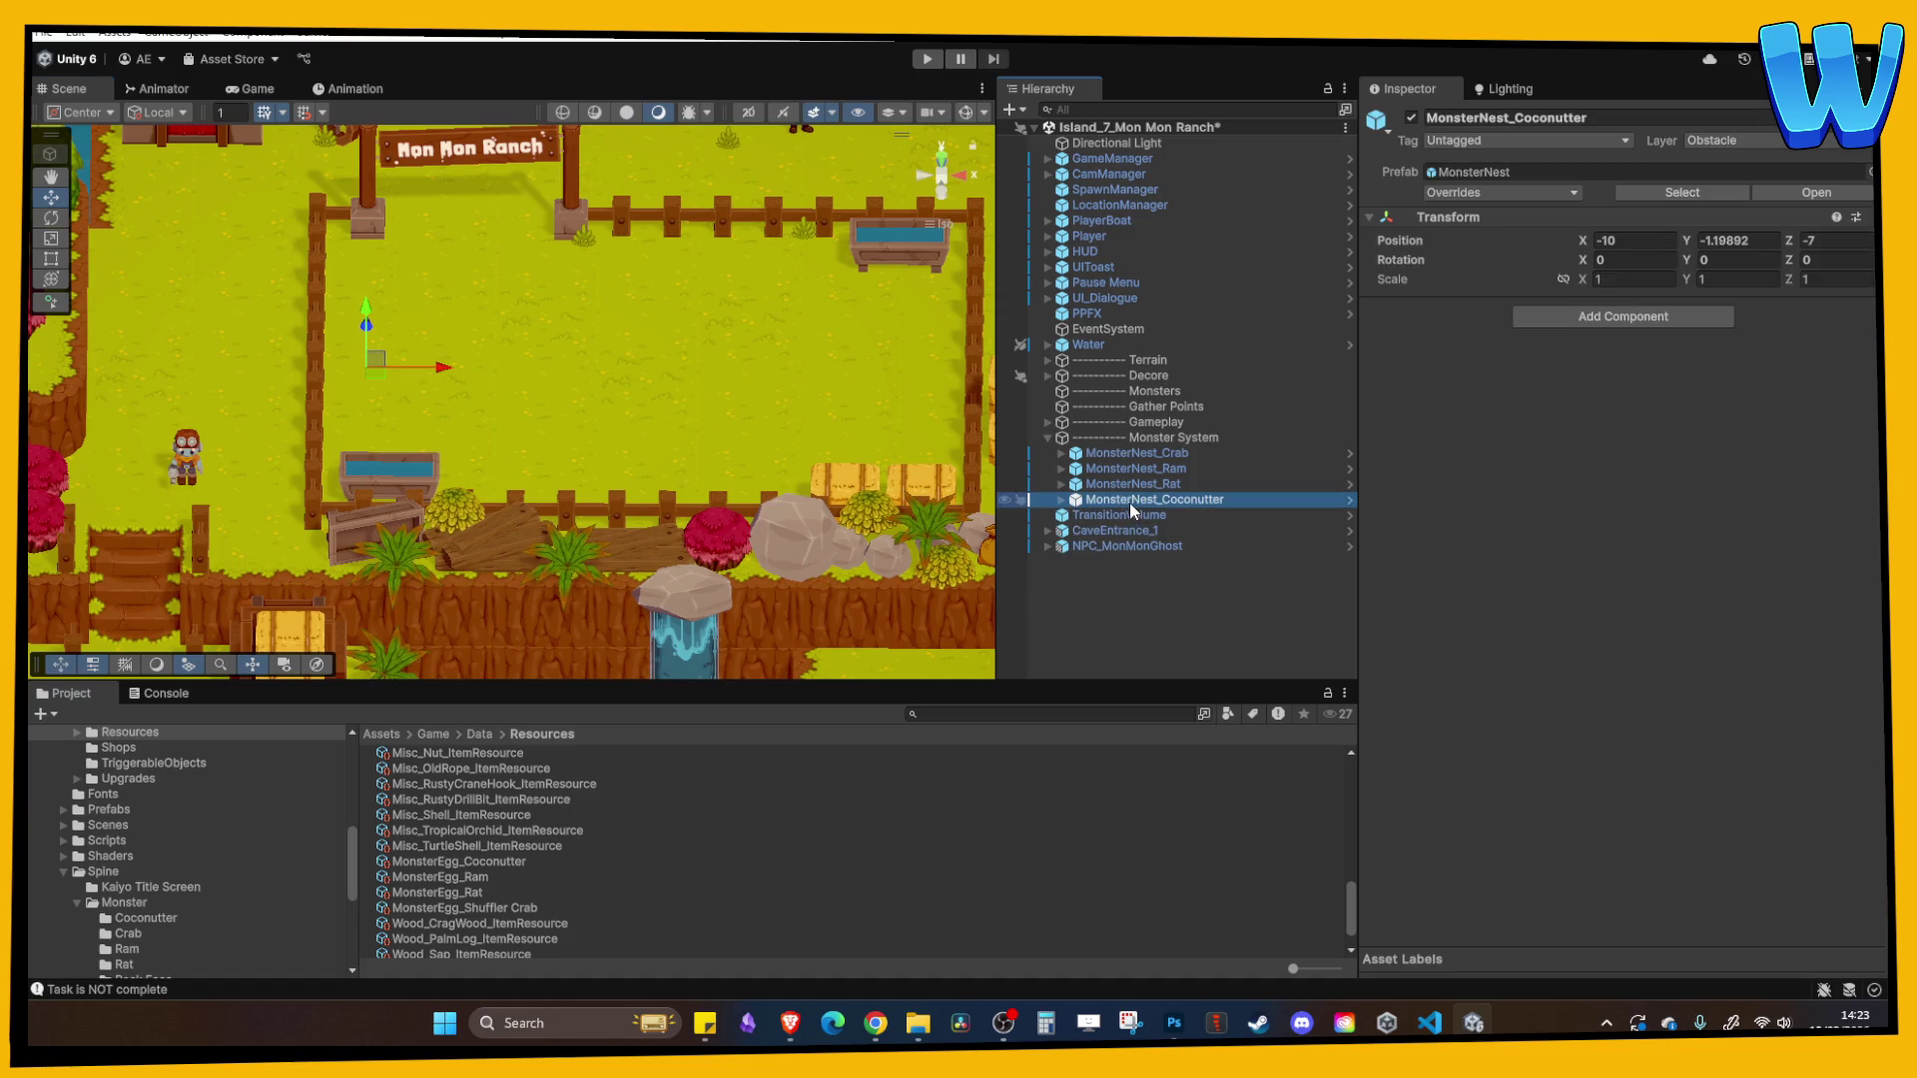
pyautogui.click(1062, 501)
pyautogui.click(1062, 501)
pyautogui.hotkey('ctrl', 'd')
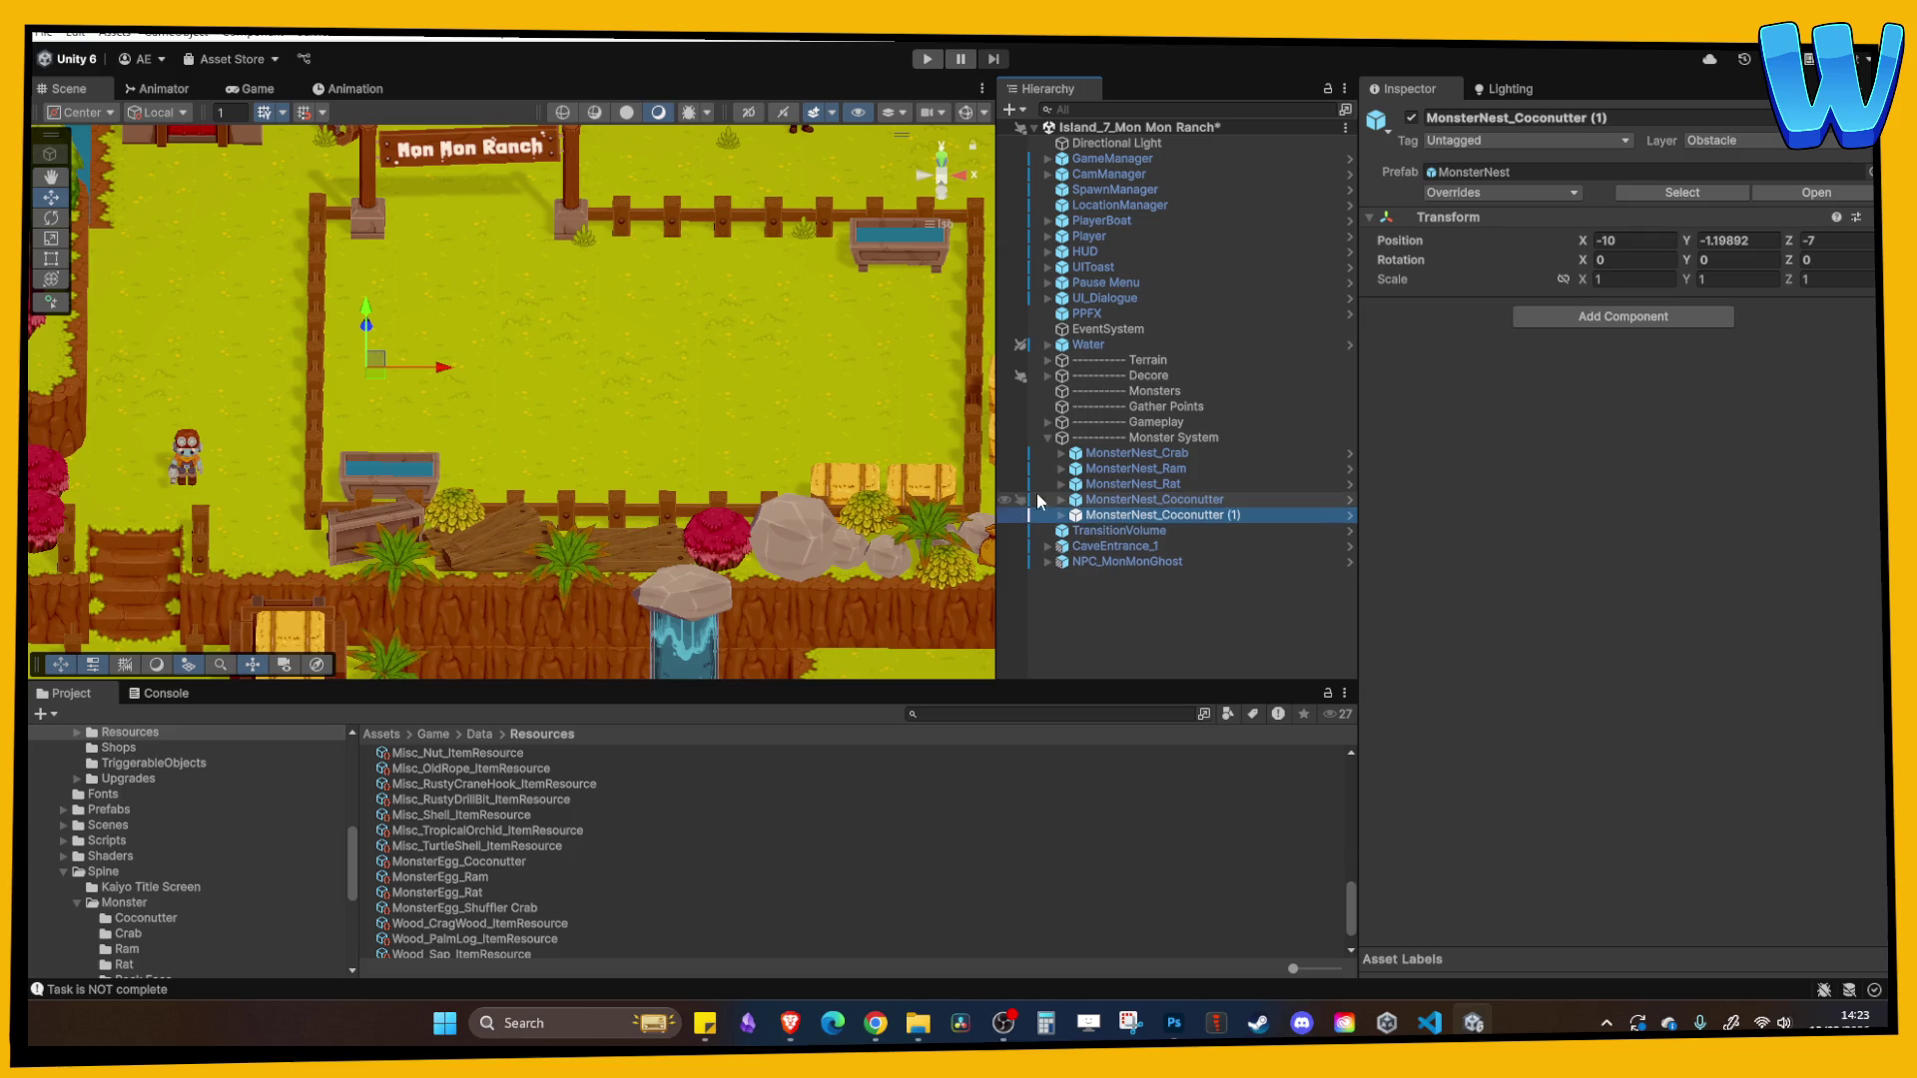
pyautogui.press('F2')
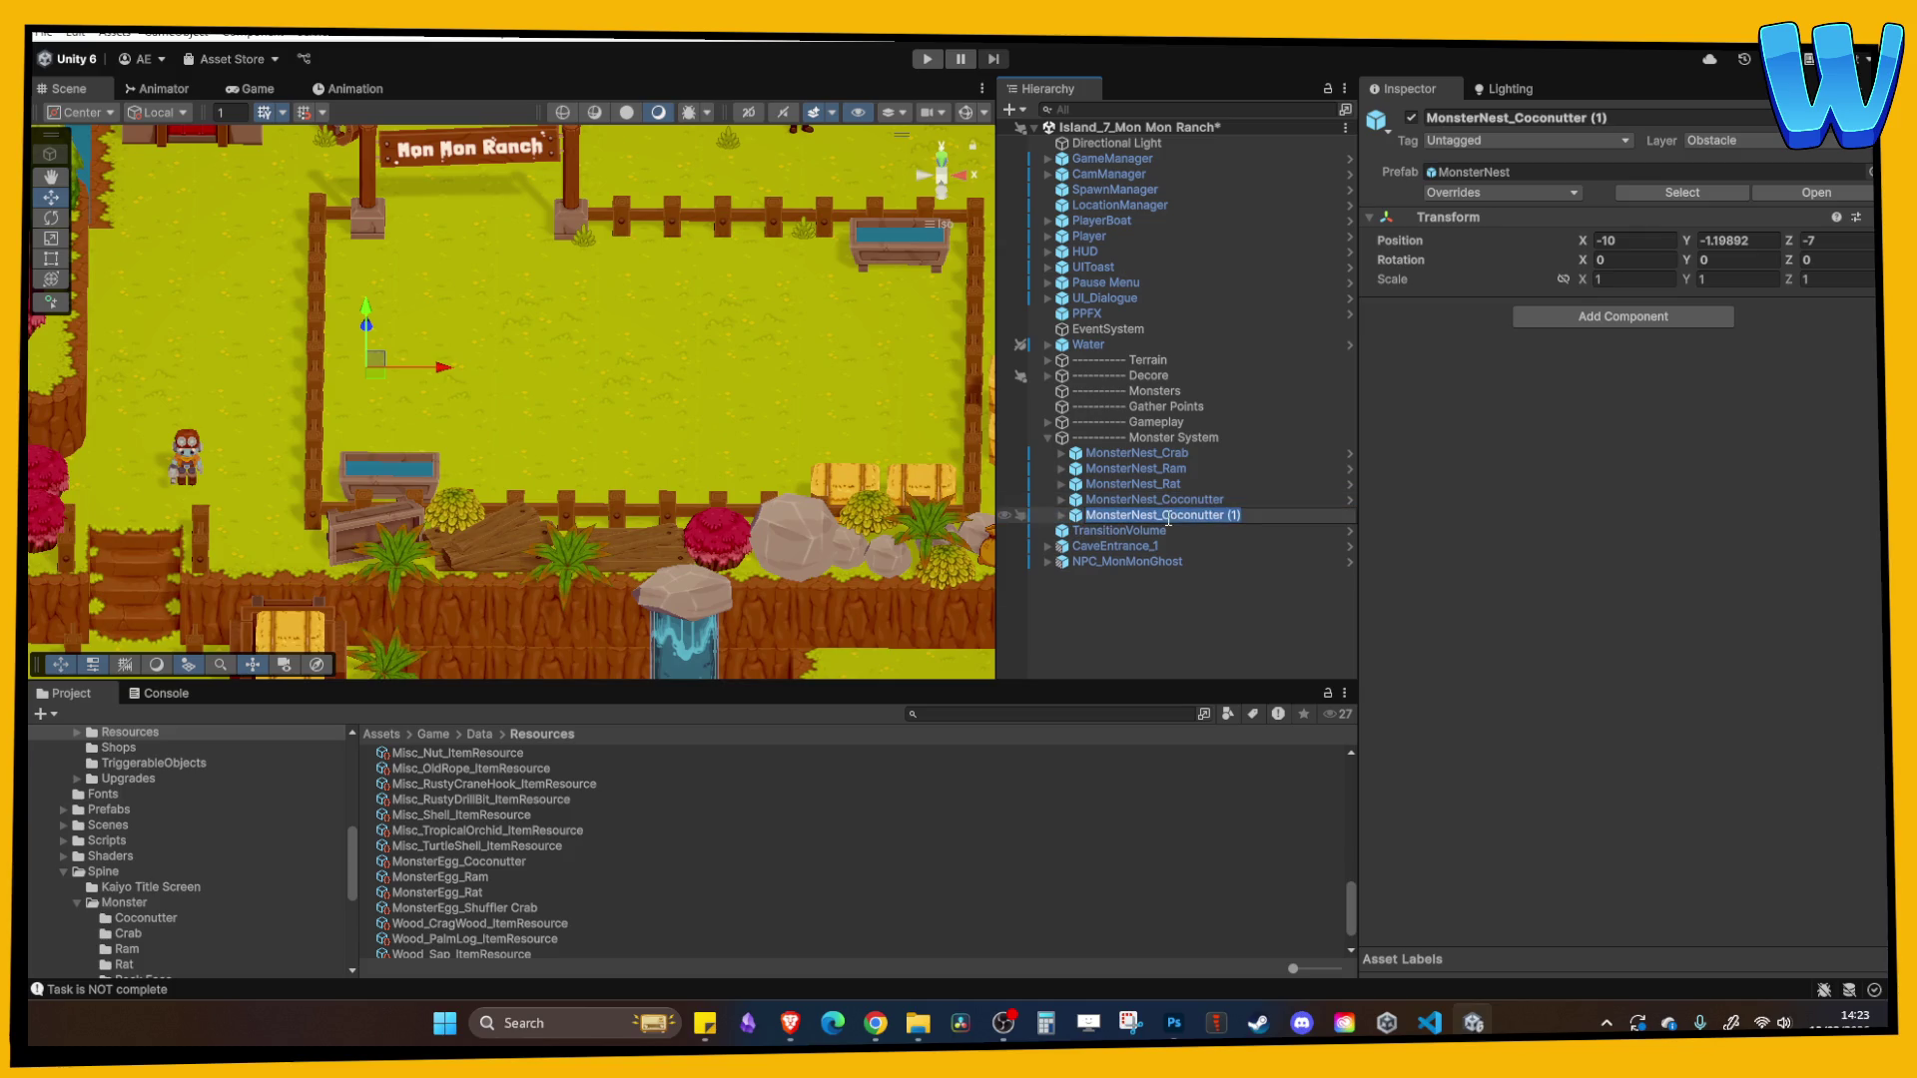
pyautogui.write('Turtle')
pyautogui.press('Return')
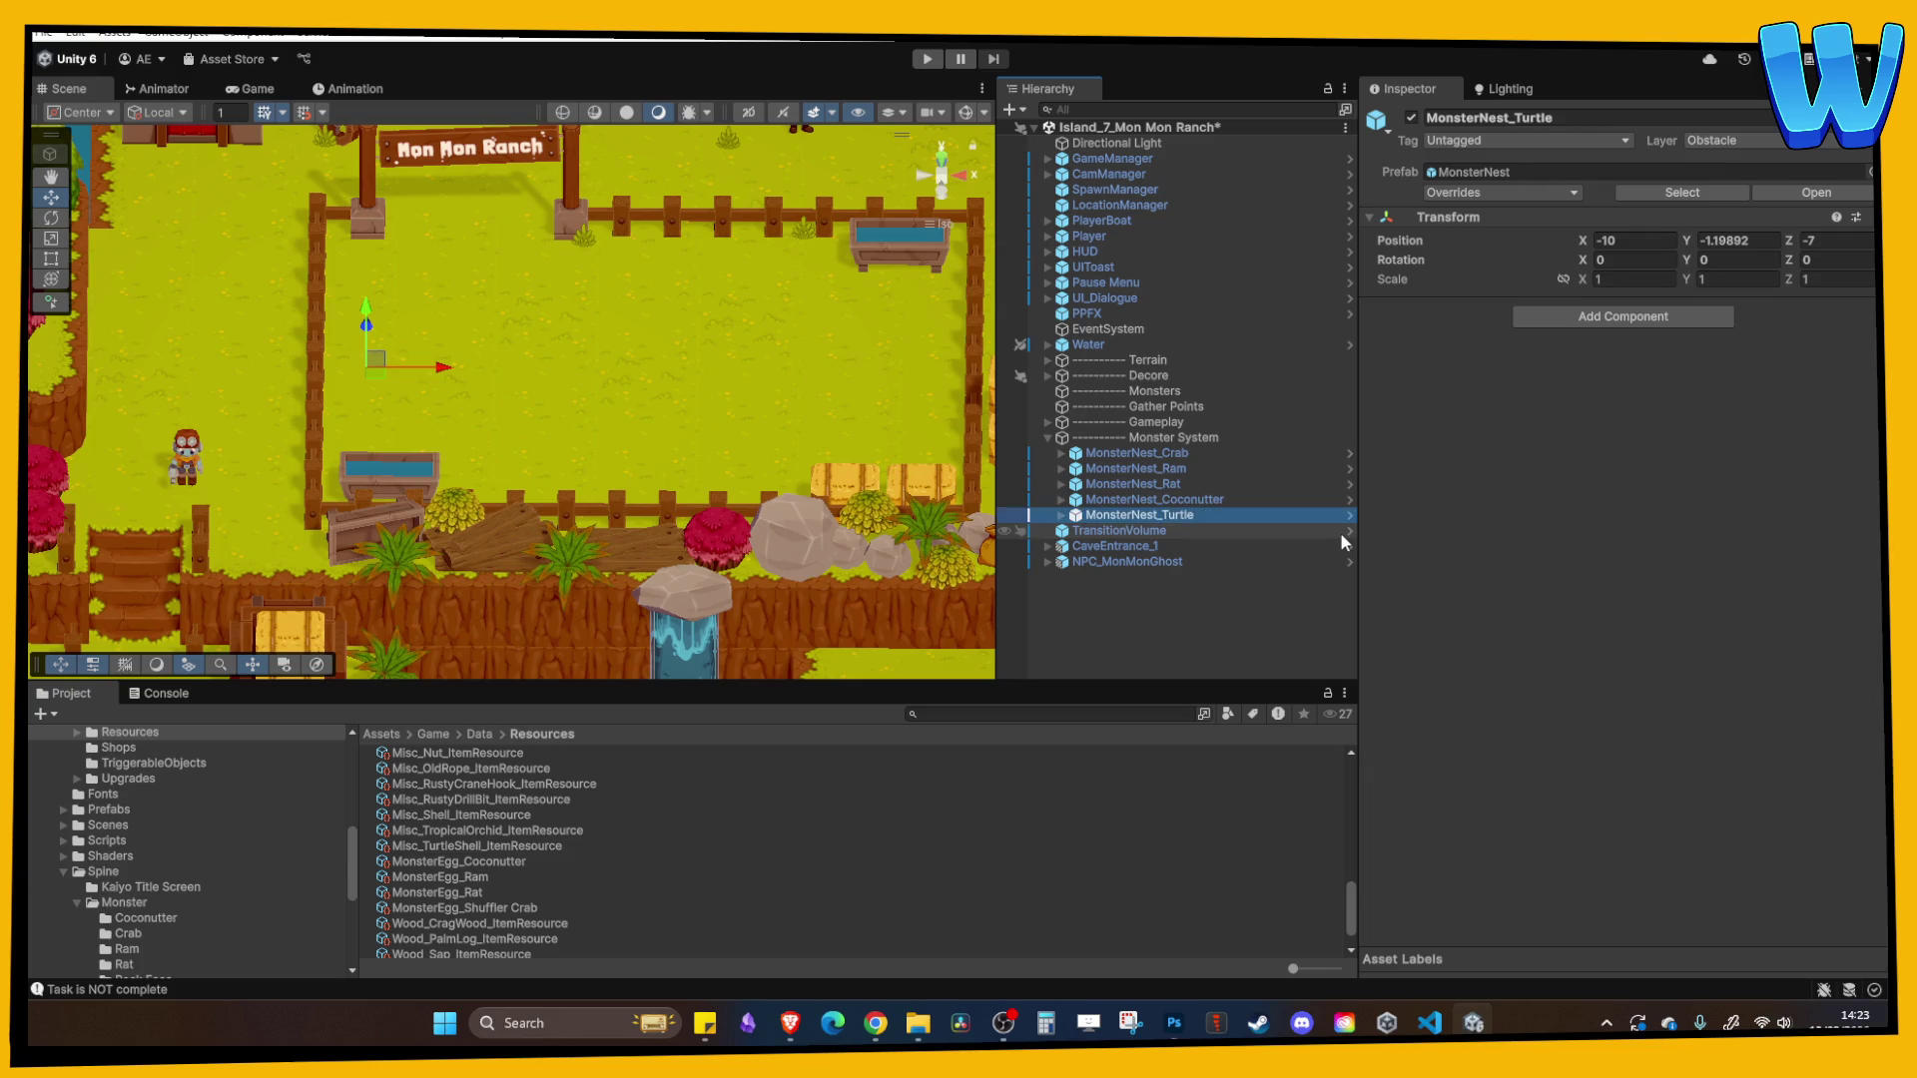
pyautogui.moveTo(433, 362); pyautogui.dragTo(546, 392)
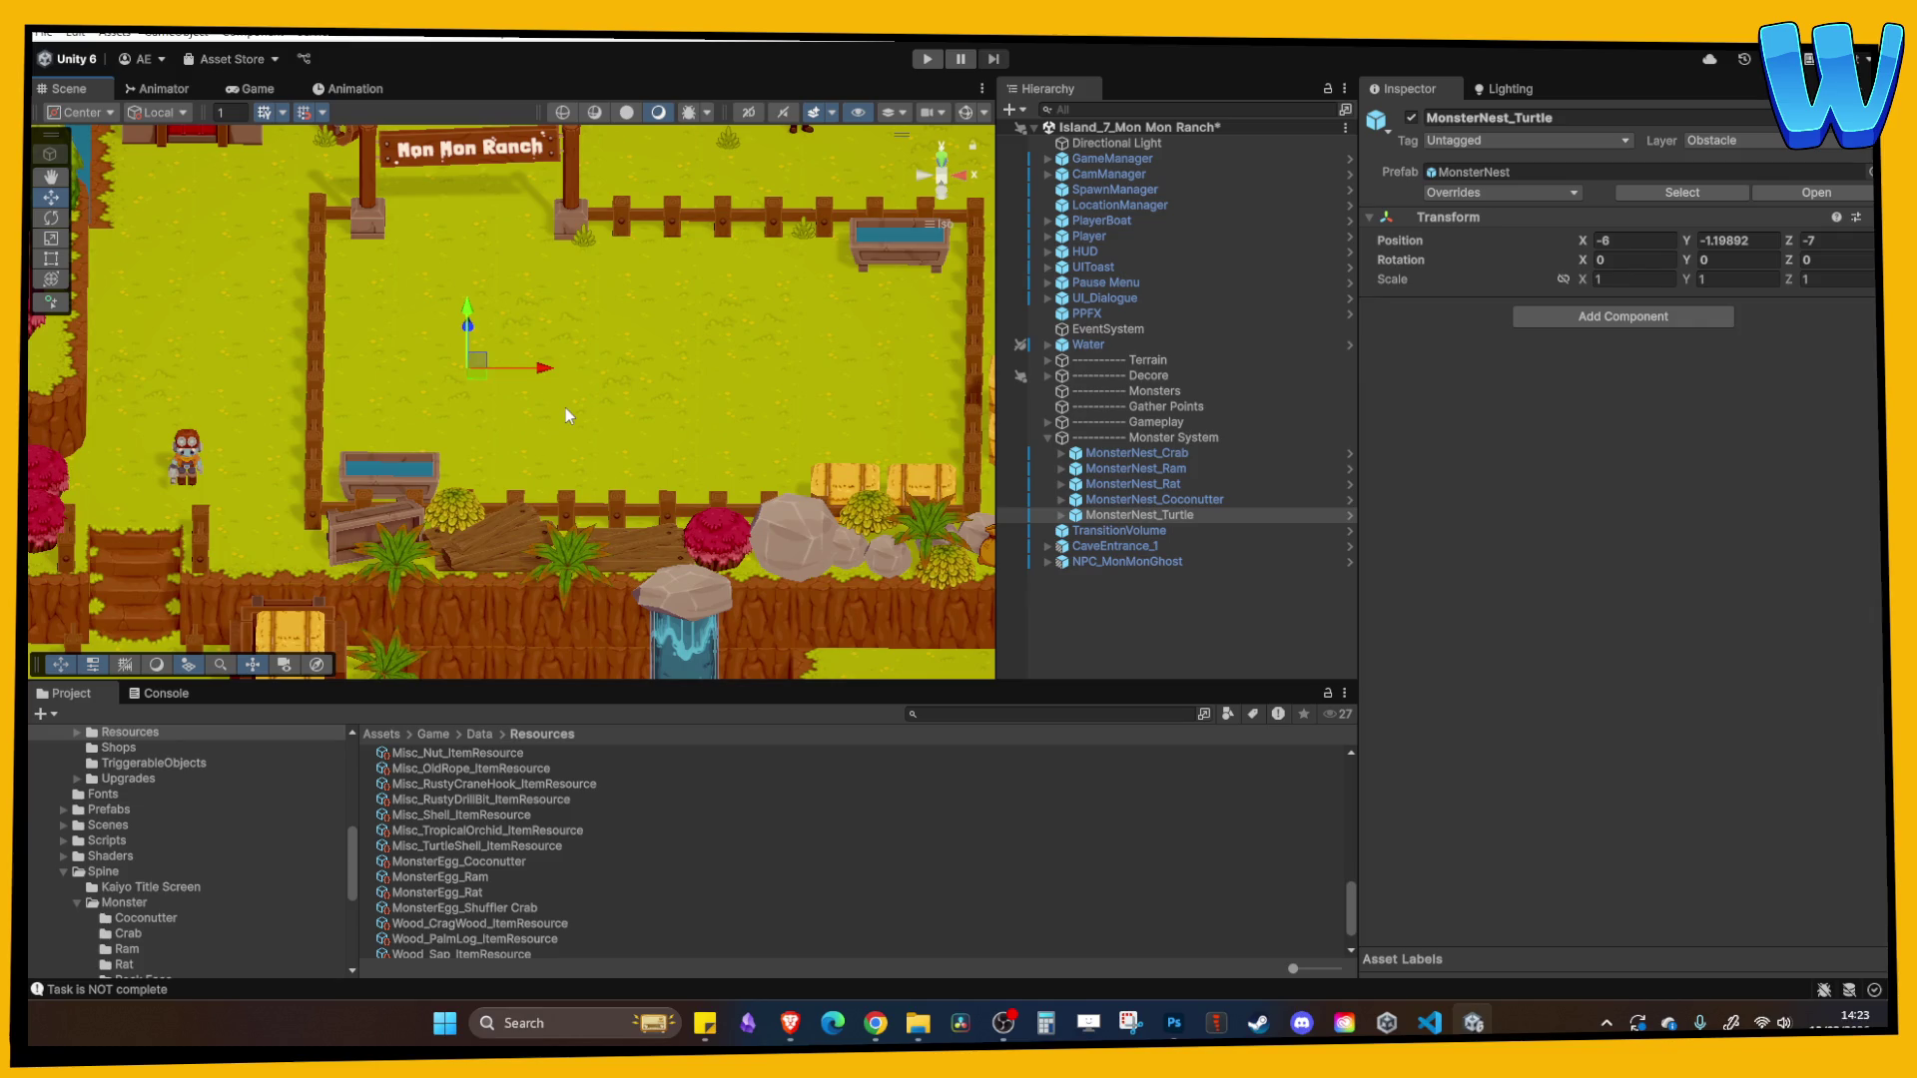
pyautogui.click(1060, 515)
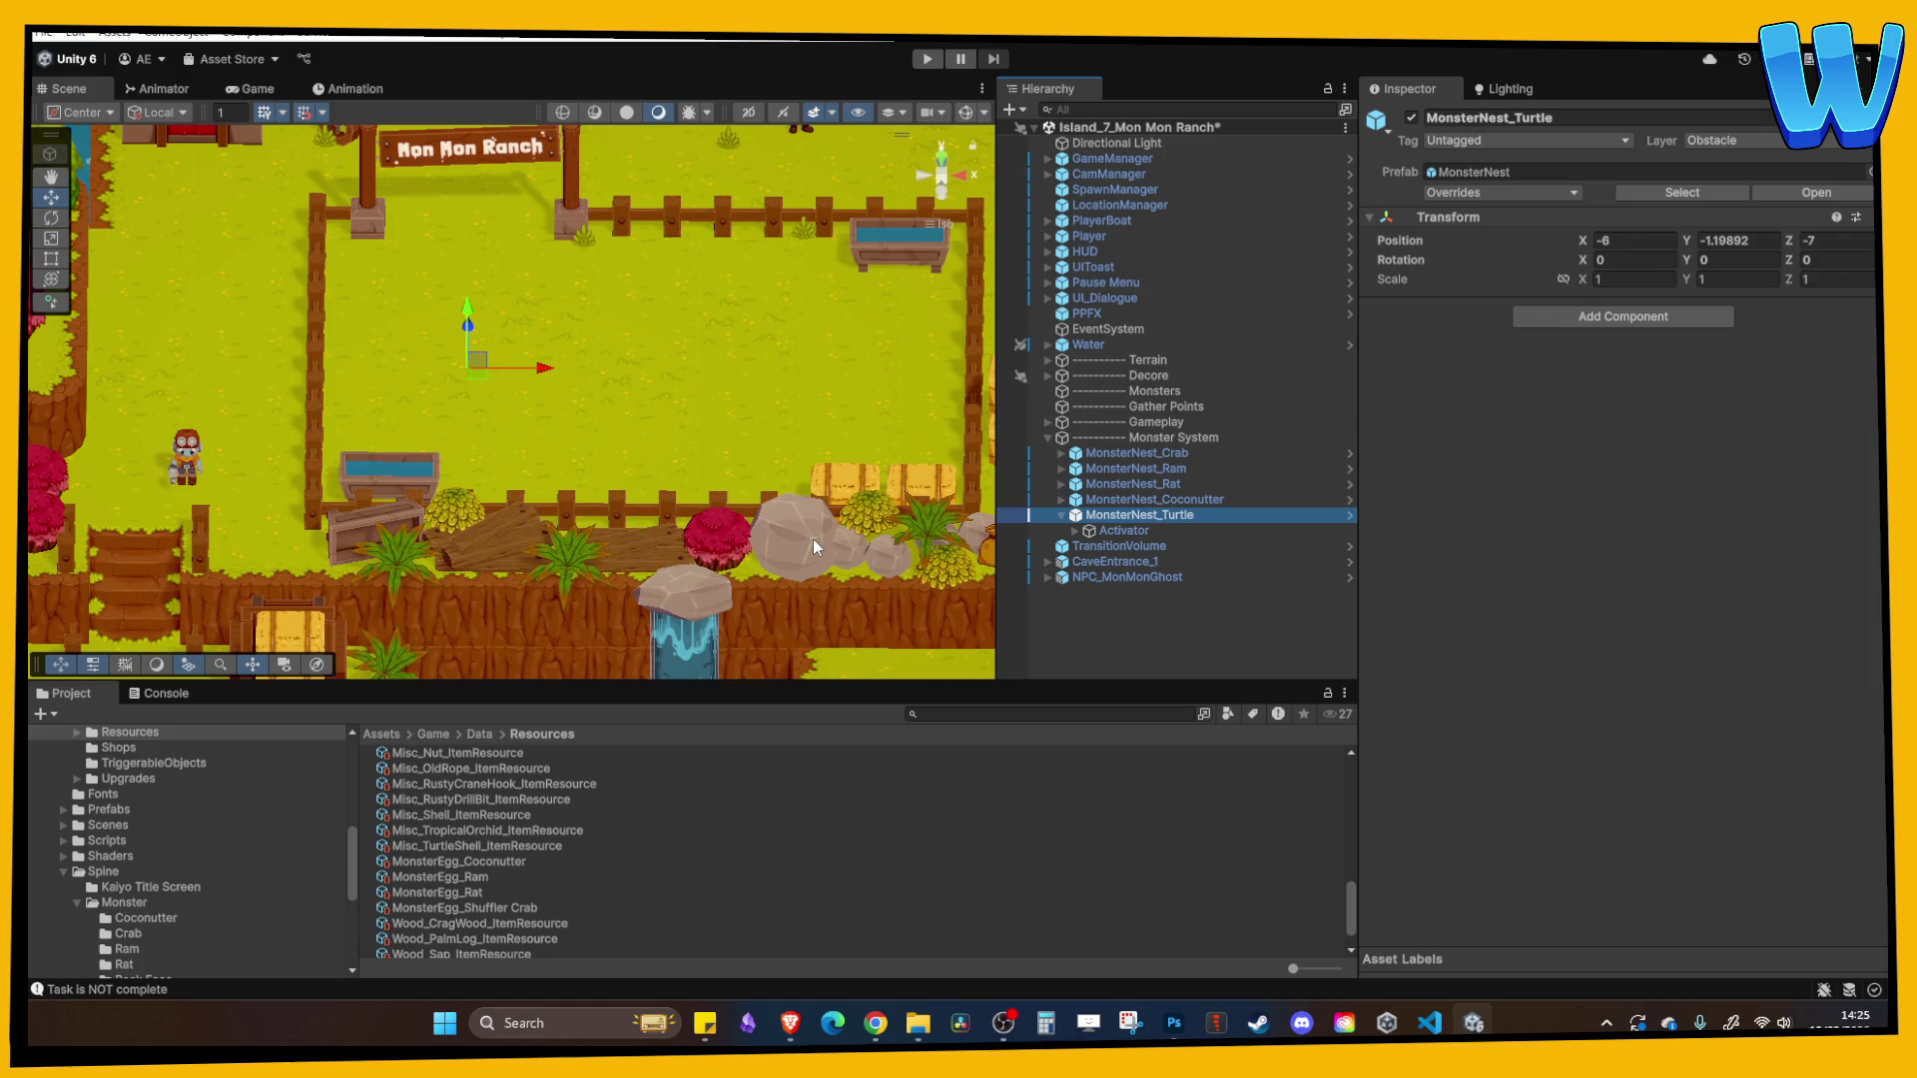
# - Deselect the turtle nest and zoom and pan the Scene view to frame the ranch island
pyautogui.click(1164, 609)
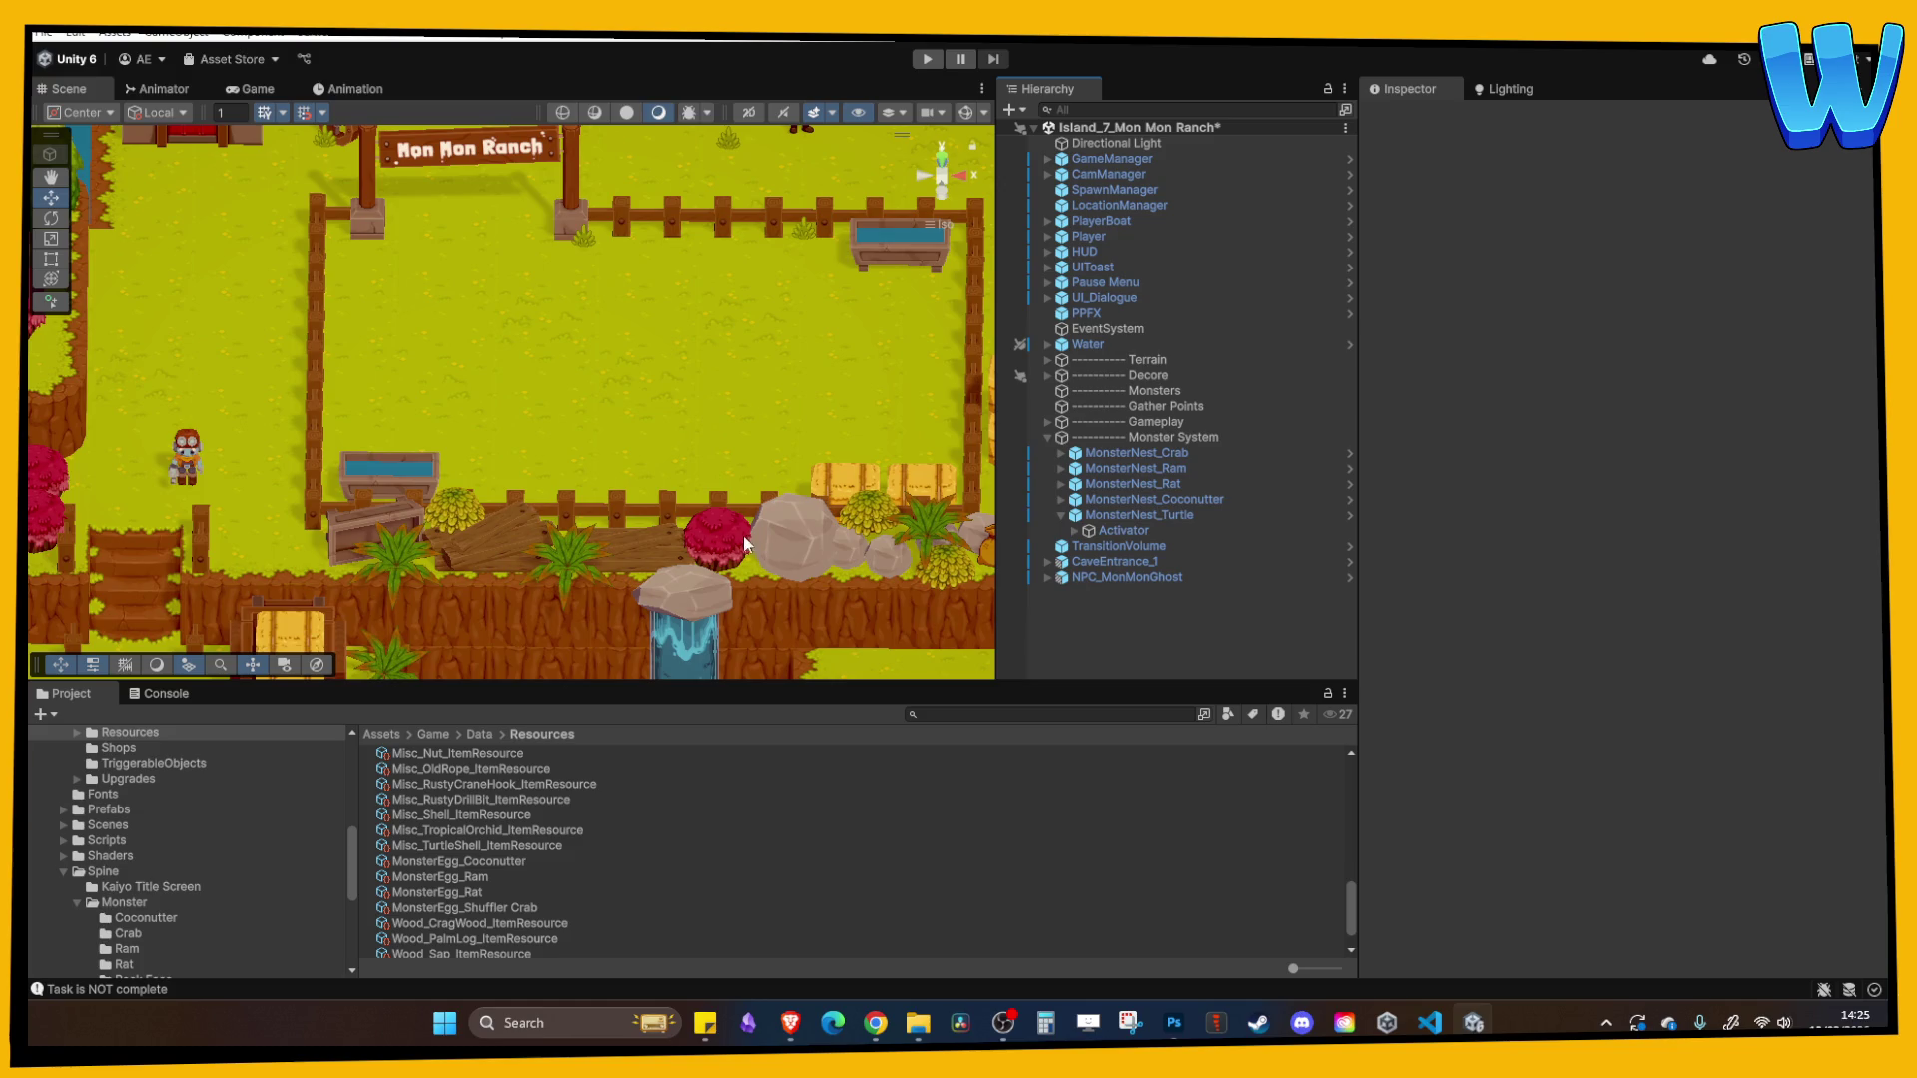
pyautogui.scroll(-5, 699, 513)
pyautogui.scroll(-3, 561, 471)
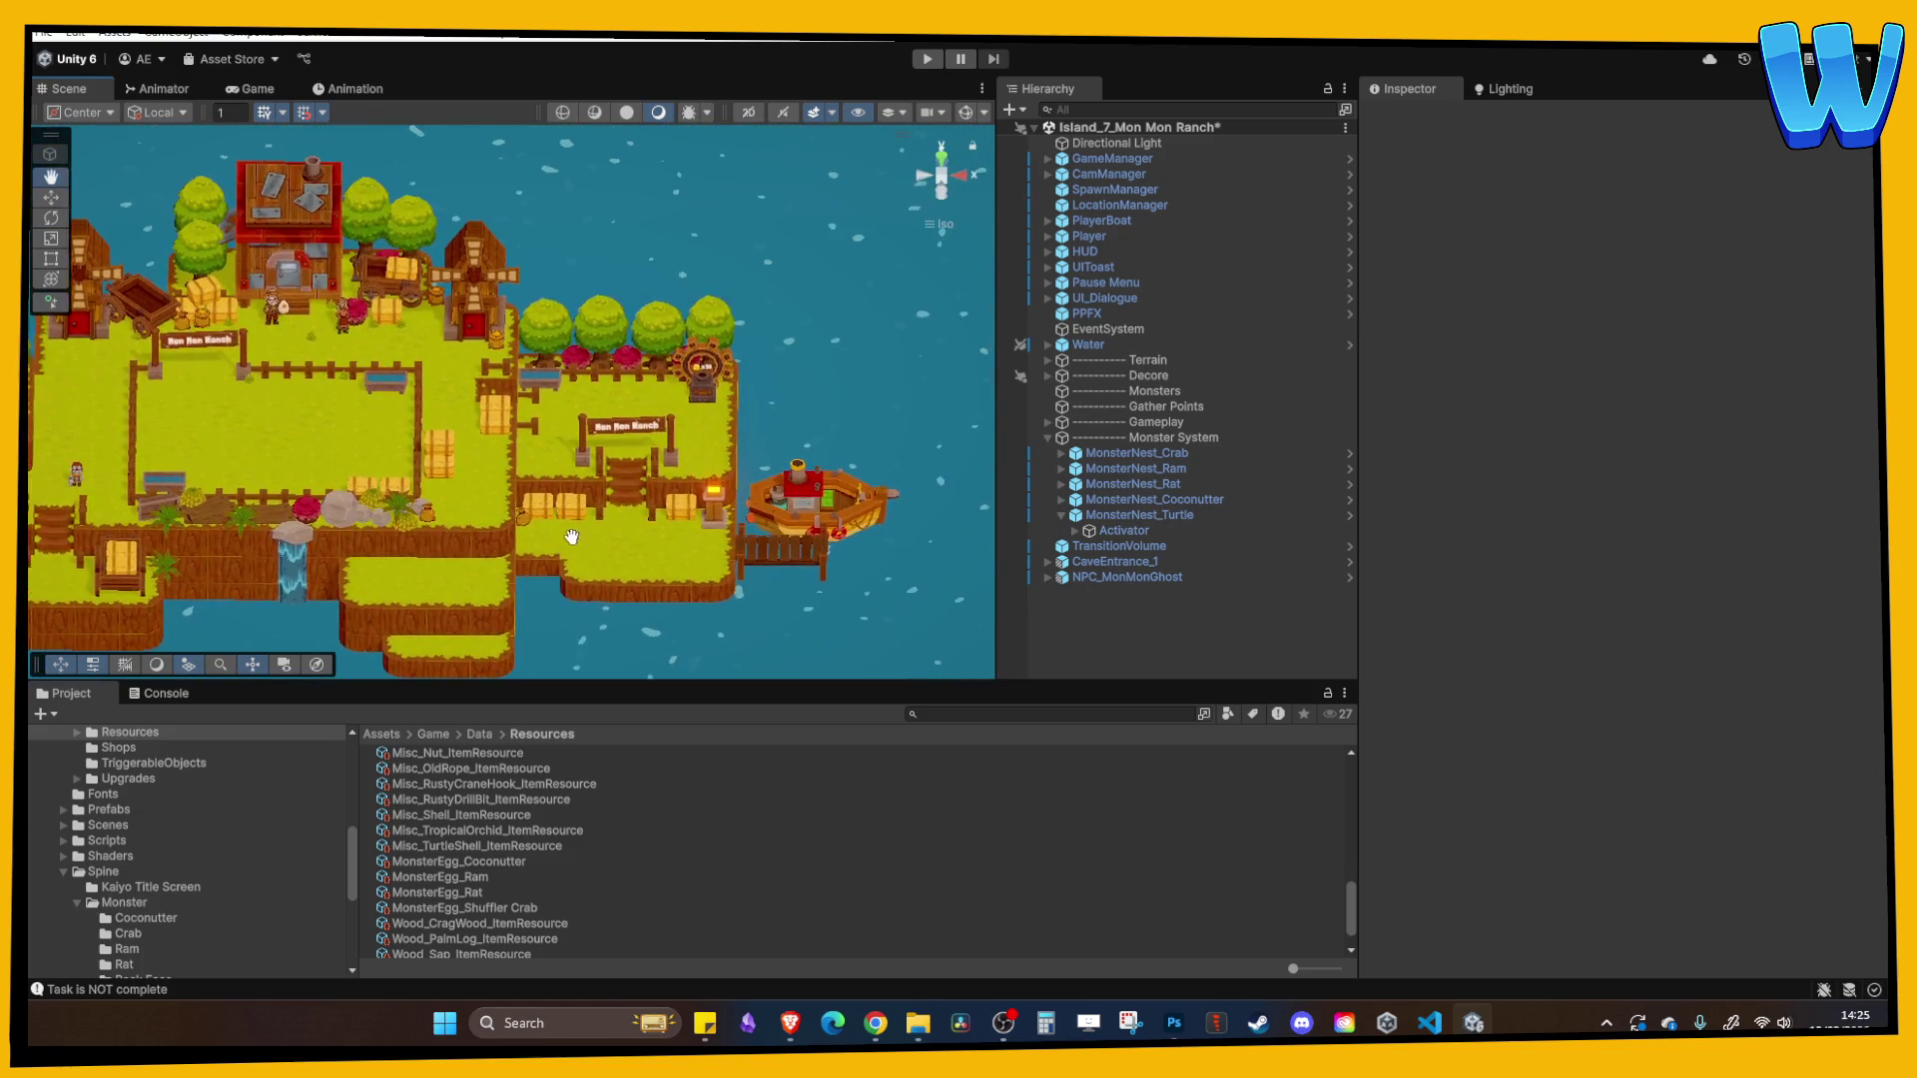
pyautogui.scroll(6, 636, 555)
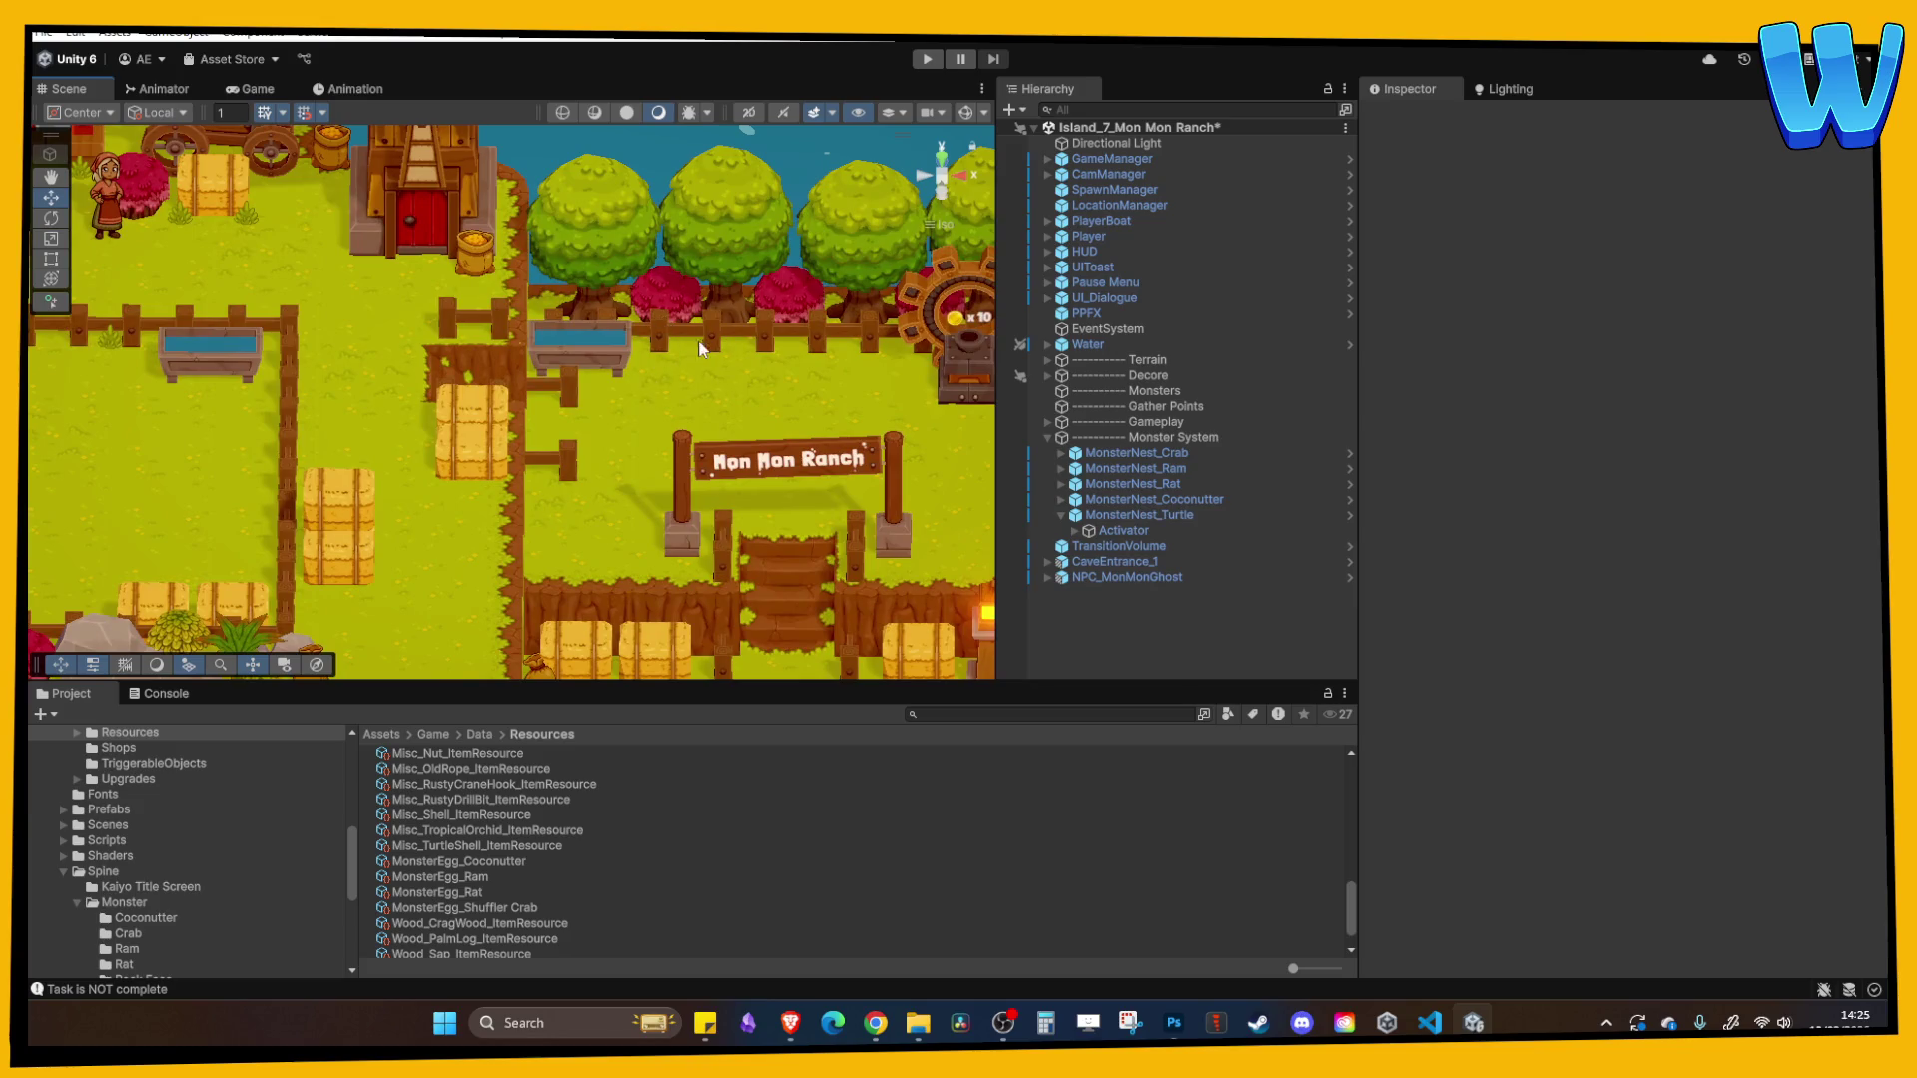
pyautogui.scroll(-5, 649, 394)
pyautogui.moveTo(697, 392)
pyautogui.mouseDown()
pyautogui.moveTo(549, 348)
pyautogui.moveTo(419, 369)
pyautogui.moveTo(687, 382)
pyautogui.moveTo(631, 443)
pyautogui.moveTo(542, 436)
pyautogui.mouseUp()
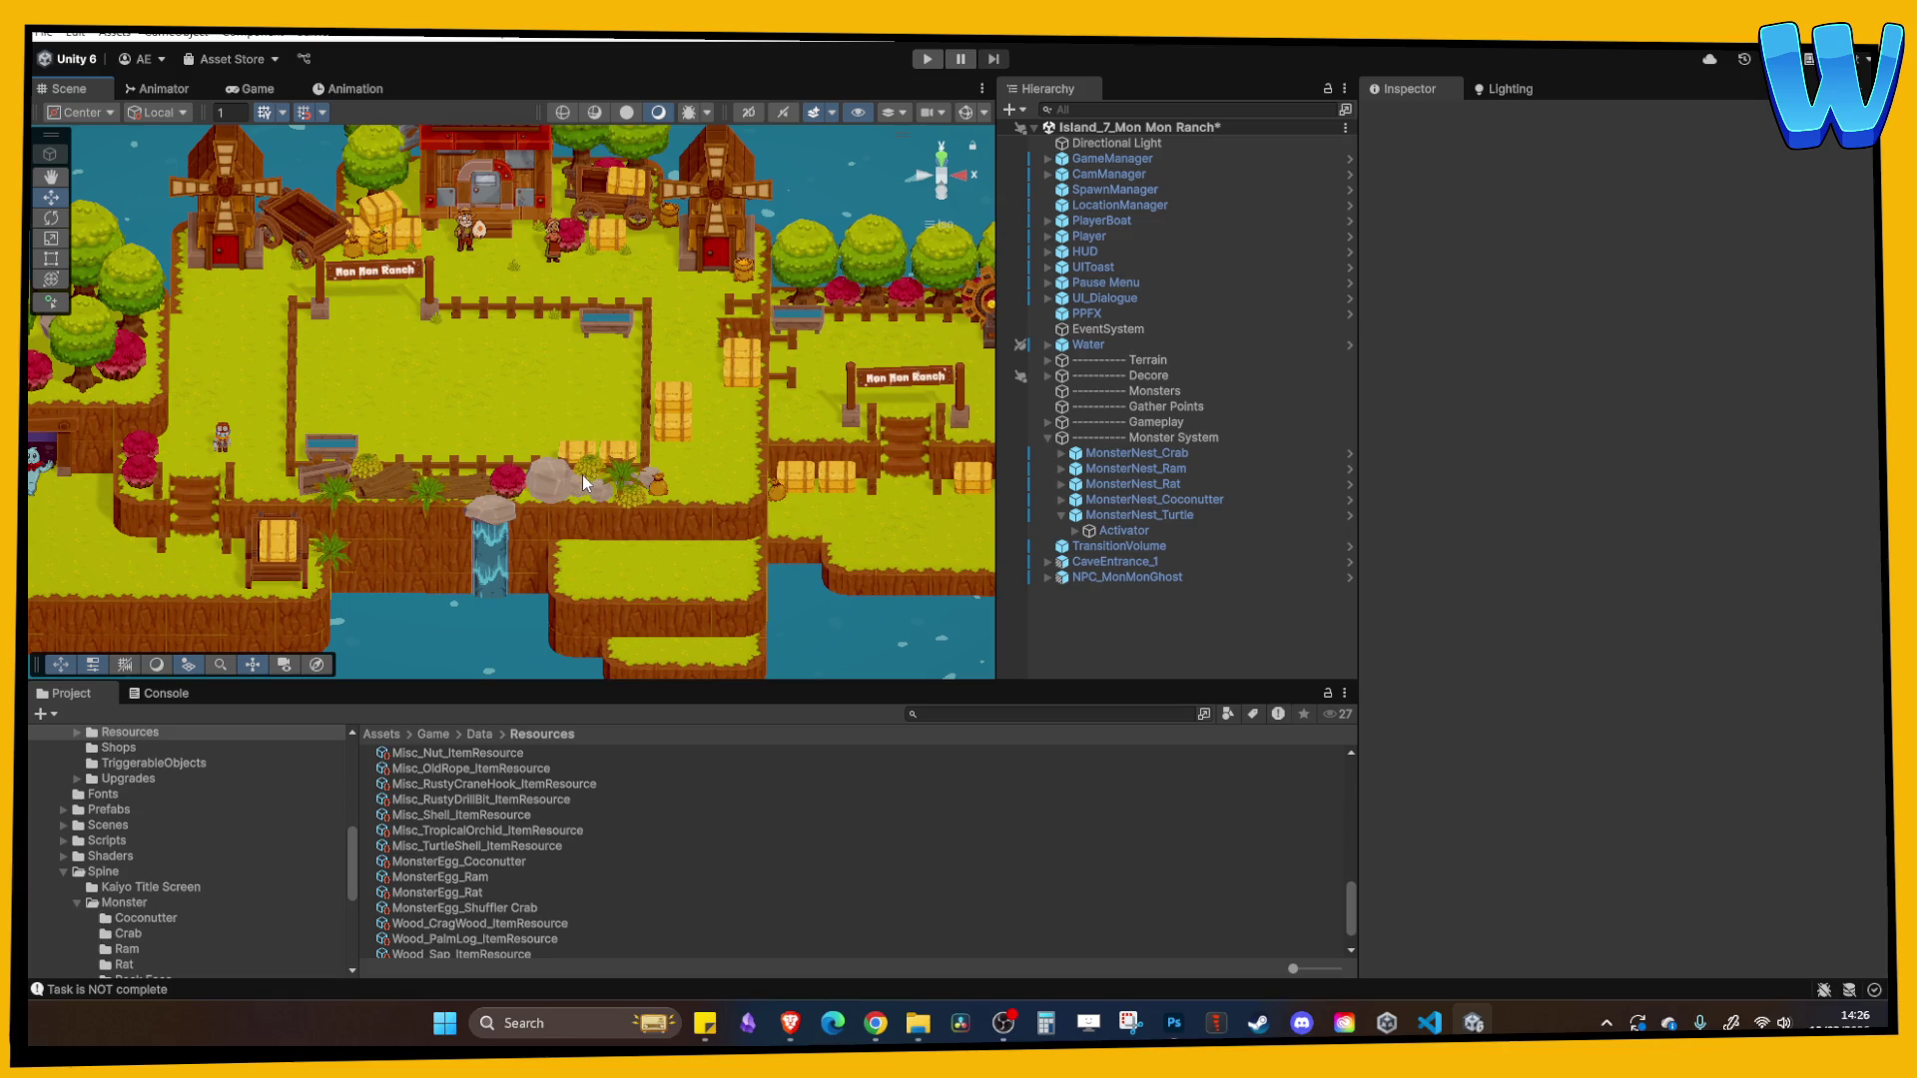
pyautogui.moveTo(580, 487); pyautogui.dragTo(491, 460)
pyautogui.scroll(3, 599, 458)
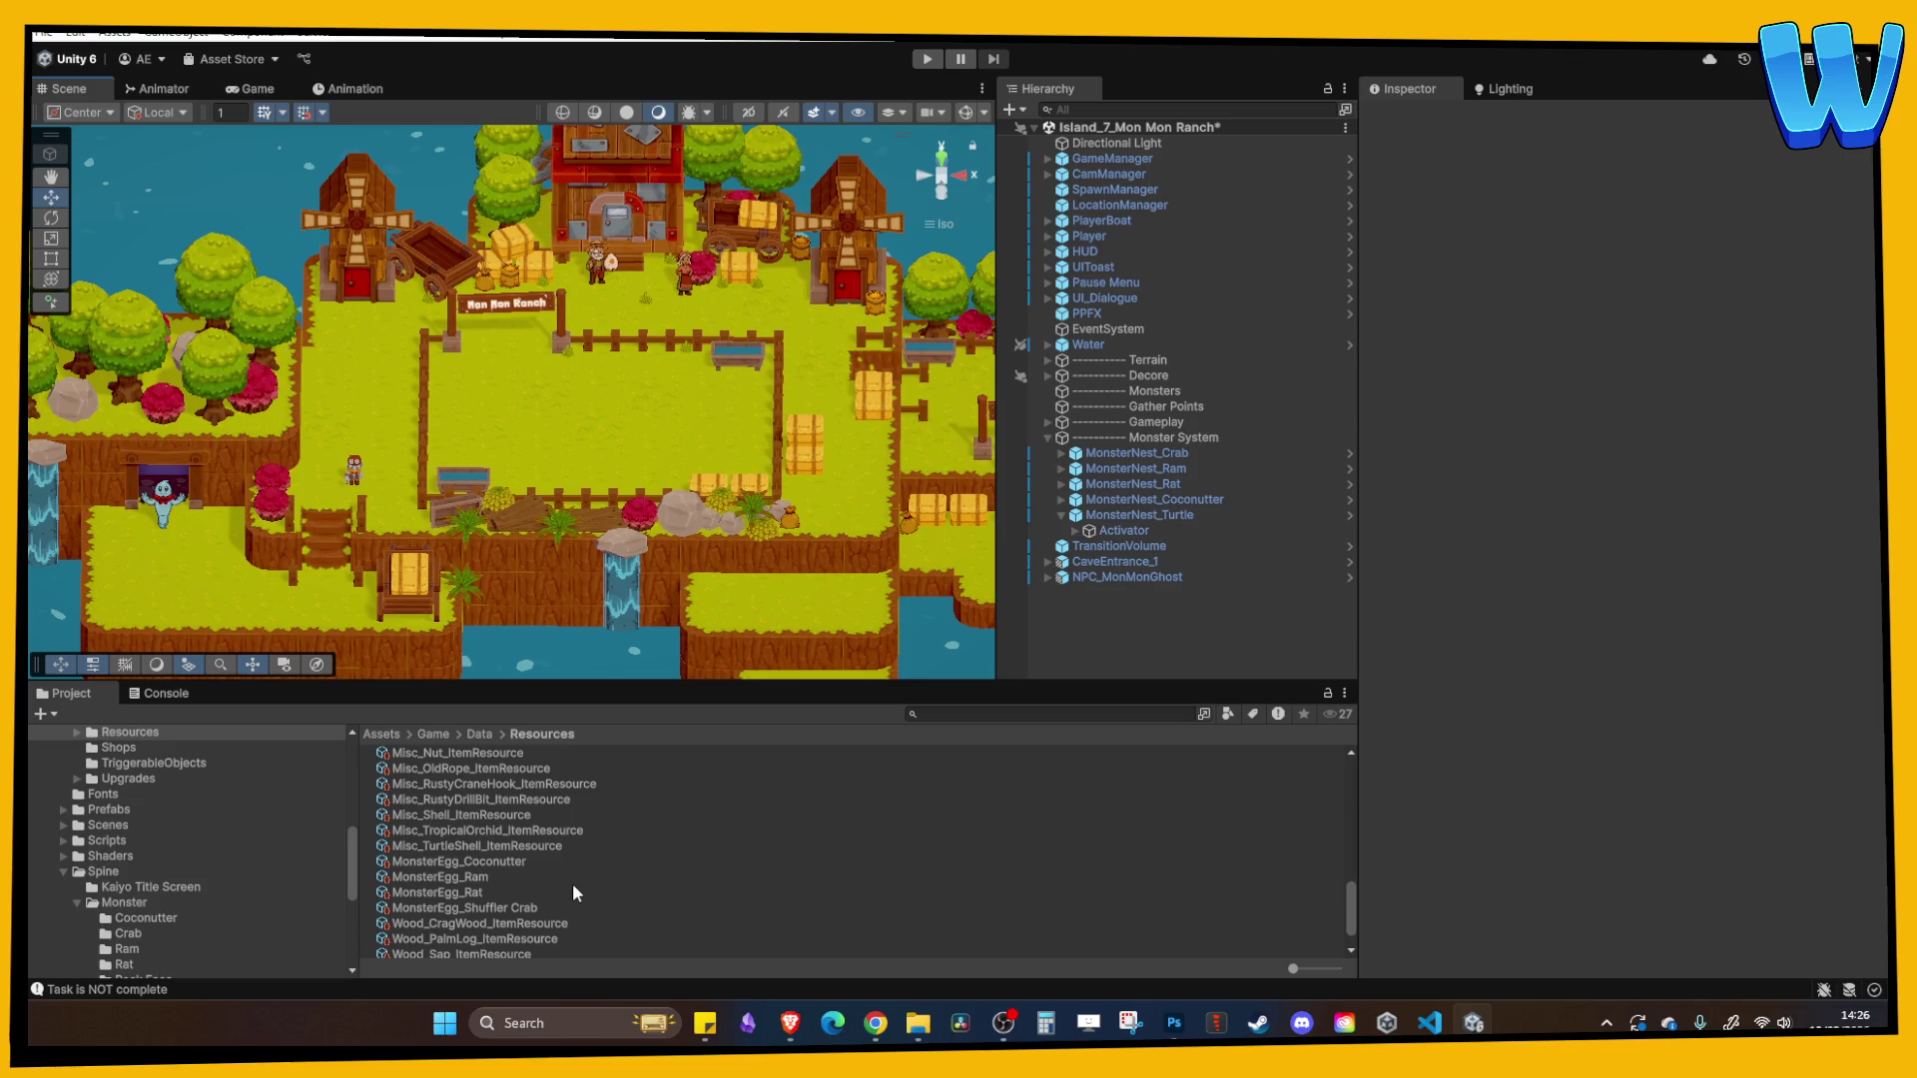
# - Assign Monster_Turtle as the Monster Type of the turtle nest's Activator
pyautogui.click(1108, 514)
pyautogui.click(1128, 530)
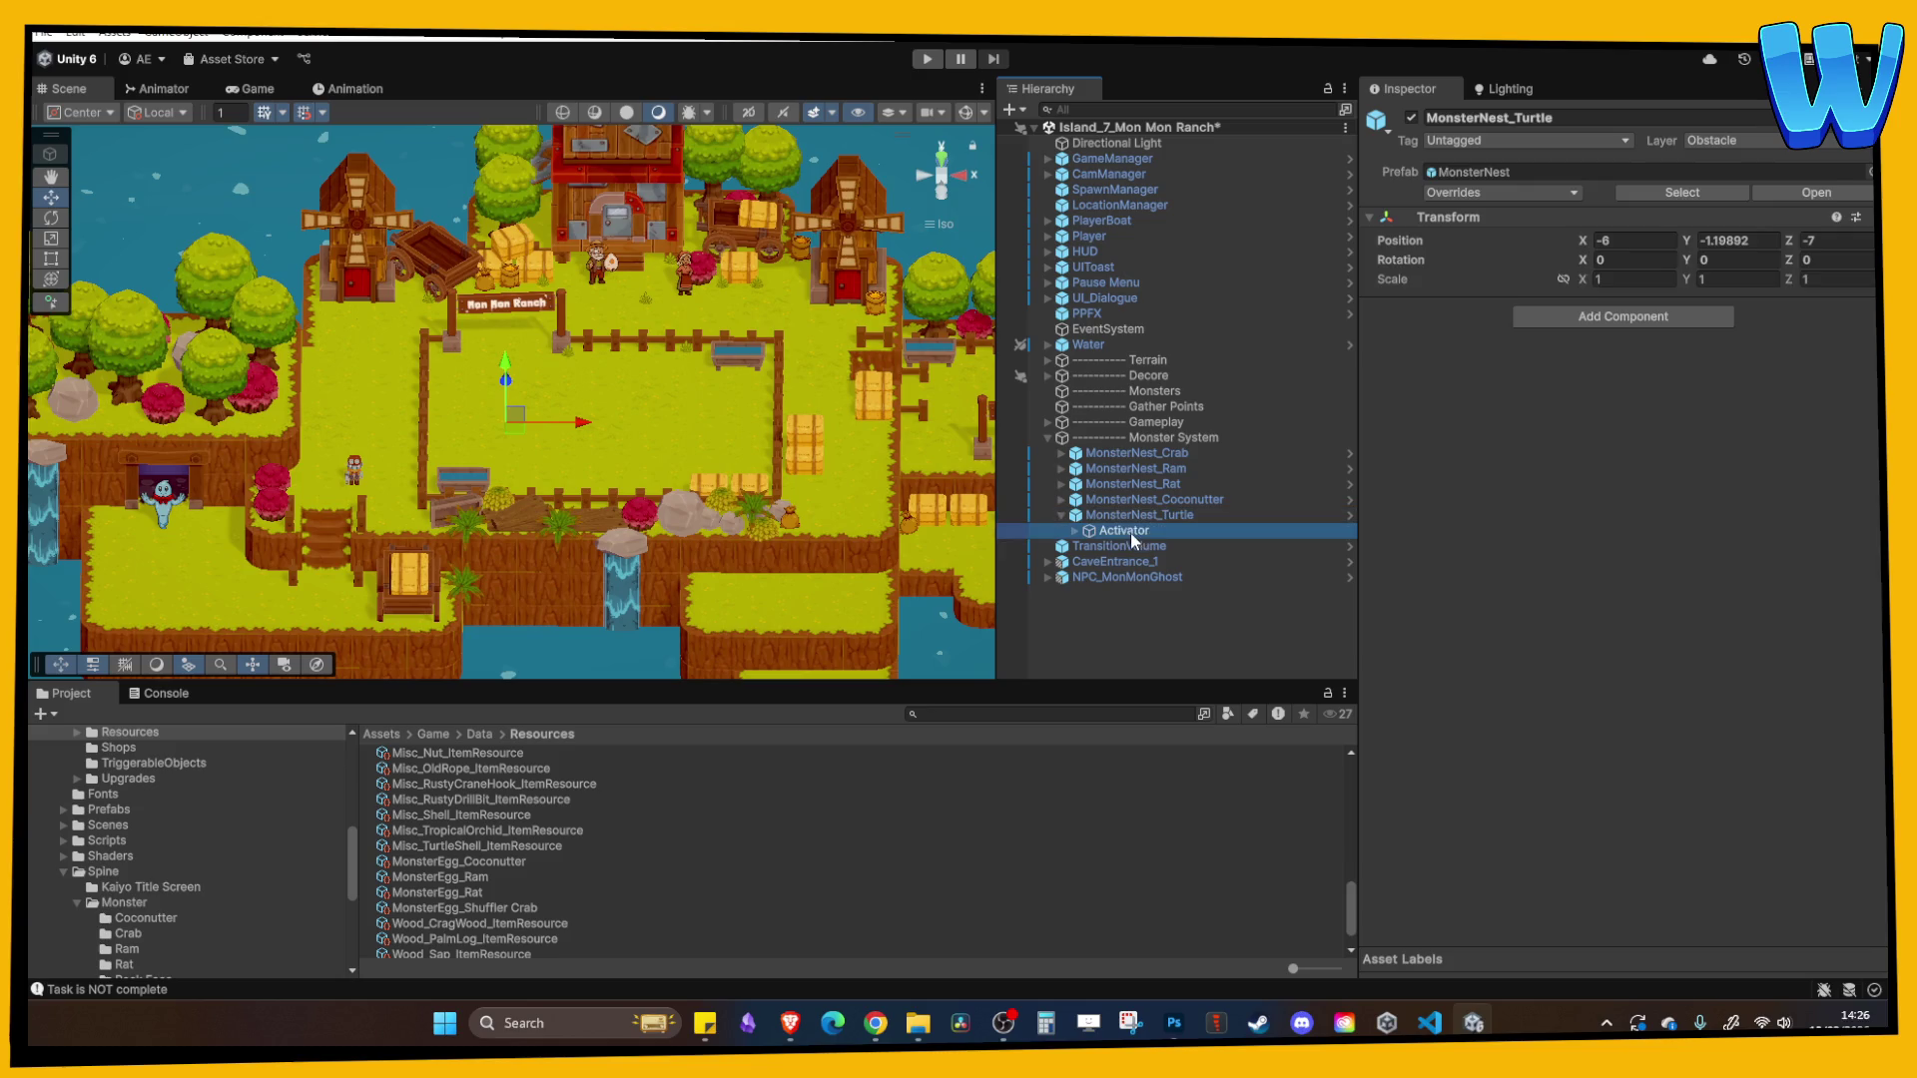
pyautogui.click(1692, 664)
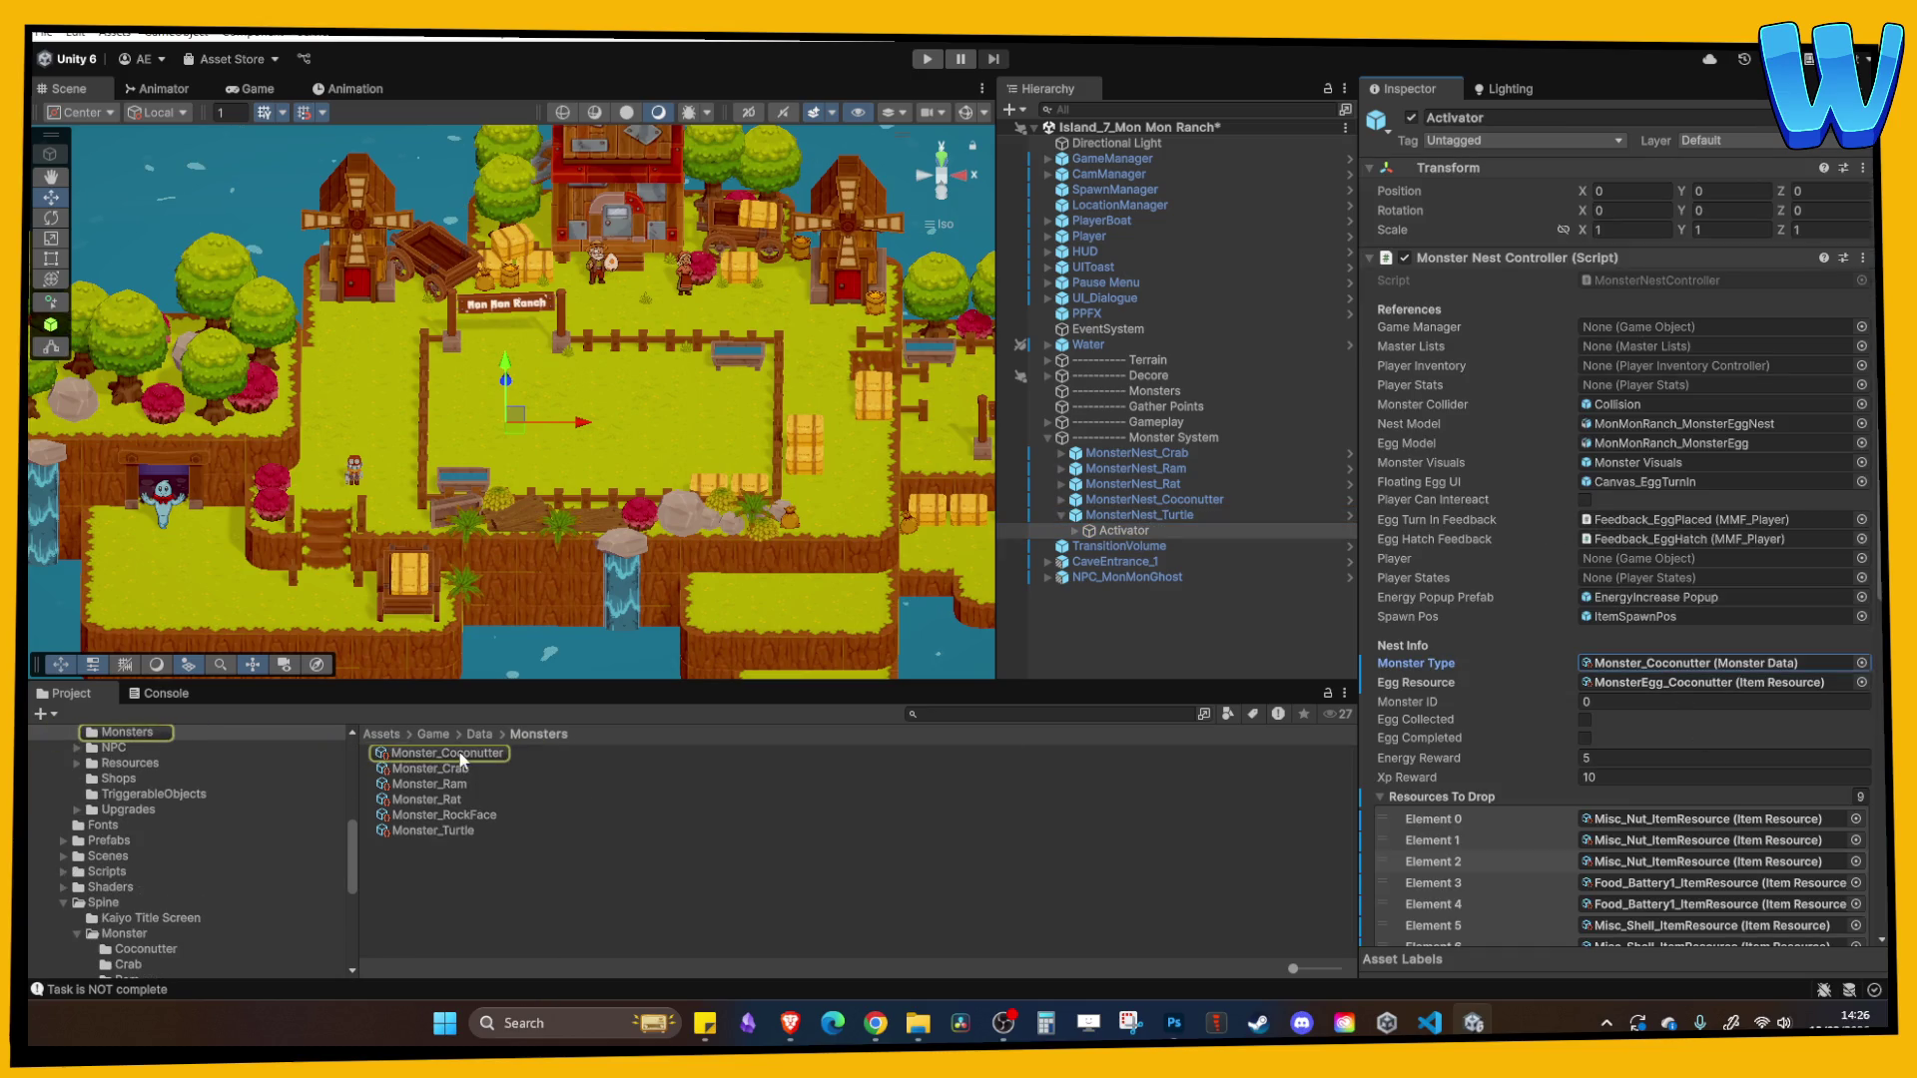
pyautogui.click(462, 755)
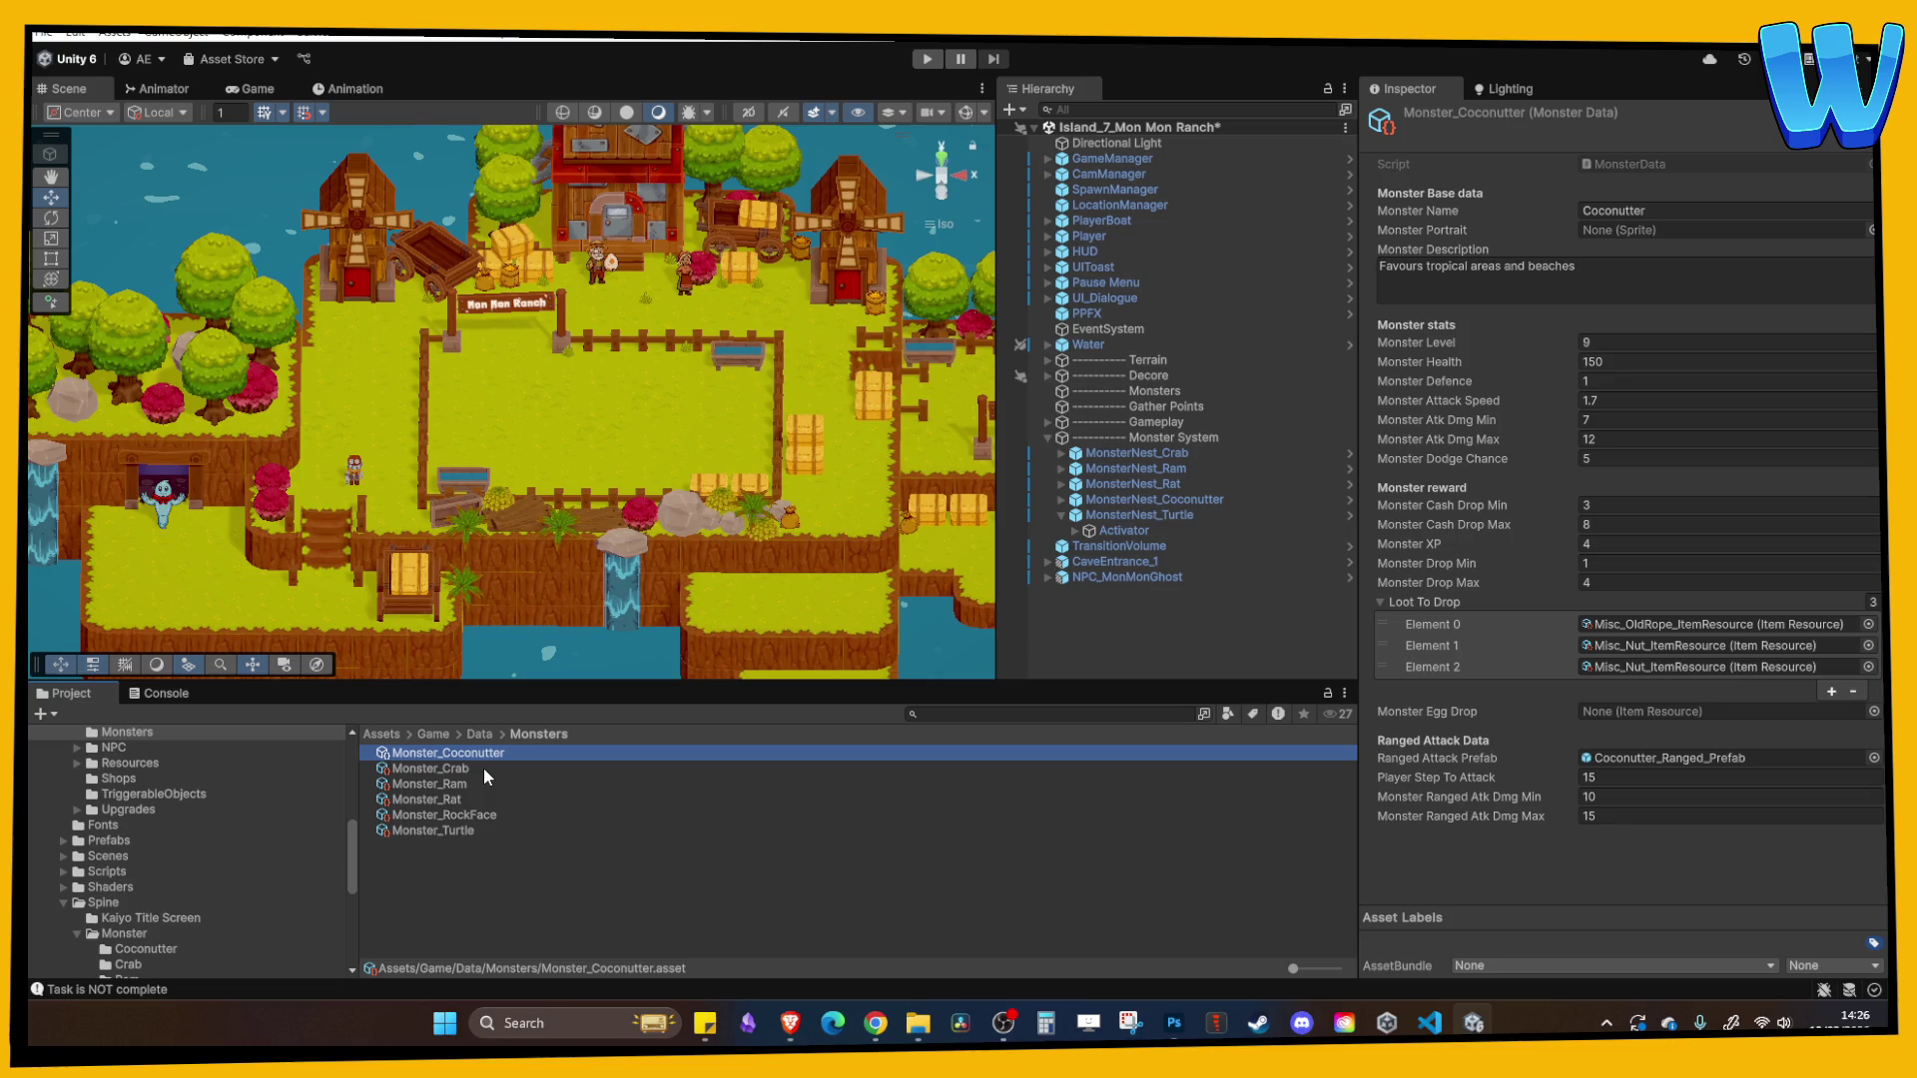
pyautogui.click(1117, 513)
pyautogui.click(1148, 529)
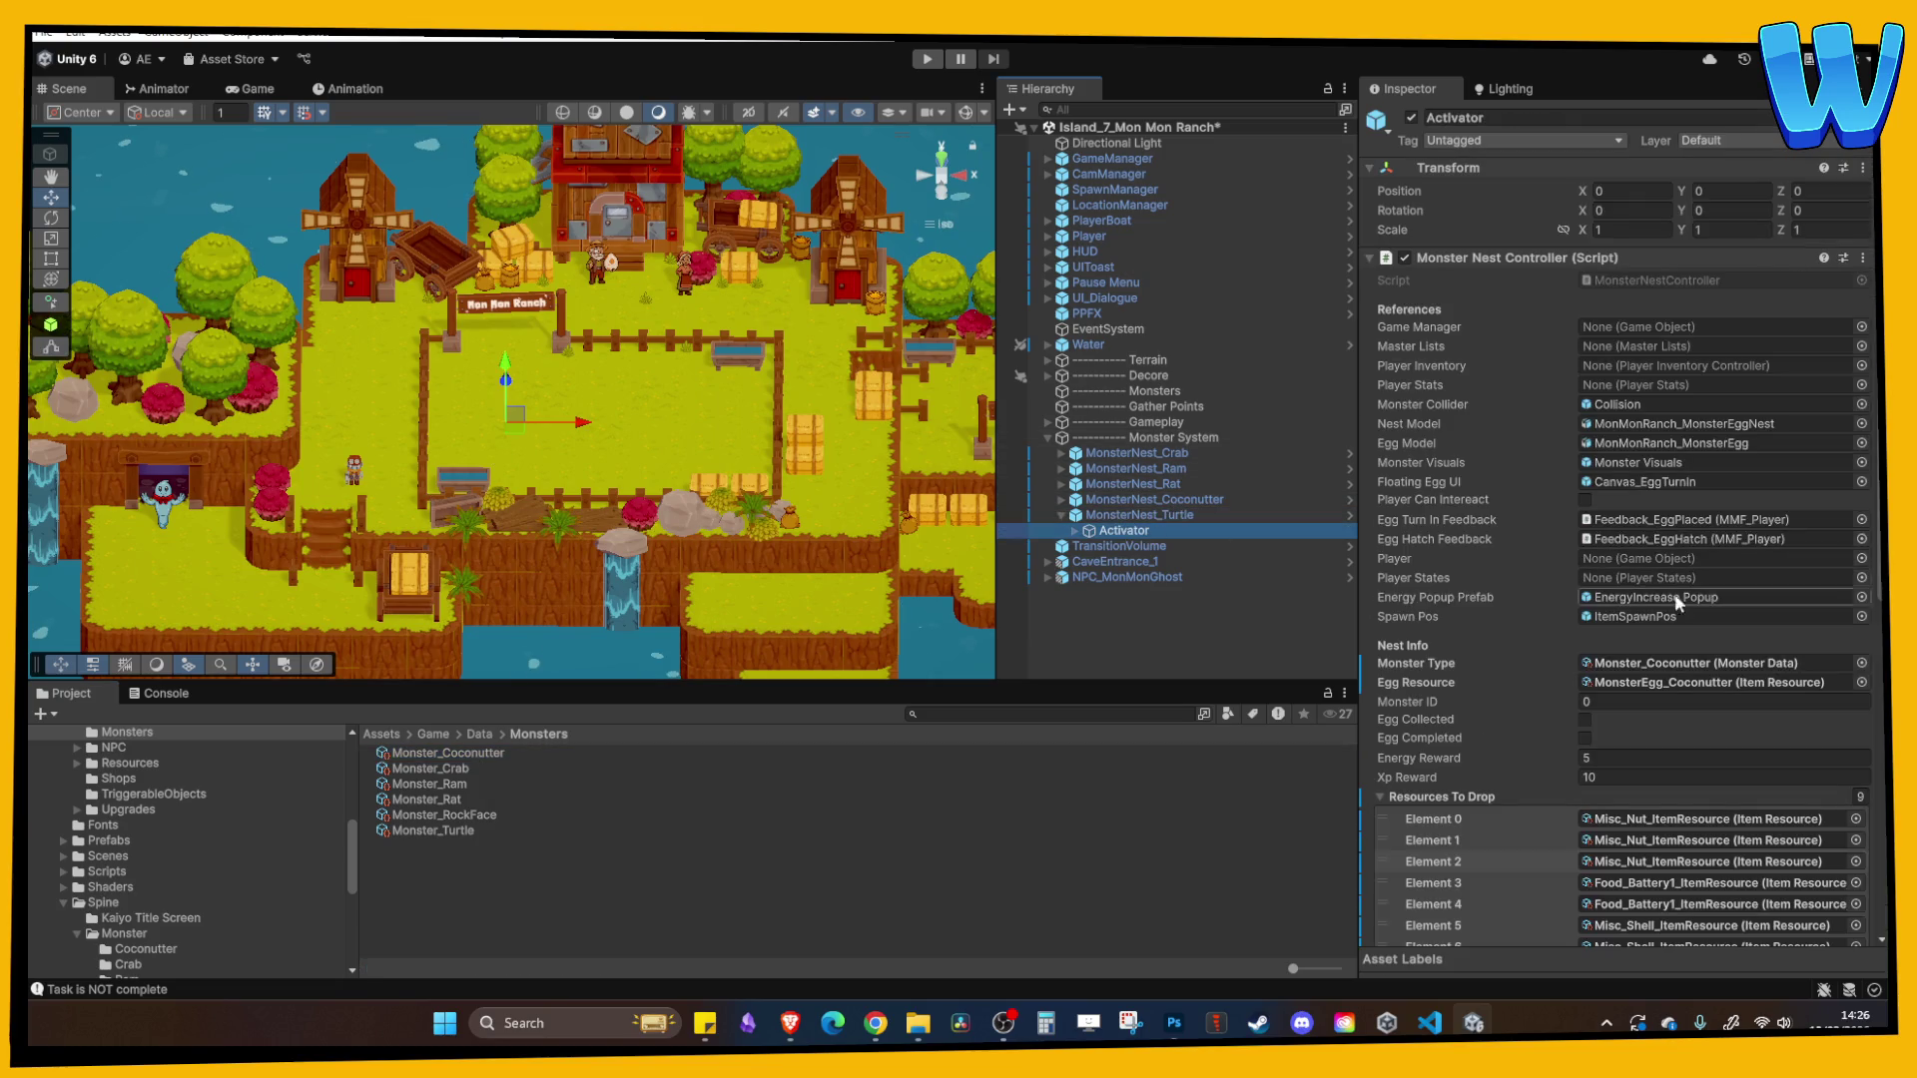
pyautogui.click(1692, 663)
pyautogui.moveTo(455, 830)
pyautogui.mouseDown()
pyautogui.moveTo(1687, 701)
pyautogui.moveTo(1697, 660)
pyautogui.mouseUp()
# - Duplicate the MonsterEgg_Coconutter resource and rename the copy MonsterEgg_Turtle
pyautogui.click(1679, 683)
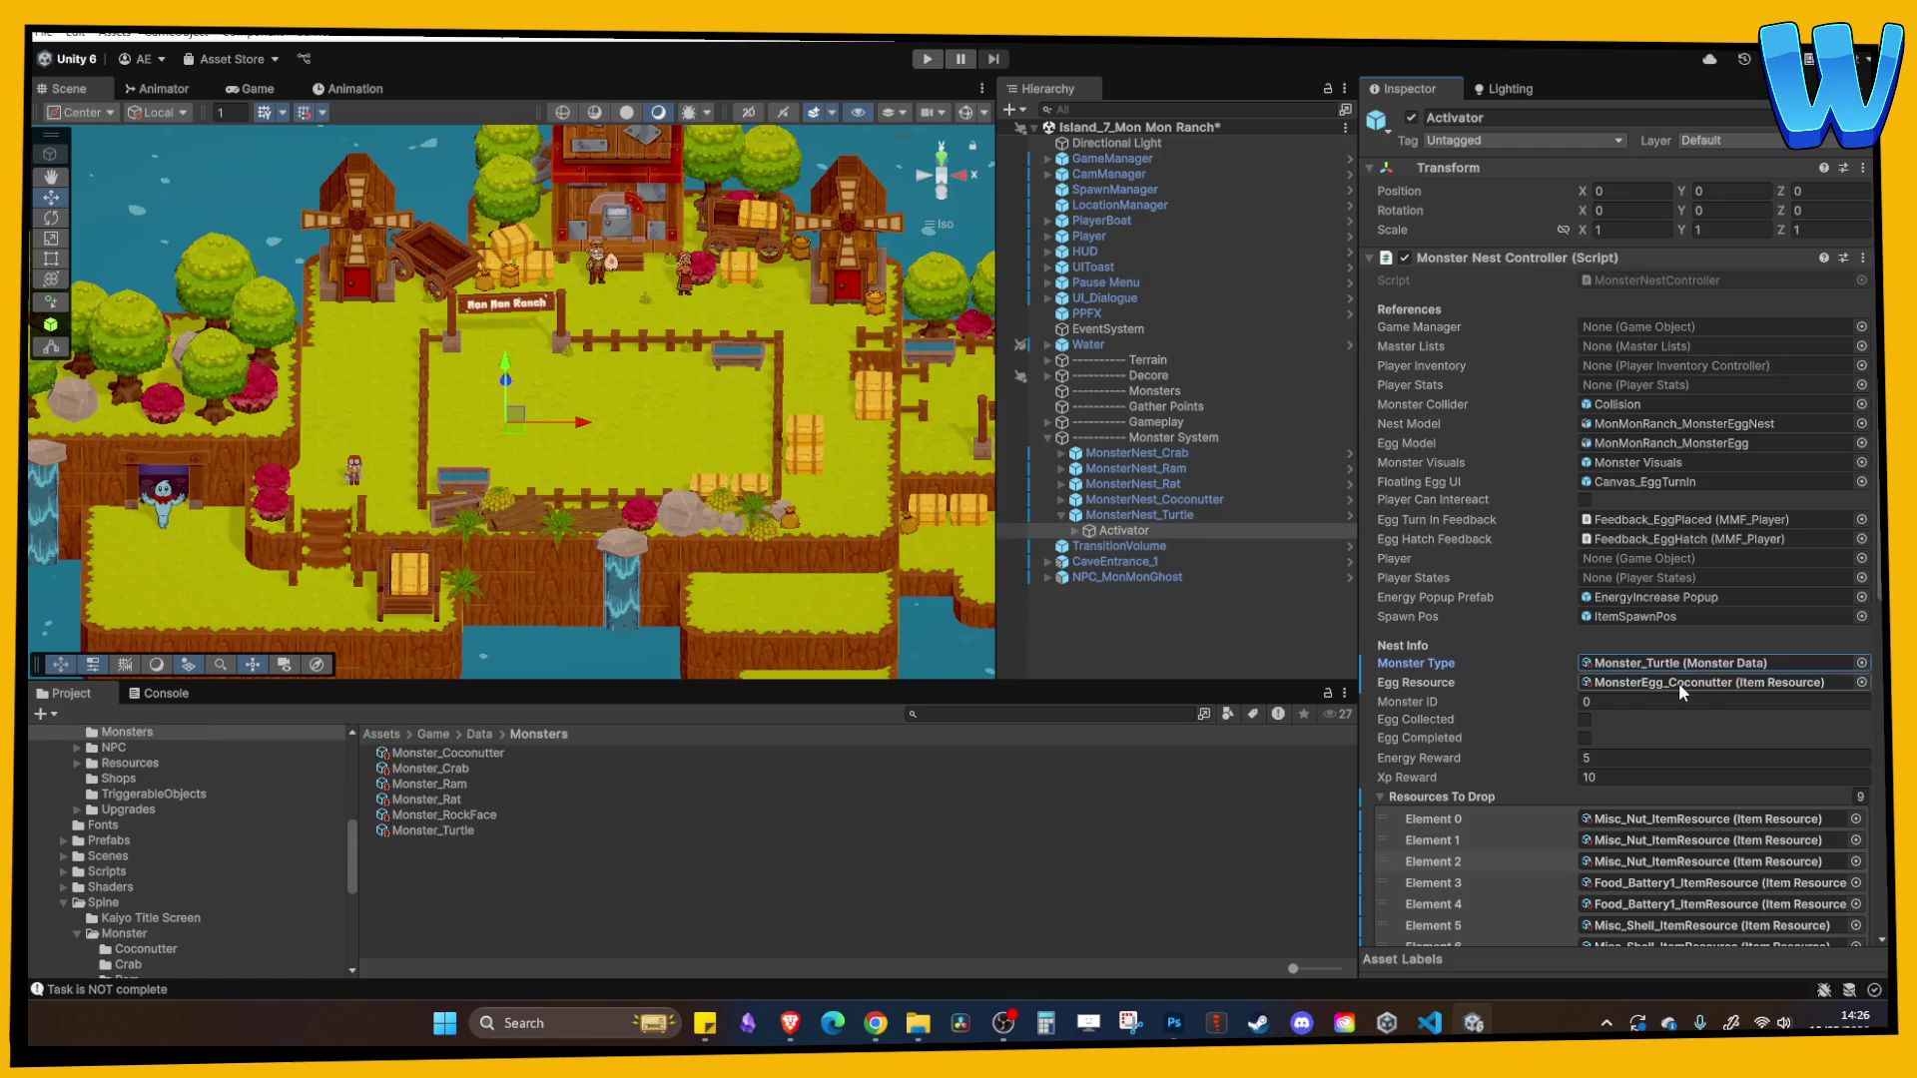
pyautogui.click(463, 849)
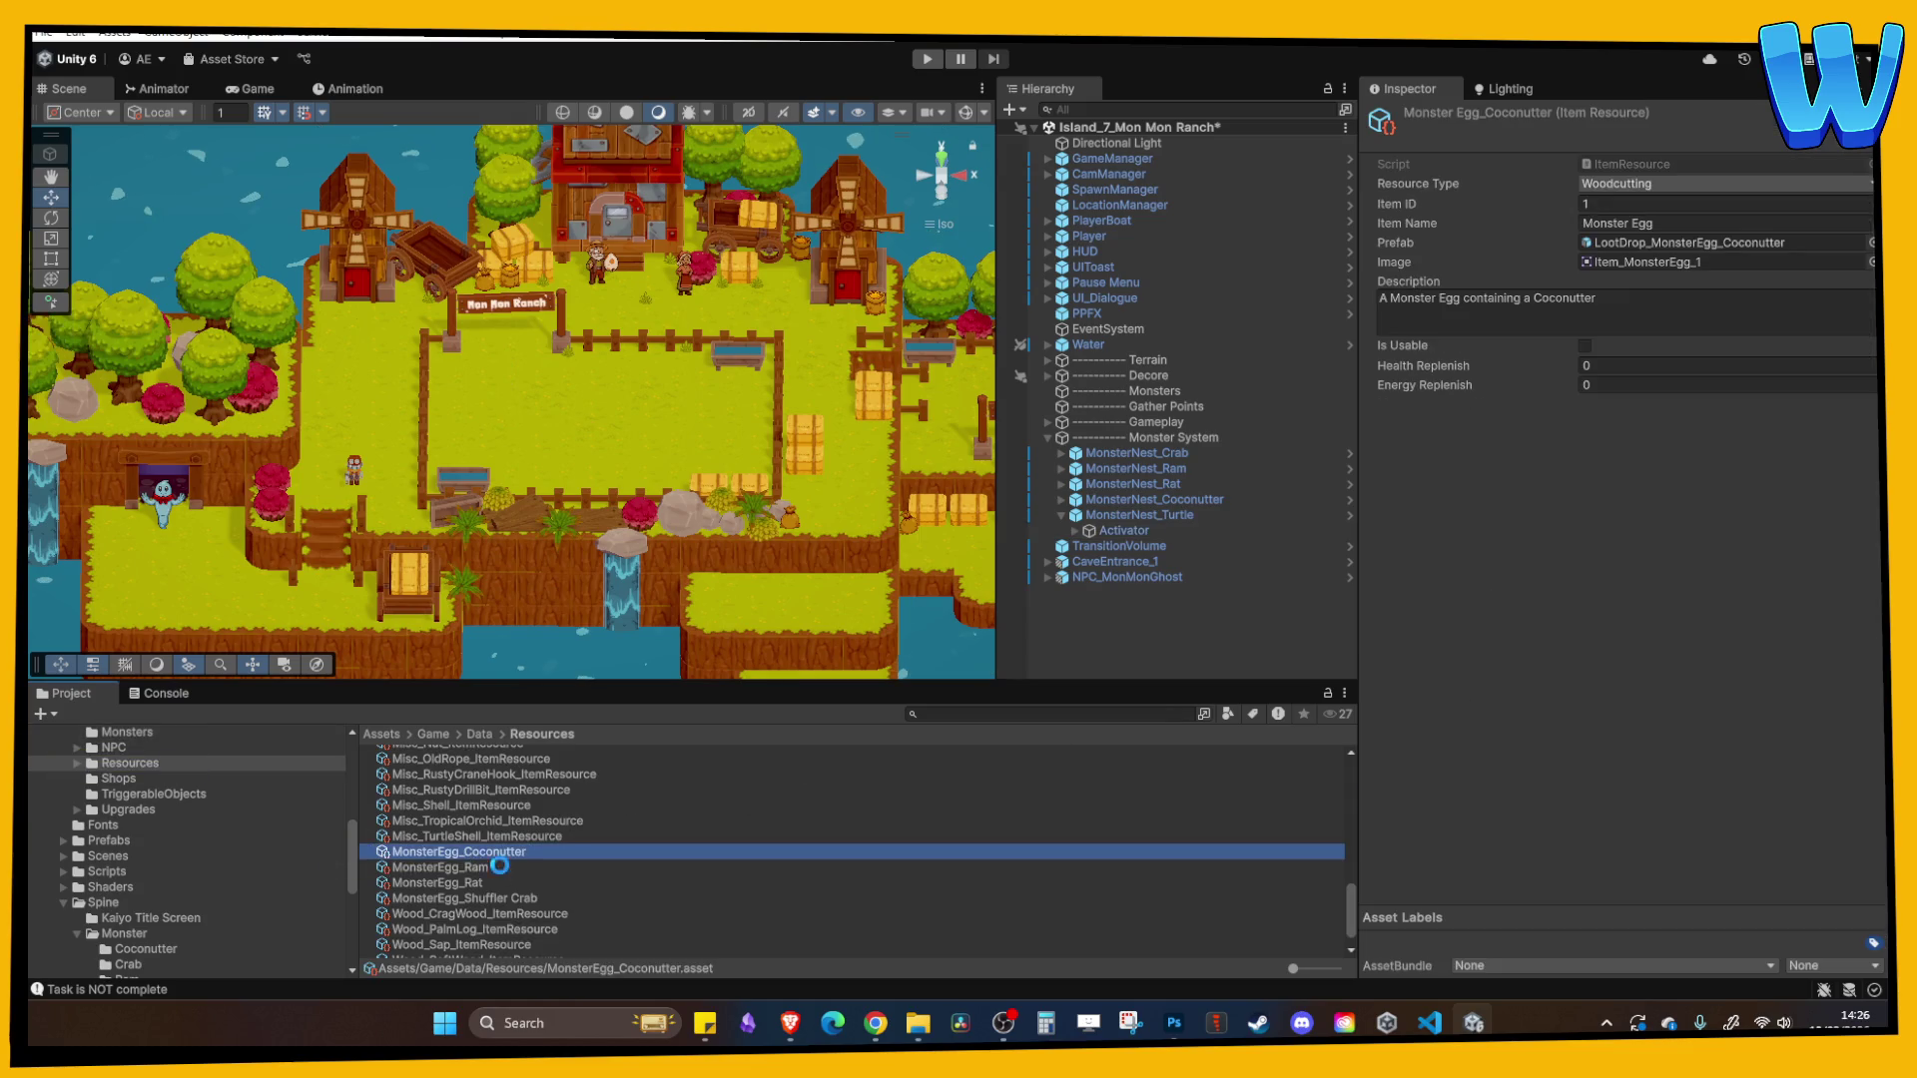
pyautogui.hotkey('ctrl', 'd')
pyautogui.press('F2')
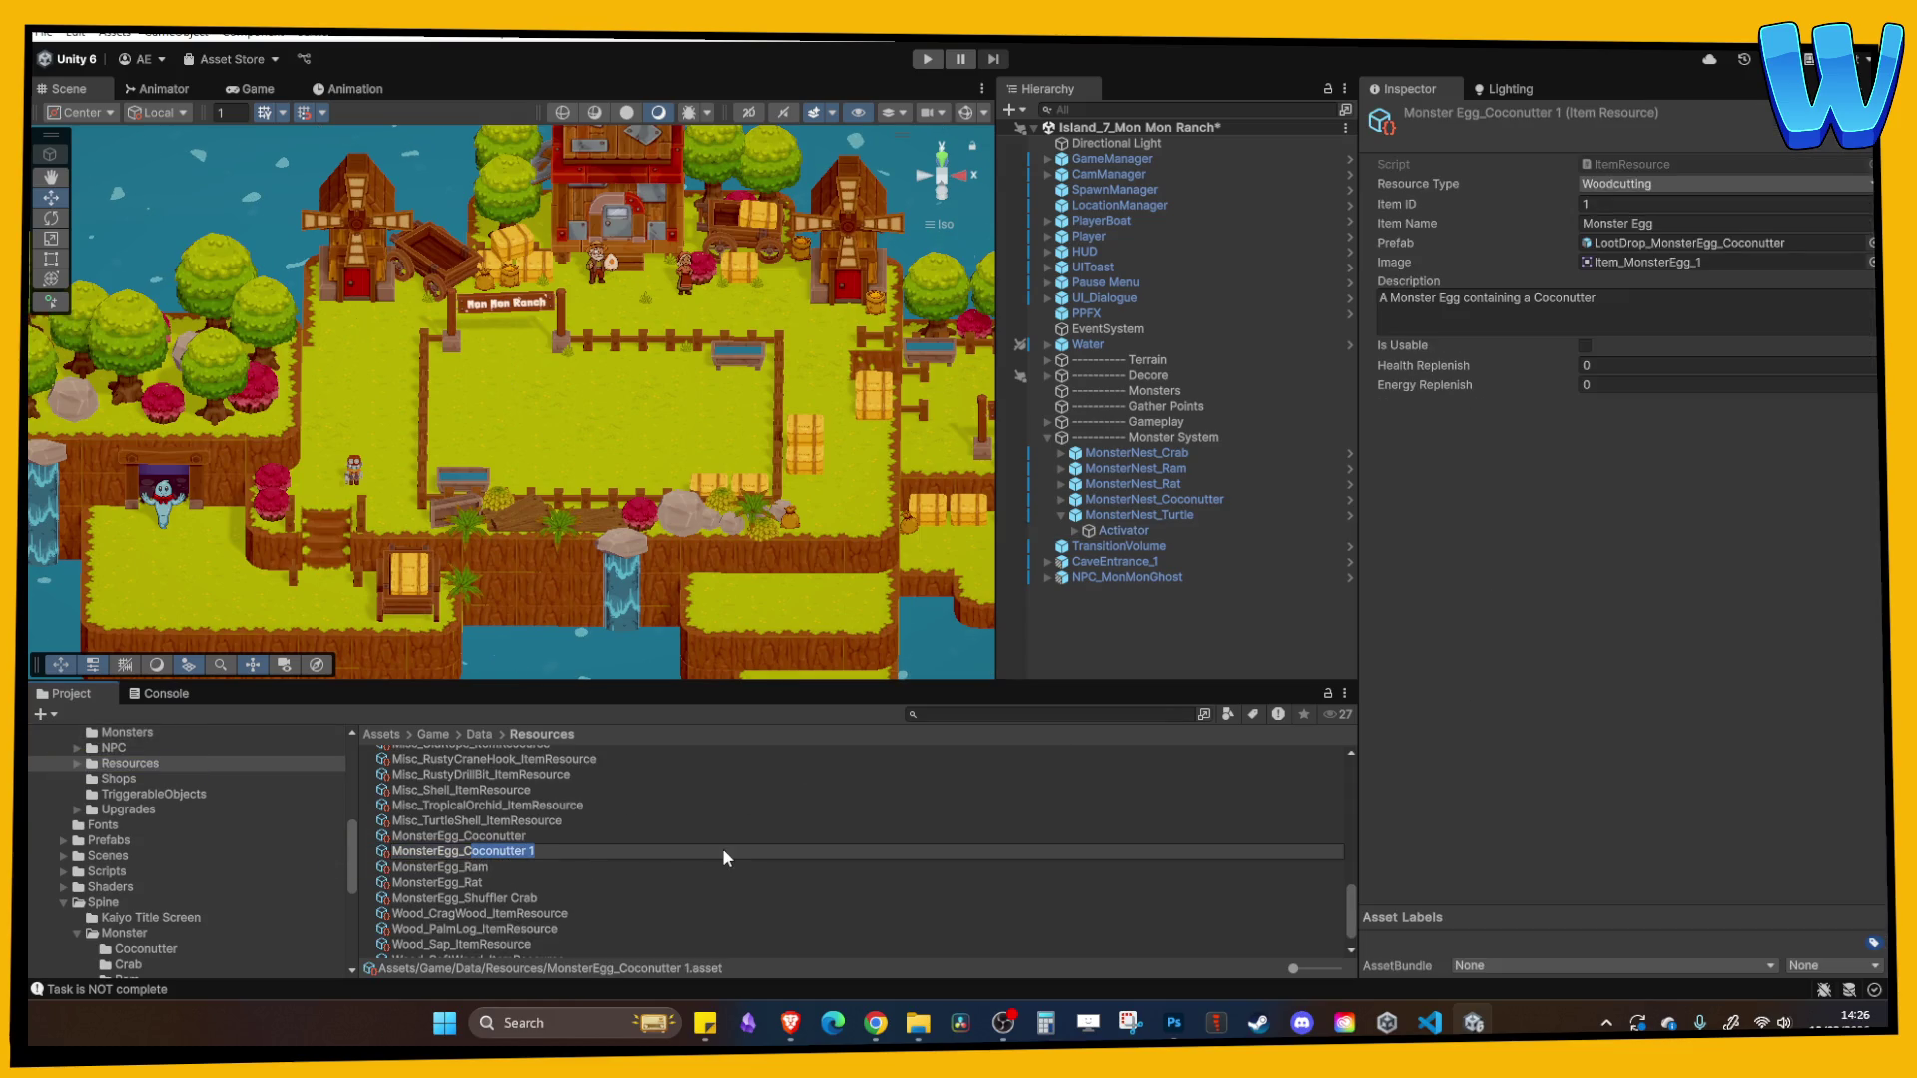
pyautogui.press('BackSpace')
pyautogui.press('BackSpace')
pyautogui.press('BackSpace')
pyautogui.write('Turtle')
pyautogui.press('Return')
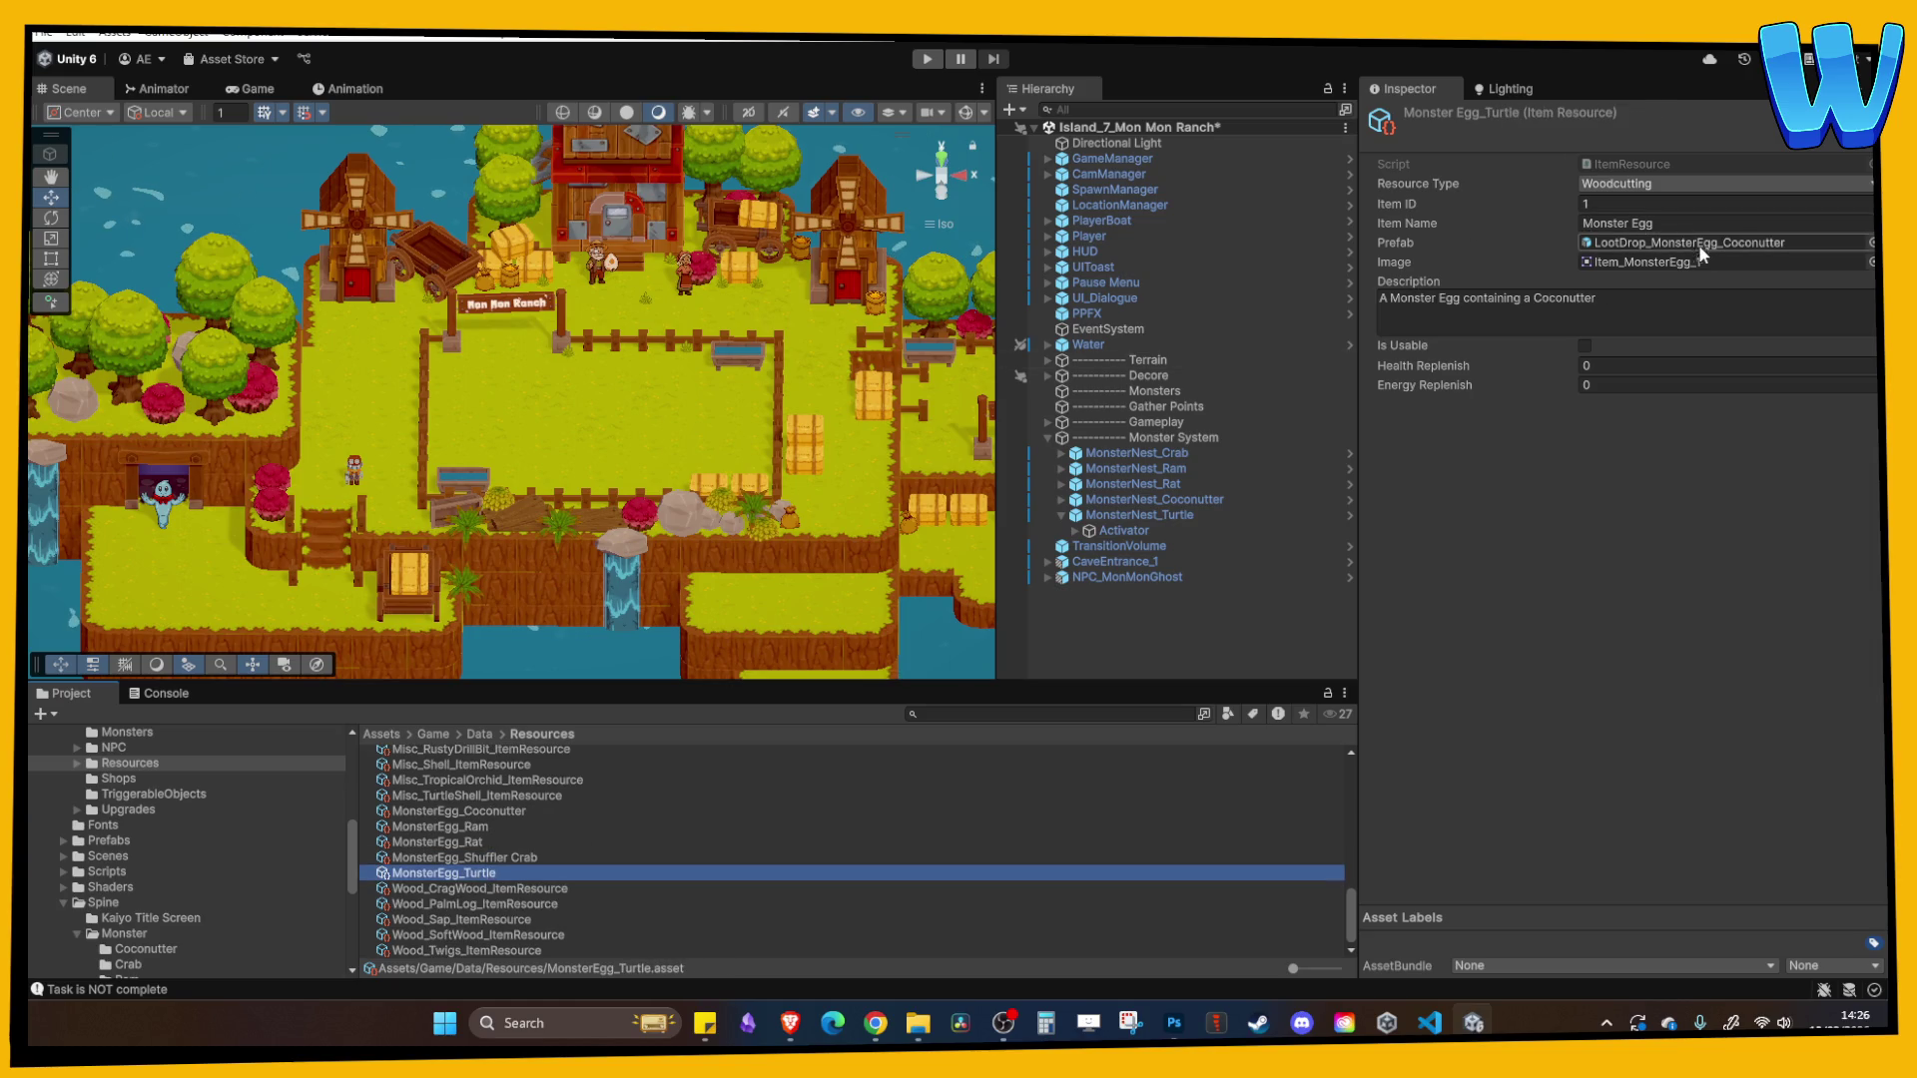
# - Change the egg's description to 'A Monster Egg containing a Turtle'
pyautogui.click(1545, 299)
pyautogui.doubleClick(1545, 299)
pyautogui.click(1546, 301)
pyautogui.click(1552, 301)
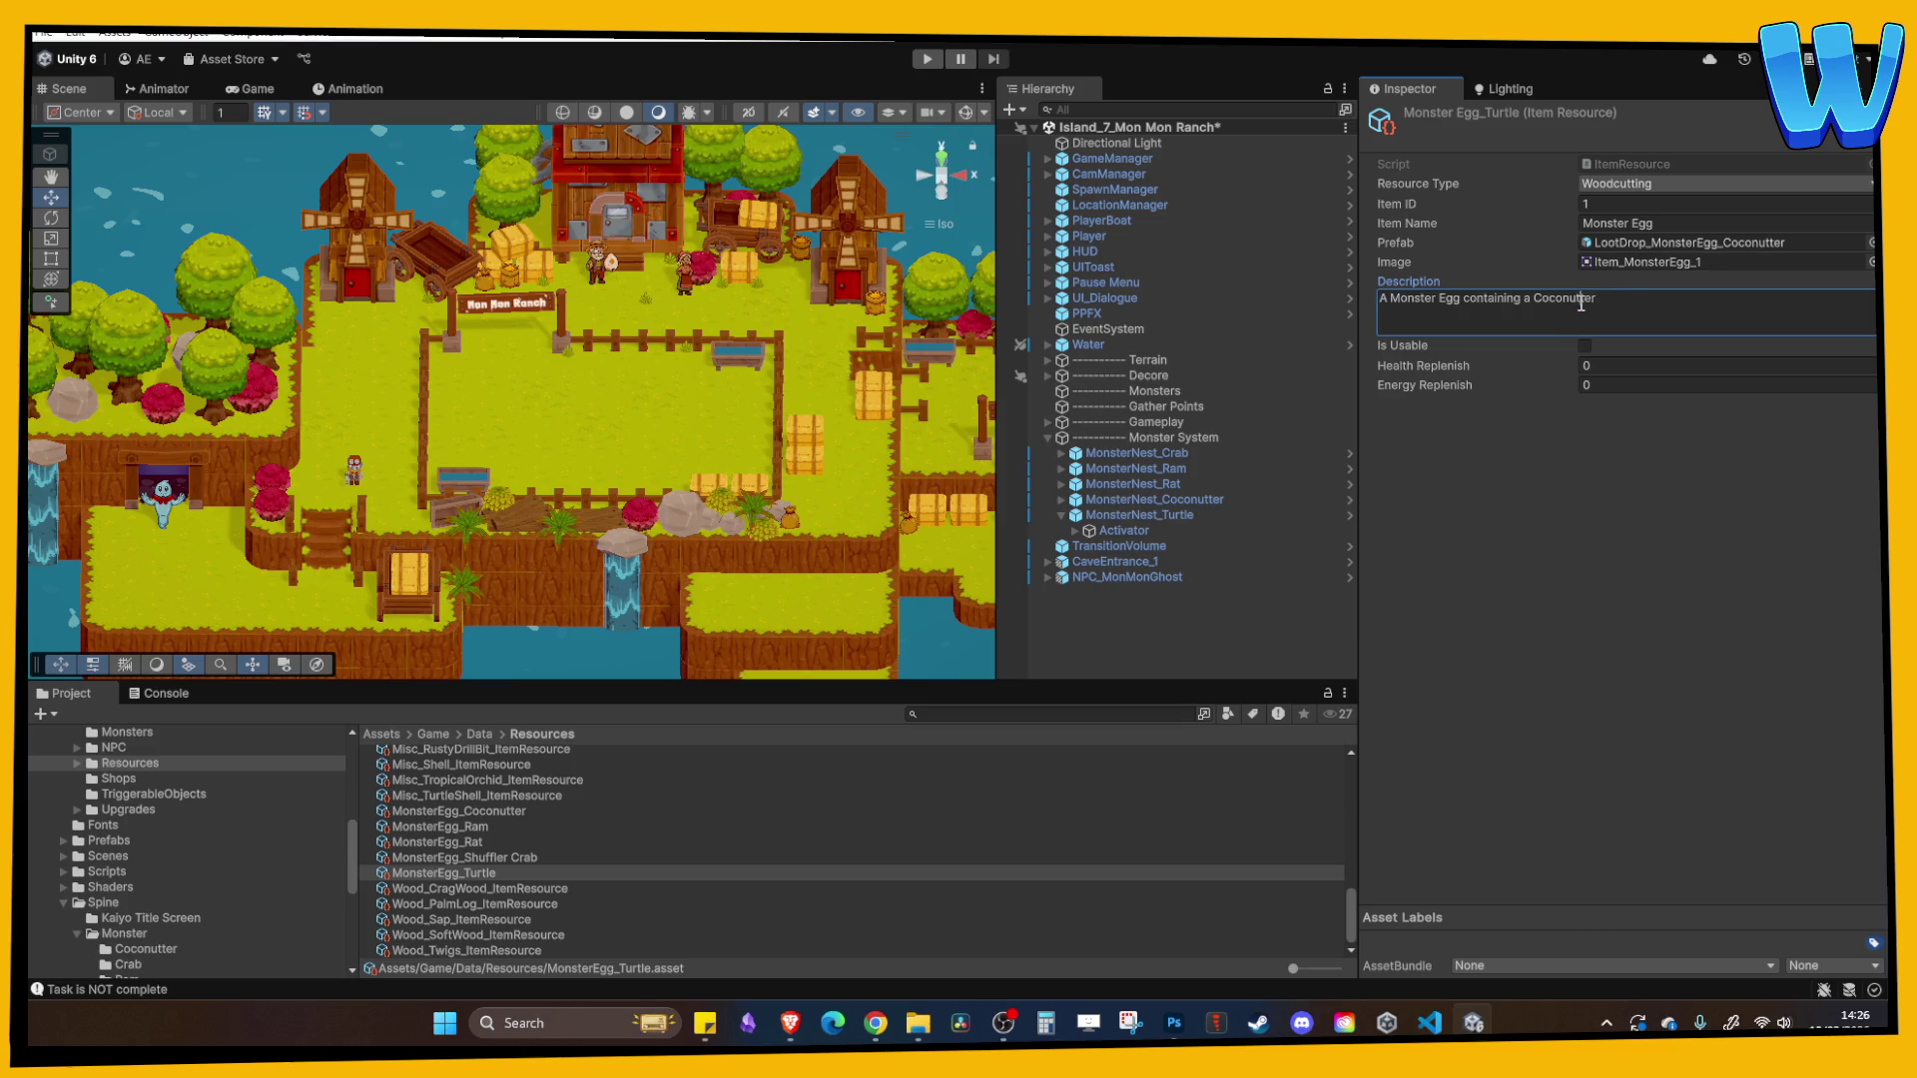
pyautogui.doubleClick(1557, 301)
pyautogui.write('Turtl')
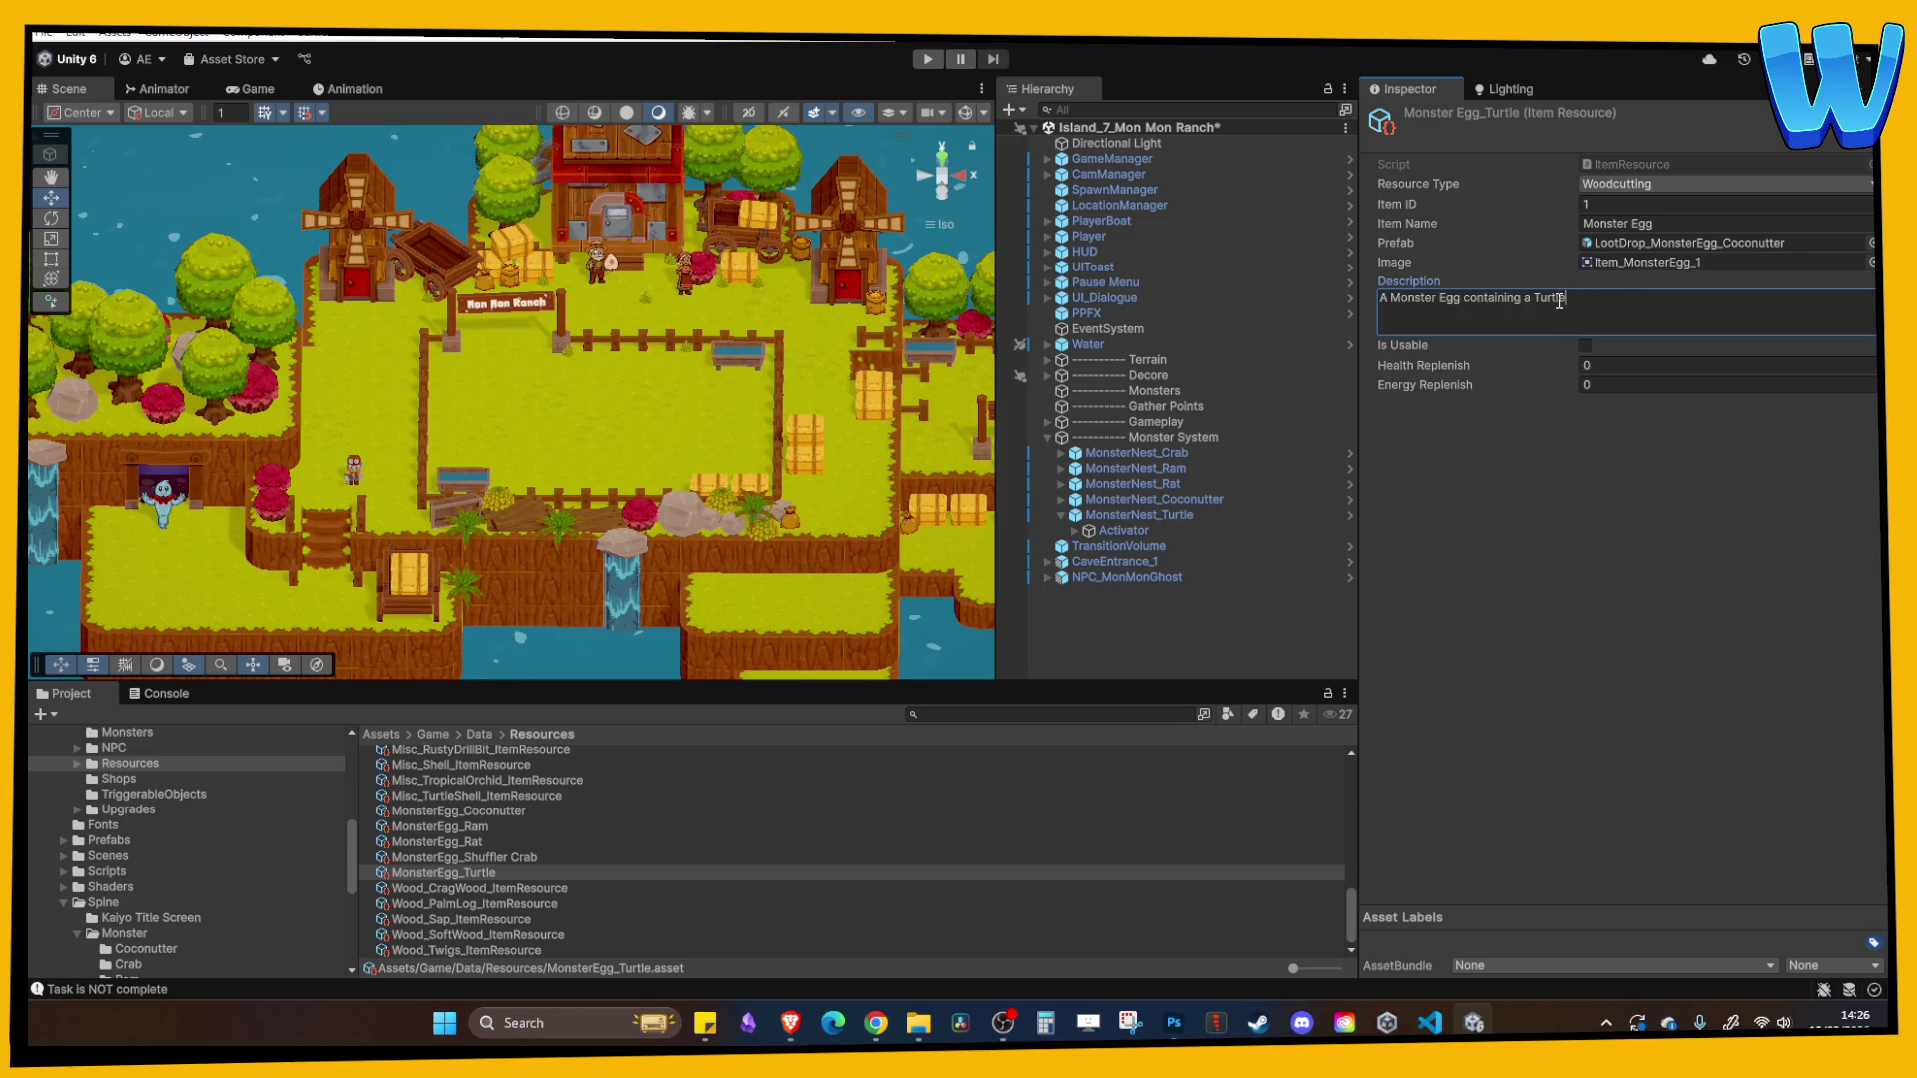
pyautogui.press('BackSpace')
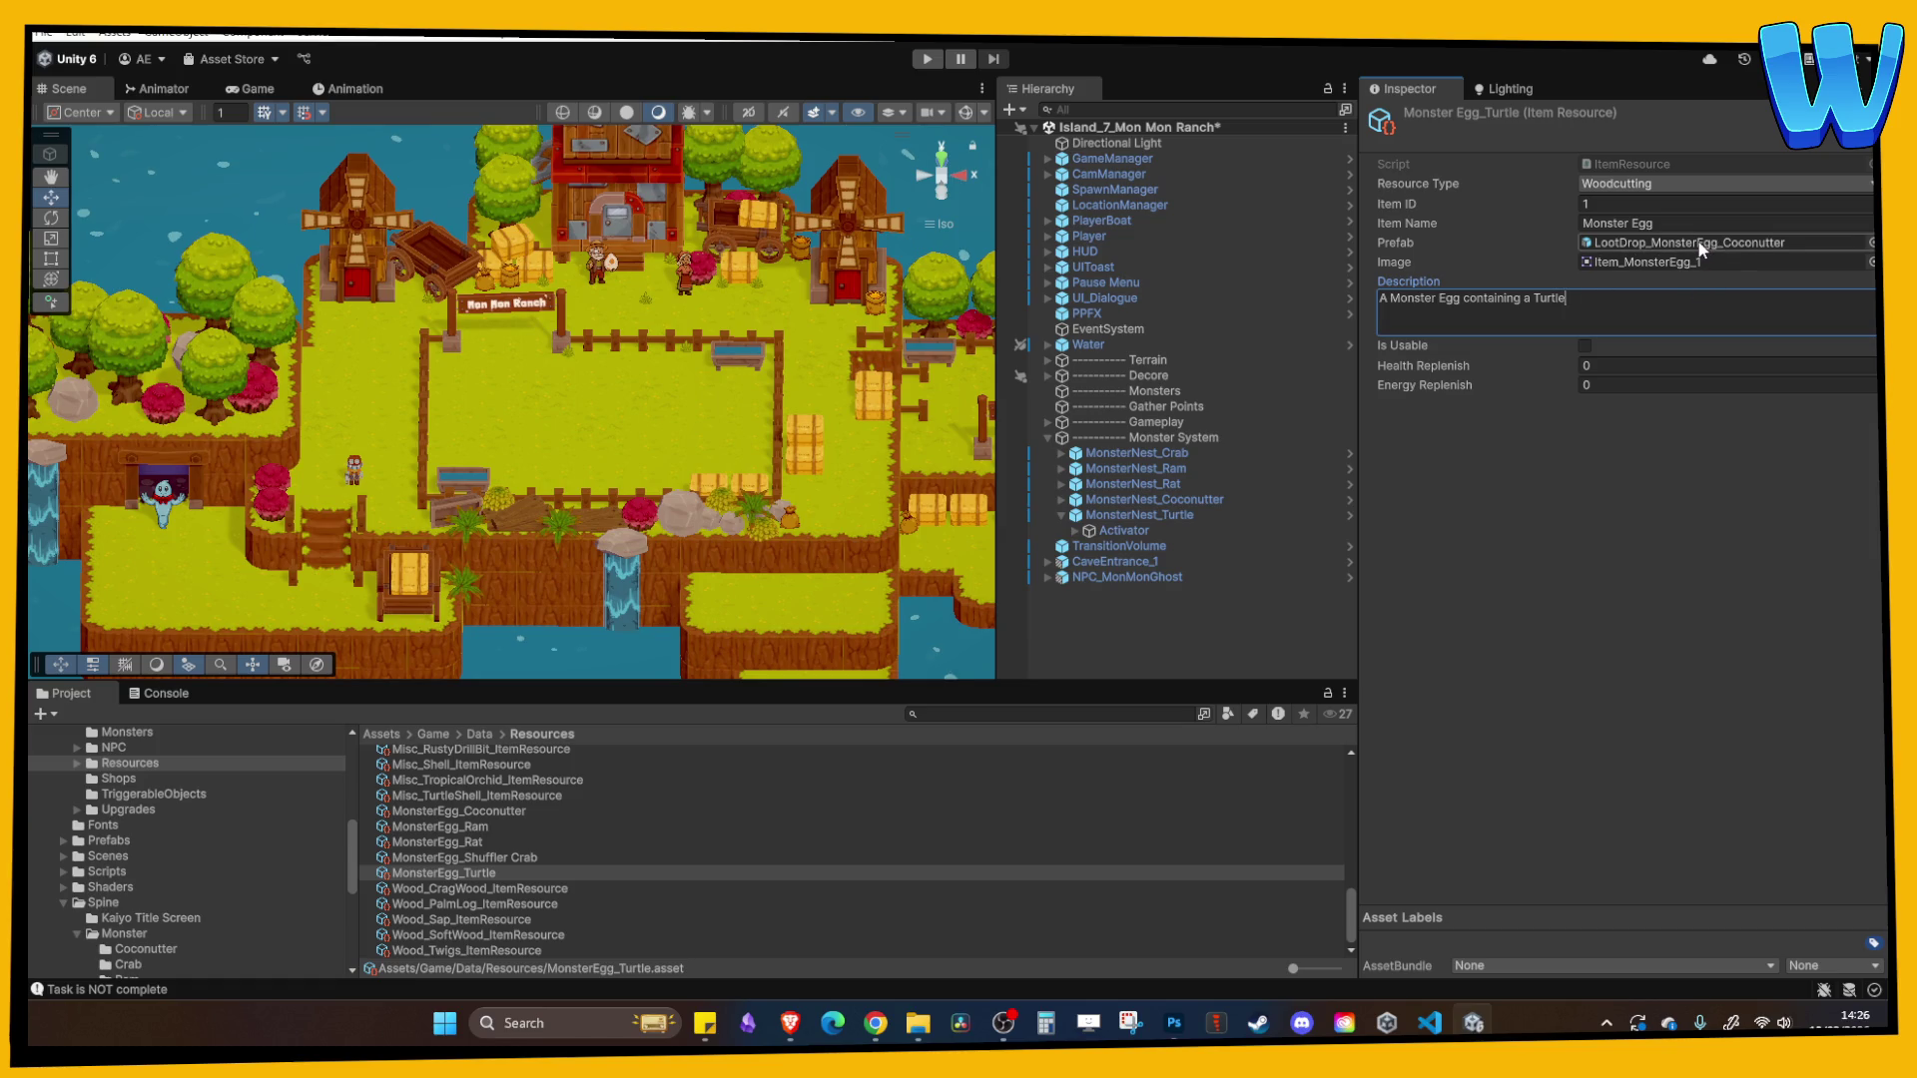
pyautogui.click(1697, 242)
pyautogui.click(505, 853)
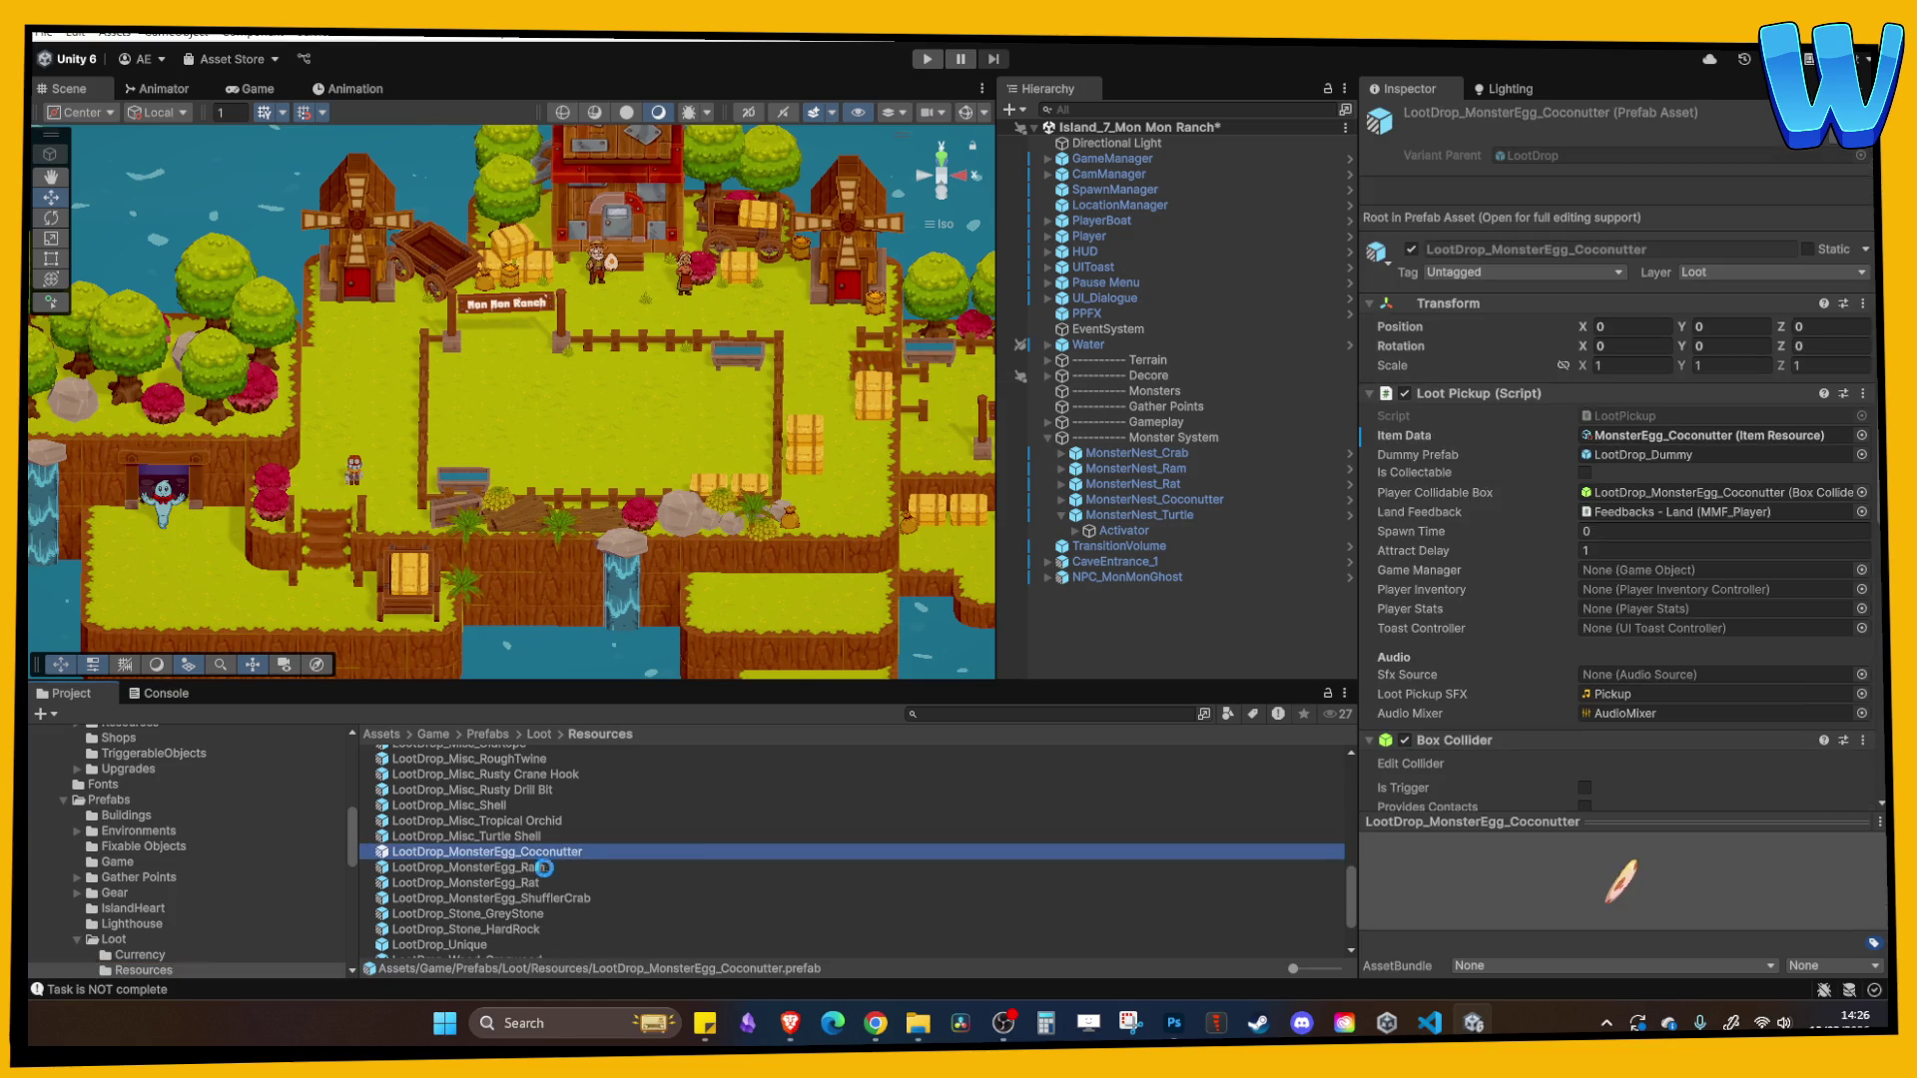
# - Duplicate LootDrop_MonsterEgg_Coconutter and rename it LootDrop_MonsterEgg_Turte
pyautogui.hotkey('ctrl', 'd')
pyautogui.press('F2')
pyautogui.press('End')
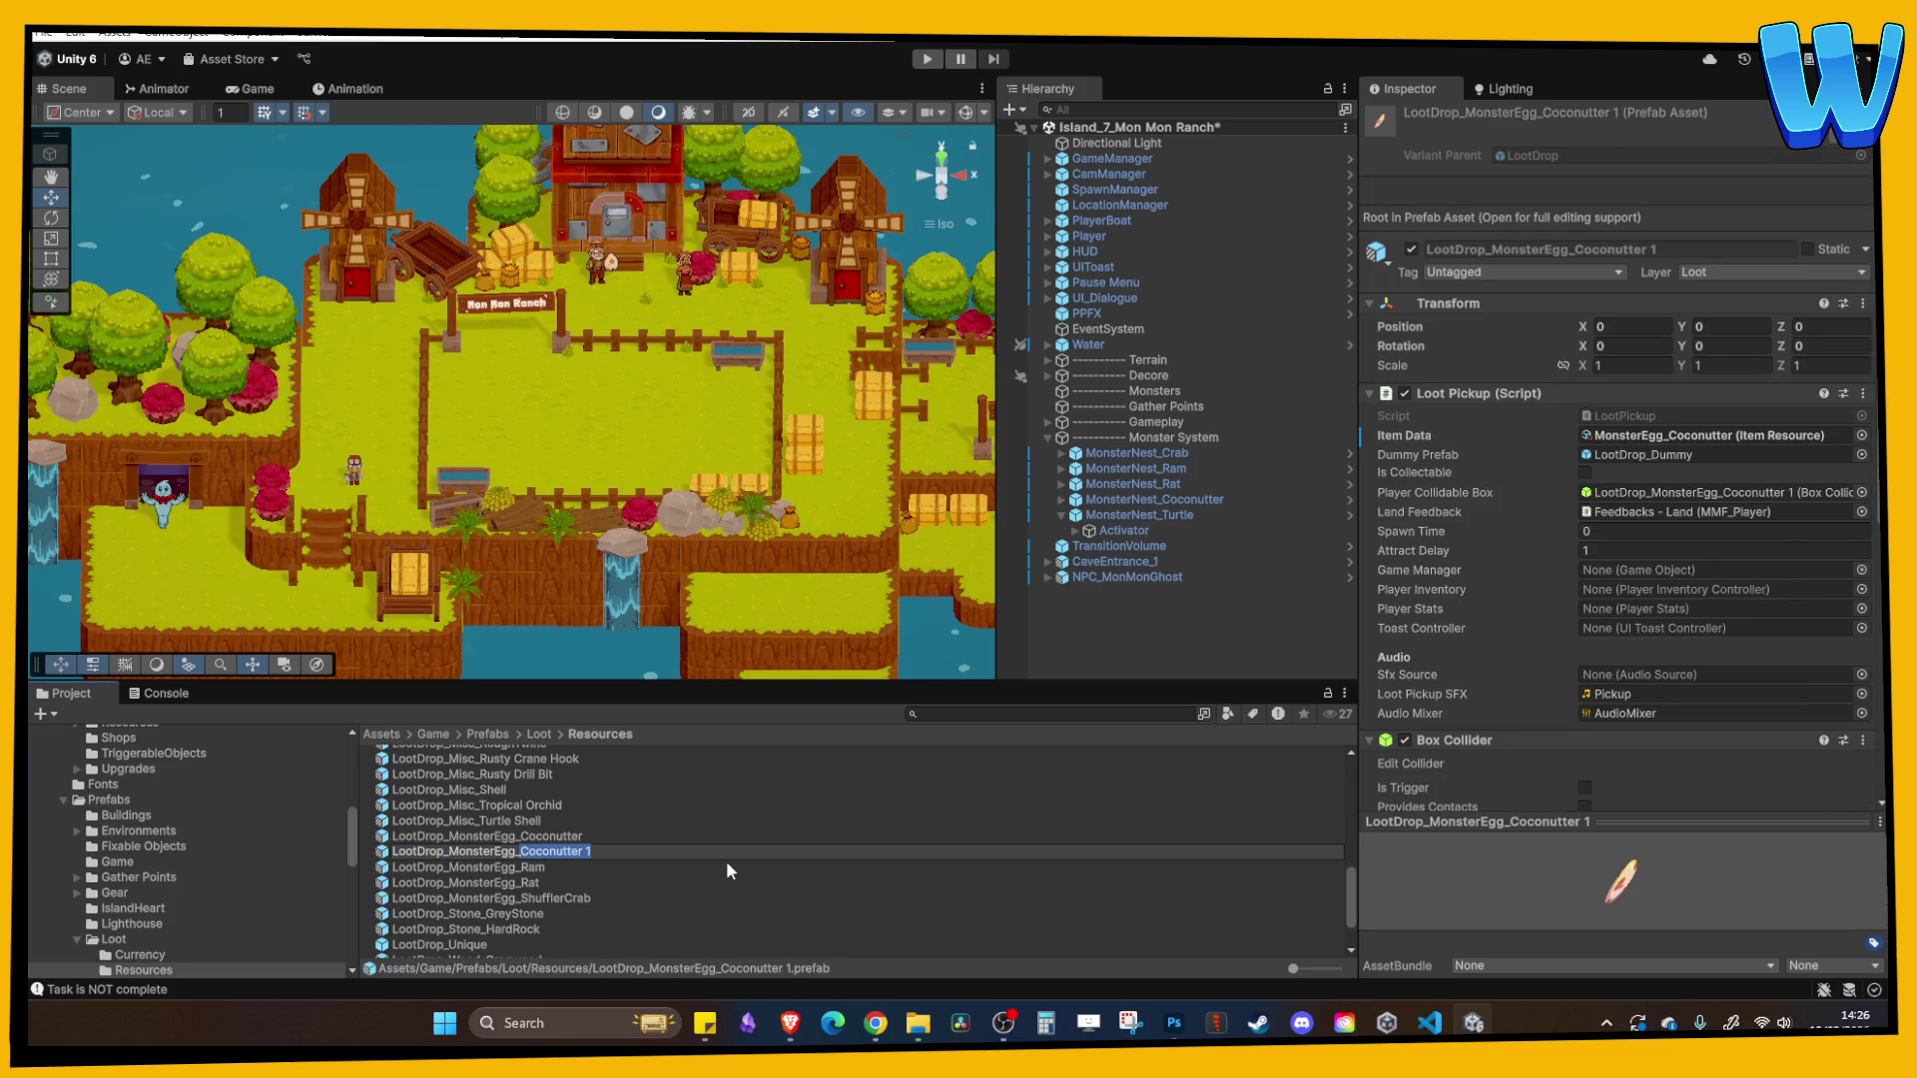
pyautogui.hotkey('ctrl', 'BackSpace')
pyautogui.hotkey('ctrl', 'BackSpace')
pyautogui.write('Turtle')
pyautogui.press('BackSpace')
pyautogui.press('BackSpace')
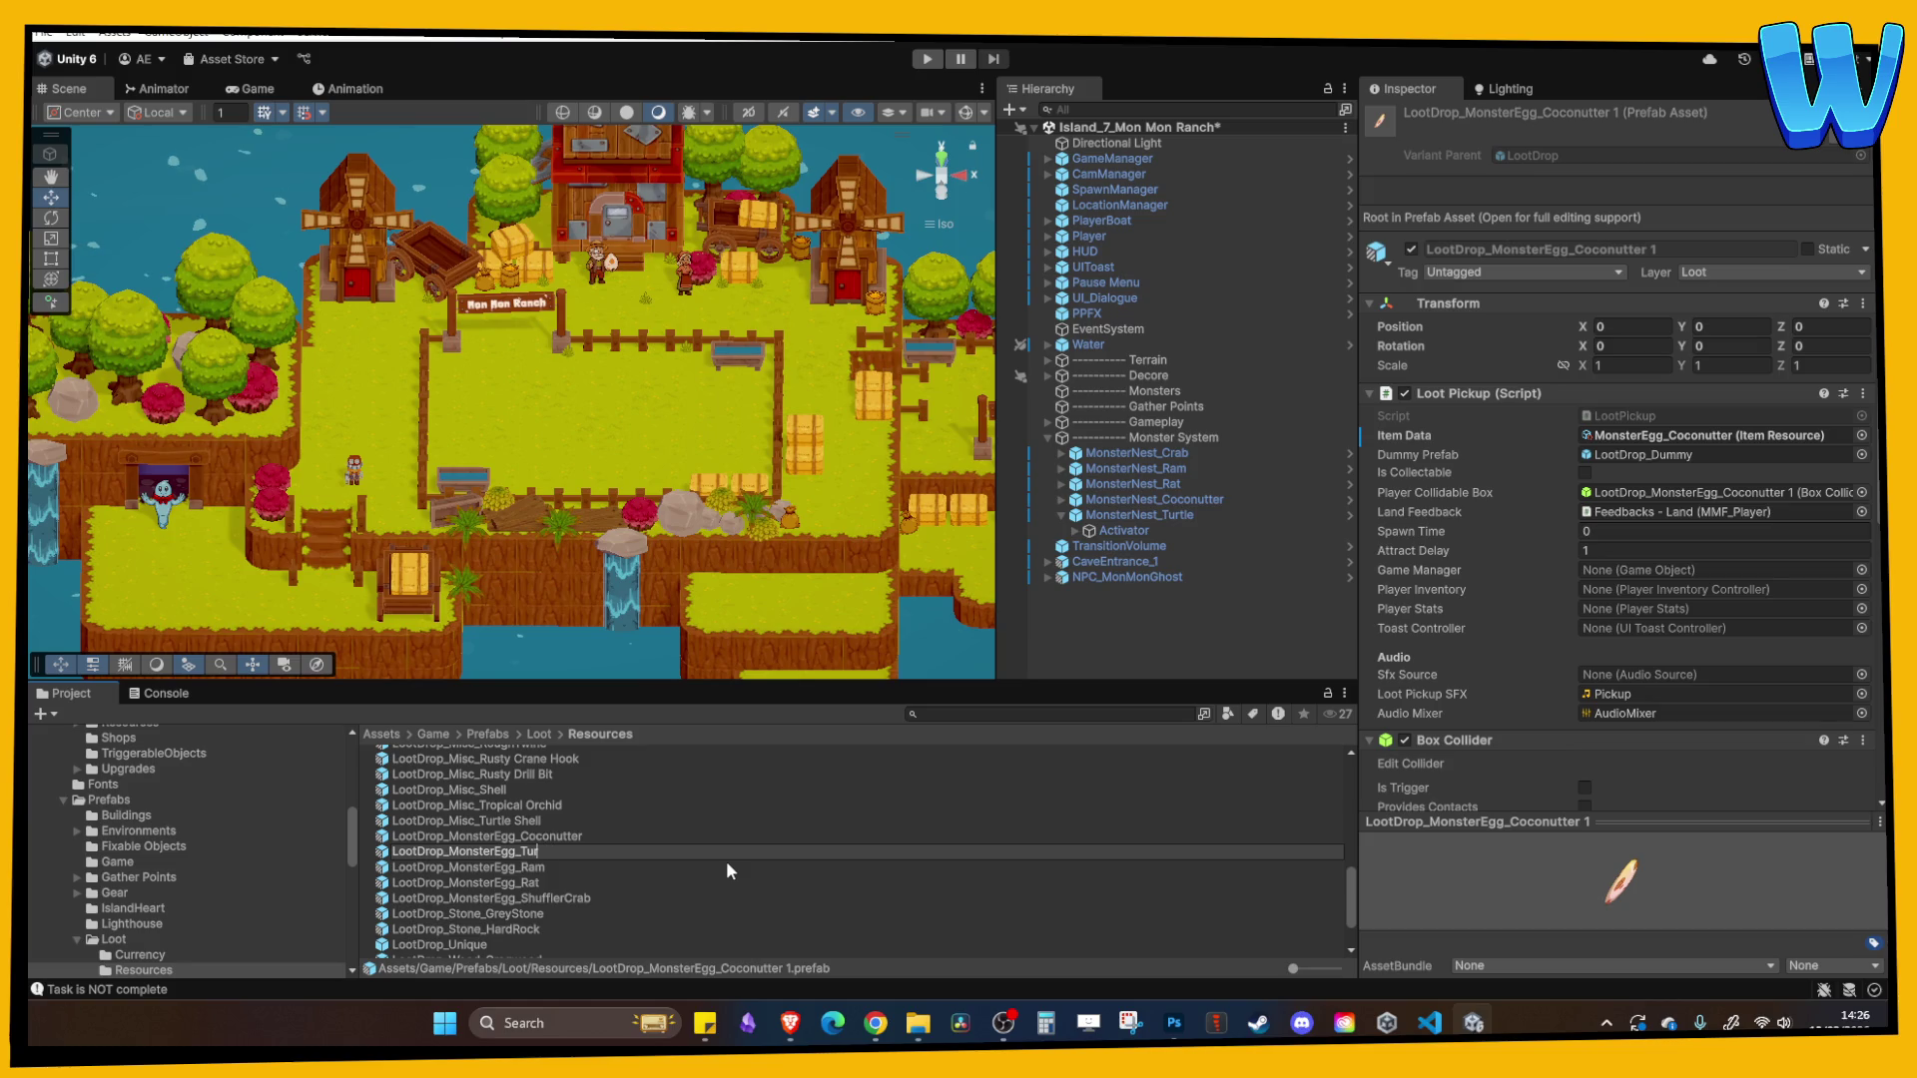
pyautogui.write('e')
pyautogui.press('Return')
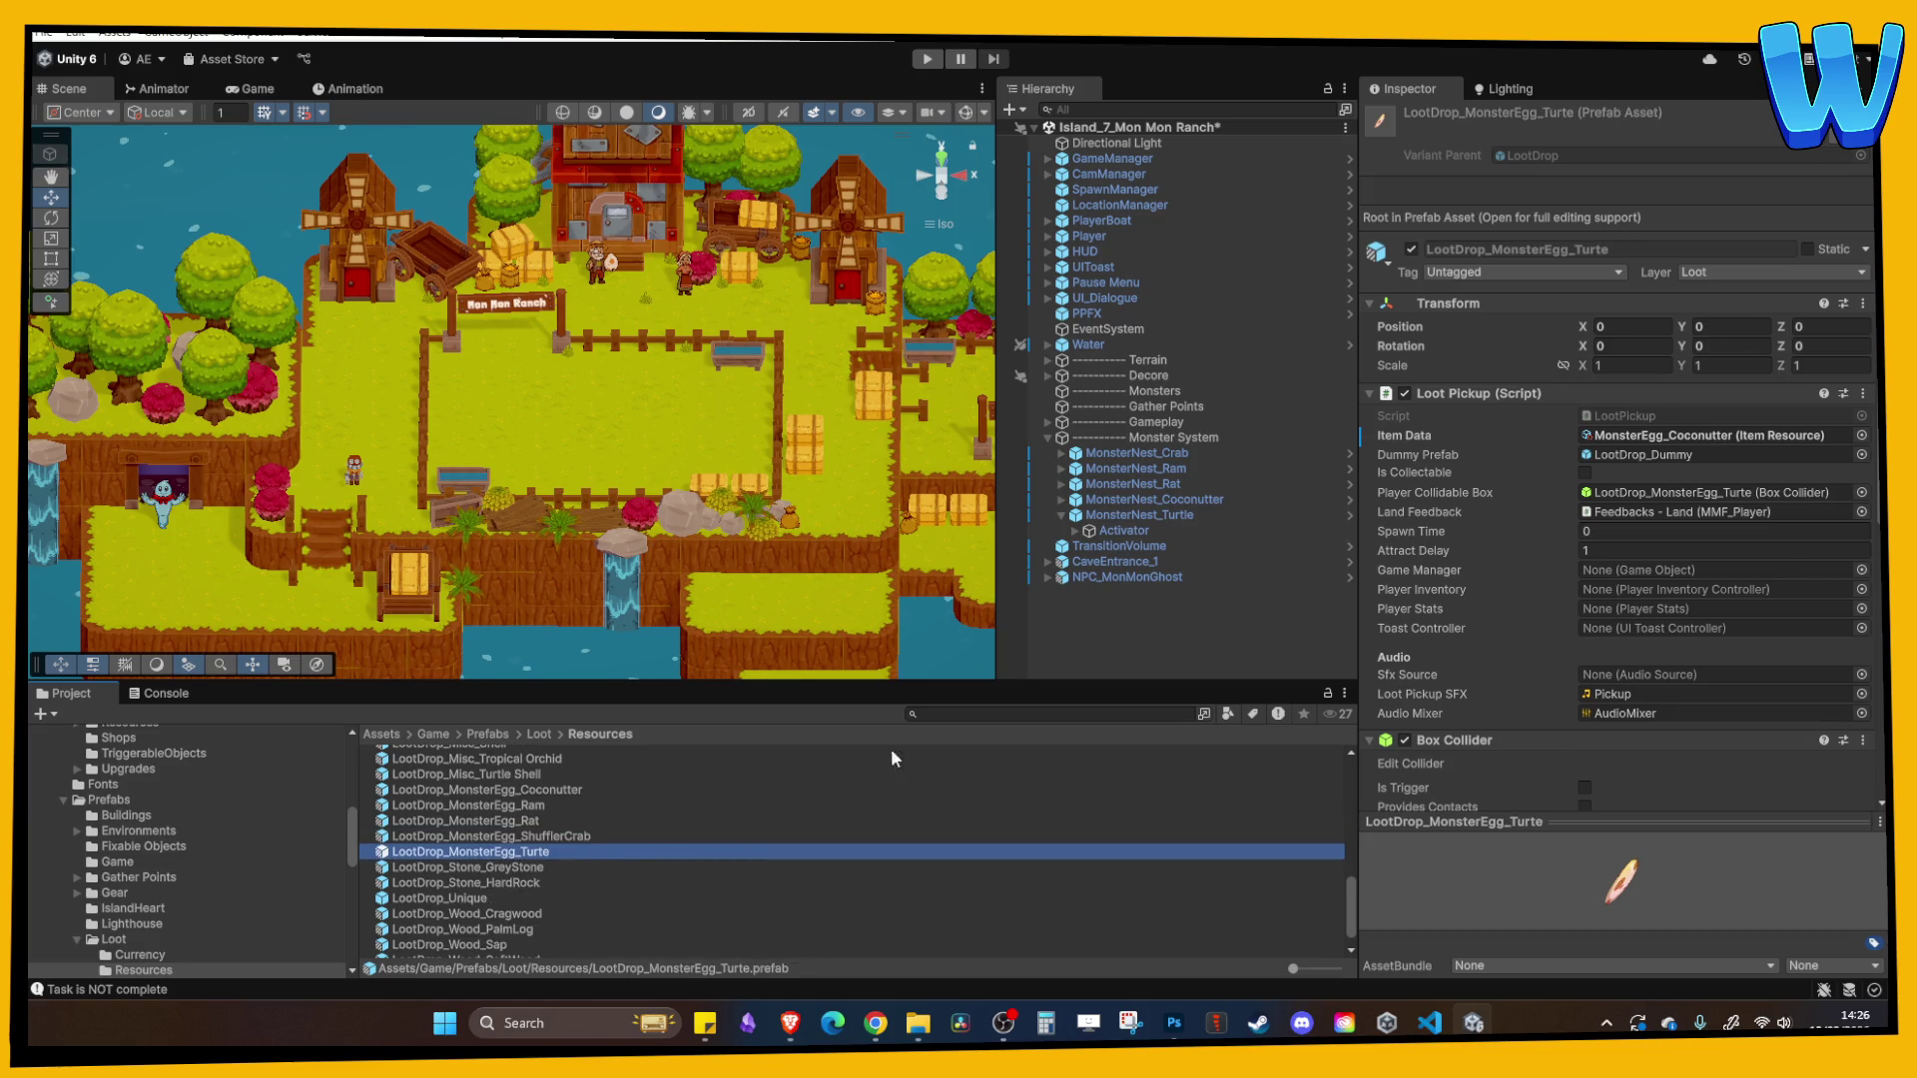
# - Set the prefab's Item Data to MonsterEgg_Turtle and the egg's Prefab to this loot drop
pyautogui.doubleClick(508, 854)
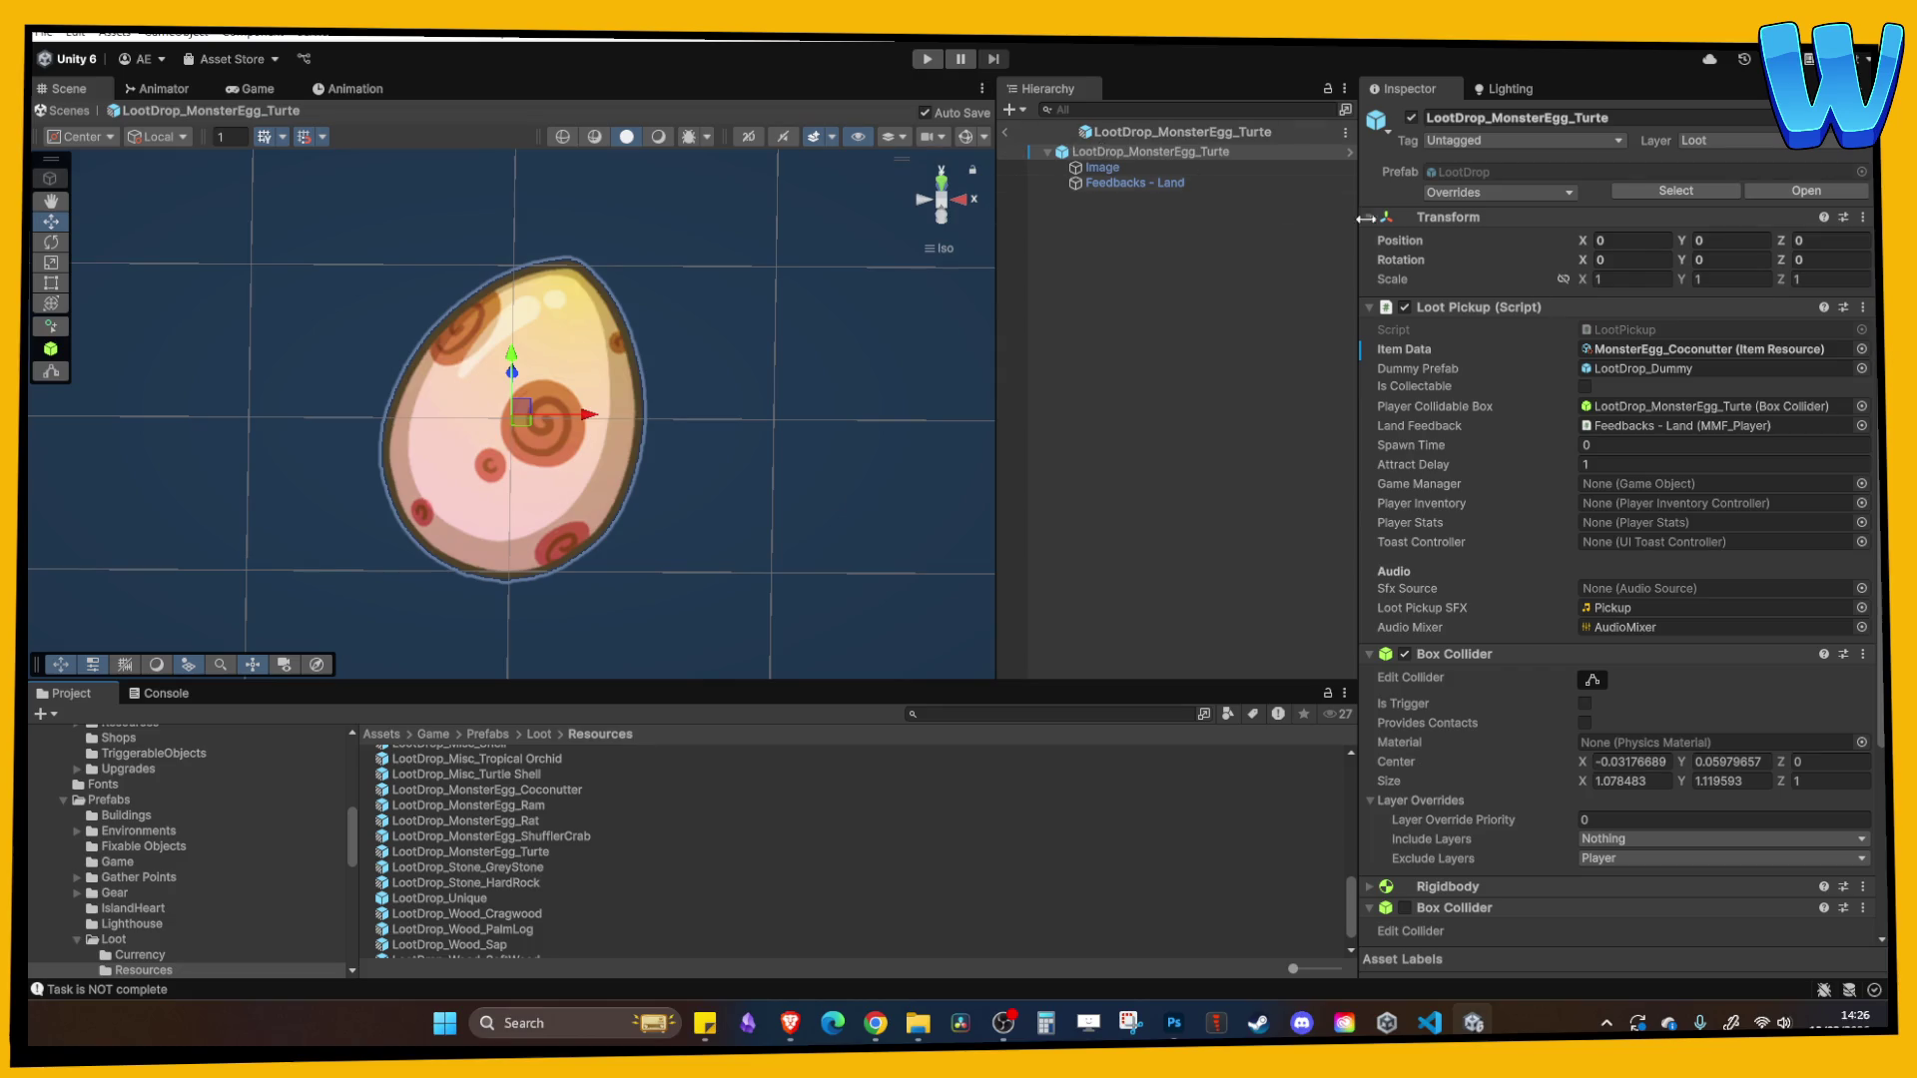
pyautogui.click(1647, 350)
pyautogui.moveTo(499, 916); pyautogui.dragTo(1747, 351)
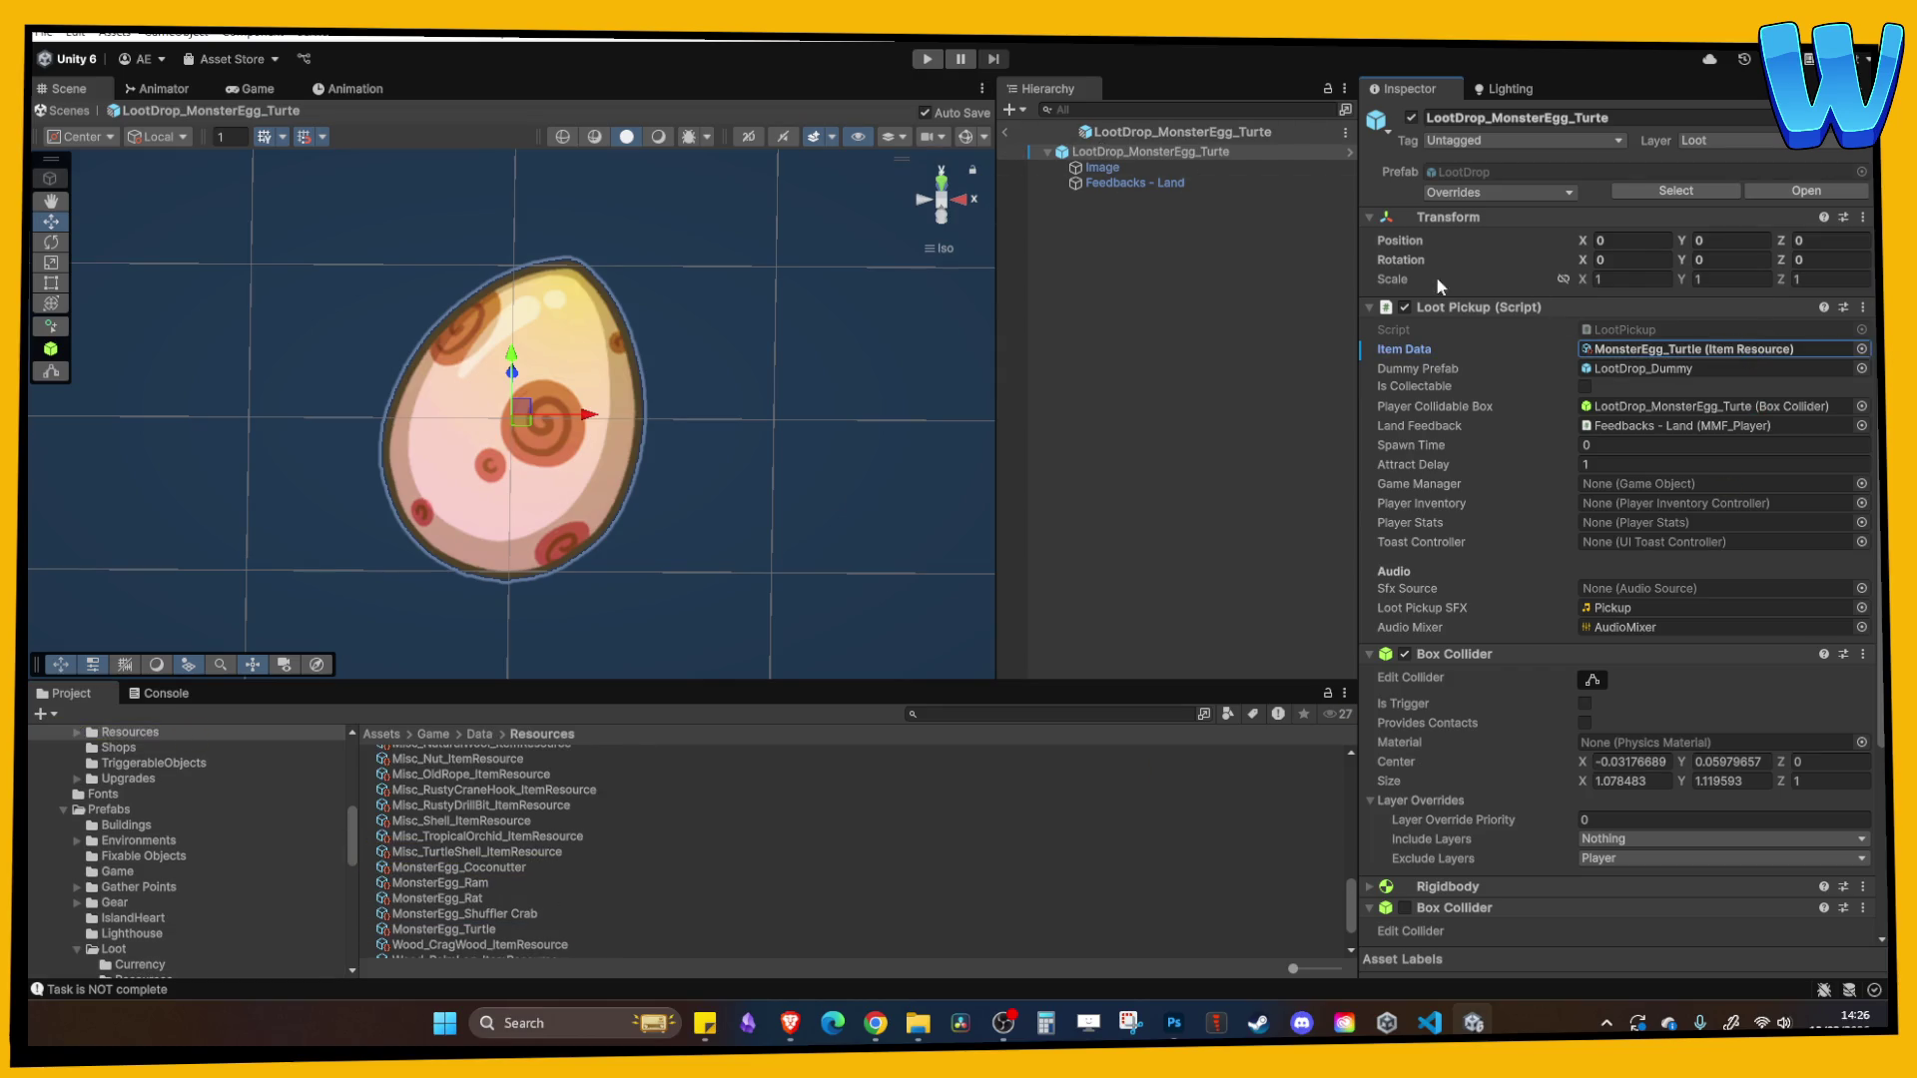
pyautogui.click(1649, 348)
pyautogui.doubleClick(1649, 349)
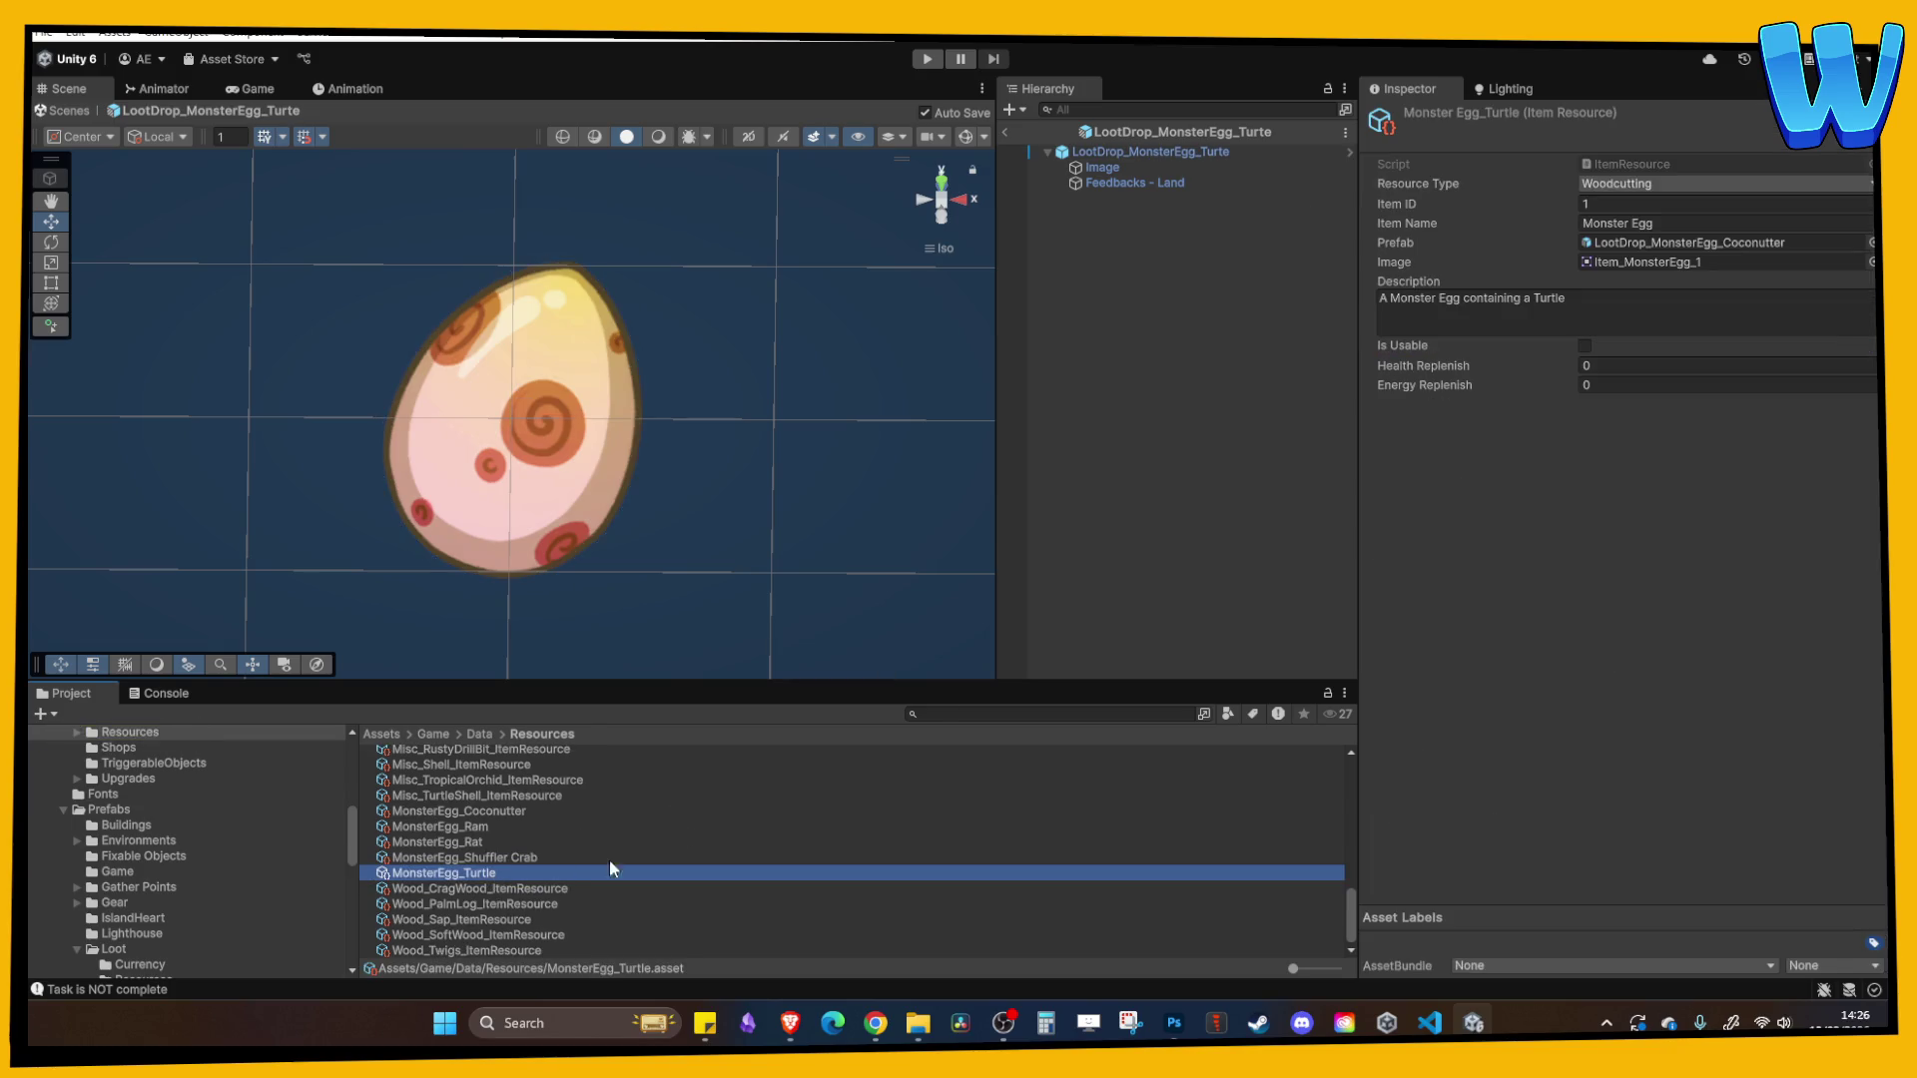
pyautogui.click(1668, 243)
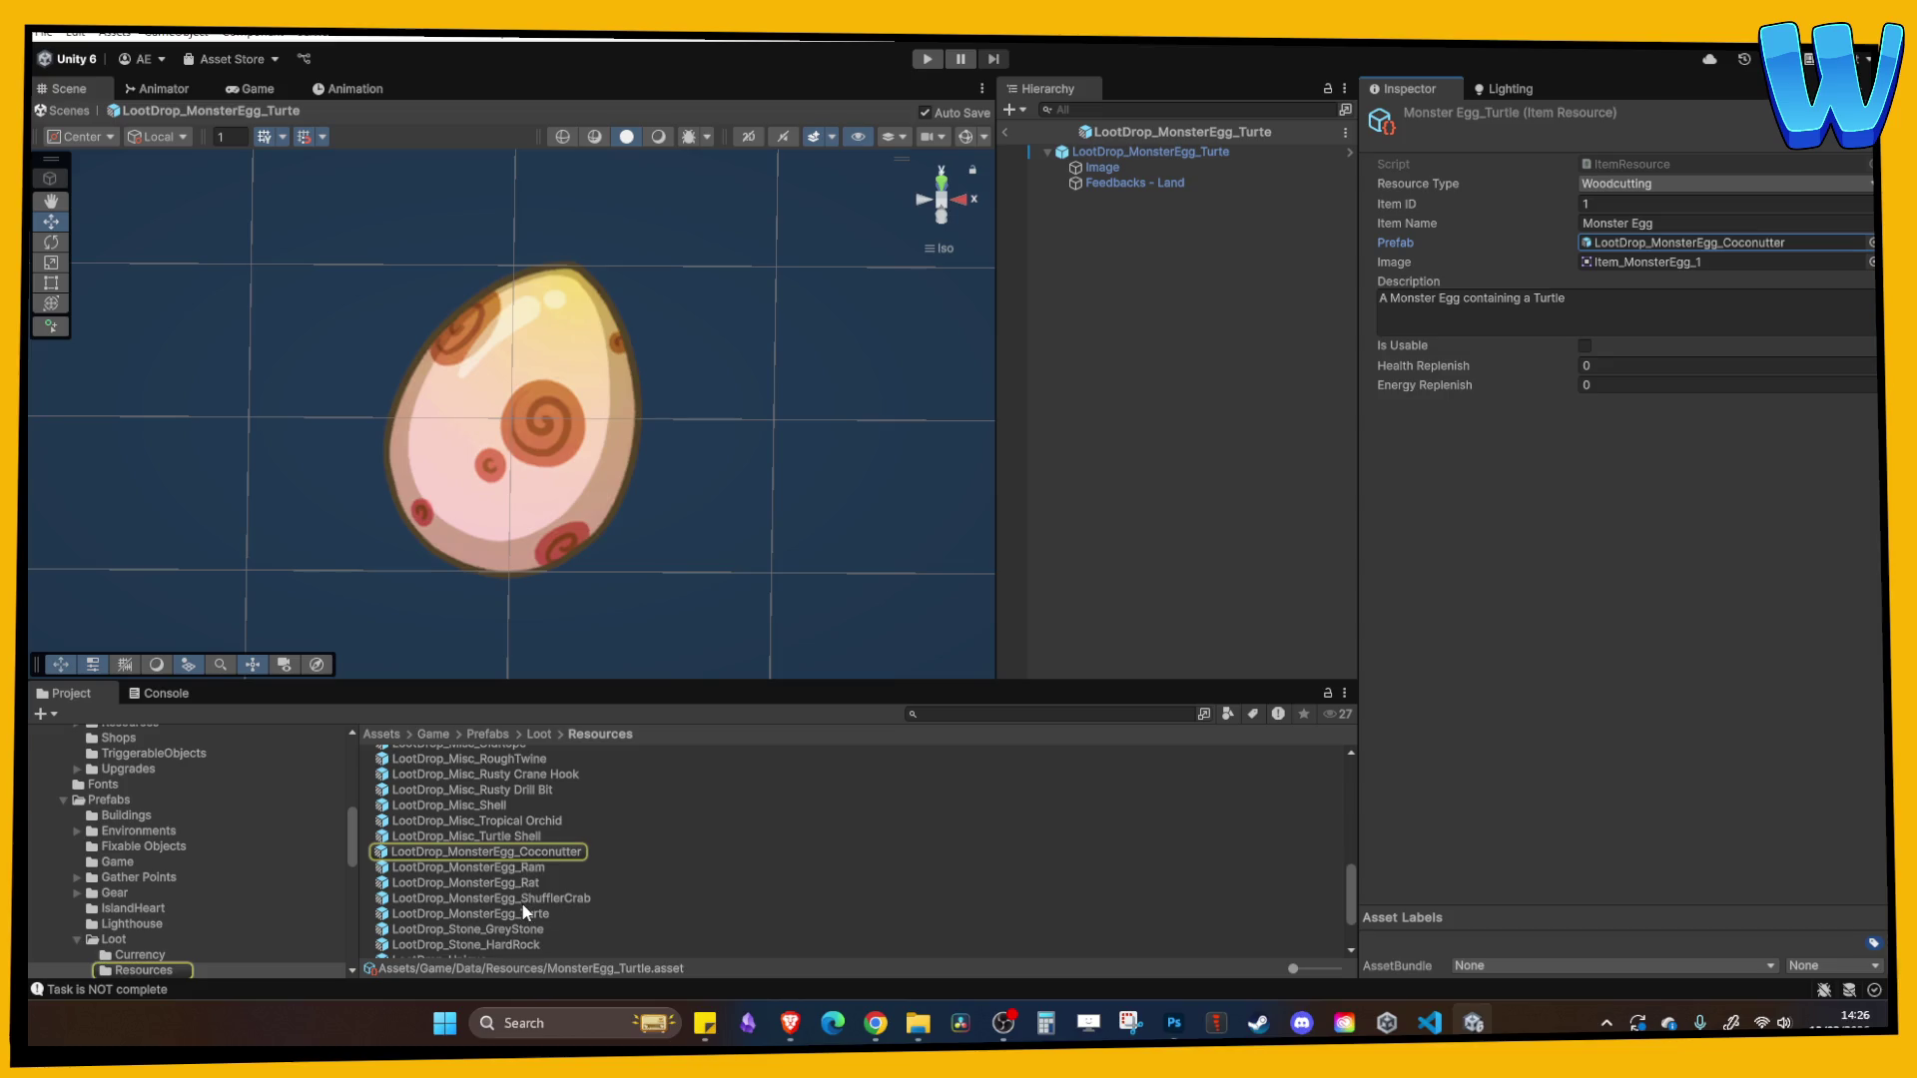
pyautogui.moveTo(522, 917)
pyautogui.mouseDown()
pyautogui.moveTo(988, 814)
pyautogui.moveTo(1692, 246)
pyautogui.mouseUp()
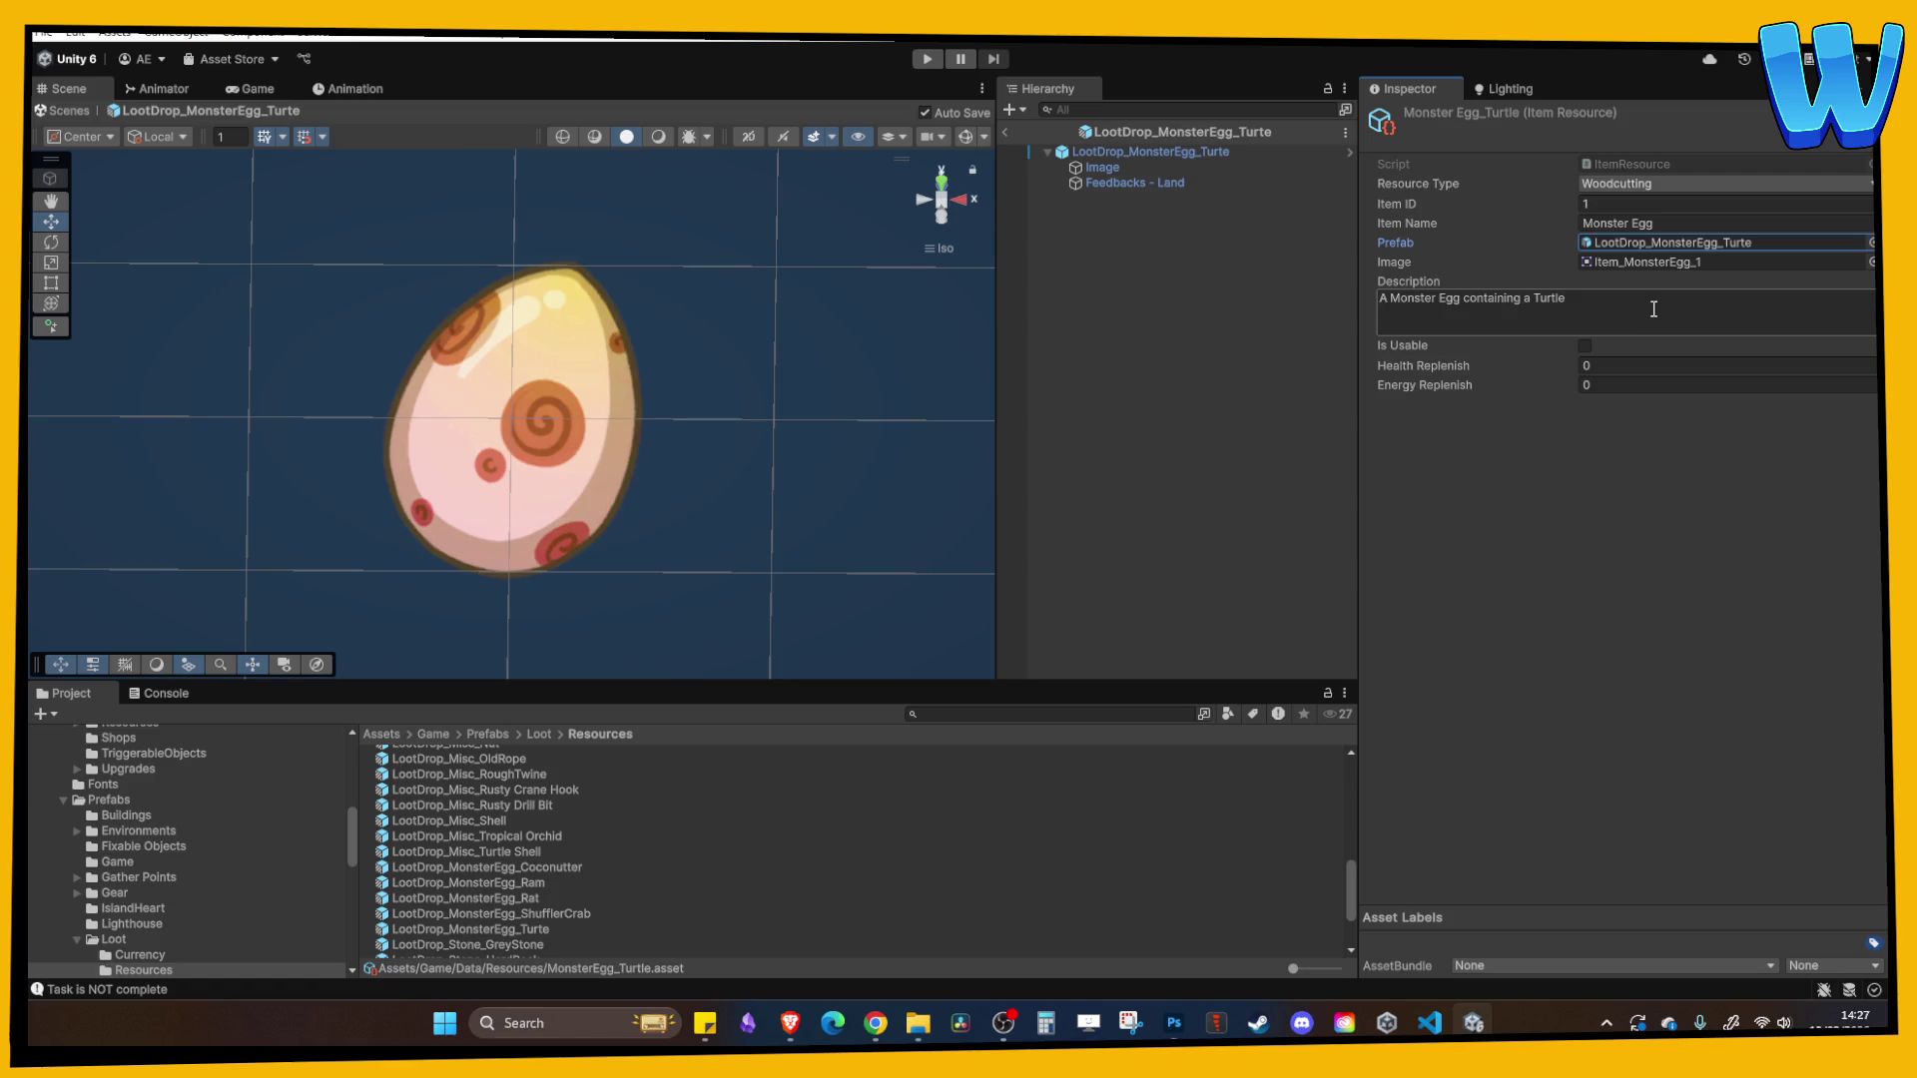
pyautogui.click(1007, 130)
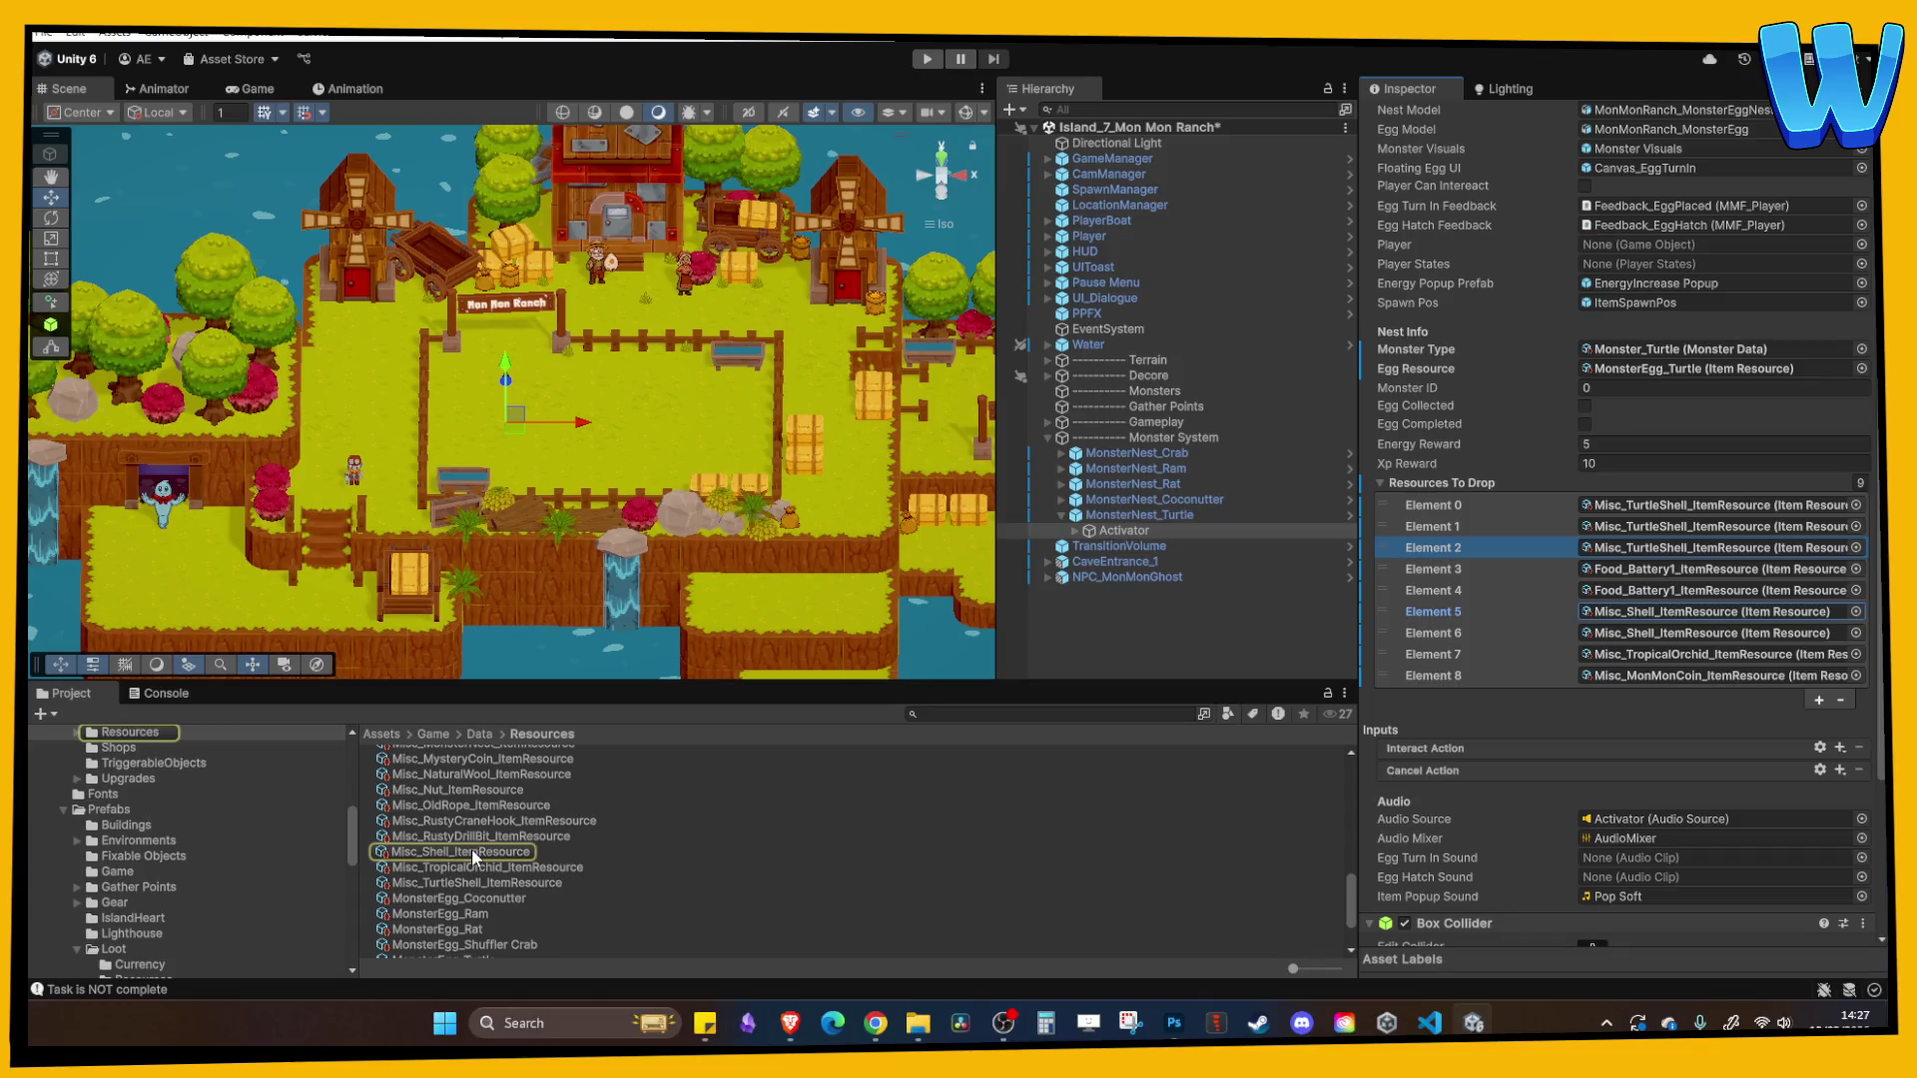
# - Drag Misc_Coral_ItemResource into the turtle nest's Resources To Drop in place of Misc_Shell
pyautogui.scroll(5, 488, 869)
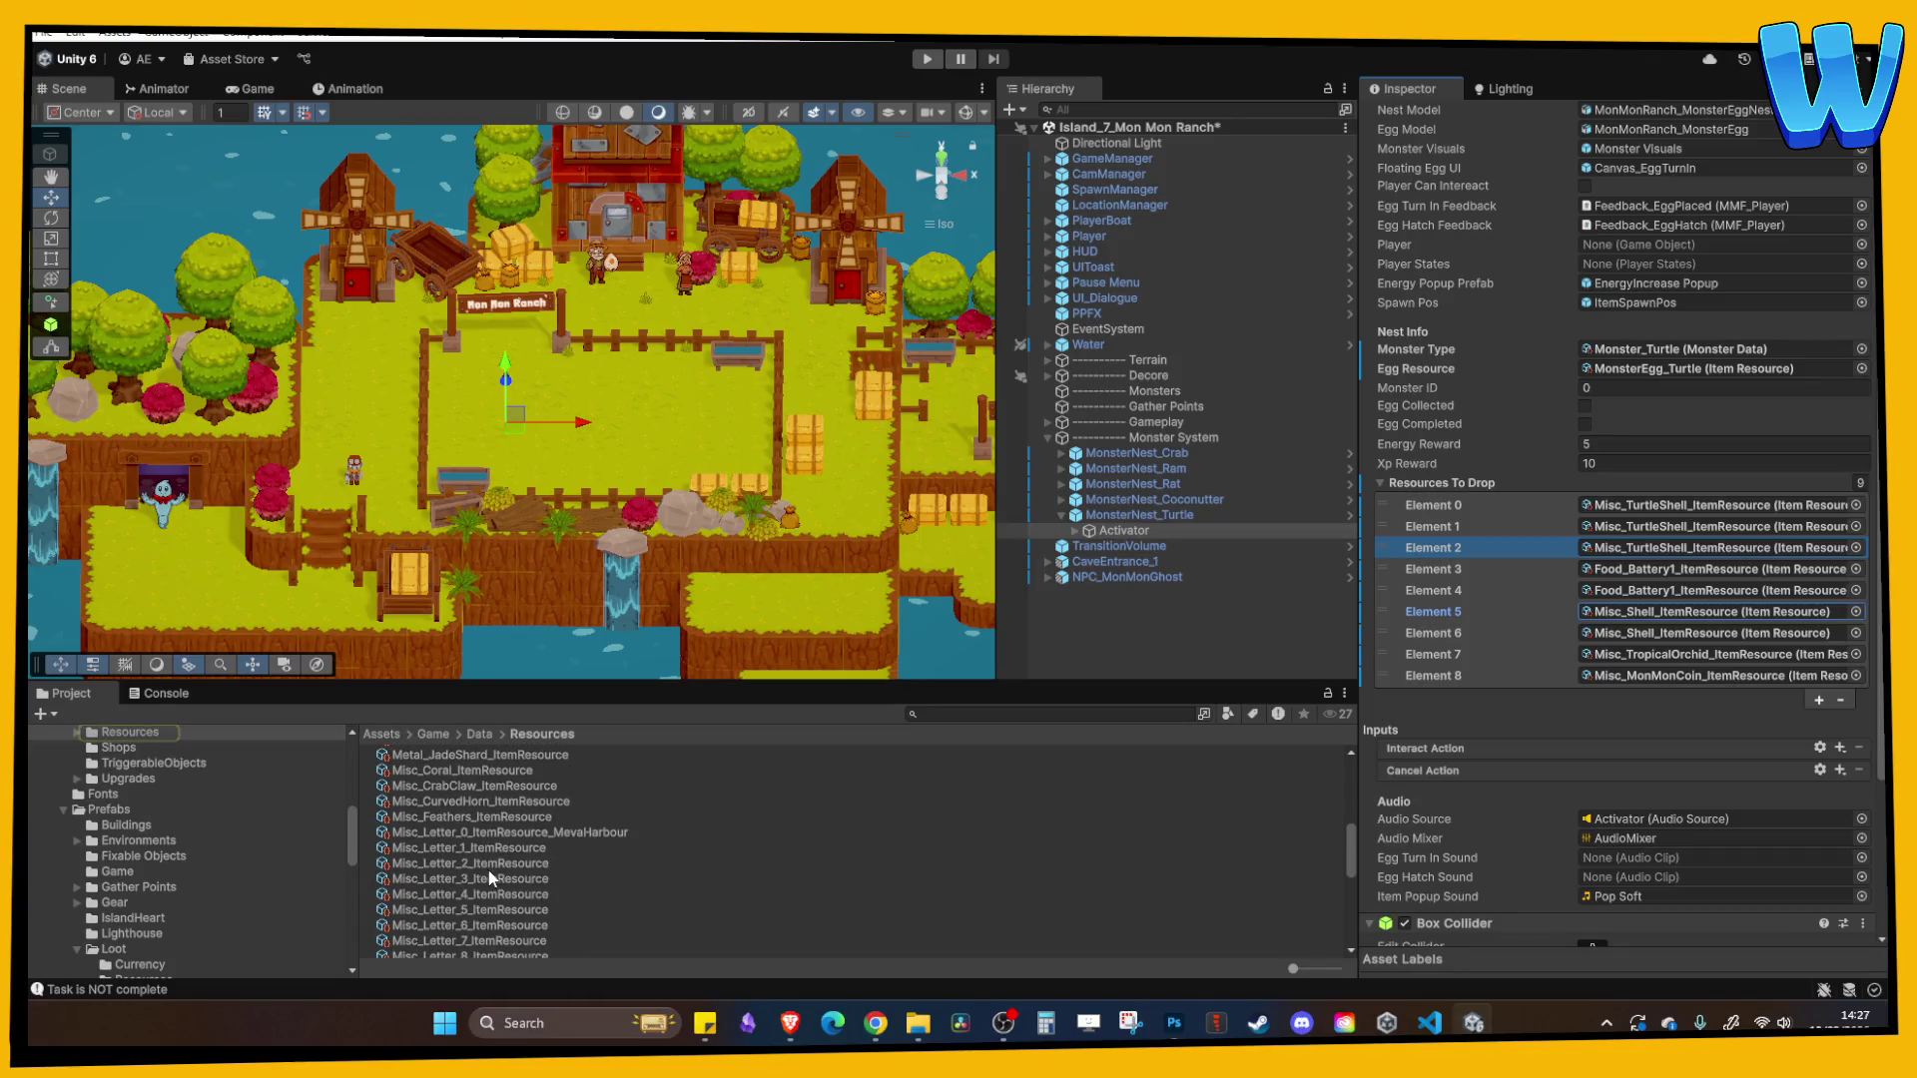
pyautogui.scroll(1, 485, 849)
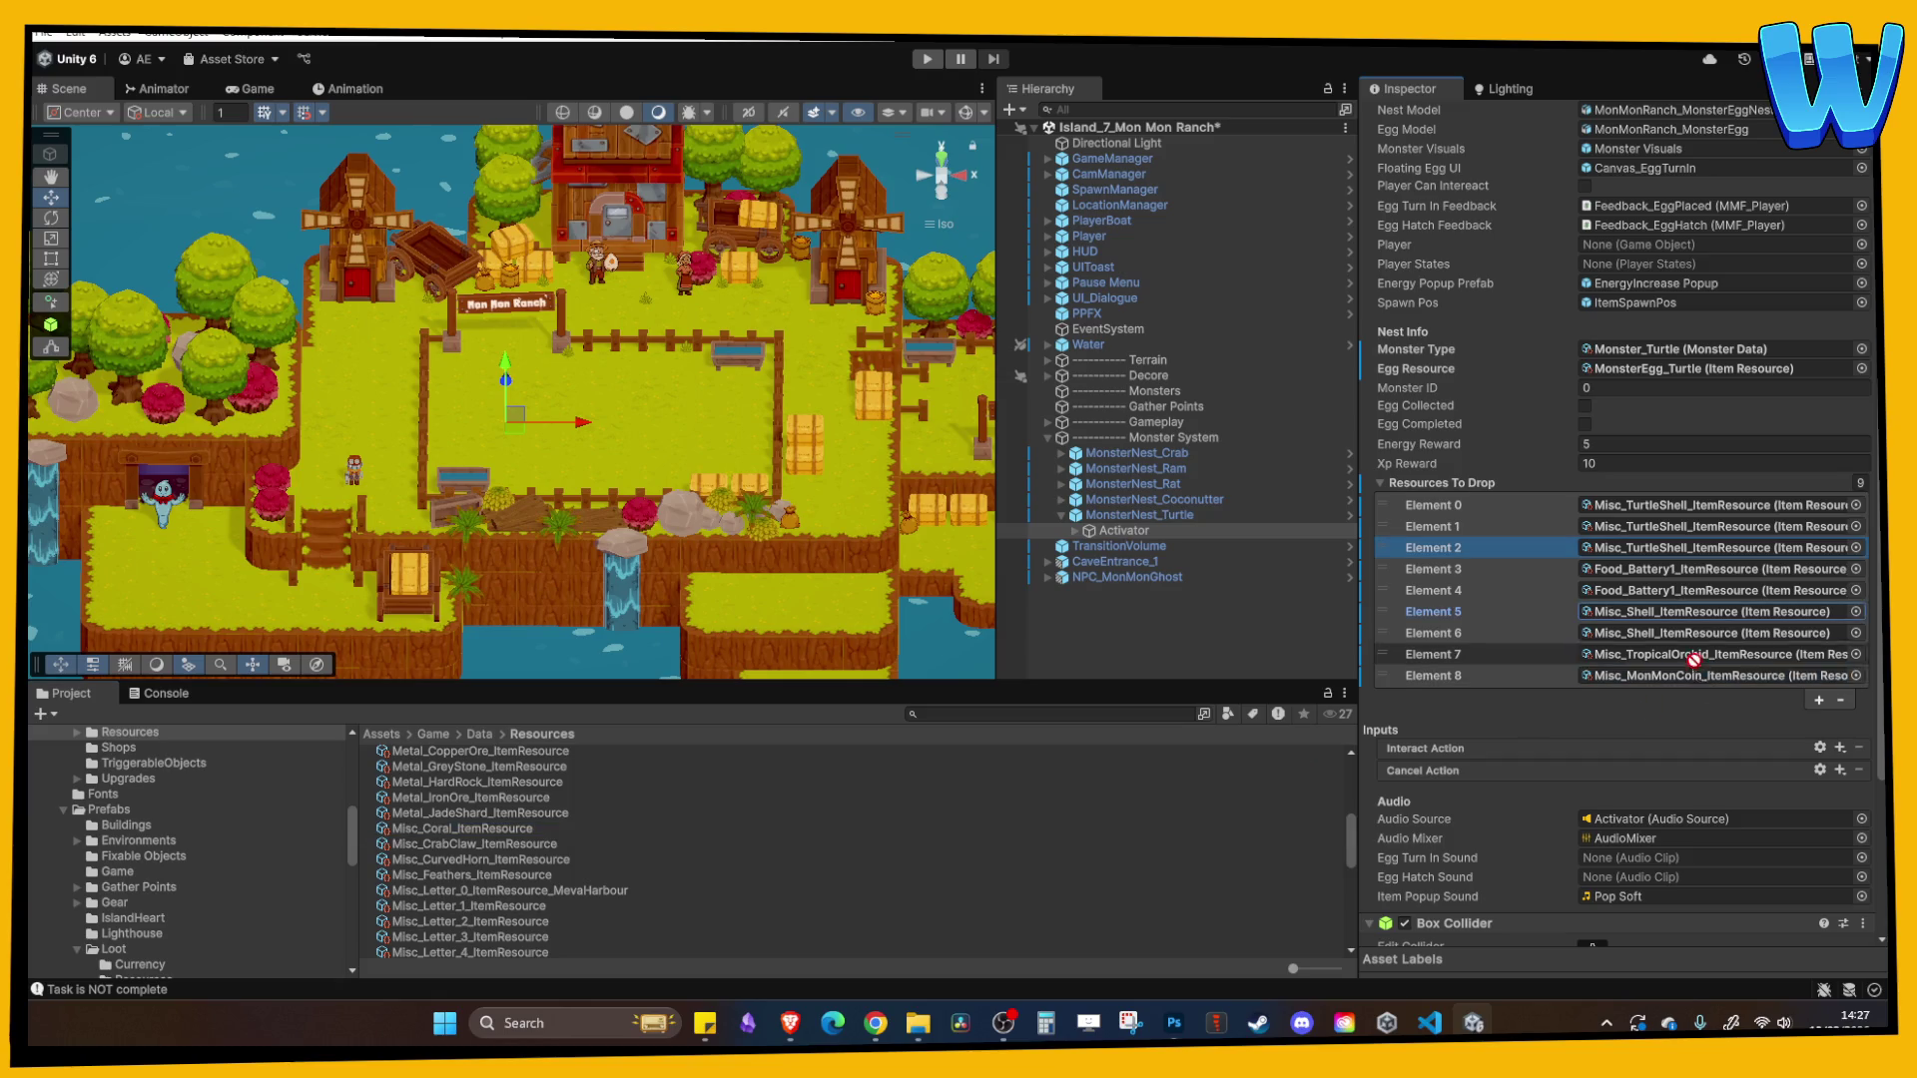
pyautogui.scroll(1, 591, 848)
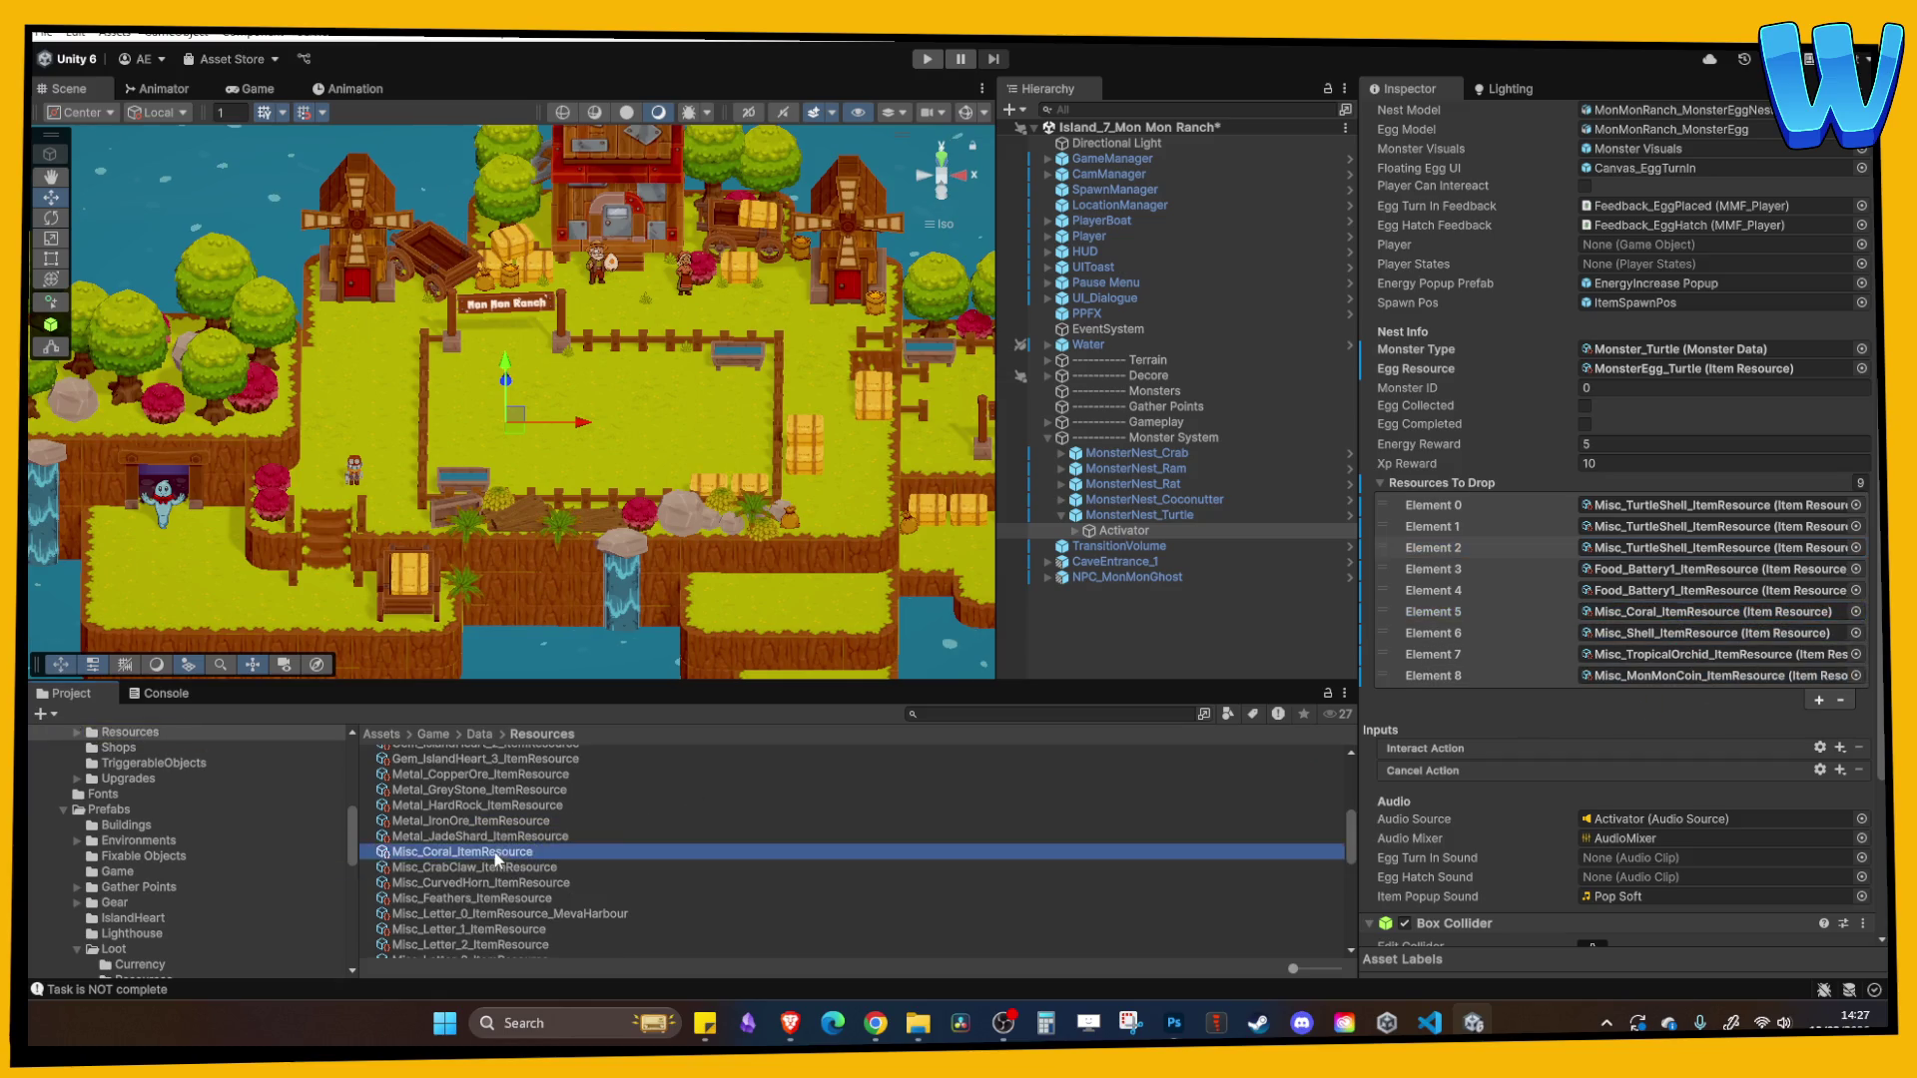
pyautogui.moveTo(462, 898)
pyautogui.mouseDown()
pyautogui.moveTo(1657, 612)
pyautogui.moveTo(1597, 635)
pyautogui.mouseUp()
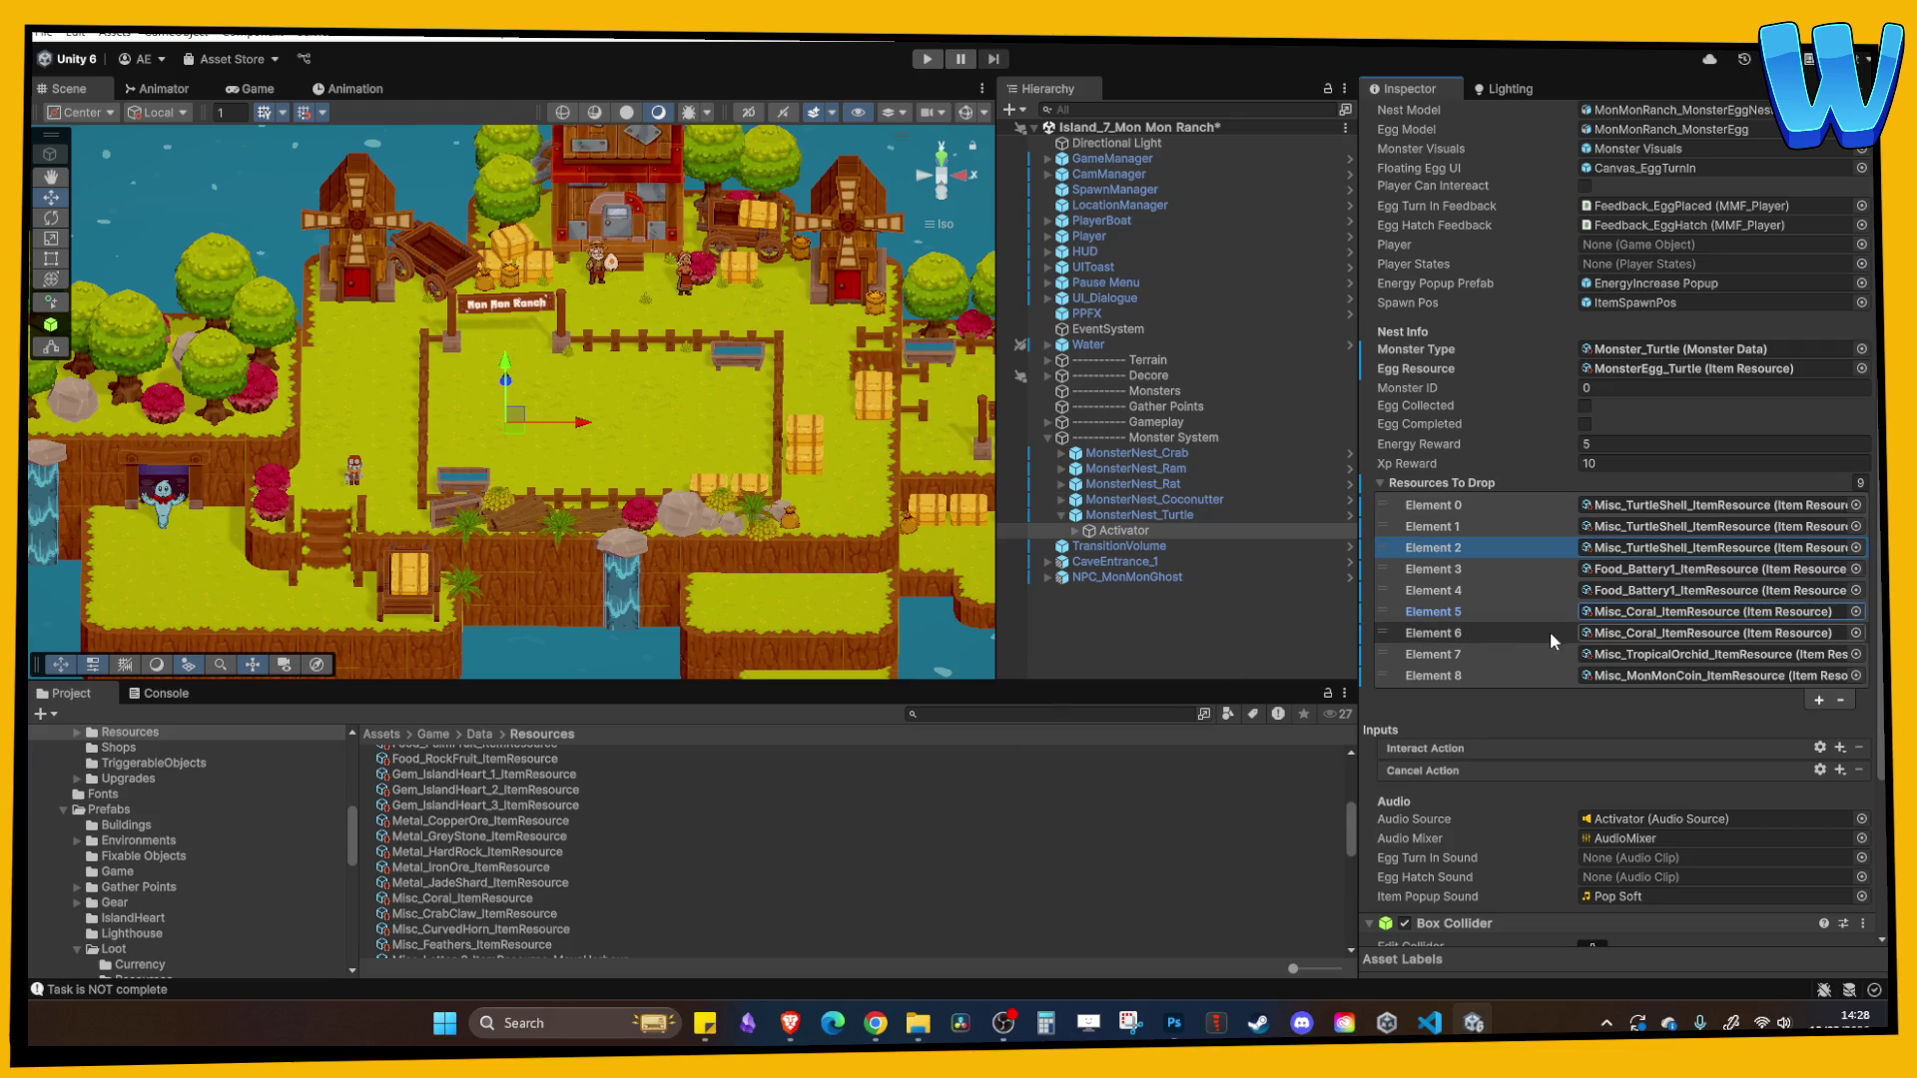
pyautogui.scroll(1, 1619, 477)
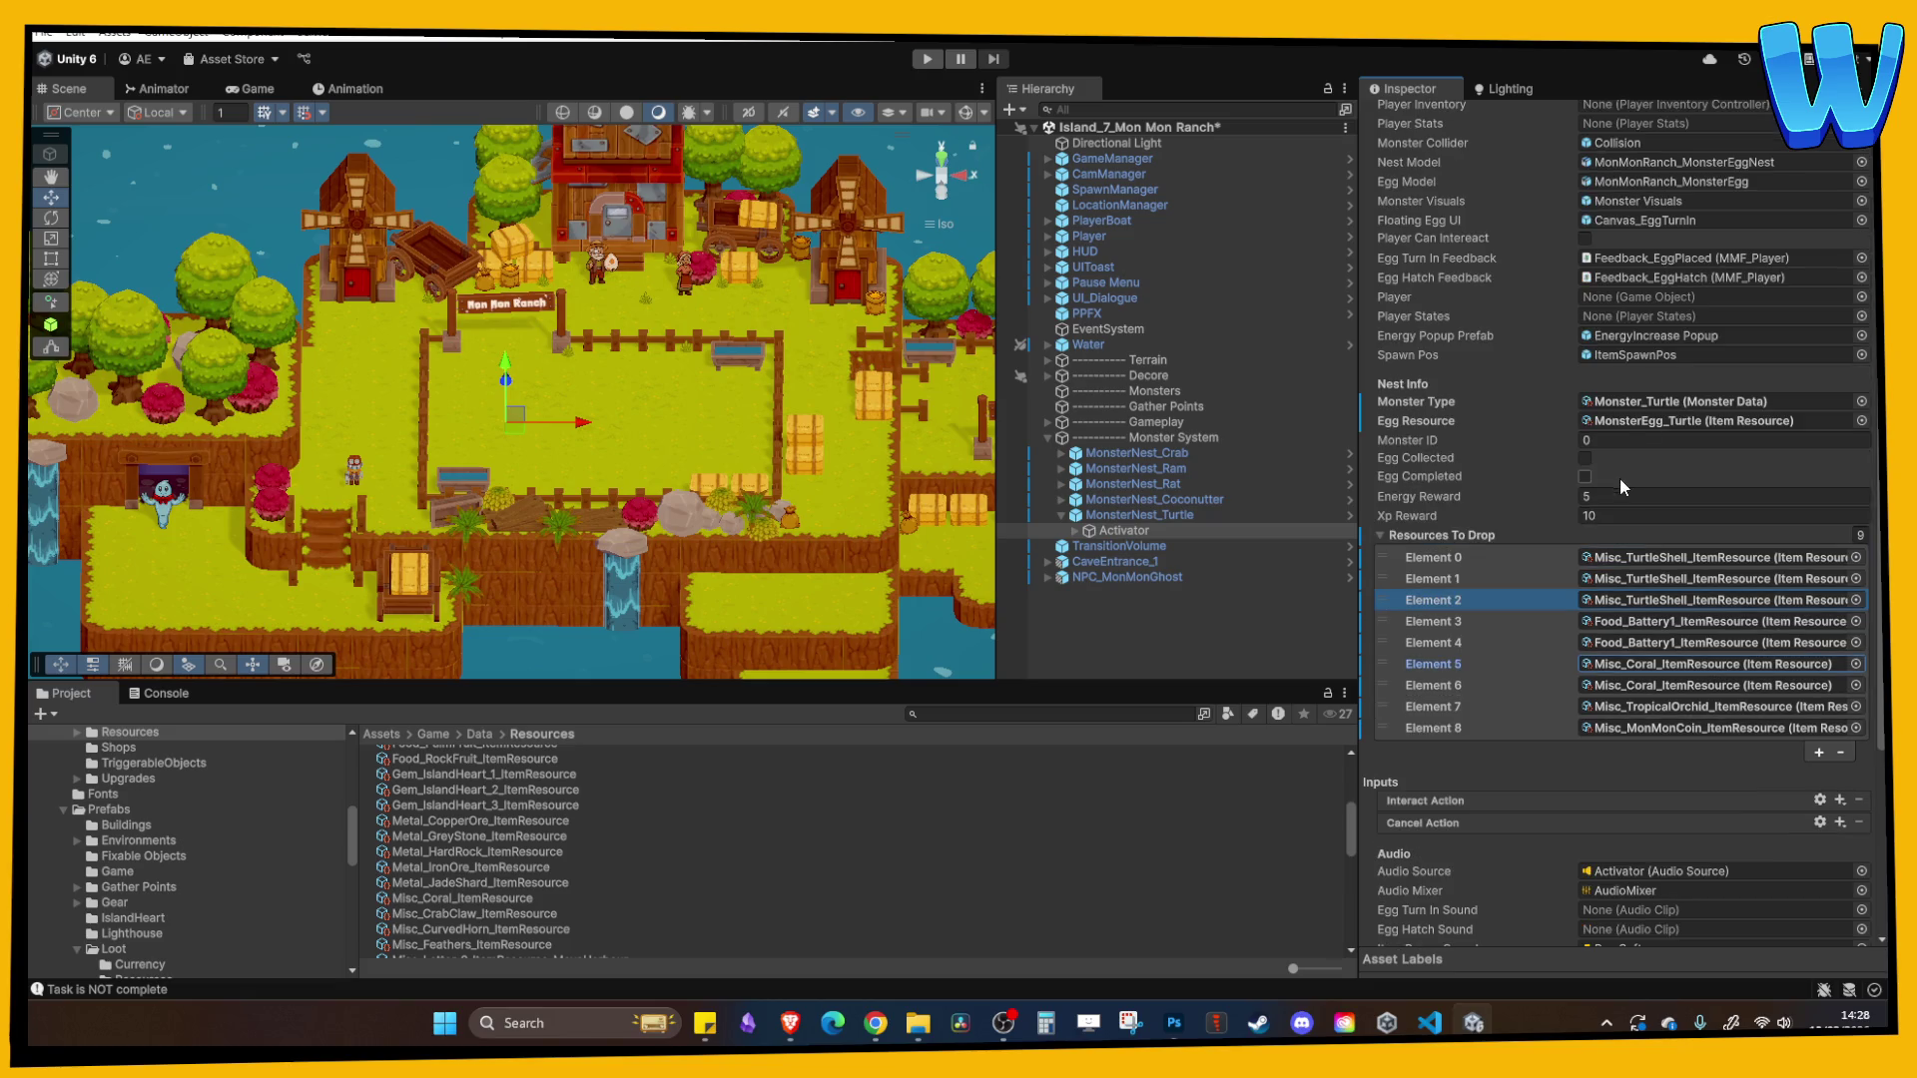
pyautogui.click(1113, 516)
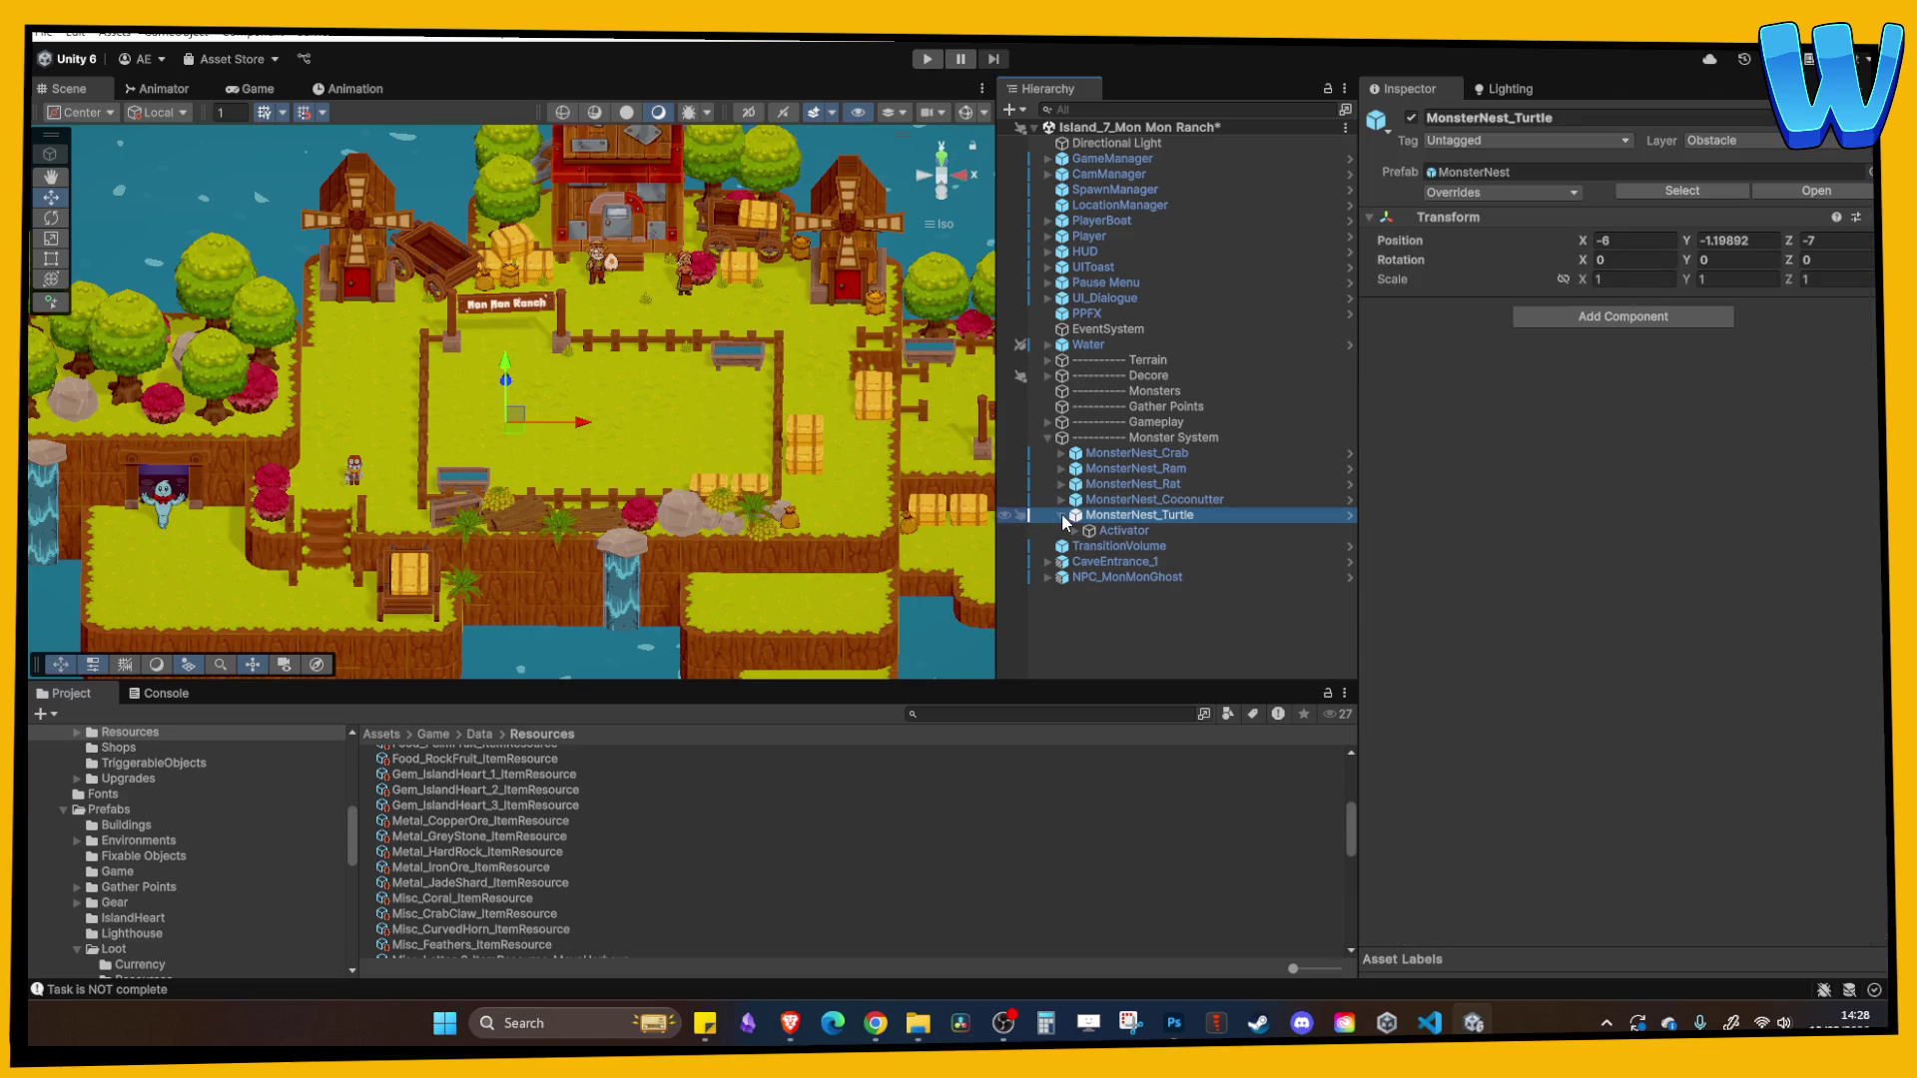
# - Frame the turtle nest and inspect Monster Visuals and its existing Coconutter Spine object
pyautogui.click(1074, 531)
pyautogui.click(1176, 548)
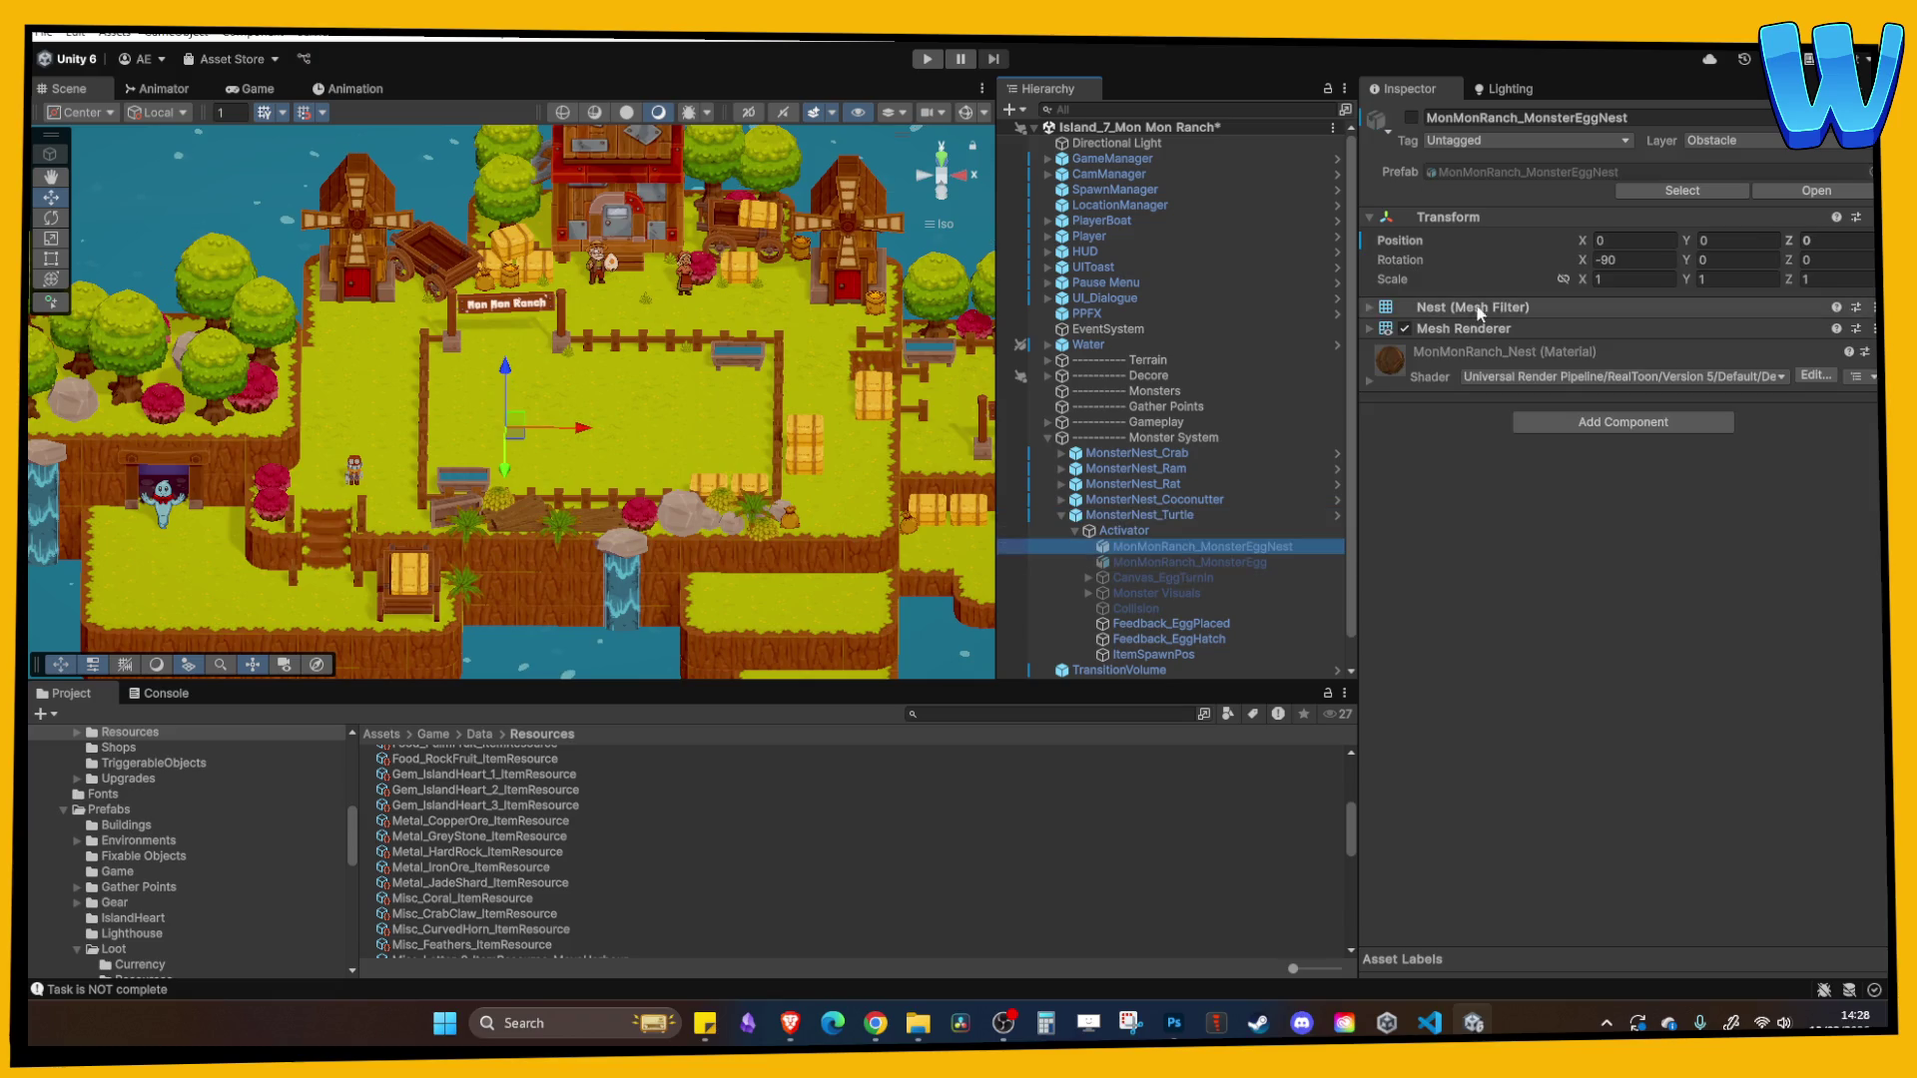
pyautogui.press('f')
pyautogui.scroll(-3, 717, 397)
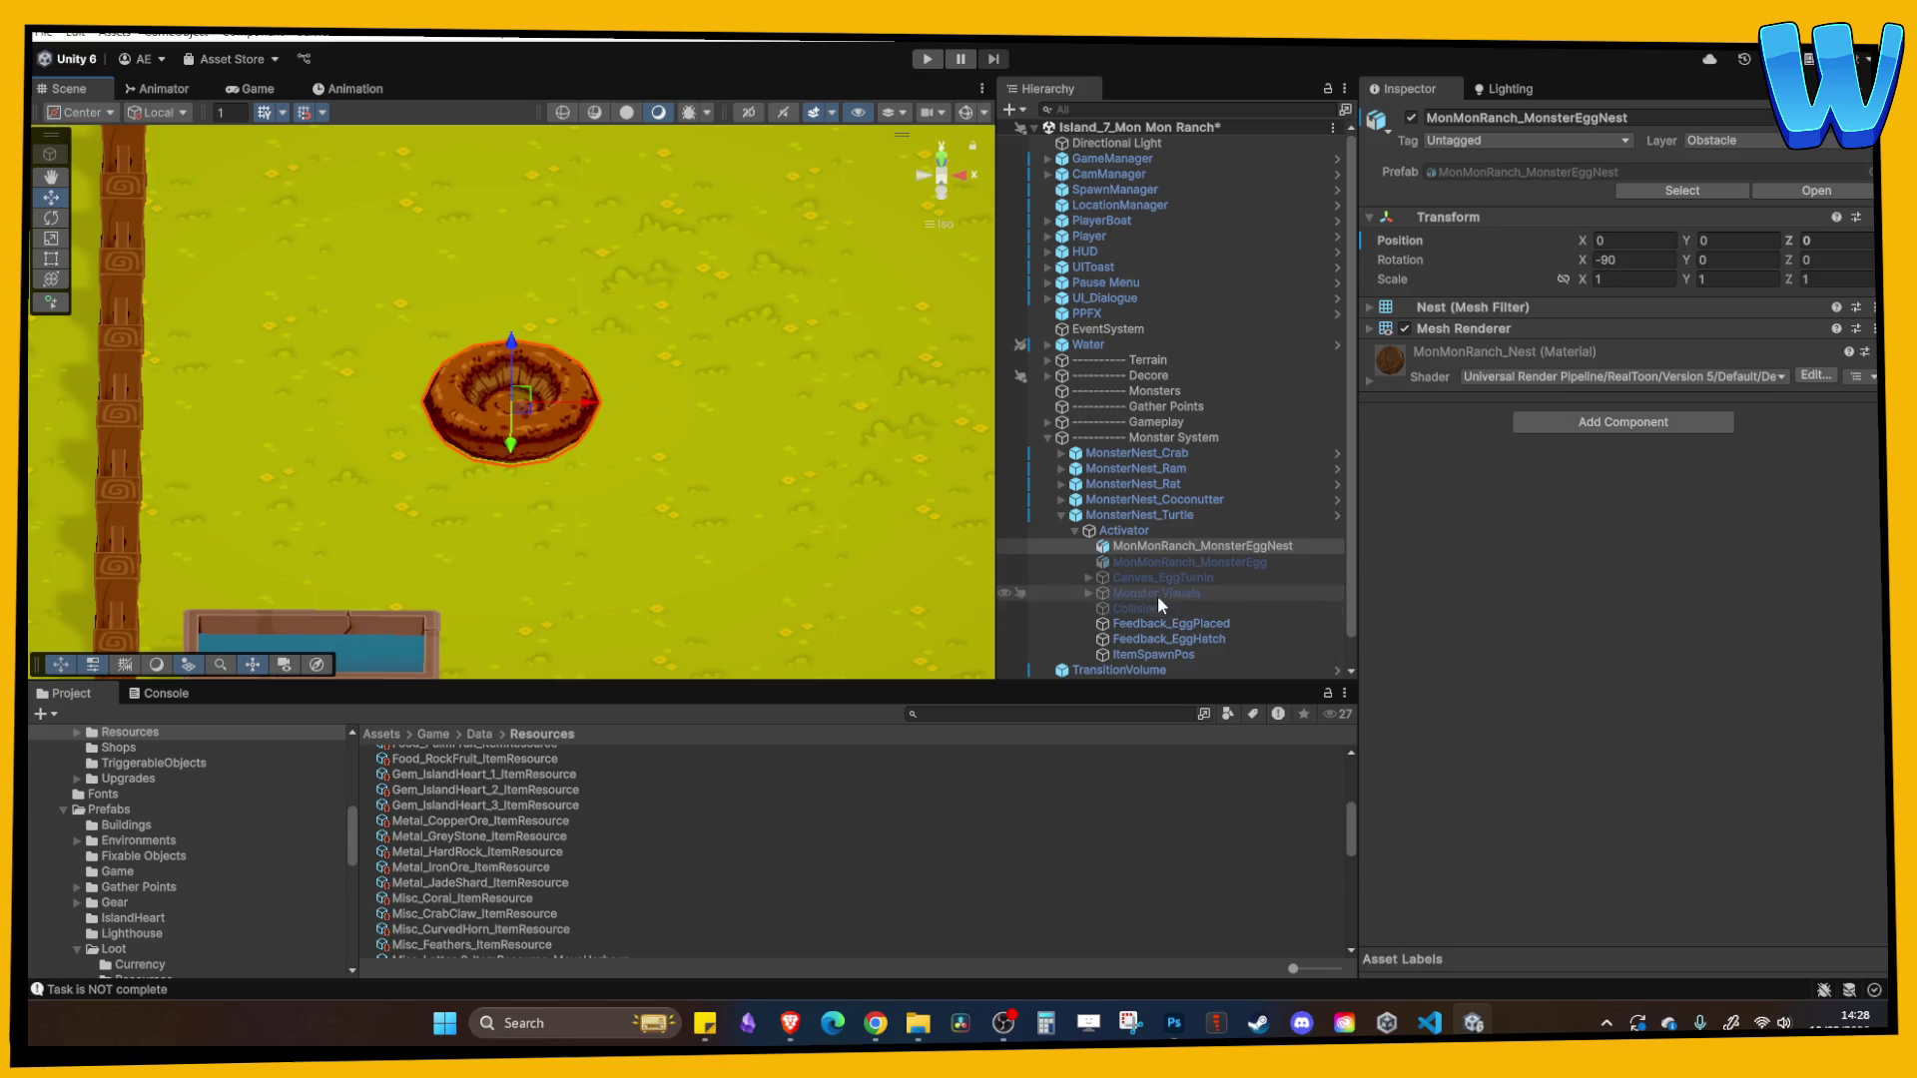
pyautogui.click(1158, 593)
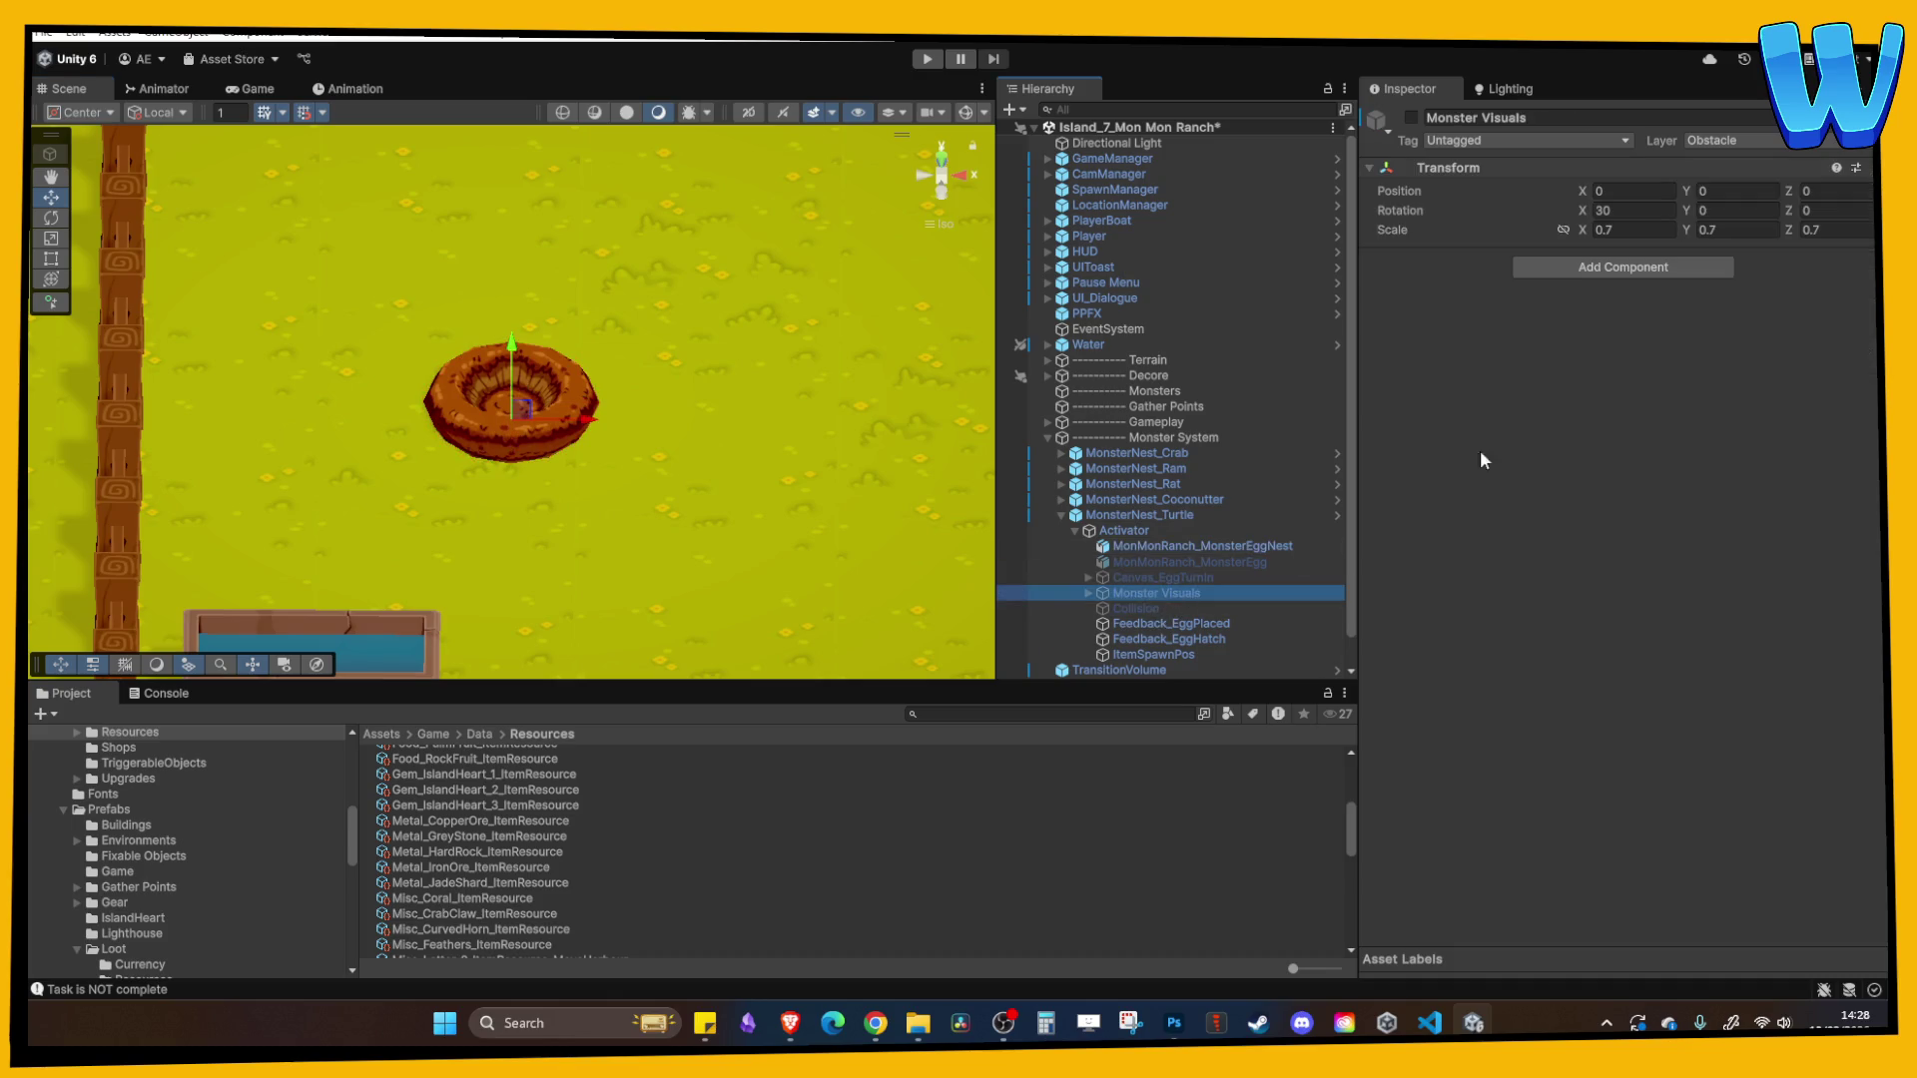
pyautogui.click(1087, 593)
pyautogui.click(1170, 608)
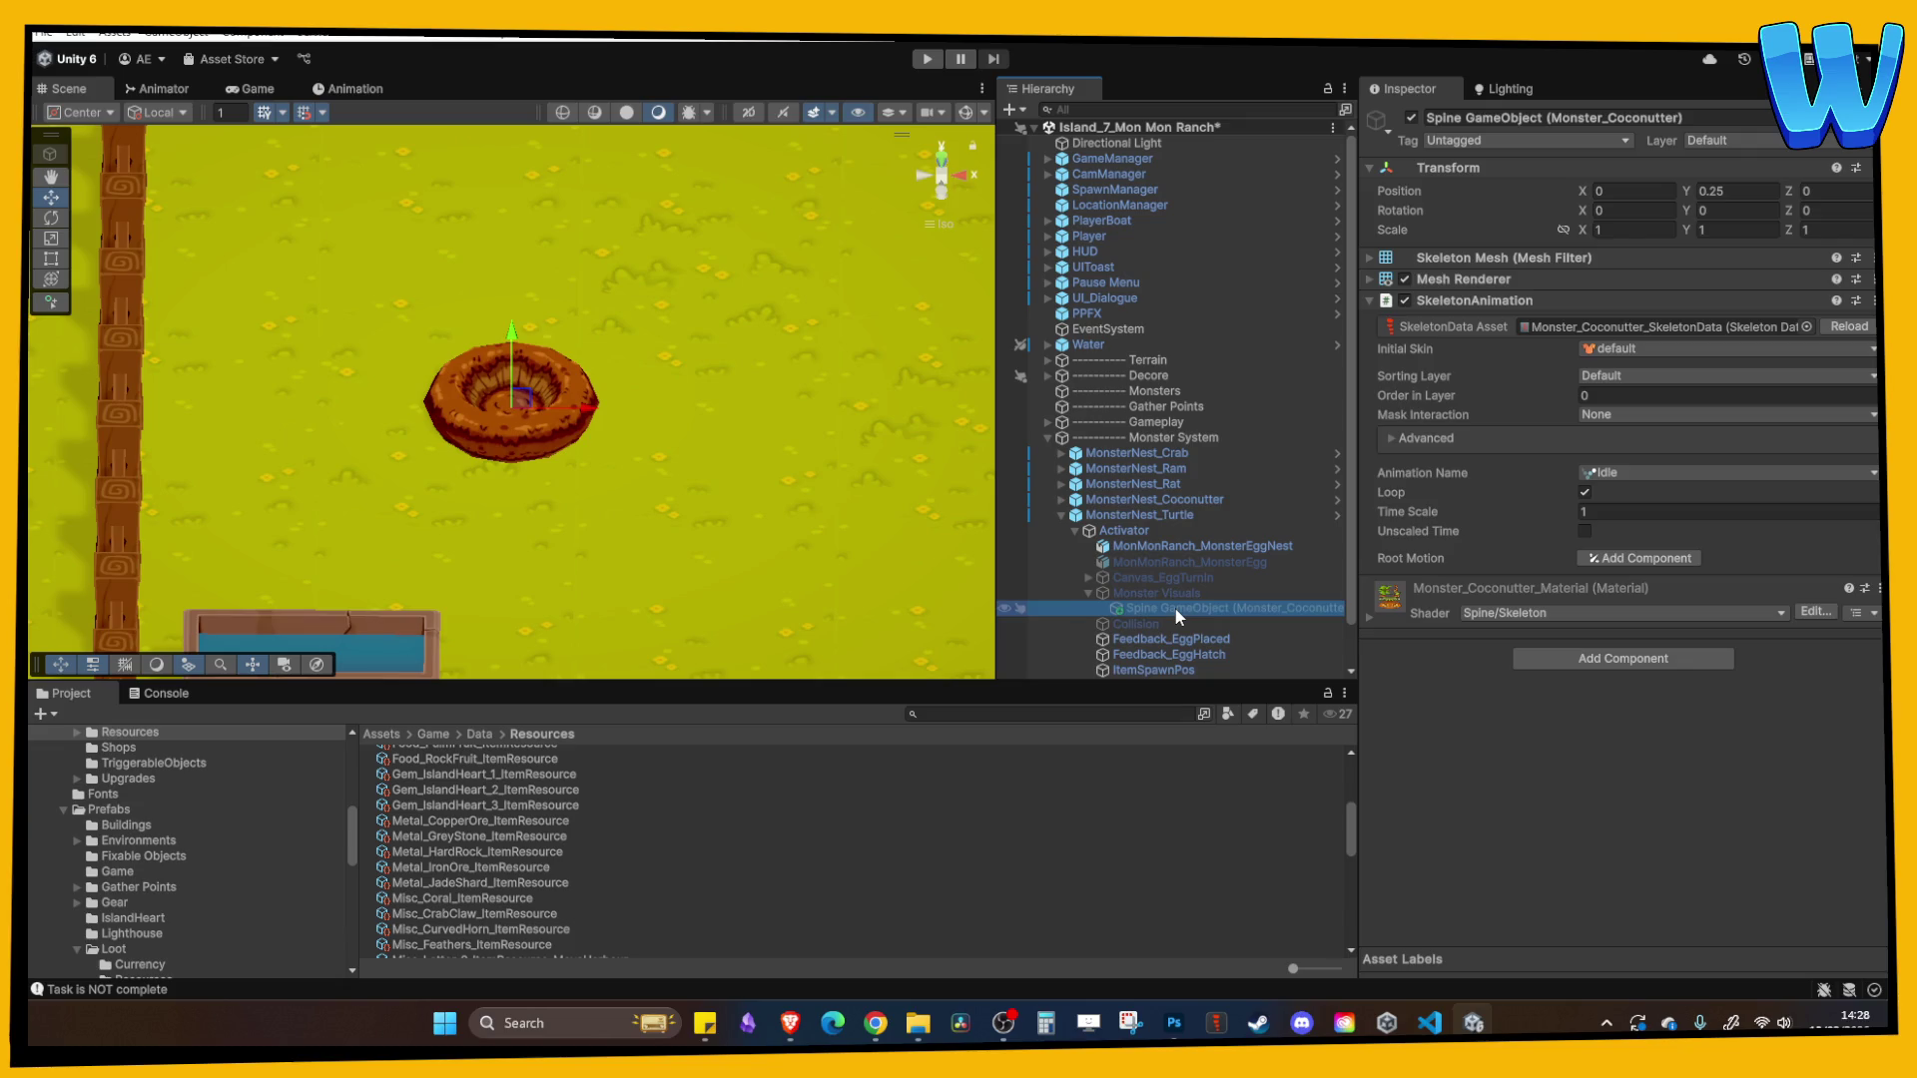
pyautogui.click(1120, 593)
pyautogui.click(1088, 593)
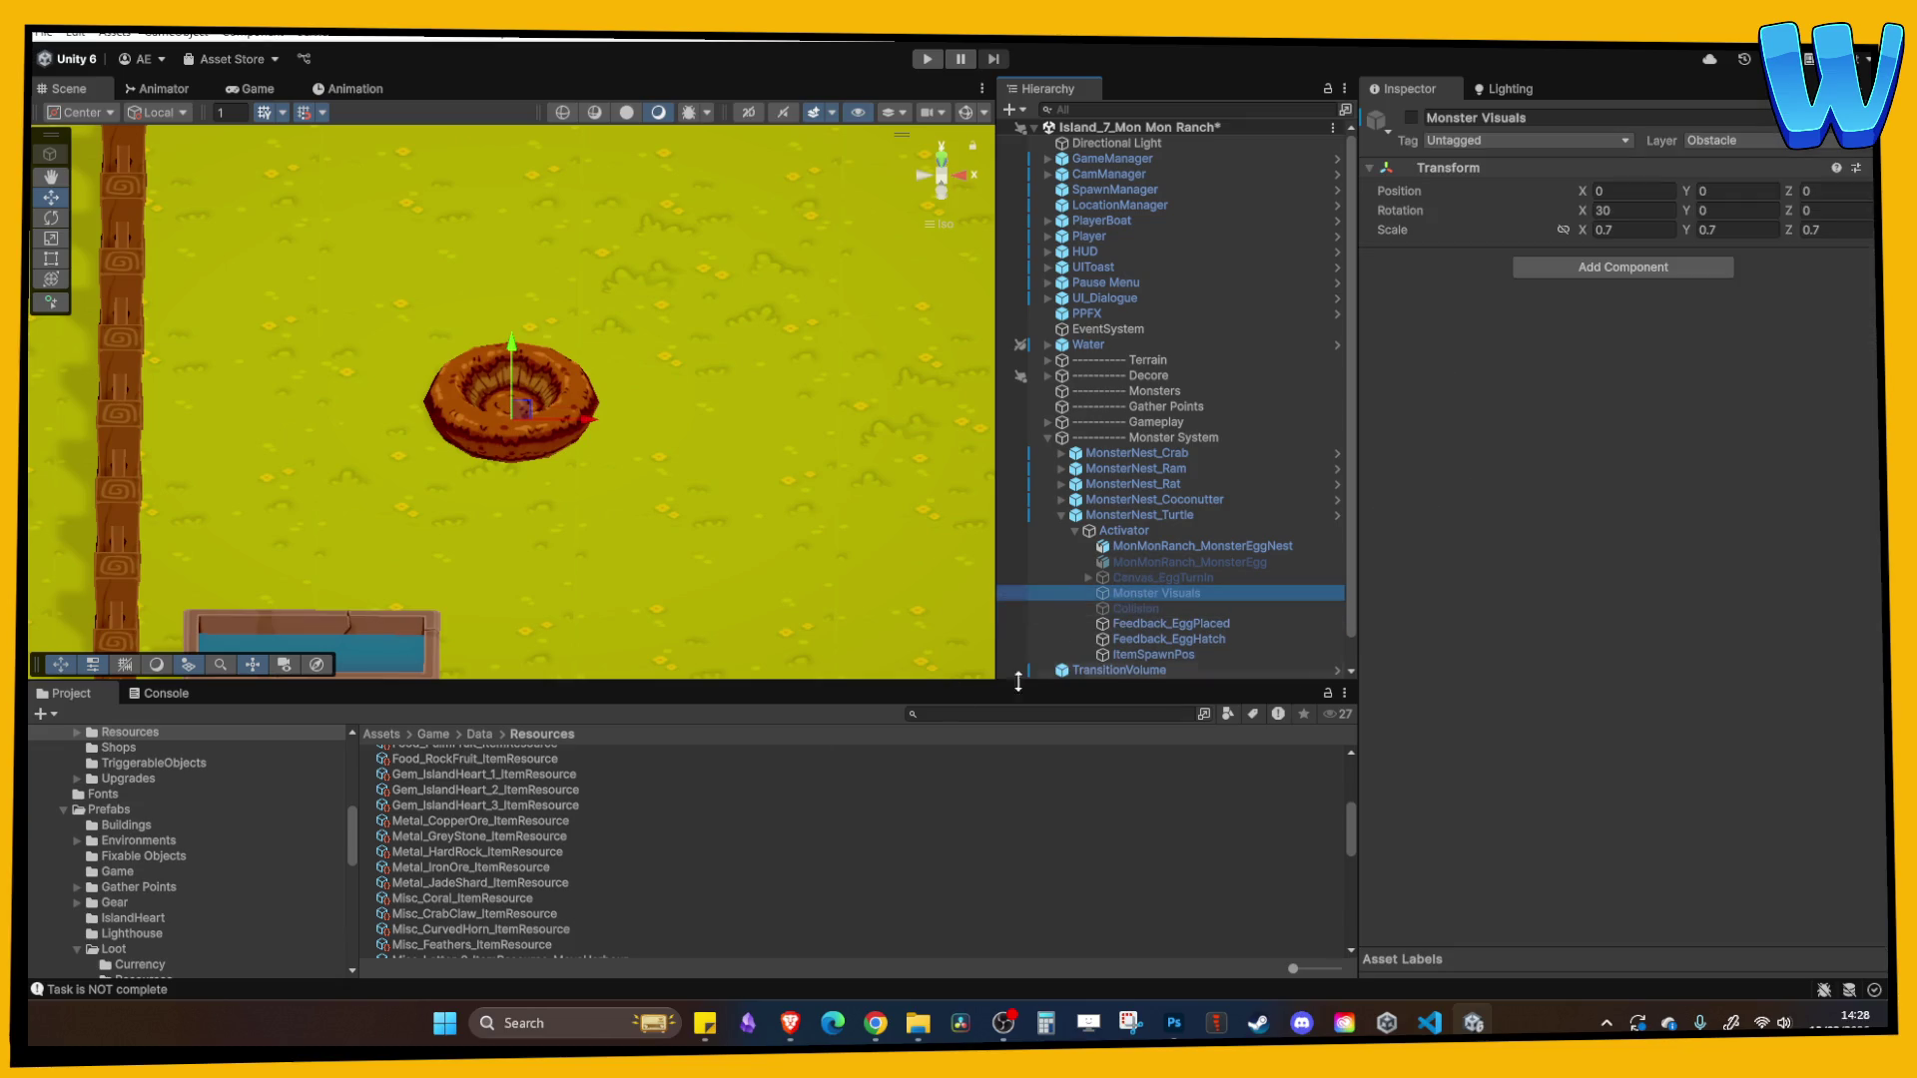
pyautogui.scroll(-2, 178, 879)
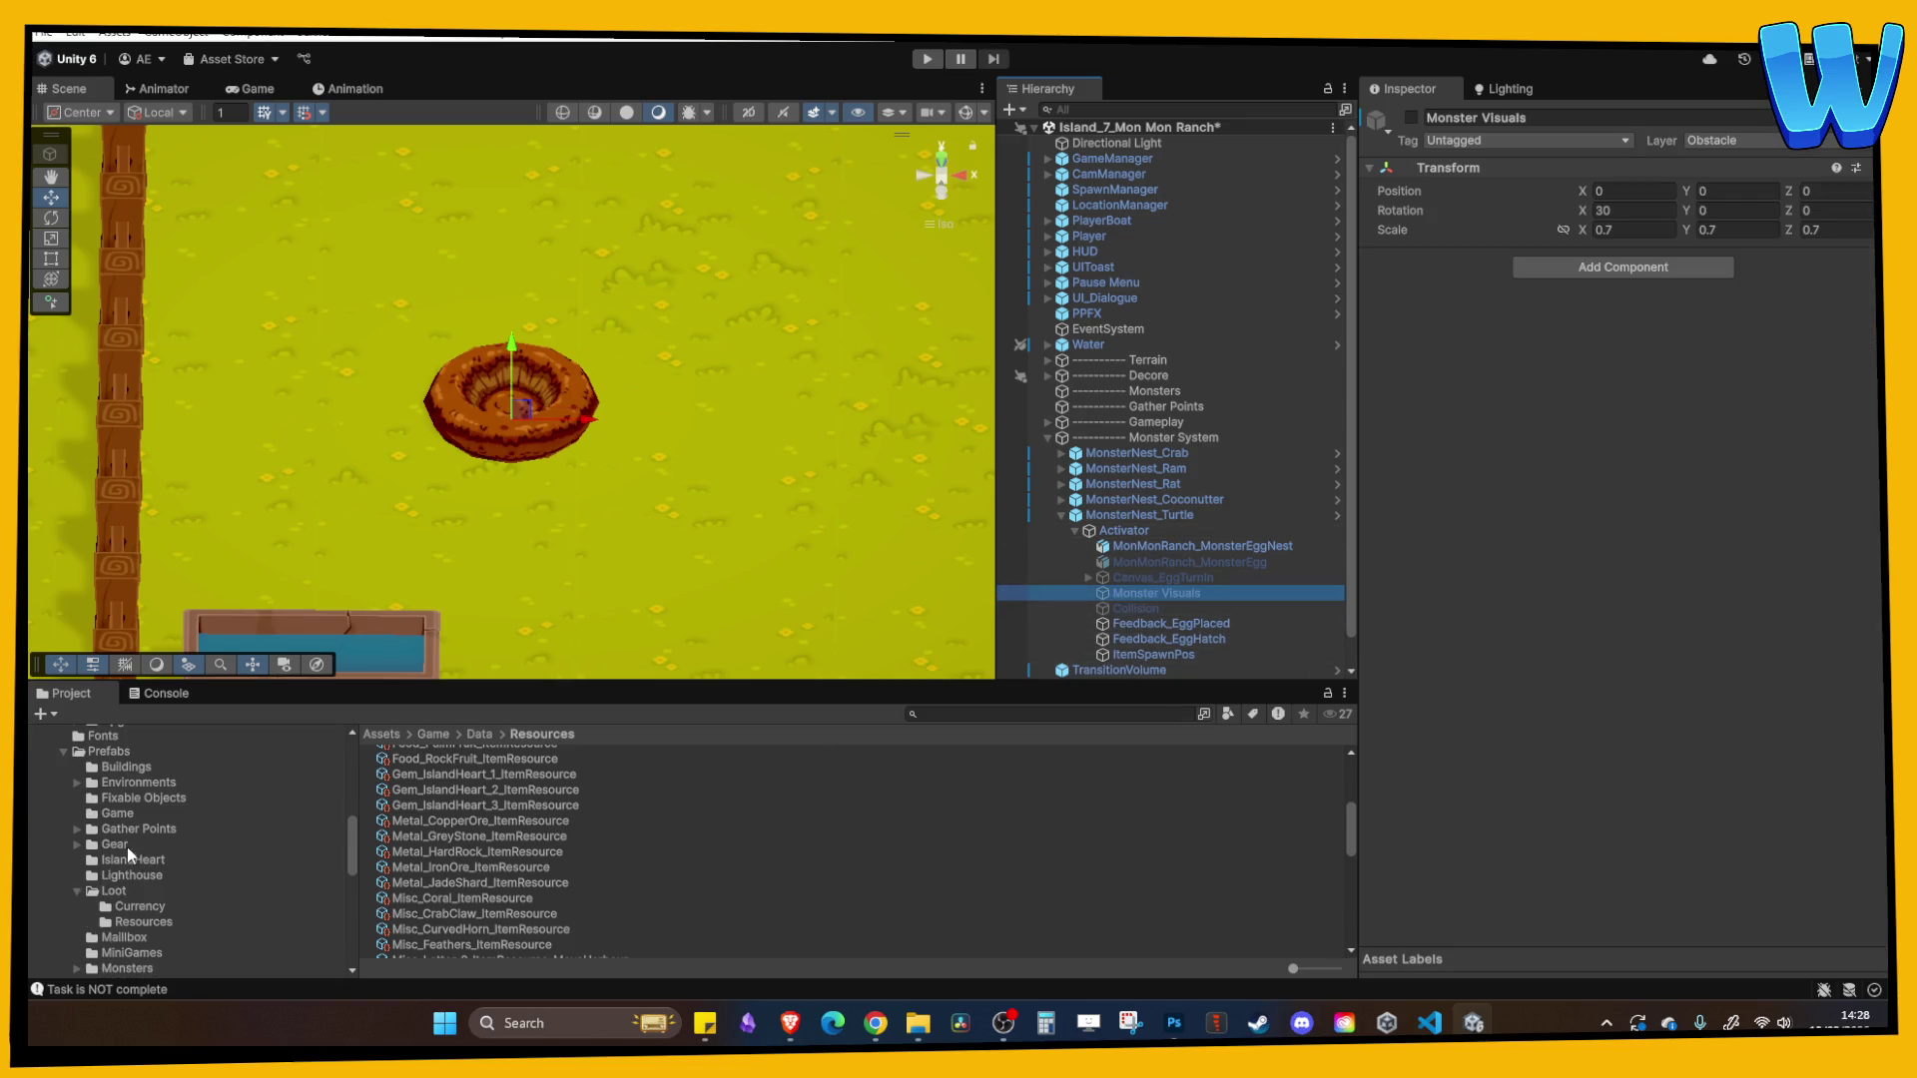
pyautogui.scroll(-10, 127, 846)
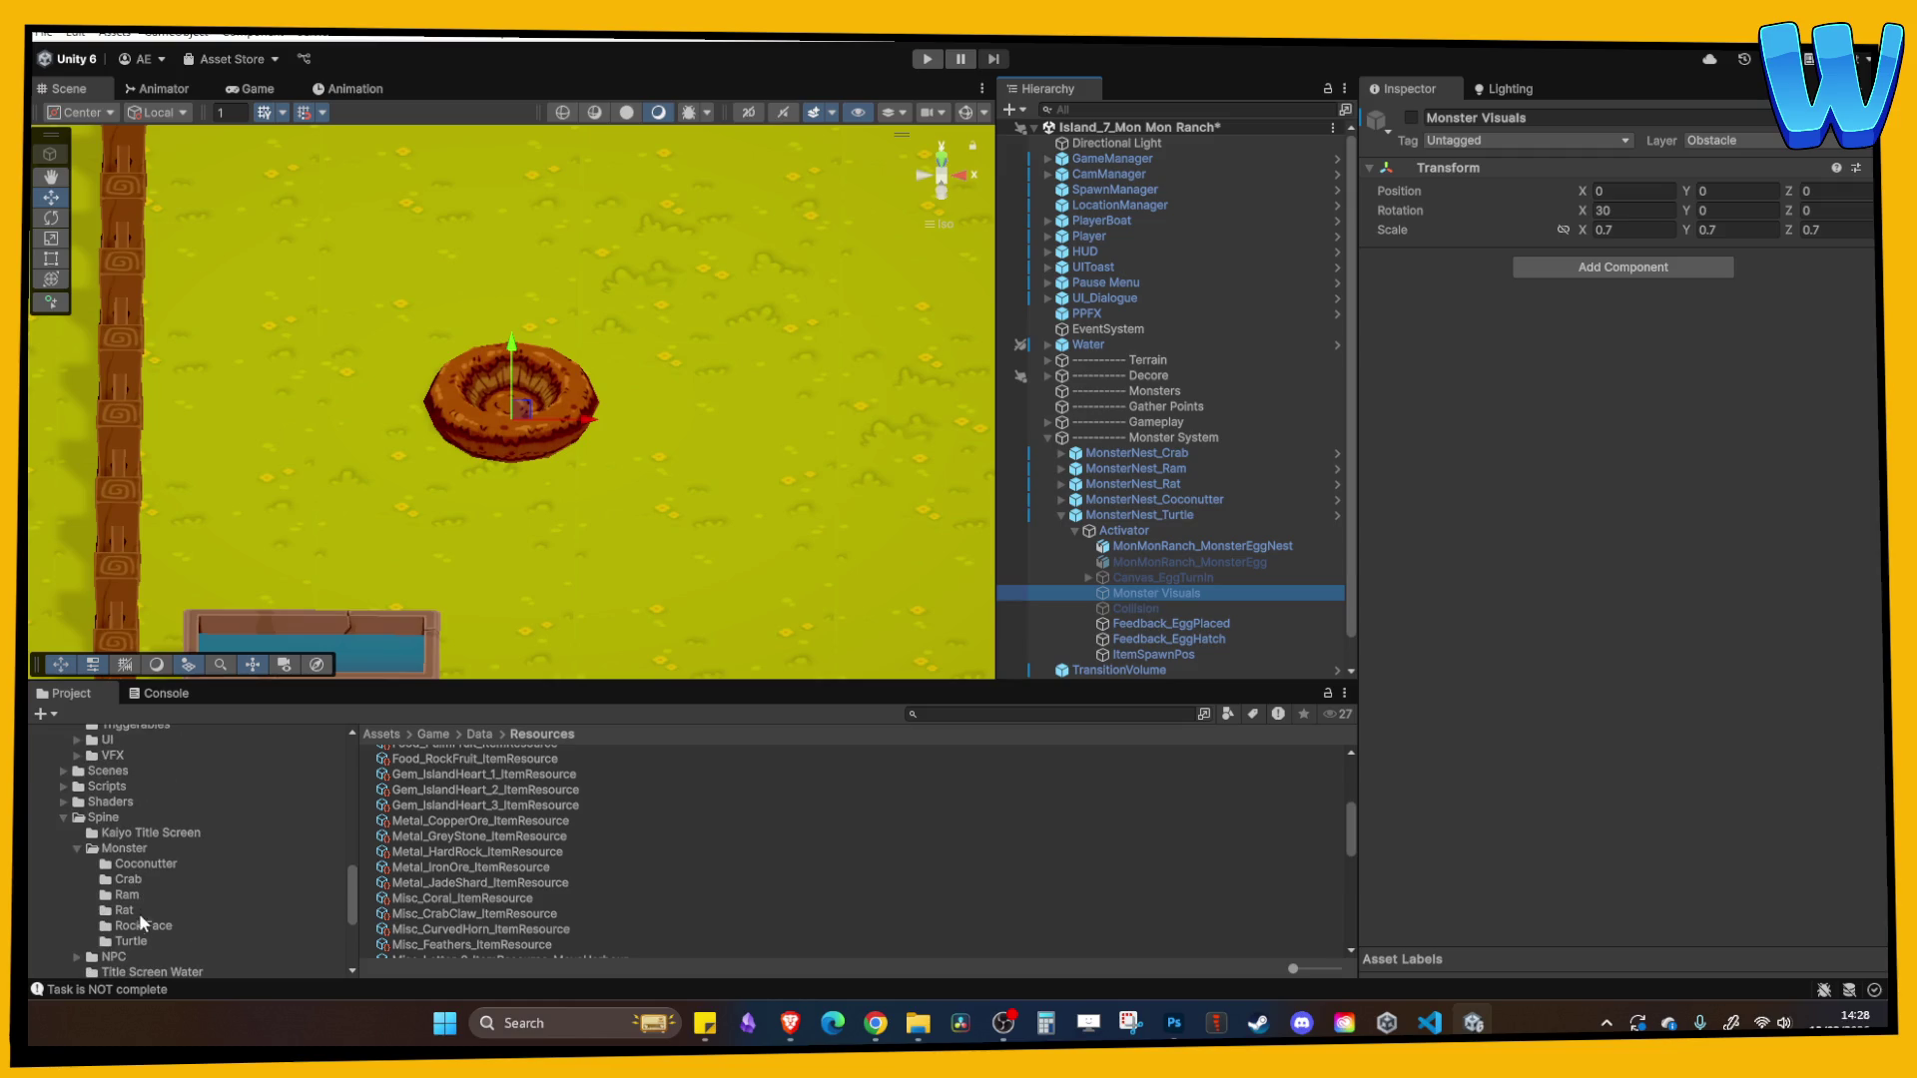
# - Add Monster_Turtle_SkeletonData from Spine/Monster/Turtle under Monster Visuals as a SkeletonAnimation
pyautogui.click(131, 941)
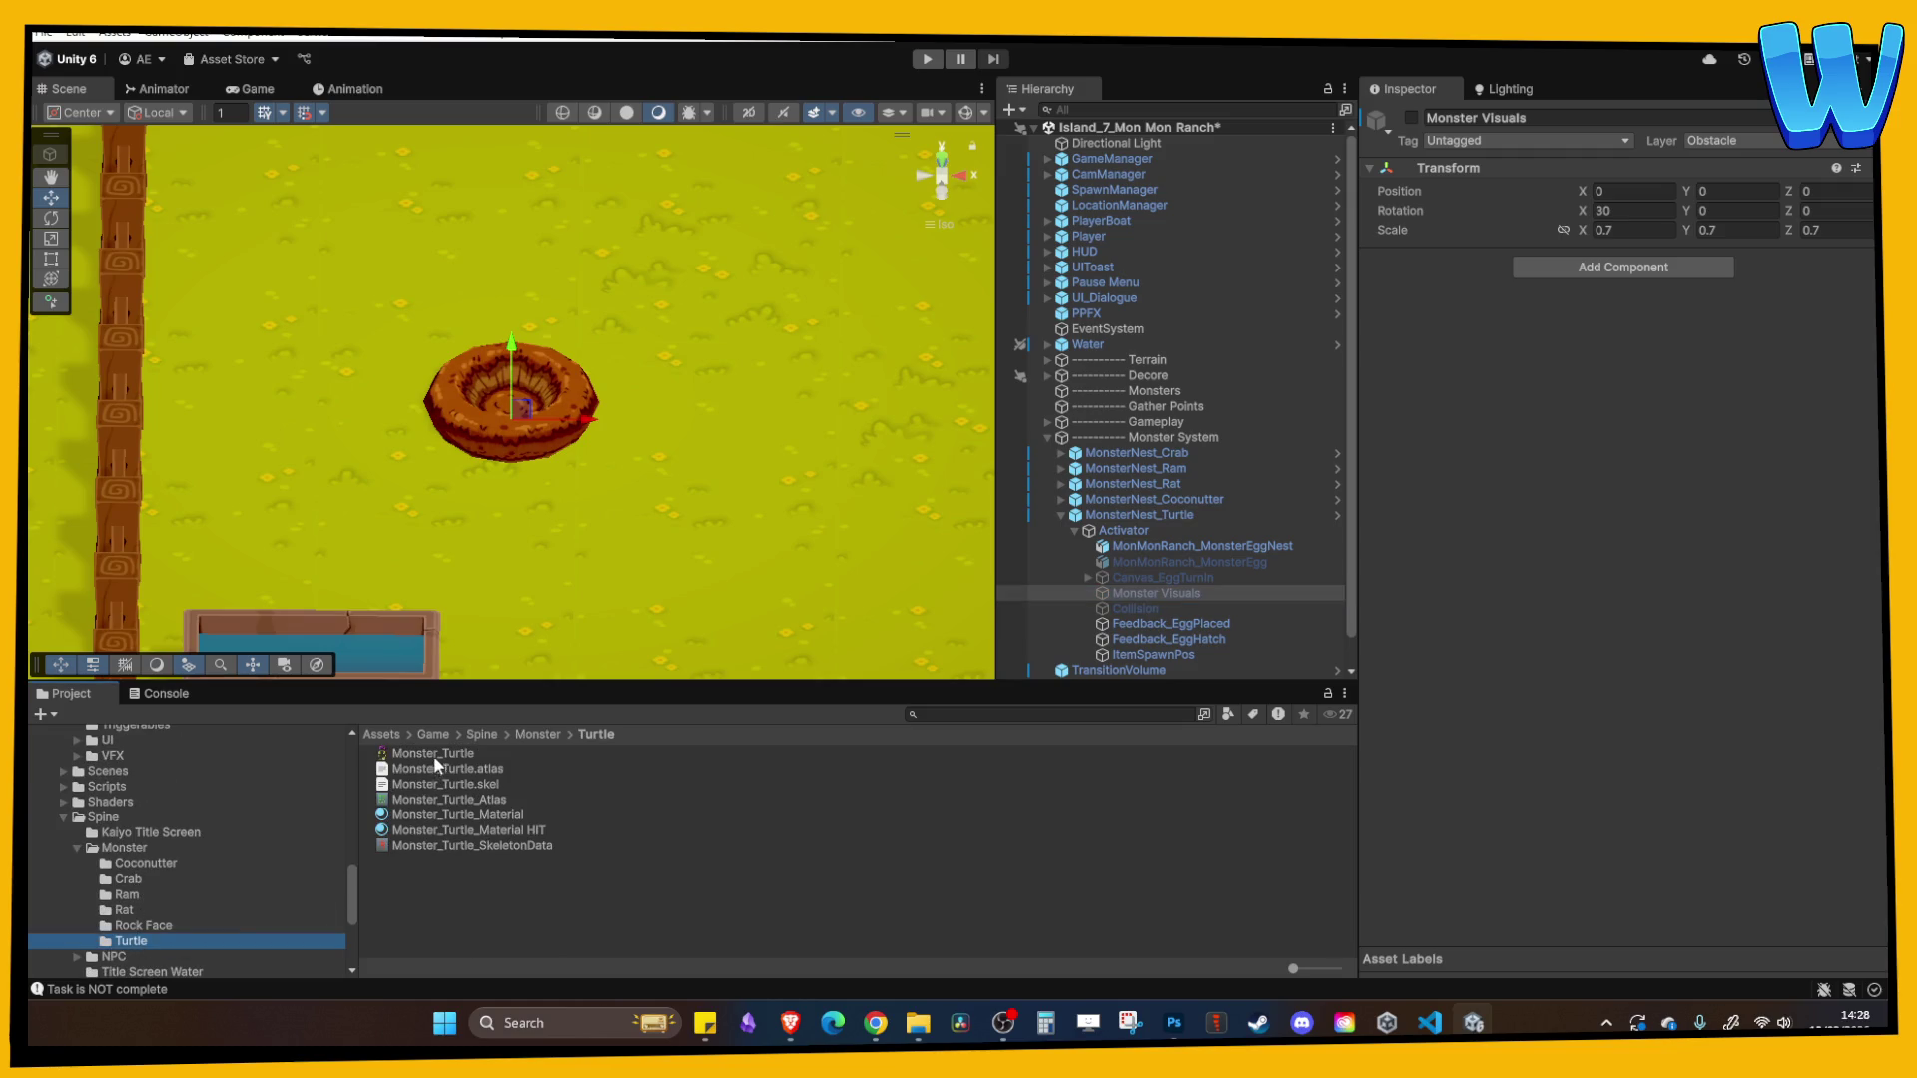
pyautogui.click(473, 848)
pyautogui.moveTo(492, 846)
pyautogui.mouseDown()
pyautogui.moveTo(1204, 713)
pyautogui.moveTo(1196, 595)
pyautogui.mouseUp()
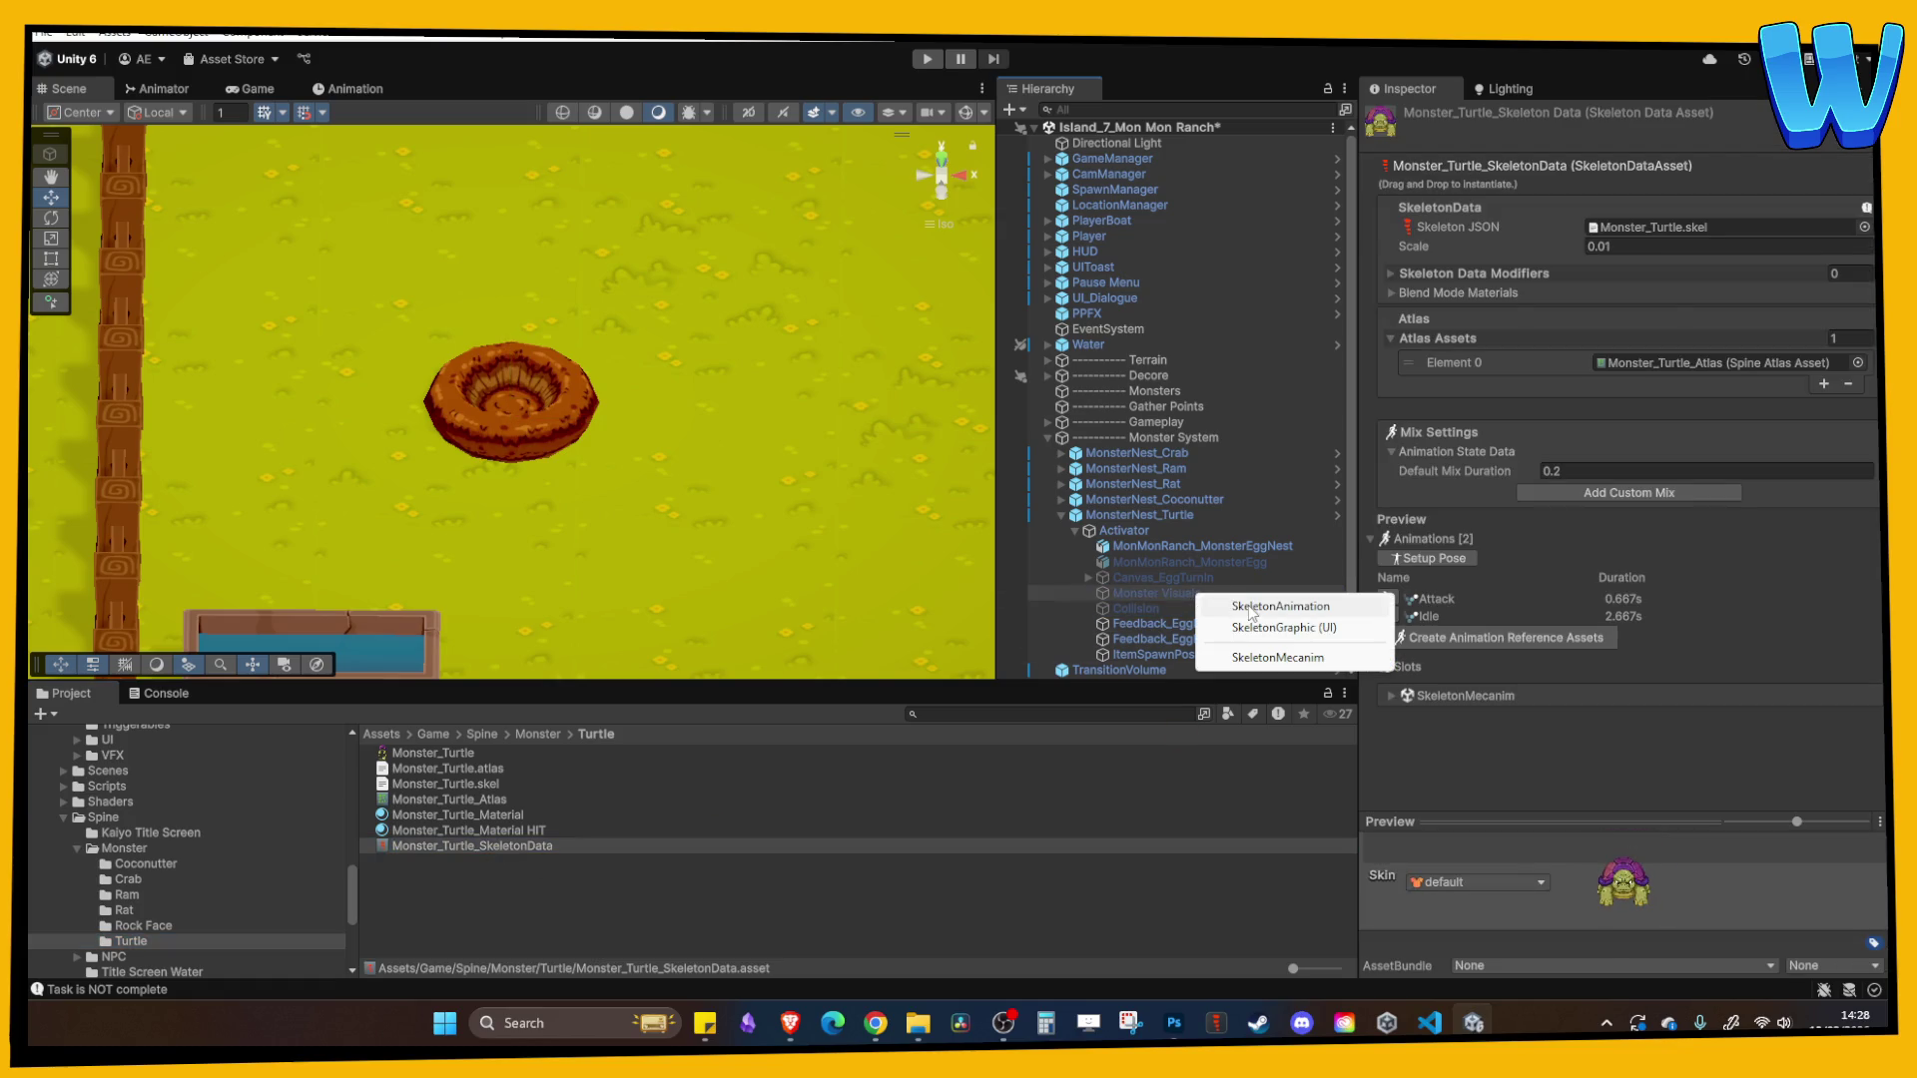
pyautogui.click(1234, 603)
pyautogui.click(1164, 592)
pyautogui.click(1411, 117)
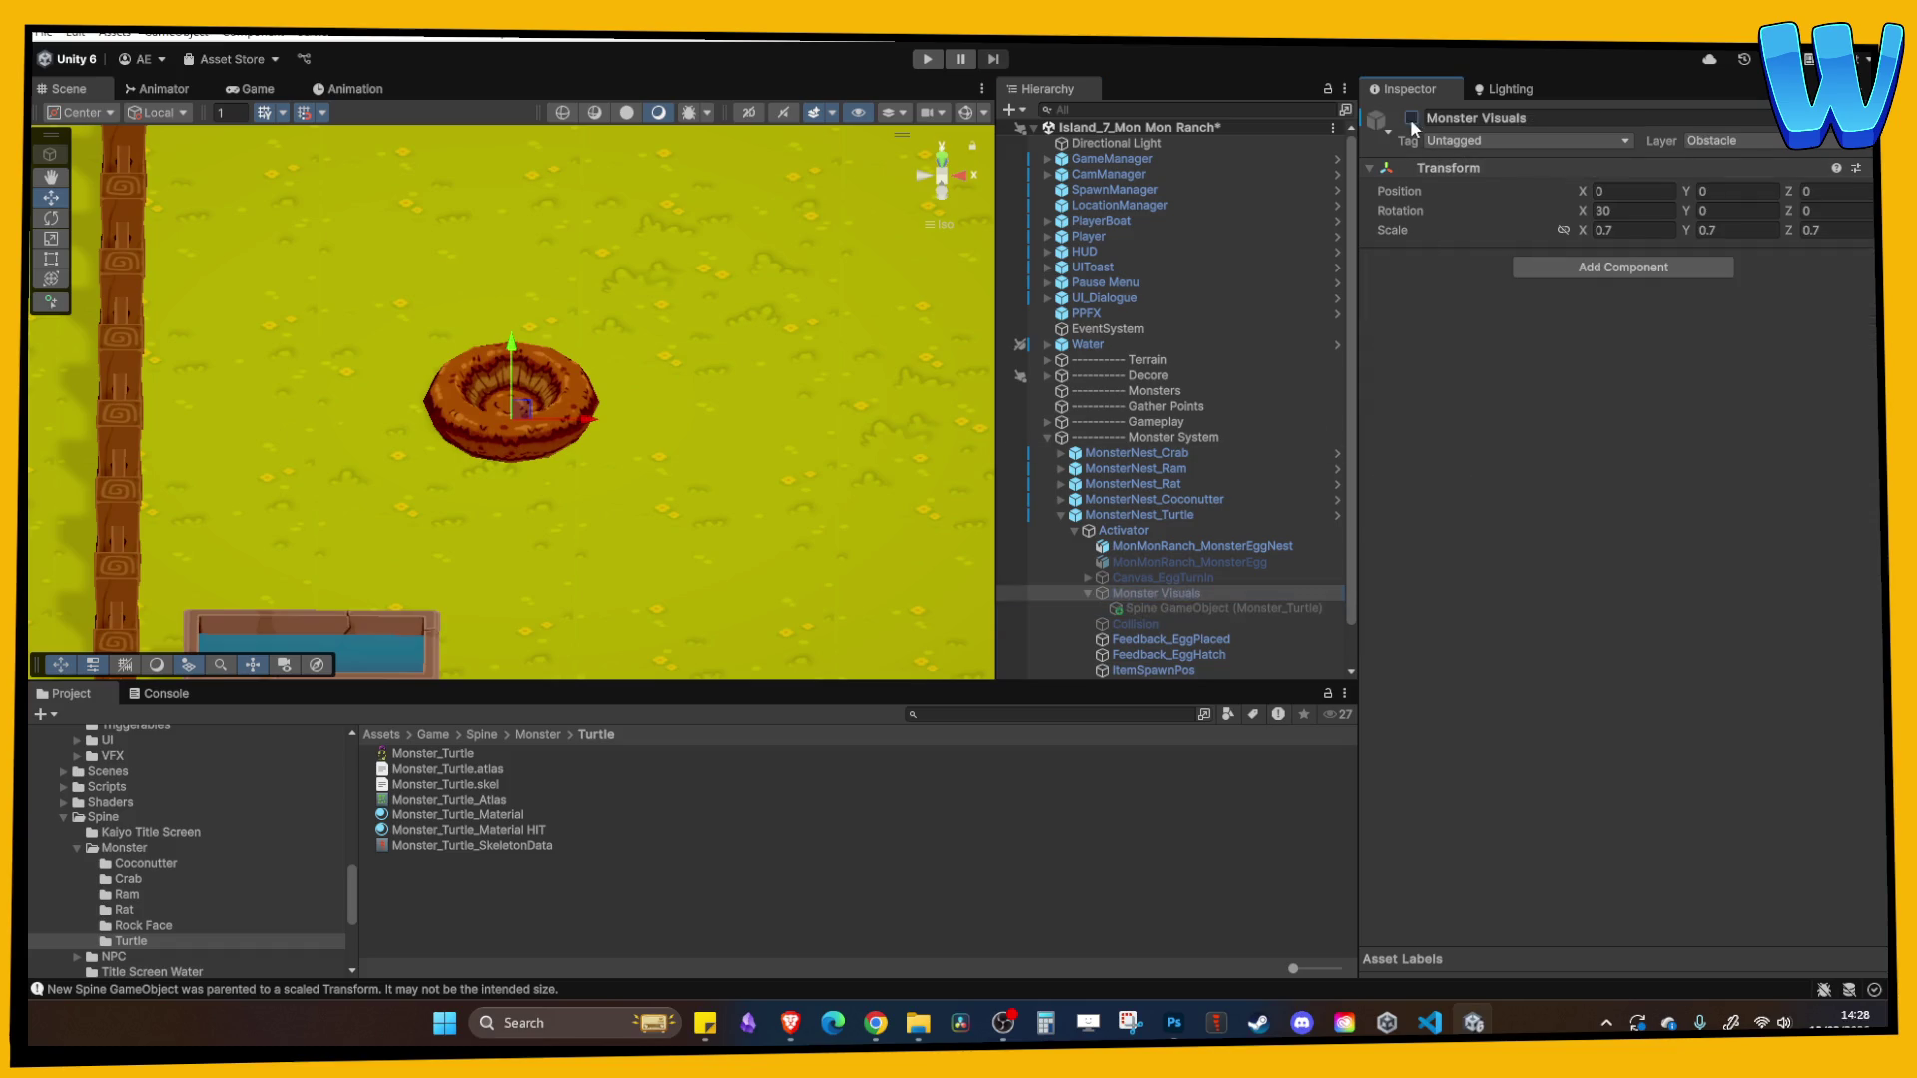
# - Centre the turtle at position 0,0,0 and set its Animation Name to Idle
pyautogui.click(1194, 603)
pyautogui.click(1648, 193)
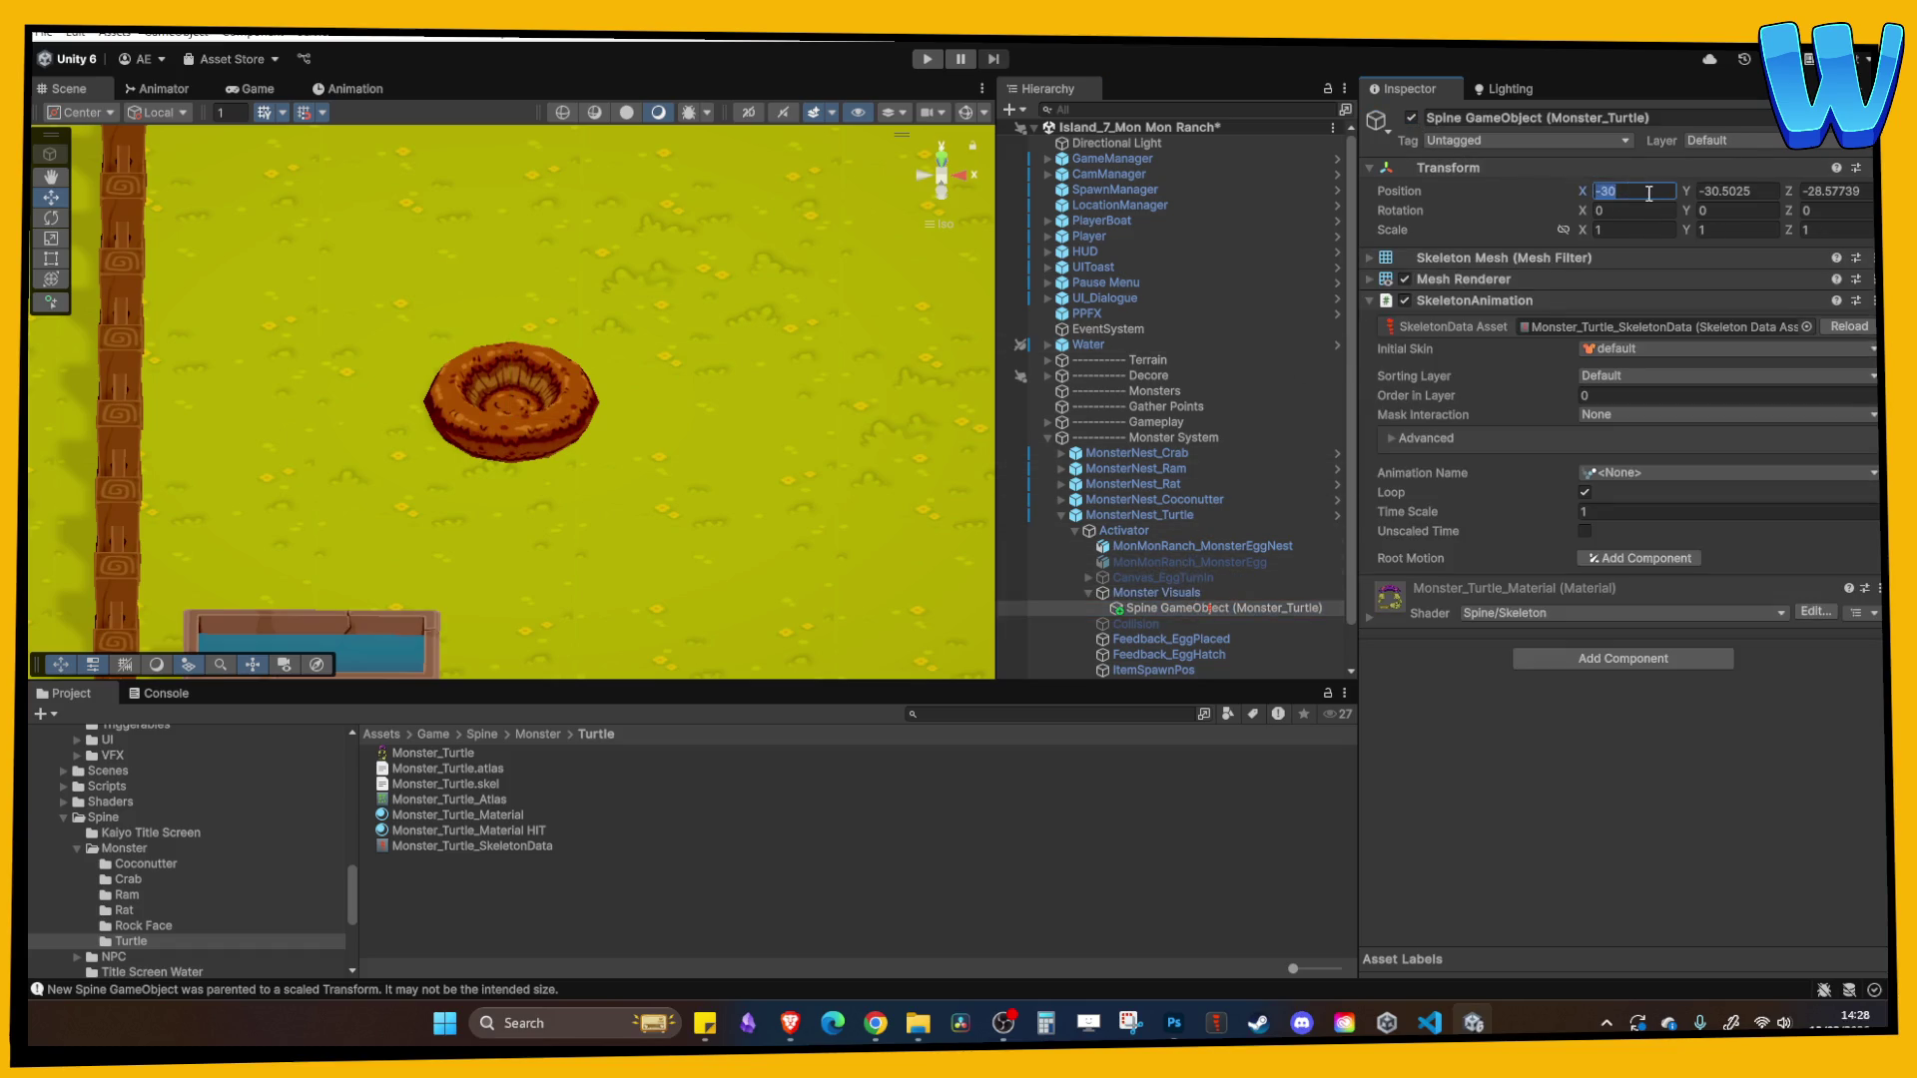
pyautogui.write('0')
pyautogui.press('Tab')
pyautogui.write('0')
pyautogui.press('Tab')
pyautogui.write('0')
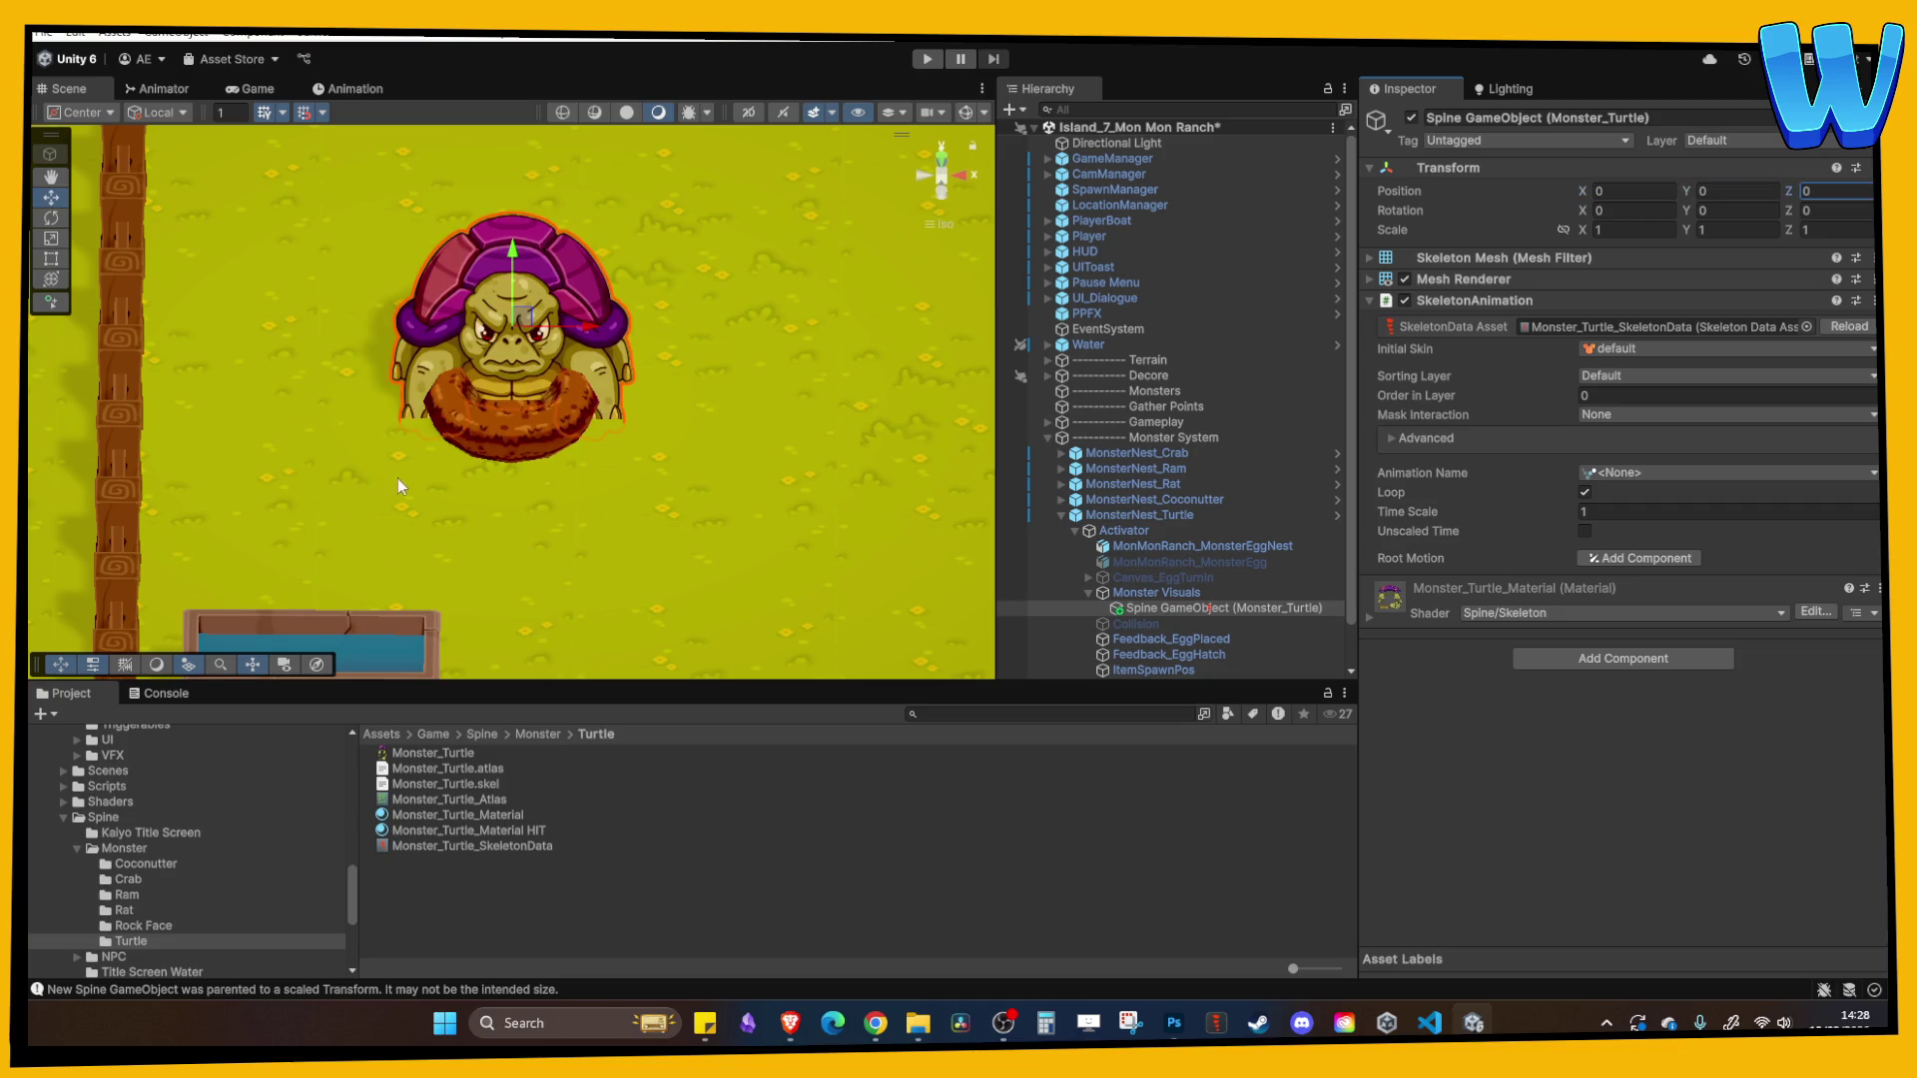
pyautogui.moveTo(397, 477)
pyautogui.mouseDown()
pyautogui.moveTo(469, 419)
pyautogui.moveTo(554, 449)
pyautogui.mouseUp()
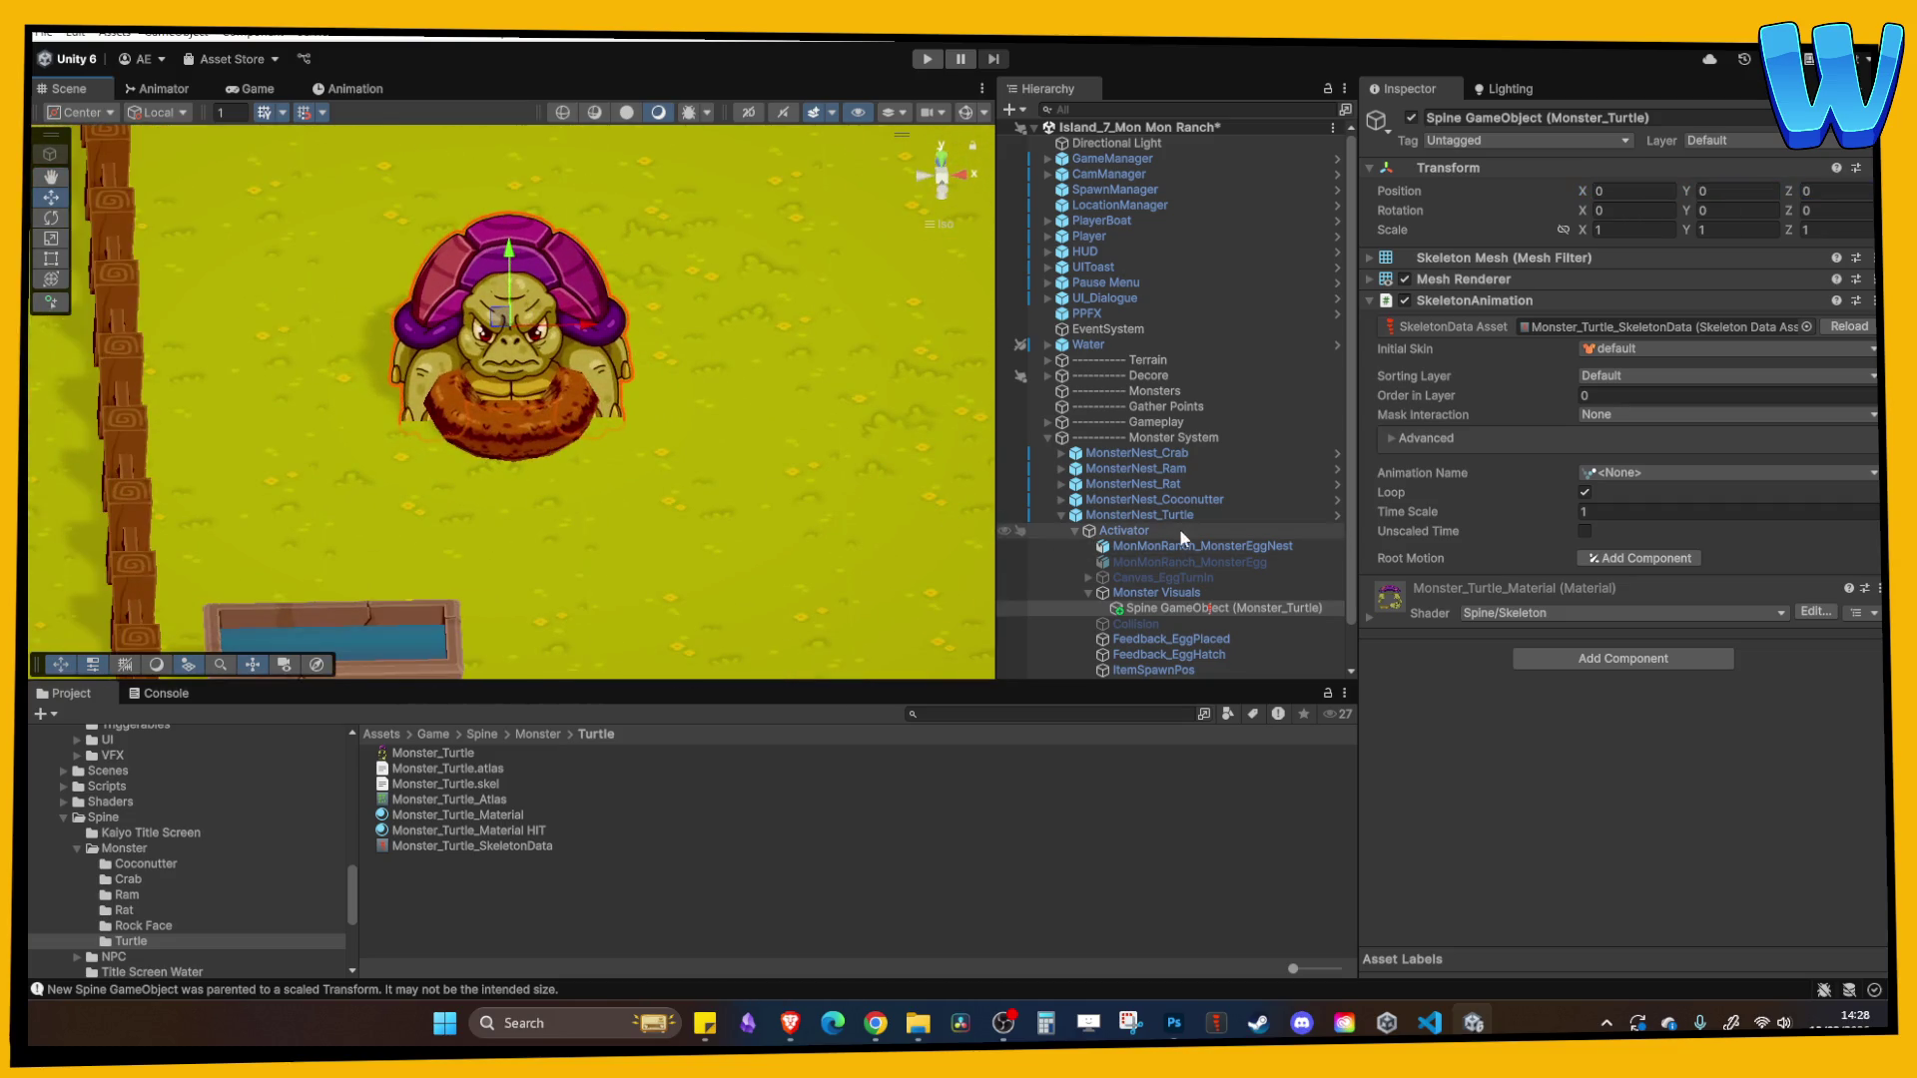
pyautogui.click(1629, 473)
pyautogui.click(1660, 529)
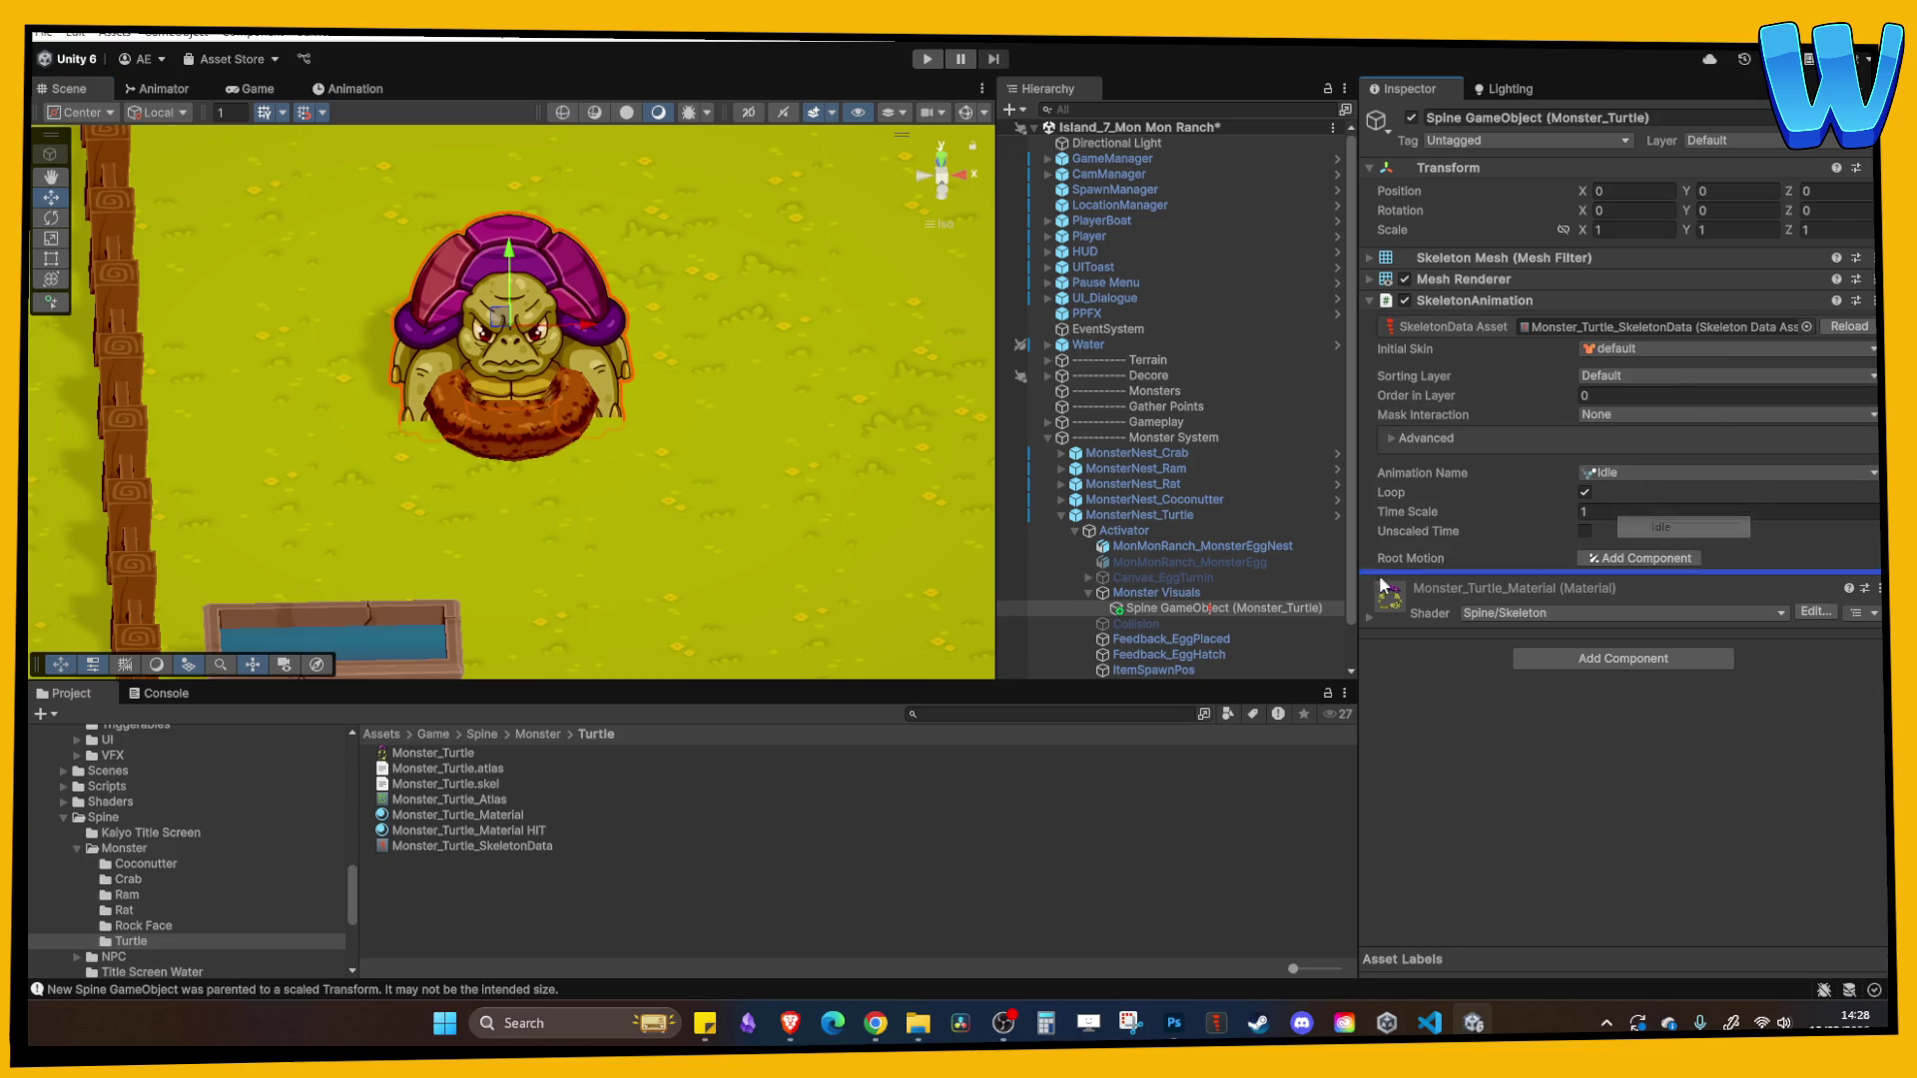
# - Hide the egg nest object and reselect the turtle Spine object
pyautogui.click(1178, 547)
pyautogui.click(1411, 117)
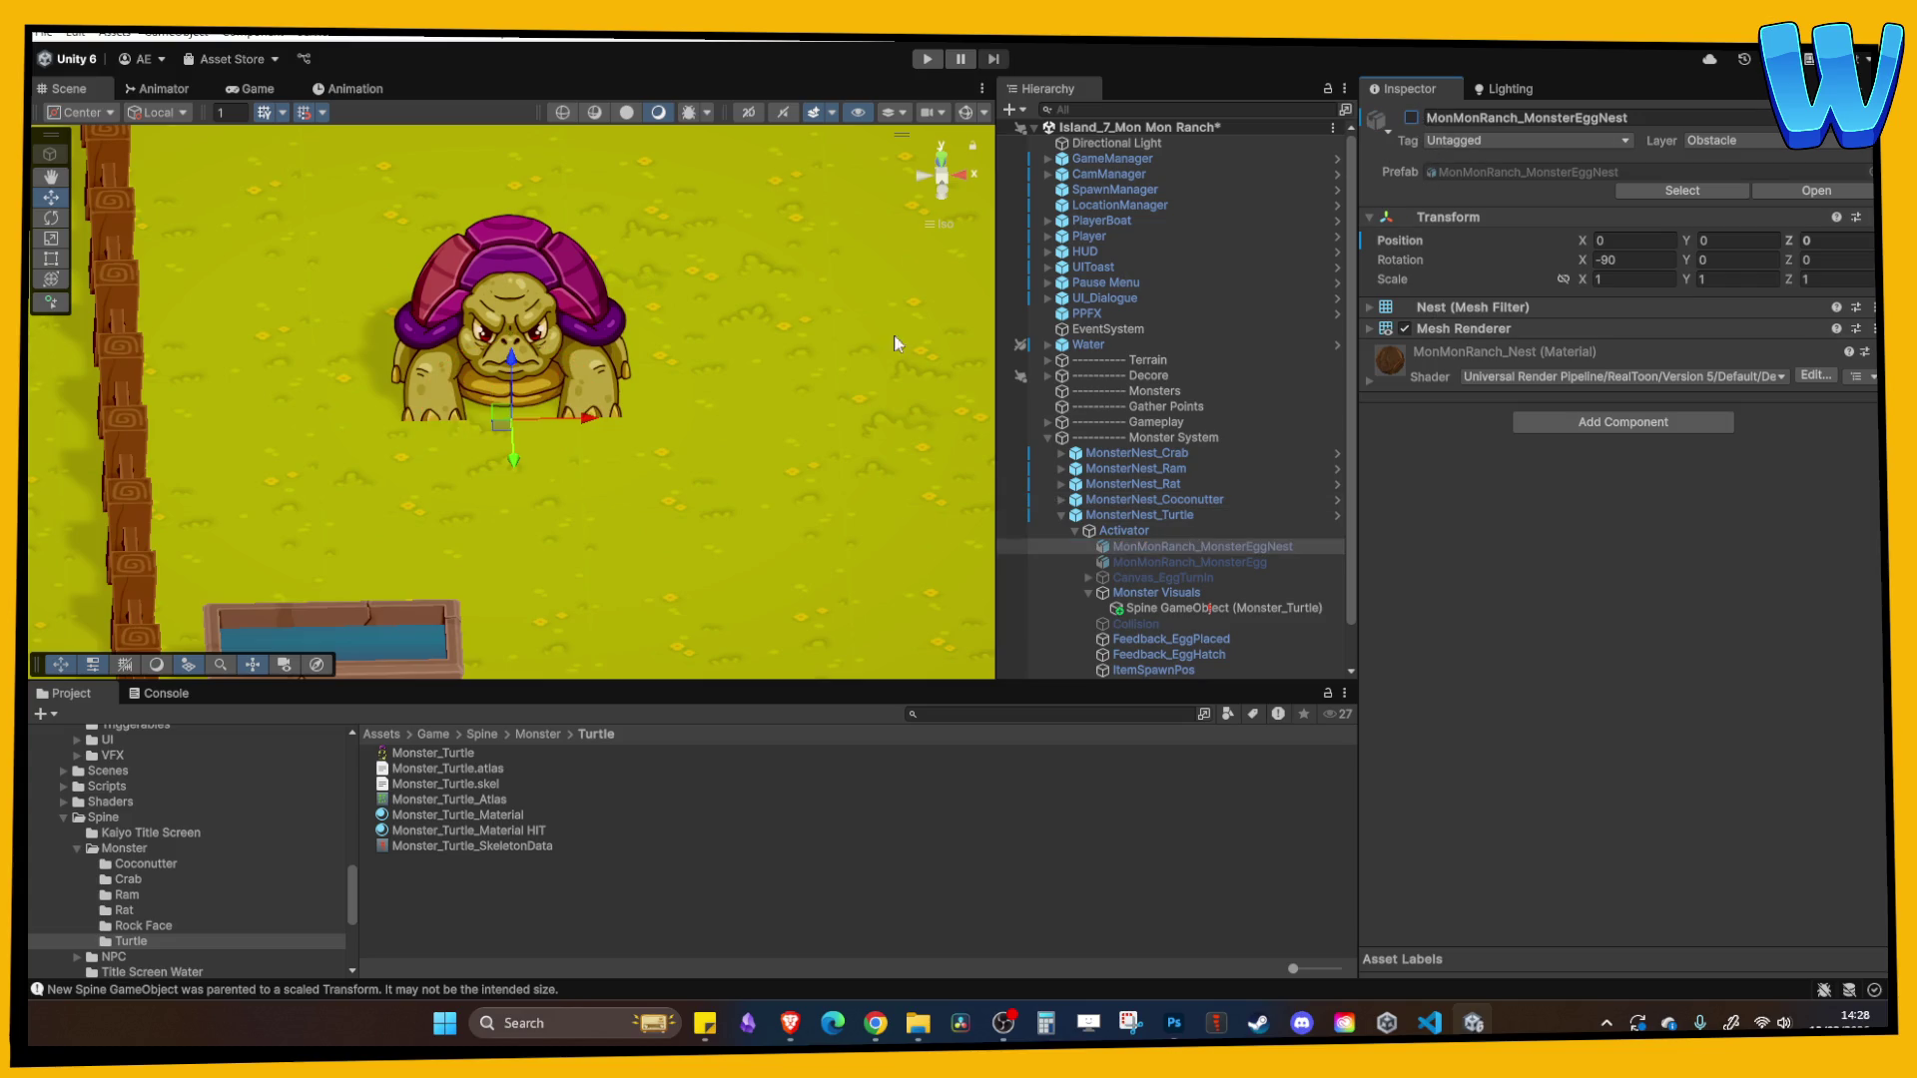
pyautogui.click(429, 357)
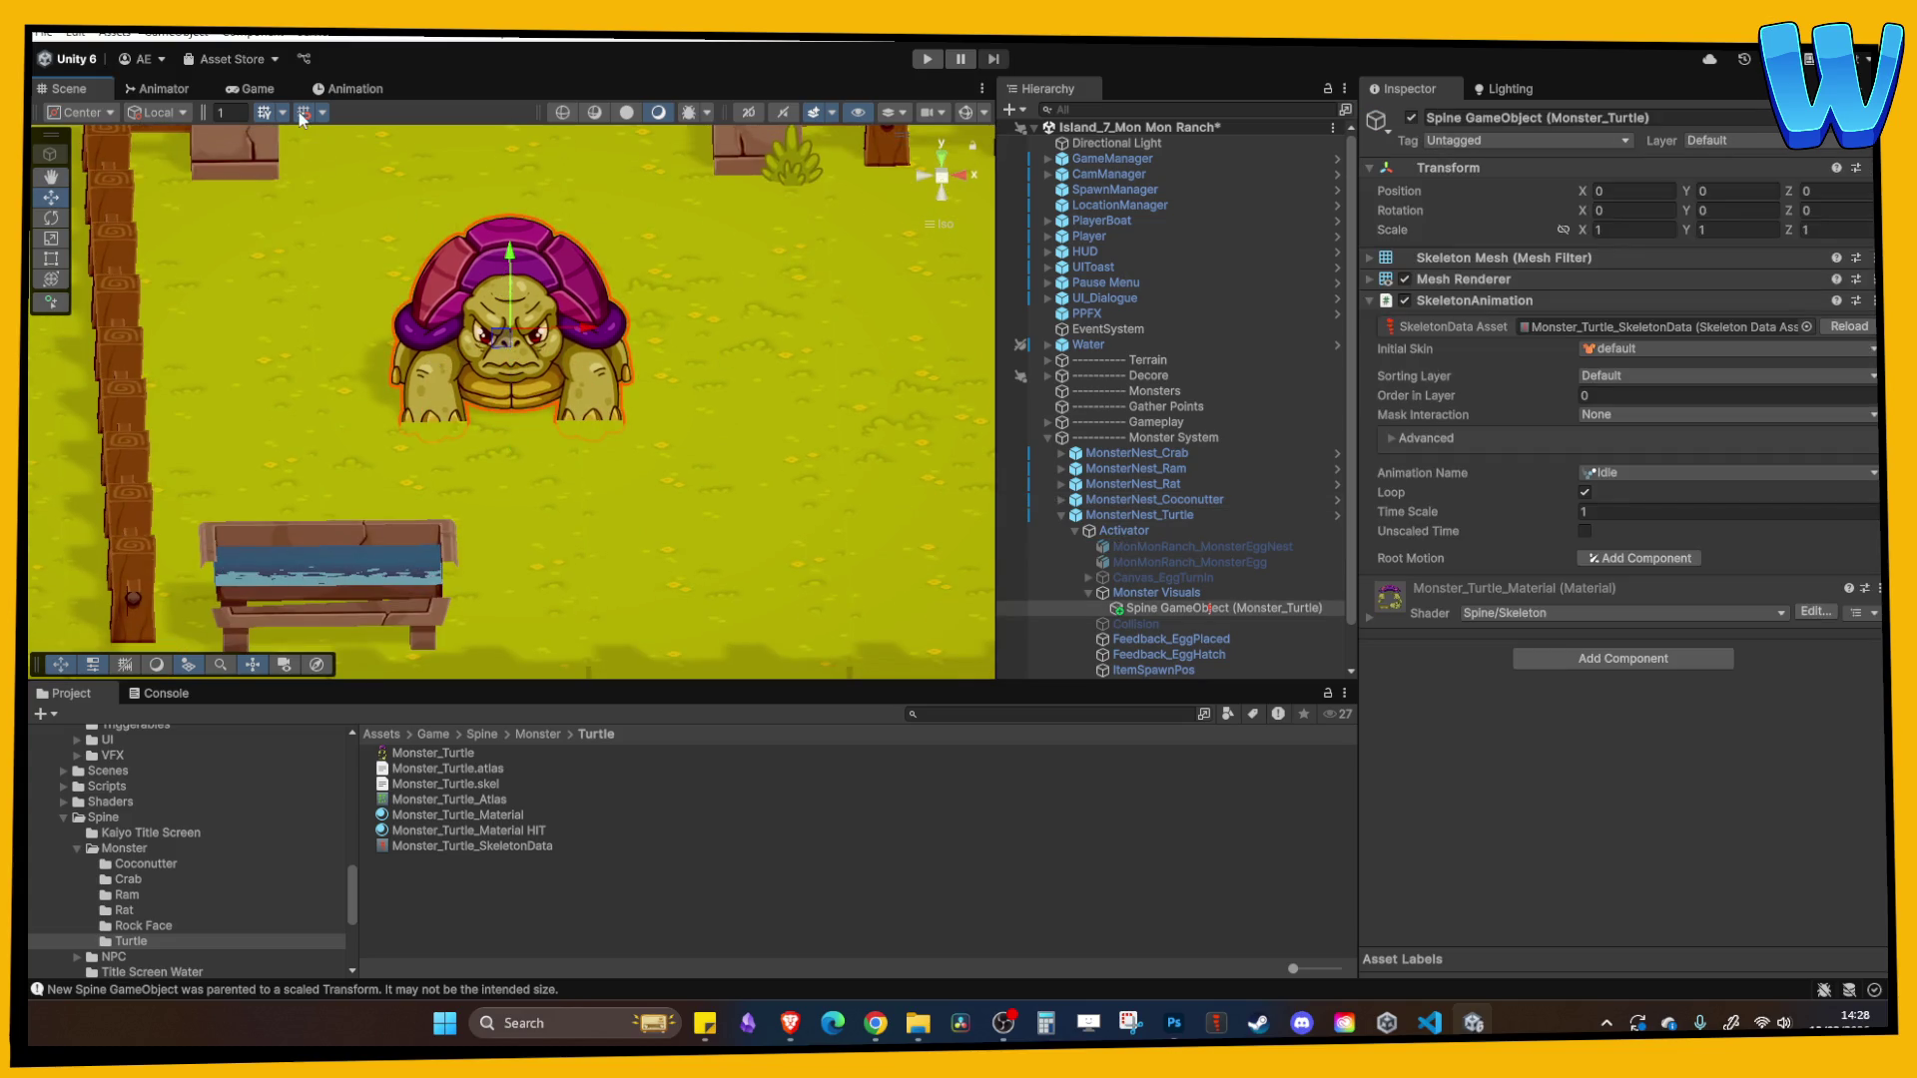
# - Raise the turtle slightly, then toggle Monster Visuals and the egg nest visibility to compare
pyautogui.moveTo(509, 260)
pyautogui.mouseDown()
pyautogui.moveTo(486, 222)
pyautogui.moveTo(504, 245)
pyautogui.mouseUp()
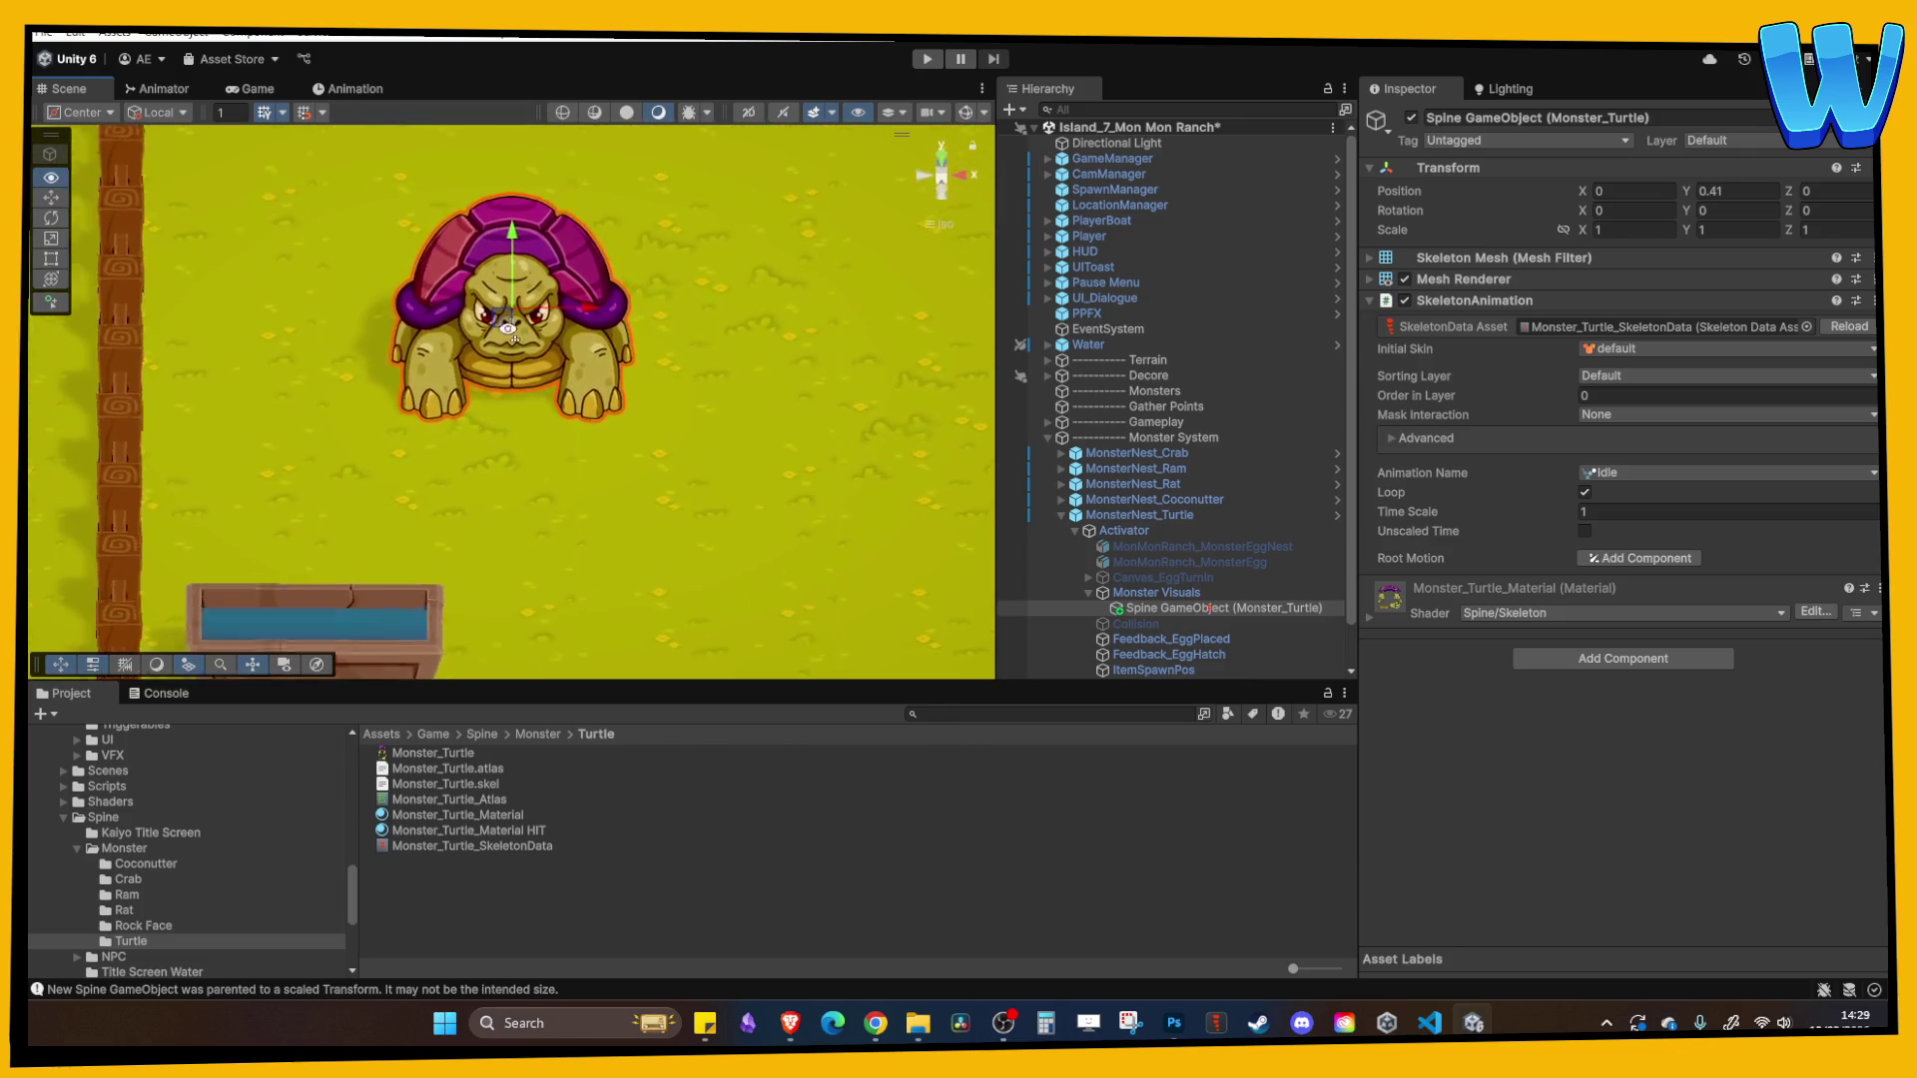
pyautogui.click(1152, 595)
pyautogui.click(1164, 603)
pyautogui.click(1164, 595)
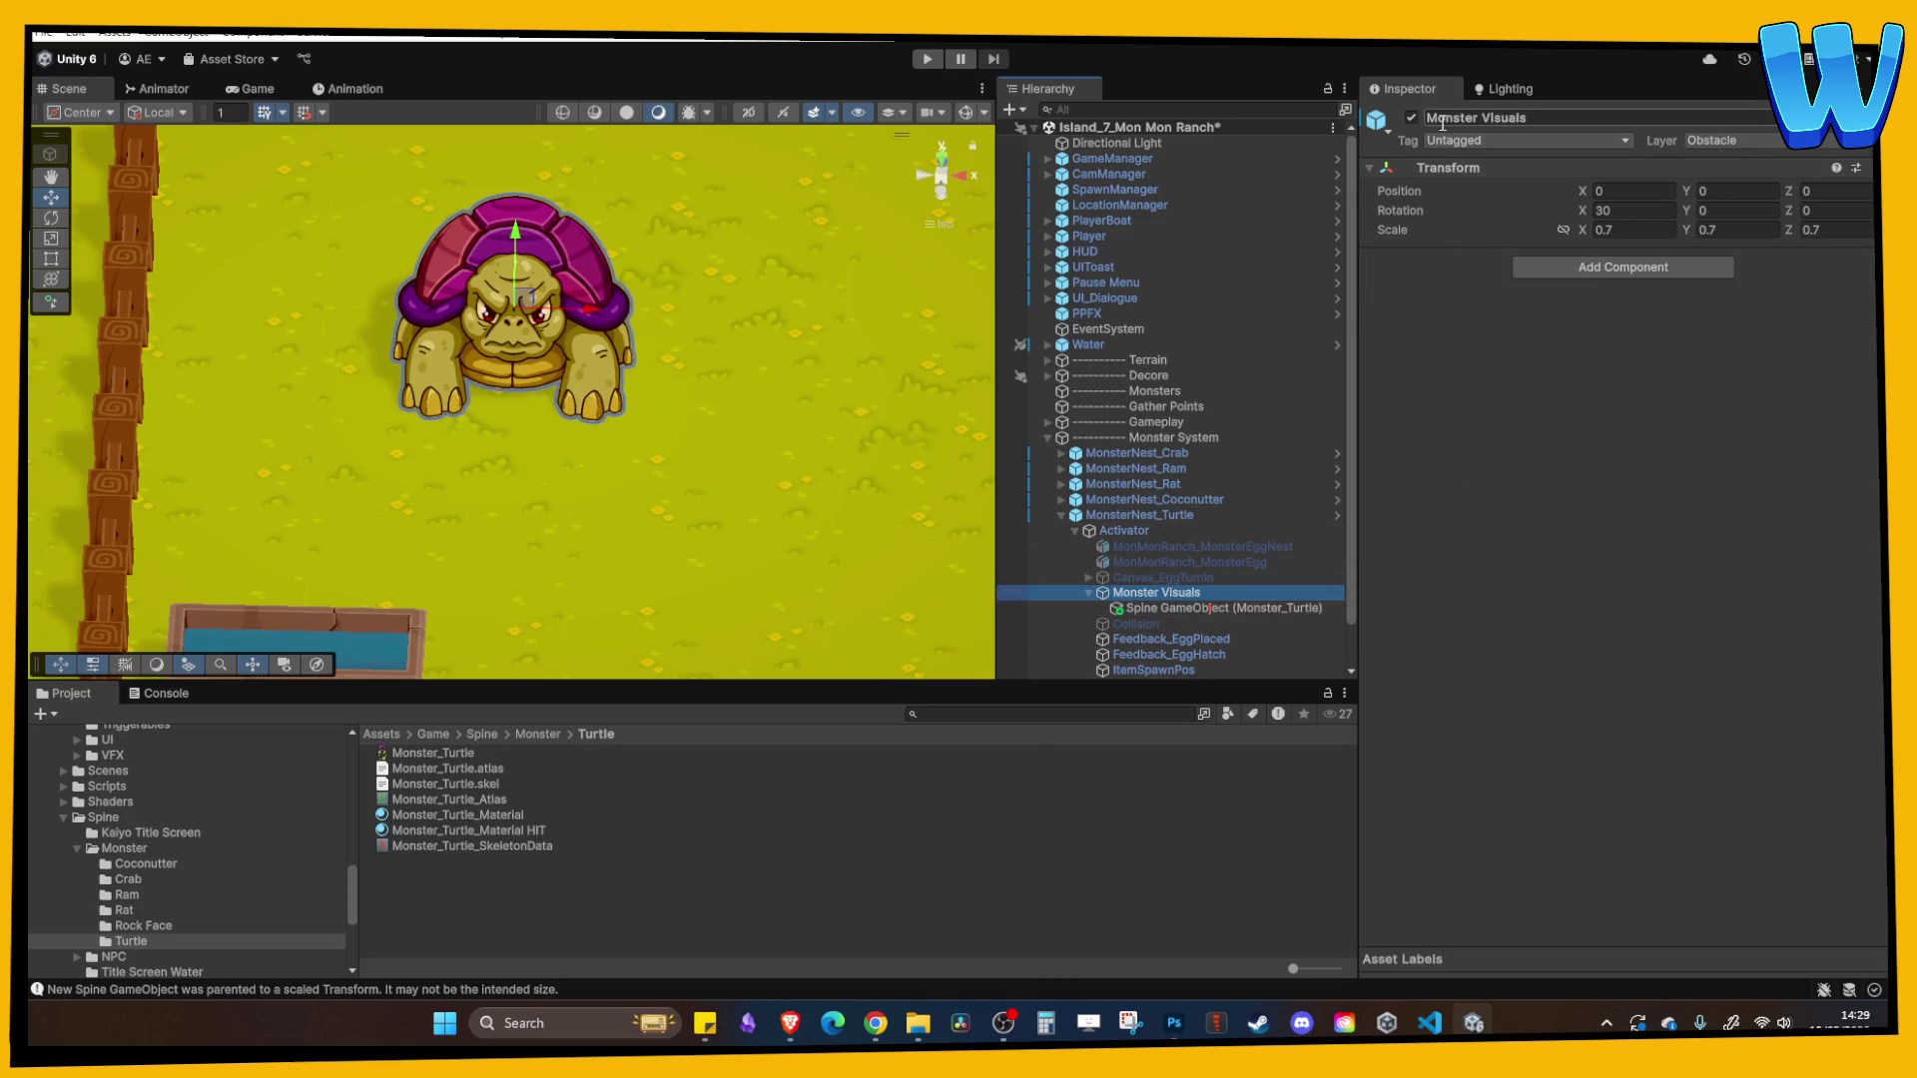
pyautogui.click(1410, 117)
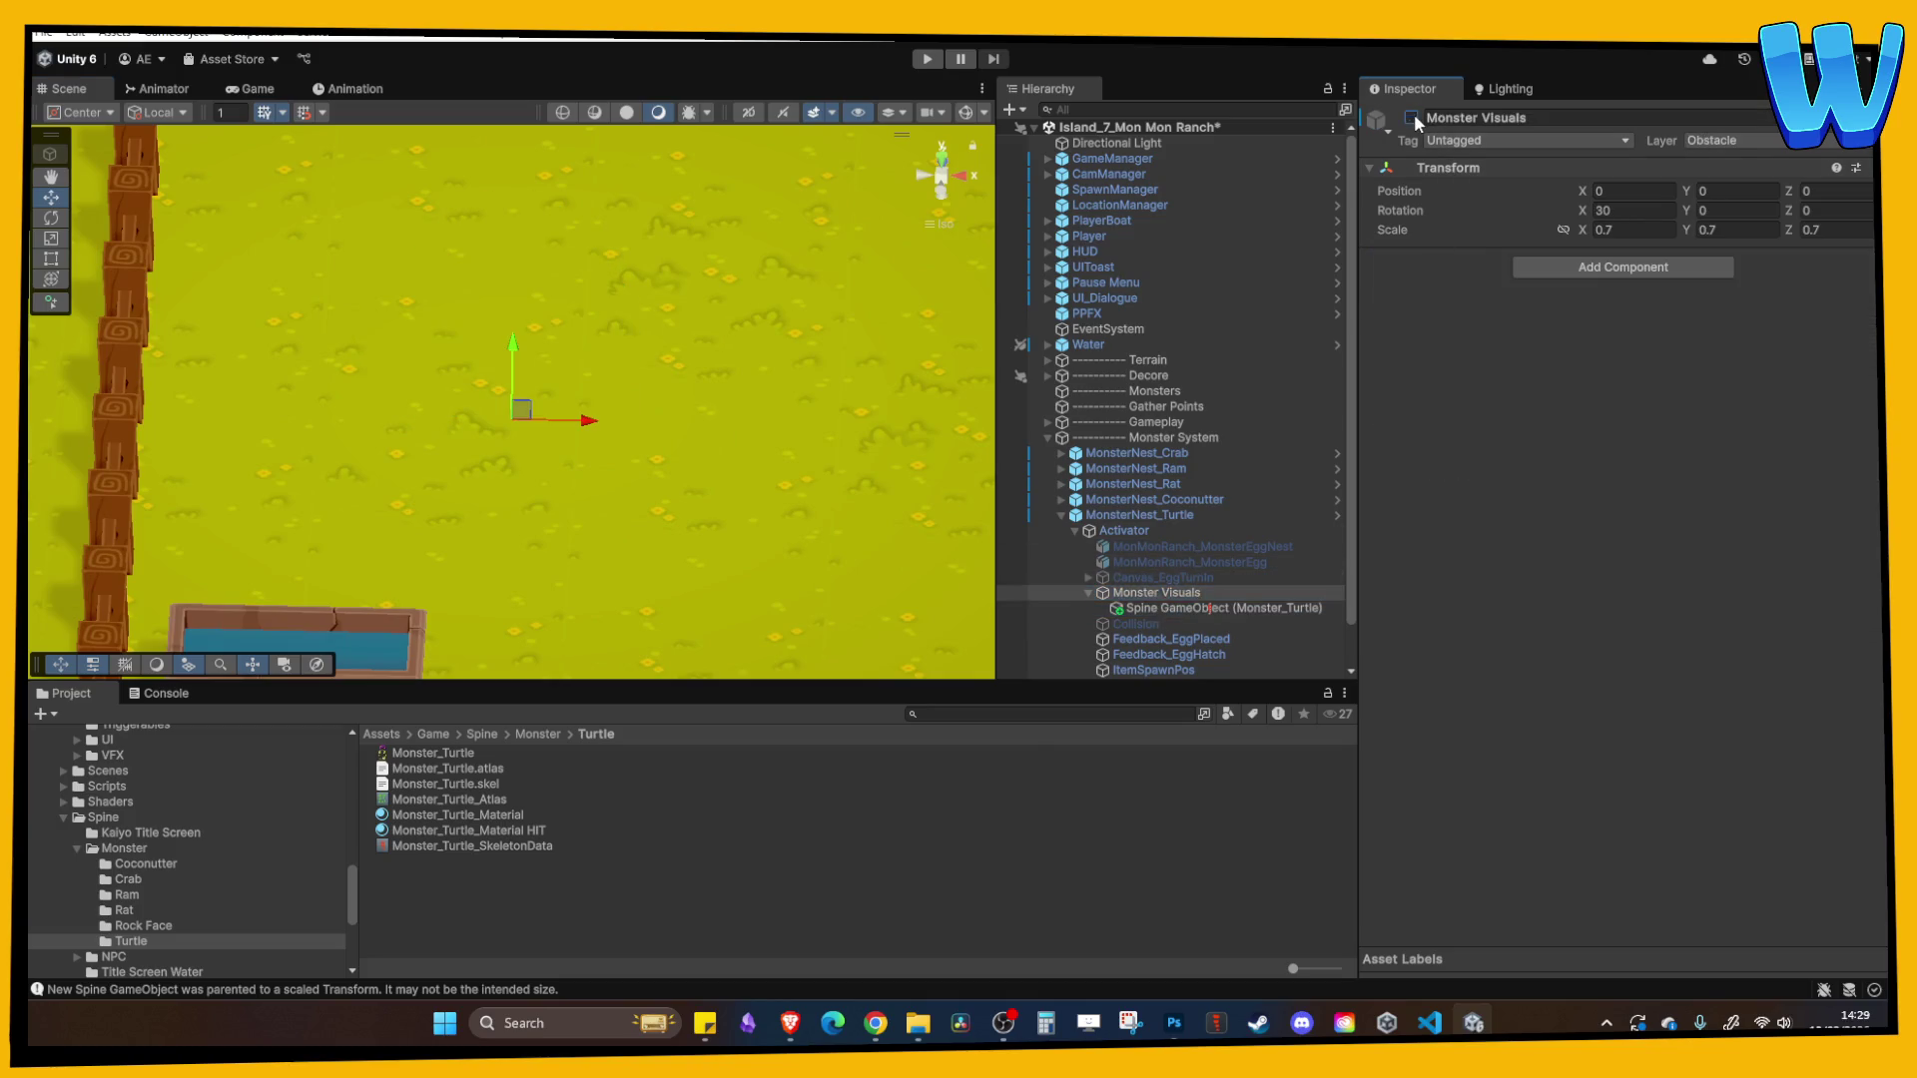
pyautogui.click(1088, 594)
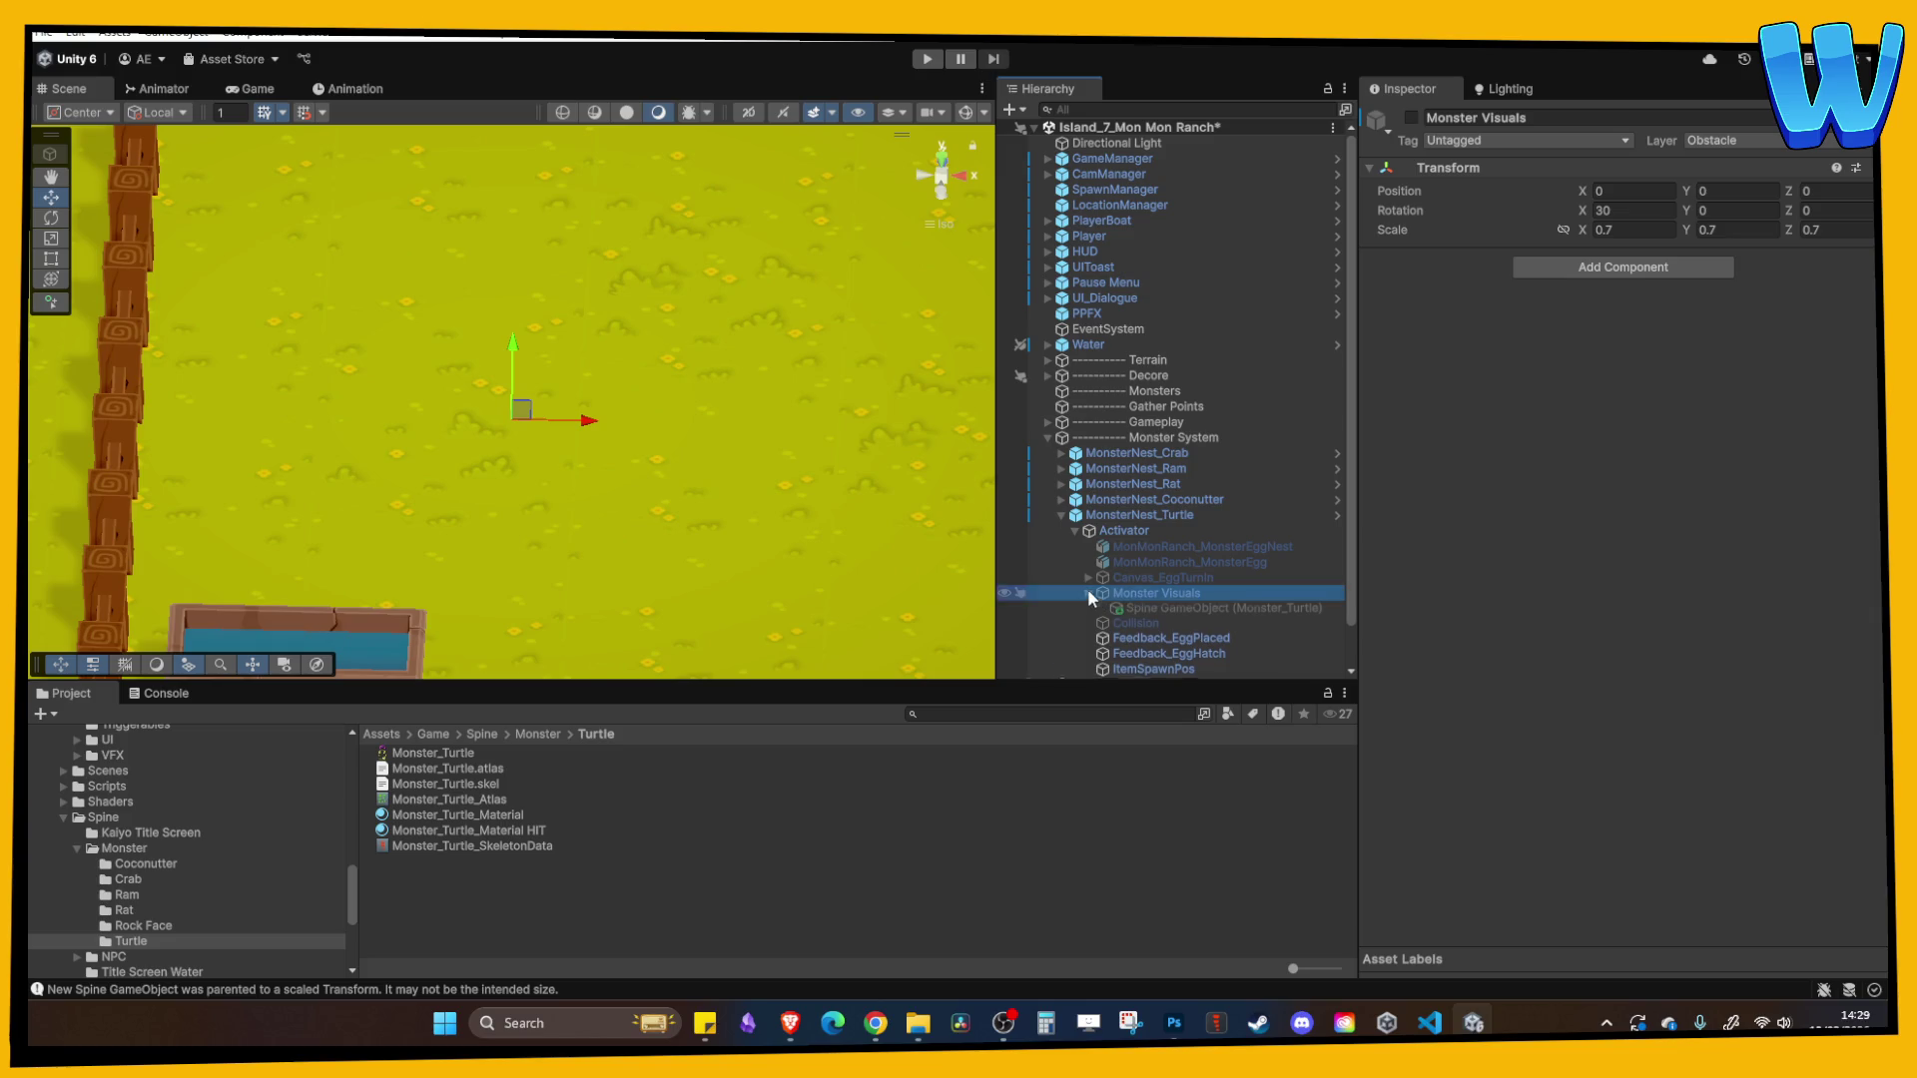
pyautogui.click(1134, 547)
pyautogui.click(1411, 117)
pyautogui.click(1410, 116)
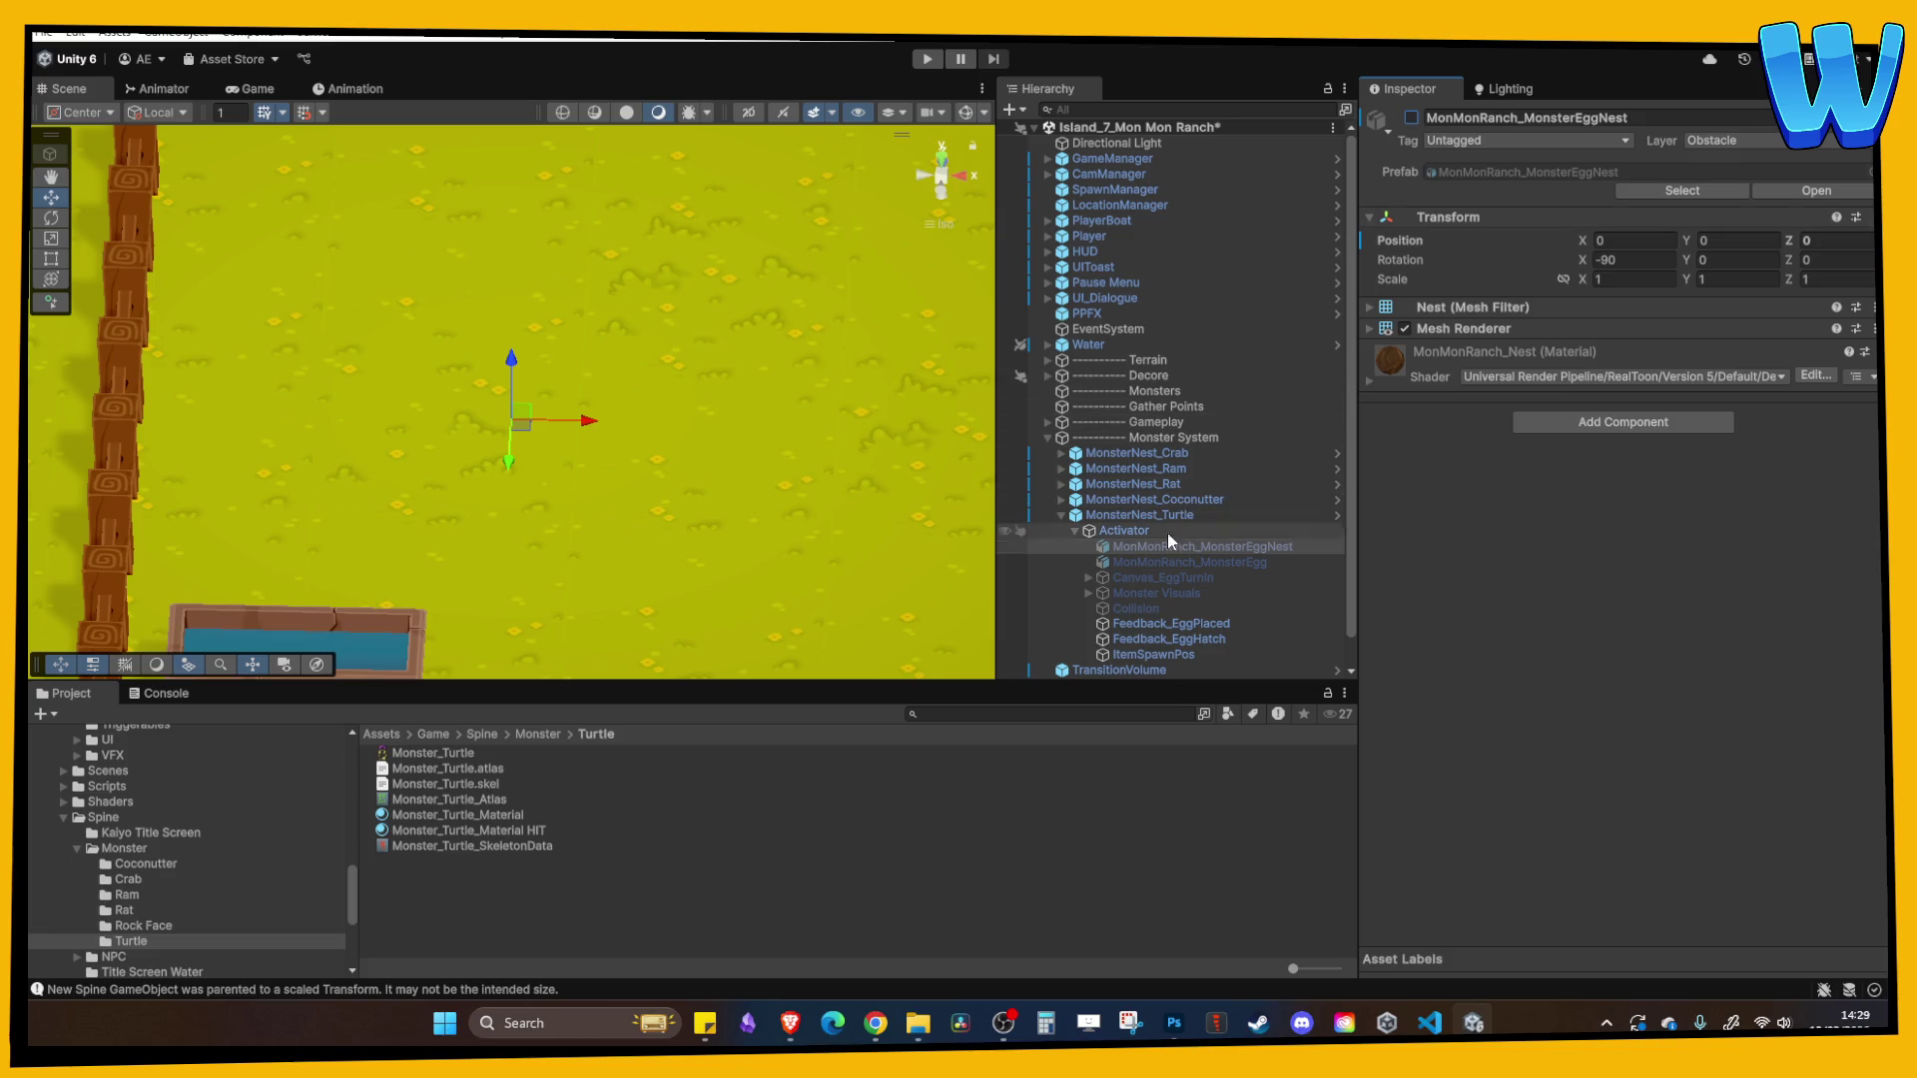
pyautogui.click(1411, 117)
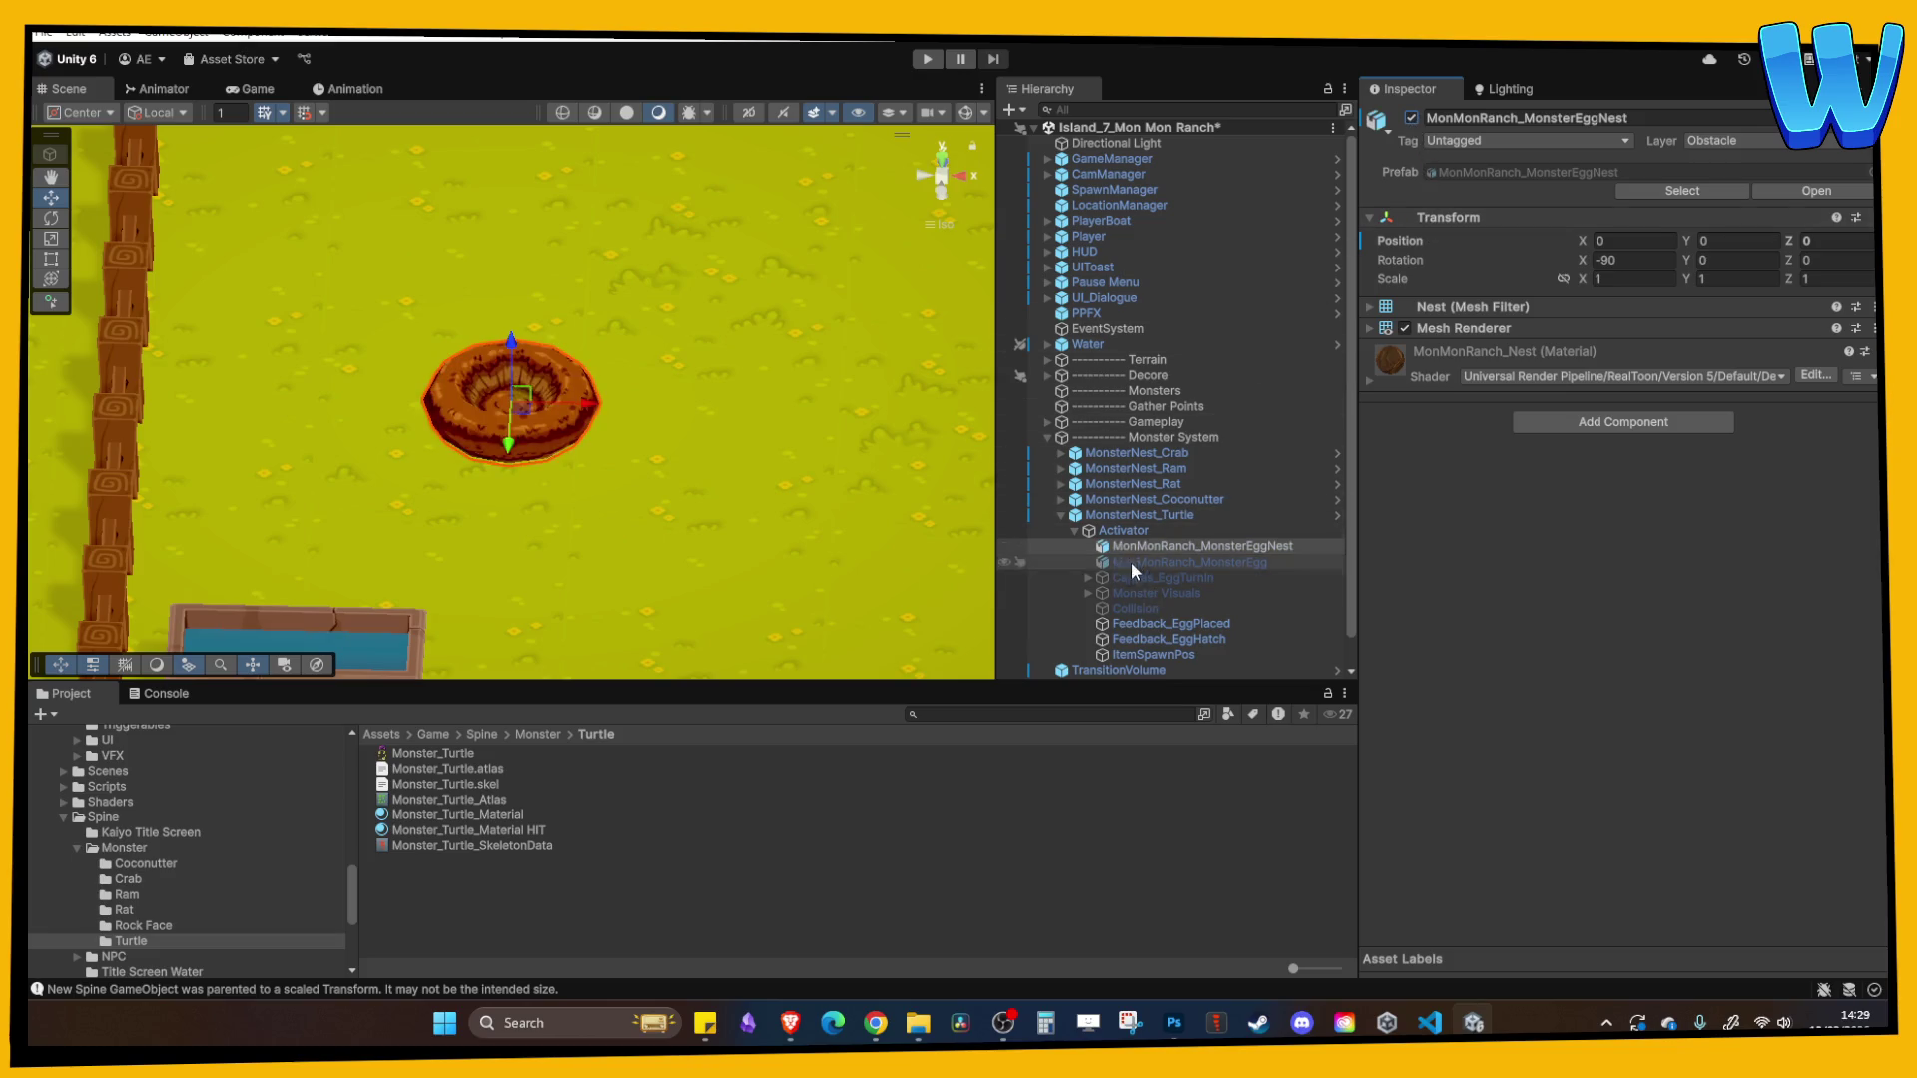
# - Reactivate Monster Visuals, switch handles to global, and shift the visuals to Z -0.55
pyautogui.click(1140, 593)
pyautogui.press('Right')
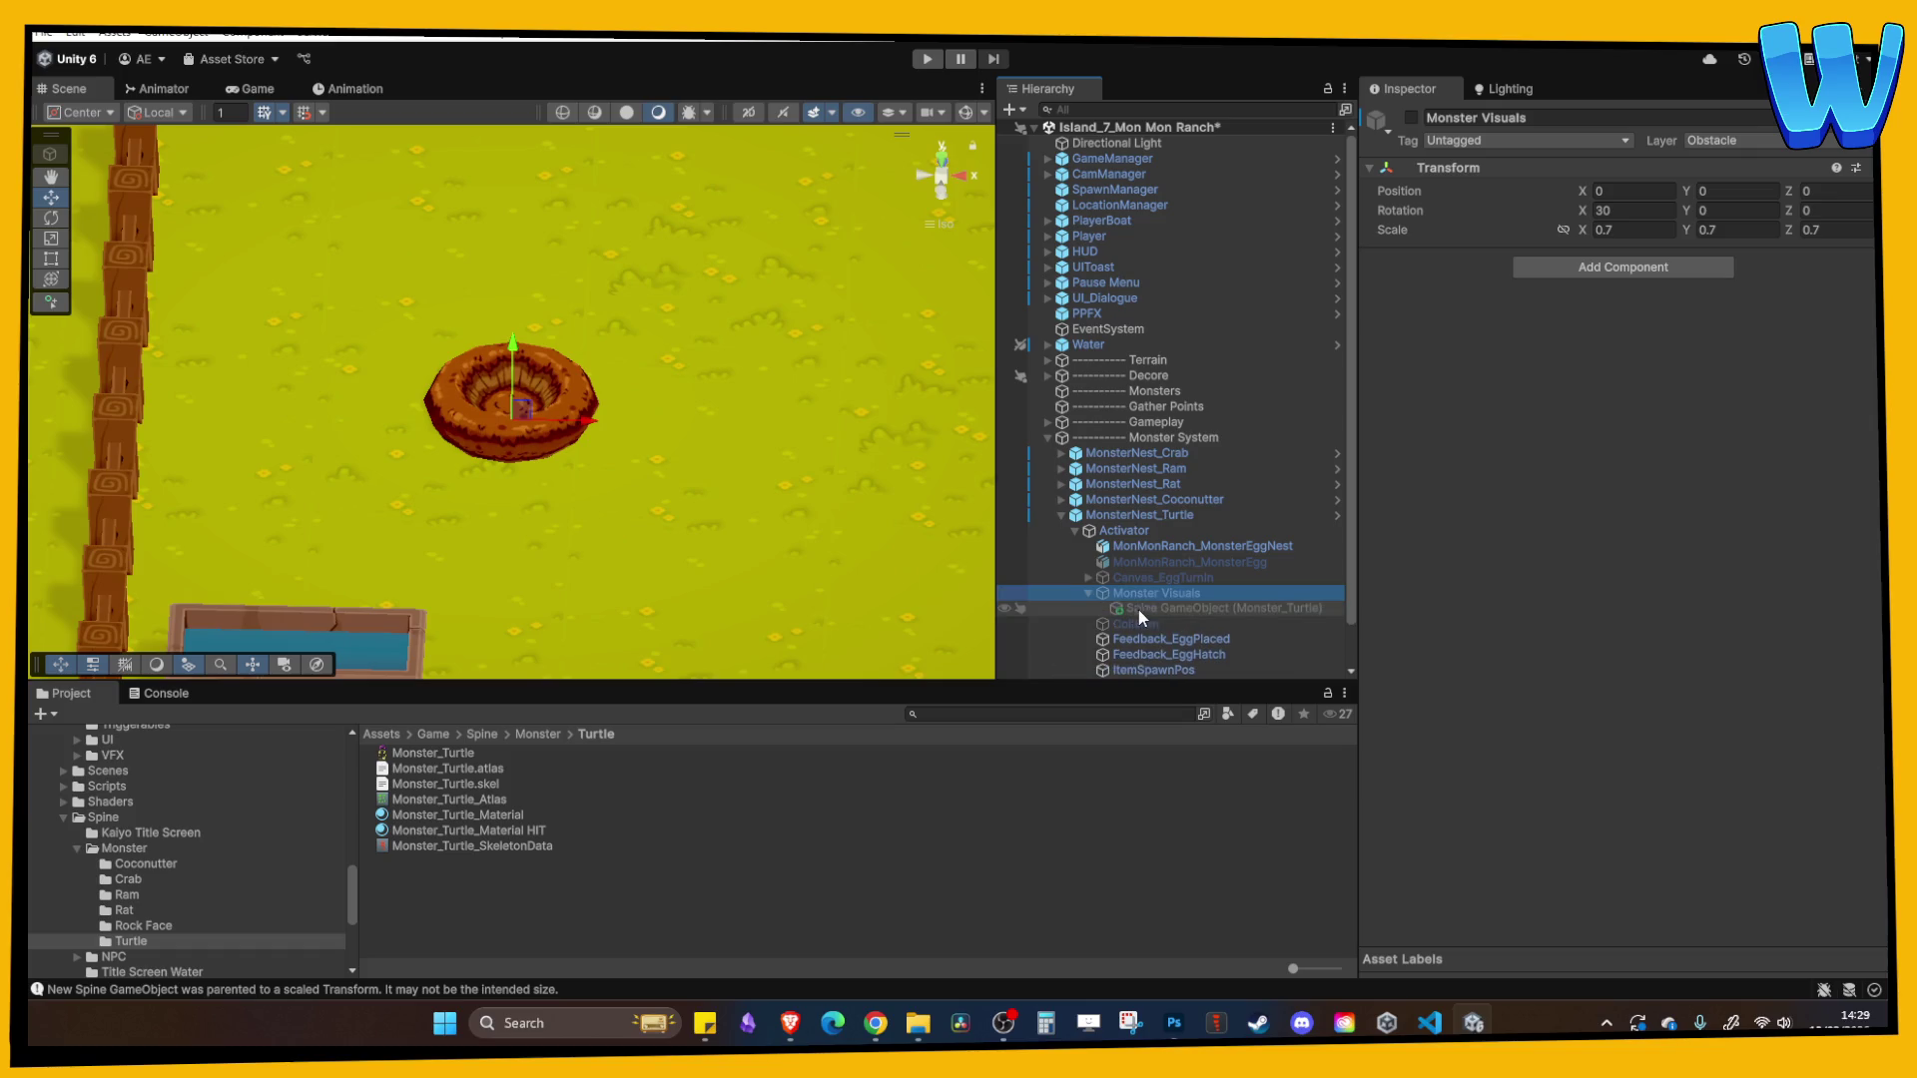
pyautogui.click(1410, 118)
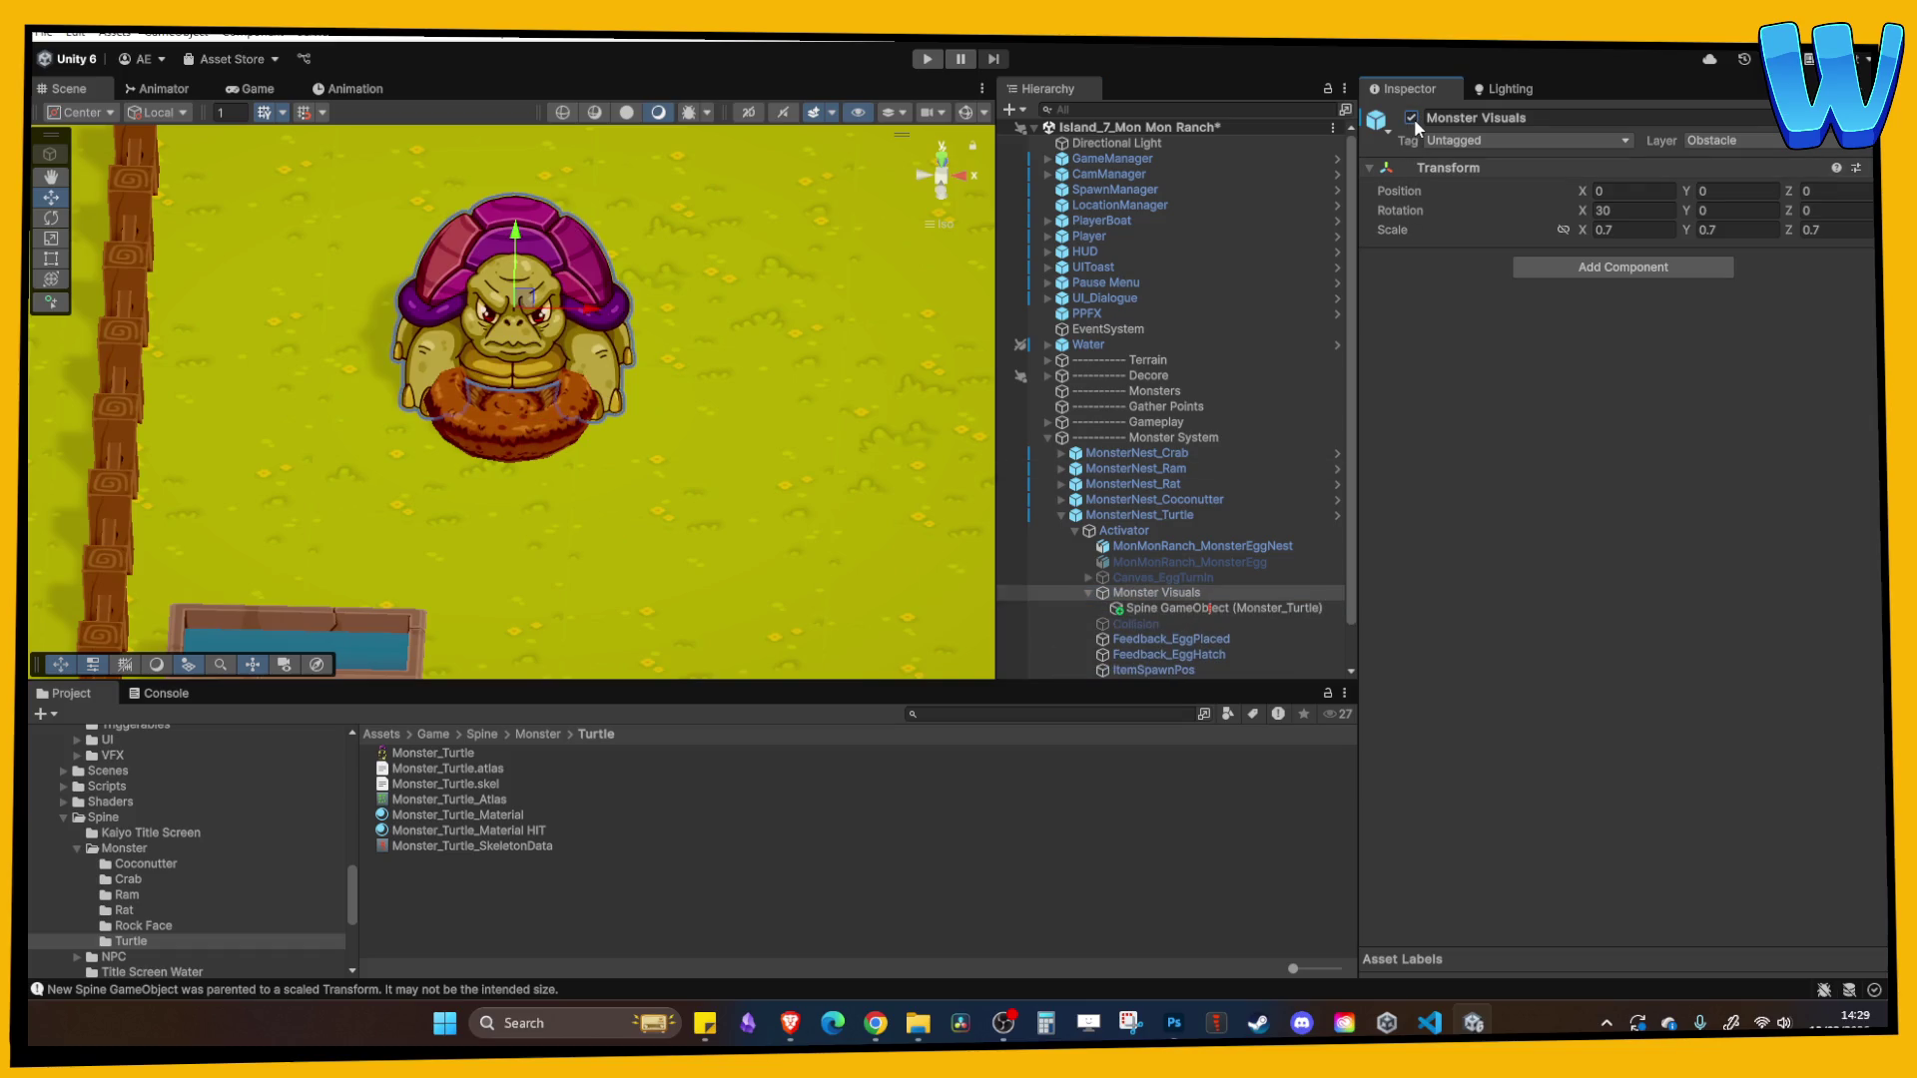
pyautogui.click(1218, 607)
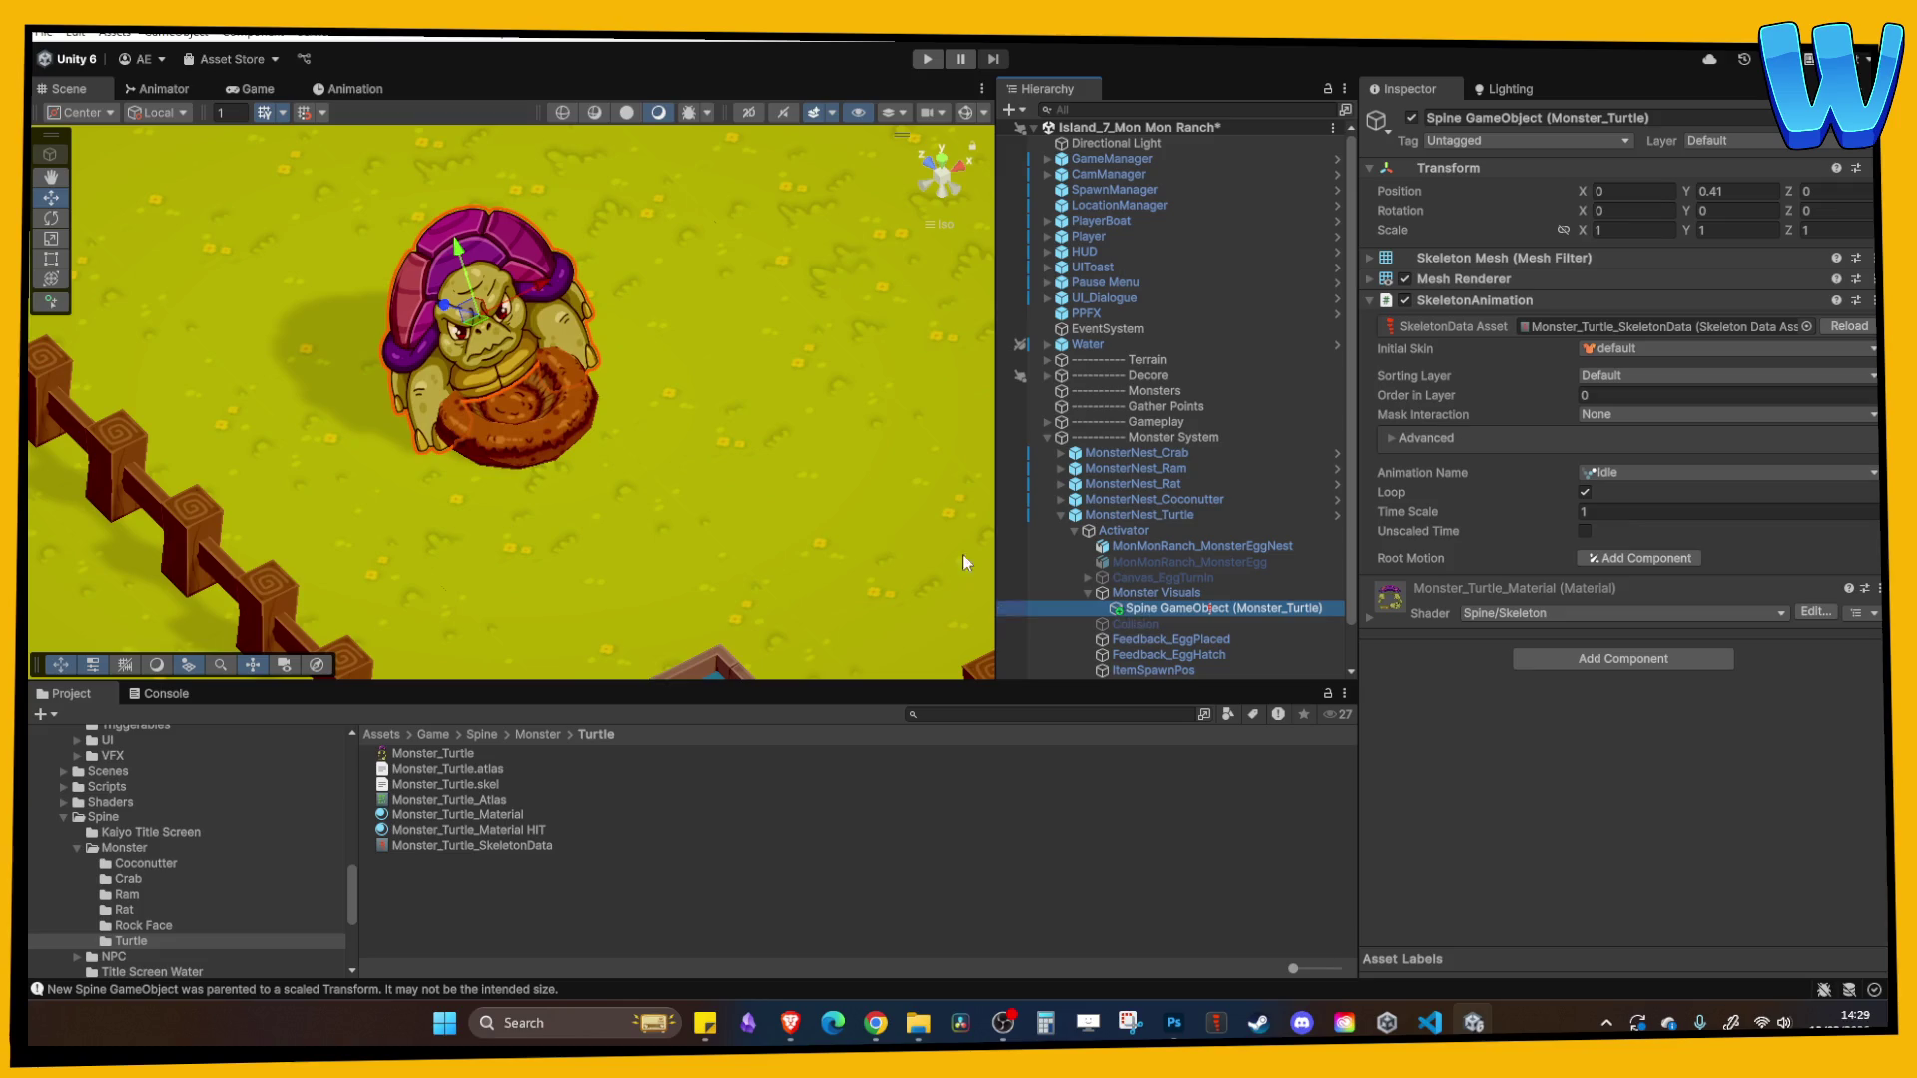
pyautogui.click(1123, 595)
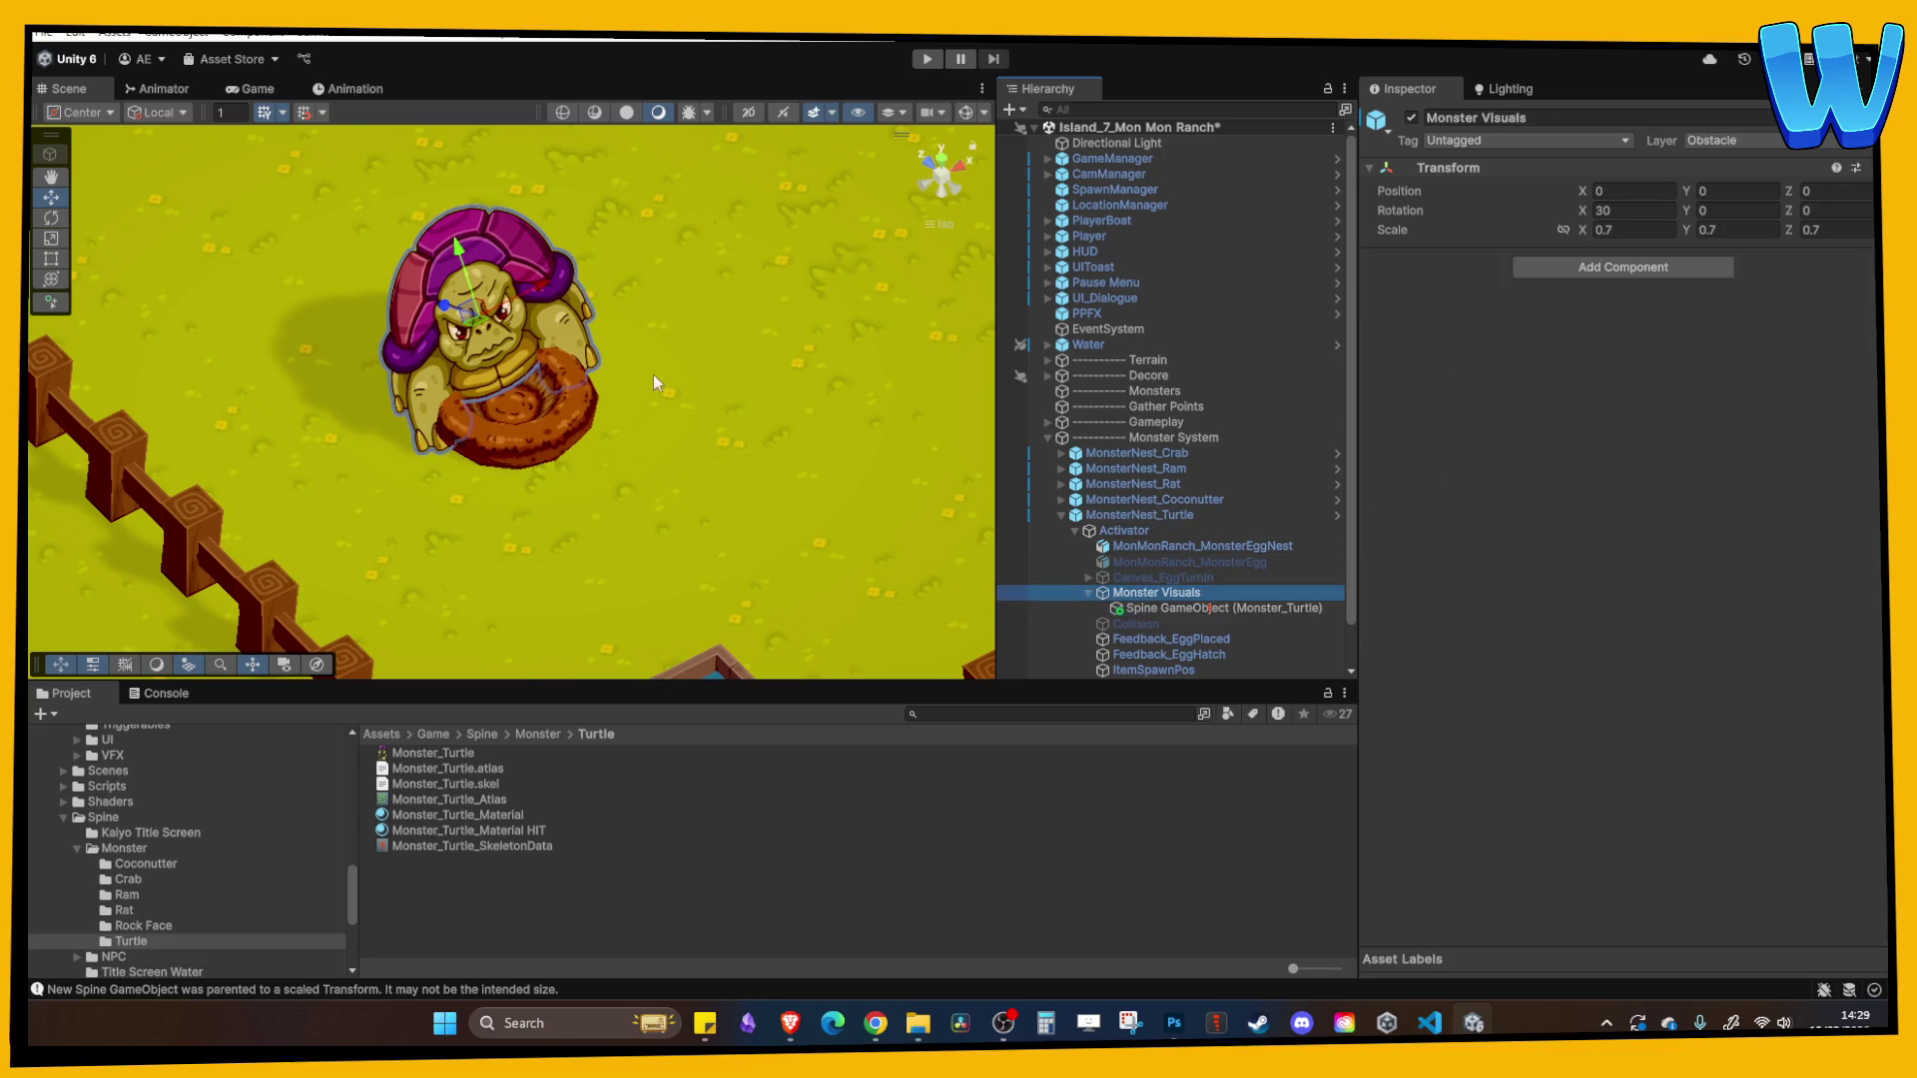
pyautogui.click(458, 317)
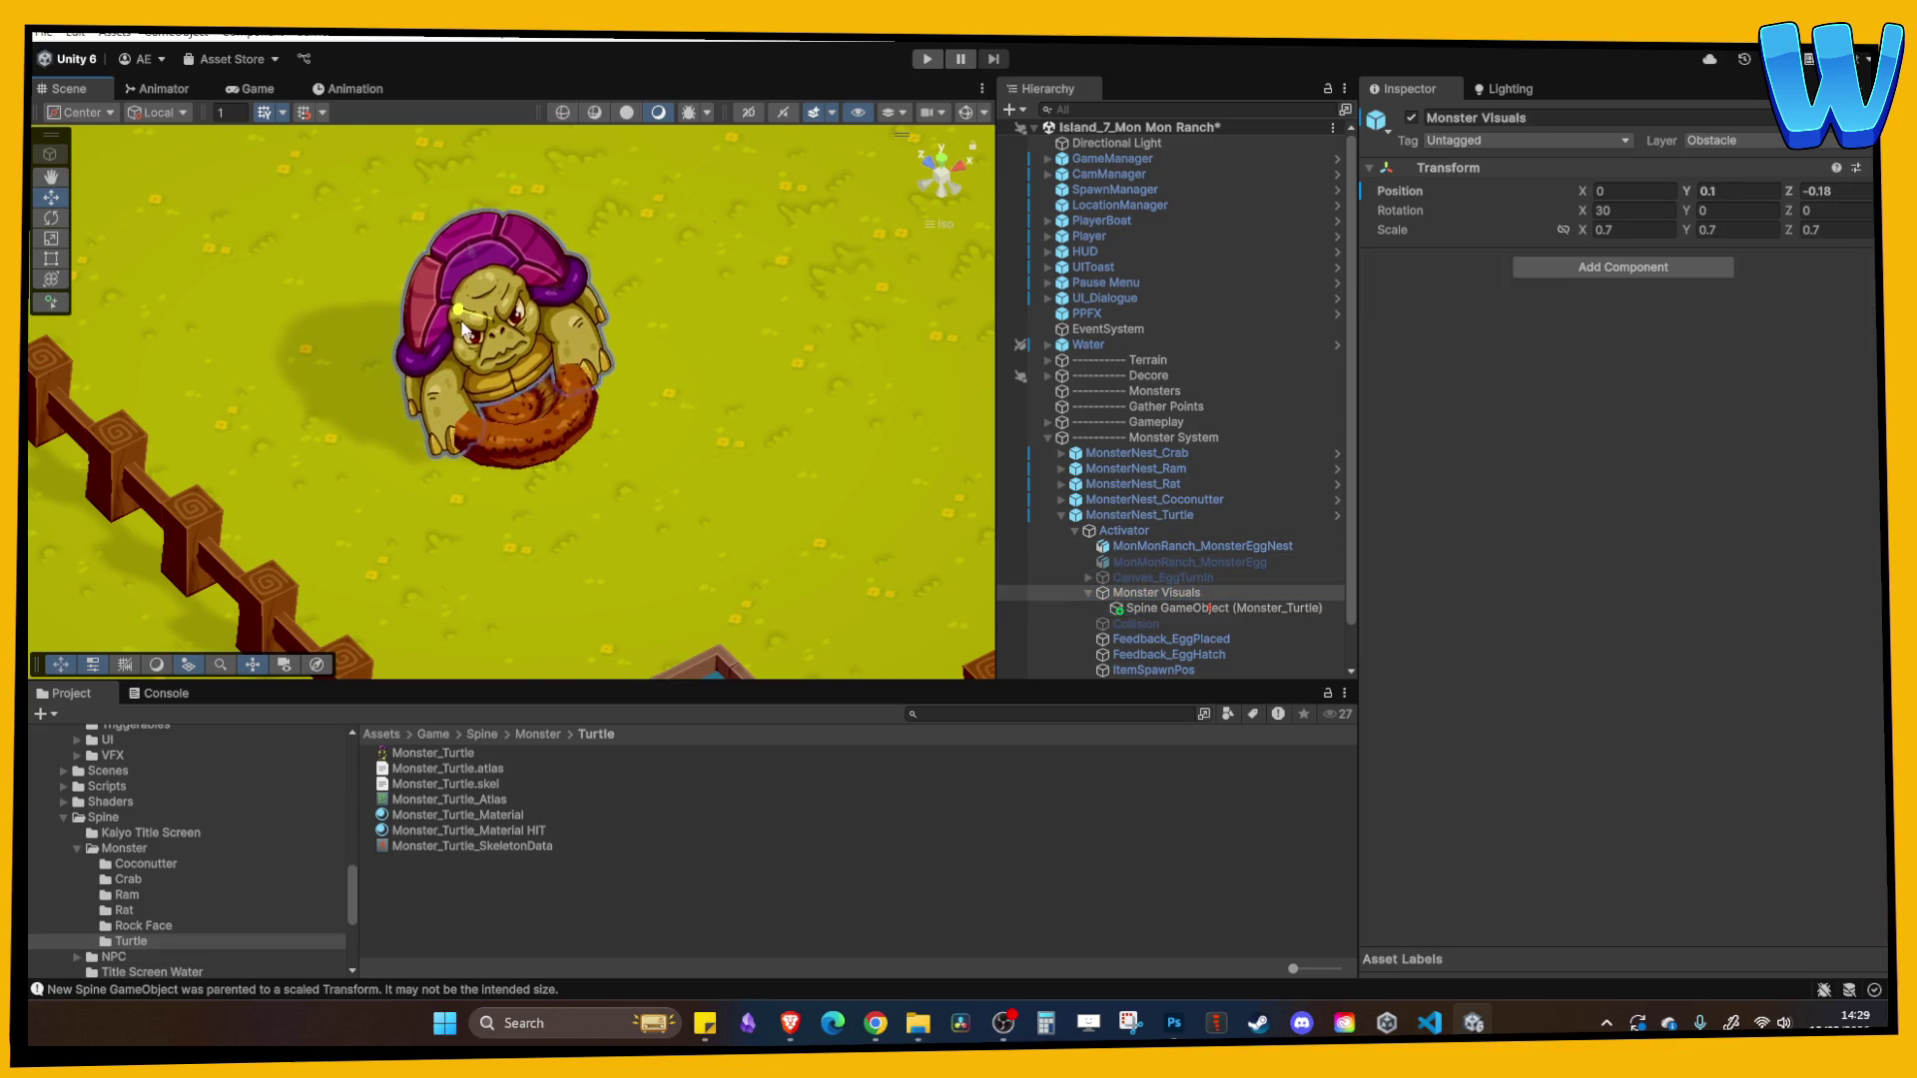
pyautogui.click(150, 112)
pyautogui.click(155, 131)
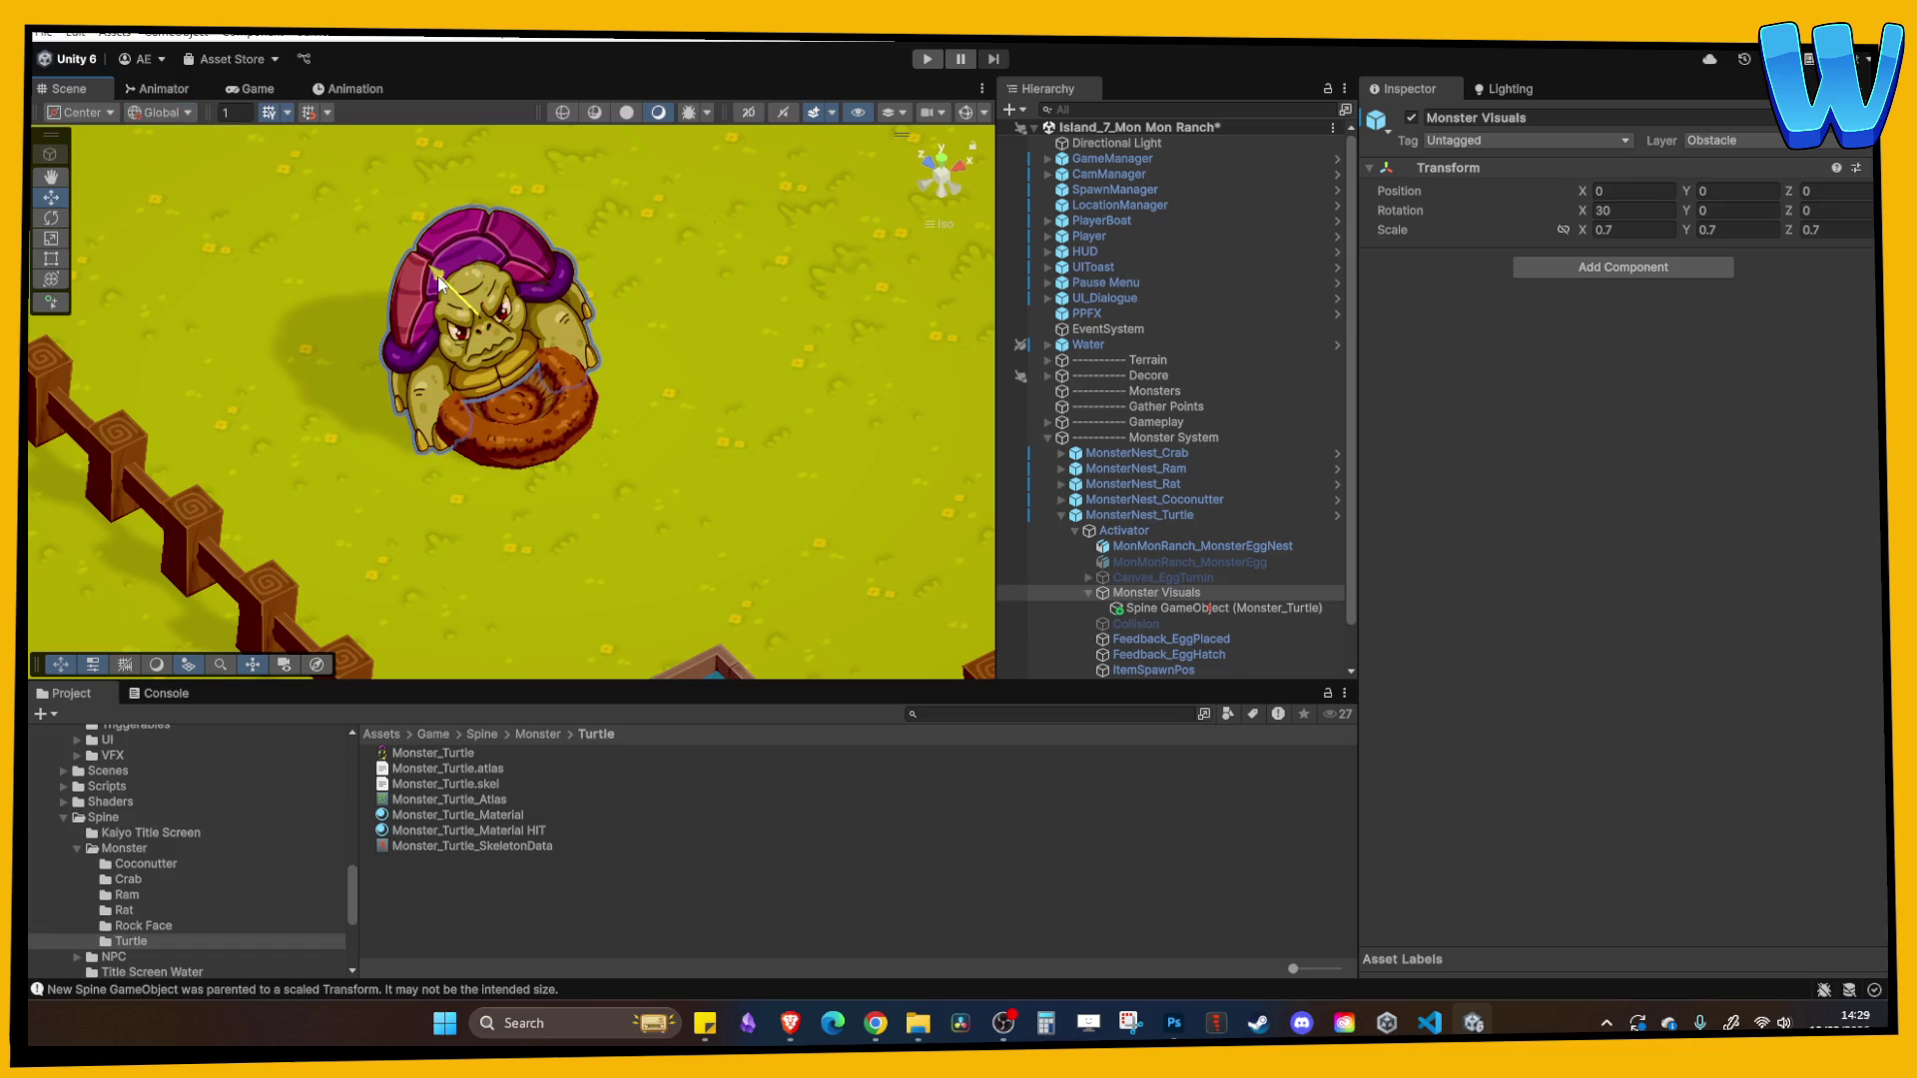
pyautogui.moveTo(440, 283); pyautogui.dragTo(490, 385)
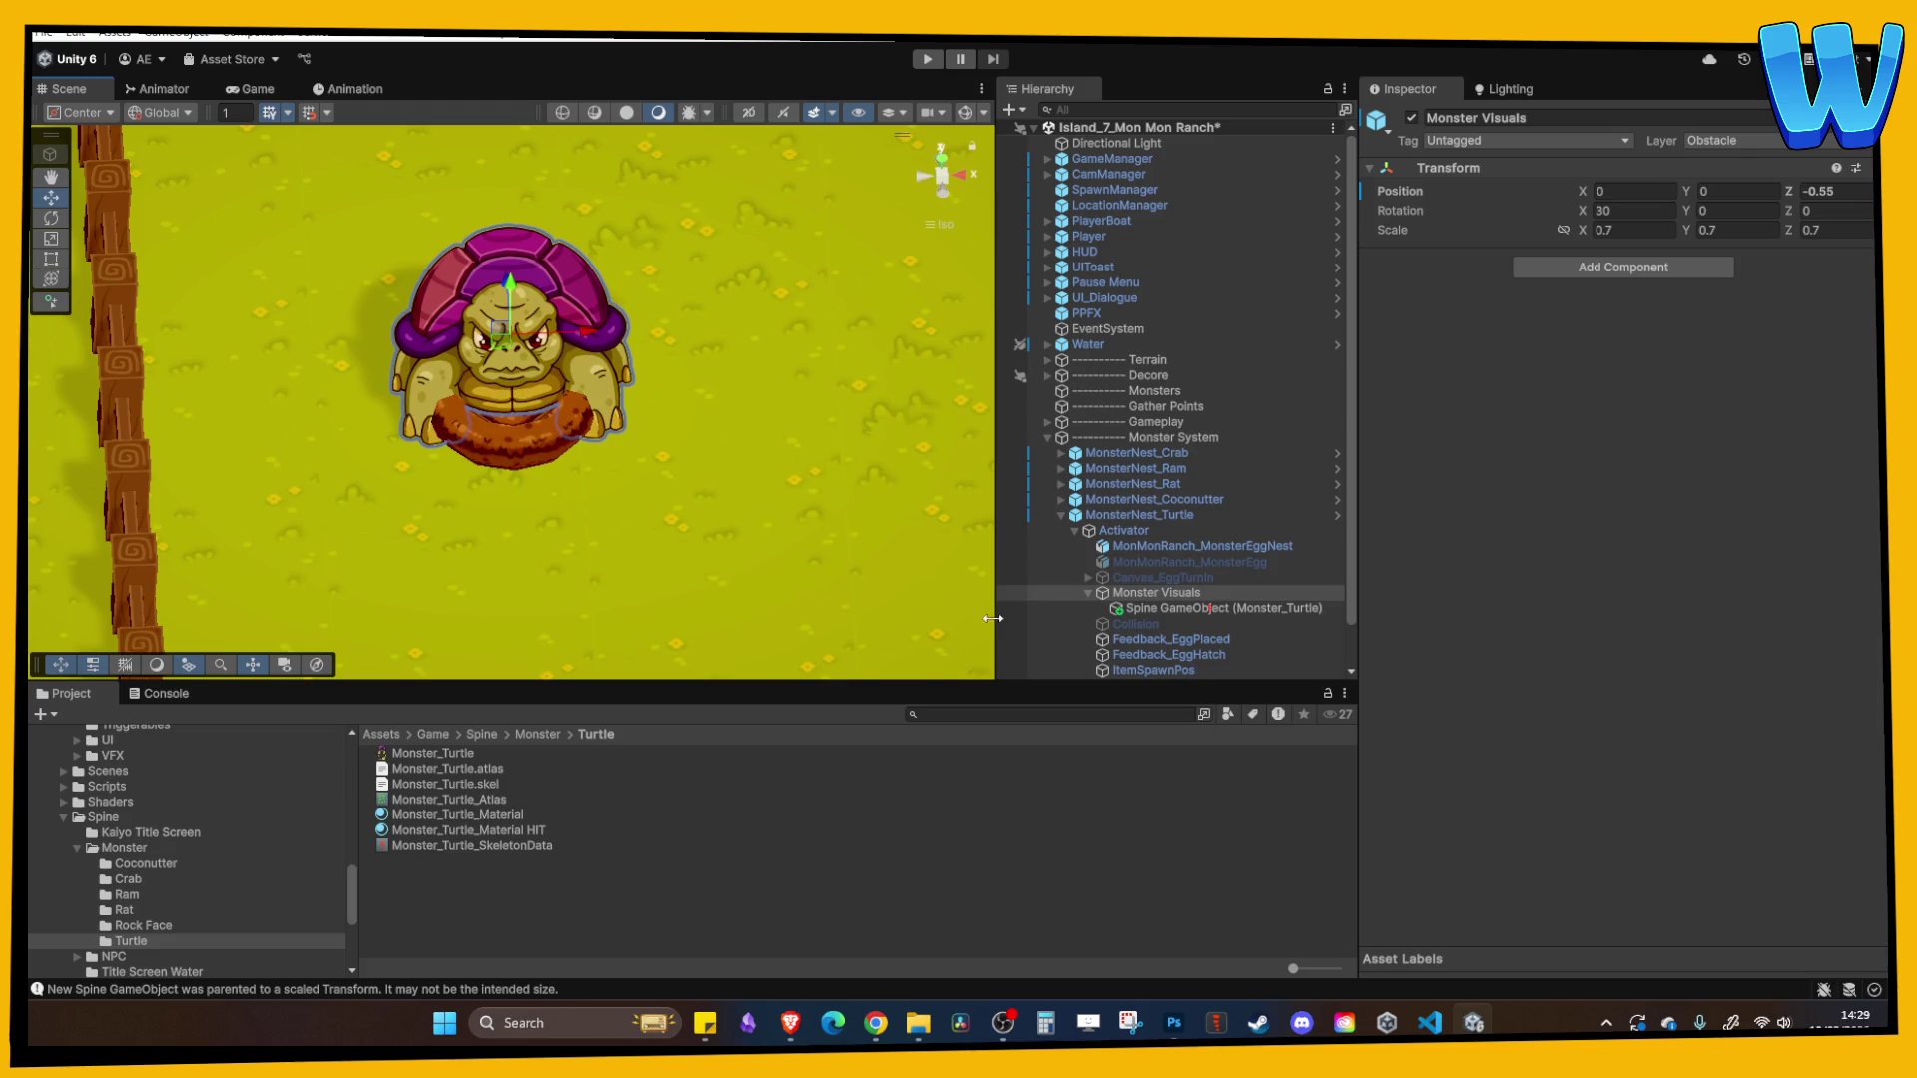
pyautogui.click(1158, 608)
pyautogui.press('Up')
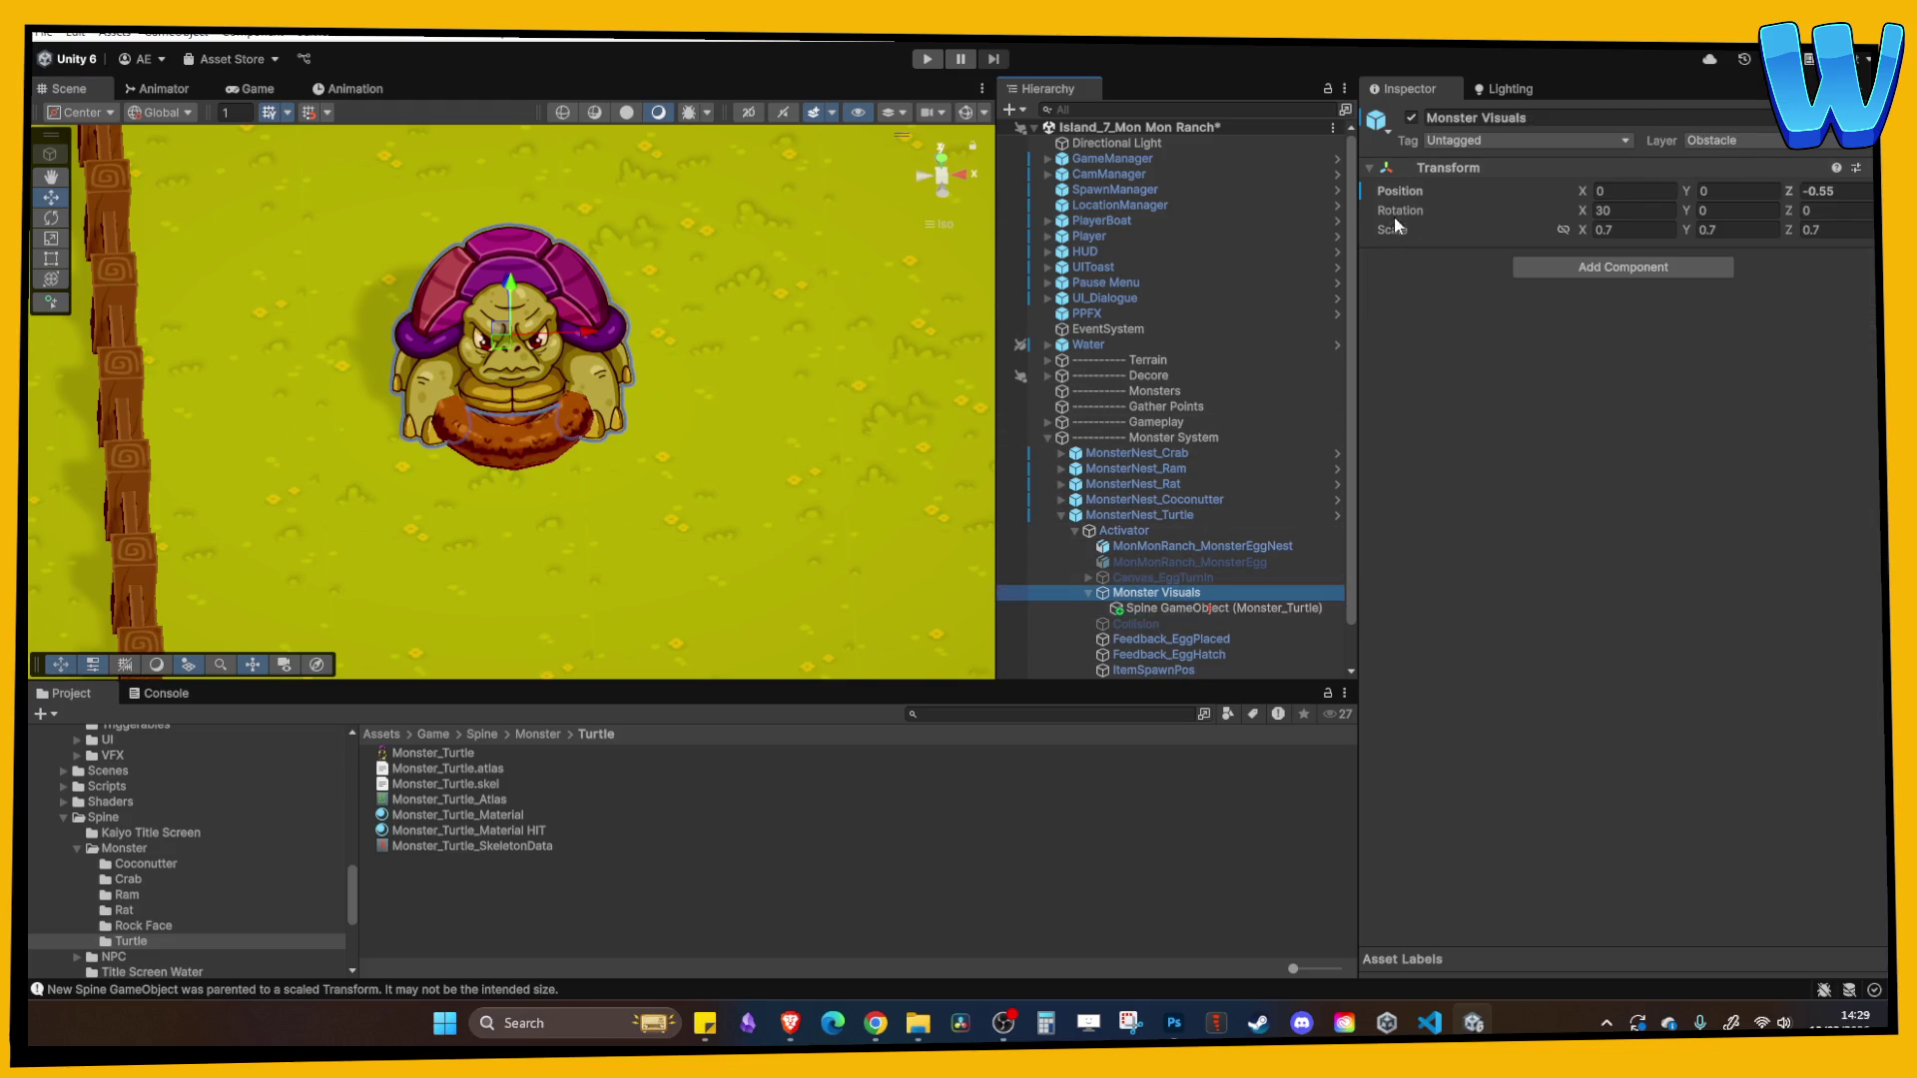
# - Set the Monster Visuals scale X, Y and Z to 0.6
pyautogui.click(1650, 229)
pyautogui.write('0.6')
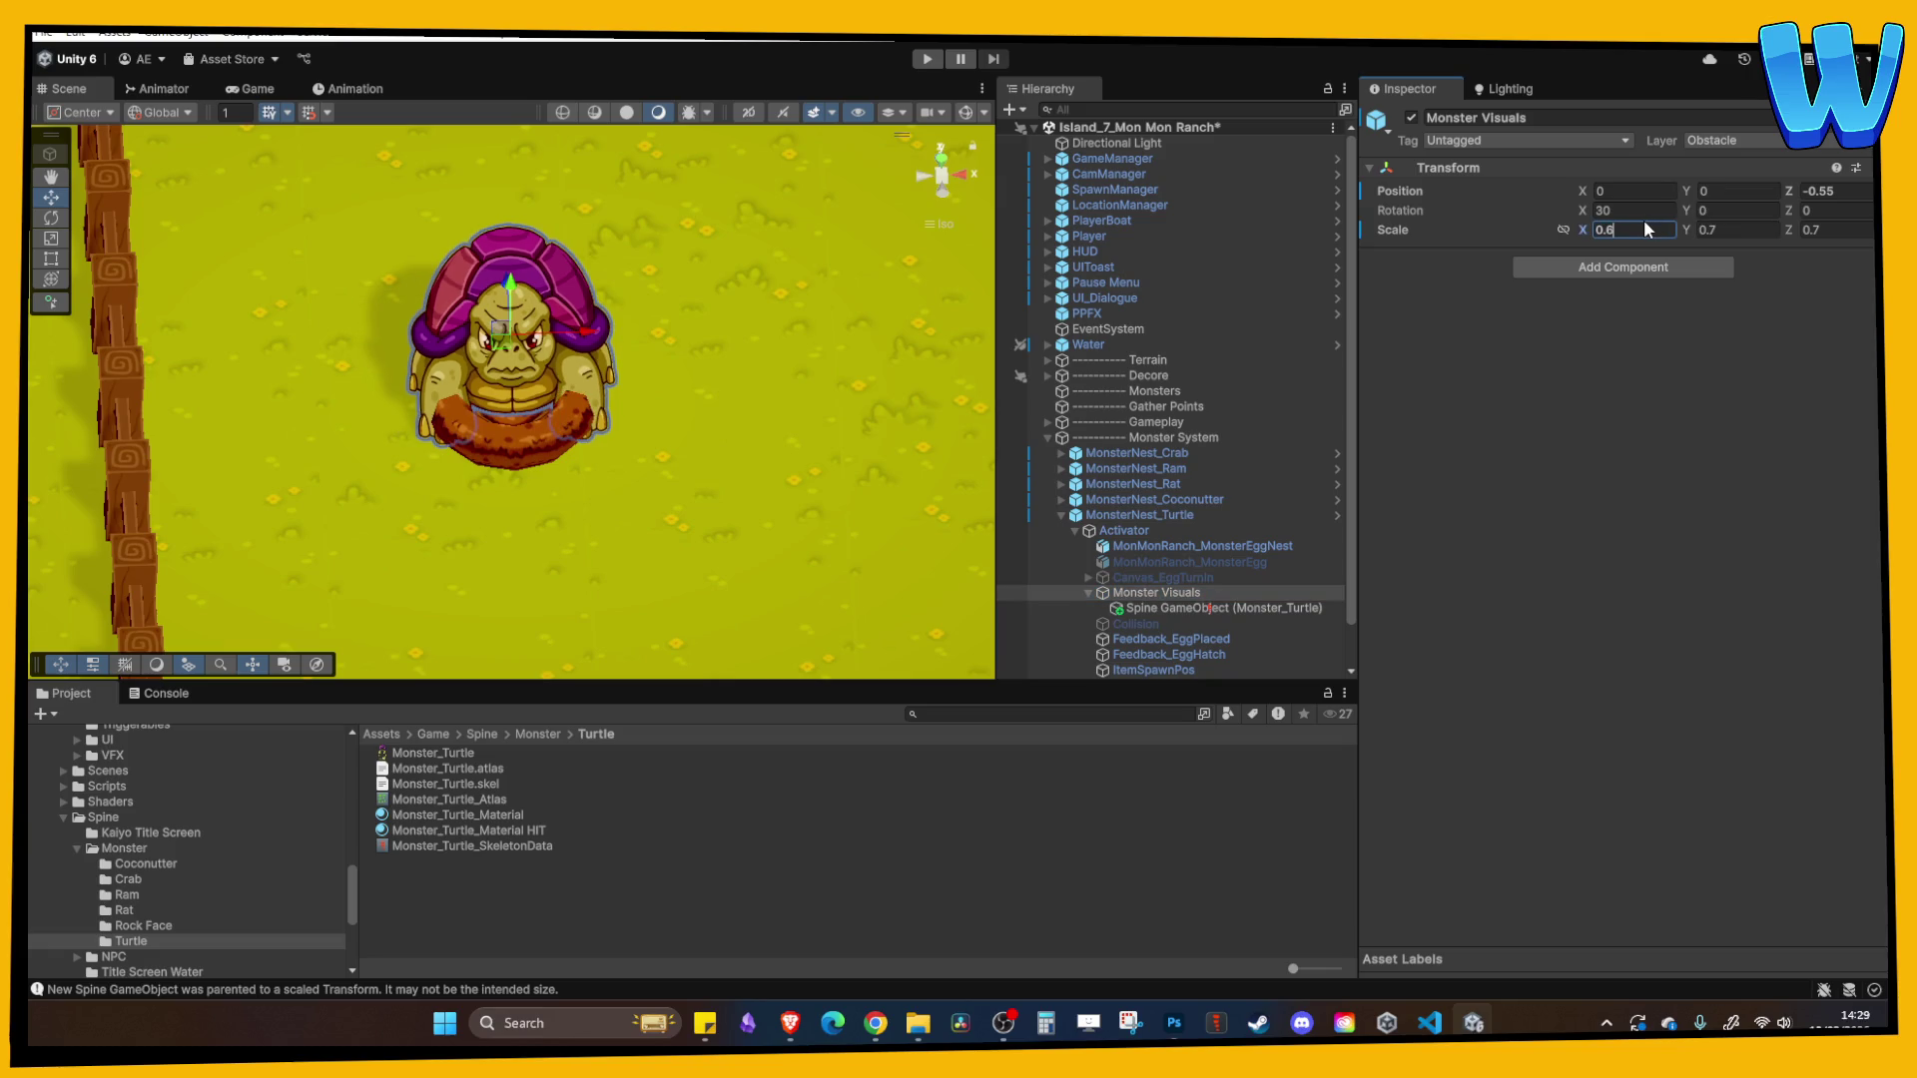
pyautogui.click(1563, 230)
pyautogui.click(1739, 231)
pyautogui.write('0.6')
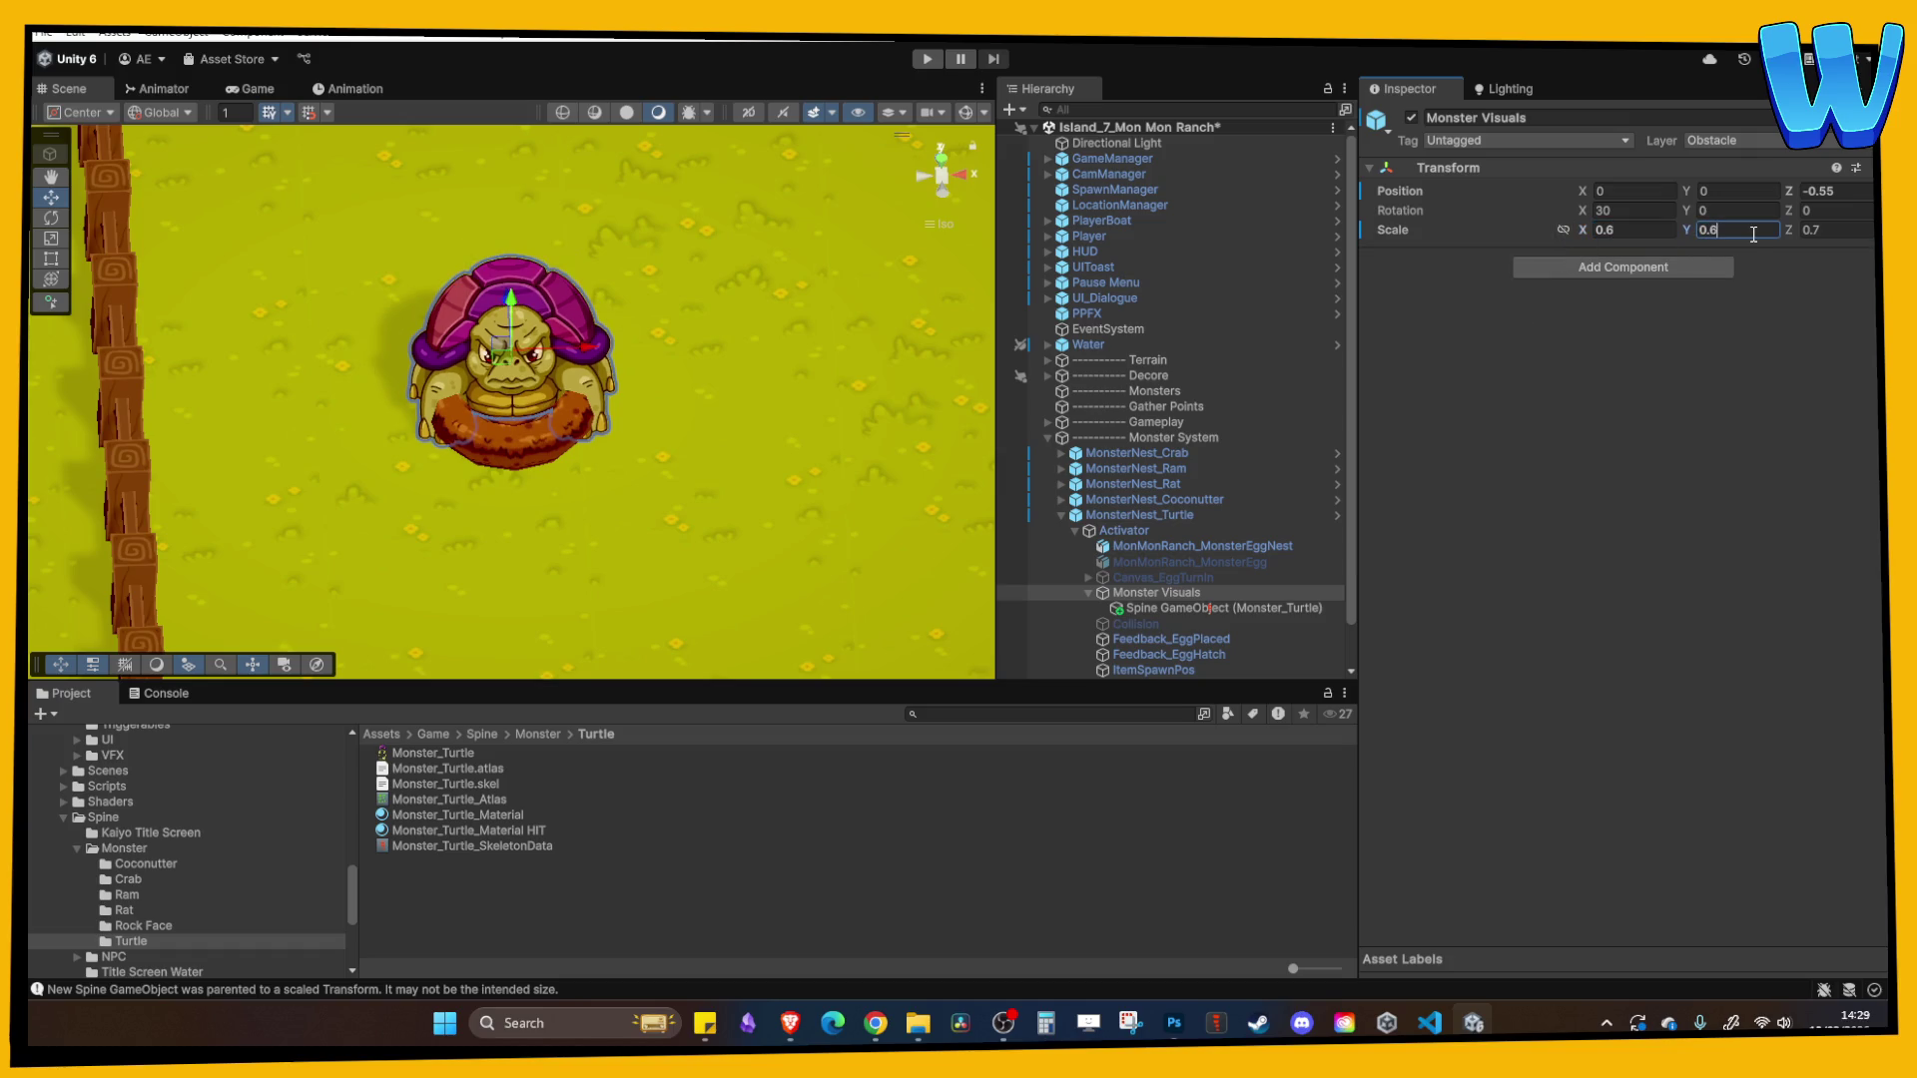
pyautogui.press('Tab')
pyautogui.click(1148, 593)
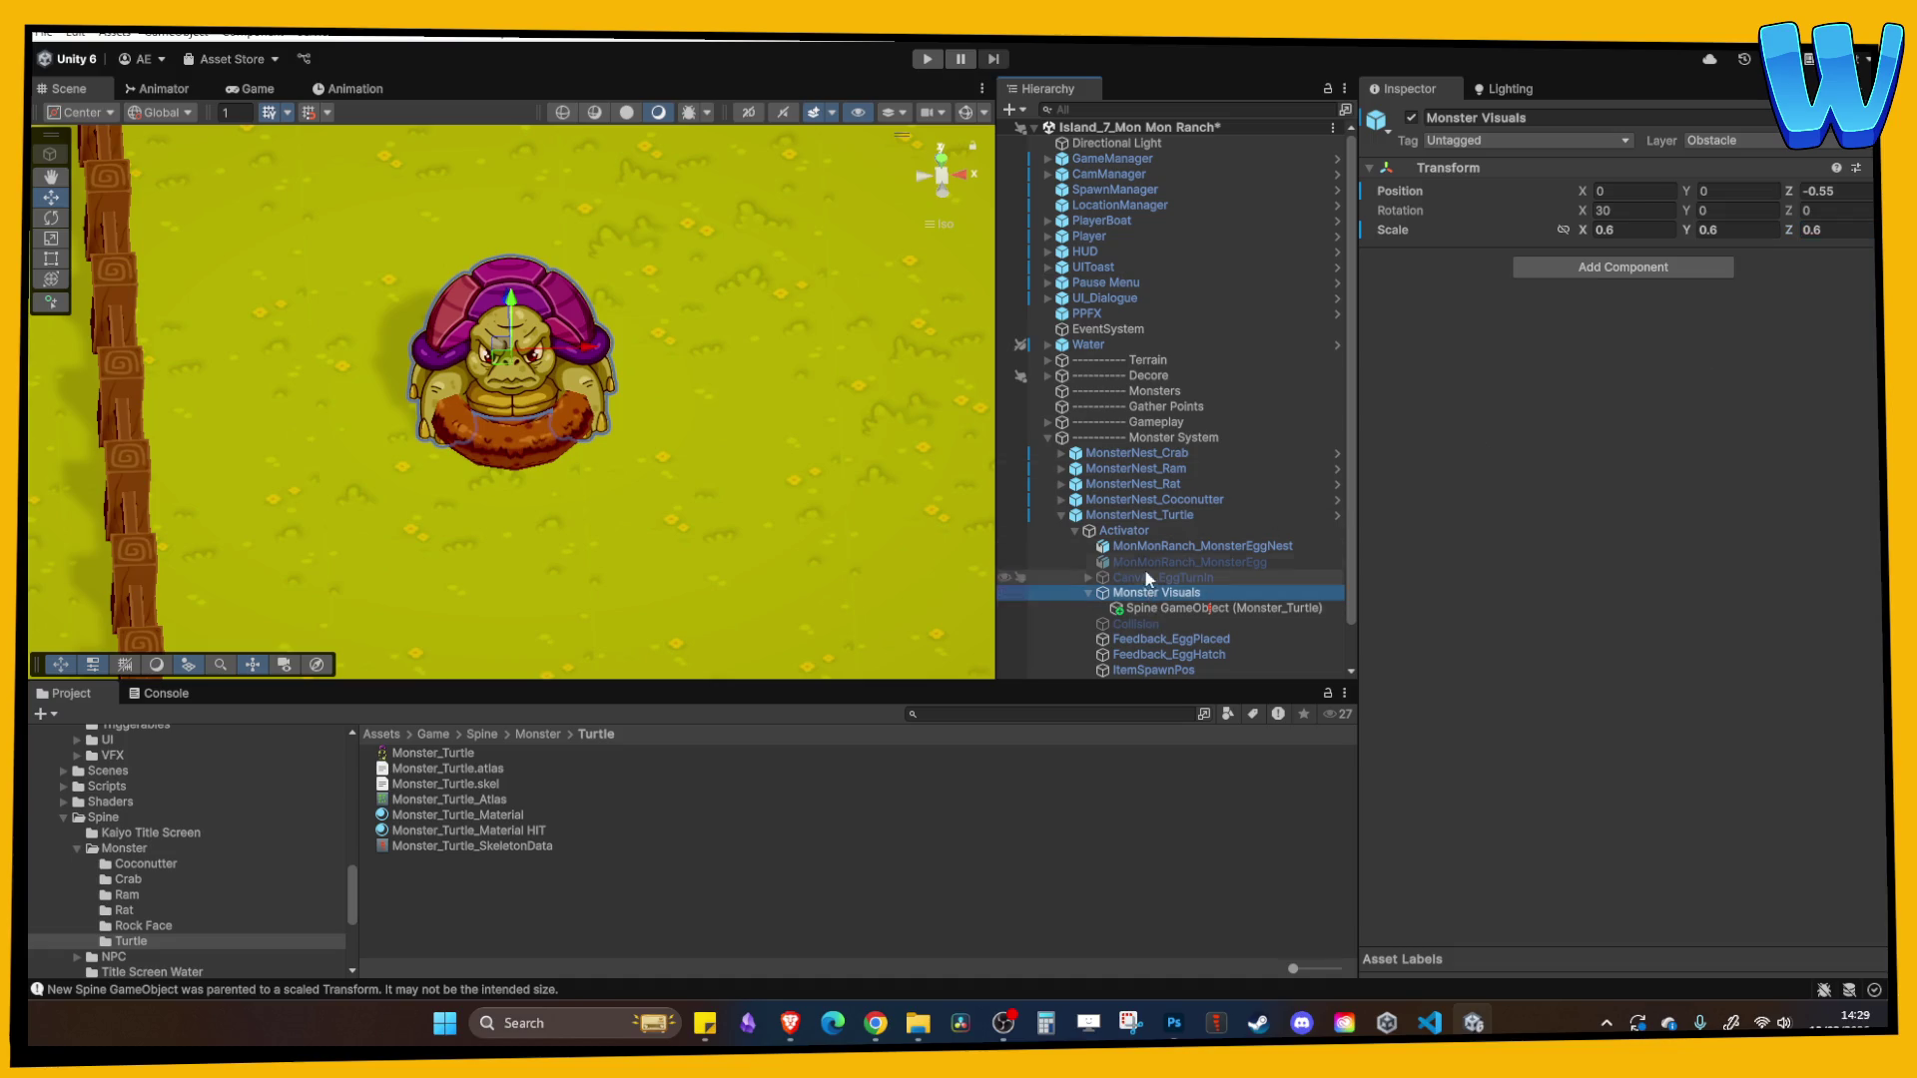
# - Hide the turtle visuals and toggle the turtle's egg nest mesh off and back on
pyautogui.click(1411, 117)
pyautogui.click(1194, 547)
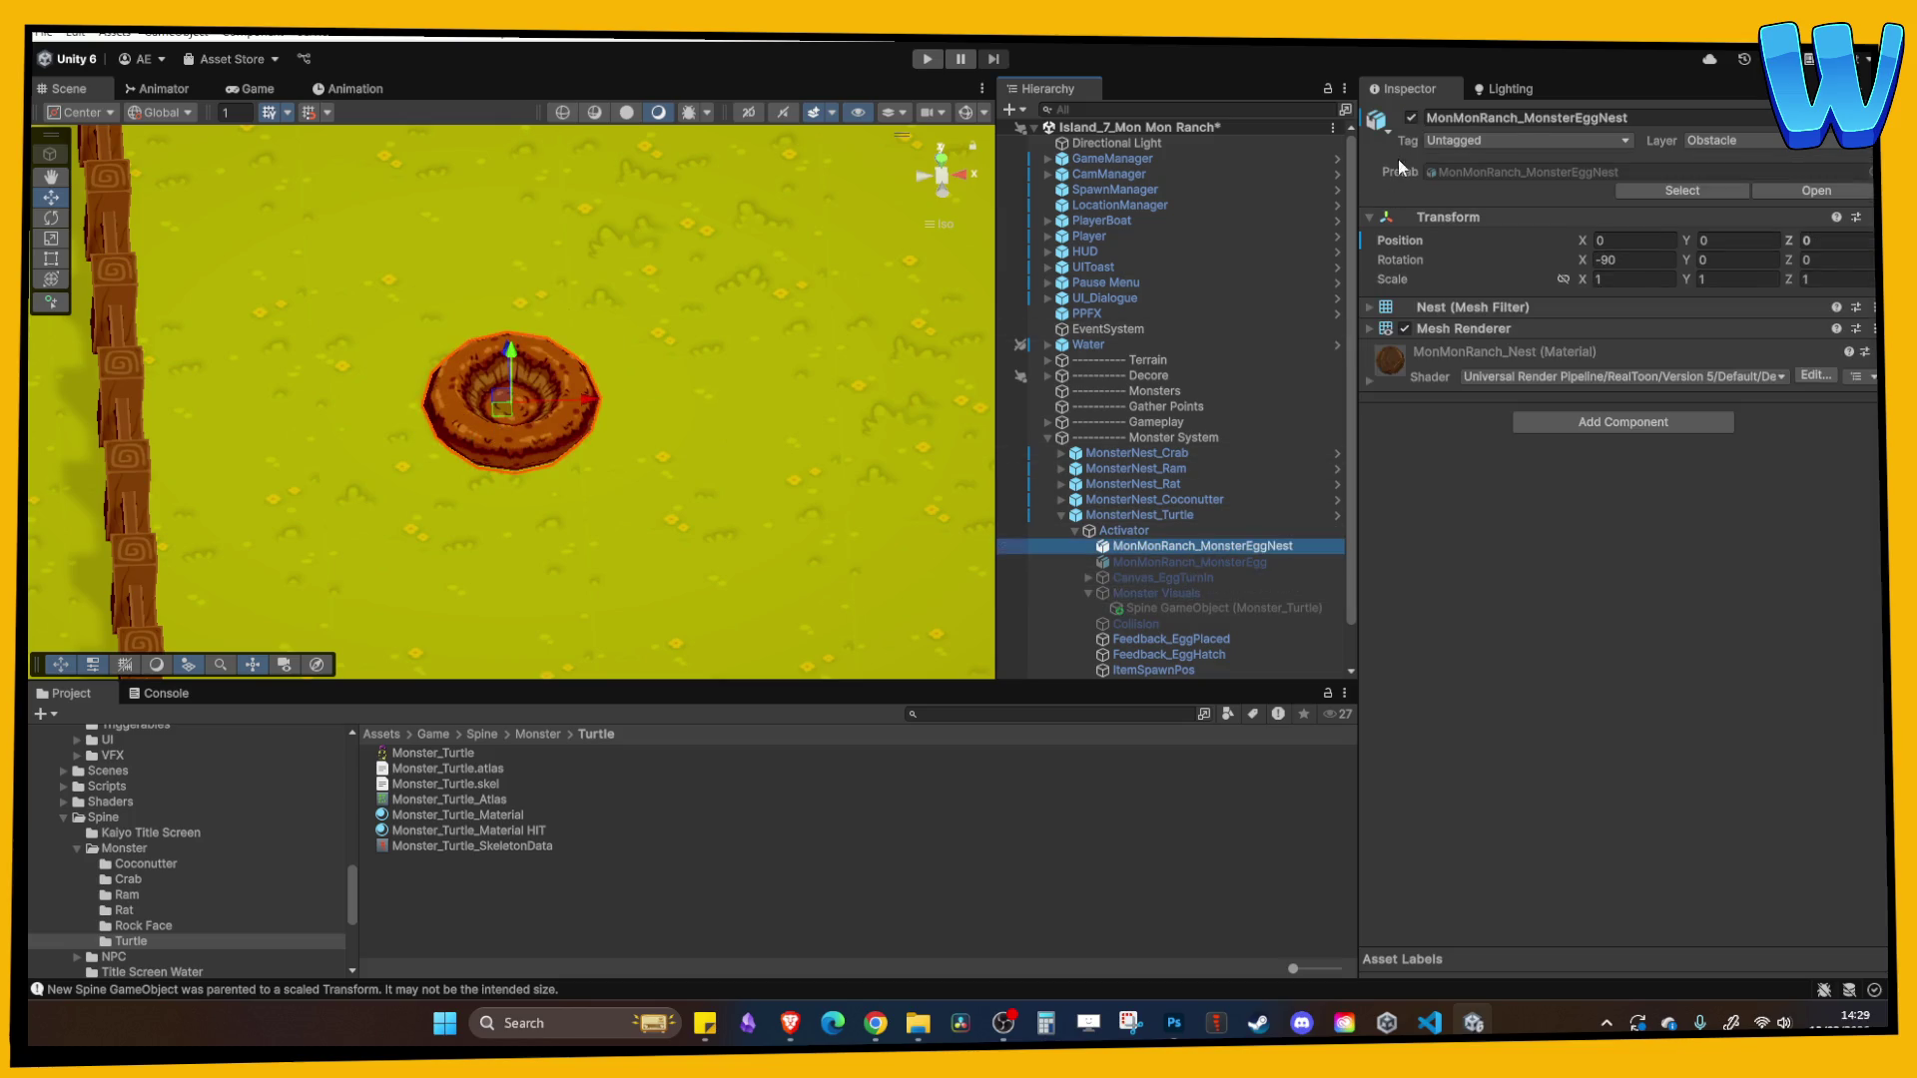
pyautogui.click(1408, 117)
pyautogui.click(1100, 533)
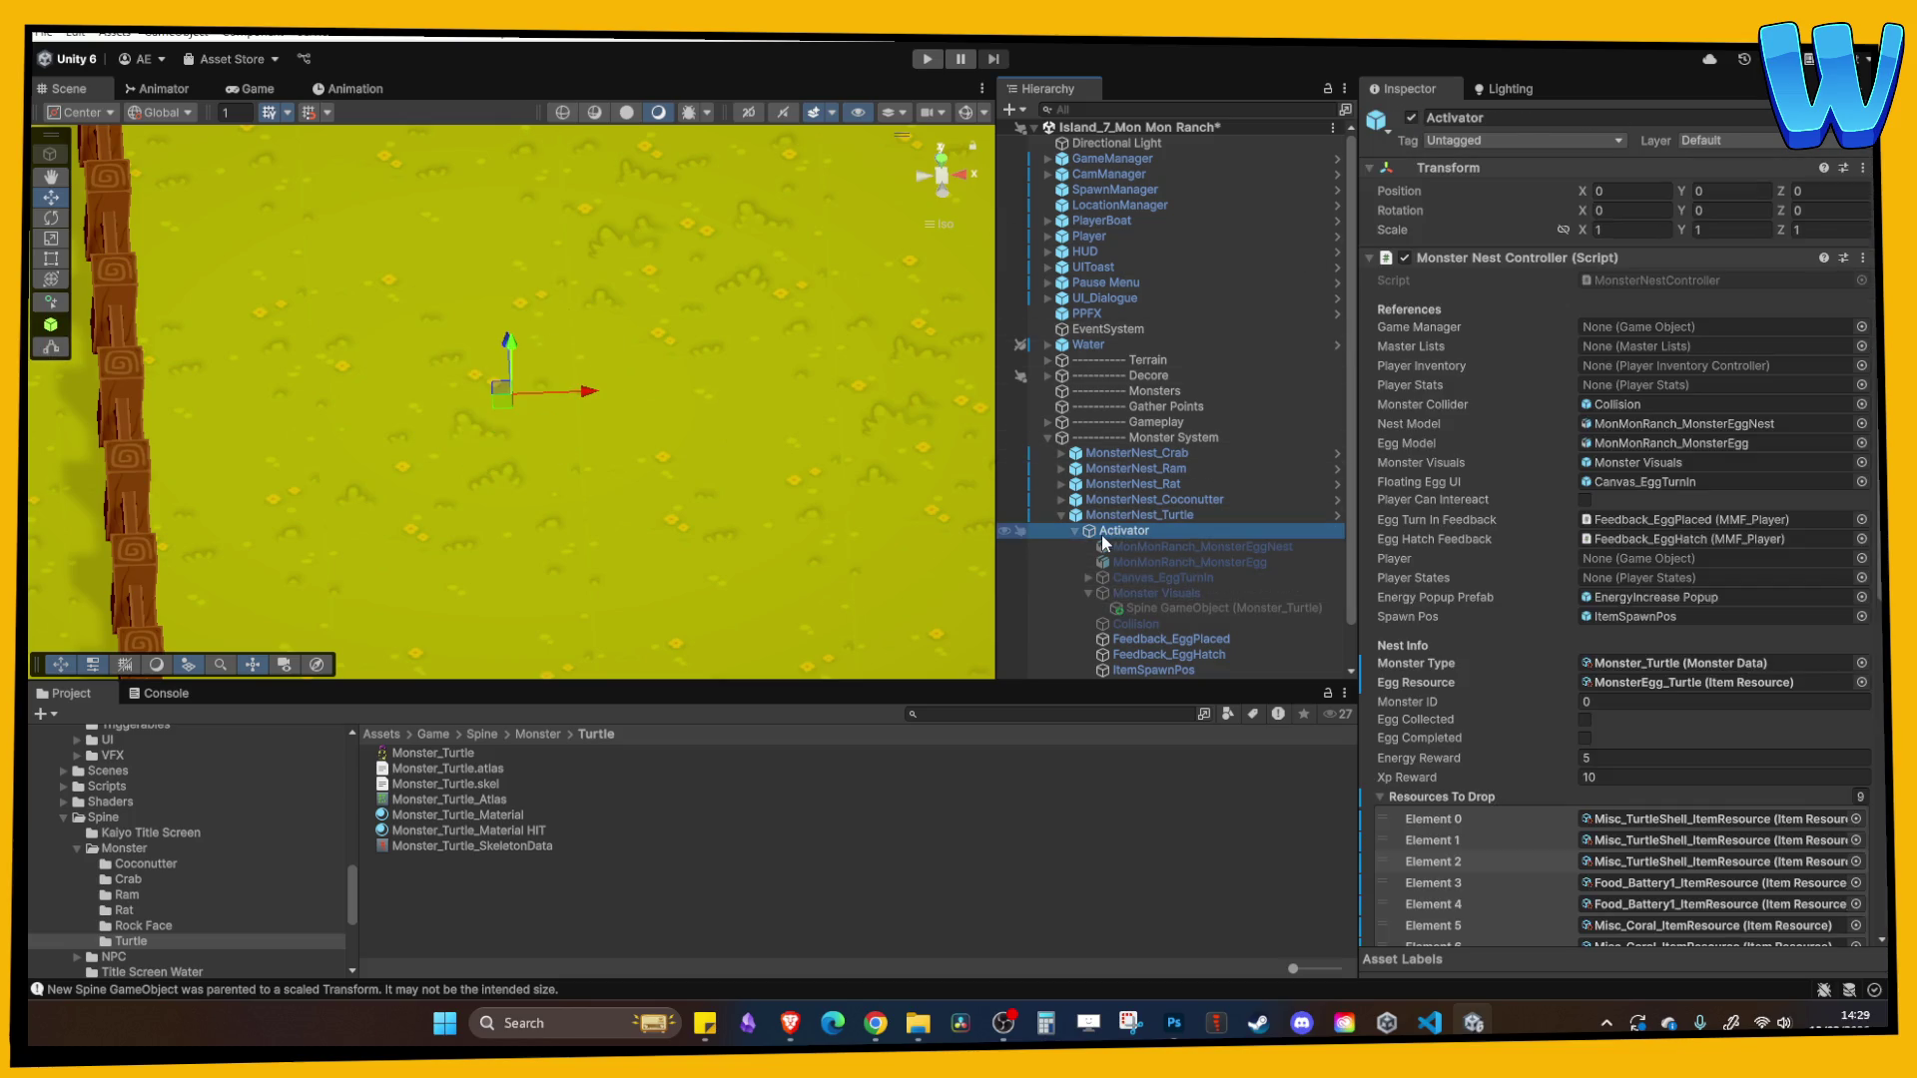
pyautogui.click(1134, 548)
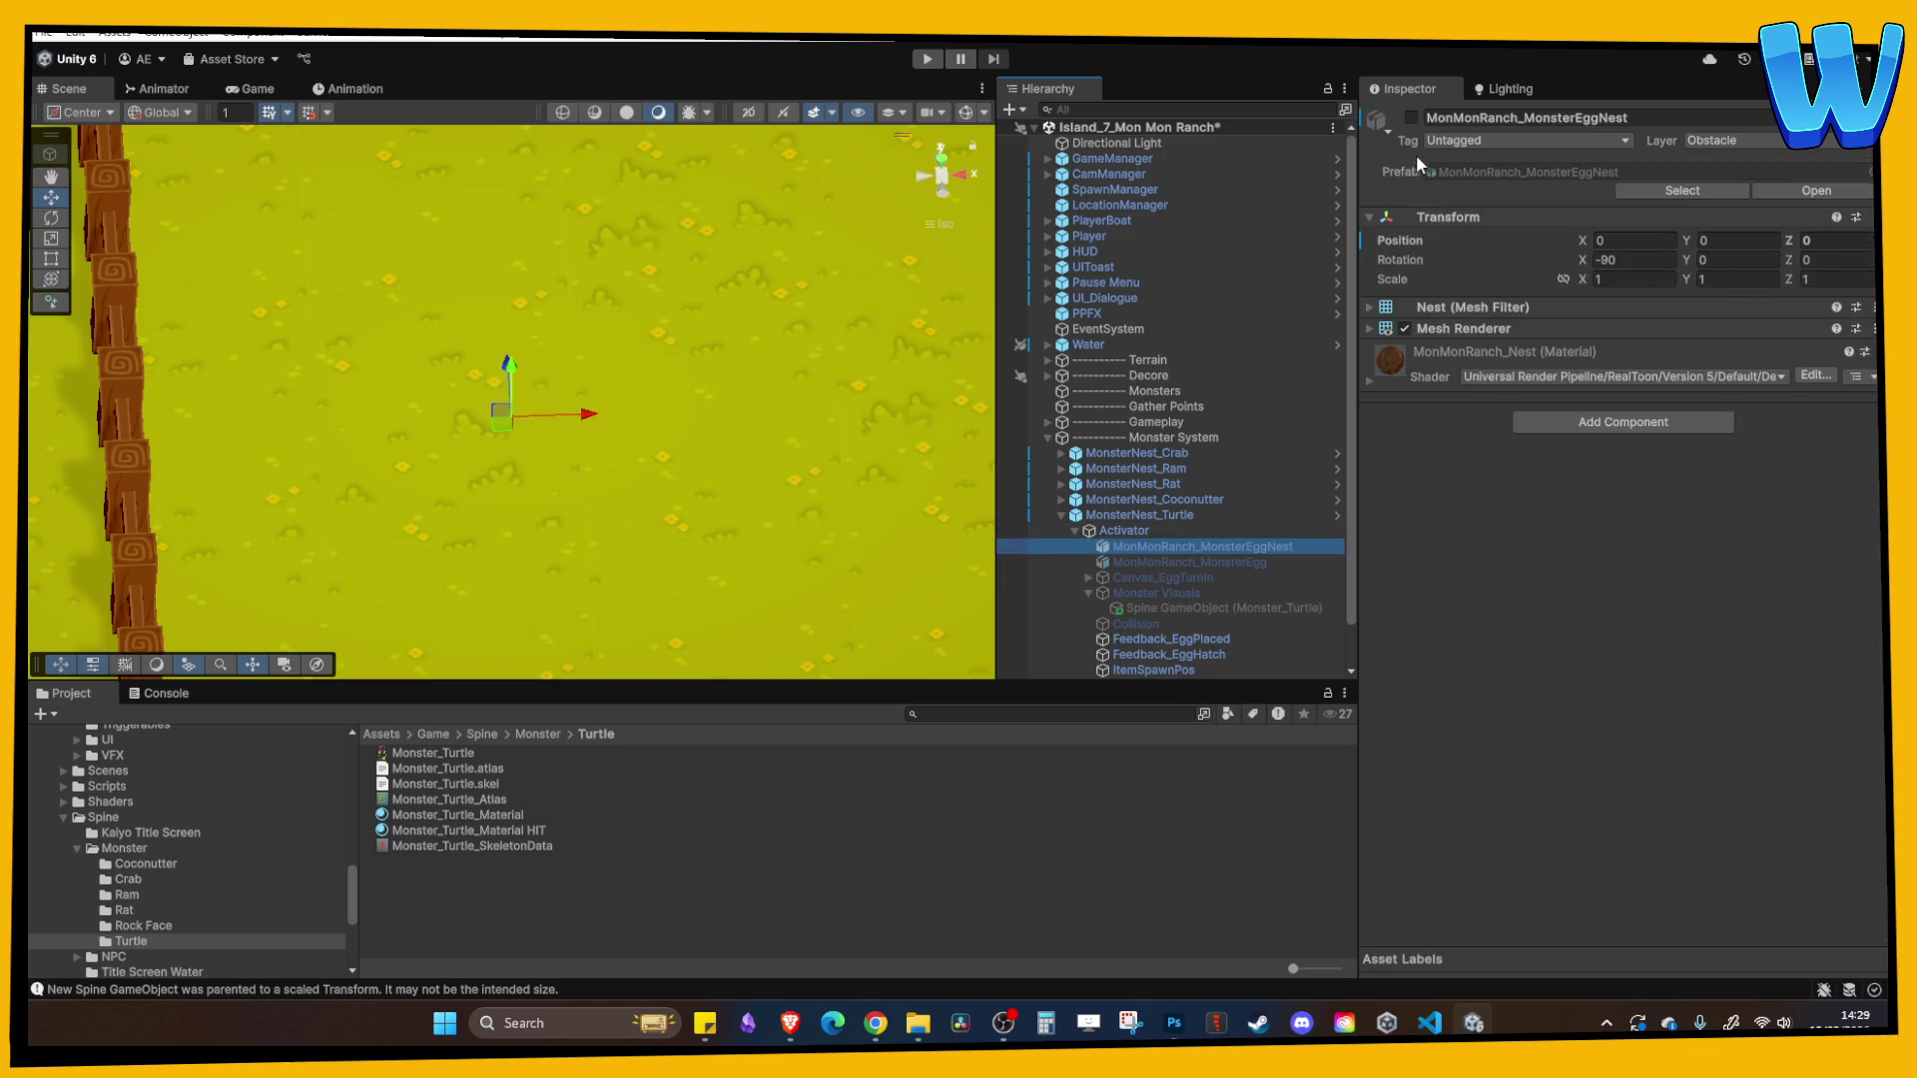
pyautogui.click(1410, 117)
# - Show the coconutter nest's egg nest mesh in the scene
pyautogui.click(1061, 499)
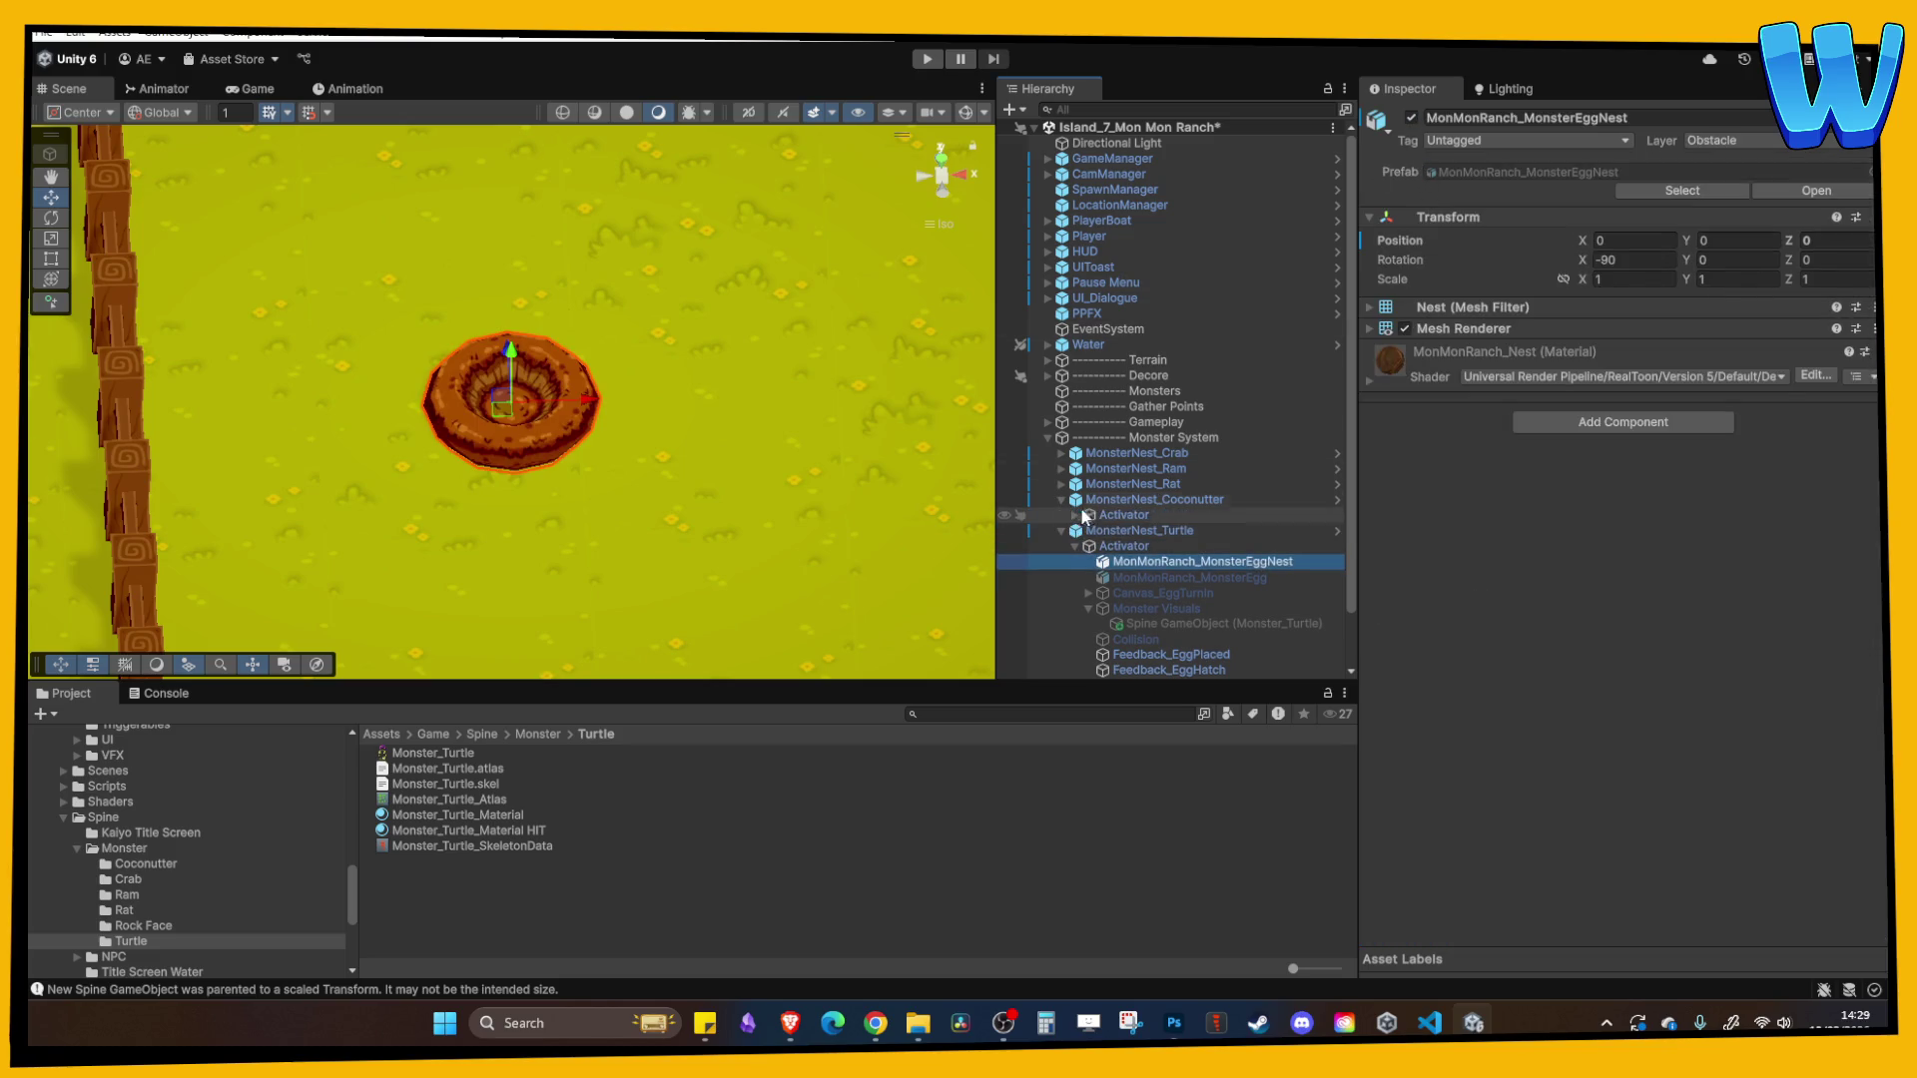
pyautogui.click(1076, 515)
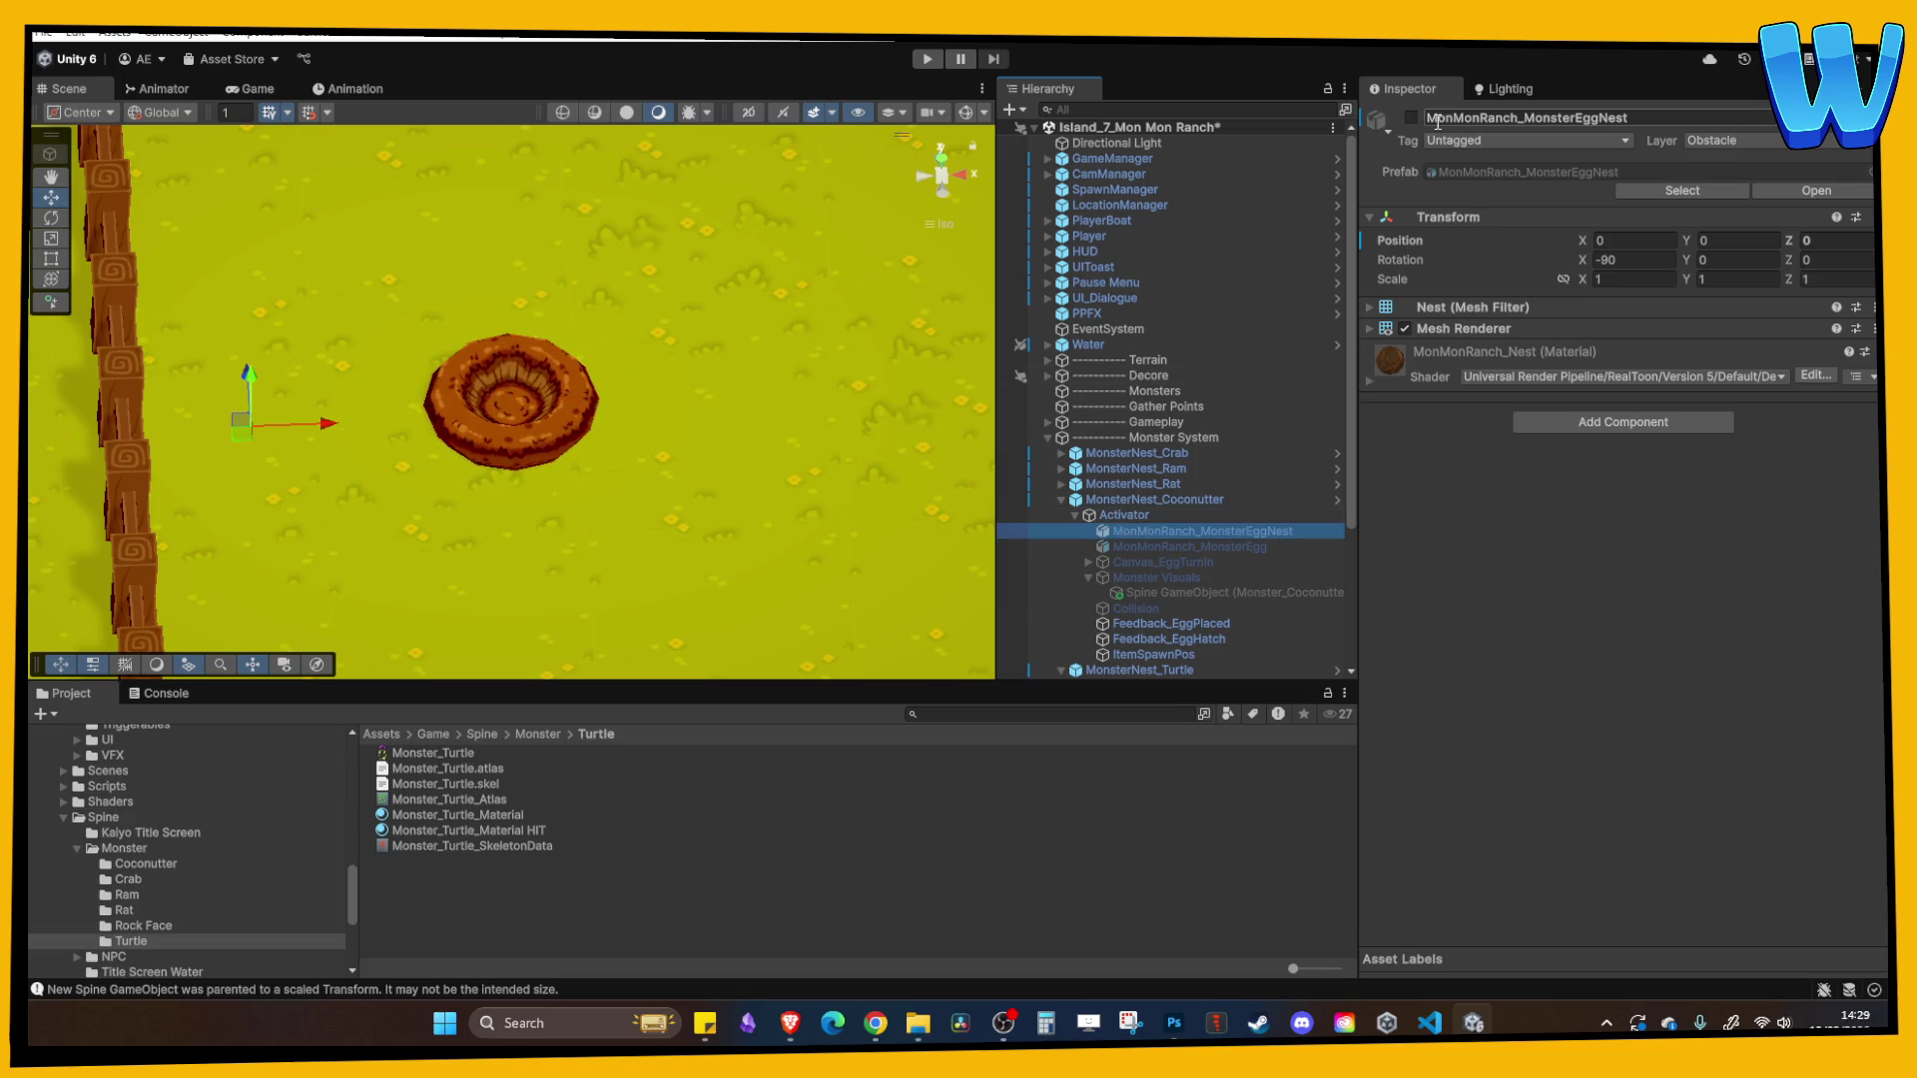
pyautogui.click(965, 113)
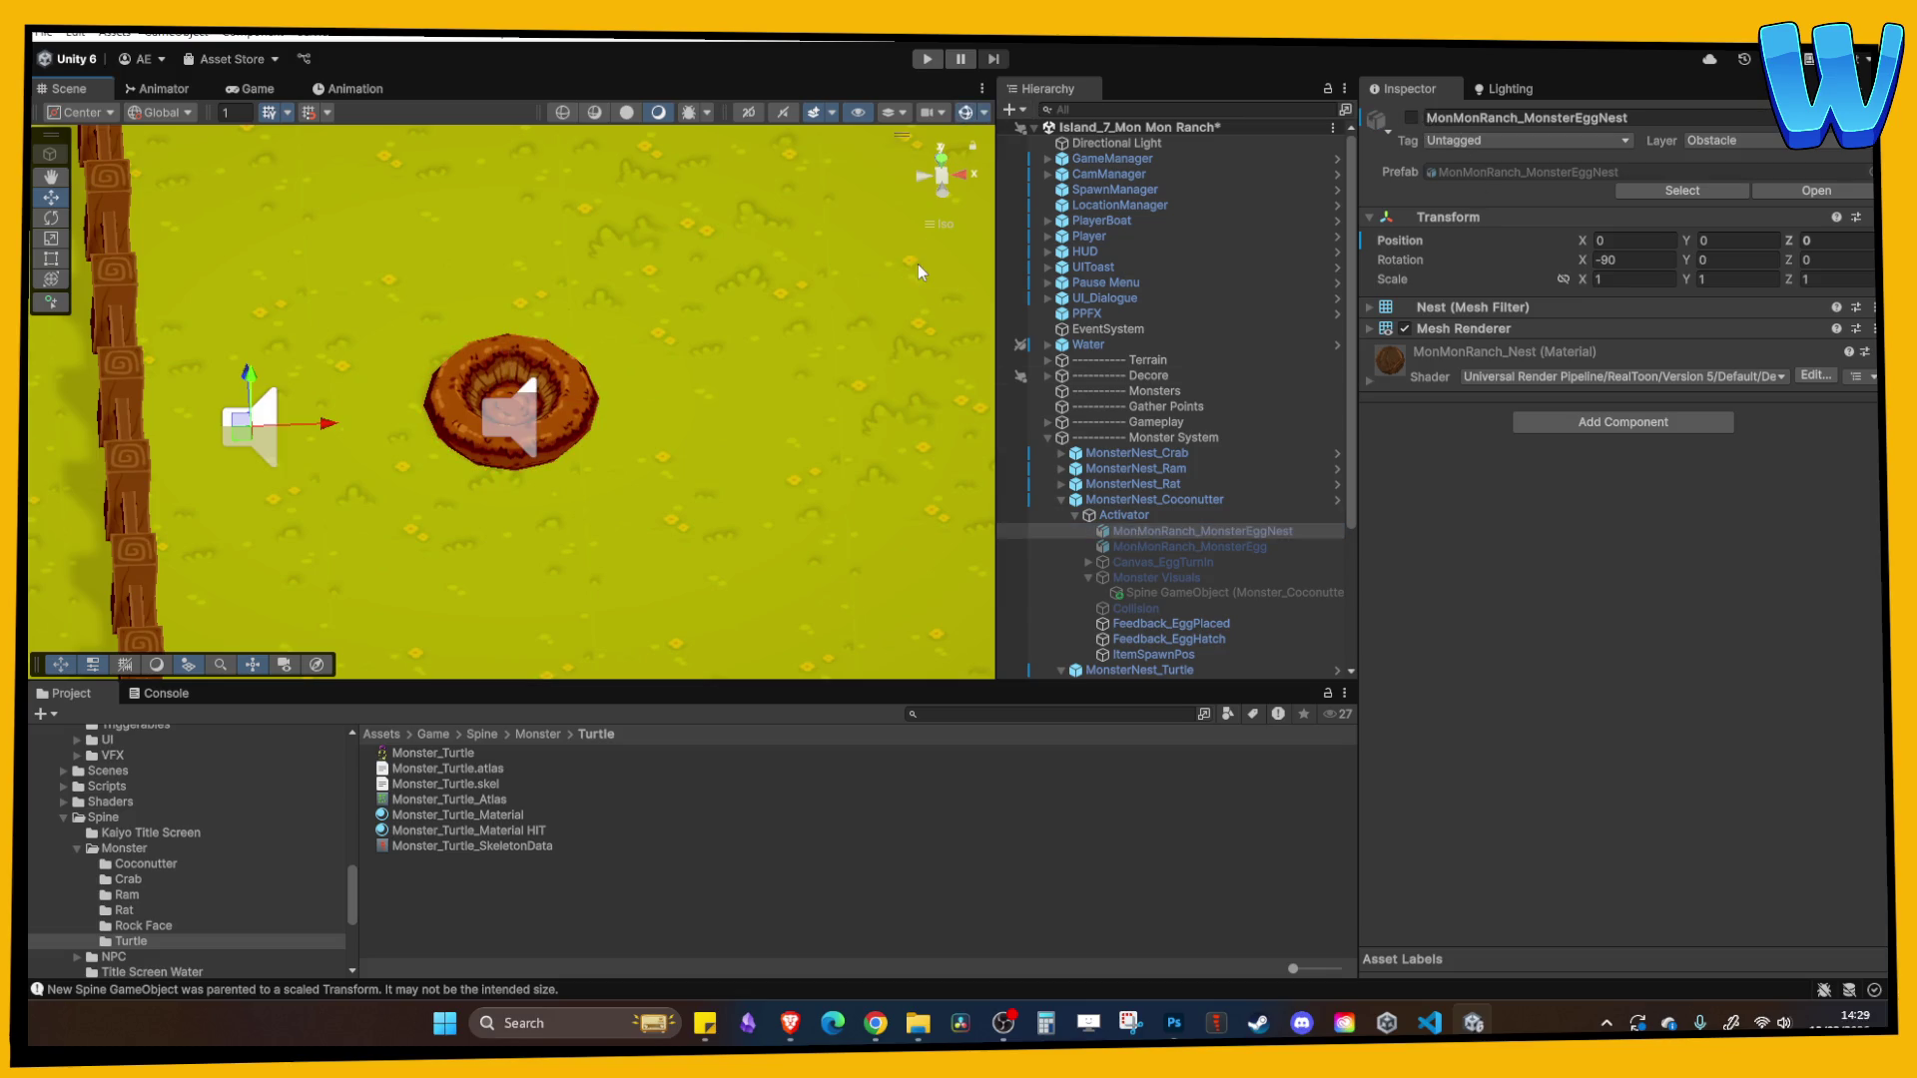
pyautogui.click(965, 112)
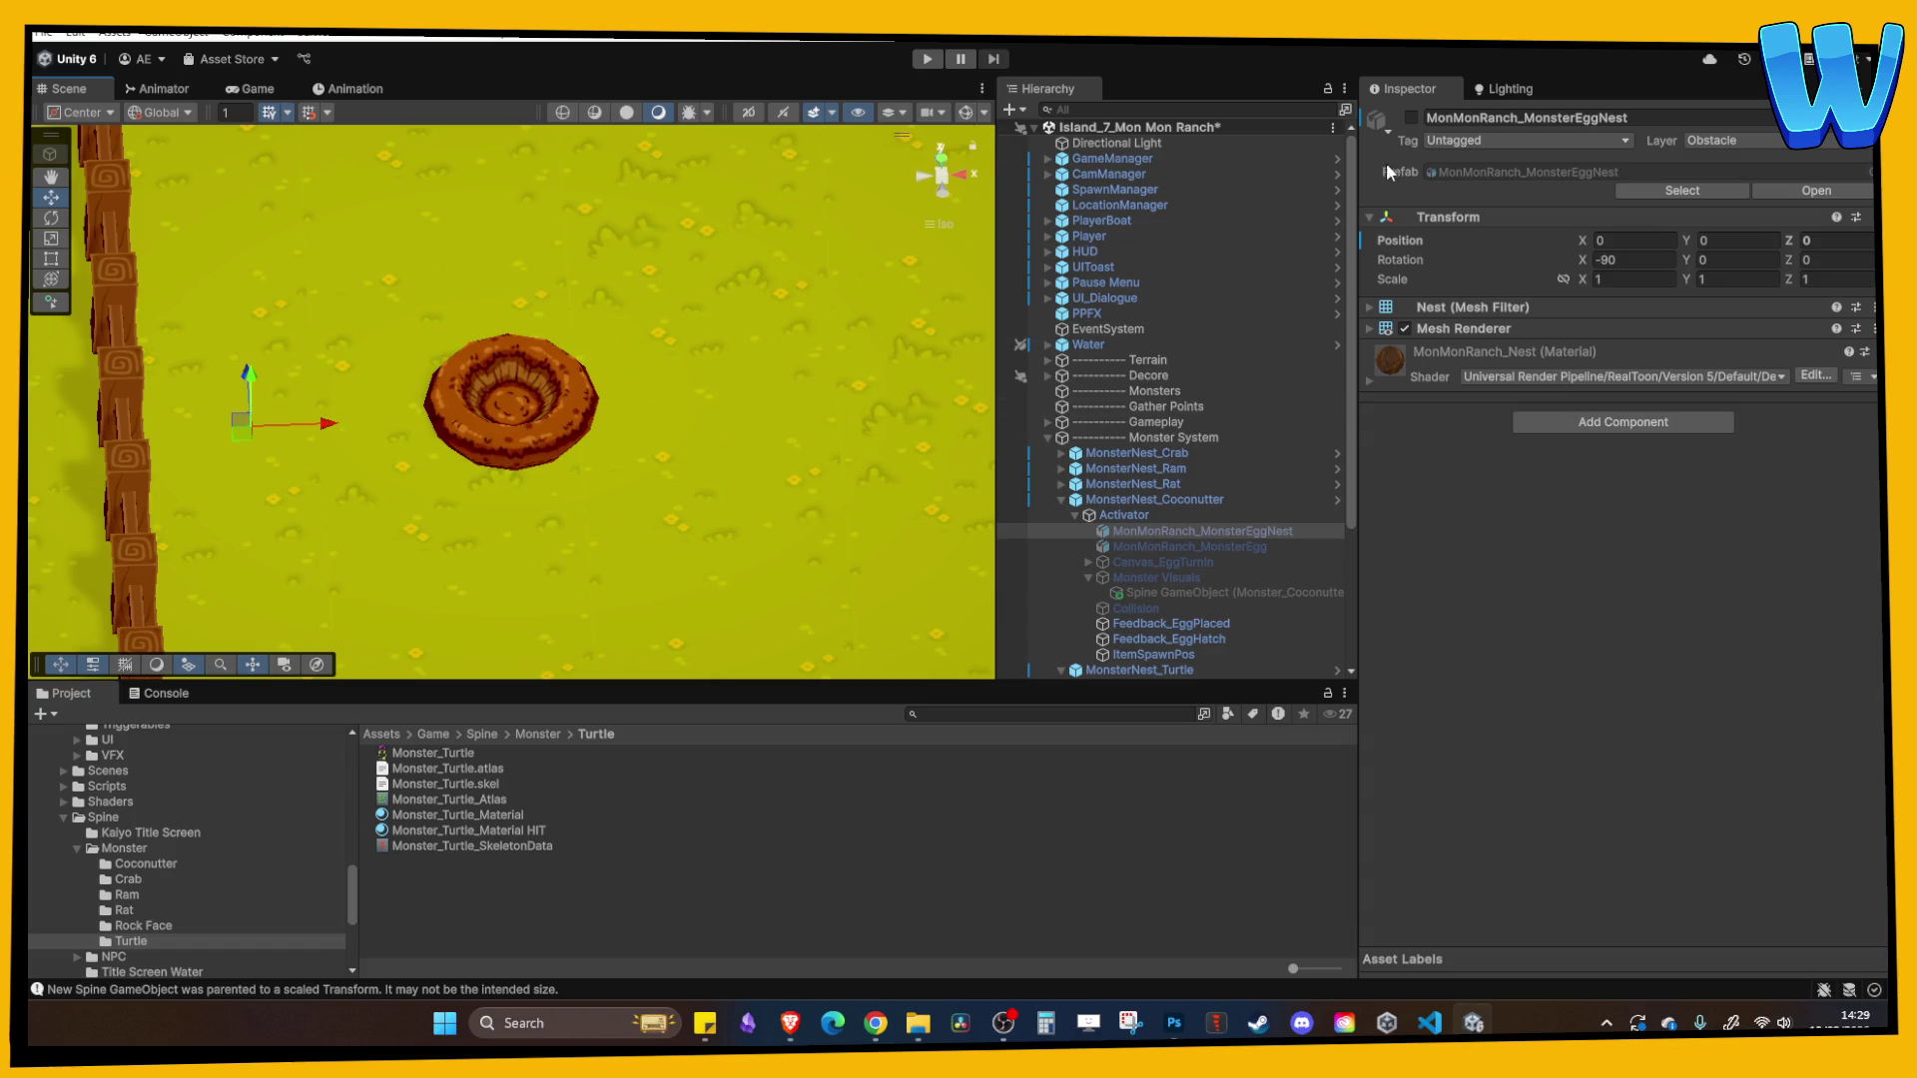
pyautogui.click(1412, 118)
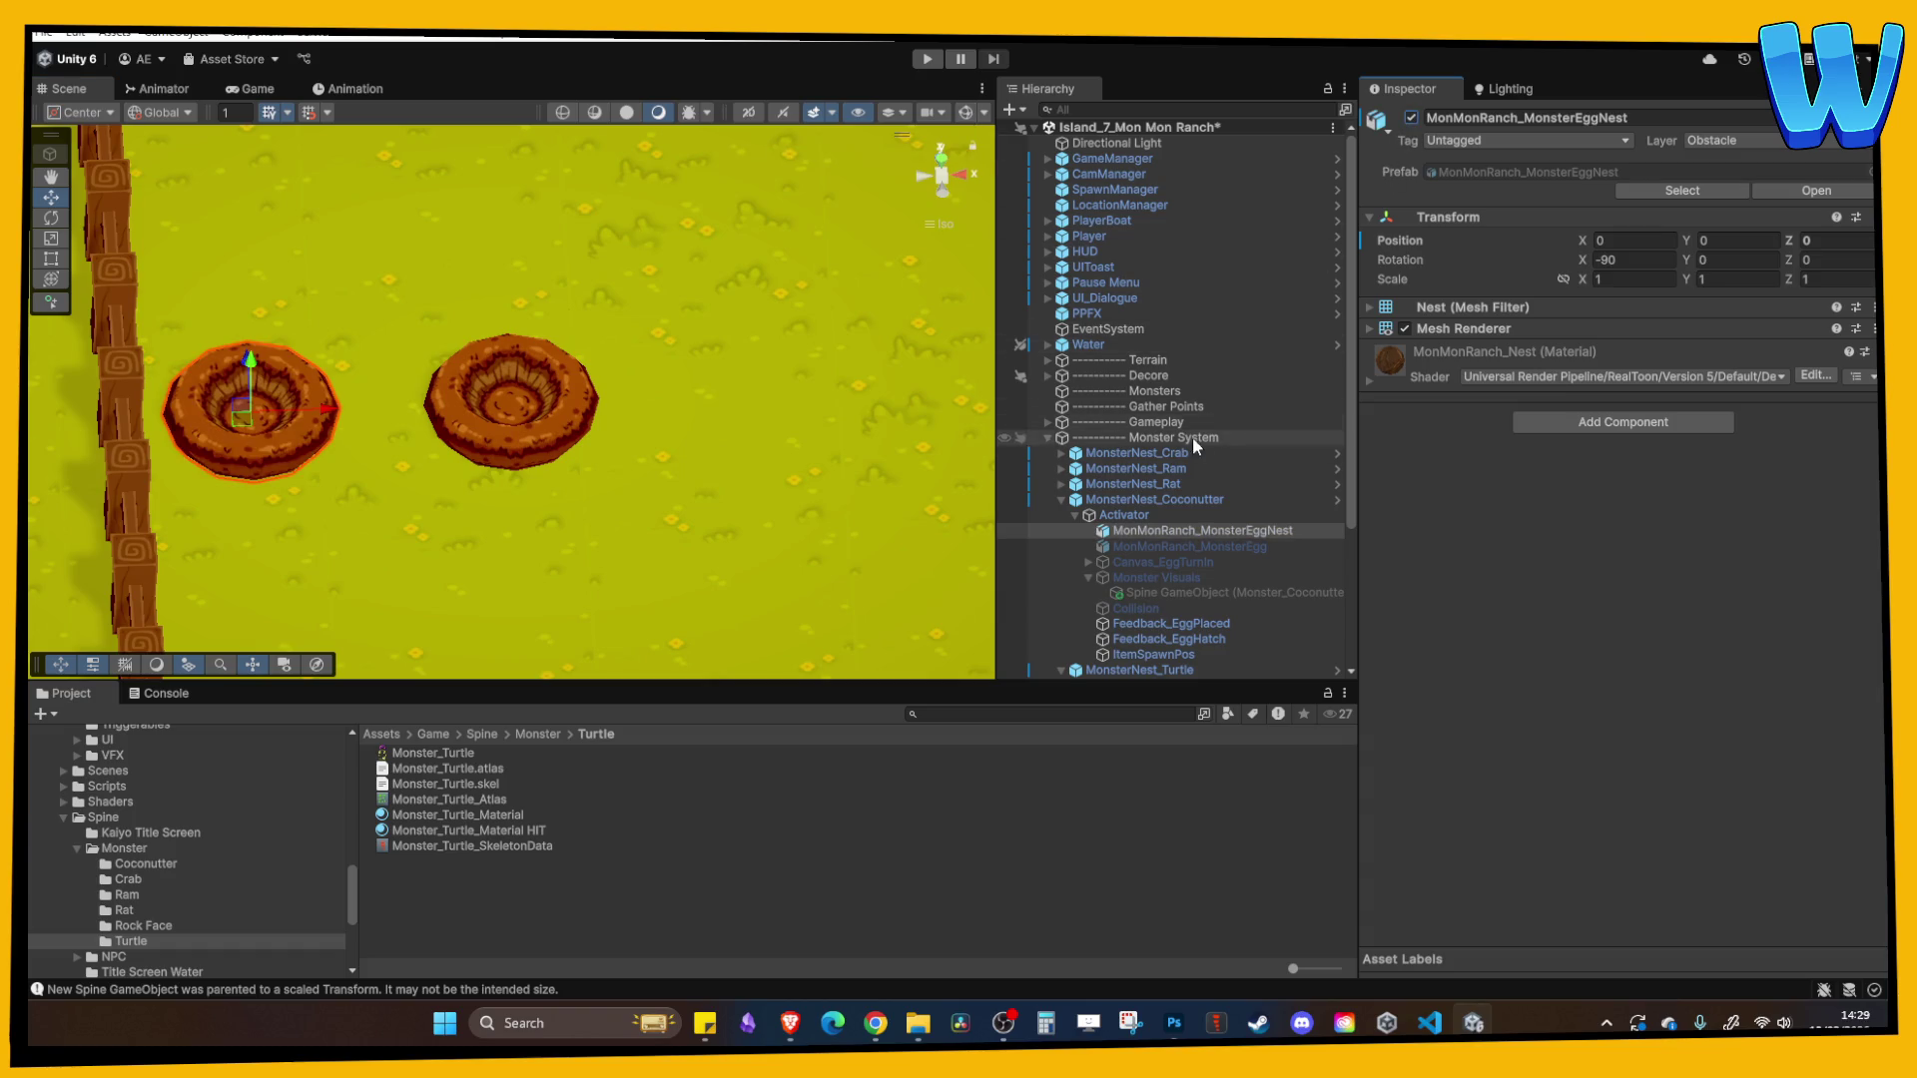
pyautogui.click(1062, 500)
# - Move the turtle nest to X -7 beside the coconutter nest
pyautogui.click(1119, 515)
pyautogui.moveTo(586, 395); pyautogui.dragTo(505, 393)
pyautogui.scroll(-5, 645, 361)
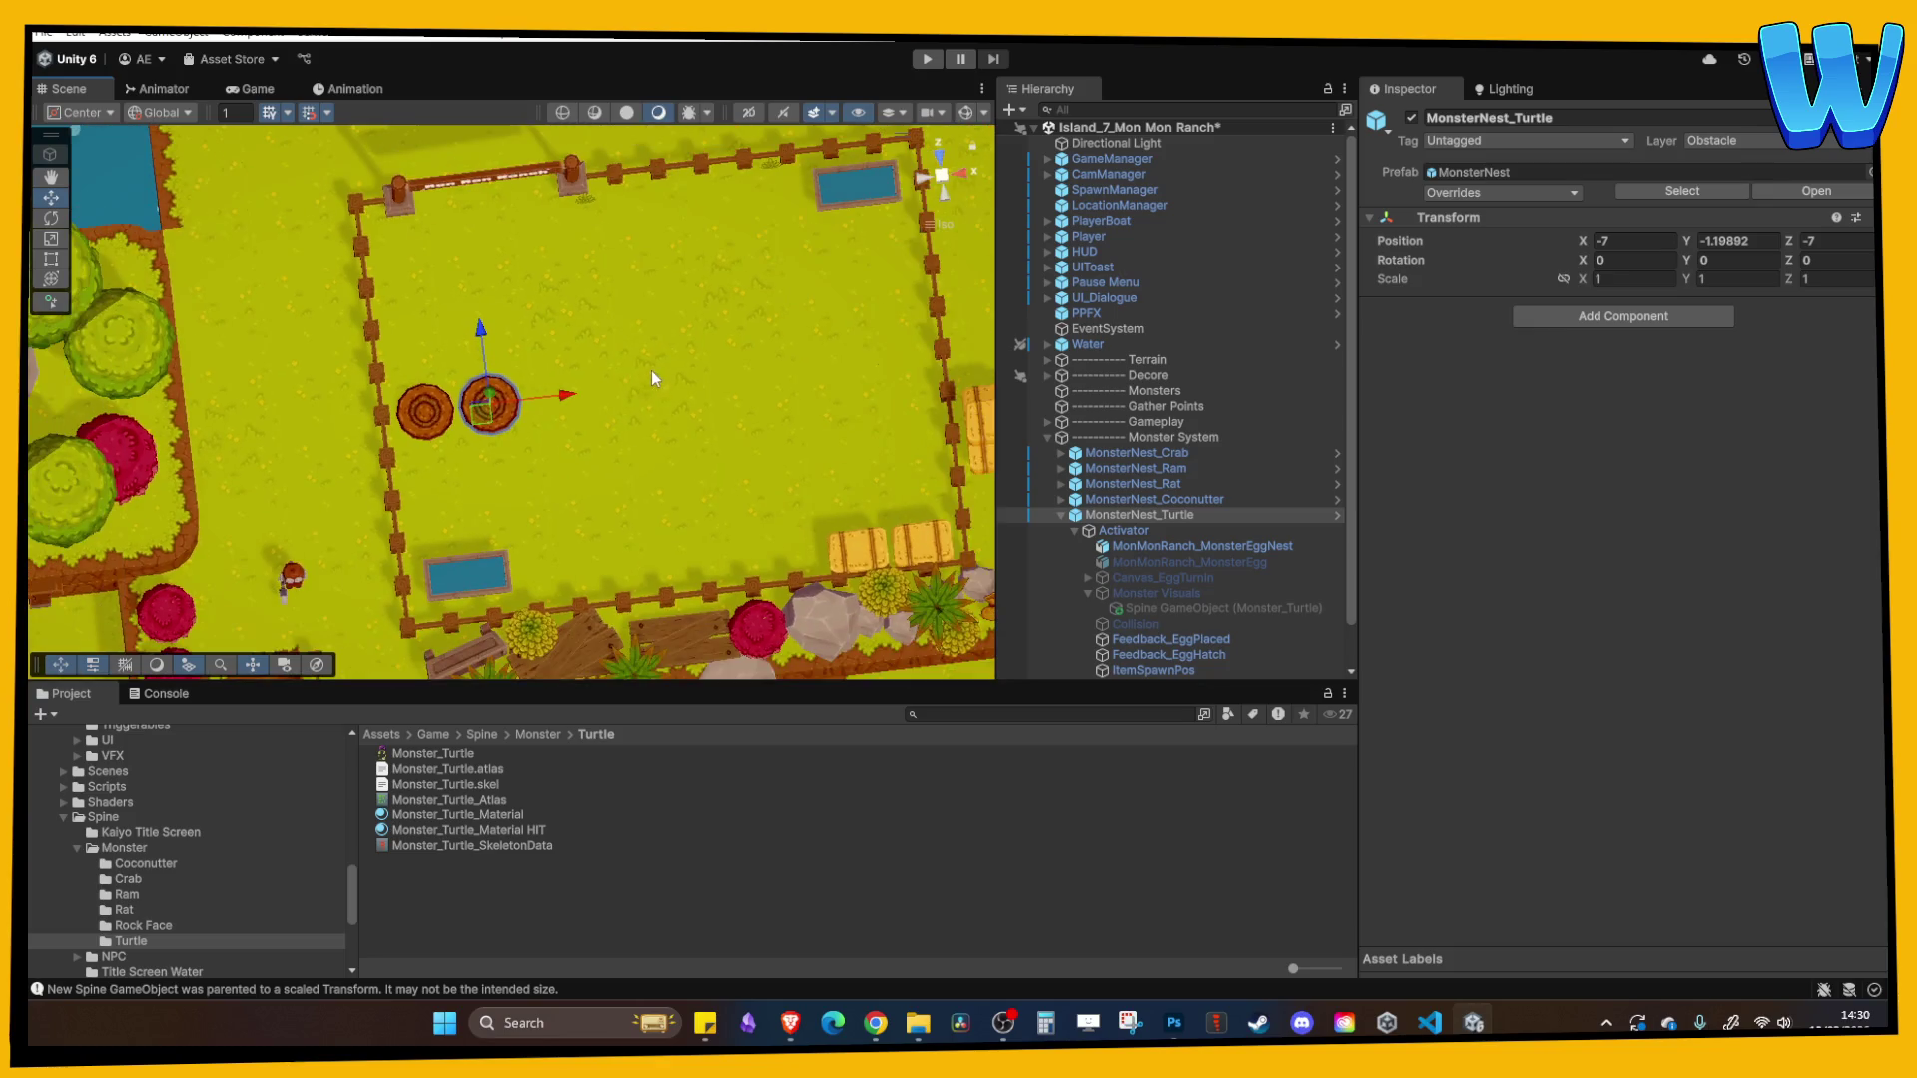
pyautogui.moveTo(651, 369); pyautogui.dragTo(739, 385)
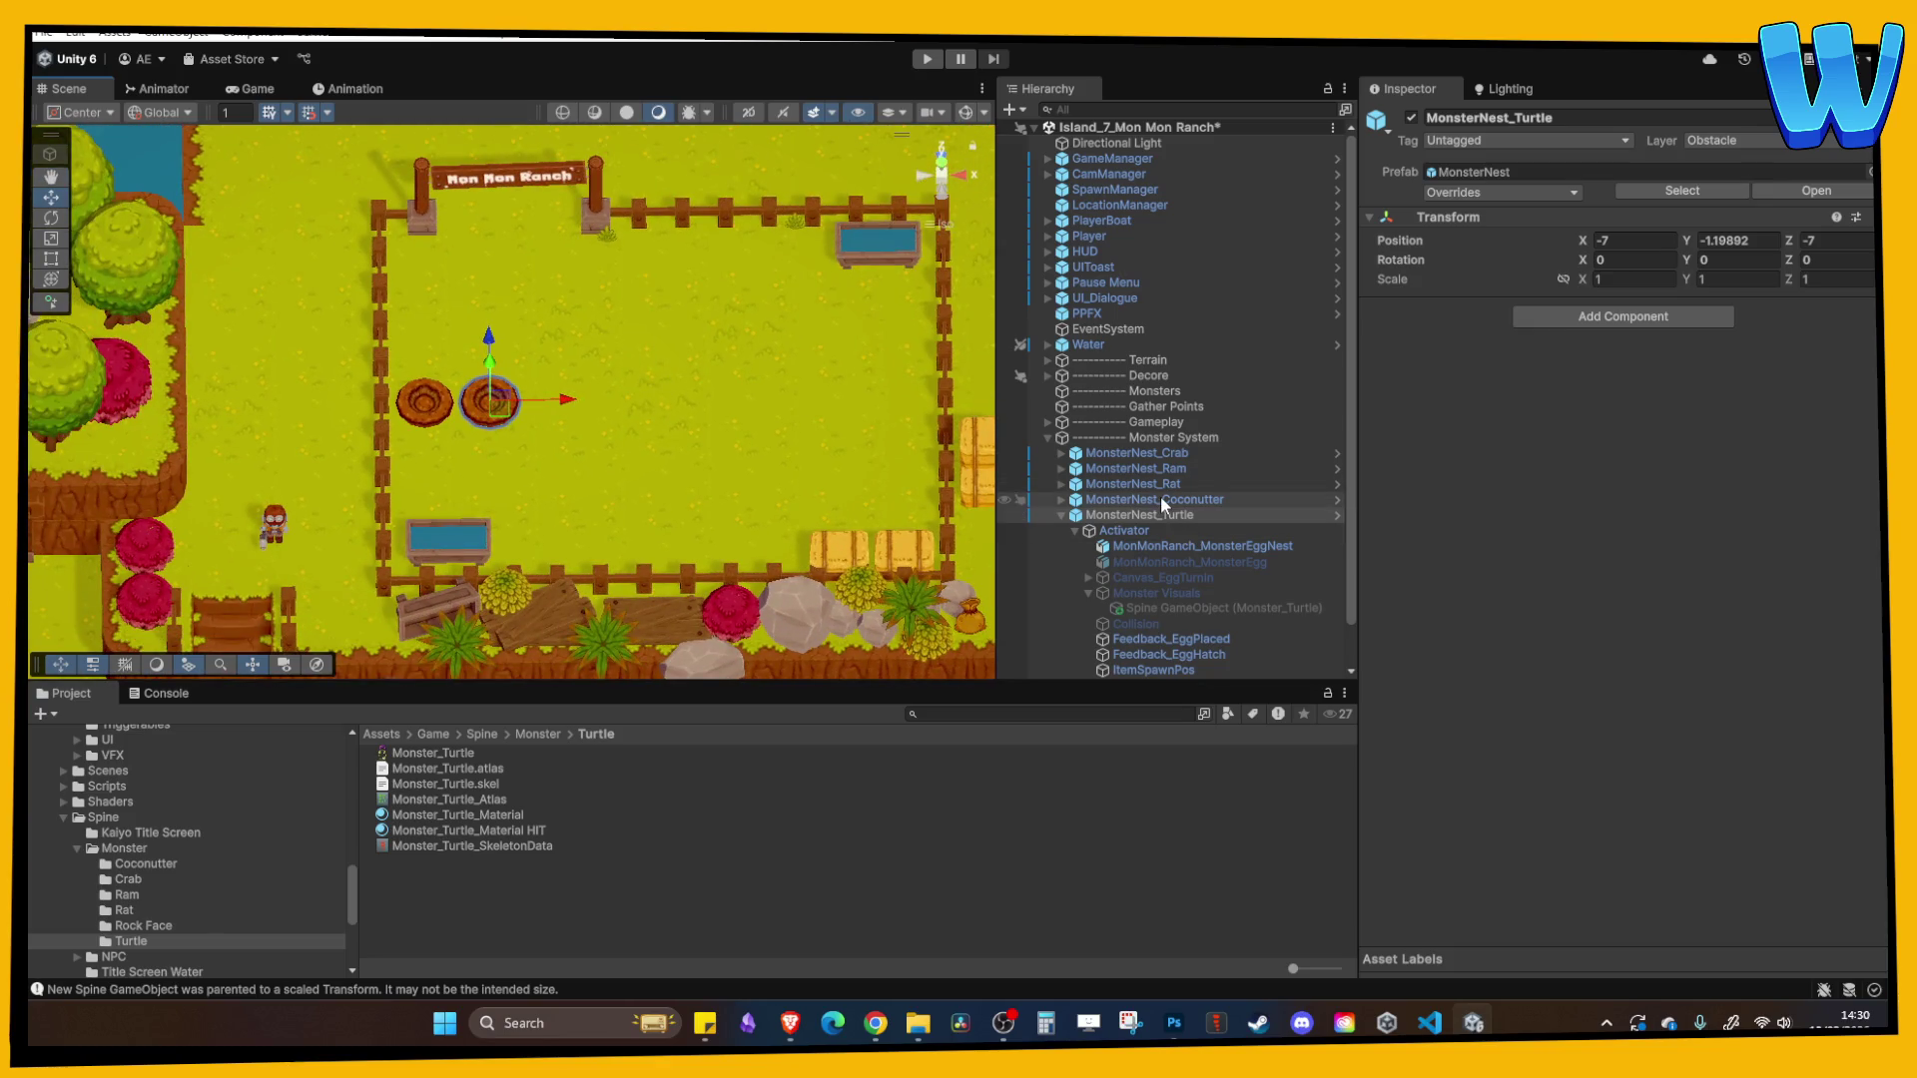
# - Hide both nests' egg-nest meshes and collapse the nests in the Hierarchy
pyautogui.click(1148, 545)
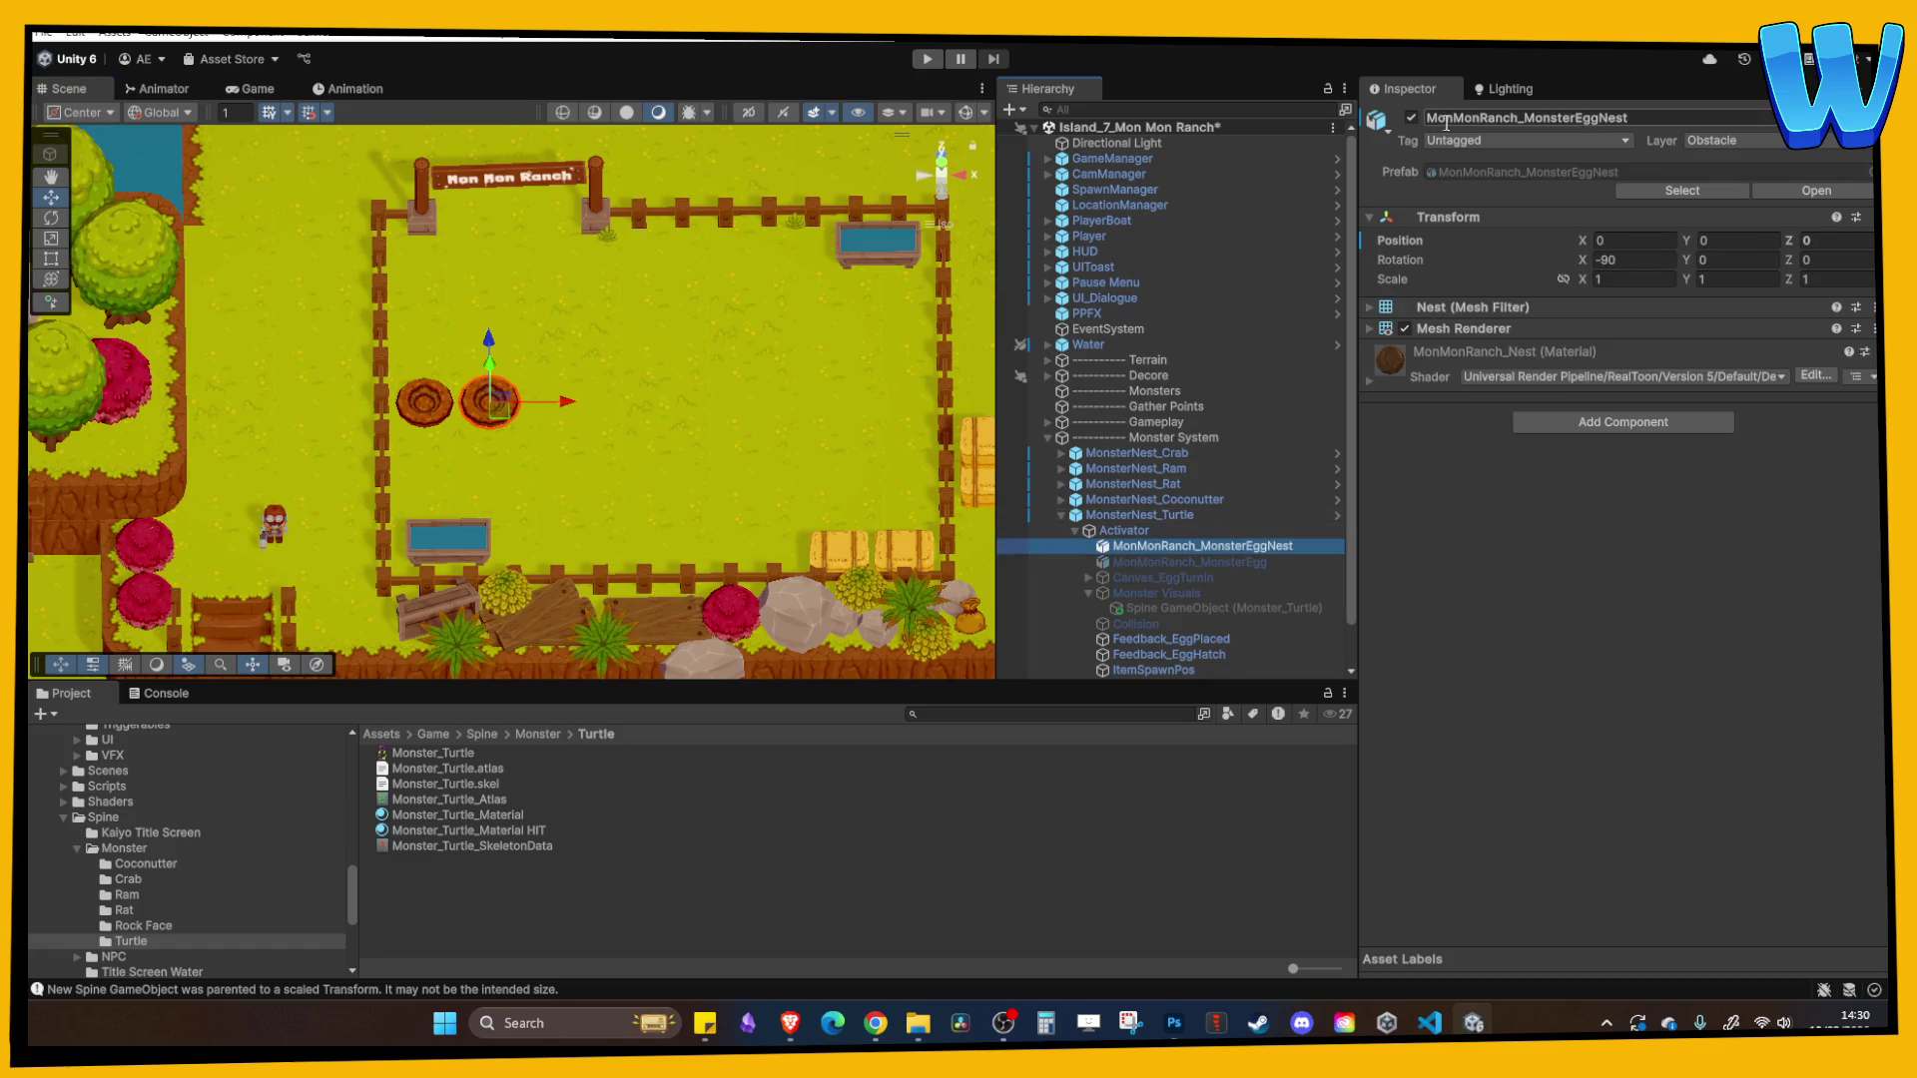
pyautogui.click(1411, 117)
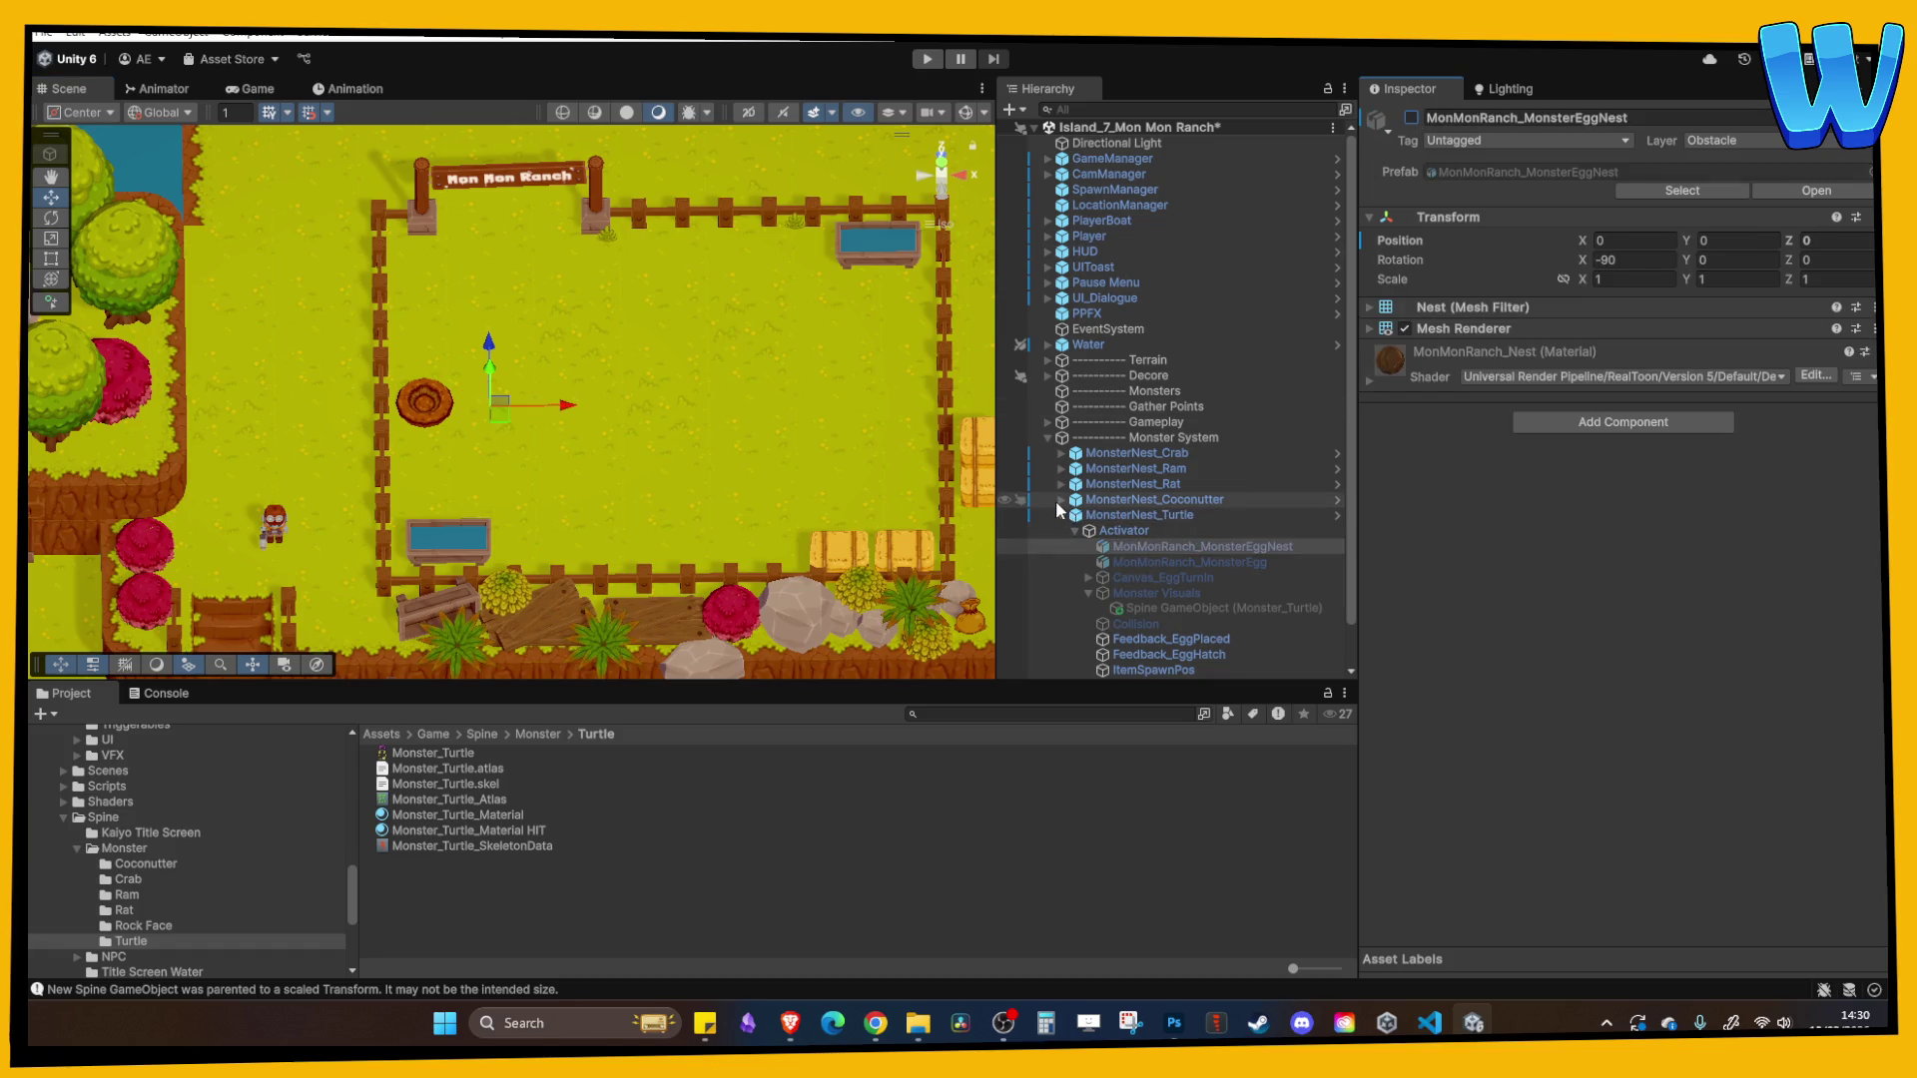
pyautogui.click(1060, 499)
pyautogui.click(1158, 530)
pyautogui.click(1412, 118)
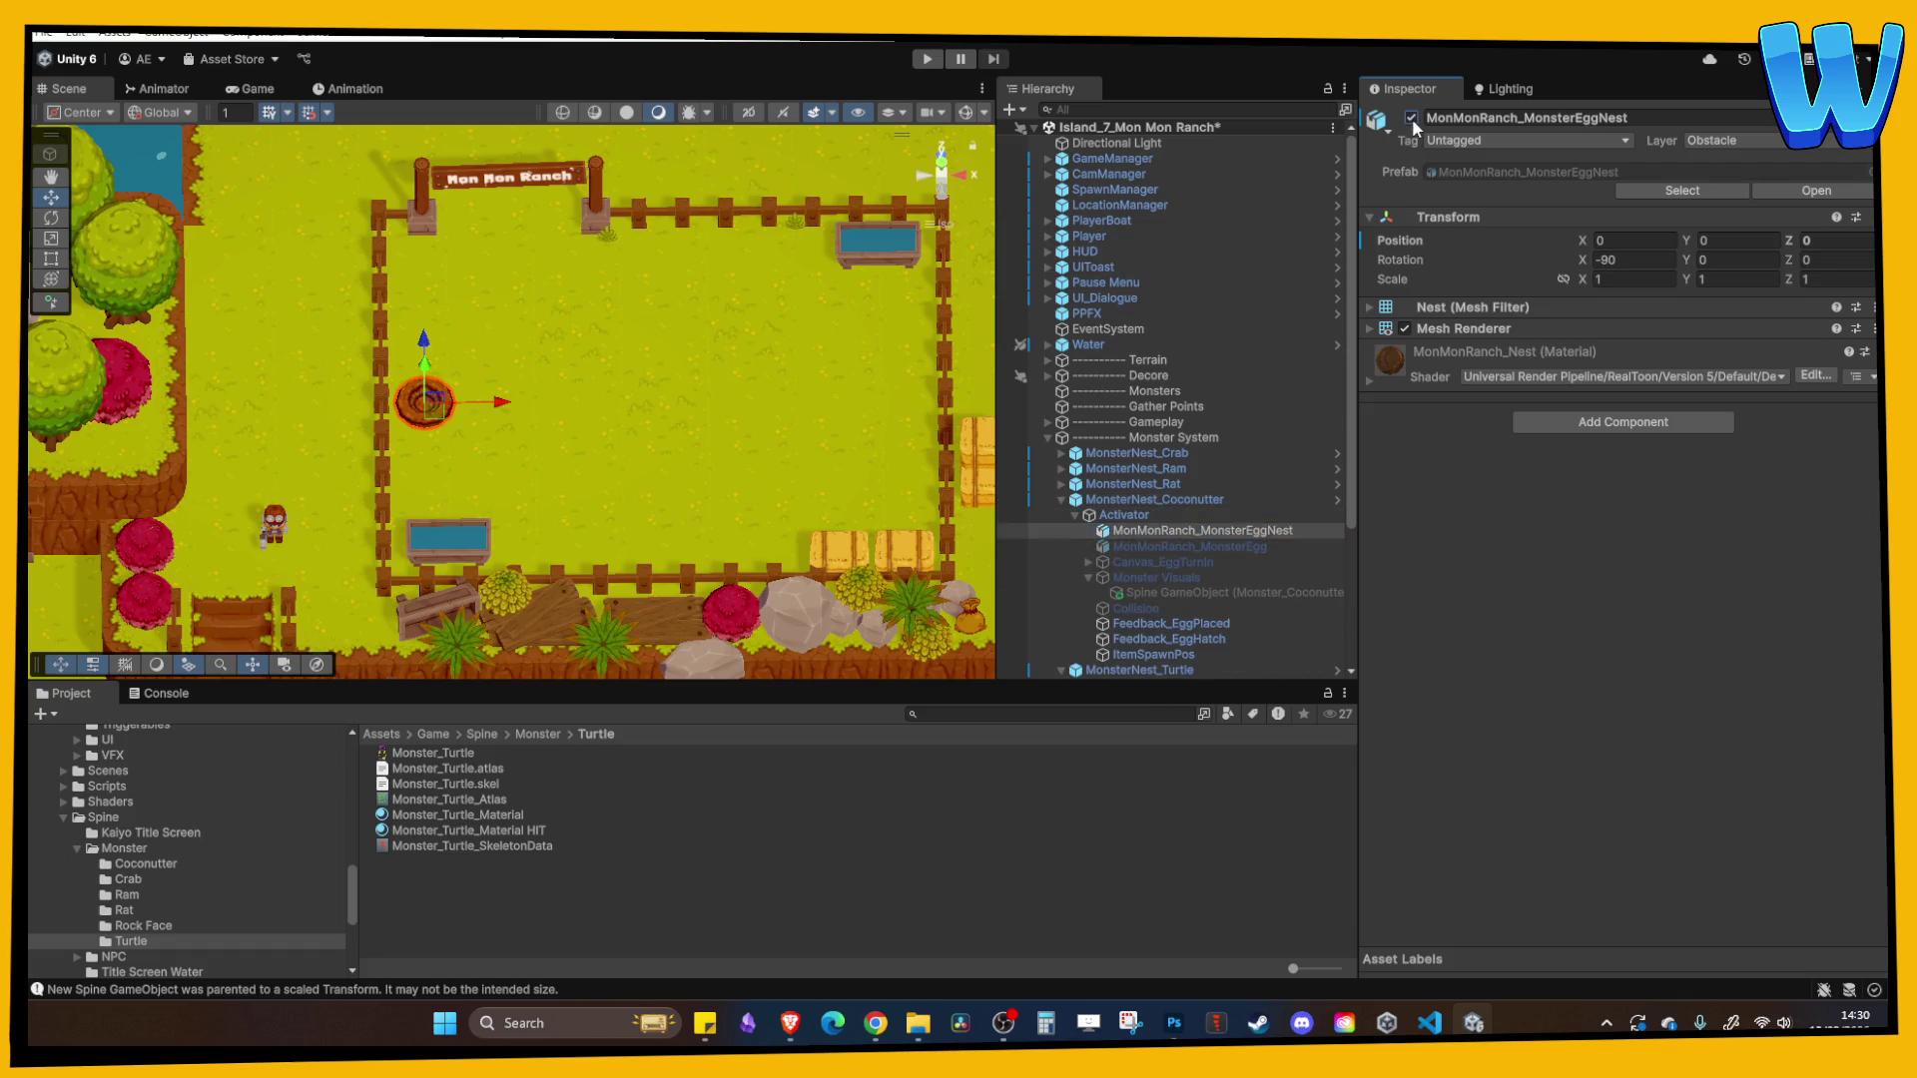
pyautogui.click(1060, 499)
pyautogui.click(1061, 515)
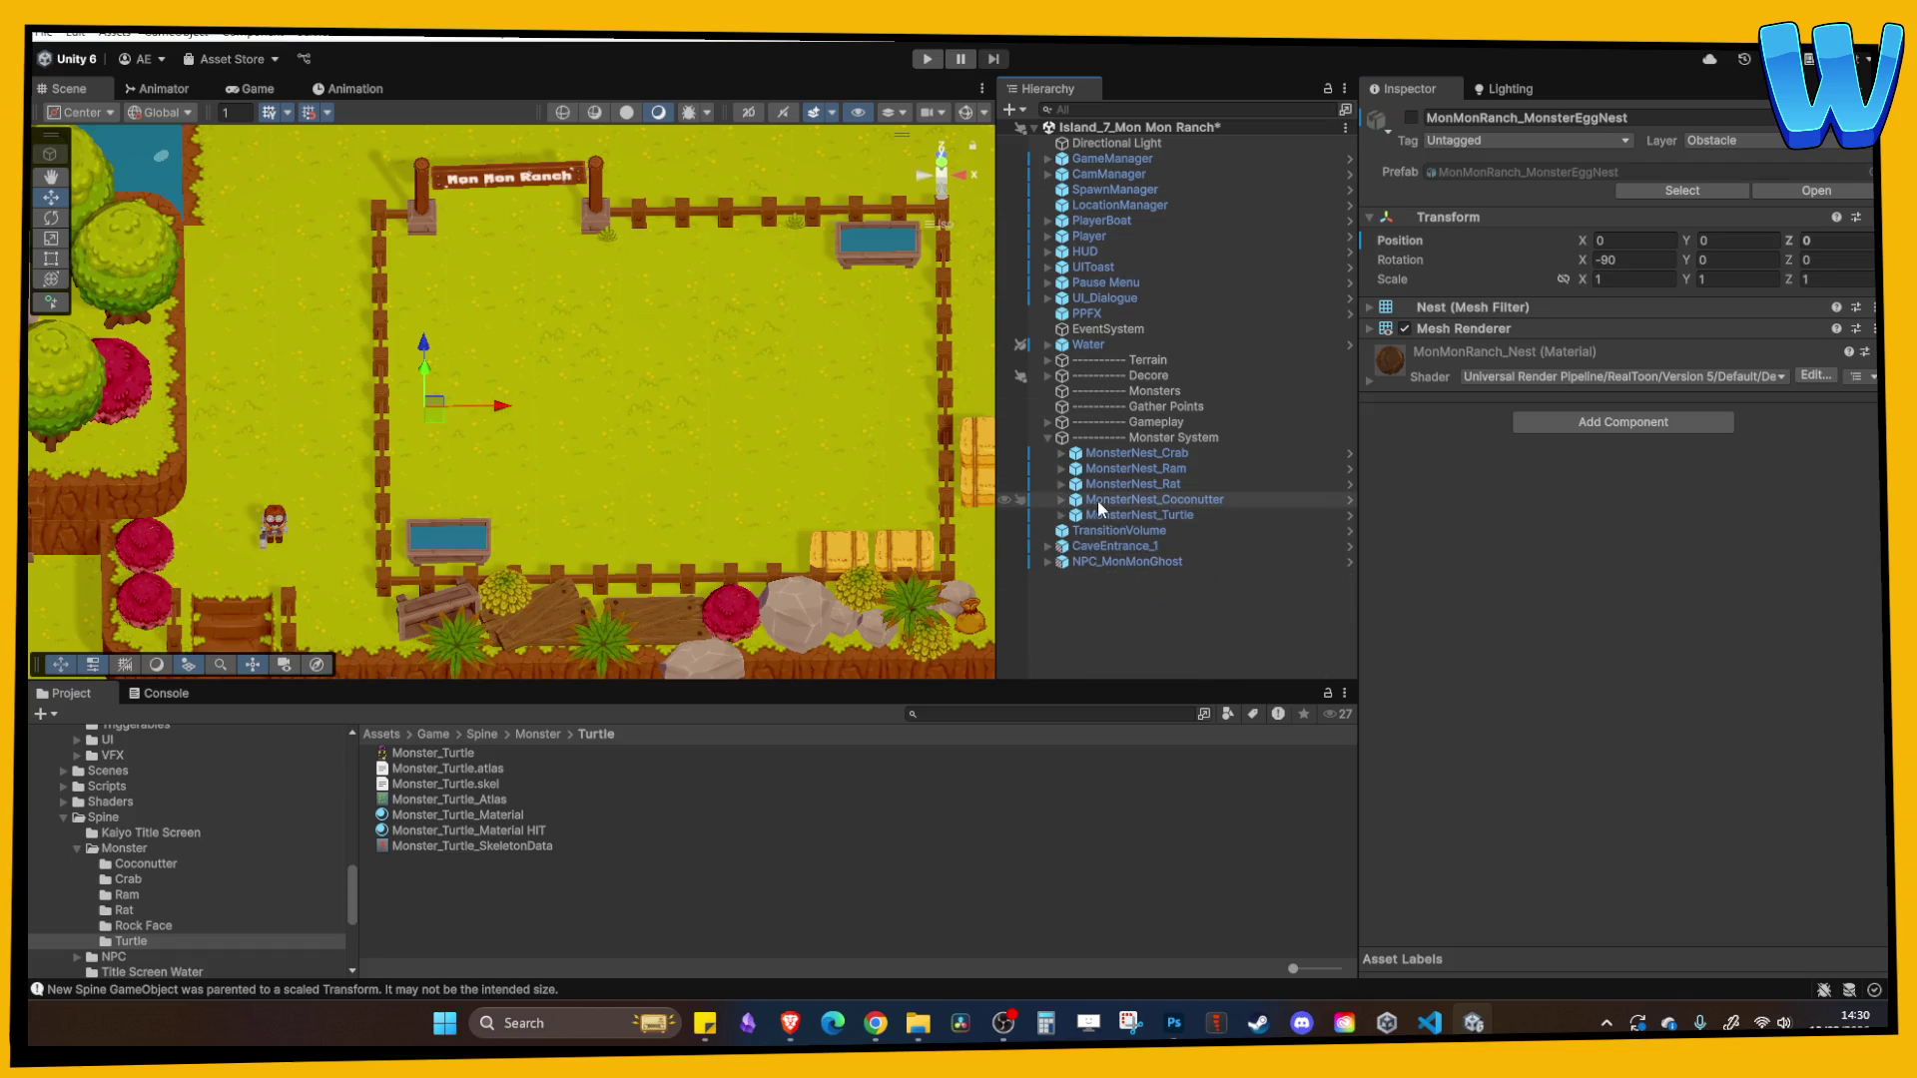
pyautogui.click(1148, 158)
# - Open the GameManager prefab in isolation and put MonsterEgg_Turtle into new Item Master List Element 60
pyautogui.rightClick(1189, 158)
pyautogui.moveTo(1298, 427)
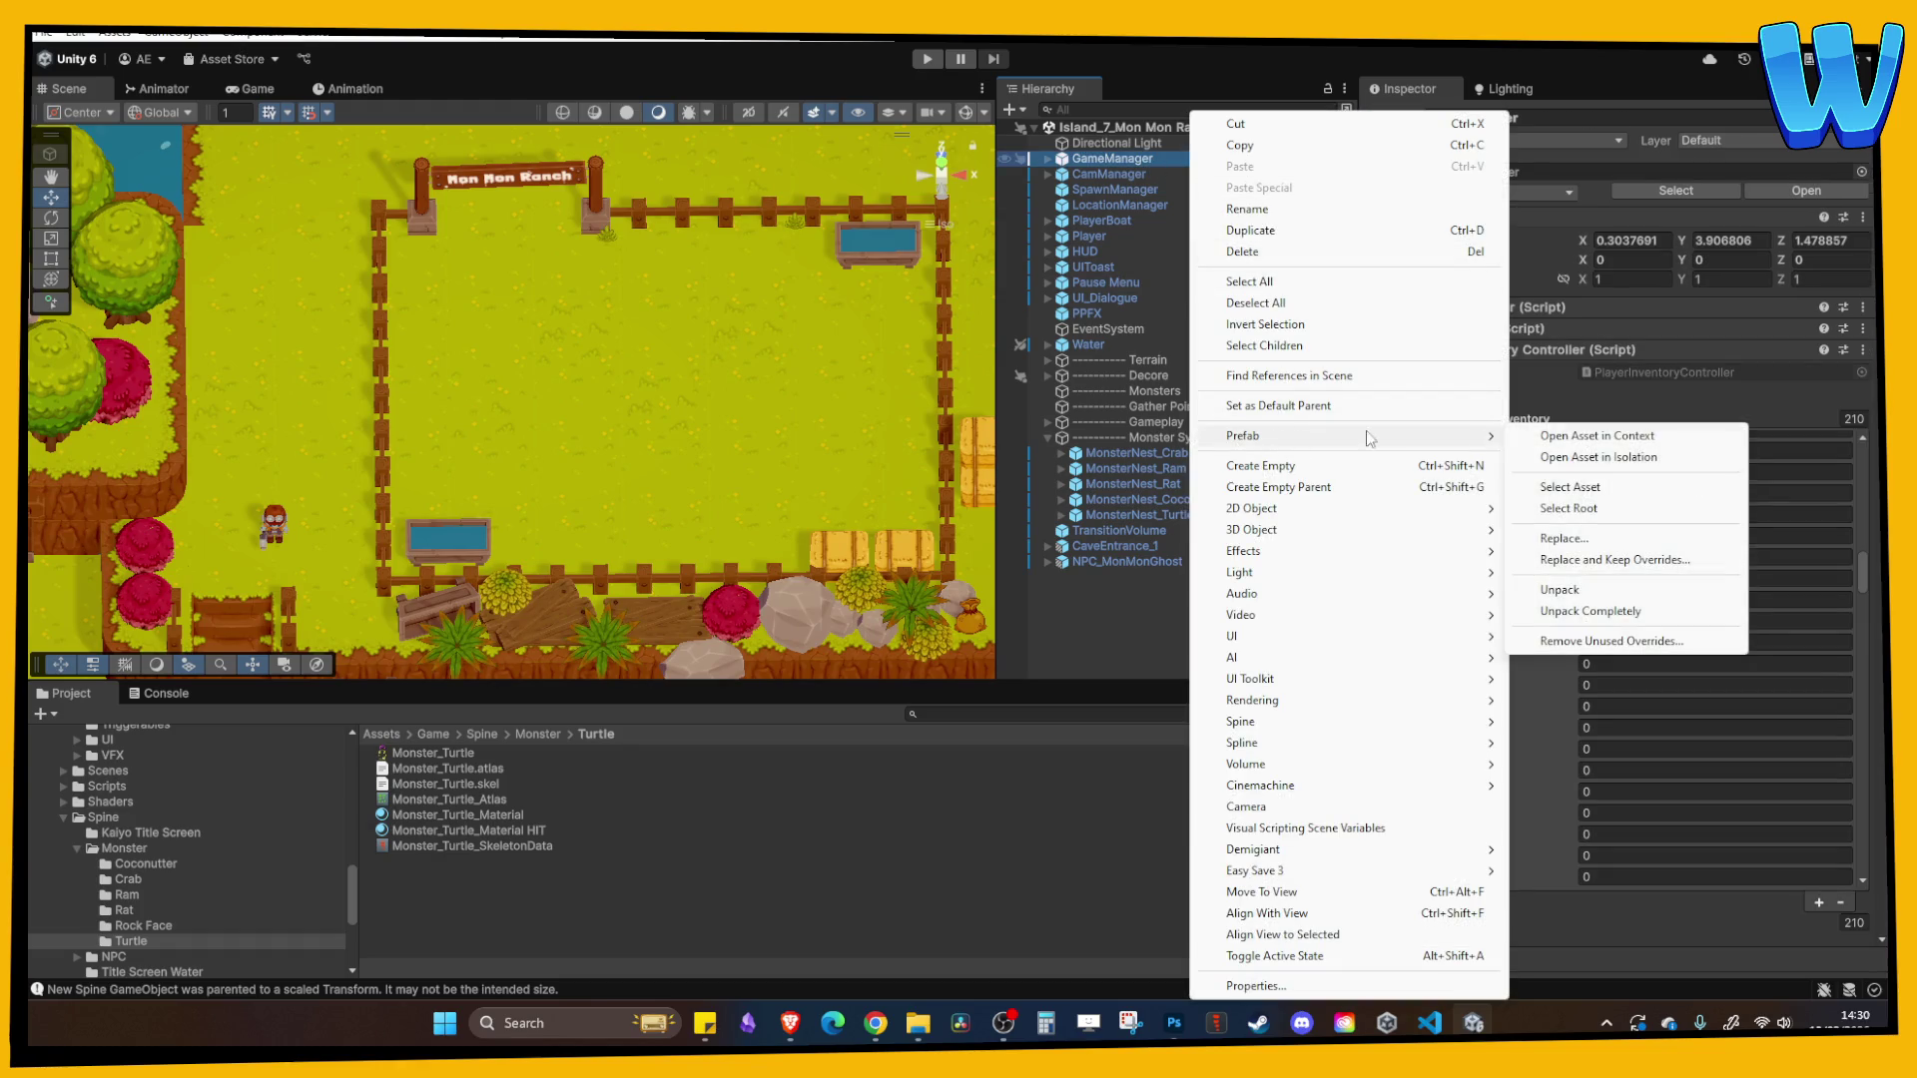
pyautogui.click(1603, 459)
pyautogui.click(1490, 286)
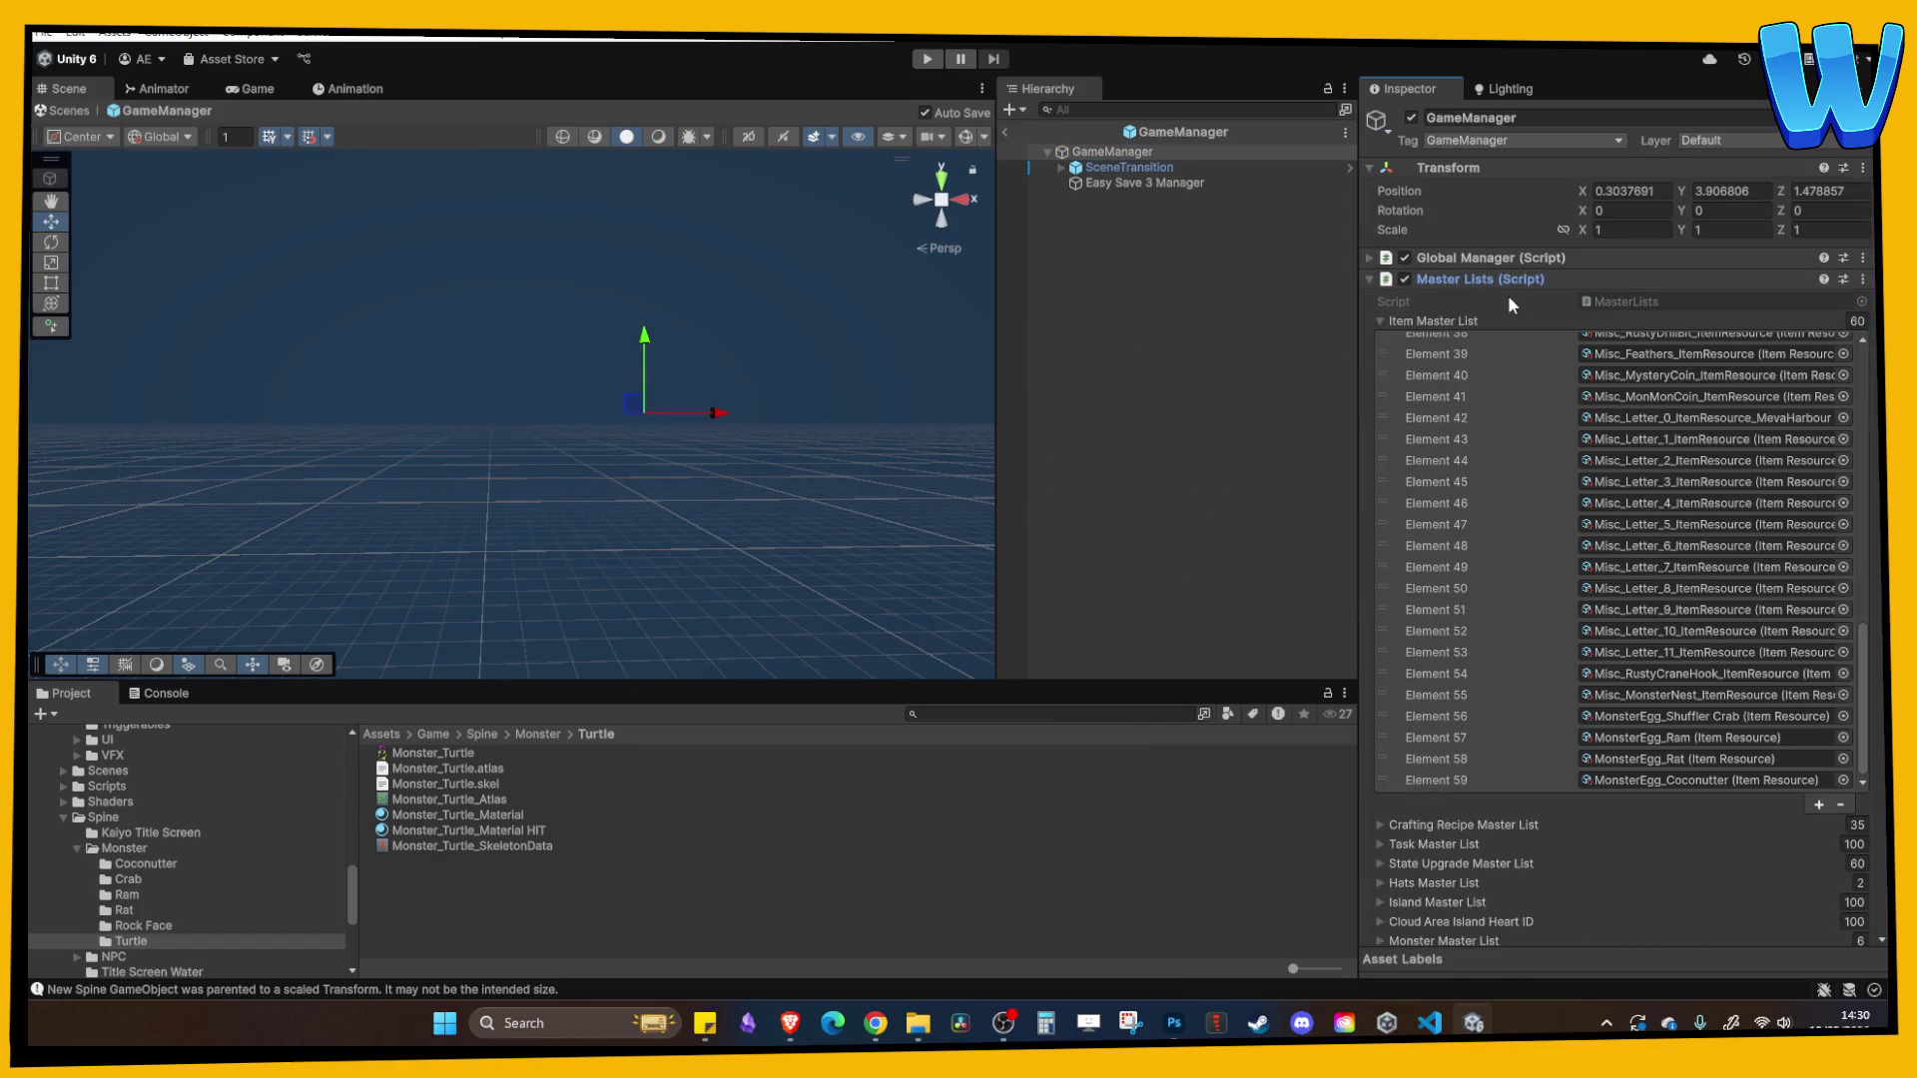
pyautogui.scroll(-5, 1649, 669)
pyautogui.scroll(-1, 1649, 669)
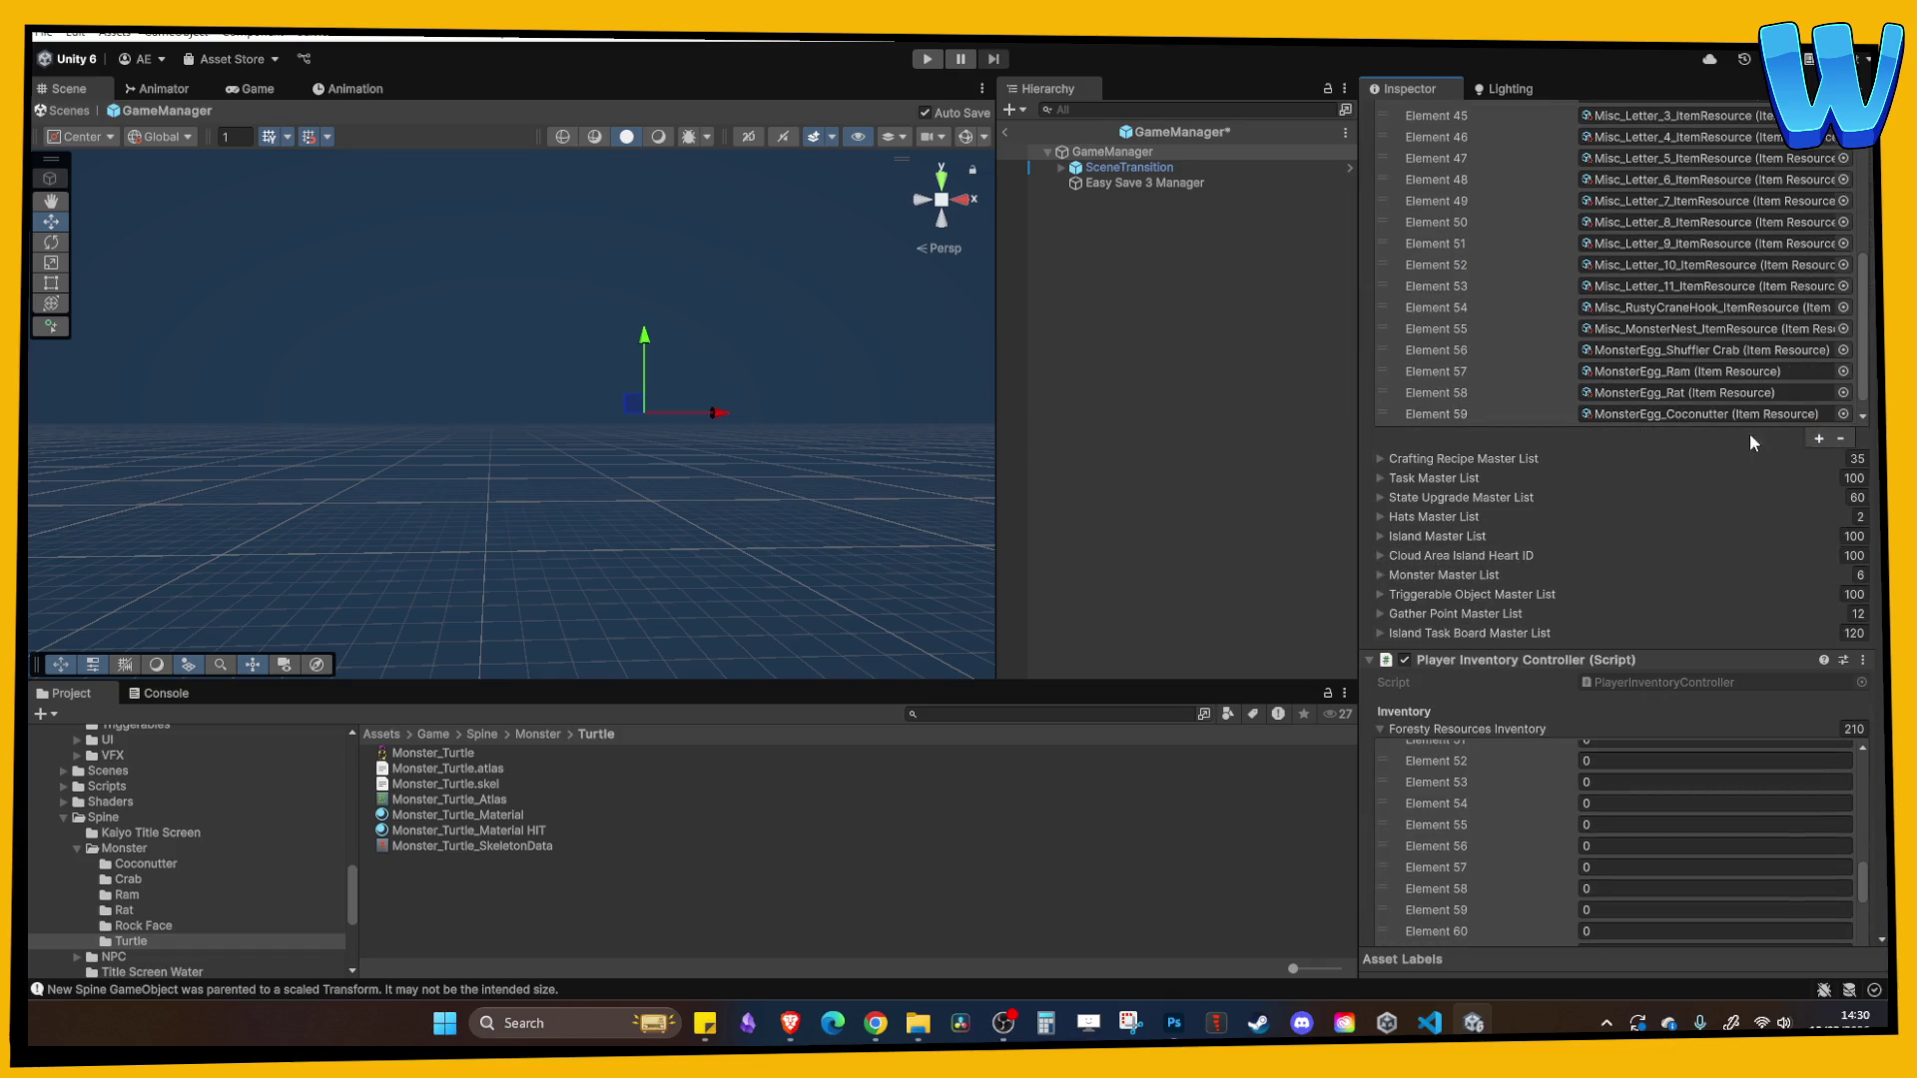
pyautogui.scroll(-1, 1722, 405)
pyautogui.click(1696, 362)
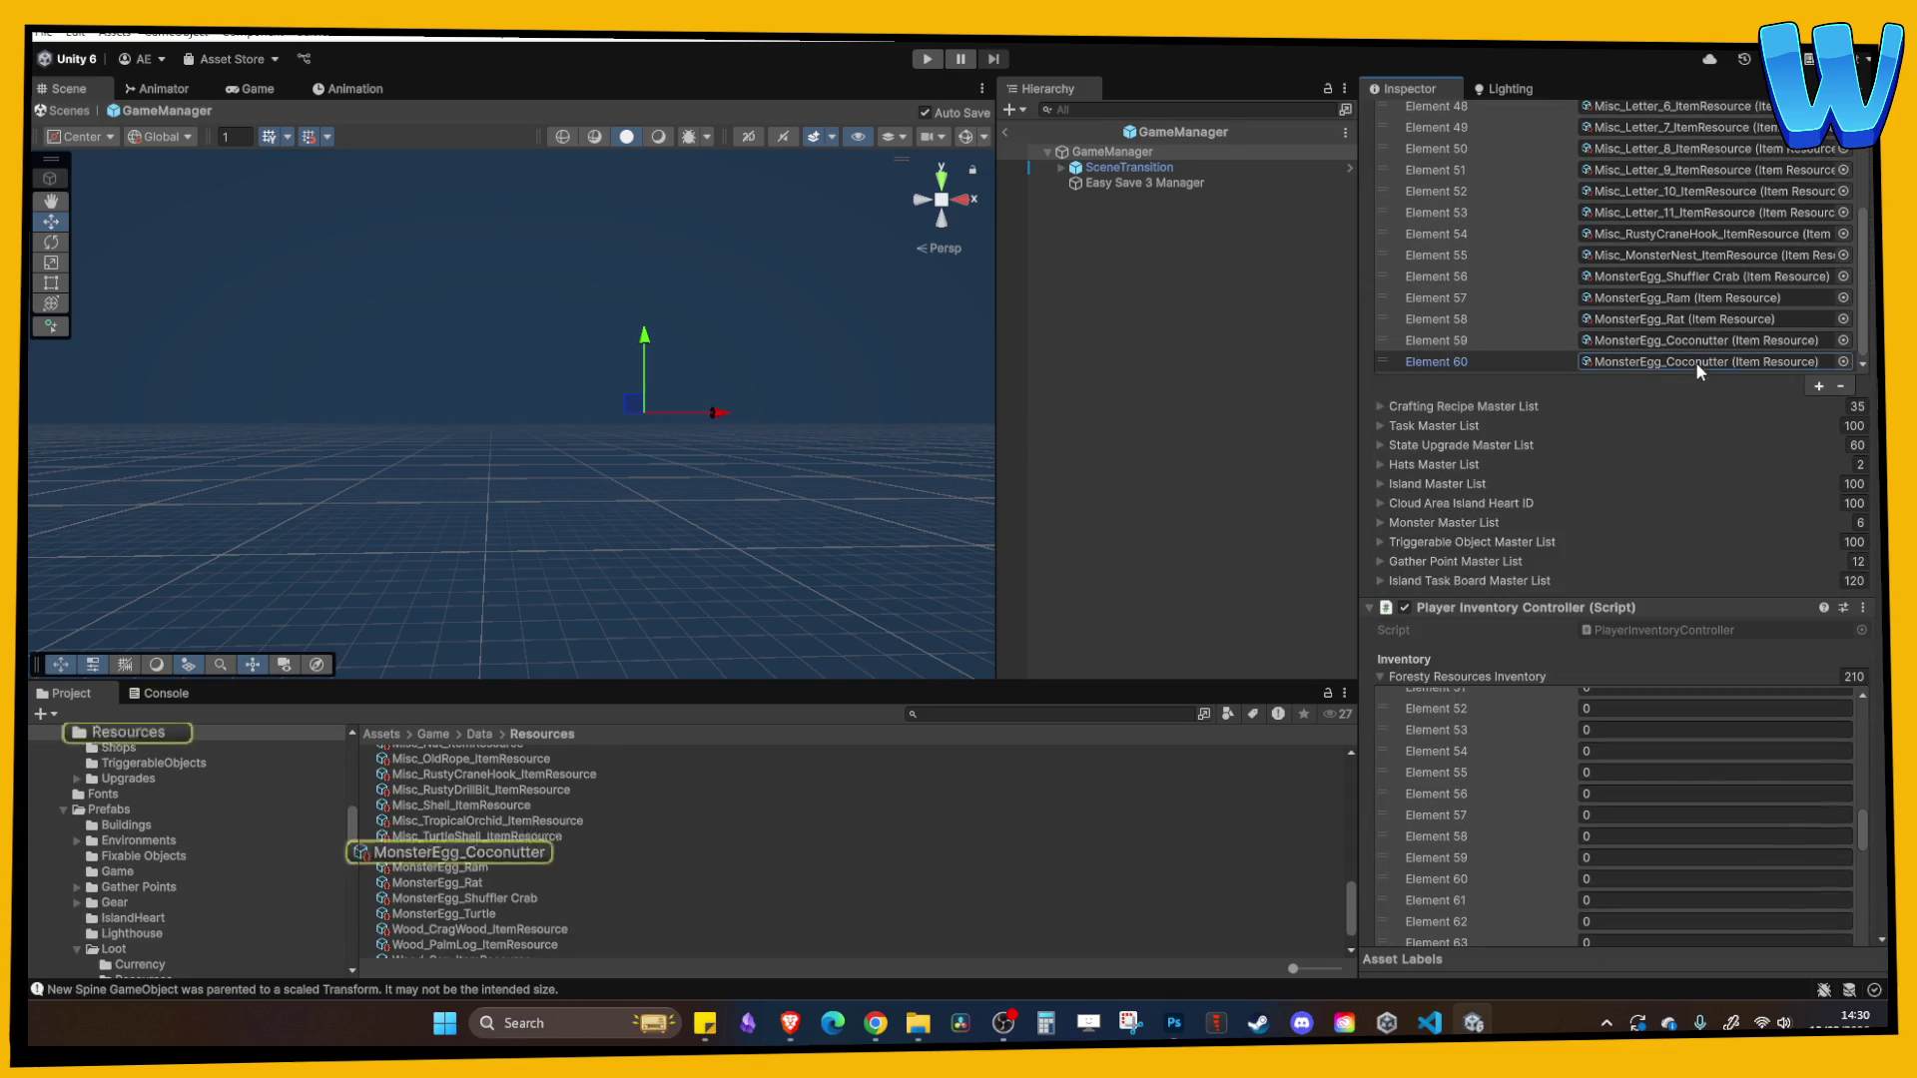
pyautogui.moveTo(483, 914)
pyautogui.mouseDown()
pyautogui.moveTo(1658, 399)
pyautogui.moveTo(1677, 357)
pyautogui.mouseUp()
# - Review the master lists and return from prefab editing to the ranch scene
pyautogui.scroll(-3, 1410, 625)
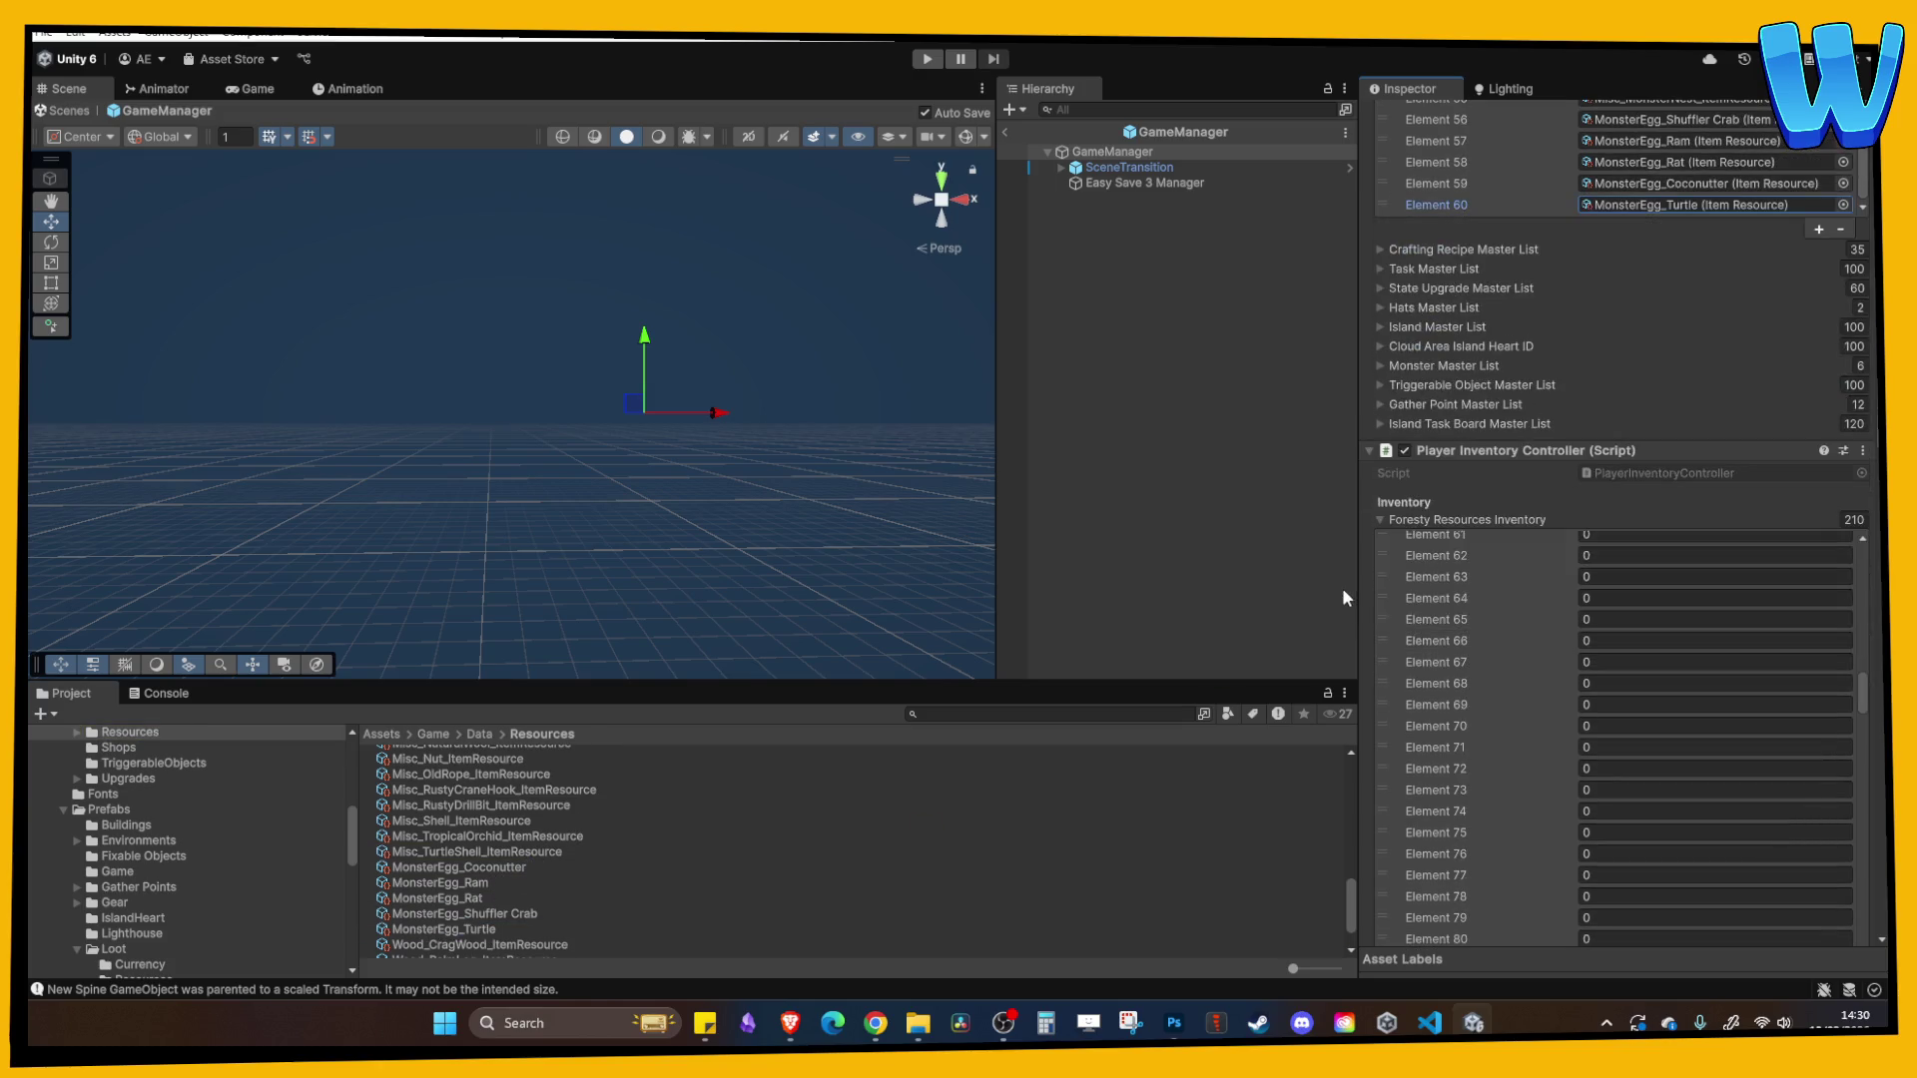
pyautogui.scroll(-15, 1431, 623)
pyautogui.scroll(8, 1468, 646)
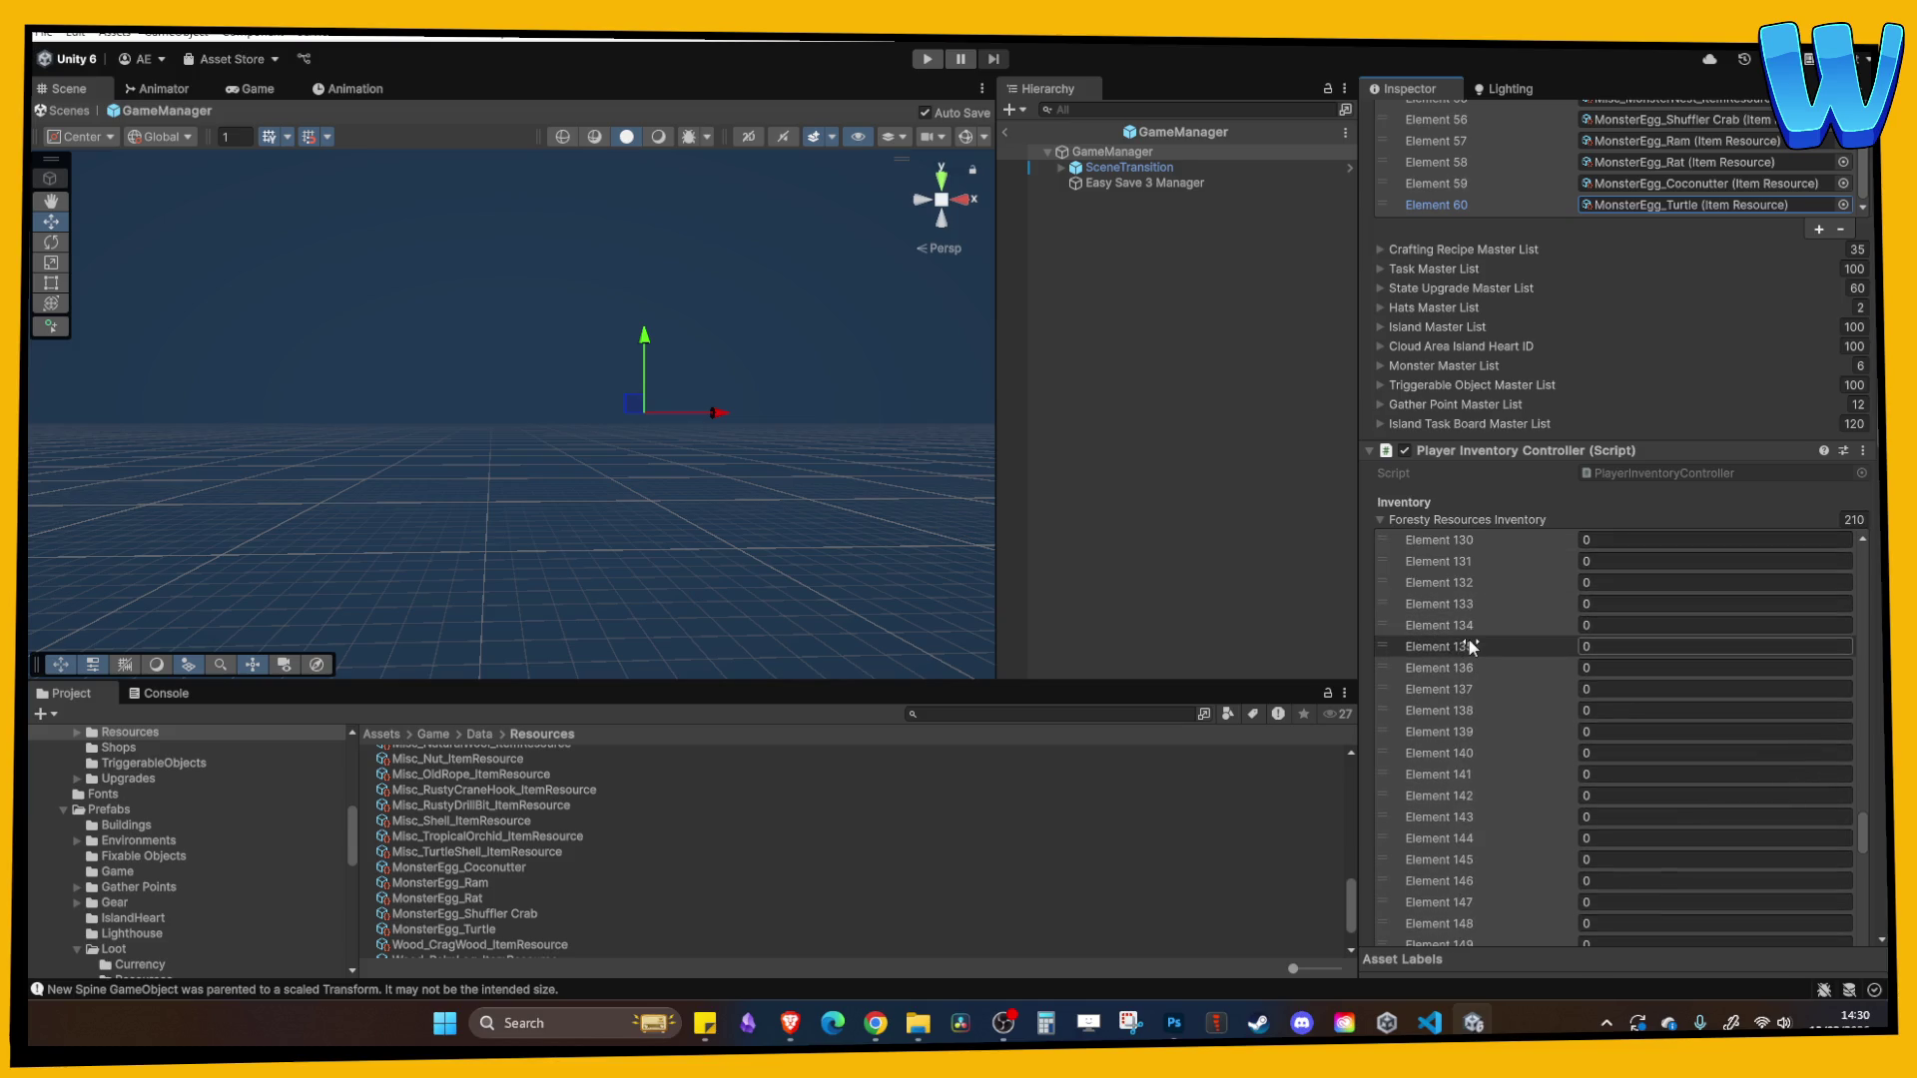
pyautogui.scroll(6, 1525, 679)
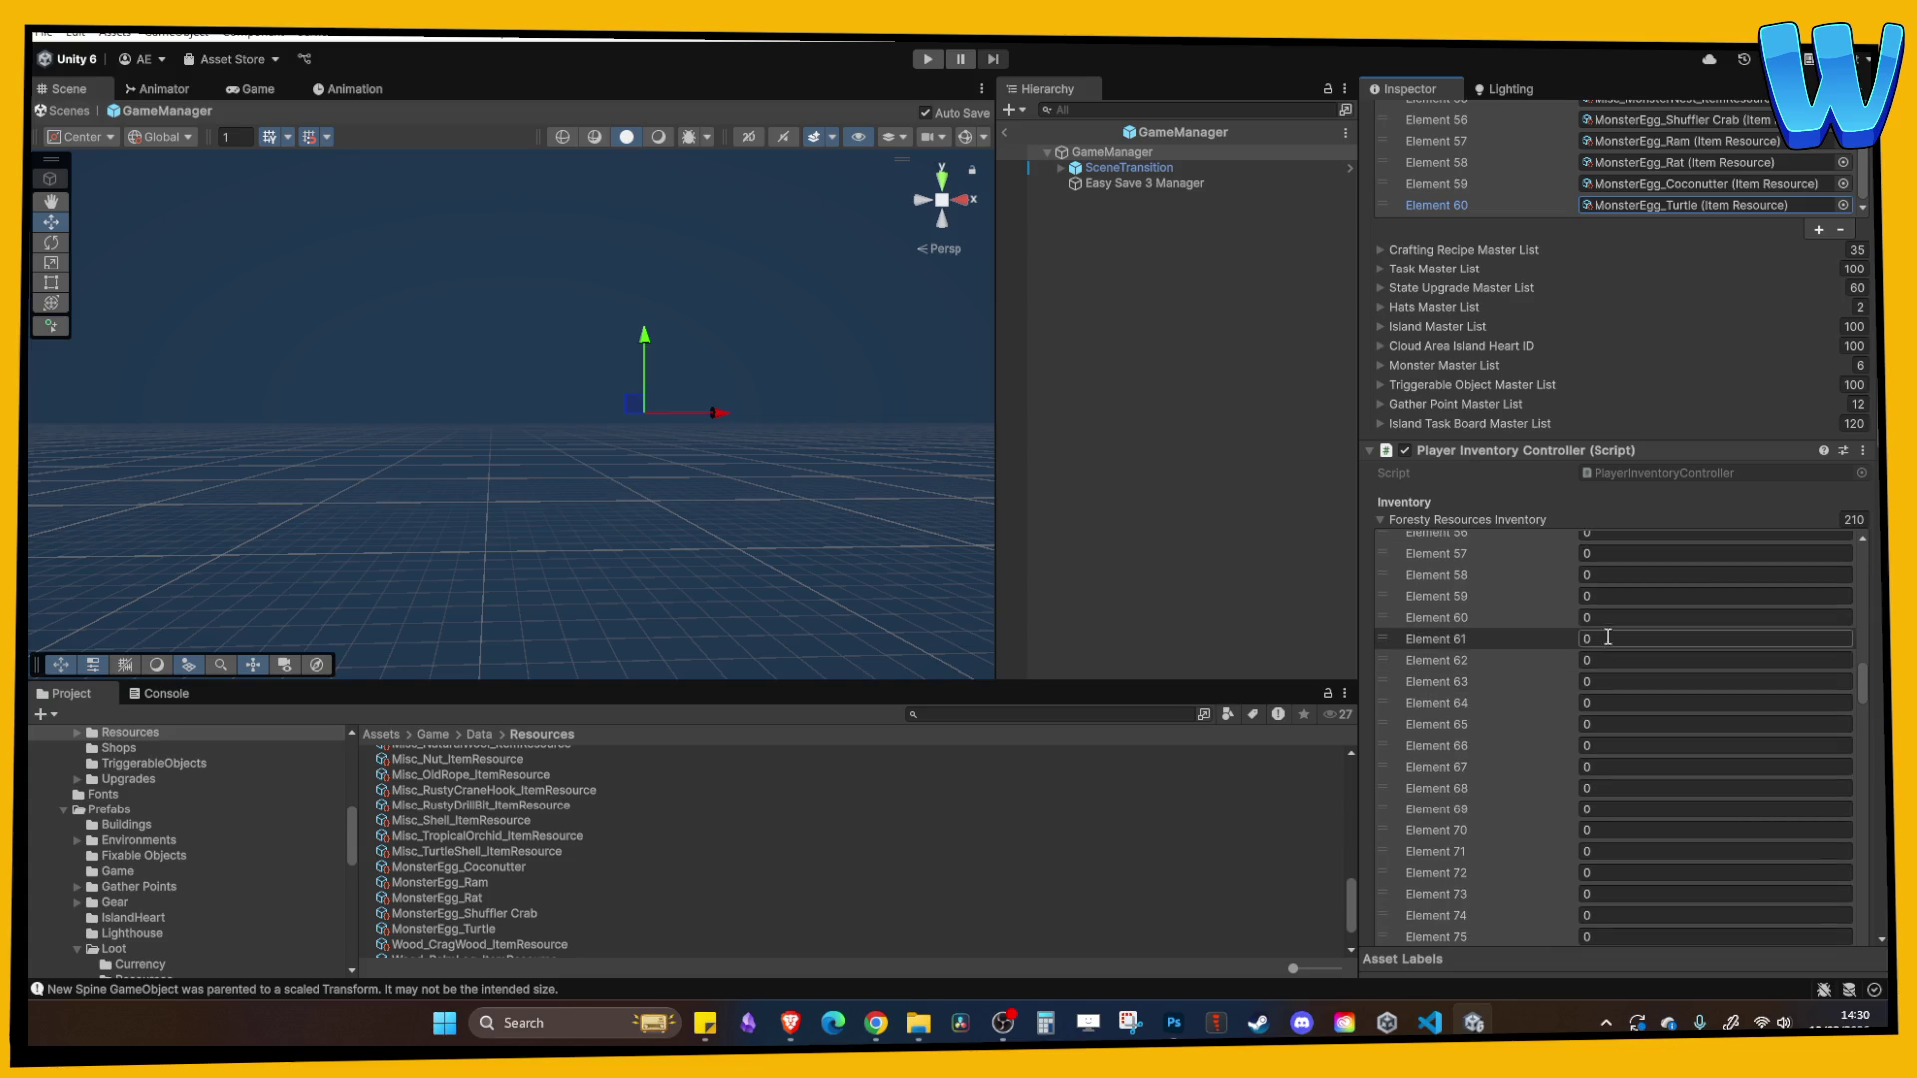
pyautogui.scroll(1, 1545, 623)
pyautogui.click(1478, 513)
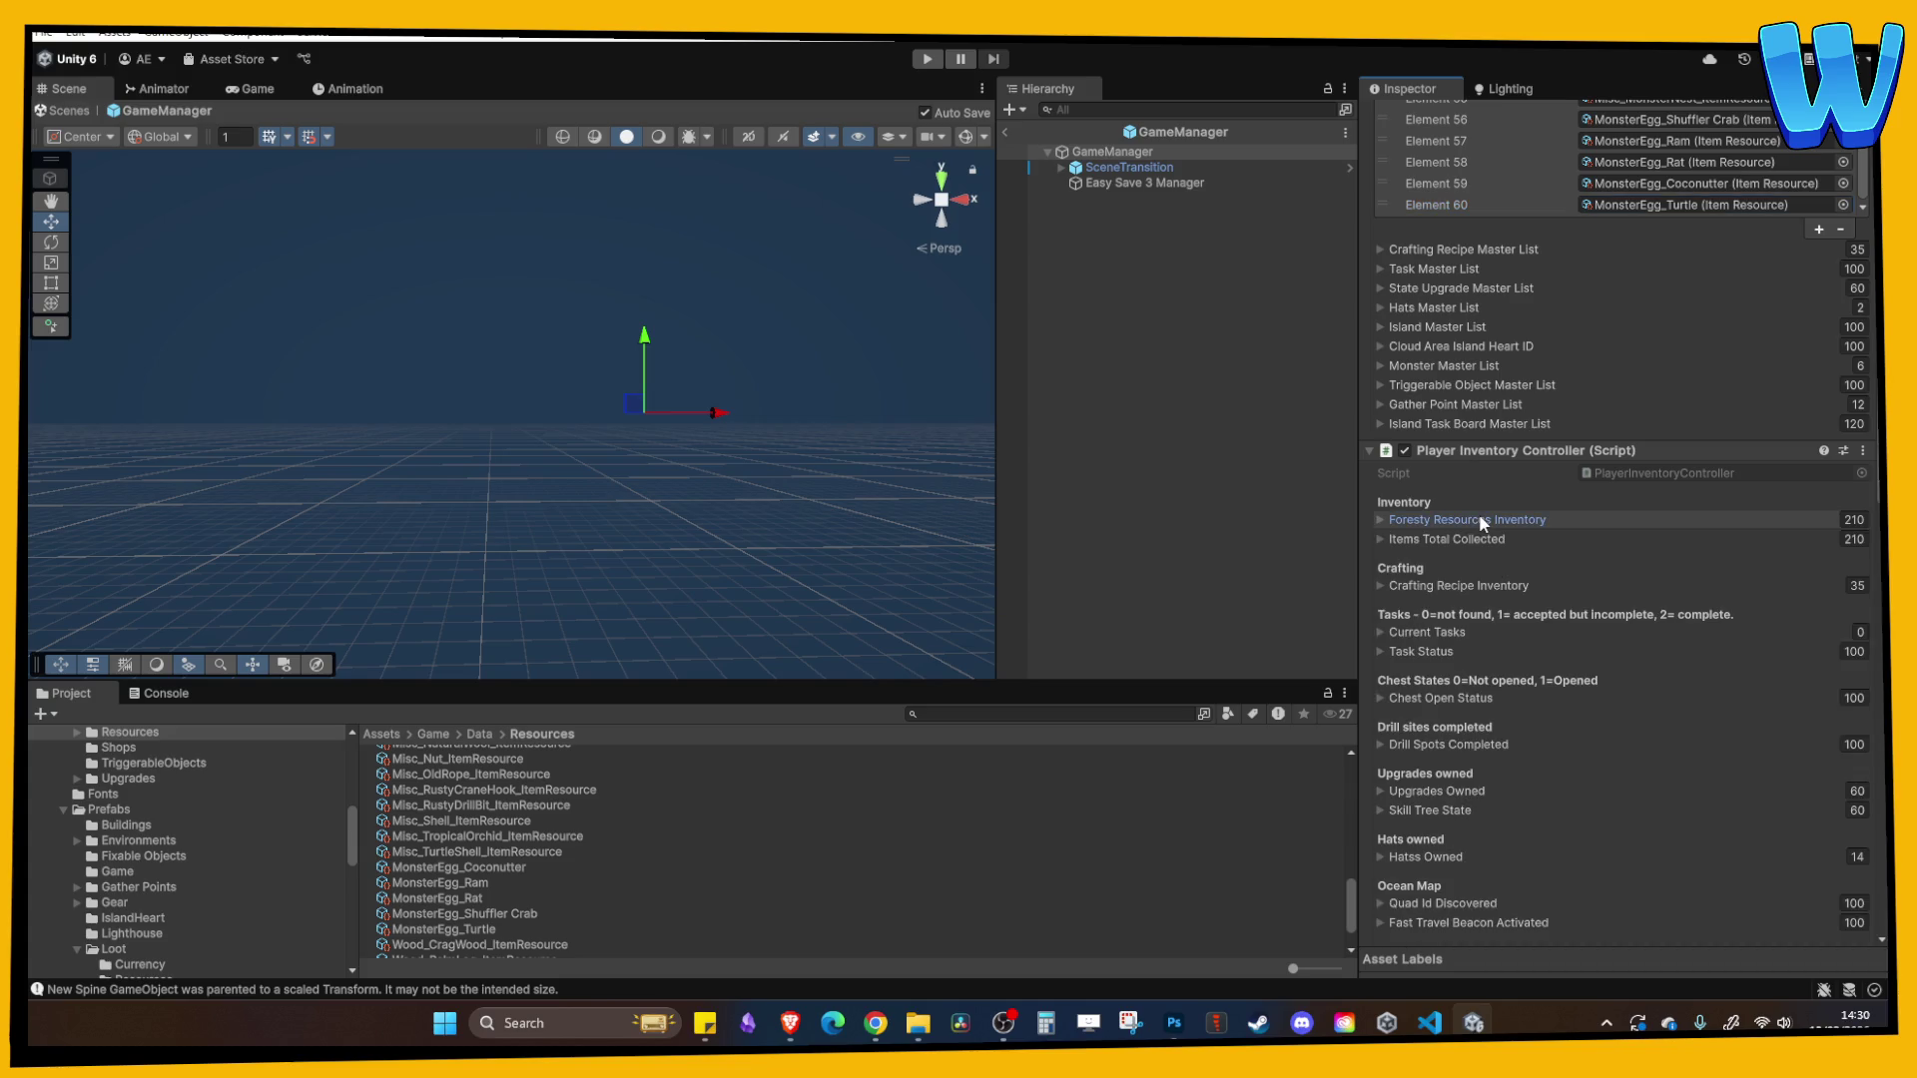
pyautogui.click(1478, 513)
pyautogui.click(1009, 130)
pyautogui.click(1010, 131)
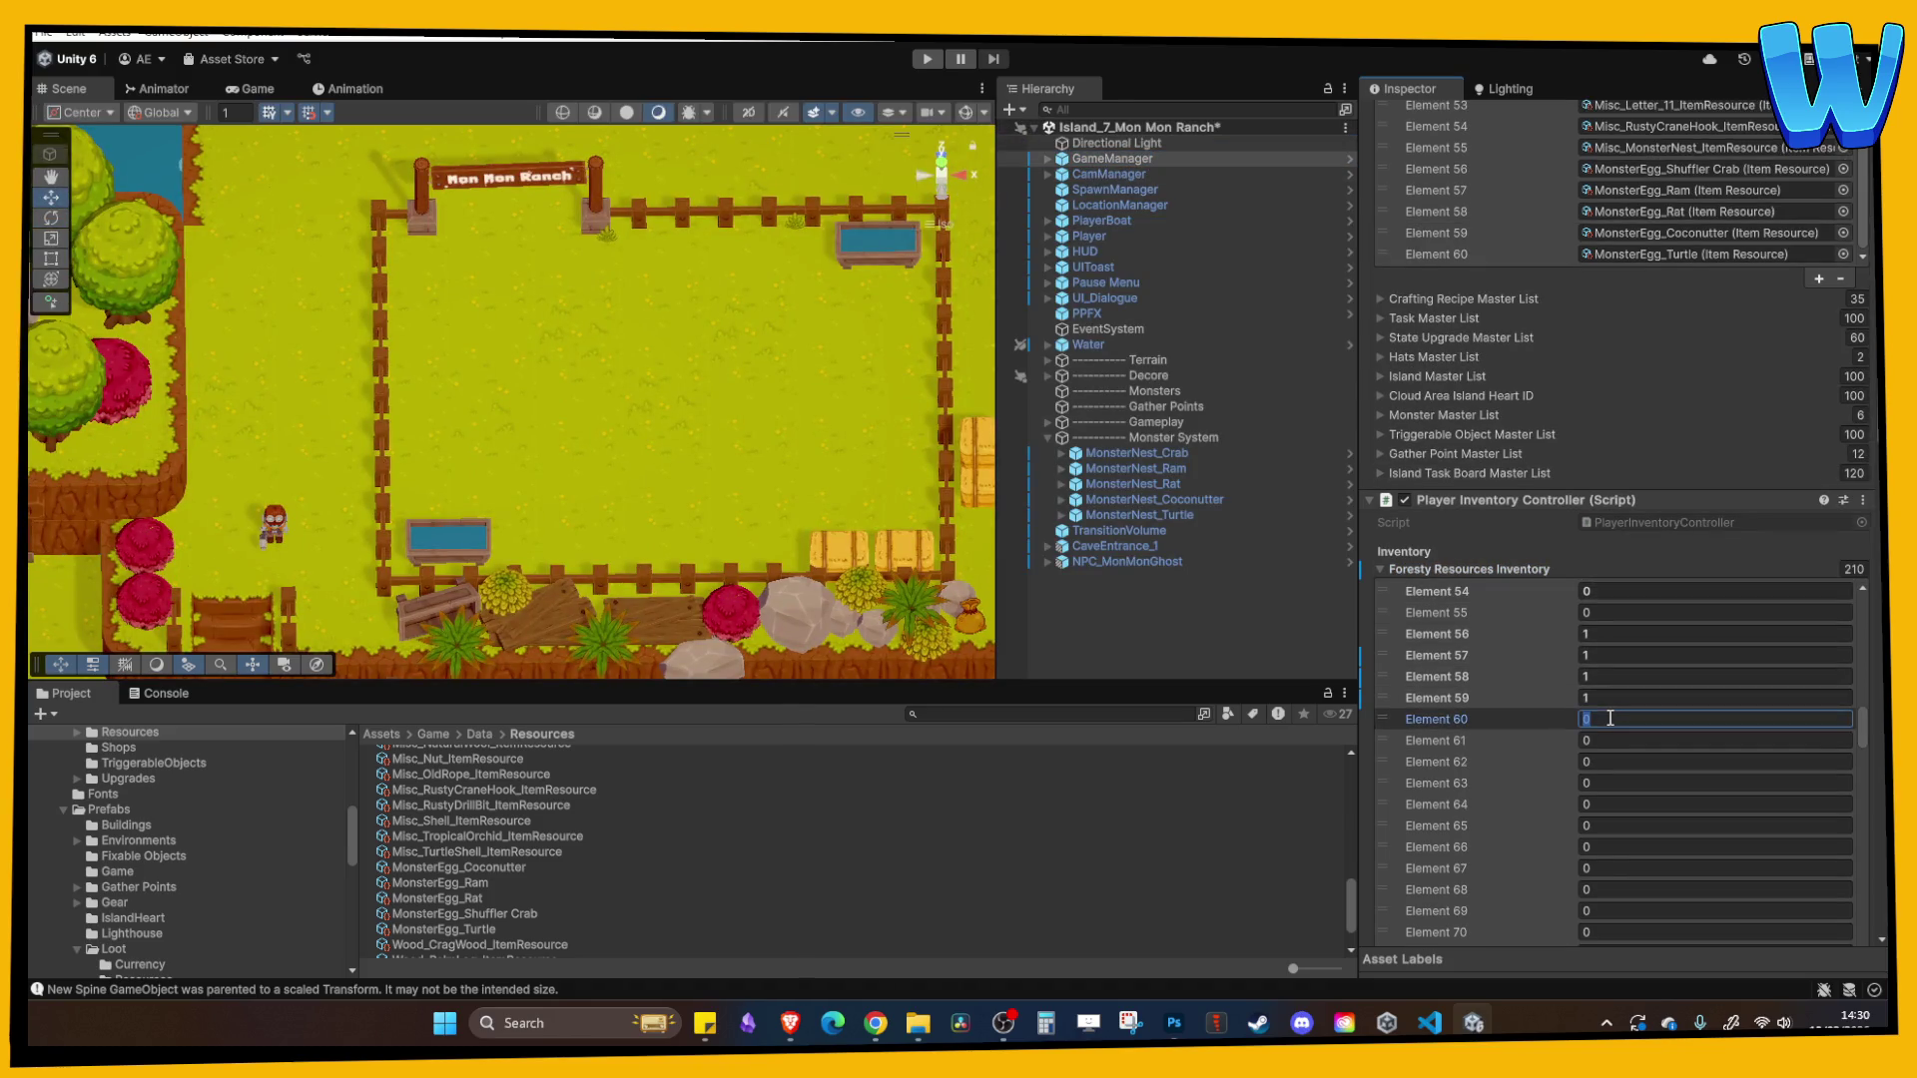
# - Set Monsters Killed Total Element 4 to 19 and start a play-test
pyautogui.click(1464, 571)
pyautogui.scroll(-10, 1467, 569)
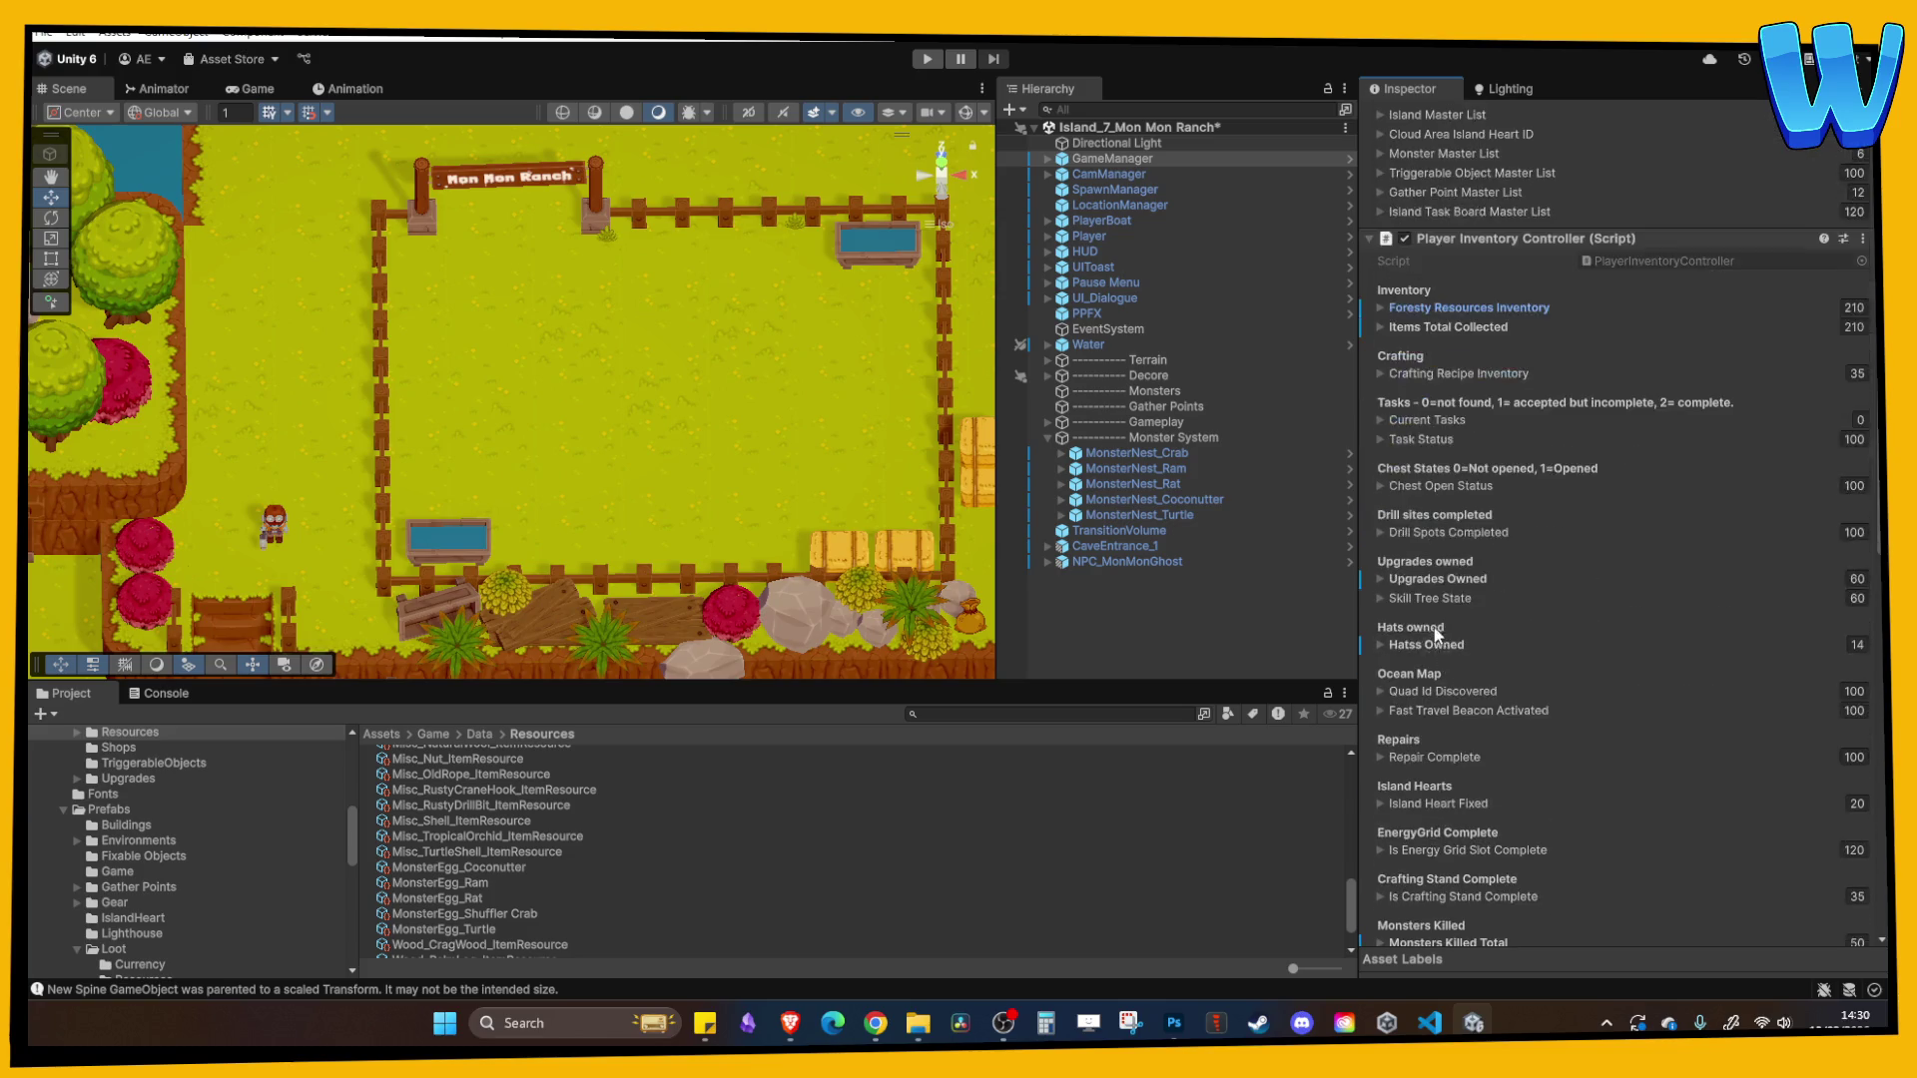
pyautogui.click(1478, 596)
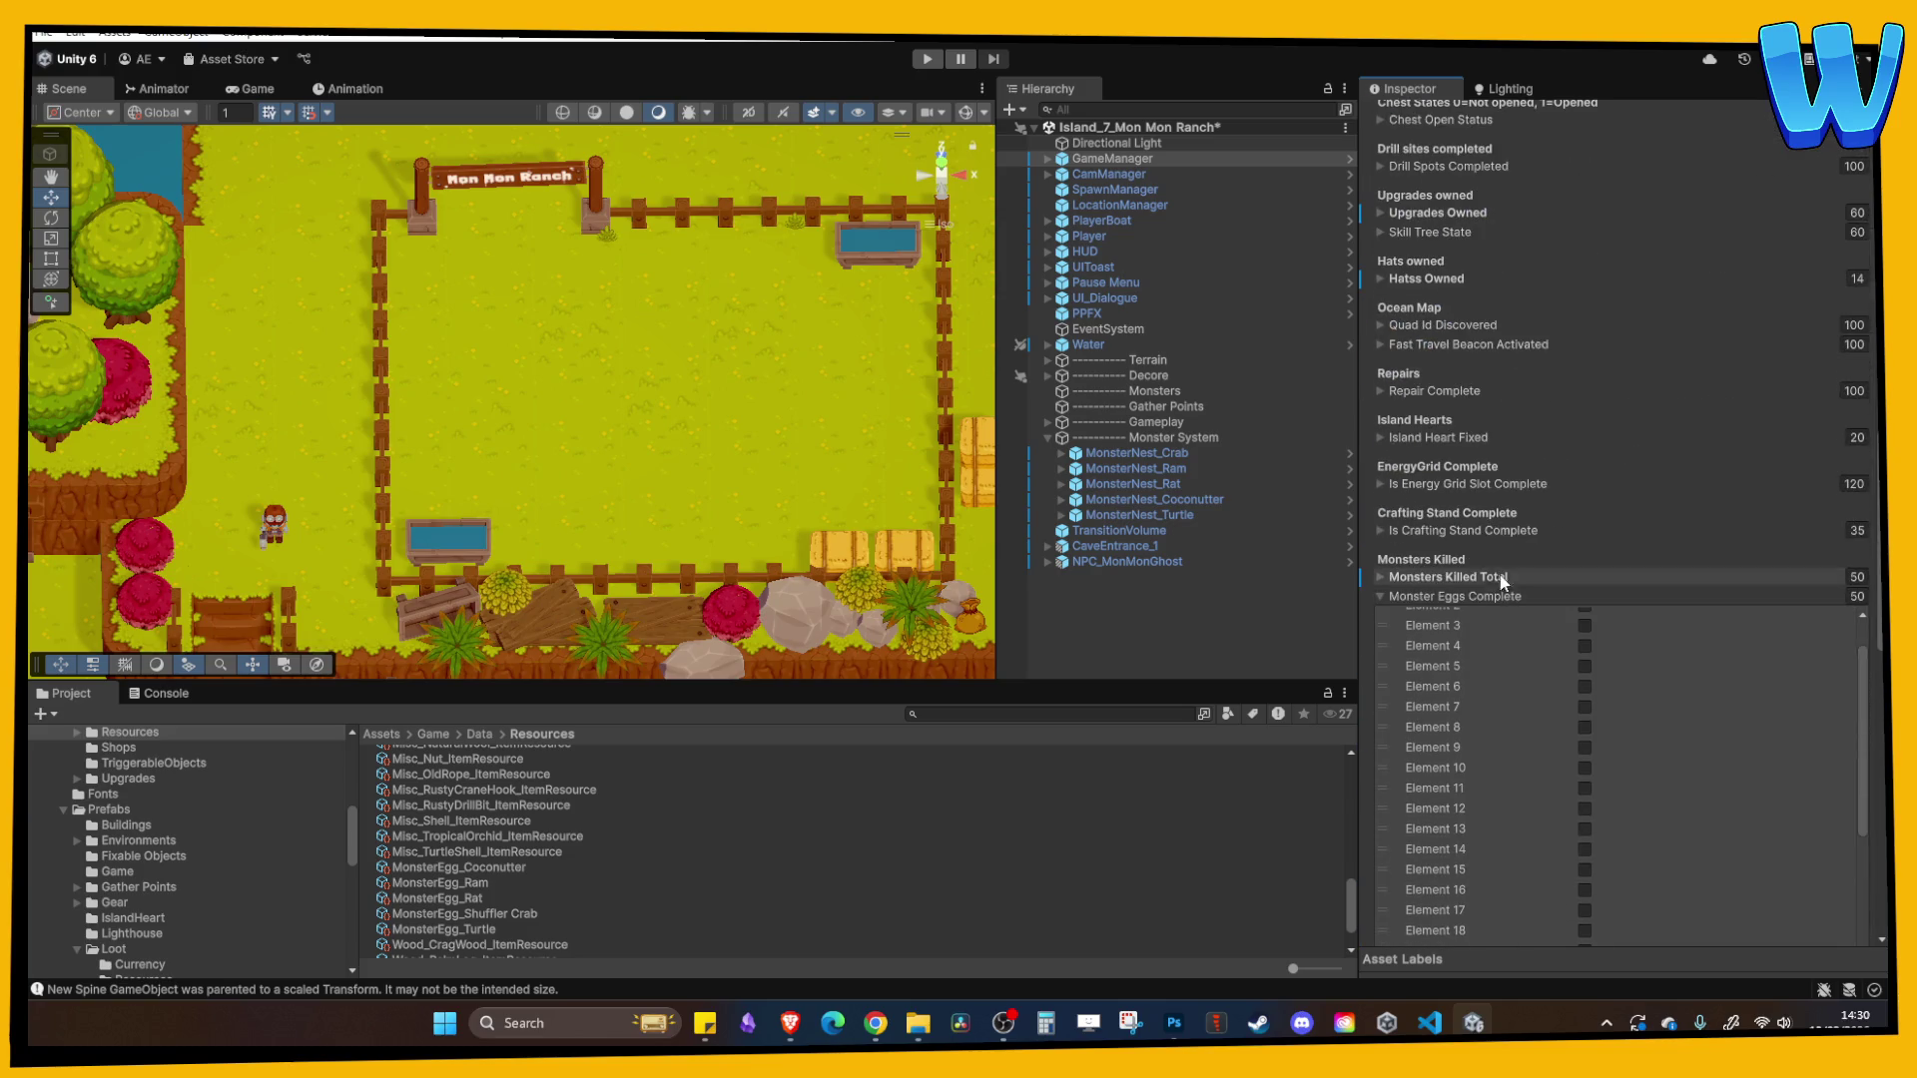
pyautogui.click(1447, 597)
pyautogui.click(1437, 578)
pyautogui.click(1622, 684)
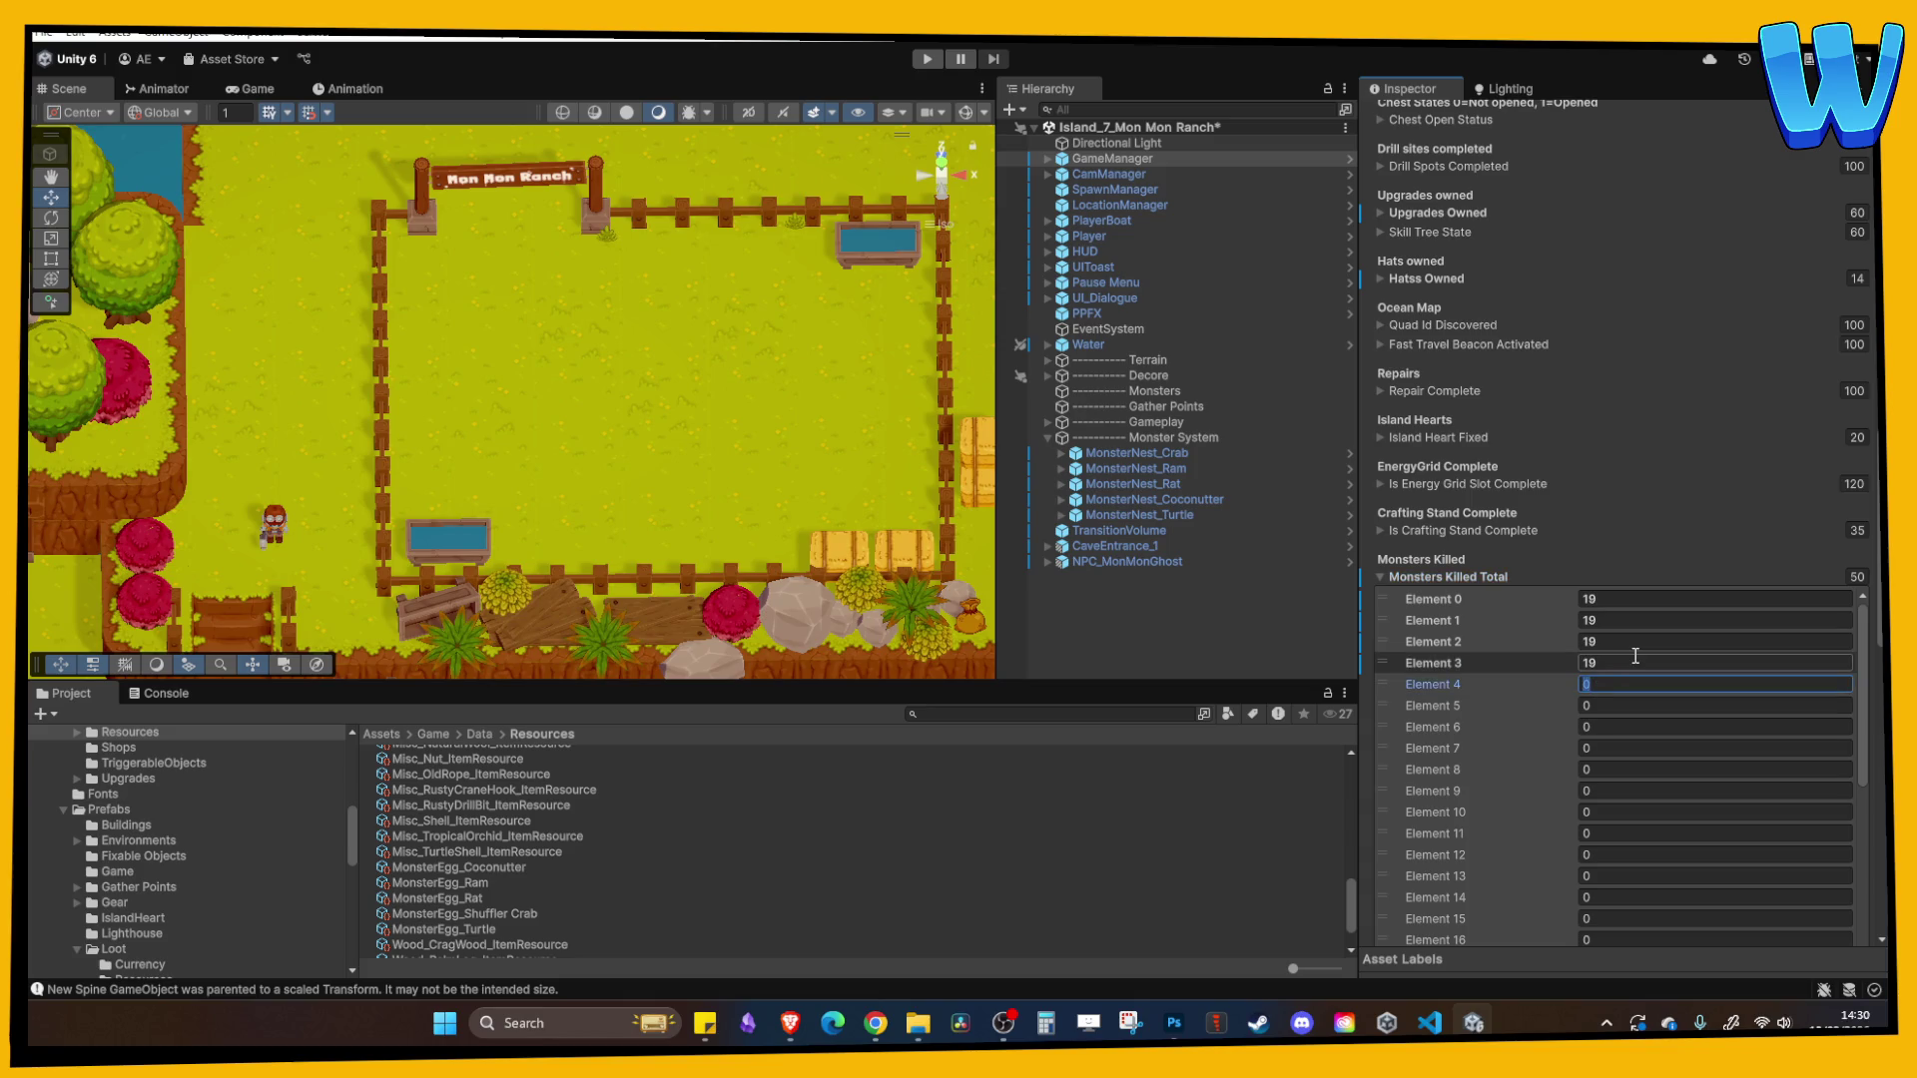
pyautogui.click(937, 61)
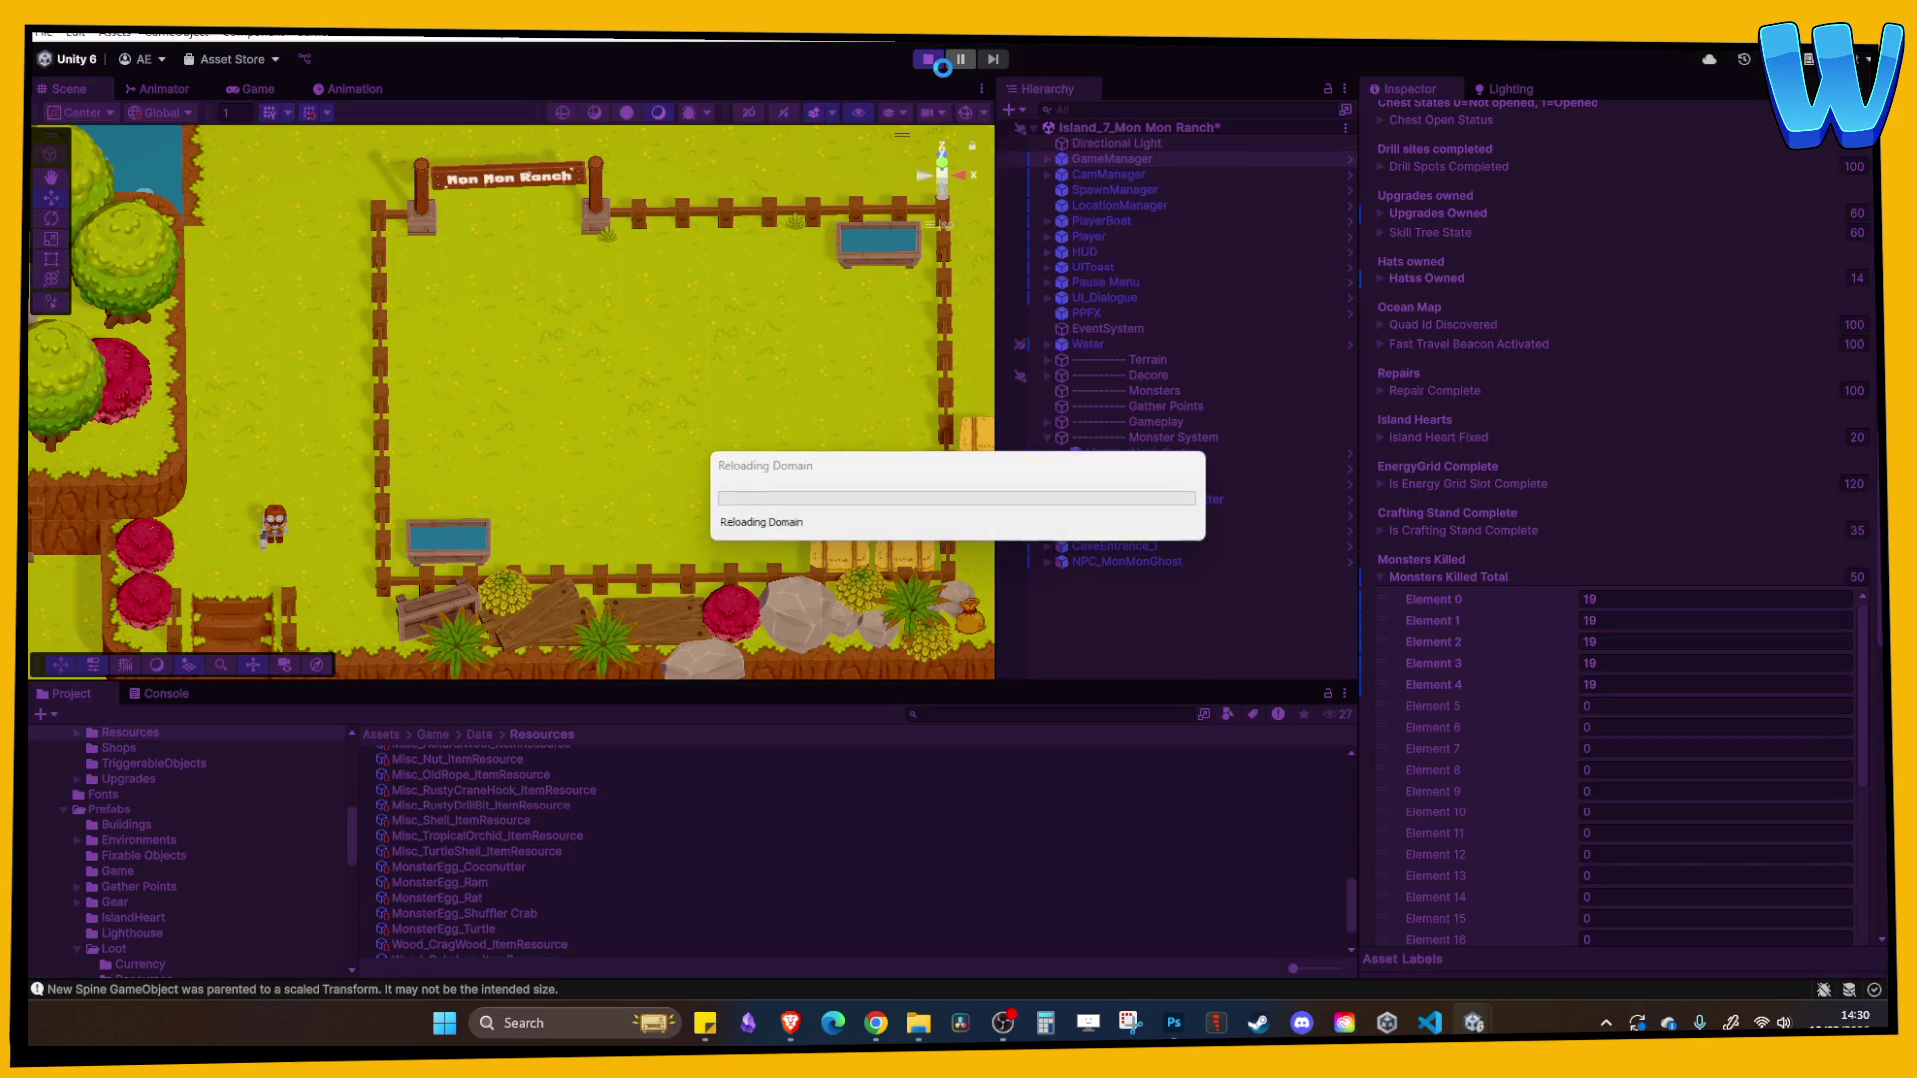
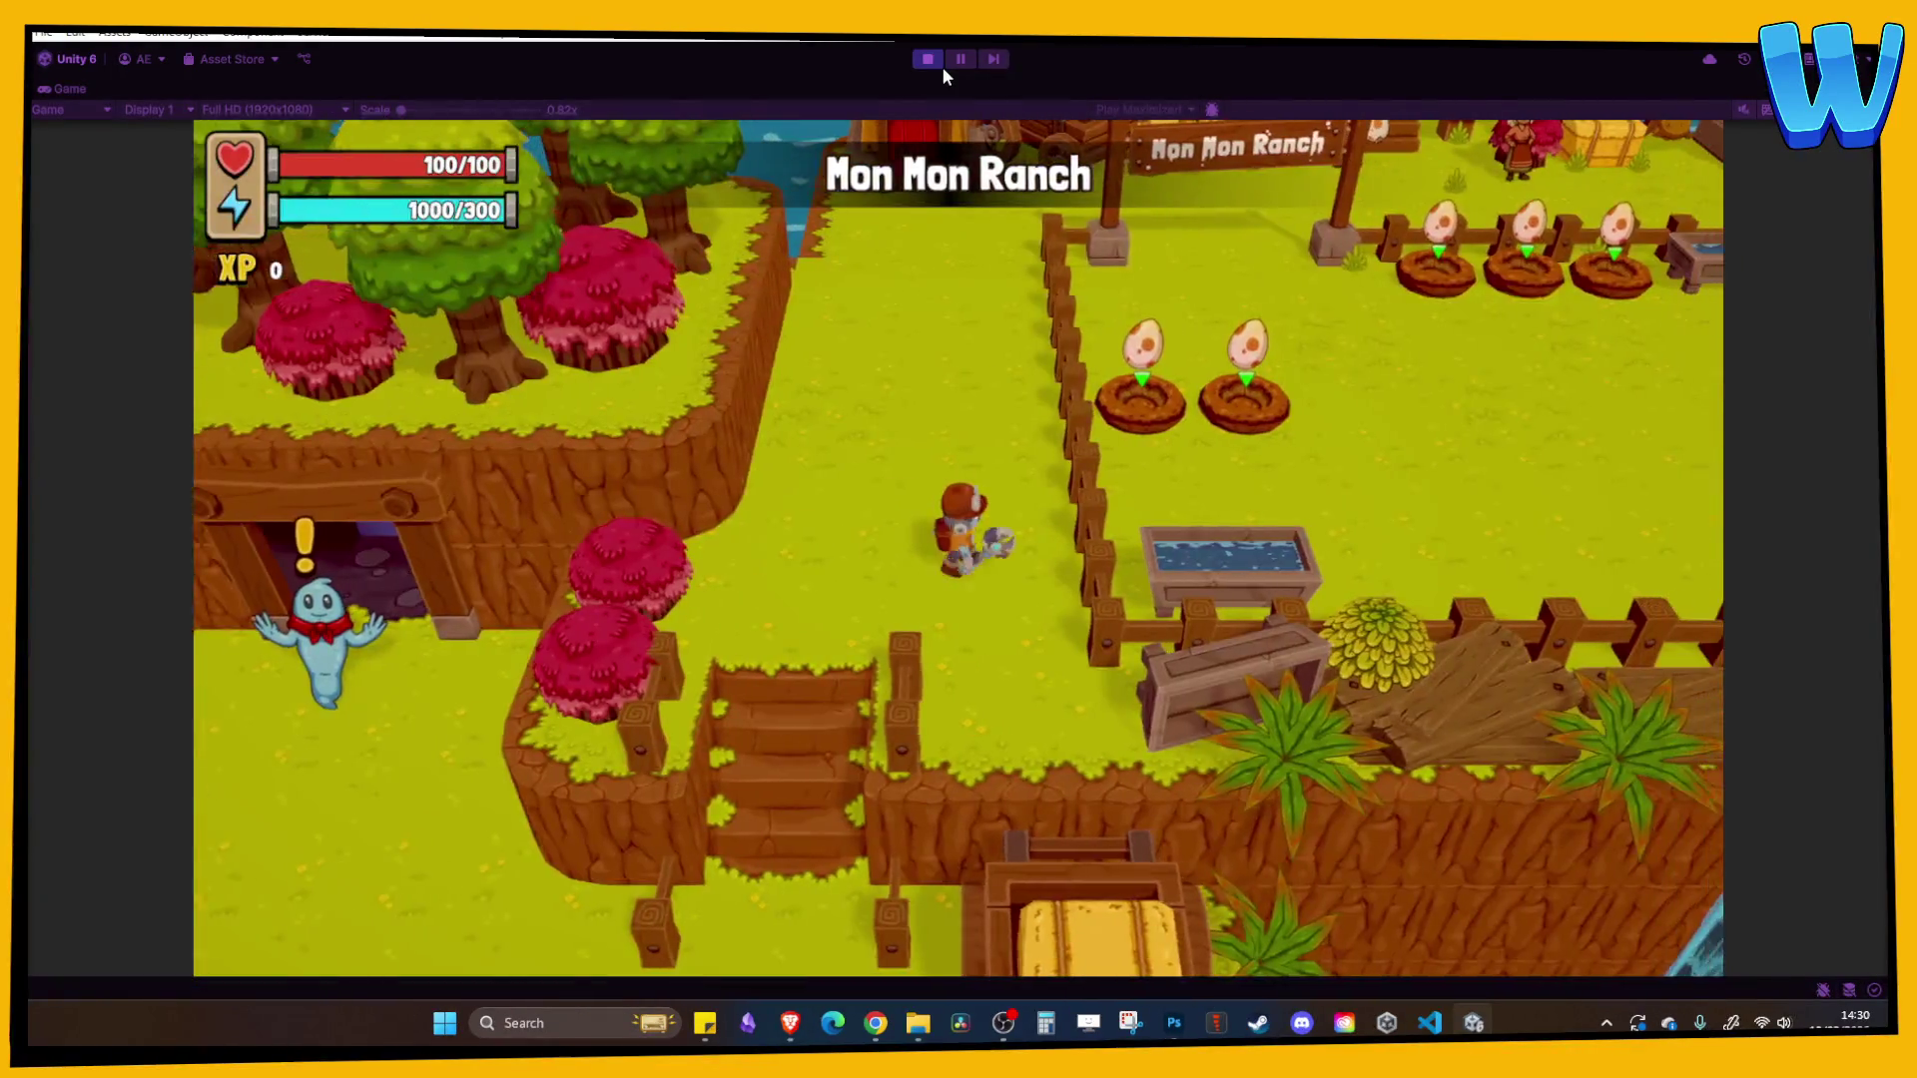
# - Walk around the ranch and hatch the first two nest eggs, one becoming a pumpkin creature
pyautogui.press('w')
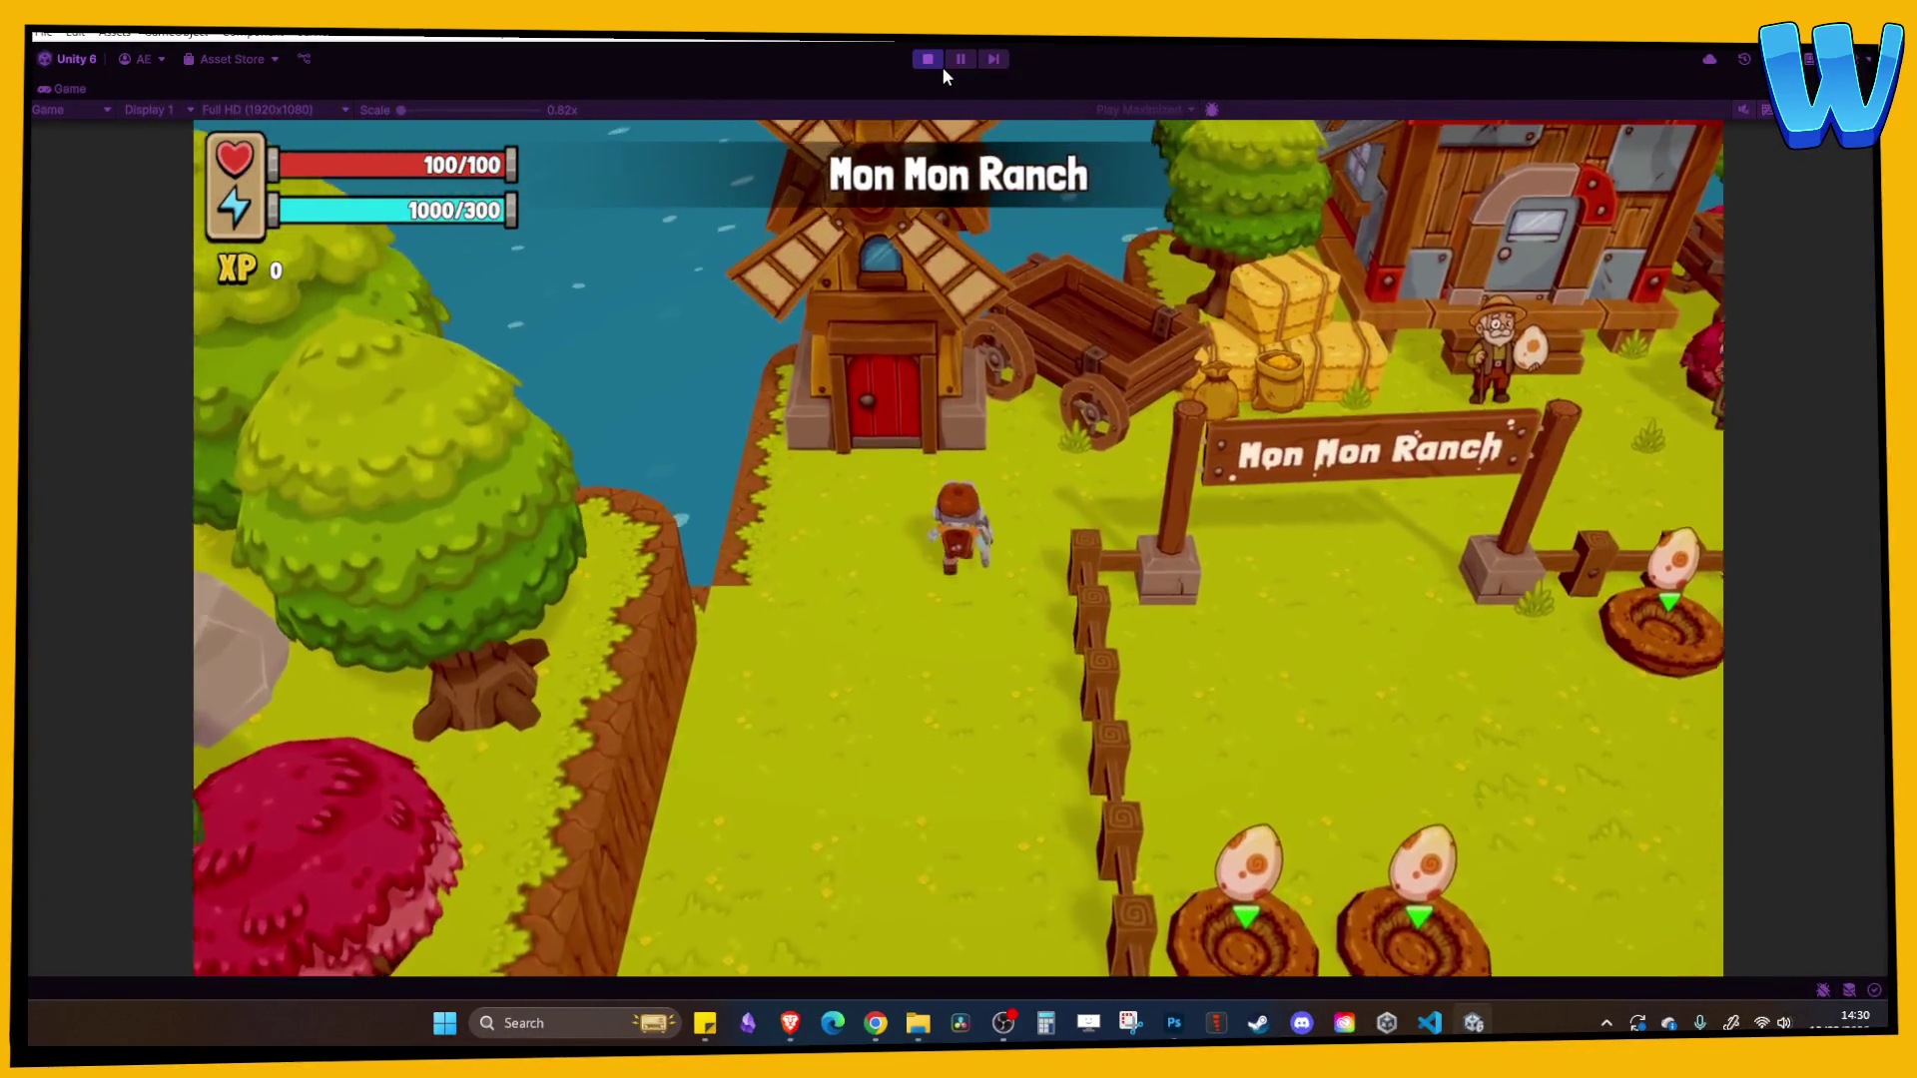
pyautogui.press('d')
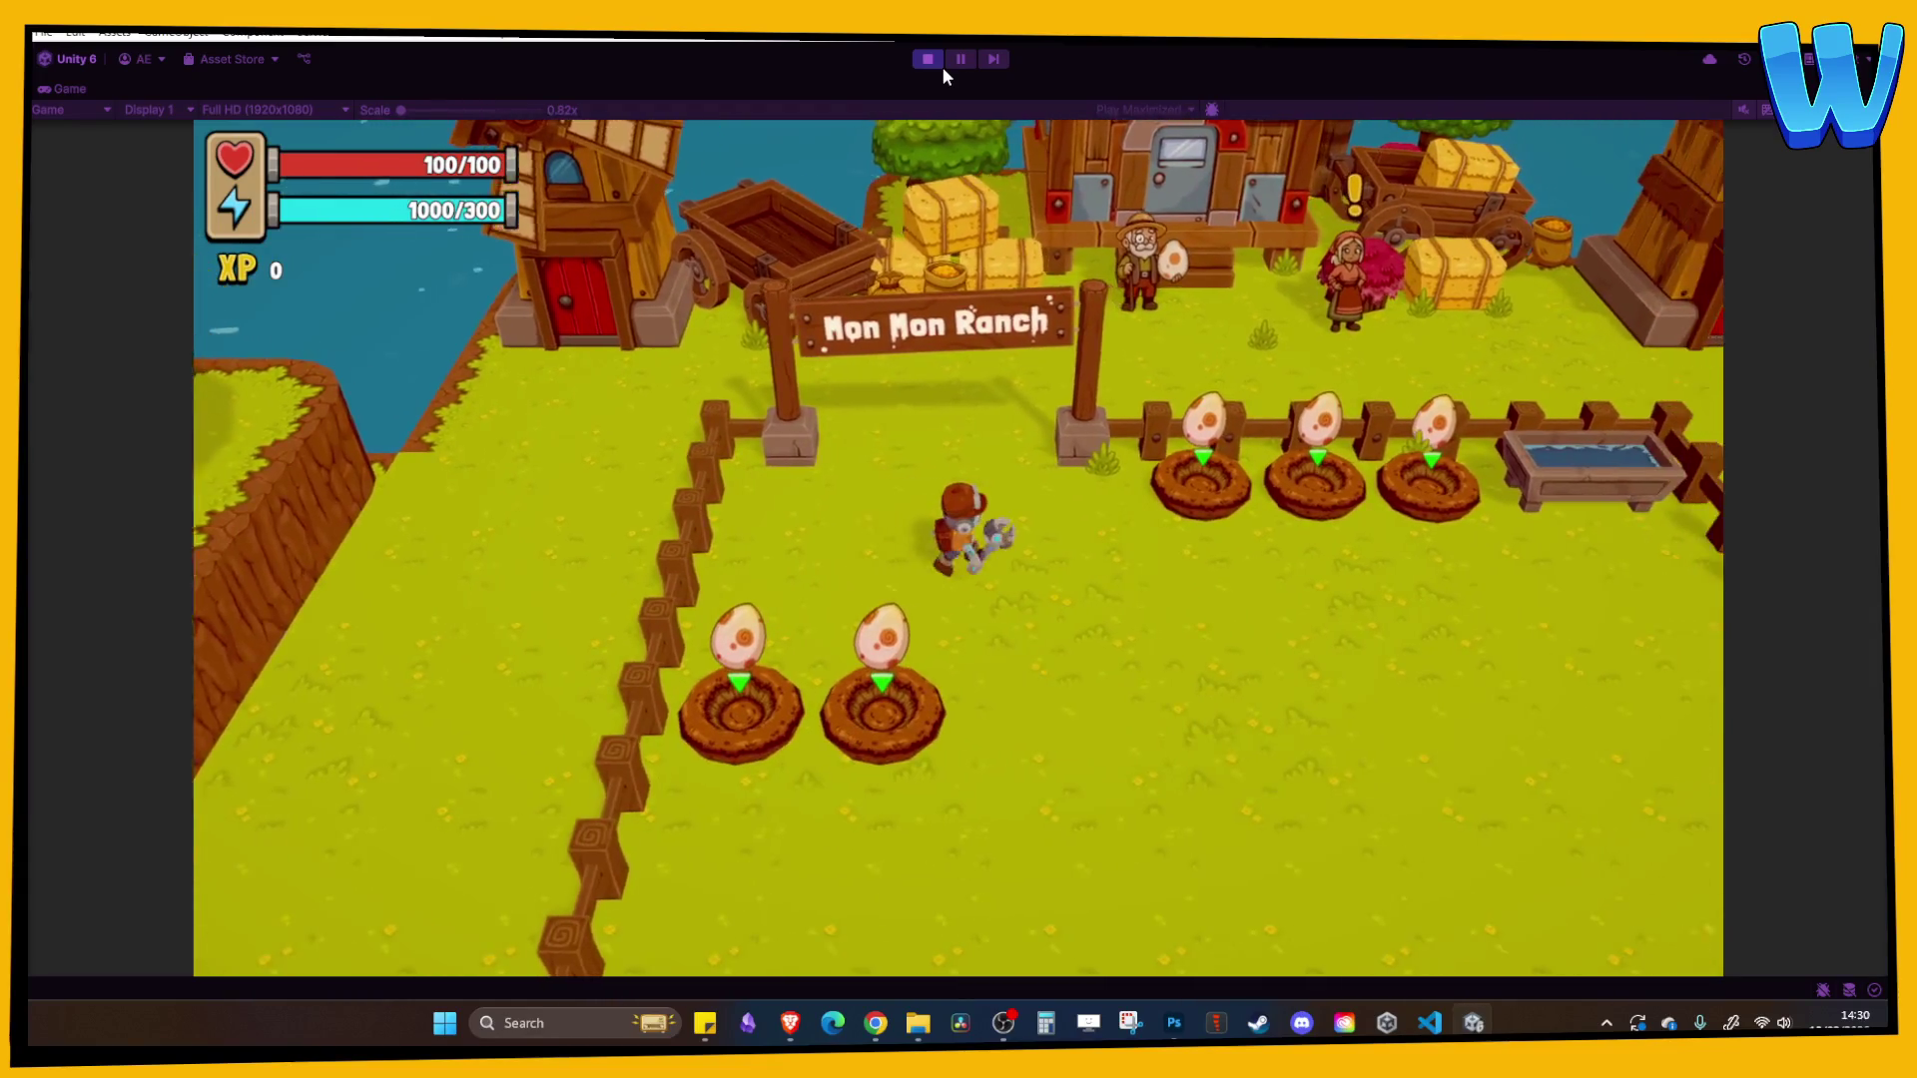
pyautogui.press('s')
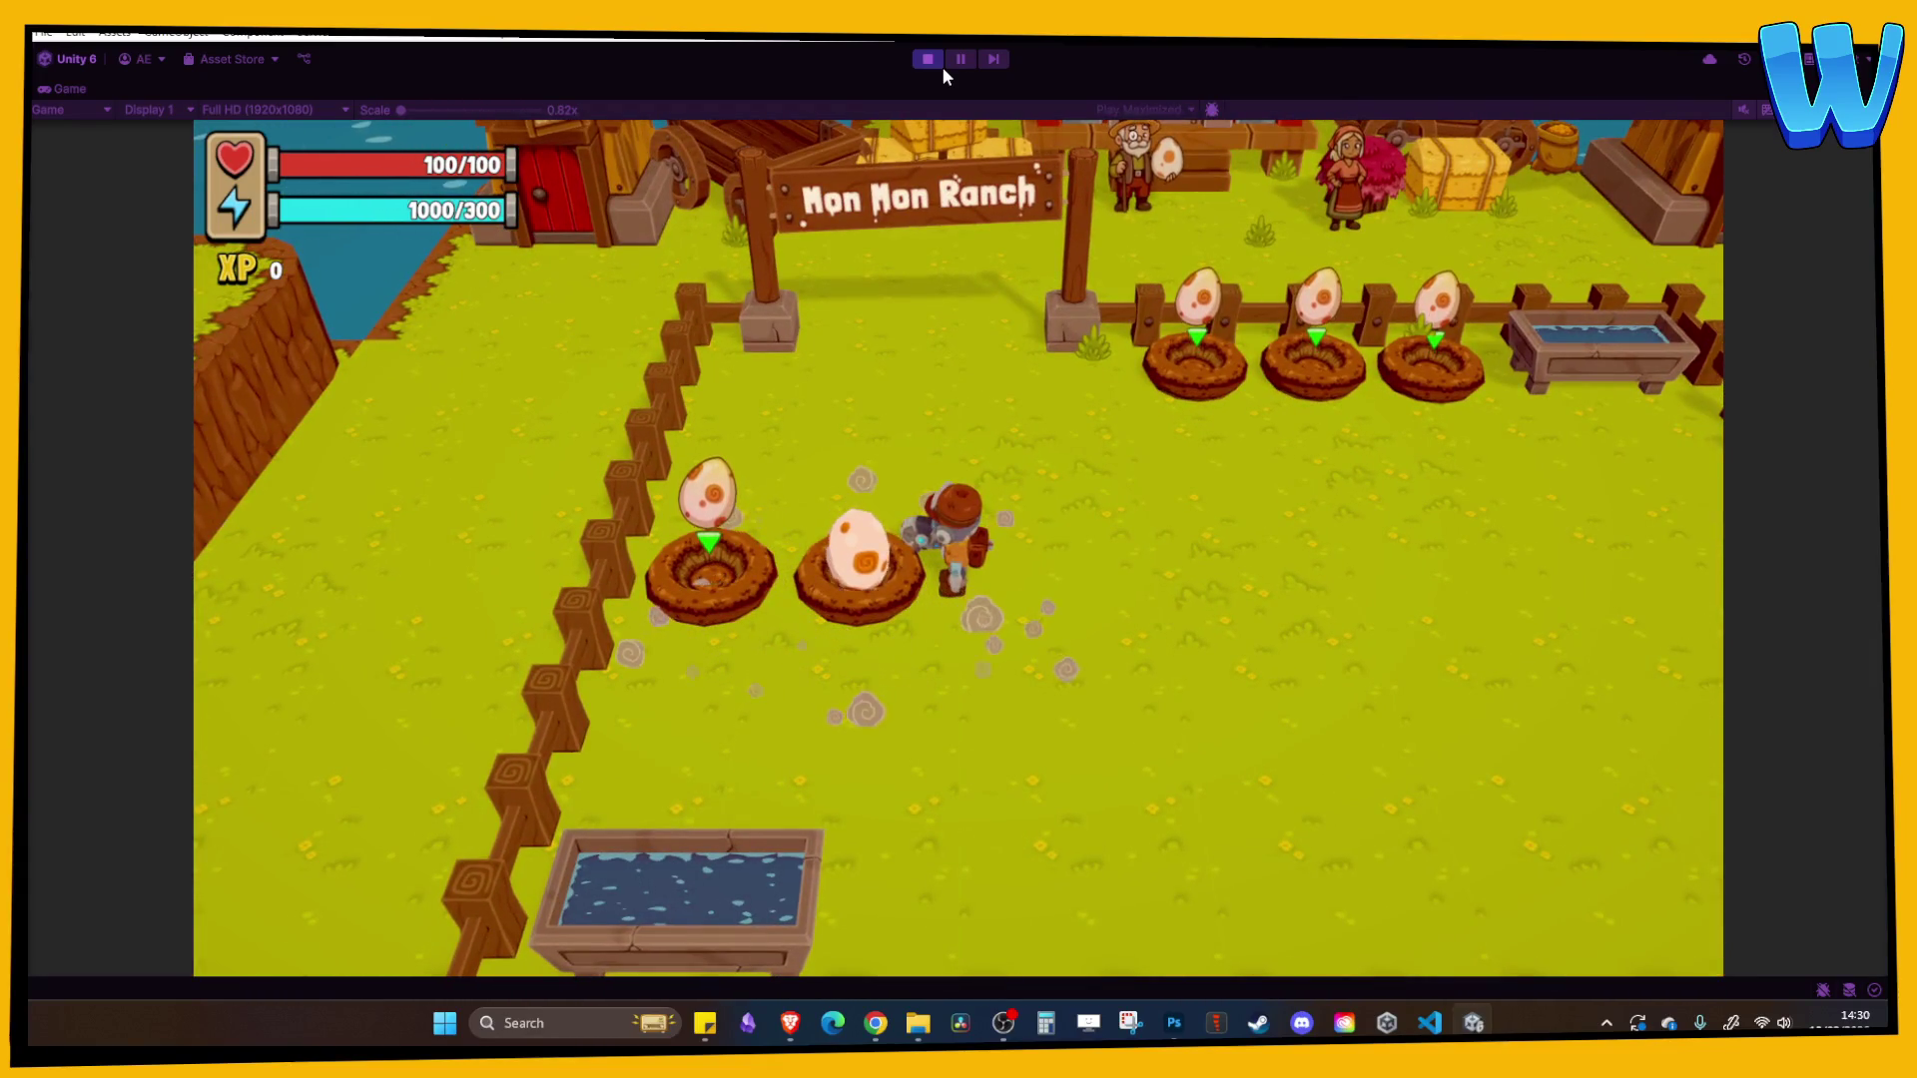
pyautogui.press('e')
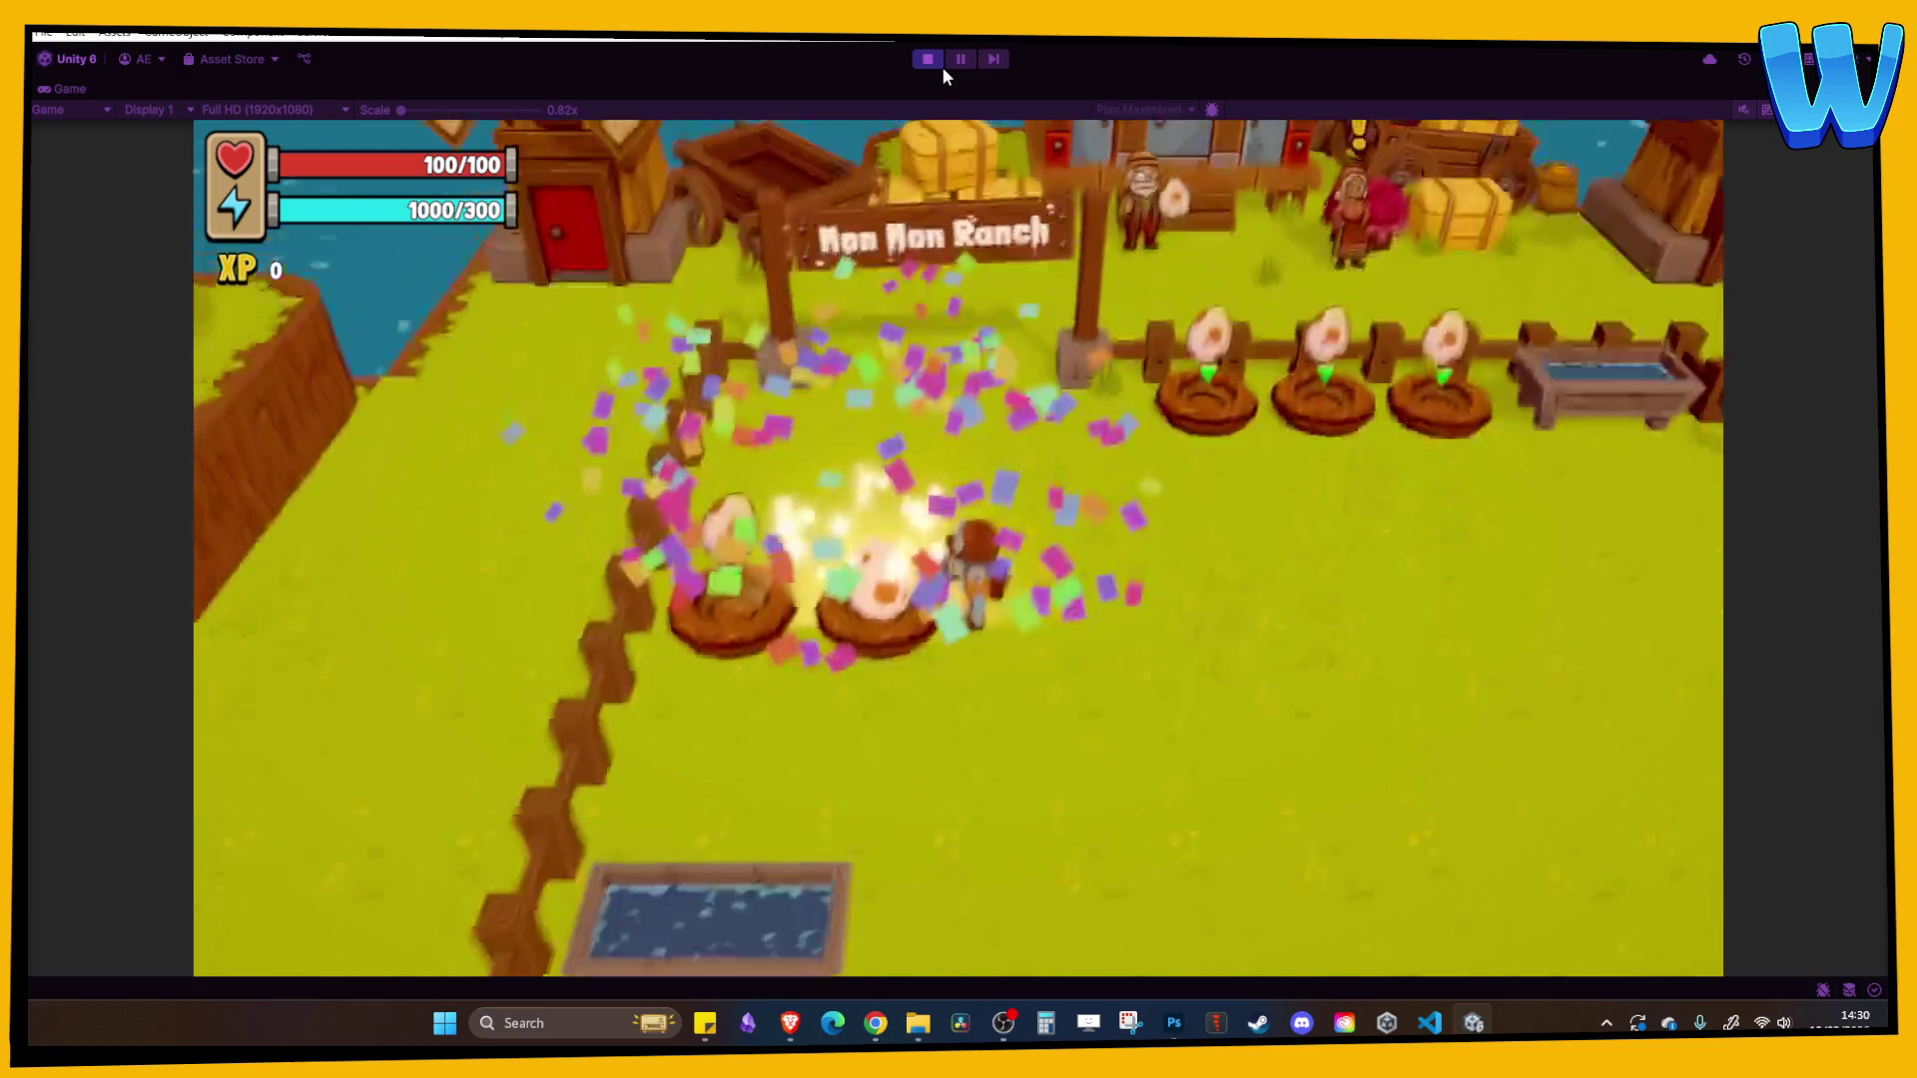
pyautogui.press('a')
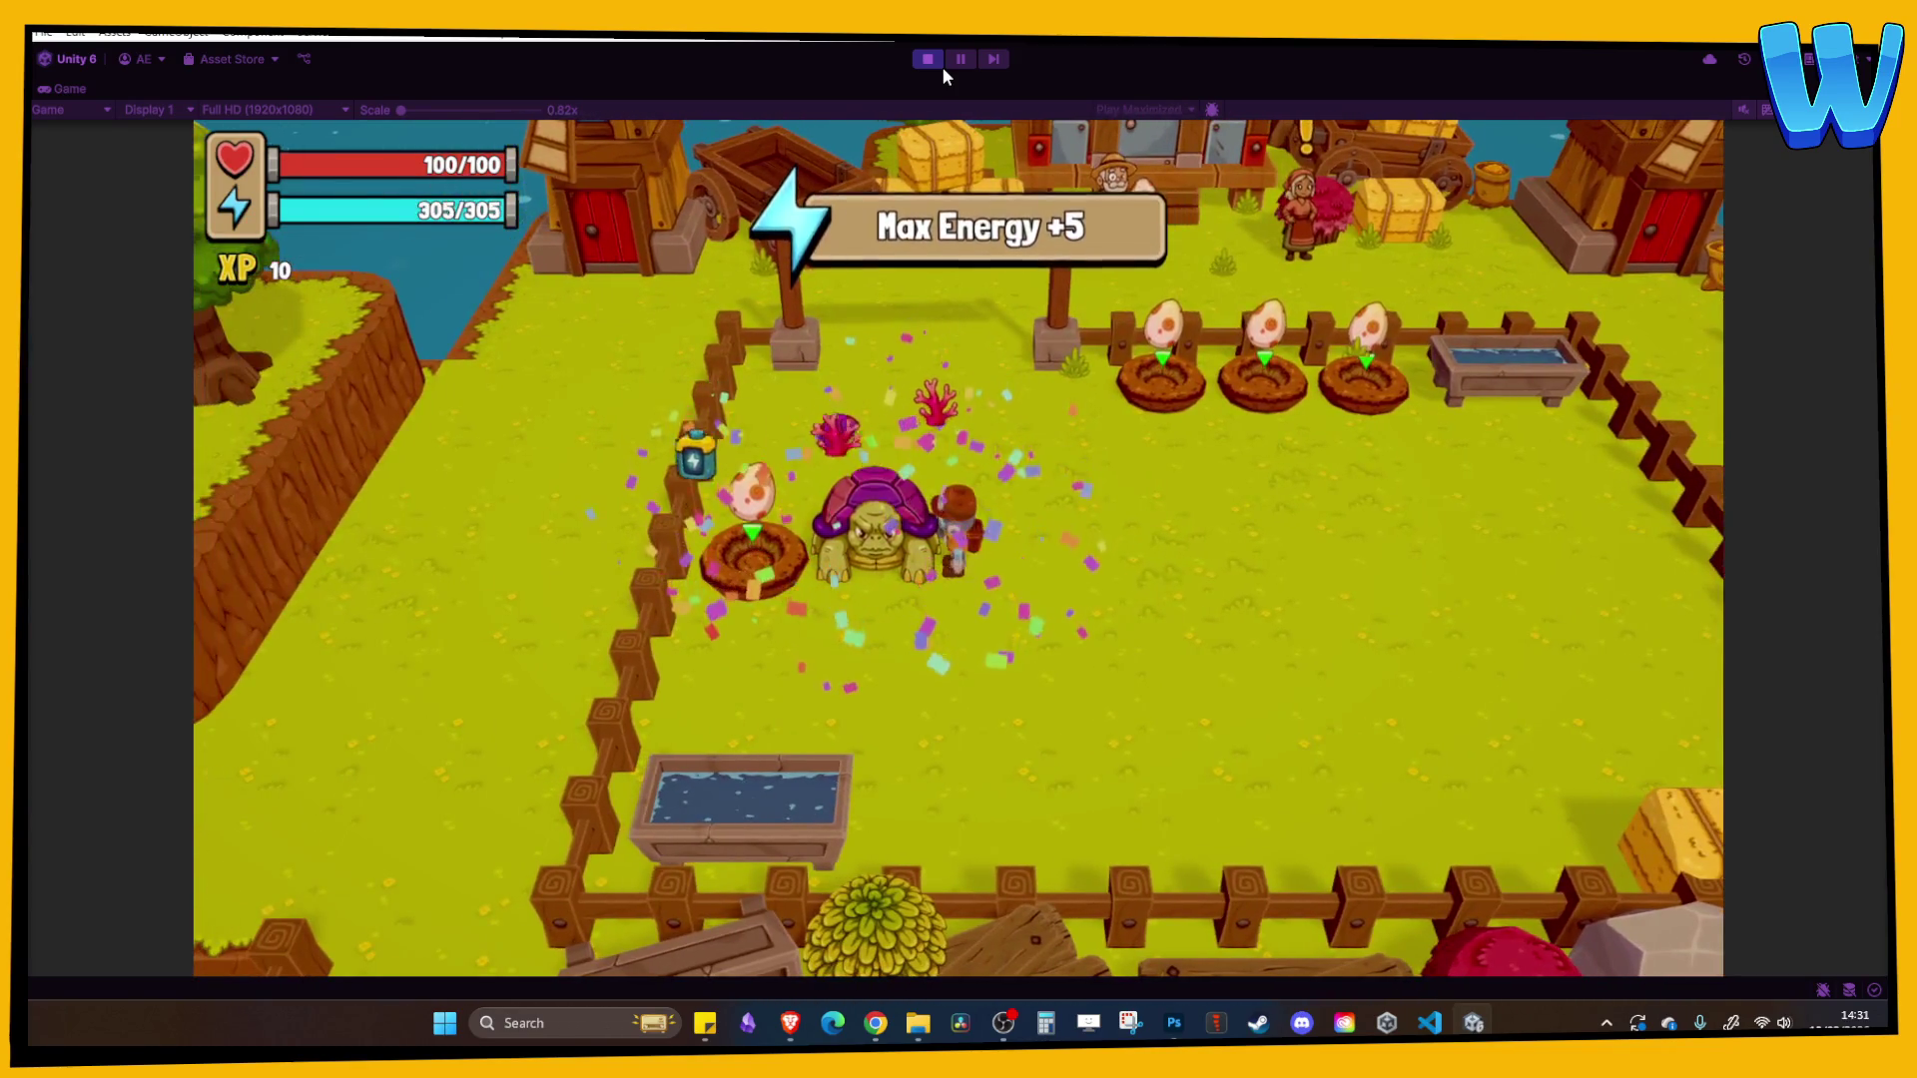
pyautogui.press('a')
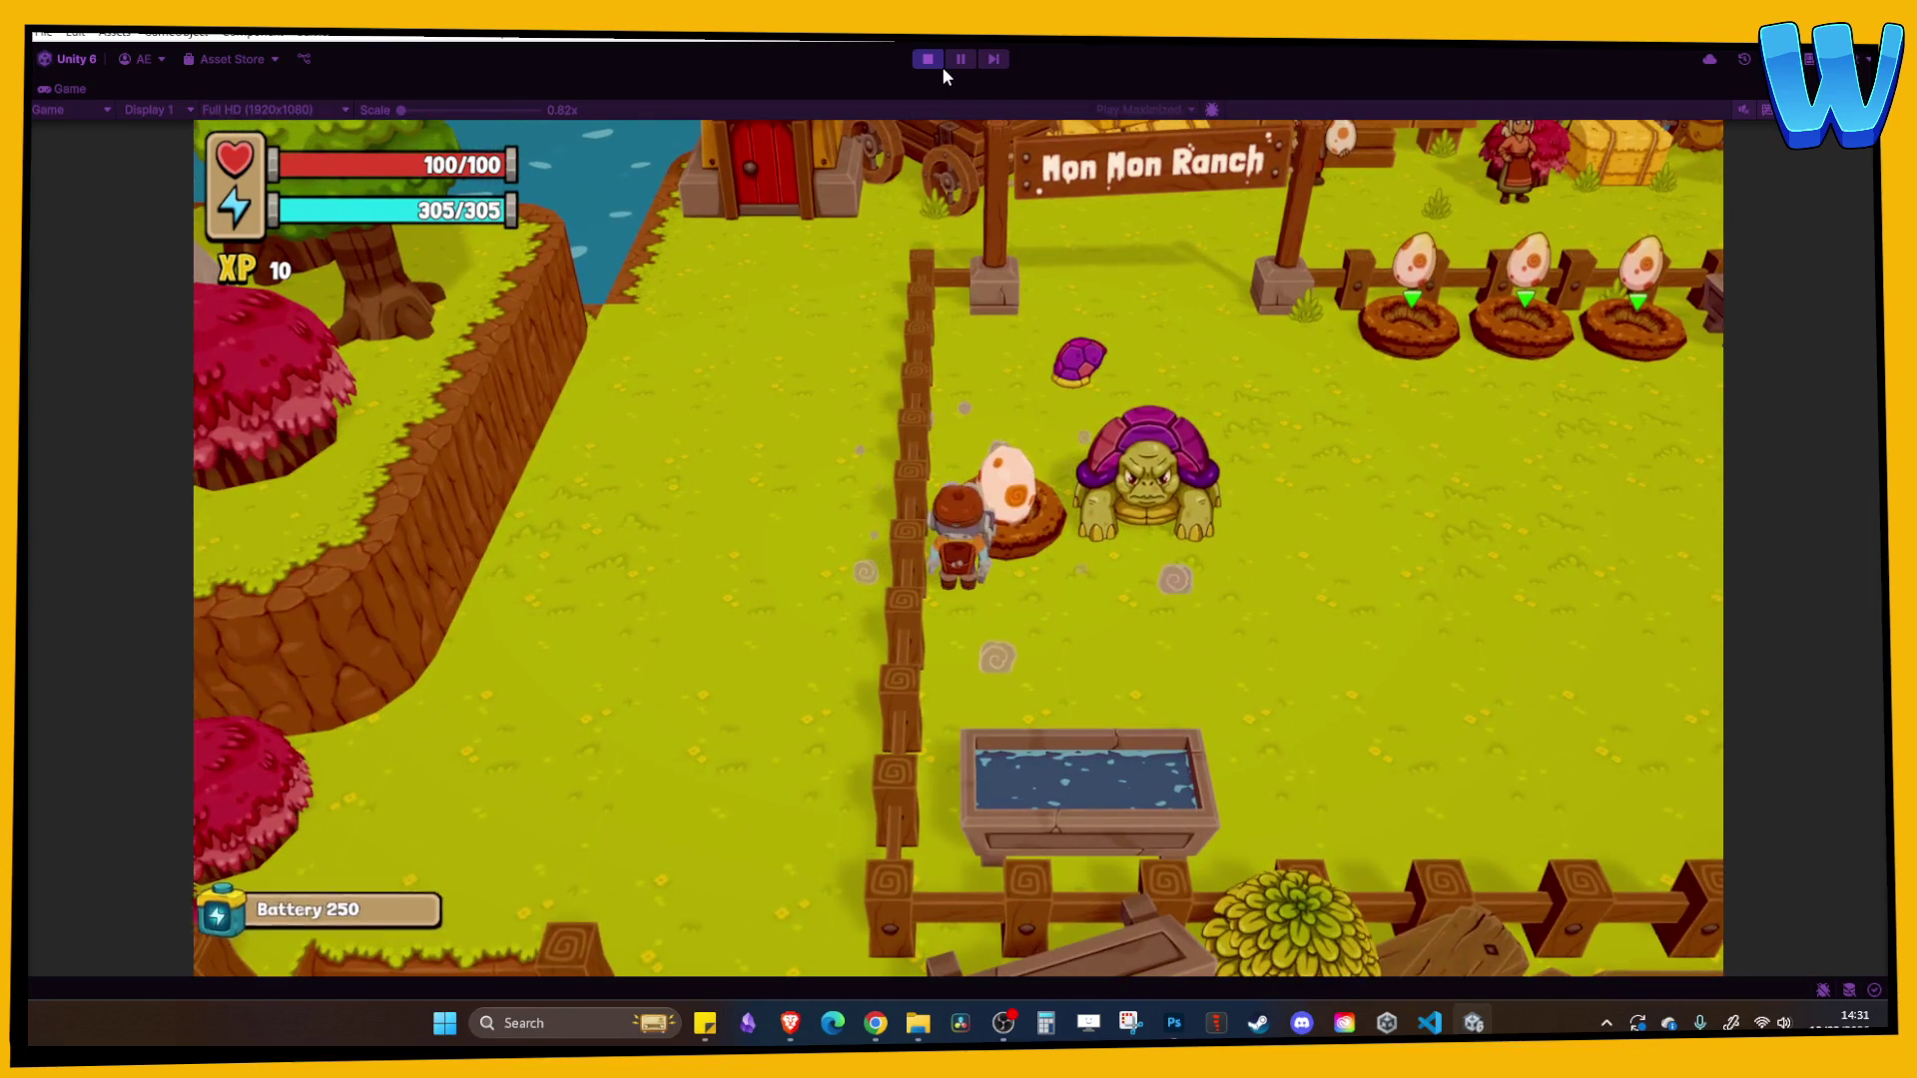
pyautogui.press('e')
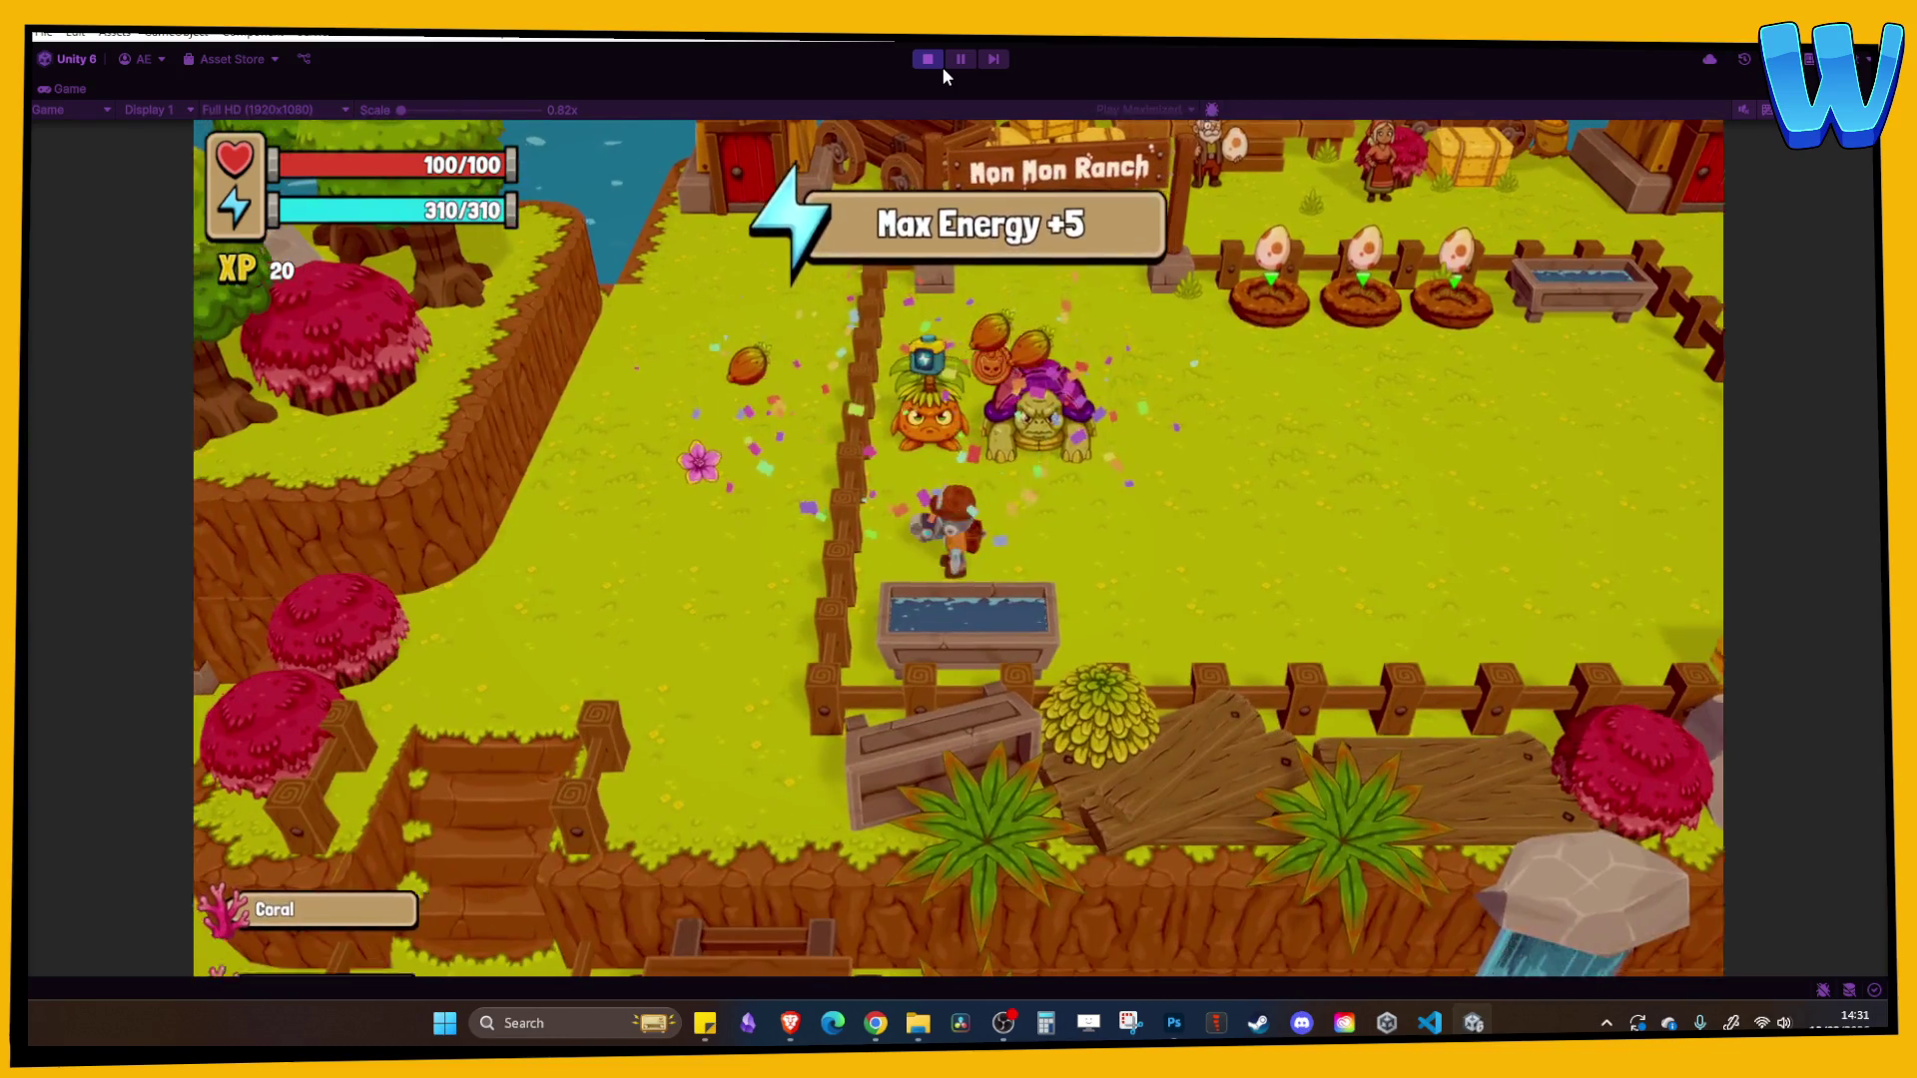
# - Walk the player around the hatched turtle toward the middle nest
pyautogui.press('d')
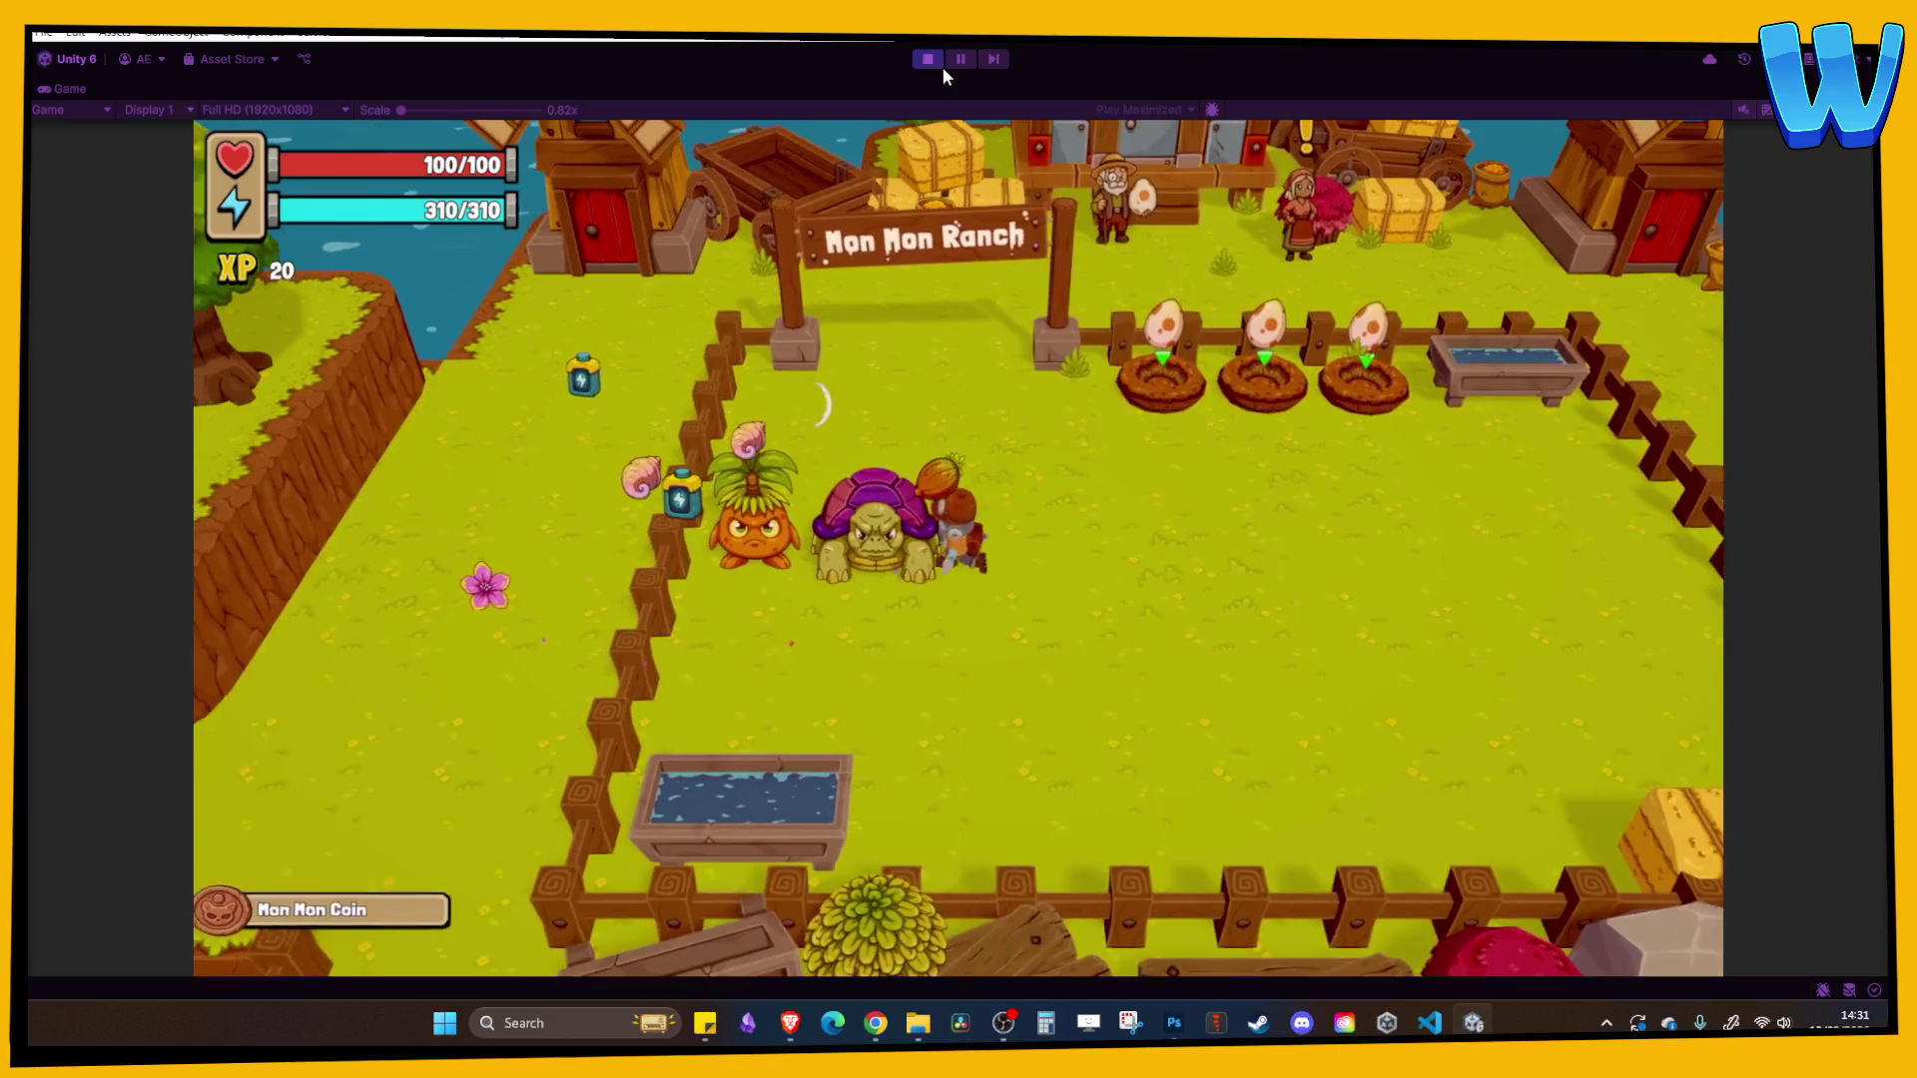
pyautogui.press('s')
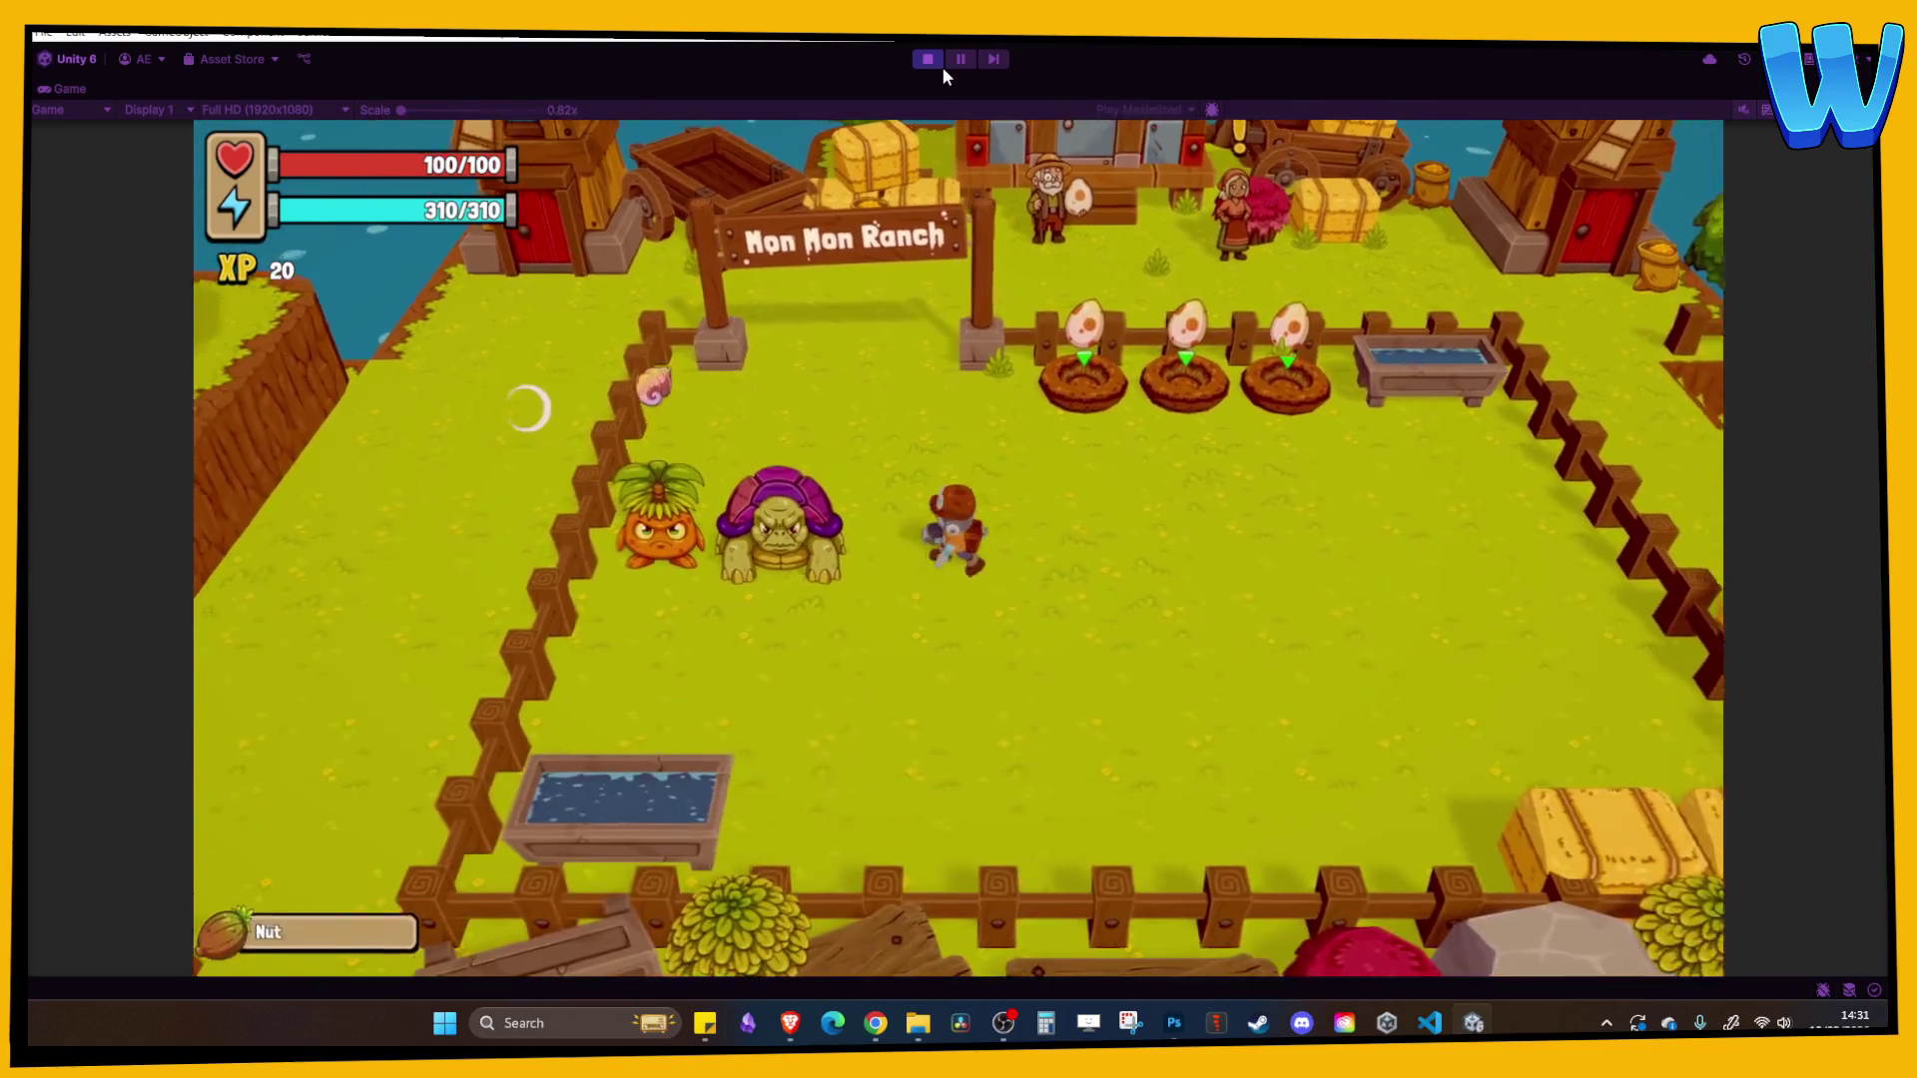
pyautogui.press('s')
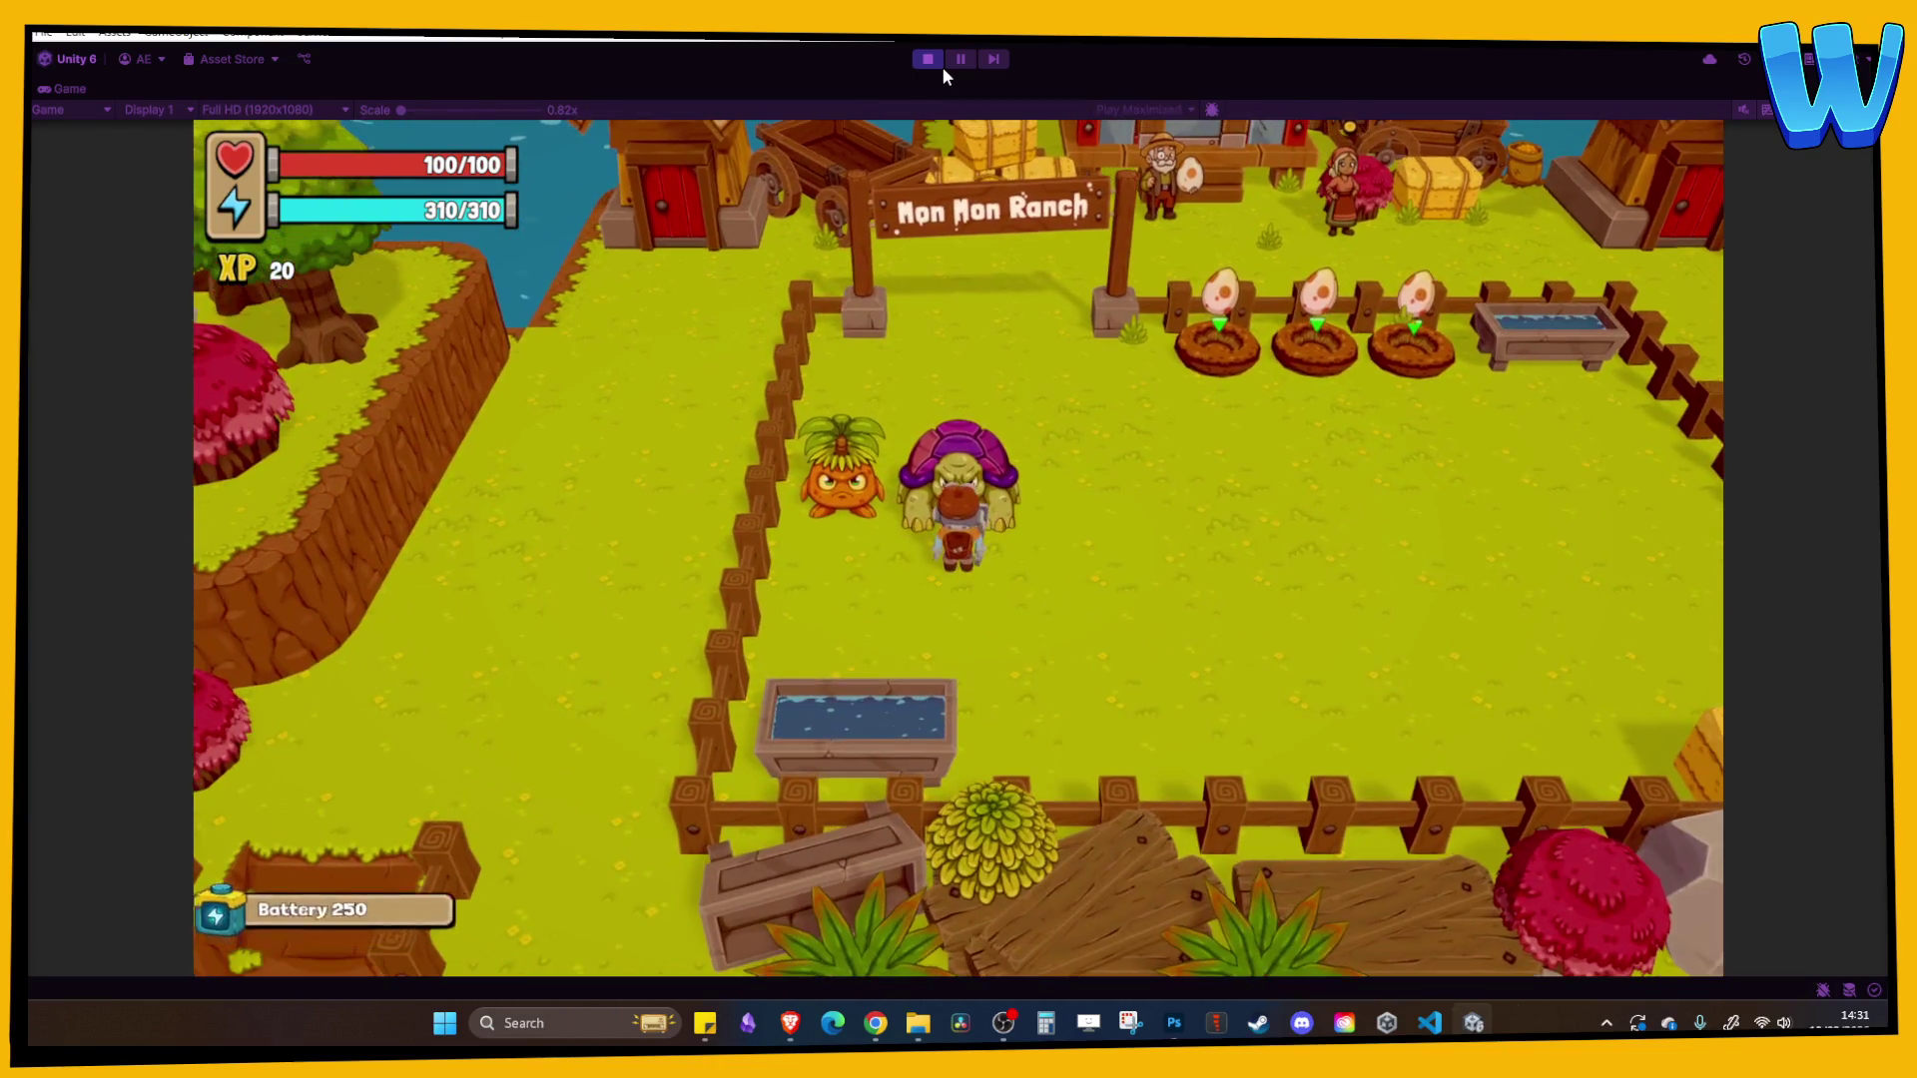
pyautogui.press('d')
pyautogui.press('w')
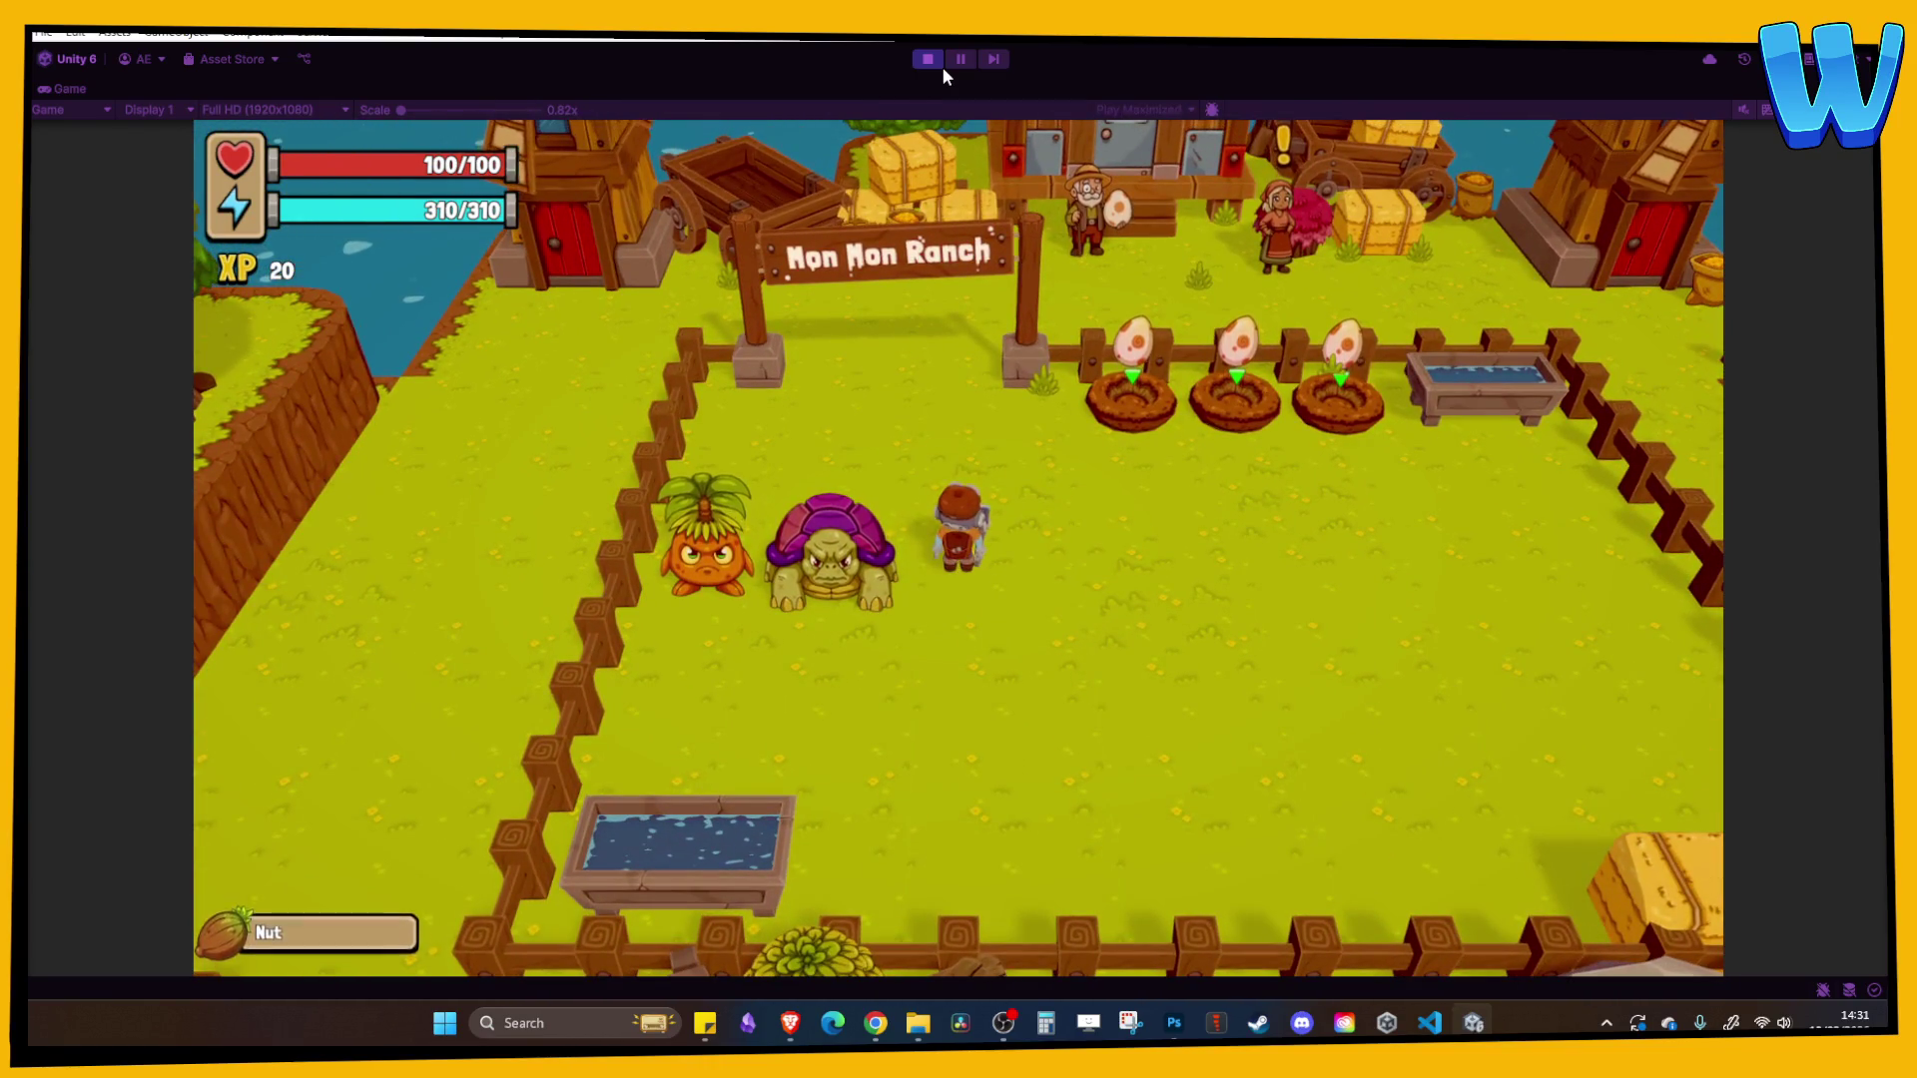
pyautogui.press('s')
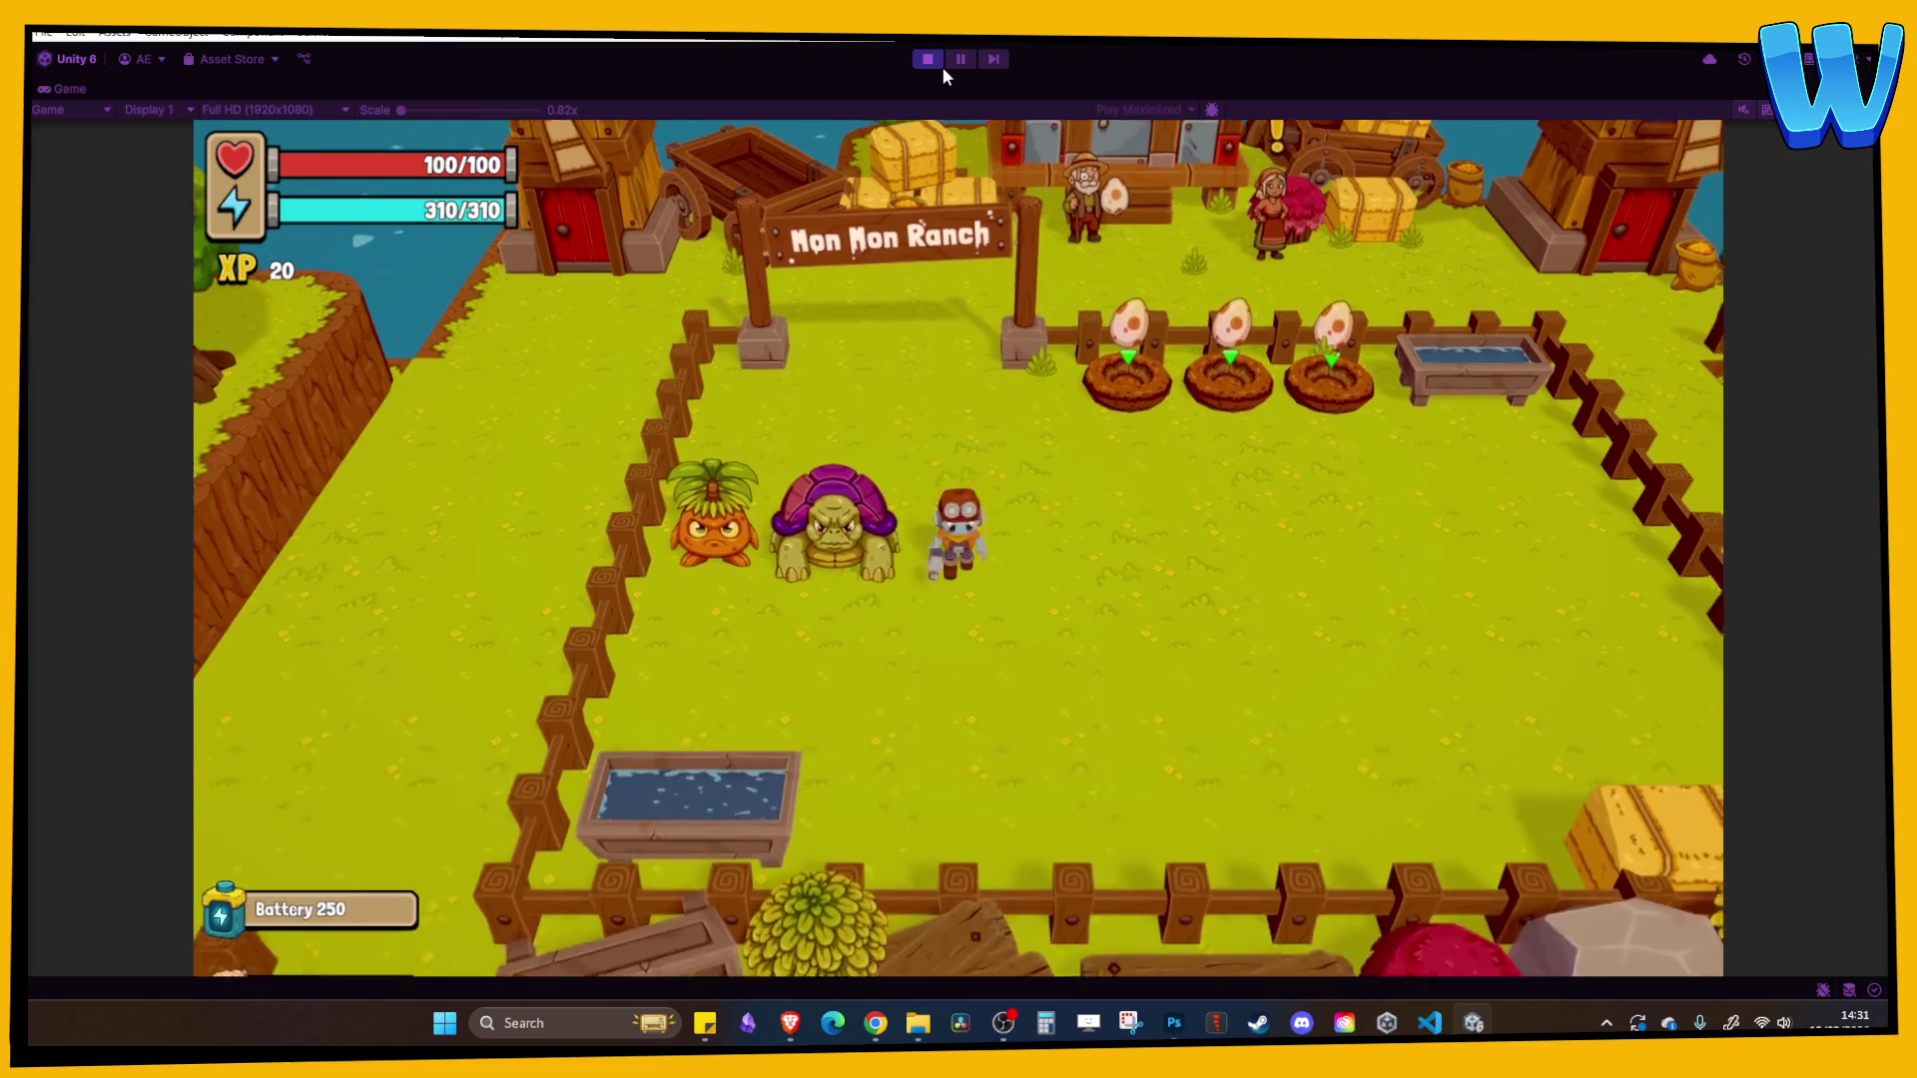
# - Check the in-game menu's inventory, Crafting and Map pages, then close it
pyautogui.press('w')
pyautogui.press('Tab')
pyautogui.press('e')
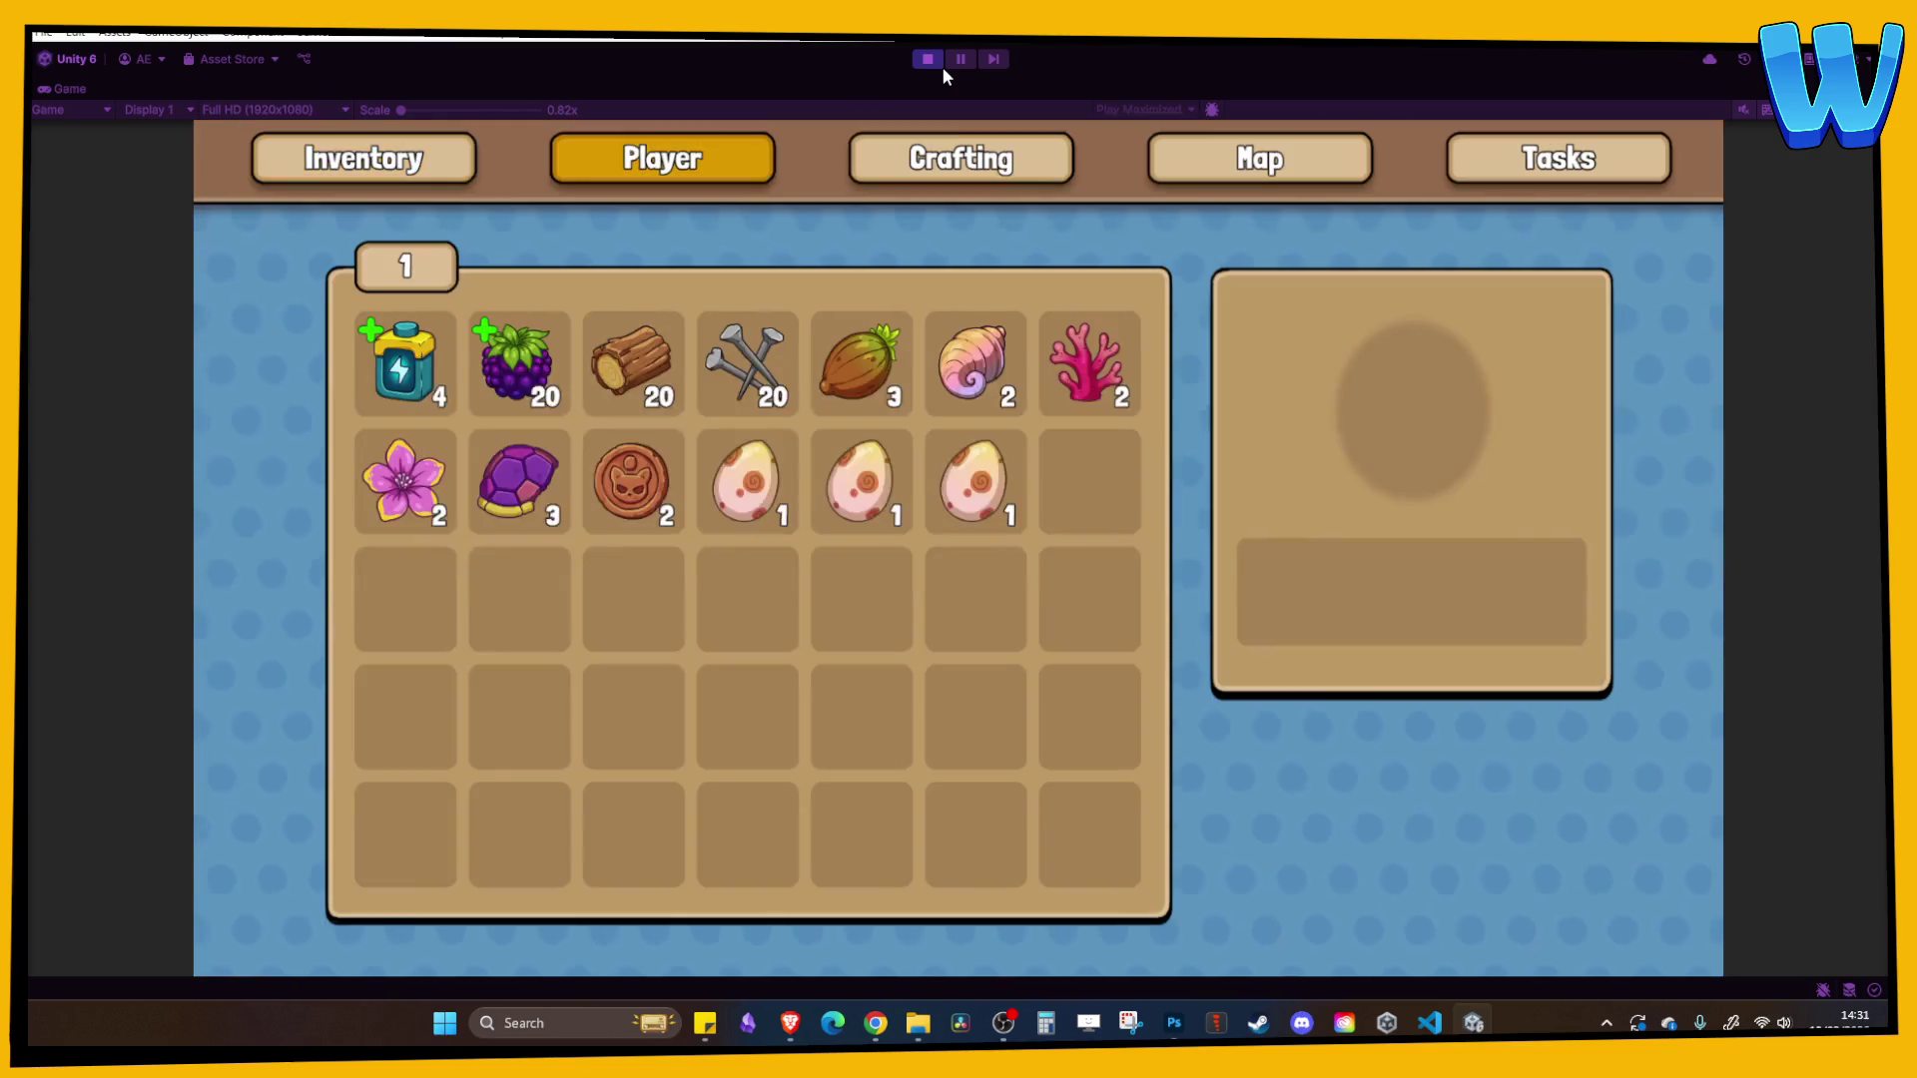
pyautogui.press('e')
pyautogui.press('e')
pyautogui.press('Tab')
# - Hatch the egg in the middle nest, then stop play mode
pyautogui.press('w')
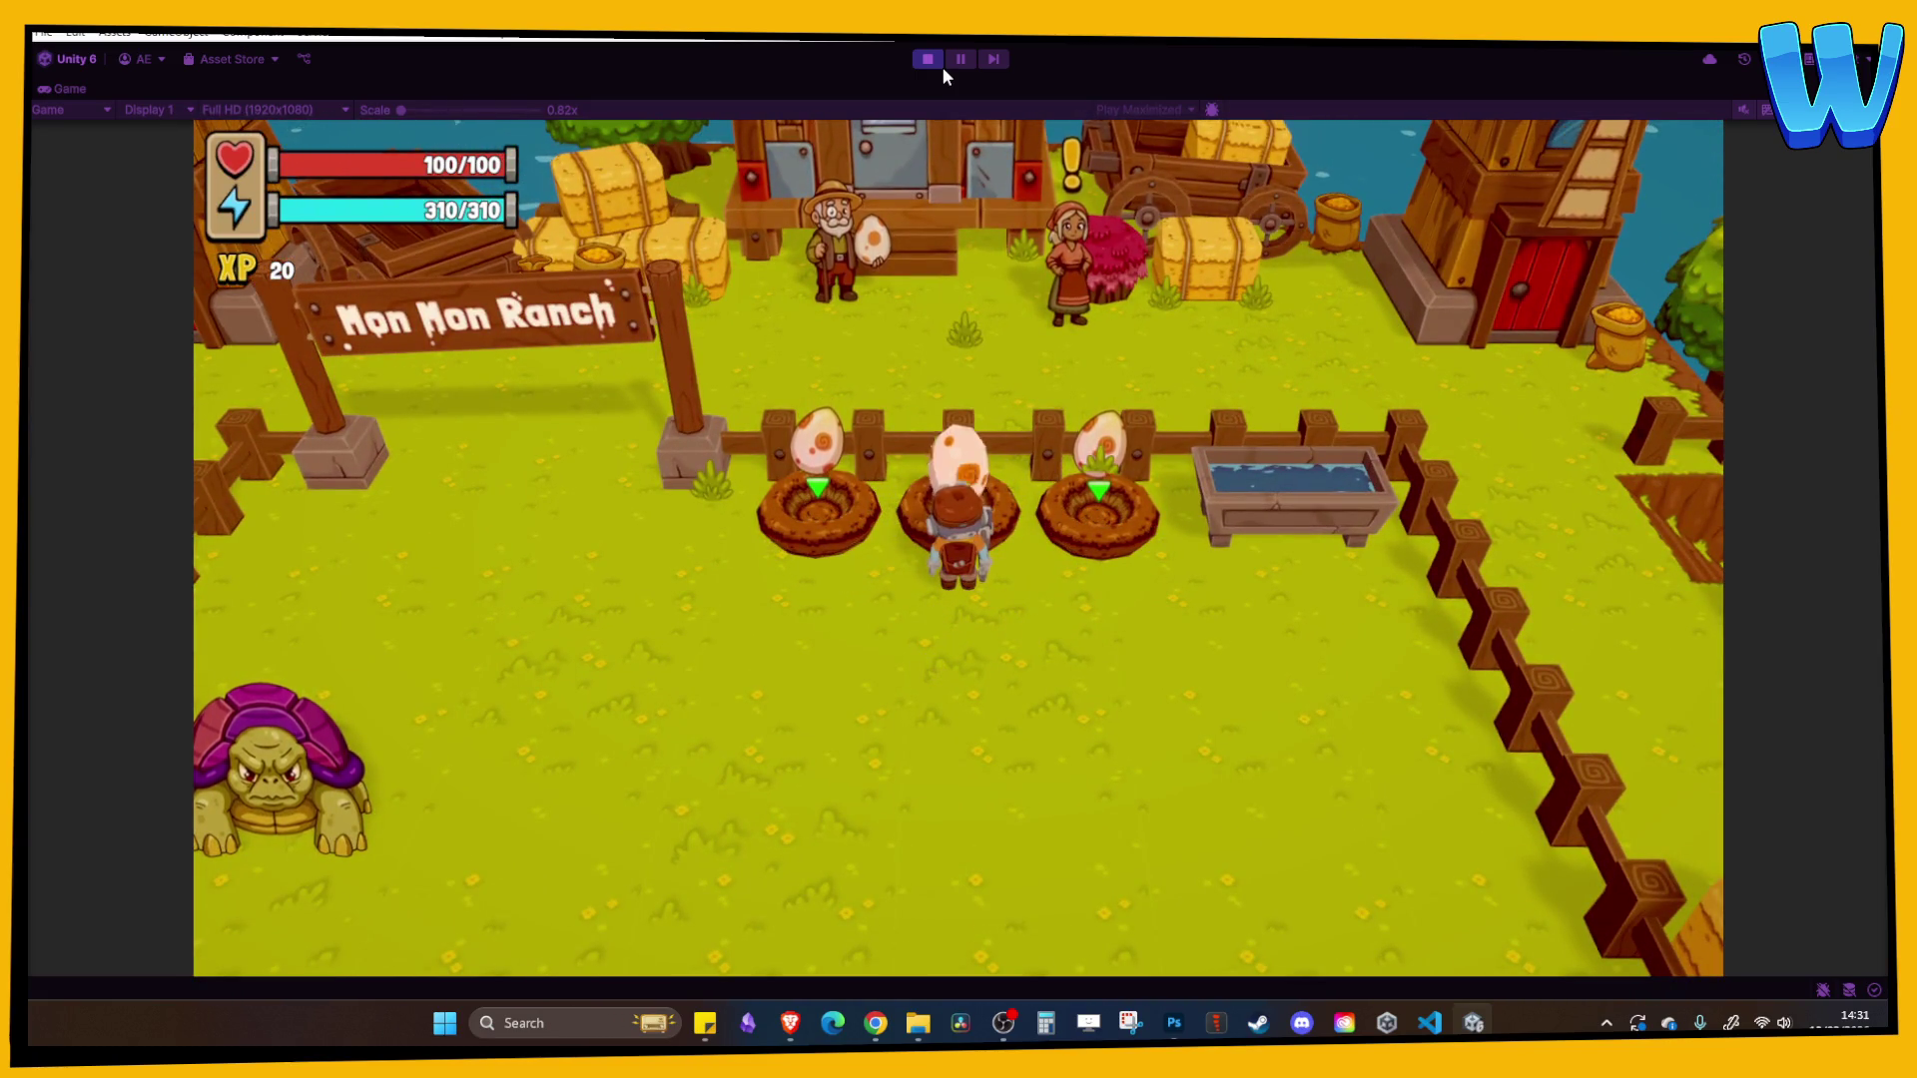
pyautogui.press('e')
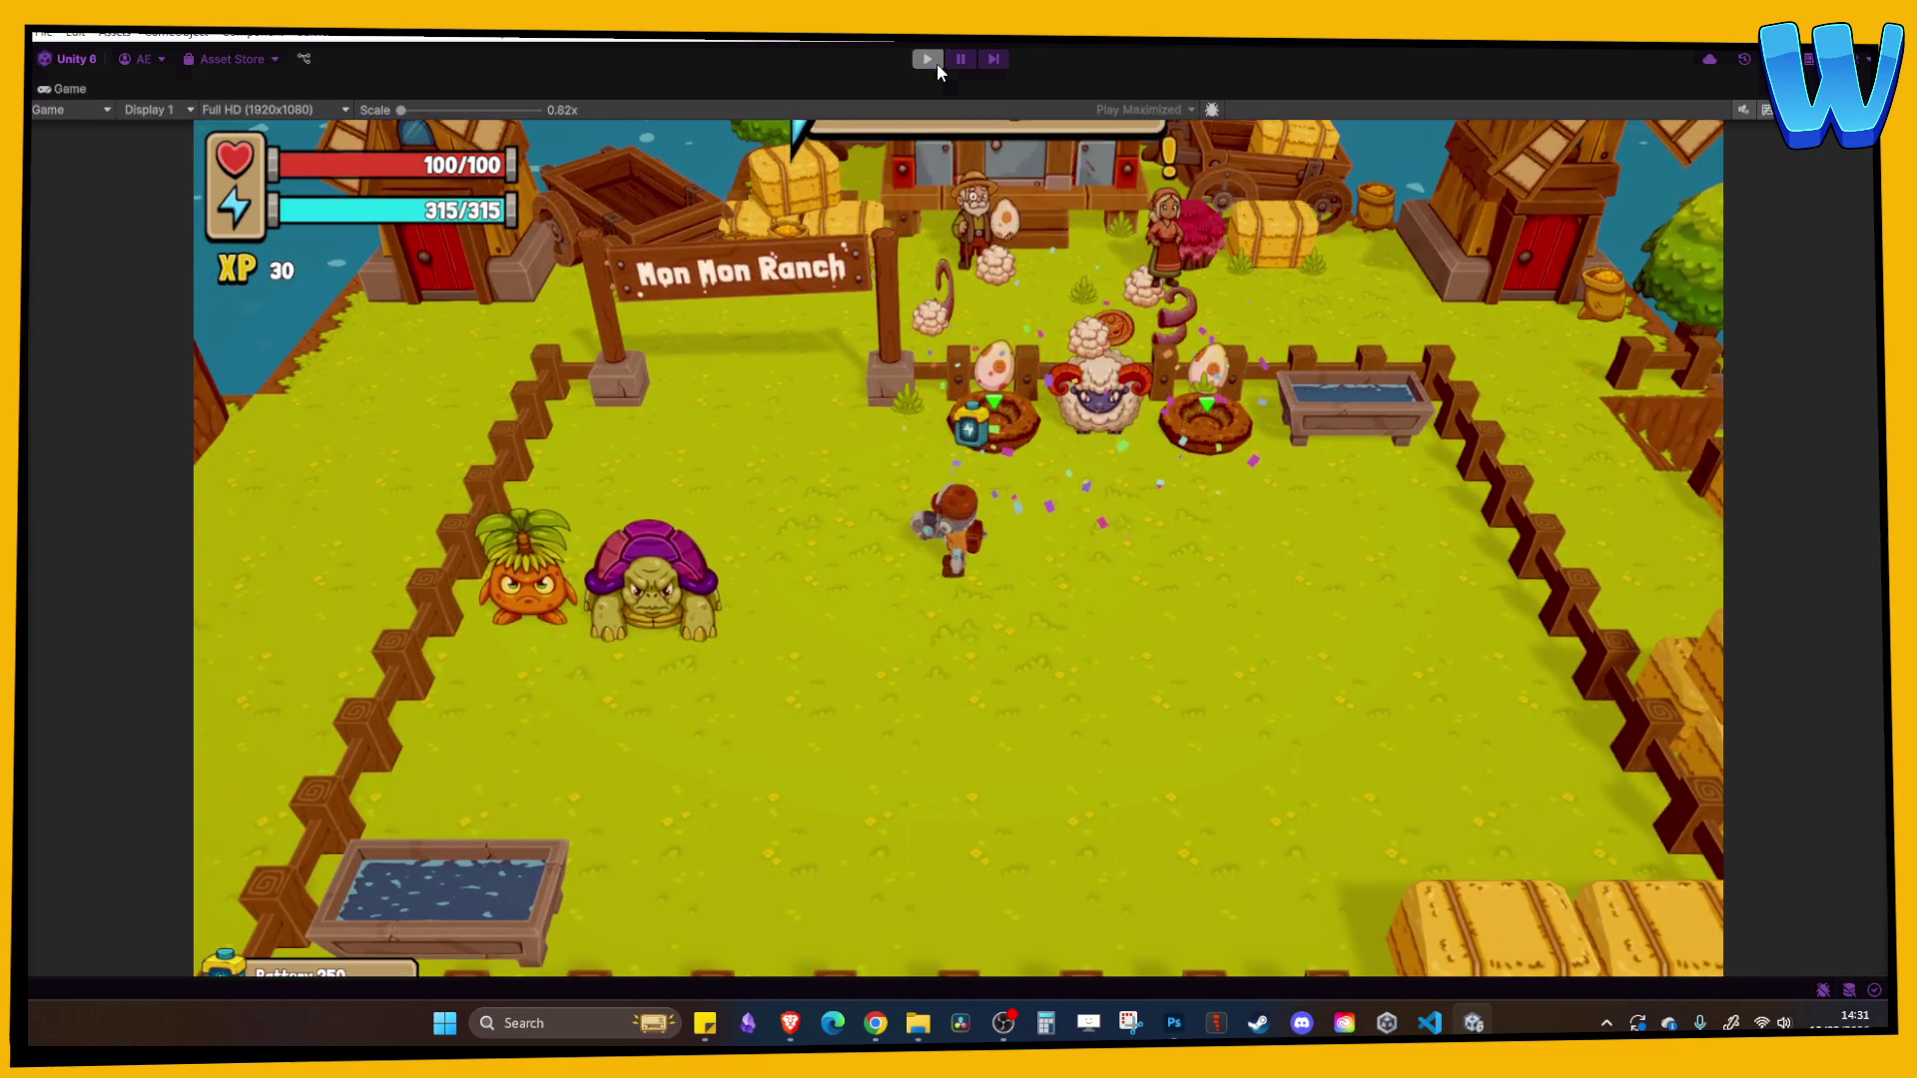
pyautogui.click(934, 61)
# - Enable the MonMonRanch_MonsterEggNest child of MonsterNest_Turtle so it shows
pyautogui.click(1120, 657)
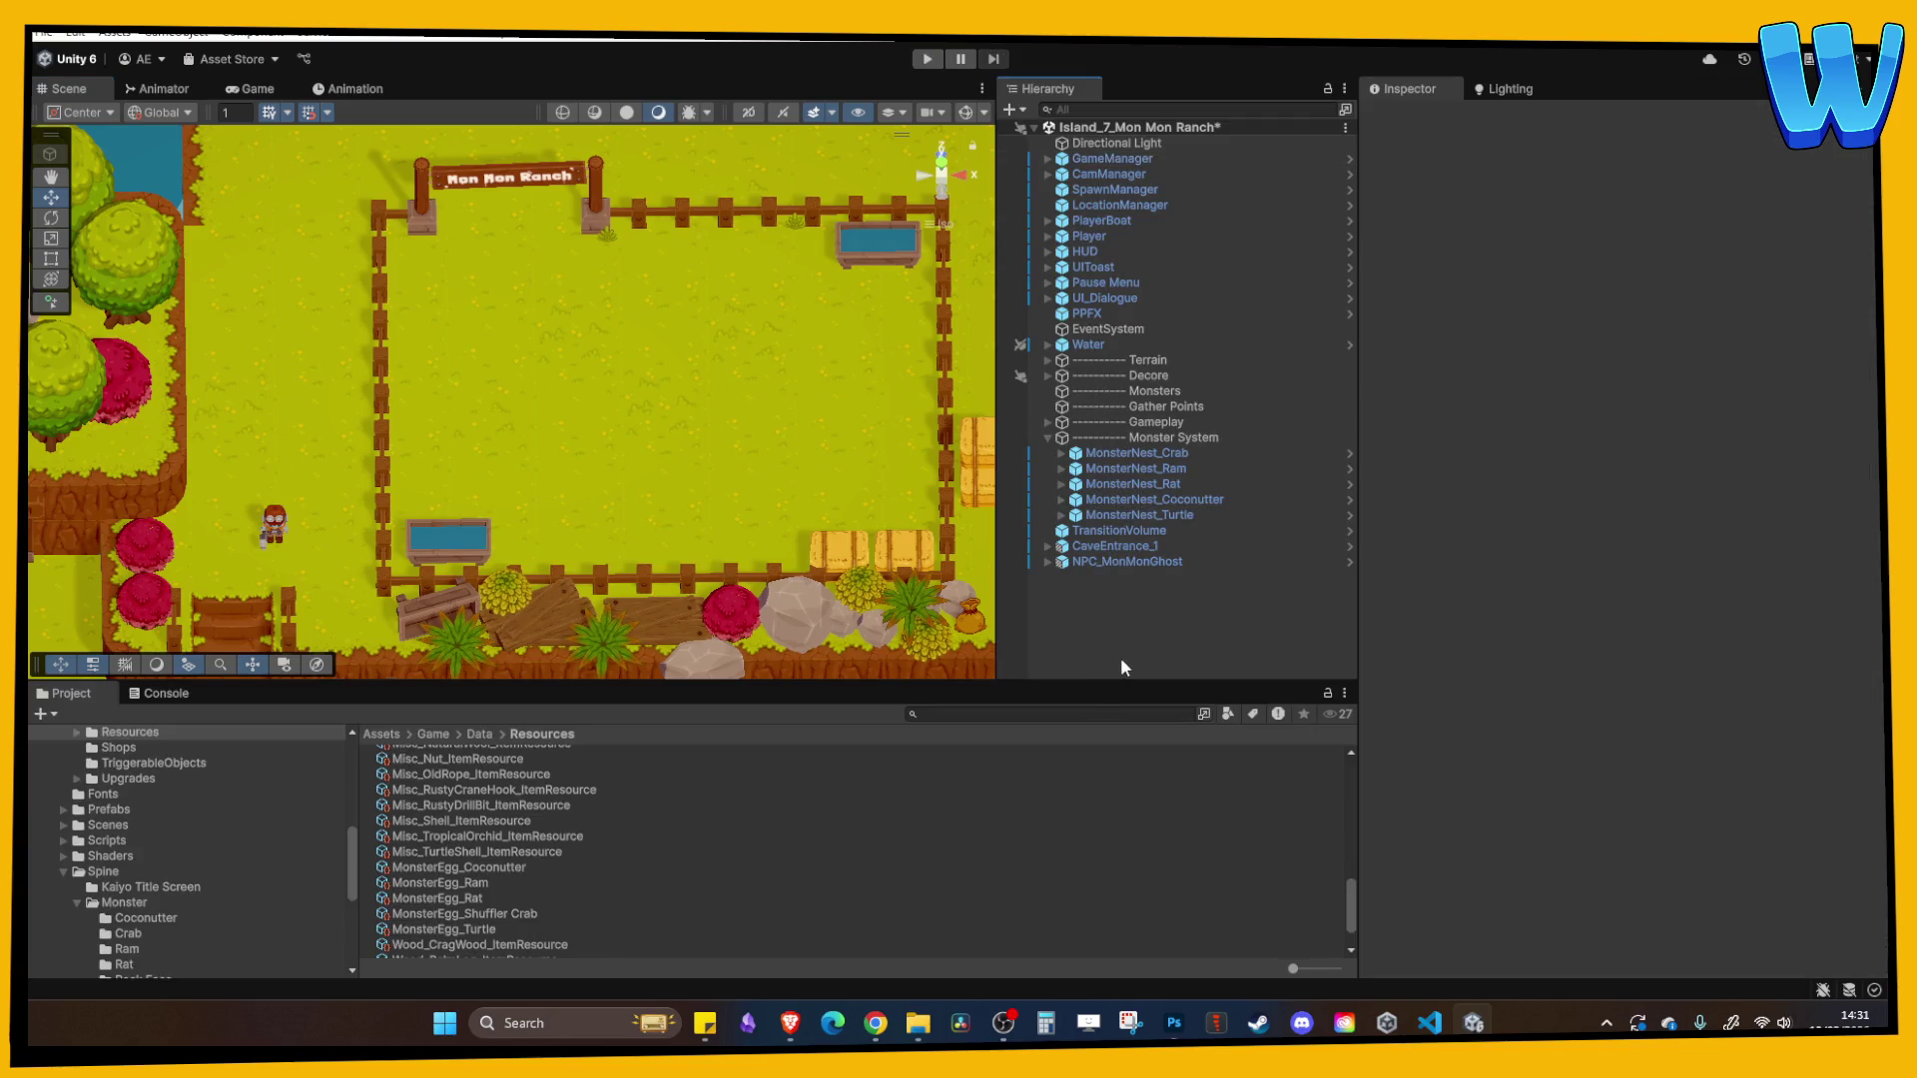
pyautogui.click(1122, 514)
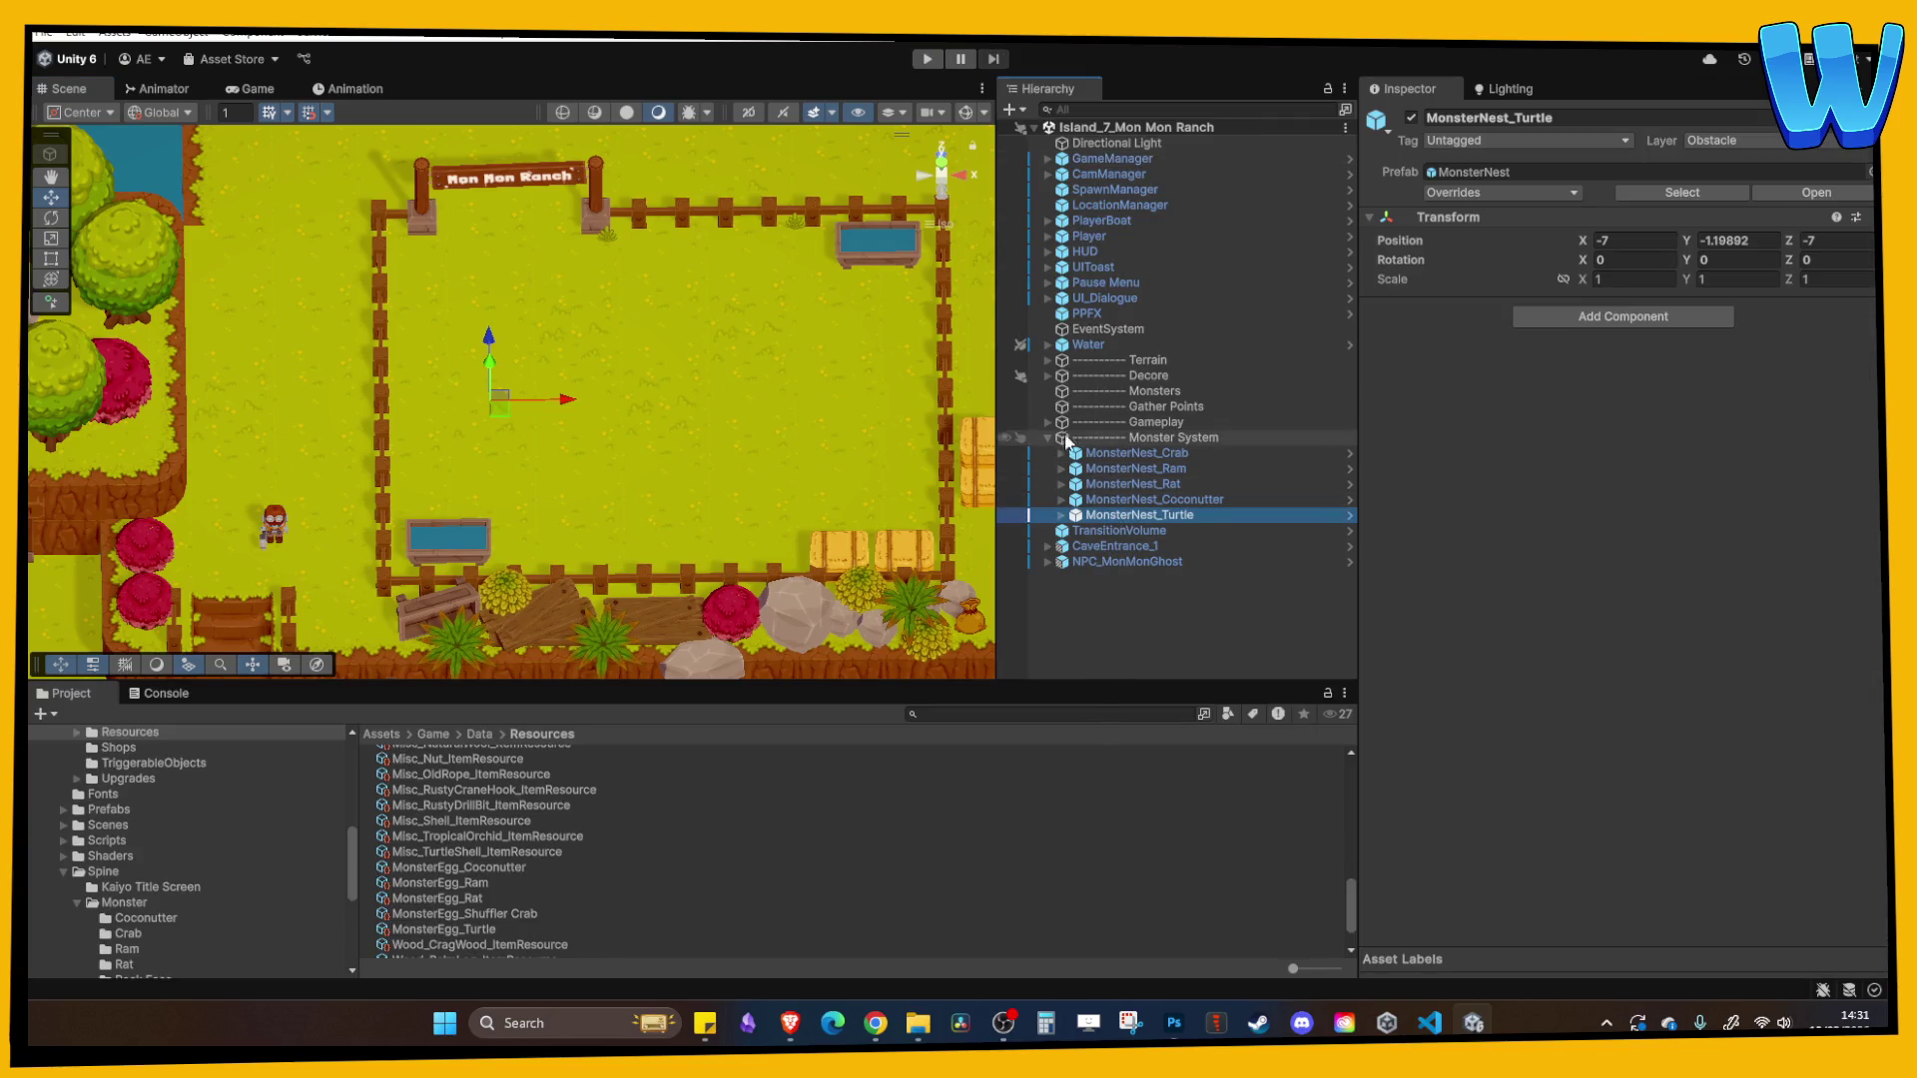
pyautogui.click(1062, 516)
pyautogui.click(1178, 546)
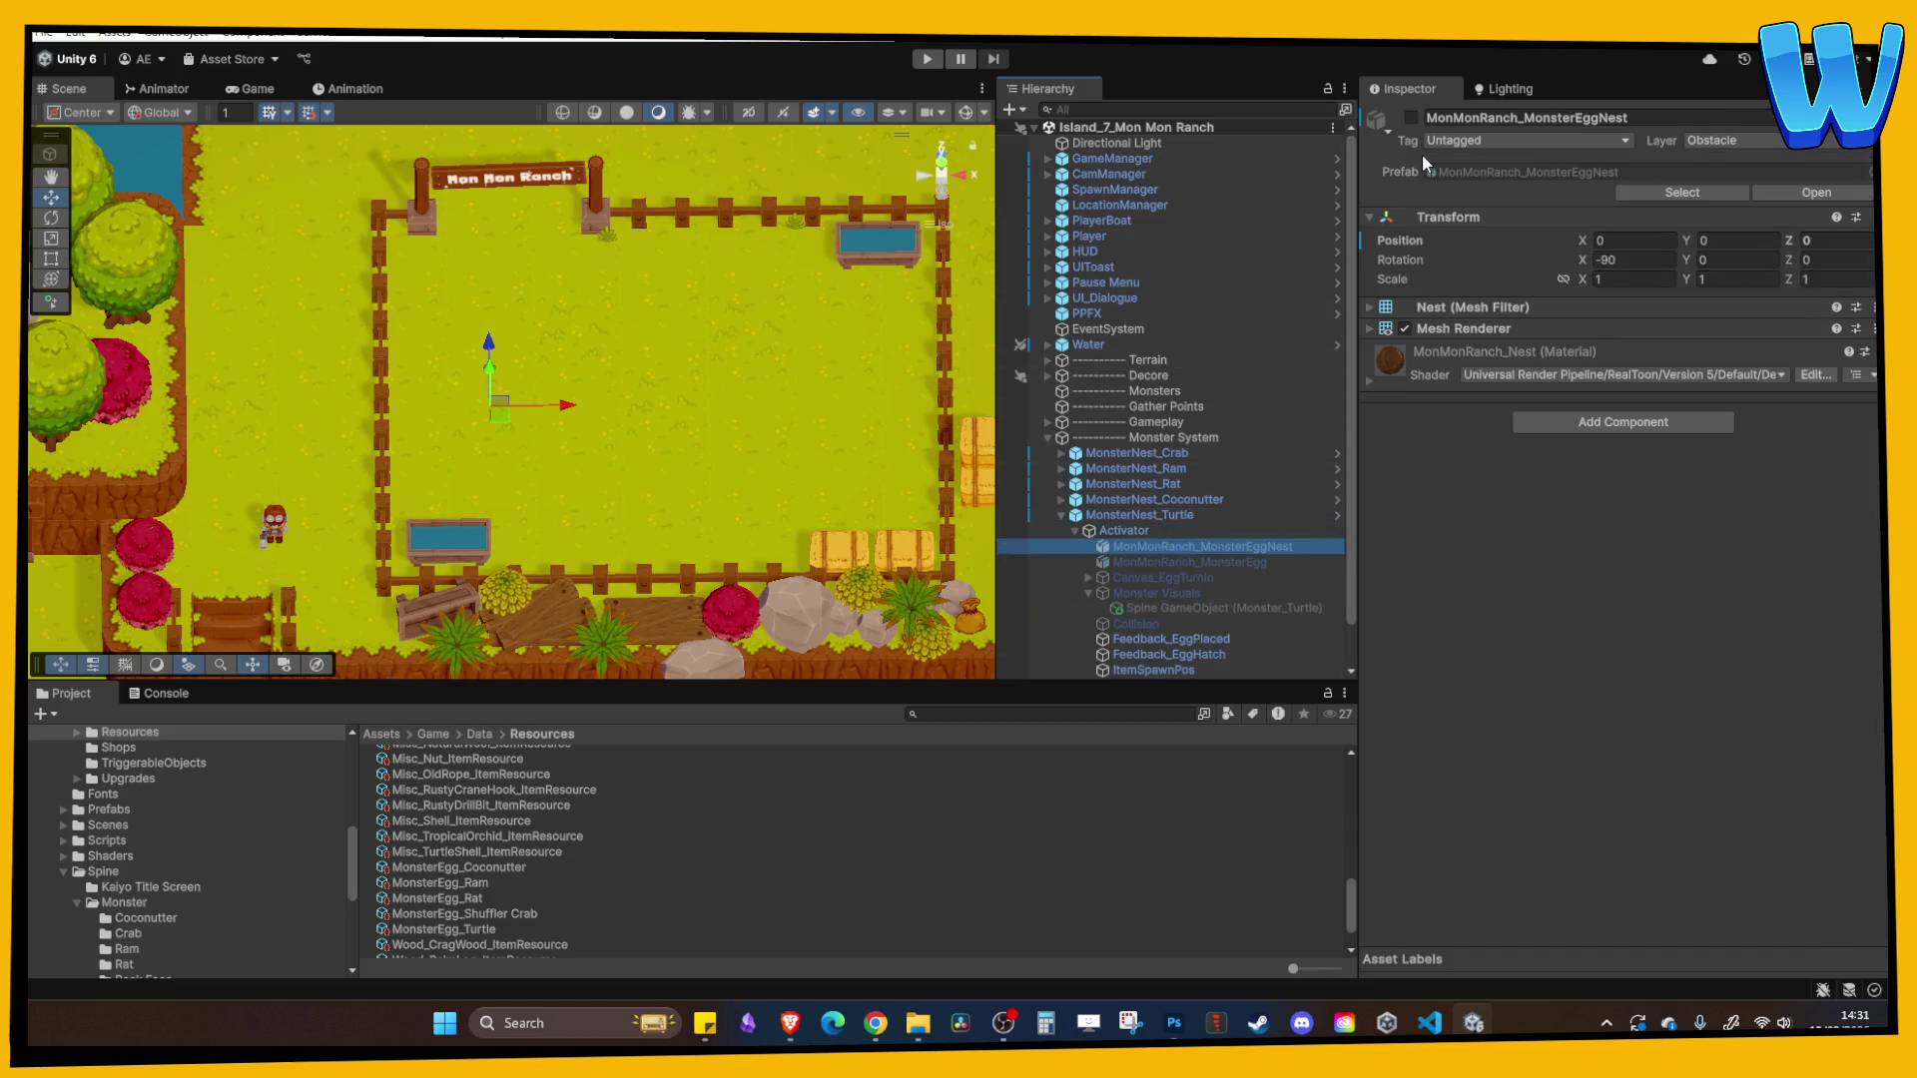
pyautogui.click(1410, 118)
# - Duplicate MonsterNest_Turtle, move the copy to X -4 and rename it MonsterNest_RockFace
pyautogui.click(1128, 514)
pyautogui.hotkey('ctrl', 'd')
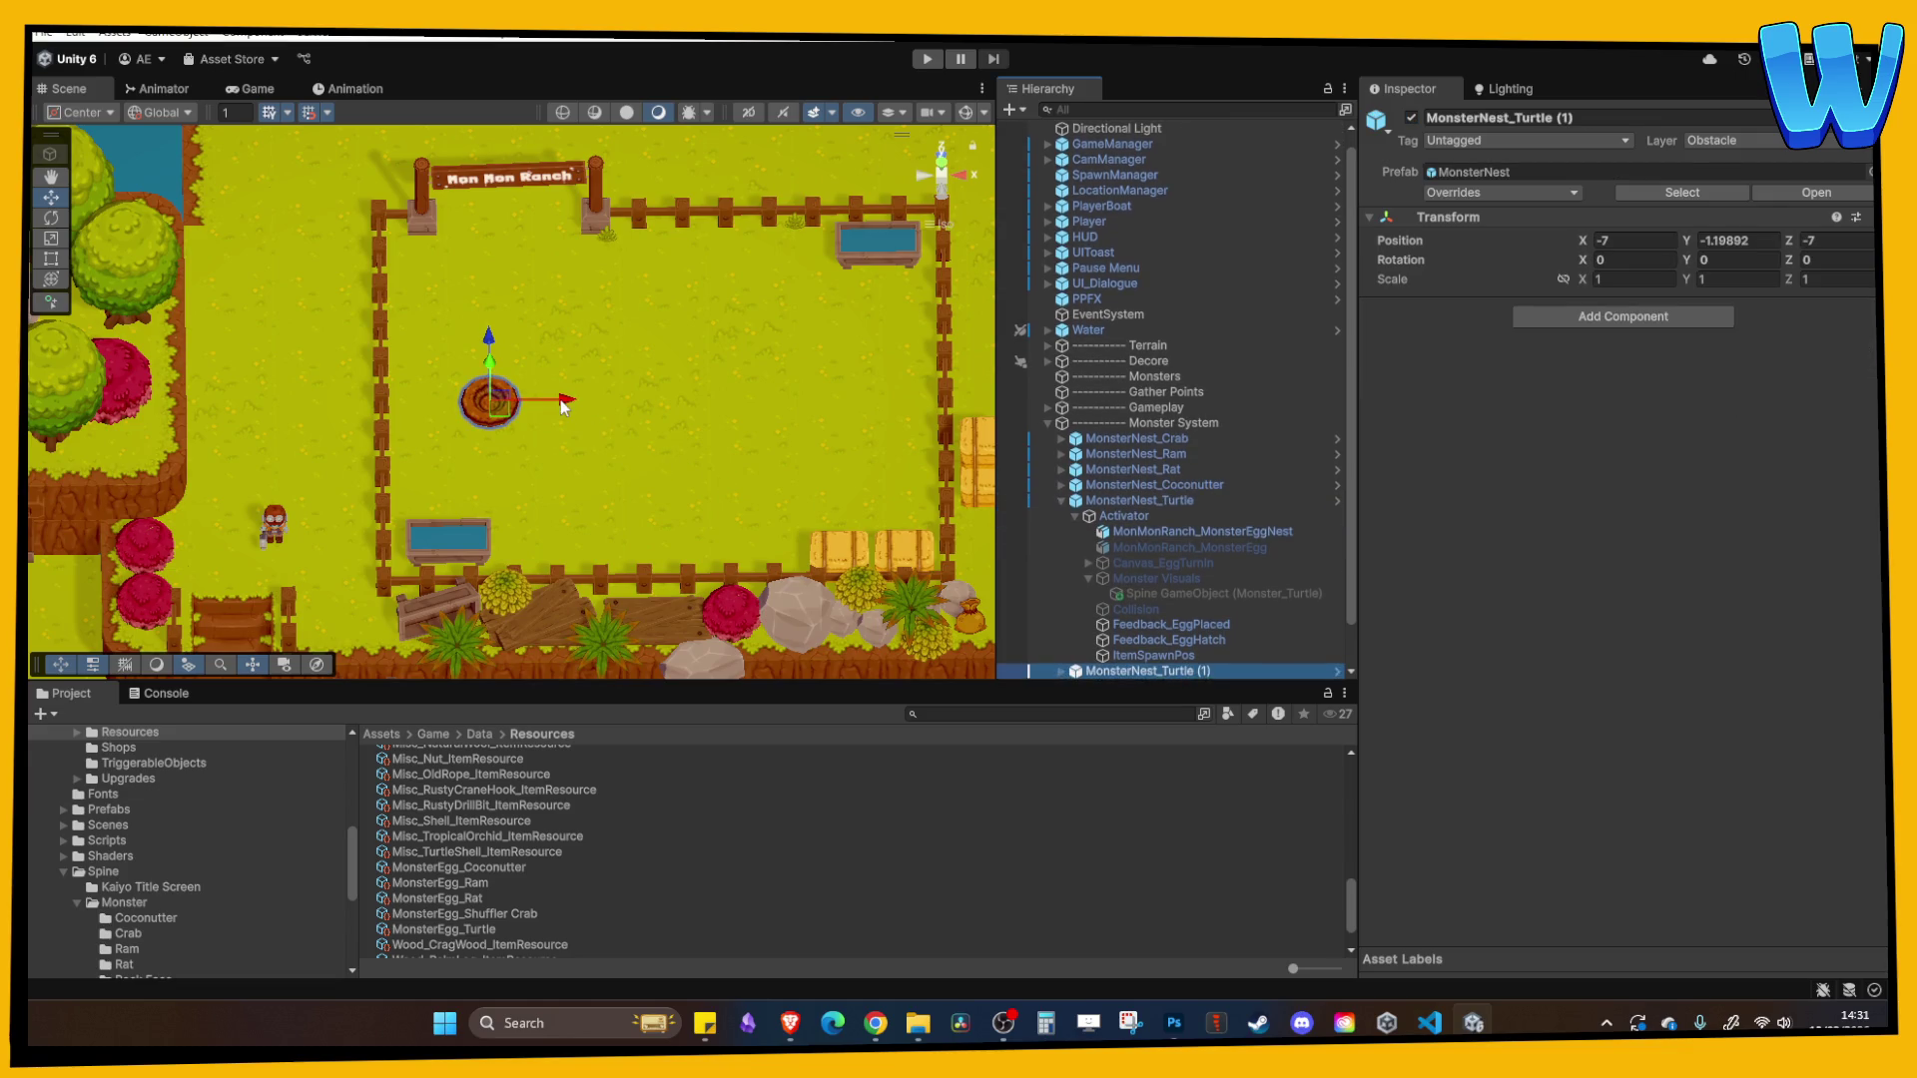
pyautogui.moveTo(566, 401); pyautogui.dragTo(621, 409)
pyautogui.click(1148, 672)
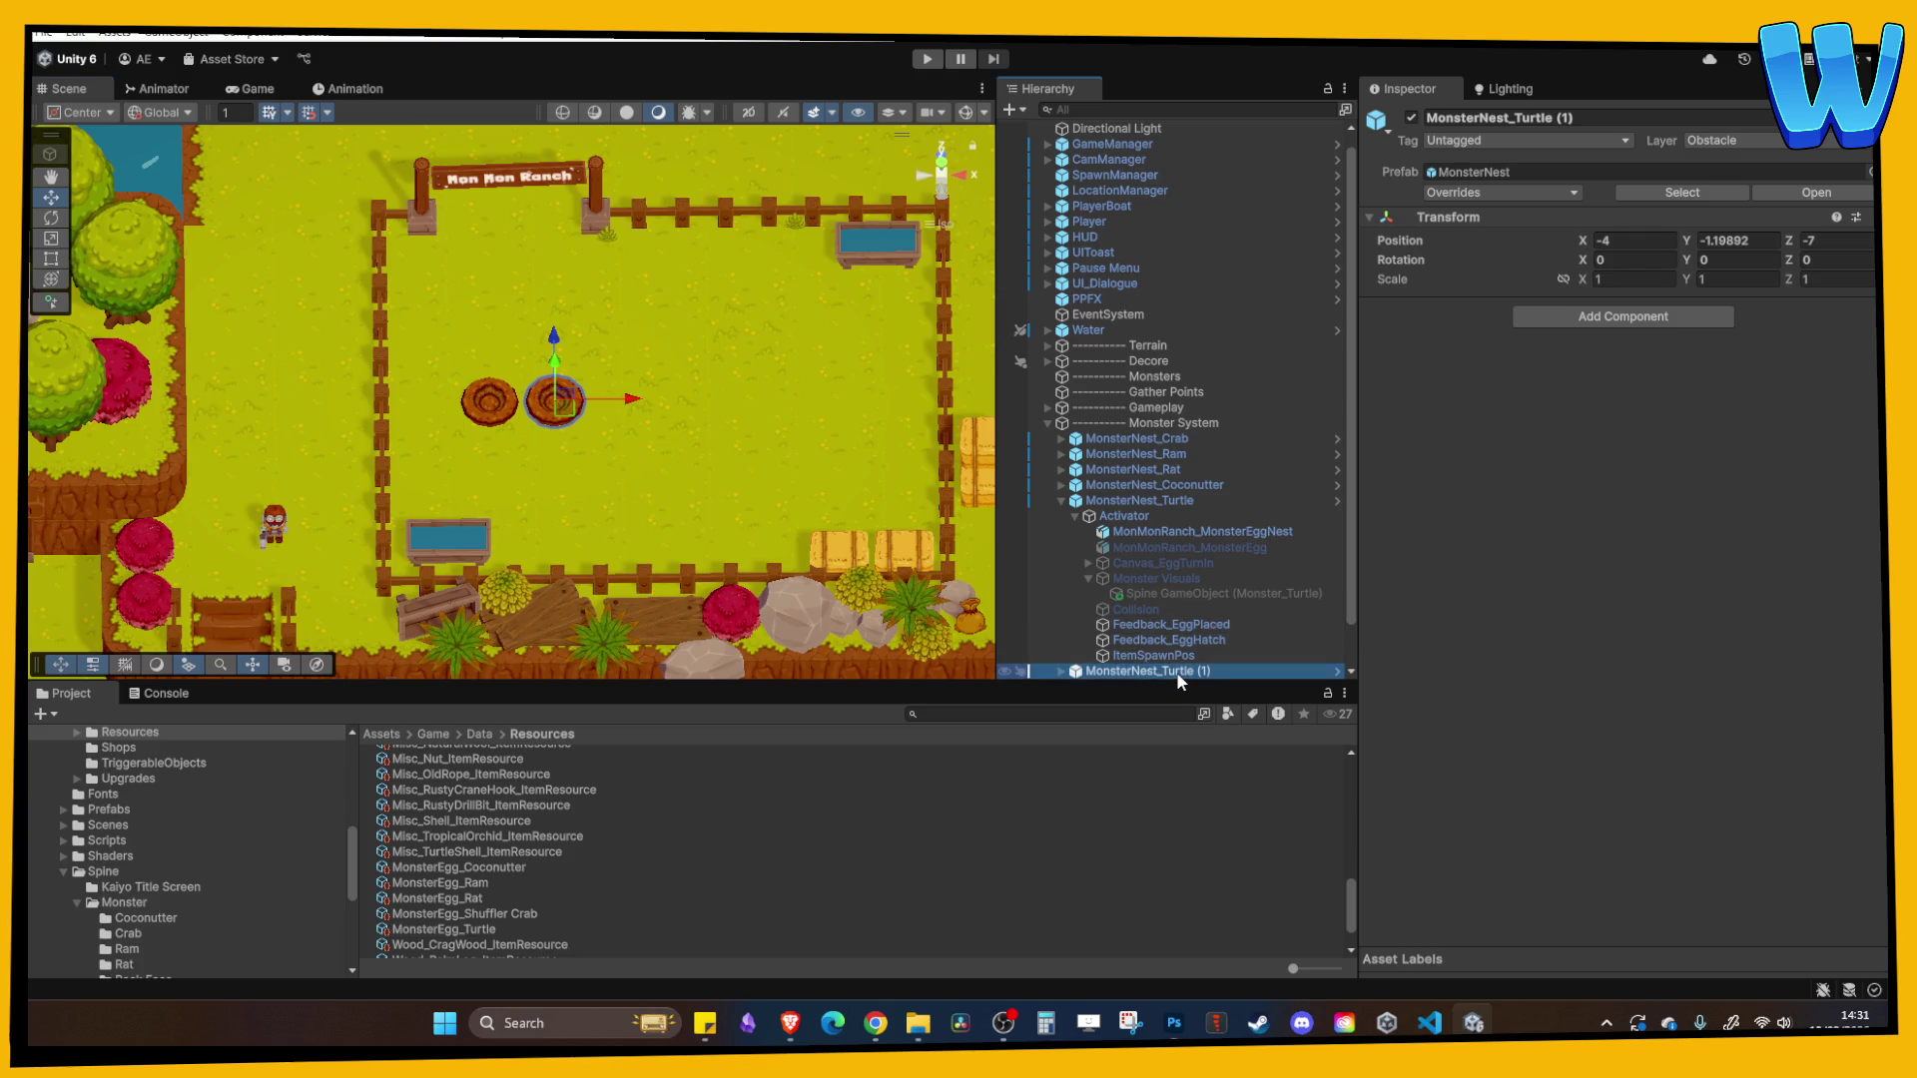
pyautogui.press('F2')
pyautogui.press('End')
pyautogui.press('BackSpace')
pyautogui.press('BackSpace')
pyautogui.press('BackSpace')
pyautogui.write('Rock')
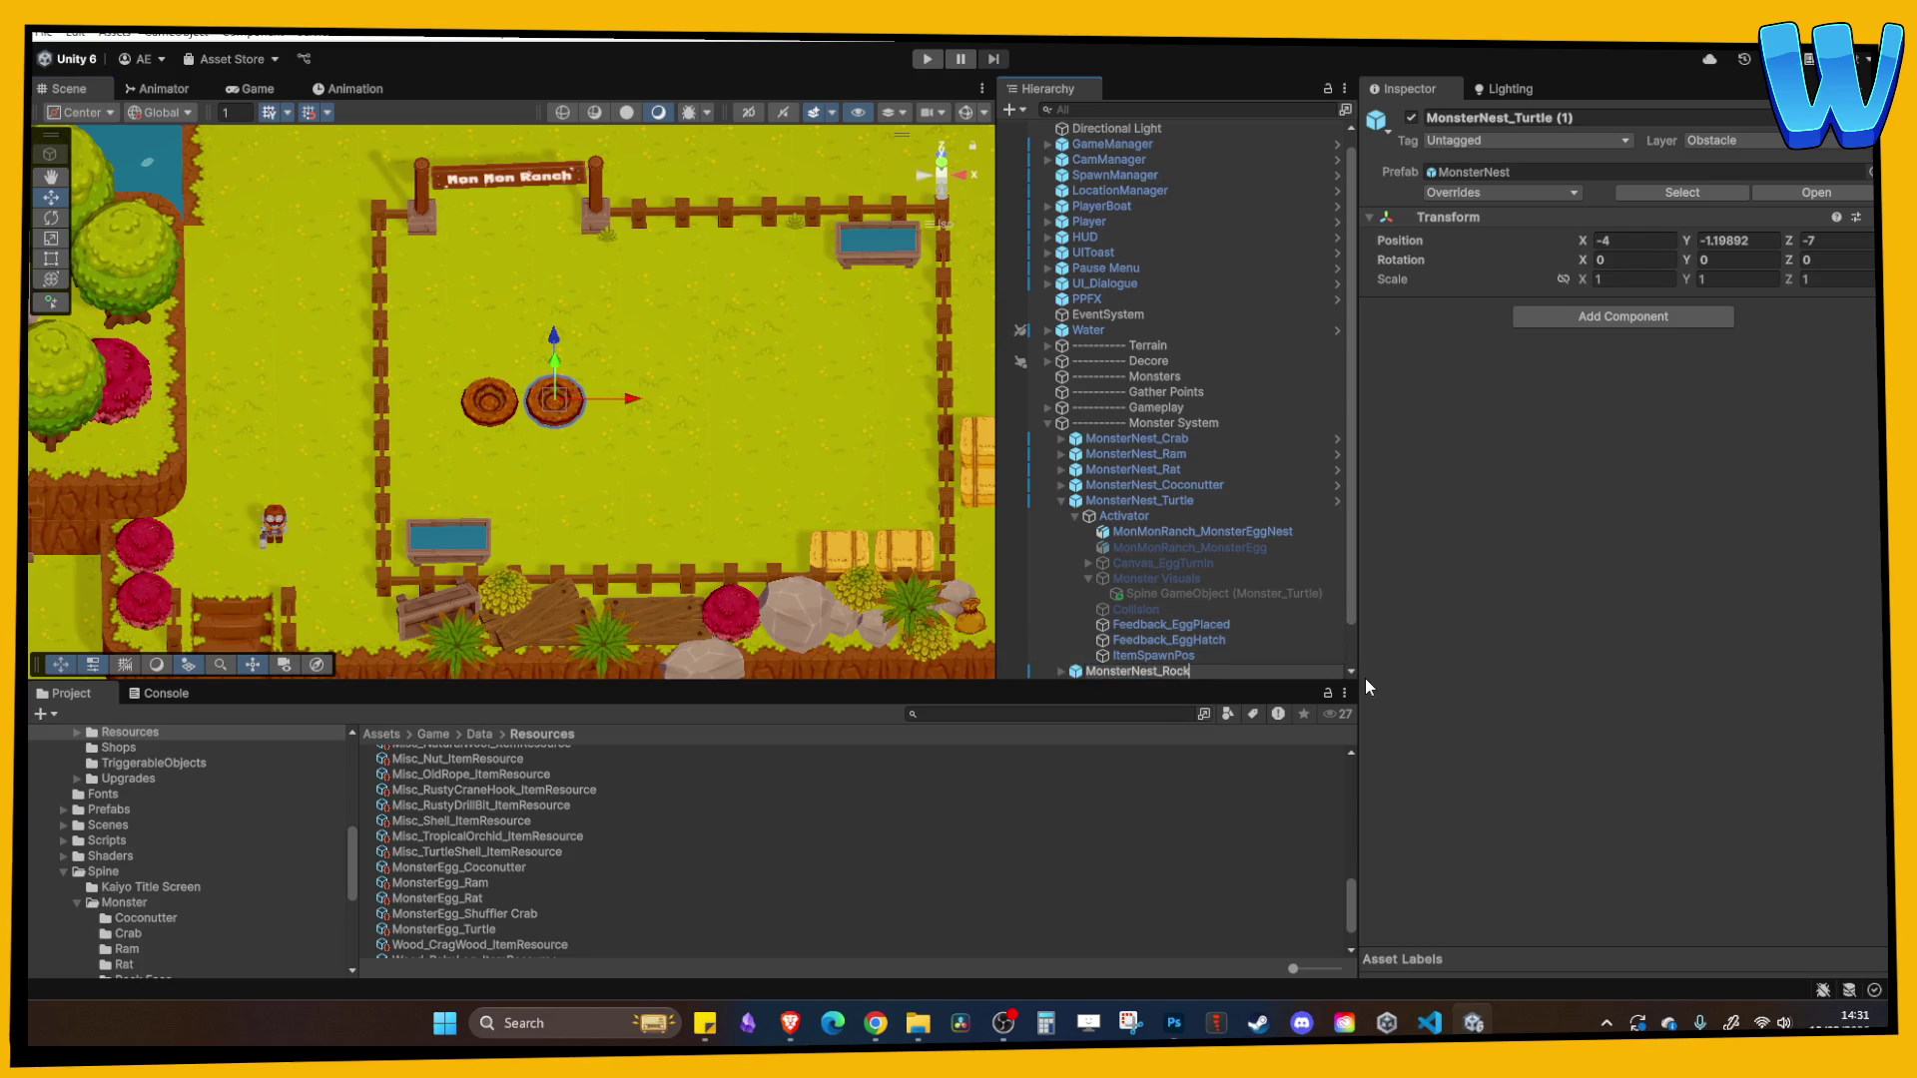
pyautogui.write('Face')
pyautogui.press('Return')
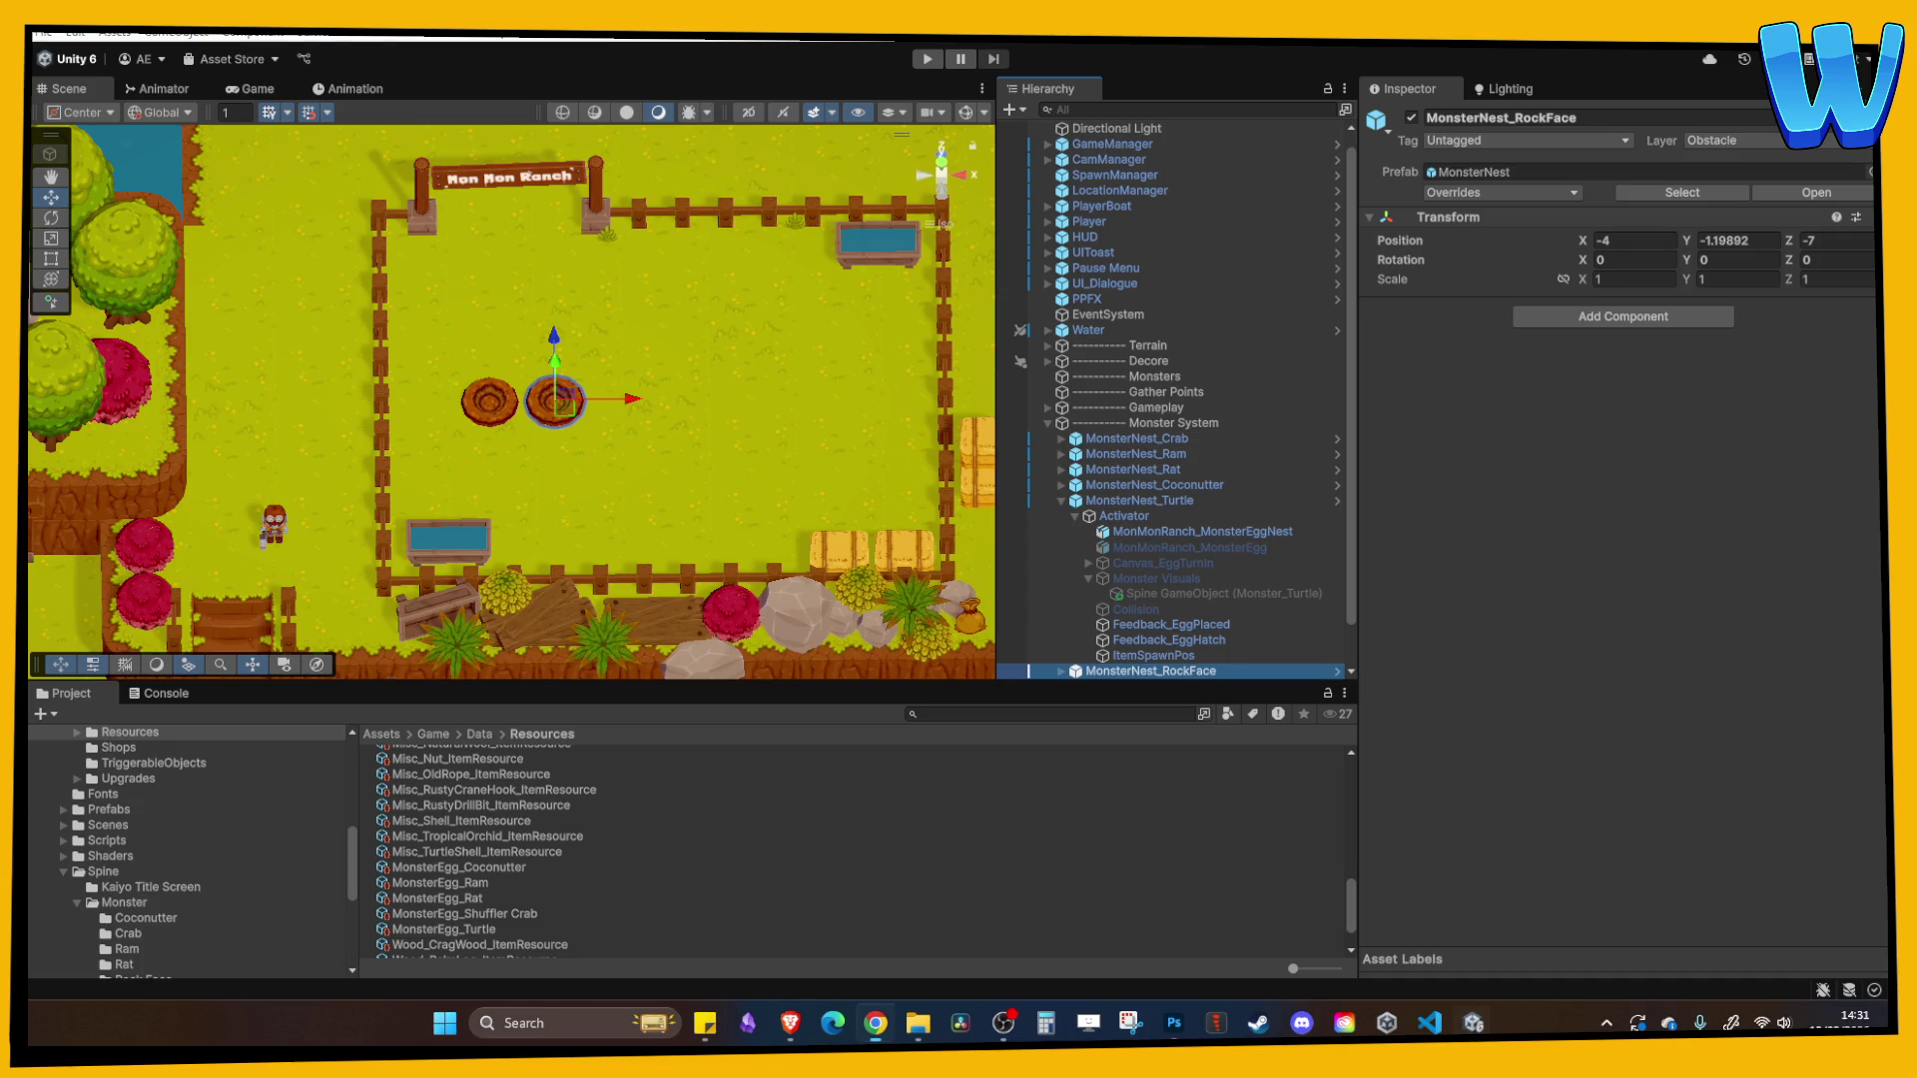
# - Hide the MonMonRanch_MonsterEggNest mesh under MonsterNest_RockFace's Activator
pyautogui.scroll(10, 572, 393)
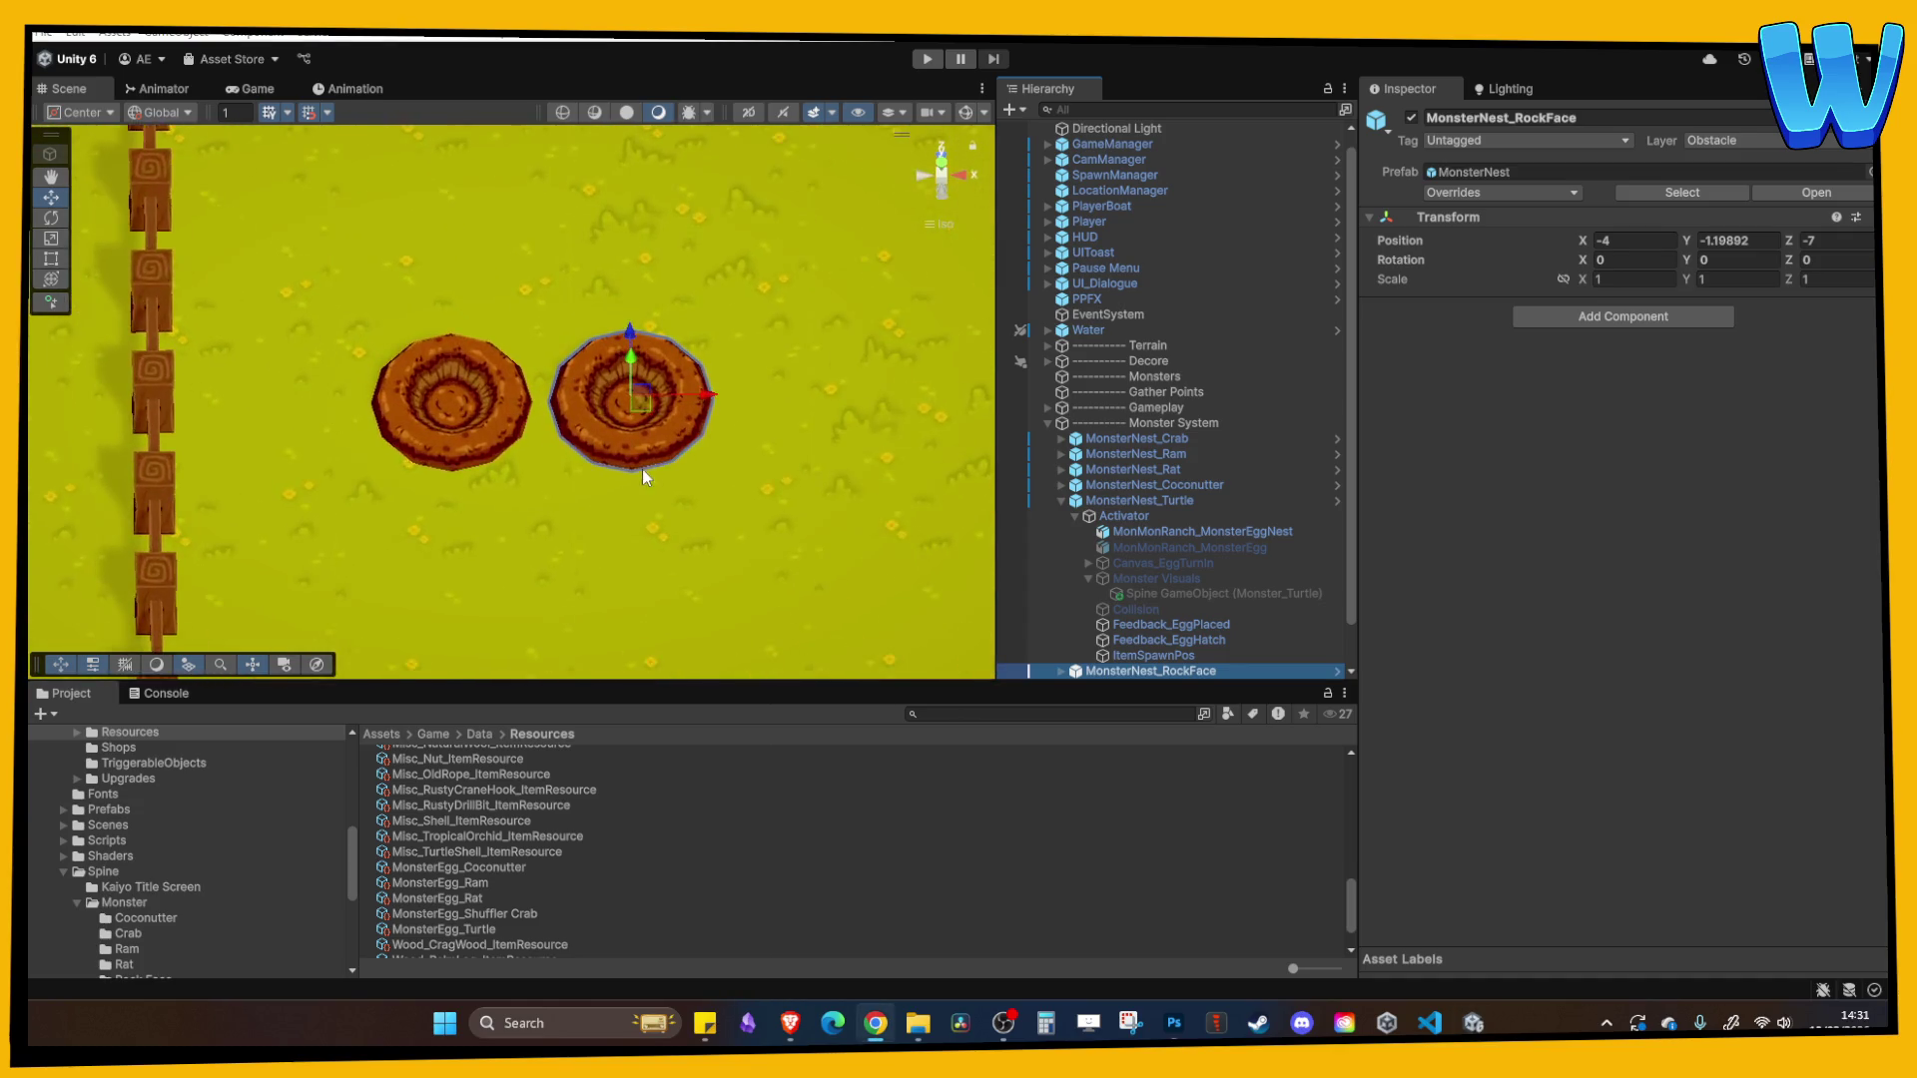
pyautogui.moveTo(665, 383); pyautogui.dragTo(642, 423)
pyautogui.scroll(-1, 1108, 599)
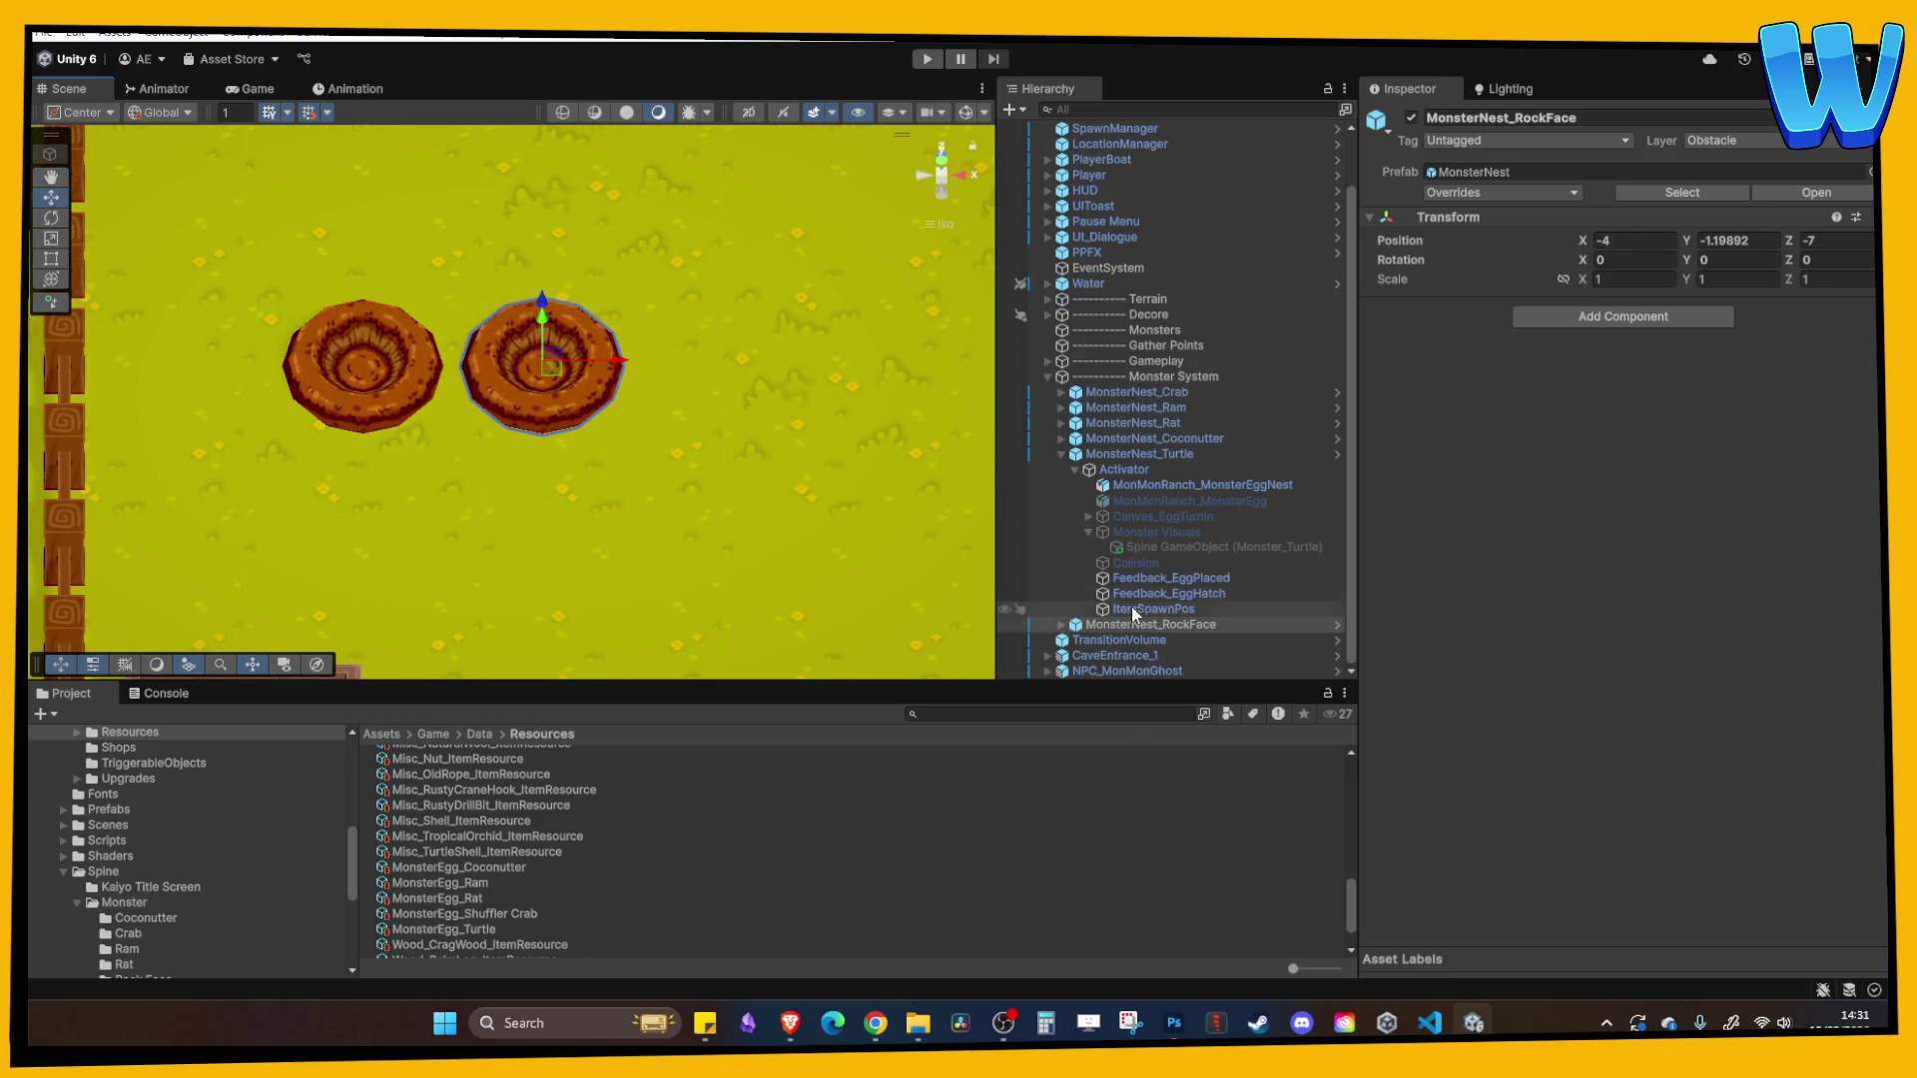
pyautogui.click(1060, 453)
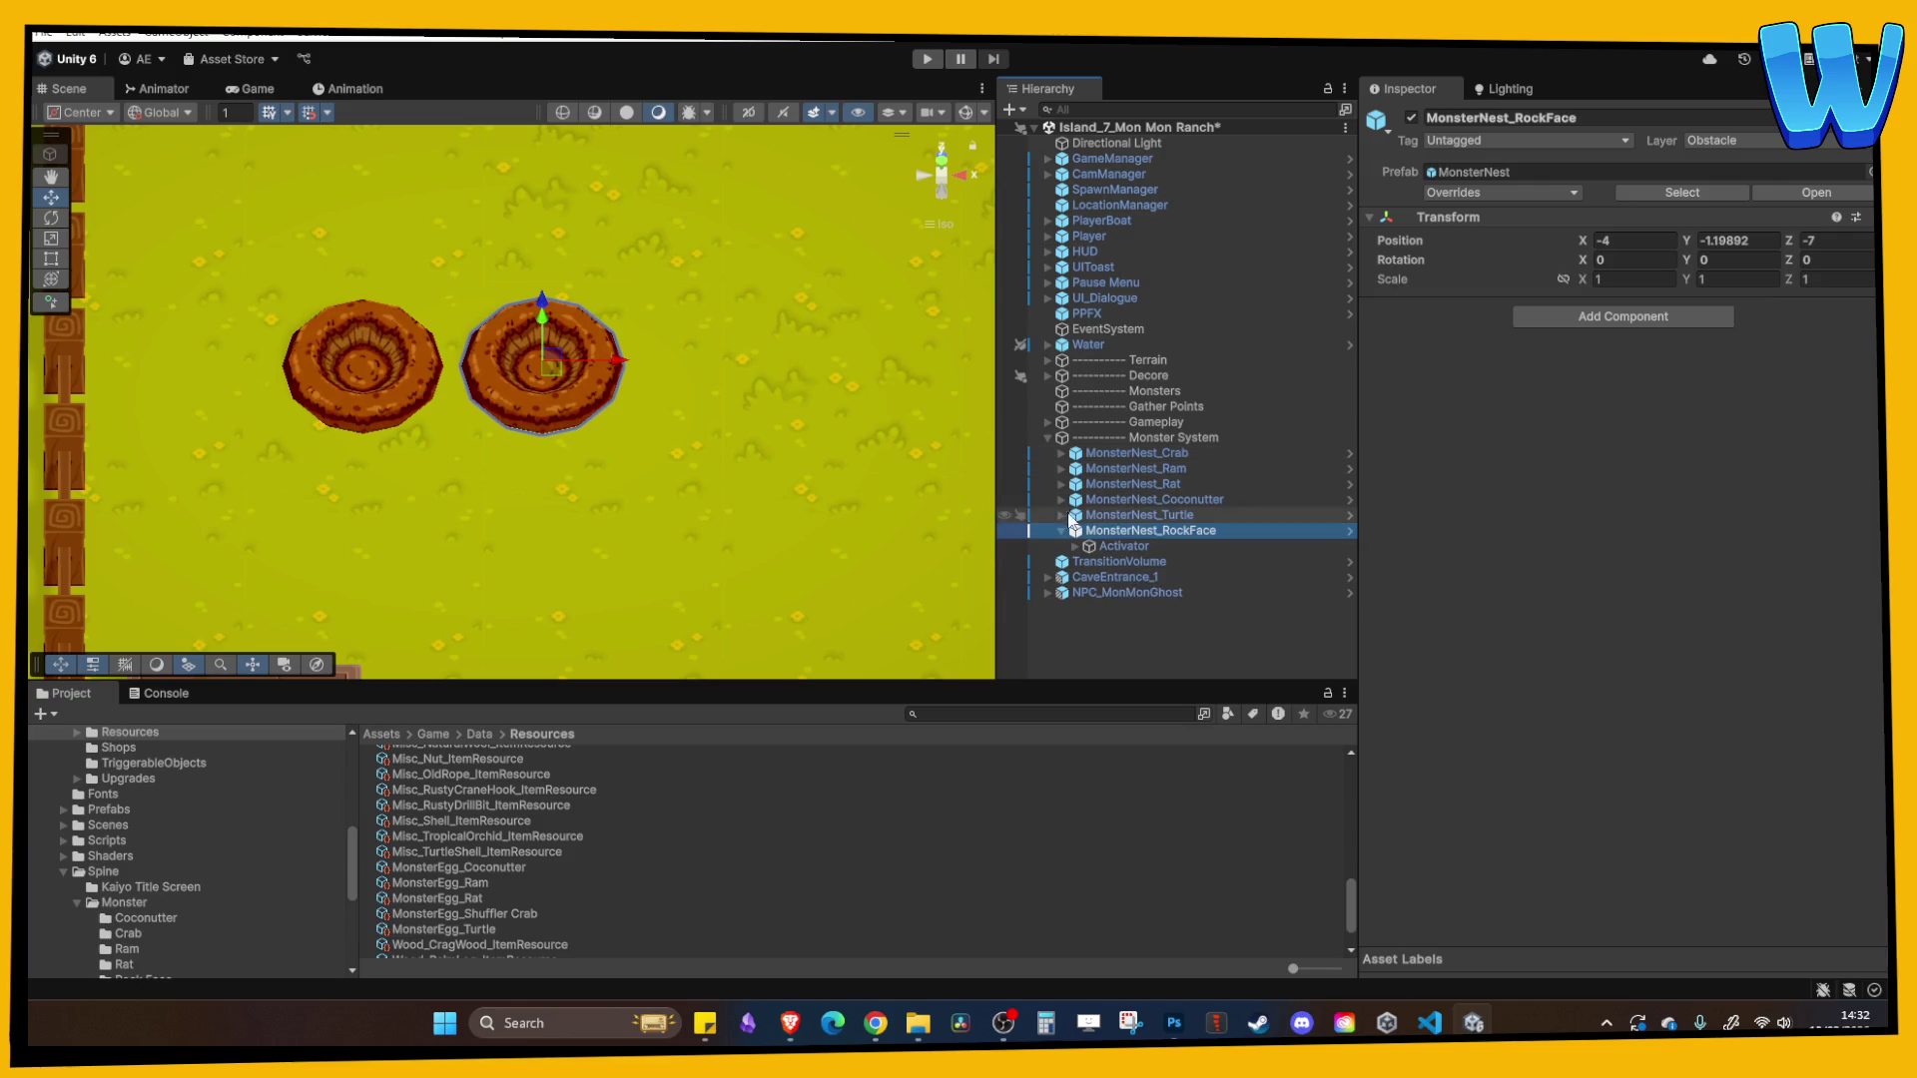
pyautogui.click(1075, 547)
pyautogui.click(1116, 561)
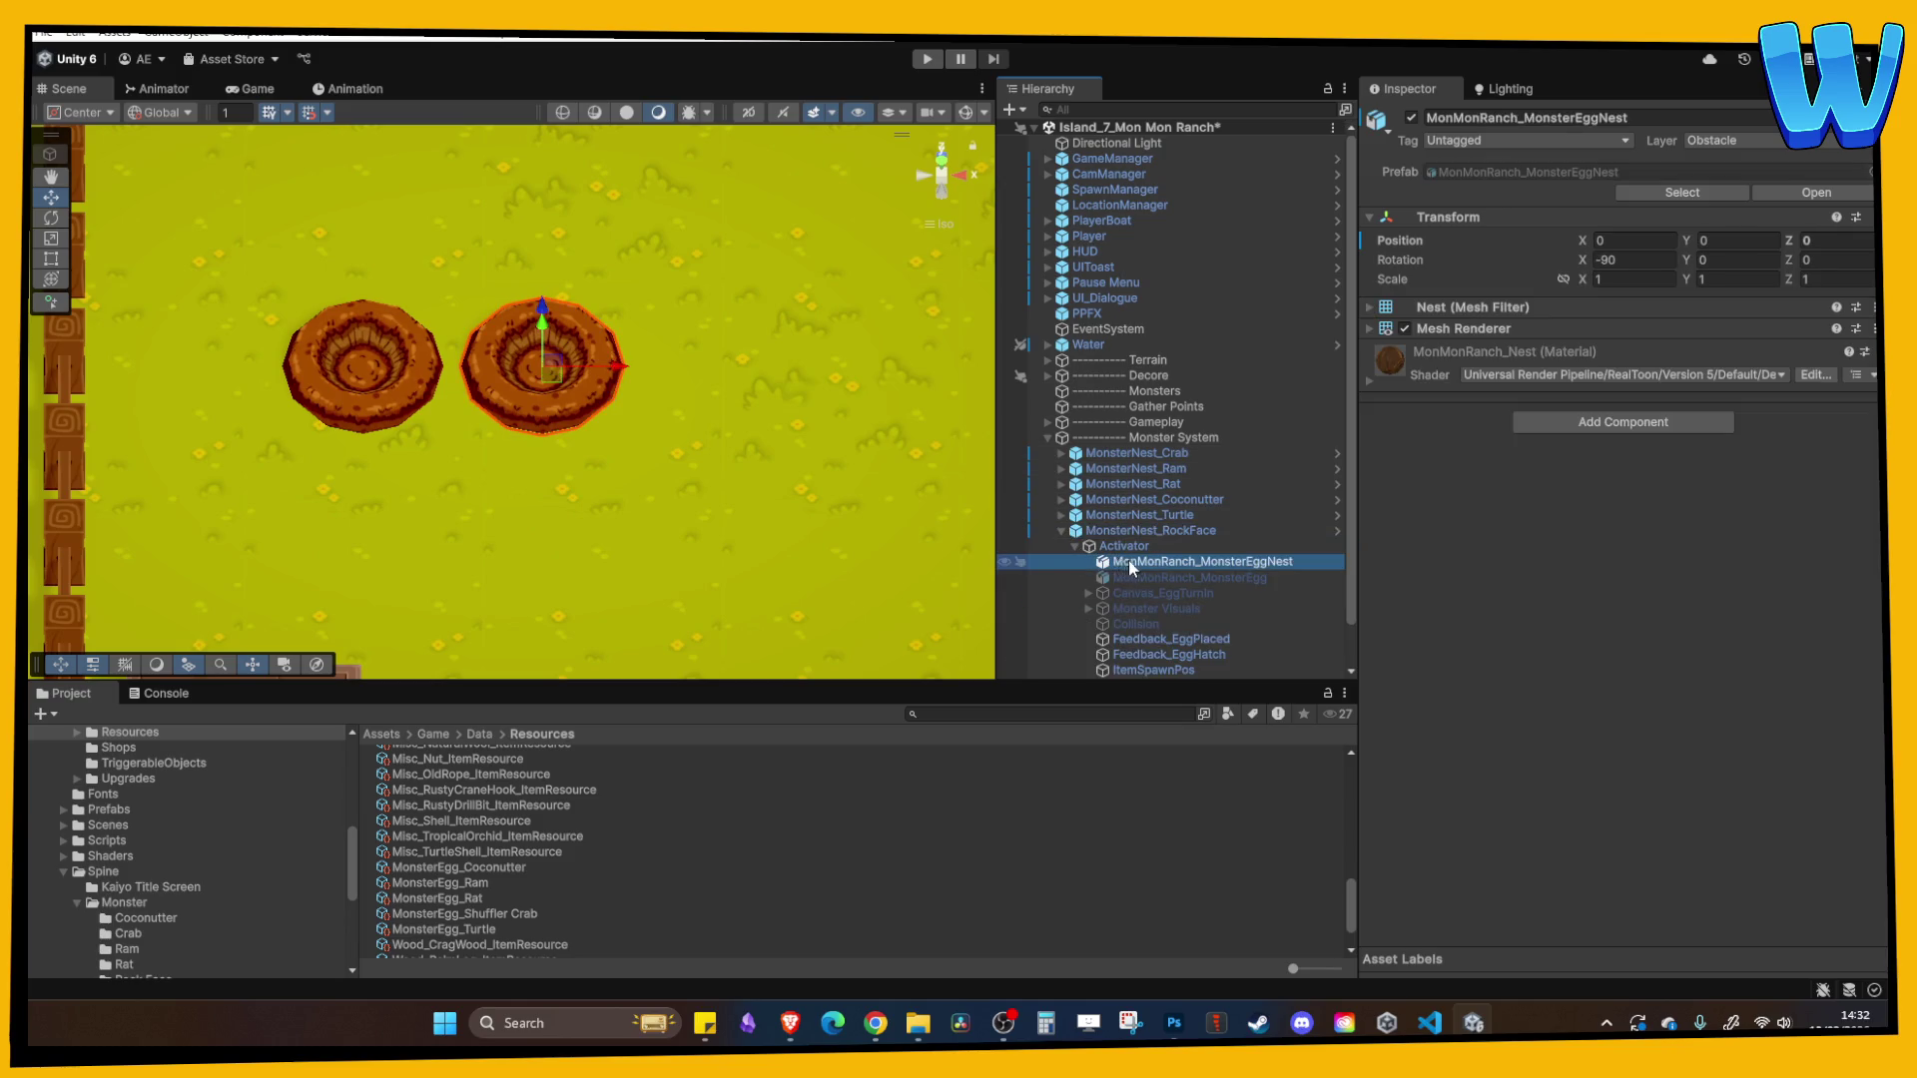
pyautogui.scroll(-1, 1154, 569)
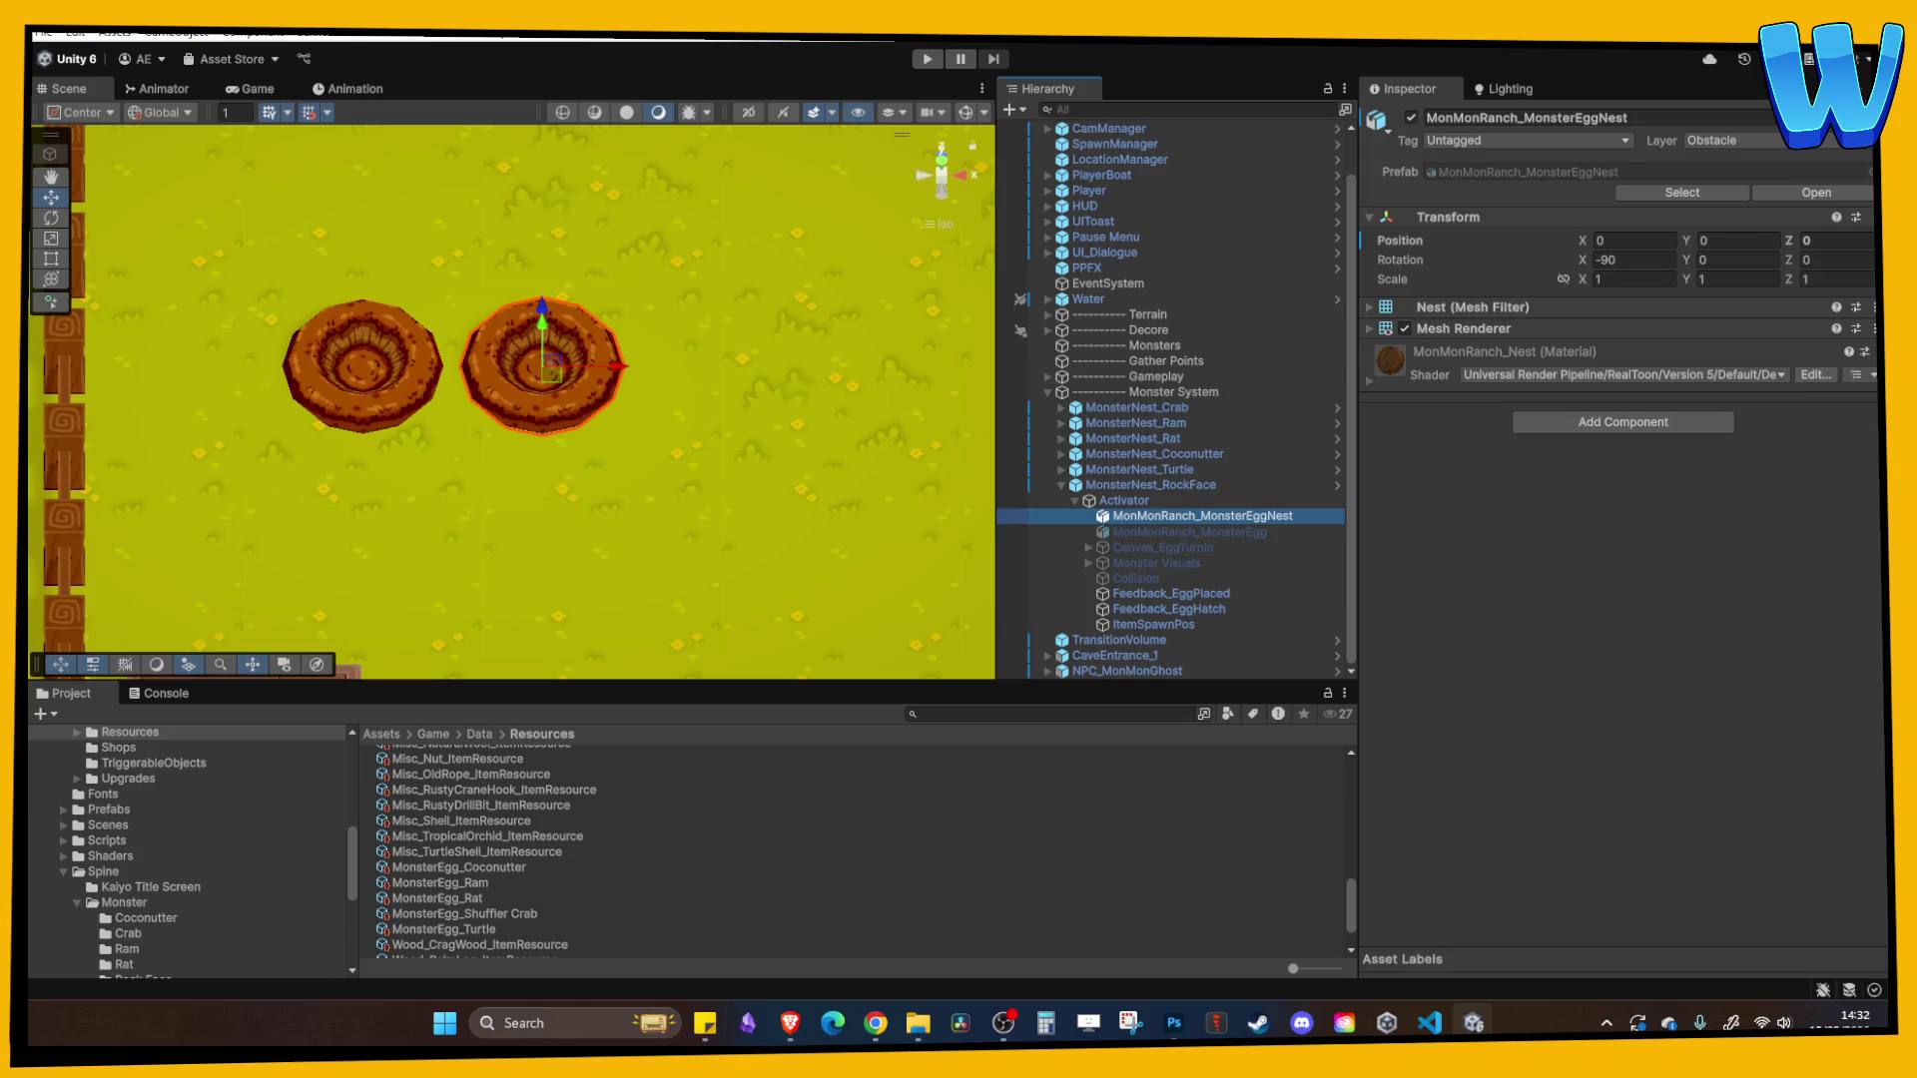
pyautogui.click(876, 1023)
pyautogui.click(1411, 118)
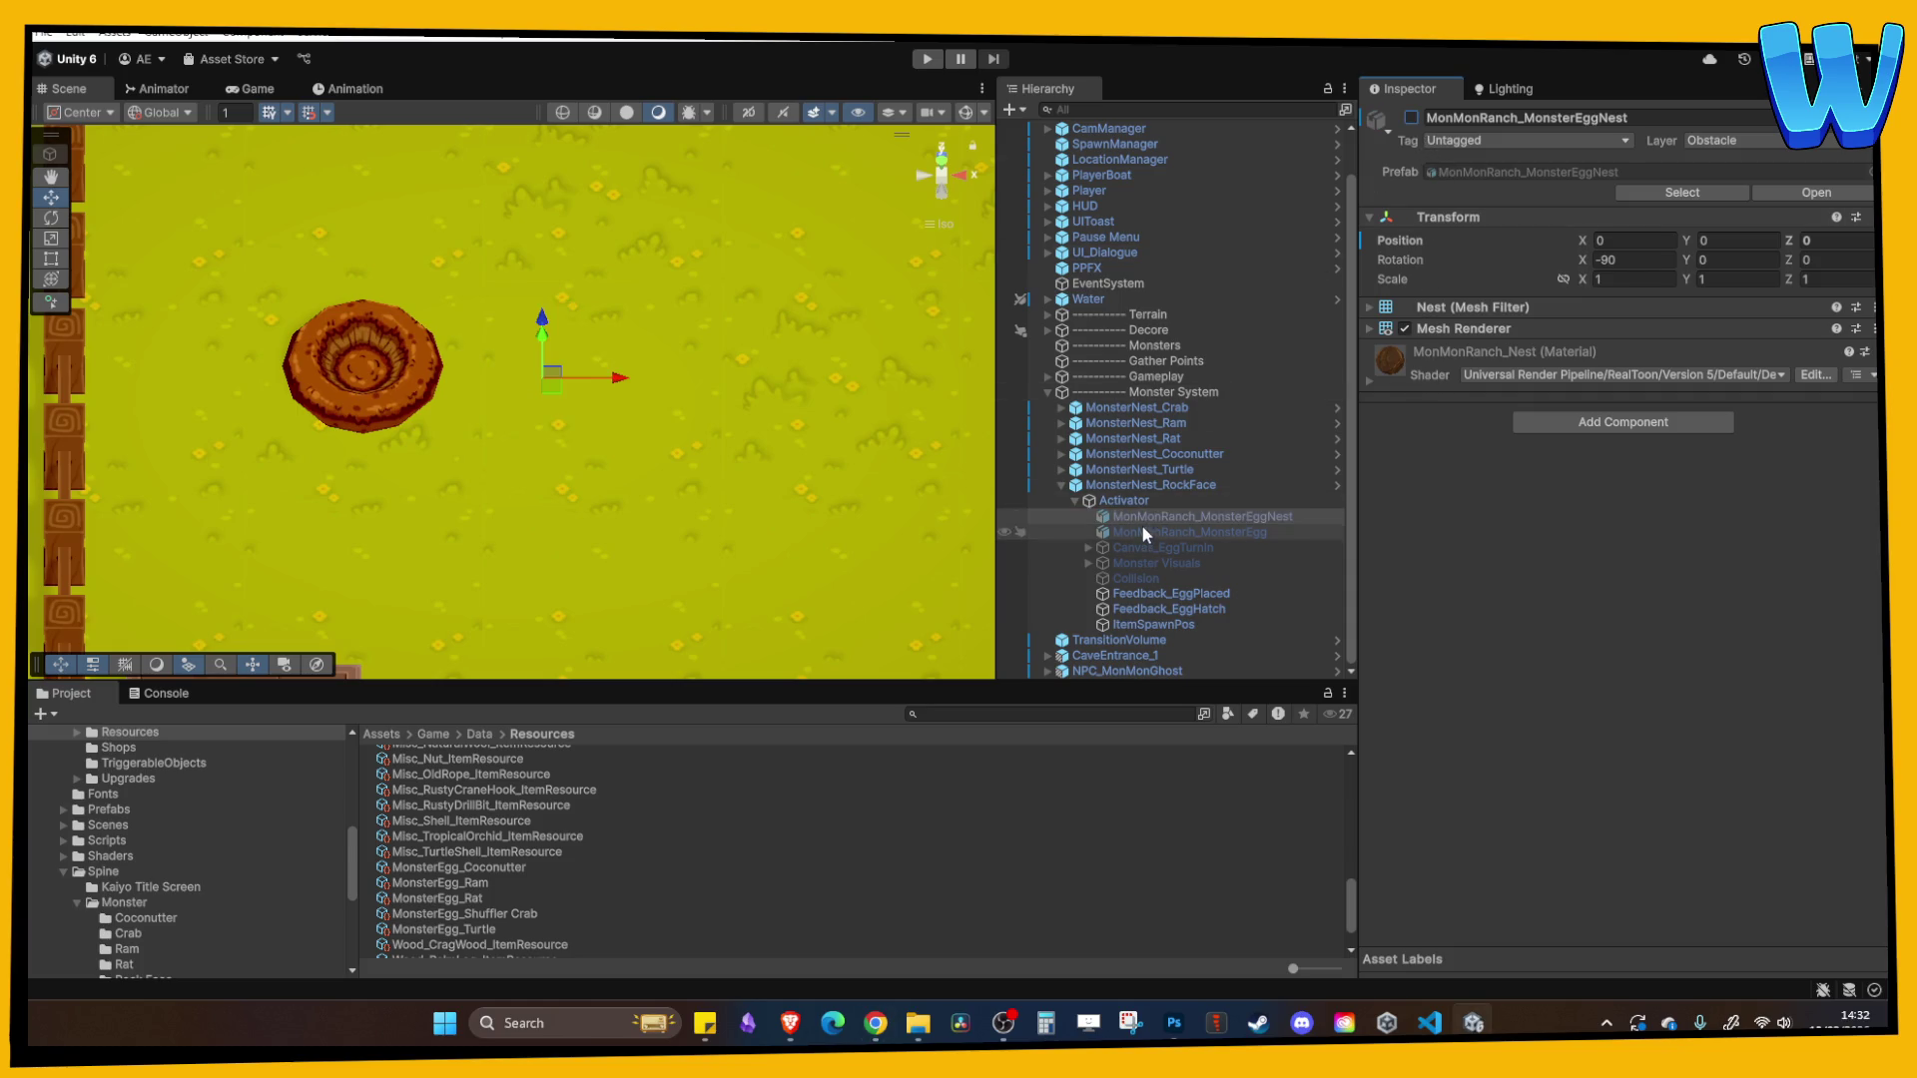
# - Delete the leftover turtle Spine object inside the Rock Face nest's Monster Visuals
pyautogui.click(1133, 561)
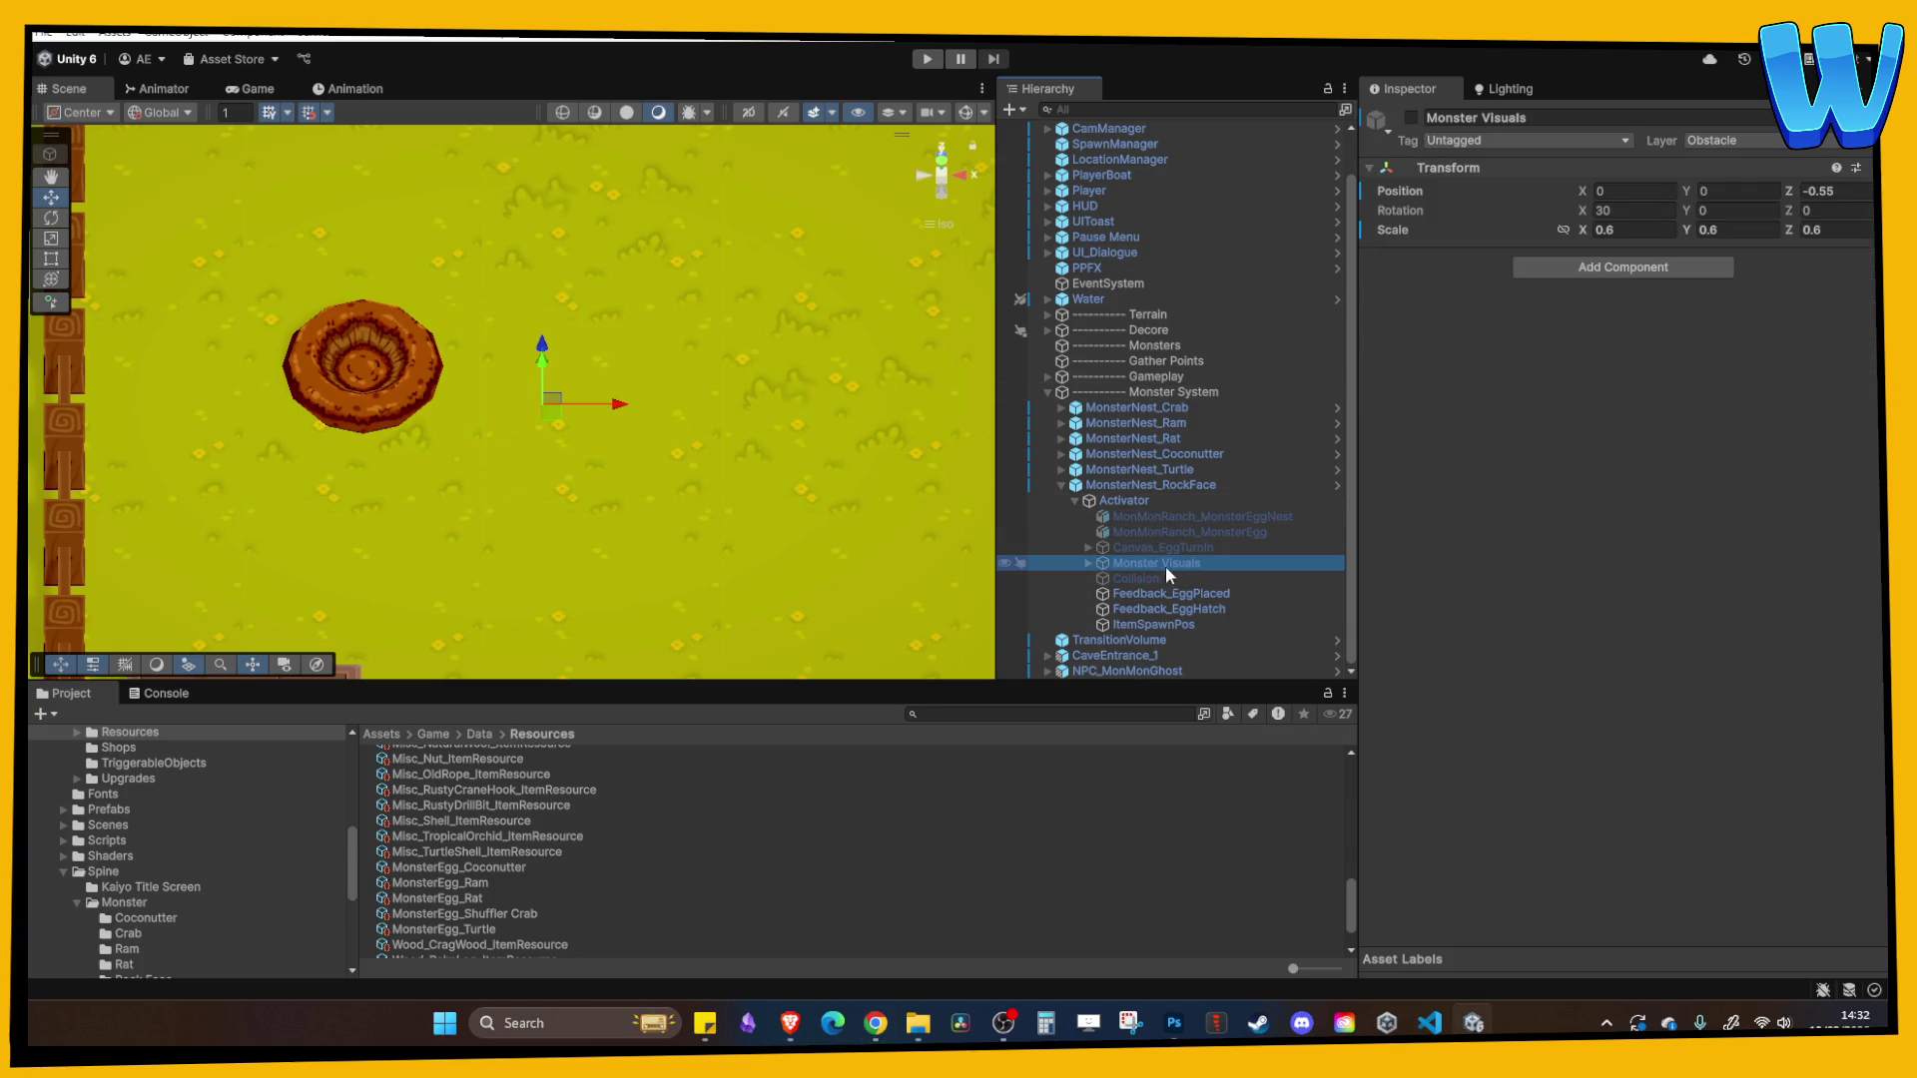
pyautogui.click(1086, 563)
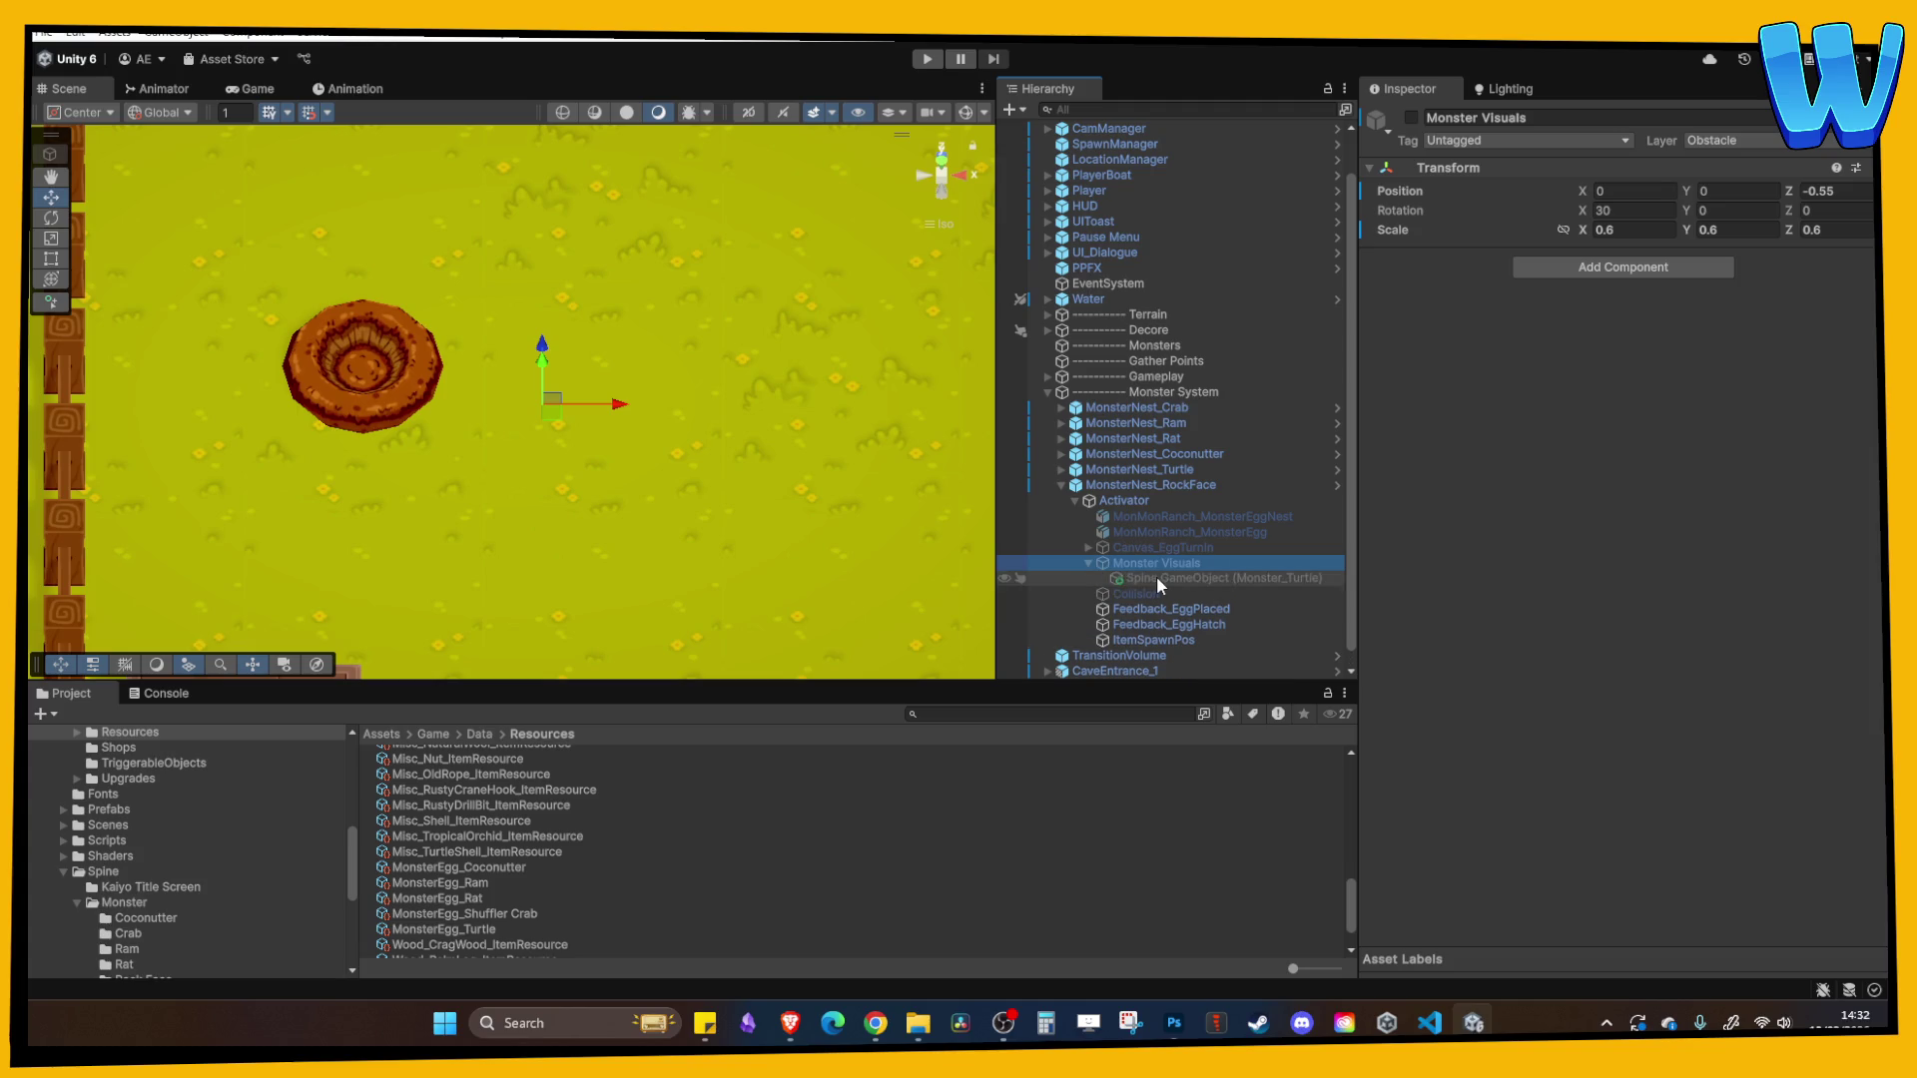
pyautogui.click(1411, 117)
pyautogui.click(1220, 579)
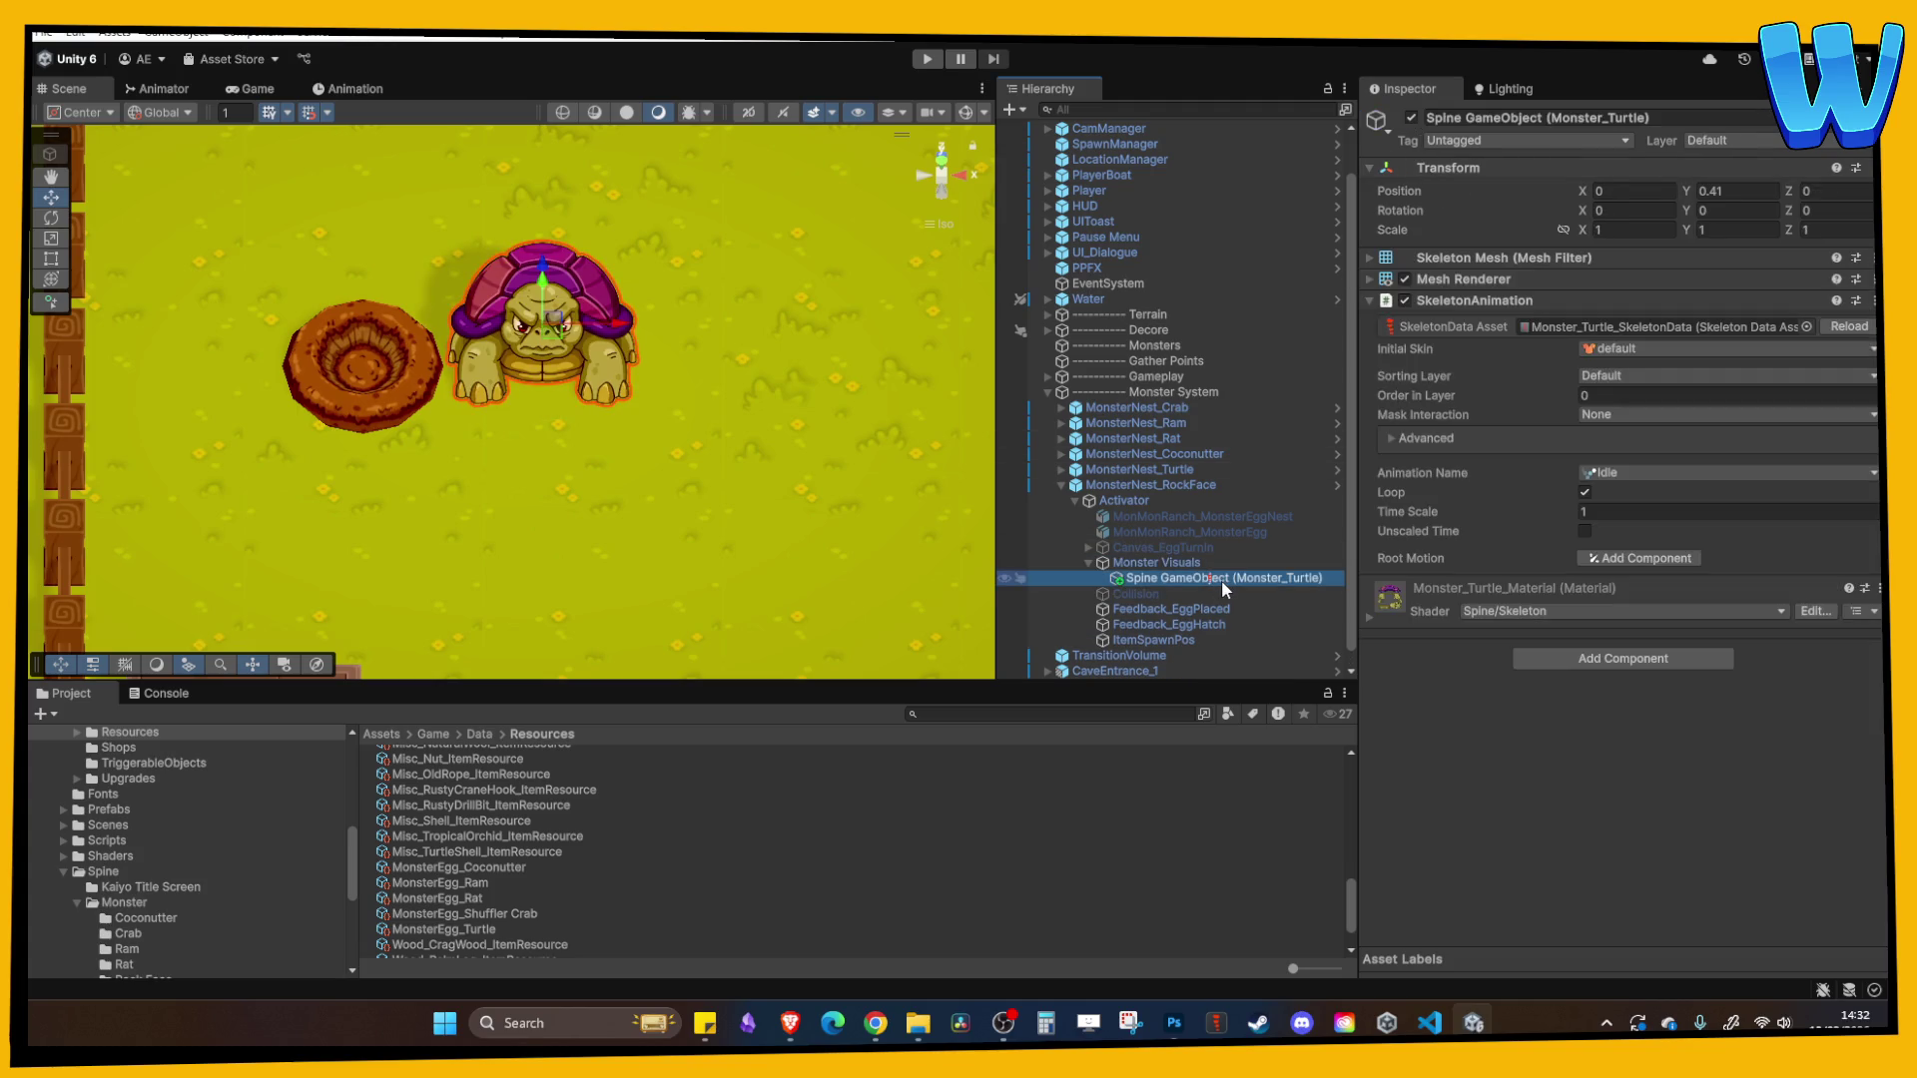
pyautogui.press('Delete')
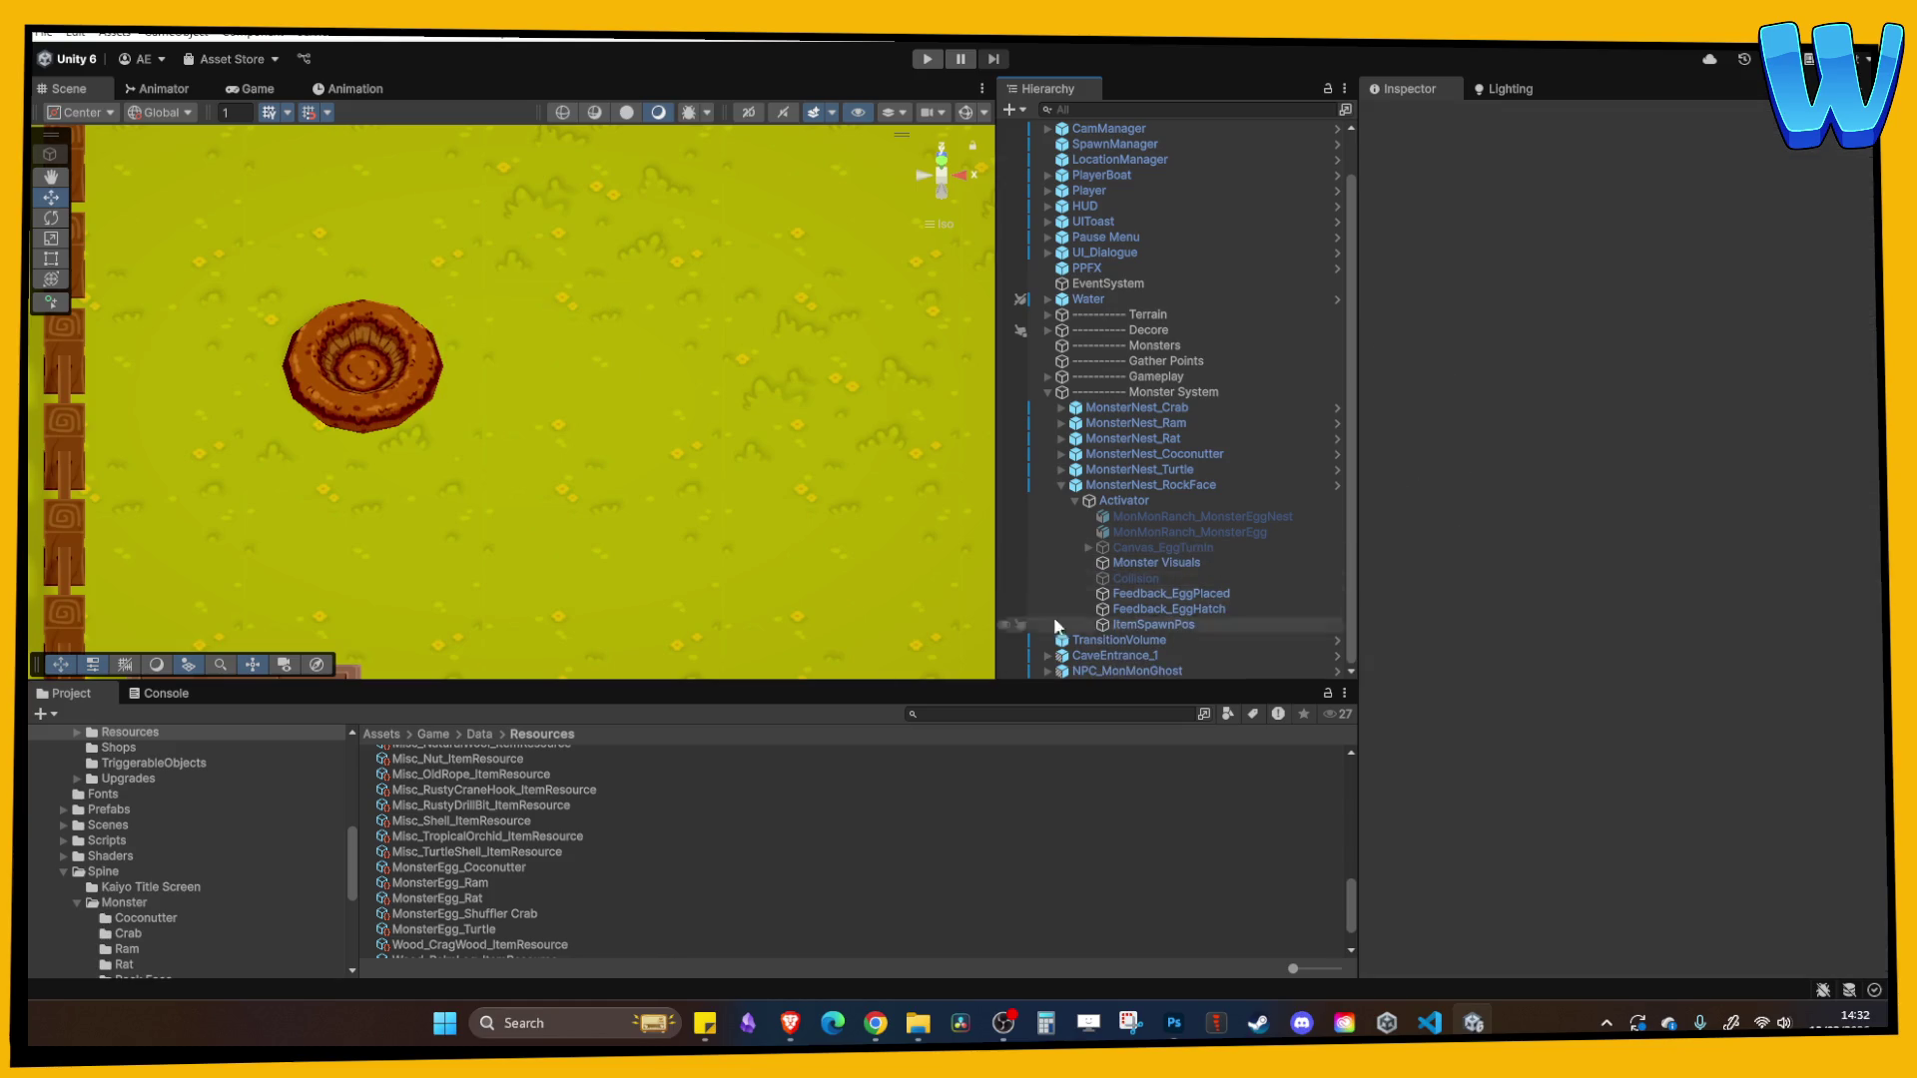
pyautogui.click(1117, 563)
# - Add Monster_RockFace_SkeletonData under Monster Visuals and set its position to 0
pyautogui.scroll(-5, 63, 899)
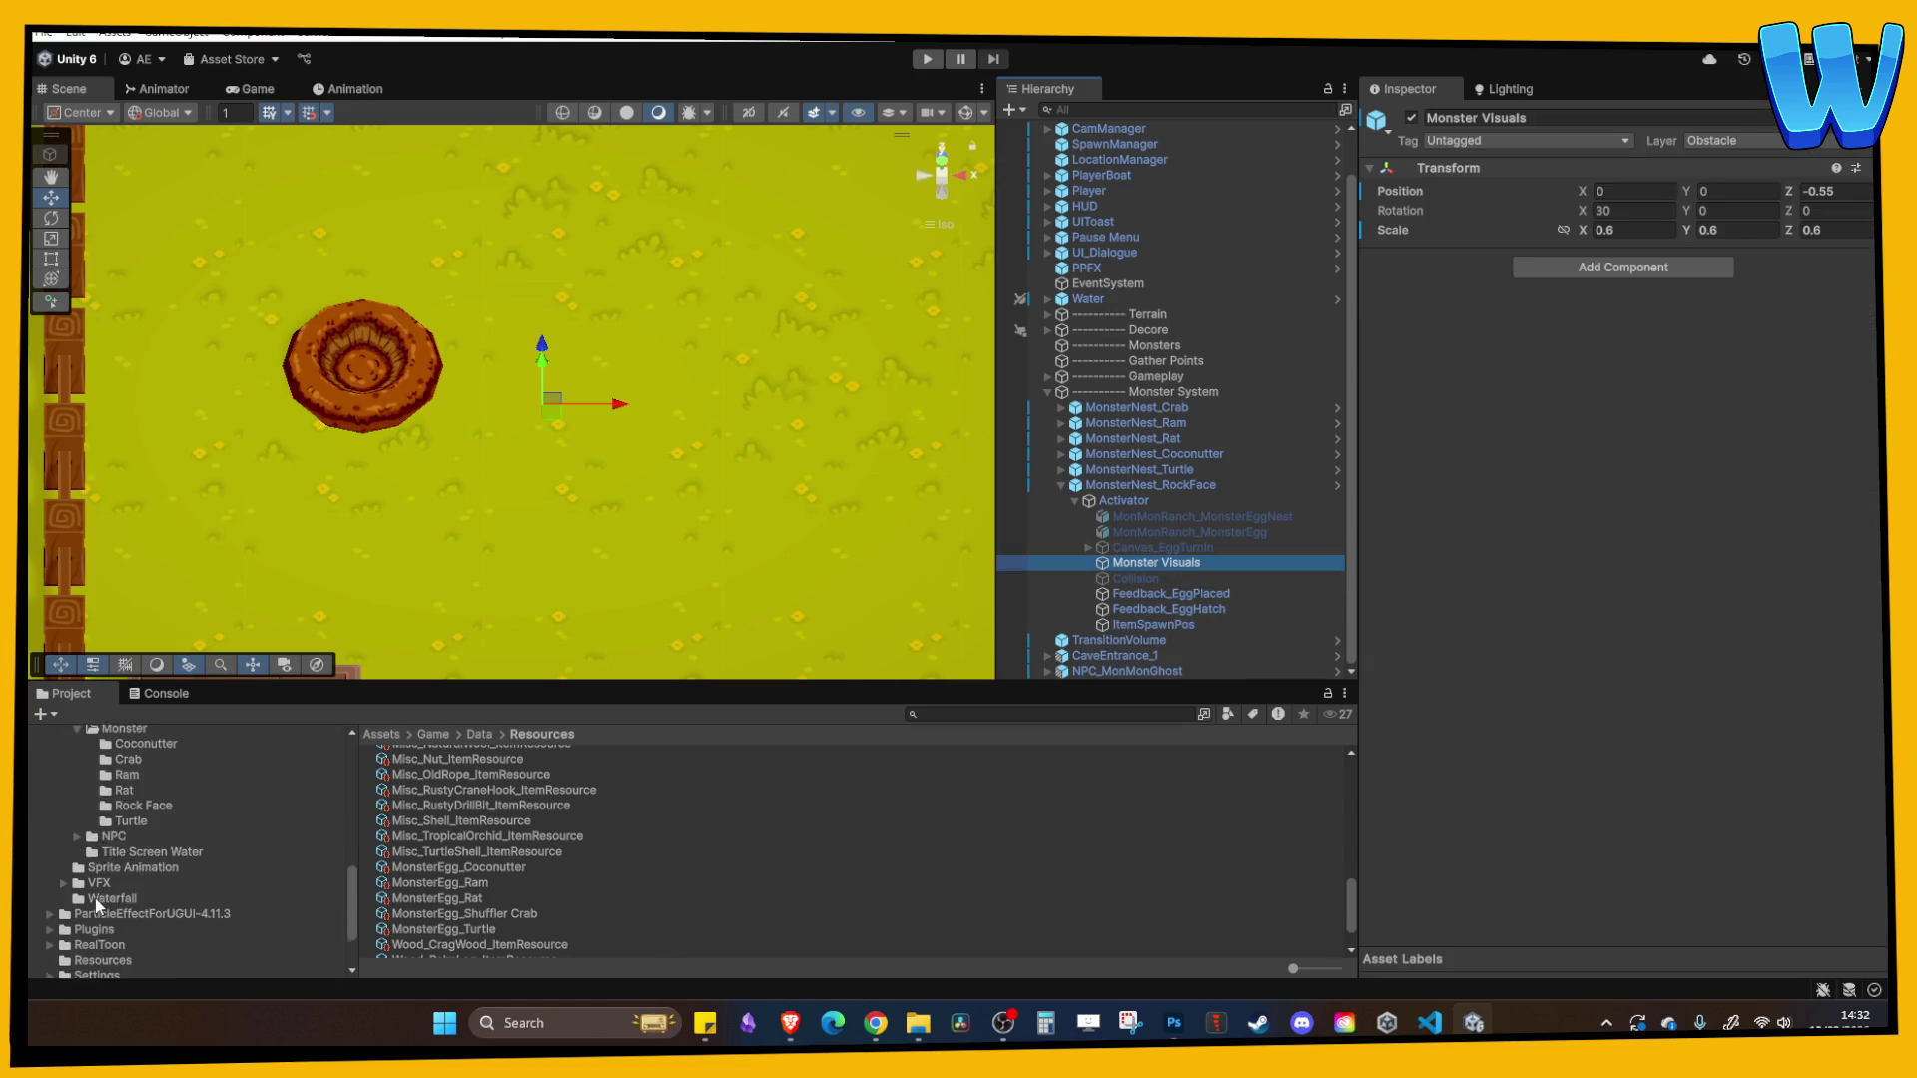
pyautogui.scroll(4, 105, 890)
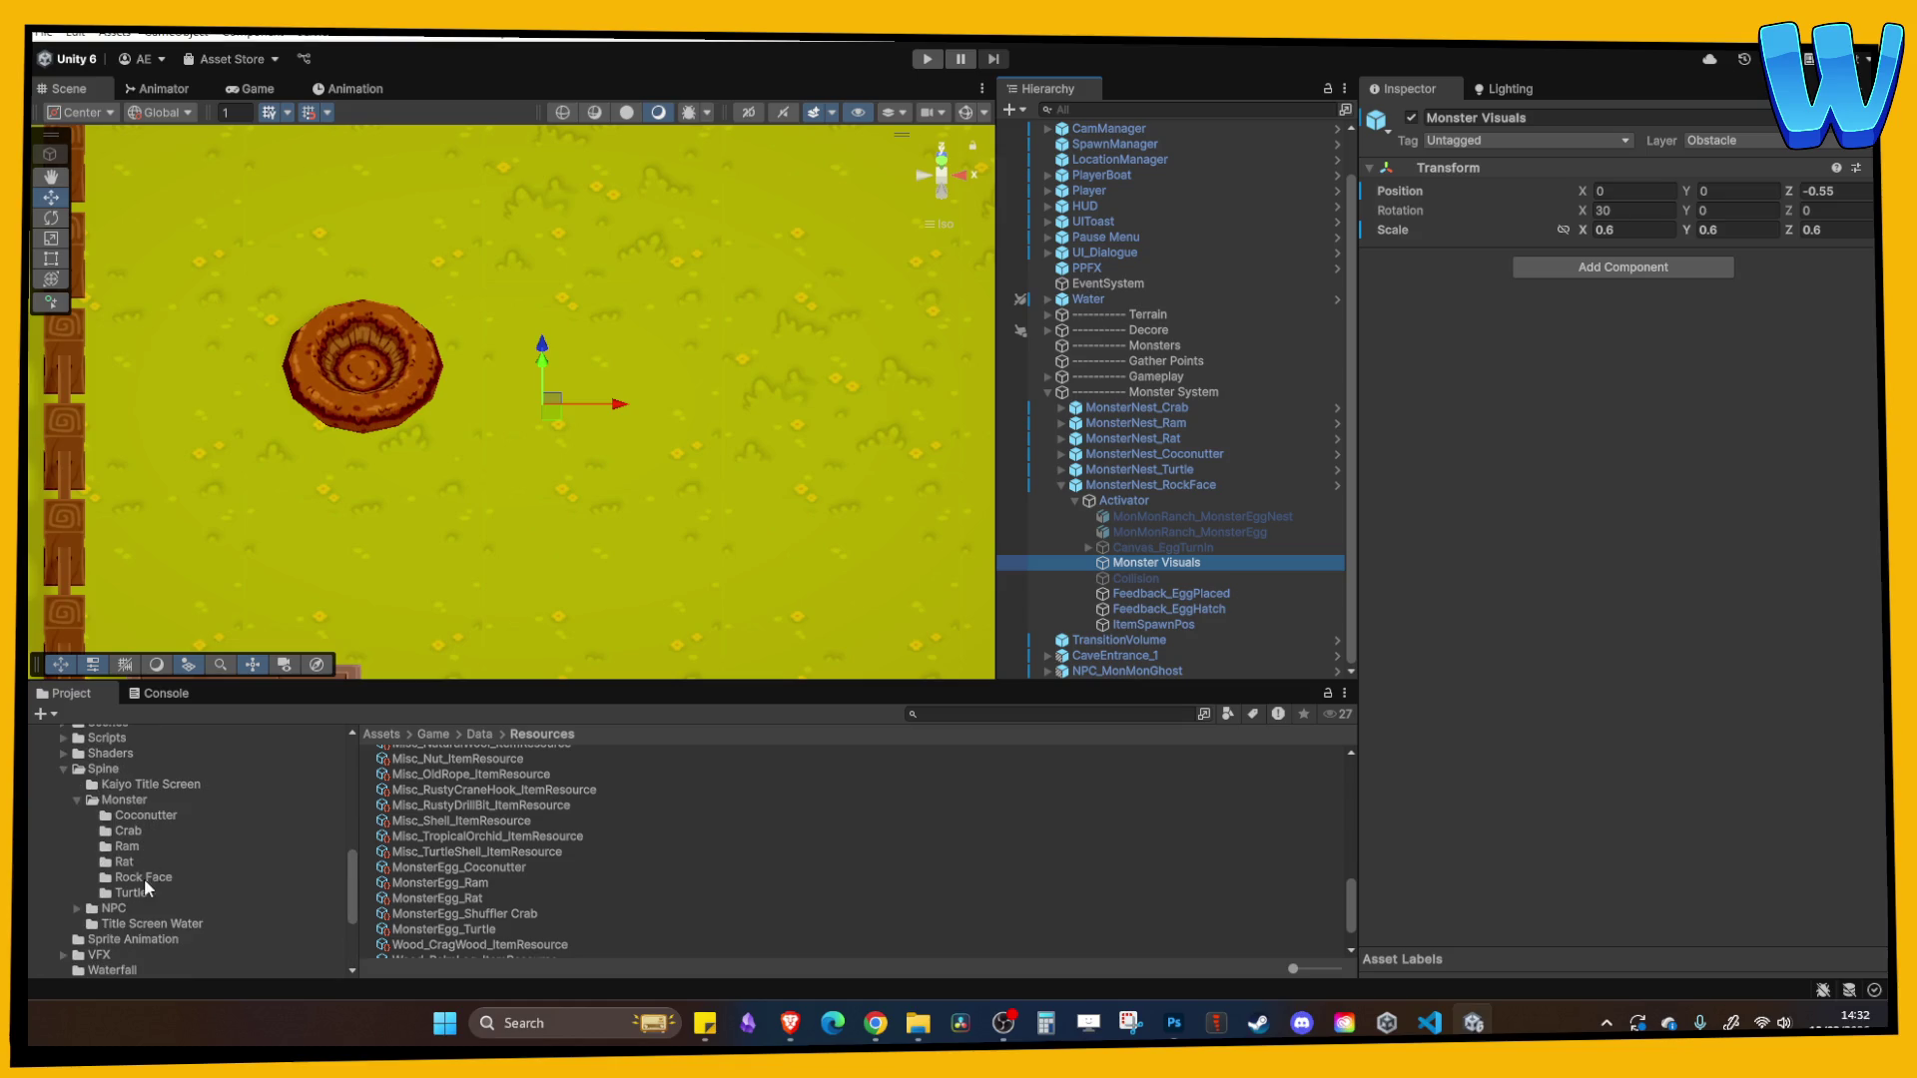
pyautogui.click(144, 877)
pyautogui.click(461, 845)
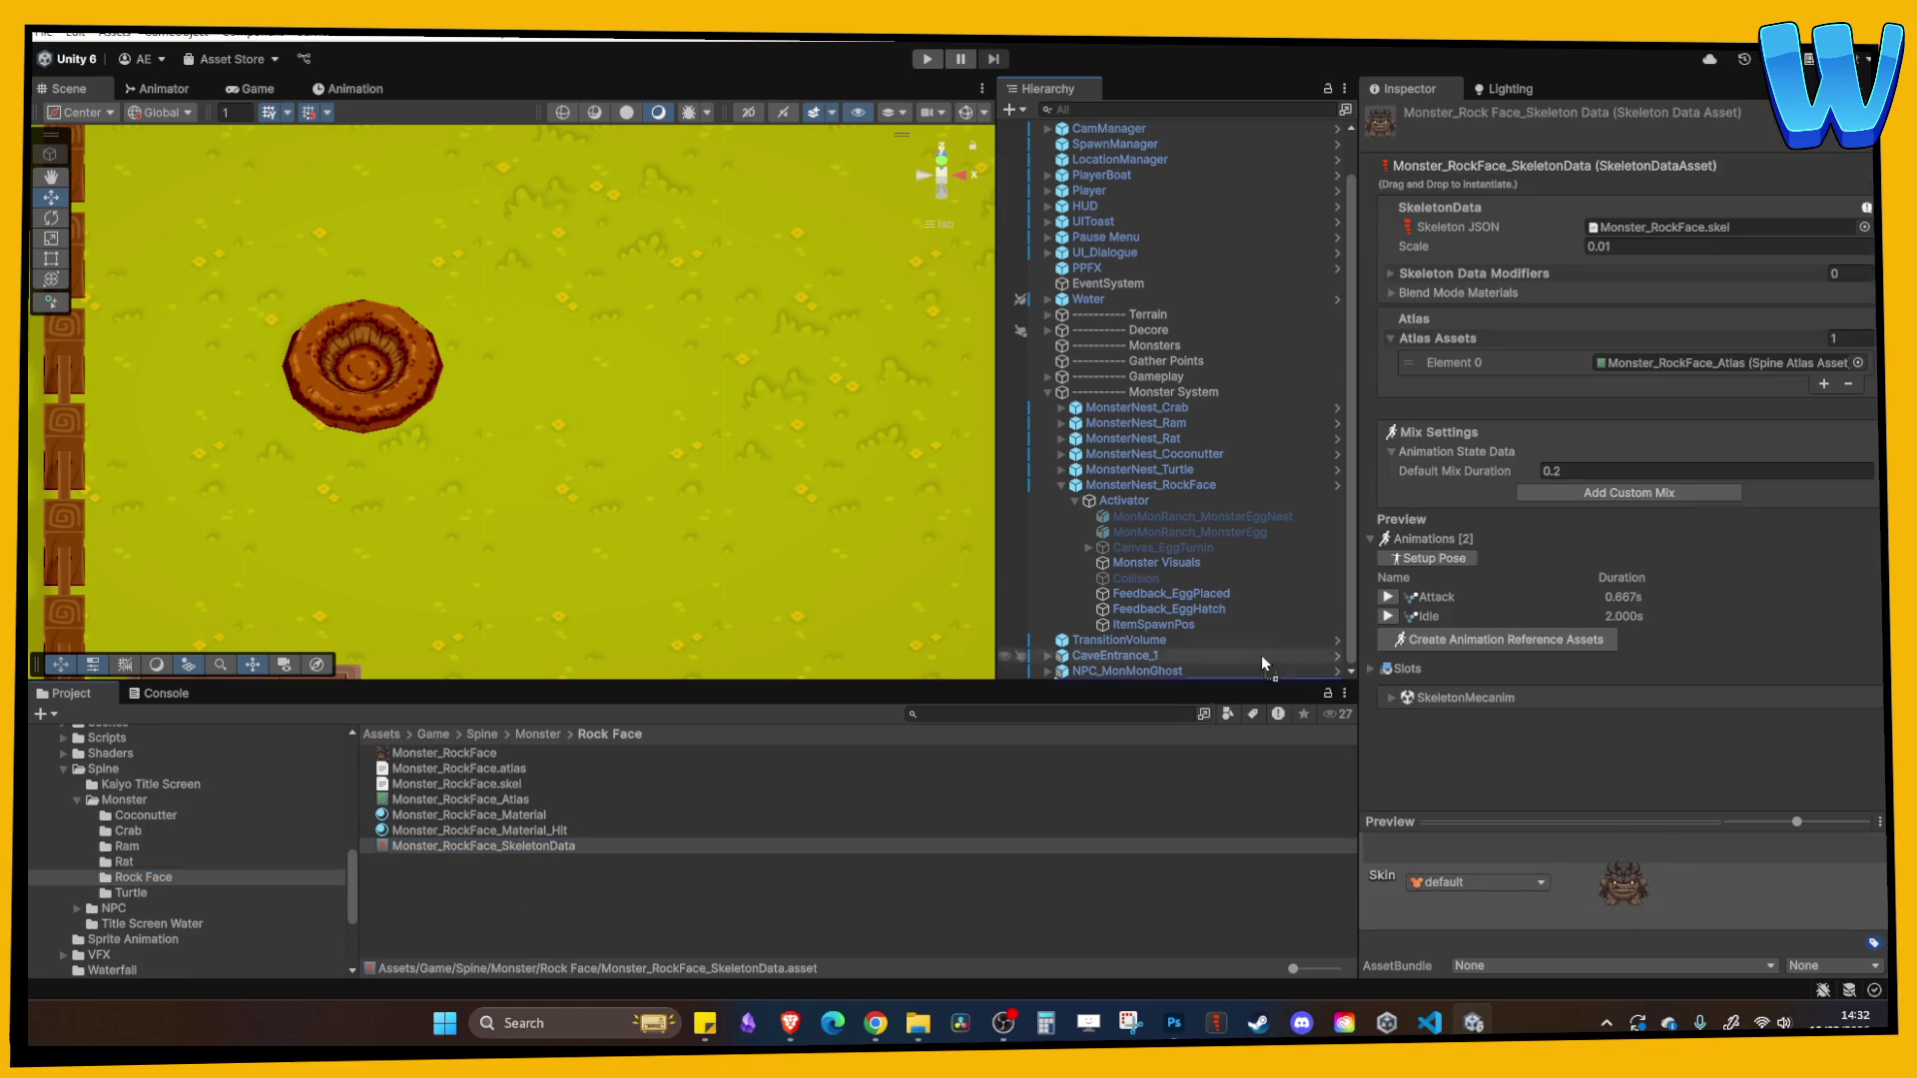
pyautogui.moveTo(1261, 655); pyautogui.dragTo(1158, 559)
pyautogui.click(1212, 575)
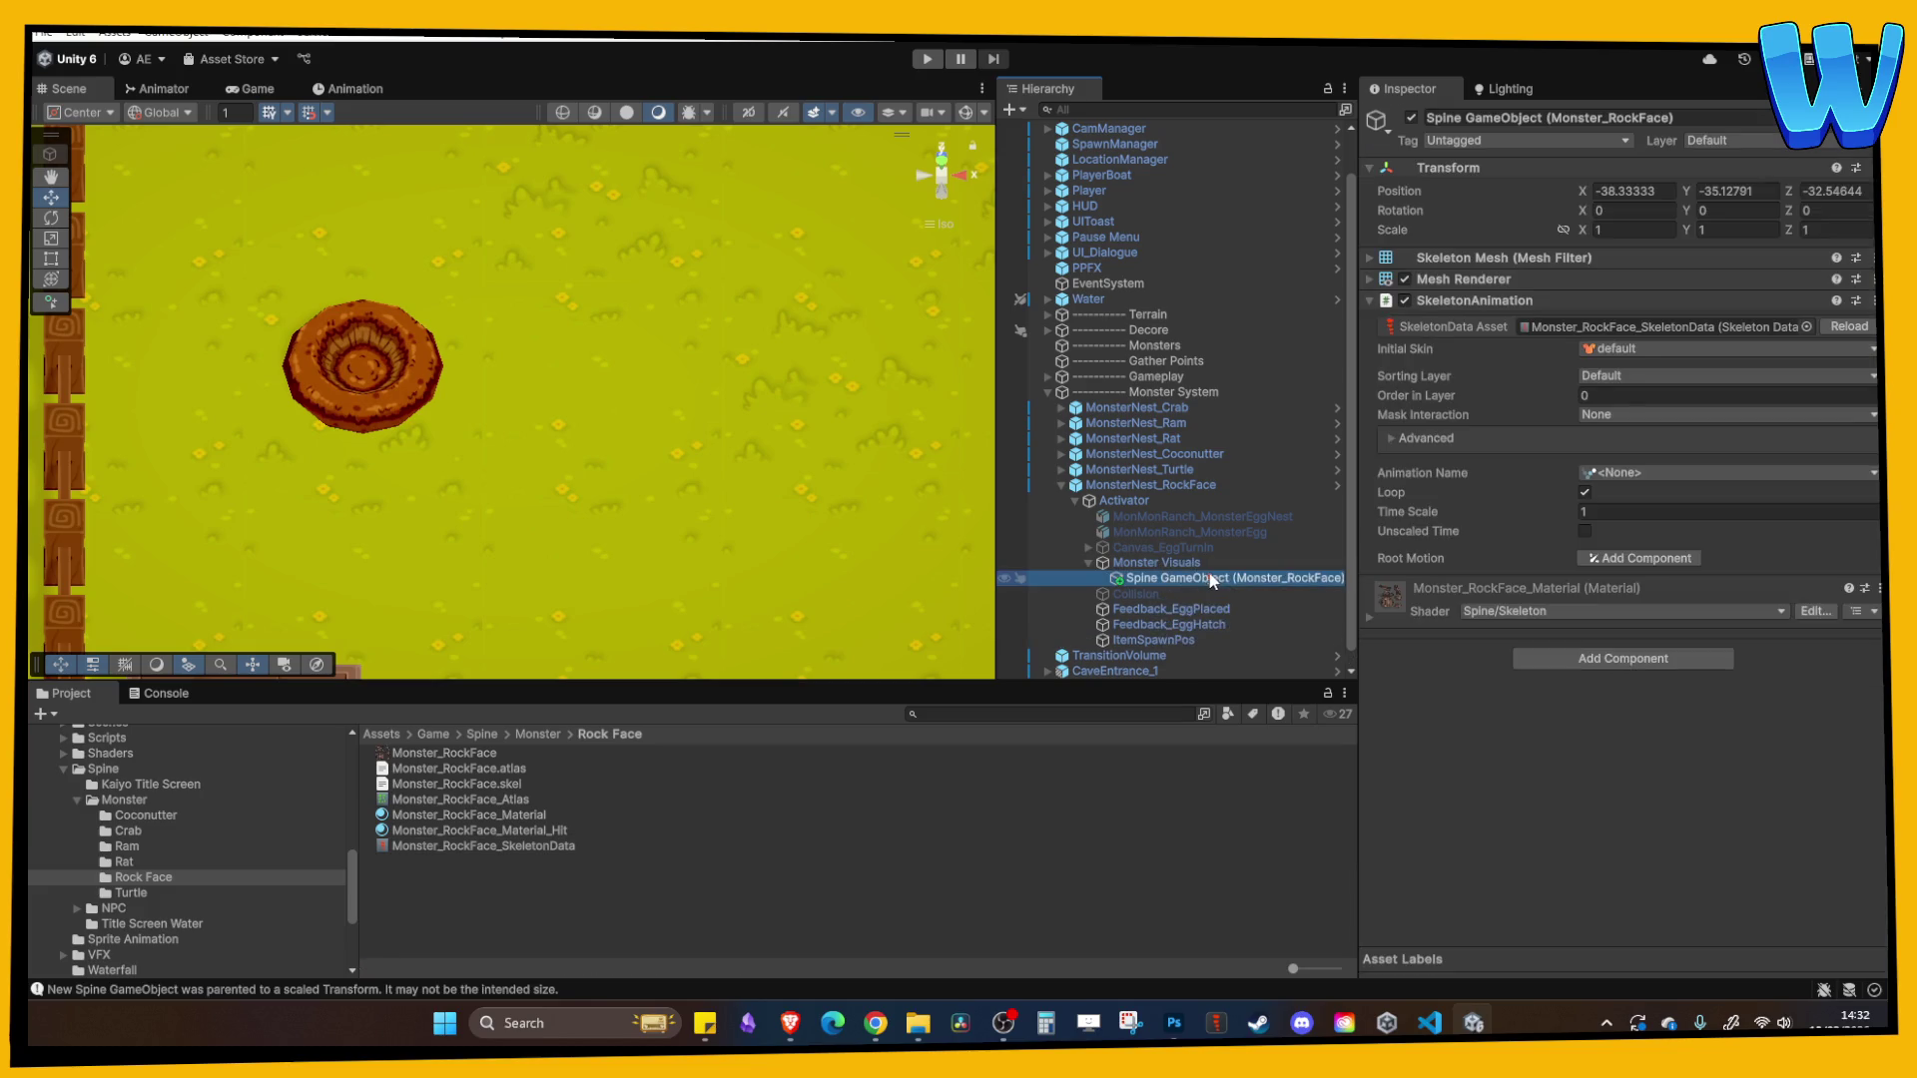
pyautogui.click(1621, 192)
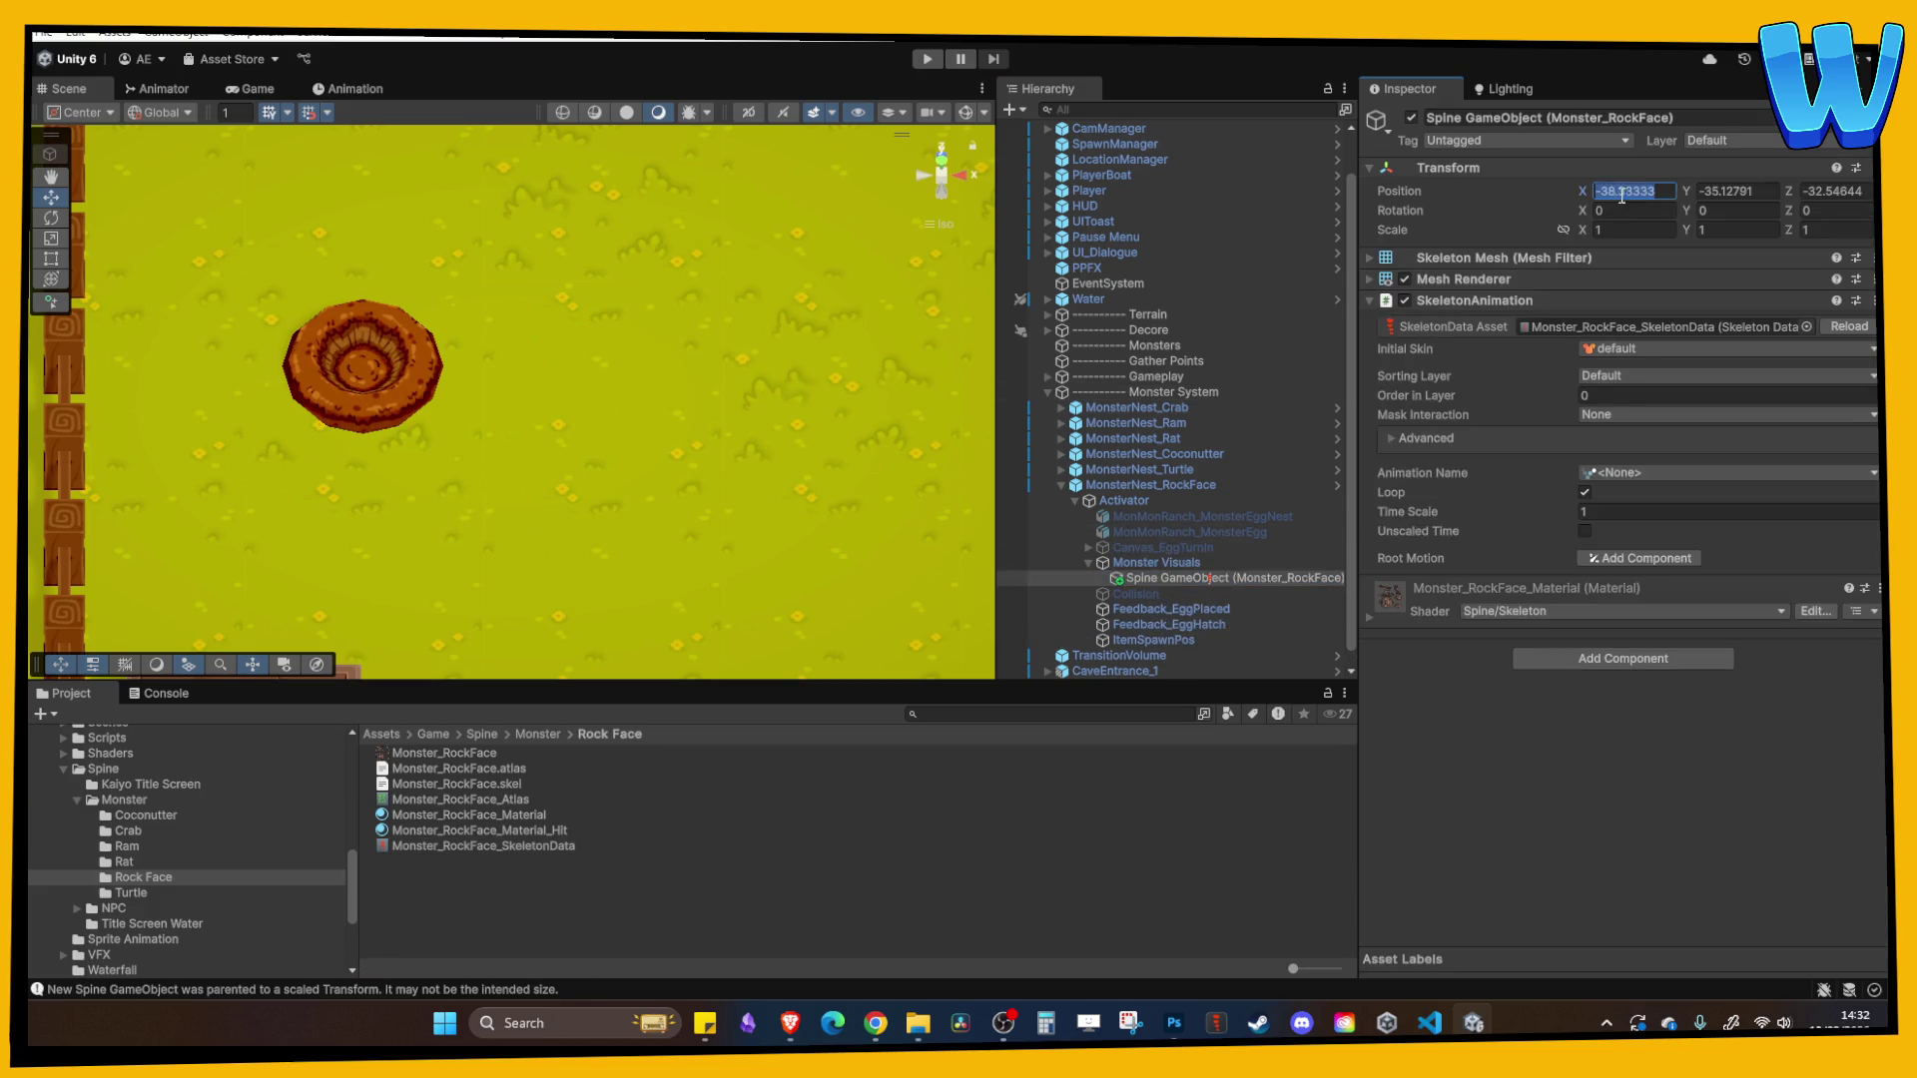
pyautogui.write('0')
pyautogui.press('Tab')
pyautogui.write('0')
pyautogui.press('Tab')
pyautogui.write('0')
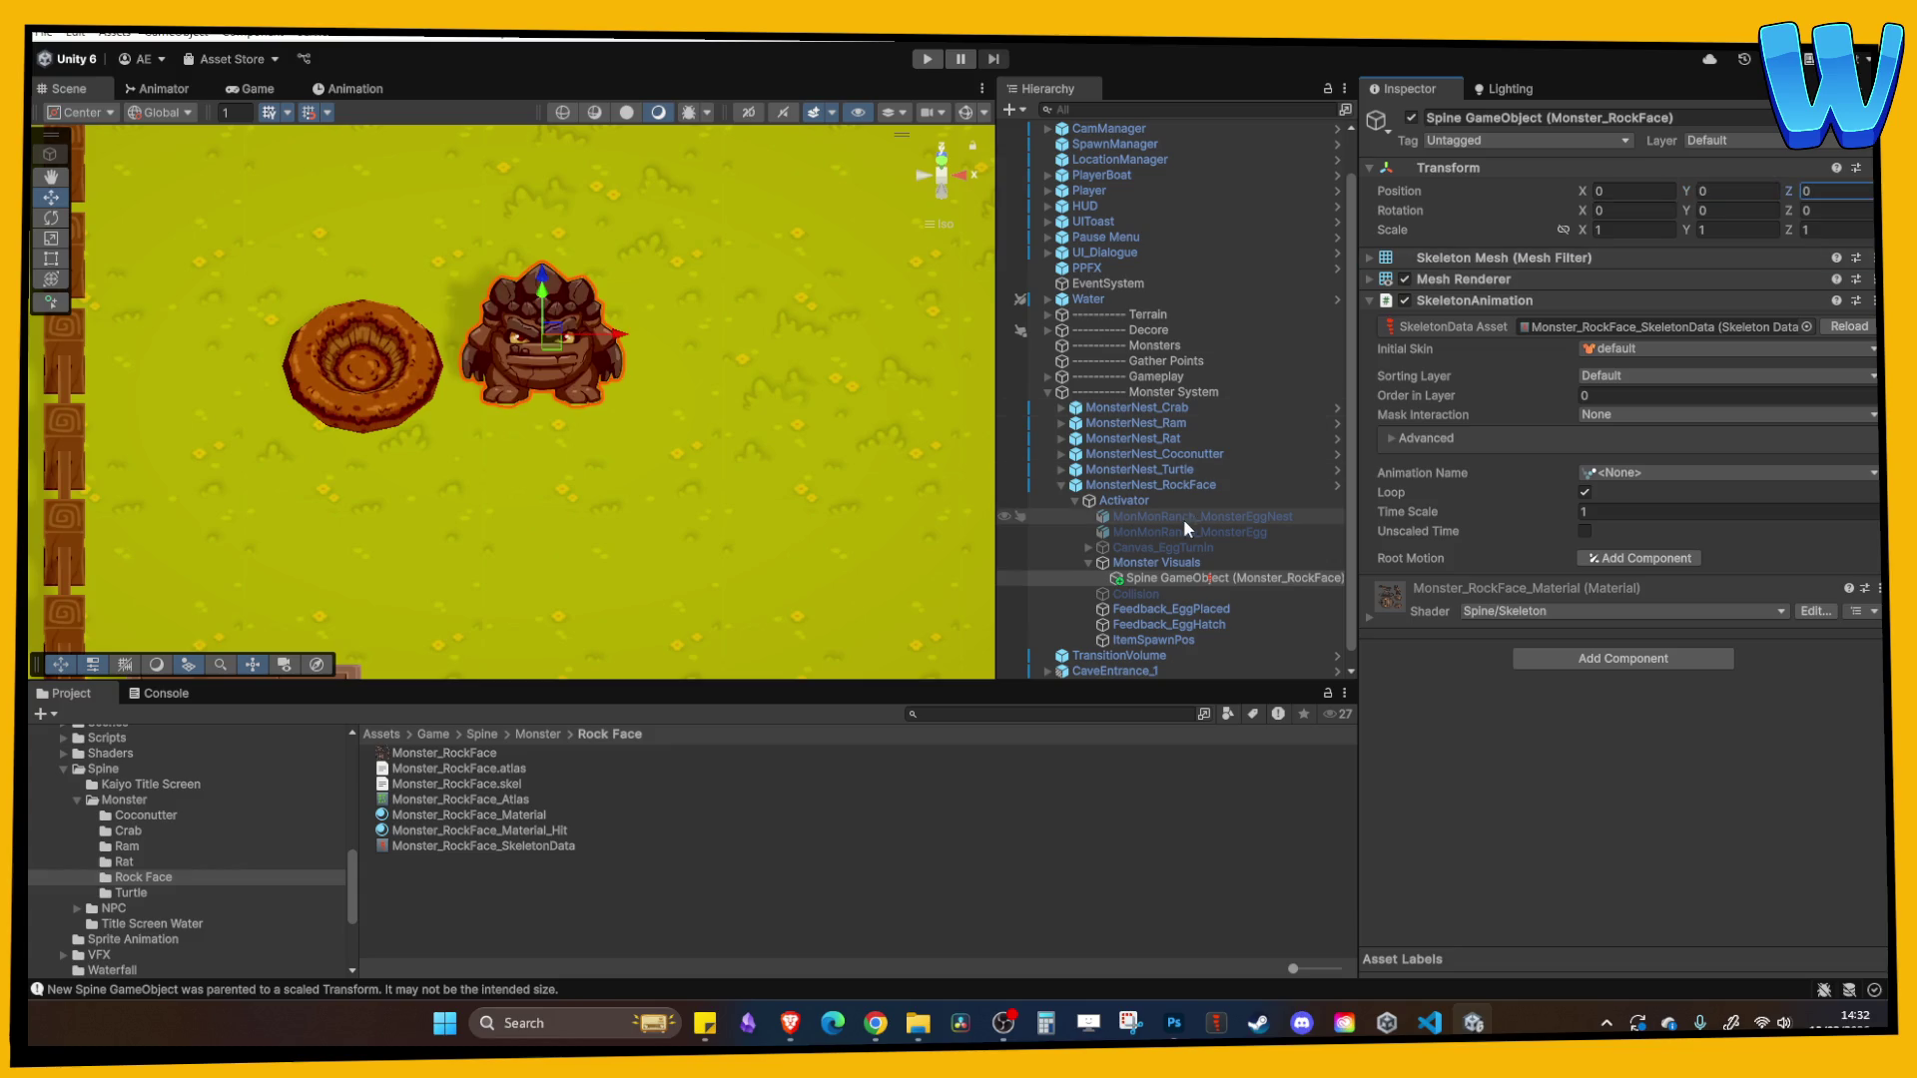
# - Hide the MonMonRanch_MonsterEggNest model beneath the Rock Face monster
pyautogui.click(1177, 513)
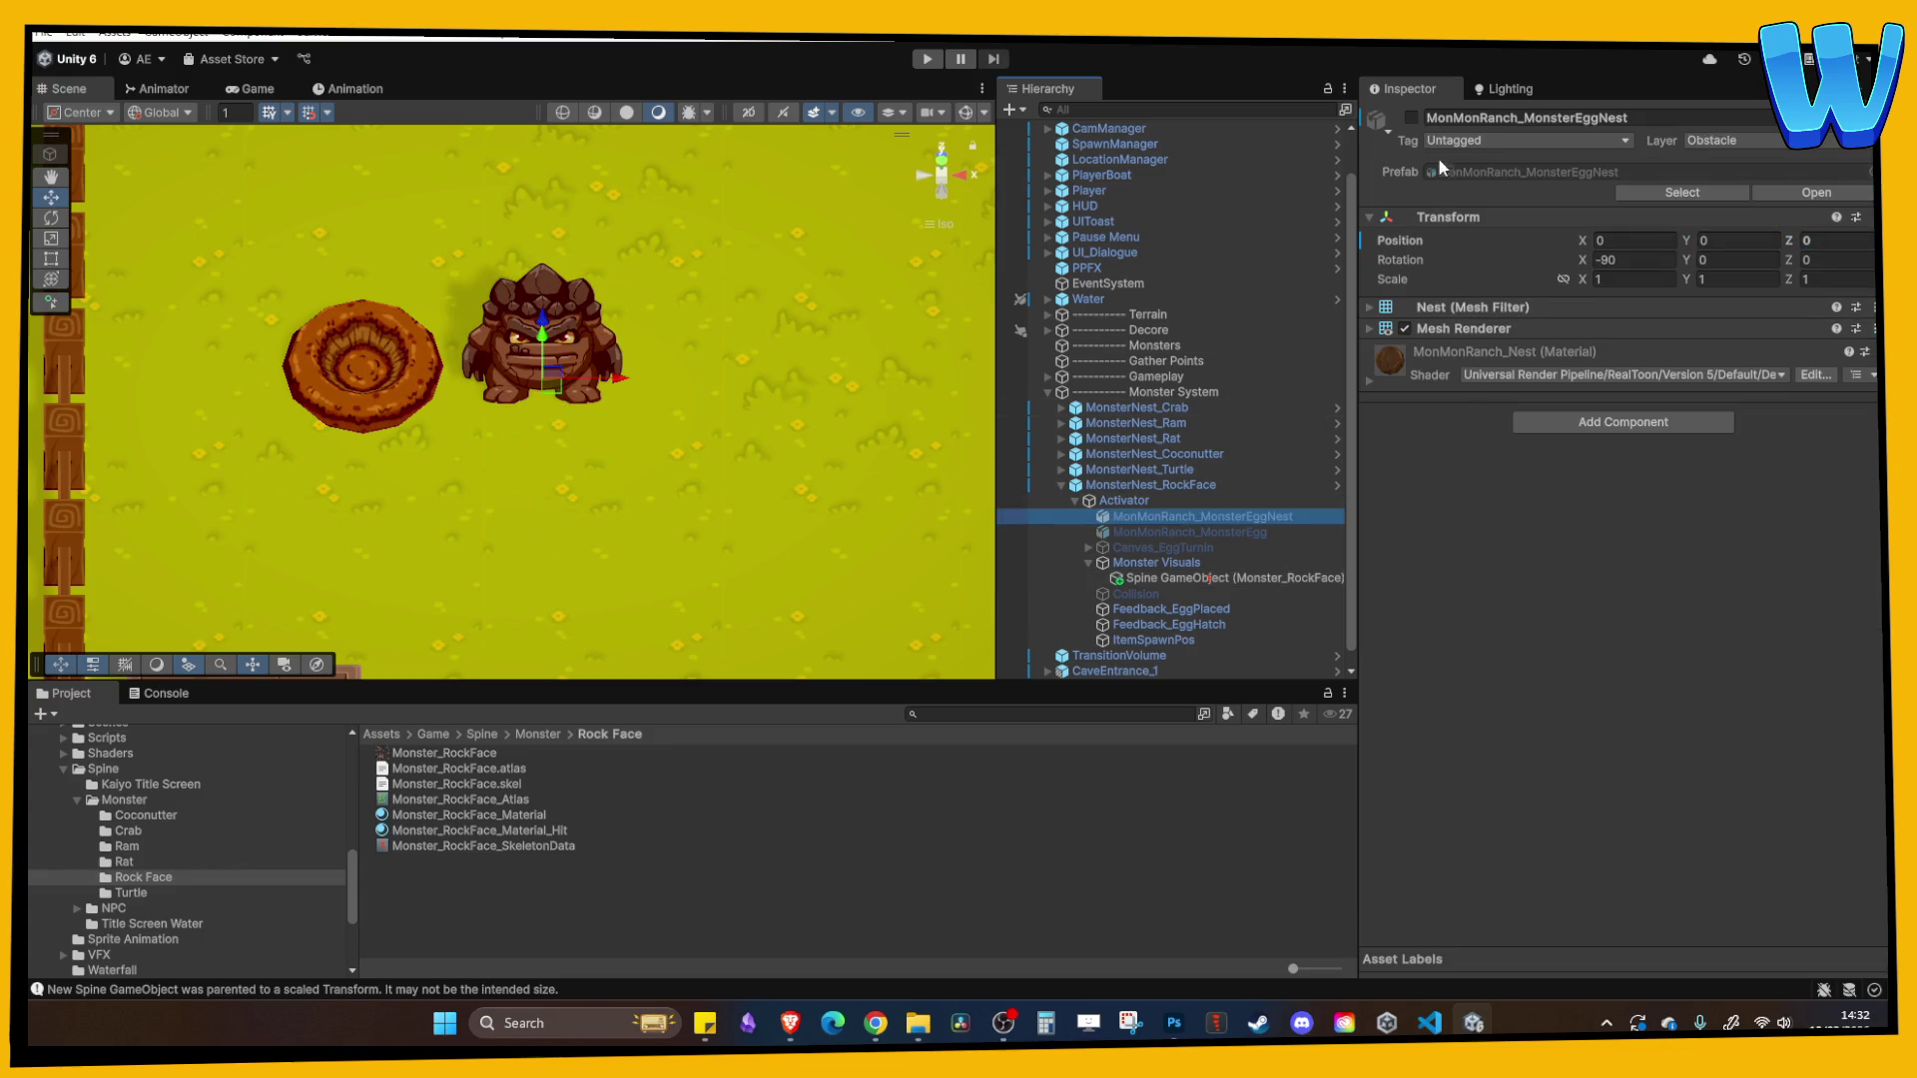
pyautogui.moveTo(540, 439); pyautogui.dragTo(788, 228)
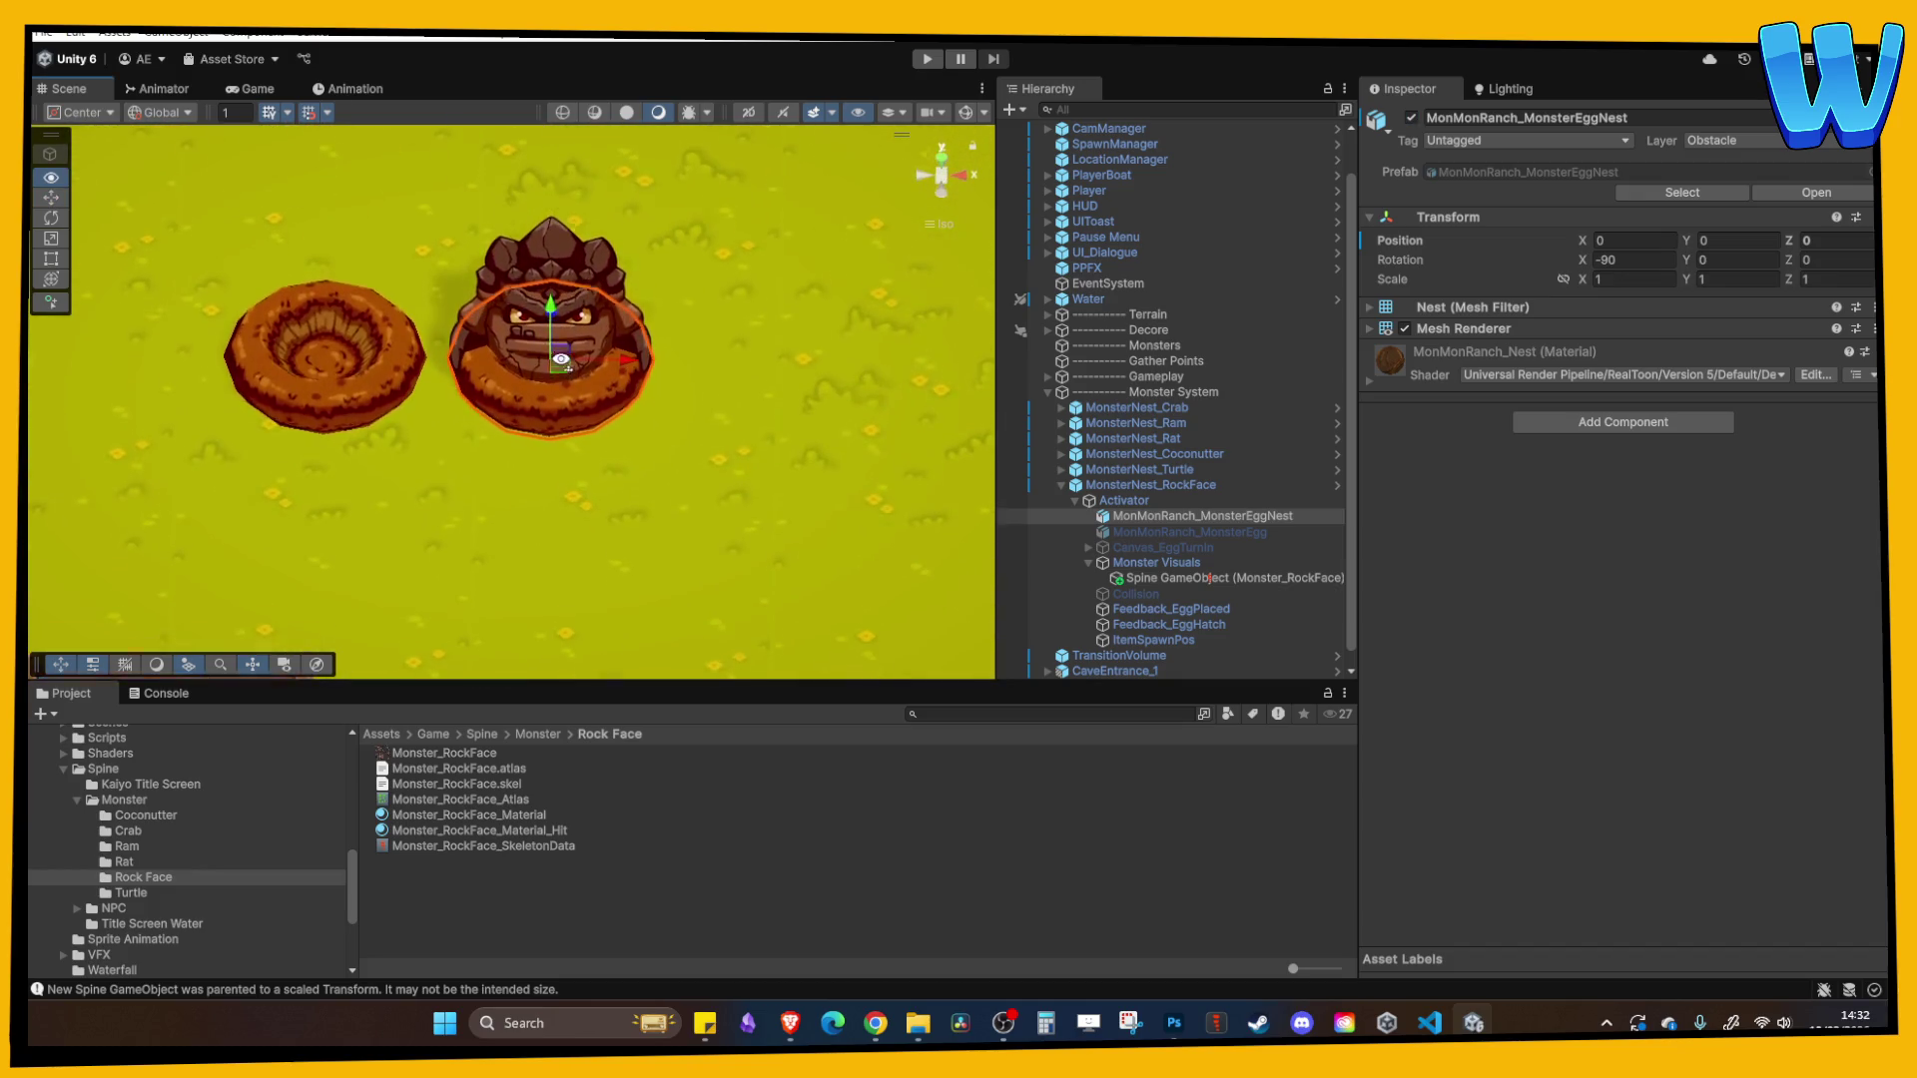
pyautogui.click(1412, 118)
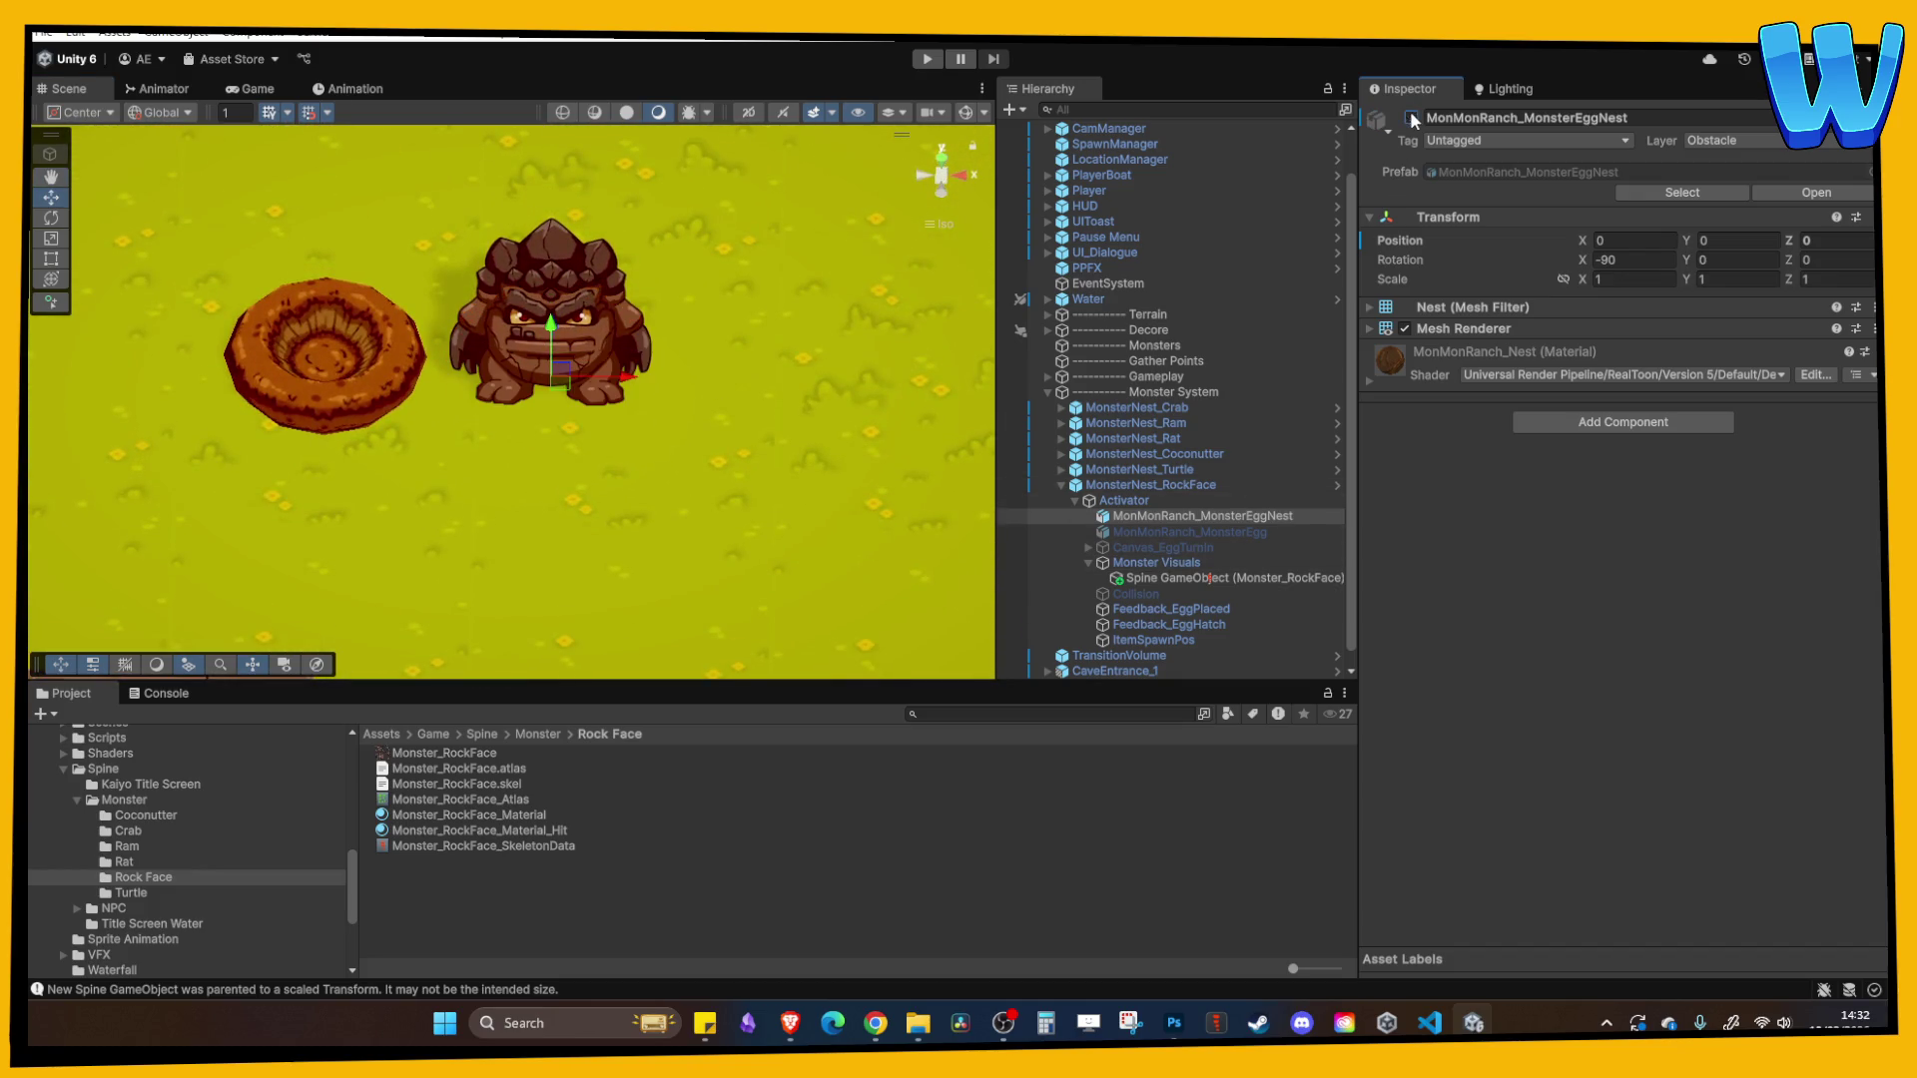
# - Set the Rock Face Spine object's Animation Name to Idle
pyautogui.click(1178, 564)
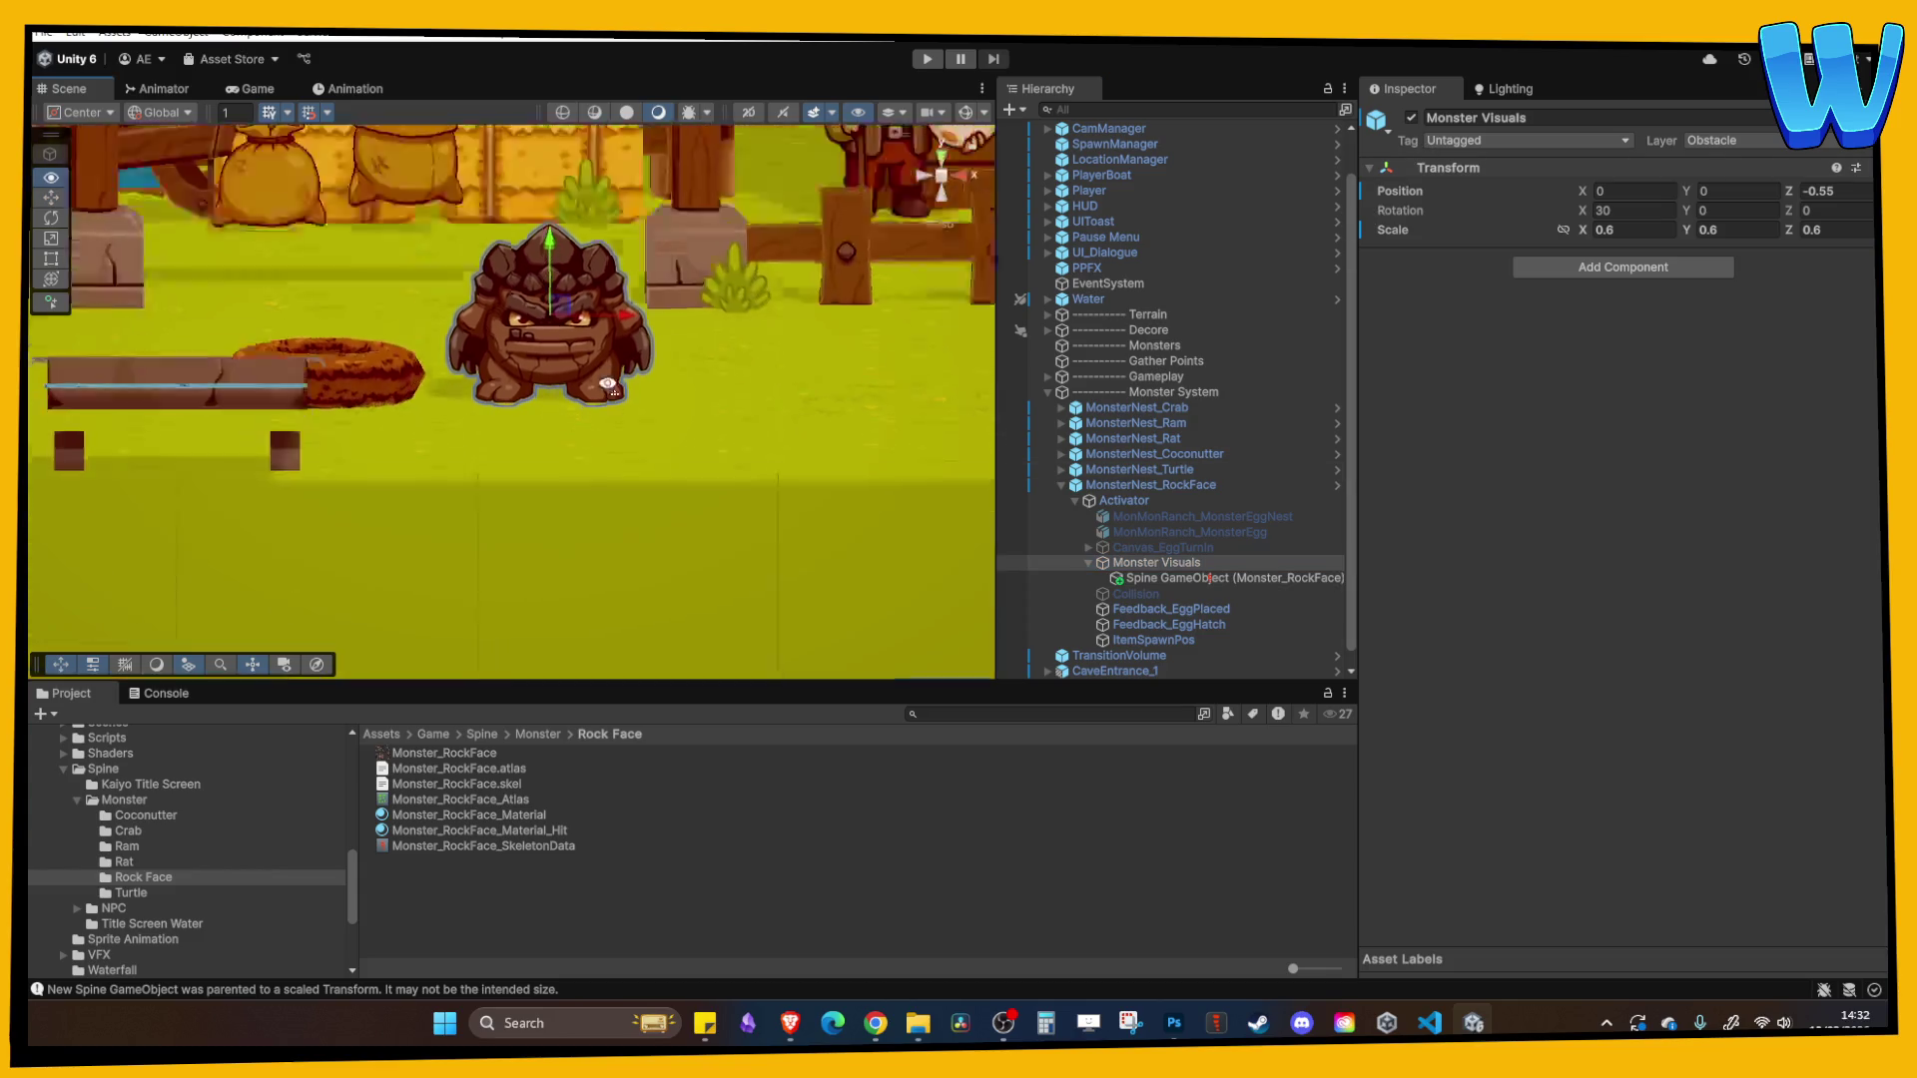
pyautogui.click(1148, 579)
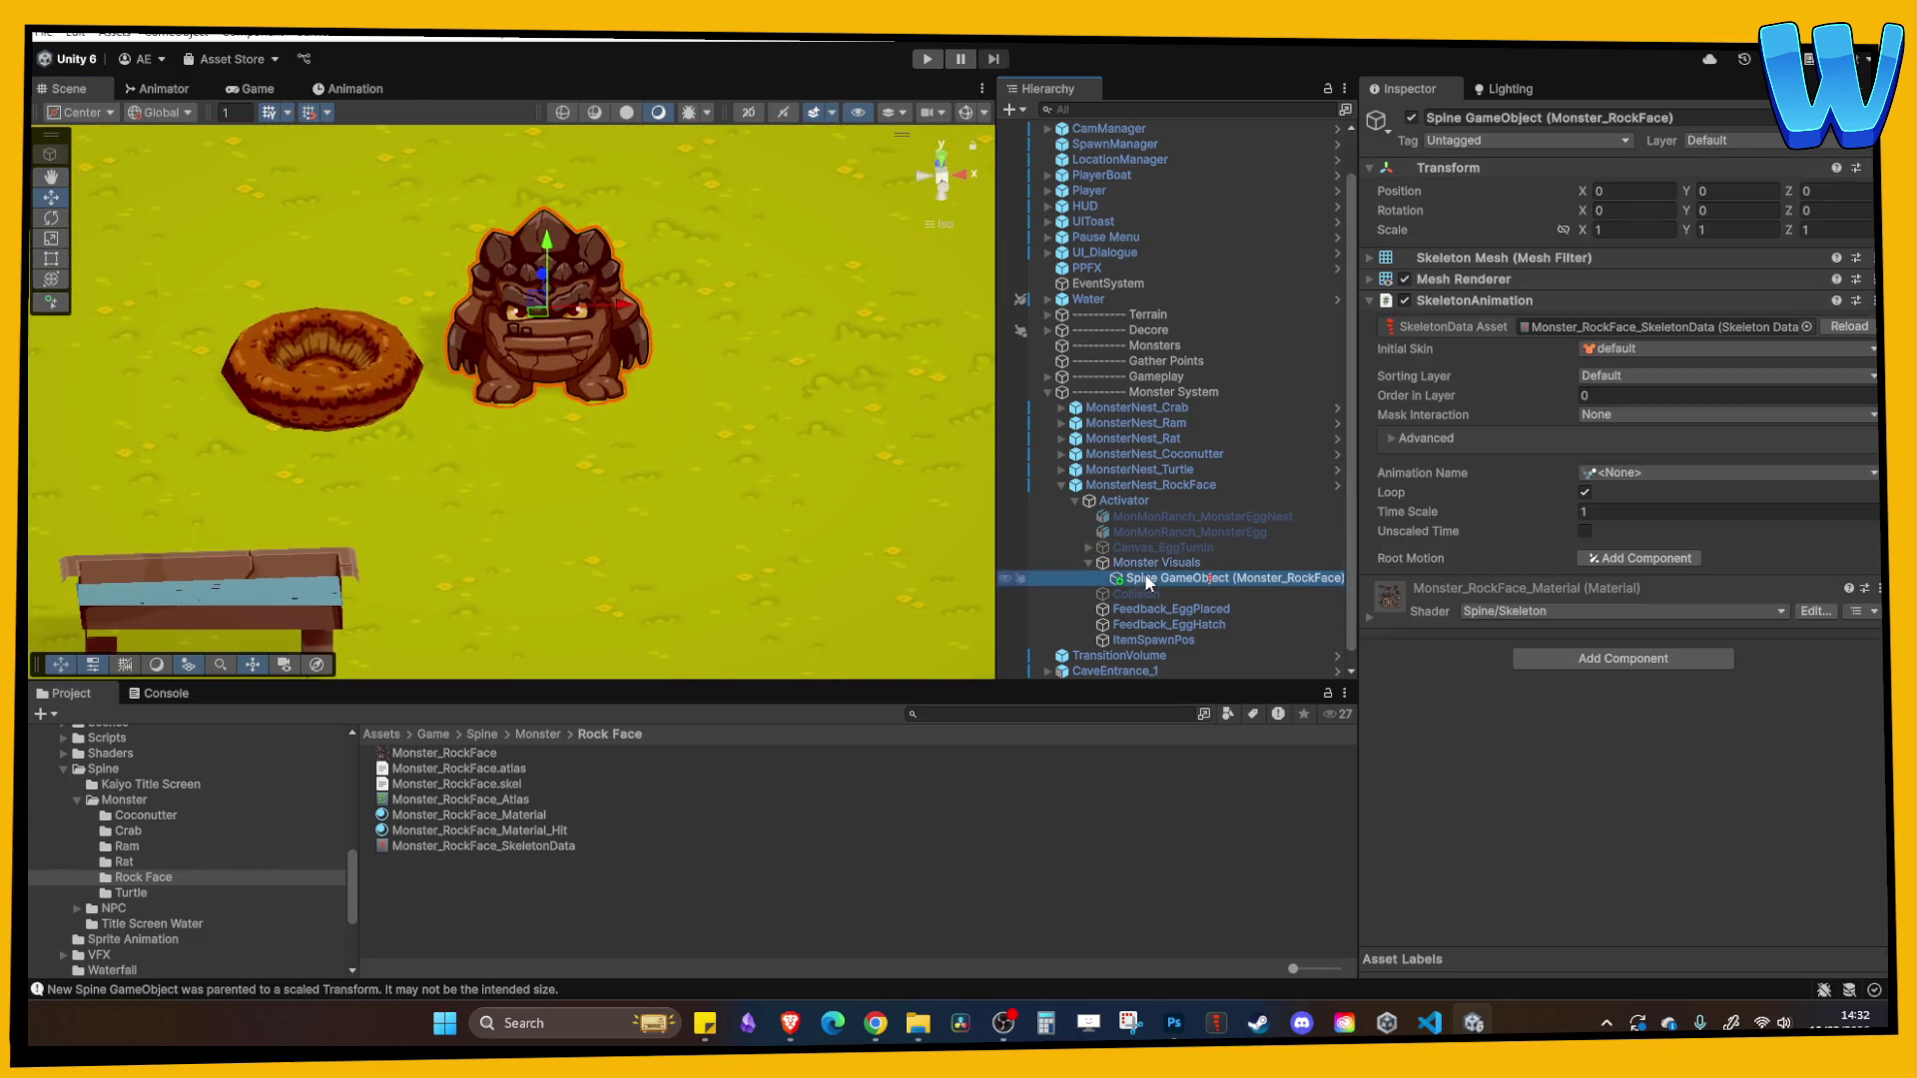
pyautogui.click(1633, 352)
pyautogui.click(1619, 474)
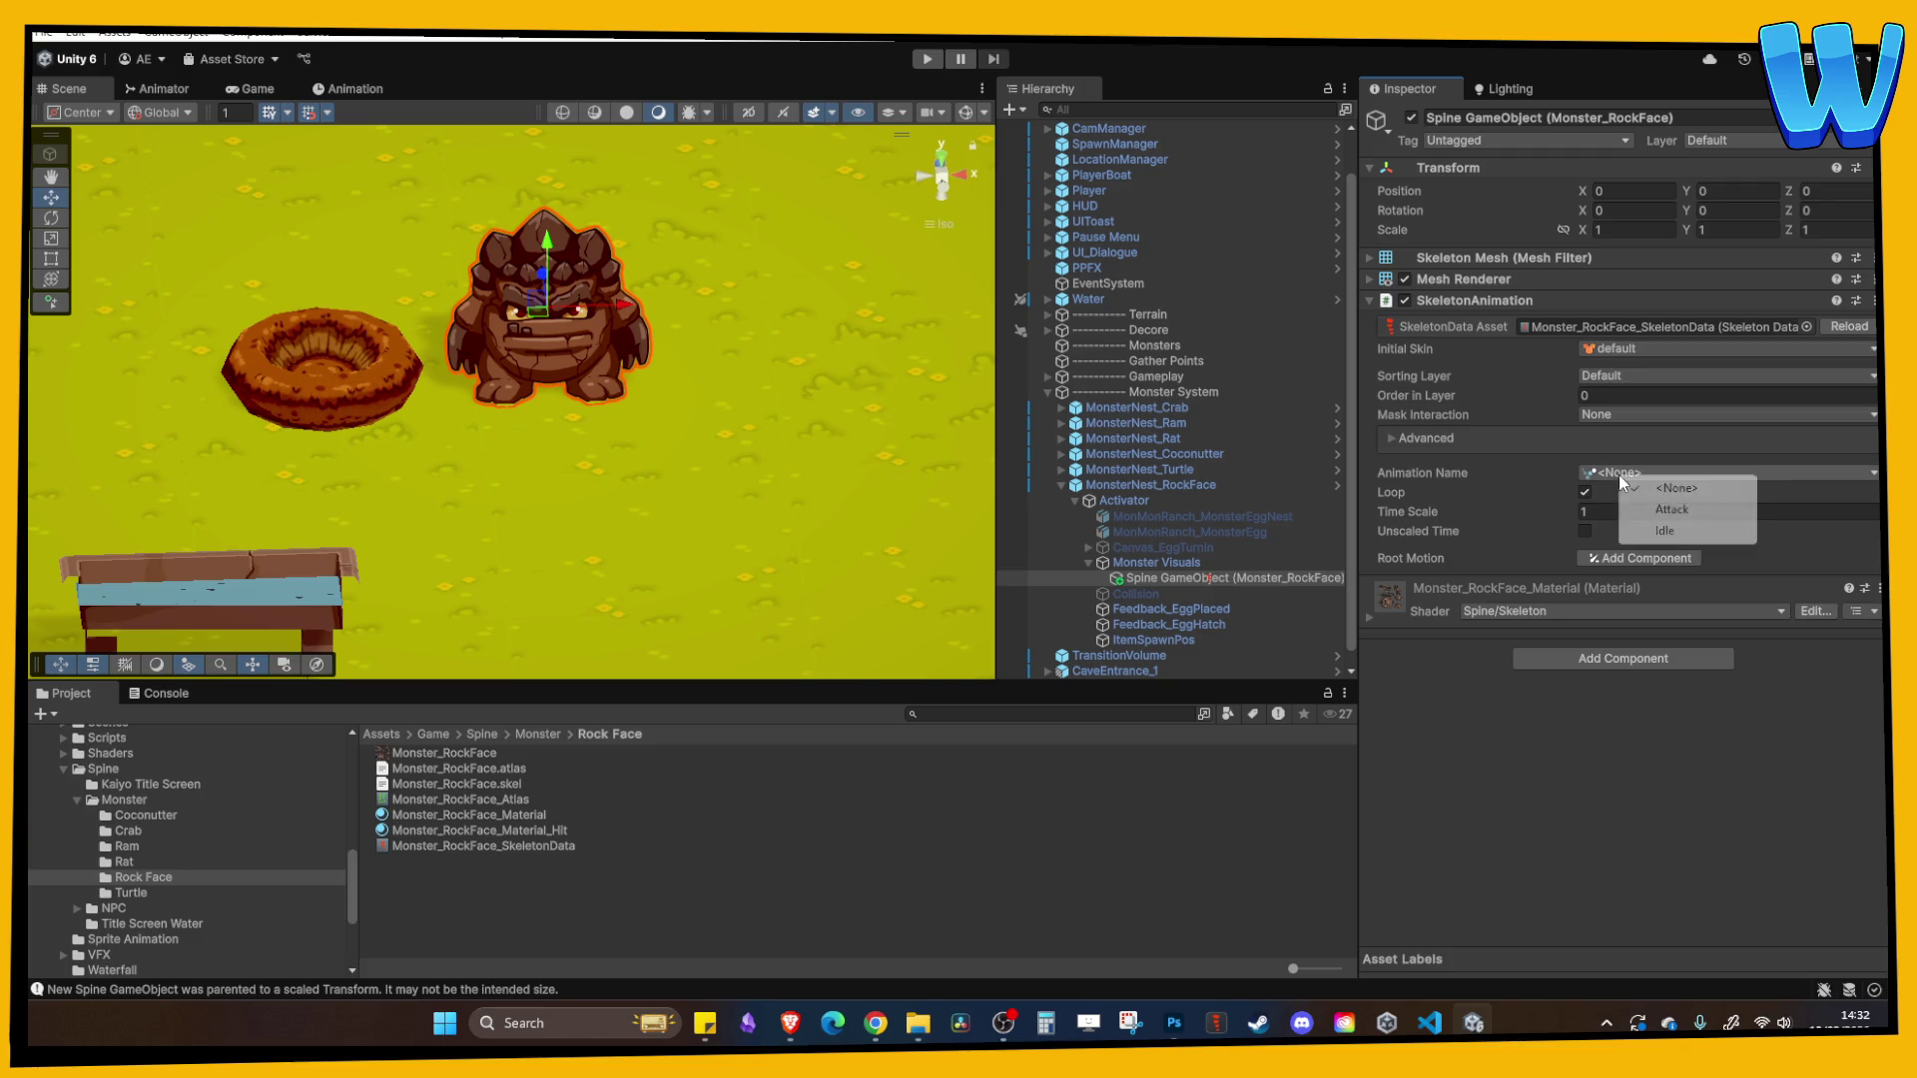
pyautogui.click(1659, 529)
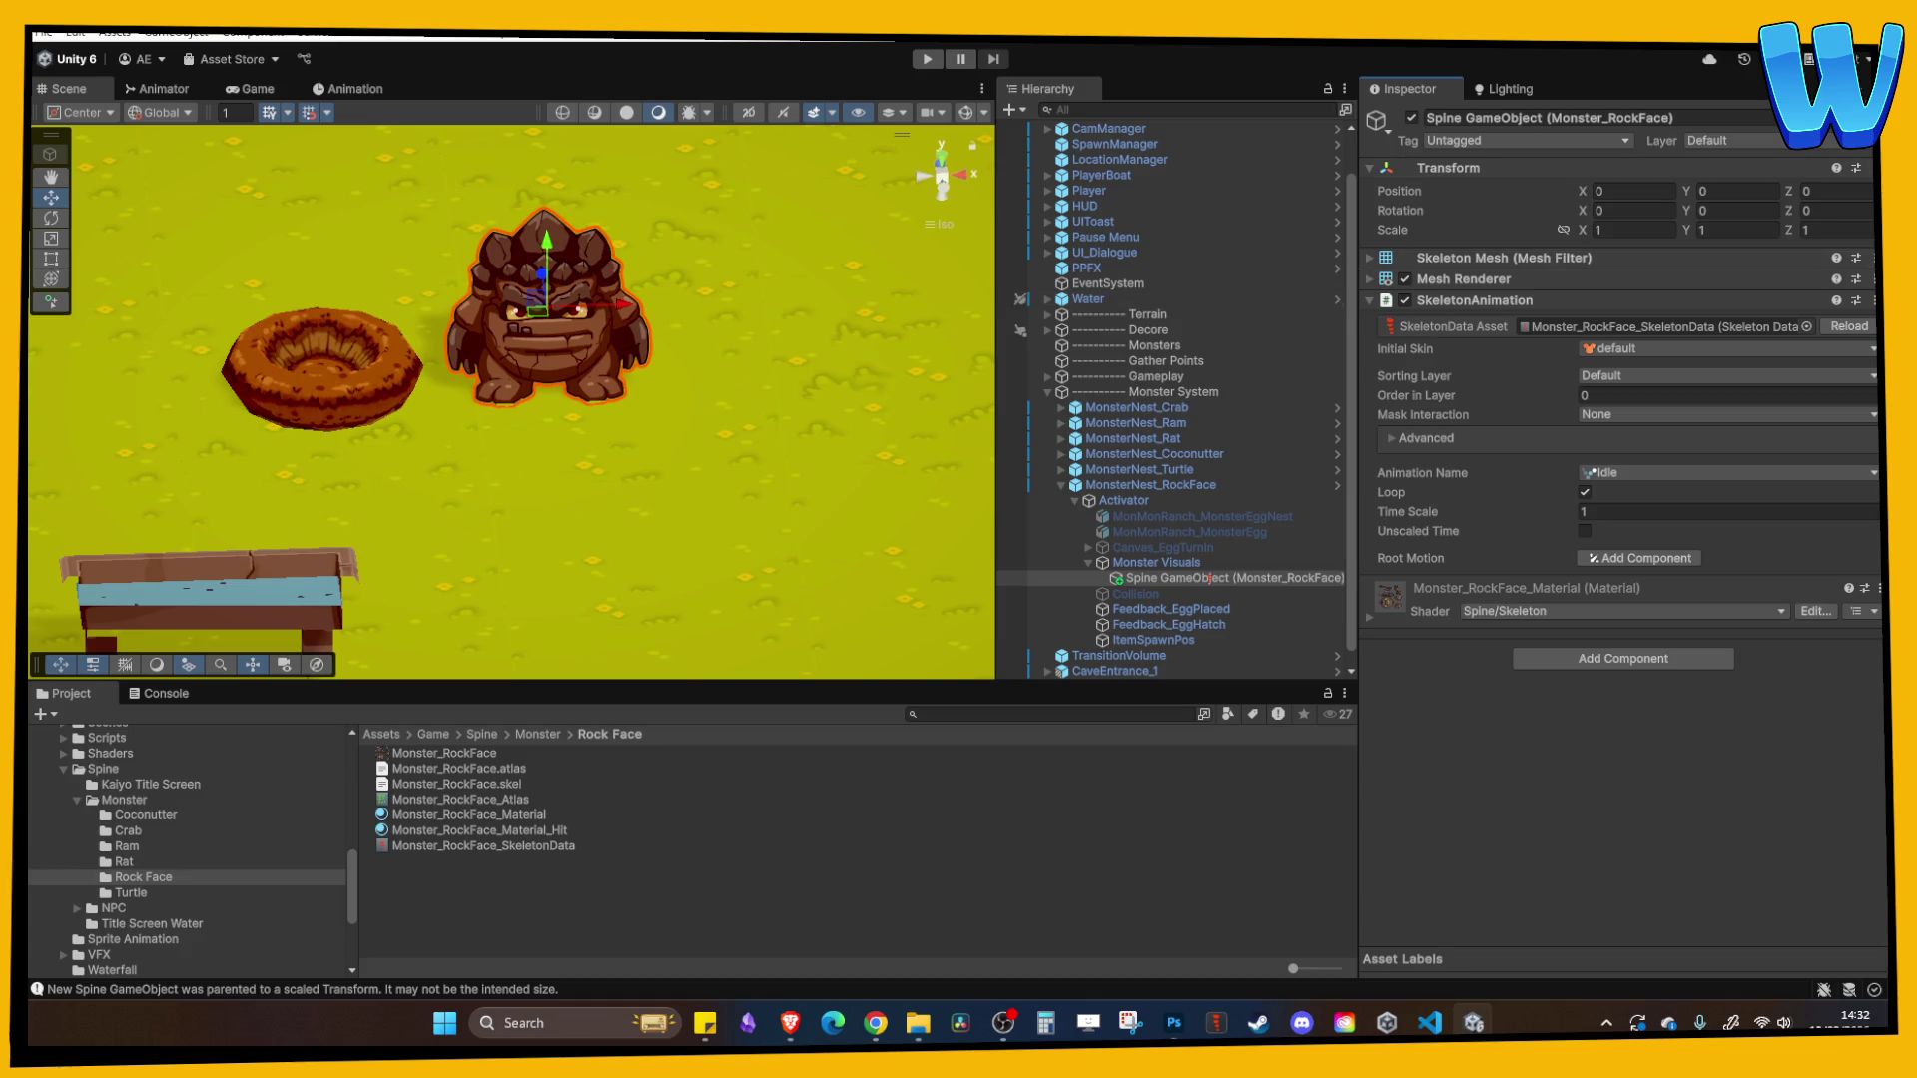
# - Deactivate Monster Visuals so the Rock Face monster is hidden
pyautogui.click(1089, 562)
pyautogui.click(1148, 562)
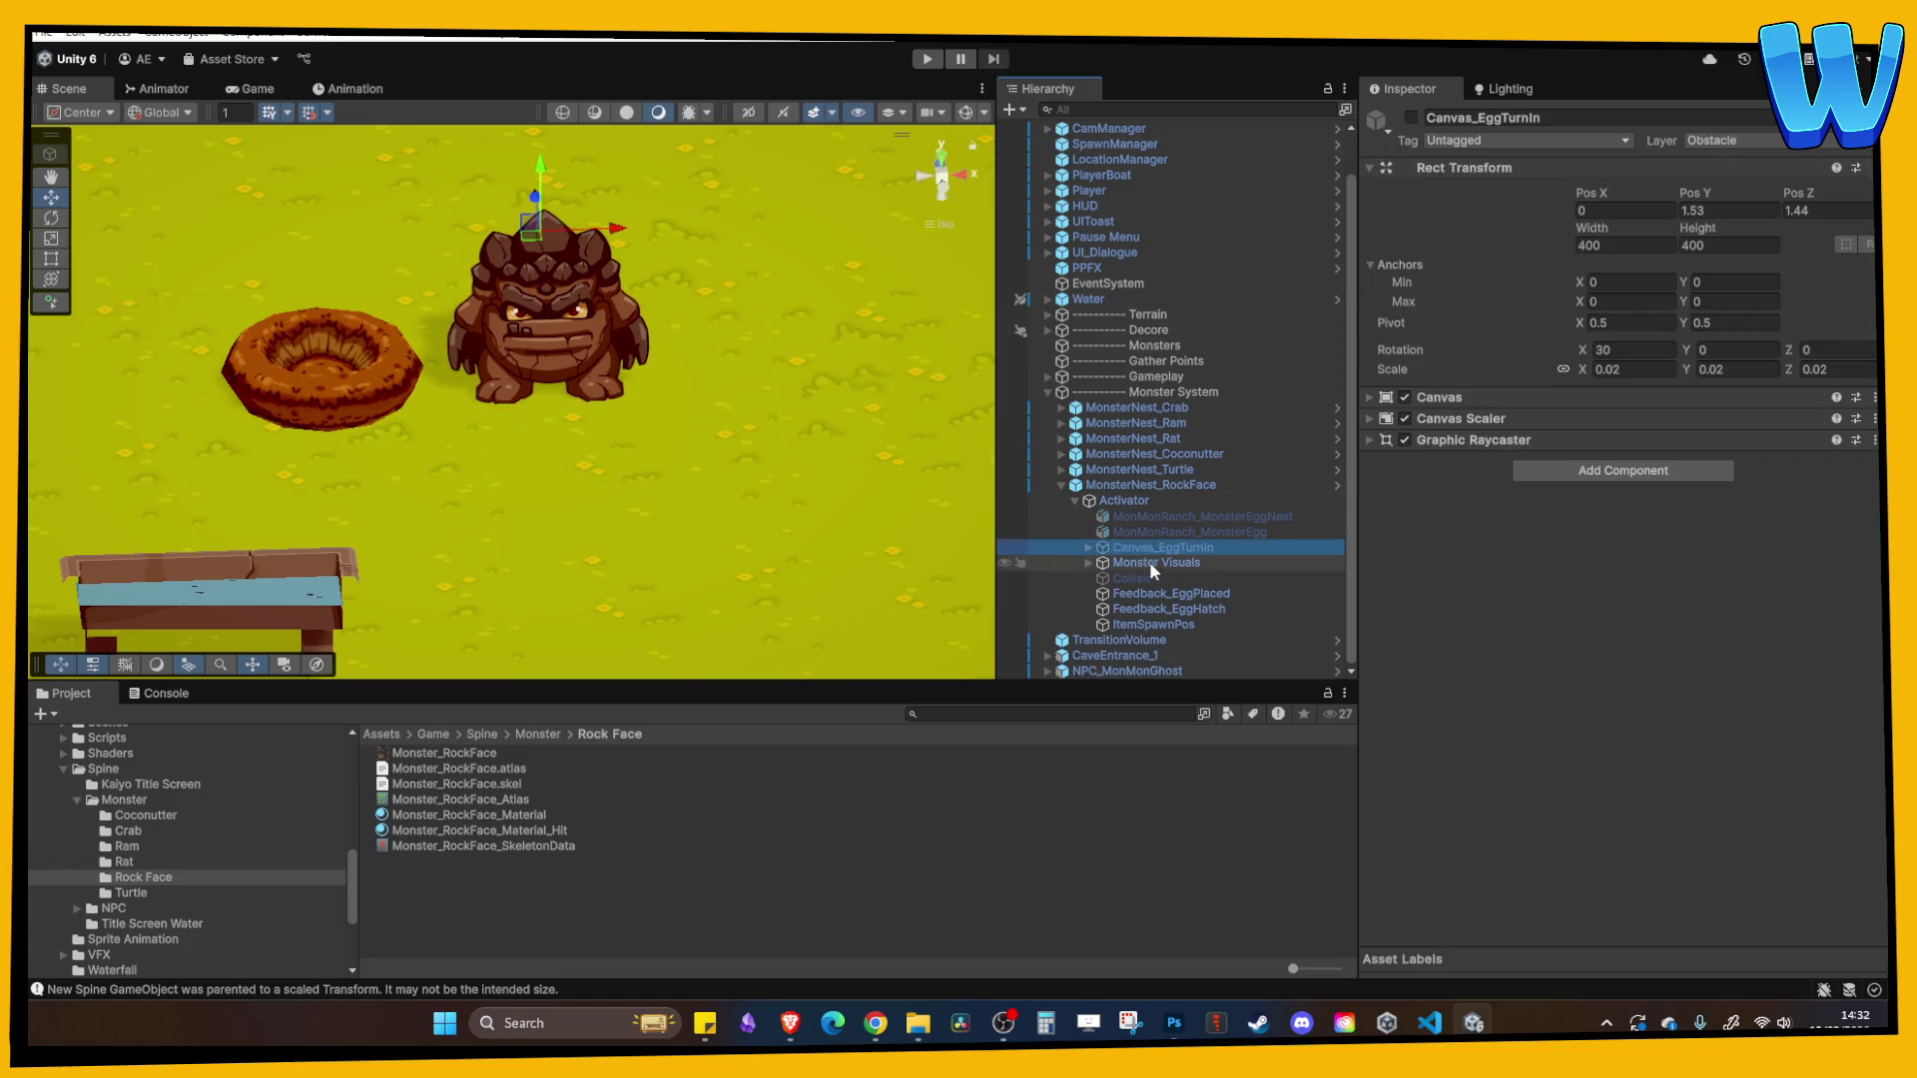
pyautogui.click(1411, 117)
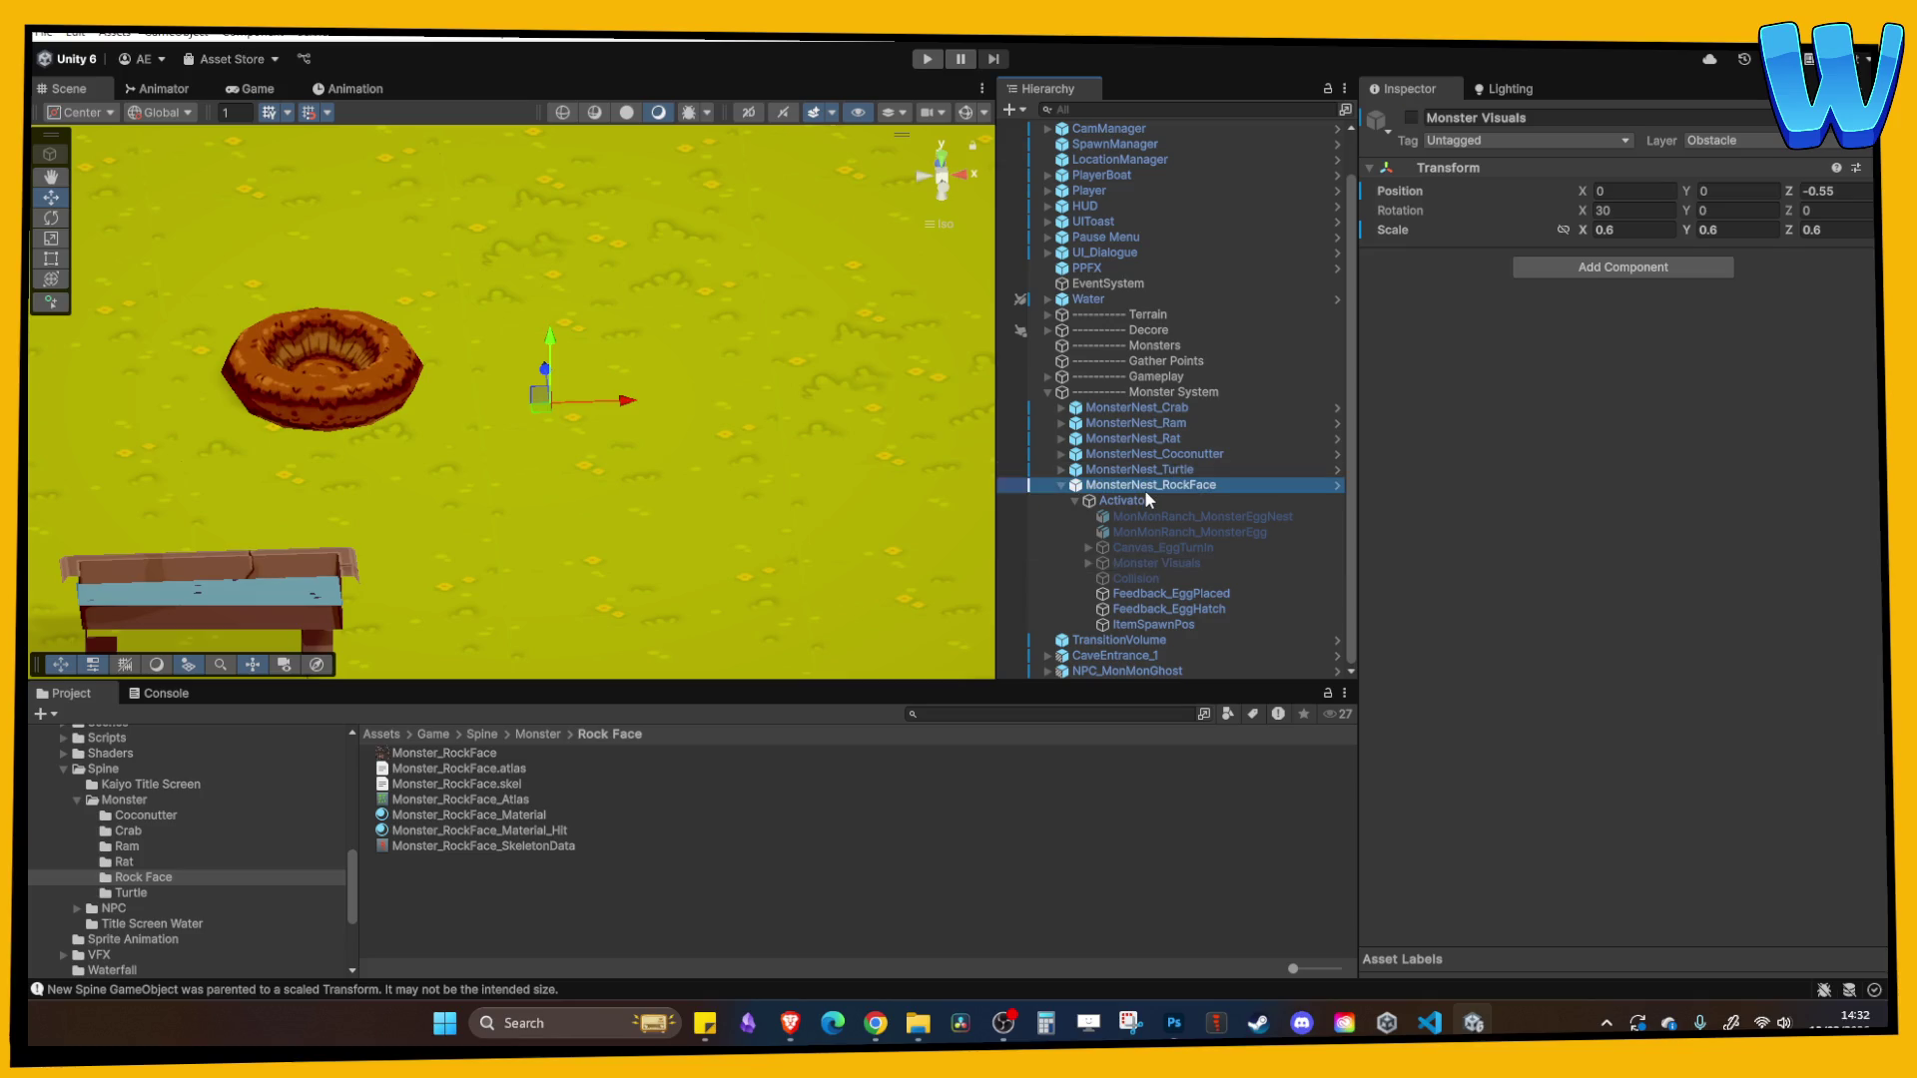
pyautogui.click(1135, 500)
pyautogui.scroll(-3, 1524, 657)
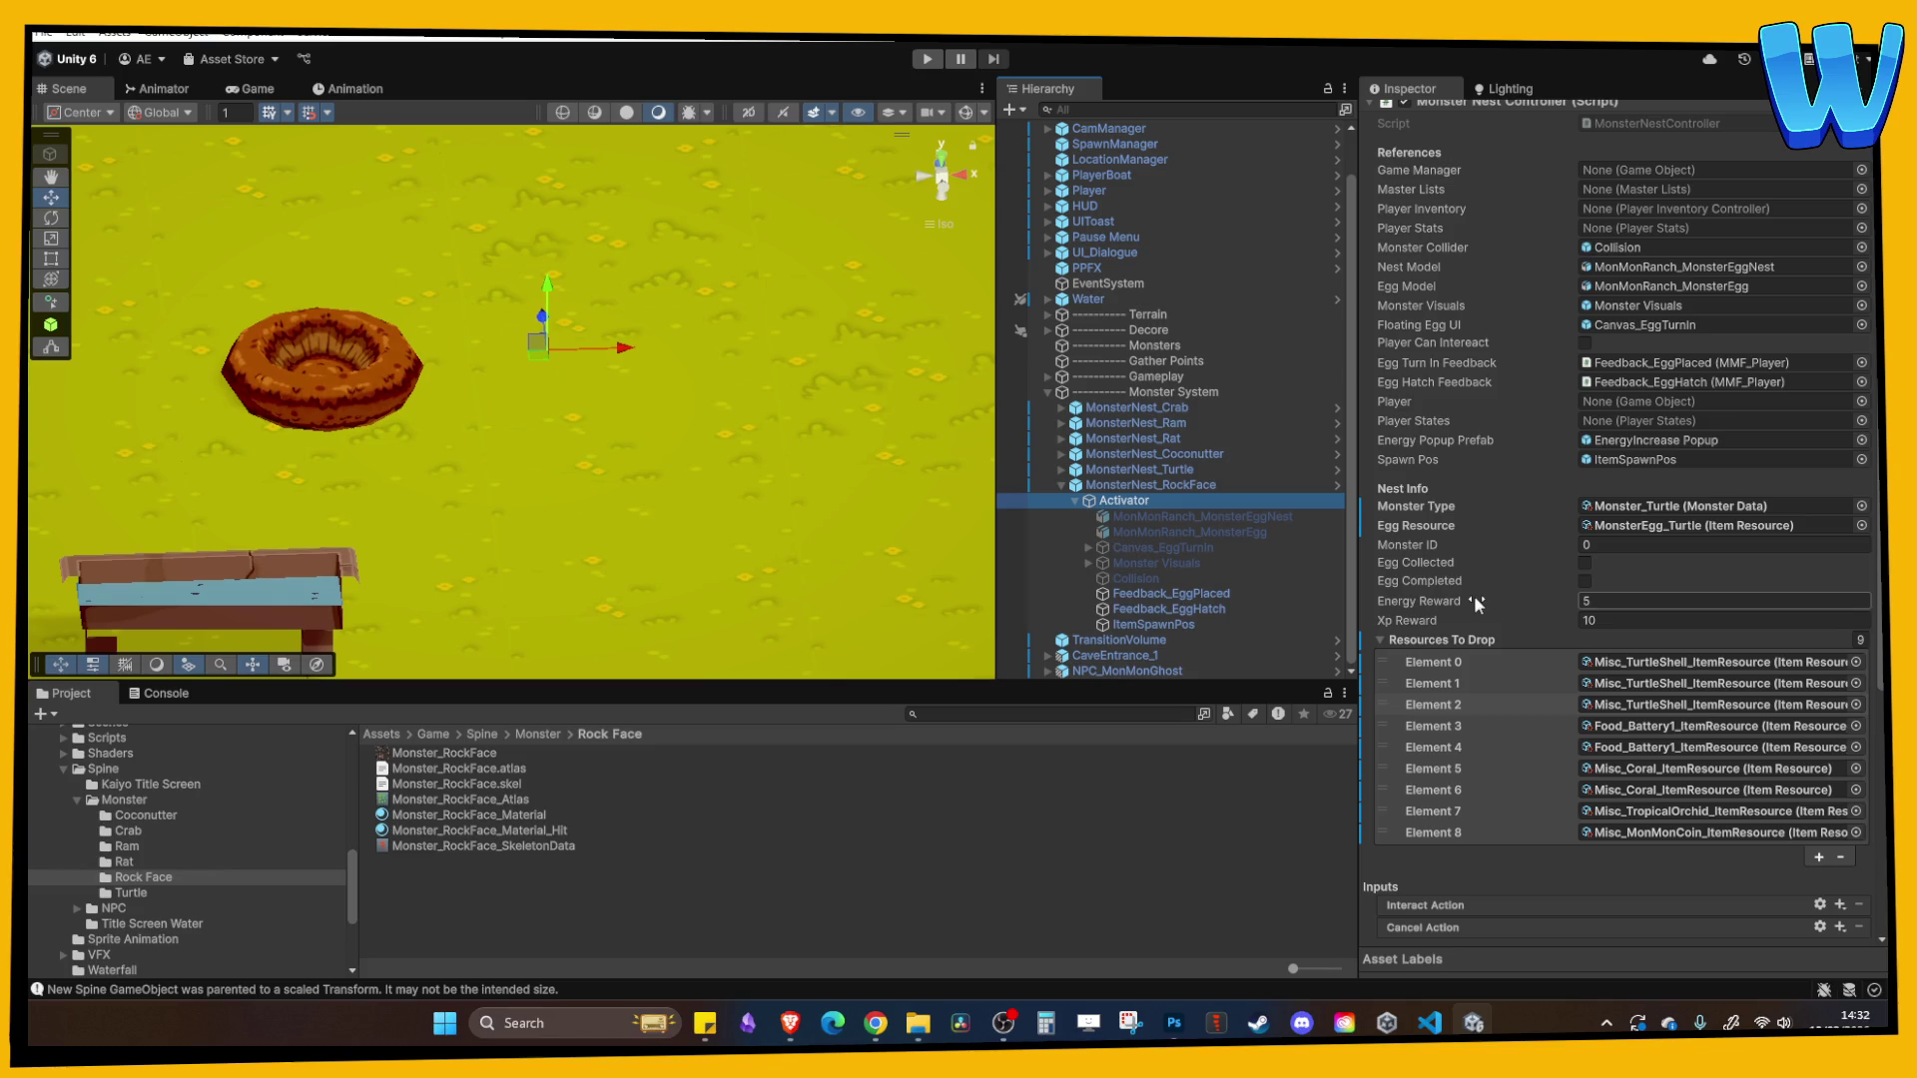
# - Set the nest's Monster Type to Monster_RockFace and duplicate the MonsterEgg_Turtle item
pyautogui.click(1687, 506)
pyautogui.moveTo(462, 819)
pyautogui.mouseDown()
pyautogui.moveTo(1637, 554)
pyautogui.moveTo(1687, 507)
pyautogui.mouseUp()
pyautogui.click(1687, 526)
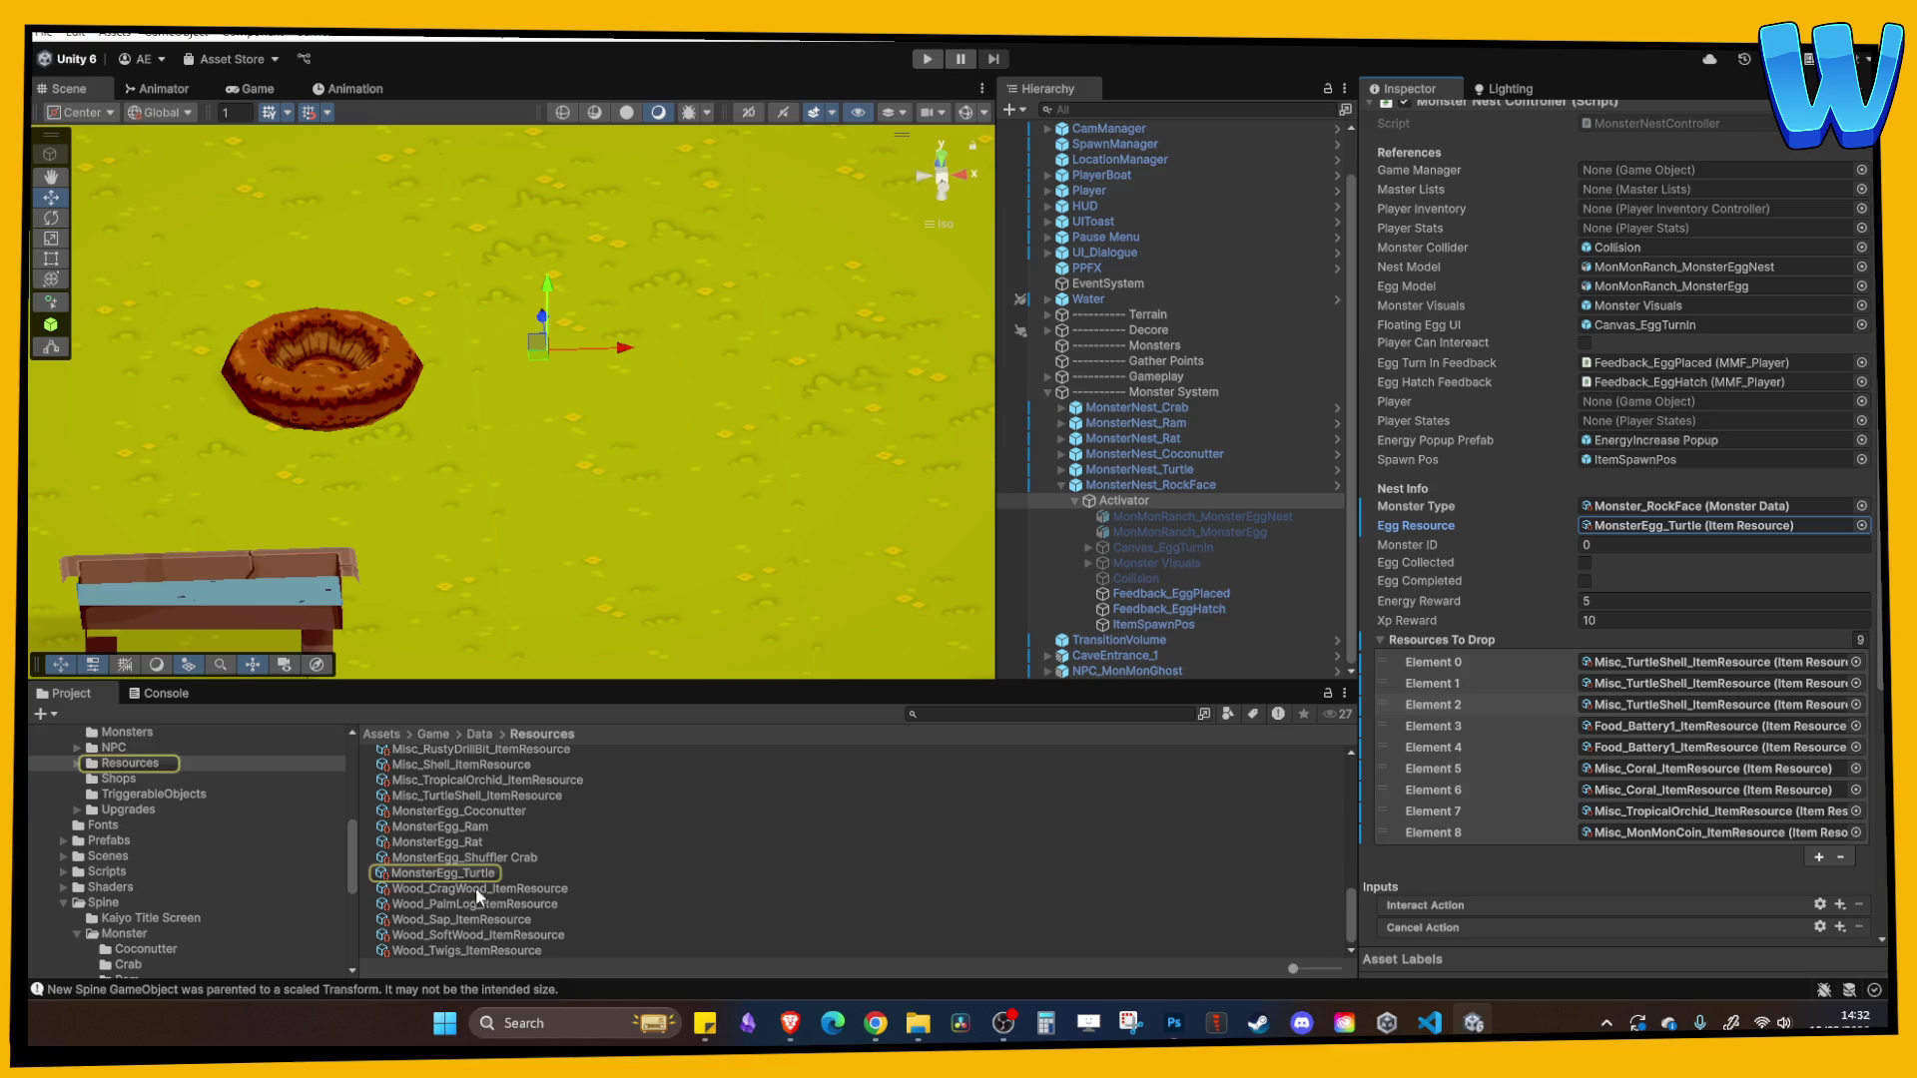
pyautogui.click(451, 874)
# - Rename the copy MonsterEgg_Rockface with description 'A Monster Egg containing a Rockface'
pyautogui.click(477, 873)
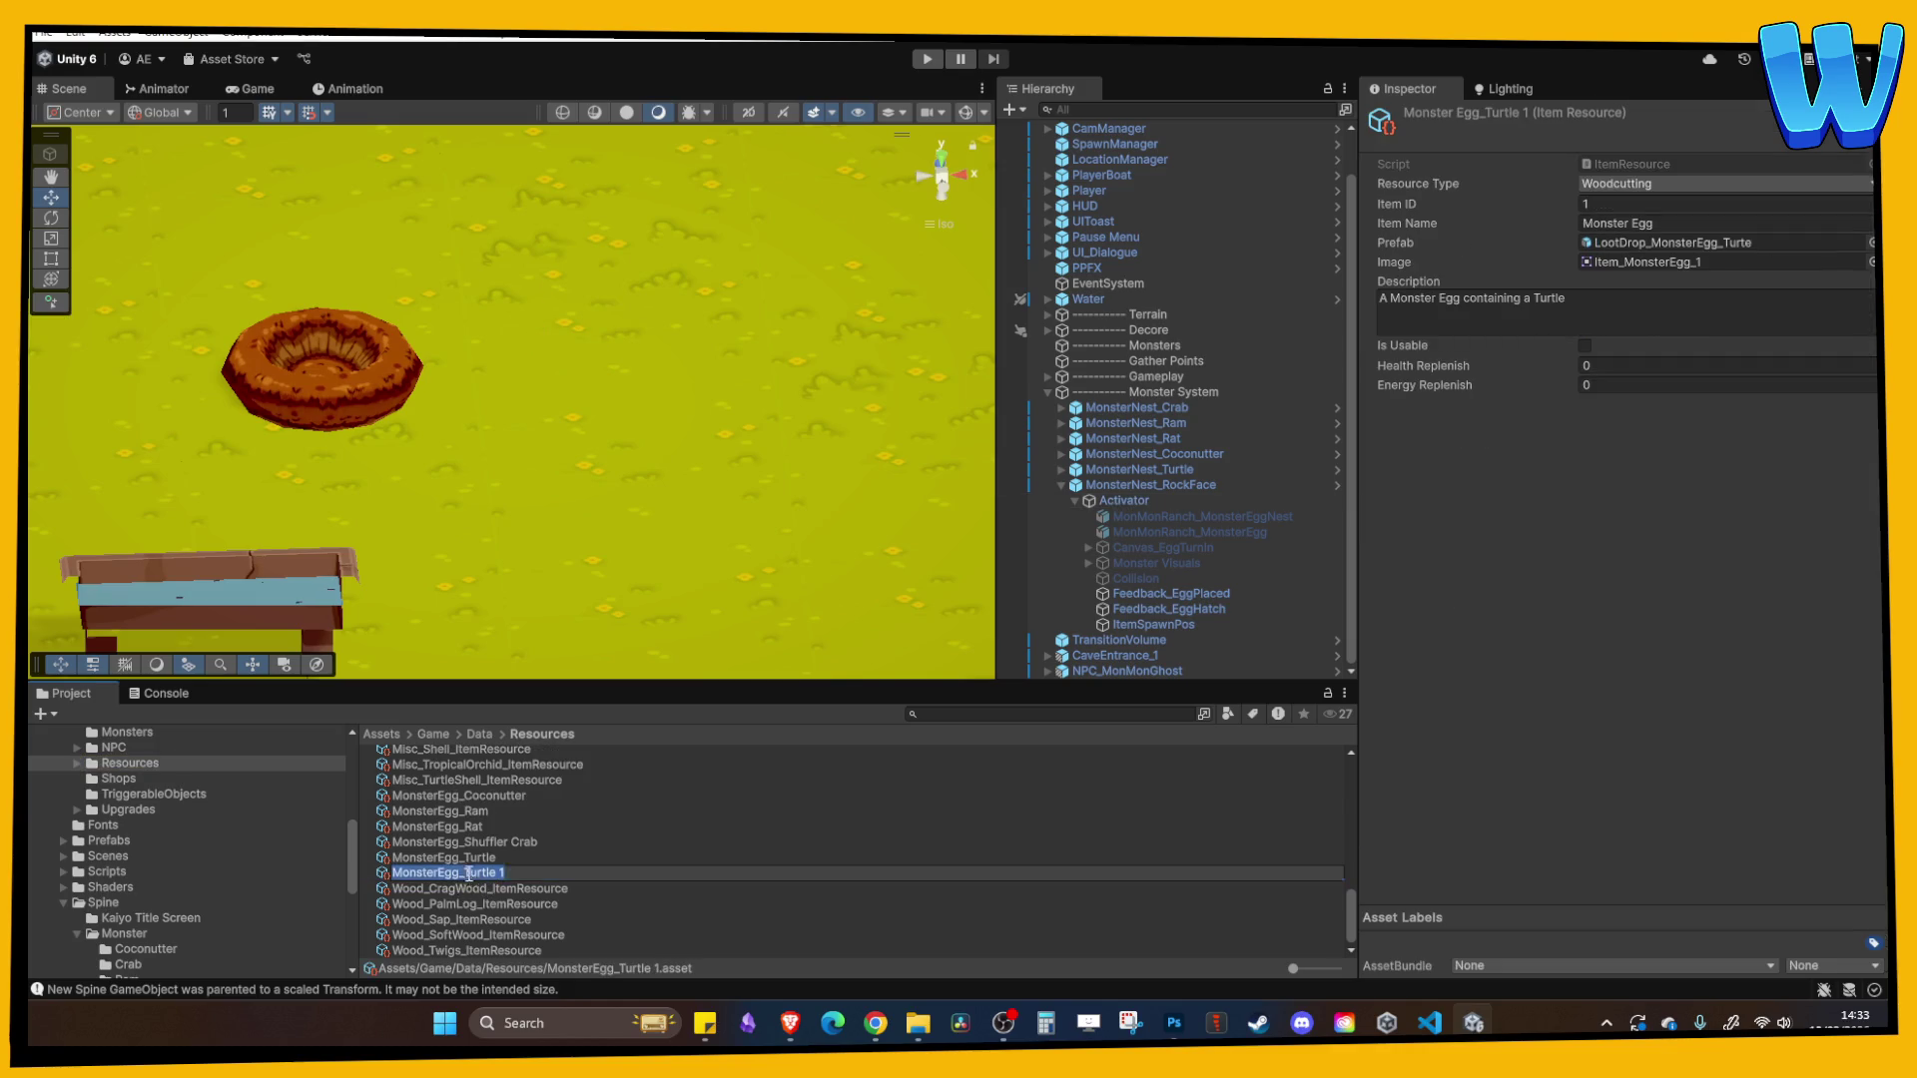
pyautogui.write('Rock')
pyautogui.write('face')
pyautogui.press('Return')
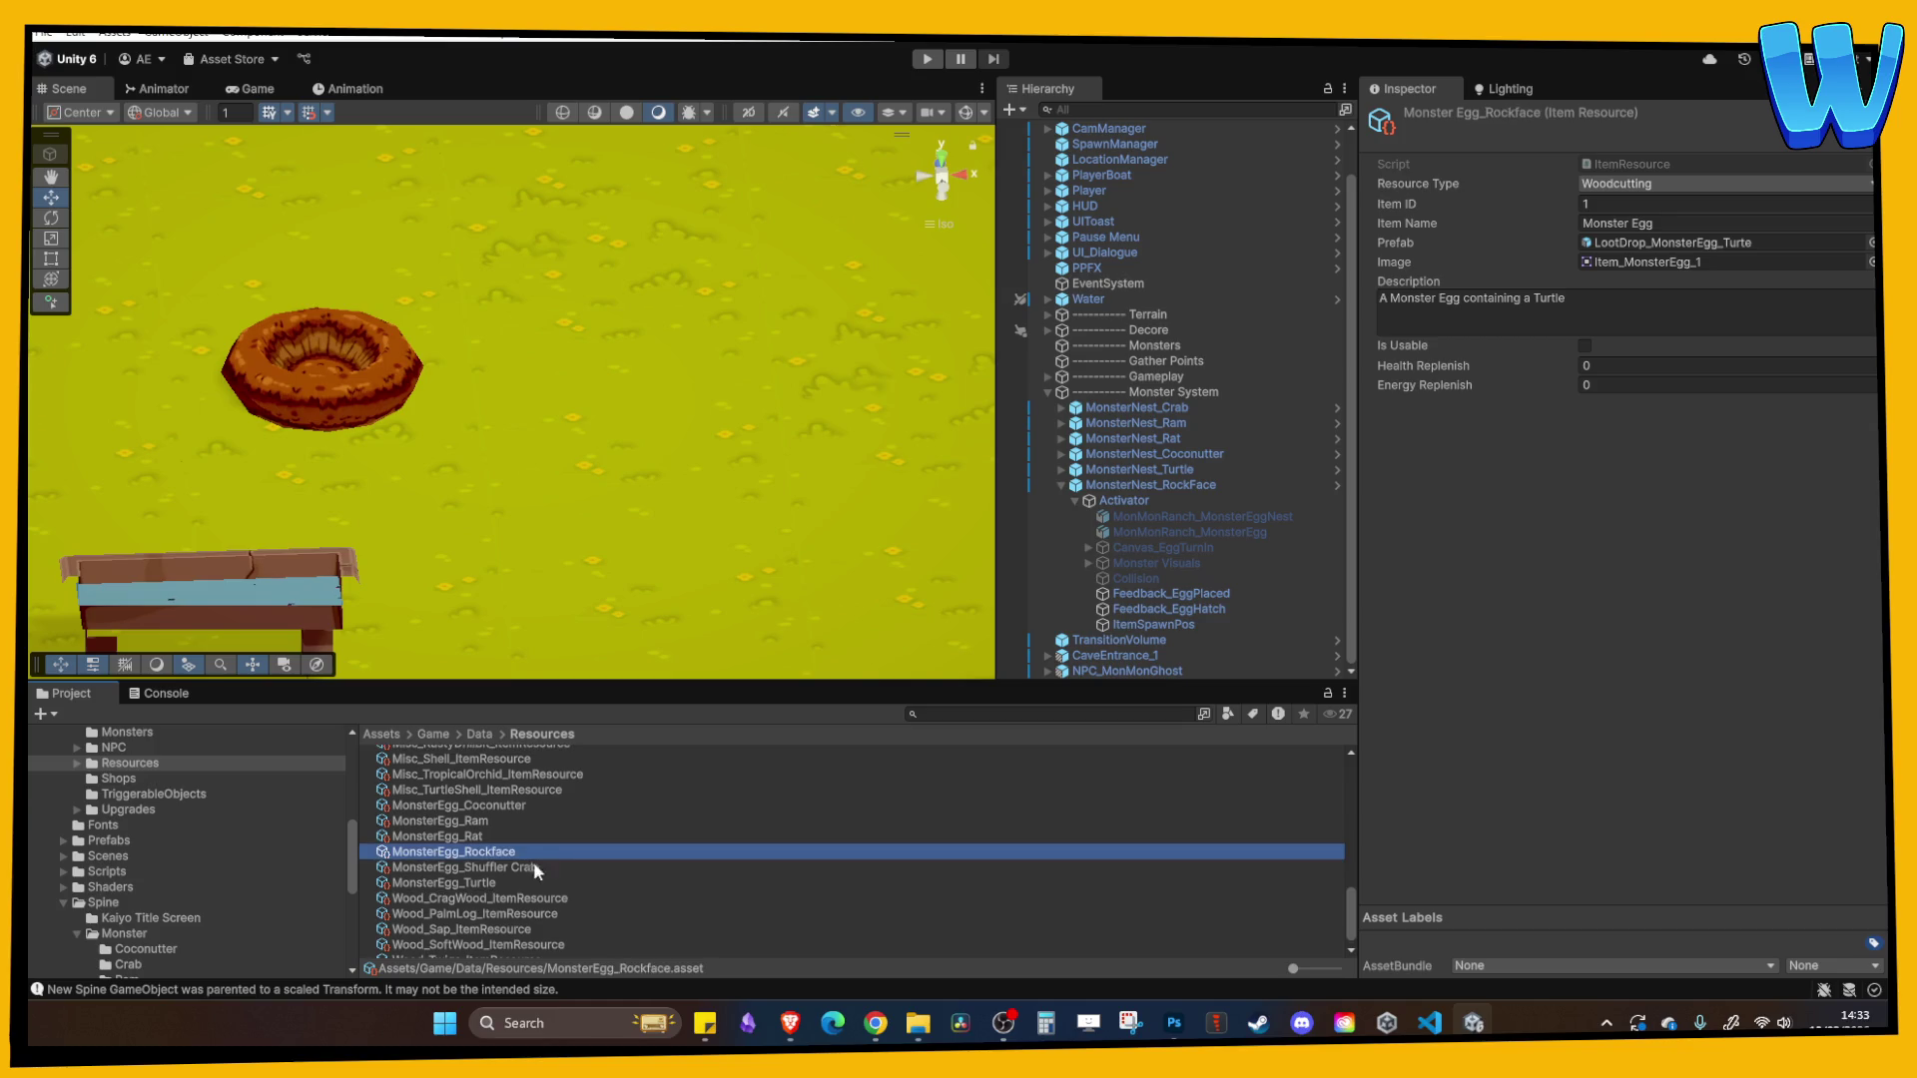
pyautogui.click(505, 867)
pyautogui.click(524, 852)
pyautogui.click(1641, 303)
pyautogui.write('Rockfac')
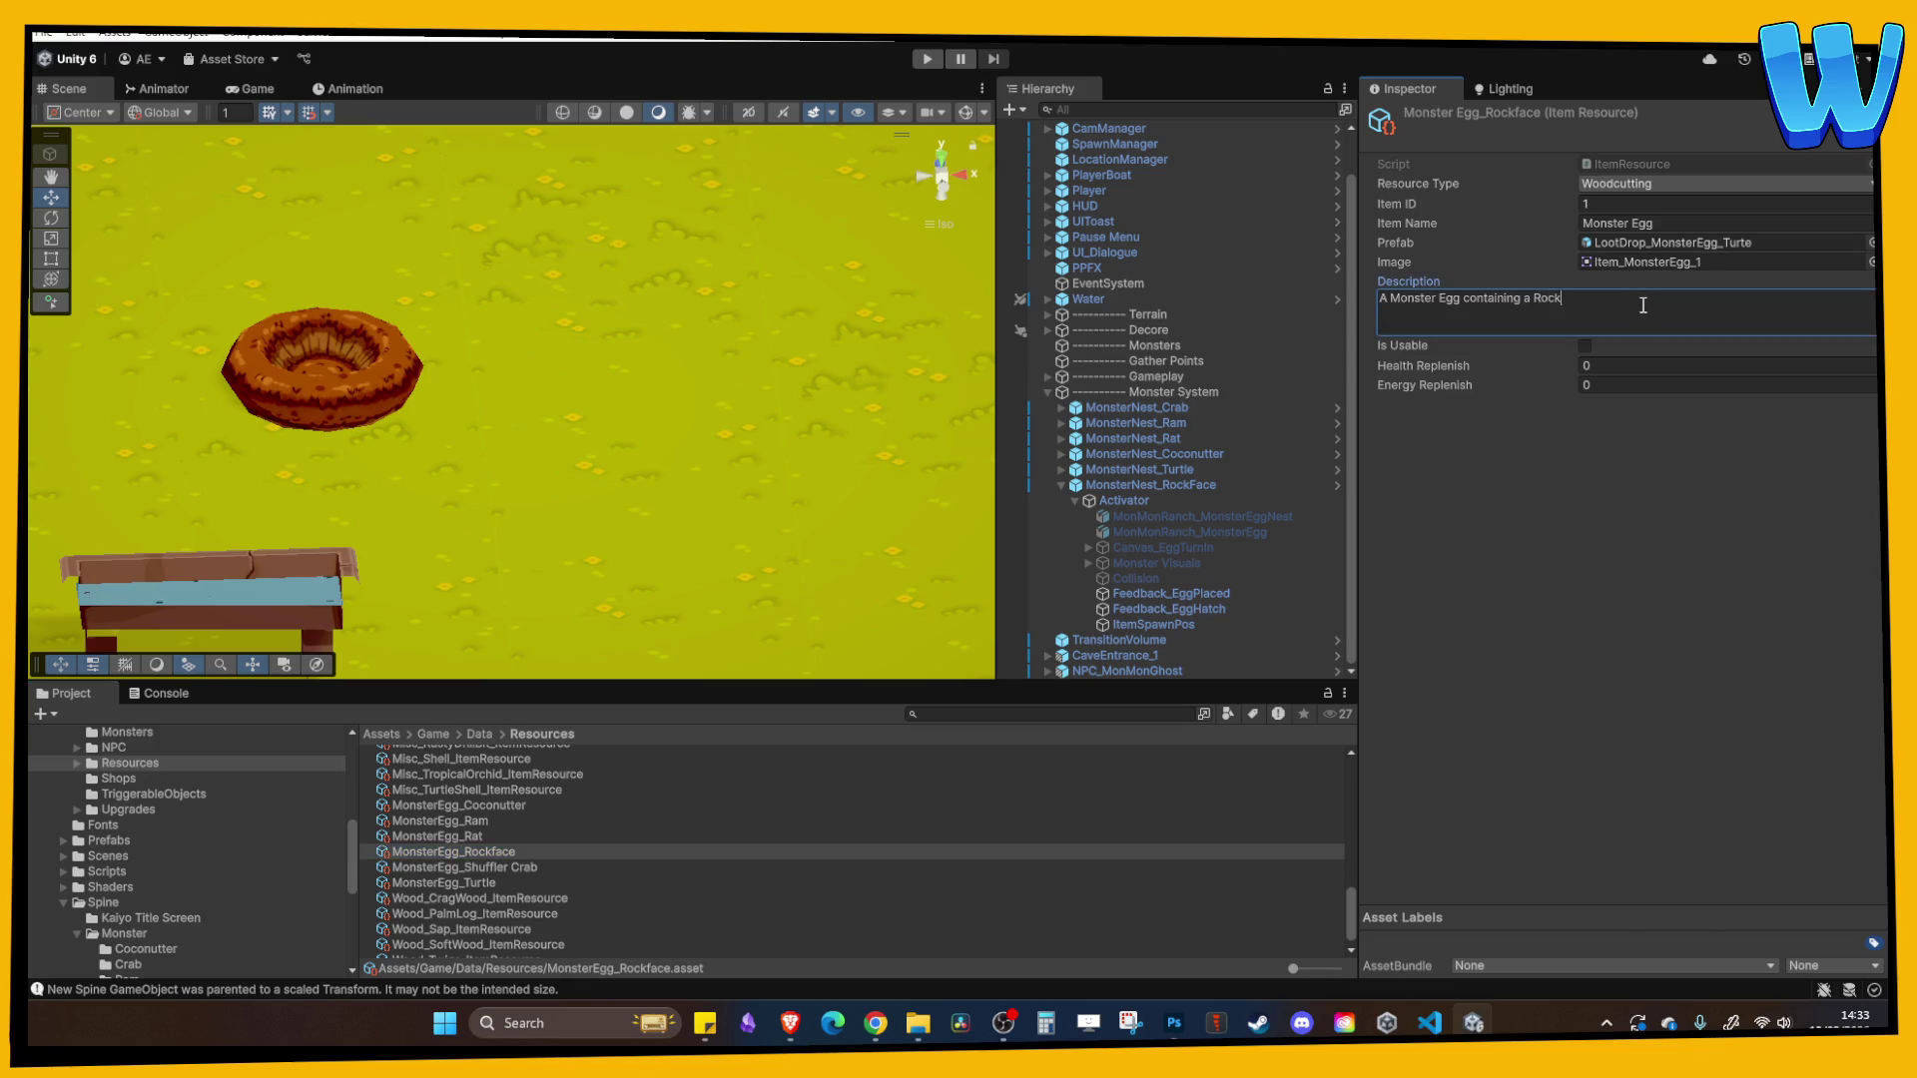
pyautogui.click(1676, 242)
# - Duplicate the turtle loot drop as LootDrop_MonsterEgg_Rockface and make it drop MonsterEgg_Rockface
pyautogui.click(544, 854)
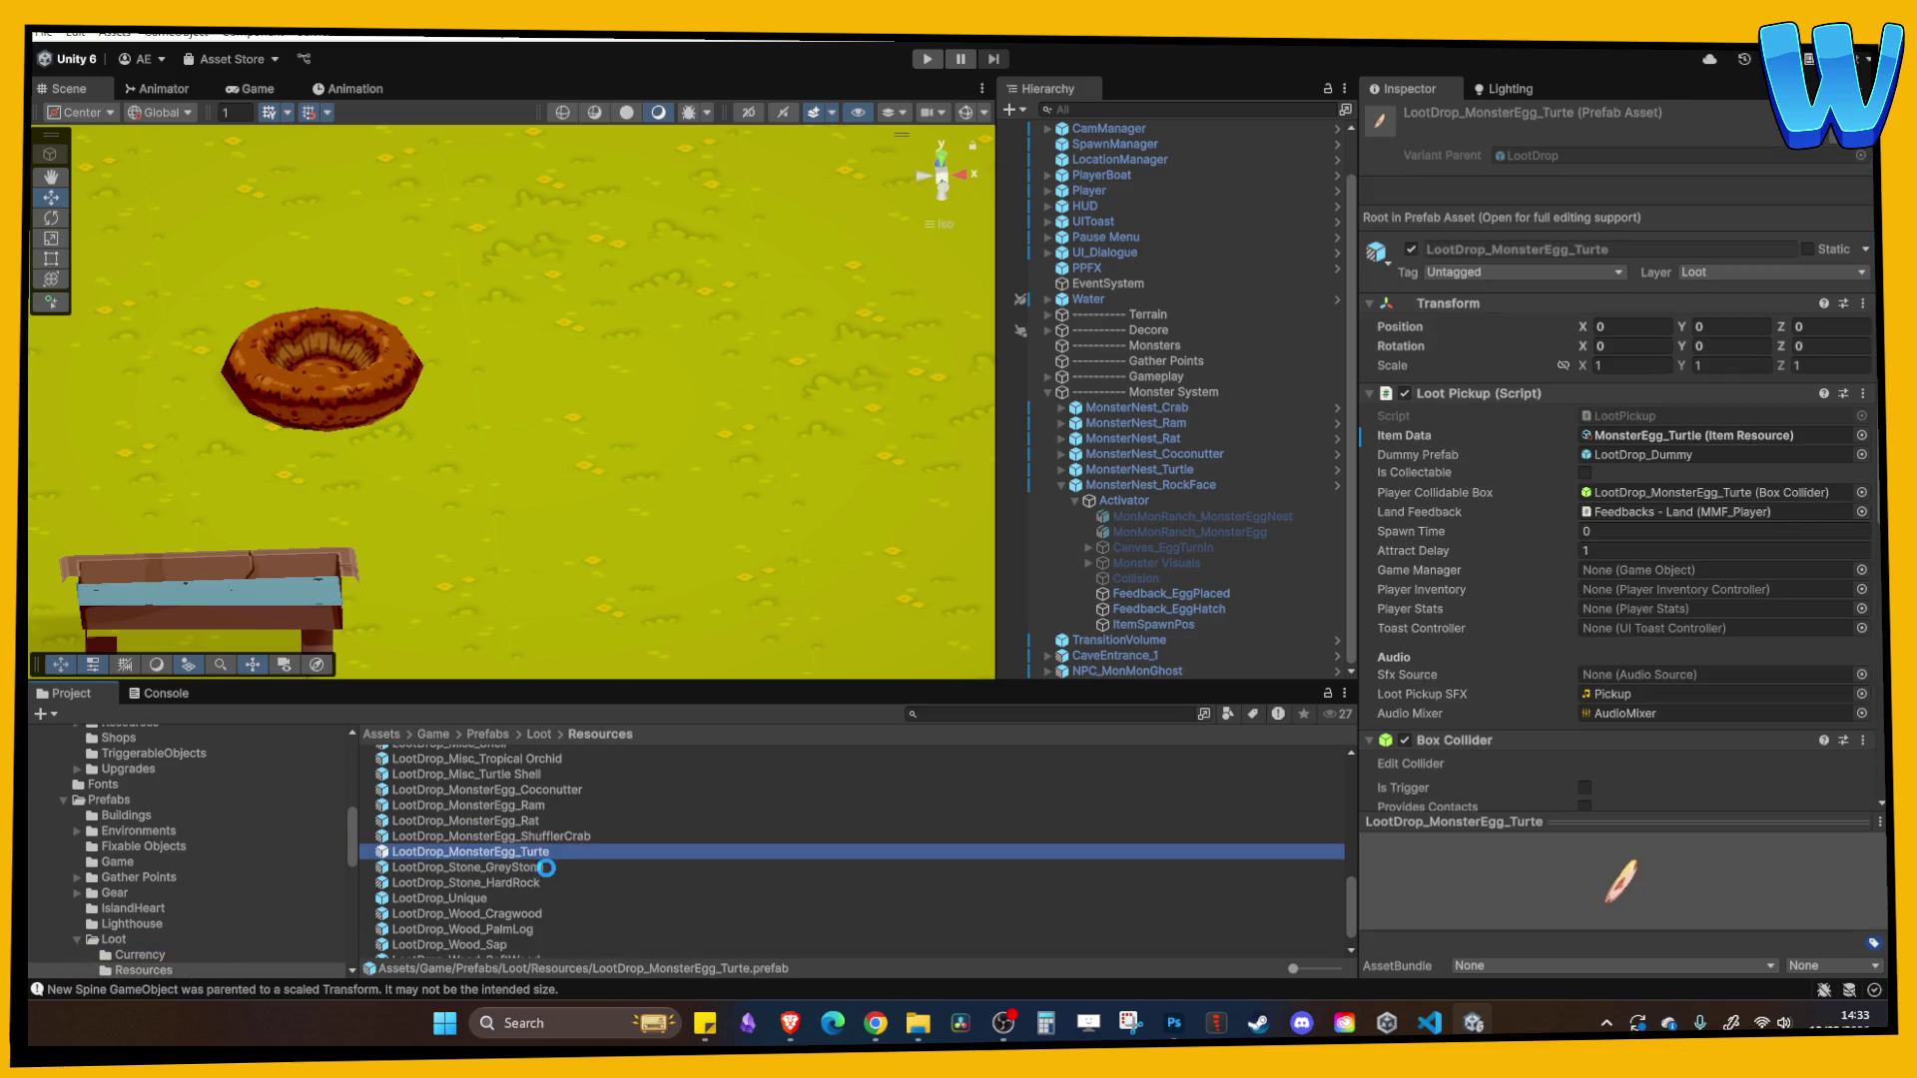
pyautogui.hotkey('ctrl', 'd')
pyautogui.moveTo(522, 854); pyautogui.dragTo(583, 854)
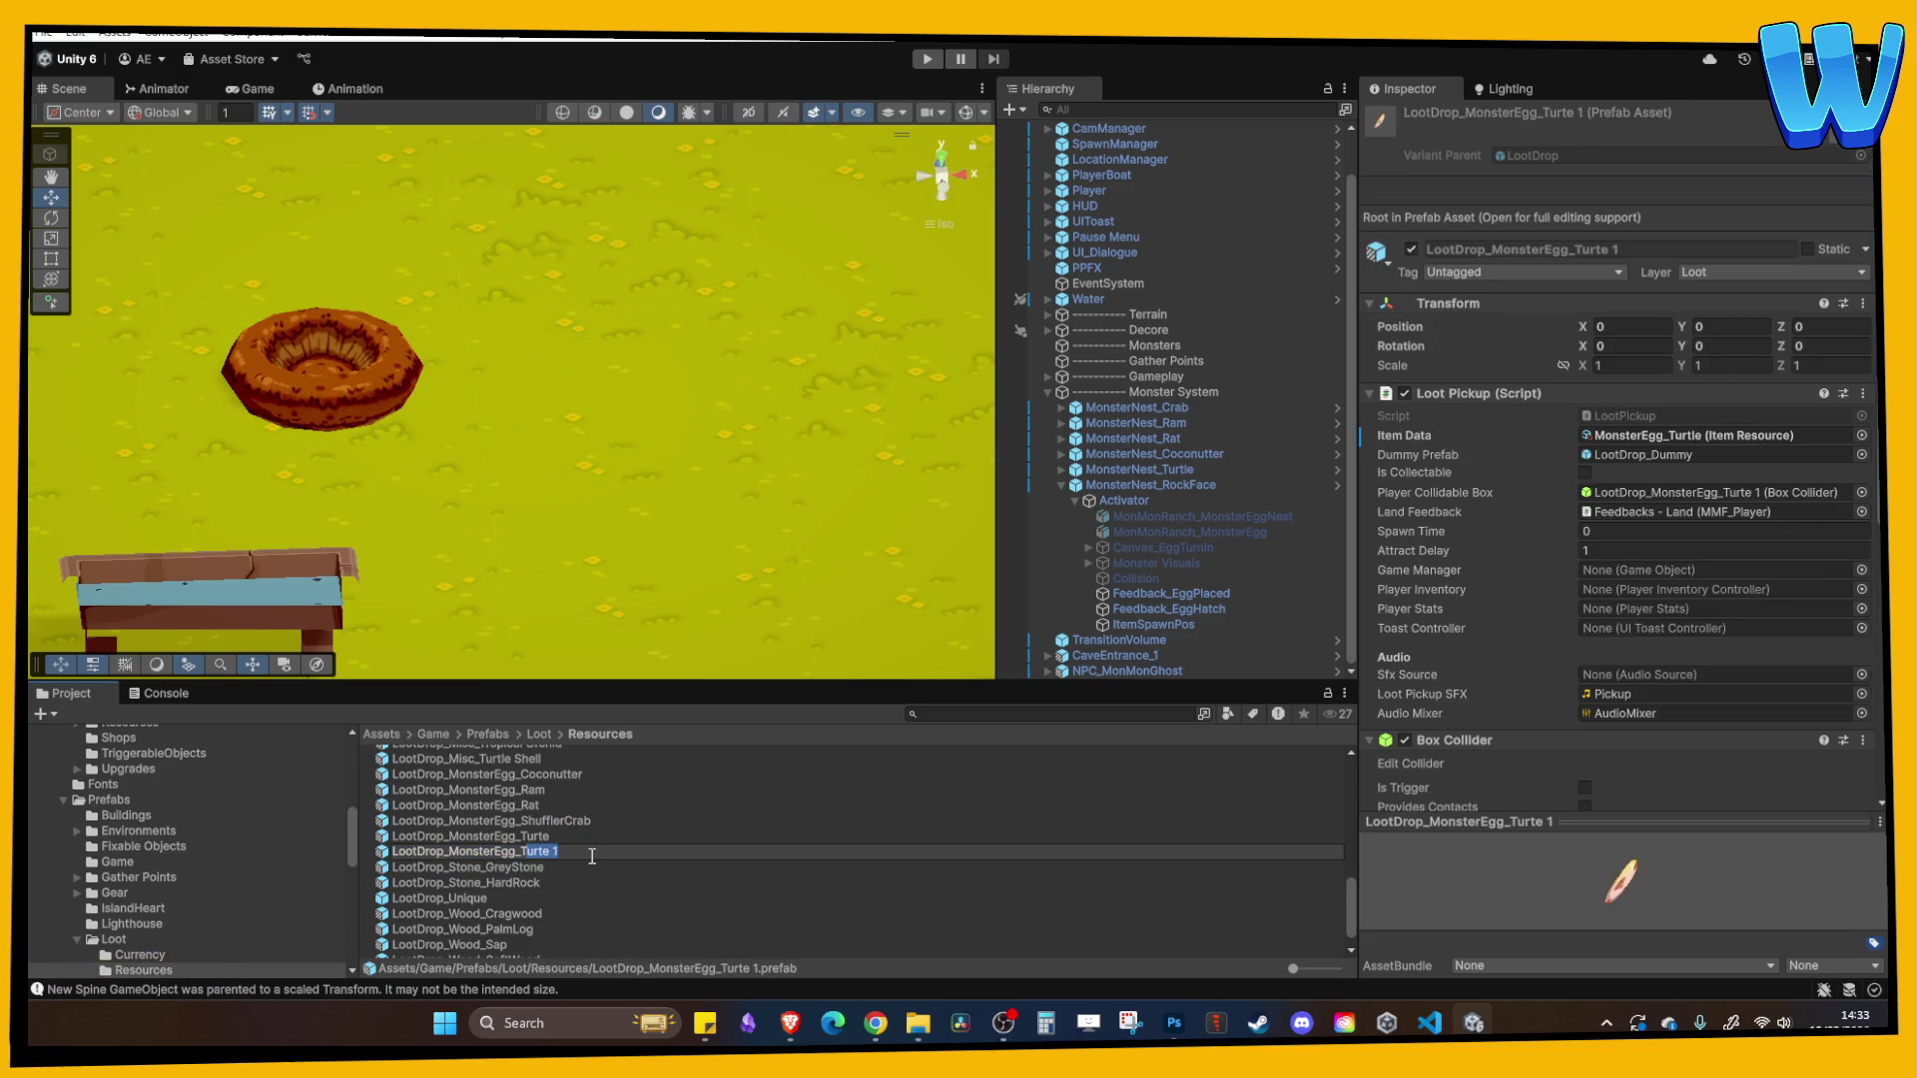
pyautogui.write('ace')
pyautogui.press('Return')
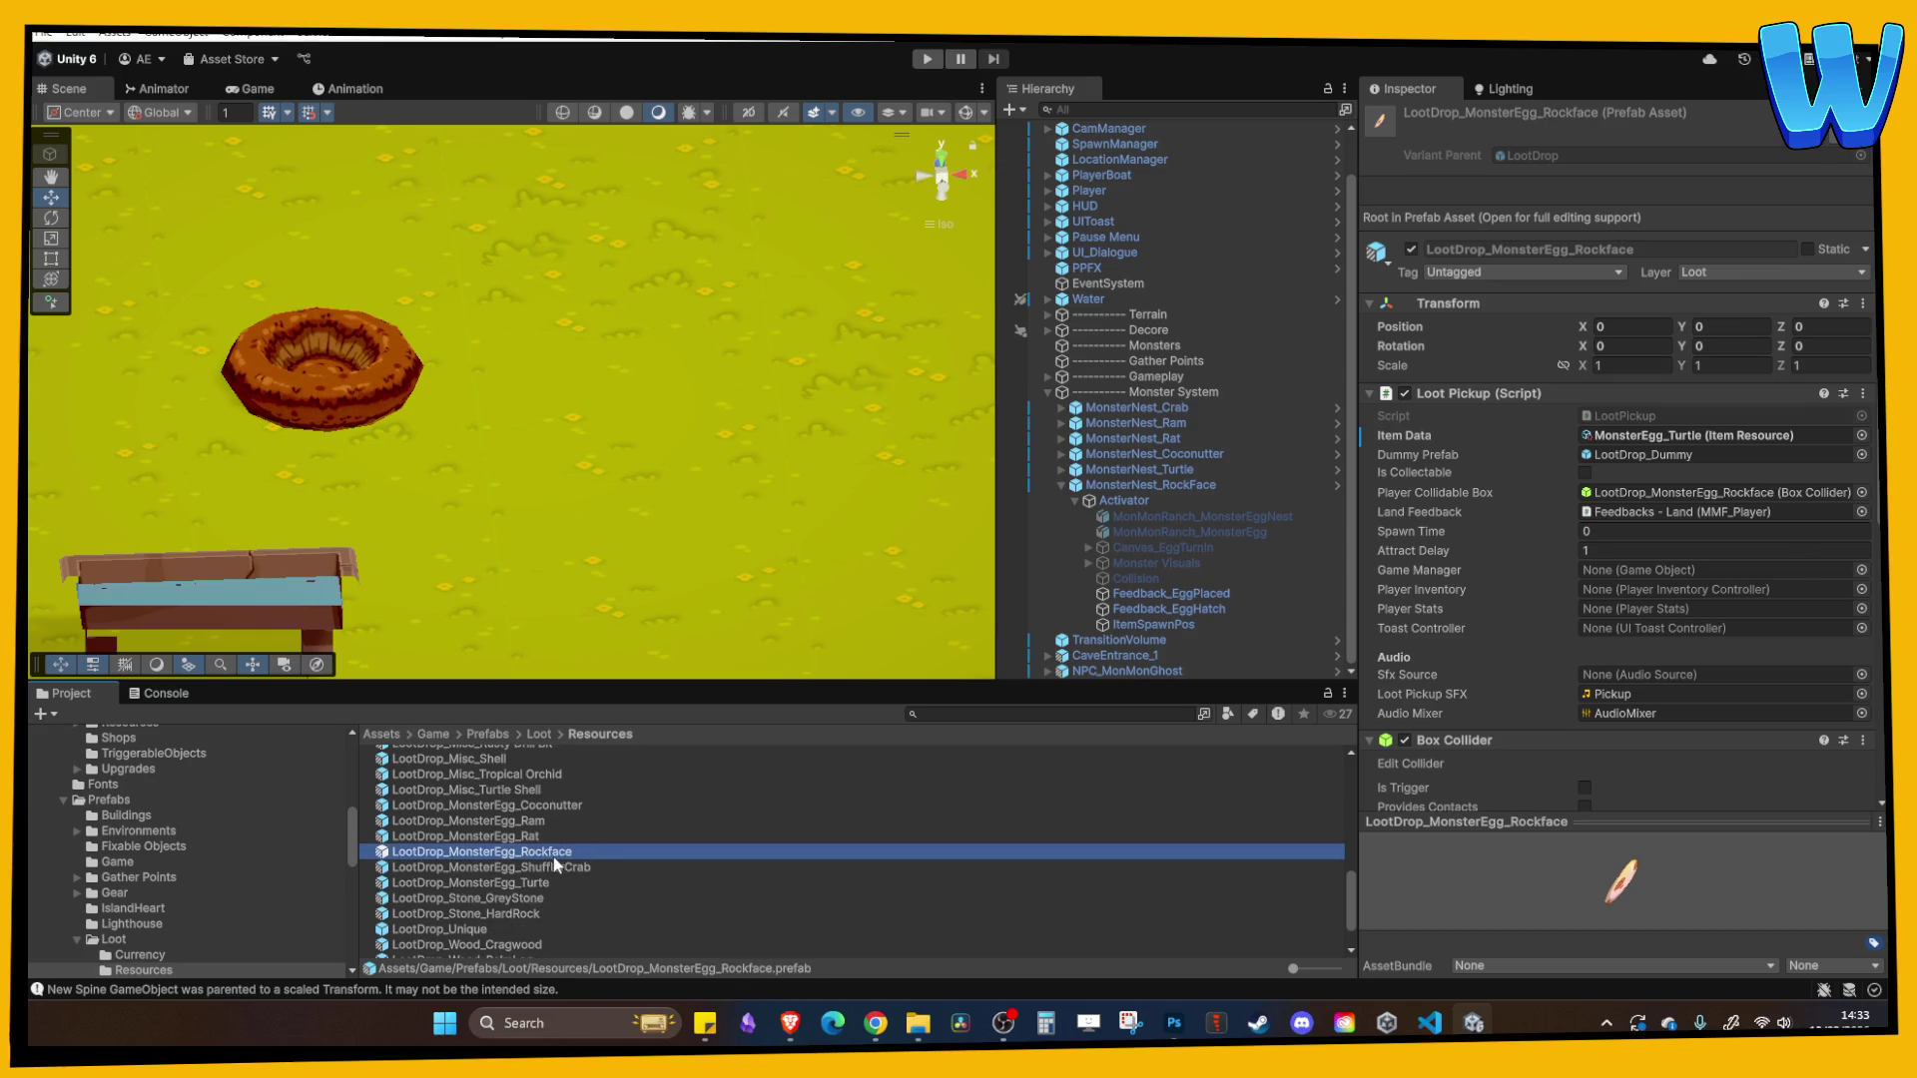
pyautogui.doubleClick(549, 853)
pyautogui.click(1656, 348)
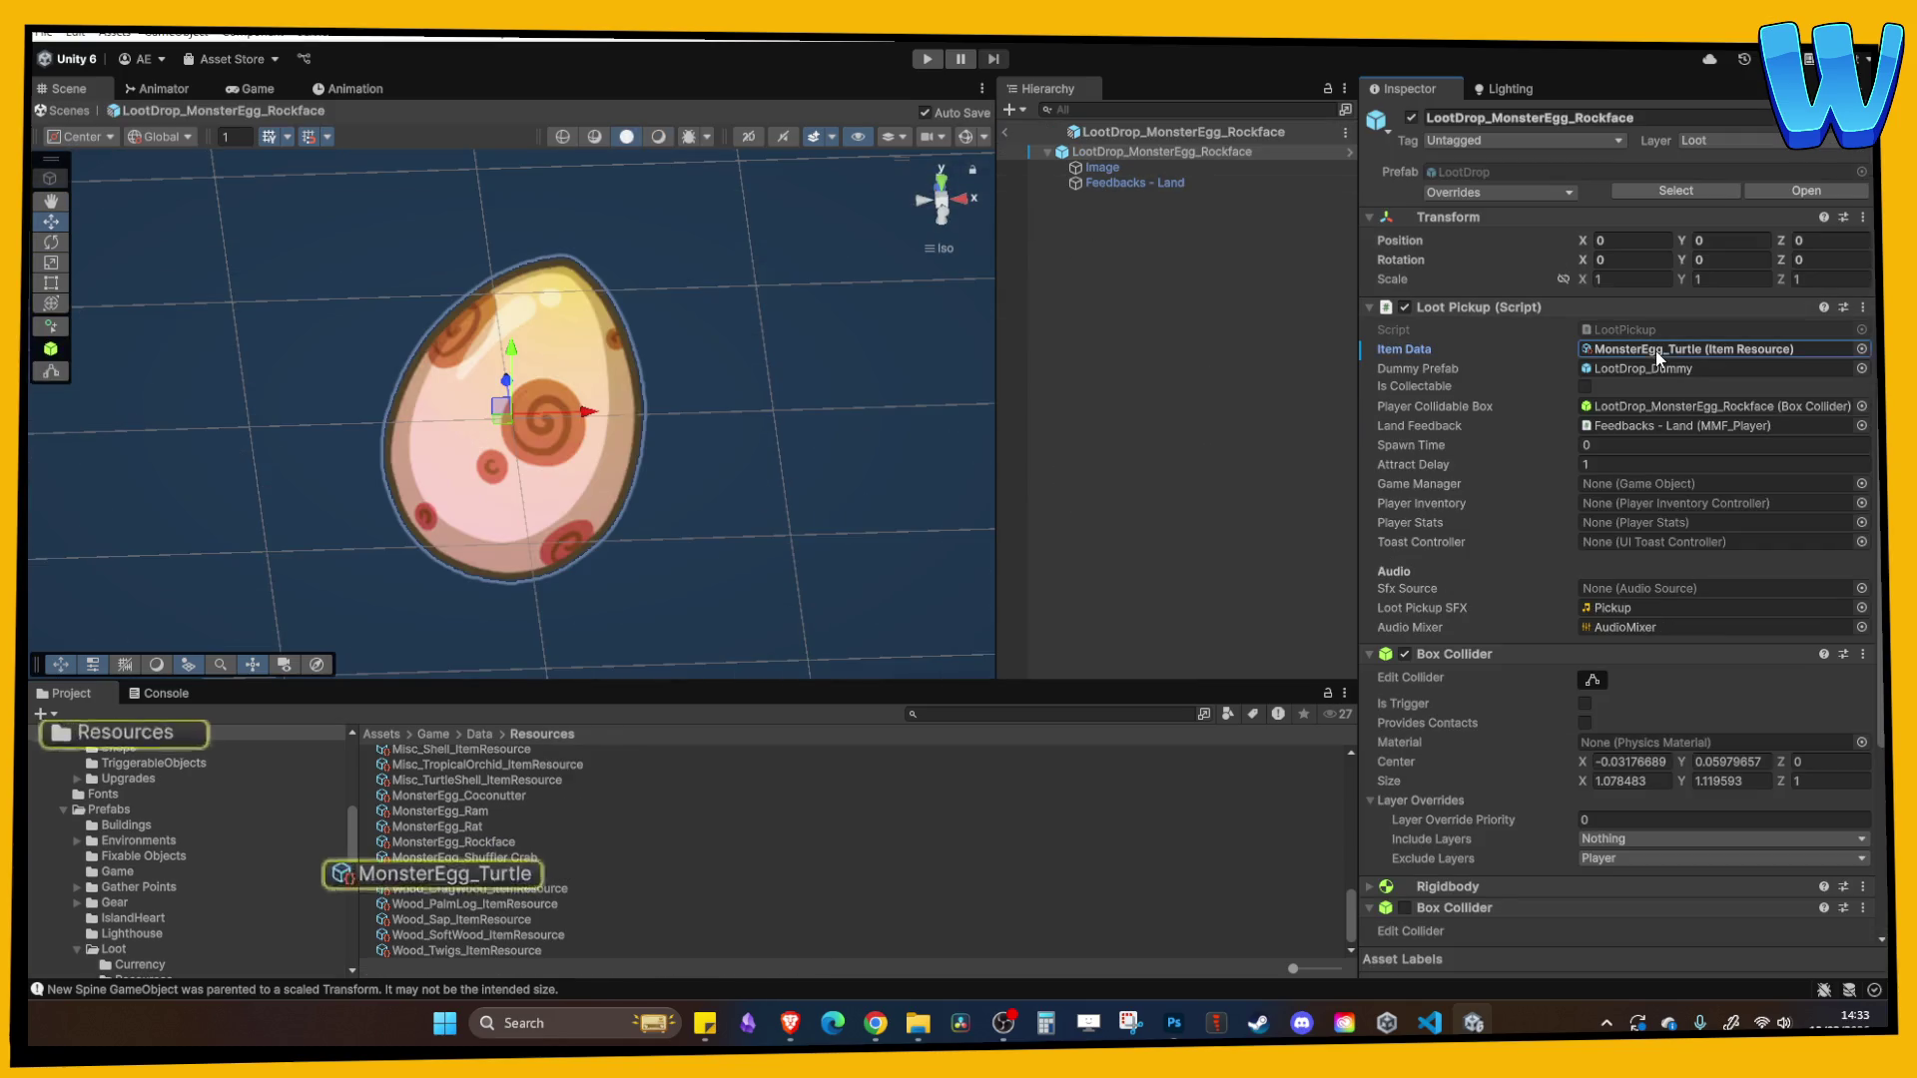
pyautogui.moveTo(479, 843)
pyautogui.mouseDown()
pyautogui.moveTo(1275, 629)
pyautogui.moveTo(1681, 352)
pyautogui.mouseUp()
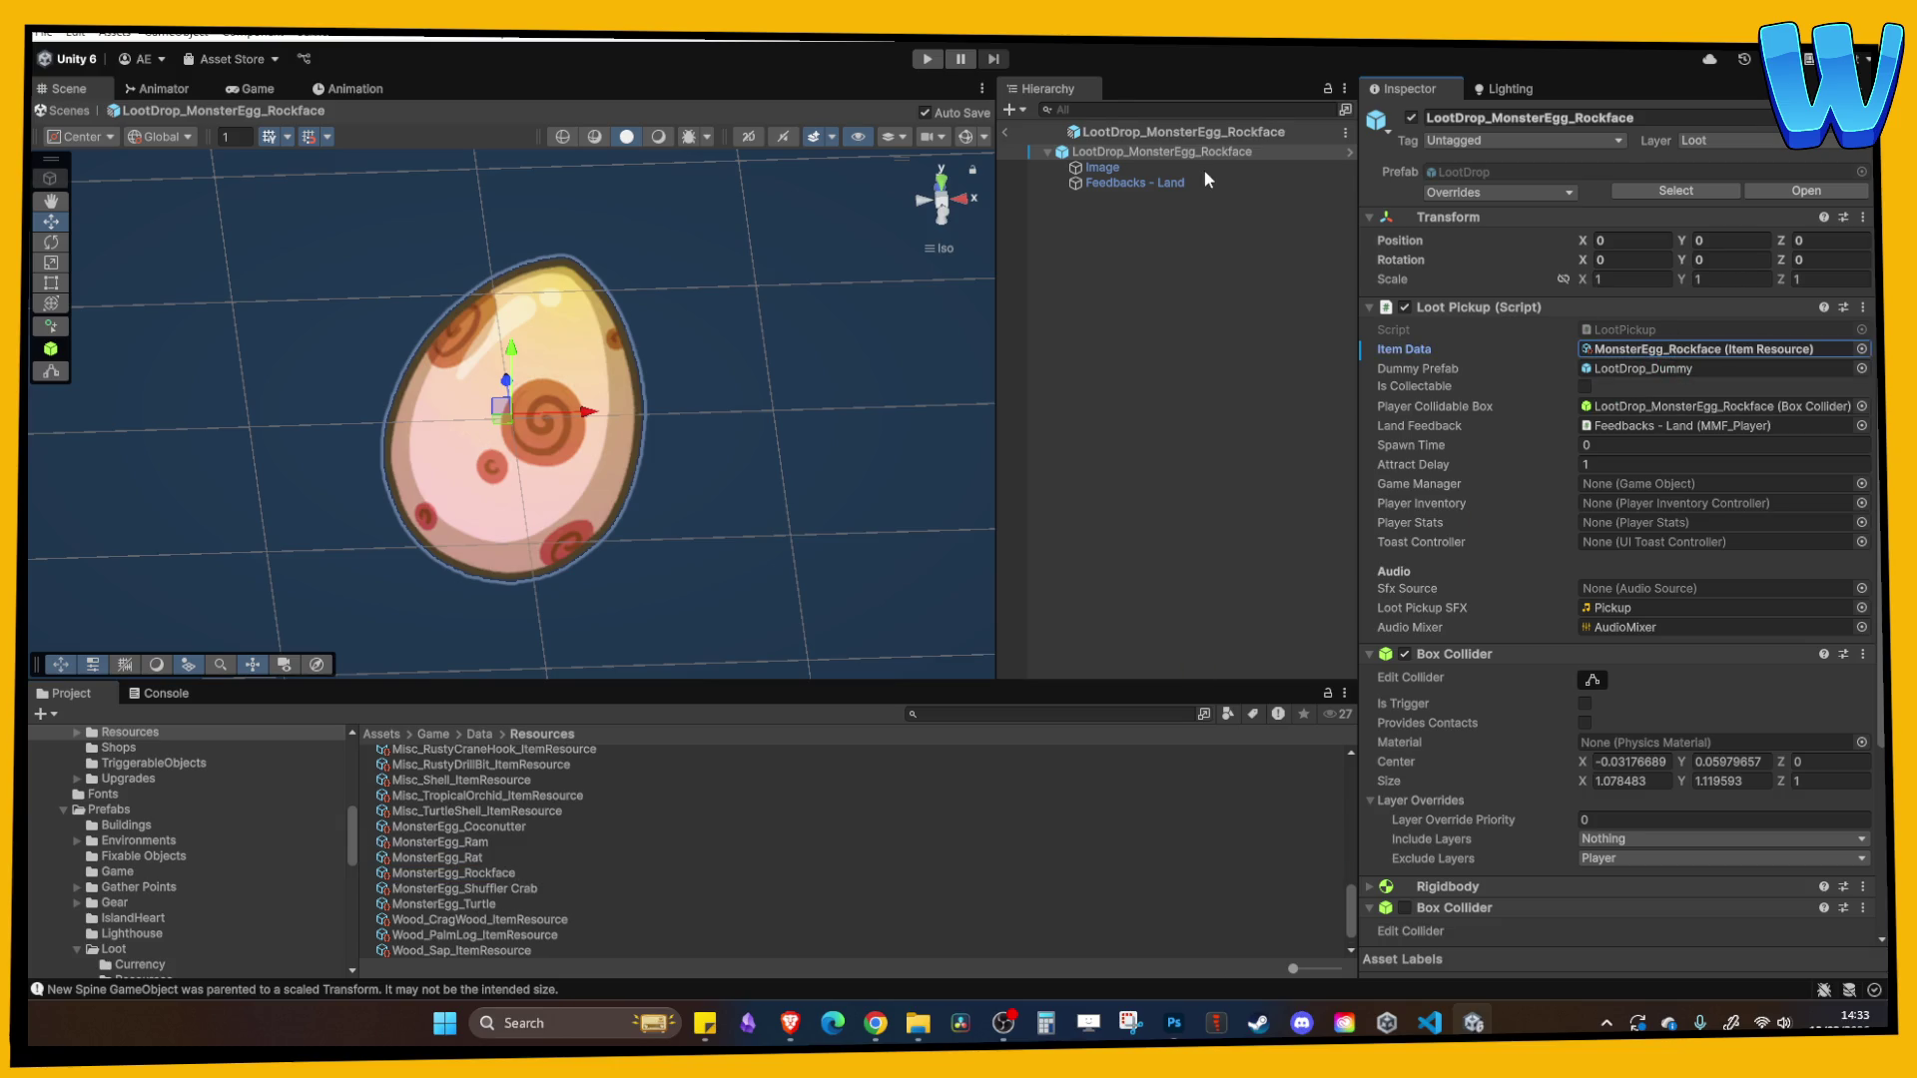
# - Set MonsterEgg_Rockface's Prefab to LootDrop_MonsterEgg_Rockface and return to the ranch scene
pyautogui.click(1649, 348)
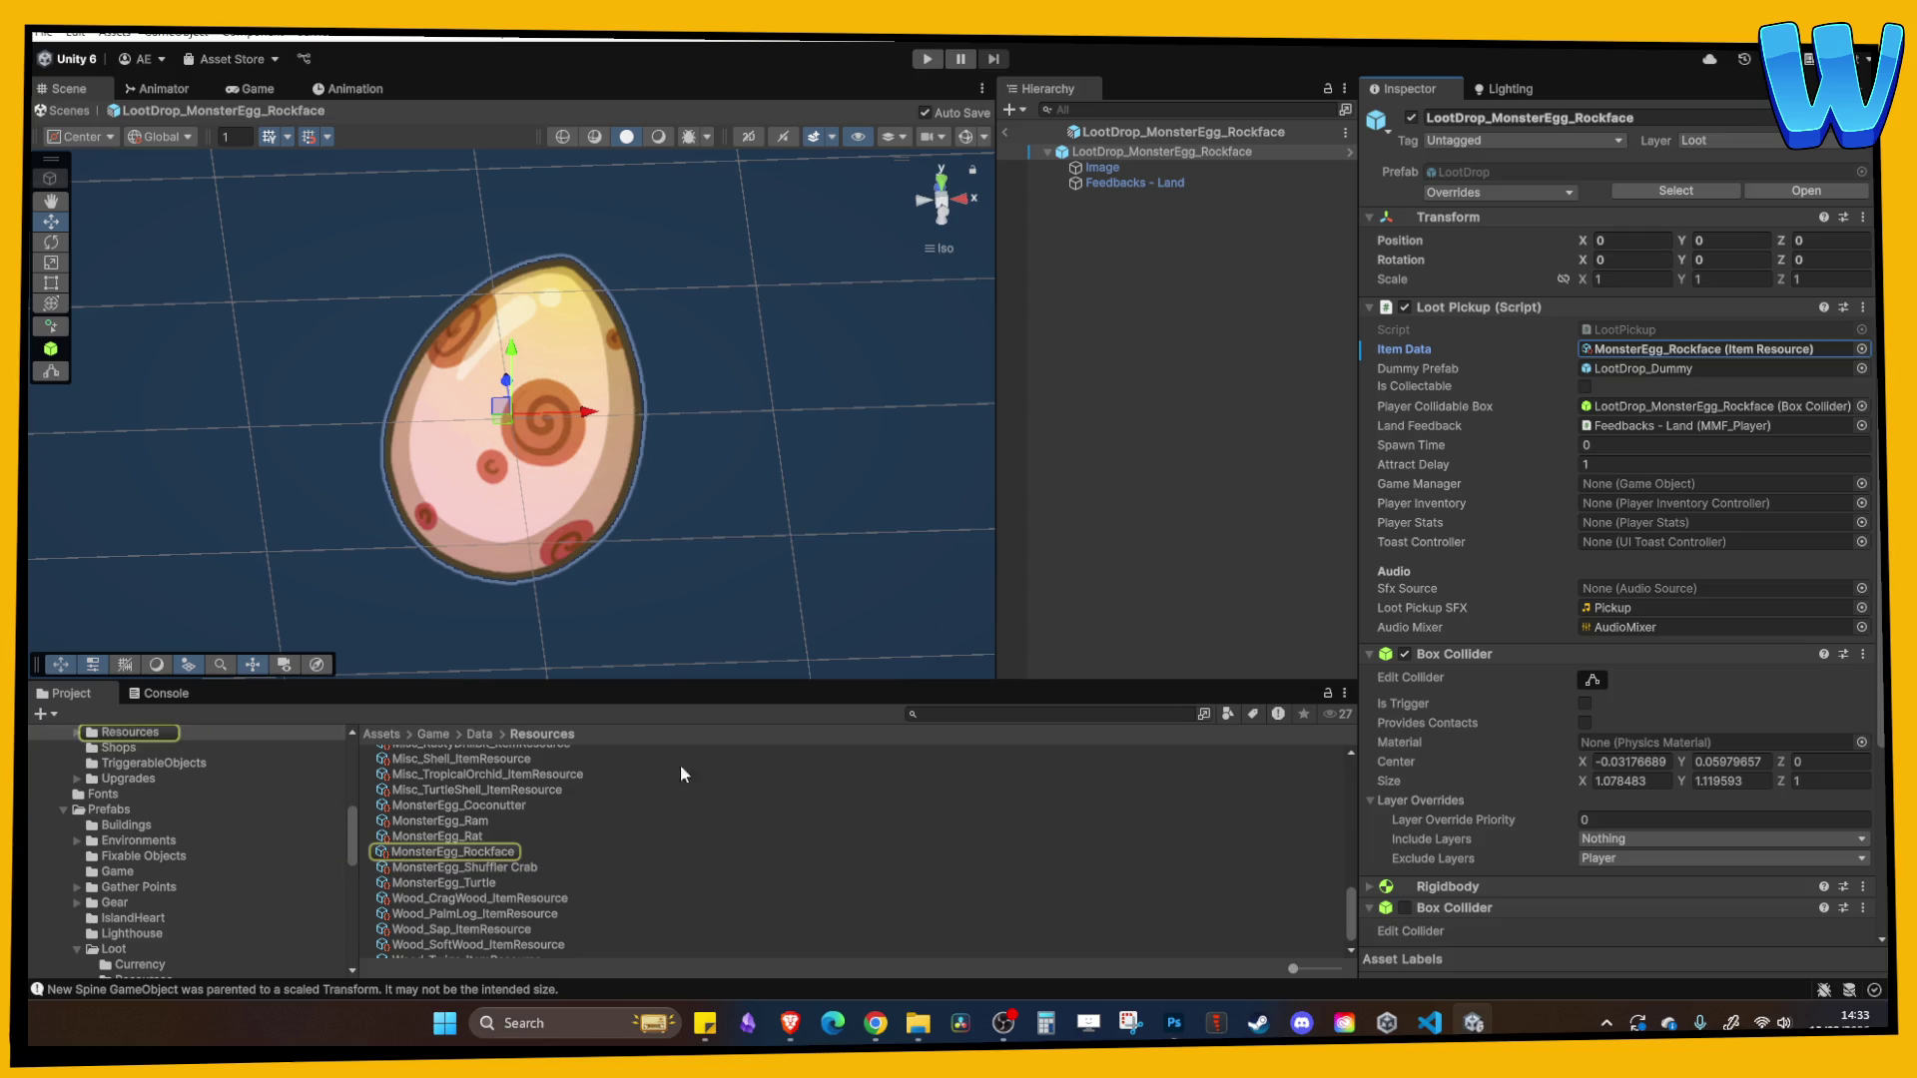
pyautogui.click(496, 854)
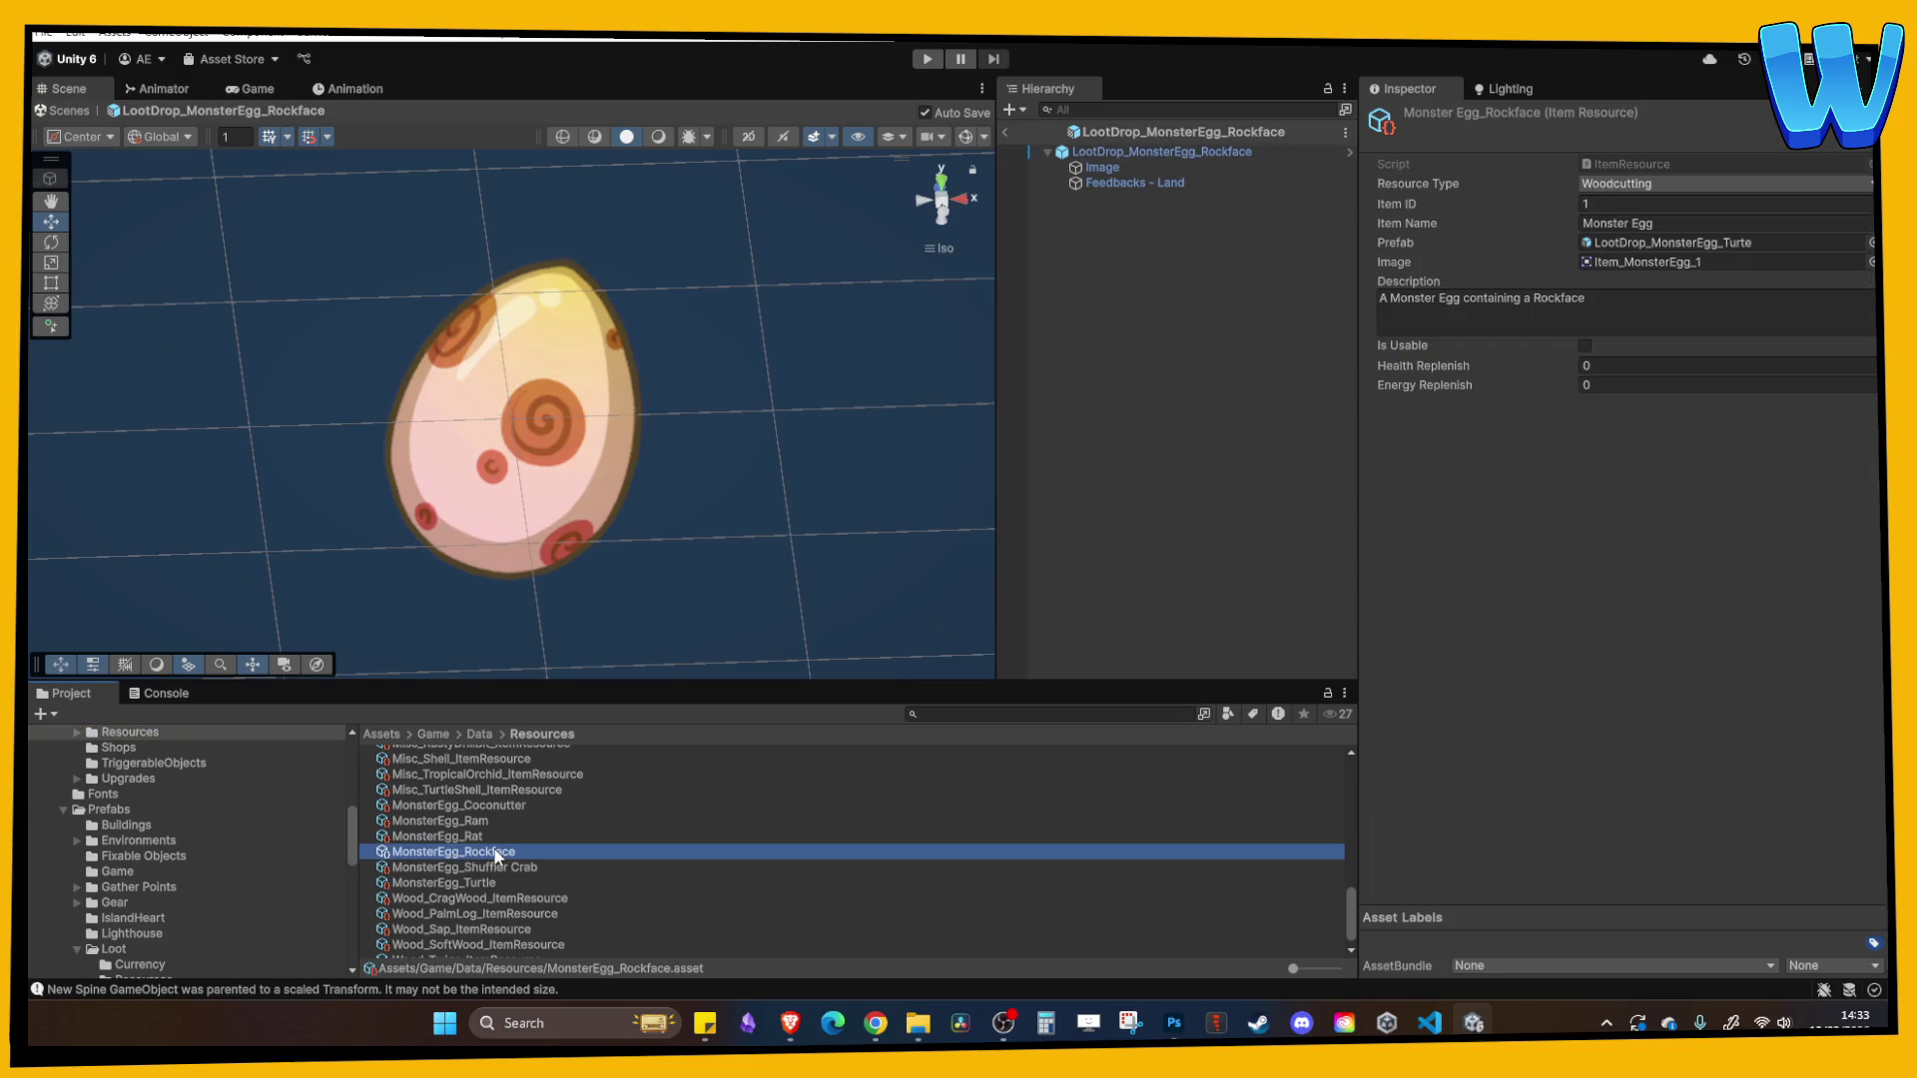
pyautogui.click(1657, 242)
pyautogui.moveTo(490, 821)
pyautogui.mouseDown()
pyautogui.moveTo(1098, 549)
pyautogui.moveTo(1656, 249)
pyautogui.mouseUp()
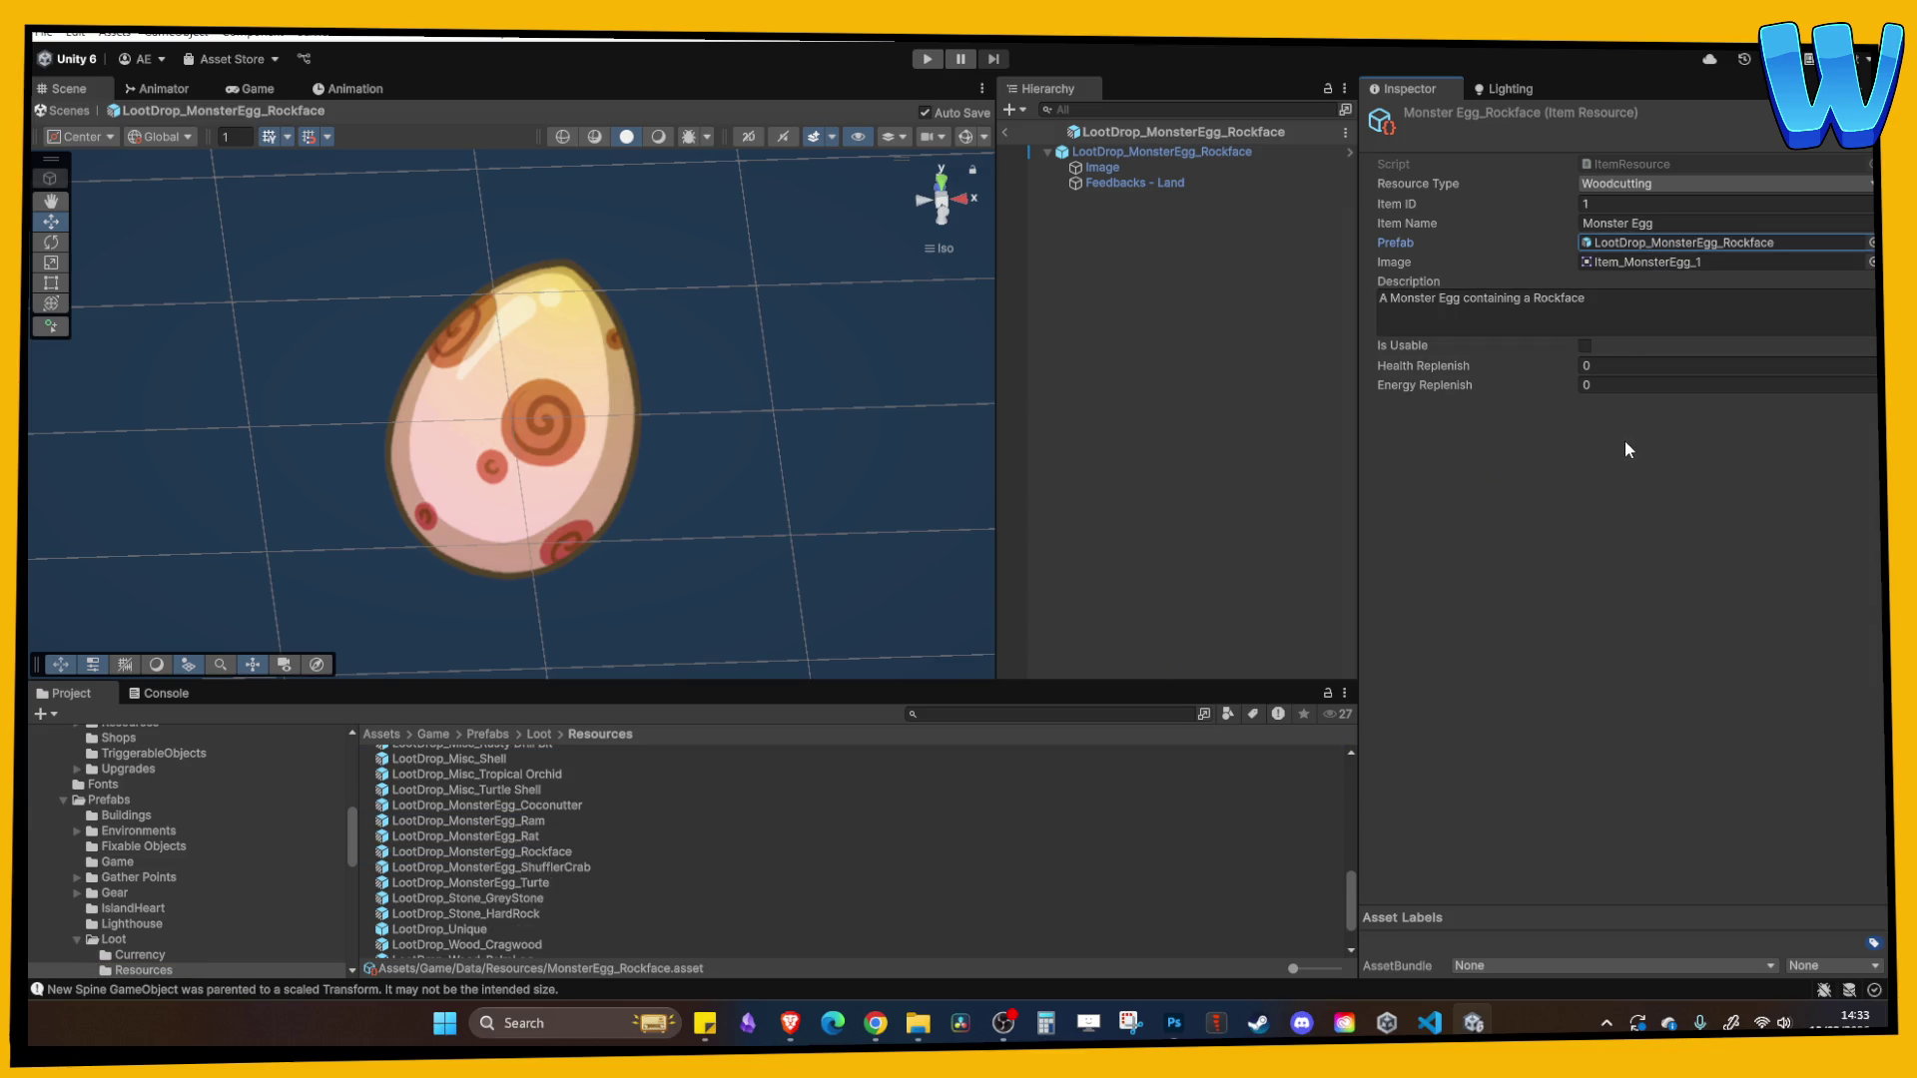
pyautogui.click(1004, 131)
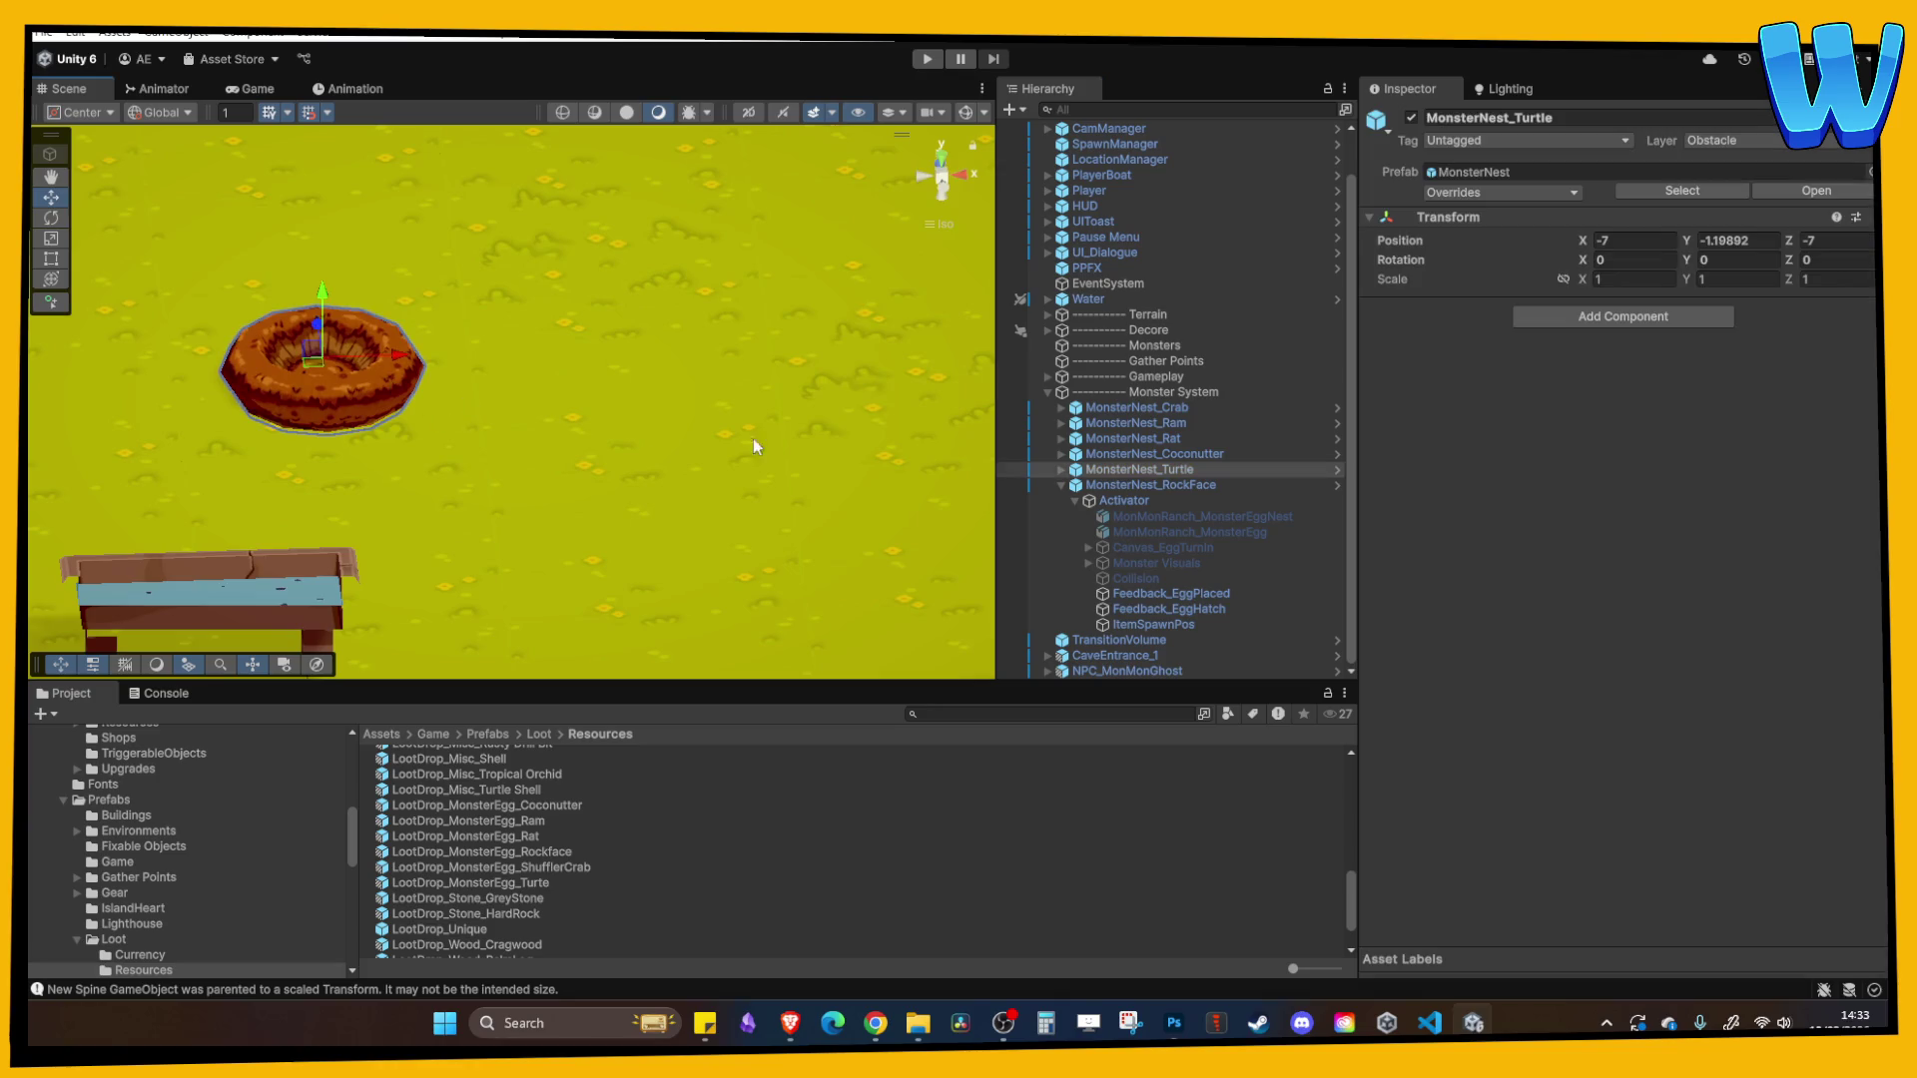
# - Set the RockFace Activator's Egg Resource to MonsterEgg_Rockface
pyautogui.click(1143, 503)
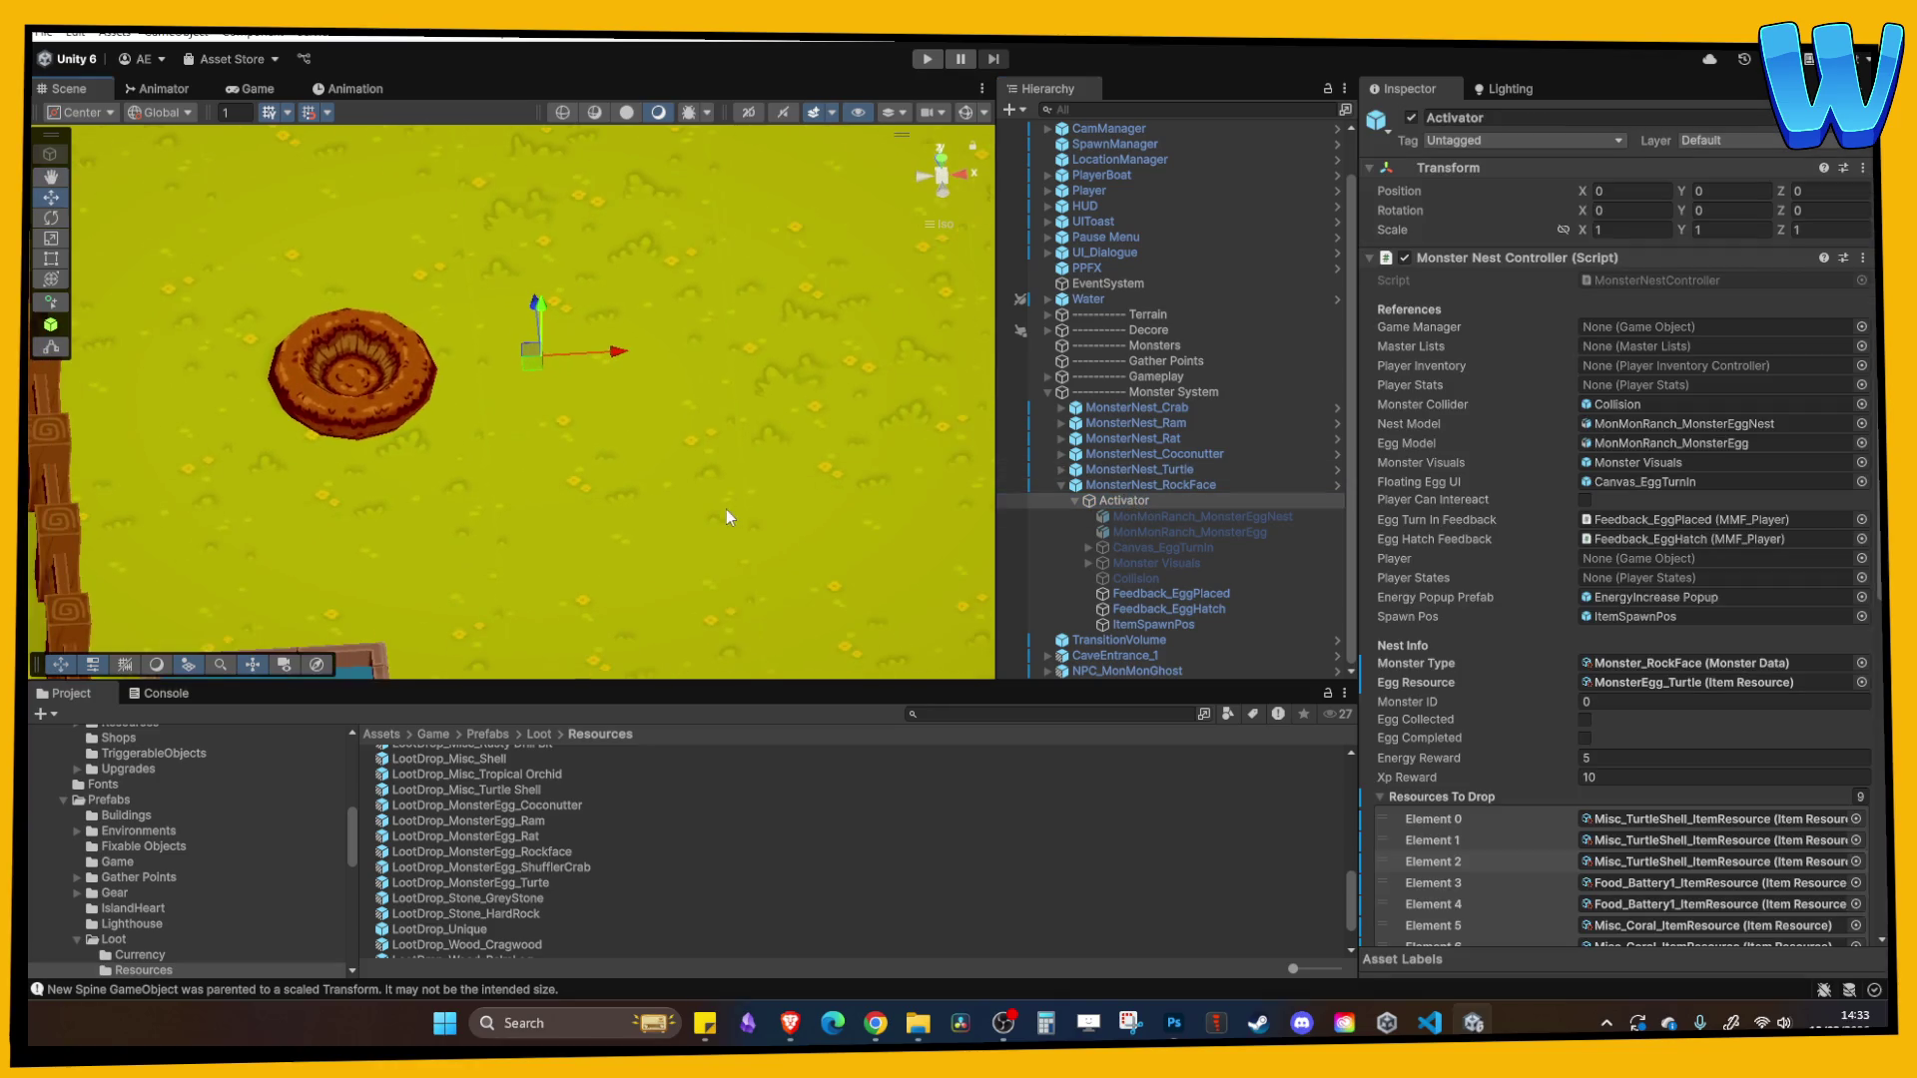
pyautogui.click(1757, 682)
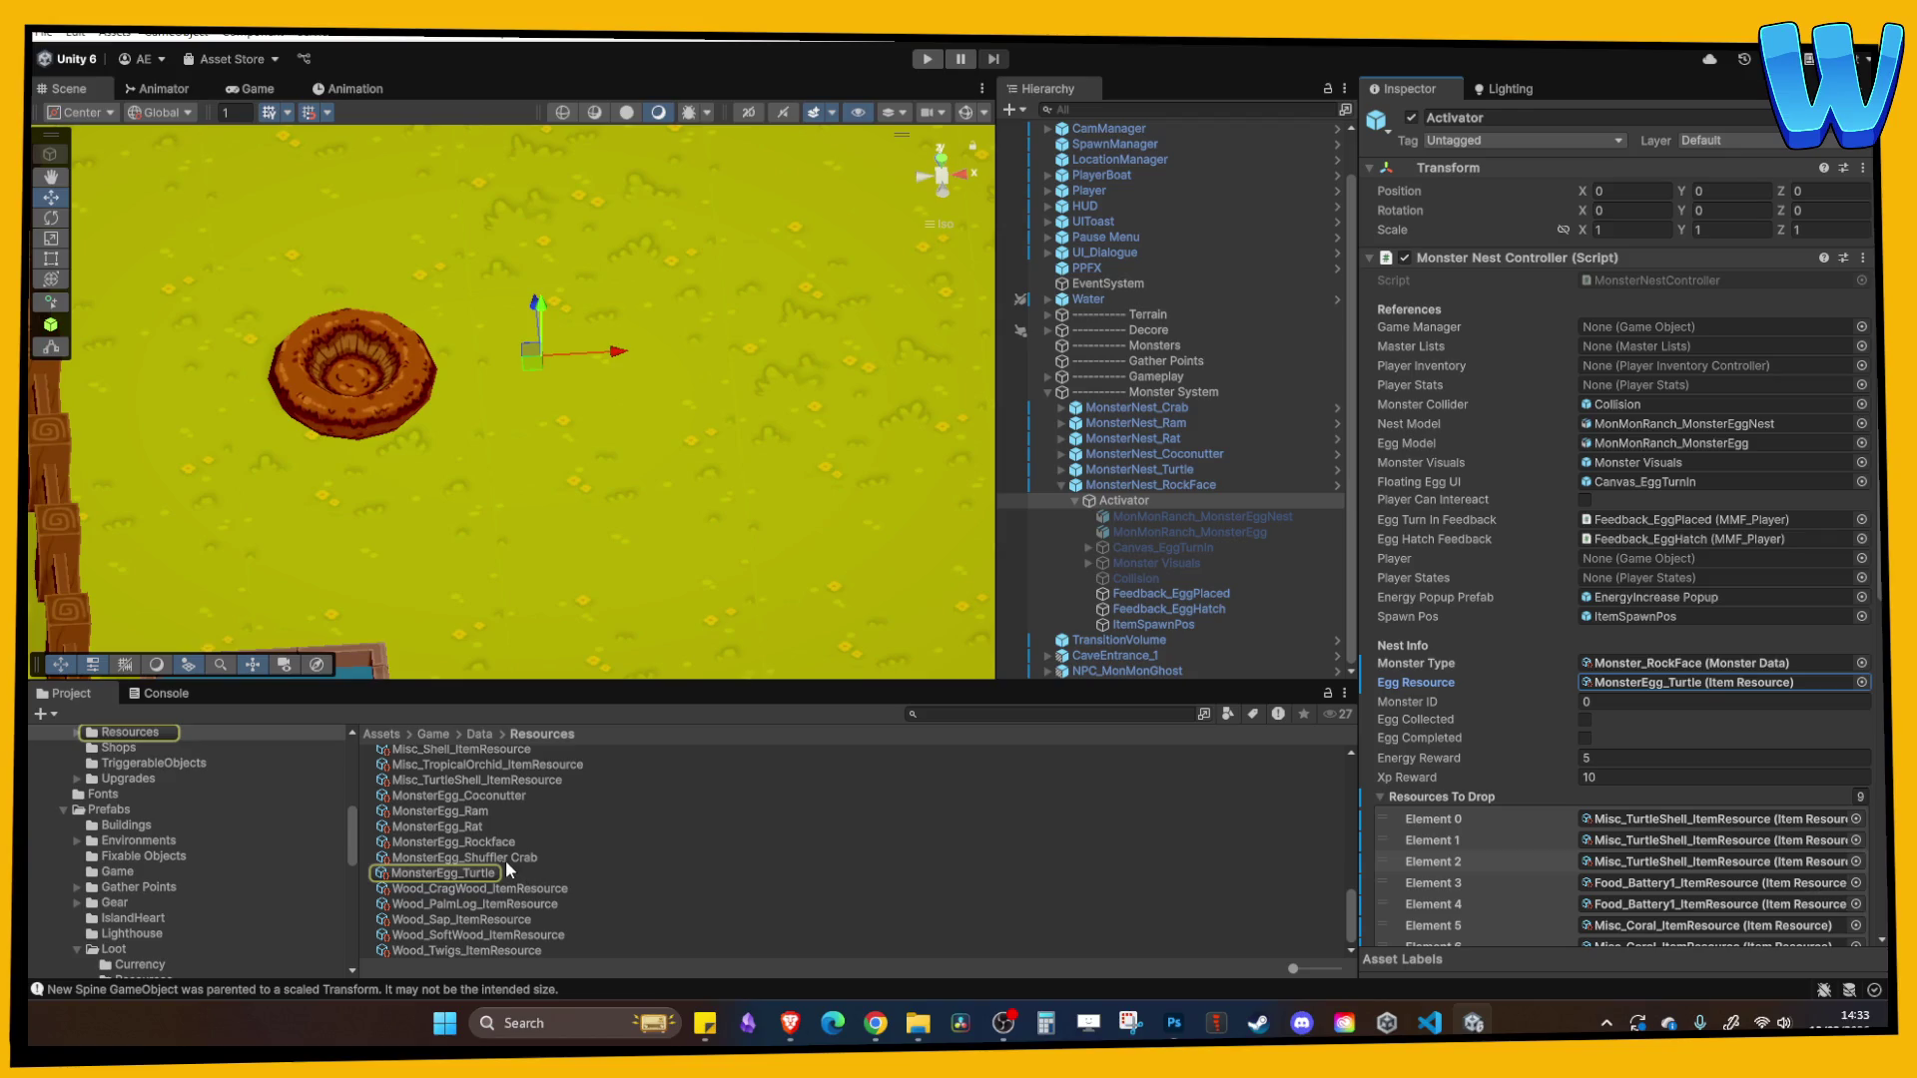
pyautogui.moveTo(478, 844); pyautogui.dragTo(1718, 685)
pyautogui.scroll(-5, 1722, 692)
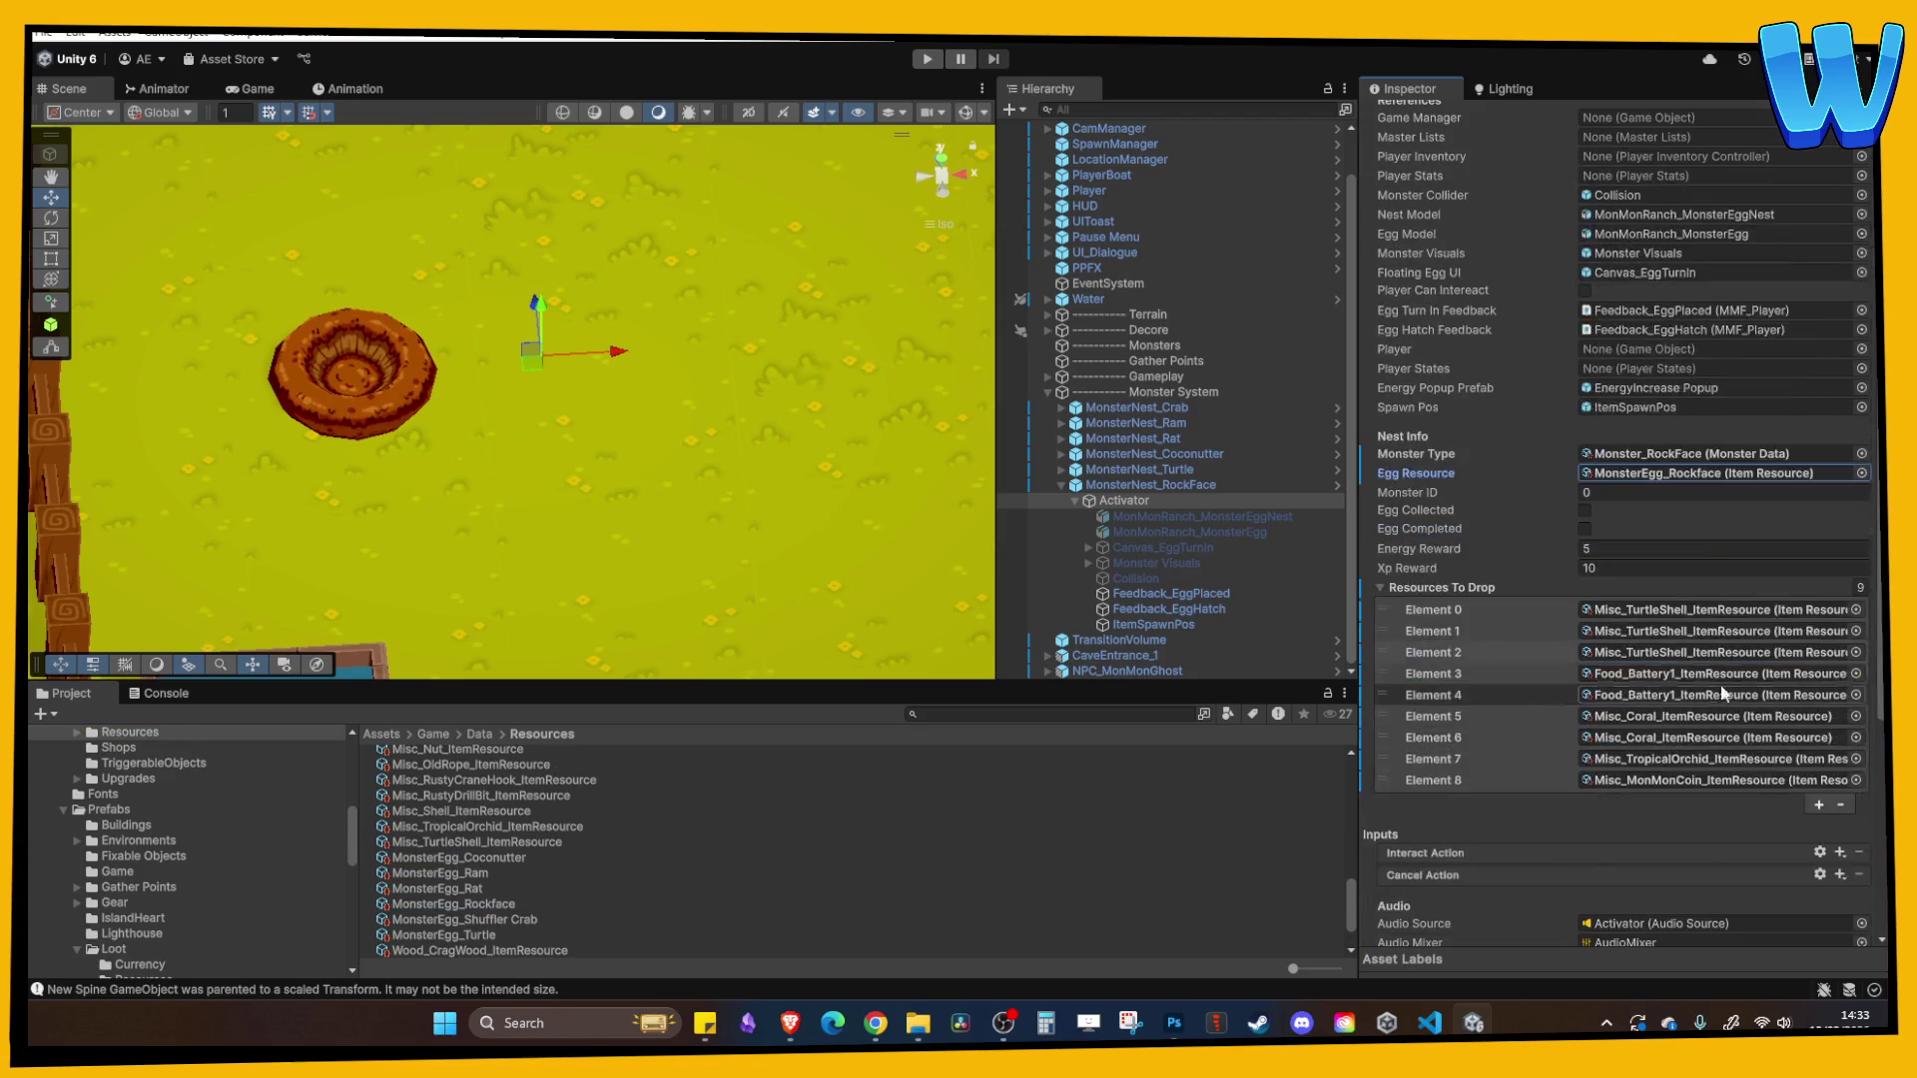
# - Replace the first three Resources To Drop entries with Metal_HardRock
pyautogui.rightClick(1642, 611)
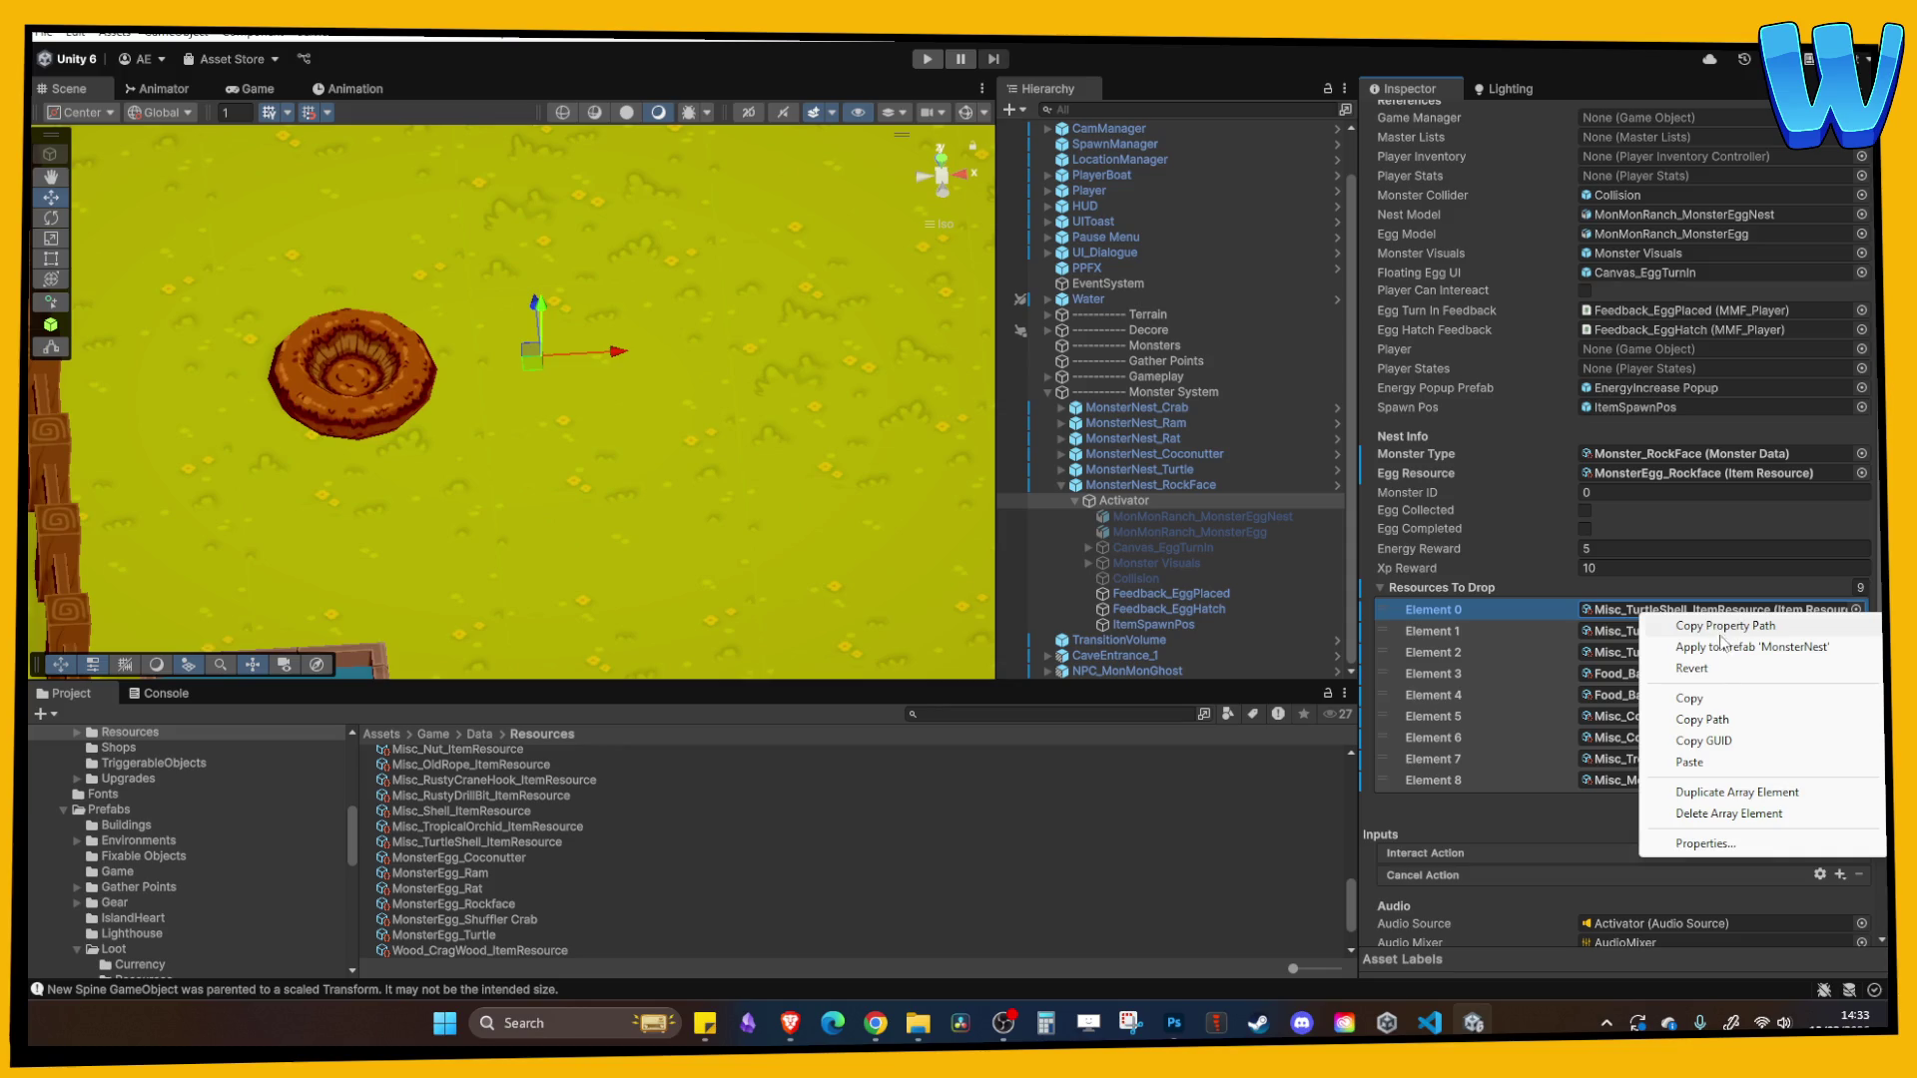
pyautogui.click(1856, 610)
pyautogui.write('har')
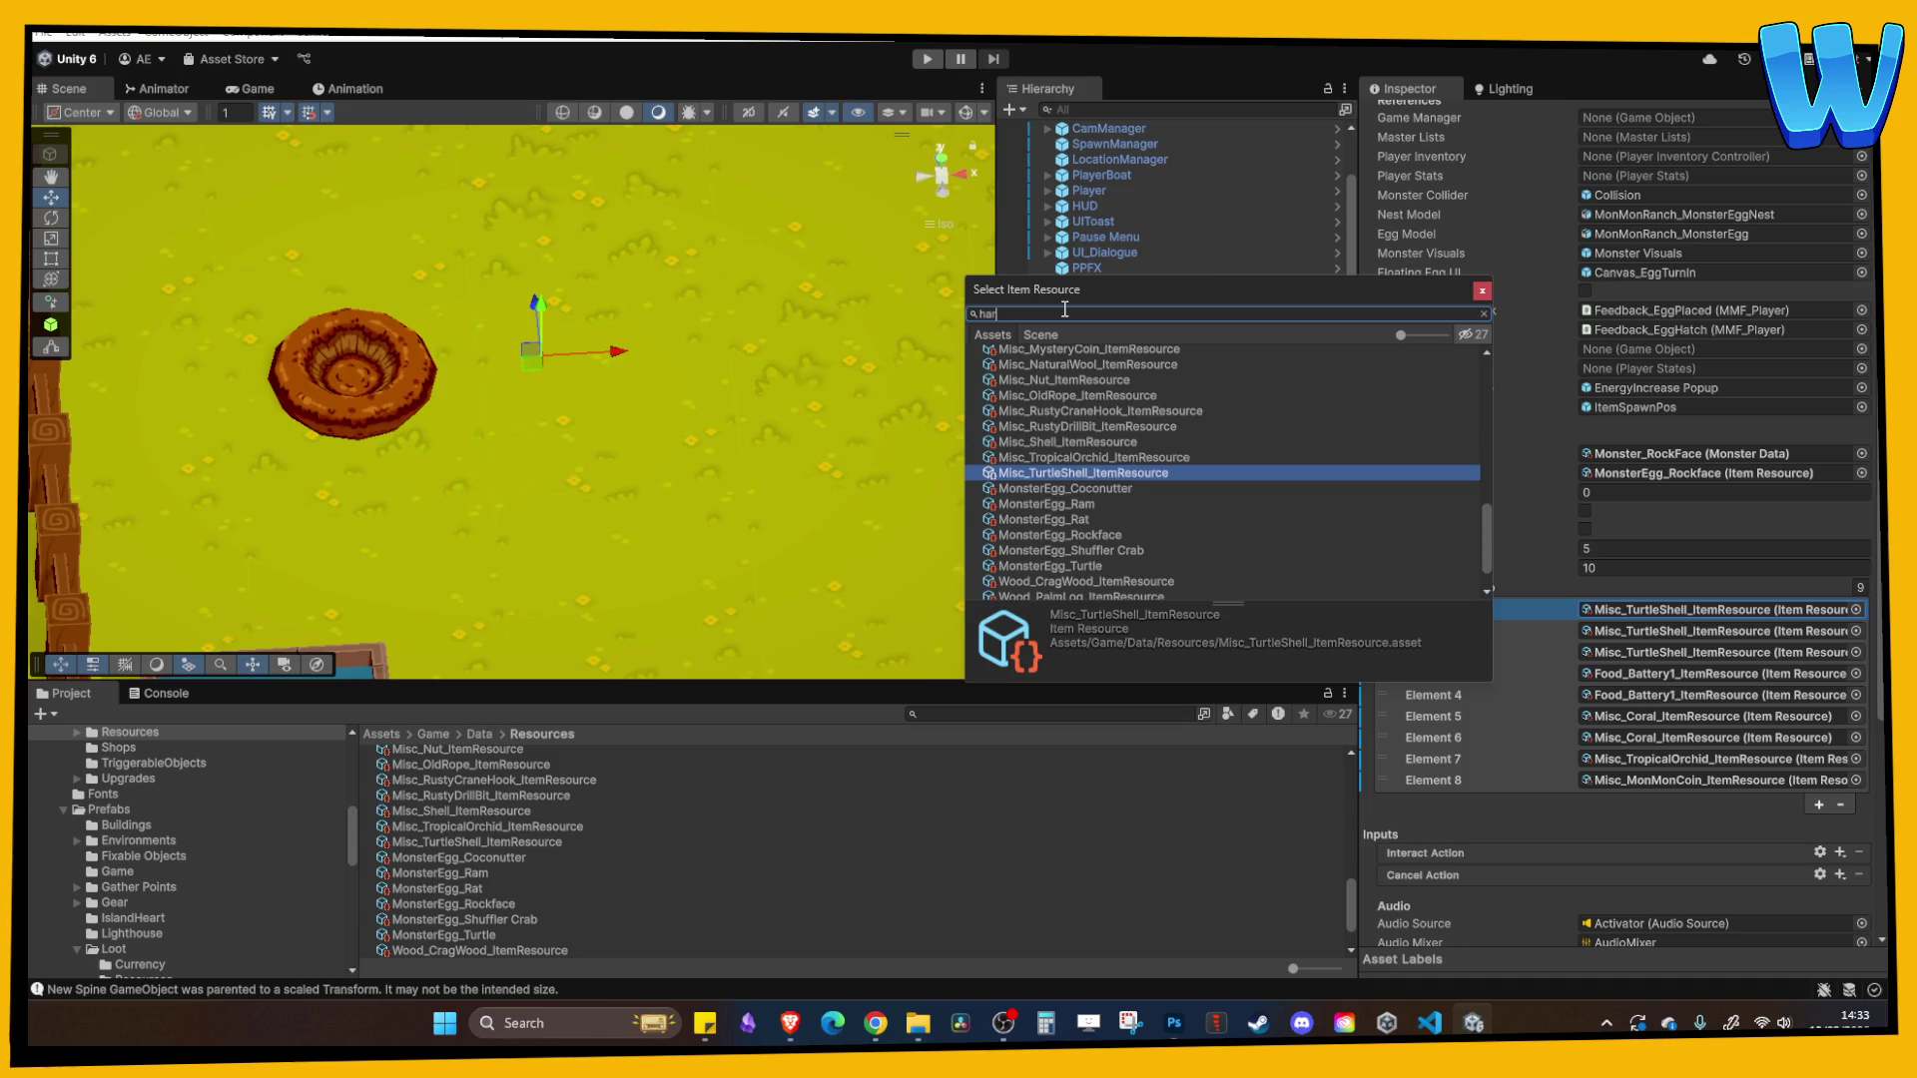
pyautogui.write('d')
pyautogui.doubleClick(1062, 367)
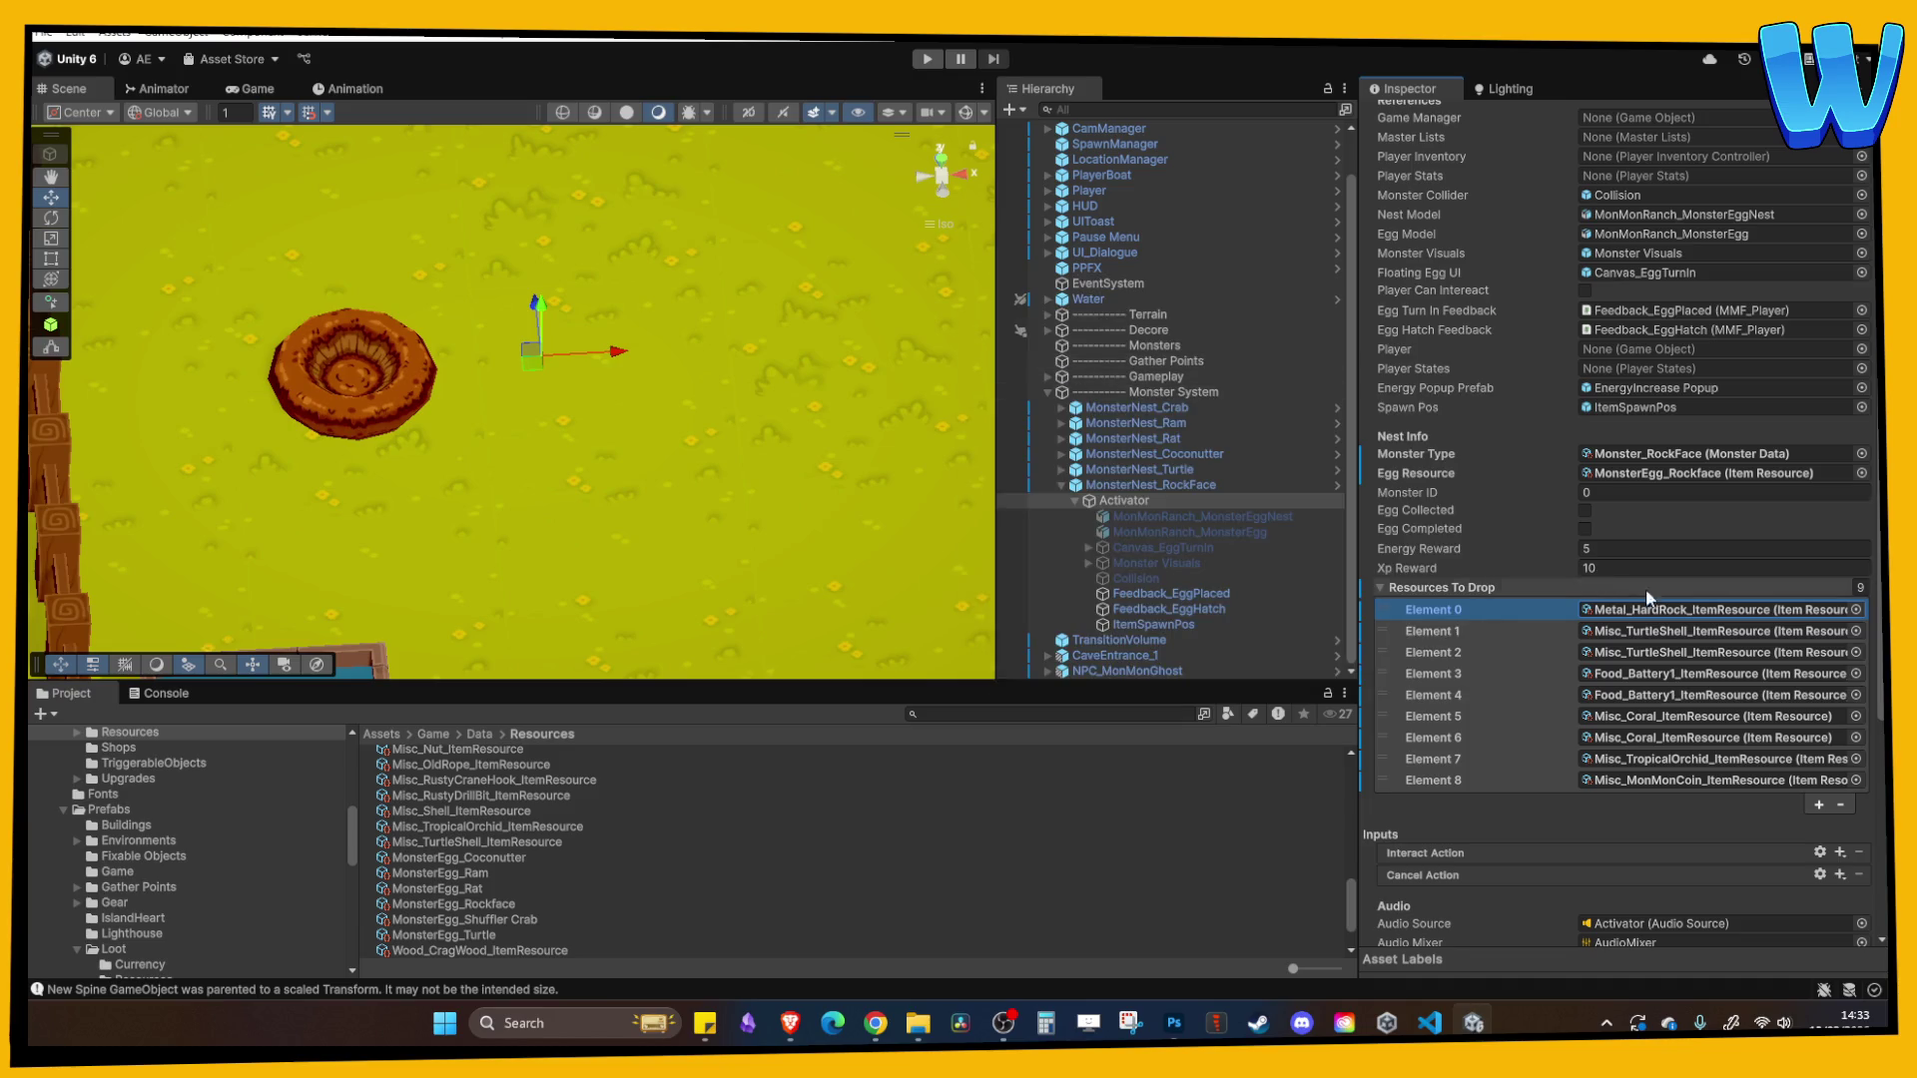
pyautogui.rightClick(1687, 607)
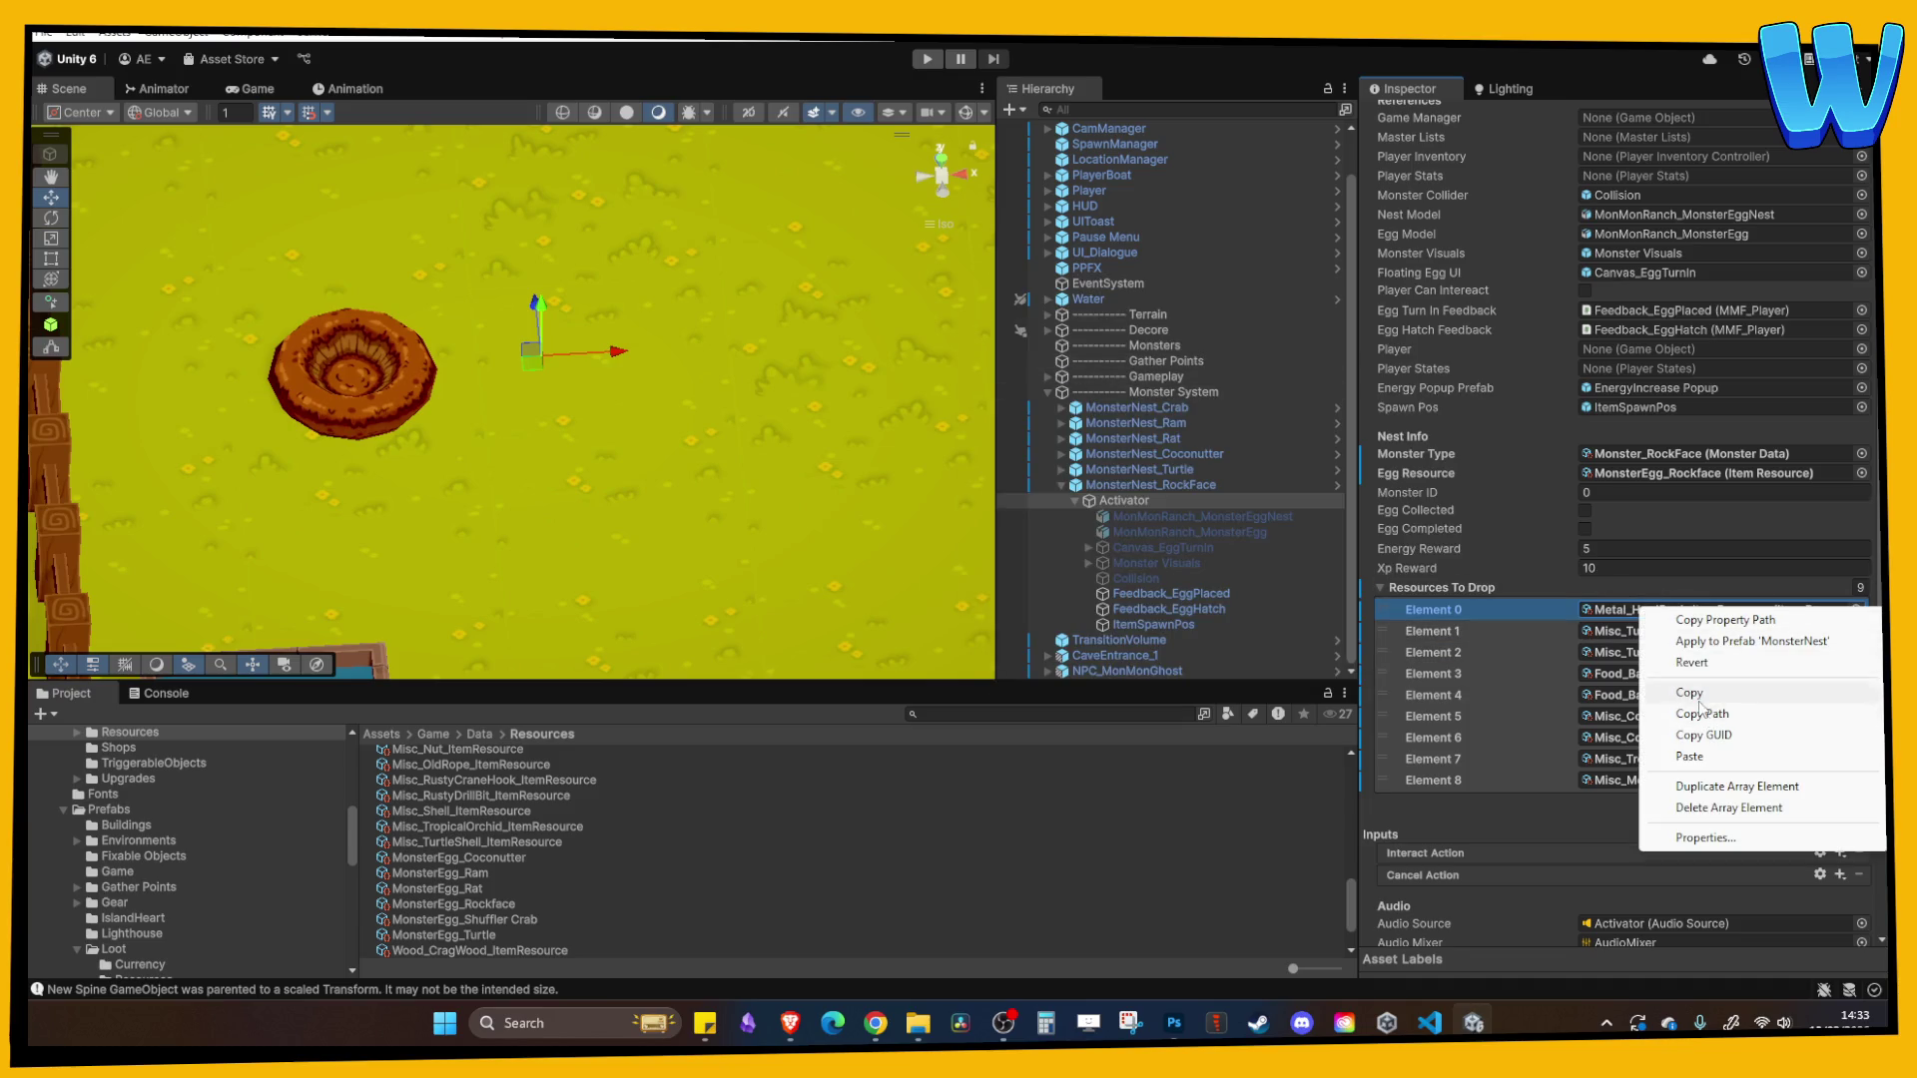
pyautogui.click(1692, 689)
pyautogui.rightClick(1687, 633)
pyautogui.click(1689, 783)
pyautogui.rightClick(1647, 654)
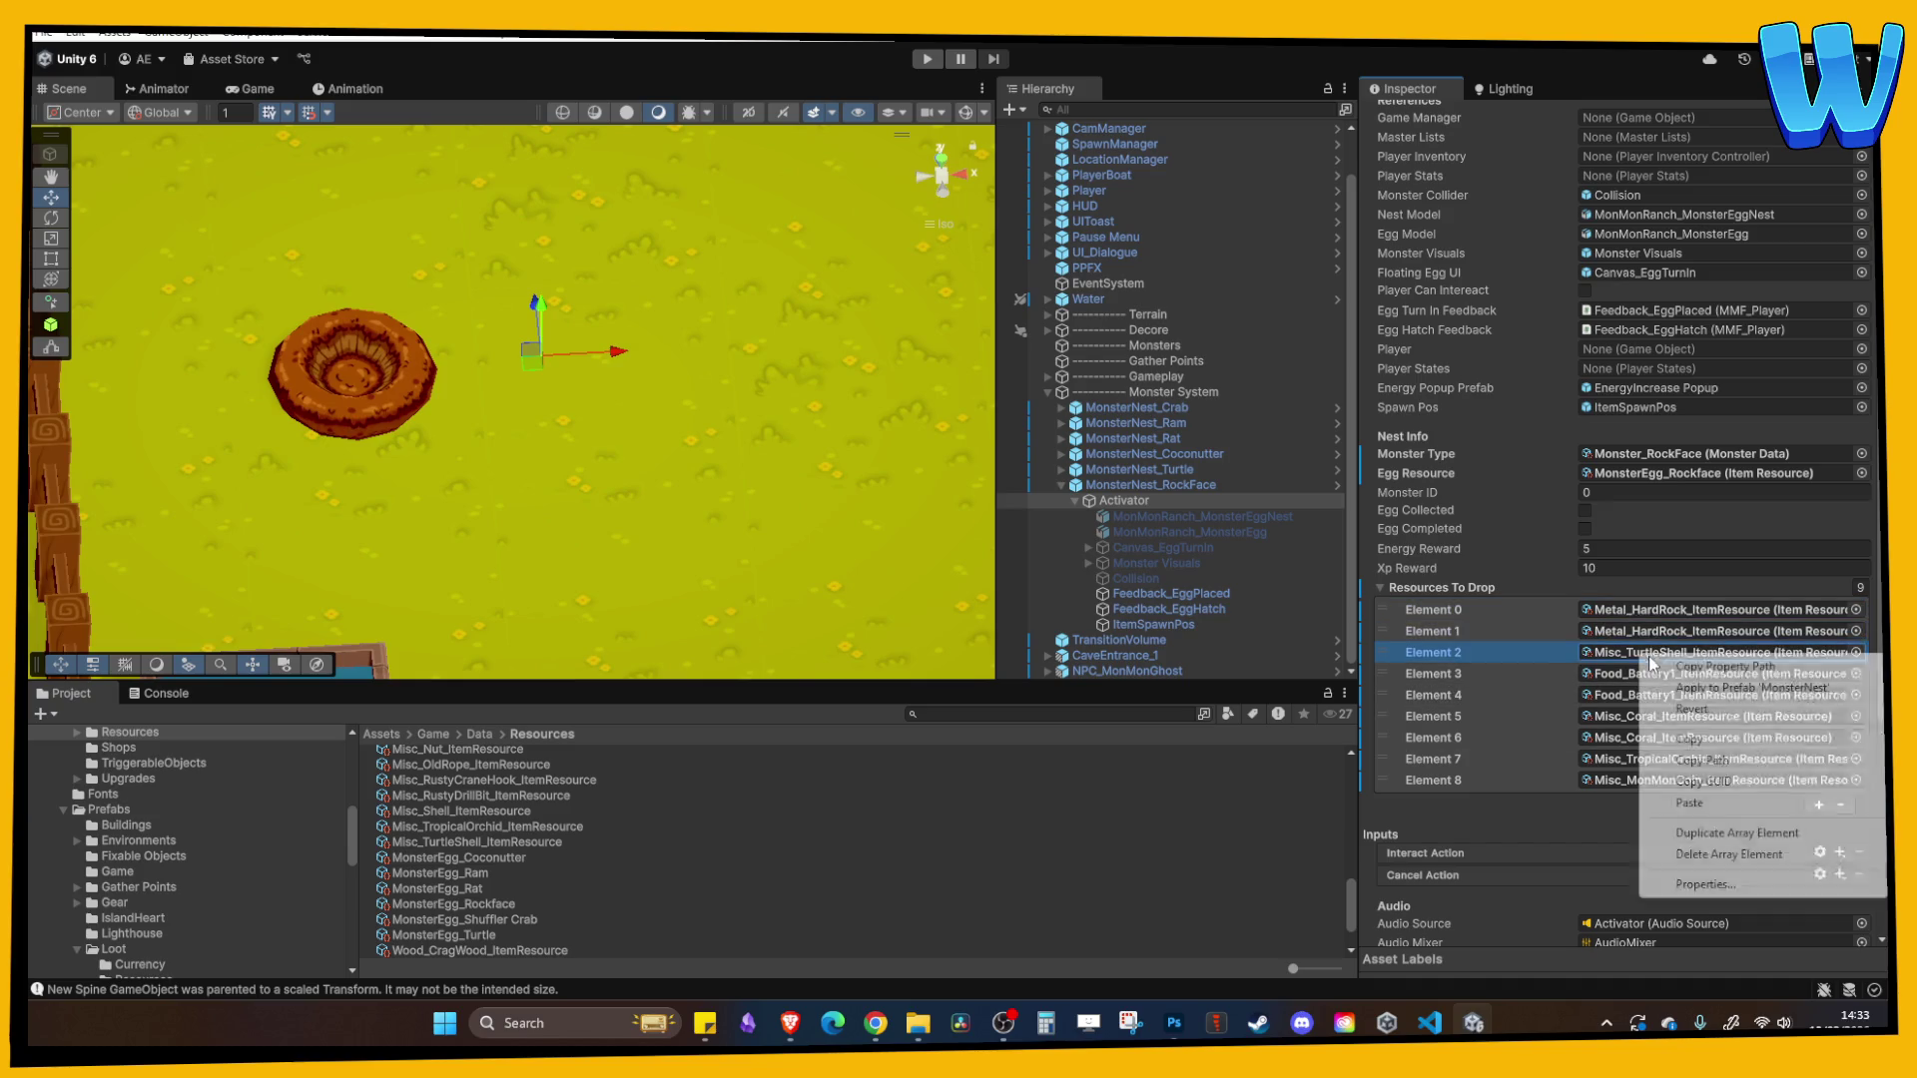
pyautogui.click(1689, 801)
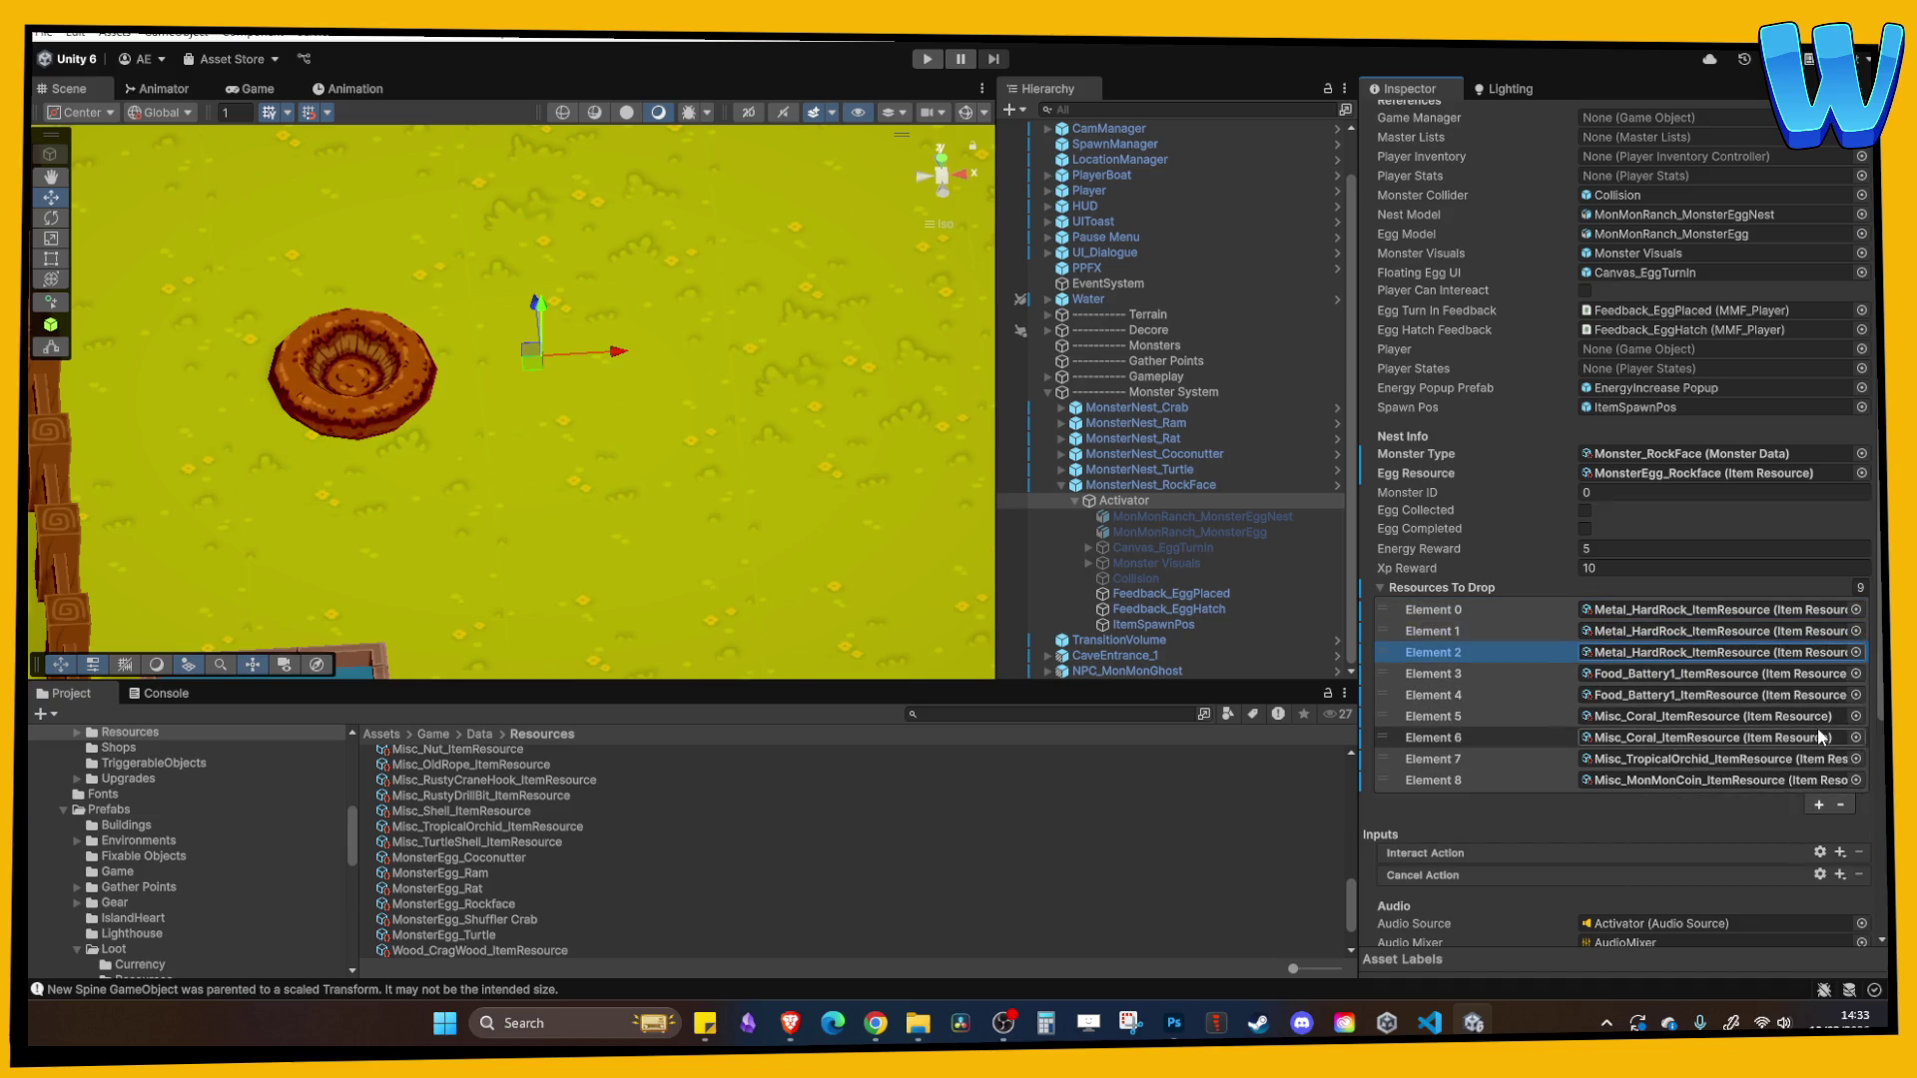
# - Change the sixth and seventh drop entries to Food_RockFruit
pyautogui.click(1855, 716)
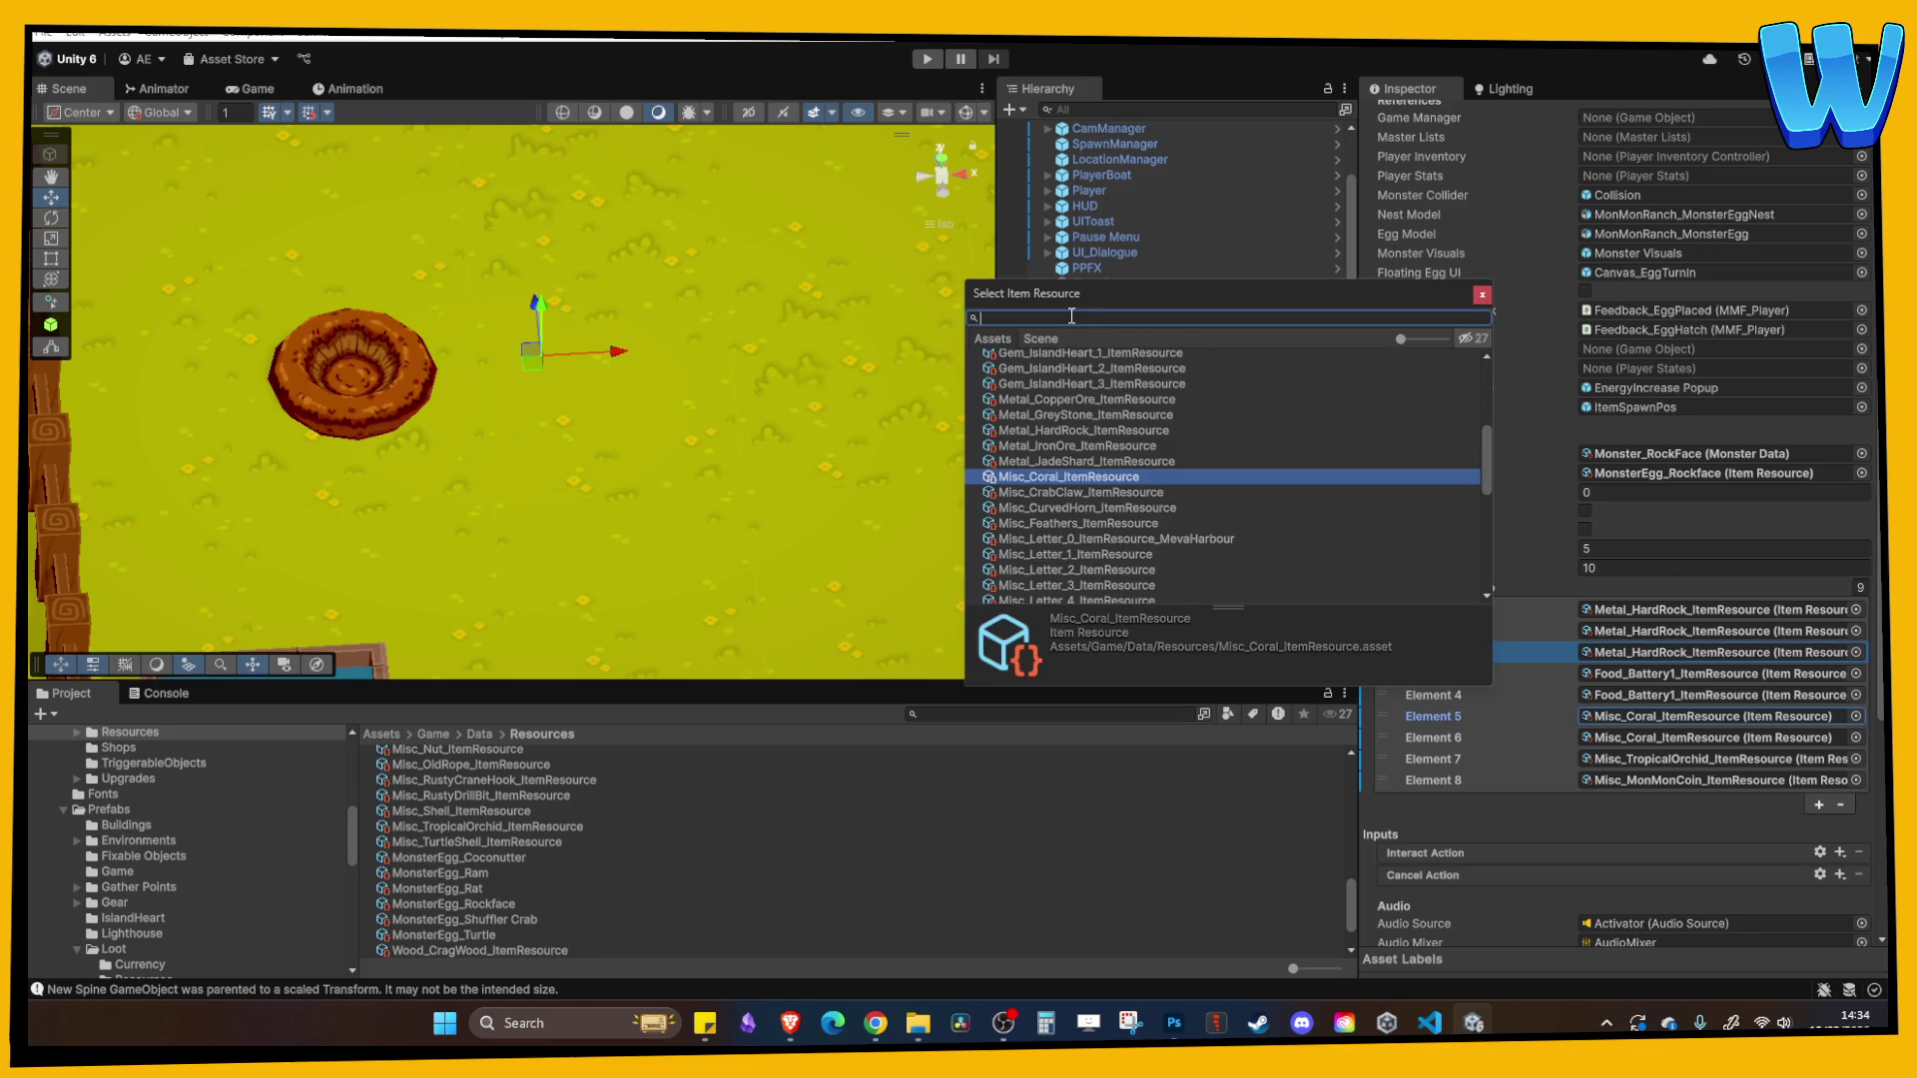
pyautogui.write('rock')
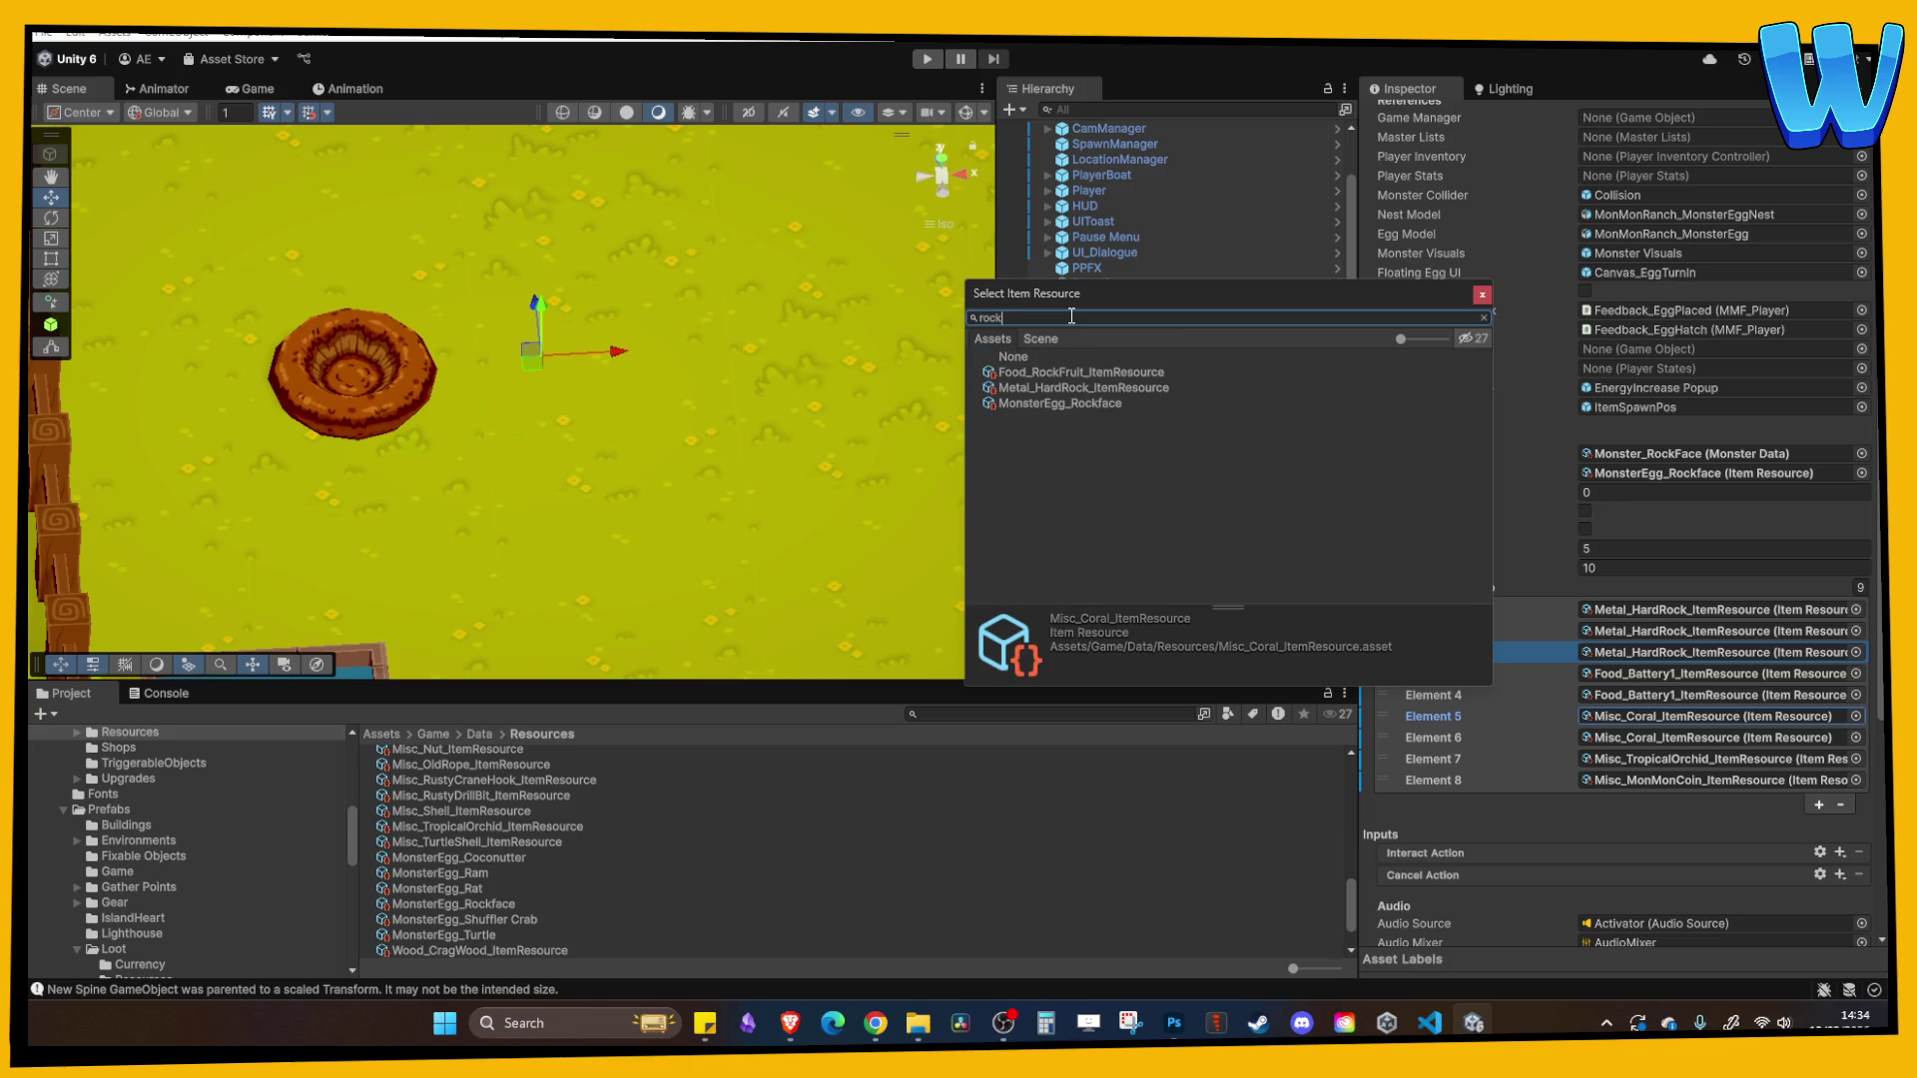
pyautogui.doubleClick(1086, 372)
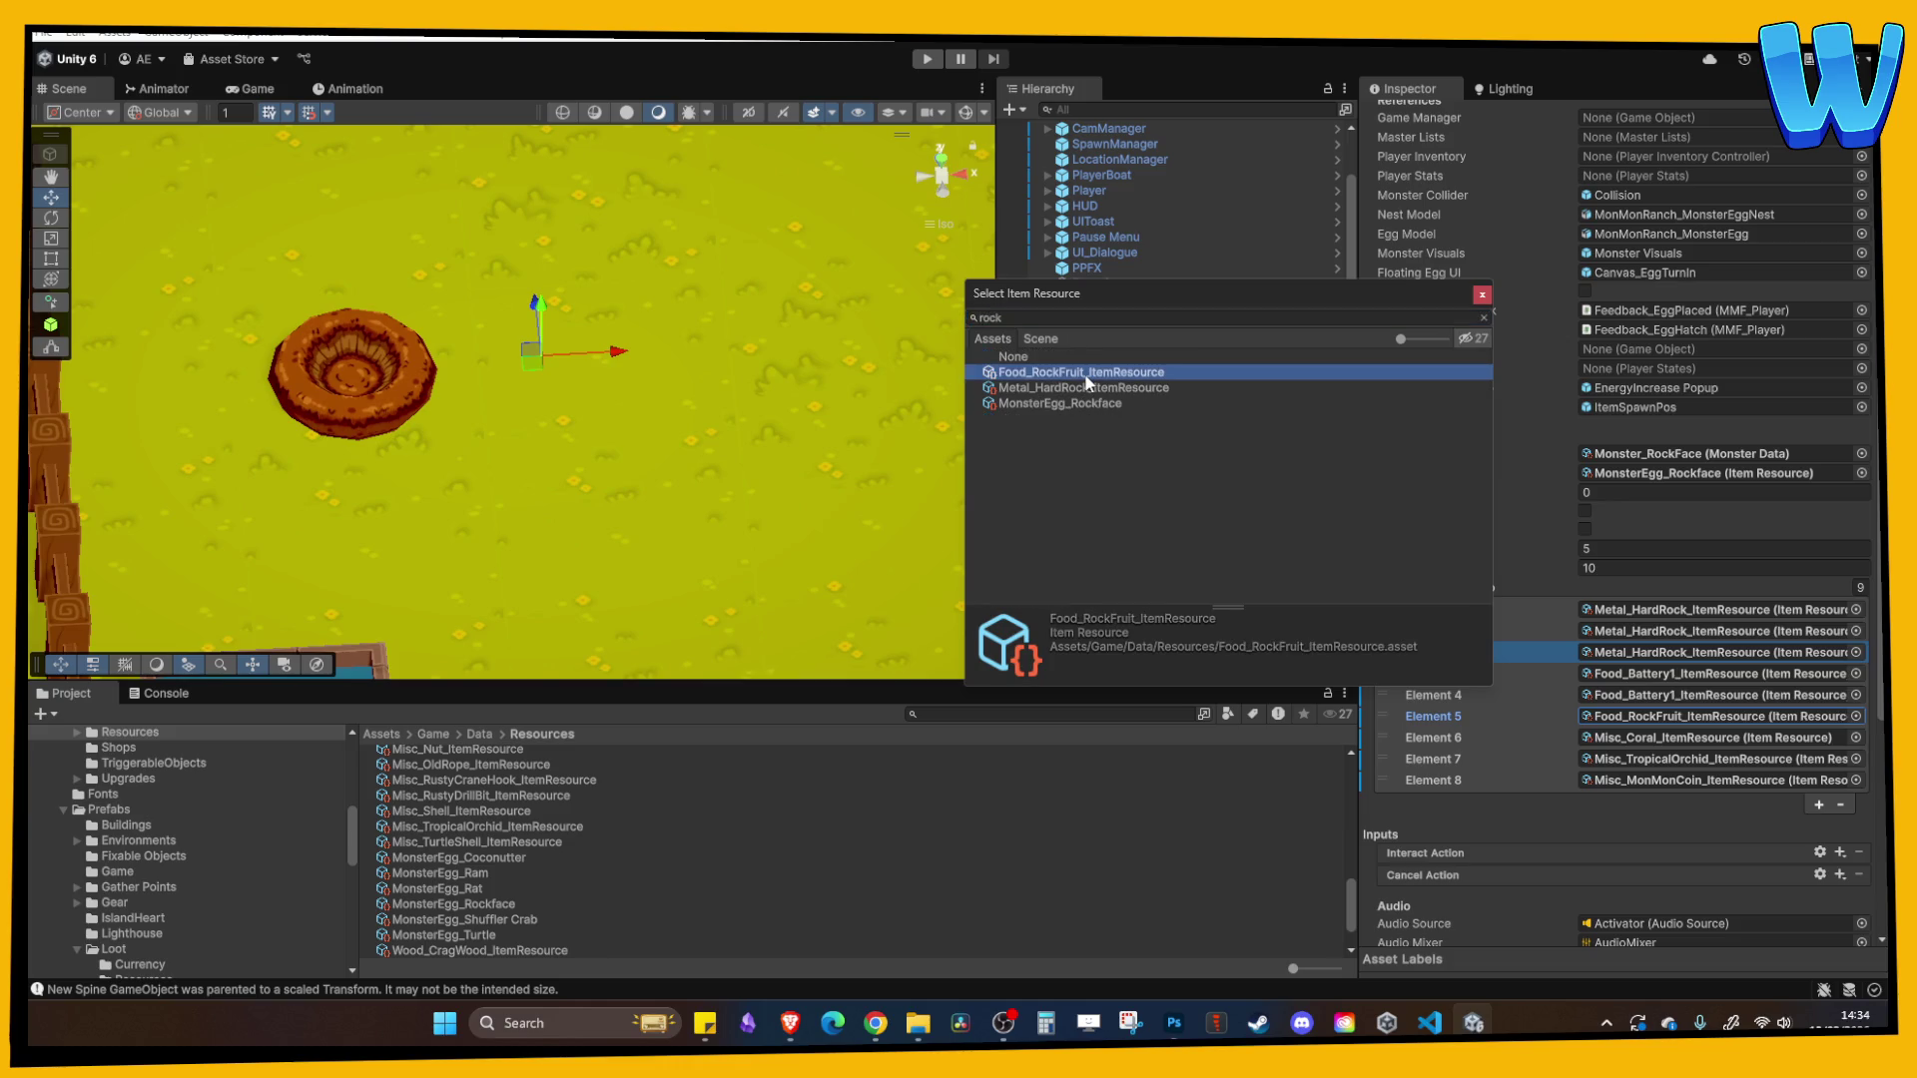
pyautogui.rightClick(1642, 719)
pyautogui.rightClick(1637, 739)
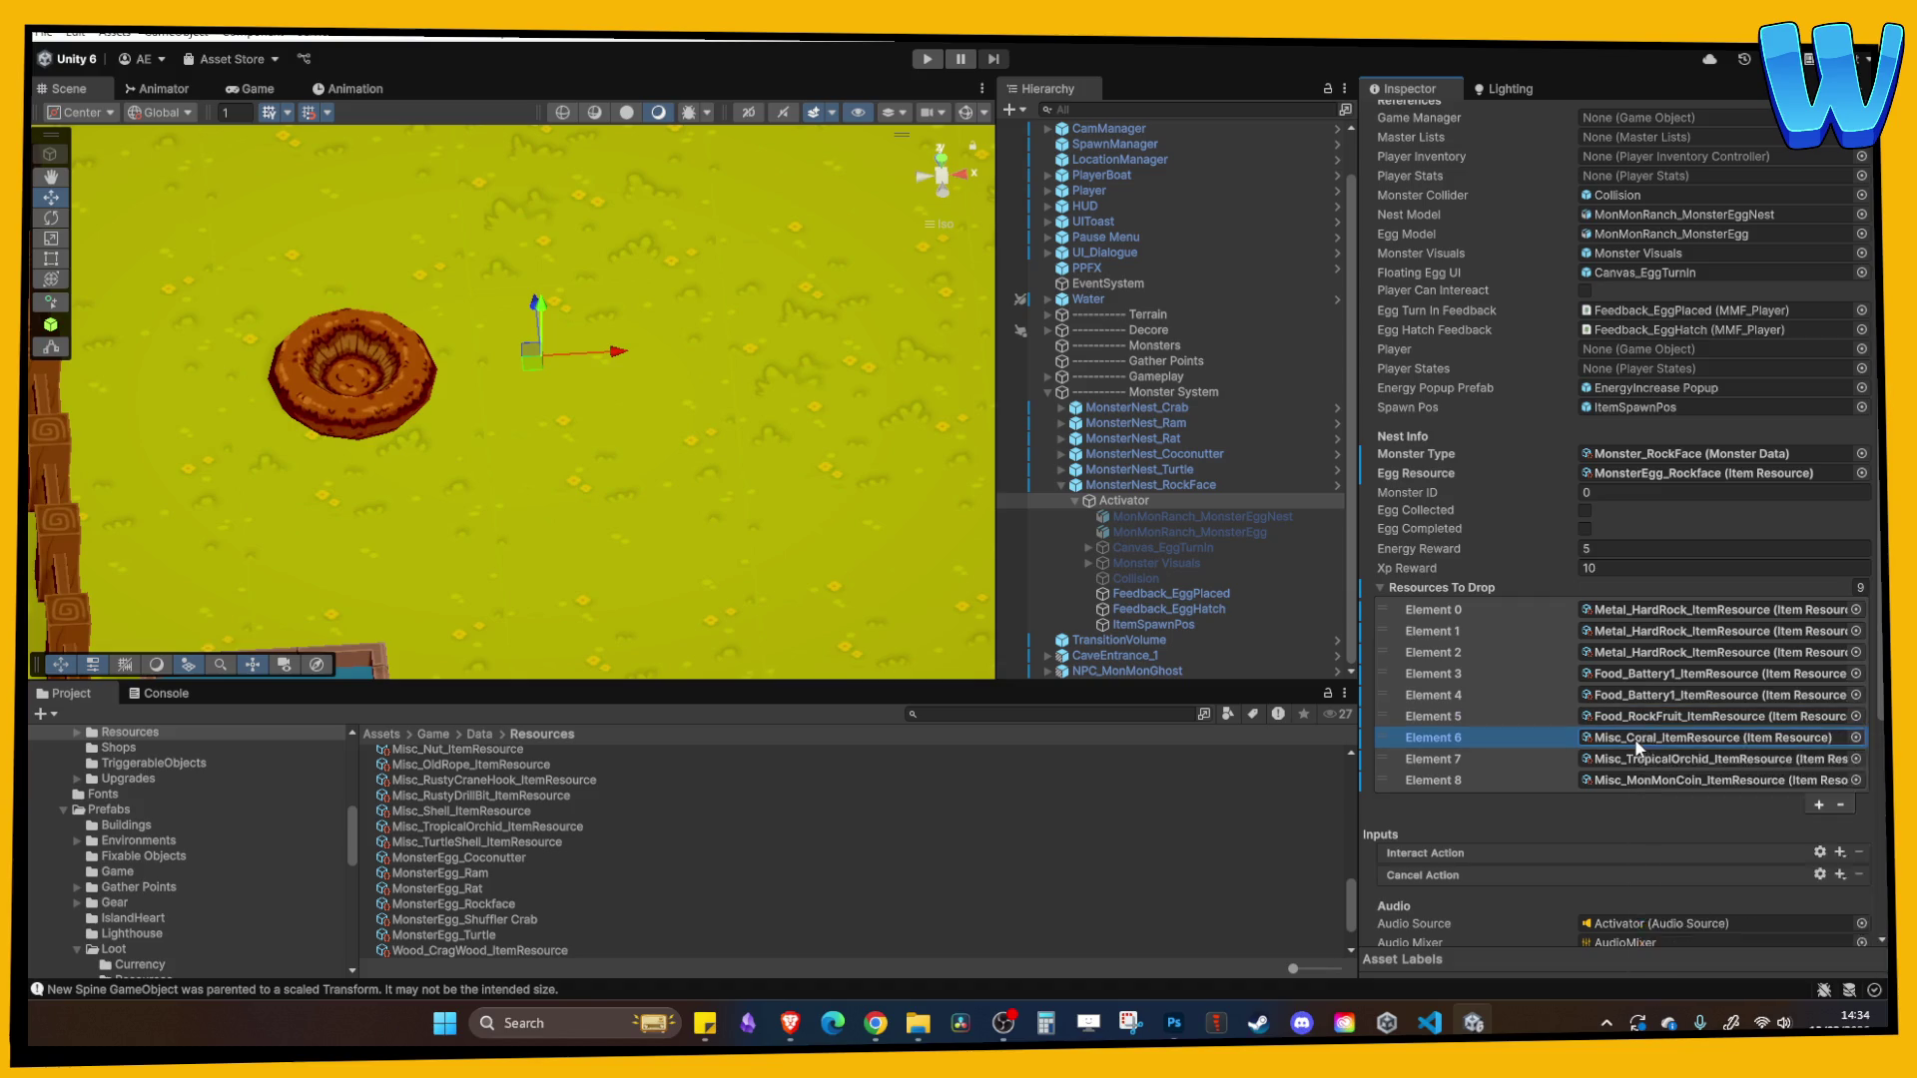
pyautogui.rightClick(1635, 740)
pyautogui.click(1685, 890)
# - Change the eighth drop entry from the orchid to Metal_JadeShard
pyautogui.click(1649, 760)
pyautogui.rightClick(1649, 764)
pyautogui.click(1615, 755)
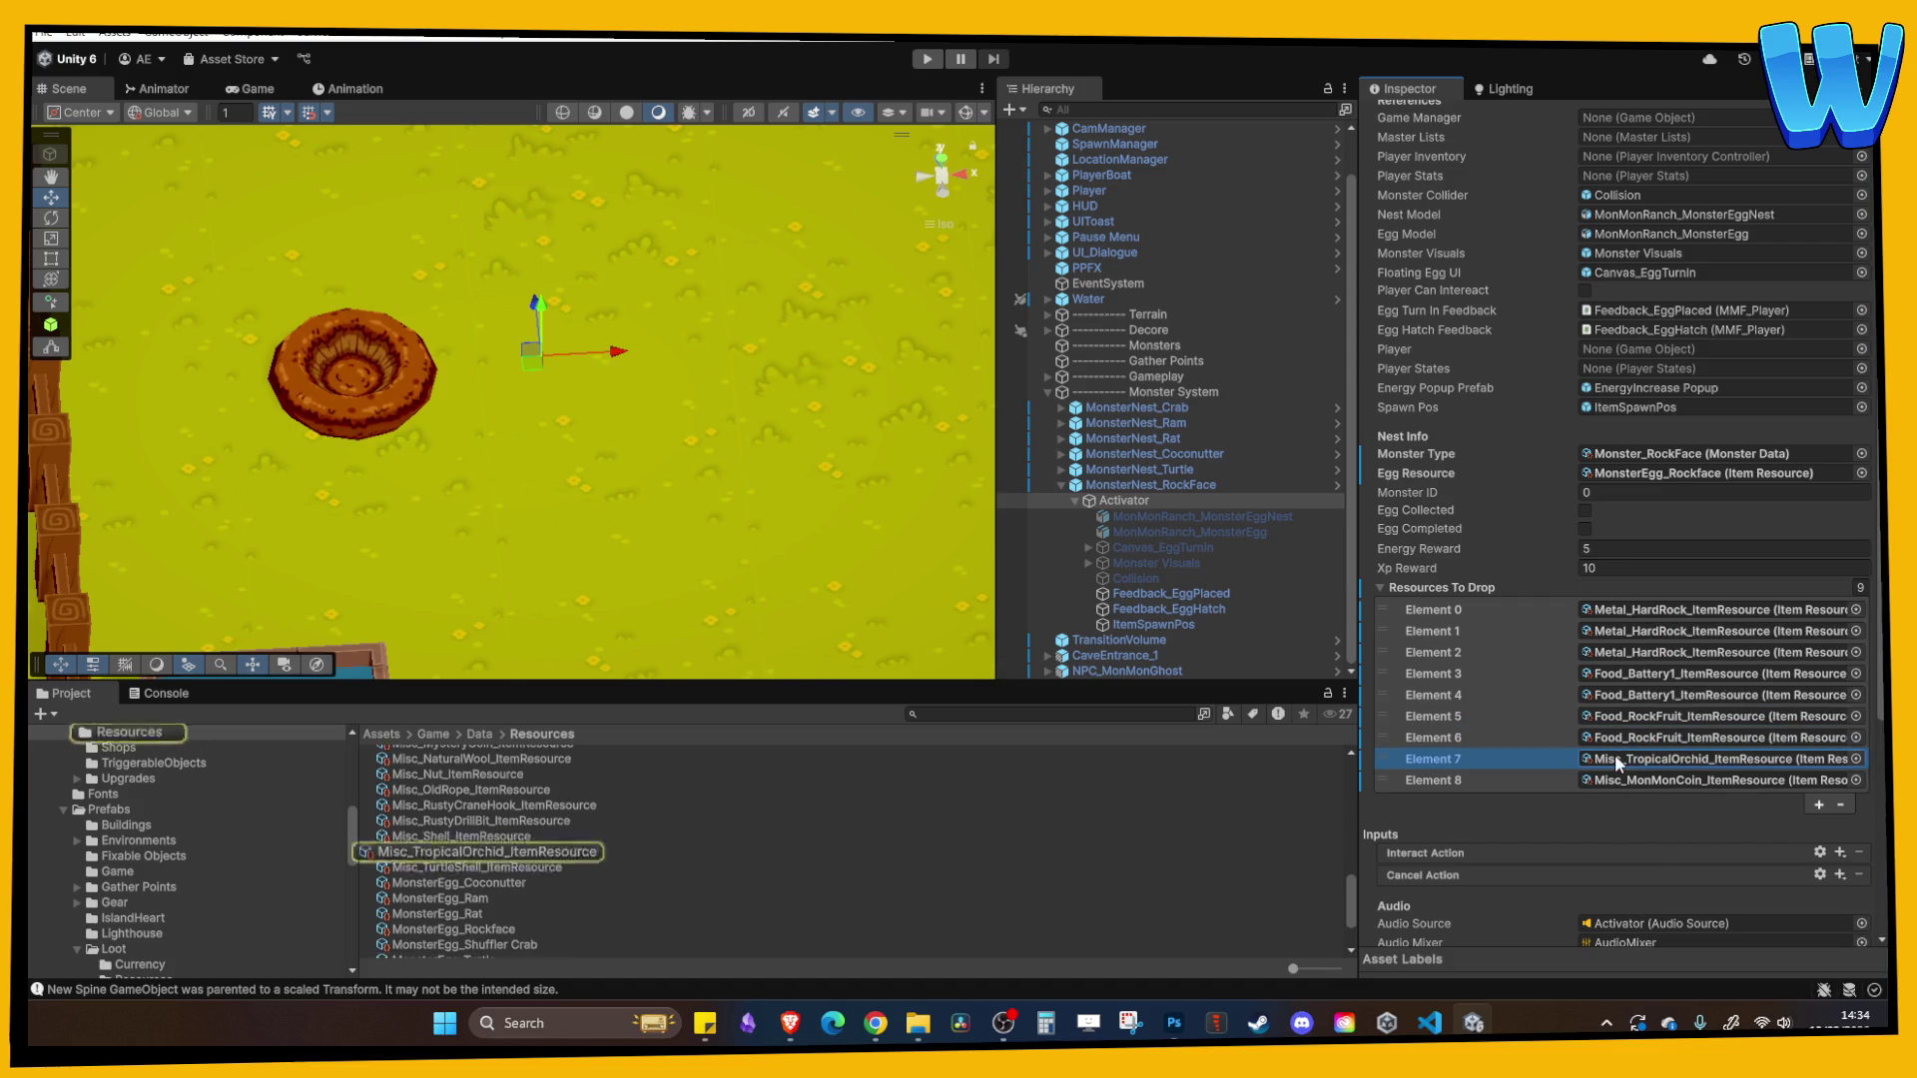
pyautogui.click(1856, 760)
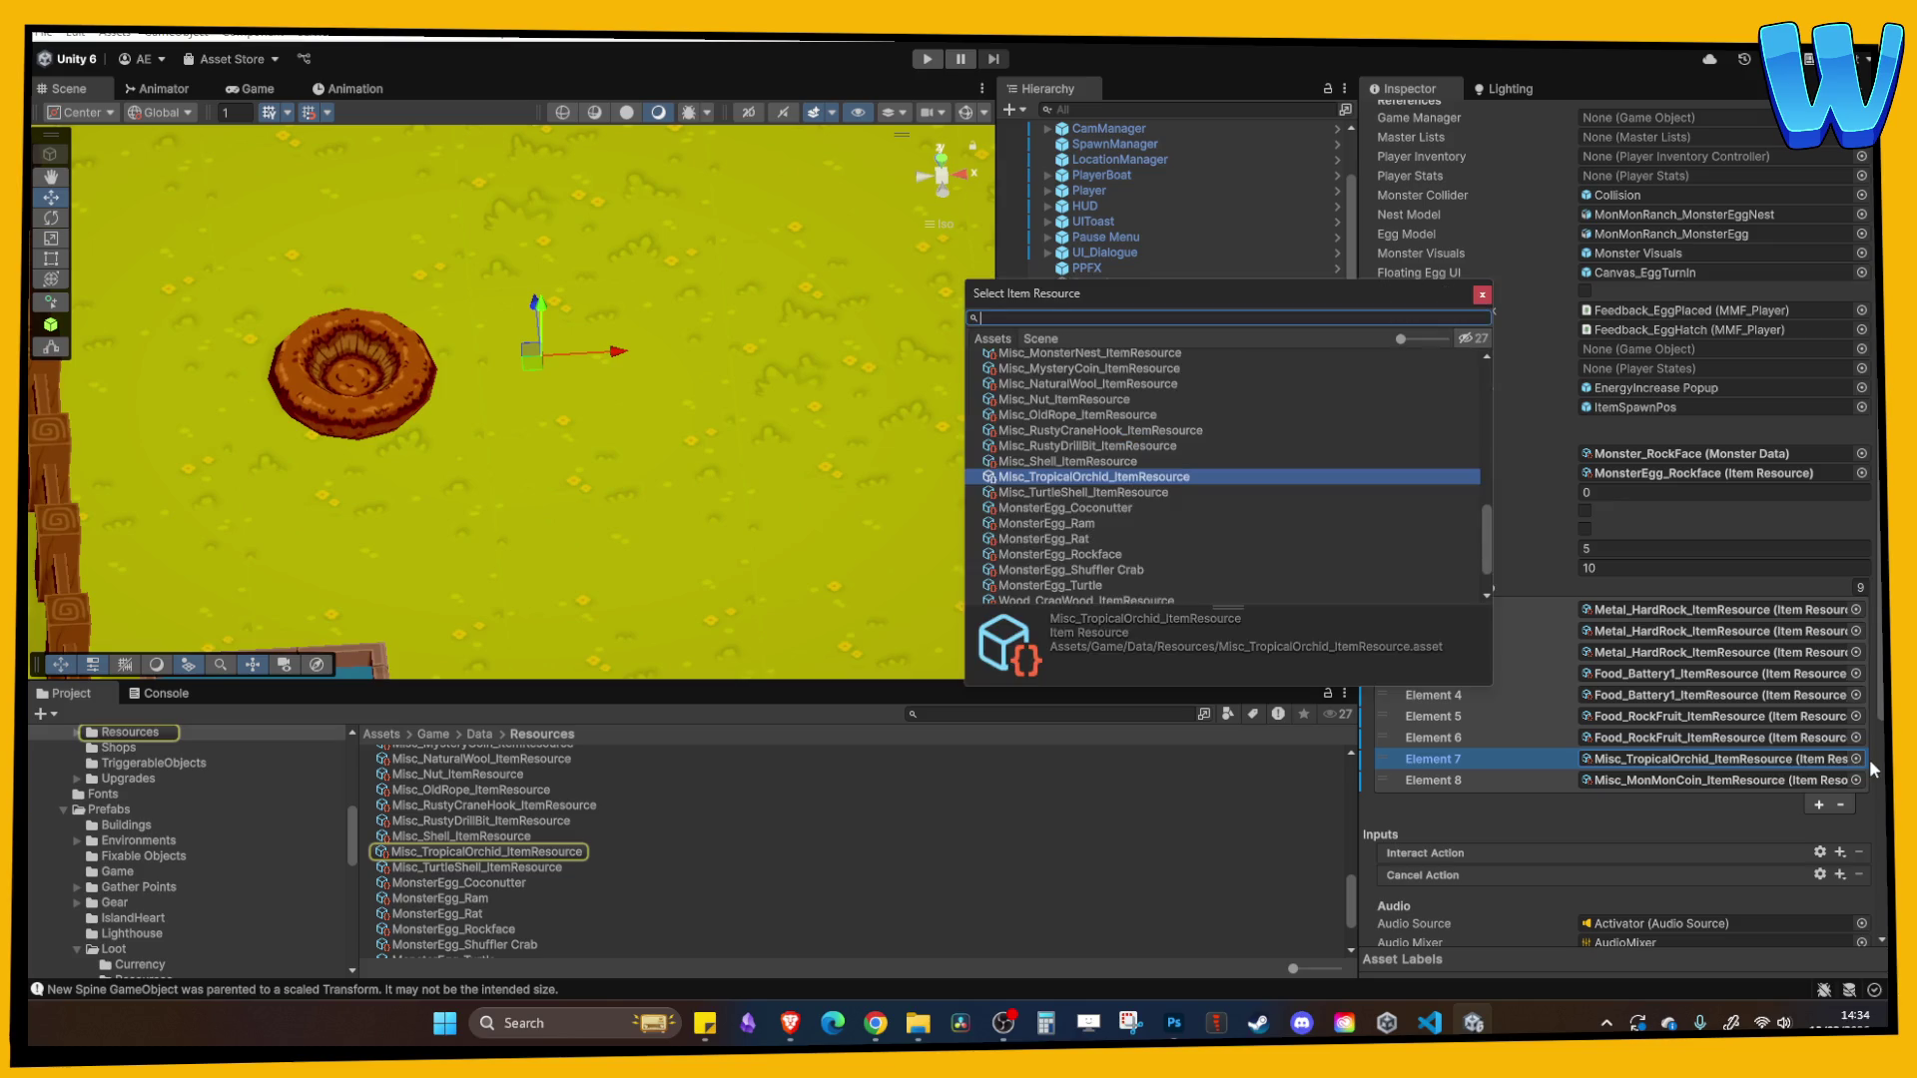
pyautogui.doubleClick(1160, 371)
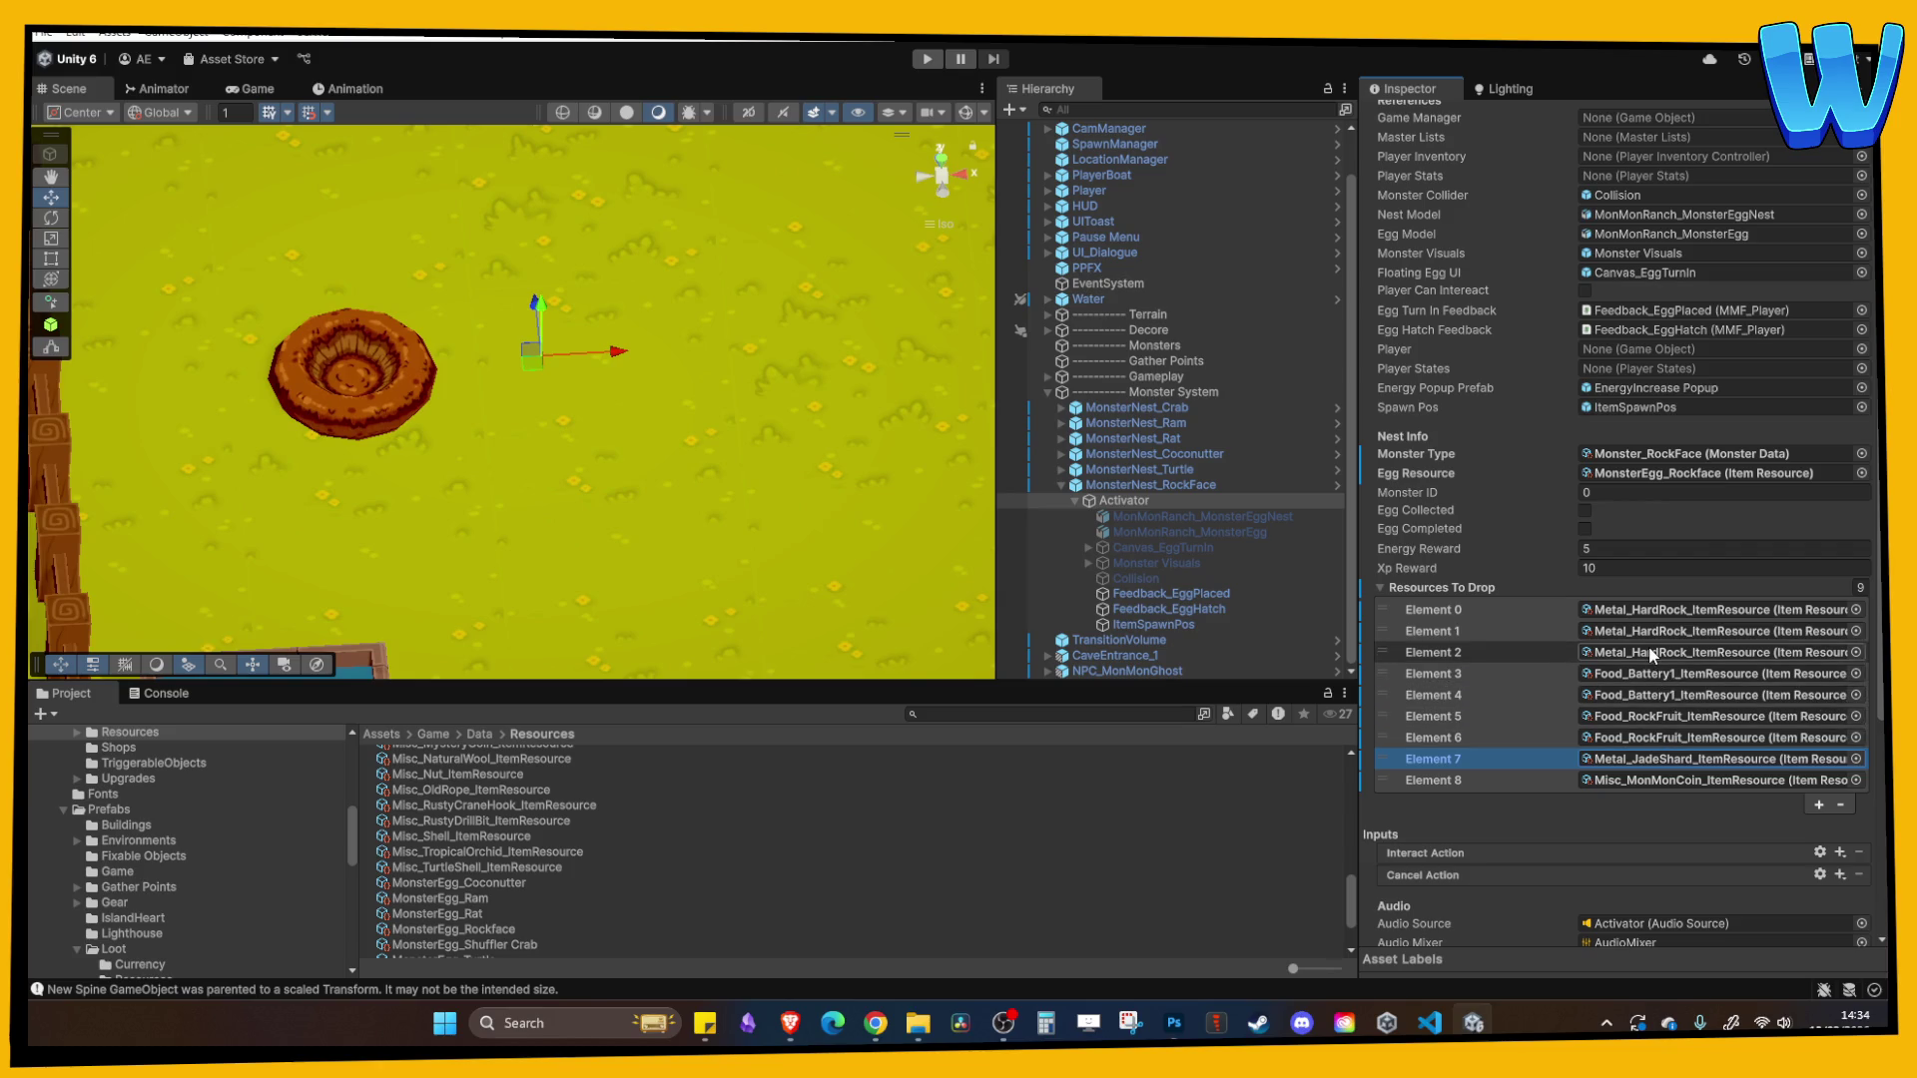
pyautogui.scroll(4, 1649, 654)
# - Hide the Turtle nest's egg-nest model, turning the RockFace Activator off and back on
pyautogui.click(1140, 500)
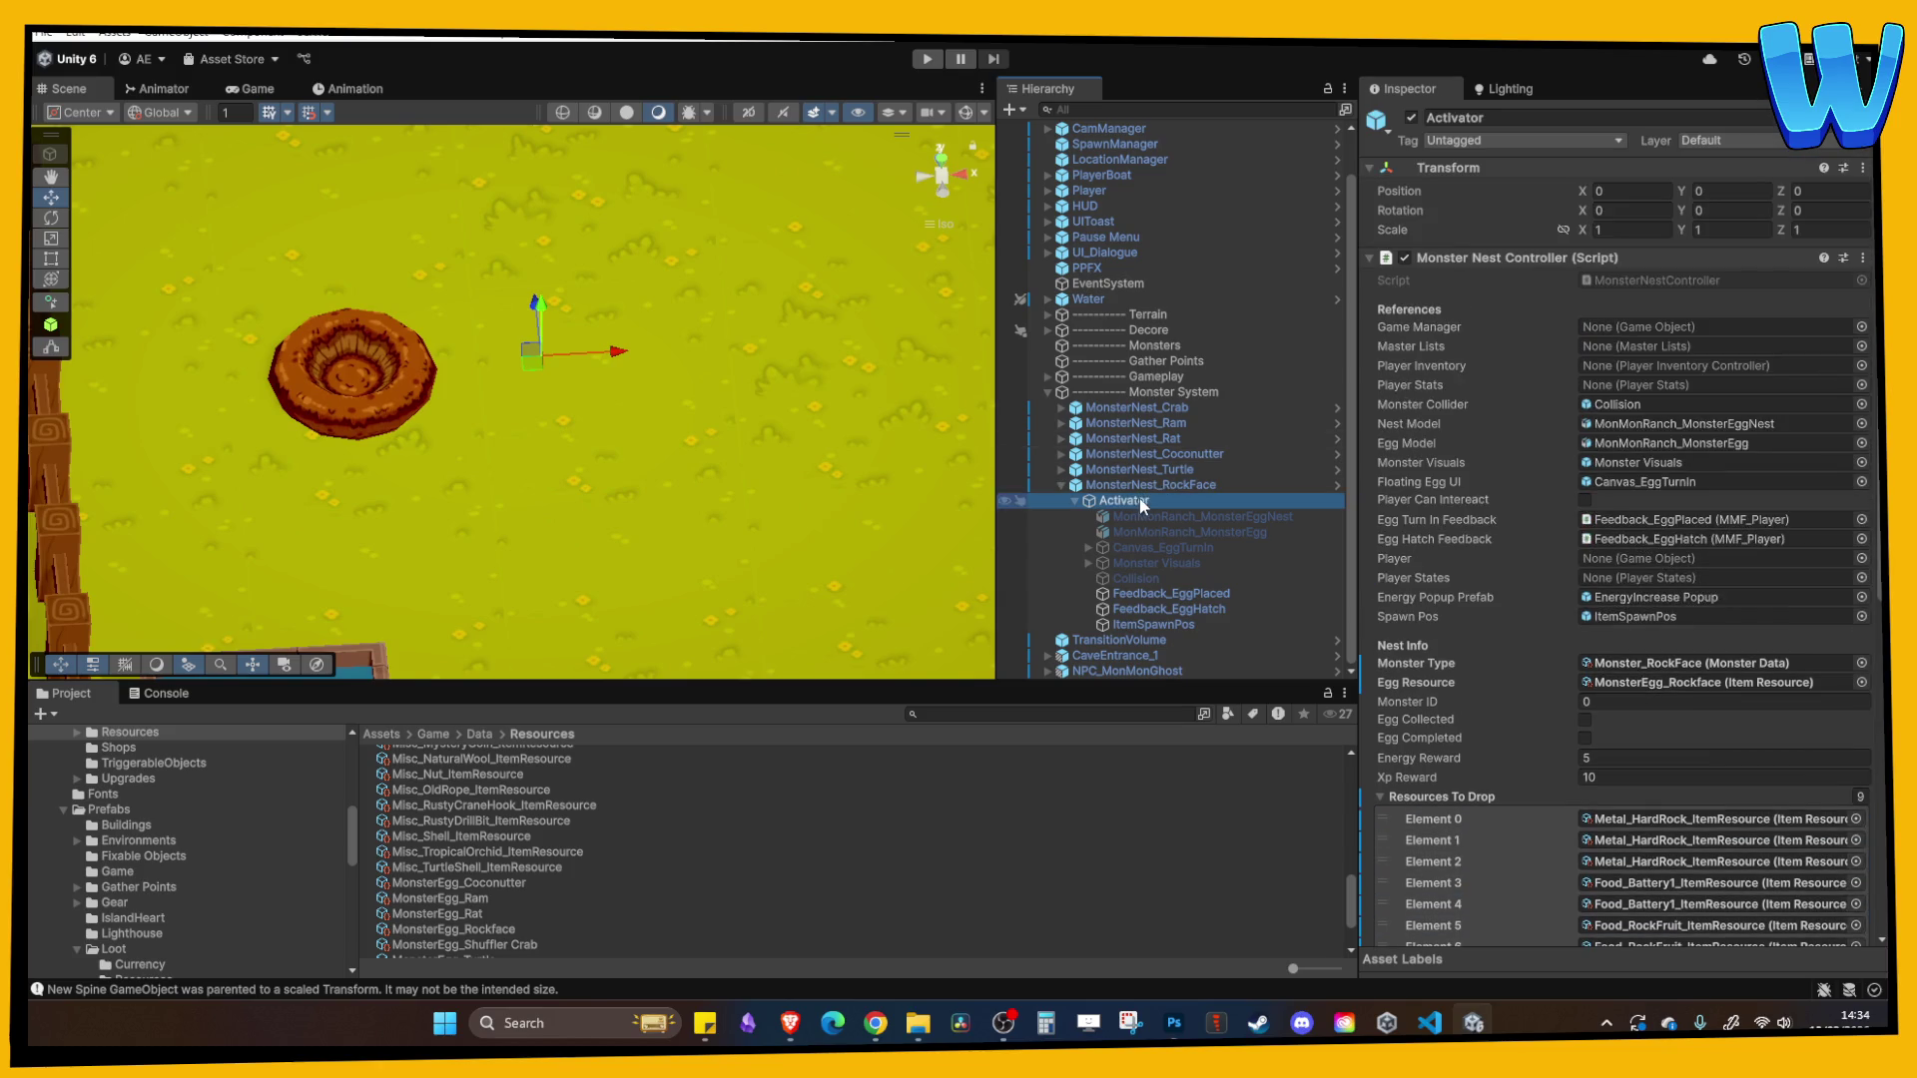
pyautogui.click(1410, 118)
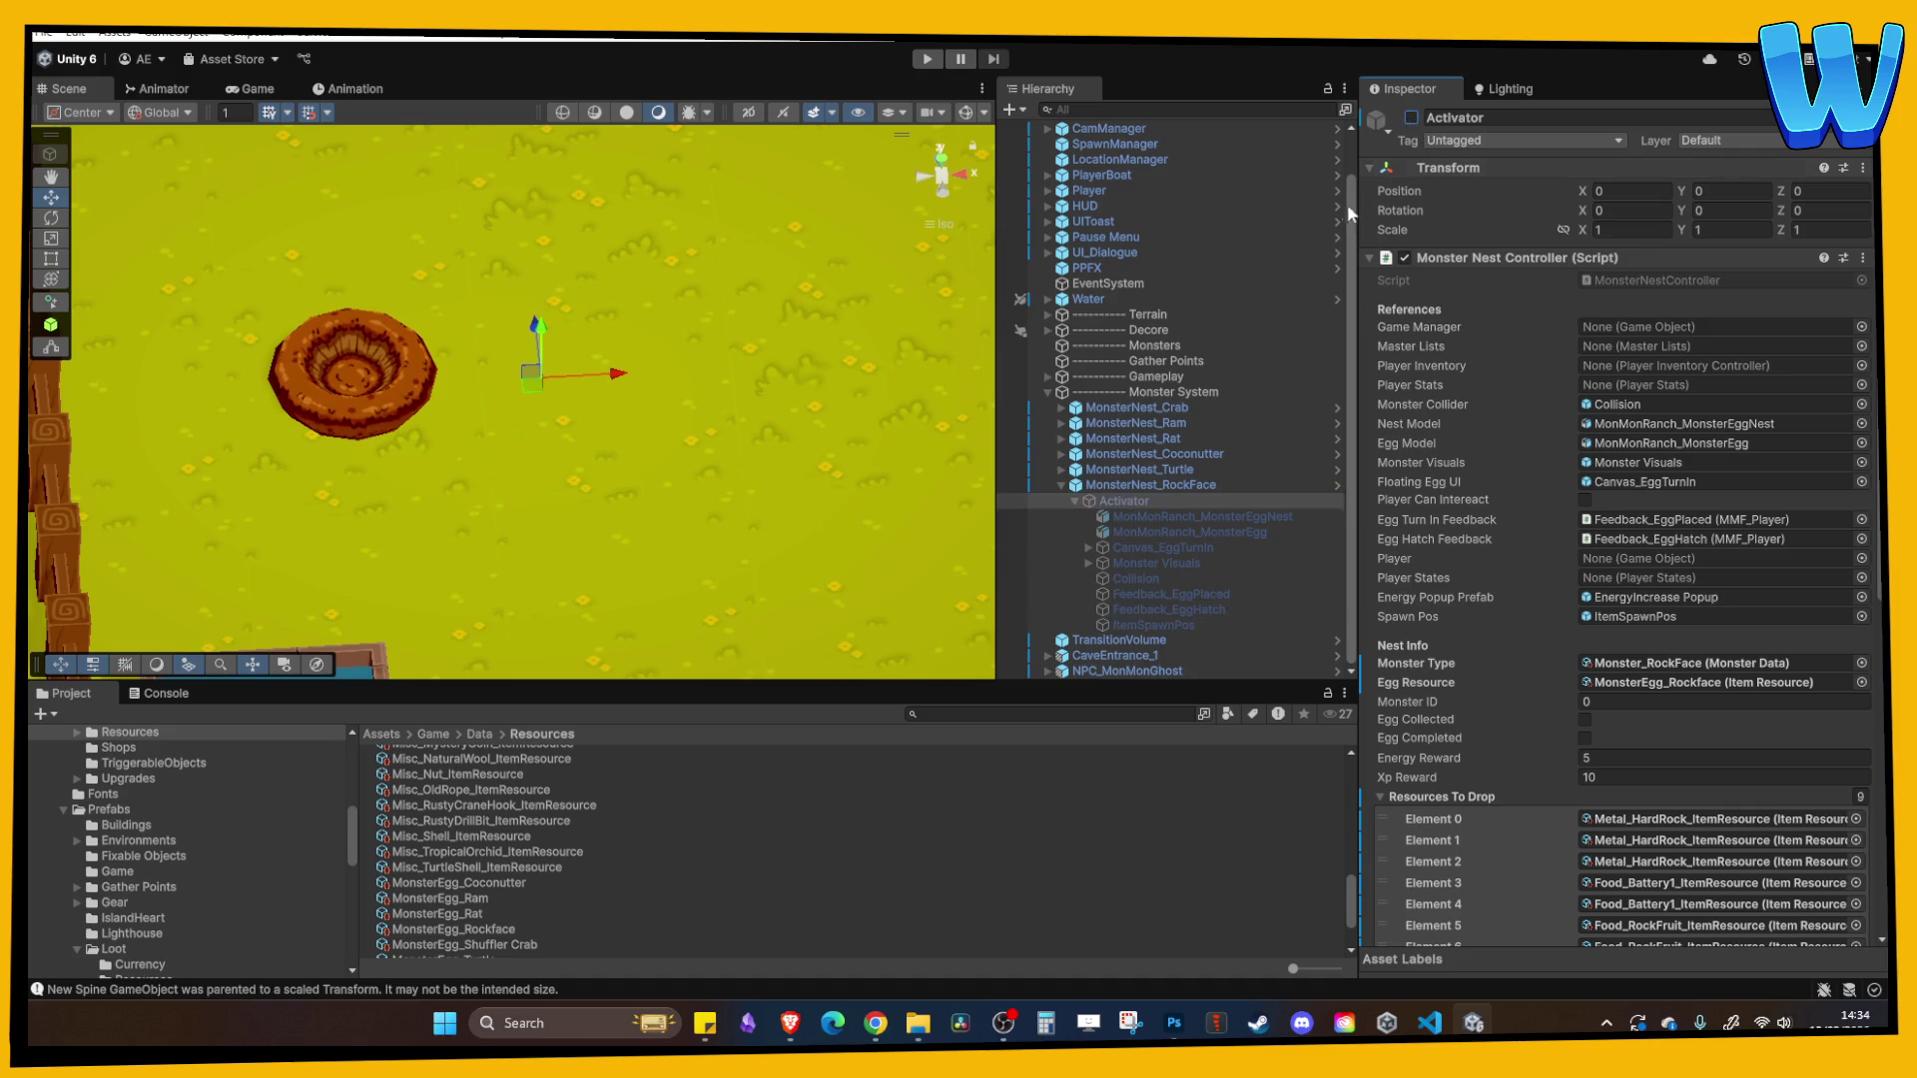
pyautogui.click(1061, 470)
pyautogui.click(1140, 500)
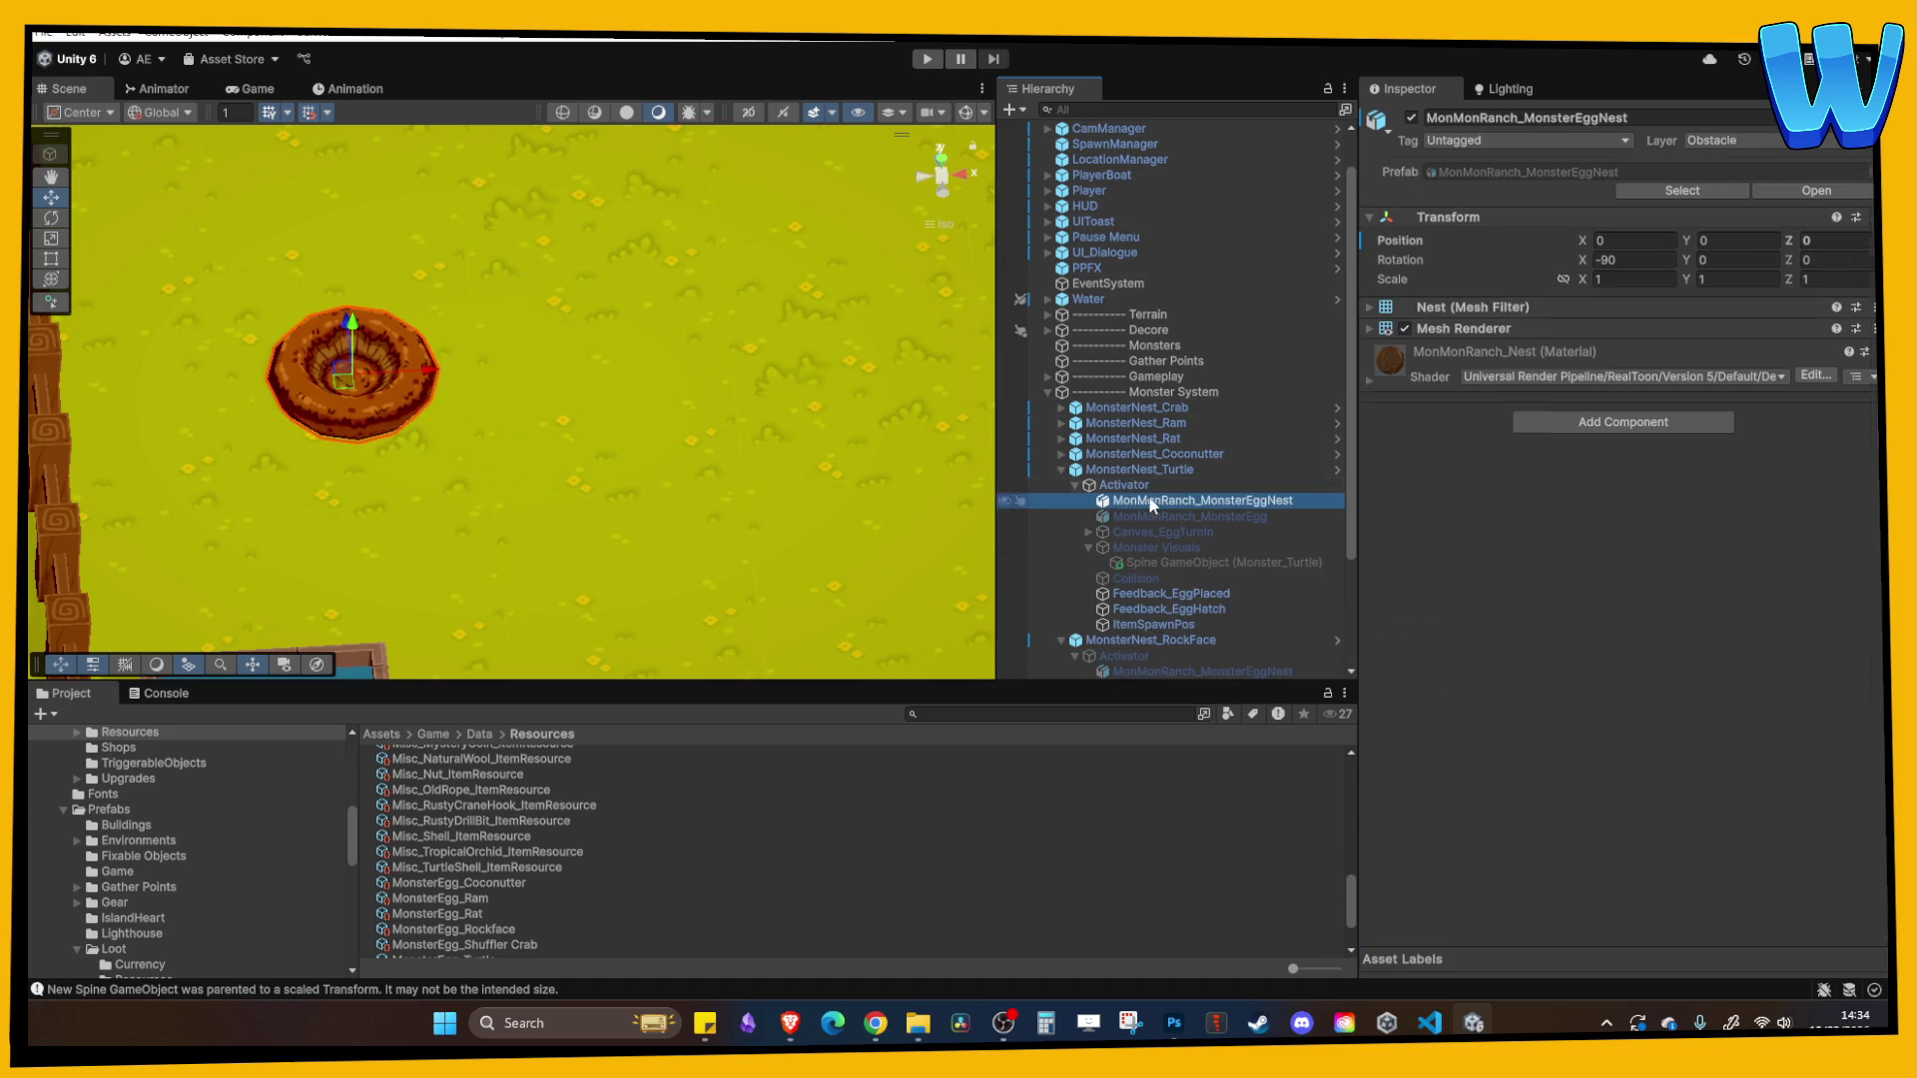
pyautogui.click(1411, 117)
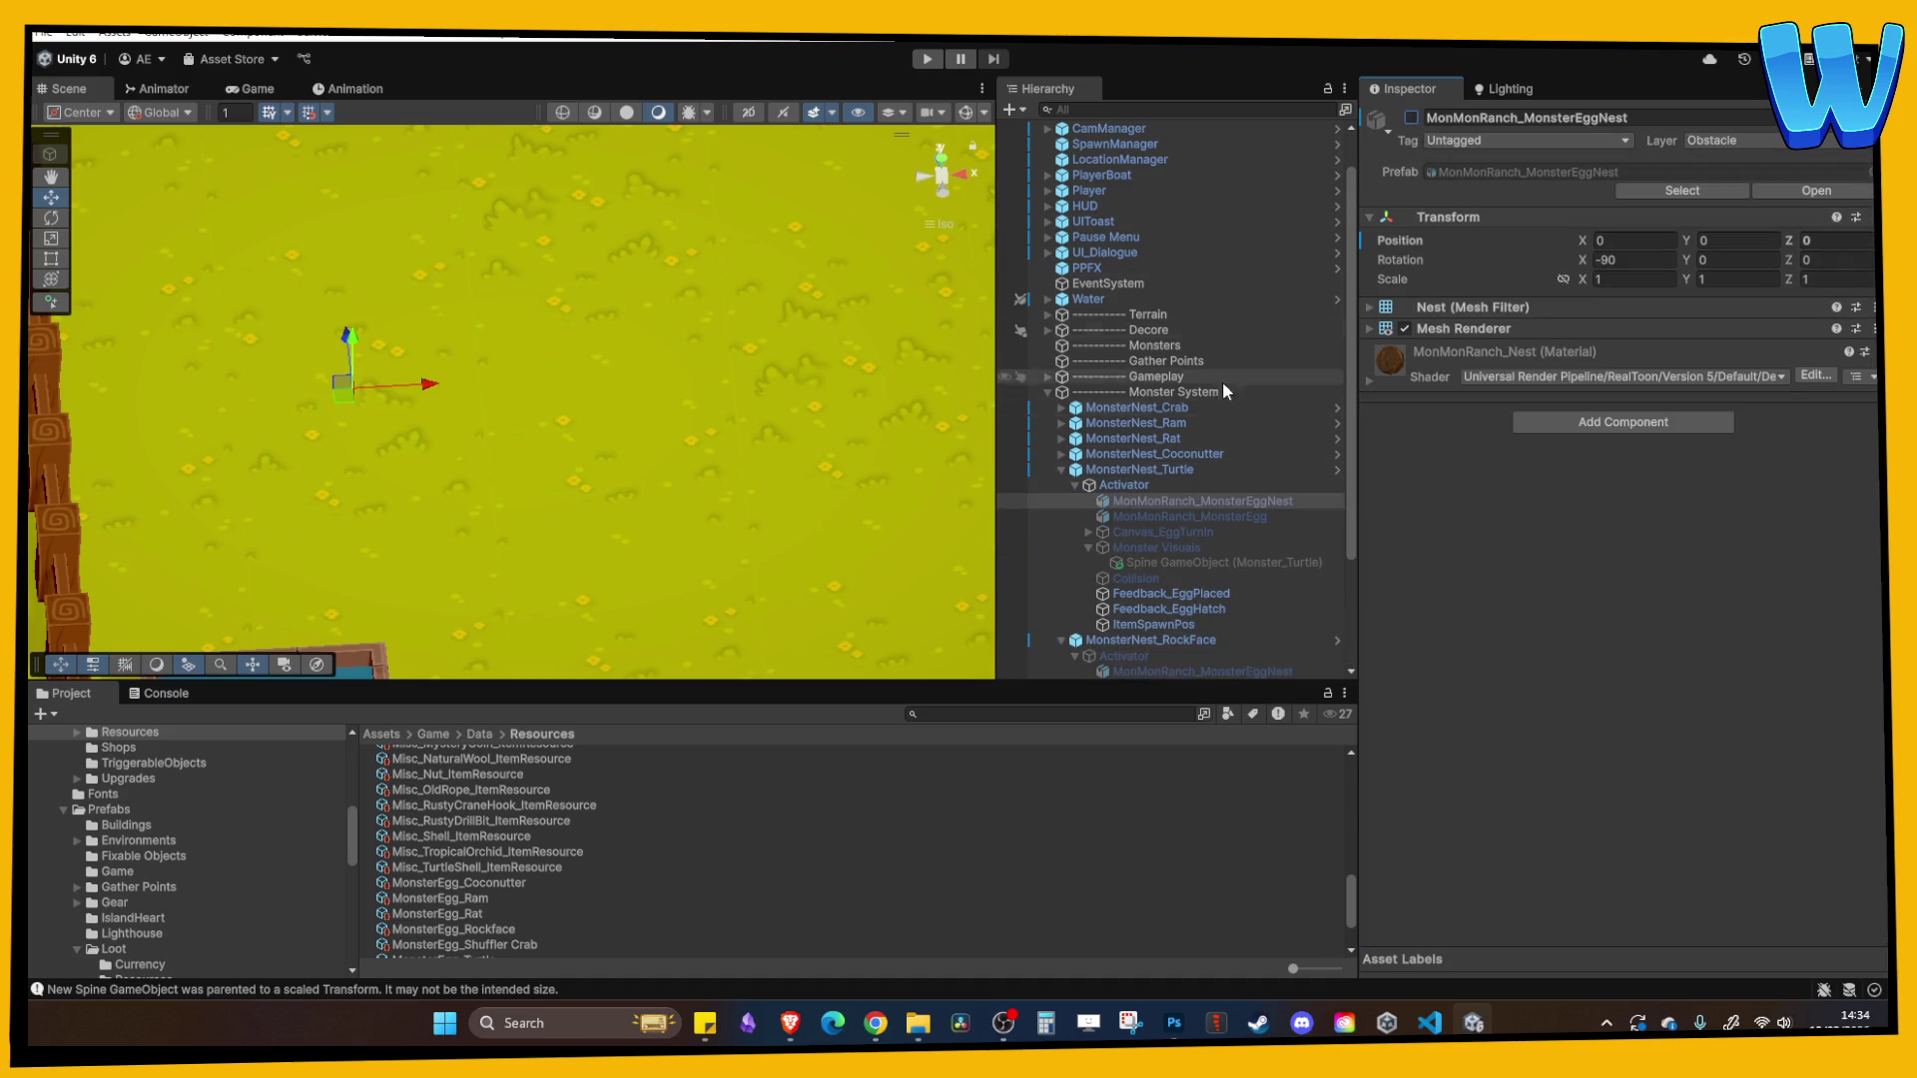
pyautogui.click(1062, 468)
pyautogui.click(1088, 500)
pyautogui.click(1410, 117)
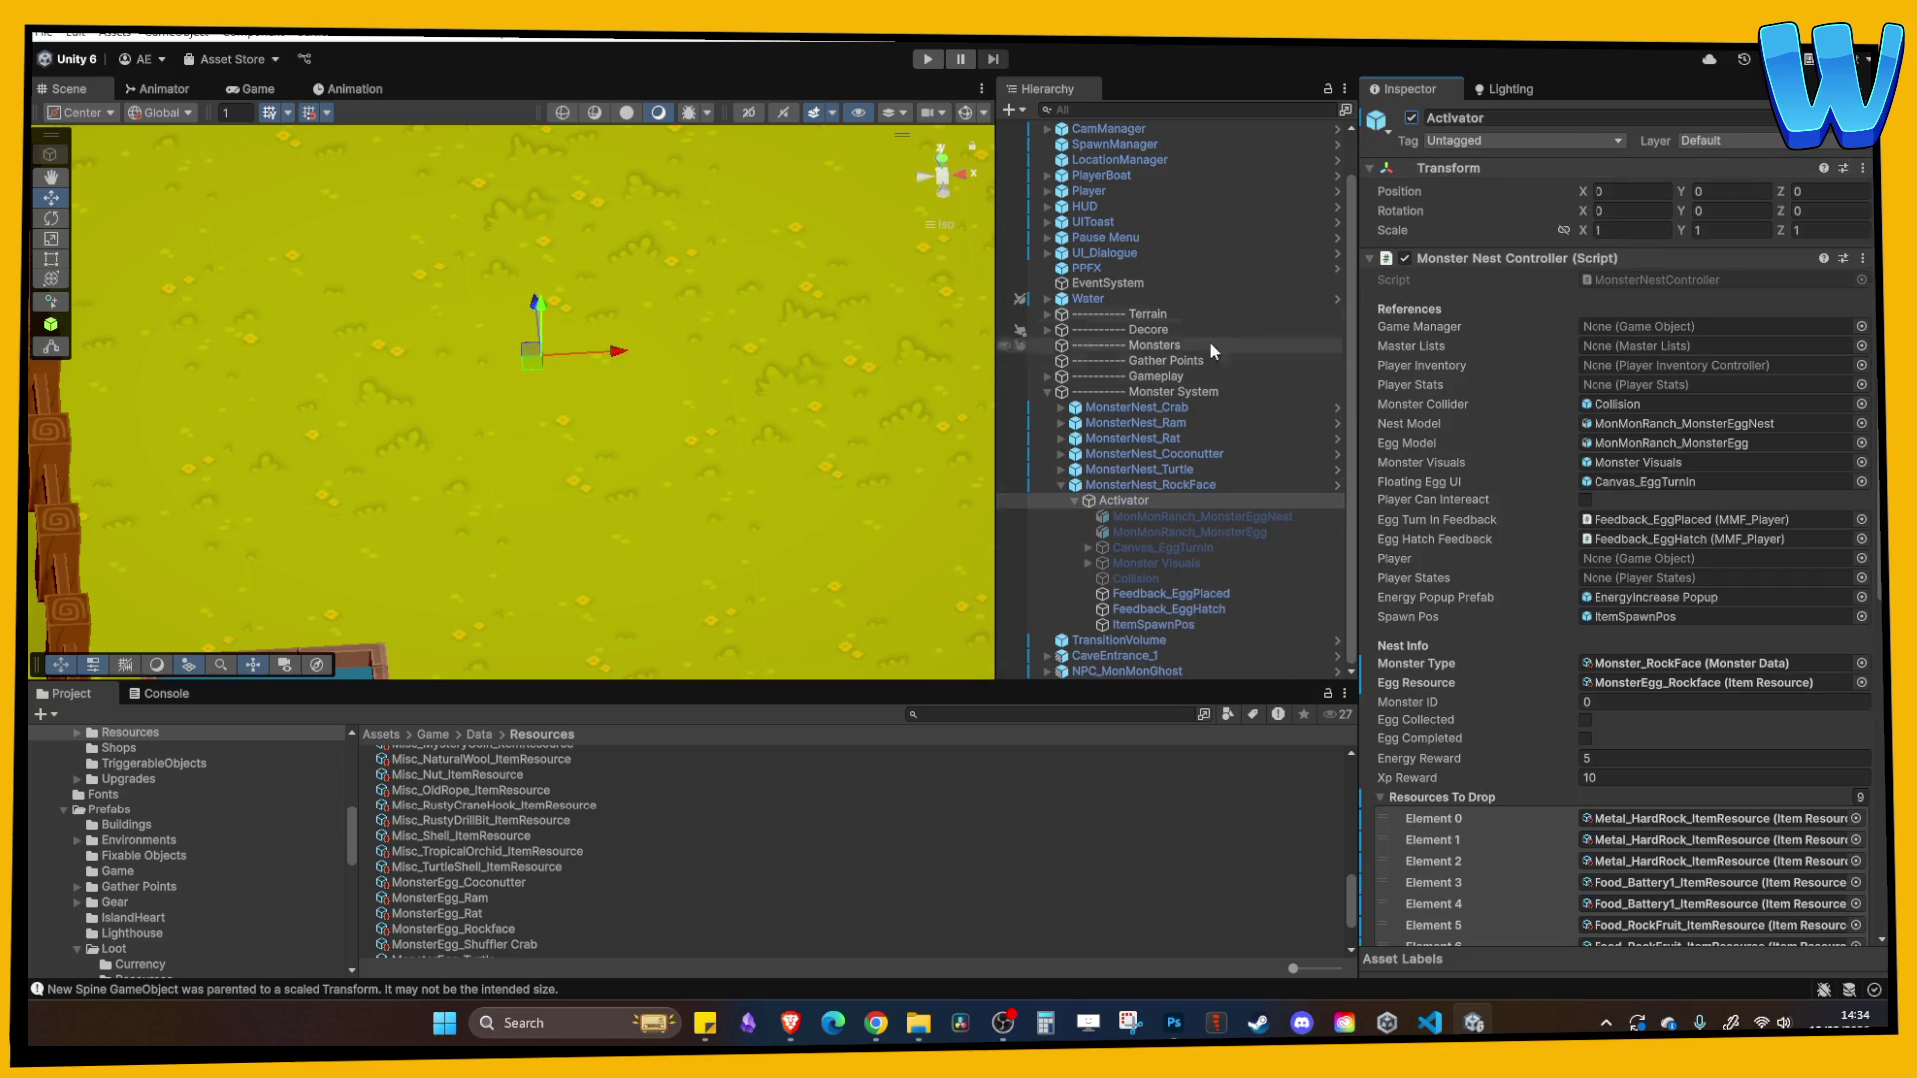
pyautogui.click(1061, 486)
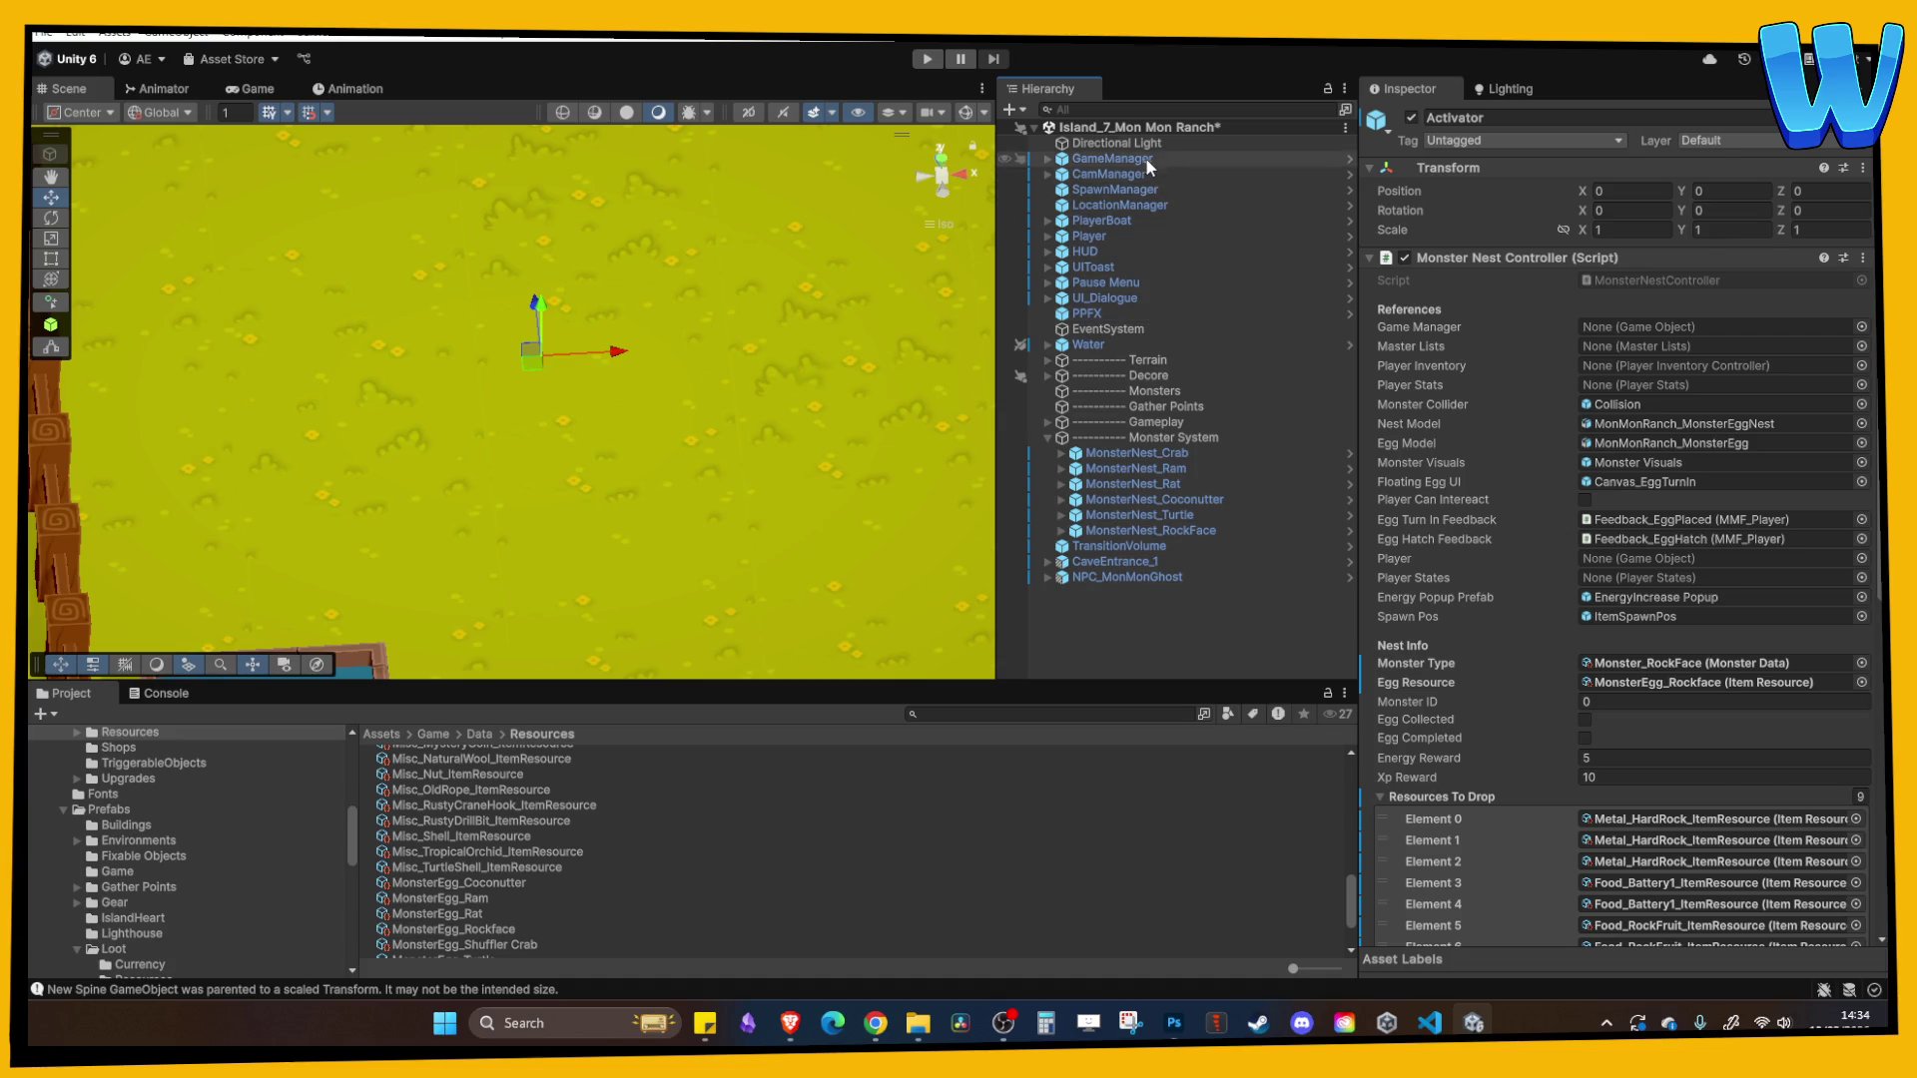
# - Add MonsterEgg_Rockface as a new entry in the GameManager prefab's Item Master List
pyautogui.rightClick(1141, 160)
pyautogui.moveTo(1244, 439)
pyautogui.click(1565, 457)
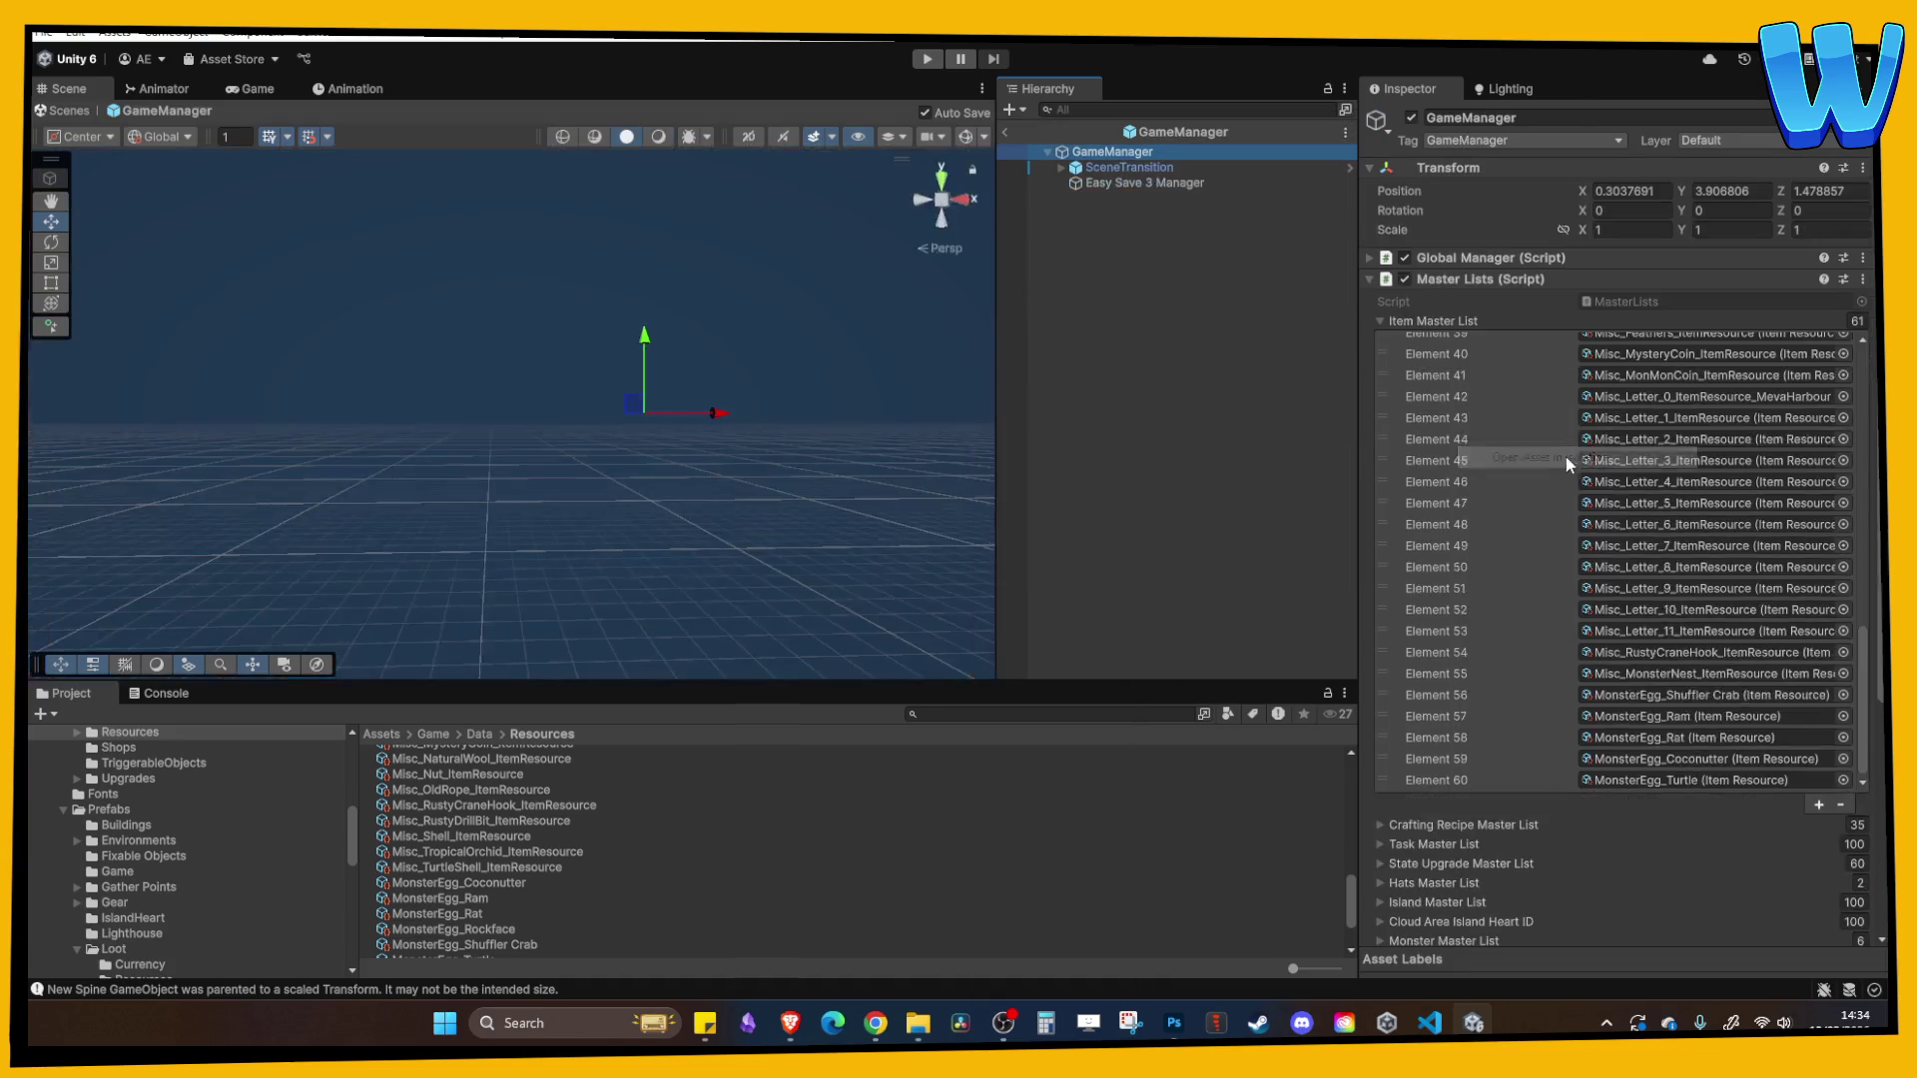
pyautogui.scroll(-3, 1621, 547)
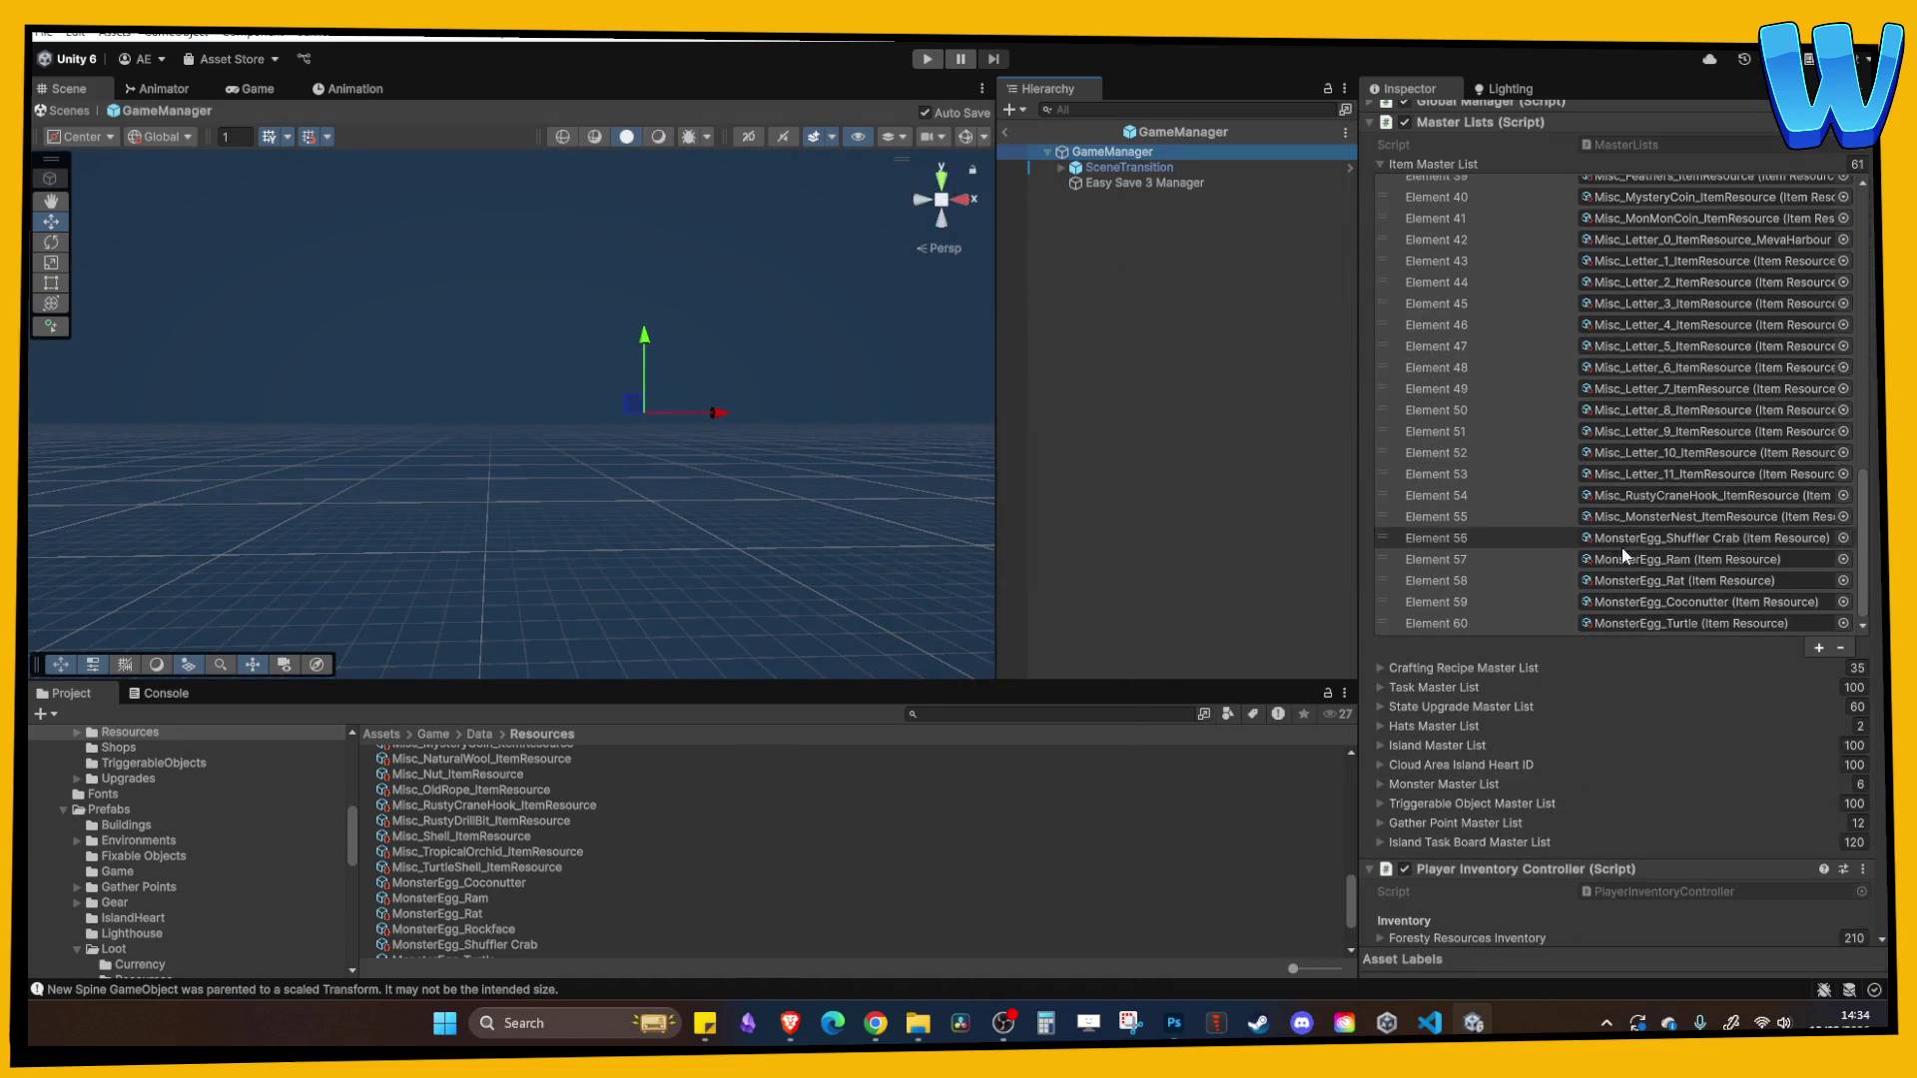
pyautogui.click(1815, 647)
pyautogui.click(1699, 571)
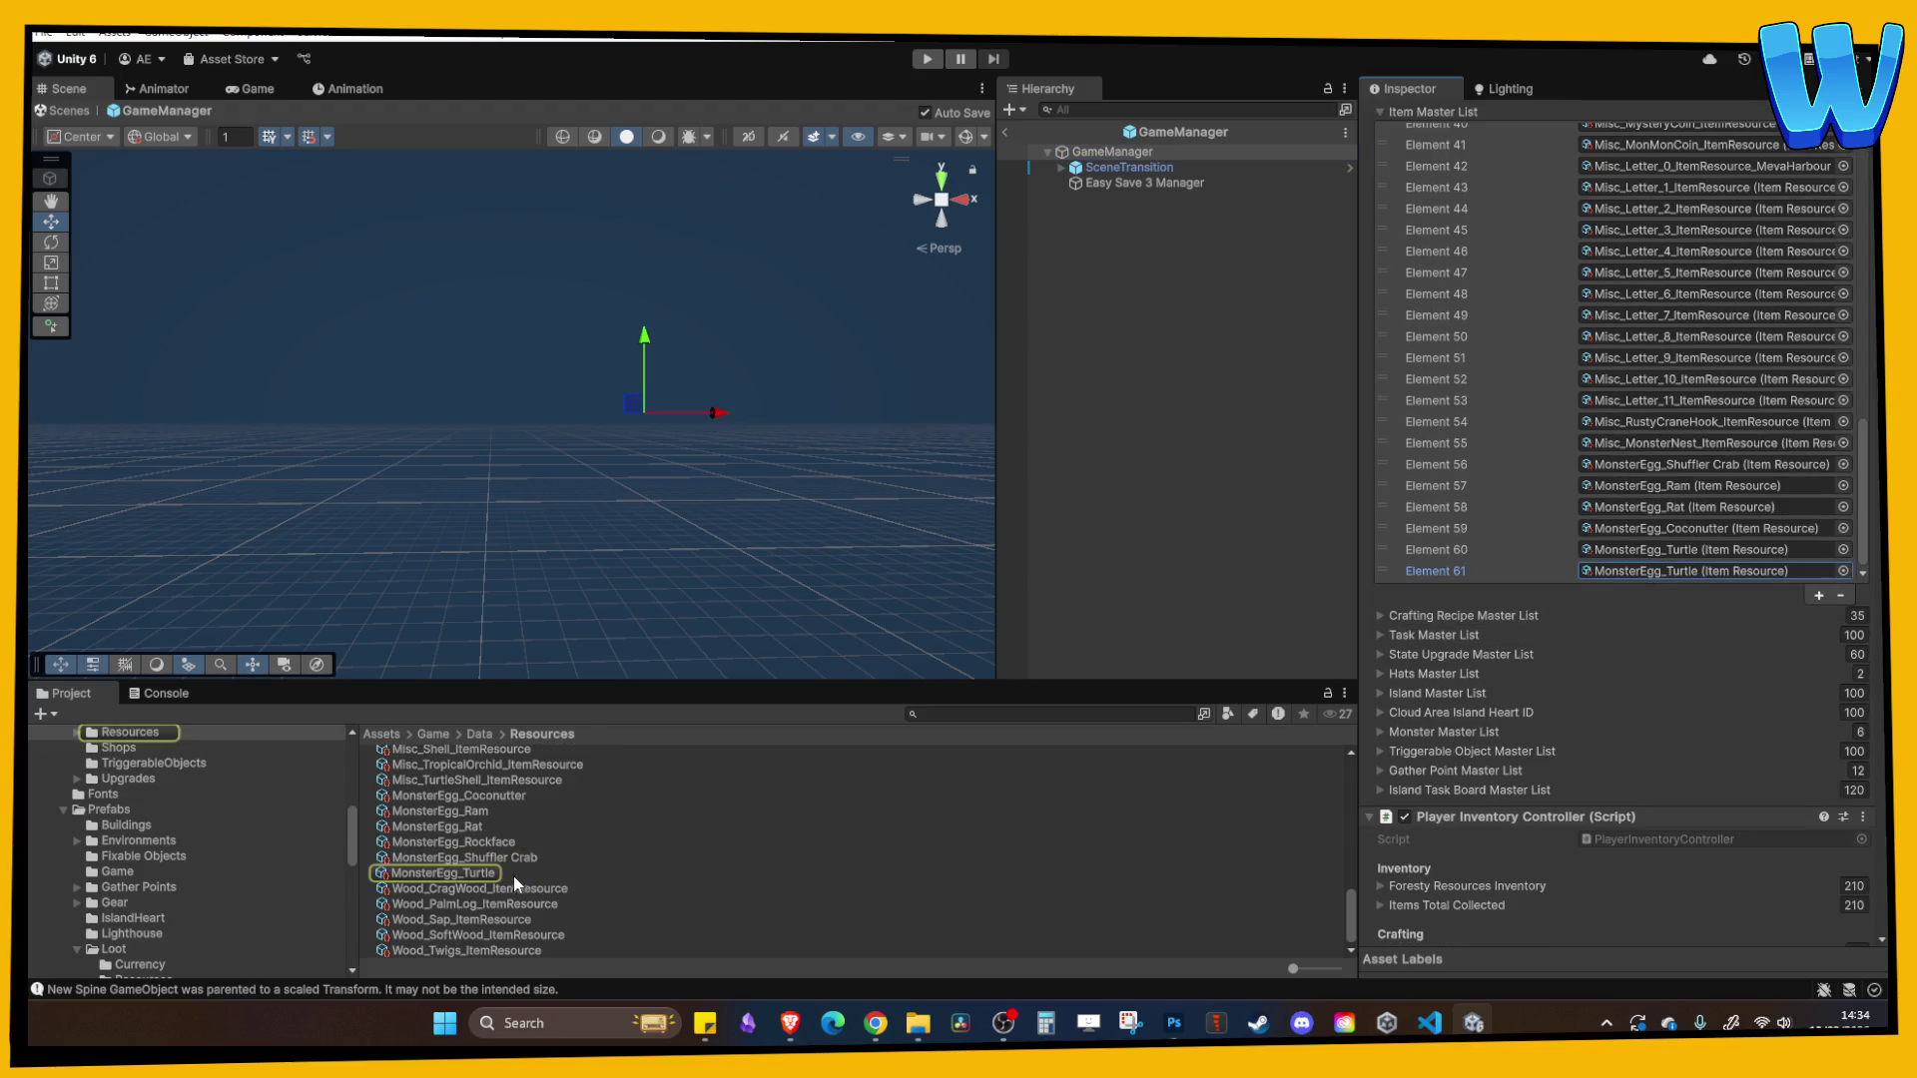
pyautogui.moveTo(455, 842); pyautogui.dragTo(1697, 571)
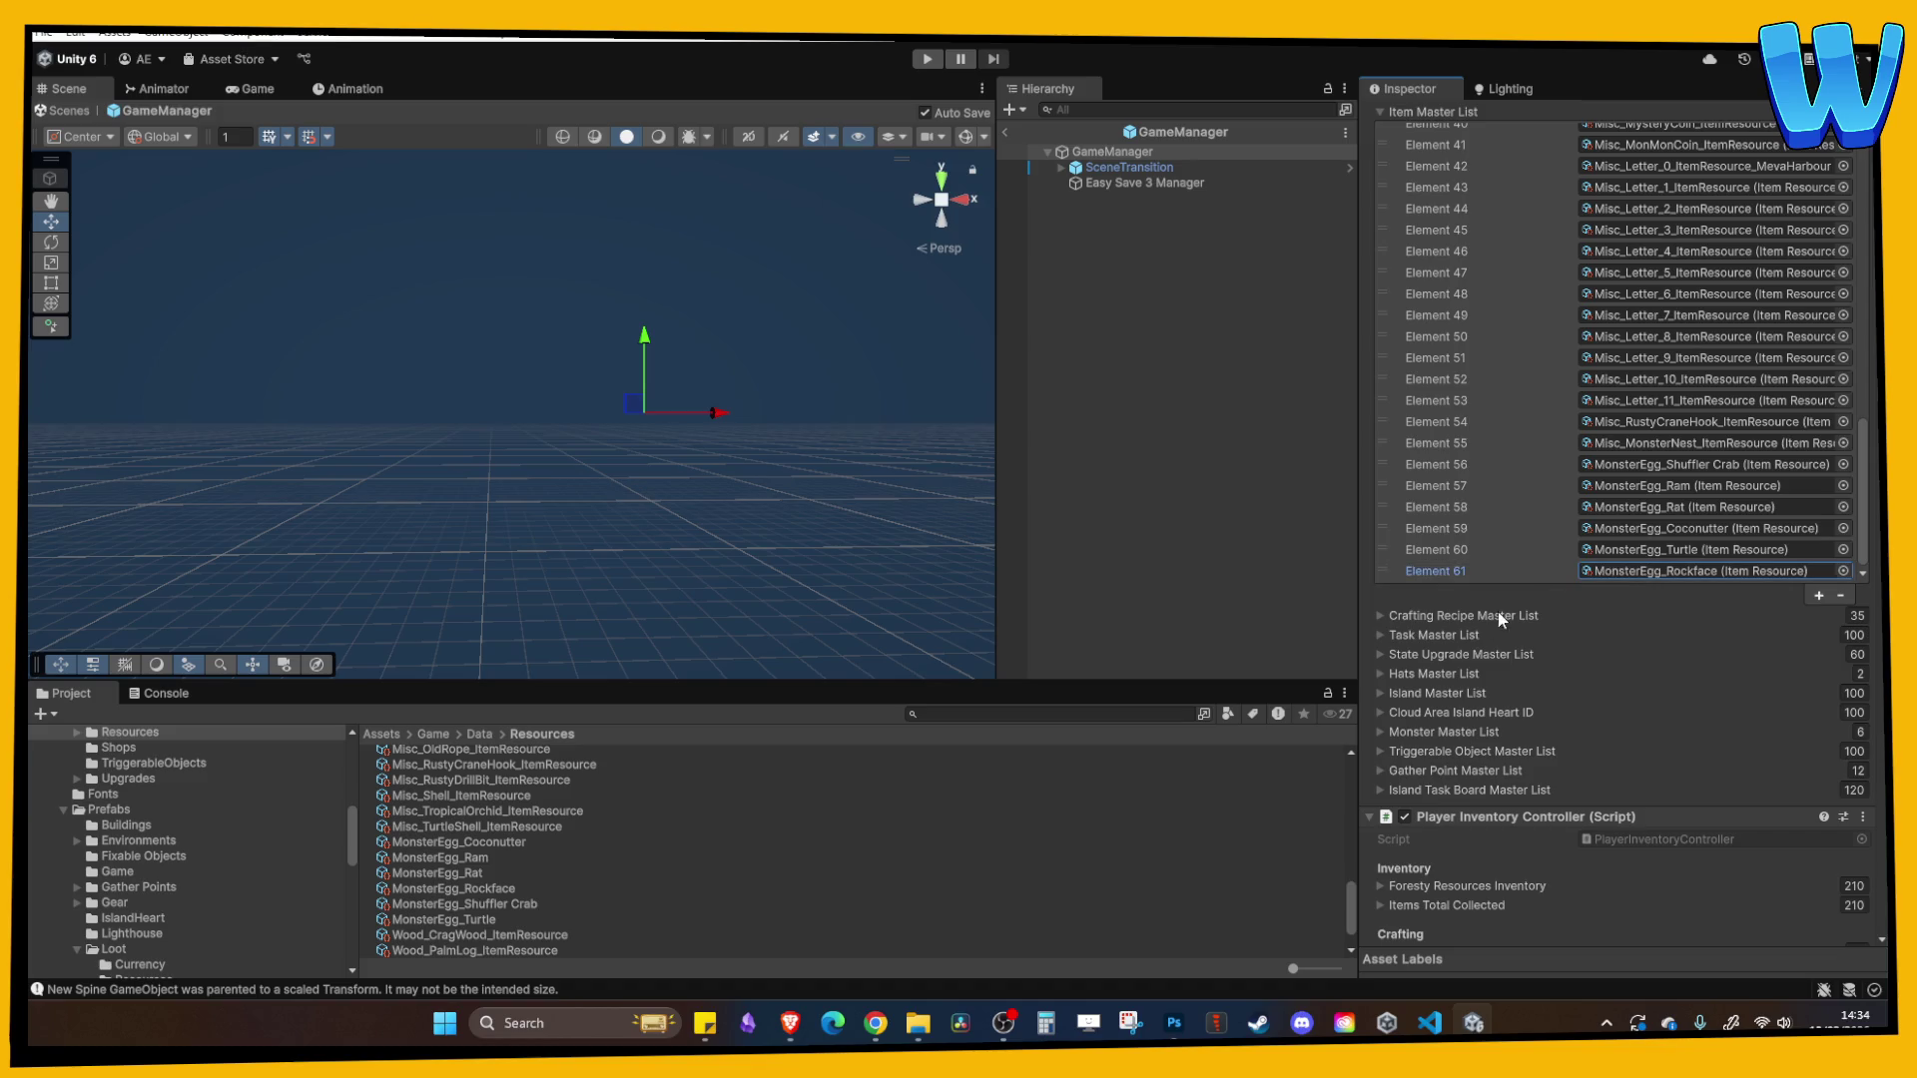
pyautogui.scroll(-2, 1405, 139)
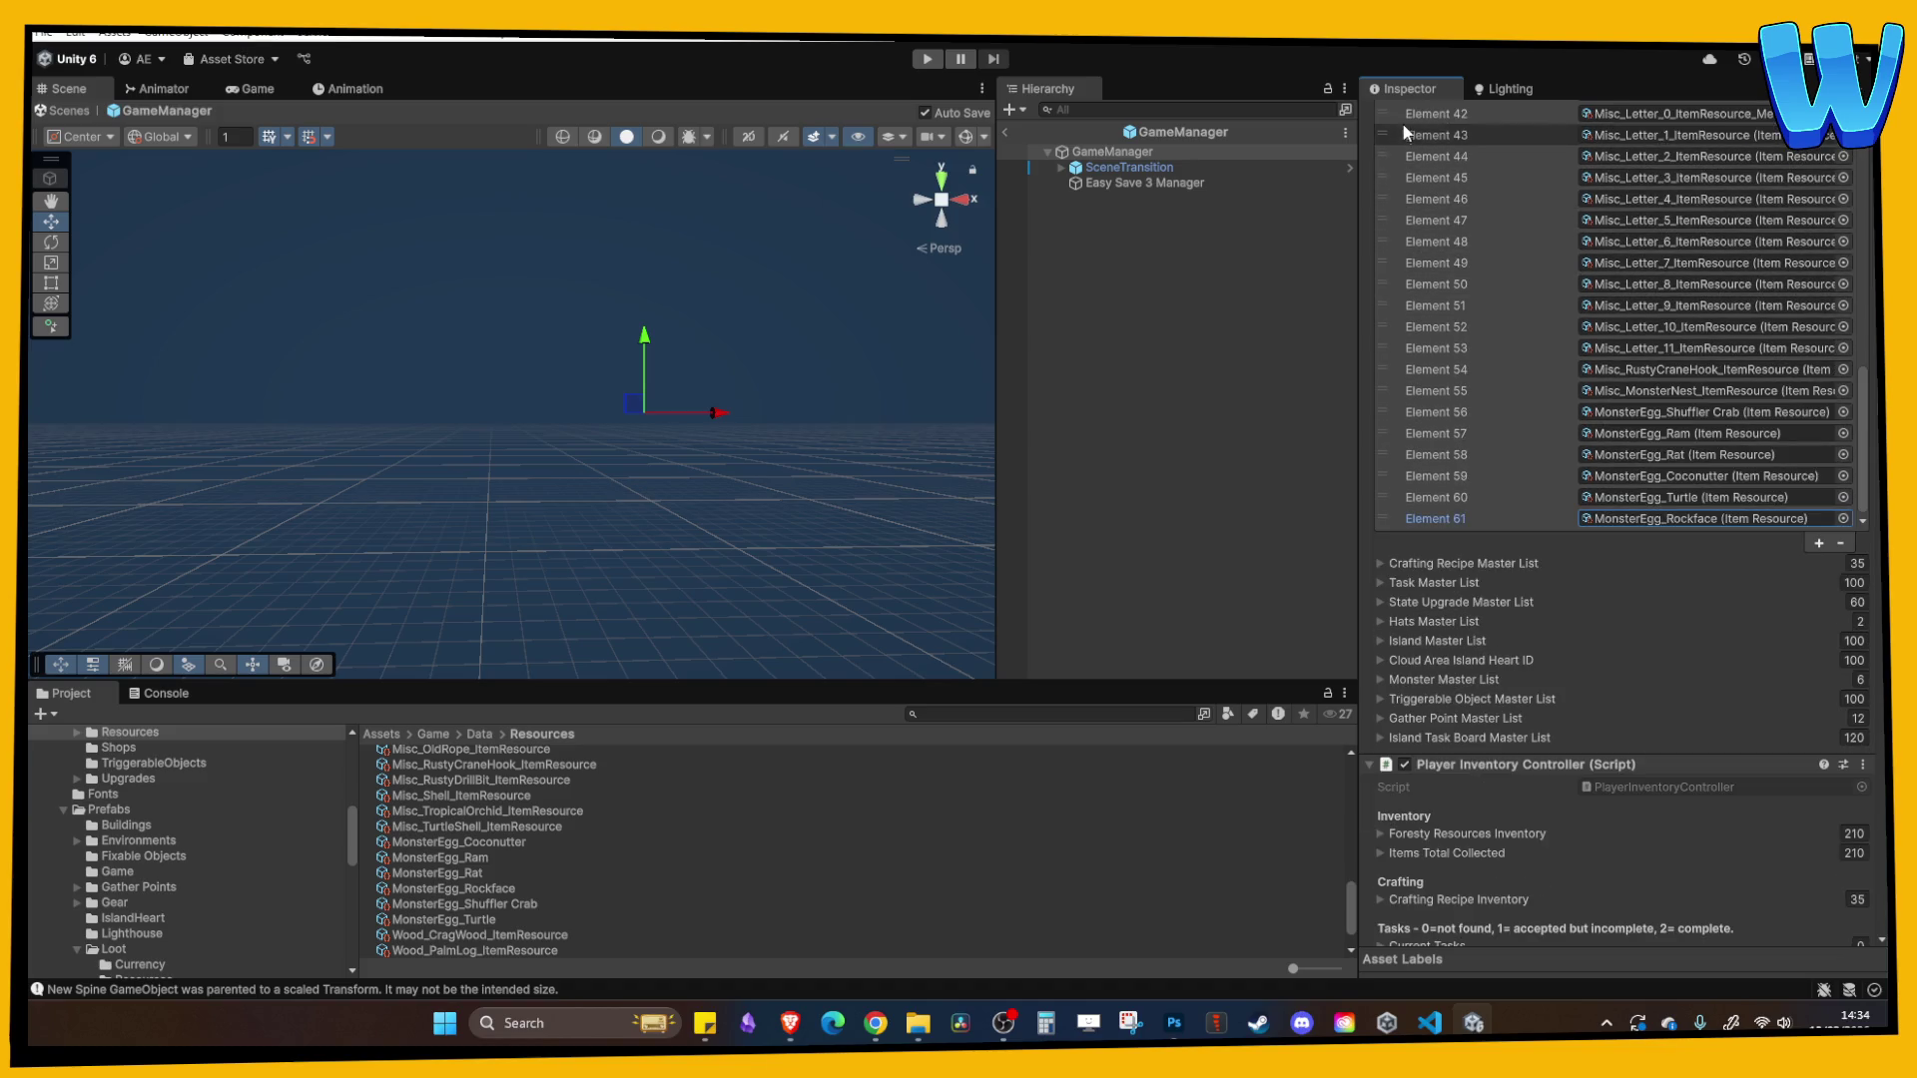
pyautogui.scroll(5, 1370, 322)
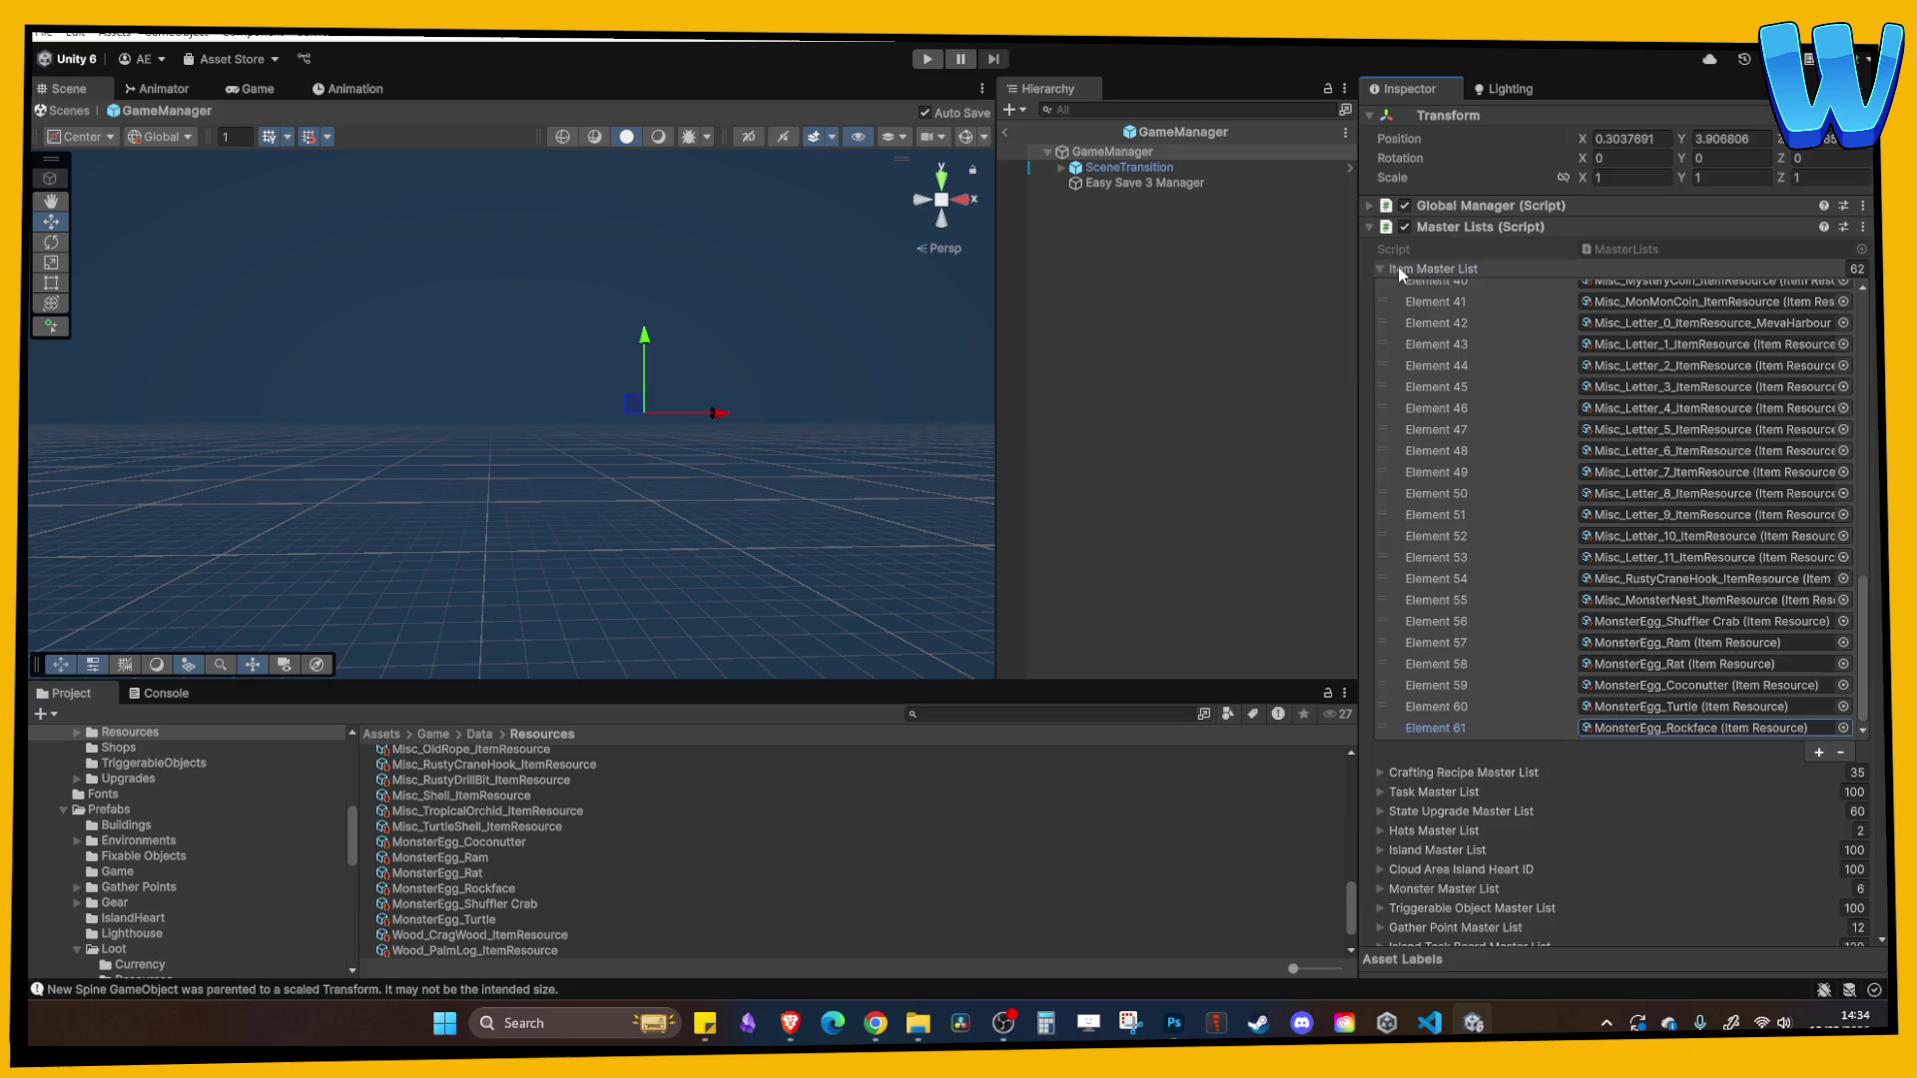
pyautogui.click(1398, 268)
pyautogui.scroll(-10, 1459, 529)
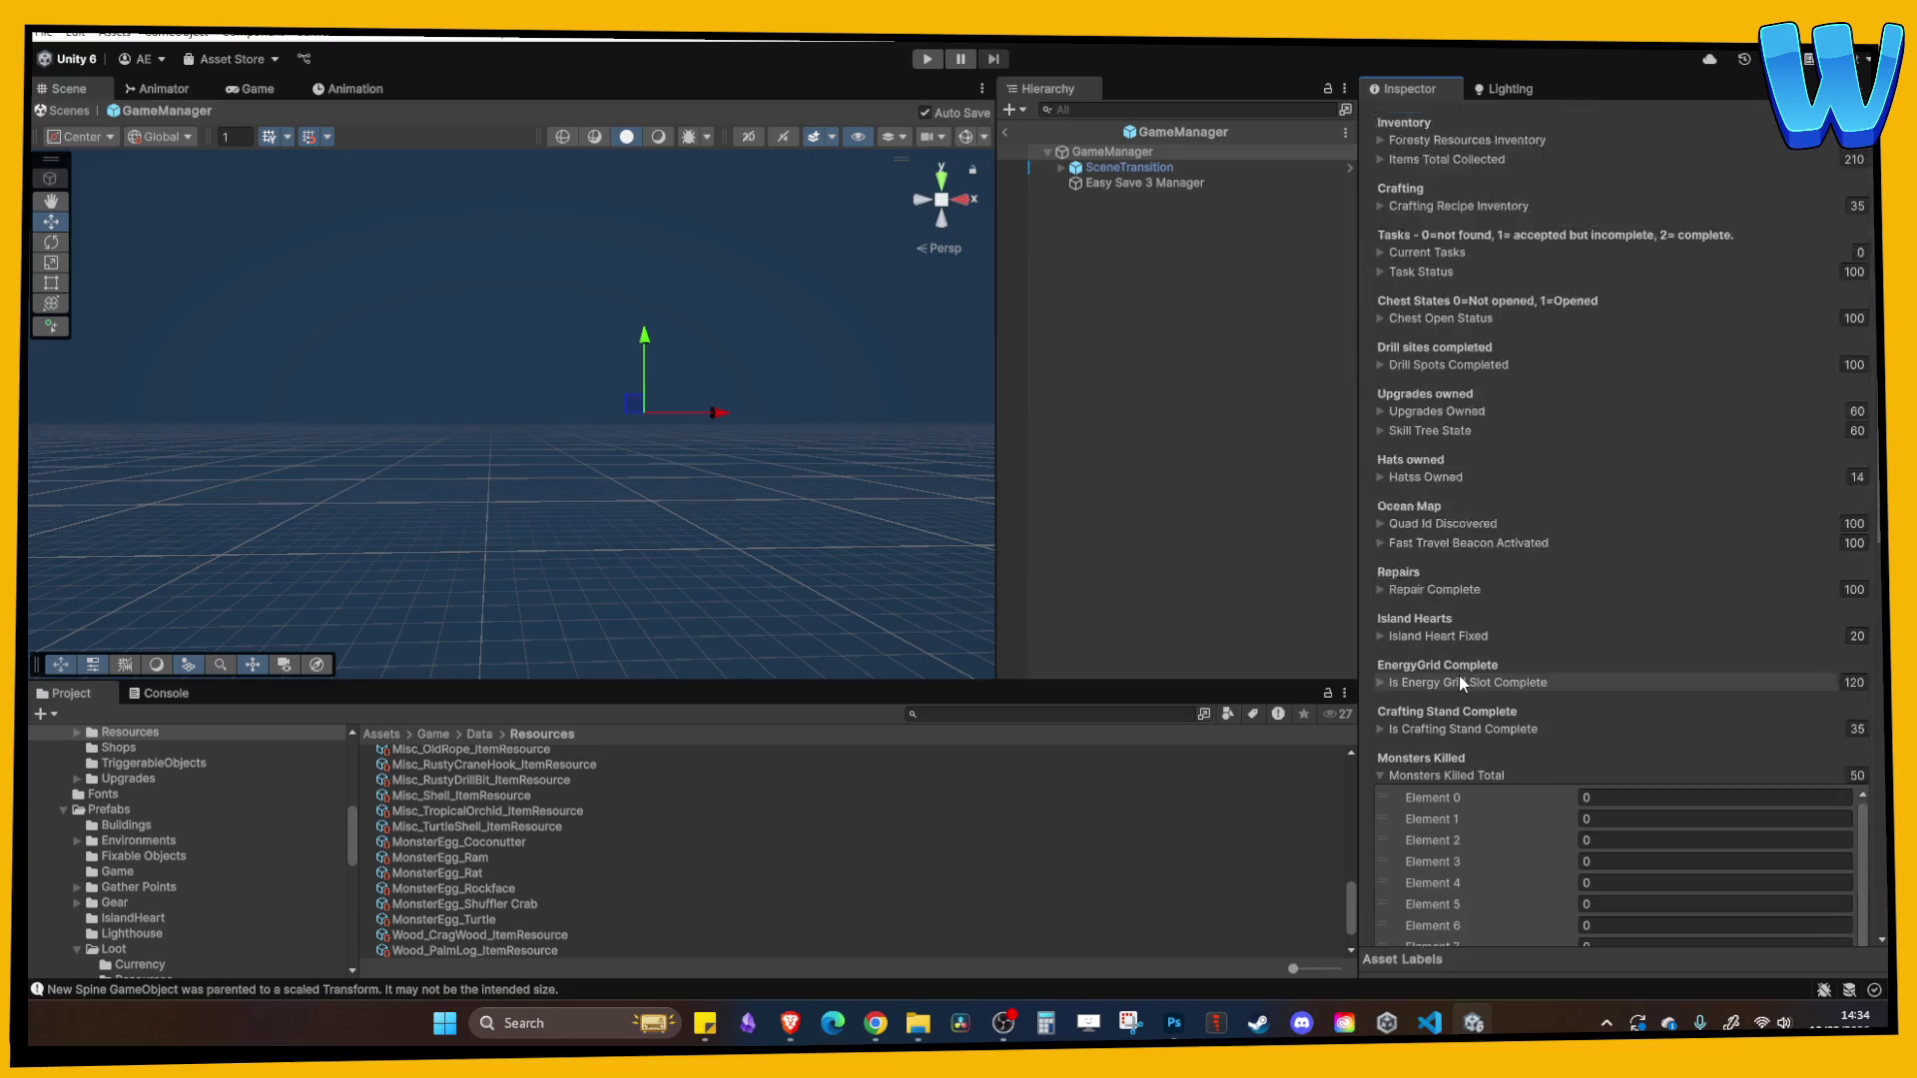
pyautogui.scroll(-3, 1460, 678)
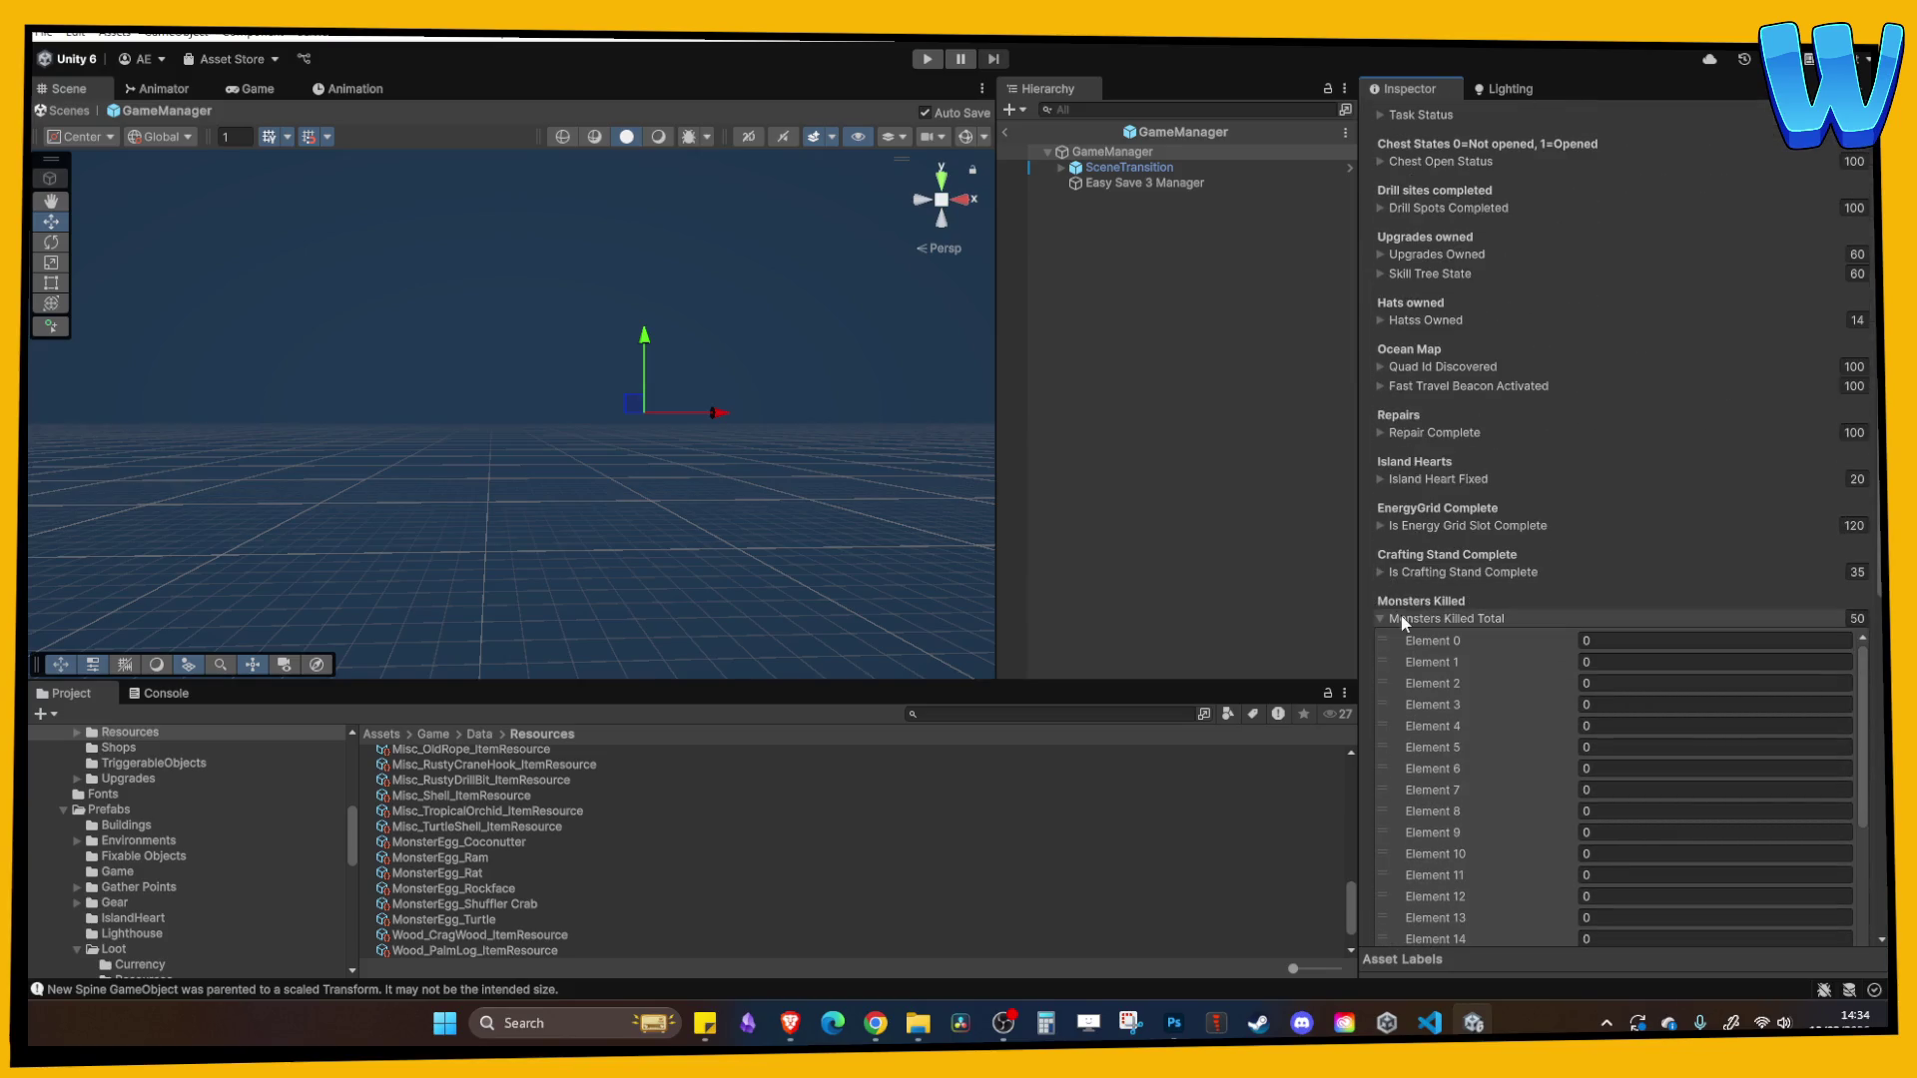
# - Back in the ranch scene, set Monsters Killed Total element 5 to 19
pyautogui.click(1004, 133)
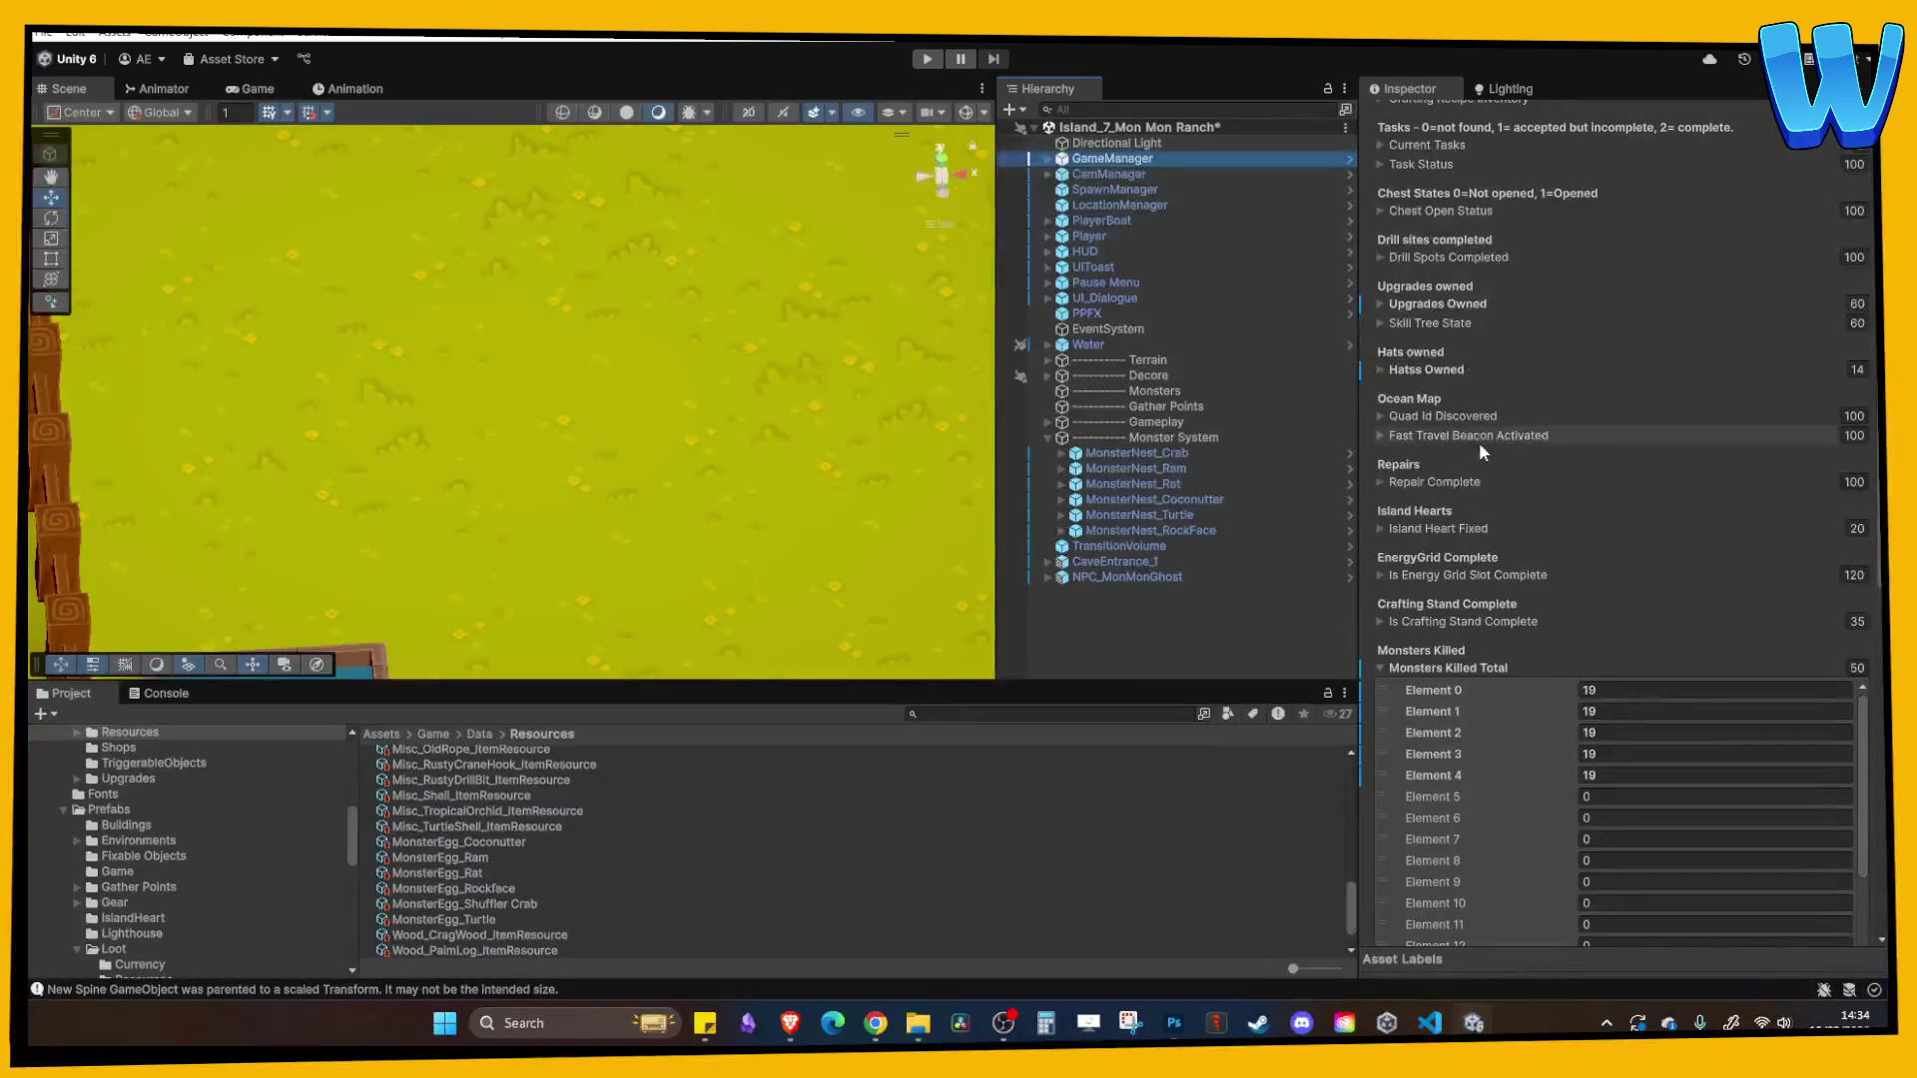
pyautogui.click(1617, 796)
pyautogui.write('19')
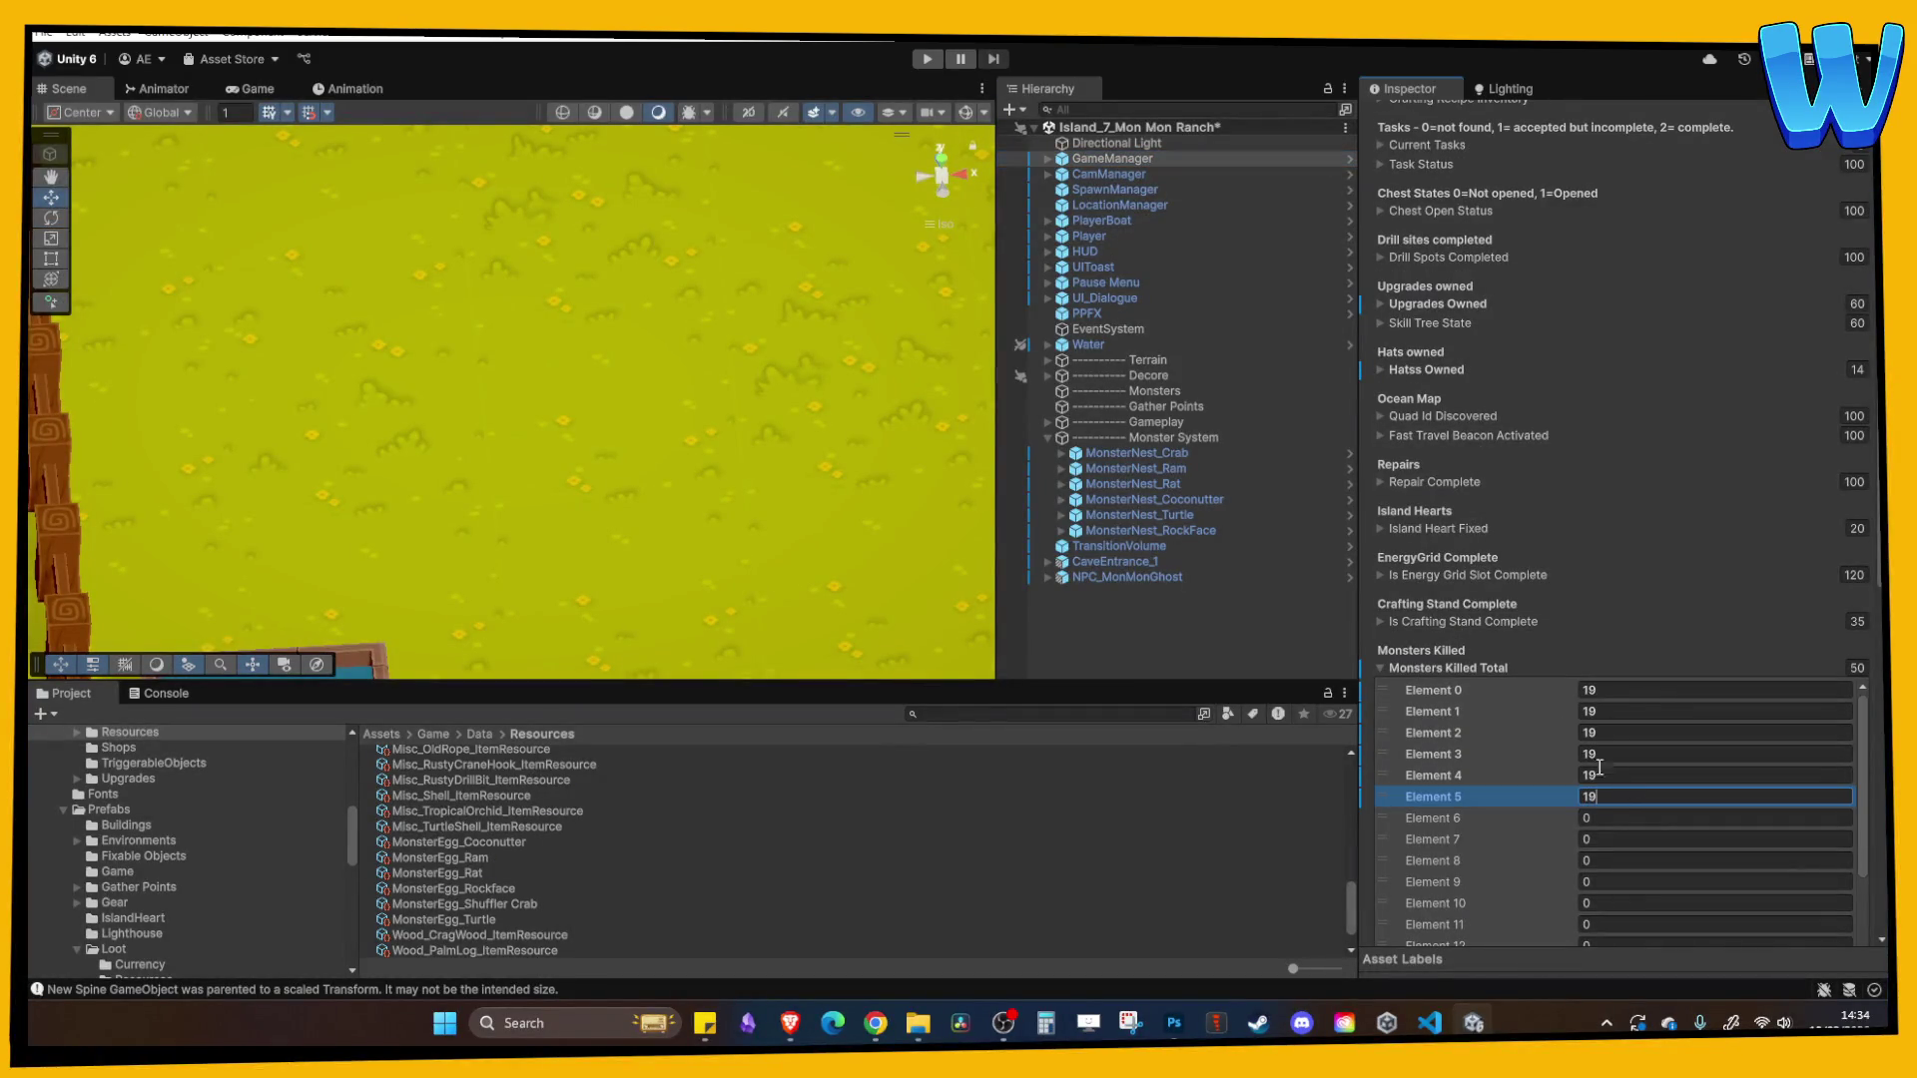
pyautogui.scroll(4, 1453, 362)
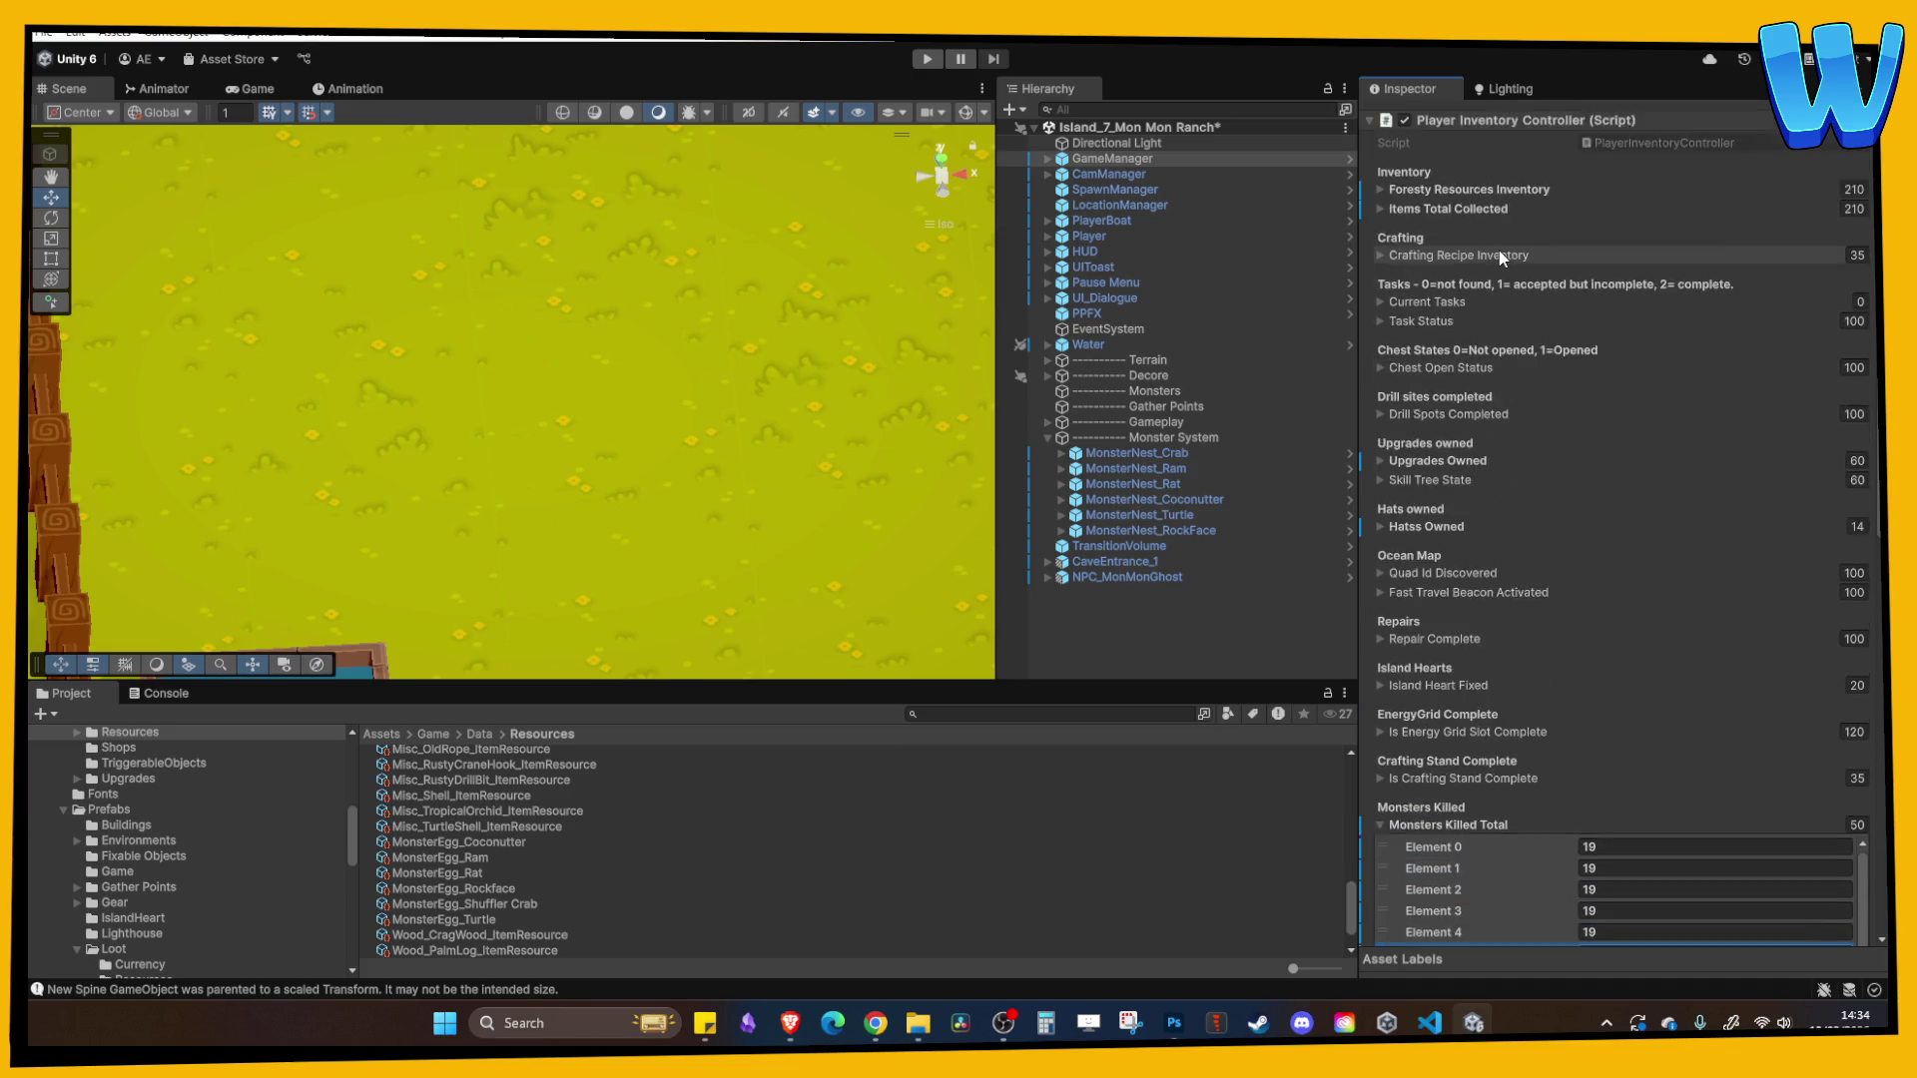
pyautogui.scroll(2, 1501, 258)
# - Set Foresty Resources Inventory element 61 to 1 and start play mode
pyautogui.click(1447, 244)
pyautogui.scroll(-10, 1497, 475)
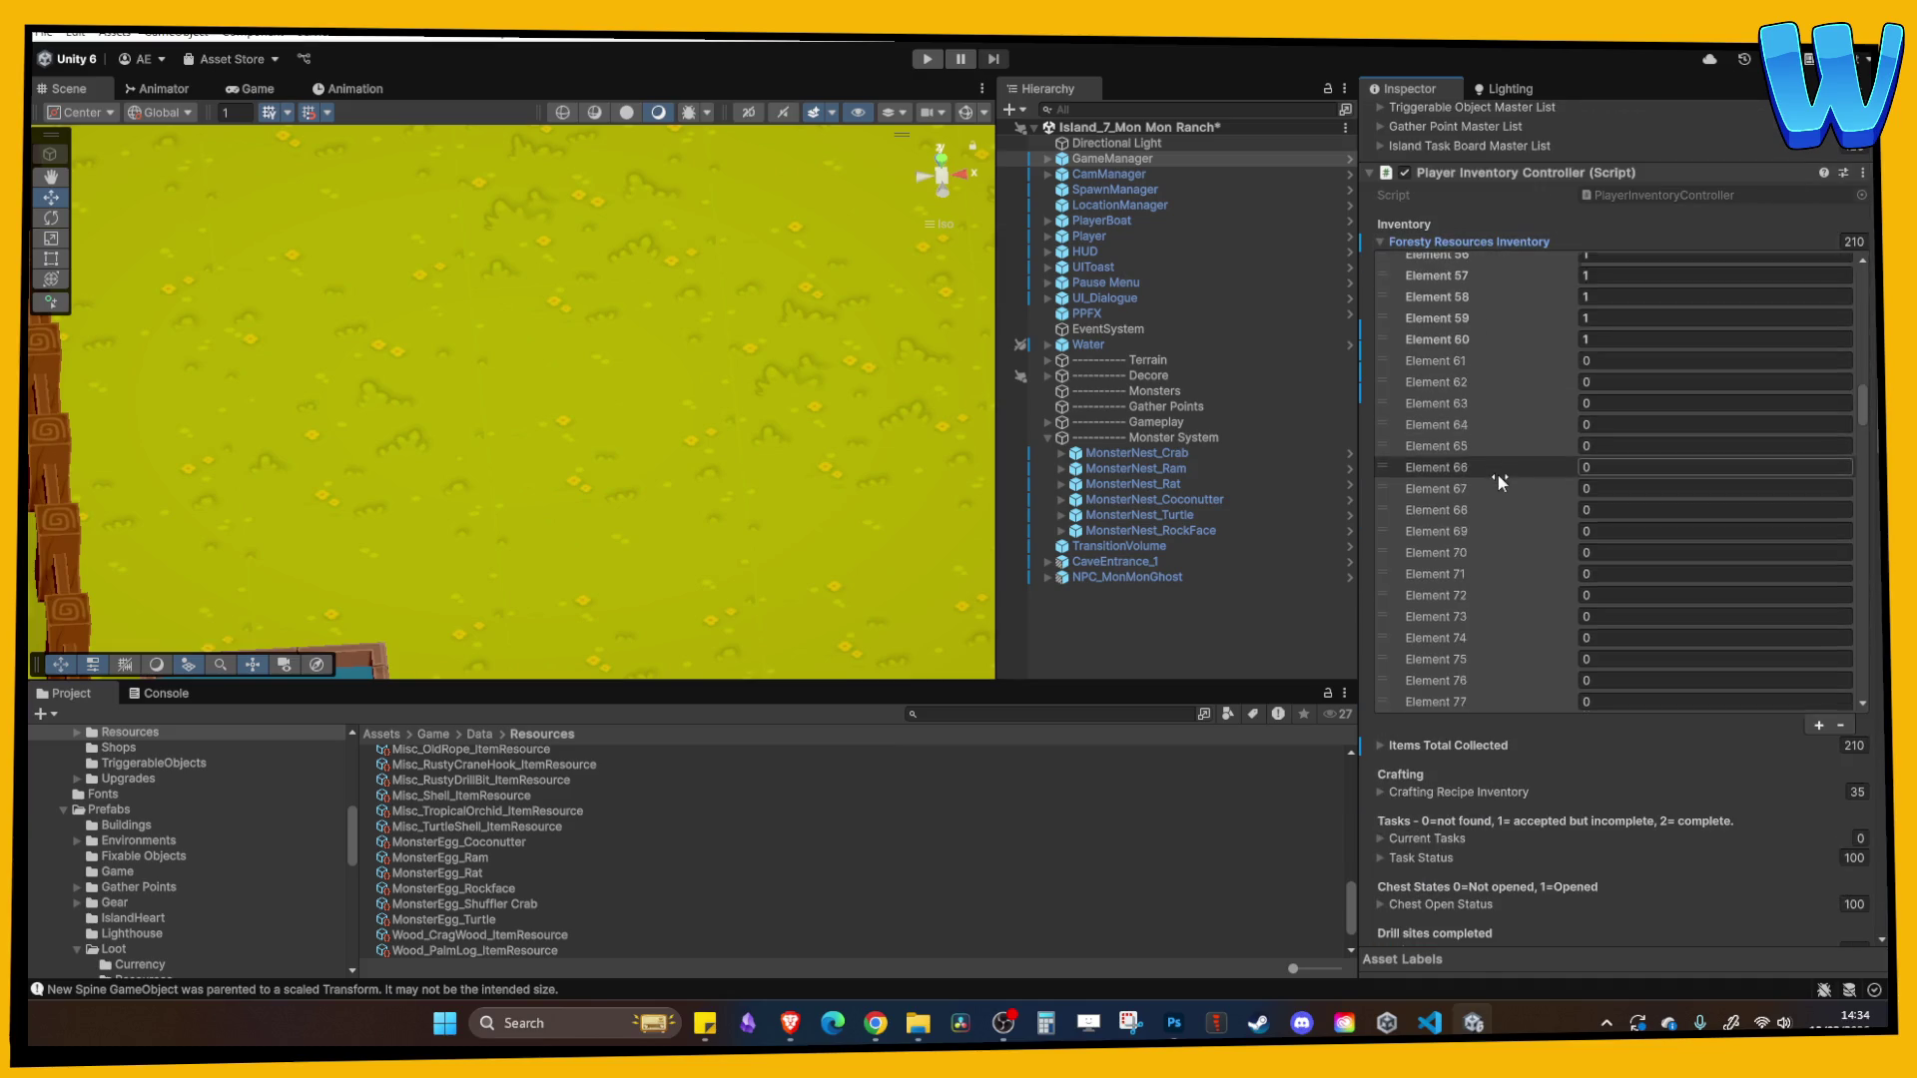
pyautogui.scroll(-5, 1508, 472)
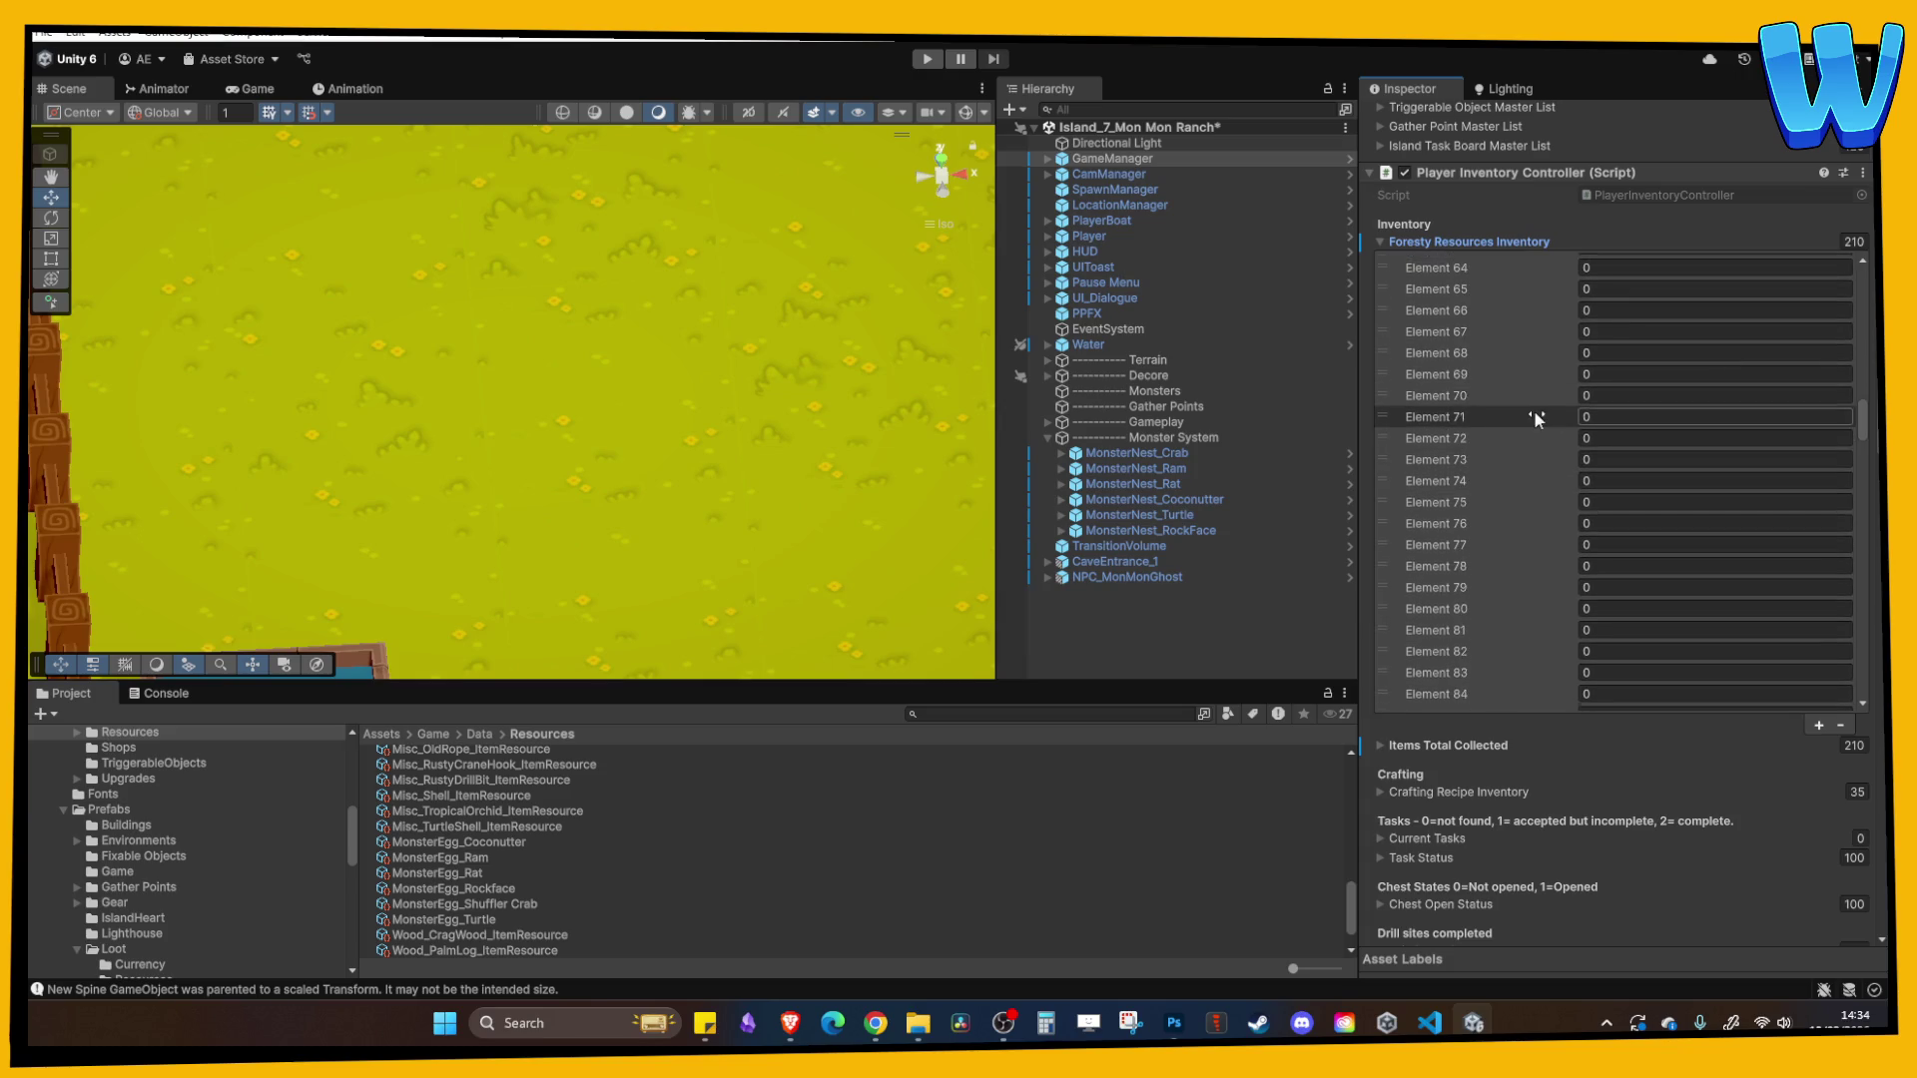
pyautogui.scroll(5, 1535, 420)
pyautogui.click(1605, 361)
pyautogui.write('1')
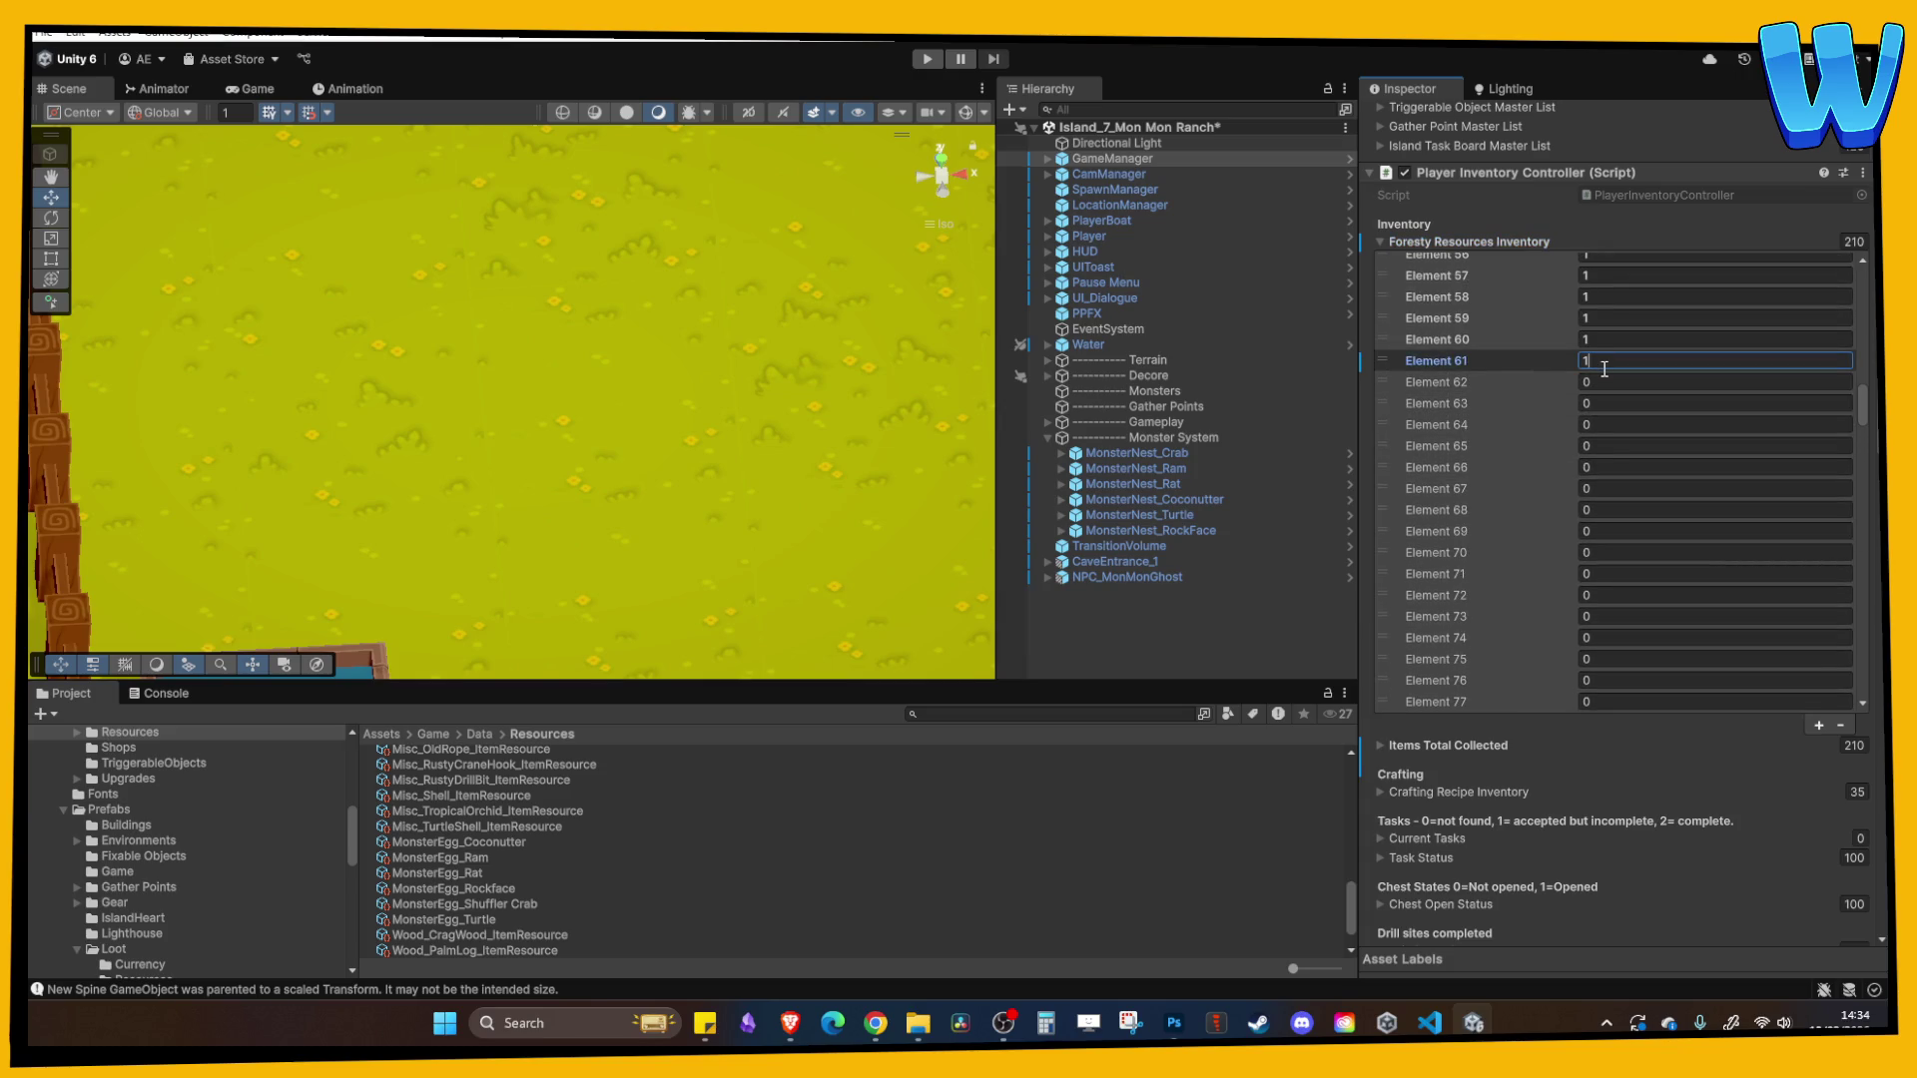
pyautogui.click(927, 59)
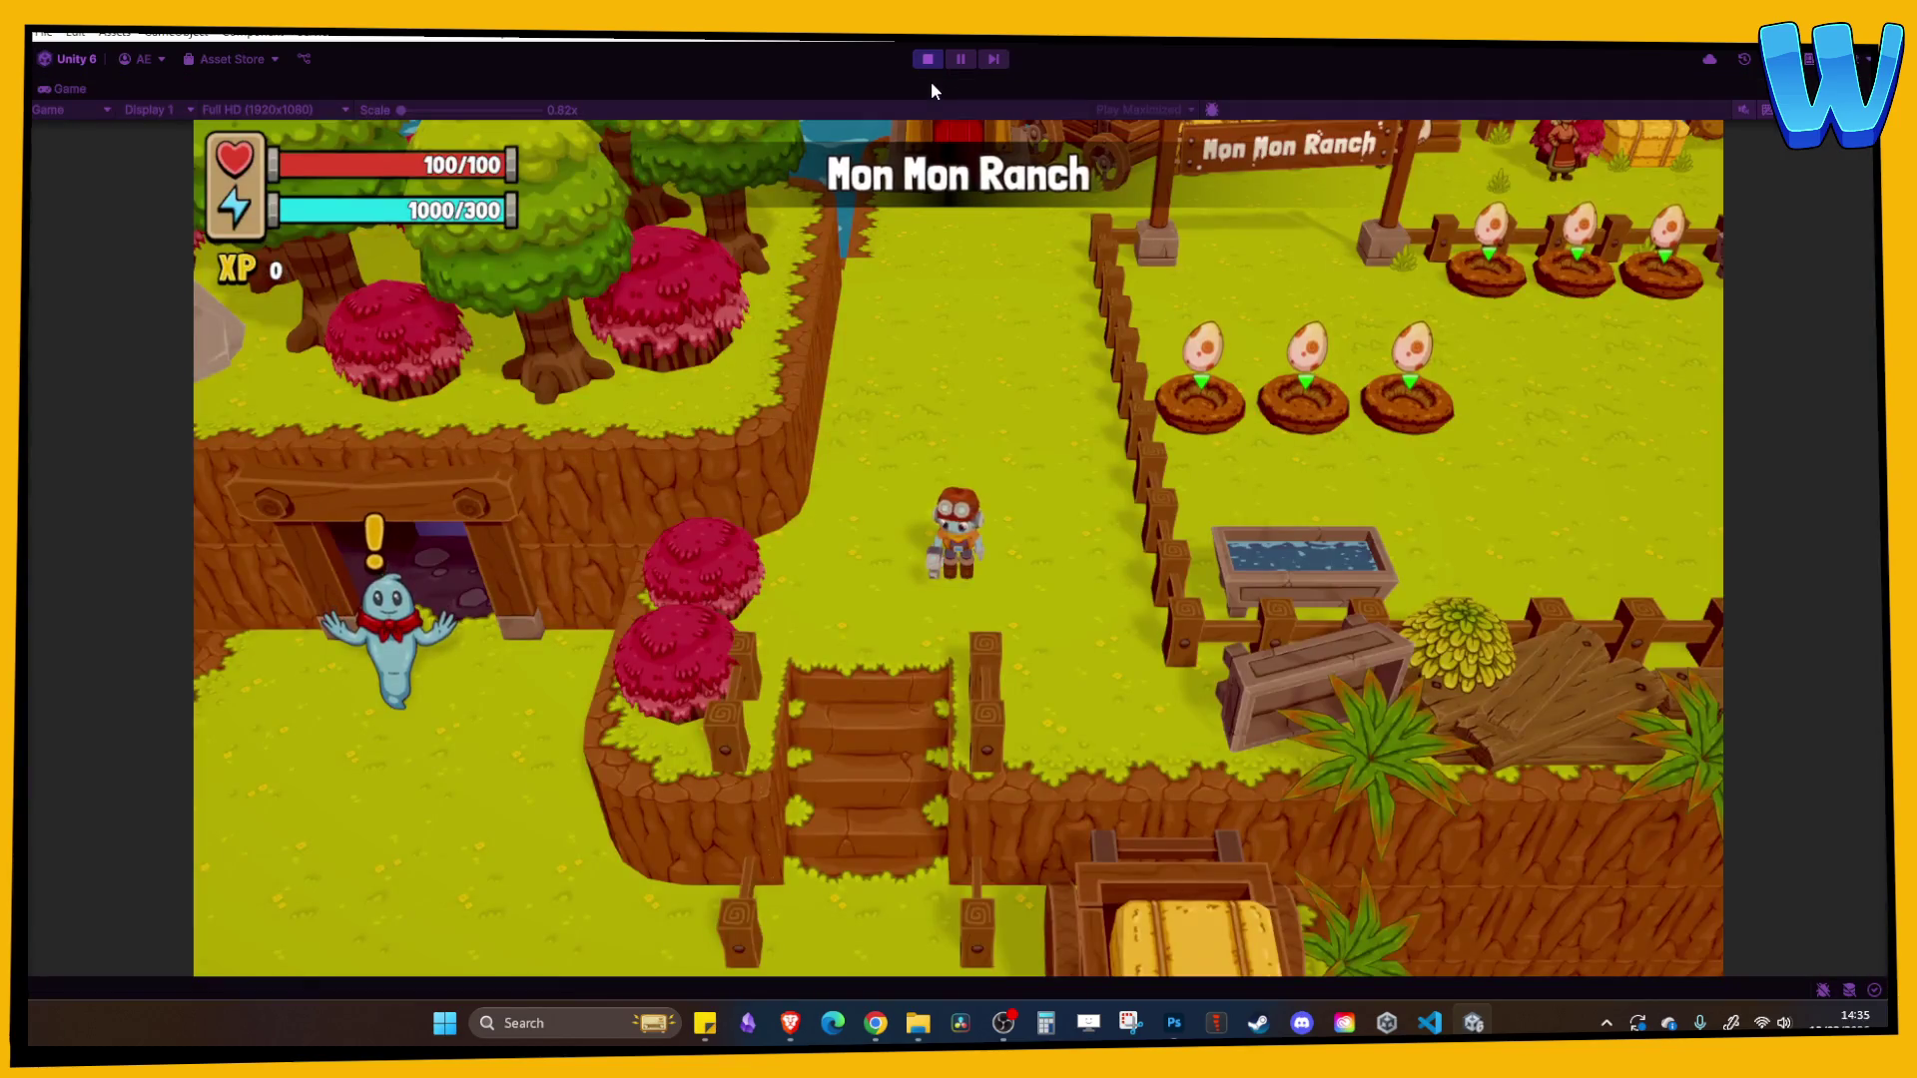
# - Walk the player through the ranch gateway to the egg nests, collecting nearby items
pyautogui.press('w')
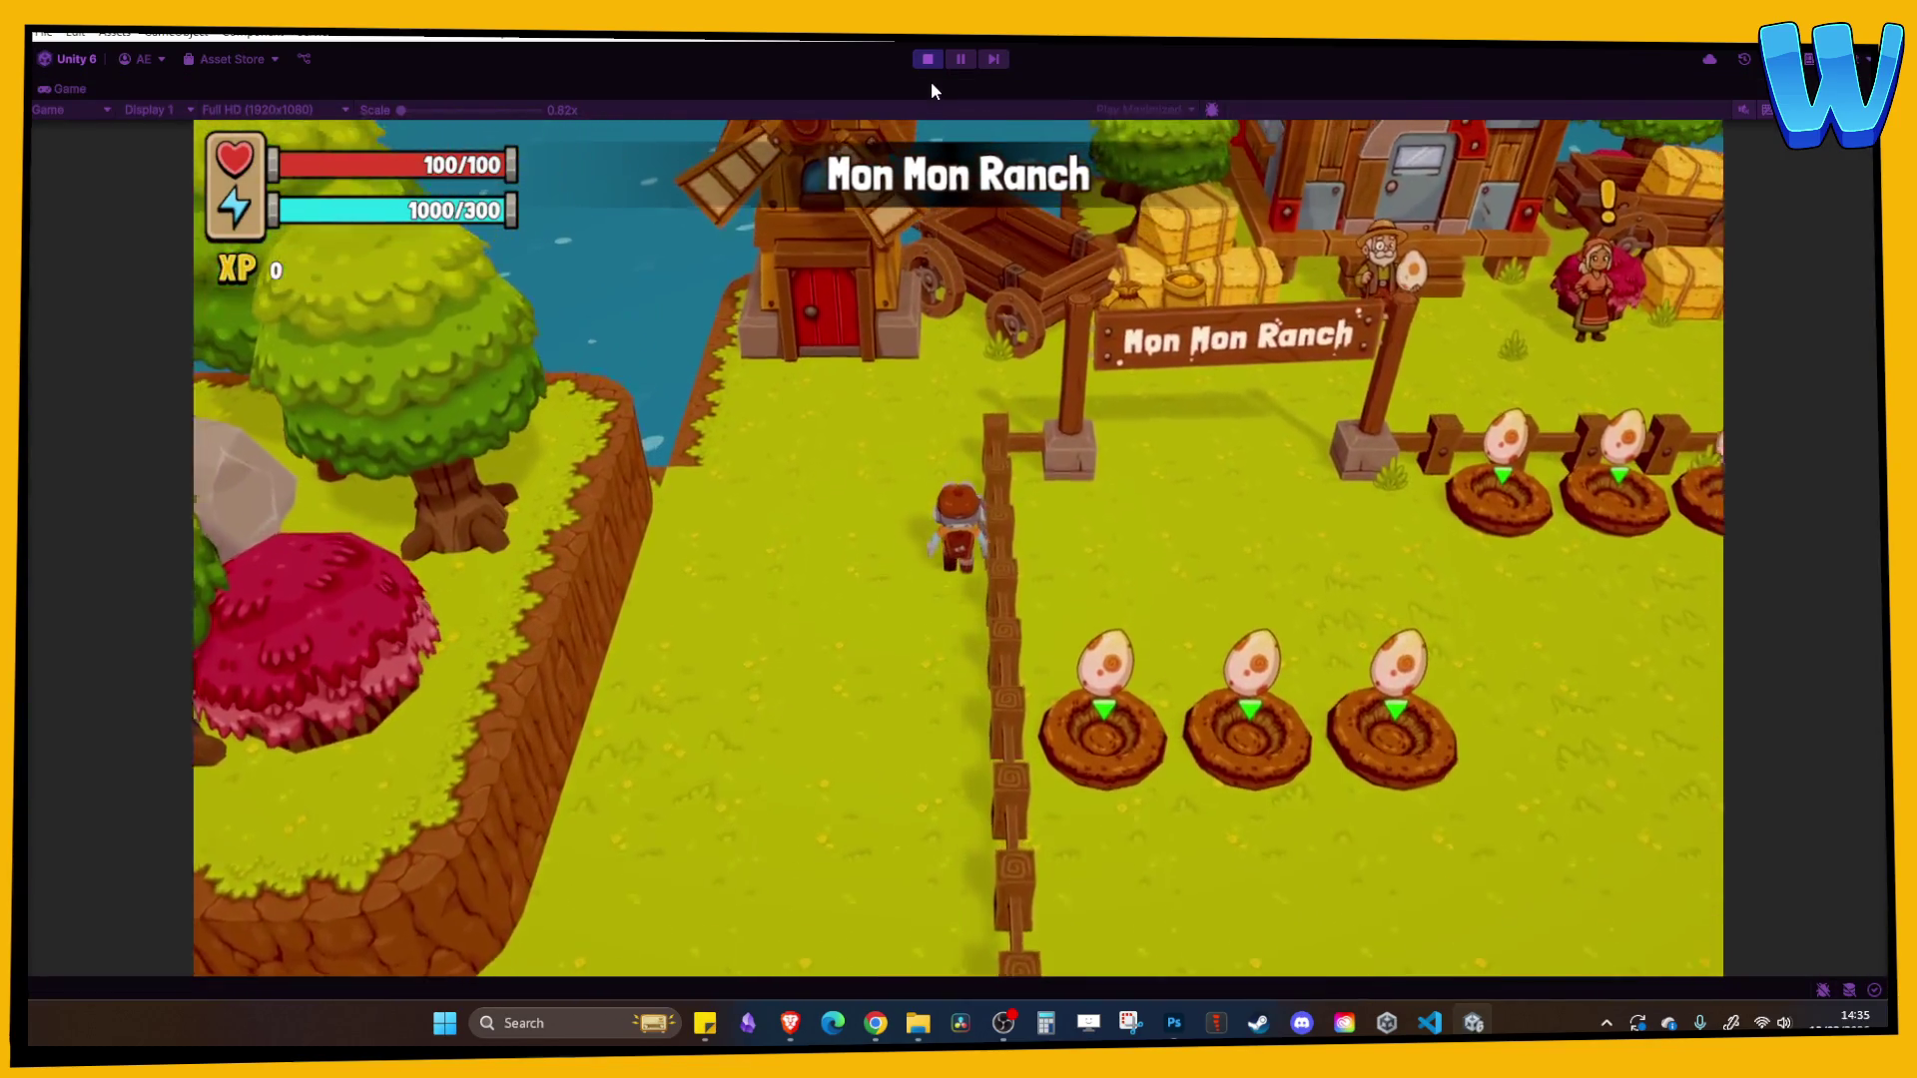
pyautogui.press('d')
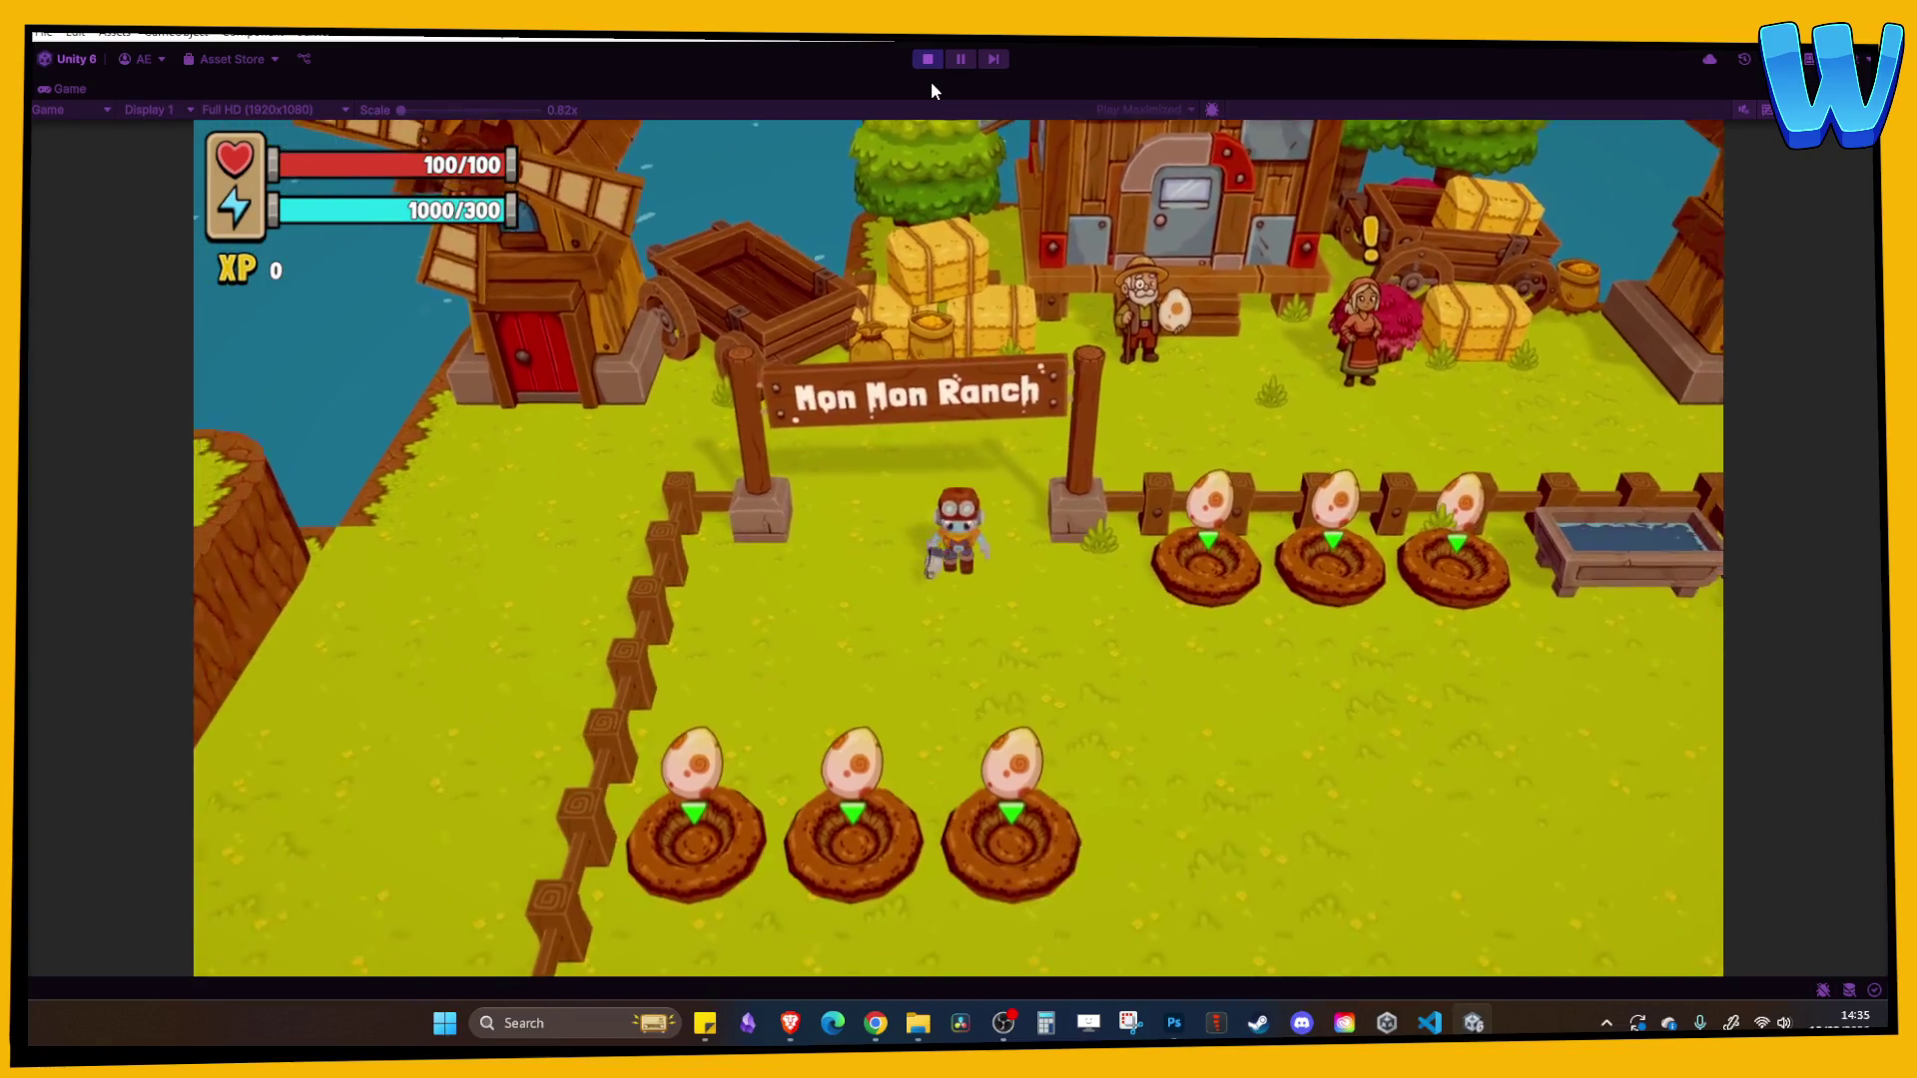
pyautogui.press('s')
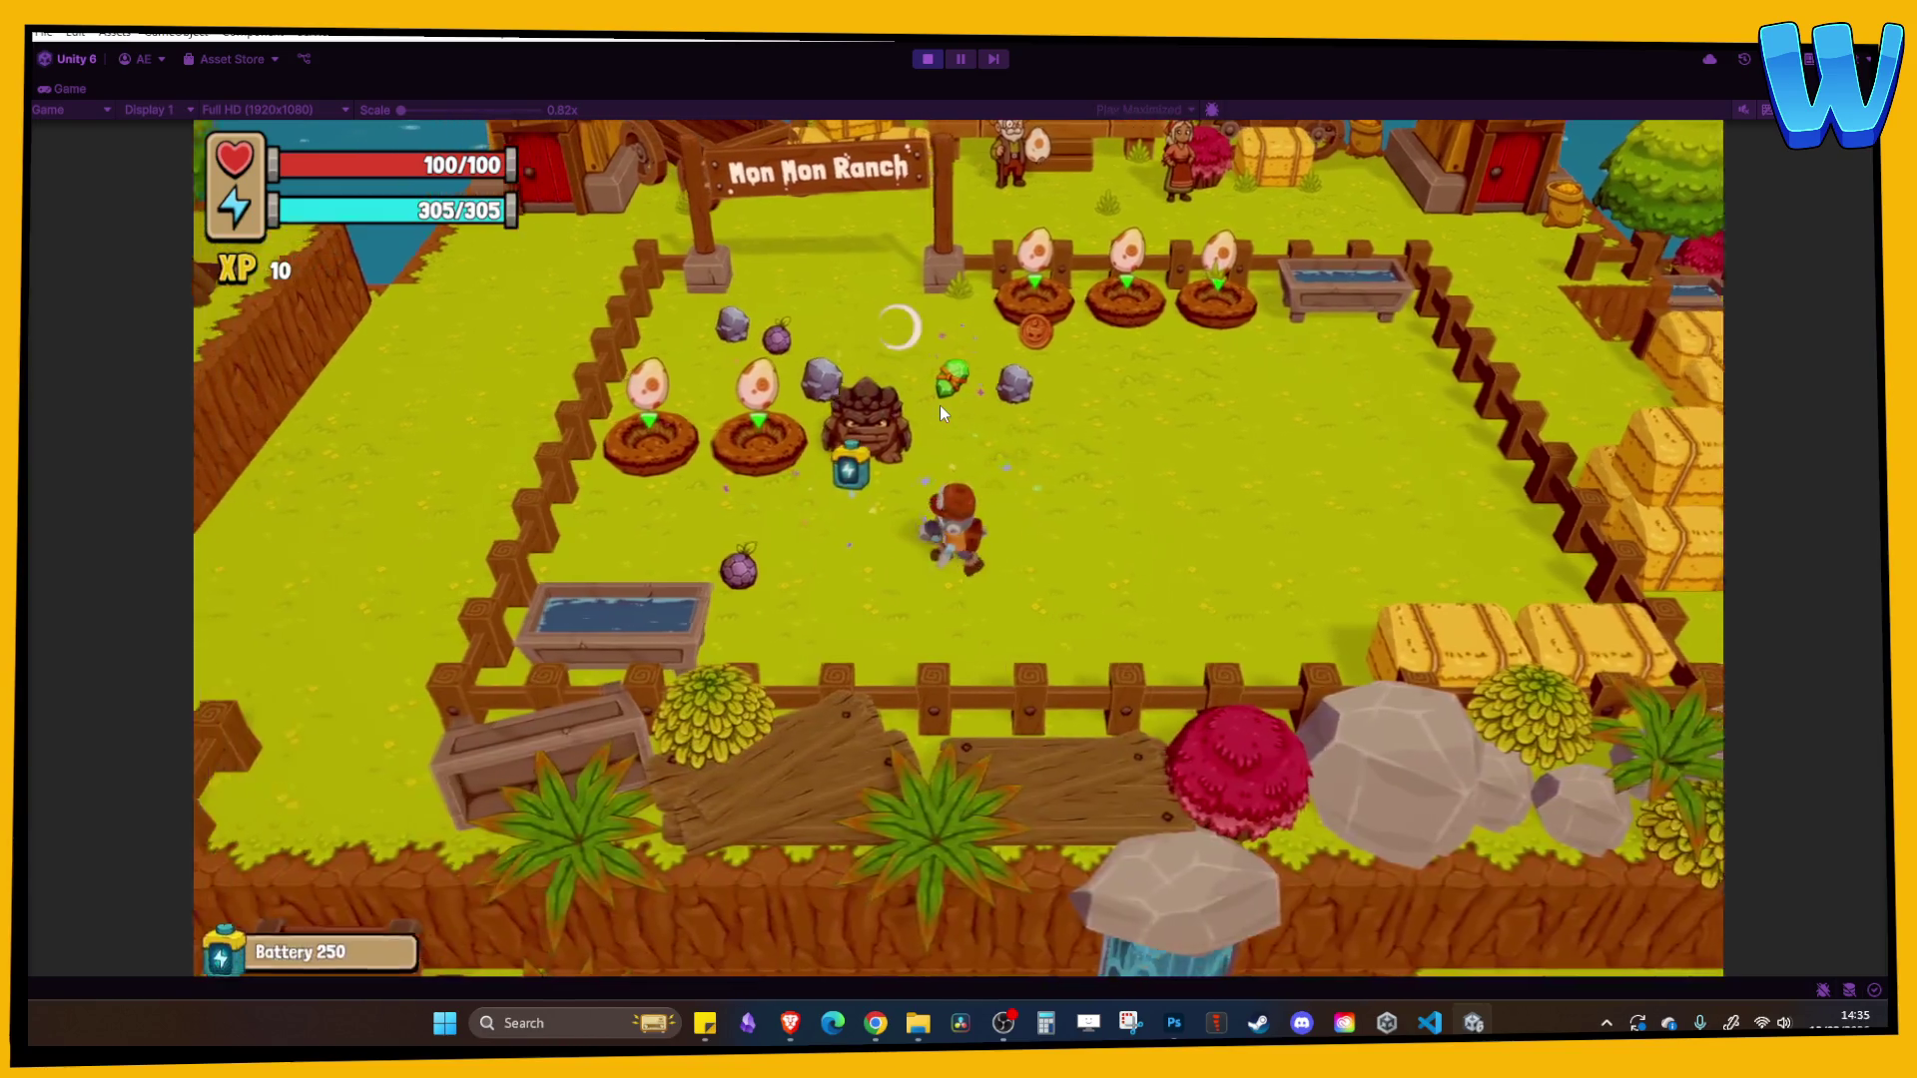
pyautogui.press('a')
pyautogui.press('w')
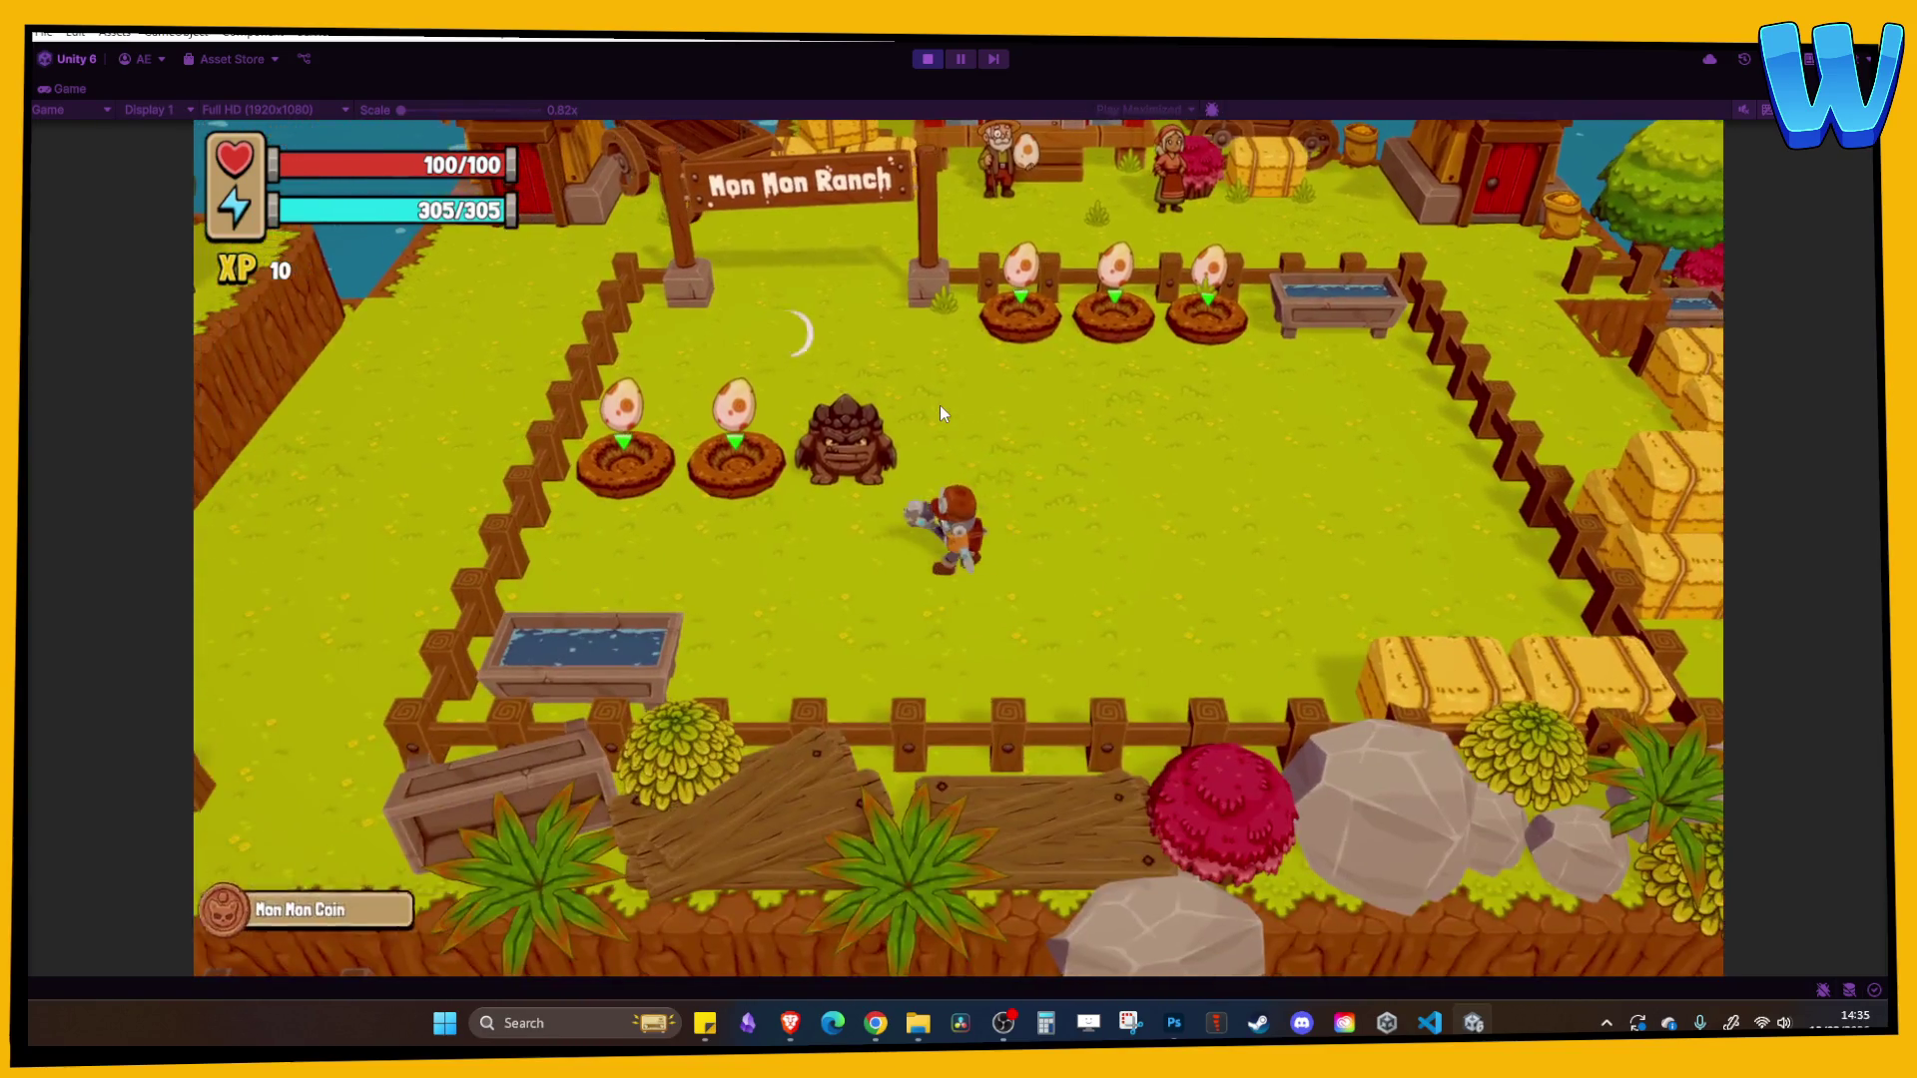
# - Check the eggs in the in-game inventory, close it, and stop play mode
pyautogui.press('i')
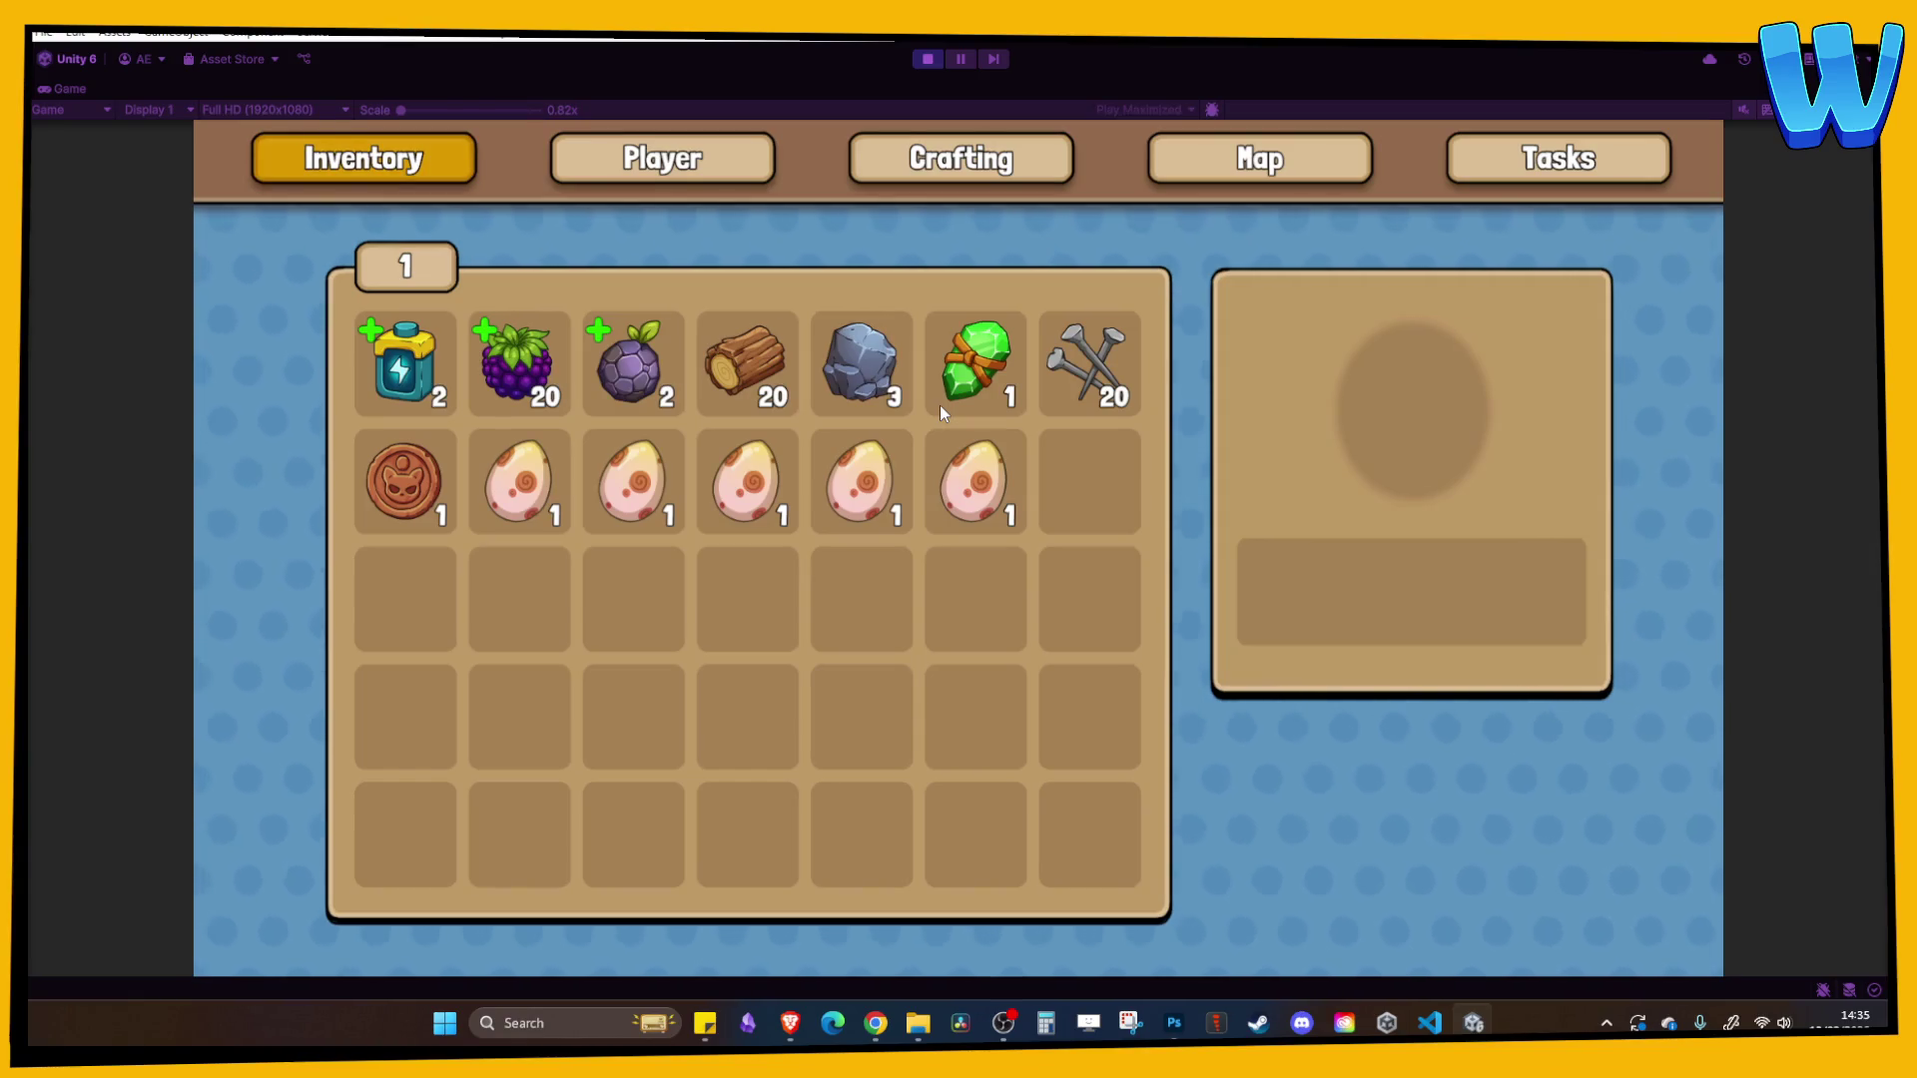
pyautogui.press('Down')
pyautogui.press('Down')
pyautogui.press('Right')
pyautogui.press('Right')
pyautogui.press('Right')
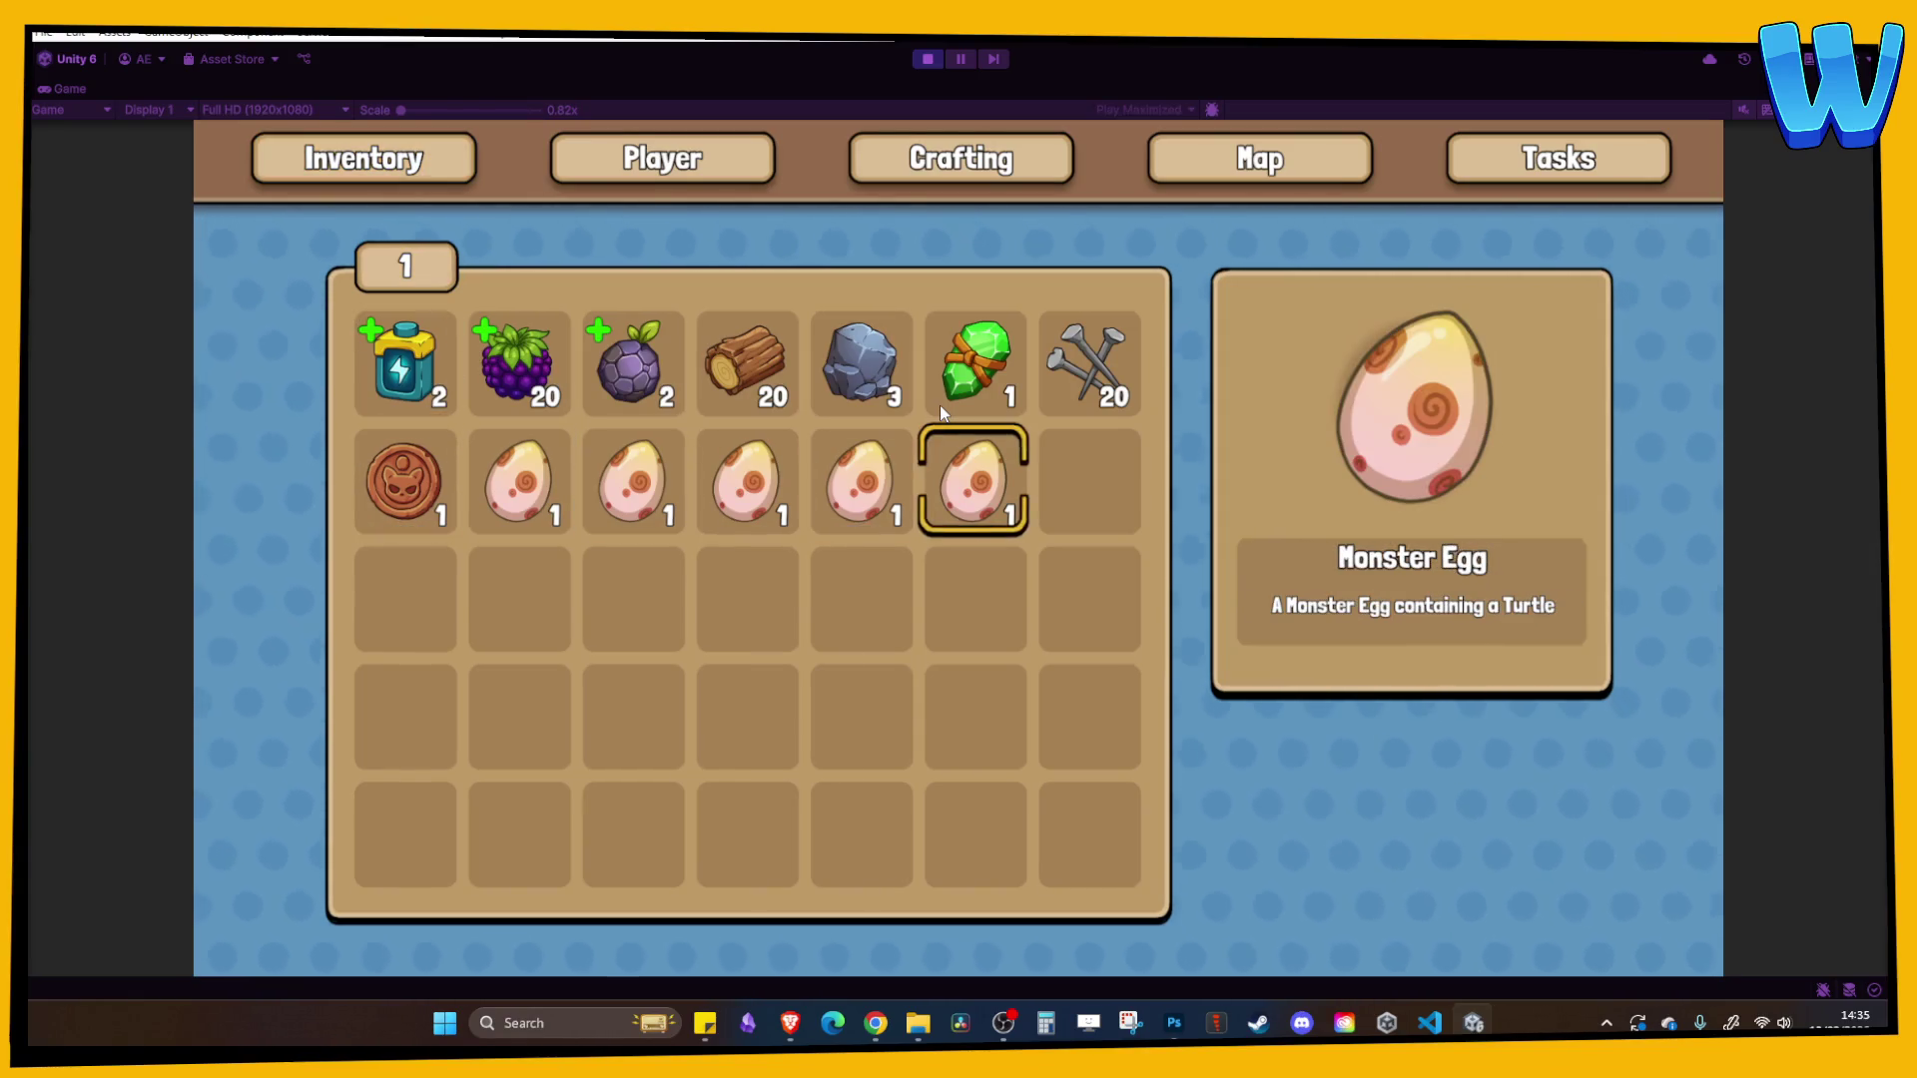
pyautogui.press('Left')
pyautogui.press('Left')
pyautogui.press('Left')
pyautogui.press('Left')
pyautogui.press('i')
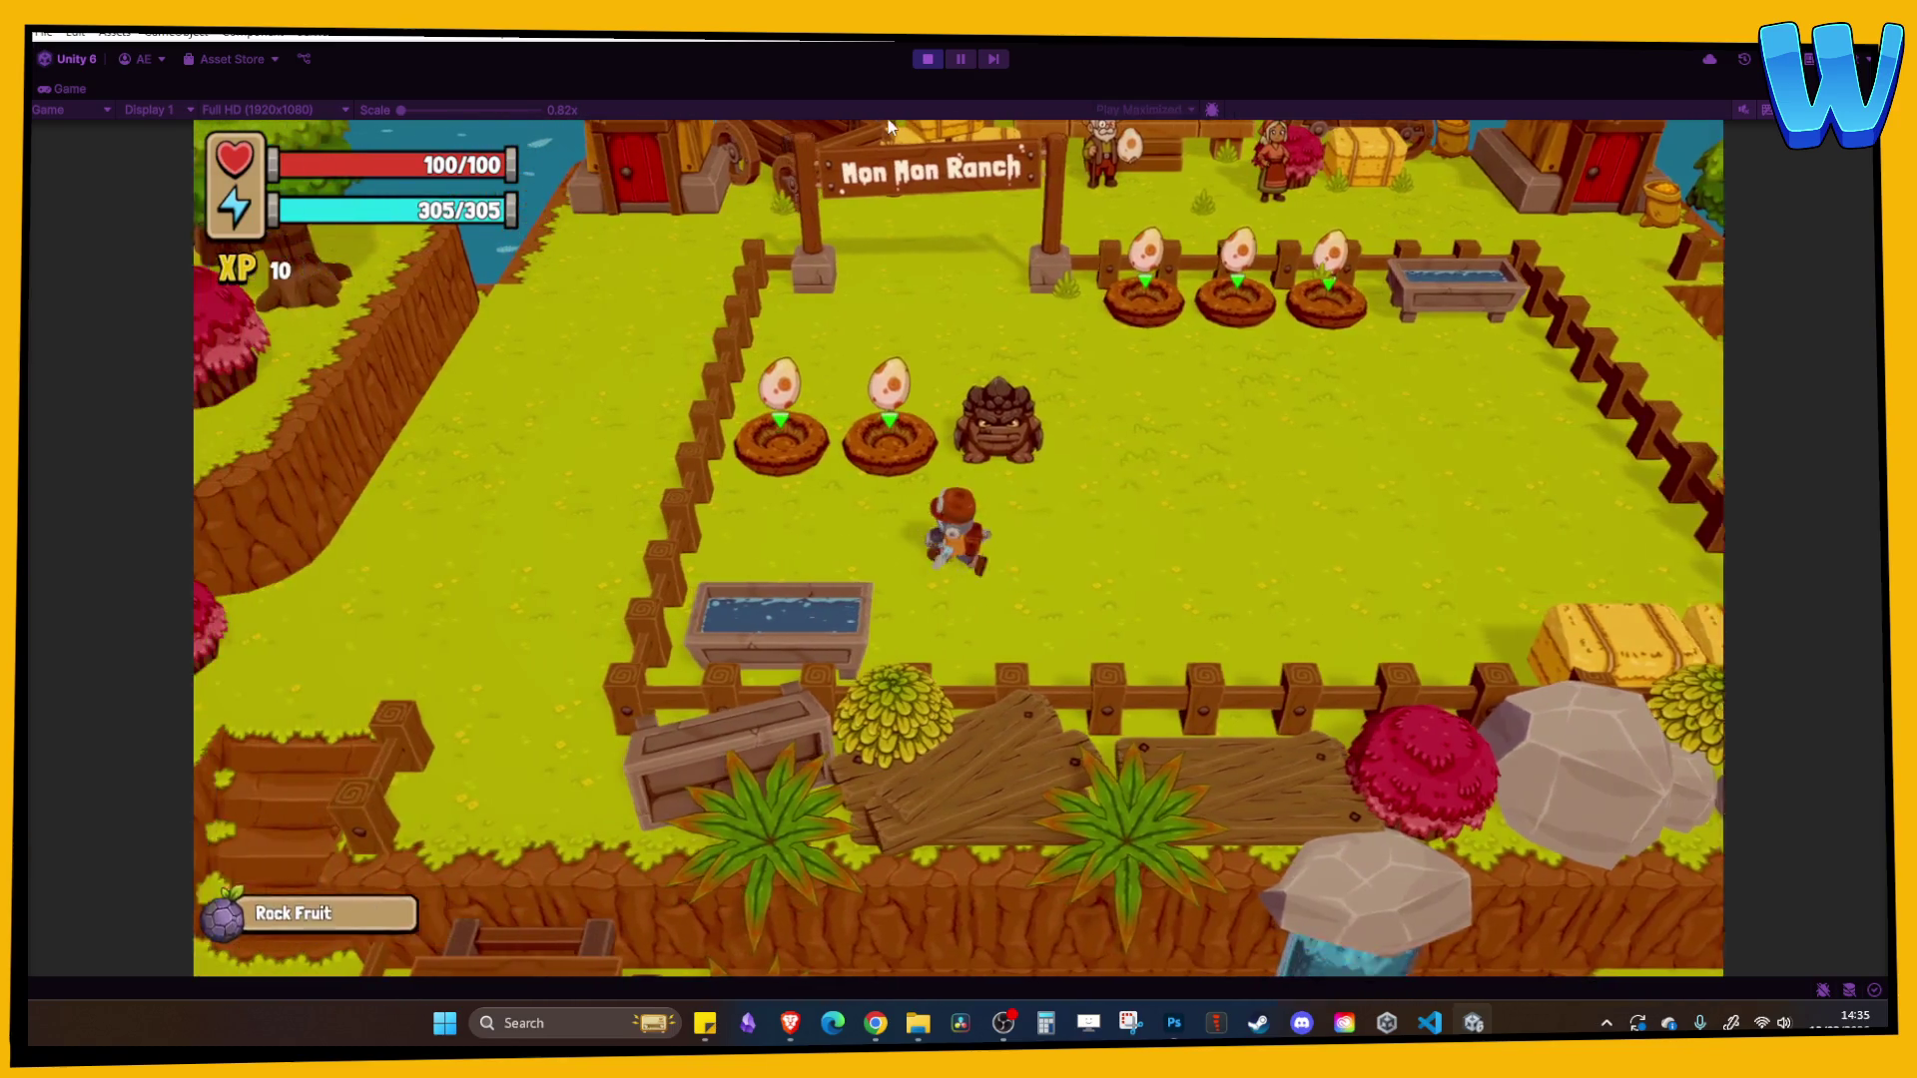
pyautogui.click(927, 59)
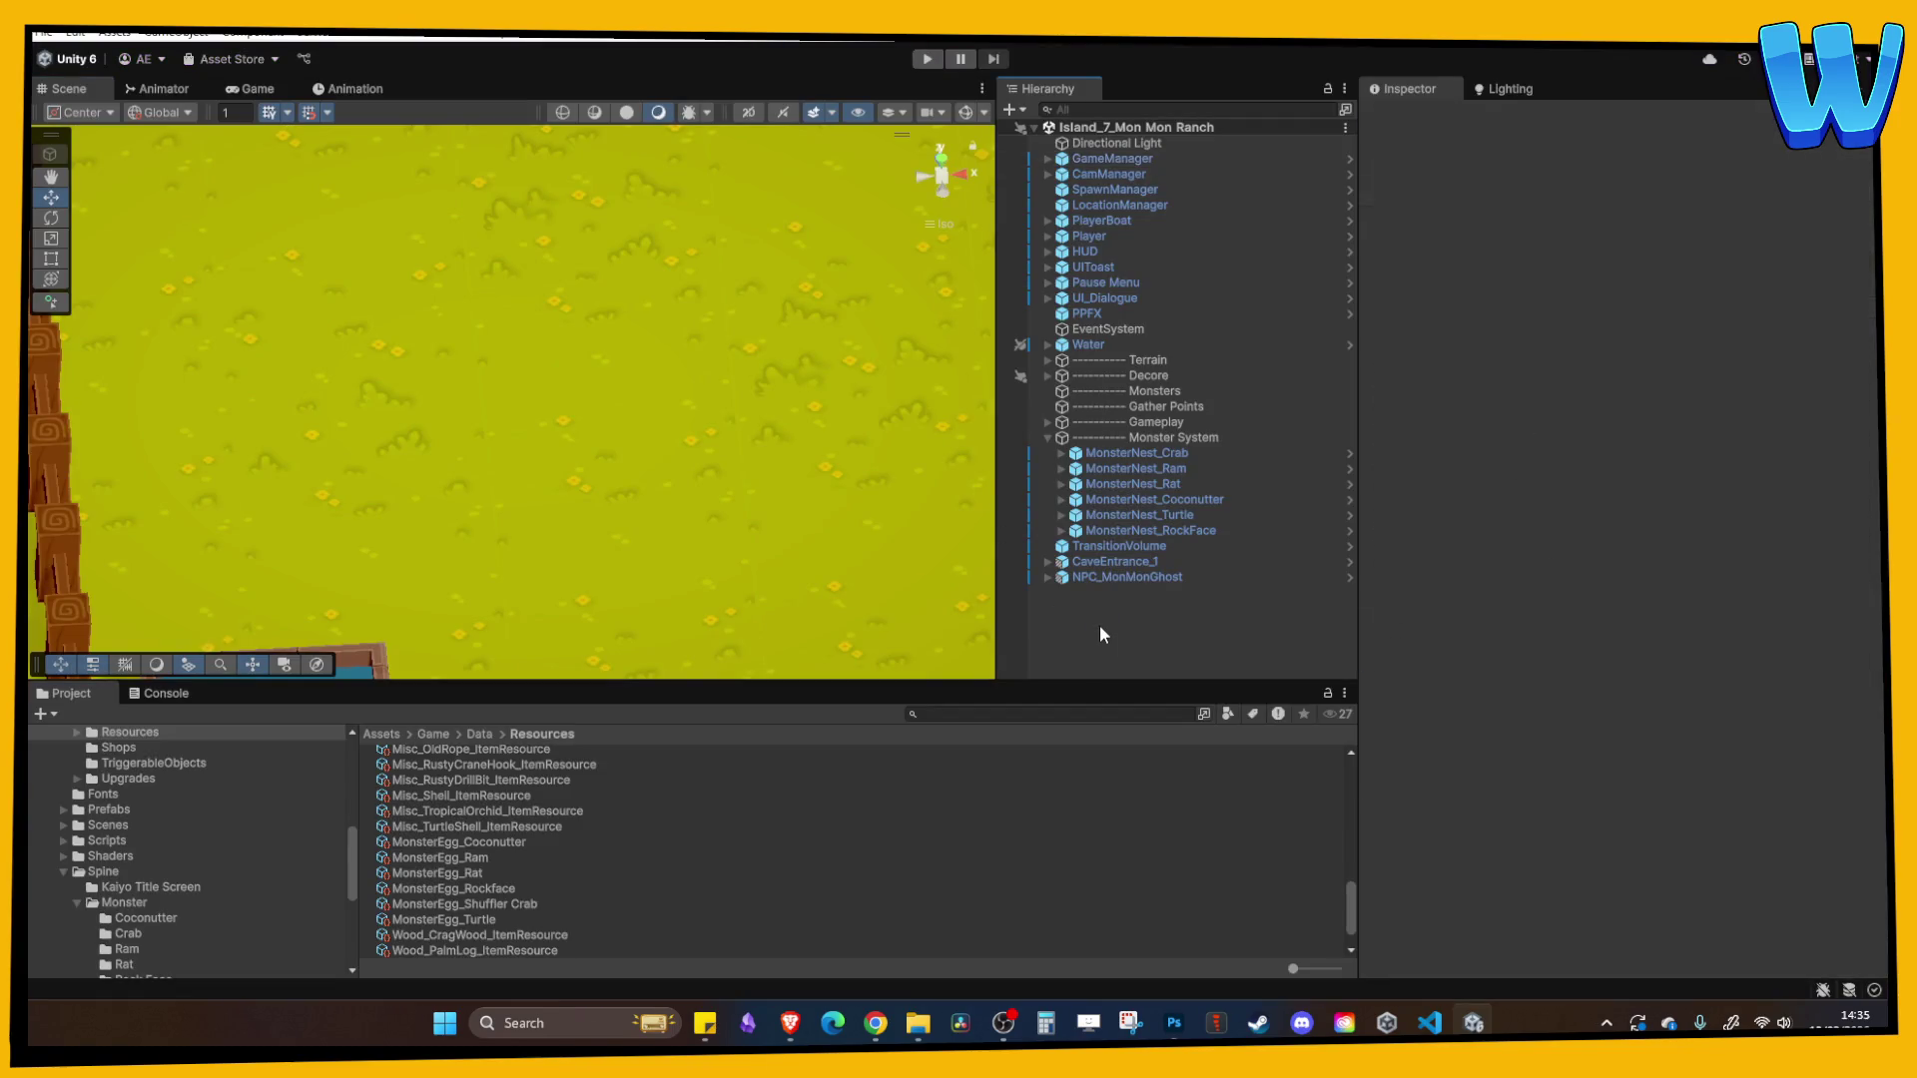
# - Collapse Monster System in the Hierarchy, zoom and pan the Scene view, and show the sticky notes
pyautogui.click(1047, 437)
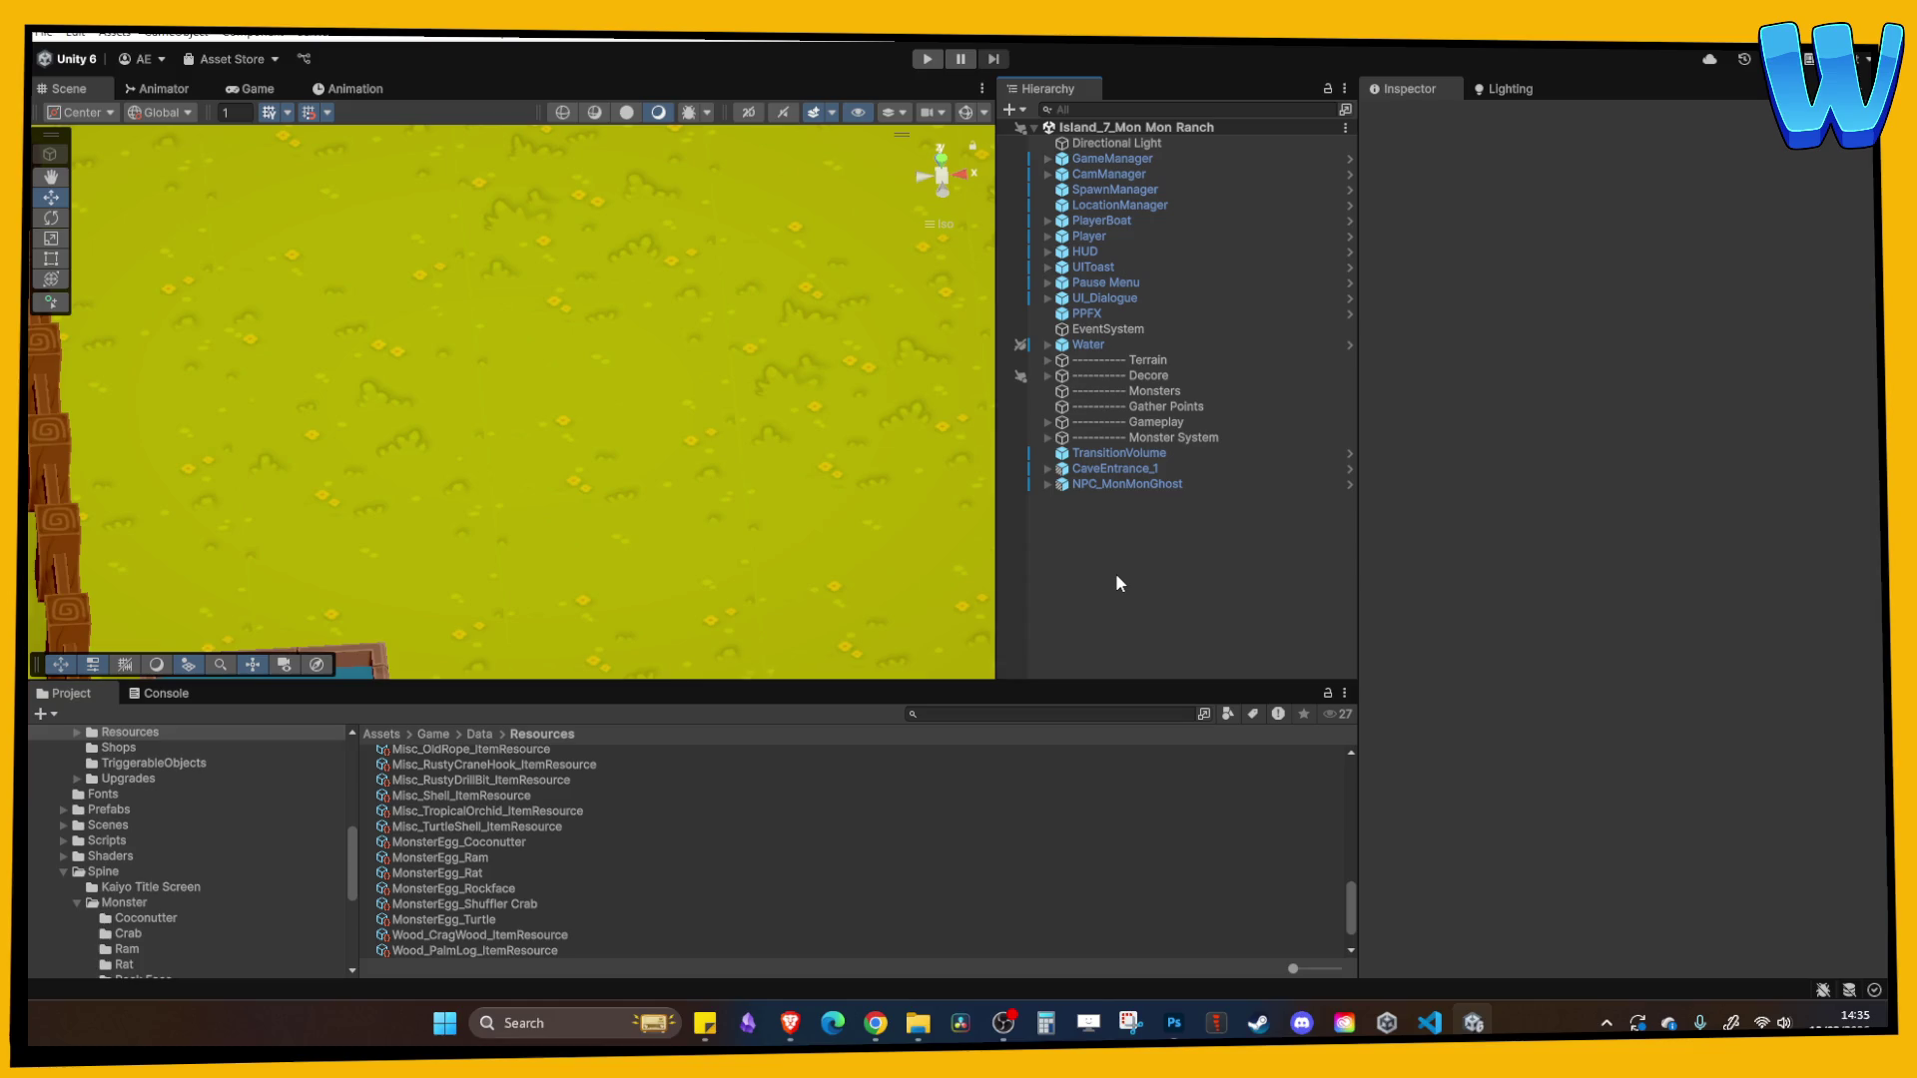
pyautogui.scroll(-5, 709, 392)
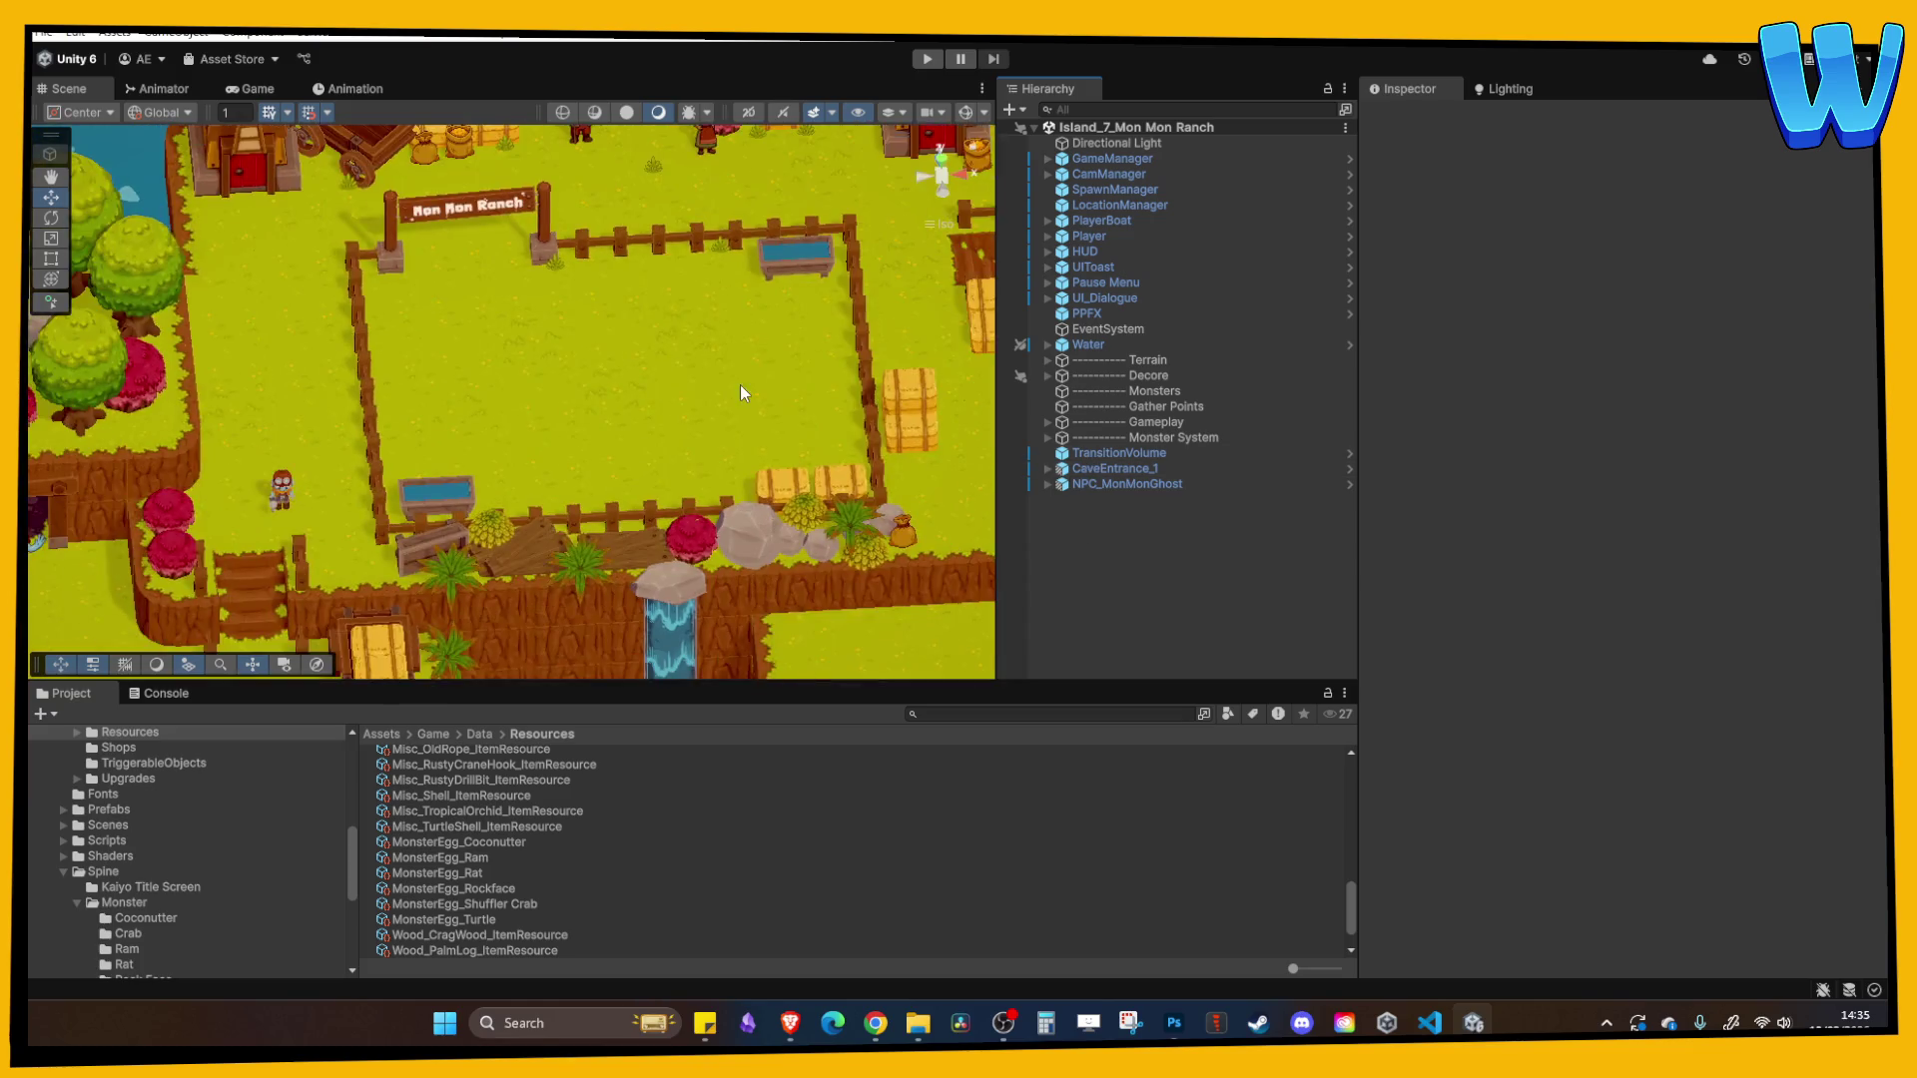
pyautogui.moveTo(577, 376); pyautogui.dragTo(788, 370)
pyautogui.click(705, 1022)
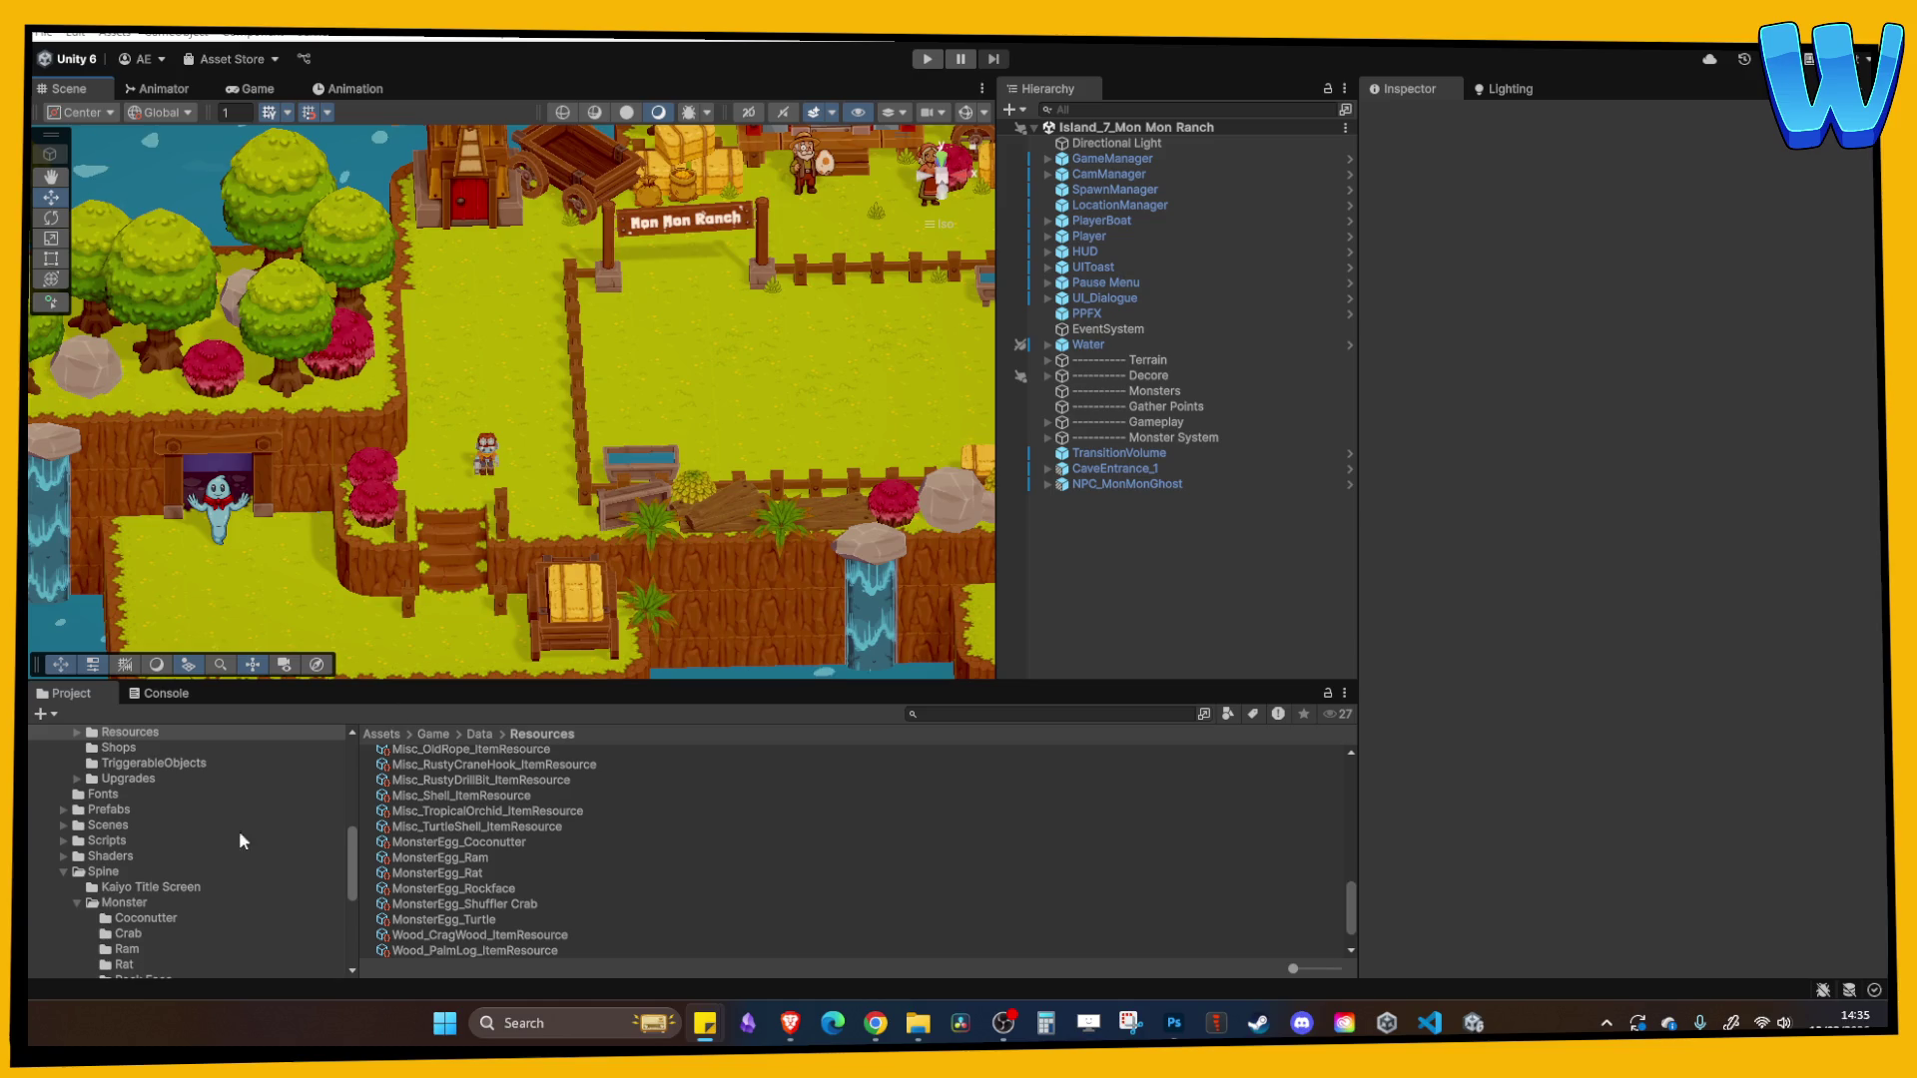
# - Collapse the Spine folder and select the Scenes folder in the Project tree
pyautogui.scroll(-3, 238, 830)
pyautogui.click(64, 813)
pyautogui.scroll(-3, 94, 852)
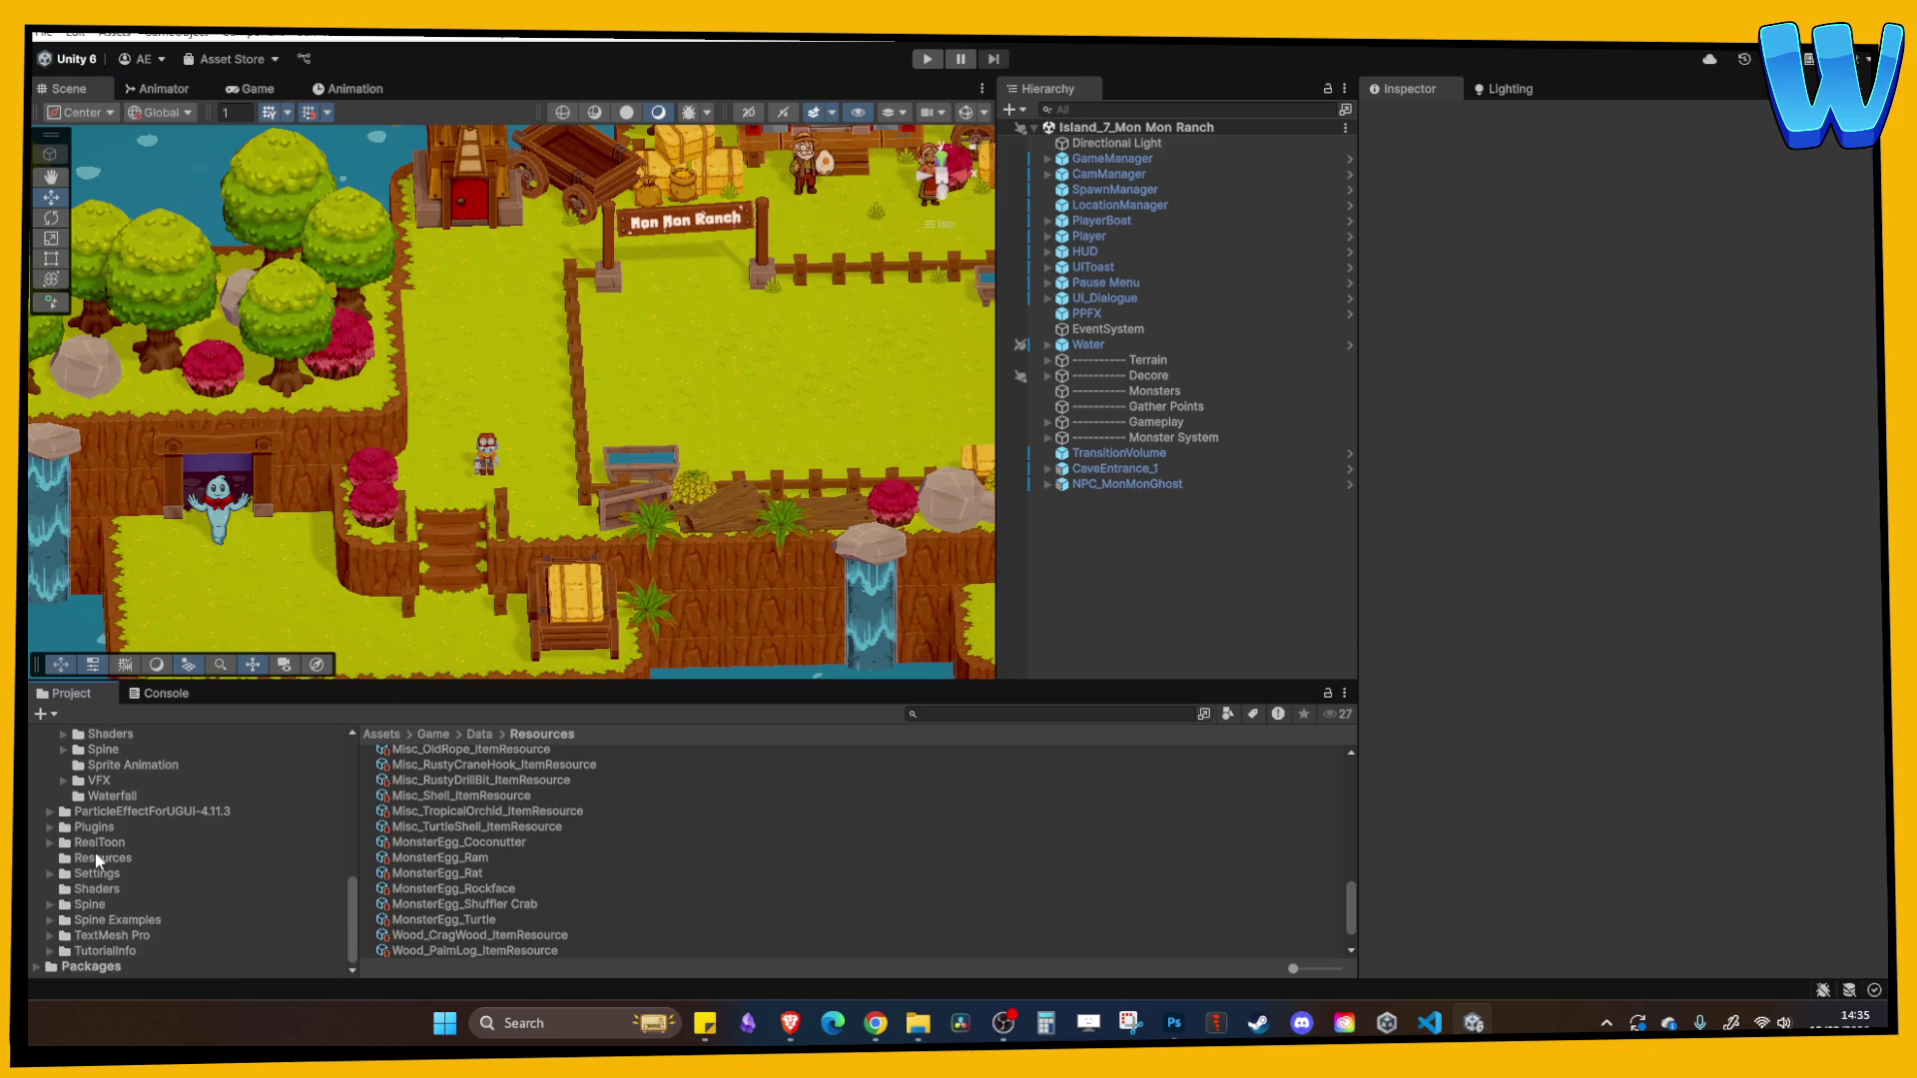
pyautogui.scroll(3, 111, 830)
pyautogui.scroll(2, 124, 895)
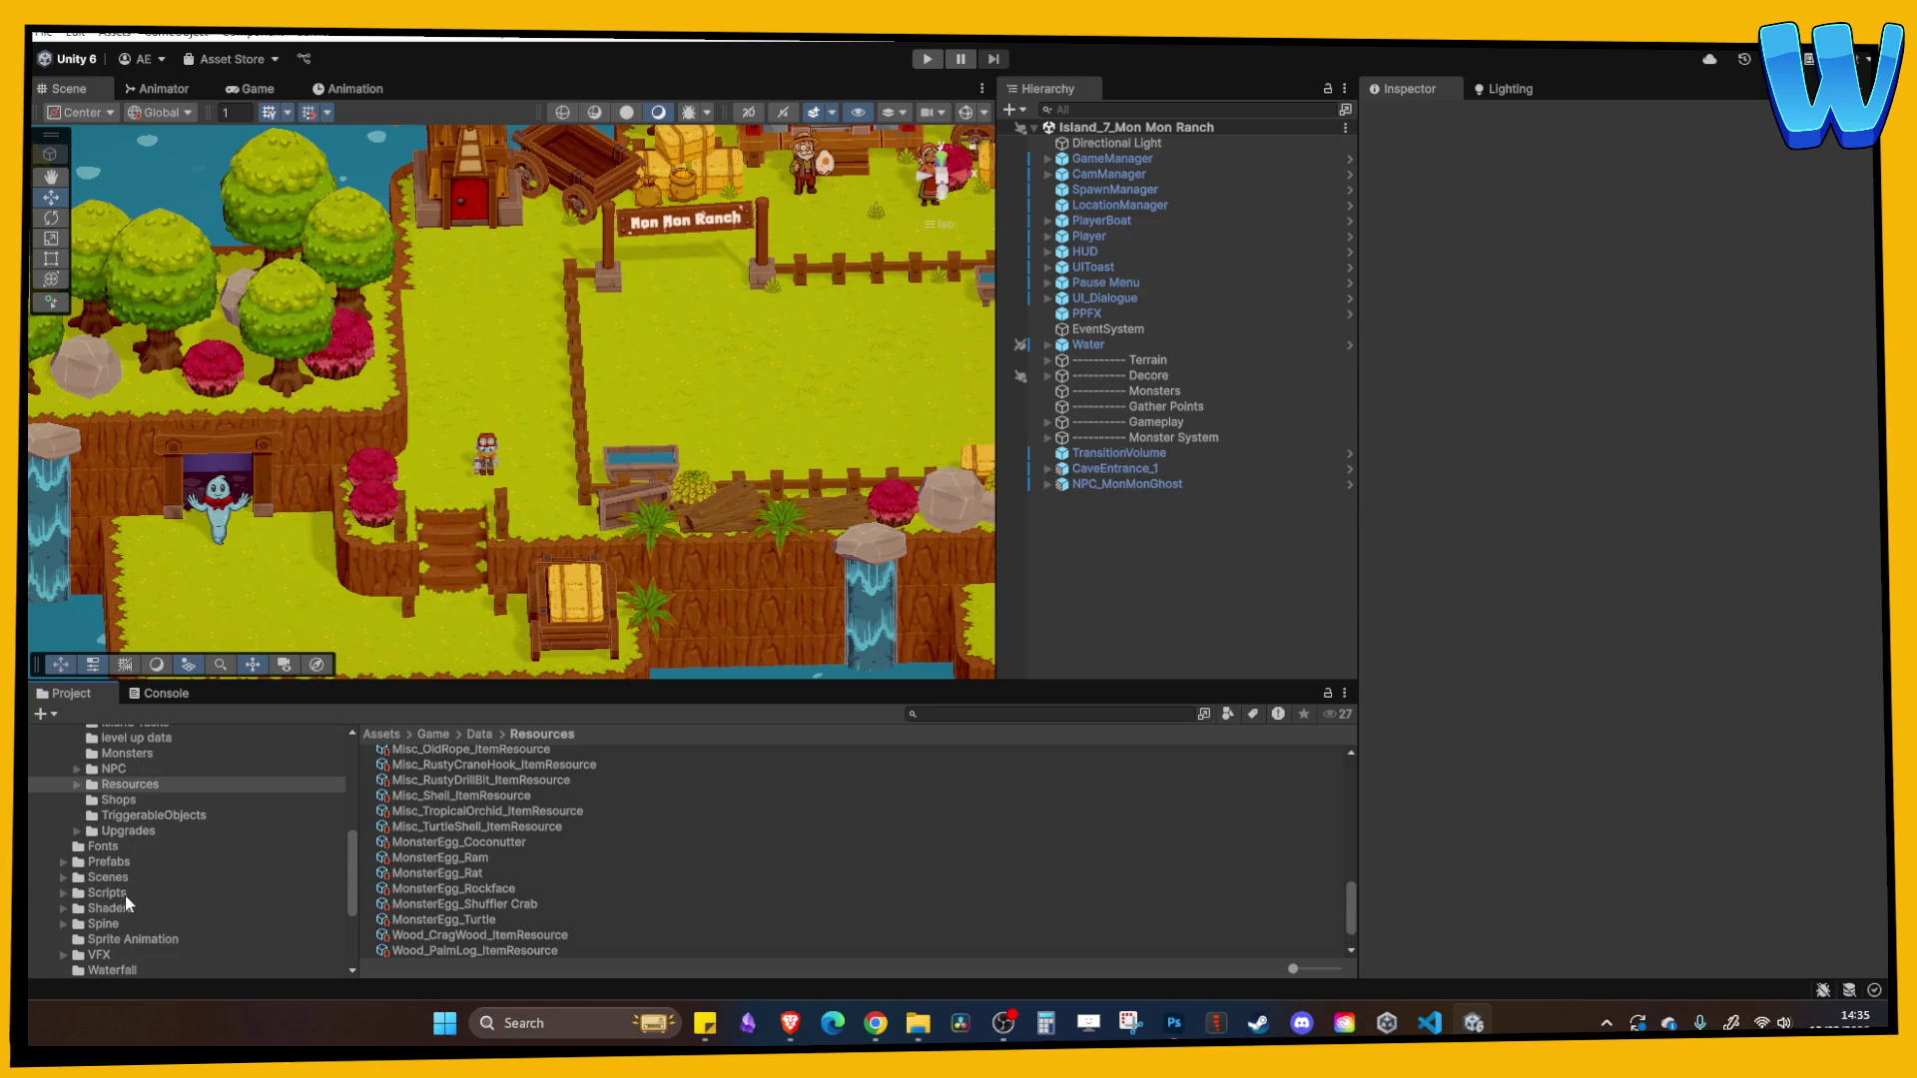
pyautogui.click(112, 879)
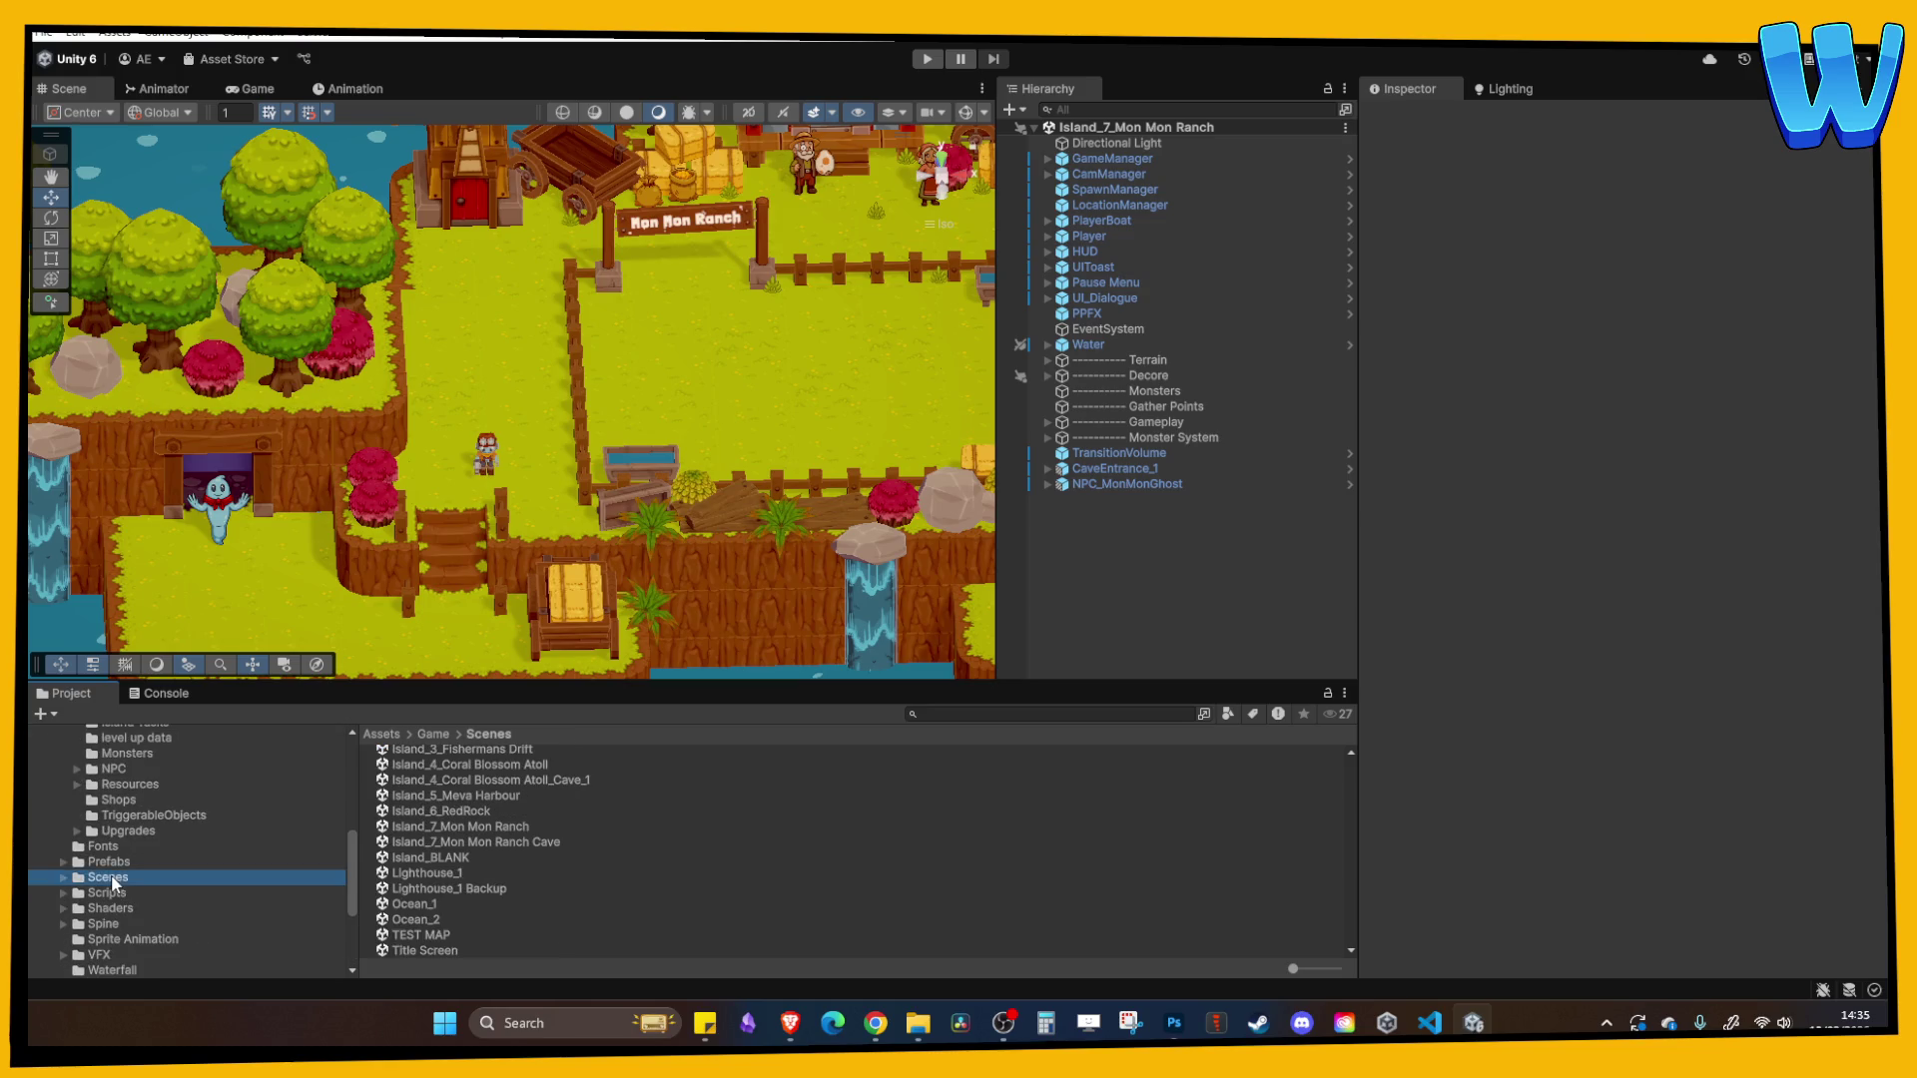
# - Open the Lighthouse_1 scene and select Lighthouse_CraftStand_CogWheel in the Hierarchy
pyautogui.doubleClick(446, 874)
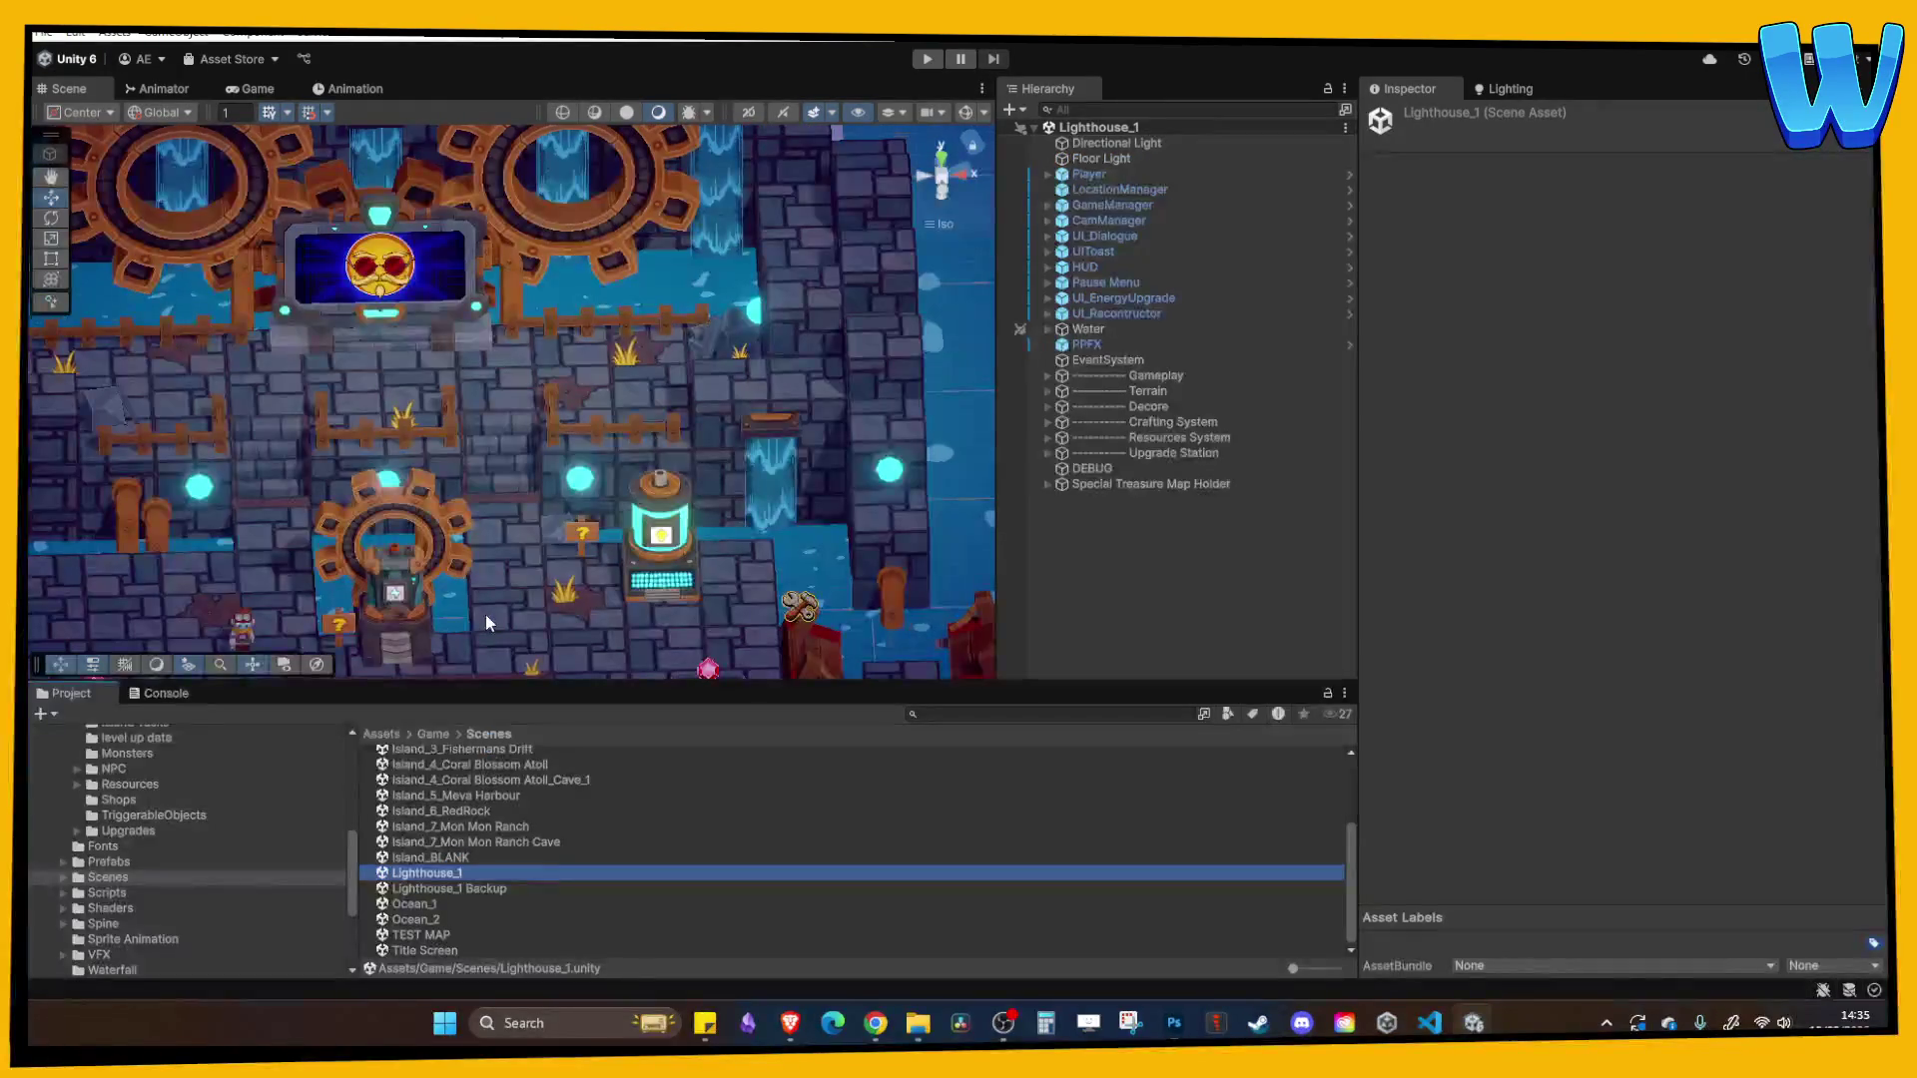
pyautogui.moveTo(351, 395)
pyautogui.mouseDown()
pyautogui.moveTo(535, 351)
pyautogui.moveTo(698, 396)
pyautogui.mouseUp()
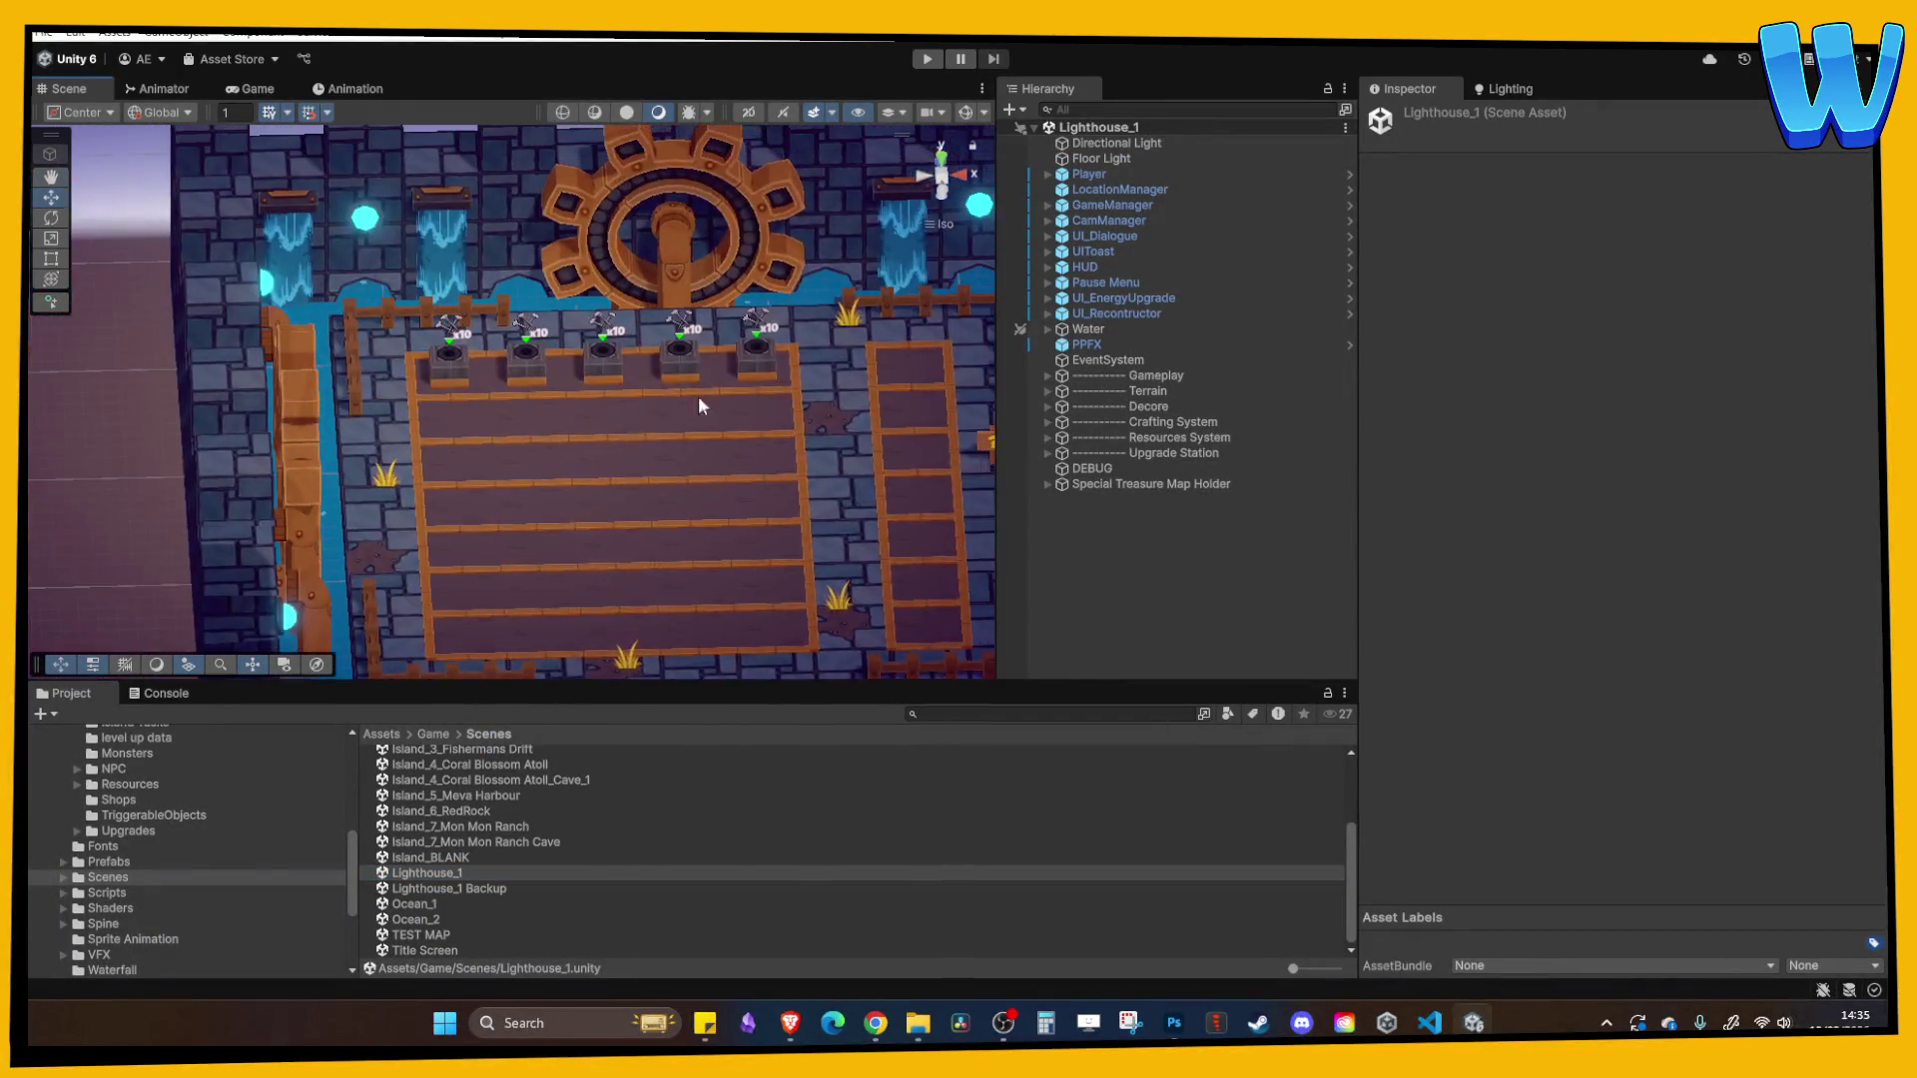
pyautogui.scroll(3, 697, 396)
pyautogui.click(717, 389)
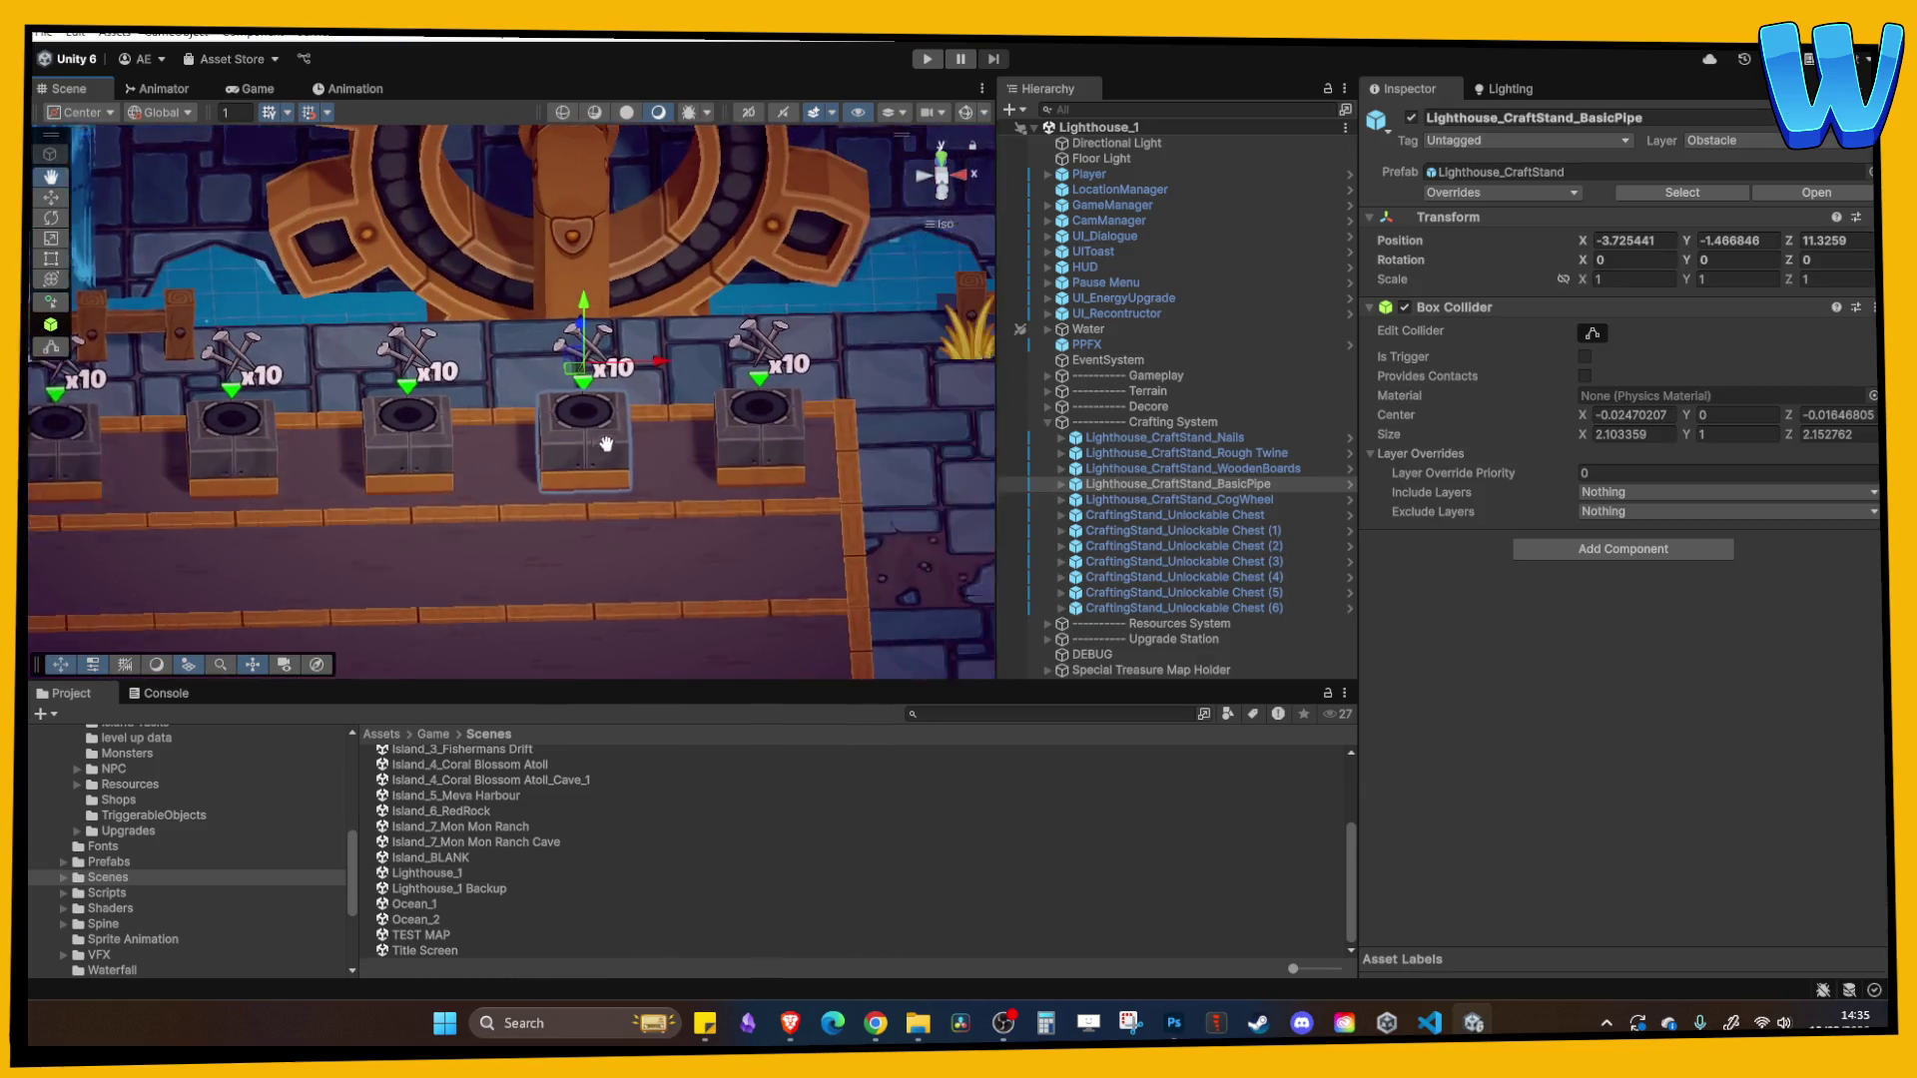
pyautogui.click(1231, 509)
pyautogui.click(1230, 501)
pyautogui.scroll(-3, 657, 453)
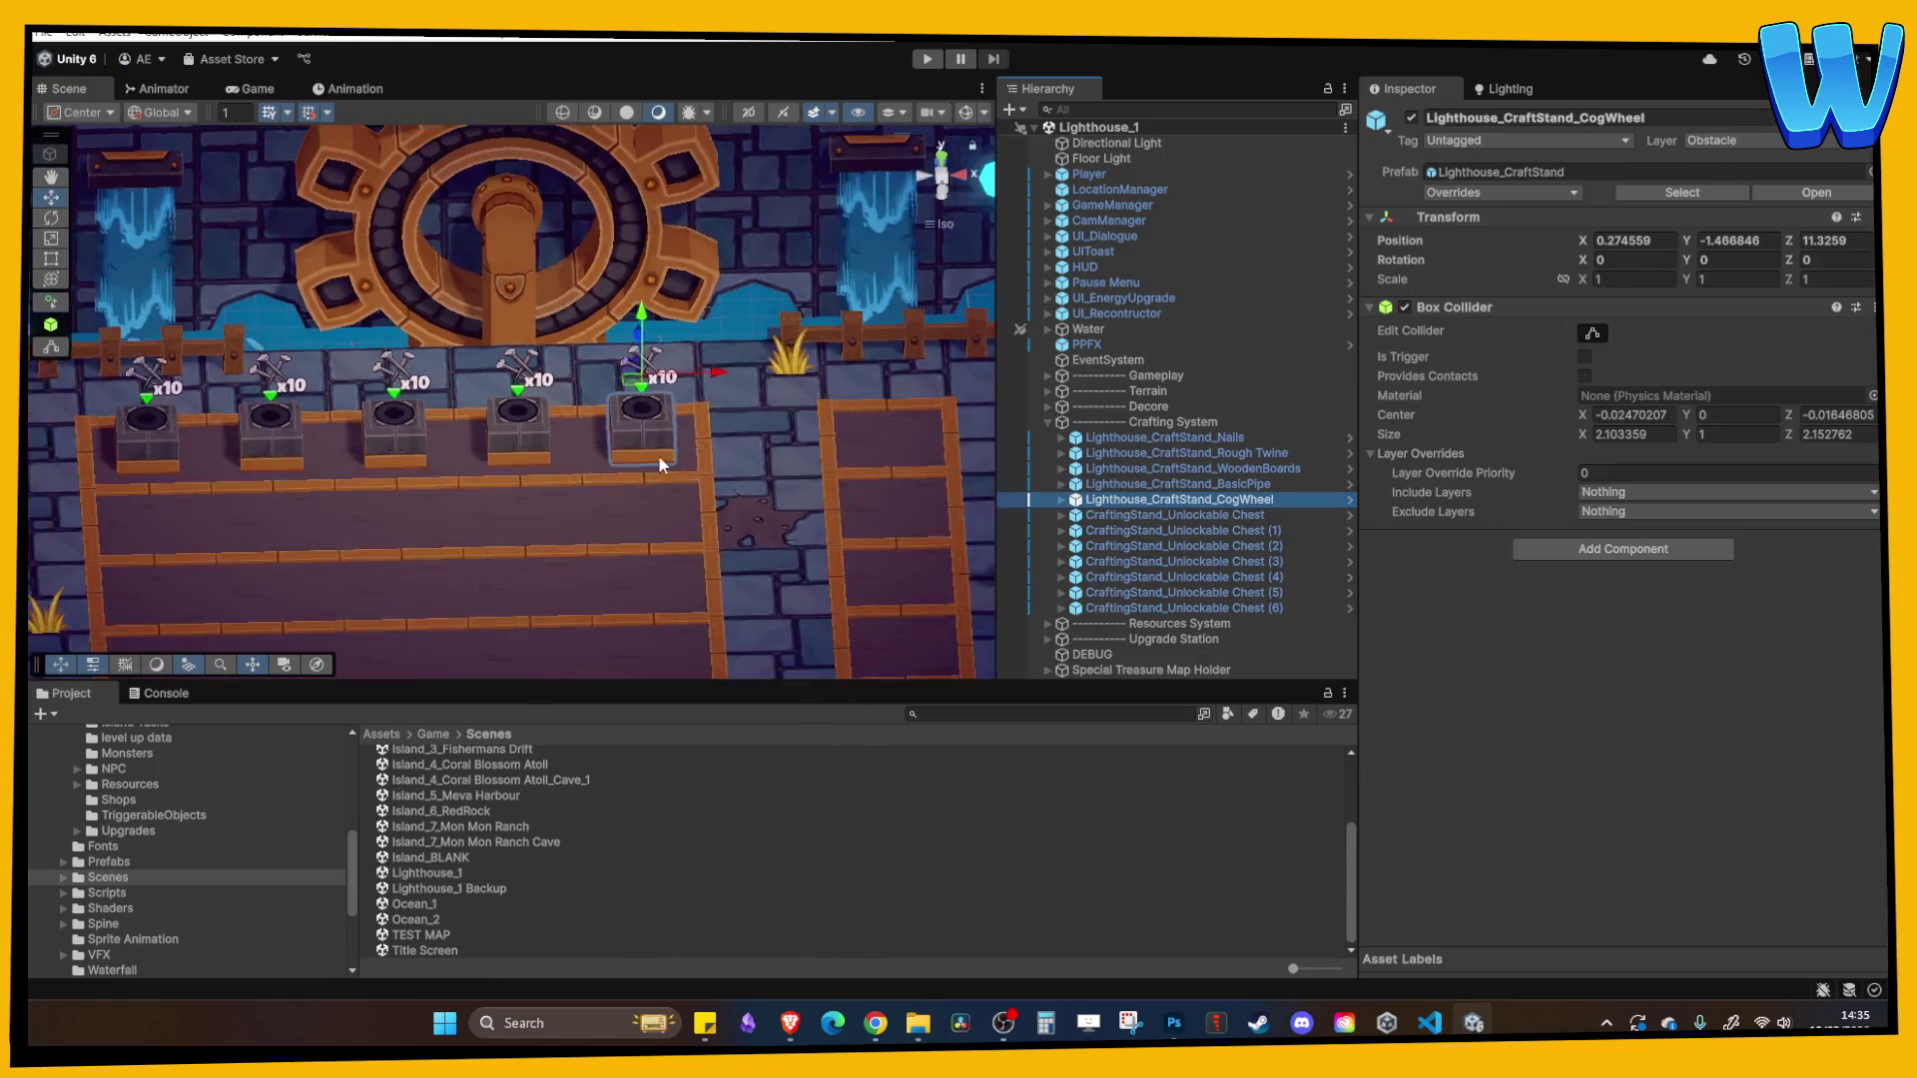
pyautogui.moveTo(643, 439); pyautogui.dragTo(745, 406)
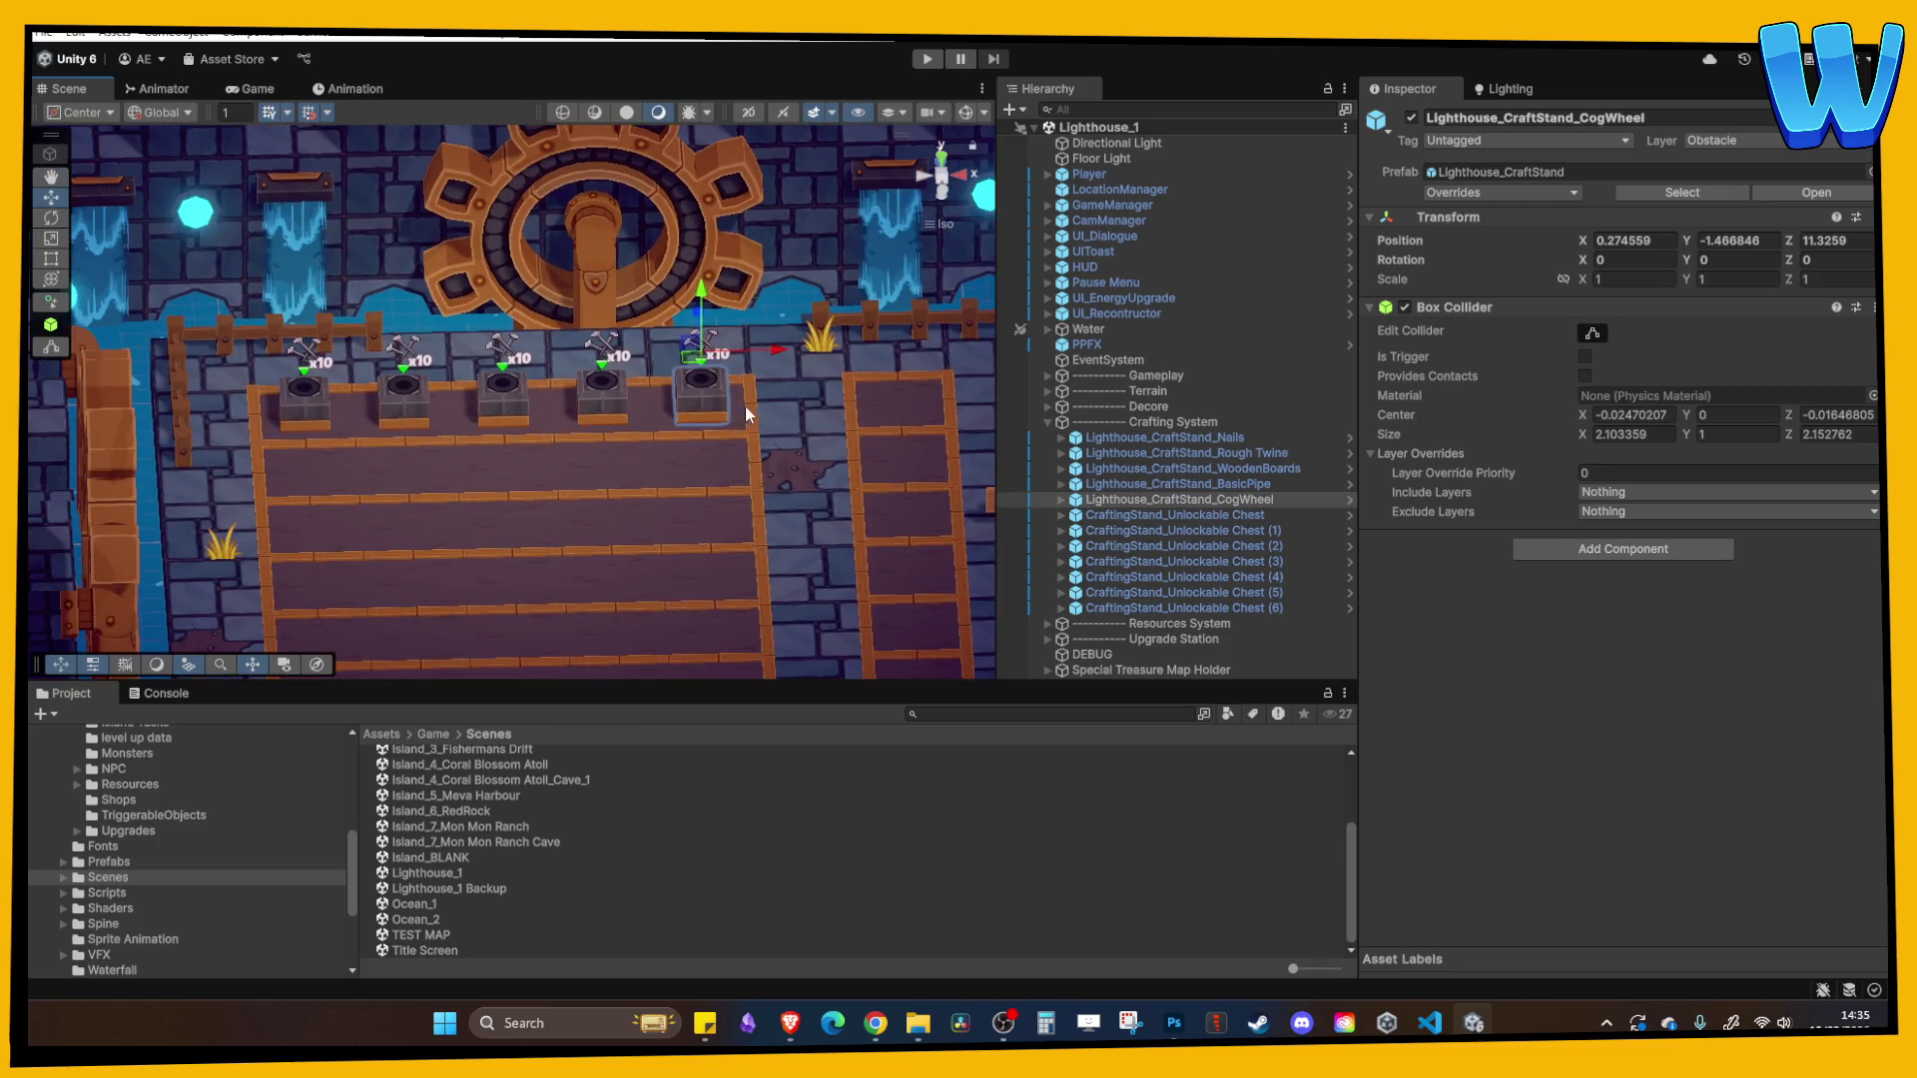
pyautogui.click(1061, 499)
pyautogui.click(1119, 515)
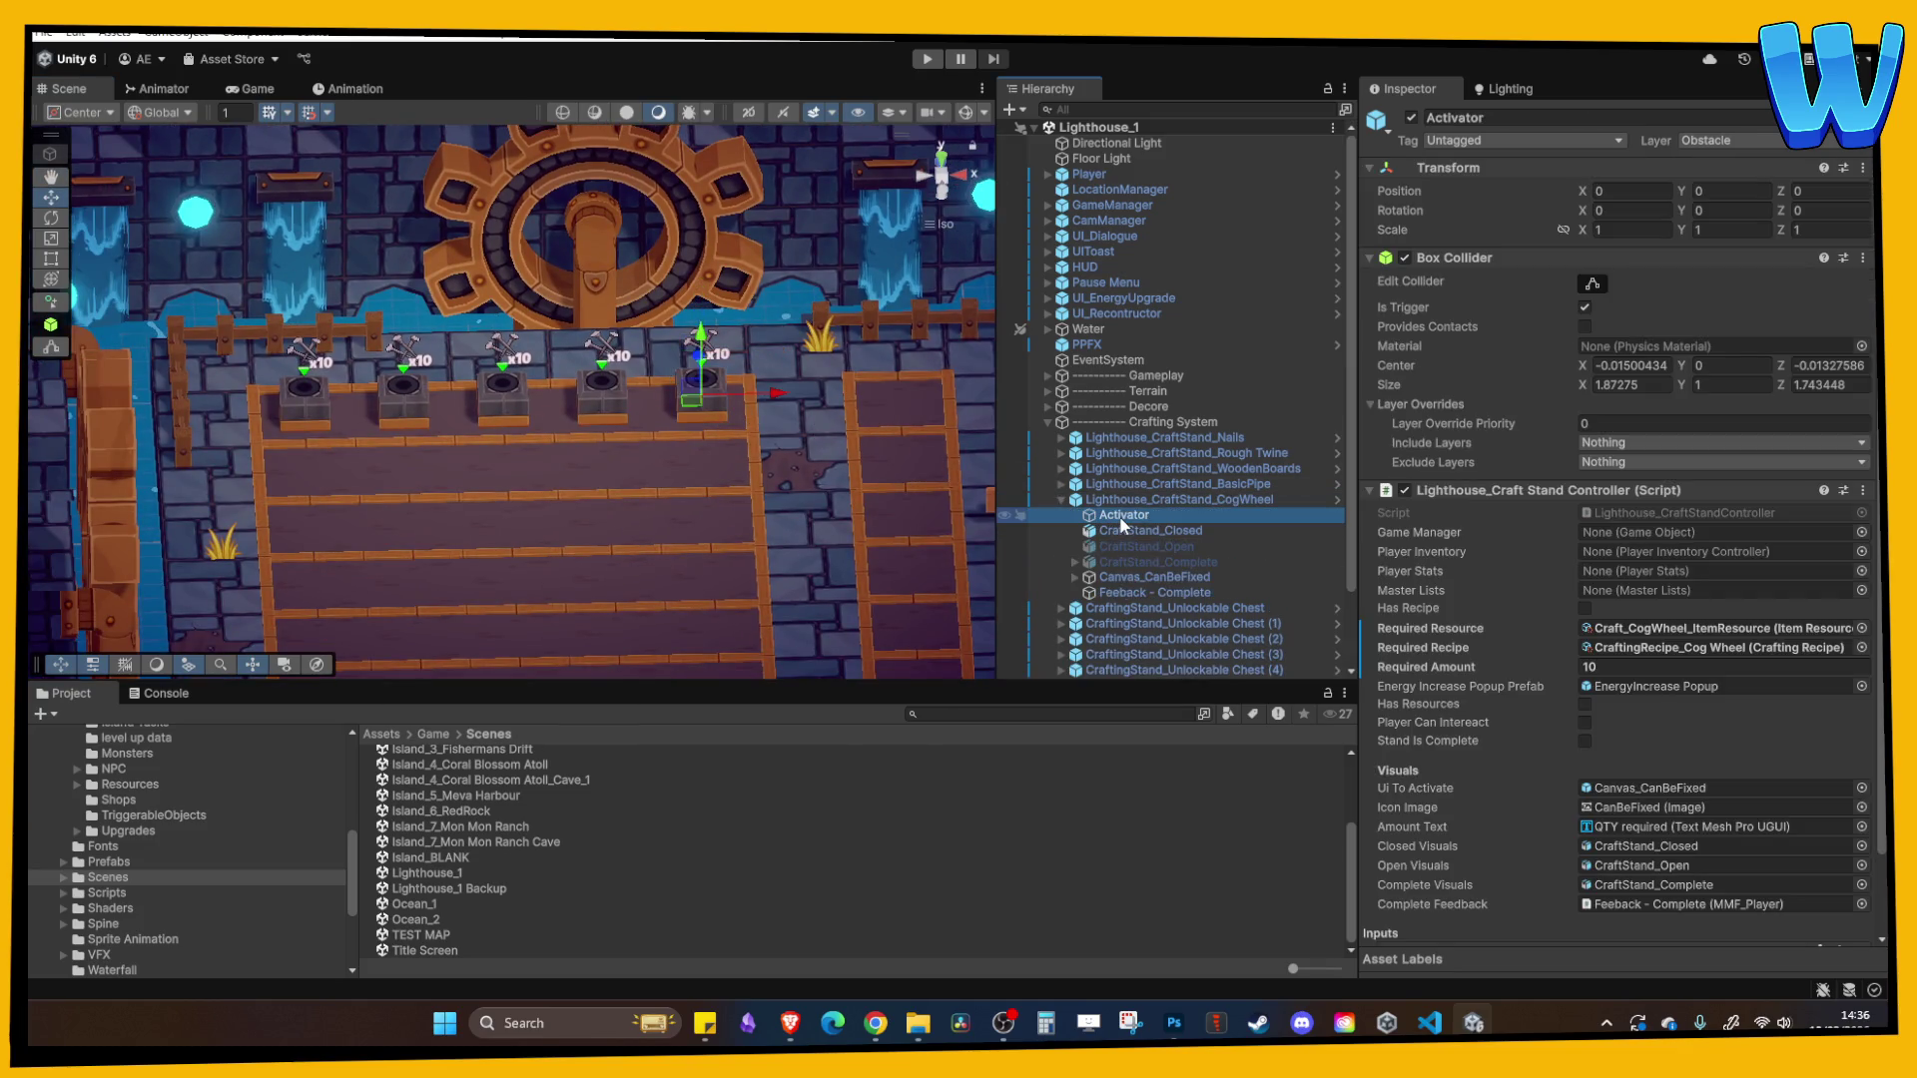
pyautogui.click(1134, 498)
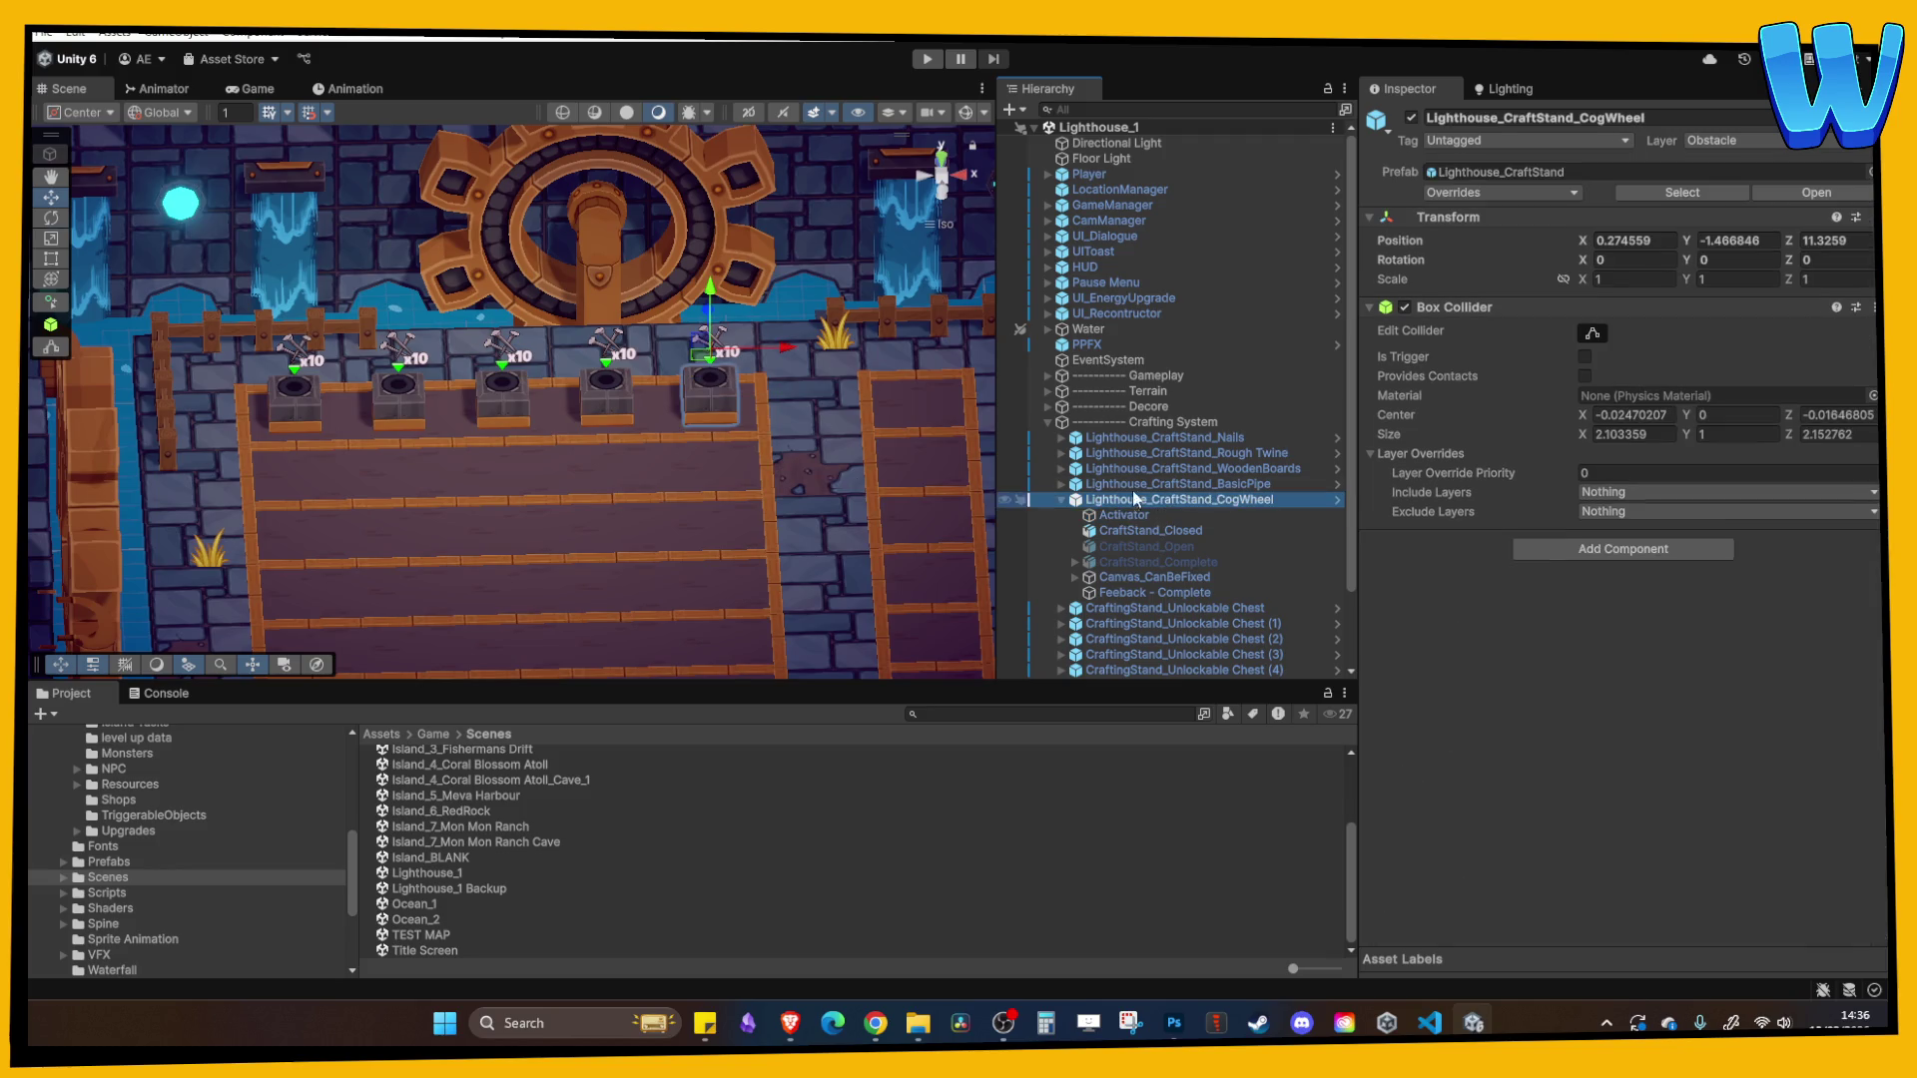
pyautogui.click(1062, 500)
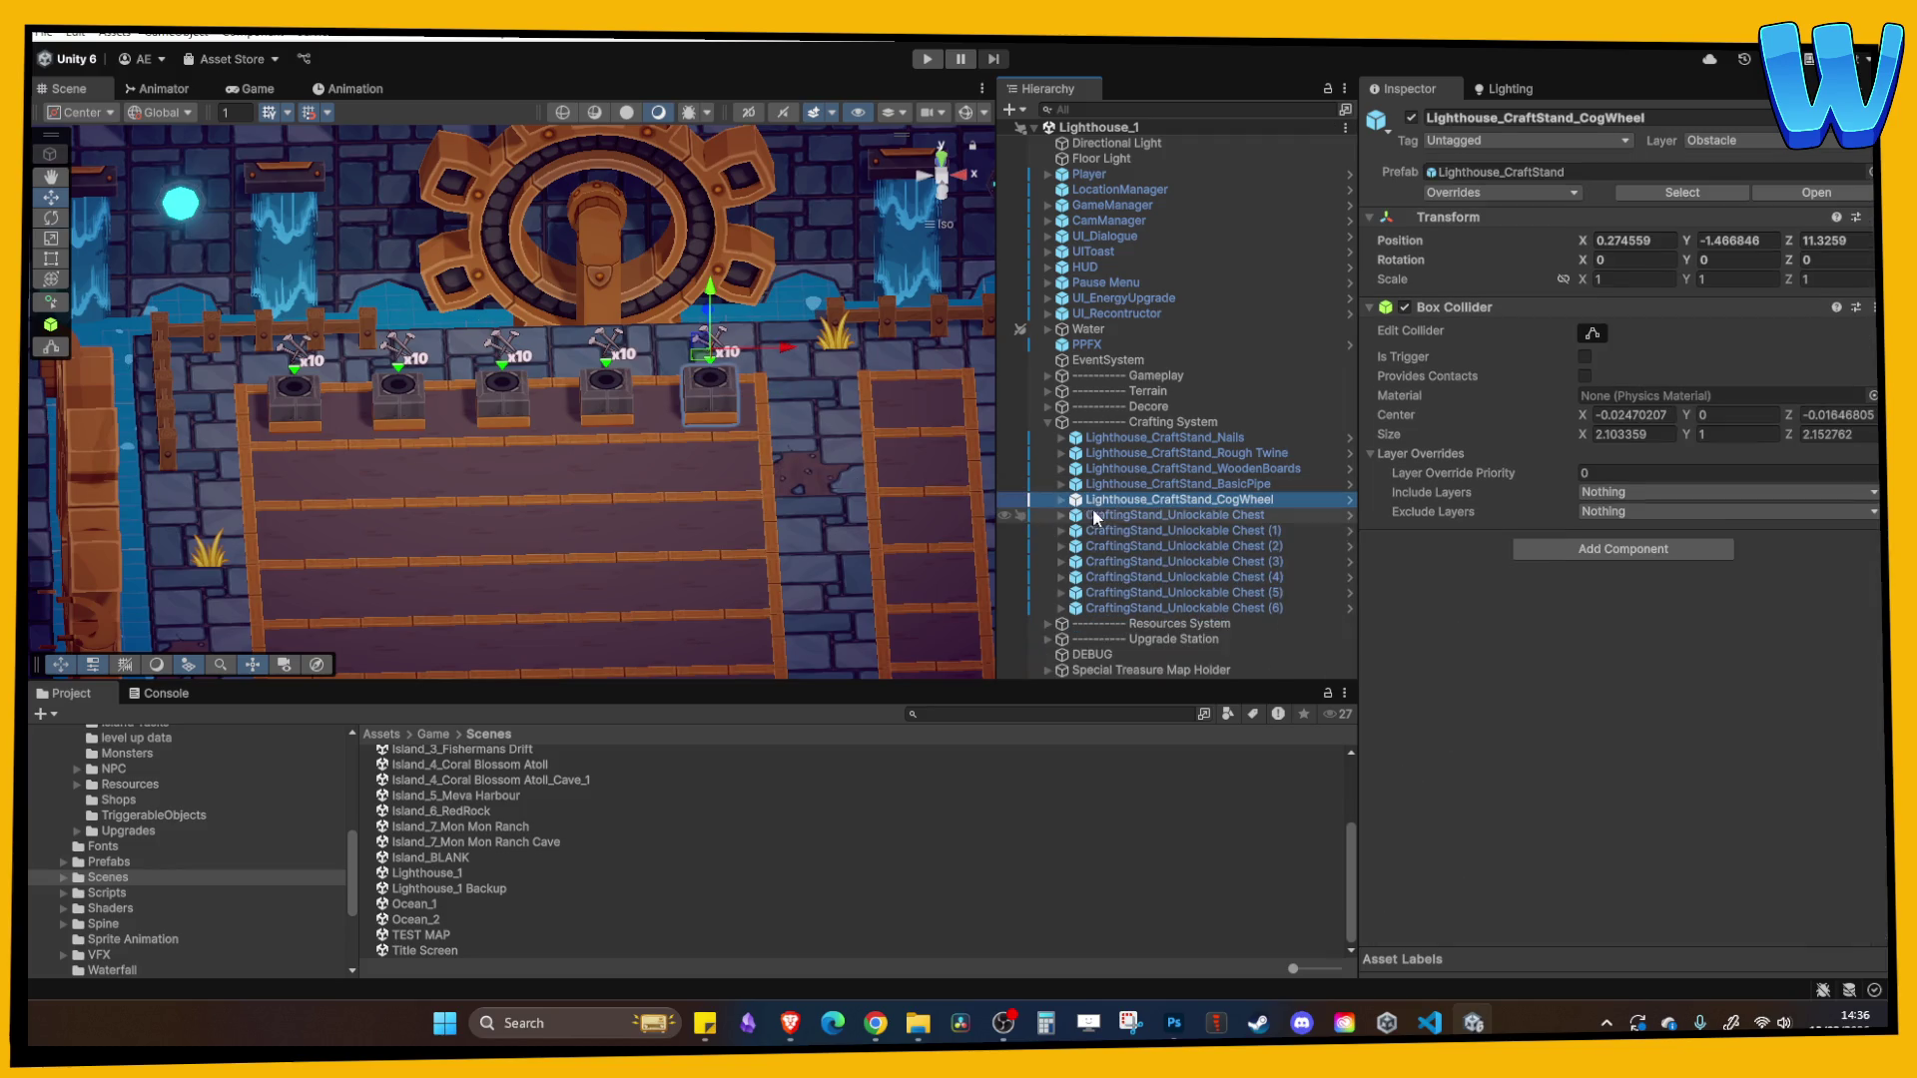
# - Duplicate the CogWheel stand and place the copy in front of the row's left end
pyautogui.hotkey('ctrl', 'd')
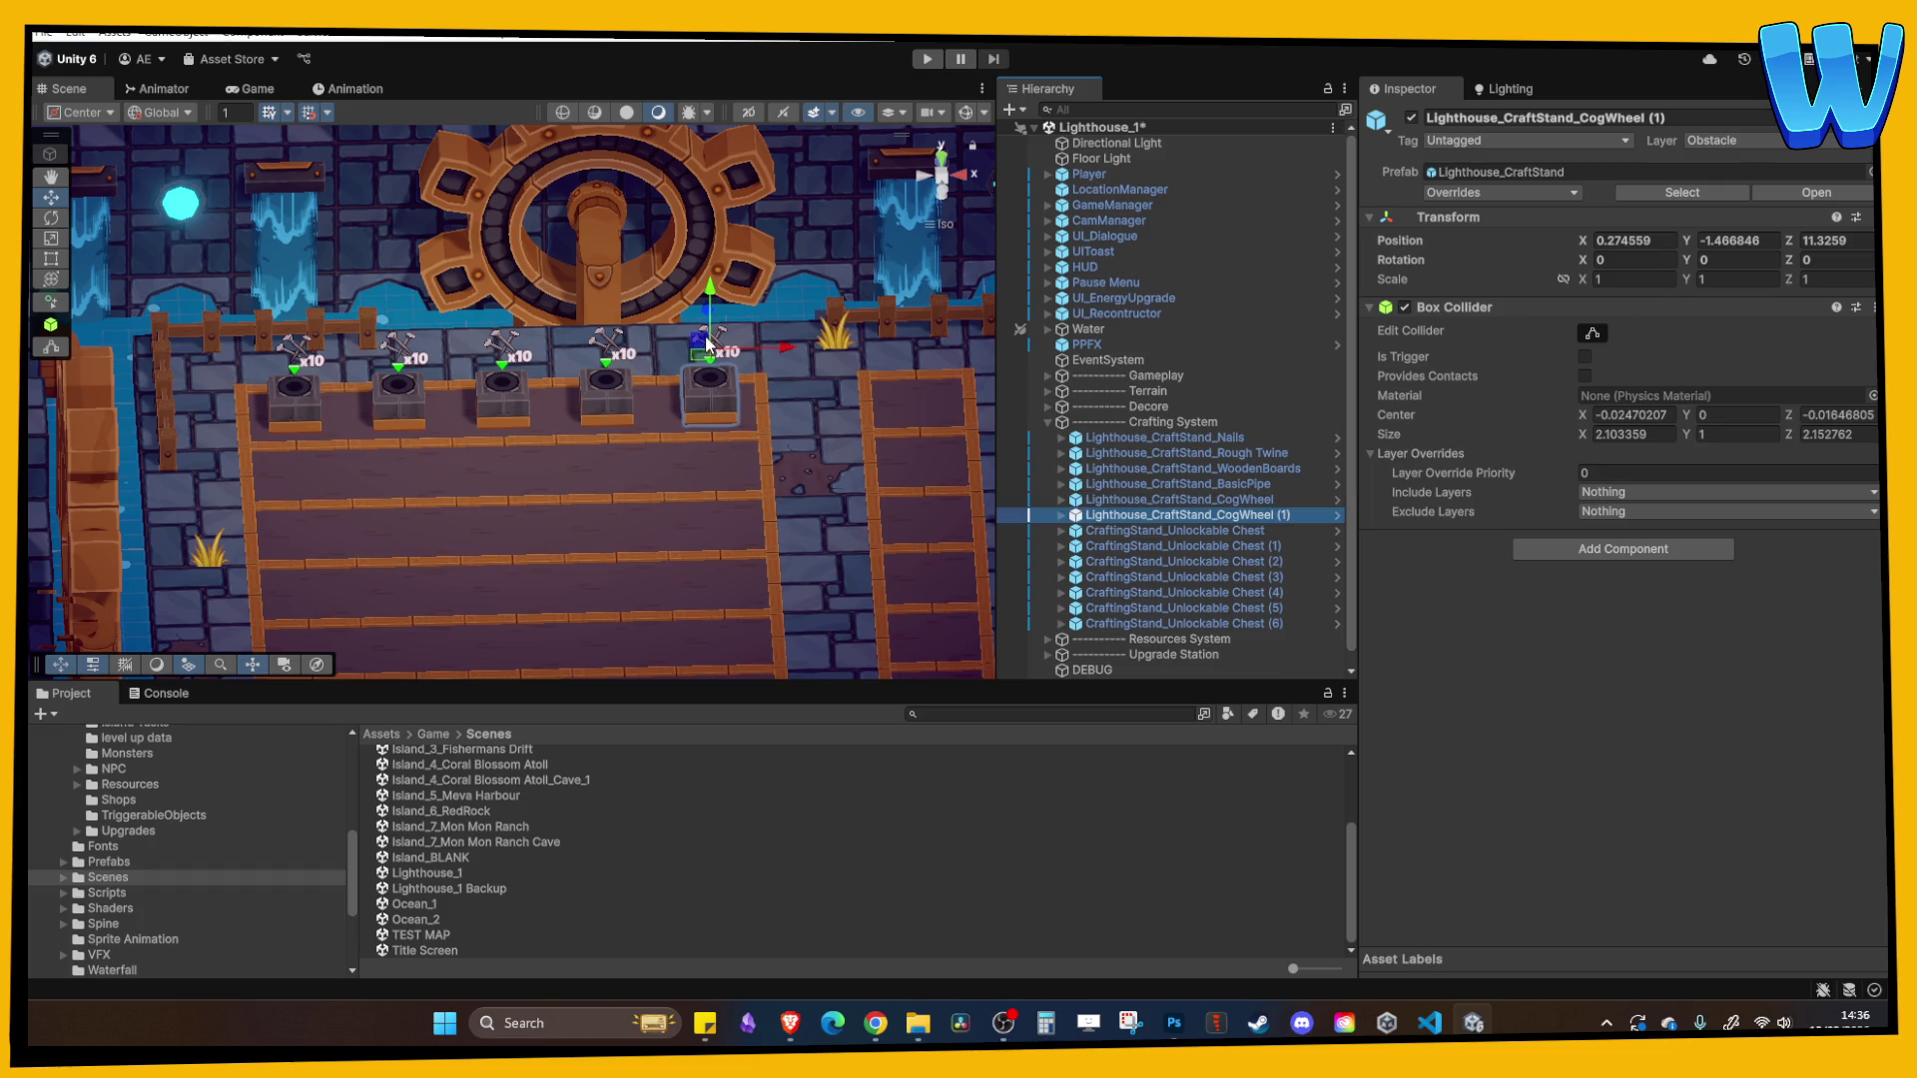
pyautogui.moveTo(715, 393); pyautogui.dragTo(368, 139)
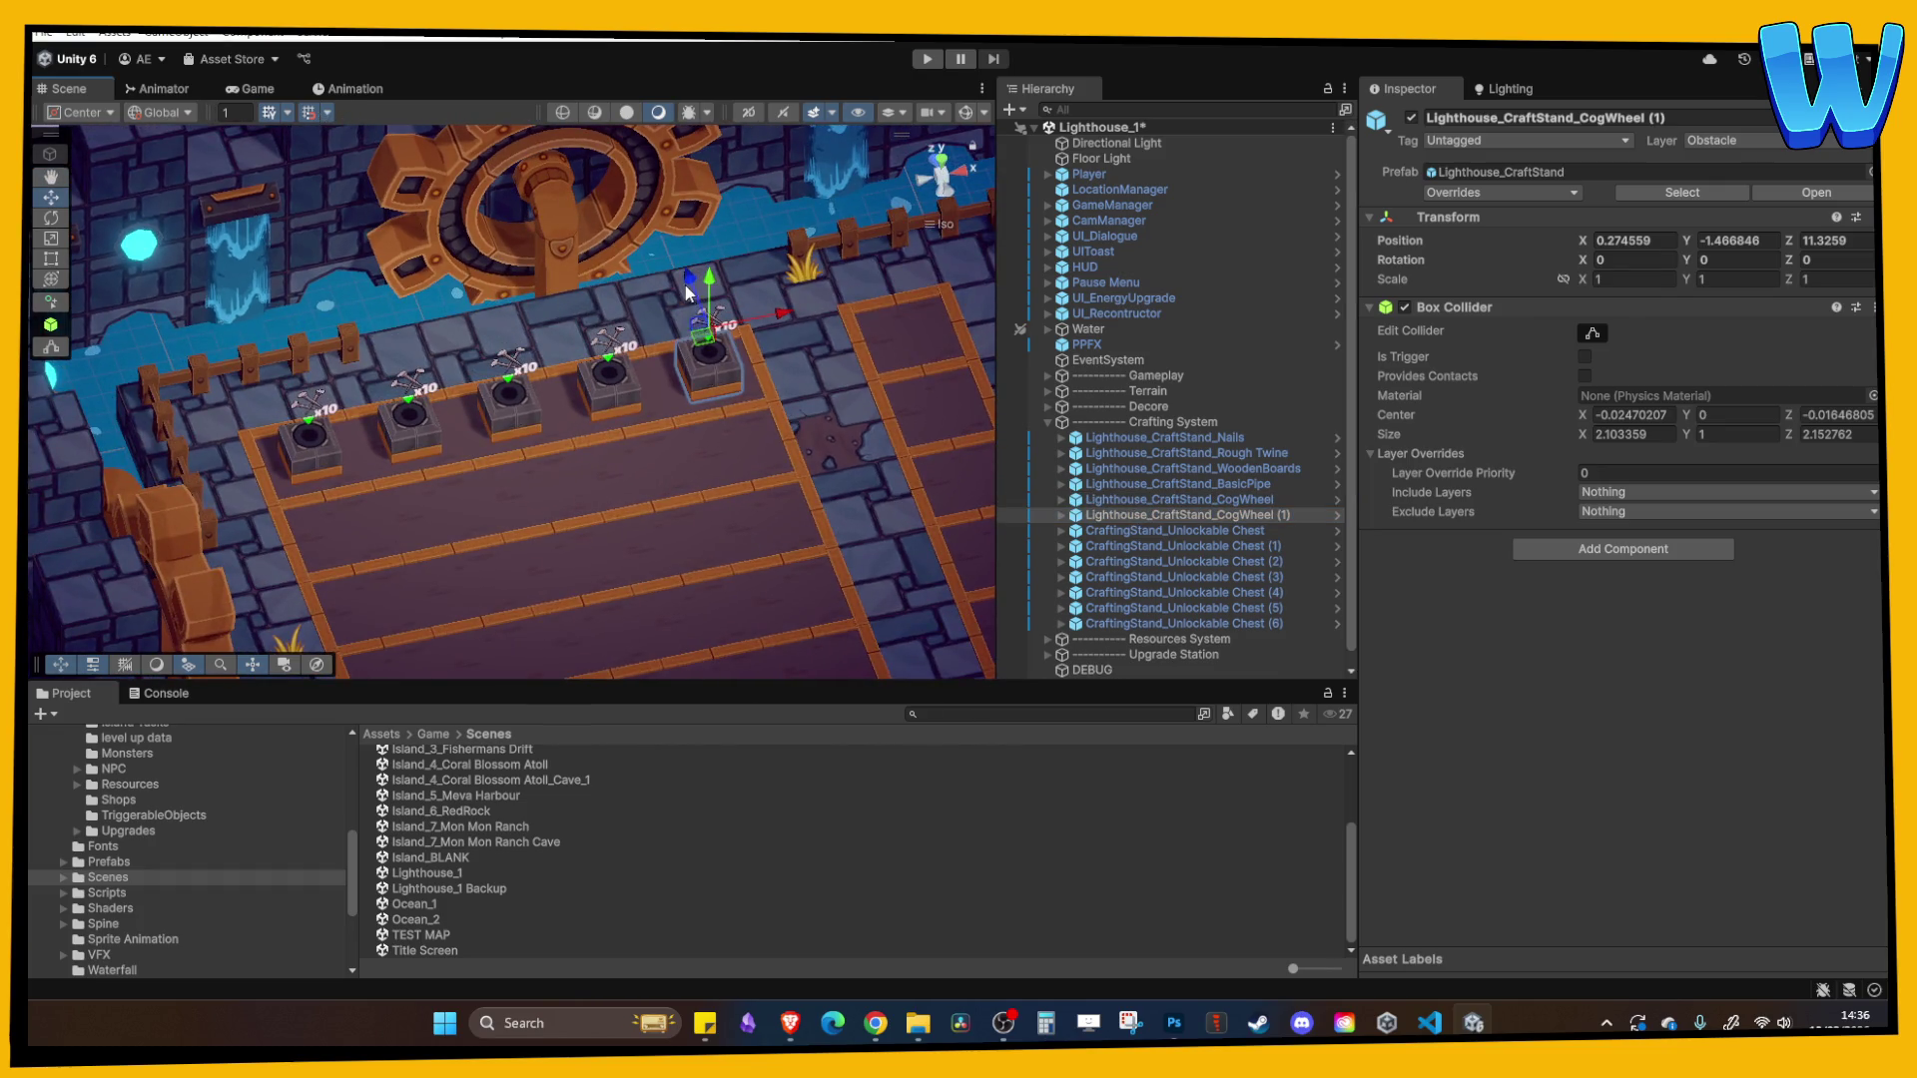
pyautogui.moveTo(686, 293)
pyautogui.mouseDown()
pyautogui.moveTo(703, 349)
pyautogui.moveTo(789, 394)
pyautogui.moveTo(379, 490)
pyautogui.mouseUp()
pyautogui.scroll(5, 379, 490)
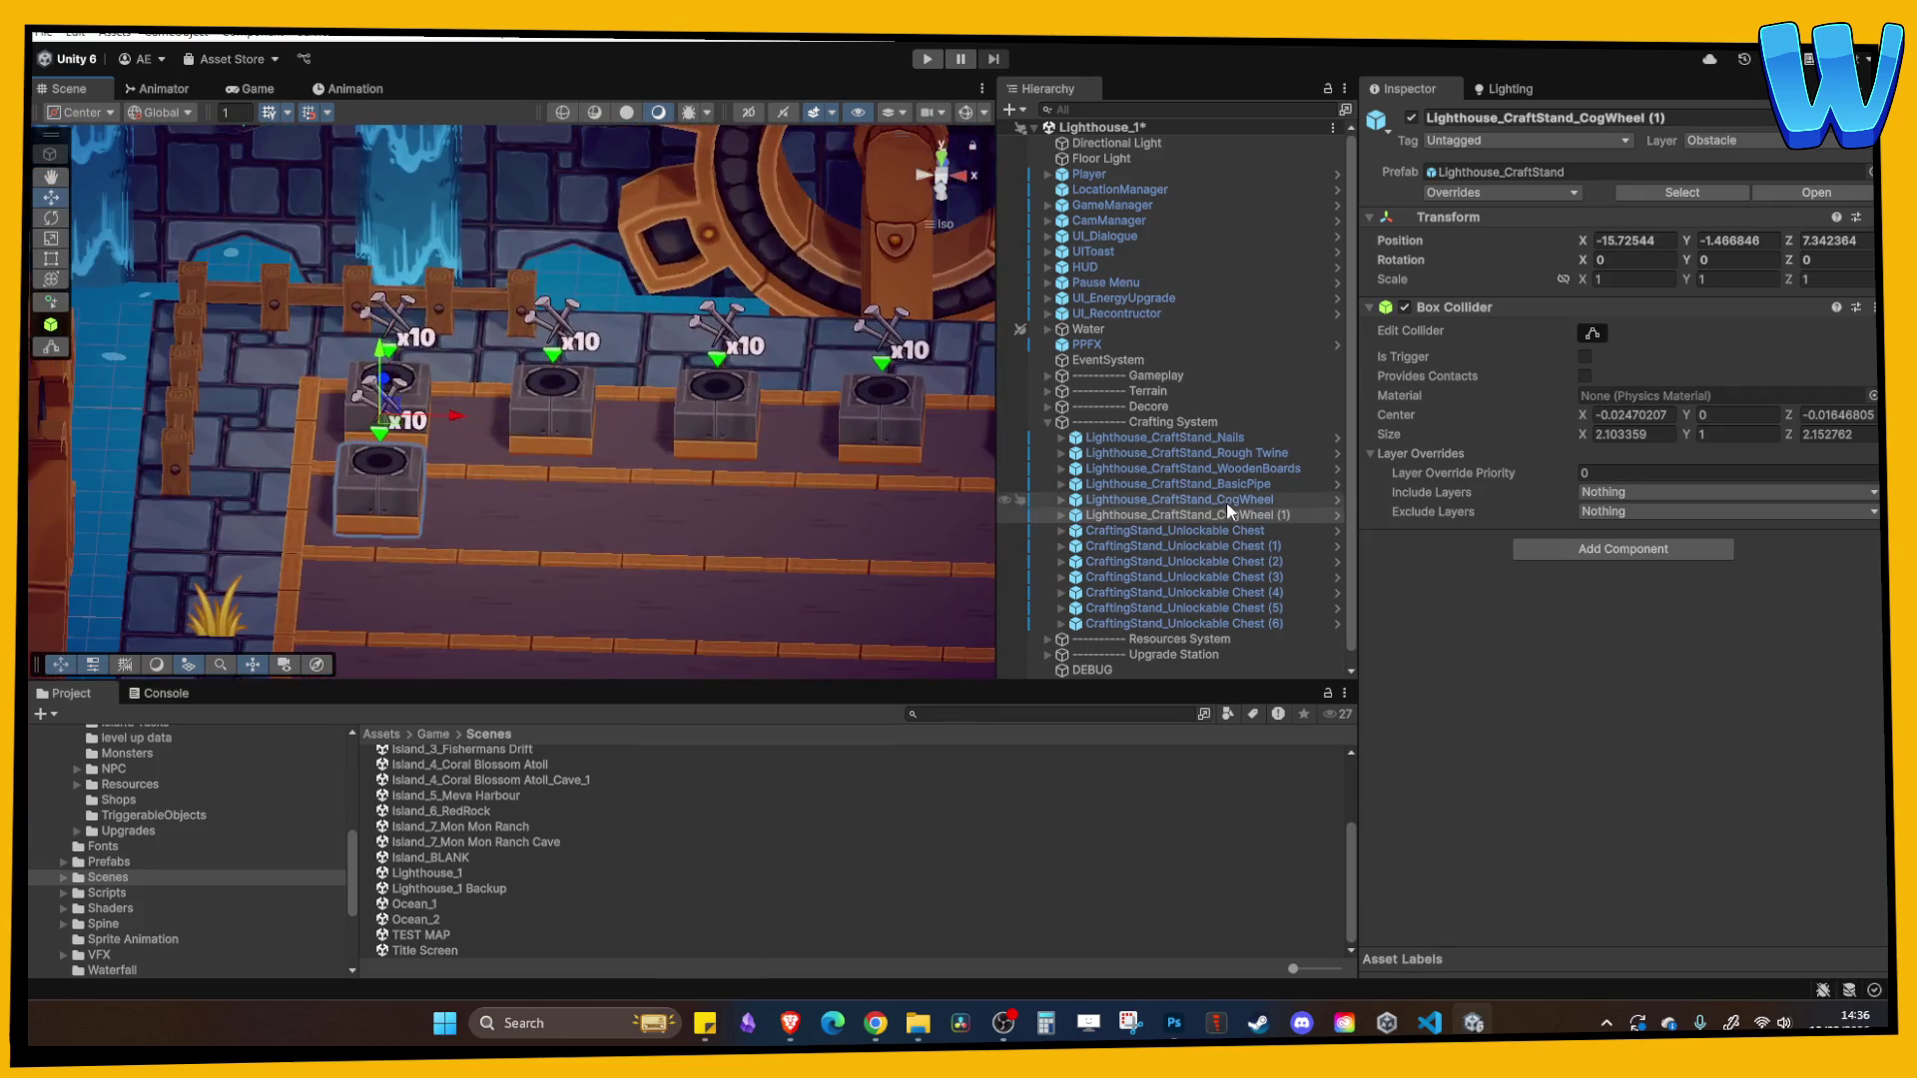
pyautogui.doubleClick(1231, 513)
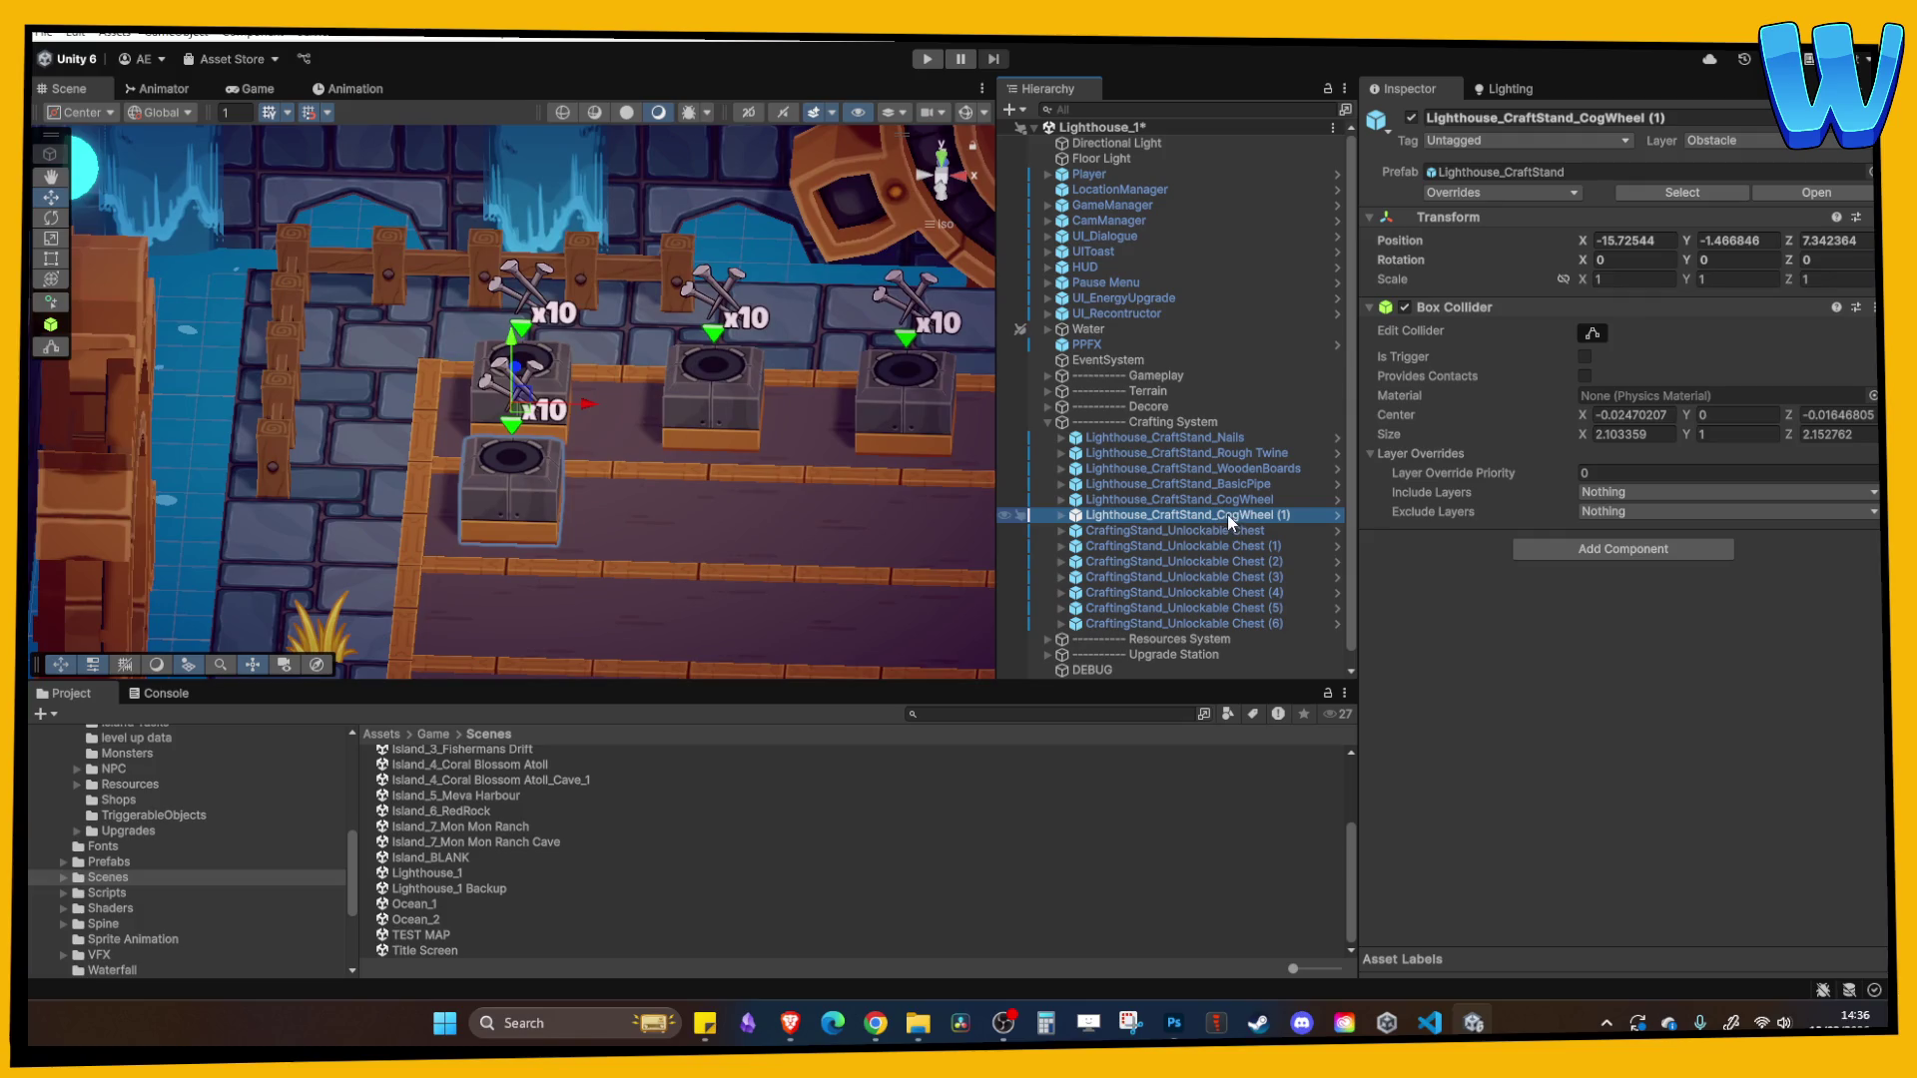
# - Rename the copy Lighthouse_CraftStand_SimpleCloth
pyautogui.press('F2')
pyautogui.write('Lighthouse_CraftStand_Simp')
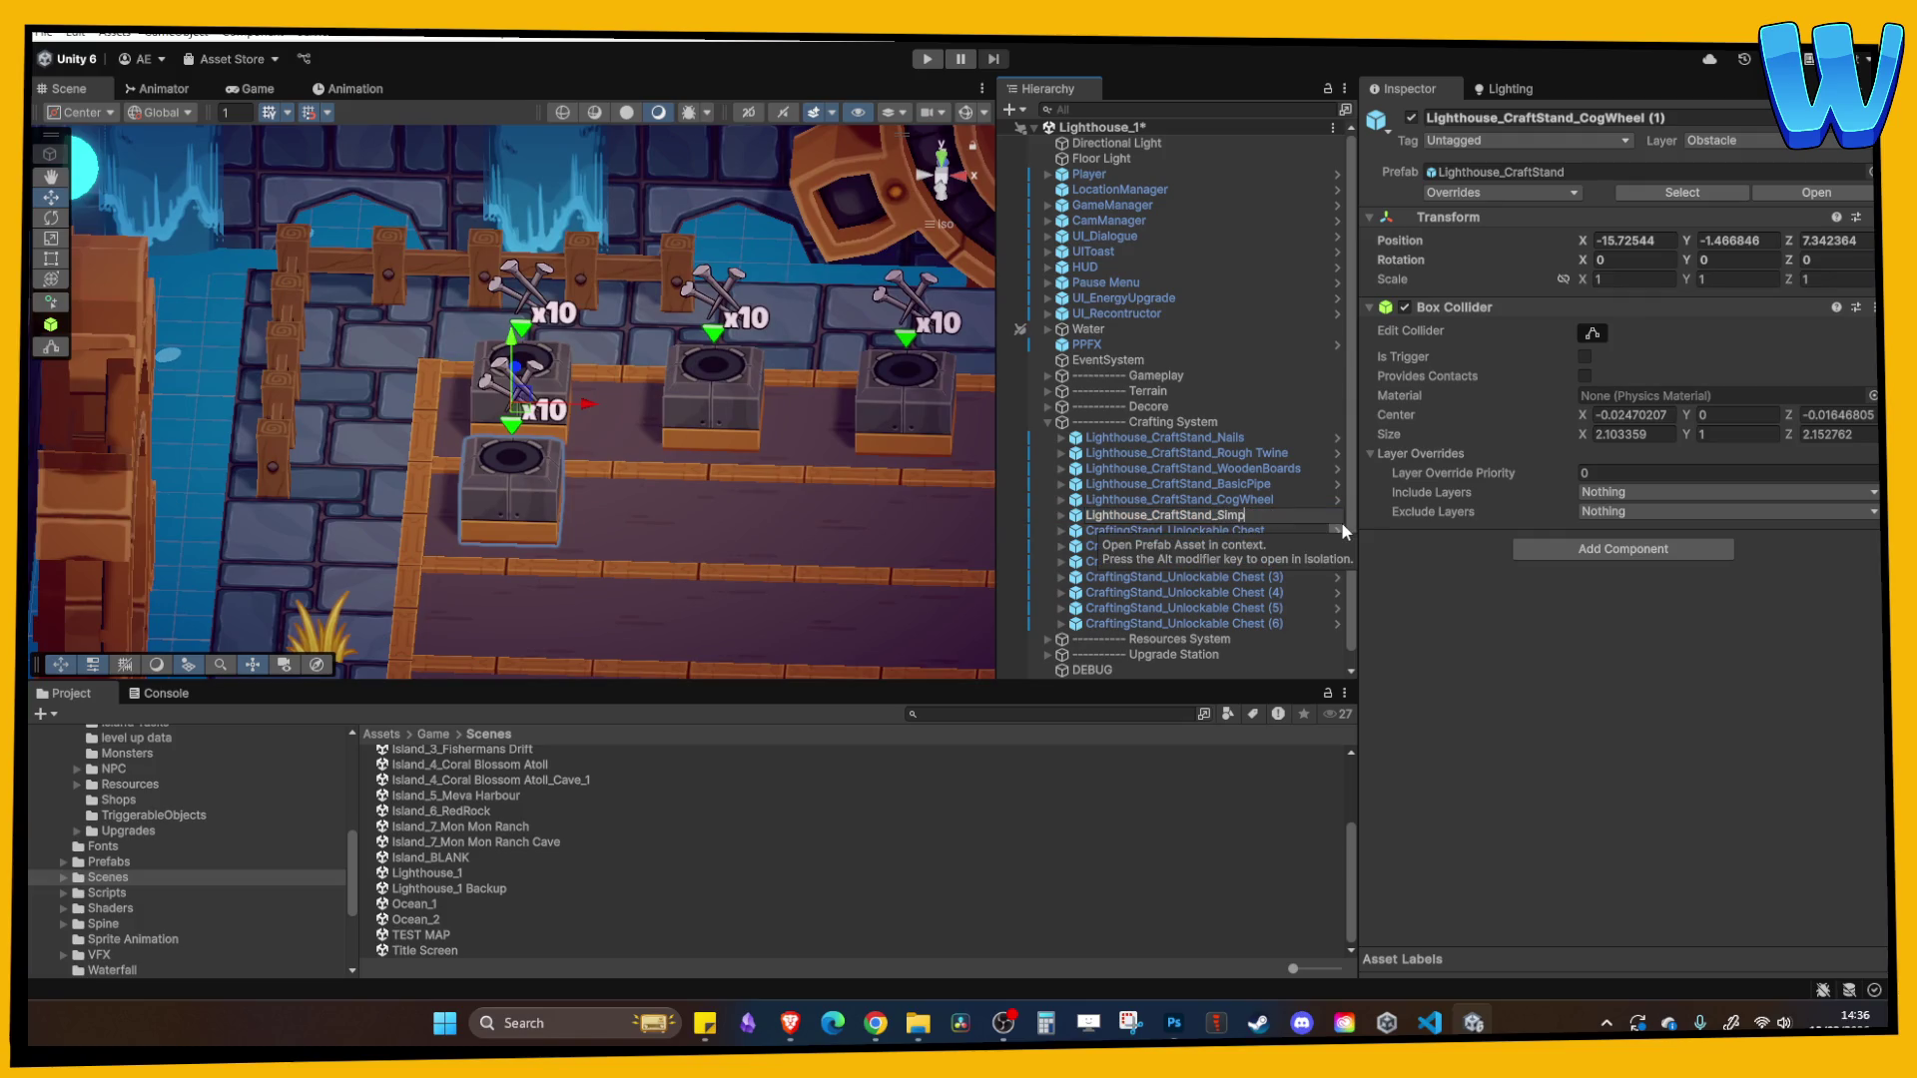
pyautogui.write('leCloth')
pyautogui.press('Return')
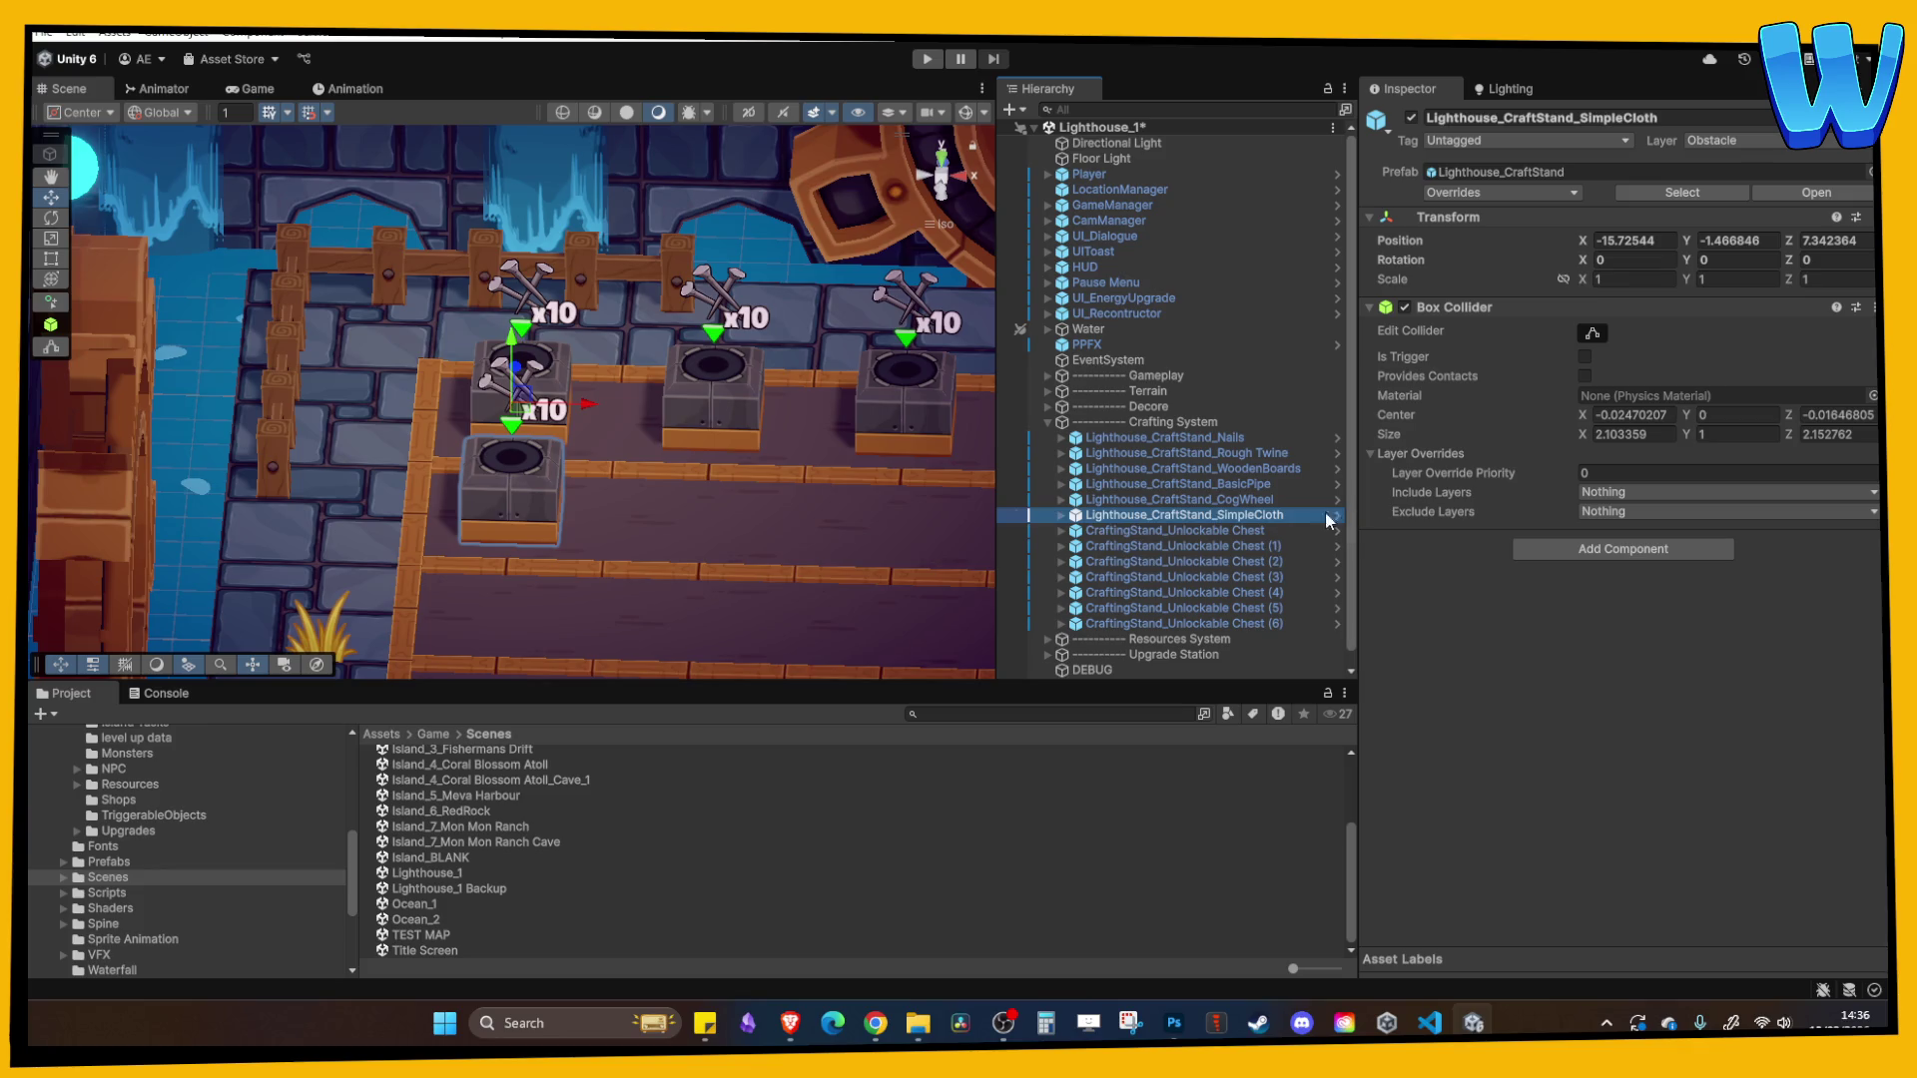
# - Set the SimpleCloth stand Activator's Required Resource to Craft_SimpleCloth_ItemResource
pyautogui.click(1061, 515)
pyautogui.click(1098, 529)
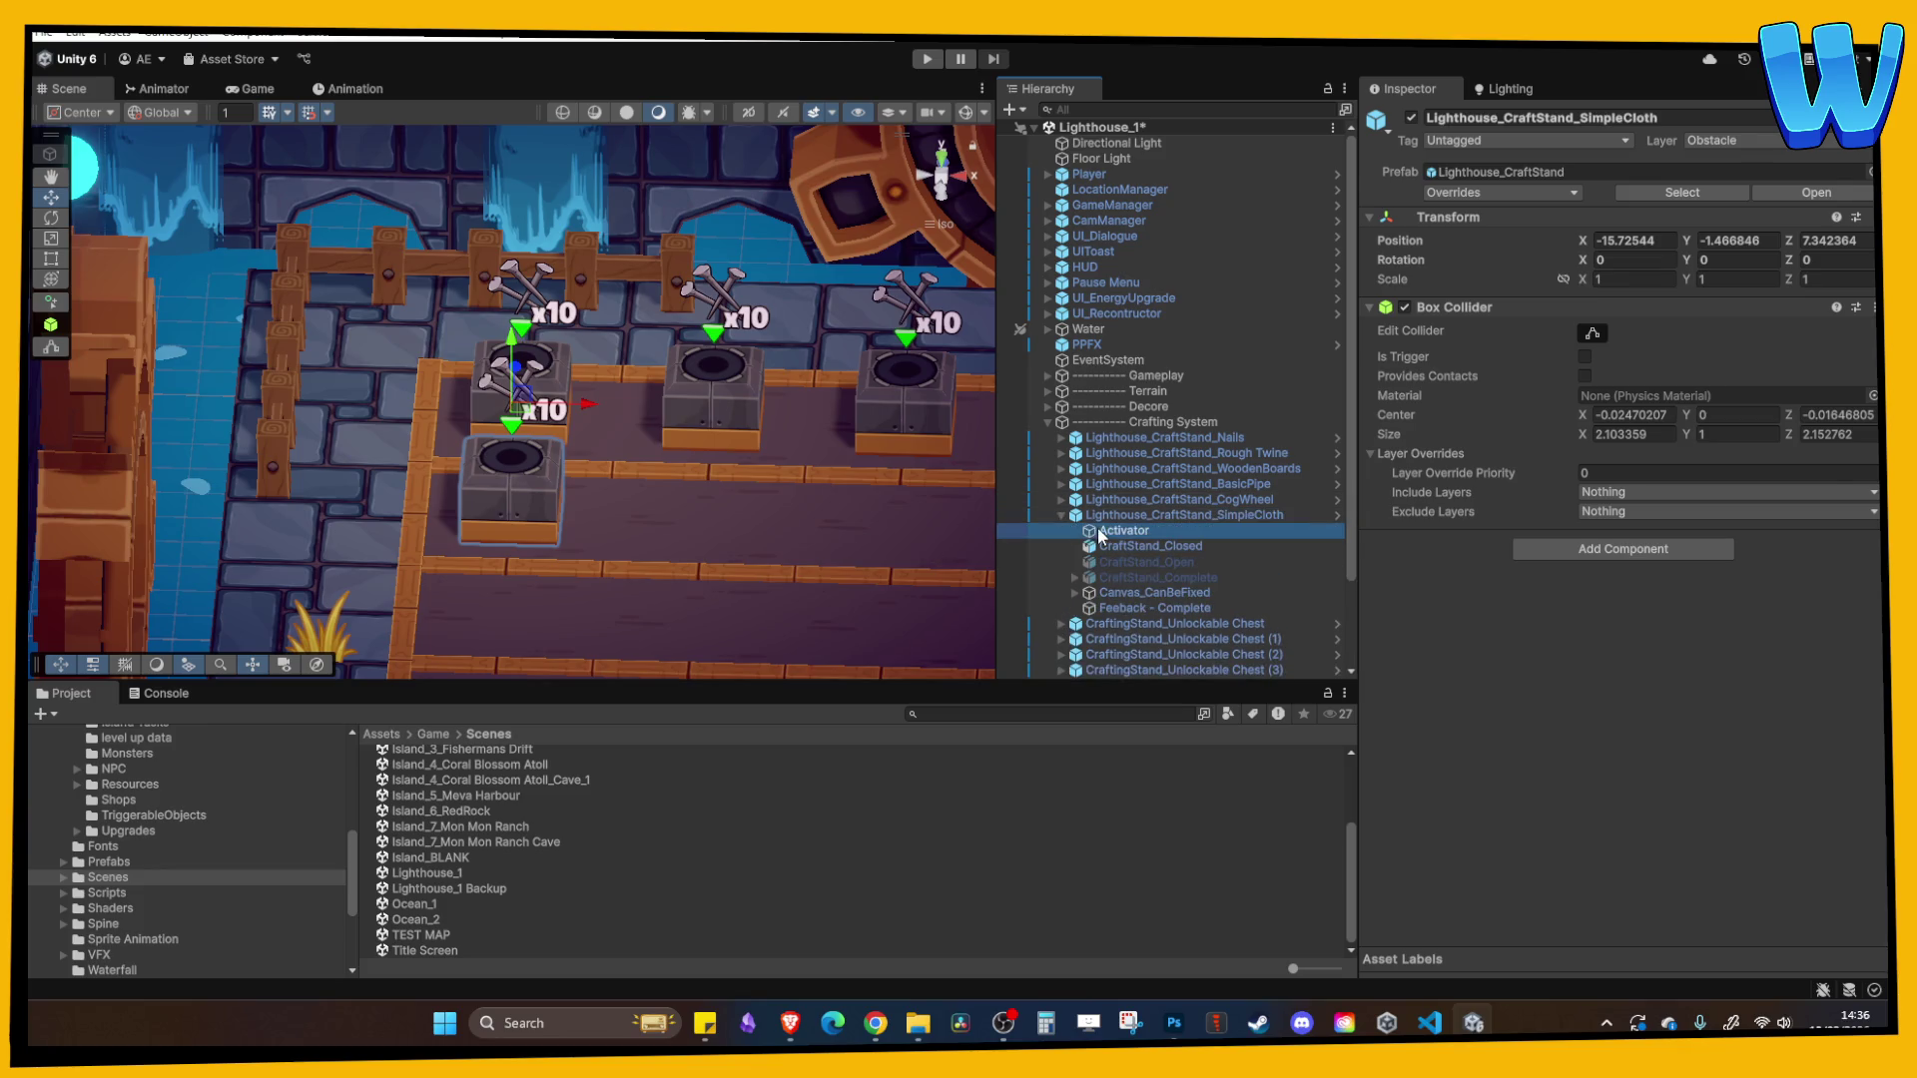
pyautogui.click(1677, 627)
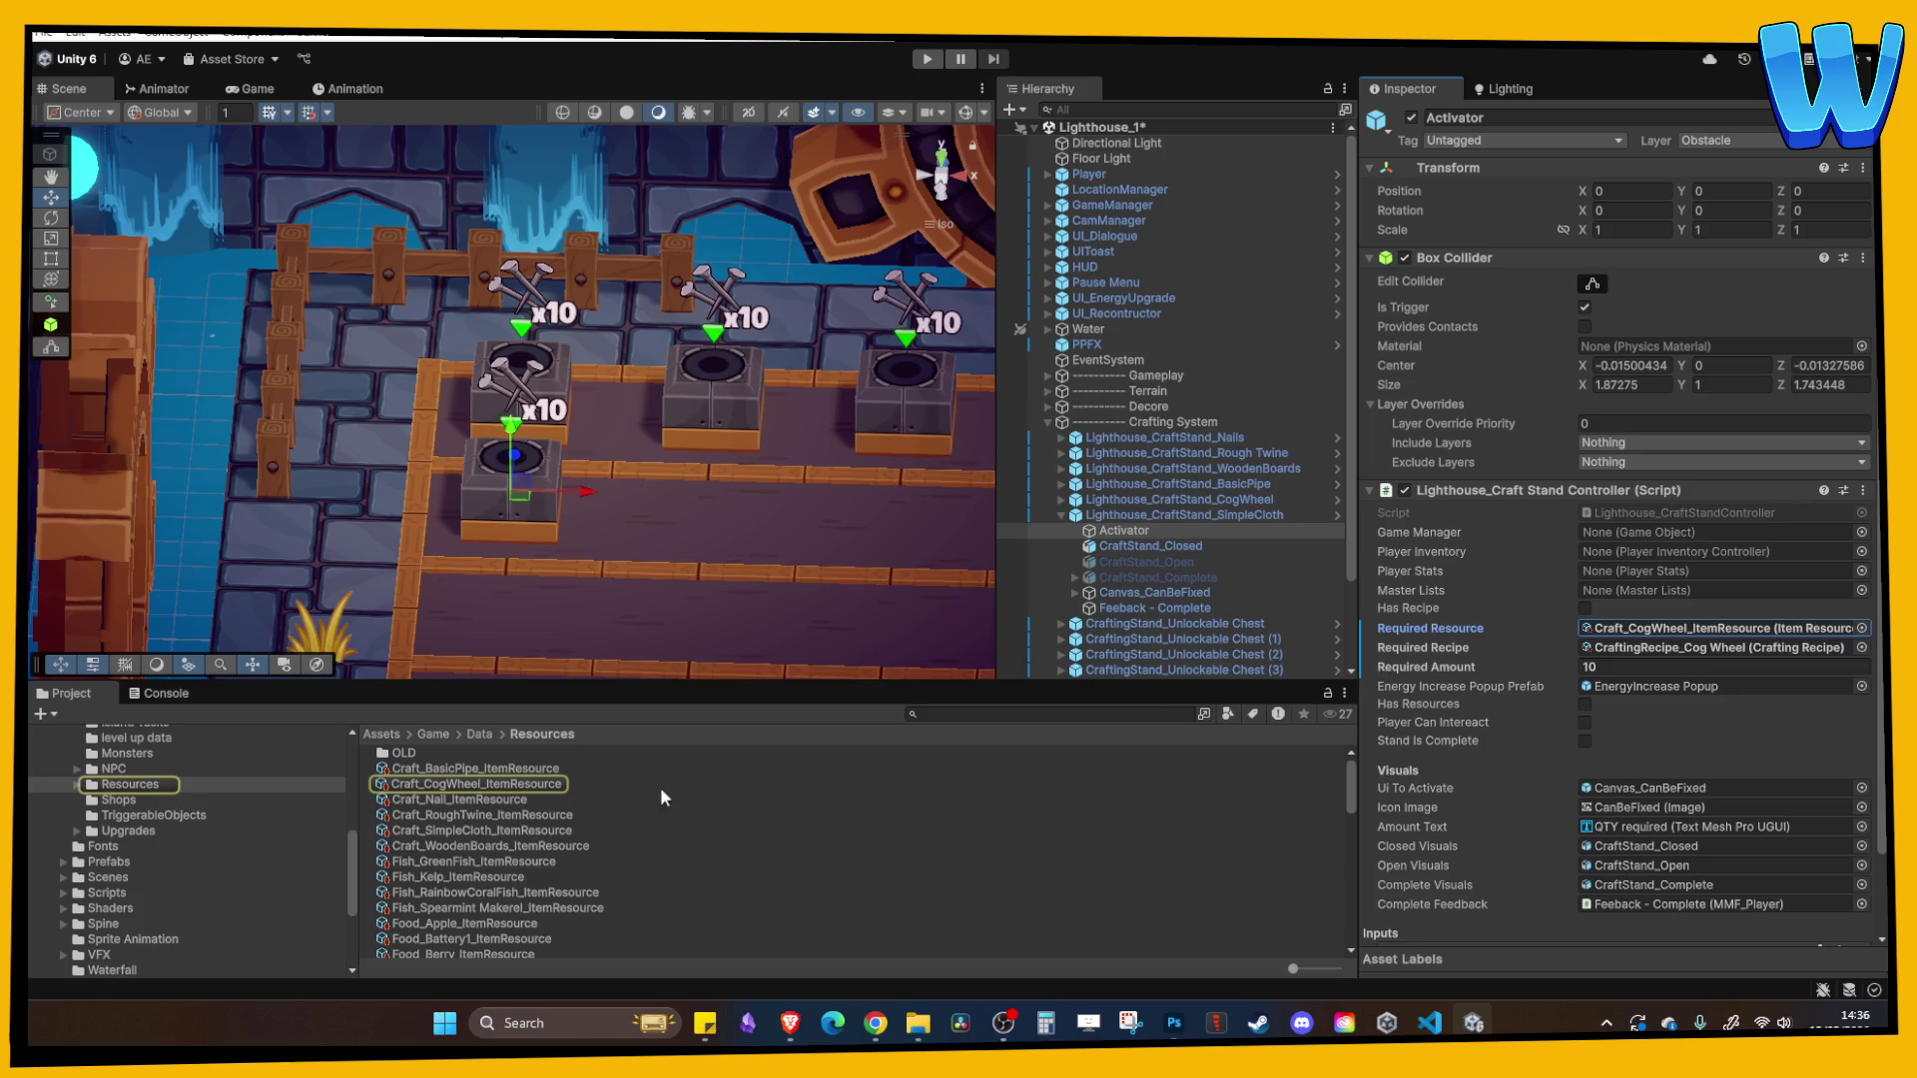
pyautogui.moveTo(503, 828); pyautogui.dragTo(1685, 646)
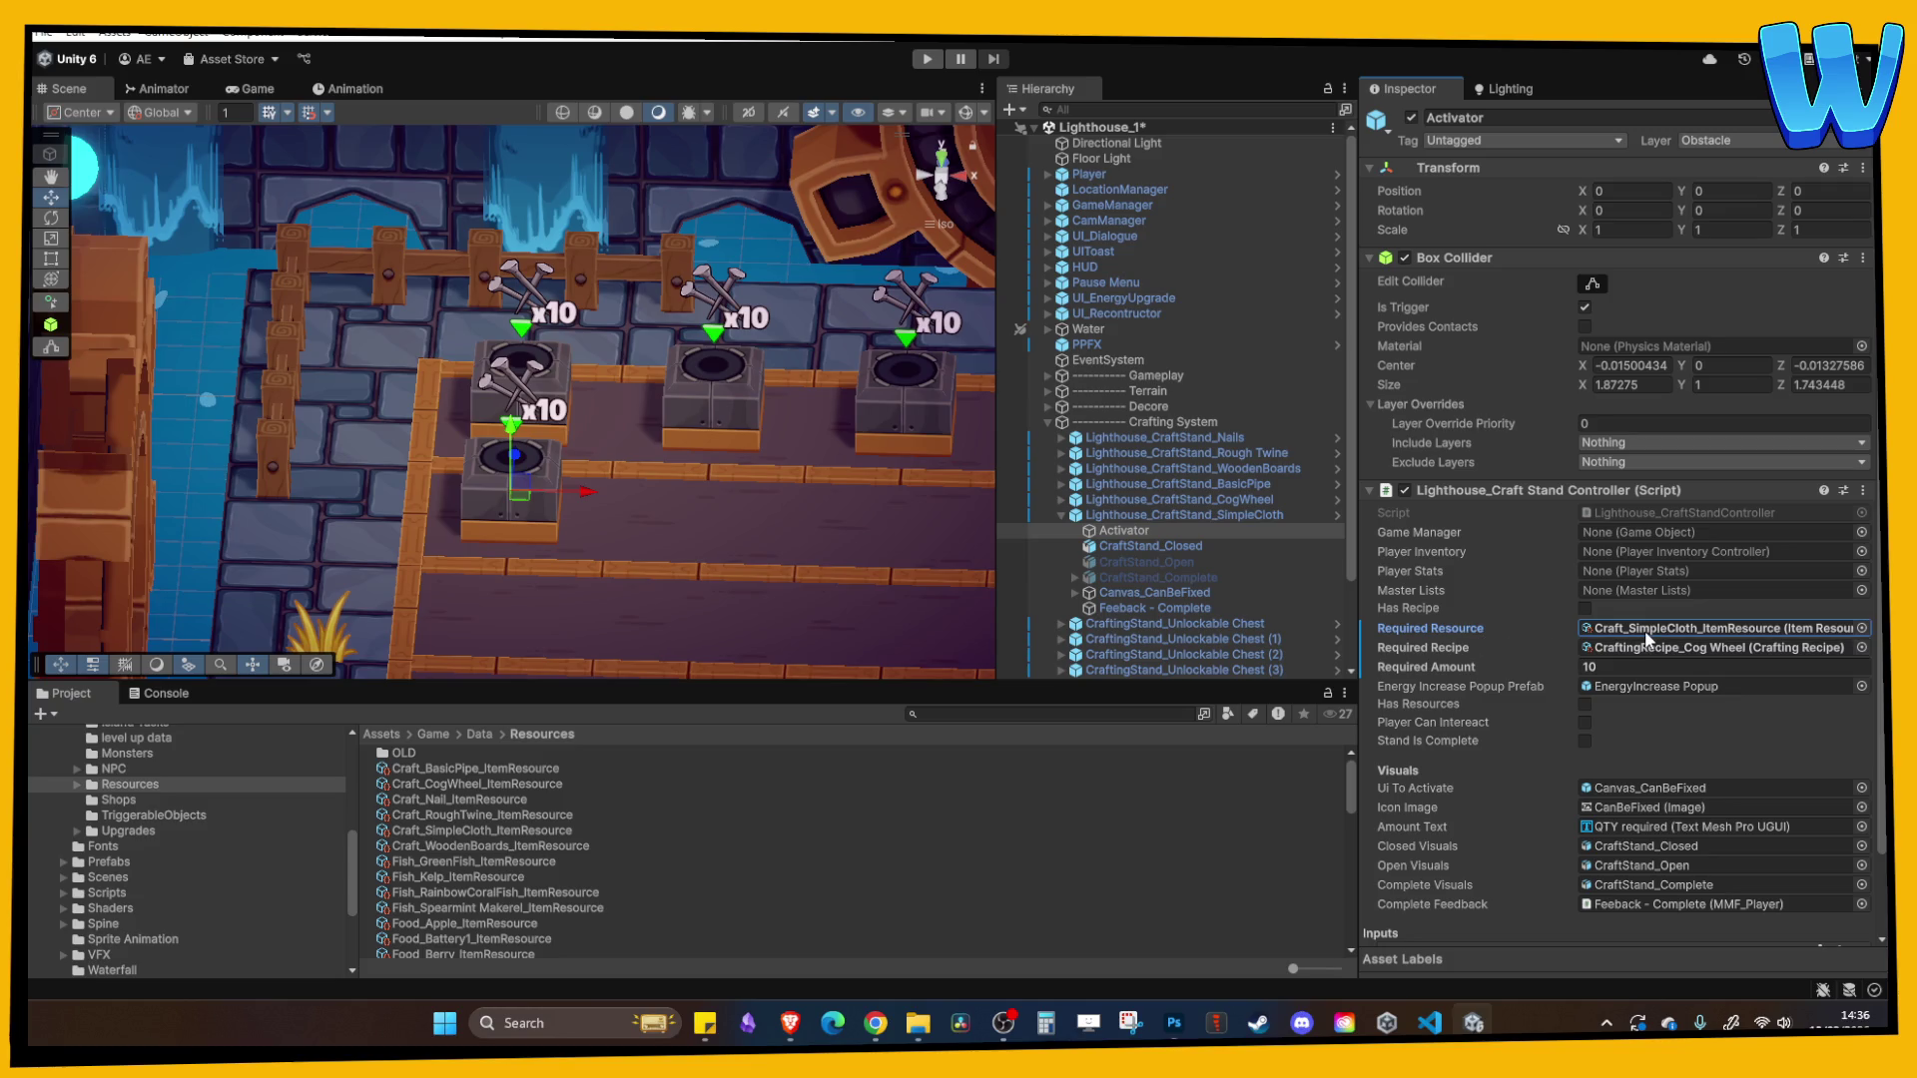
pyautogui.hotkey('ctrl', 'z')
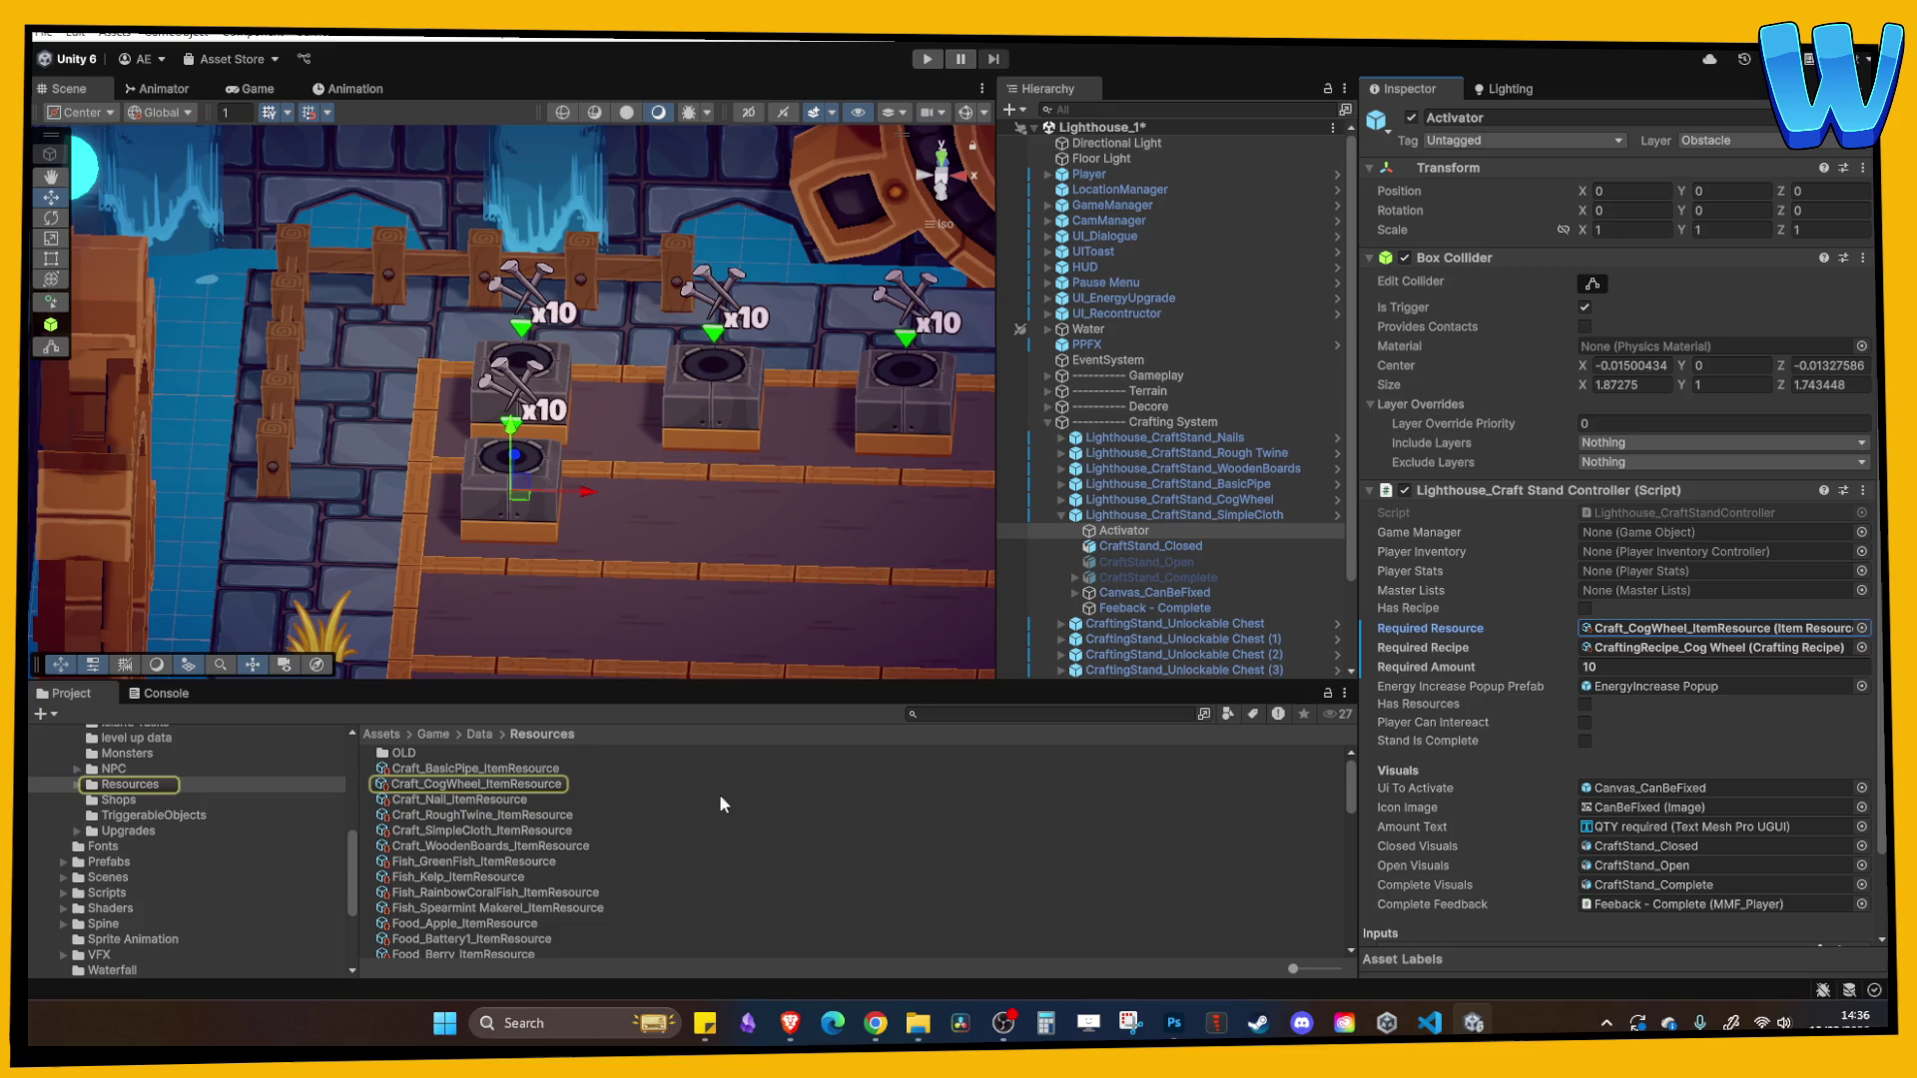
pyautogui.moveTo(507, 834); pyautogui.dragTo(1664, 634)
# - Set the Activator's Required Recipe to CraftingRecipe_SimpleCloth
pyautogui.click(1665, 649)
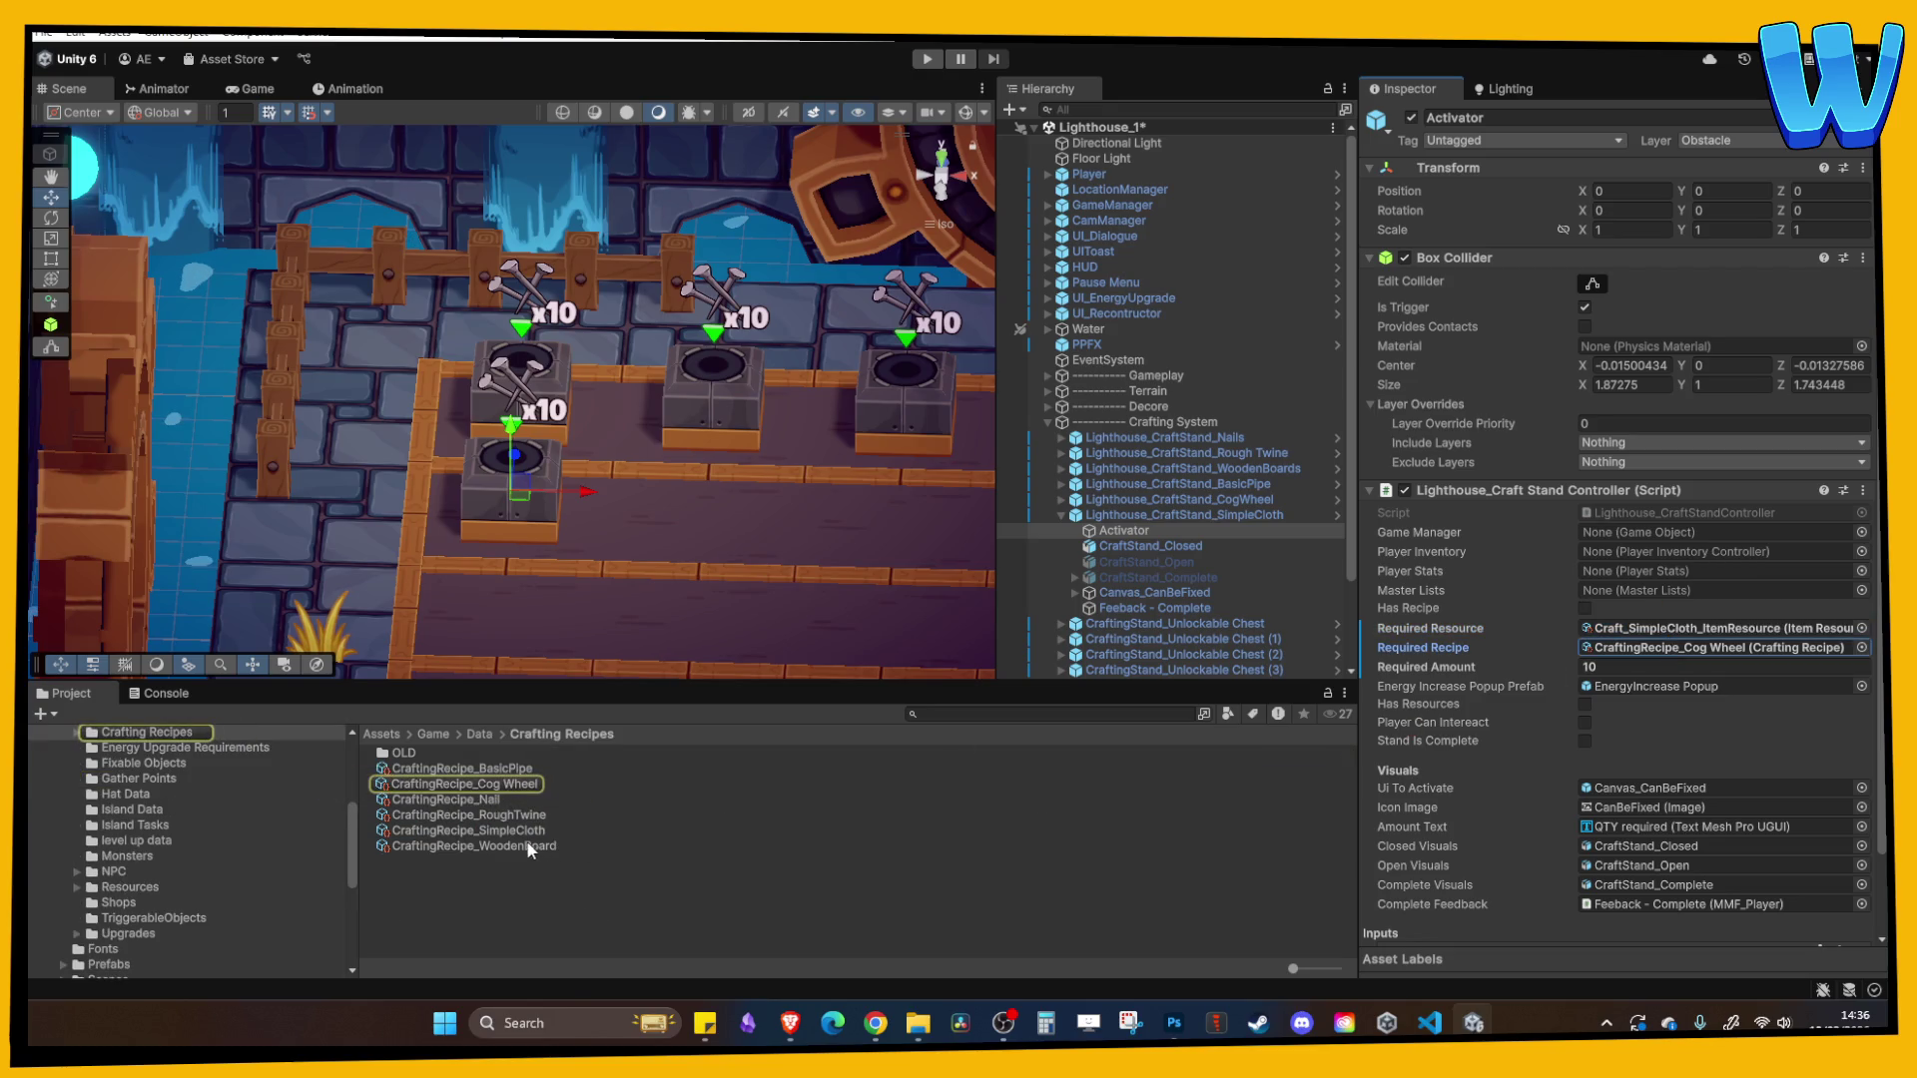
pyautogui.moveTo(505, 834); pyautogui.dragTo(508, 830)
pyautogui.moveTo(698, 835); pyautogui.dragTo(1632, 656)
pyautogui.scroll(-3, 1633, 749)
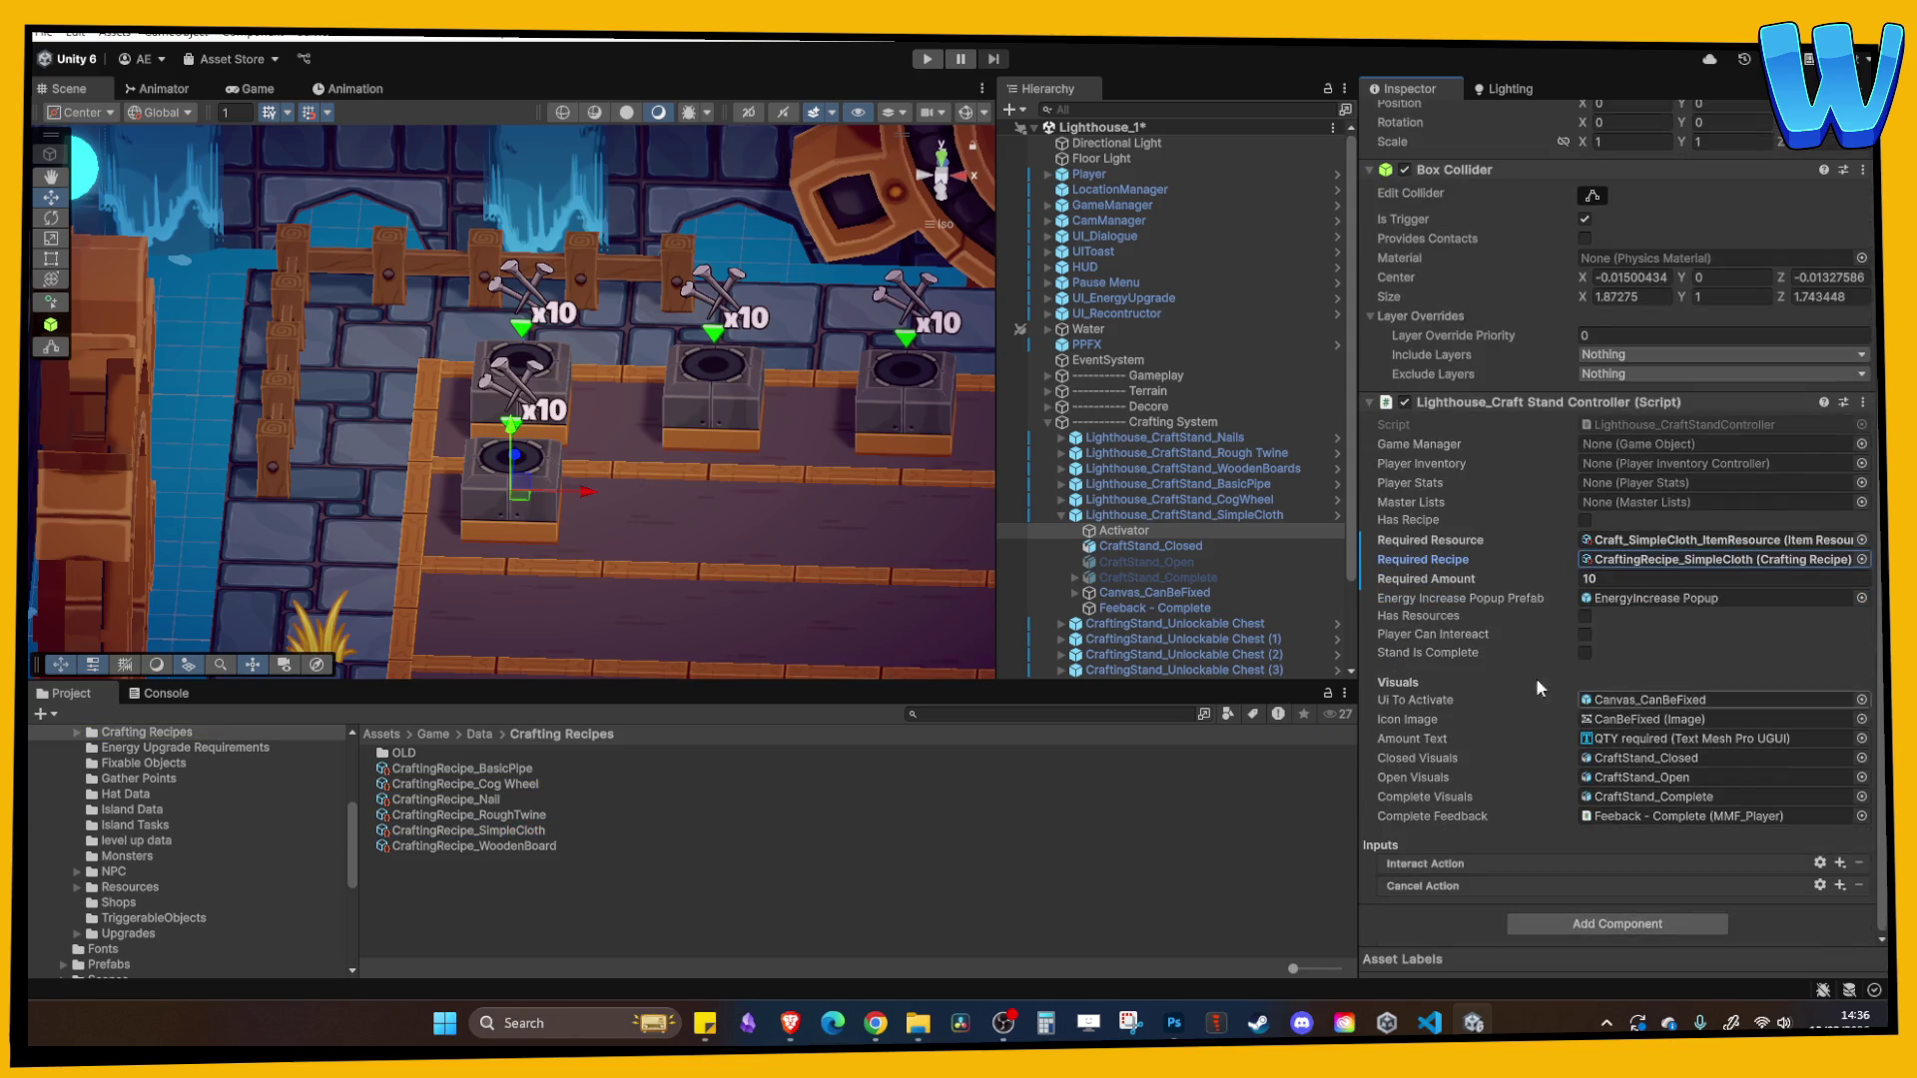
pyautogui.moveTo(829, 489)
pyautogui.mouseDown()
pyautogui.moveTo(842, 473)
pyautogui.moveTo(555, 495)
pyautogui.moveTo(534, 519)
pyautogui.moveTo(597, 405)
pyautogui.moveTo(417, 373)
pyautogui.mouseUp()
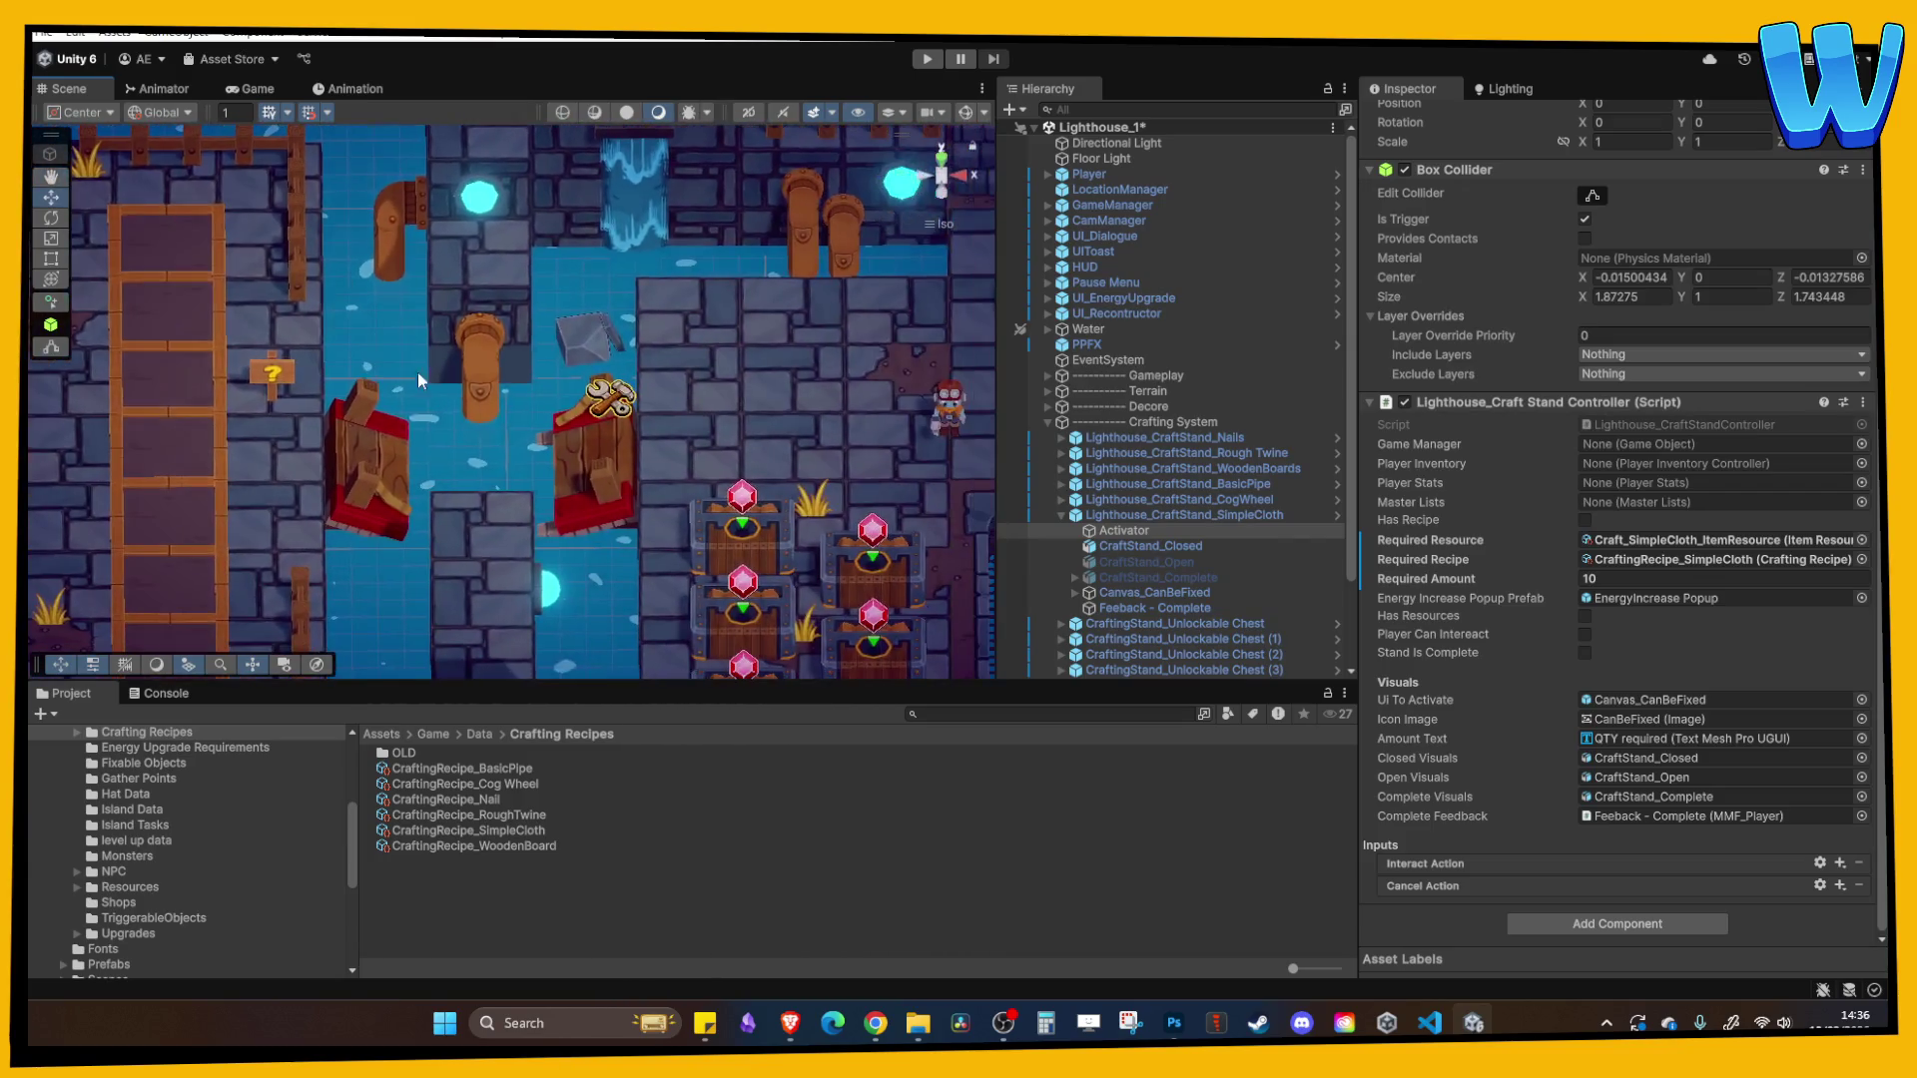
# - Select the Player, start play mode, skip the opening dialogue and head toward the stands
pyautogui.click(919, 406)
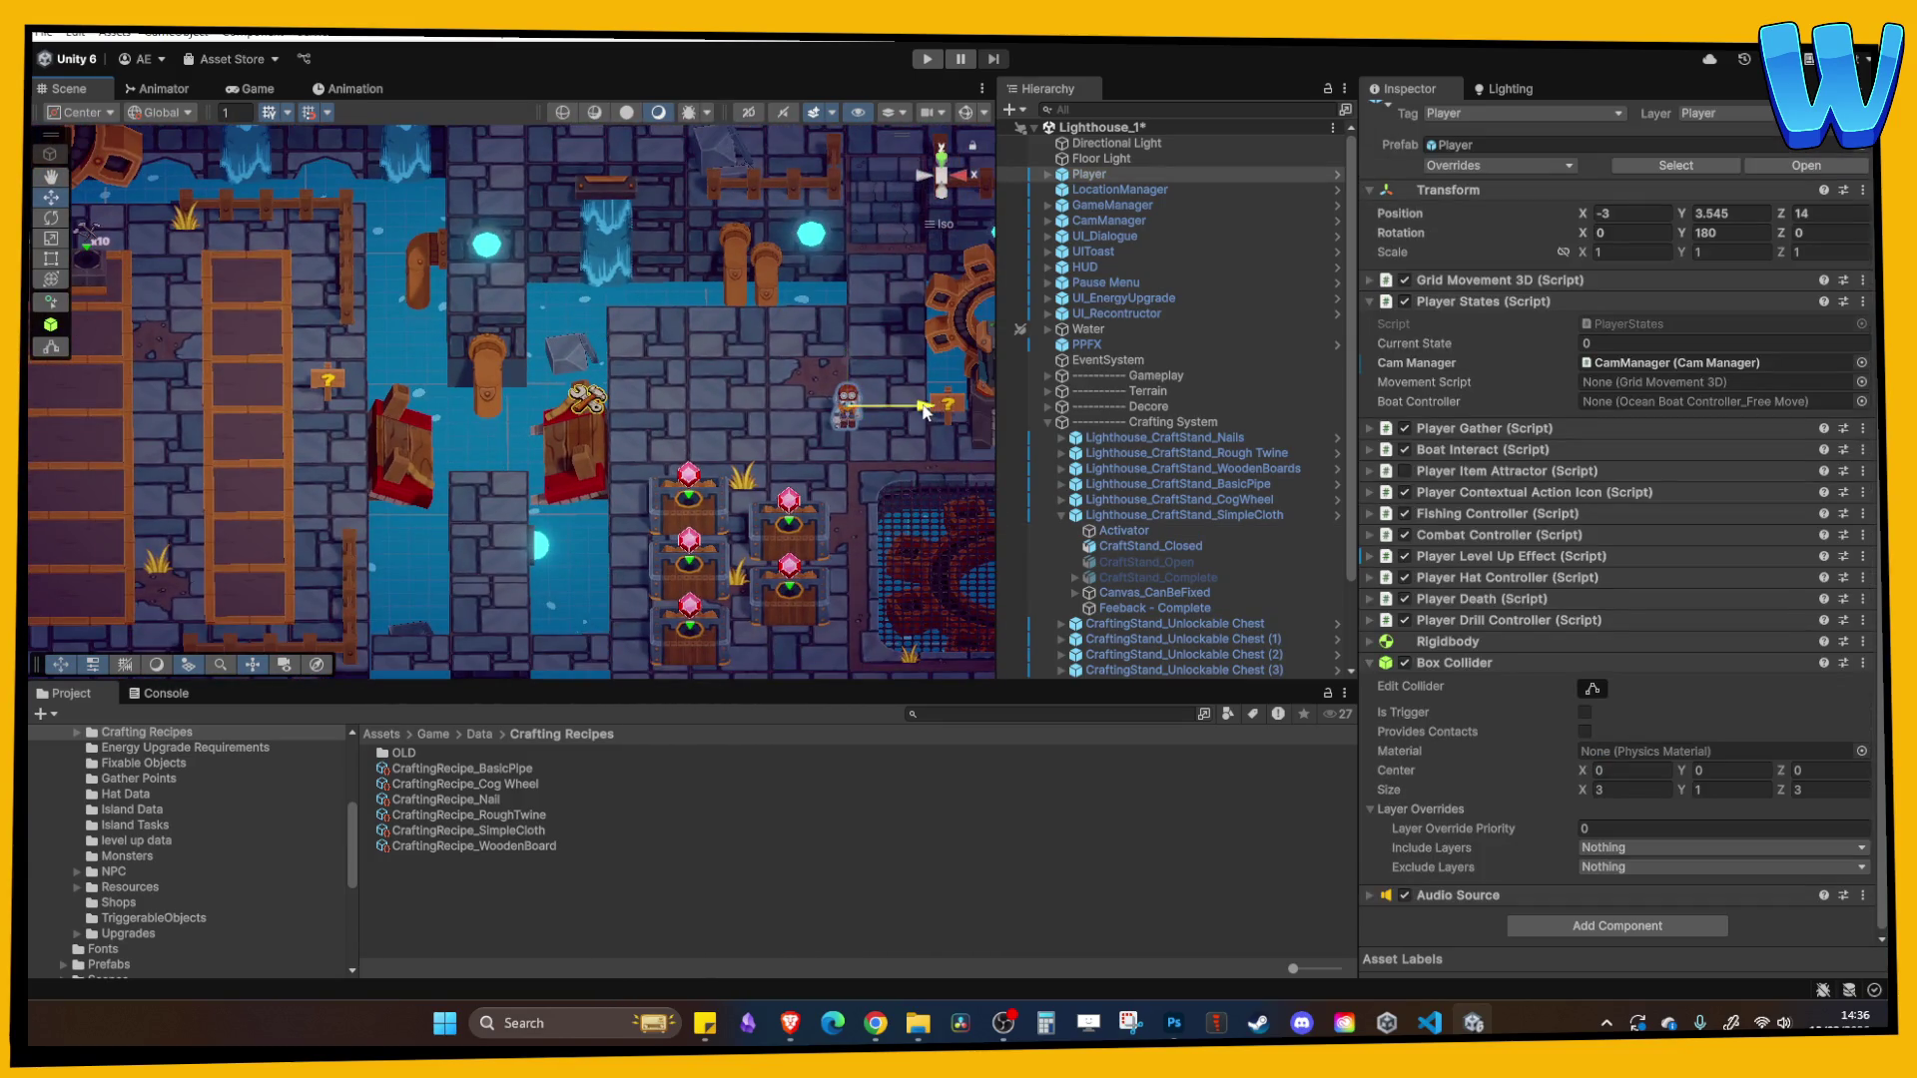
pyautogui.click(928, 60)
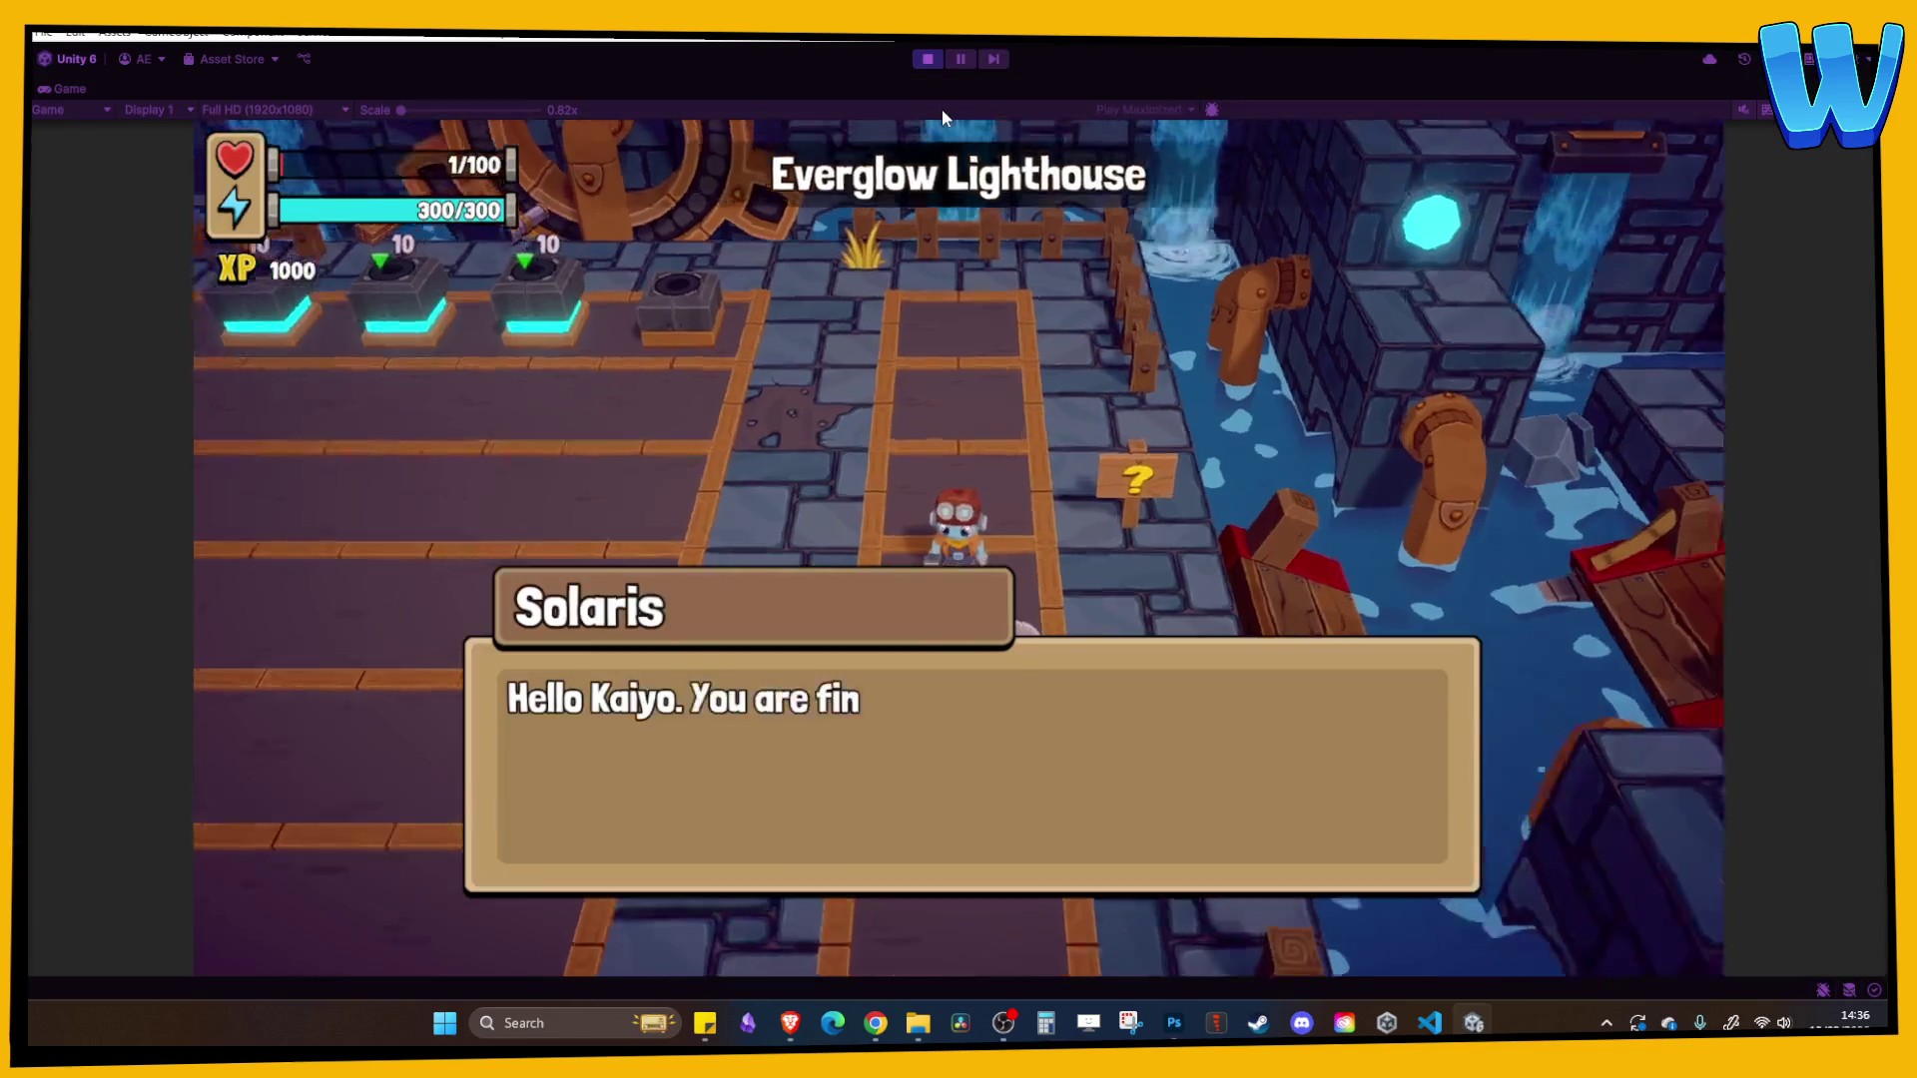
pyautogui.press('space')
pyautogui.press('a')
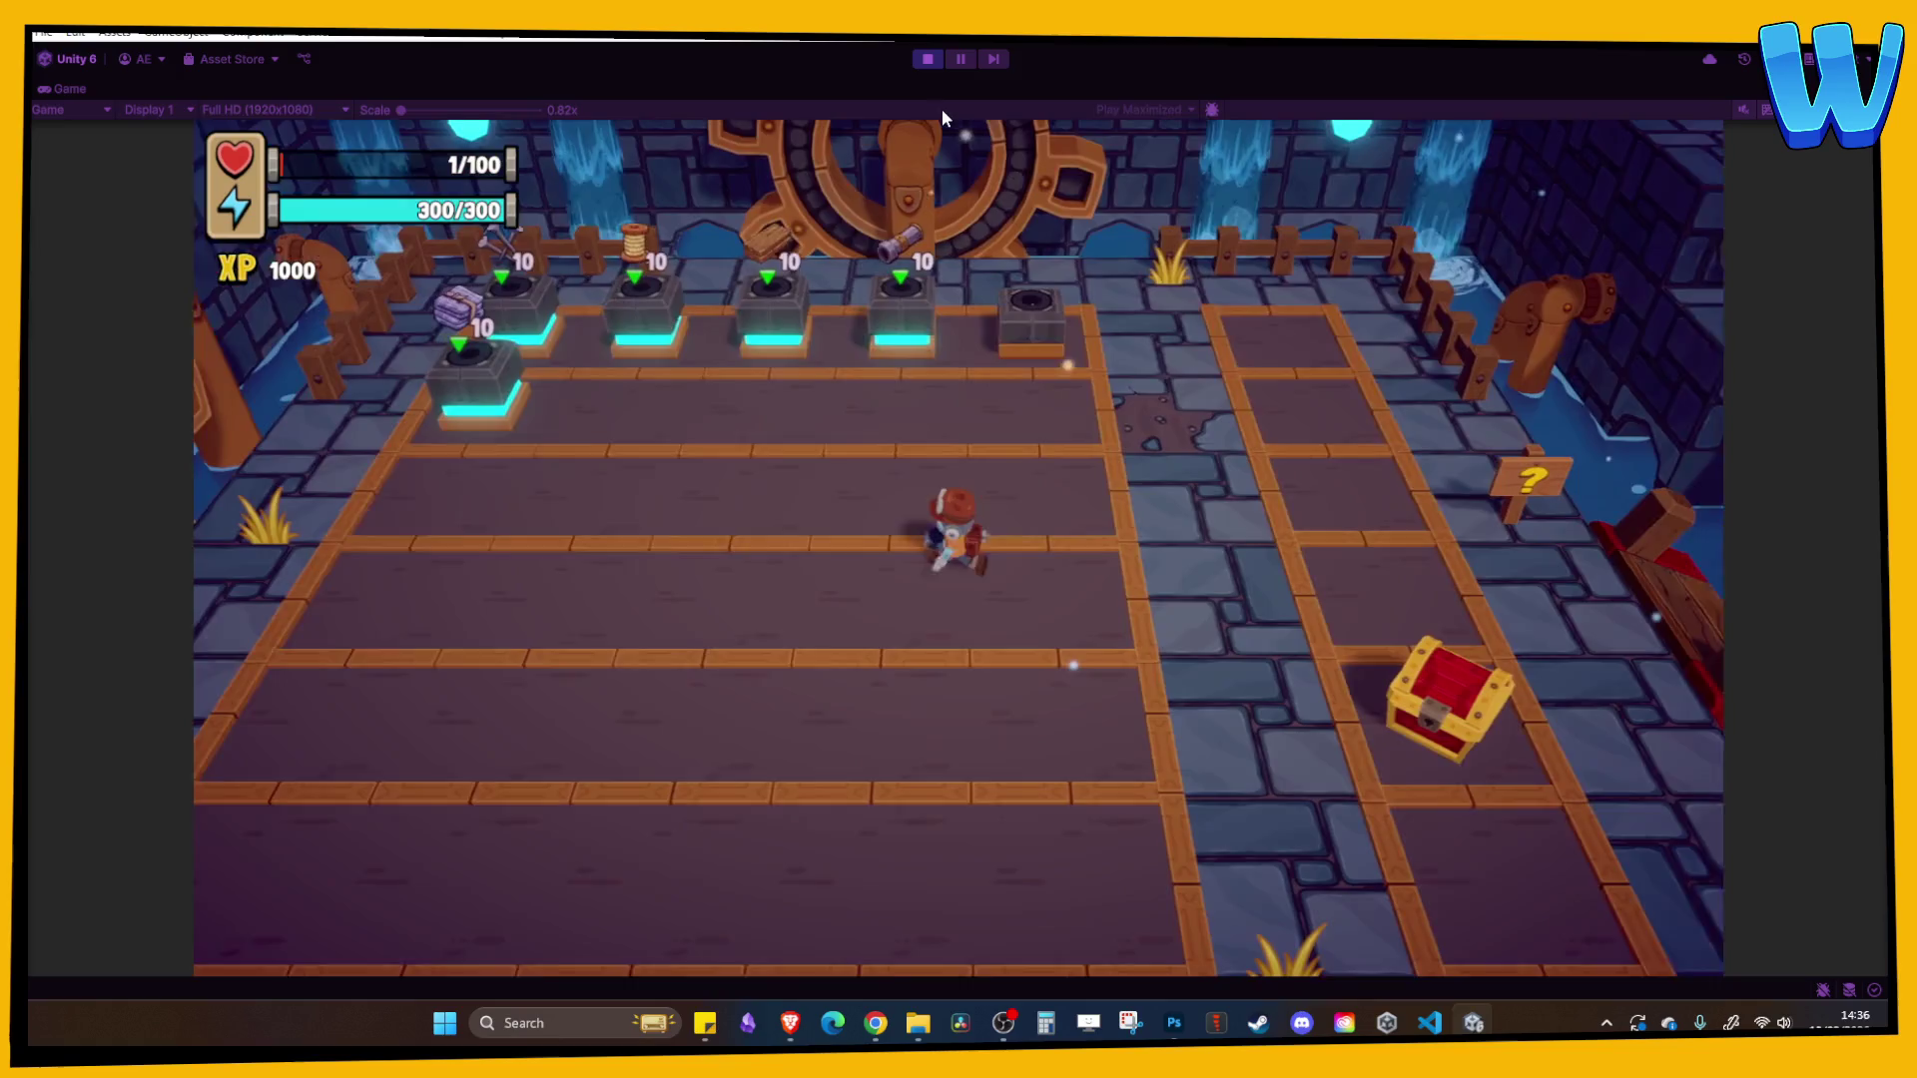
pyautogui.press('a')
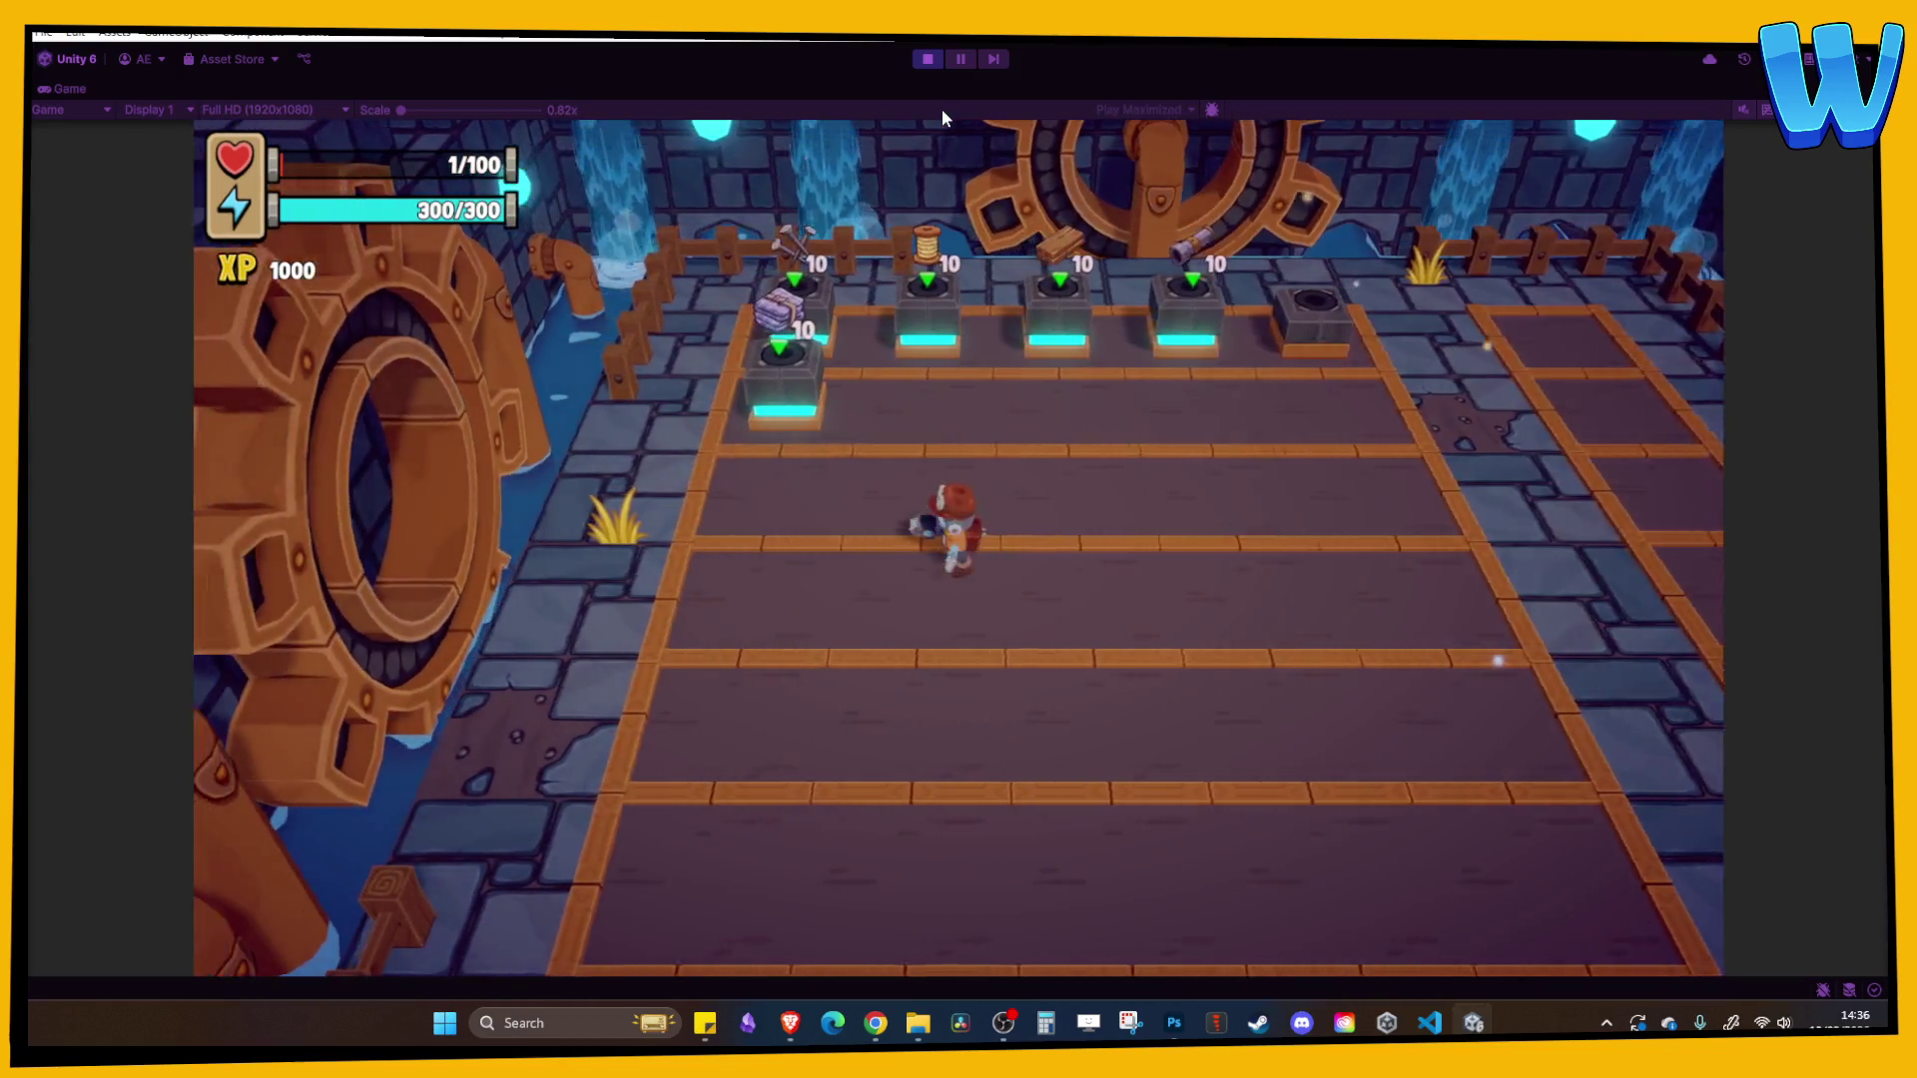
pyautogui.press('w')
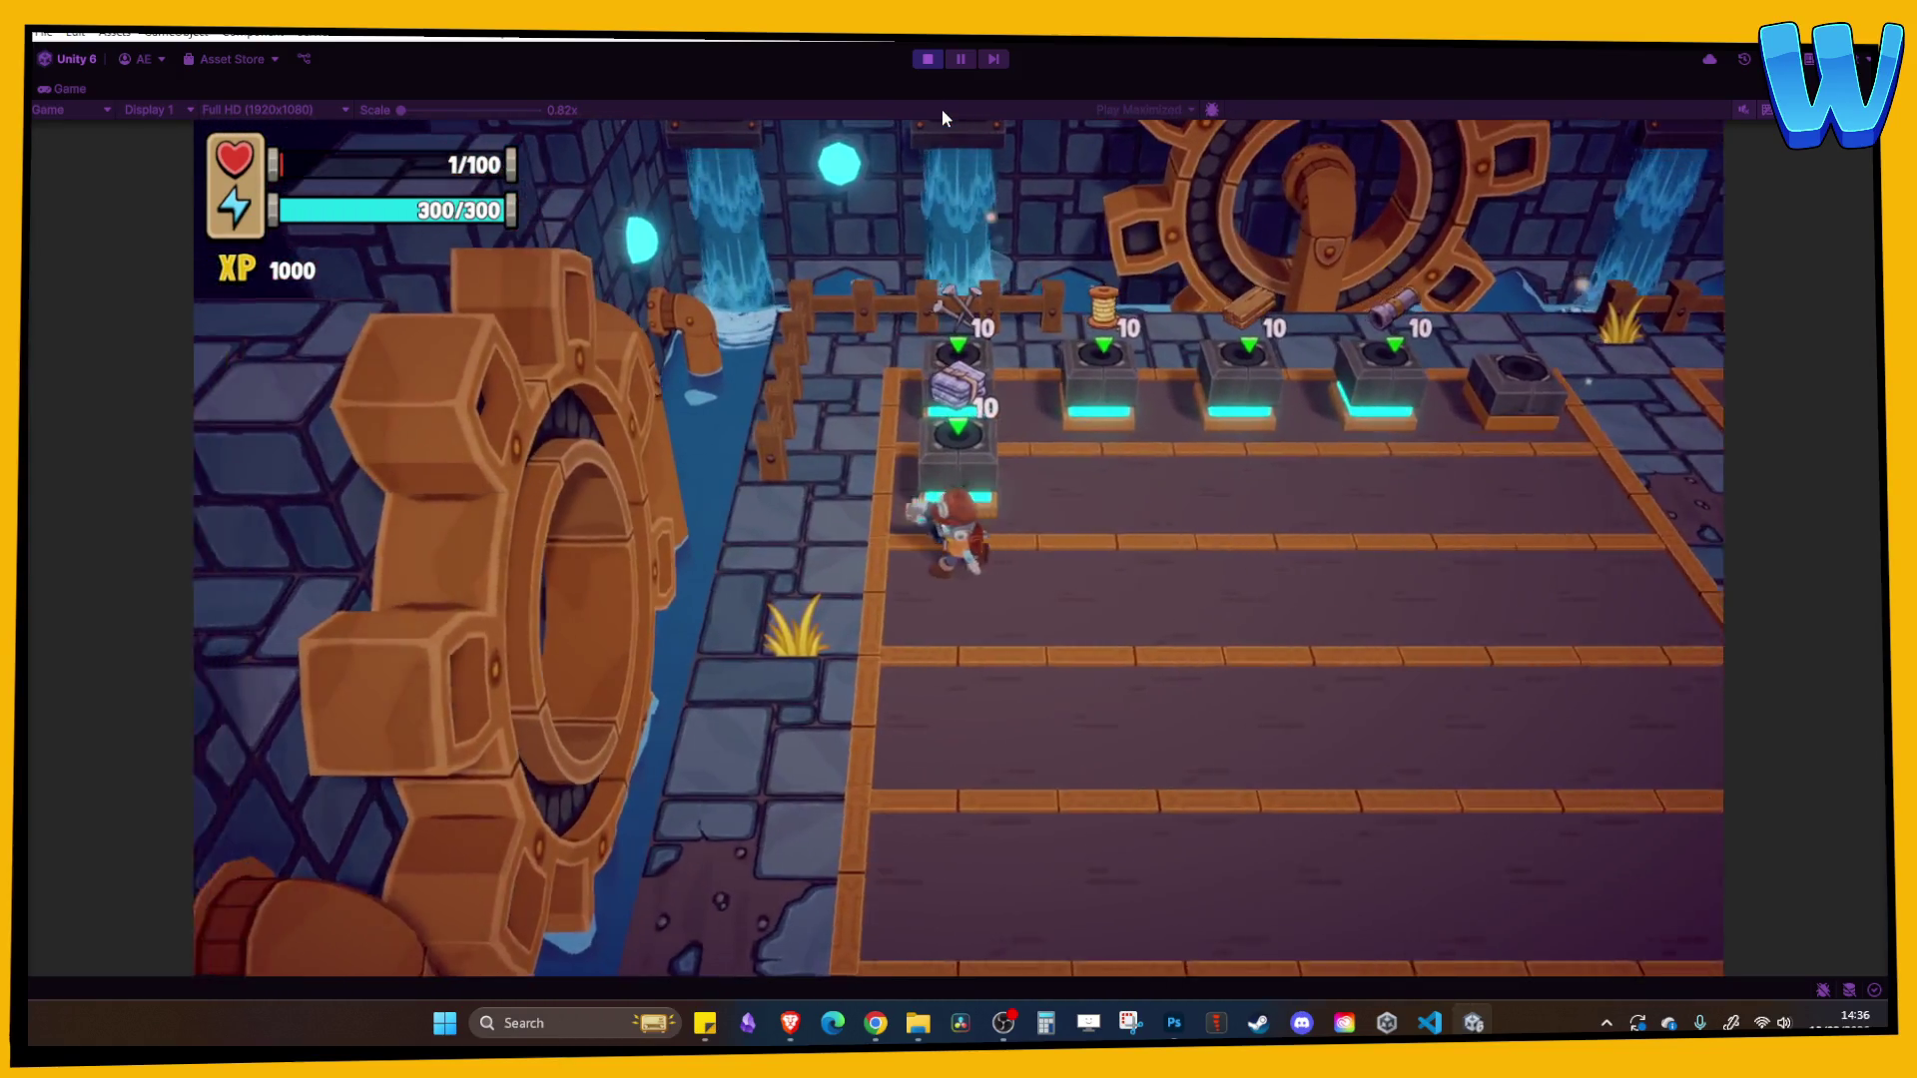
# - Browse the inventory items, then walk left along the row to the fourth stand
pyautogui.press('i')
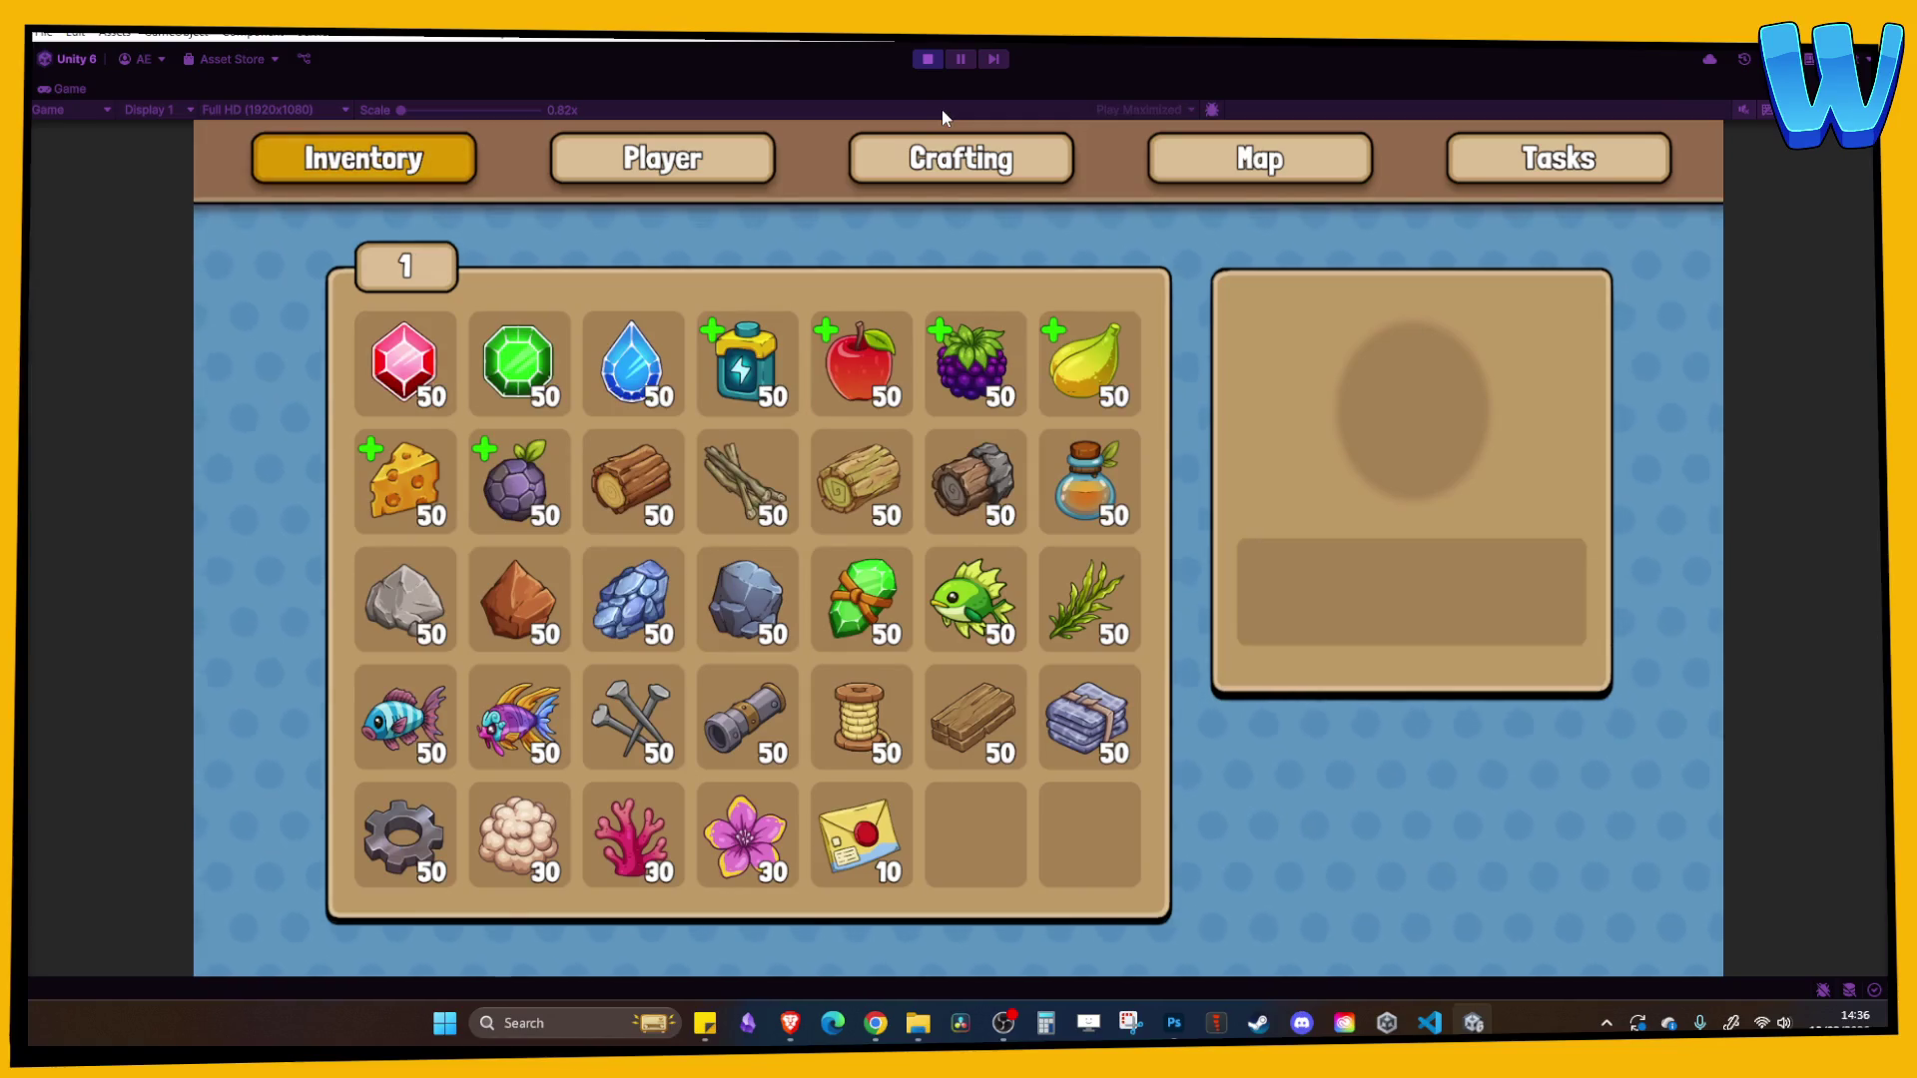
pyautogui.press('i')
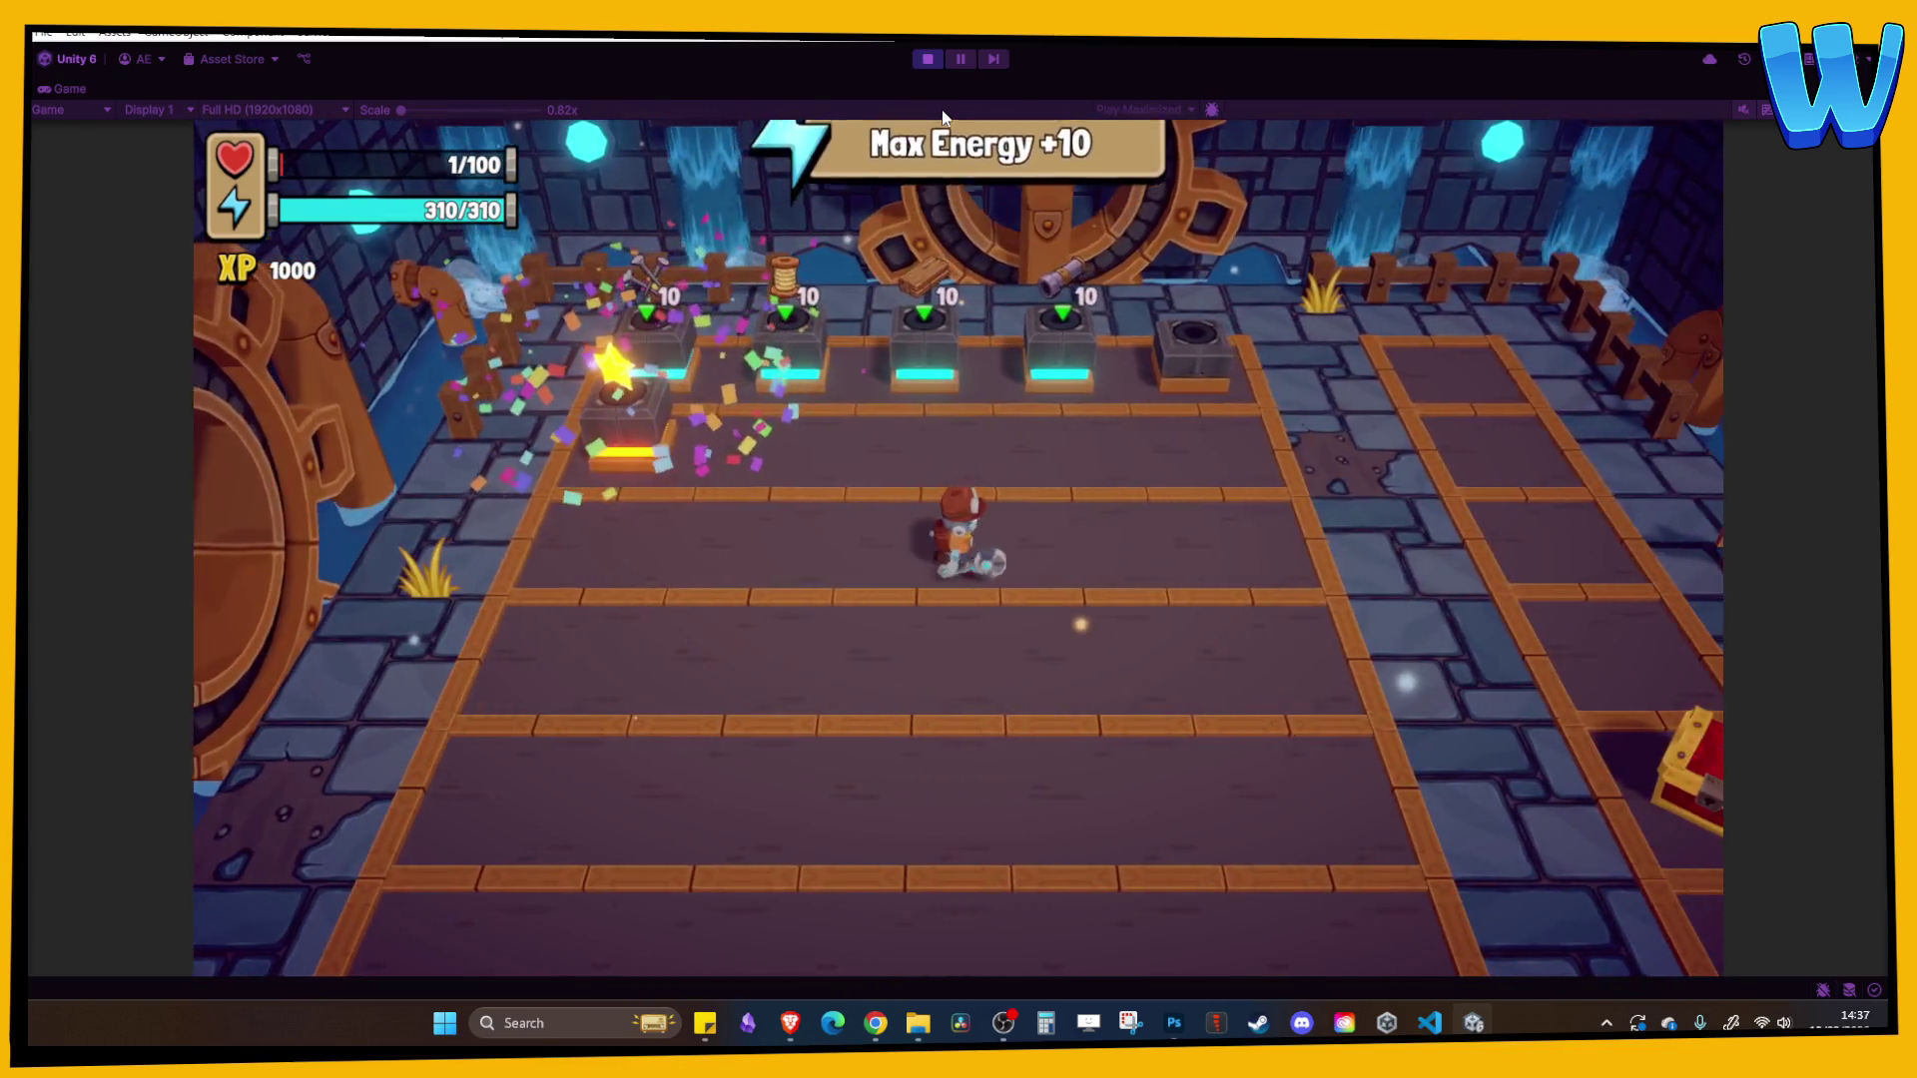
pyautogui.press('i')
pyautogui.press('Down')
pyautogui.press('Down')
pyautogui.press('Right')
pyautogui.press('Right')
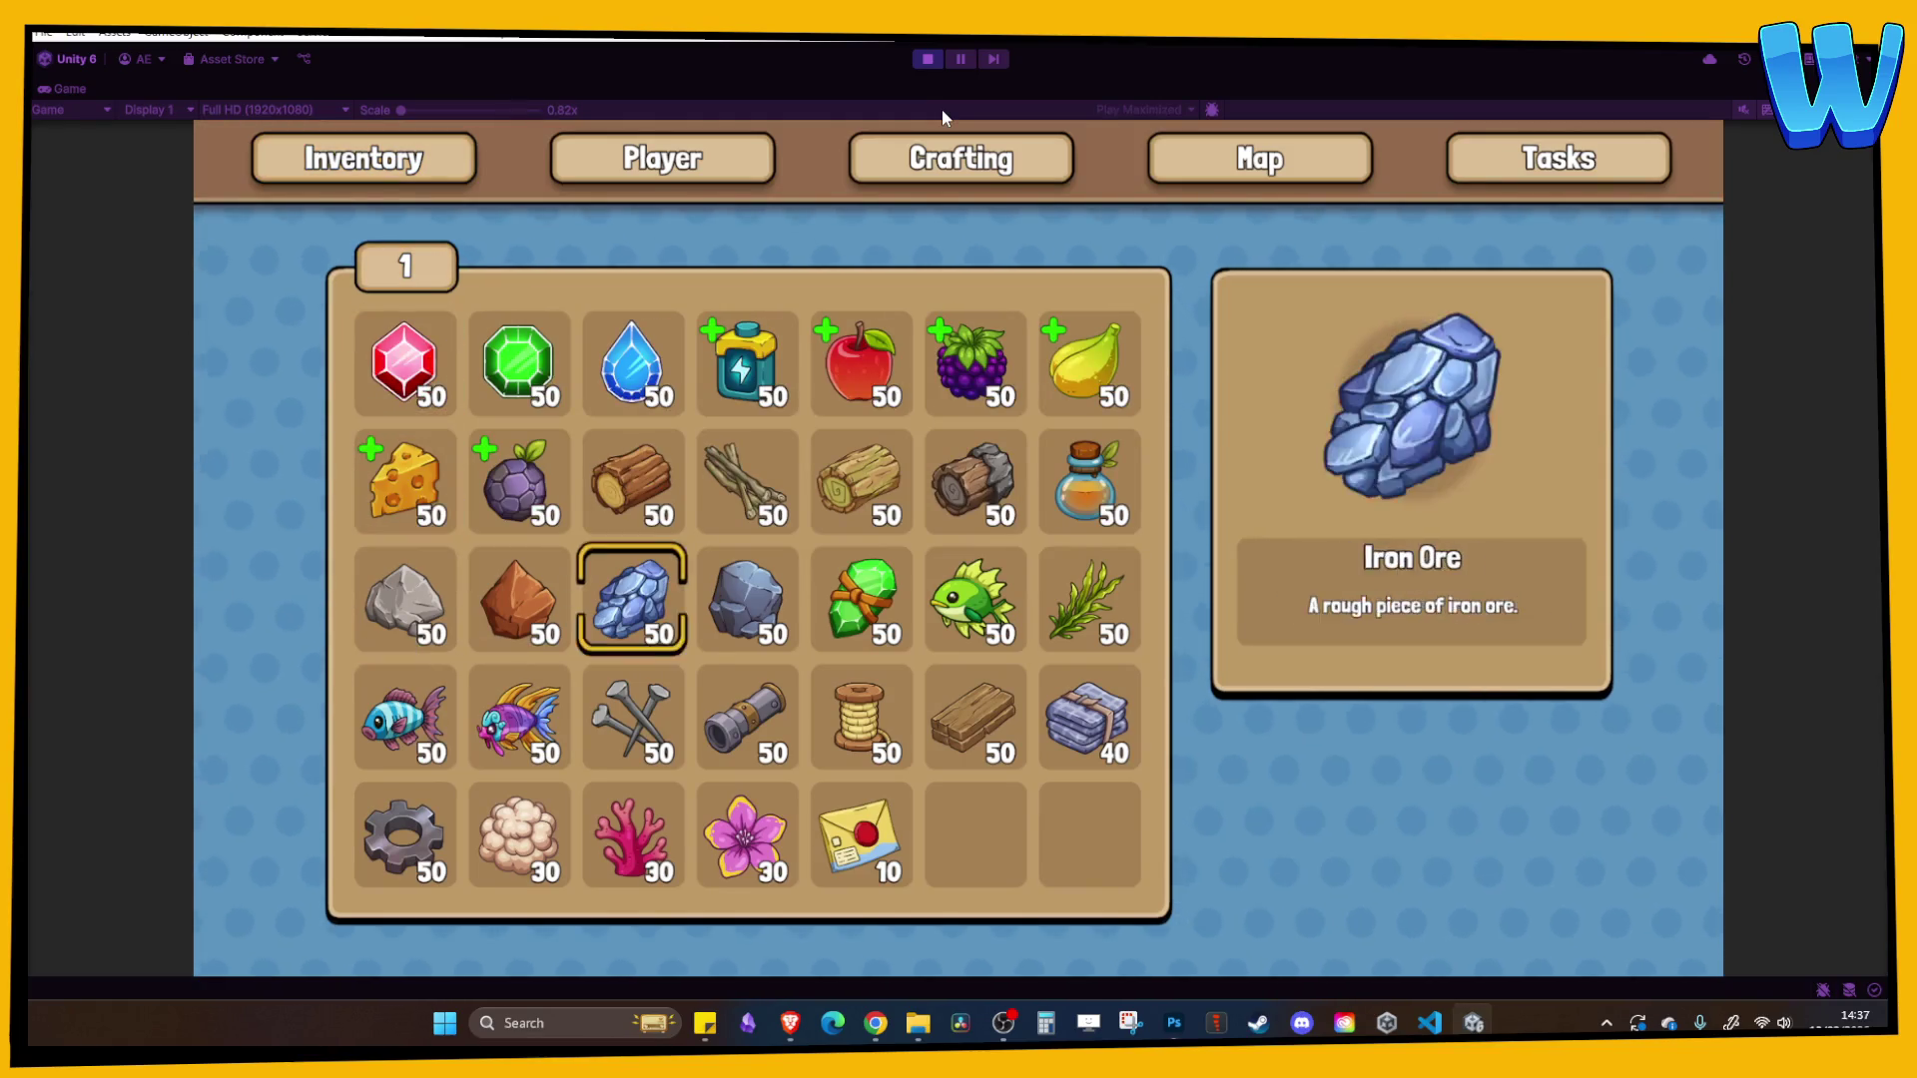
pyautogui.press('Right')
pyautogui.press('Right')
pyautogui.press('i')
pyautogui.press('a')
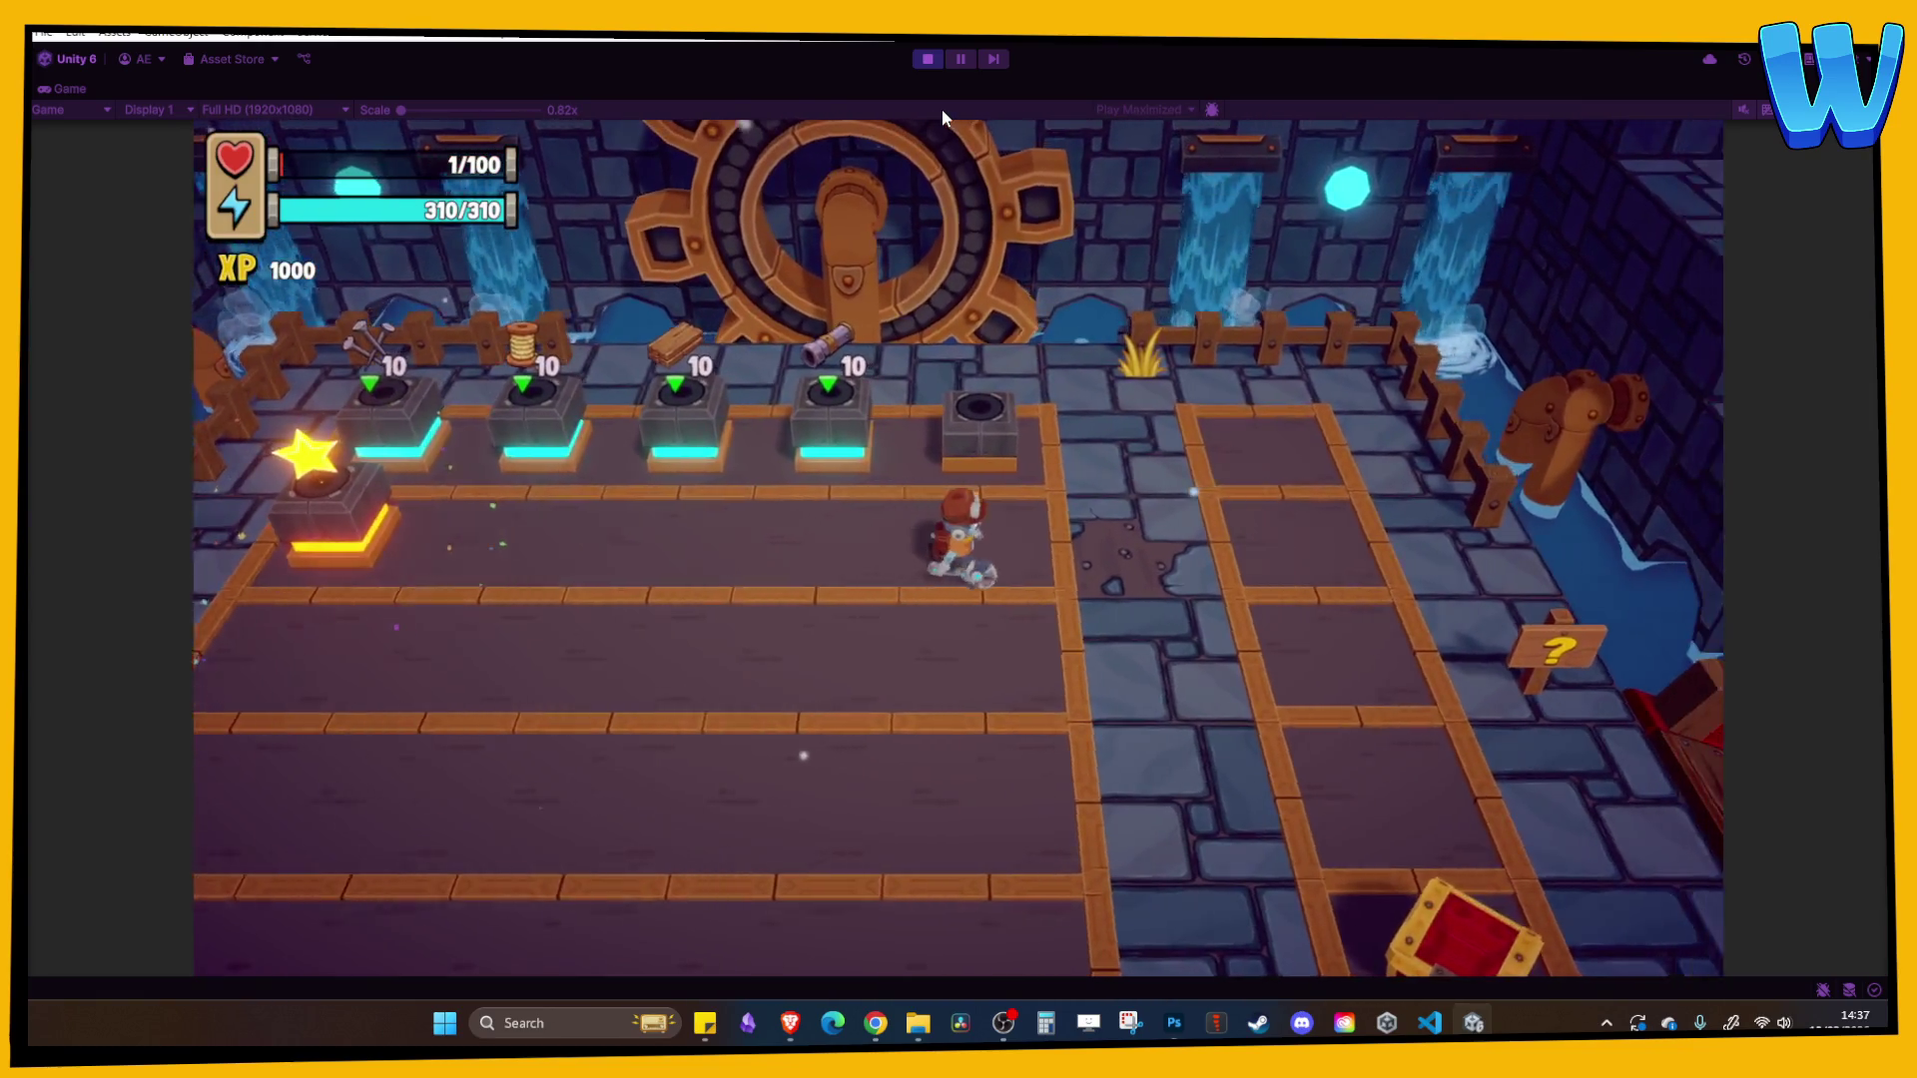
pyautogui.press('w')
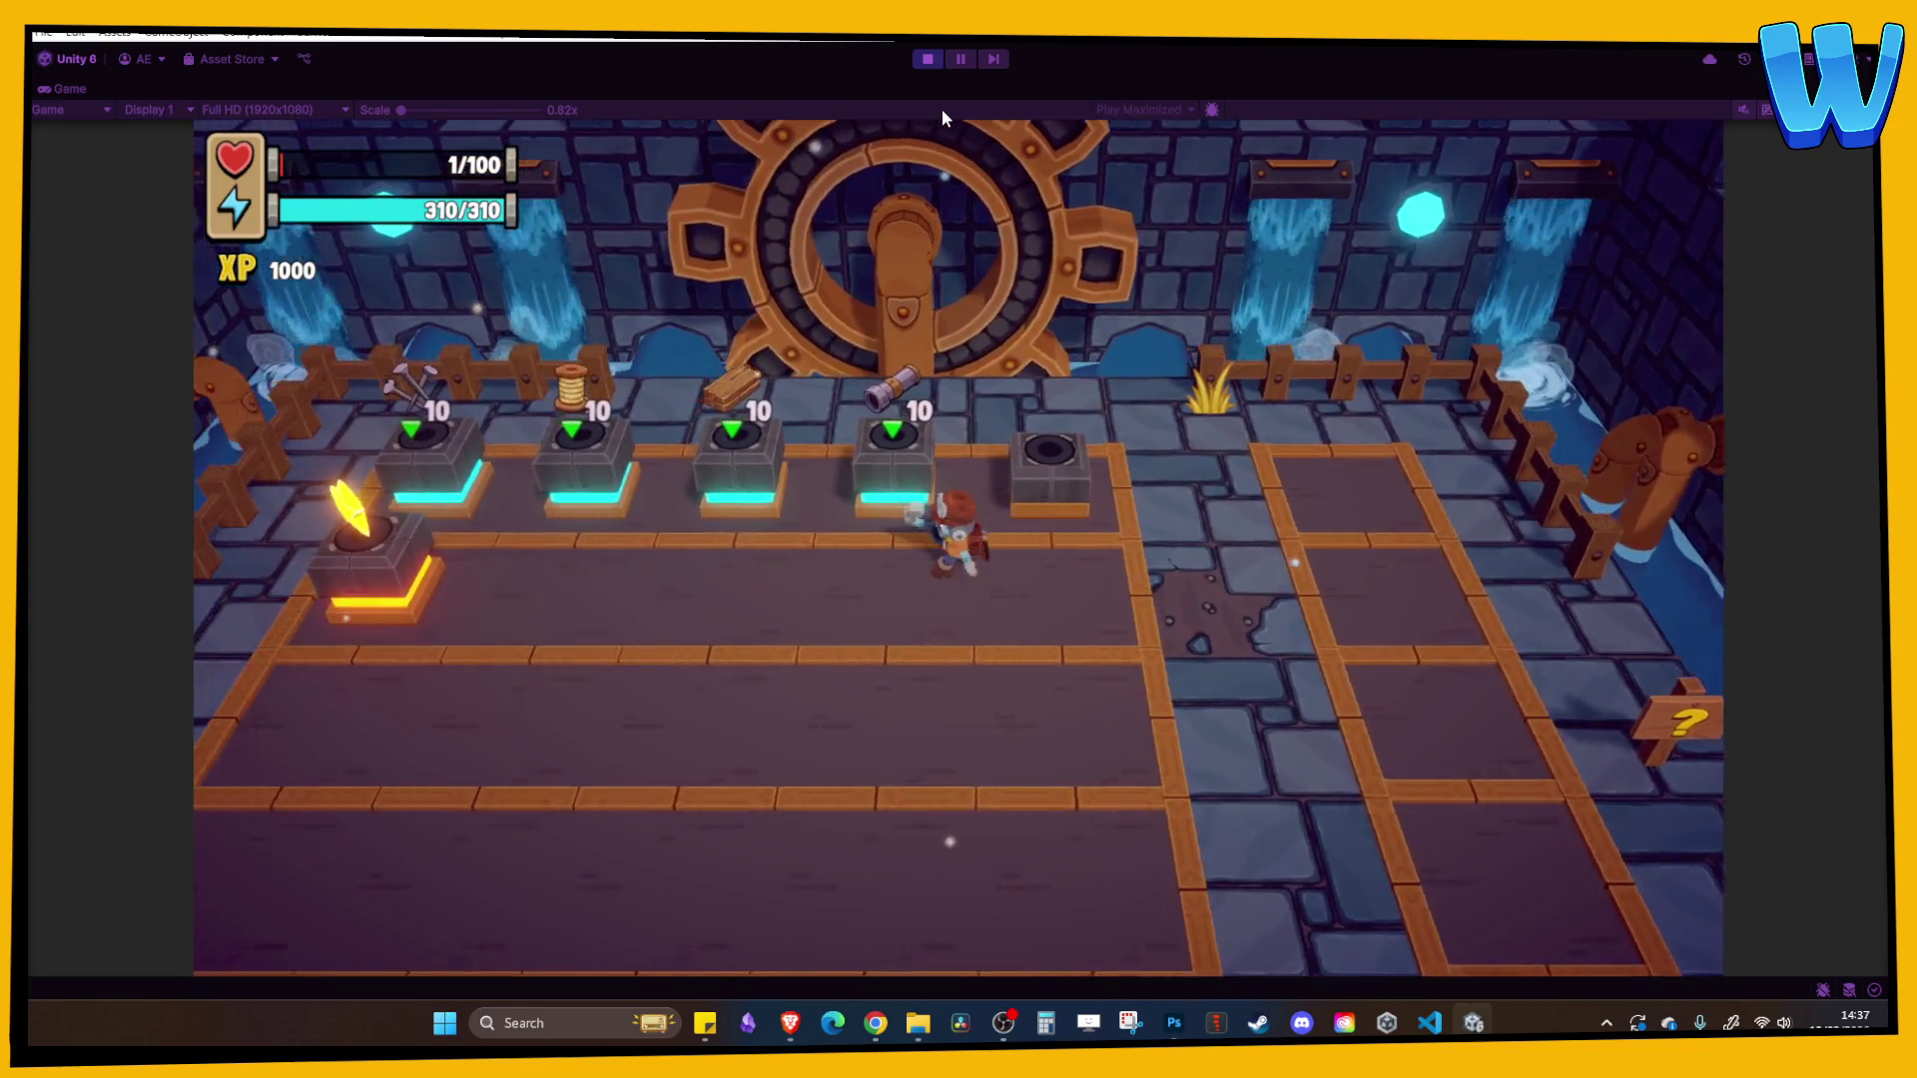
# - Check the Simple Cloth recipe on the crafting page, then stop play mode
pyautogui.press('i')
pyautogui.press('e')
pyautogui.press('e')
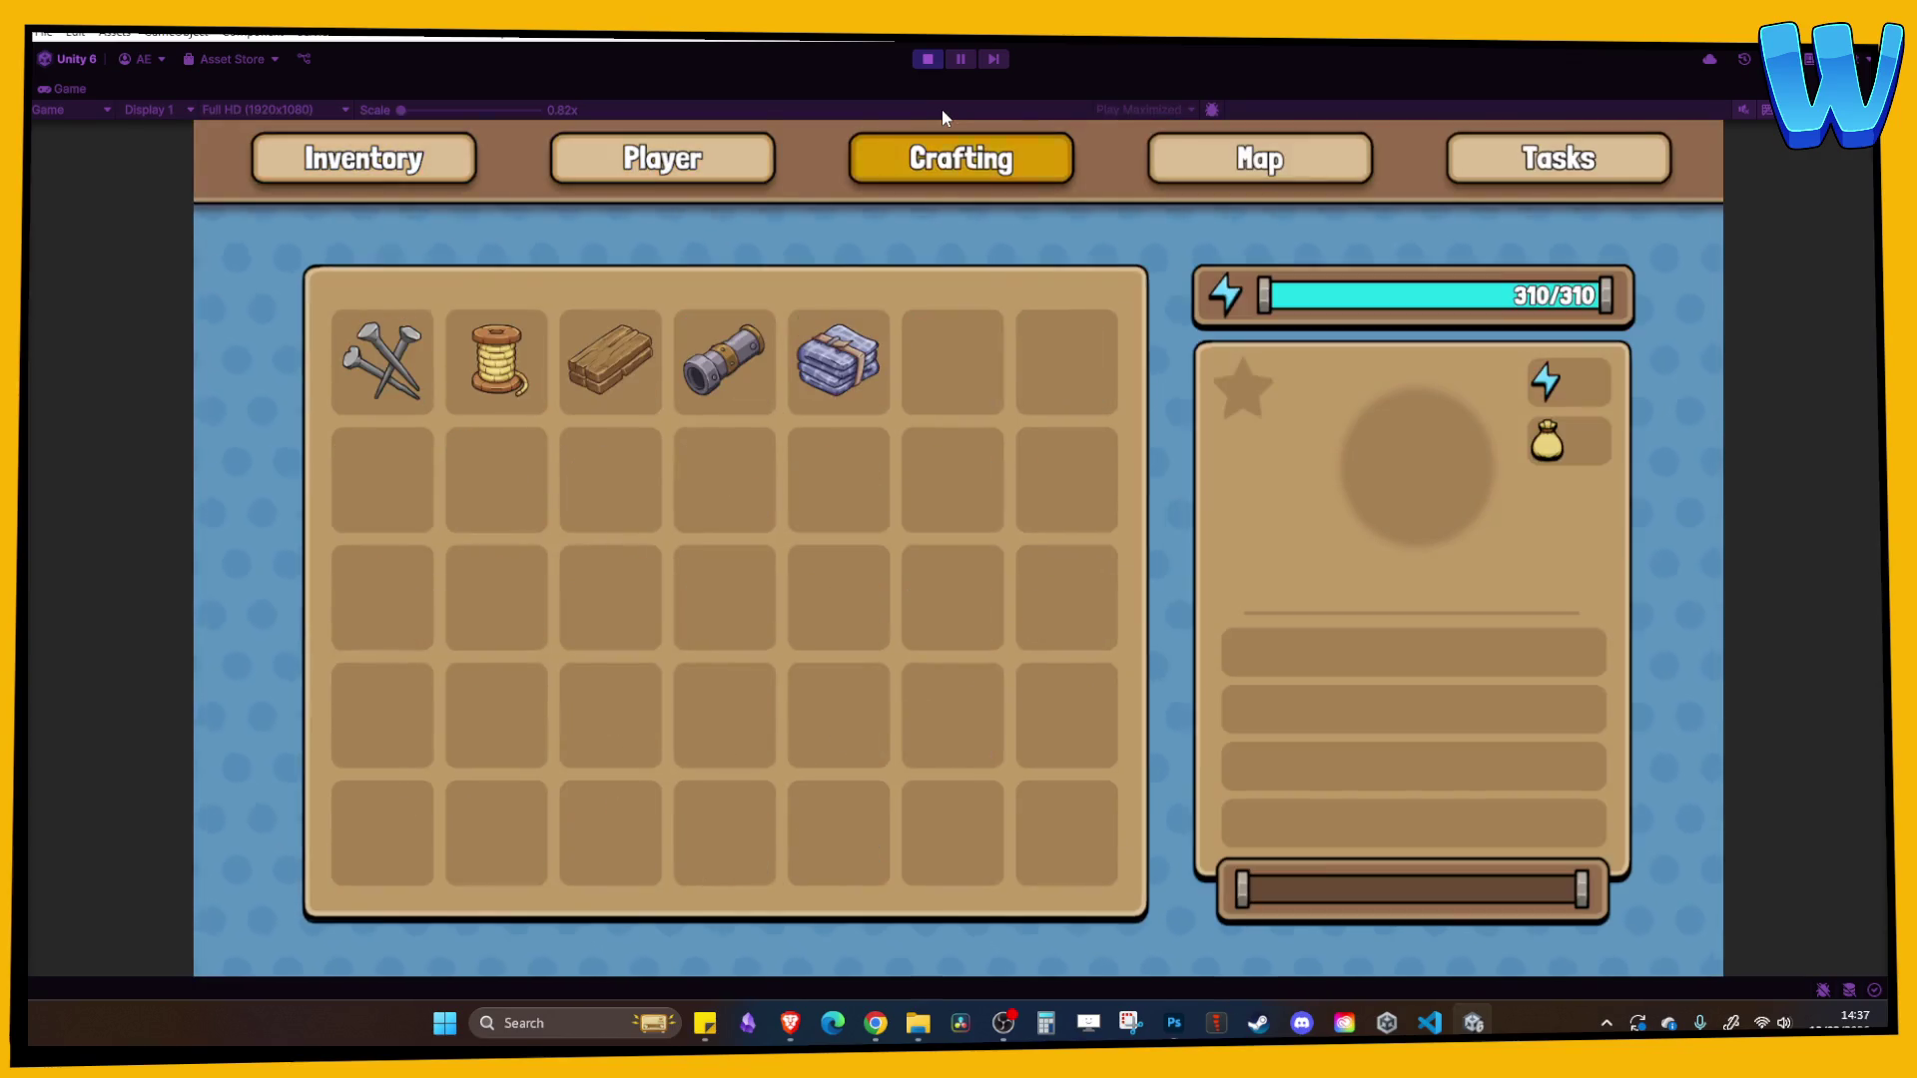
pyautogui.press('Left')
pyautogui.press('Left')
pyautogui.press('Left')
pyautogui.press('Left')
pyautogui.press('Right')
pyautogui.press('Right')
pyautogui.press('Right')
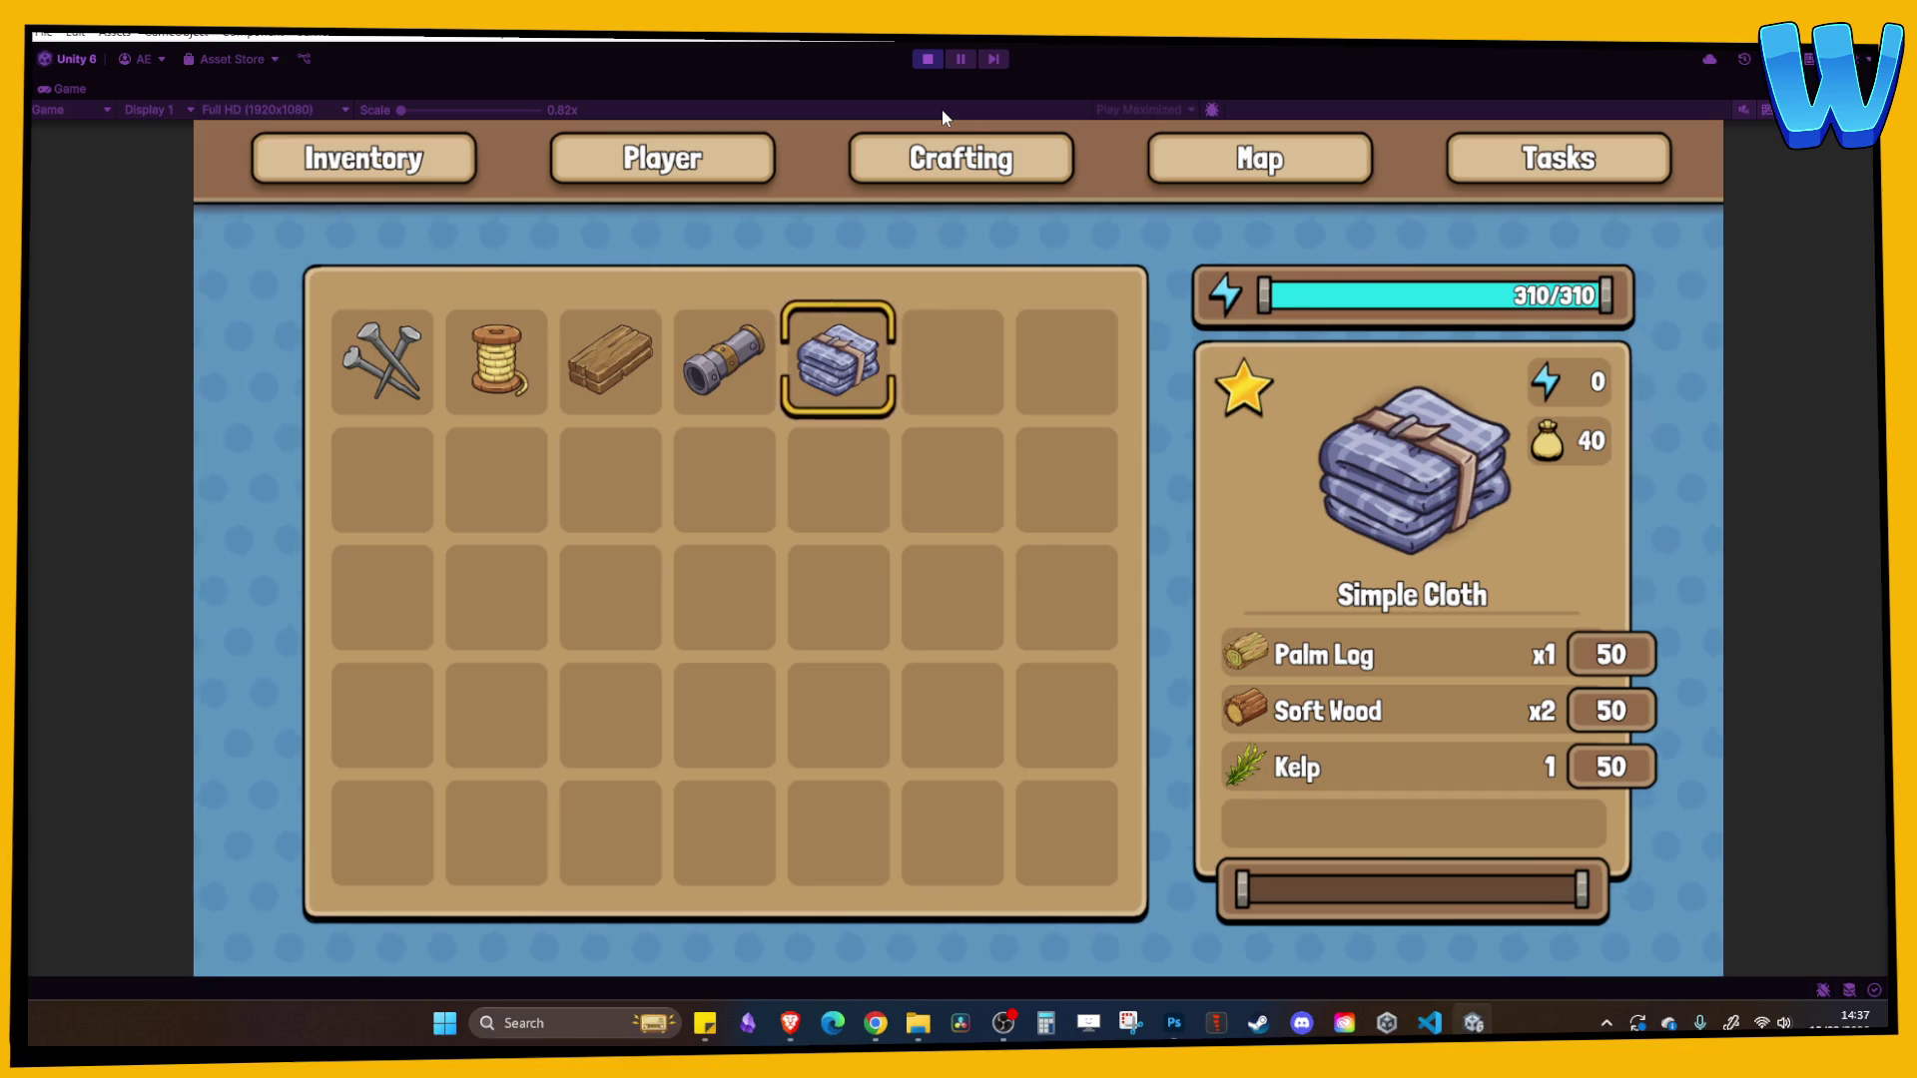
pyautogui.click(928, 59)
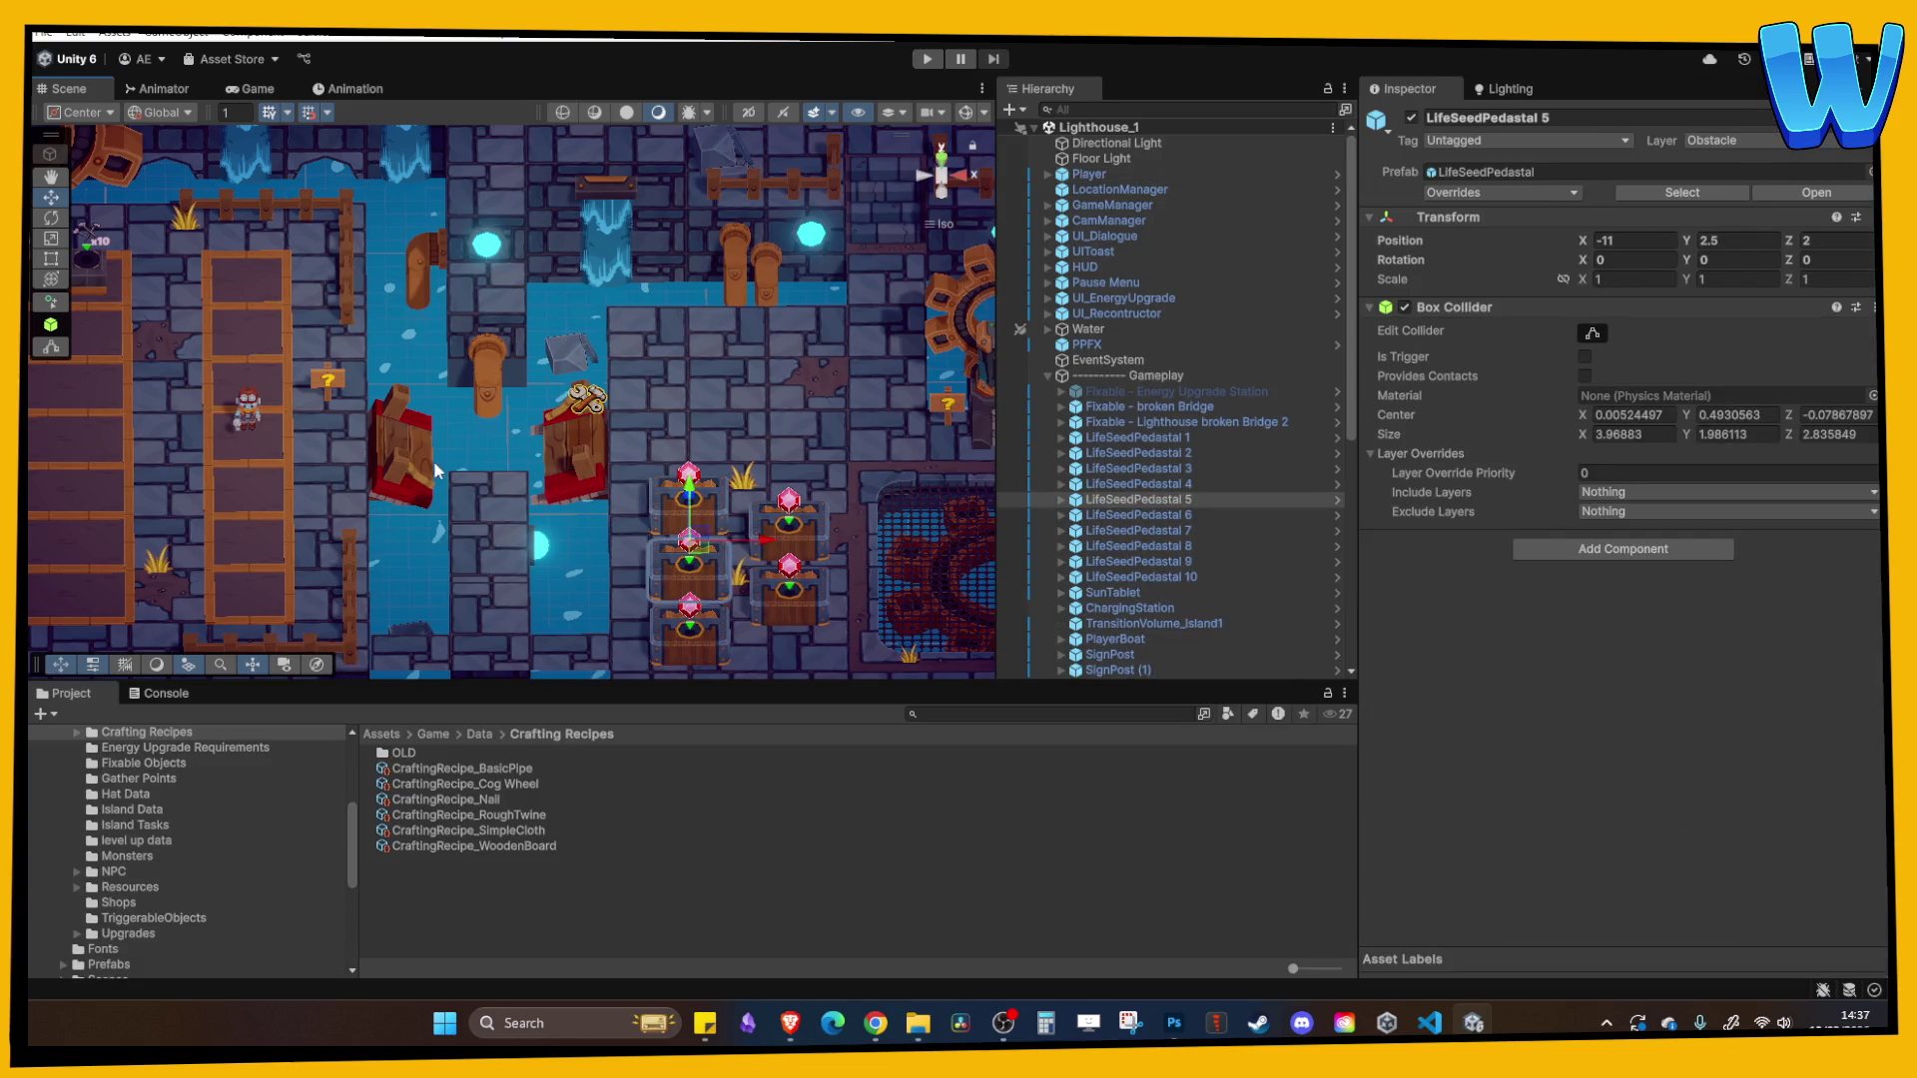
# - Select GameManager and expand its Crafting Recipe Inventory, toggling Element 6 on and off
pyautogui.moveTo(227, 399); pyautogui.dragTo(746, 453)
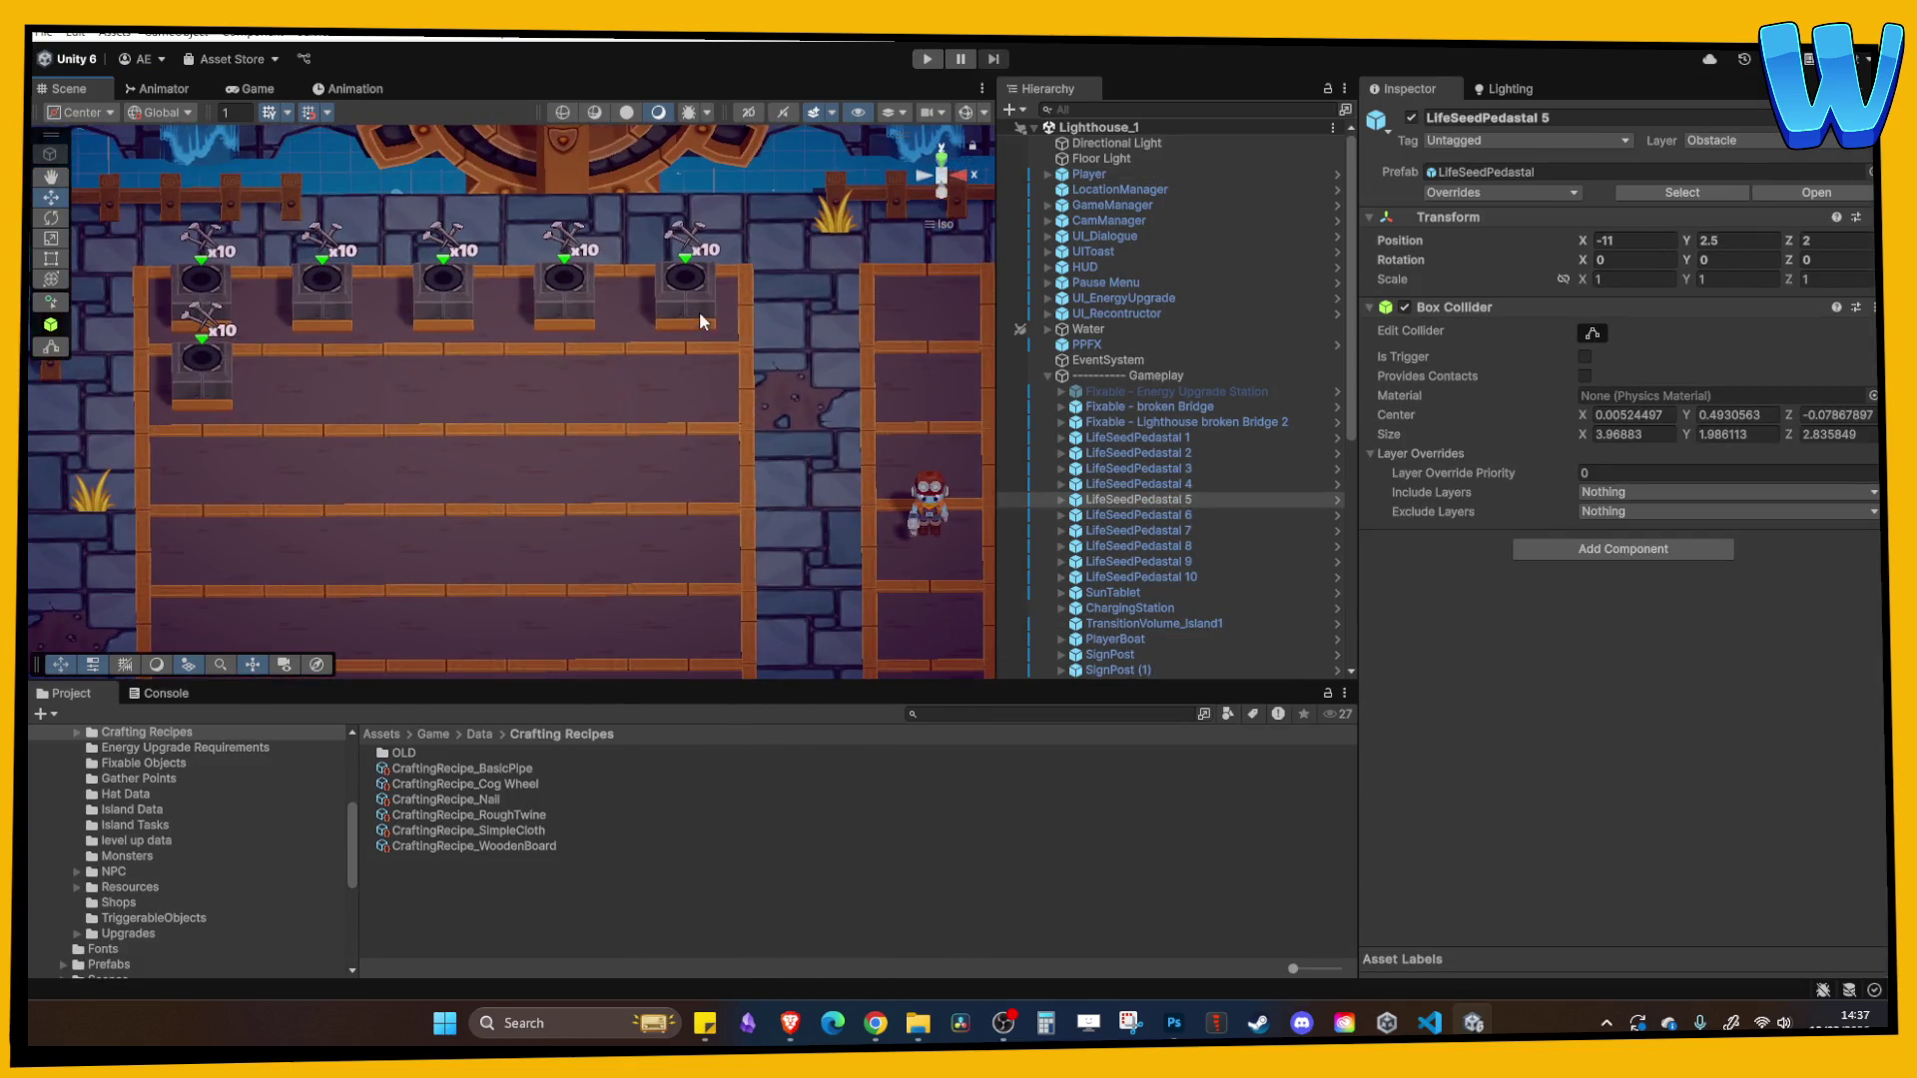
pyautogui.click(1130, 204)
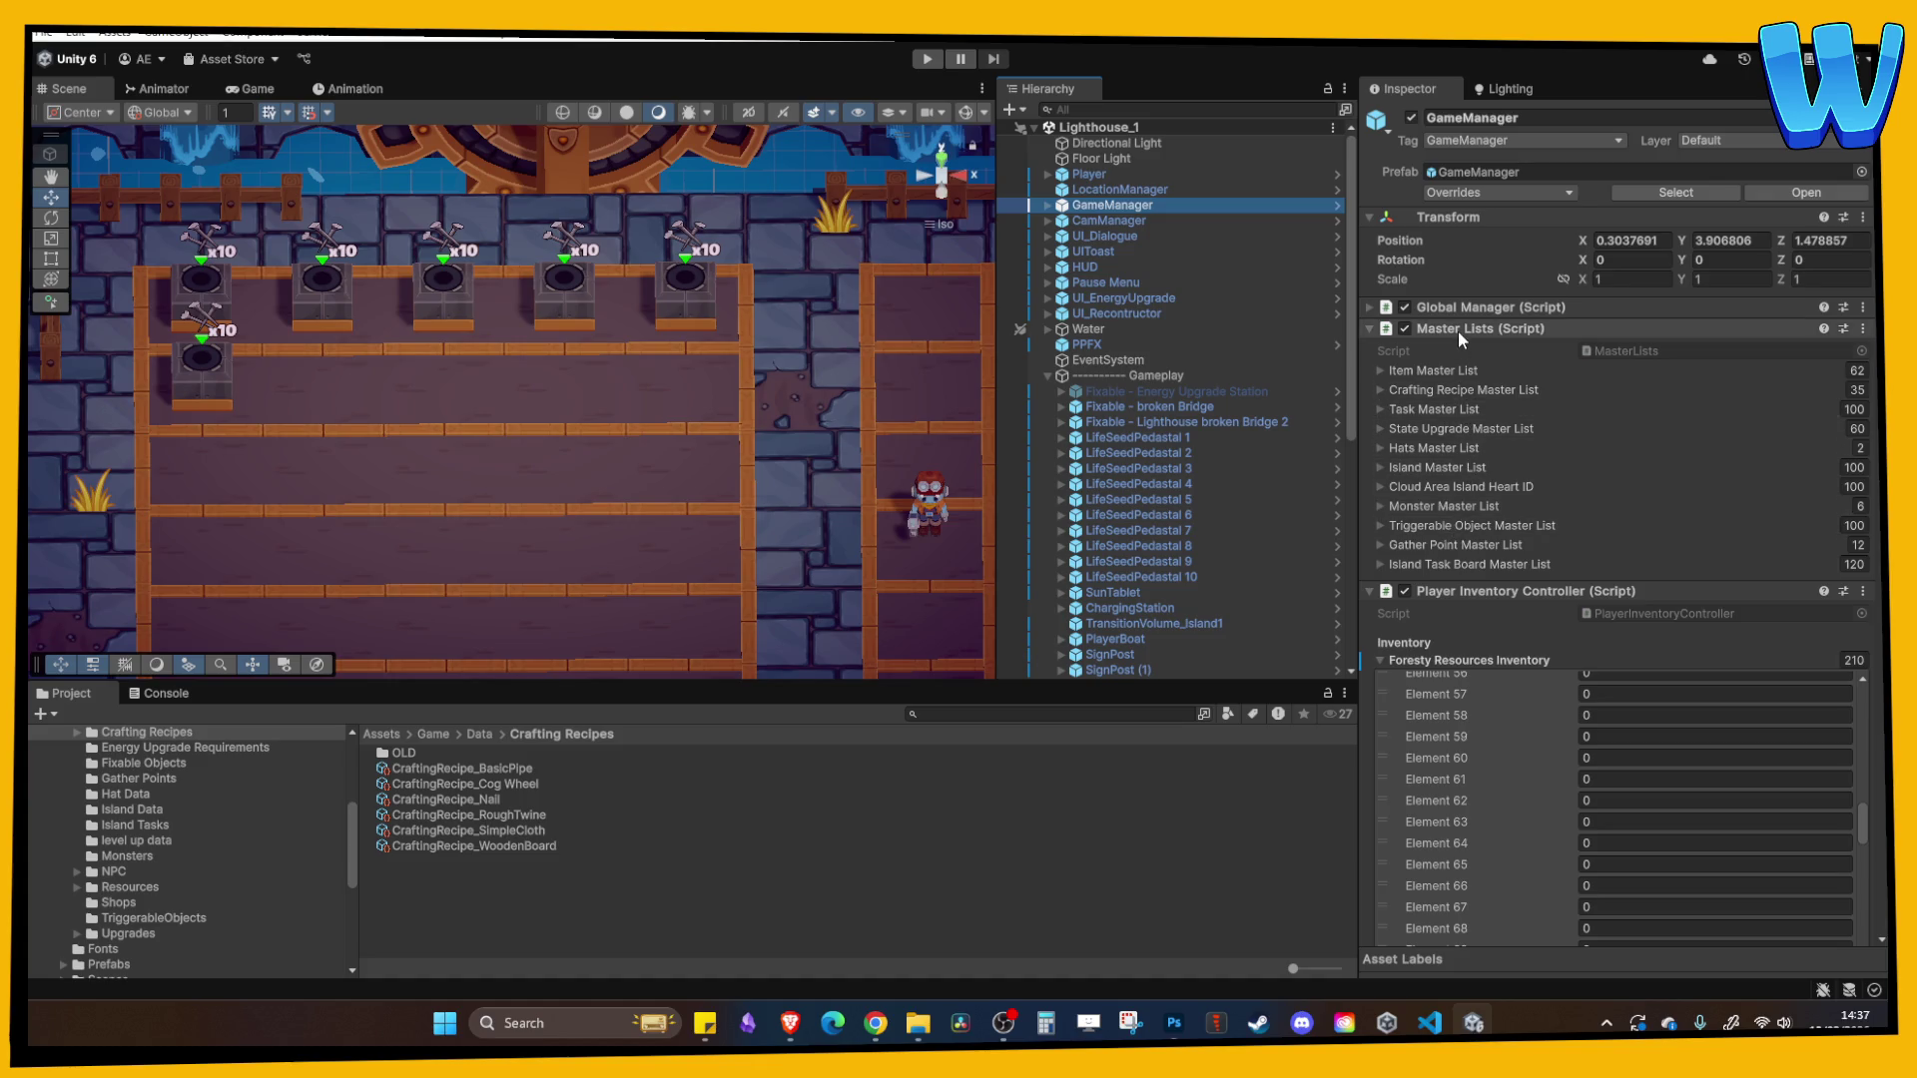
pyautogui.click(1458, 331)
pyautogui.click(1428, 419)
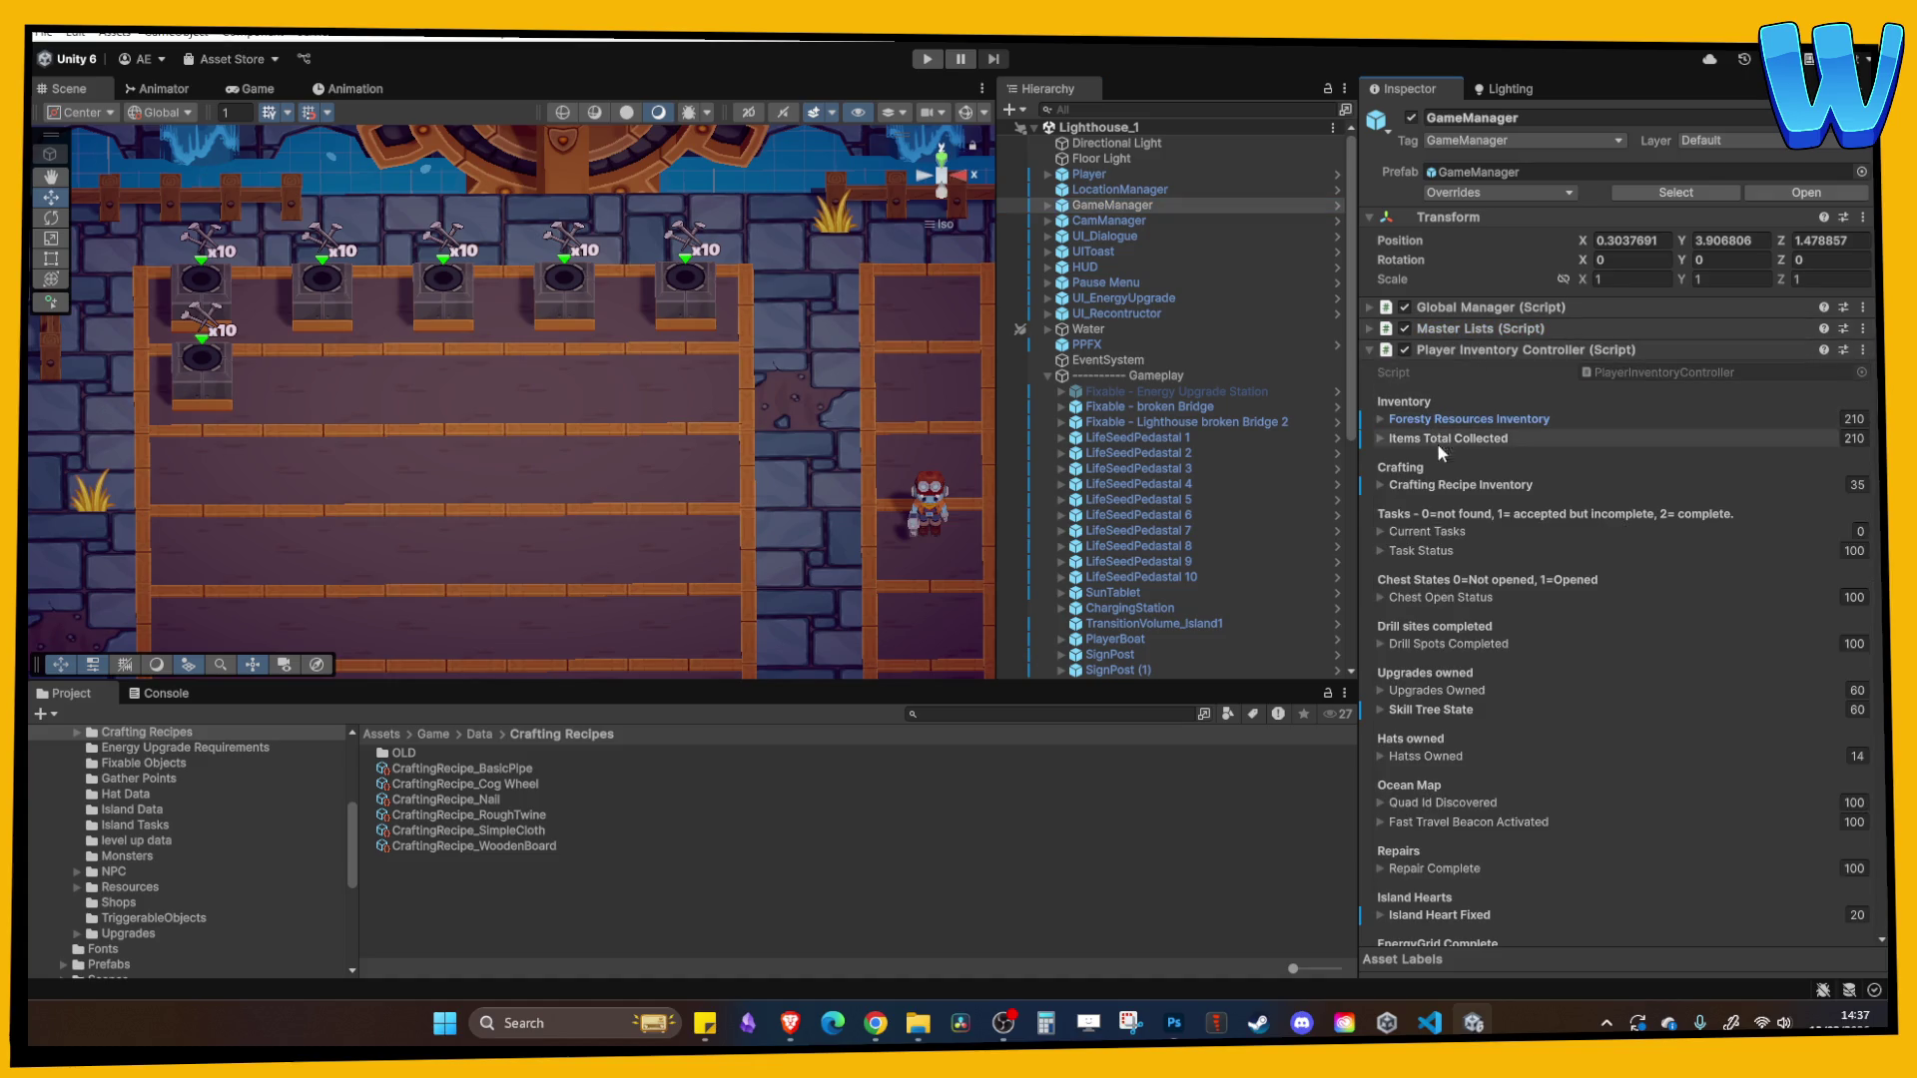
pyautogui.click(1438, 484)
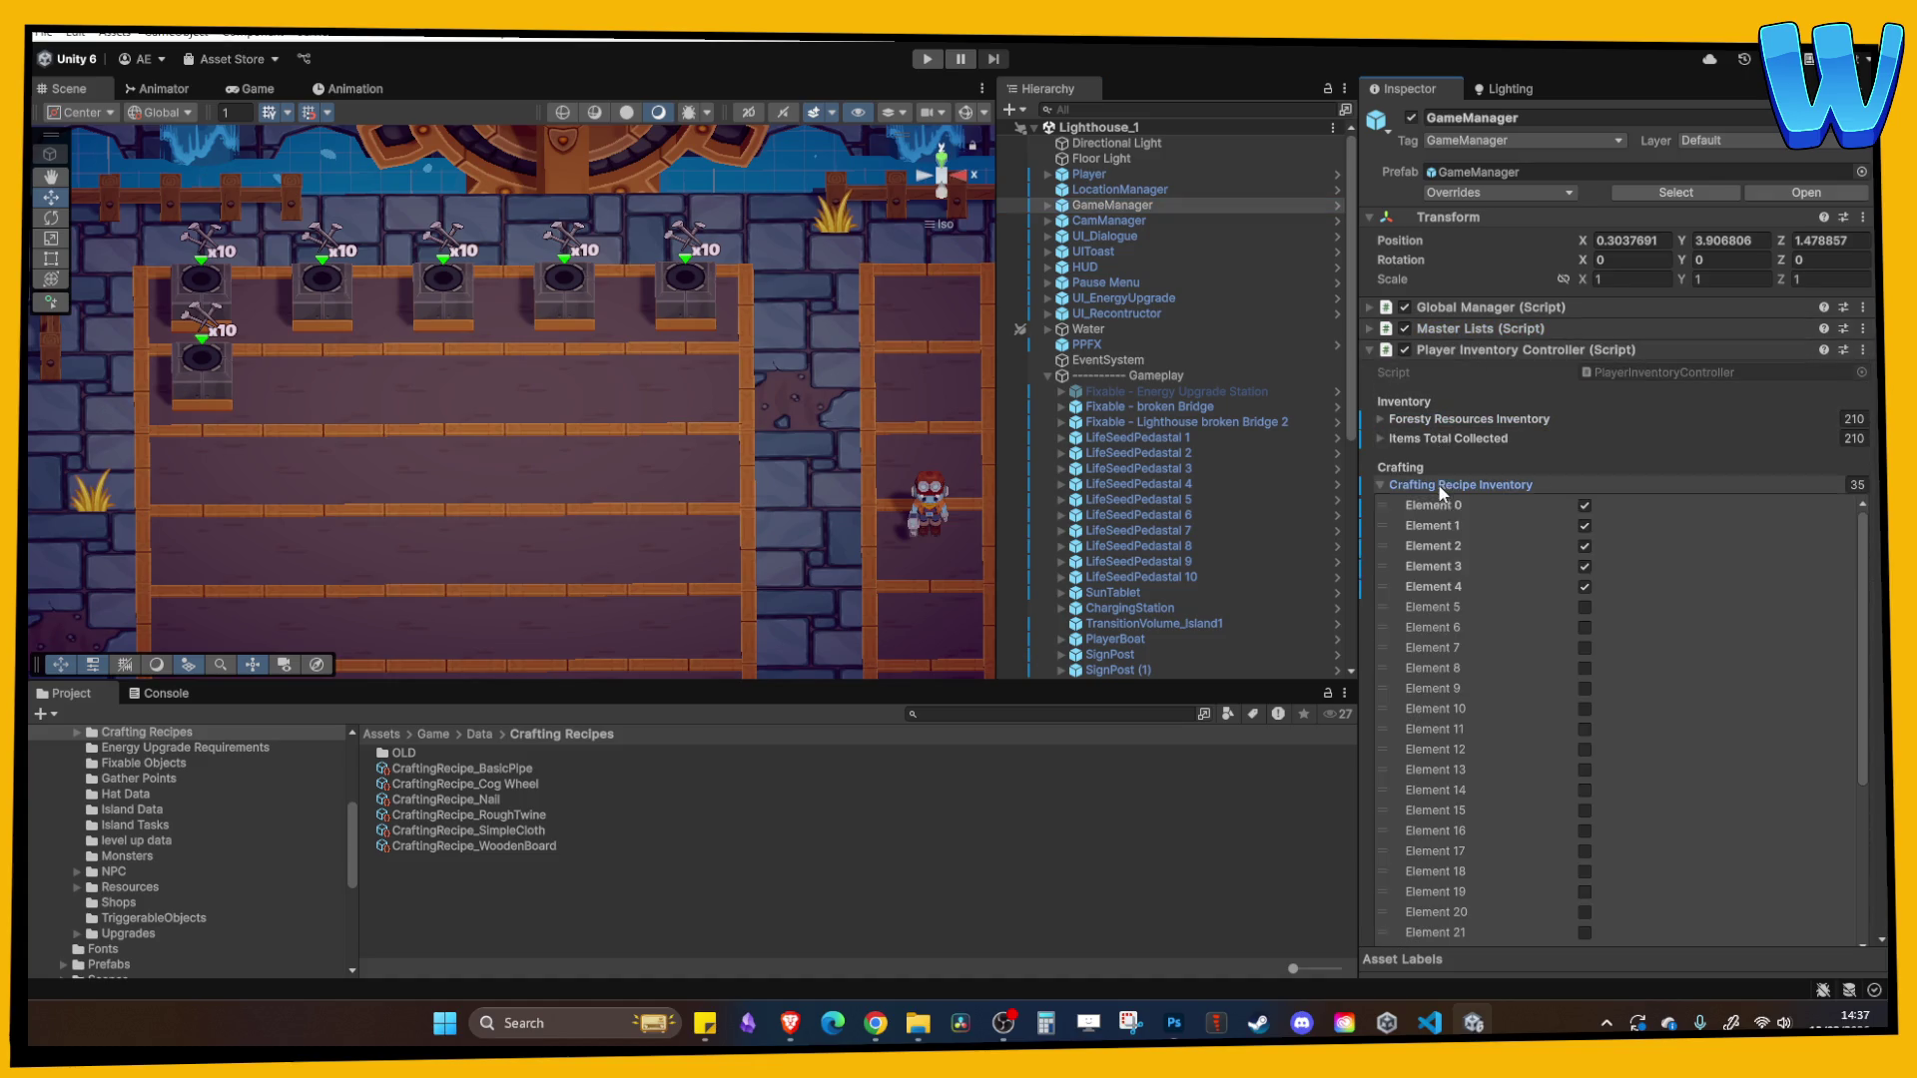
pyautogui.click(1584, 628)
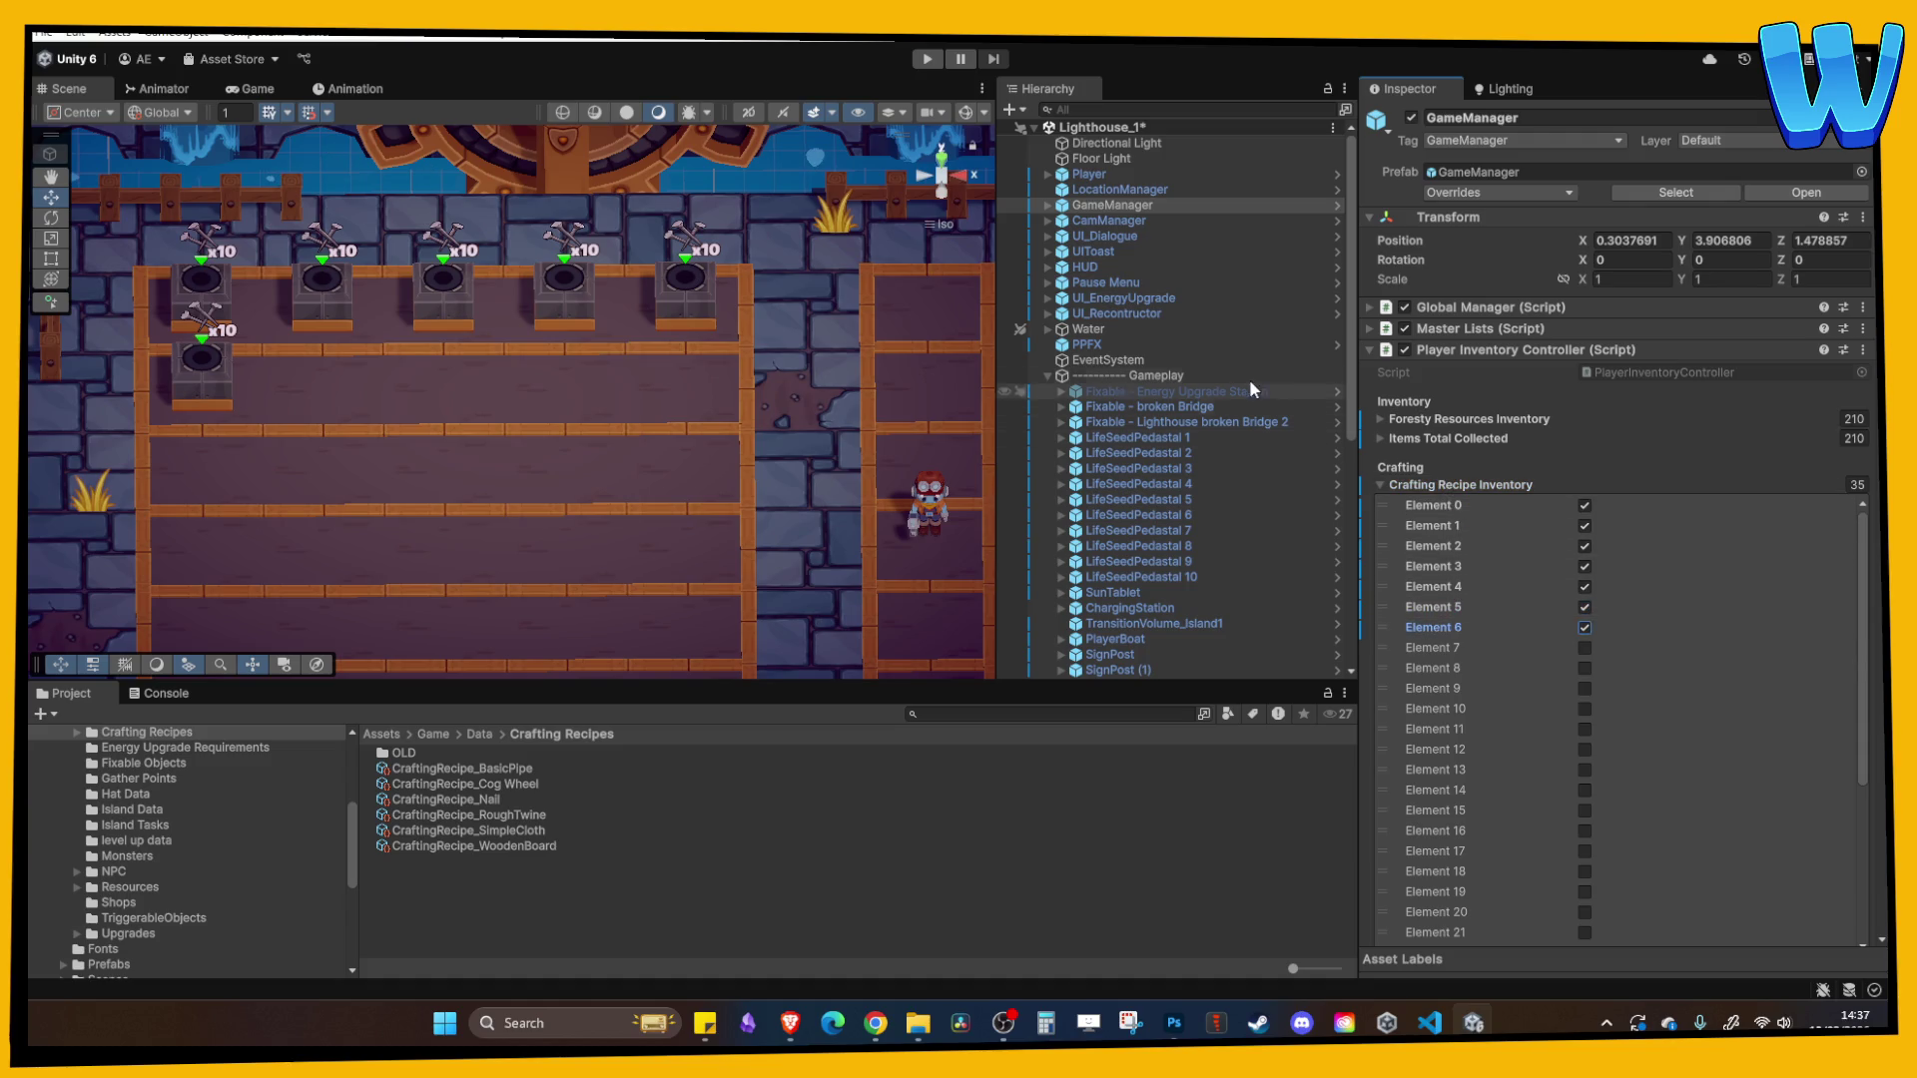
pyautogui.click(1584, 627)
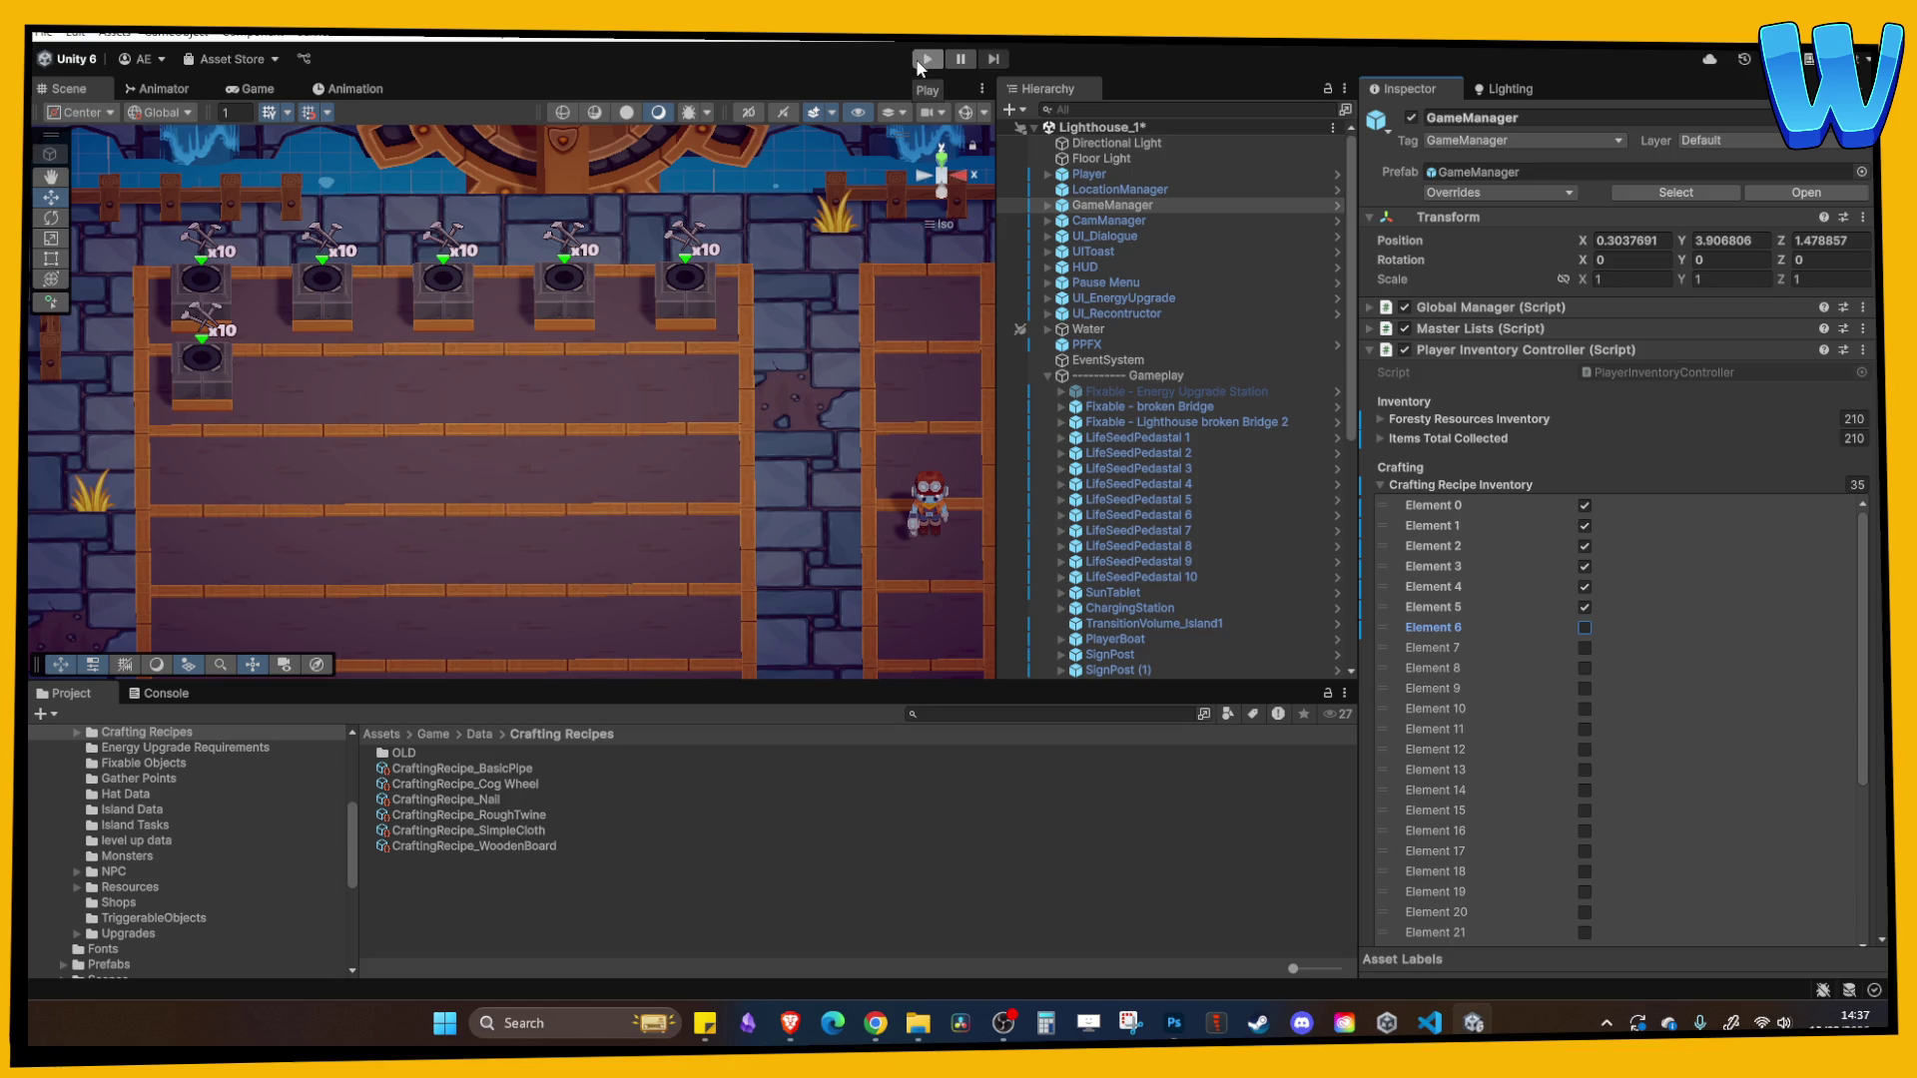
# - Move Craft_CogWheel above Craft_SimpleCloth in the Item Master List and start play mode
pyautogui.click(1481, 328)
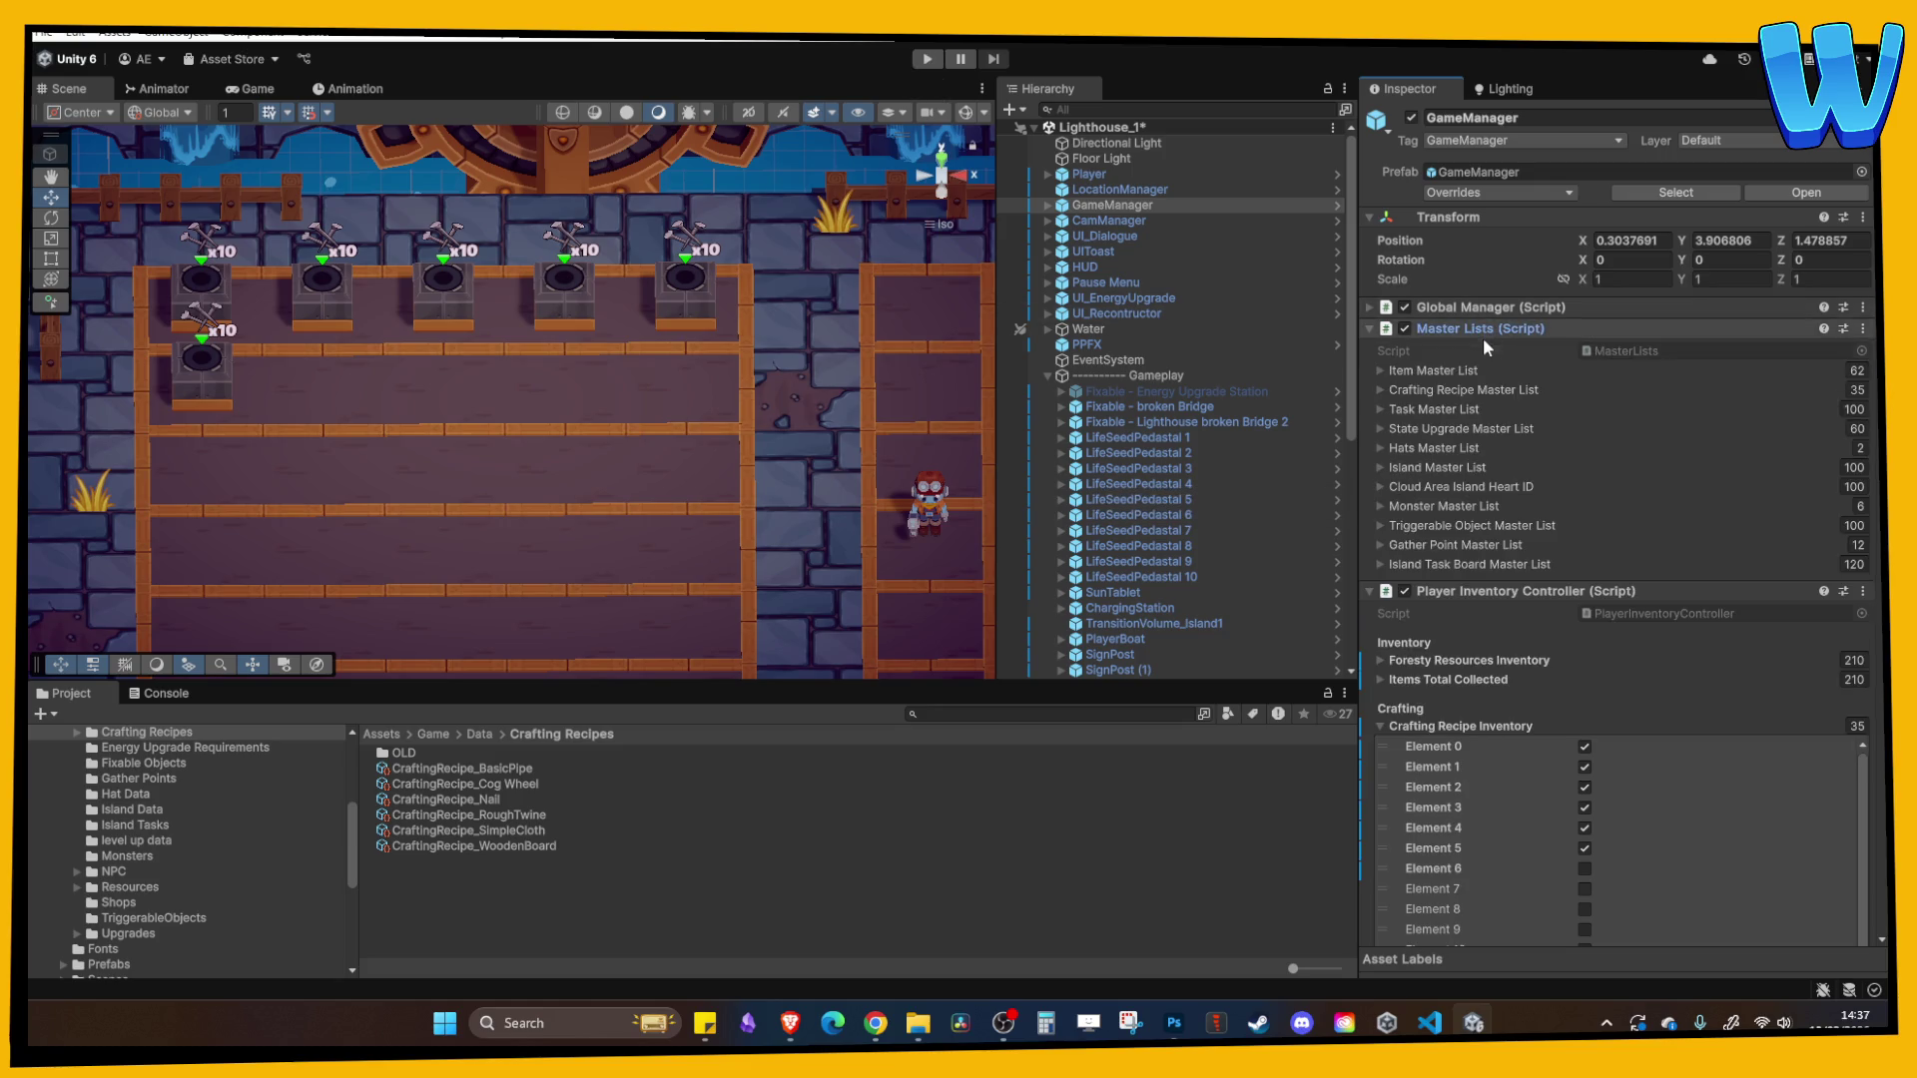
pyautogui.click(1448, 390)
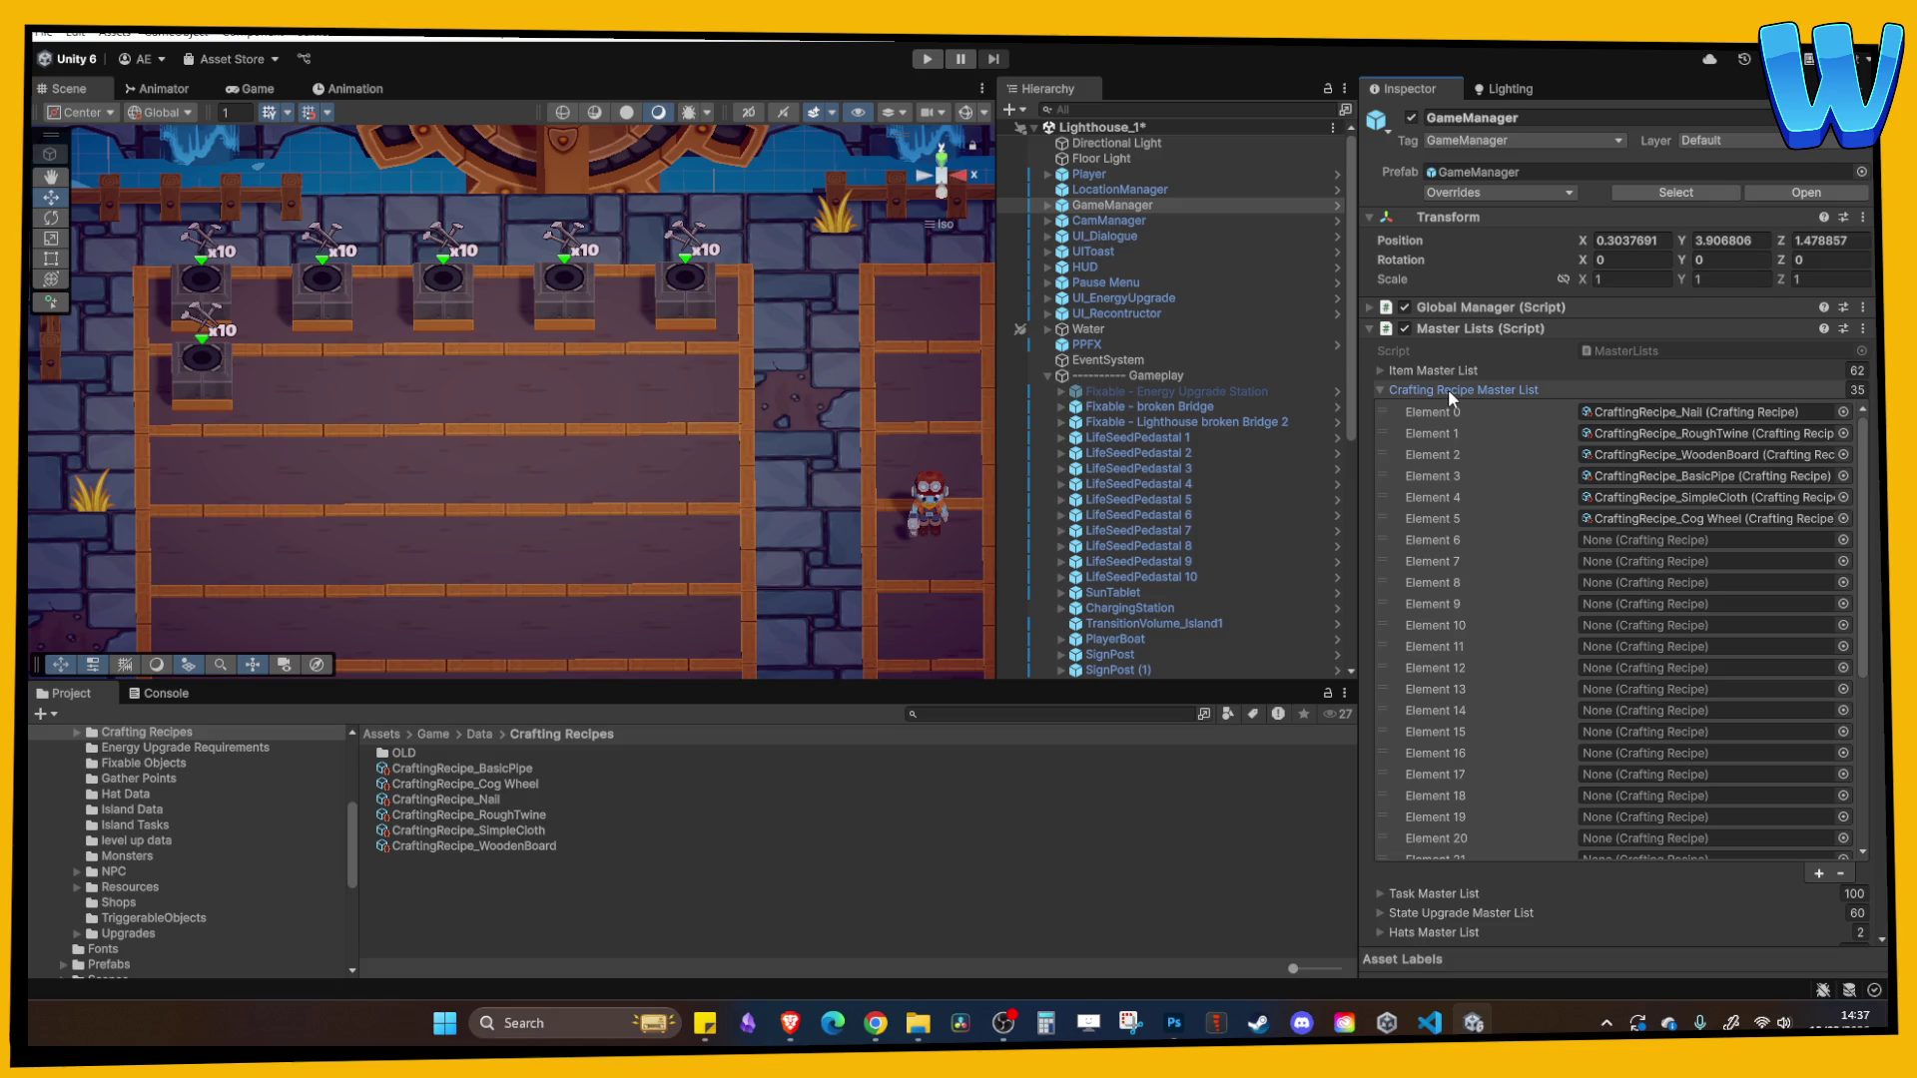
pyautogui.click(1448, 389)
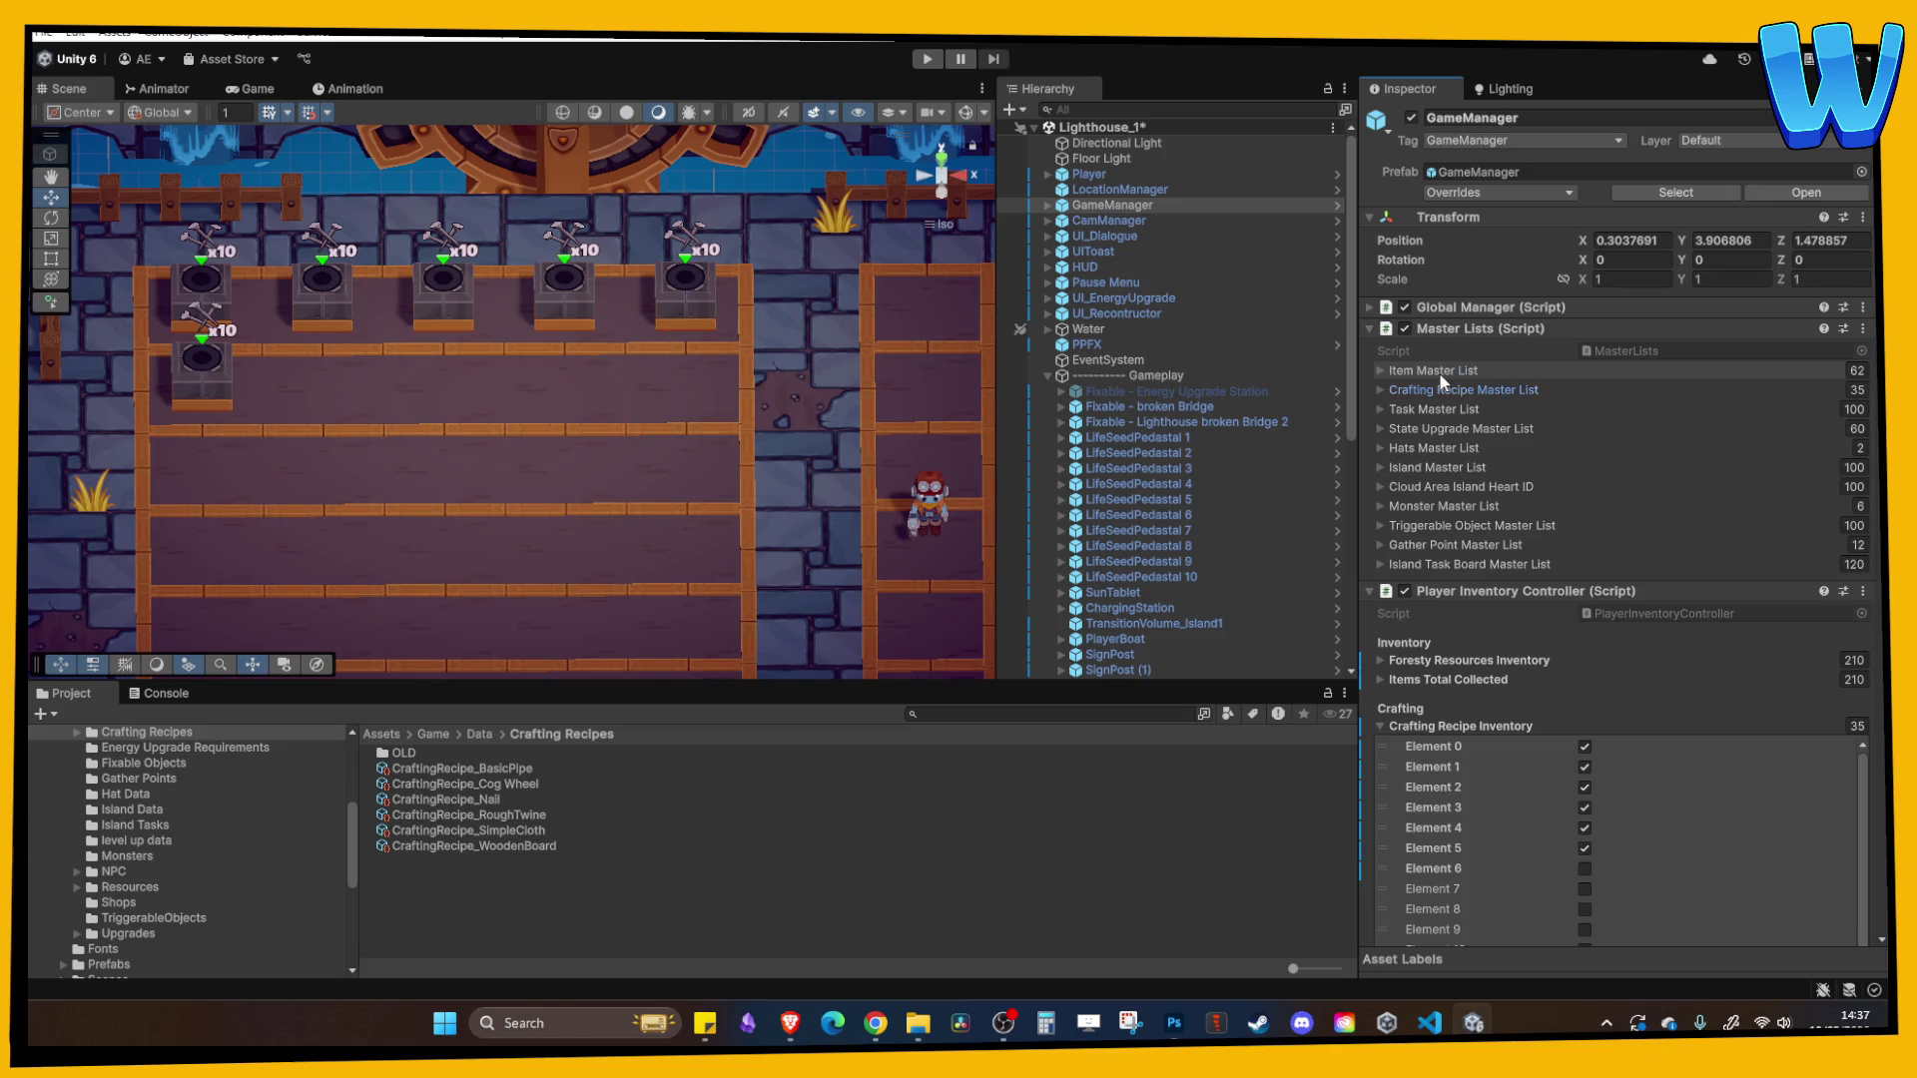
pyautogui.click(1440, 374)
pyautogui.scroll(8, 1694, 529)
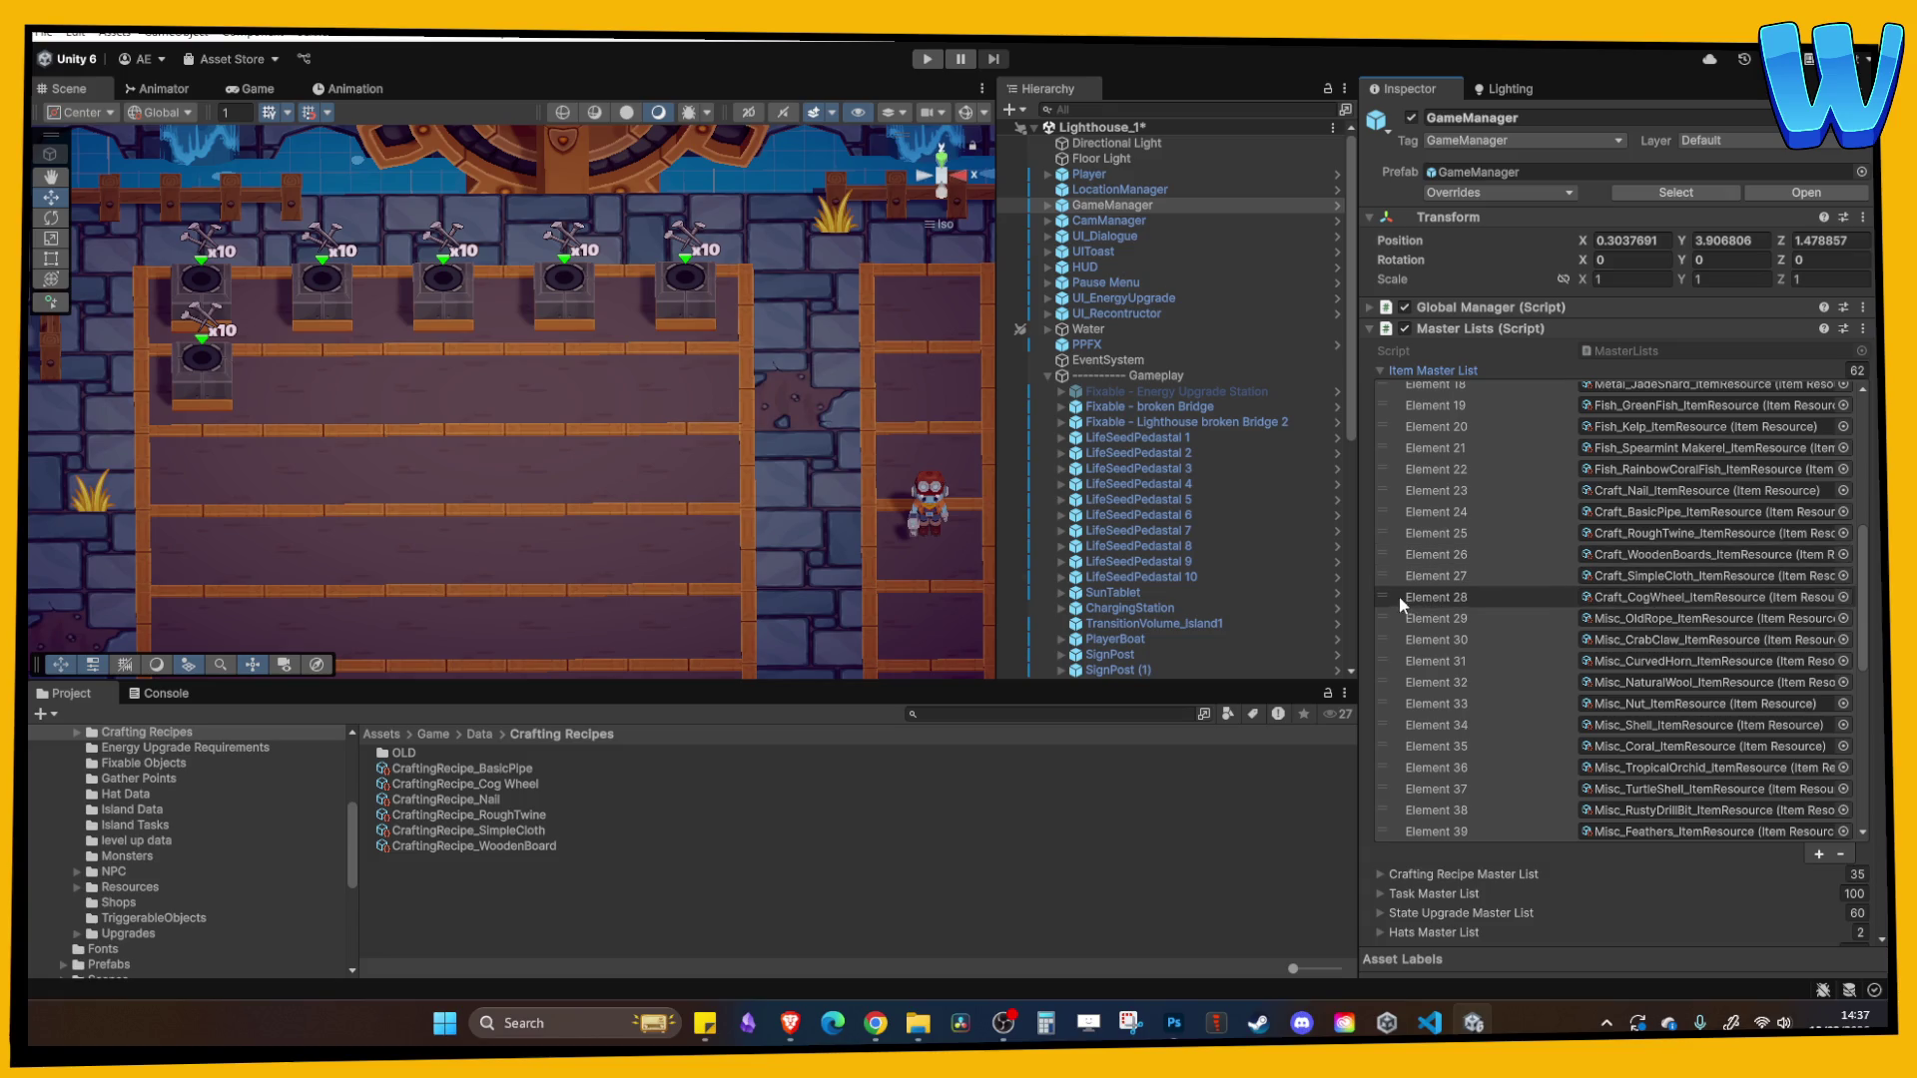
pyautogui.moveTo(1392, 597); pyautogui.dragTo(1381, 571)
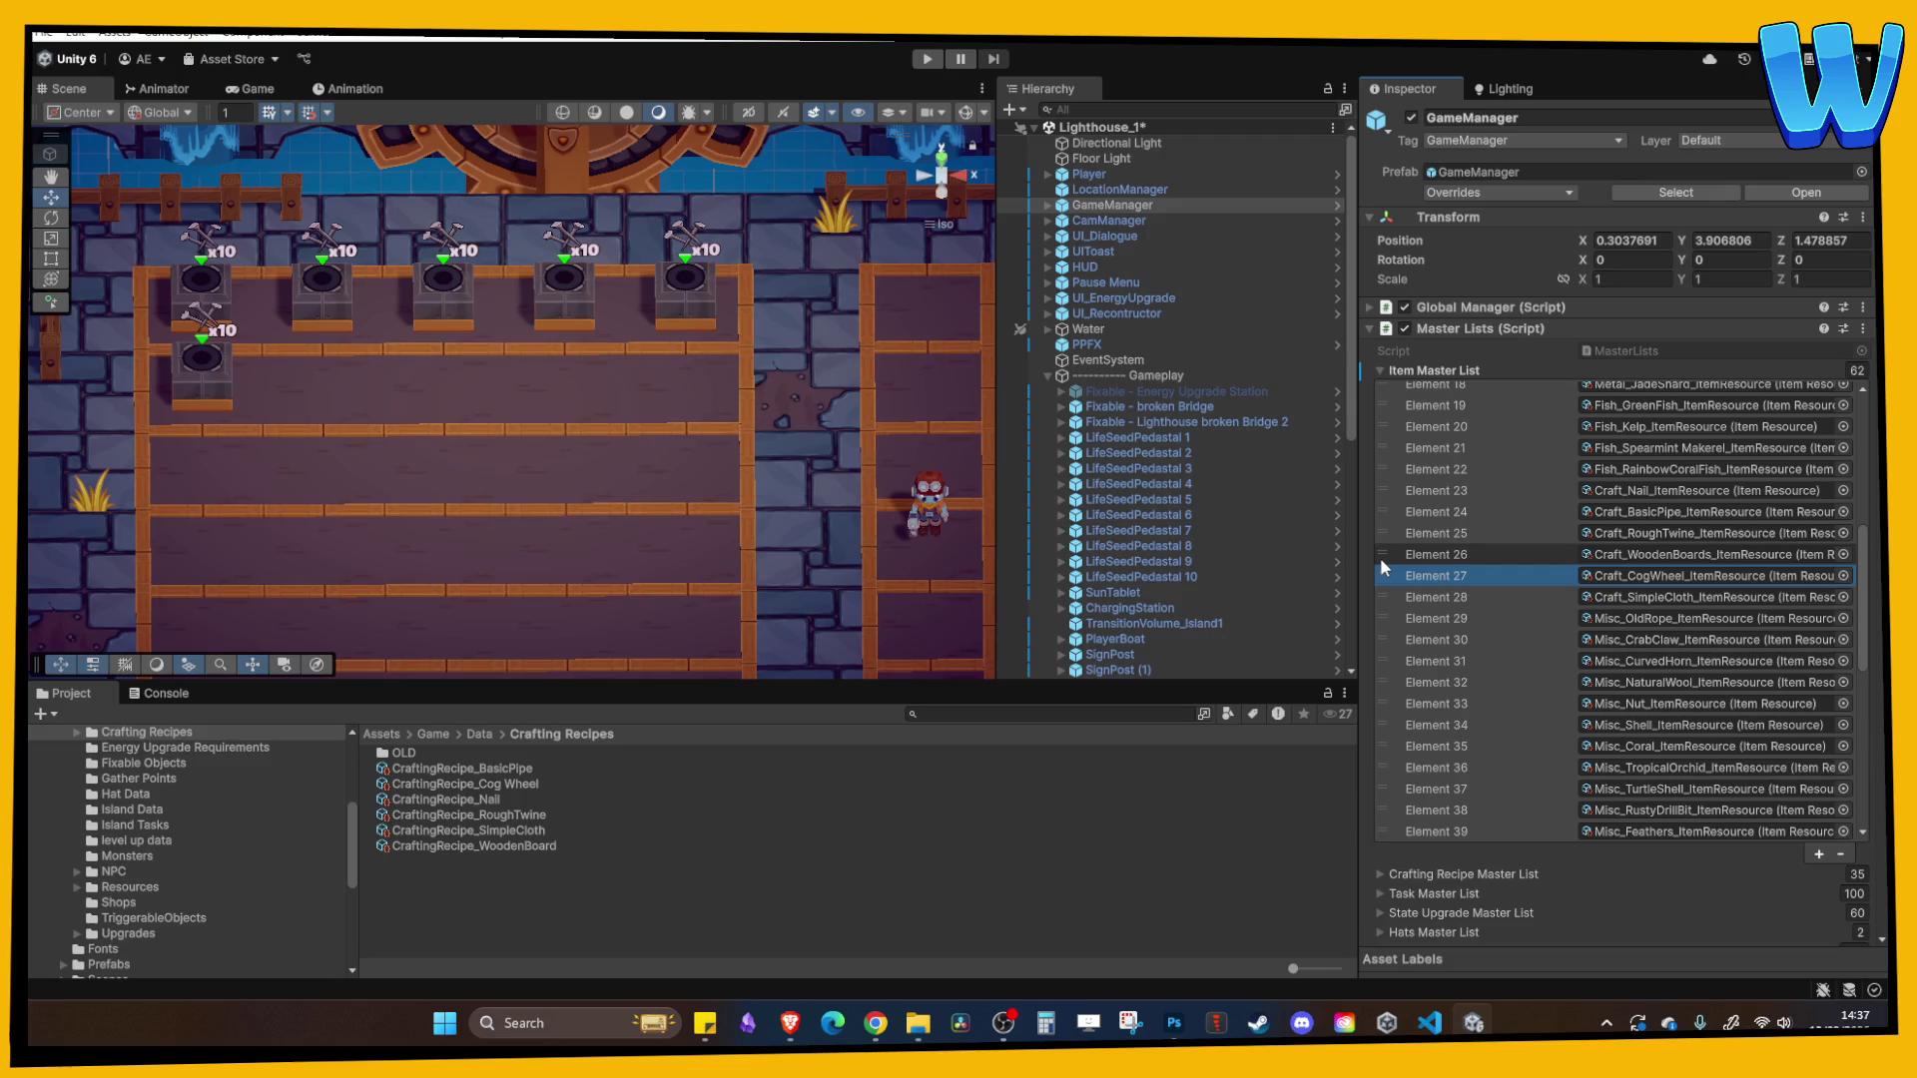
pyautogui.click(927, 58)
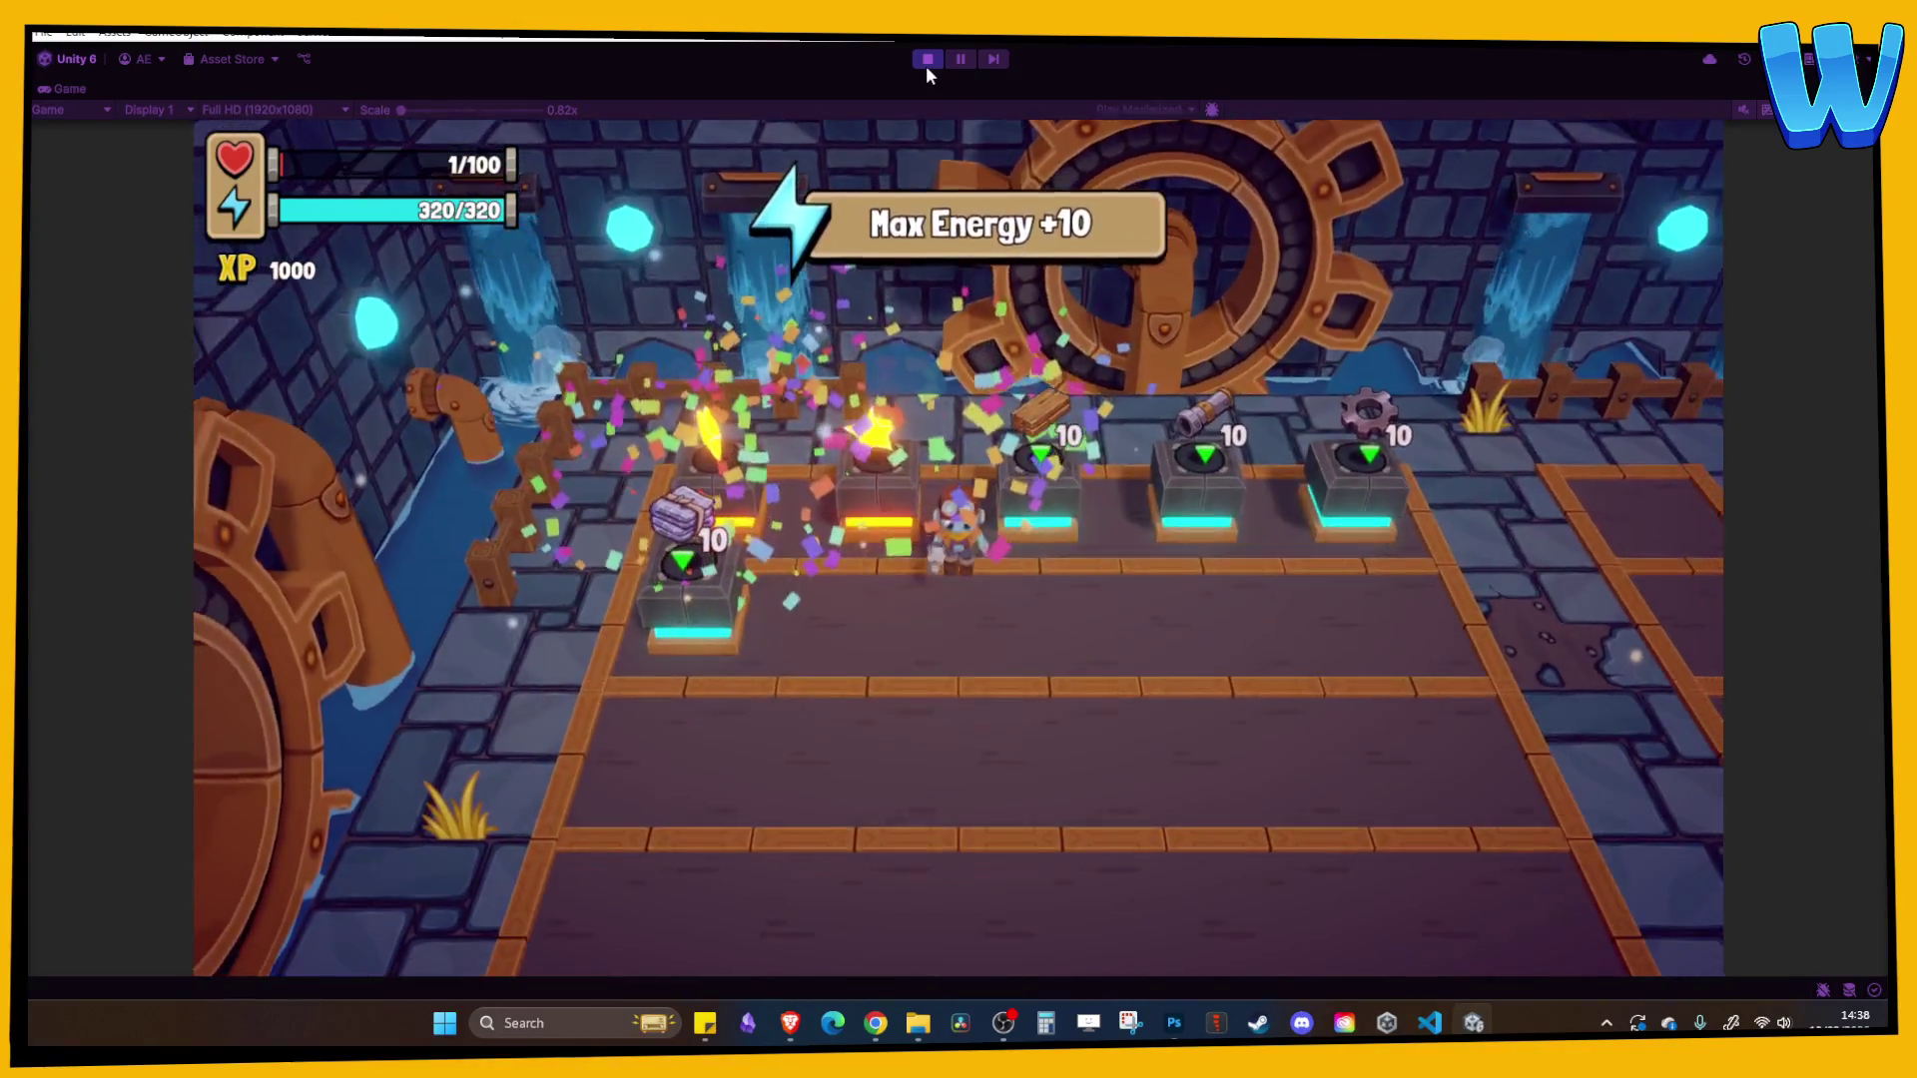
# - Craft a Cog Wheel from the in-game crafting menu
pyautogui.press('Tab')
pyautogui.press('Left')
pyautogui.press('Left')
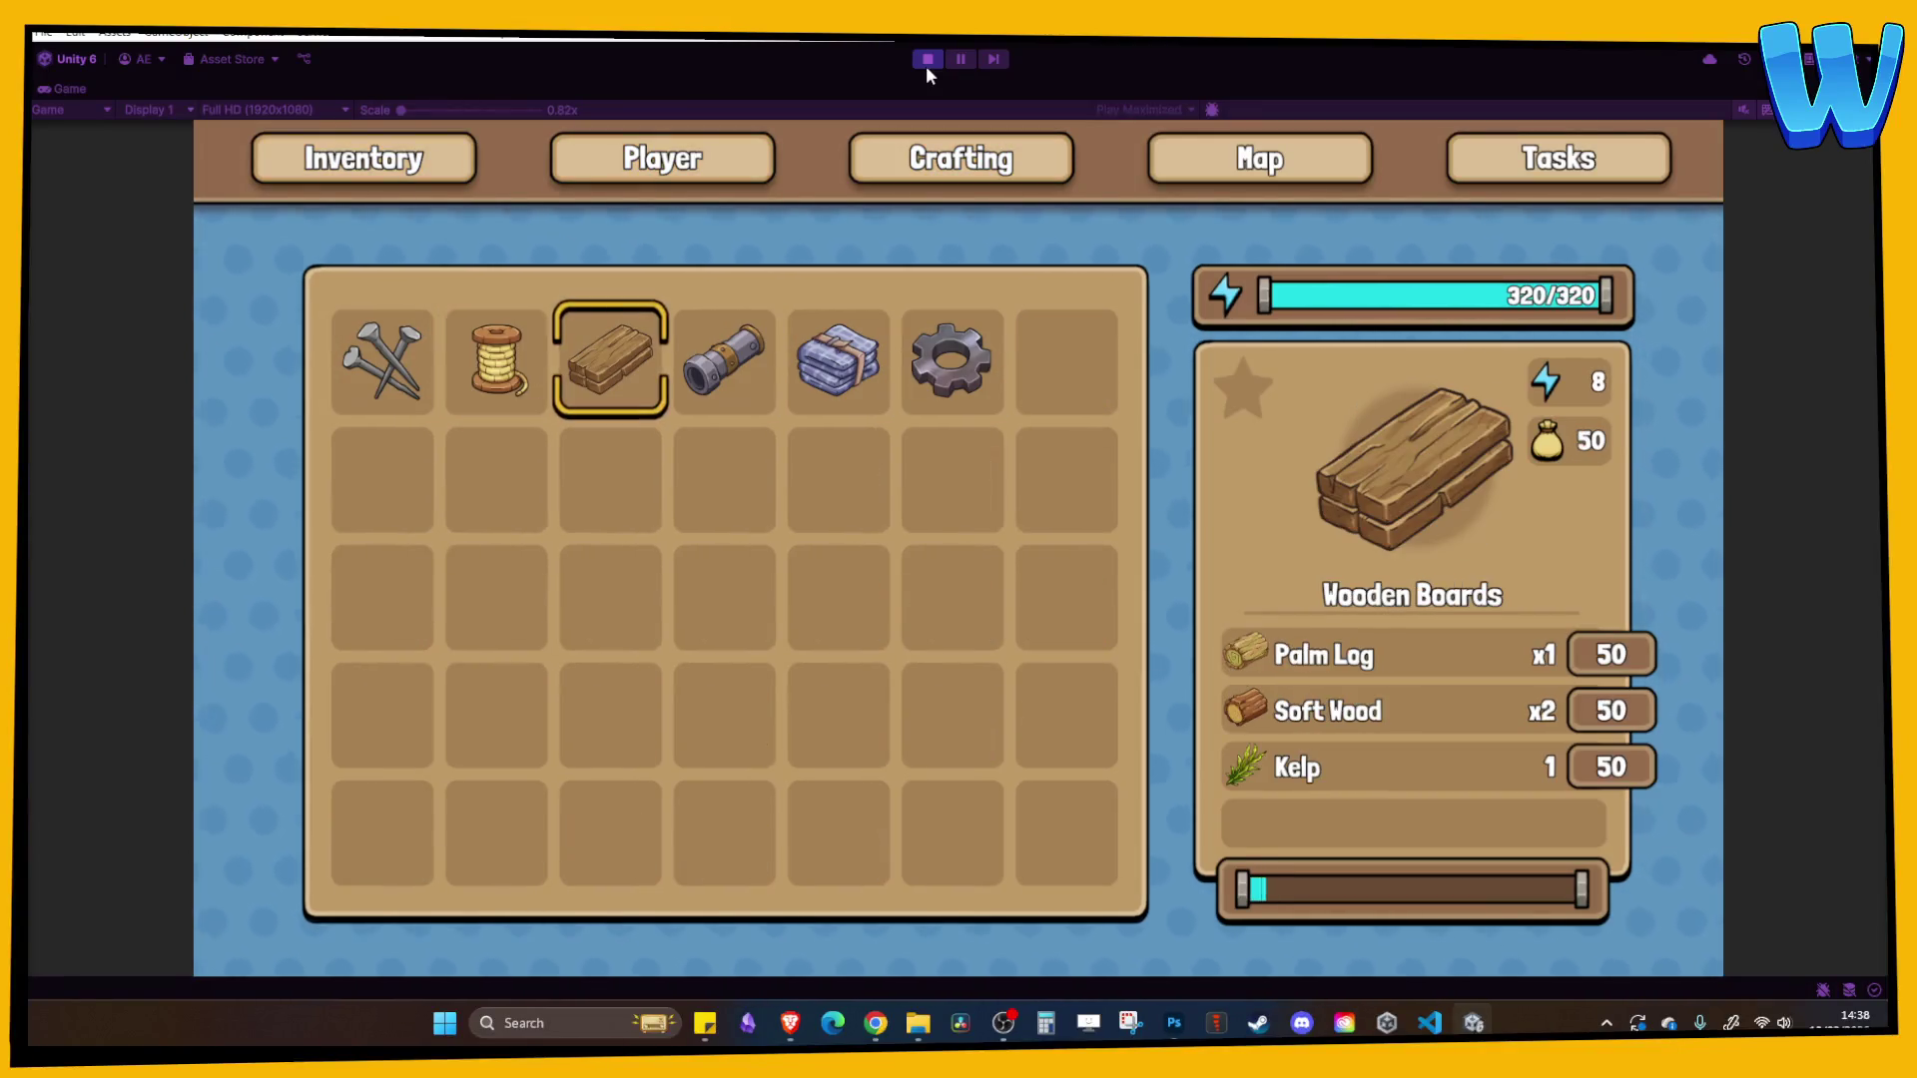
pyautogui.press('Right')
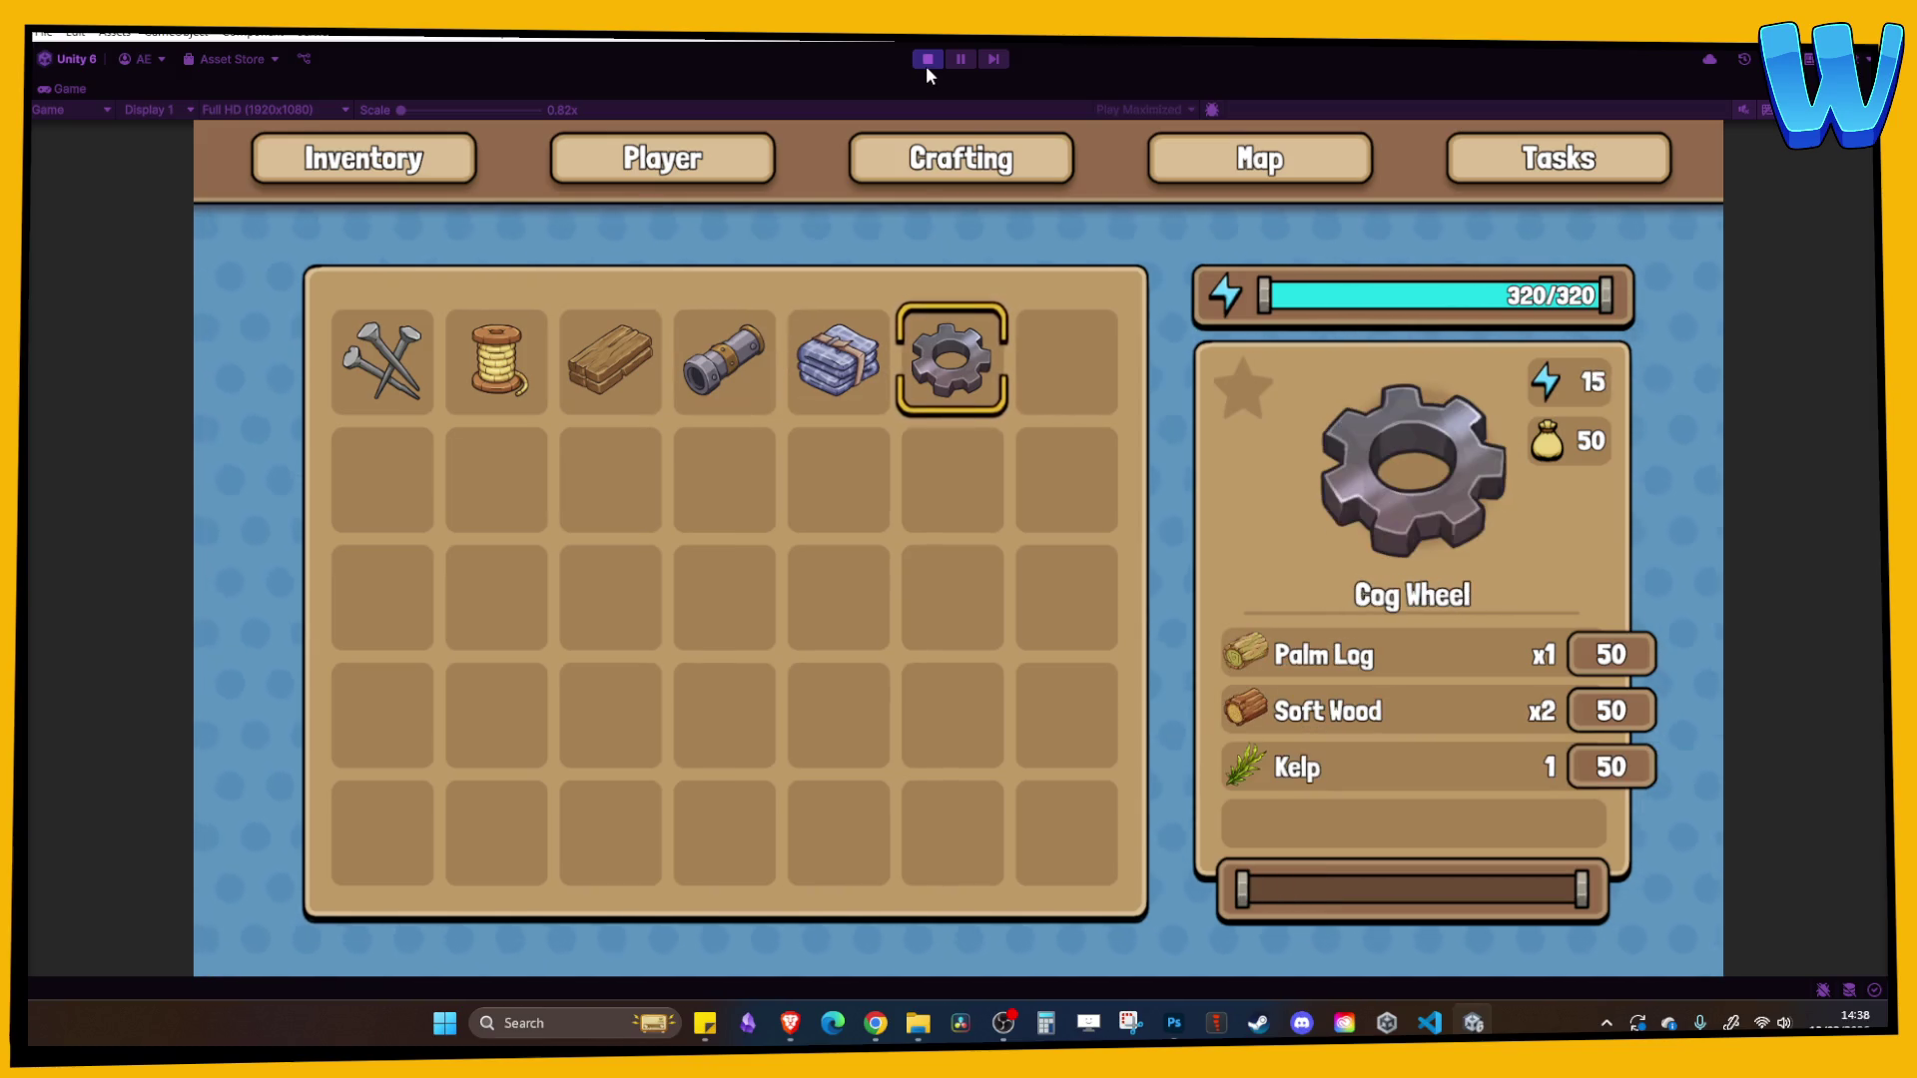
pyautogui.press('space')
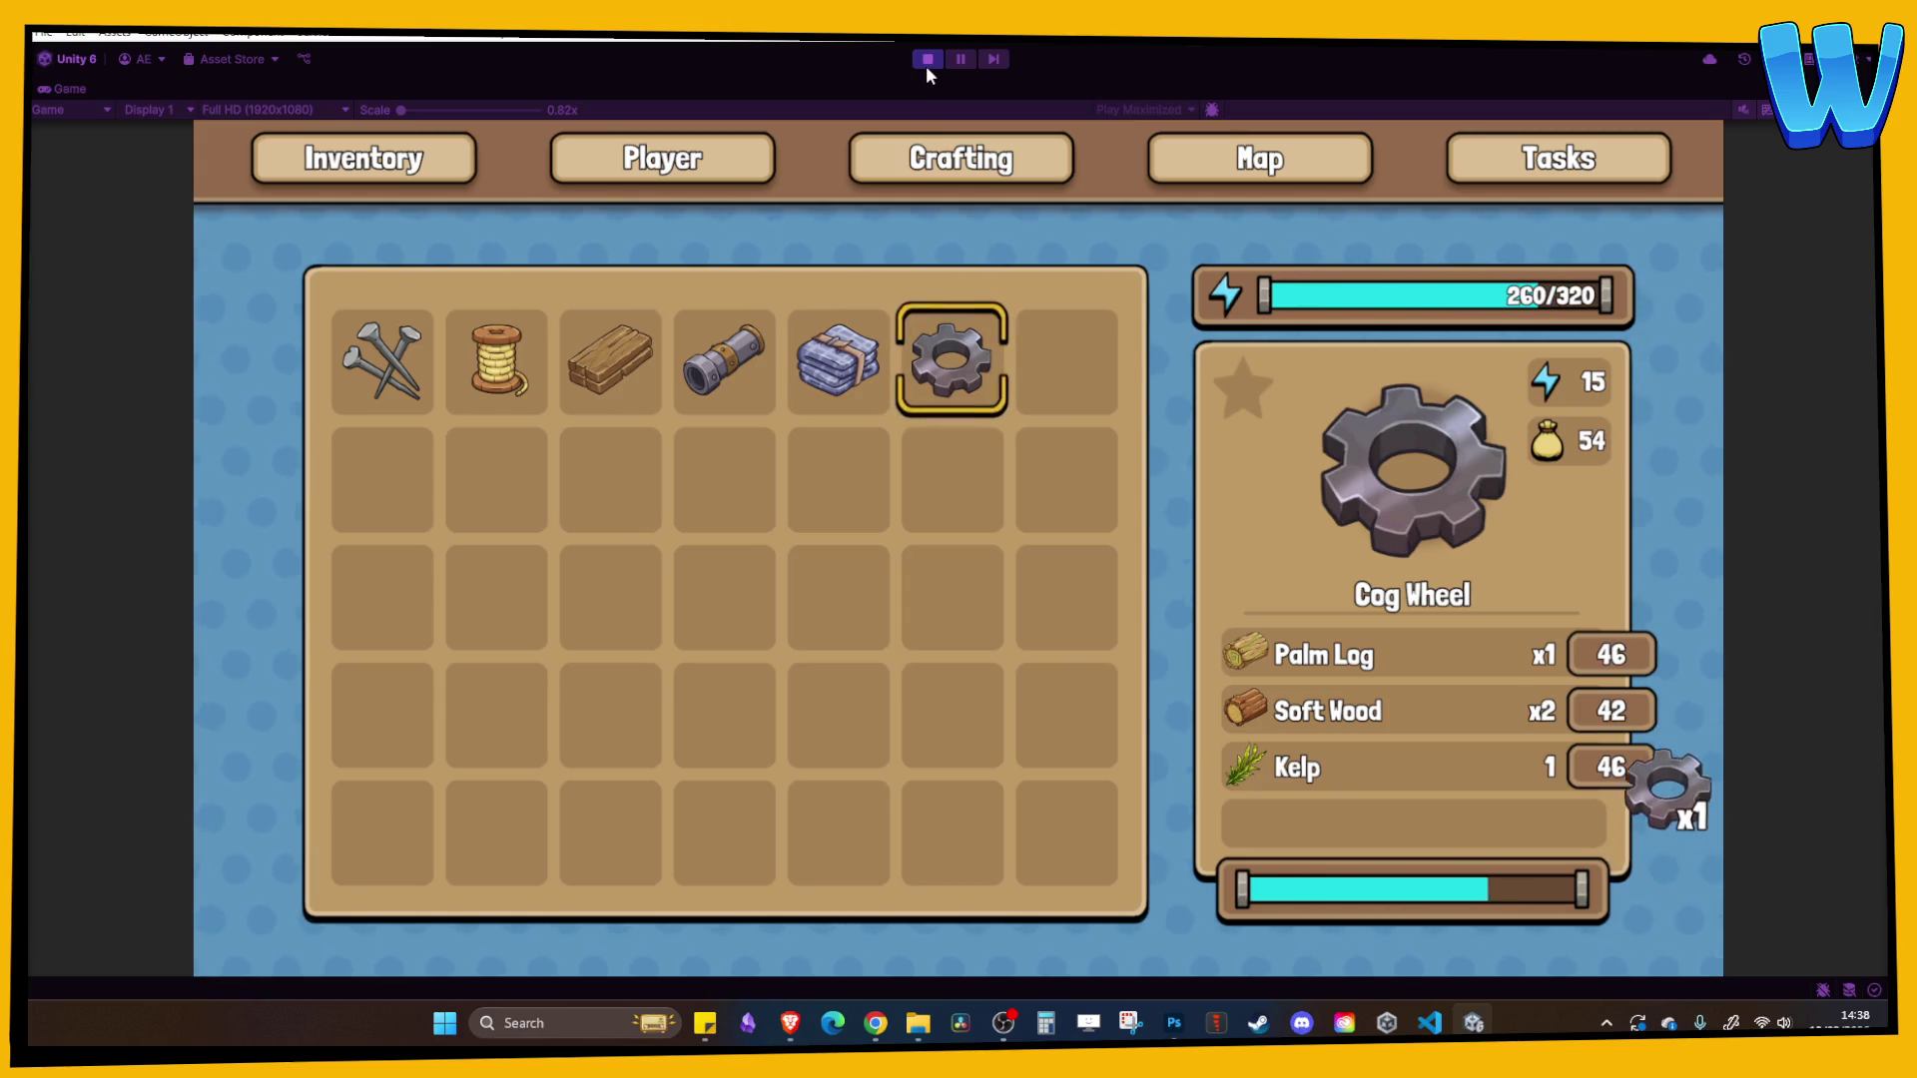
pyautogui.press('Left')
pyautogui.press('Left')
pyautogui.press('Left')
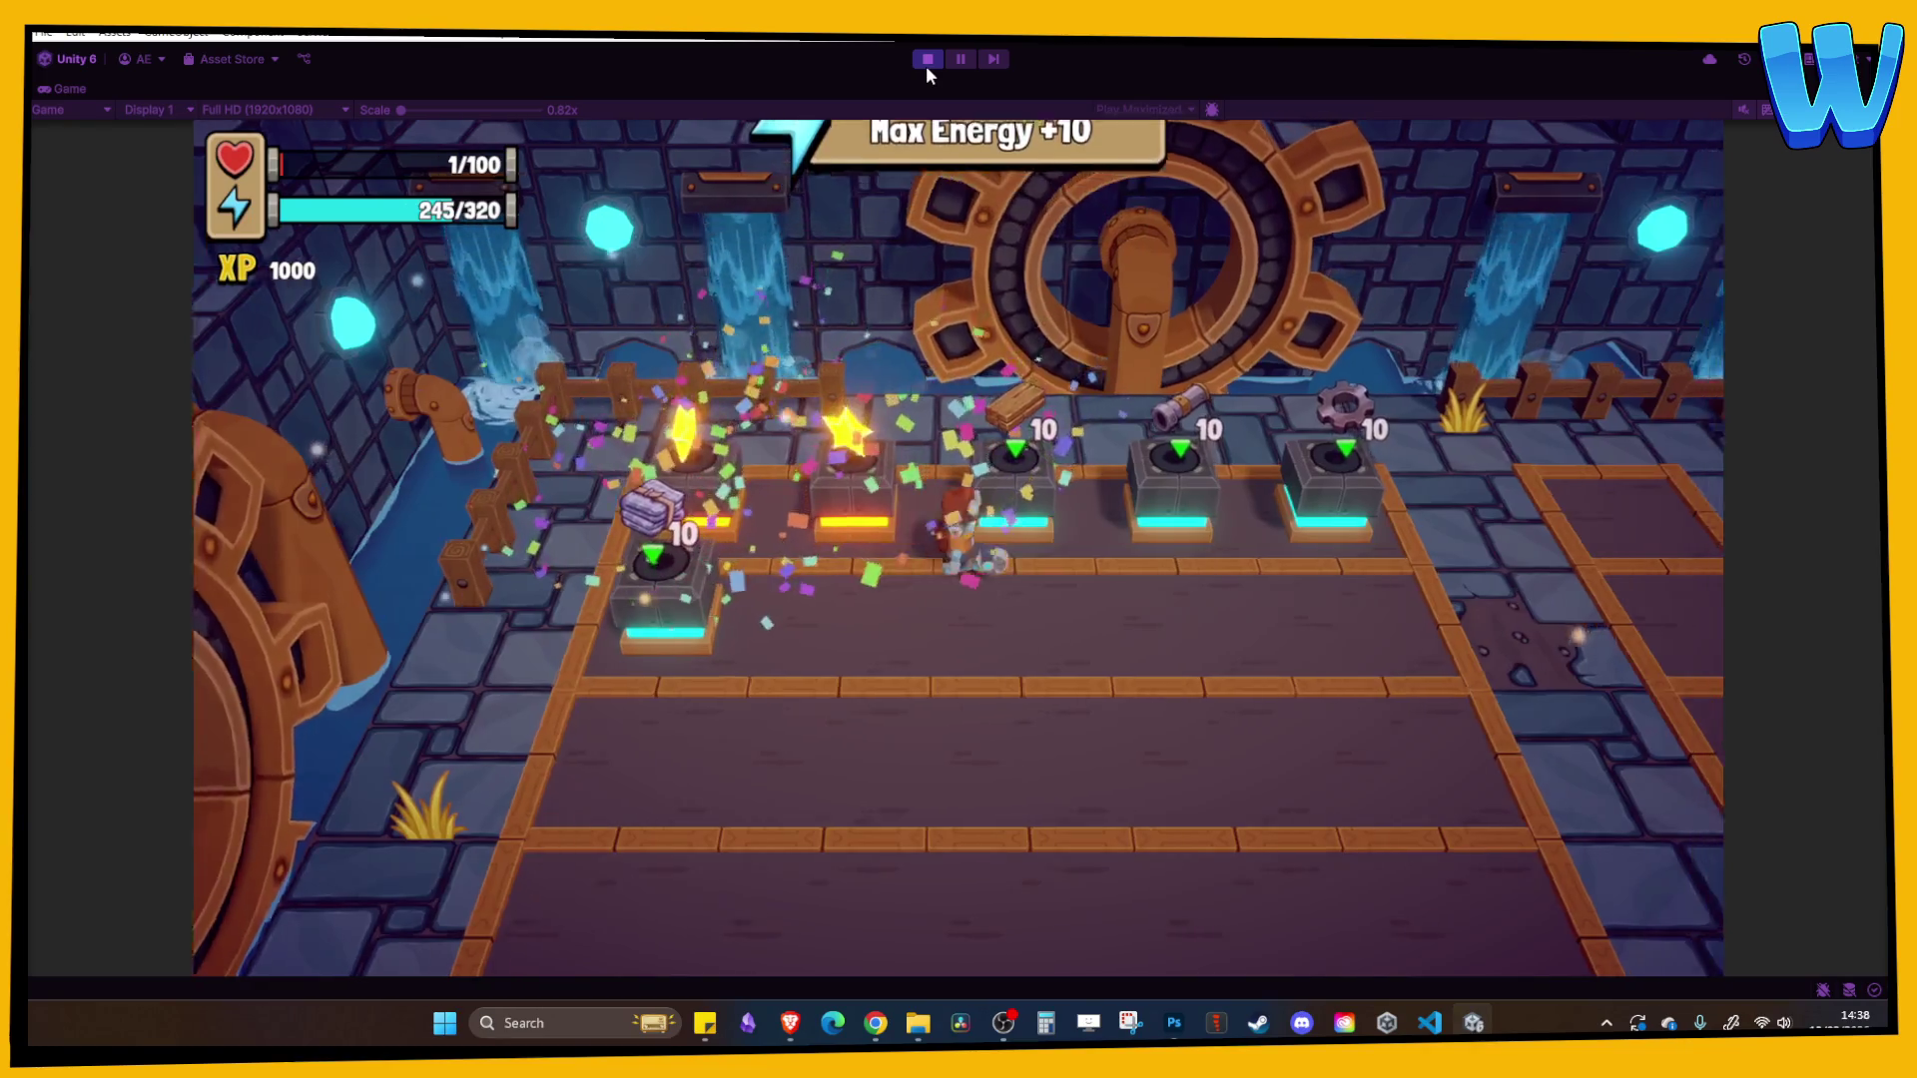
# - Walk along the row of stands to fill them, then stop play mode
pyautogui.press('Right')
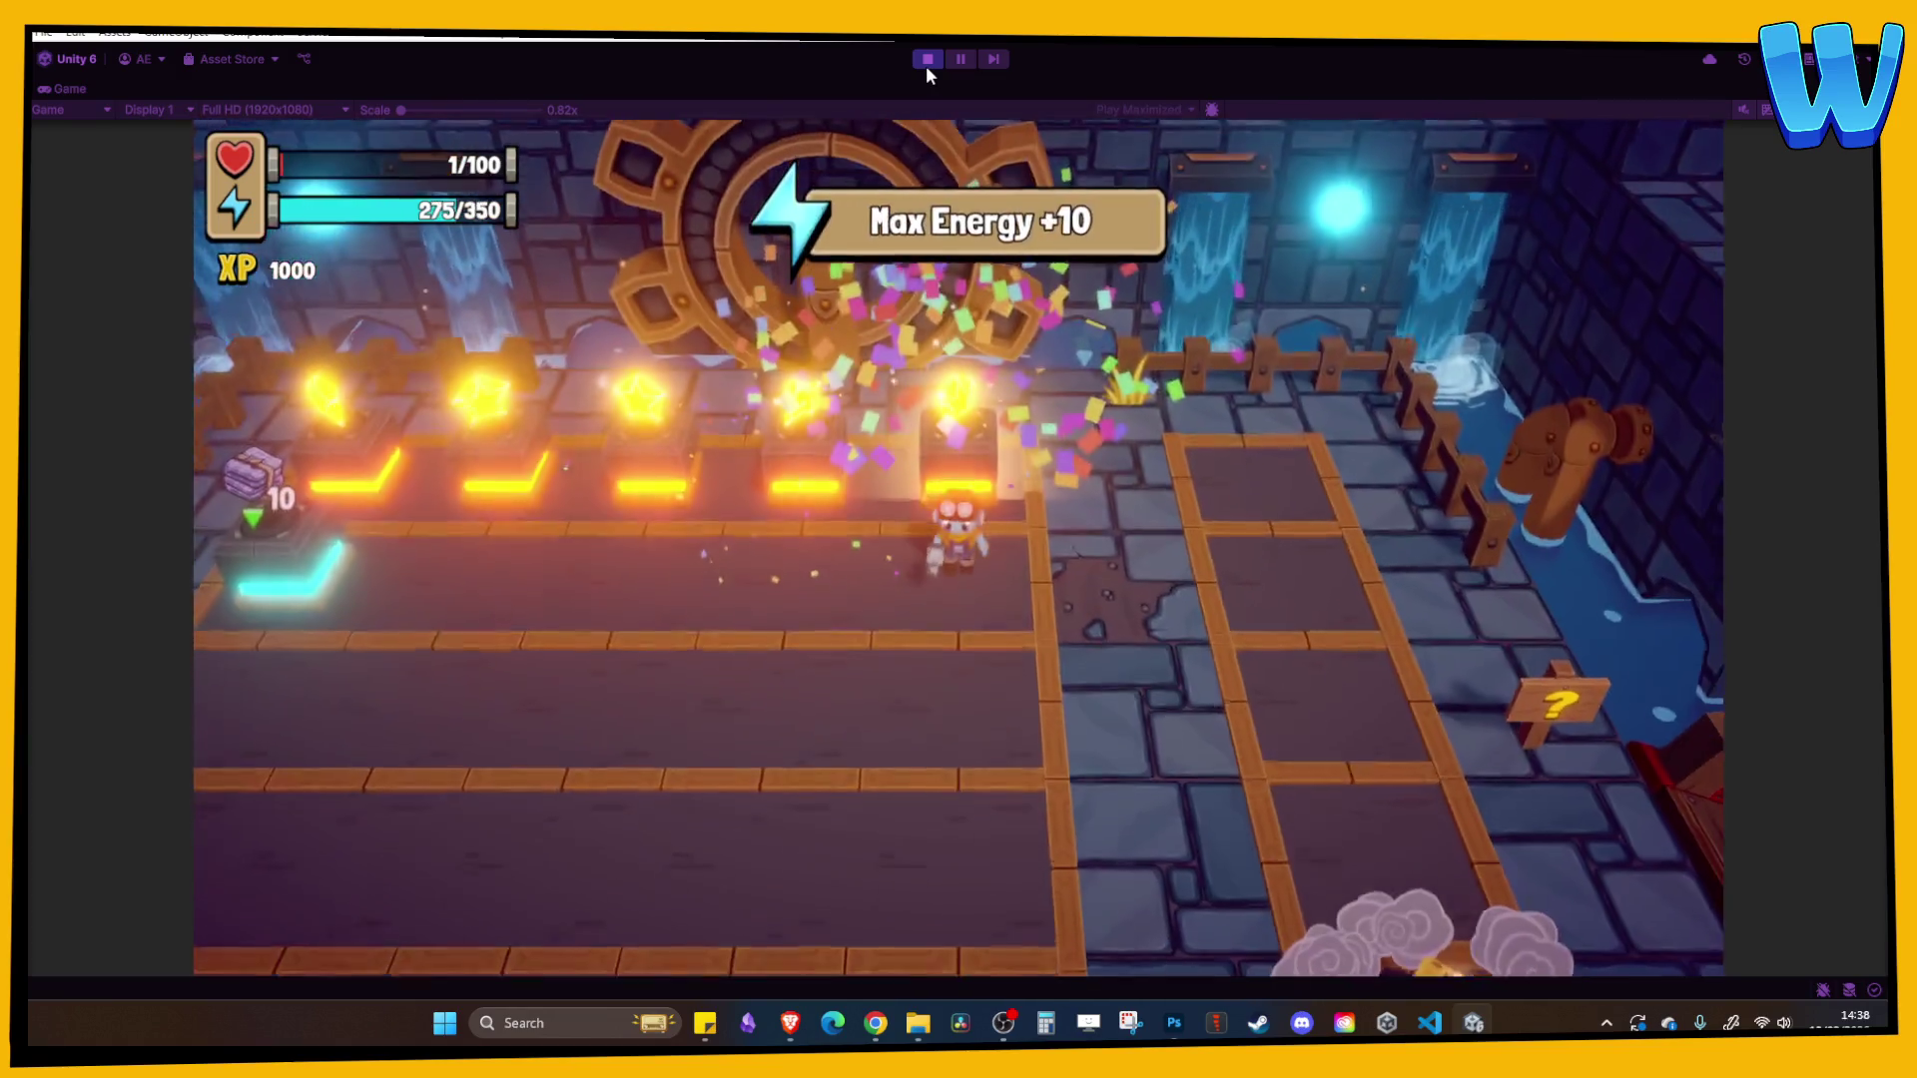
pyautogui.press('Down')
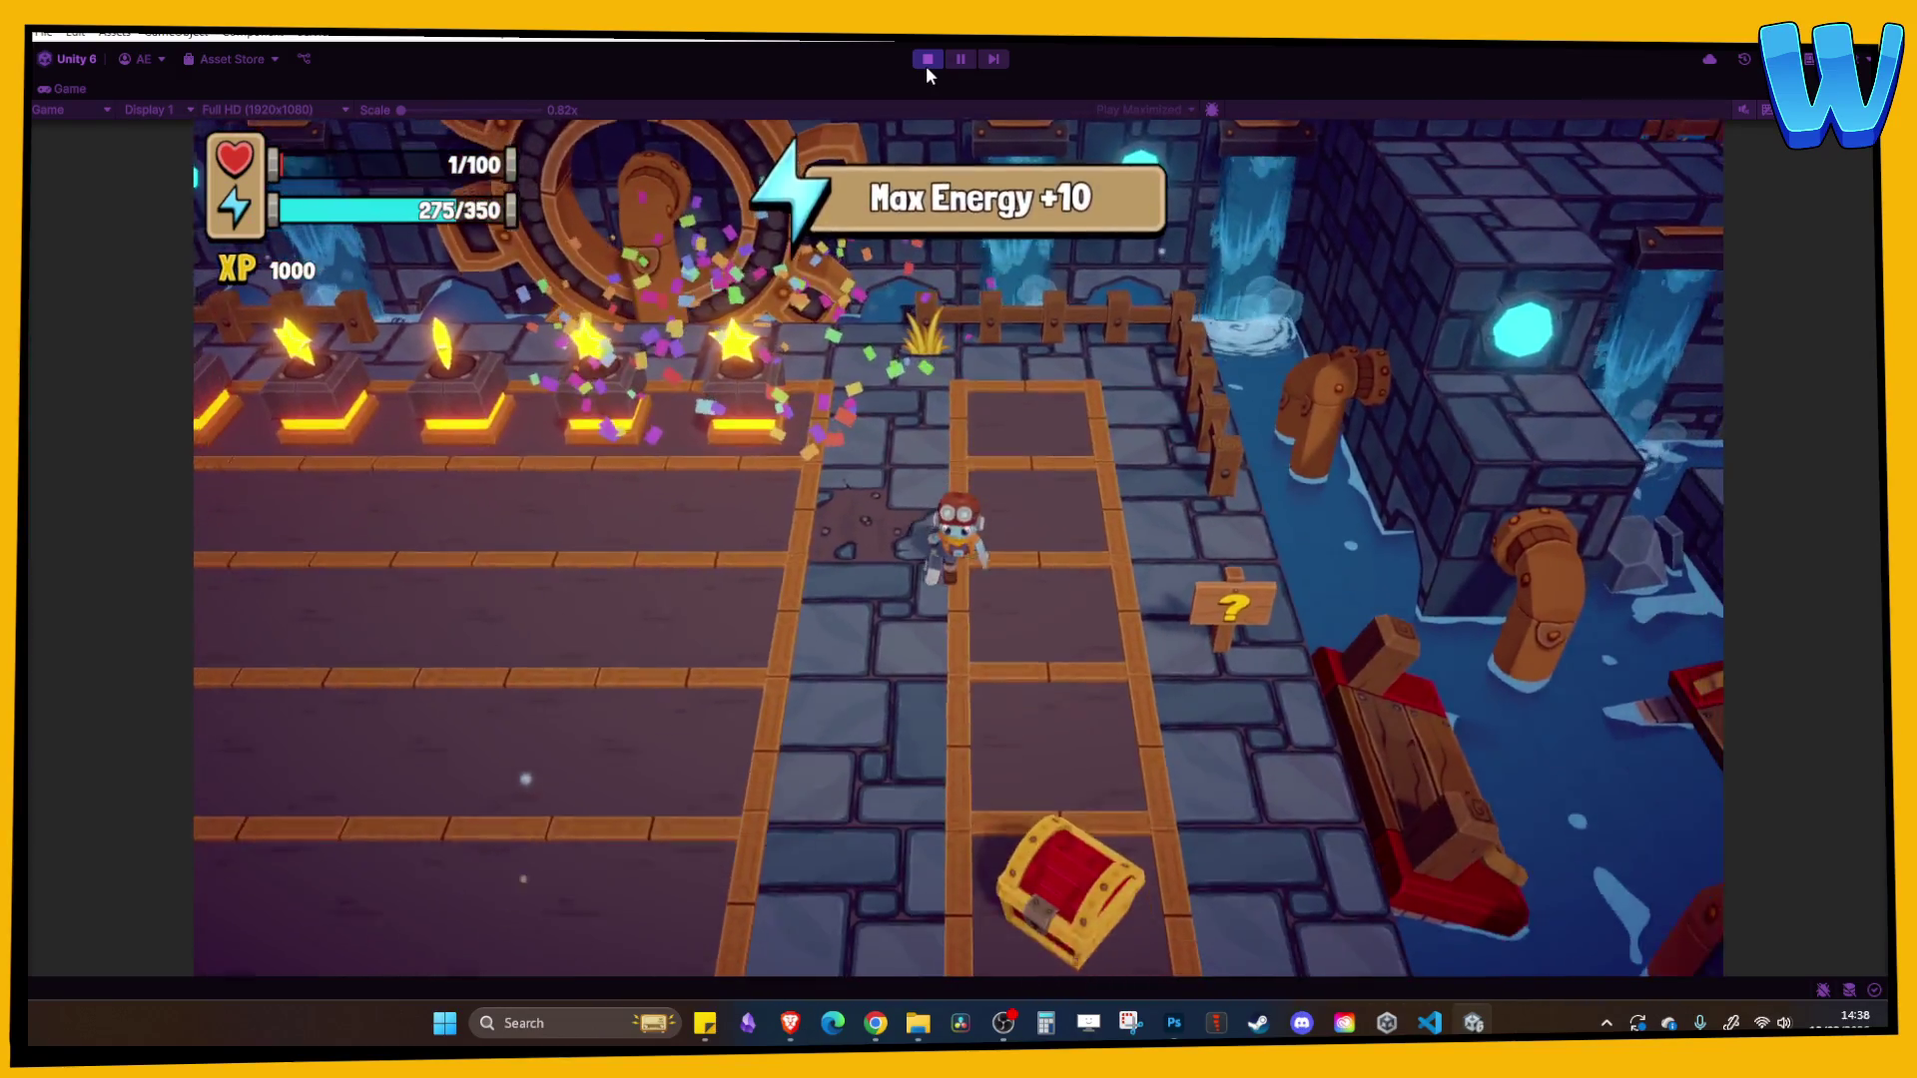
pyautogui.press('Up')
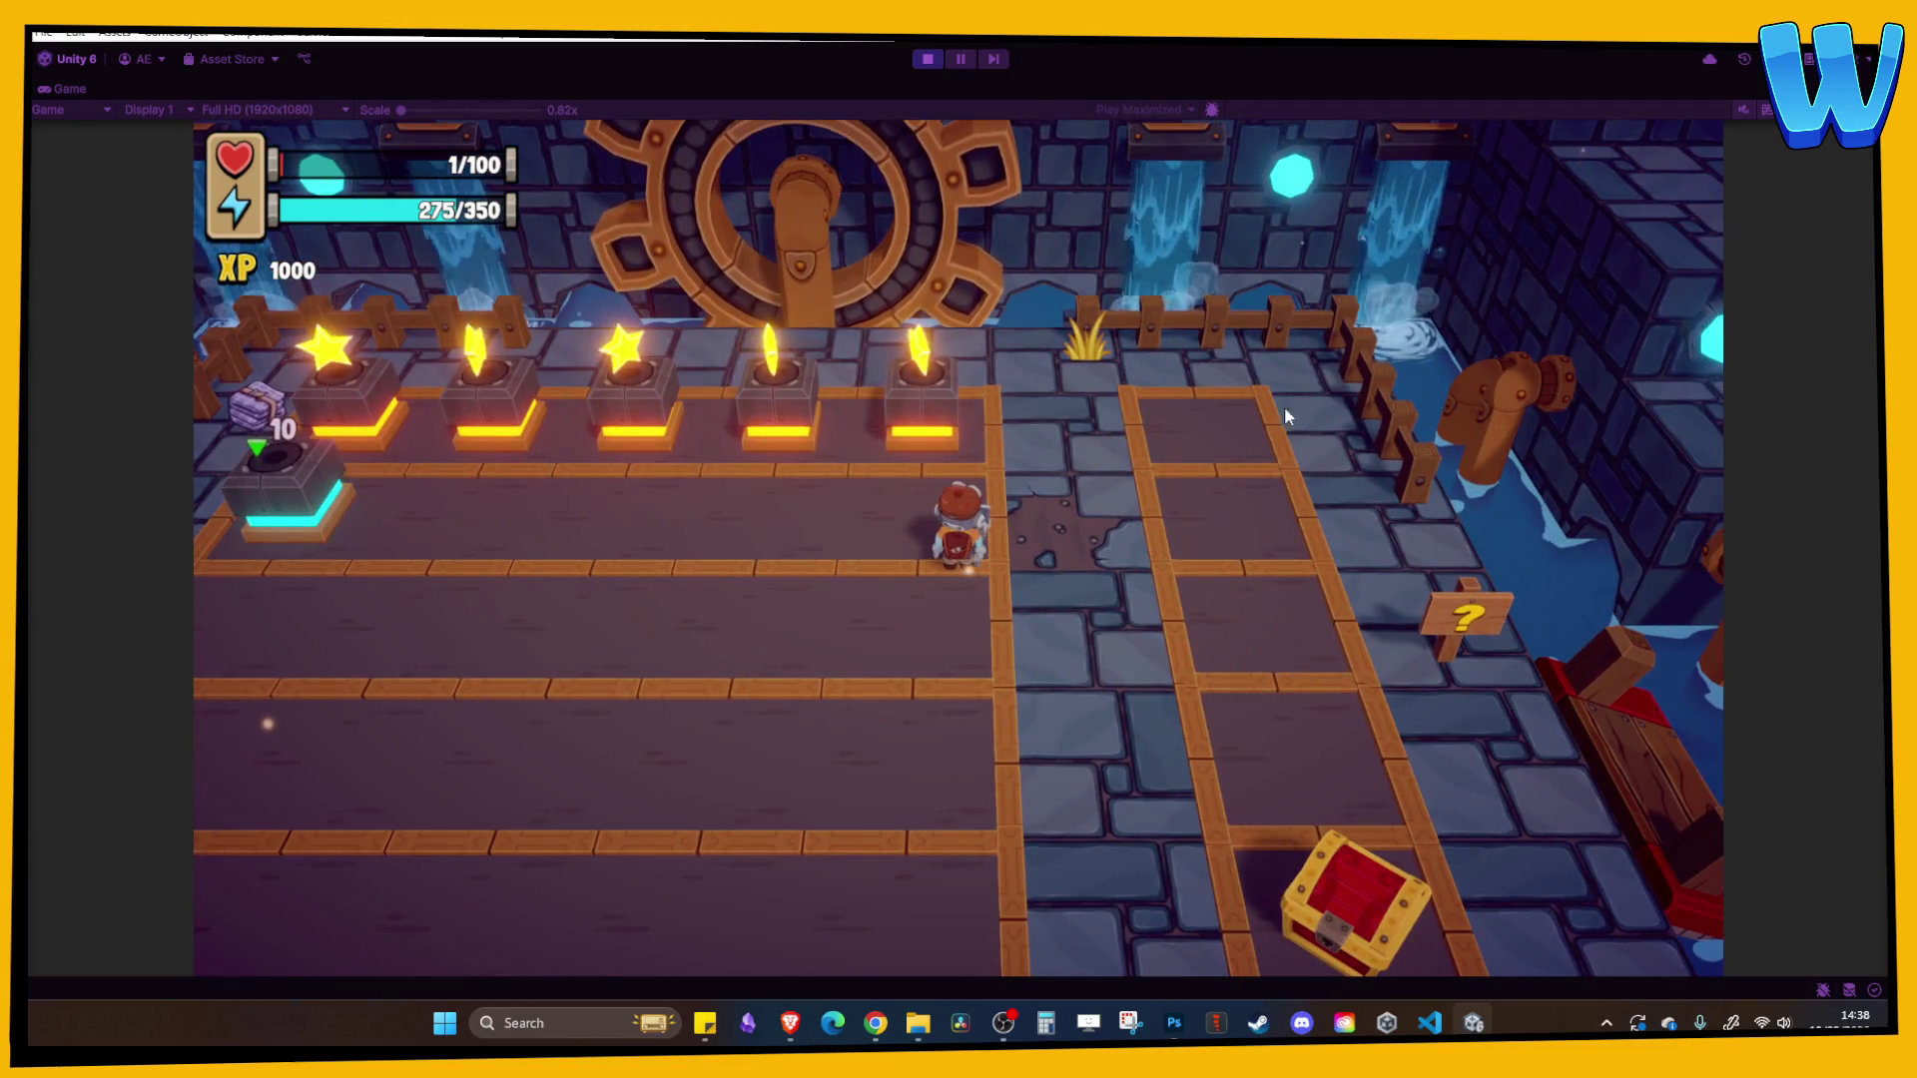
pyautogui.click(923, 60)
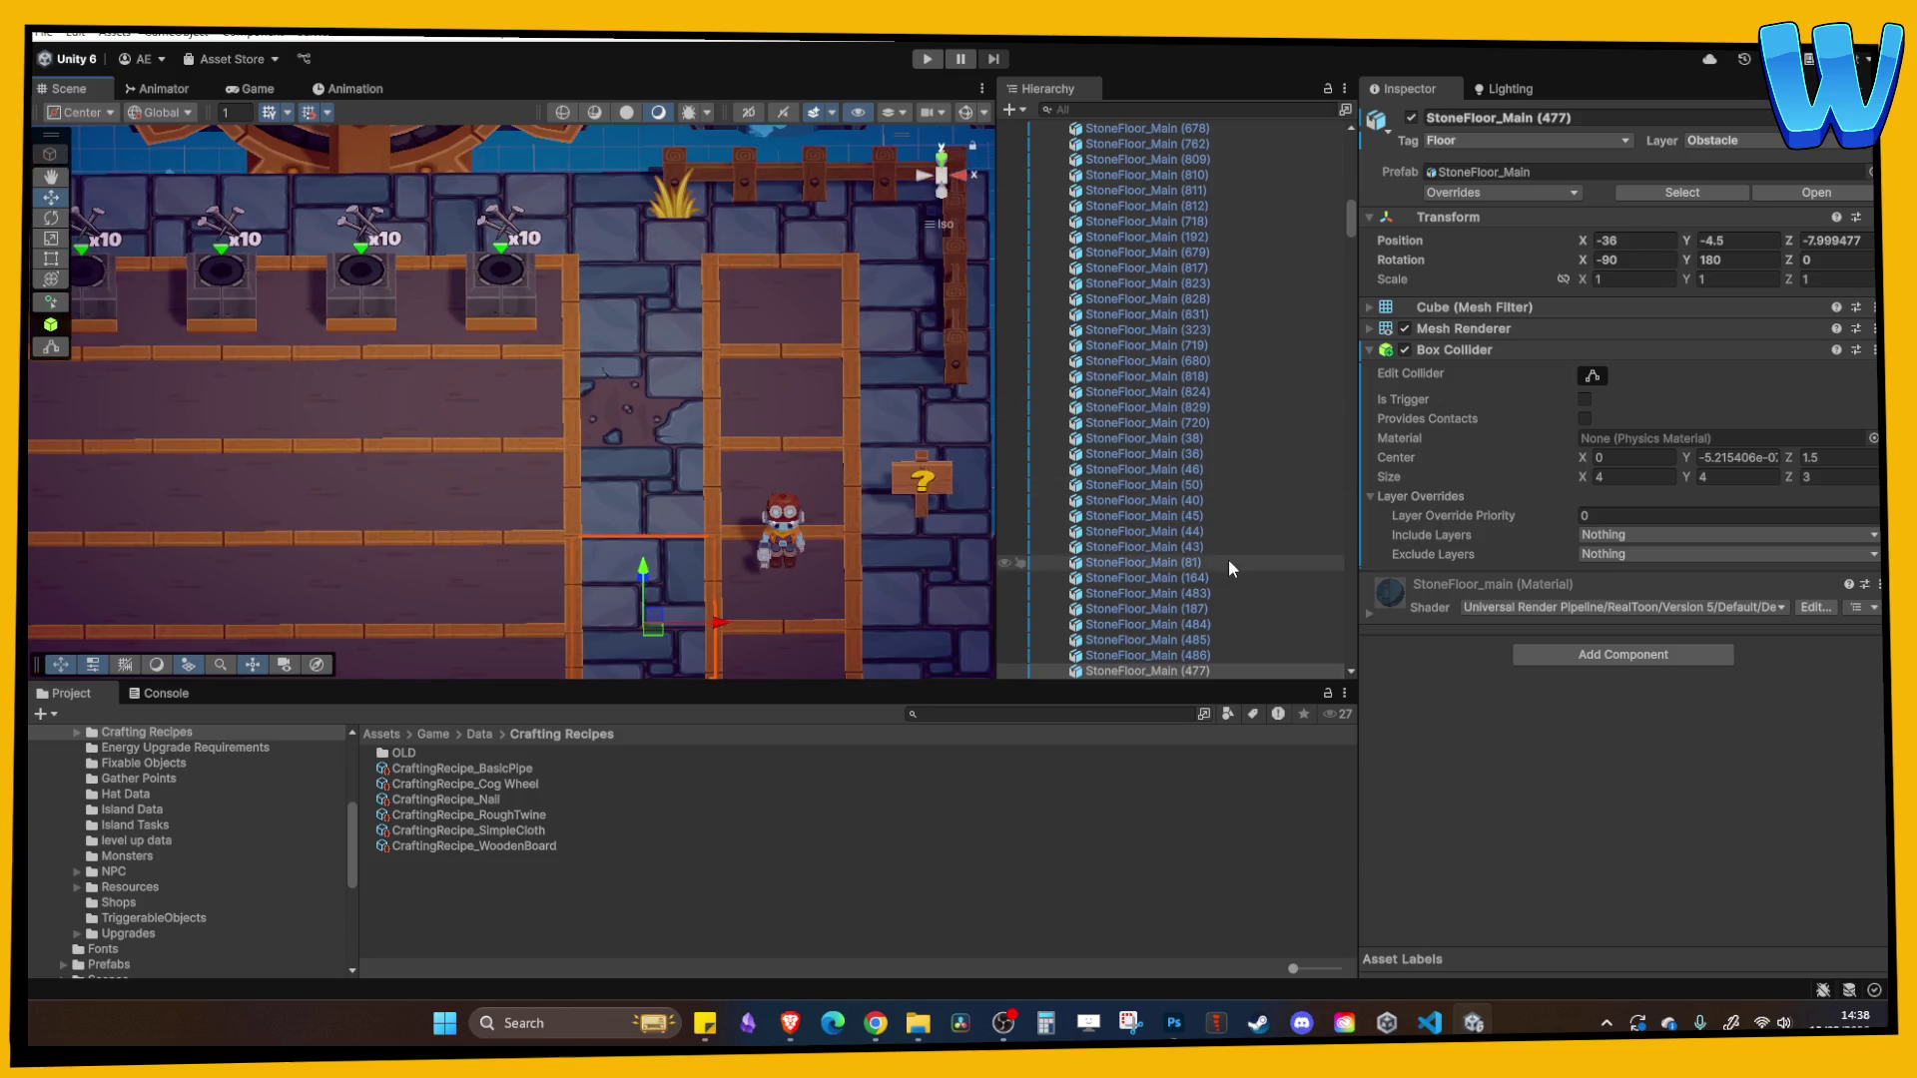
# - Fold the Terrain group and SimpleCloth stand, and select CraftingStand_Unlockable Chest
pyautogui.click(1202, 547)
pyautogui.press('Left')
pyautogui.press('Left')
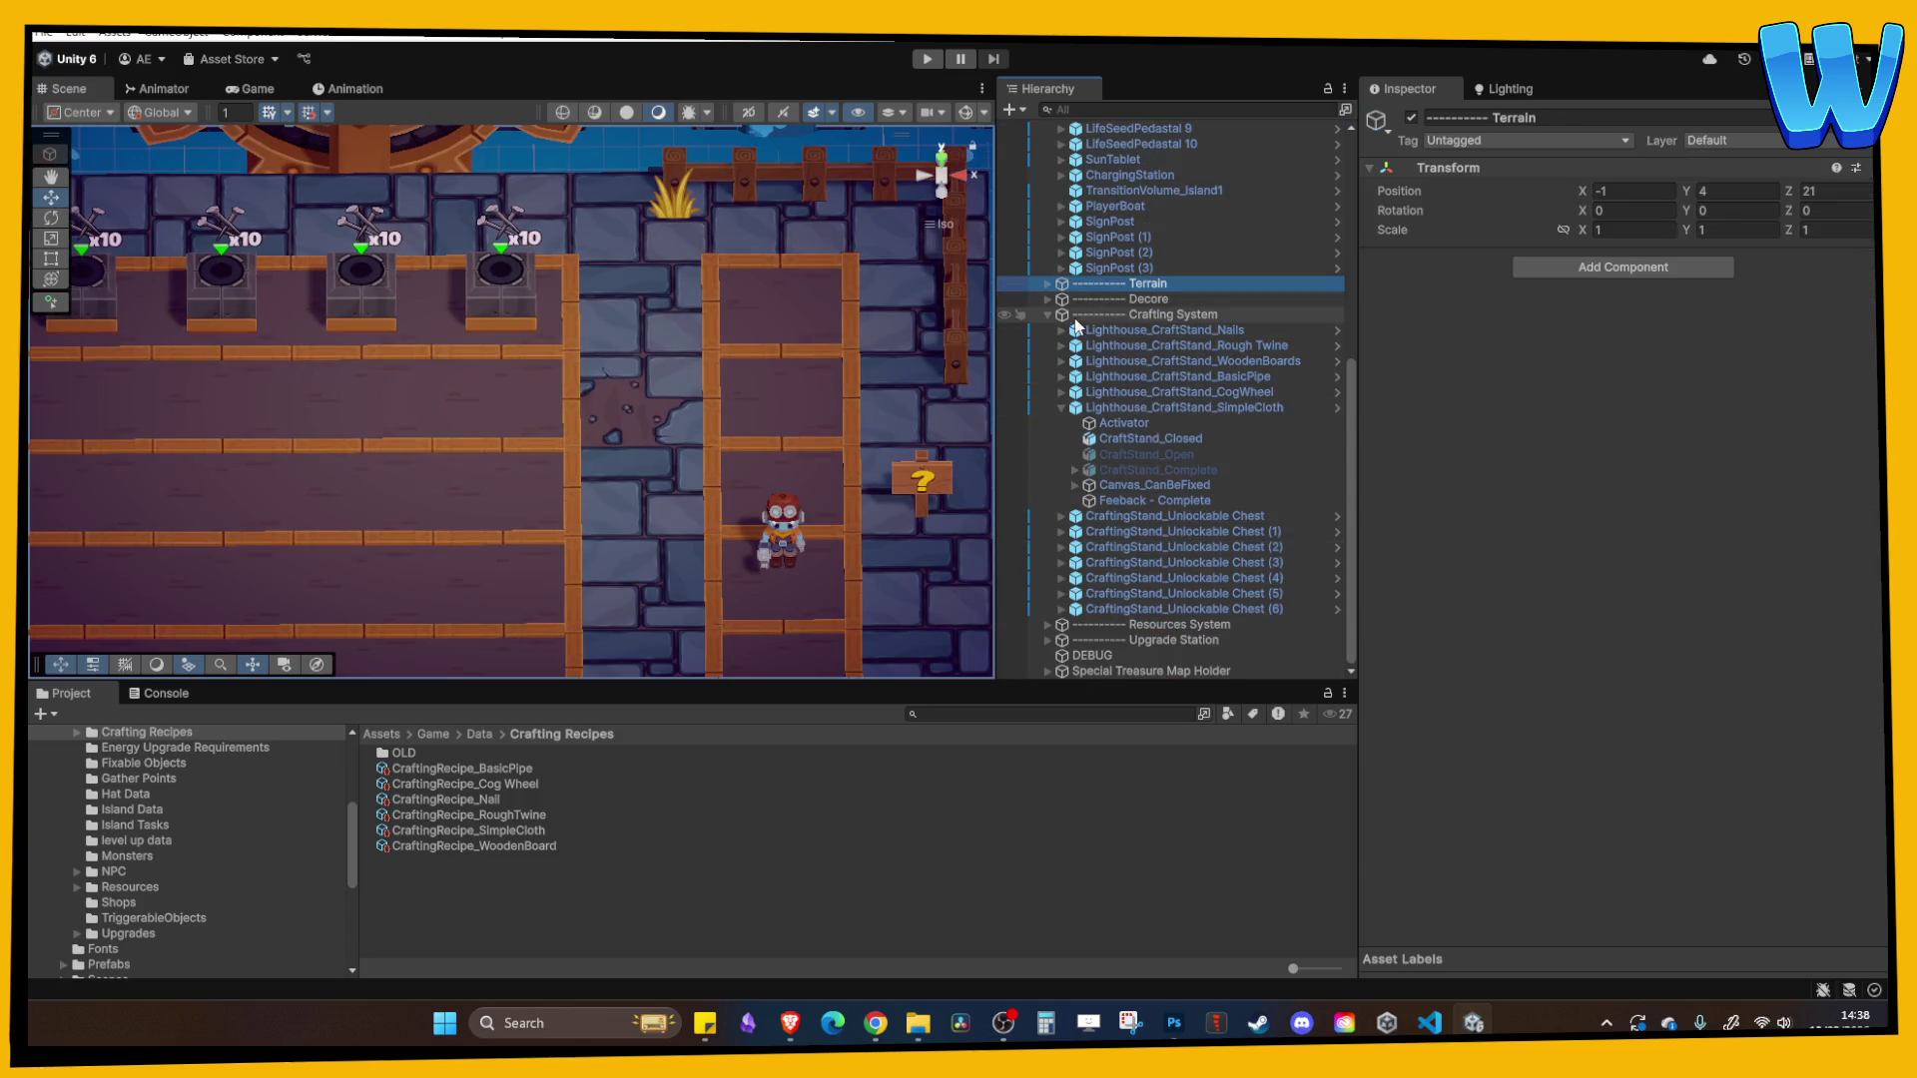
pyautogui.click(1061, 408)
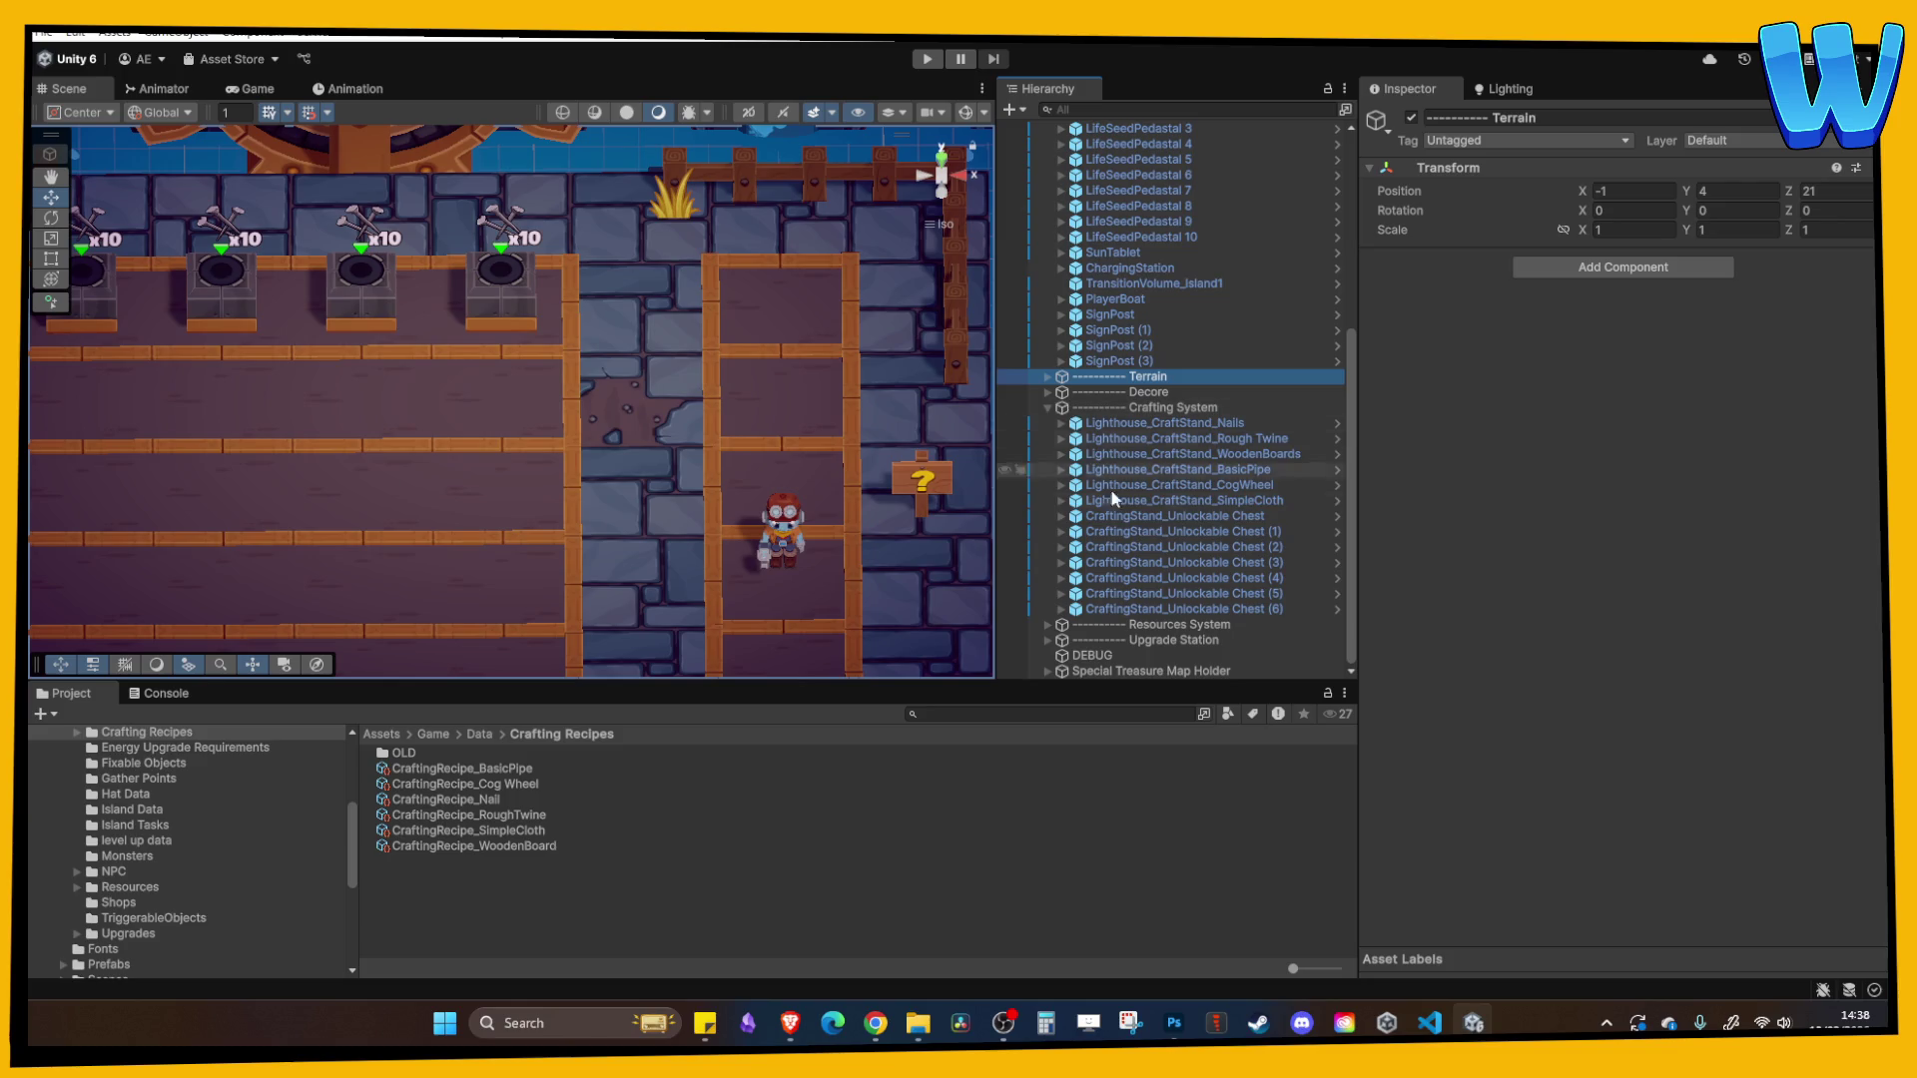
pyautogui.click(1150, 517)
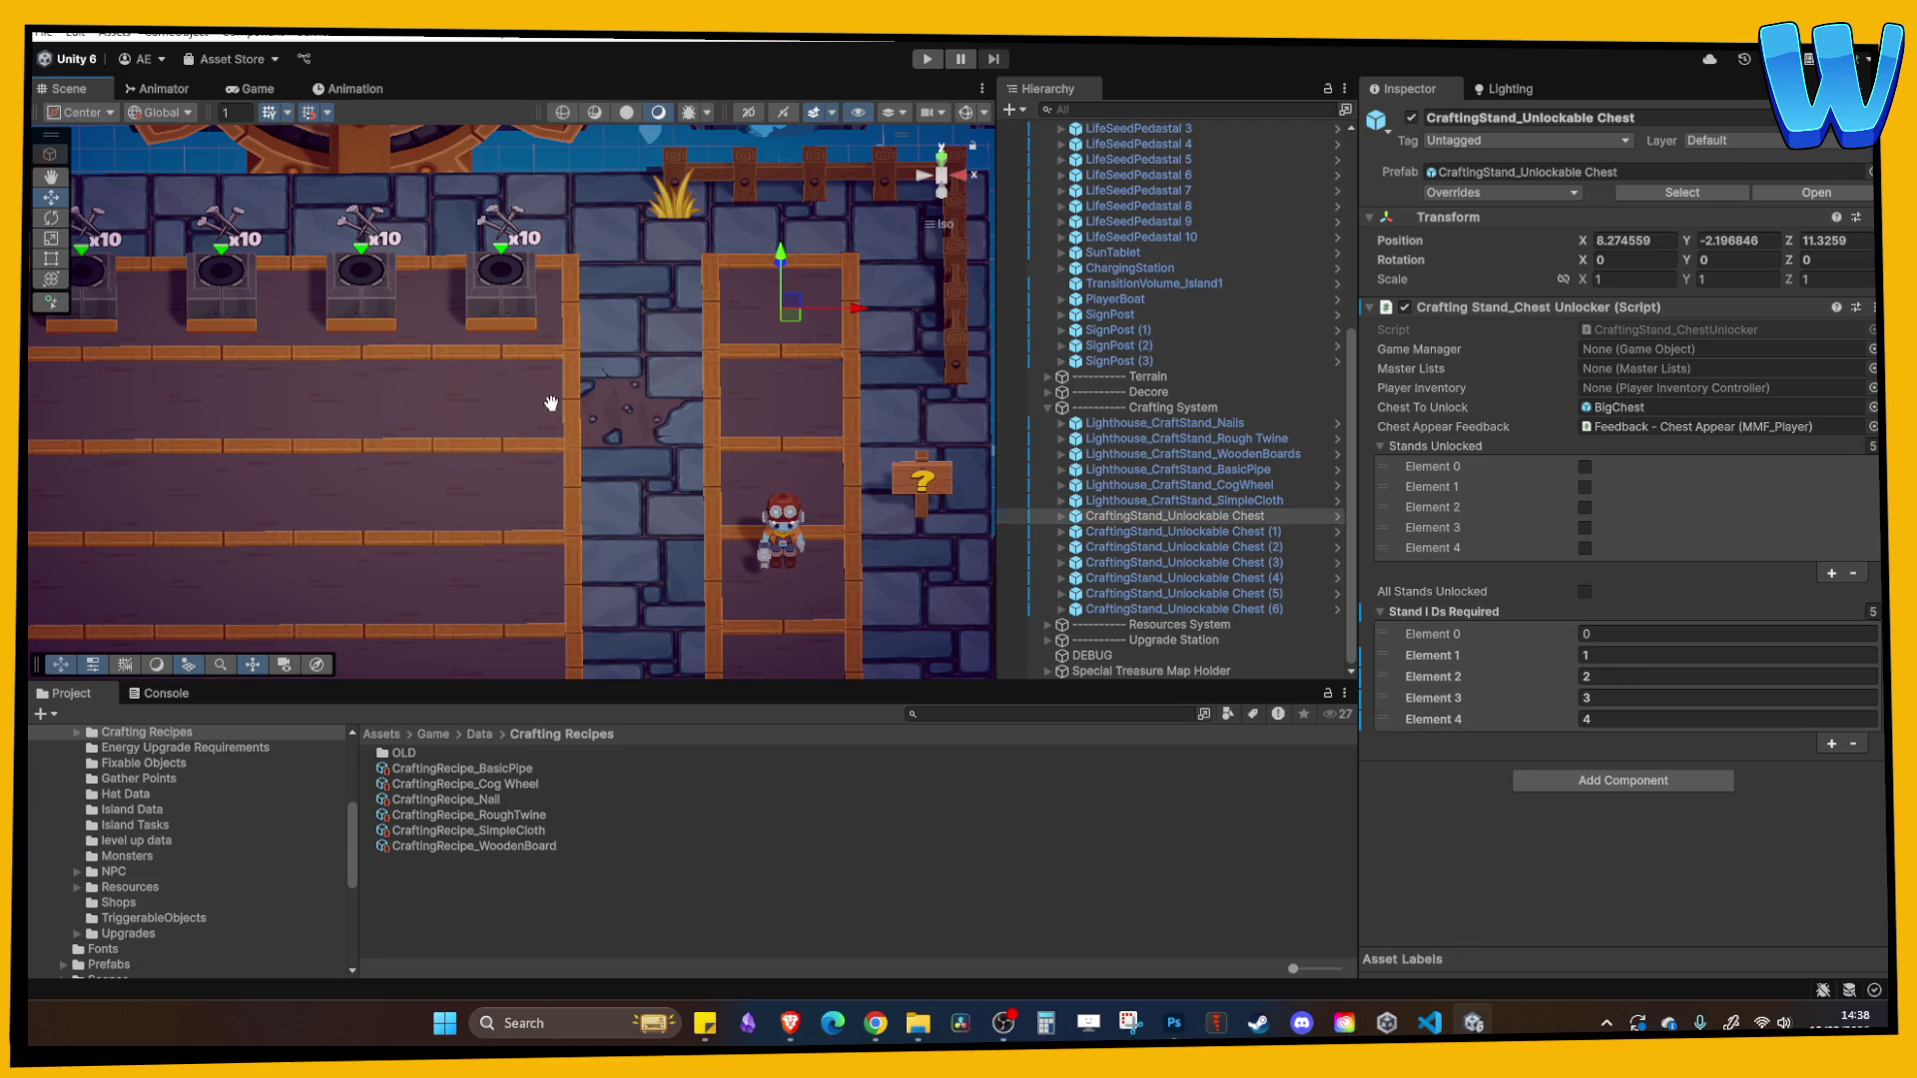
pyautogui.moveTo(548, 406); pyautogui.dragTo(725, 392)
pyautogui.scroll(-5, 725, 392)
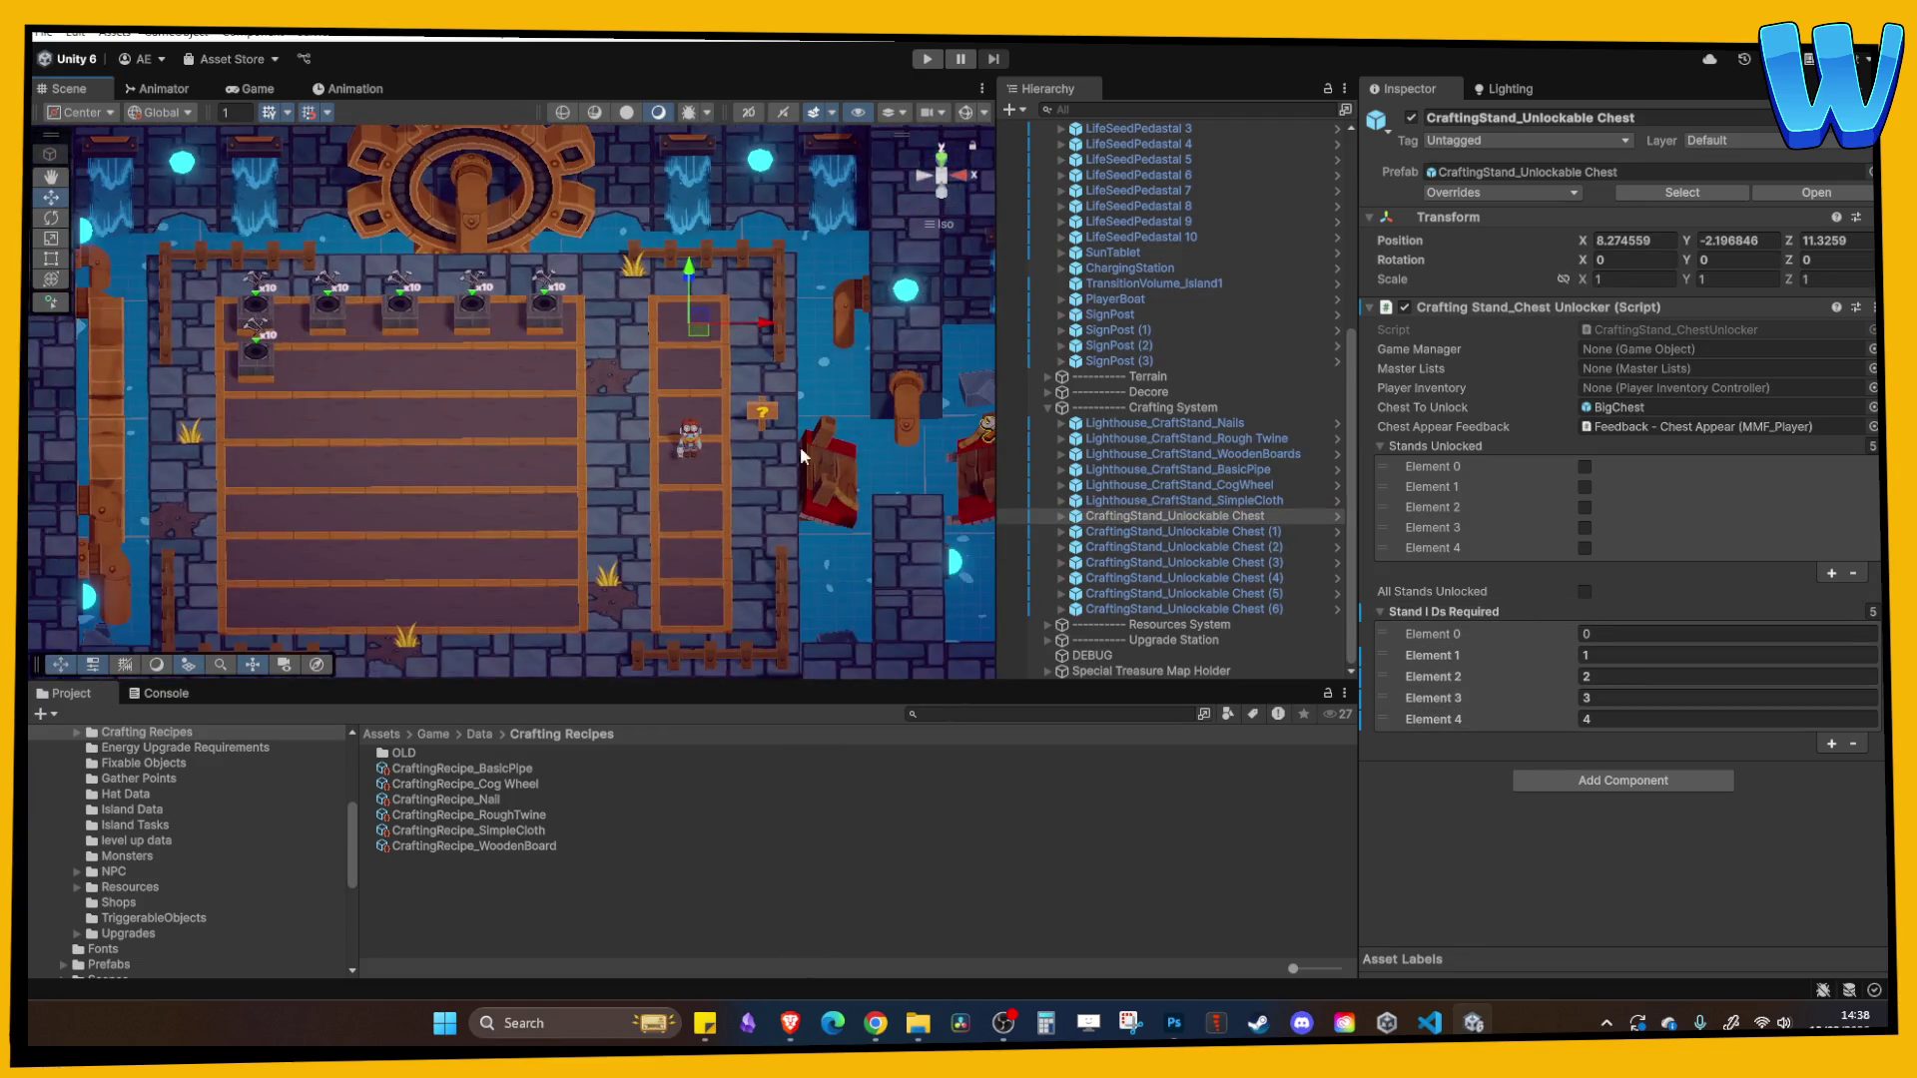
# - Compare Stand IDs Required across Unlockable Chests (2) through (6) and (1)
pyautogui.click(1194, 546)
pyautogui.click(1194, 562)
pyautogui.click(1196, 578)
pyautogui.click(1197, 593)
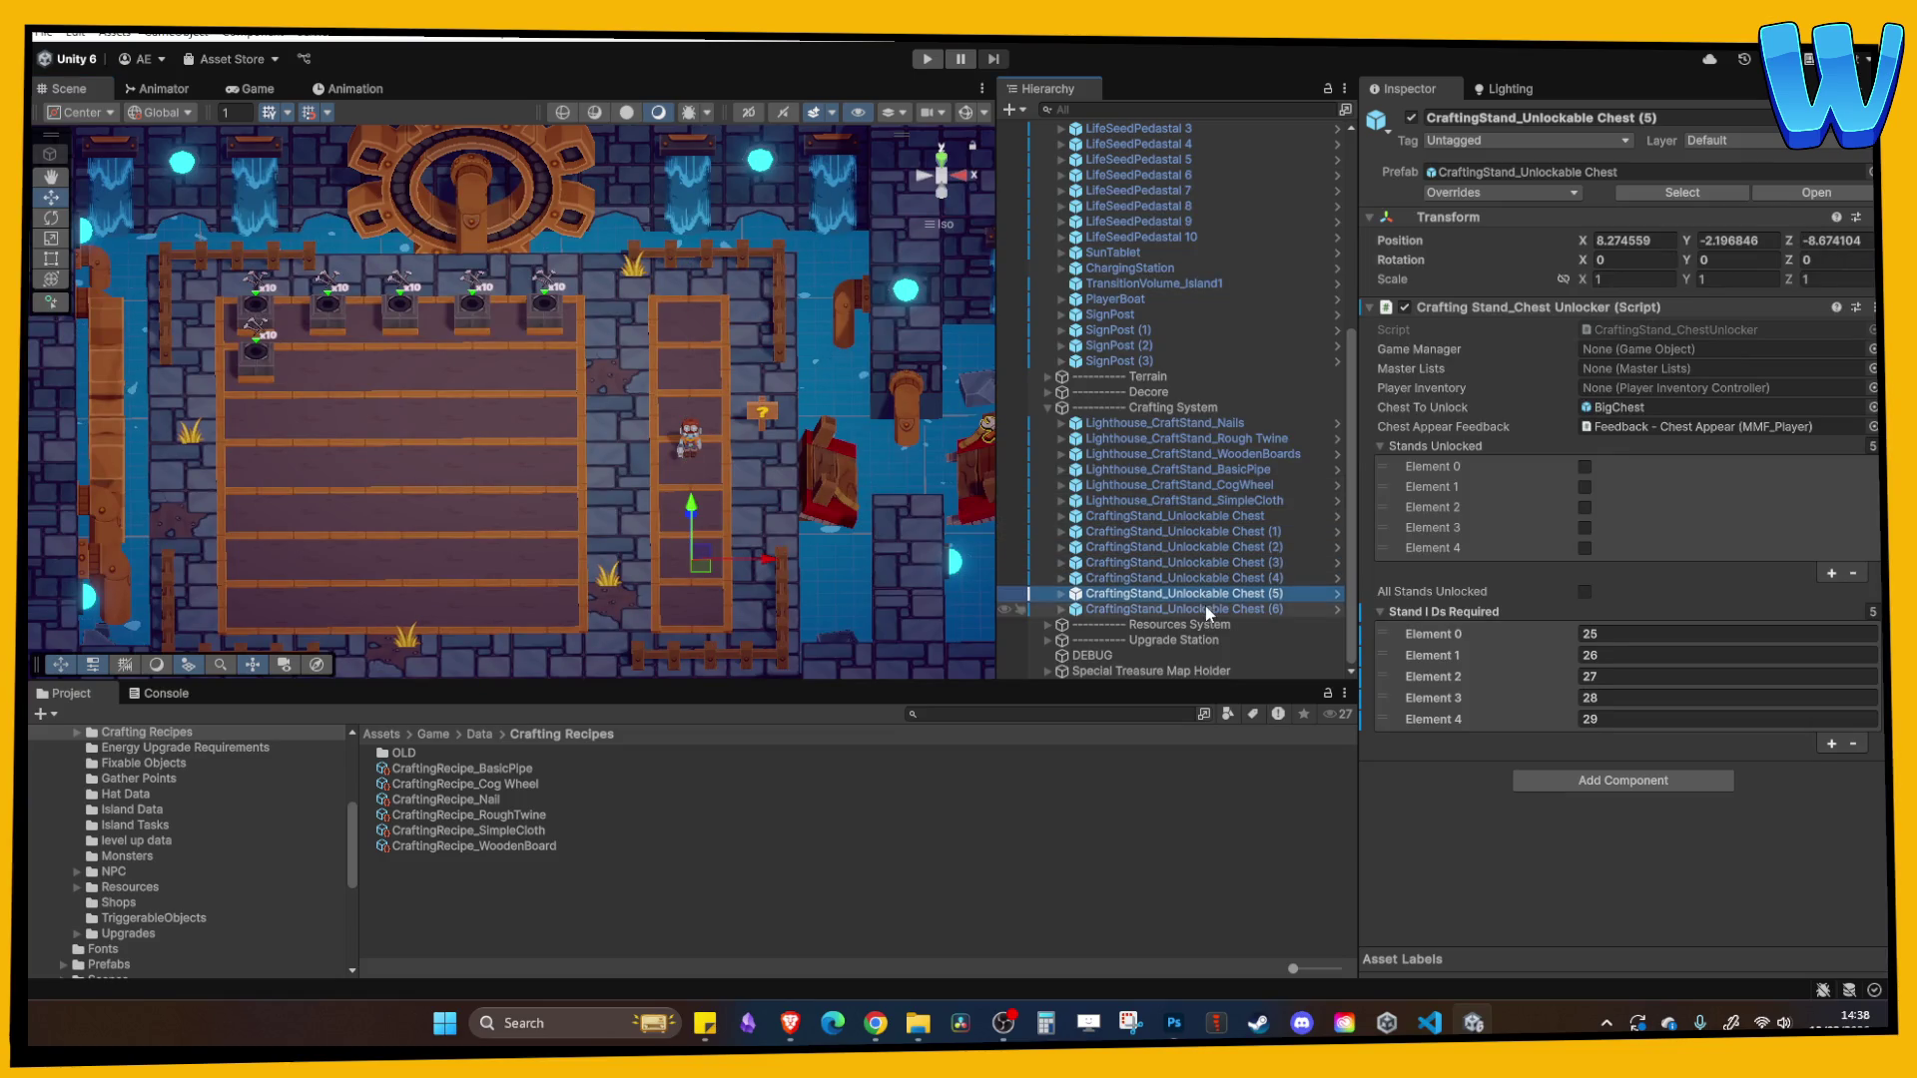
pyautogui.click(1206, 609)
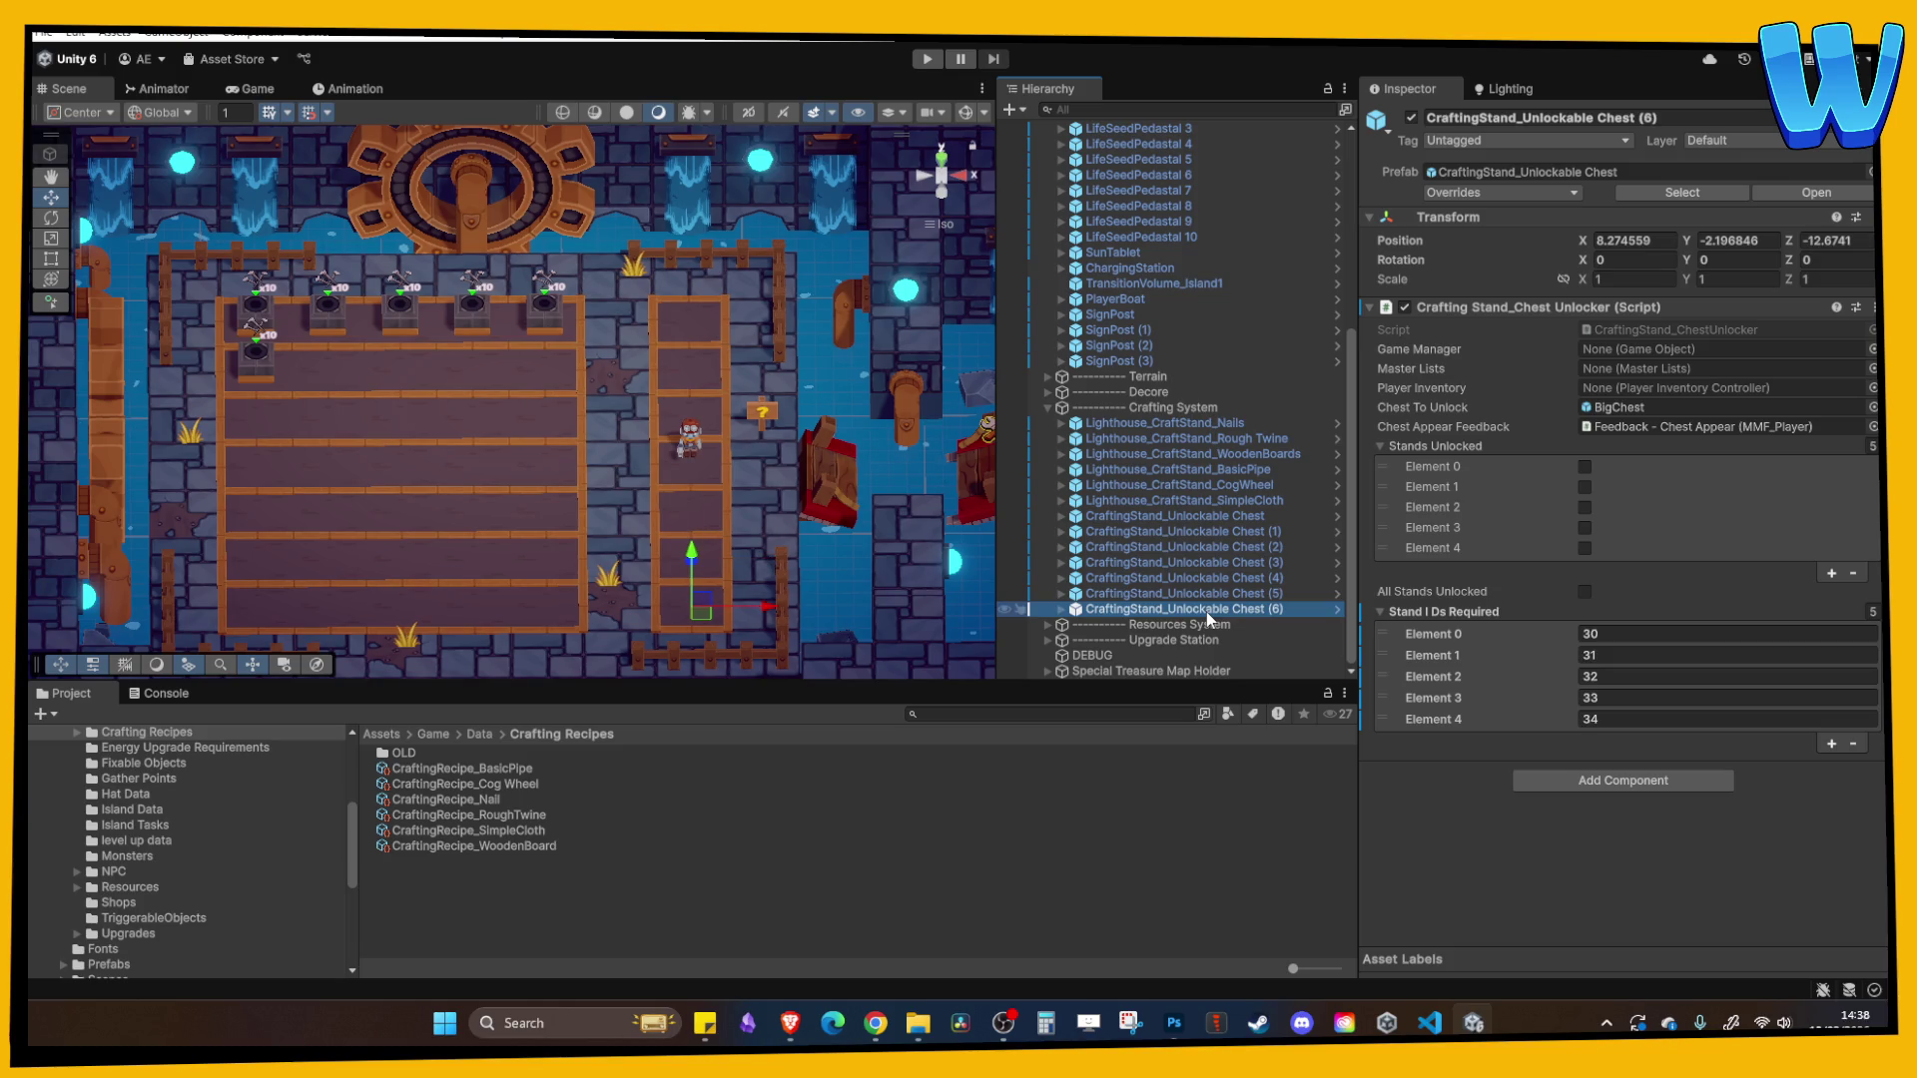
pyautogui.click(1174, 517)
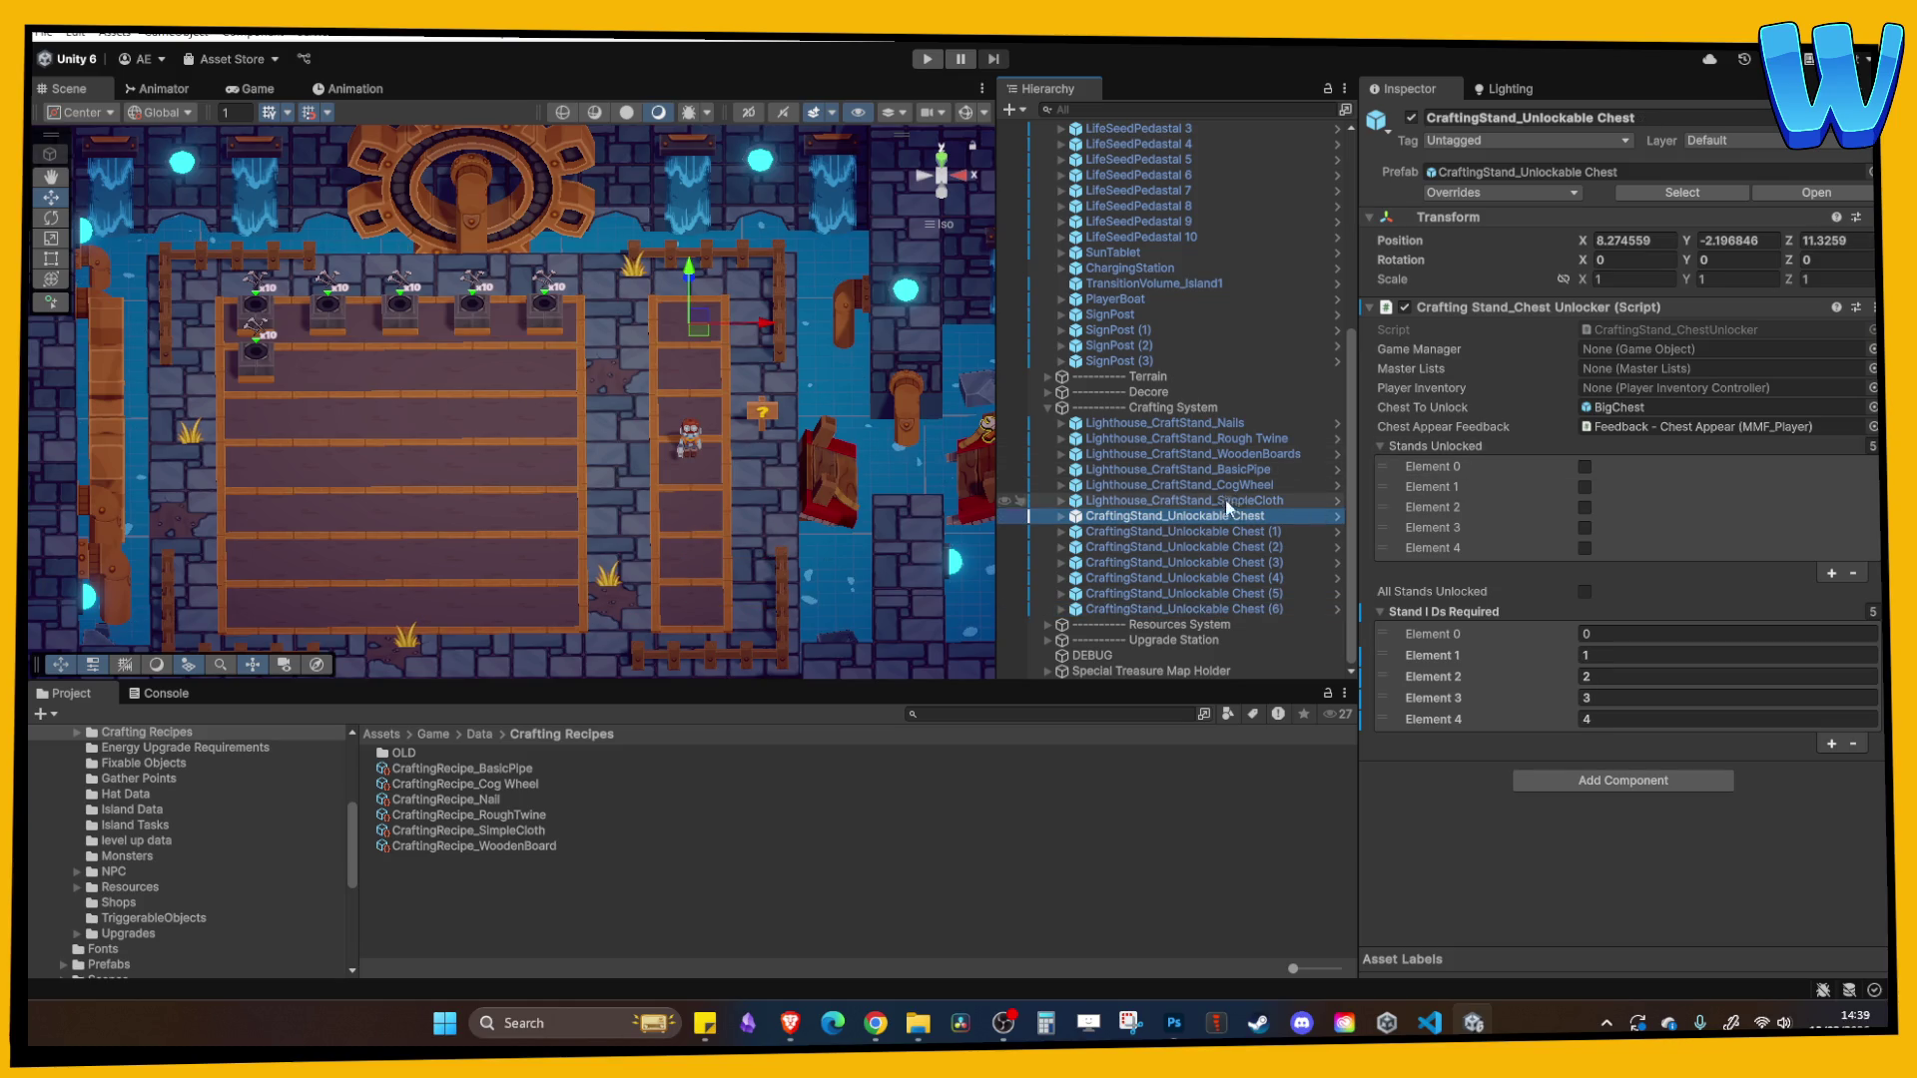
pyautogui.click(1232, 531)
# - Step through Unlockable Chests (1)–(6) a second time, ending on the first chest
pyautogui.click(1237, 547)
pyautogui.click(1235, 562)
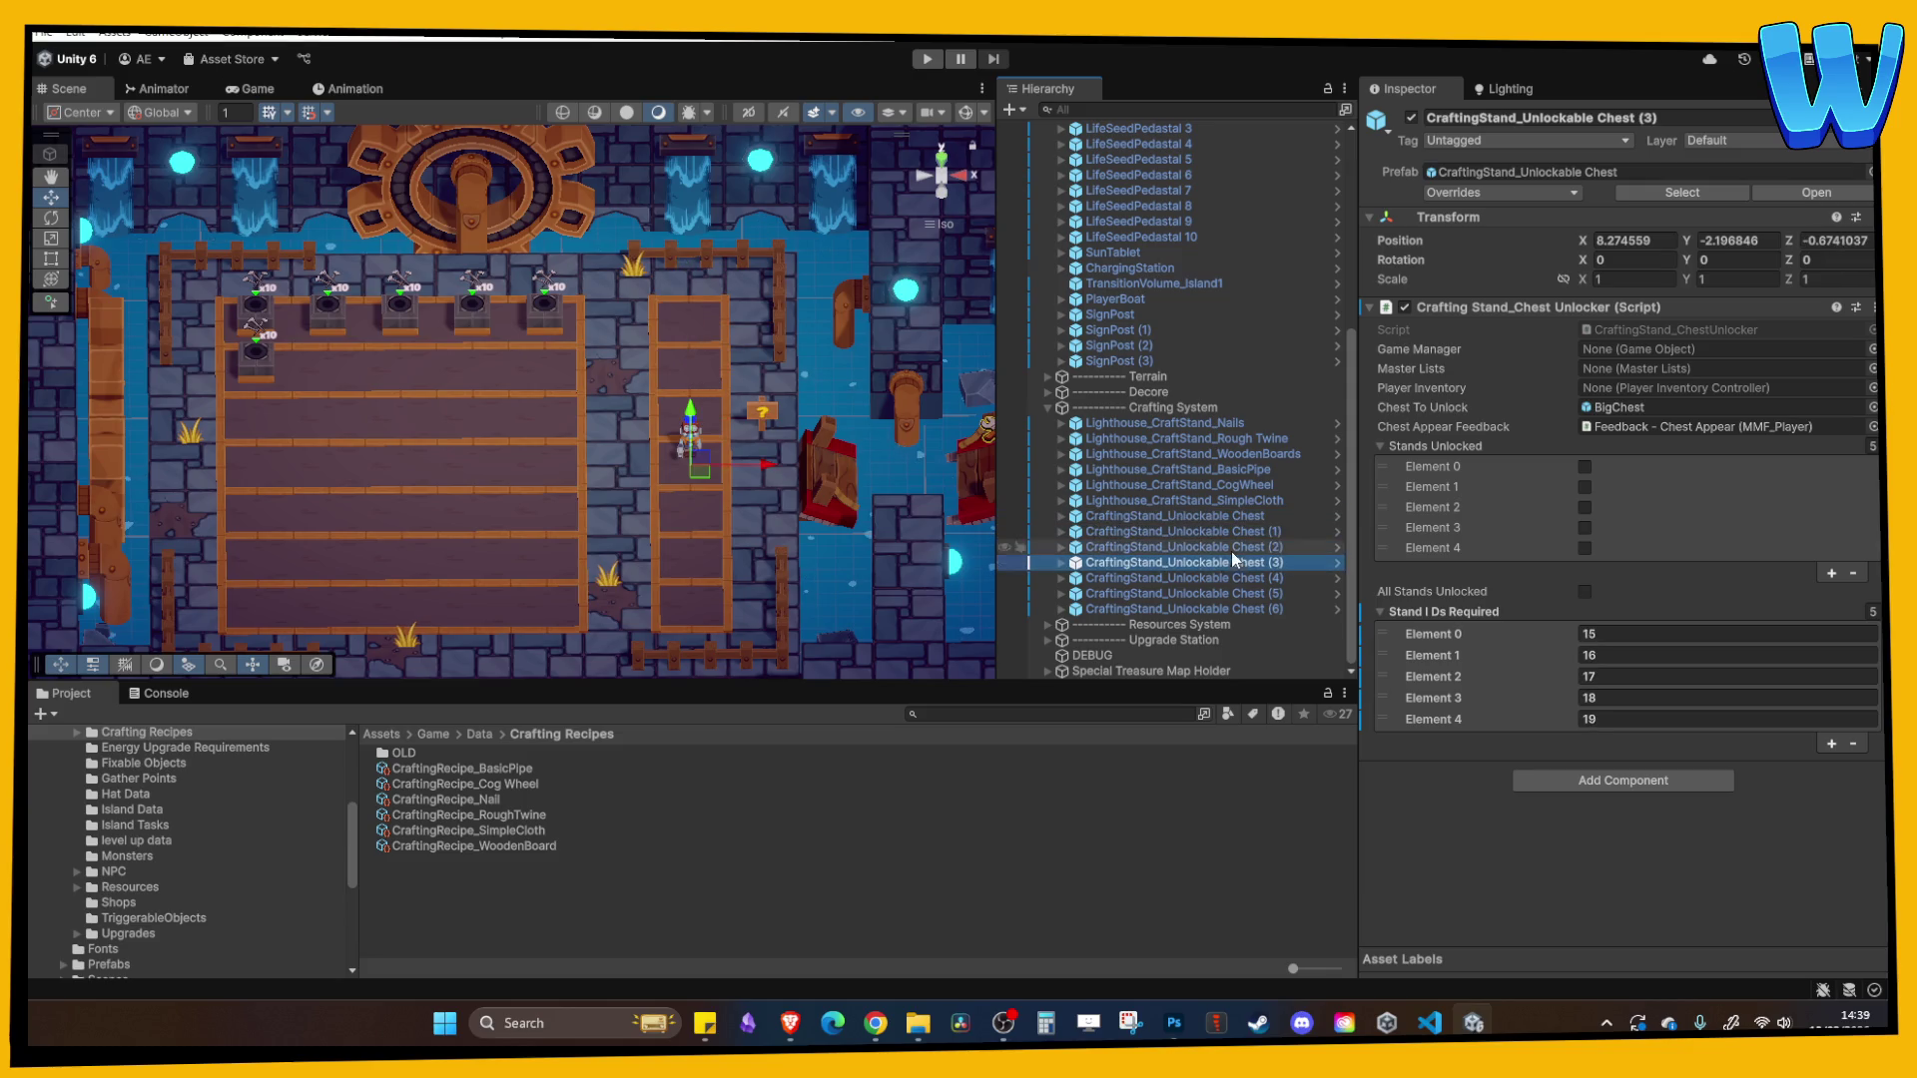
pyautogui.click(1234, 578)
pyautogui.click(1238, 593)
pyautogui.click(1238, 609)
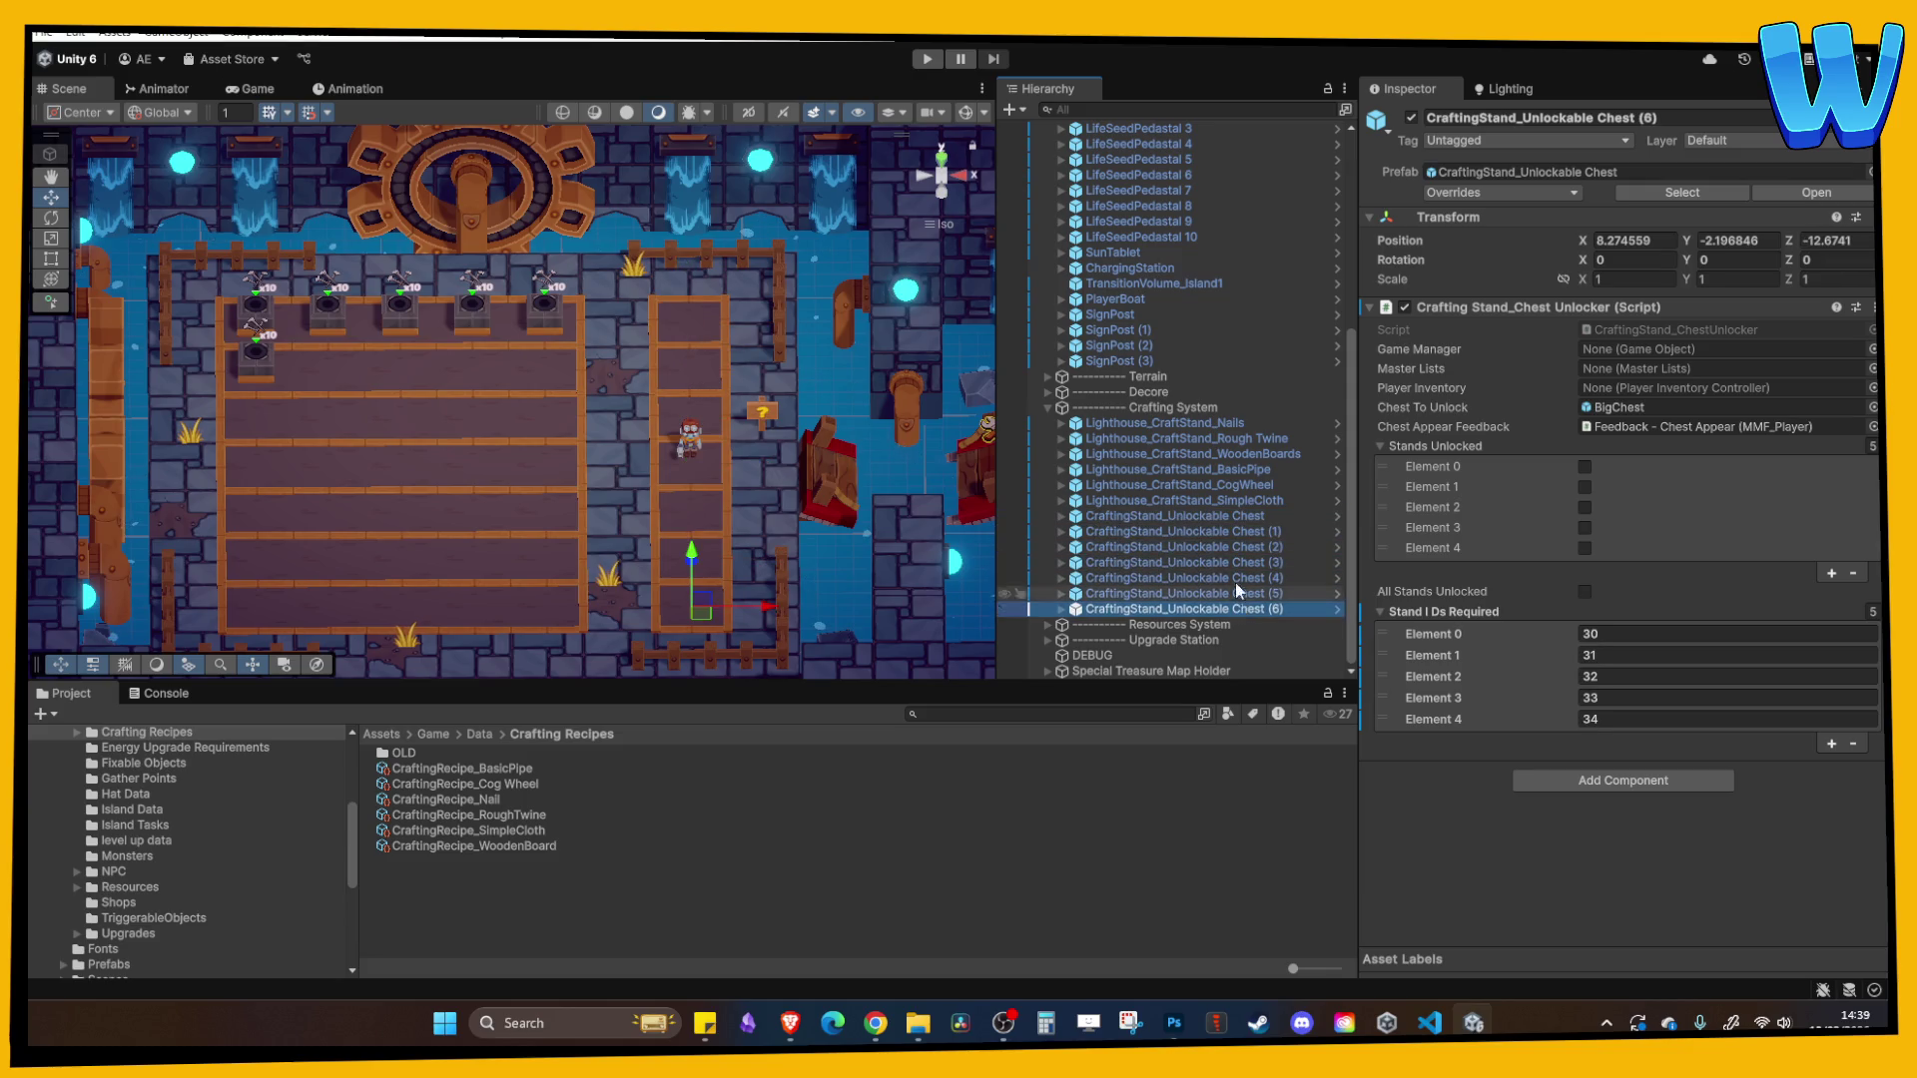
pyautogui.click(1226, 517)
pyautogui.click(1230, 531)
pyautogui.click(1225, 515)
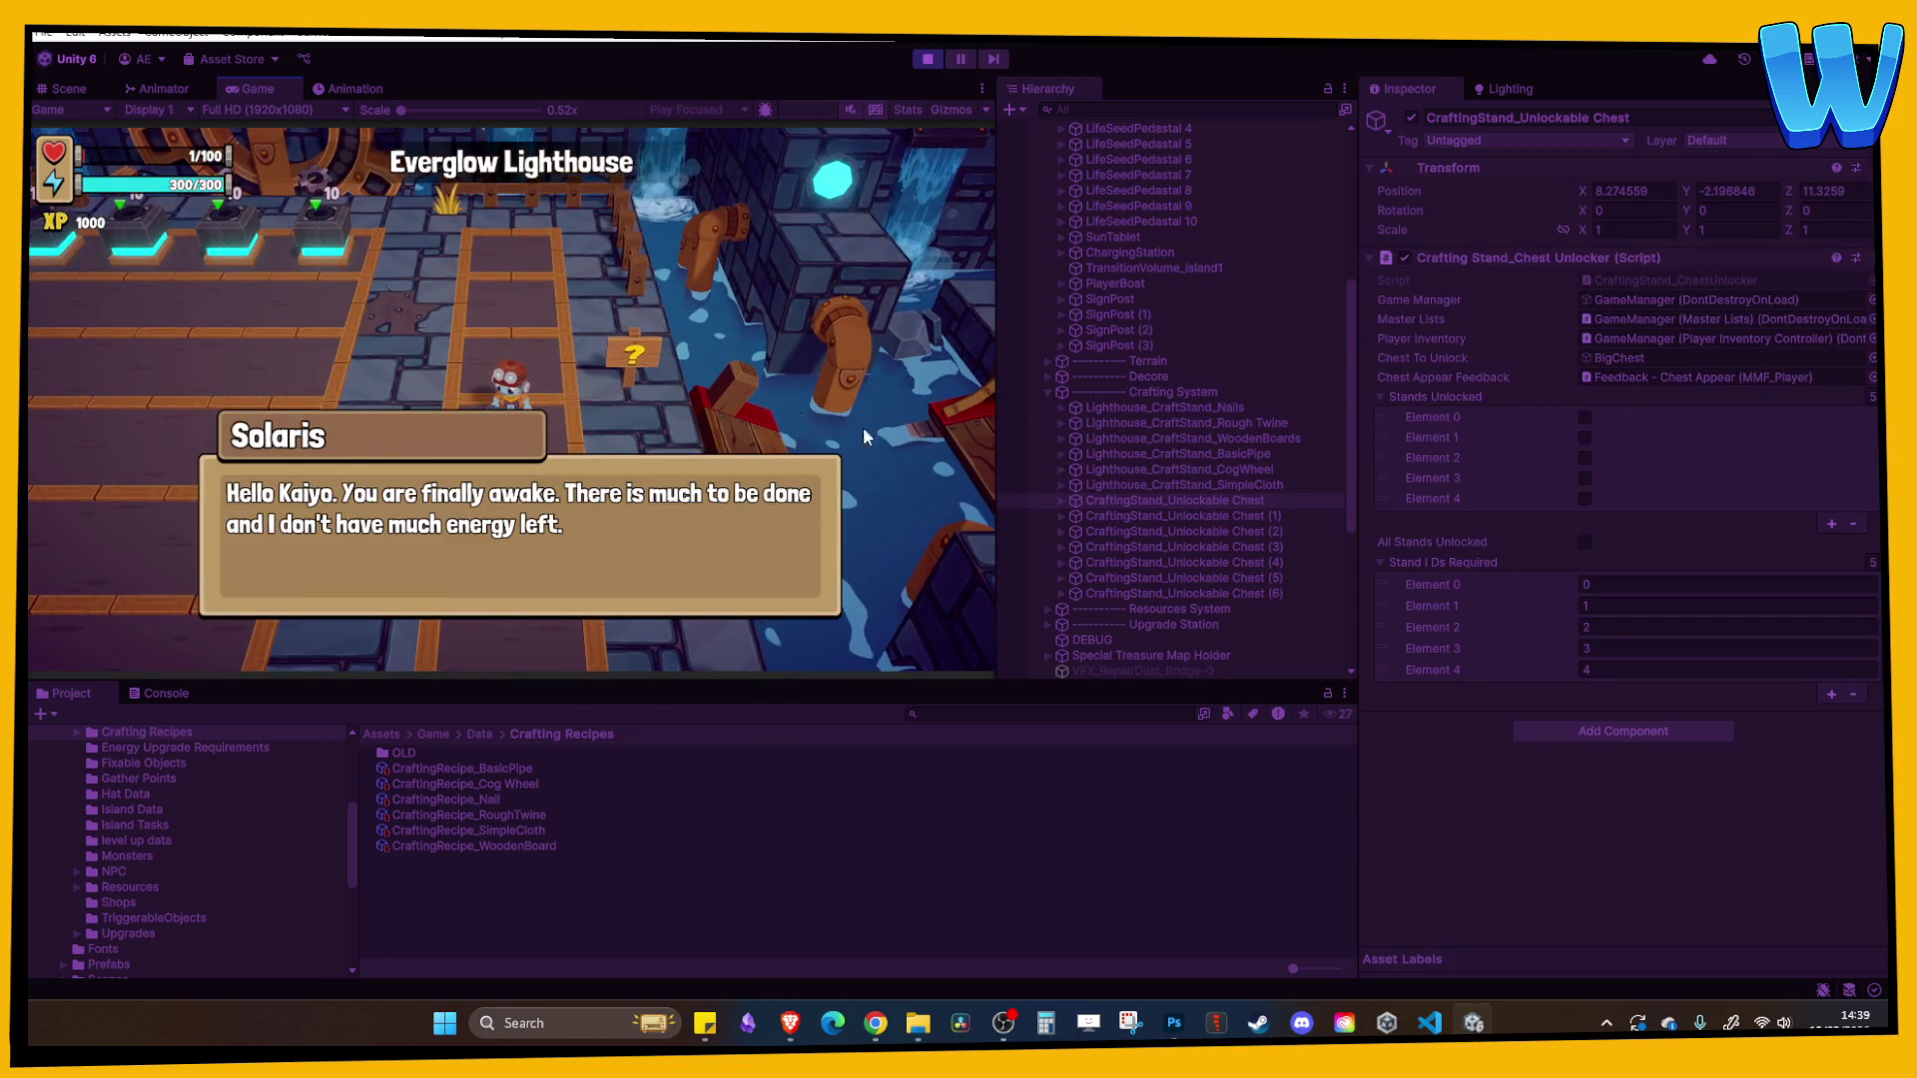
# - Click through and close Solaris's dialogue lines
pyautogui.click(607, 332)
pyautogui.click(607, 331)
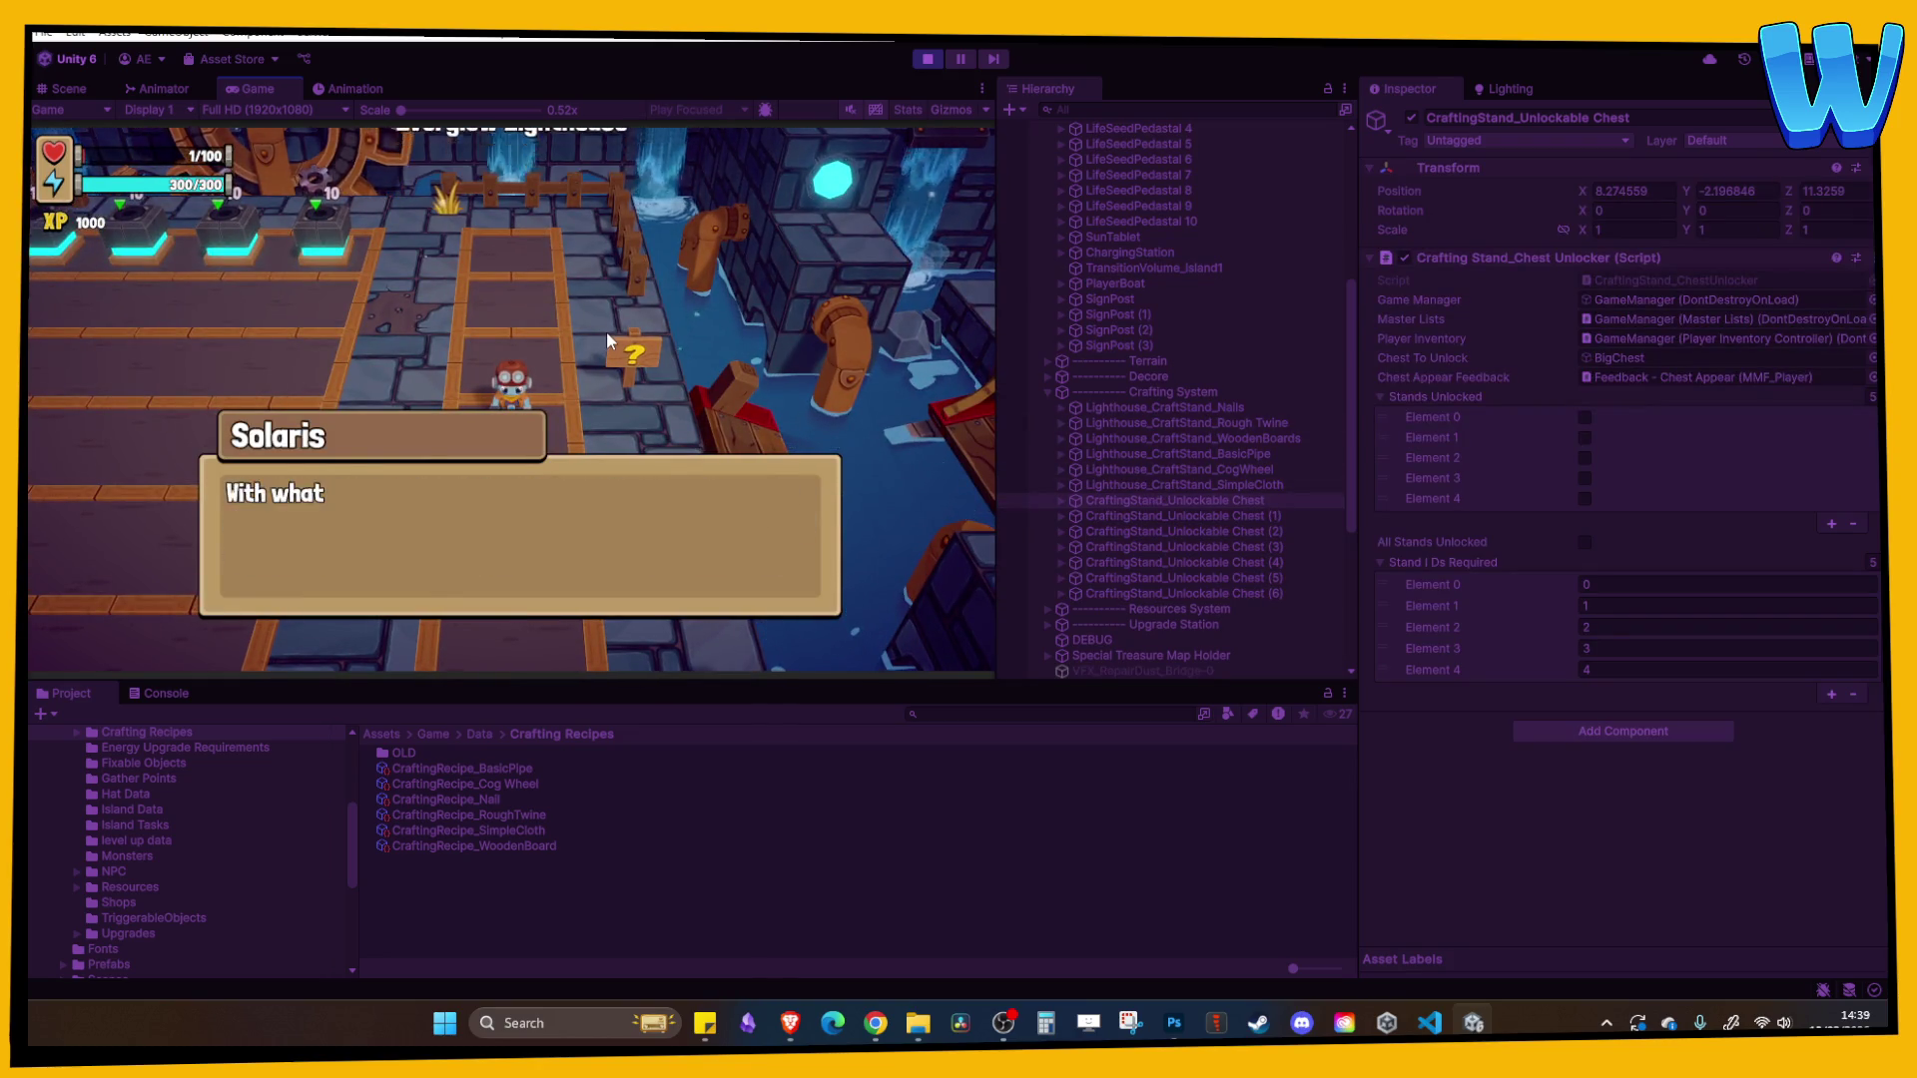
pyautogui.click(607, 332)
# - Walk the character along the craft stands down to the revealed chest, then stop play mode
pyautogui.press('a')
pyautogui.press('w')
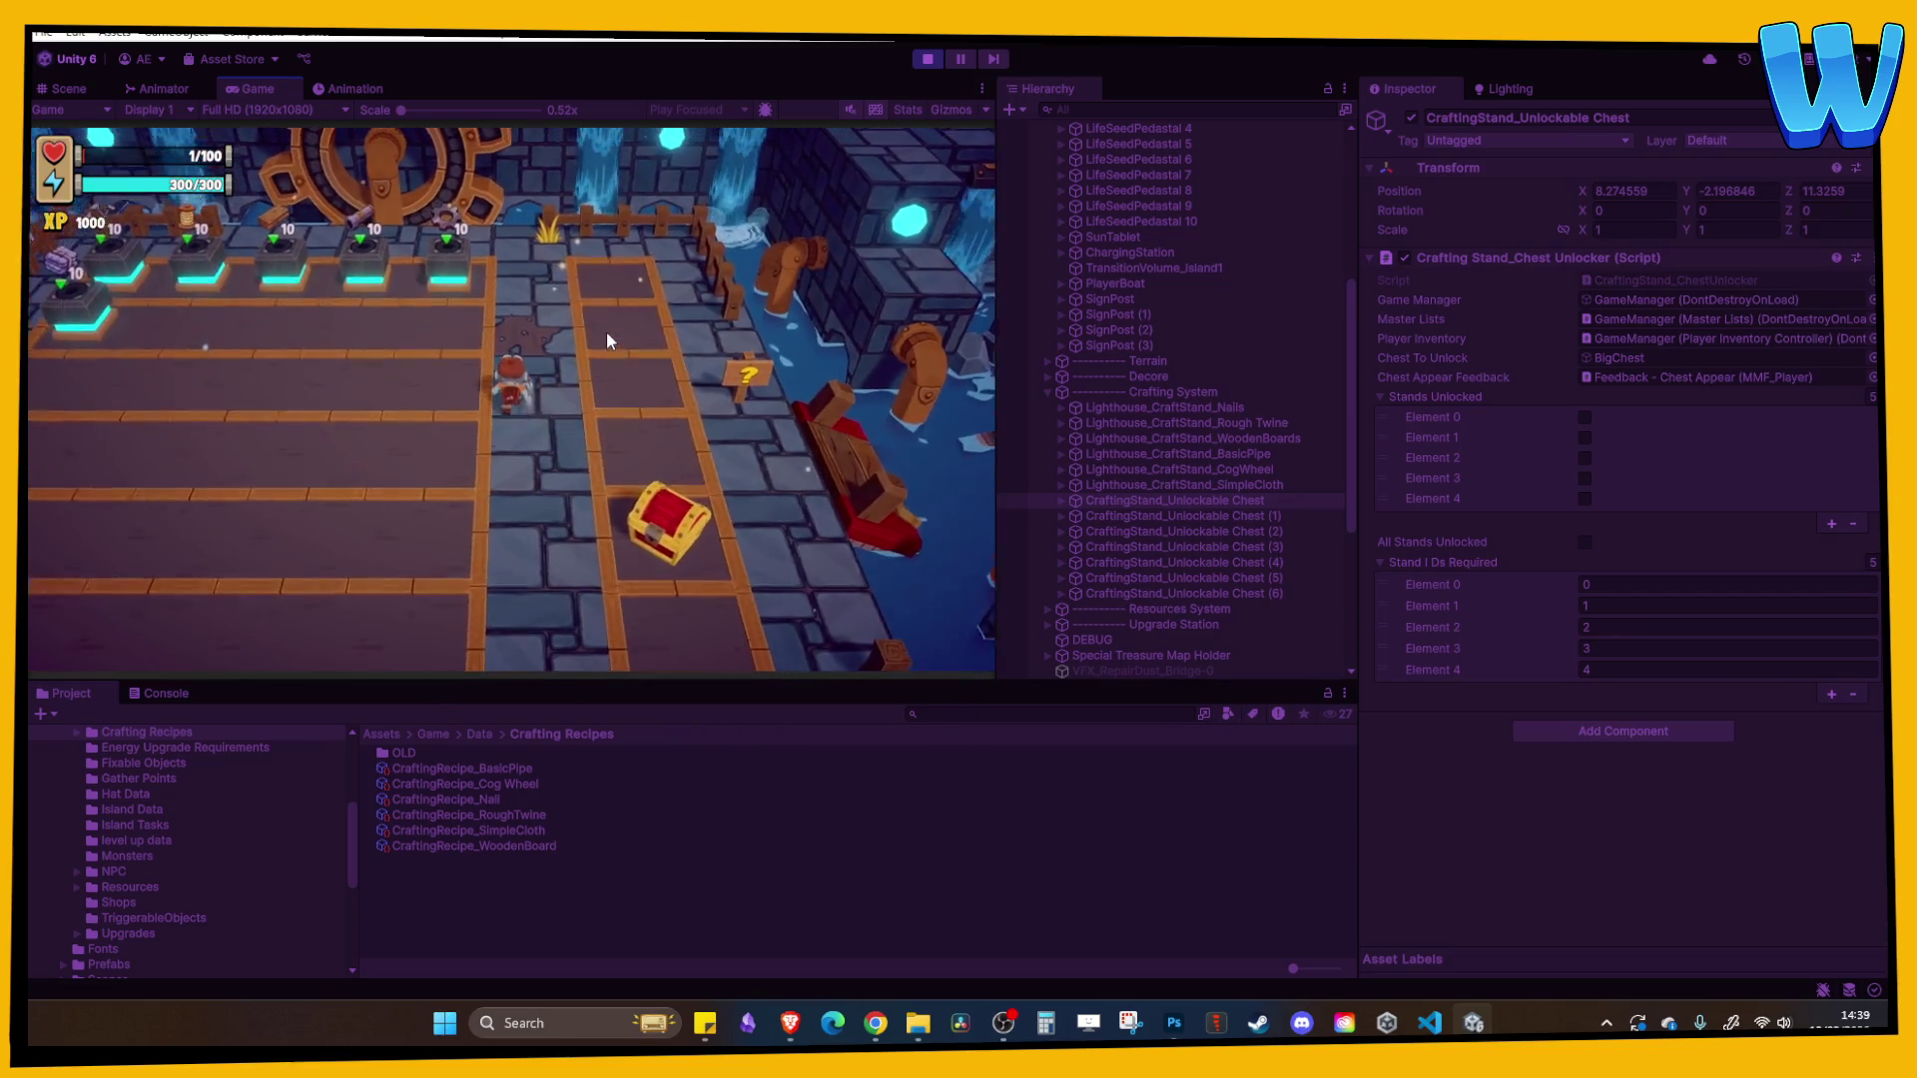
pyautogui.press('w')
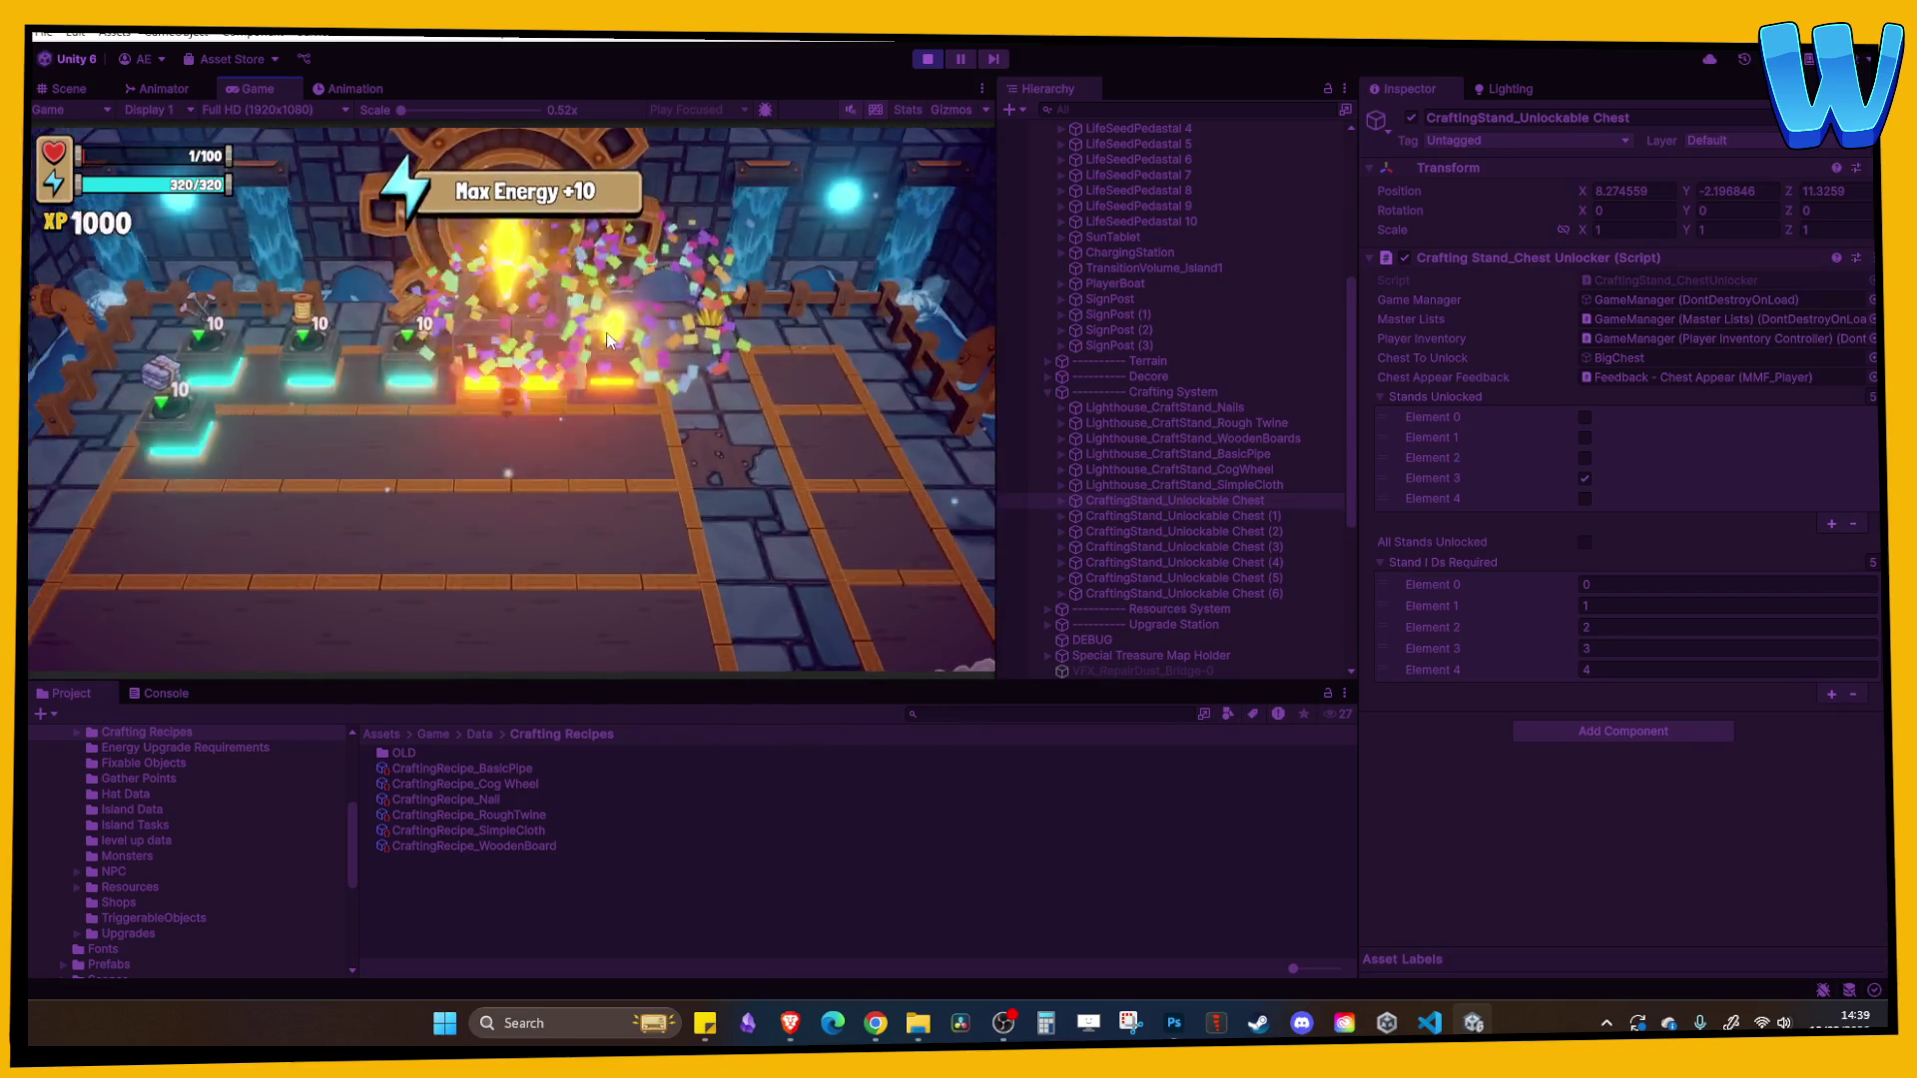
pyautogui.press('a')
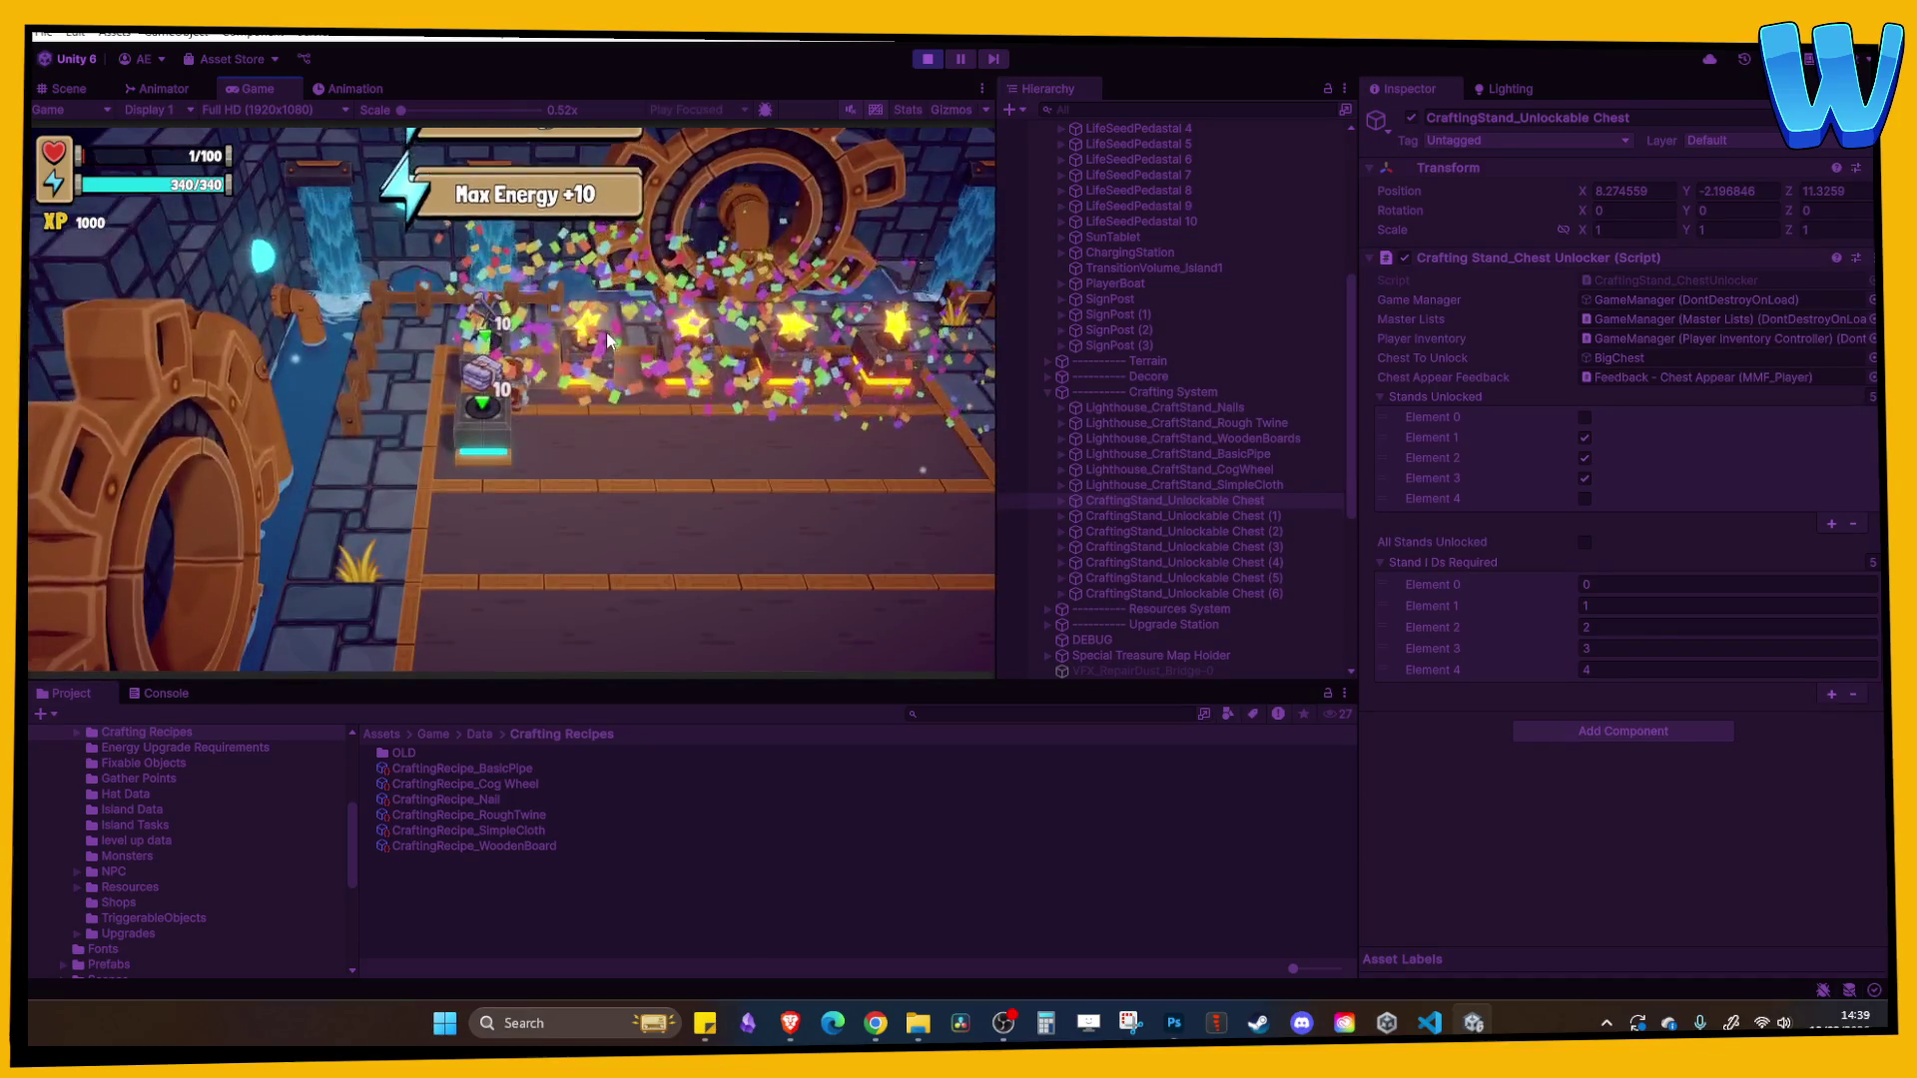
pyautogui.press('d')
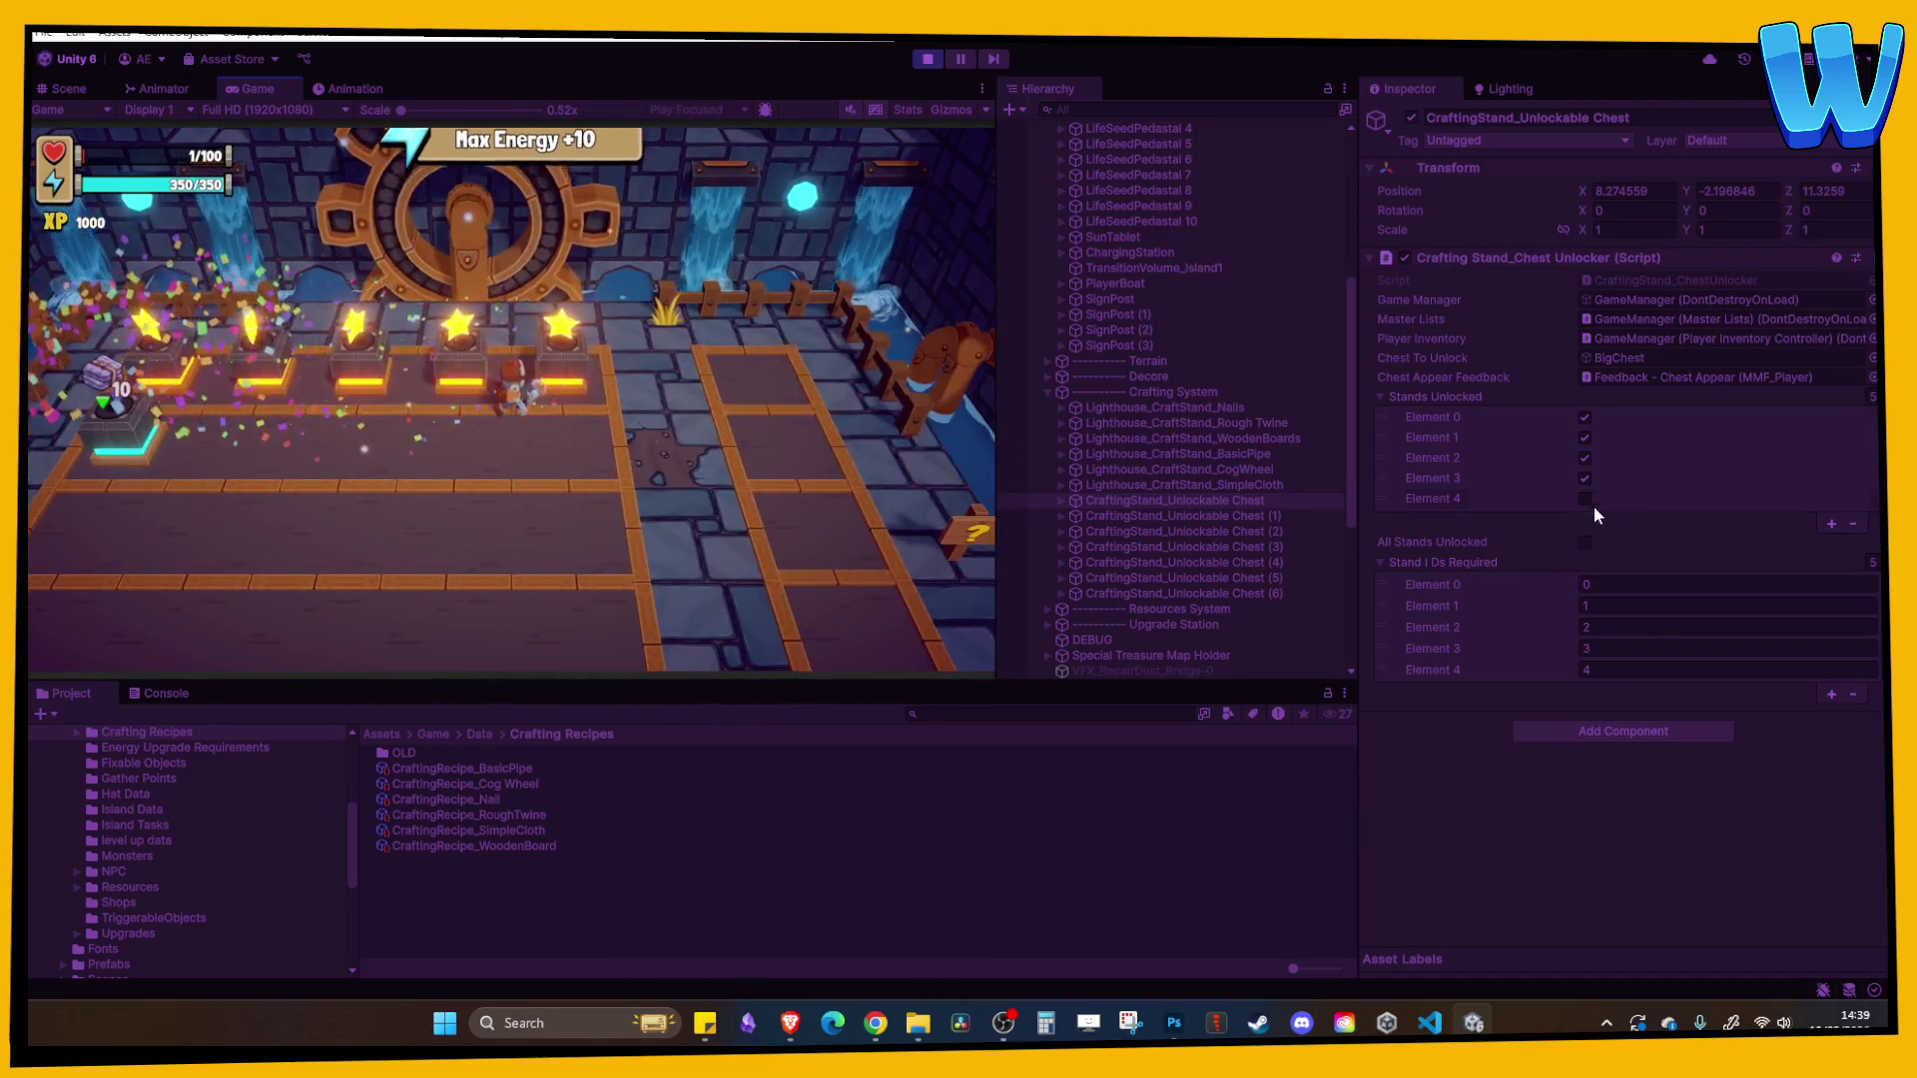
pyautogui.press('s')
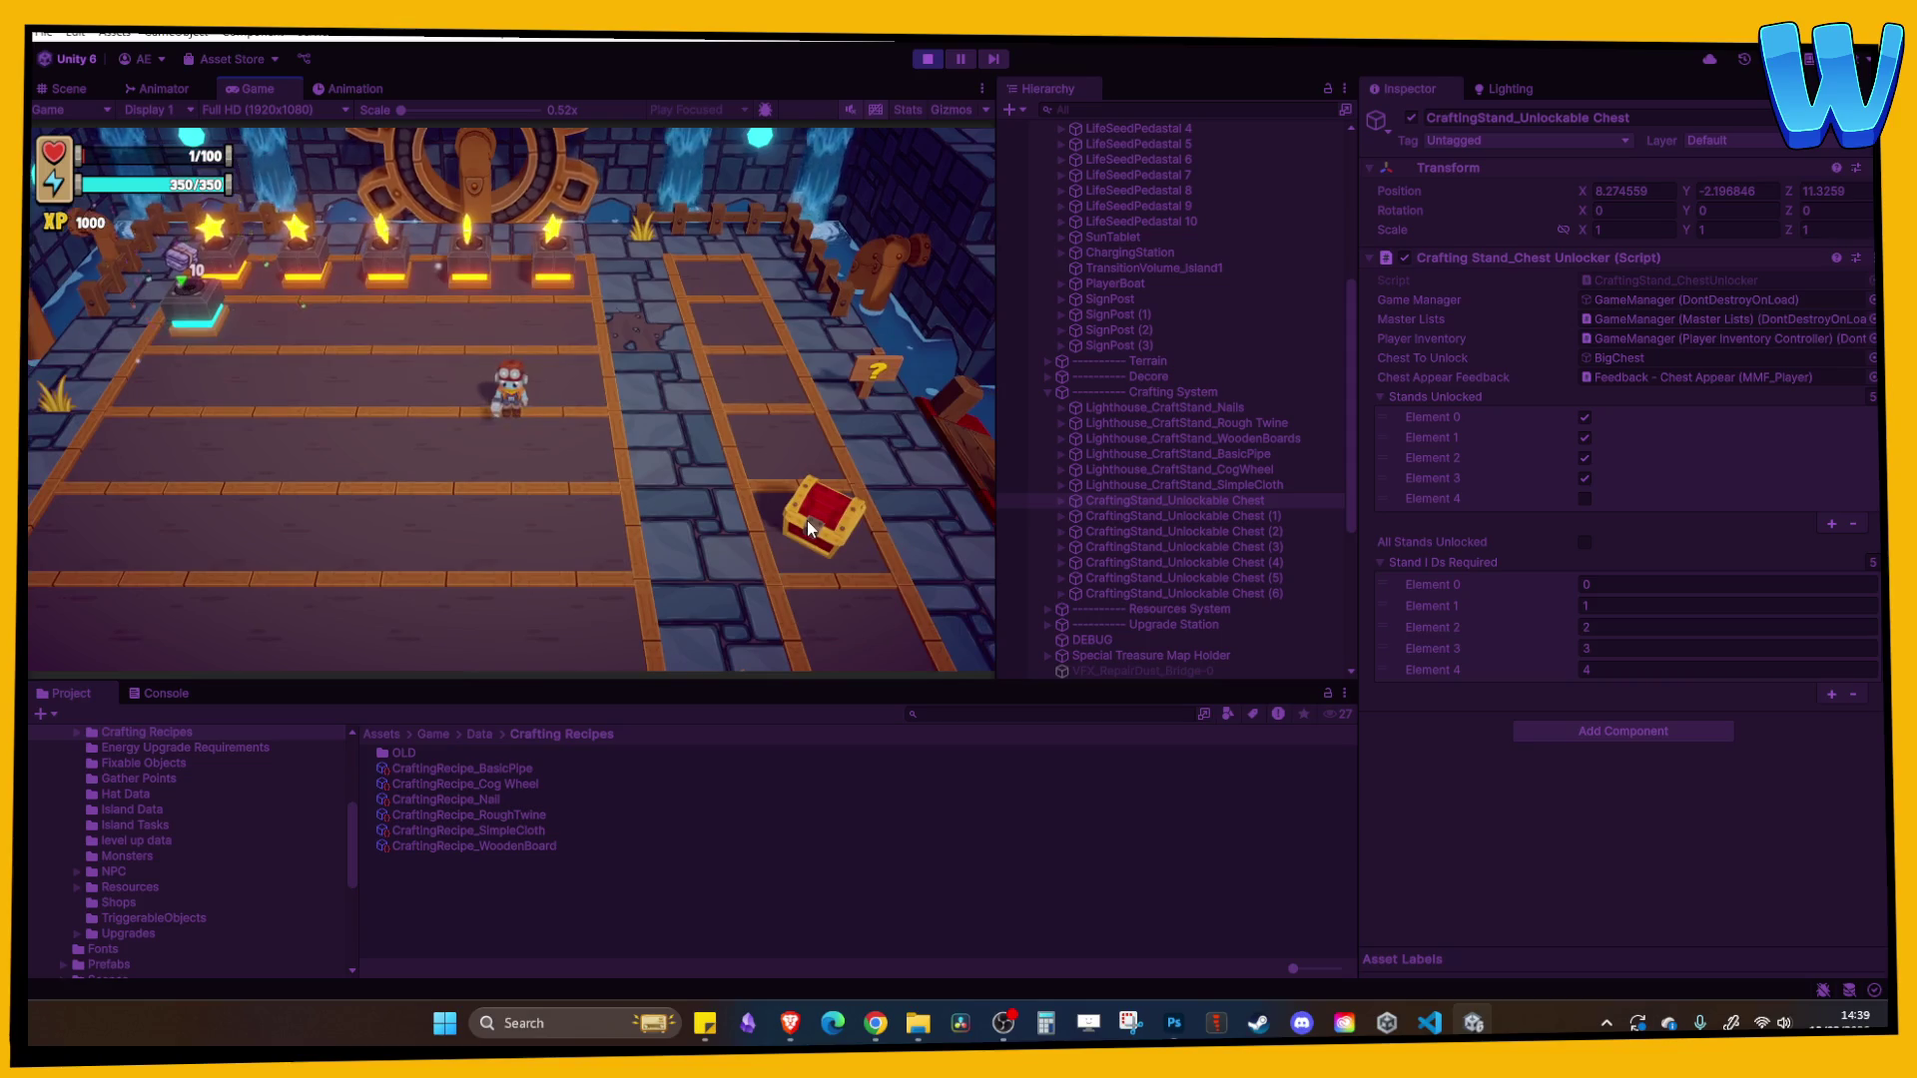
pyautogui.click(927, 59)
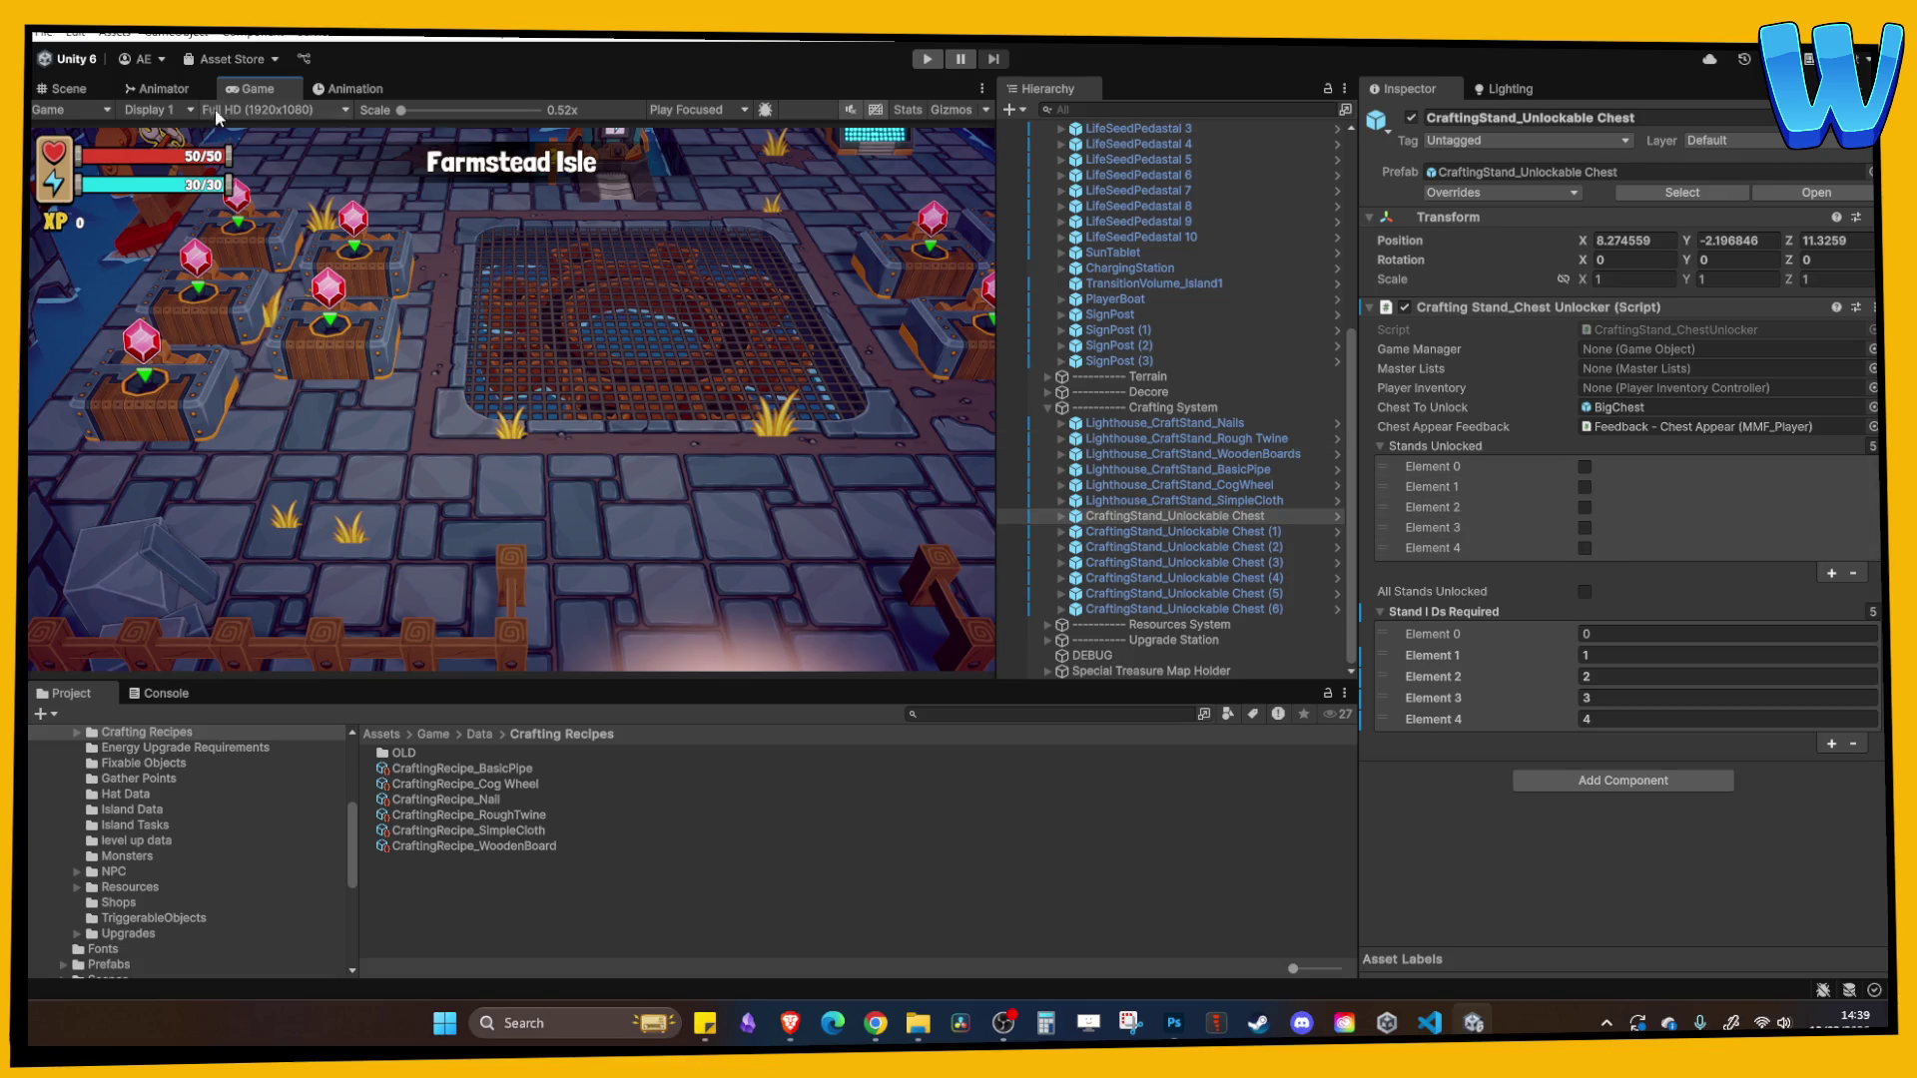
# - Switch to the Scene view and inspect the Nails stand's Activator settings
pyautogui.click(70, 87)
pyautogui.click(379, 318)
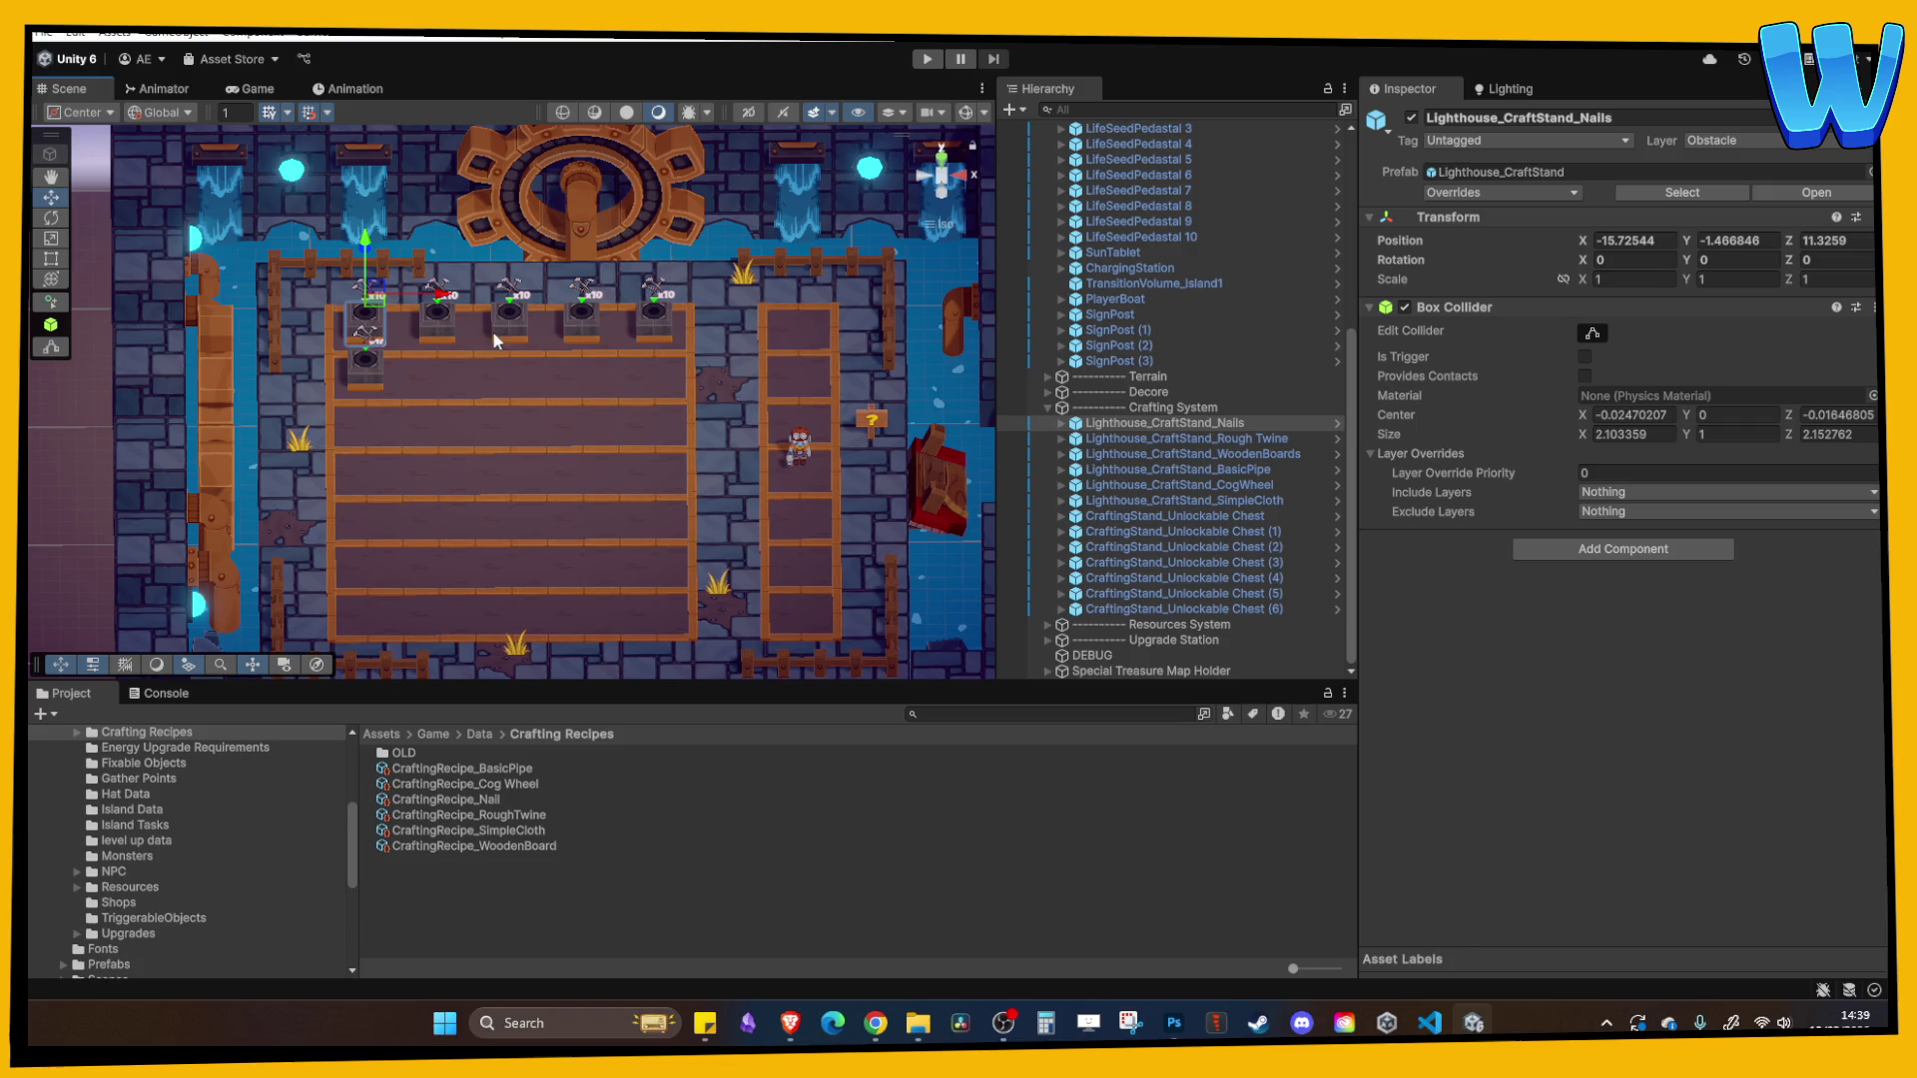
pyautogui.click(1164, 424)
pyautogui.press('Right')
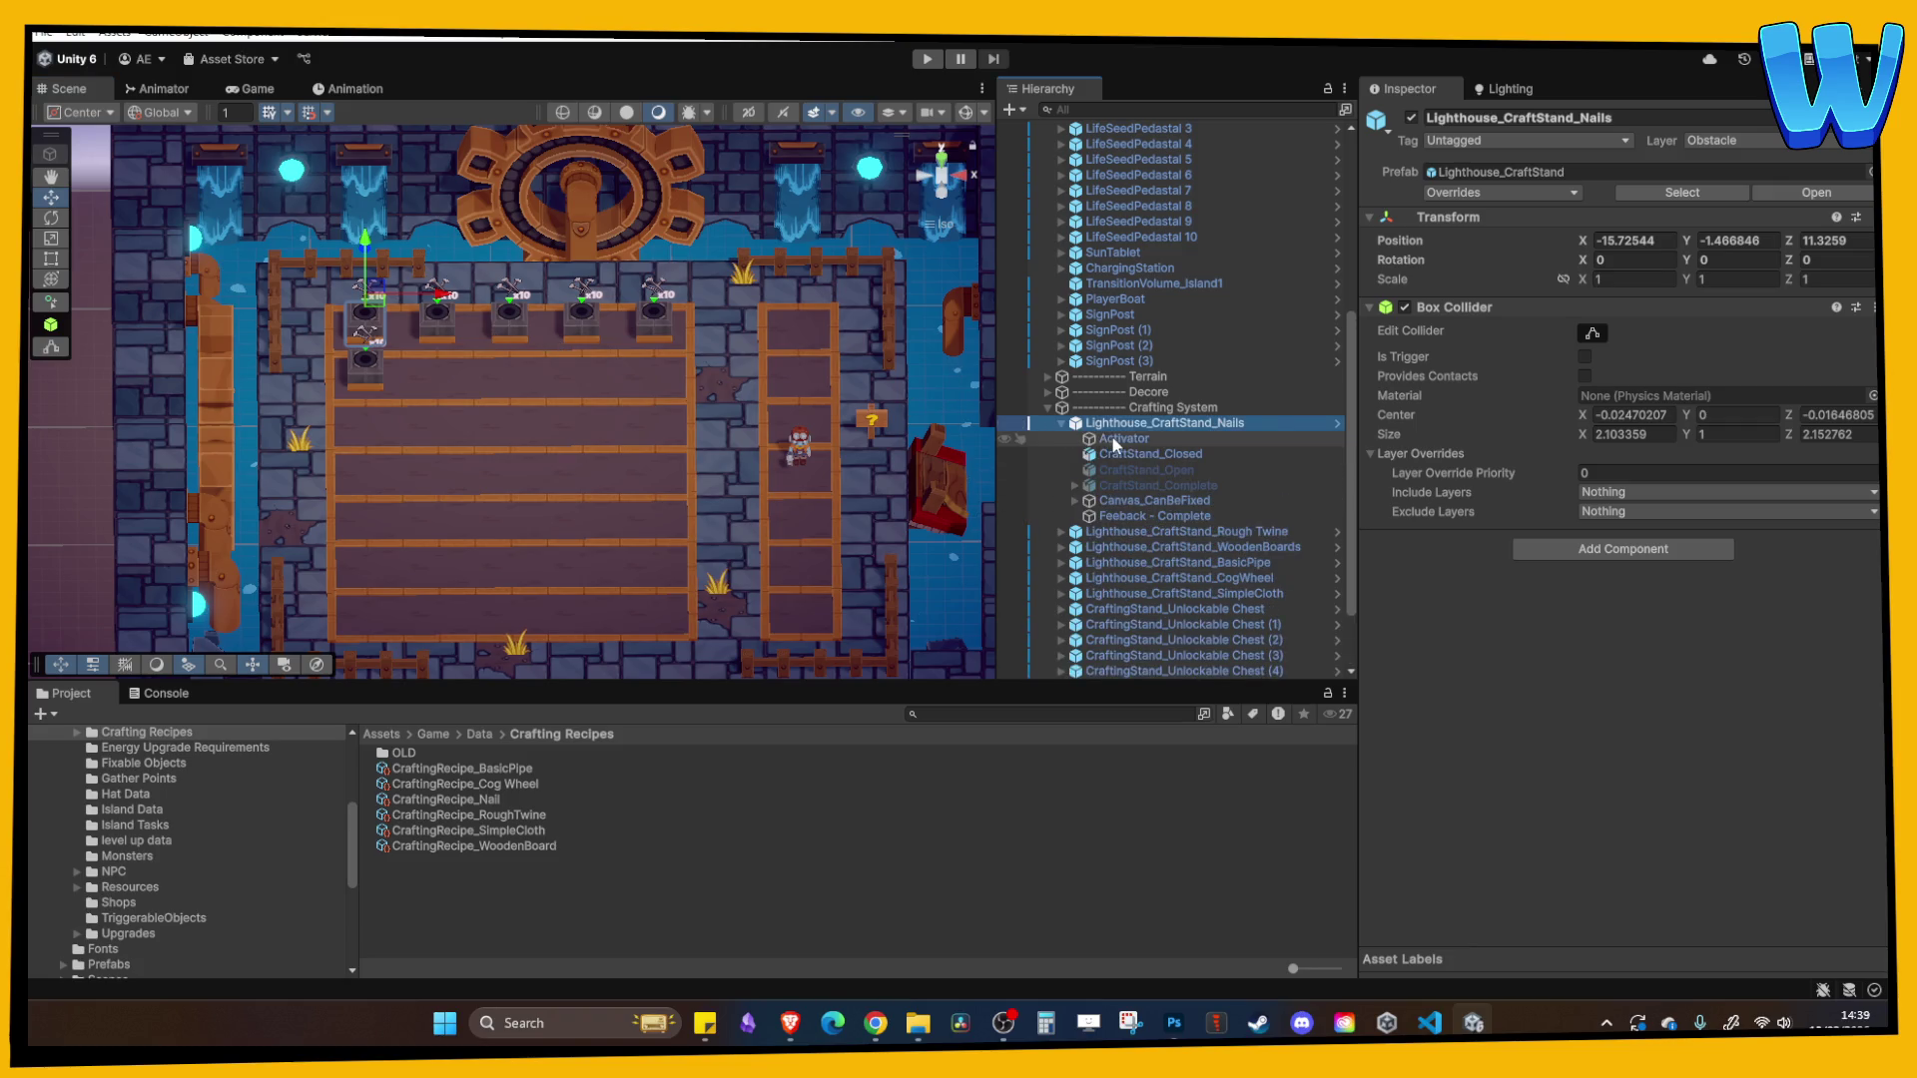
pyautogui.click(1124, 438)
pyautogui.scroll(-2, 1621, 727)
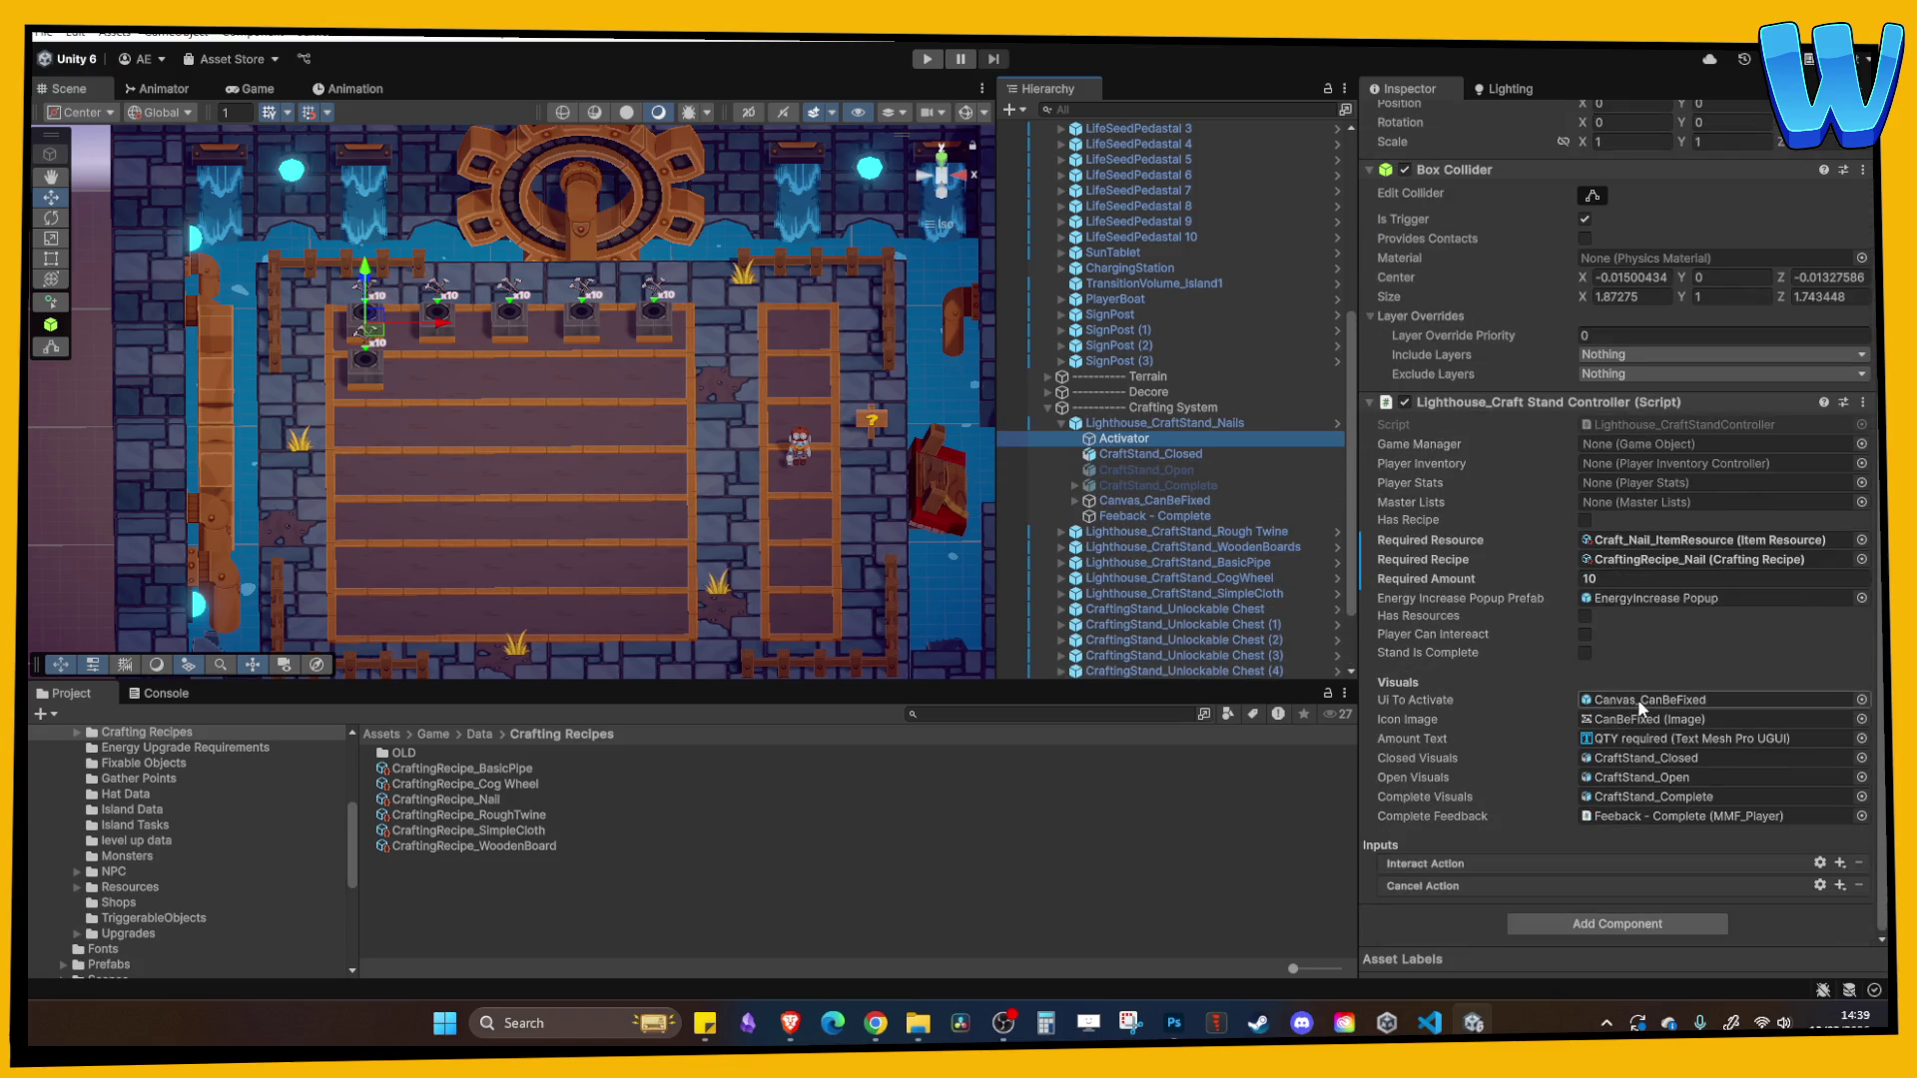
pyautogui.scroll(1, 1643, 692)
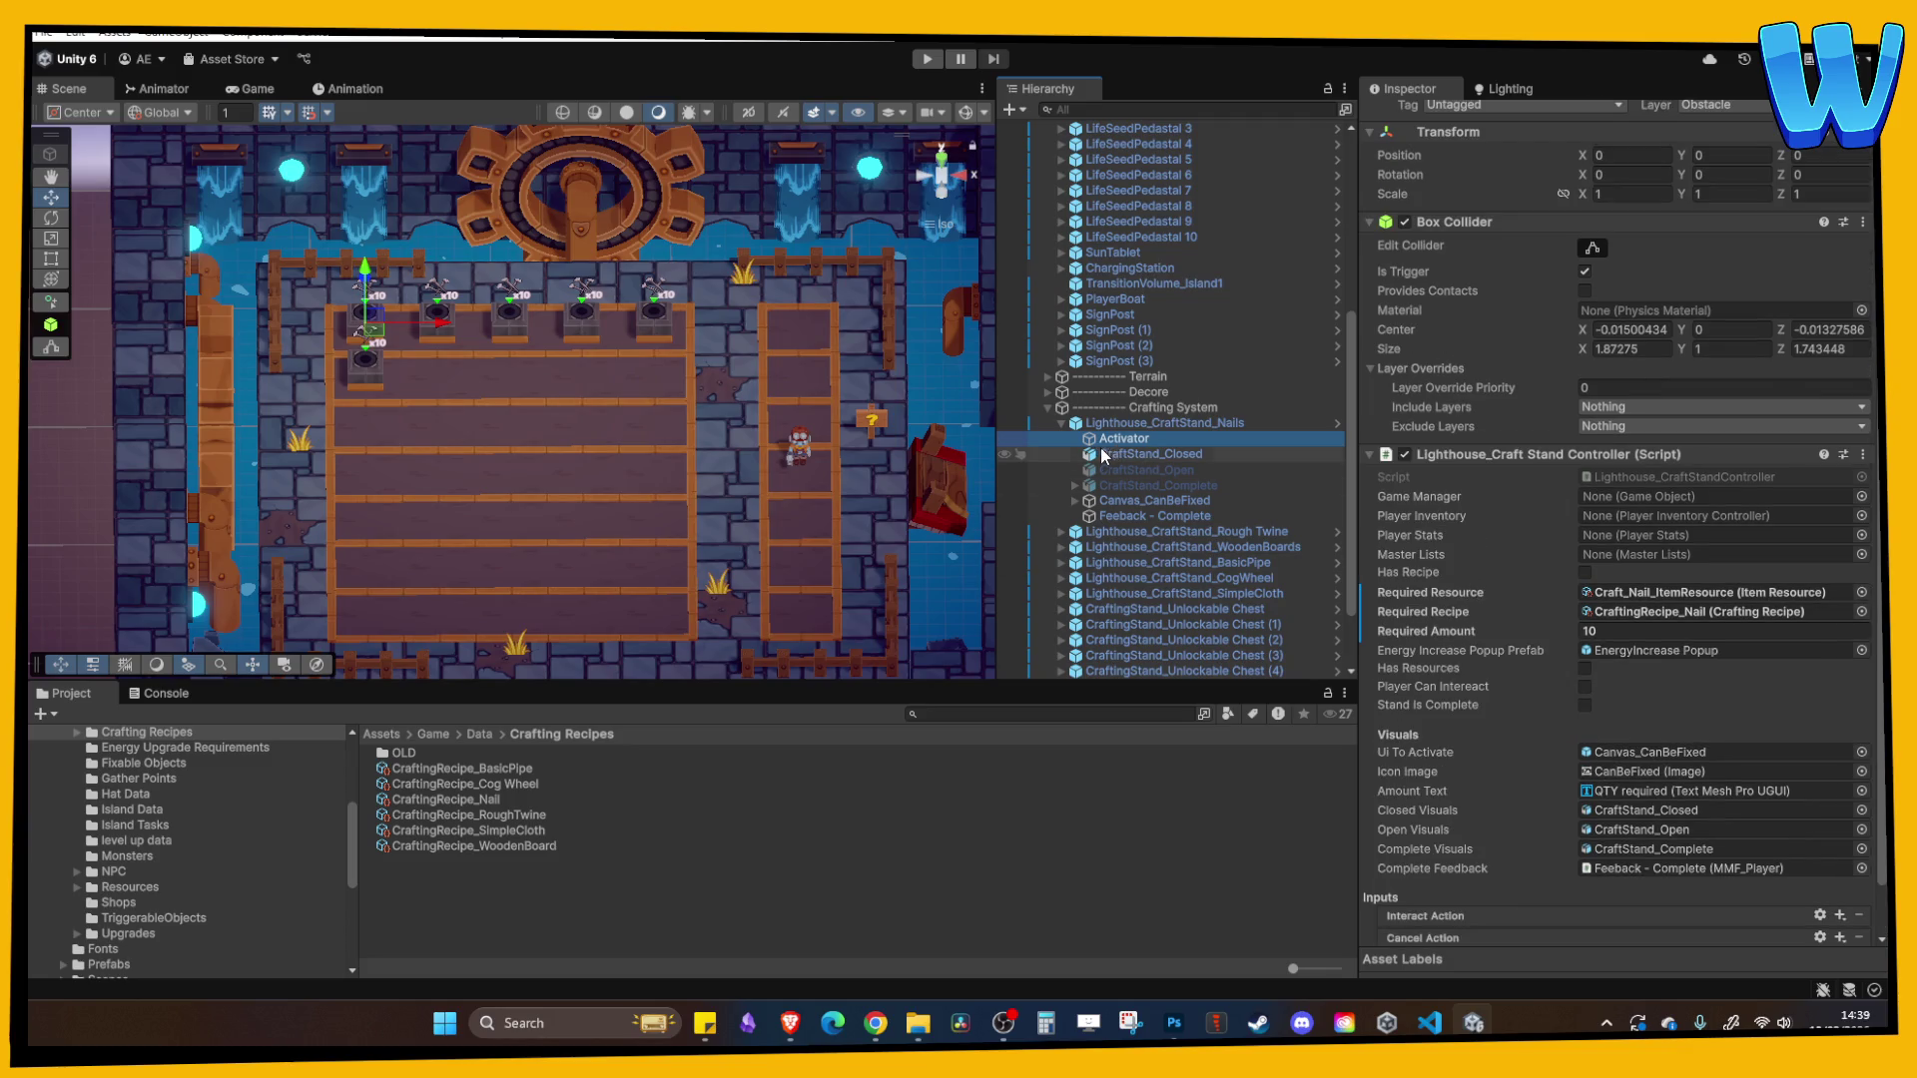
# - Inspect the Rough Twine stand's Activator settings
pyautogui.click(443, 309)
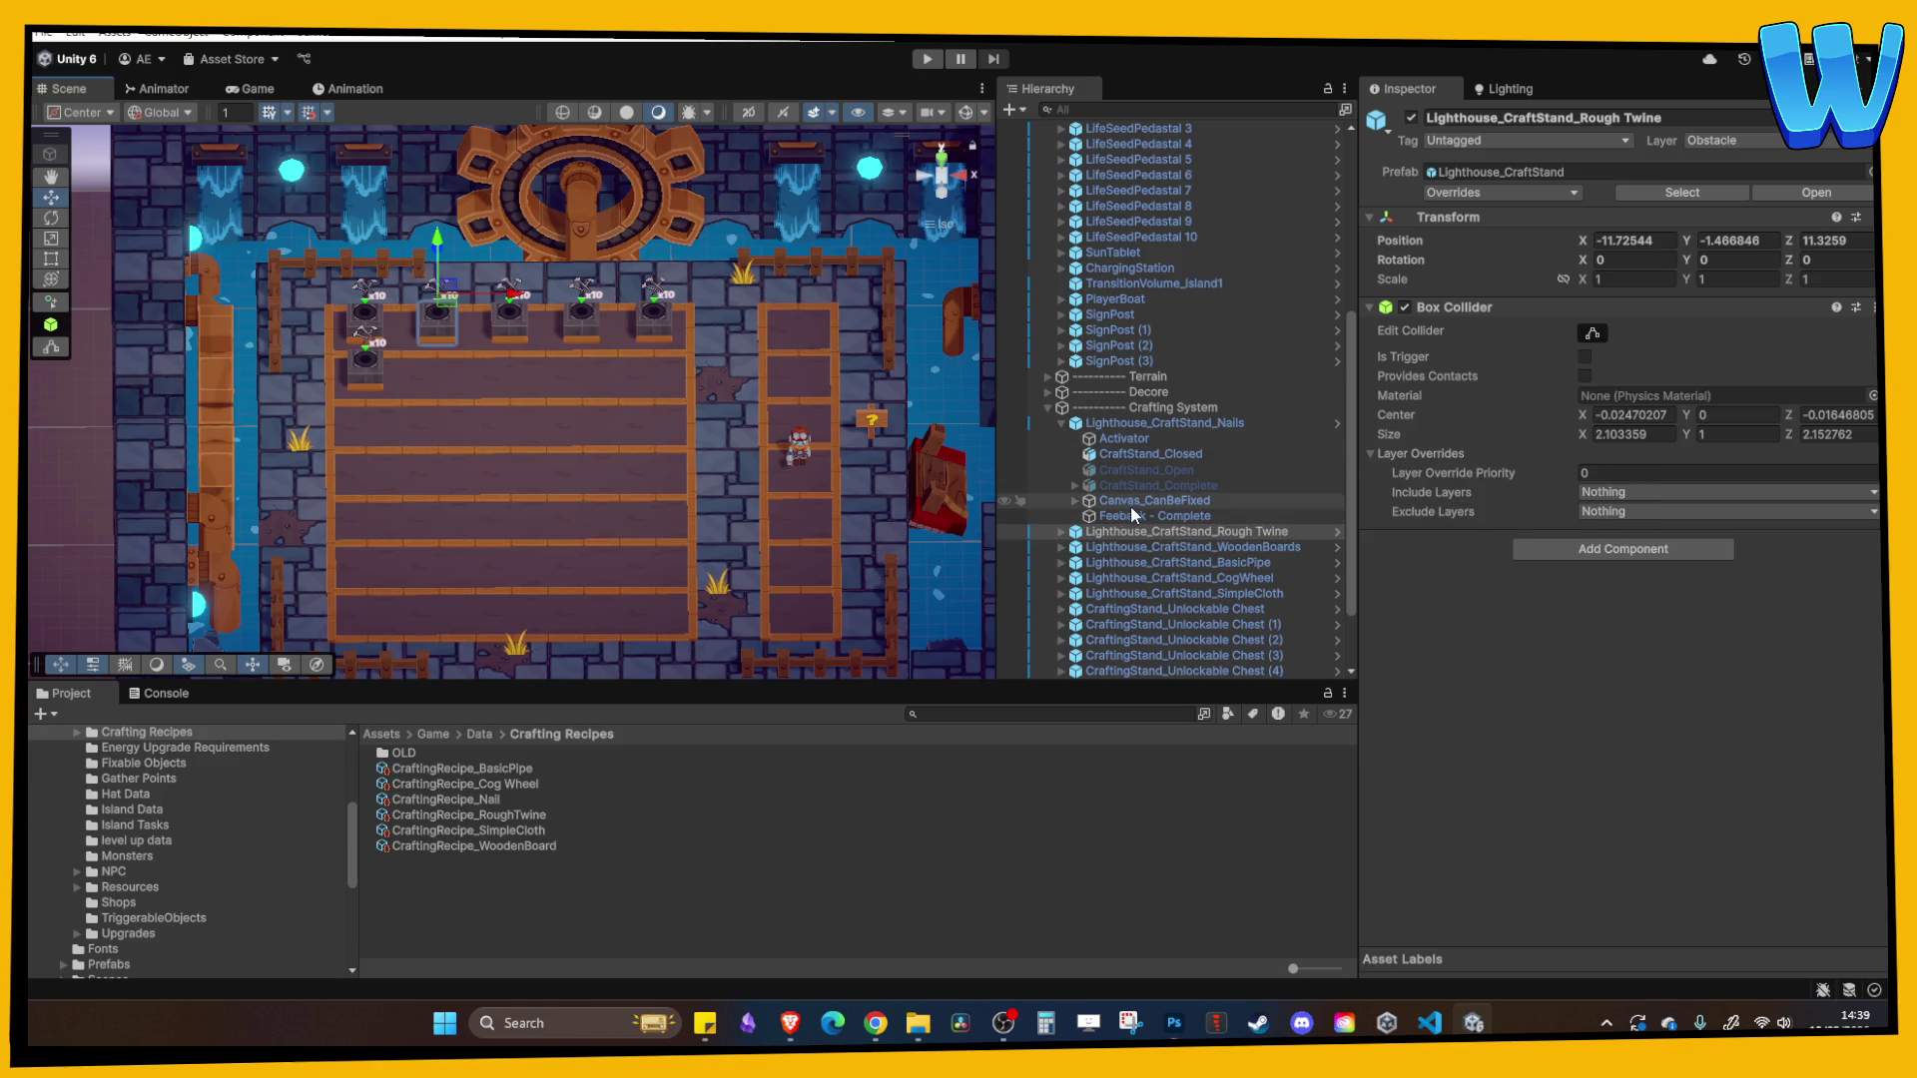
pyautogui.scroll(5, 554, 369)
pyautogui.click(1065, 446)
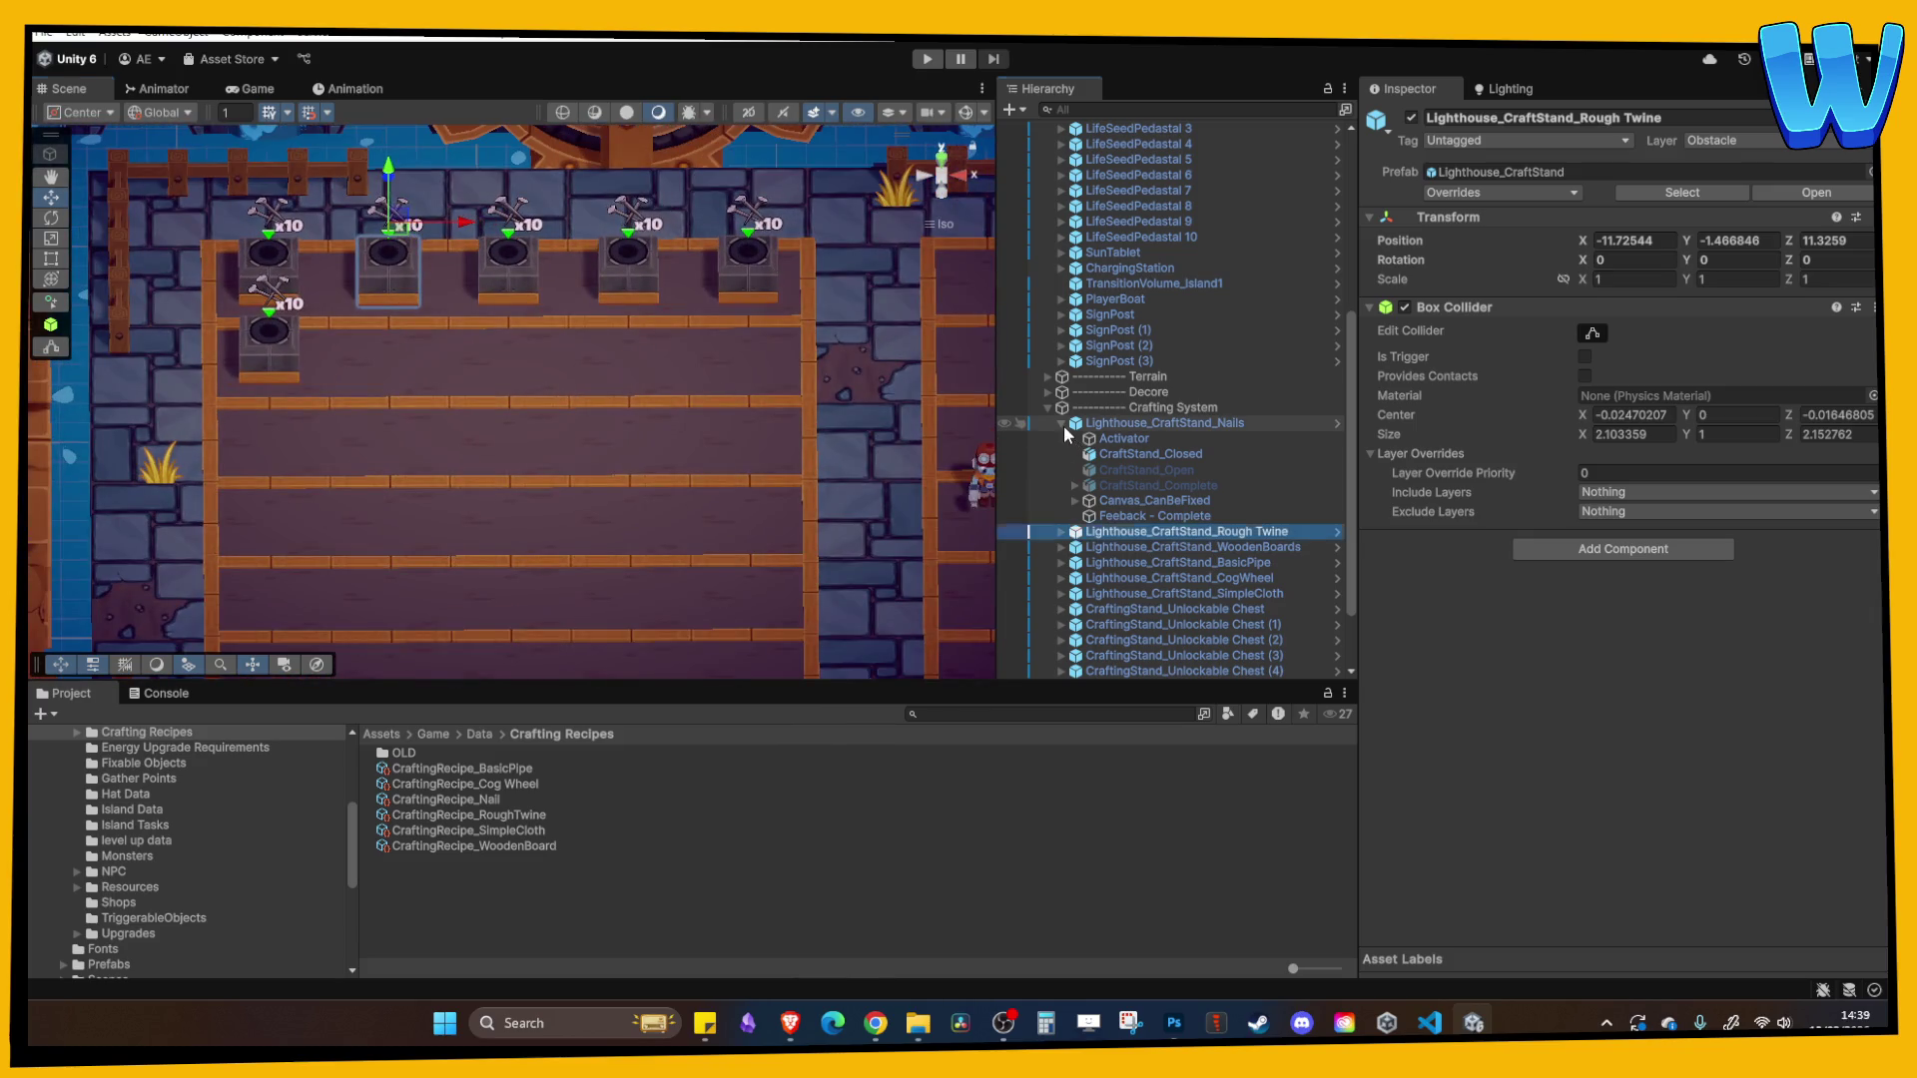
pyautogui.click(1062, 442)
pyautogui.click(1123, 455)
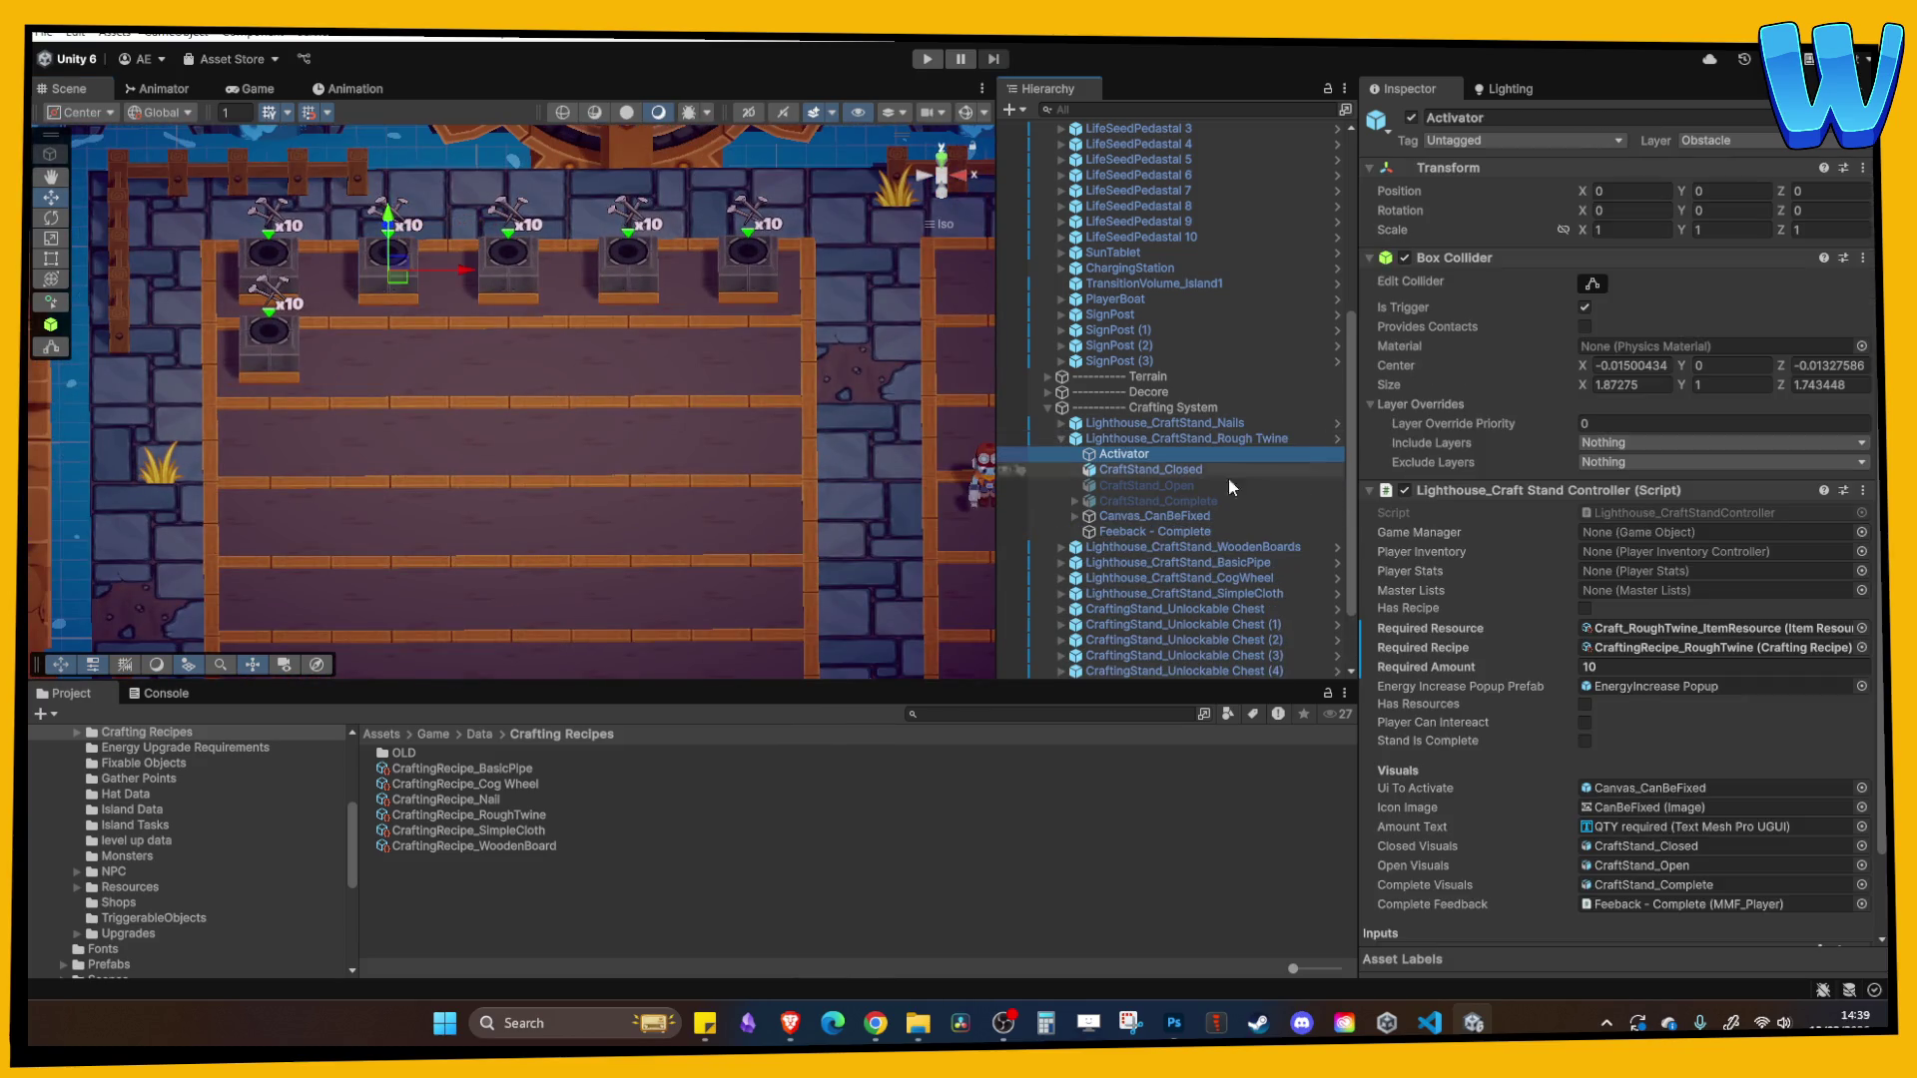
pyautogui.scroll(-3, 1612, 651)
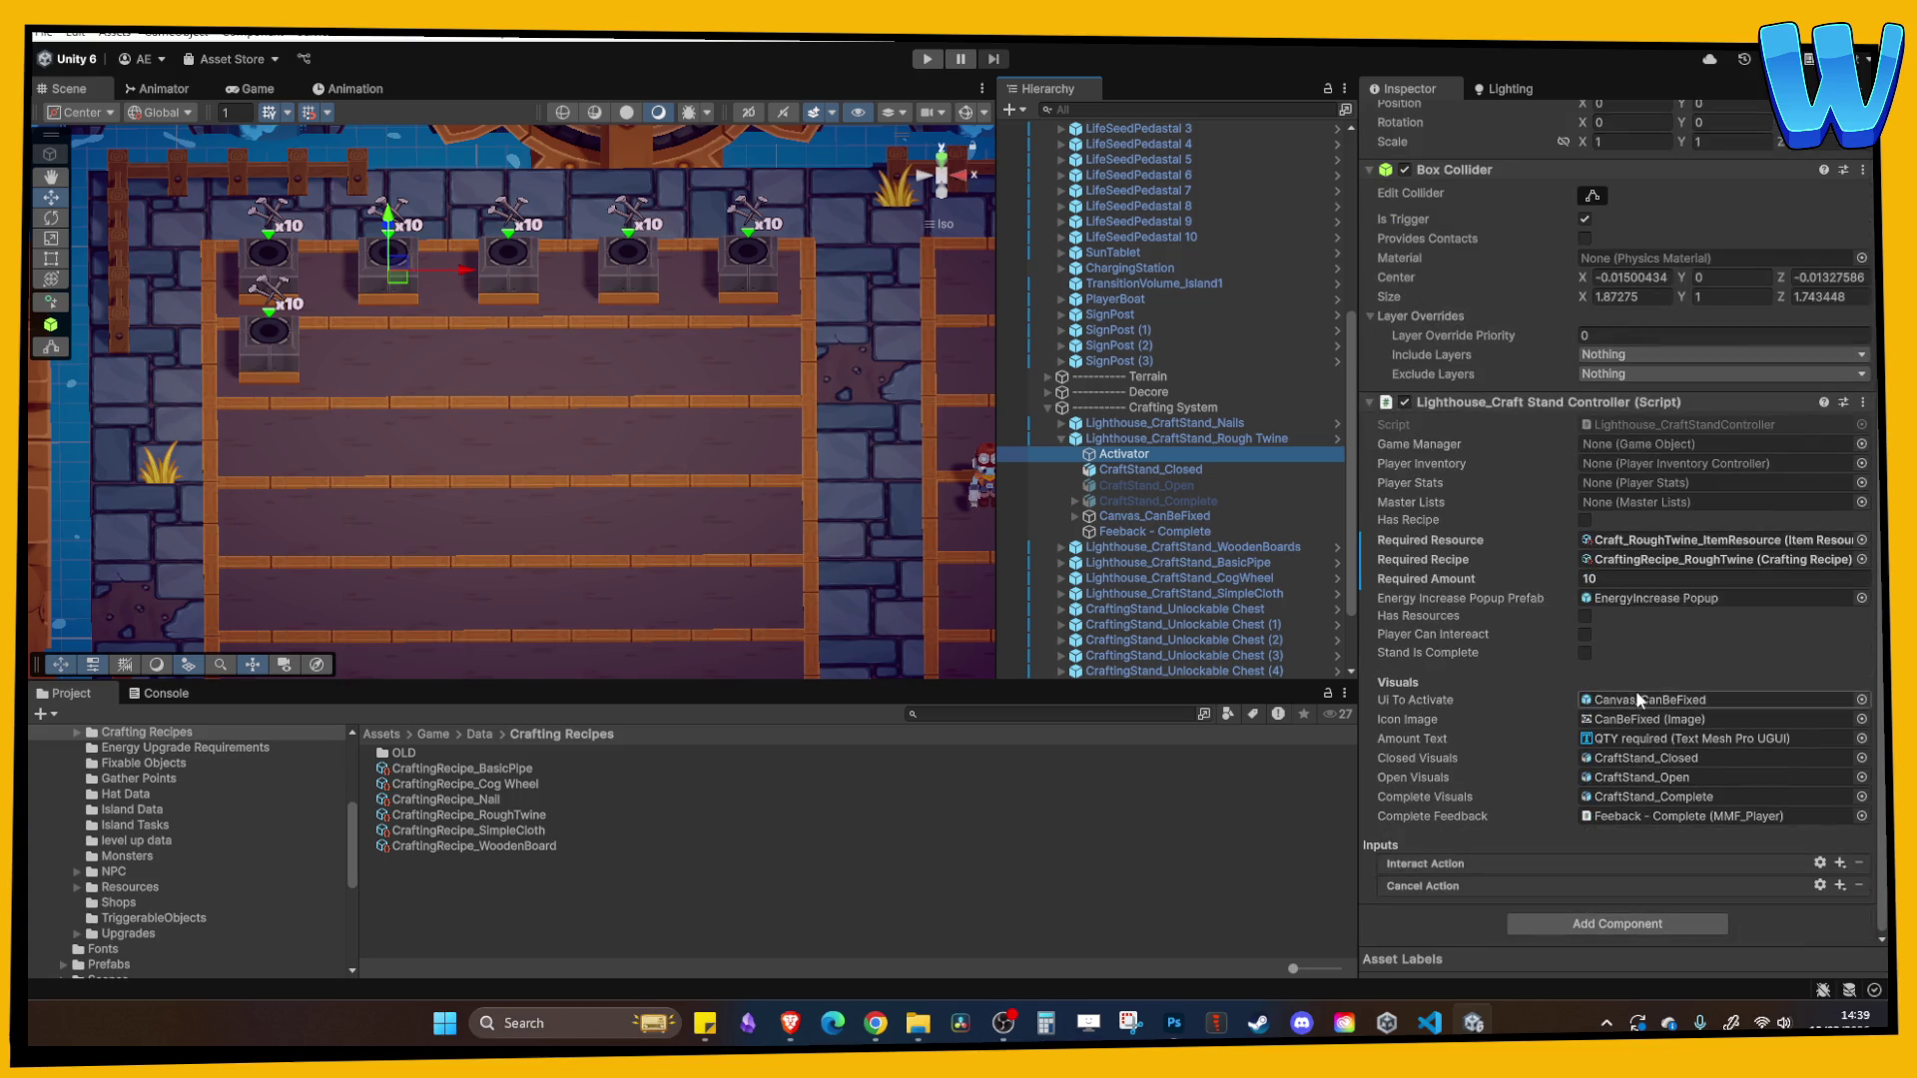
pyautogui.scroll(2, 1637, 655)
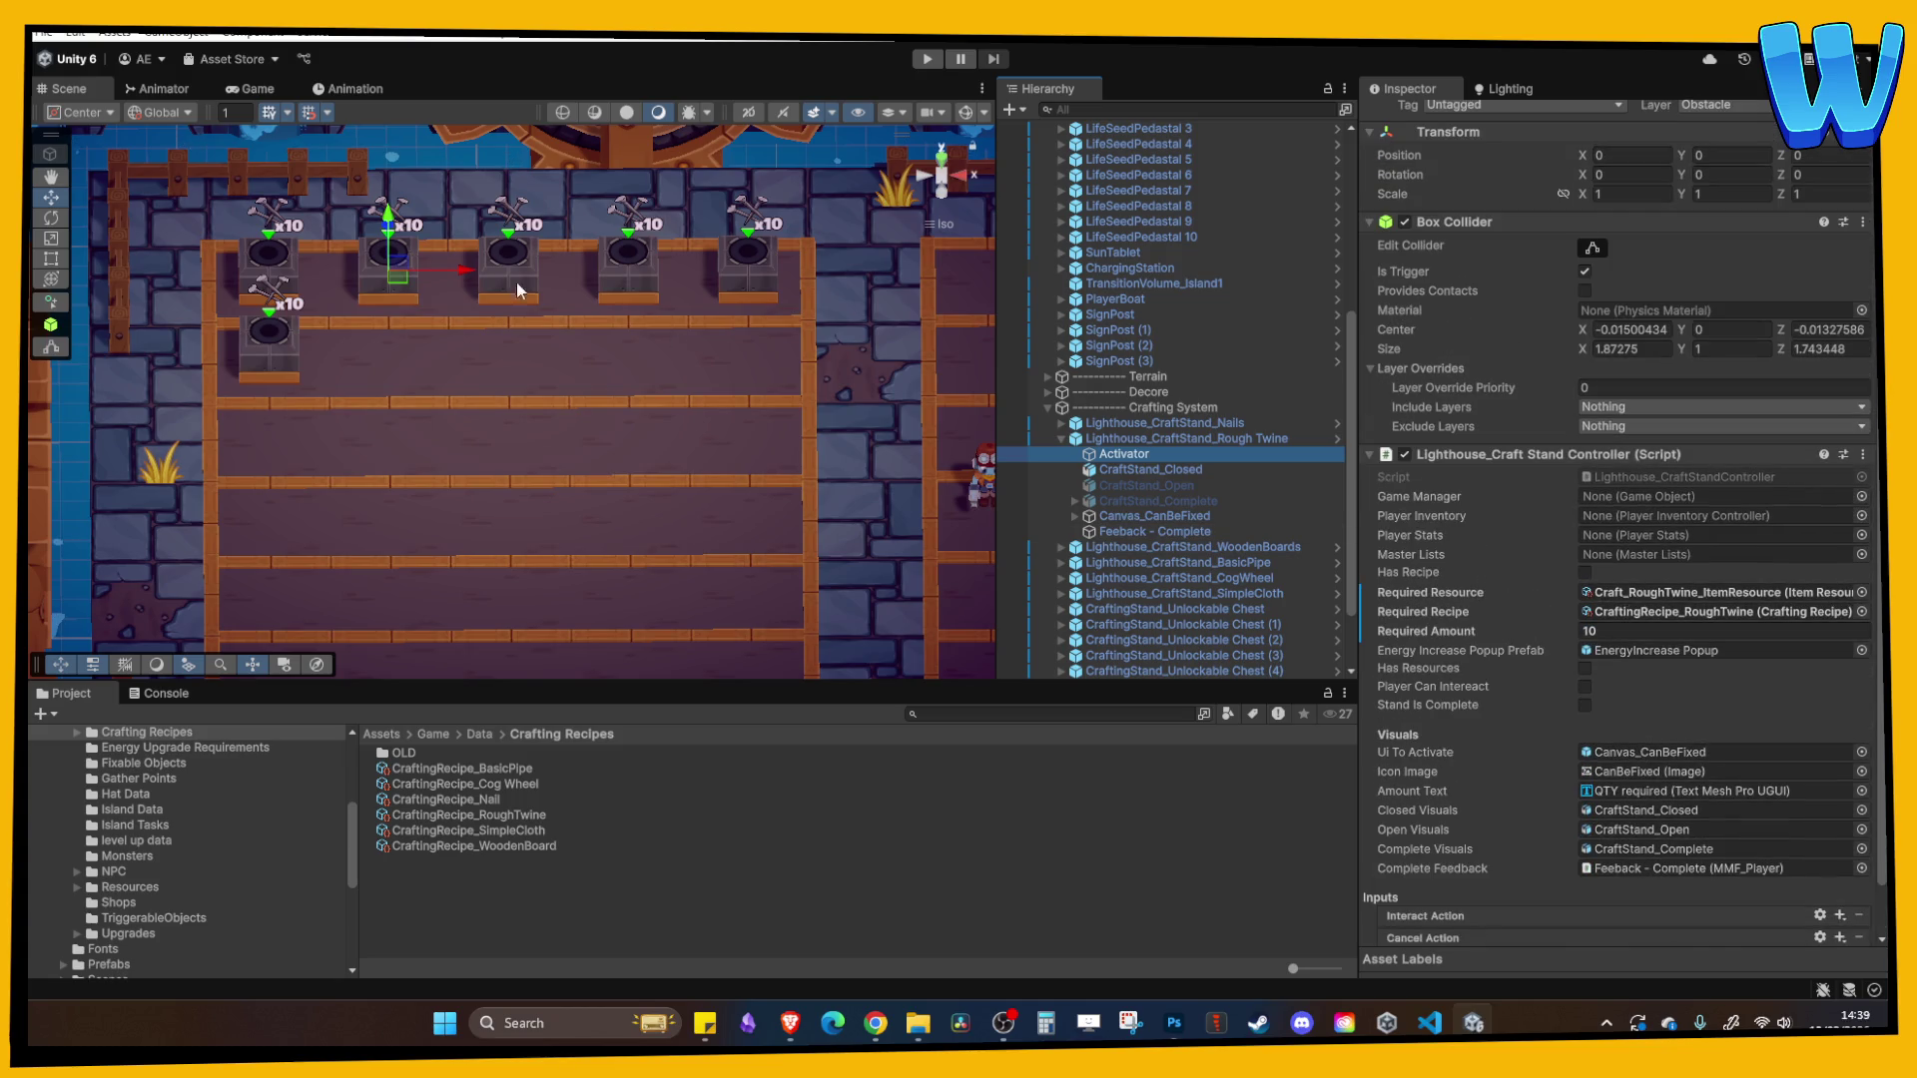
# - Review the standIDsRequired loop in CraftingStand_Unlockable Chest's ChestUnlocker script in VS Code
pyautogui.moveTo(841, 353)
pyautogui.mouseDown()
pyautogui.moveTo(742, 359)
pyautogui.moveTo(652, 433)
pyautogui.mouseUp()
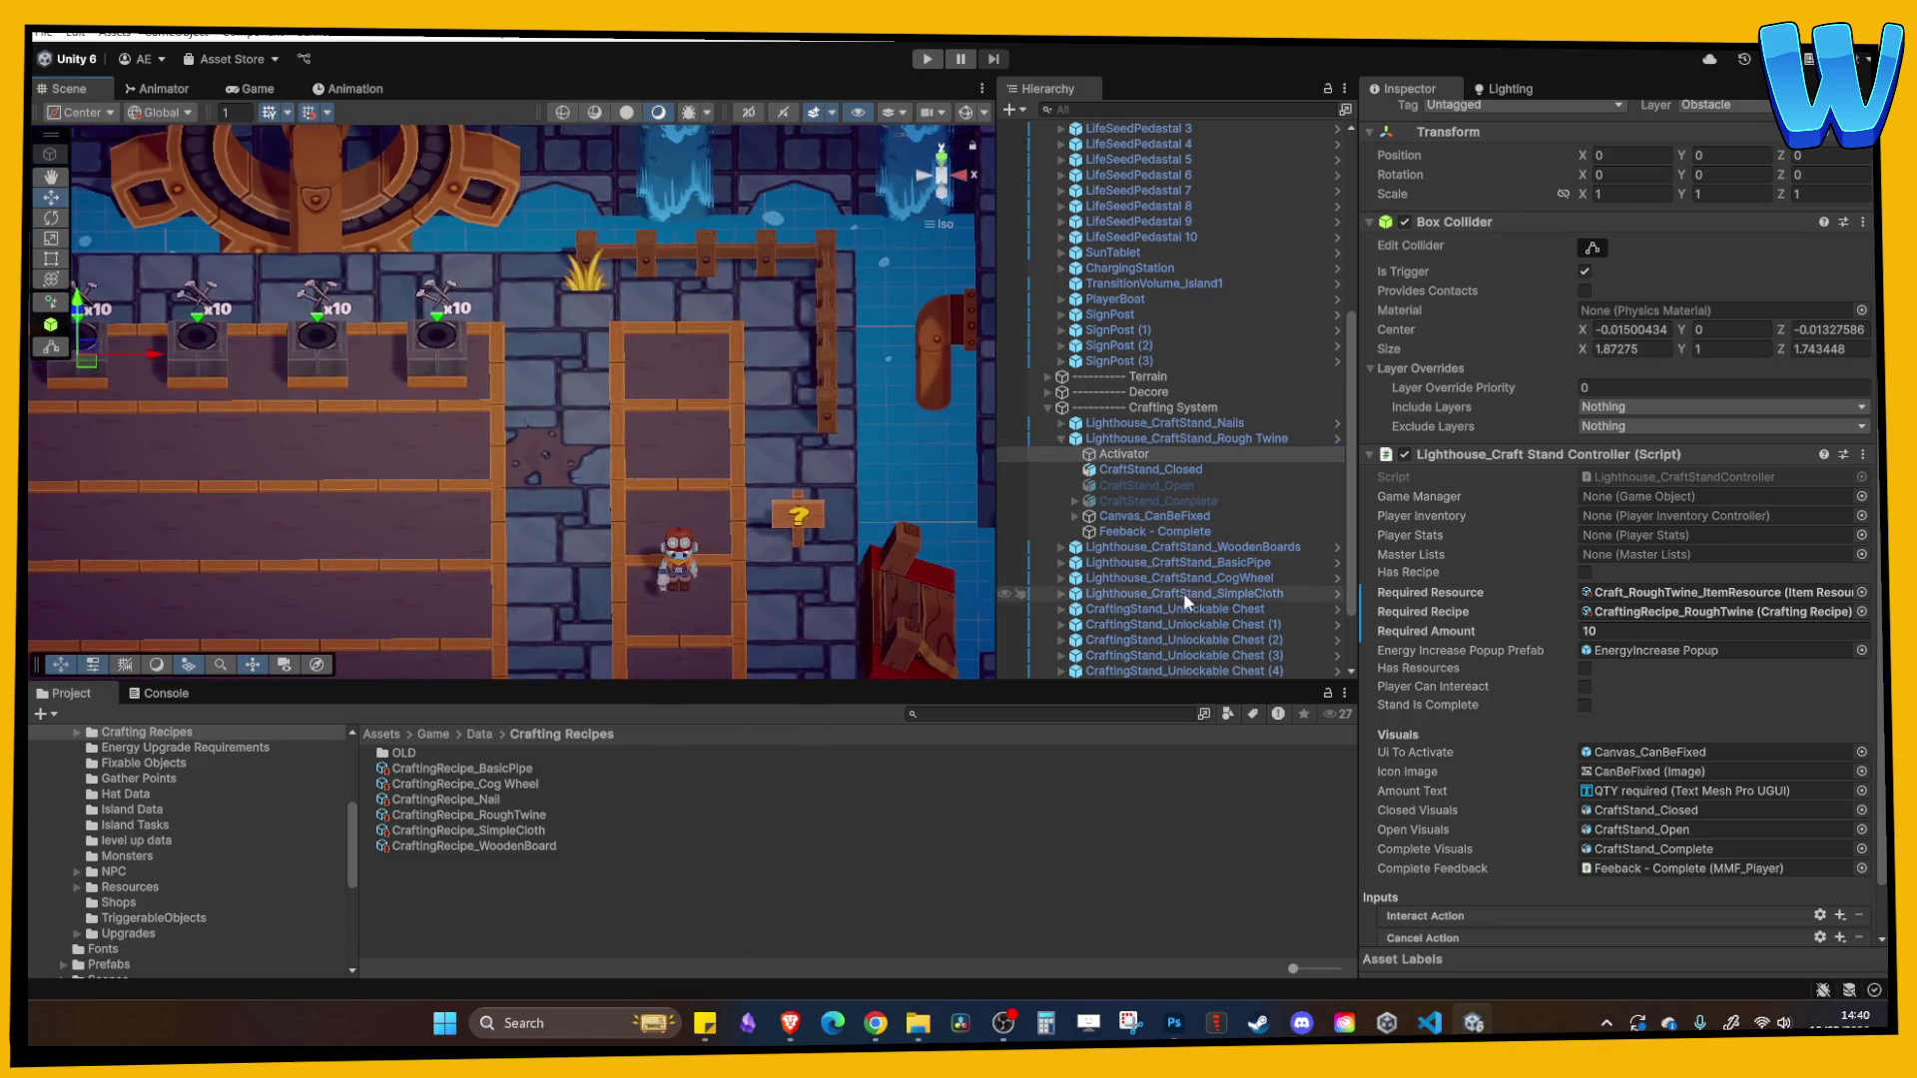
pyautogui.click(1185, 609)
pyautogui.click(1646, 330)
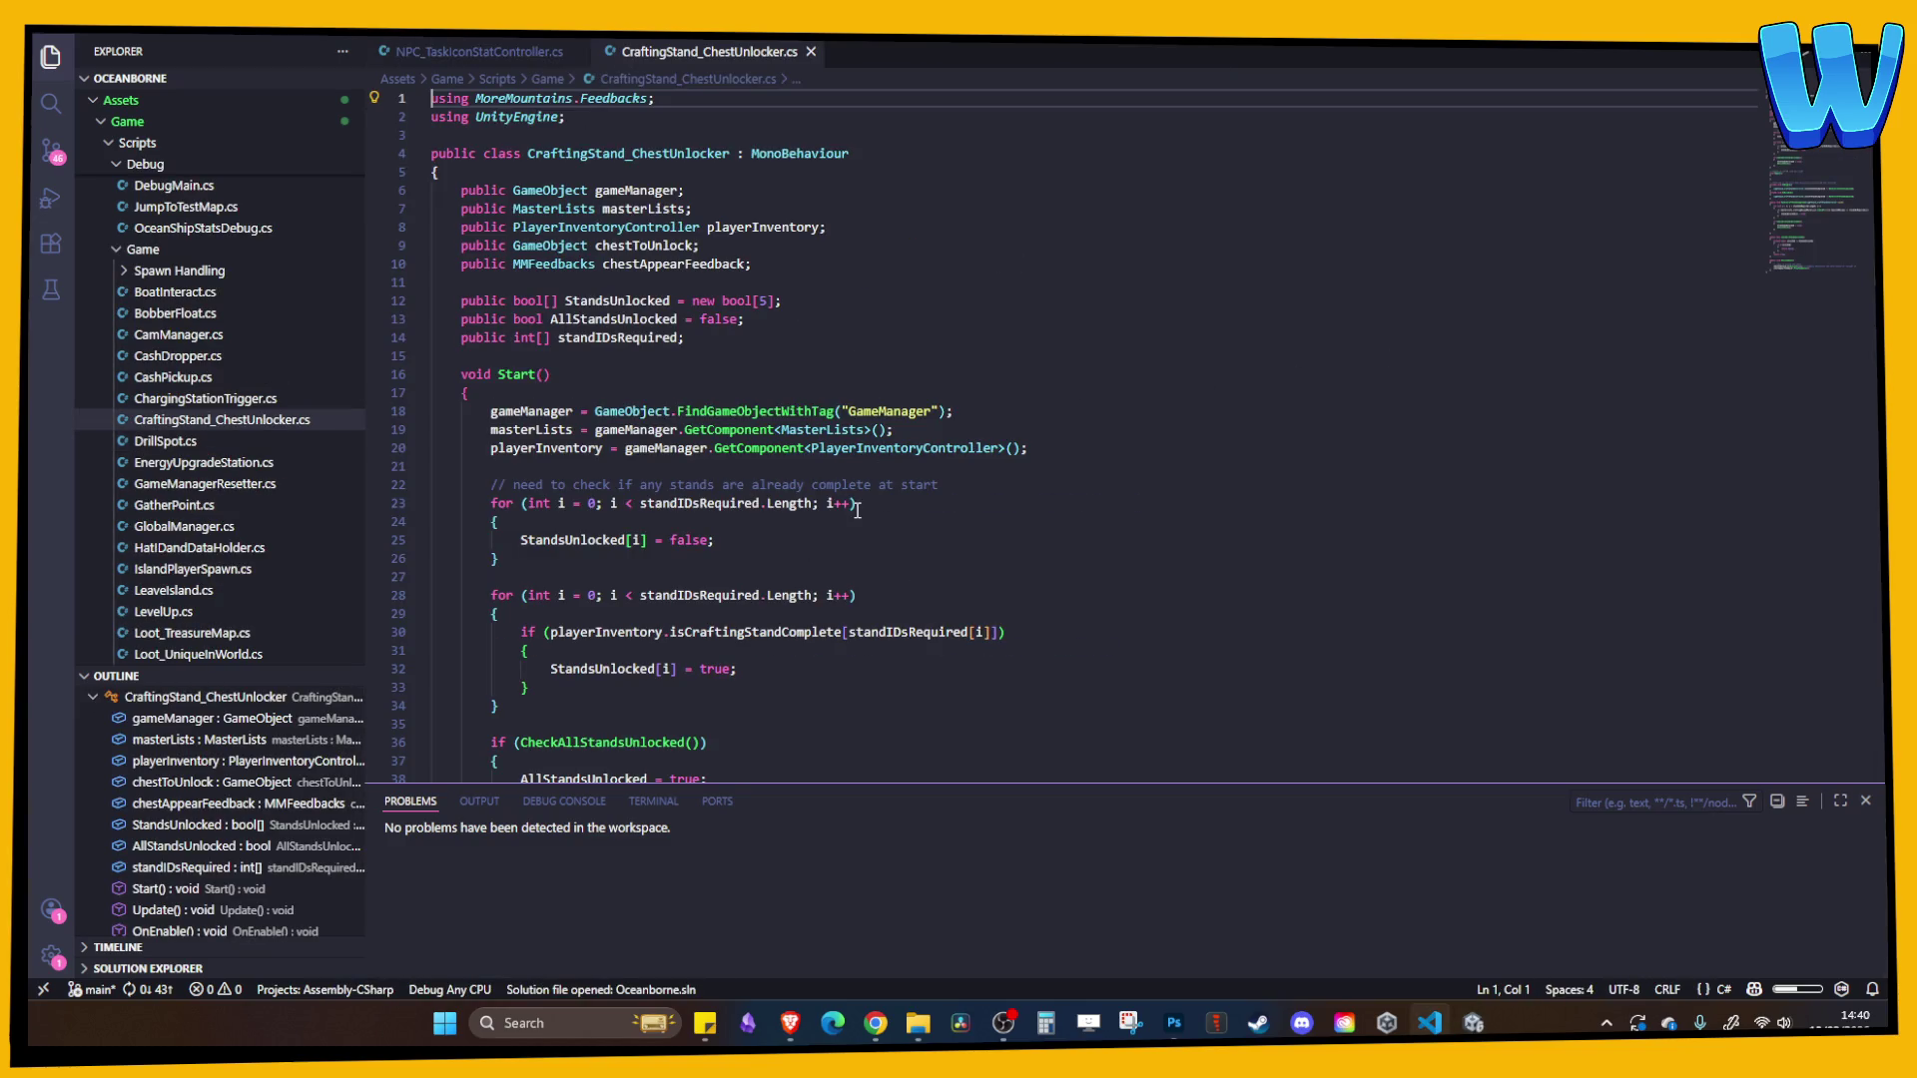
pyautogui.scroll(-1, 857, 510)
pyautogui.click(698, 454)
pyautogui.click(803, 457)
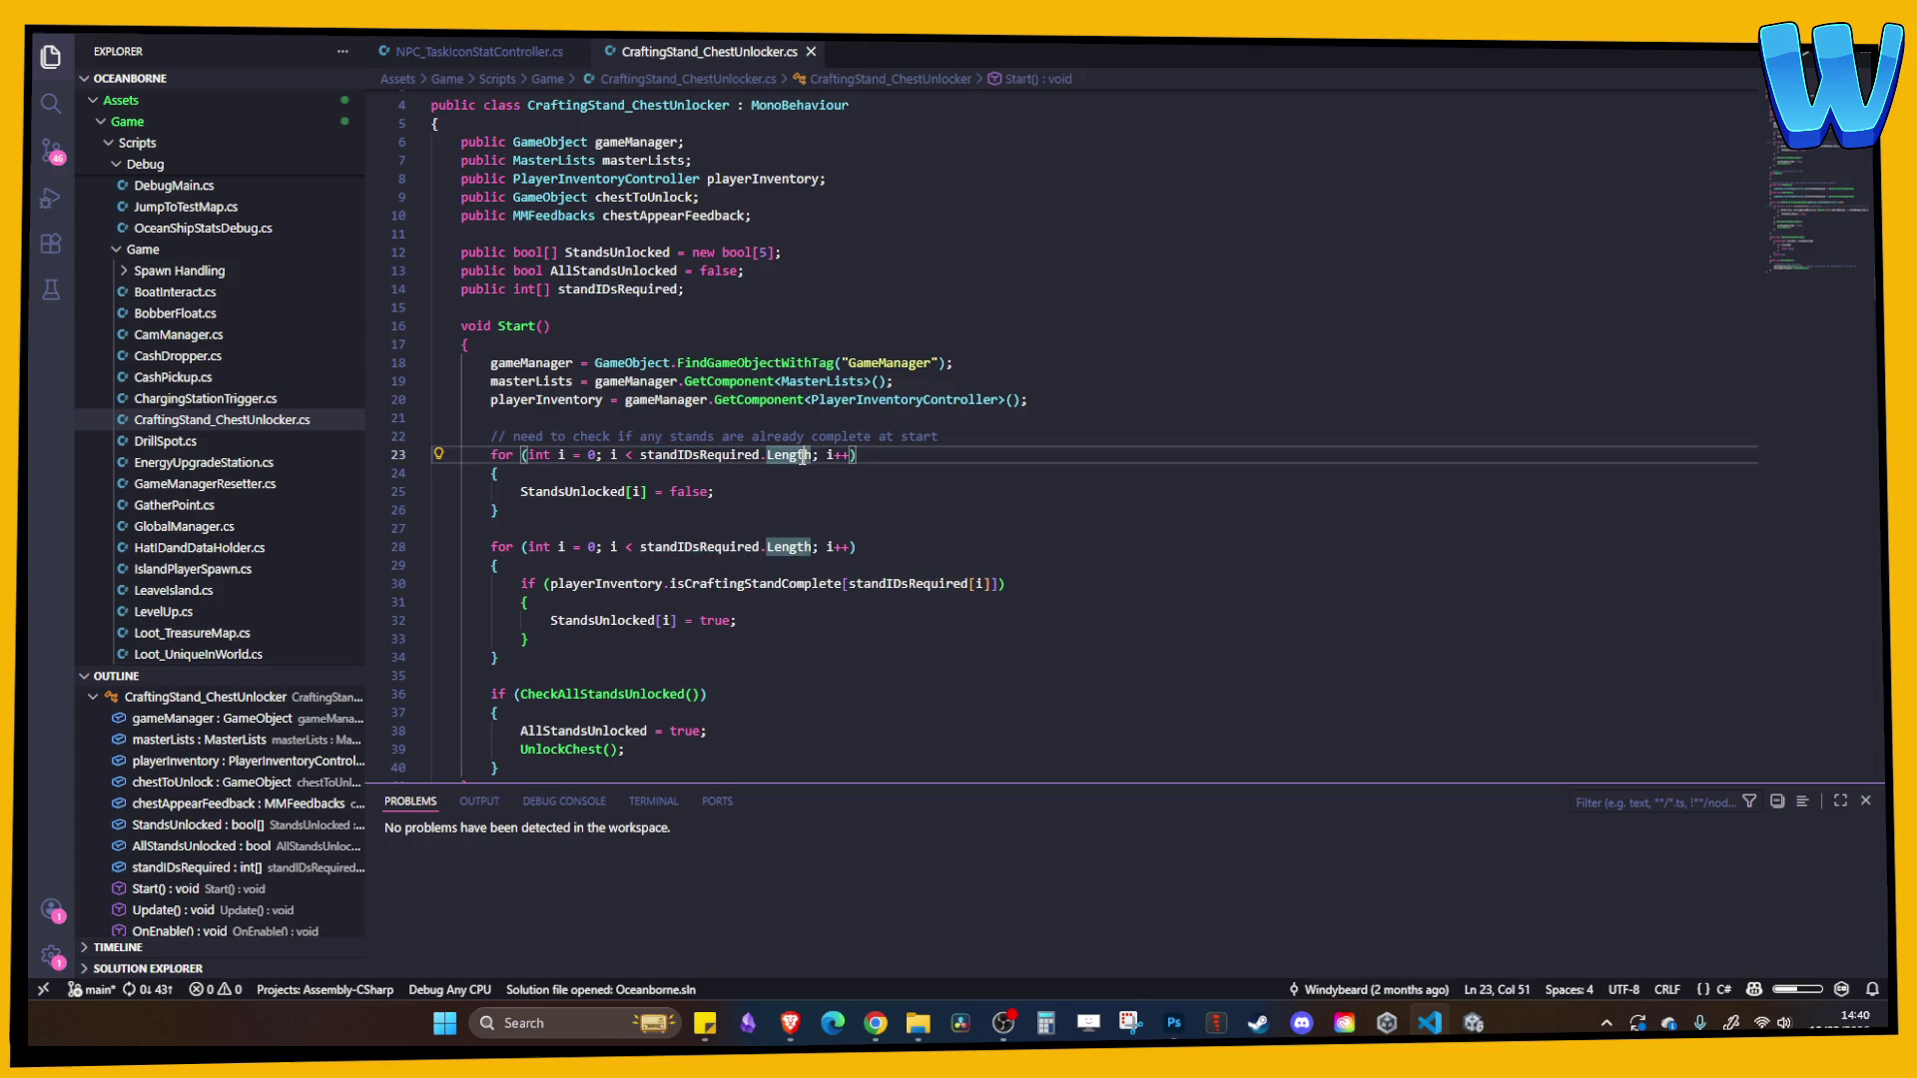
pyautogui.click(733, 455)
pyautogui.hotkey('alt', 'Tab')
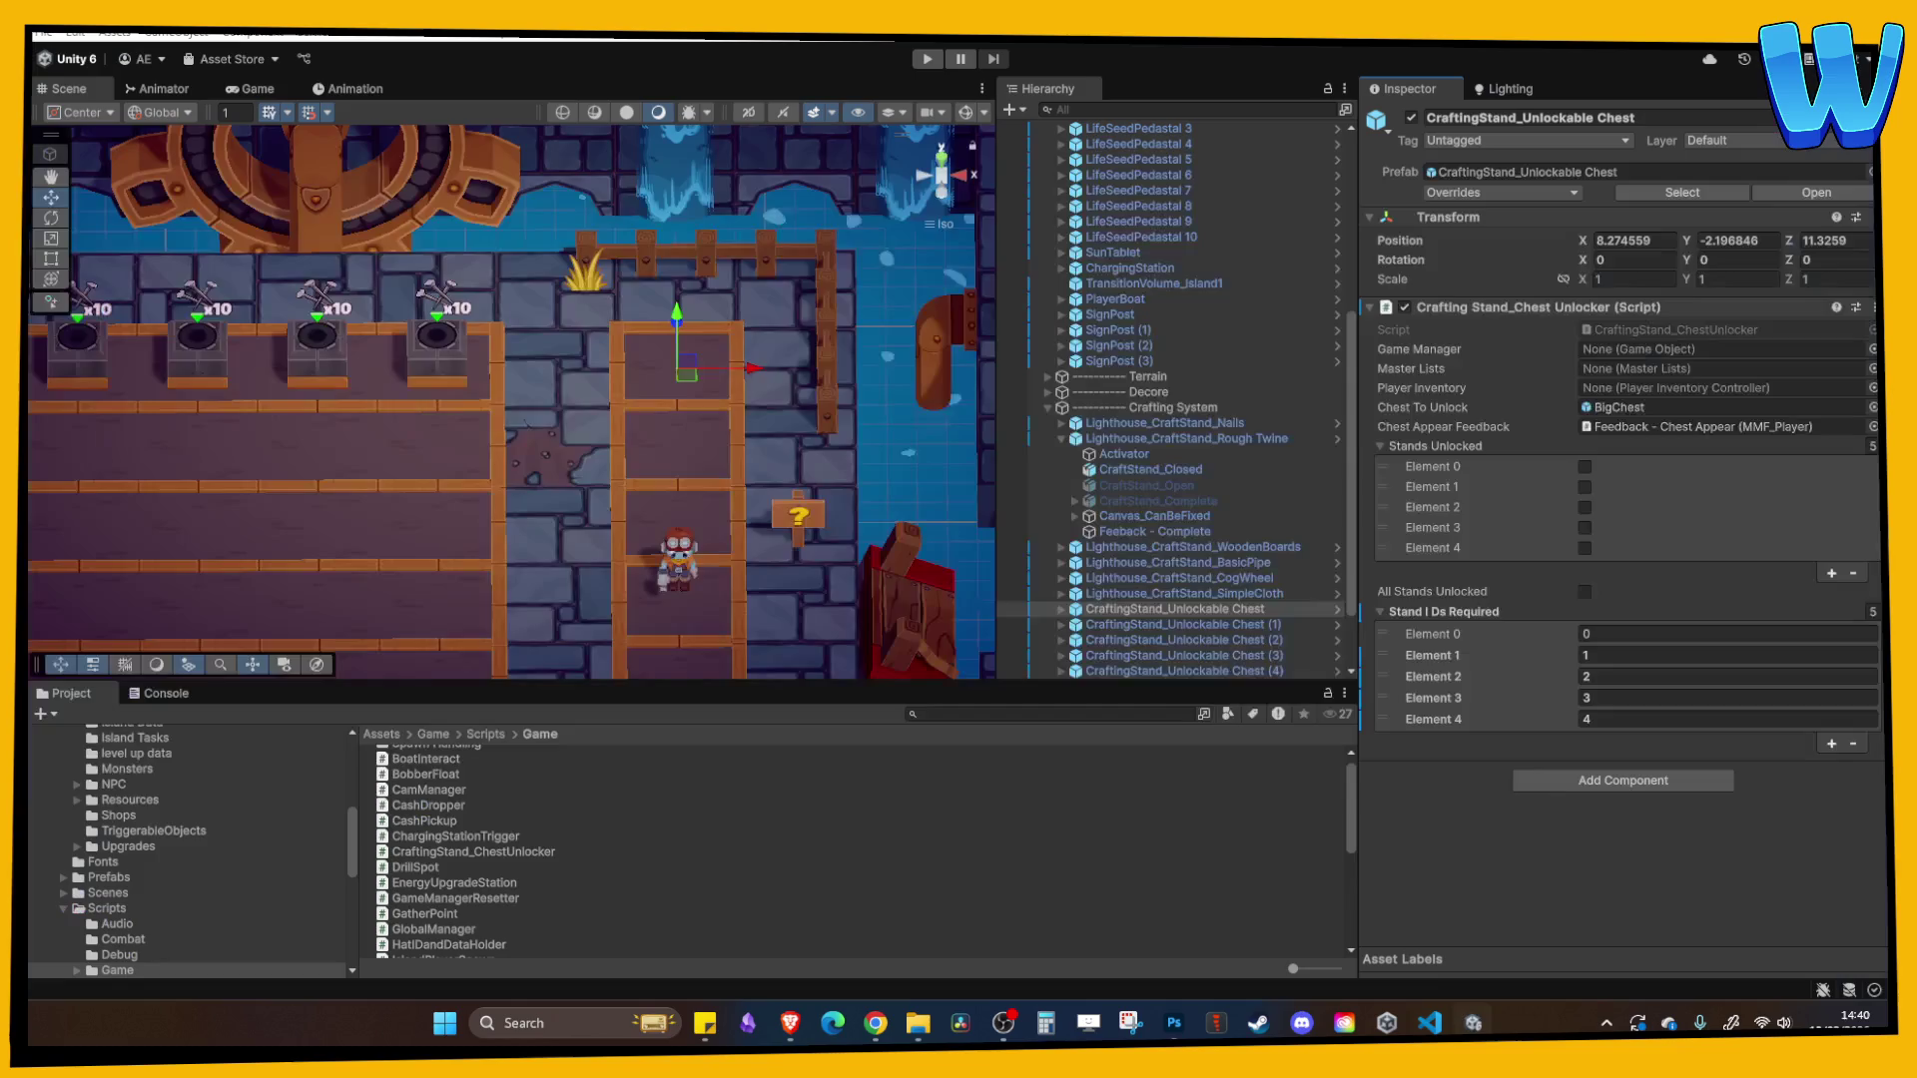
# - Select GameManager and expand its Is Crafting Stand Complete list, collapsing the other lists
pyautogui.click(1112, 205)
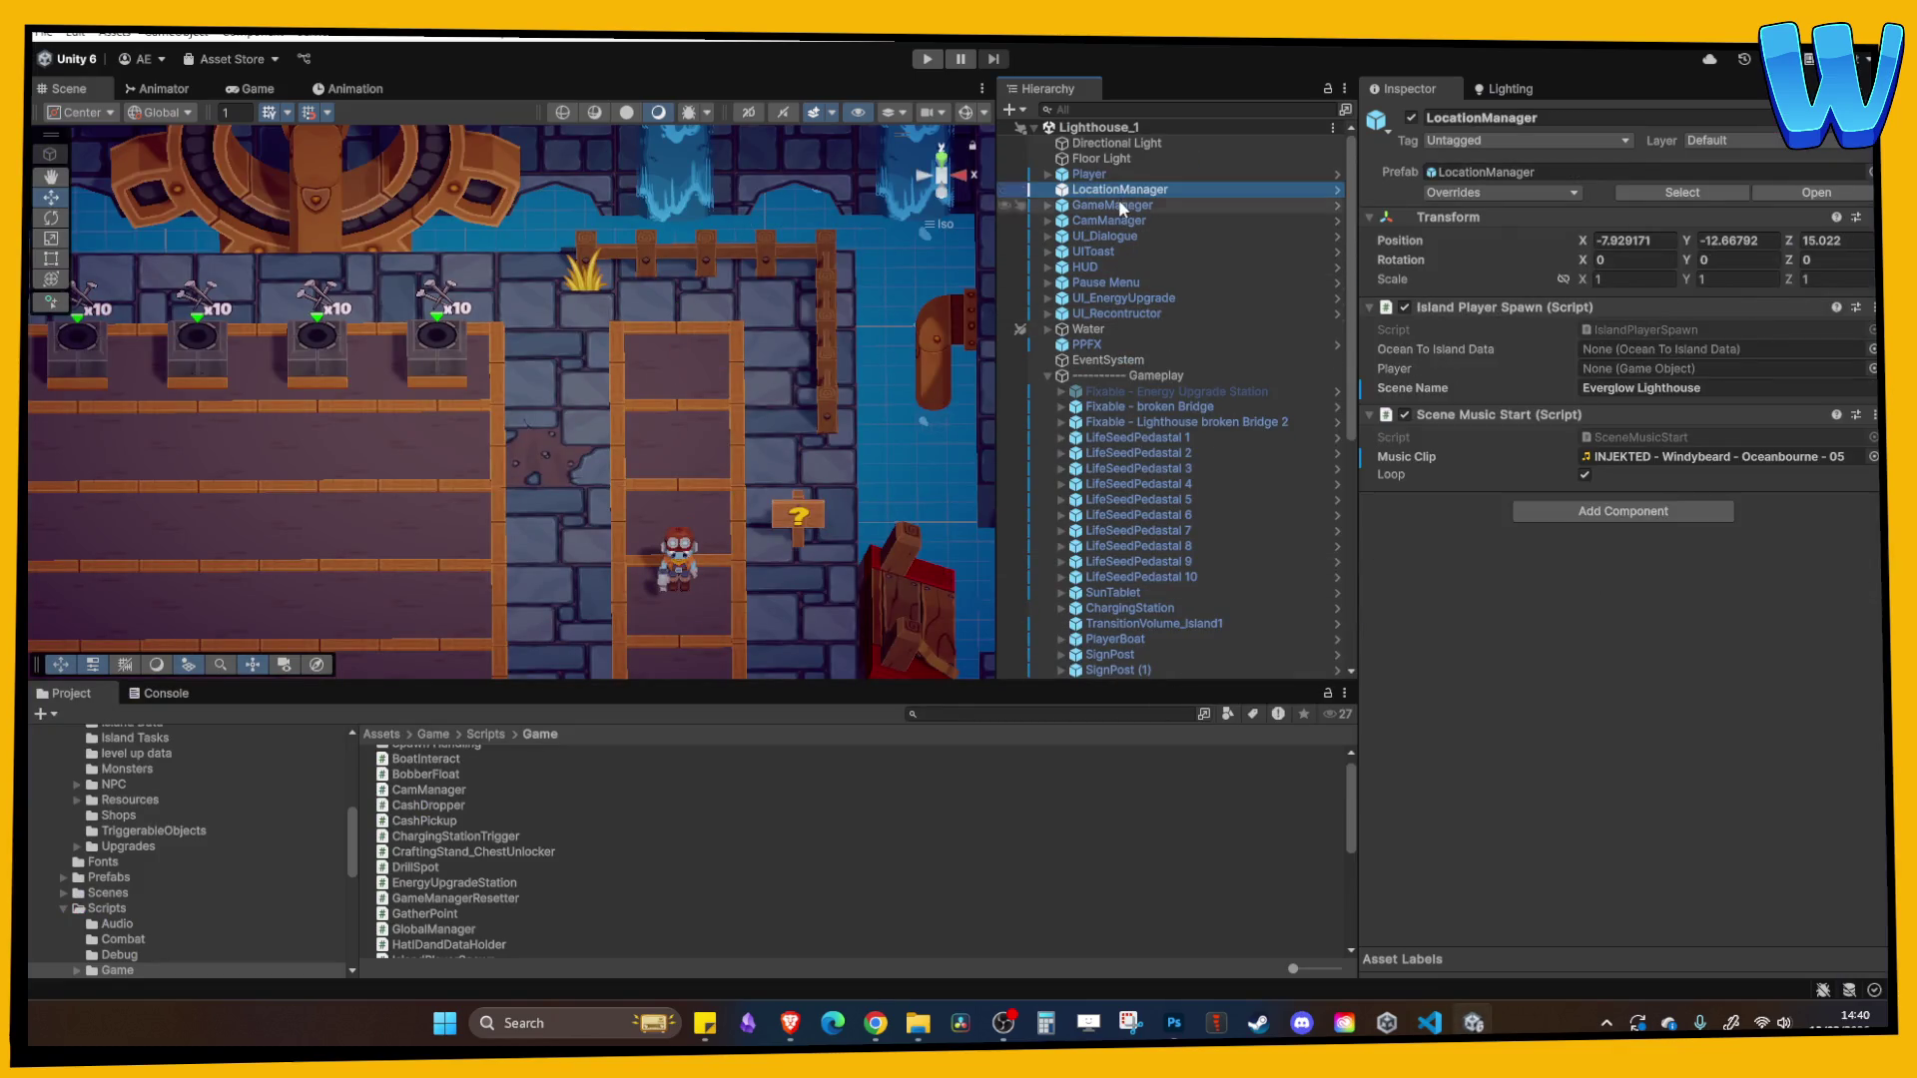
pyautogui.click(1498, 368)
pyautogui.click(1443, 329)
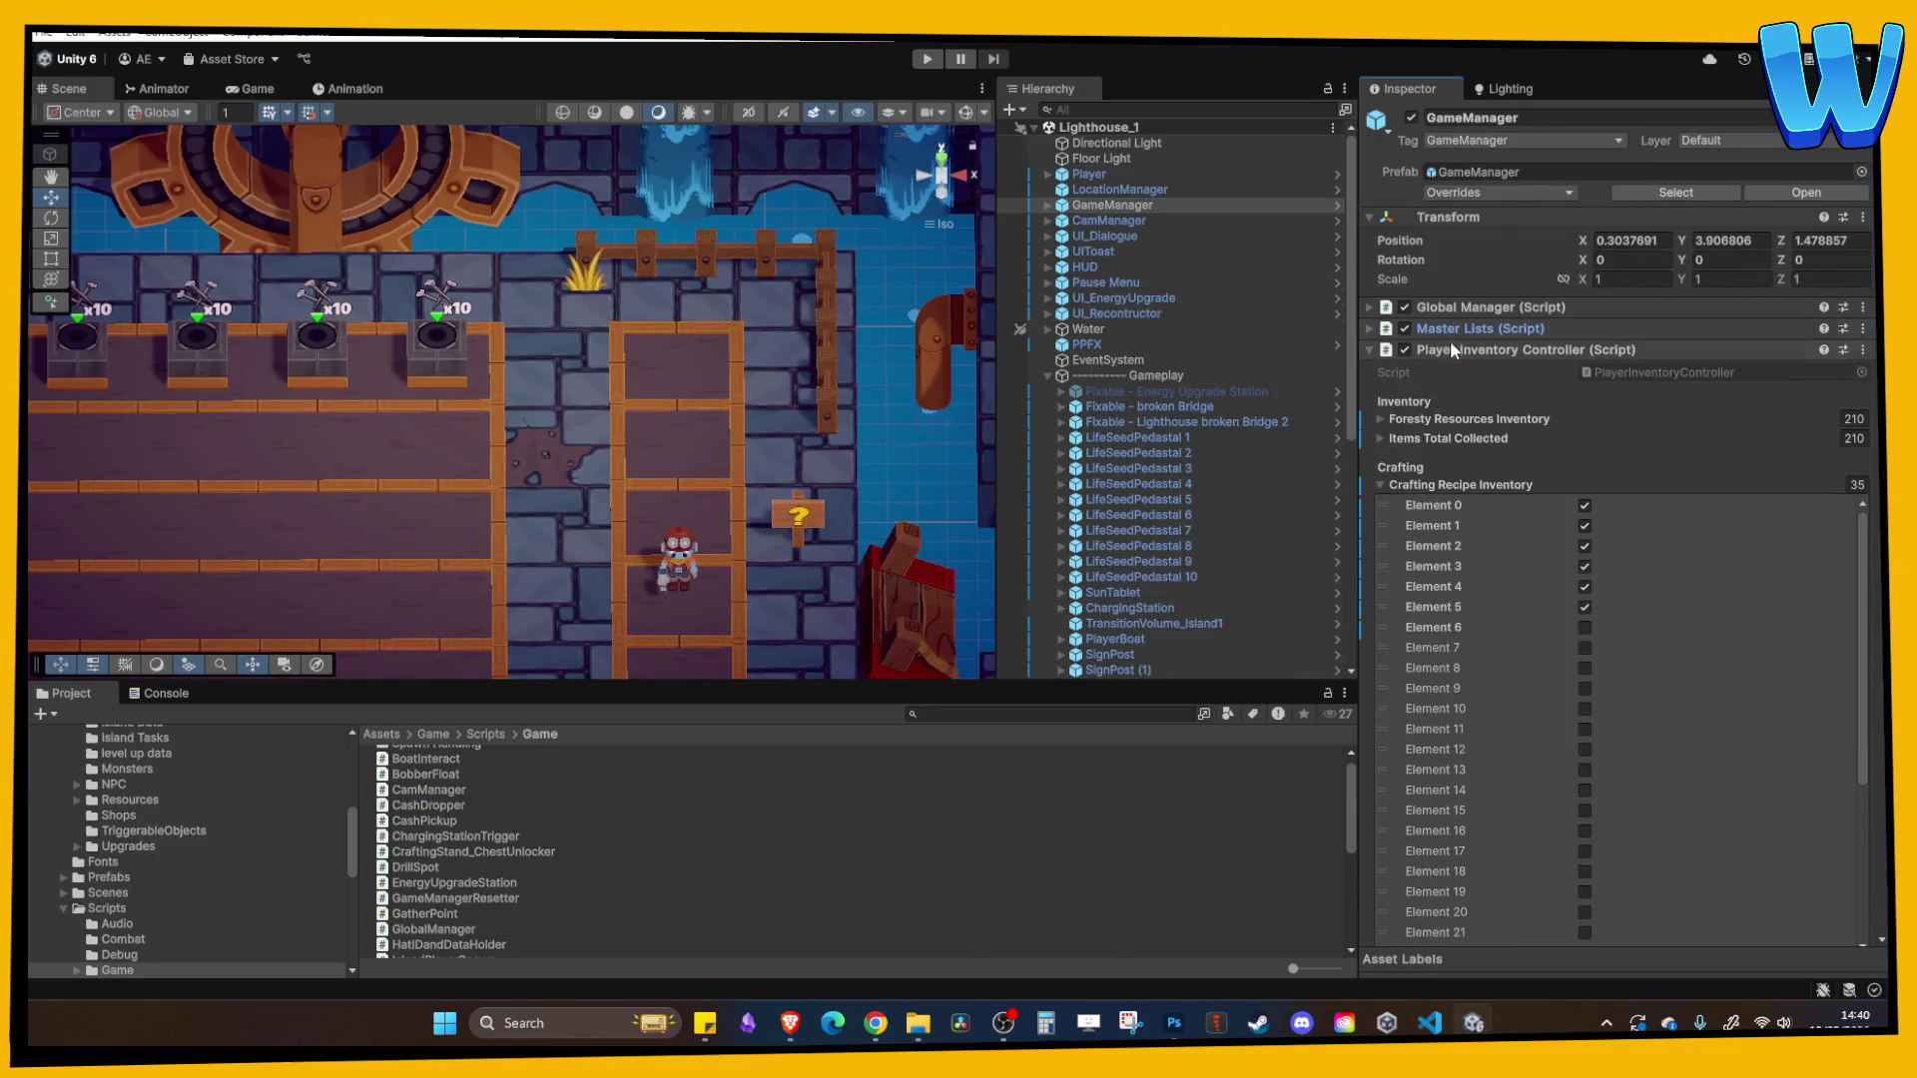
pyautogui.click(1458, 485)
pyautogui.scroll(-1, 1446, 507)
pyautogui.scroll(-5, 1445, 507)
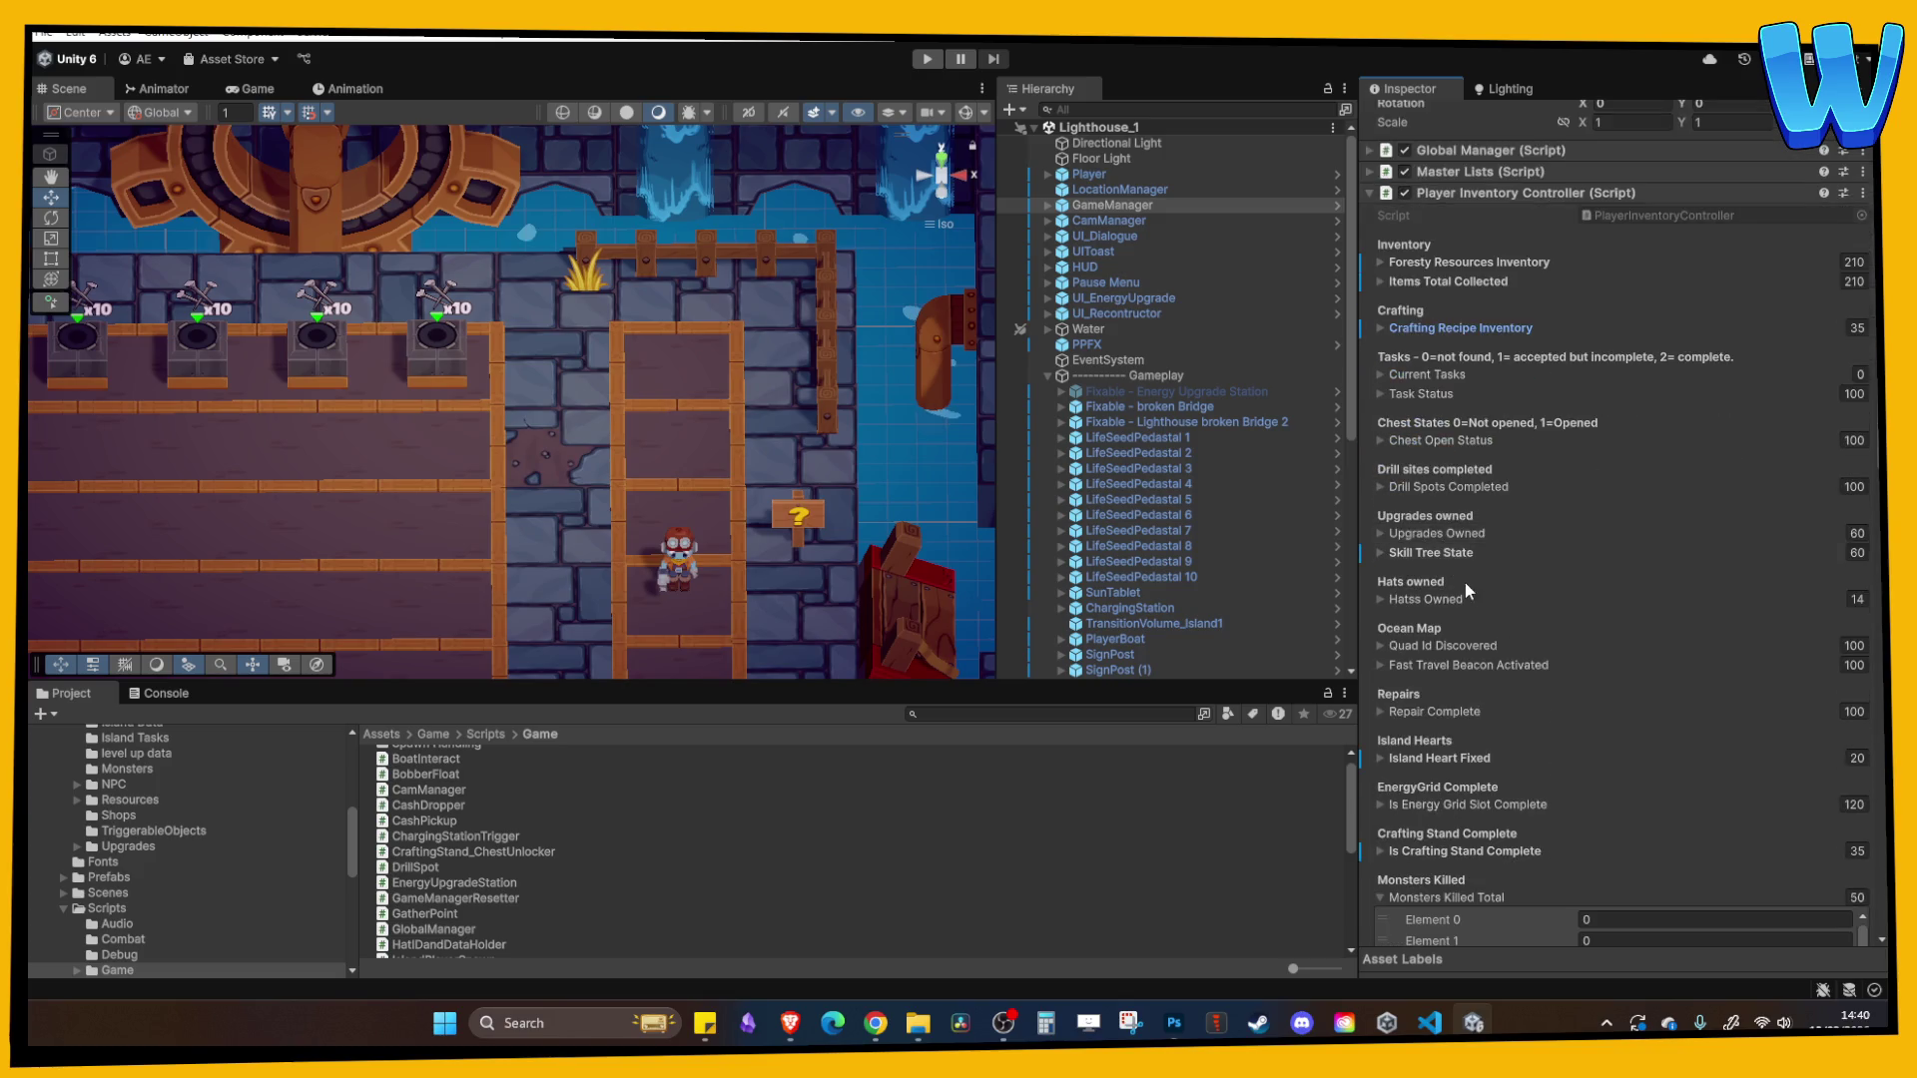
pyautogui.click(1458, 793)
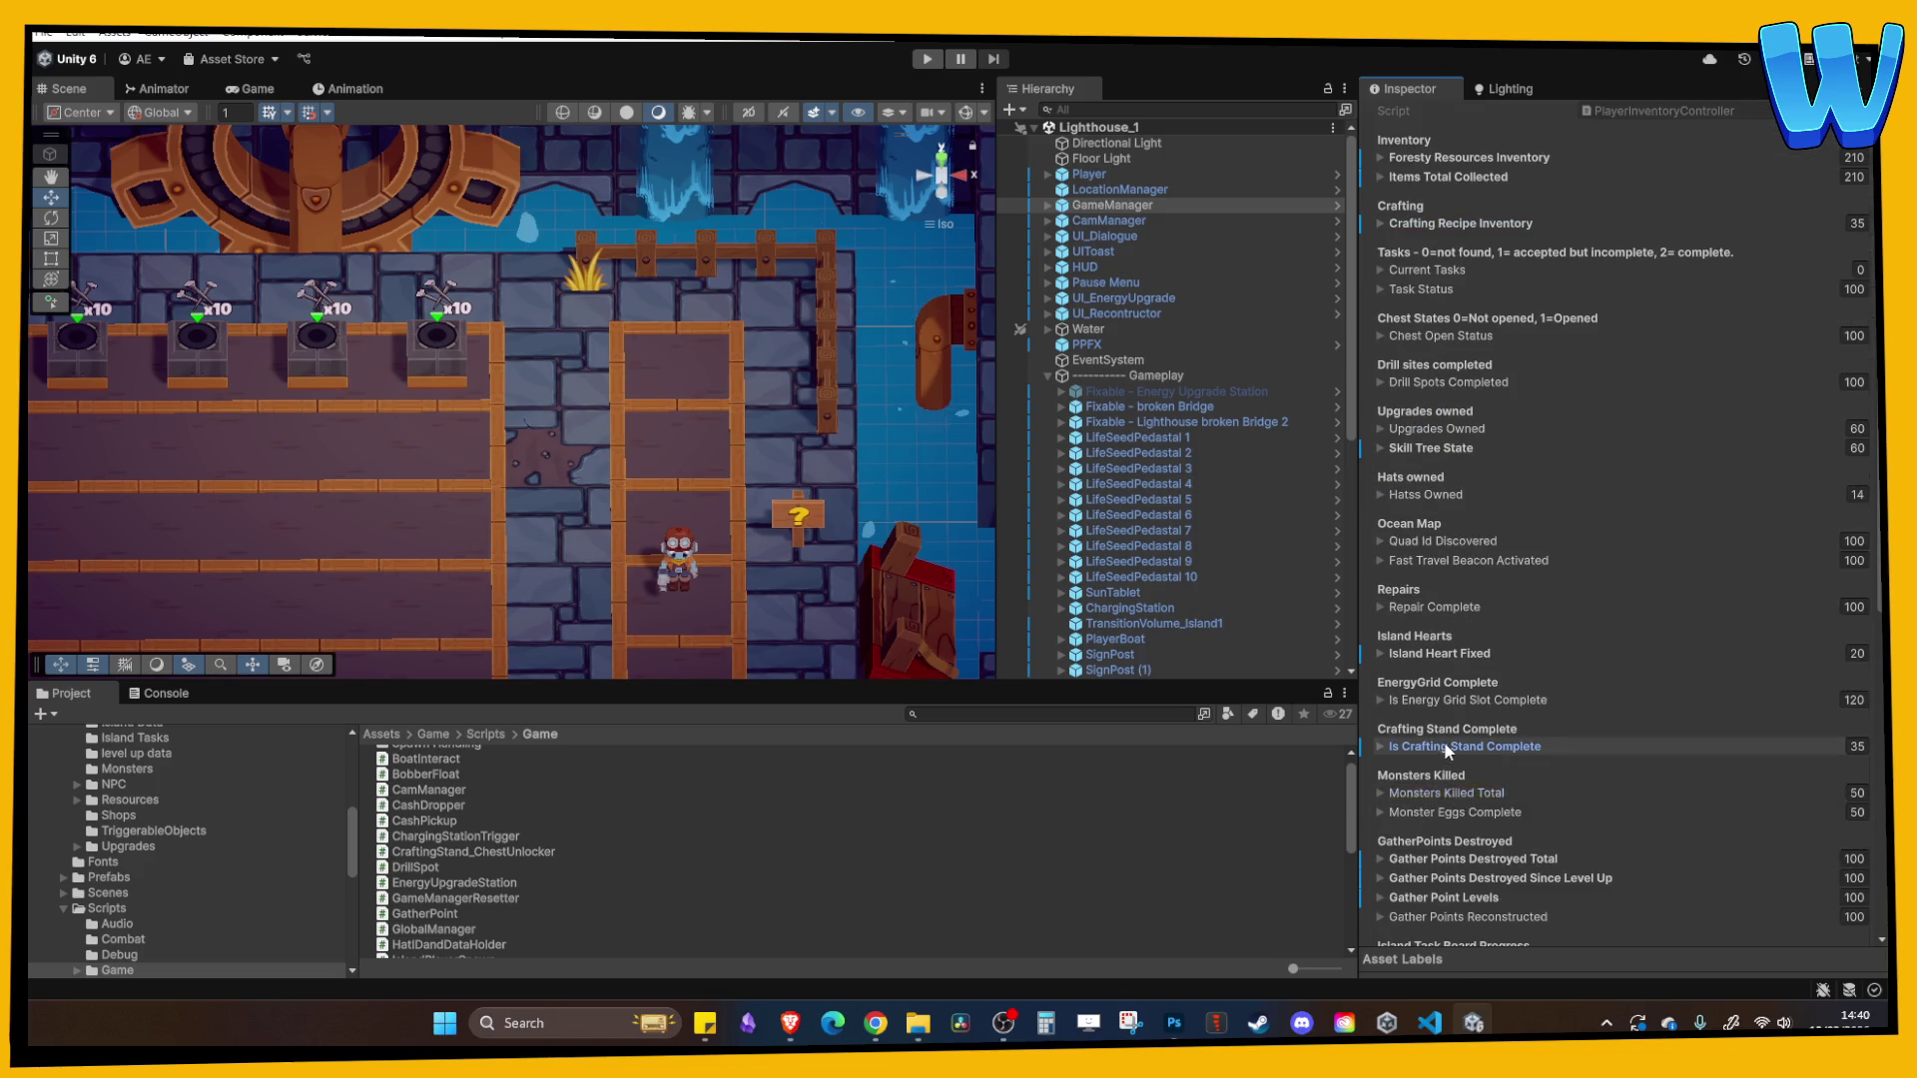
pyautogui.click(1443, 746)
# - Untick the completion flags for Elements 17 and 20–24
pyautogui.scroll(-5, 1517, 769)
pyautogui.scroll(-1, 1527, 833)
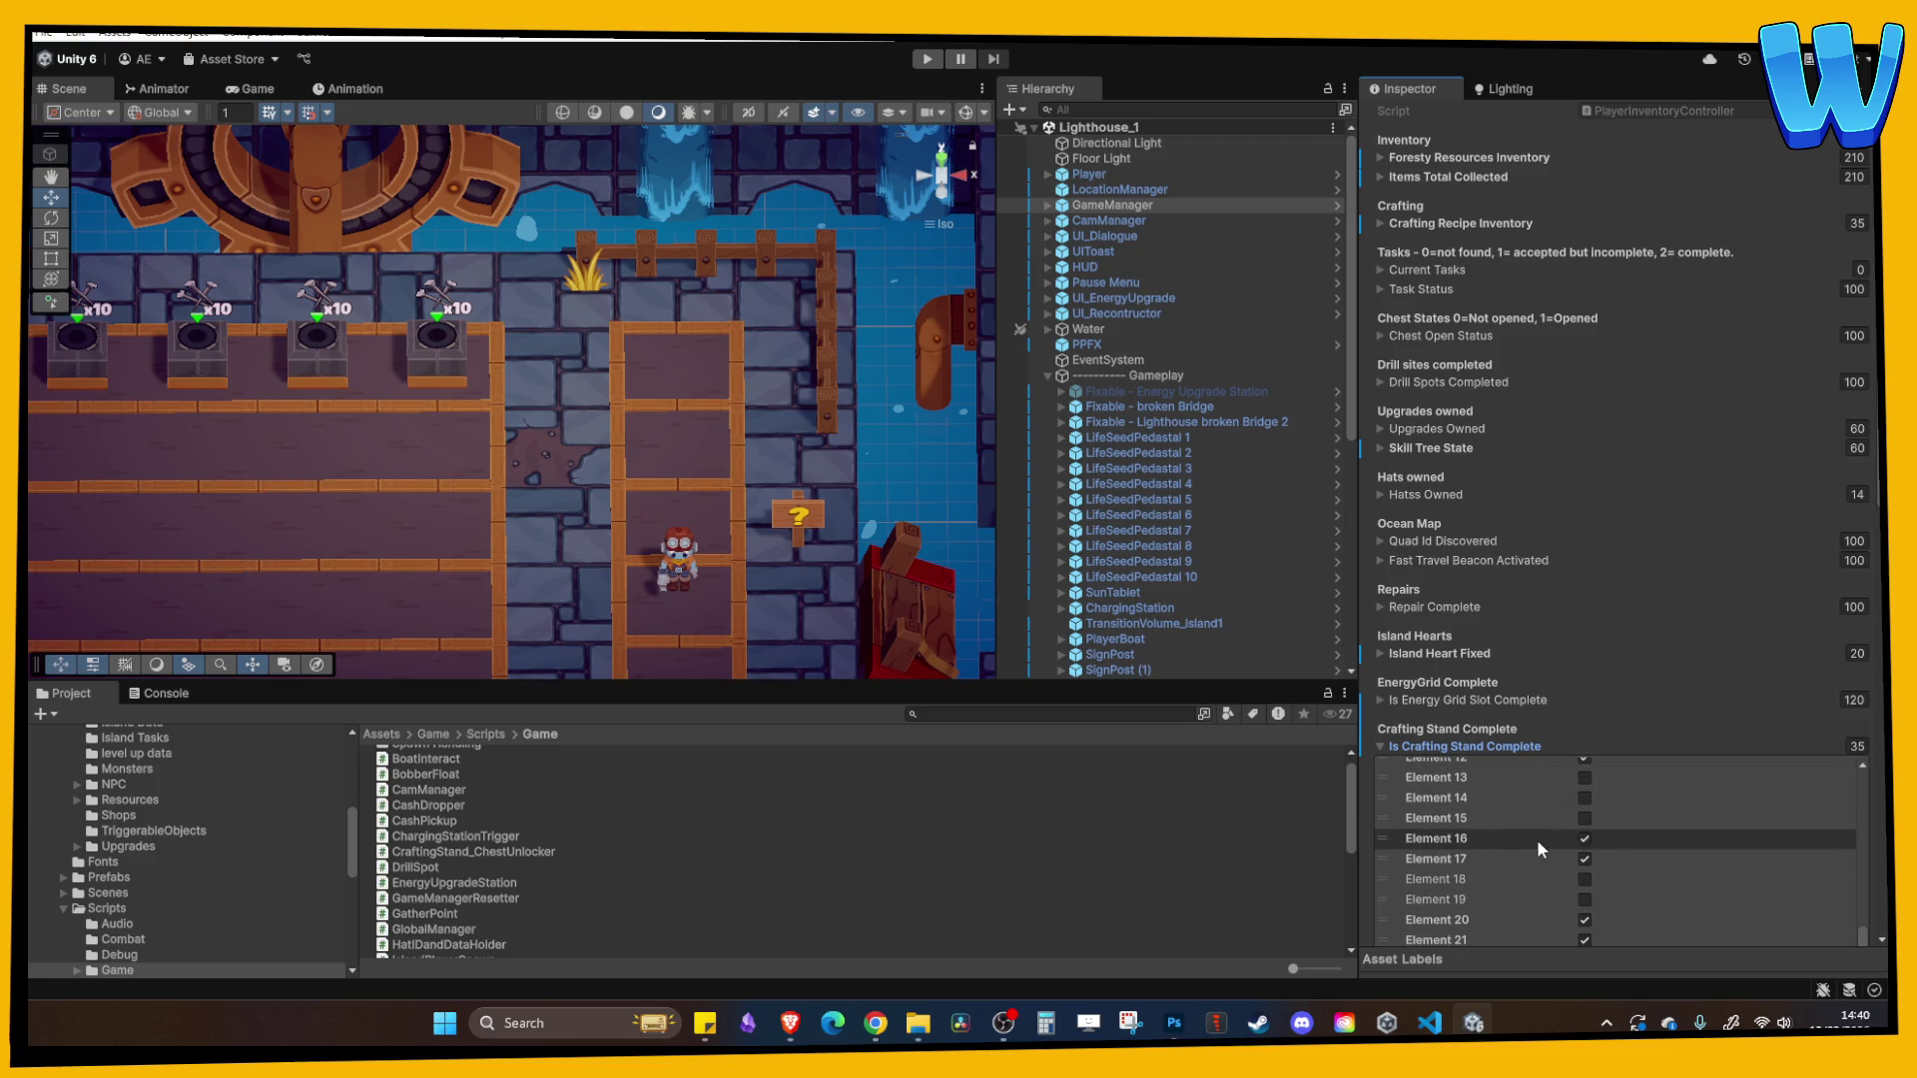
pyautogui.click(1584, 859)
pyautogui.scroll(-5, 1585, 855)
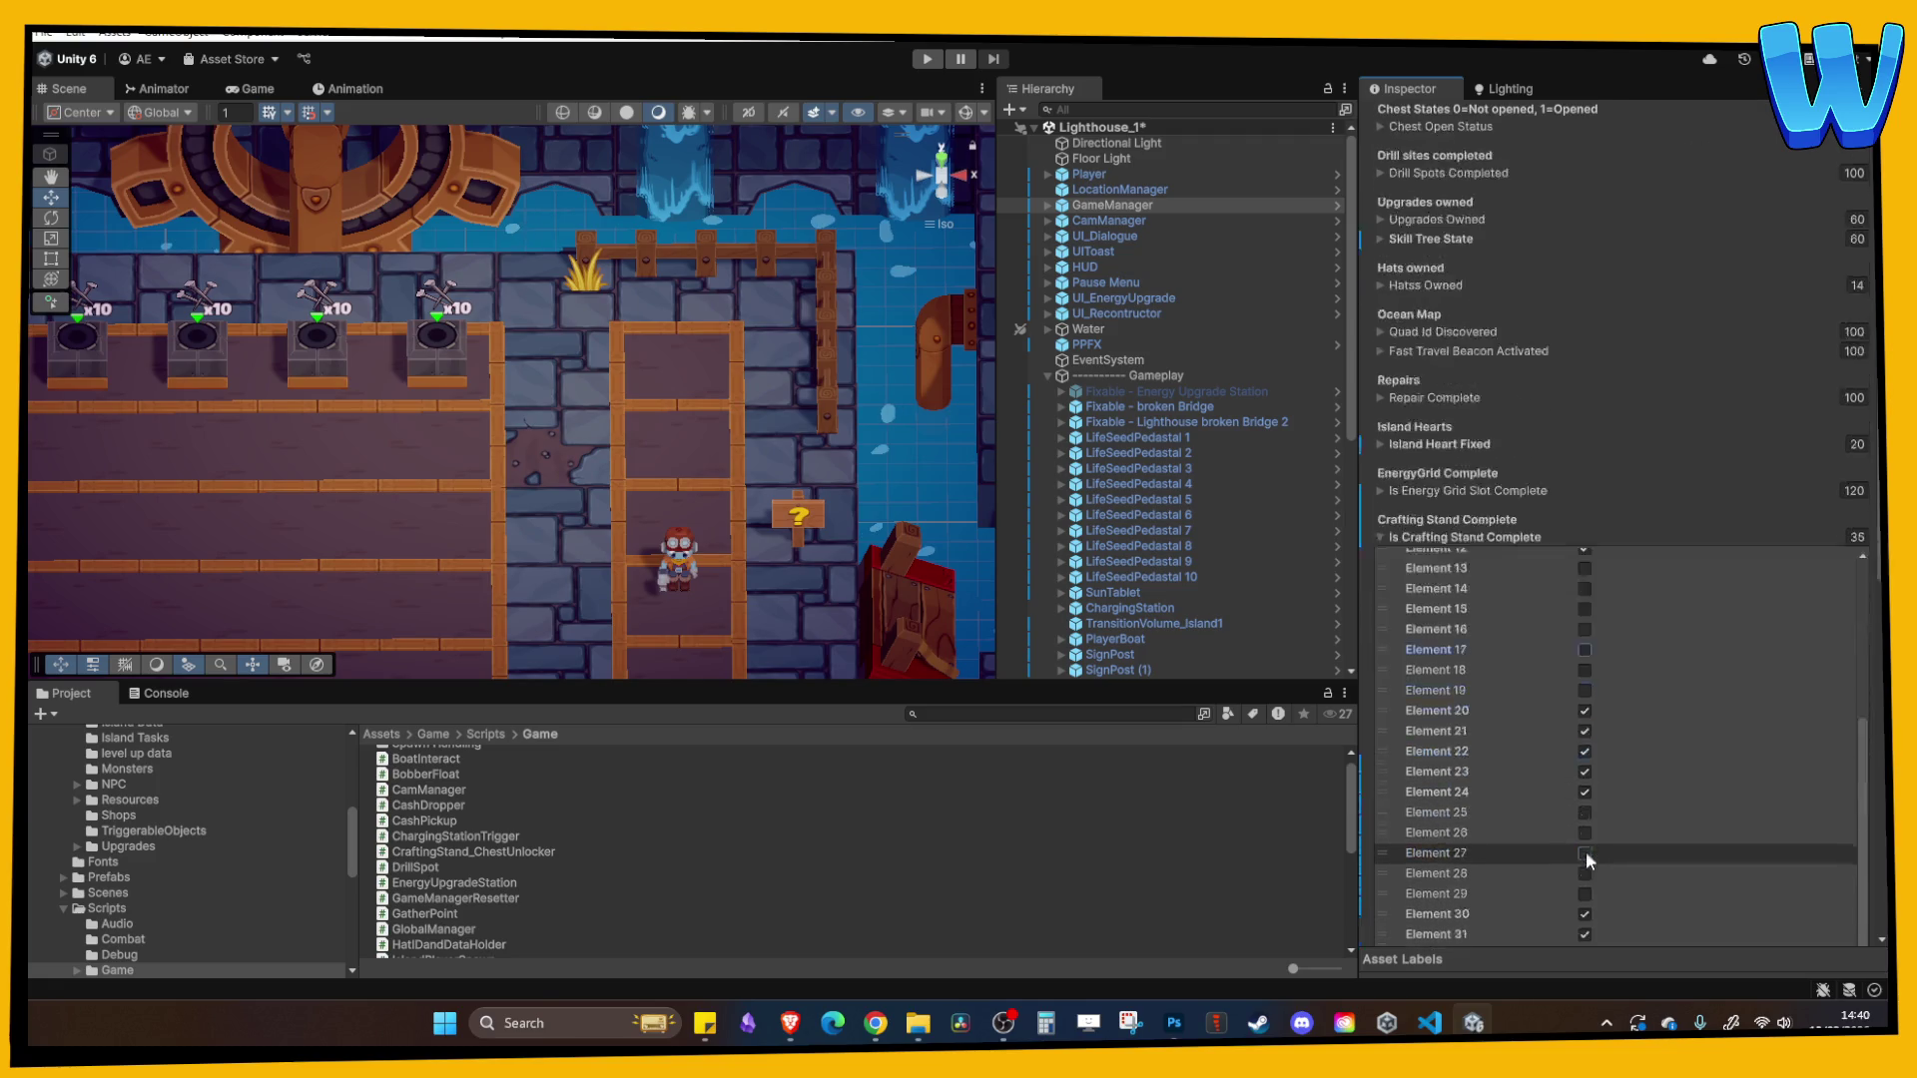
pyautogui.click(1585, 732)
pyautogui.click(1584, 751)
pyautogui.click(1584, 772)
pyautogui.click(1584, 792)
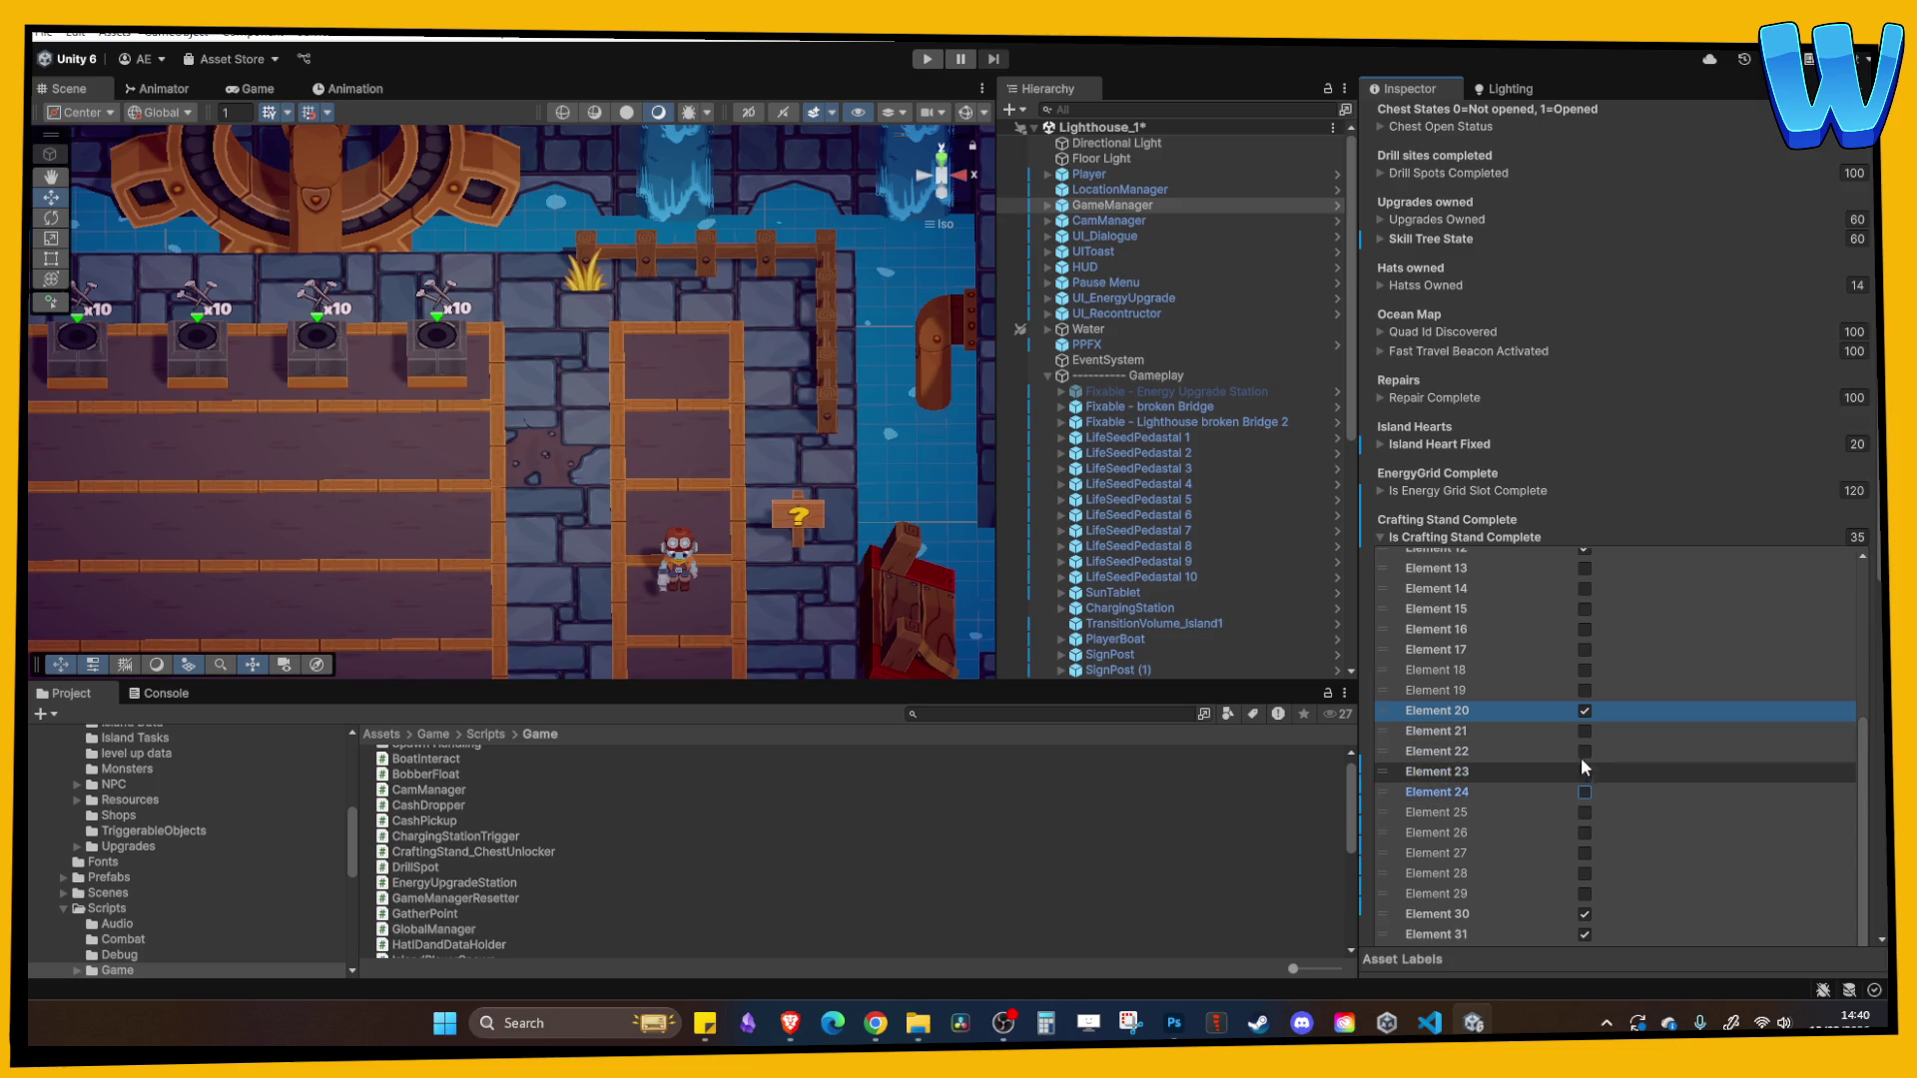
pyautogui.click(1584, 711)
# - Untick Elements 30–33, 10 and 11, then start play mode
pyautogui.scroll(-5, 1593, 719)
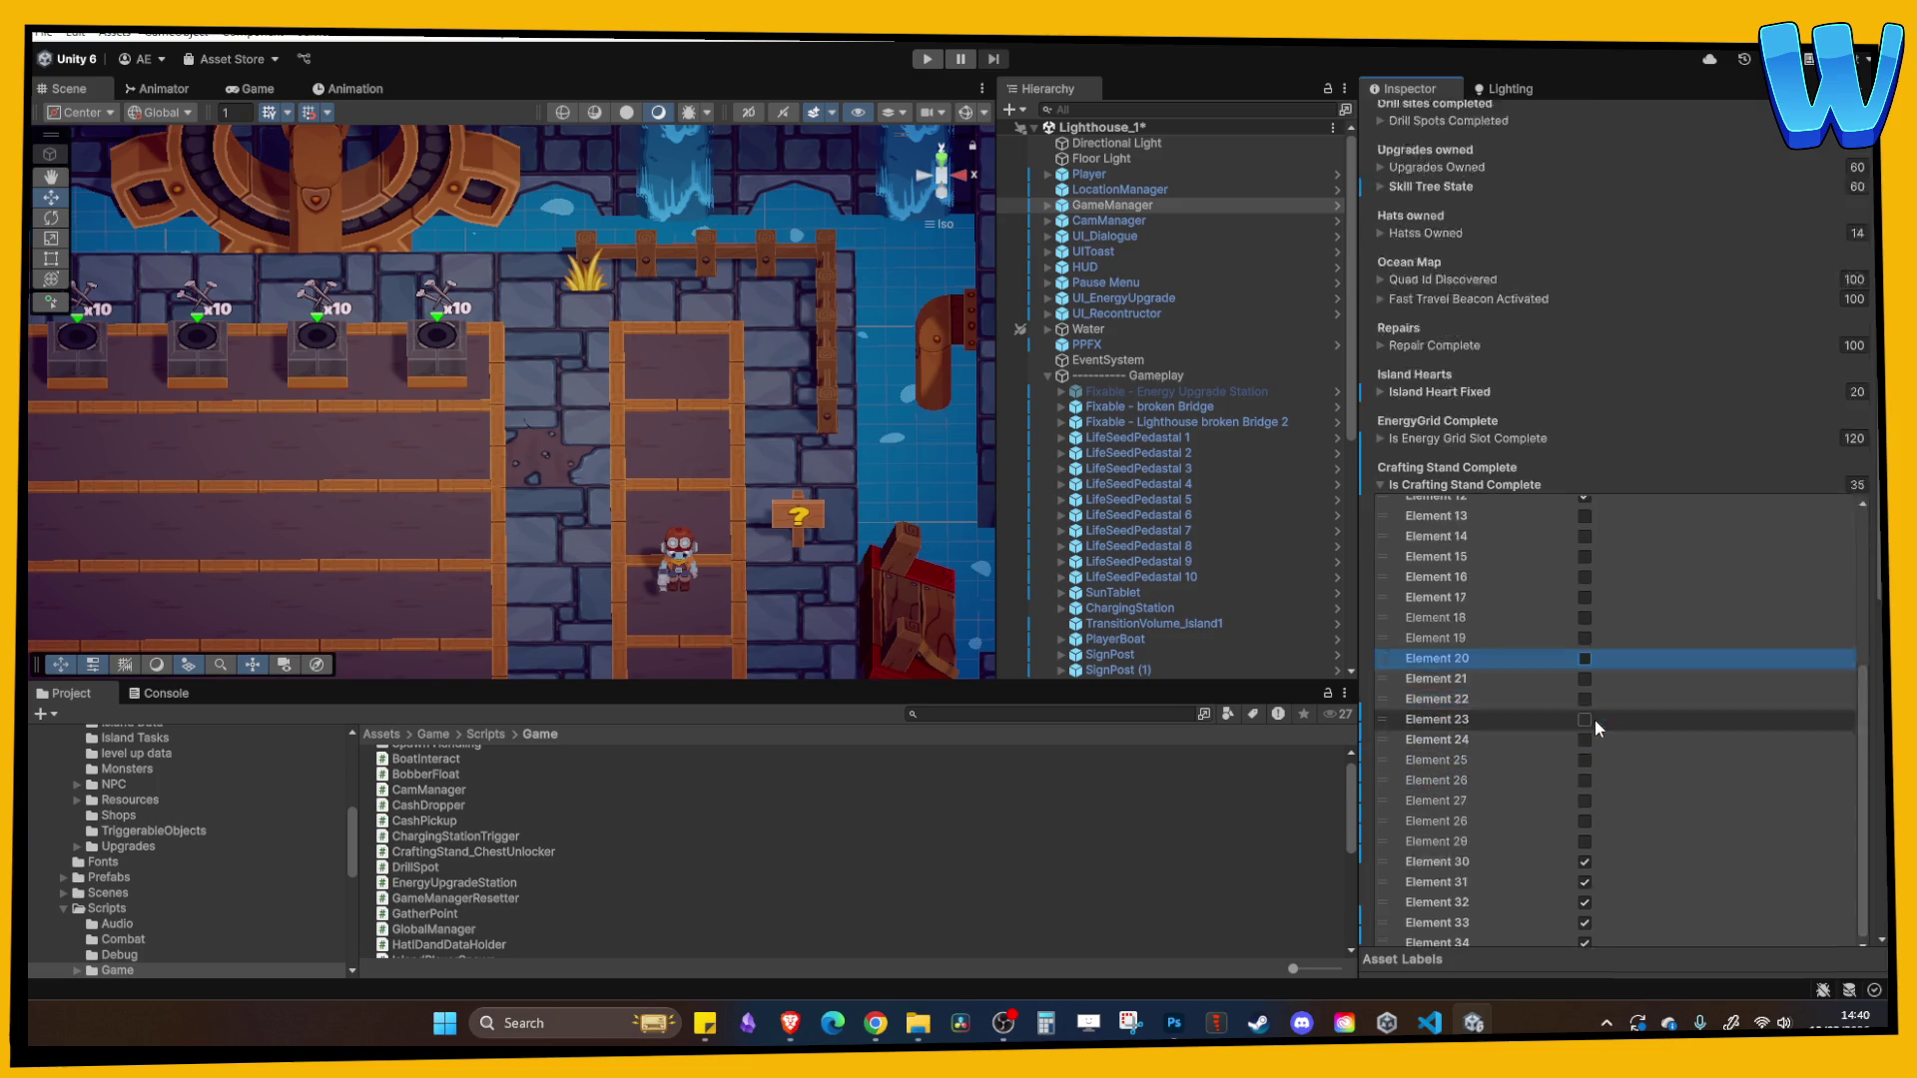
pyautogui.click(1584, 705)
pyautogui.click(1584, 726)
pyautogui.click(1584, 746)
pyautogui.click(1585, 765)
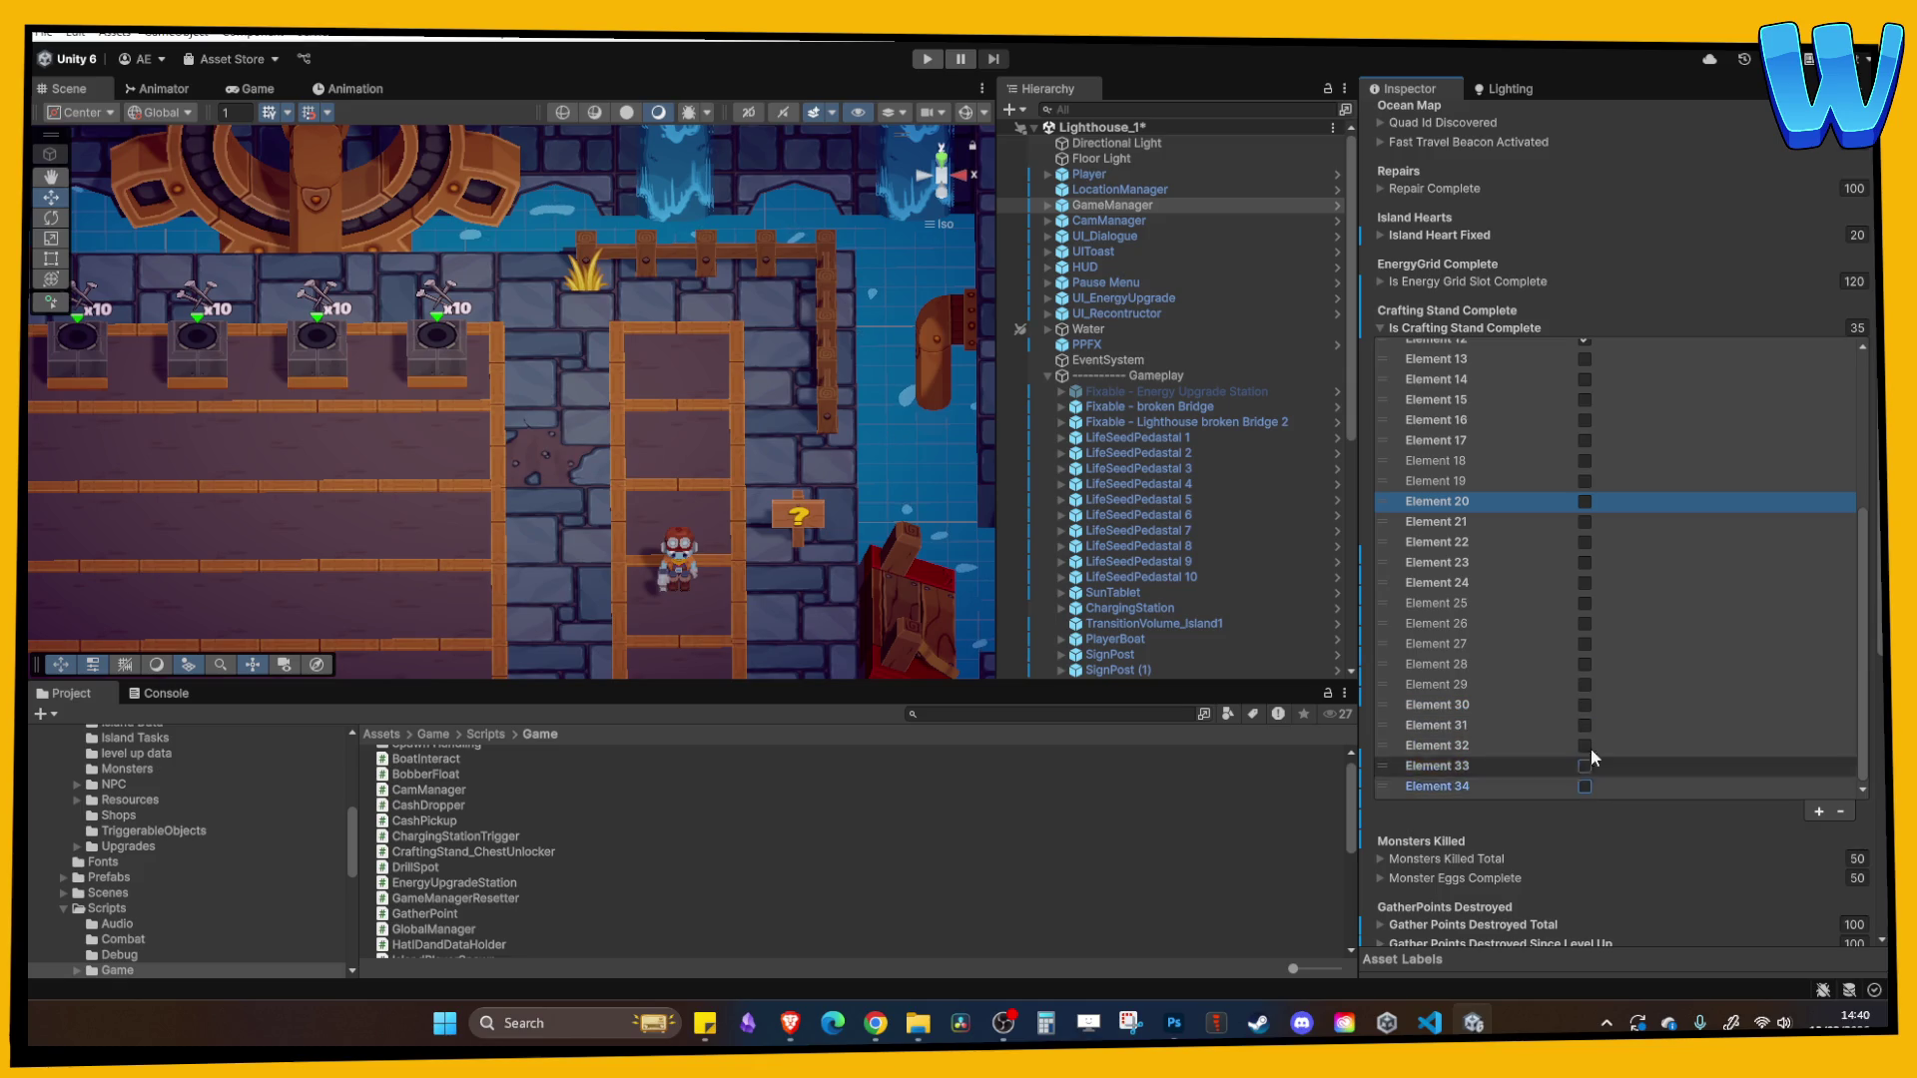
pyautogui.scroll(6, 1593, 649)
pyautogui.click(1584, 552)
pyautogui.click(1584, 572)
pyautogui.scroll(8, 1608, 554)
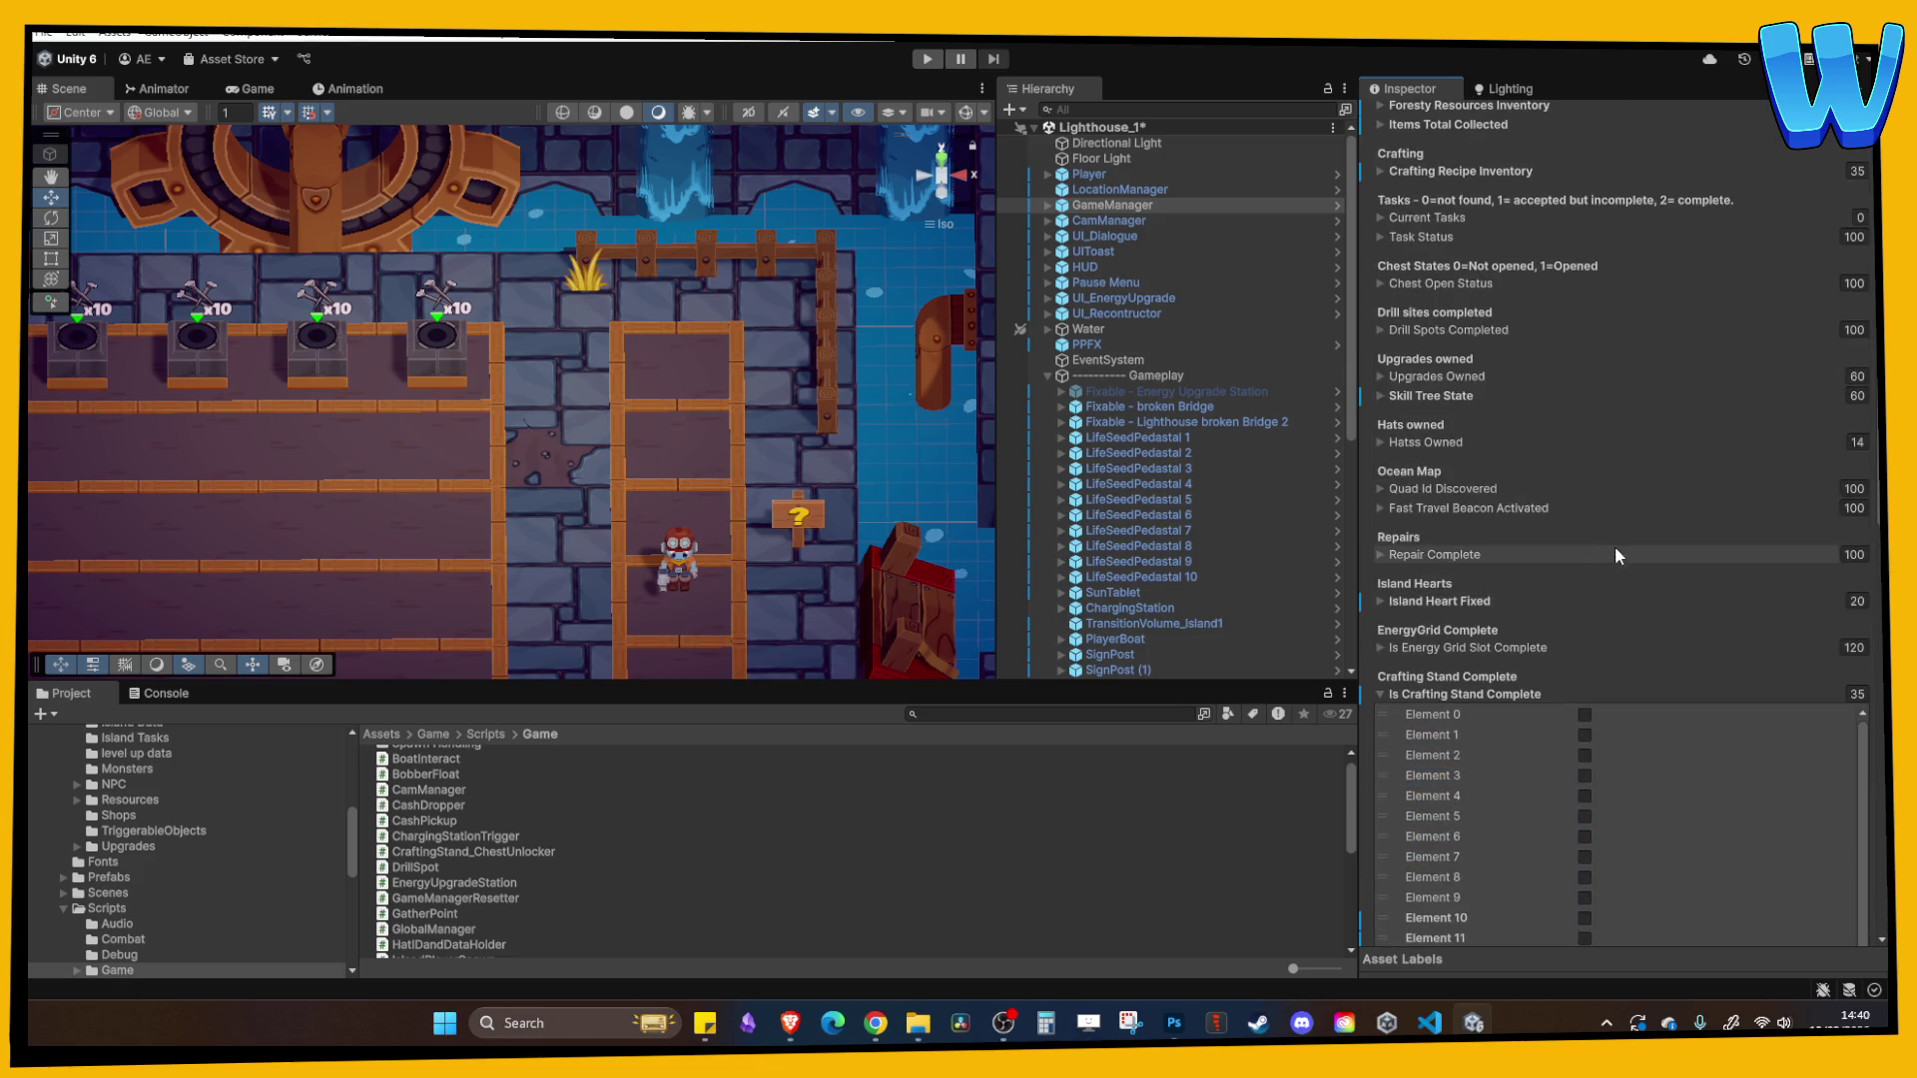
pyautogui.click(927, 59)
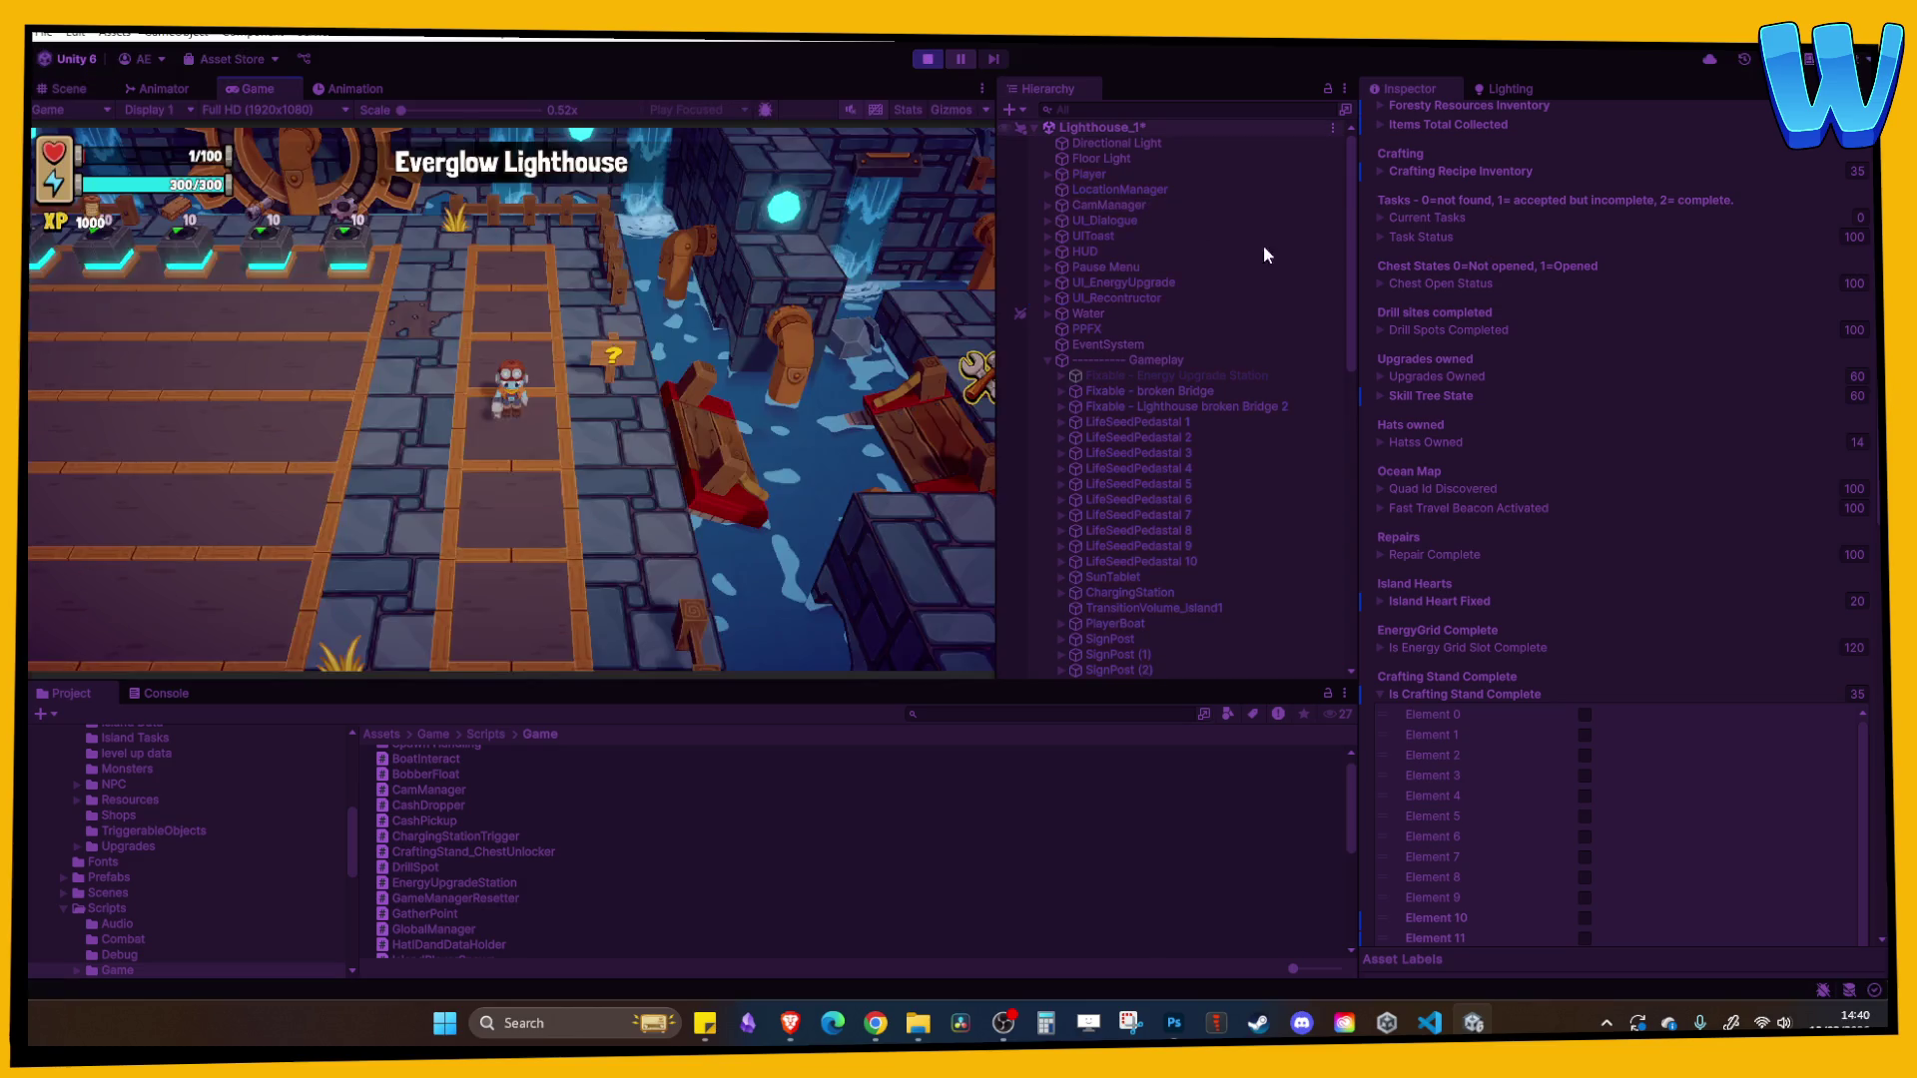
# - Watch Is Crafting Stand Complete Elements 0–3 and 5 tick during play, then stop play mode
pyautogui.scroll(-5, 1511, 609)
pyautogui.scroll(3, 1515, 649)
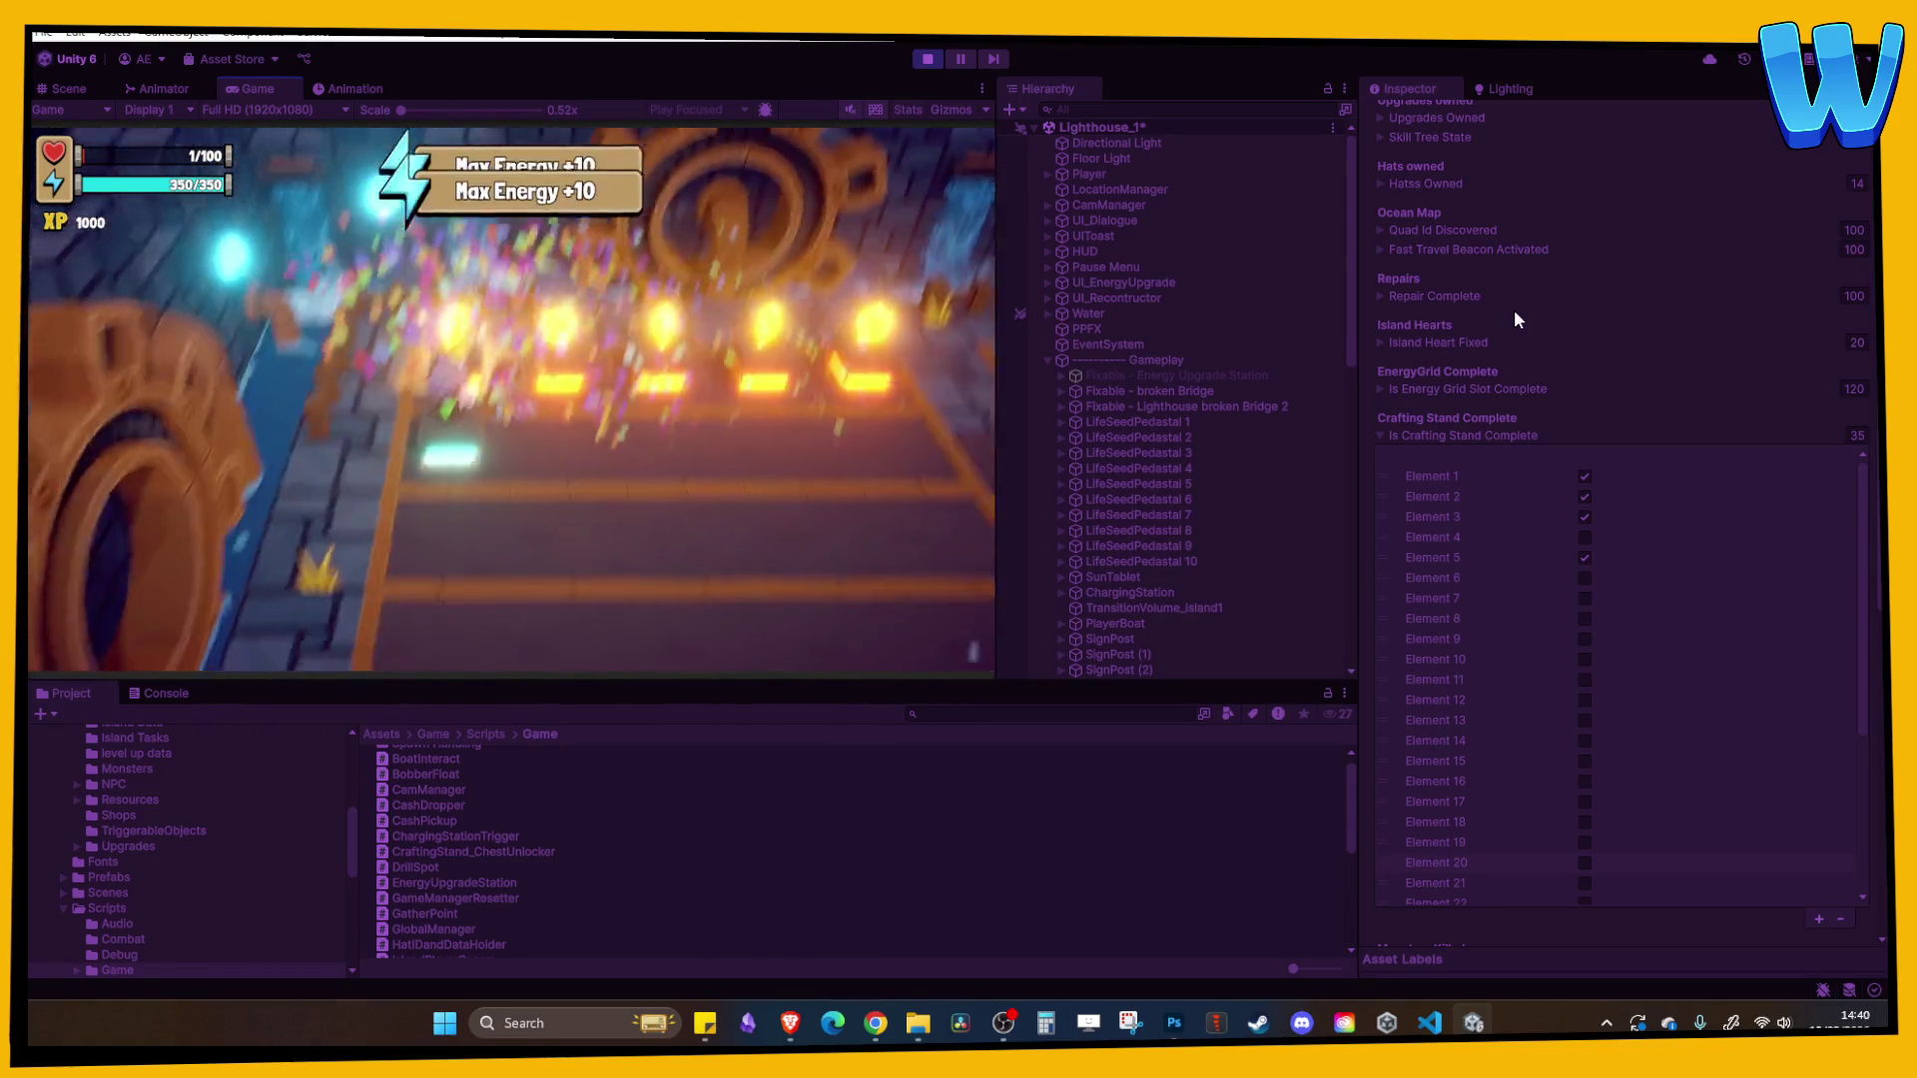
pyautogui.scroll(2, 1698, 612)
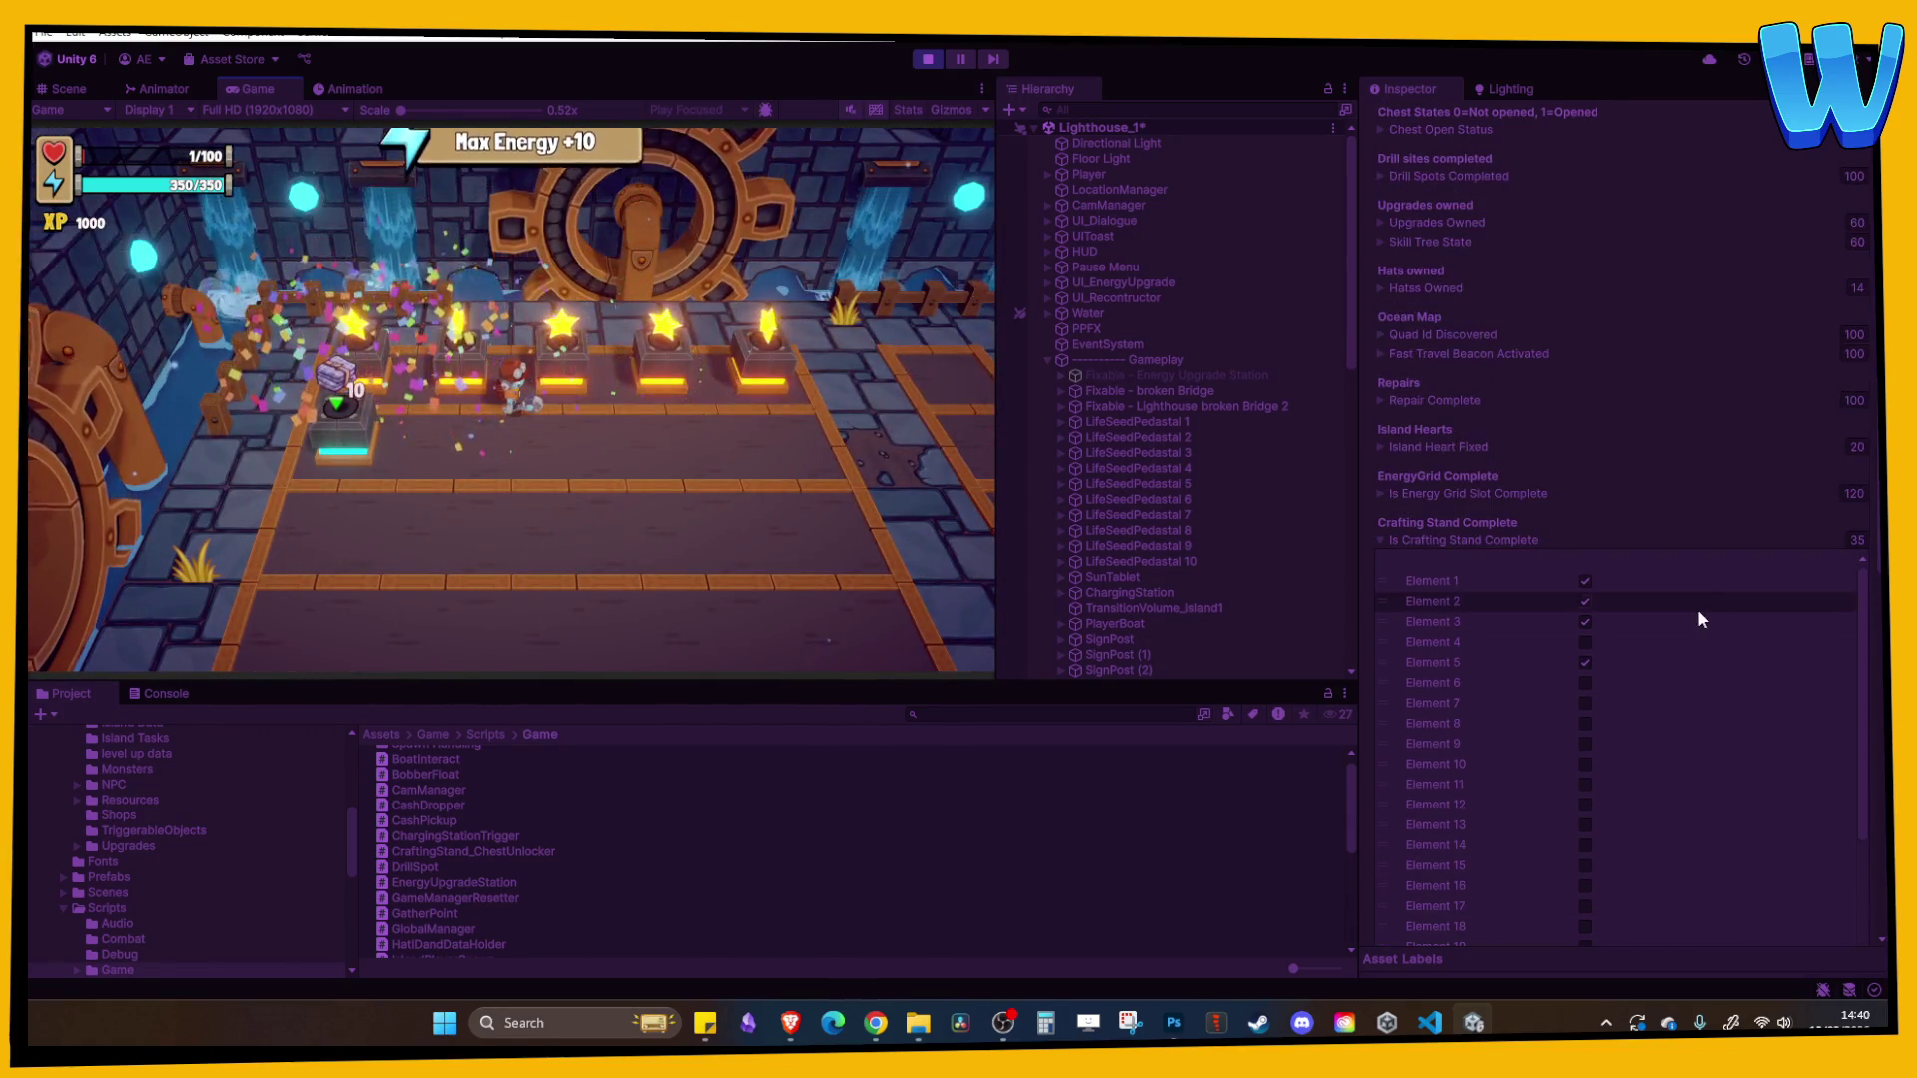
pyautogui.click(1512, 536)
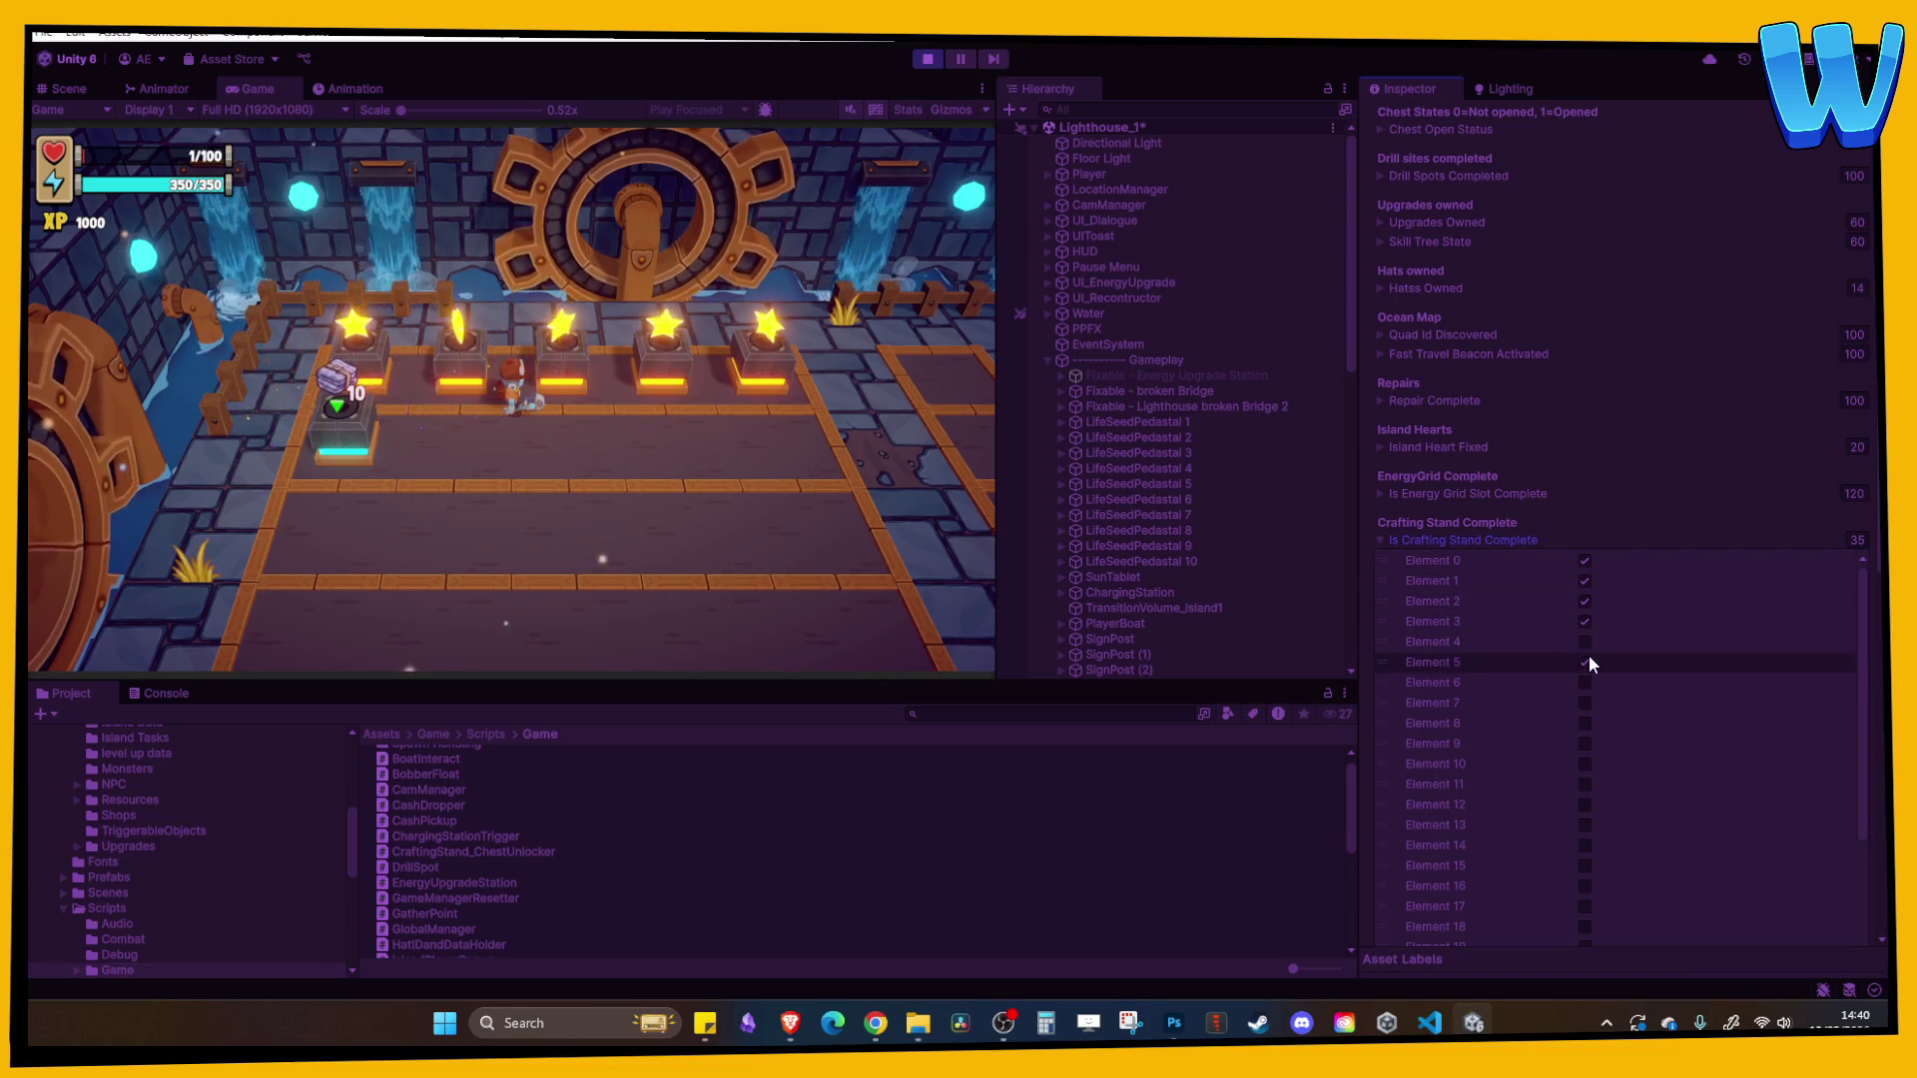
pyautogui.click(928, 59)
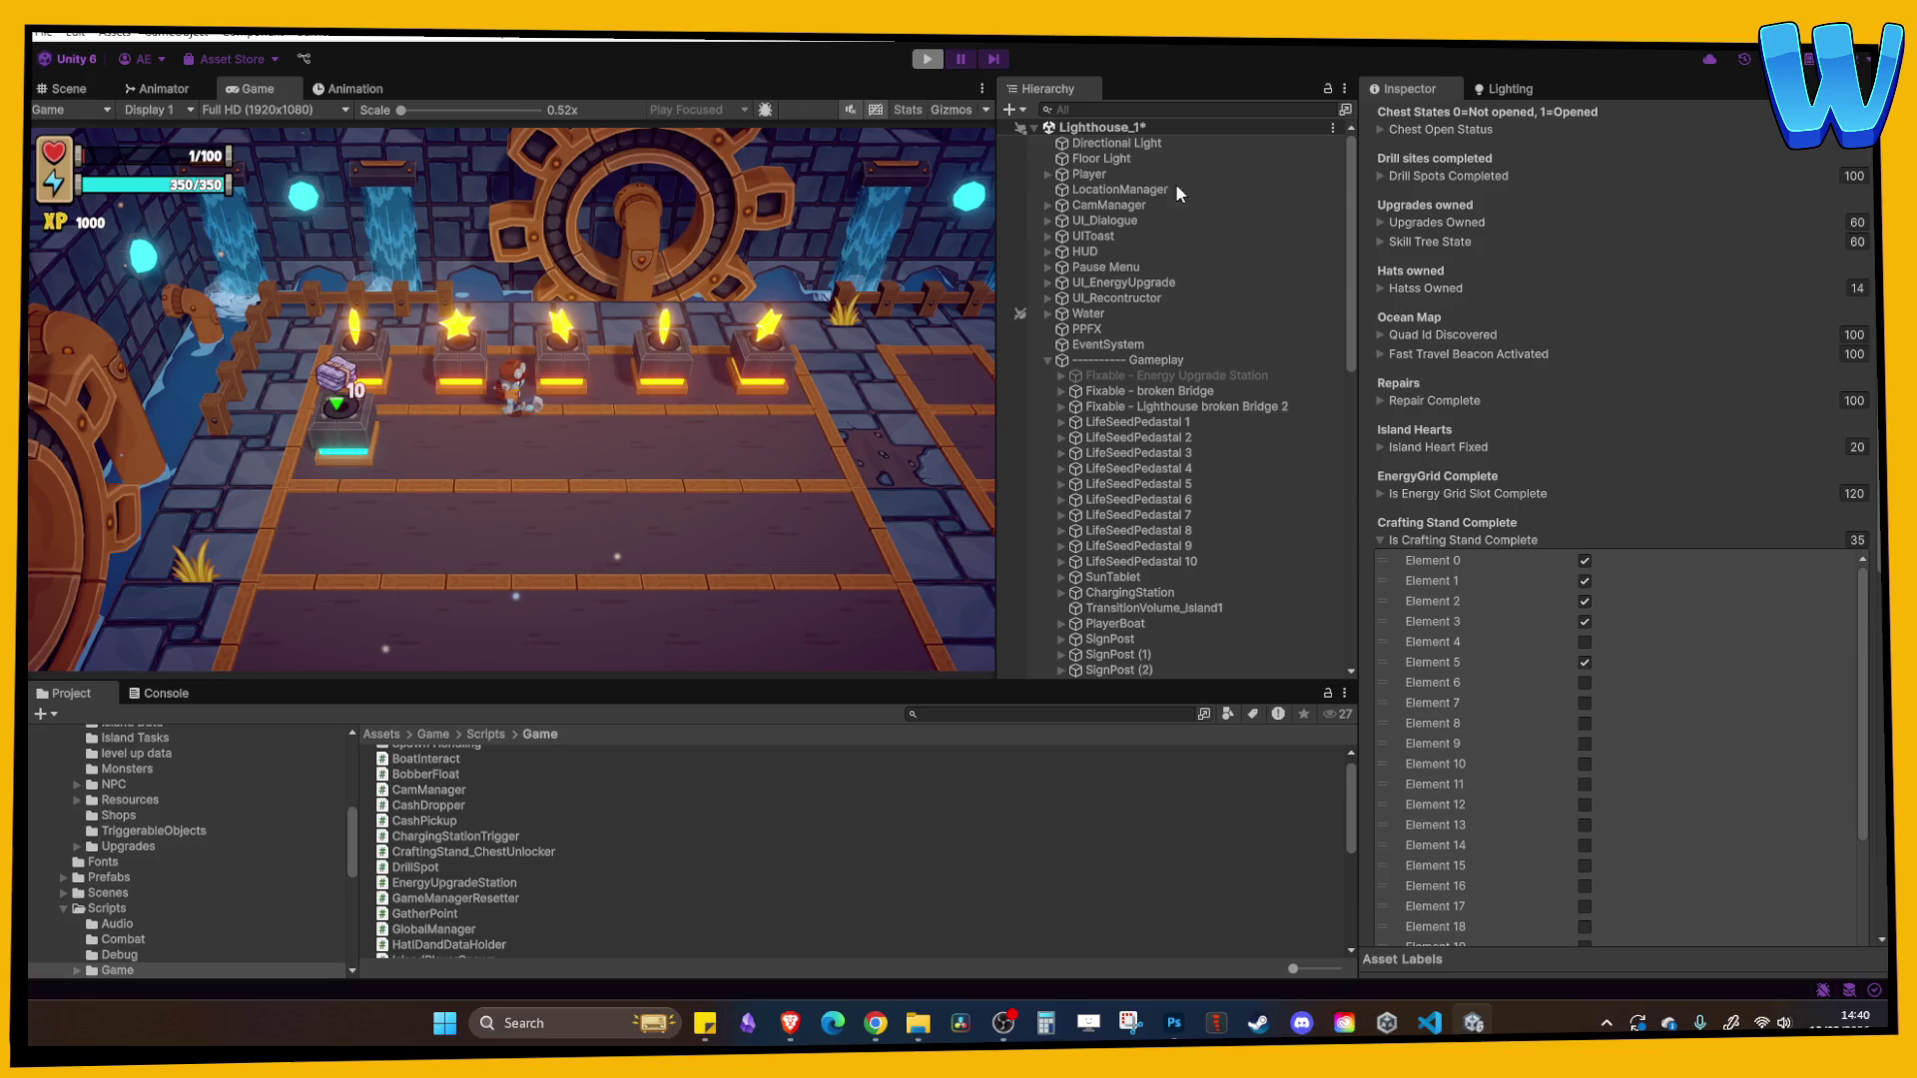
pyautogui.click(1148, 190)
# - Open the GameManager prefab in isolation
pyautogui.click(1146, 206)
pyautogui.rightClick(1146, 212)
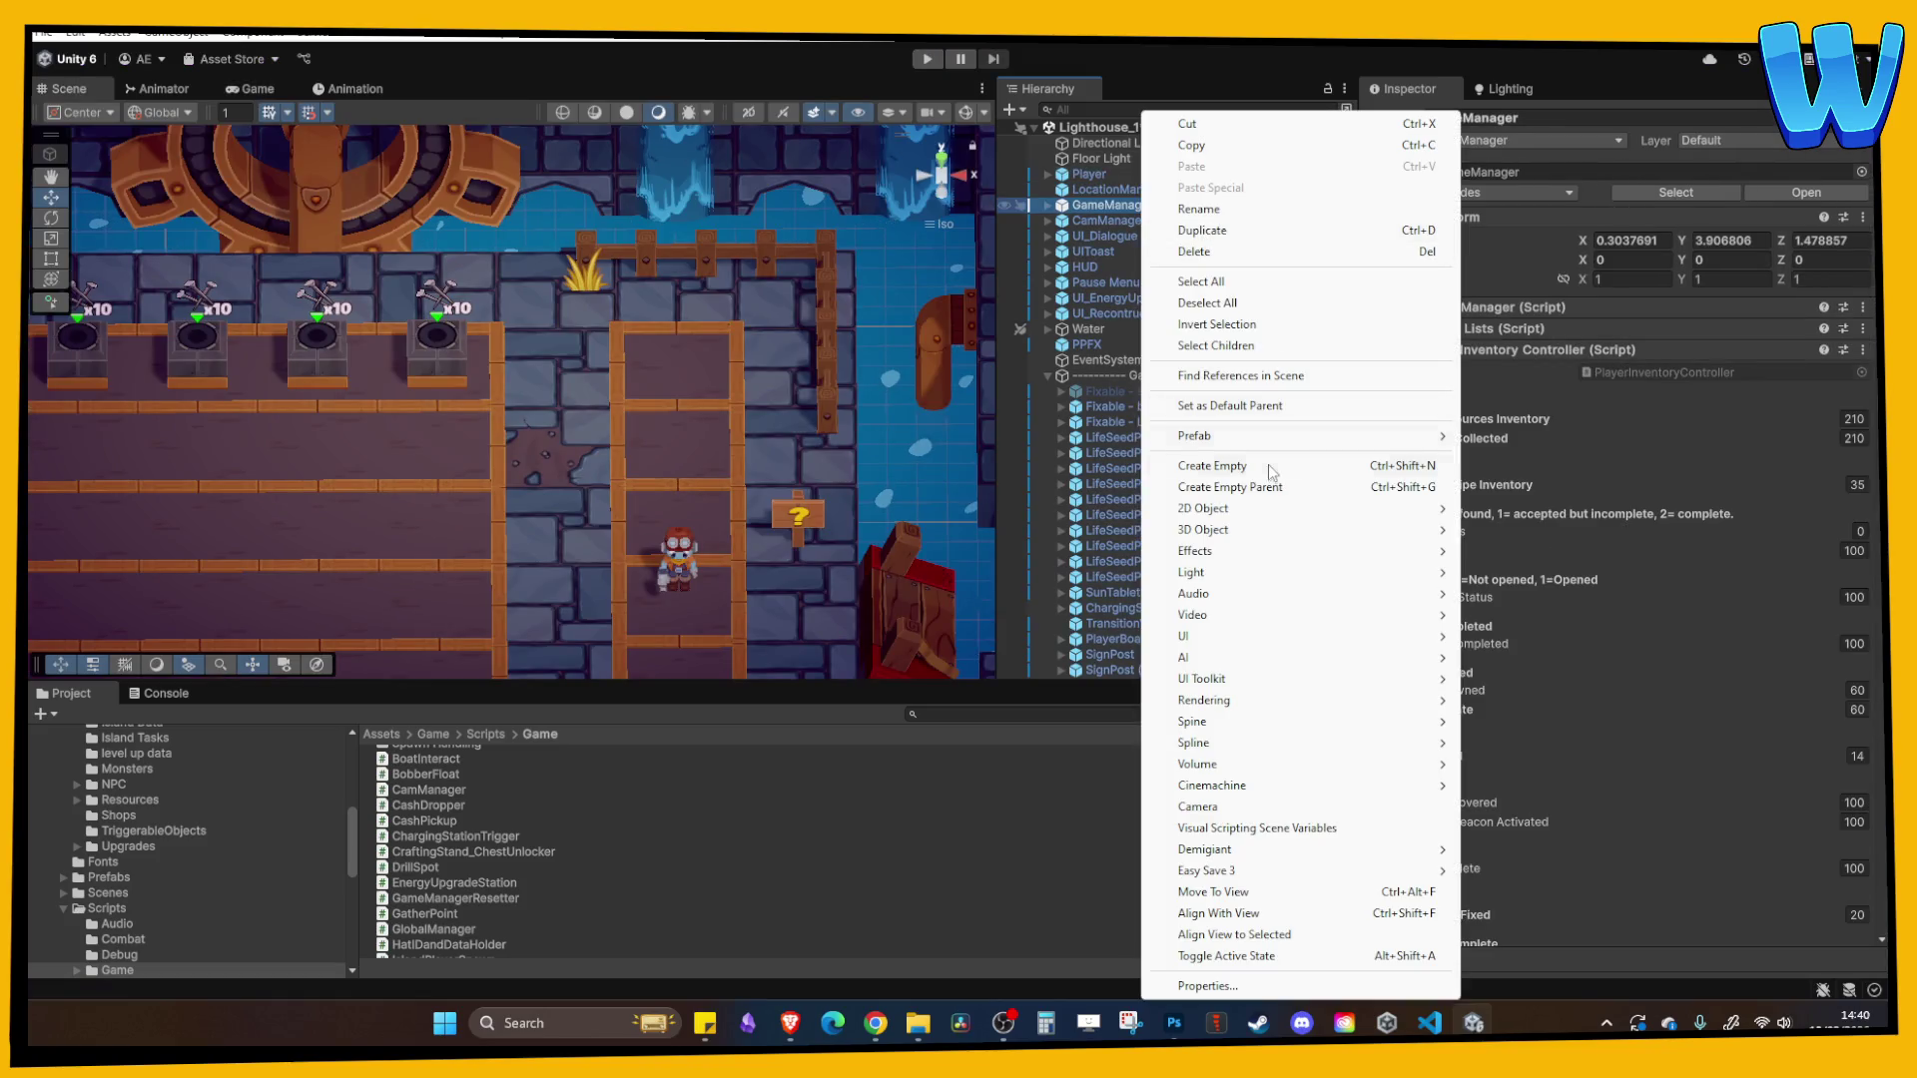
pyautogui.moveTo(1265, 439)
pyautogui.click(1487, 461)
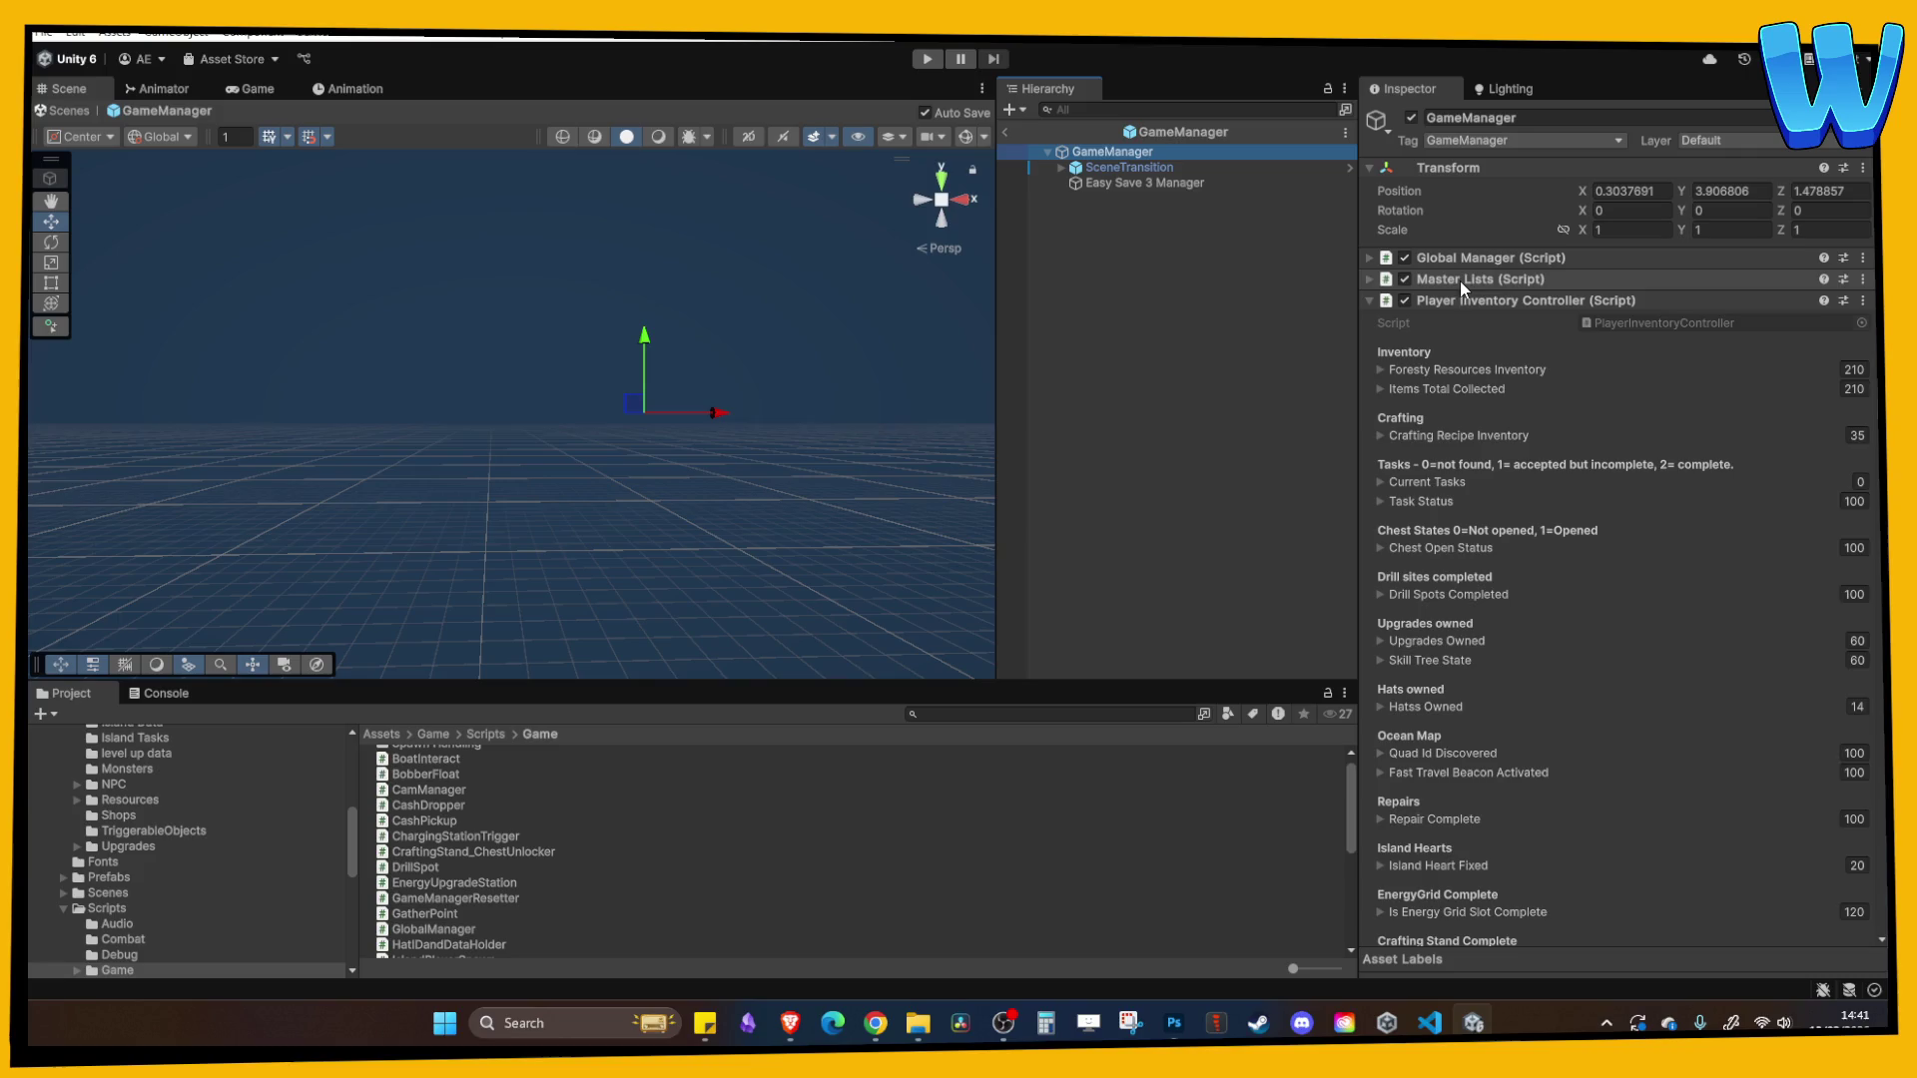
# - Move Cog Wheel above SimpleCloth in the Crafting Recipe Master List and play-test it
pyautogui.click(1477, 300)
pyautogui.click(1467, 280)
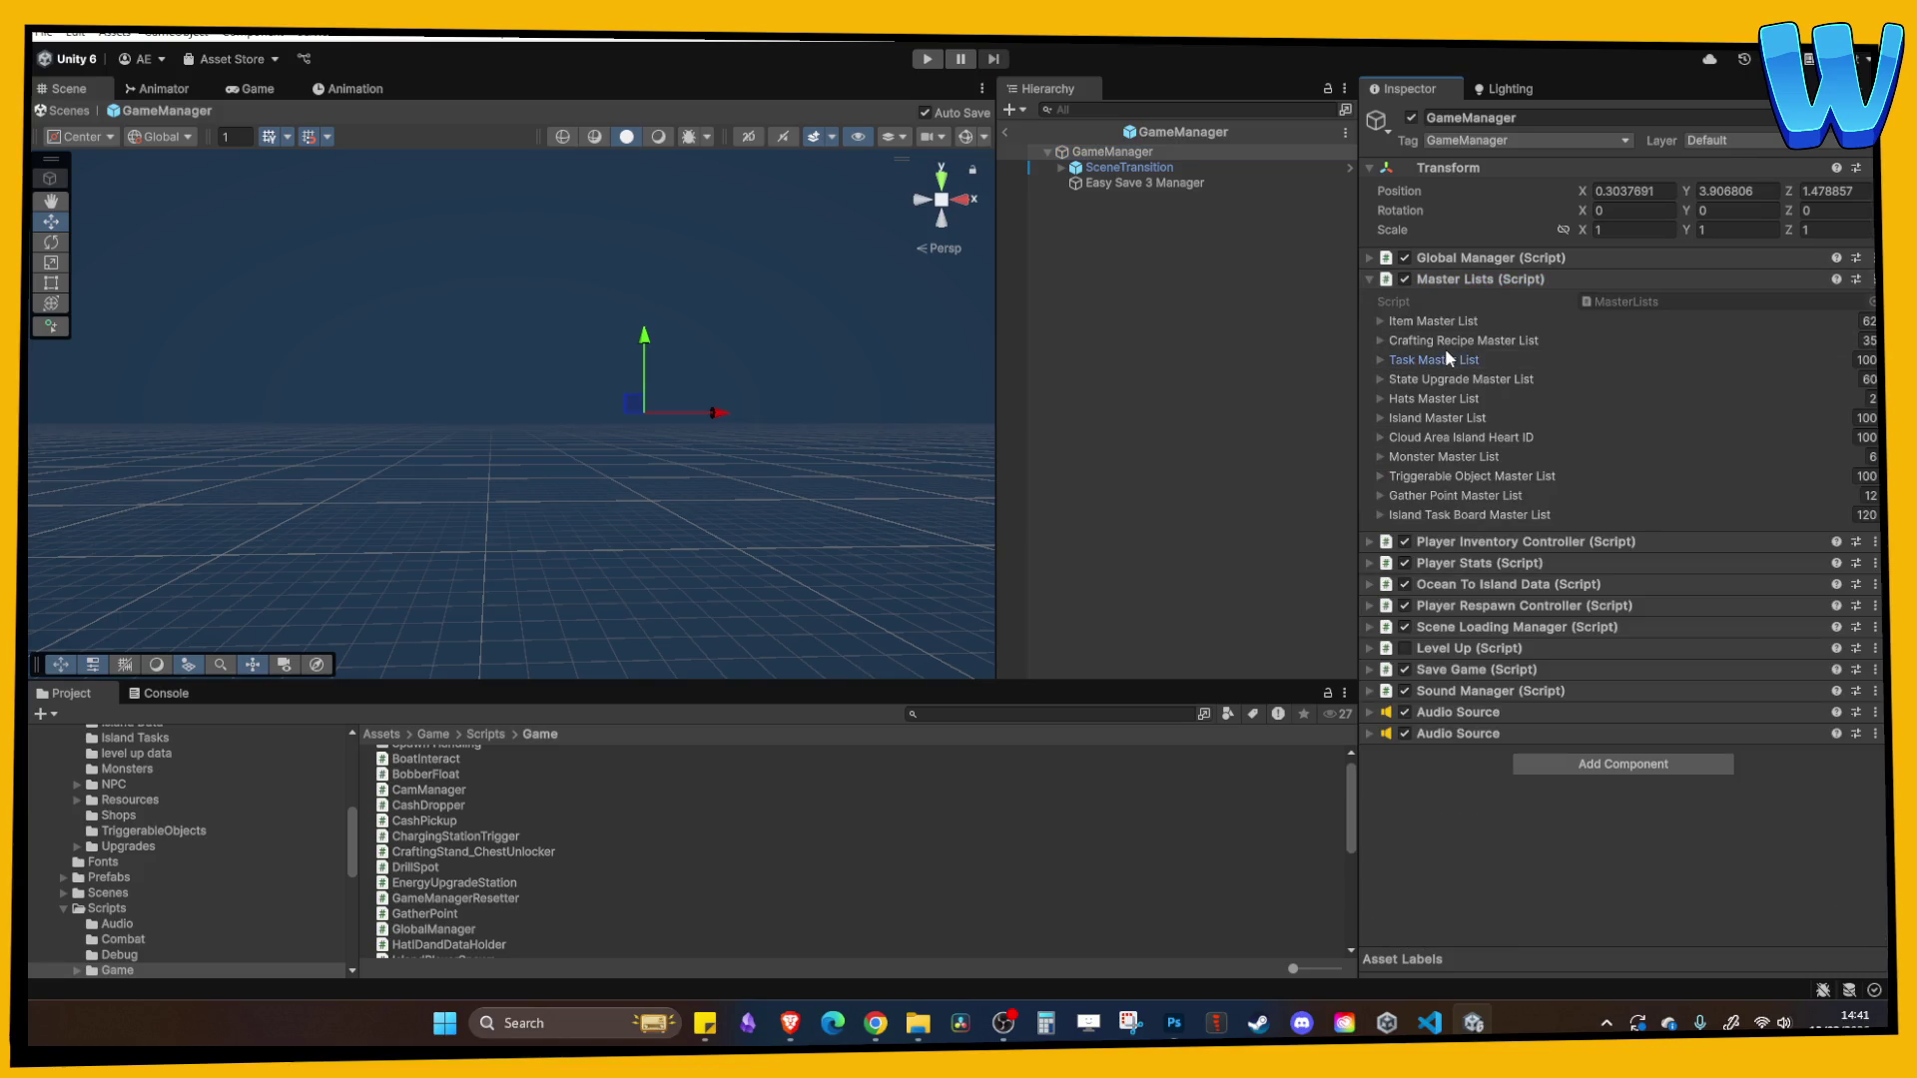
pyautogui.click(1447, 342)
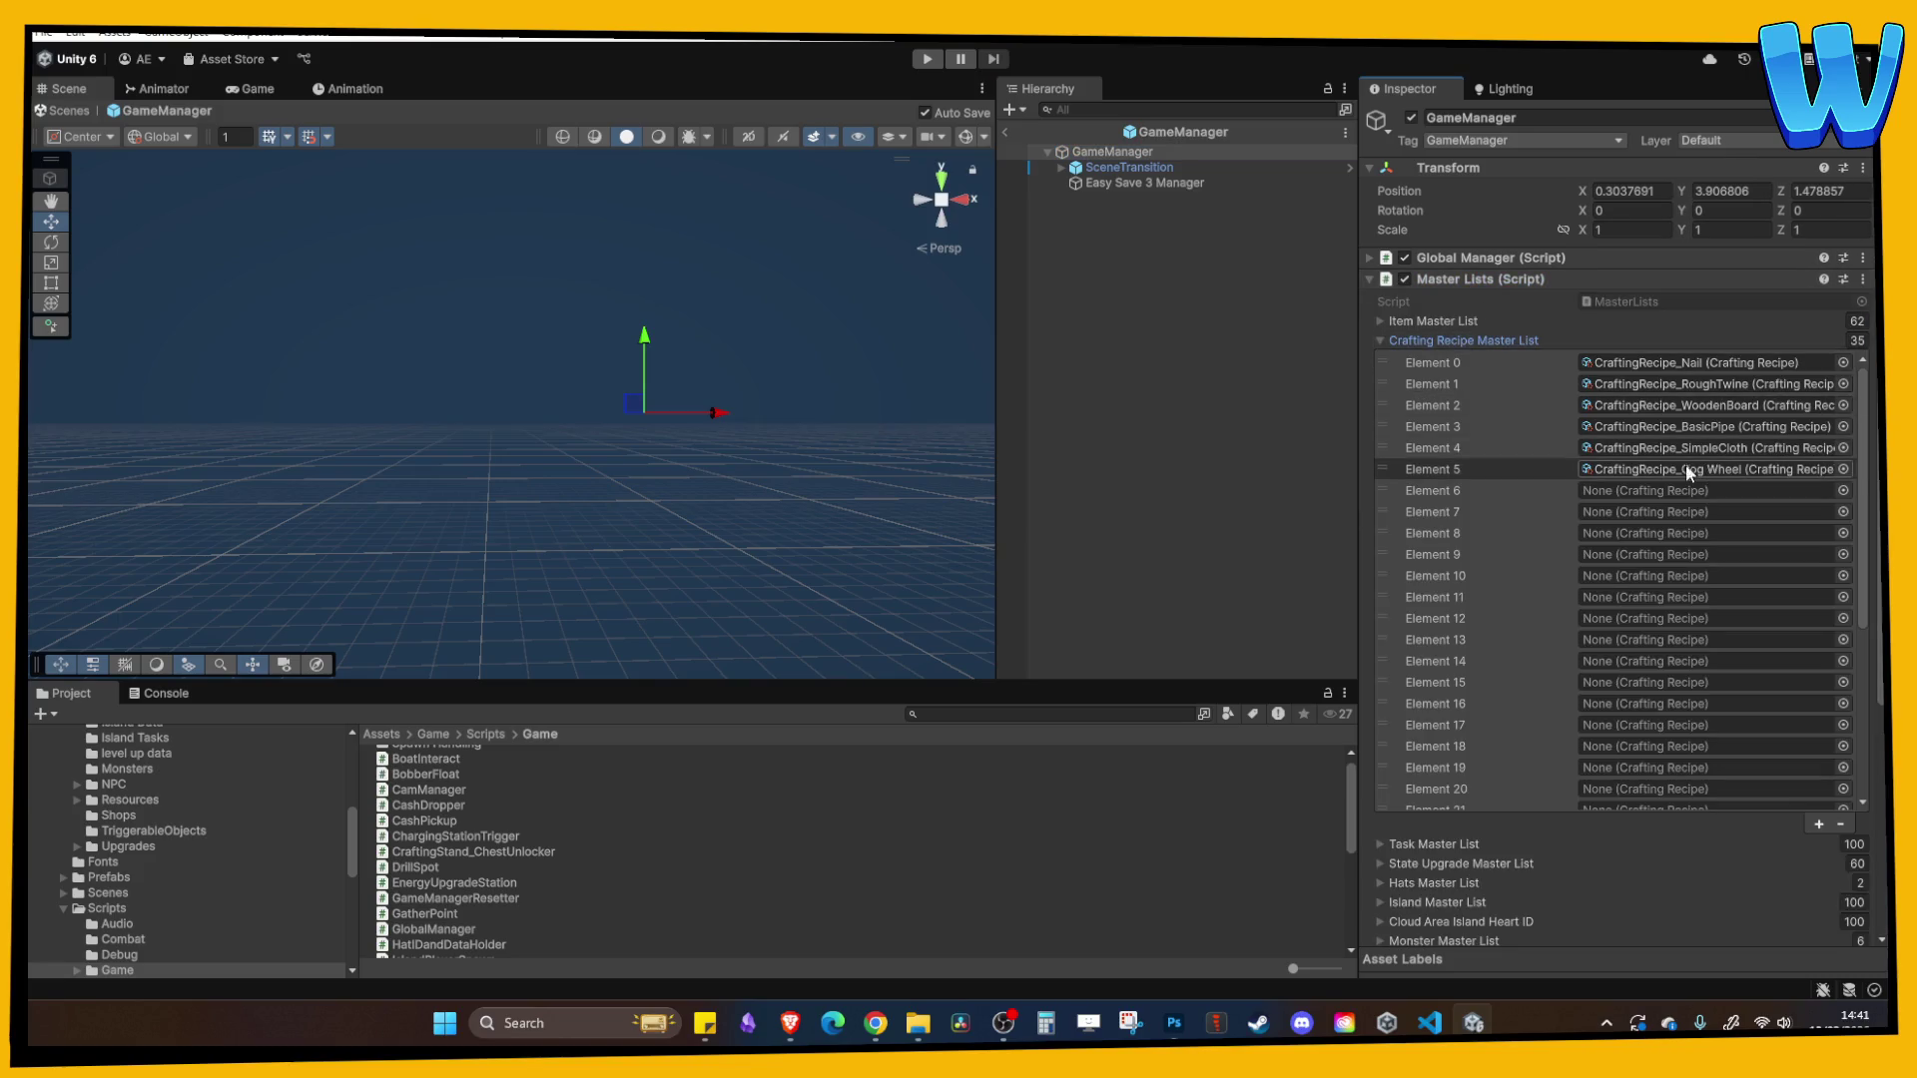
pyautogui.moveTo(1416, 470); pyautogui.dragTo(1416, 446)
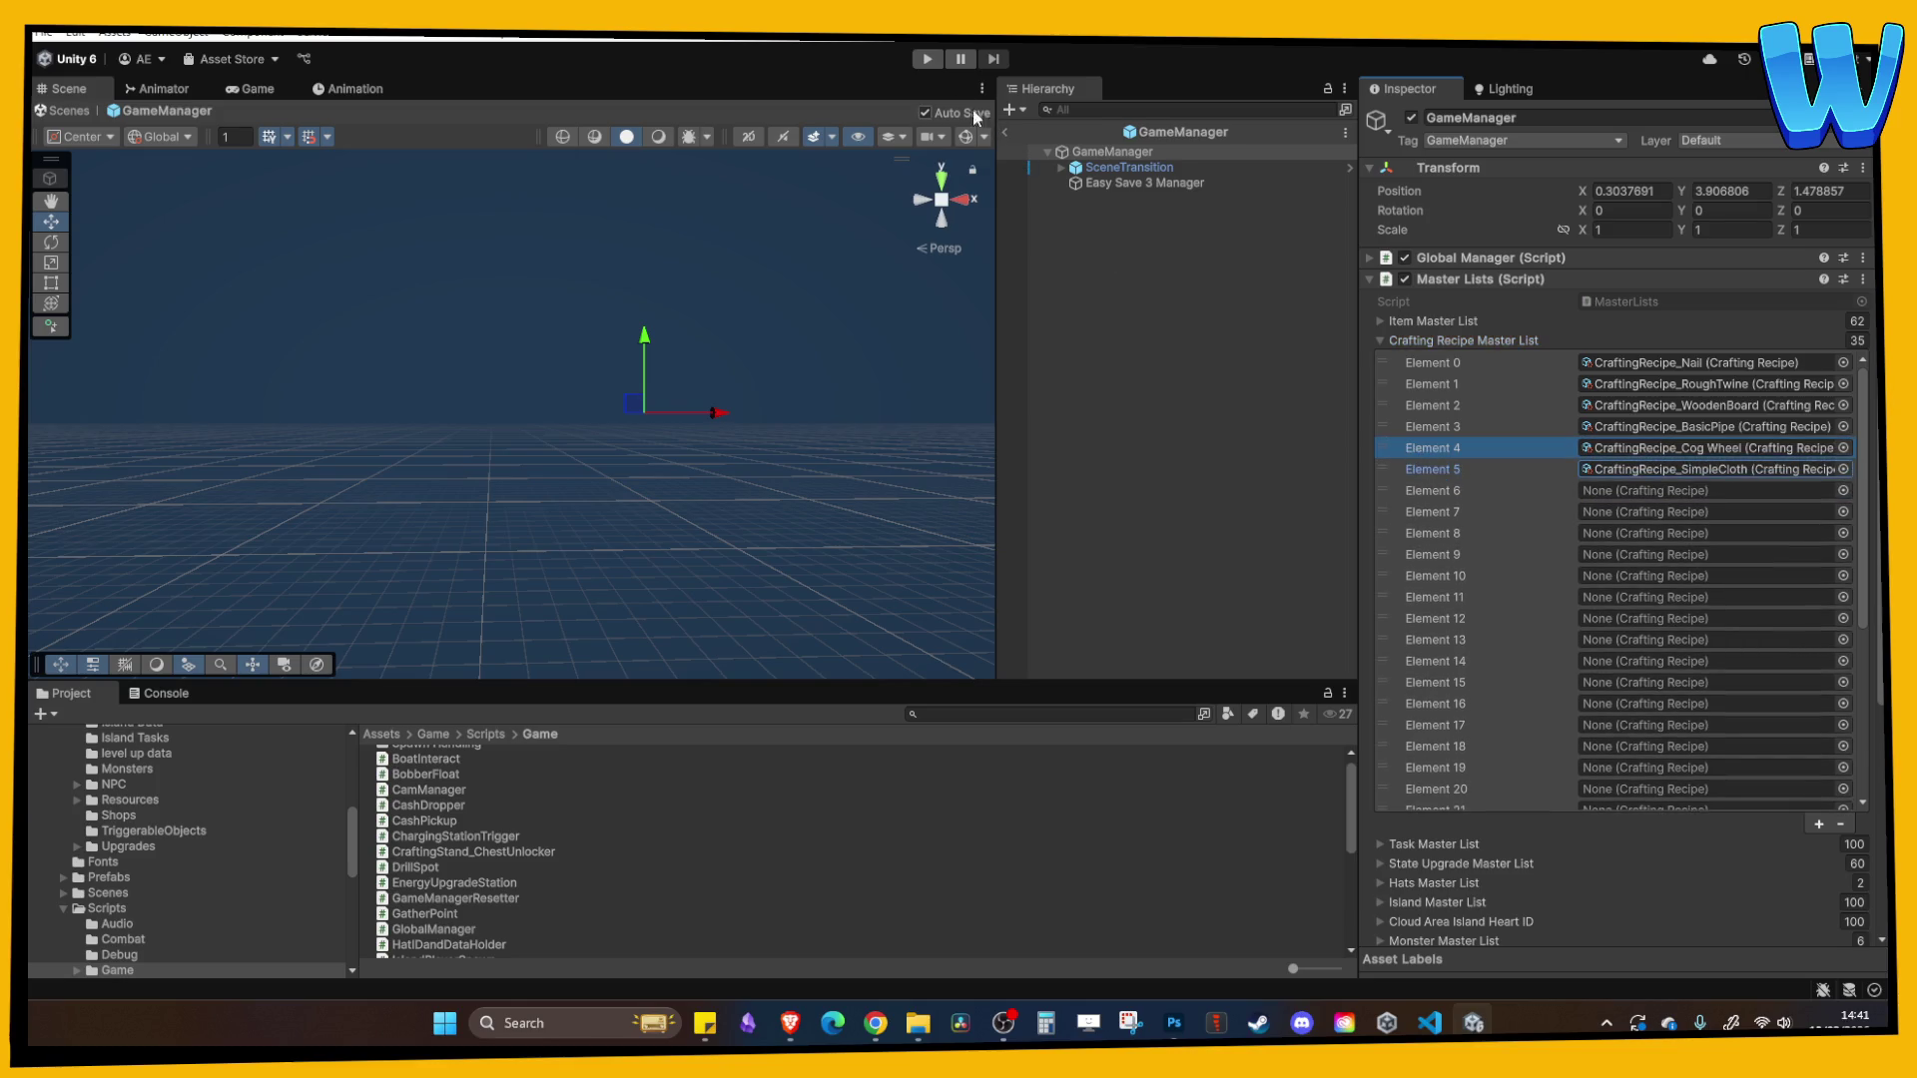
pyautogui.click(927, 60)
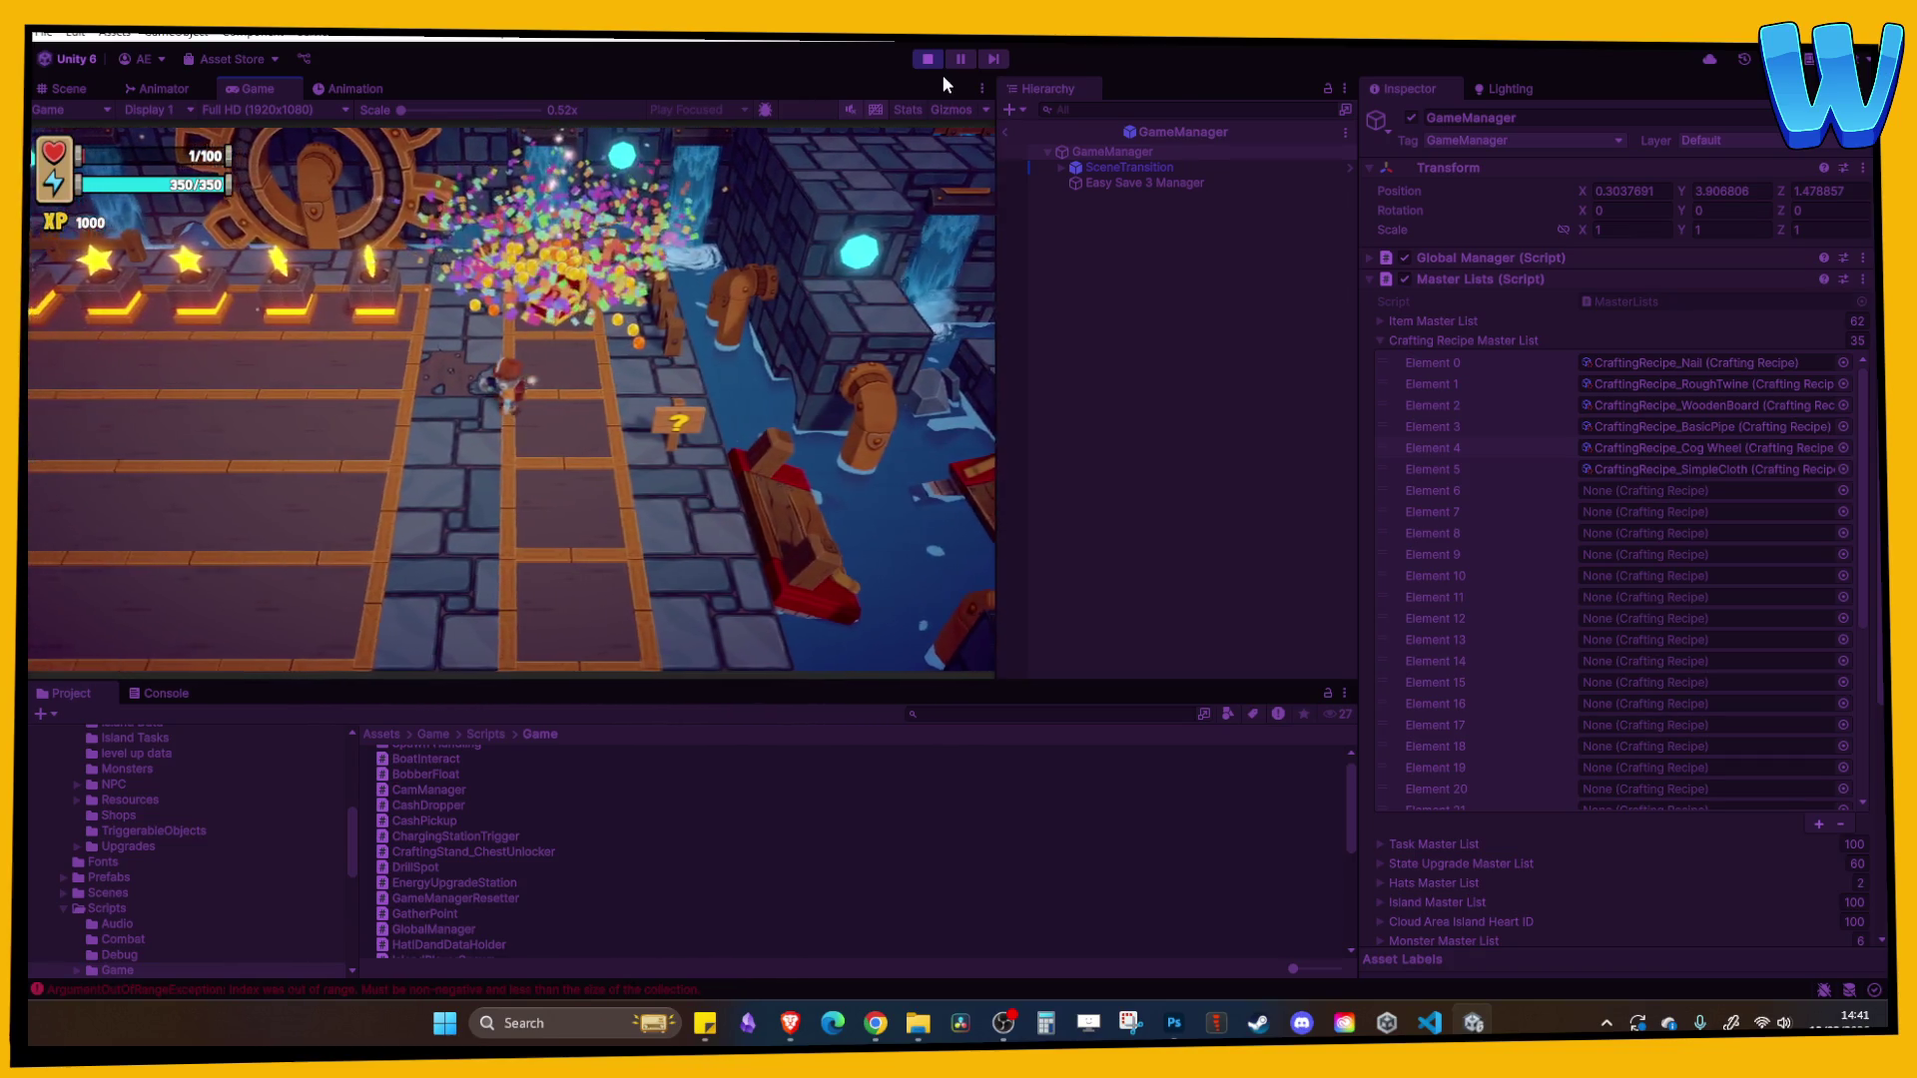
pyautogui.click(927, 59)
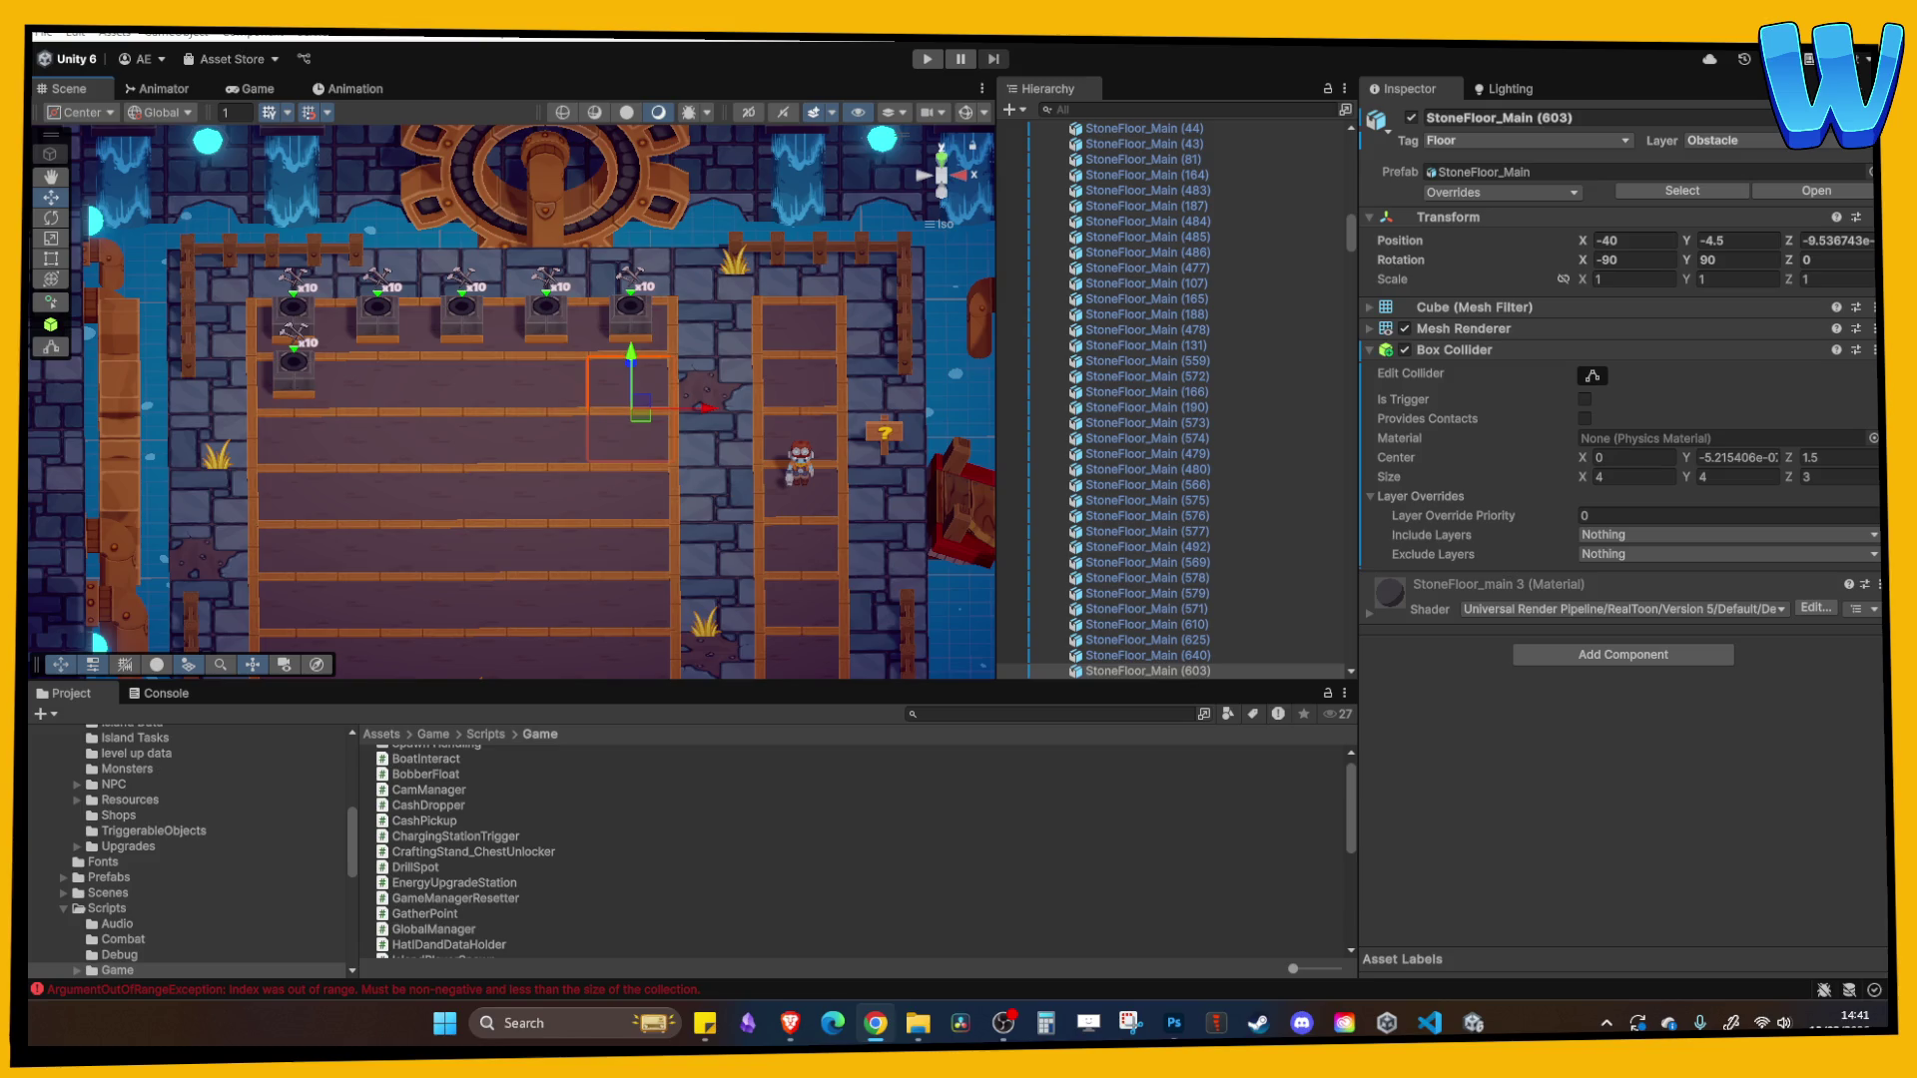
# - Clear the errors from the Console
pyautogui.scroll(-2, 782, 404)
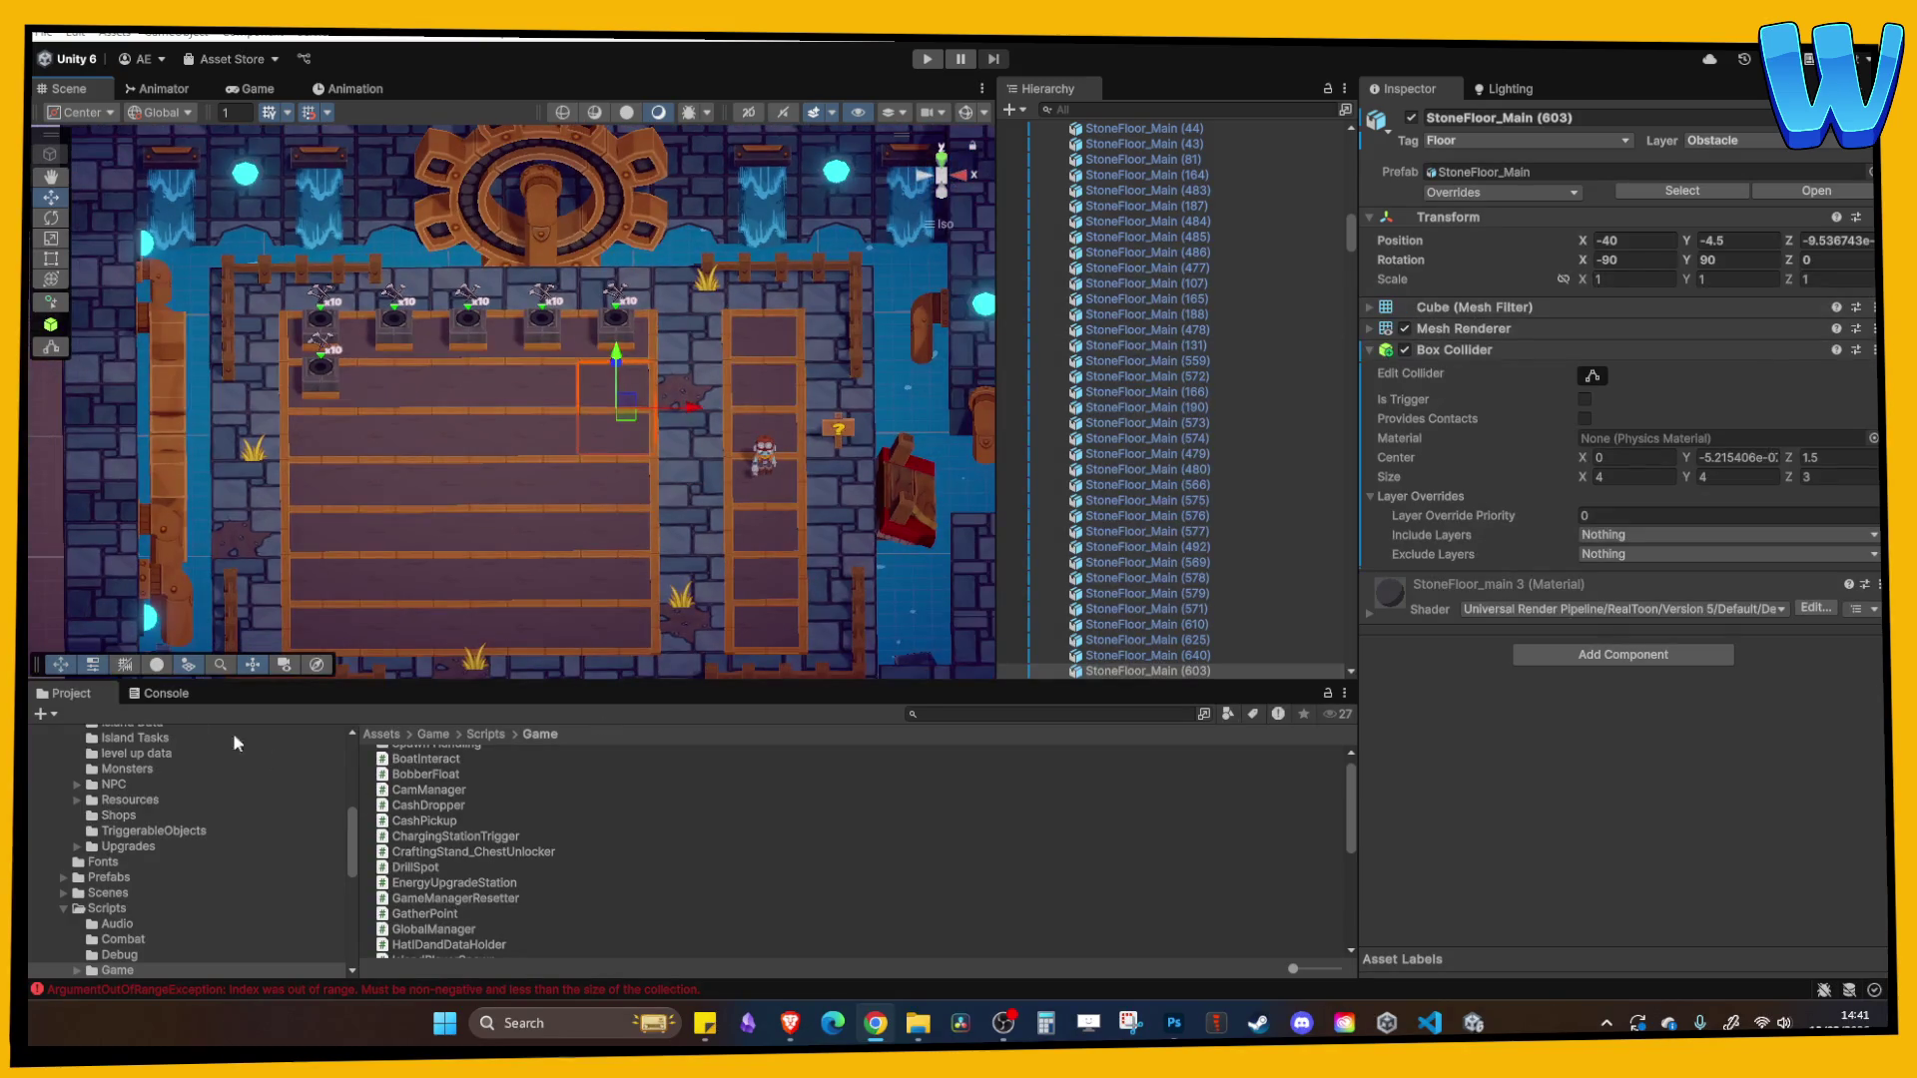
pyautogui.click(160, 693)
pyautogui.click(55, 715)
pyautogui.click(54, 699)
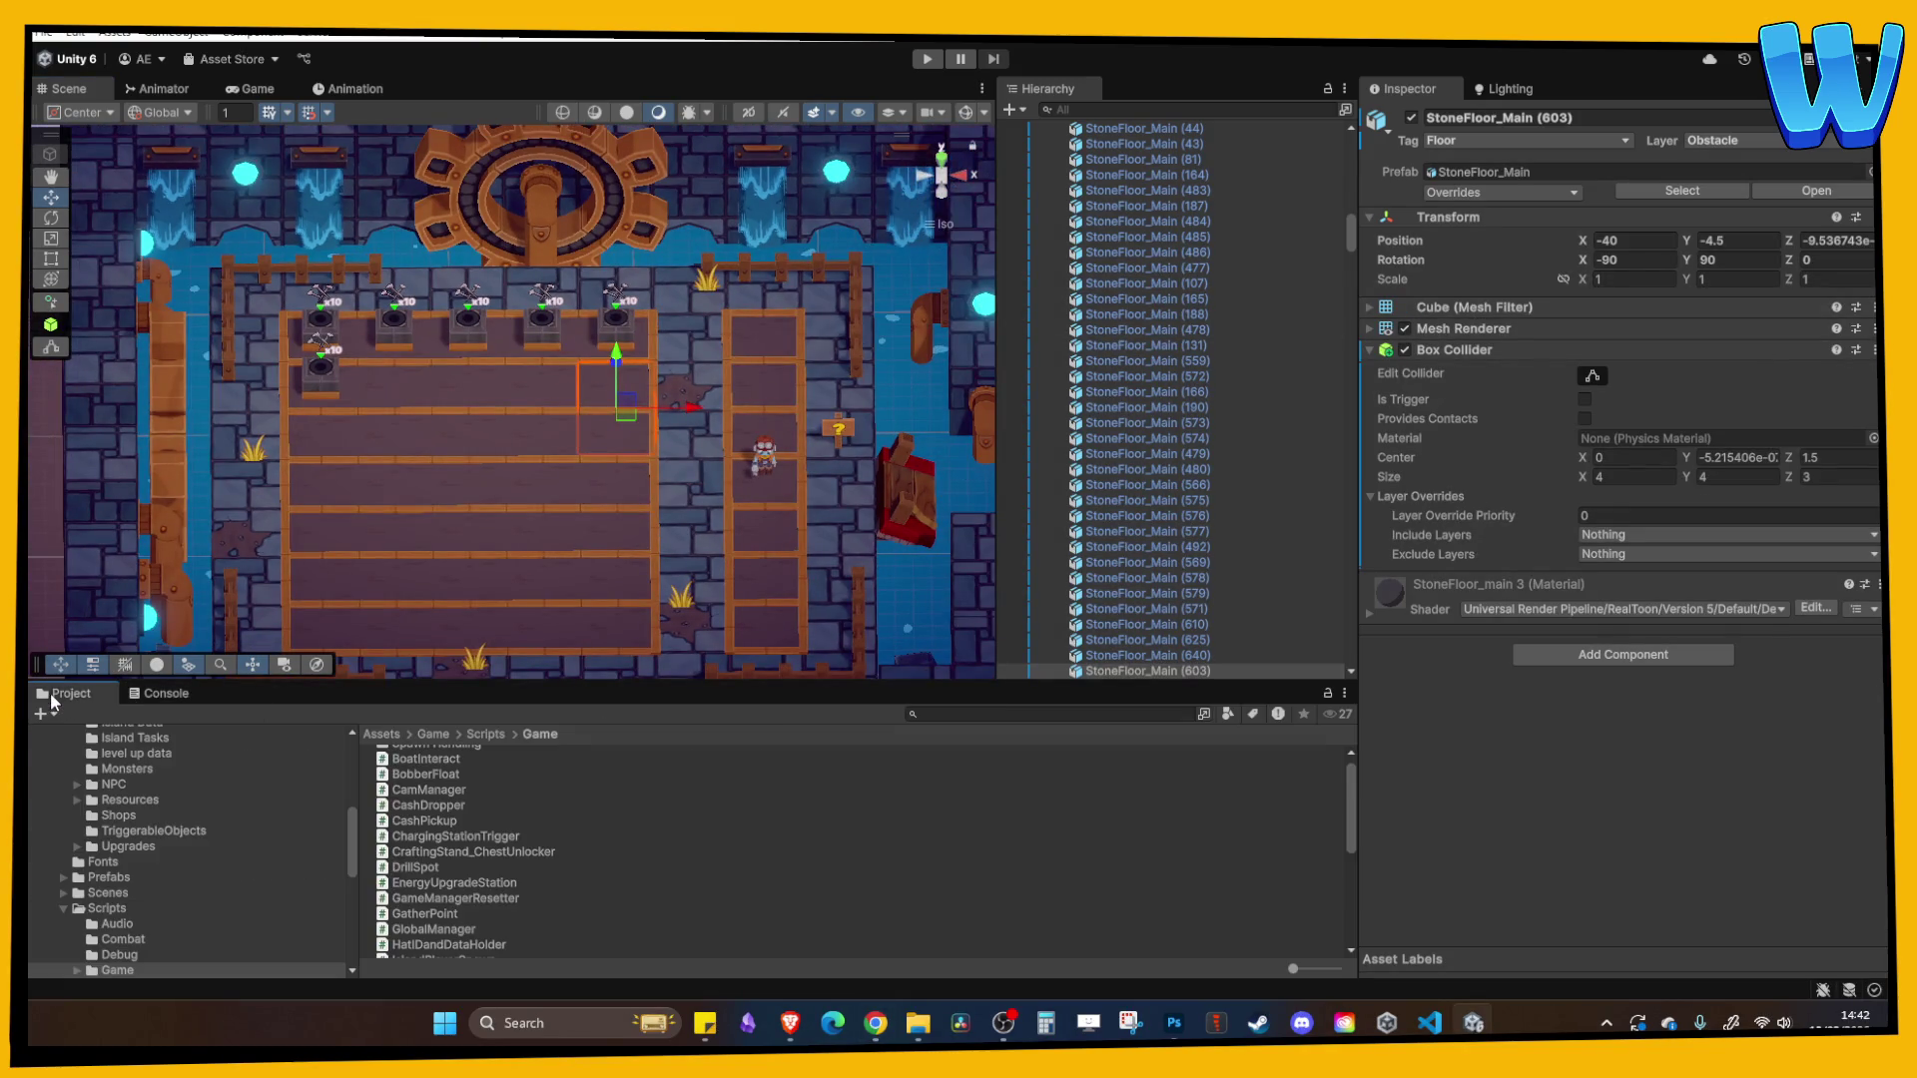
pyautogui.scroll(-2, 472, 494)
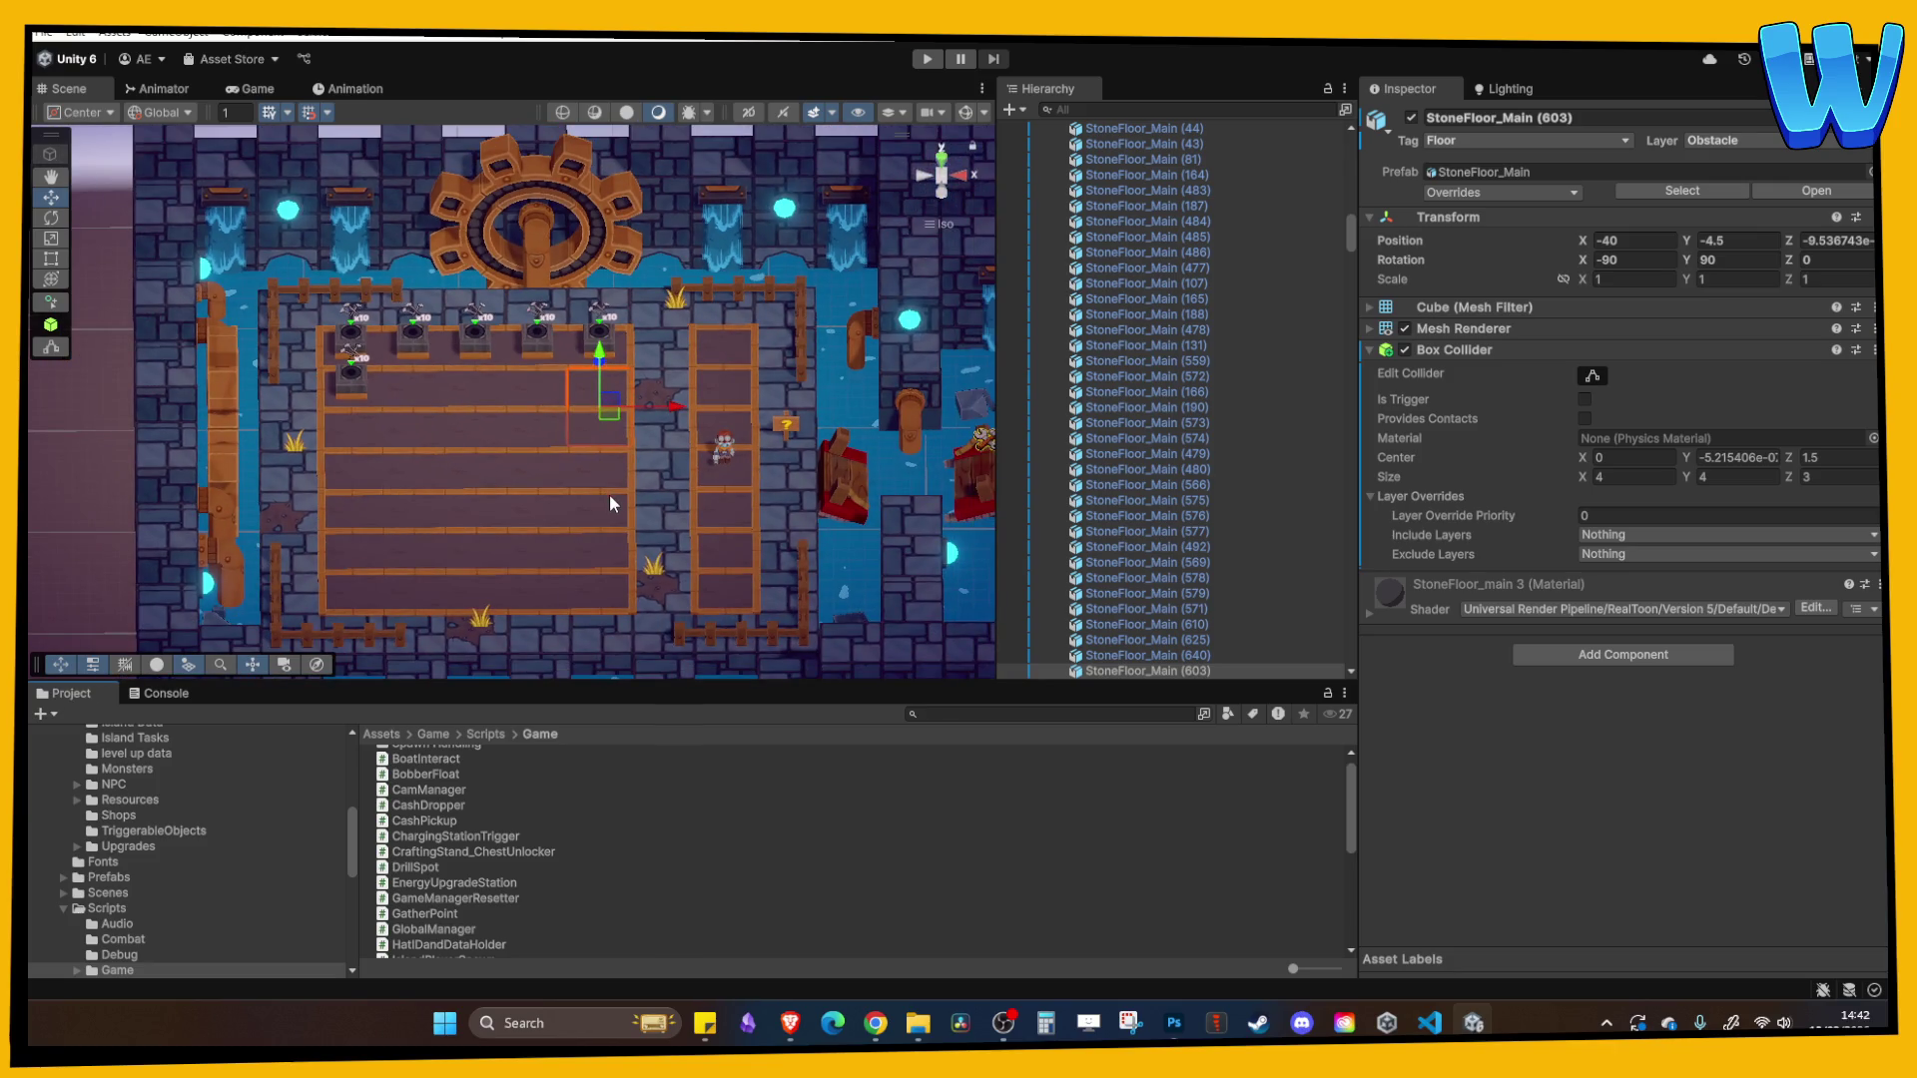
pyautogui.scroll(15, 1297, 269)
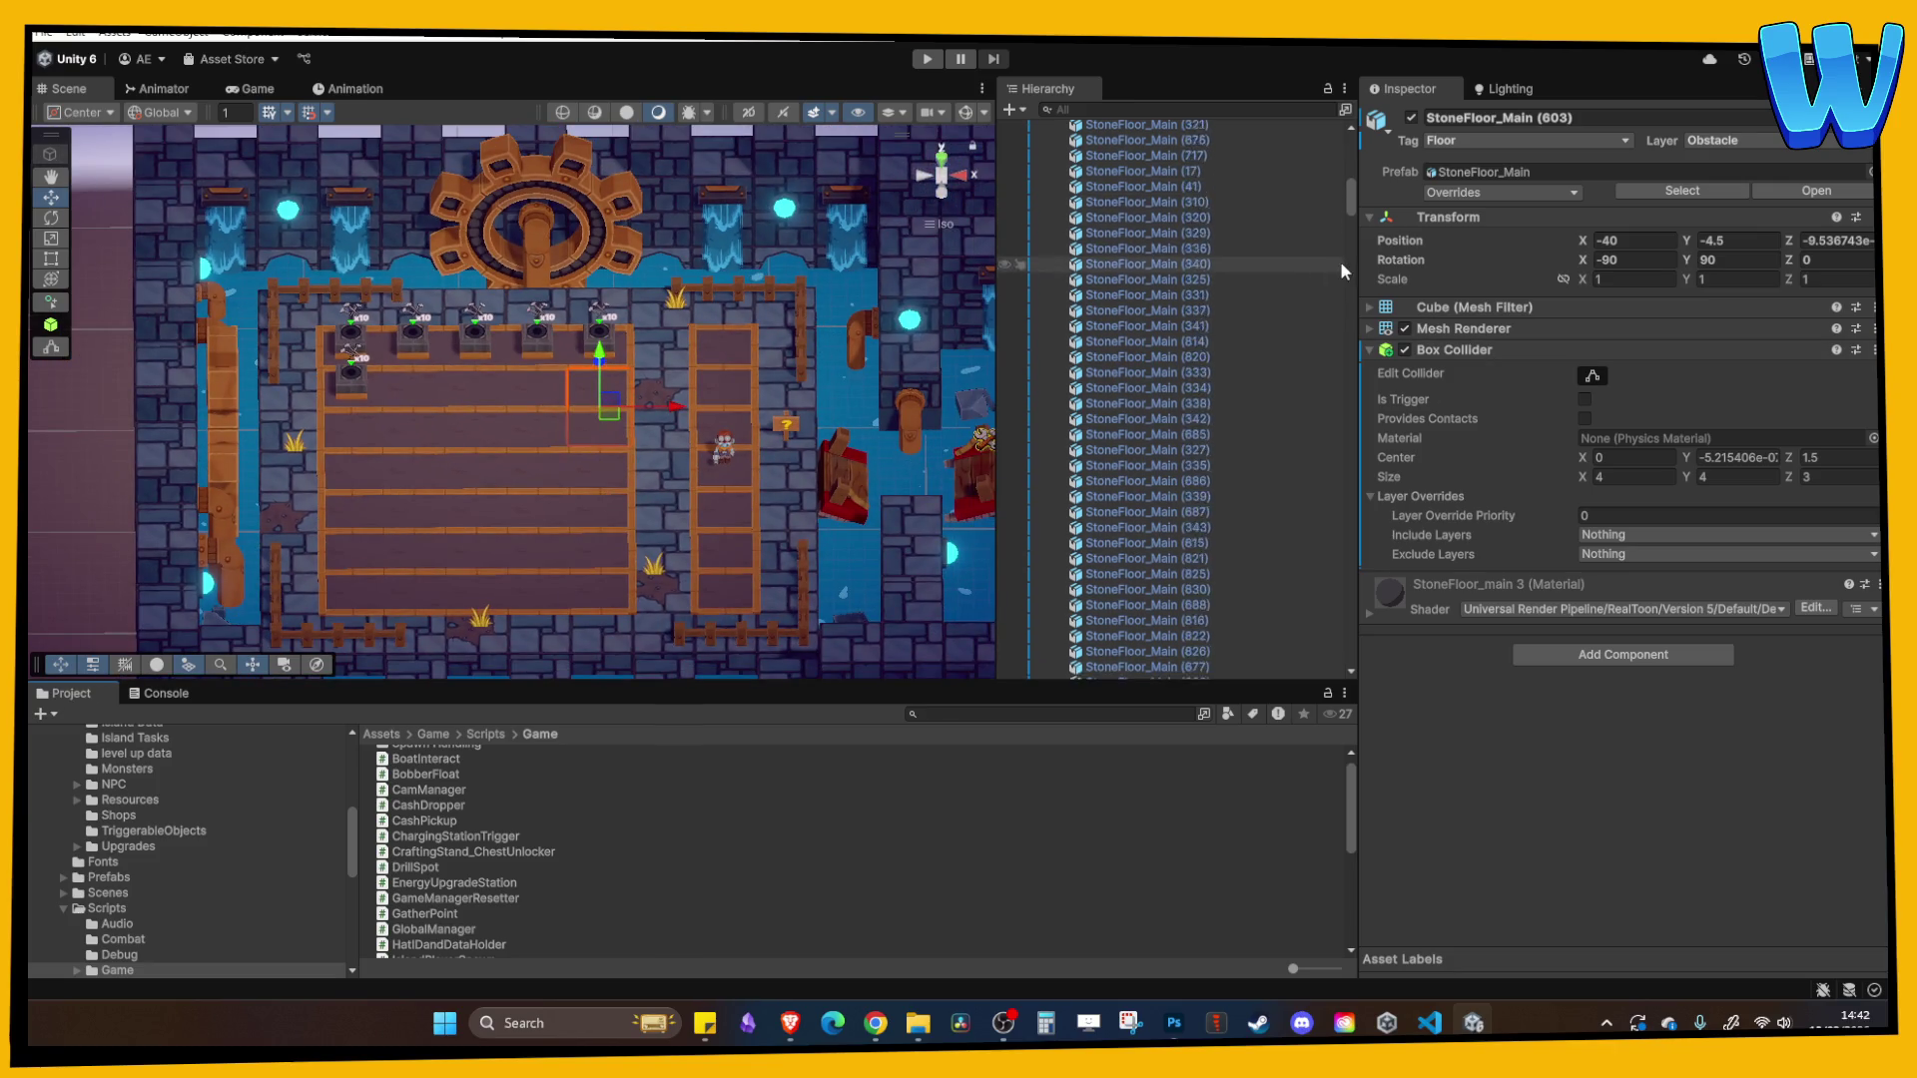
pyautogui.scroll(10, 1308, 294)
# - Open the GameManager prefab in isolation again
pyautogui.click(1119, 205)
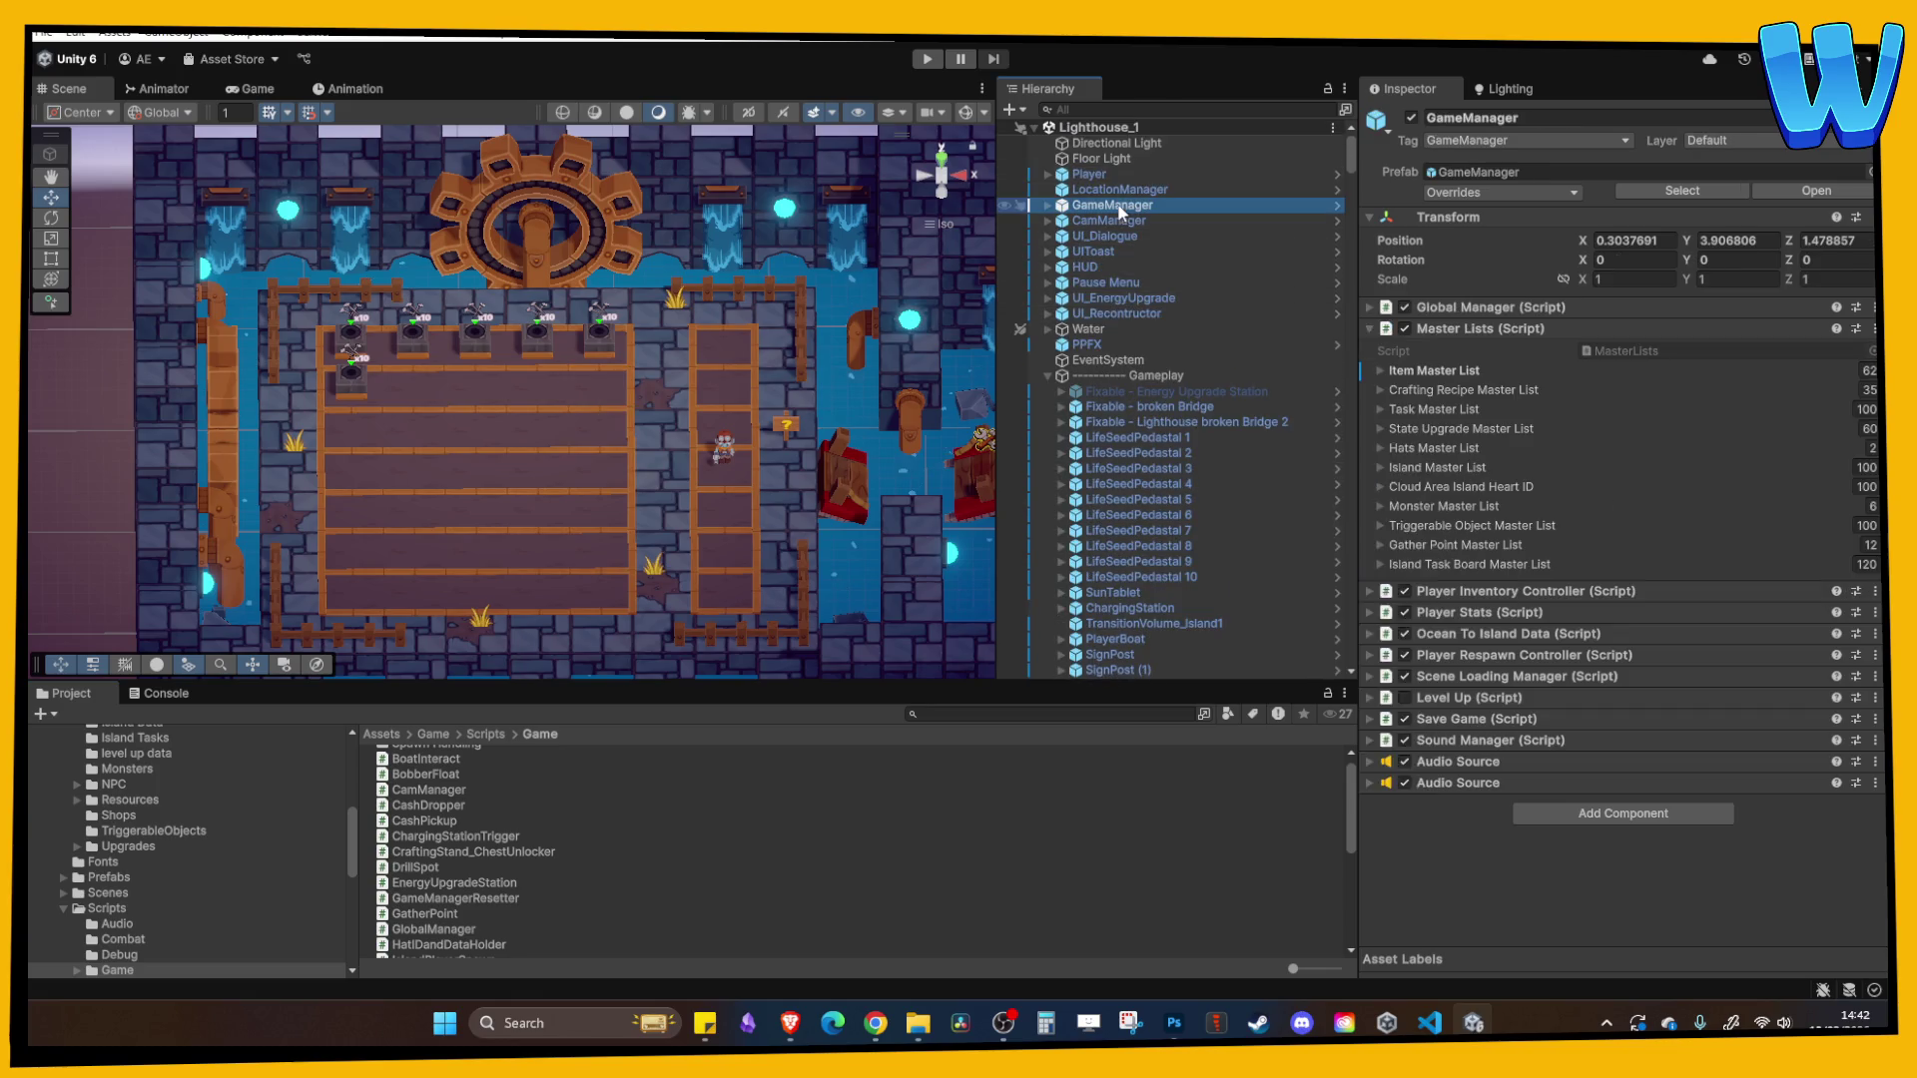
pyautogui.rightClick(1117, 203)
pyautogui.moveTo(1219, 436)
pyautogui.click(1453, 459)
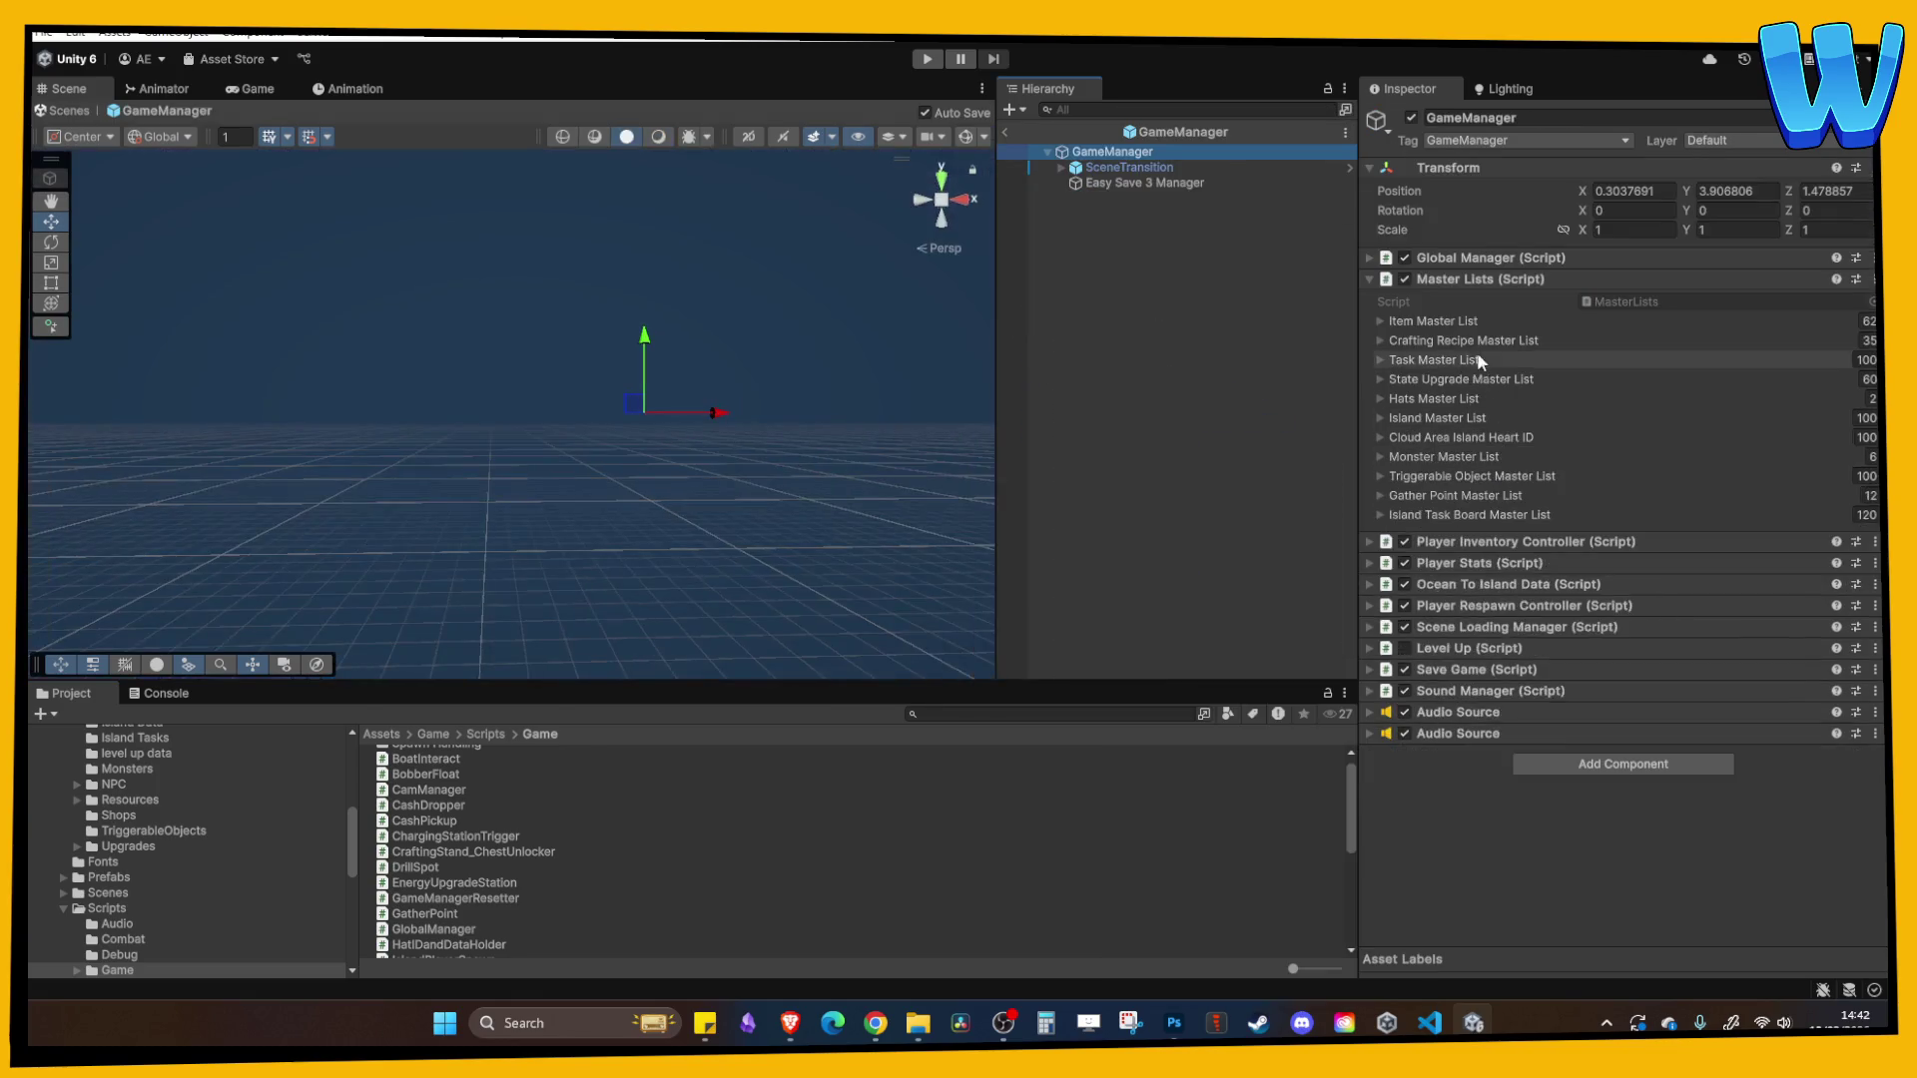
# - Review the Item Master List's Craft_SimpleCloth entry, then exit to Lighthouse_1's pedestal area
pyautogui.click(1453, 322)
pyautogui.scroll(-10, 1463, 559)
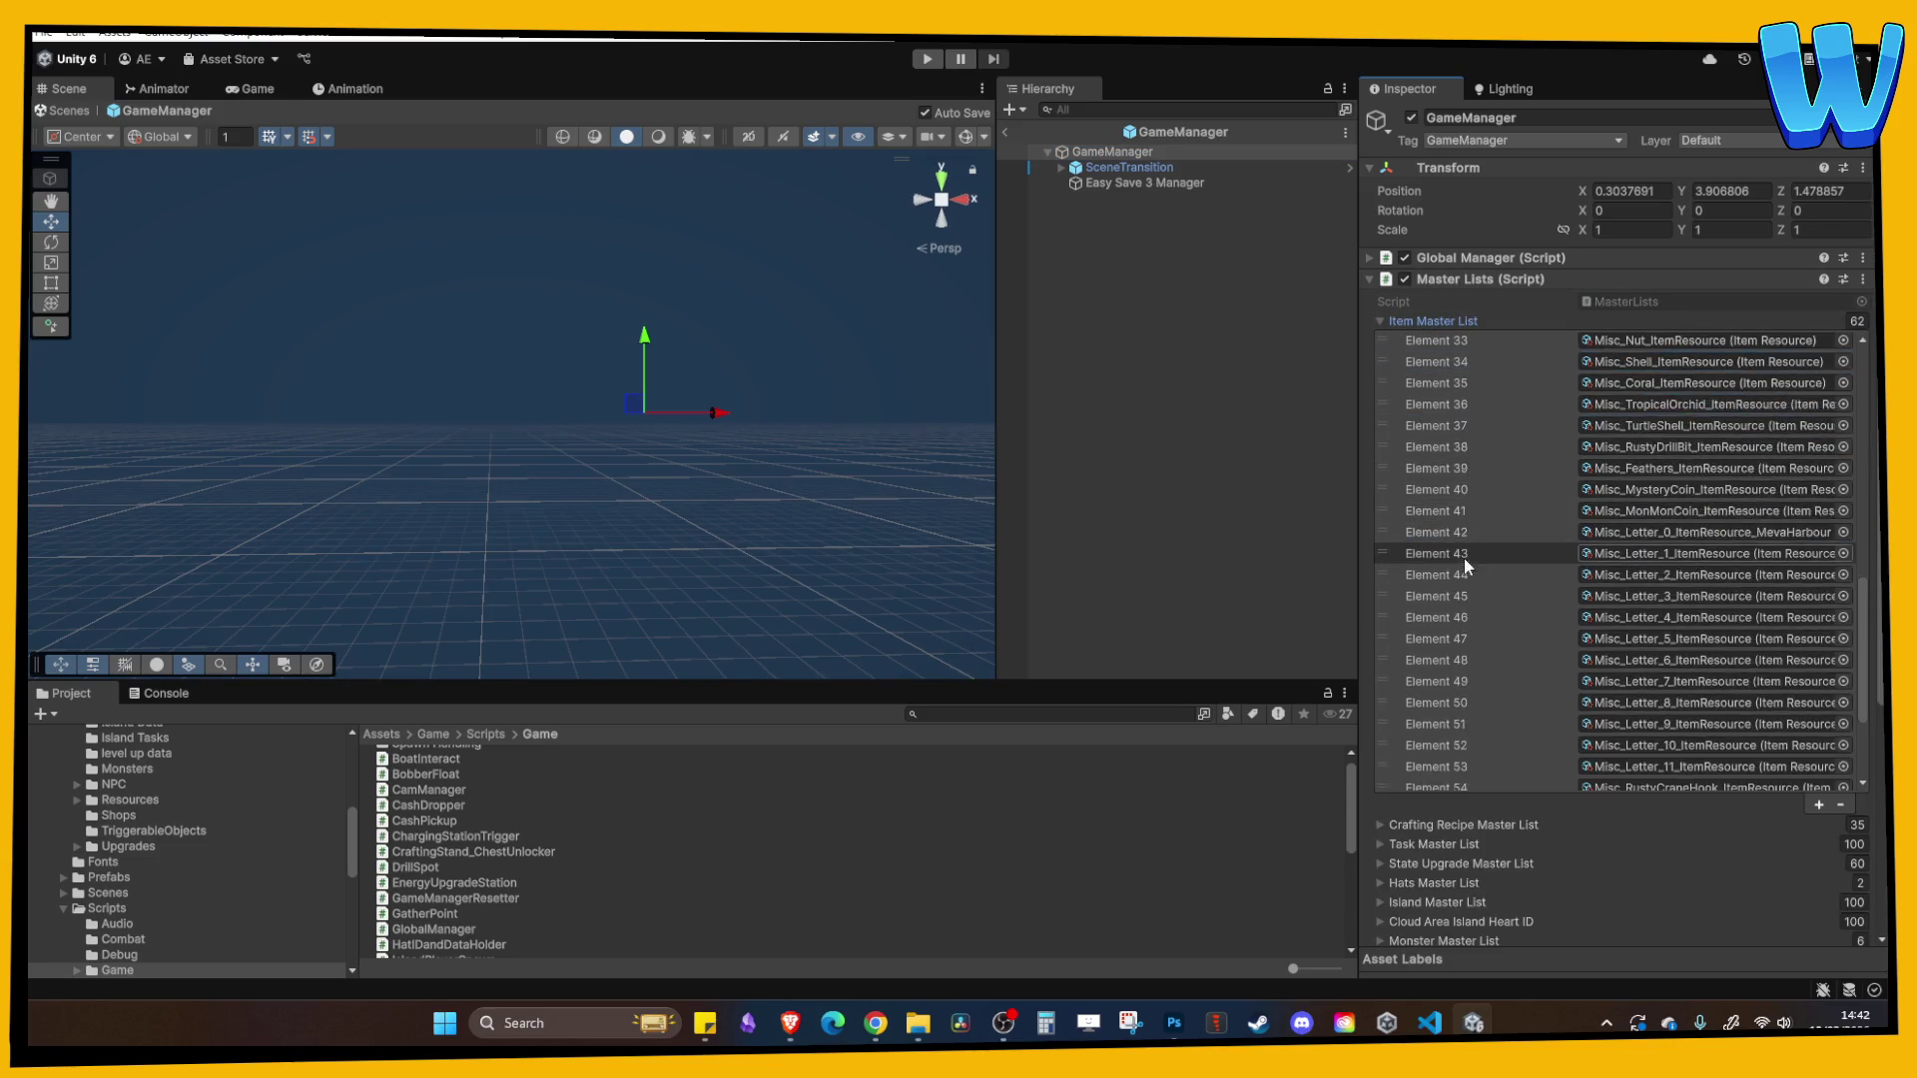
pyautogui.scroll(10, 1470, 539)
pyautogui.click(1468, 421)
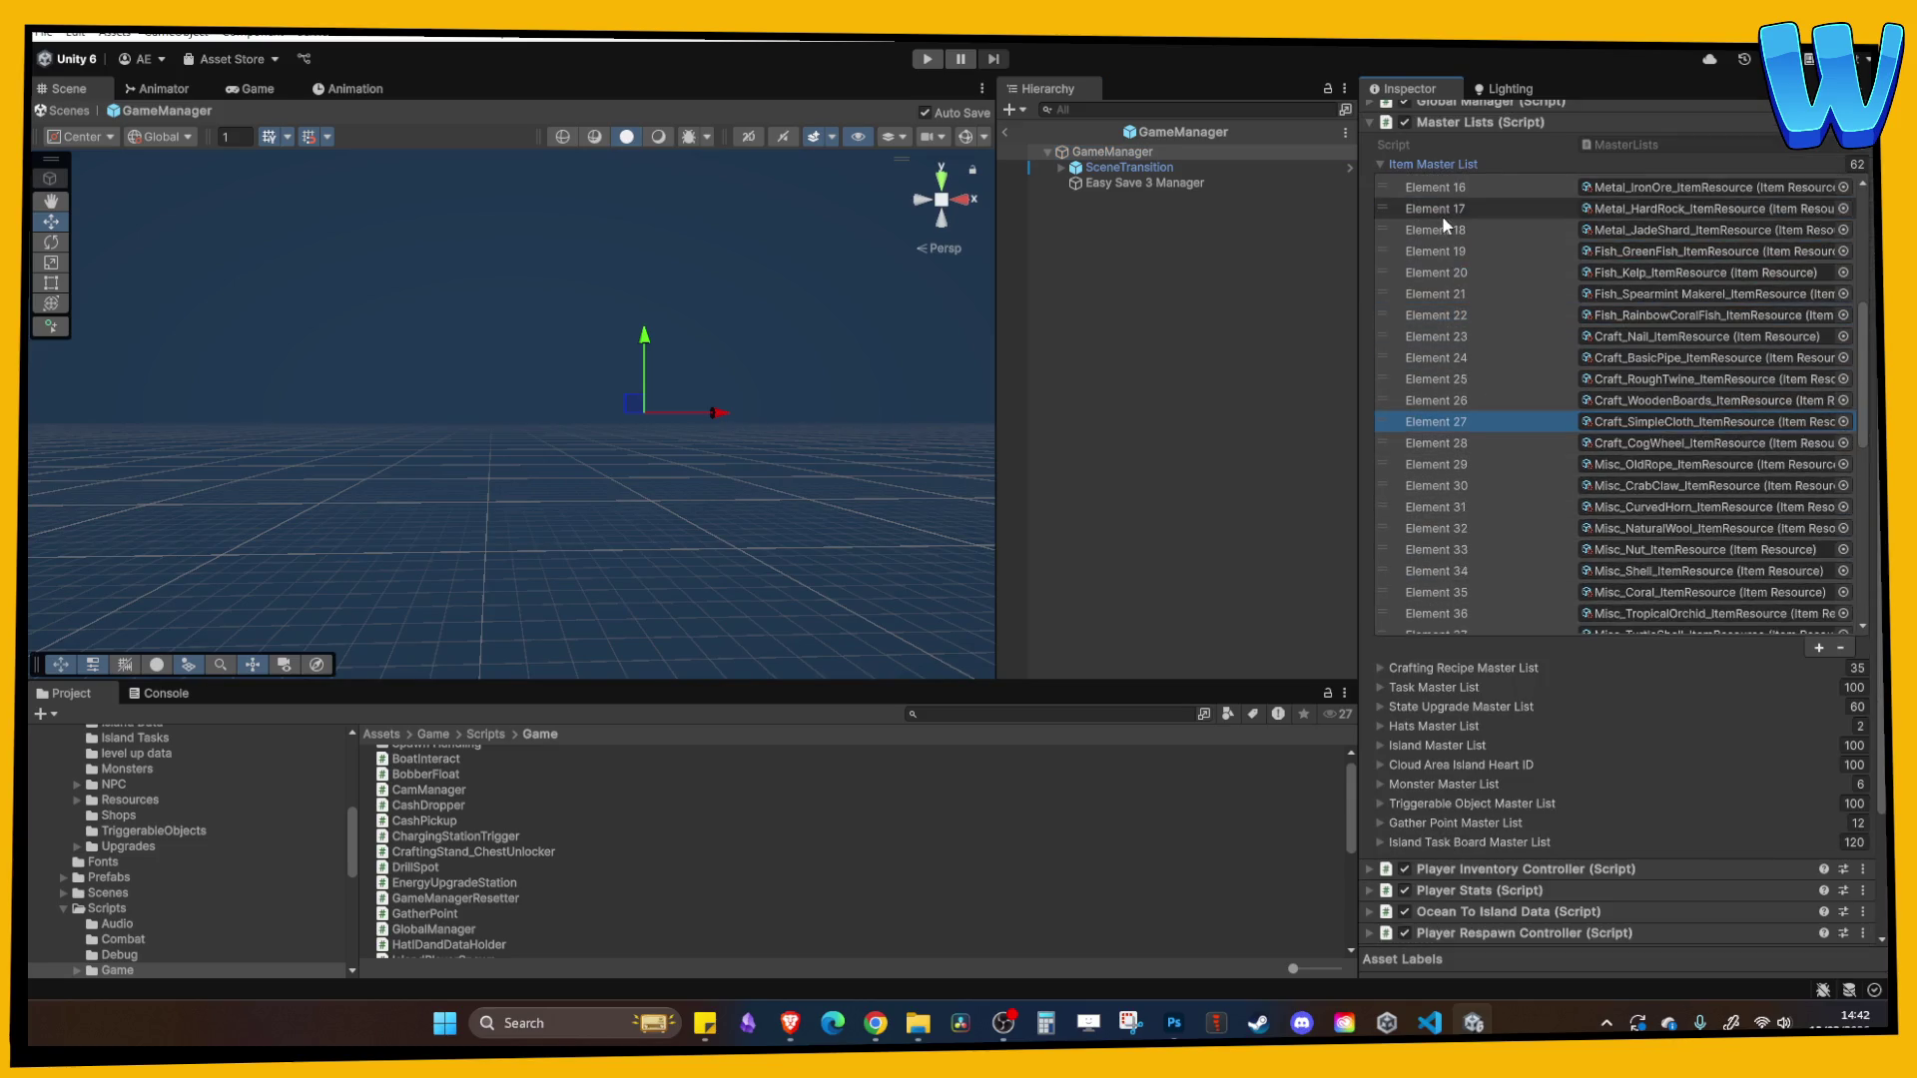
pyautogui.click(1448, 162)
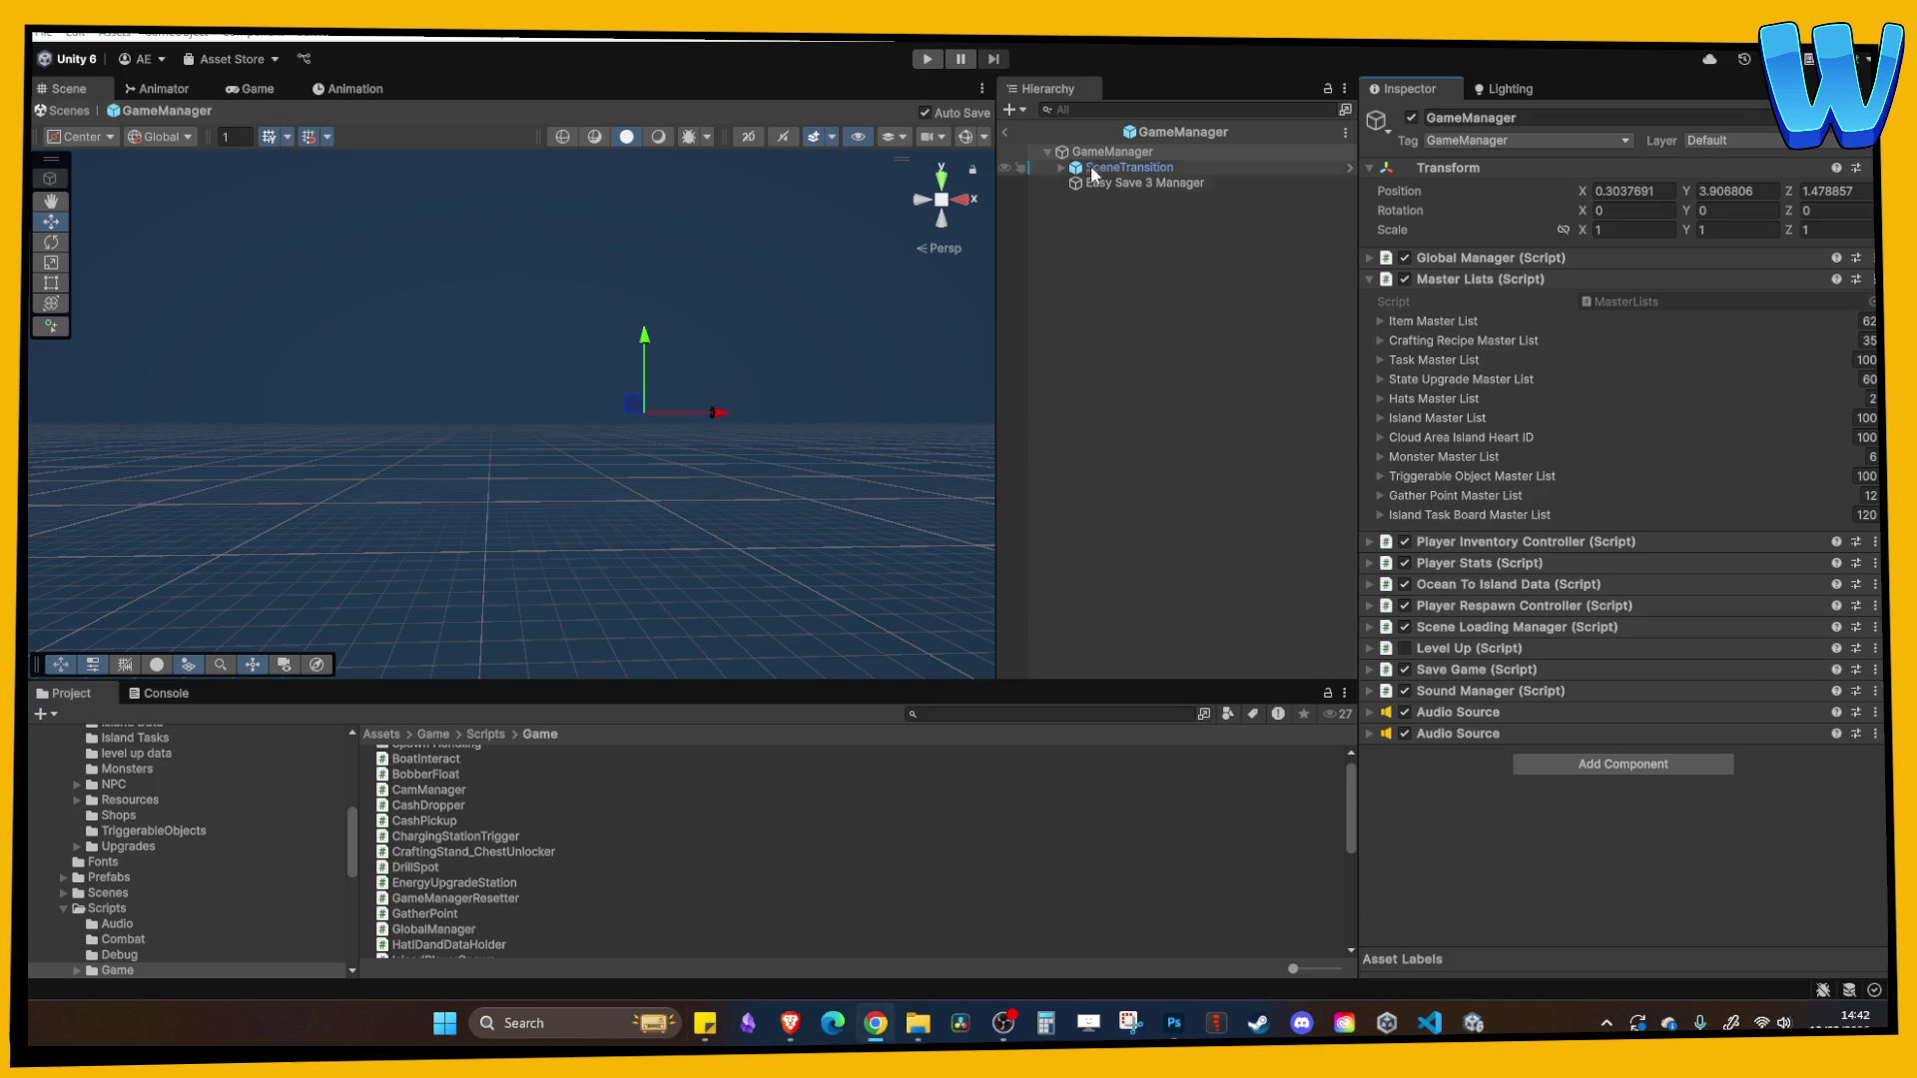
pyautogui.click(1007, 130)
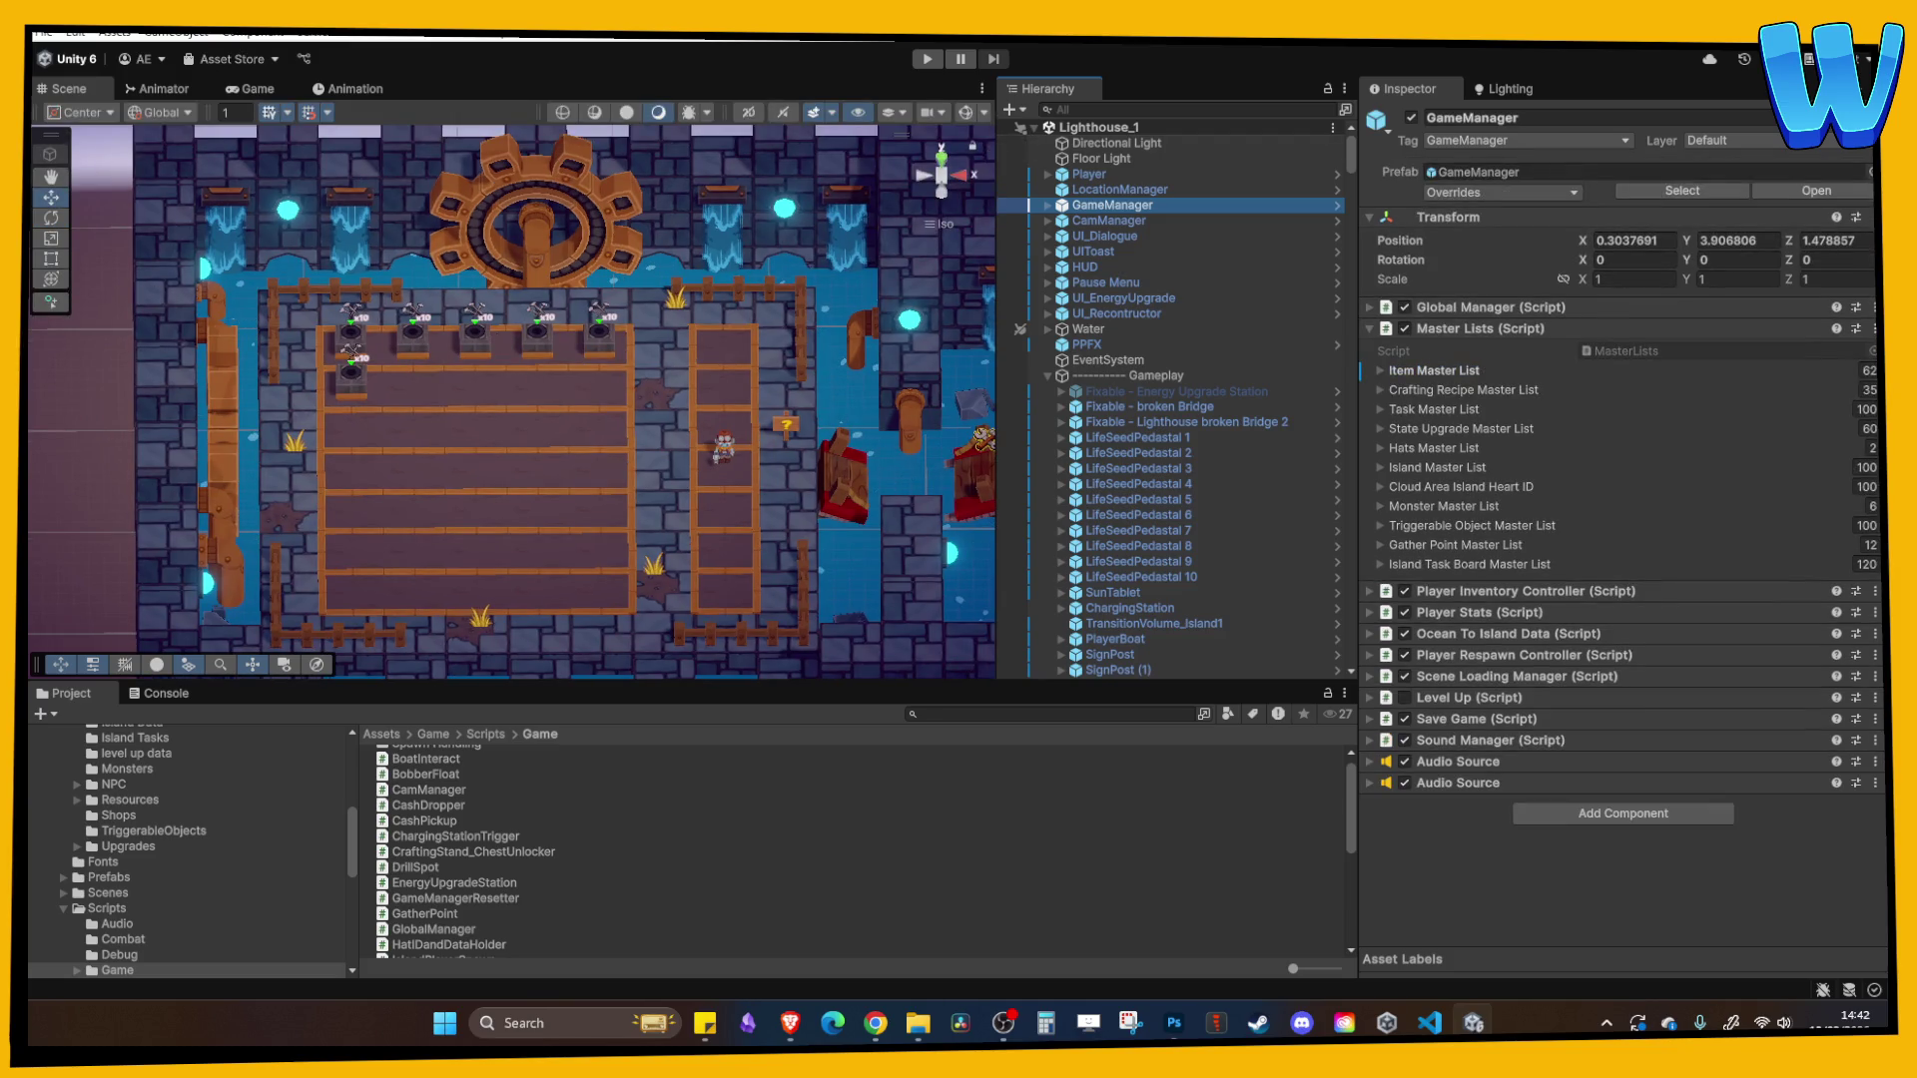
pyautogui.moveTo(518, 413)
pyautogui.mouseDown()
pyautogui.moveTo(835, 415)
pyautogui.moveTo(938, 369)
pyautogui.moveTo(968, 329)
pyautogui.mouseUp()
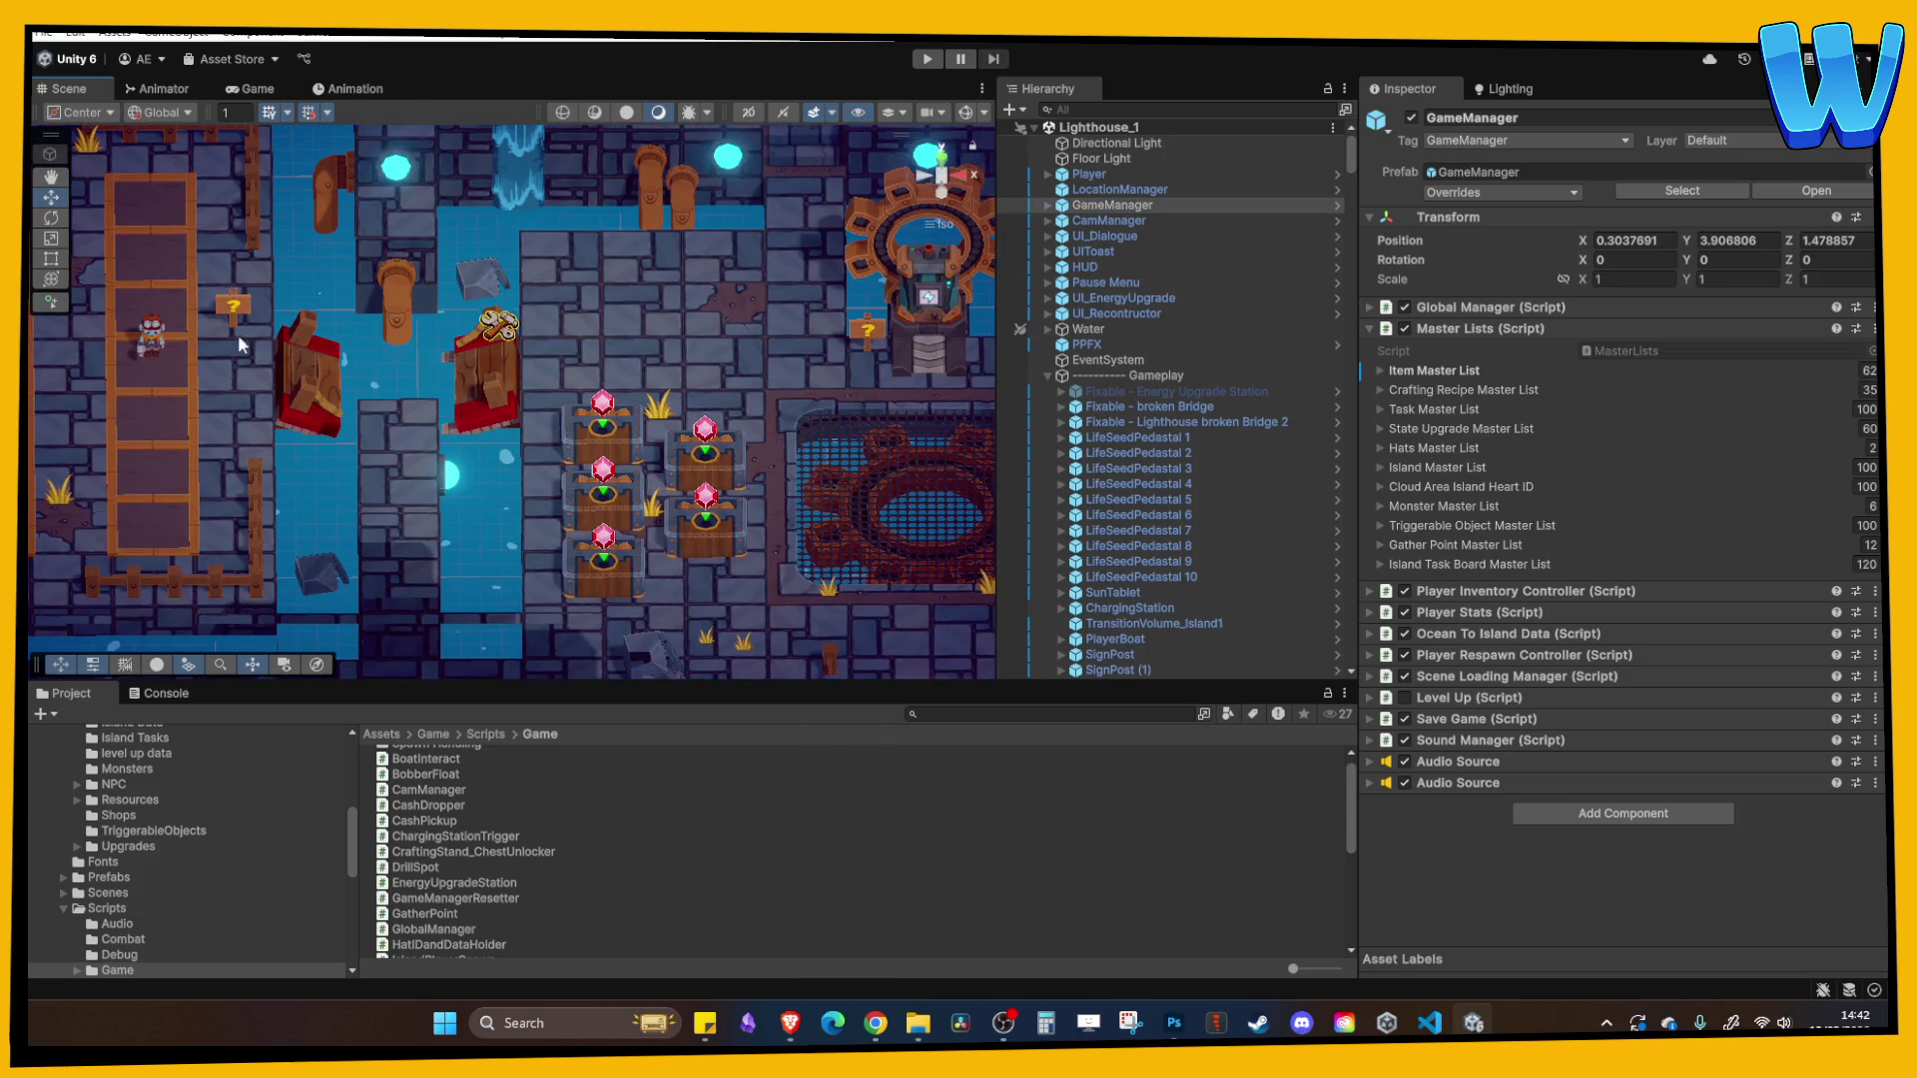
# - Drag the Player along X to 44 beside the craft stands and angle the view
pyautogui.click(196, 350)
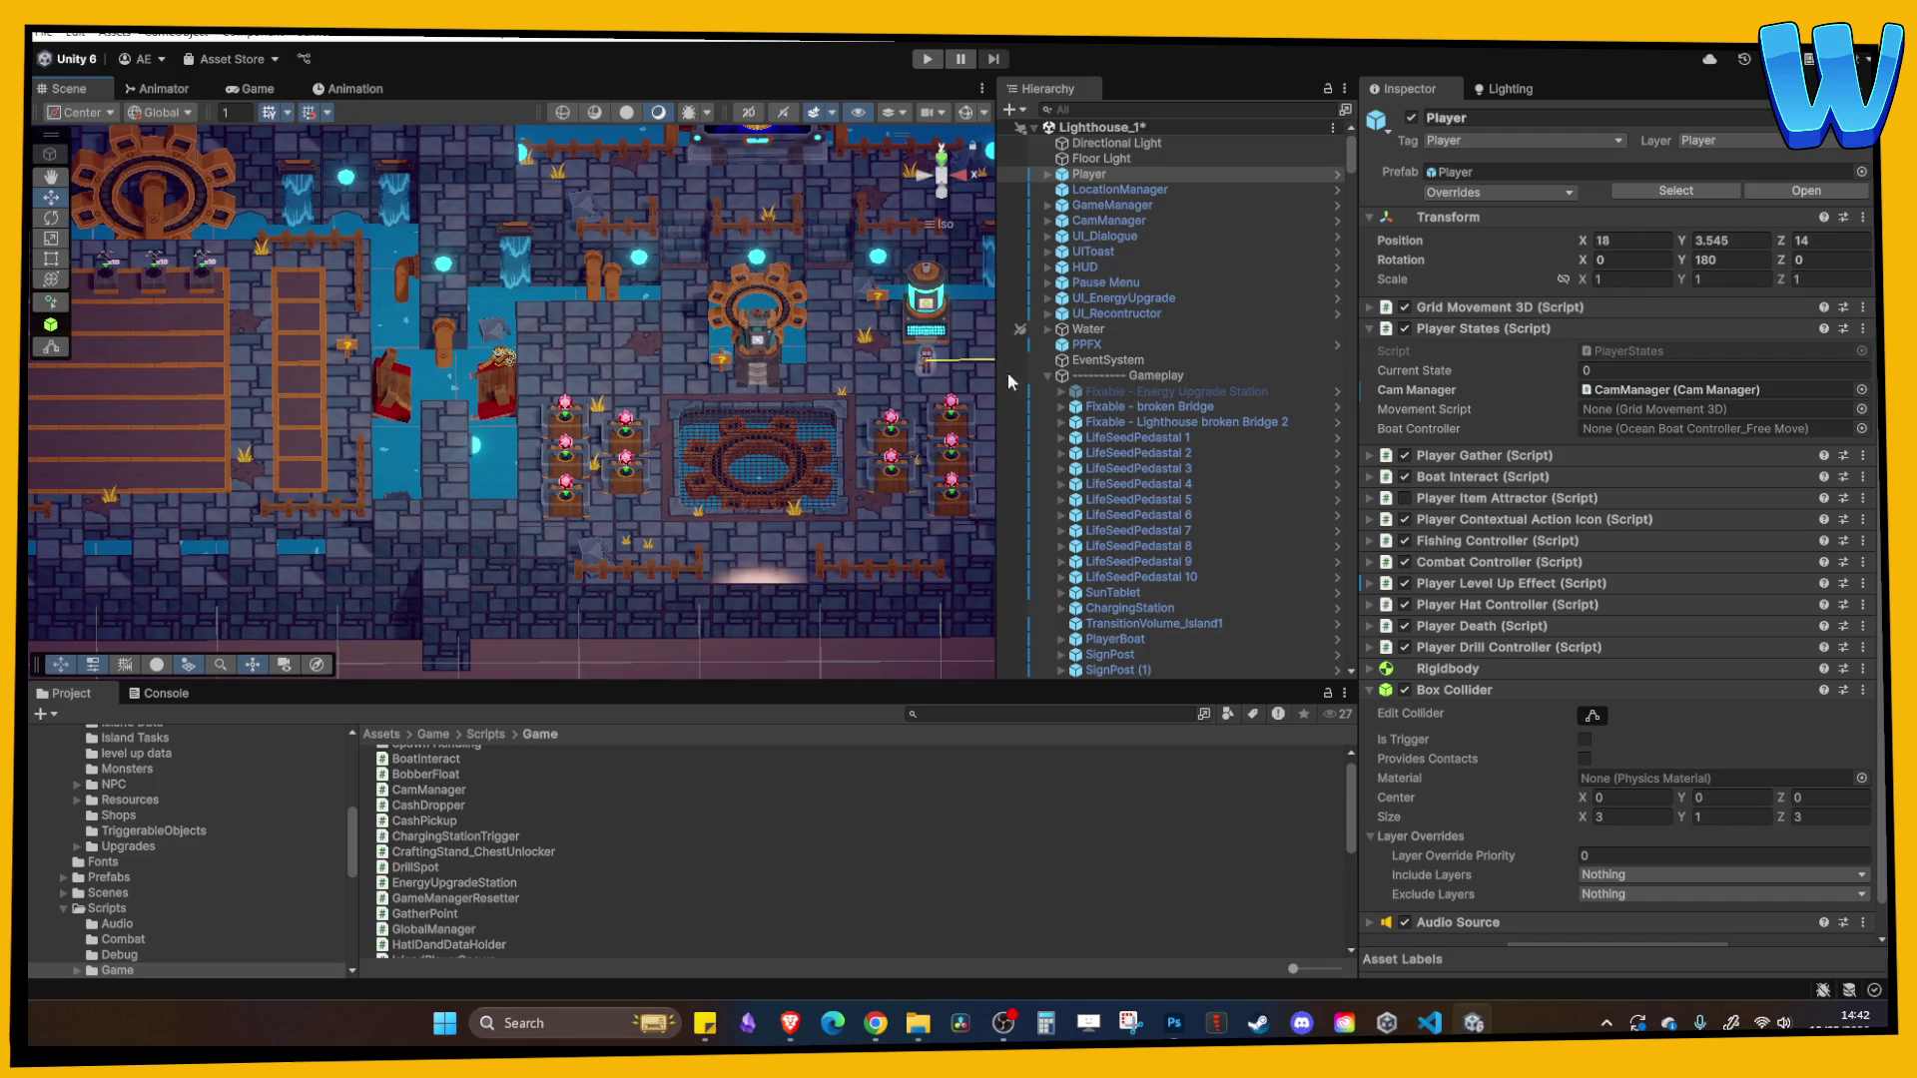
pyautogui.moveTo(643, 349); pyautogui.dragTo(354, 332)
pyautogui.scroll(-2, 353, 333)
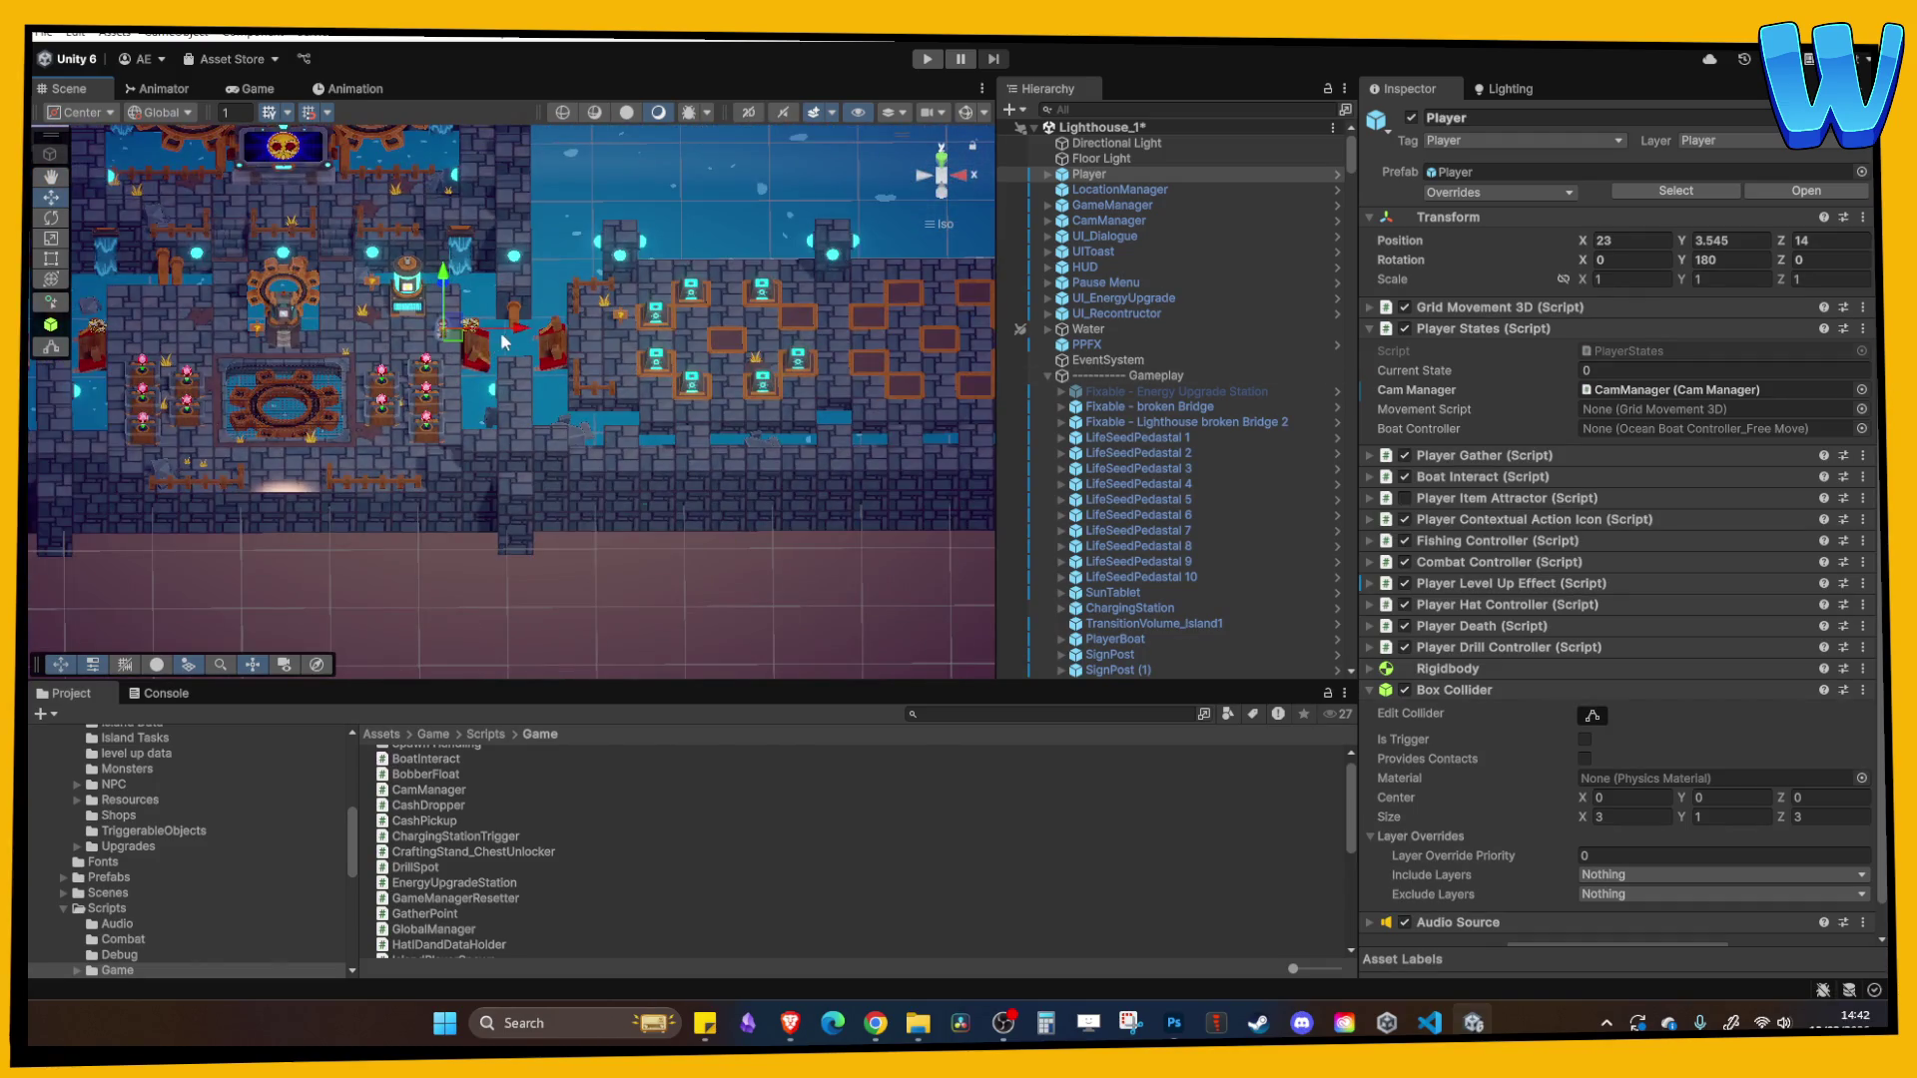
pyautogui.moveTo(737, 336); pyautogui.dragTo(703, 339)
pyautogui.scroll(5, 703, 339)
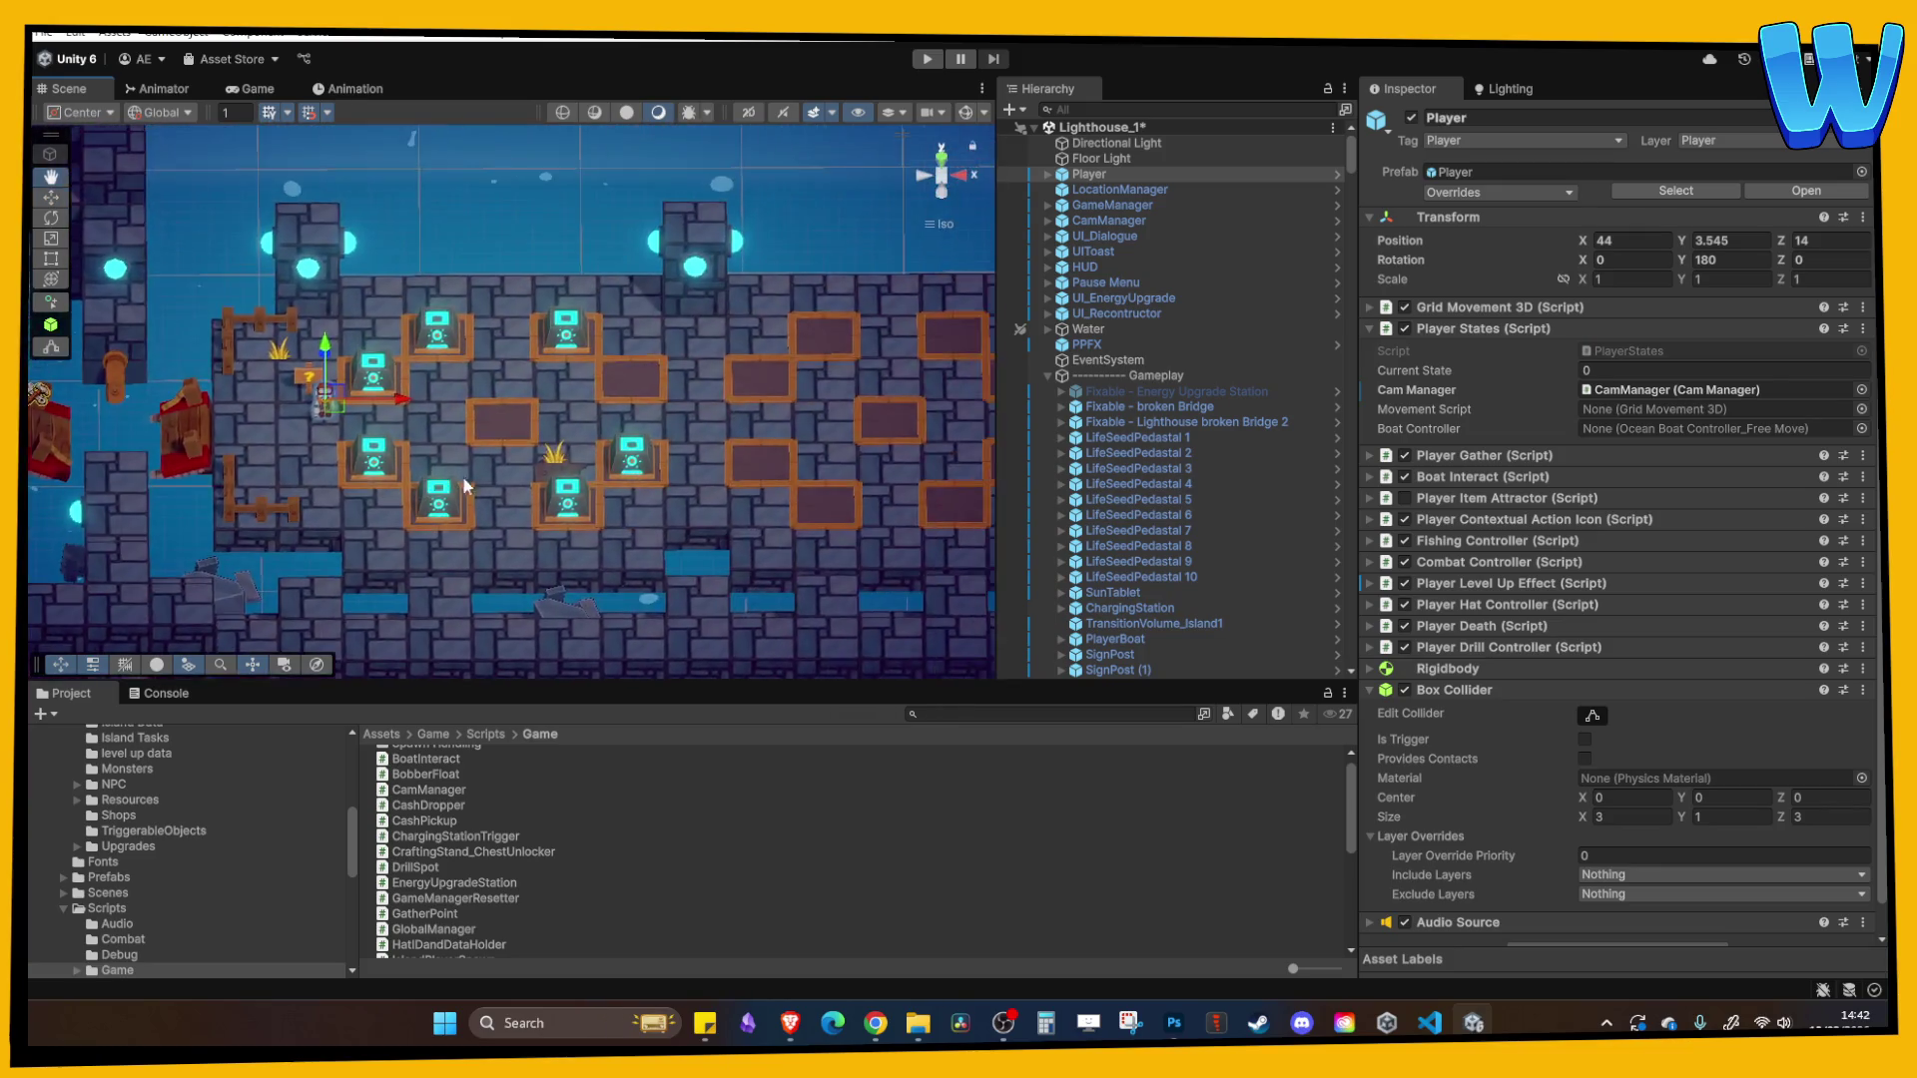
pyautogui.click(715, 380)
pyautogui.moveTo(705, 341)
pyautogui.mouseDown()
pyautogui.moveTo(402, 466)
pyautogui.moveTo(450, 419)
pyautogui.moveTo(499, 439)
pyautogui.moveTo(561, 428)
pyautogui.mouseUp()
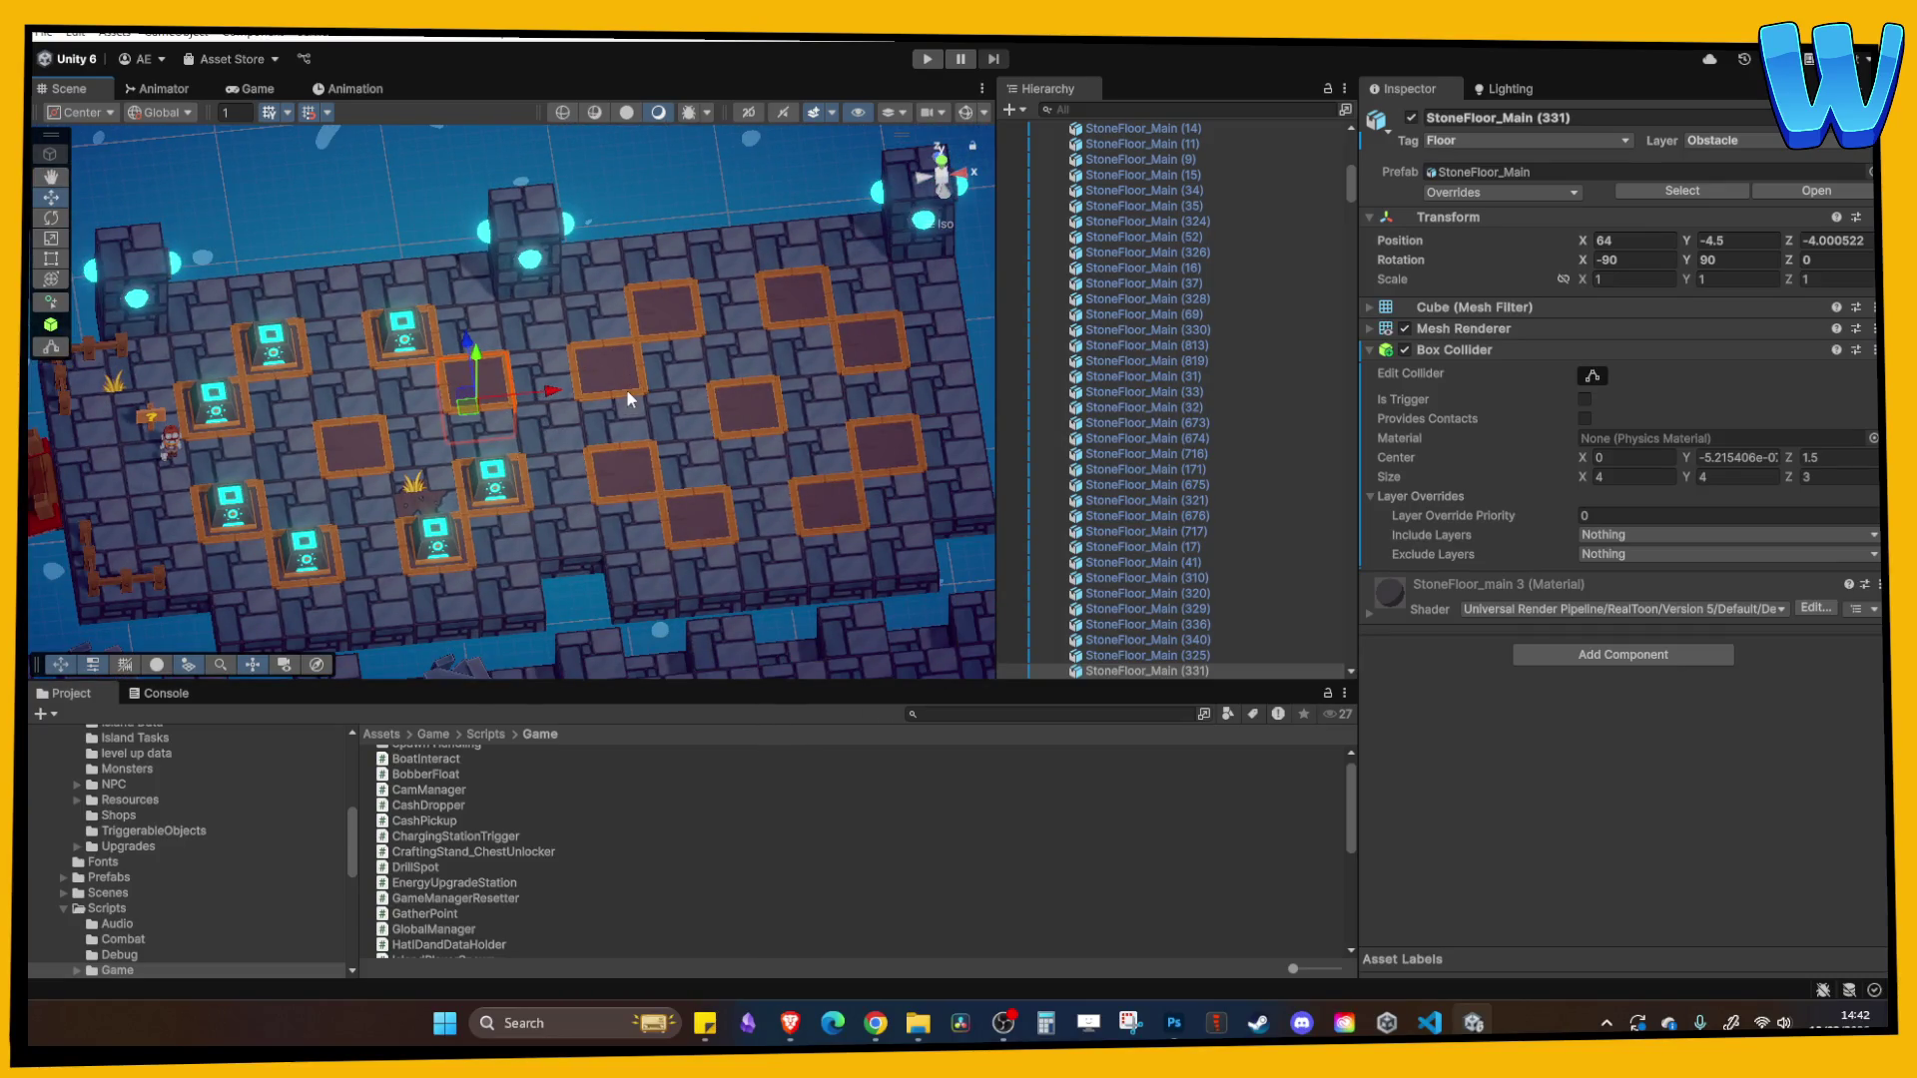
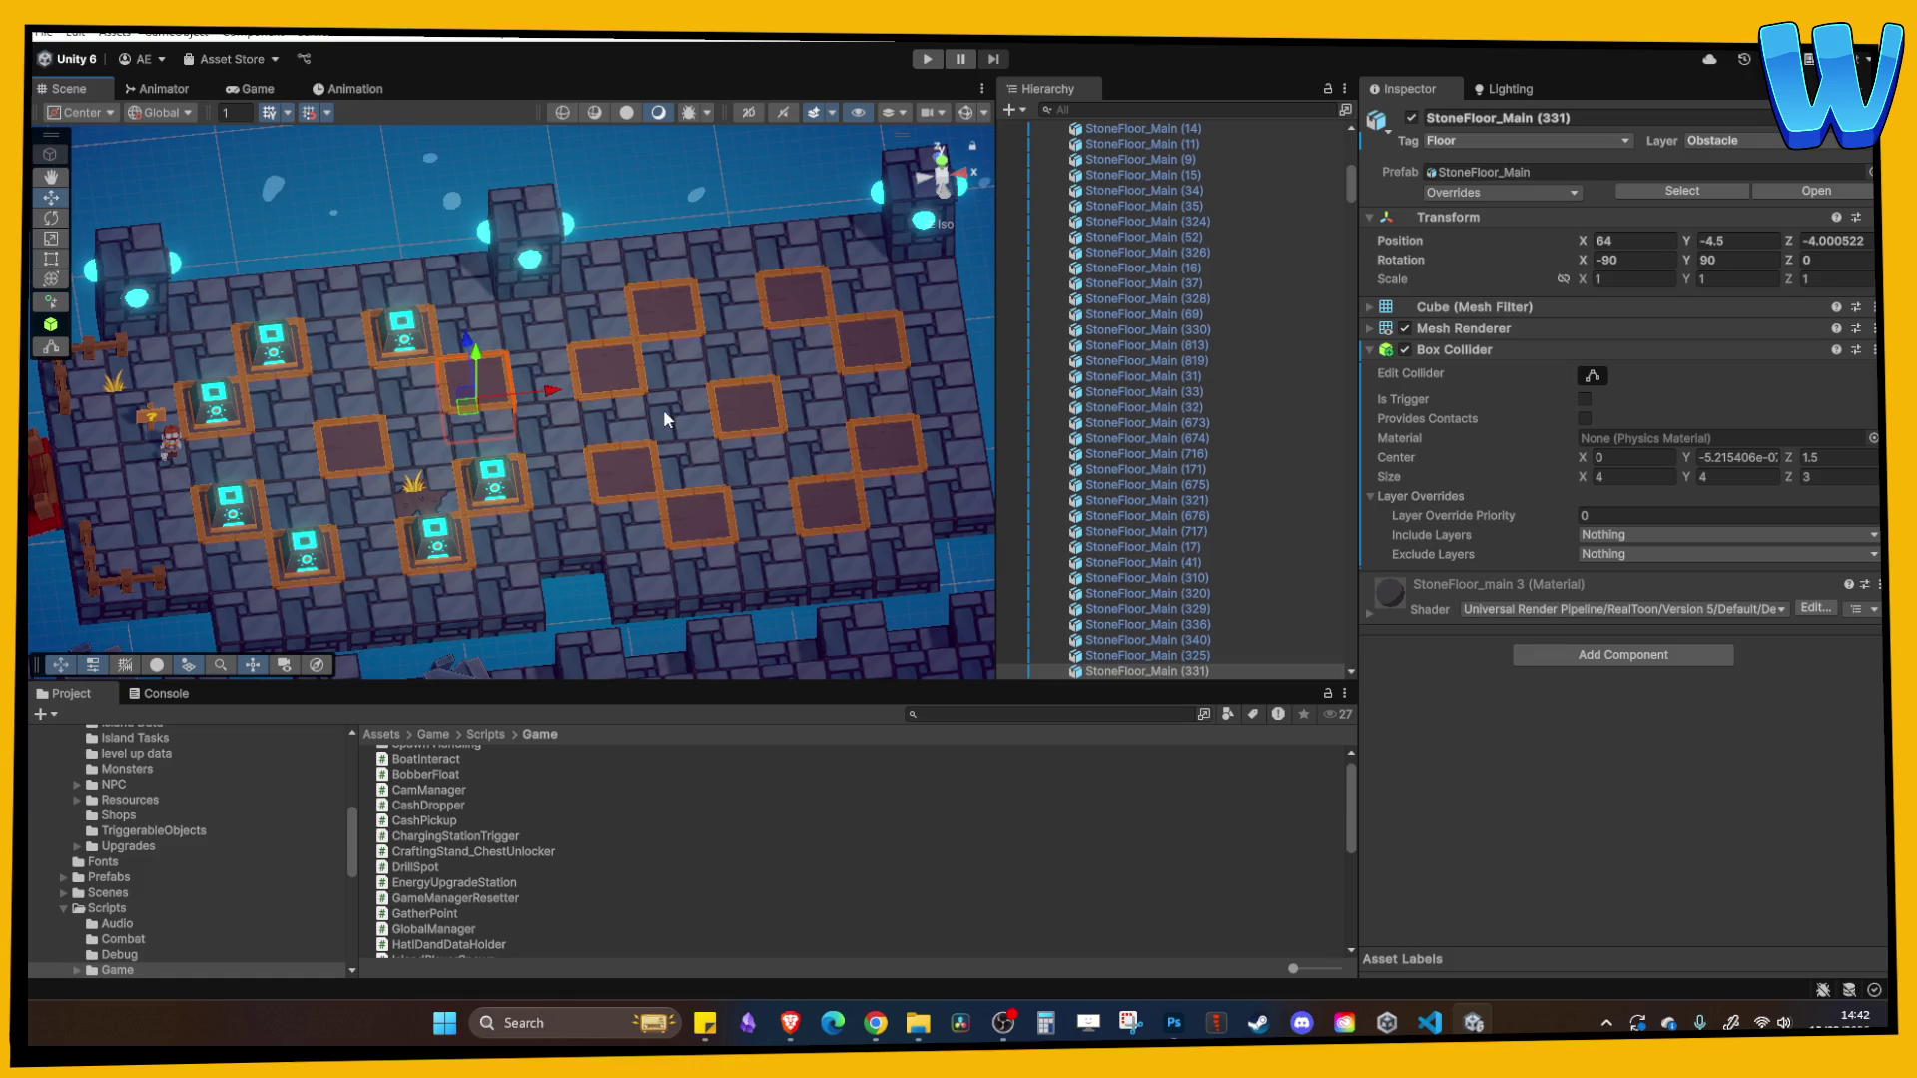
# - Orbit the scene view to look down on the level
pyautogui.moveTo(619, 390)
pyautogui.mouseDown()
pyautogui.moveTo(536, 416)
pyautogui.moveTo(748, 415)
pyautogui.moveTo(315, 247)
pyautogui.moveTo(531, 308)
pyautogui.mouseUp()
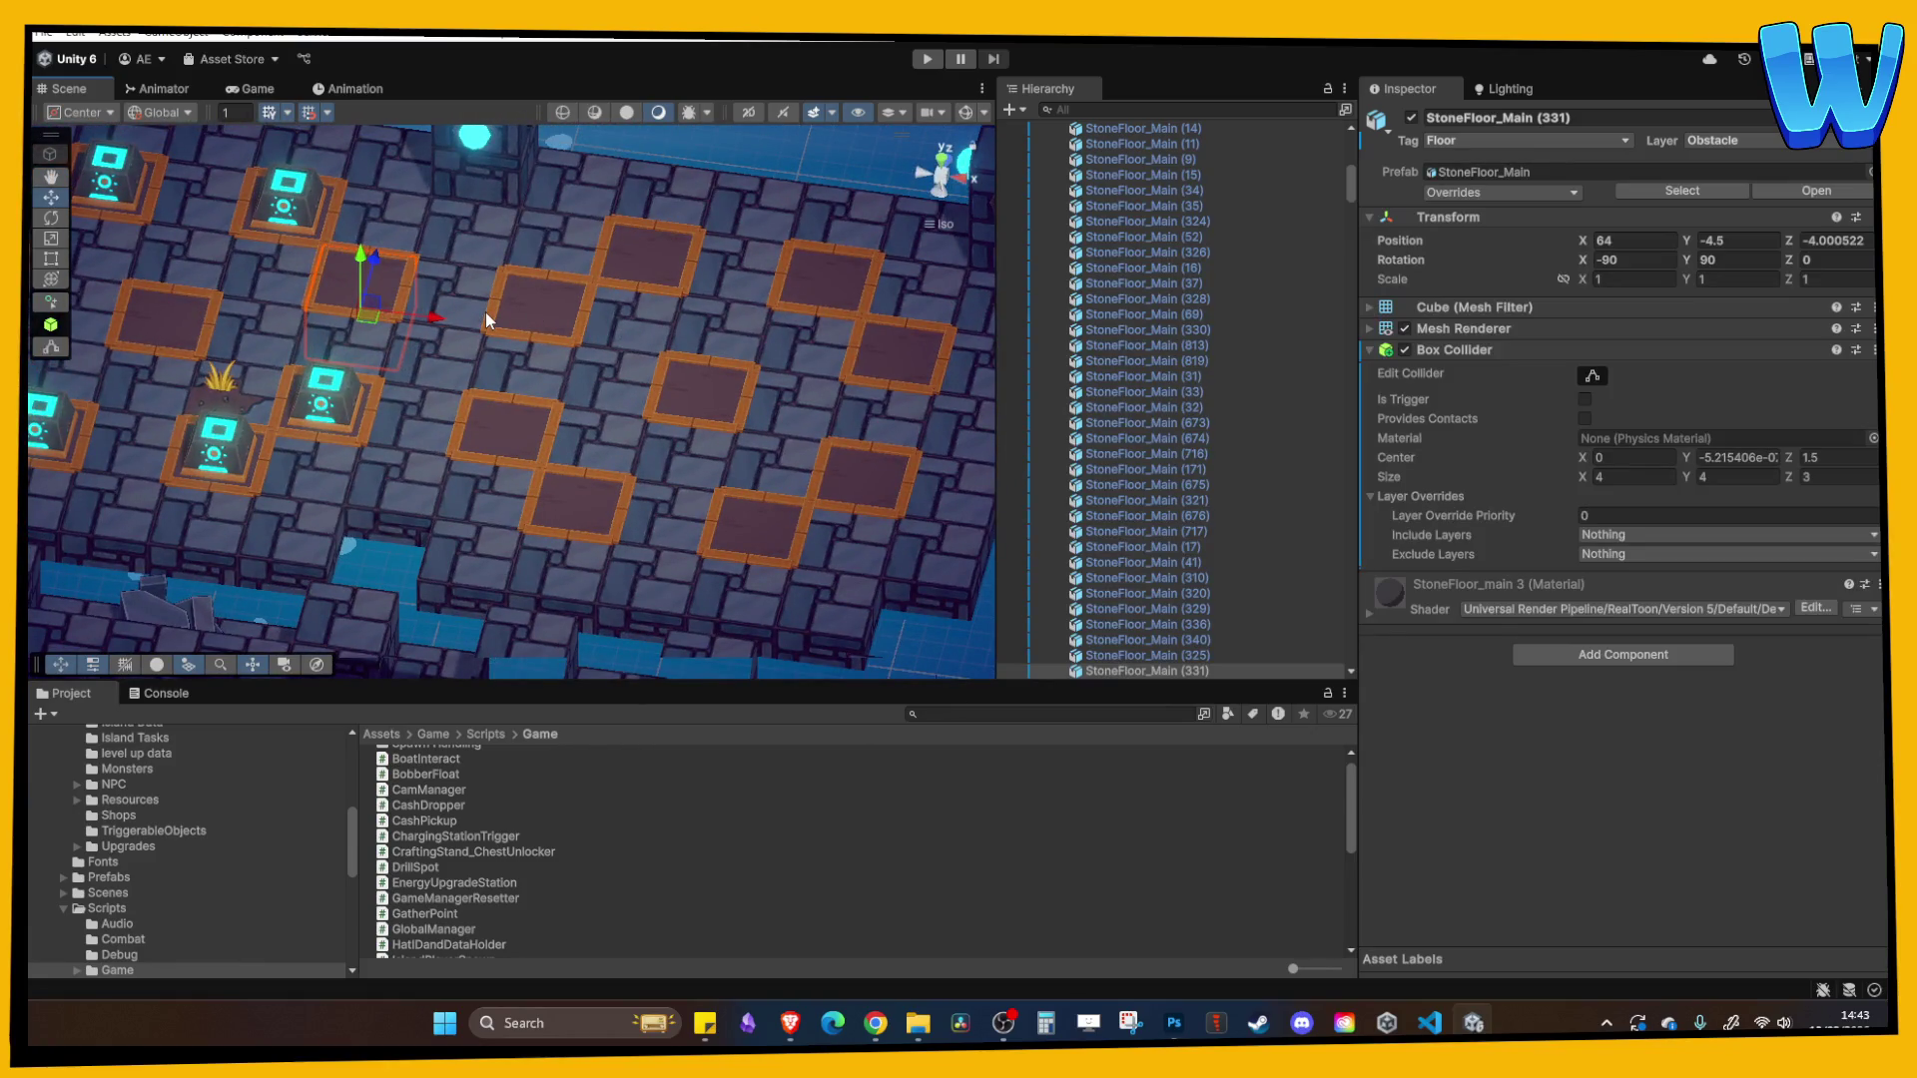
pyautogui.scroll(-5, 489, 319)
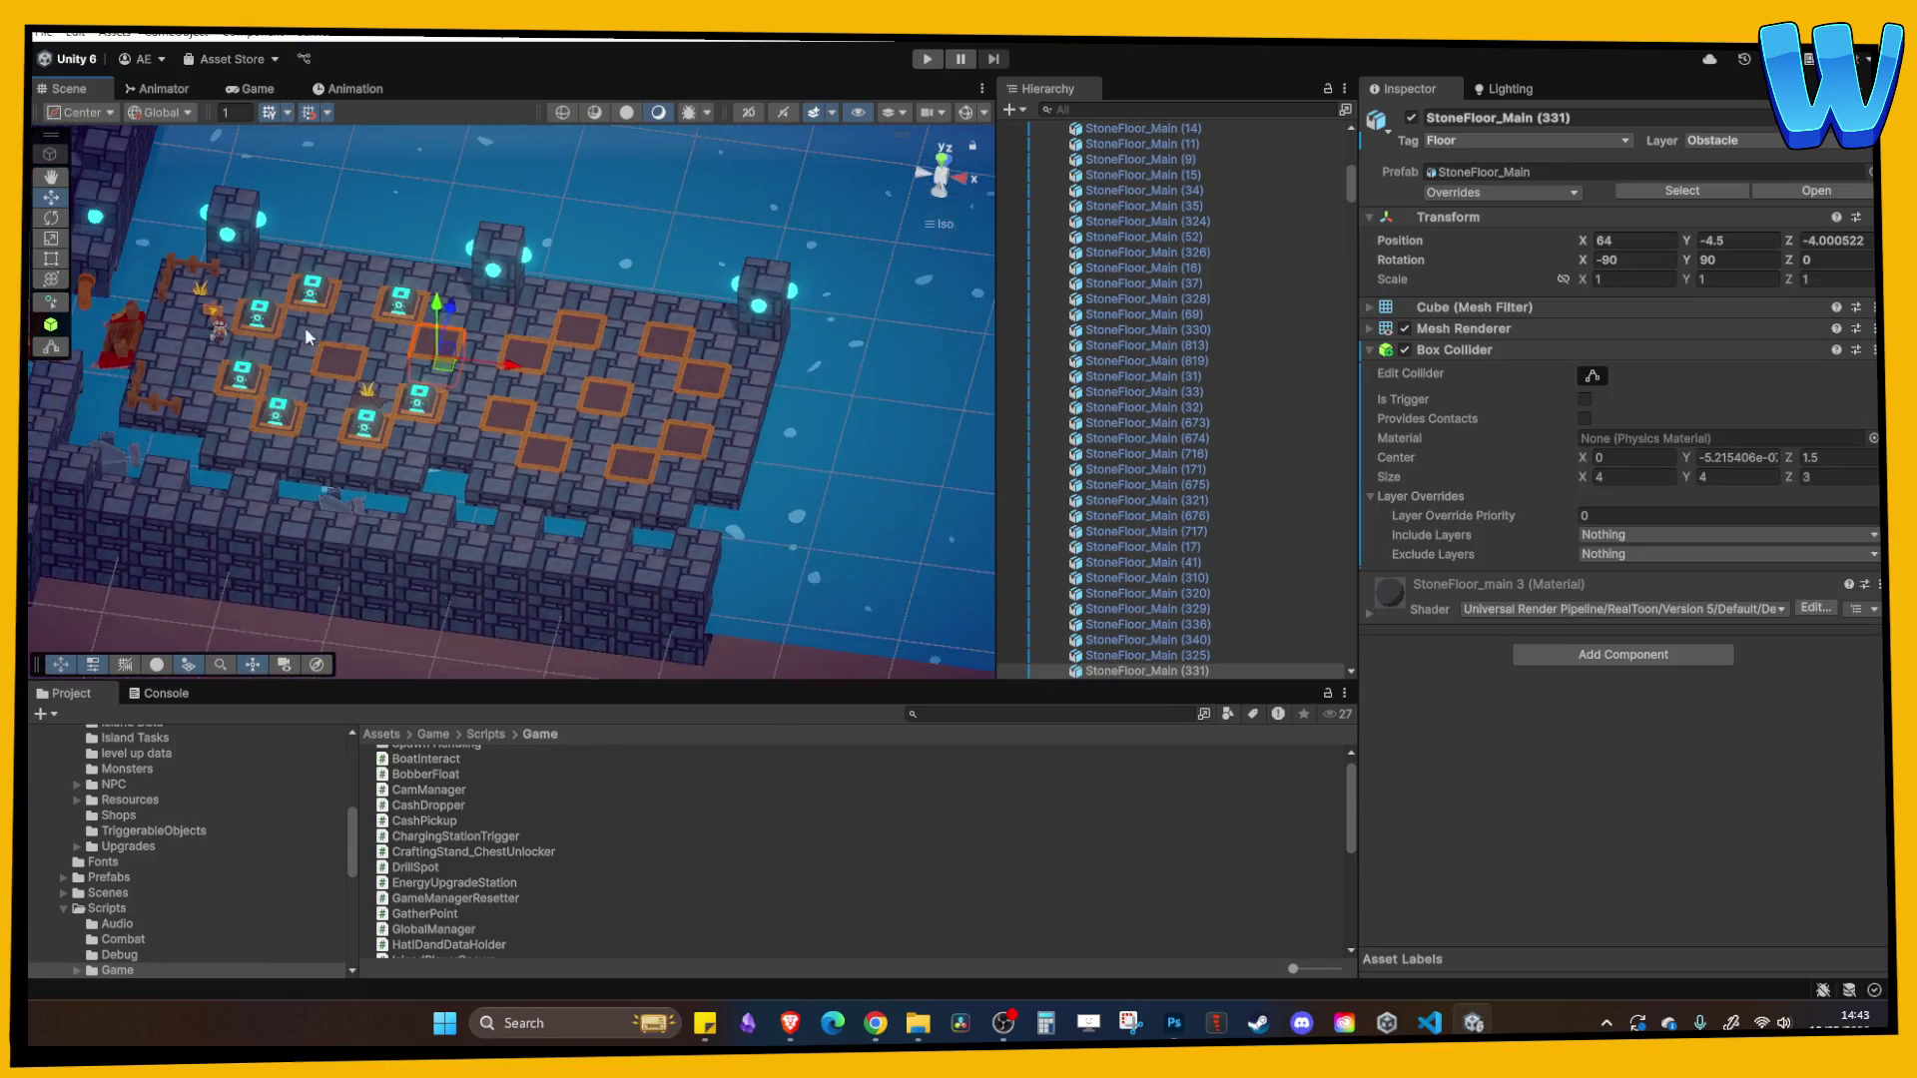
pyautogui.moveTo(303, 327)
pyautogui.mouseDown()
pyautogui.moveTo(356, 429)
pyautogui.moveTo(784, 444)
pyautogui.mouseUp()
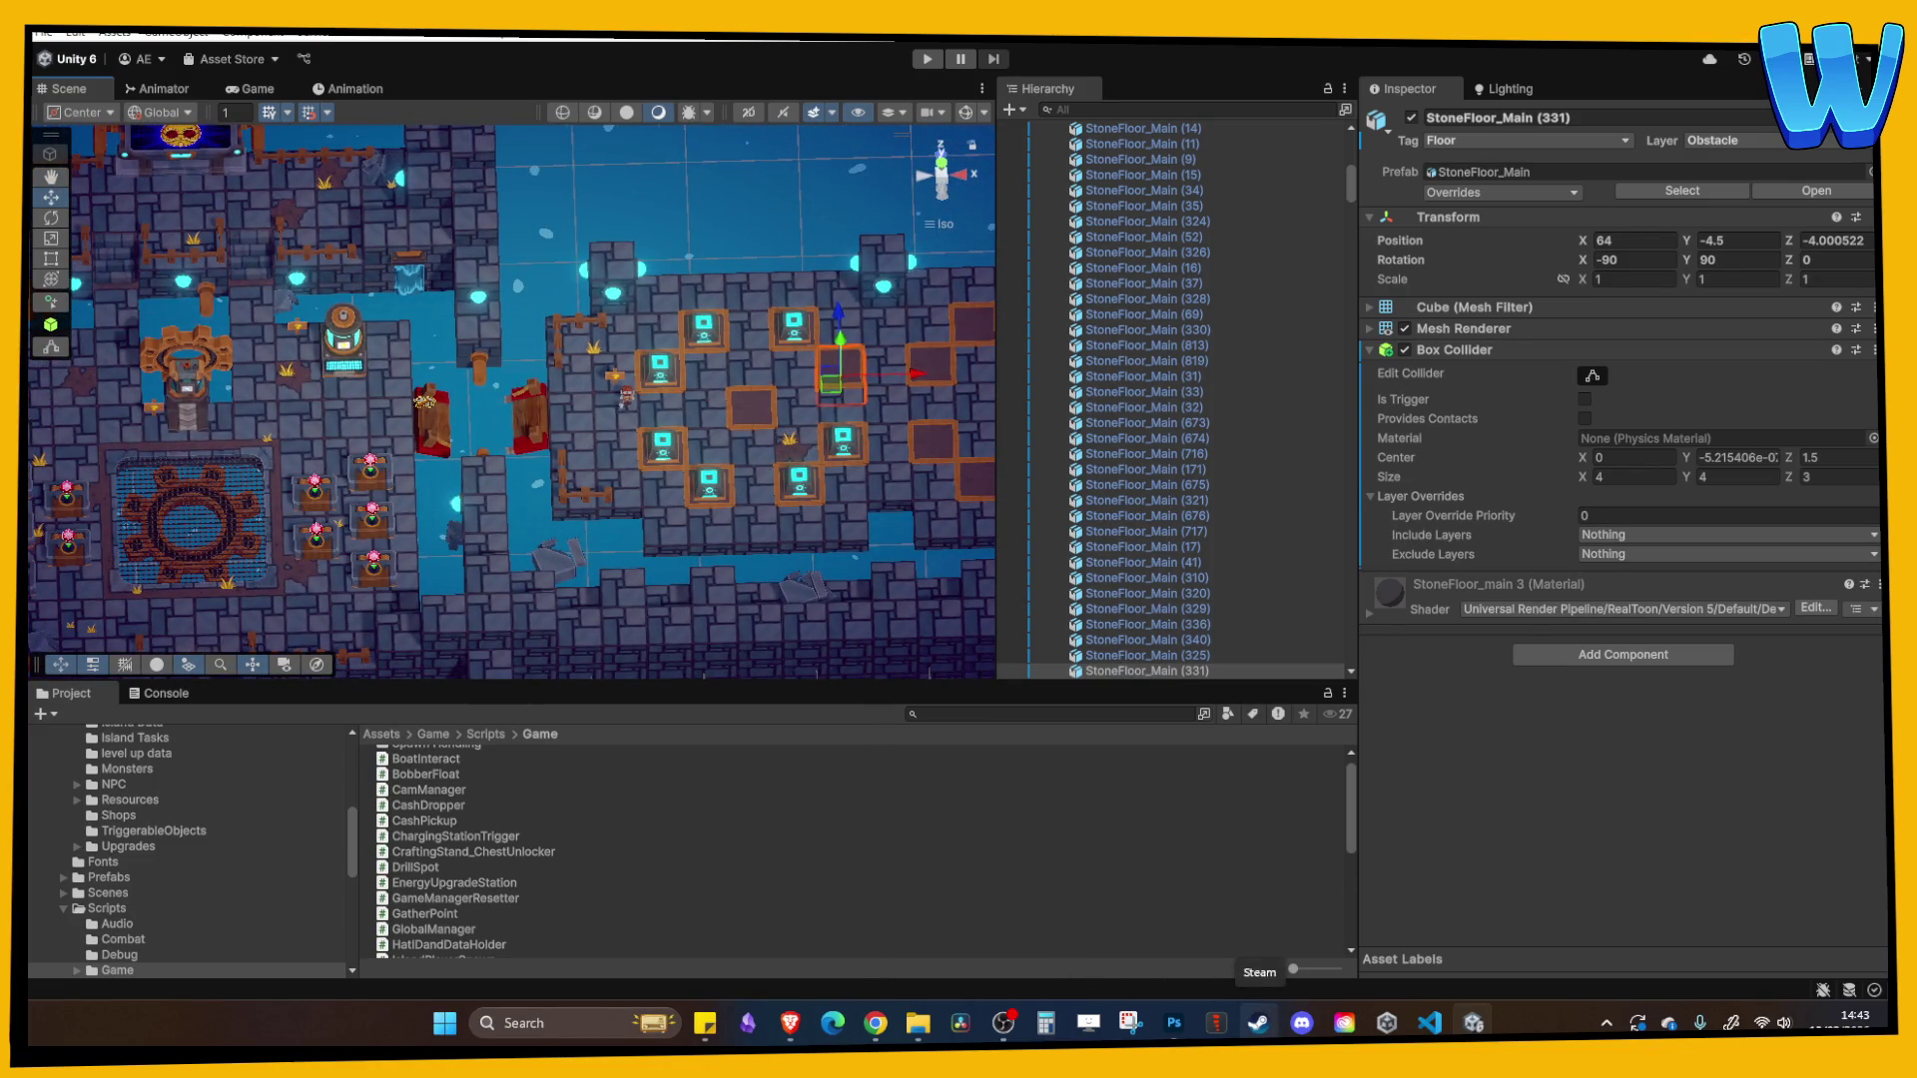
# - Launch Blender from its page in the Steam game library
pyautogui.click(1258, 1023)
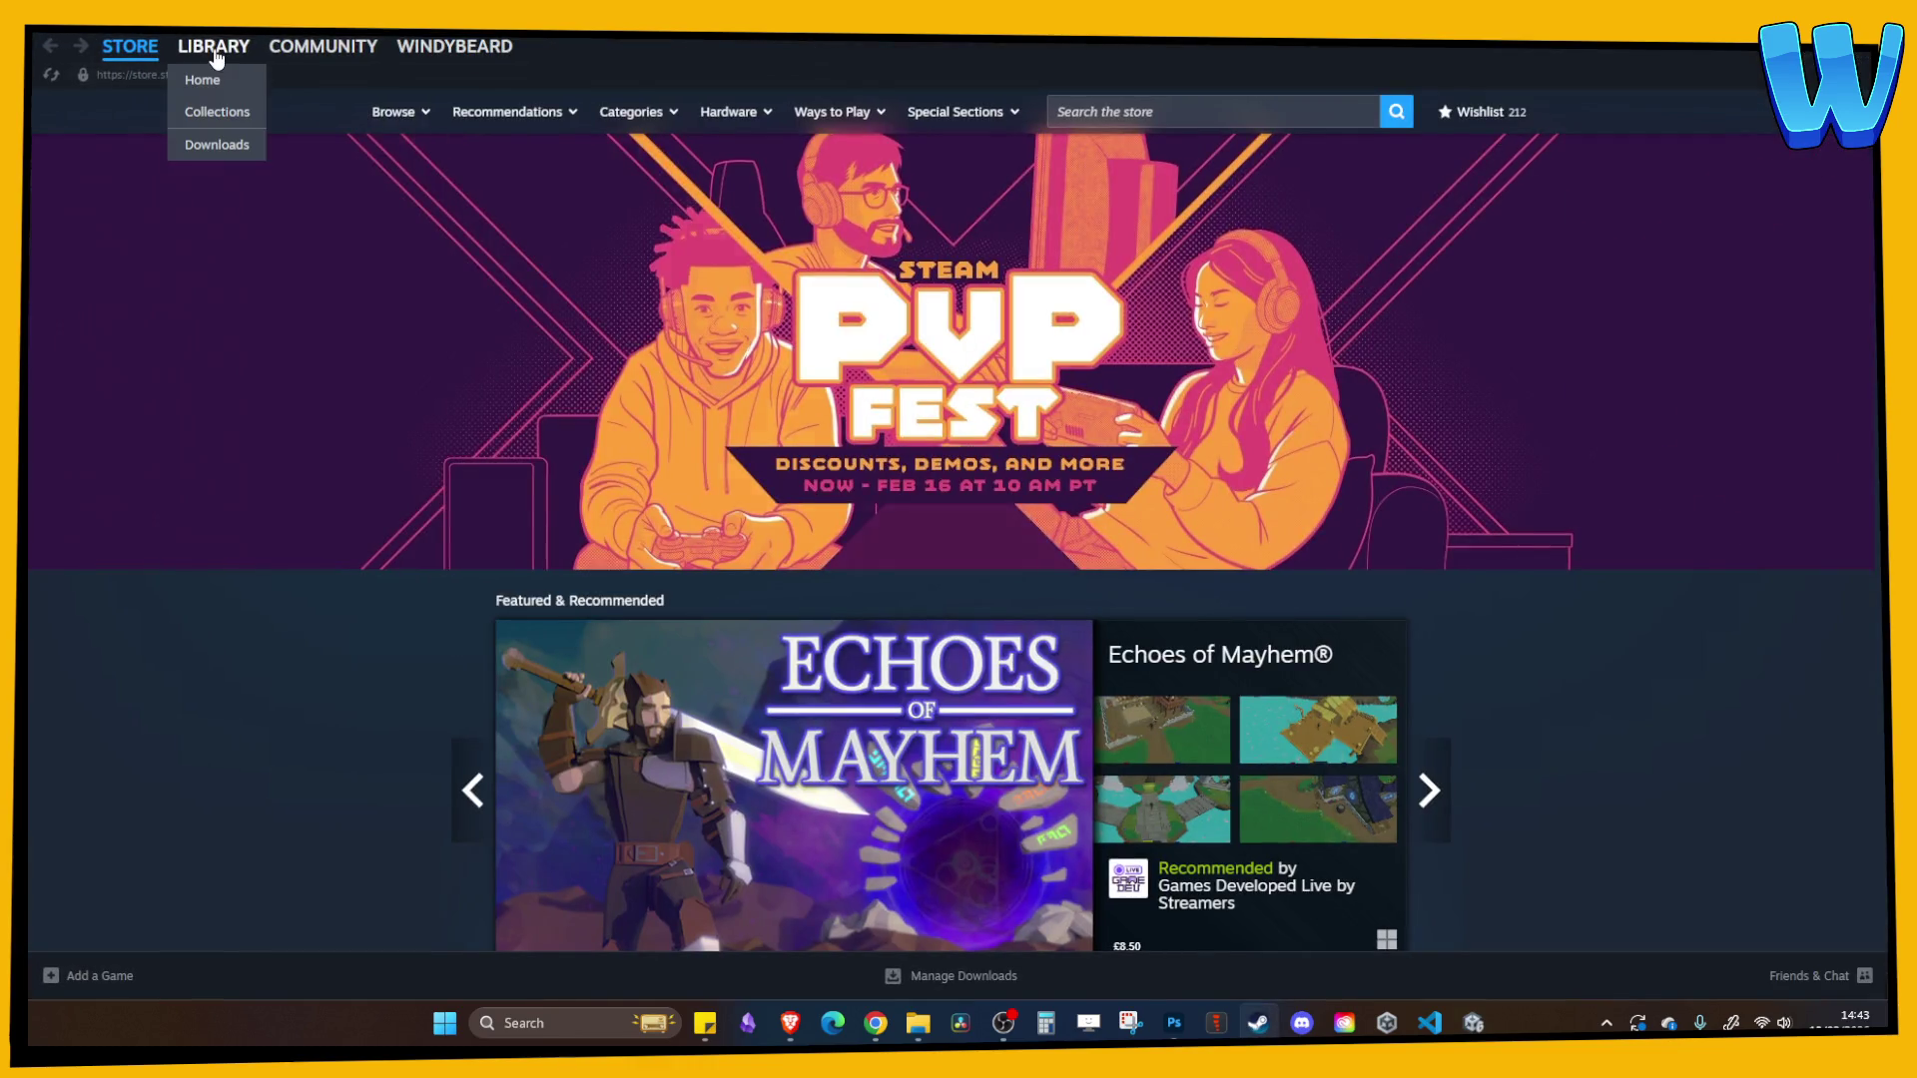
pyautogui.click(215, 50)
pyautogui.scroll(-5, 720, 343)
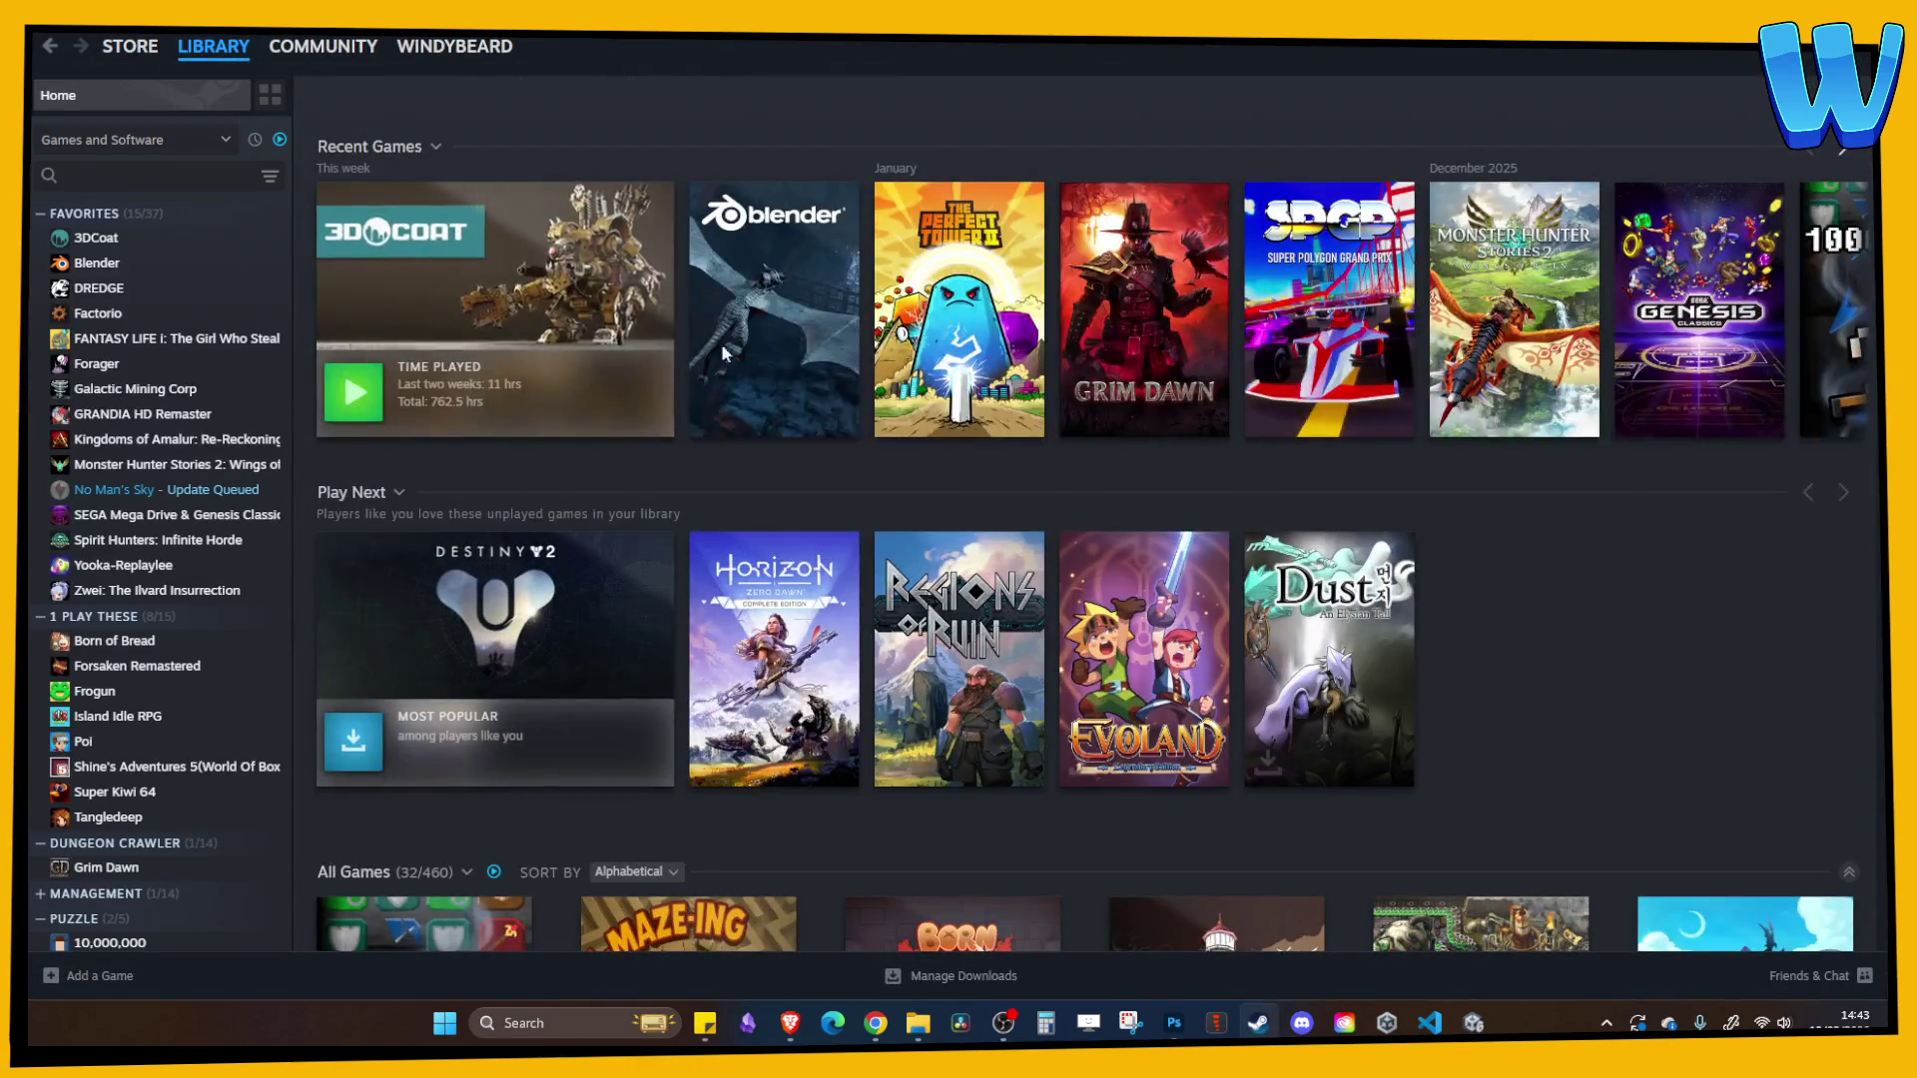
pyautogui.click(720, 343)
pyautogui.click(388, 423)
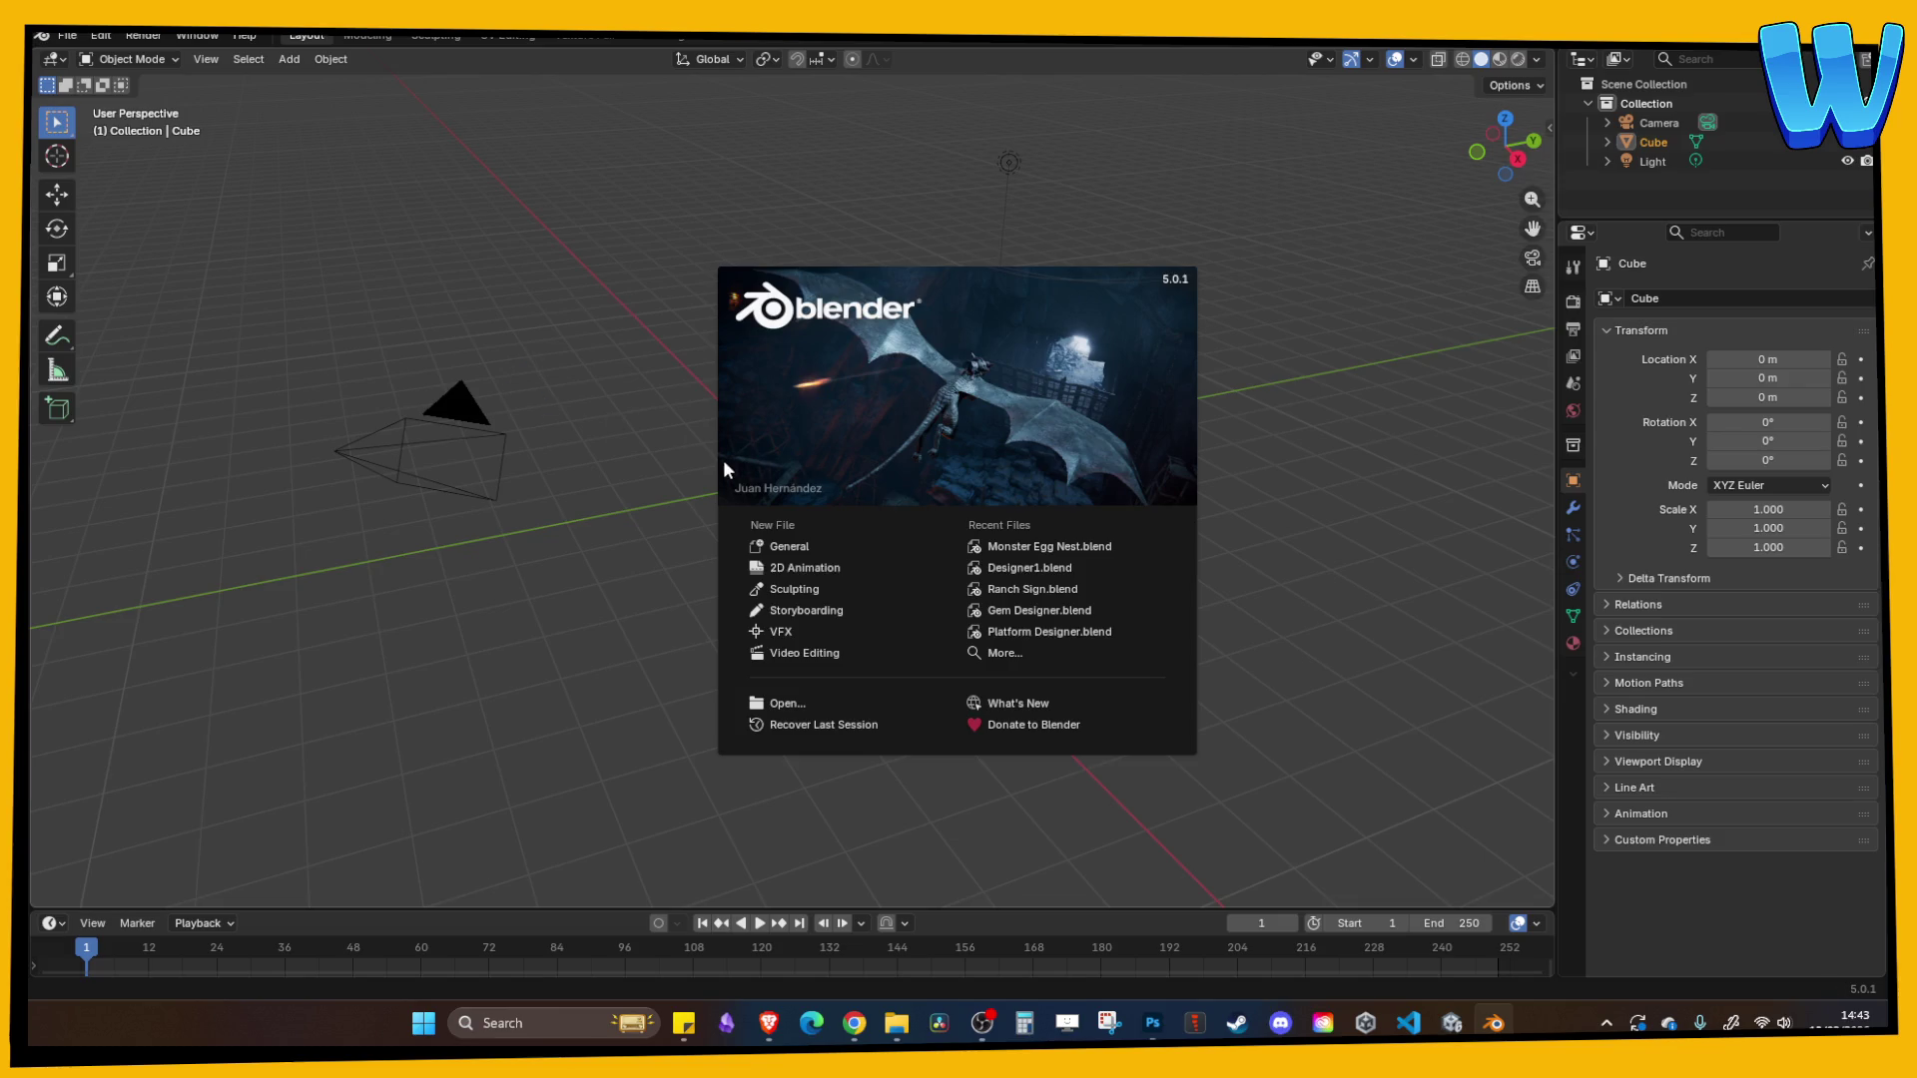
# - Close the splash and open recent Tree designer.blend, choosing Don't Save for the default scene
pyautogui.click(597, 357)
pyautogui.click(62, 36)
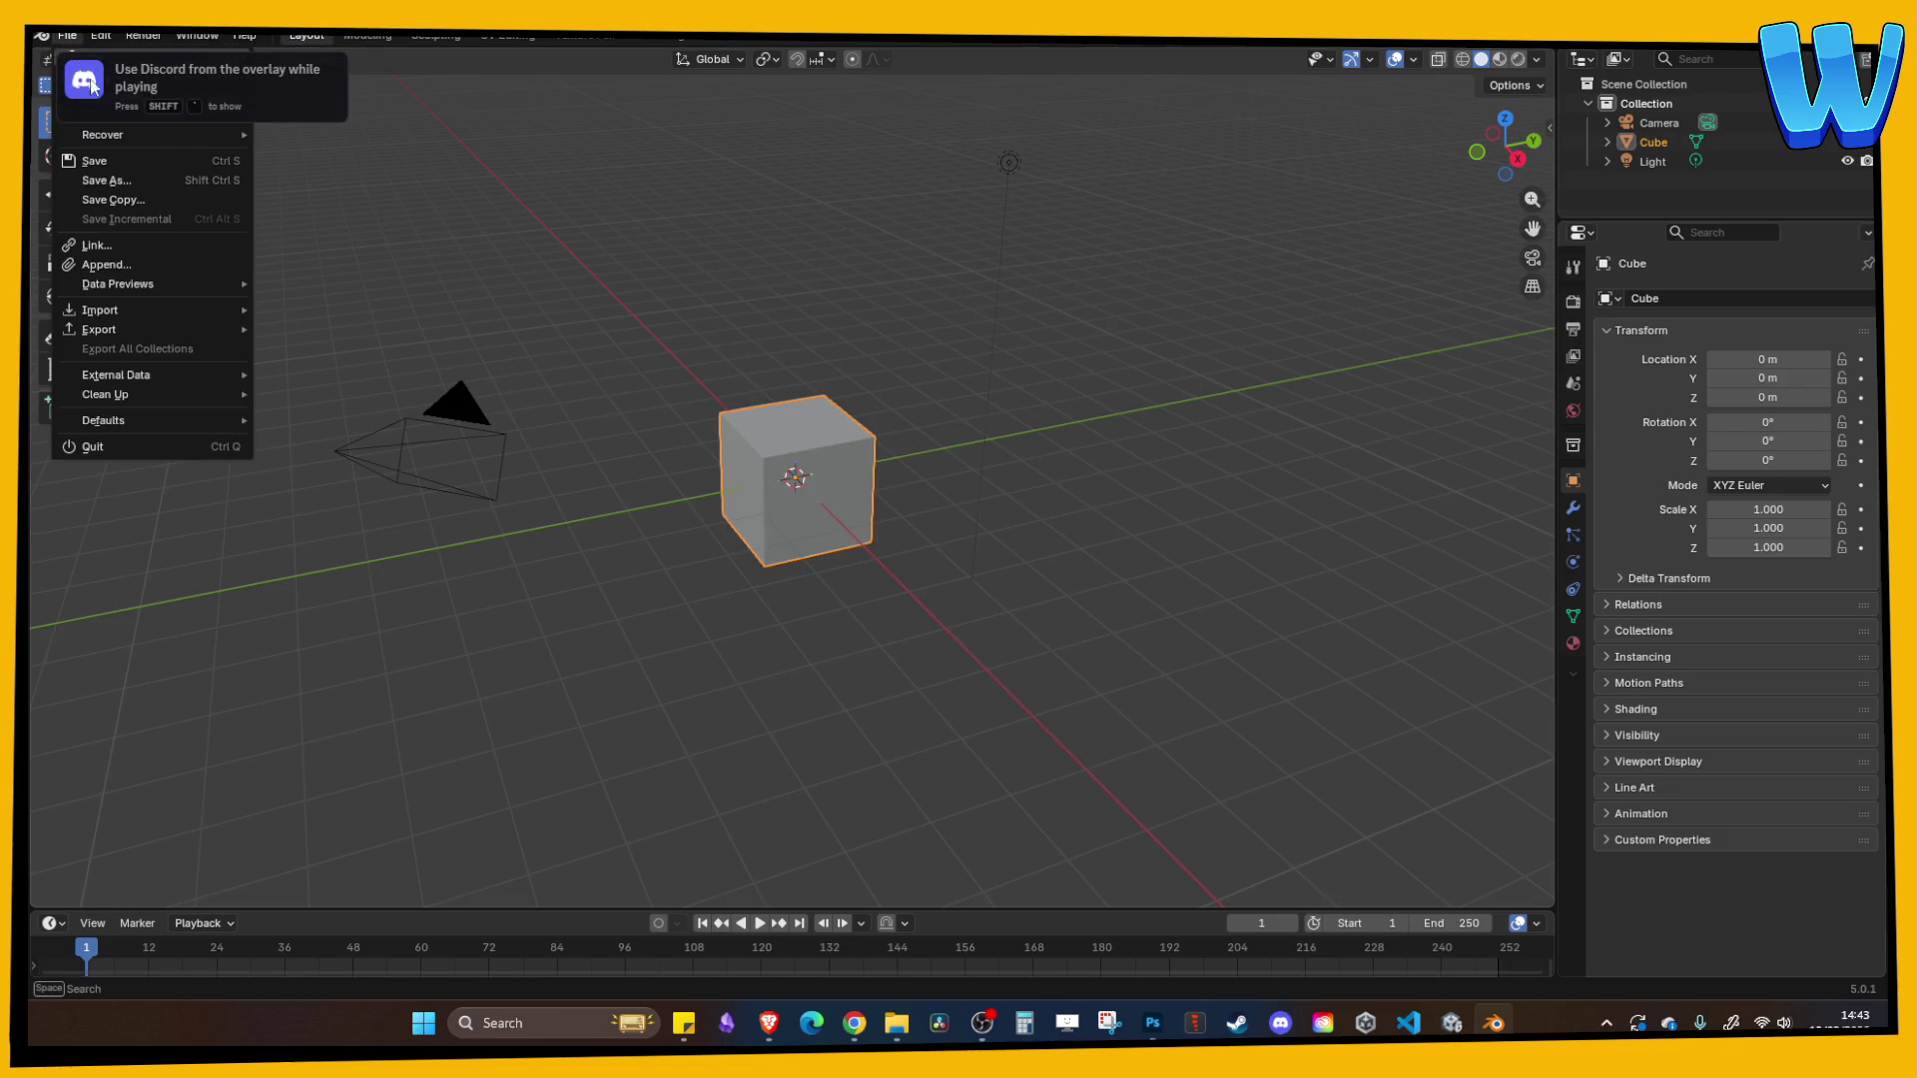
pyautogui.click(397, 150)
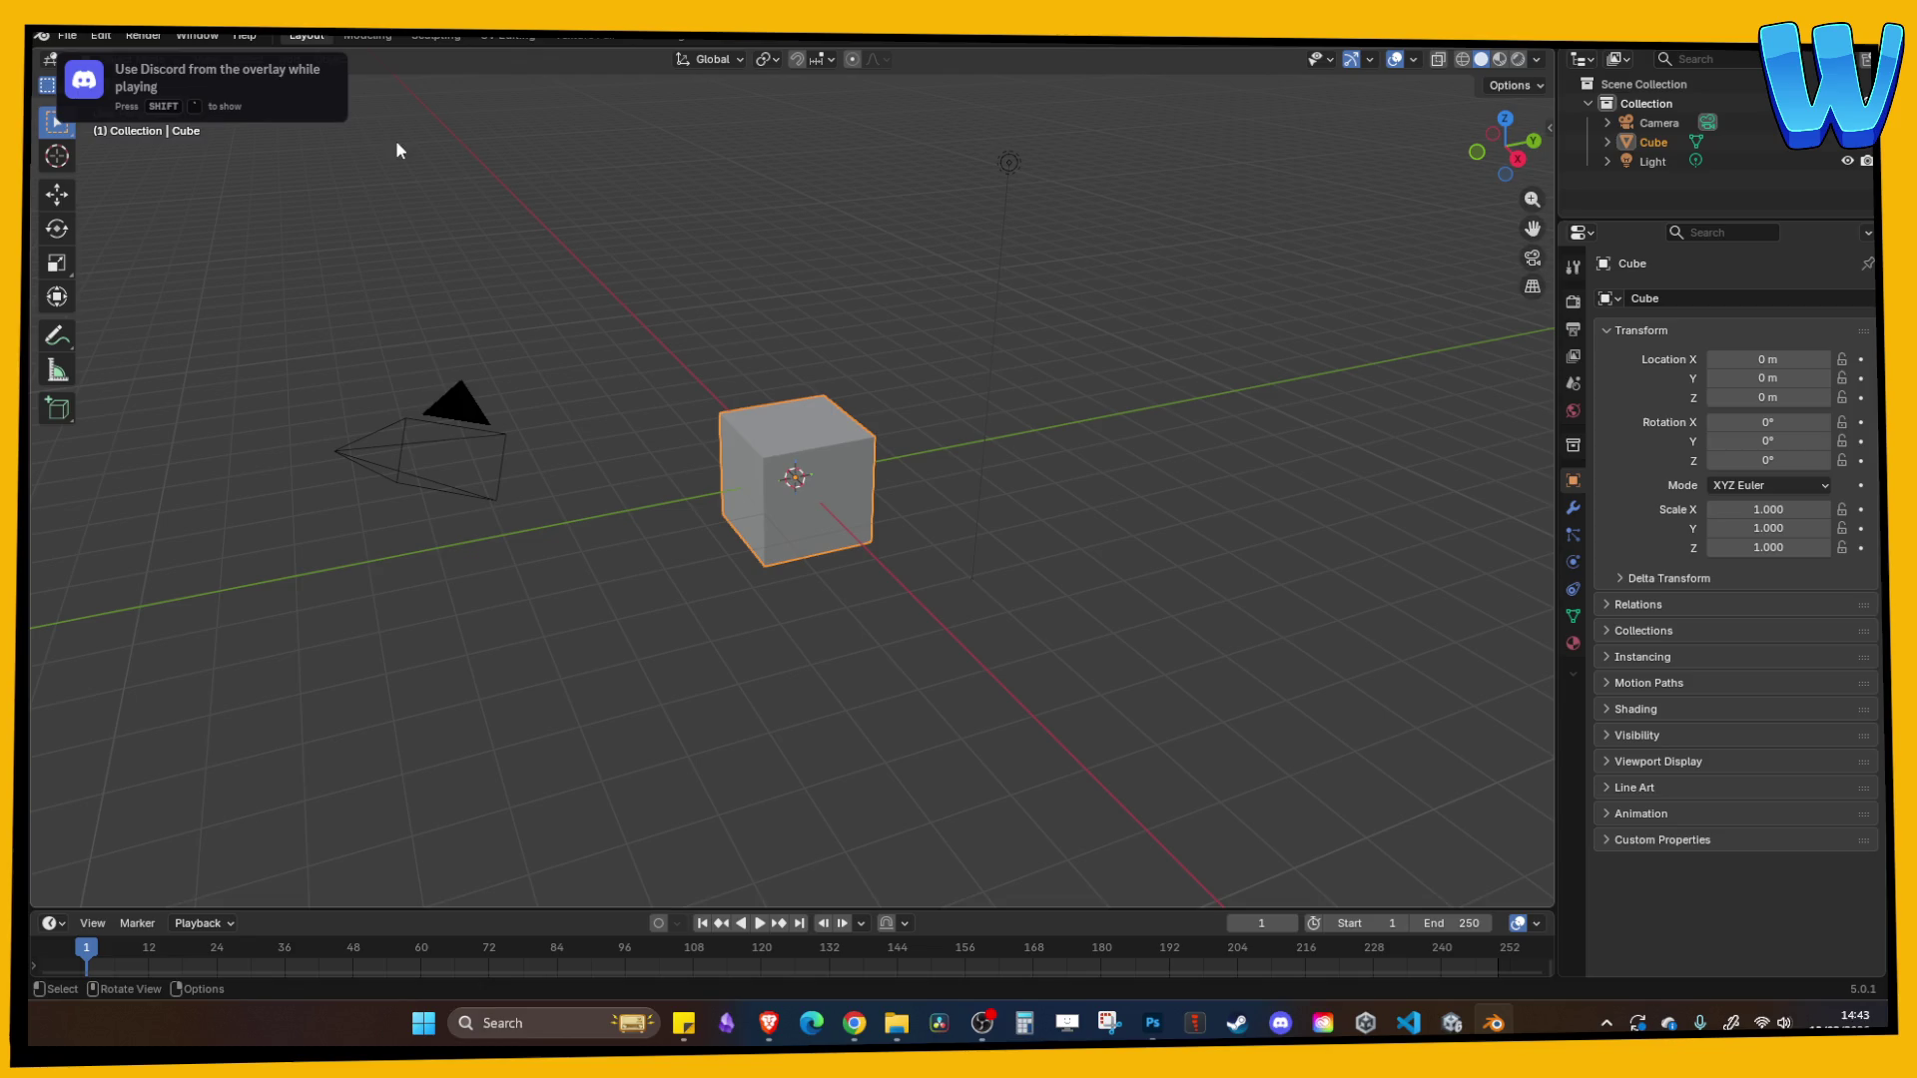
pyautogui.click(805, 459)
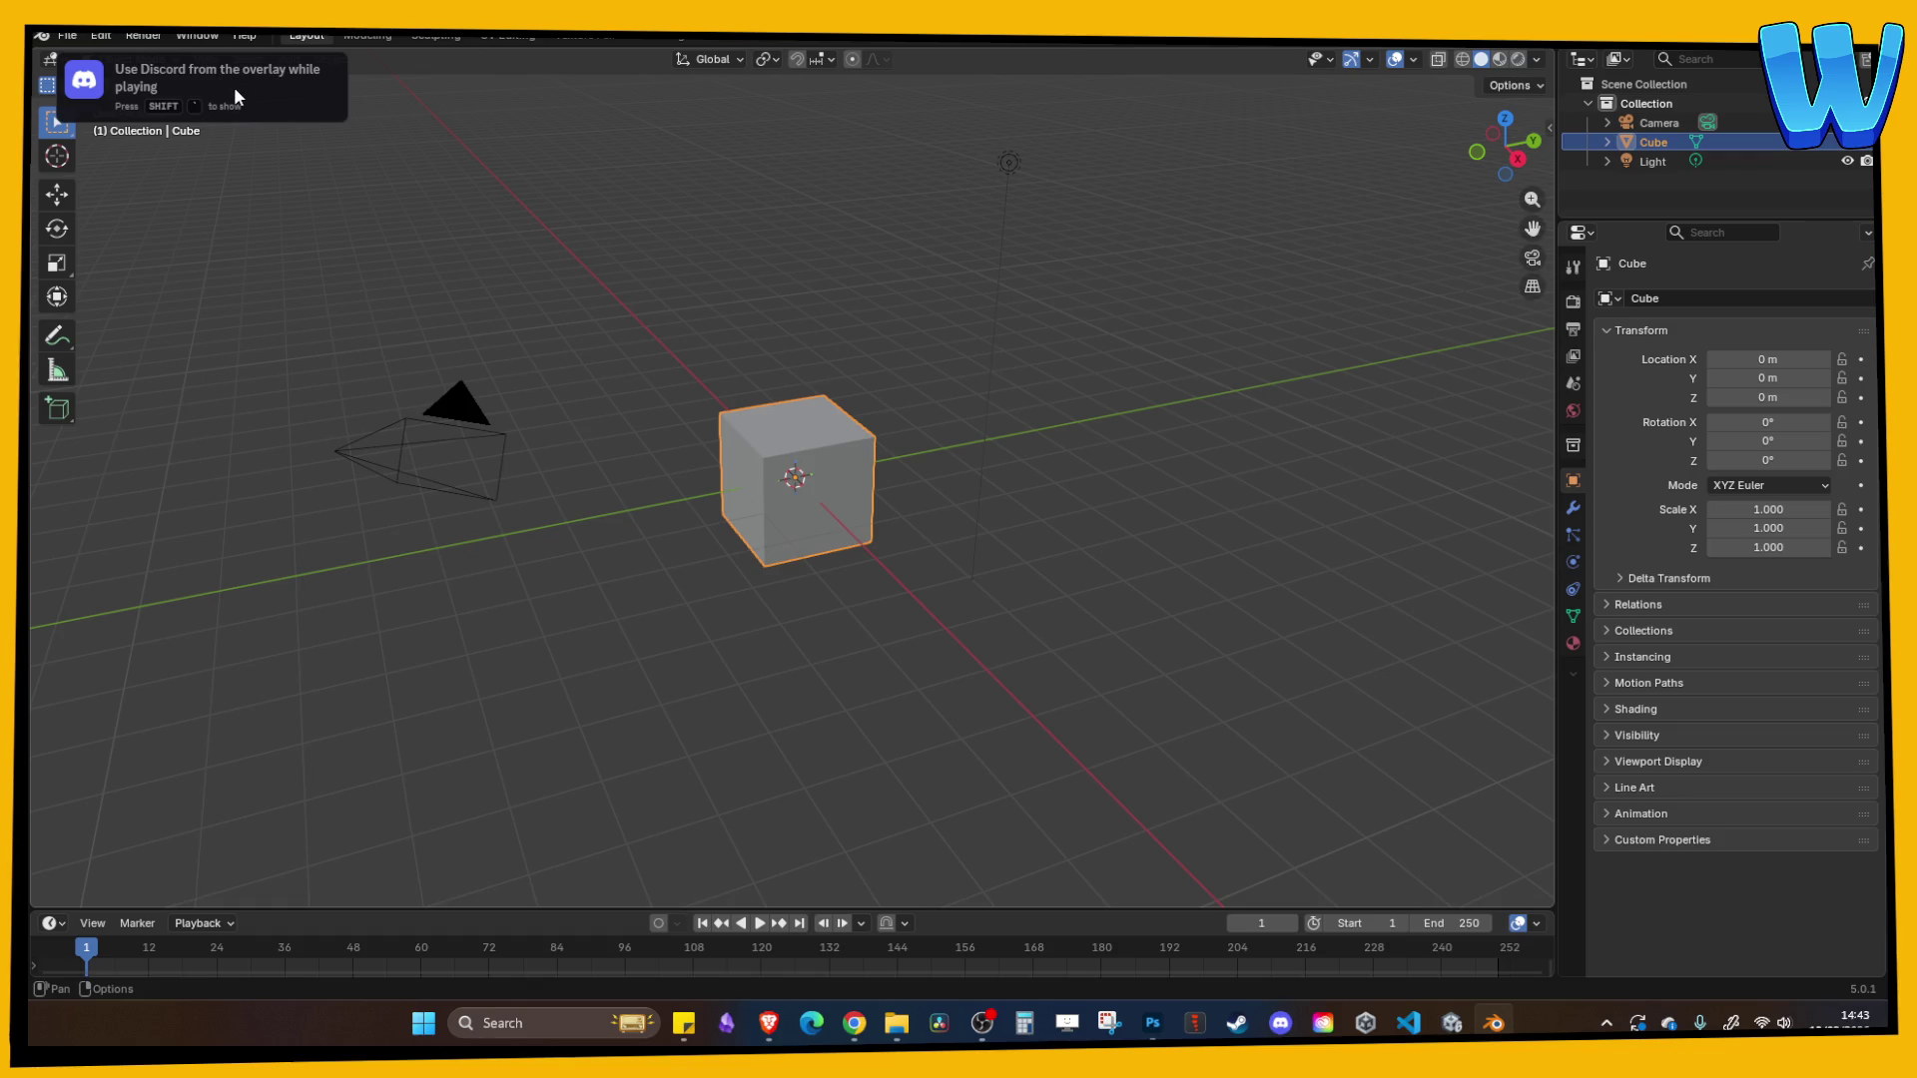
pyautogui.click(67, 36)
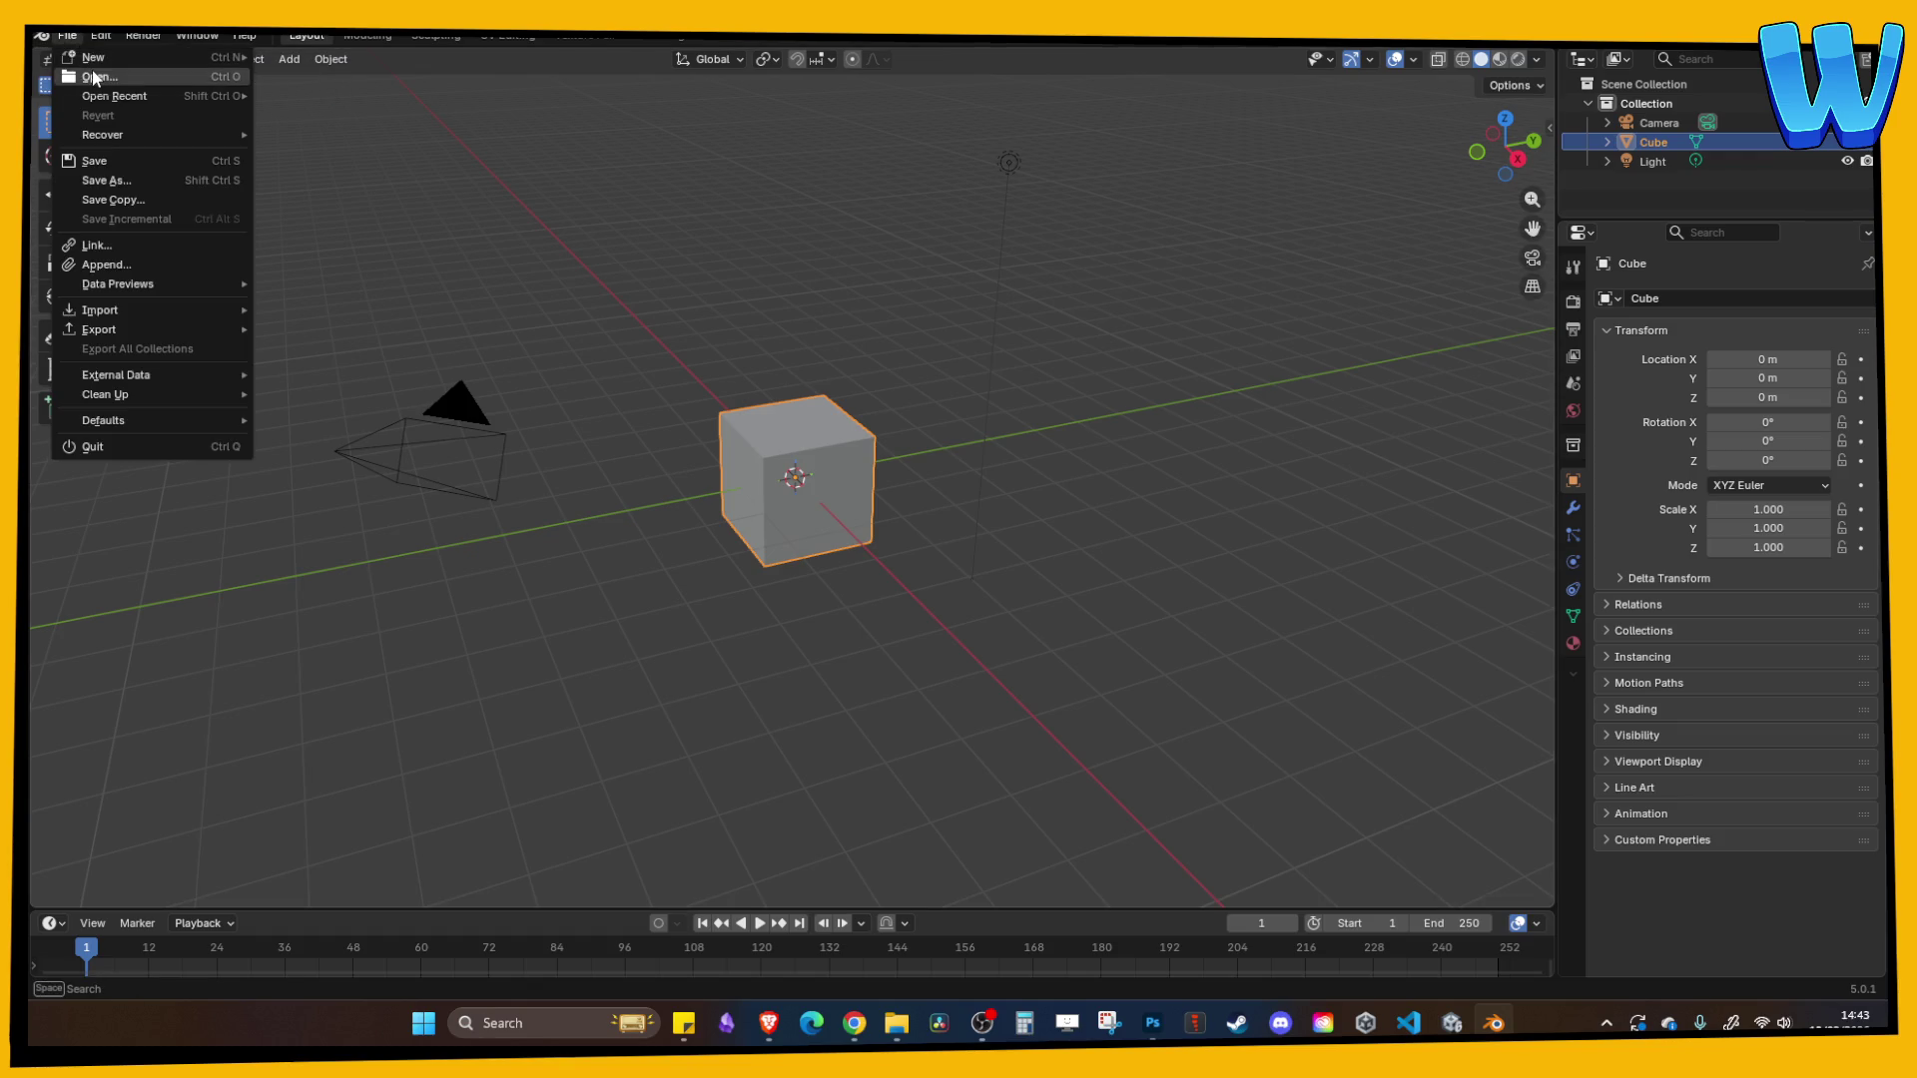
pyautogui.moveTo(142, 92)
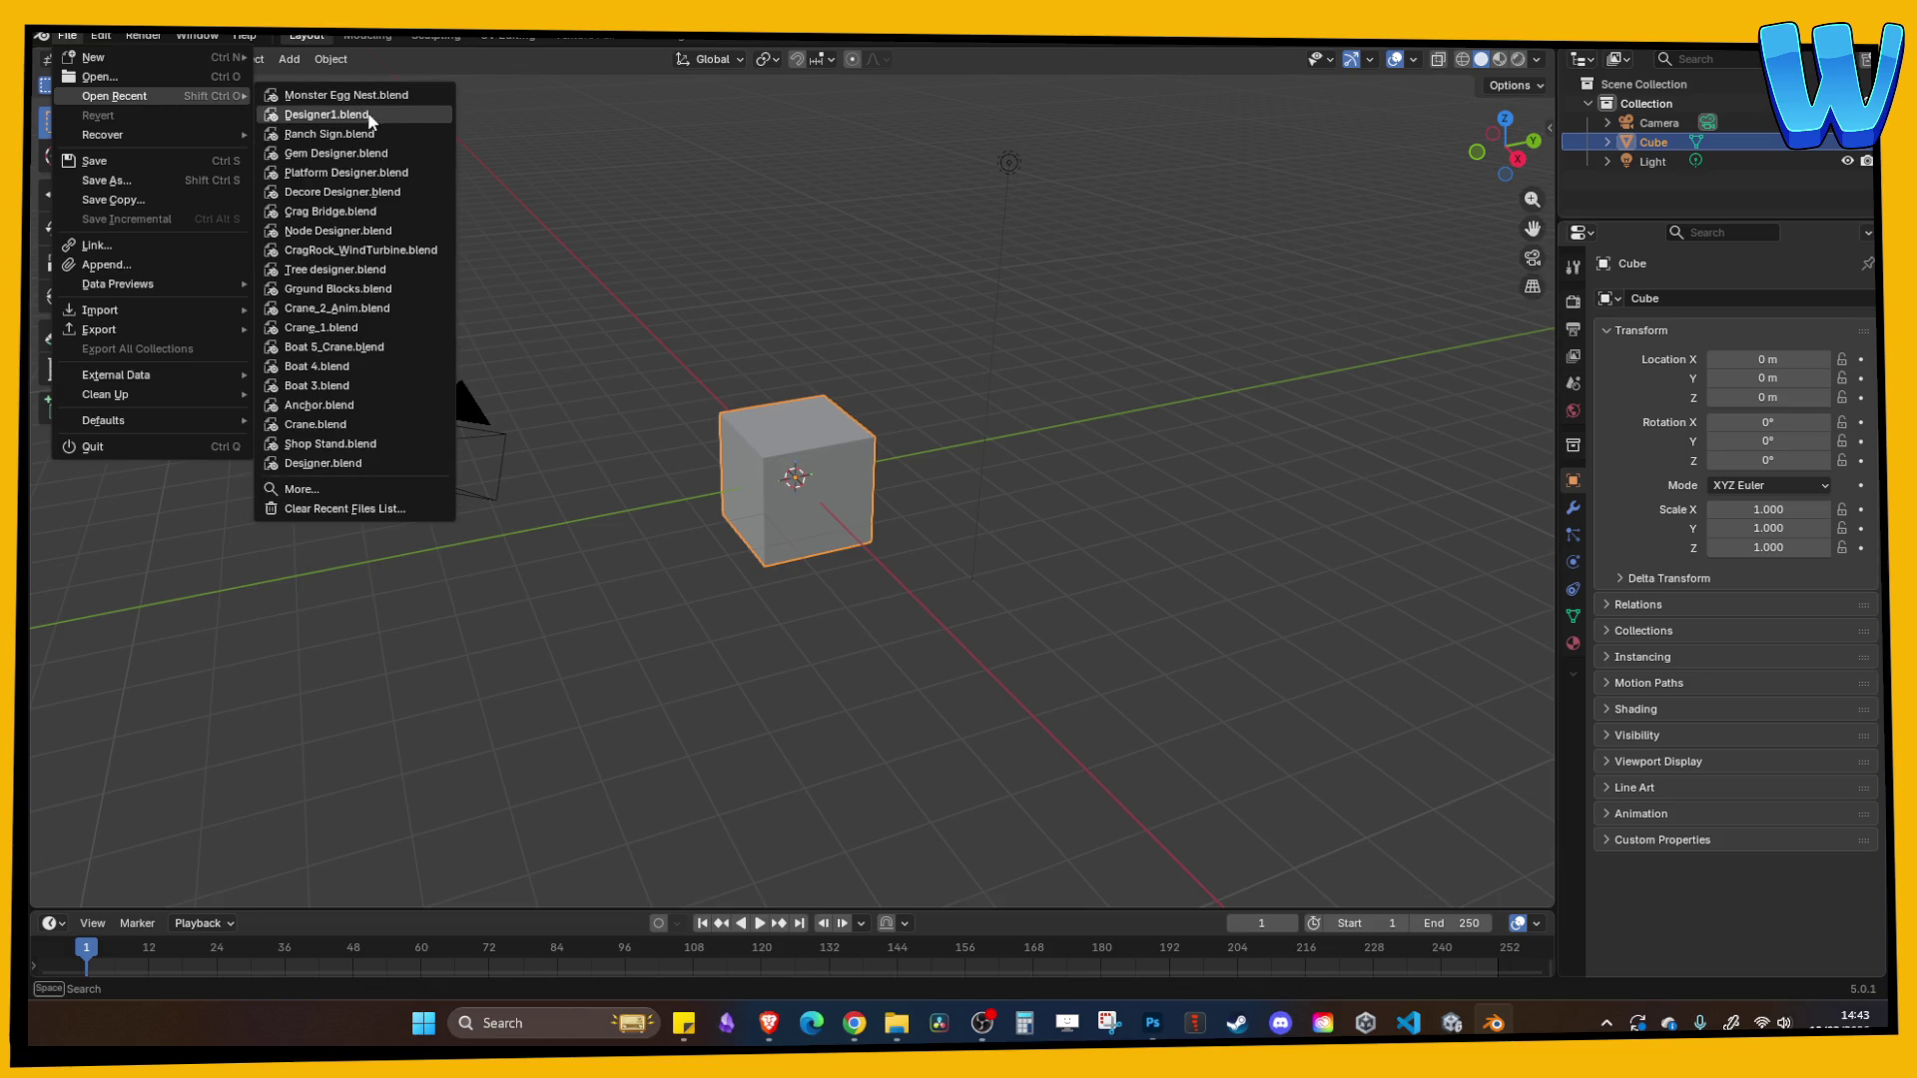
pyautogui.click(365, 275)
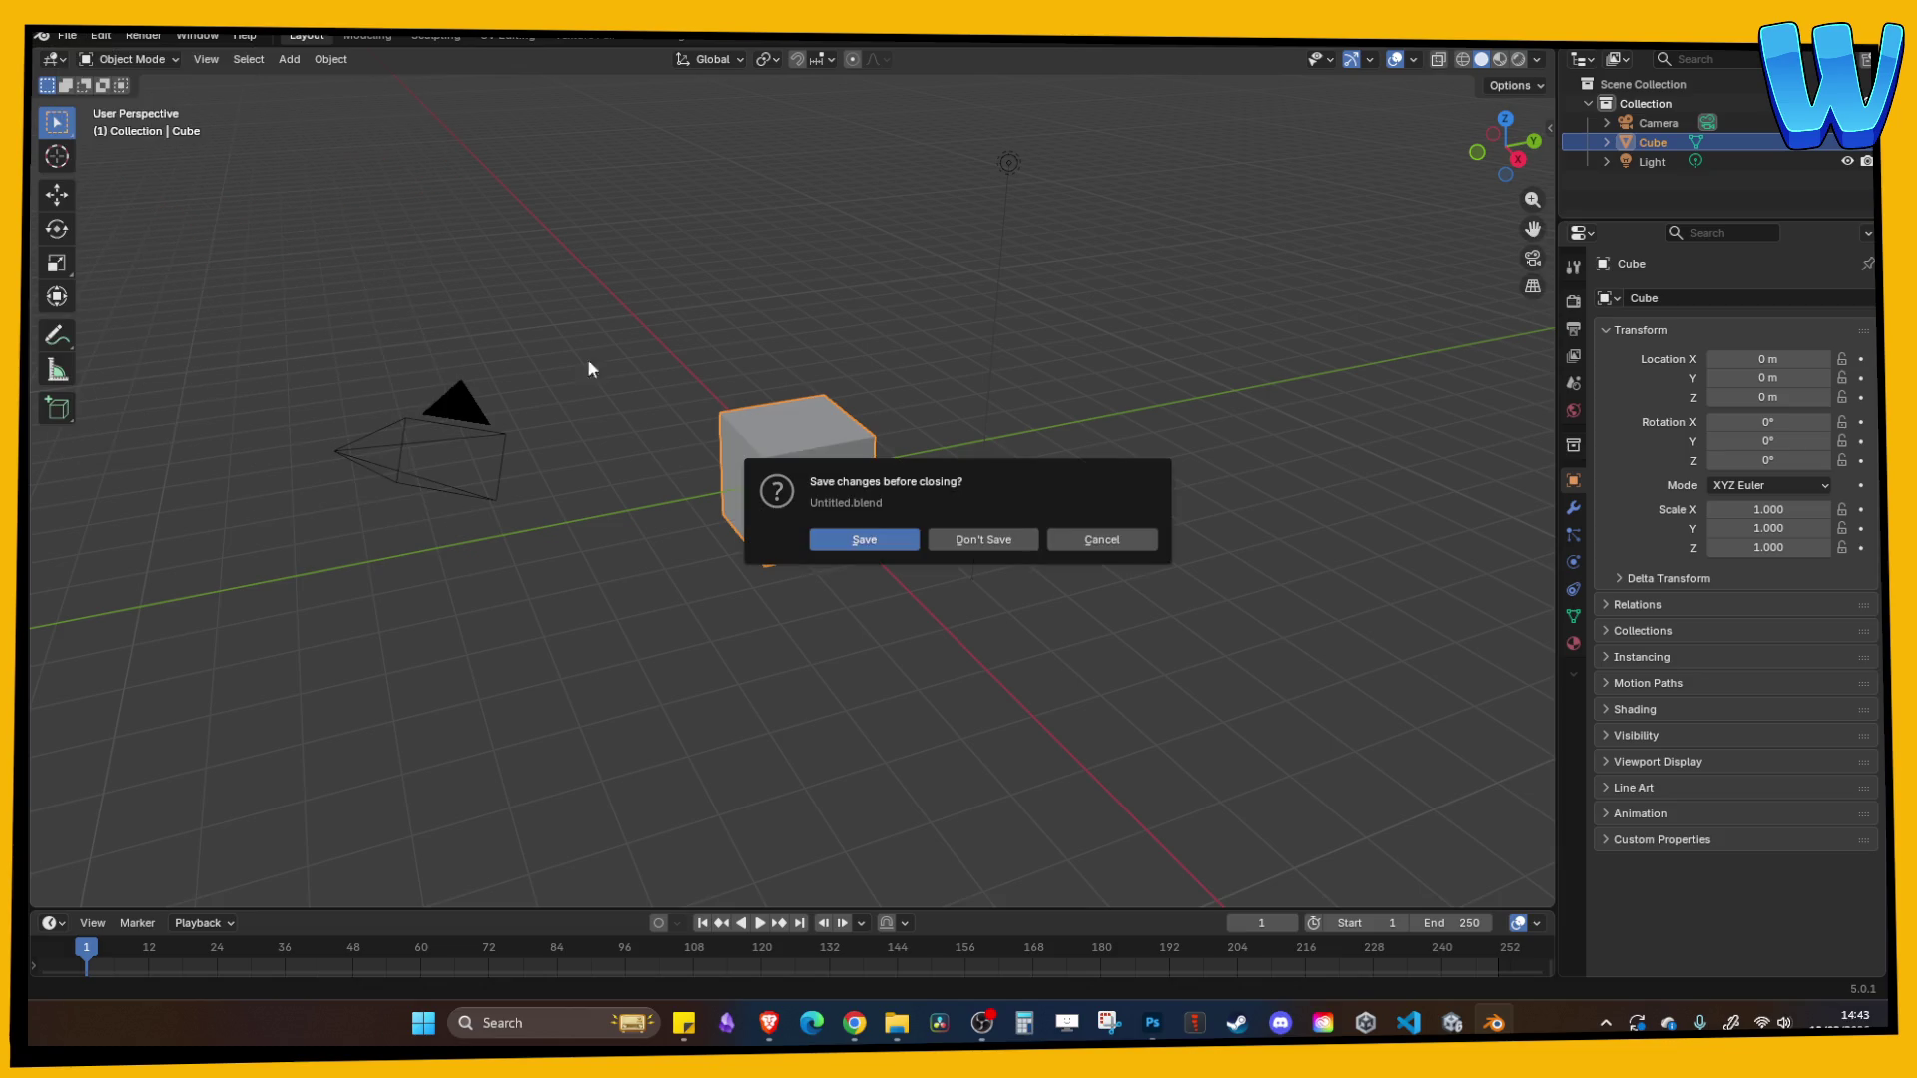
pyautogui.click(1008, 544)
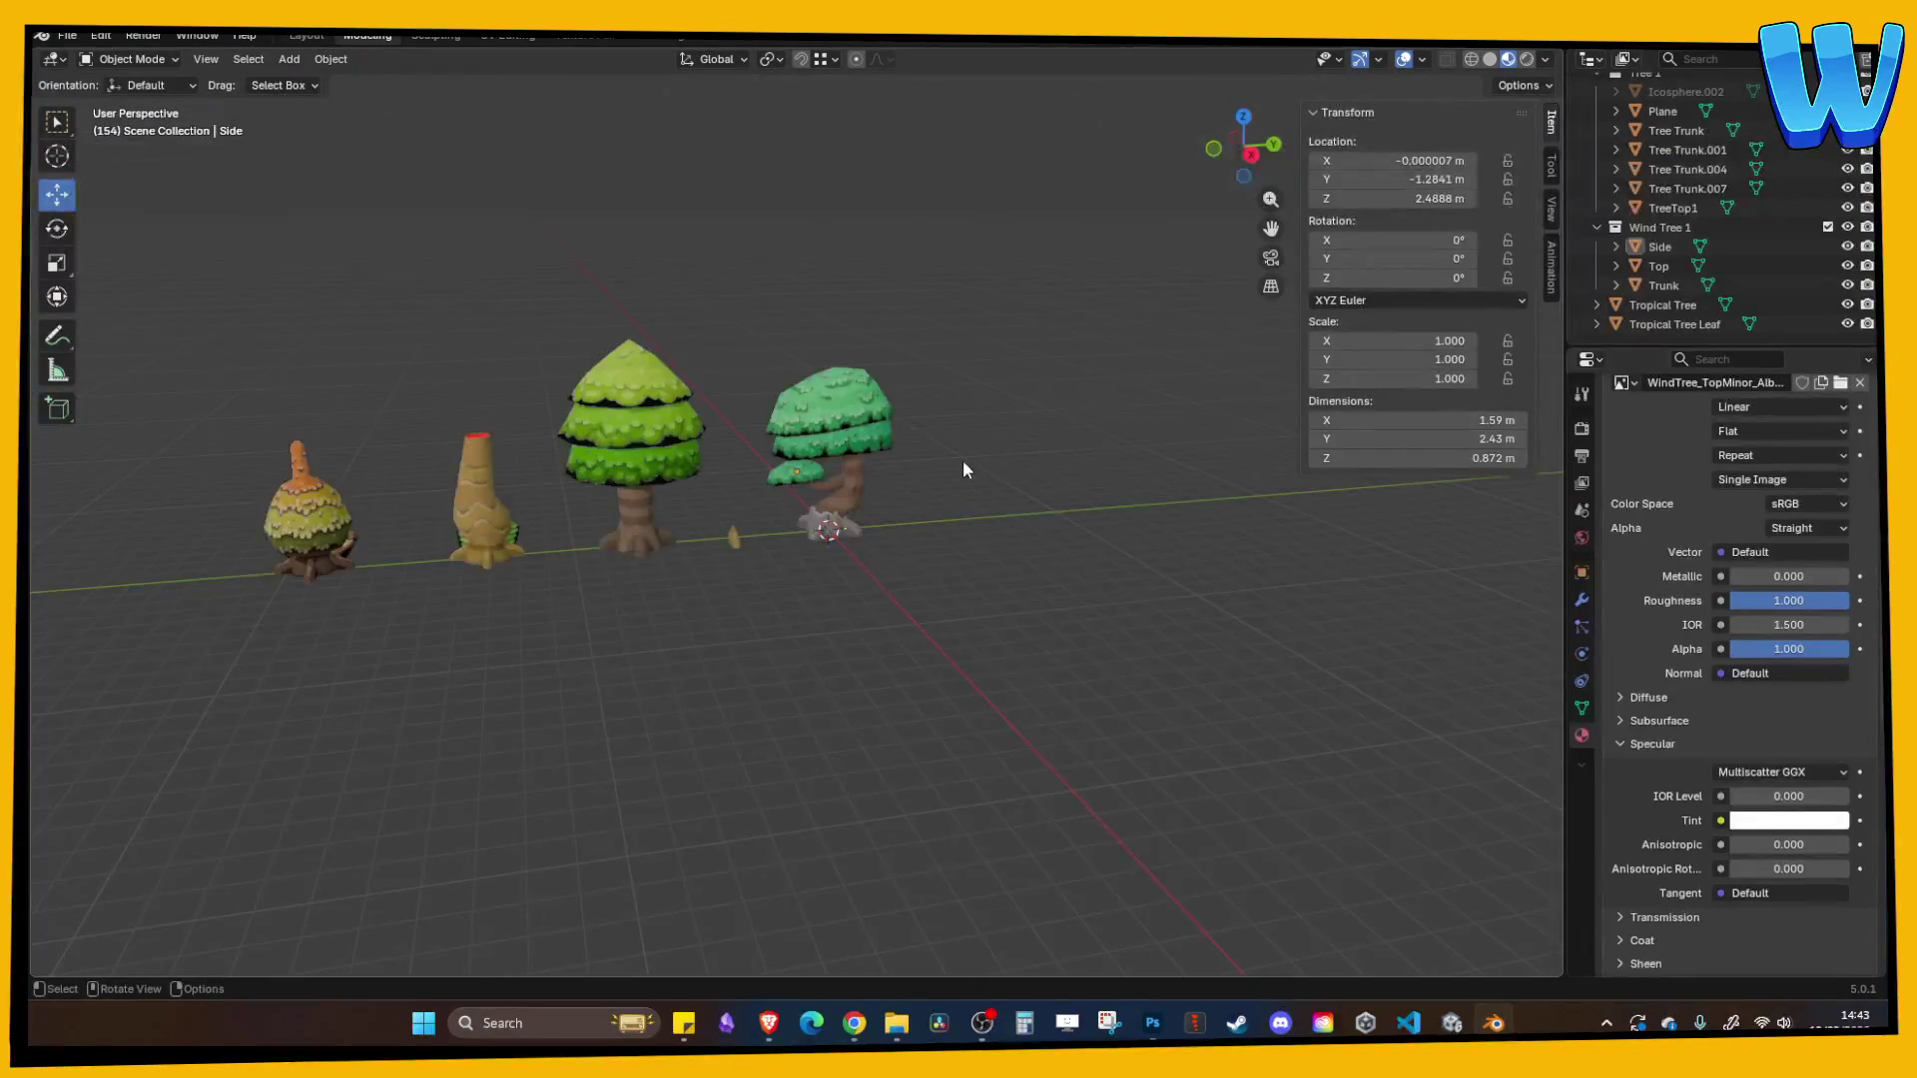
# - Orbit the Blender view to line up the row of trees
pyautogui.rightClick(665, 519)
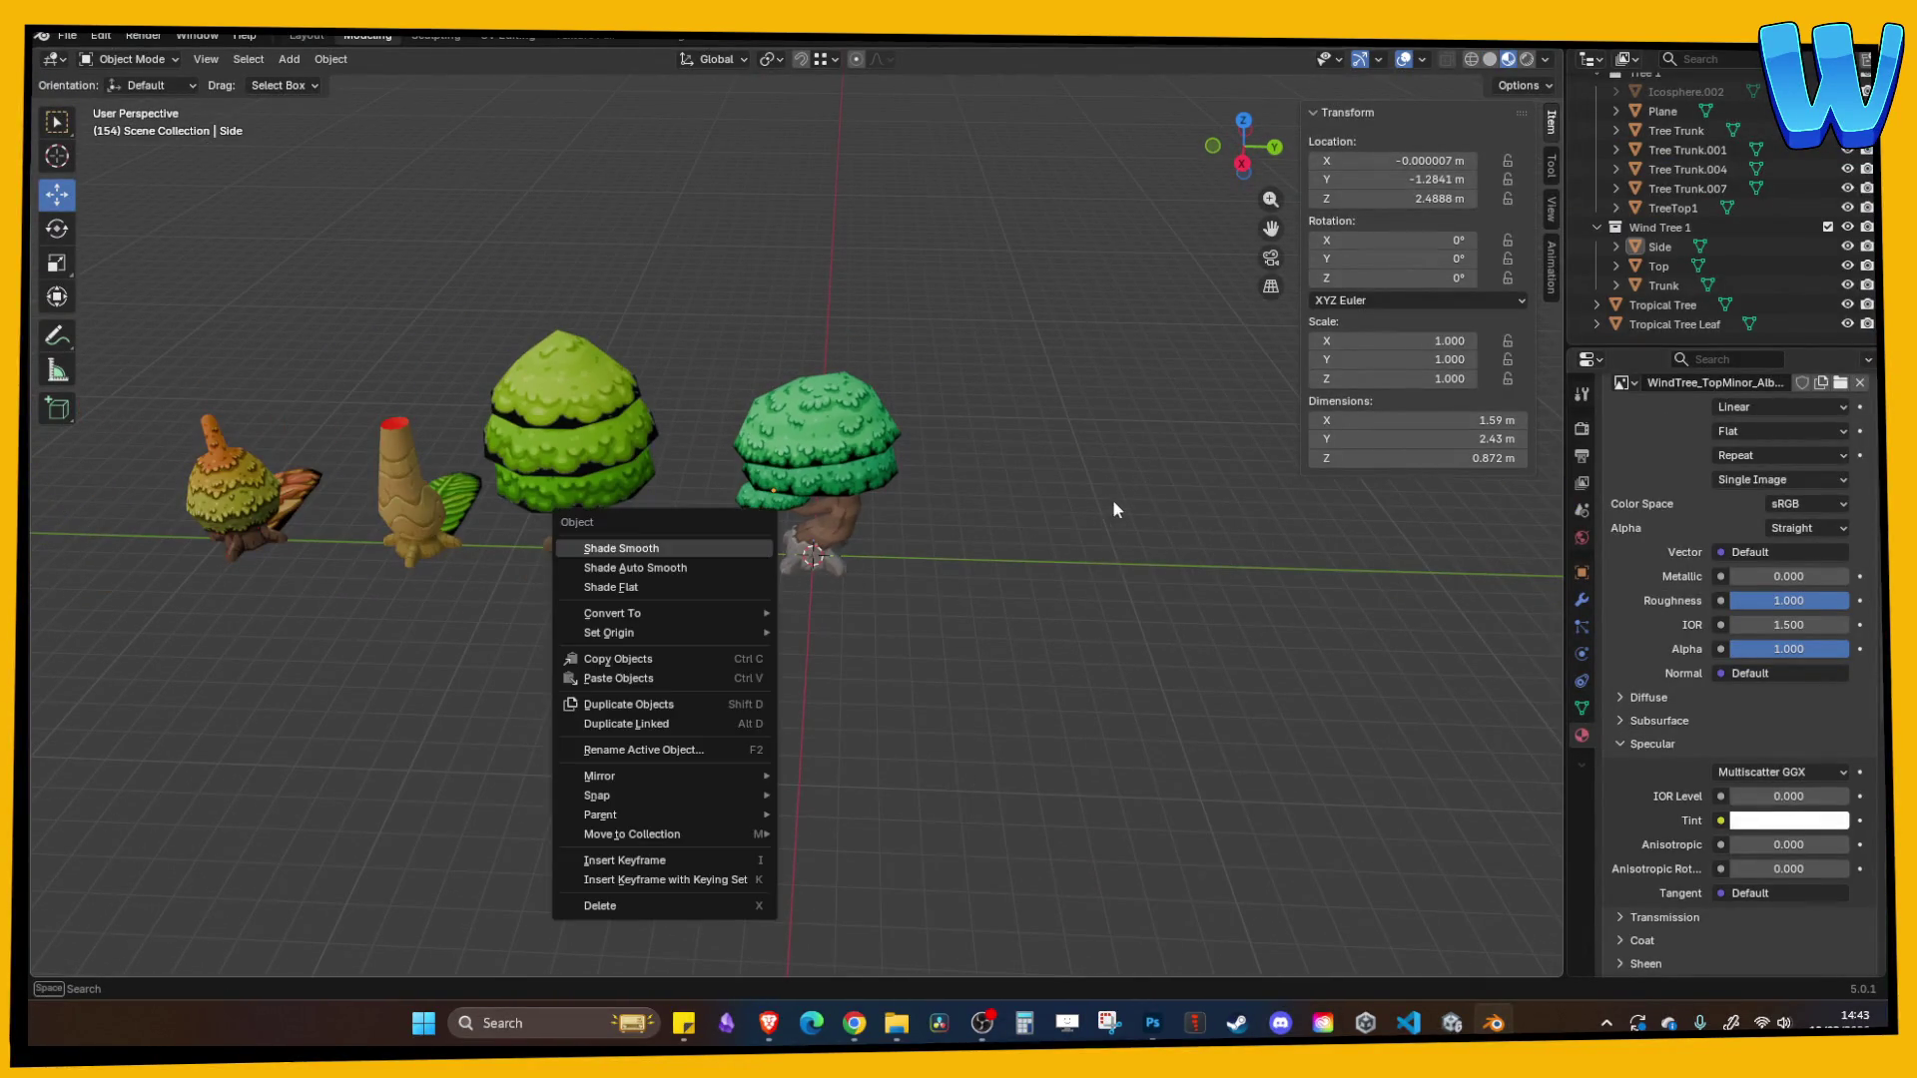
pyautogui.moveTo(904, 600)
pyautogui.mouseDown()
pyautogui.moveTo(1273, 615)
pyautogui.moveTo(1245, 654)
pyautogui.moveTo(987, 703)
pyautogui.moveTo(705, 651)
pyautogui.moveTo(729, 664)
pyautogui.mouseUp()
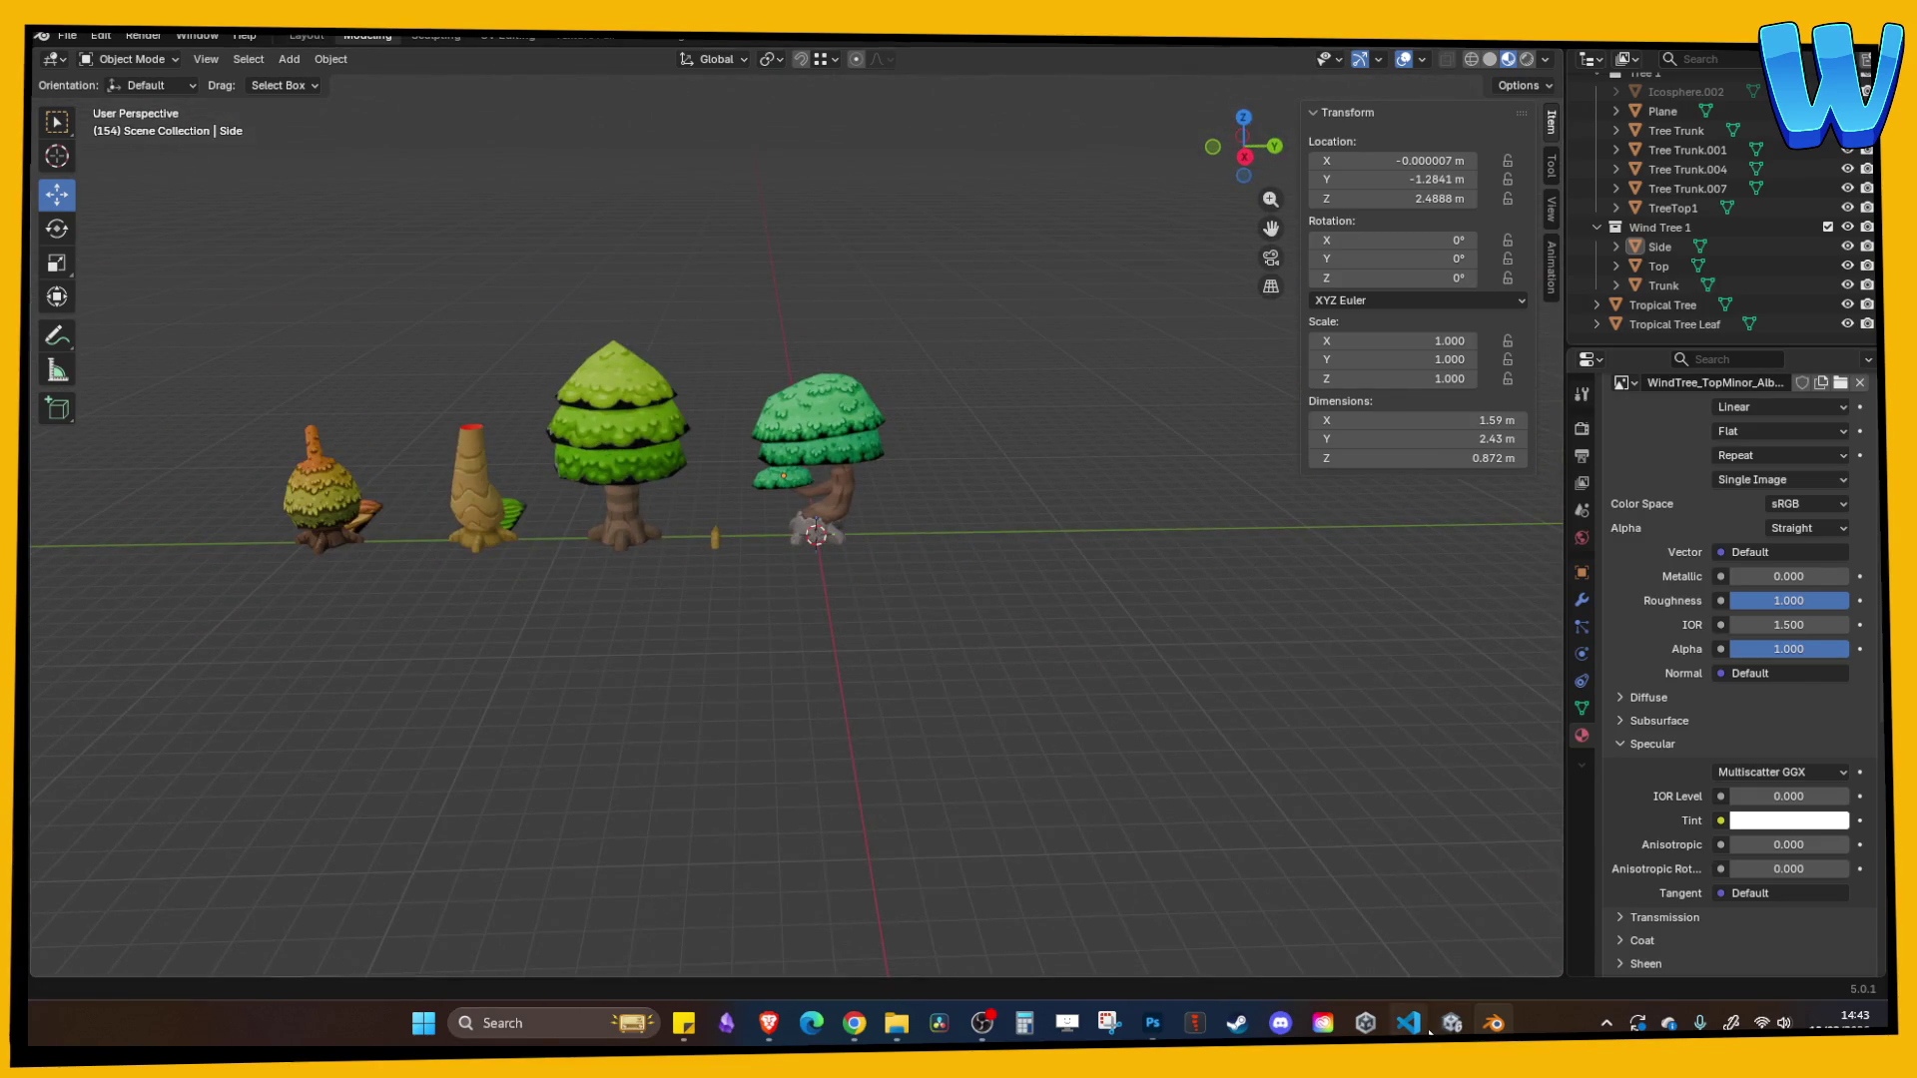
pyautogui.click(1452, 1022)
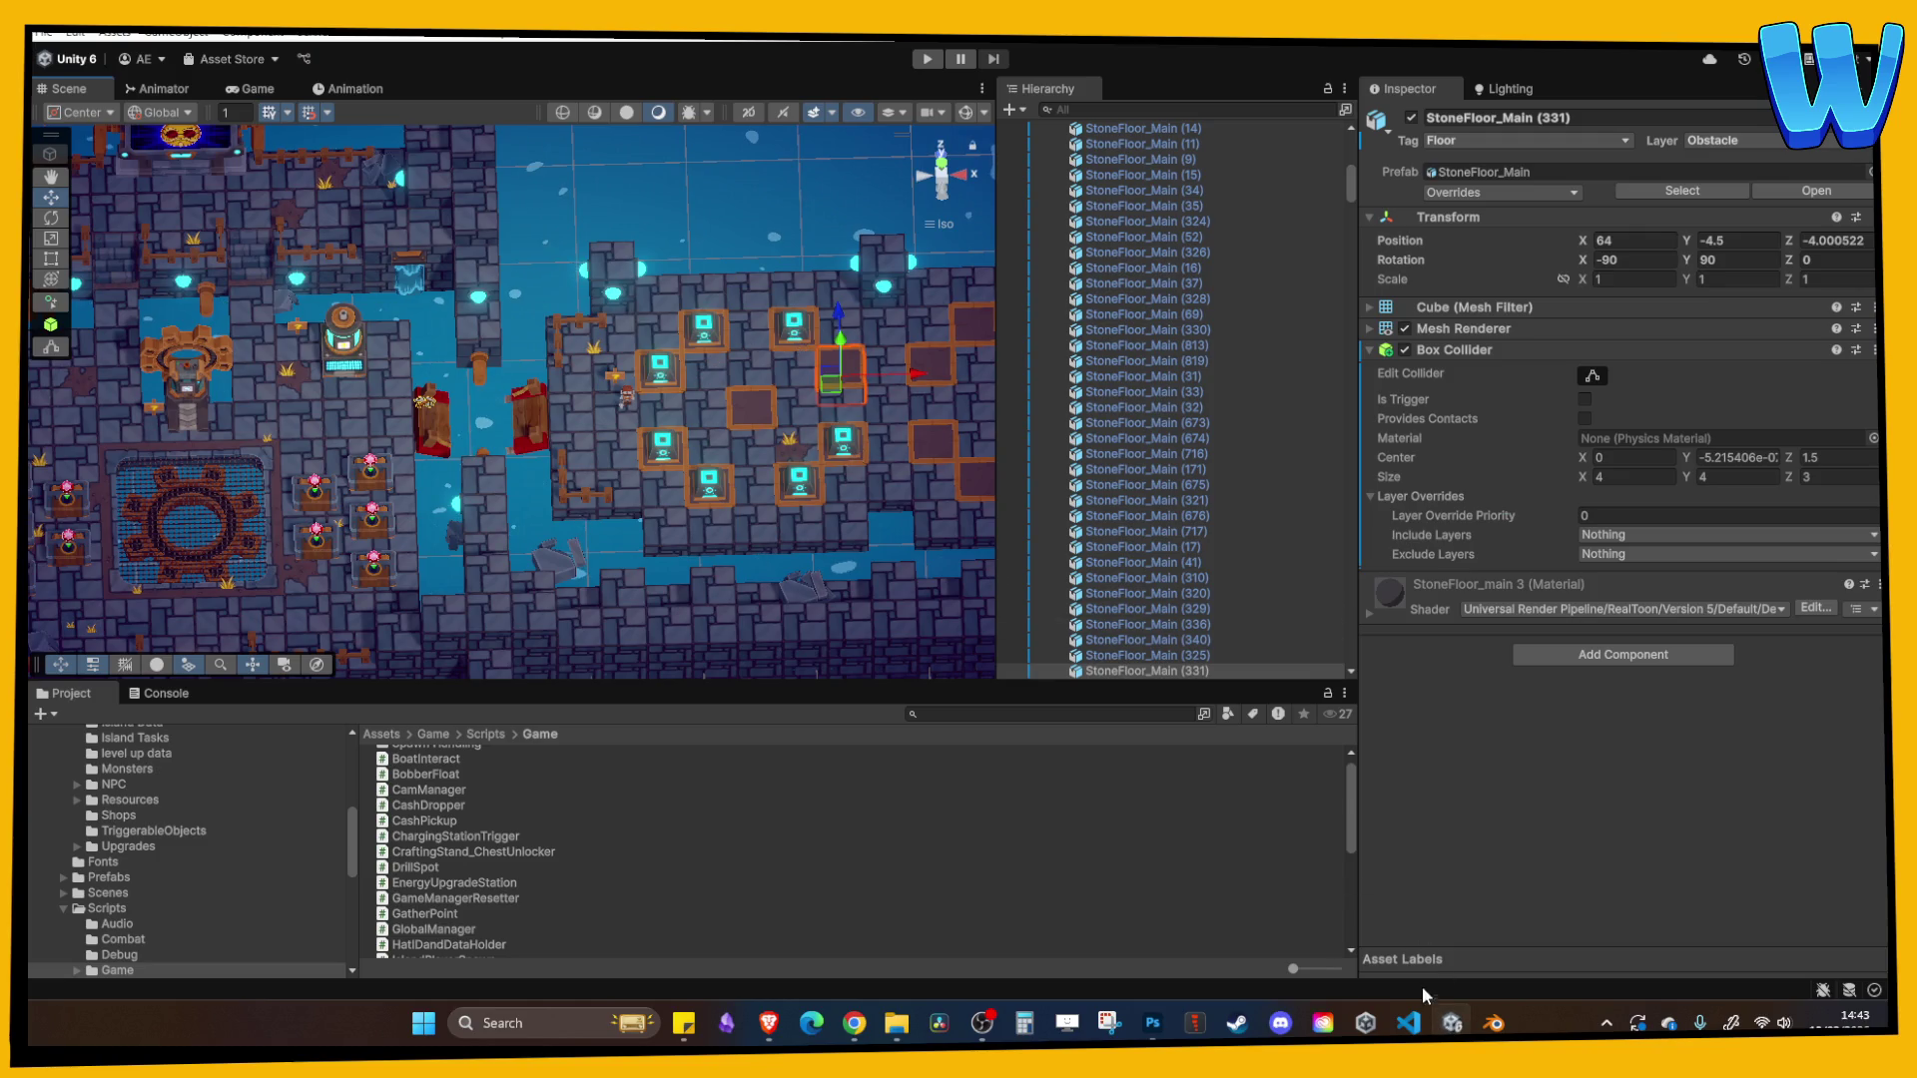
pyautogui.click(1494, 1022)
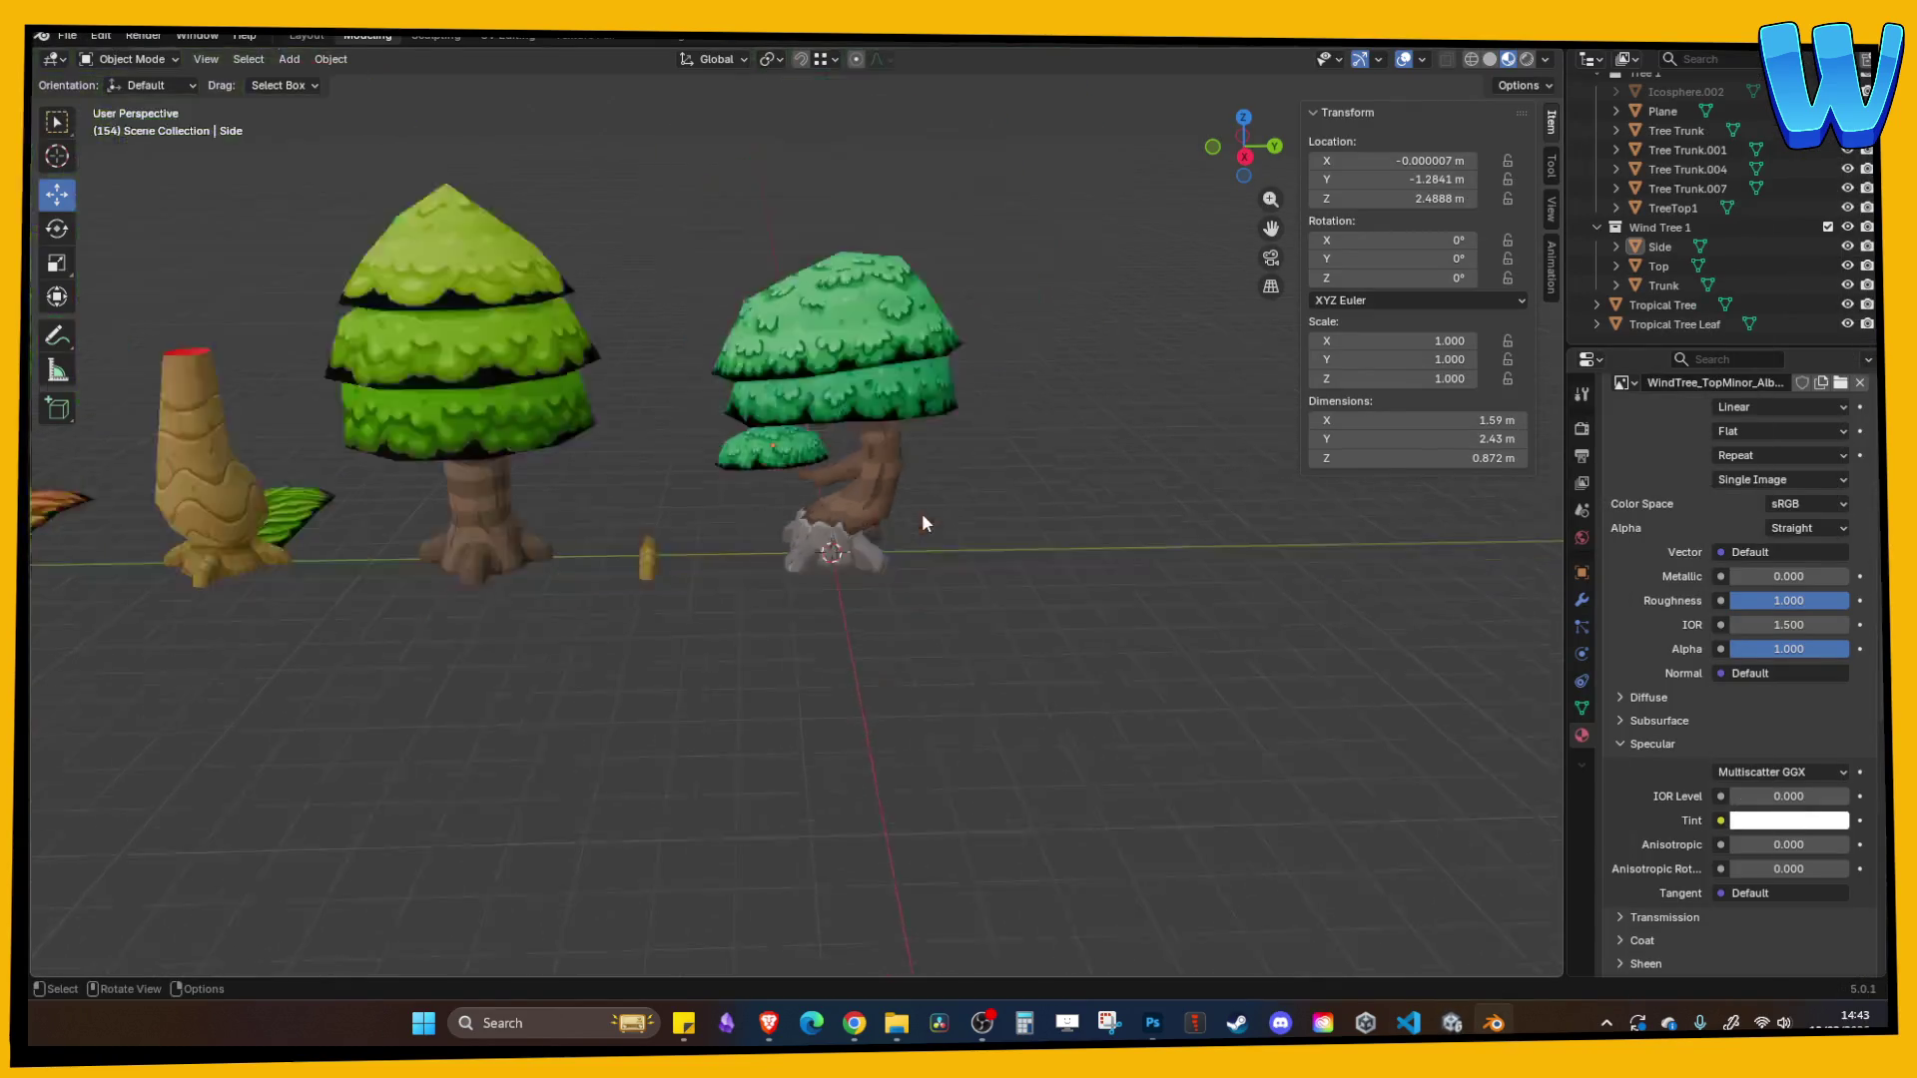
pyautogui.scroll(-3, 919, 519)
# - Select Wind Tree 1's trunk, canopy top and side leaves and slide them far along Y
pyautogui.click(813, 532)
pyautogui.scroll(4, 813, 532)
pyautogui.keyDown('shift'); pyautogui.click(895, 366); pyautogui.keyUp('shift')
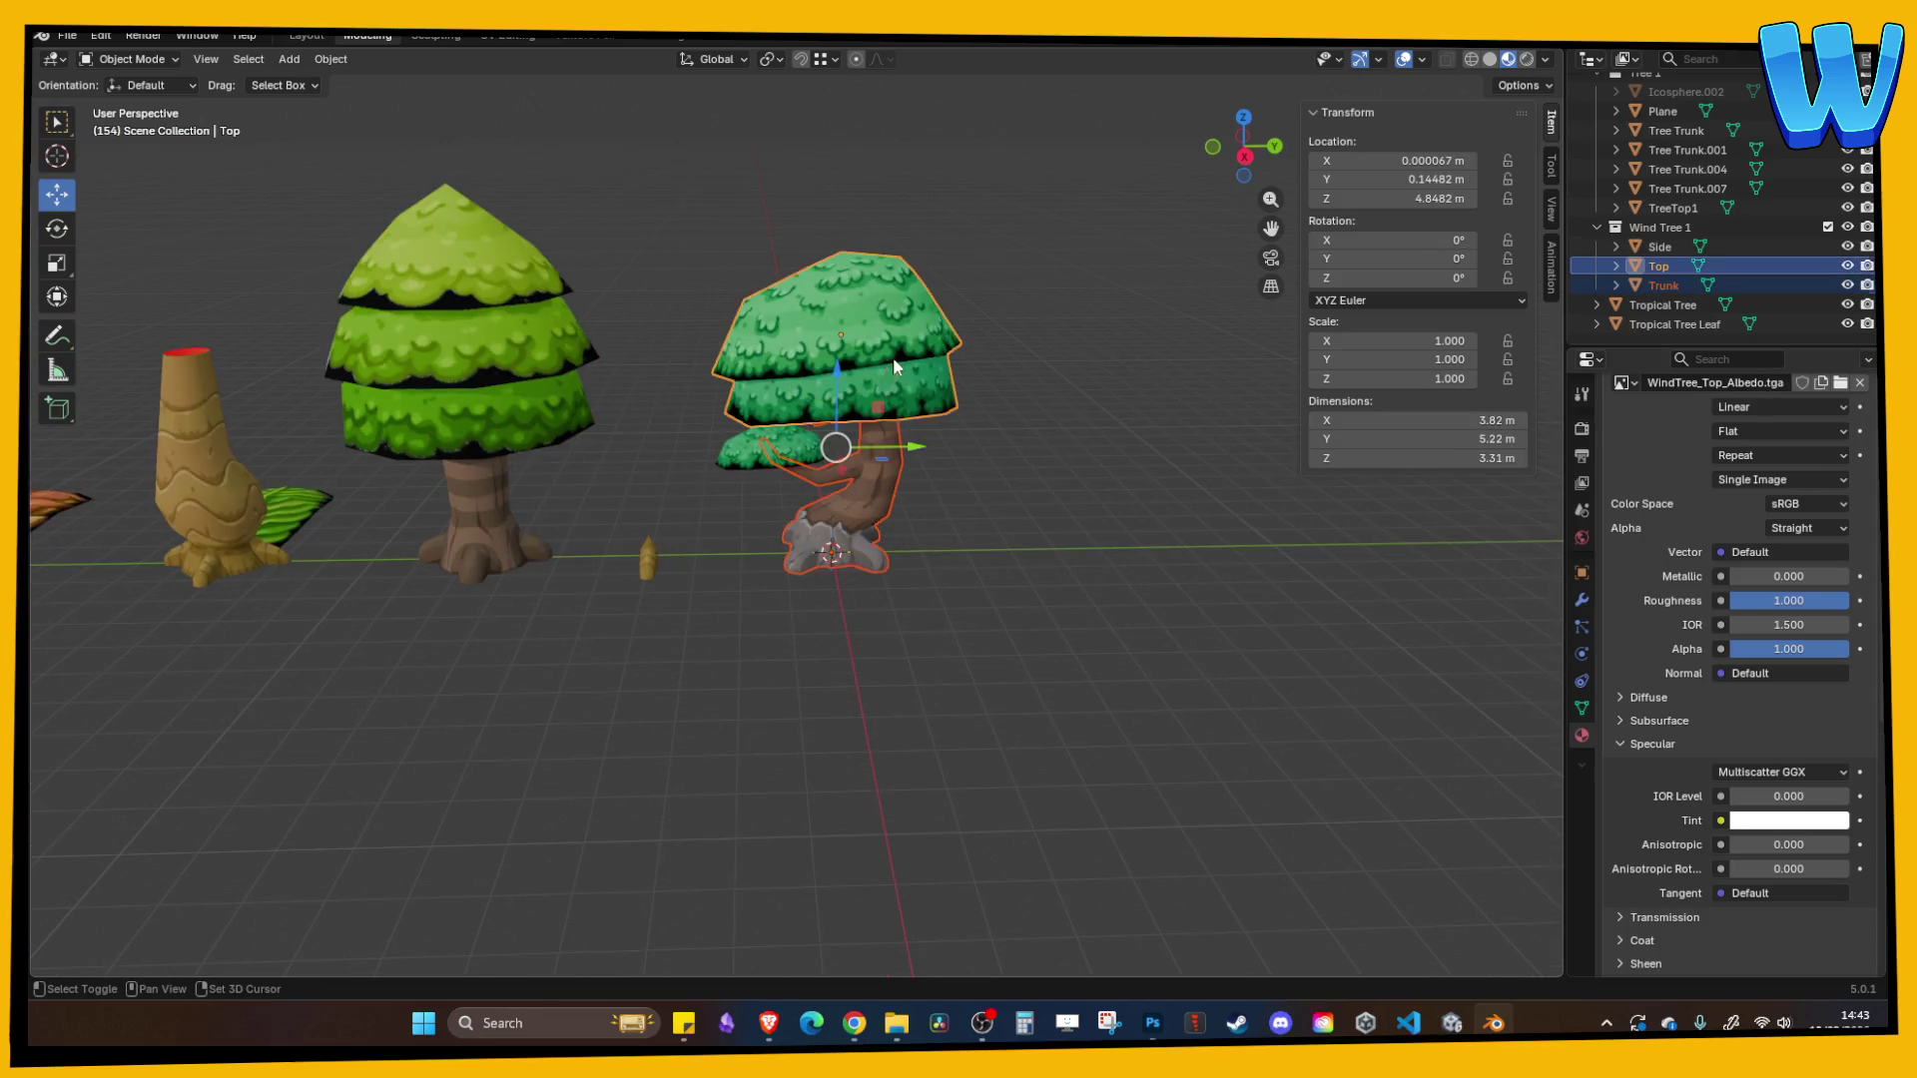
pyautogui.keyDown('shift'); pyautogui.click(790, 449); pyautogui.keyUp('shift')
pyautogui.scroll(-5, 849, 468)
pyautogui.moveTo(883, 501); pyautogui.dragTo(479, 497)
pyautogui.scroll(5, 849, 549)
# - Select the Tree Trunk model and slide it along the Y axis
pyautogui.click(936, 509)
pyautogui.scroll(-3, 933, 514)
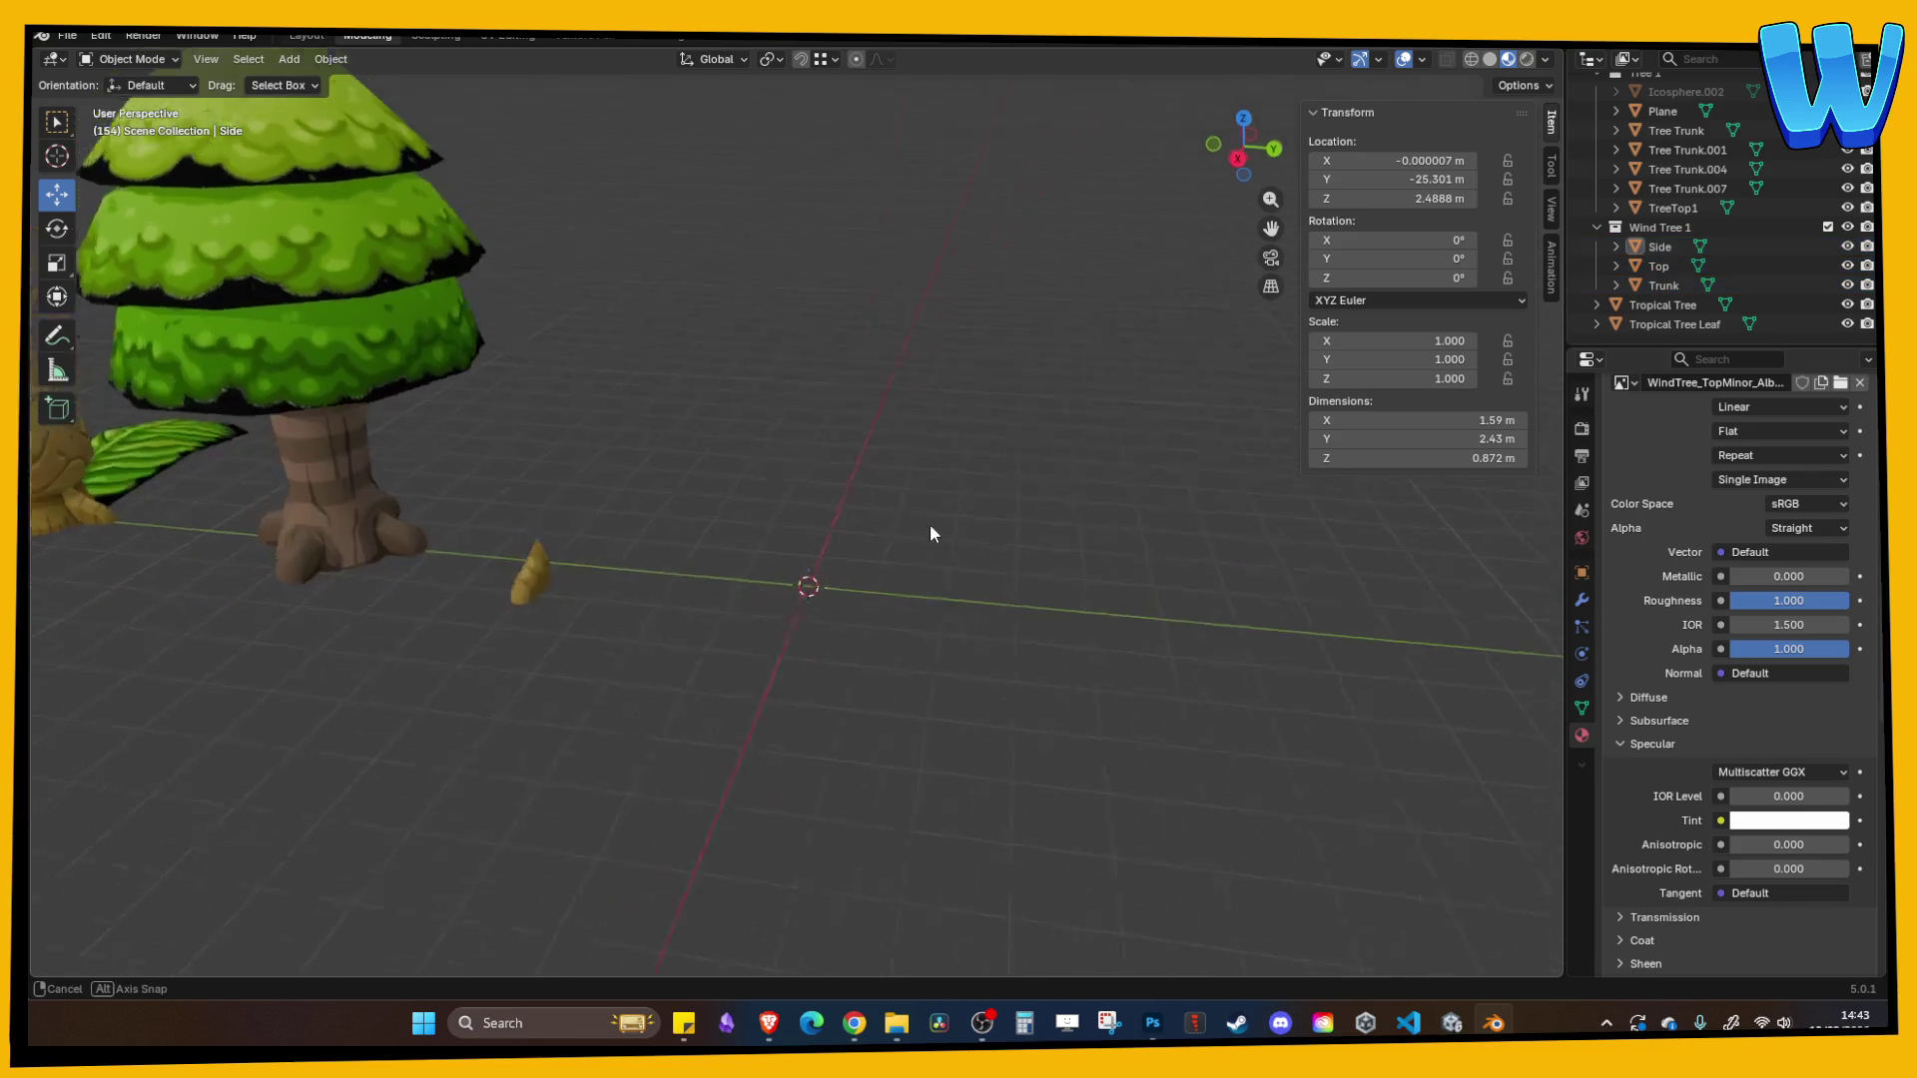
pyautogui.click(545, 543)
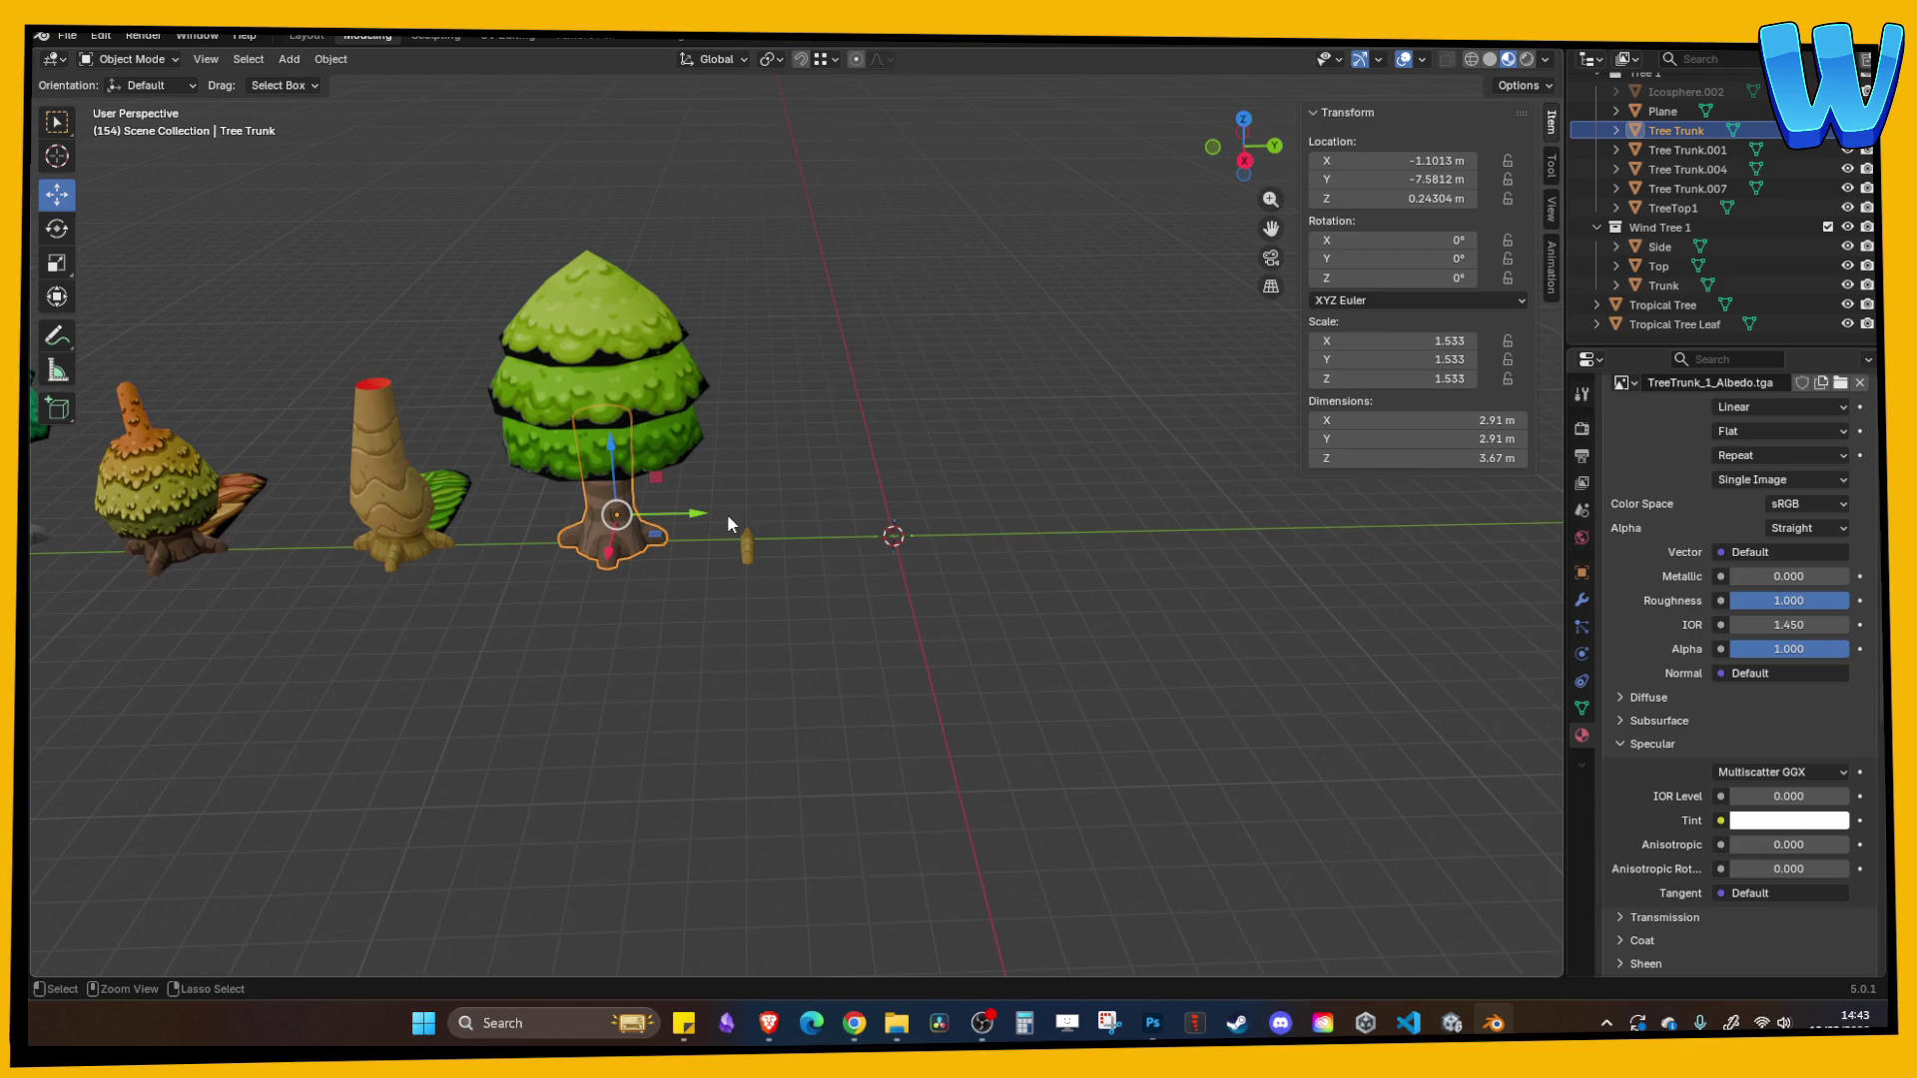
pyautogui.moveTo(723, 519); pyautogui.dragTo(828, 521)
# - Paste a duplicate of the tree trunk and move it along Y into the empty spot
pyautogui.hotkey('ctrl', 'z')
pyautogui.hotkey('ctrl', 'v')
pyautogui.press('g')
pyautogui.press('y')
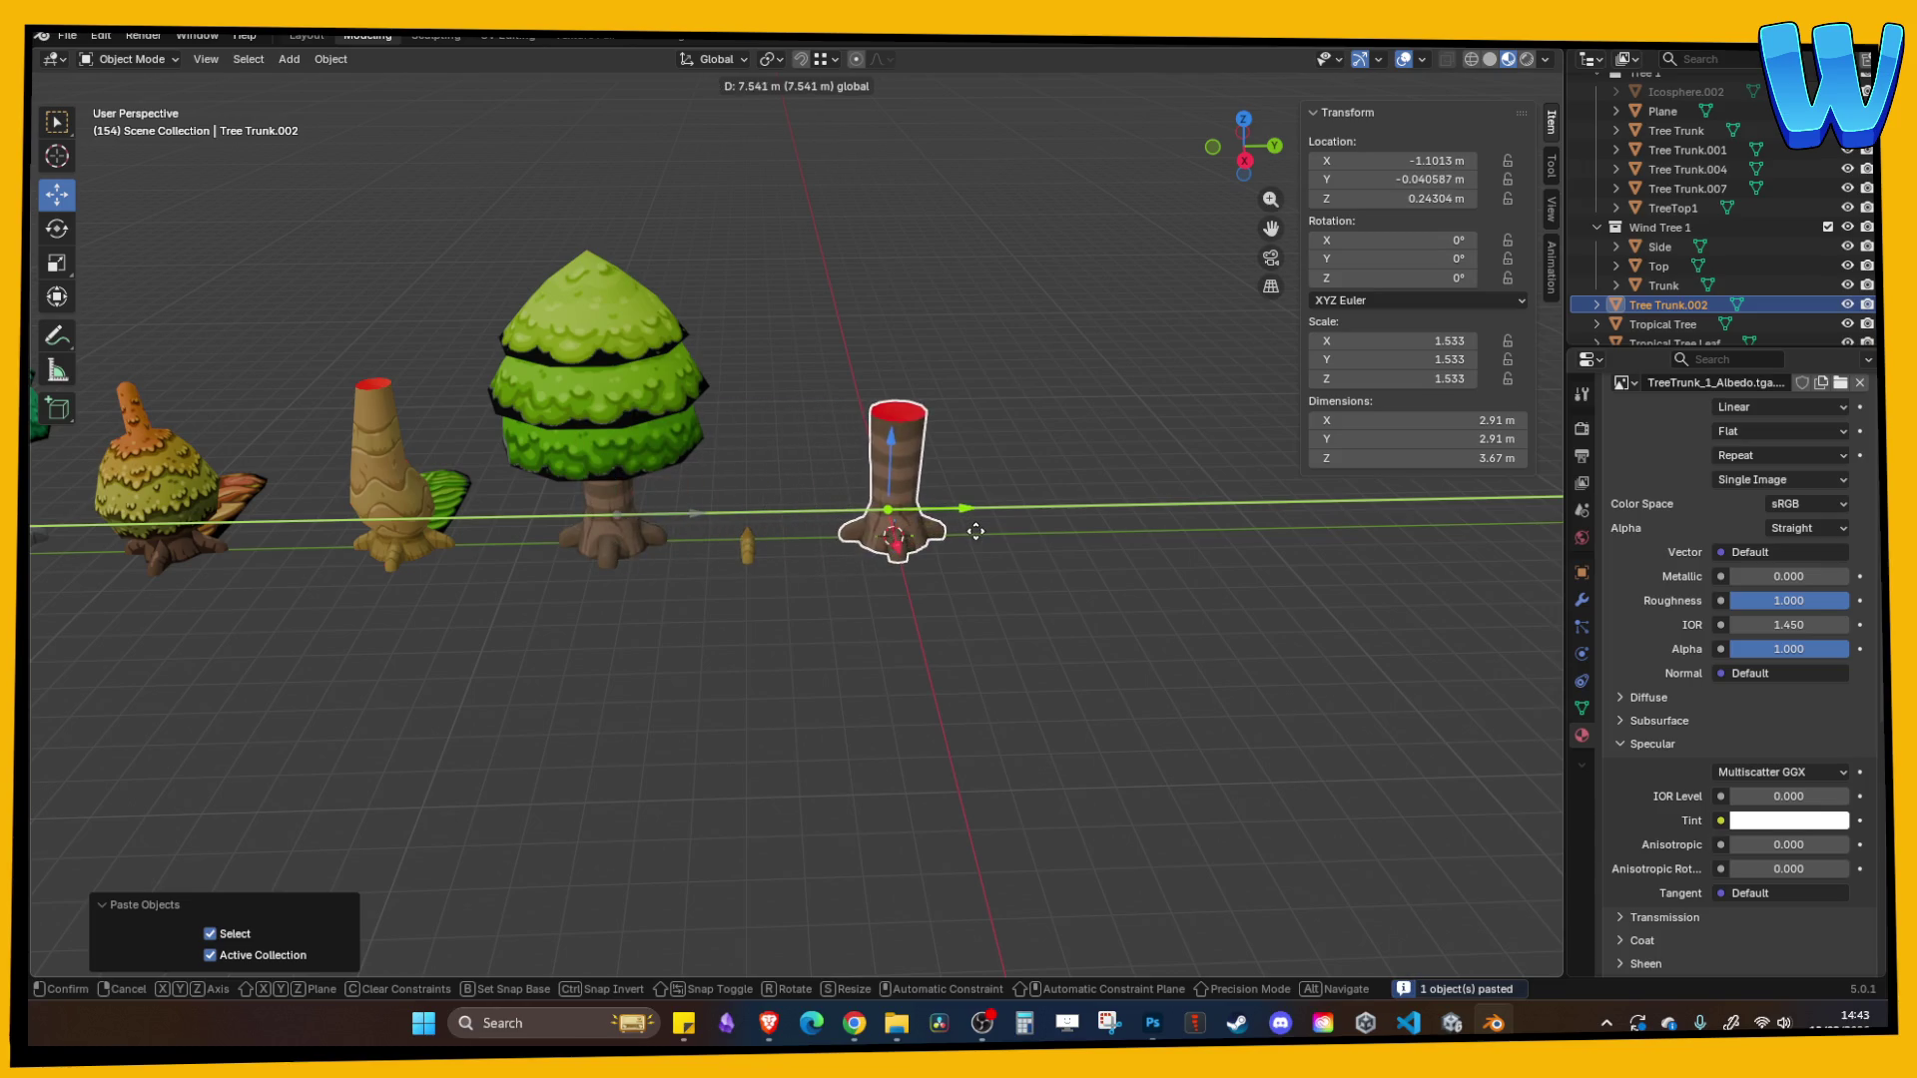
pyautogui.click(975, 531)
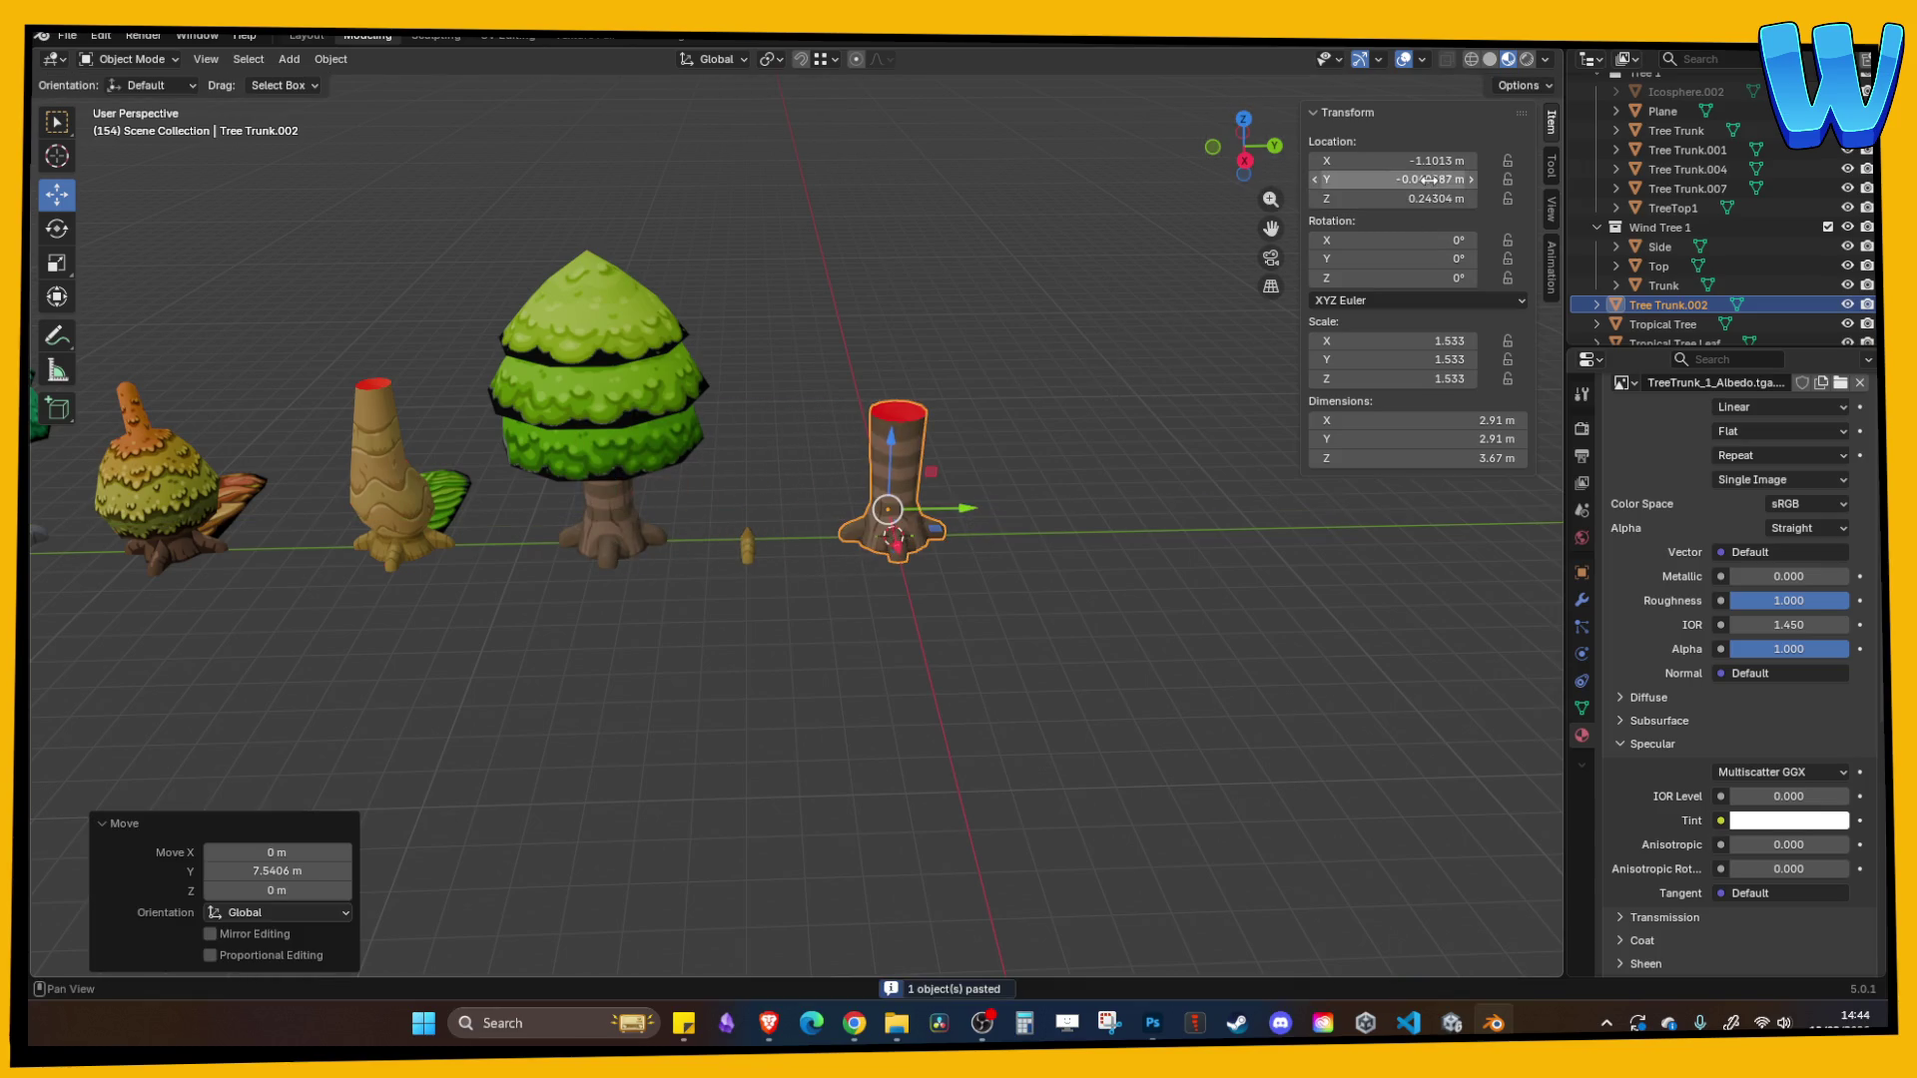
# - Try setting the pasted trunk's origin to the 3D cursor, then undo it
pyautogui.rightClick(901, 435)
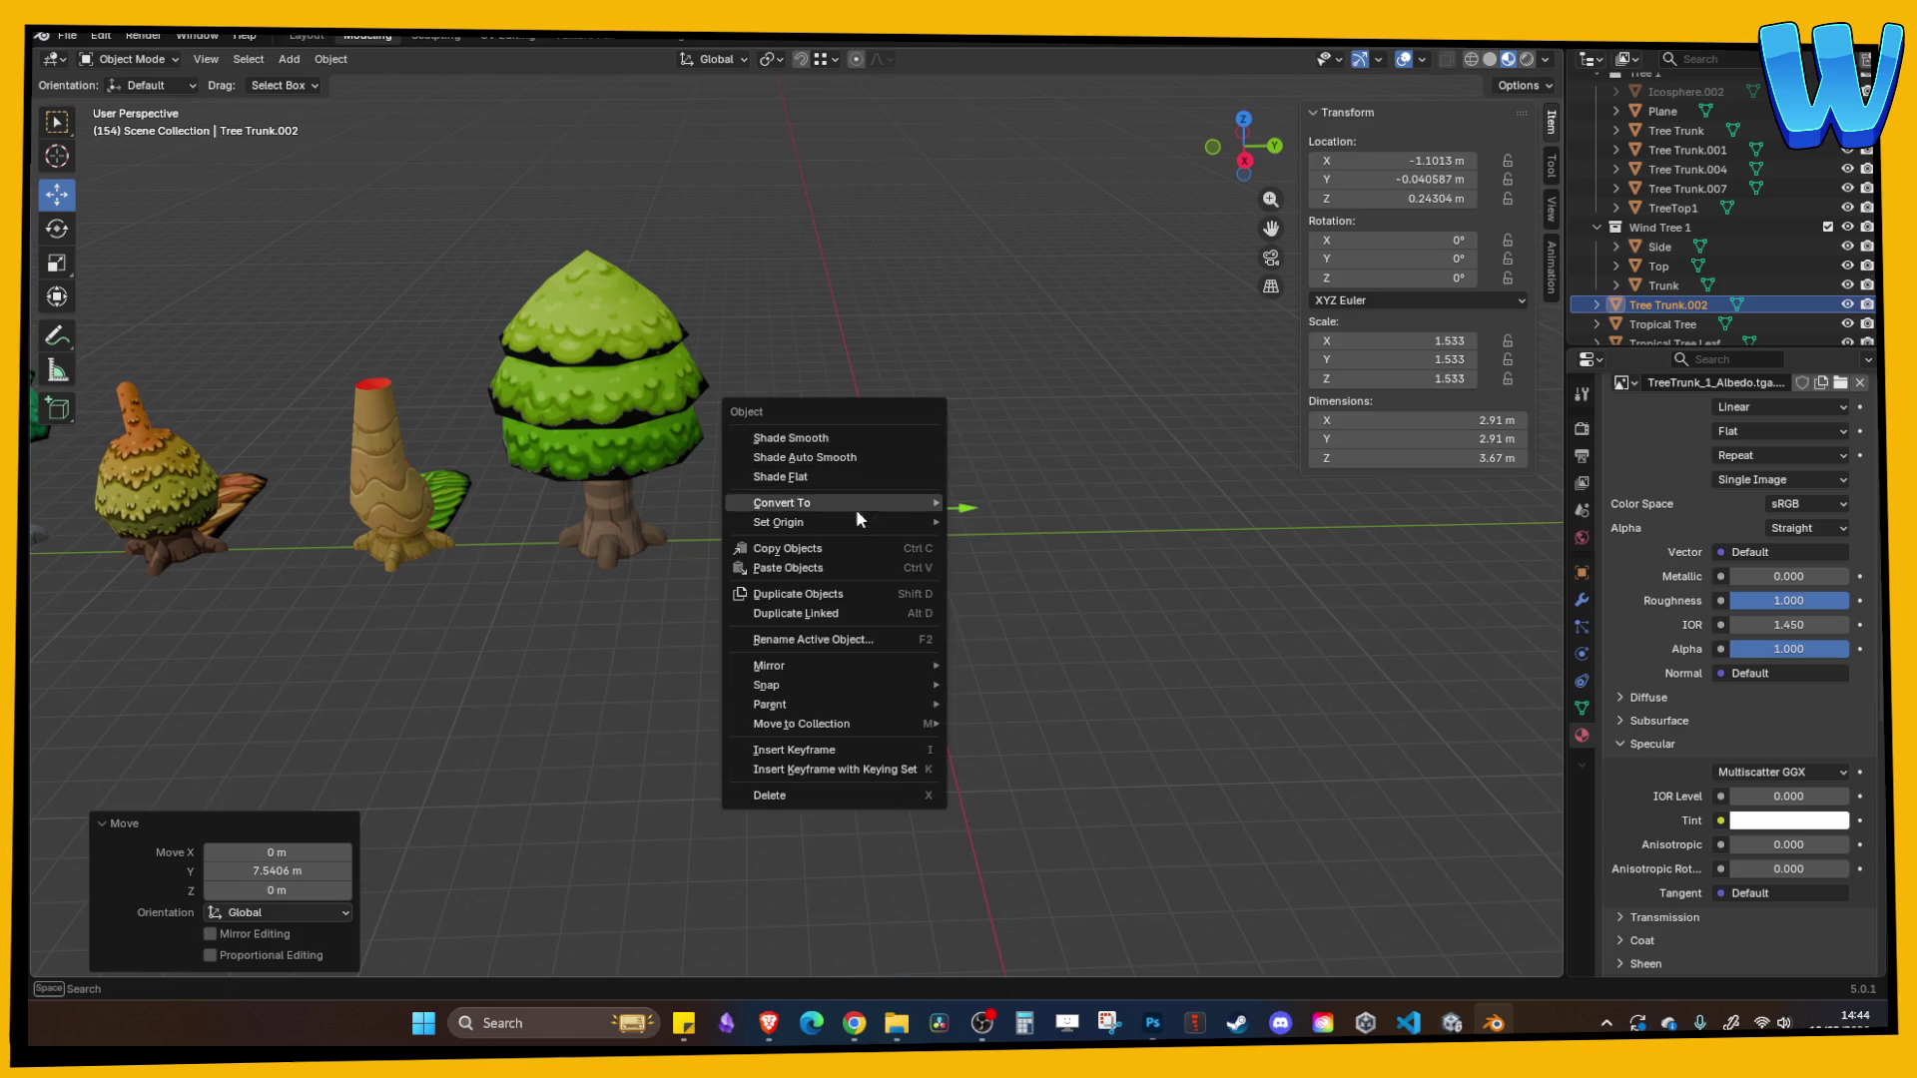
pyautogui.moveTo(879, 522)
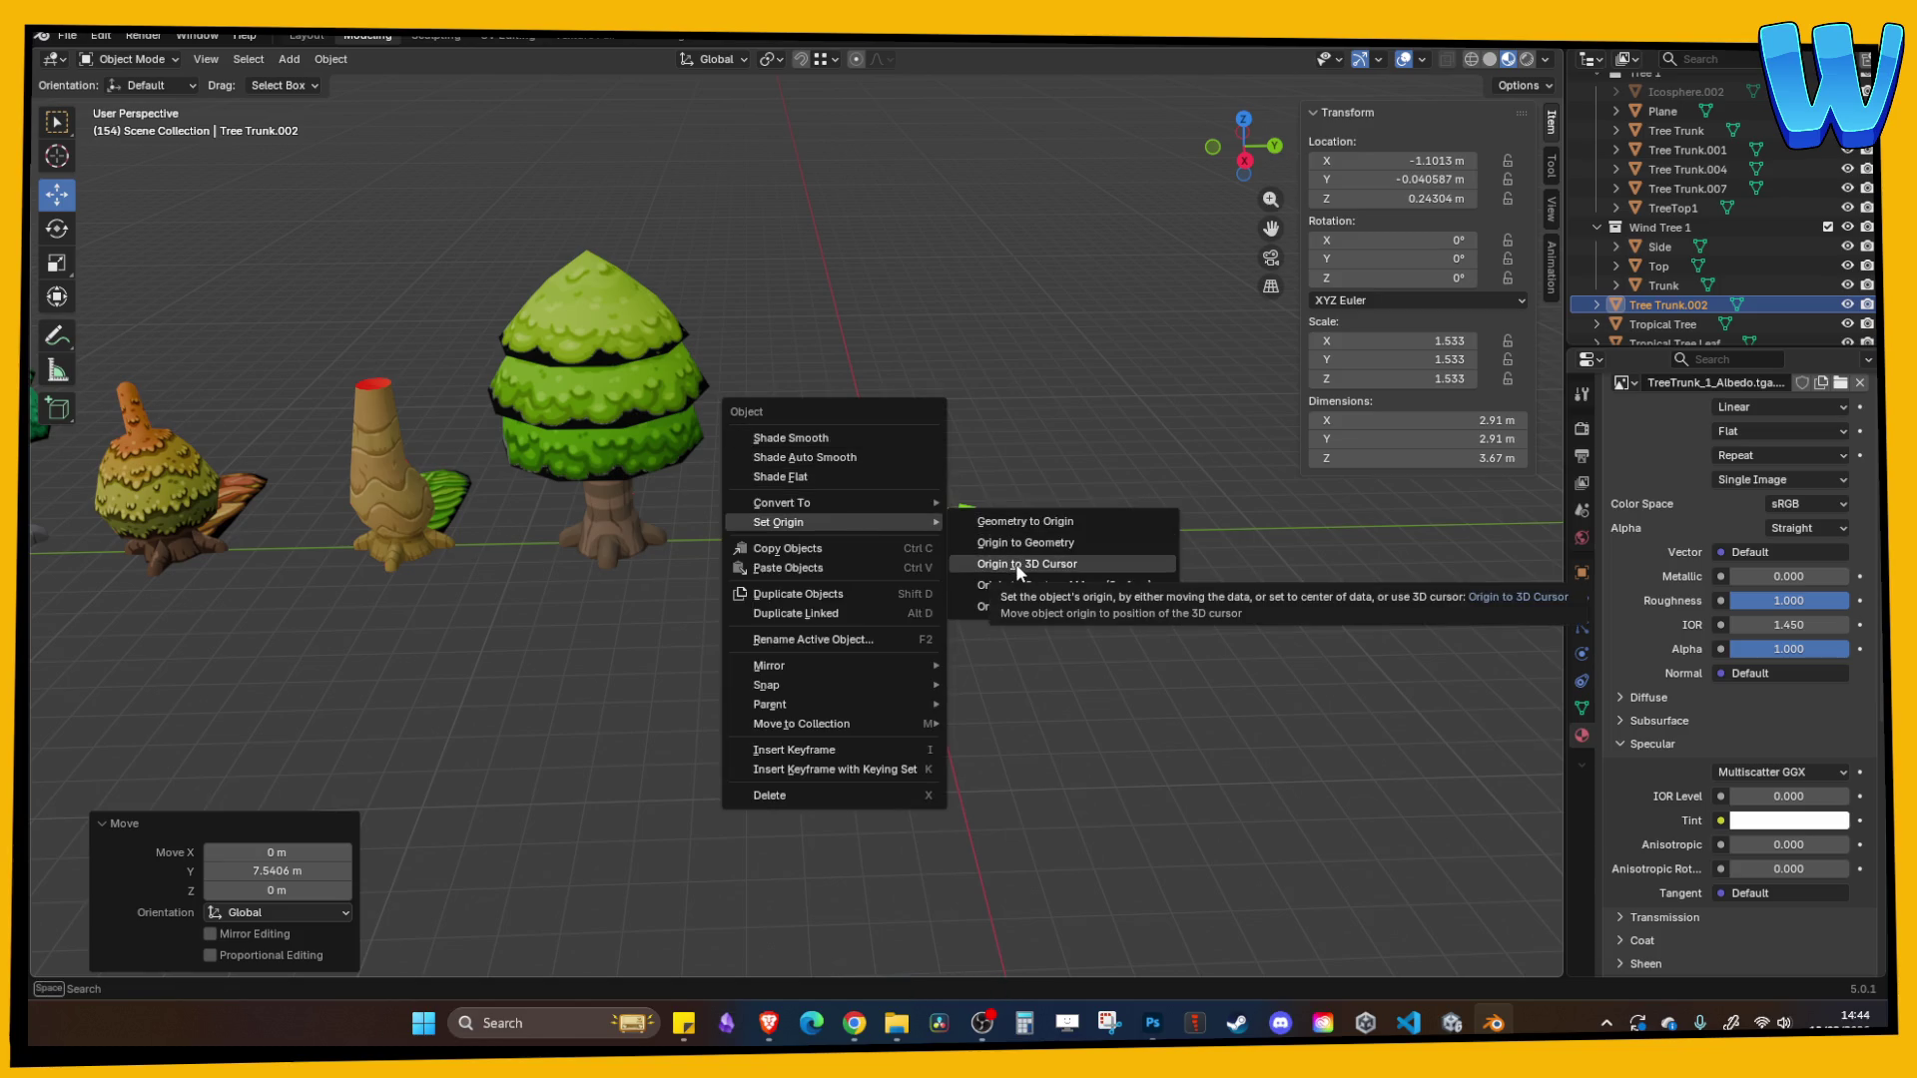
pyautogui.click(1015, 565)
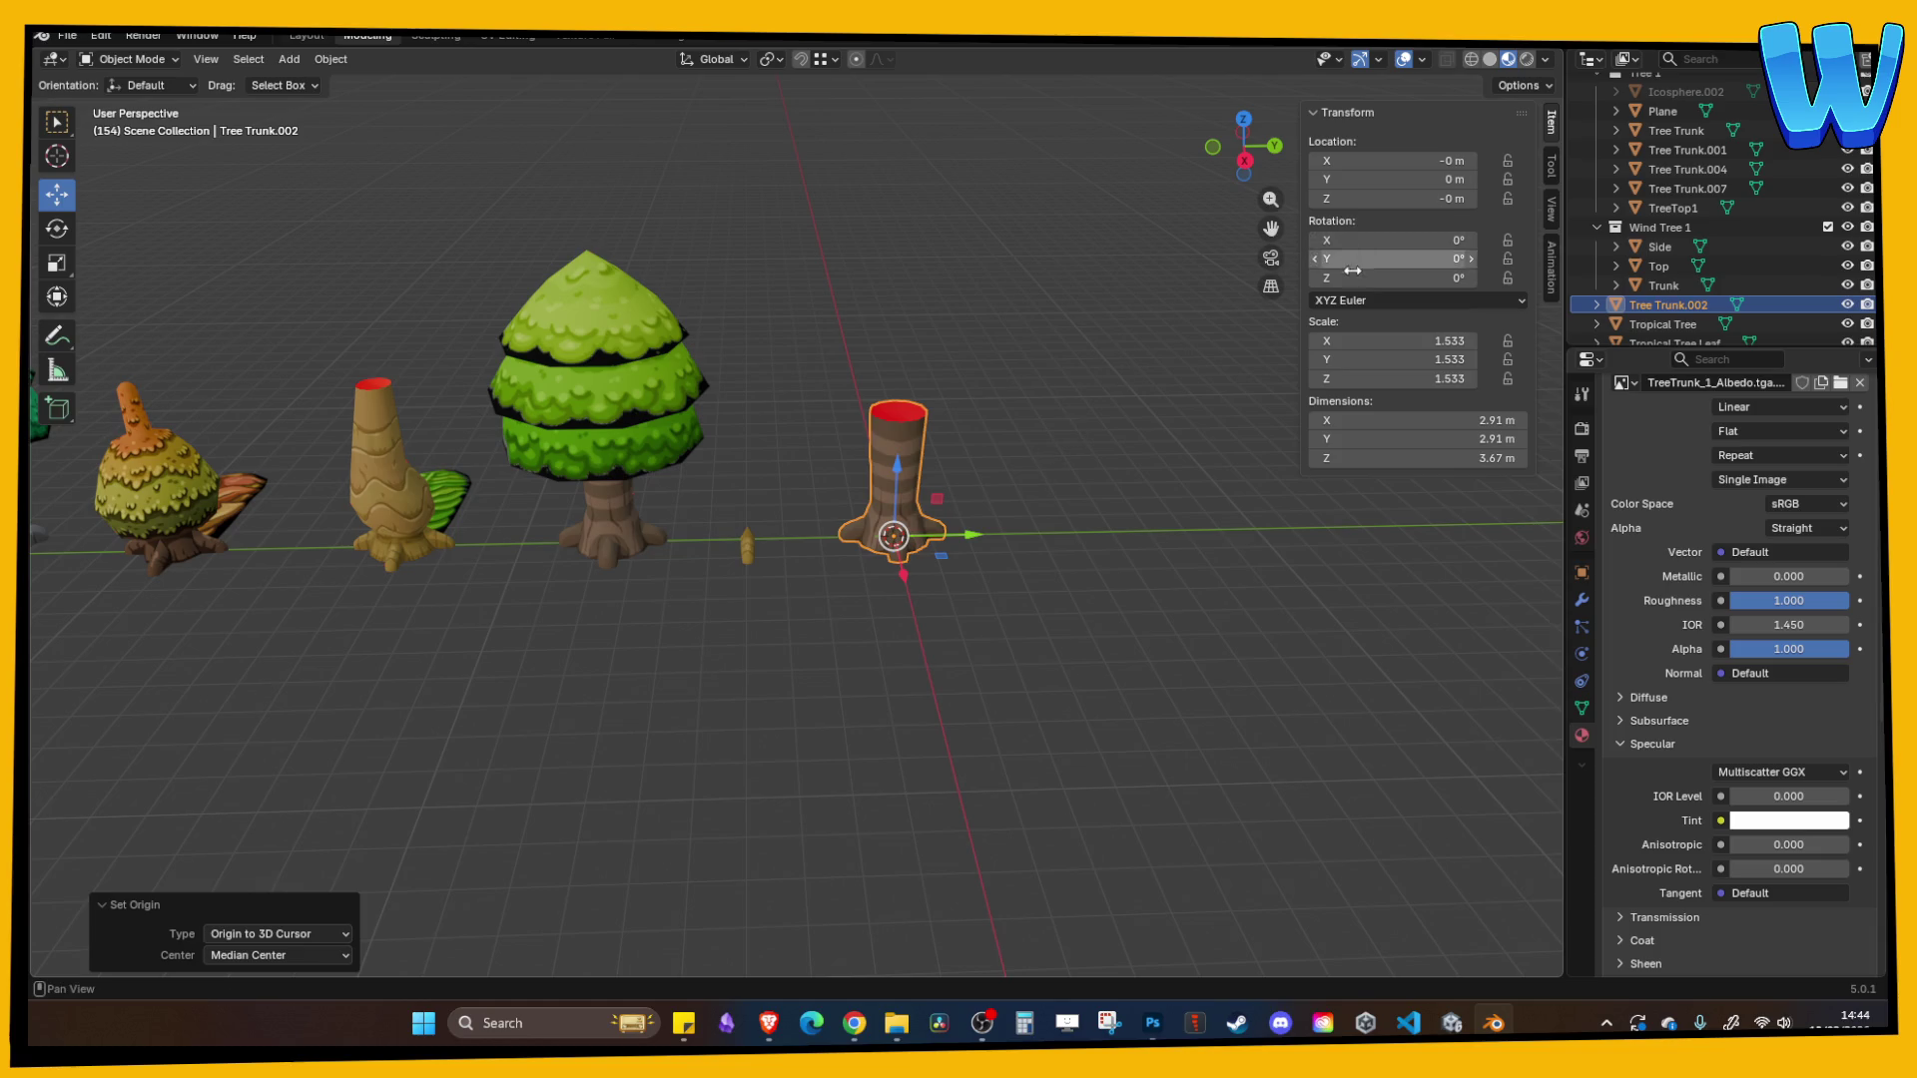
pyautogui.scroll(5, 1136, 404)
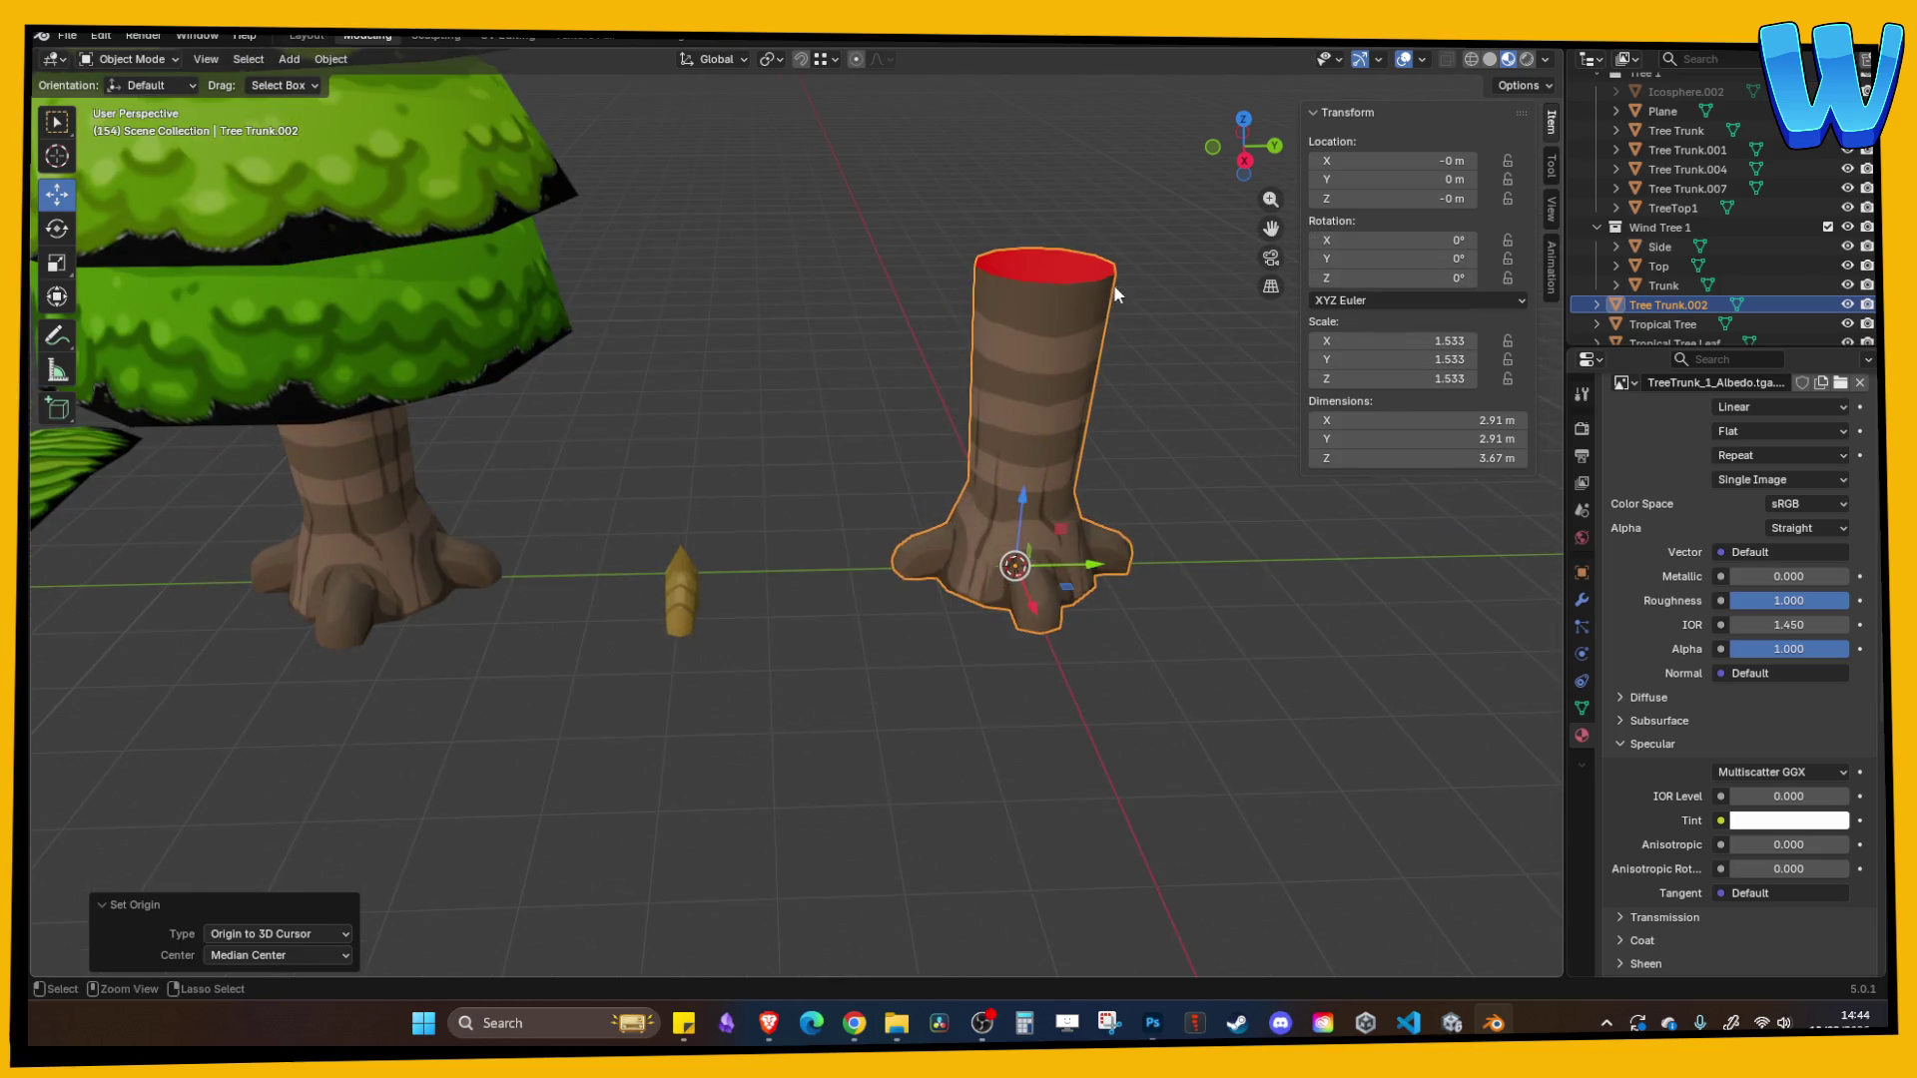
pyautogui.scroll(-2, 991, 352)
pyautogui.hotkey('ctrl', 'z')
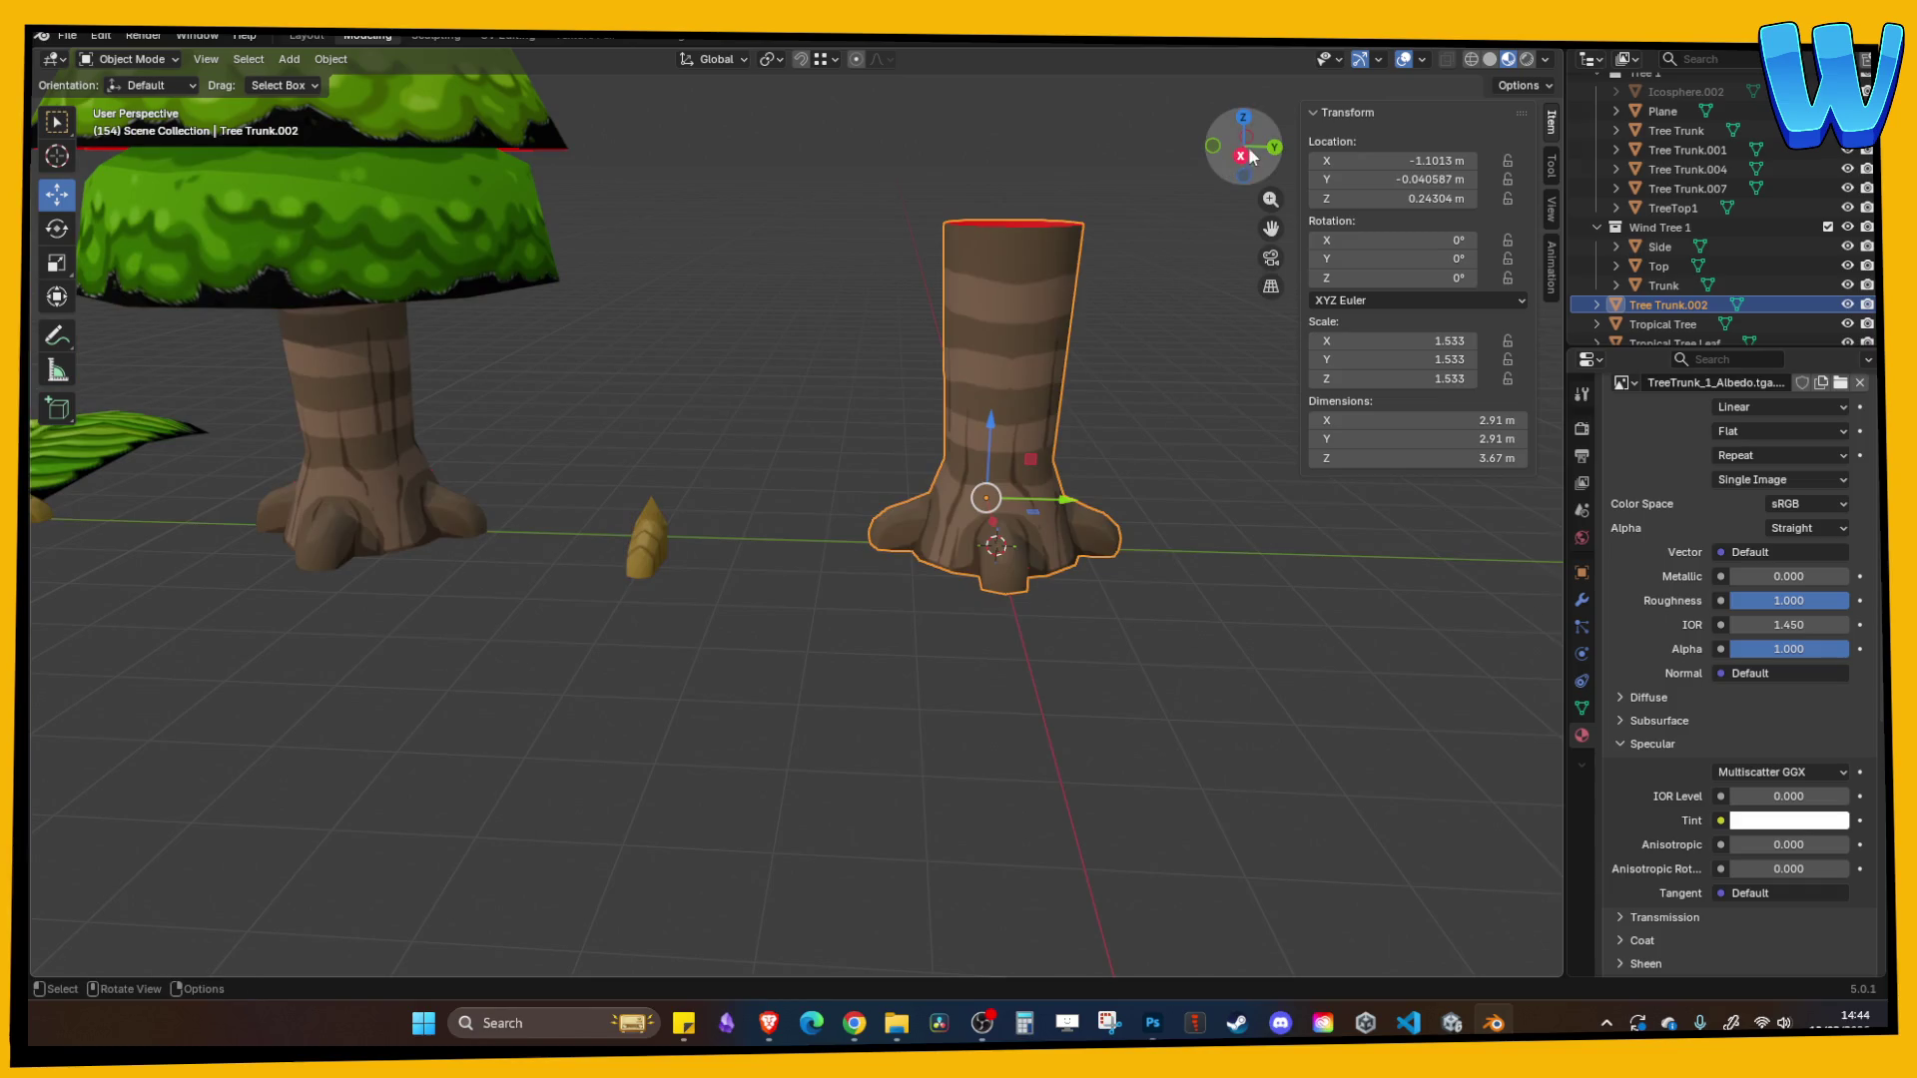
# - In the right side view, slide the trunk copy sideways along Y
pyautogui.click(1241, 155)
pyautogui.scroll(3, 979, 407)
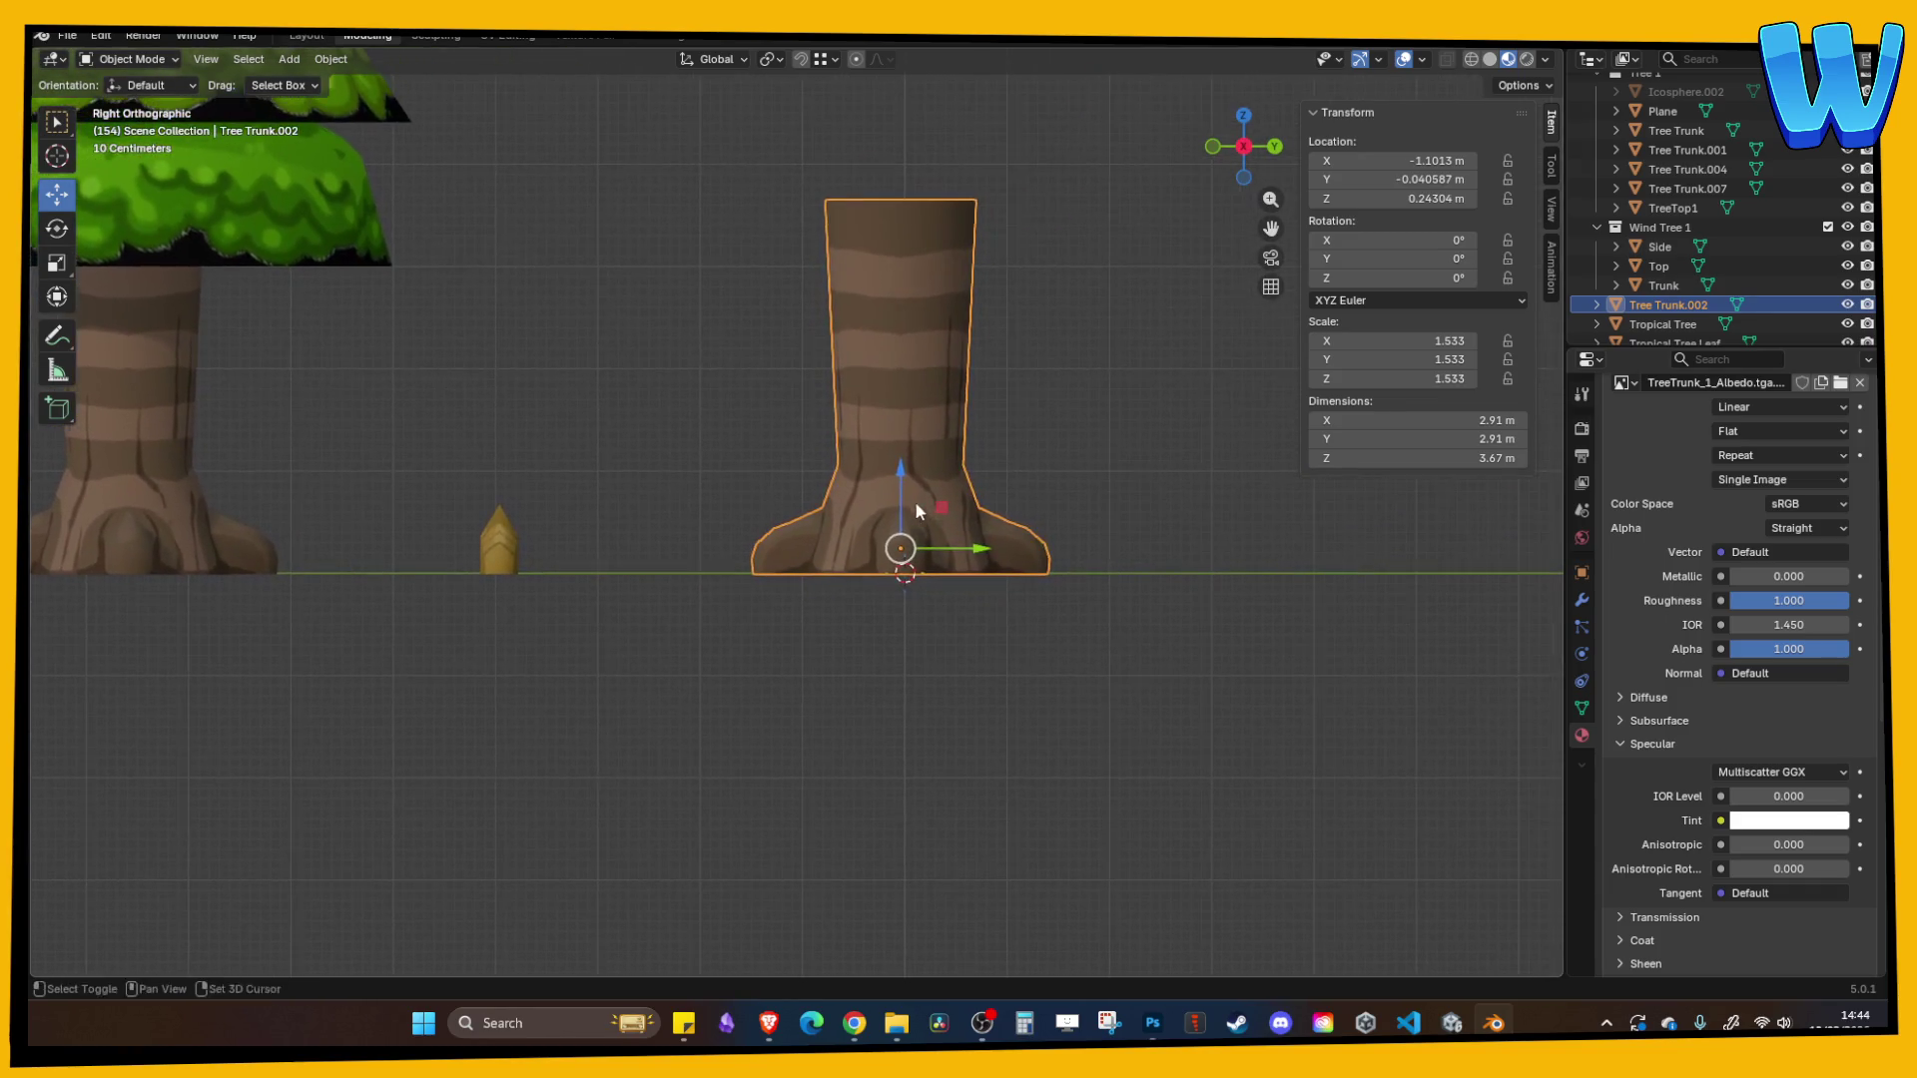
pyautogui.moveTo(978, 555); pyautogui.dragTo(739, 537)
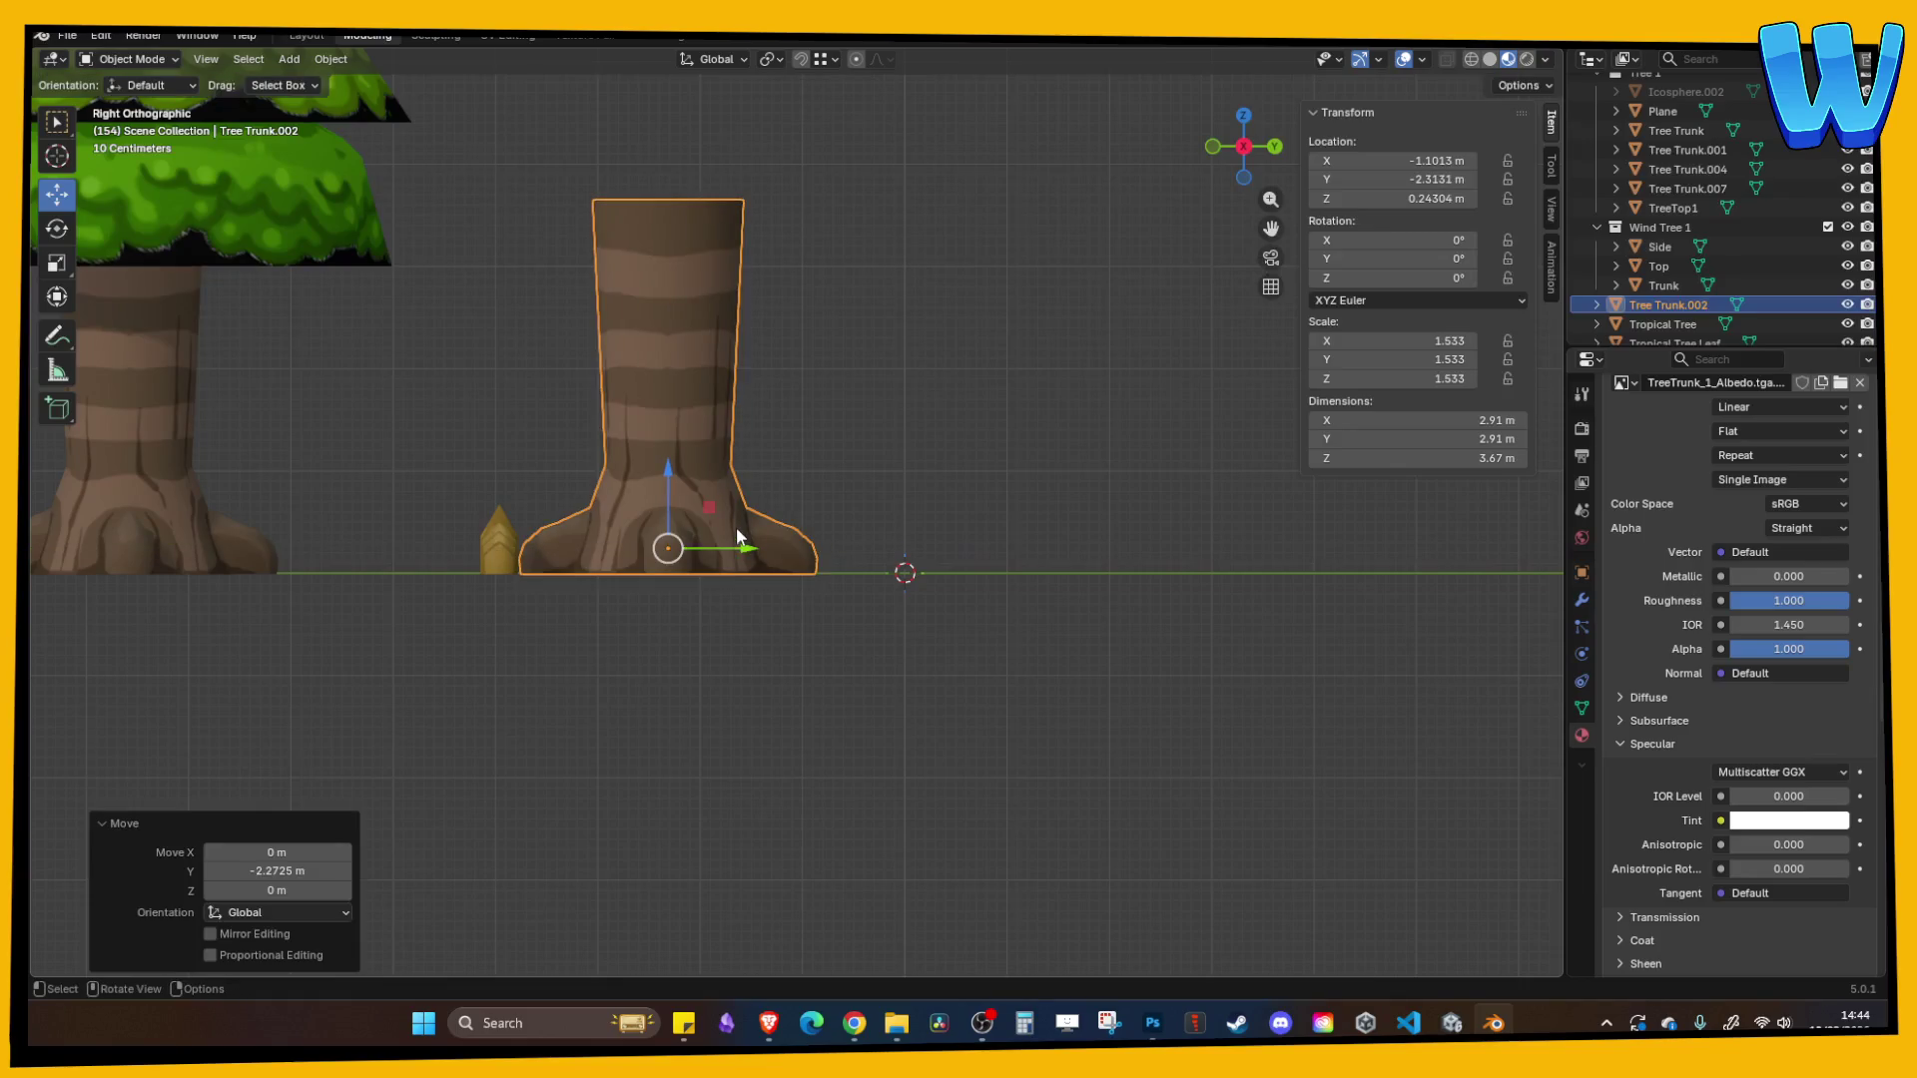
# - Set origin to 3D cursor, move geometry to origin, and raise the trunk to Z 0.65334 m
pyautogui.rightClick(681, 404)
pyautogui.moveTo(656, 397)
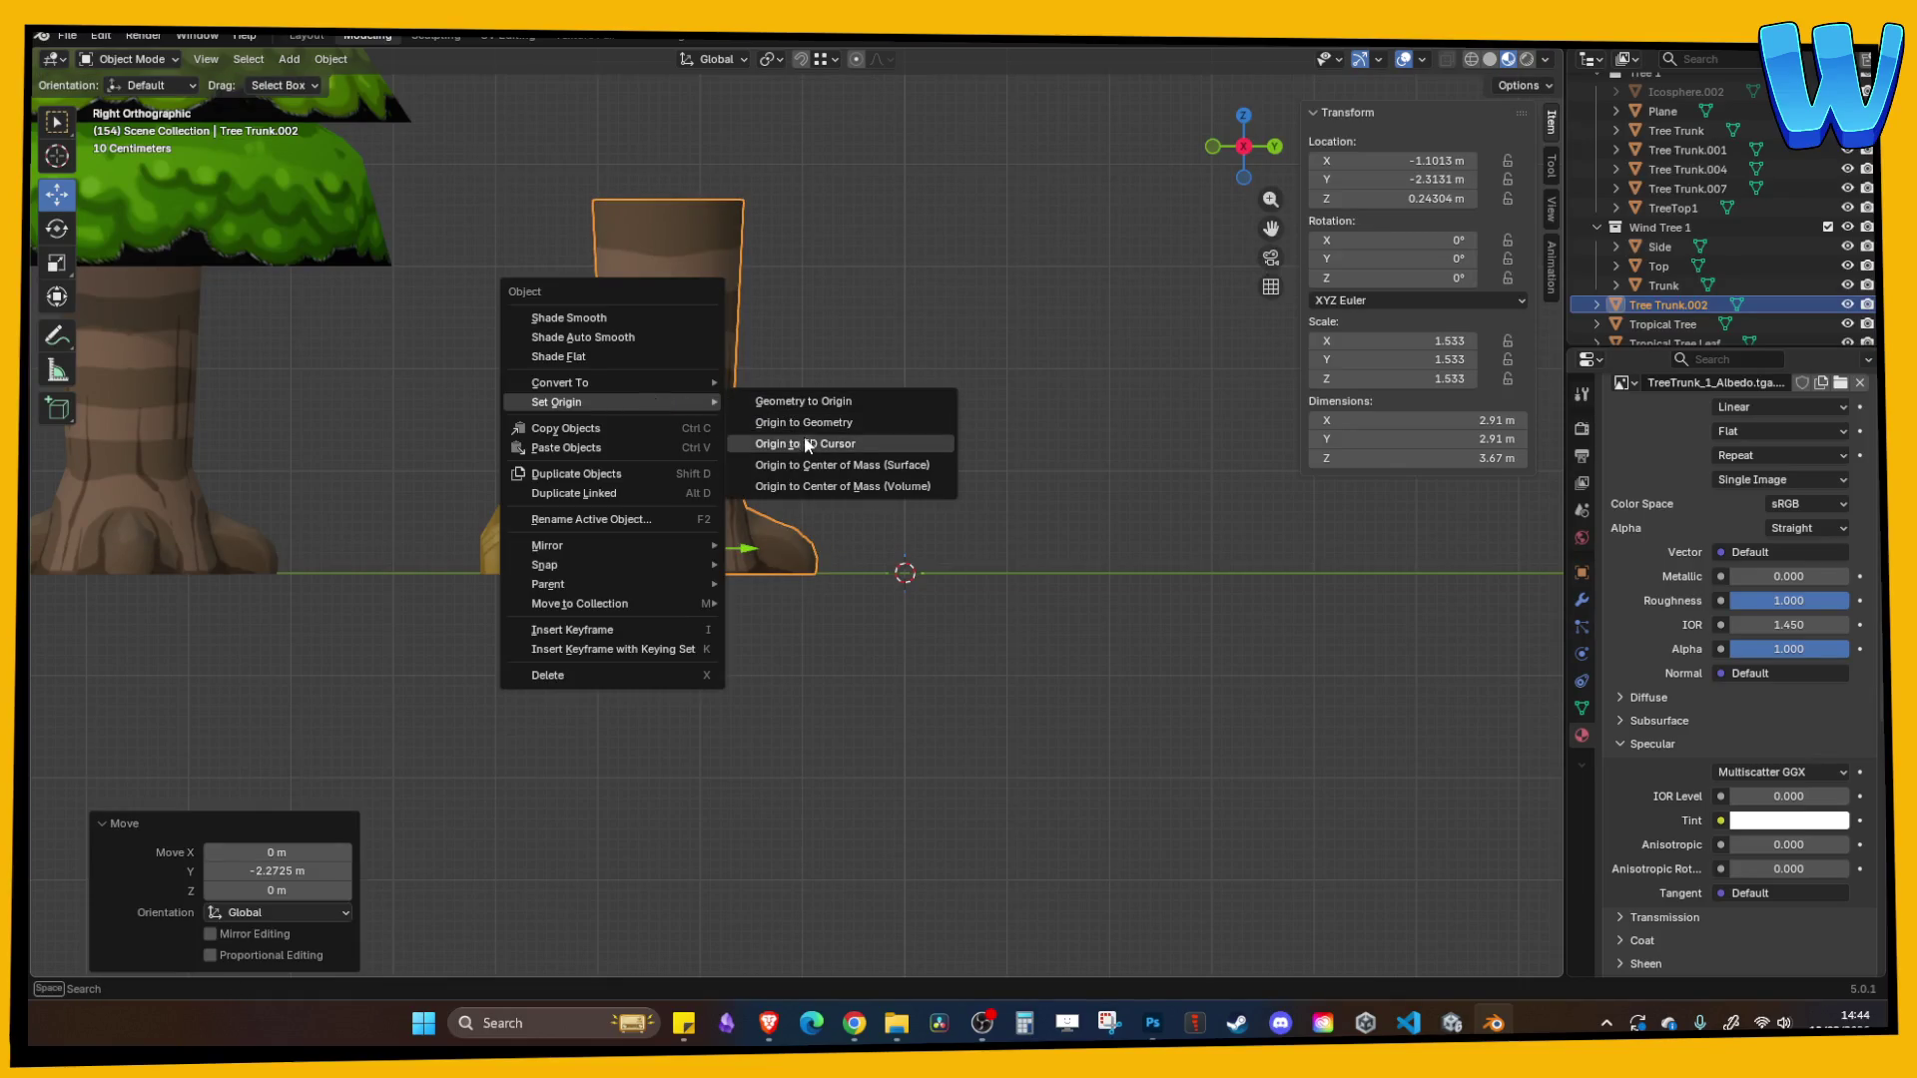
pyautogui.click(807, 444)
pyautogui.rightClick(663, 355)
pyautogui.moveTo(679, 359)
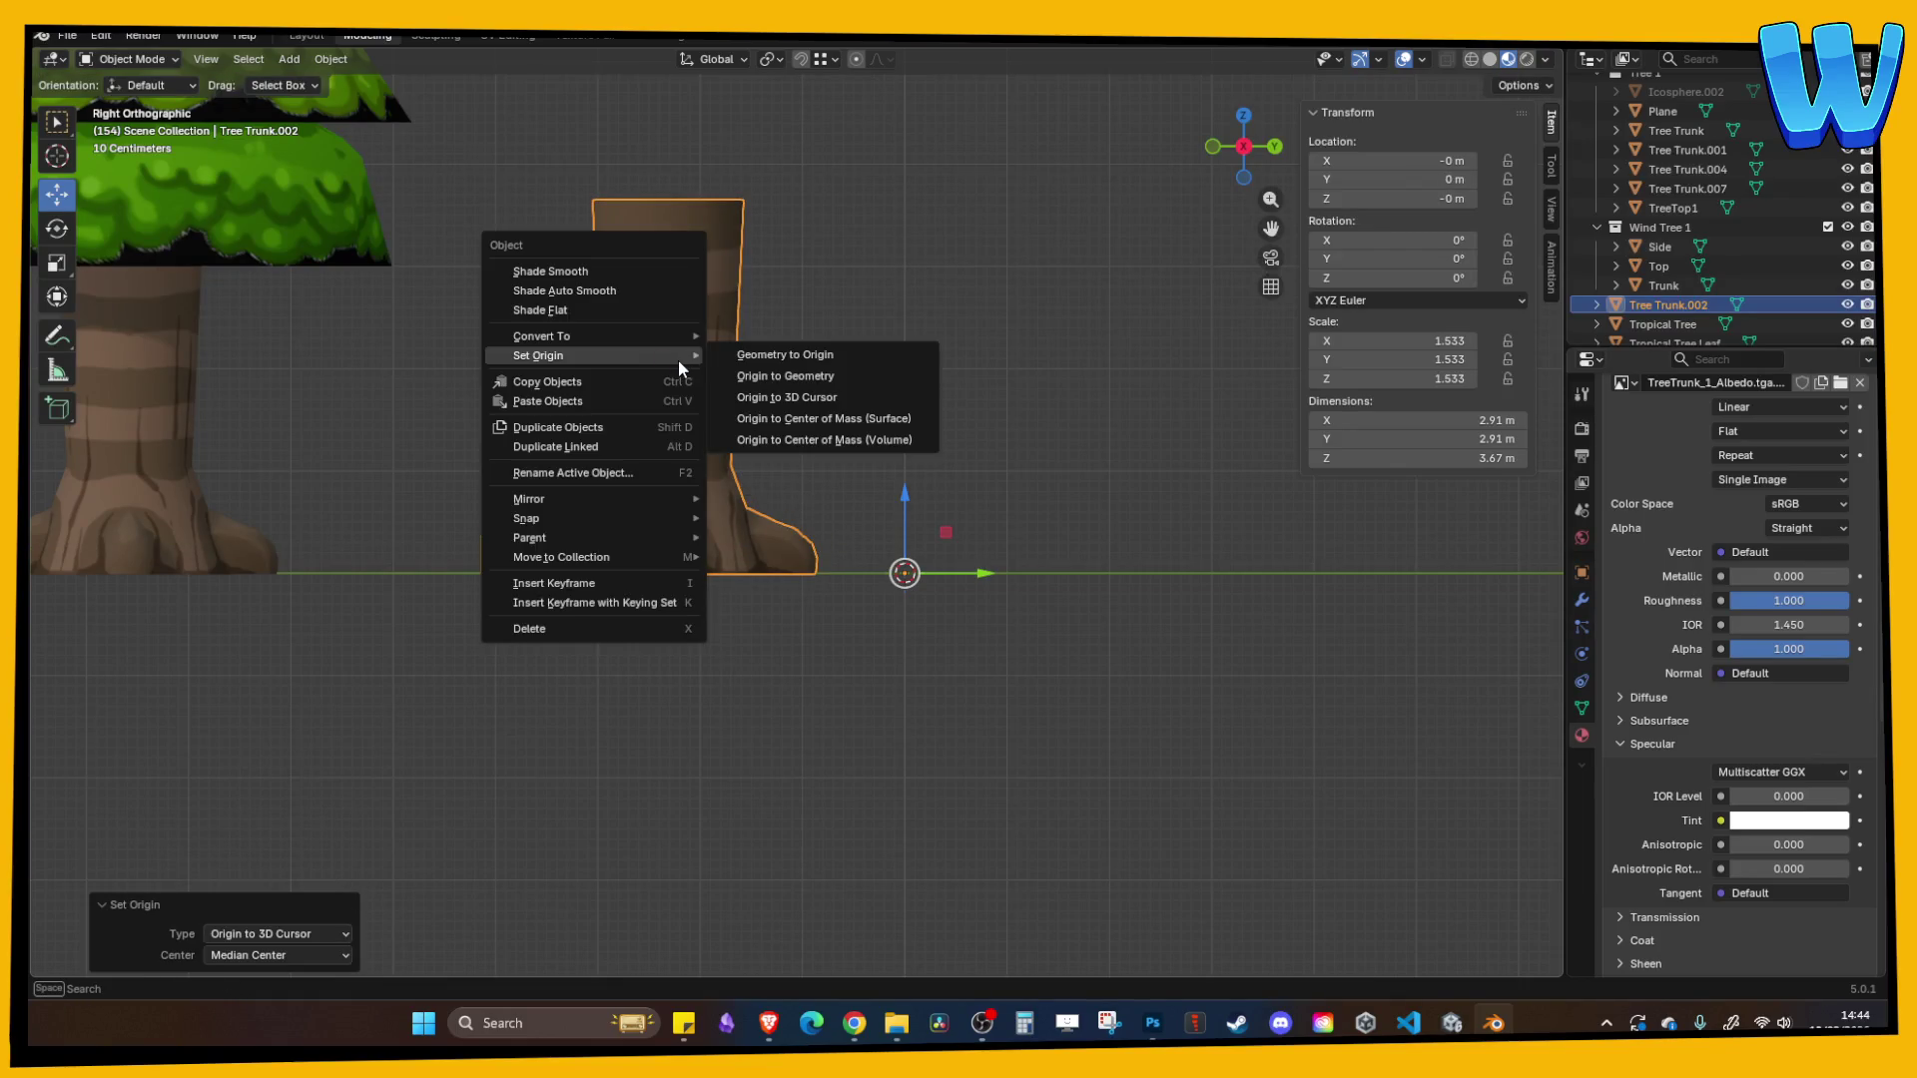
pyautogui.click(797, 357)
pyautogui.moveTo(915, 494); pyautogui.dragTo(903, 425)
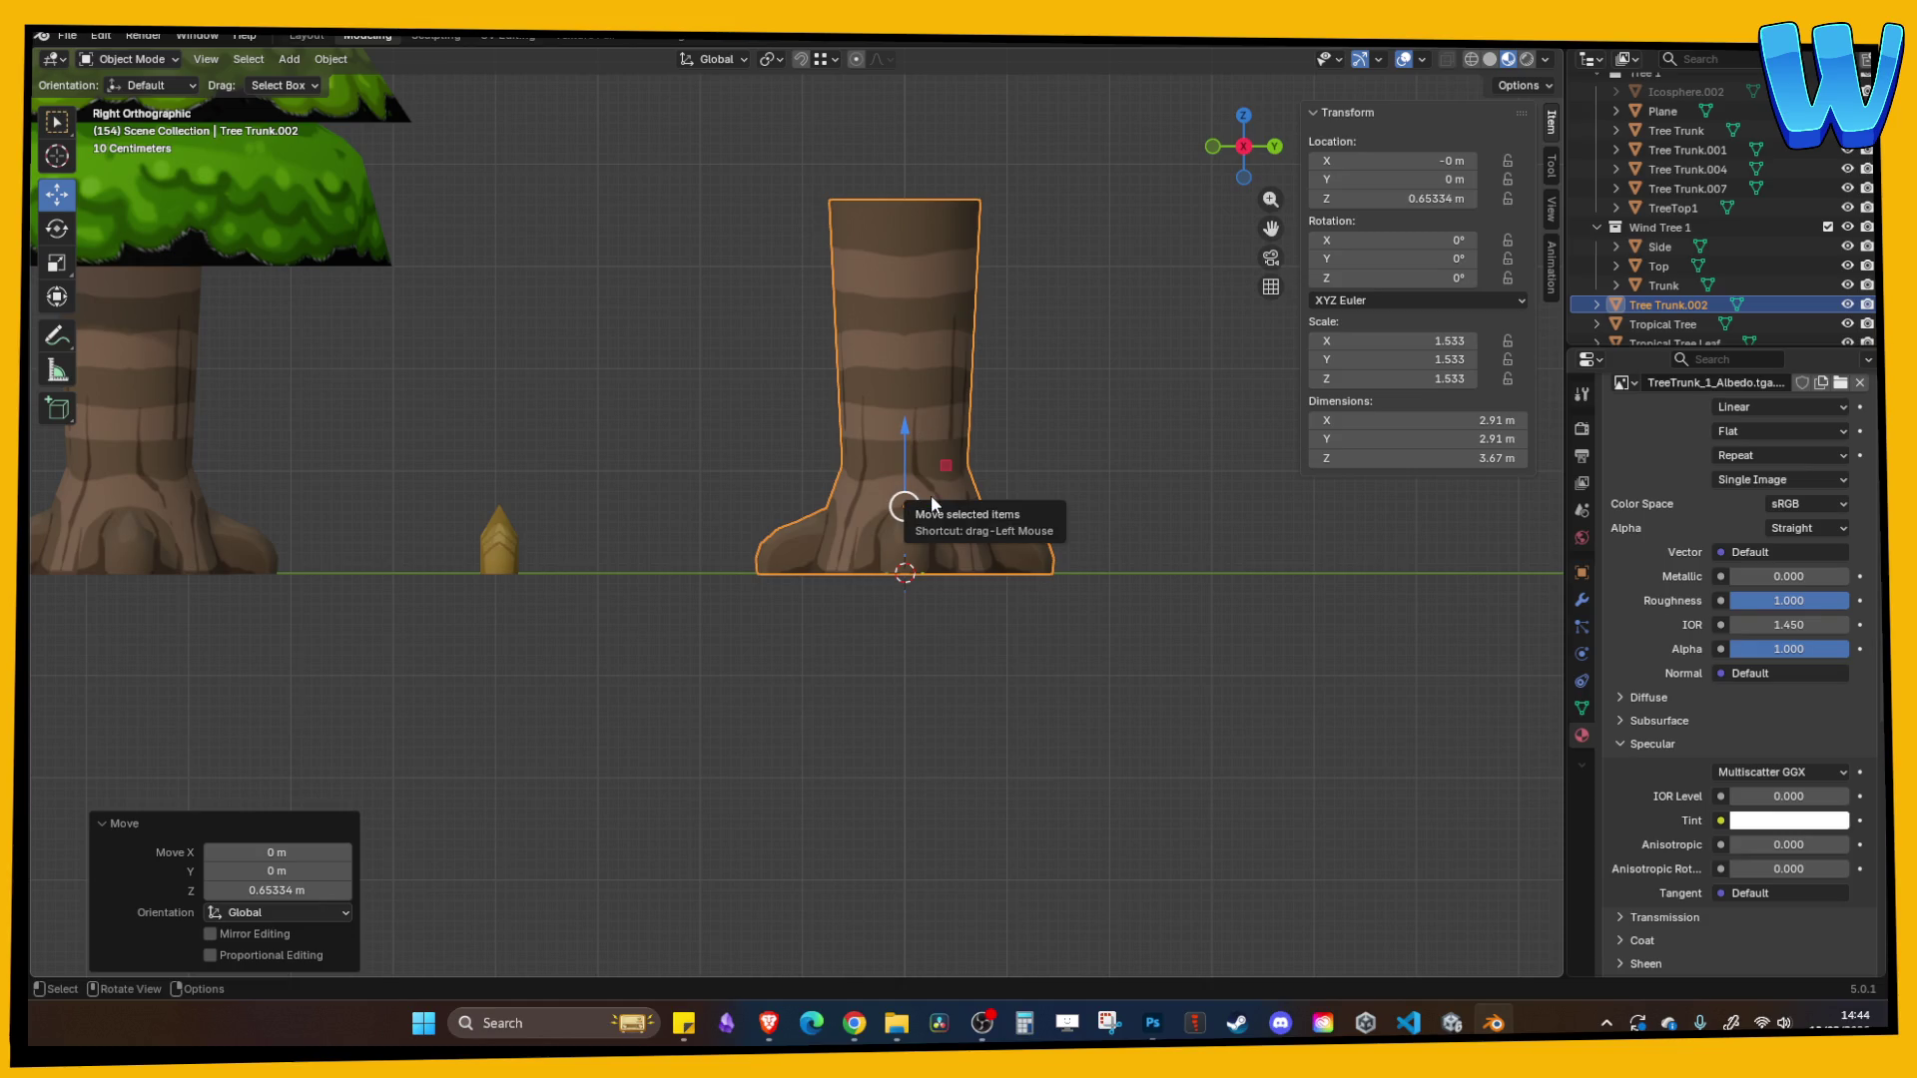
pyautogui.rightClick(665, 393)
# - Try narrowing the trunk copy's width with height locked, then undo it
pyautogui.moveTo(725, 325); pyautogui.dragTo(717, 356)
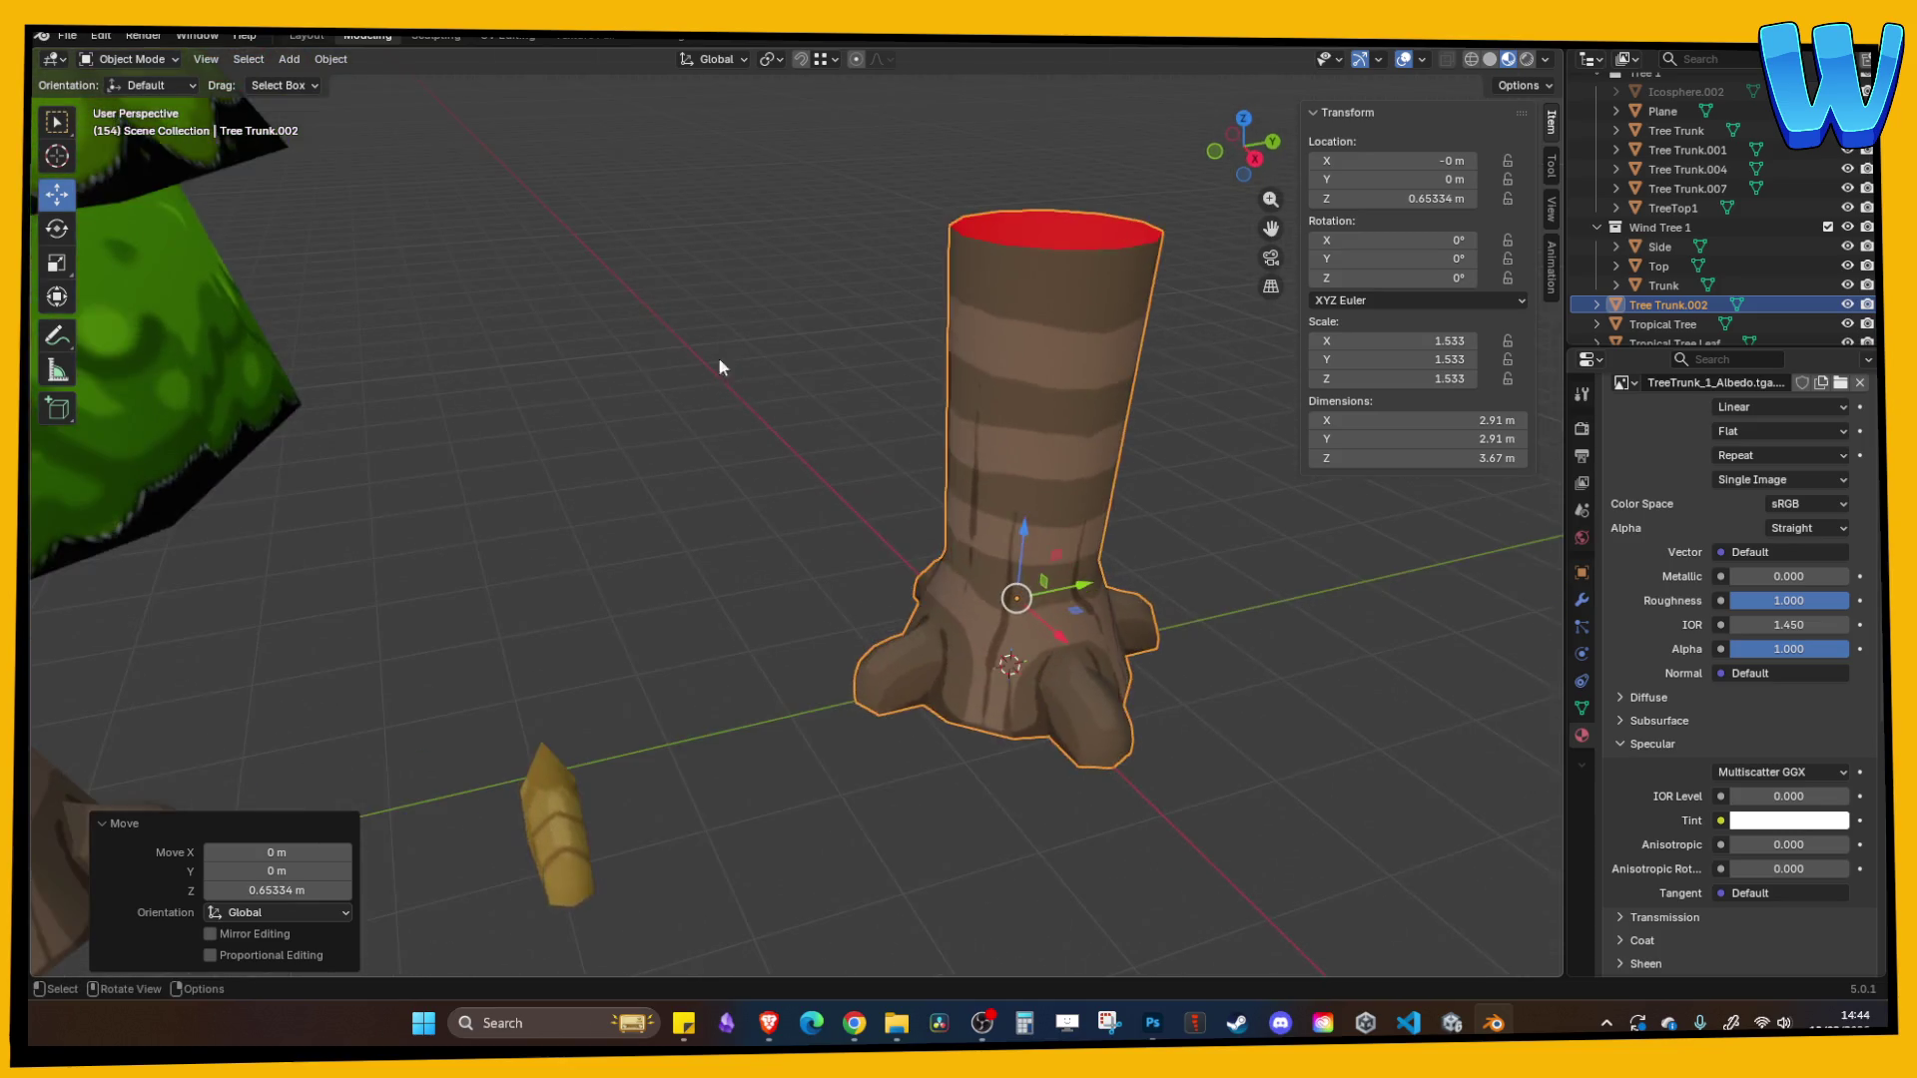
pyautogui.scroll(-5, 1014, 518)
pyautogui.scroll(2, 898, 509)
pyautogui.scroll(-3, 858, 519)
pyautogui.scroll(4, 962, 555)
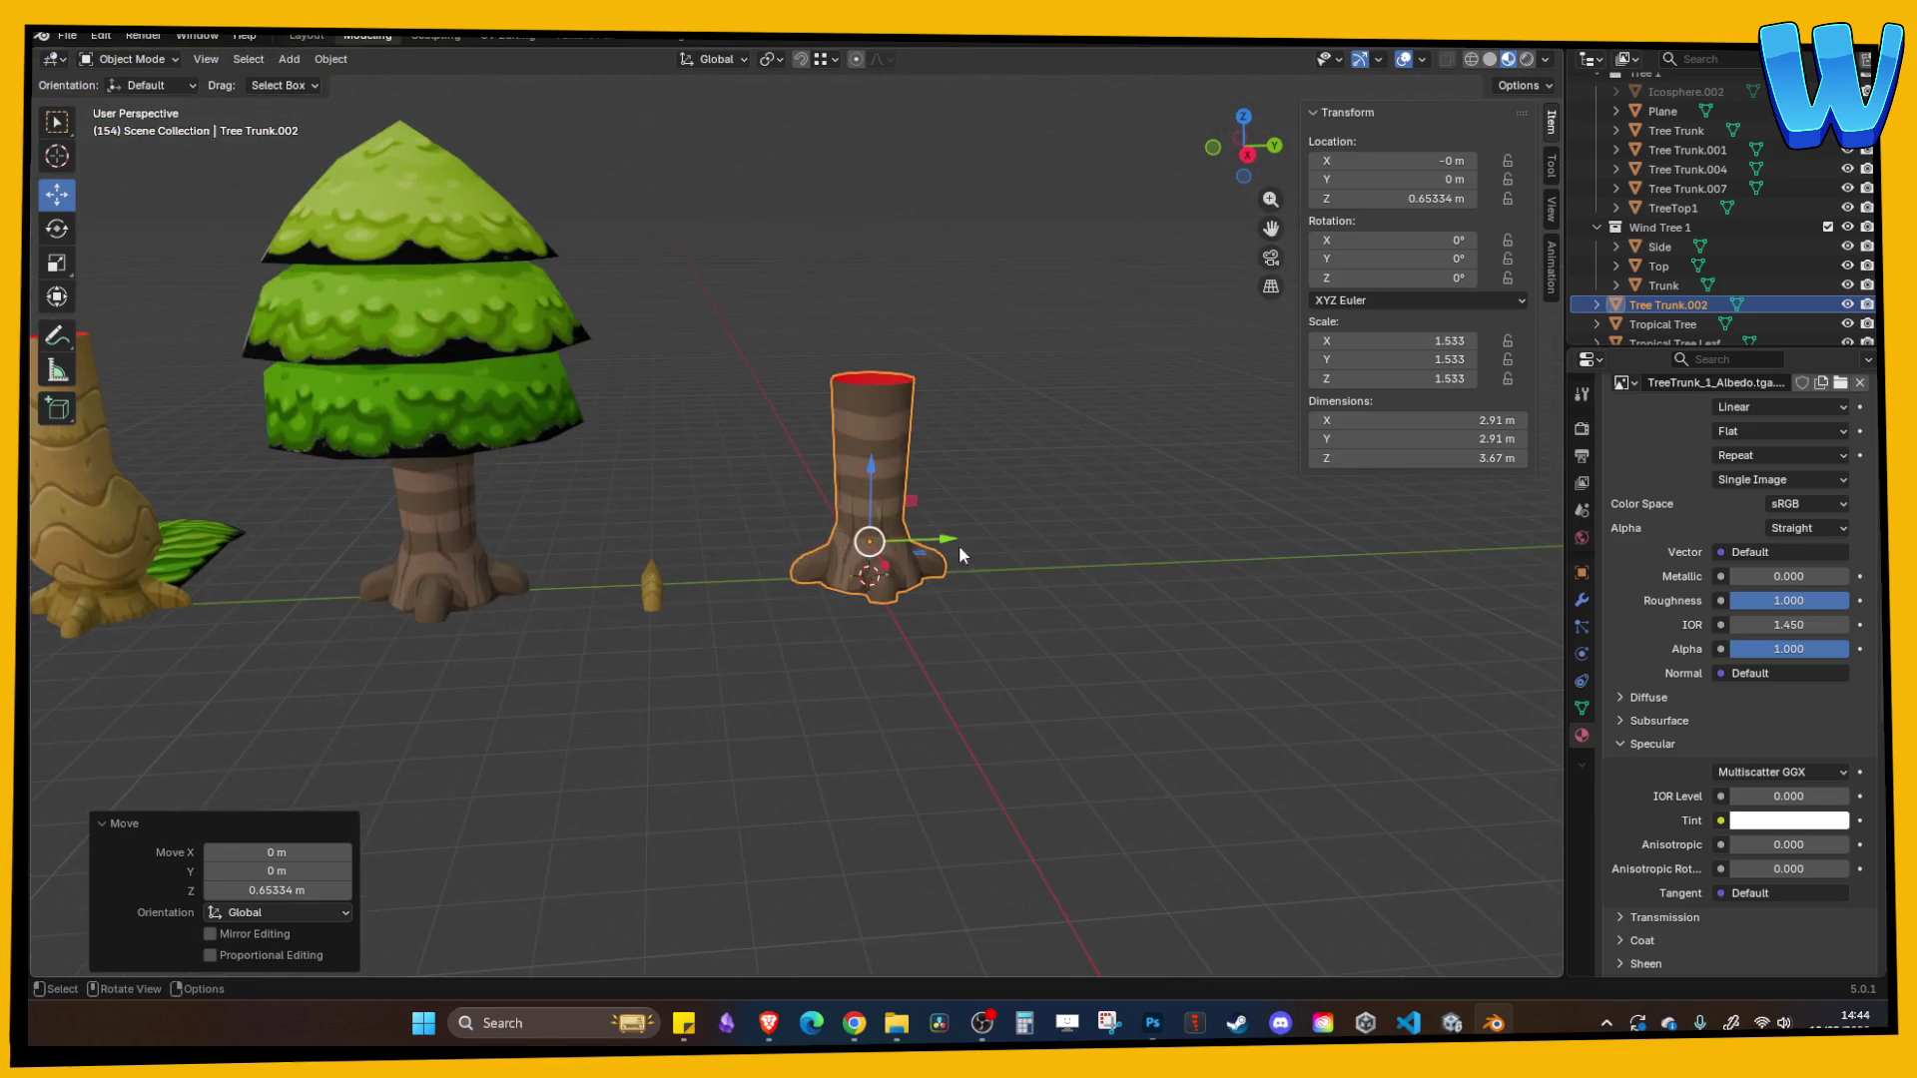
pyautogui.press('s')
pyautogui.hotkey('shift', 'z')
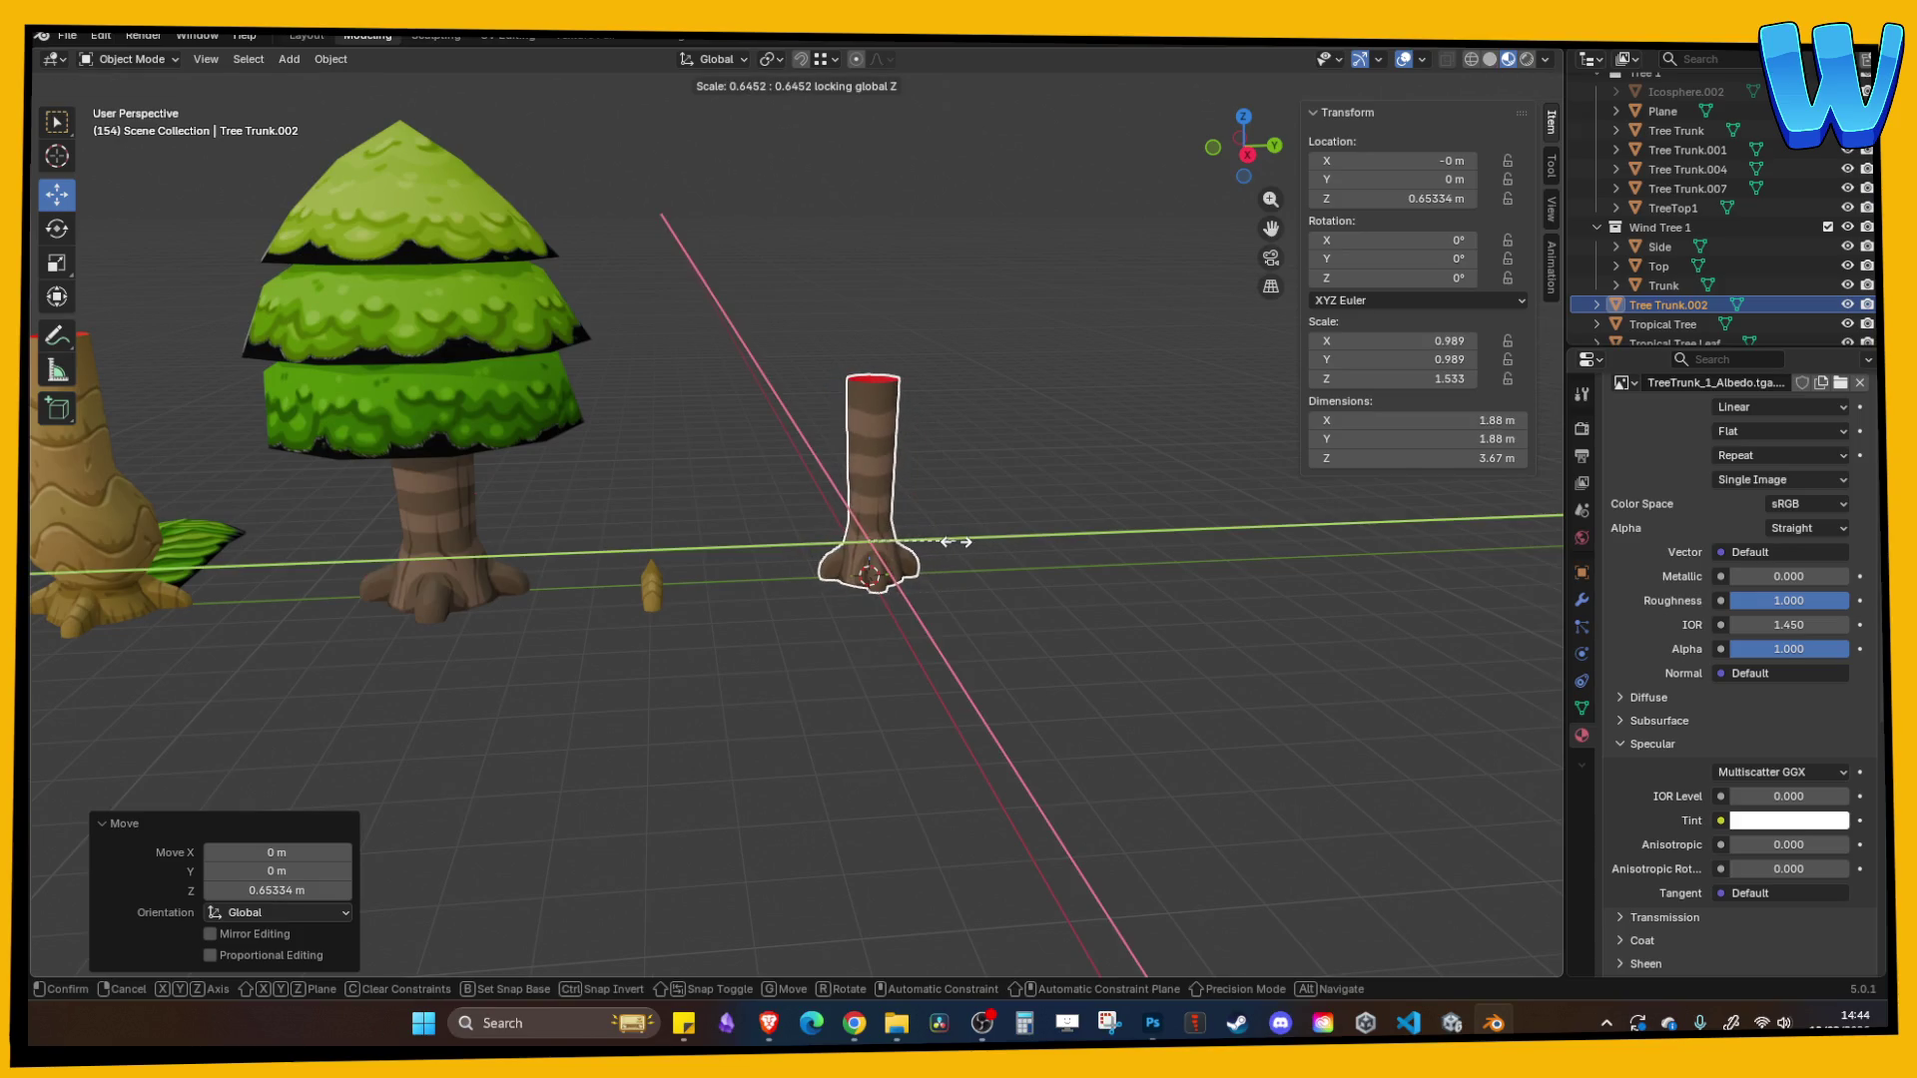
pyautogui.click(944, 539)
pyautogui.click(992, 559)
pyautogui.scroll(6, 959, 544)
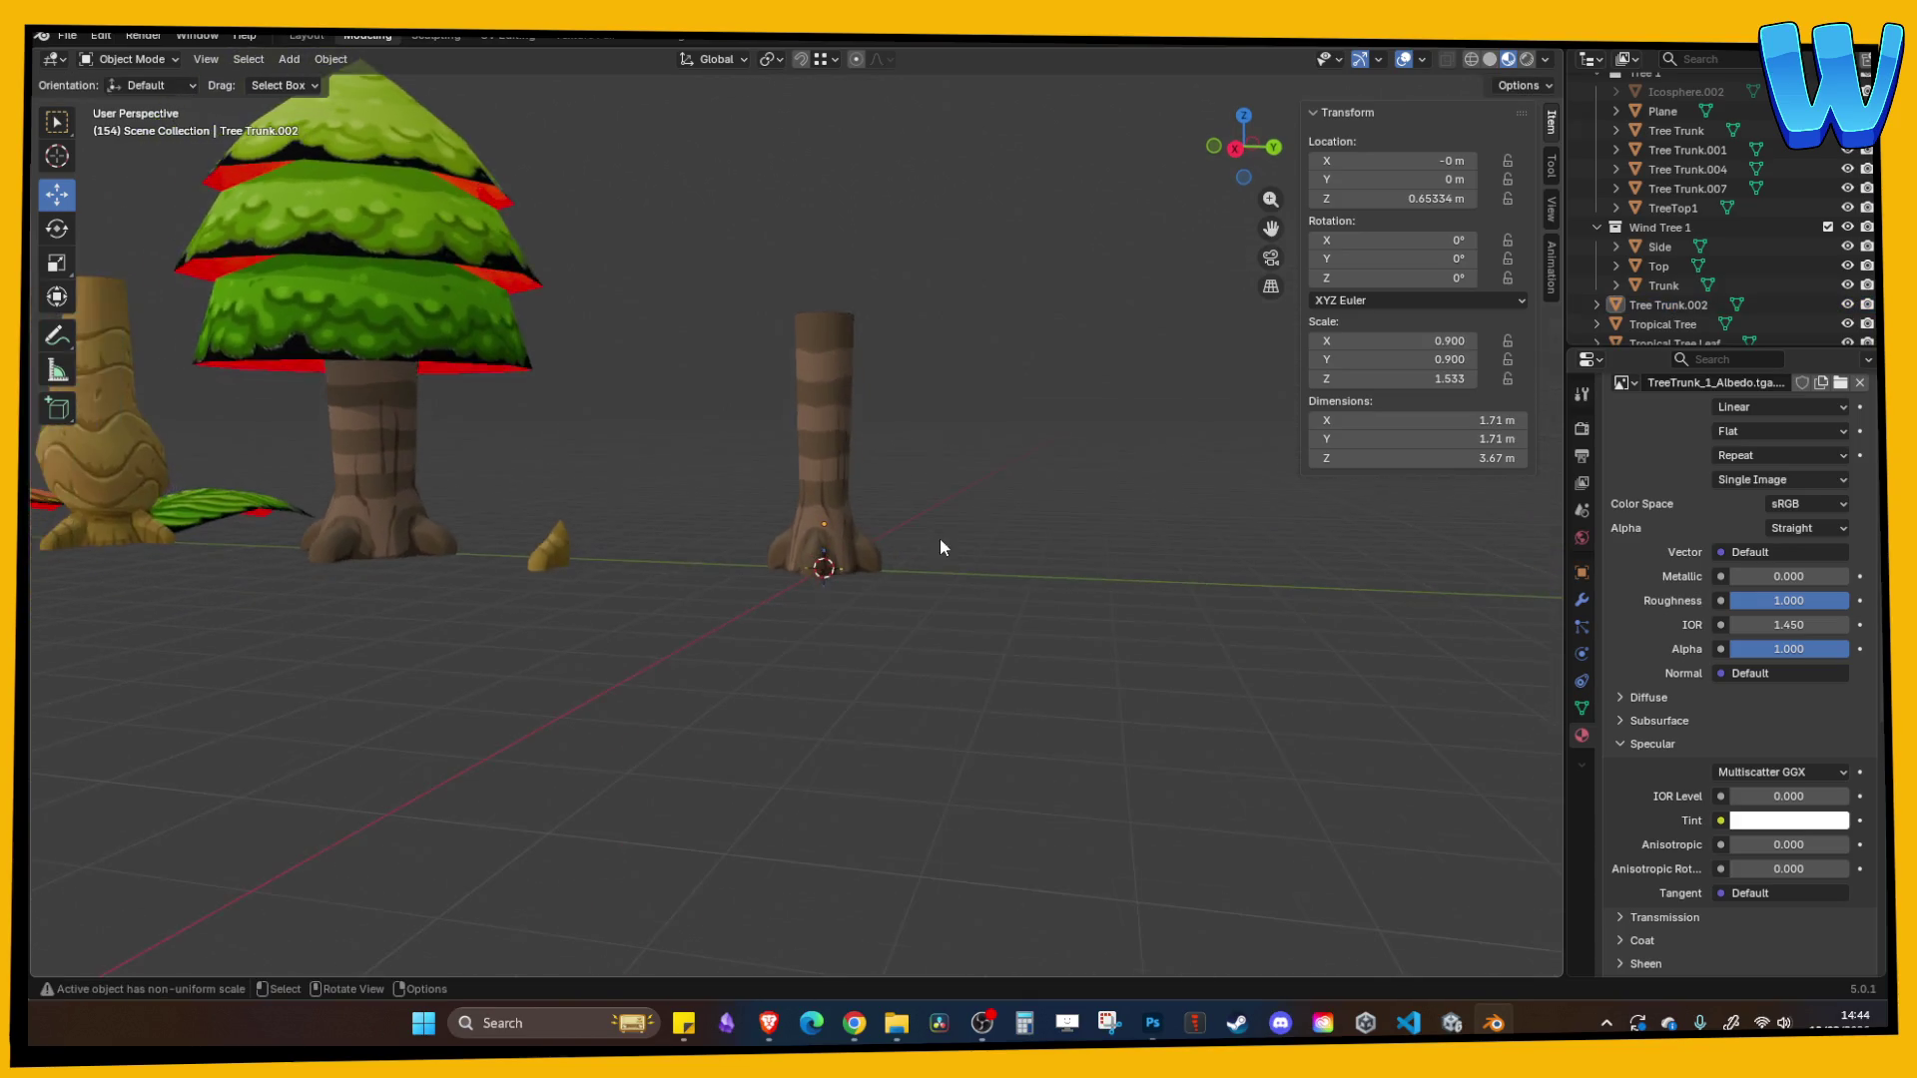
pyautogui.scroll(-6, 1044, 569)
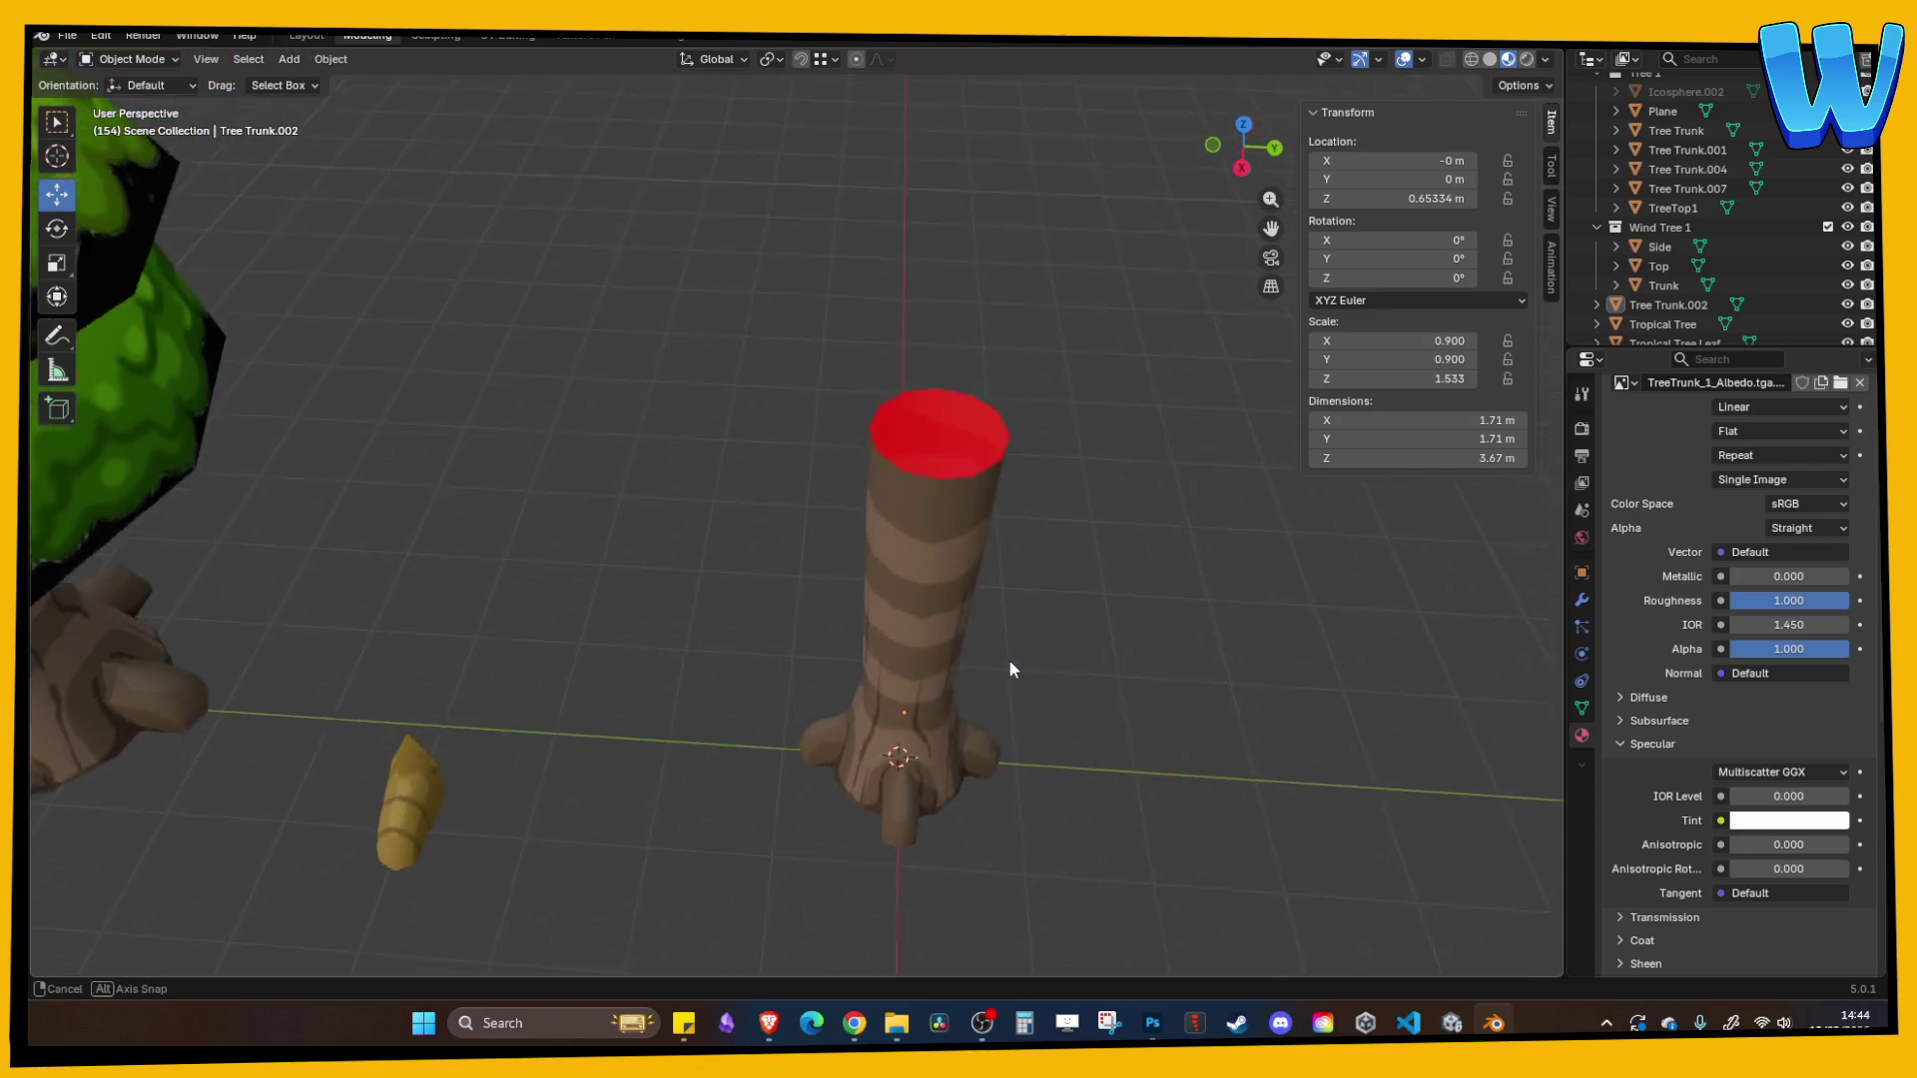
pyautogui.hotkey('ctrl', 'z')
pyautogui.hotkey('ctrl', 'z')
pyautogui.hotkey('ctrl', 'z')
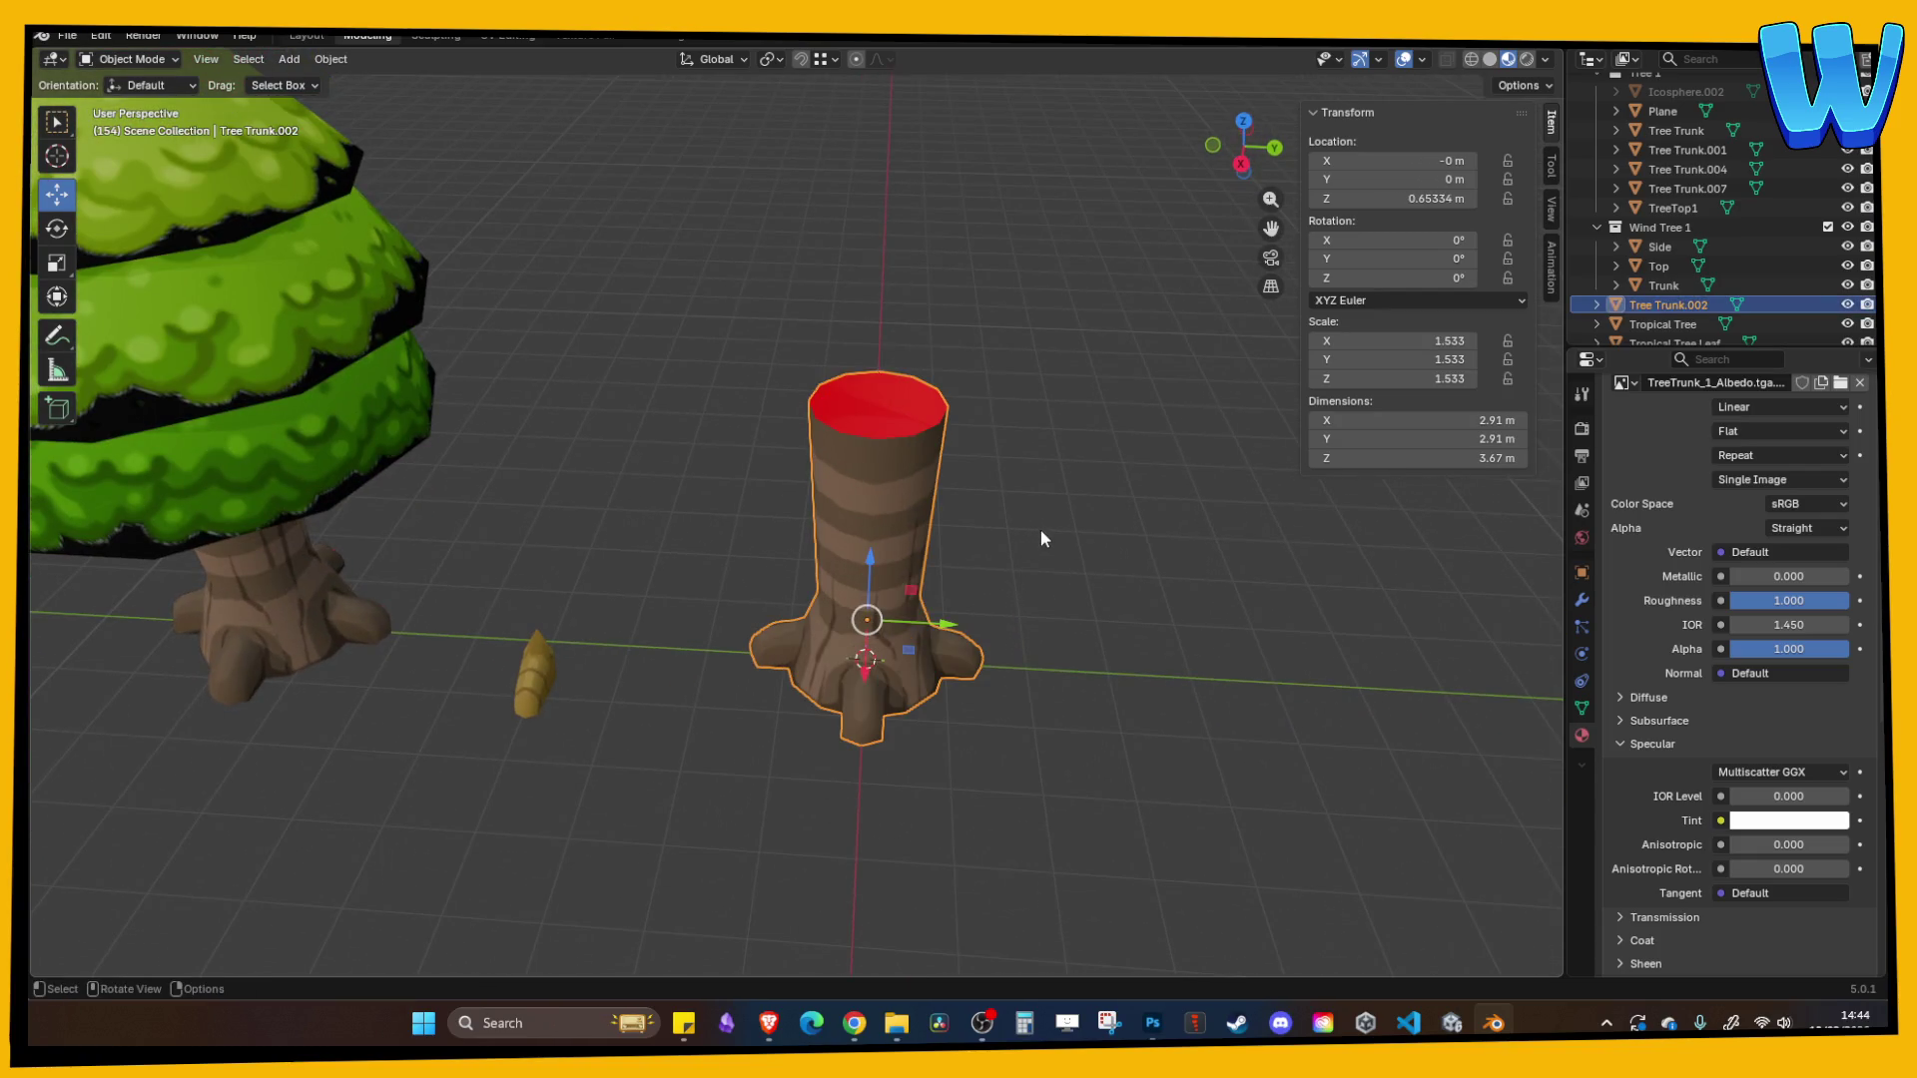
# - Reselect Tree Trunk.002 and delete it
pyautogui.moveTo(629, 305); pyautogui.dragTo(1092, 506)
pyautogui.scroll(-5, 1092, 507)
pyautogui.click(1092, 506)
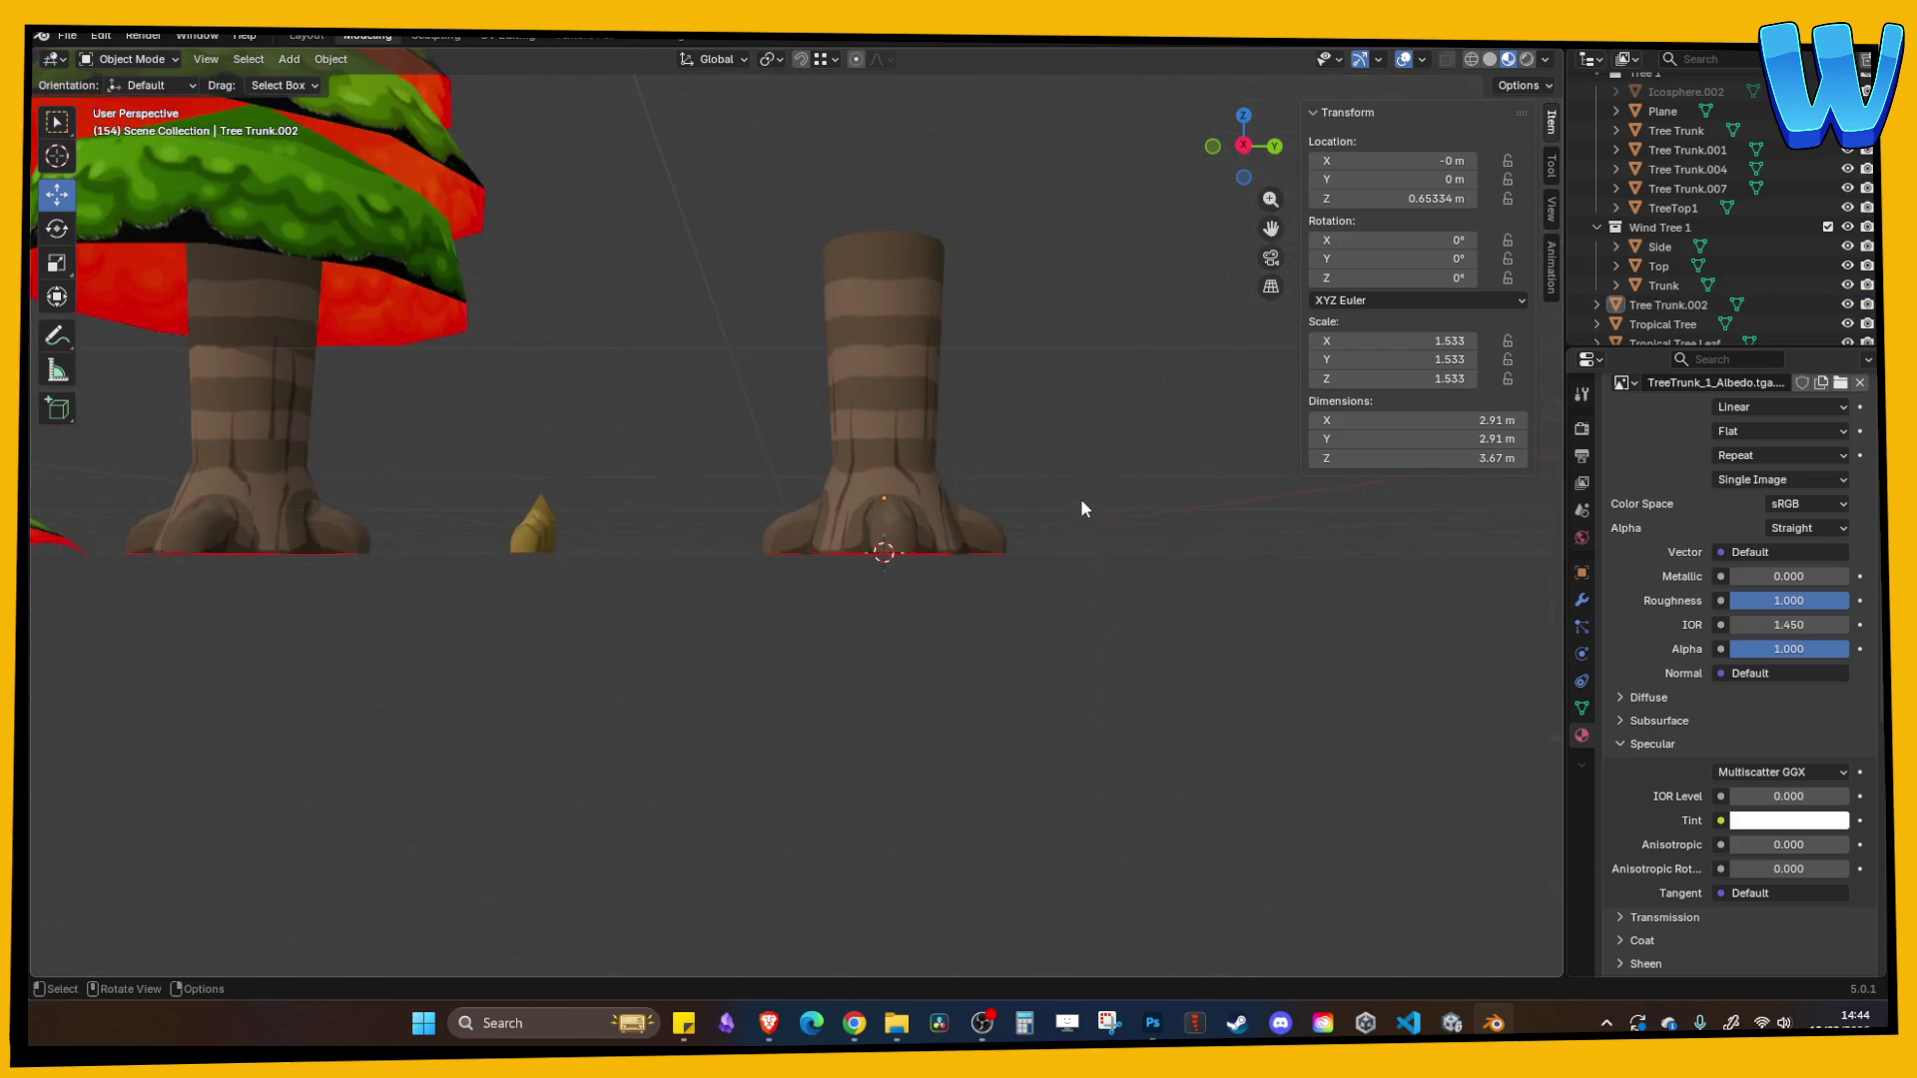
pyautogui.hotkey('ctrl', 'z')
pyautogui.press('Tab')
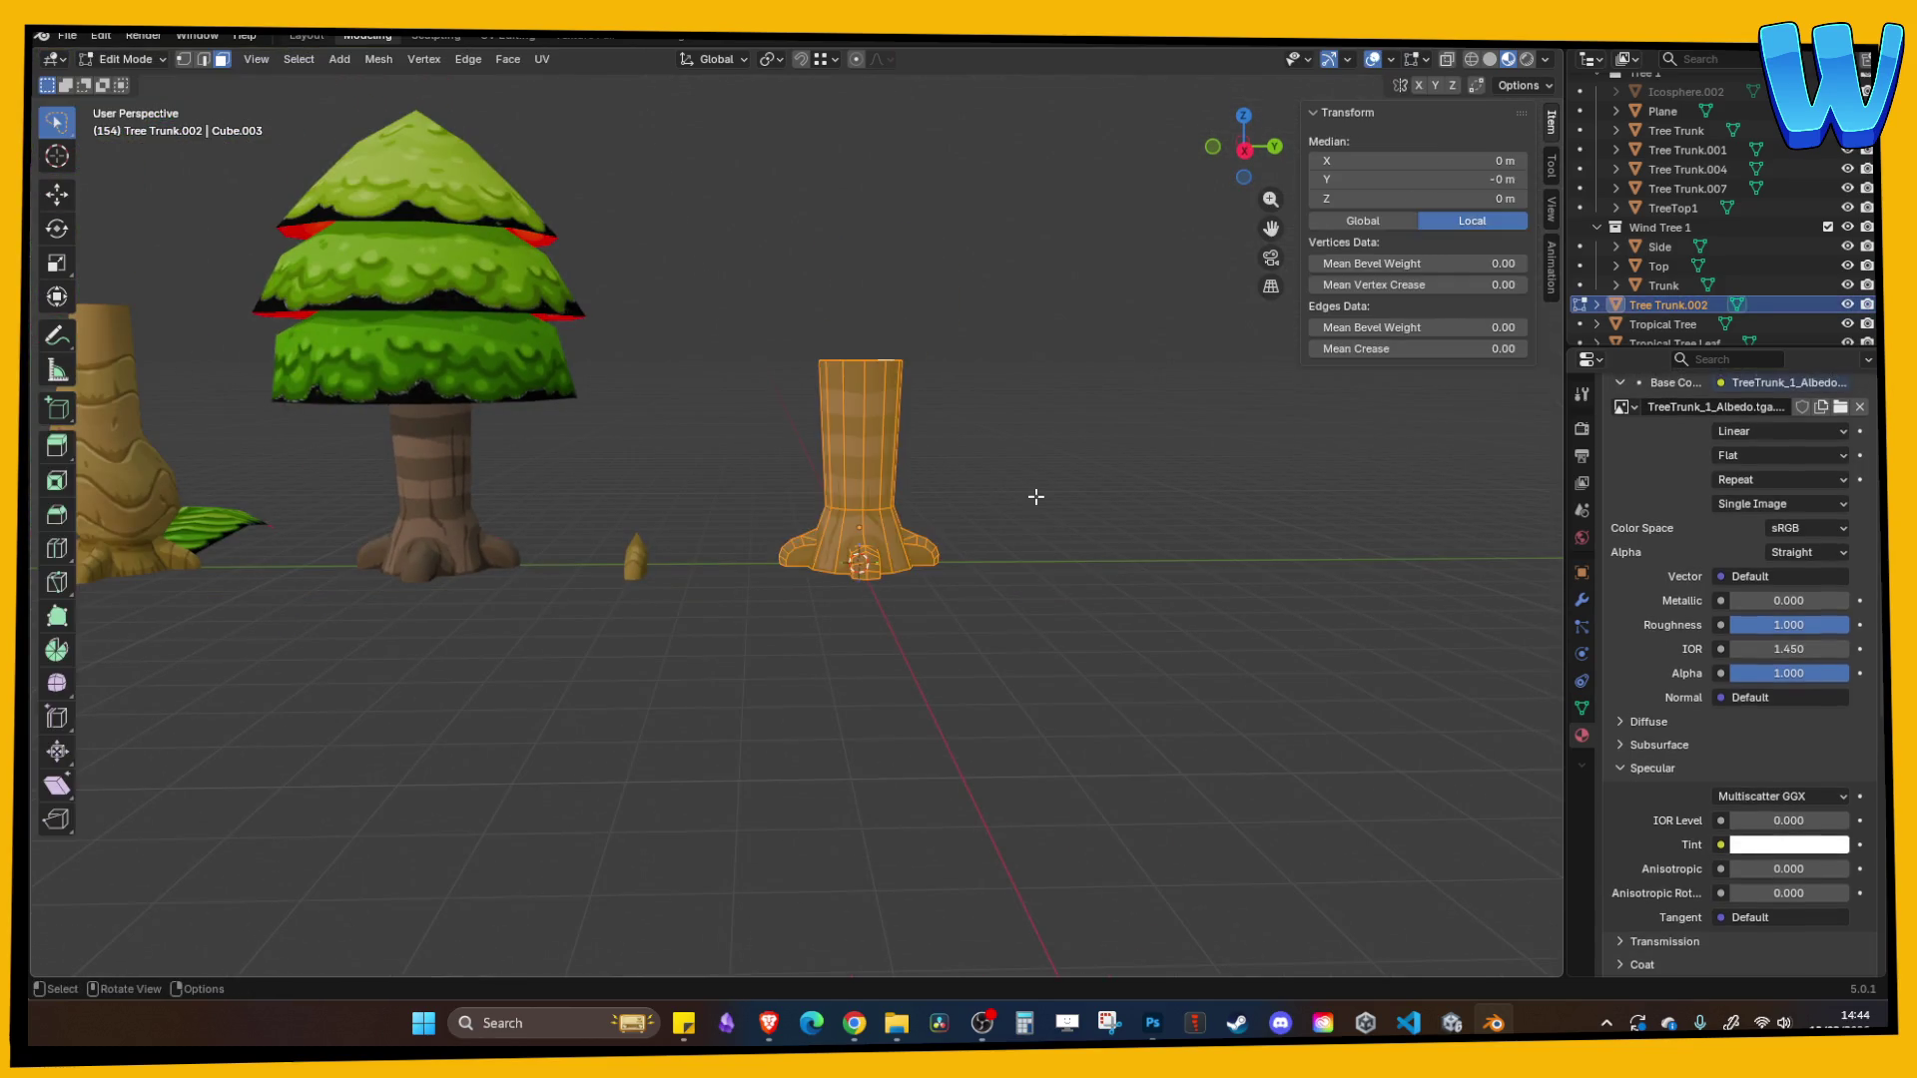
pyautogui.press('Tab')
pyautogui.press('Tab')
pyautogui.click(1036, 496)
pyautogui.hotkey('ctrl', 'z')
pyautogui.hotkey('ctrl', 'z')
pyautogui.hotkey('ctrl', 'z')
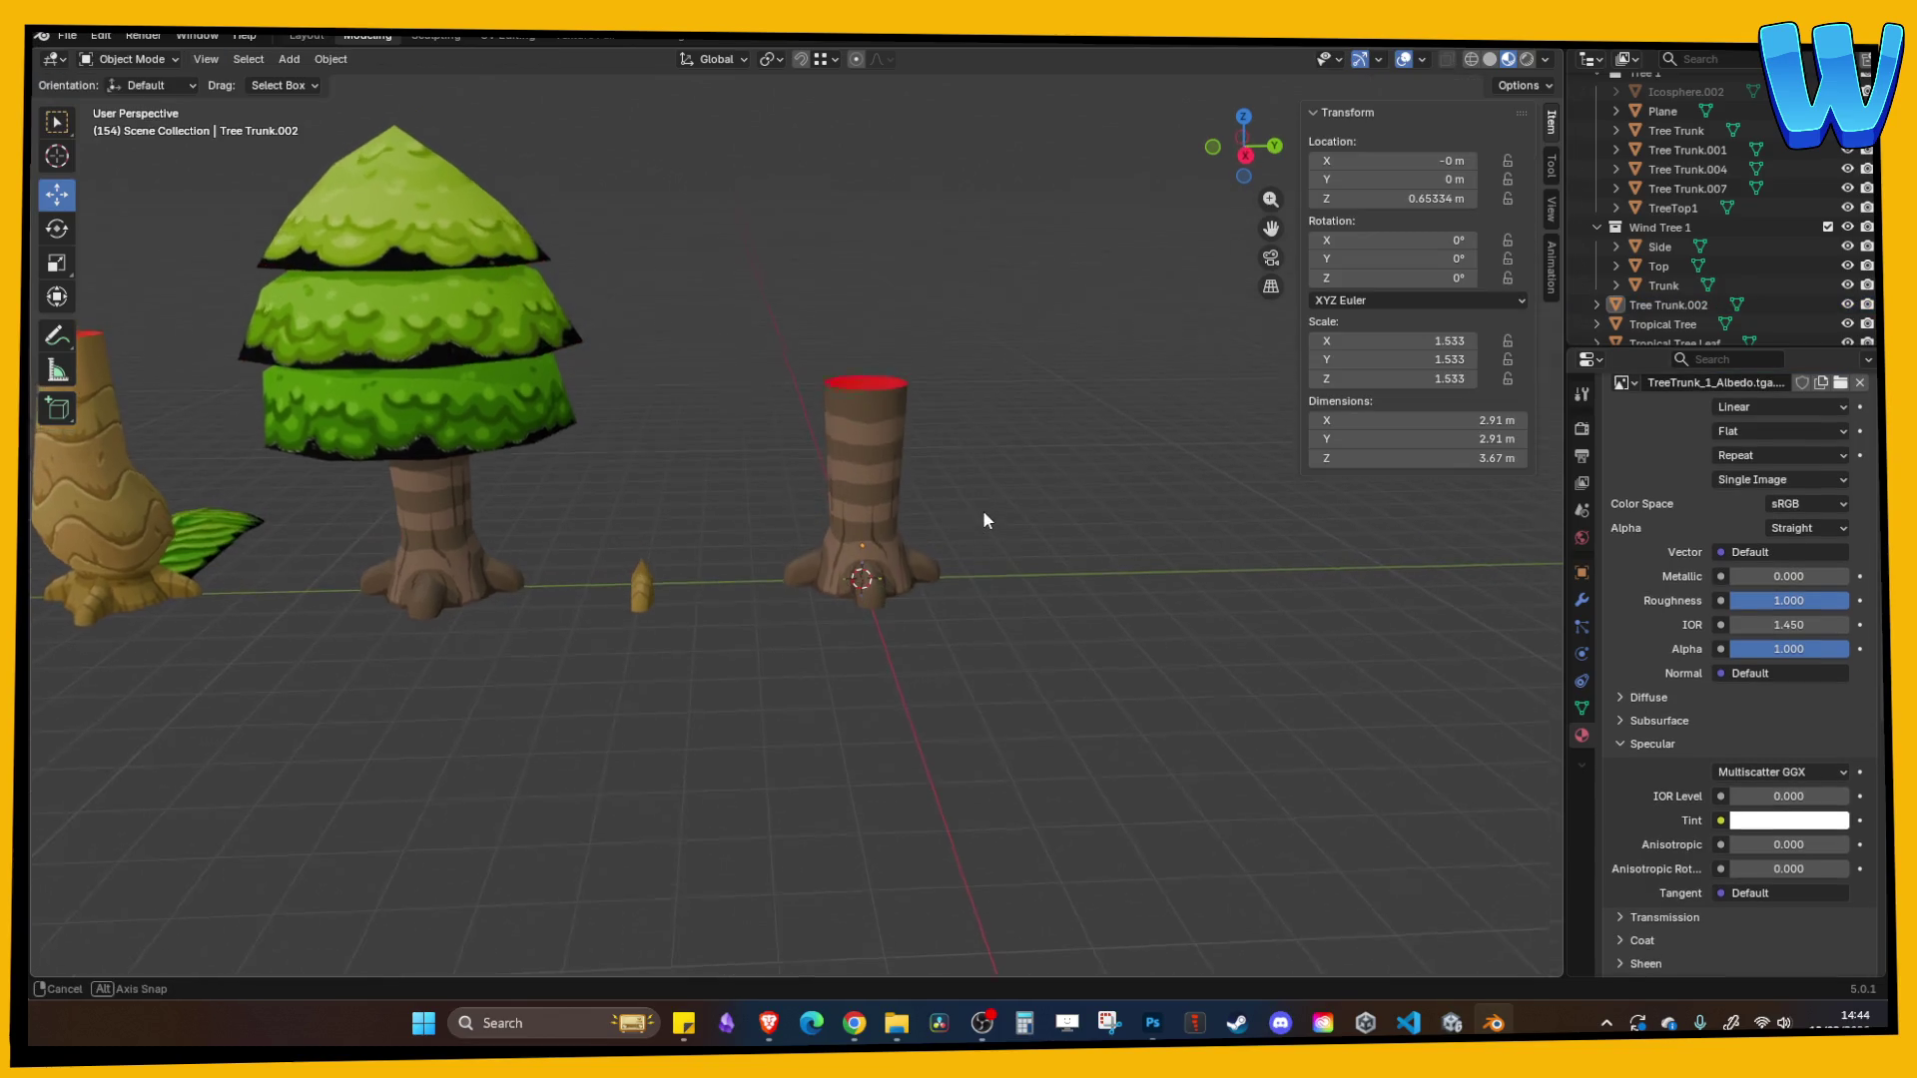
pyautogui.press('Delete')
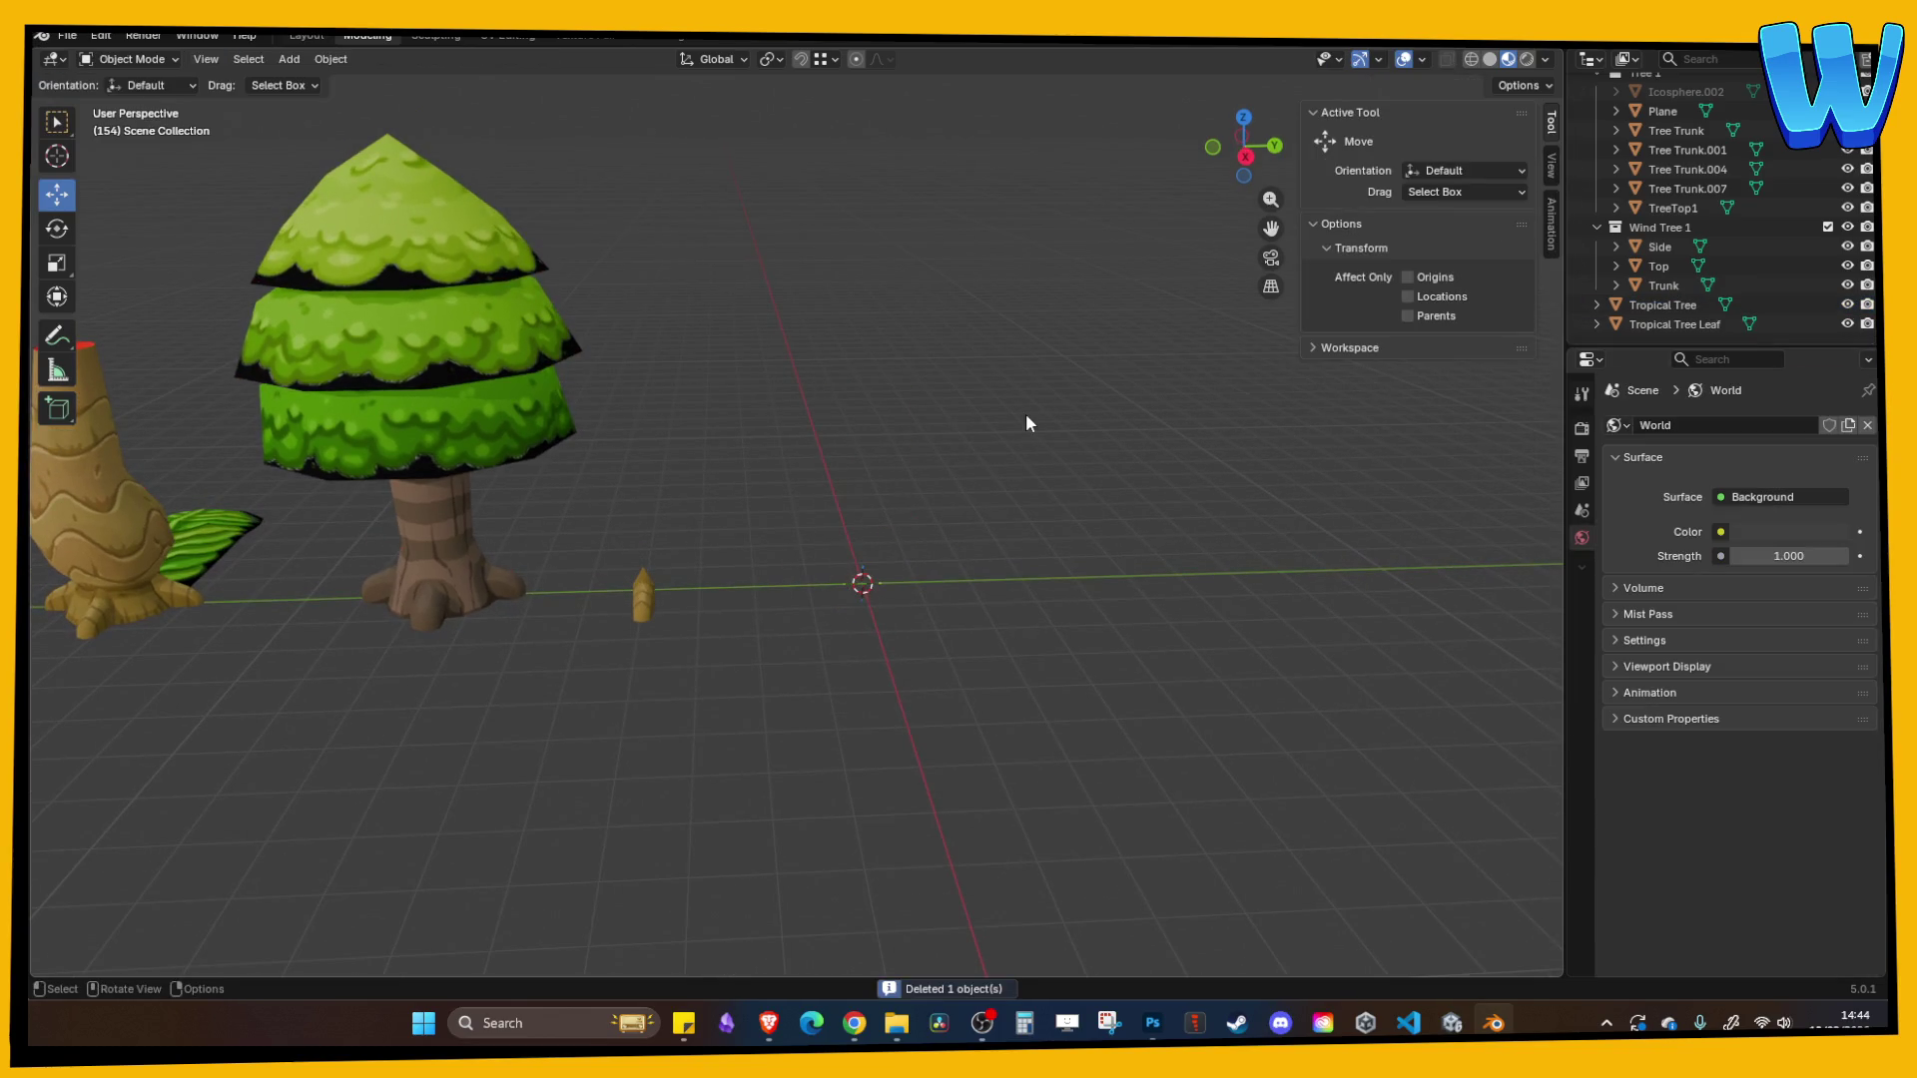
# - Add a cylinder mesh from the Shift+A add menu
pyautogui.scroll(2, 966, 414)
pyautogui.hotkey('shift', 'a')
pyautogui.moveTo(400, 75)
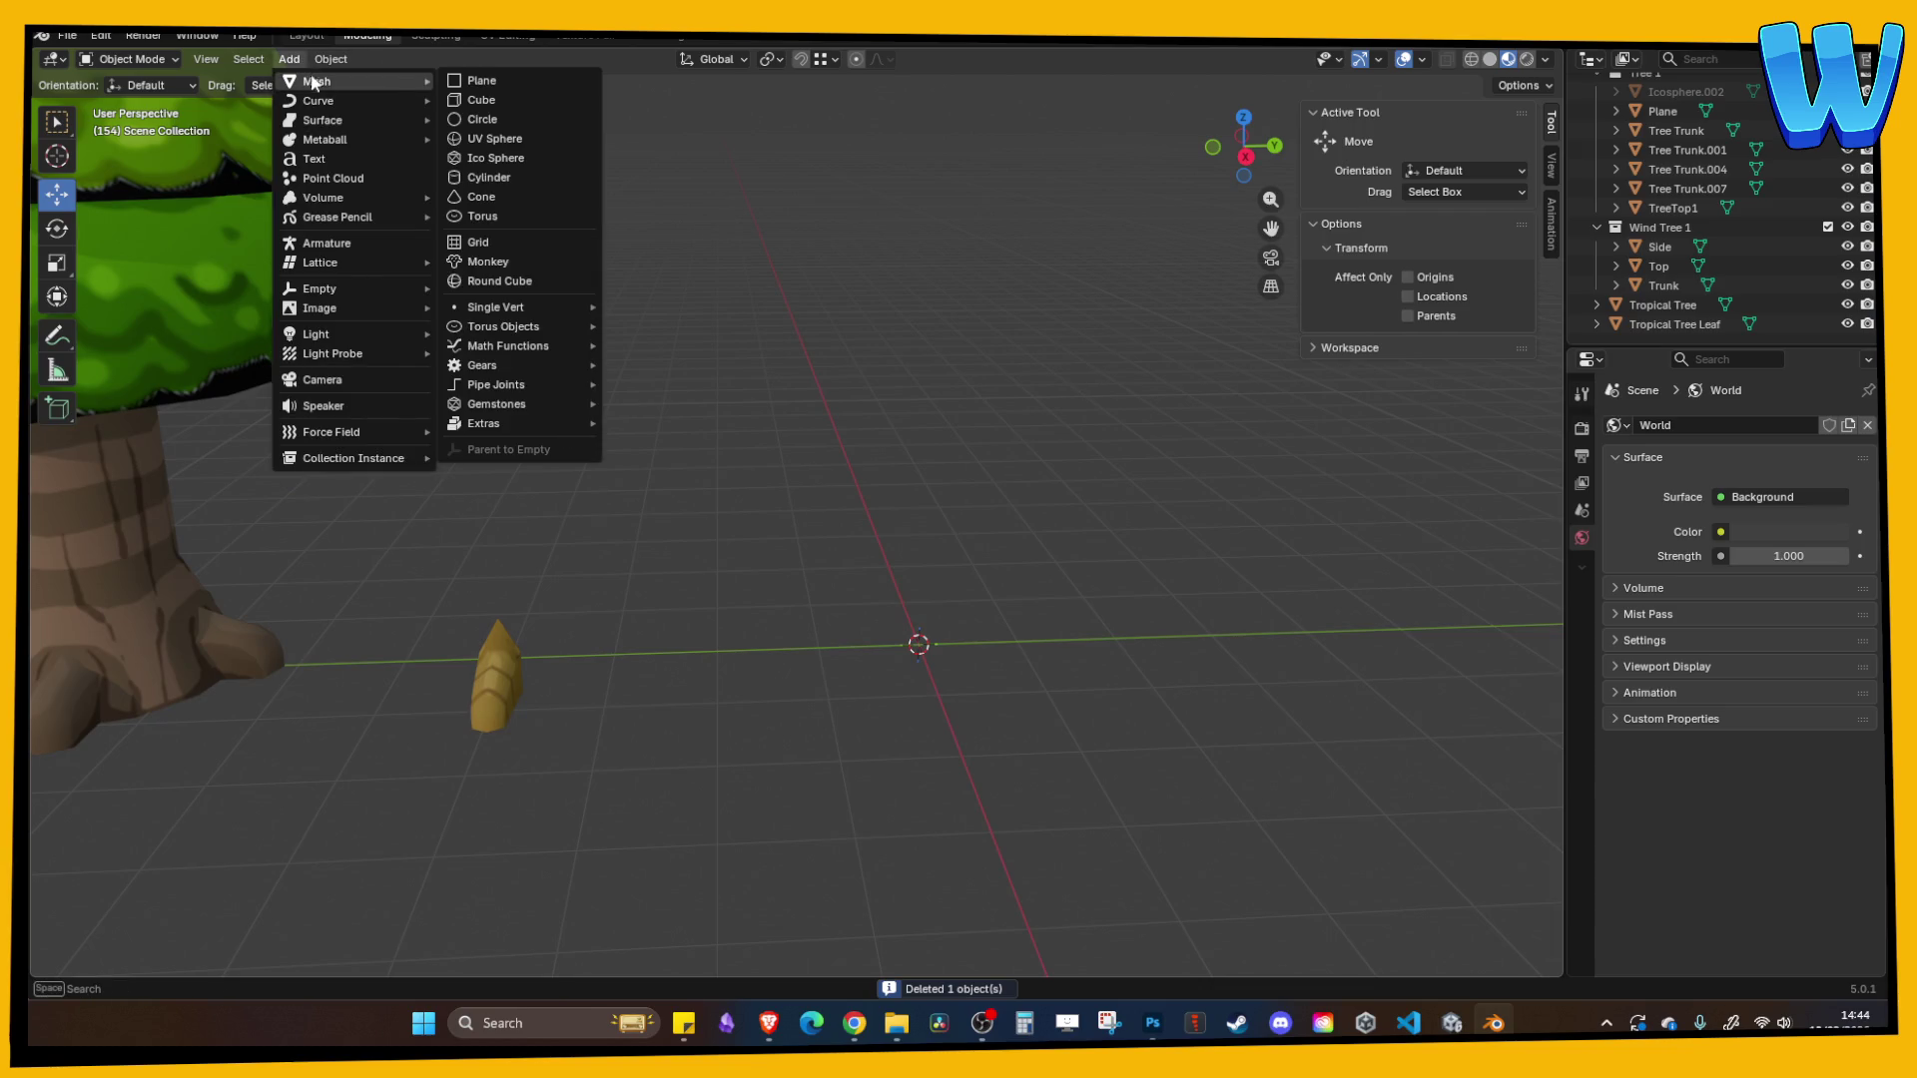
pyautogui.click(483, 180)
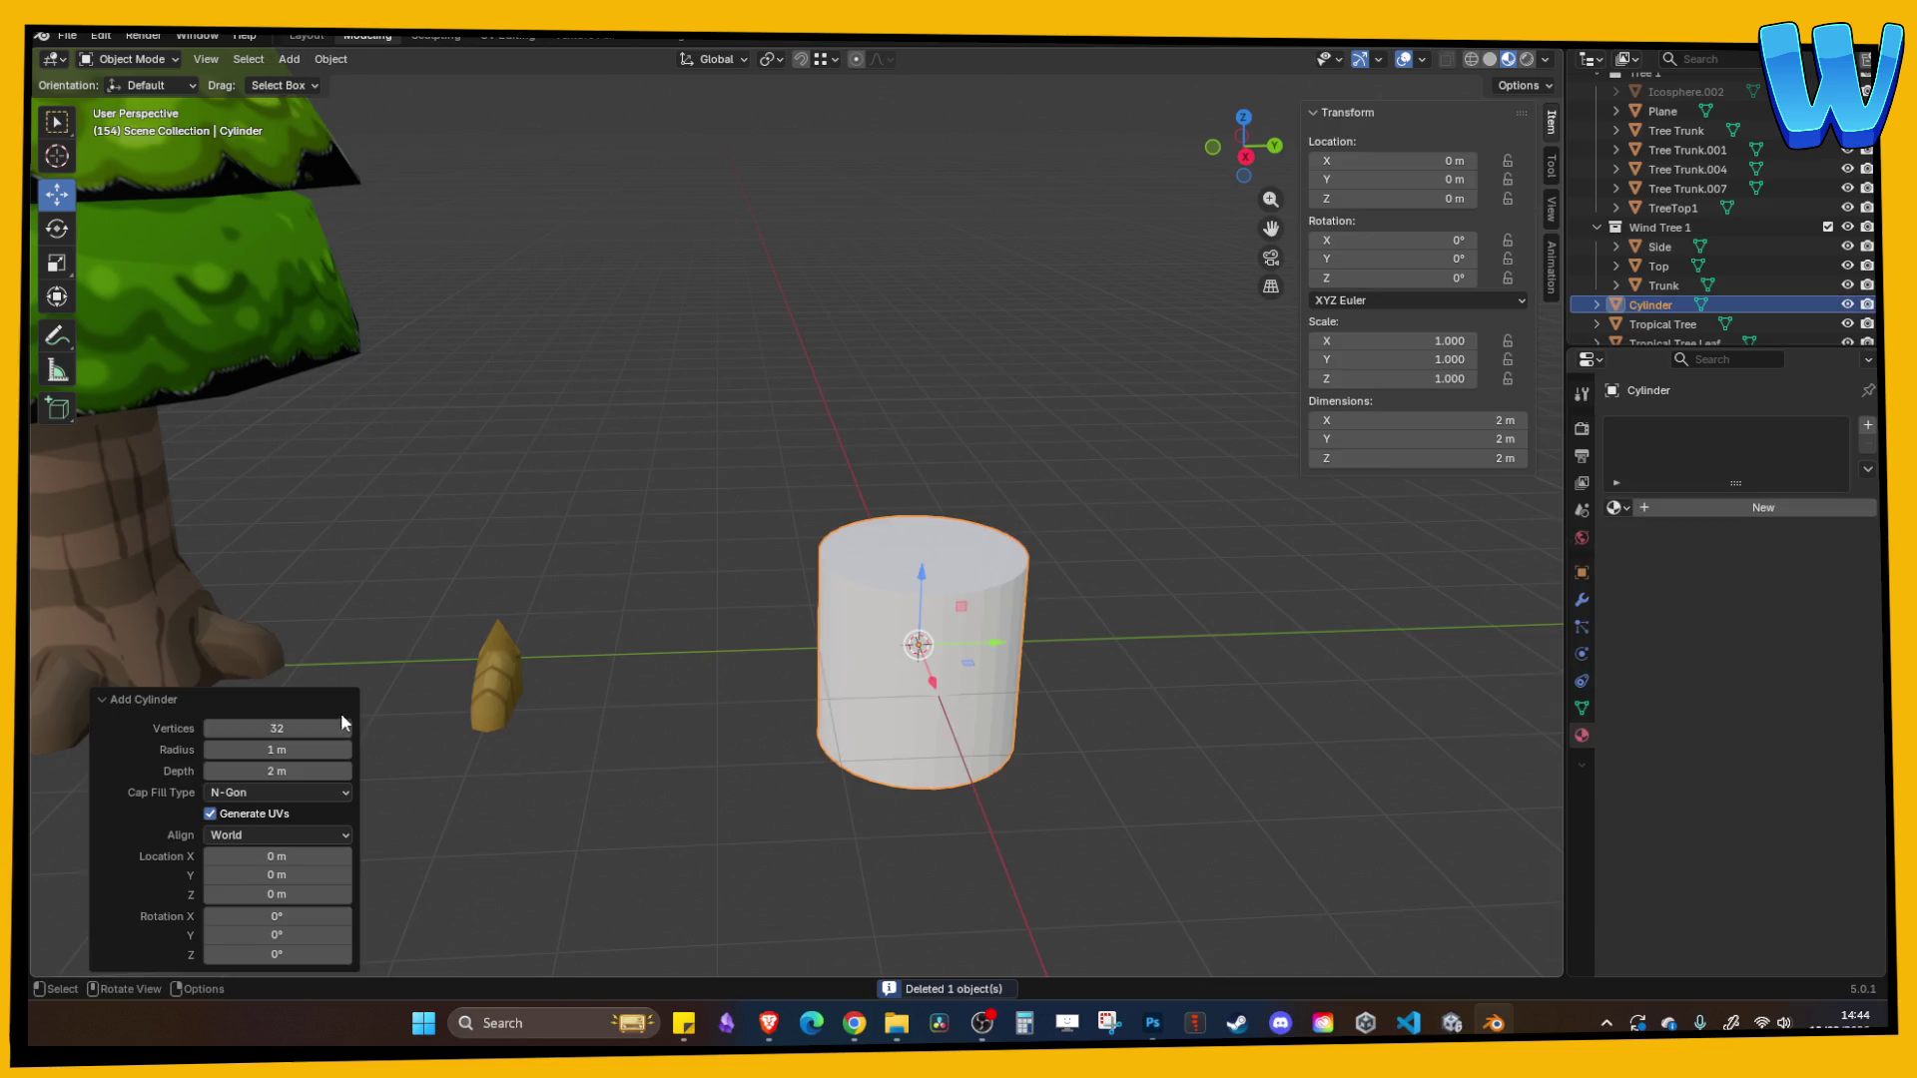
# - Inspect the original Tree Trunk's mesh in edit mode, then delete the plain cylinder
pyautogui.click(181, 609)
pyautogui.press('KP_Decimal')
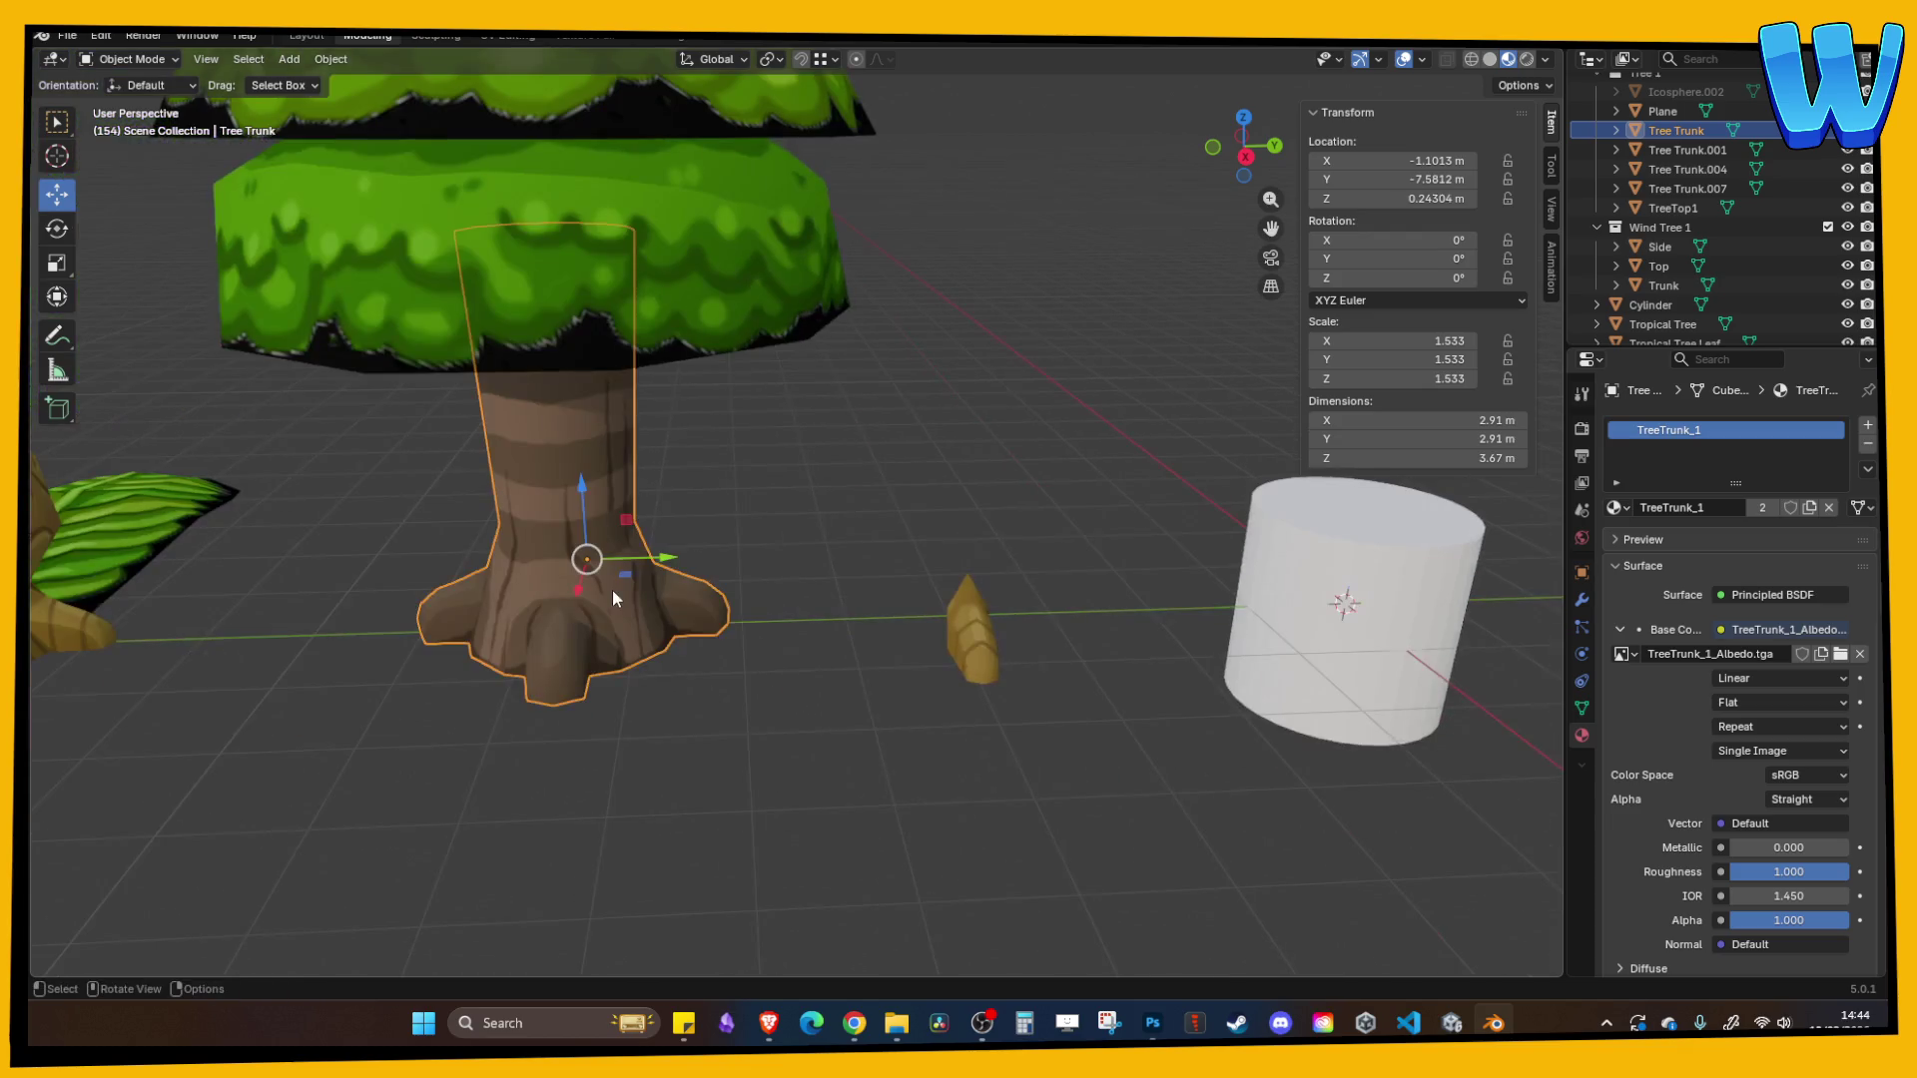
pyautogui.press('Tab')
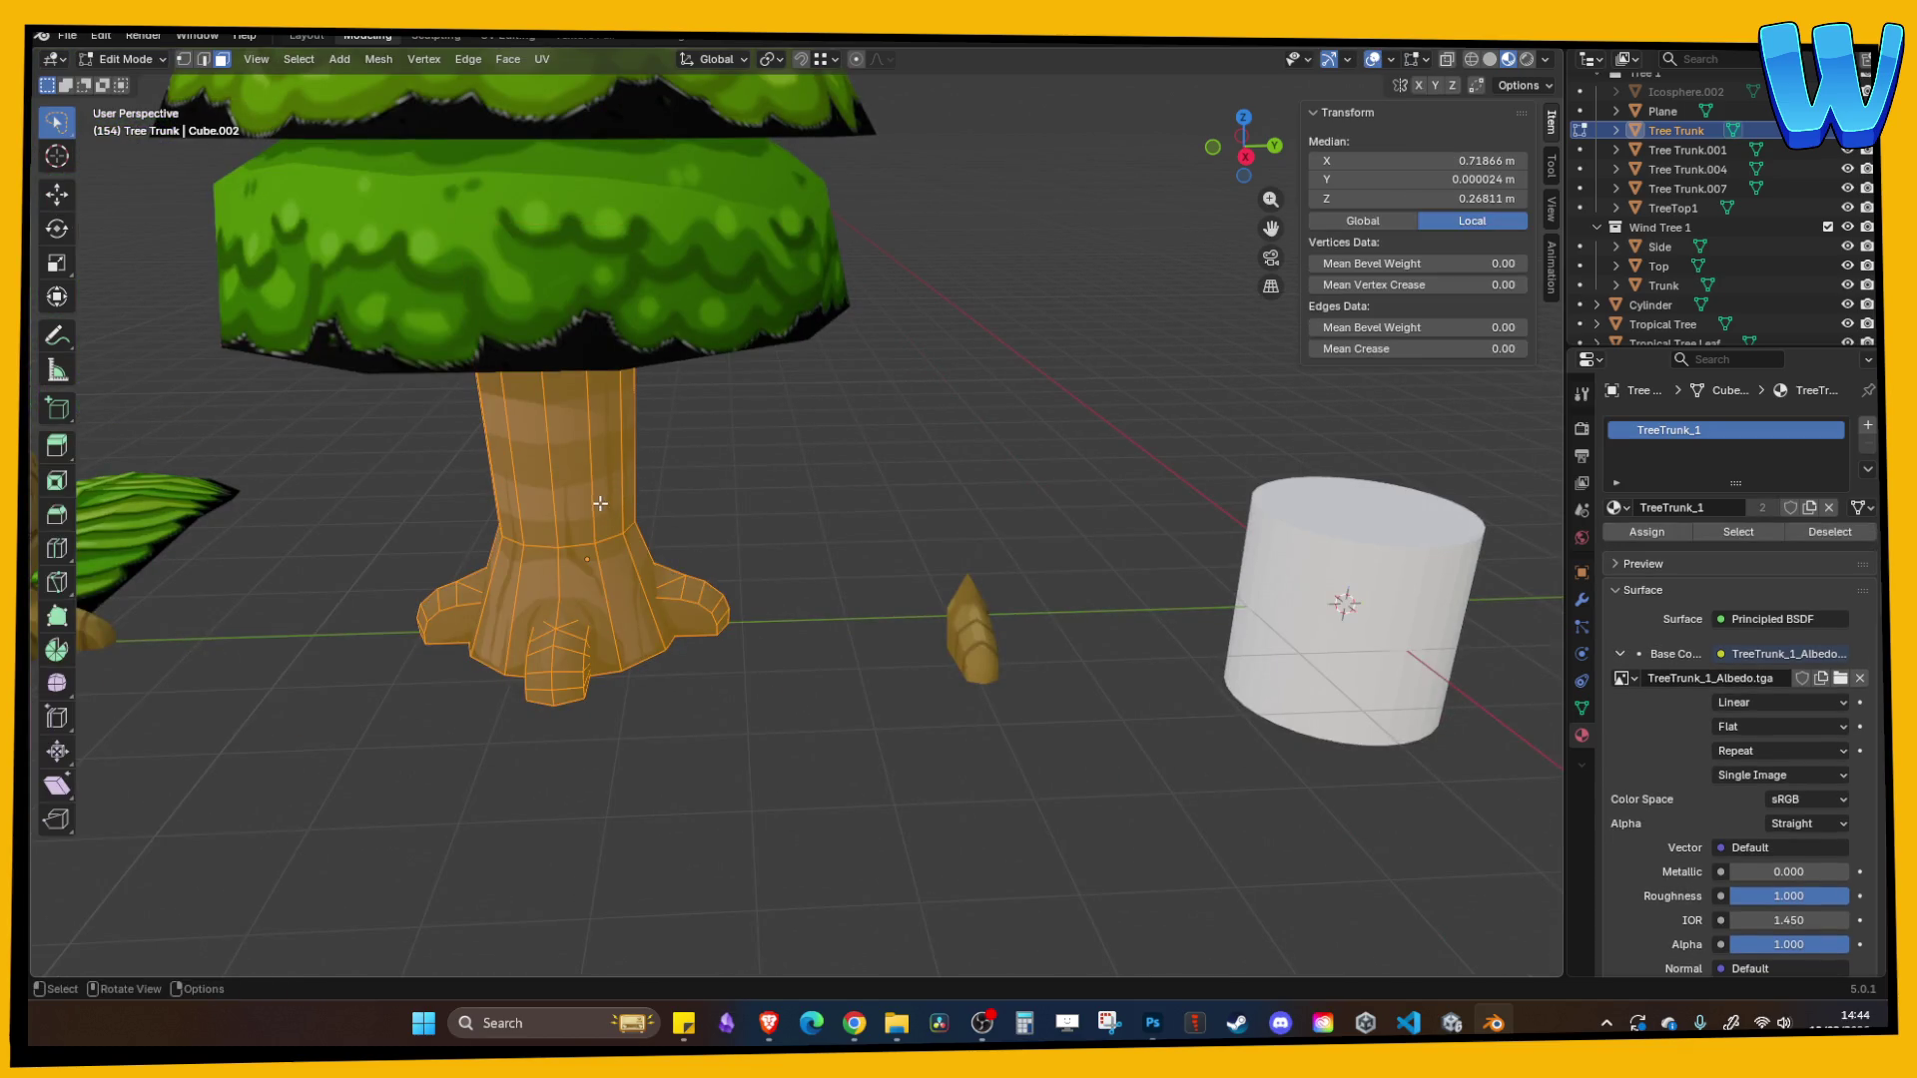
pyautogui.press('Tab')
pyautogui.click(1315, 577)
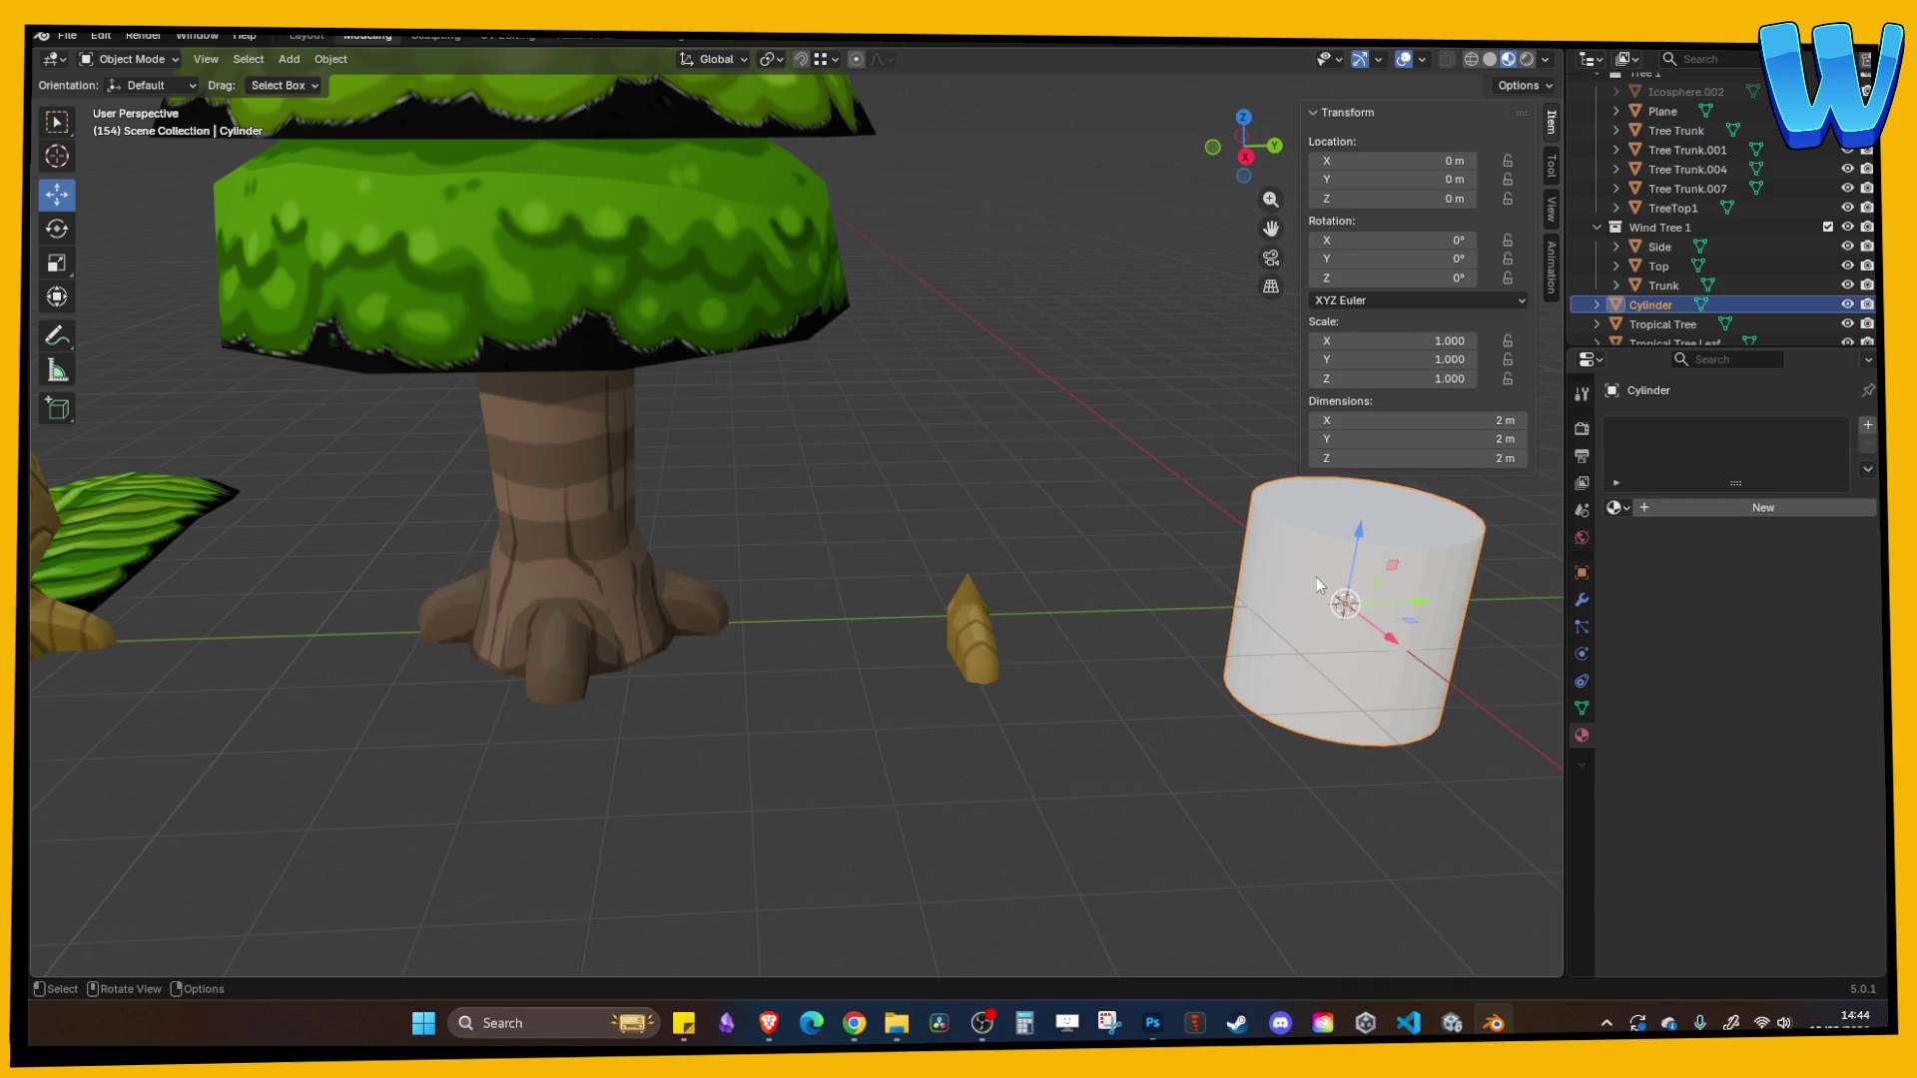
pyautogui.press('Delete')
# - Add a new cylinder with 12 vertices and view it from the right side
pyautogui.click(289, 59)
pyautogui.moveTo(316, 81)
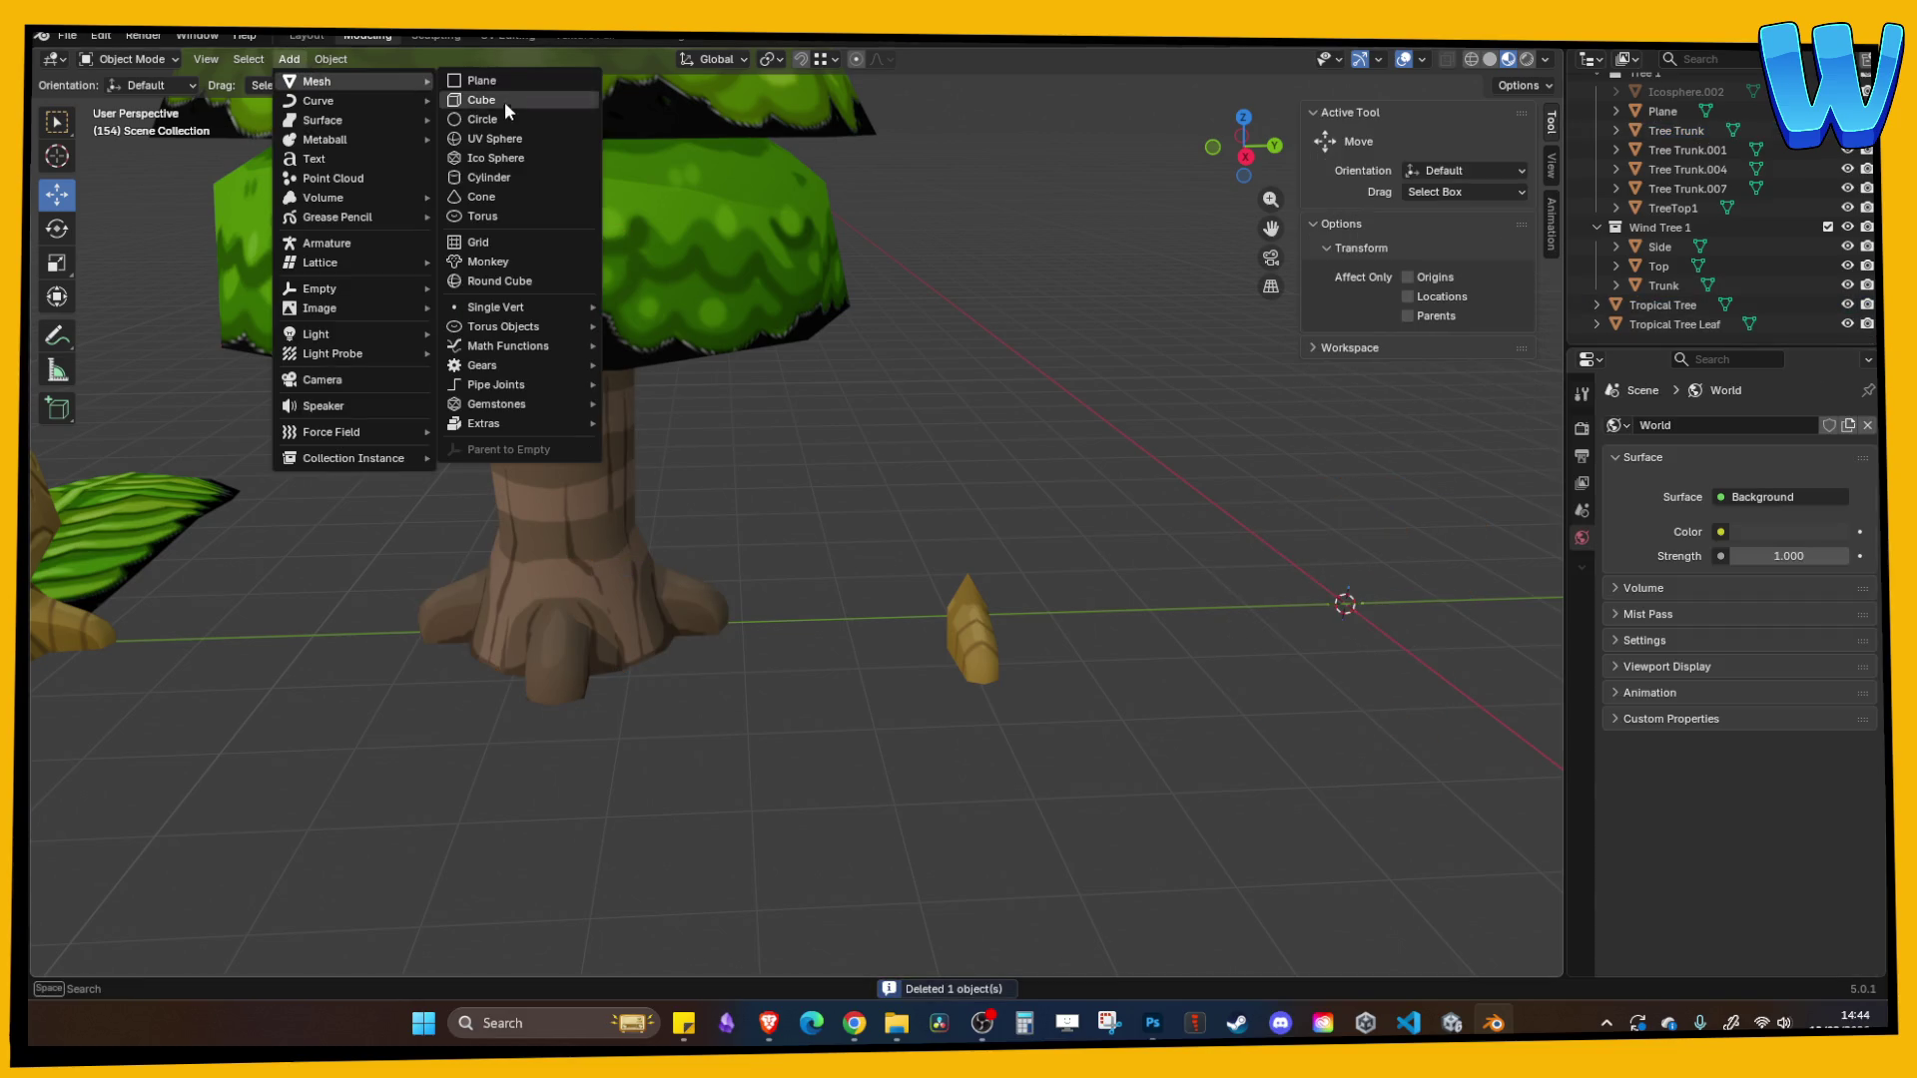
pyautogui.click(496, 178)
pyautogui.click(271, 729)
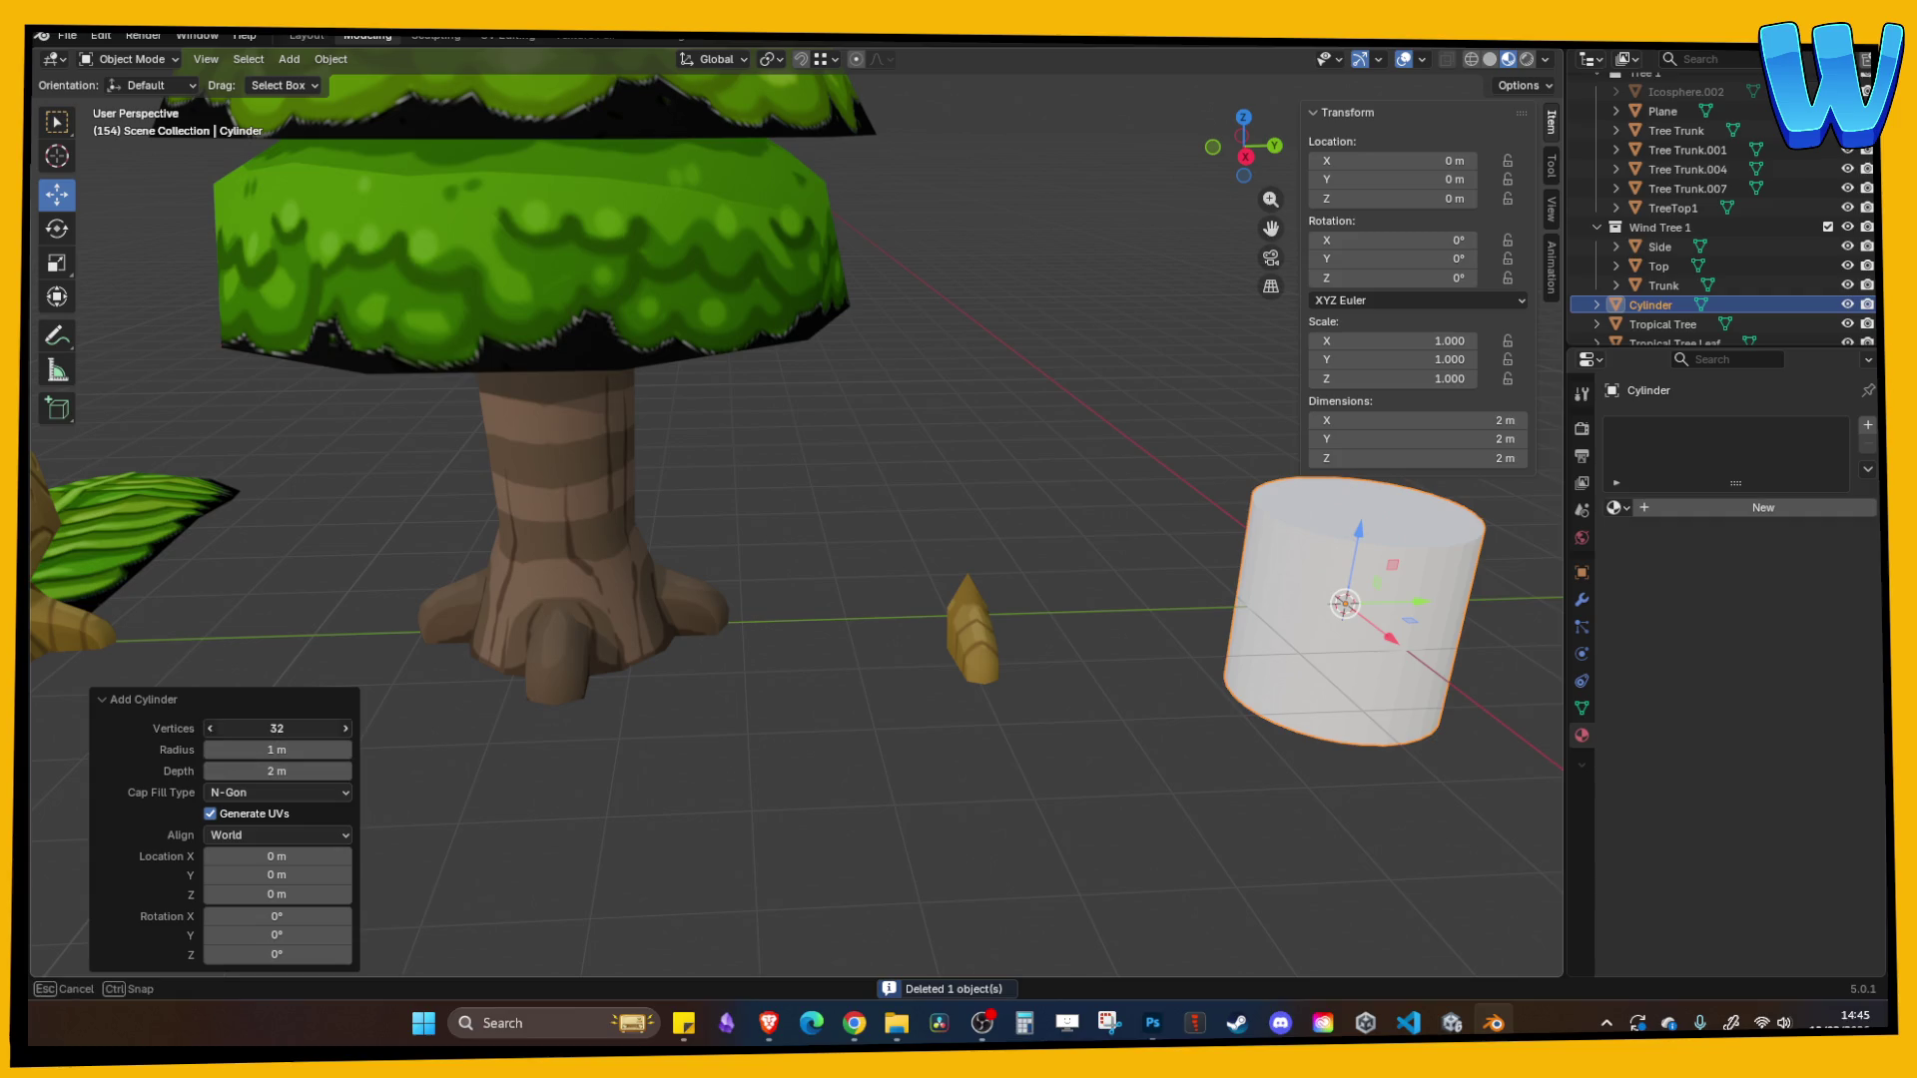
pyautogui.write('2')
pyautogui.press('Return')
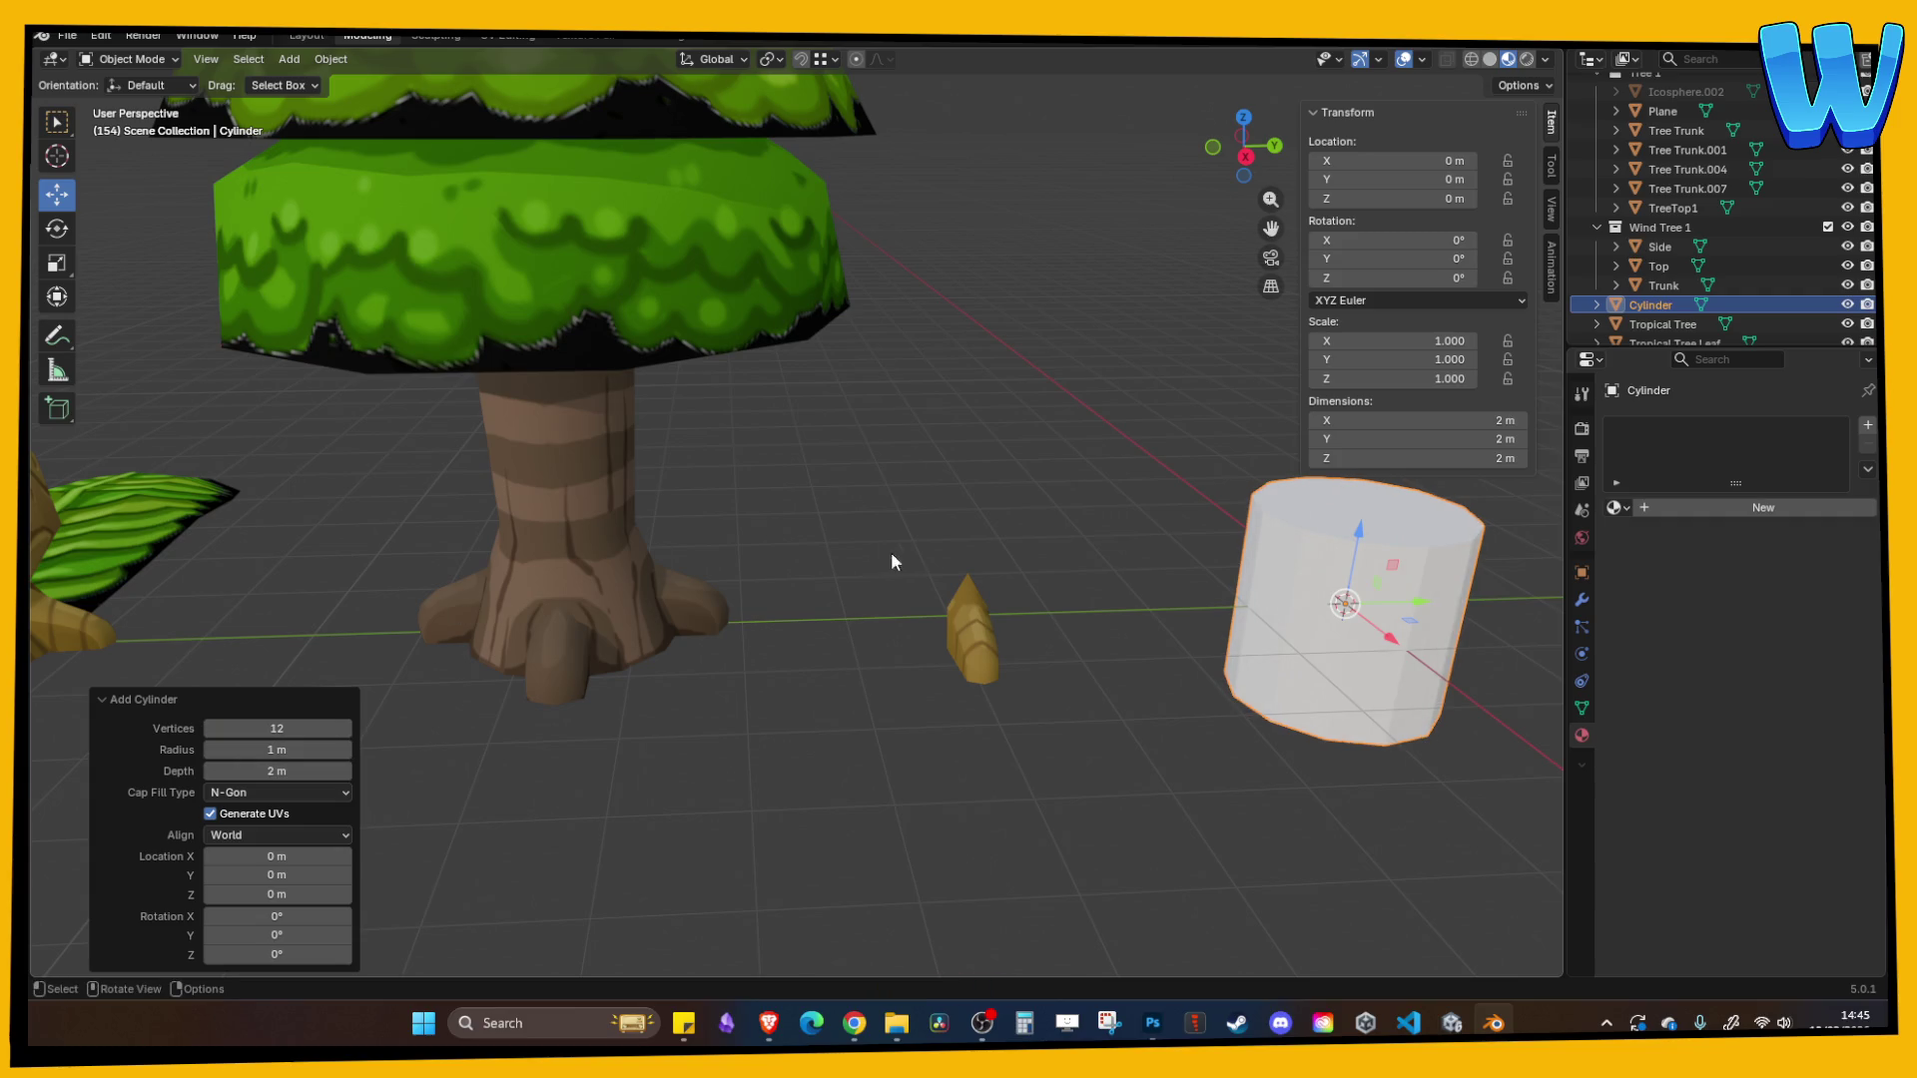
pyautogui.click(1040, 499)
pyautogui.scroll(2, 816, 530)
pyautogui.click(1052, 607)
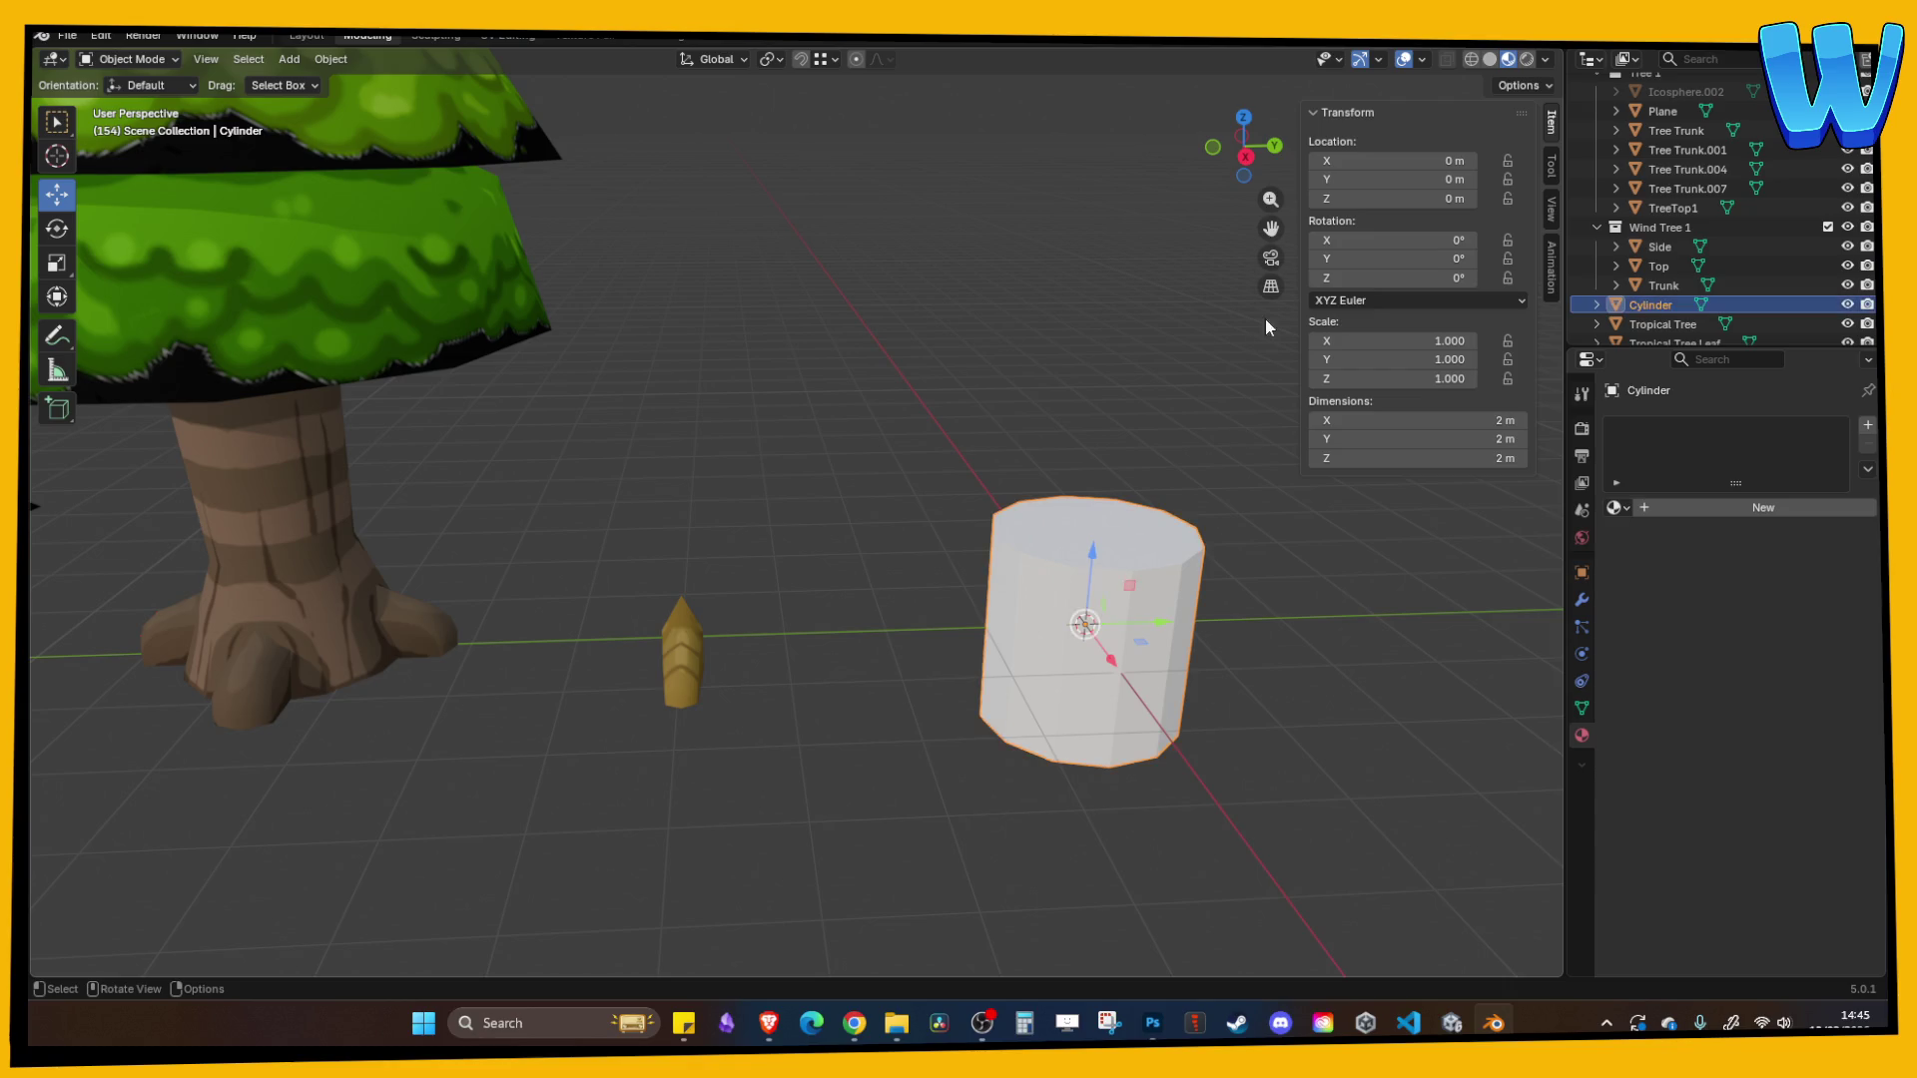
pyautogui.click(1245, 157)
# - Lift the cylinder onto the ground along Z and slim its width with height locked
pyautogui.scroll(-1, 918, 559)
pyautogui.press('g')
pyautogui.press('z')
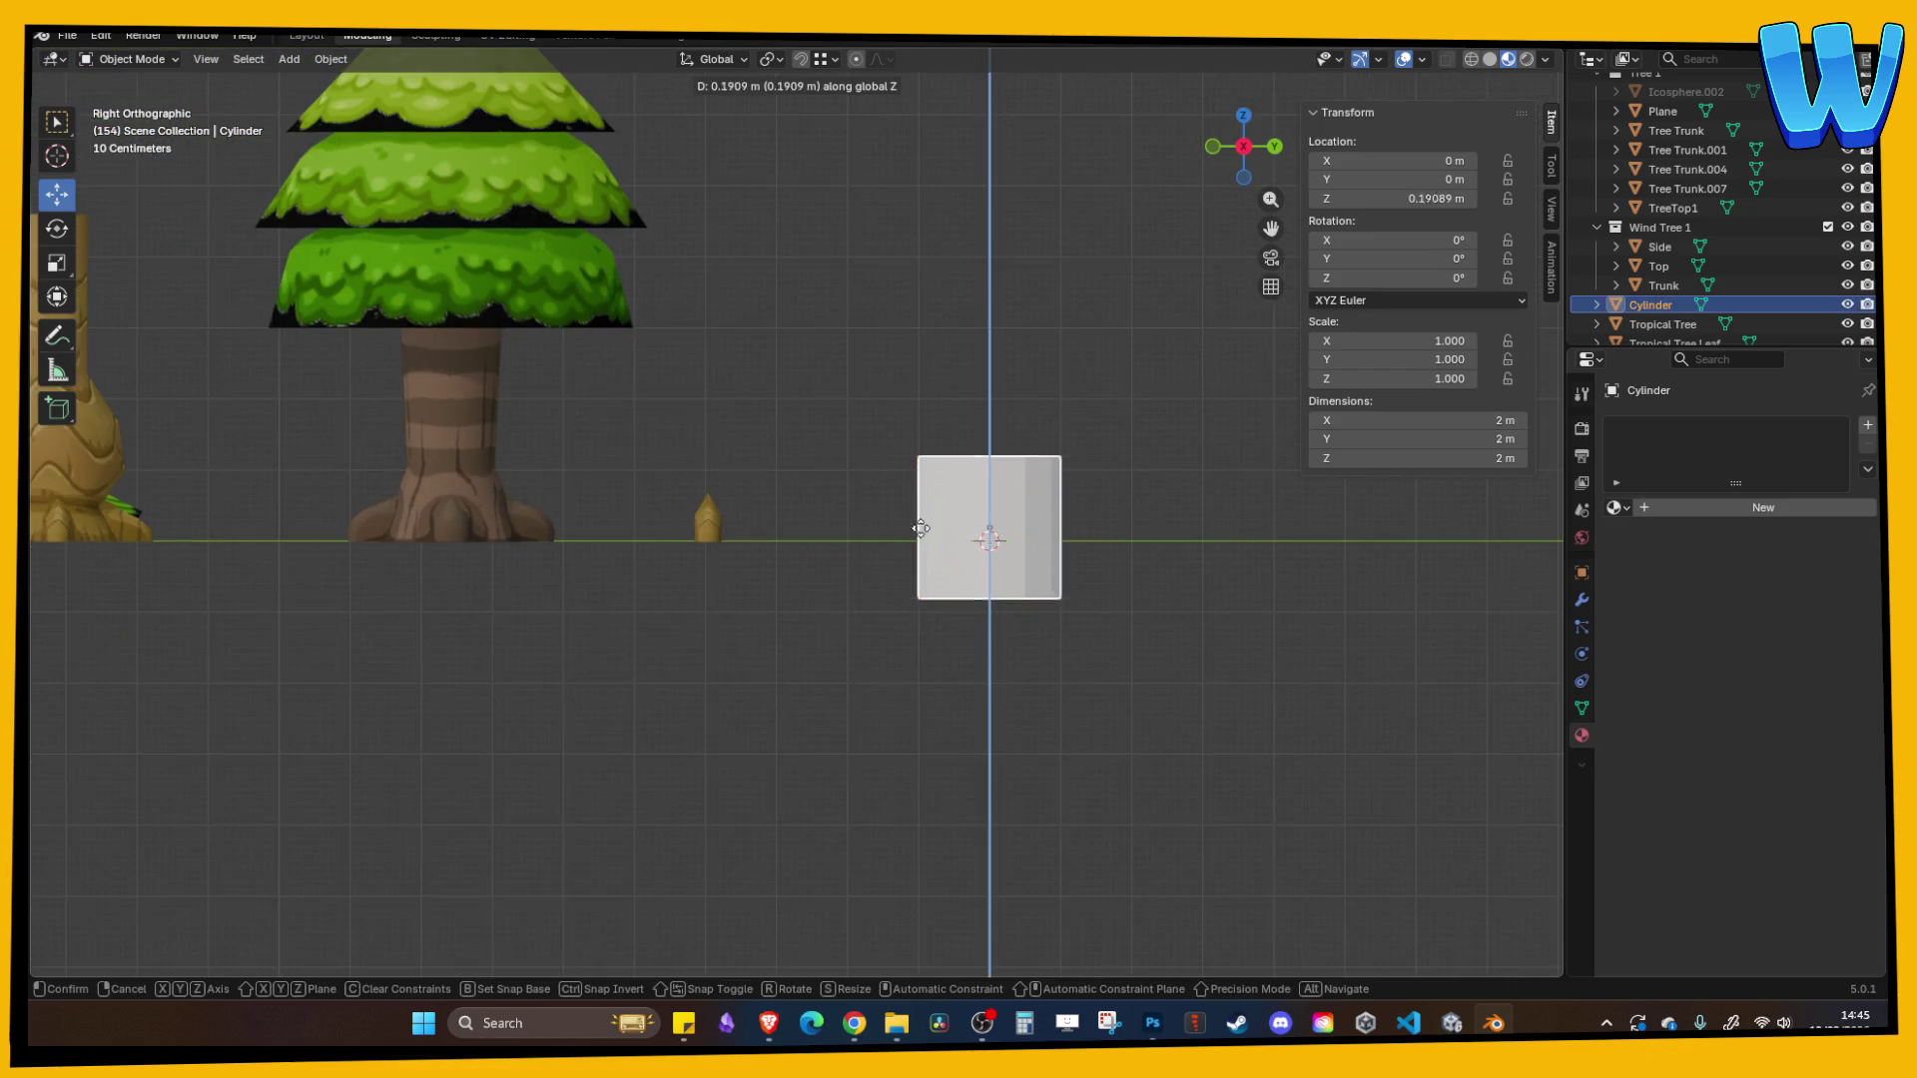
pyautogui.click(916, 484)
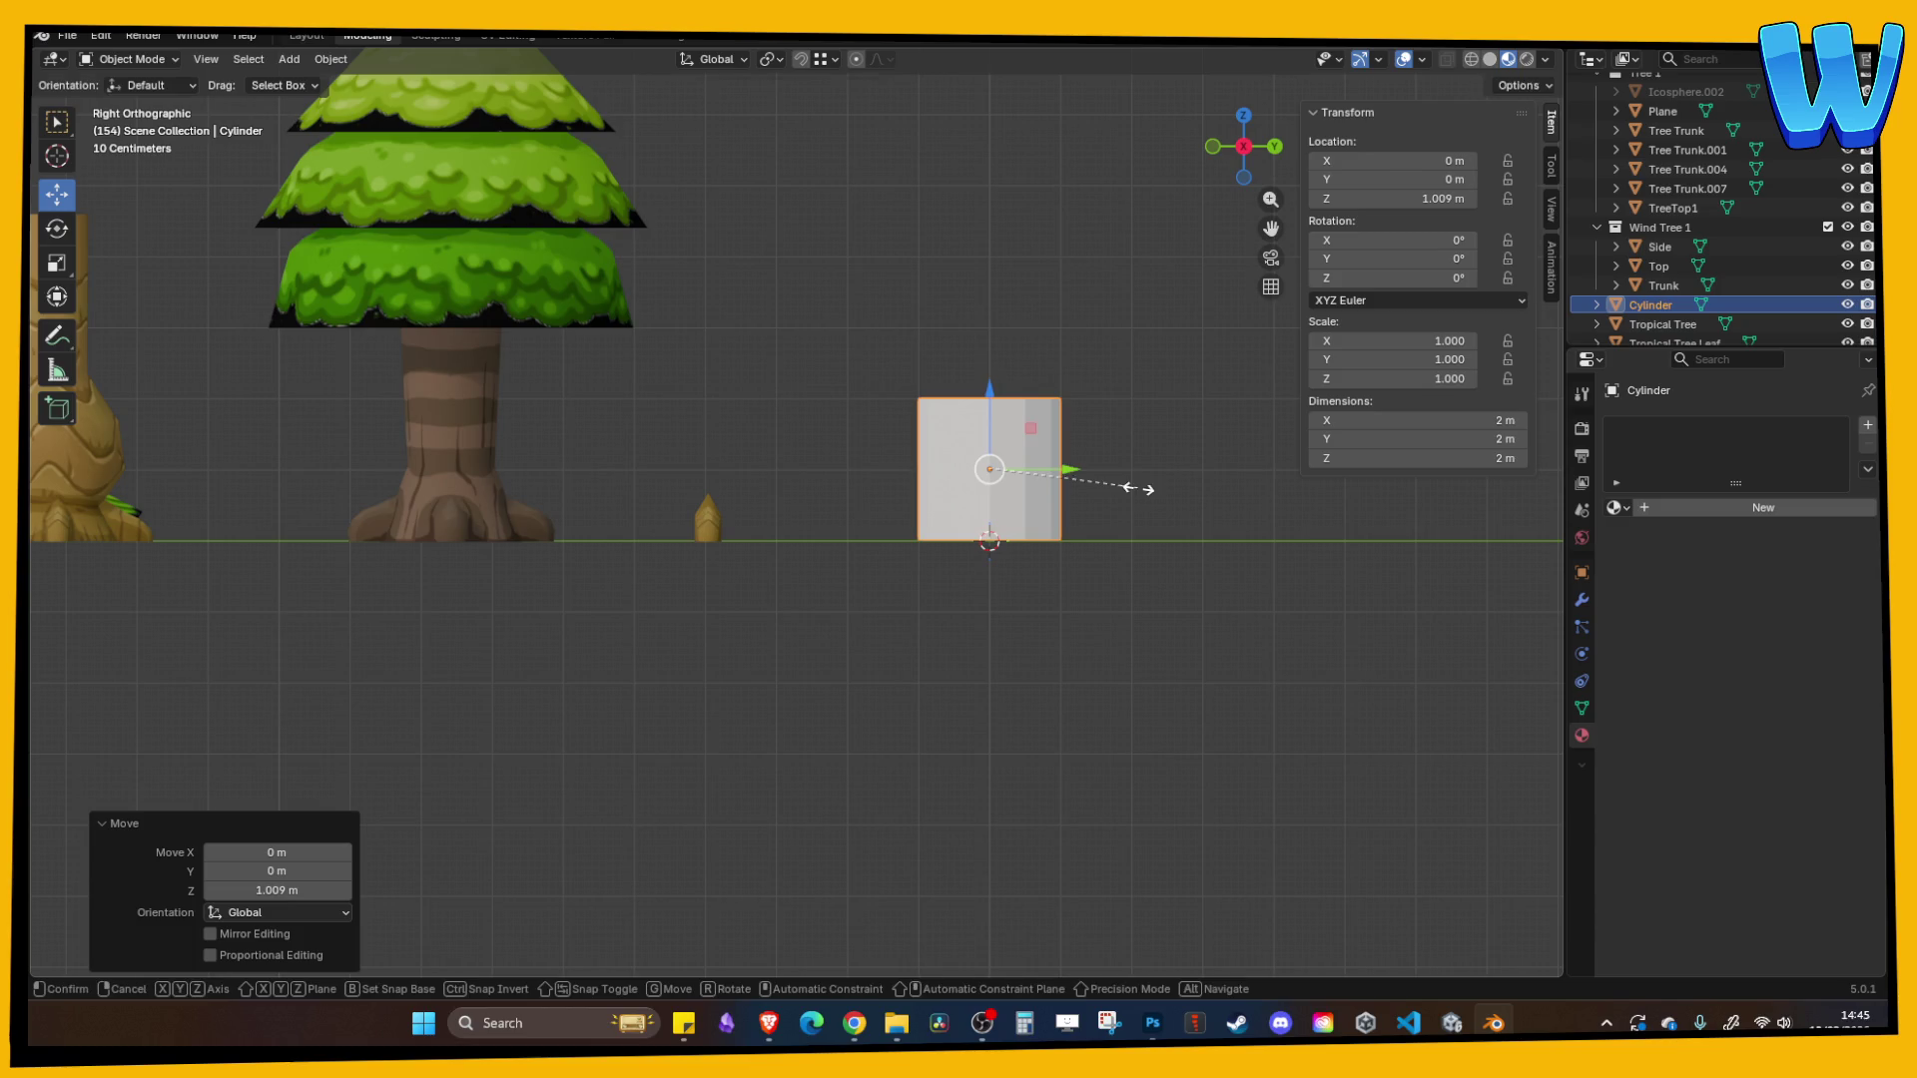
pyautogui.press('s')
pyautogui.hotkey('shift', 'z')
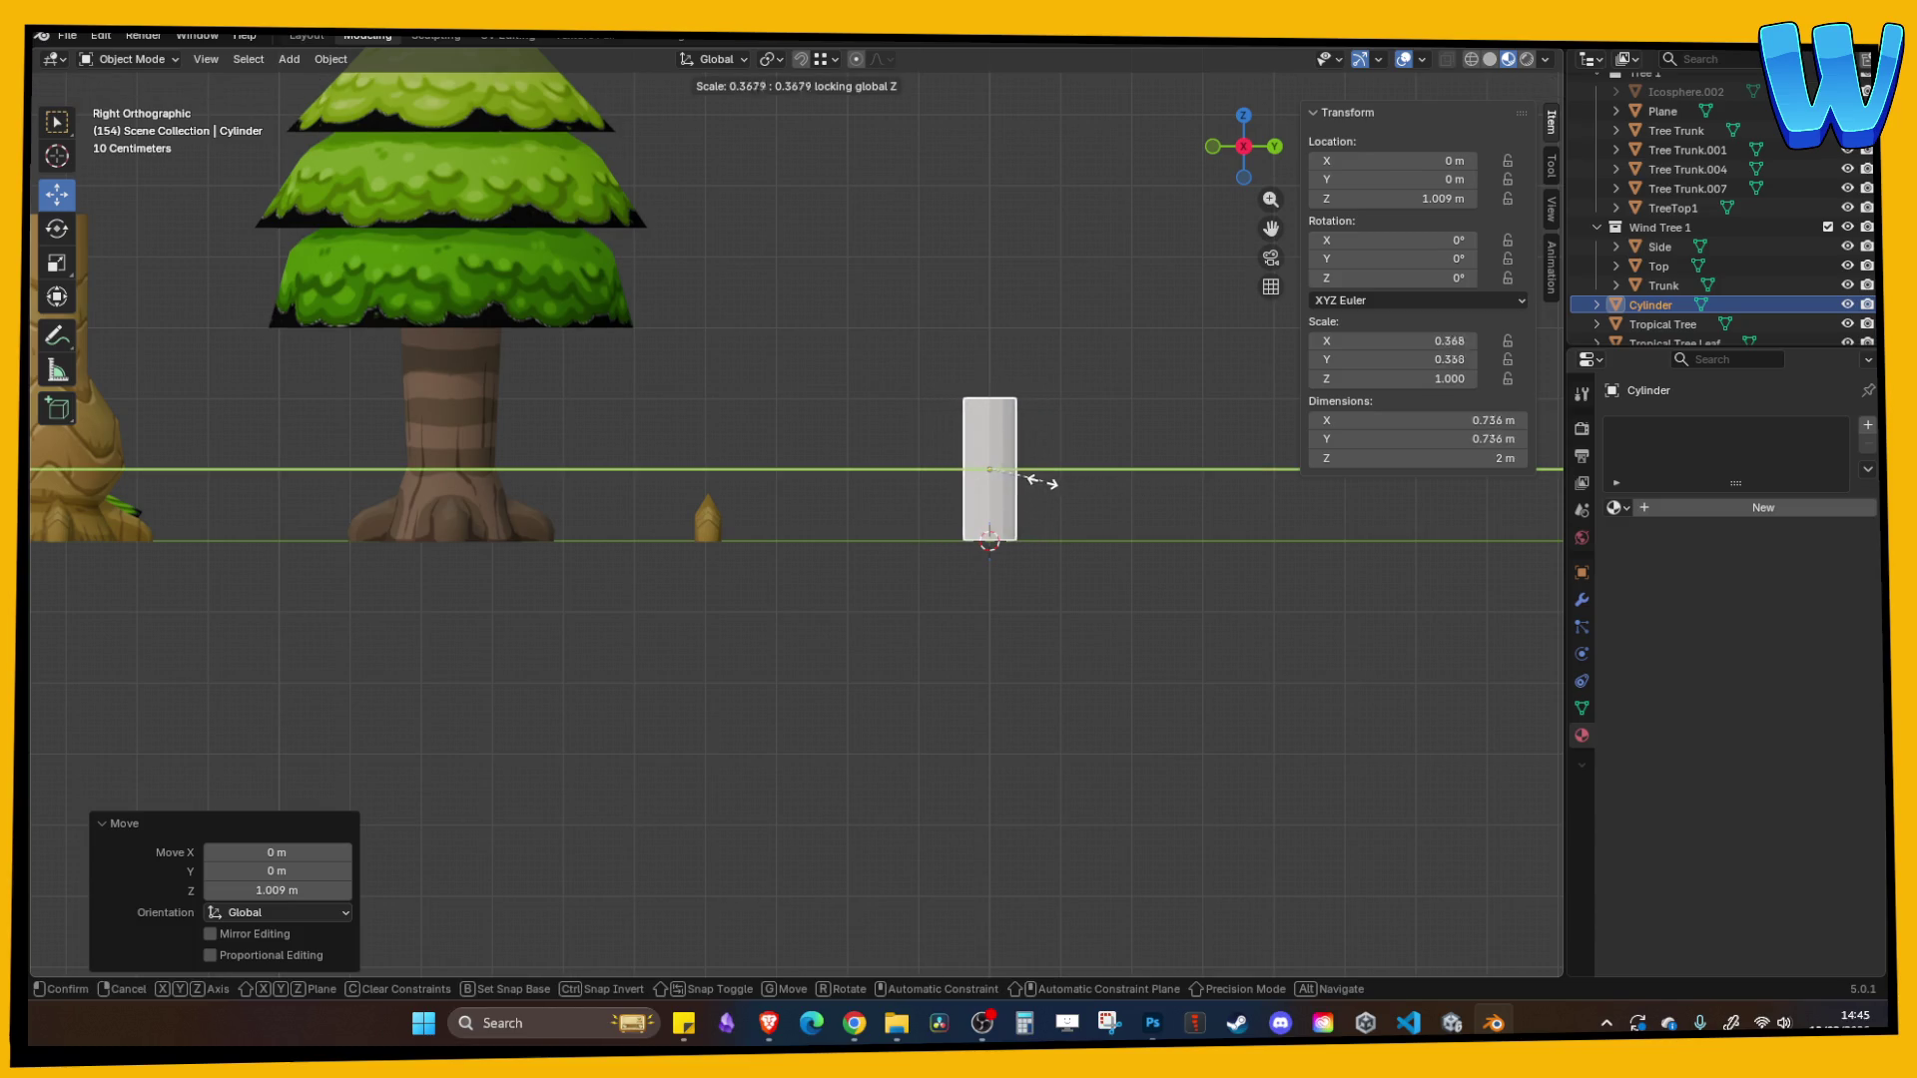
pyautogui.click(1029, 479)
pyautogui.scroll(1, 1034, 481)
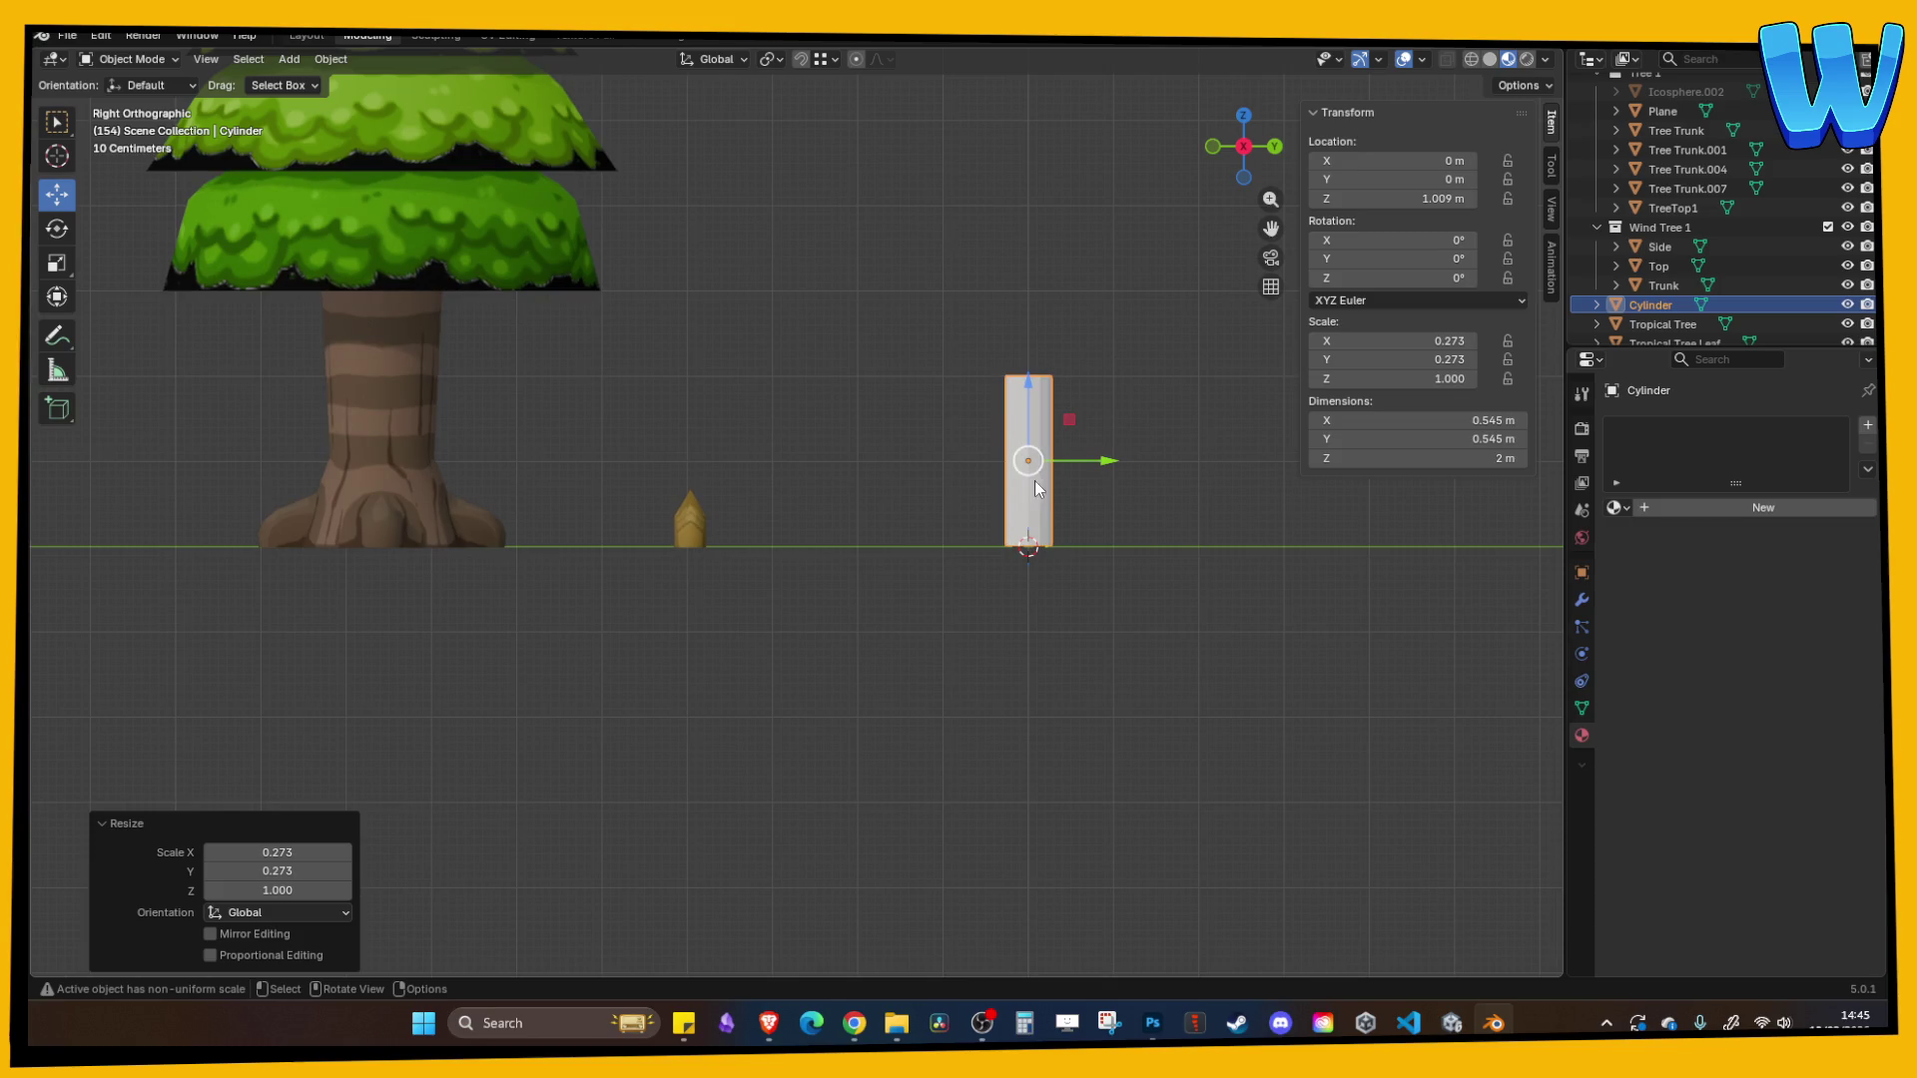
pyautogui.moveTo(1086, 424); pyautogui.dragTo(1105, 463)
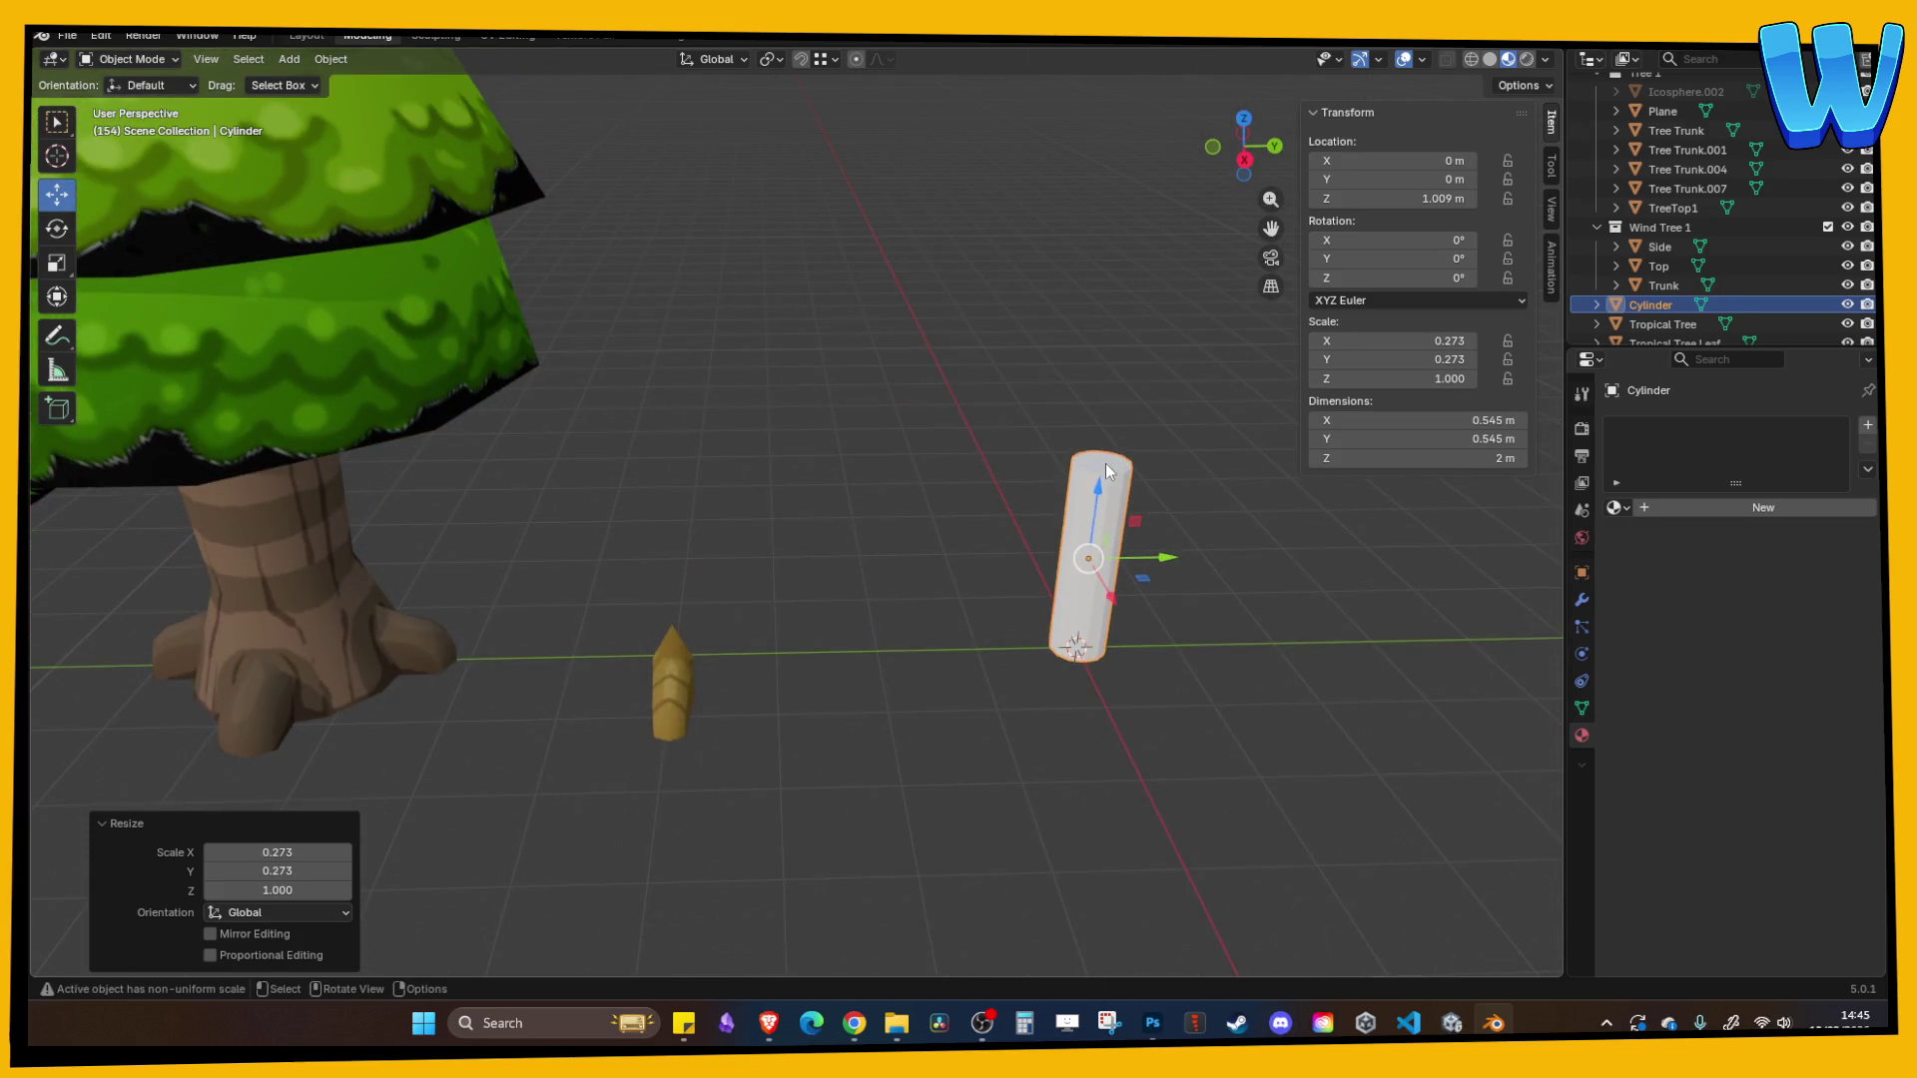
pyautogui.click(1105, 469)
pyautogui.moveTo(991, 547)
pyautogui.mouseDown()
pyautogui.moveTo(984, 591)
pyautogui.moveTo(1074, 657)
pyautogui.moveTo(1108, 437)
pyautogui.mouseUp()
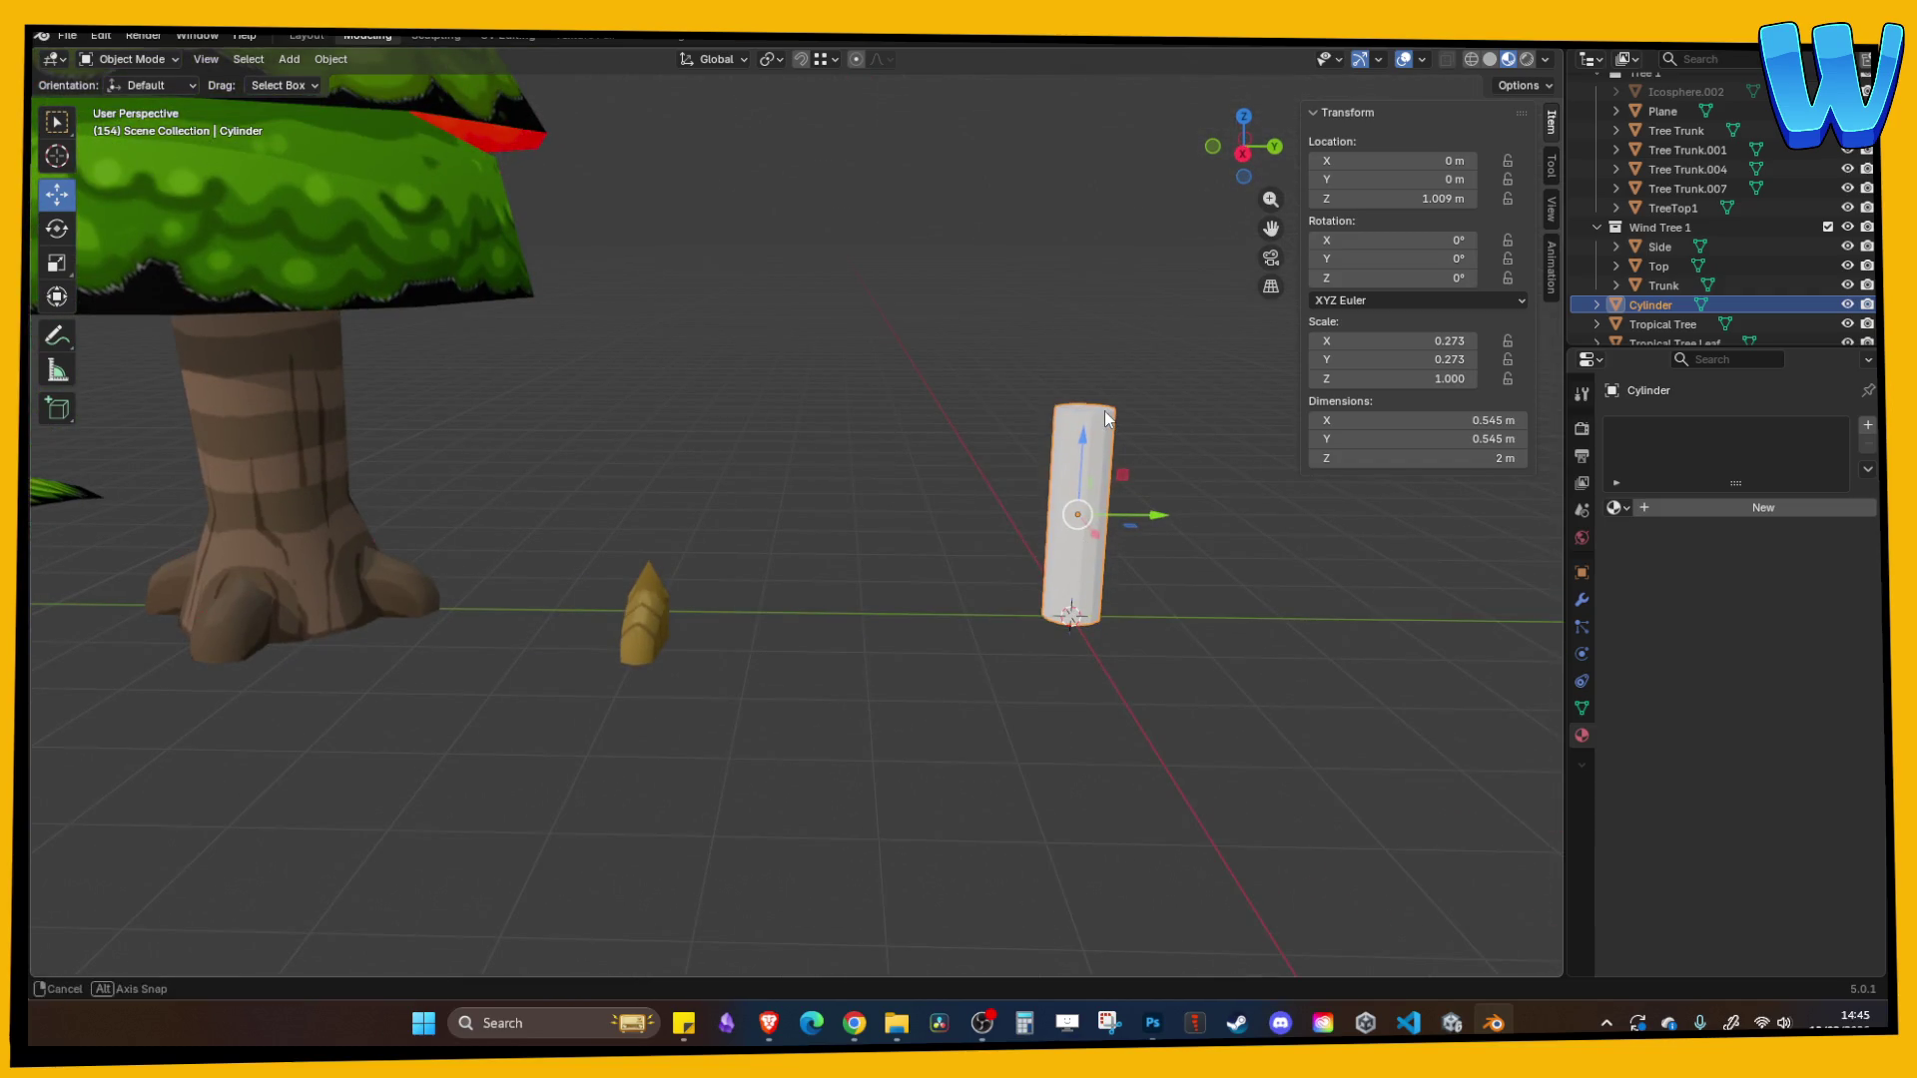
# - In Edit Mode, raise the cylinder's top along Z and add an edge loop near the base
pyautogui.press('Tab')
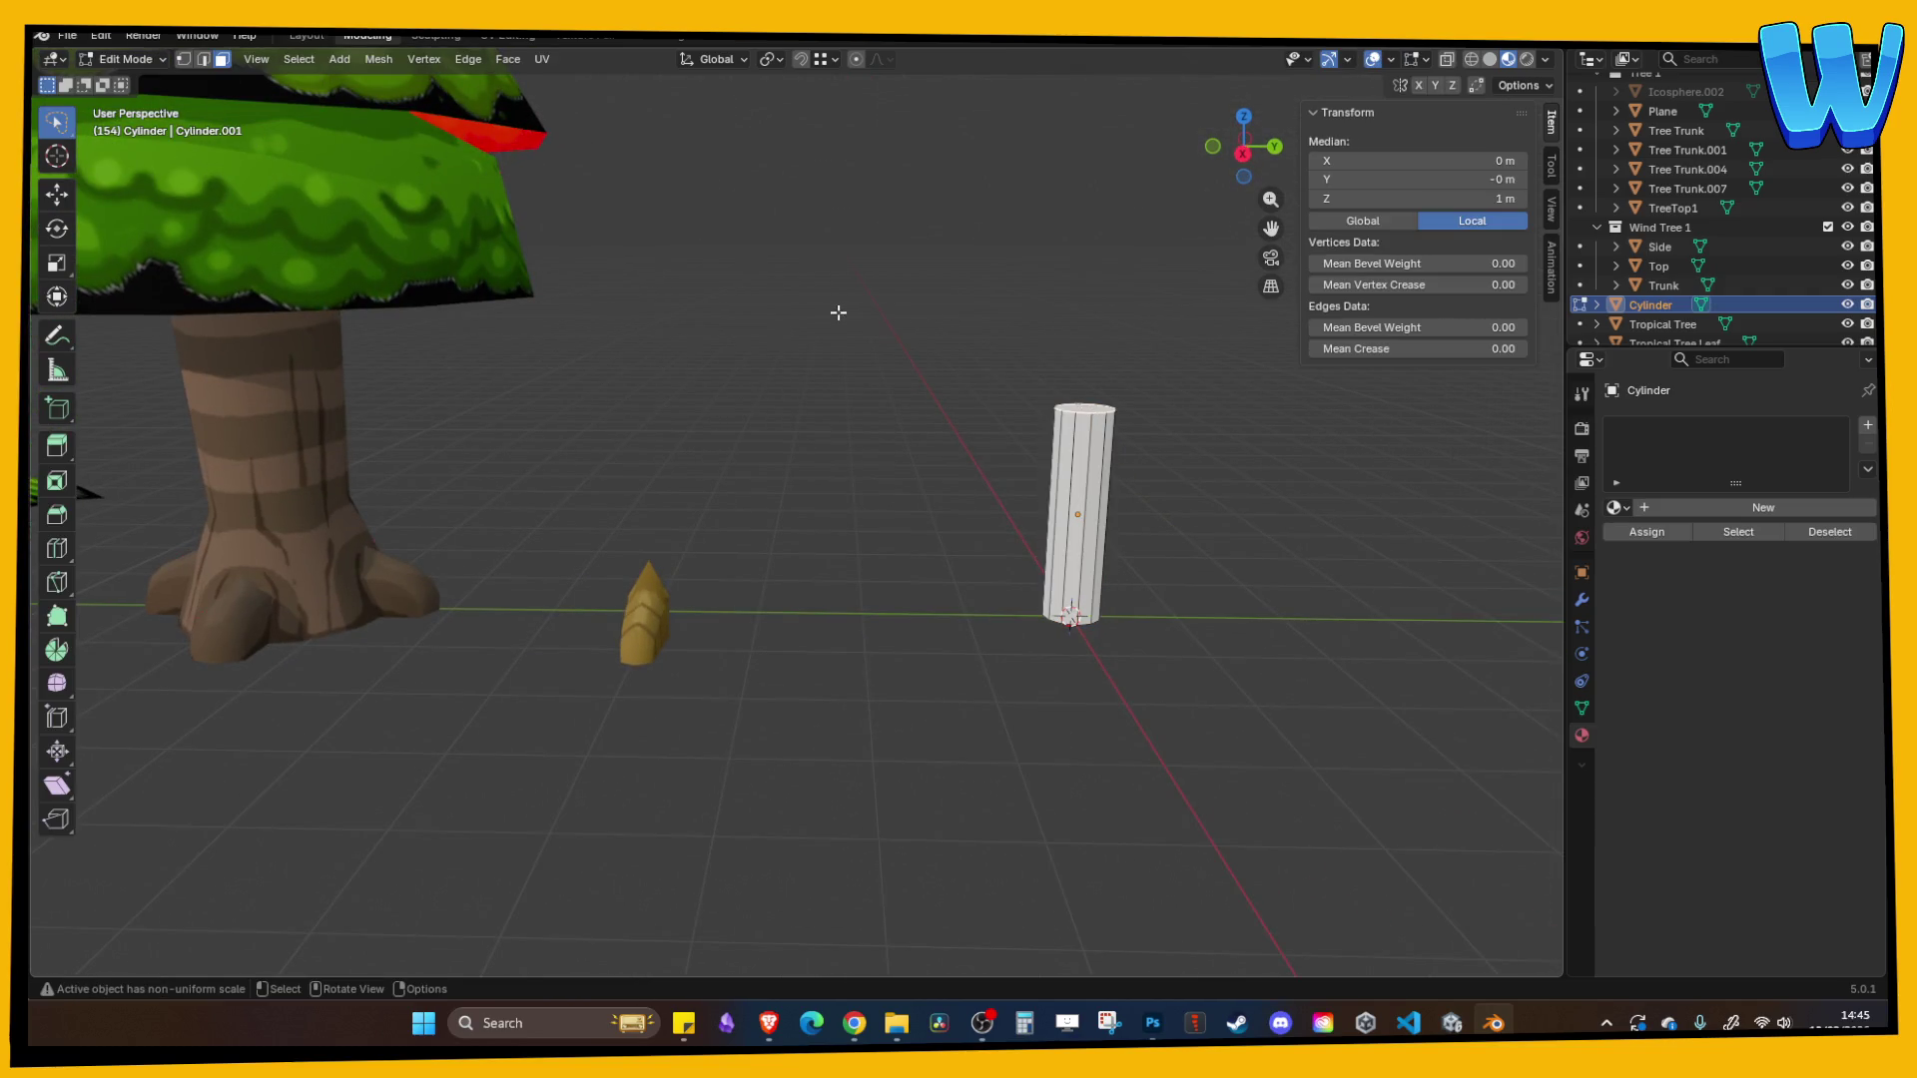
pyautogui.press('g')
pyautogui.press('z')
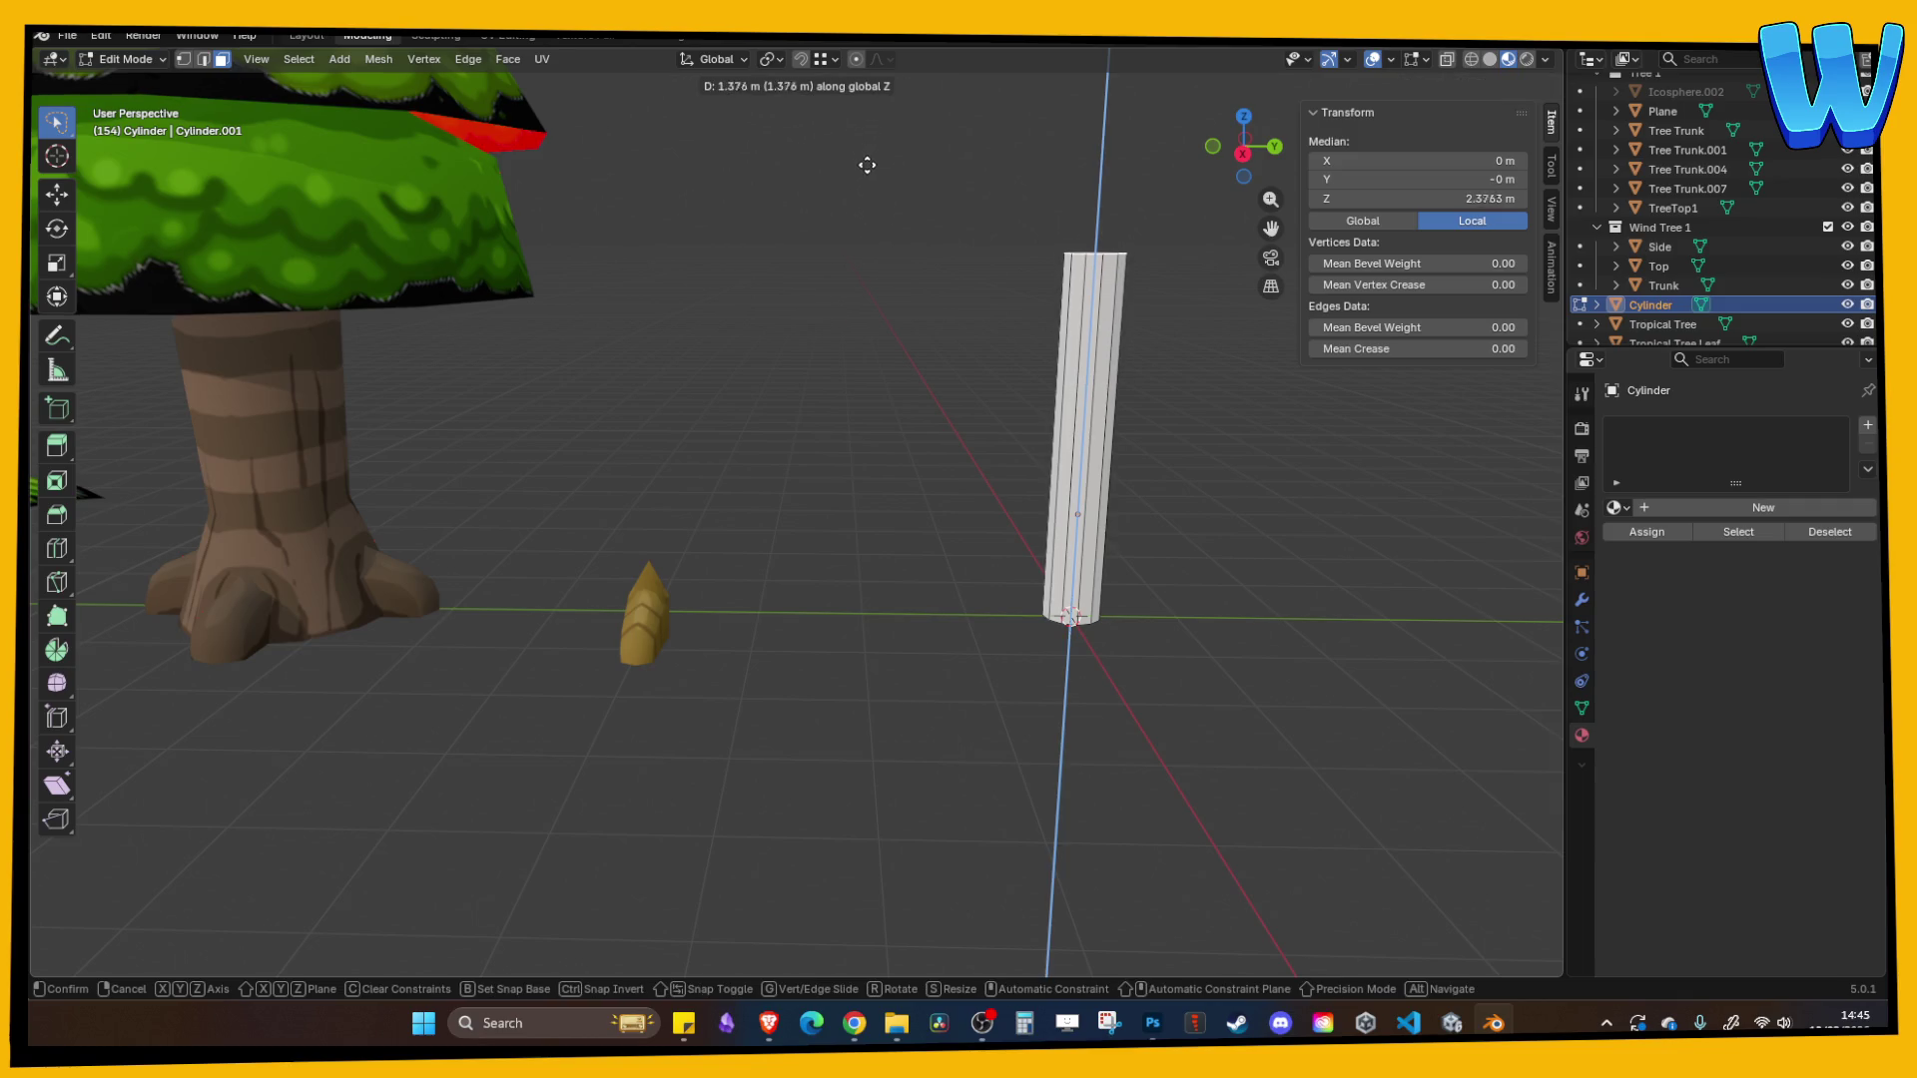
pyautogui.click(866, 165)
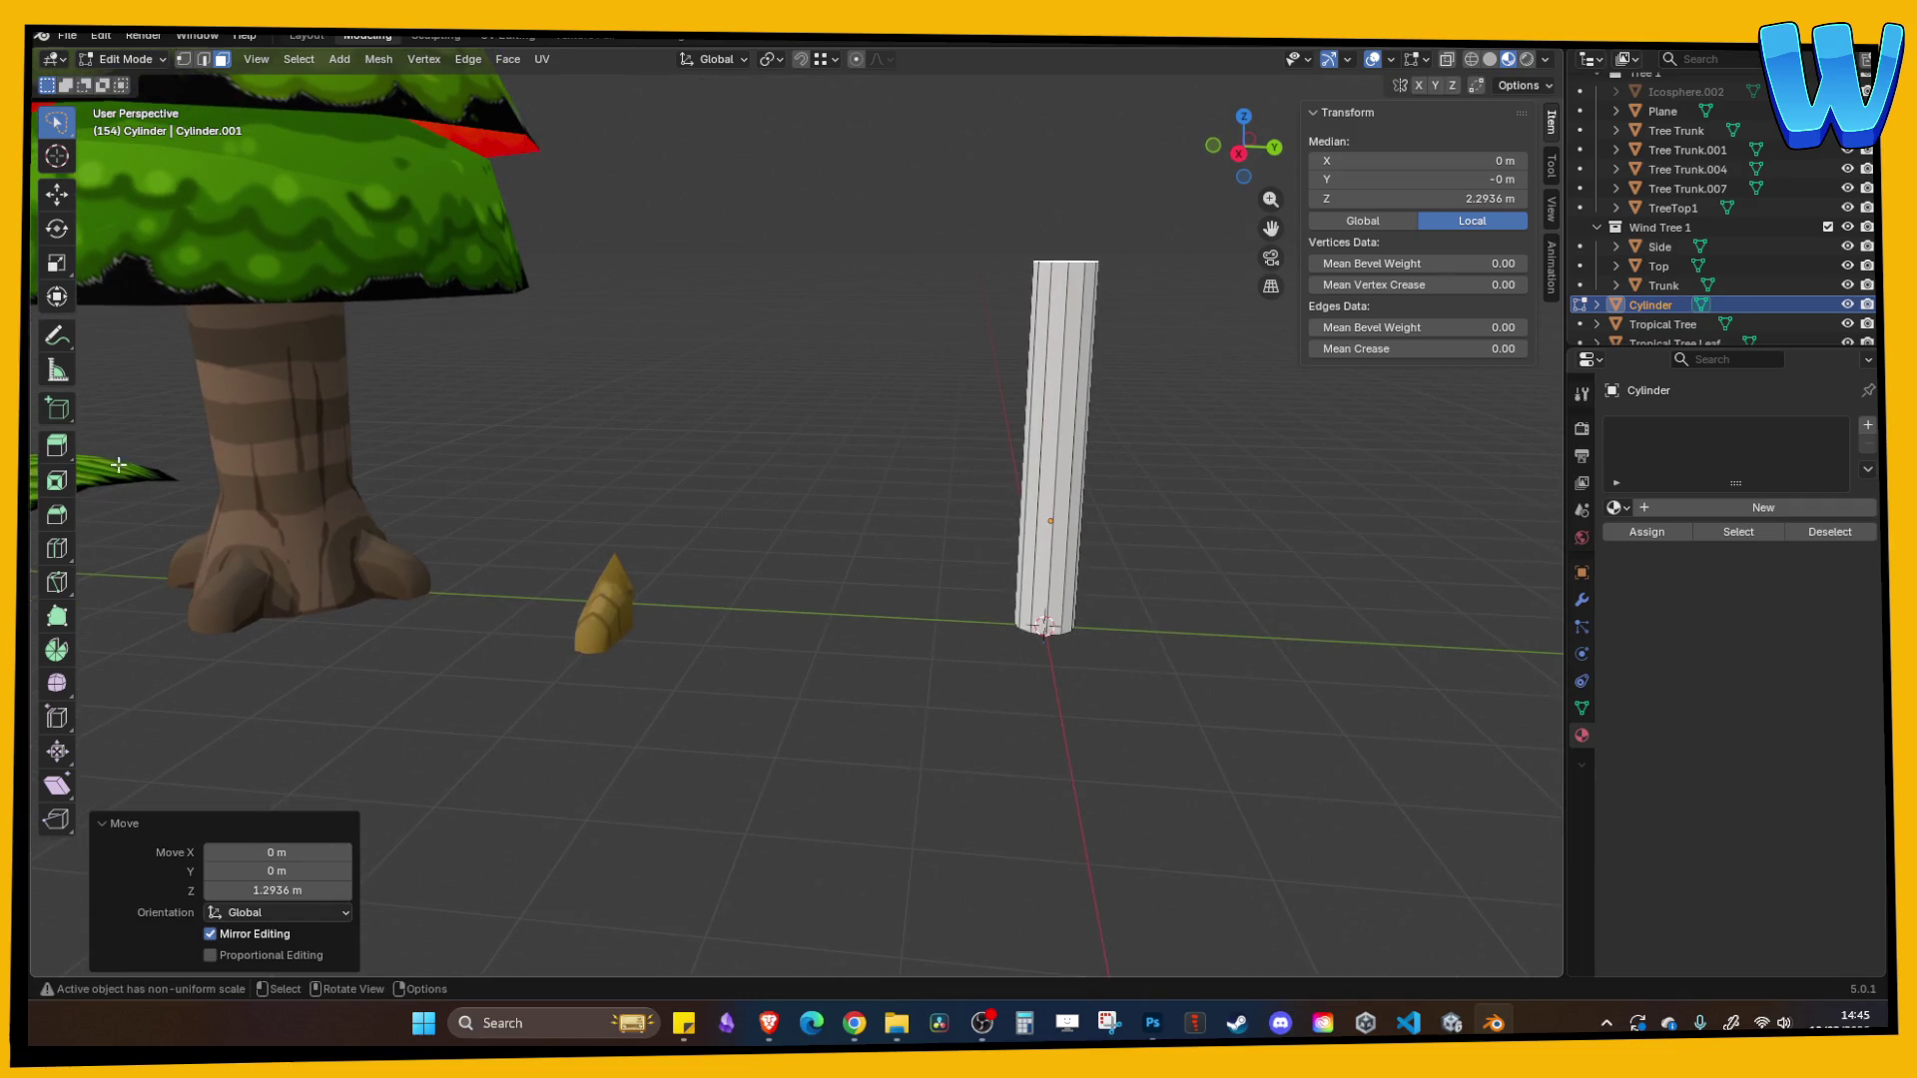
pyautogui.click(57, 548)
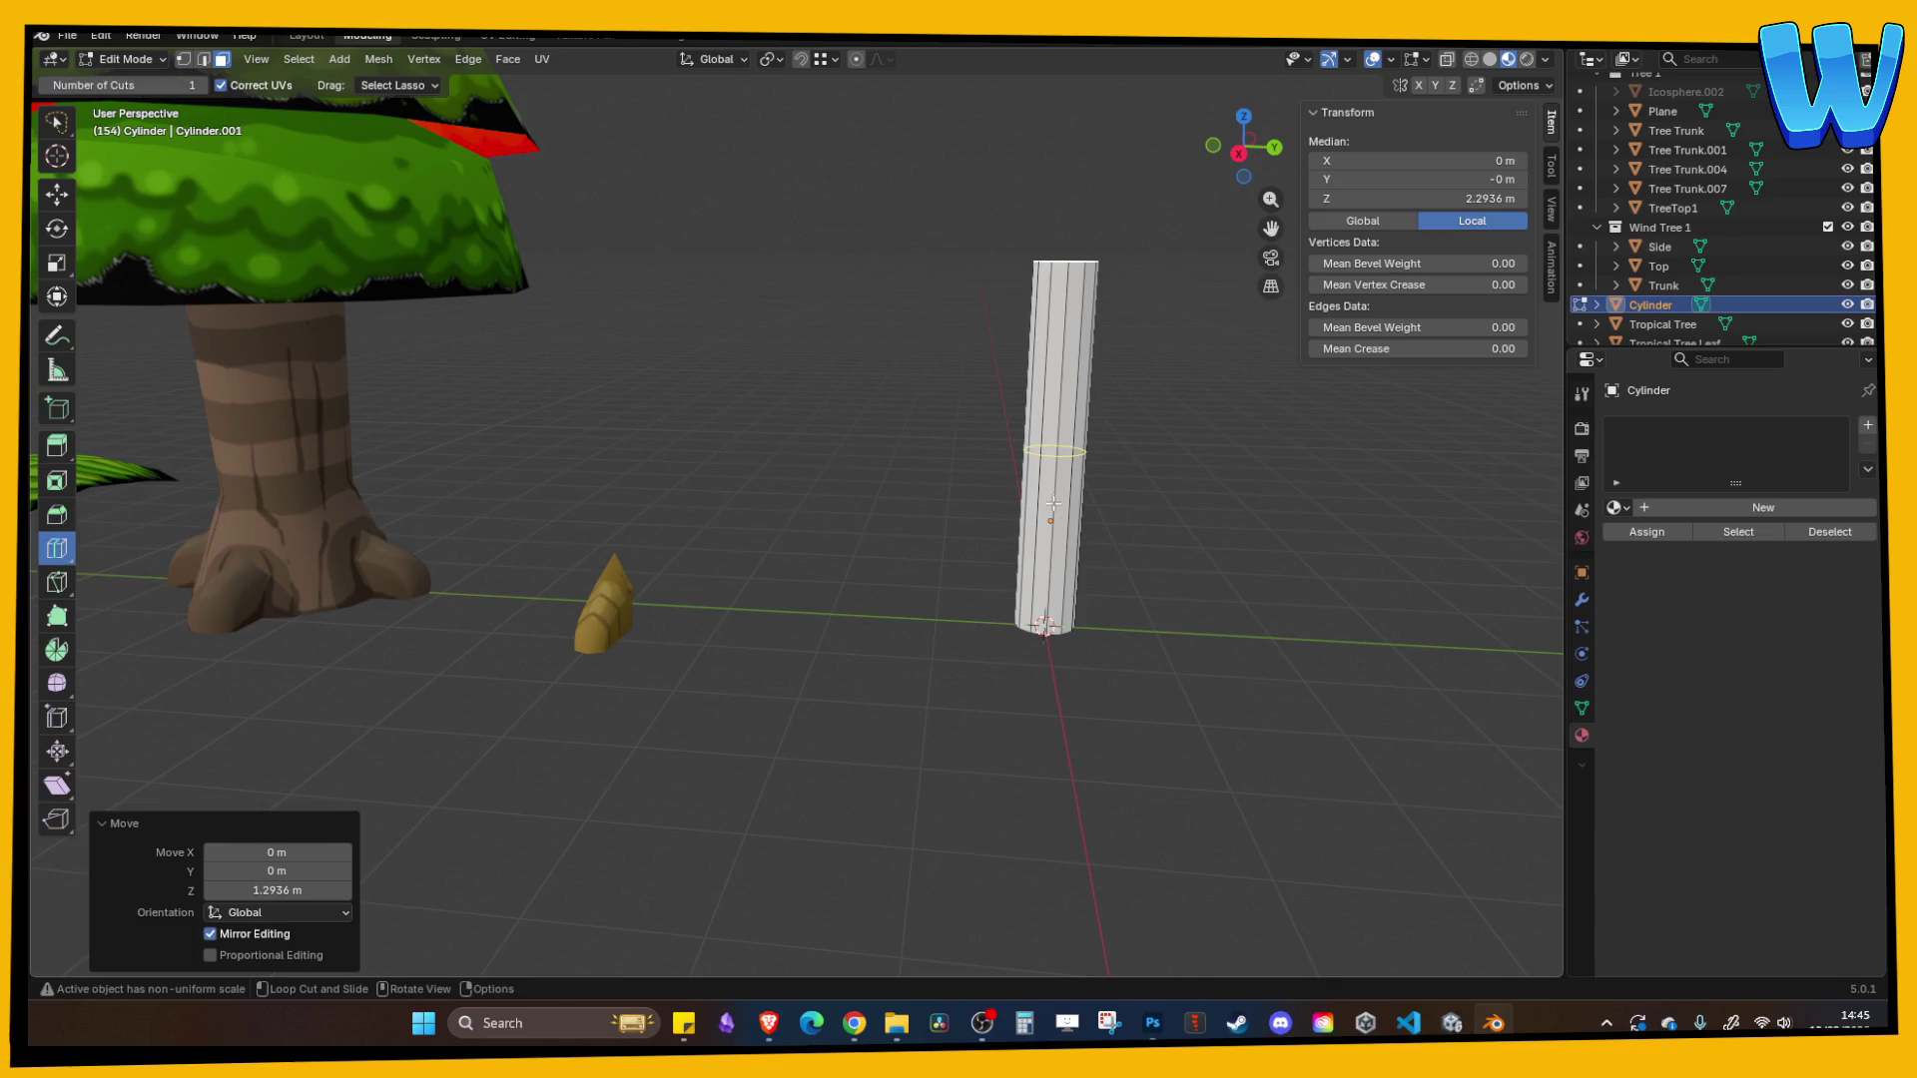
pyautogui.moveTo(1052, 485); pyautogui.dragTo(1056, 561)
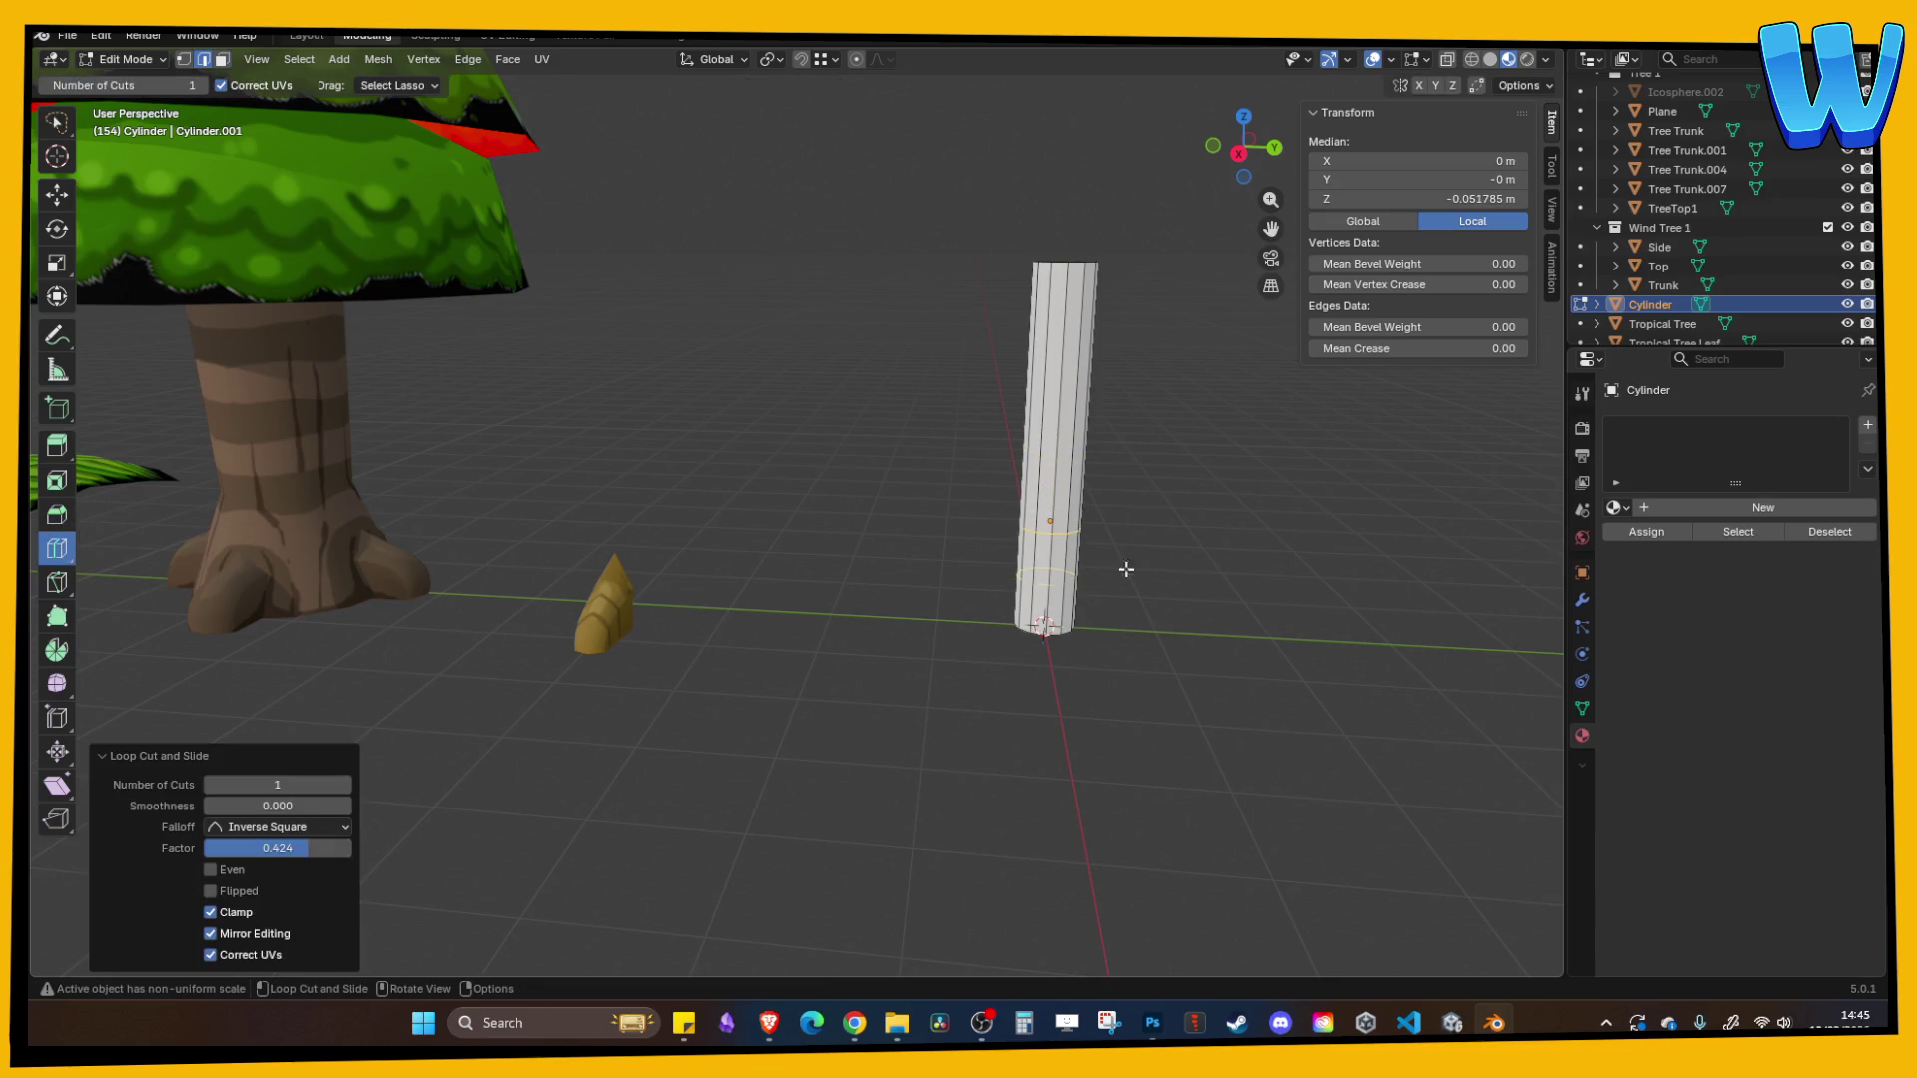
# - Select the bottom face and scale it outward to 2.53 to flare the base
pyautogui.click(222, 59)
pyautogui.moveTo(898, 499); pyautogui.dragTo(1019, 419)
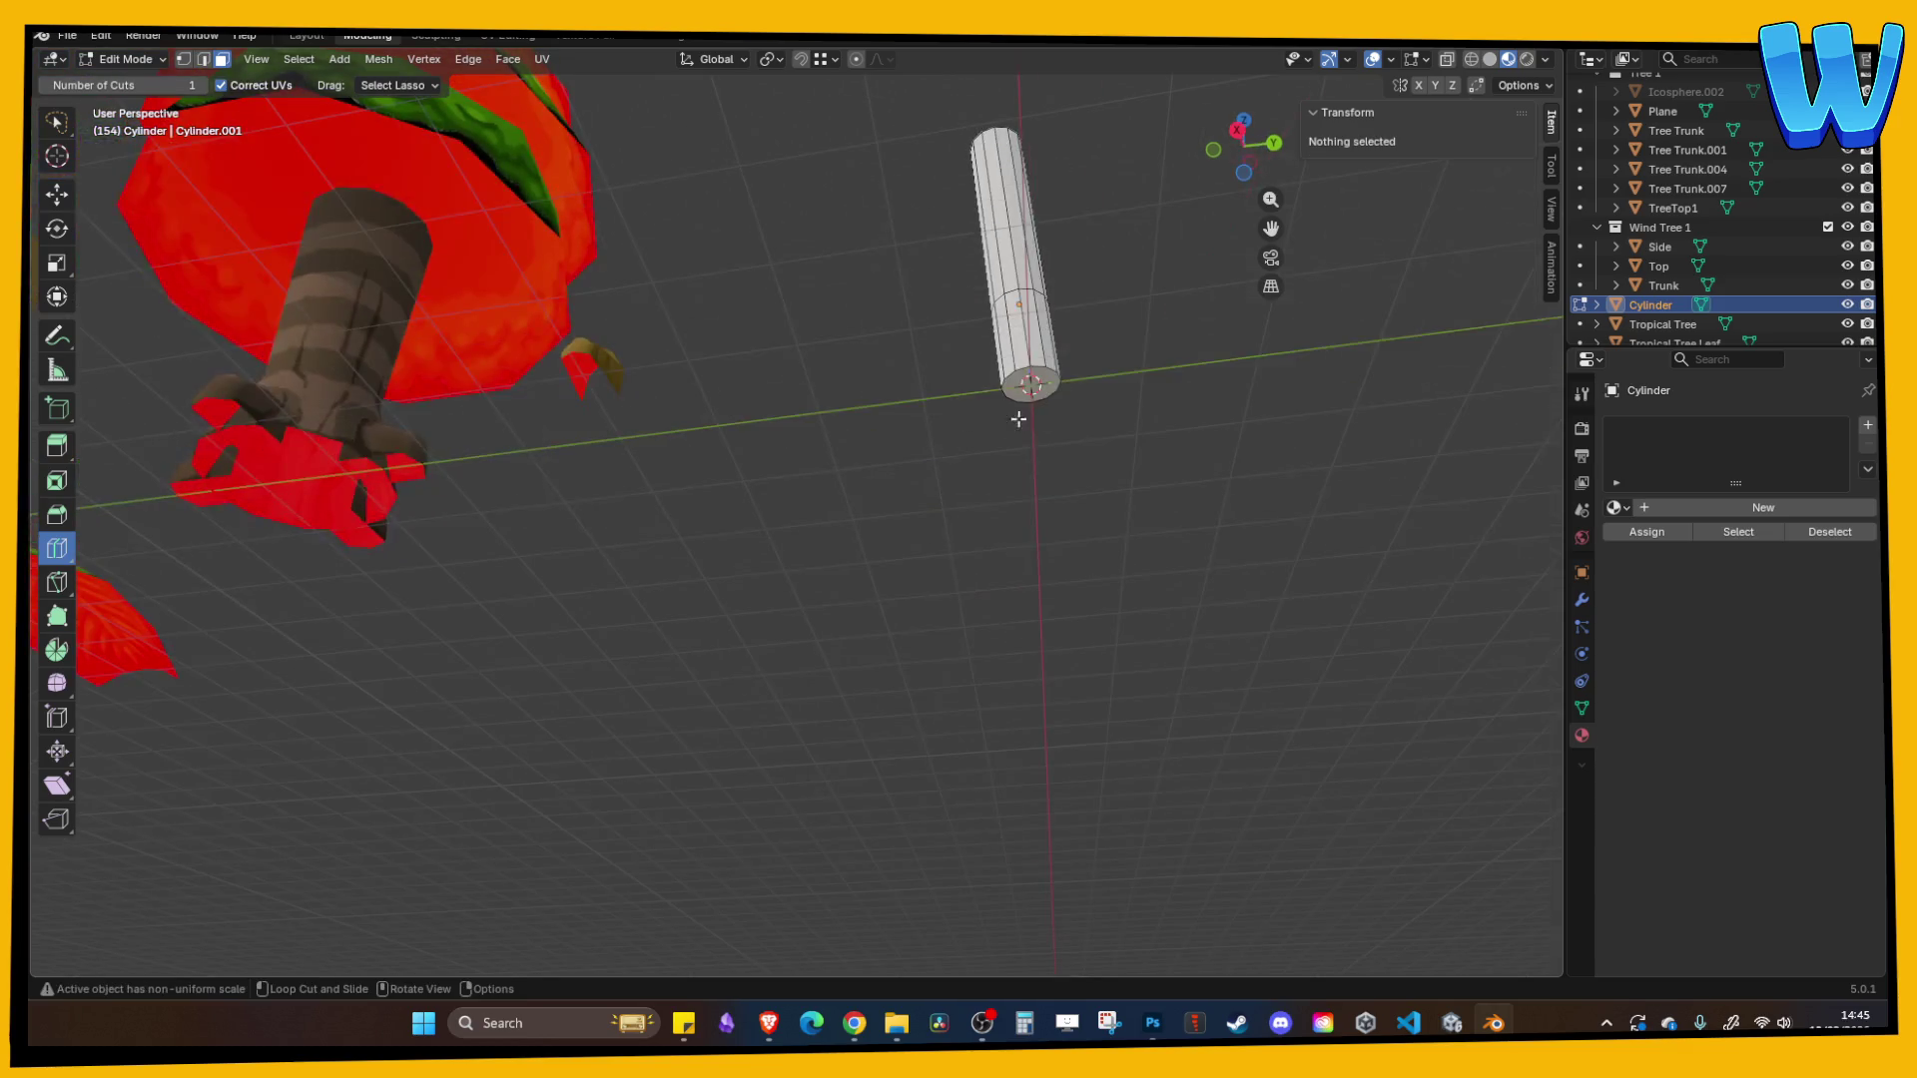
pyautogui.click(56, 121)
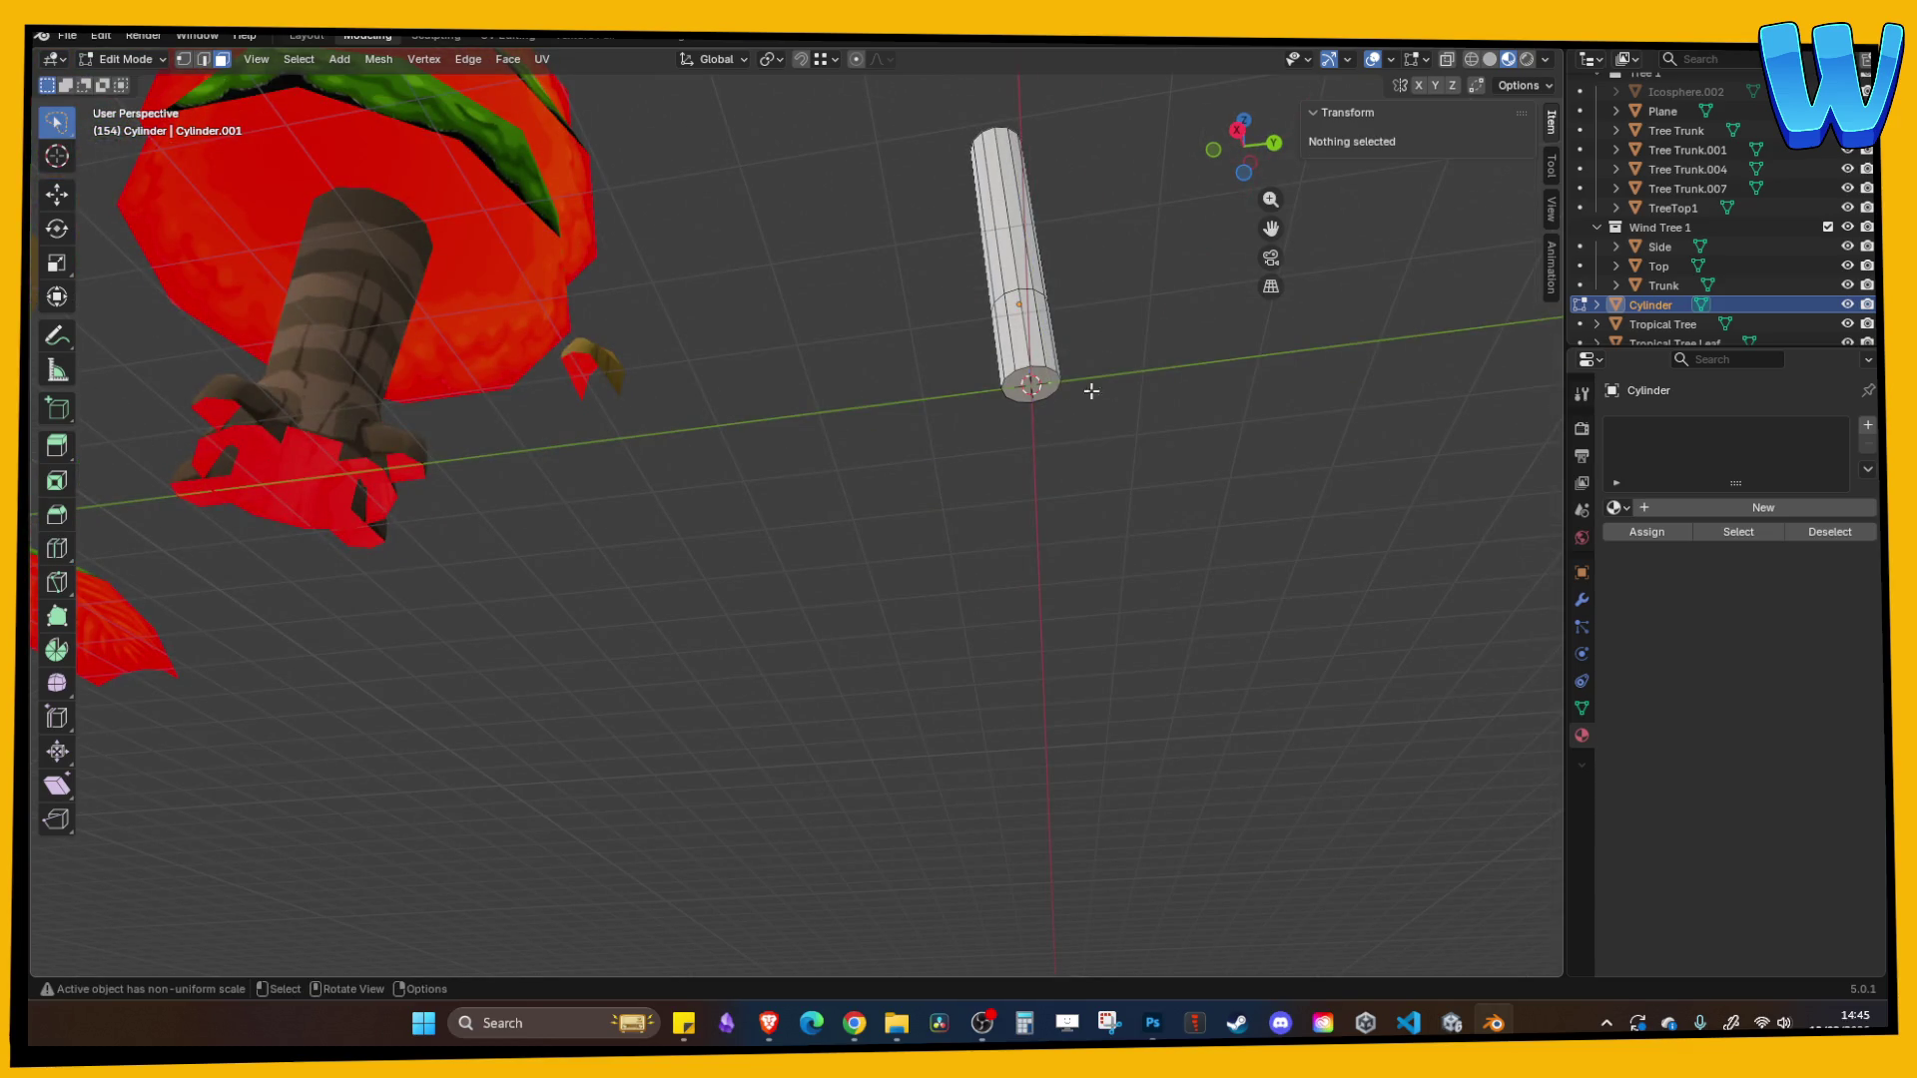
pyautogui.moveTo(60, 128); pyautogui.dragTo(115, 135)
pyautogui.click(1057, 385)
pyautogui.press('s')
pyautogui.click(1099, 389)
pyautogui.moveTo(1099, 390)
pyautogui.mouseDown()
pyautogui.moveTo(1155, 313)
pyautogui.moveTo(1172, 399)
pyautogui.moveTo(1128, 529)
pyautogui.mouseUp()
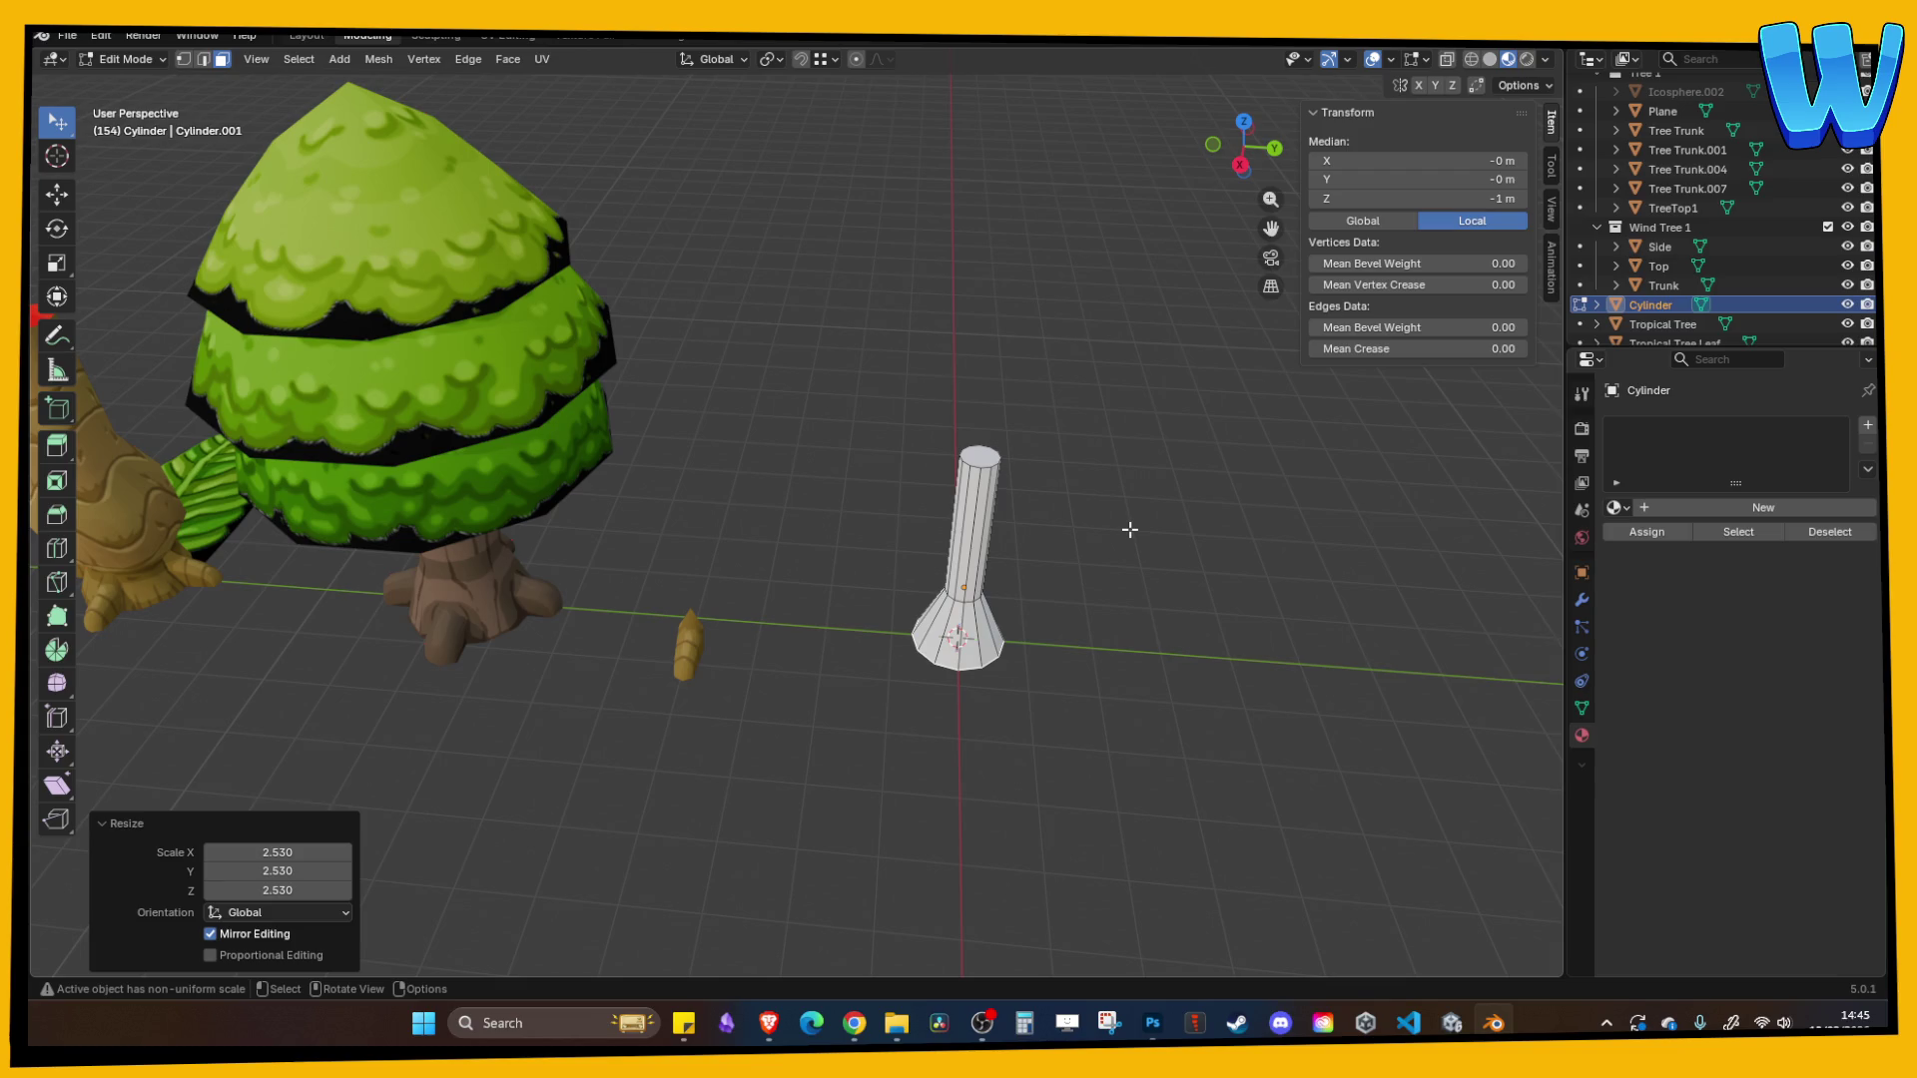
pyautogui.moveTo(1129, 529)
pyautogui.mouseDown()
pyautogui.moveTo(1155, 560)
pyautogui.moveTo(1073, 537)
pyautogui.mouseUp()
# - Scale the top edge loop, then check the trunk's shape in Object Mode
pyautogui.click(971, 493)
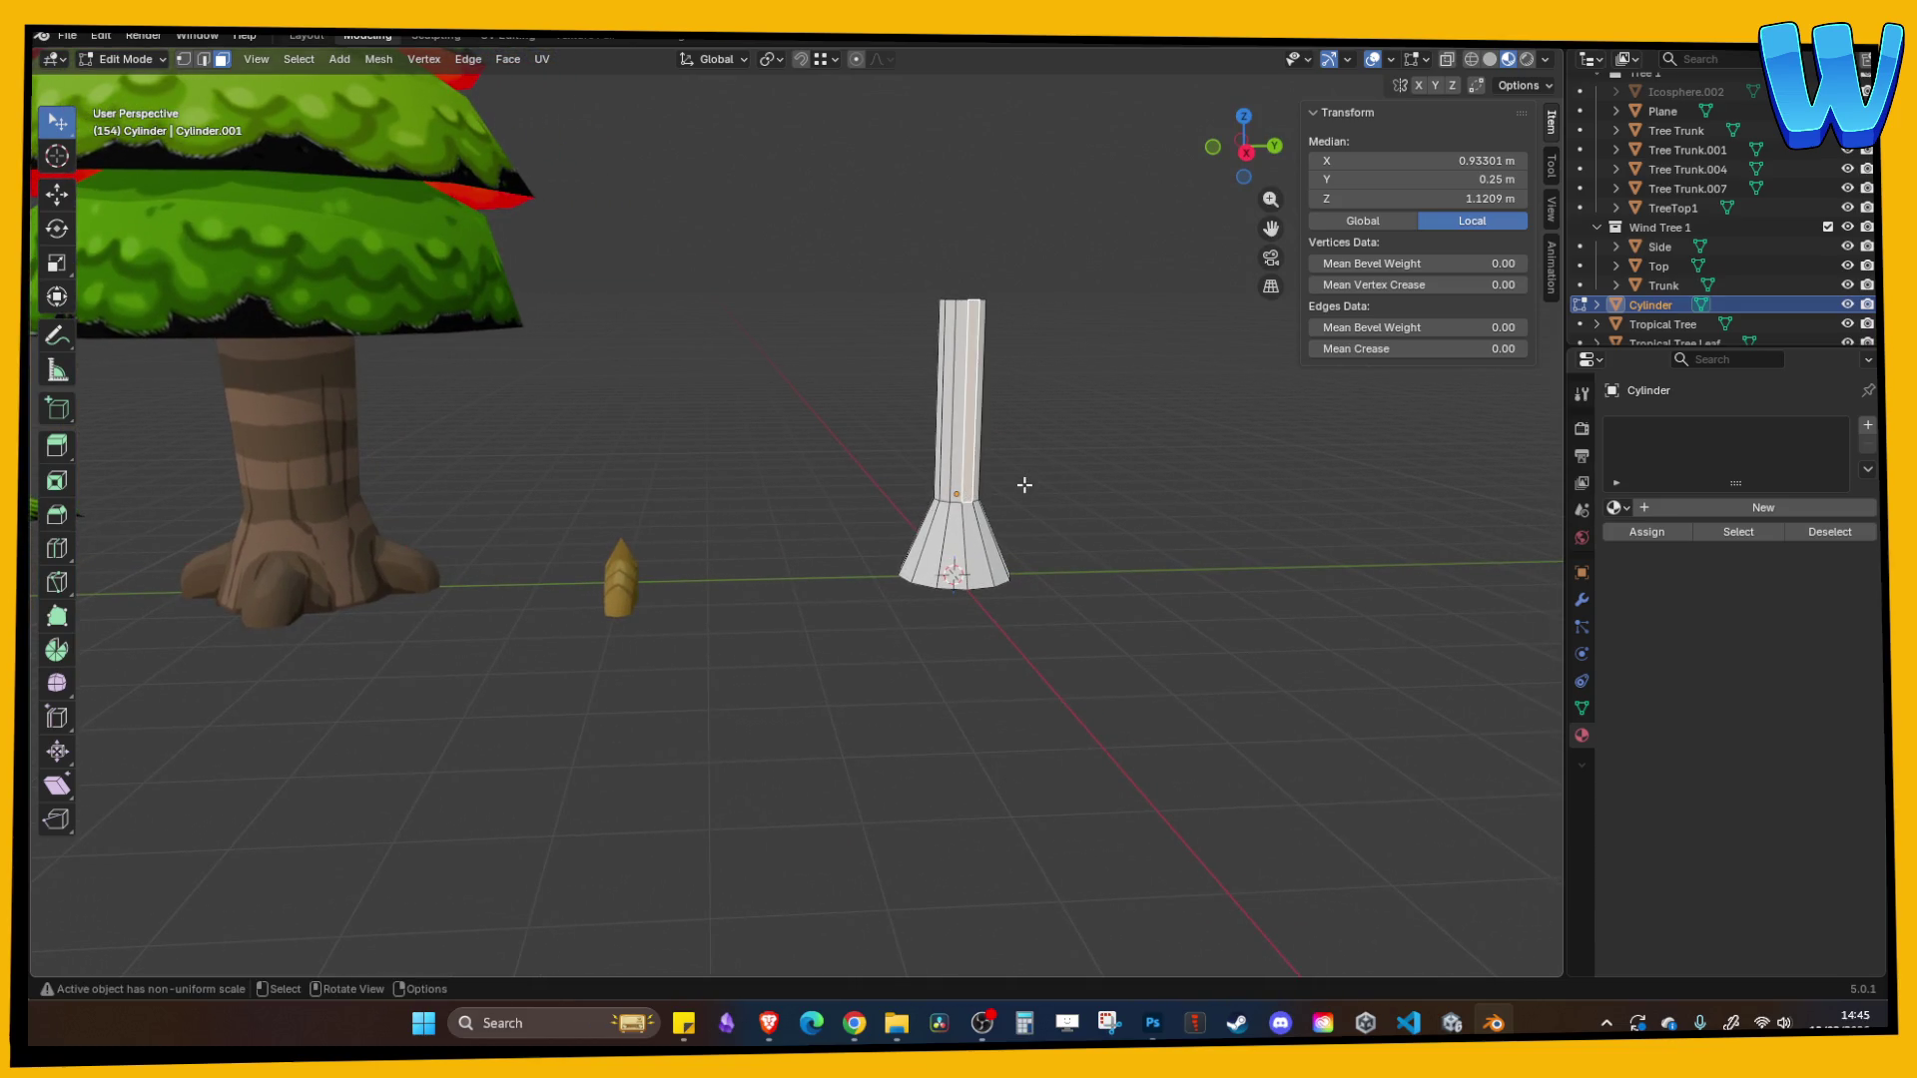
pyautogui.keyDown('alt'); pyautogui.click(996, 301); pyautogui.keyUp('alt')
pyautogui.moveTo(1009, 290); pyautogui.dragTo(968, 389)
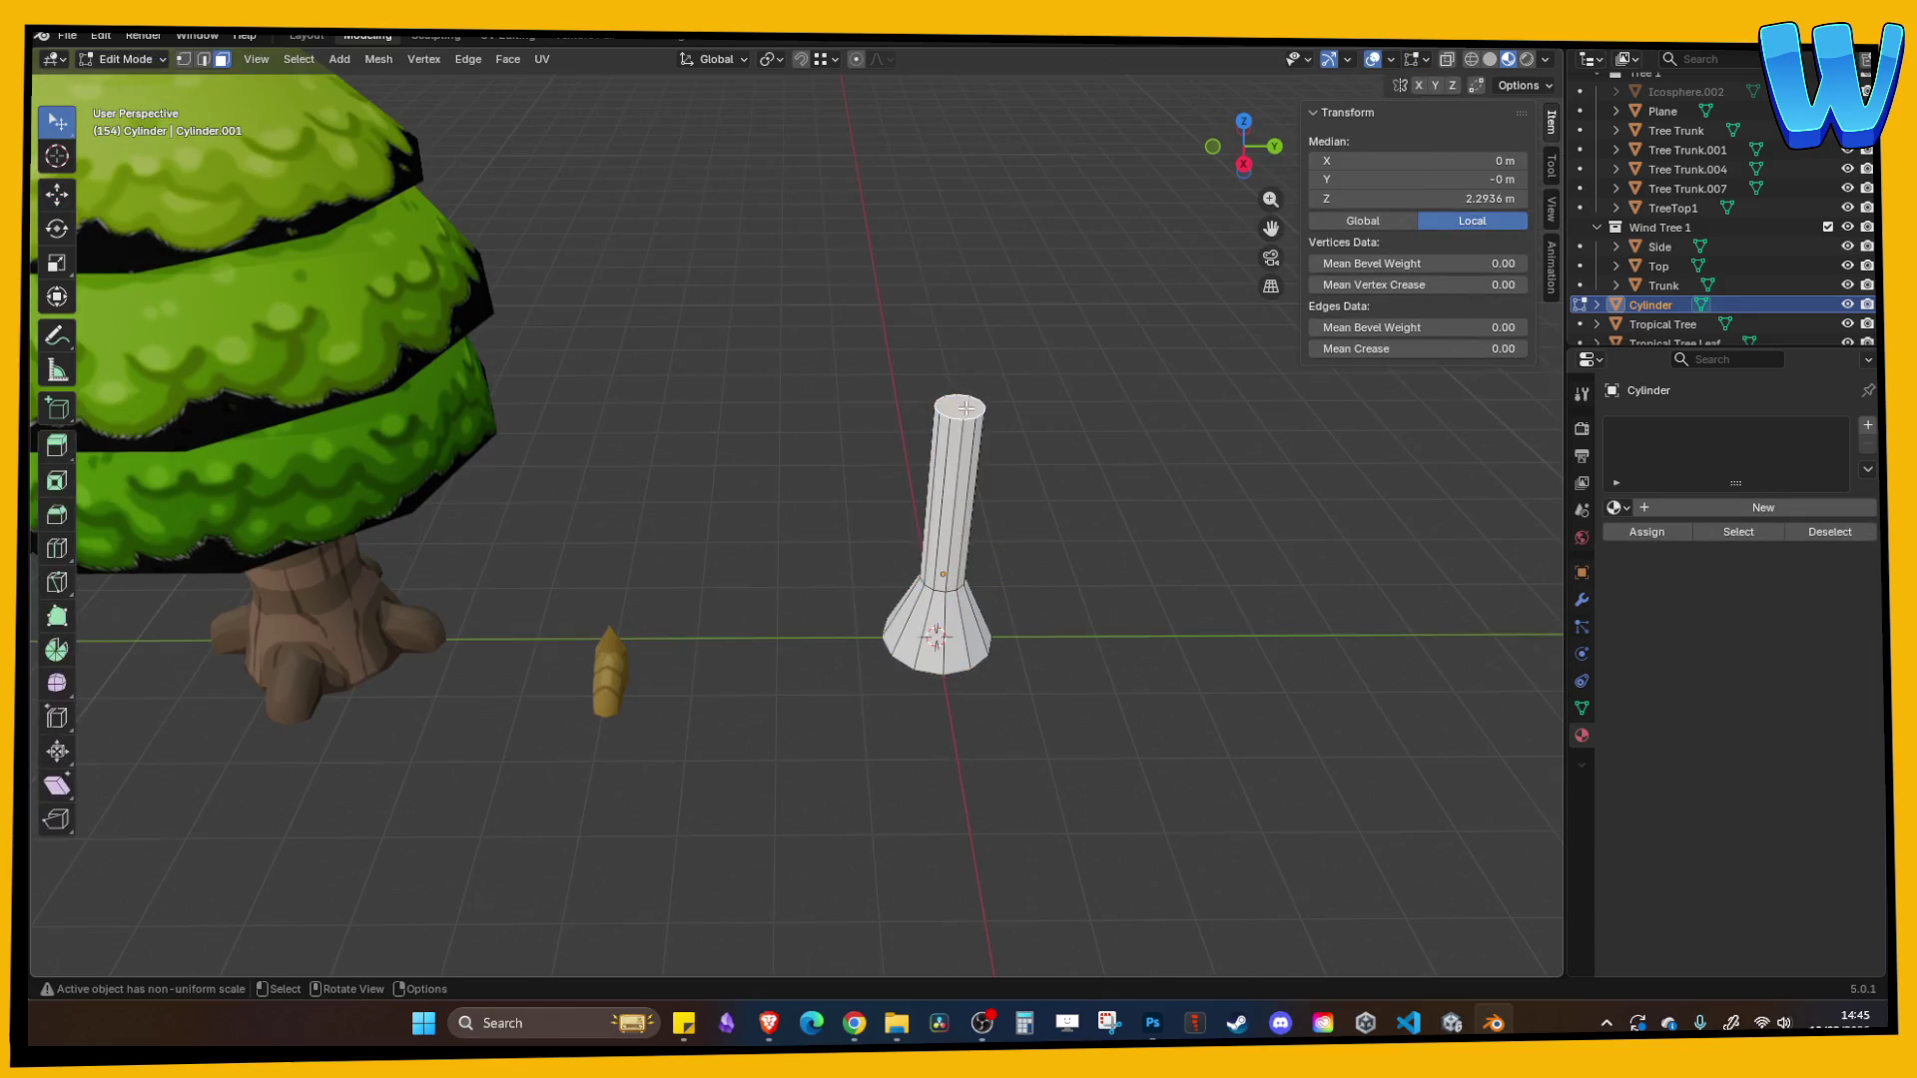
pyautogui.press('s')
pyautogui.click(974, 406)
pyautogui.press('Tab')
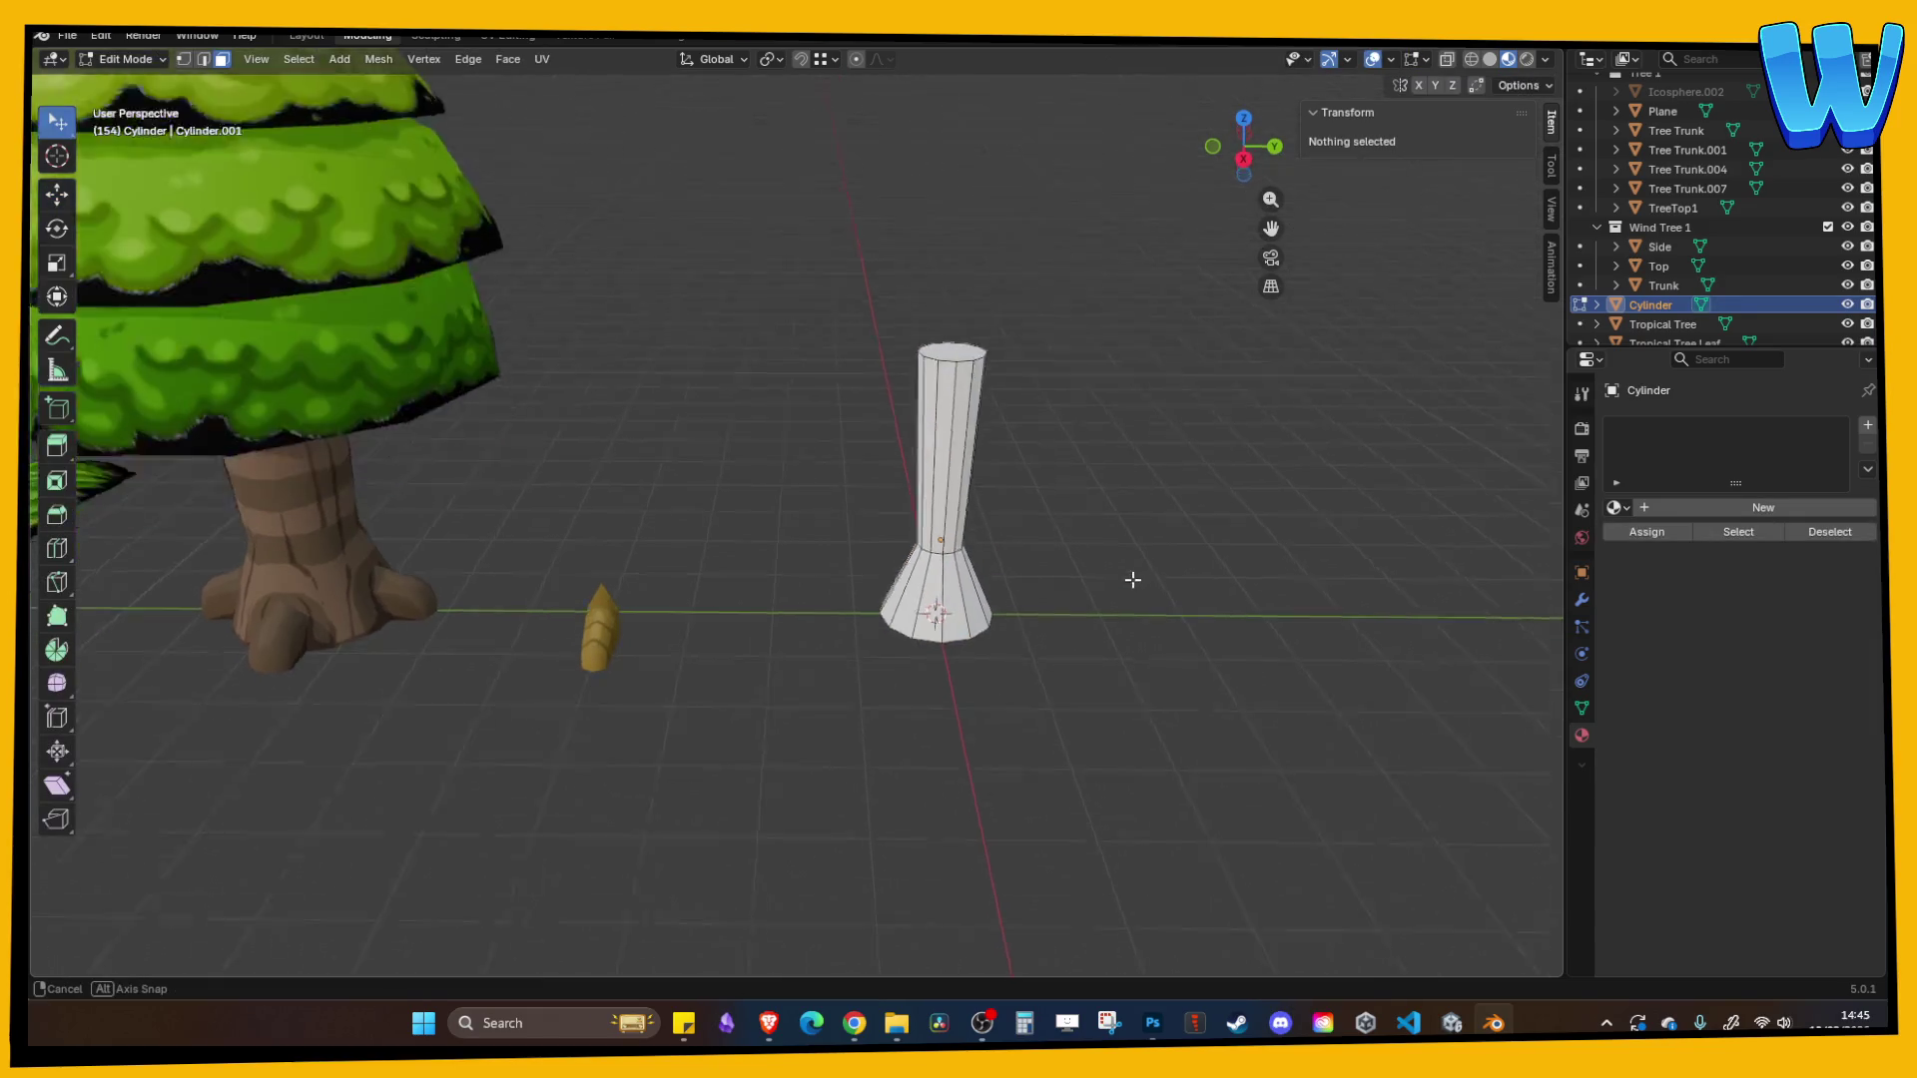
pyautogui.moveTo(1123, 567)
pyautogui.mouseDown()
pyautogui.moveTo(887, 541)
pyautogui.moveTo(1045, 559)
pyautogui.moveTo(1123, 597)
pyautogui.mouseUp()
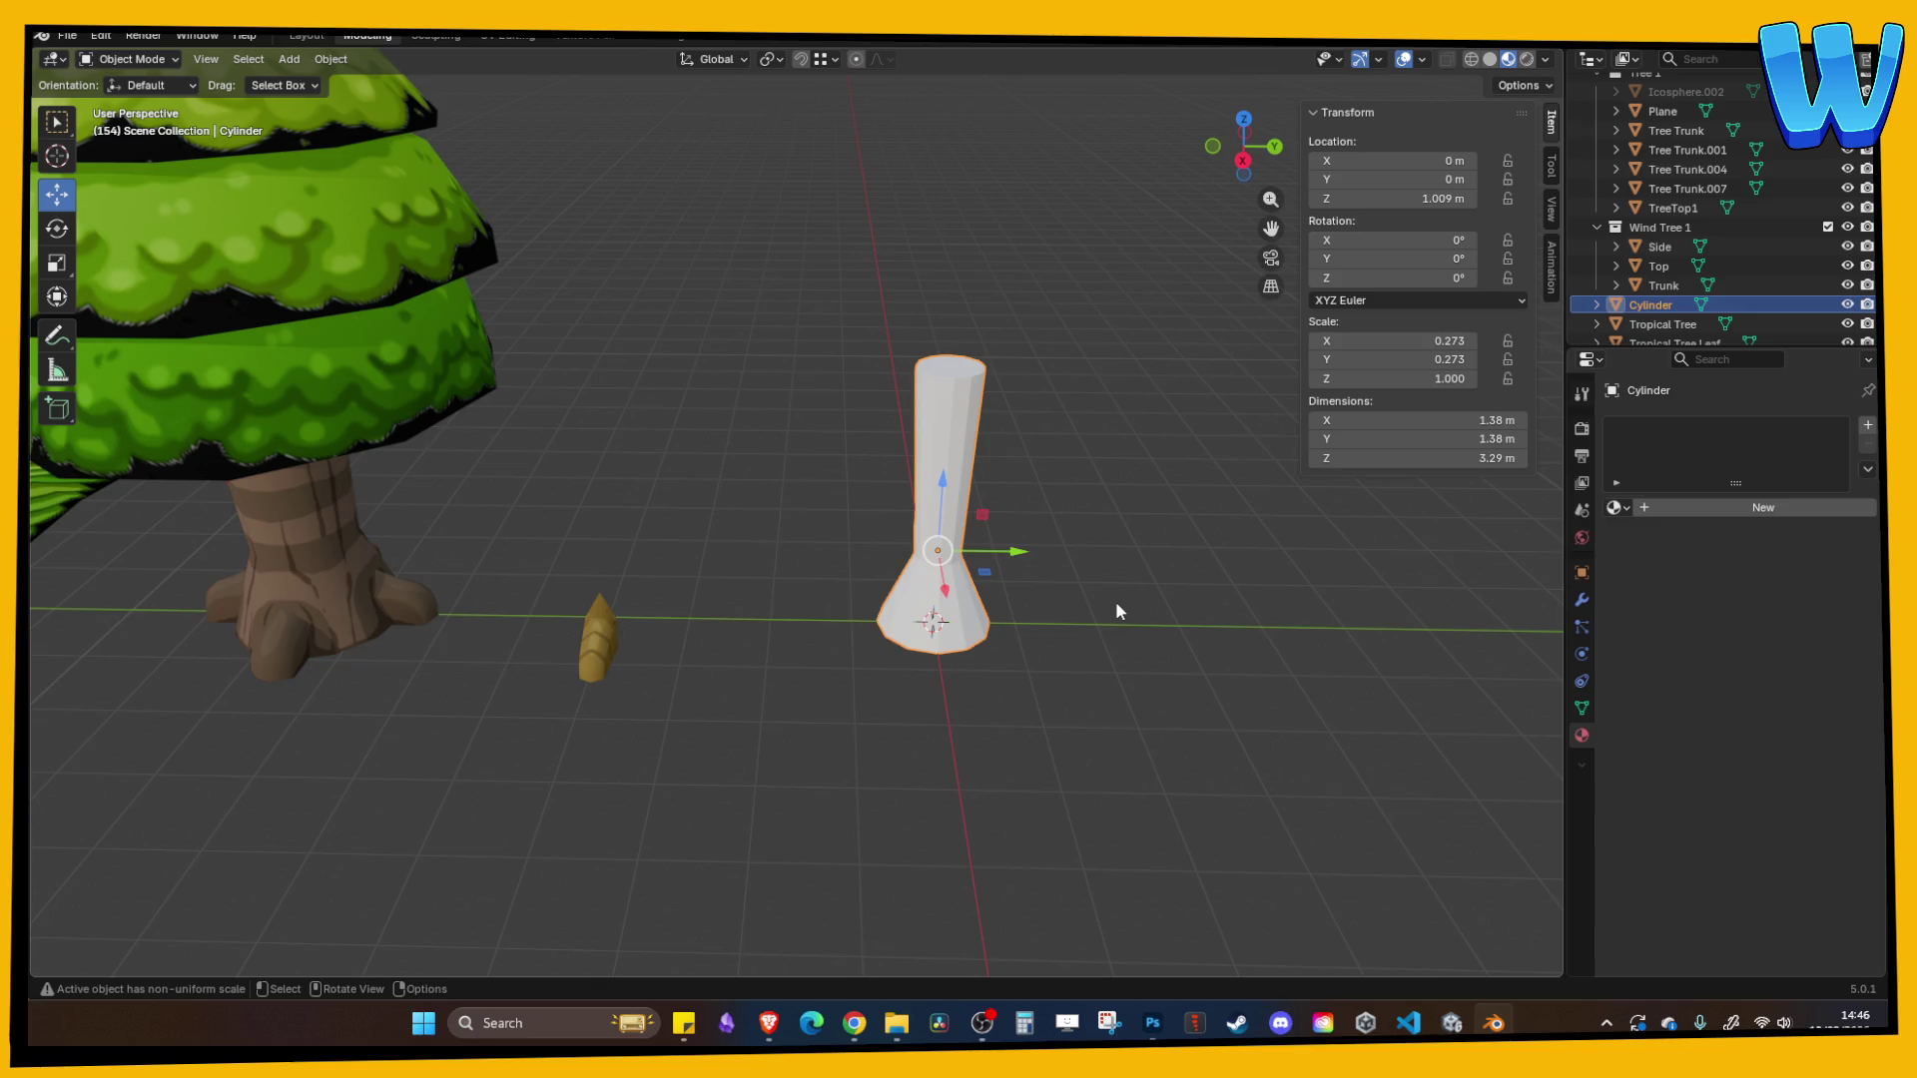
pyautogui.moveTo(1116, 601)
pyautogui.mouseDown()
pyautogui.moveTo(985, 494)
pyautogui.moveTo(949, 539)
pyautogui.mouseUp()
# - Add another edge loop near the trunk base and widen it outward
pyautogui.press('Tab')
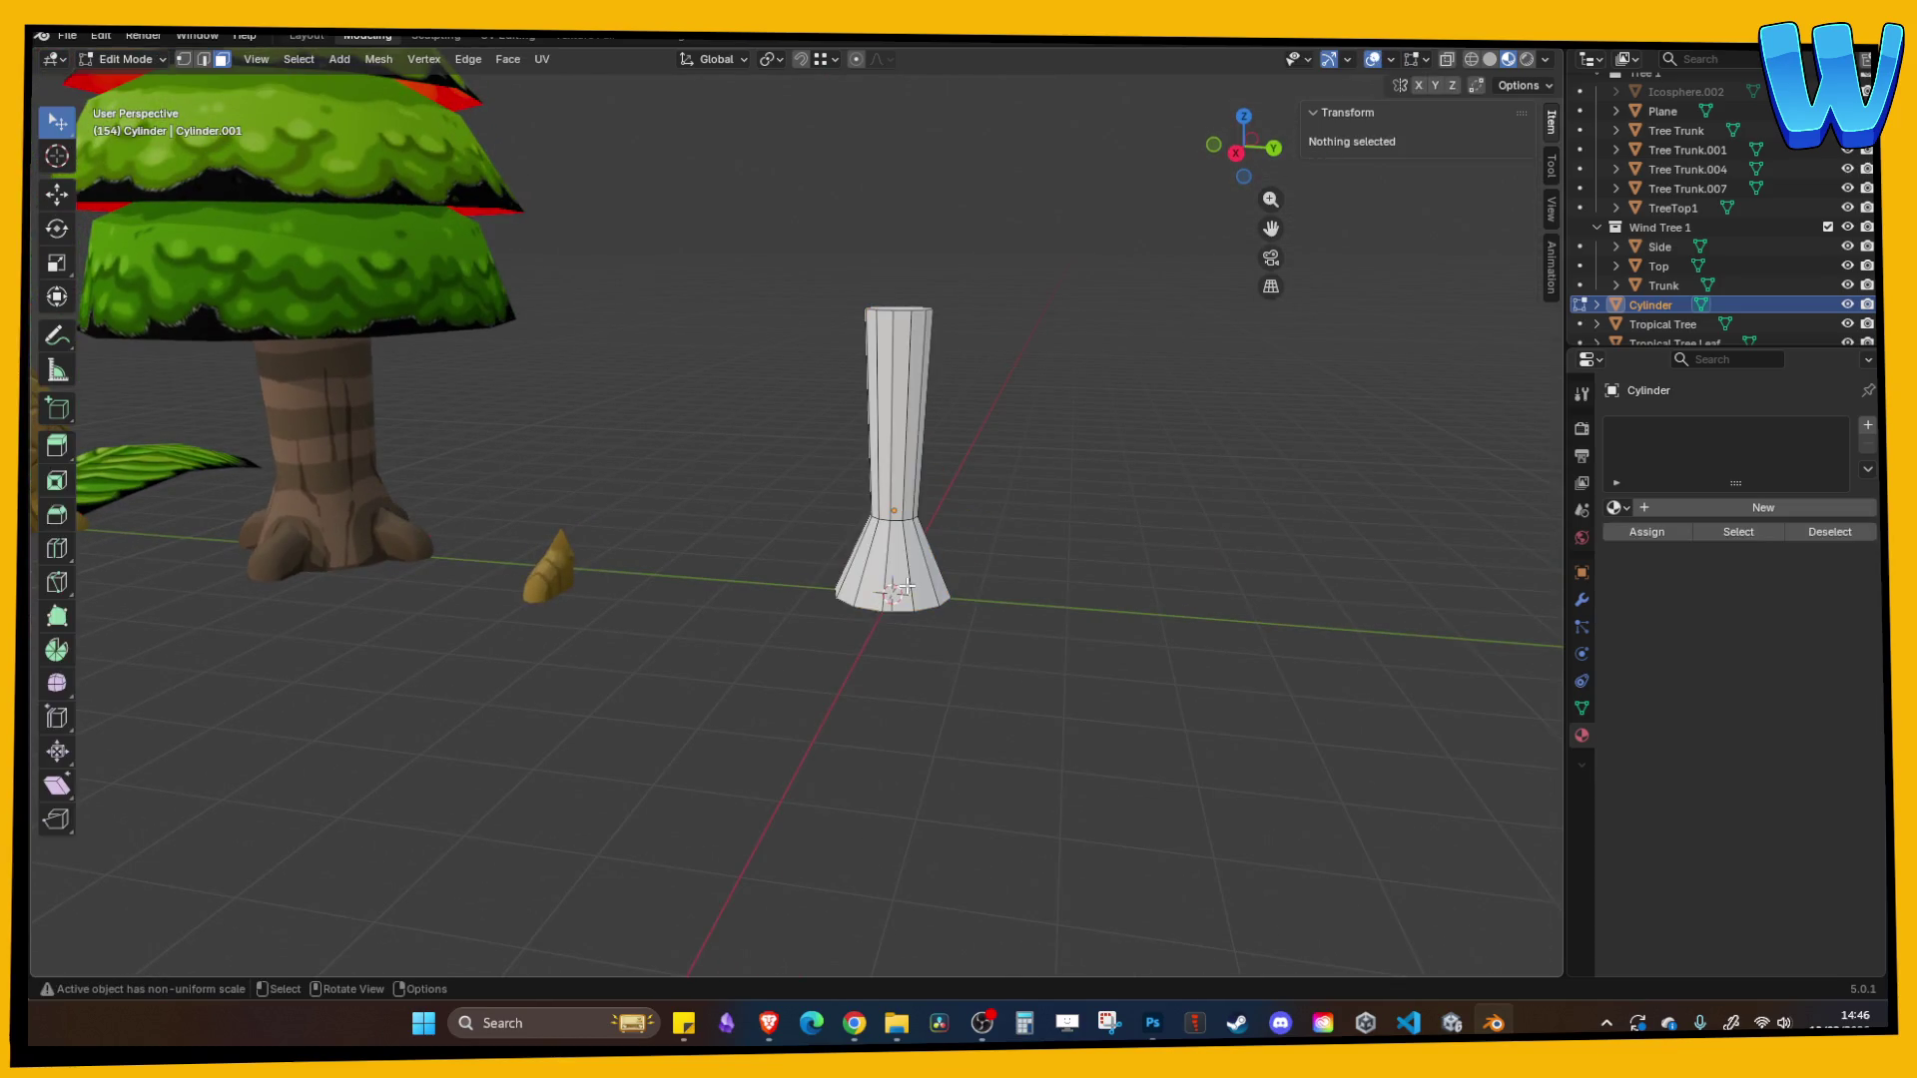
pyautogui.click(57, 552)
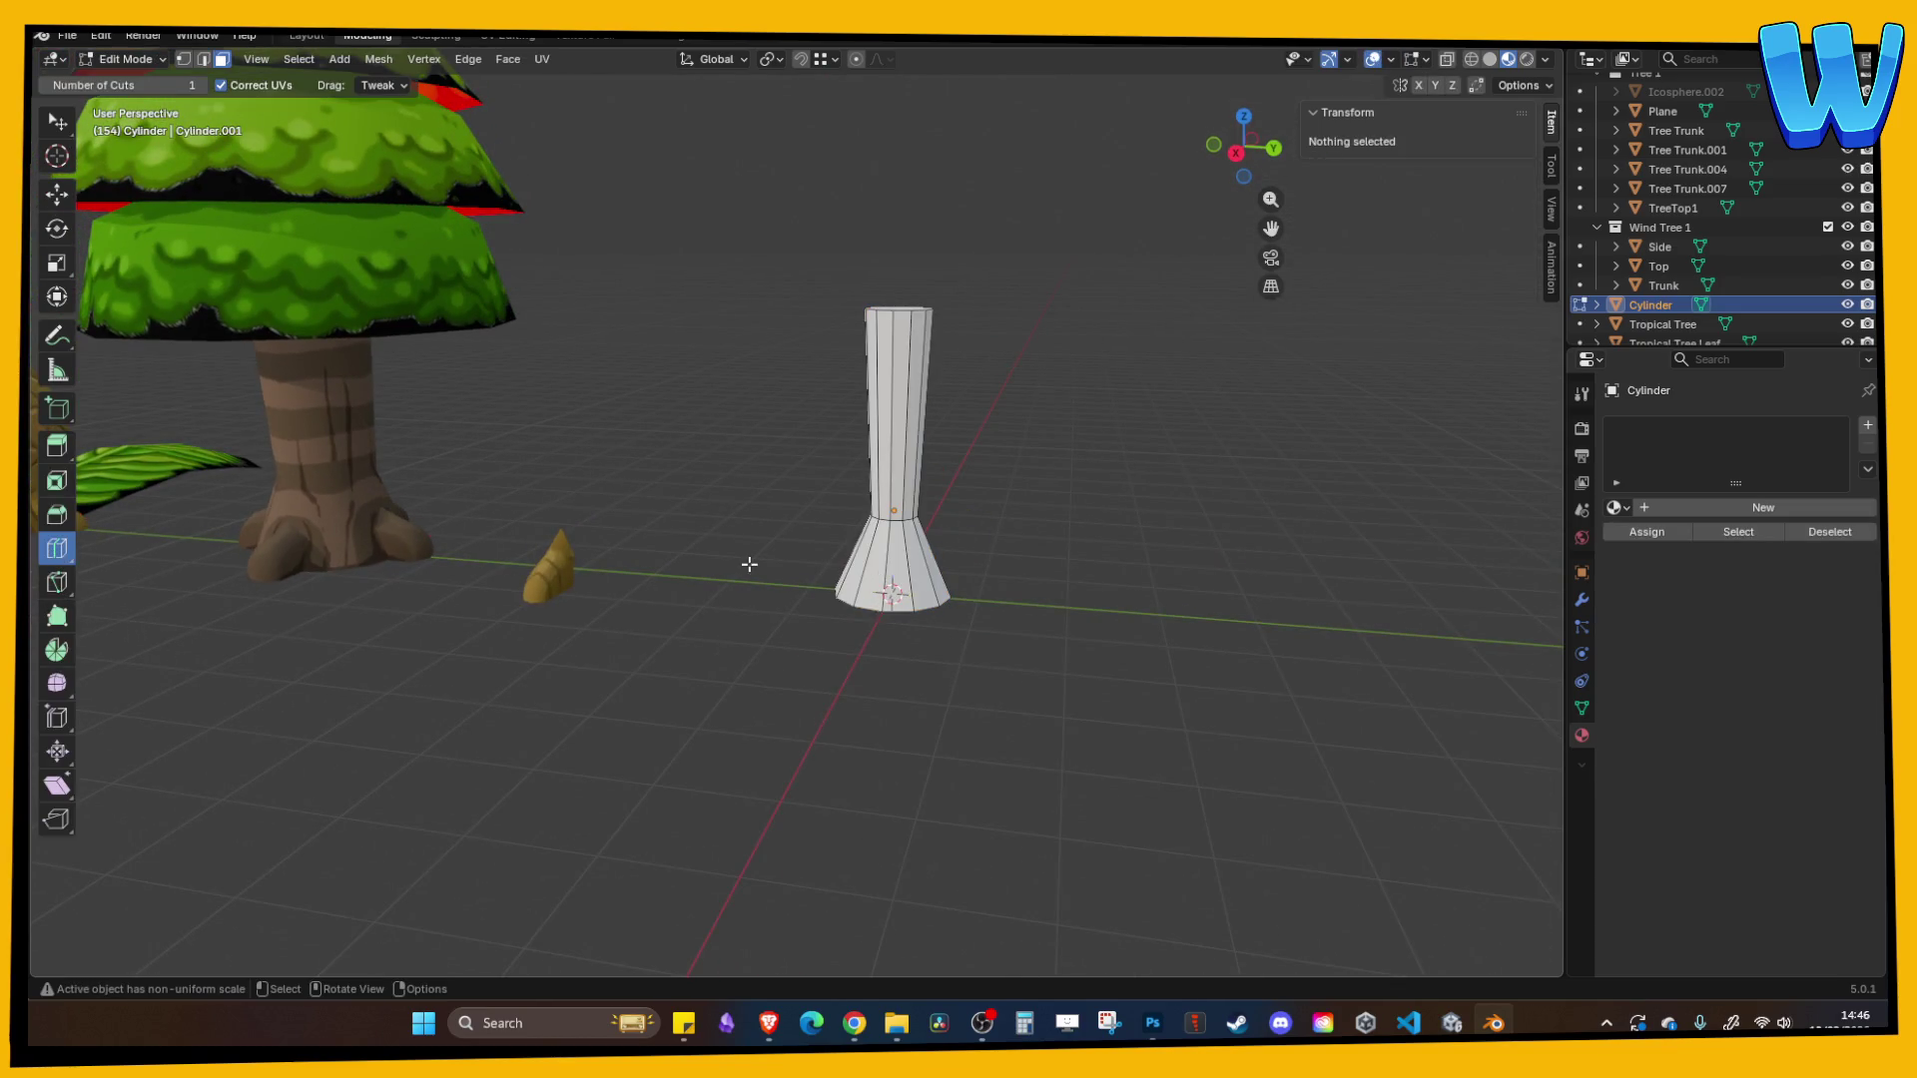
pyautogui.click(885, 566)
pyautogui.press('s')
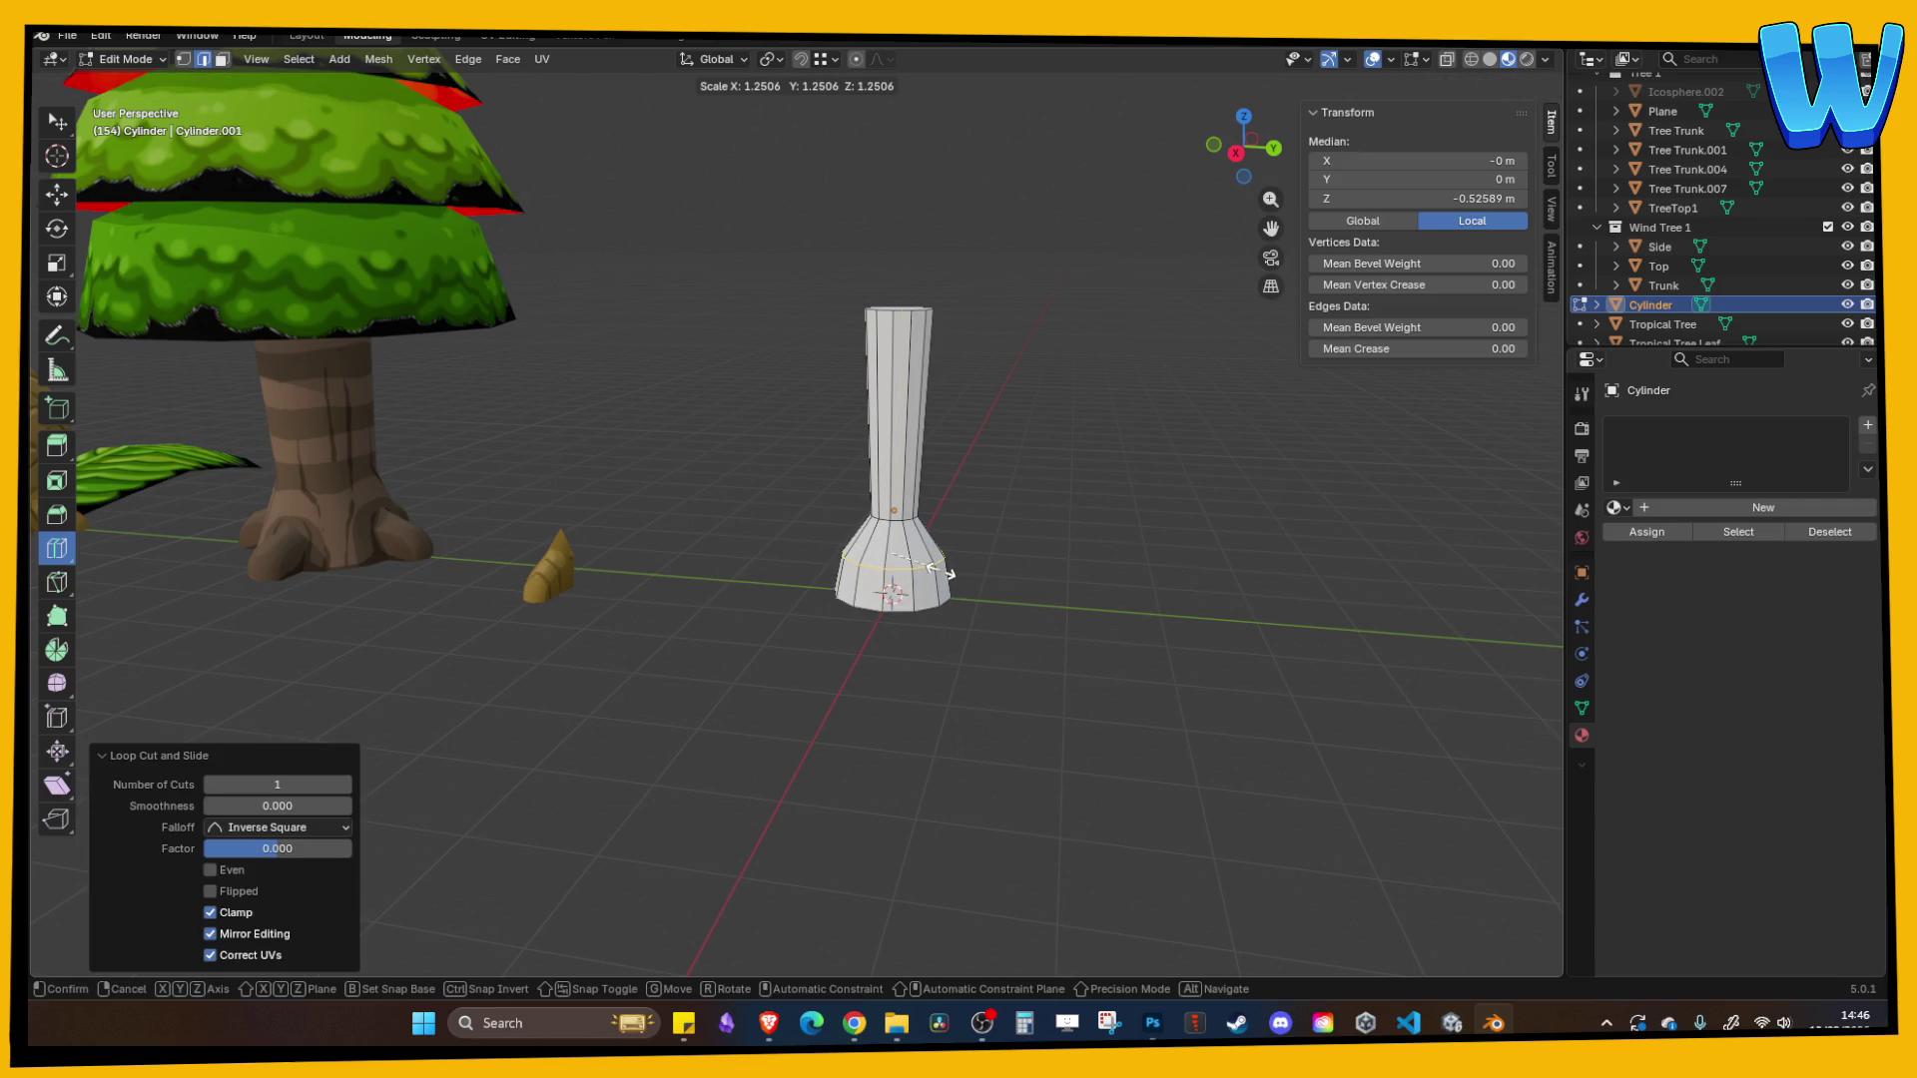
pyautogui.click(940, 571)
pyautogui.moveTo(1057, 549)
pyautogui.mouseDown()
pyautogui.moveTo(1118, 554)
pyautogui.moveTo(1083, 543)
pyautogui.mouseUp()
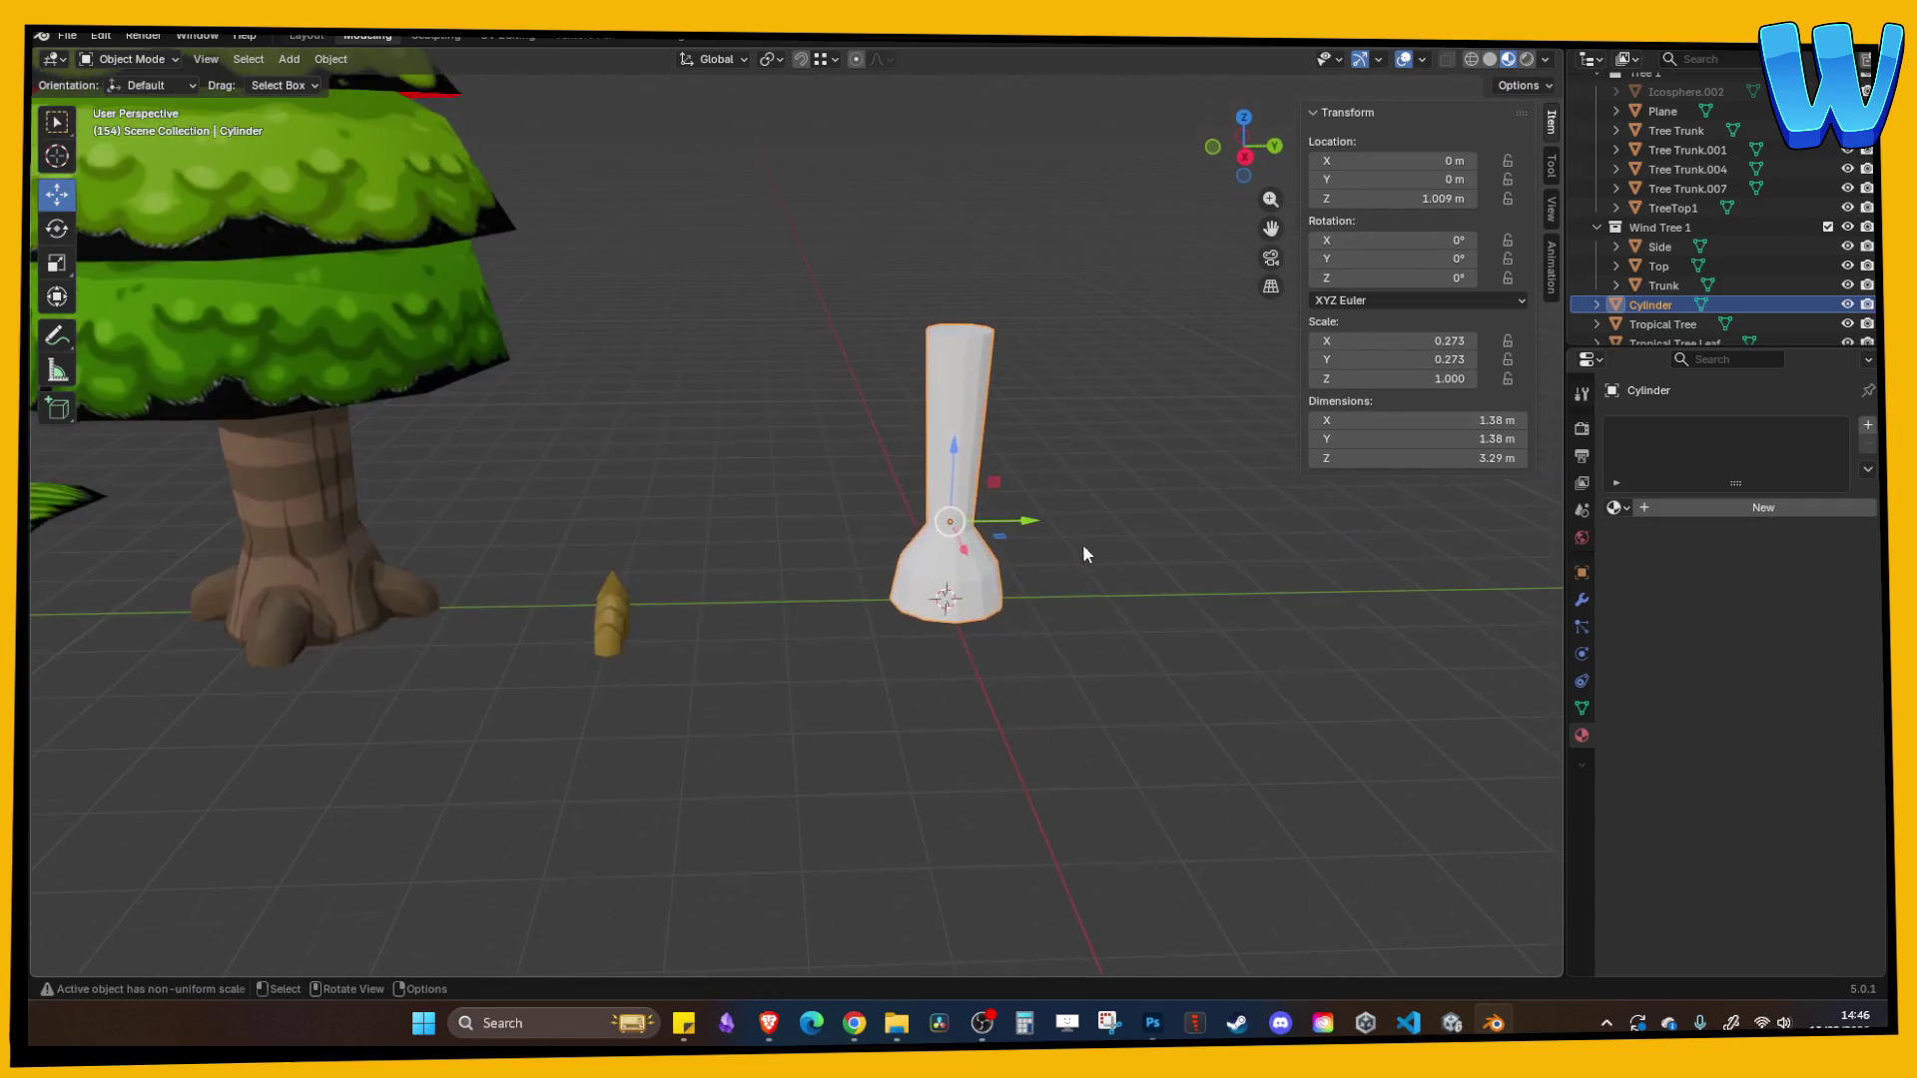
pyautogui.press('Tab')
# - Collapse the Wind Tree 1 and Tree 1 groups in the outliner
pyautogui.click(616, 608)
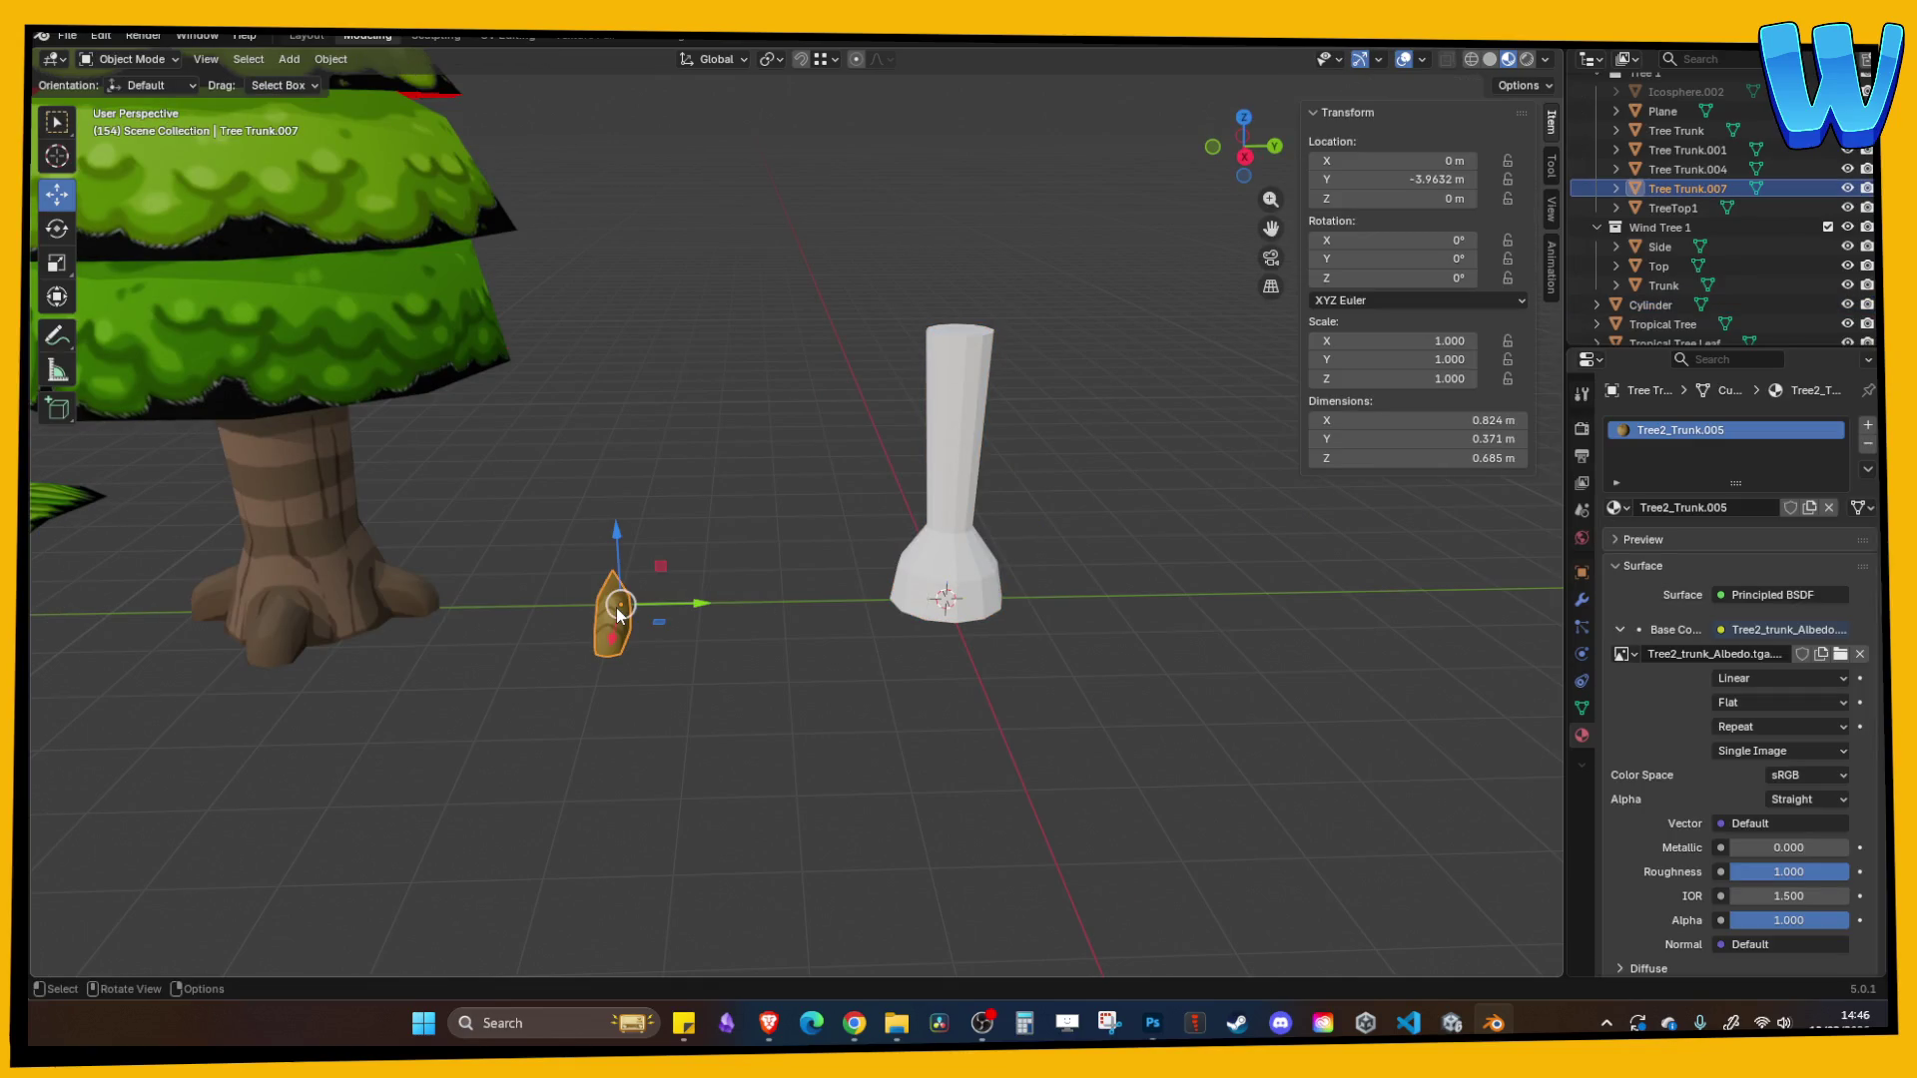
pyautogui.click(944, 439)
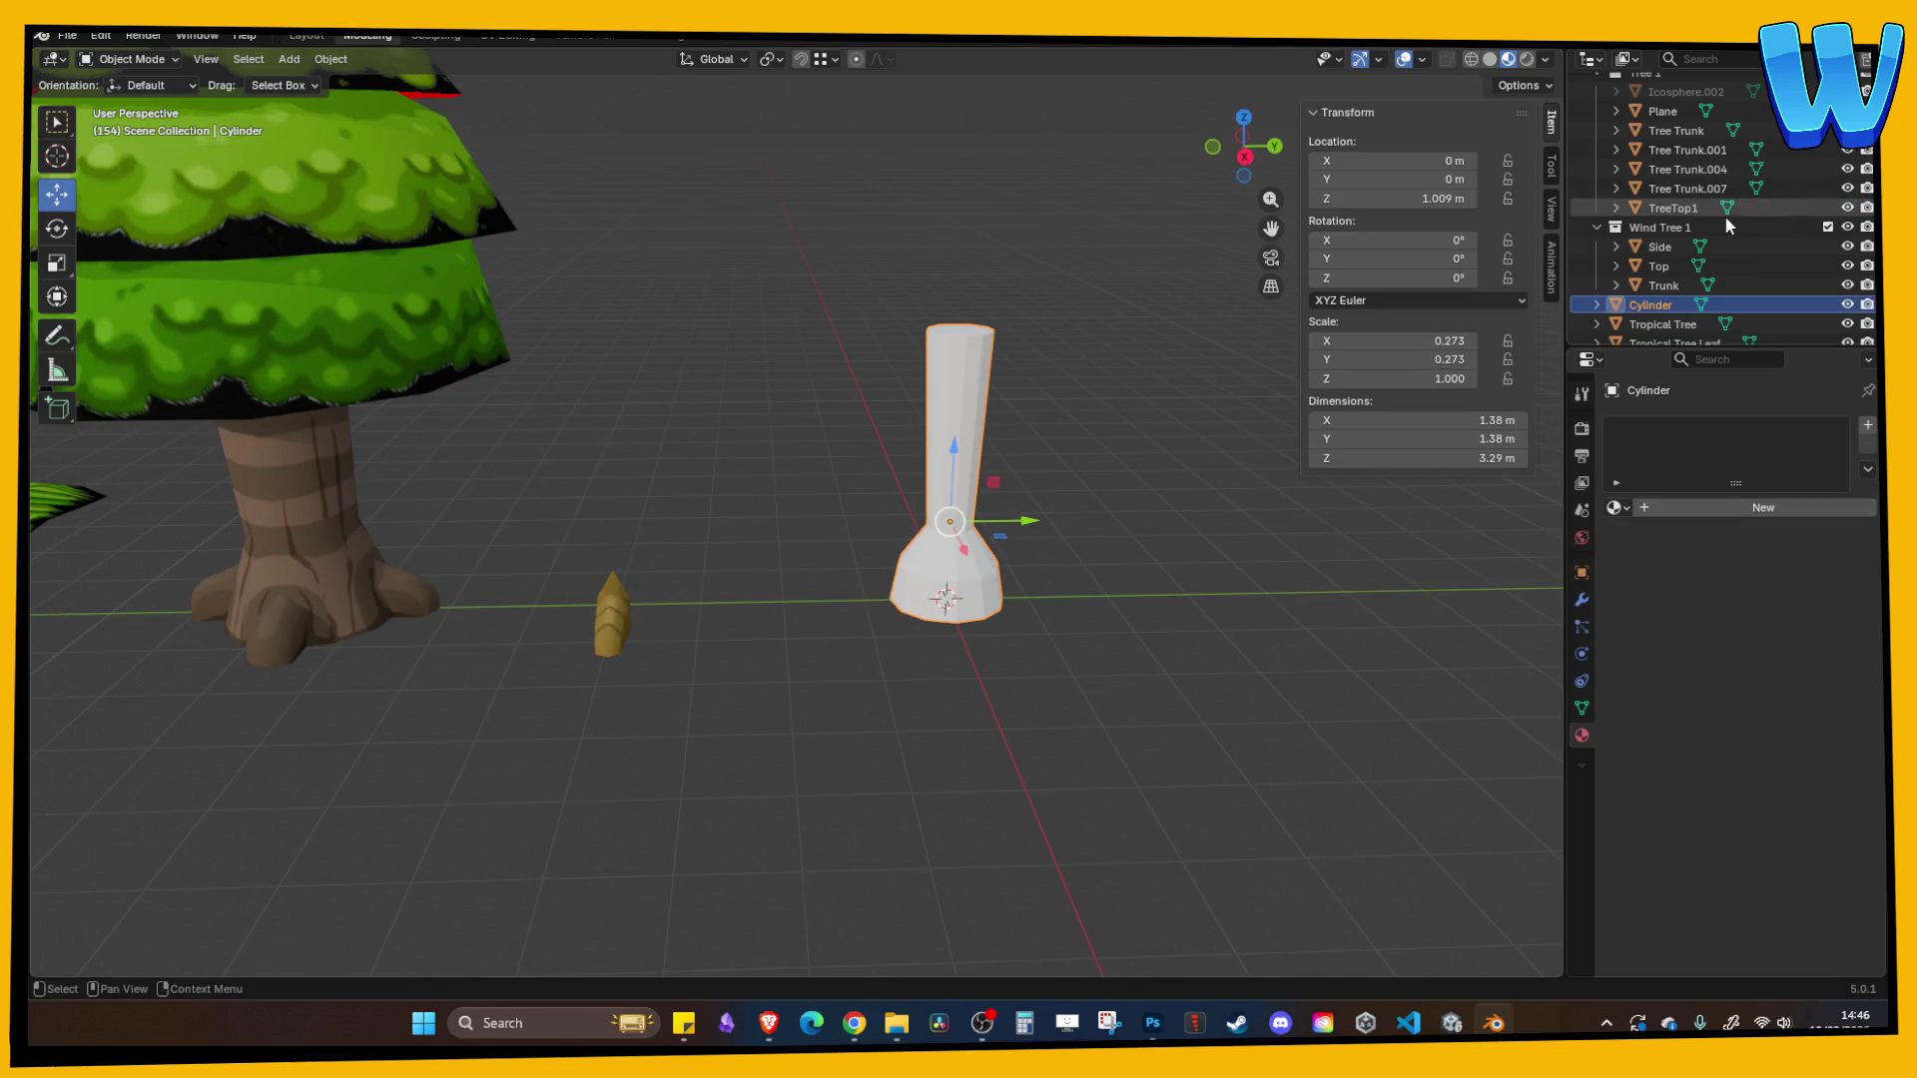
pyautogui.click(1601, 224)
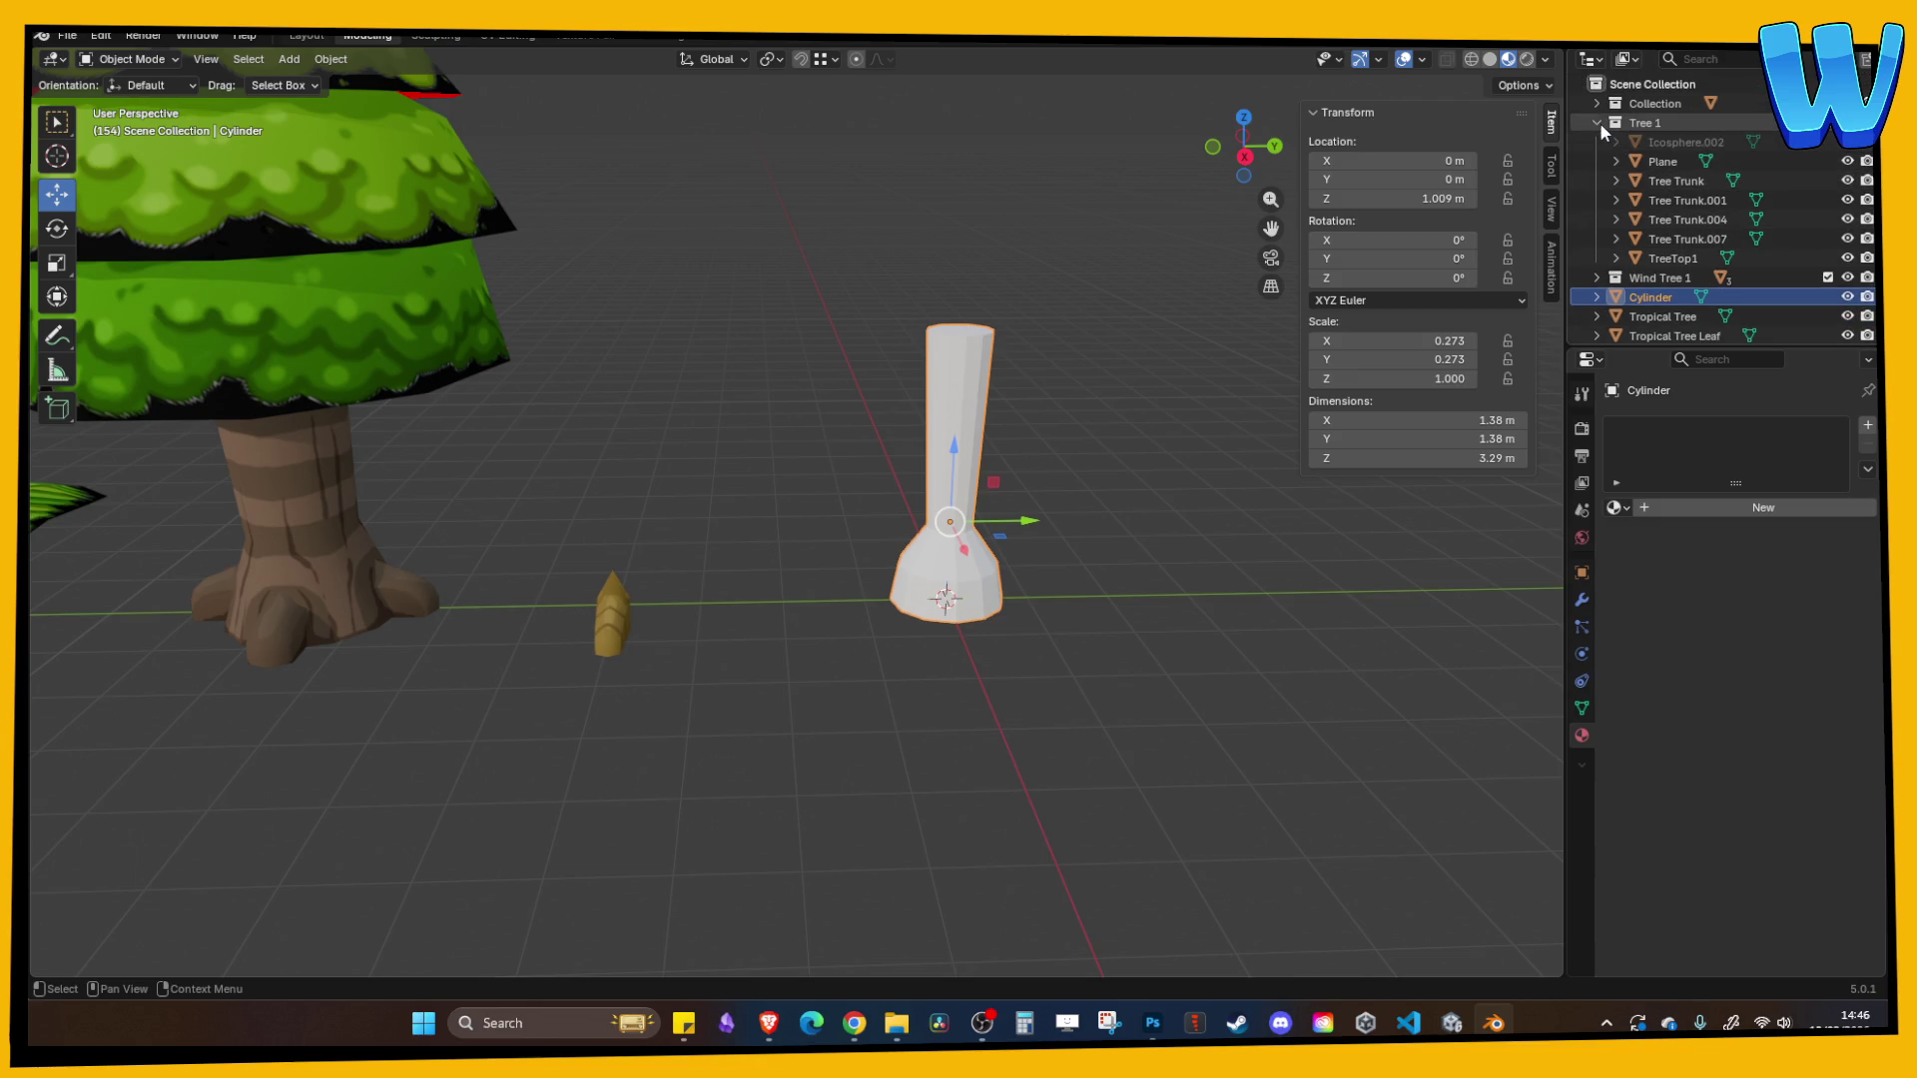
pyautogui.click(1598, 122)
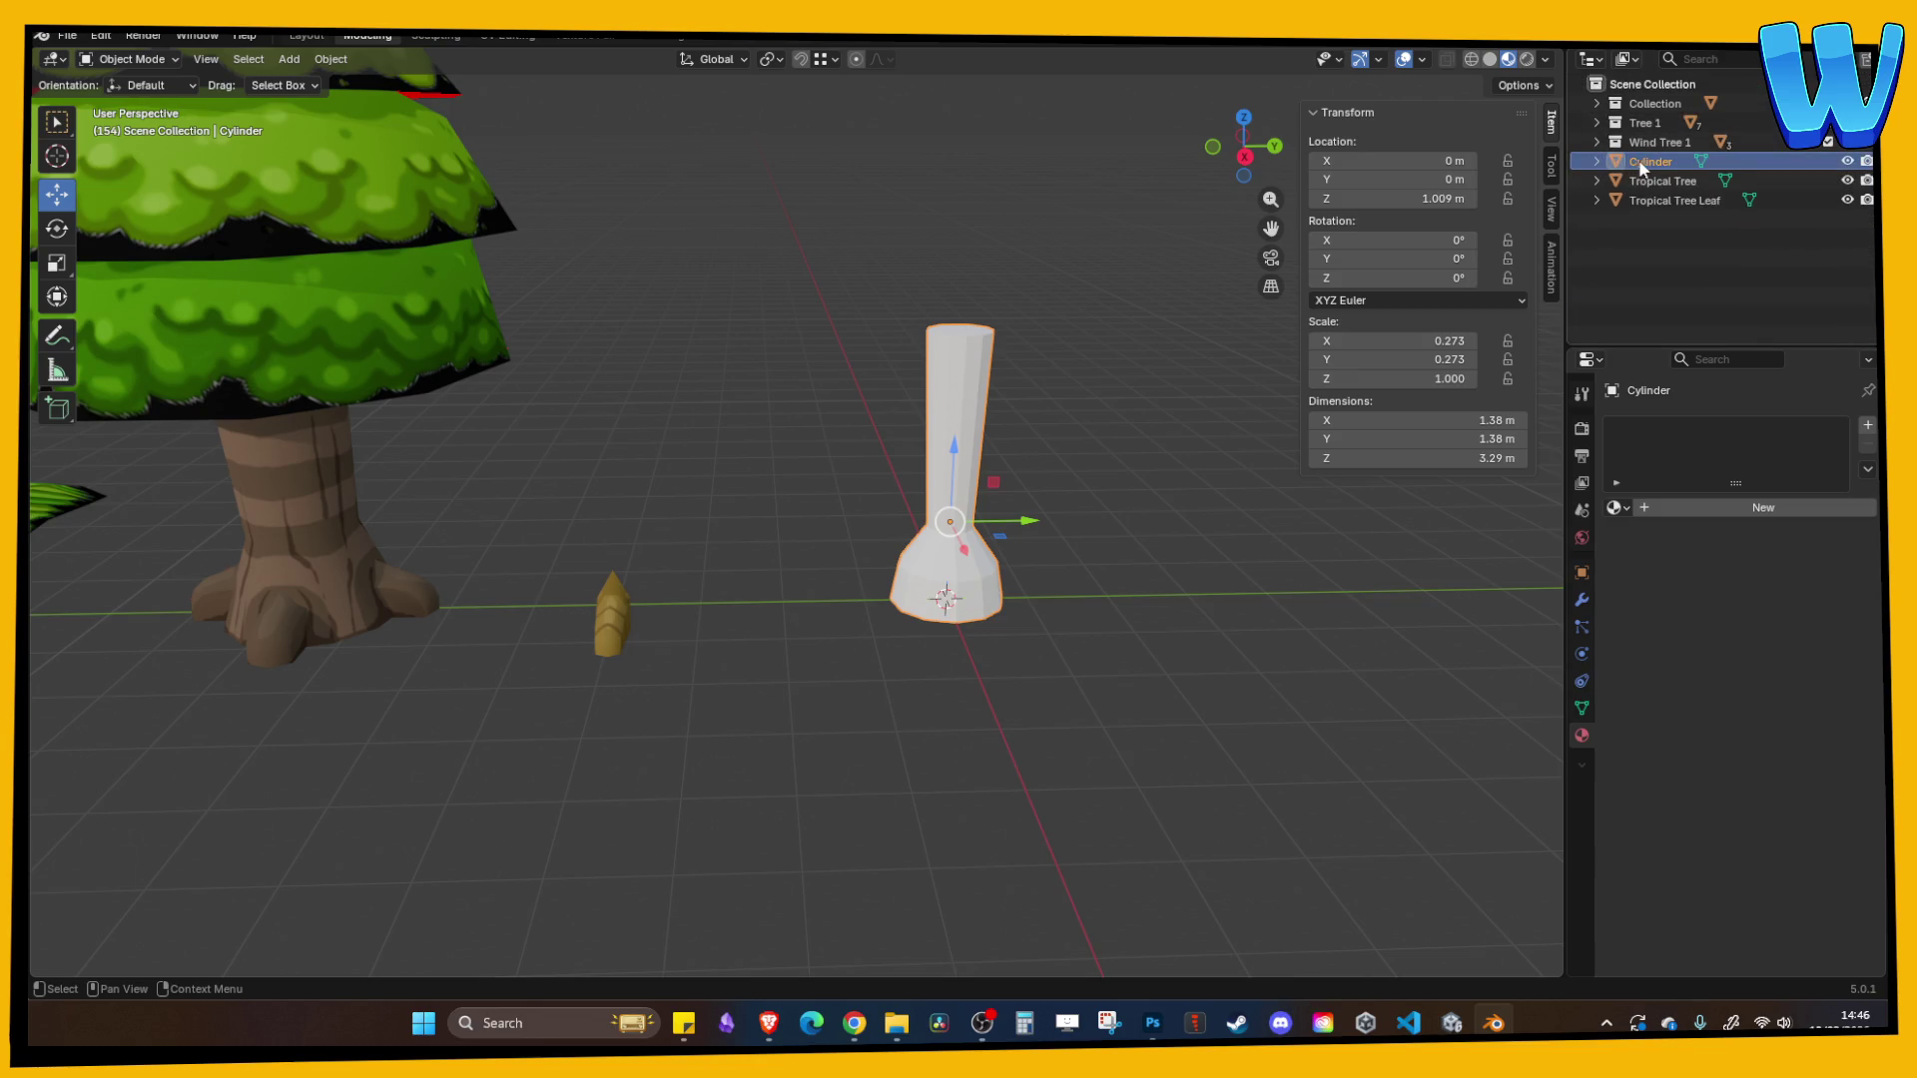
# - Create a new collection named Berry Tree
pyautogui.doubleClick(1646, 161)
pyautogui.press('Return')
pyautogui.rightClick(1715, 257)
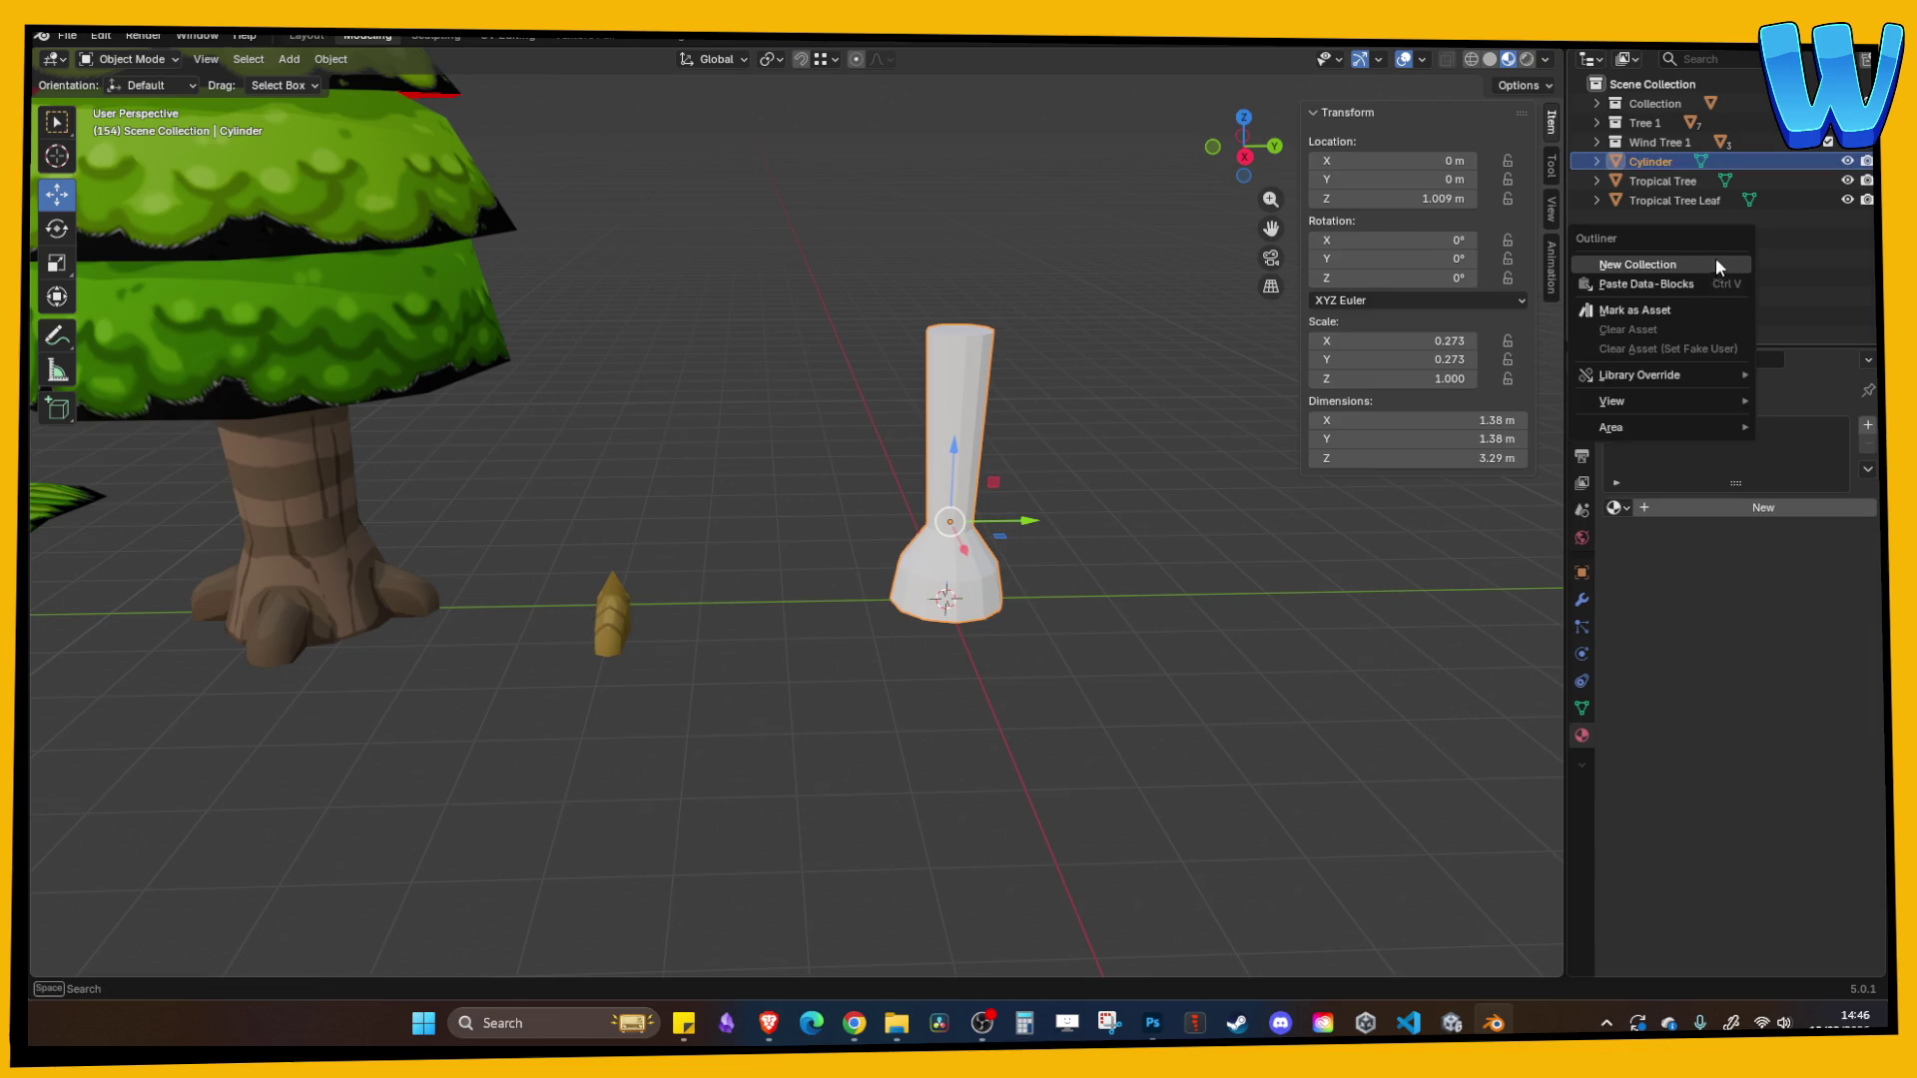
pyautogui.click(1715, 258)
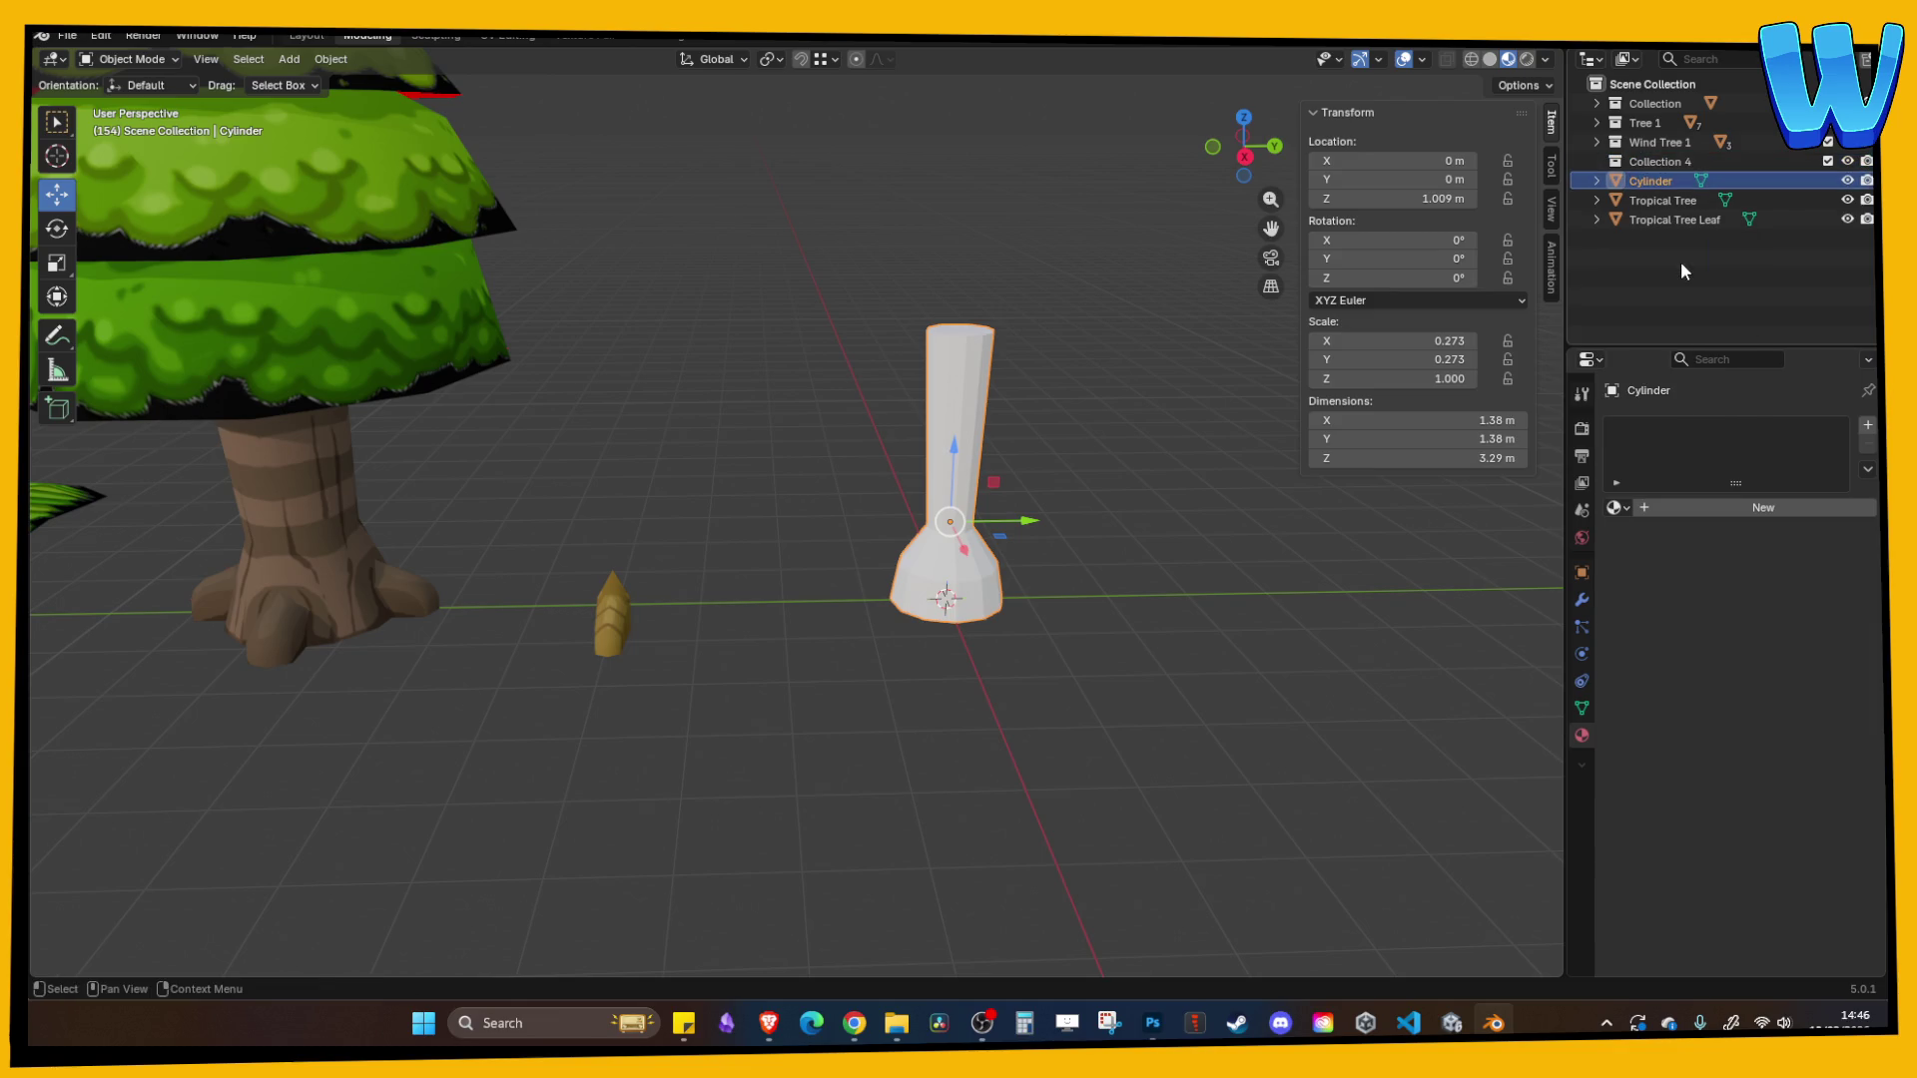
pyautogui.doubleClick(1663, 161)
pyautogui.write('Berry Tr')
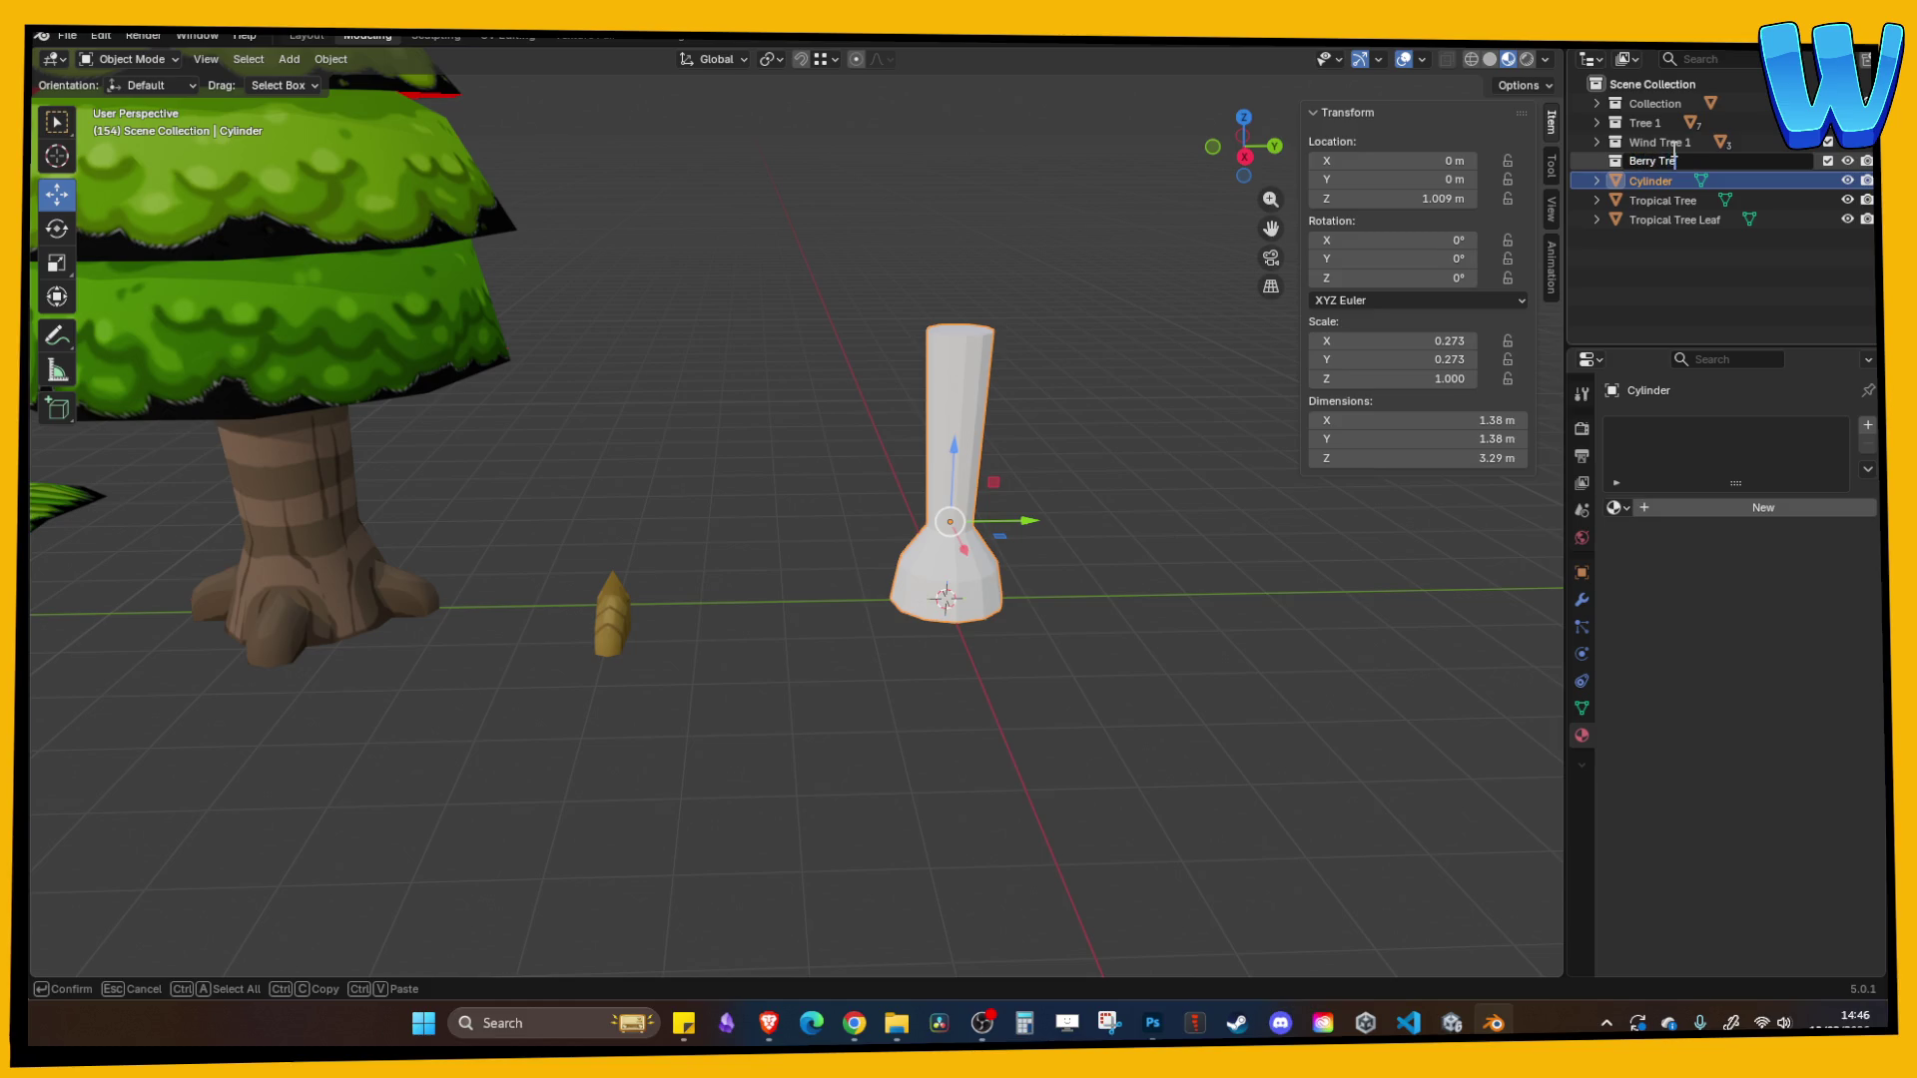
pyautogui.write('ee')
pyautogui.press('Return')
# - Rename the cylinder to Trunk and move it into the Berry Tree collection
pyautogui.doubleClick(1651, 178)
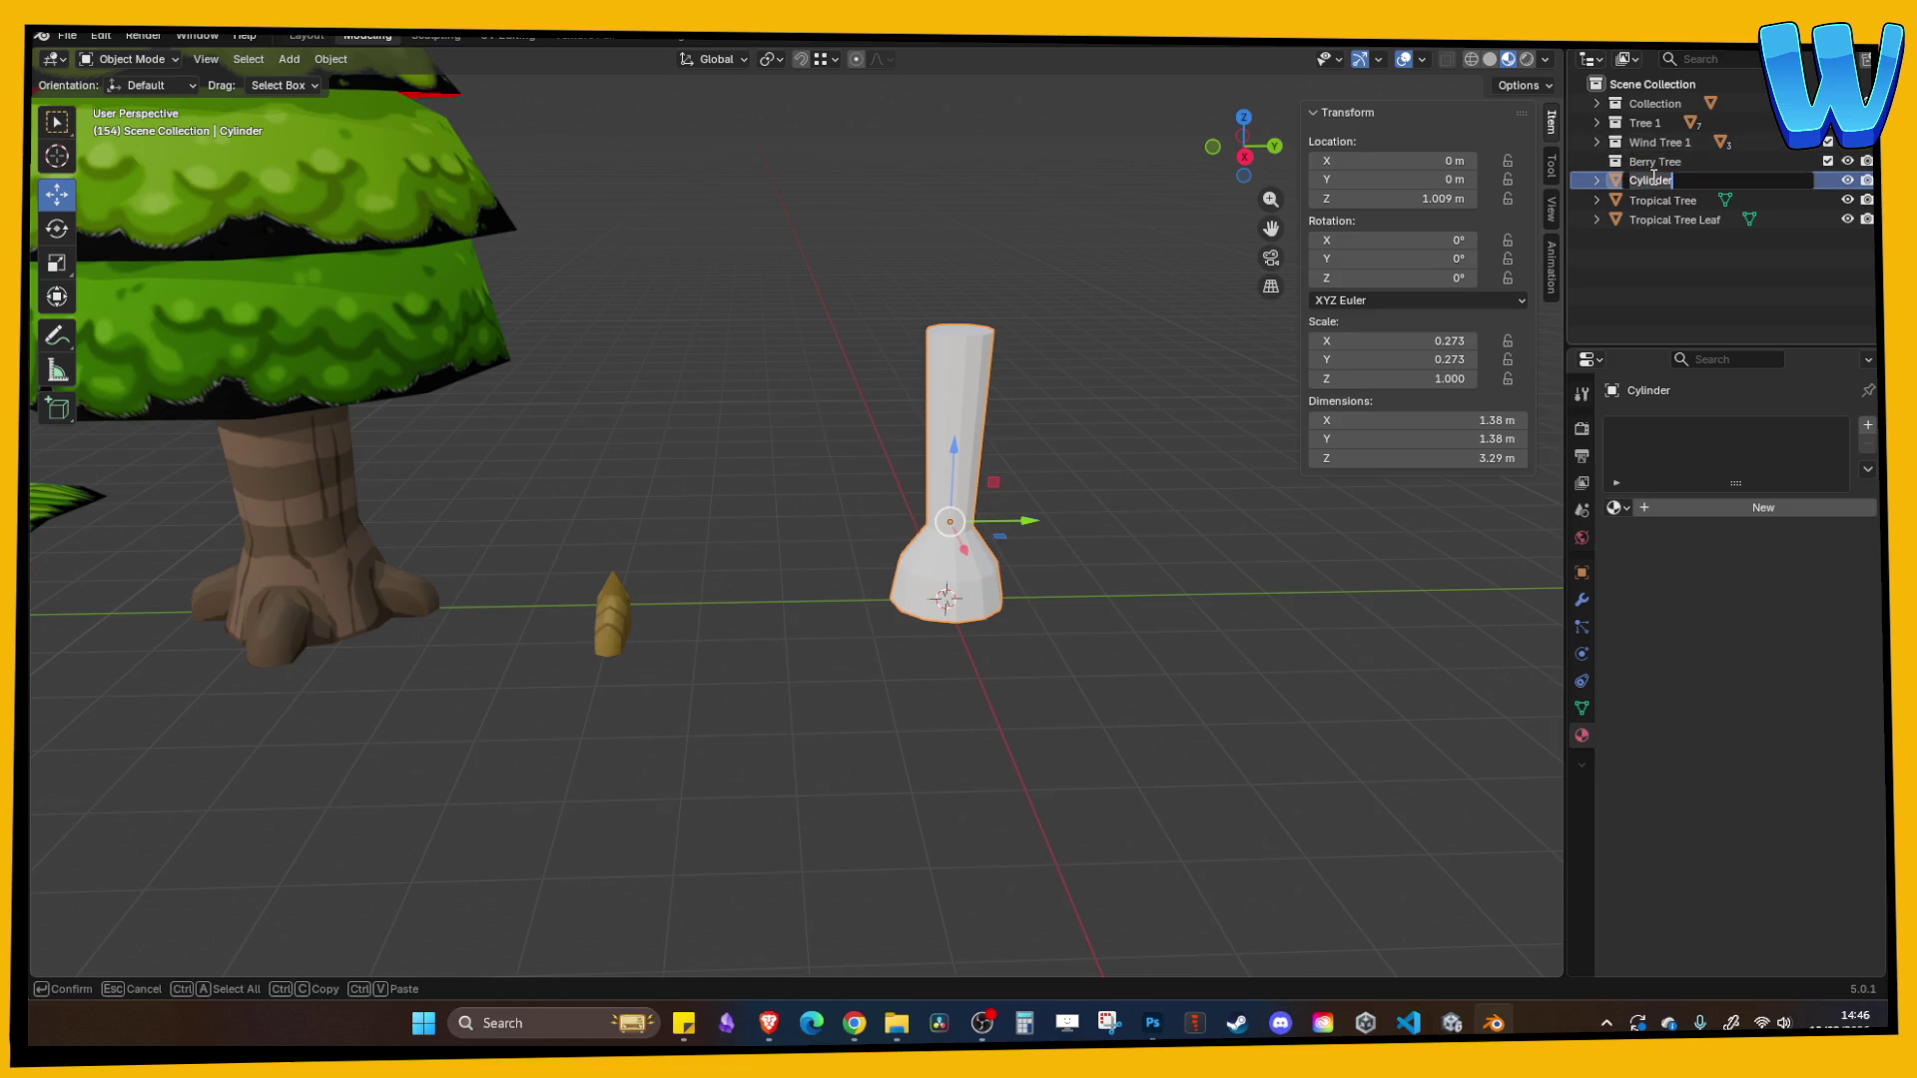
pyautogui.write('Trunk')
pyautogui.press('Return')
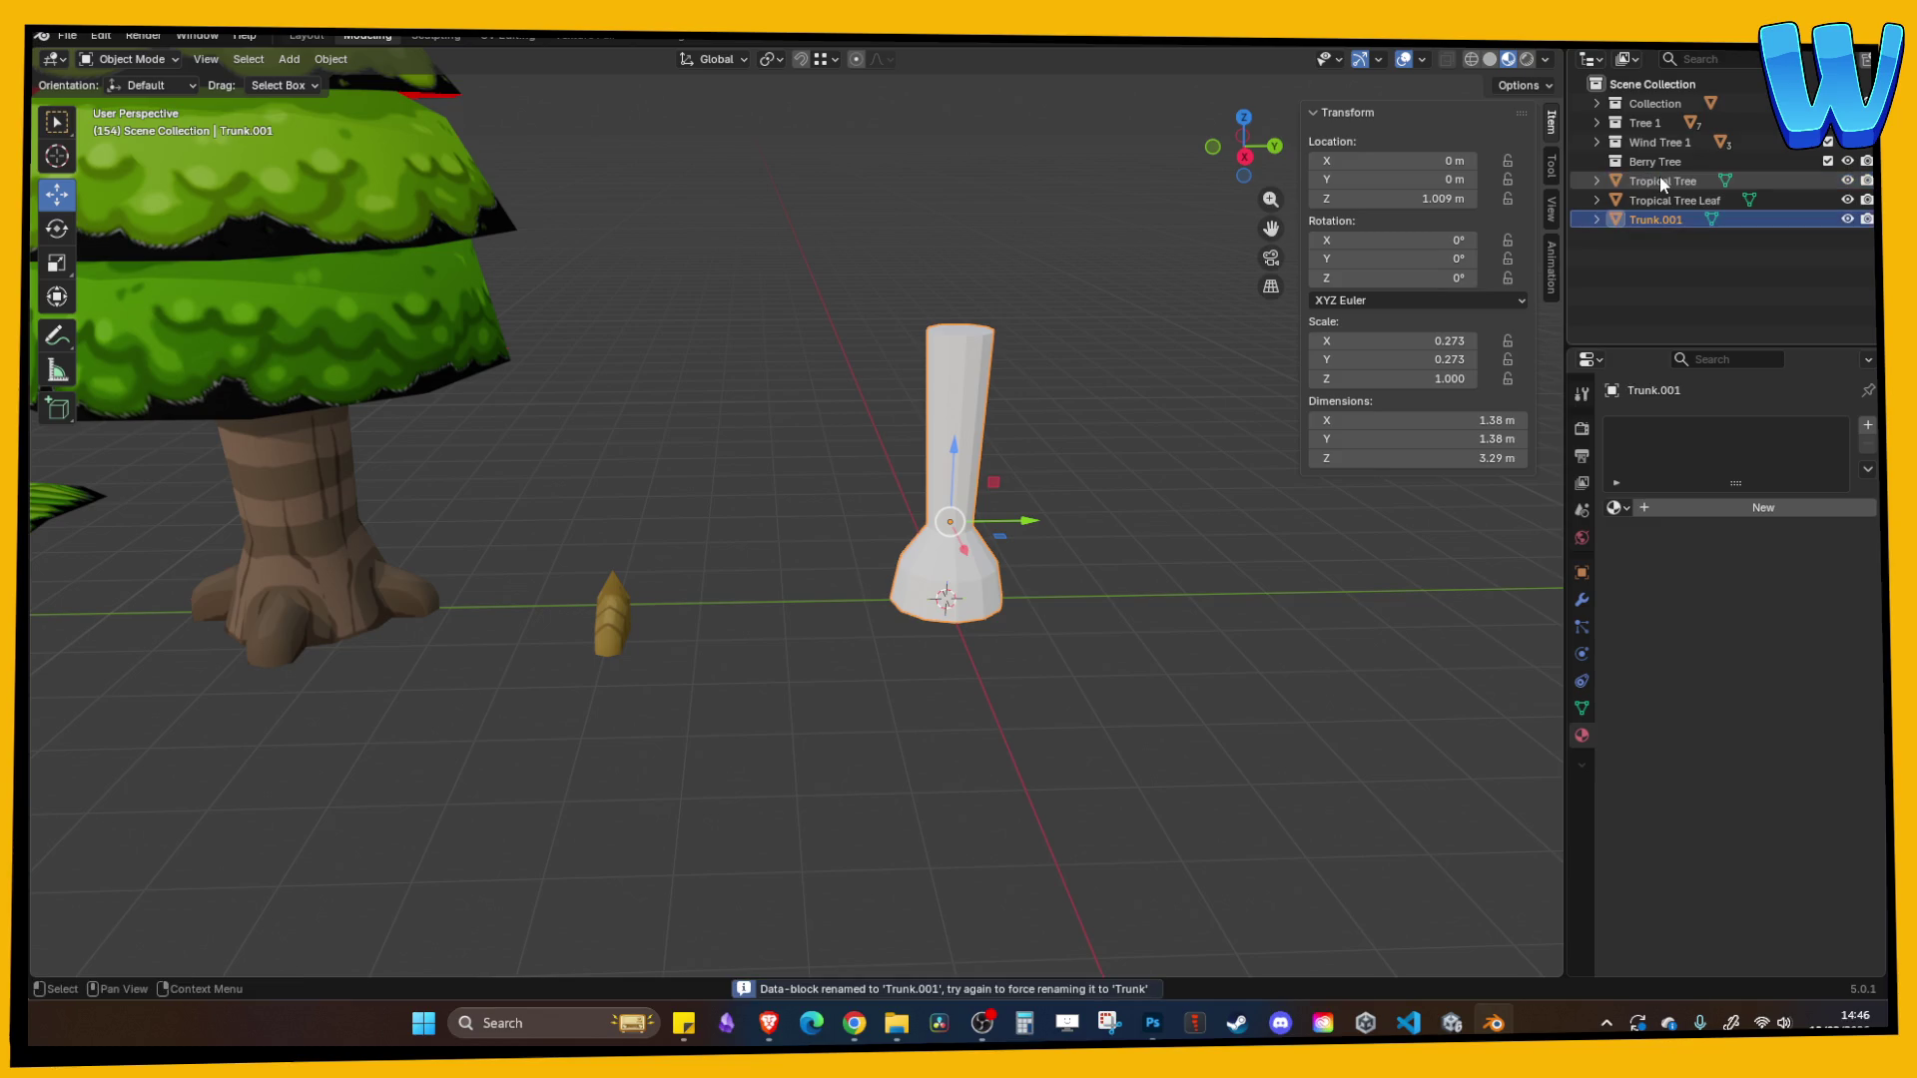
pyautogui.moveTo(1653, 181); pyautogui.dragTo(1653, 160)
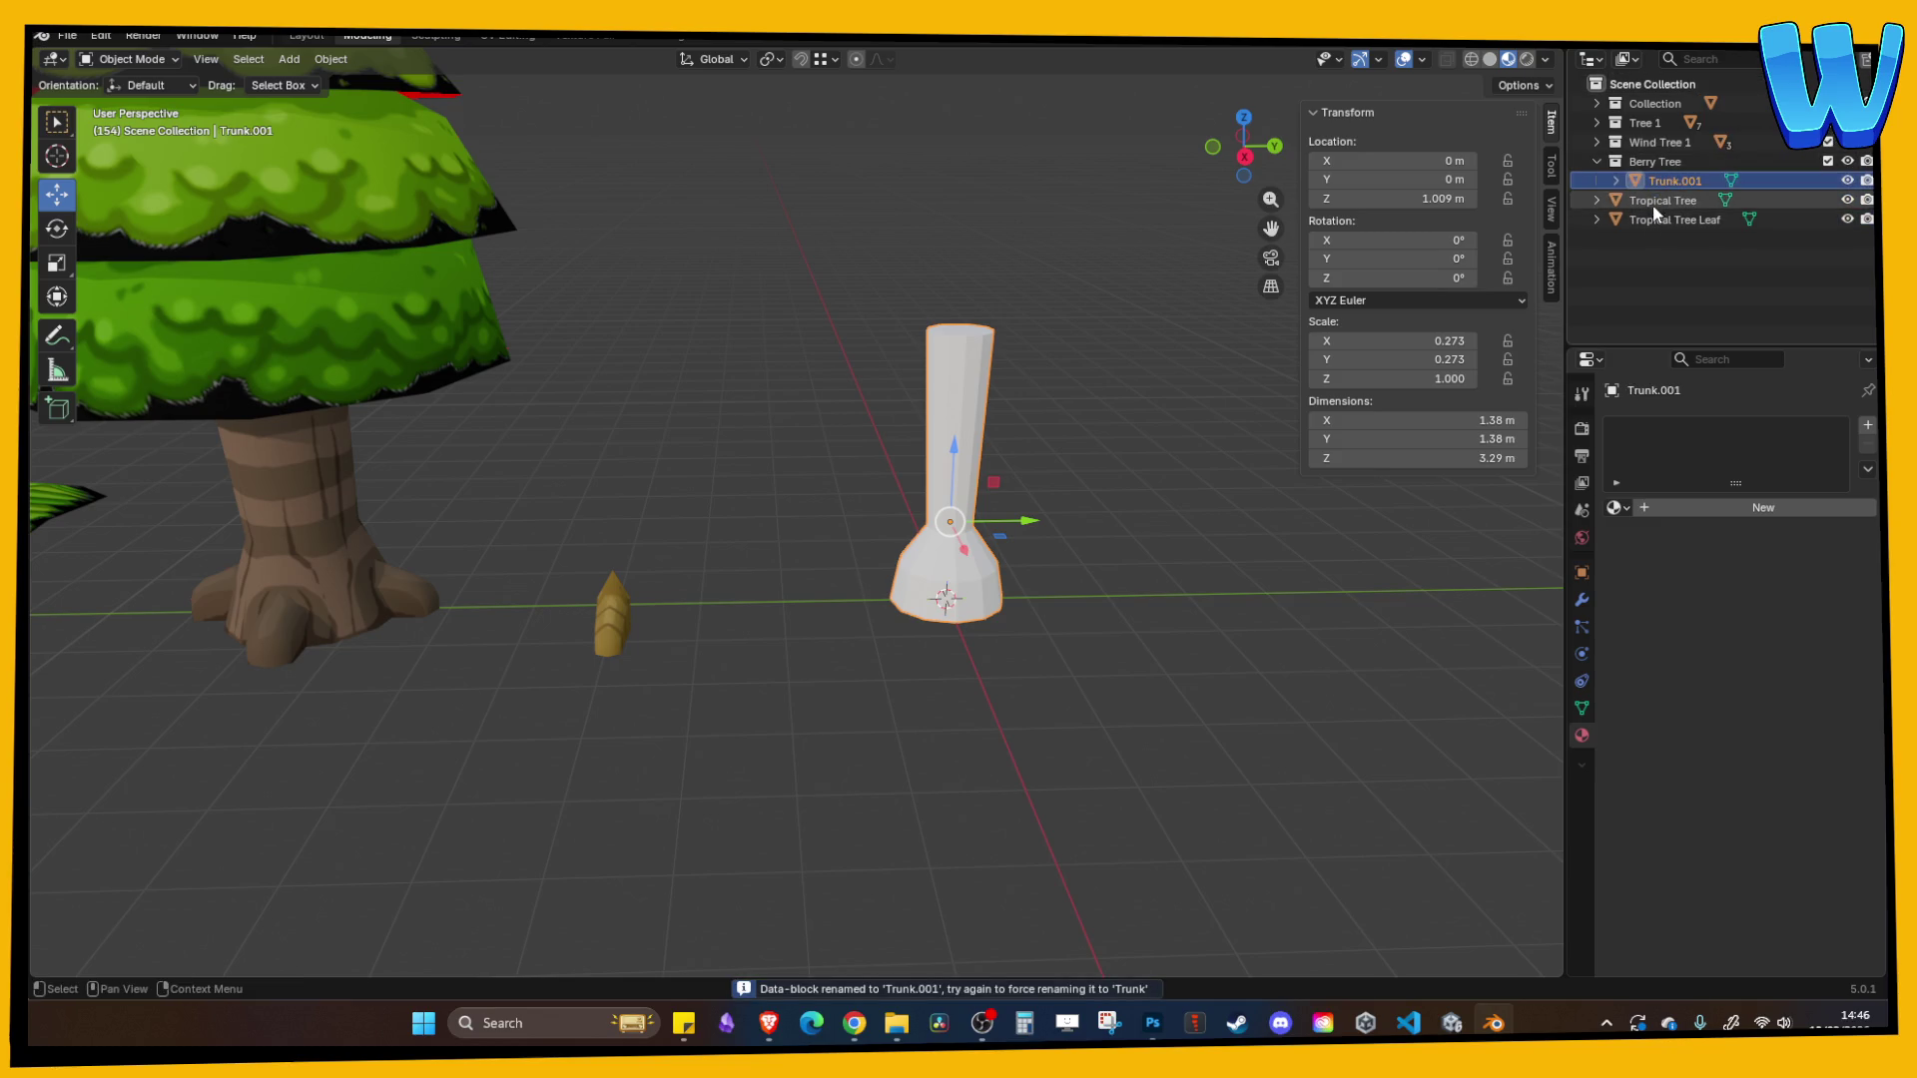
# - Duplicate the small root piece into Berry Tree and slide it toward the white trunk's base
pyautogui.click(609, 601)
pyautogui.hotkey('ctrl', 'c')
pyautogui.hotkey('ctrl', 'v')
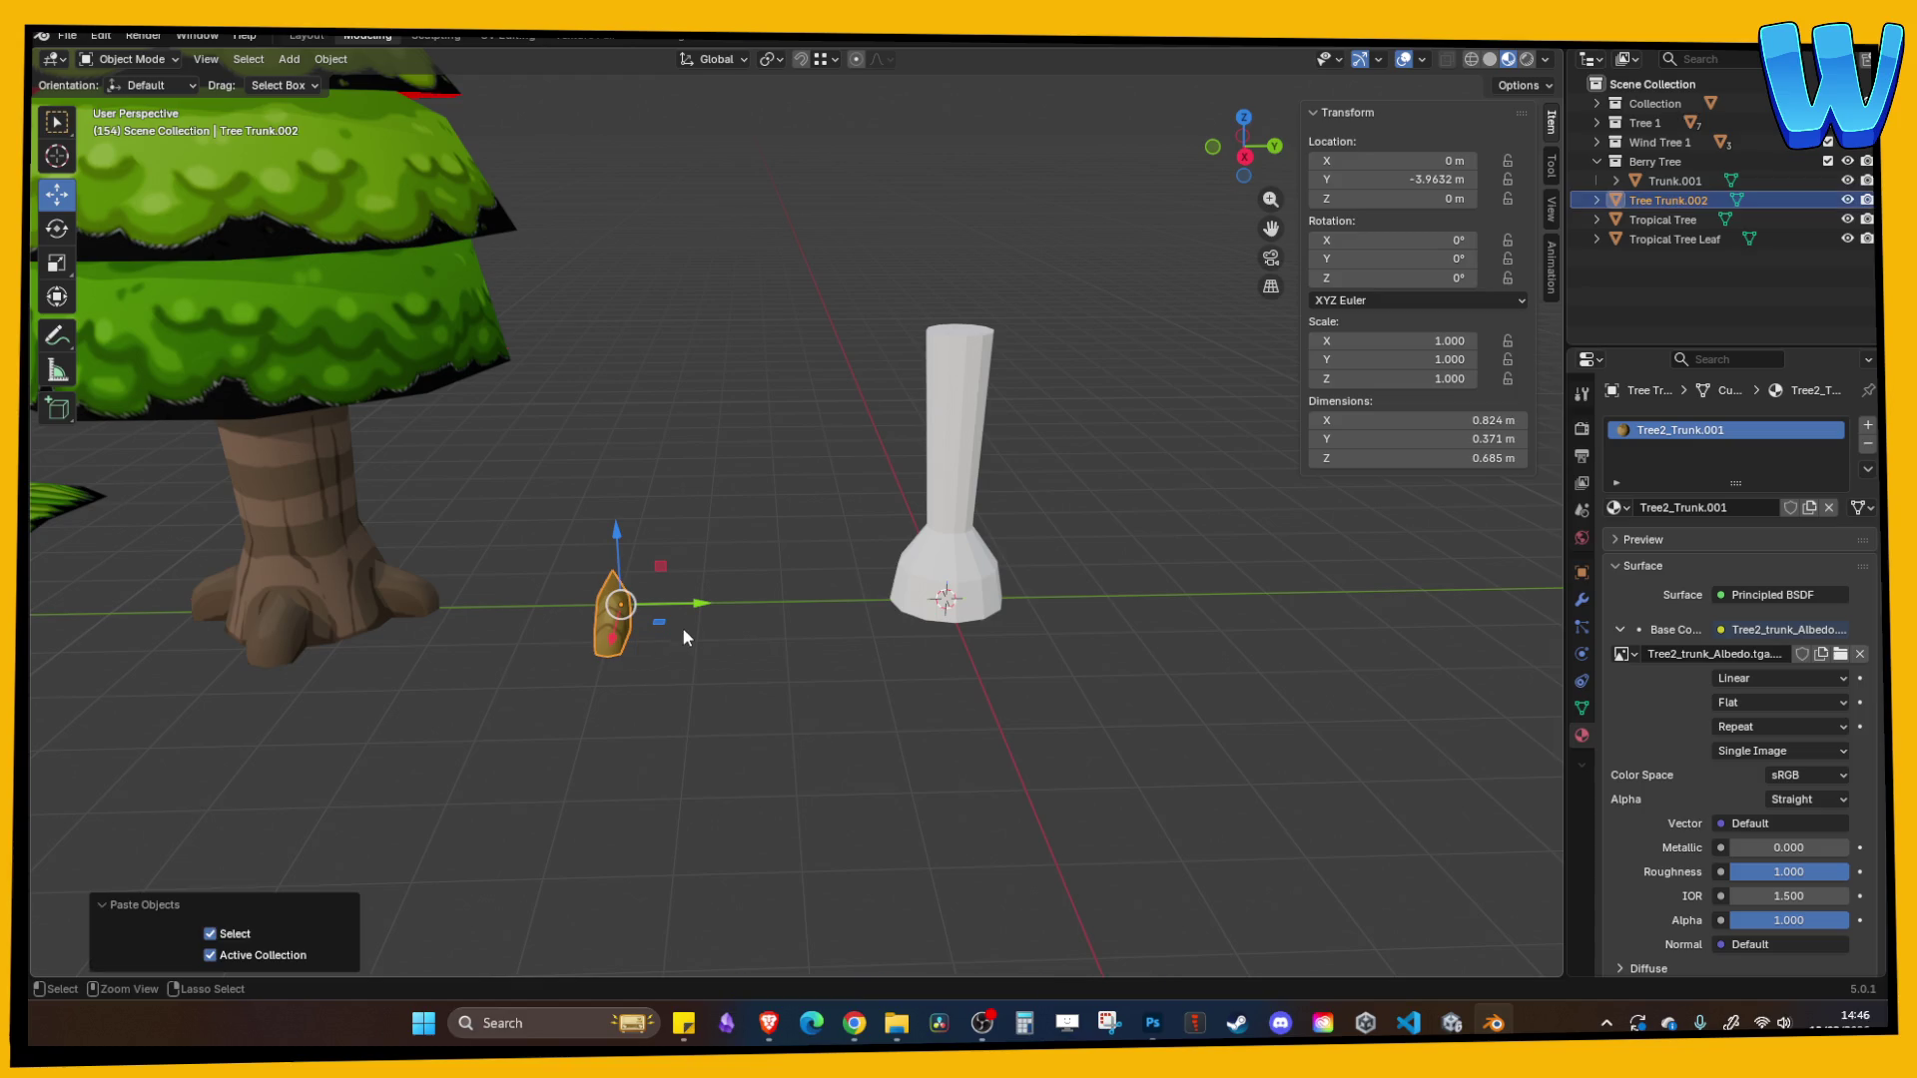
pyautogui.moveTo(699, 605); pyautogui.dragTo(848, 602)
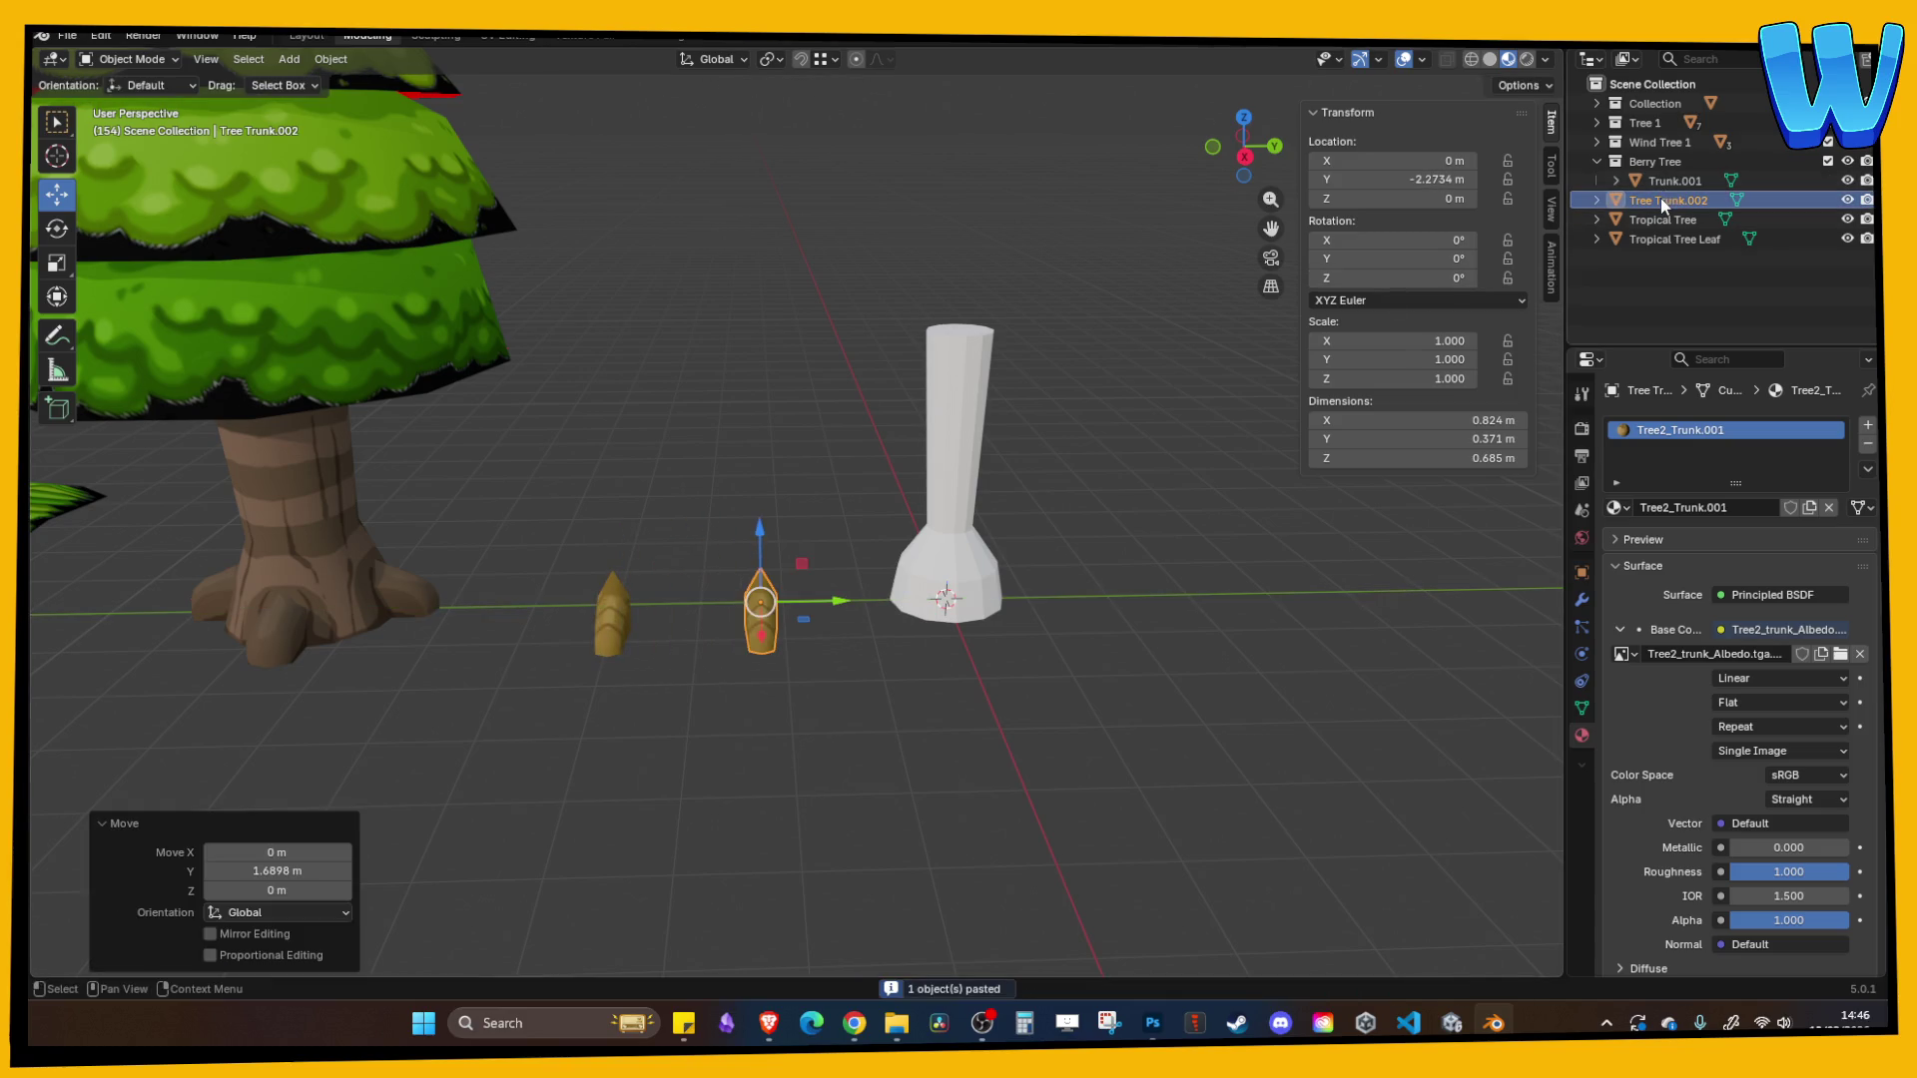
pyautogui.moveTo(1661, 197); pyautogui.dragTo(1655, 161)
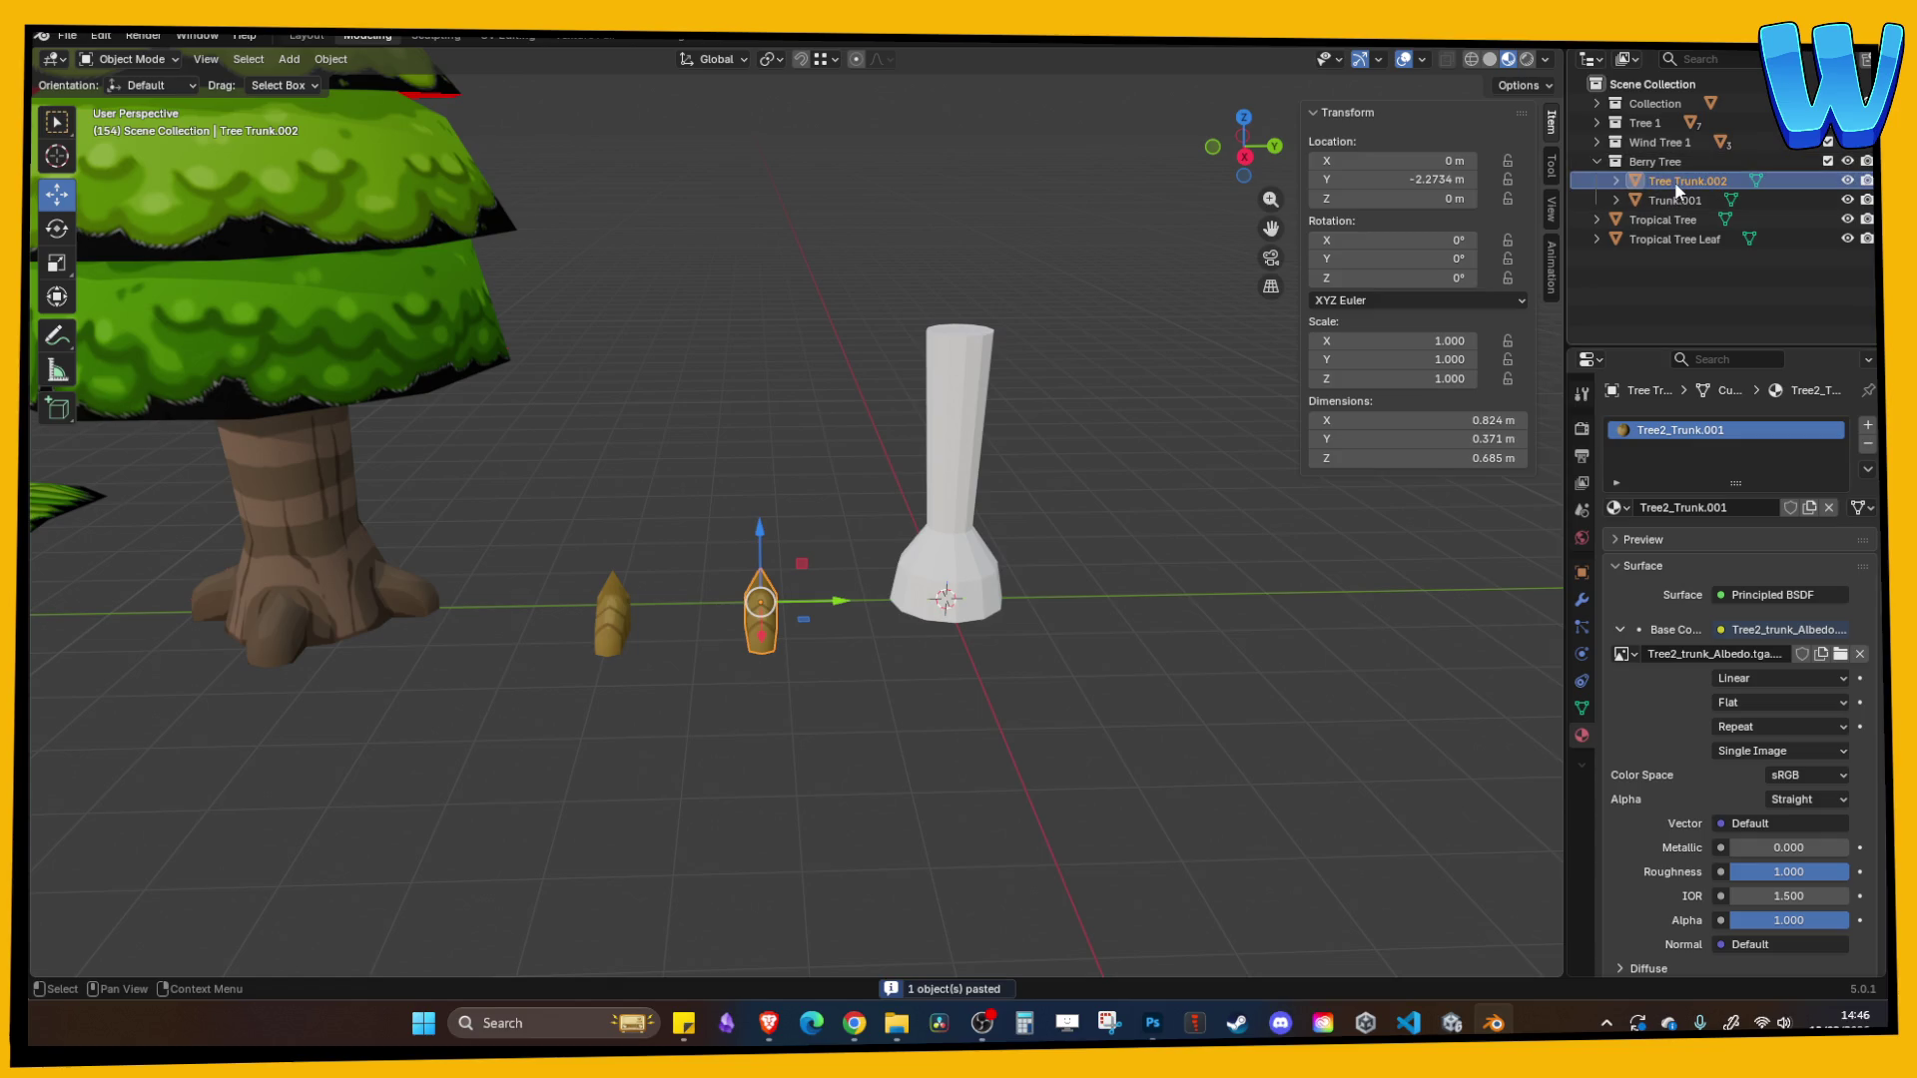
pyautogui.doubleClick(1679, 182)
pyautogui.press('Return')
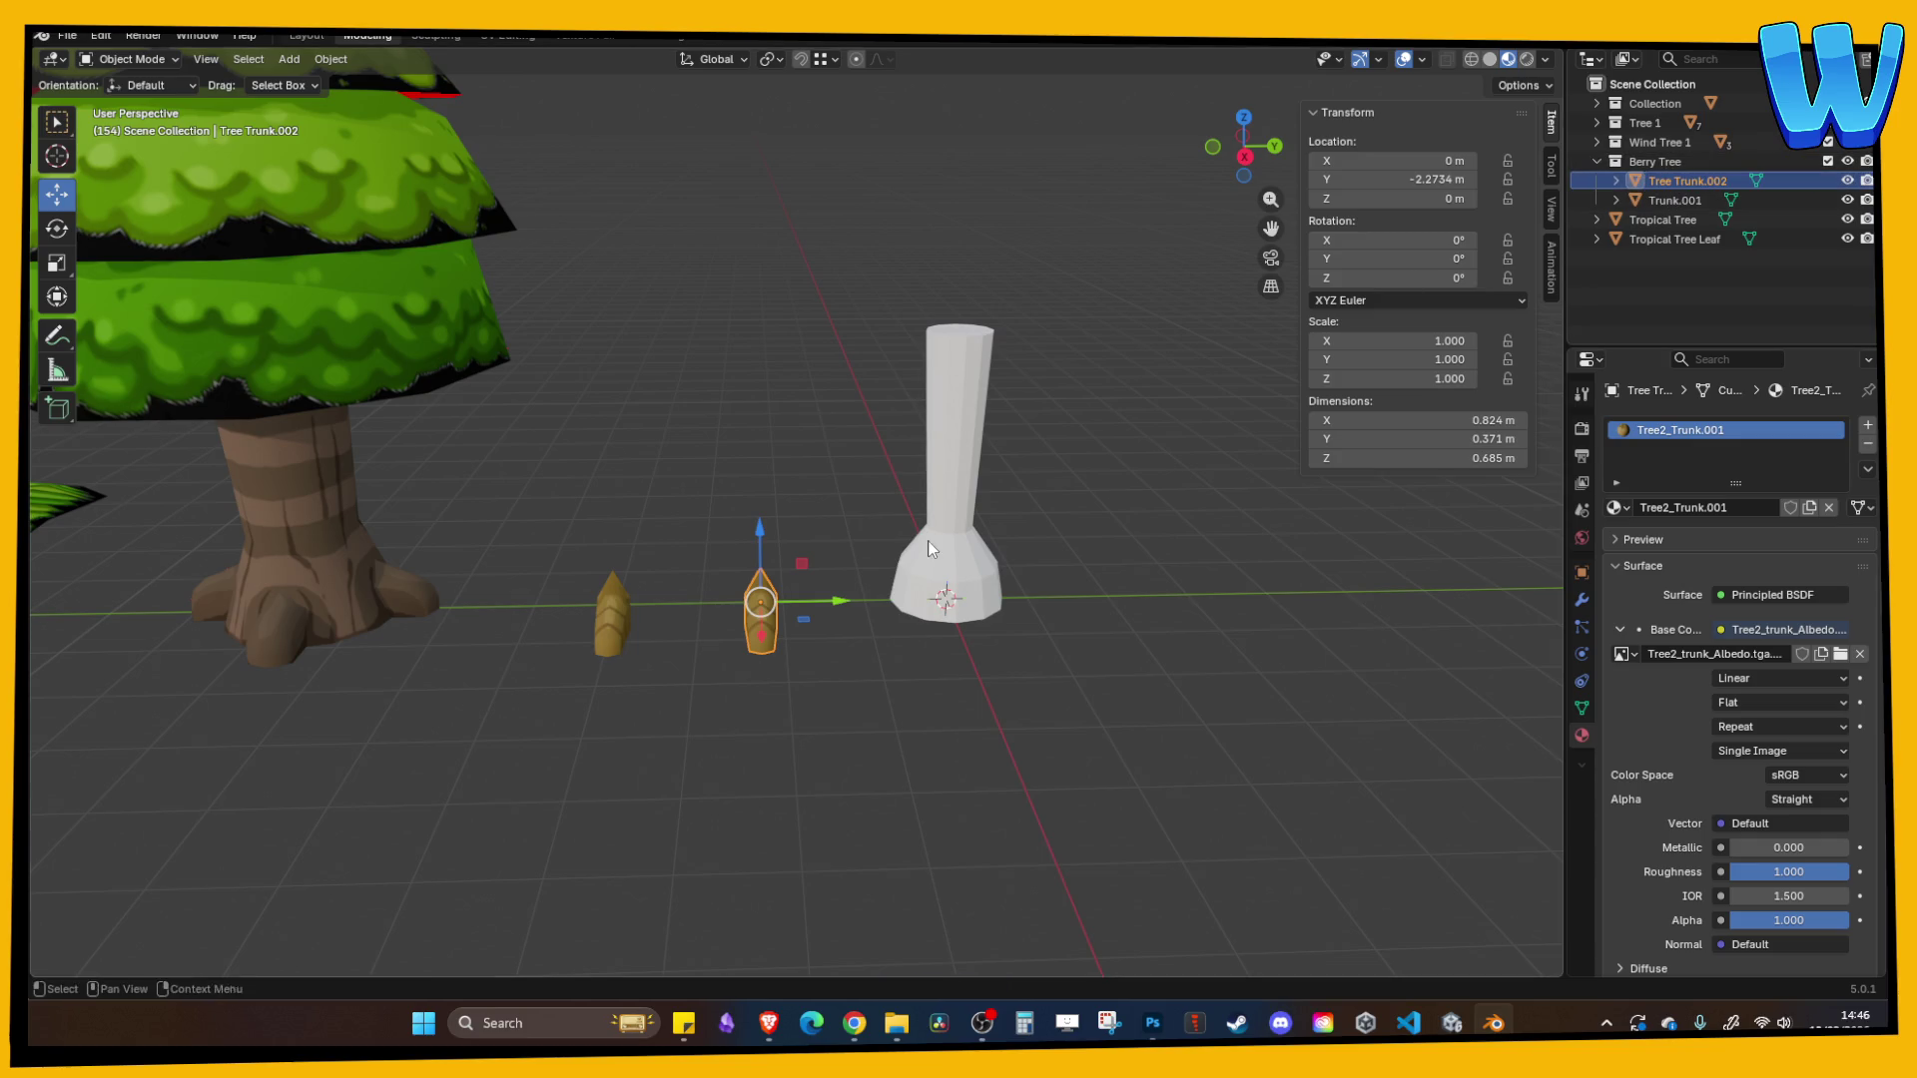
pyautogui.moveTo(833, 601); pyautogui.dragTo(942, 613)
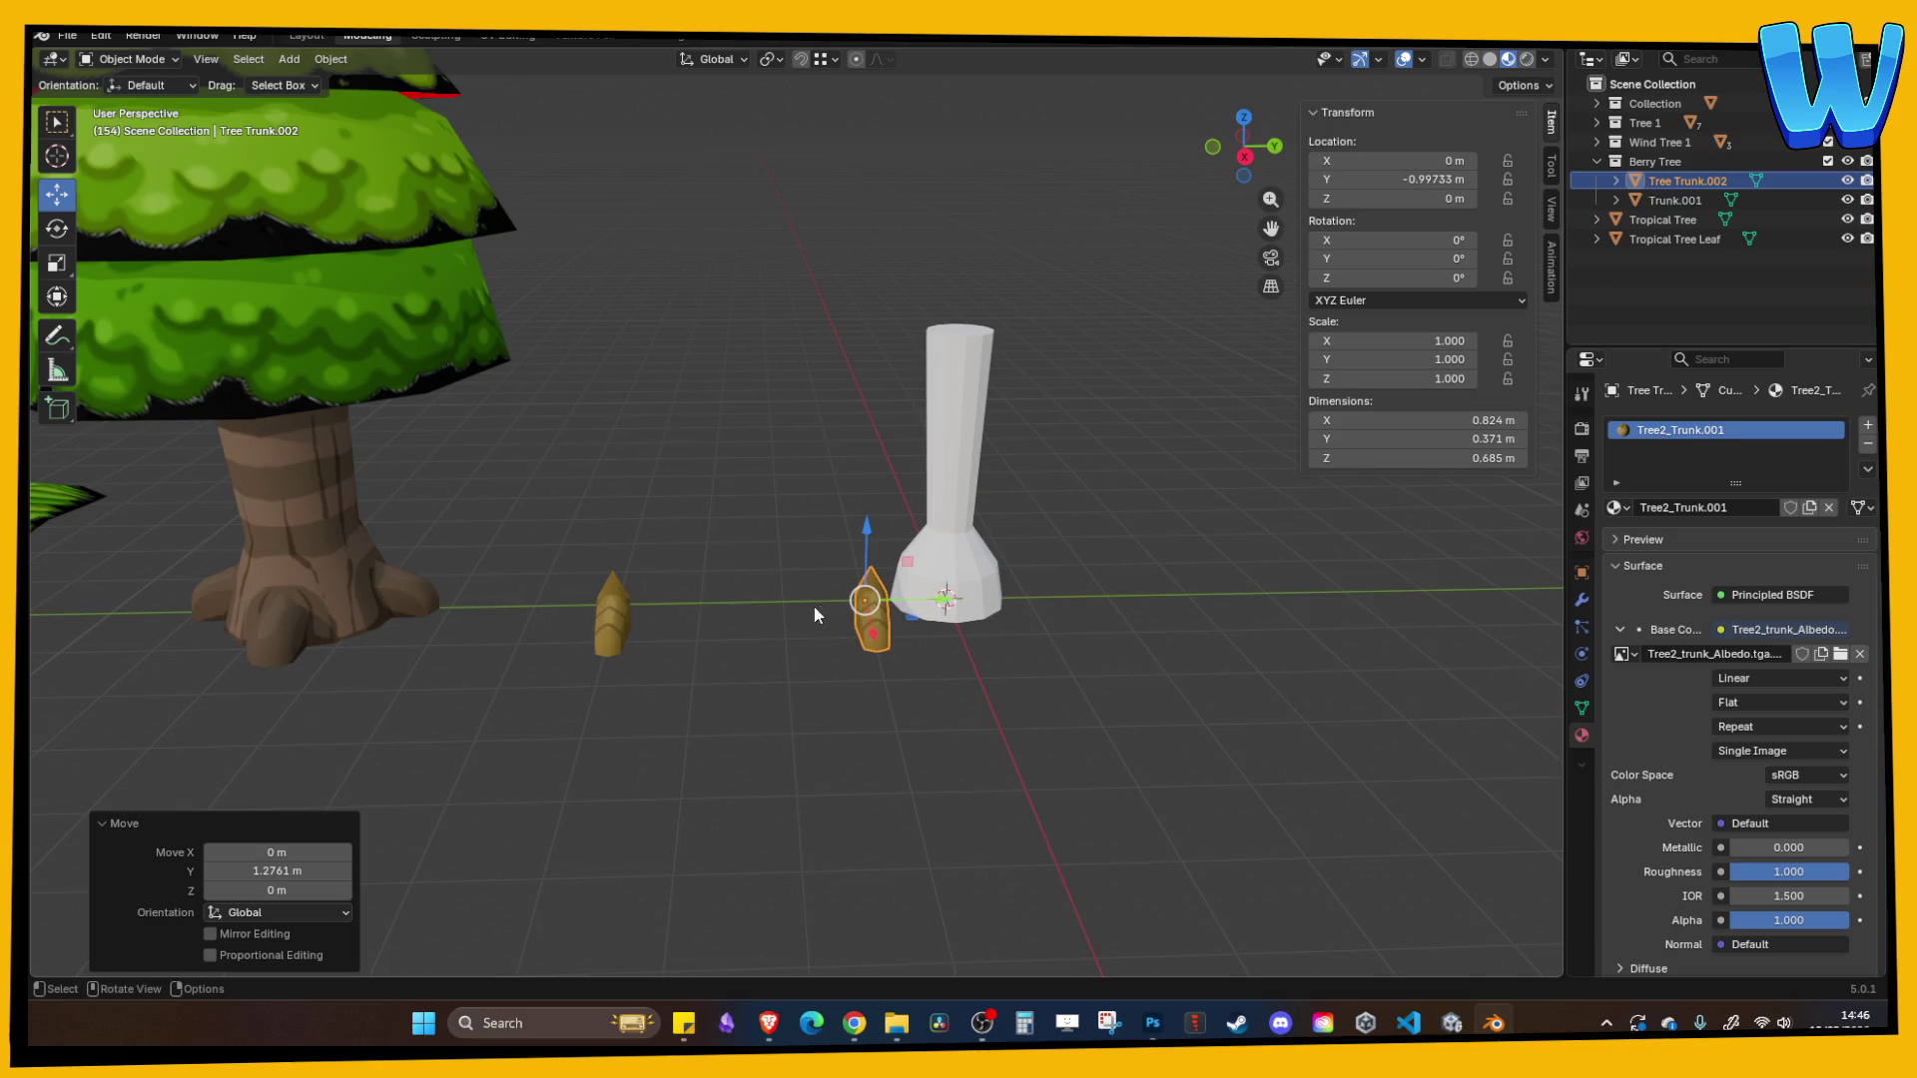
# - Set the root piece's Y location to 0 and widen it along X
pyautogui.click(1422, 181)
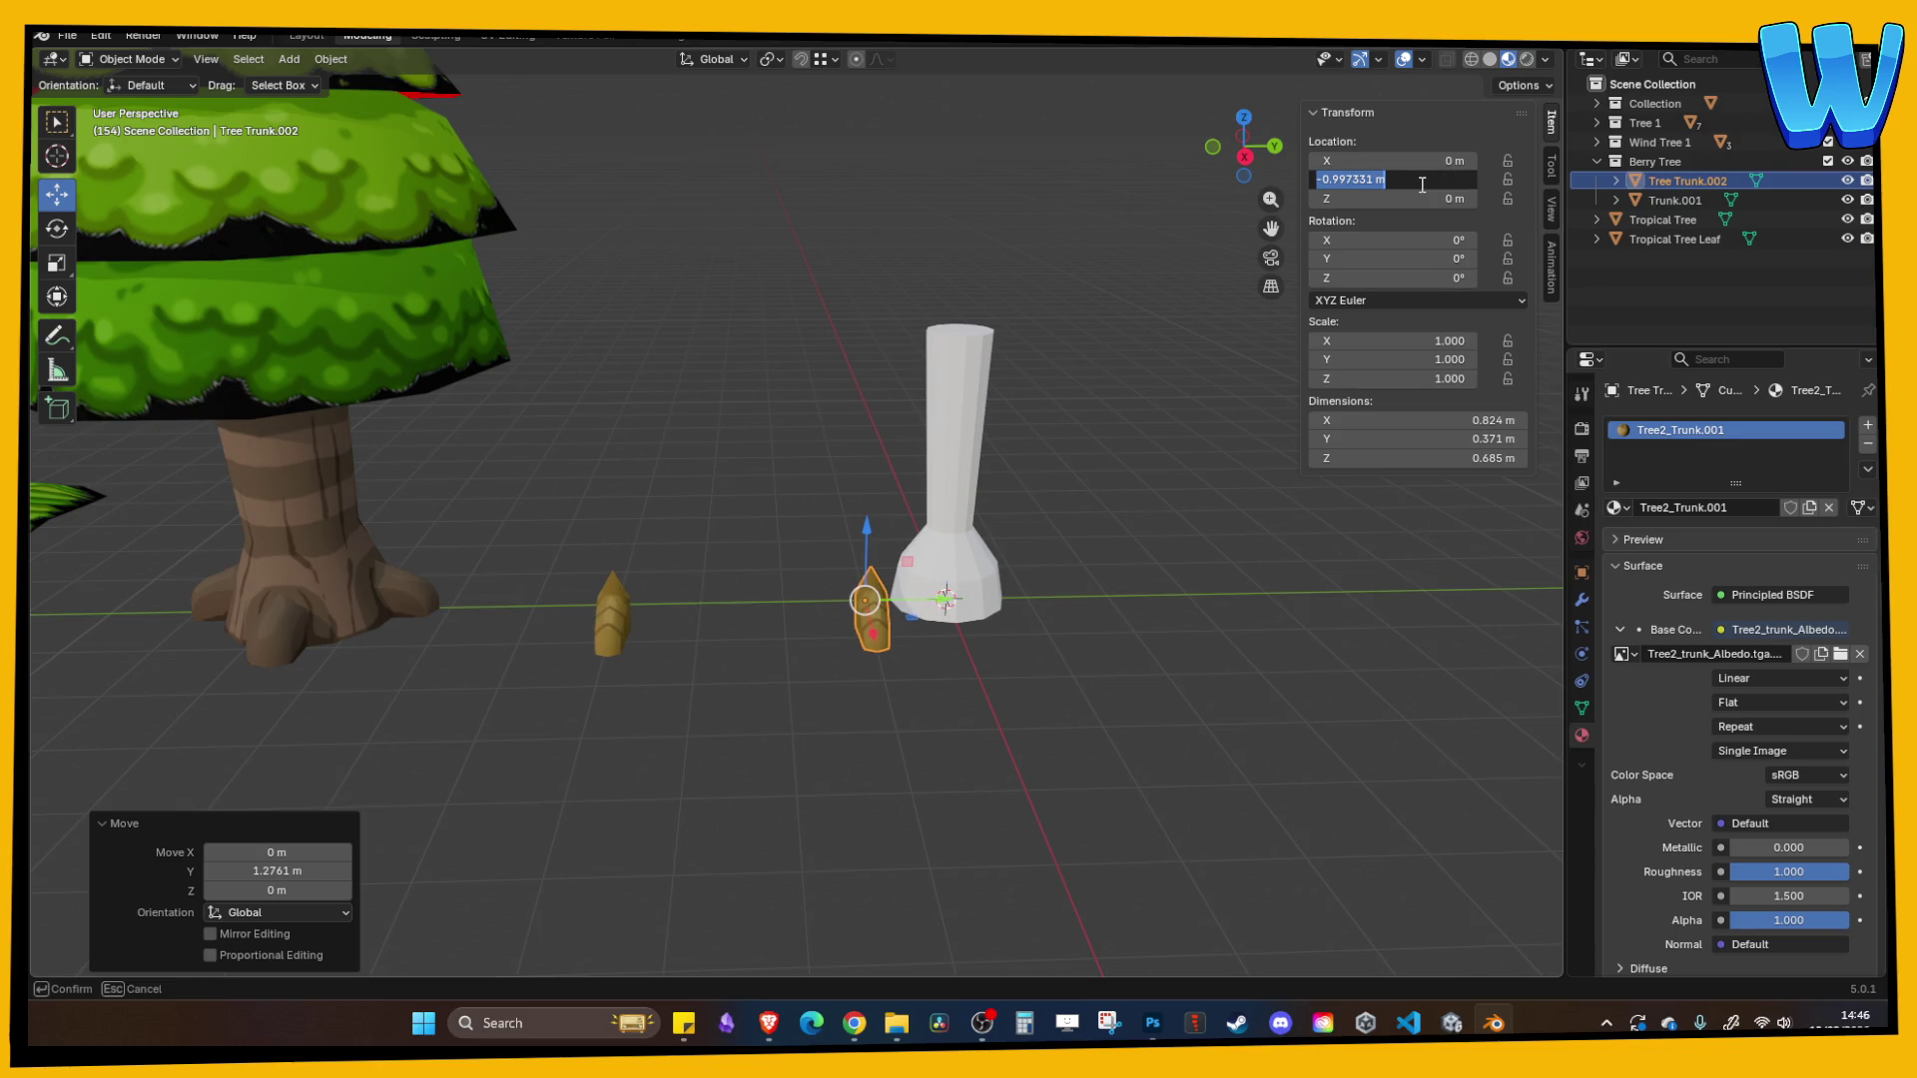
pyautogui.press('Return')
pyautogui.moveTo(839, 375)
pyautogui.mouseDown()
pyautogui.moveTo(906, 362)
pyautogui.moveTo(954, 391)
pyautogui.moveTo(938, 421)
pyautogui.moveTo(812, 361)
pyautogui.moveTo(913, 651)
pyautogui.moveTo(897, 761)
pyautogui.moveTo(927, 783)
pyautogui.mouseUp()
pyautogui.click(974, 392)
pyautogui.click(928, 788)
pyautogui.press('s')
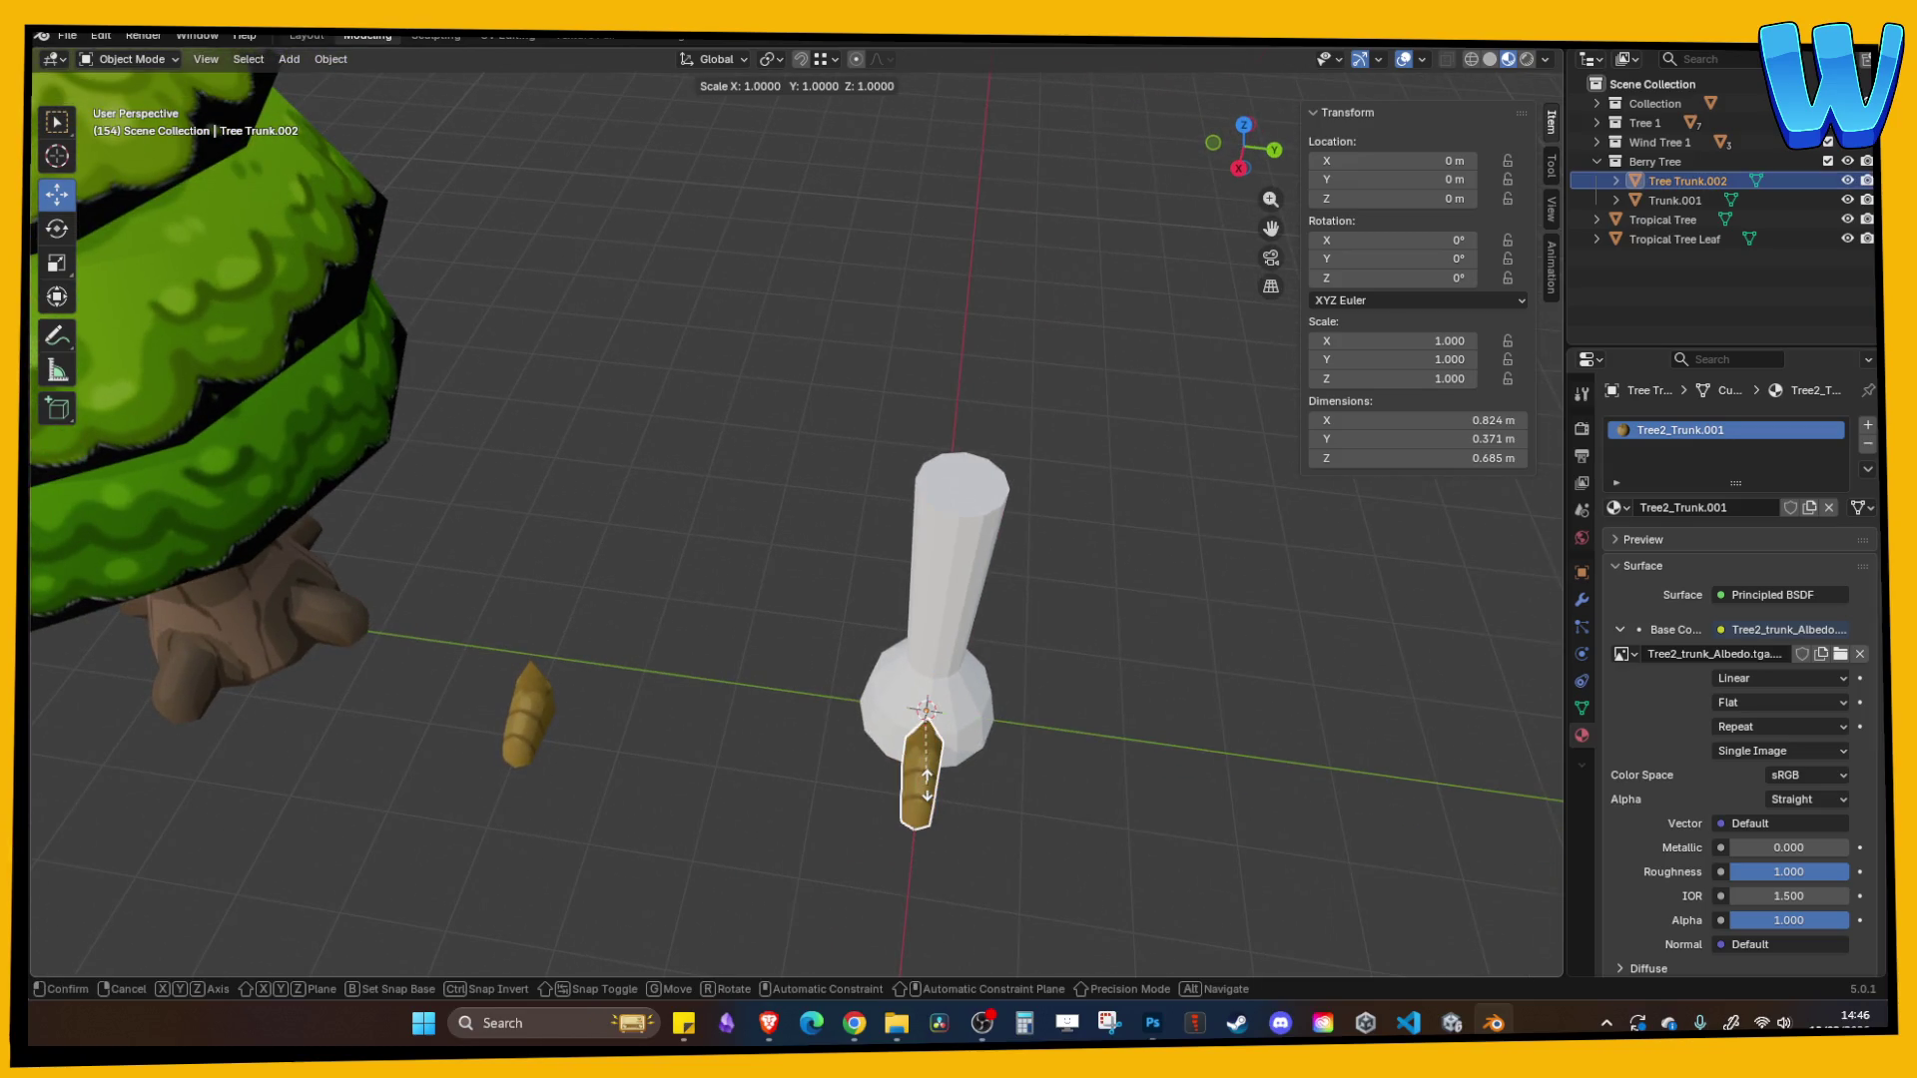
pyautogui.press('x')
pyautogui.click(947, 795)
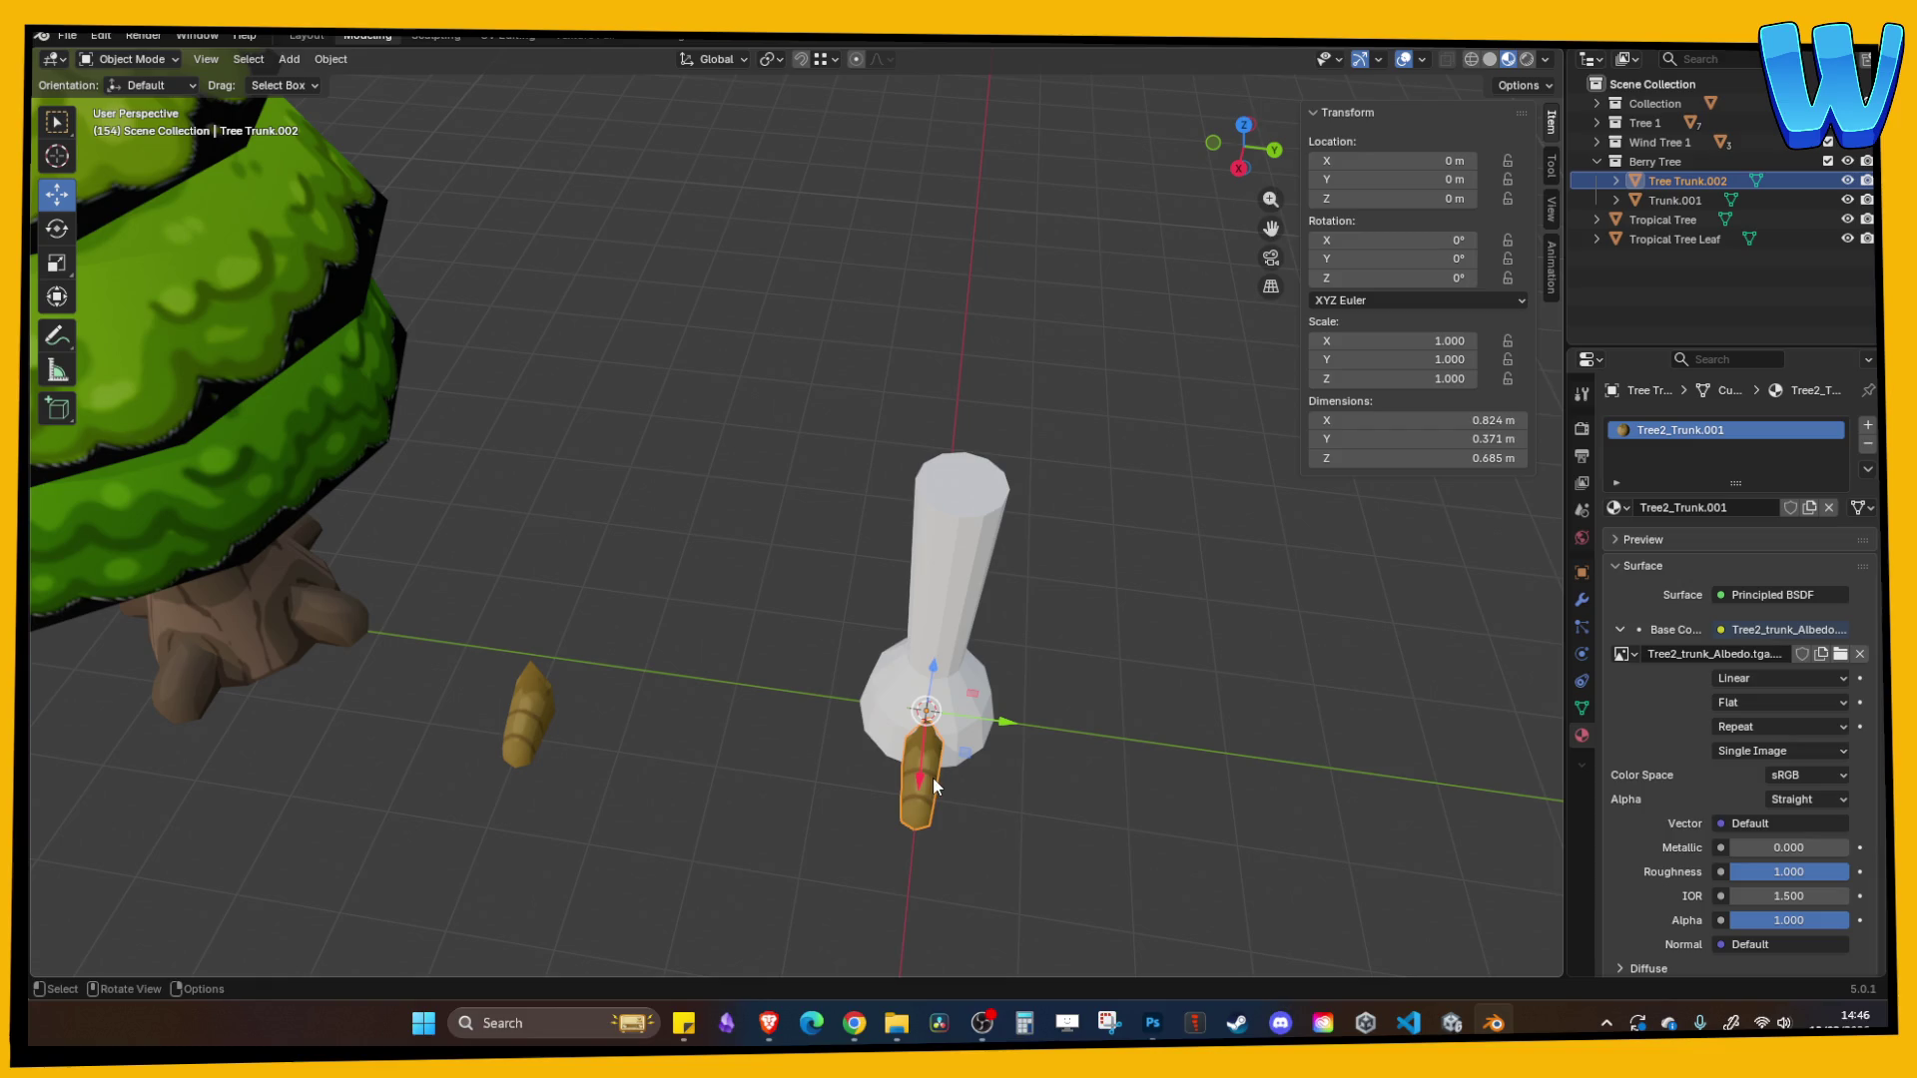
# - Apply all transforms to the root piece and set its origin to geometry
pyautogui.hotkey('ctrl', 'a')
pyautogui.click(900, 745)
pyautogui.press('s')
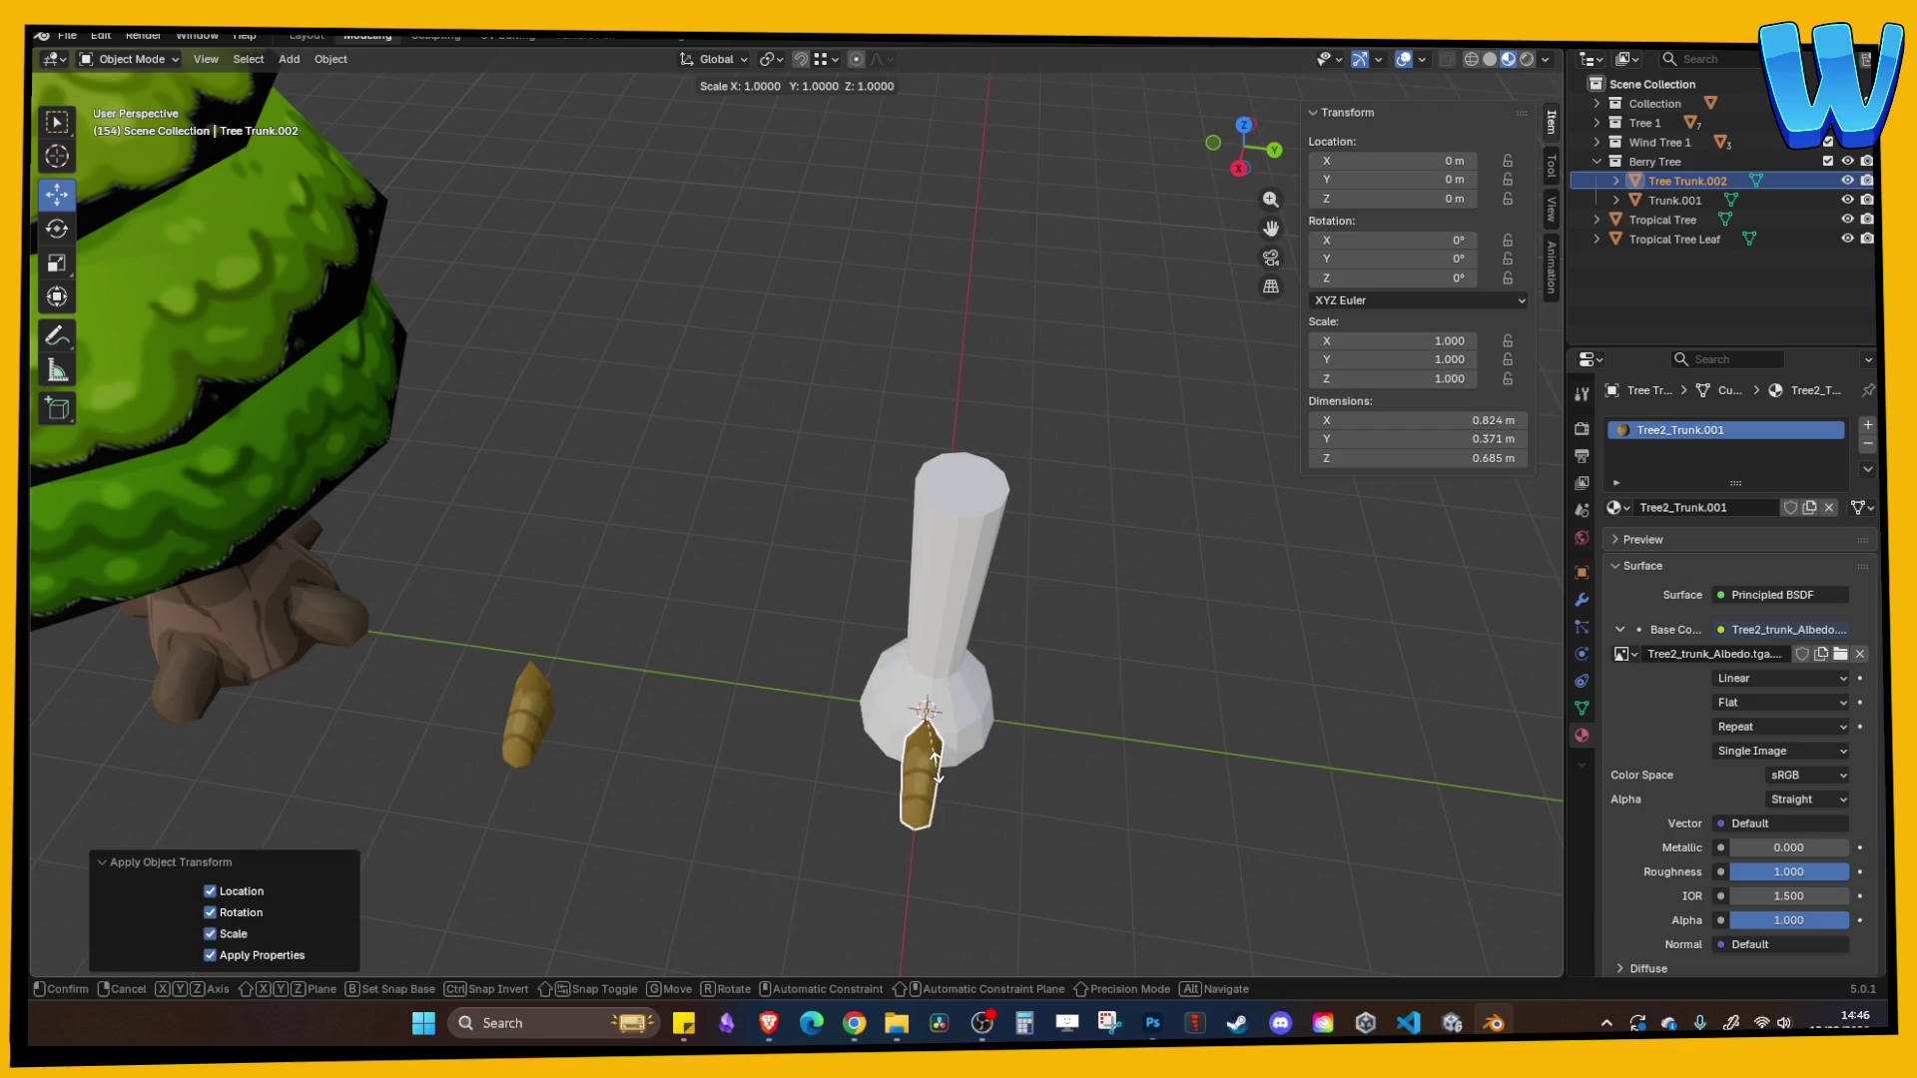
pyautogui.rightClick(988, 766)
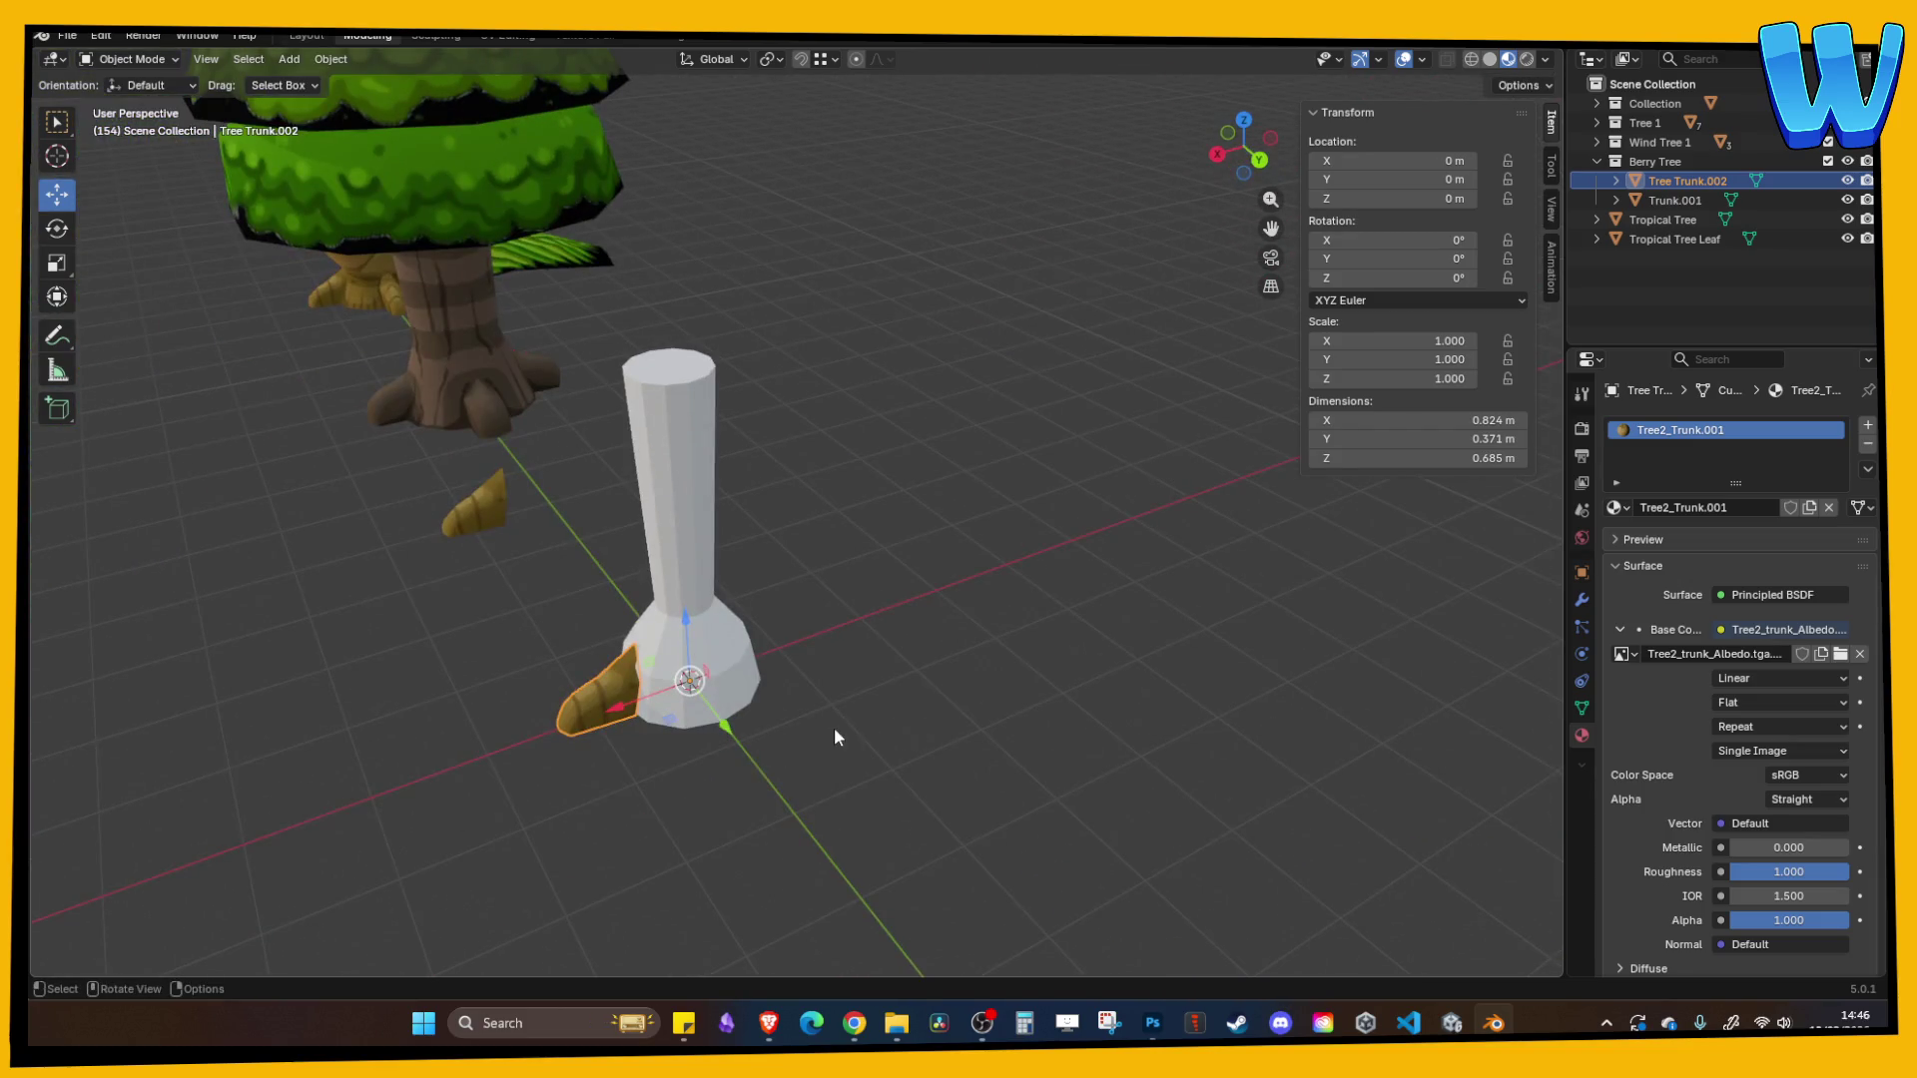
pyautogui.rightClick(720, 735)
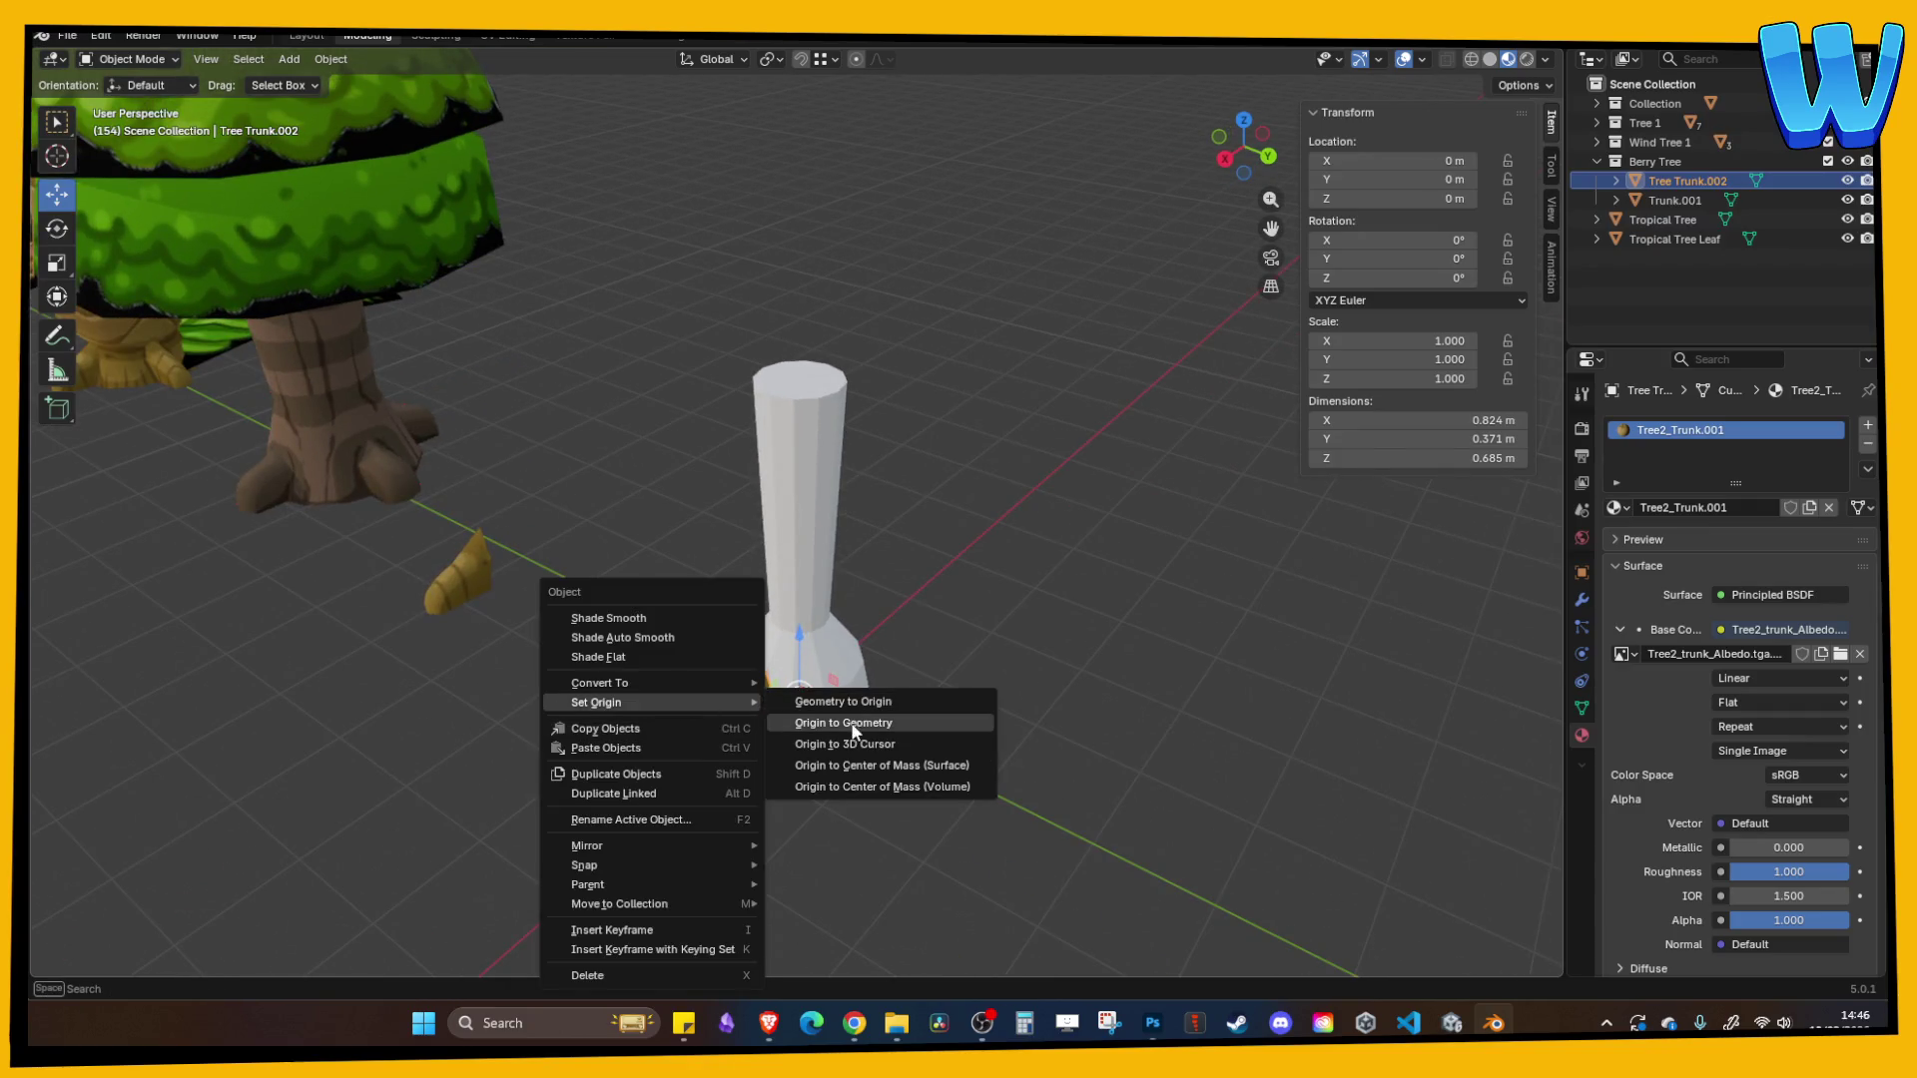
pyautogui.click(854, 726)
pyautogui.scroll(3, 852, 727)
# - Stretch the root piece to 1.646 along the Y axis
pyautogui.press('s')
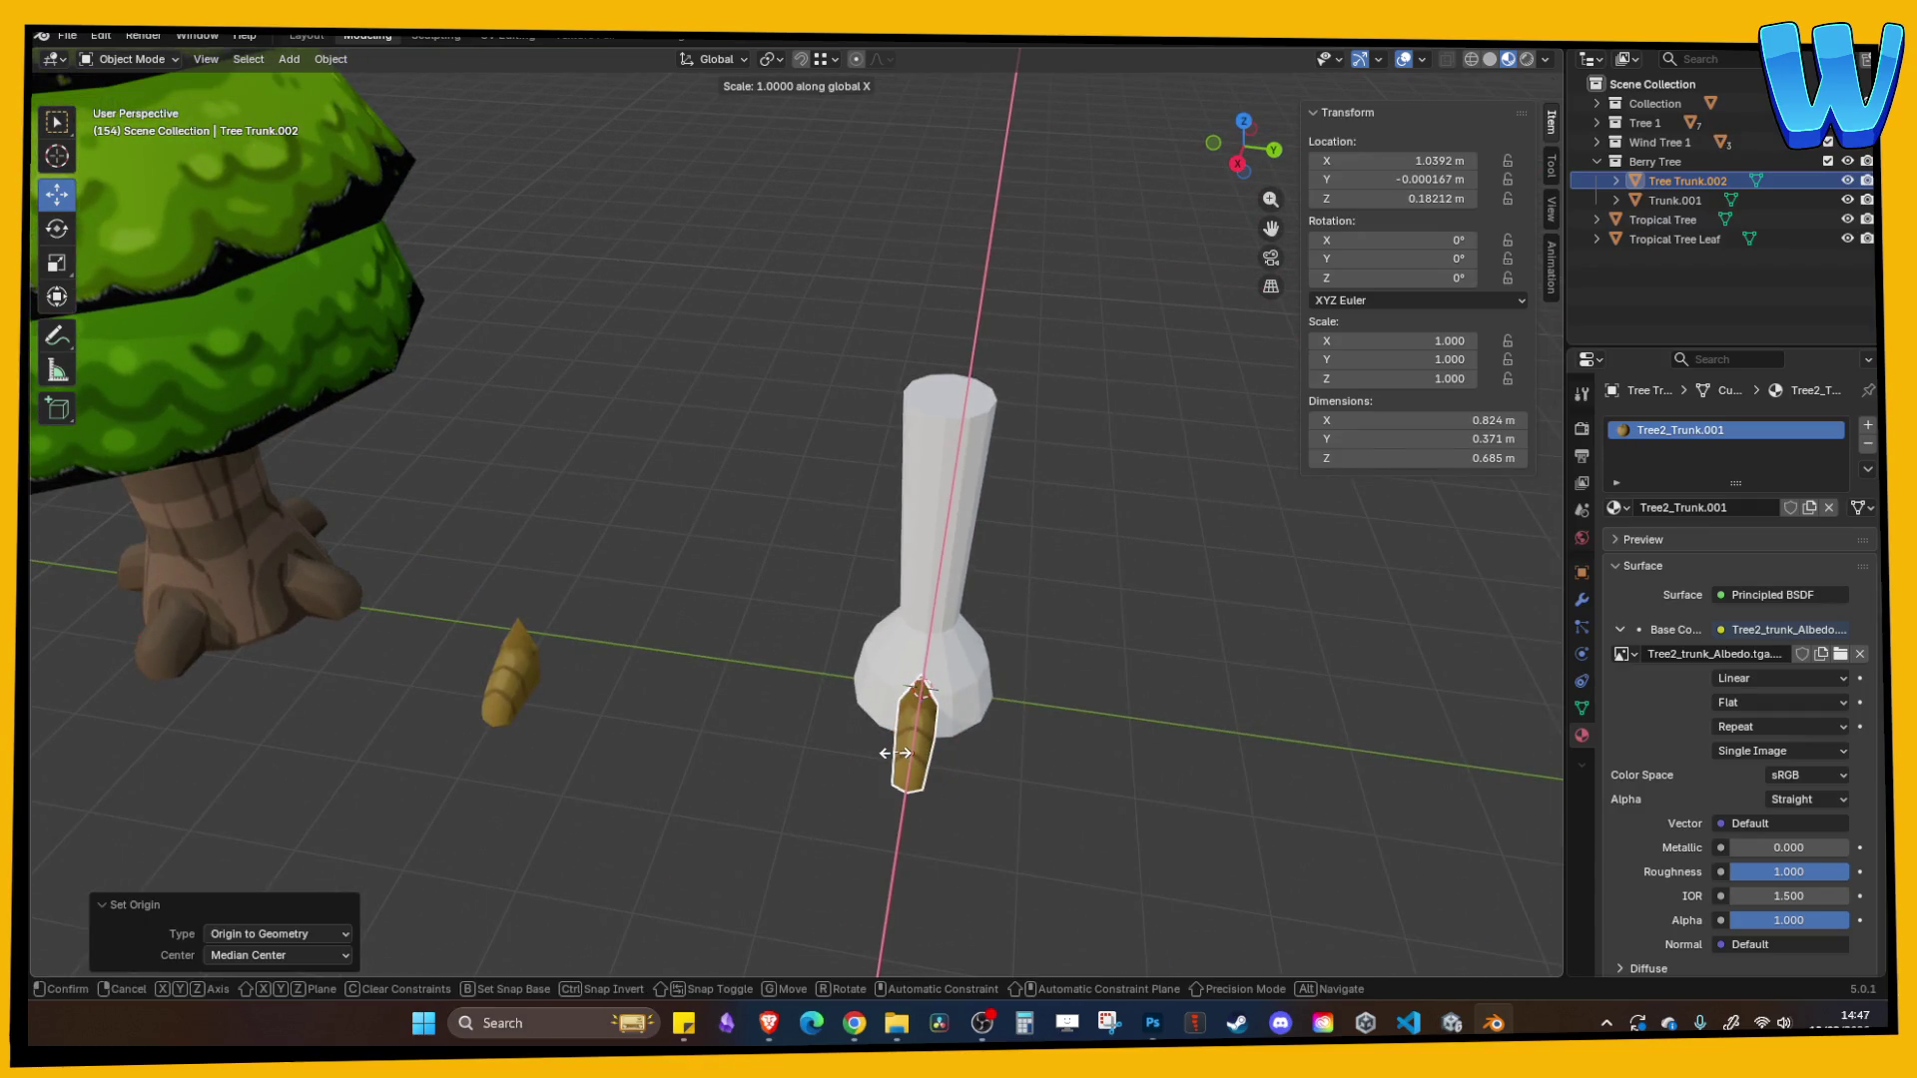
pyautogui.press('y')
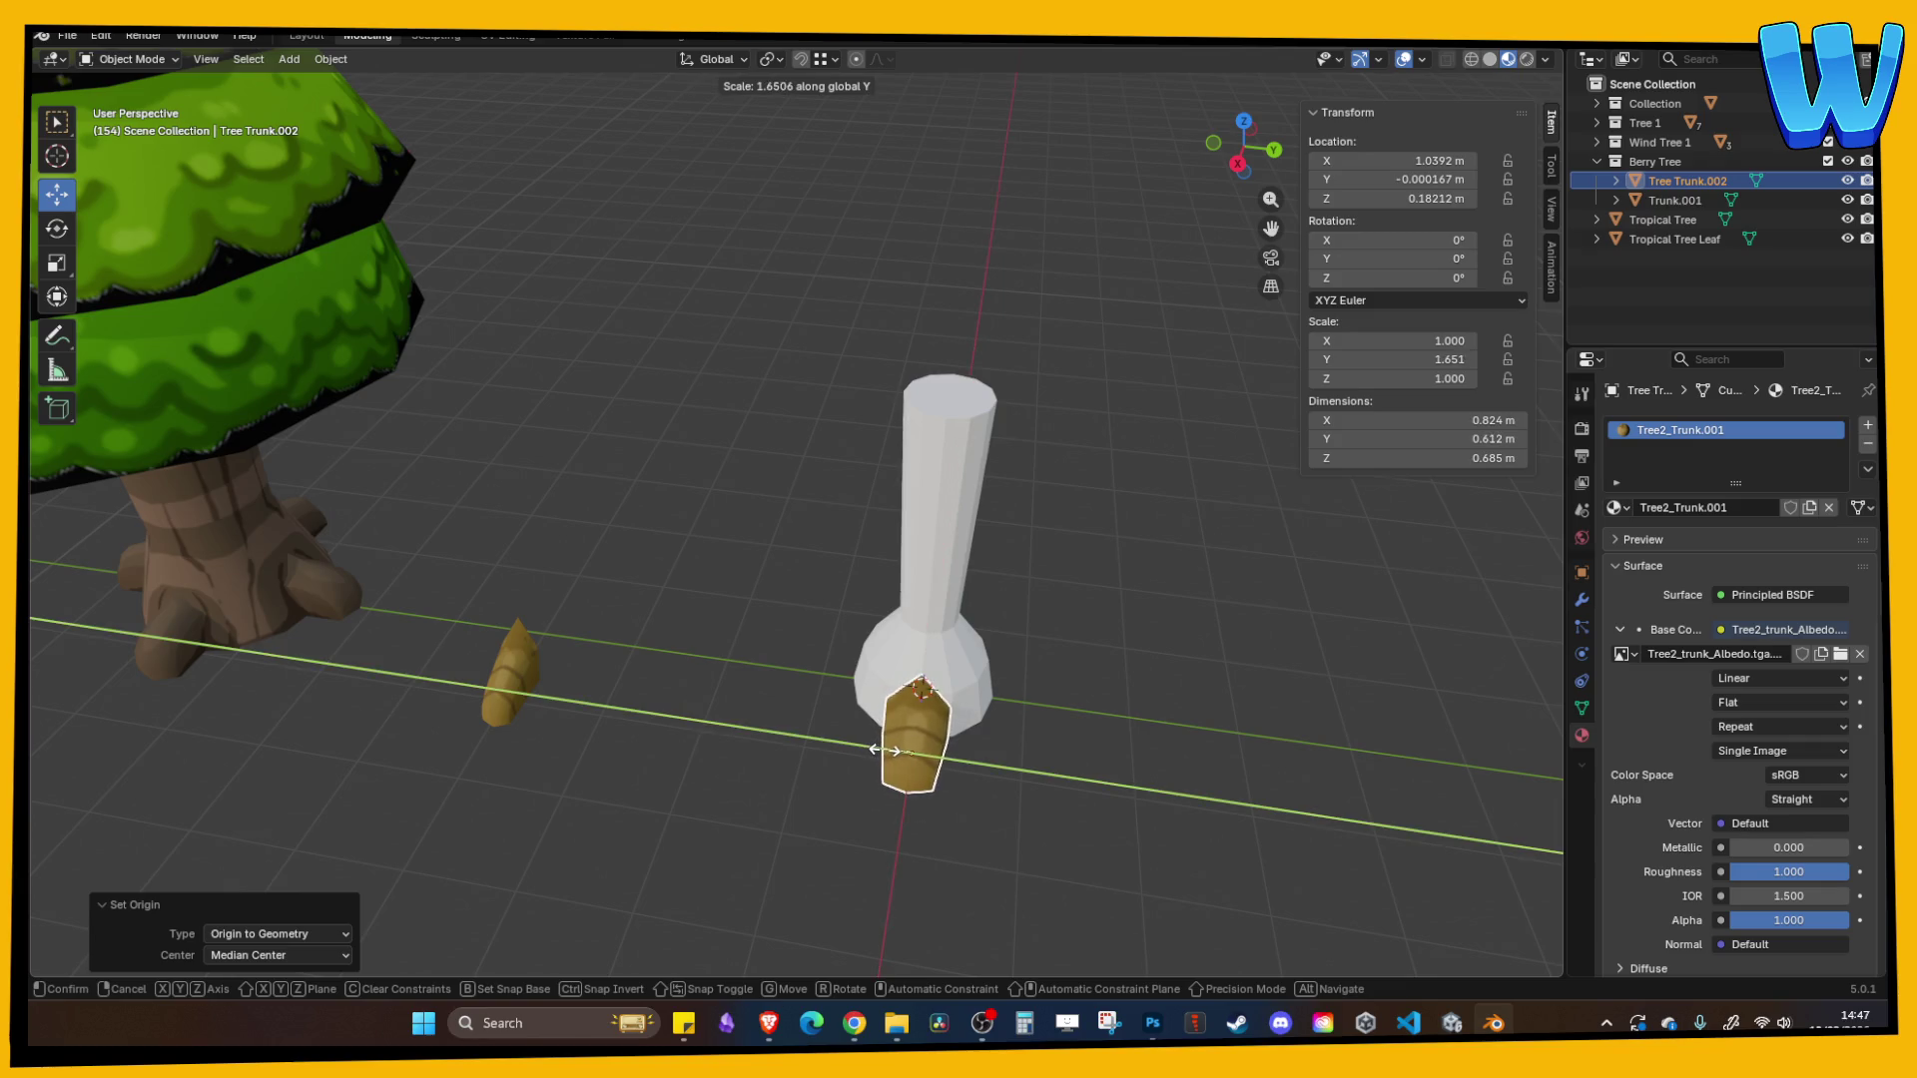
pyautogui.click(888, 749)
pyautogui.moveTo(733, 635)
pyautogui.mouseDown()
pyautogui.moveTo(692, 669)
pyautogui.moveTo(685, 643)
pyautogui.moveTo(860, 661)
pyautogui.mouseUp()
# - Widen the edge ring near the white trunk's base in Edit Mode
pyautogui.click(906, 619)
pyautogui.press('Tab')
pyautogui.hotkey('ctrl', 'r')
pyautogui.click(935, 529)
pyautogui.rightClick(935, 529)
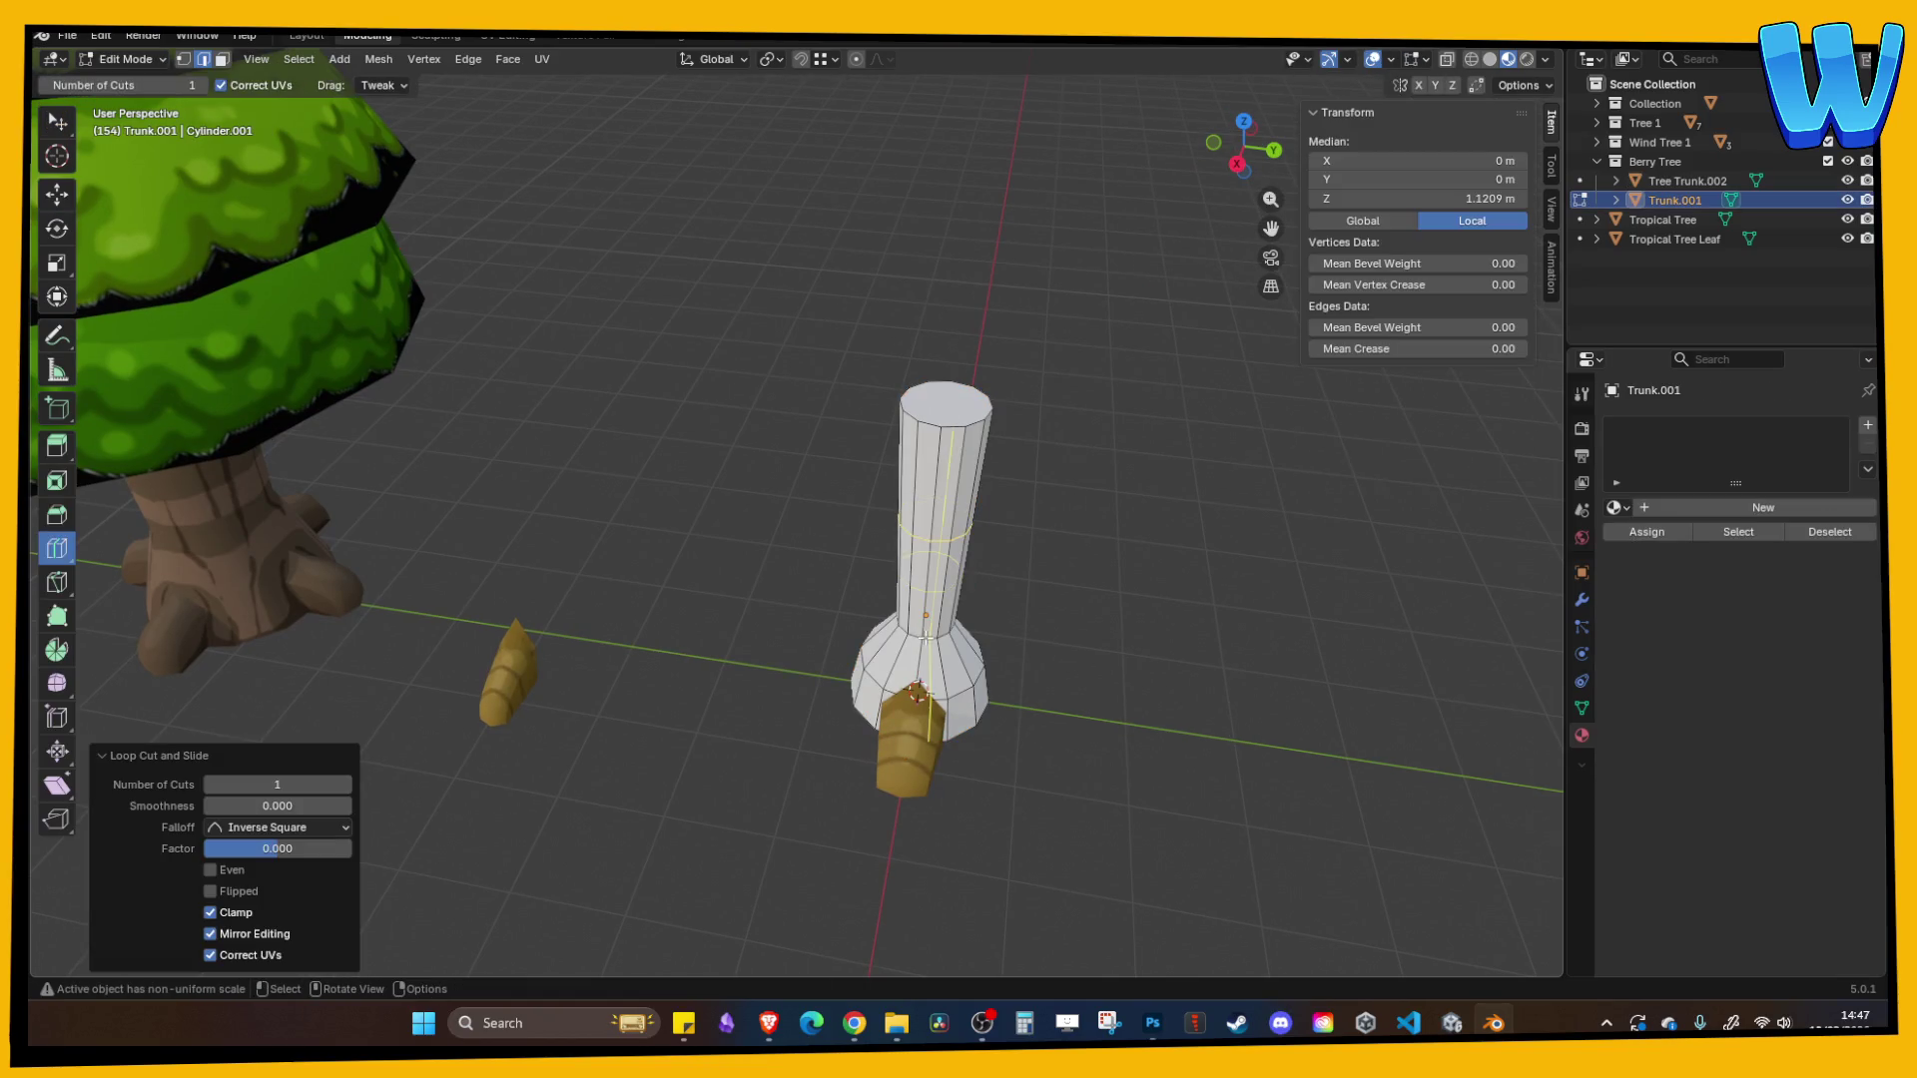
pyautogui.hotkey('ctrl', 'z')
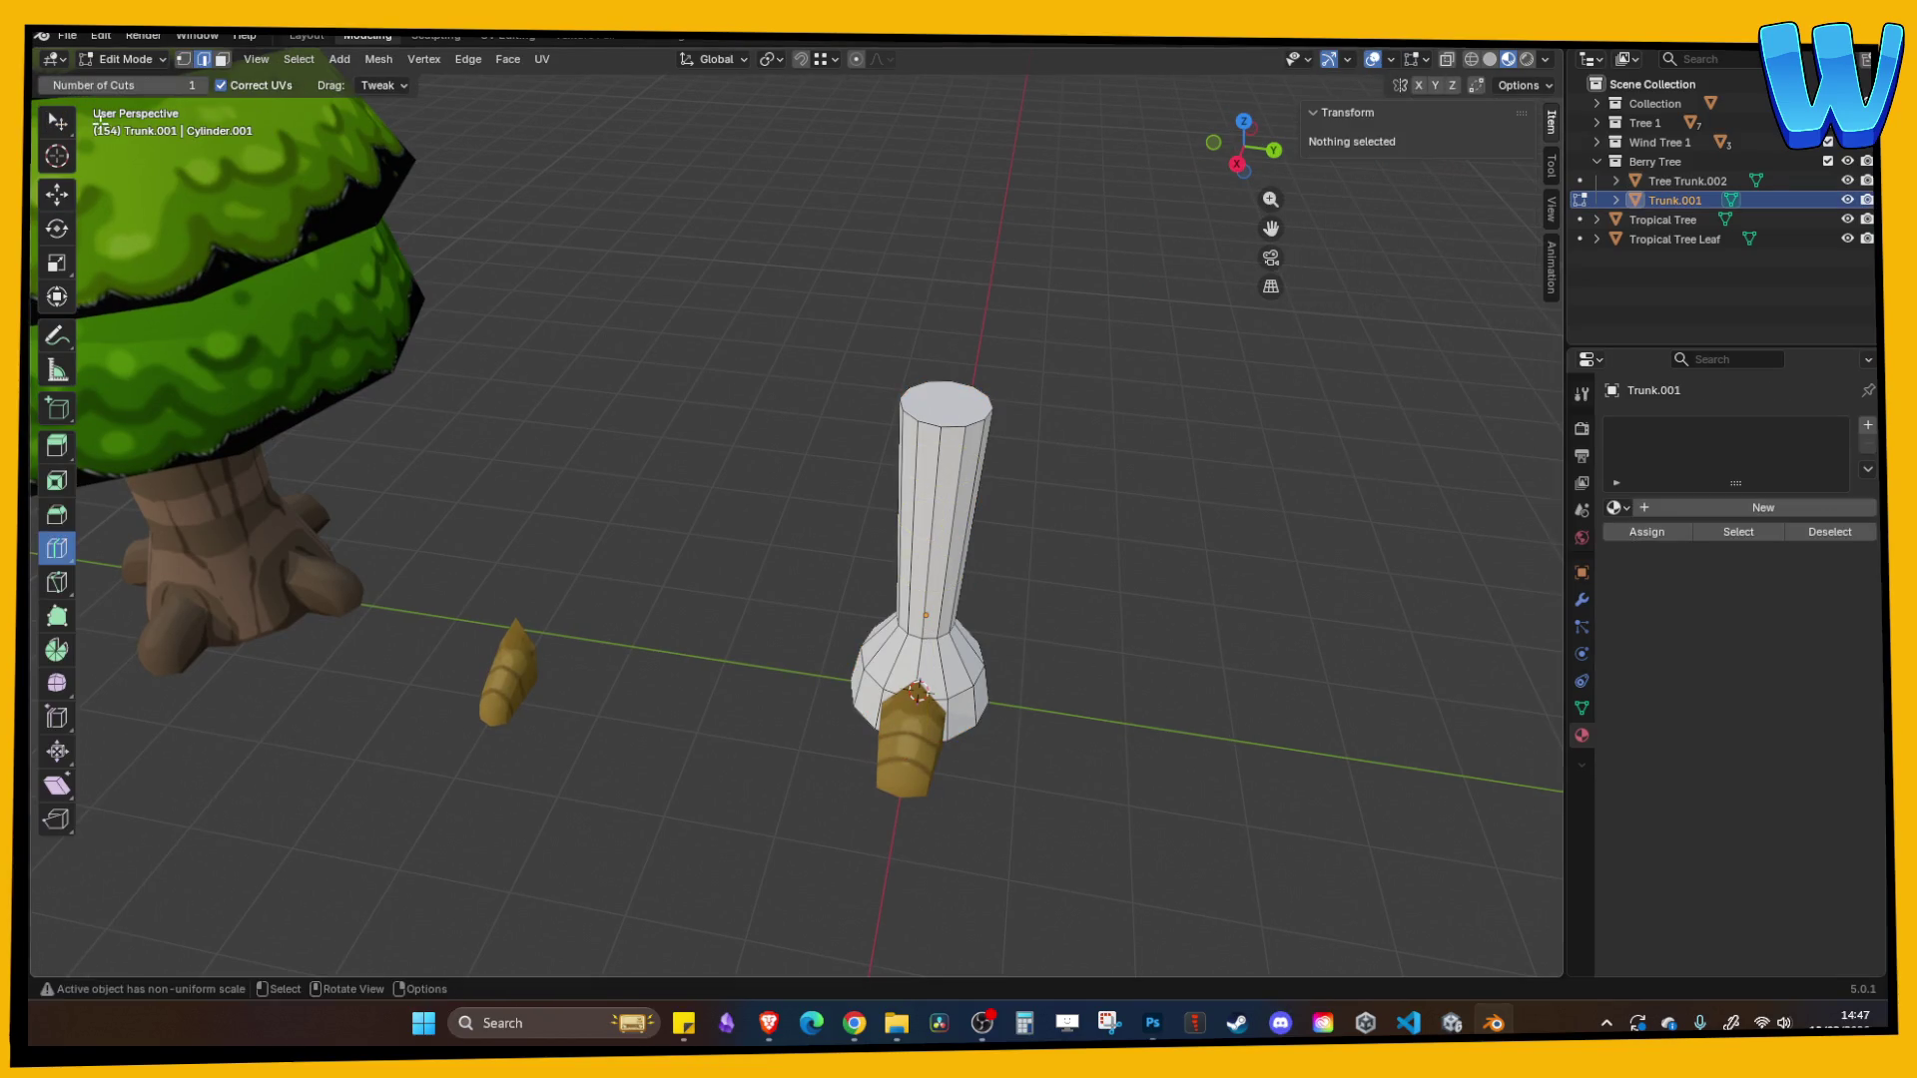
pyautogui.press('w')
pyautogui.keyDown('alt'); pyautogui.click(942, 644); pyautogui.keyUp('alt')
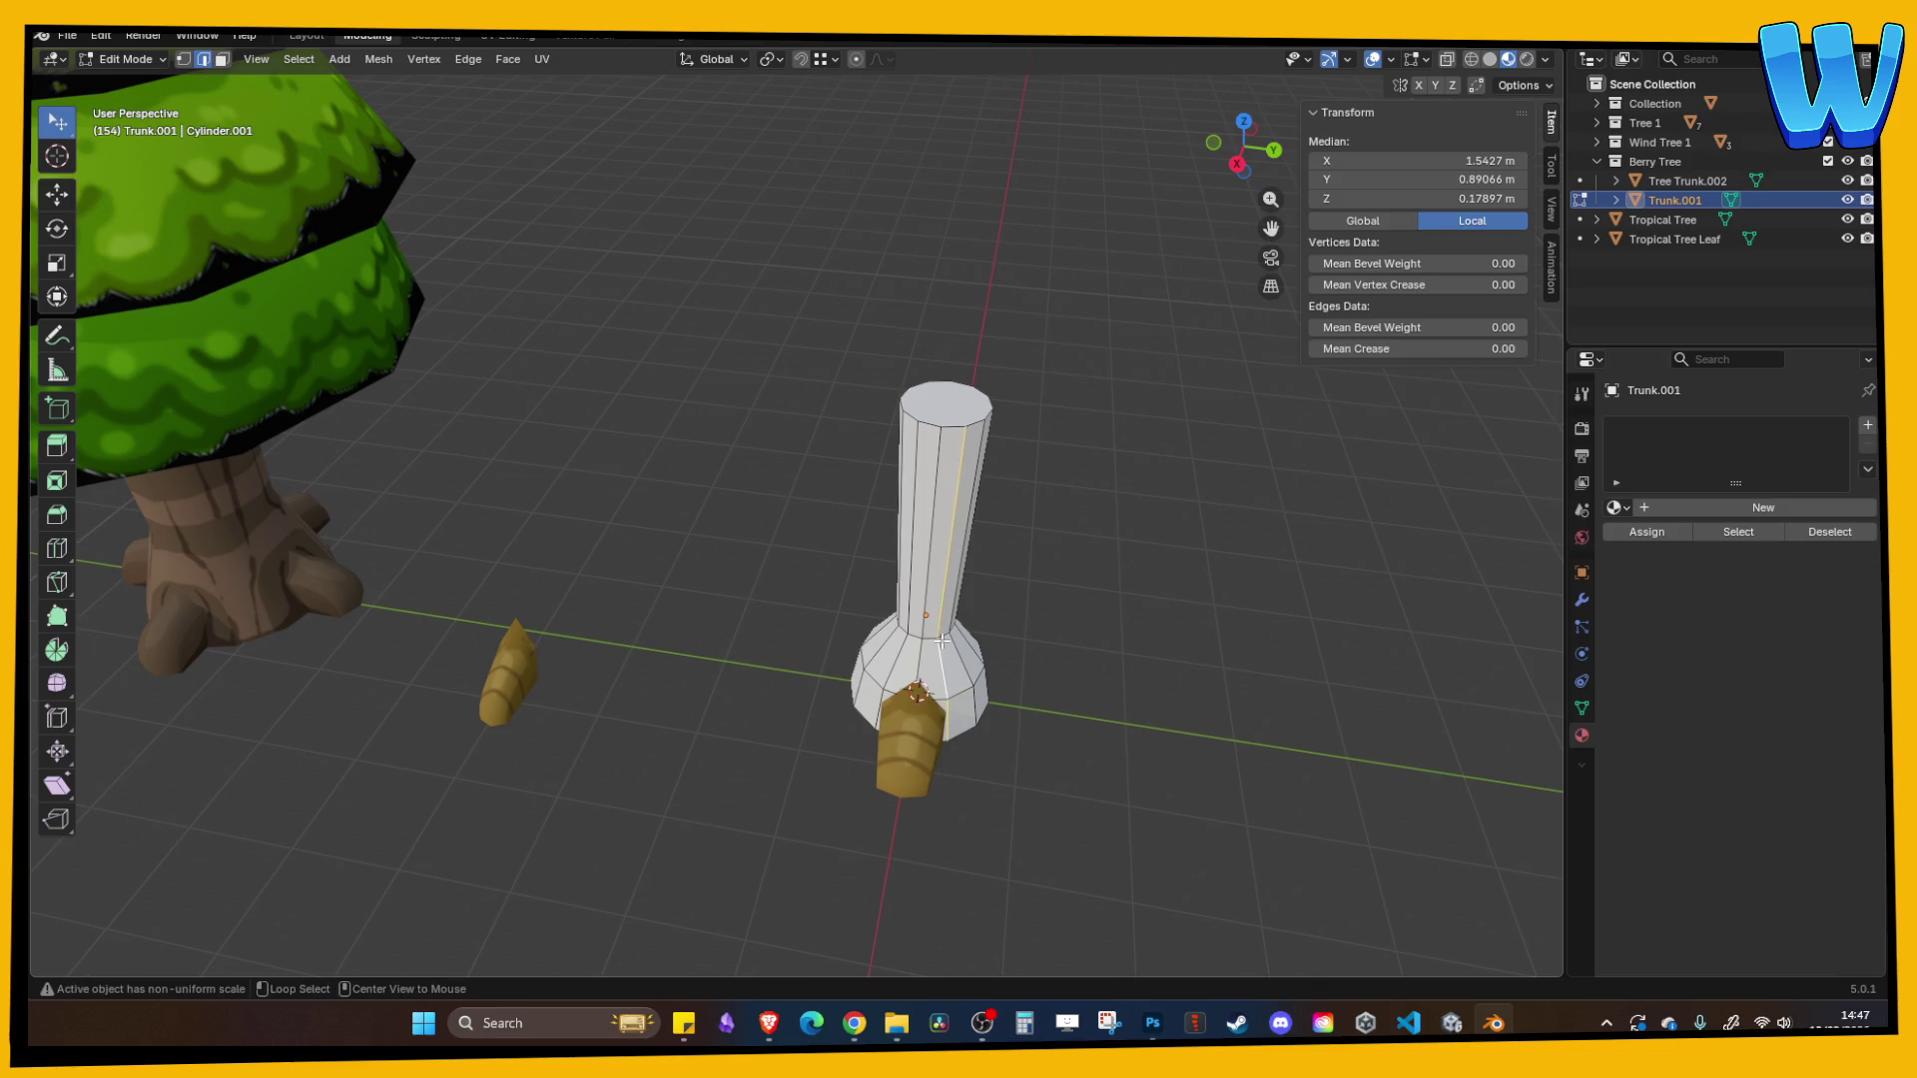
pyautogui.press('s')
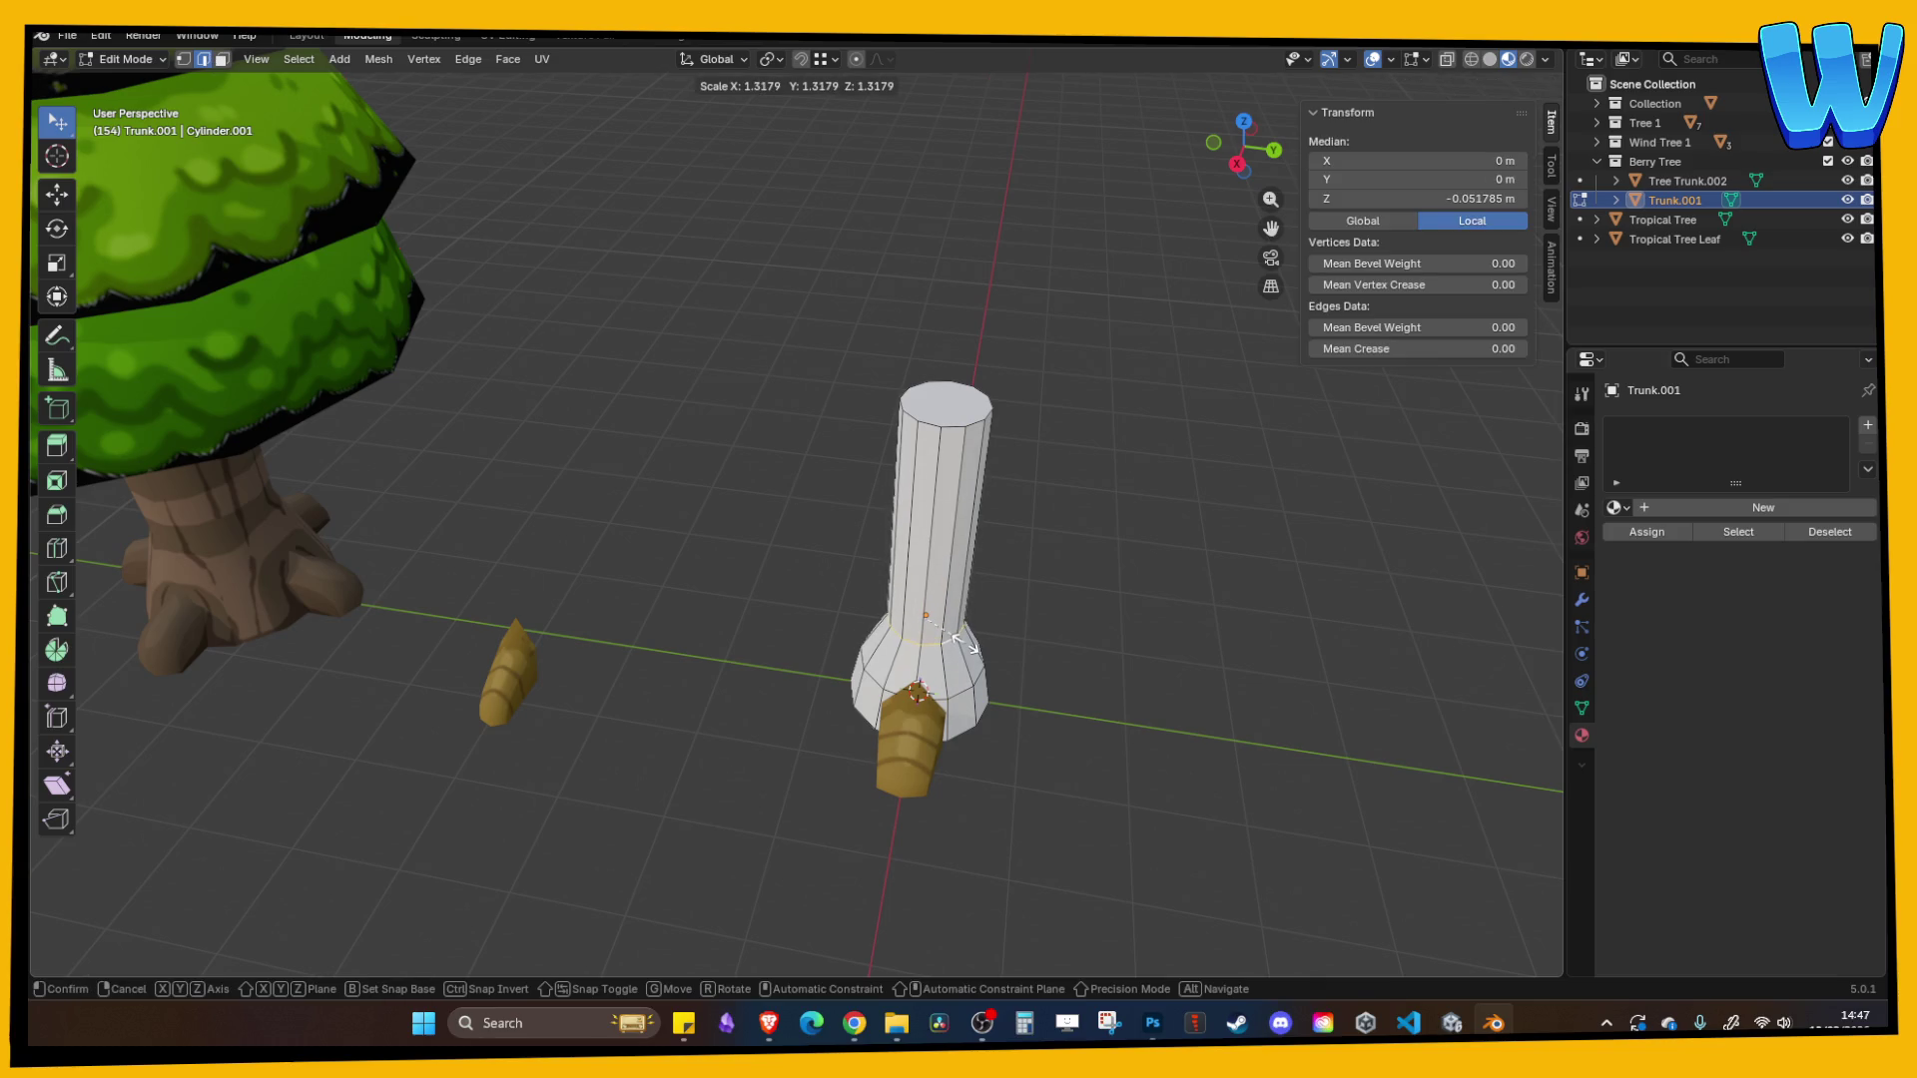
pyautogui.click(1078, 586)
pyautogui.moveTo(1078, 586)
pyautogui.mouseDown()
pyautogui.moveTo(1095, 543)
pyautogui.moveTo(958, 527)
pyautogui.moveTo(978, 536)
pyautogui.mouseUp()
pyautogui.press('Tab')
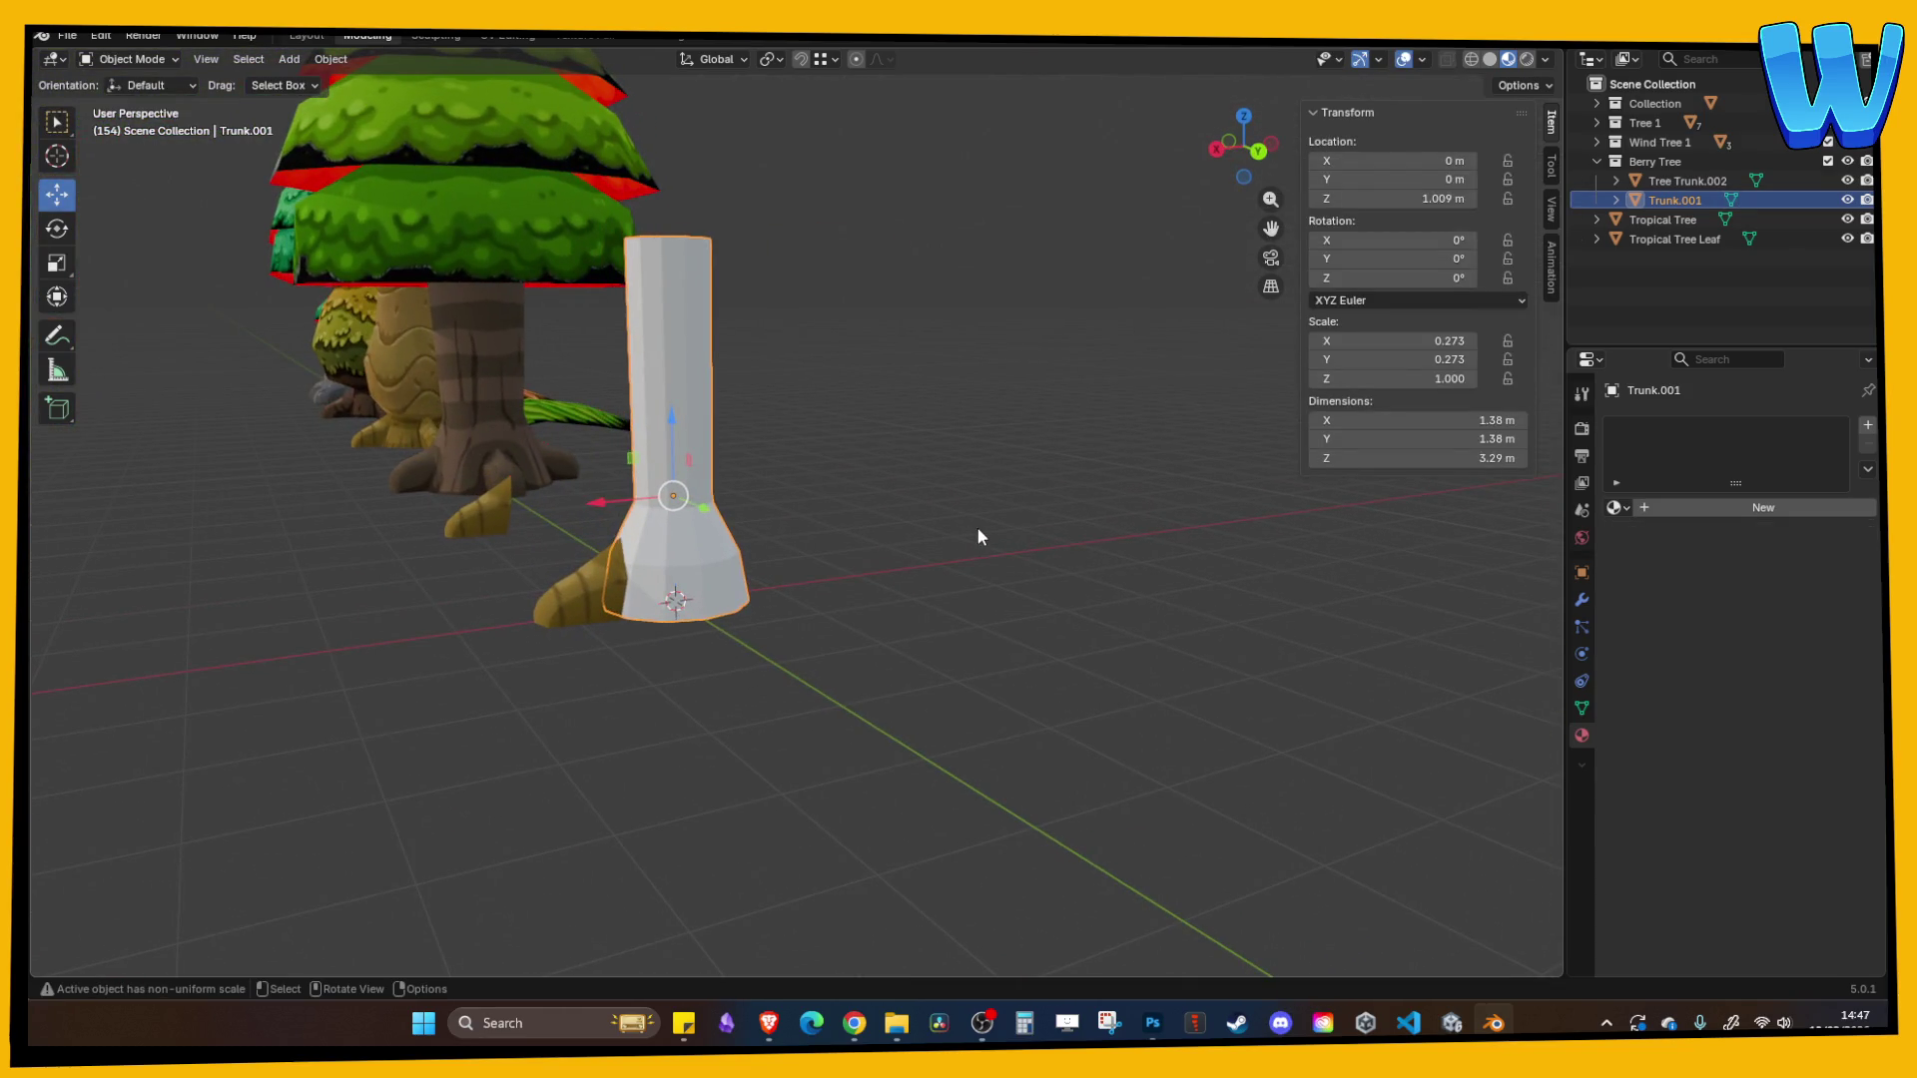
# - Remove the material slot from the small root piece
pyautogui.moveTo(723, 477); pyautogui.dragTo(671, 673)
pyautogui.click(667, 679)
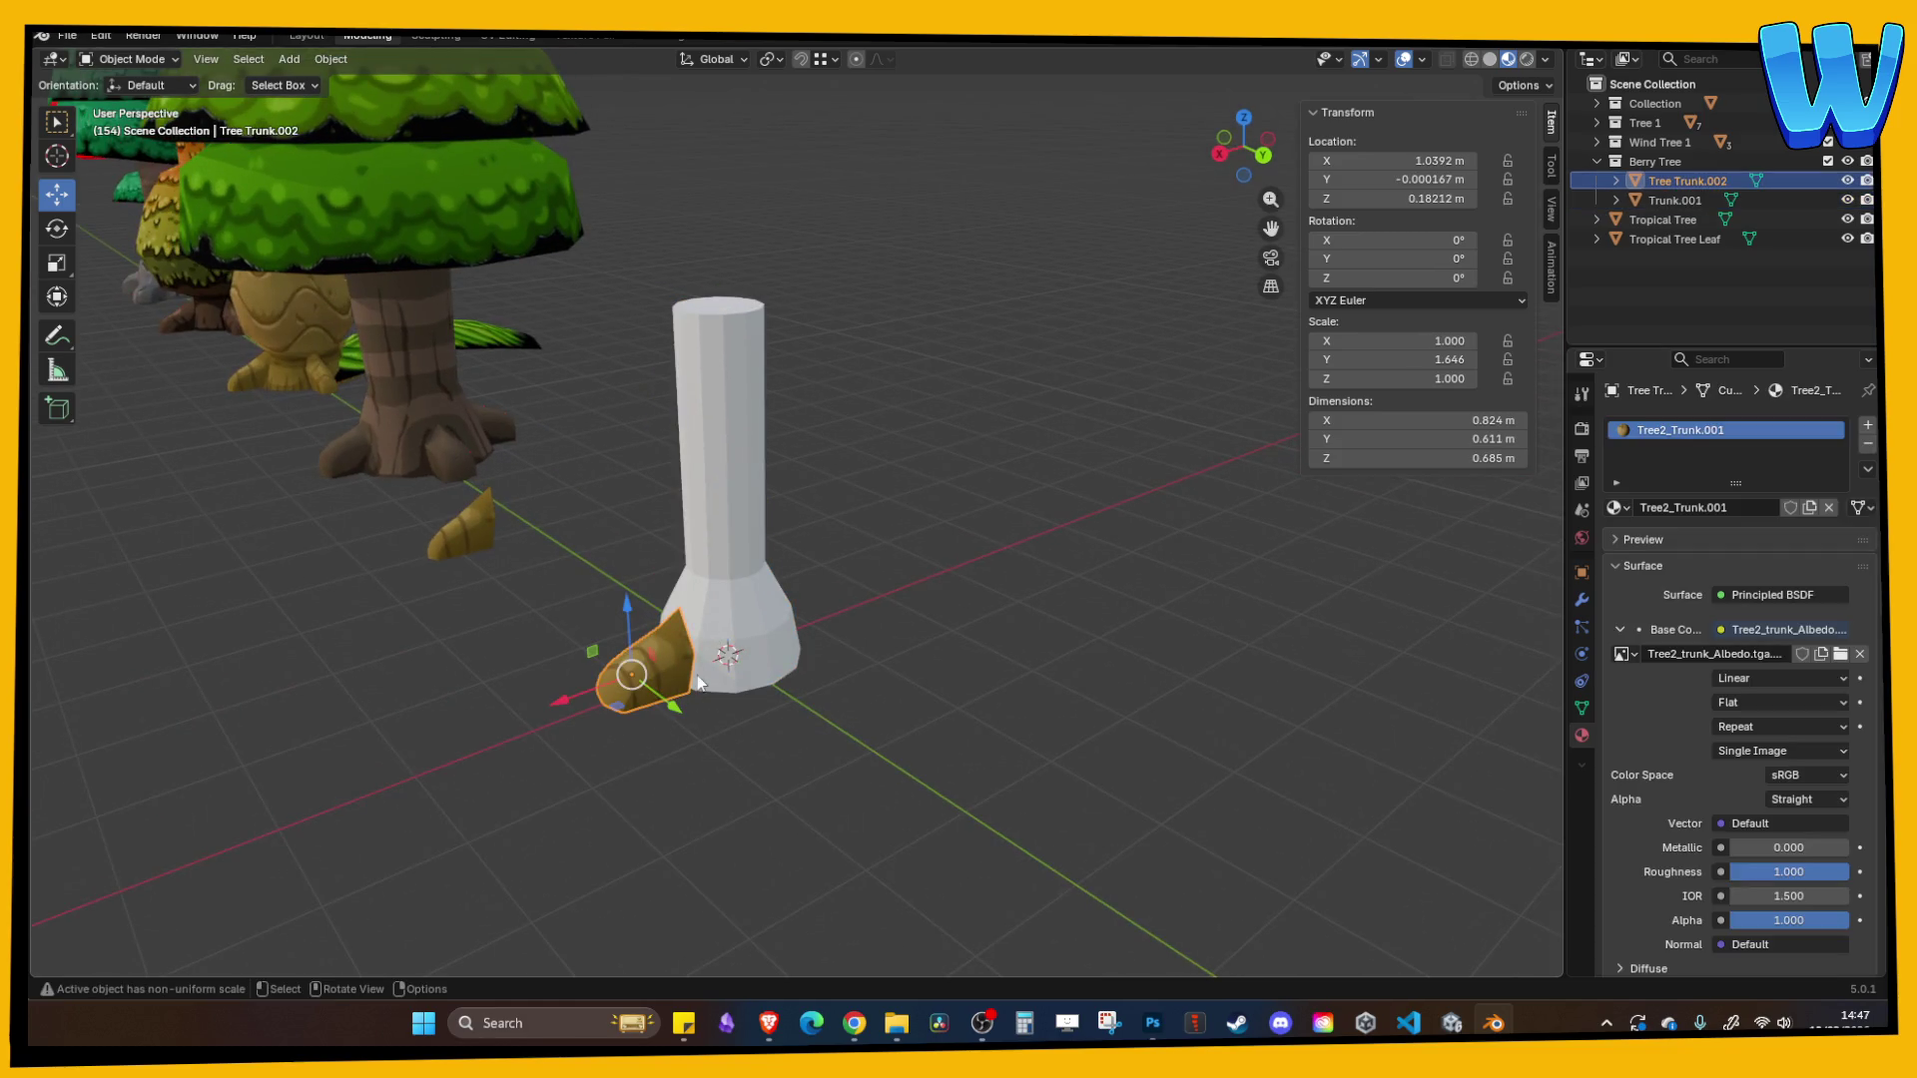
pyautogui.click(1865, 443)
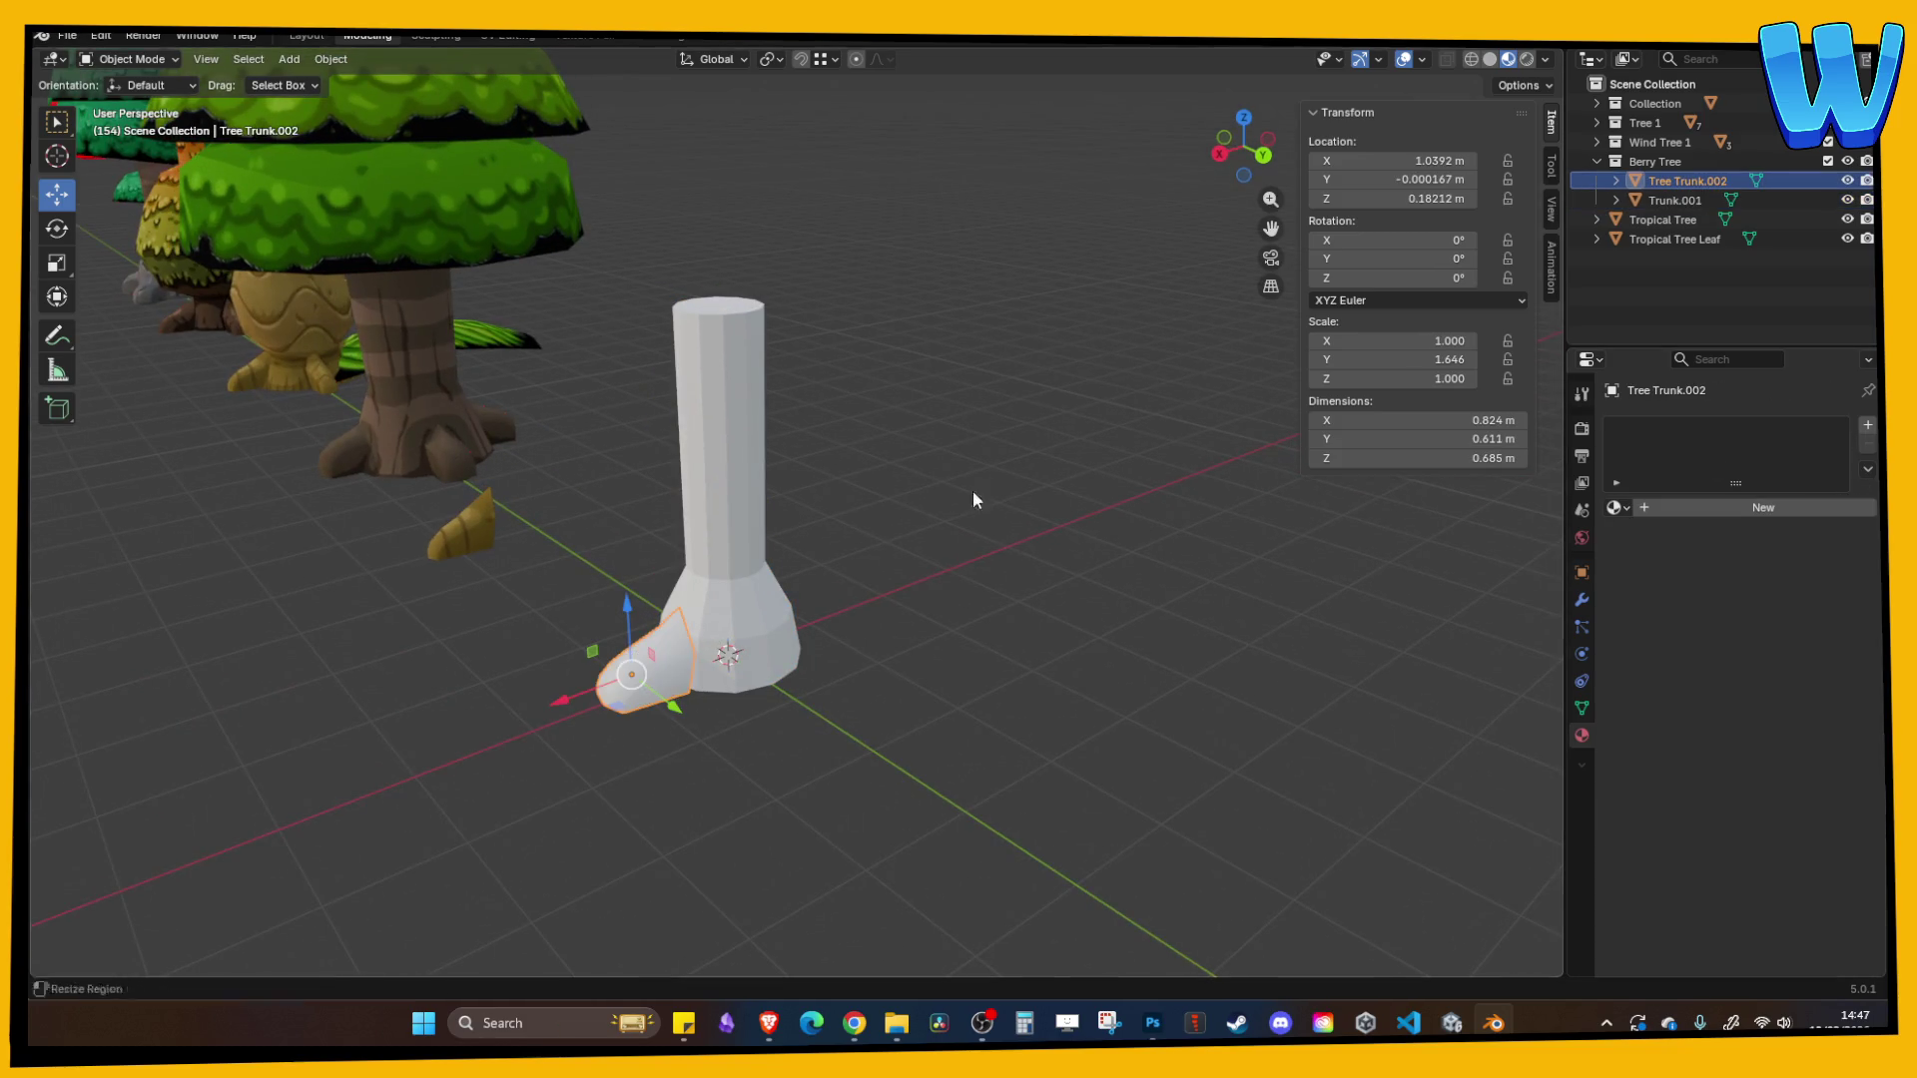
pyautogui.moveTo(972, 489)
pyautogui.mouseDown()
pyautogui.moveTo(841, 517)
pyautogui.moveTo(827, 728)
pyautogui.moveTo(1037, 748)
pyautogui.mouseUp()
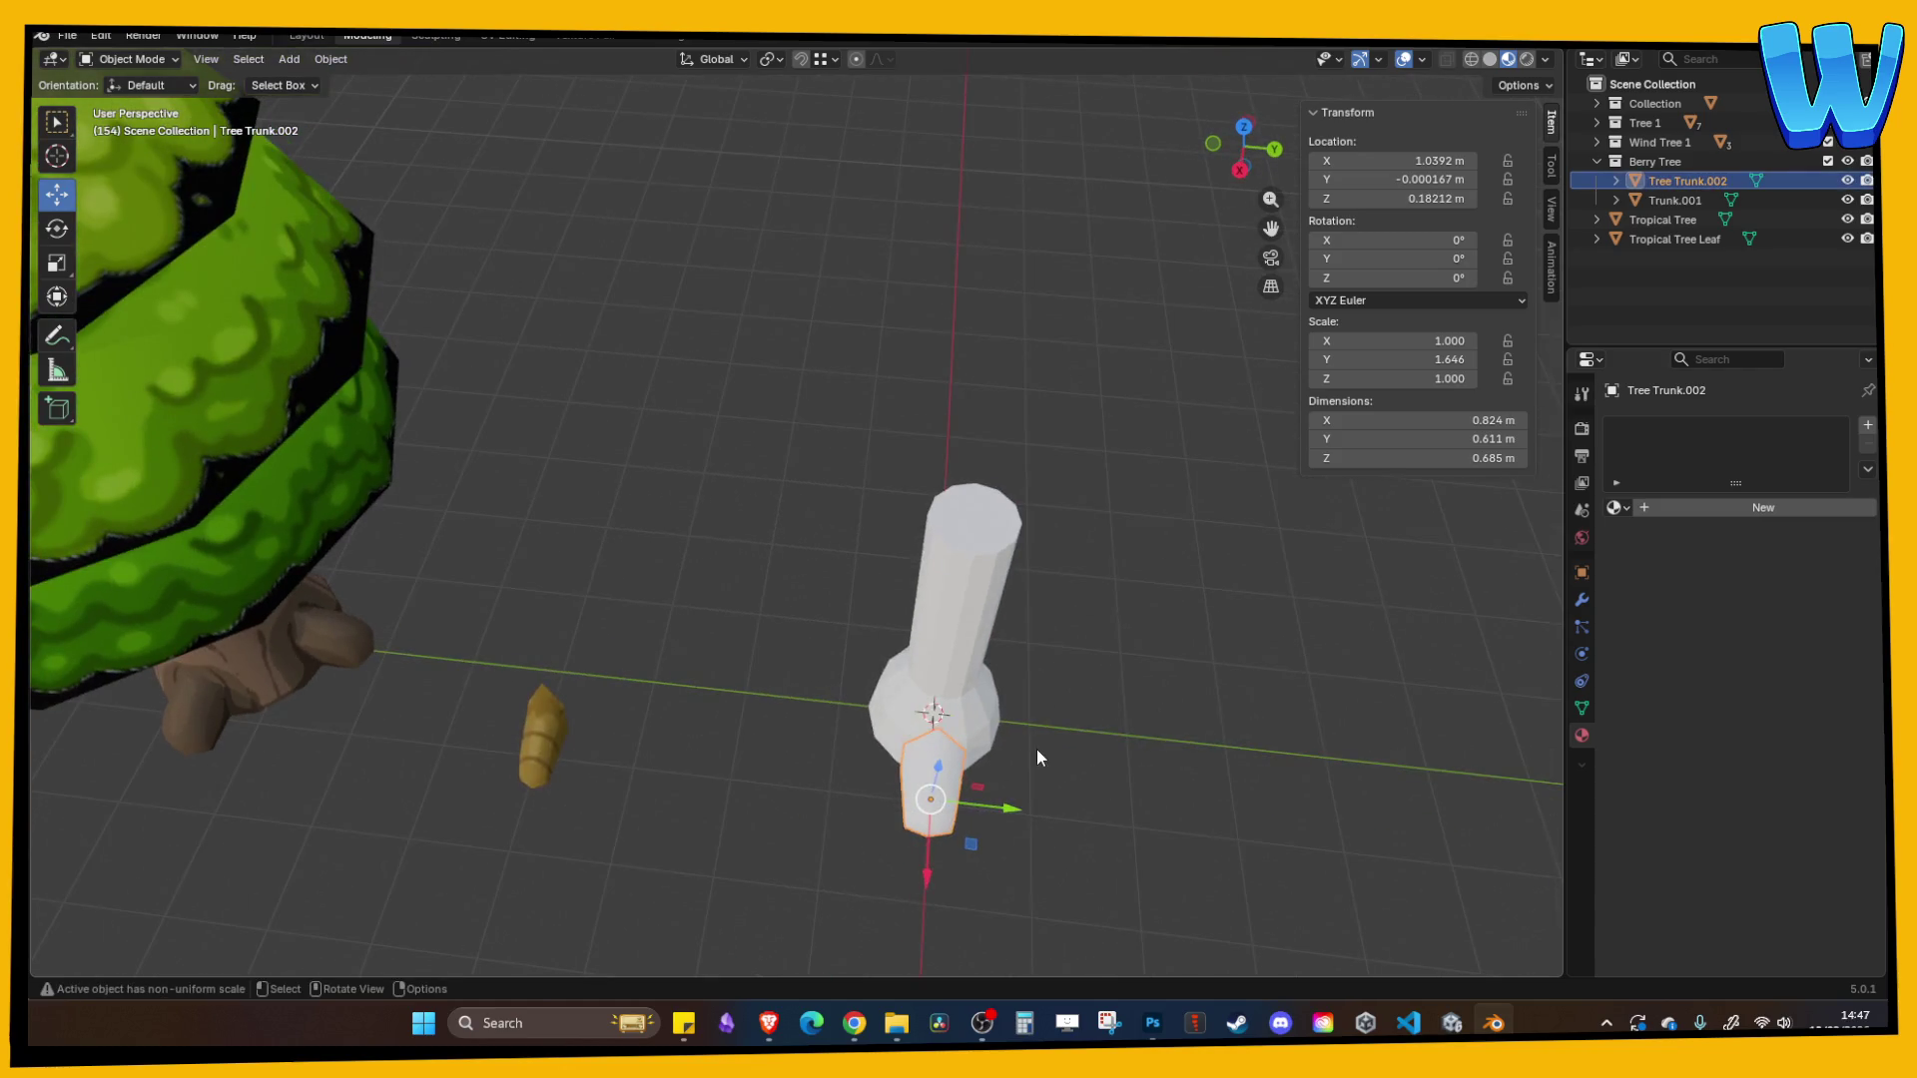
pyautogui.click(1040, 746)
pyautogui.click(937, 782)
pyautogui.click(679, 775)
# - Inspect the left and middle trees' trunks against the root piece under the white trunk
pyautogui.moveTo(680, 775)
pyautogui.mouseDown()
pyautogui.moveTo(451, 741)
pyautogui.moveTo(1011, 725)
pyautogui.mouseUp()
pyautogui.scroll(5, 499, 715)
pyautogui.click(502, 701)
pyautogui.scroll(-8, 499, 709)
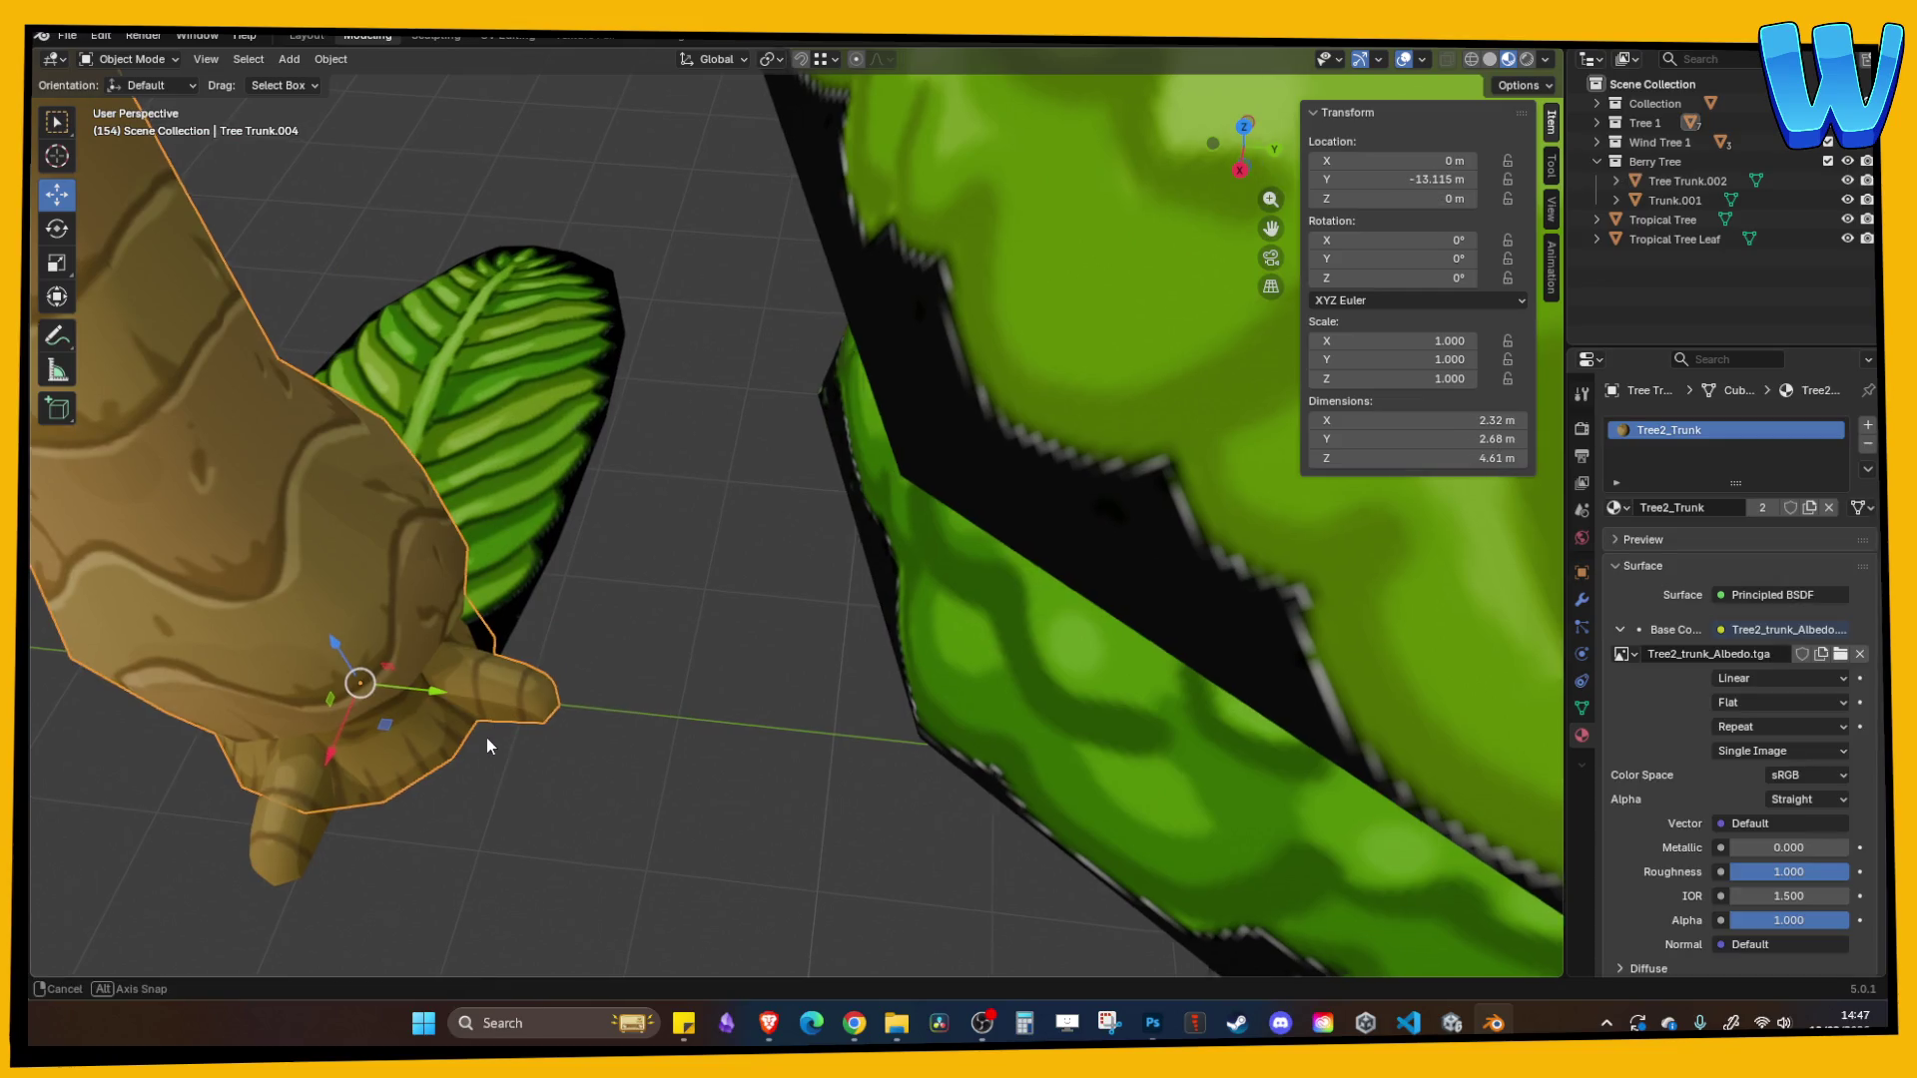
pyautogui.click(679, 671)
pyautogui.moveTo(739, 703); pyautogui.dragTo(789, 701)
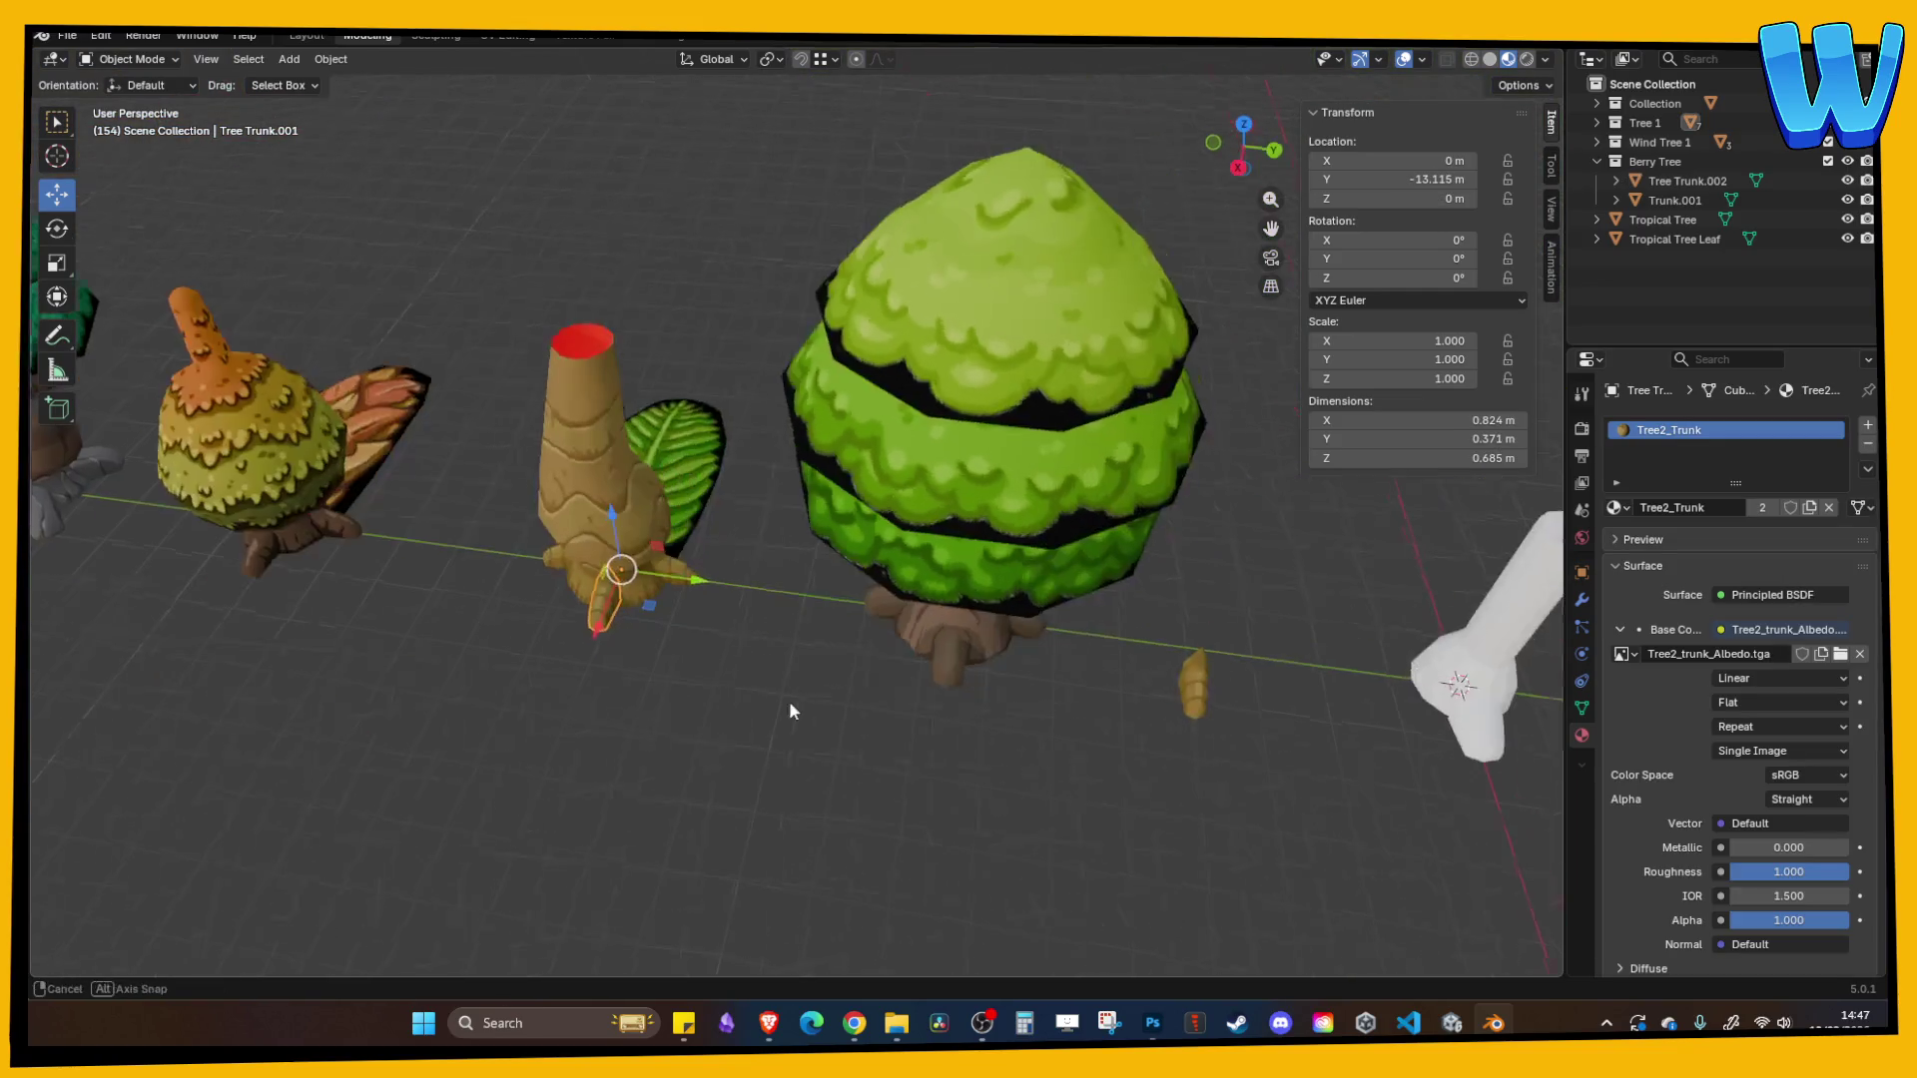
pyautogui.moveTo(1045, 720); pyautogui.dragTo(703, 689)
pyautogui.scroll(3, 703, 689)
pyautogui.moveTo(1014, 703); pyautogui.dragTo(824, 661)
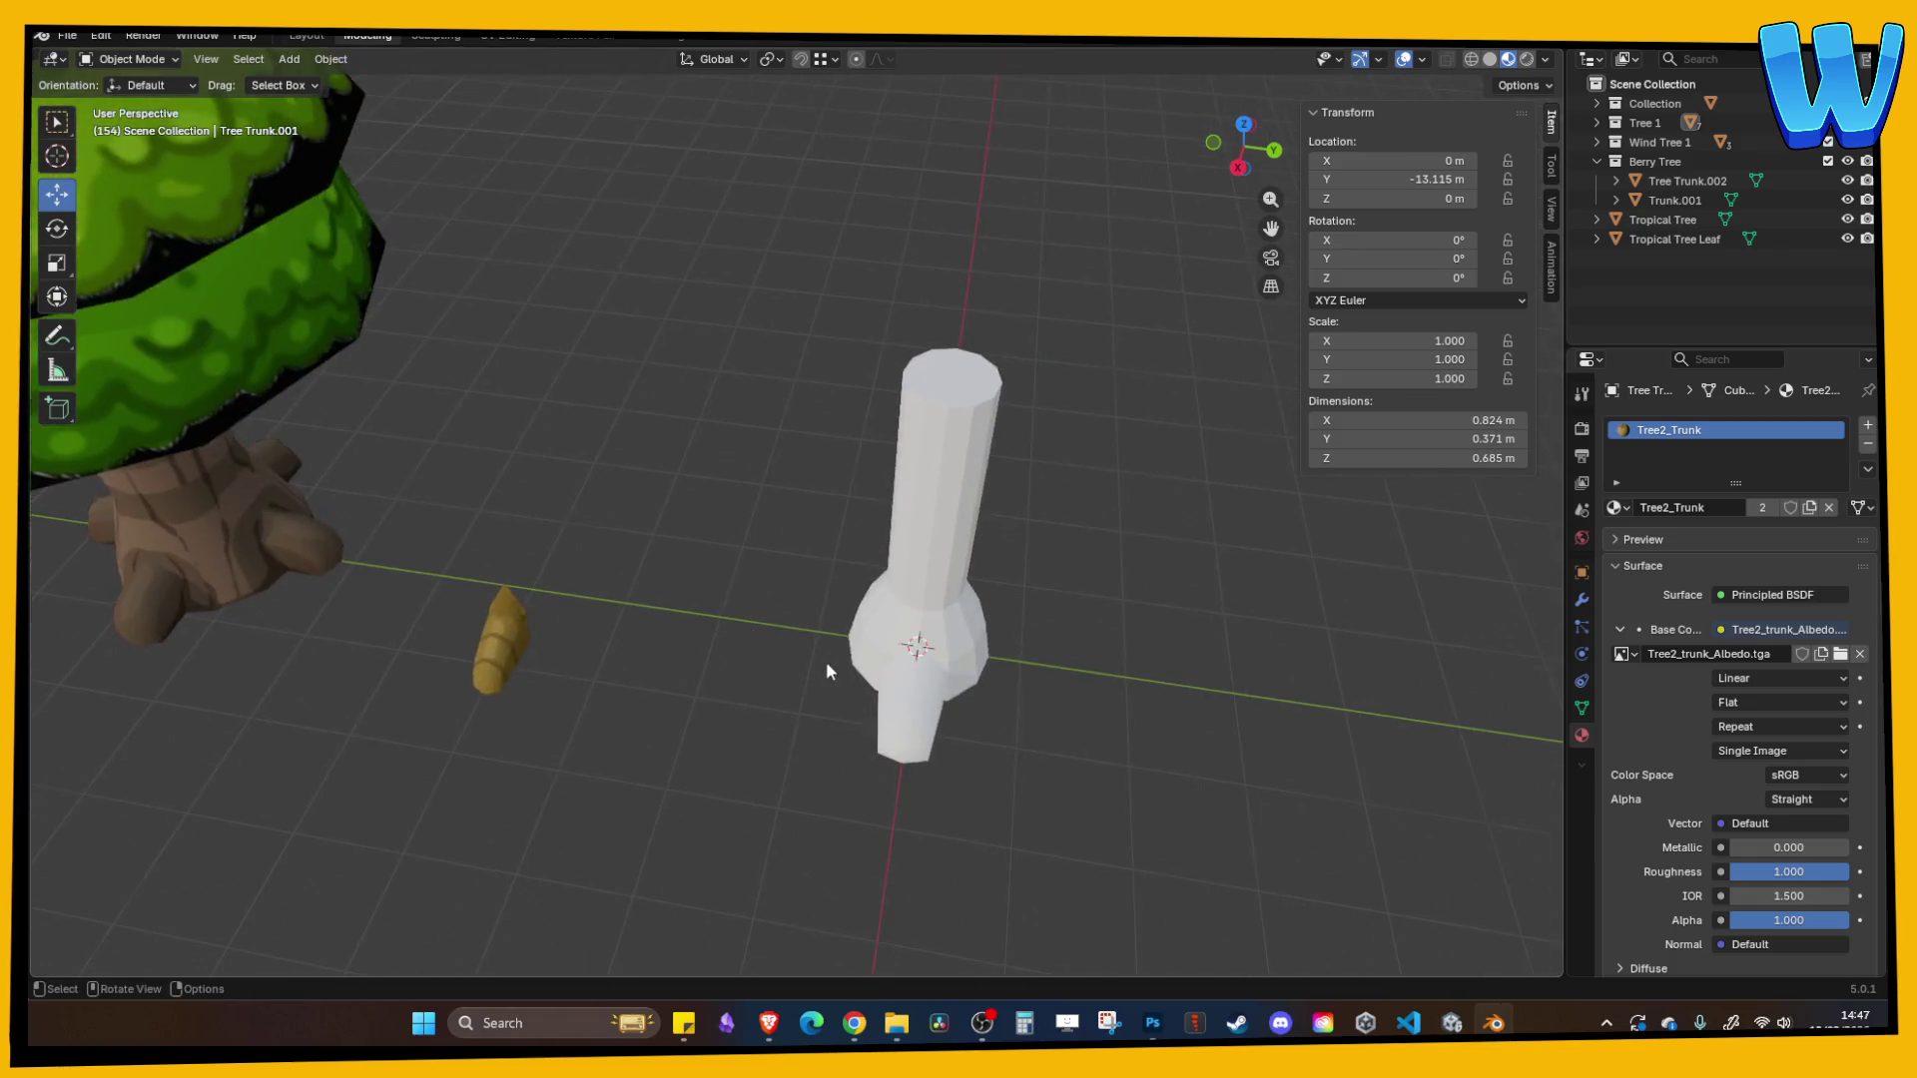
pyautogui.click(908, 720)
pyautogui.scroll(4, 878, 718)
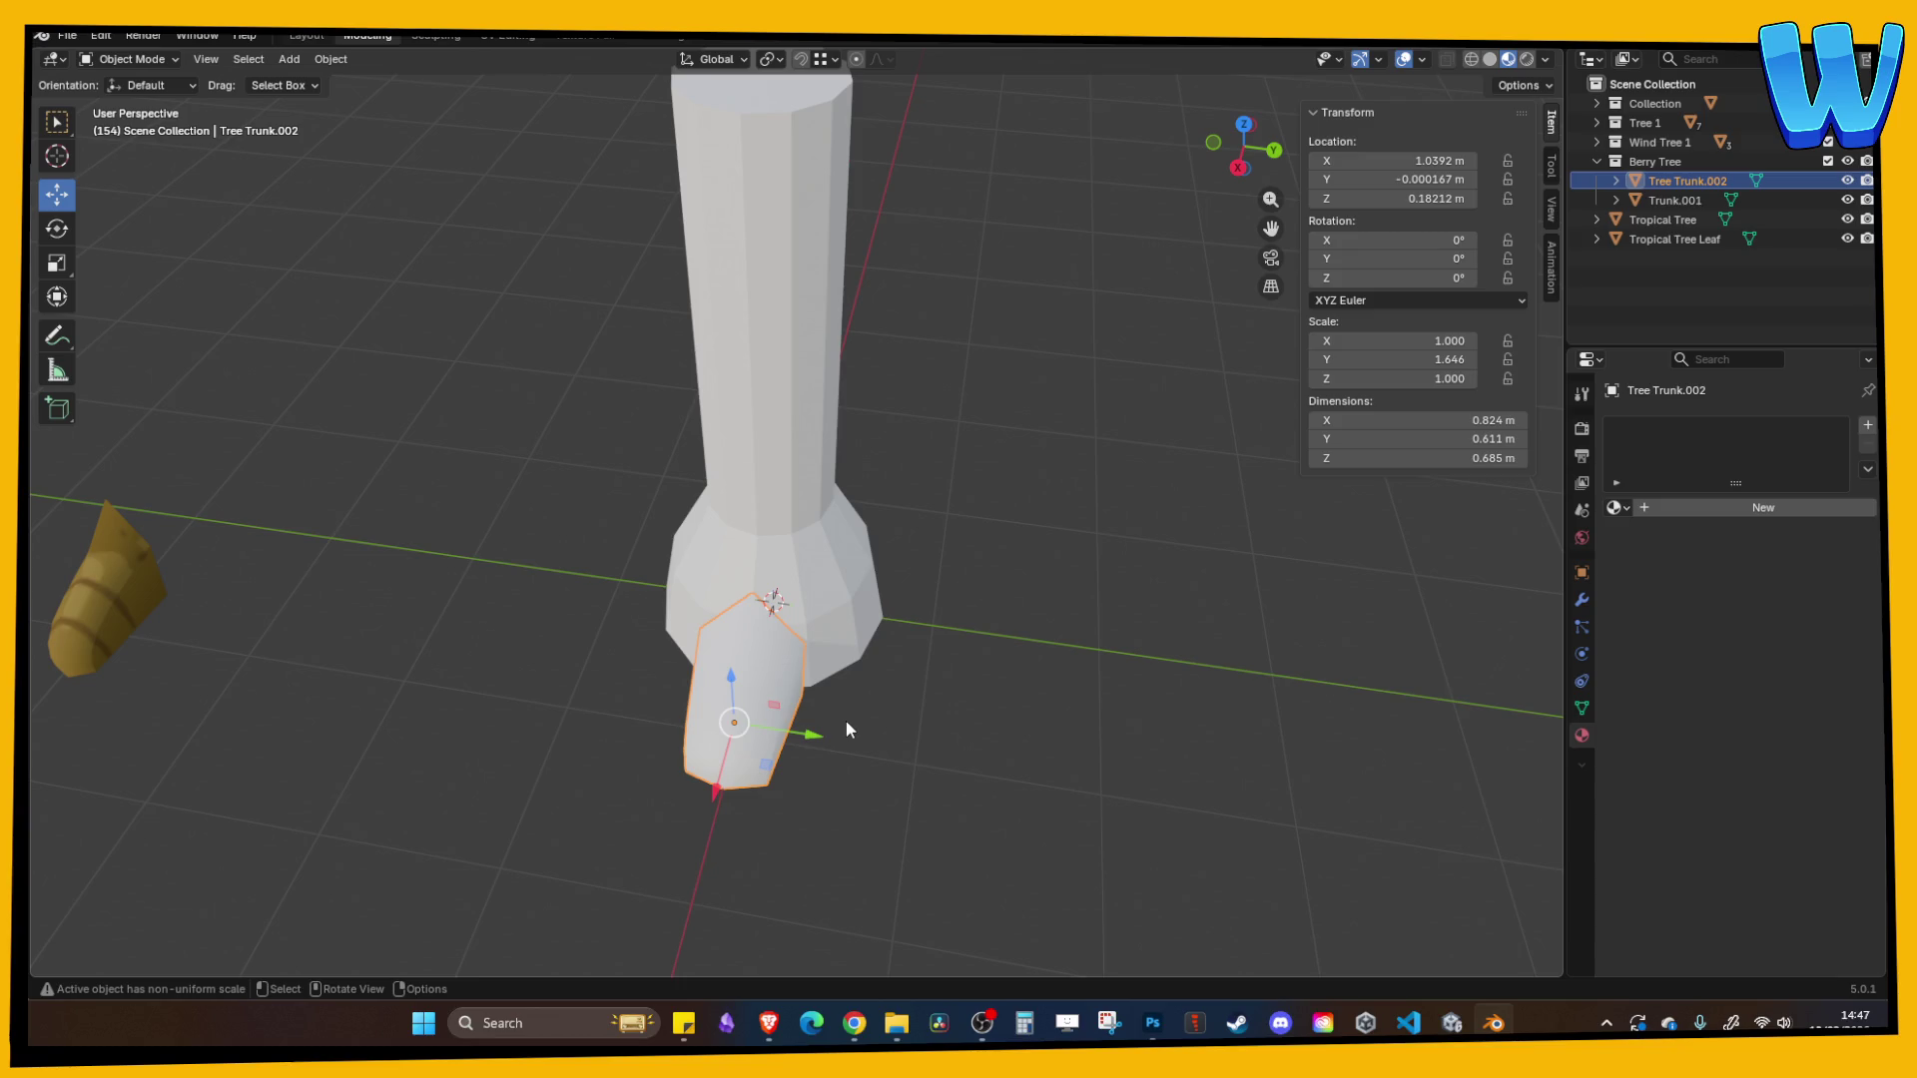
pyautogui.scroll(-8, 847, 721)
# - Compare with the wind tree's trunk, then reselect the white trunk's root piece for applying transforms
pyautogui.moveTo(469, 634); pyautogui.dragTo(556, 650)
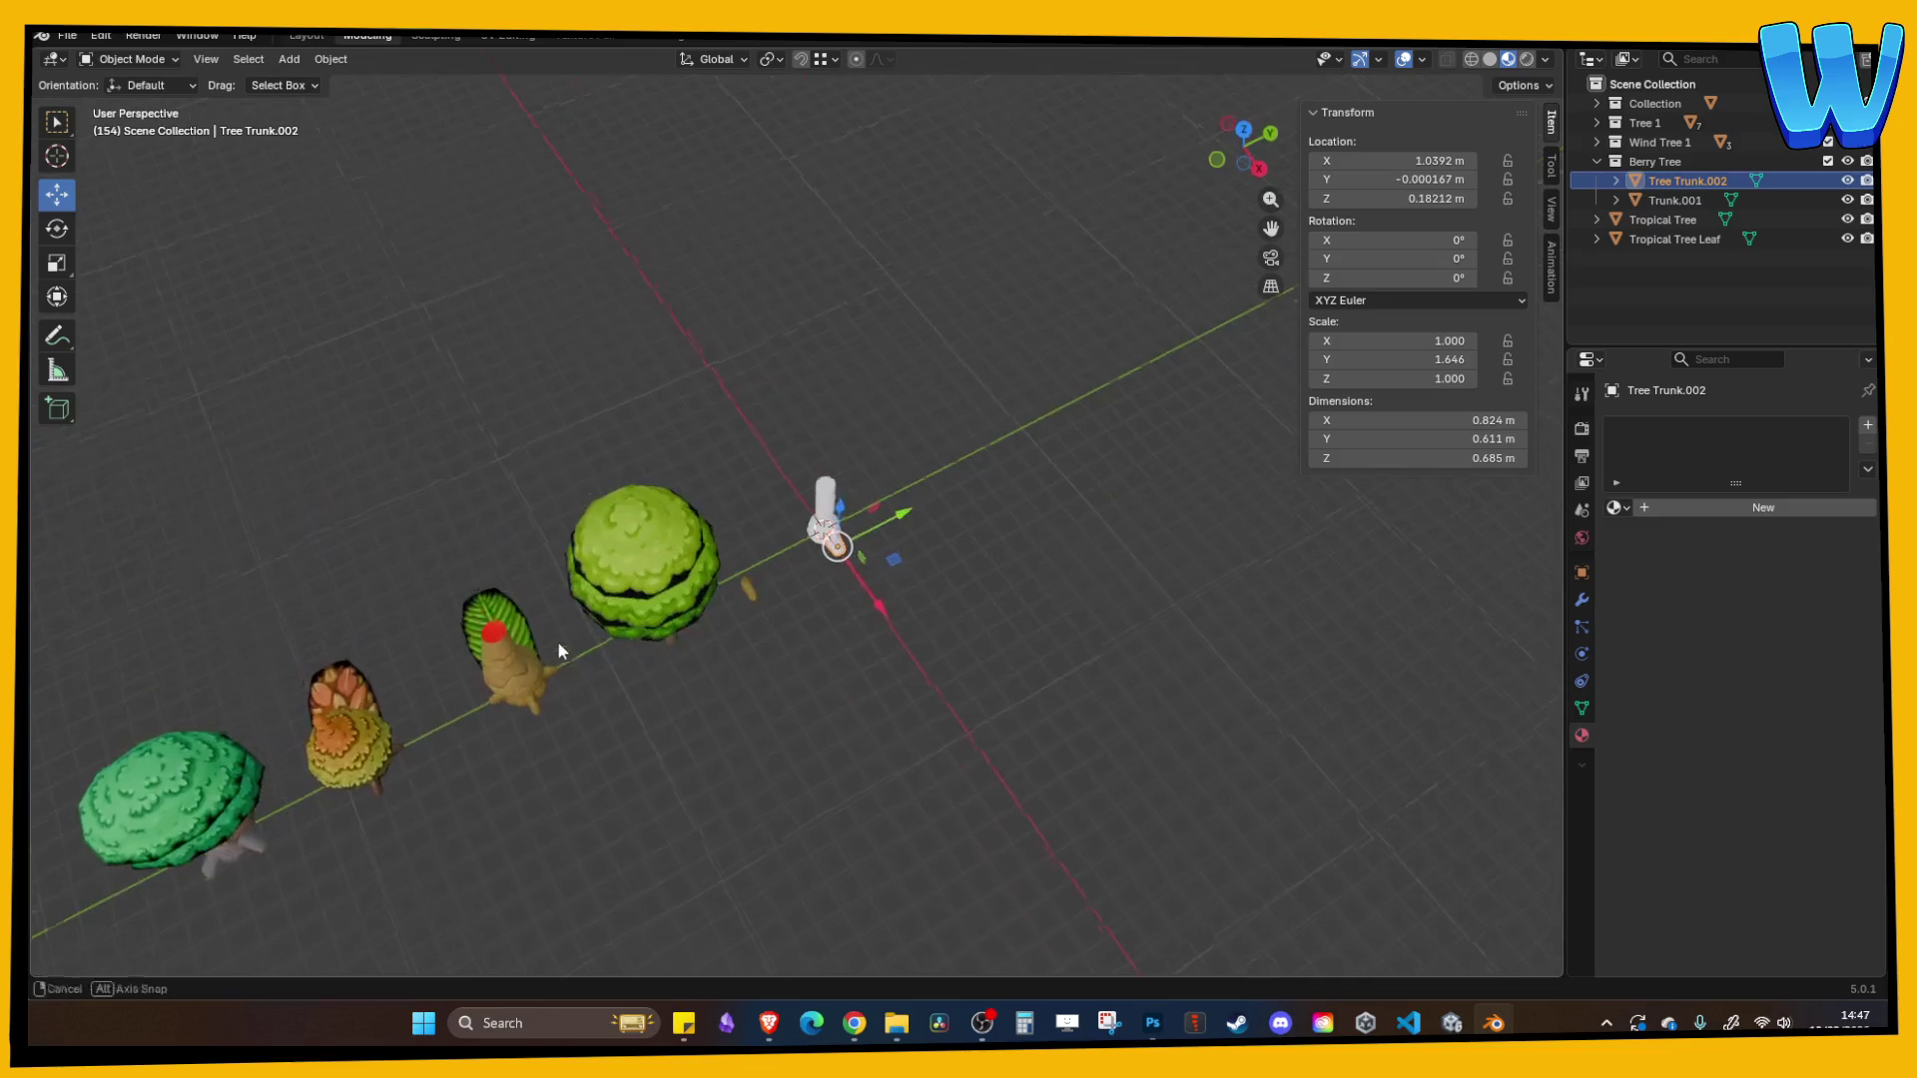
pyautogui.scroll(8, 711, 651)
pyautogui.scroll(5, 774, 734)
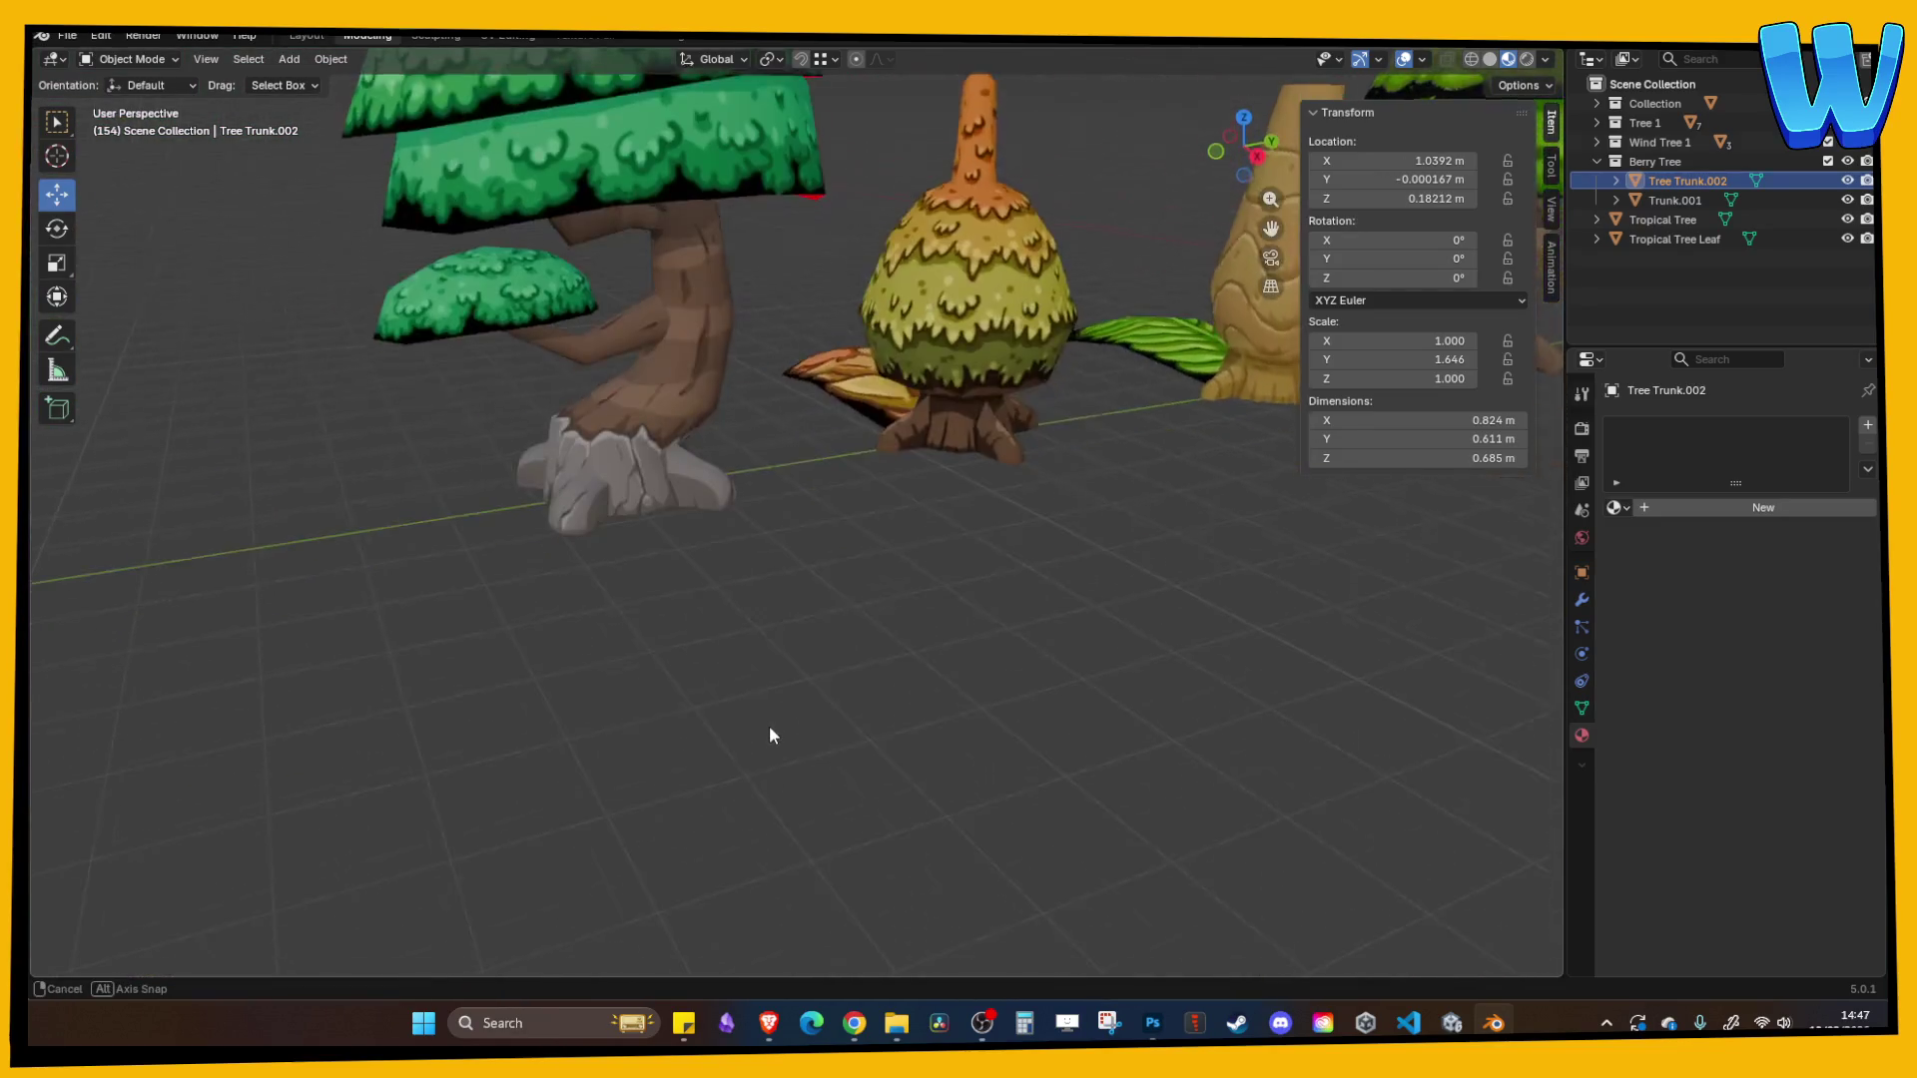
pyautogui.click(589, 571)
pyautogui.scroll(-3, 639, 594)
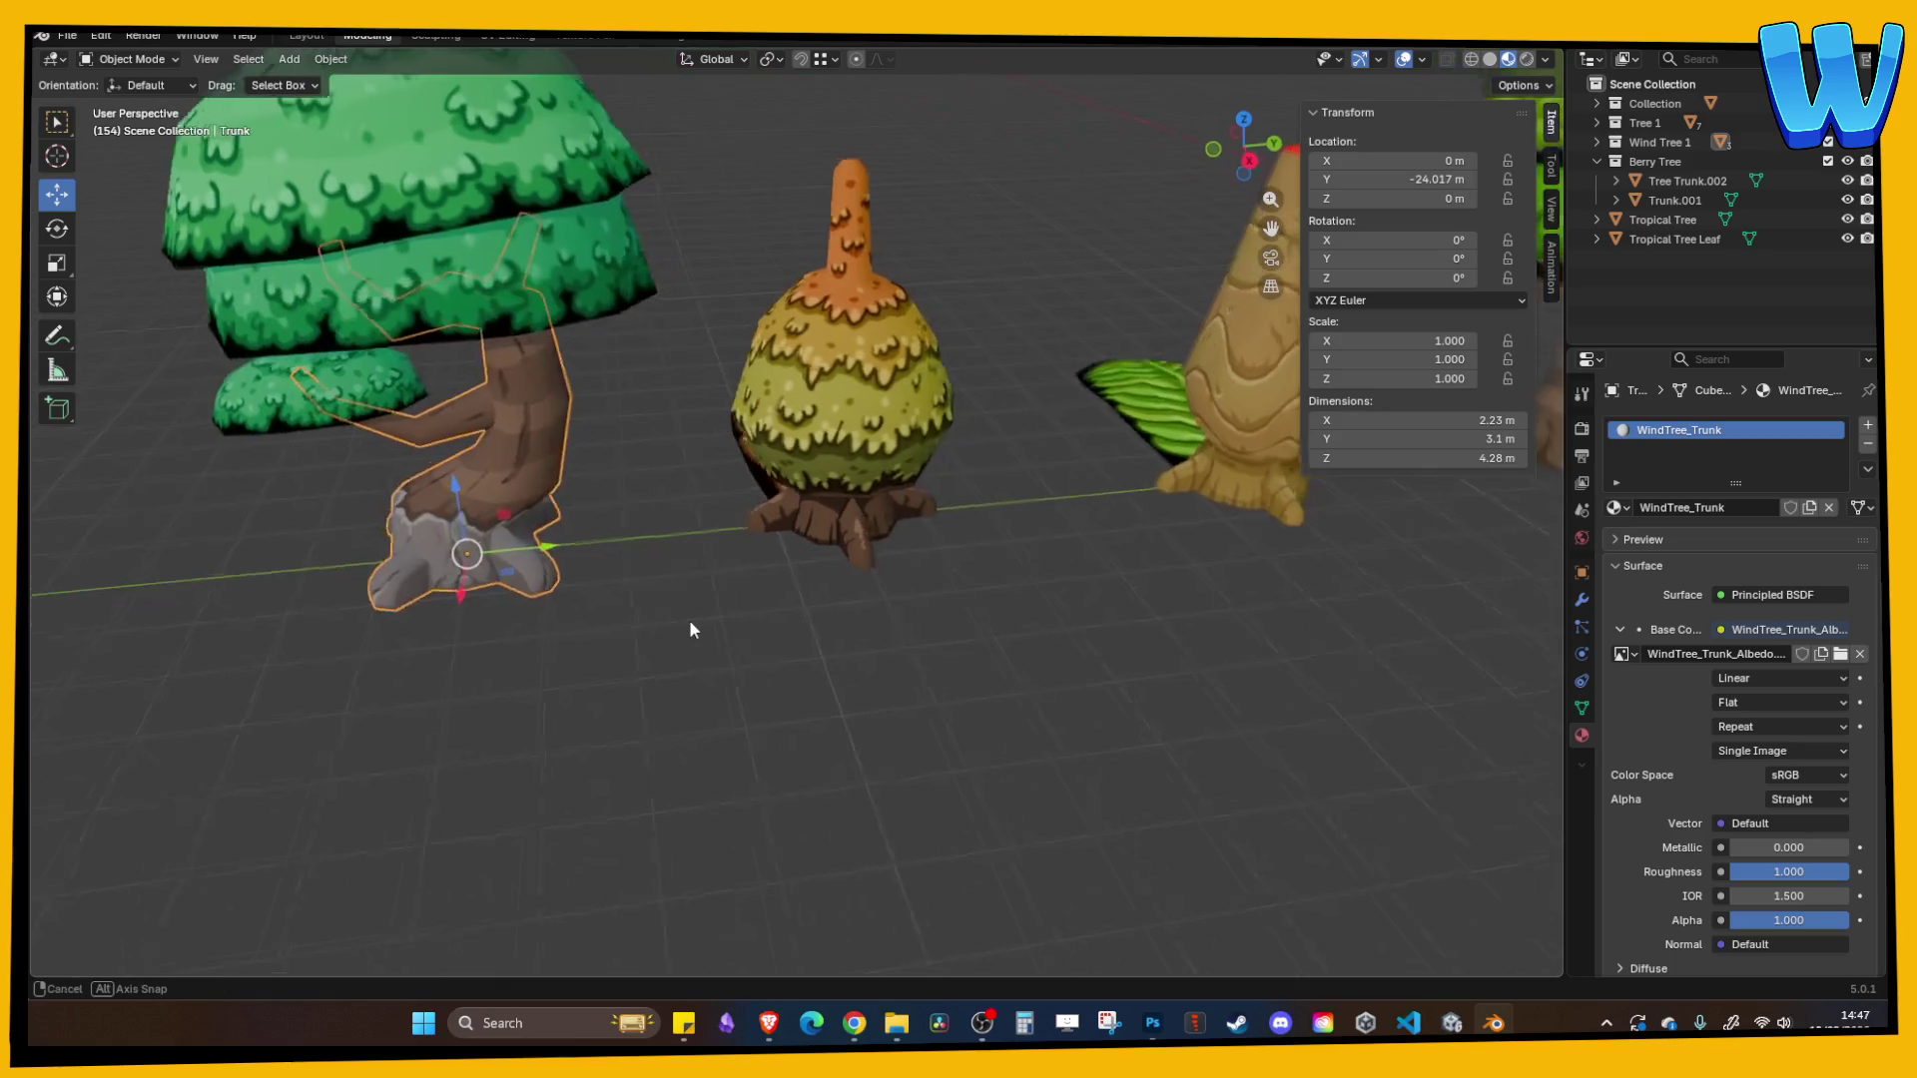
pyautogui.moveTo(957, 605)
pyautogui.mouseDown()
pyautogui.moveTo(625, 643)
pyautogui.moveTo(972, 591)
pyautogui.moveTo(687, 661)
pyautogui.moveTo(731, 672)
pyautogui.moveTo(470, 826)
pyautogui.mouseUp()
pyautogui.click(470, 826)
pyautogui.scroll(-3, 472, 821)
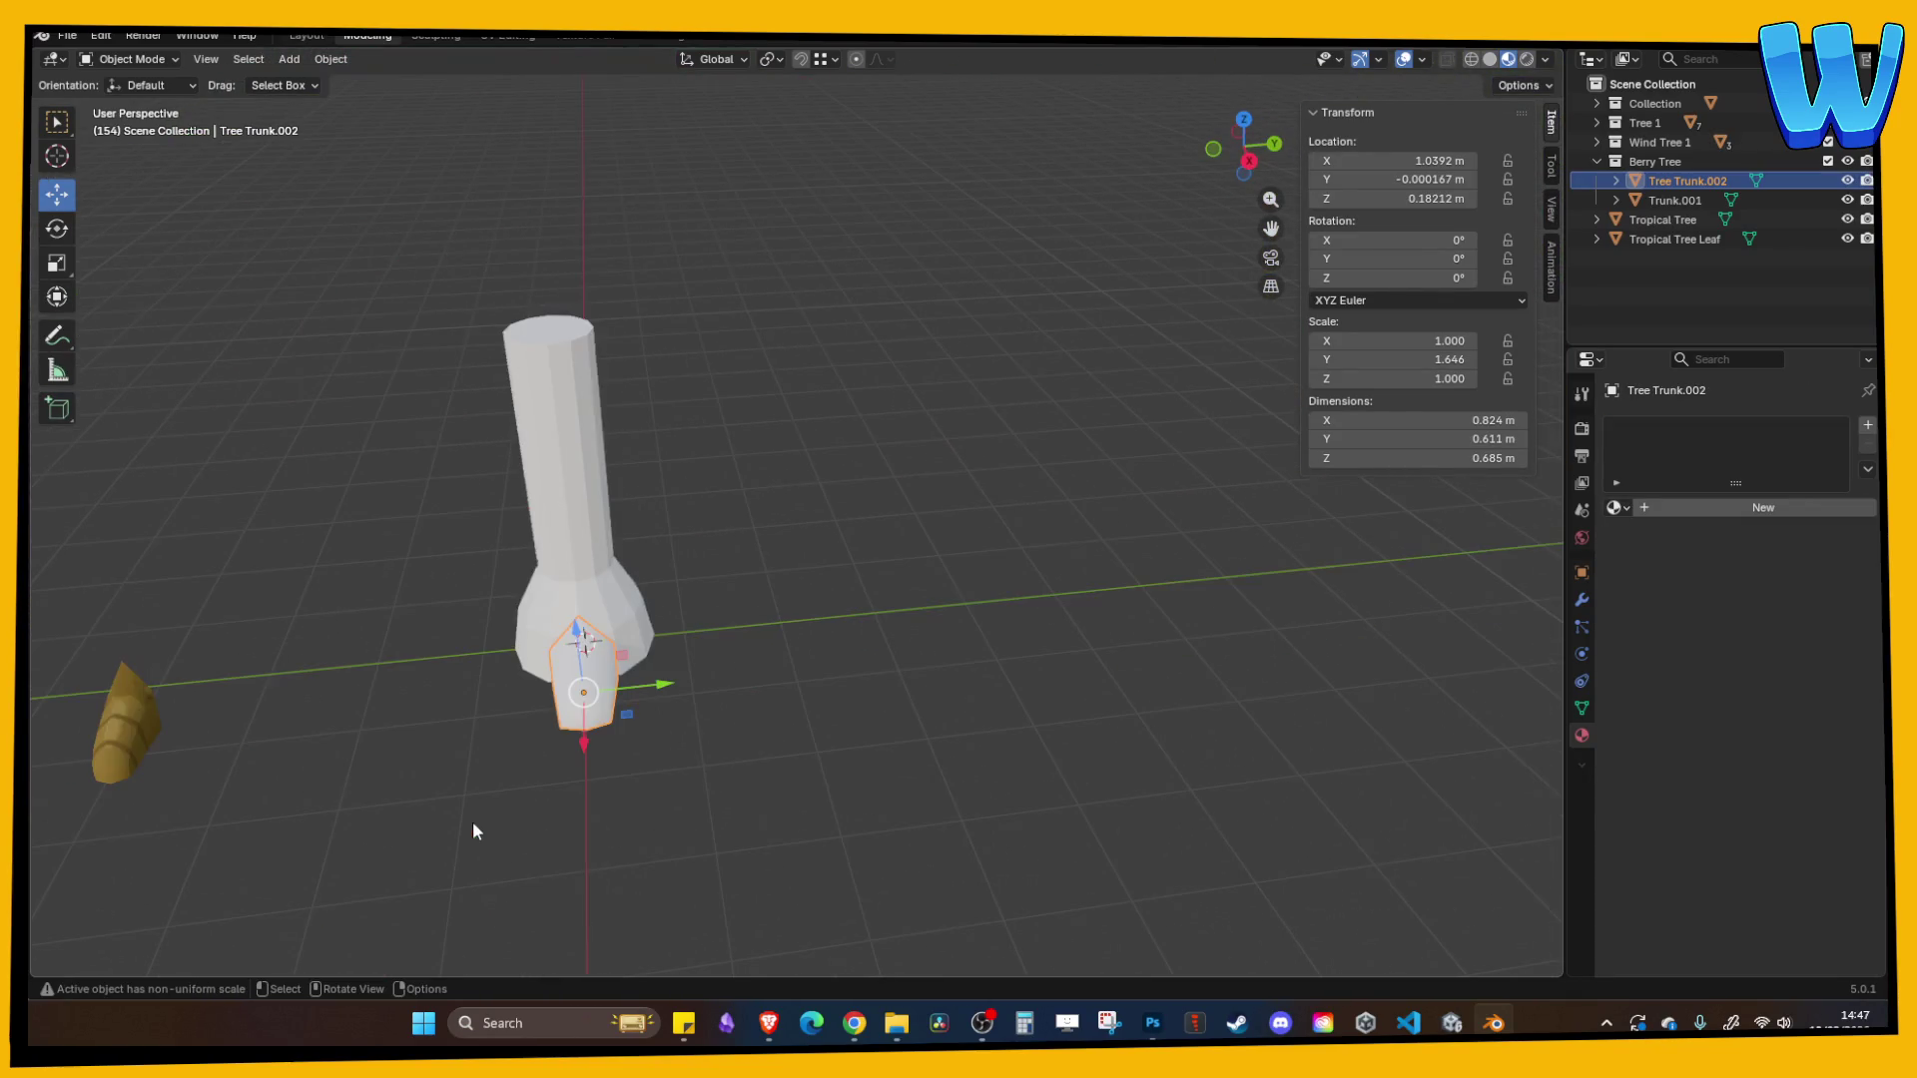
pyautogui.hotkey('ctrl', 'a')
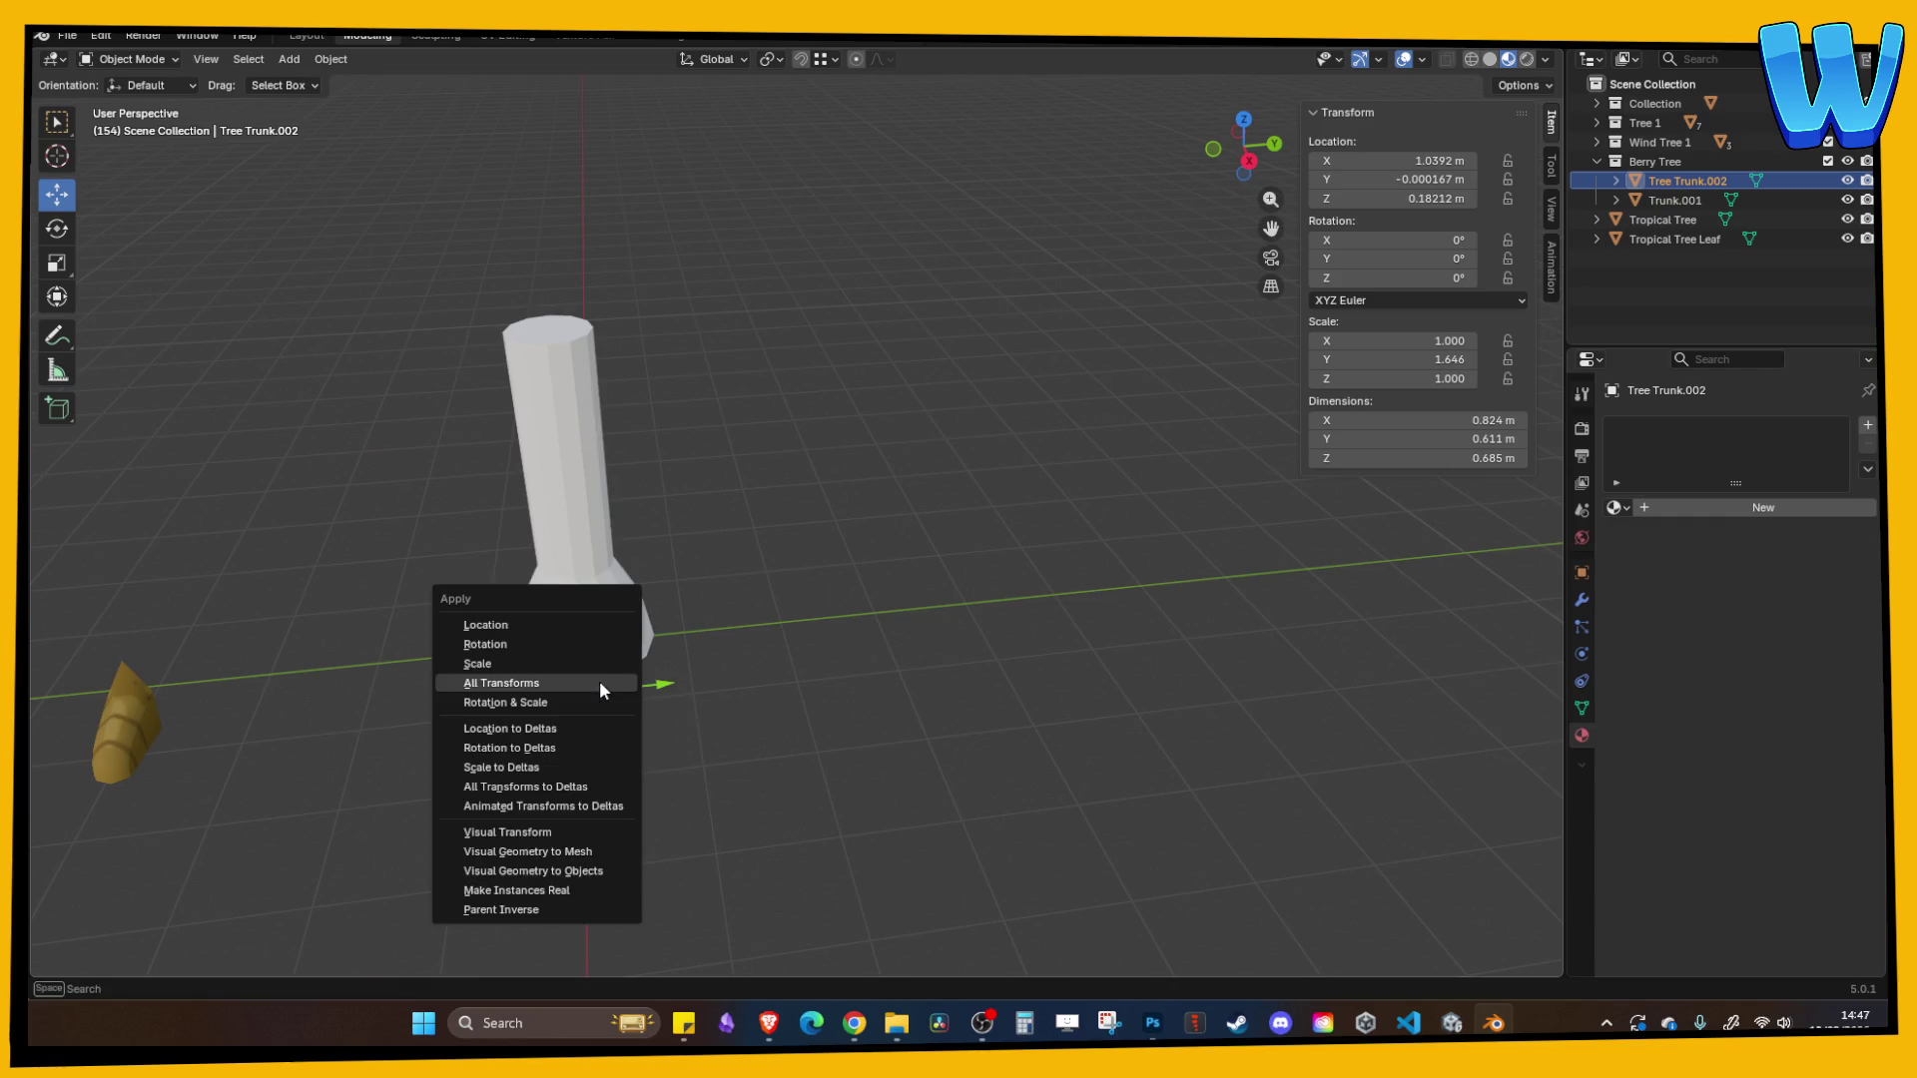
# - Apply the root piece's transforms so scale reads 1.000, and recentre its origin on geometry
pyautogui.click(594, 681)
pyautogui.rightClick(597, 683)
pyautogui.moveTo(599, 681)
pyautogui.click(736, 699)
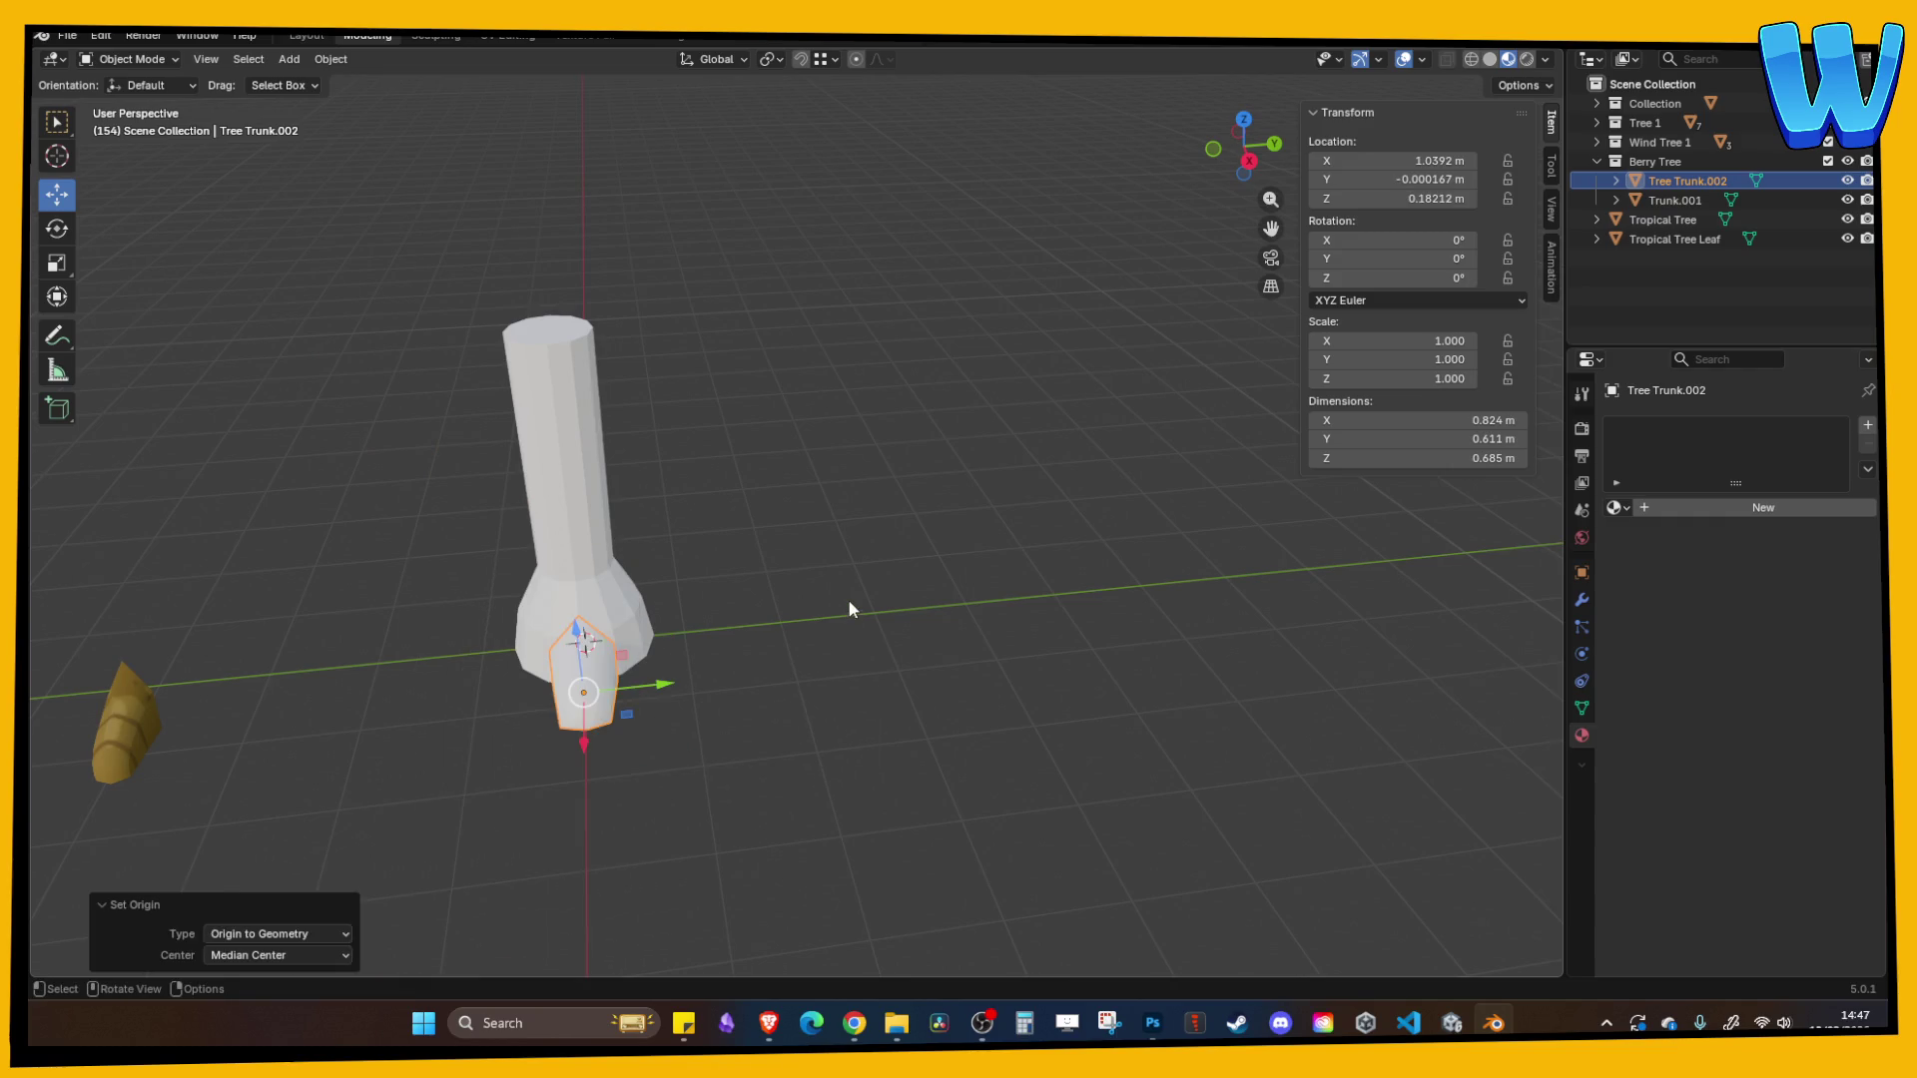
pyautogui.click(848, 591)
pyautogui.moveTo(847, 601); pyautogui.dragTo(483, 585)
pyautogui.click(449, 579)
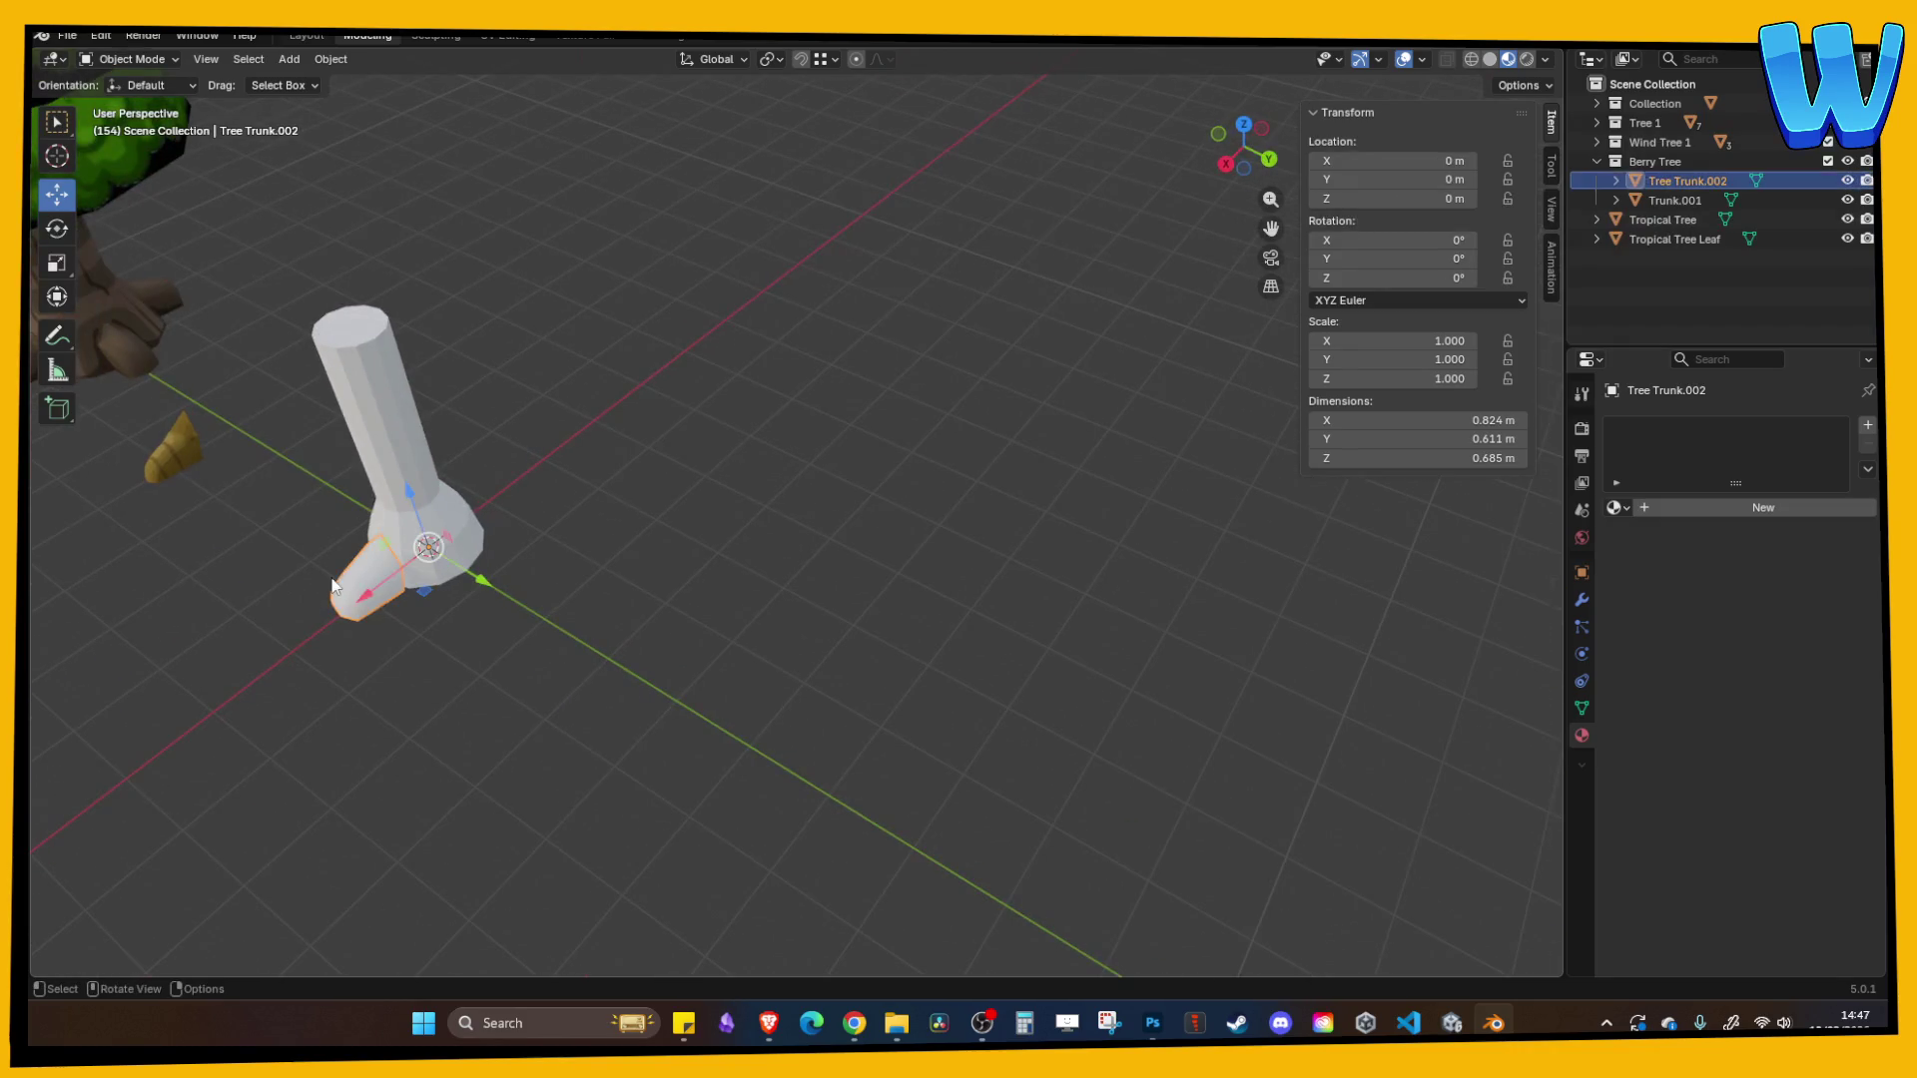
pyautogui.scroll(3, 451, 631)
pyautogui.scroll(-2, 727, 649)
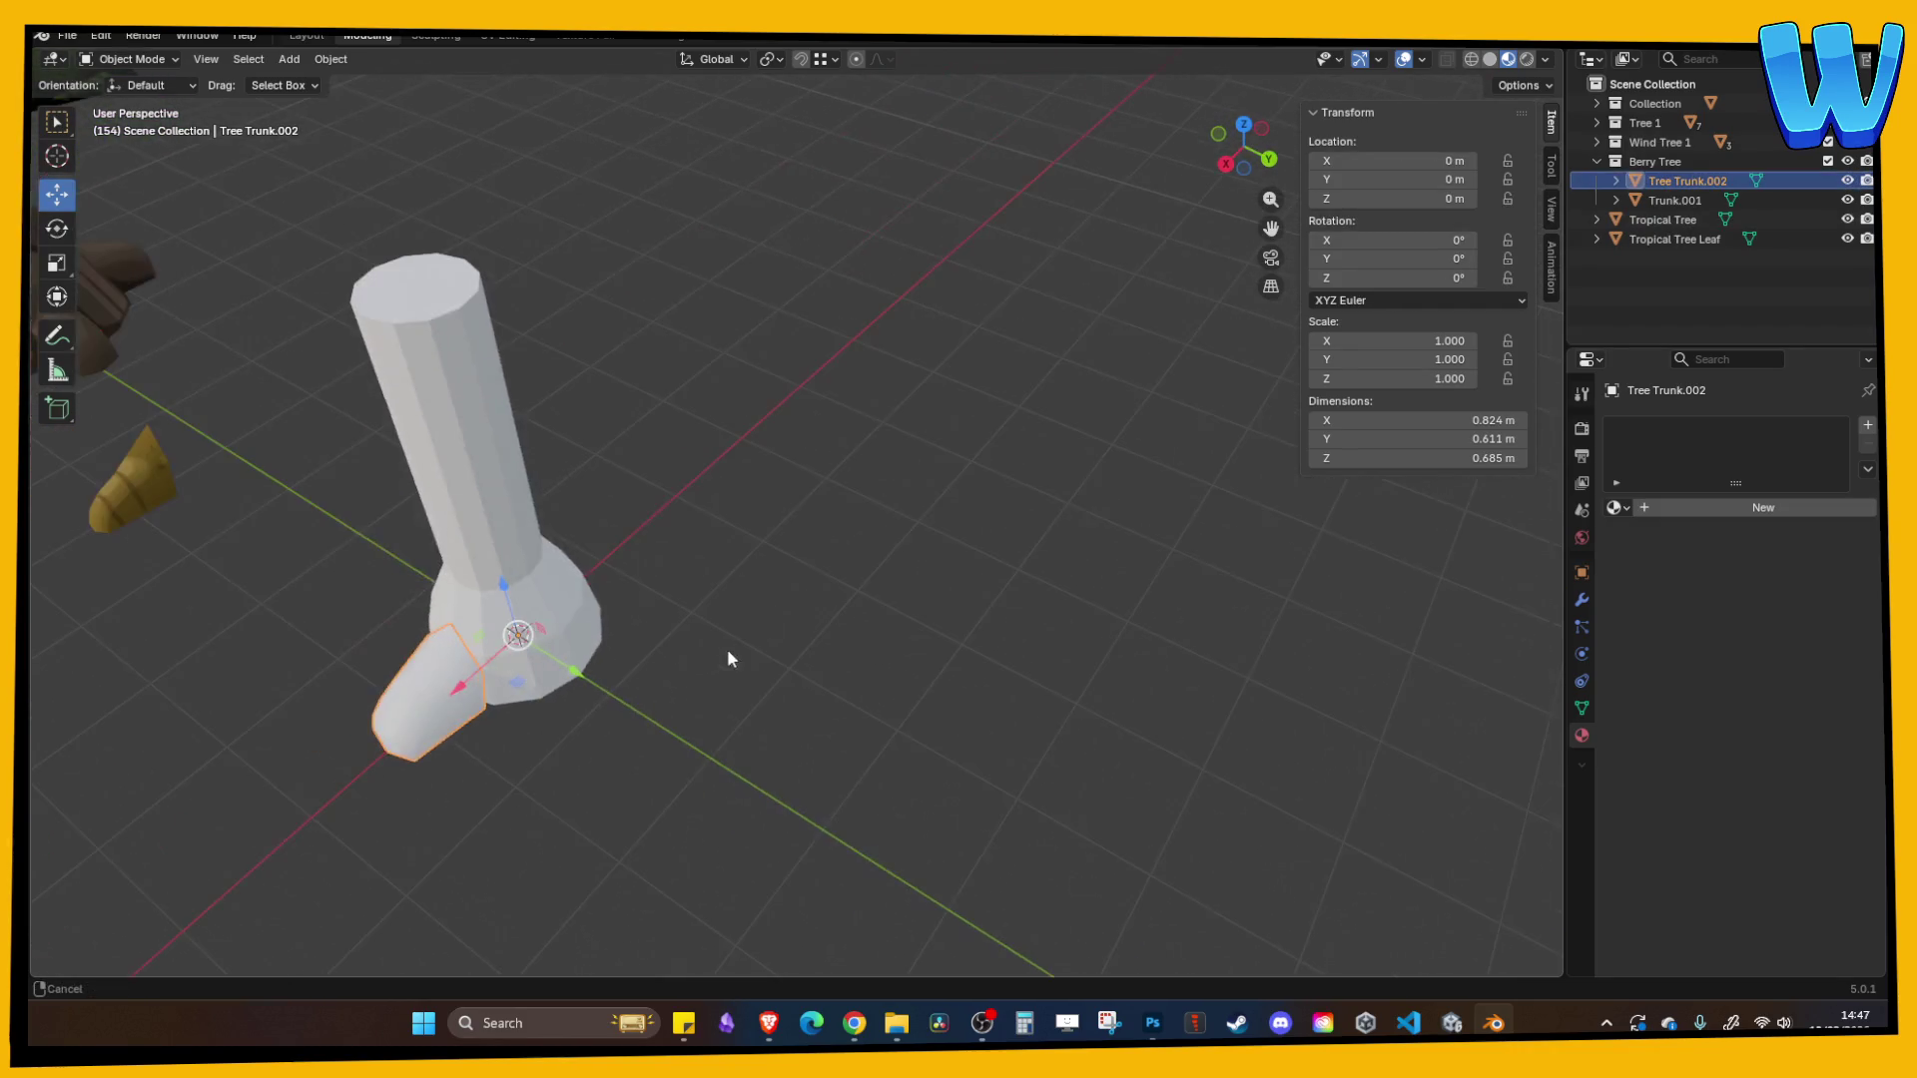
# - In top view, nudge the root piece along X to about -0.042 m against the flared base
pyautogui.click(1244, 125)
pyautogui.moveTo(1175, 597); pyautogui.dragTo(1173, 597)
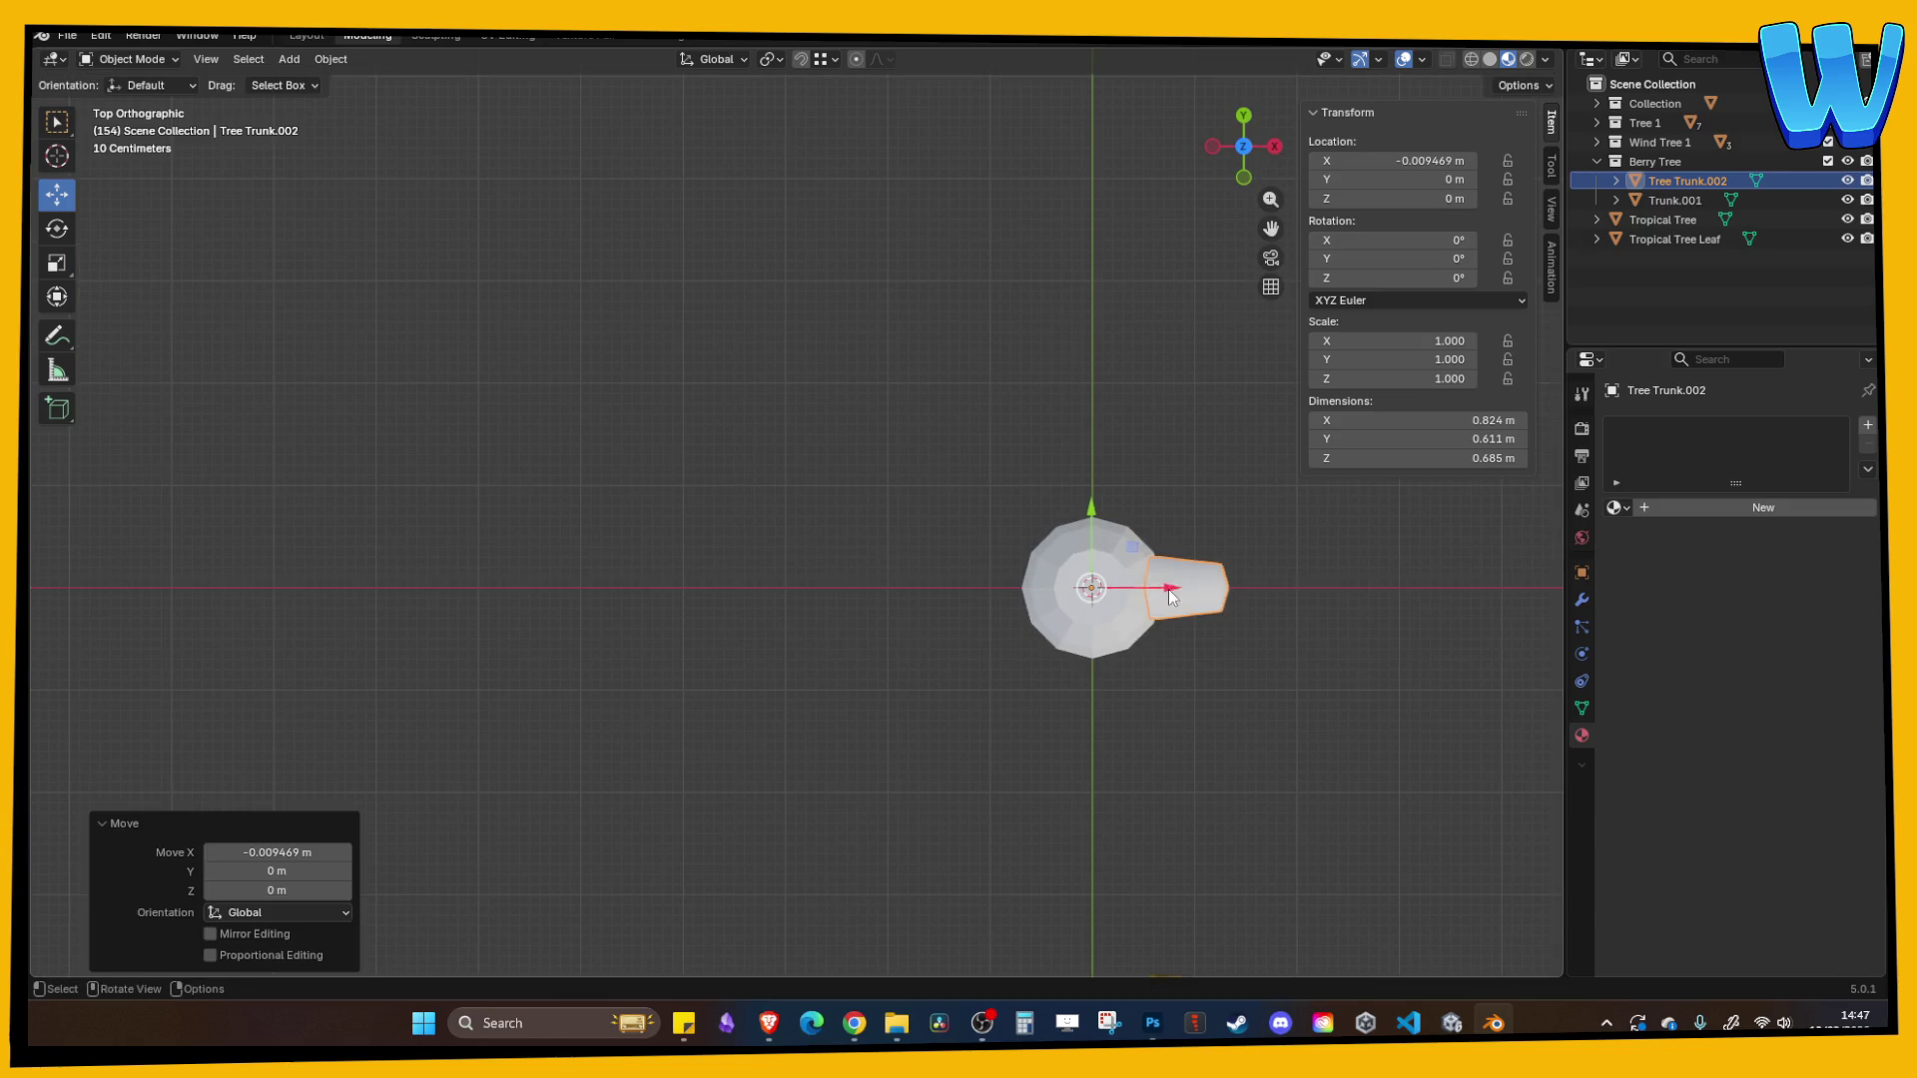
pyautogui.scroll(2, 1014, 529)
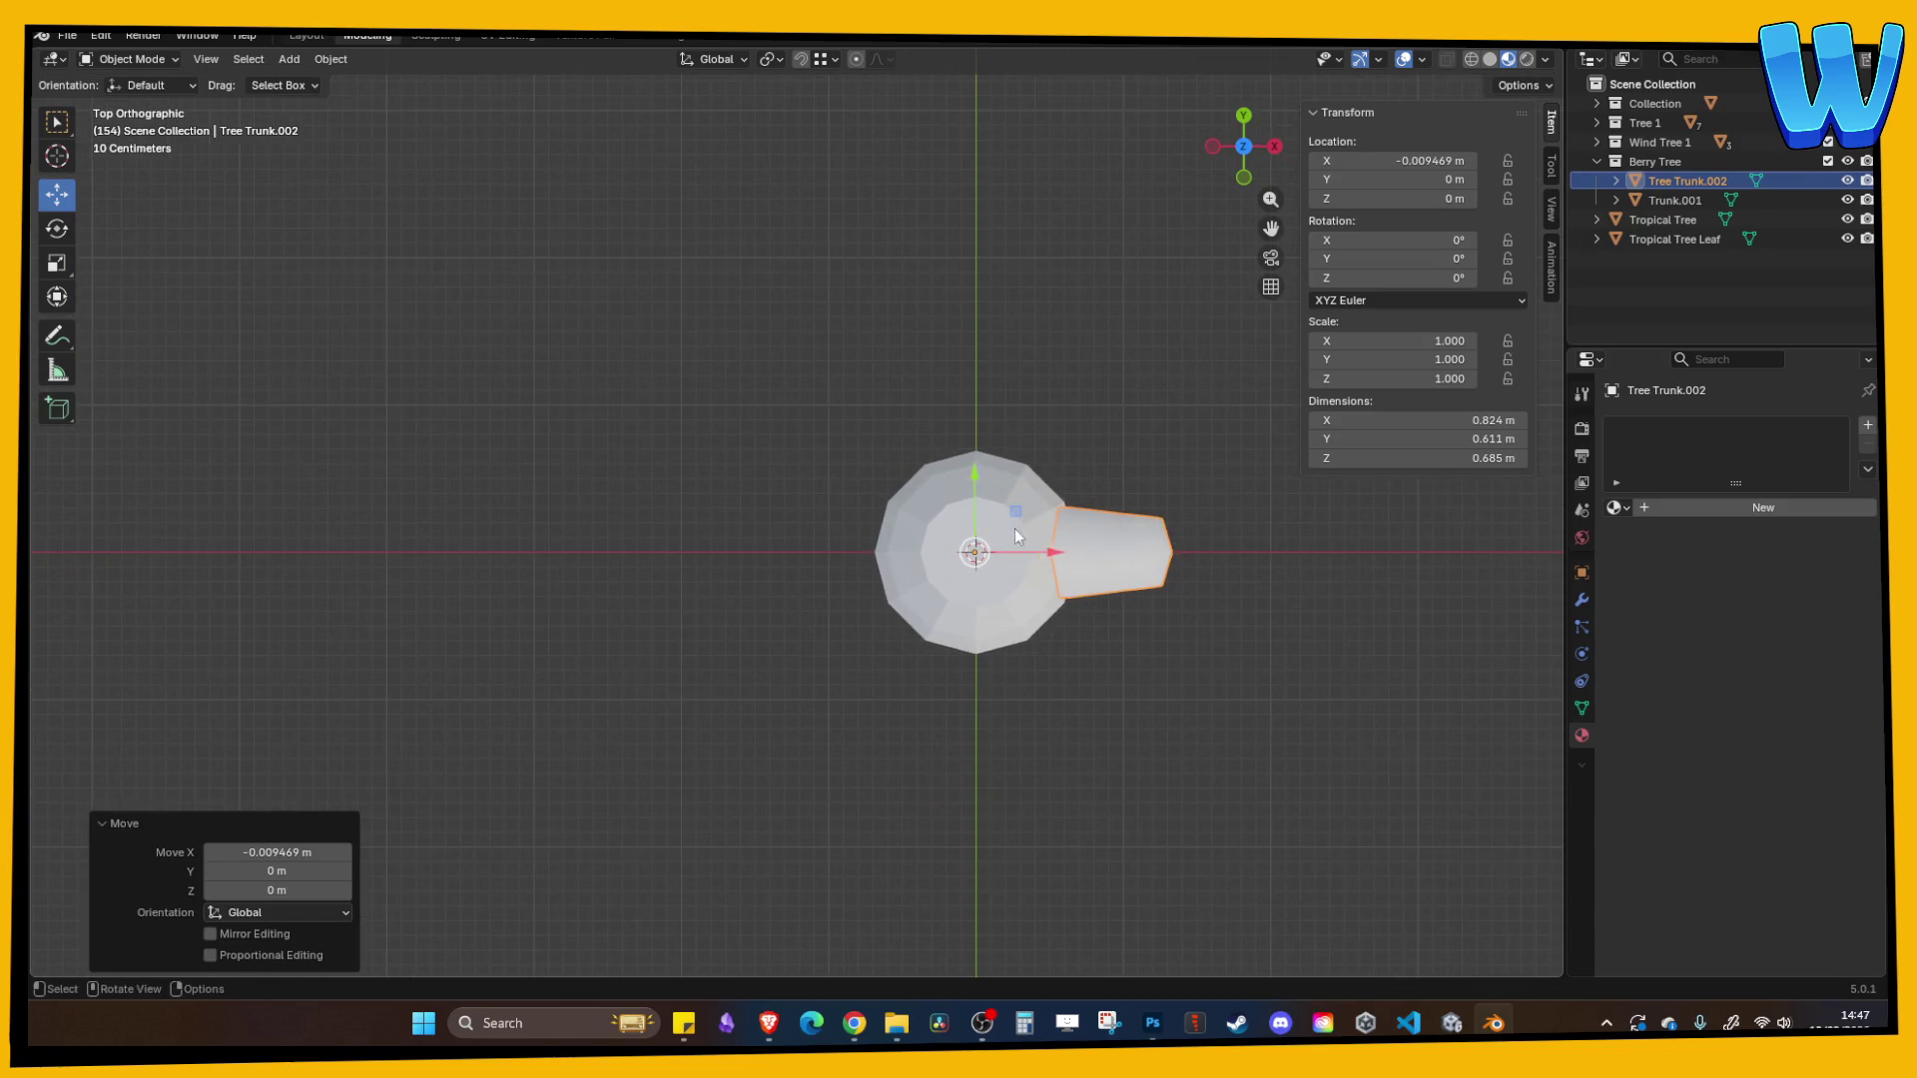
pyautogui.moveTo(1066, 559); pyautogui.dragTo(1057, 559)
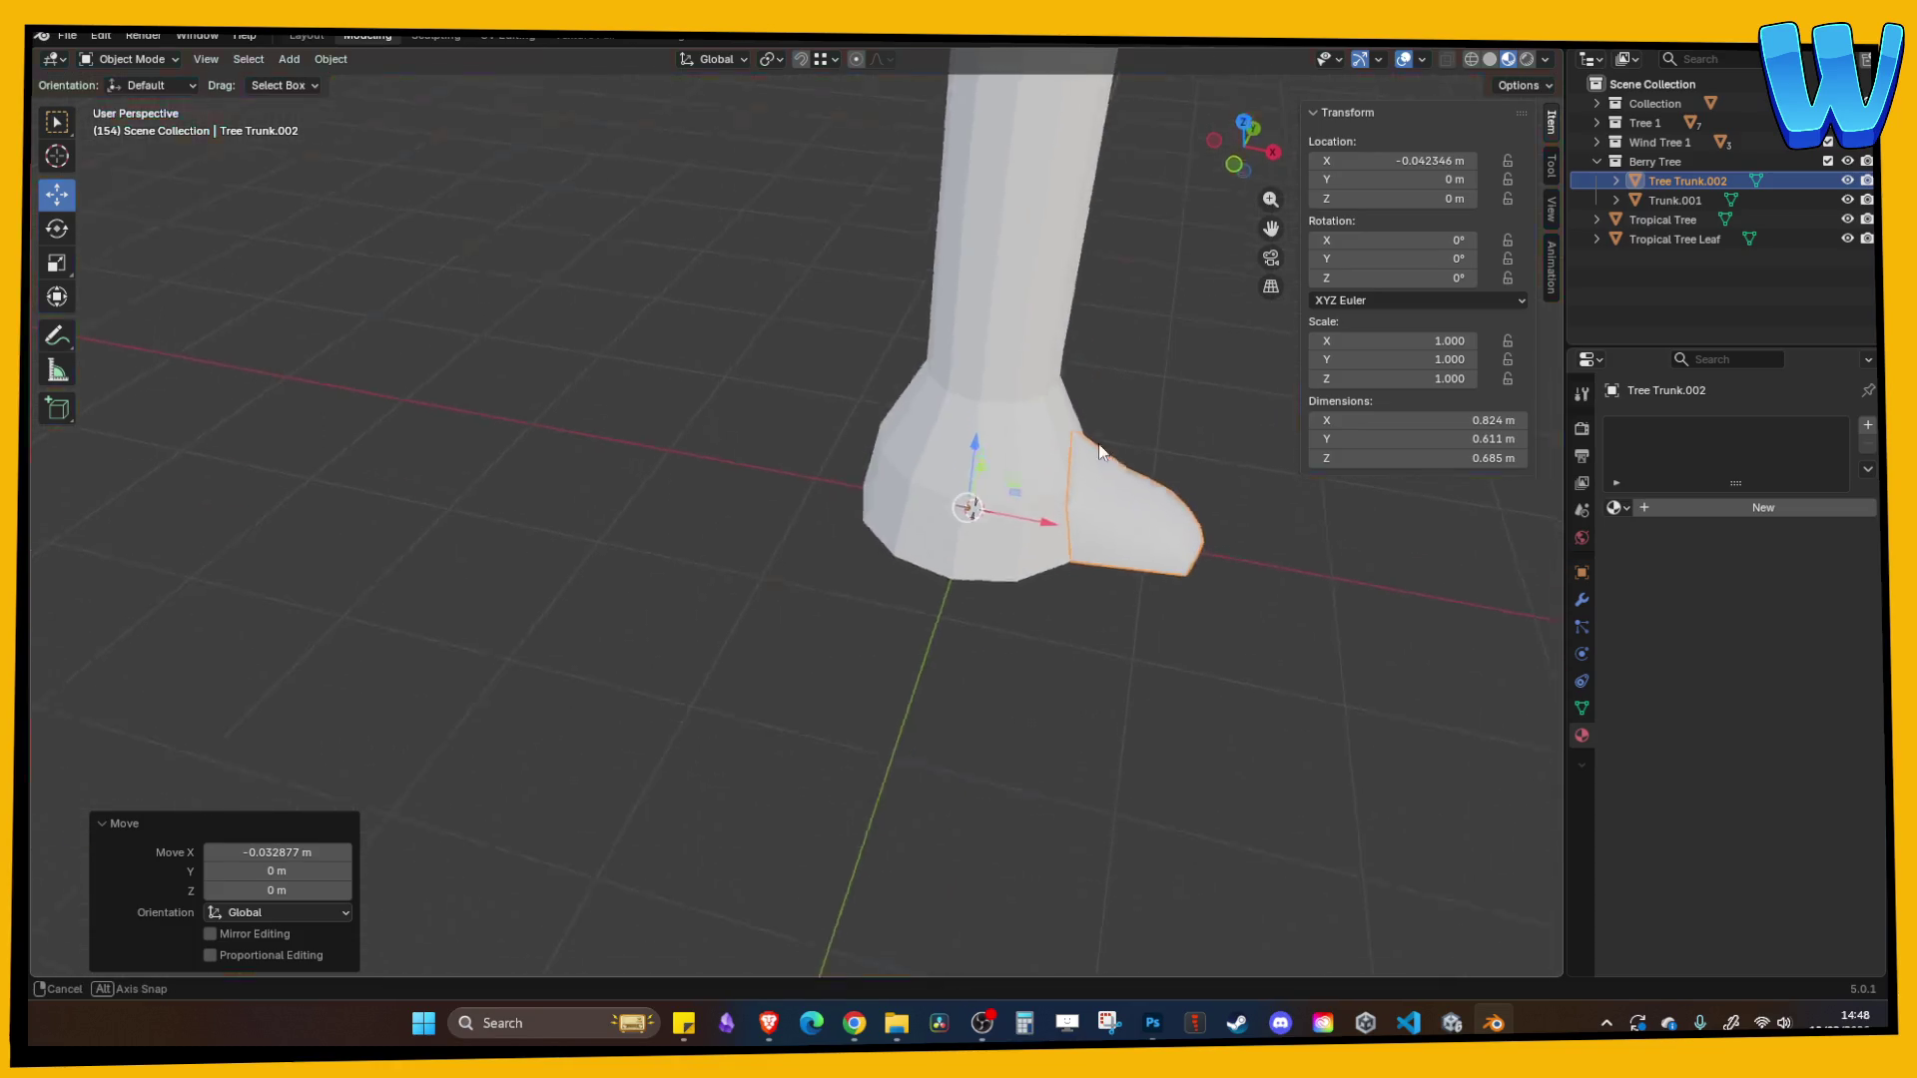
# - Check the root's fit in solid shading from several angles, then copy the root piece
pyautogui.click(1117, 395)
pyautogui.moveTo(1117, 395)
pyautogui.mouseDown()
pyautogui.moveTo(1138, 354)
pyautogui.moveTo(1176, 369)
pyautogui.moveTo(1012, 362)
pyautogui.moveTo(1098, 329)
pyautogui.mouseUp()
pyautogui.click(1489, 59)
pyautogui.moveTo(988, 352)
pyautogui.mouseDown()
pyautogui.moveTo(835, 349)
pyautogui.moveTo(861, 351)
pyautogui.moveTo(812, 481)
pyautogui.mouseUp()
pyautogui.click(714, 656)
pyautogui.scroll(-3, 715, 661)
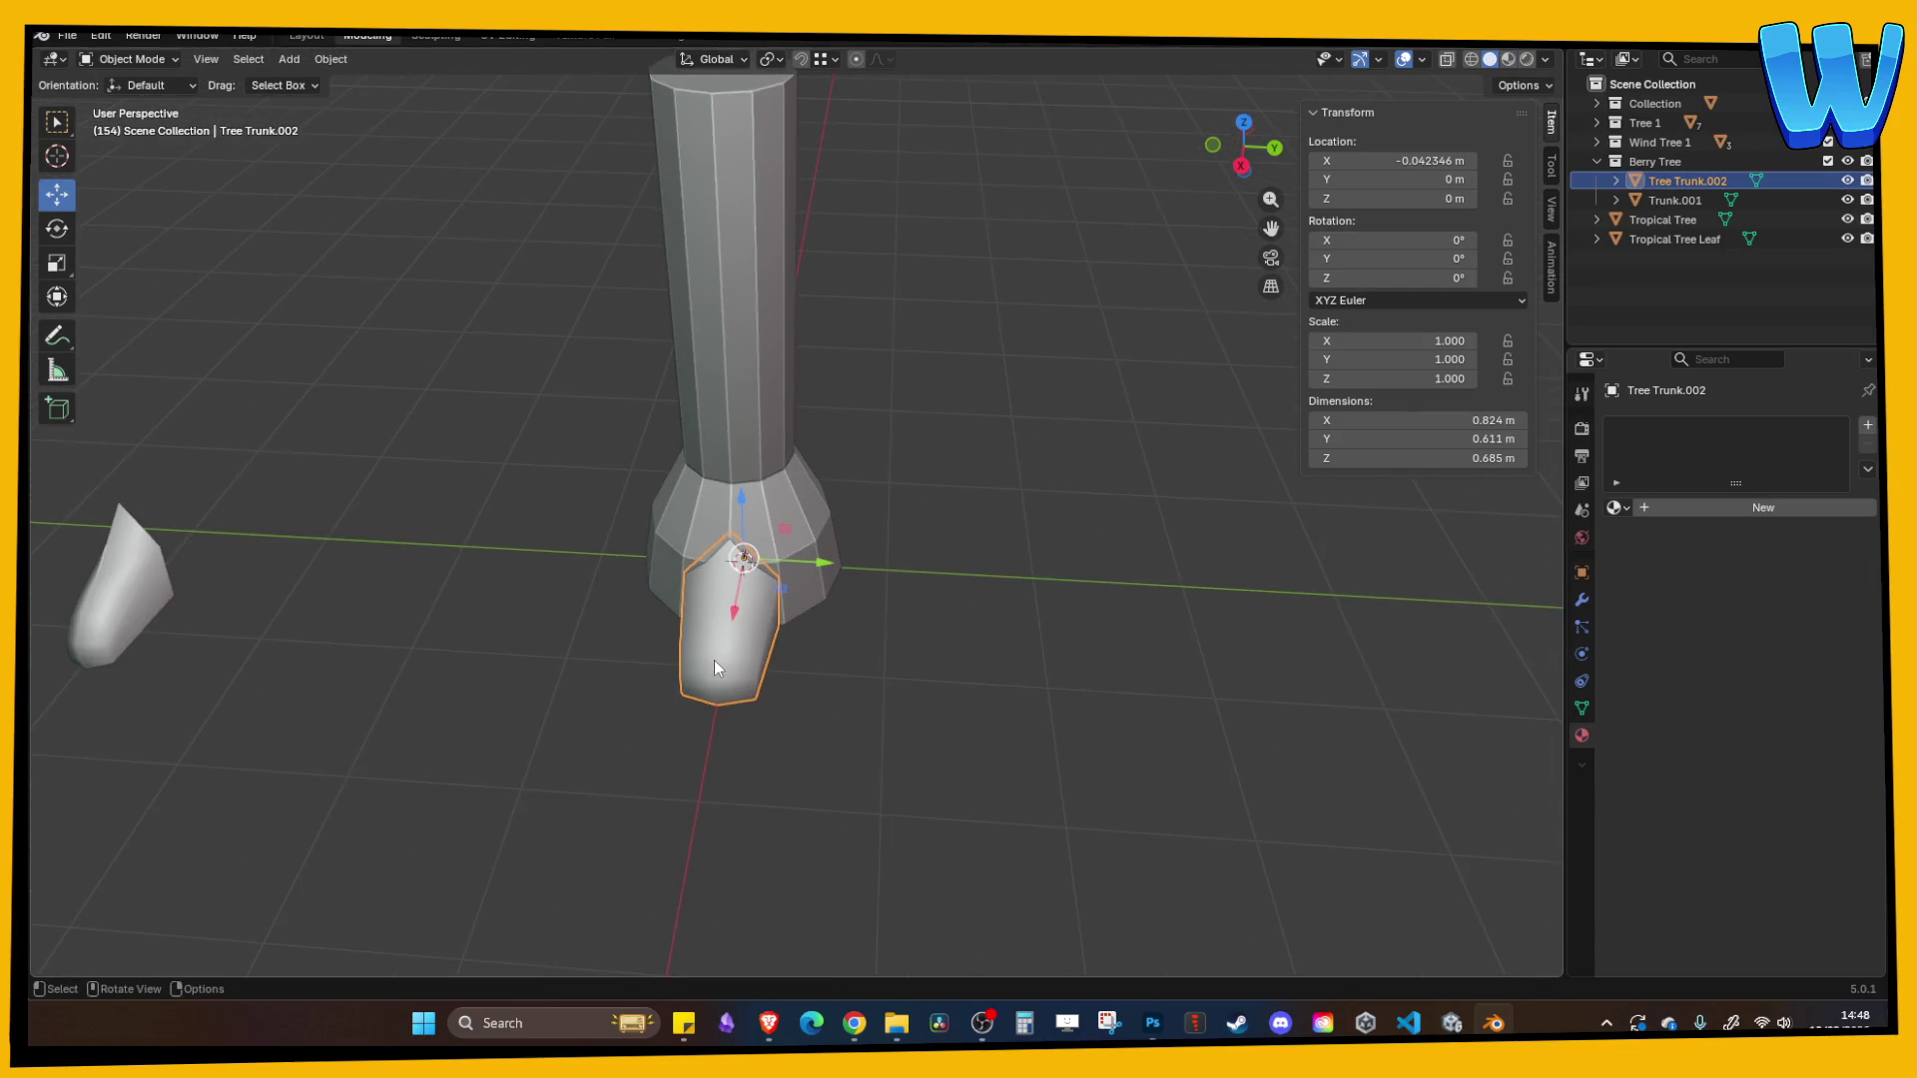
pyautogui.moveTo(715, 661)
pyautogui.mouseDown()
pyautogui.moveTo(851, 657)
pyautogui.moveTo(910, 691)
pyautogui.mouseUp()
pyautogui.hotkey('ctrl', 'c')
pyautogui.scroll(2, 907, 698)
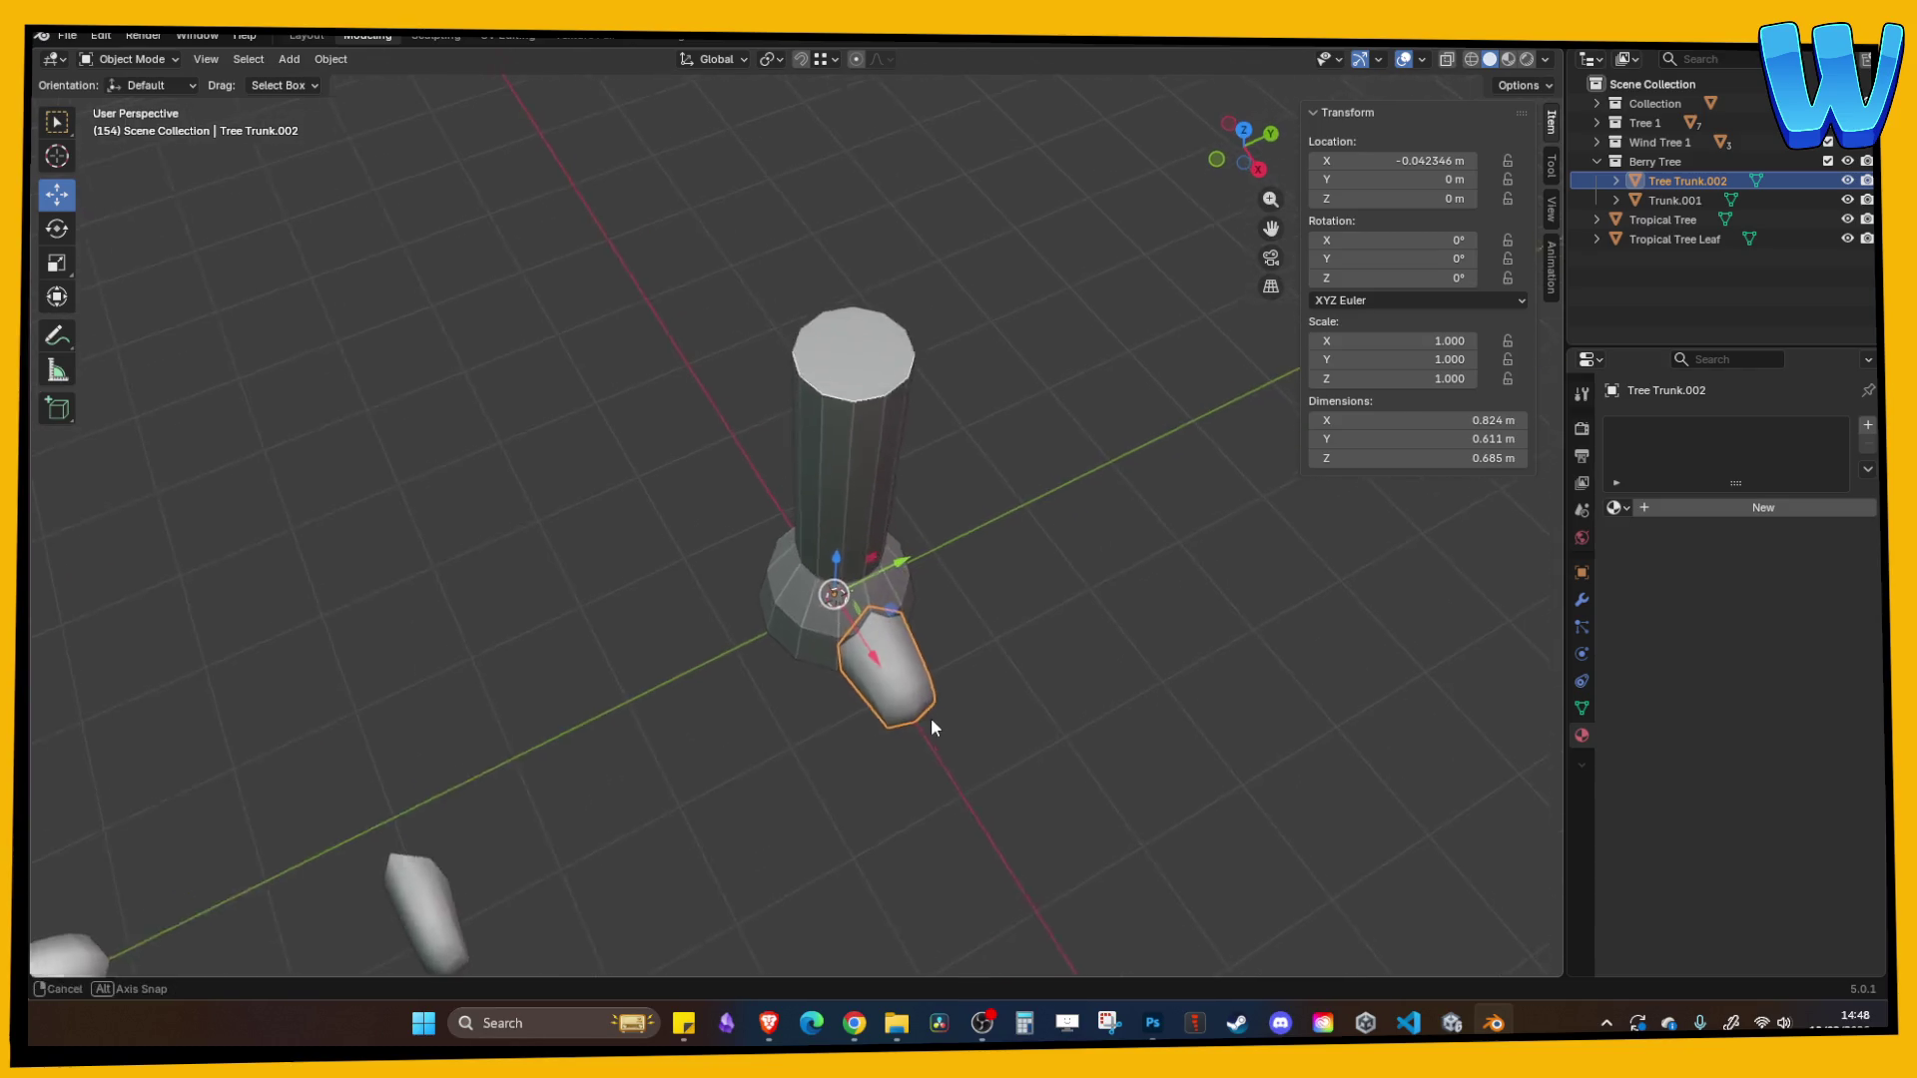
# - Paste a root copy mirrored across X, then delete the misplaced left root
pyautogui.hotkey('ctrl', 'v')
pyautogui.hotkey('ctrl', 'm')
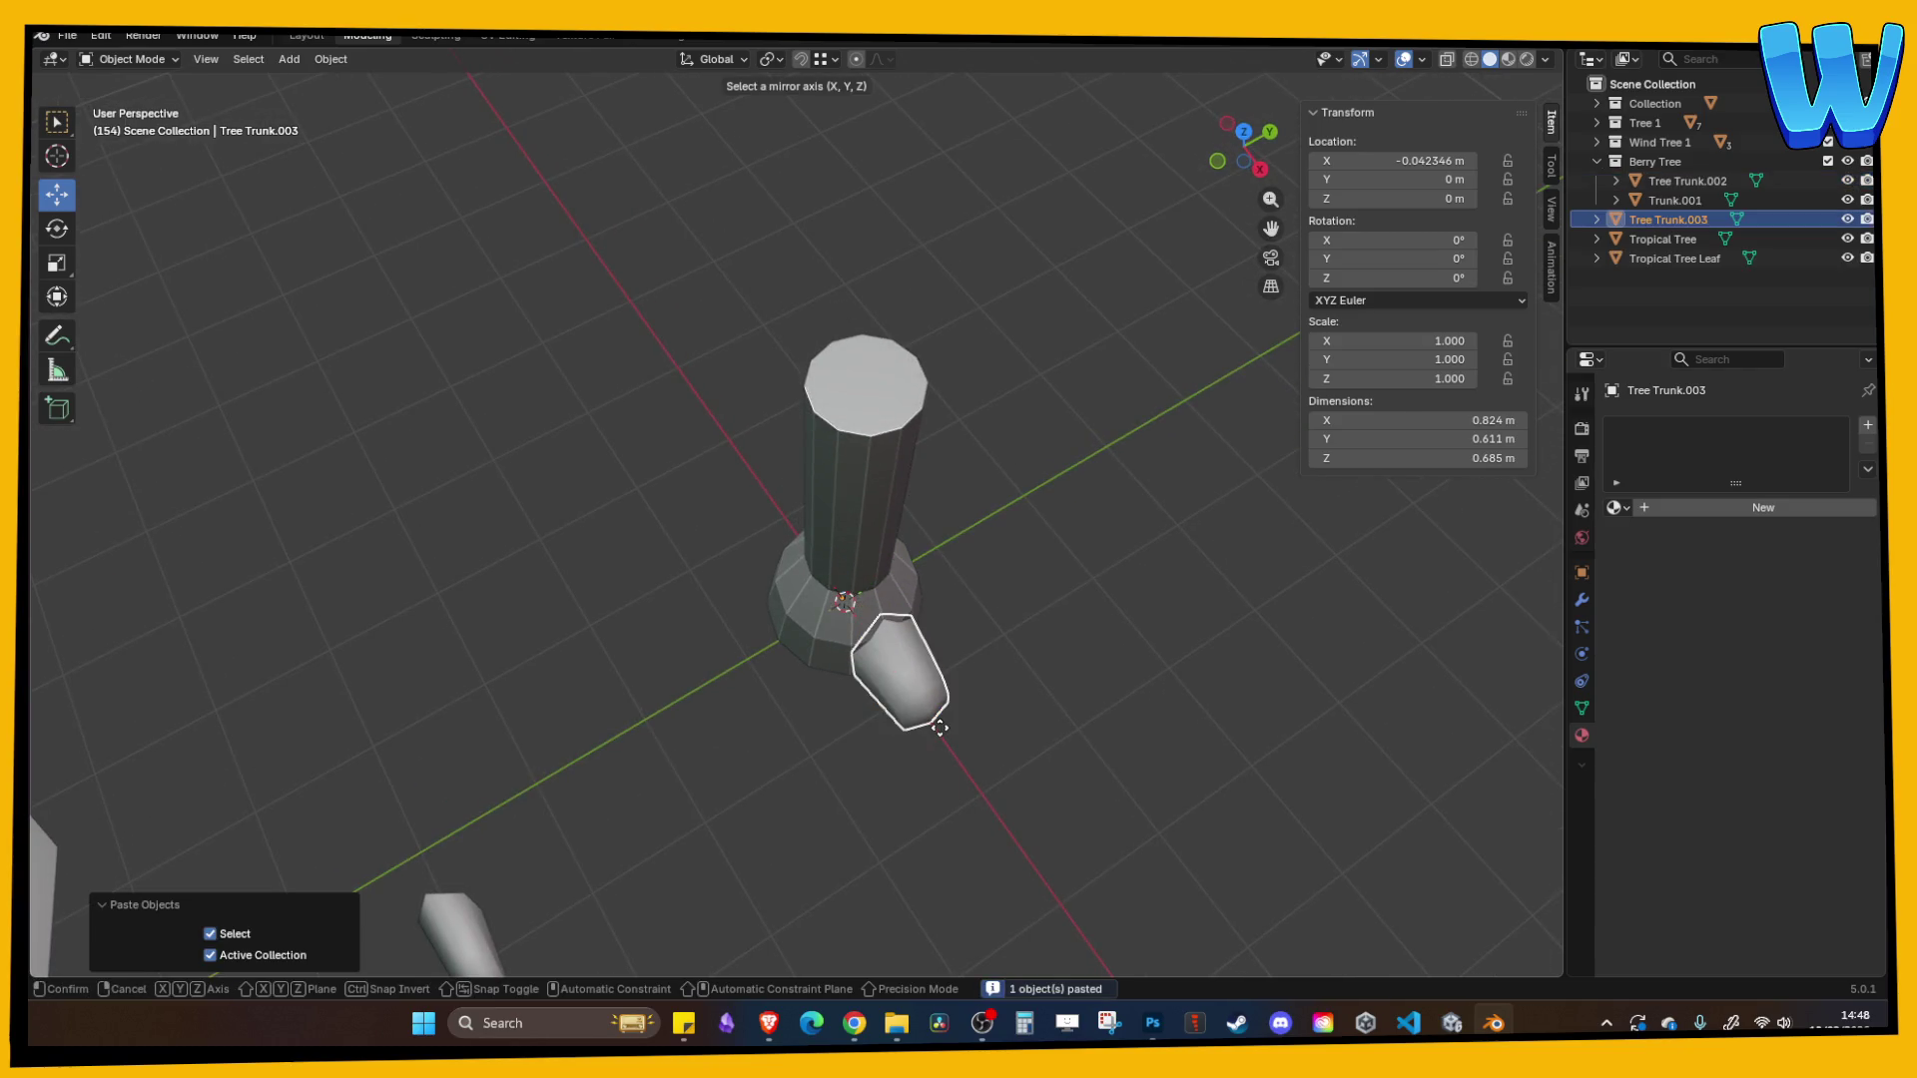
pyautogui.press('x')
pyautogui.click(938, 727)
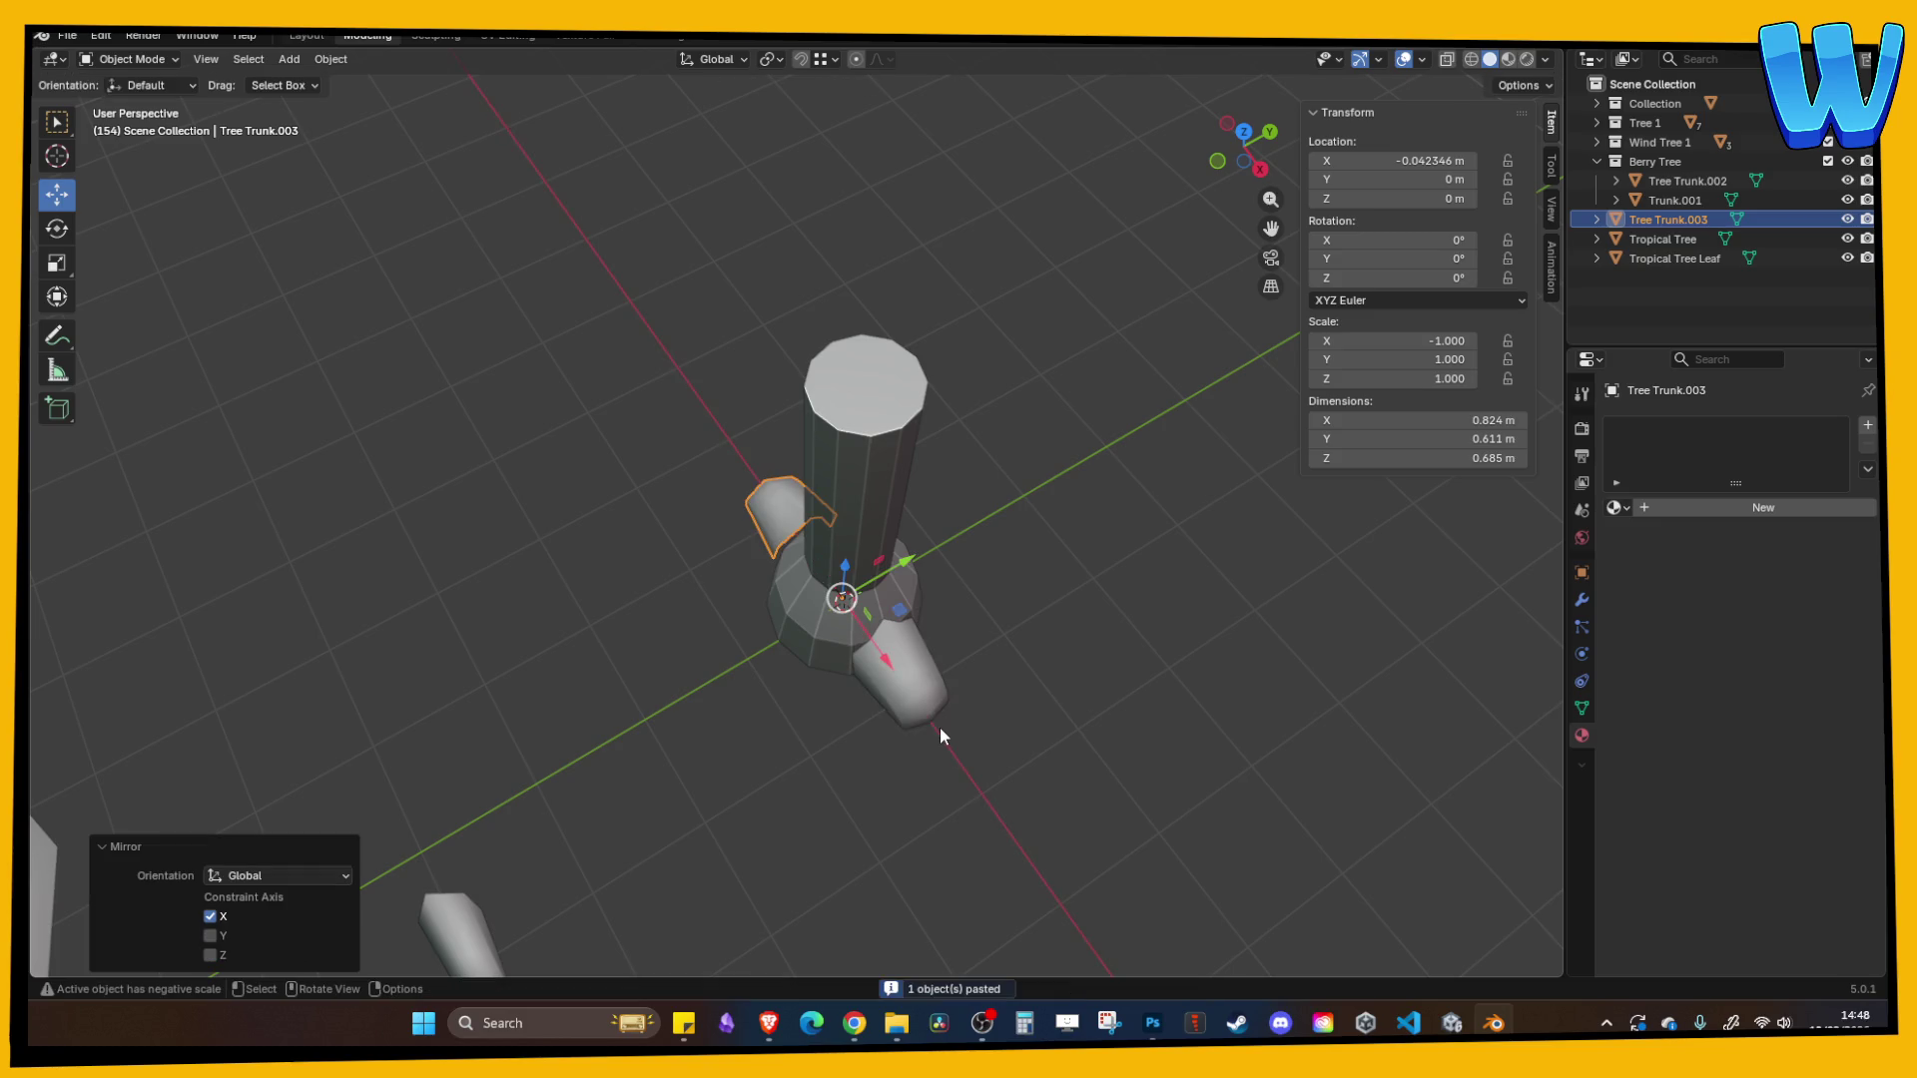
pyautogui.moveTo(939, 726)
pyautogui.mouseDown()
pyautogui.moveTo(912, 691)
pyautogui.moveTo(1123, 689)
pyautogui.mouseUp()
pyautogui.click(1125, 689)
pyautogui.moveTo(1010, 651)
pyautogui.mouseDown()
pyautogui.moveTo(998, 621)
pyautogui.moveTo(1186, 484)
pyautogui.moveTo(1008, 569)
pyautogui.moveTo(1048, 571)
pyautogui.moveTo(913, 555)
pyautogui.moveTo(969, 555)
pyautogui.mouseUp()
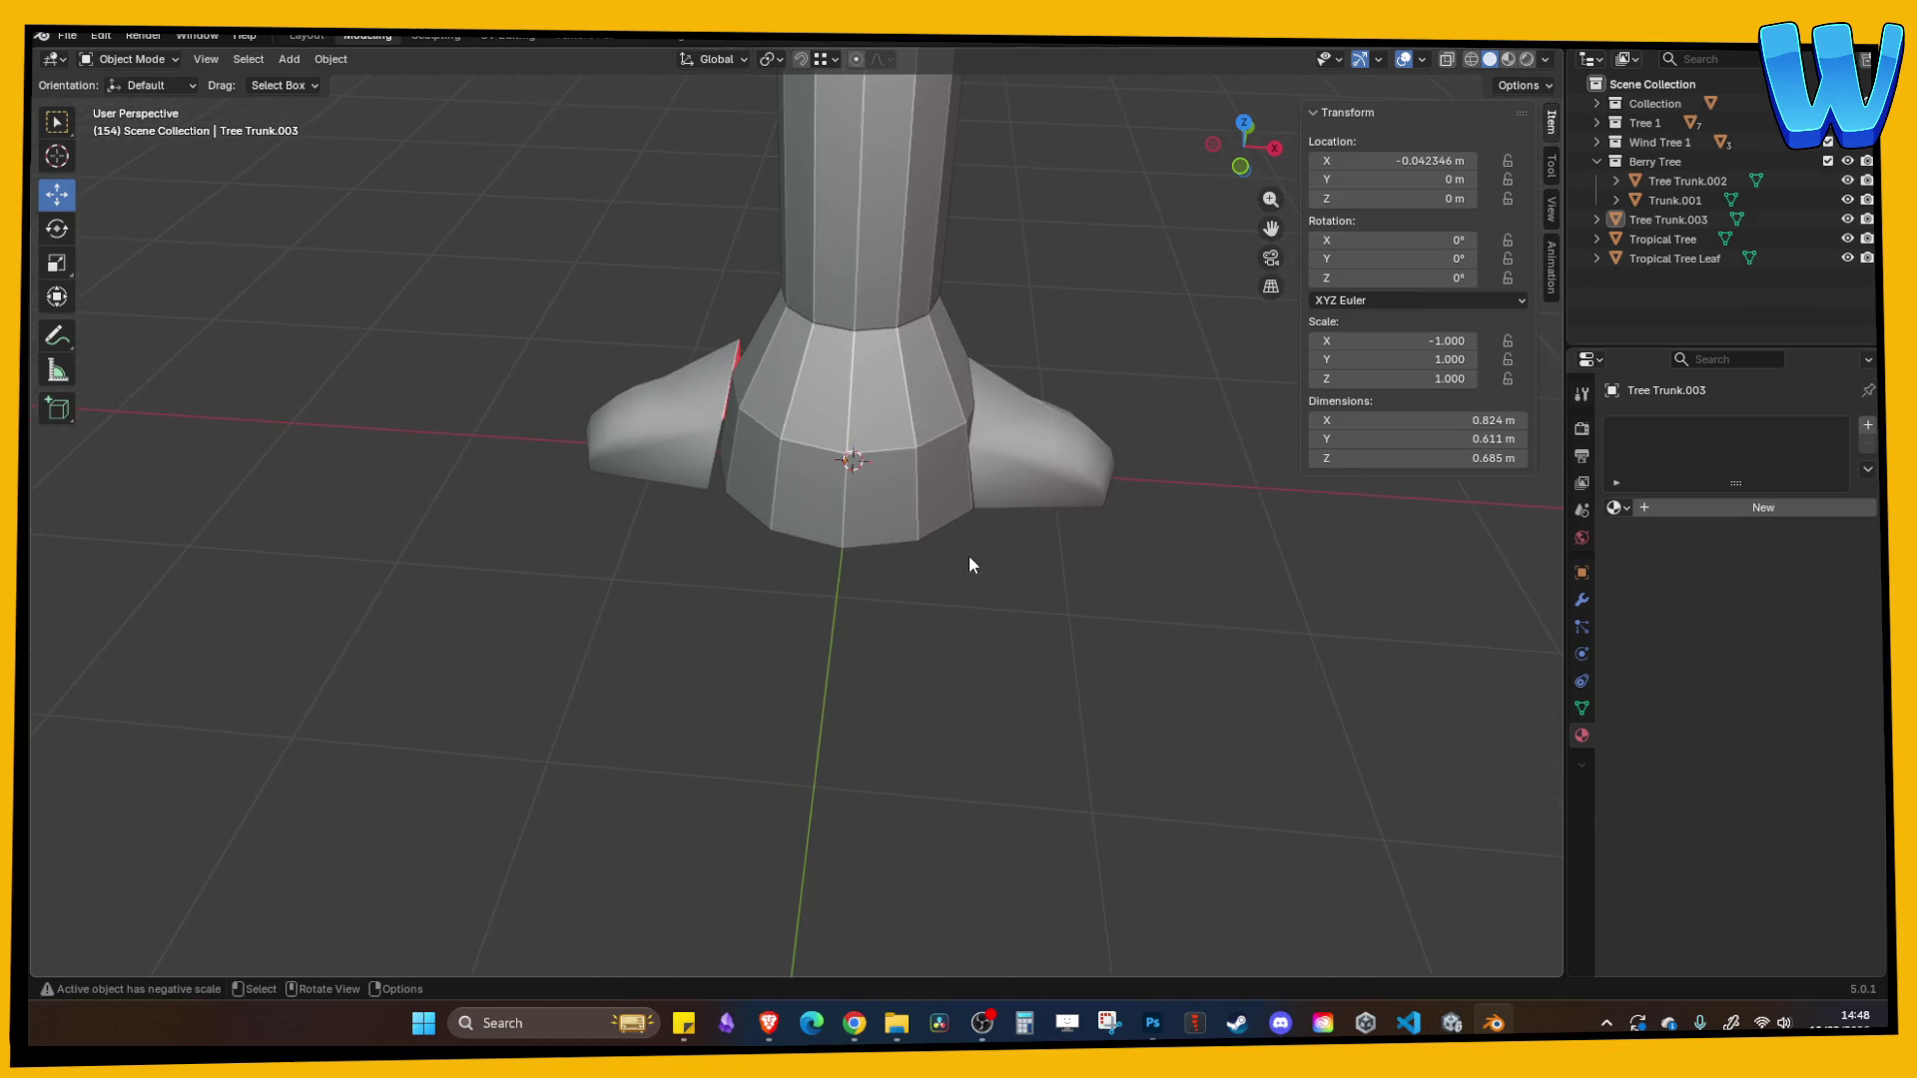
pyautogui.scroll(2, 968, 555)
pyautogui.click(646, 410)
pyautogui.click(785, 475)
pyautogui.moveTo(822, 513); pyautogui.dragTo(741, 493)
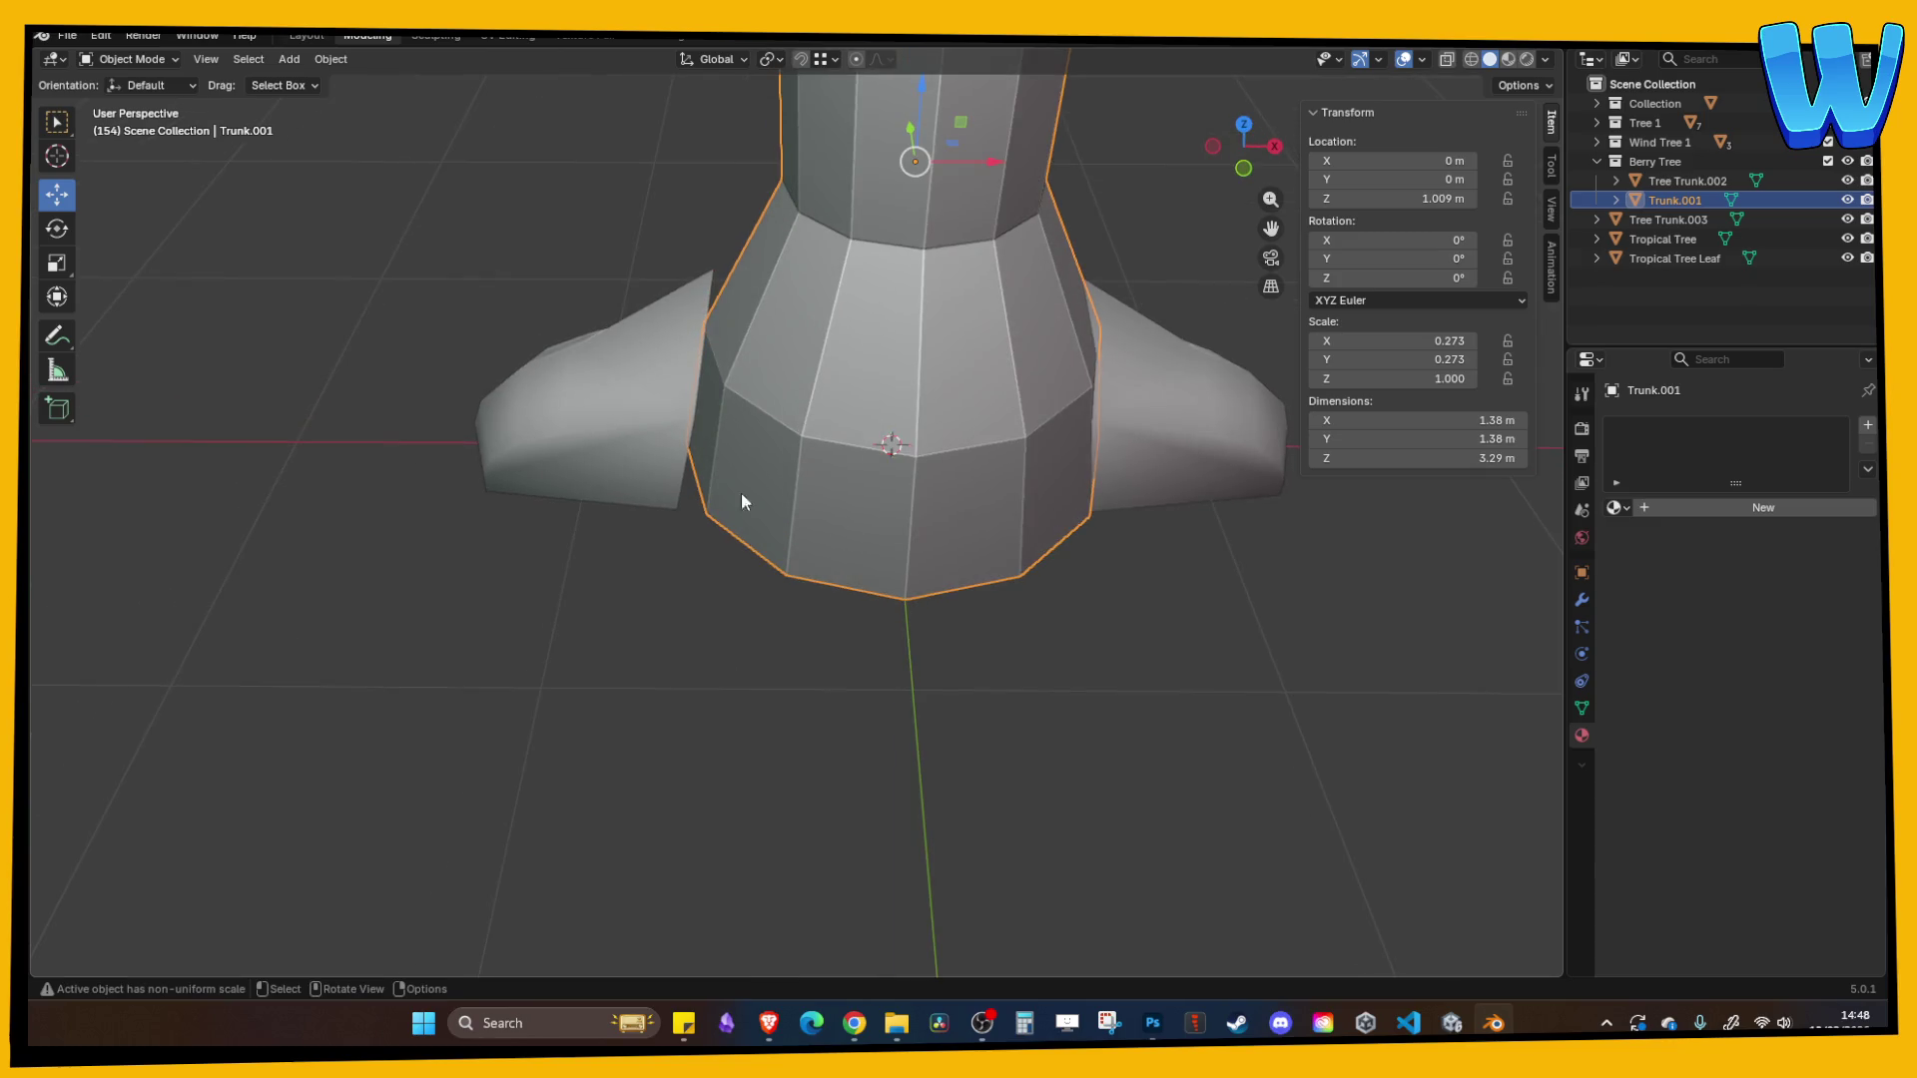
pyautogui.click(681, 452)
pyautogui.press('Delete')
# - Set the right root's origin to the 3D cursor and discard a wrongly Y-mirrored copy
pyautogui.click(1198, 459)
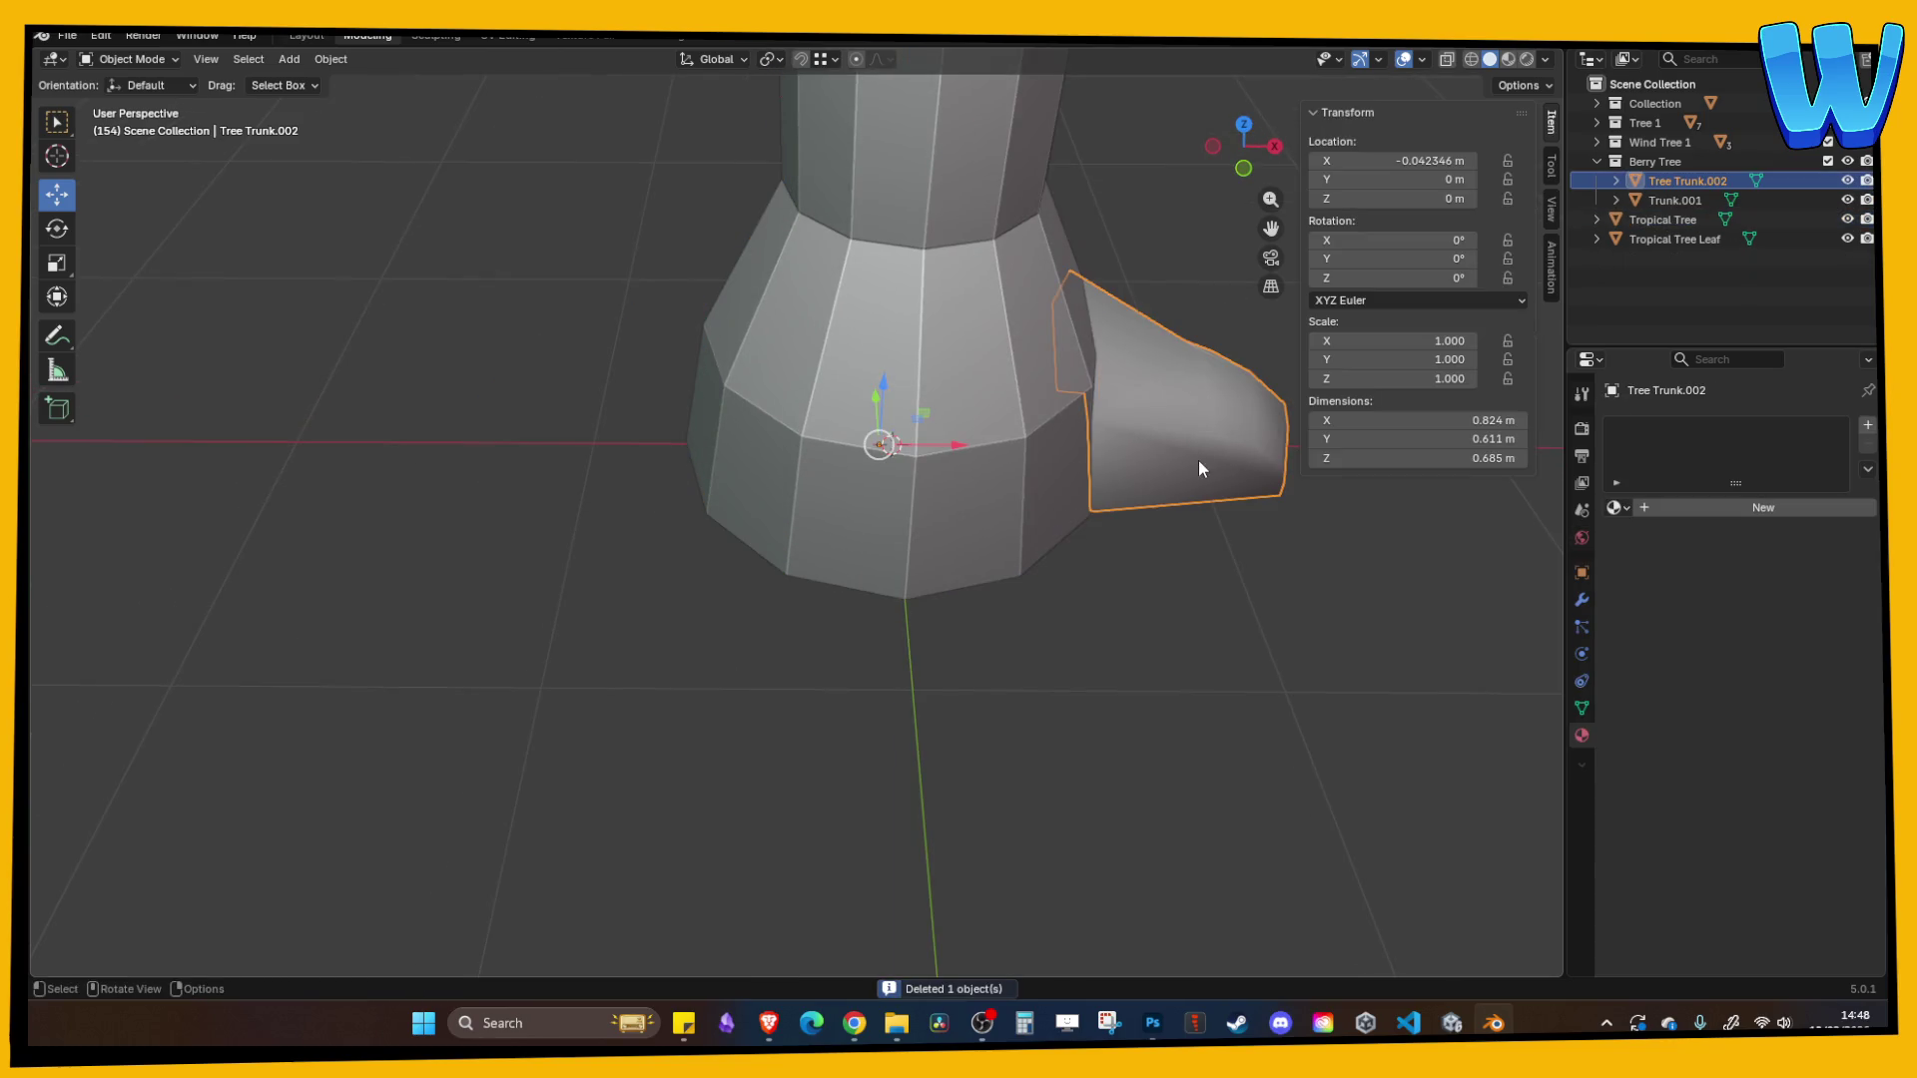
pyautogui.rightClick(1188, 450)
pyautogui.moveTo(1184, 449)
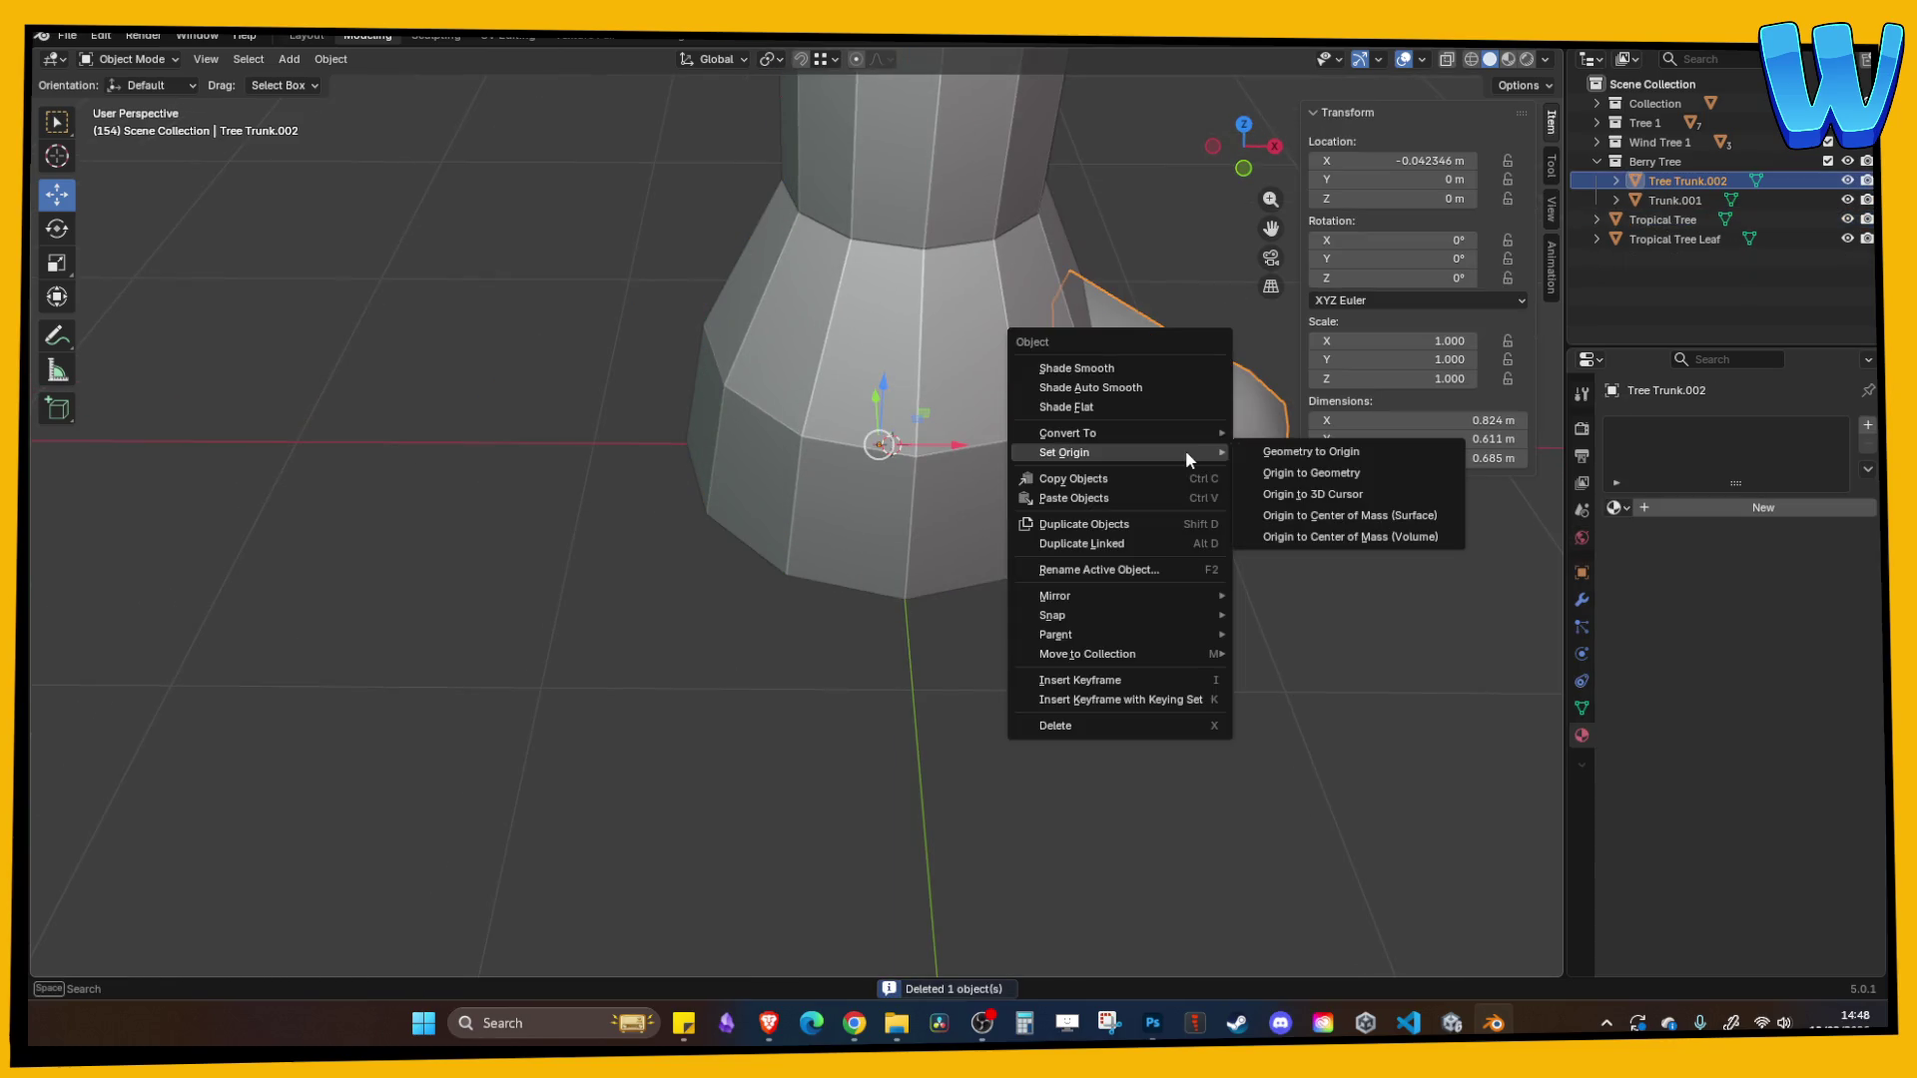
pyautogui.click(1291, 497)
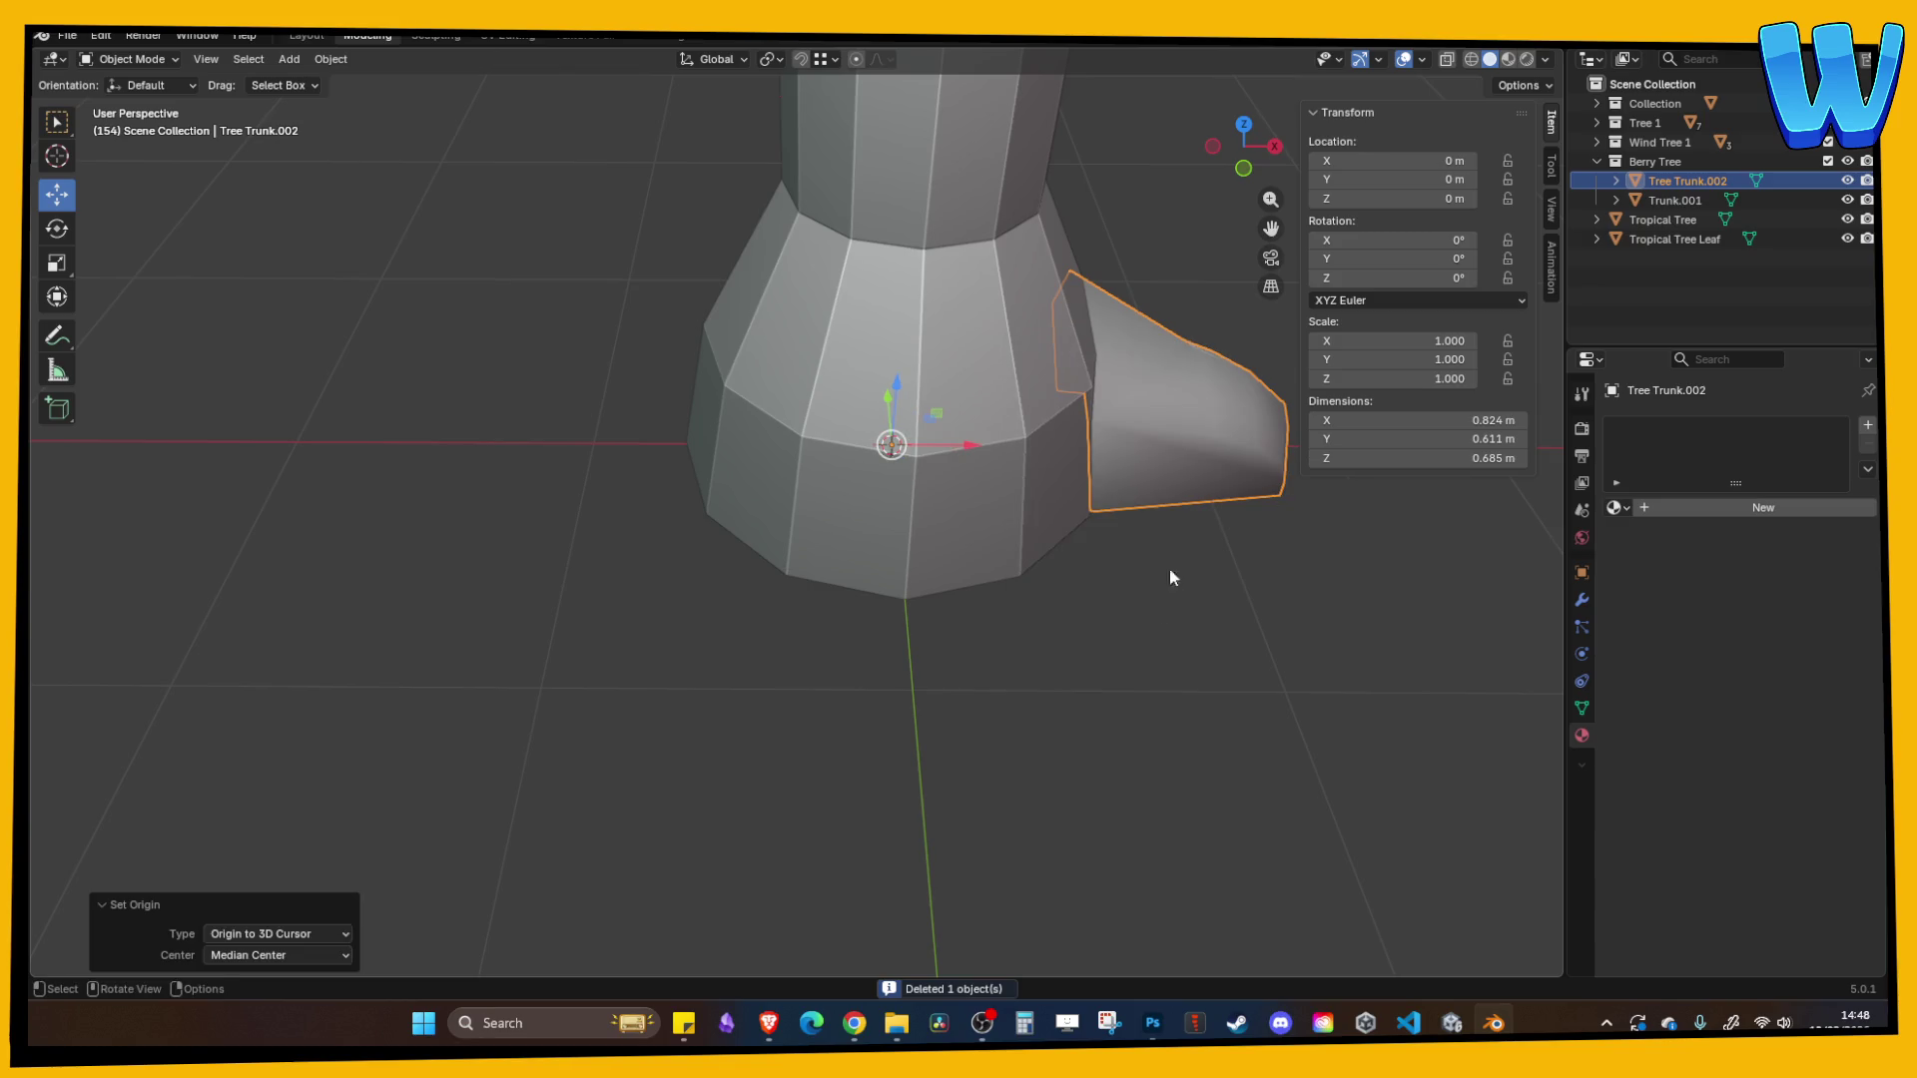
pyautogui.hotkey('ctrl', 'c')
pyautogui.hotkey('ctrl', 'v')
pyautogui.hotkey('ctrl', 'm')
pyautogui.press('y')
pyautogui.click(1176, 465)
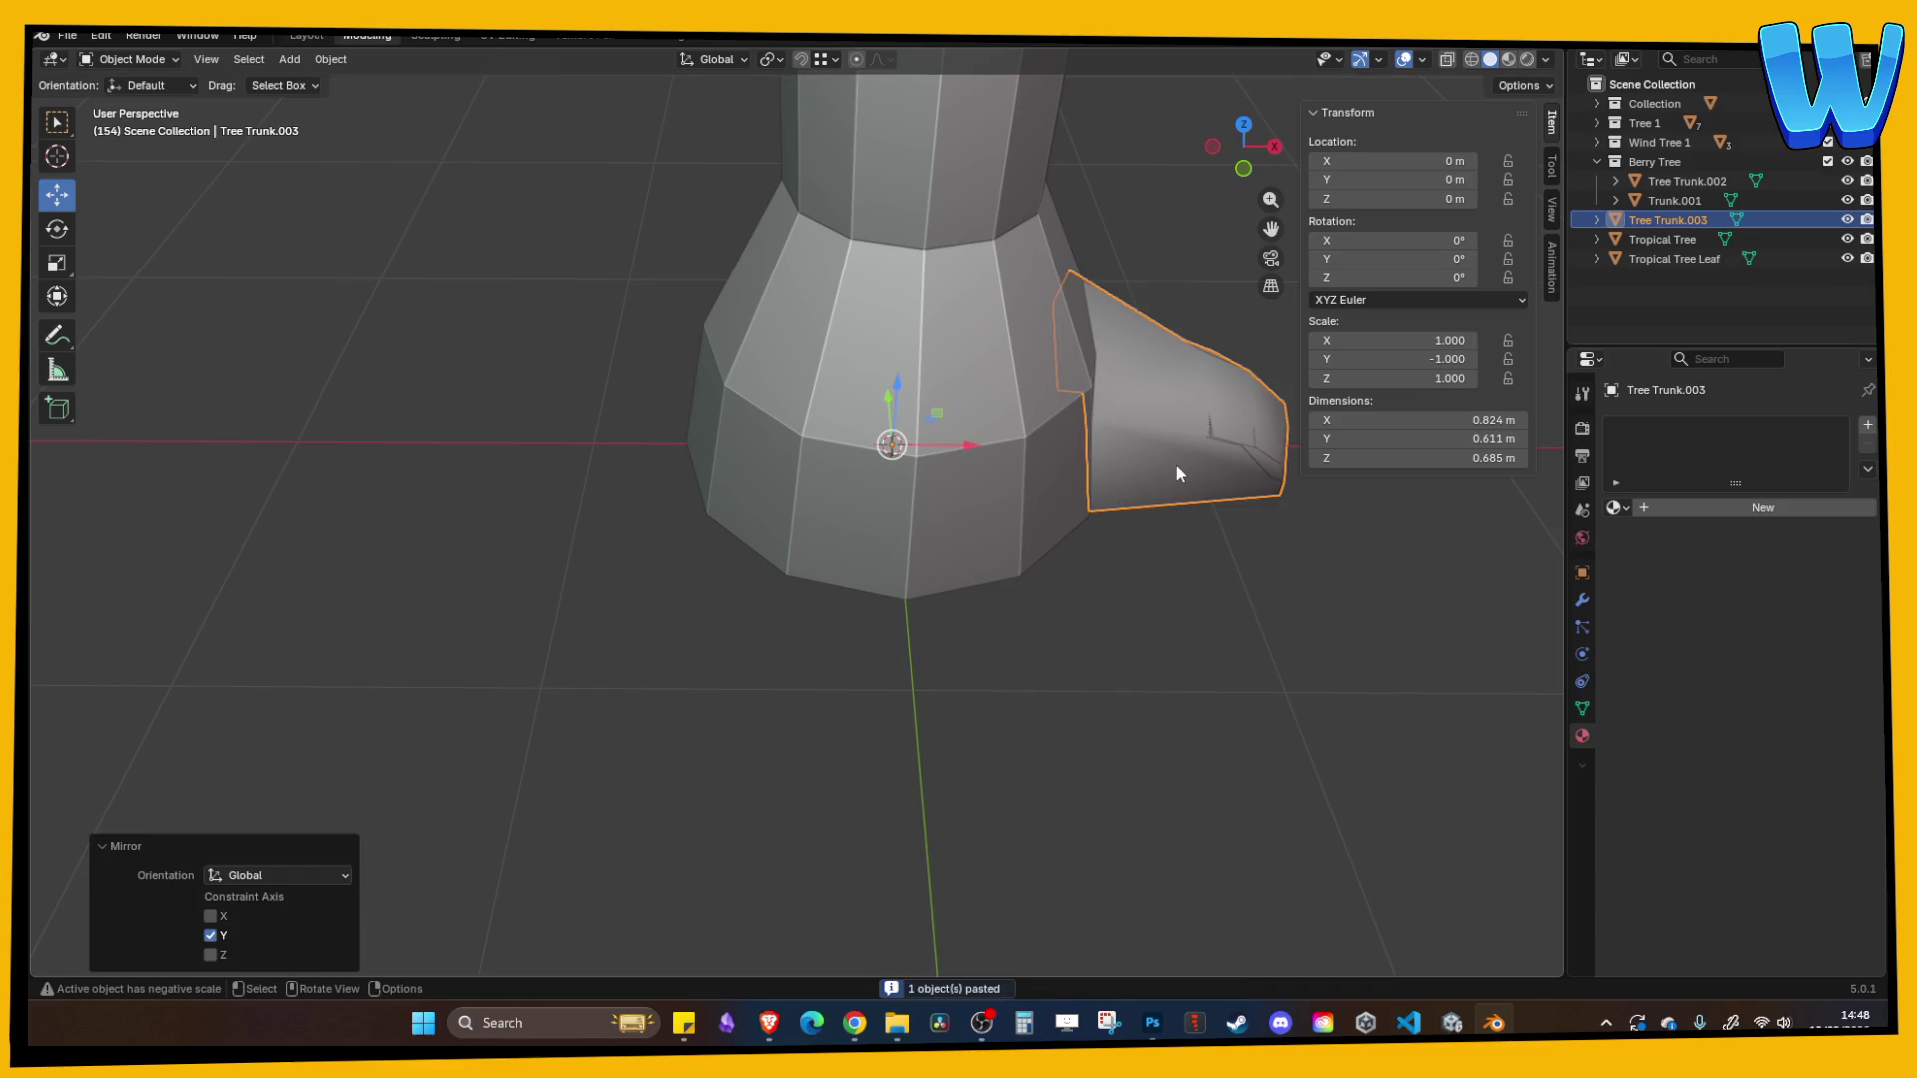
pyautogui.press('Delete')
pyautogui.click(1241, 468)
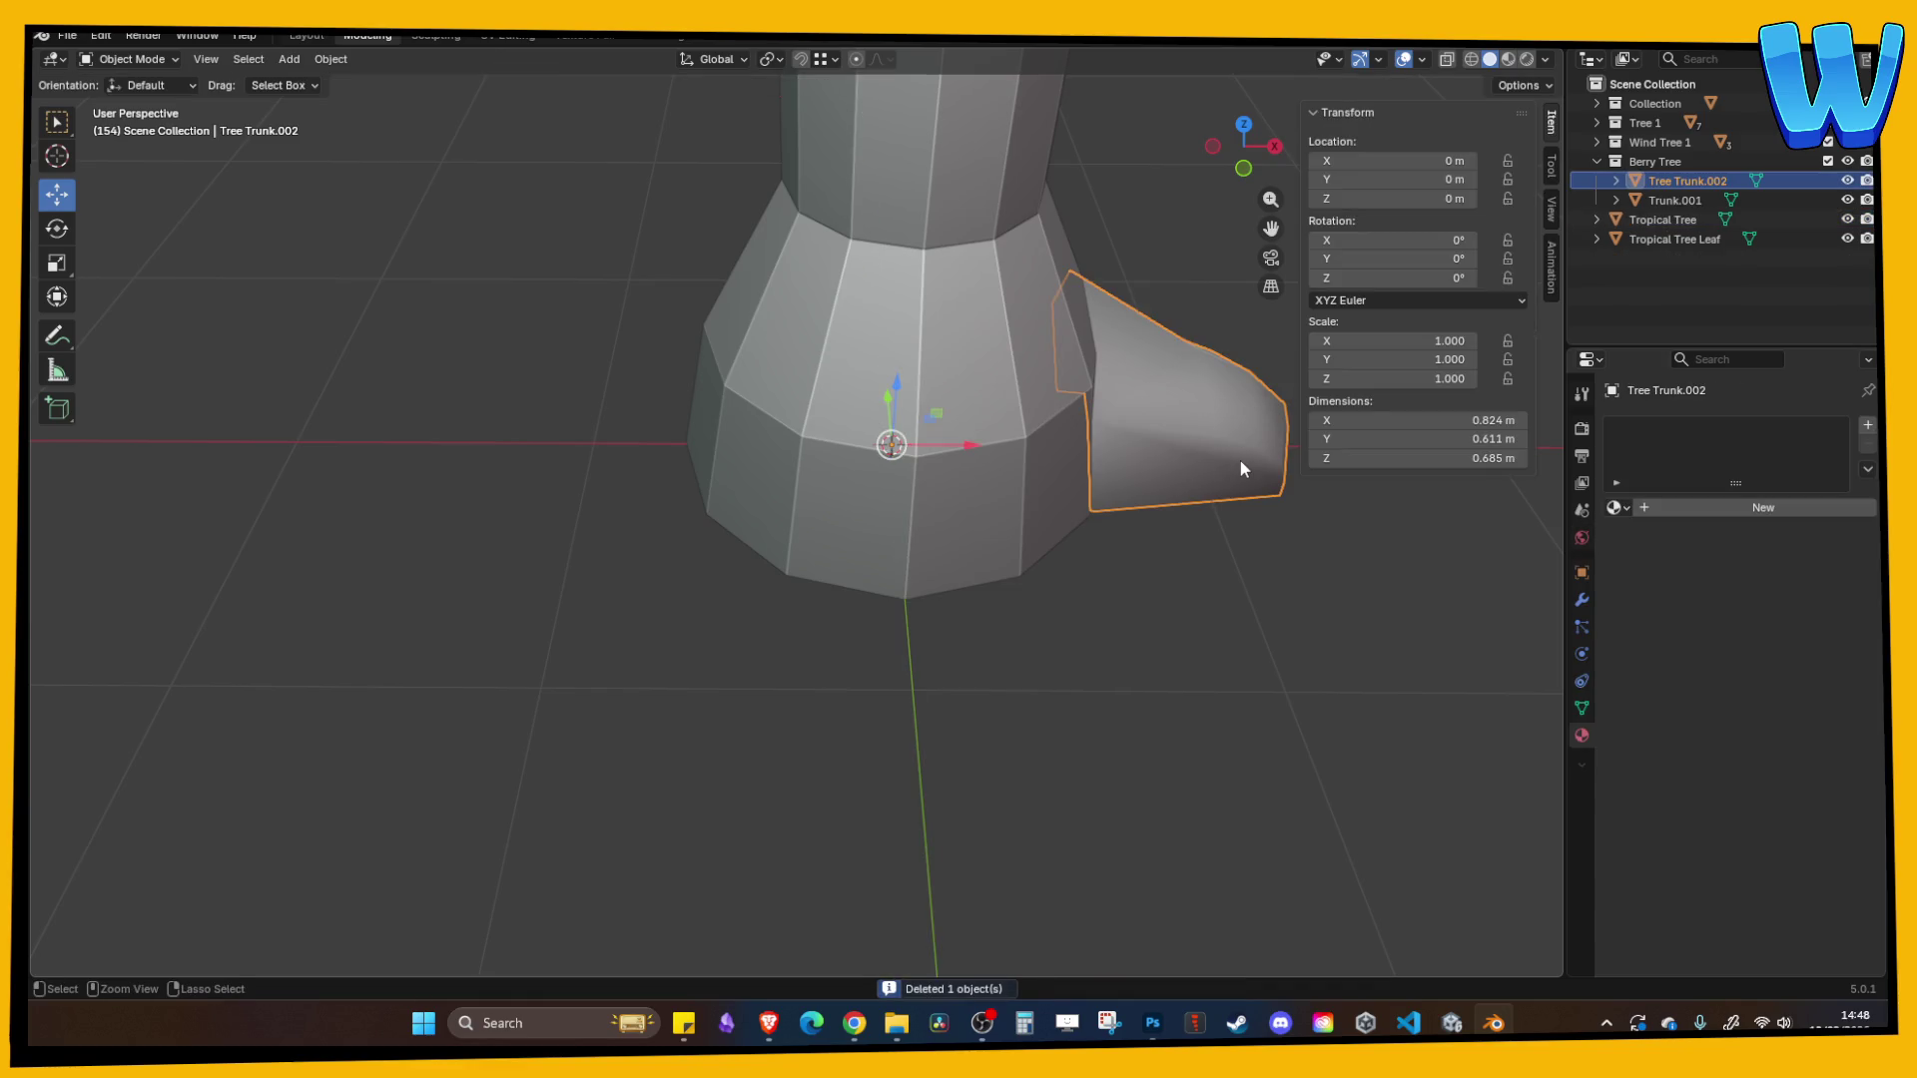
# - Mirror a pasted copy of the right root across X to form the left root
pyautogui.hotkey('ctrl', 'c')
pyautogui.hotkey('ctrl', 'v')
pyautogui.hotkey('ctrl', 'm')
pyautogui.press('x')
pyautogui.press('Return')
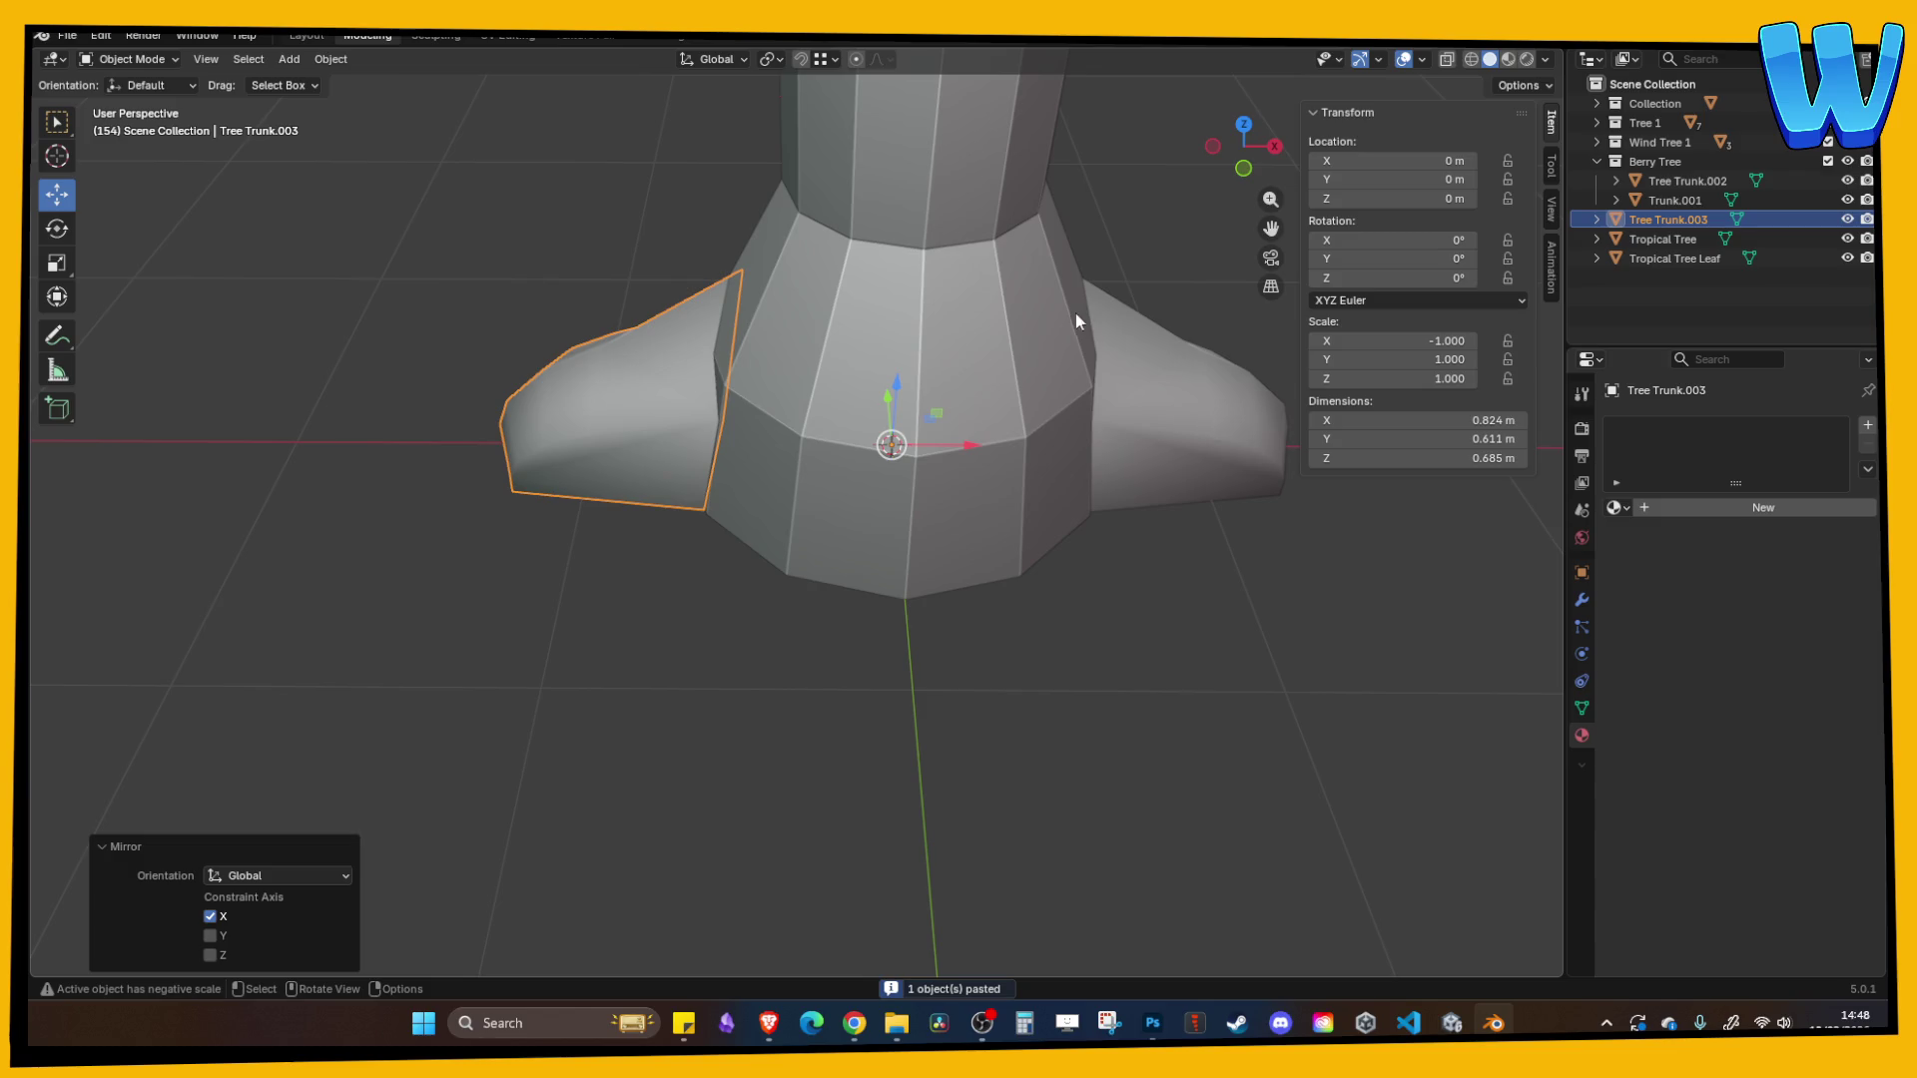
# - Paste copies of both side roots and rotate them -90° on Z in top view
pyautogui.click(1162, 386)
pyautogui.keyDown('shift'); pyautogui.click(698, 403); pyautogui.keyUp('shift')
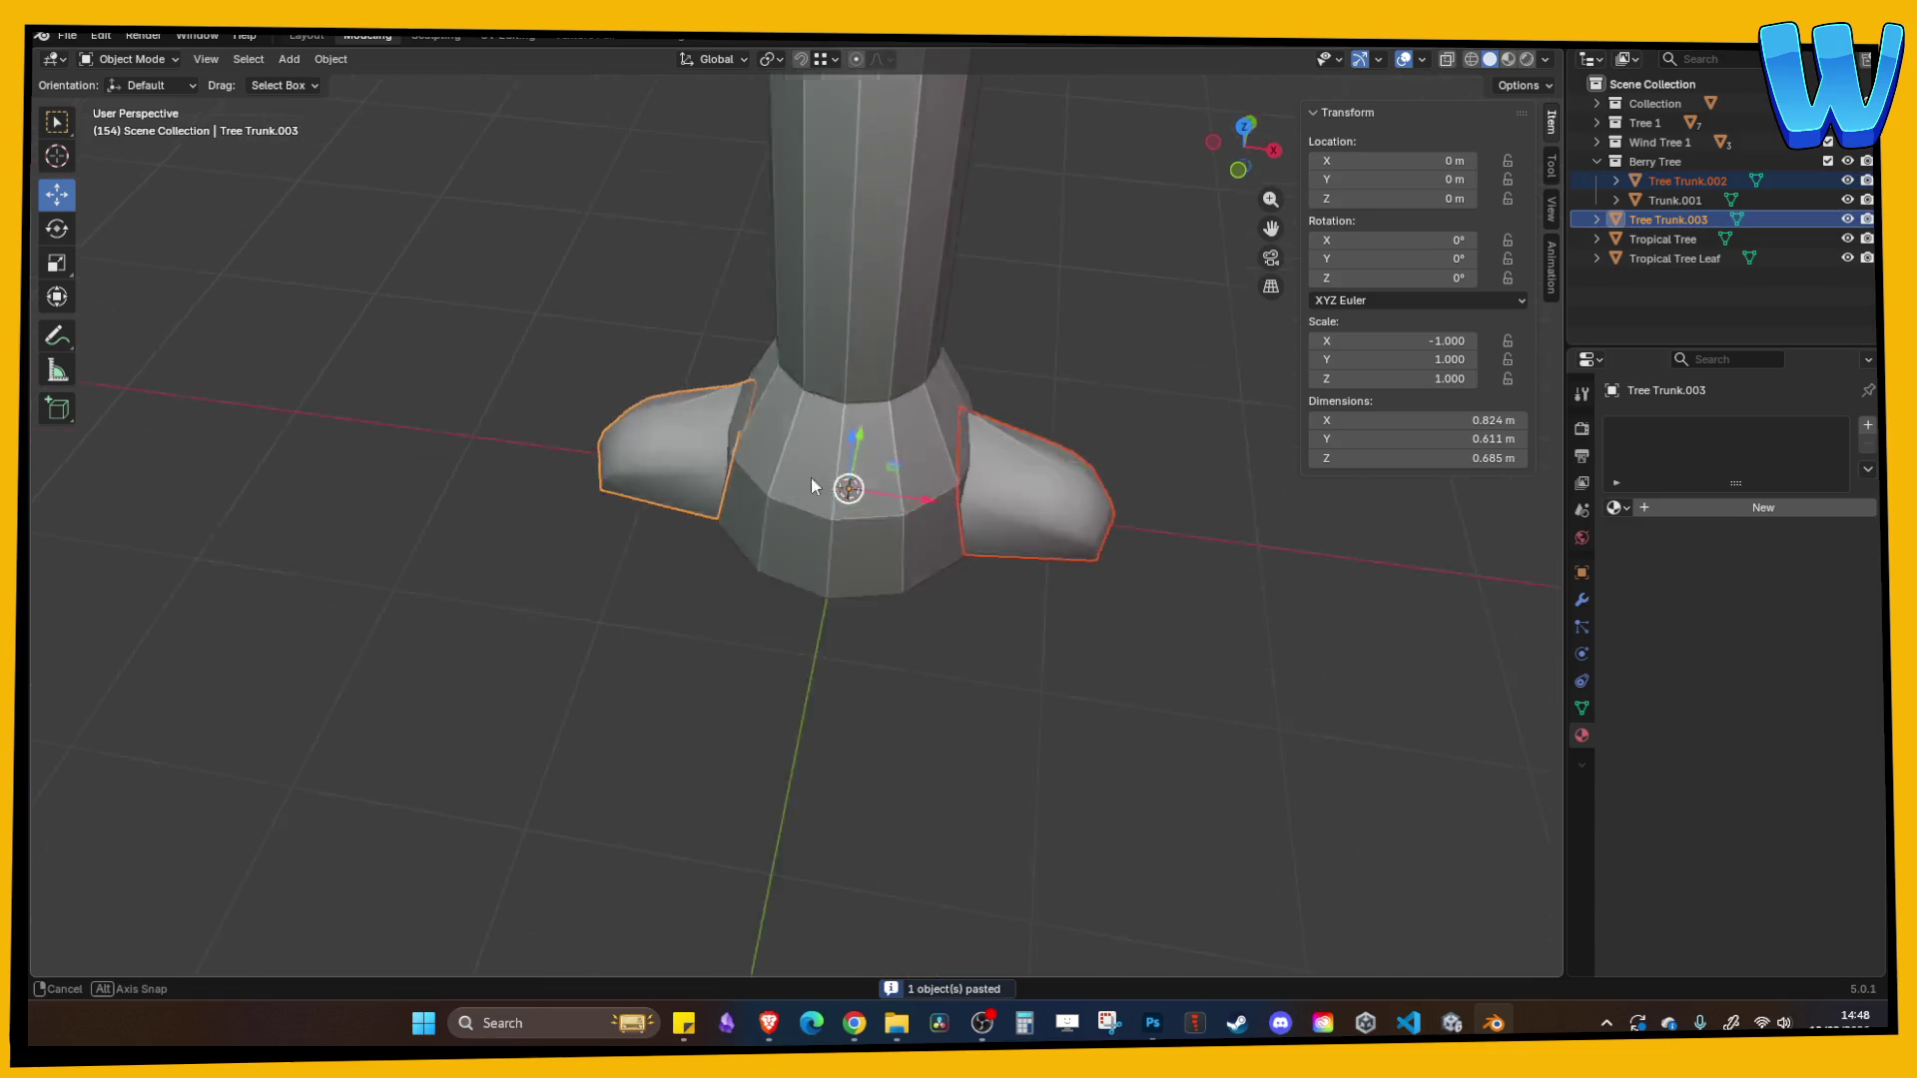
pyautogui.hotkey('ctrl', 'c')
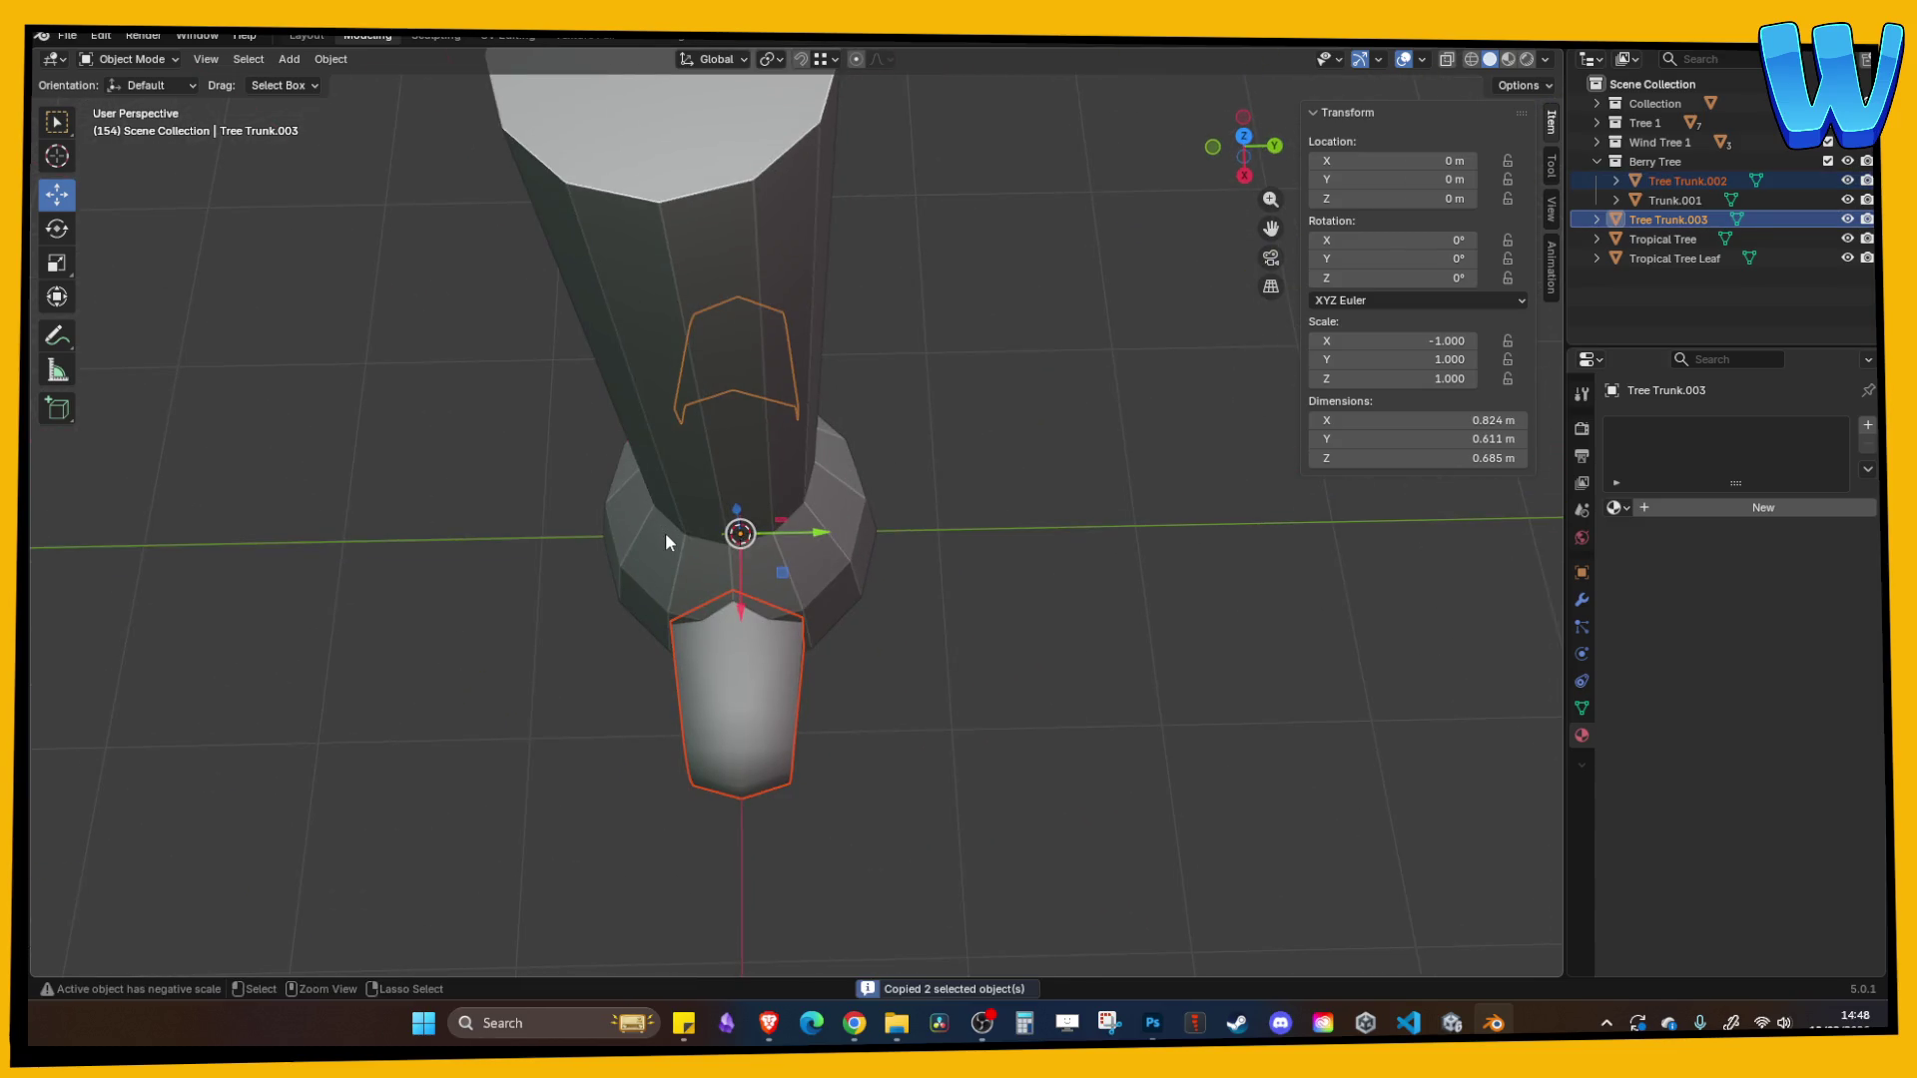
pyautogui.hotkey('ctrl', 'v')
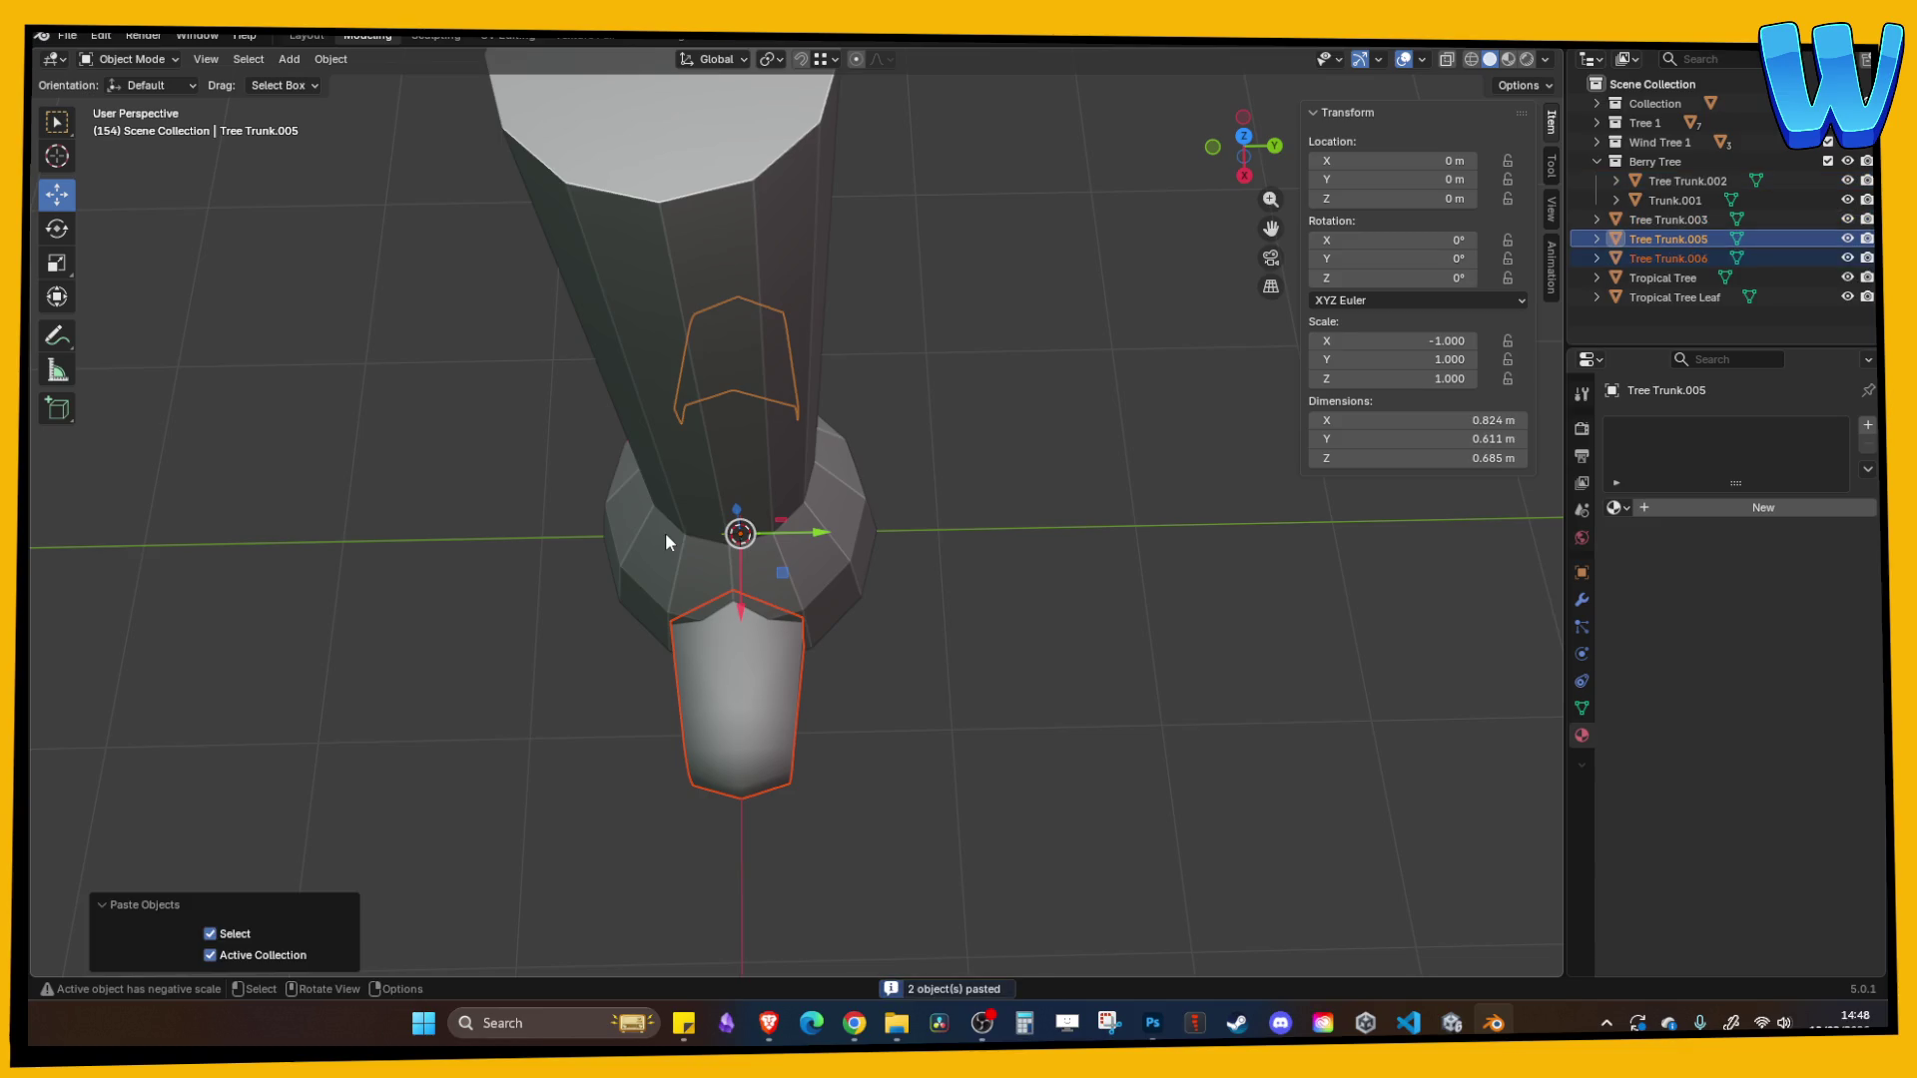
pyautogui.hotkey('ctrl', 'm')
pyautogui.press('x')
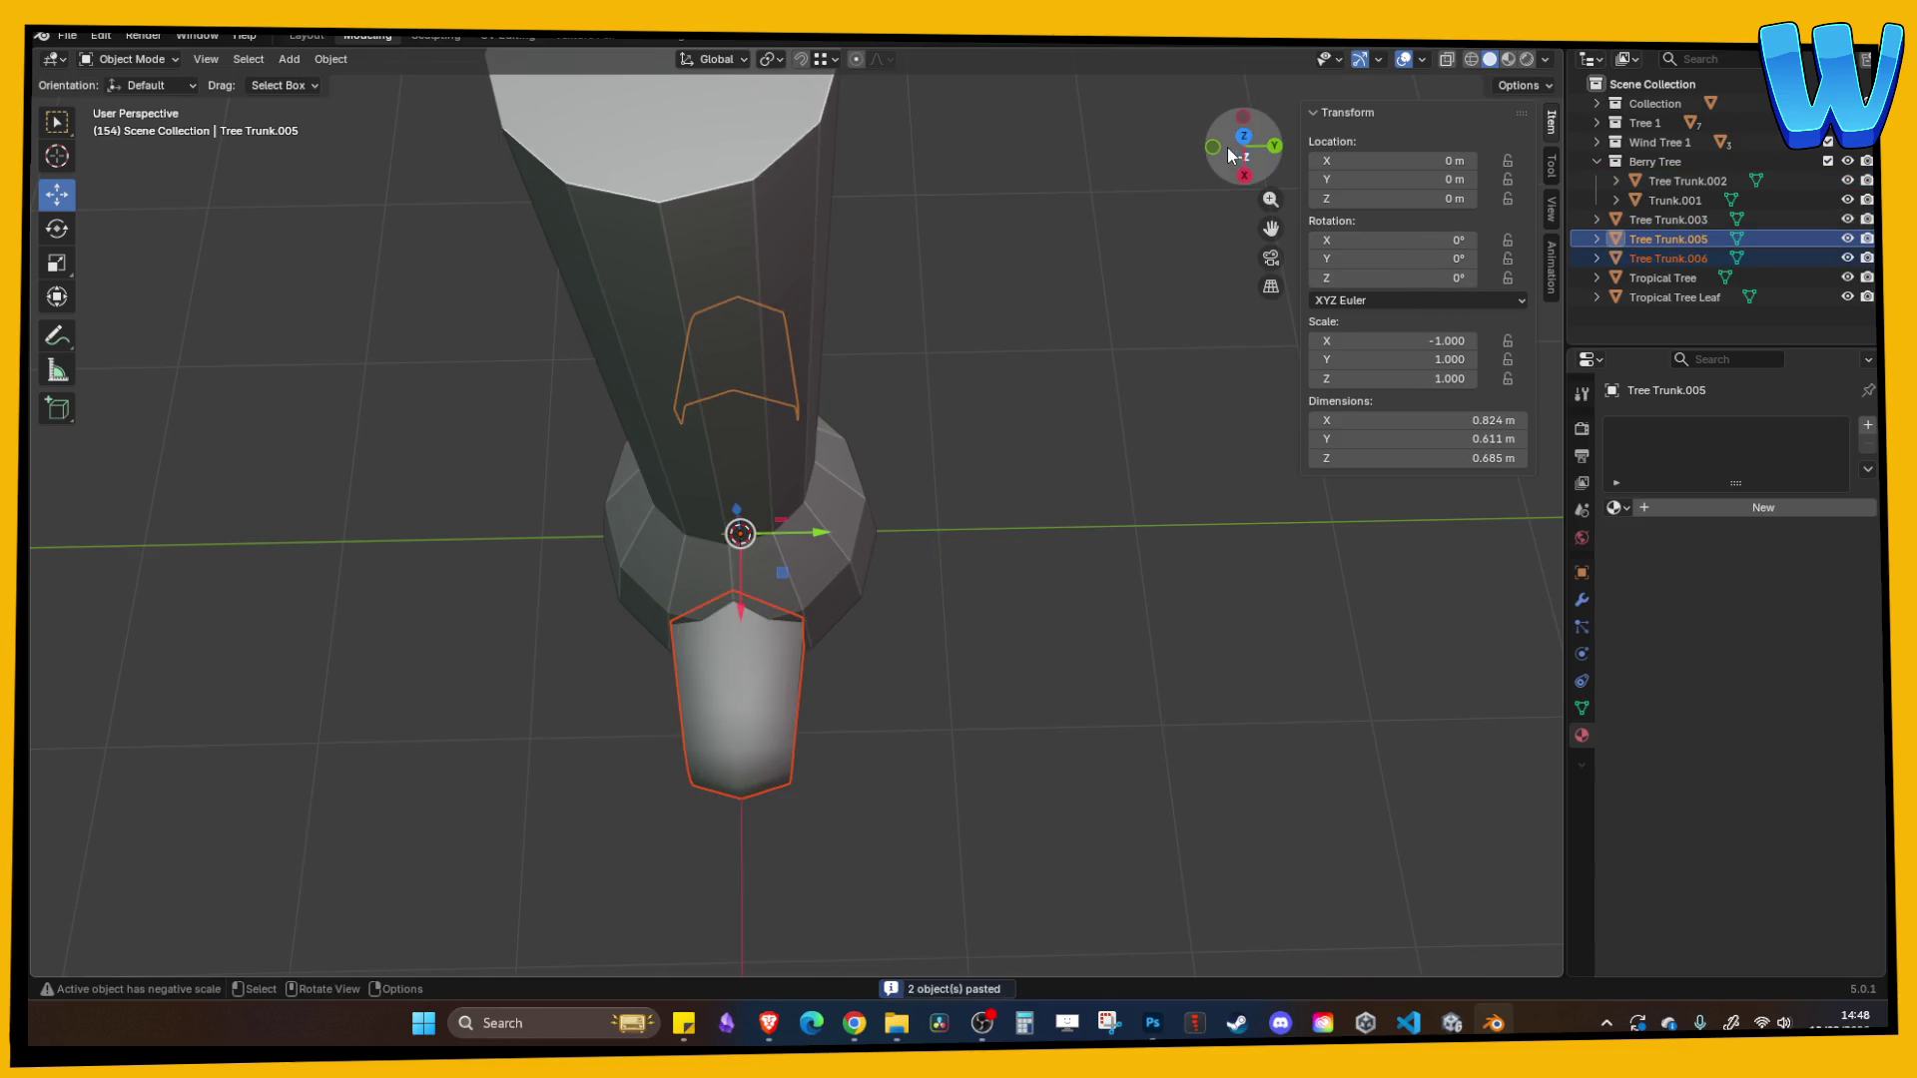
pyautogui.click(1243, 135)
pyautogui.press('r')
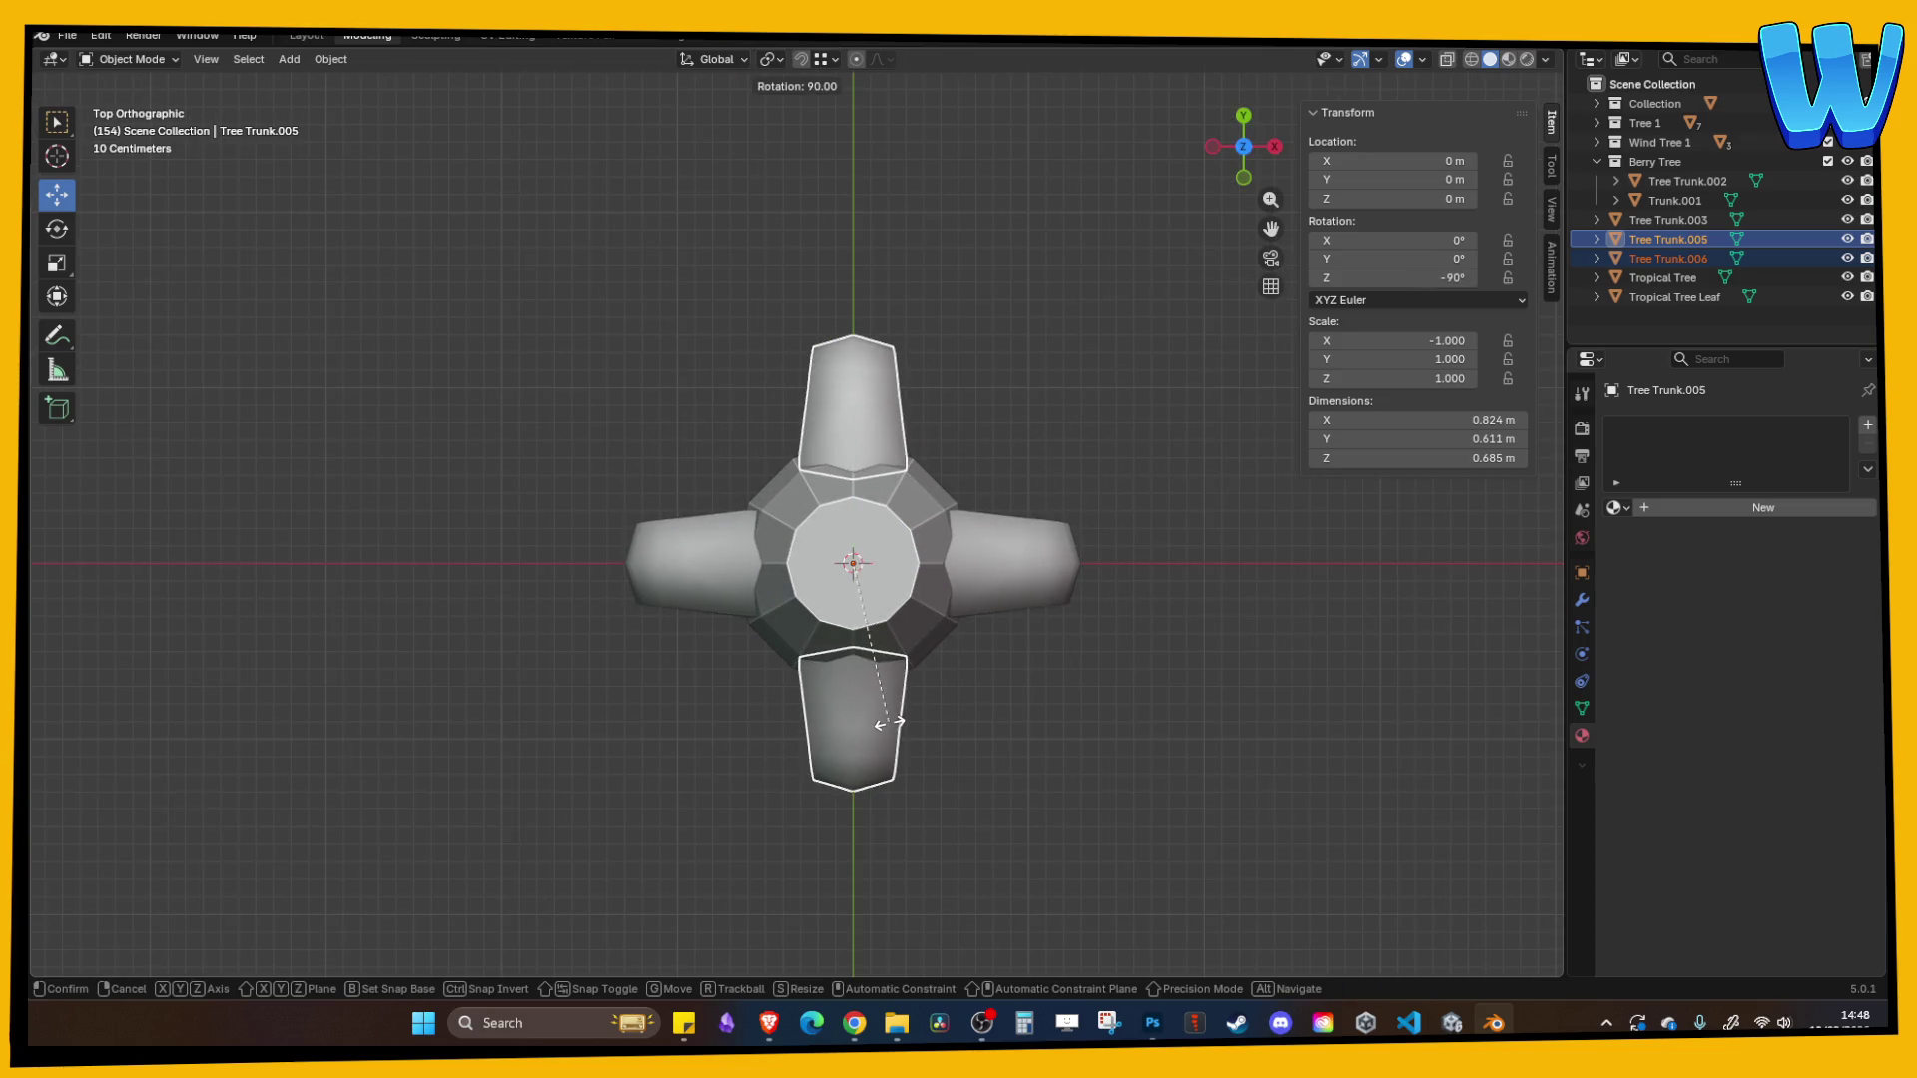
pyautogui.click(889, 721)
pyautogui.click(1028, 745)
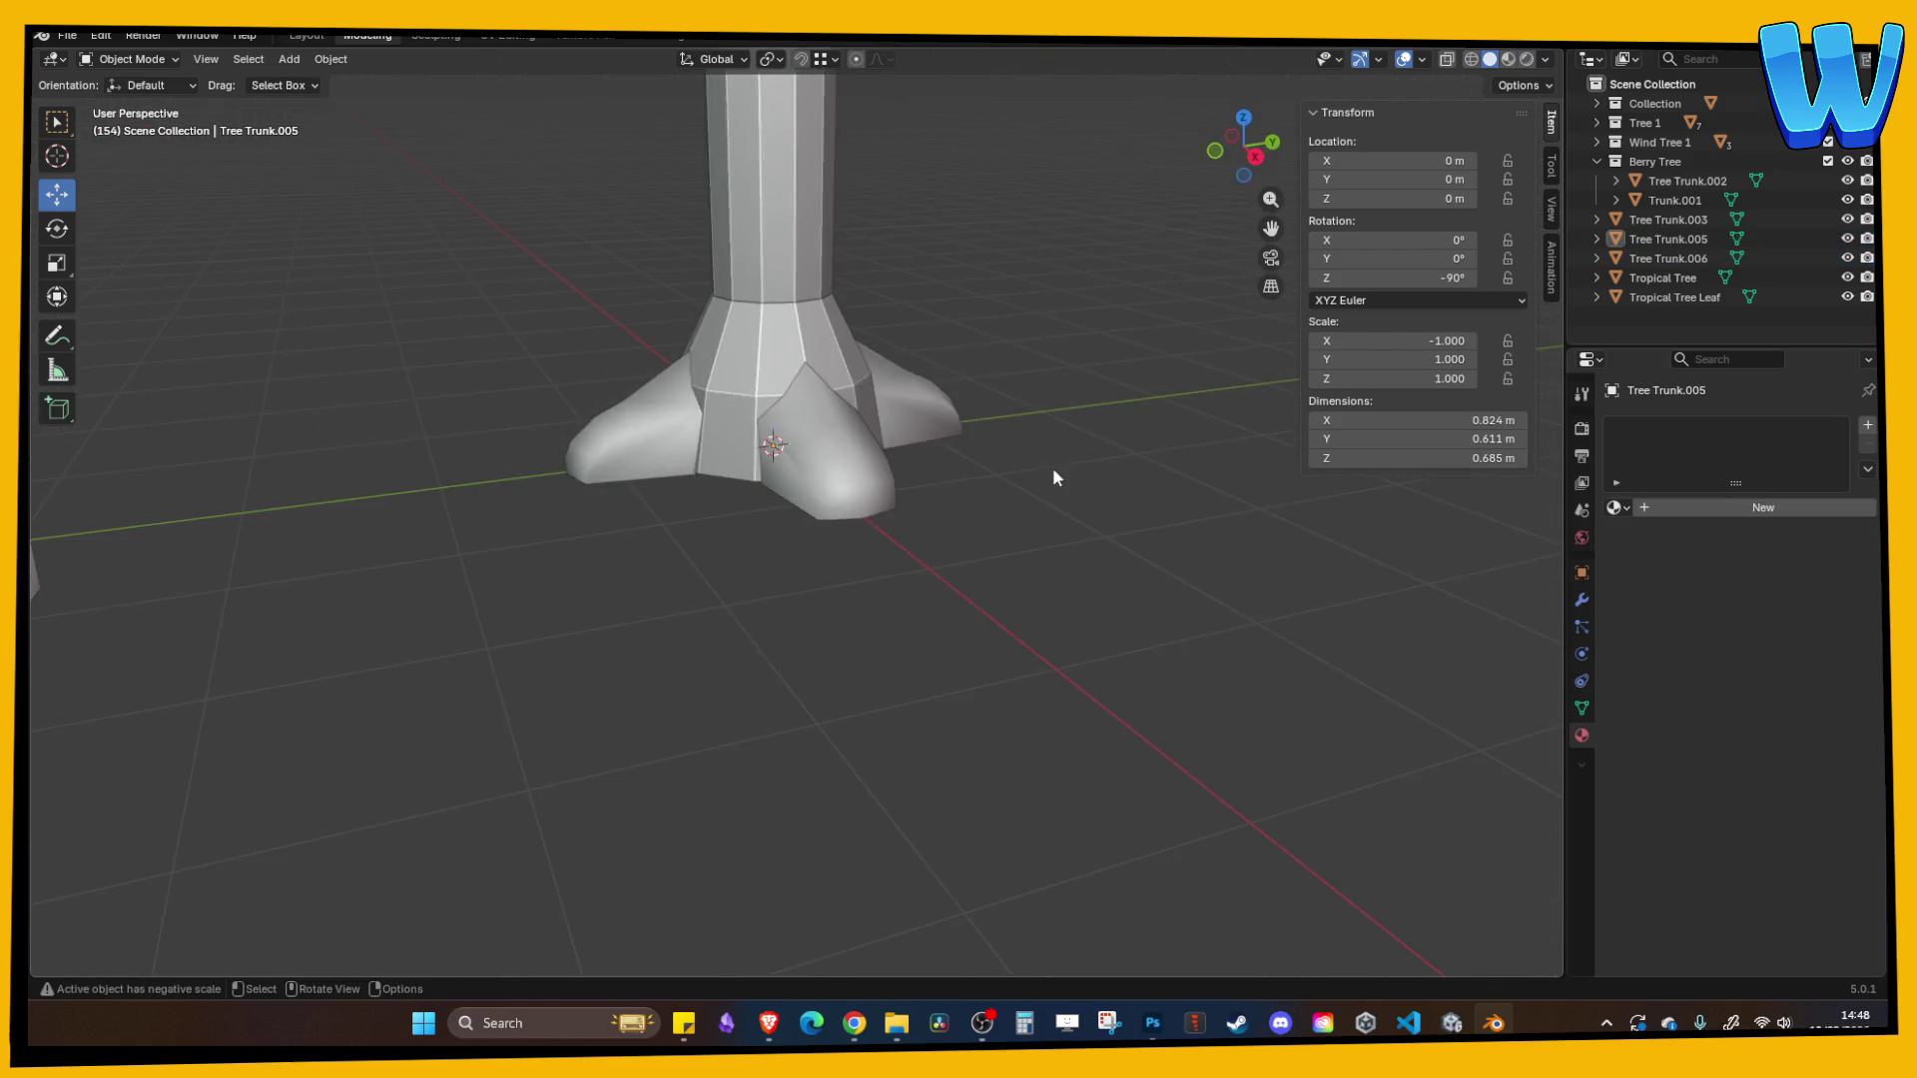
pyautogui.scroll(-5, 1053, 477)
pyautogui.click(759, 378)
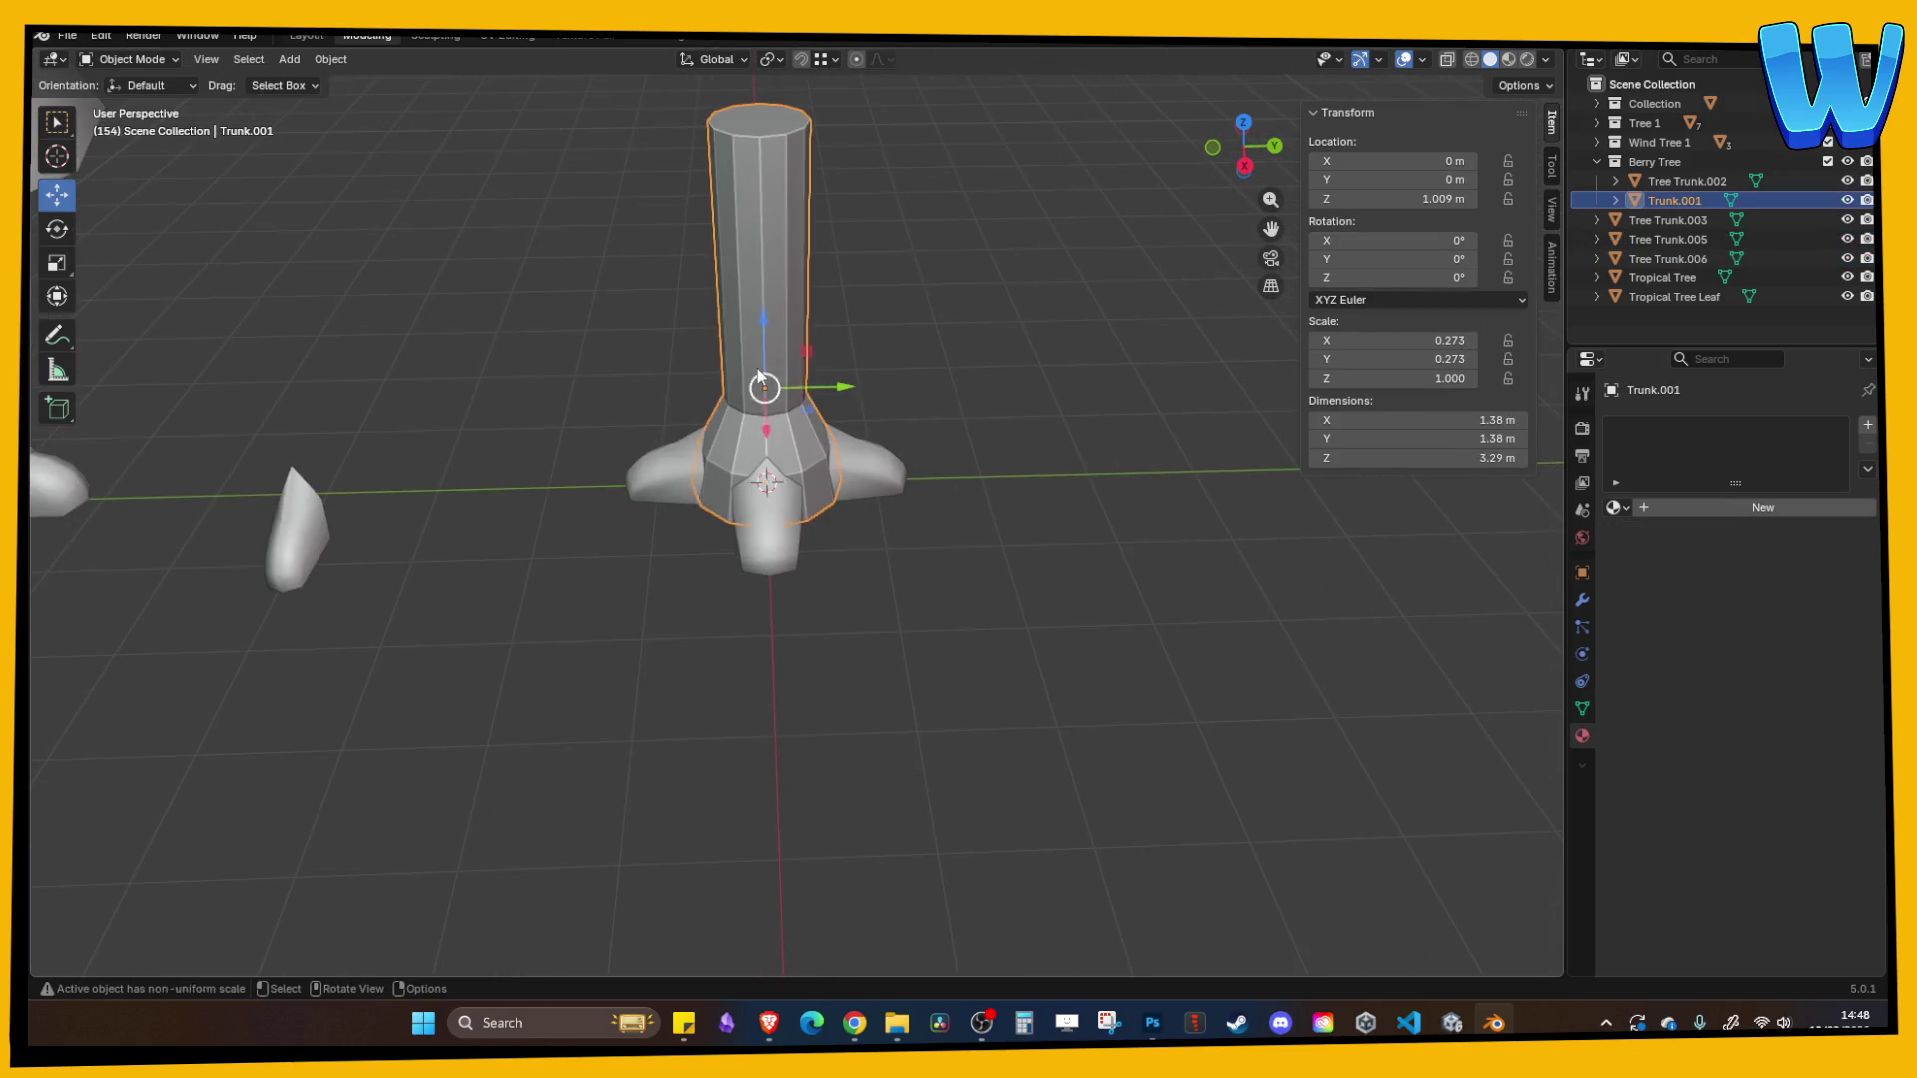
# - Shade the trunk smooth and delete its top and bottom cap faces
pyautogui.rightClick(759, 378)
pyautogui.click(689, 282)
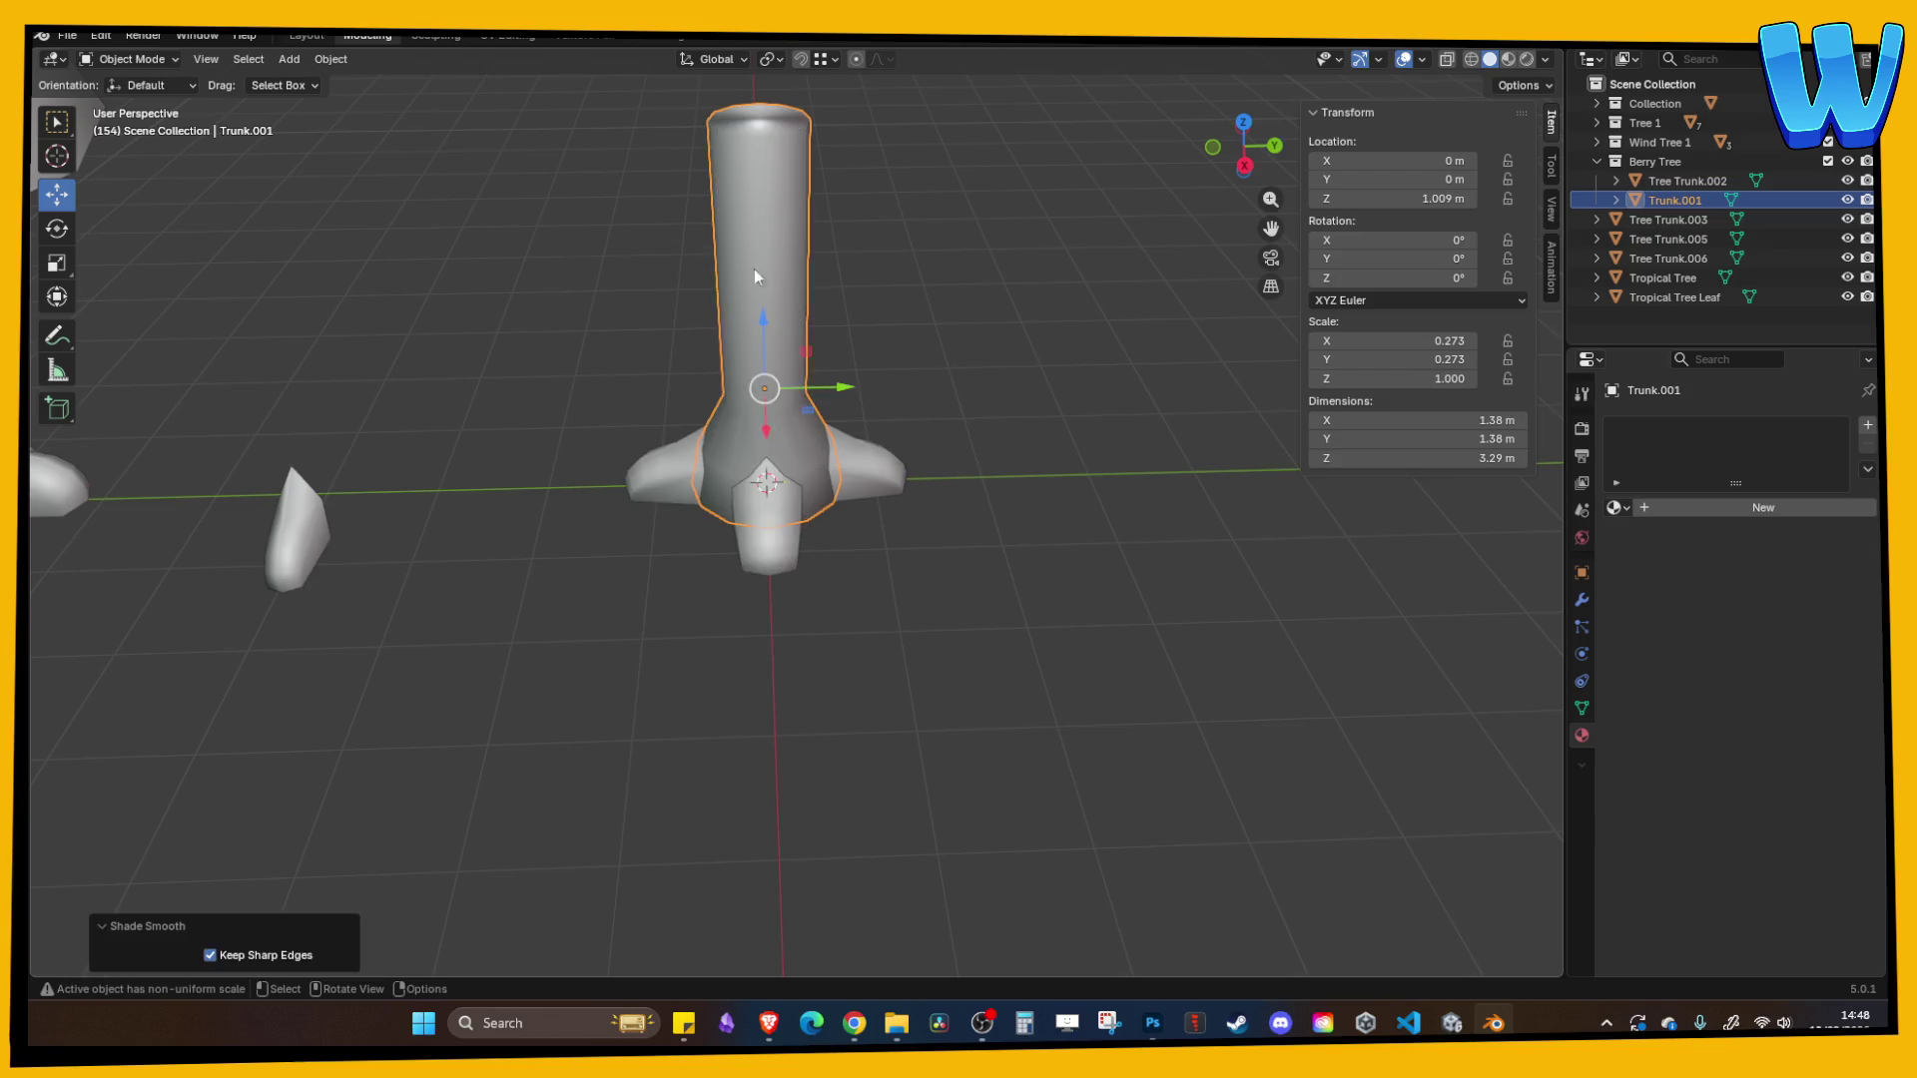
pyautogui.press('Tab')
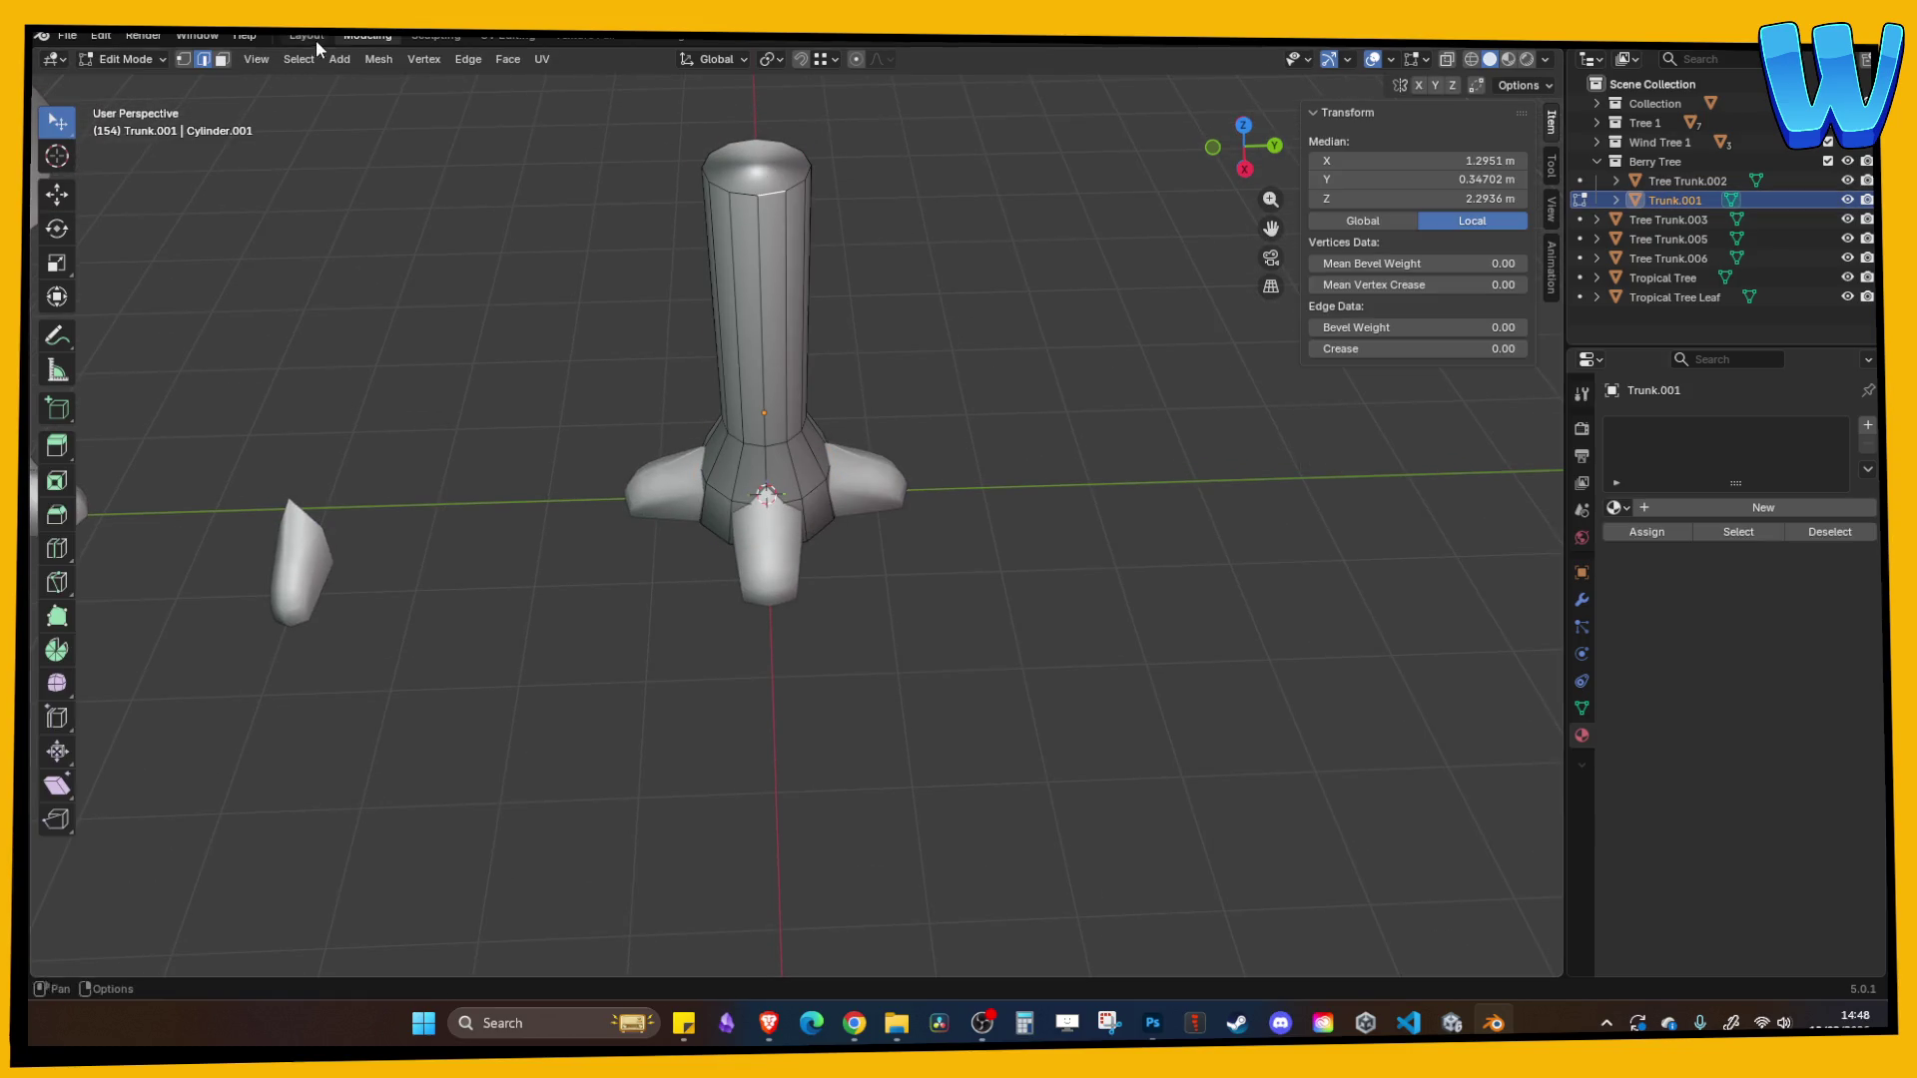
pyautogui.click(221, 62)
pyautogui.click(801, 180)
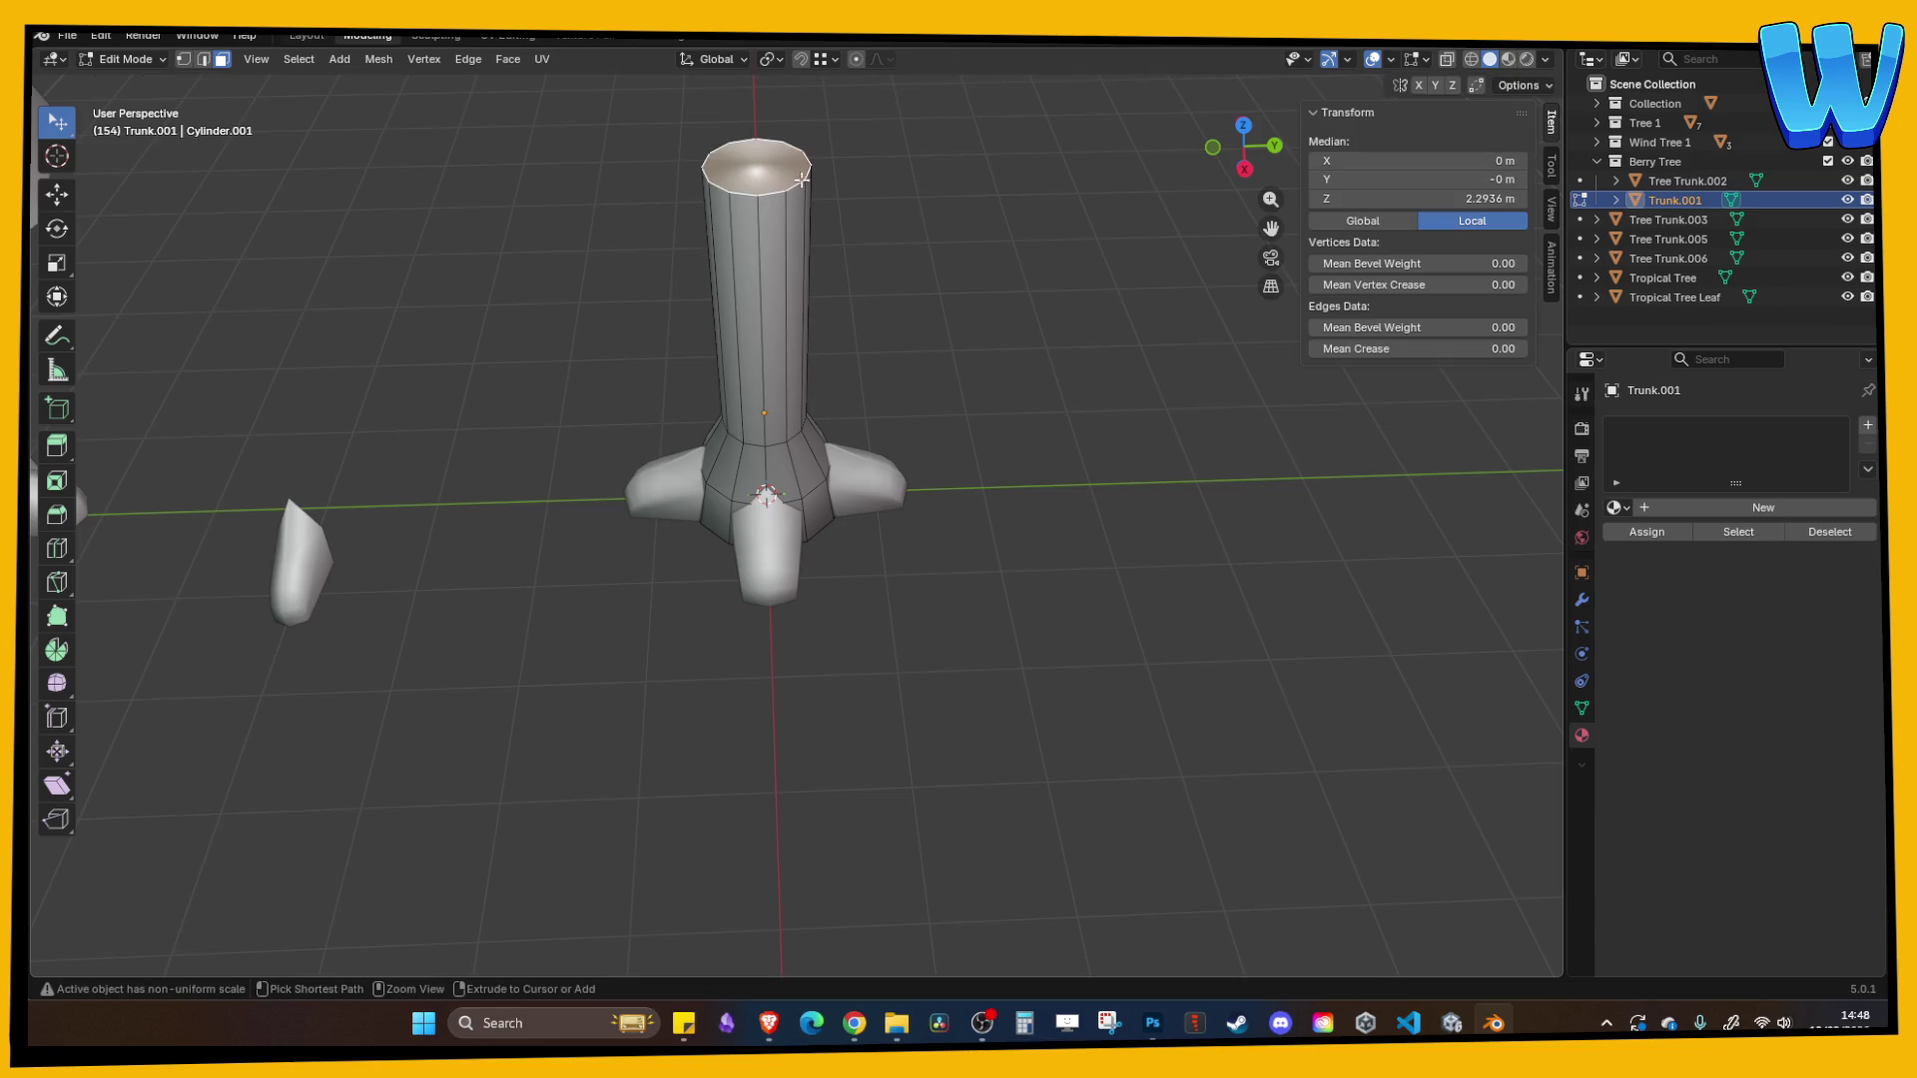
pyautogui.press('x')
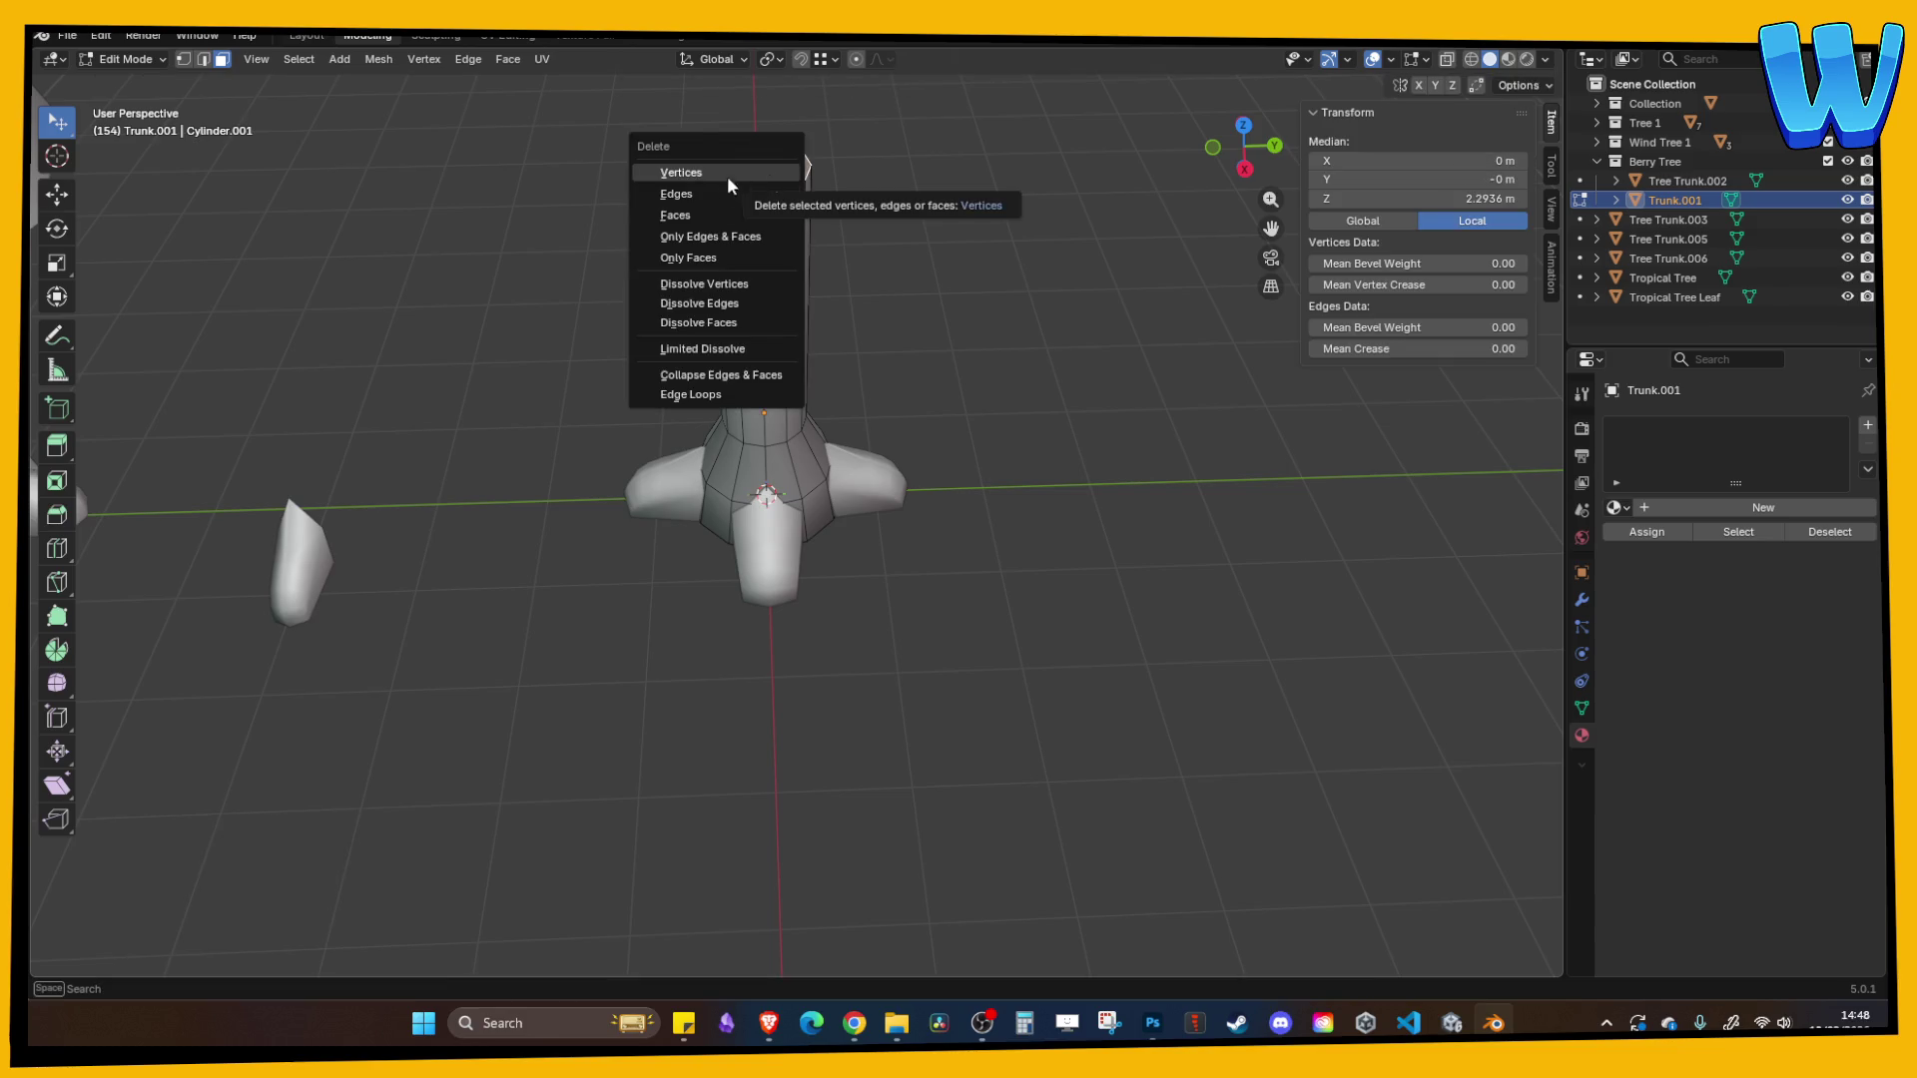
pyautogui.click(729, 182)
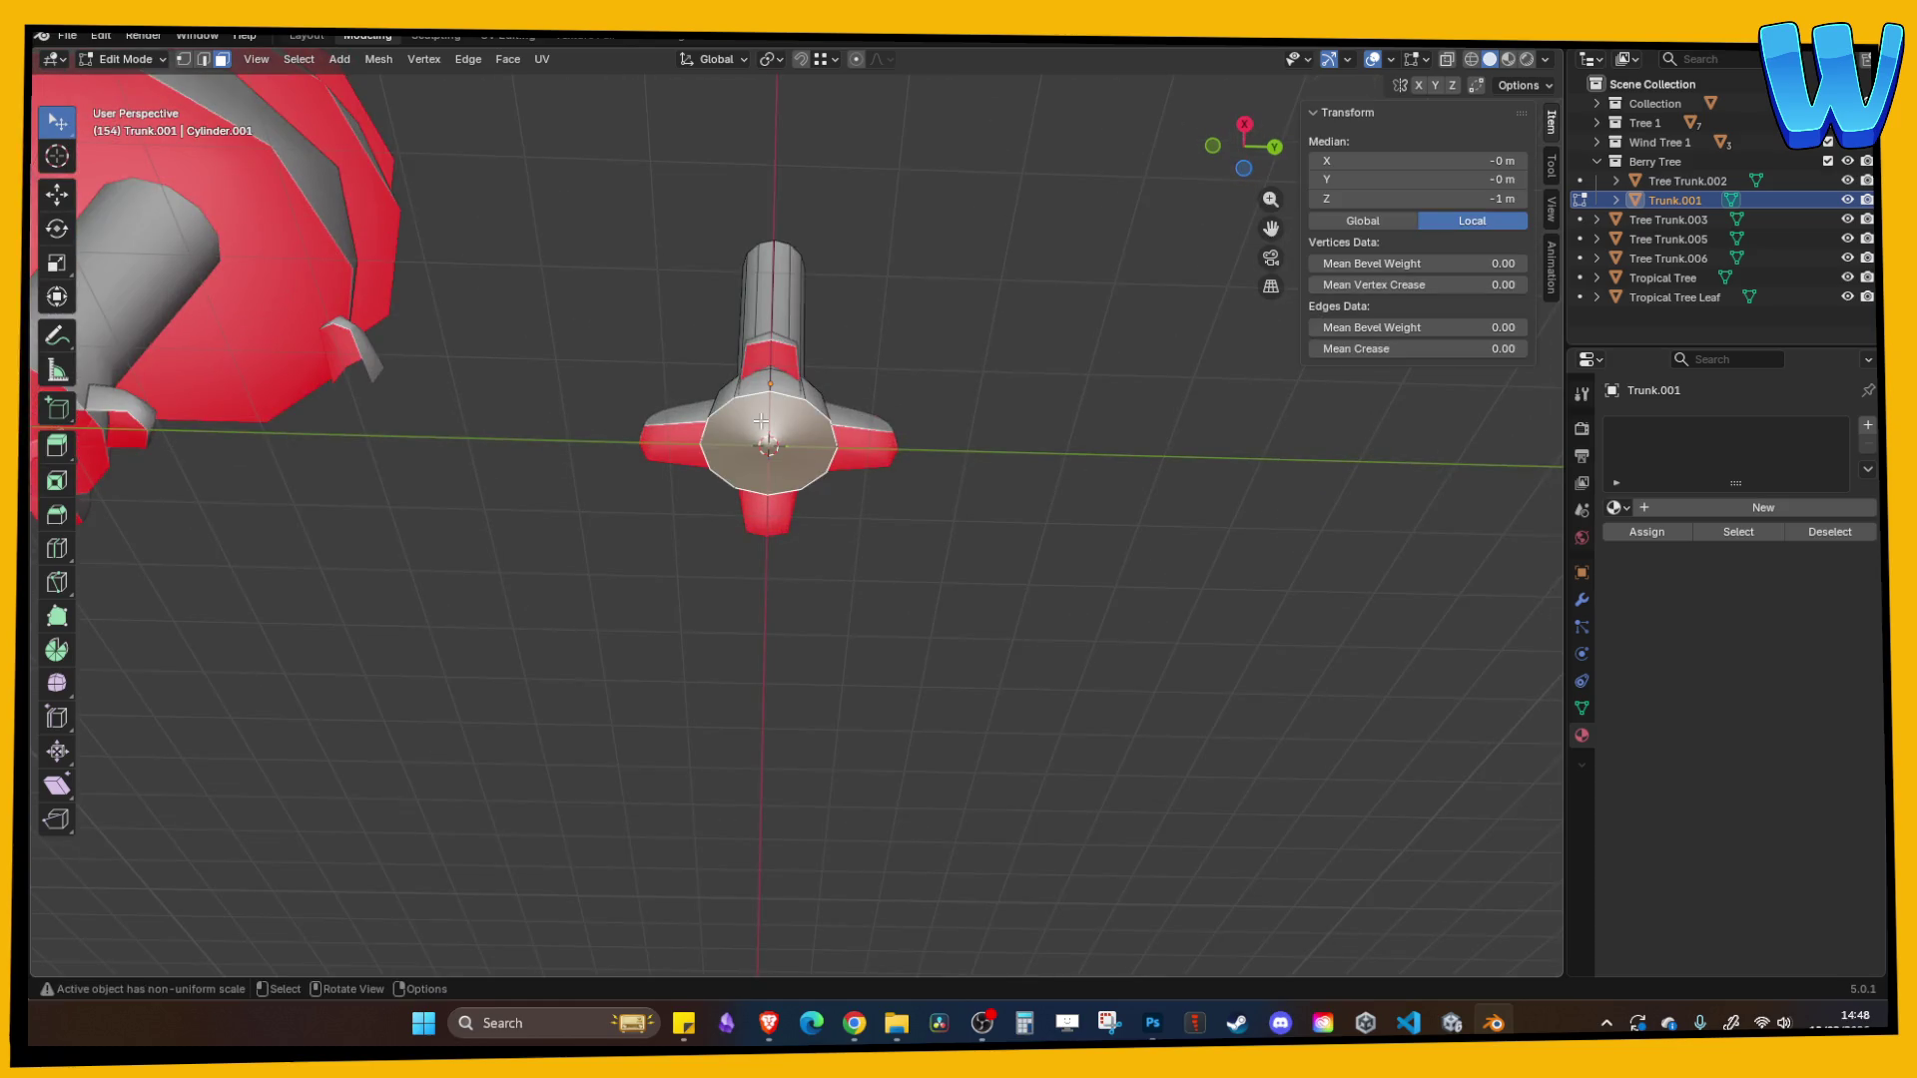
pyautogui.press('x')
pyautogui.click(759, 418)
pyautogui.press('Tab')
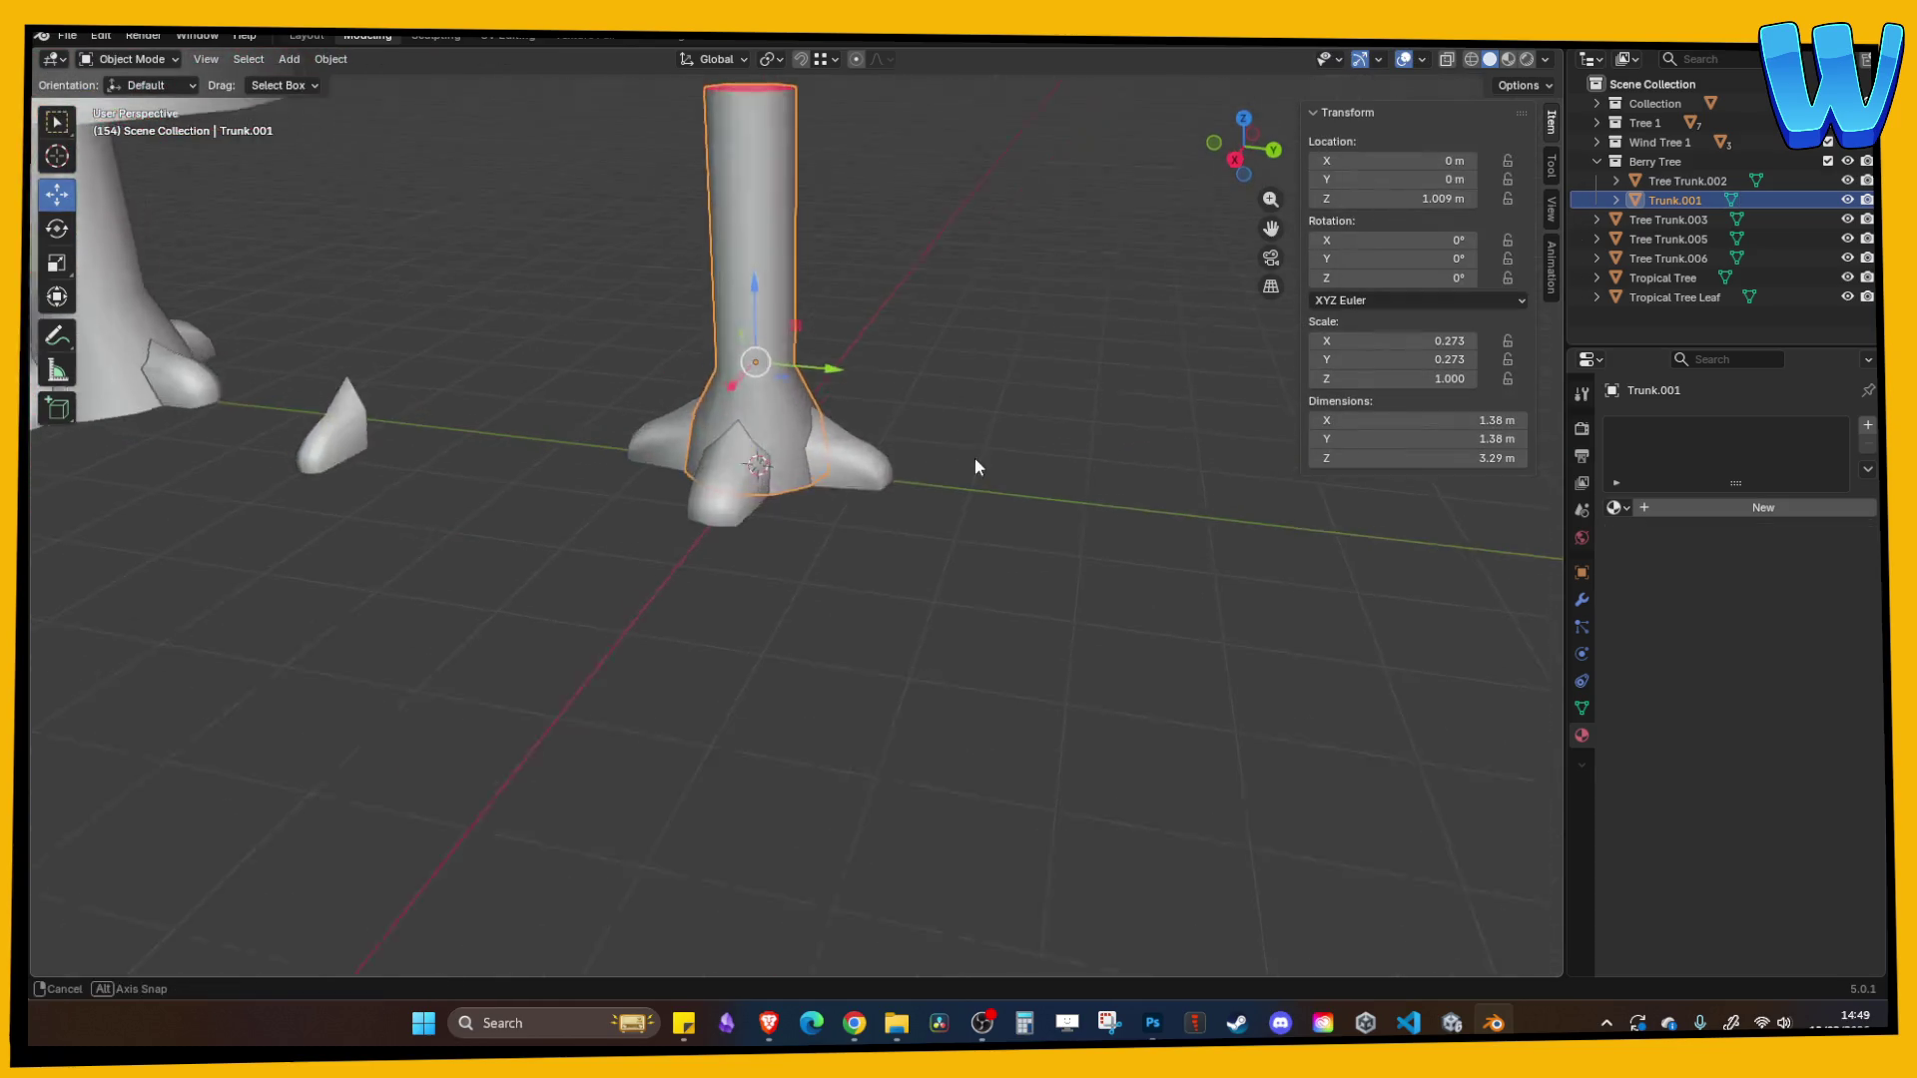
# - Loop-cut an edge ring partway up the trunk and scale it out by about 1.51
pyautogui.scroll(-4, 975, 459)
pyautogui.click(974, 441)
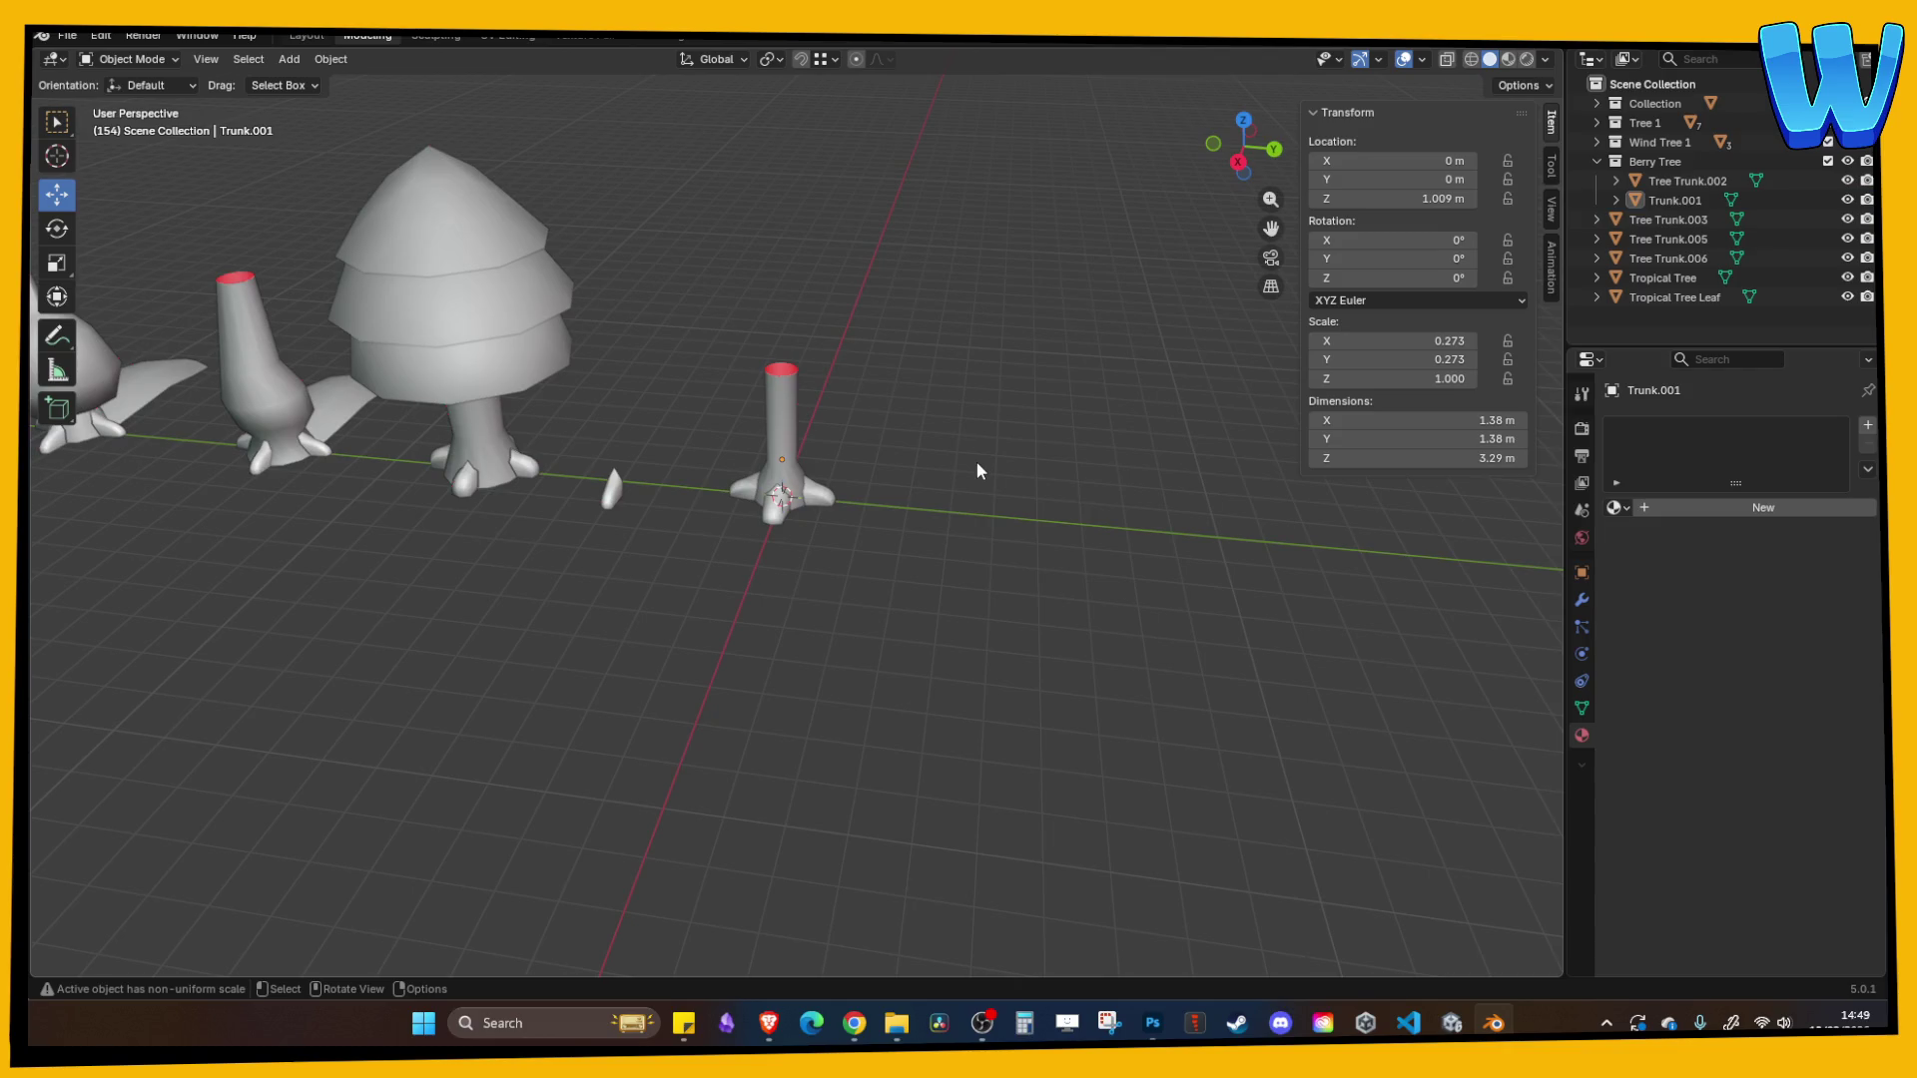
pyautogui.scroll(-2, 975, 460)
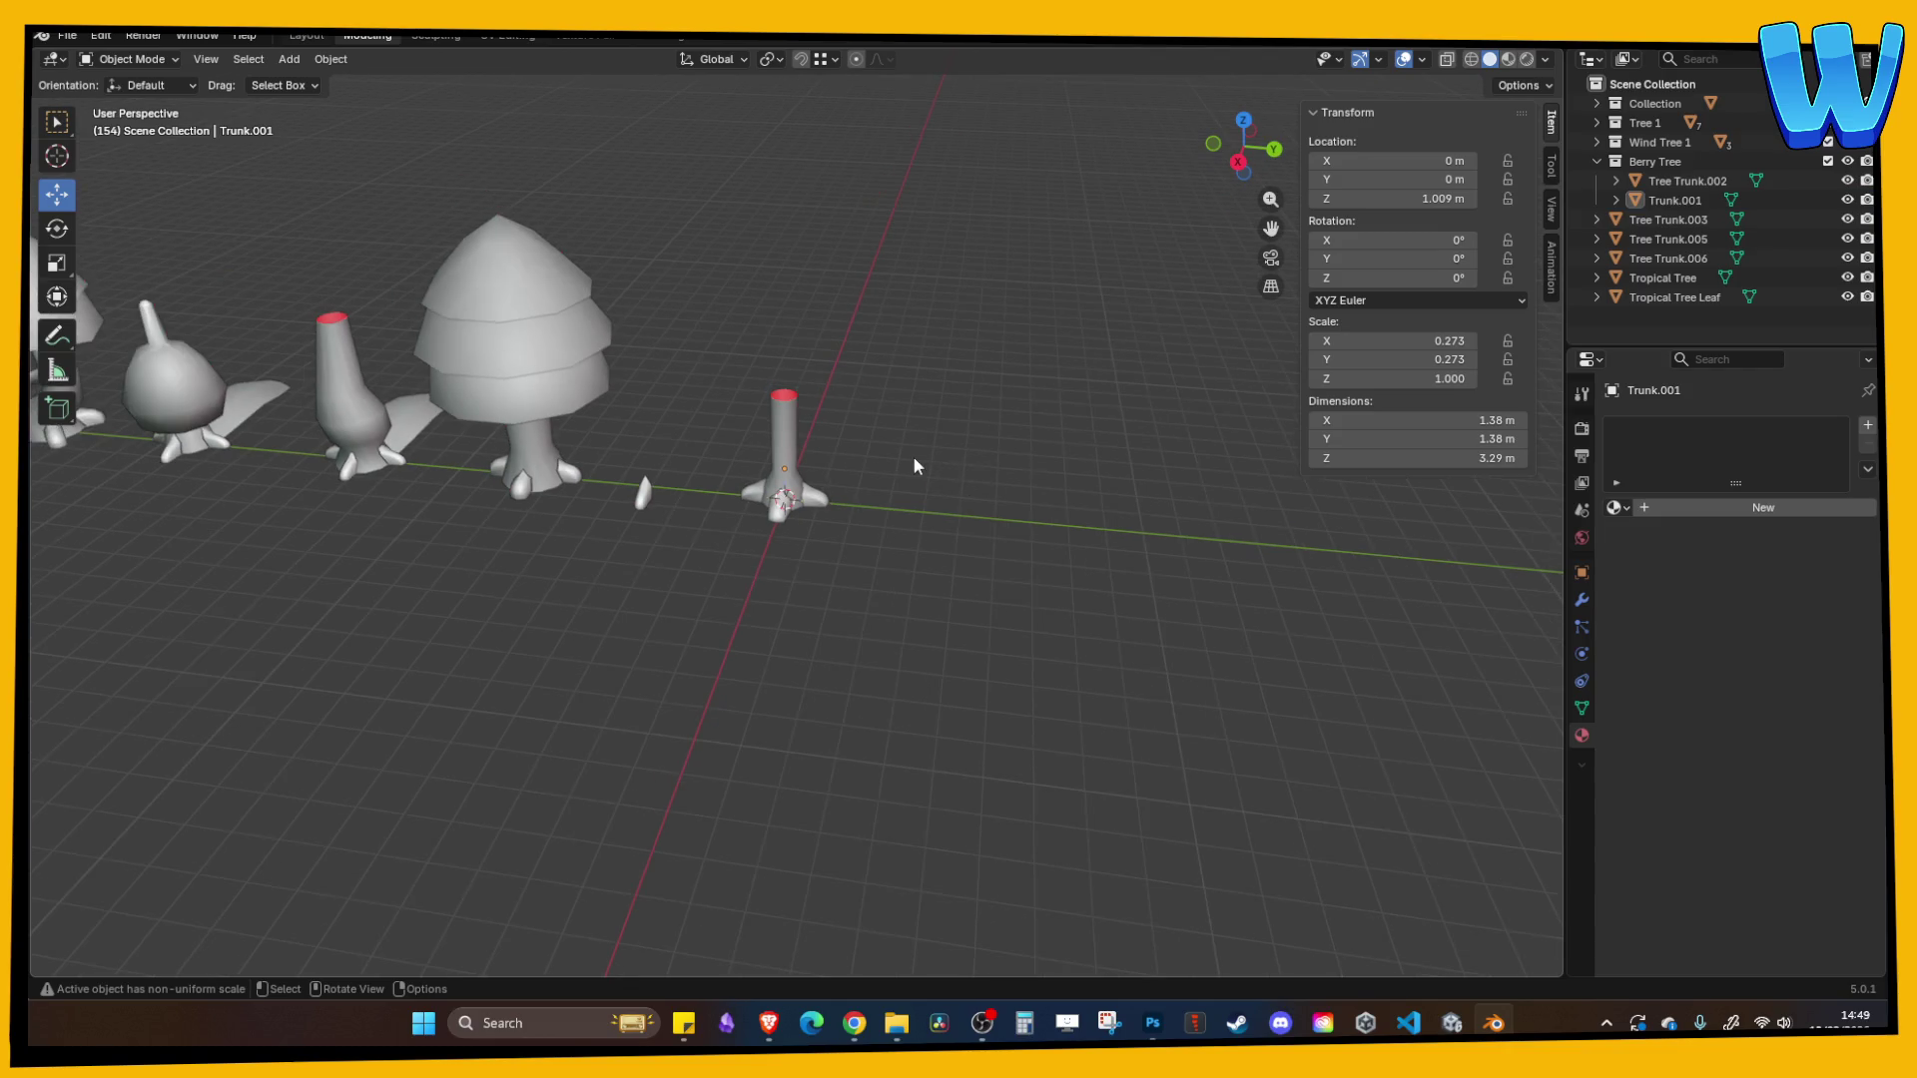
pyautogui.scroll(5, 910, 459)
pyautogui.moveTo(909, 465)
pyautogui.mouseDown()
pyautogui.moveTo(889, 347)
pyautogui.moveTo(855, 351)
pyautogui.moveTo(866, 388)
pyautogui.moveTo(848, 370)
pyautogui.mouseUp()
pyautogui.press('Tab')
pyautogui.scroll(2, 867, 388)
pyautogui.click(203, 59)
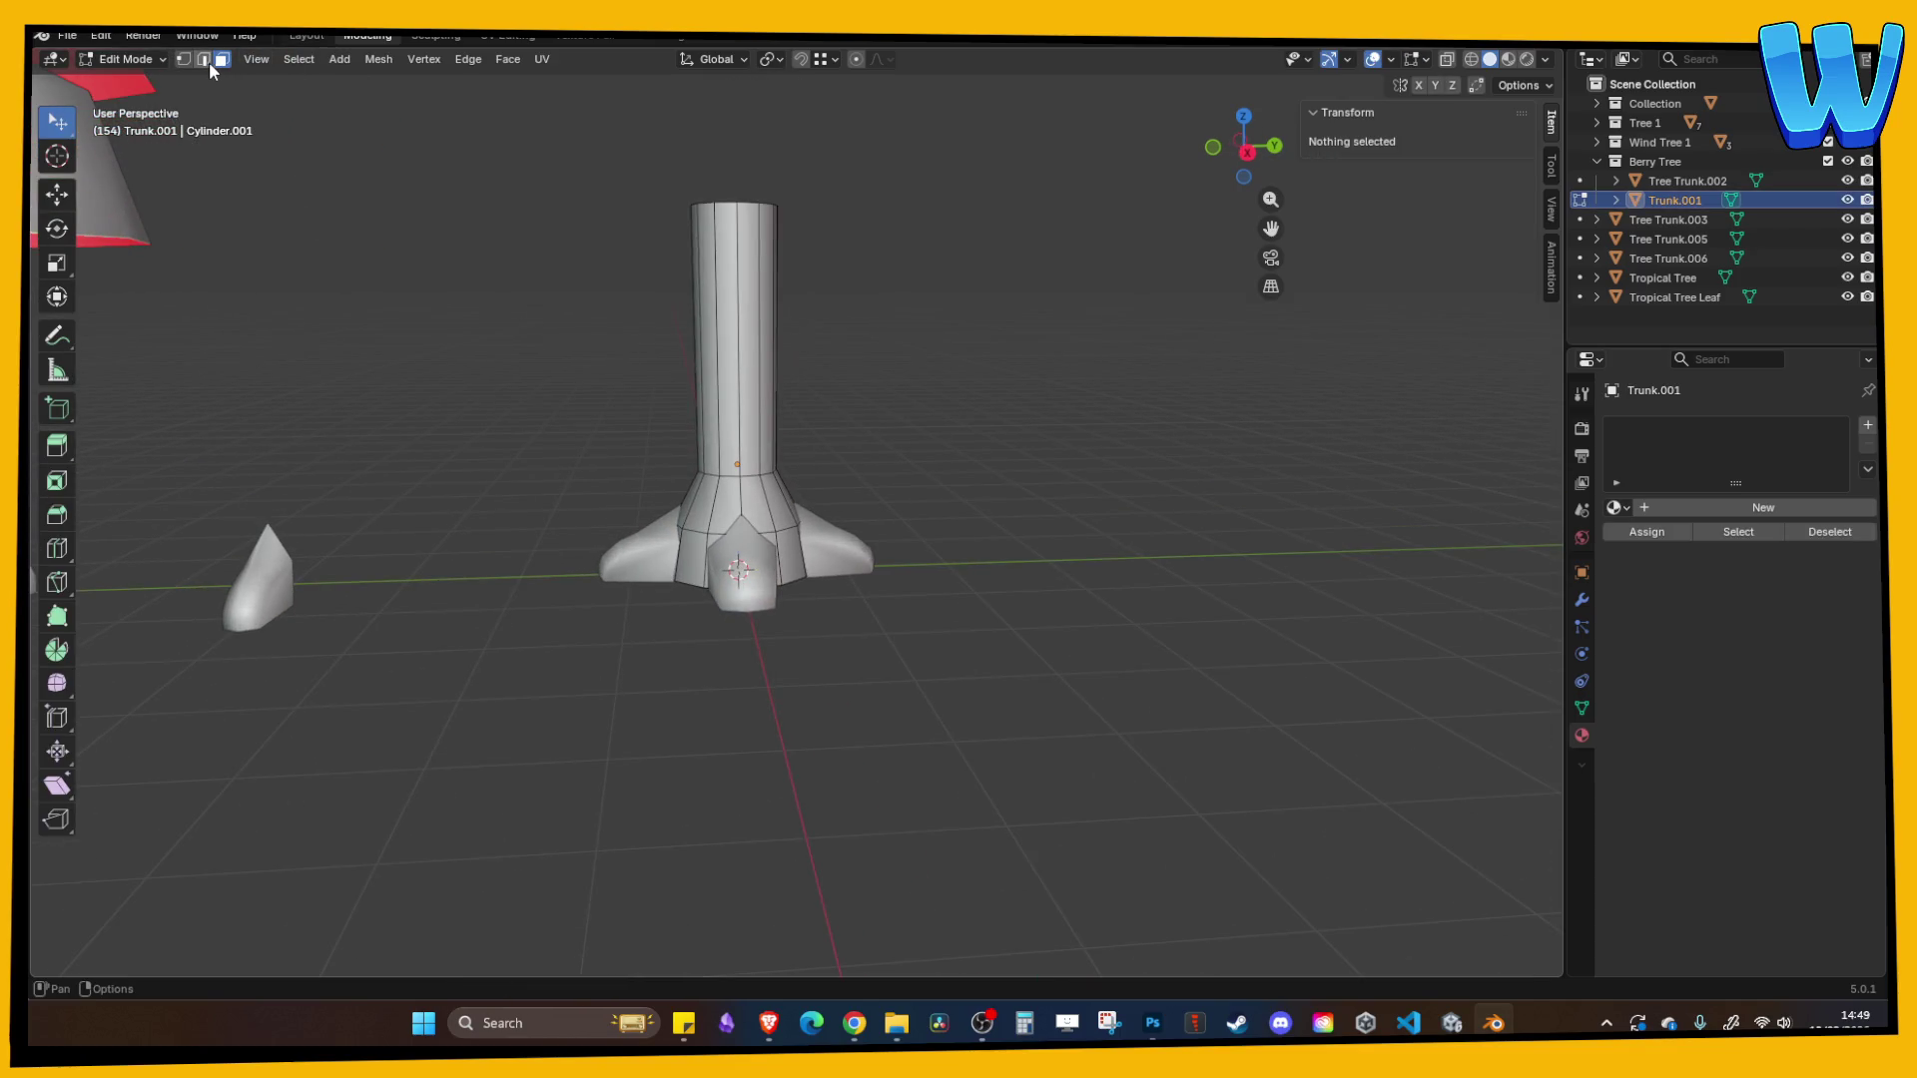
pyautogui.click(57, 546)
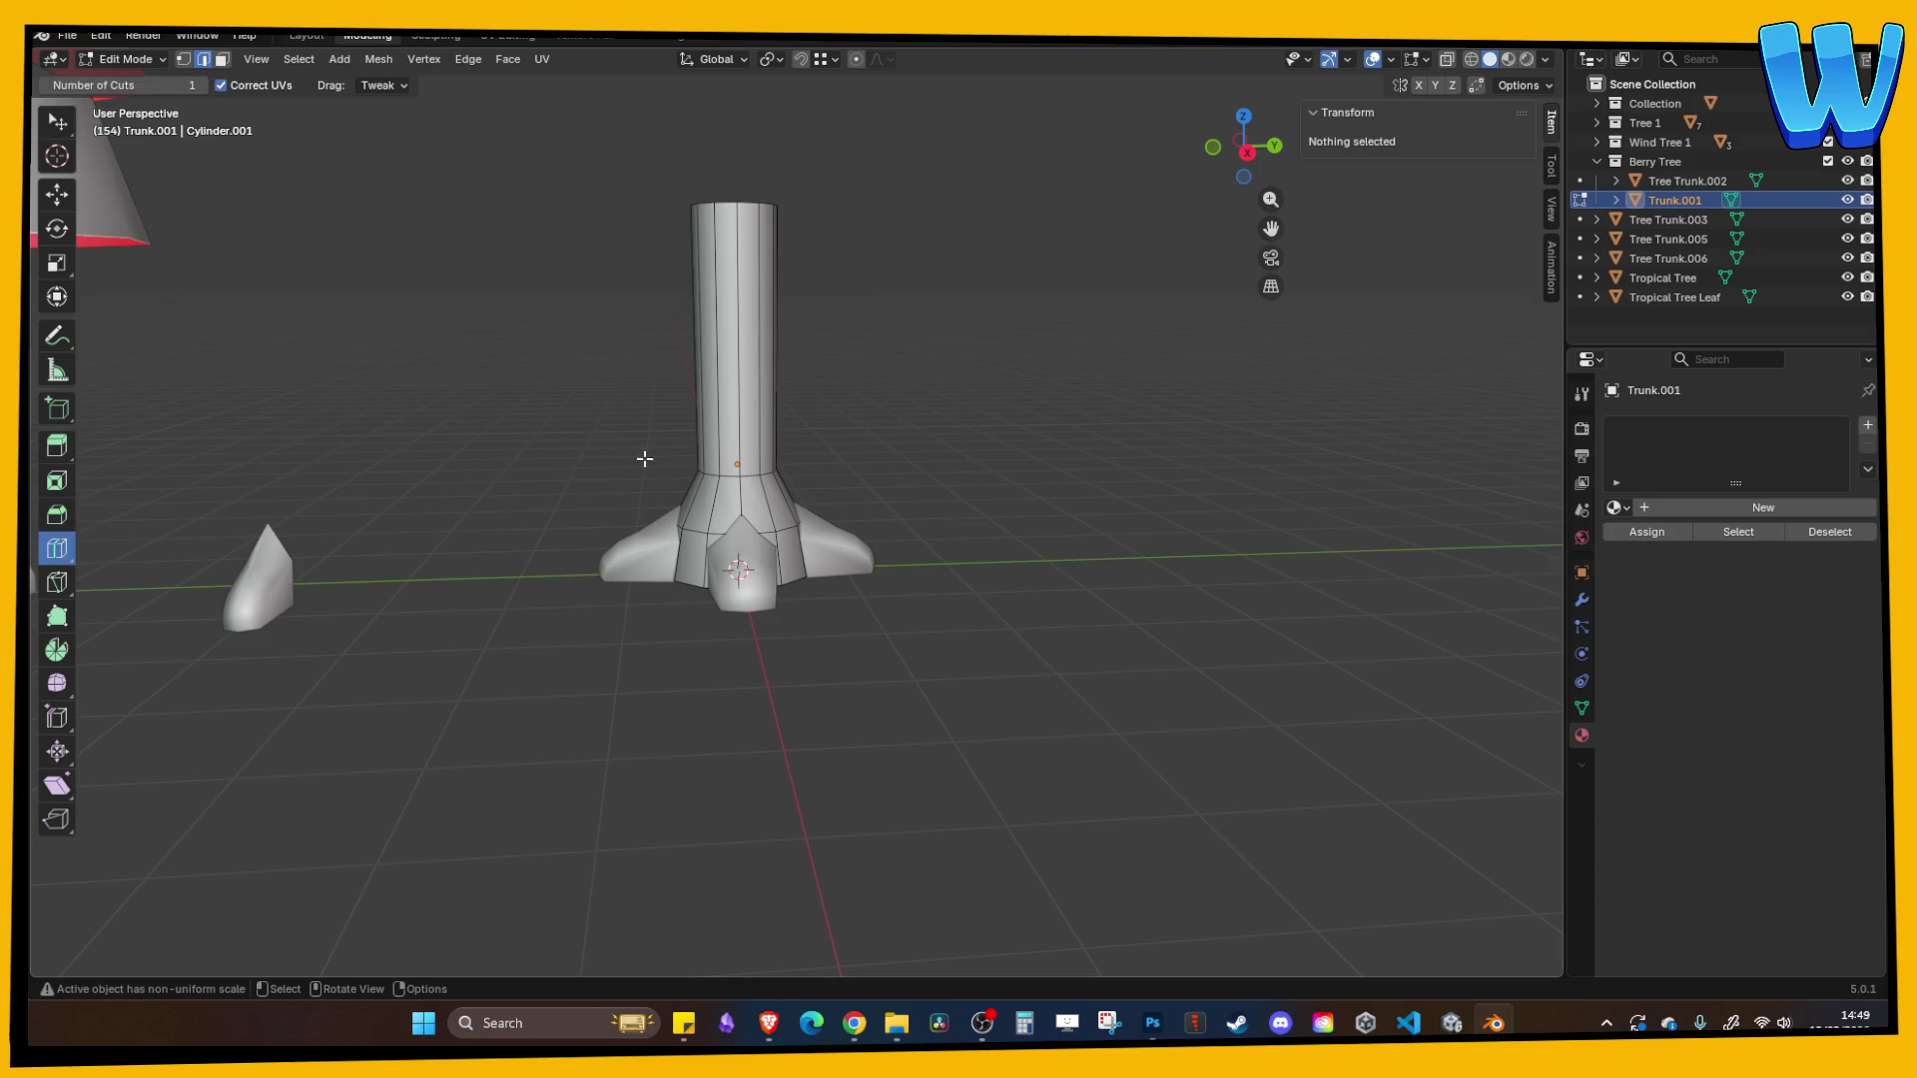
pyautogui.click(731, 361)
pyautogui.press('s')
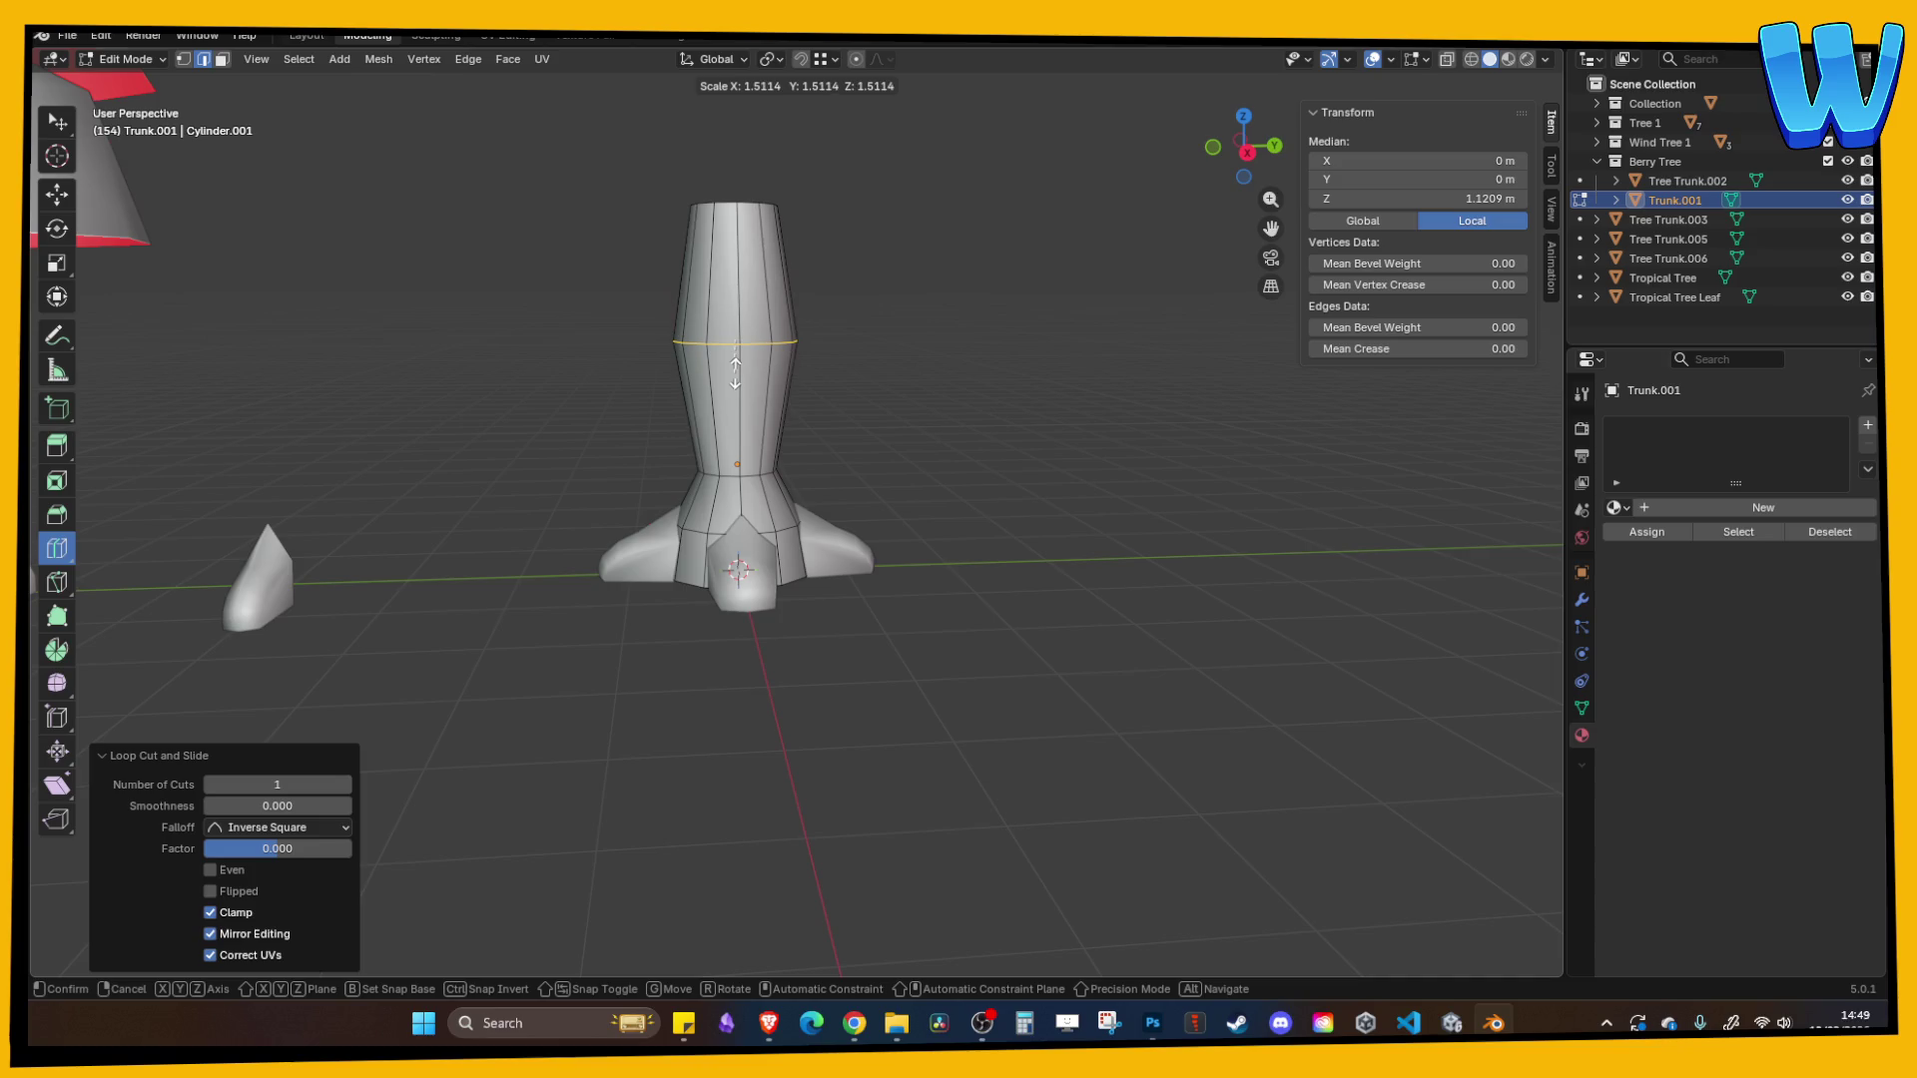
pyautogui.click(736, 372)
pyautogui.press('Tab')
# - Clear the mesh selection, save Tree designer.blend, and undo an extra edge ring
pyautogui.moveTo(915, 361)
pyautogui.mouseDown()
pyautogui.moveTo(827, 375)
pyautogui.moveTo(645, 356)
pyautogui.moveTo(909, 407)
pyautogui.moveTo(898, 351)
pyautogui.mouseUp()
pyautogui.press('Tab')
pyautogui.hotkey('alt', 'a')
pyautogui.hotkey('ctrl', 's')
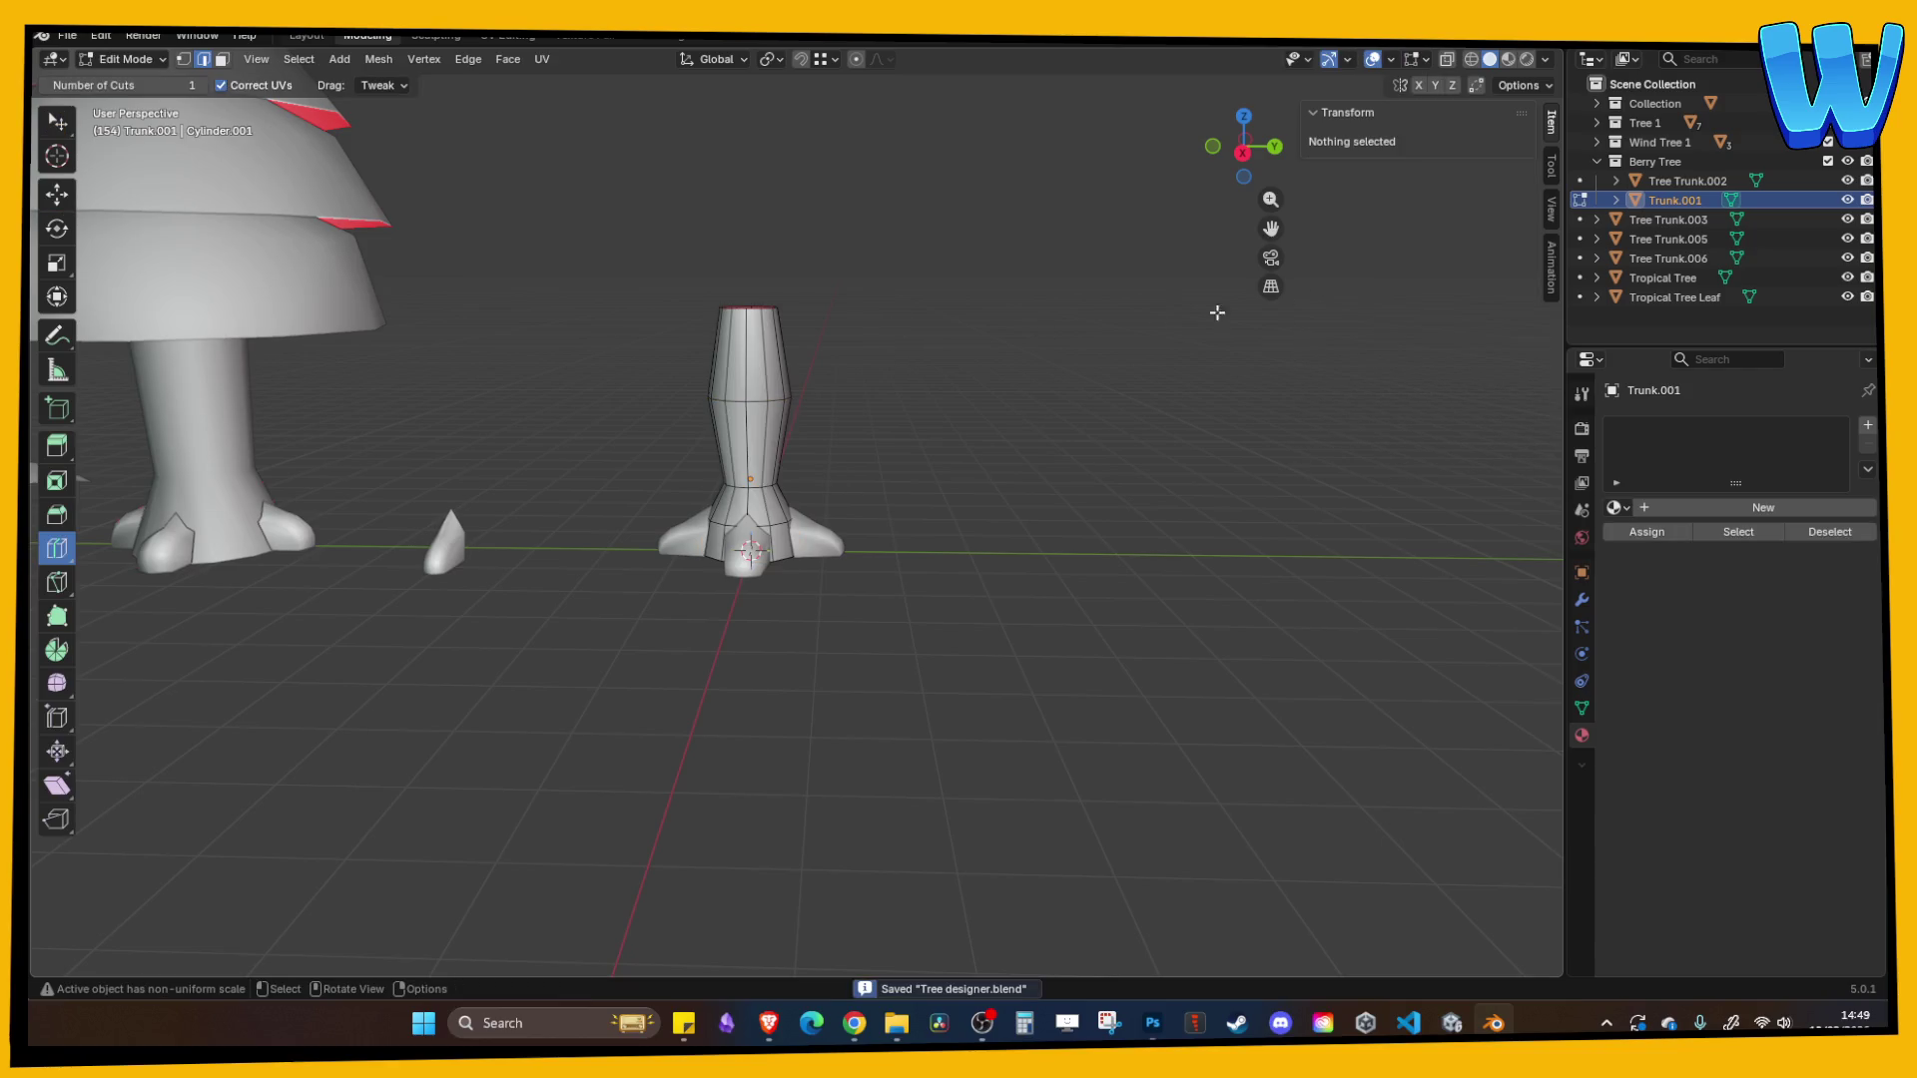
pyautogui.click(810, 367)
pyautogui.hotkey('ctrl', 'z')
pyautogui.press('Tab')
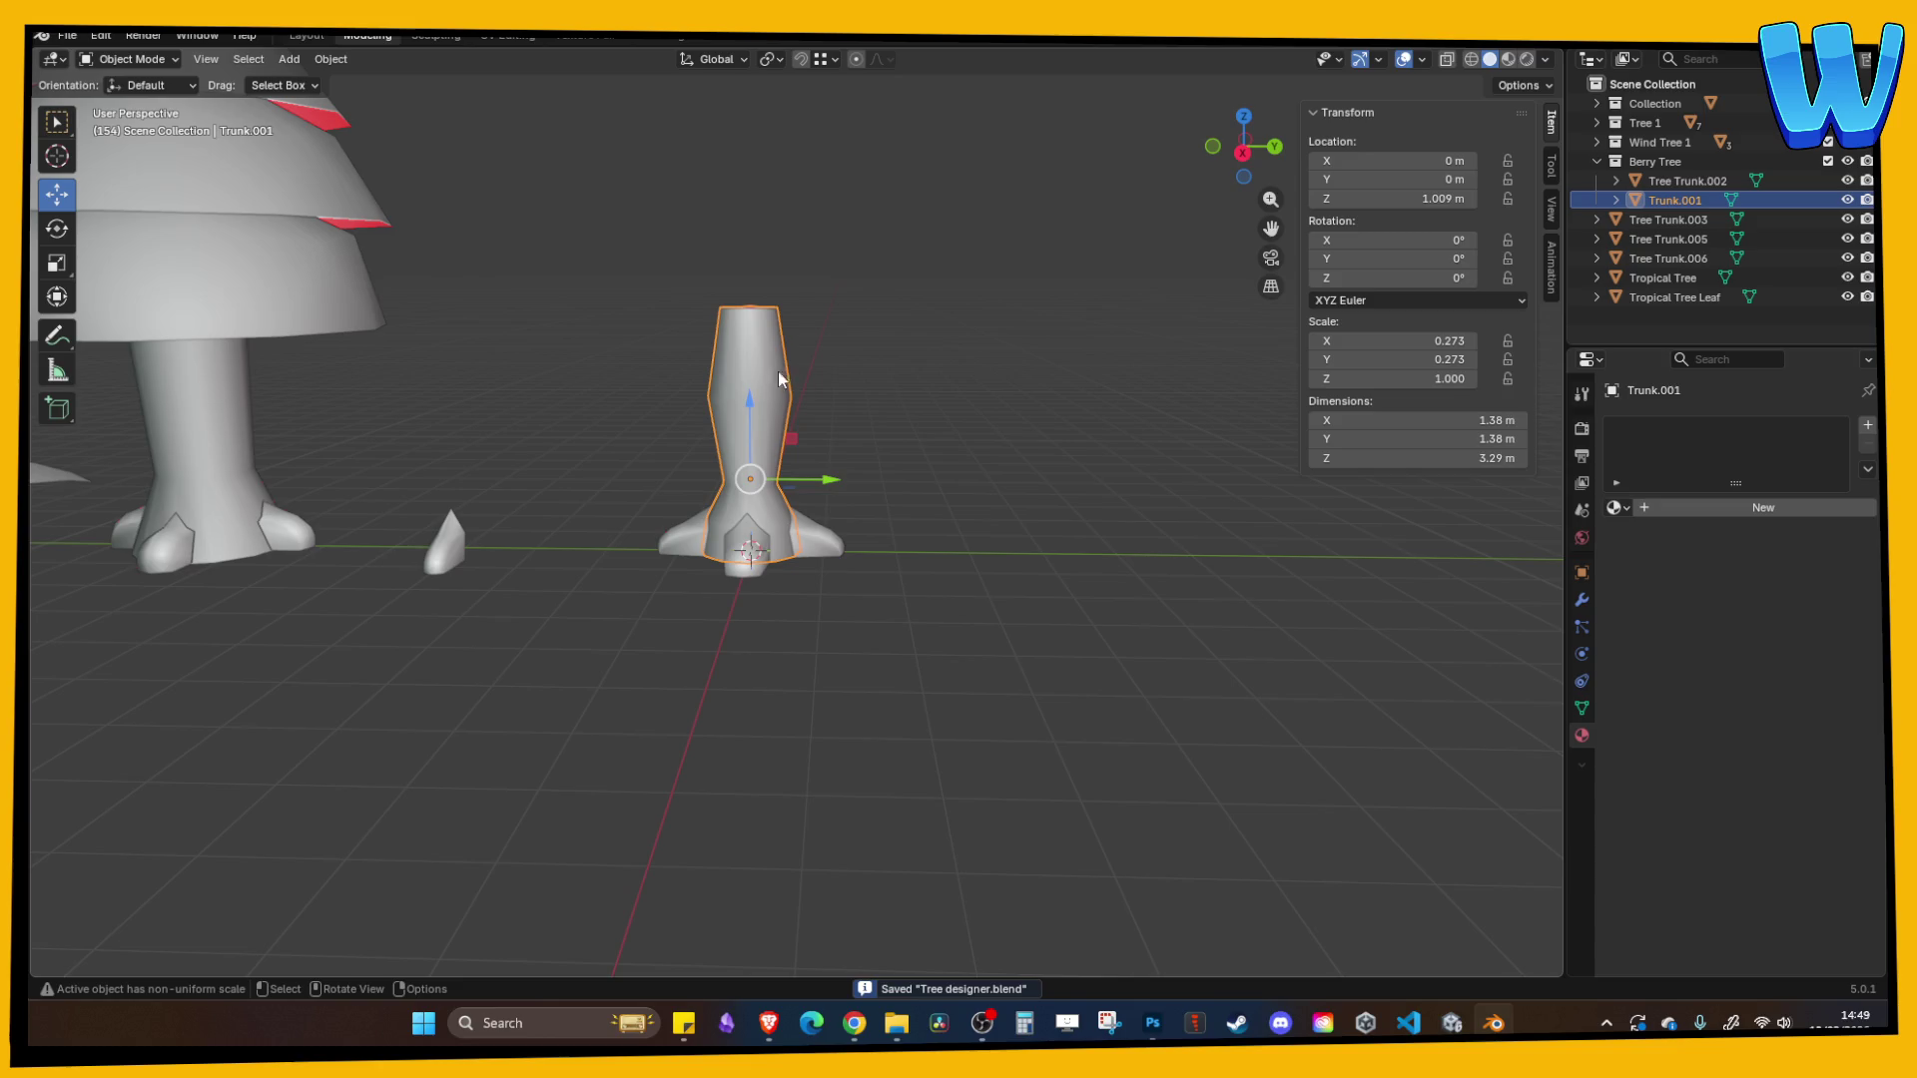
# - Join Tree Trunk.005, .002, .006 and the trunk into Tree Trunk.003
pyautogui.keyDown('shift'); pyautogui.click(799, 526); pyautogui.keyUp('shift')
pyautogui.keyDown('shift'); pyautogui.click(759, 545); pyautogui.keyUp('shift')
pyautogui.keyDown('shift'); pyautogui.click(699, 539); pyautogui.keyUp('shift')
pyautogui.moveTo(639, 505); pyautogui.dragTo(787, 599)
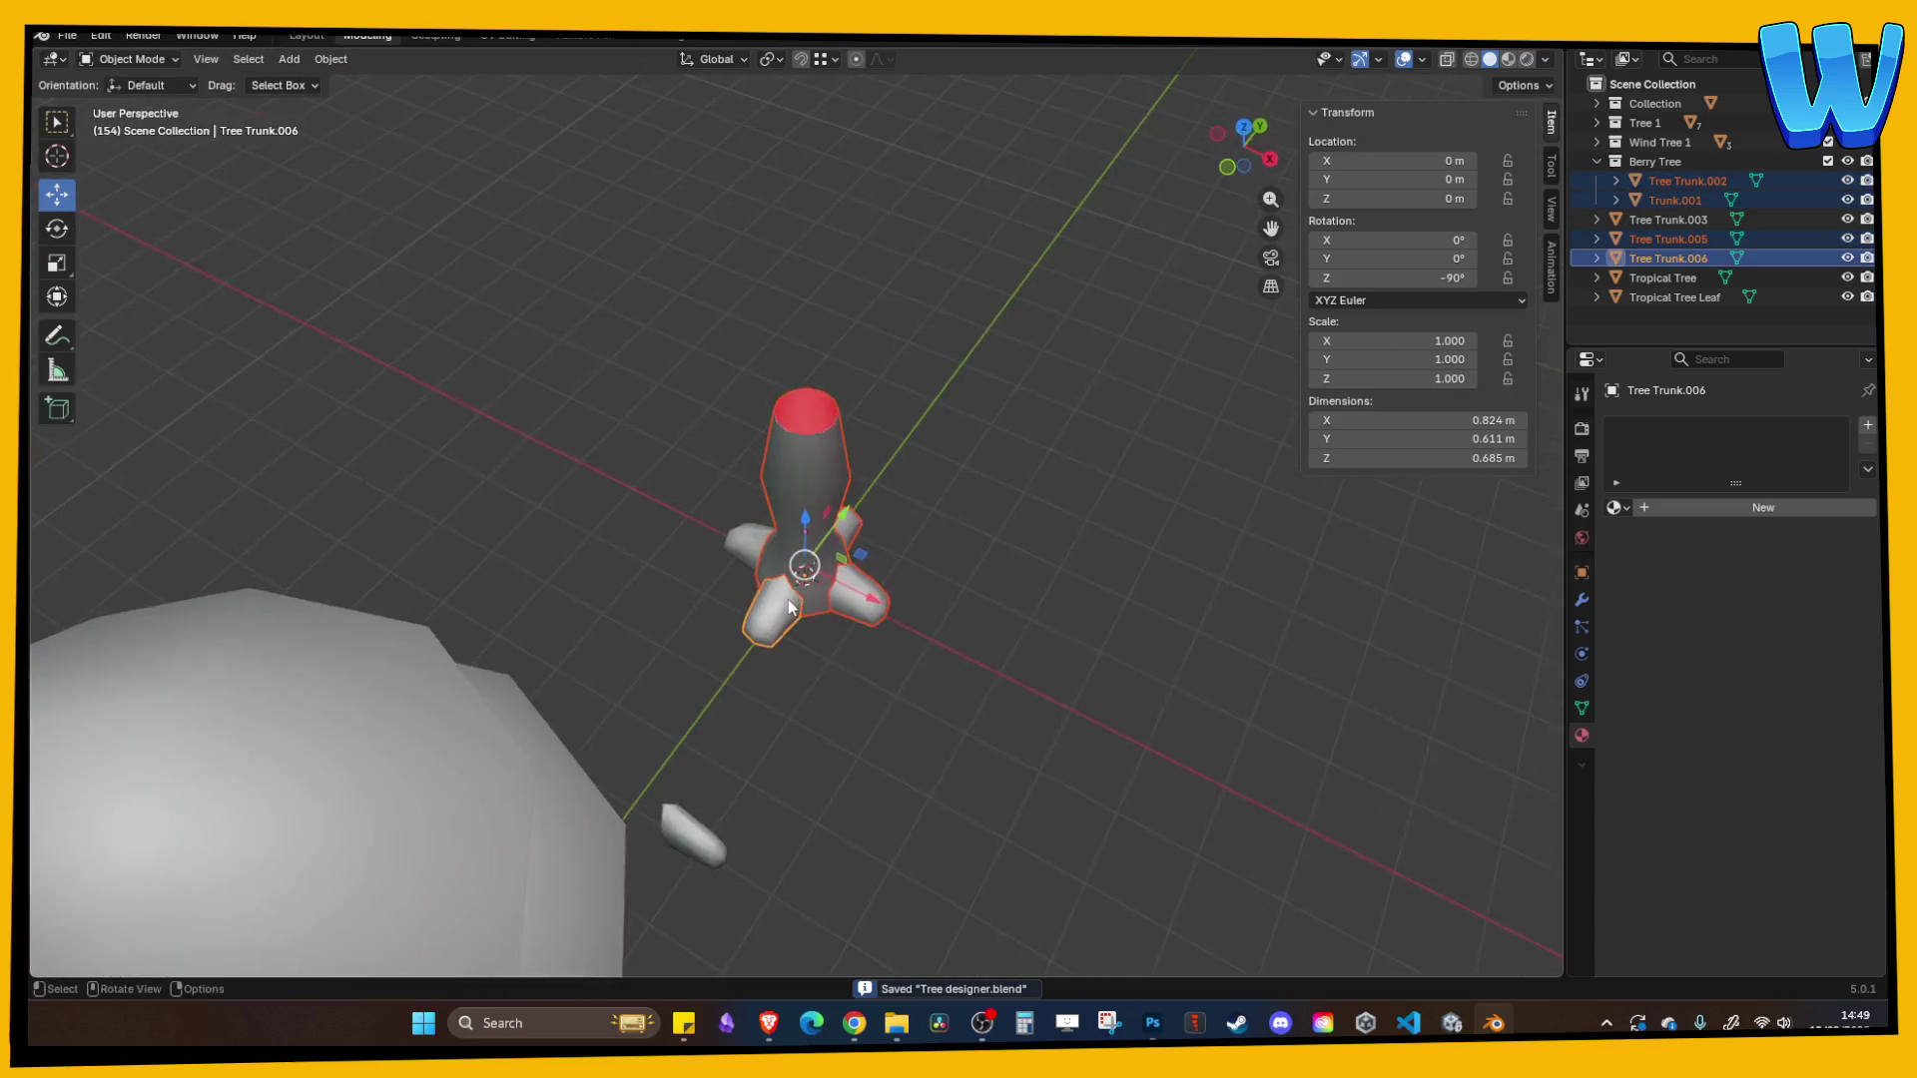
pyautogui.keyDown('shift'); pyautogui.click(746, 559); pyautogui.keyUp('shift')
pyautogui.hotkey('ctrl', 'j')
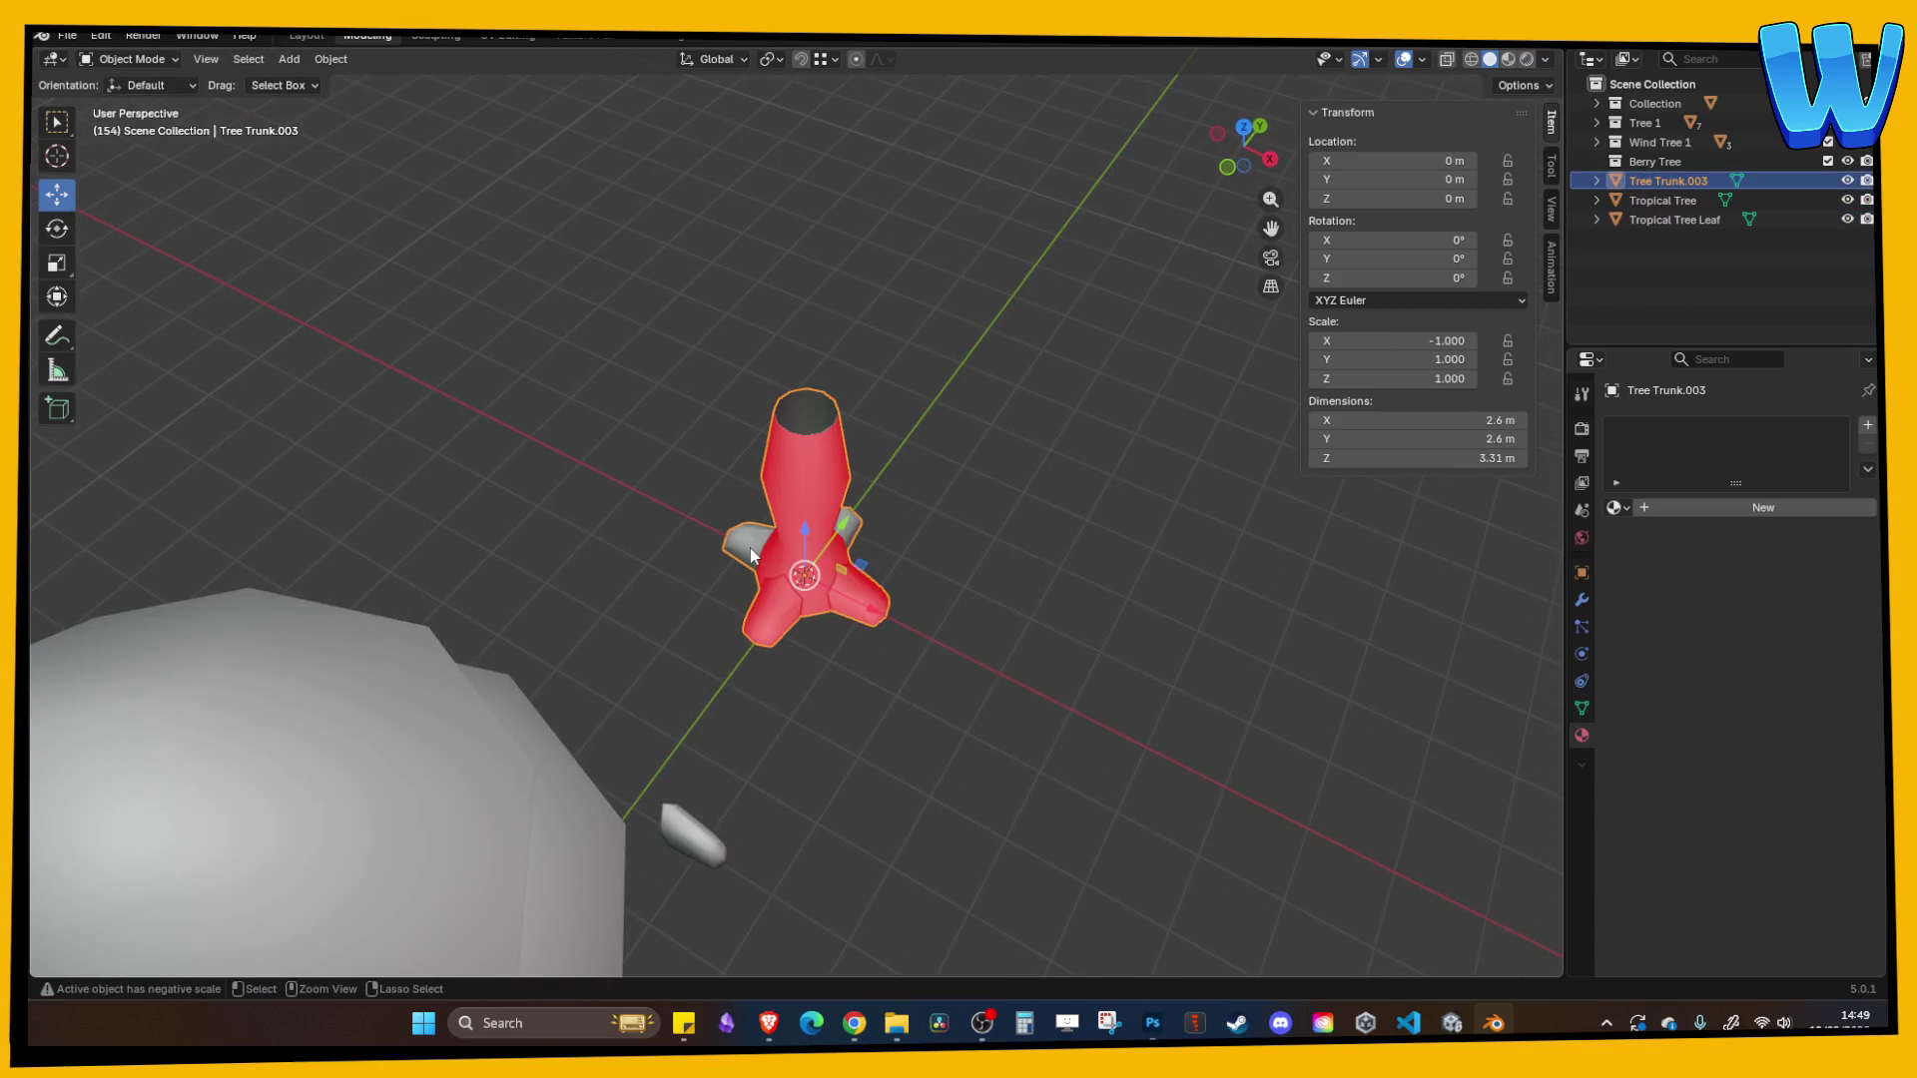
# - Flip the normals of the whole joined trunk mesh via Mesh > Normals > Flip
pyautogui.moveTo(930, 422); pyautogui.dragTo(937, 395)
pyautogui.click(798, 479)
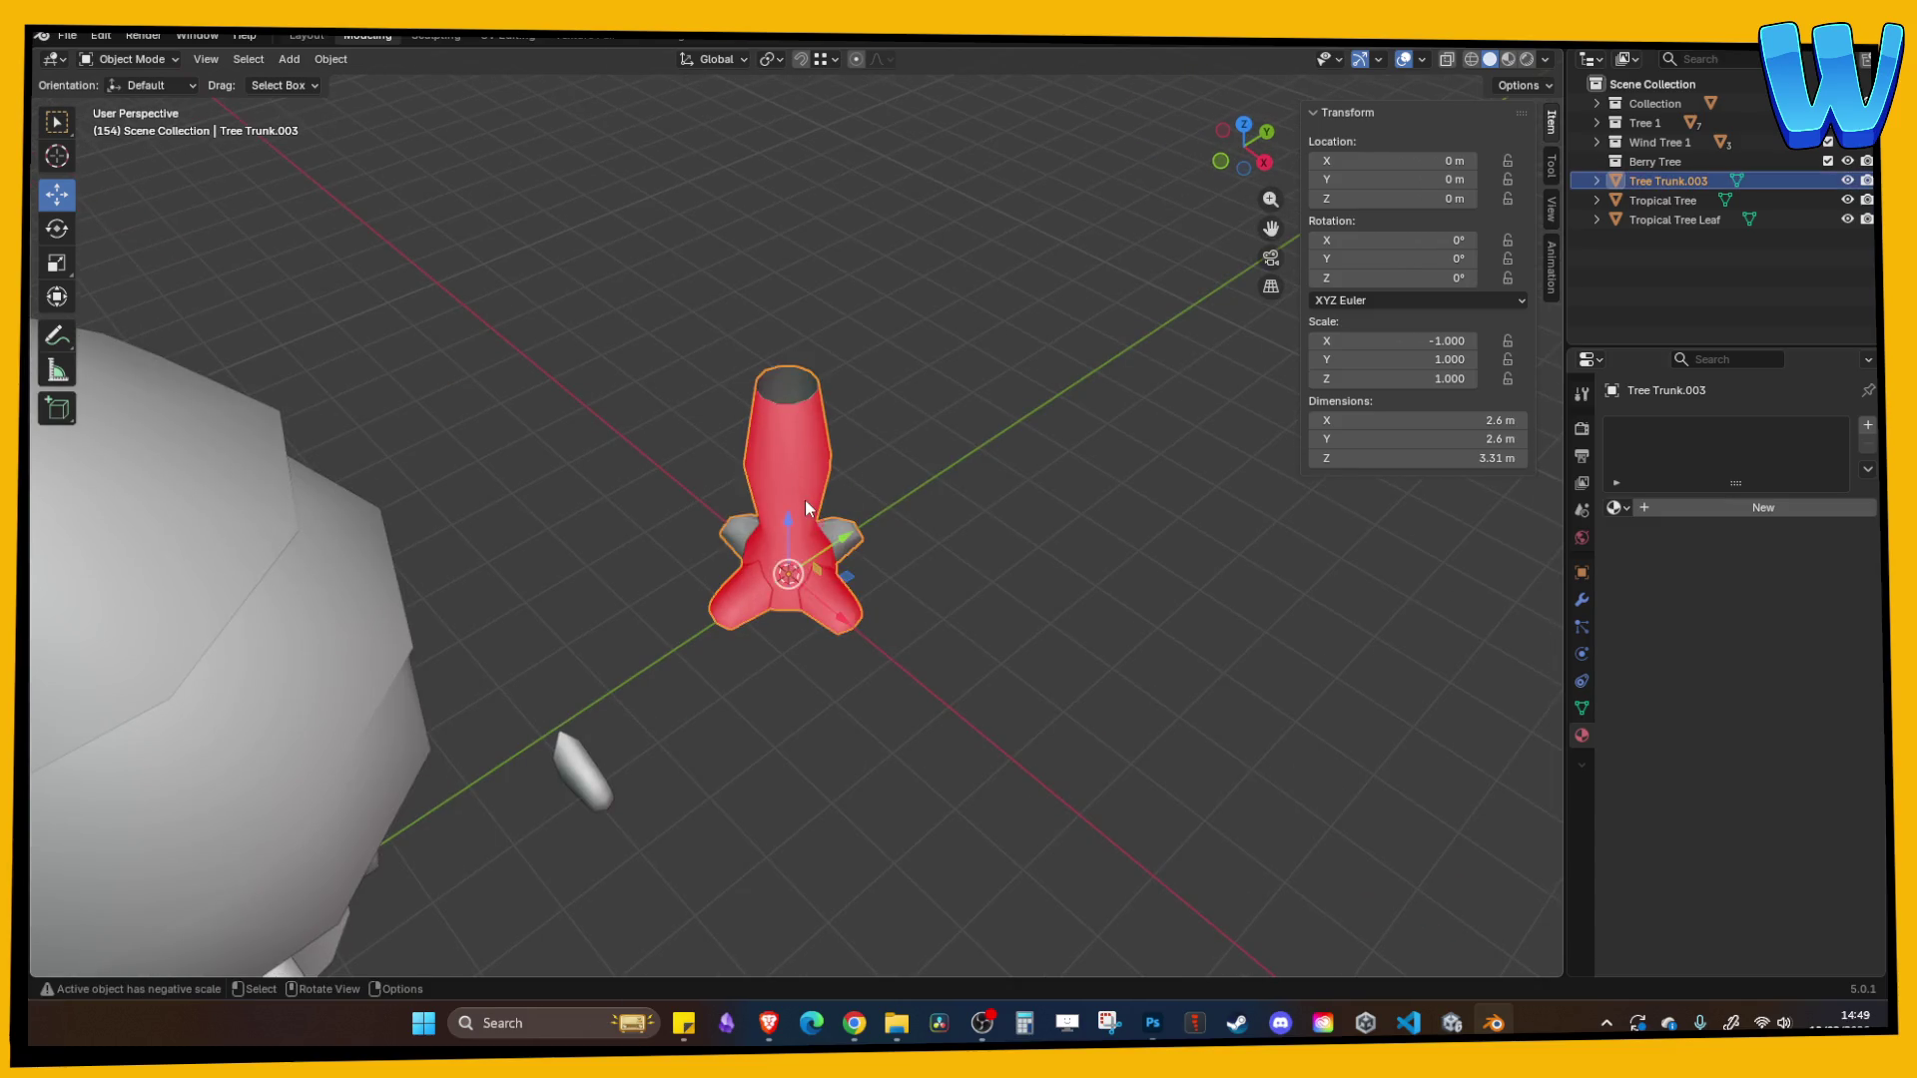
pyautogui.press('Tab')
pyautogui.hotkey('ctrl', 'l')
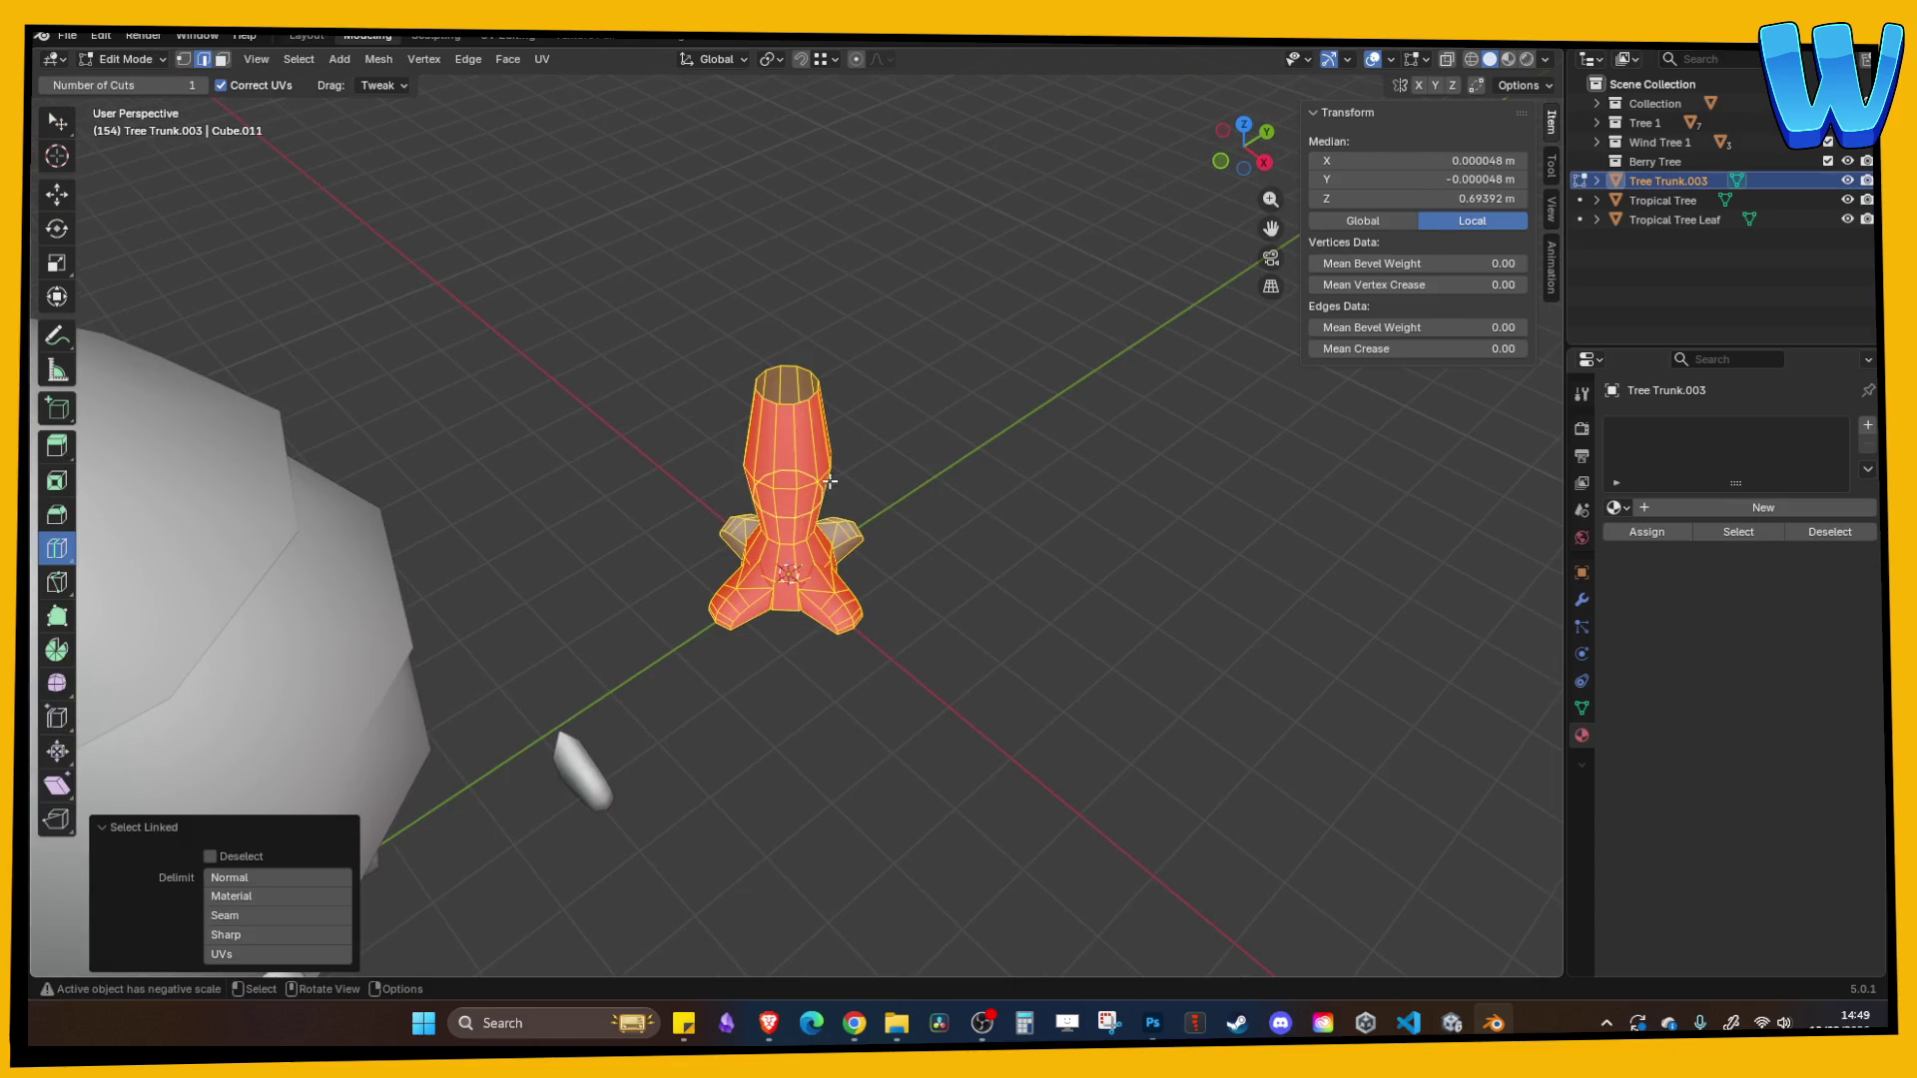
pyautogui.click(380, 58)
pyautogui.moveTo(405, 393)
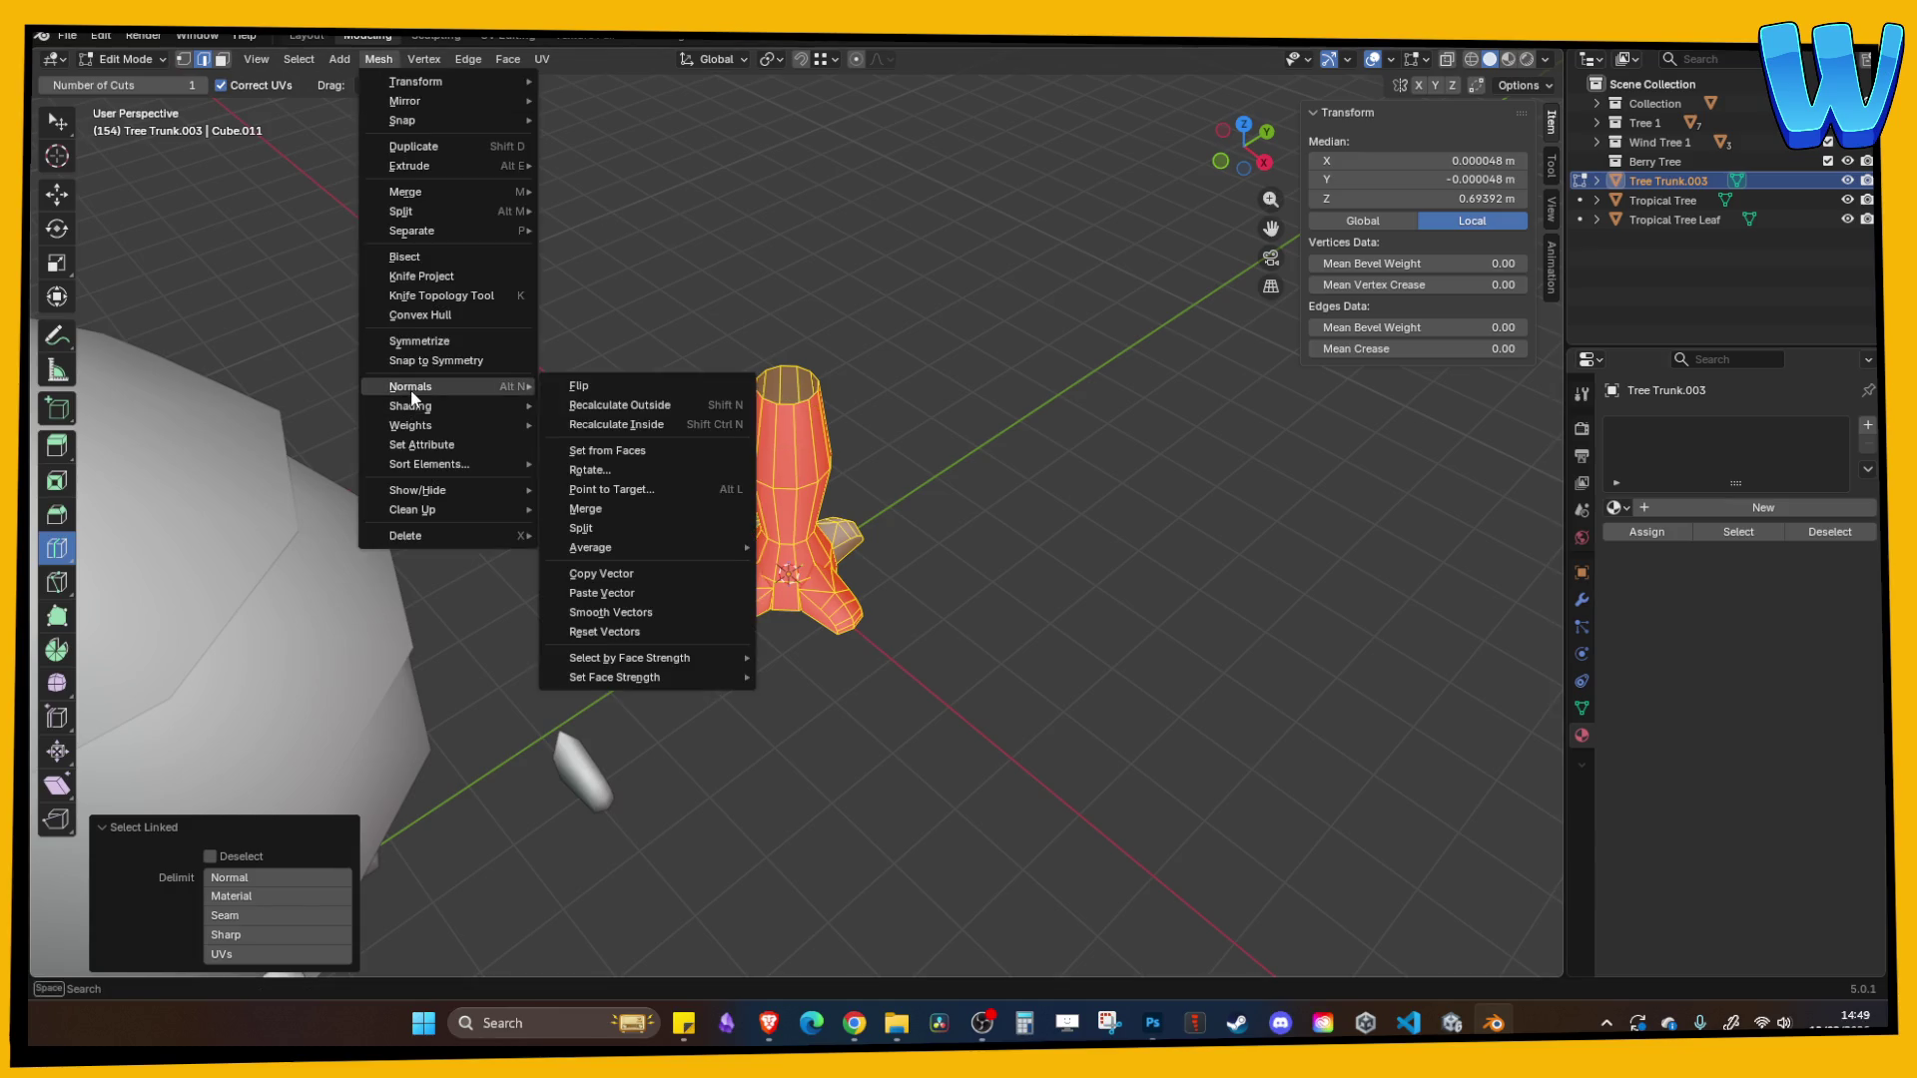
pyautogui.click(571, 388)
pyautogui.press('Tab')
# - Select the connected faces of the root flaps in Edit Mode
pyautogui.moveTo(943, 319); pyautogui.dragTo(770, 313)
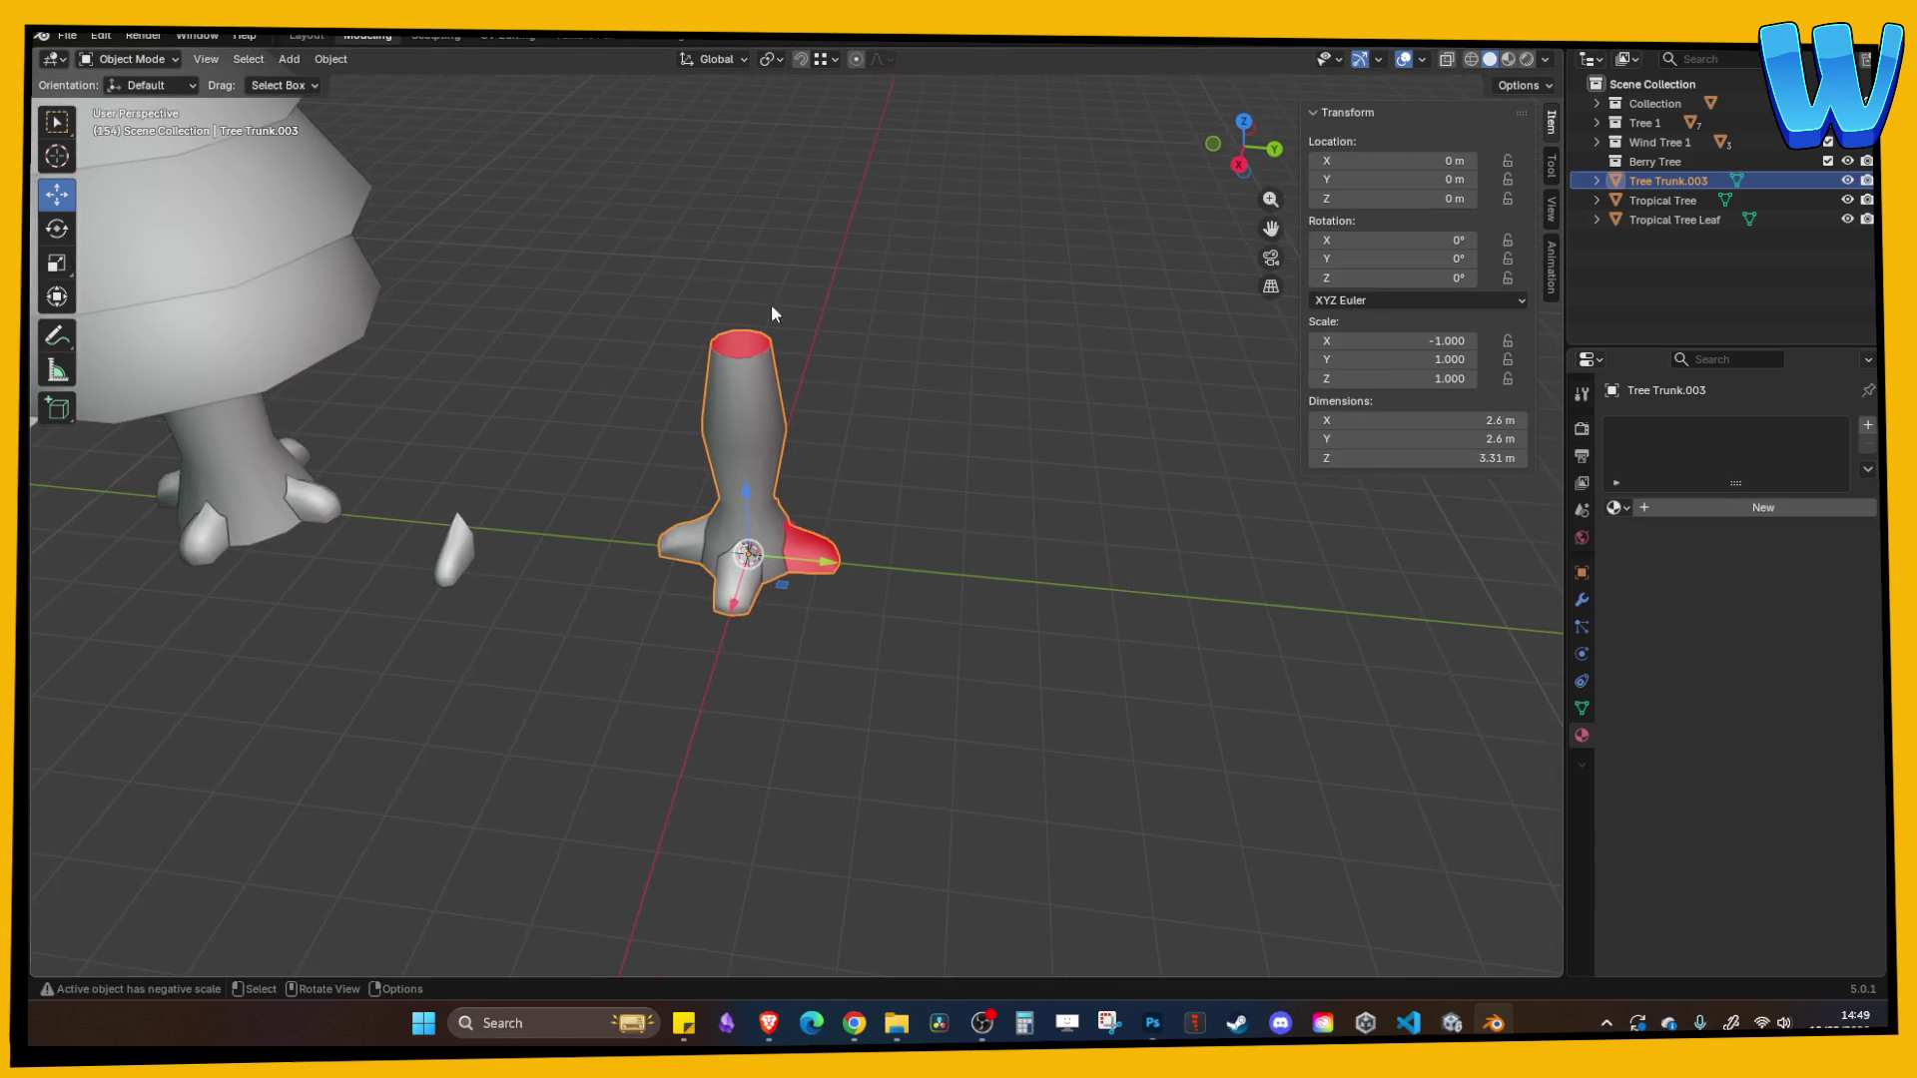
pyautogui.click(66, 126)
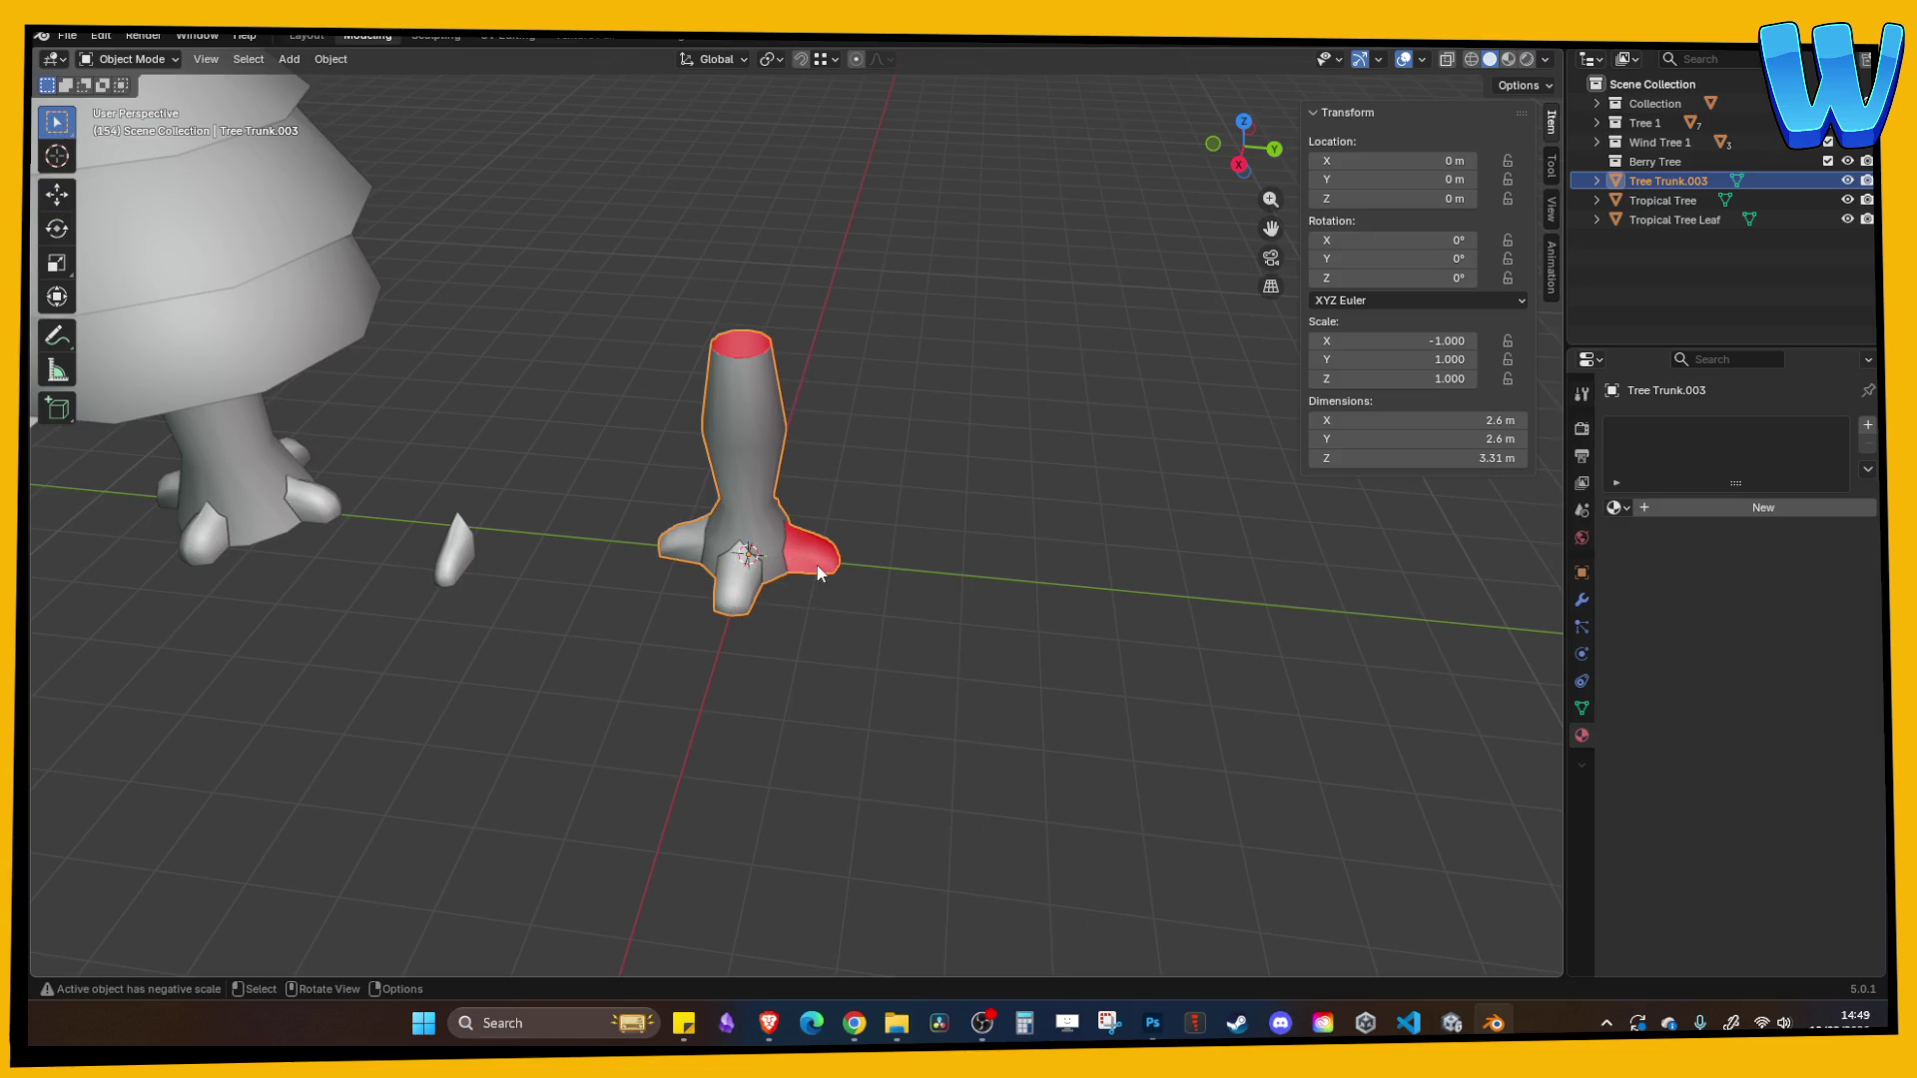
pyautogui.moveTo(819, 573); pyautogui.dragTo(698, 560)
pyautogui.press('Tab')
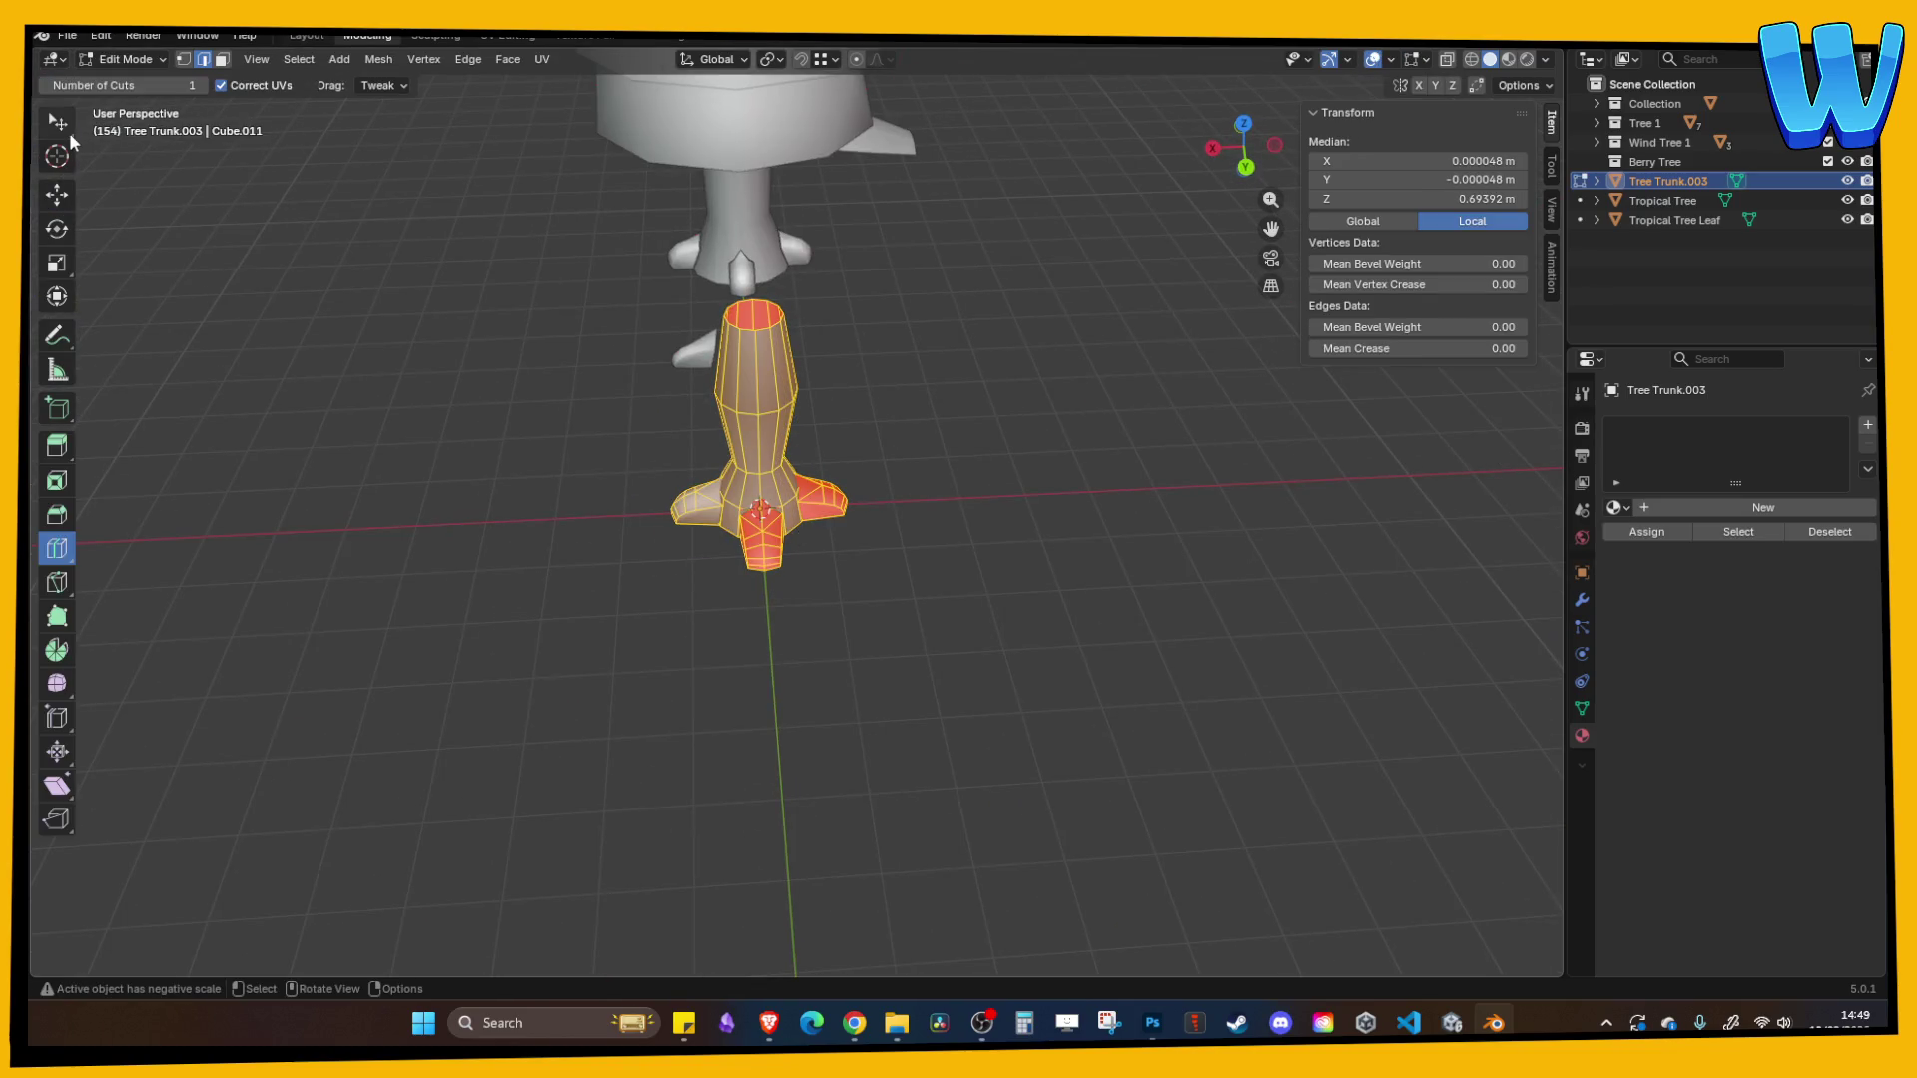
pyautogui.click(69, 132)
pyautogui.moveTo(1048, 523); pyautogui.dragTo(932, 536)
pyautogui.press('Tab')
pyautogui.press('Tab')
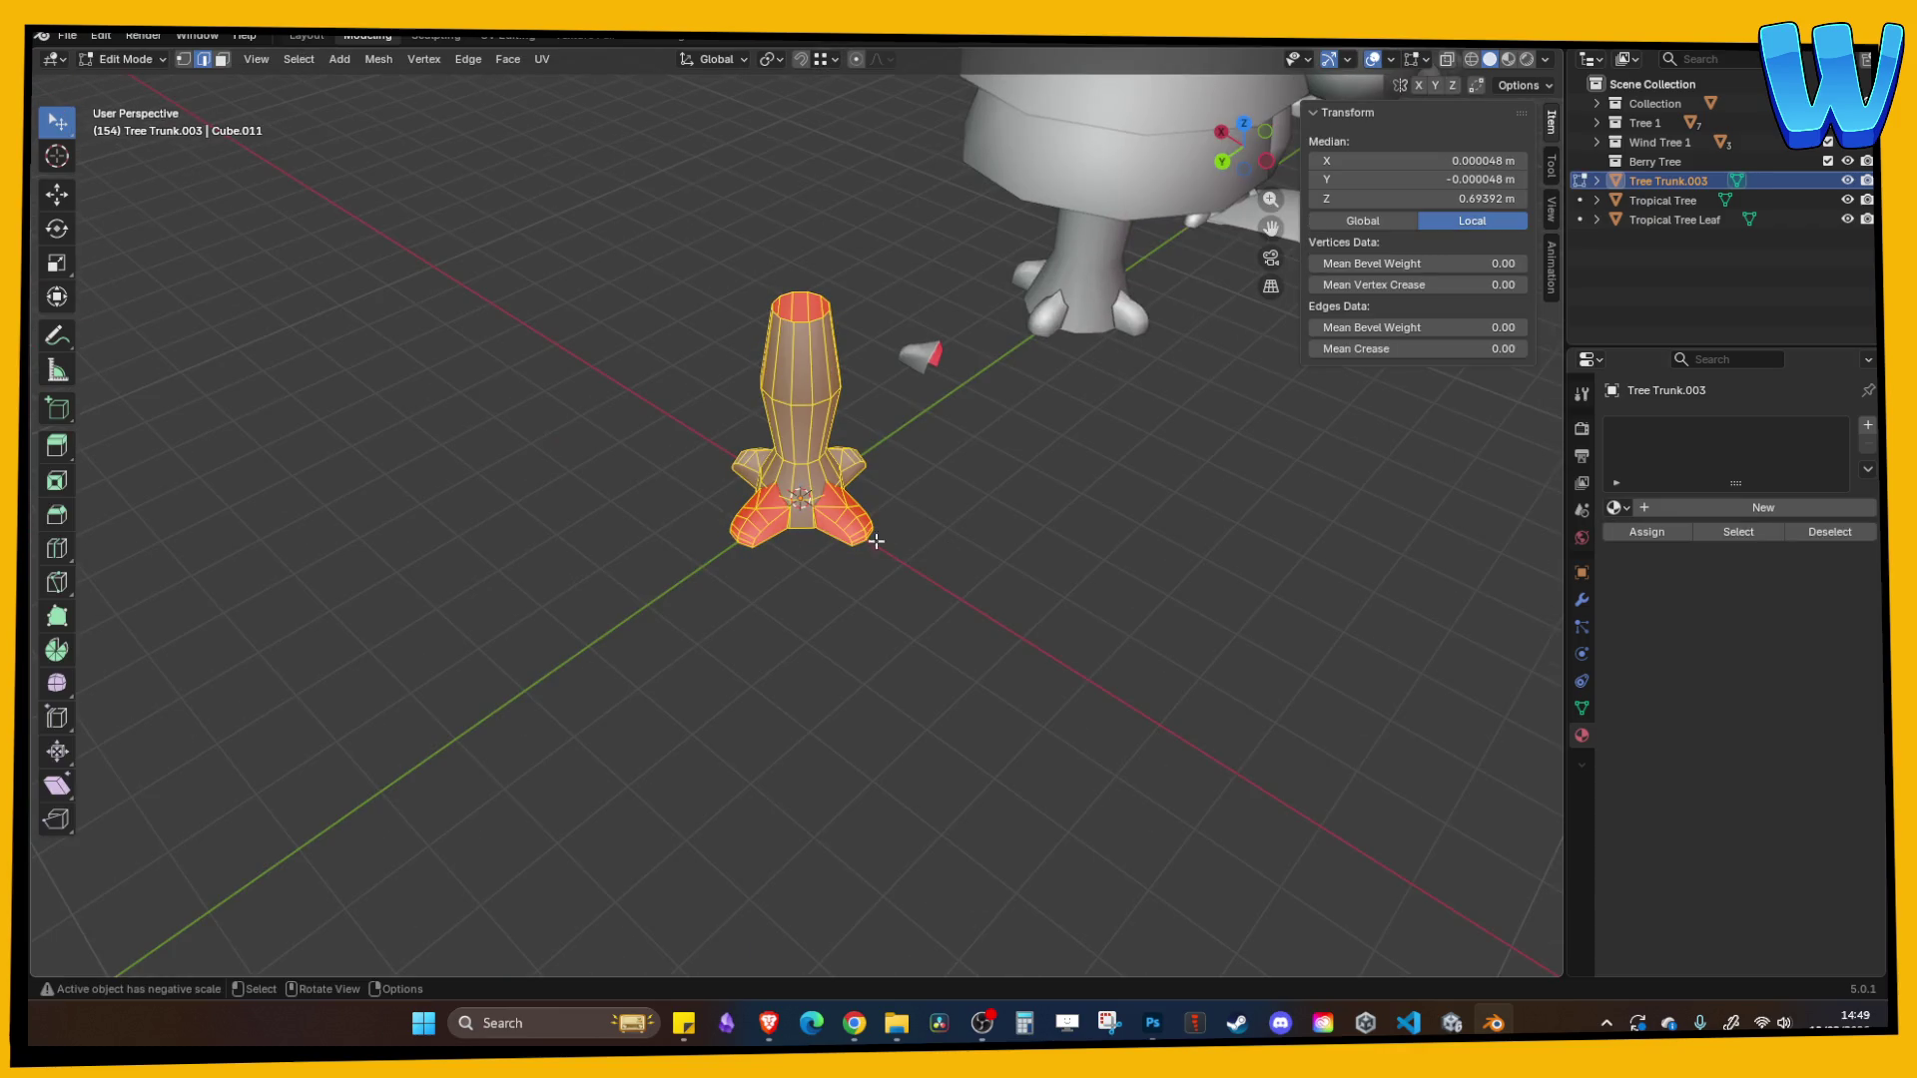
pyautogui.press('l')
pyautogui.hotkey('alt', 'a')
pyautogui.press('l')
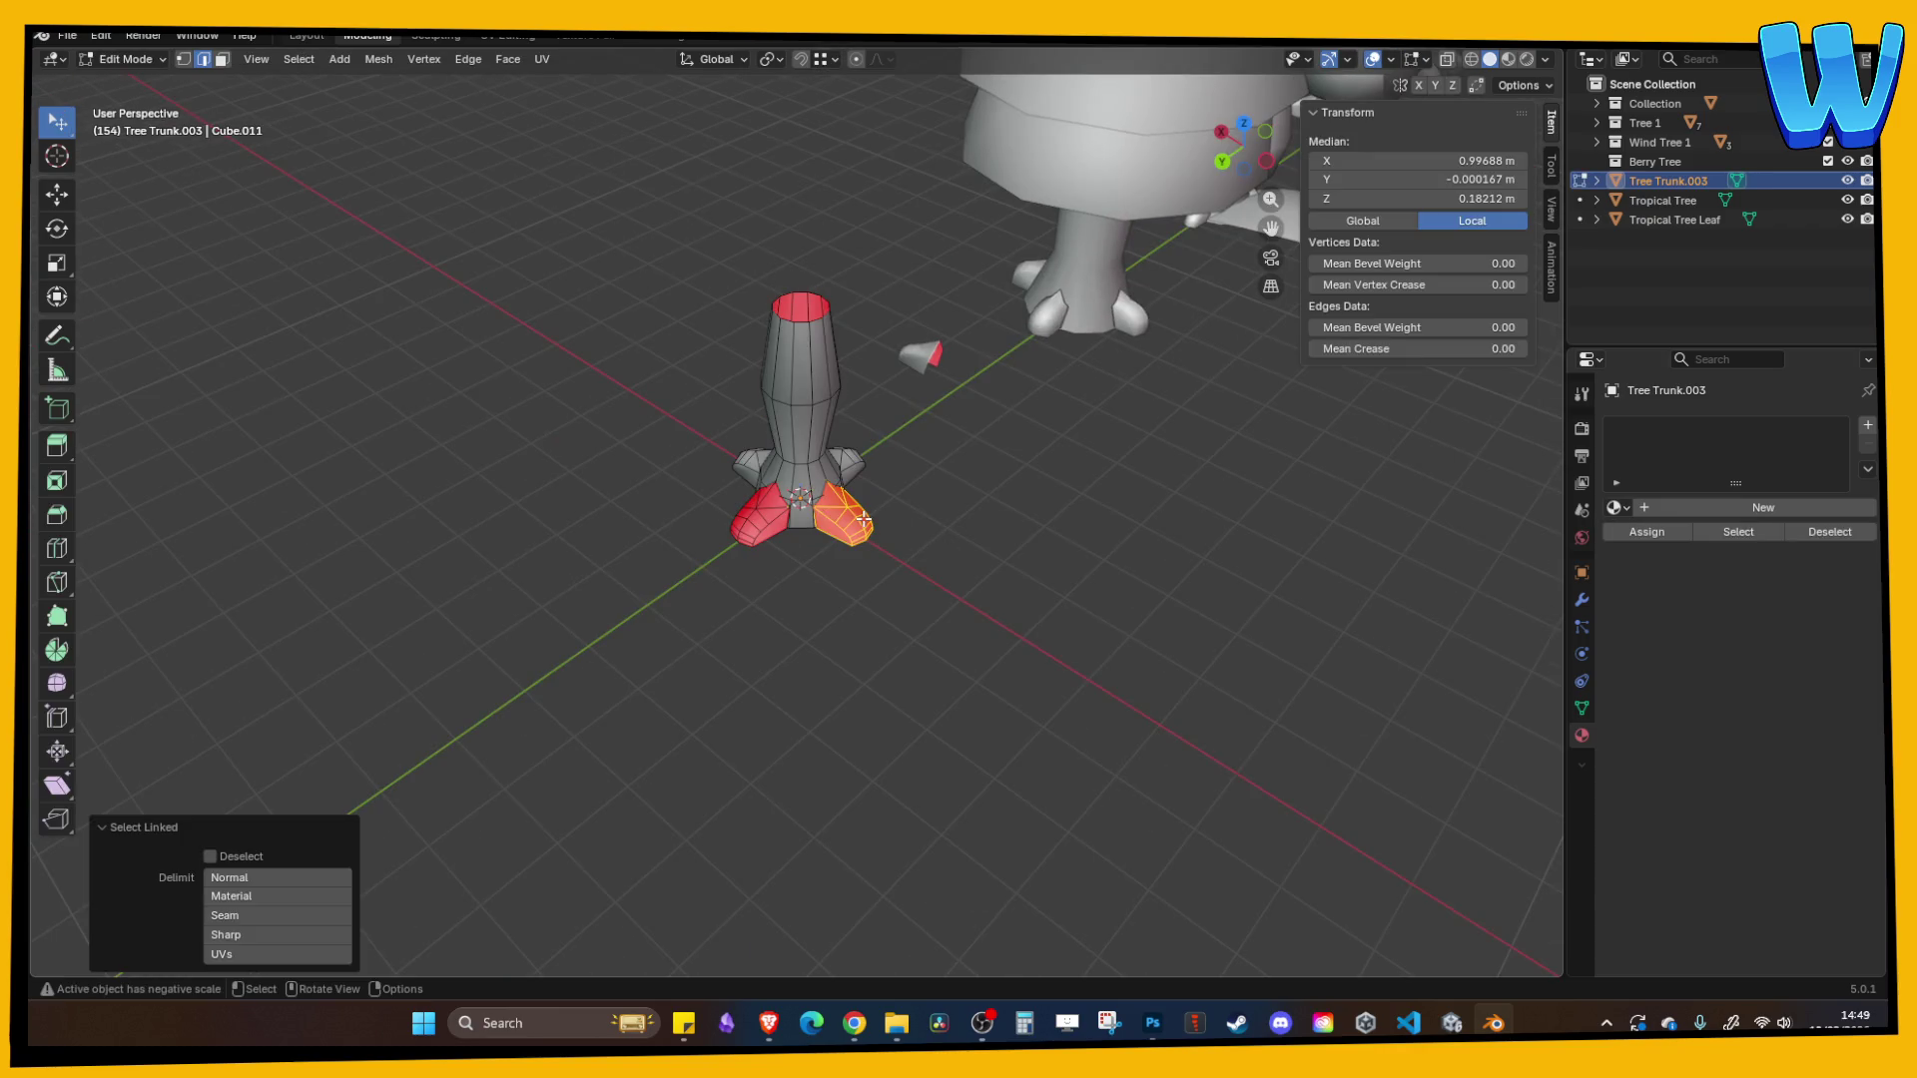
# - Flip the root flaps' normals and save Tree designer.blend
pyautogui.click(382, 60)
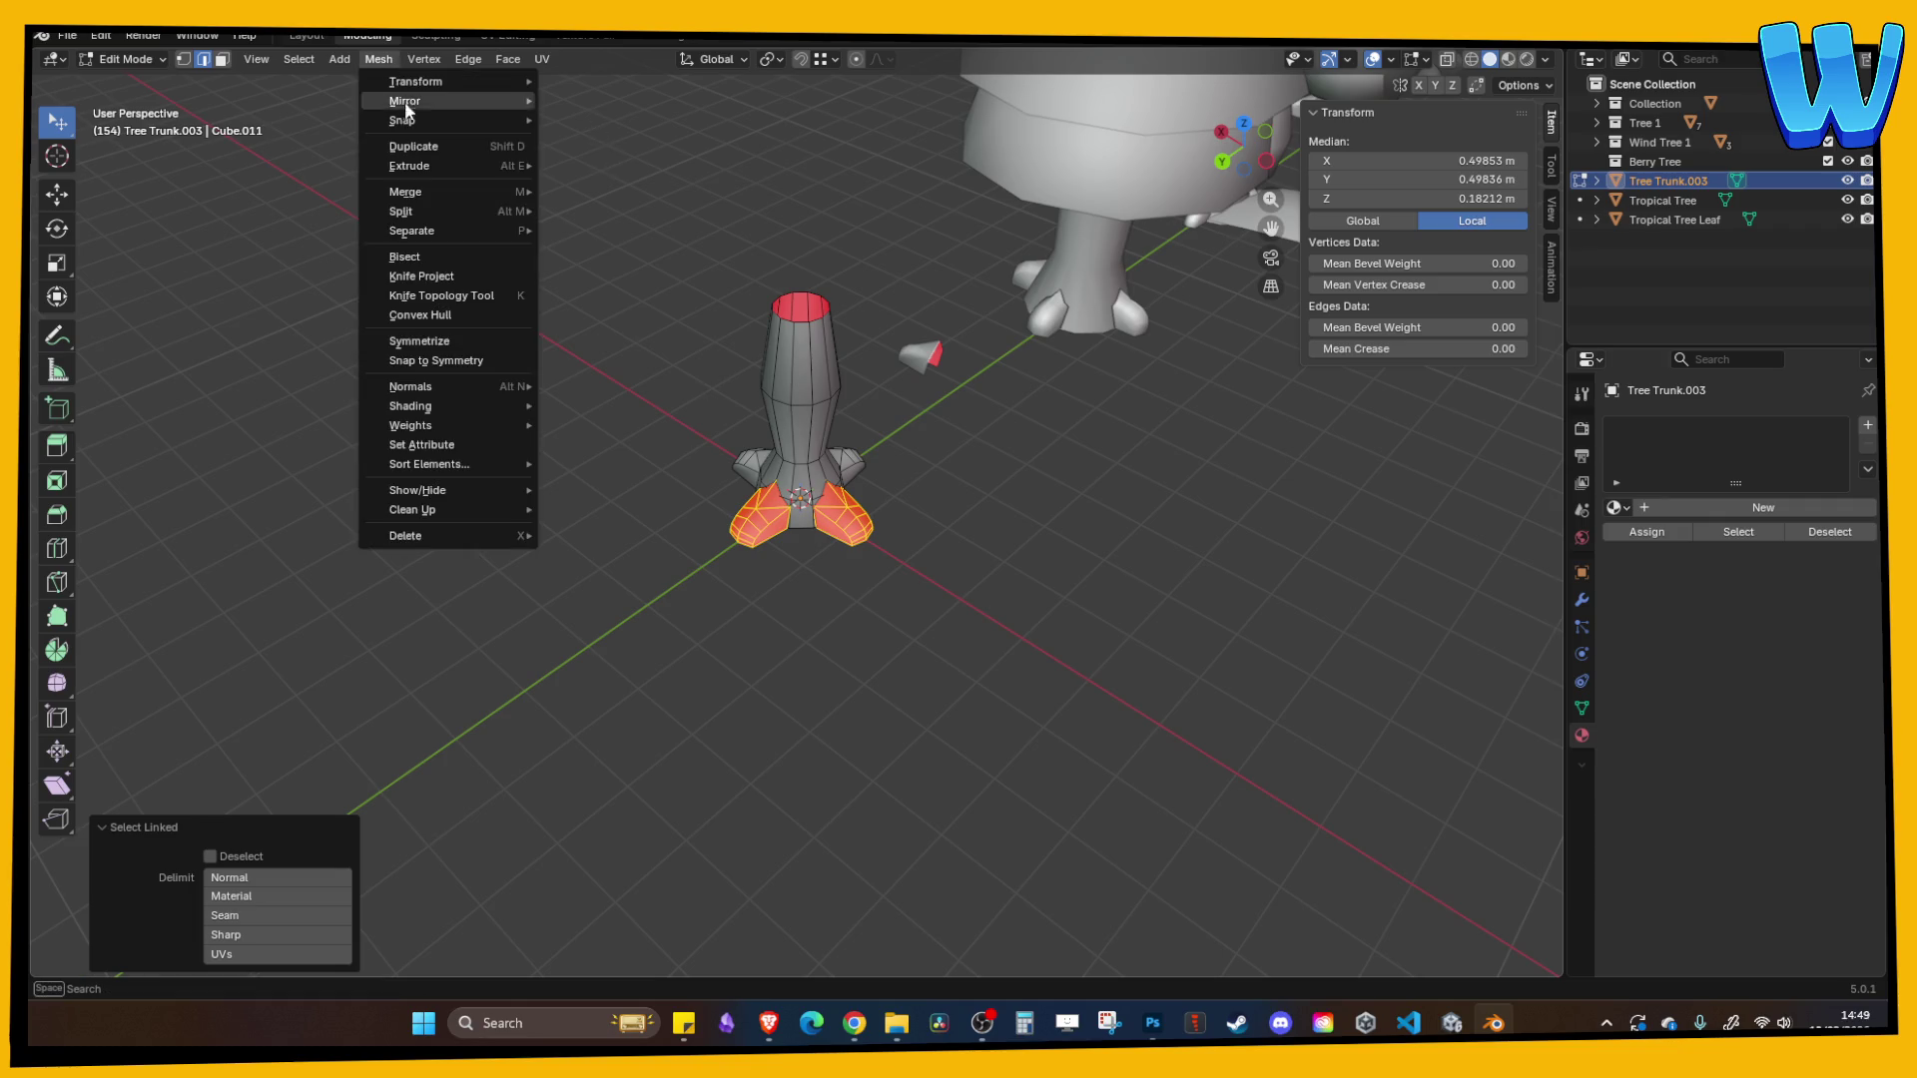
pyautogui.moveTo(432, 390)
pyautogui.click(589, 405)
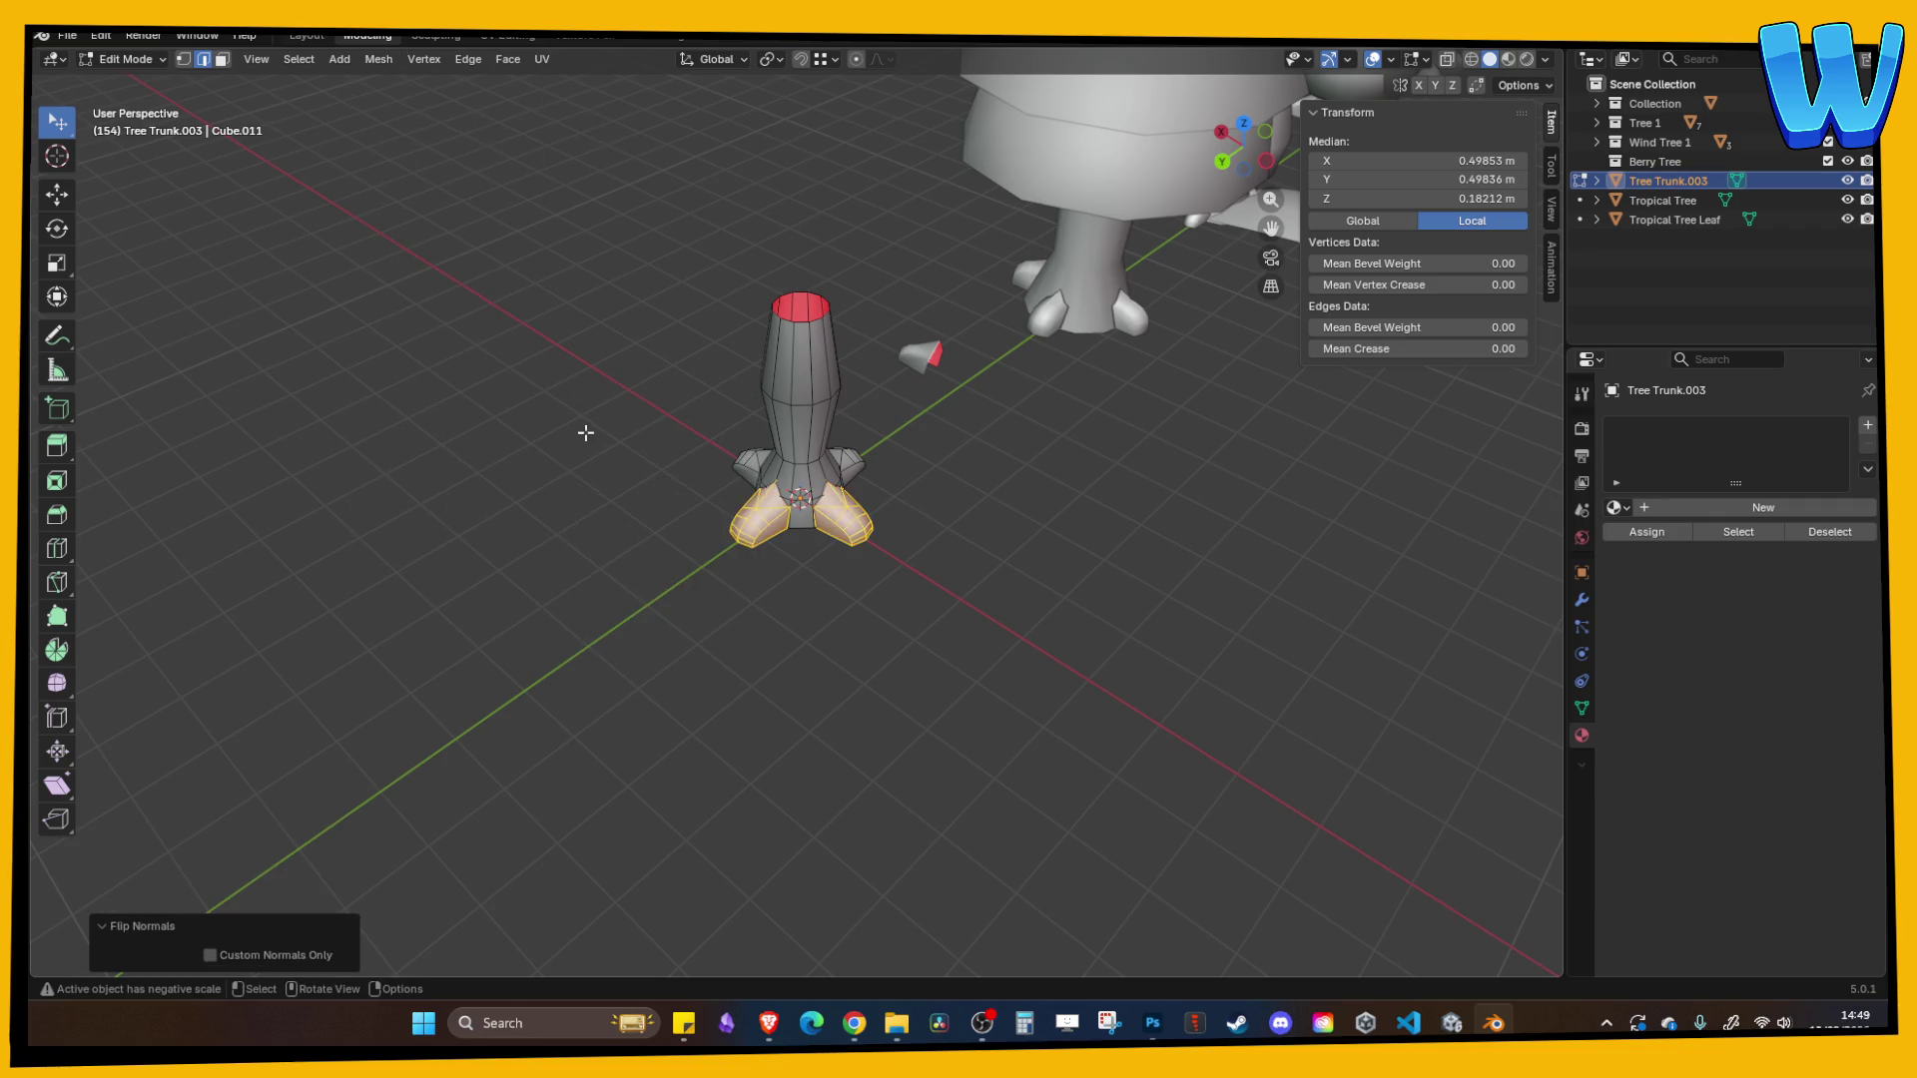
pyautogui.press('Tab')
pyautogui.moveTo(1034, 573)
pyautogui.mouseDown()
pyautogui.moveTo(1102, 539)
pyautogui.moveTo(1072, 585)
pyautogui.moveTo(1094, 494)
pyautogui.moveTo(933, 450)
pyautogui.moveTo(891, 499)
pyautogui.moveTo(855, 499)
pyautogui.moveTo(889, 442)
pyautogui.moveTo(619, 410)
pyautogui.mouseUp()
pyautogui.hotkey('ctrl', 's')
pyautogui.click(506, 390)
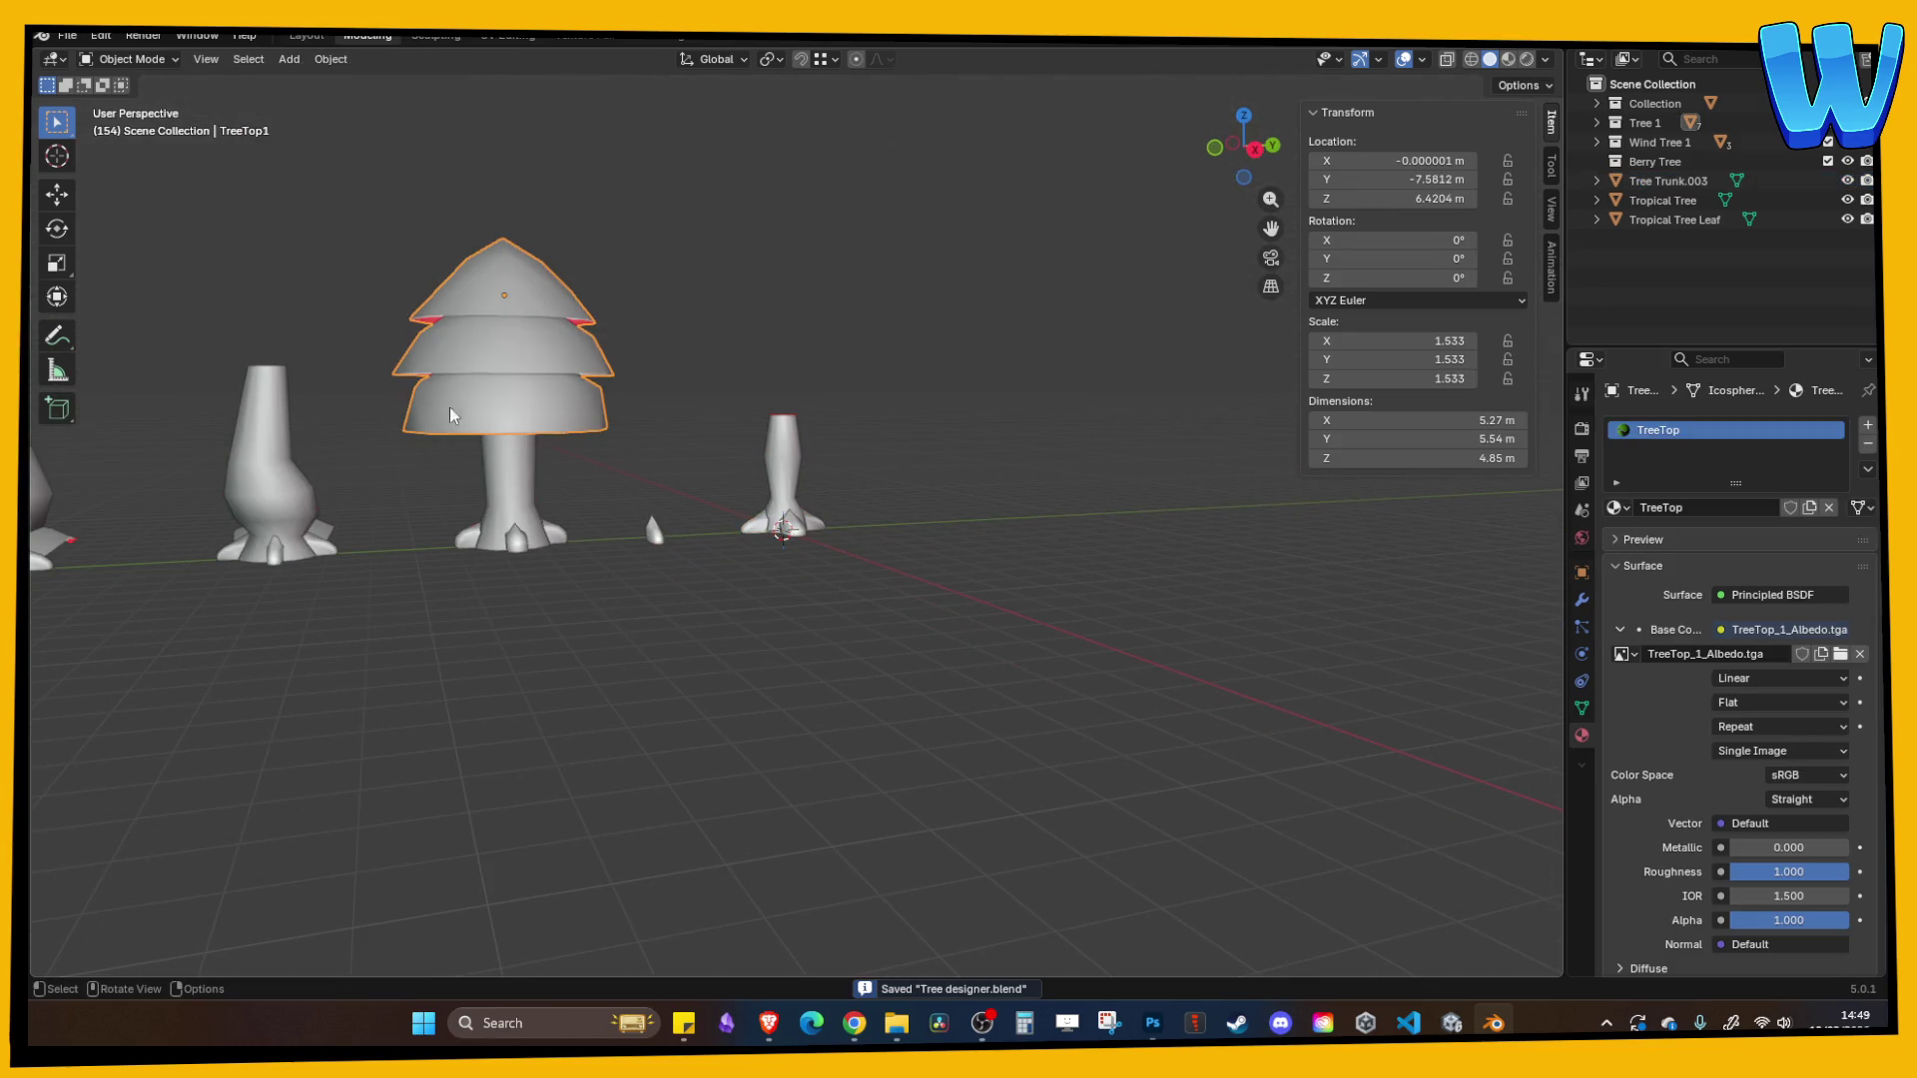
# - Rename Tree Trunk.003 to 'Berry Tree Trunk', move it into the Berry Tree collection, and save
pyautogui.scroll(5, 794, 472)
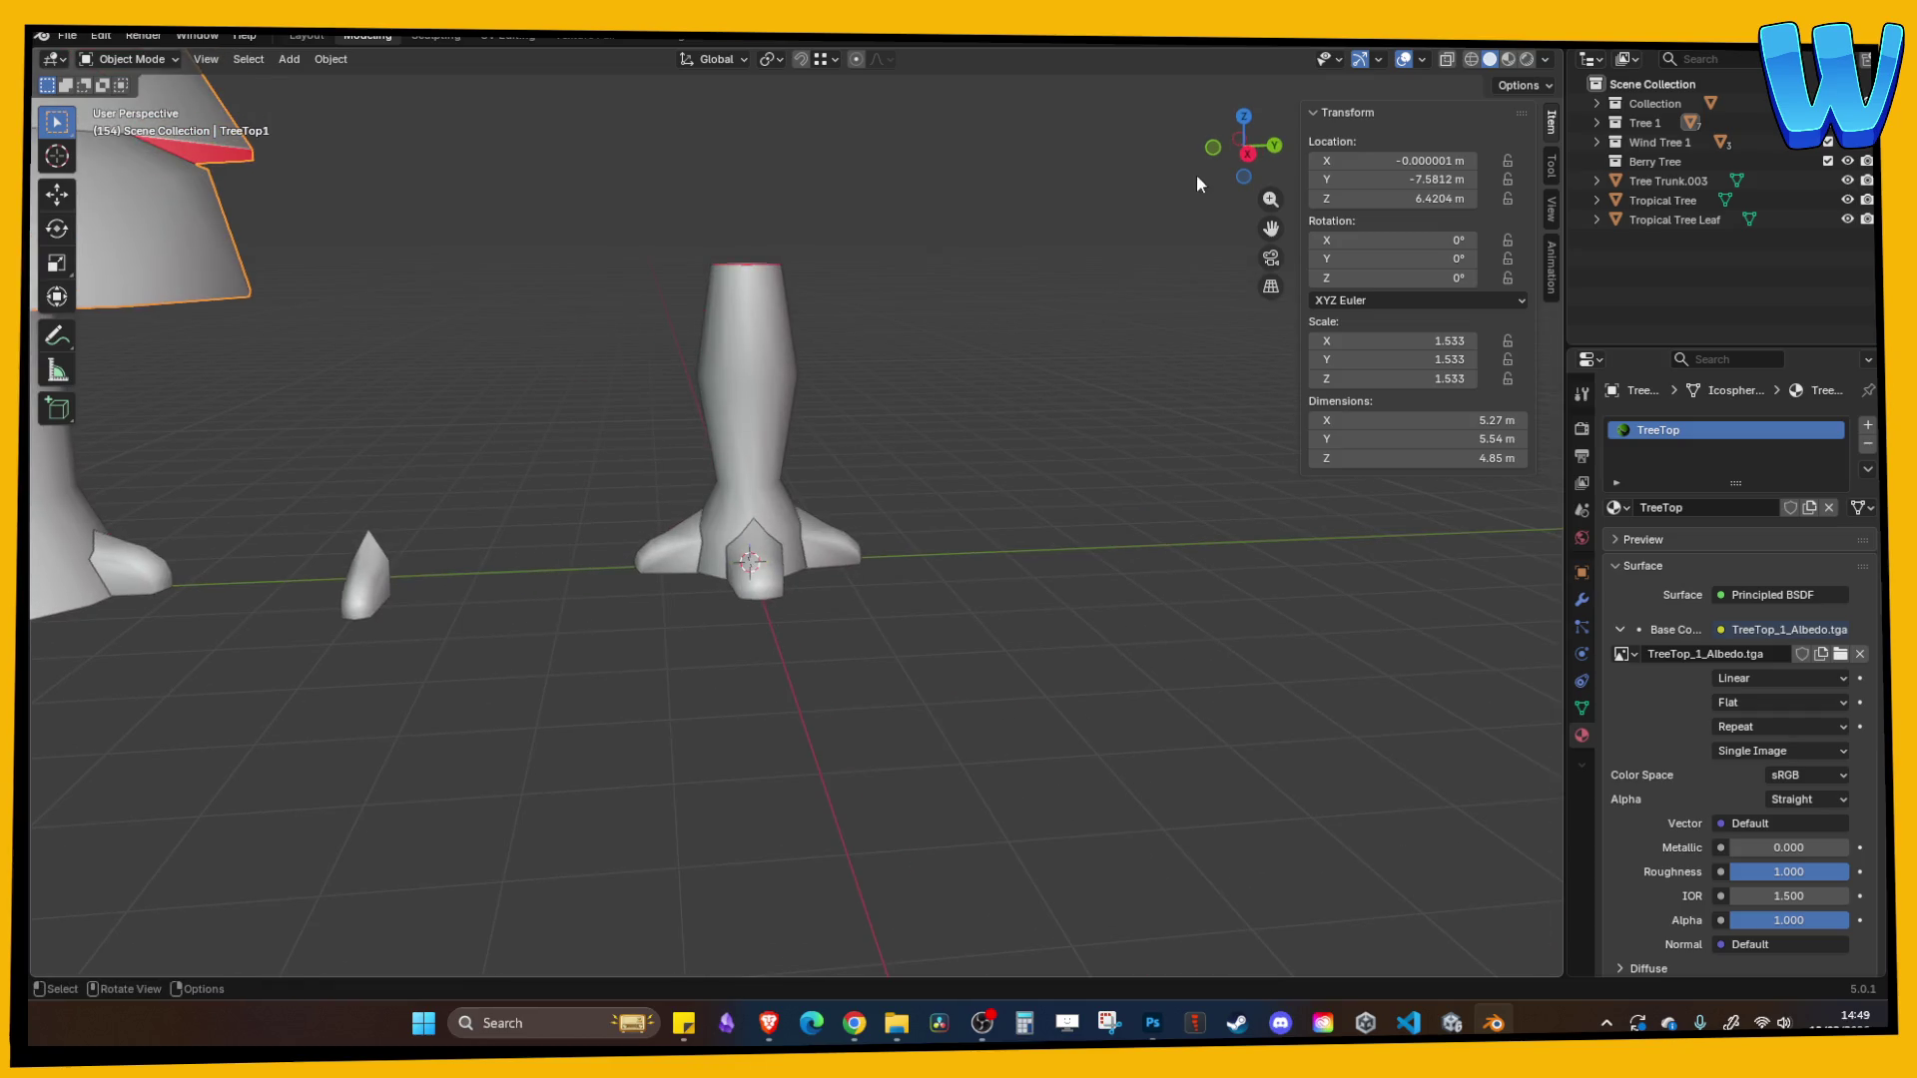
pyautogui.click(1241, 150)
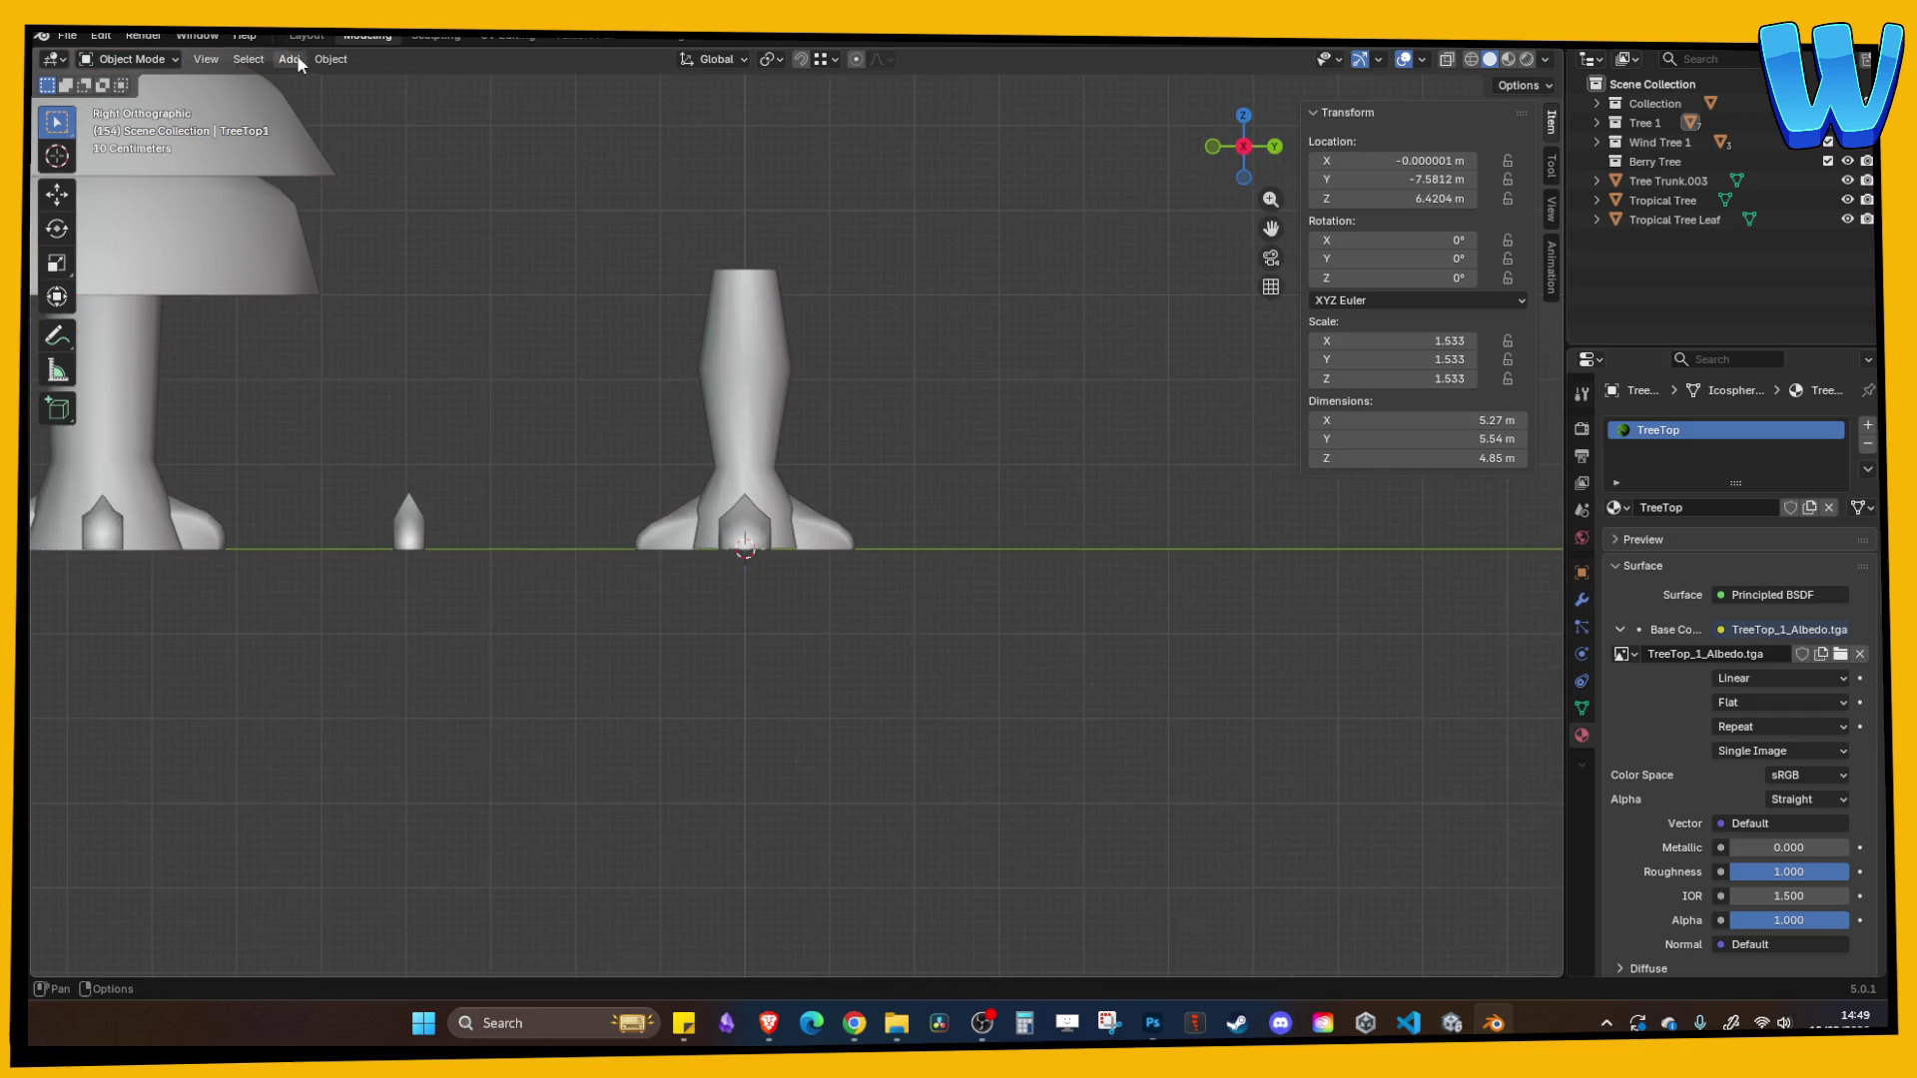
pyautogui.hotkey('ctrl', 's')
pyautogui.click(1667, 180)
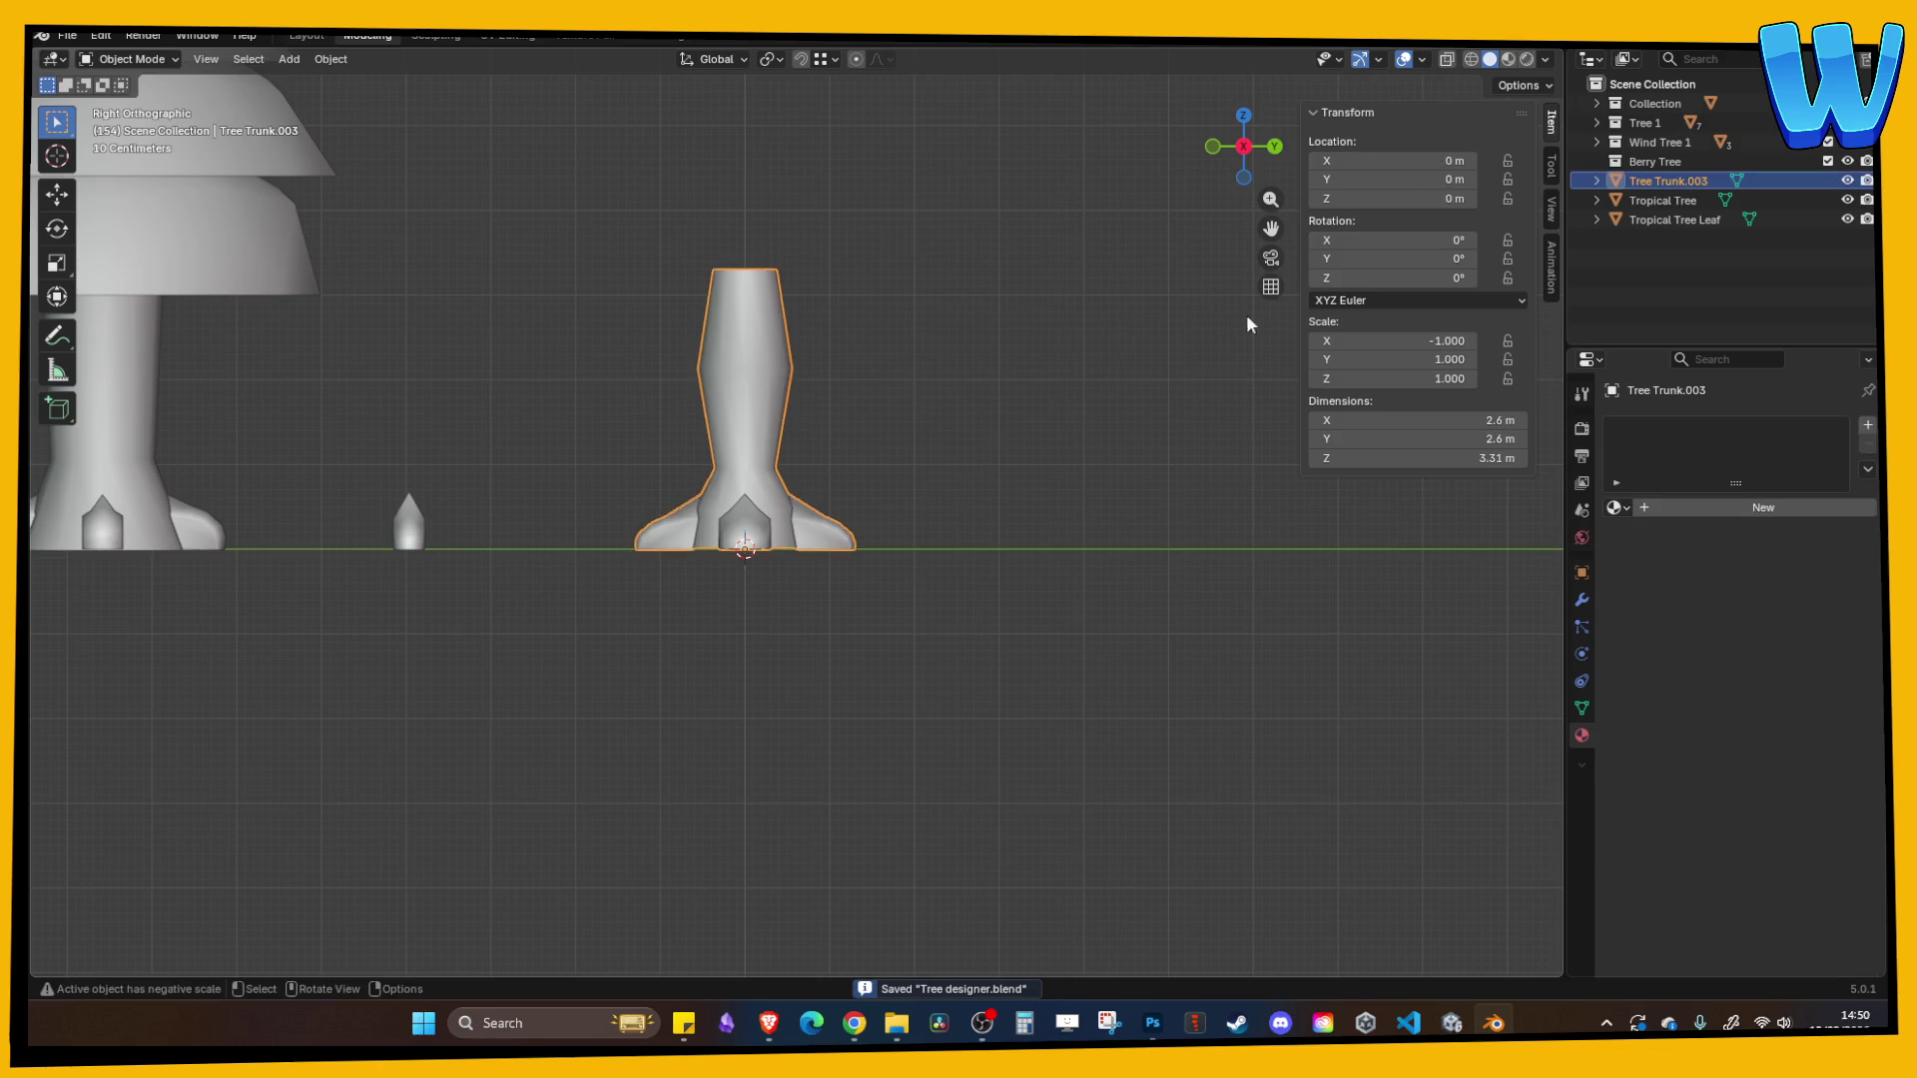
pyautogui.doubleClick(1667, 180)
pyautogui.write('Berry')
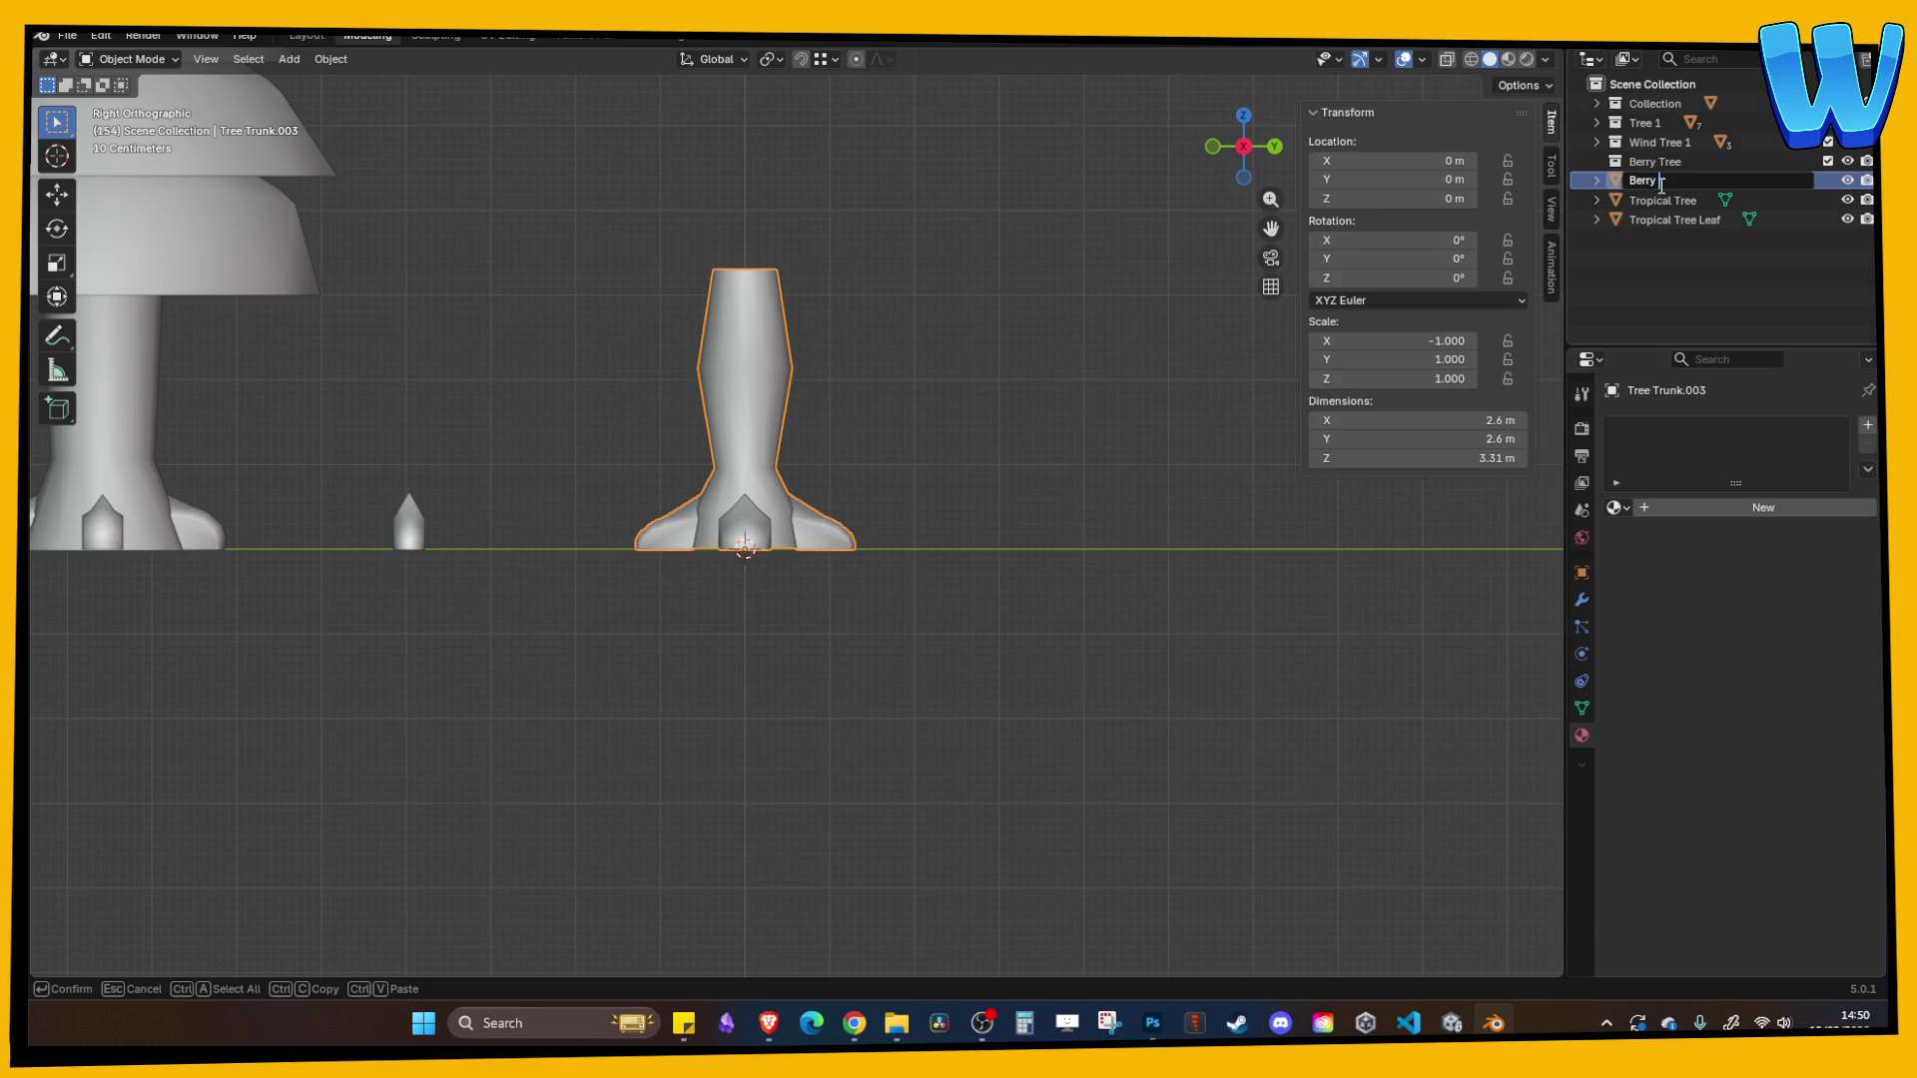
pyautogui.press('Return')
pyautogui.moveTo(1662, 186)
pyautogui.mouseDown()
pyautogui.moveTo(1662, 104)
pyautogui.moveTo(1664, 172)
pyautogui.mouseUp()
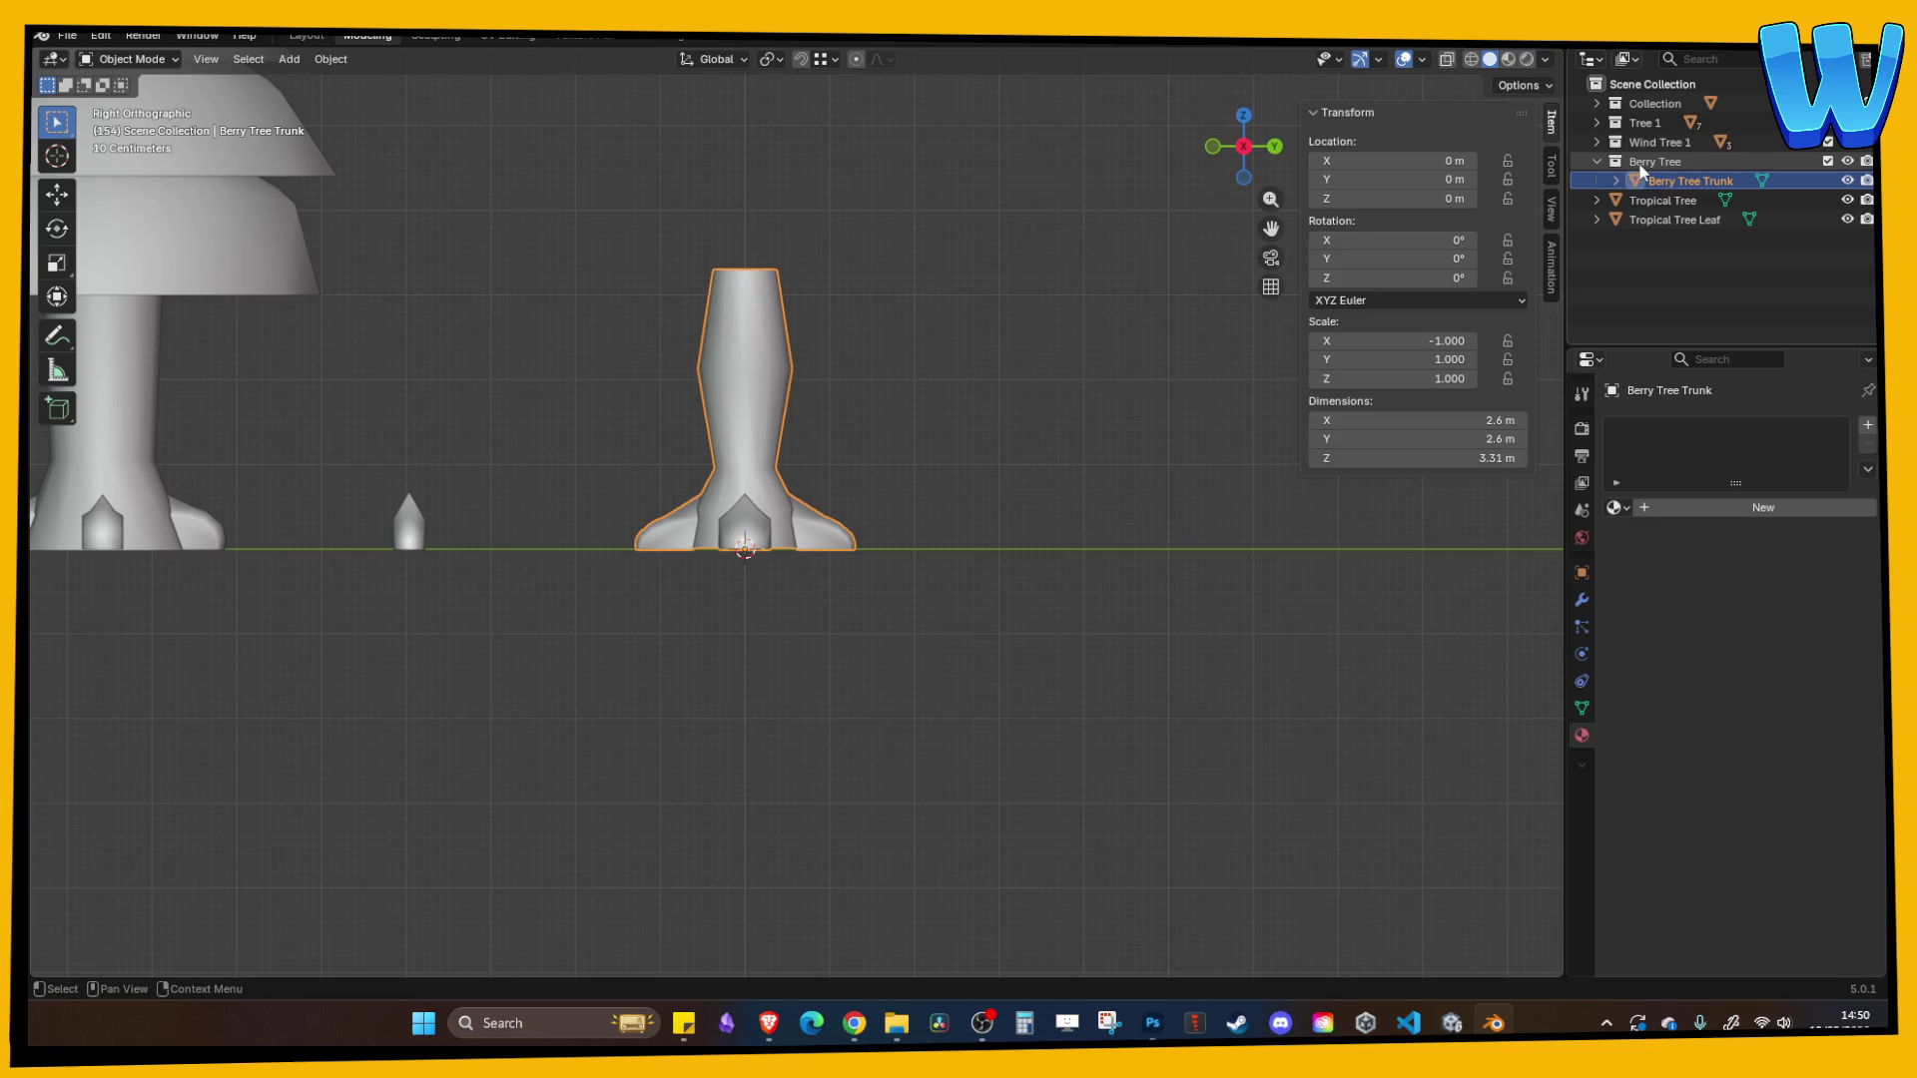
pyautogui.click(1599, 162)
pyautogui.click(925, 310)
pyautogui.hotkey('ctrl', 's')
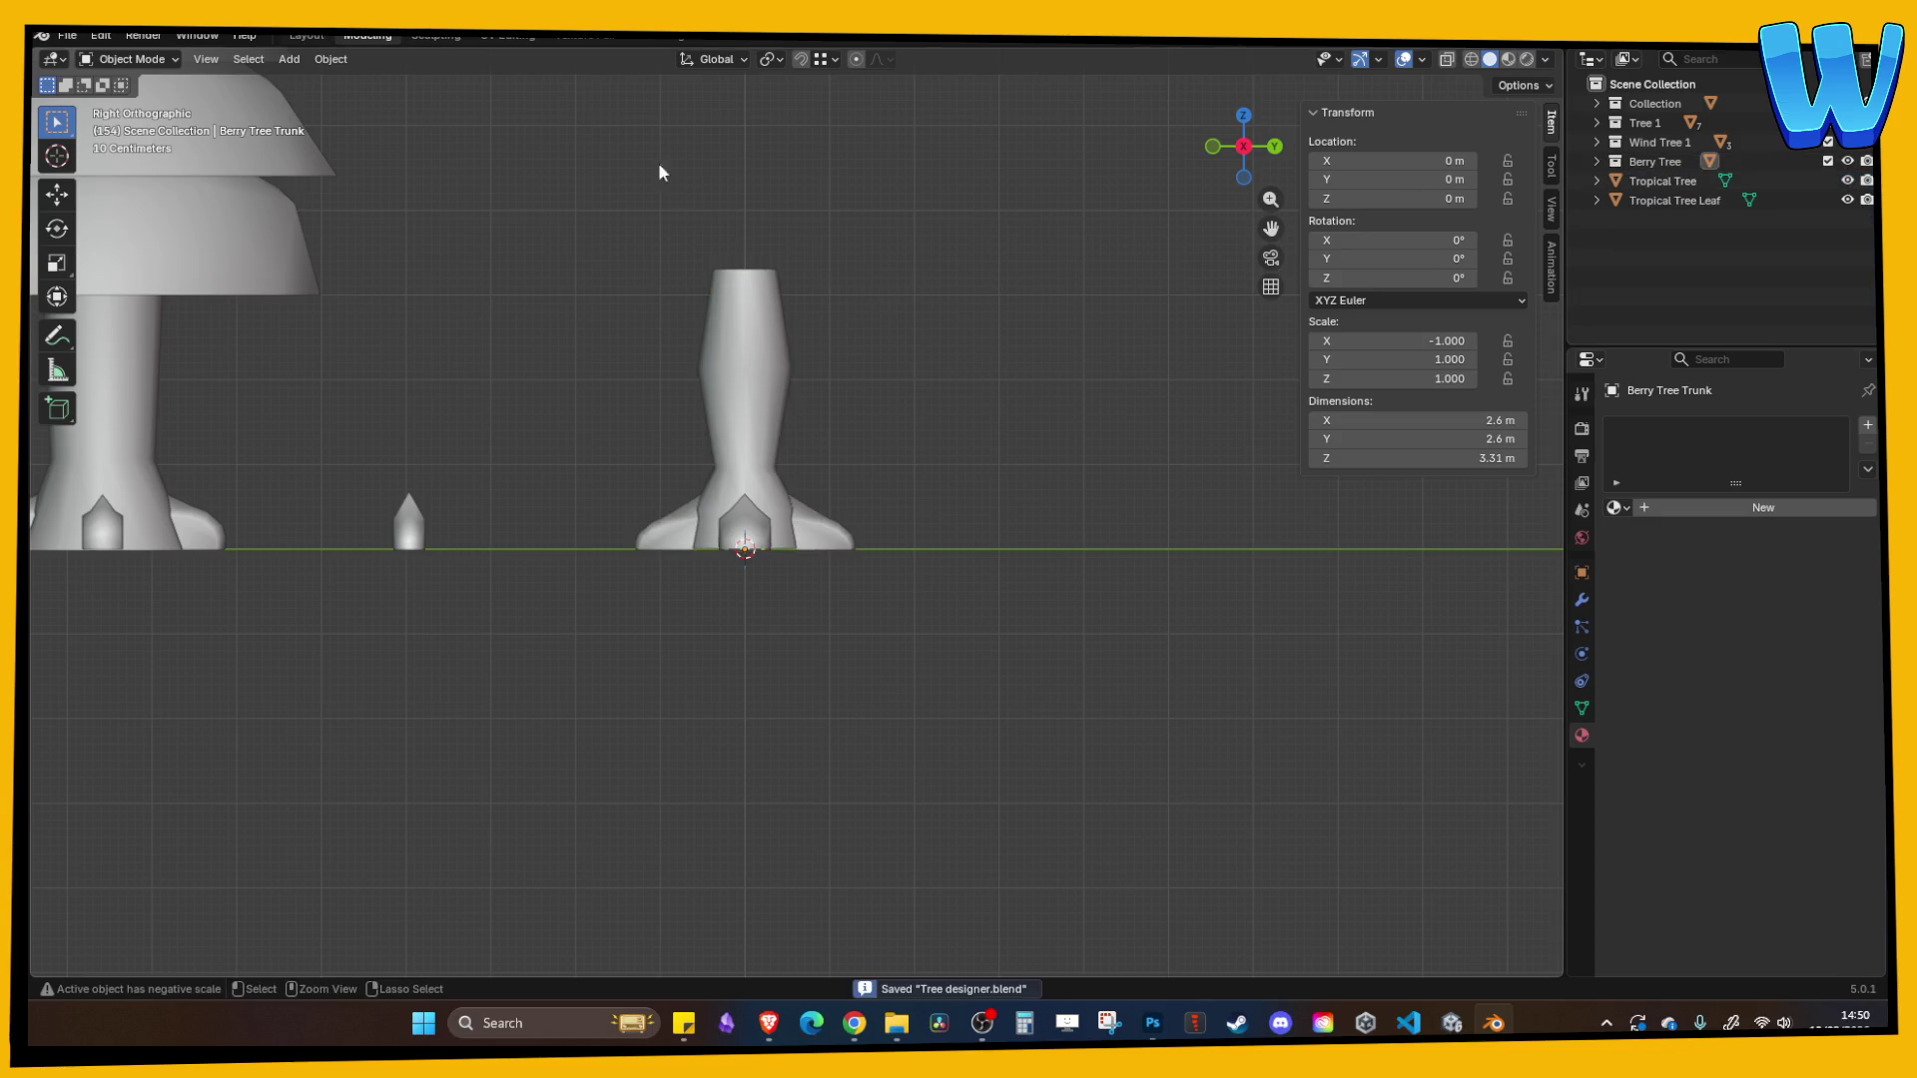
# - Add an icosphere and move it up along Z to sit atop the trunk at 4.3 m
pyautogui.click(302, 60)
pyautogui.moveTo(309, 82)
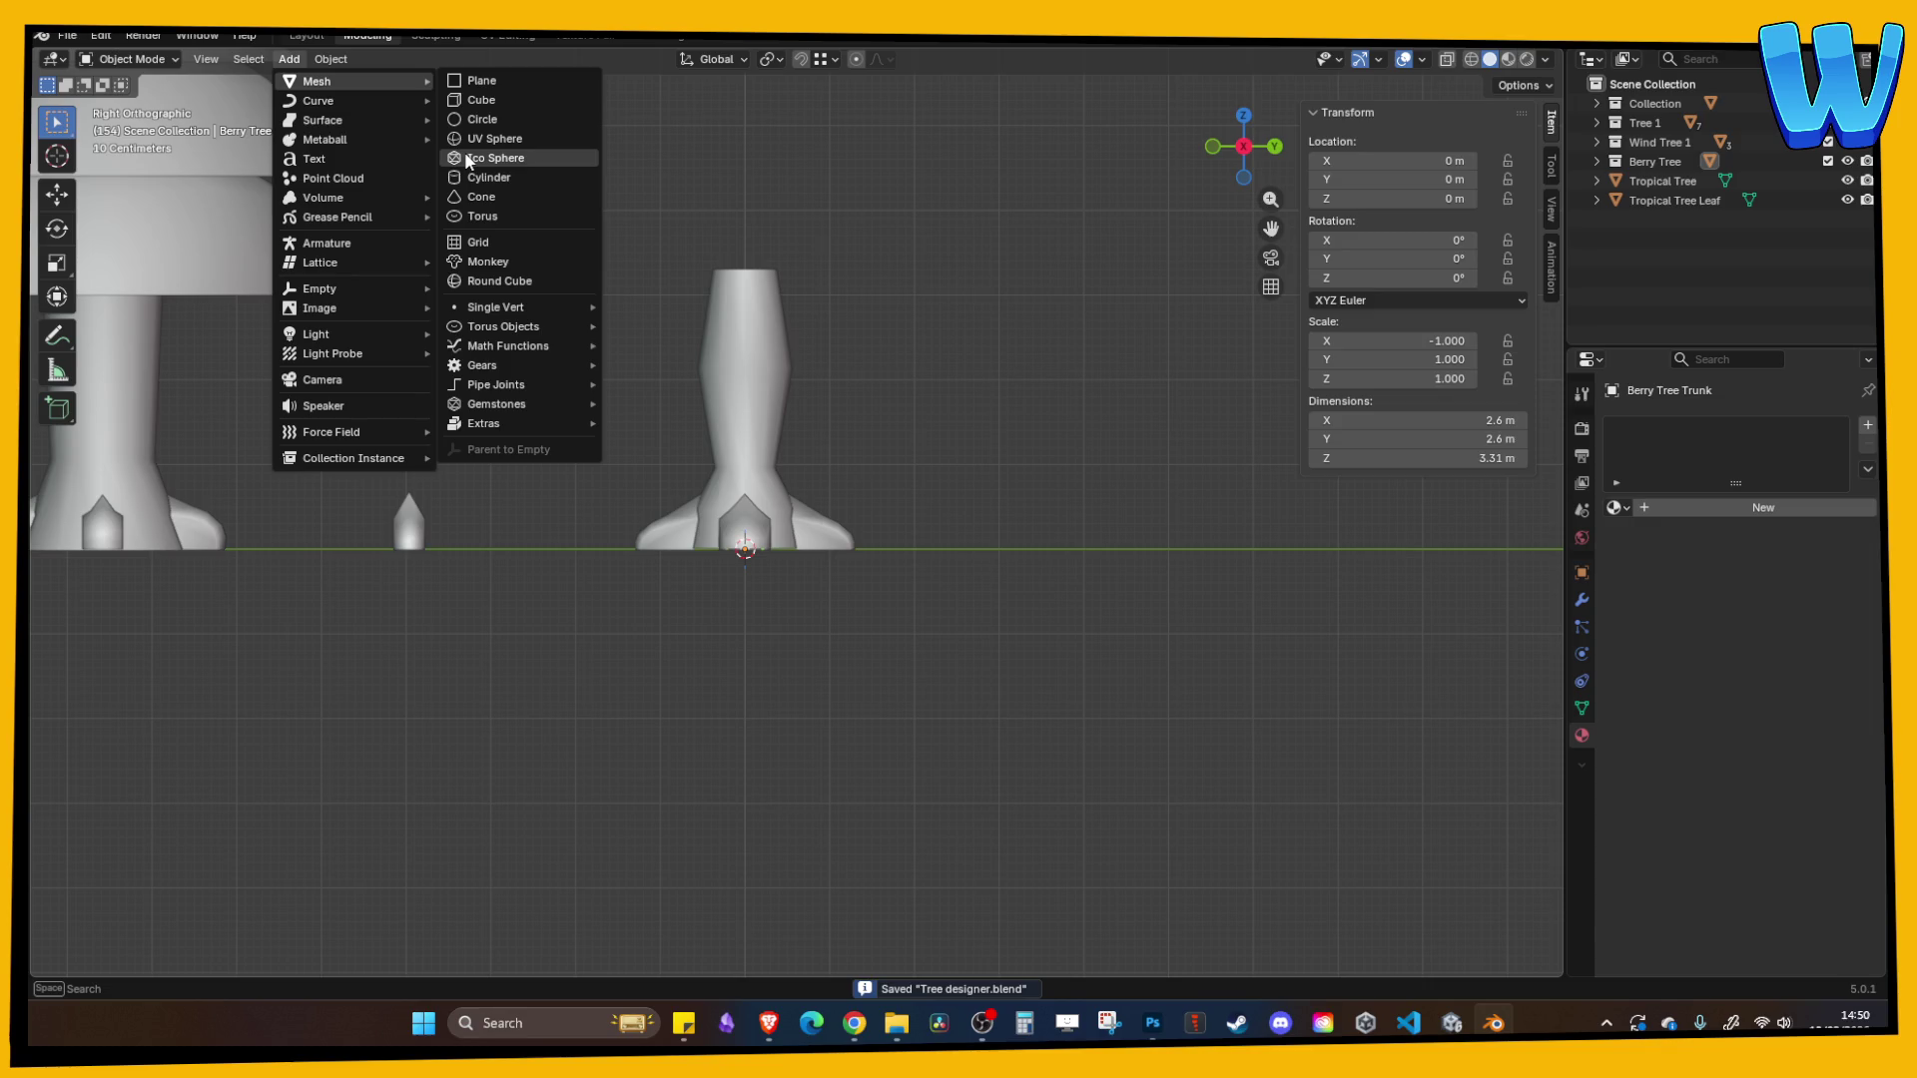
pyautogui.click(479, 160)
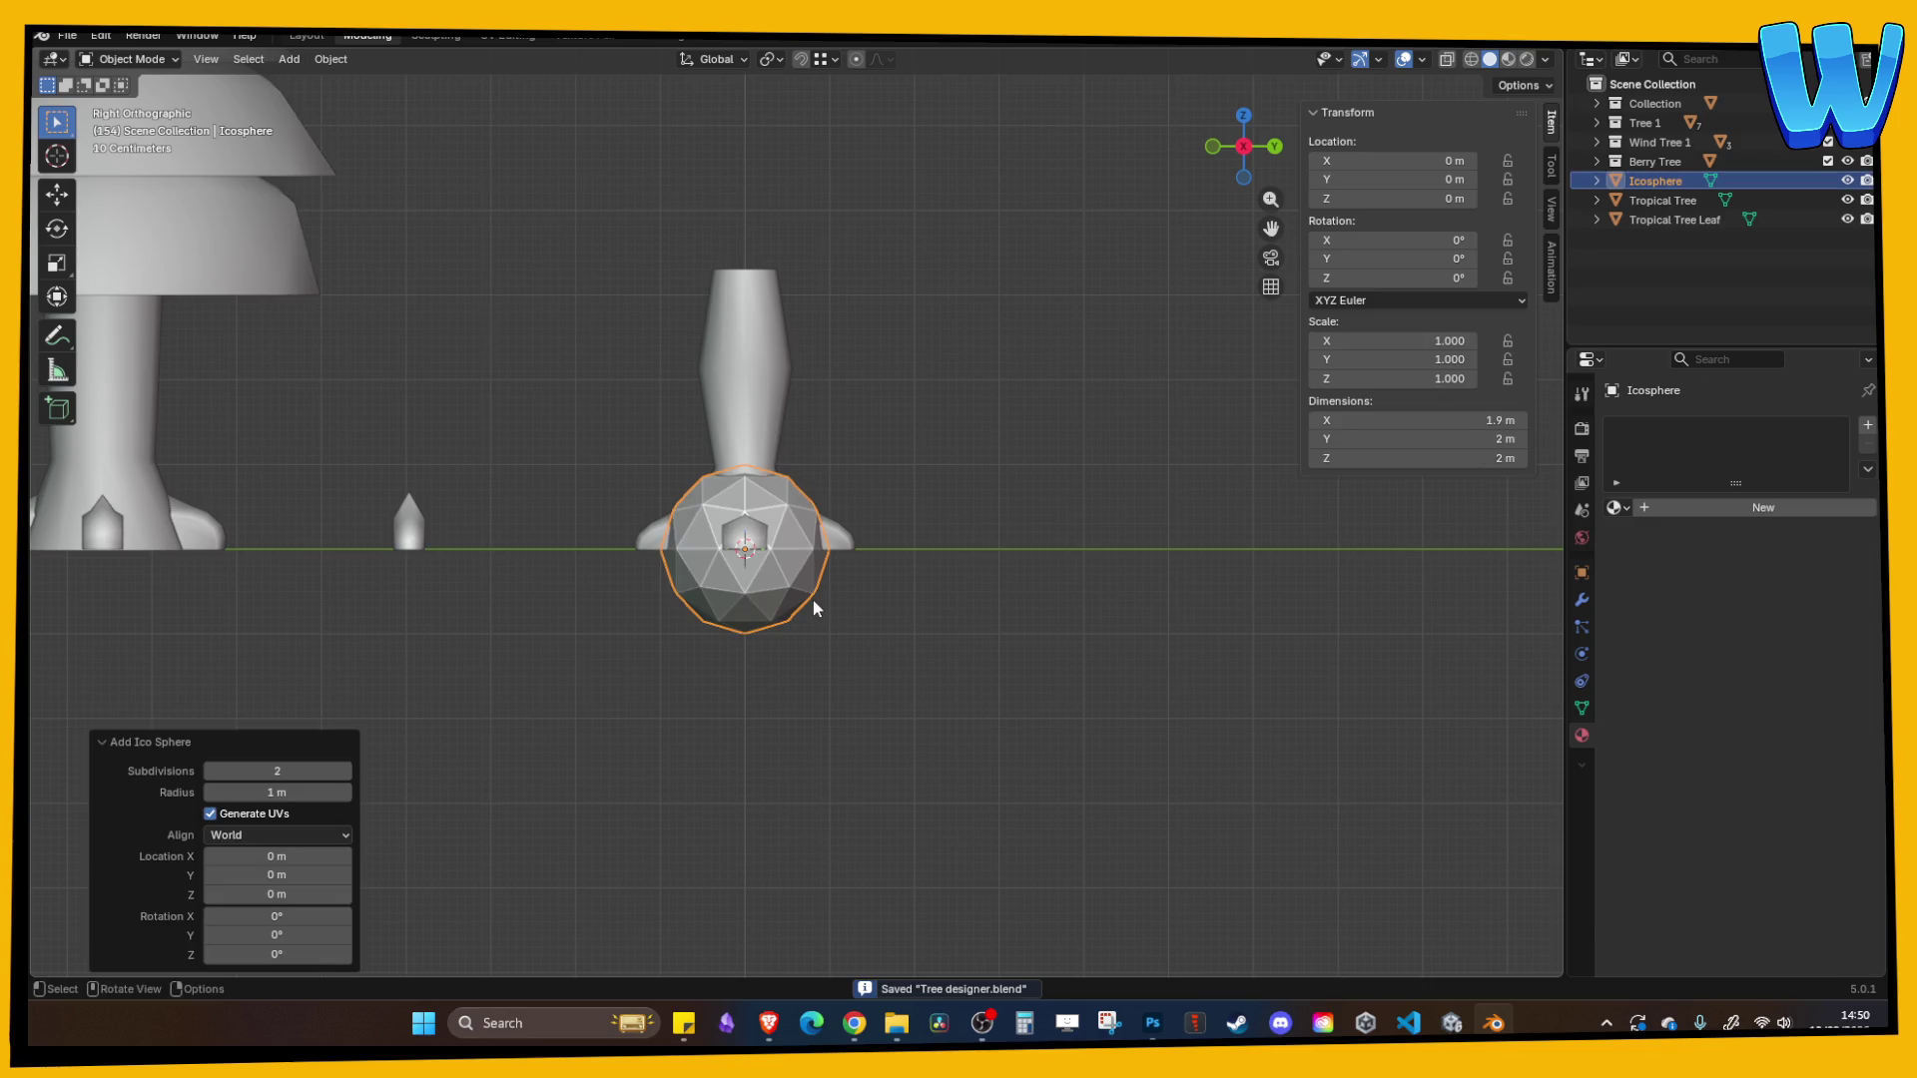
pyautogui.press('g')
pyautogui.press('z')
pyautogui.click(876, 250)
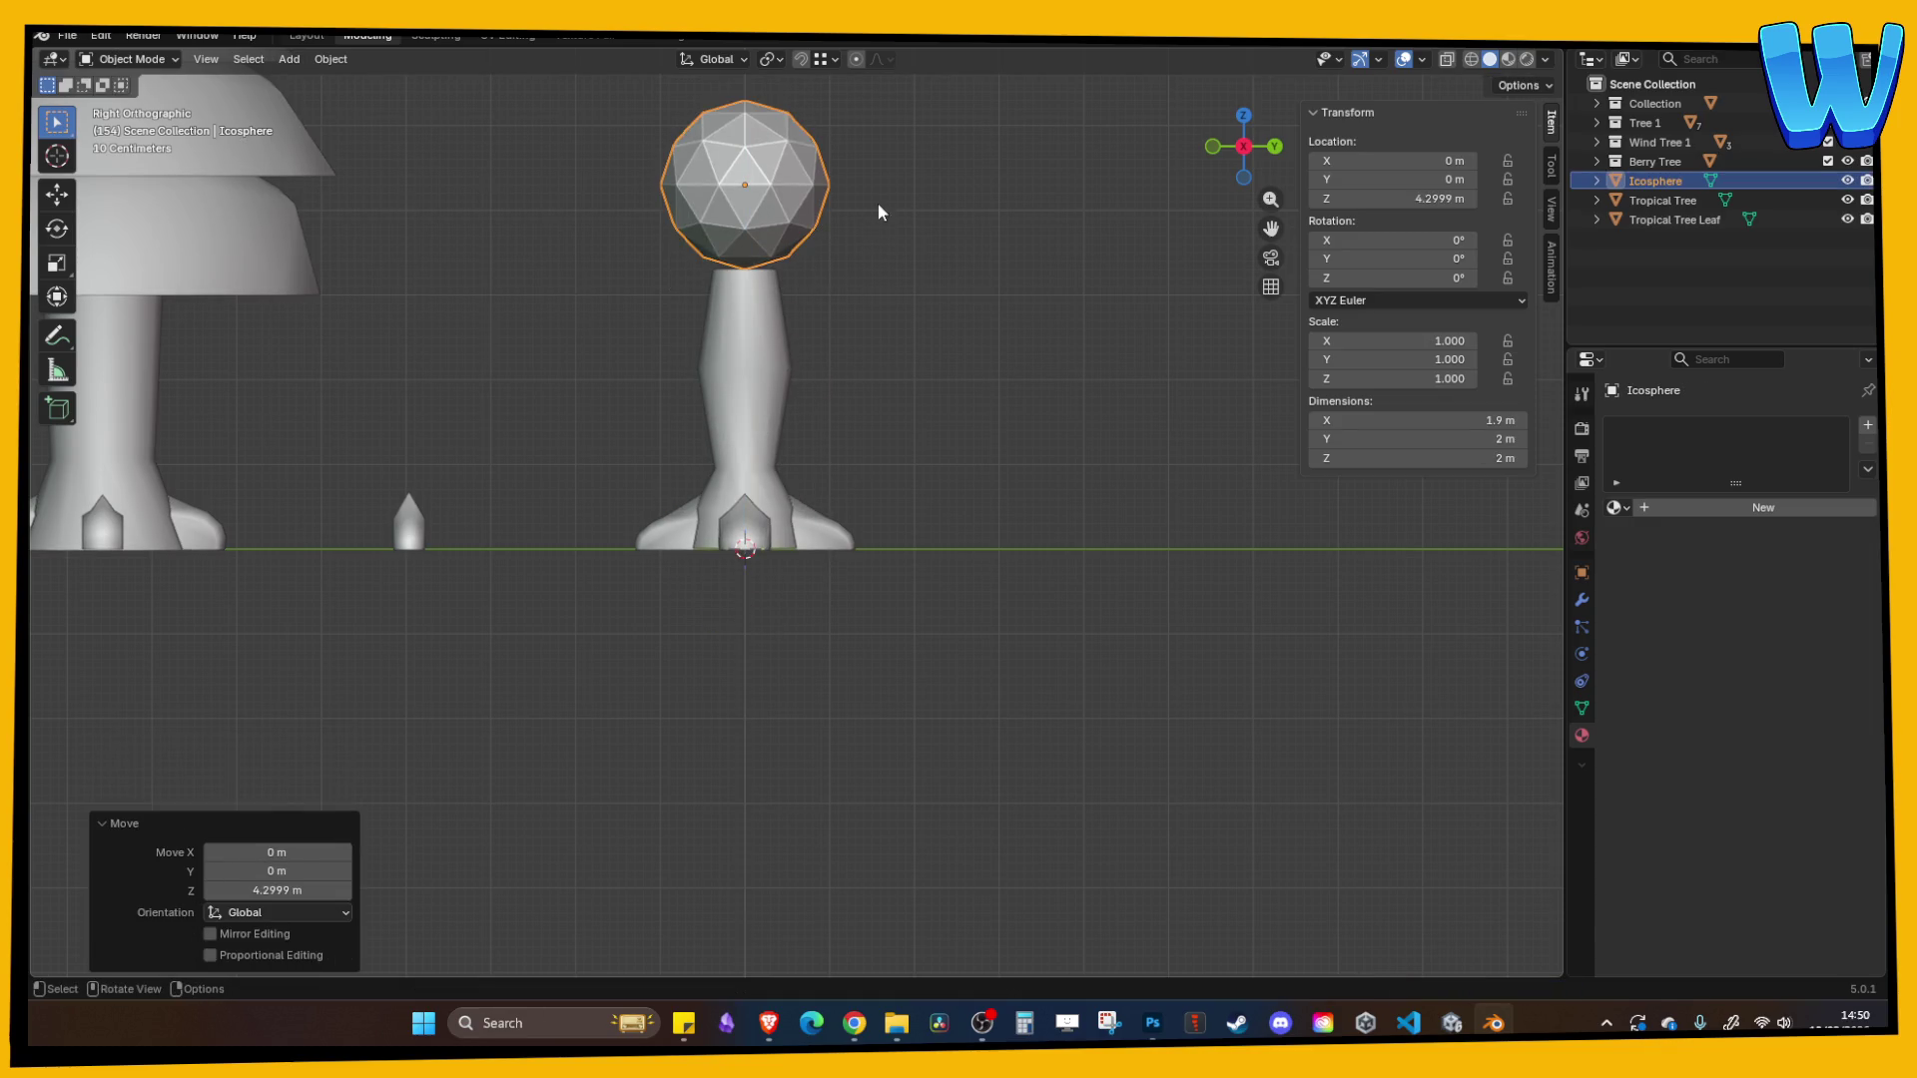
pyautogui.scroll(2, 969, 299)
pyautogui.click(1471, 59)
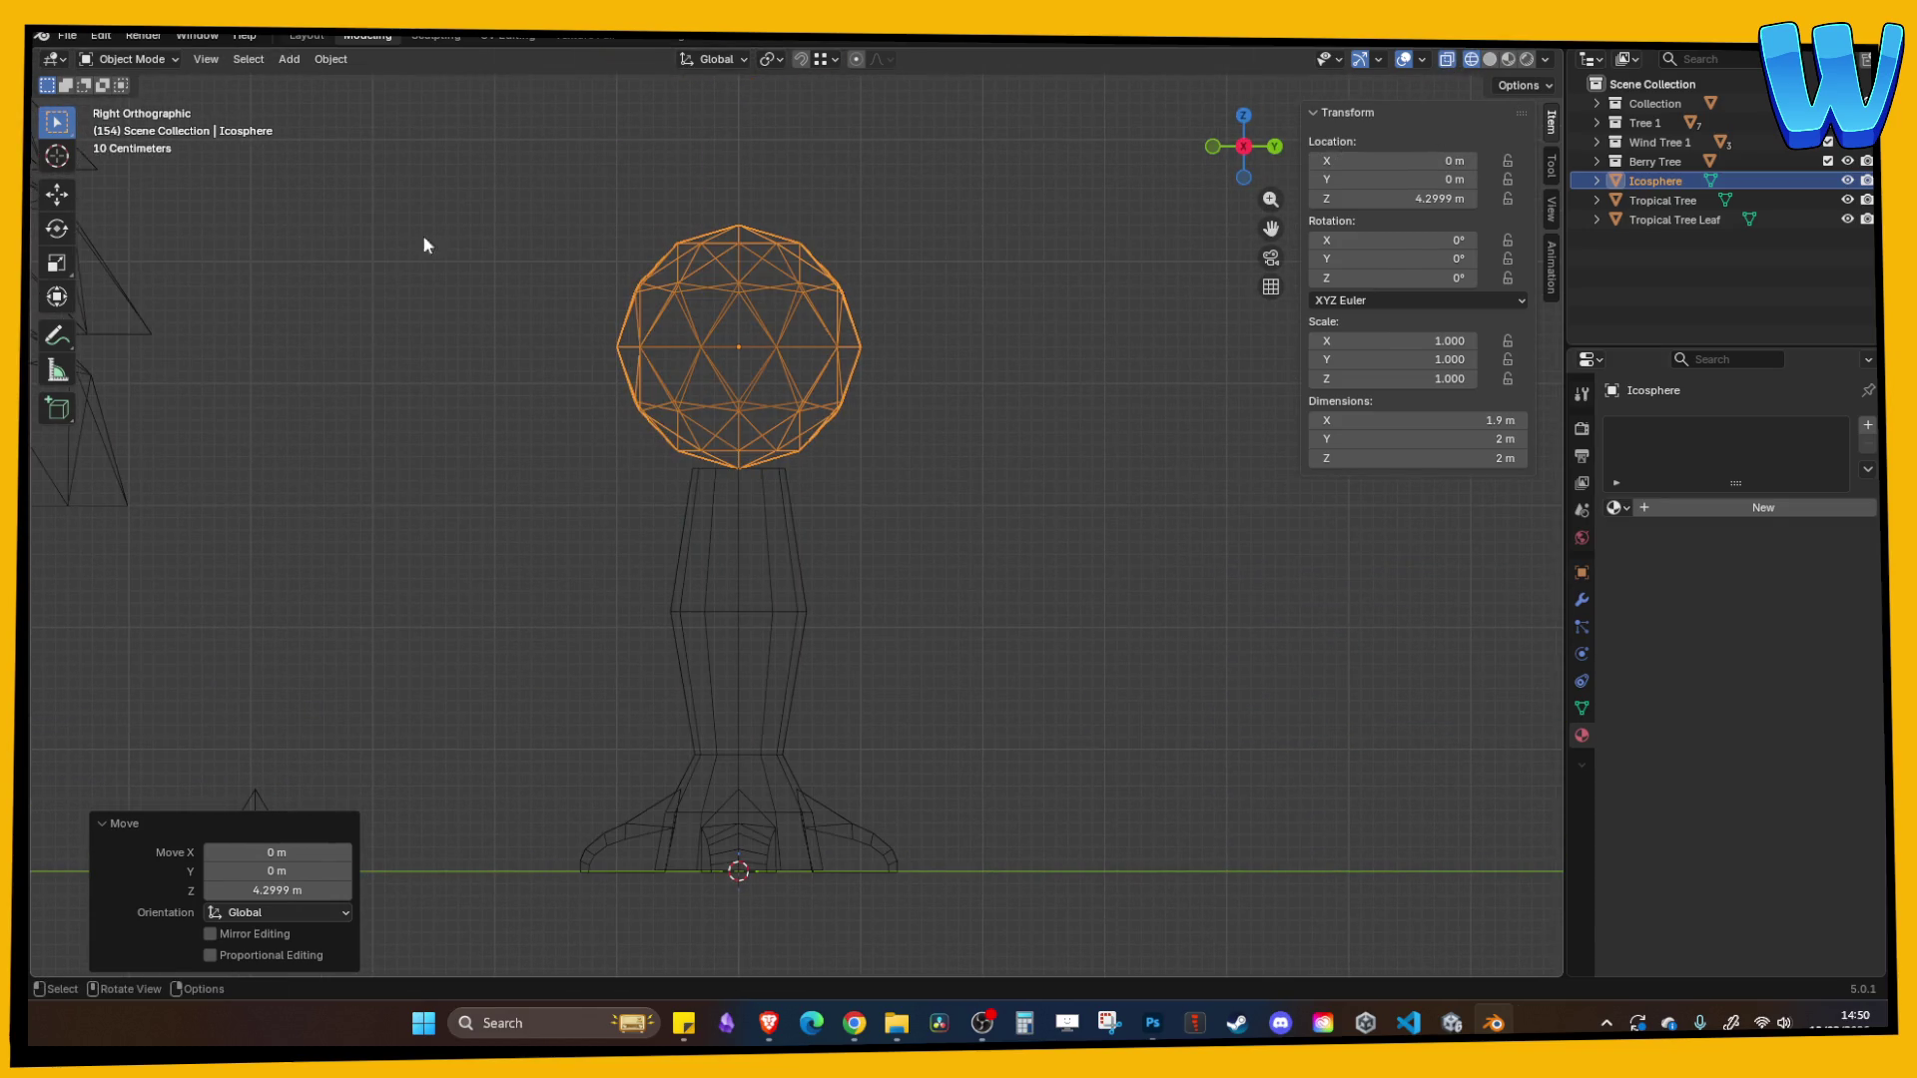
# - Enter Edit Mode on the icosphere in Face select mode, testing a single-face pick
pyautogui.press('Tab')
pyautogui.press('2')
pyautogui.click(579, 354)
pyautogui.click(222, 59)
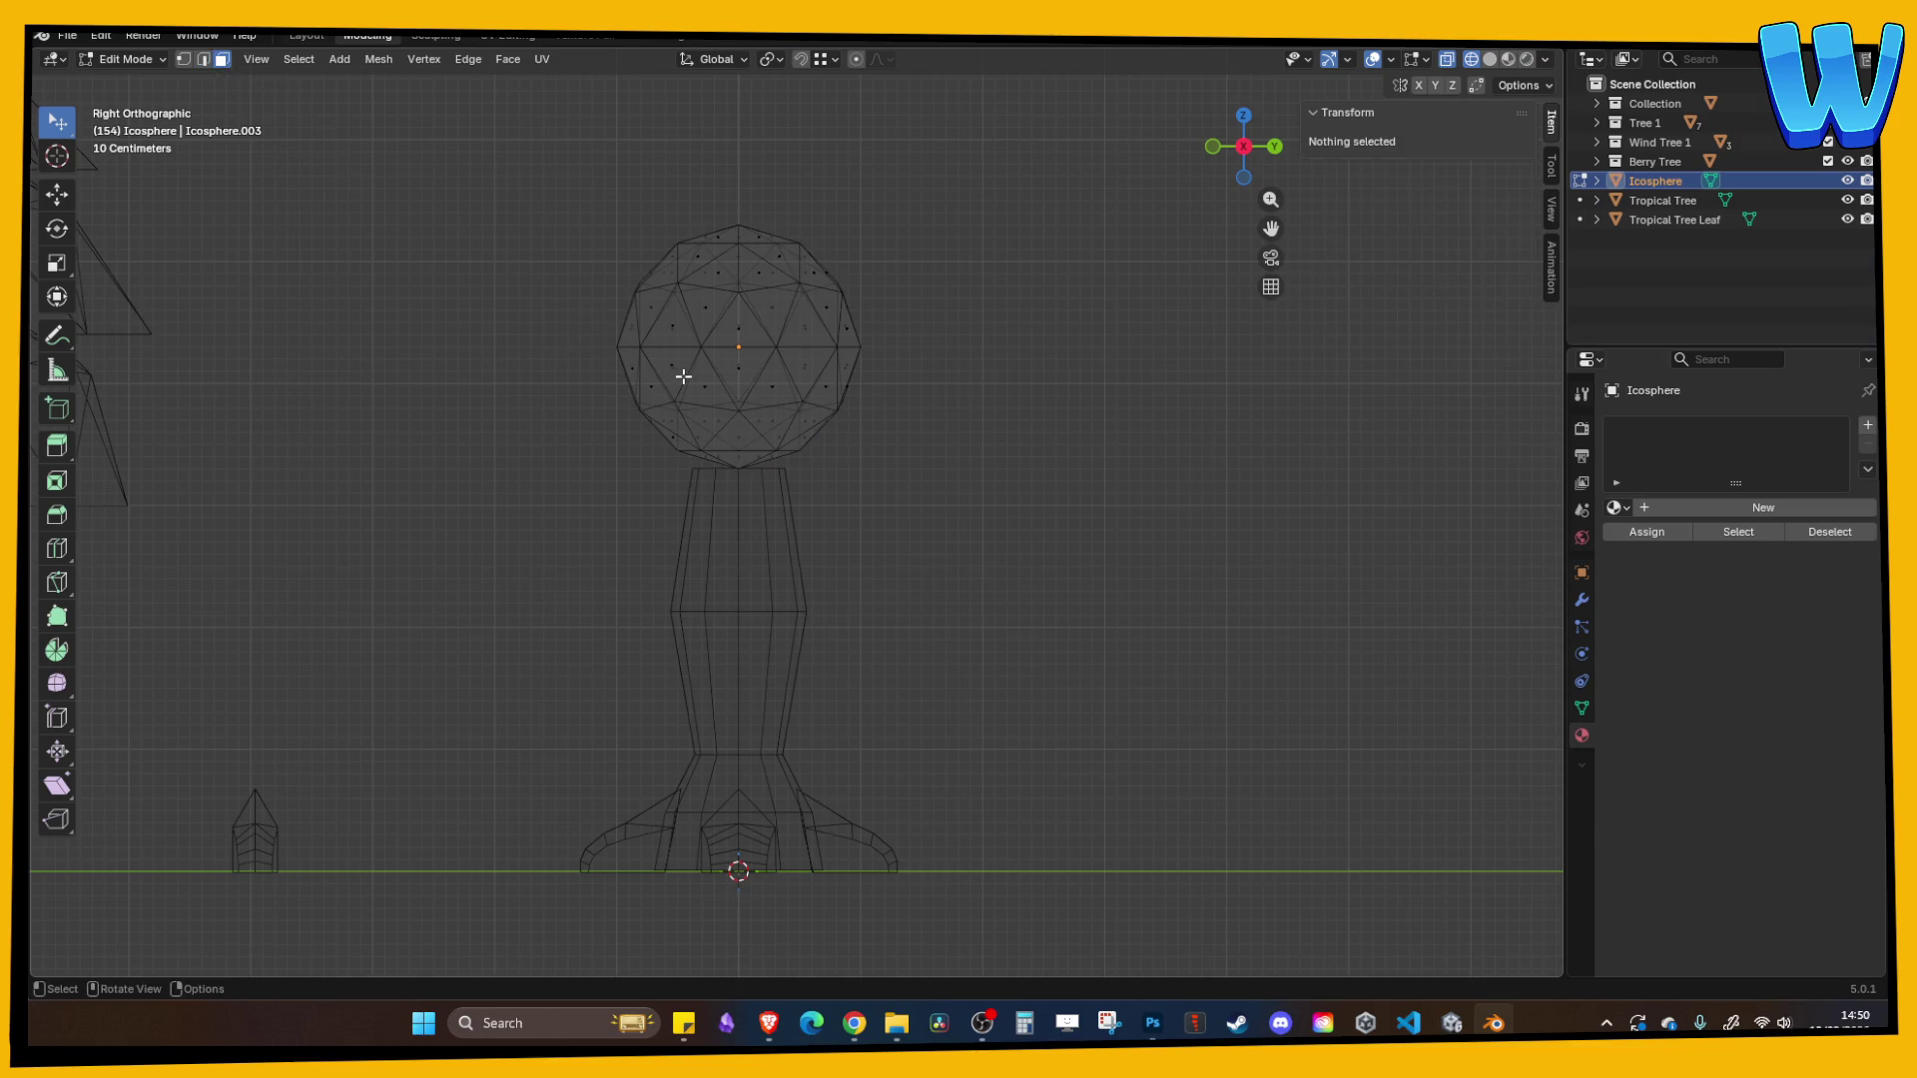
pyautogui.click(591, 352)
pyautogui.press('g')
pyautogui.press('Escape')
pyautogui.hotkey('ctrl', 'z')
# - Delete the icosphere's lower-half faces to leave a dome, shown in solid shading
pyautogui.moveTo(75, 140); pyautogui.dragTo(99, 163)
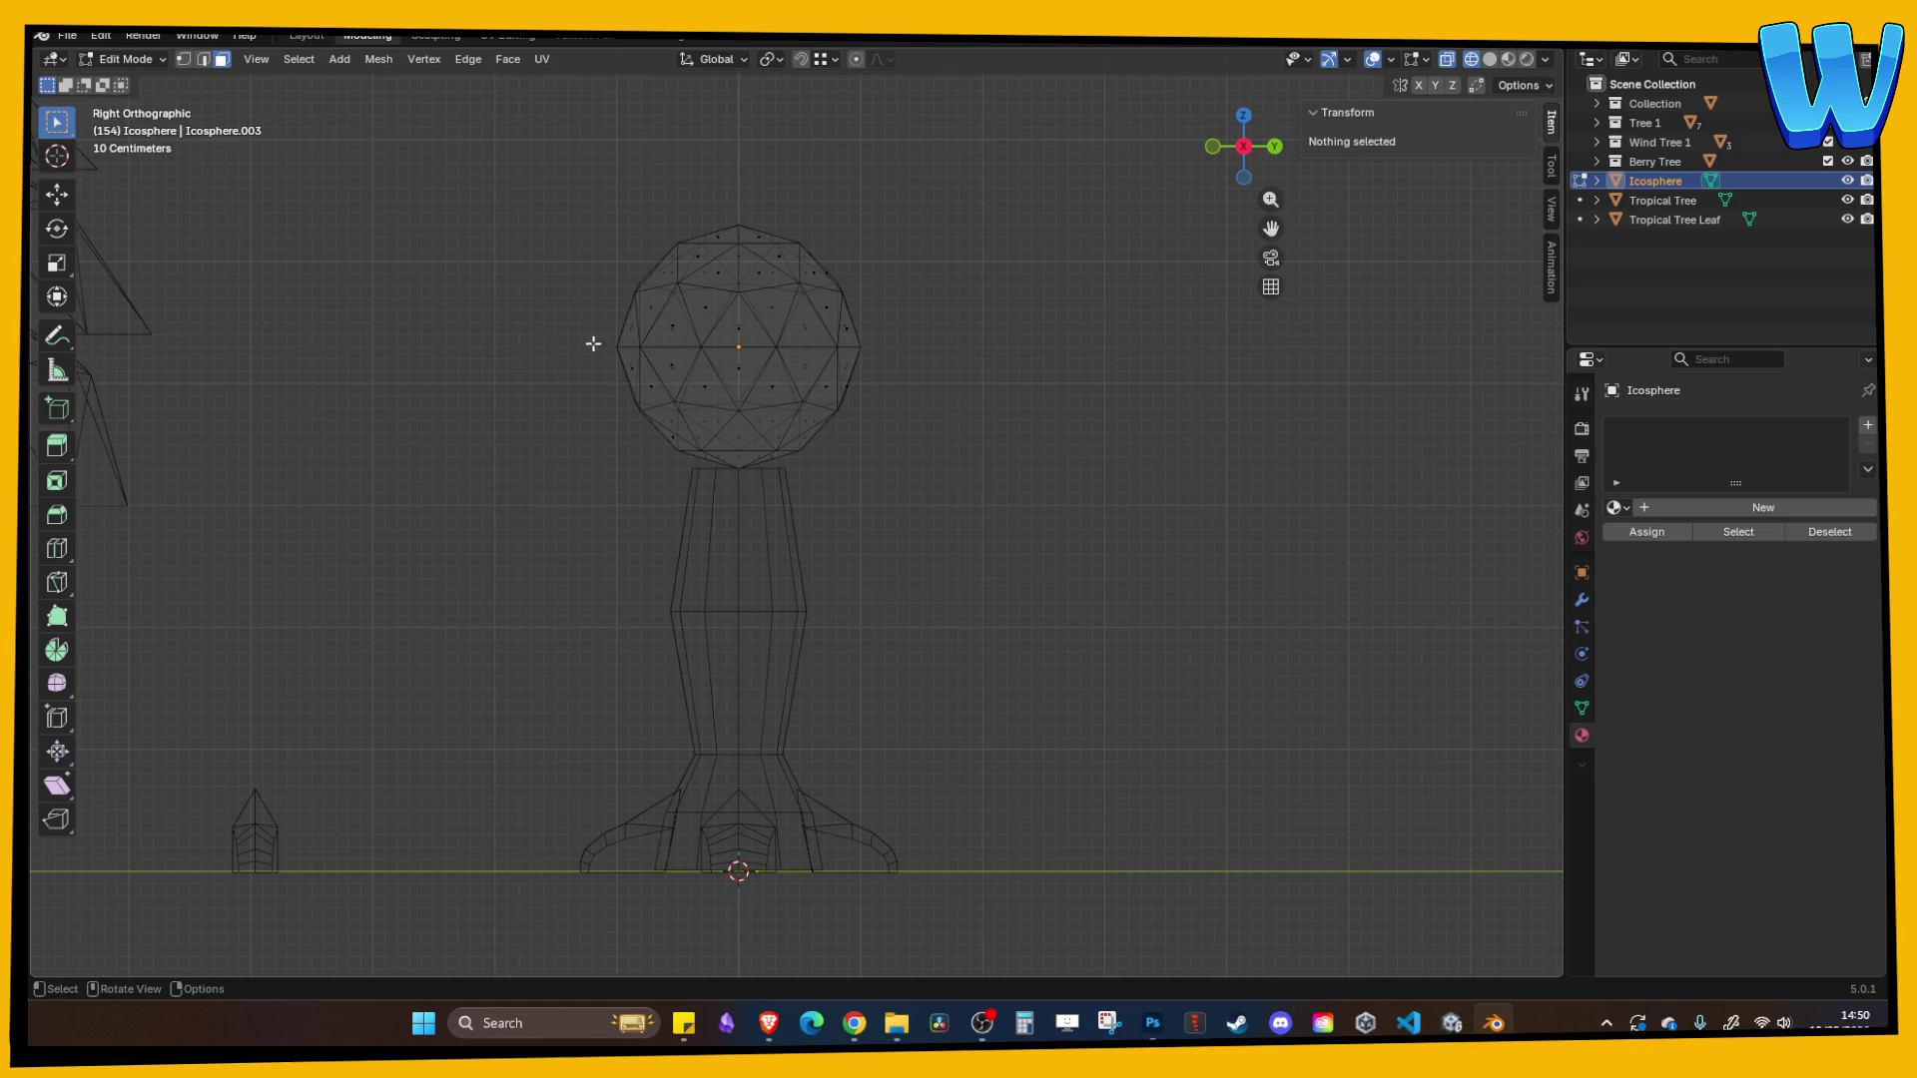
pyautogui.moveTo(596, 350)
pyautogui.mouseDown()
pyautogui.moveTo(835, 415)
pyautogui.moveTo(1002, 507)
pyautogui.mouseUp()
pyautogui.press('x')
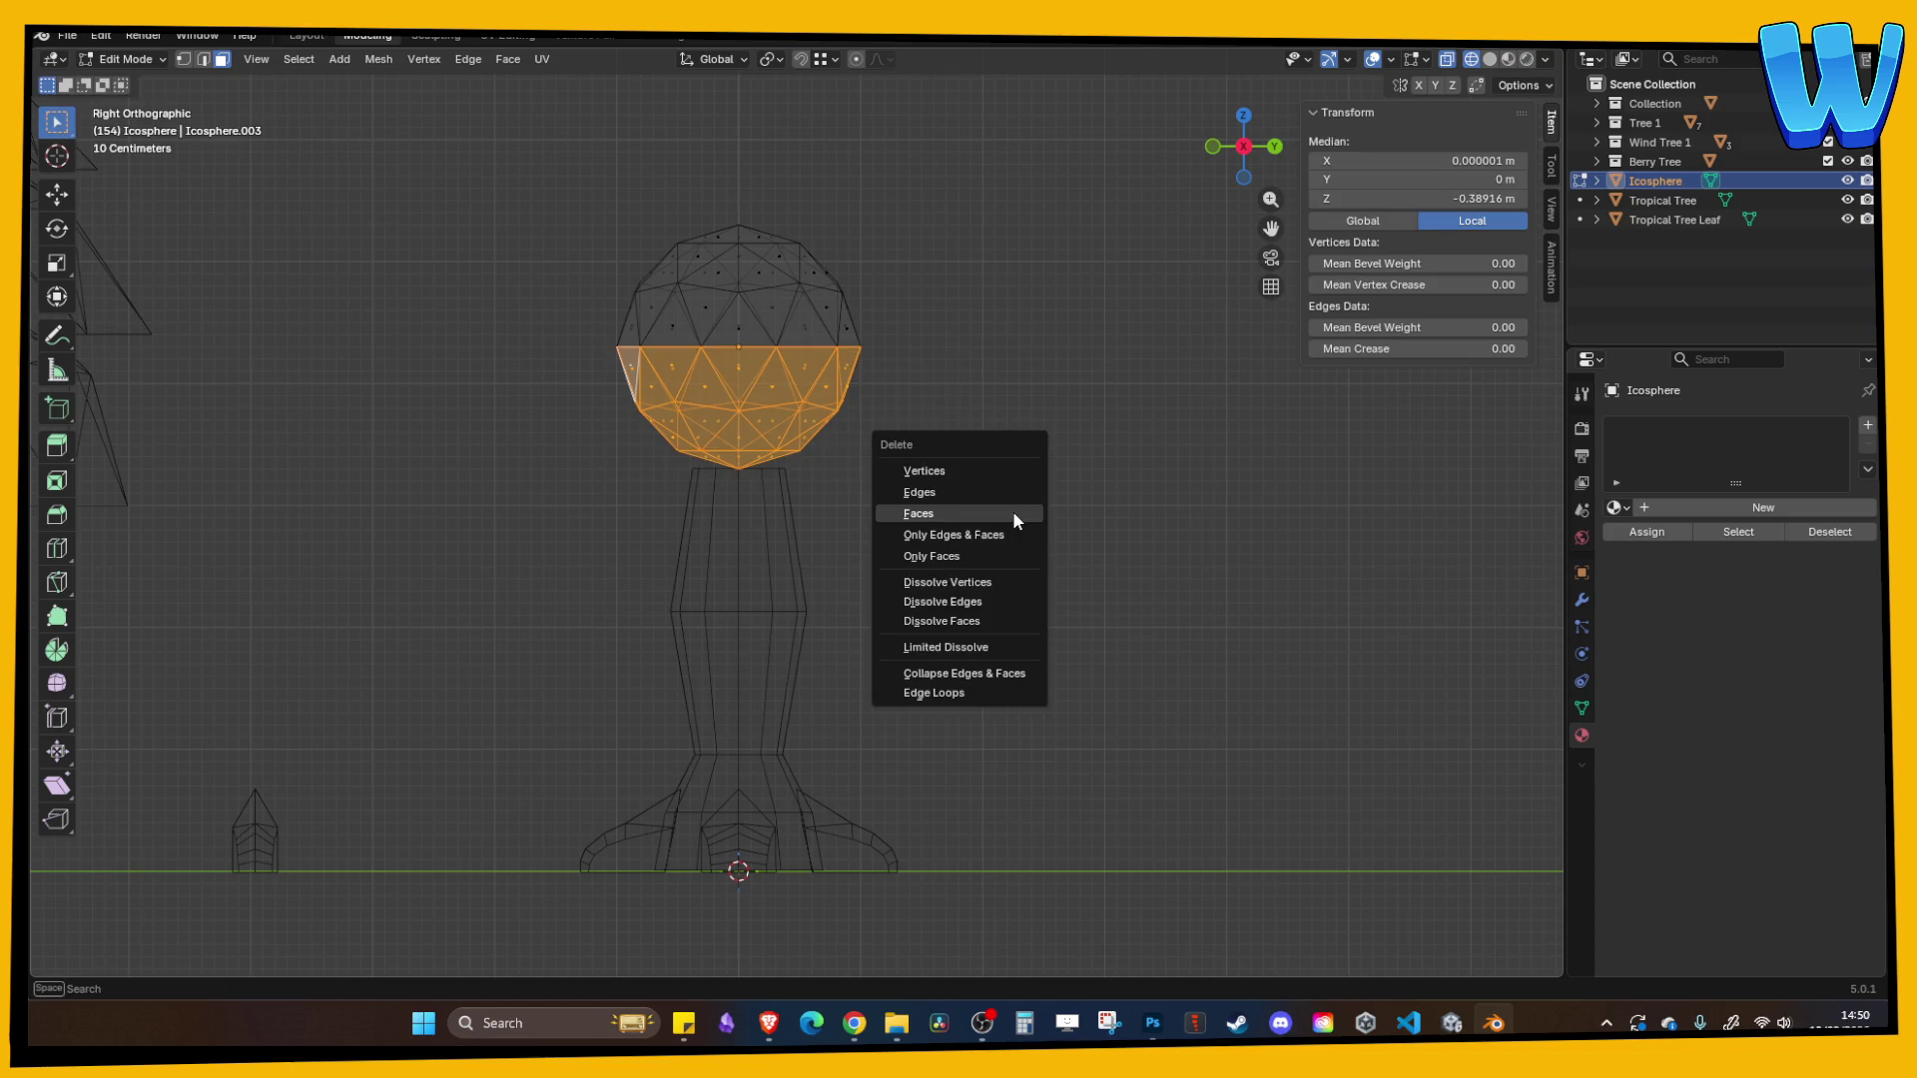
pyautogui.click(1014, 513)
pyautogui.press('a')
pyautogui.hotkey('alt', 'a')
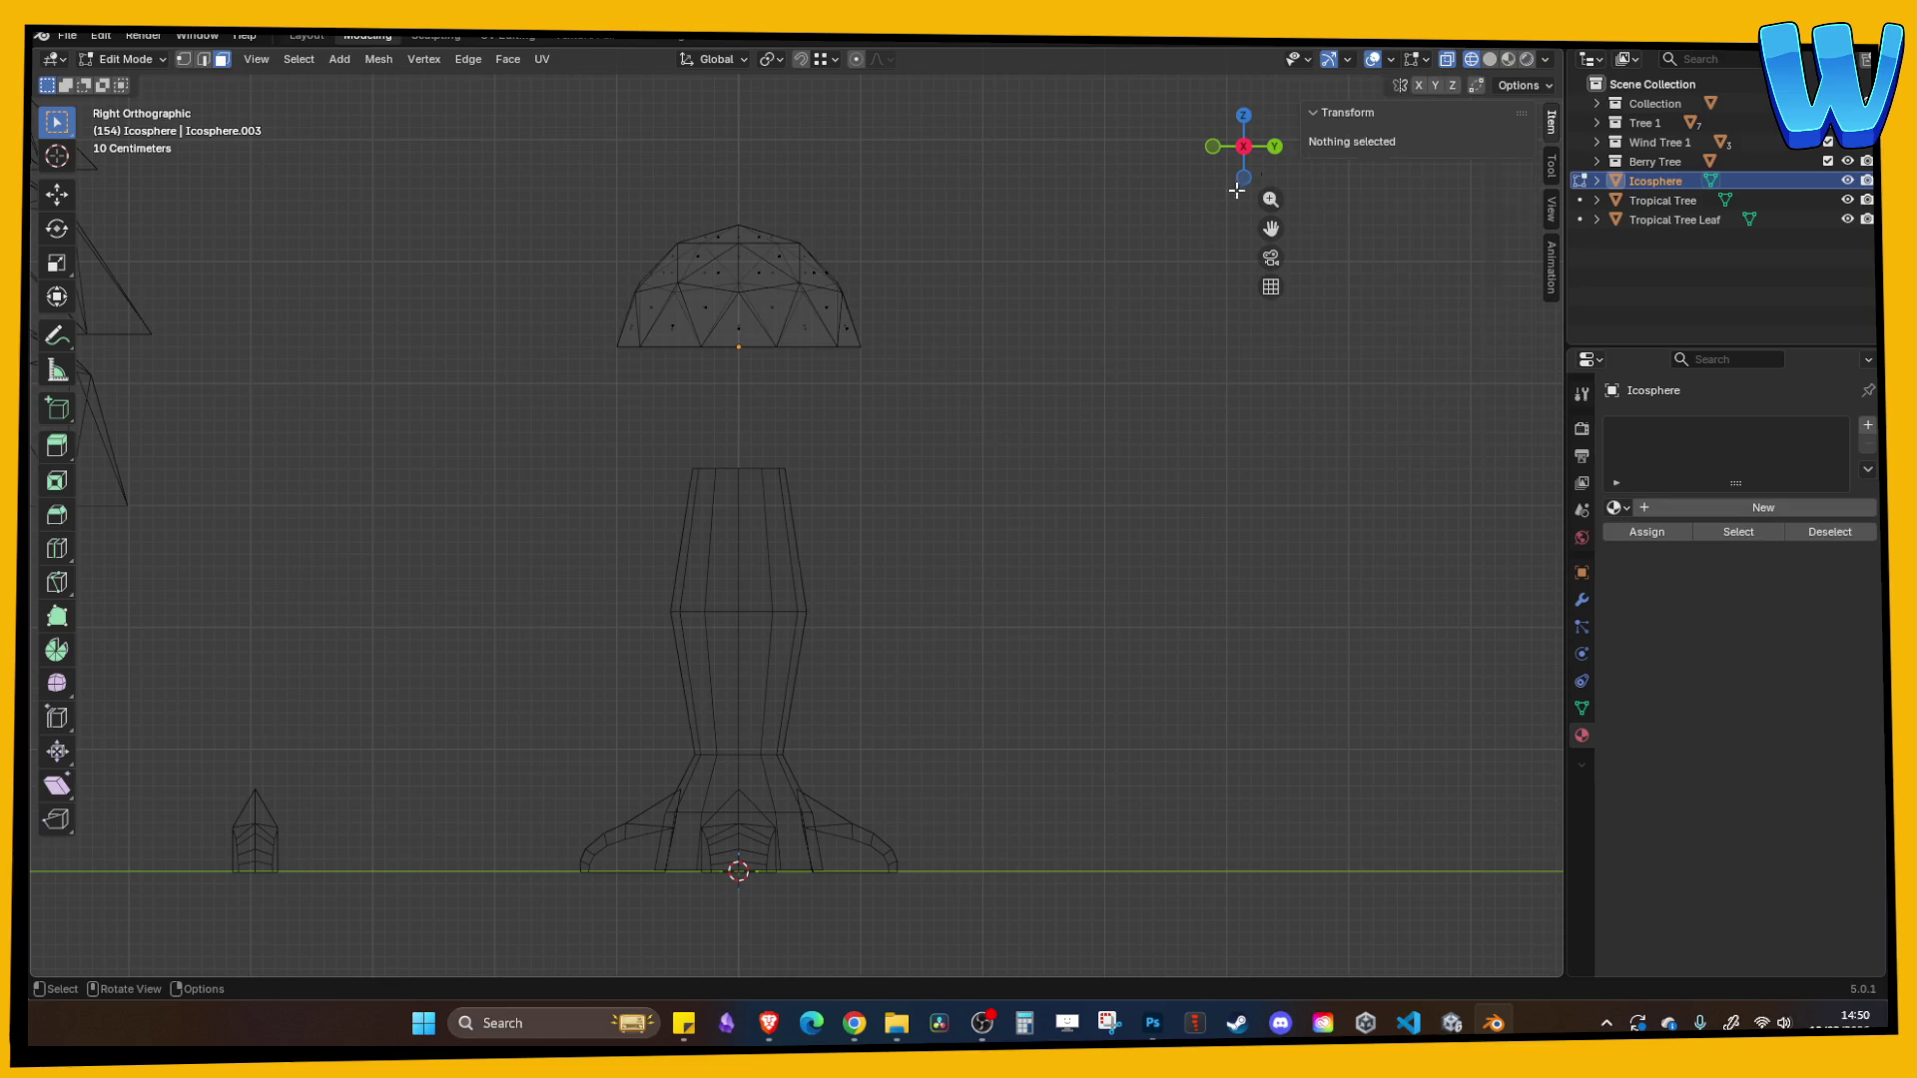
pyautogui.click(1490, 59)
pyautogui.press('Tab')
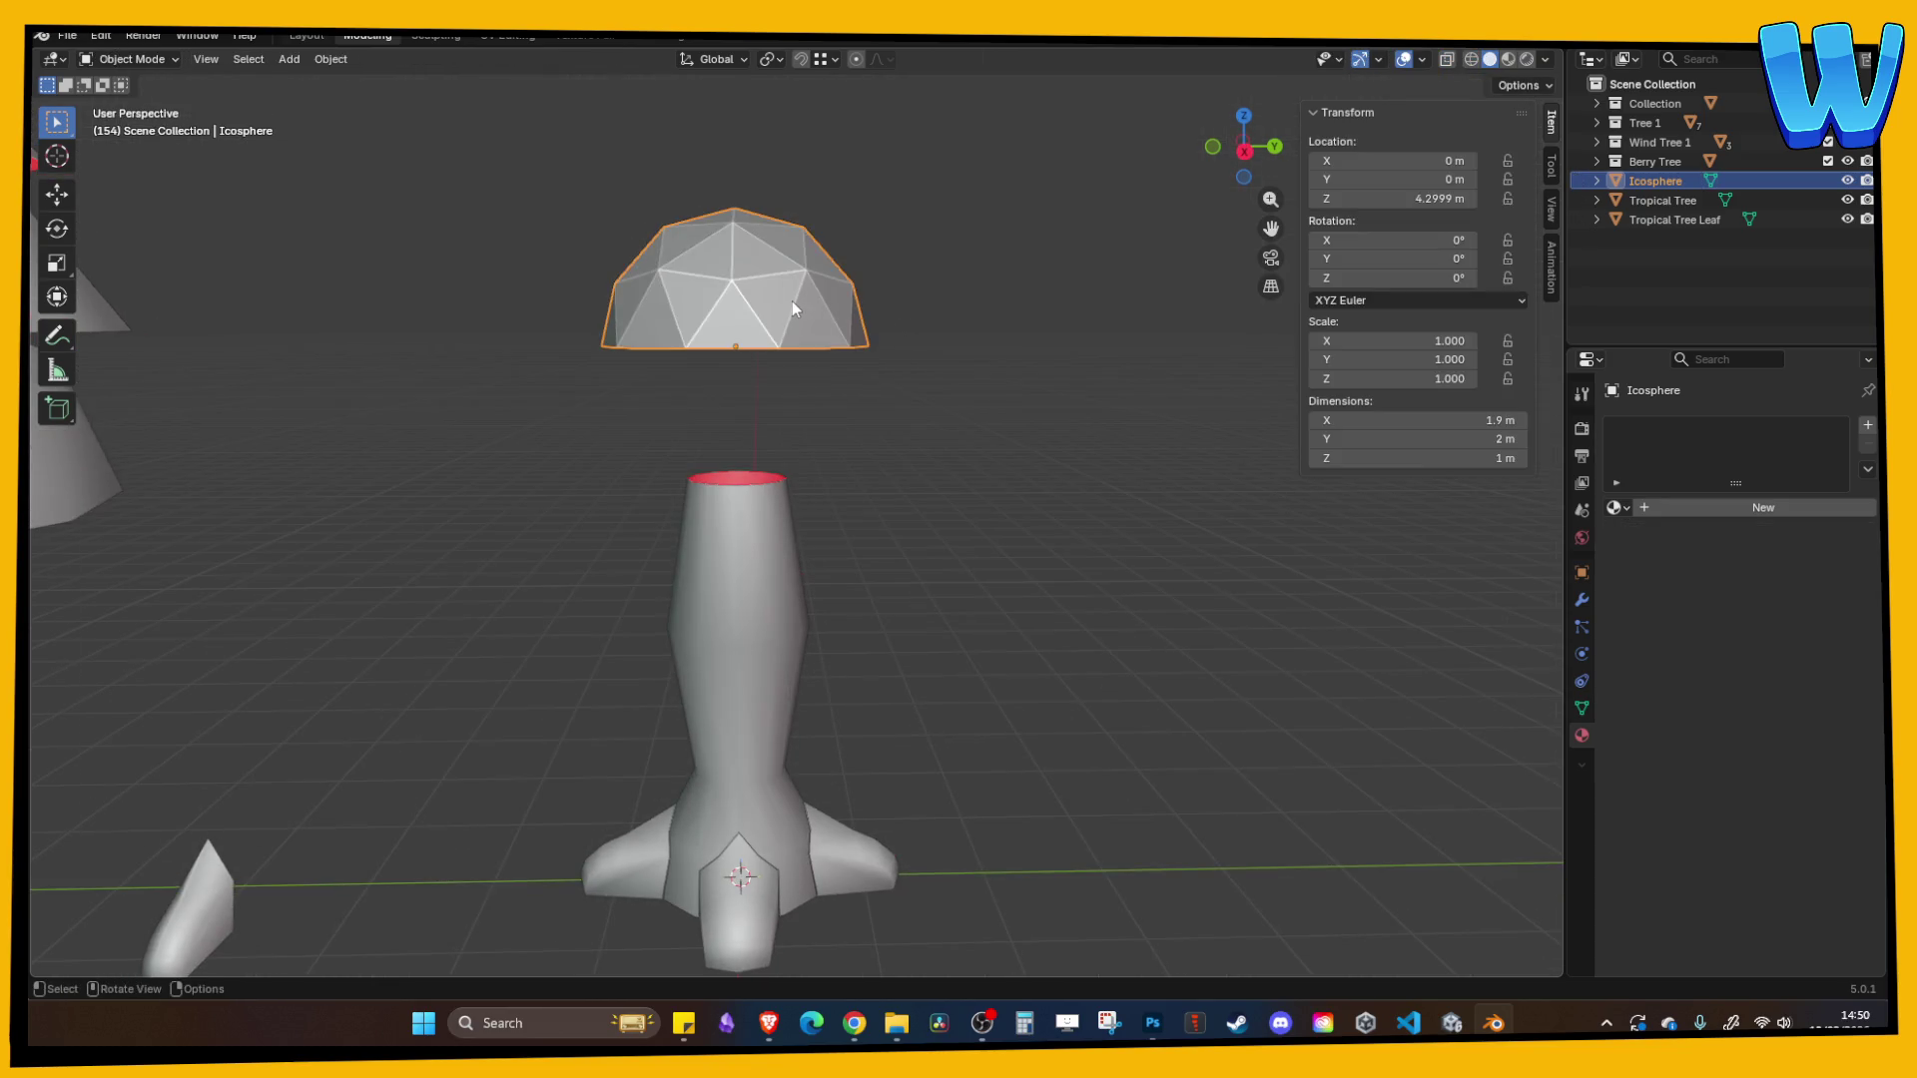
# - Stretch the dome to 2.188 in Z, lower it onto the trunk, and widen it to 1.242
pyautogui.press('s')
pyautogui.press('z')
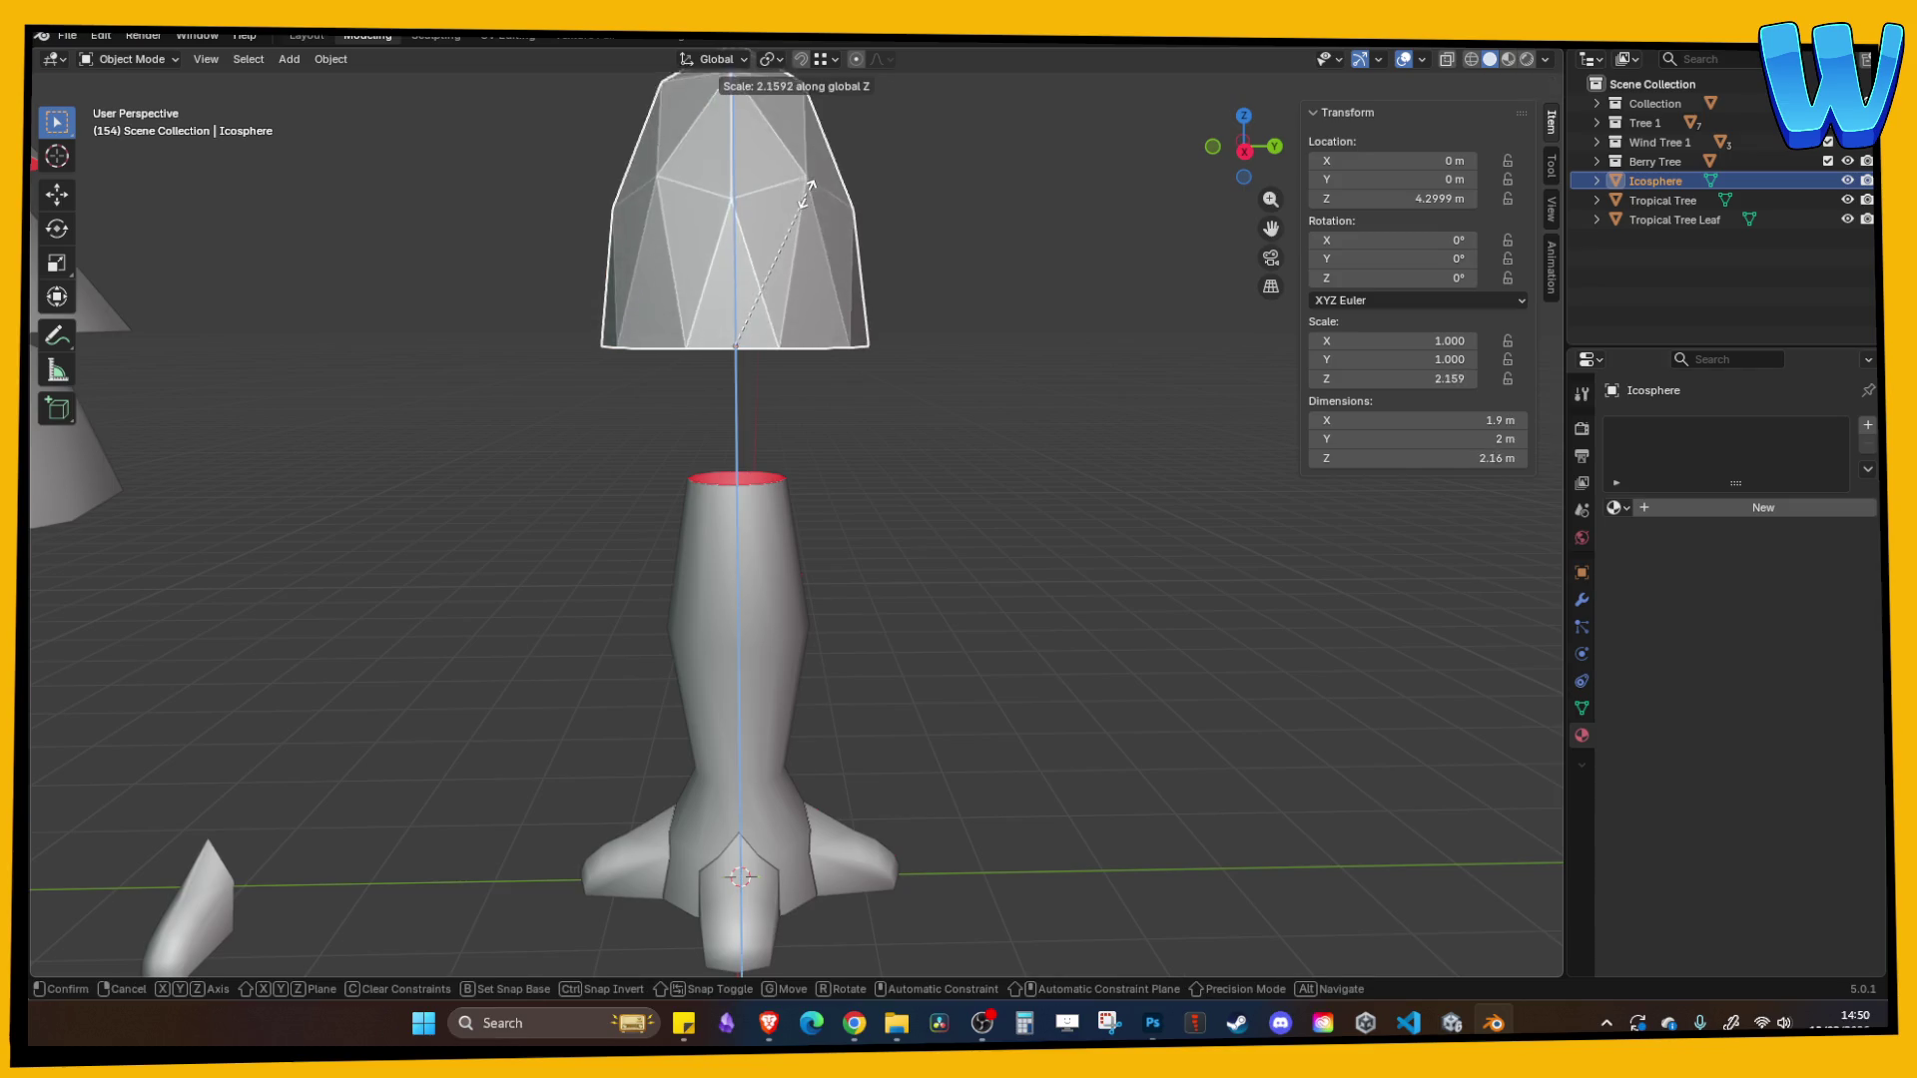
pyautogui.click(806, 190)
pyautogui.scroll(-5, 894, 334)
pyautogui.scroll(1, 888, 365)
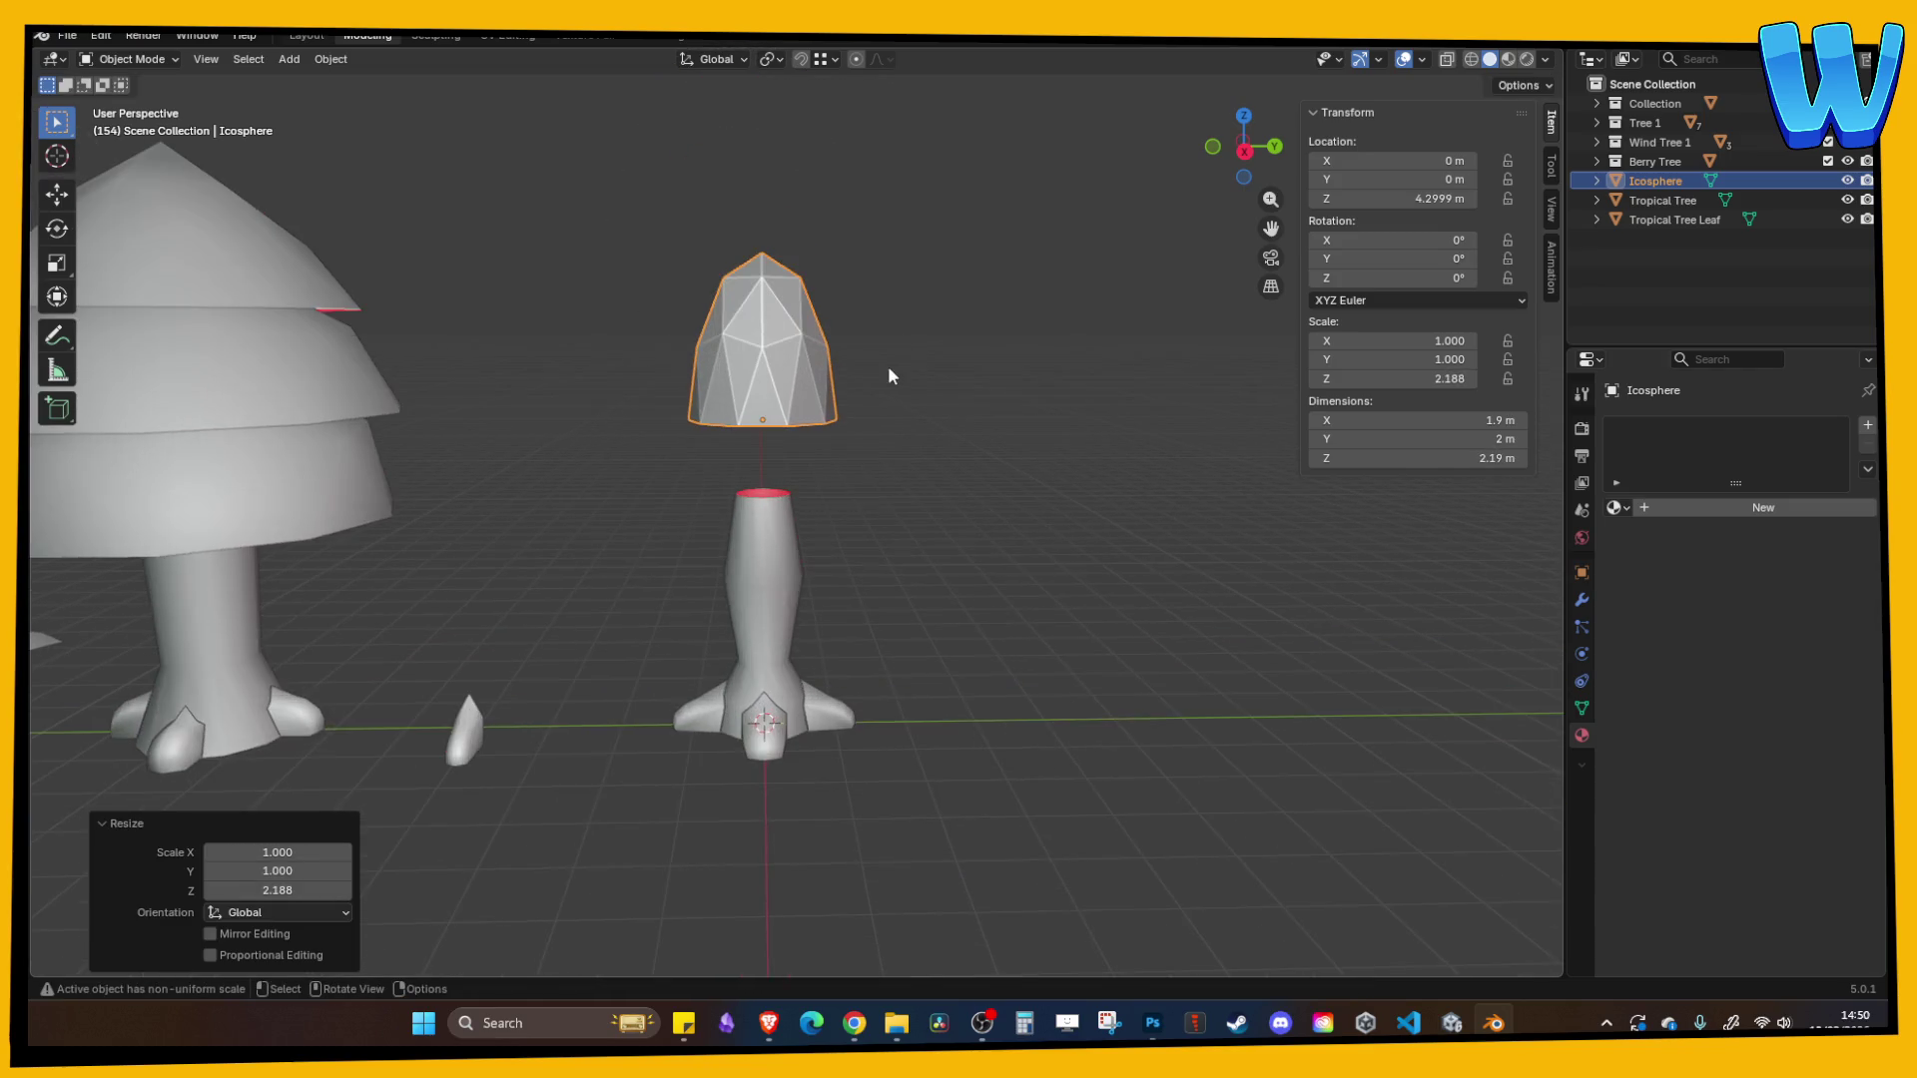
pyautogui.press('g')
pyautogui.press('z')
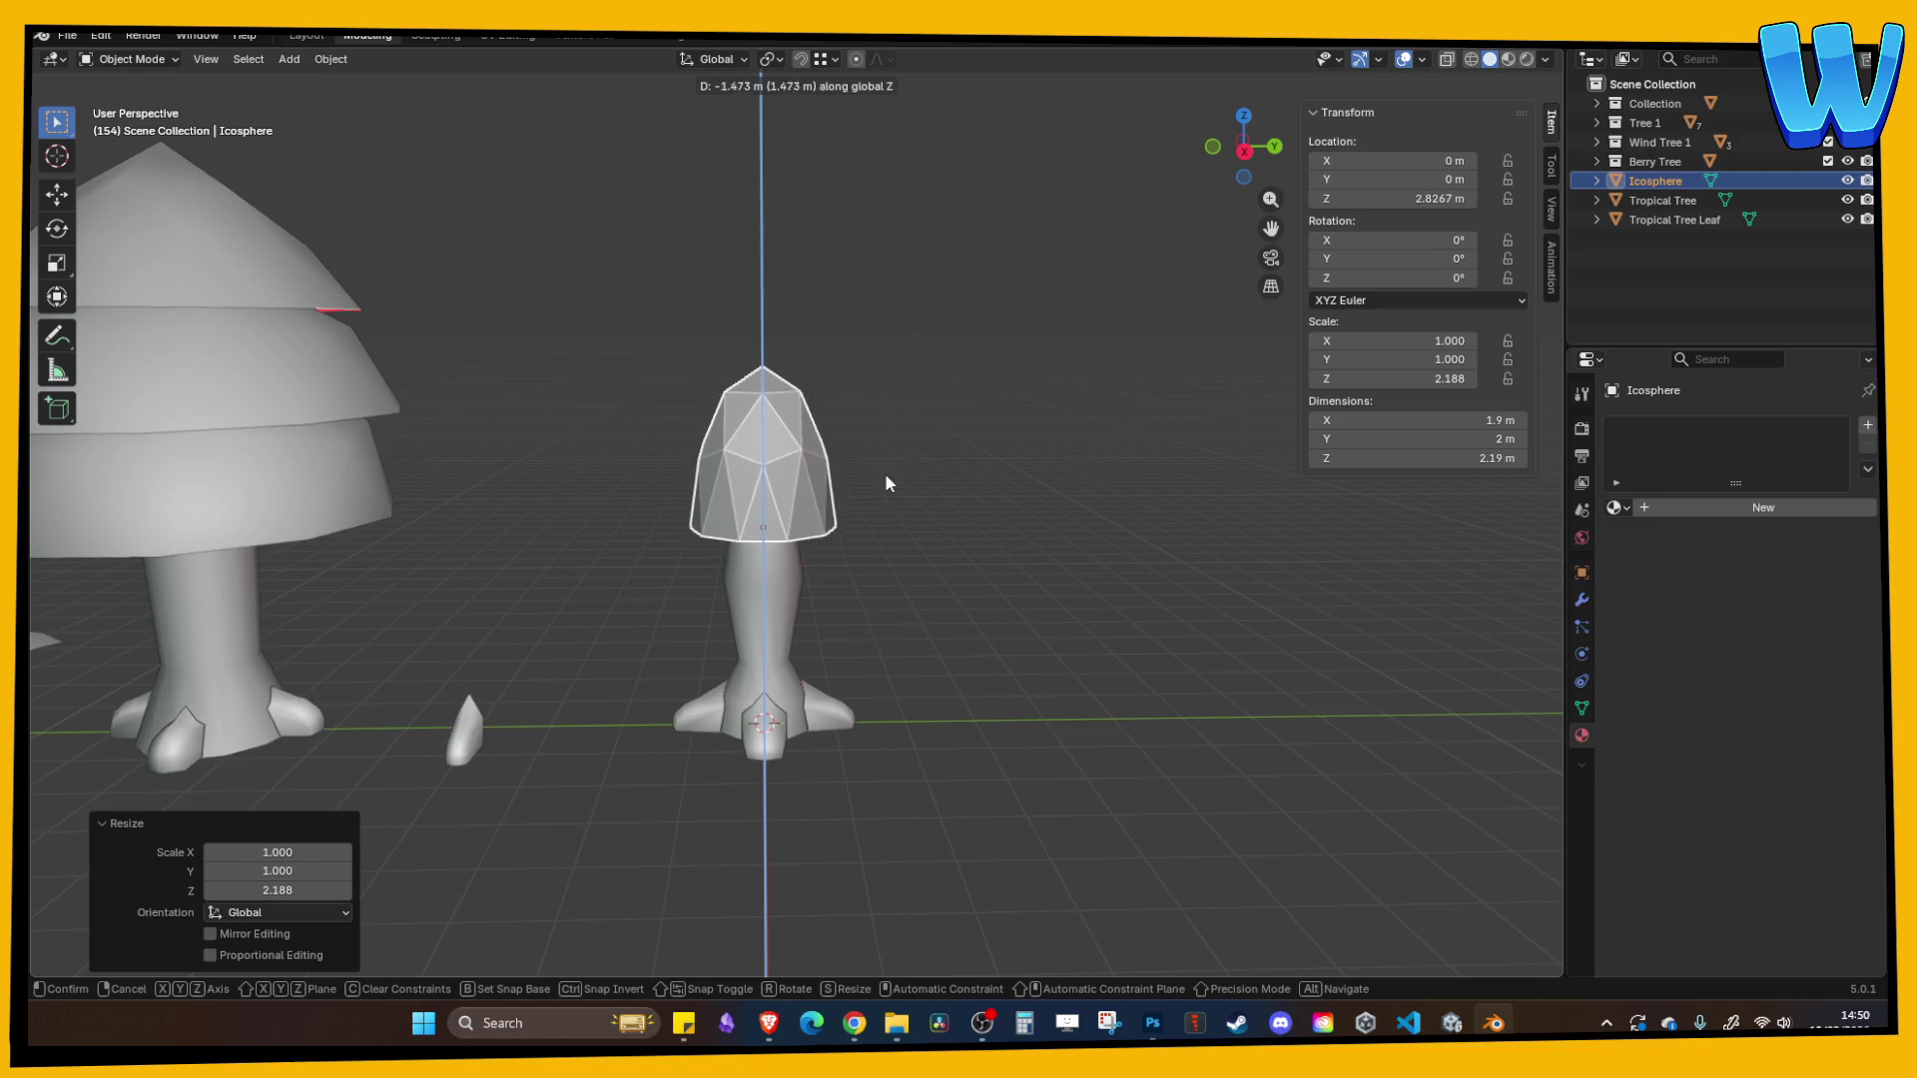
pyautogui.press('s')
pyautogui.hotkey('shift', 'z')
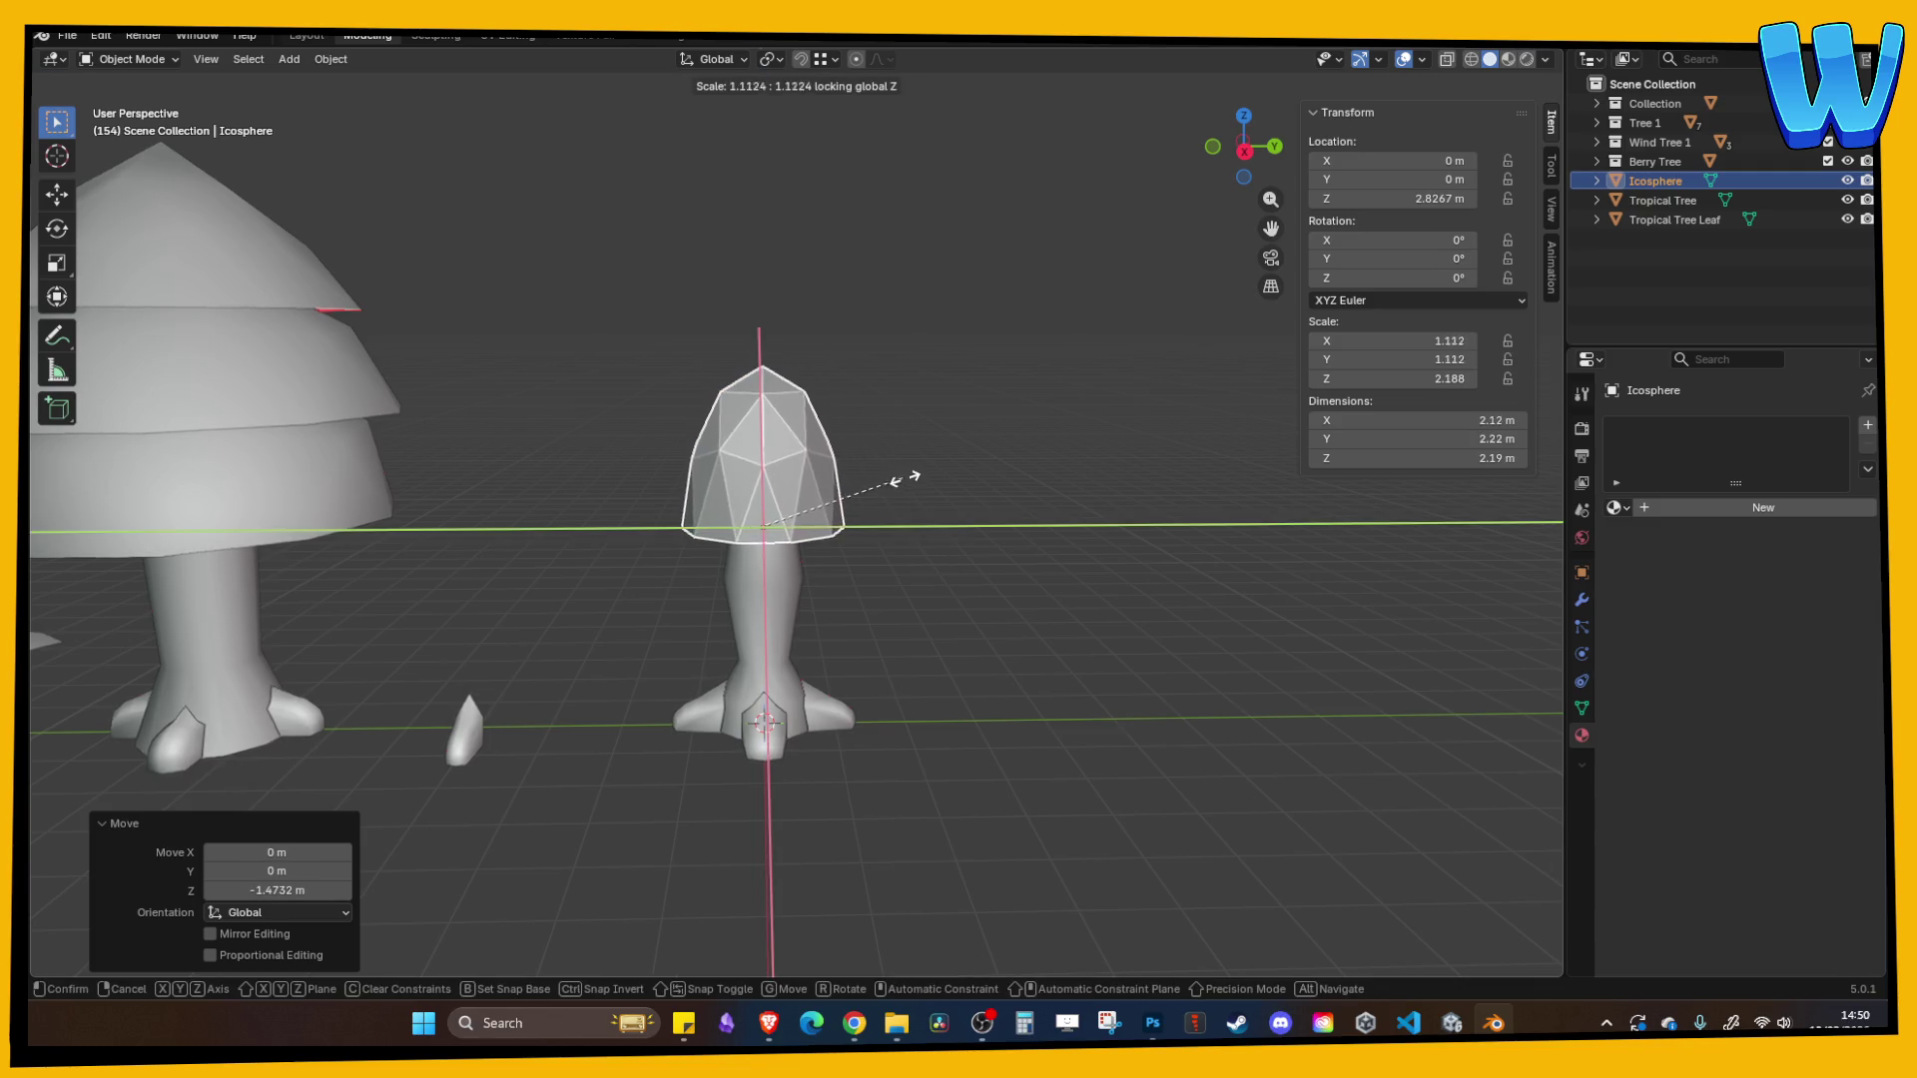
pyautogui.click(918, 485)
# - Narrow the dome's bottom edge loop slightly and apply Shade Smooth to the canopy
pyautogui.press('Tab')
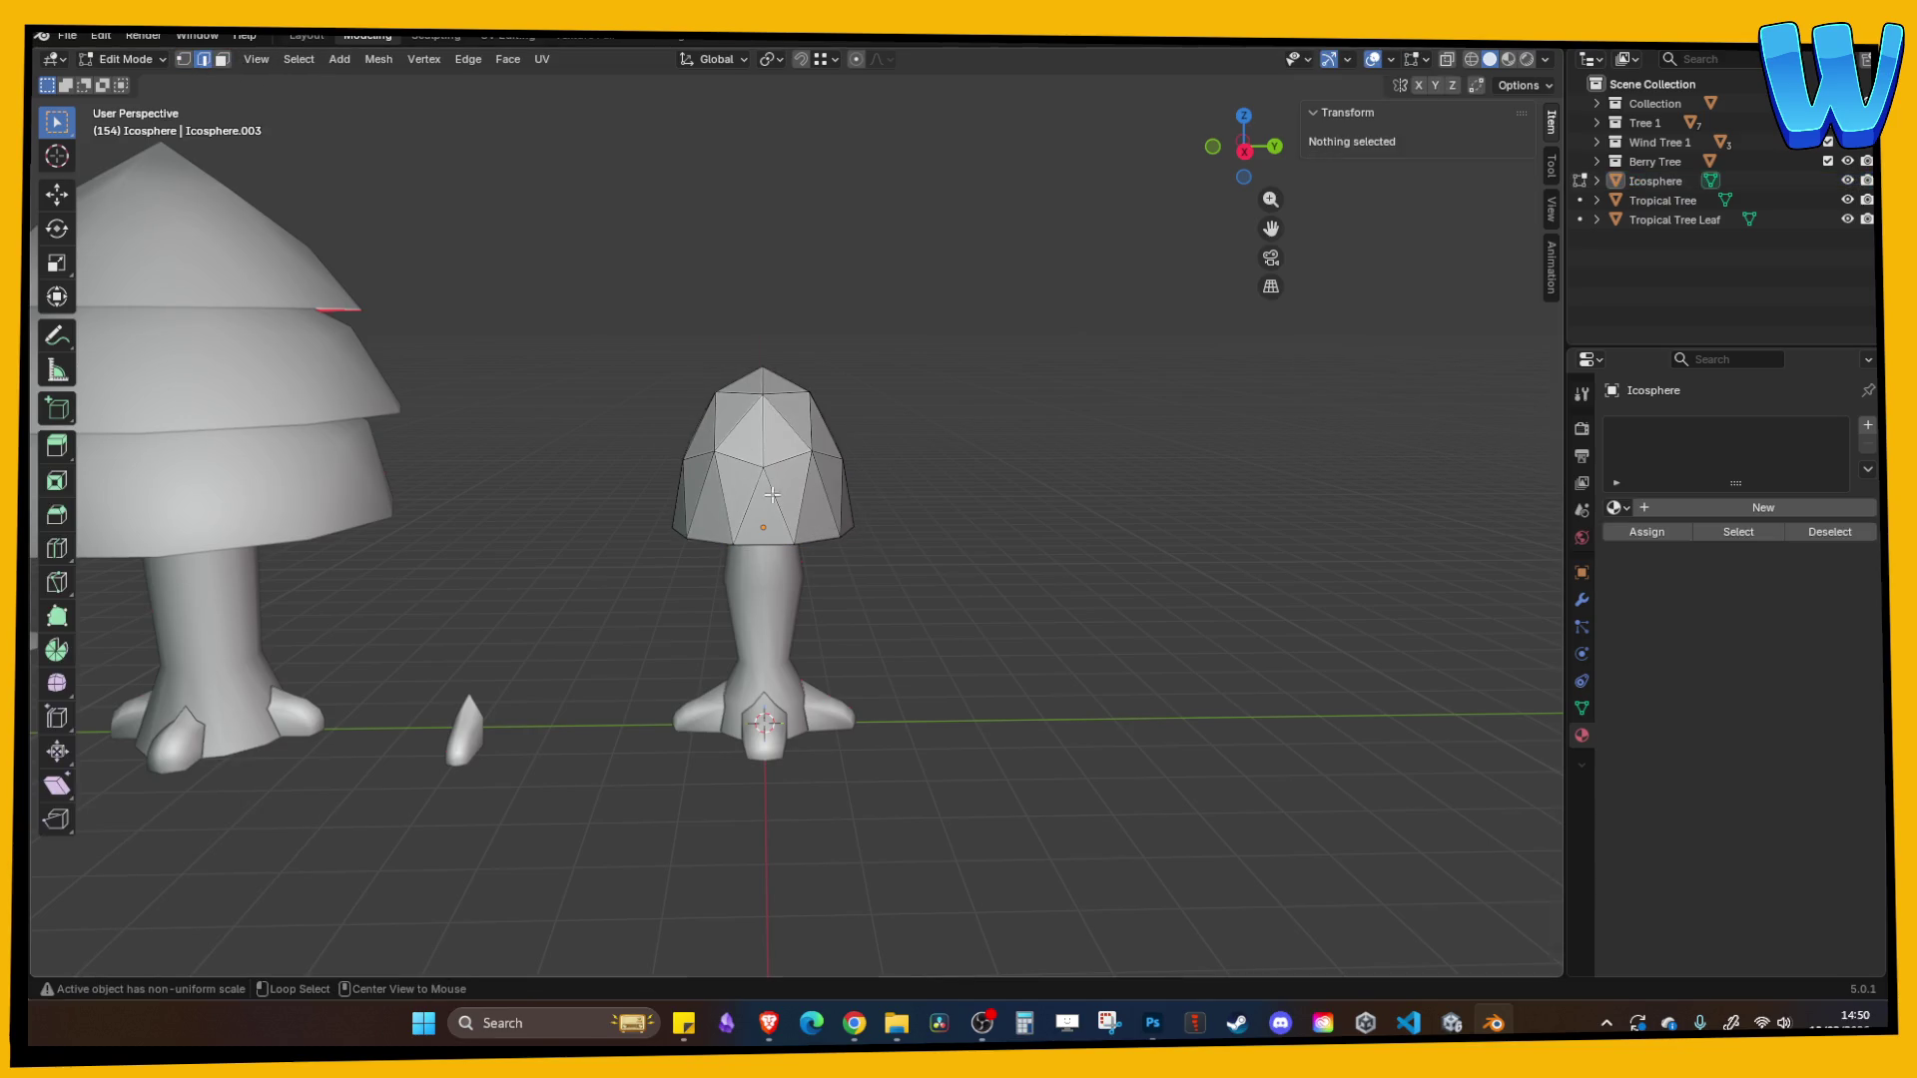
pyautogui.keyDown('alt'); pyautogui.click(819, 541); pyautogui.keyUp('alt')
pyautogui.press('s')
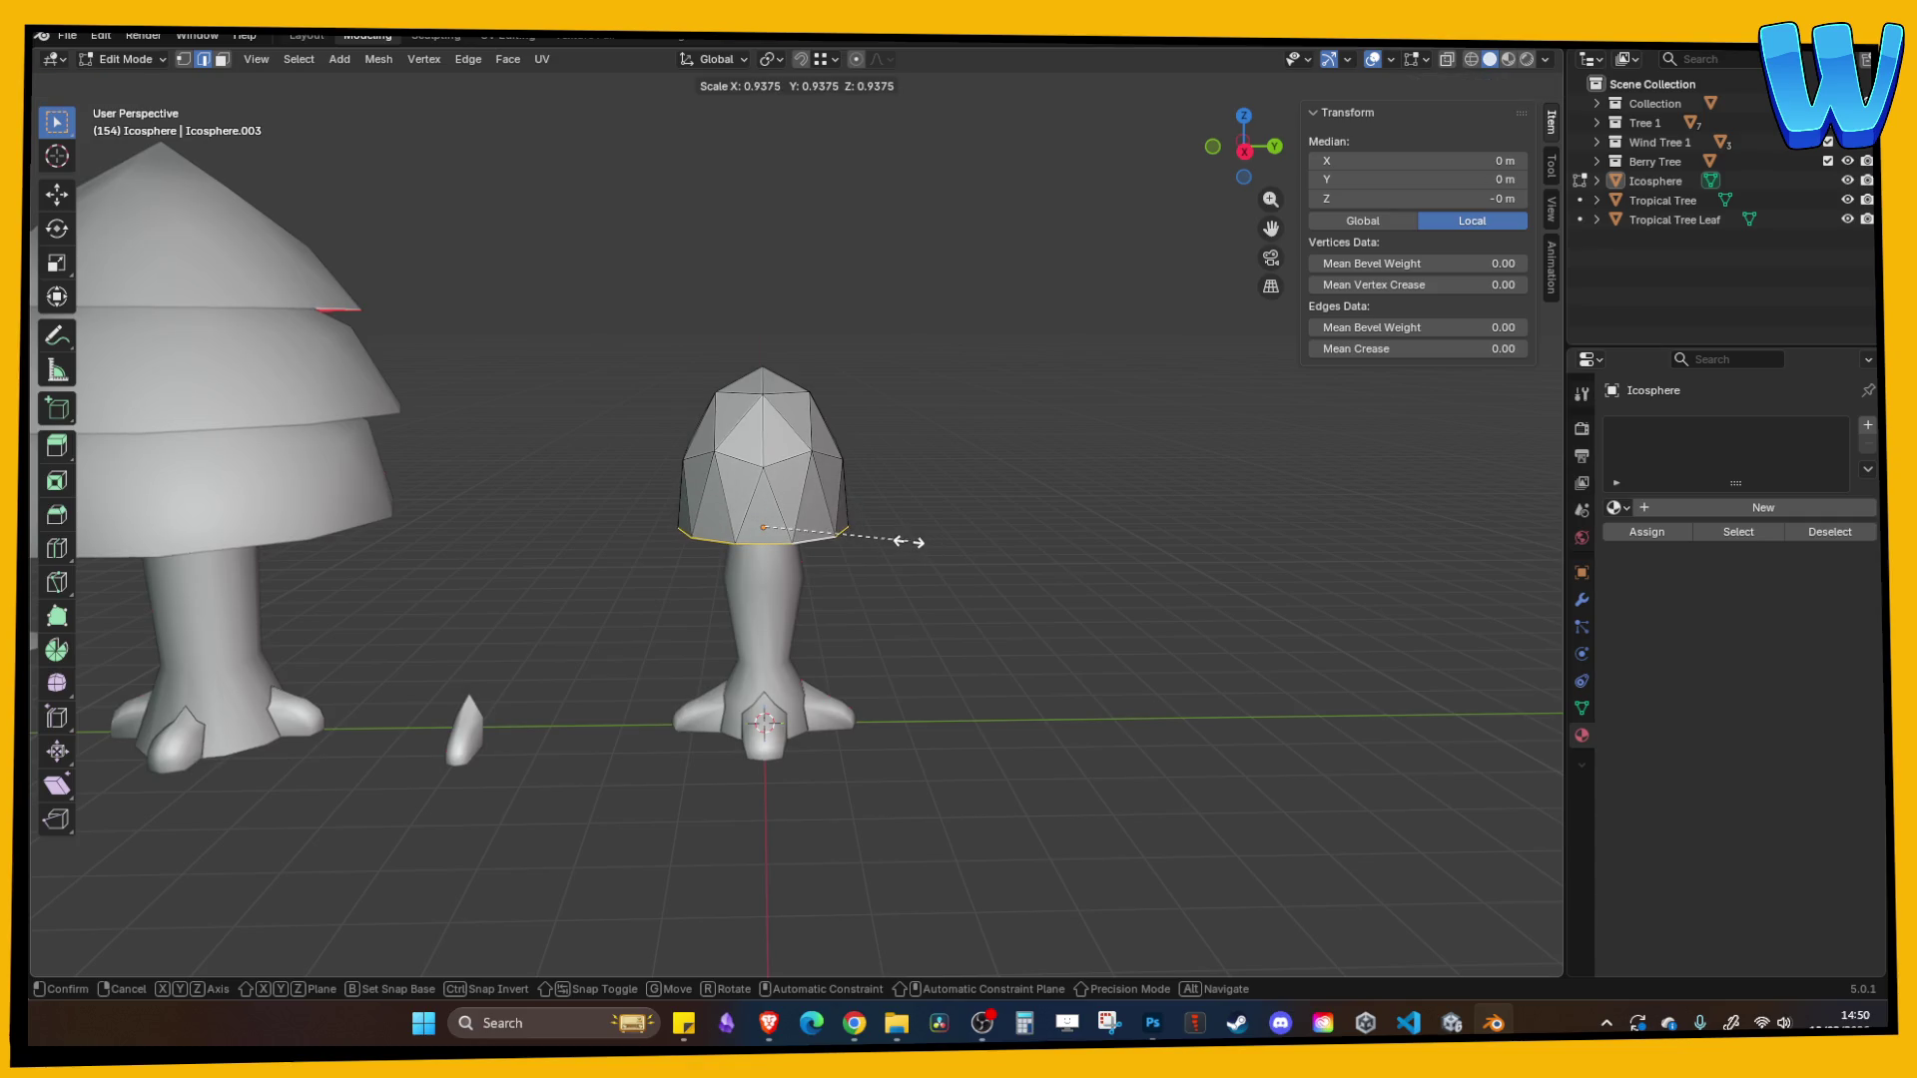
pyautogui.click(909, 541)
pyautogui.press('Tab')
pyautogui.click(794, 466)
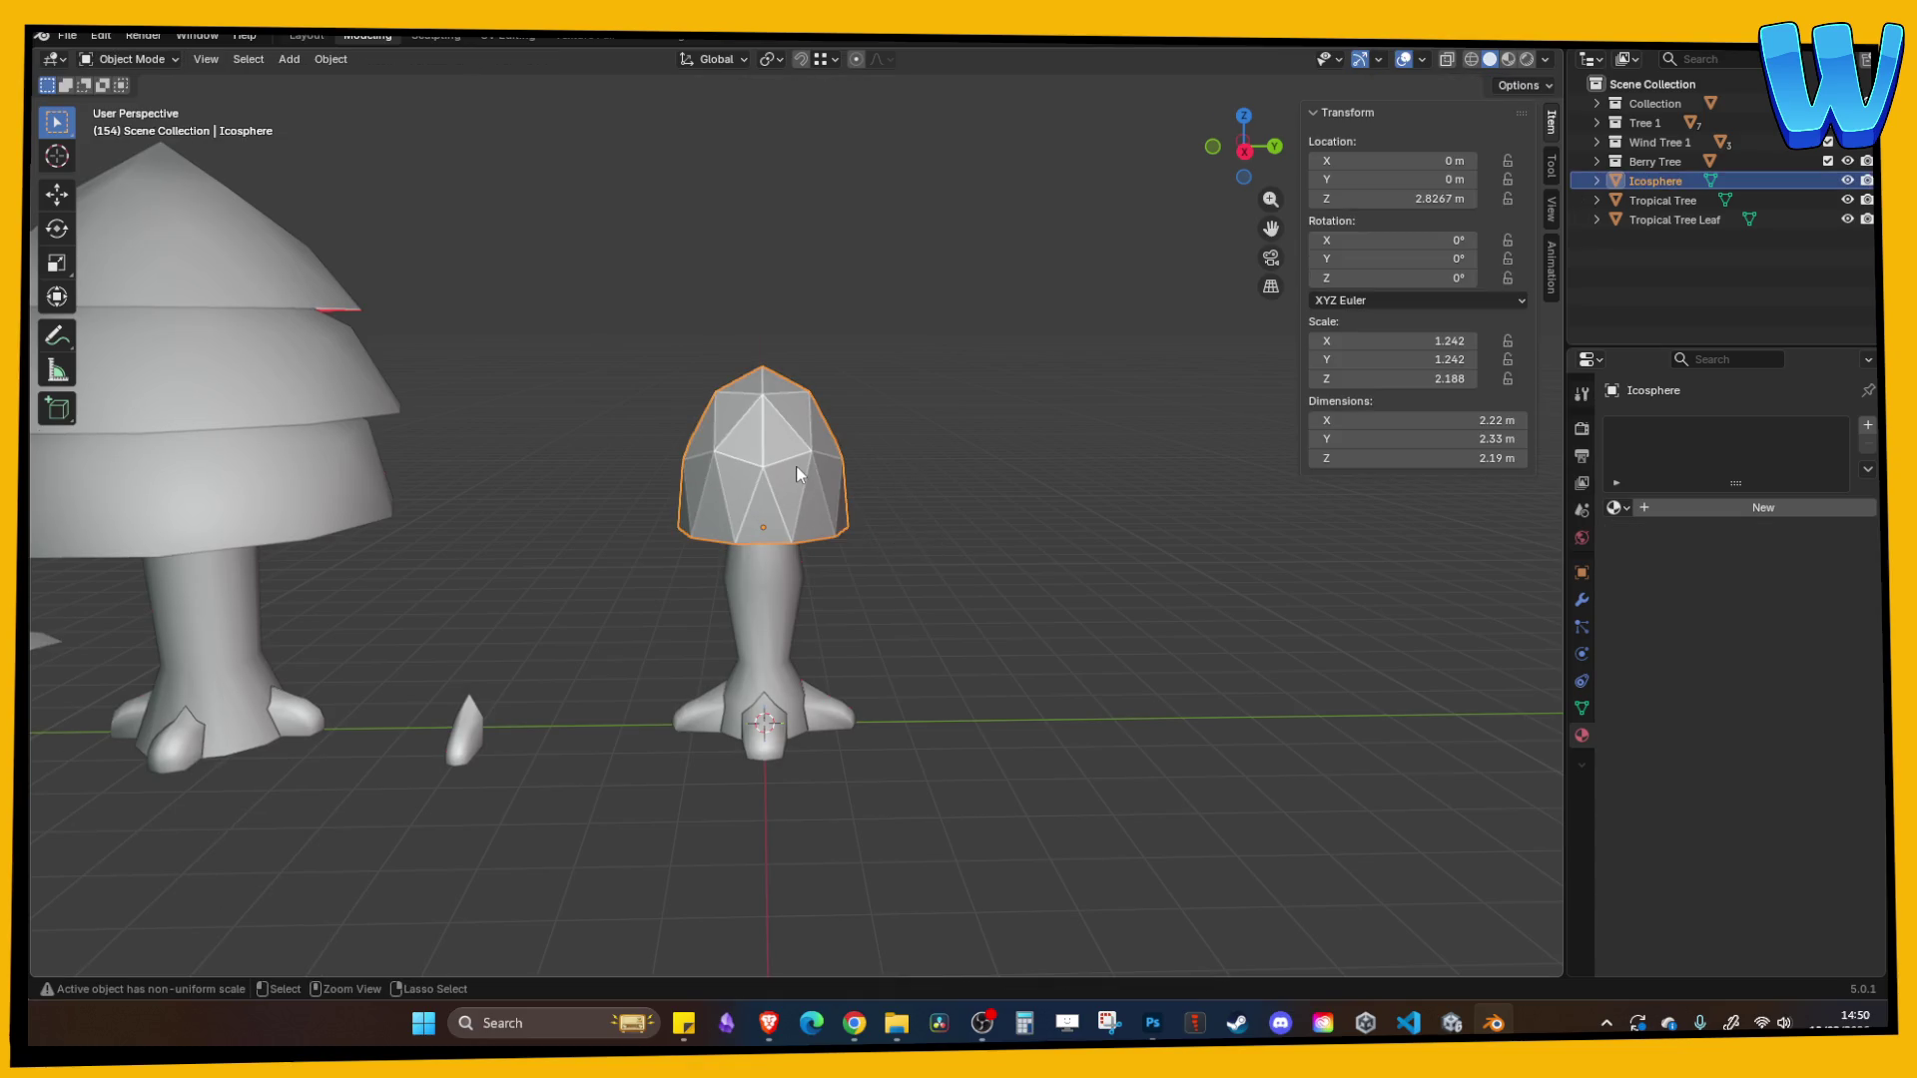
pyautogui.rightClick(795, 465)
pyautogui.click(794, 464)
pyautogui.press('Tab')
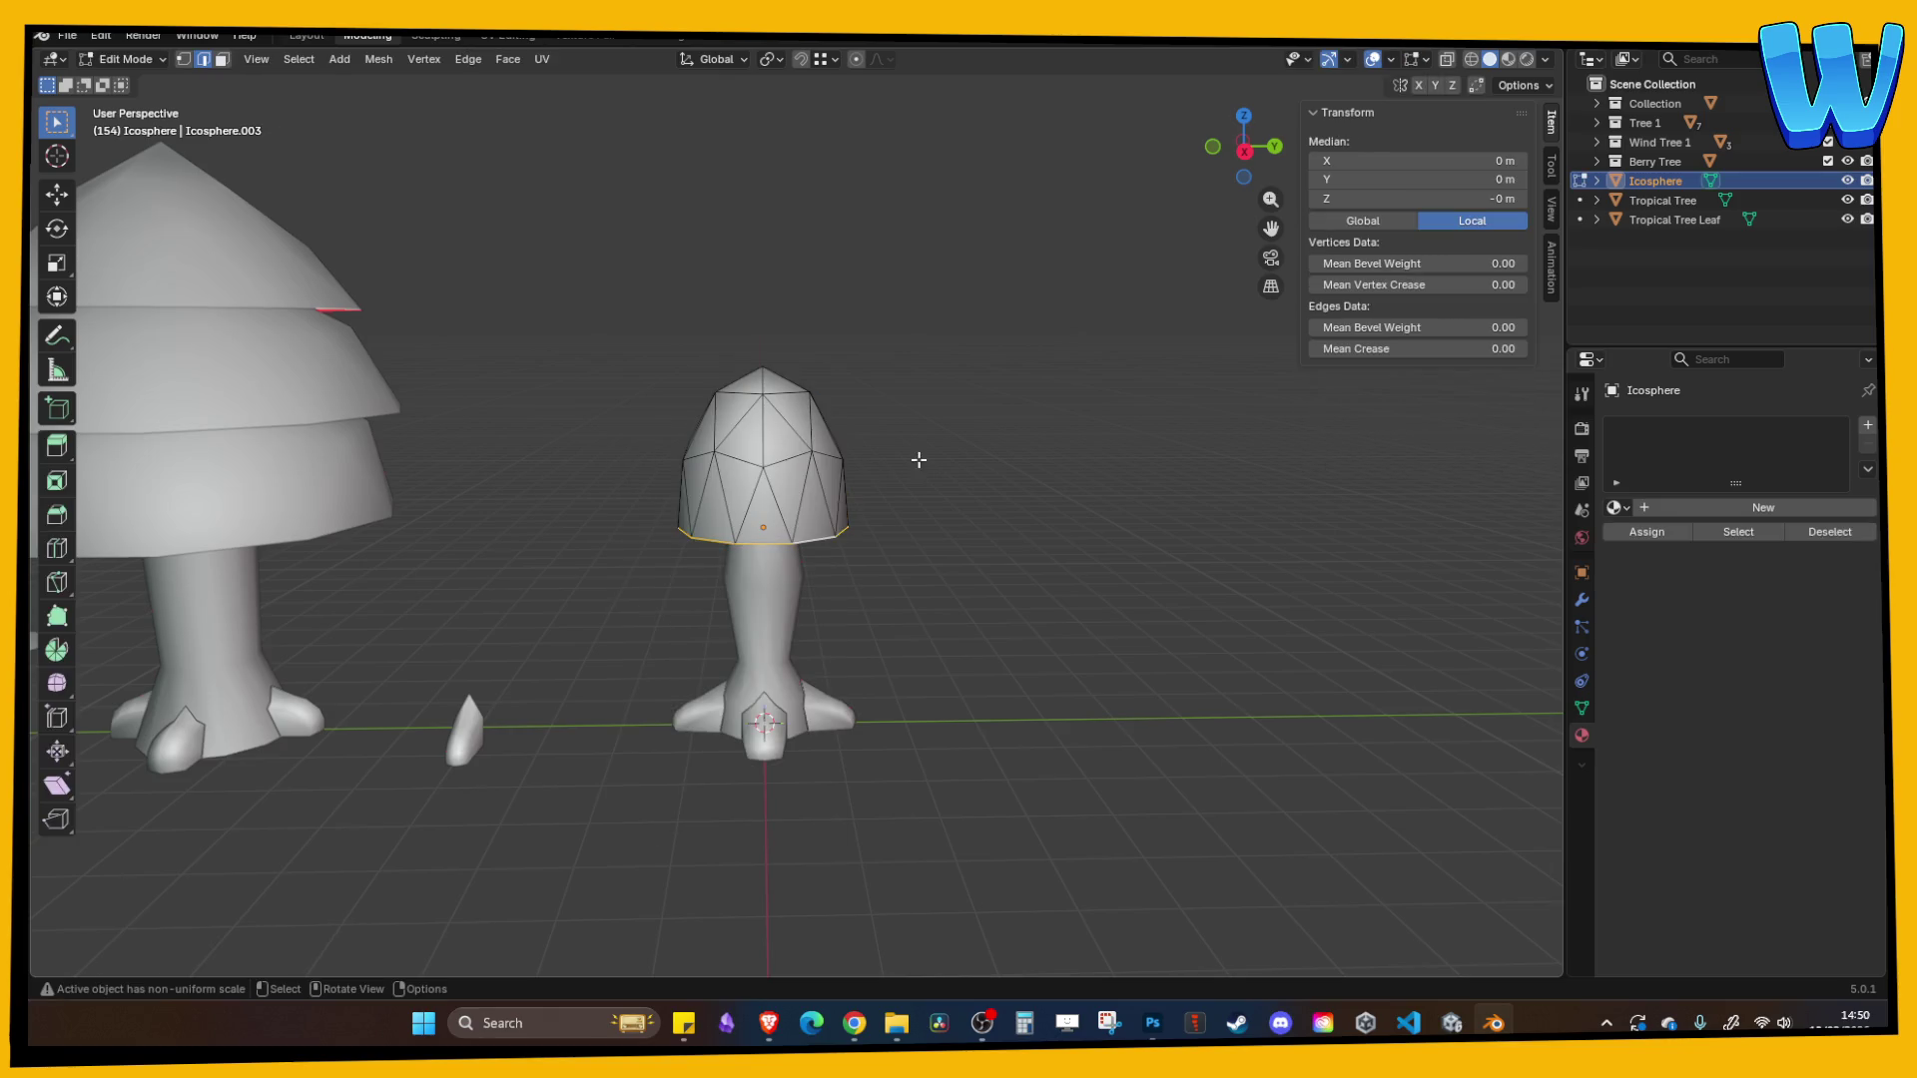
# - Paste a copy of the dome and raise it as a second canopy tier
pyautogui.press('Tab')
pyautogui.hotkey('ctrl', 'c')
pyautogui.hotkey('ctrl', 'v')
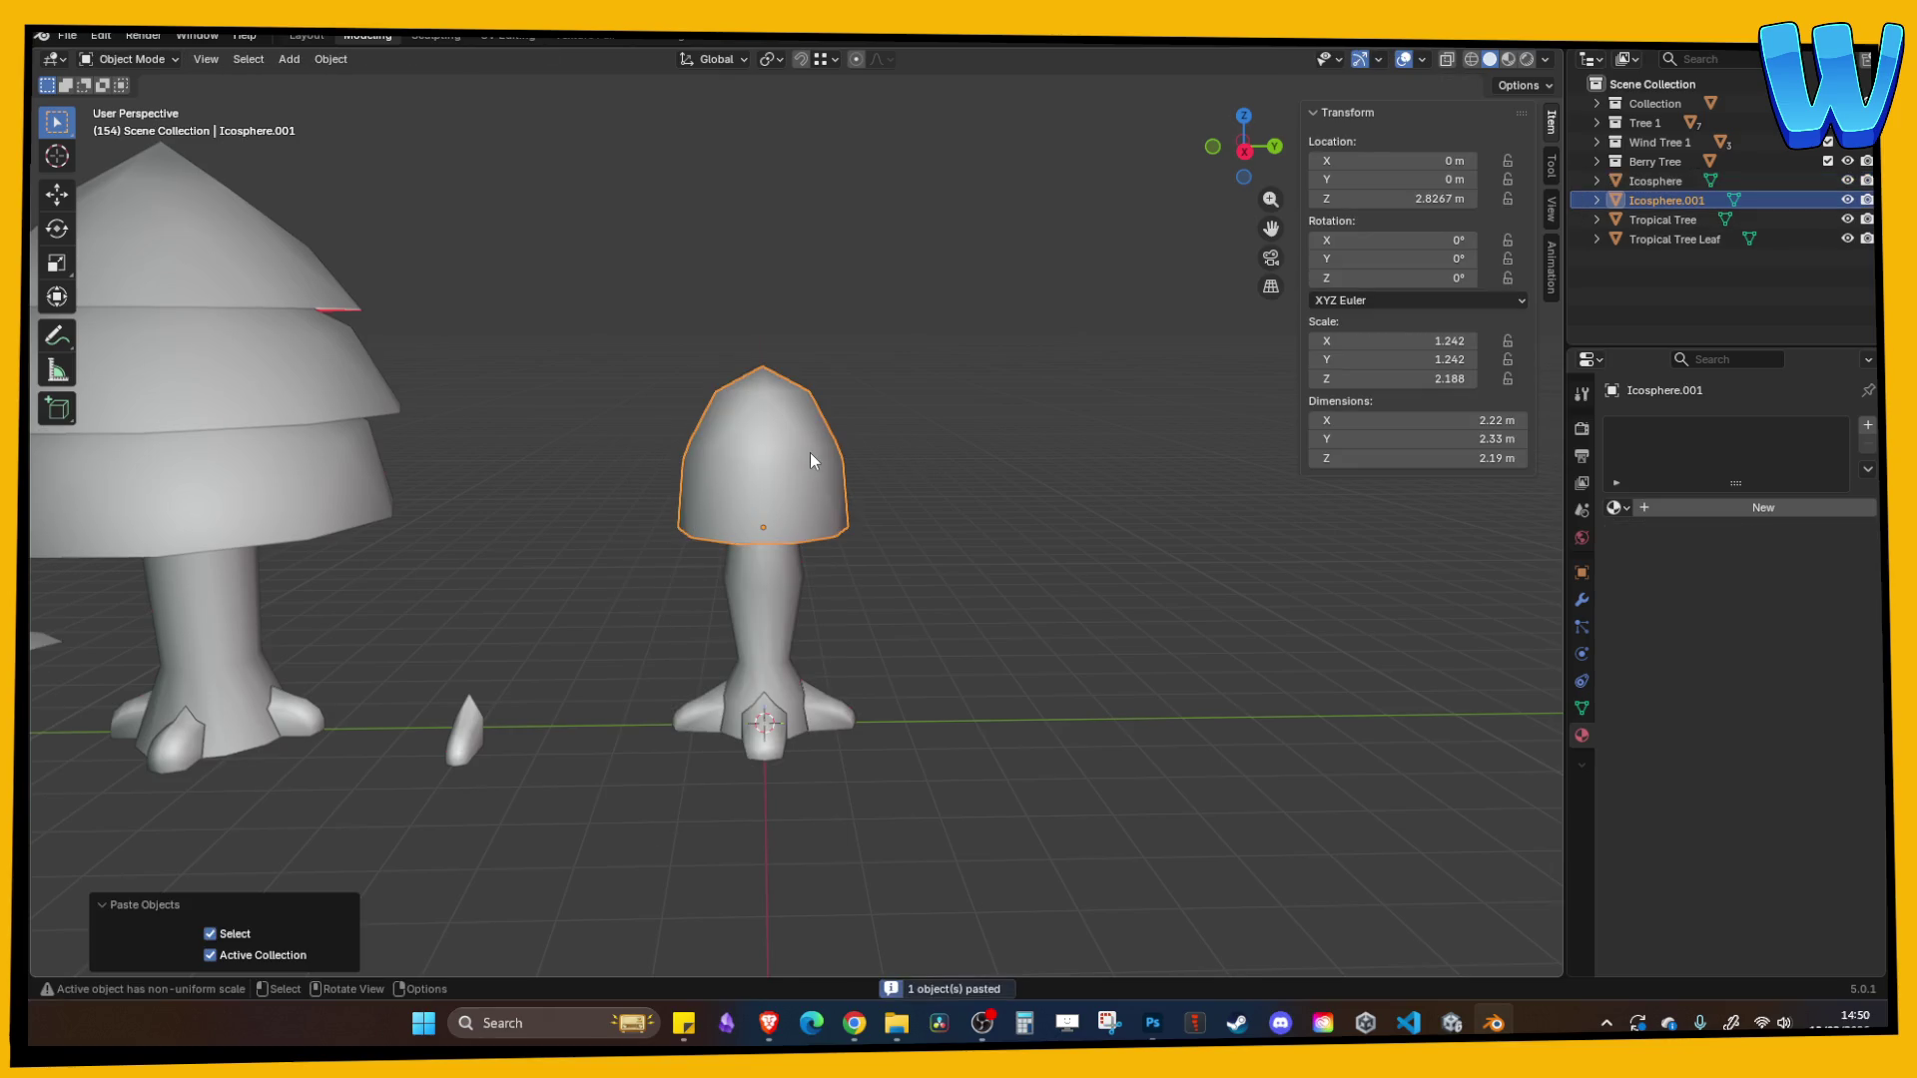
pyautogui.press('g')
pyautogui.press('z')
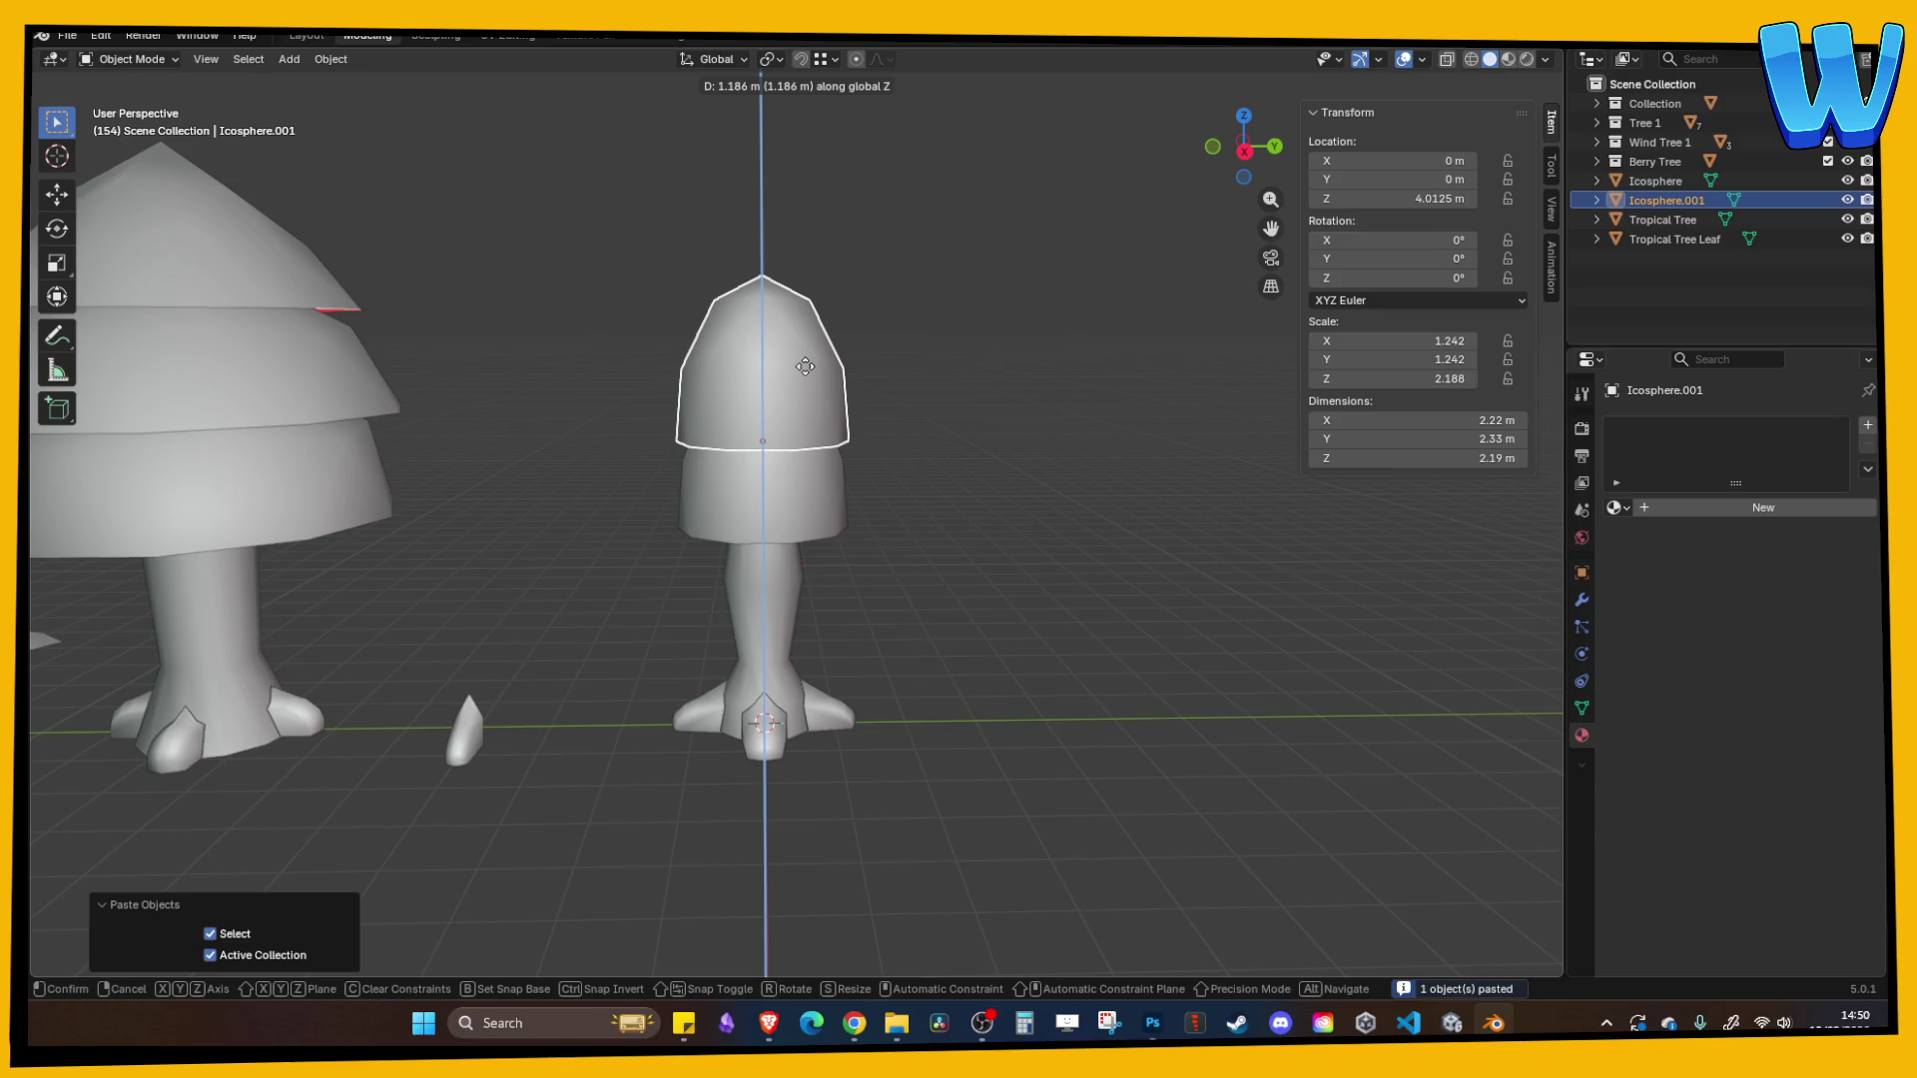
pyautogui.click(804, 366)
# - Widen the second tier's bottom rim, enlarge the tier by 1.176, and check overlap in X-ray
pyautogui.press('Tab')
pyautogui.press('s')
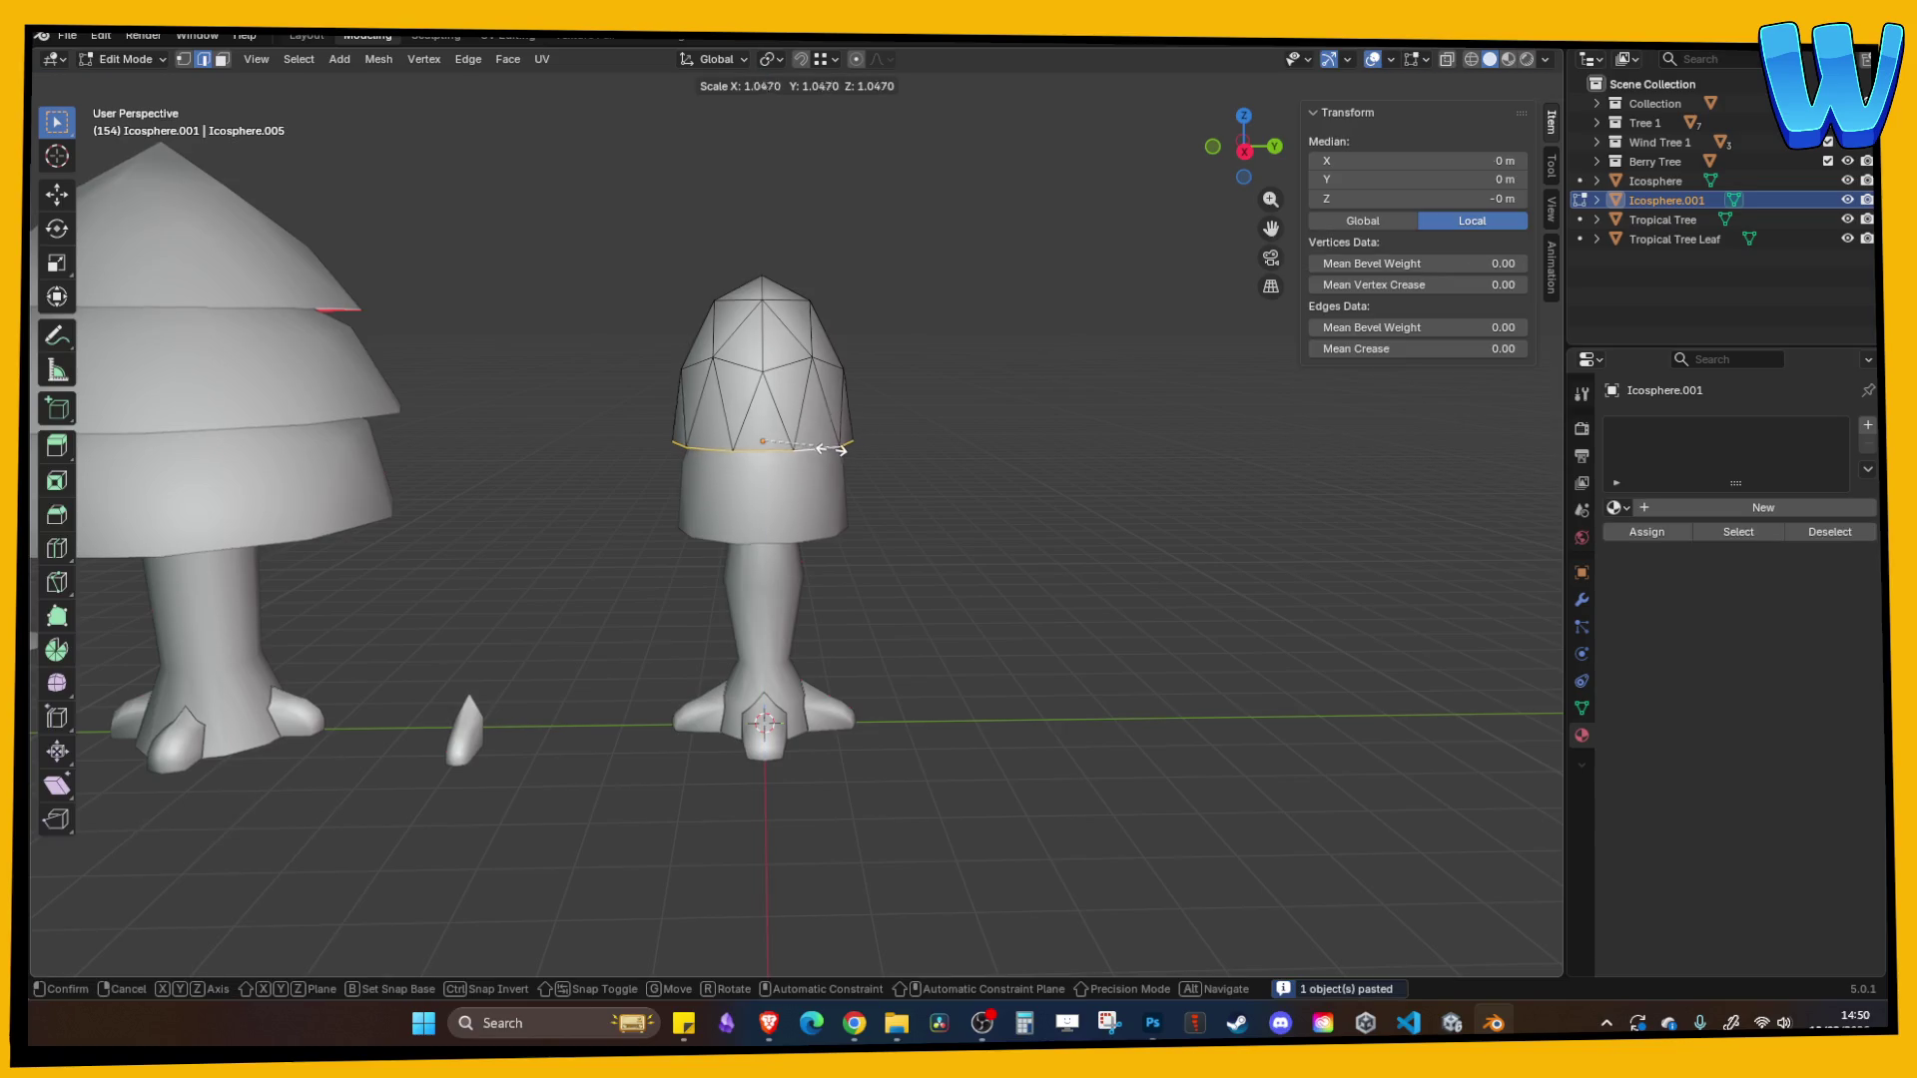
pyautogui.click(843, 452)
pyautogui.press('Tab')
pyautogui.press('s')
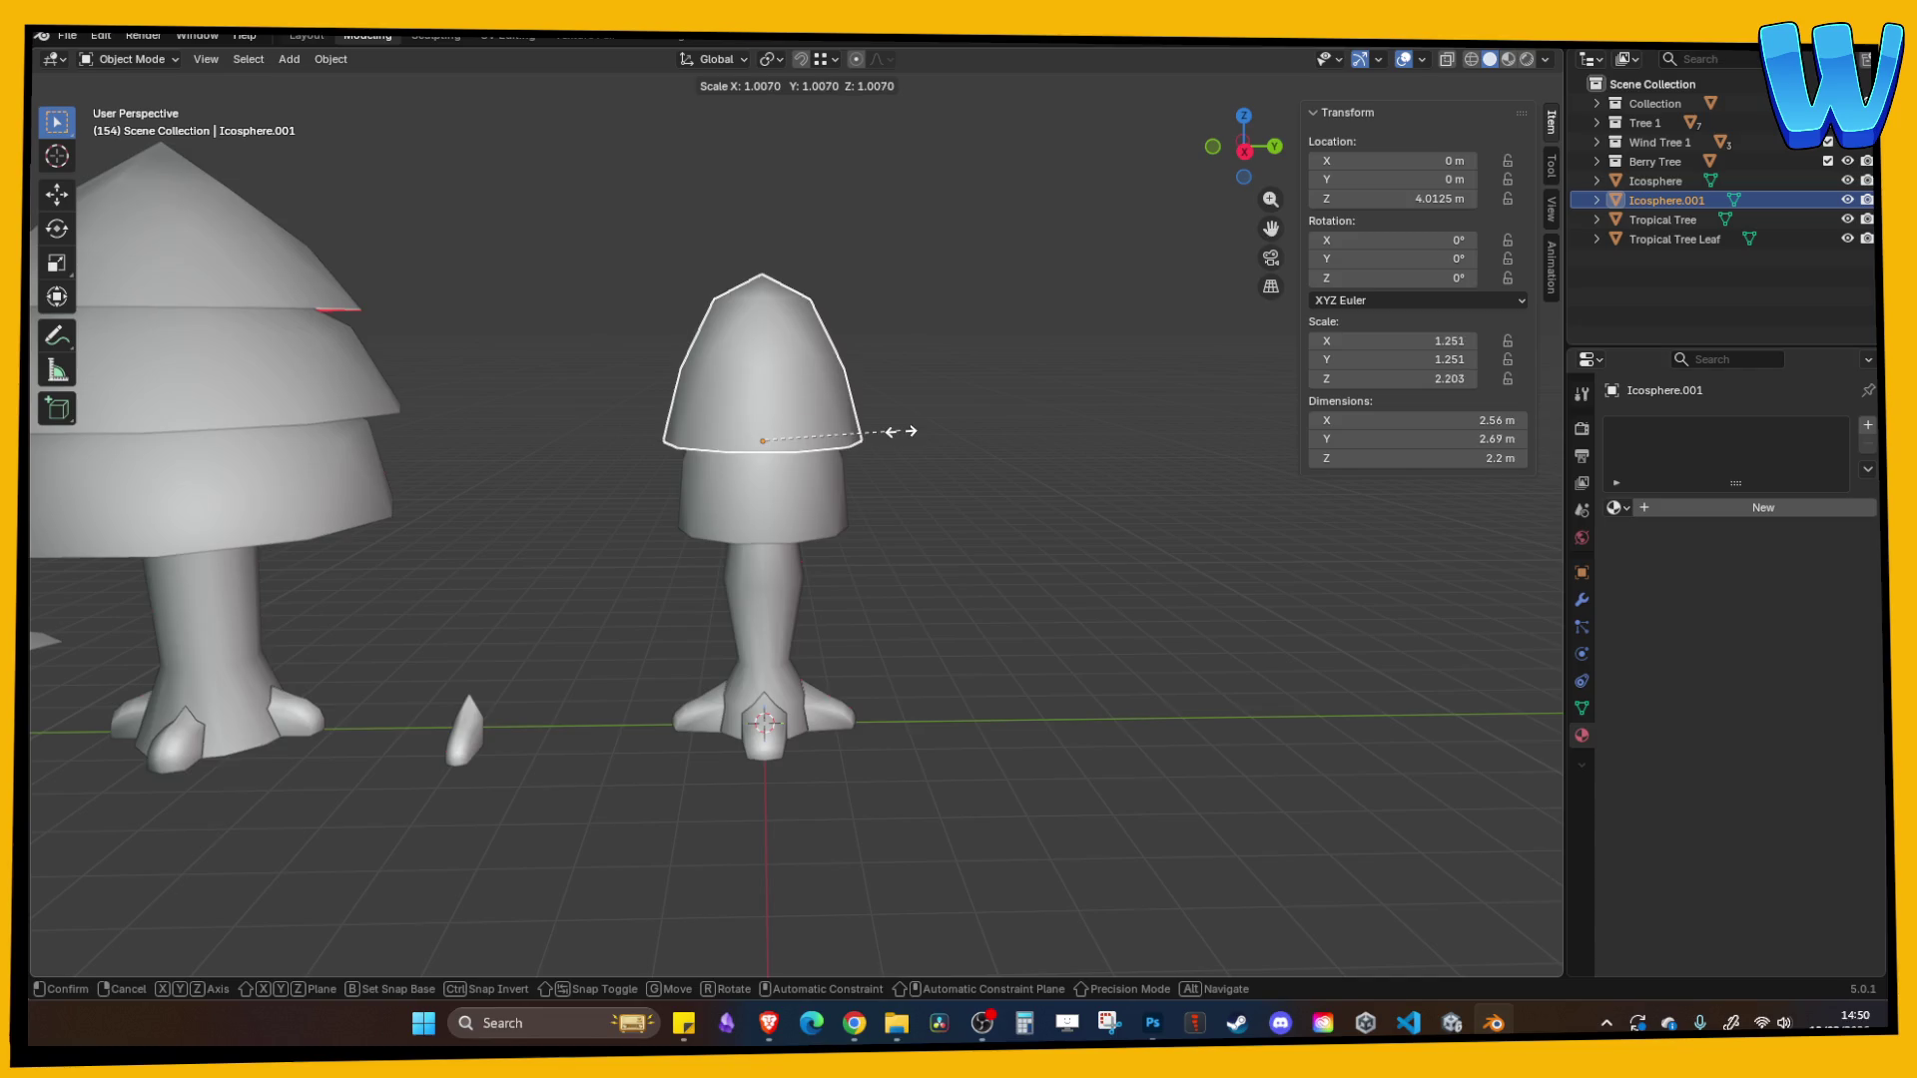
pyautogui.click(924, 429)
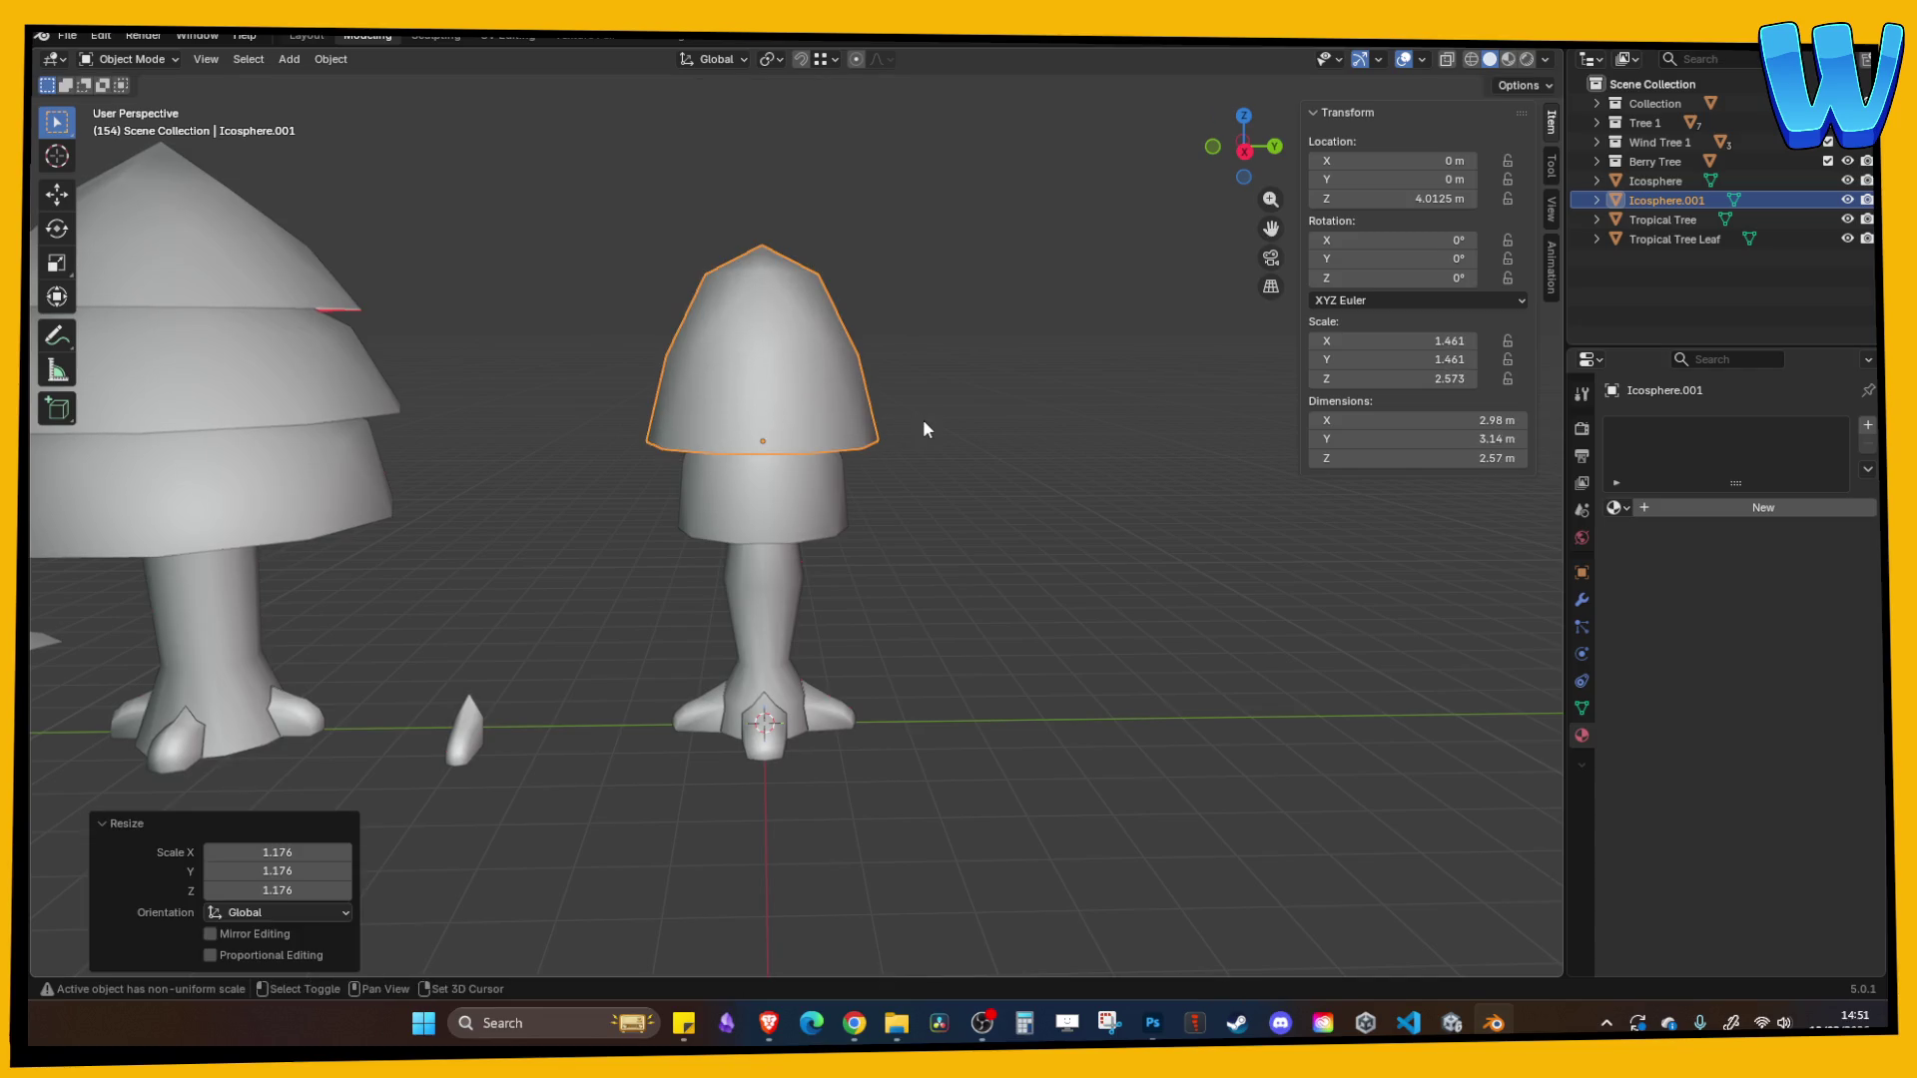
pyautogui.hotkey('shift', 'z')
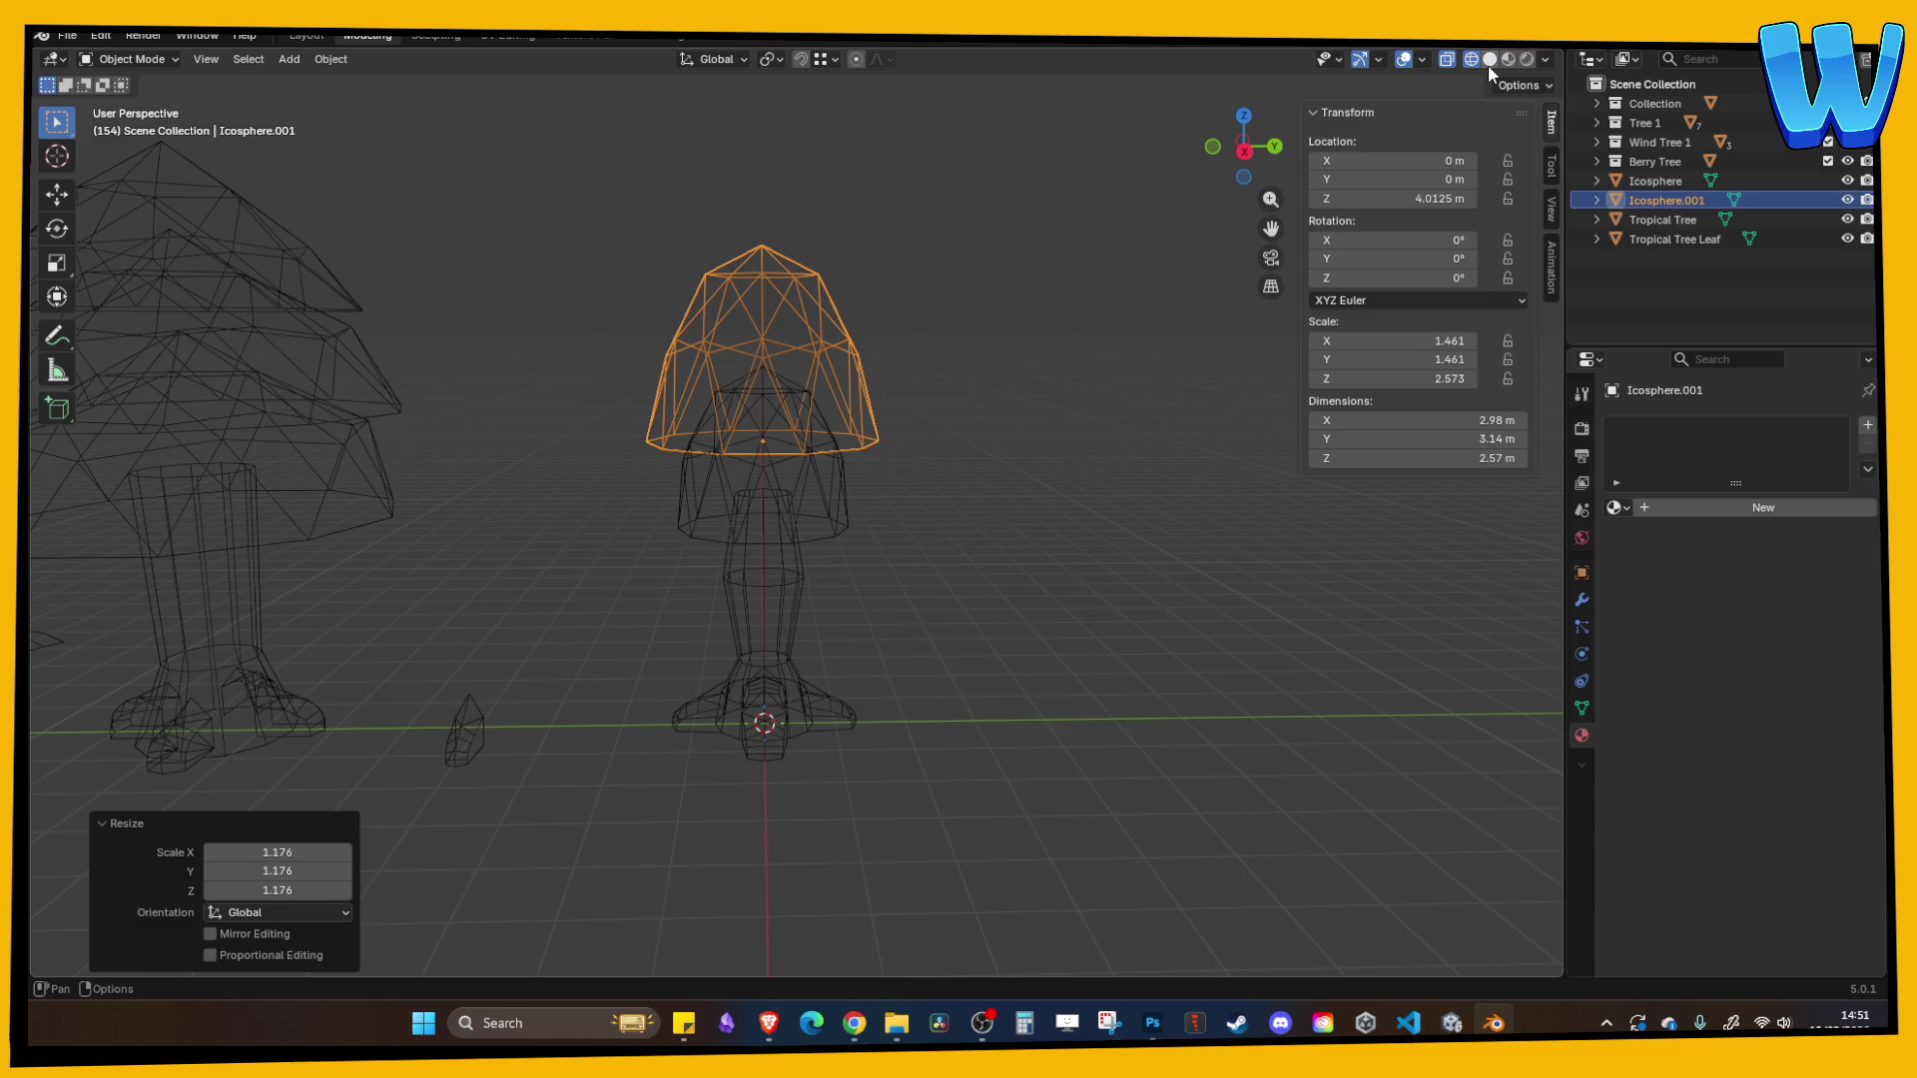
pyautogui.click(1490, 59)
# - Make the upper canopy tier taller along Z
pyautogui.click(916, 327)
pyautogui.click(833, 357)
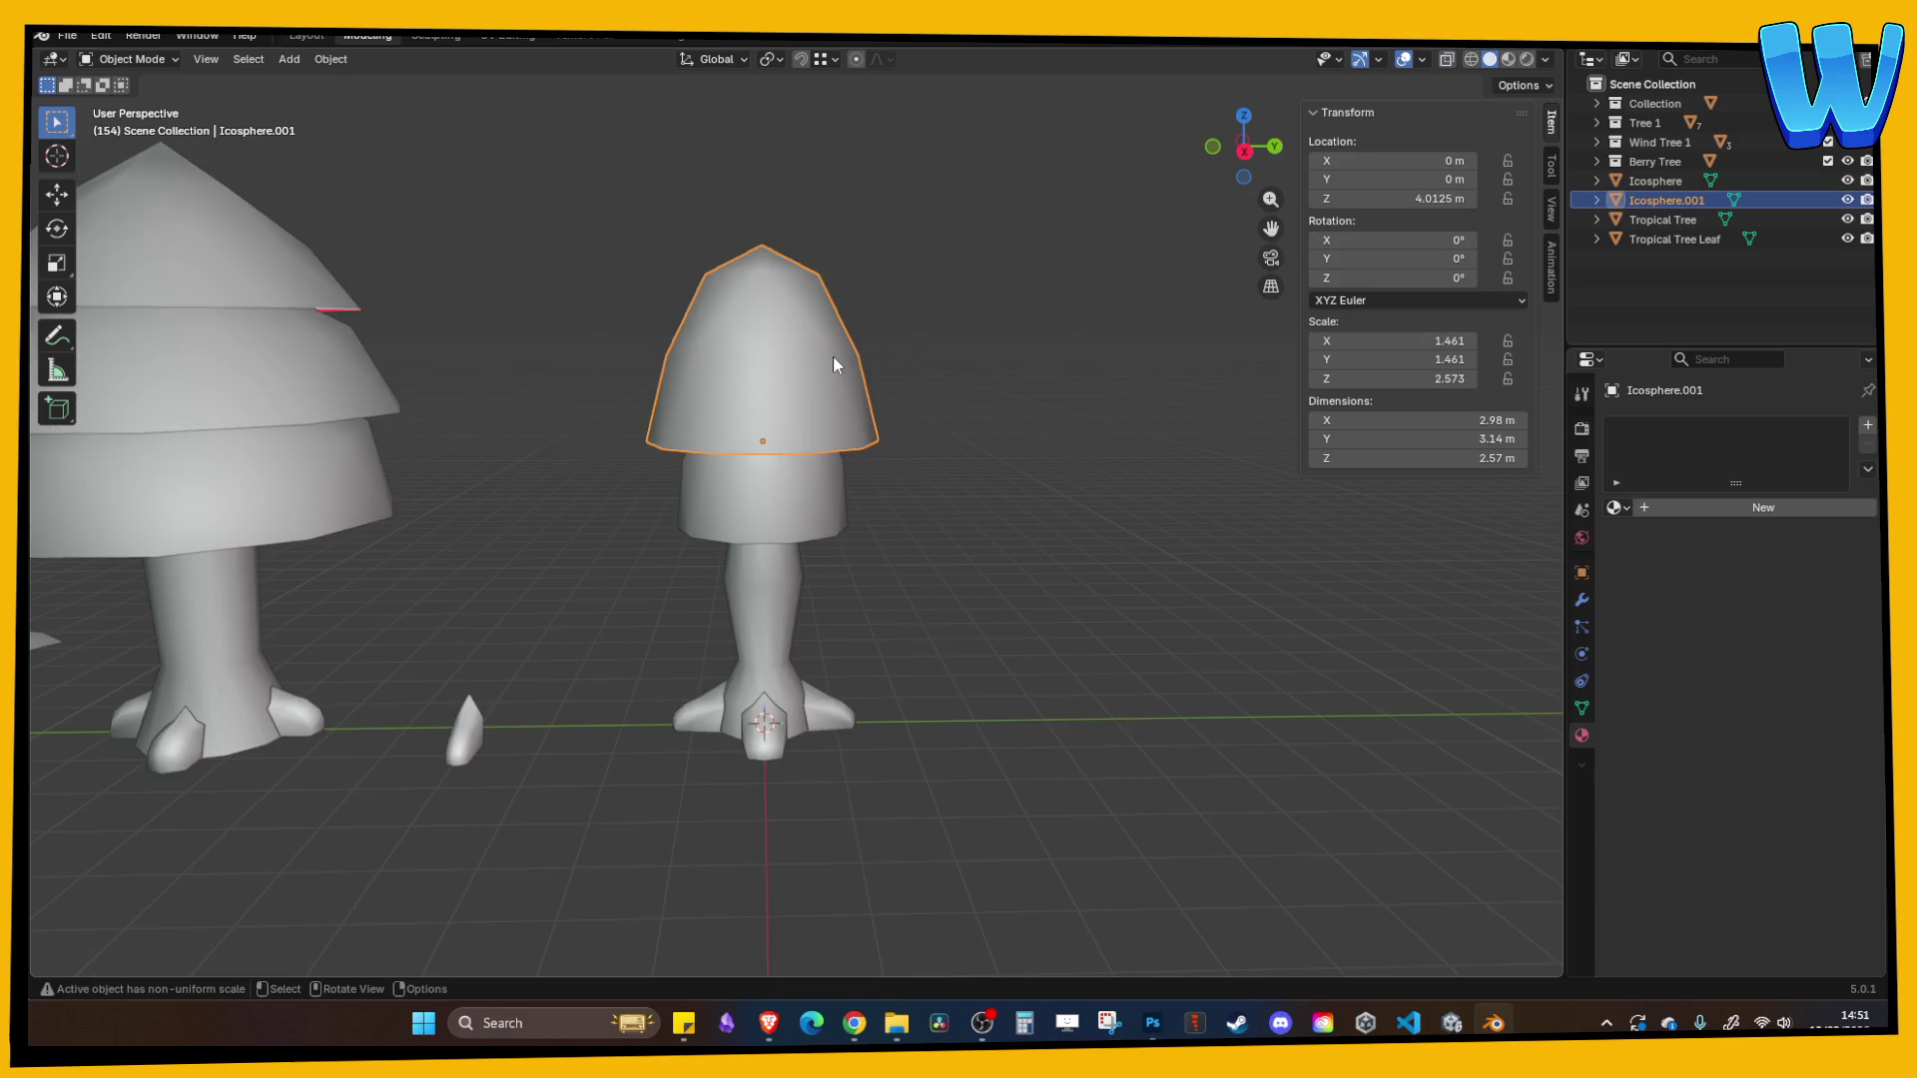
pyautogui.press('s')
pyautogui.press('z')
pyautogui.click(836, 350)
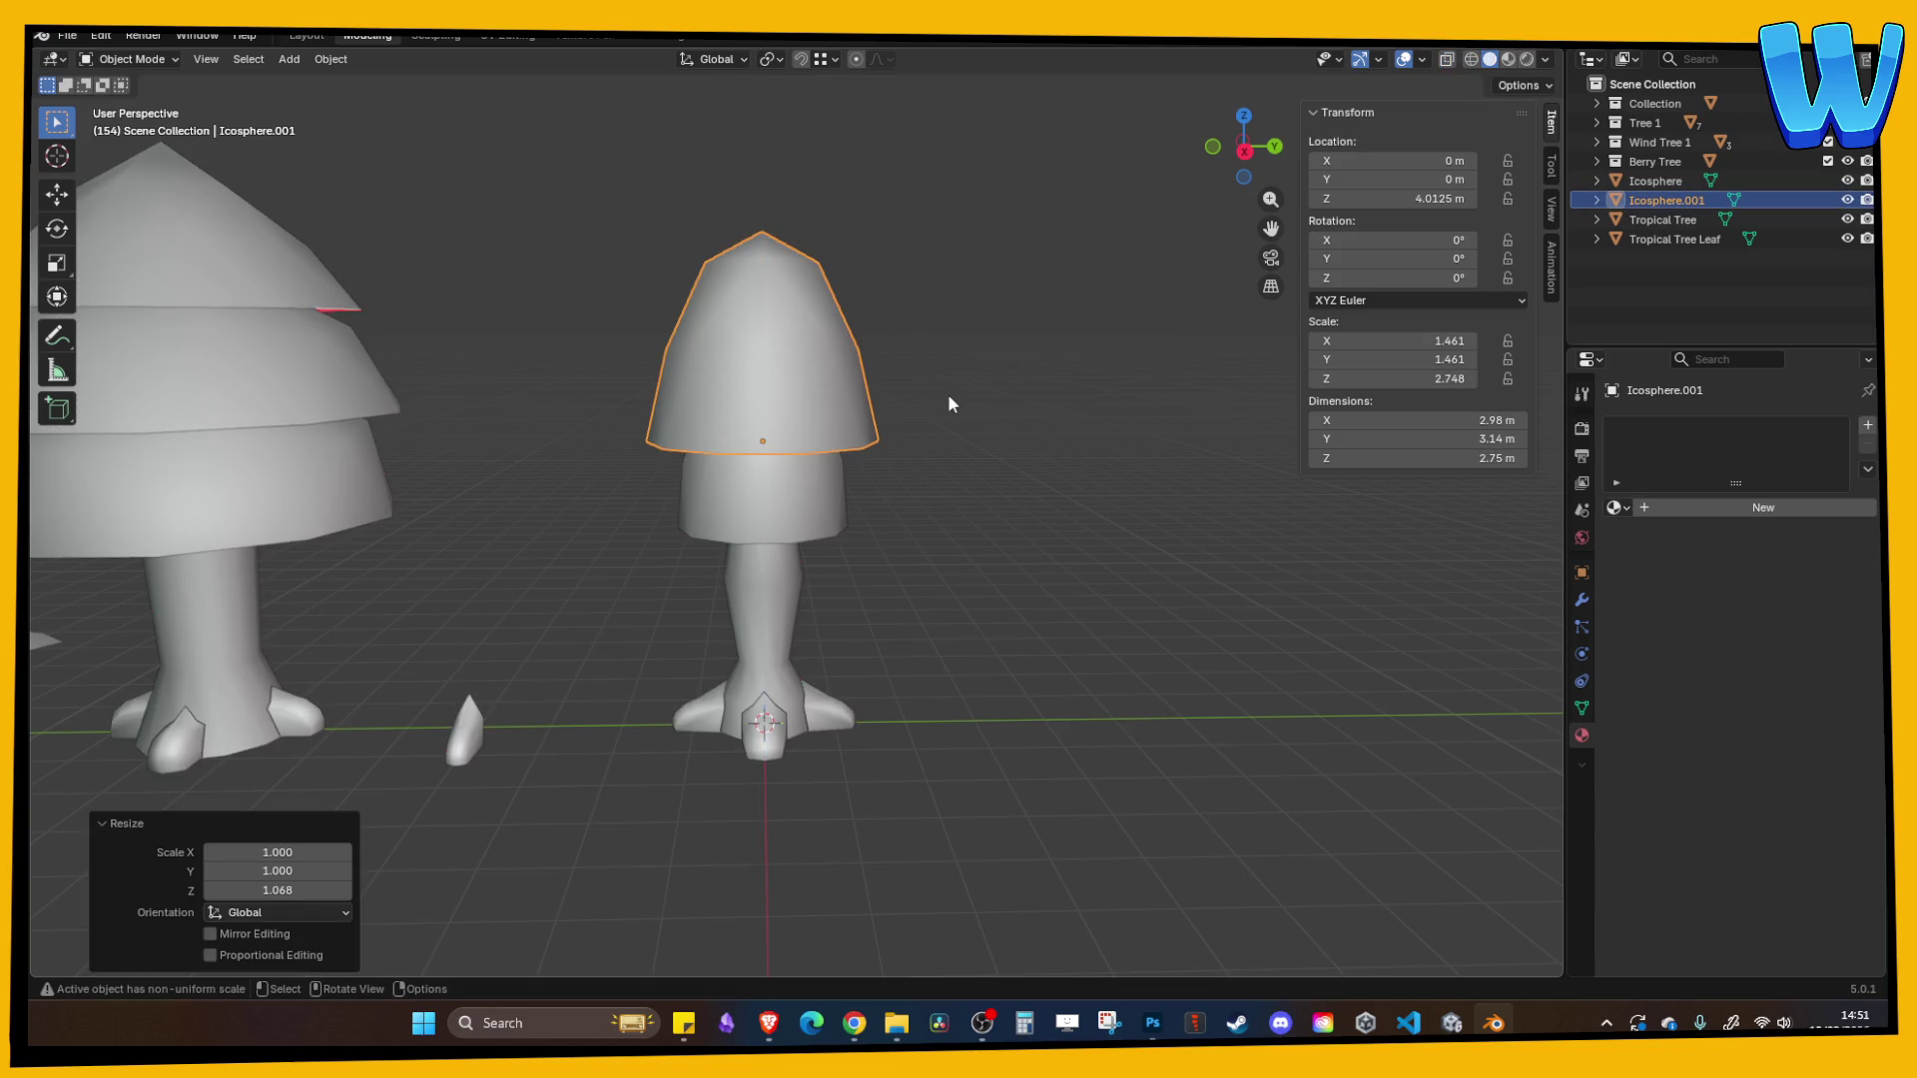
pyautogui.moveTo(948, 397); pyautogui.dragTo(955, 382)
pyautogui.moveTo(1235, 167)
pyautogui.mouseDown()
pyautogui.moveTo(1010, 286)
pyautogui.moveTo(1010, 373)
pyautogui.mouseUp()
# - Adjust the lower tier's height along Z and shrink its bottom rim
pyautogui.press('Tab')
pyautogui.press('Tab')
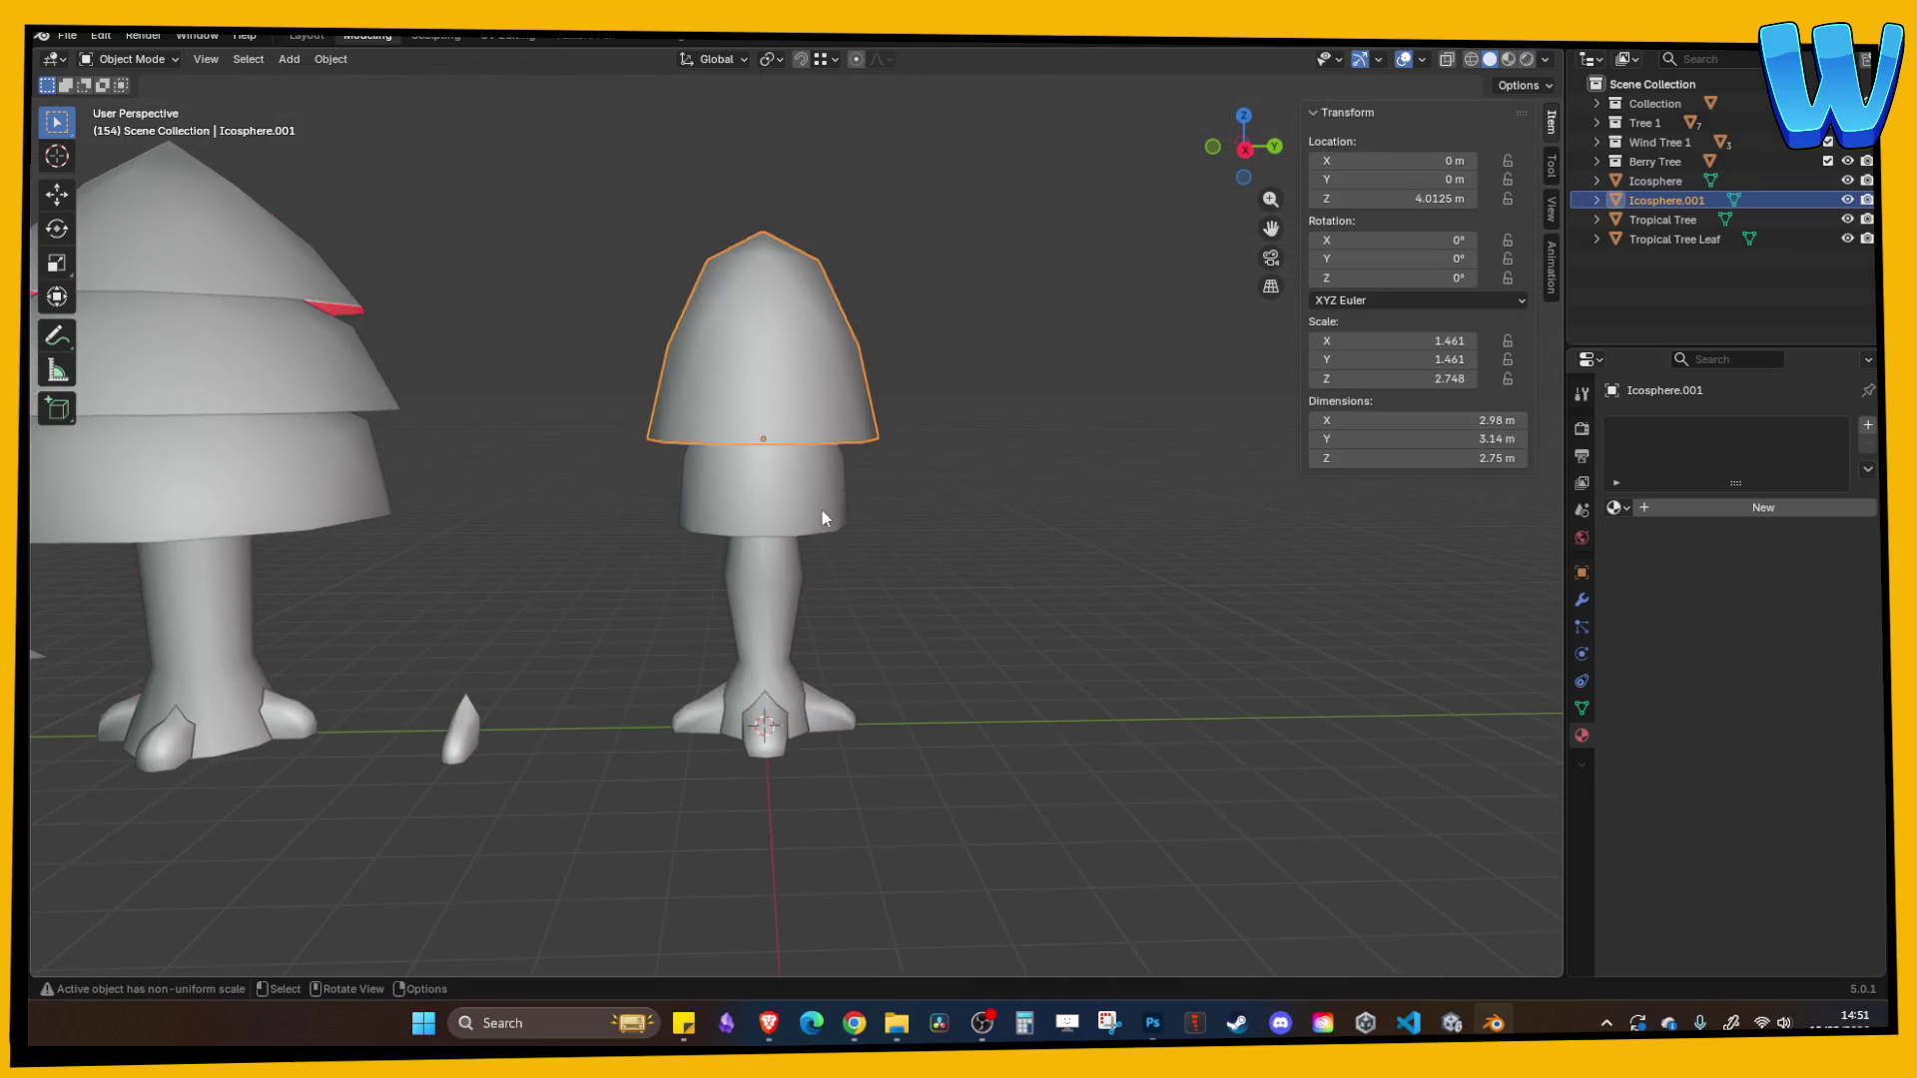
pyautogui.click(814, 509)
pyautogui.press('s')
pyautogui.press('z')
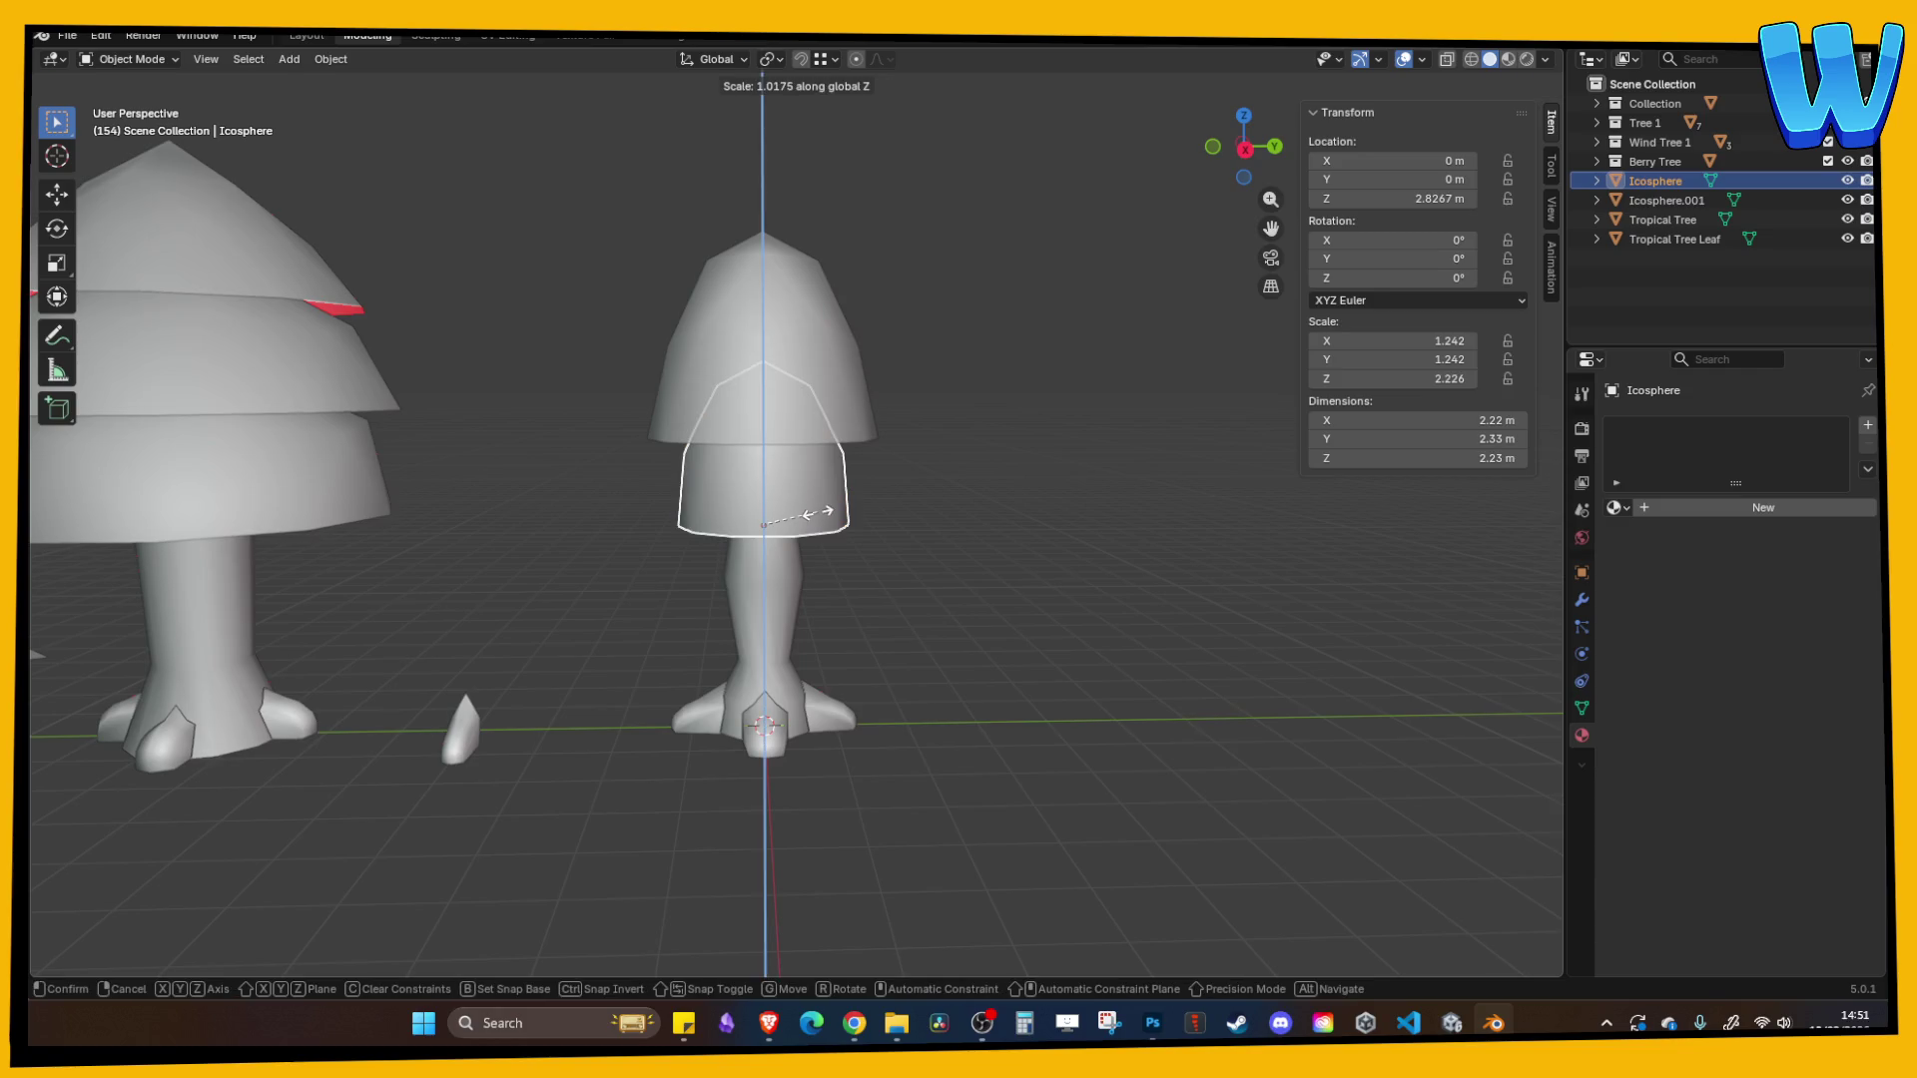
pyautogui.click(827, 513)
pyautogui.press('Tab')
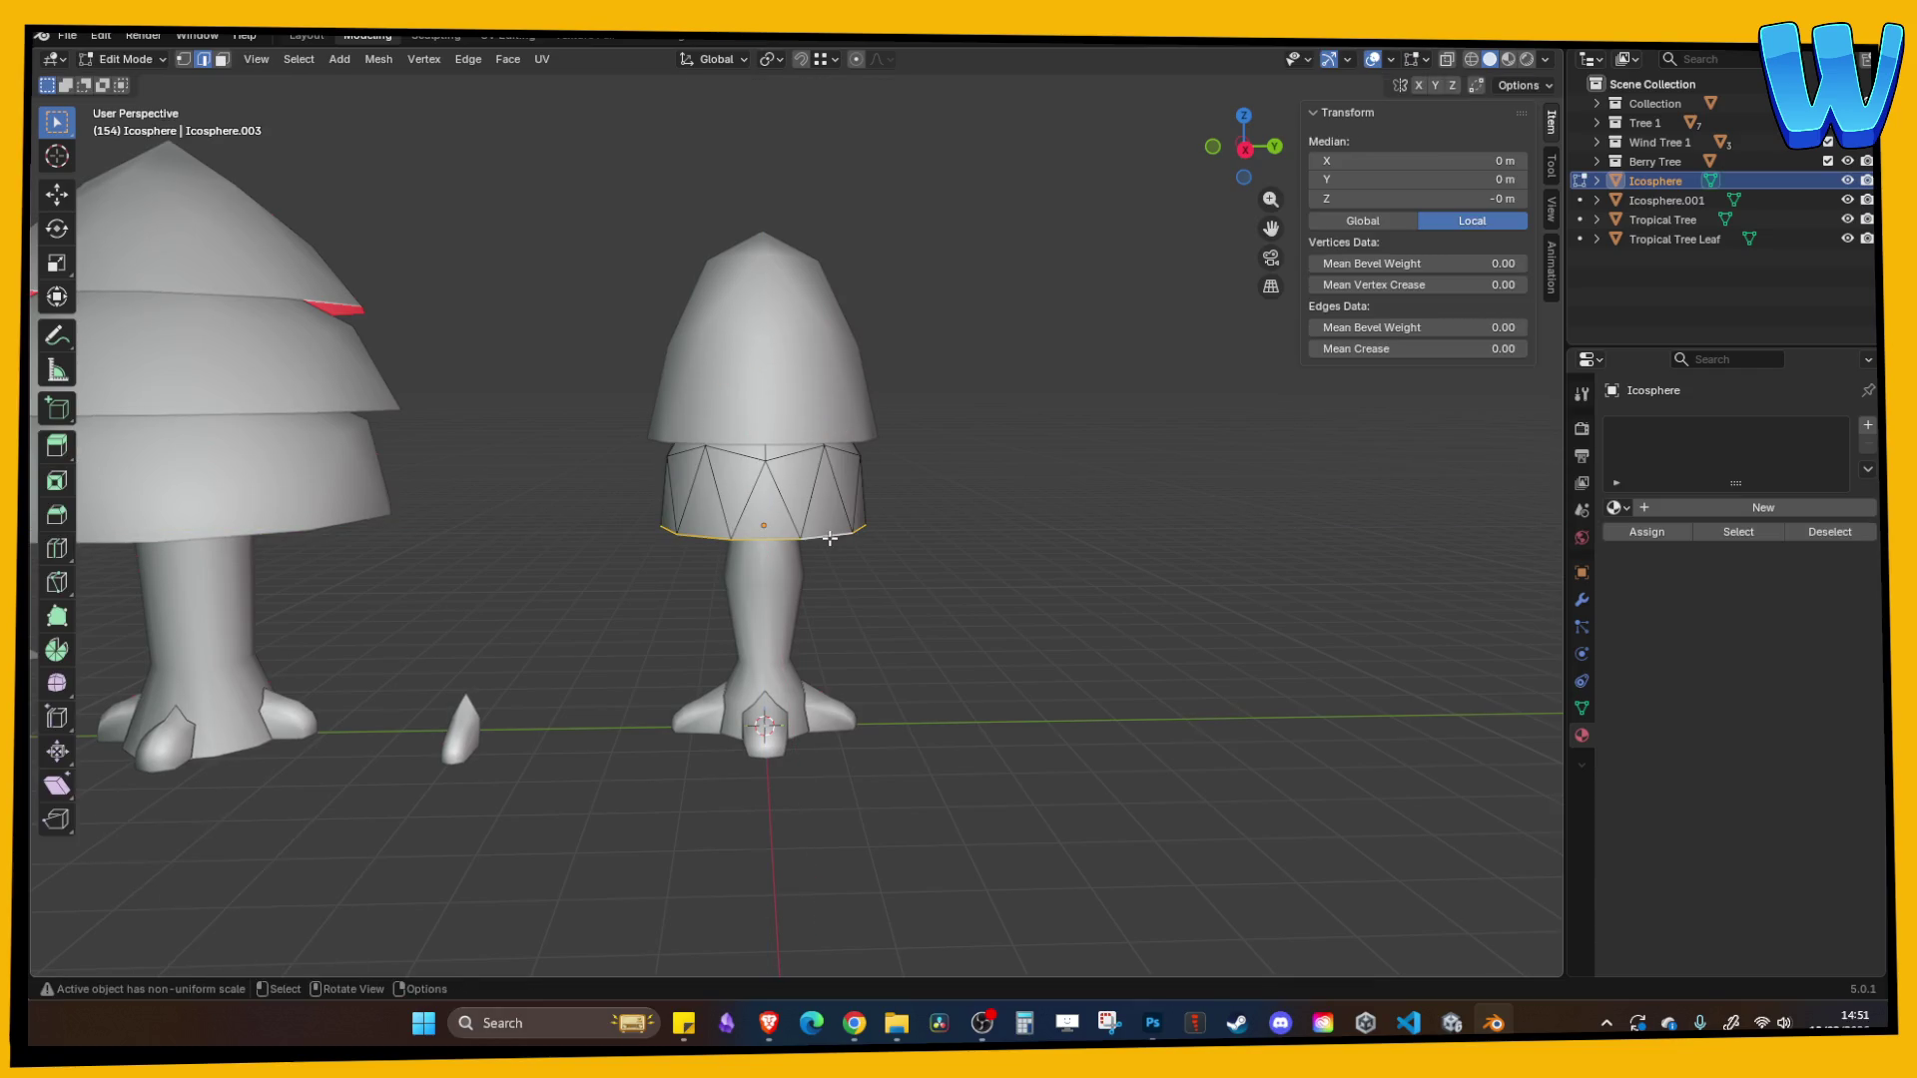
pyautogui.press('s')
pyautogui.click(988, 543)
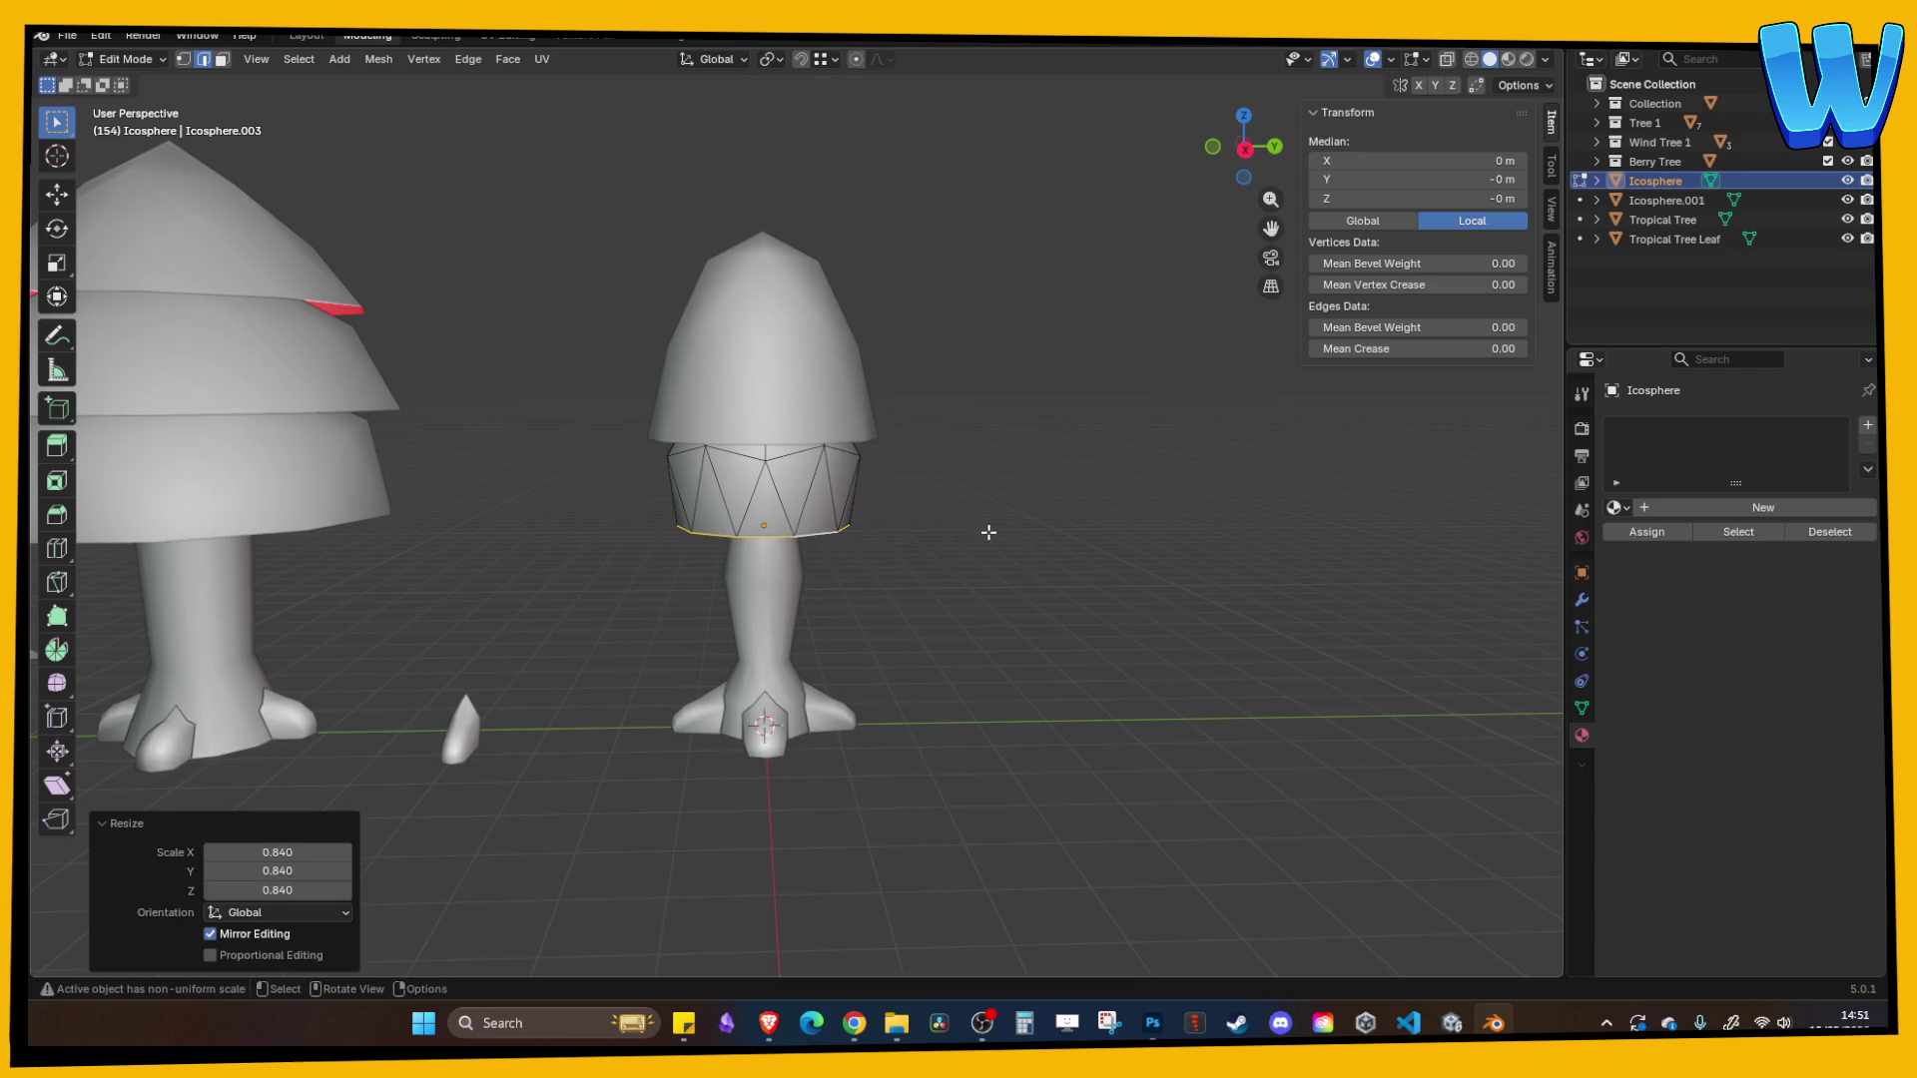
pyautogui.click(998, 517)
pyautogui.moveTo(998, 516)
pyautogui.mouseDown()
pyautogui.moveTo(879, 529)
pyautogui.moveTo(998, 549)
pyautogui.moveTo(907, 568)
pyautogui.moveTo(939, 547)
pyautogui.moveTo(830, 475)
pyautogui.mouseUp()
pyautogui.press('Tab')
# - Copy the upper tier and place the copy as a third tier at Z 5.1453 m
pyautogui.click(782, 396)
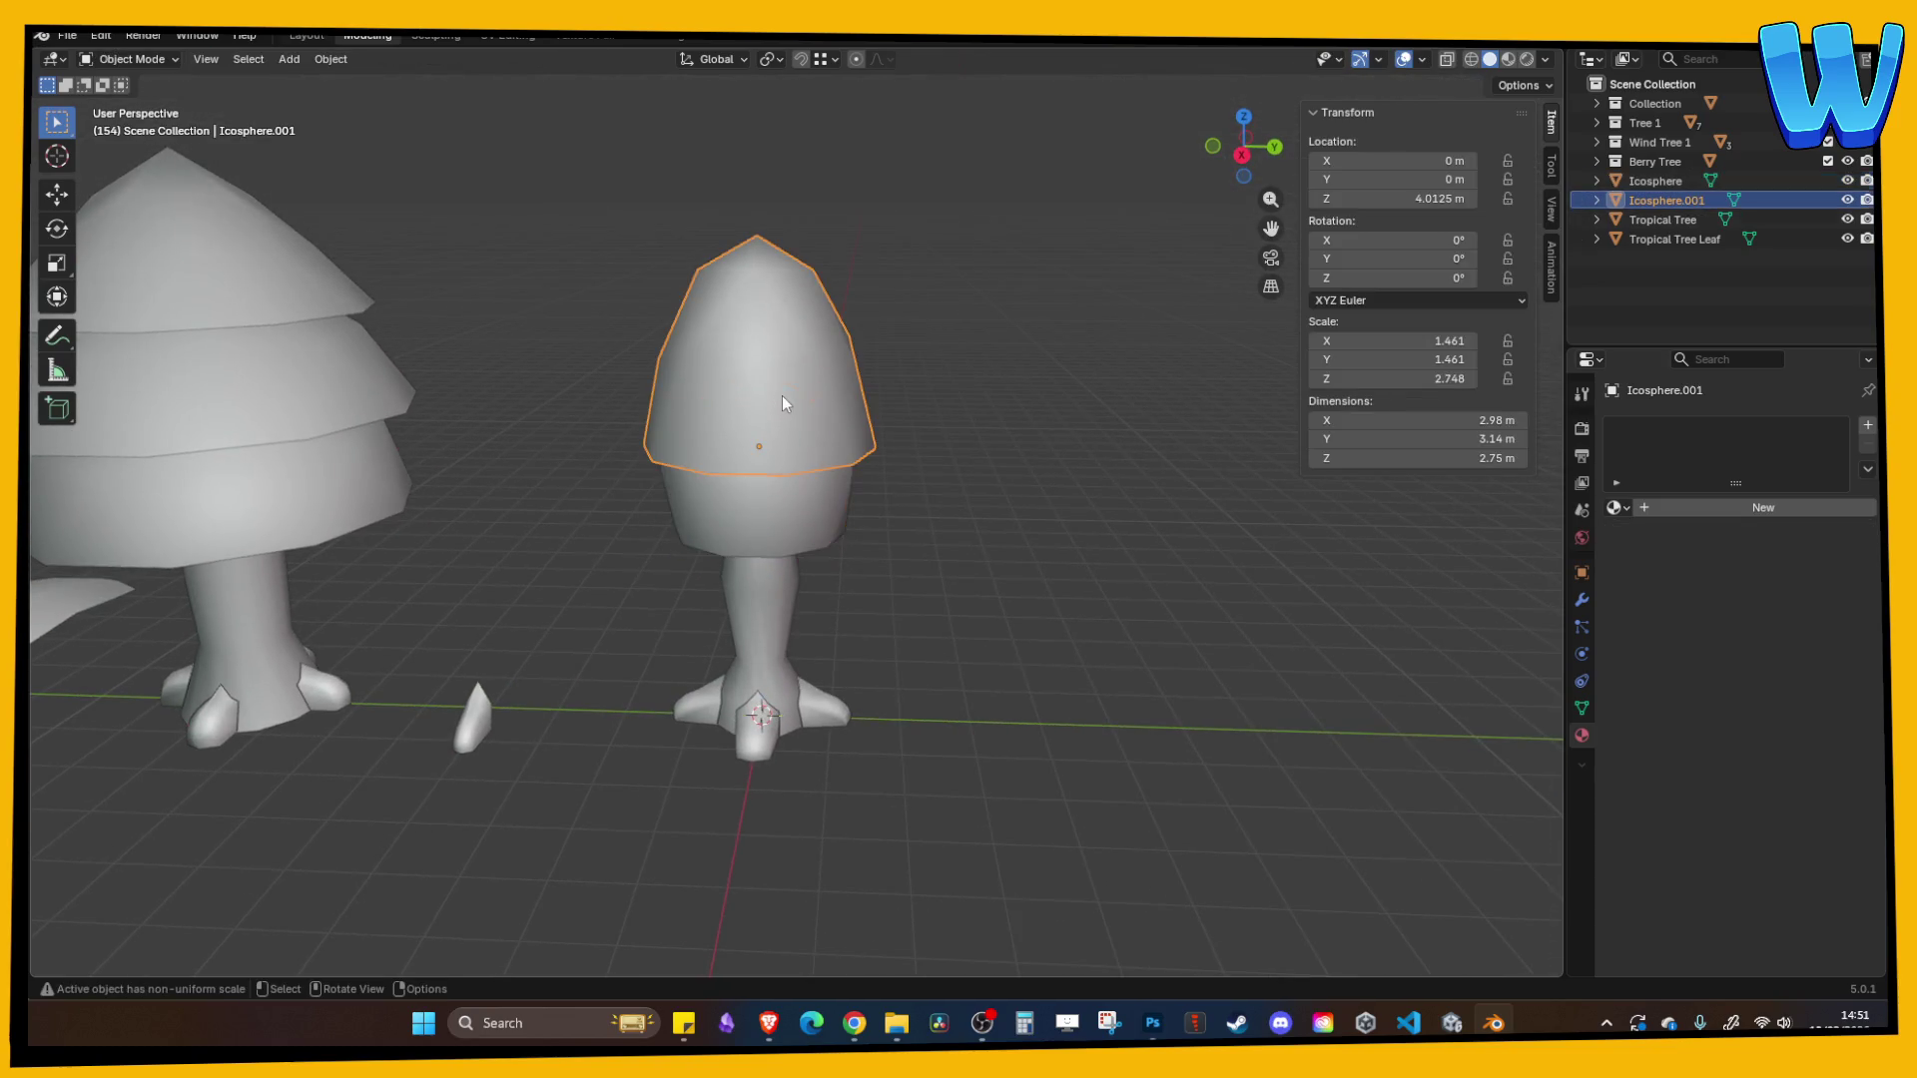
pyautogui.hotkey('ctrl', 'v')
pyautogui.press('g')
pyautogui.press('z')
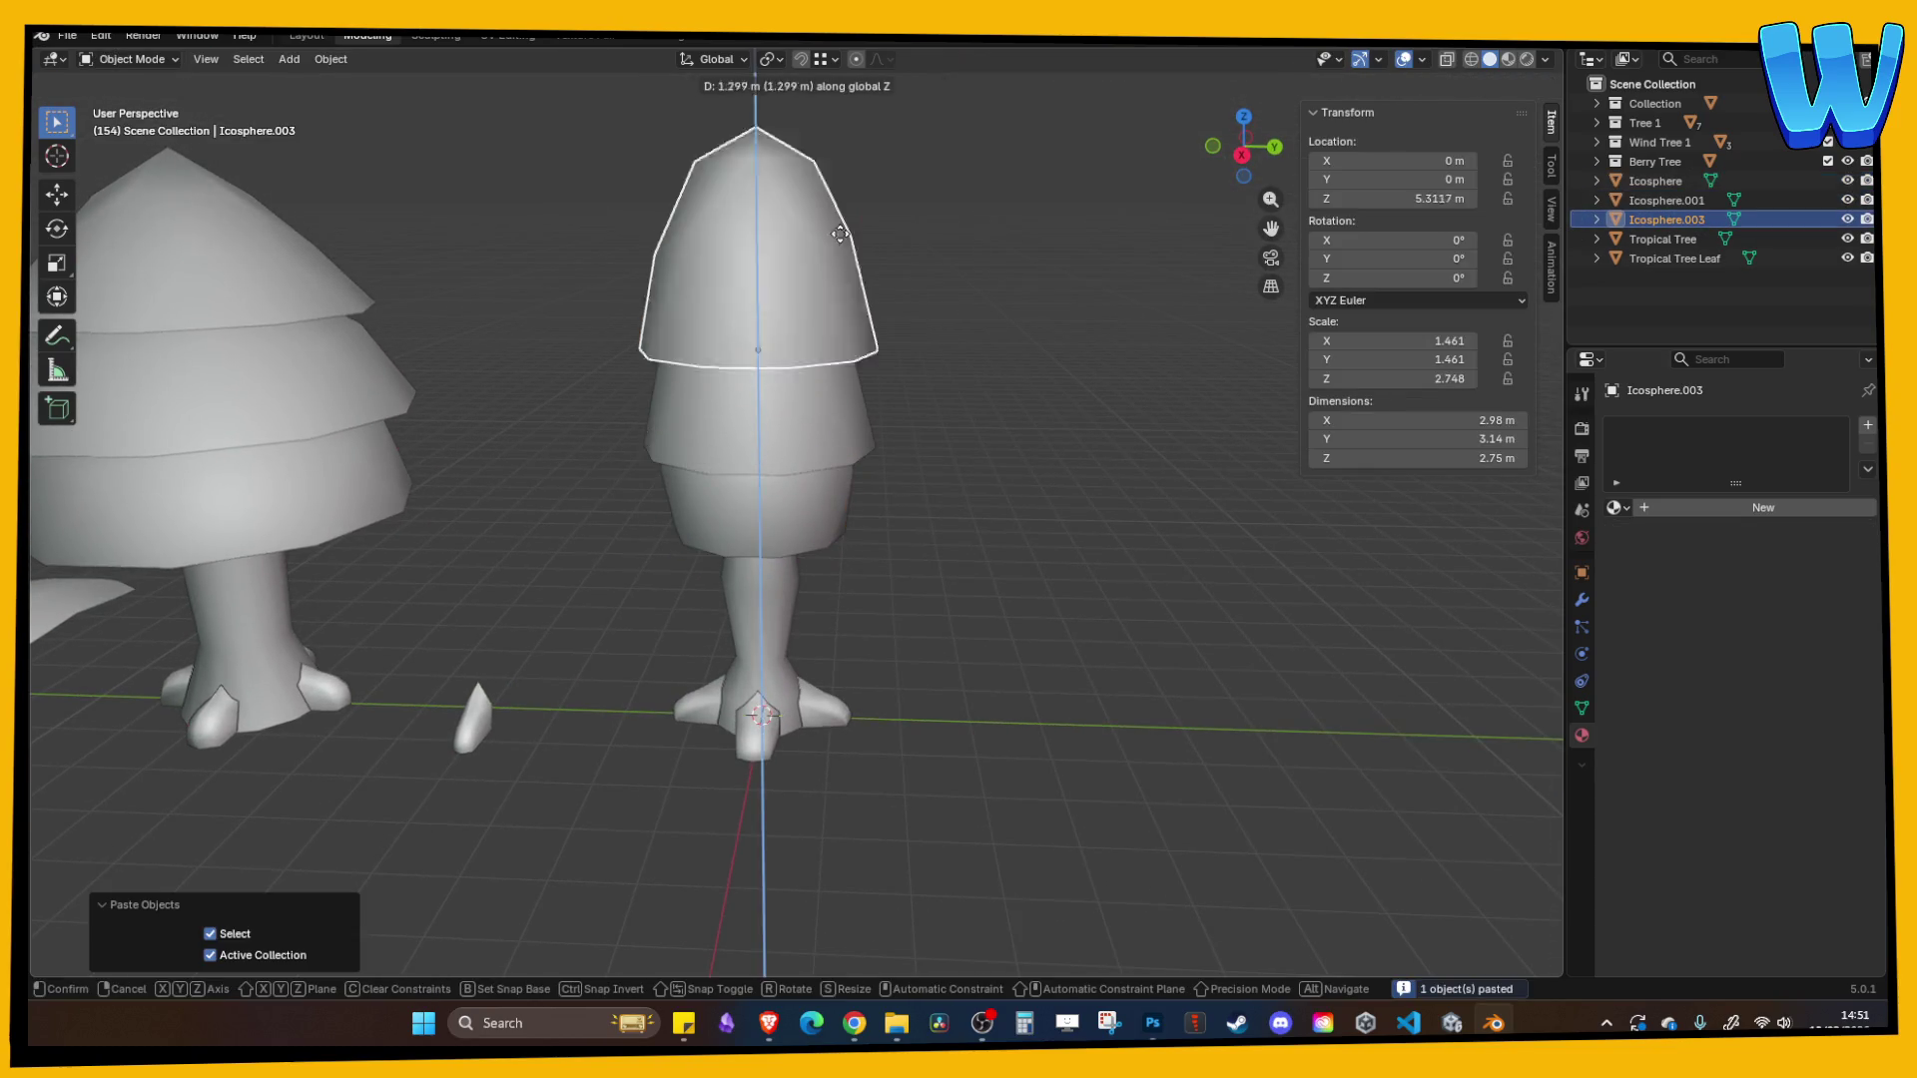
pyautogui.click(836, 318)
# - Stretch the top tier taller along Z to 1.949
pyautogui.click(831, 363)
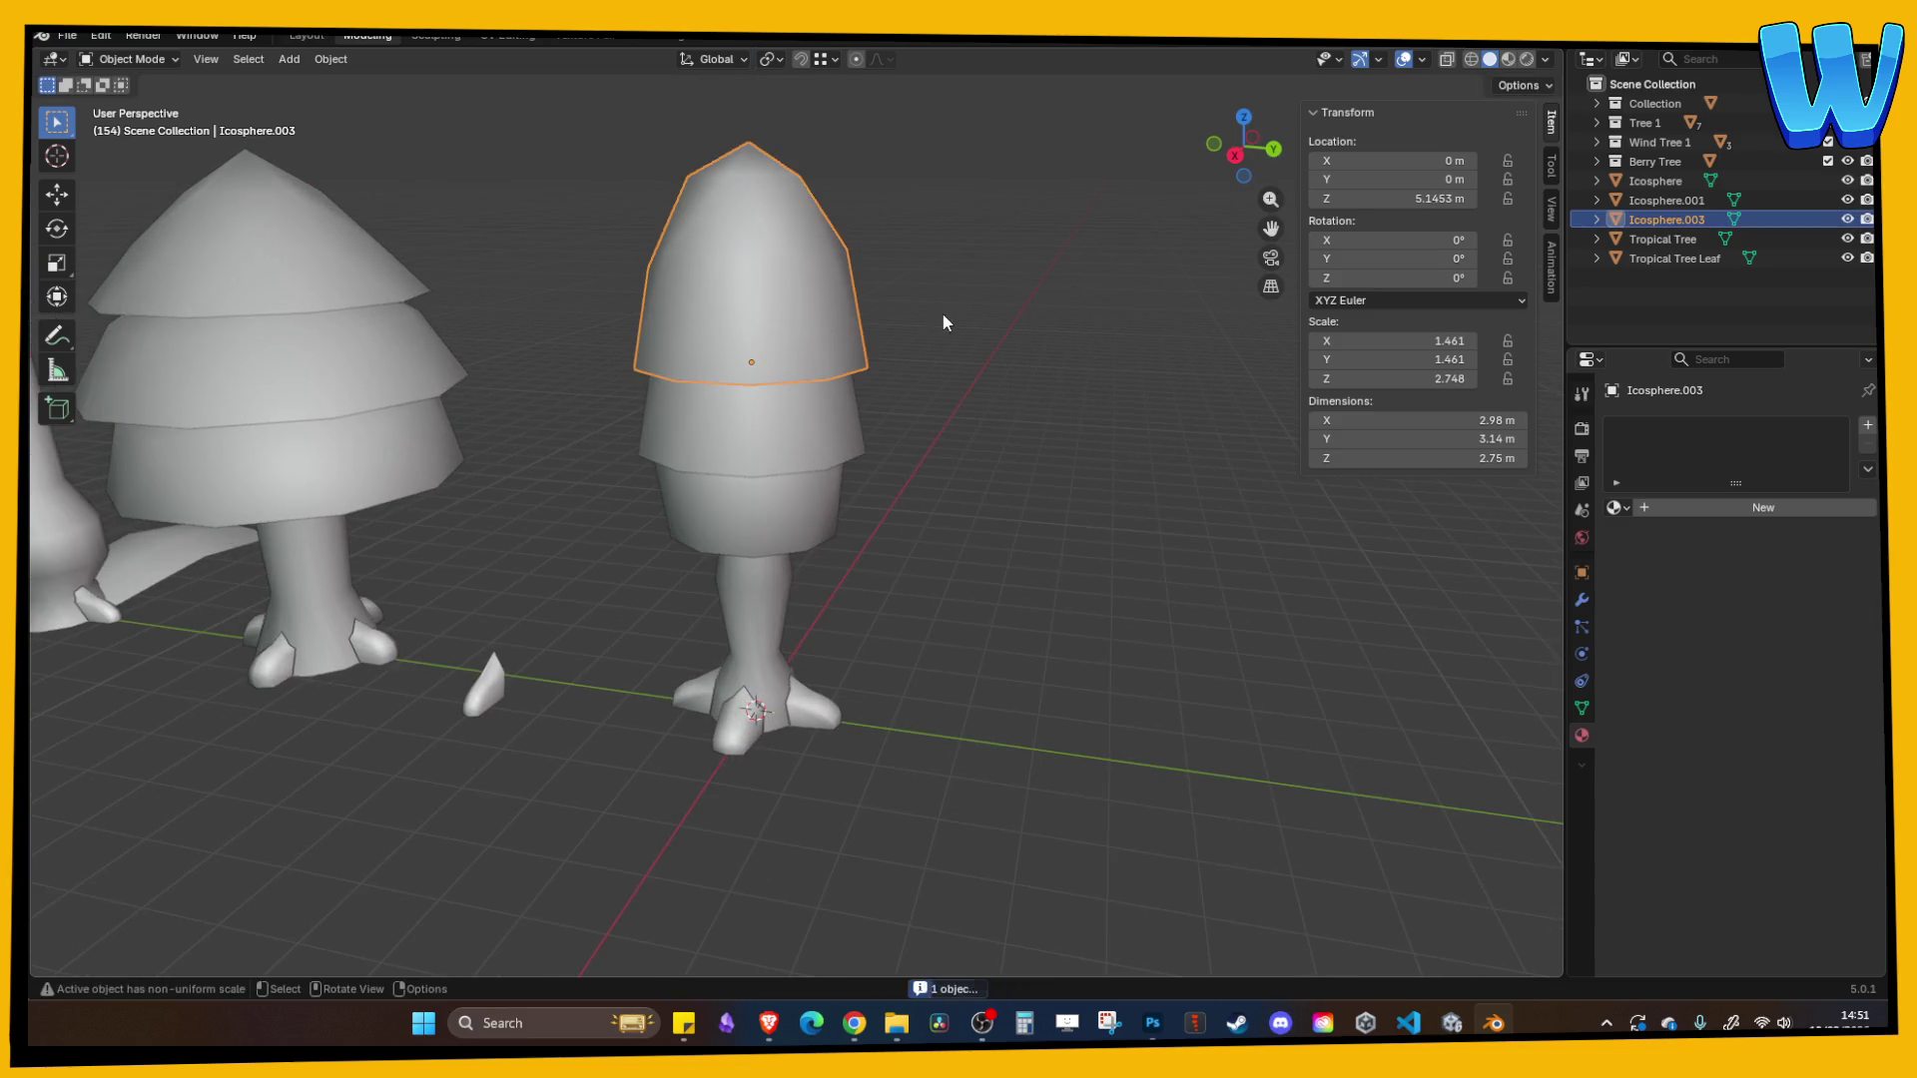
pyautogui.press('s')
pyautogui.press('z')
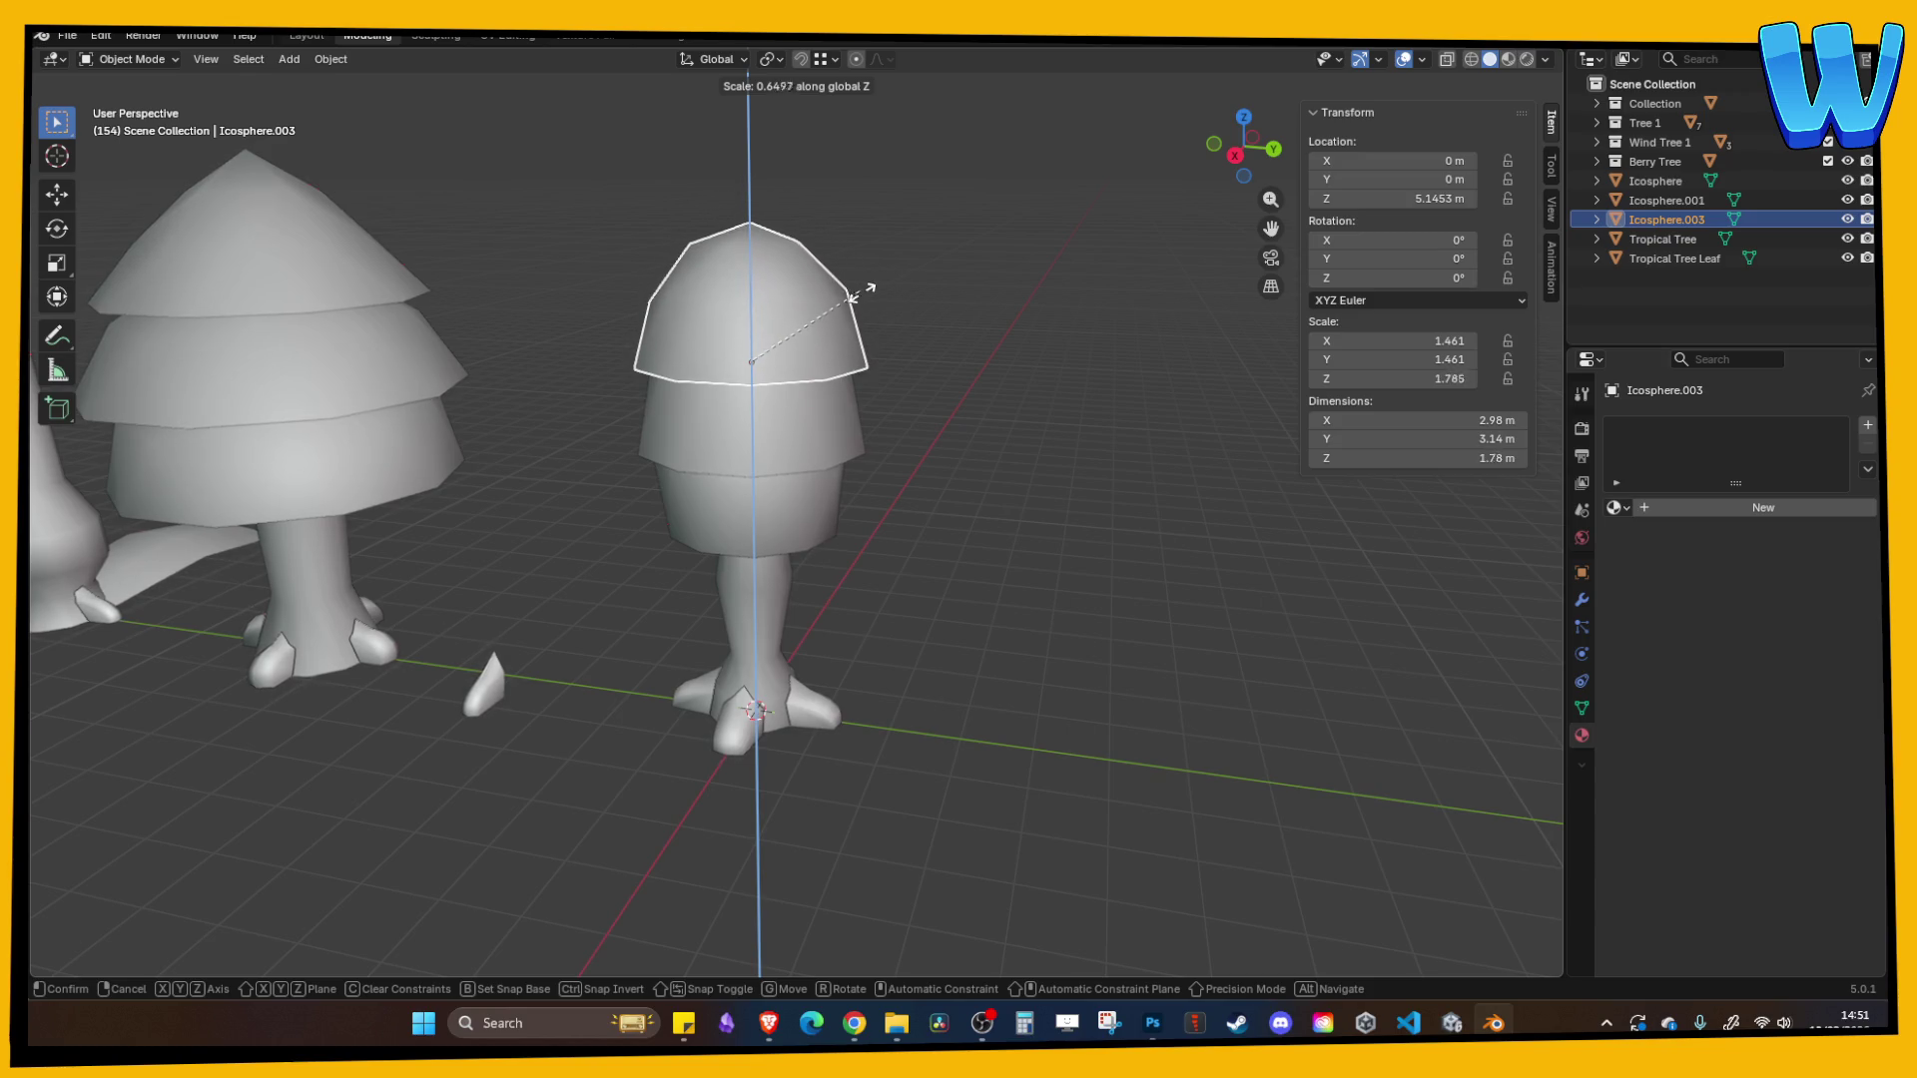
pyautogui.click(876, 296)
pyautogui.click(954, 341)
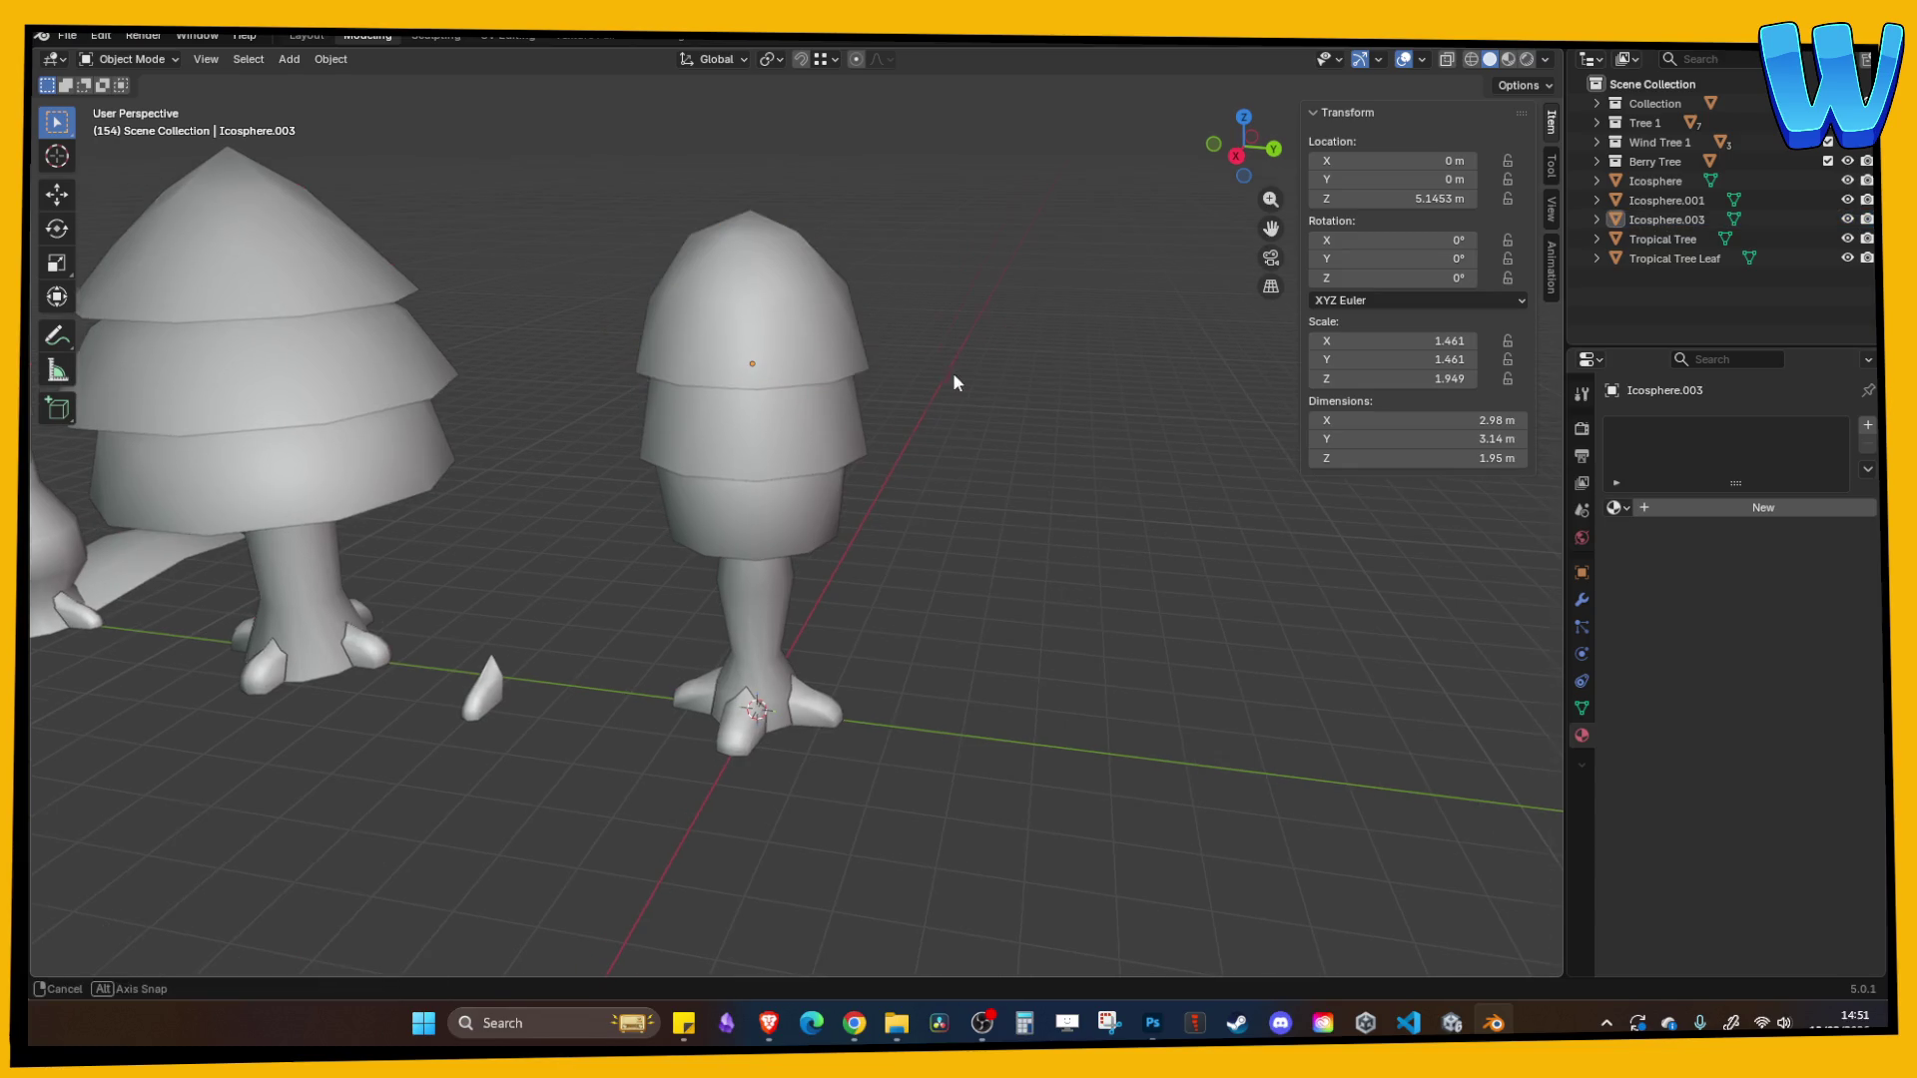
pyautogui.scroll(-5, 986, 369)
pyautogui.scroll(5, 964, 491)
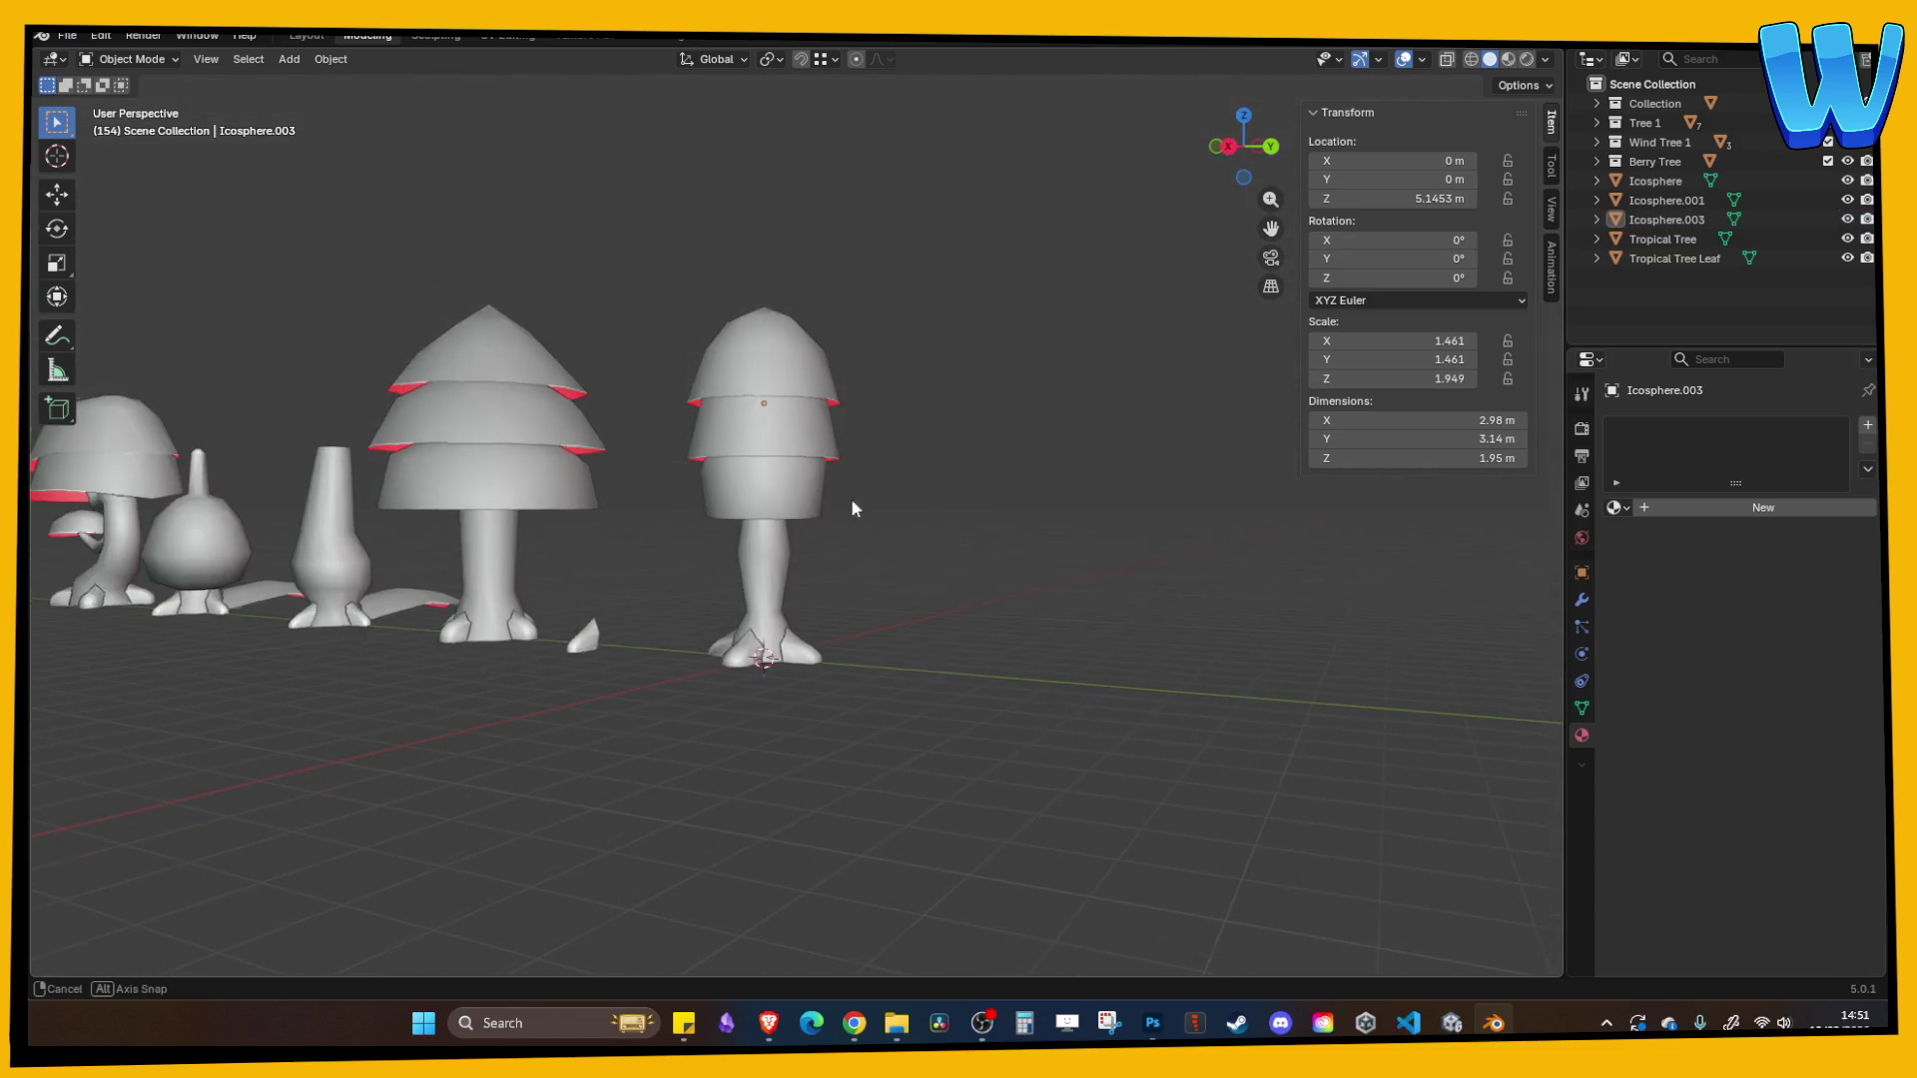
# - Select all three canopy tiers and lower them about 0.32 m onto the trunk
pyautogui.keyDown('shift'); pyautogui.click(769, 430); pyautogui.keyUp('shift')
pyautogui.keyDown('shift'); pyautogui.click(764, 404); pyautogui.keyUp('shift')
pyautogui.keyDown('shift'); pyautogui.click(761, 349); pyautogui.keyUp('shift')
pyautogui.press('KP_Decimal')
pyautogui.press('g')
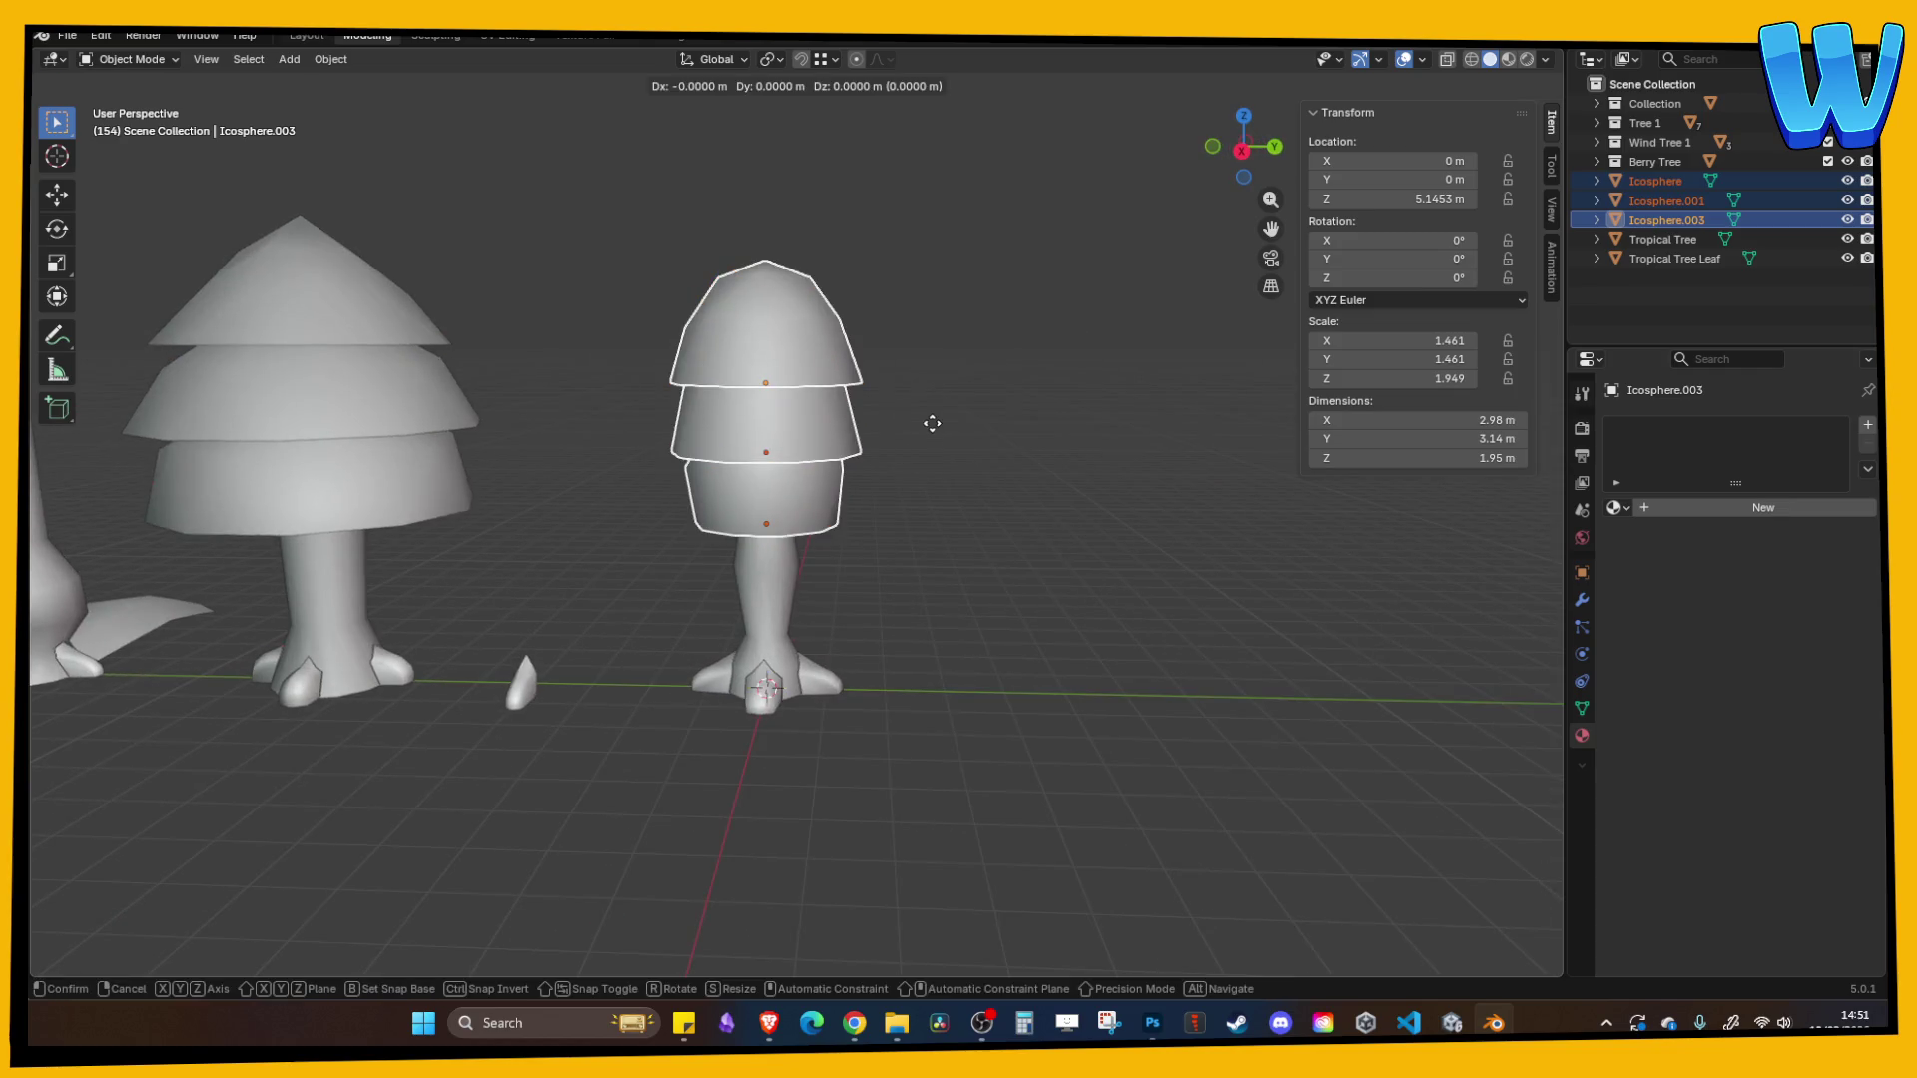
pyautogui.press('z')
pyautogui.click(930, 442)
pyautogui.click(986, 417)
pyautogui.moveTo(986, 418); pyautogui.dragTo(878, 461)
pyautogui.scroll(4, 978, 459)
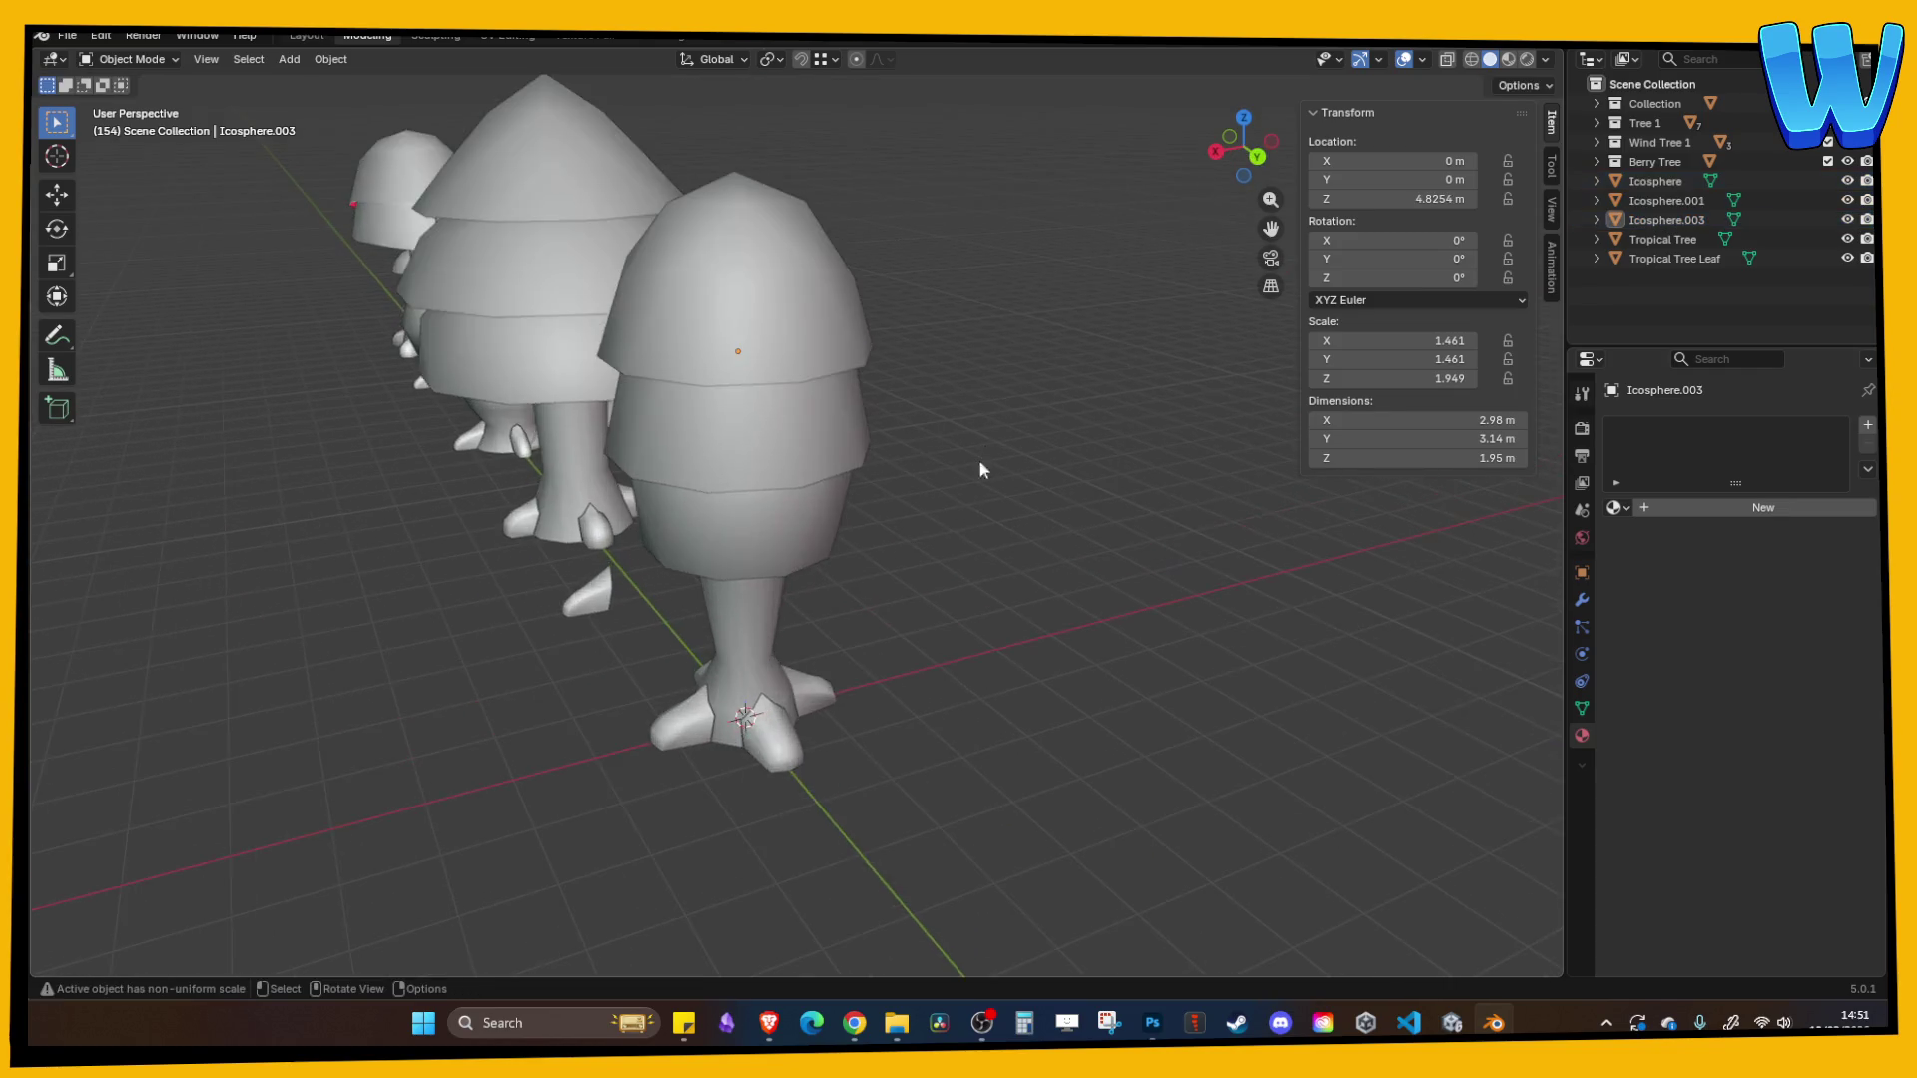
# - Lower the Berry Tree Trunk's top edge loop by 0.36 m, leaving it 2.94 m tall
pyautogui.click(763, 619)
pyautogui.scroll(3, 794, 669)
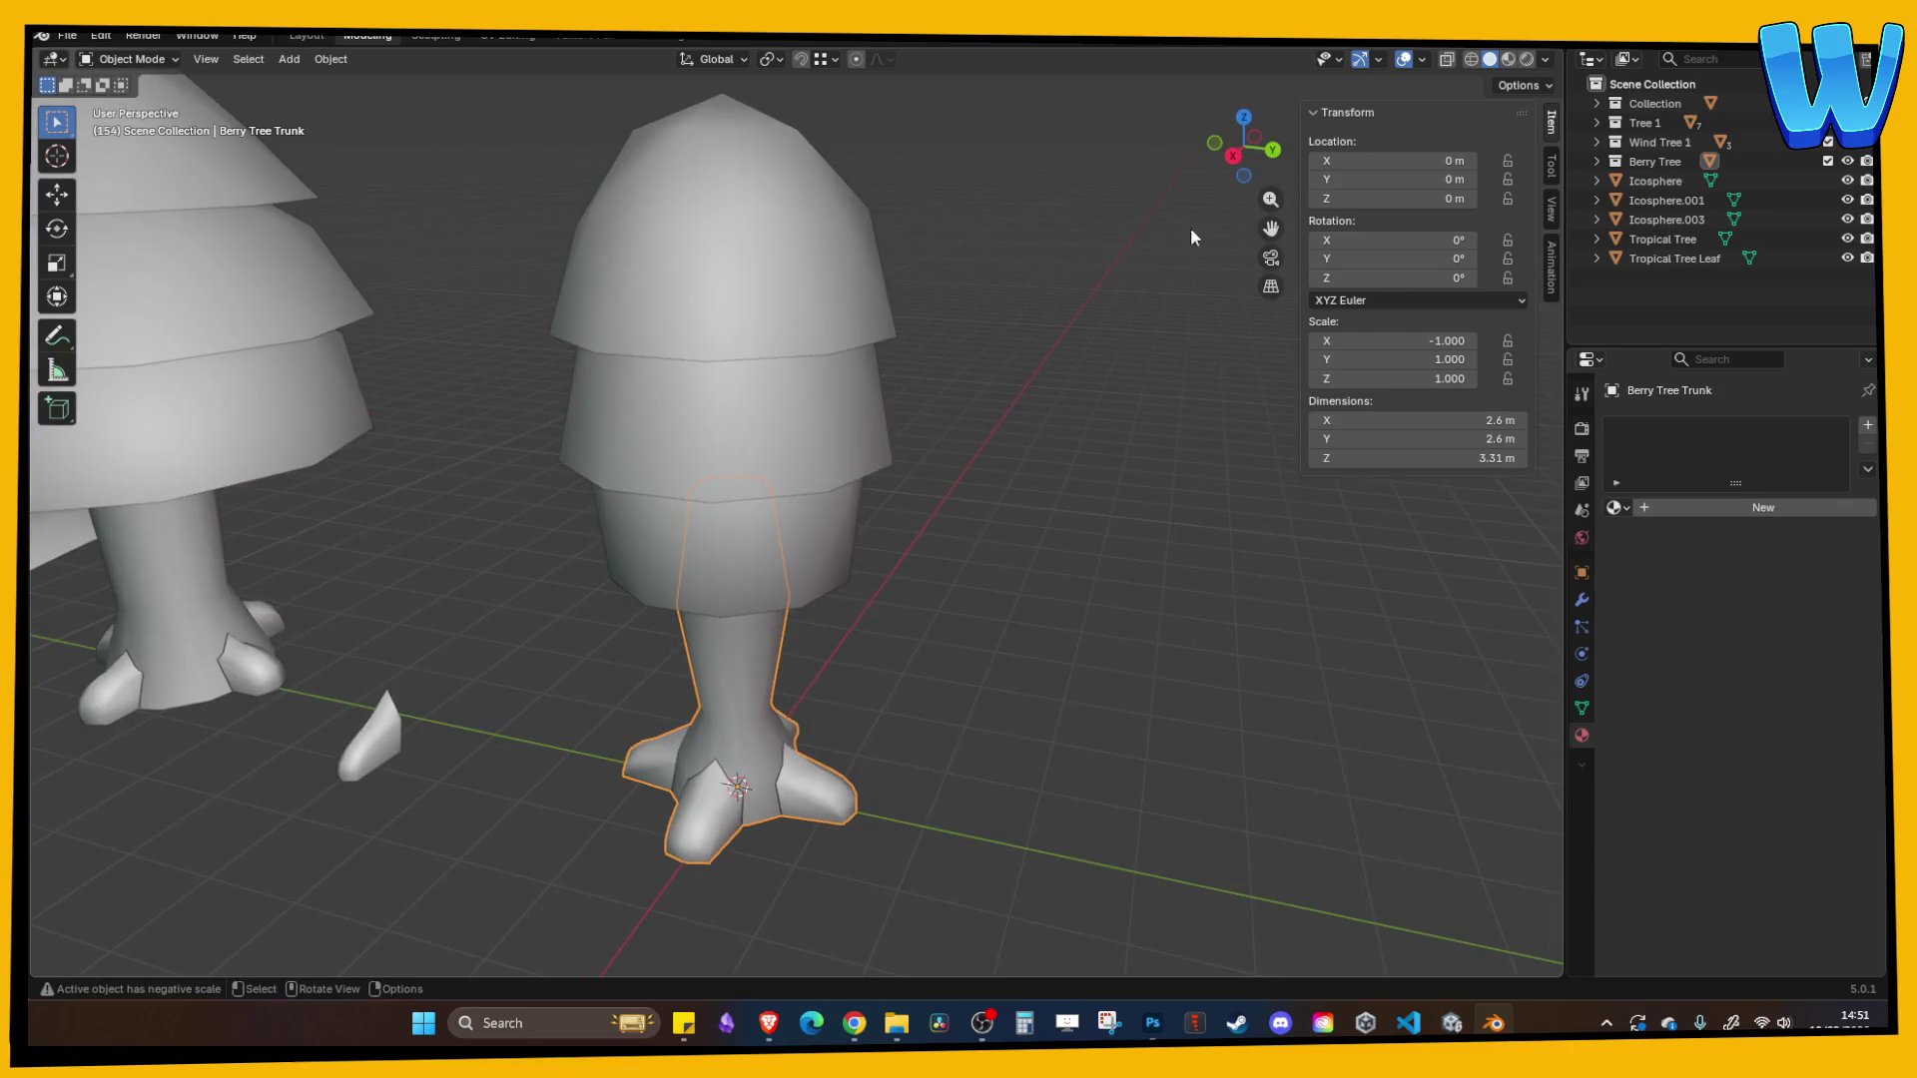
pyautogui.click(1470, 60)
pyautogui.press('Tab')
pyautogui.keyDown('alt'); pyautogui.click(755, 495); pyautogui.keyUp('alt')
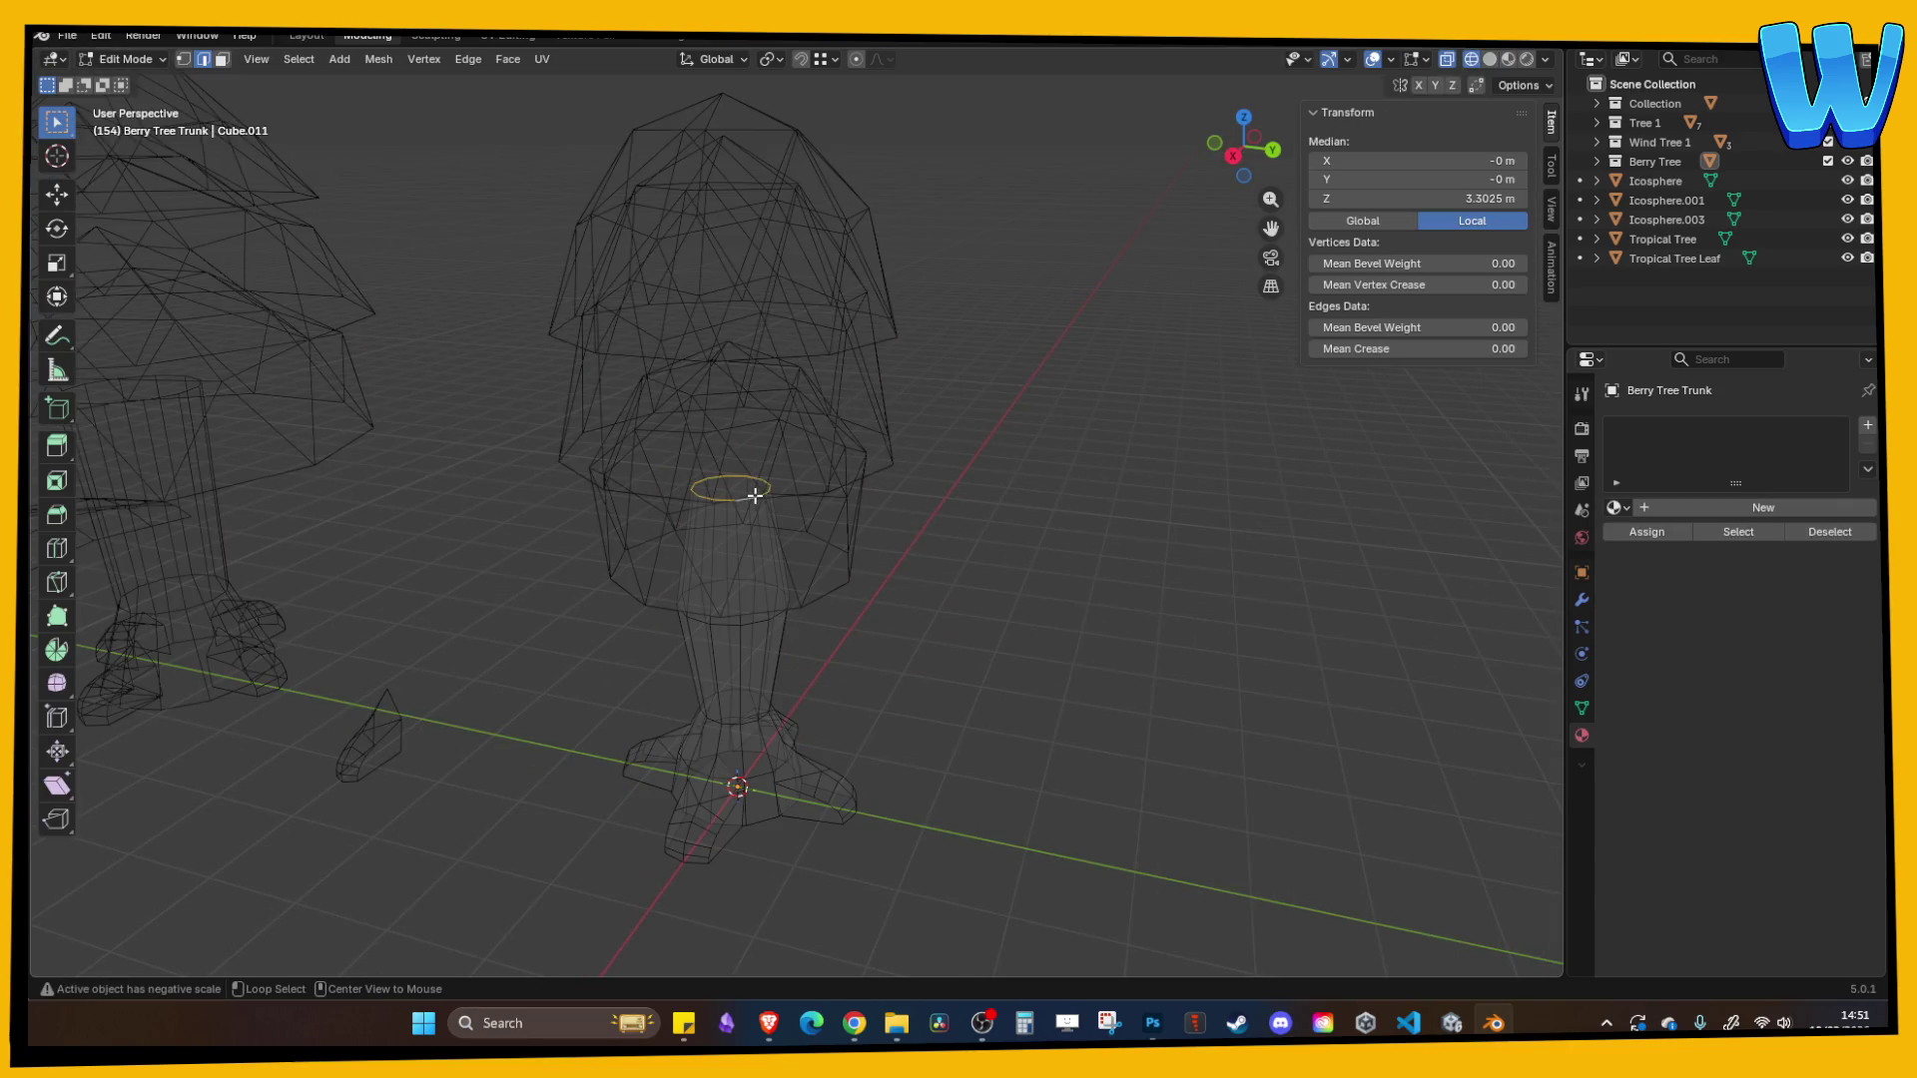
pyautogui.press('g')
pyautogui.press('z')
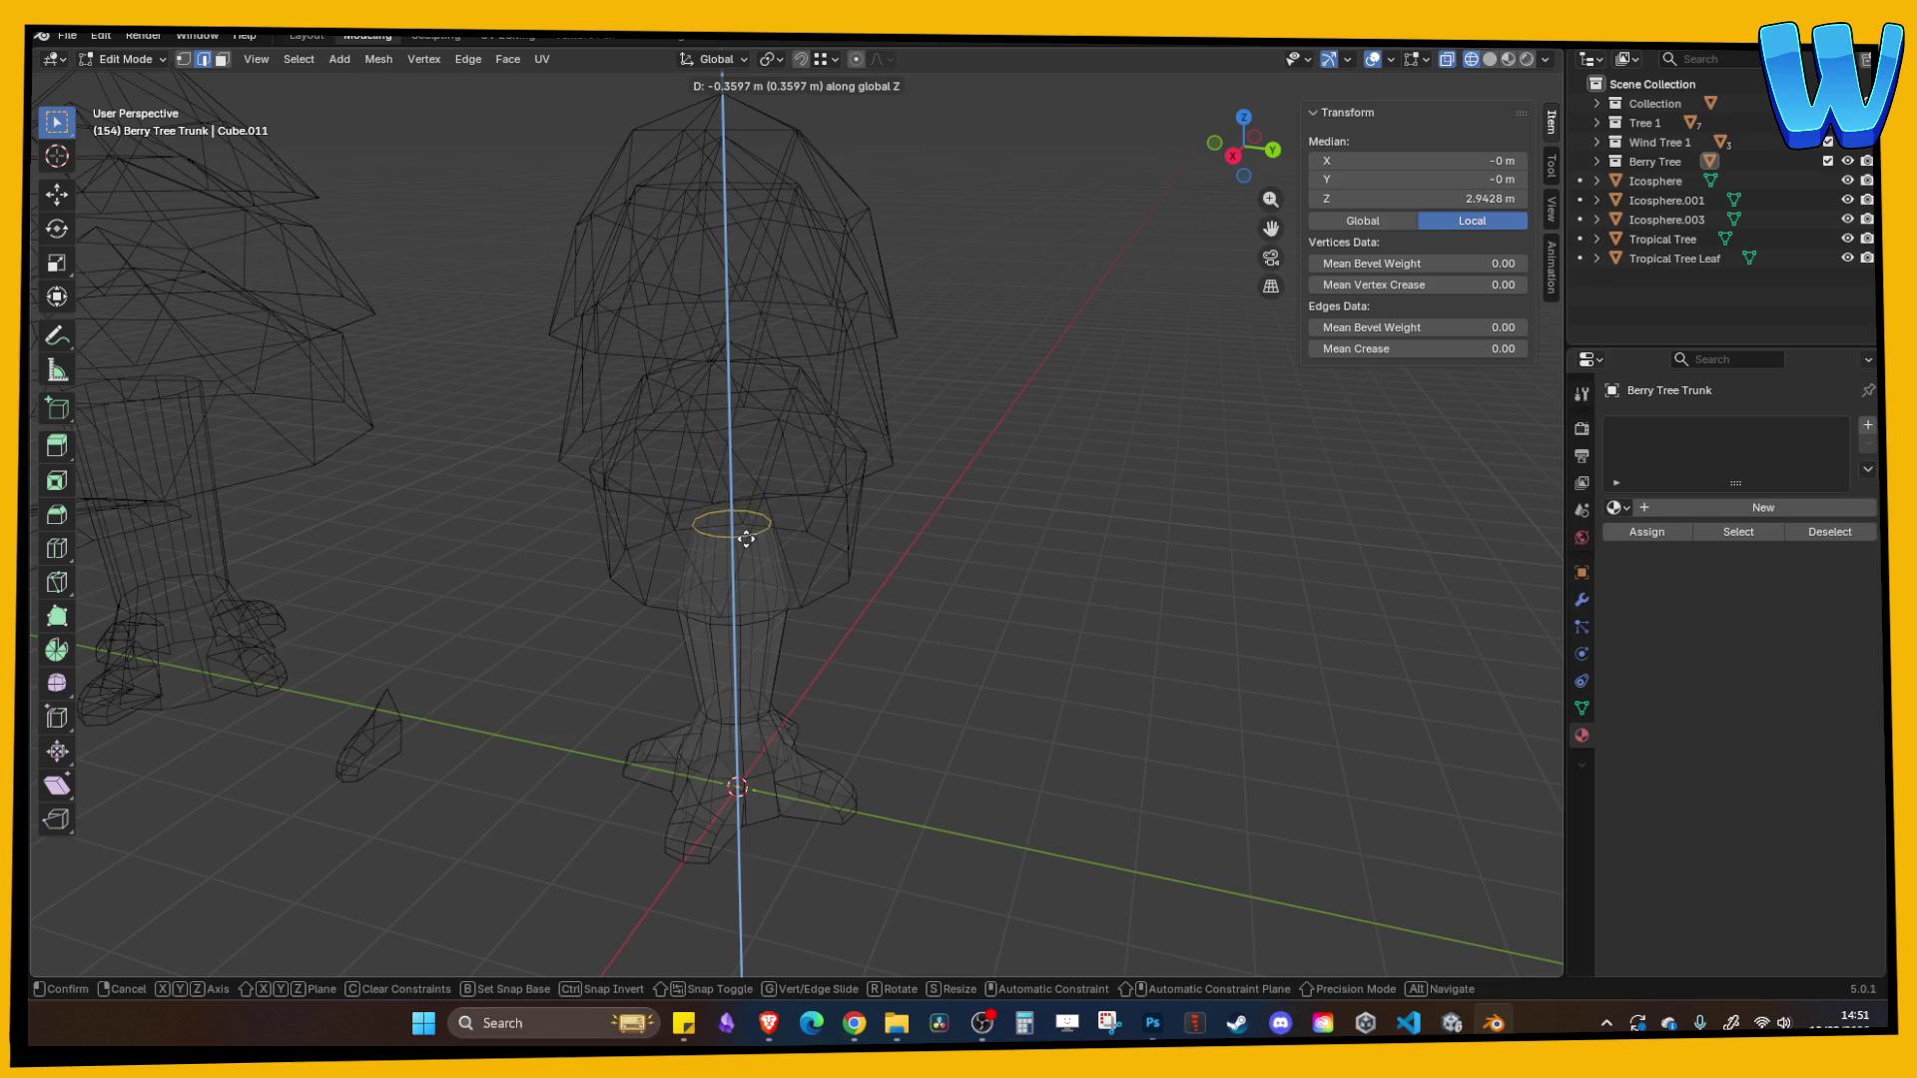
pyautogui.click(746, 539)
pyautogui.hotkey('alt', 'a')
pyautogui.click(1490, 59)
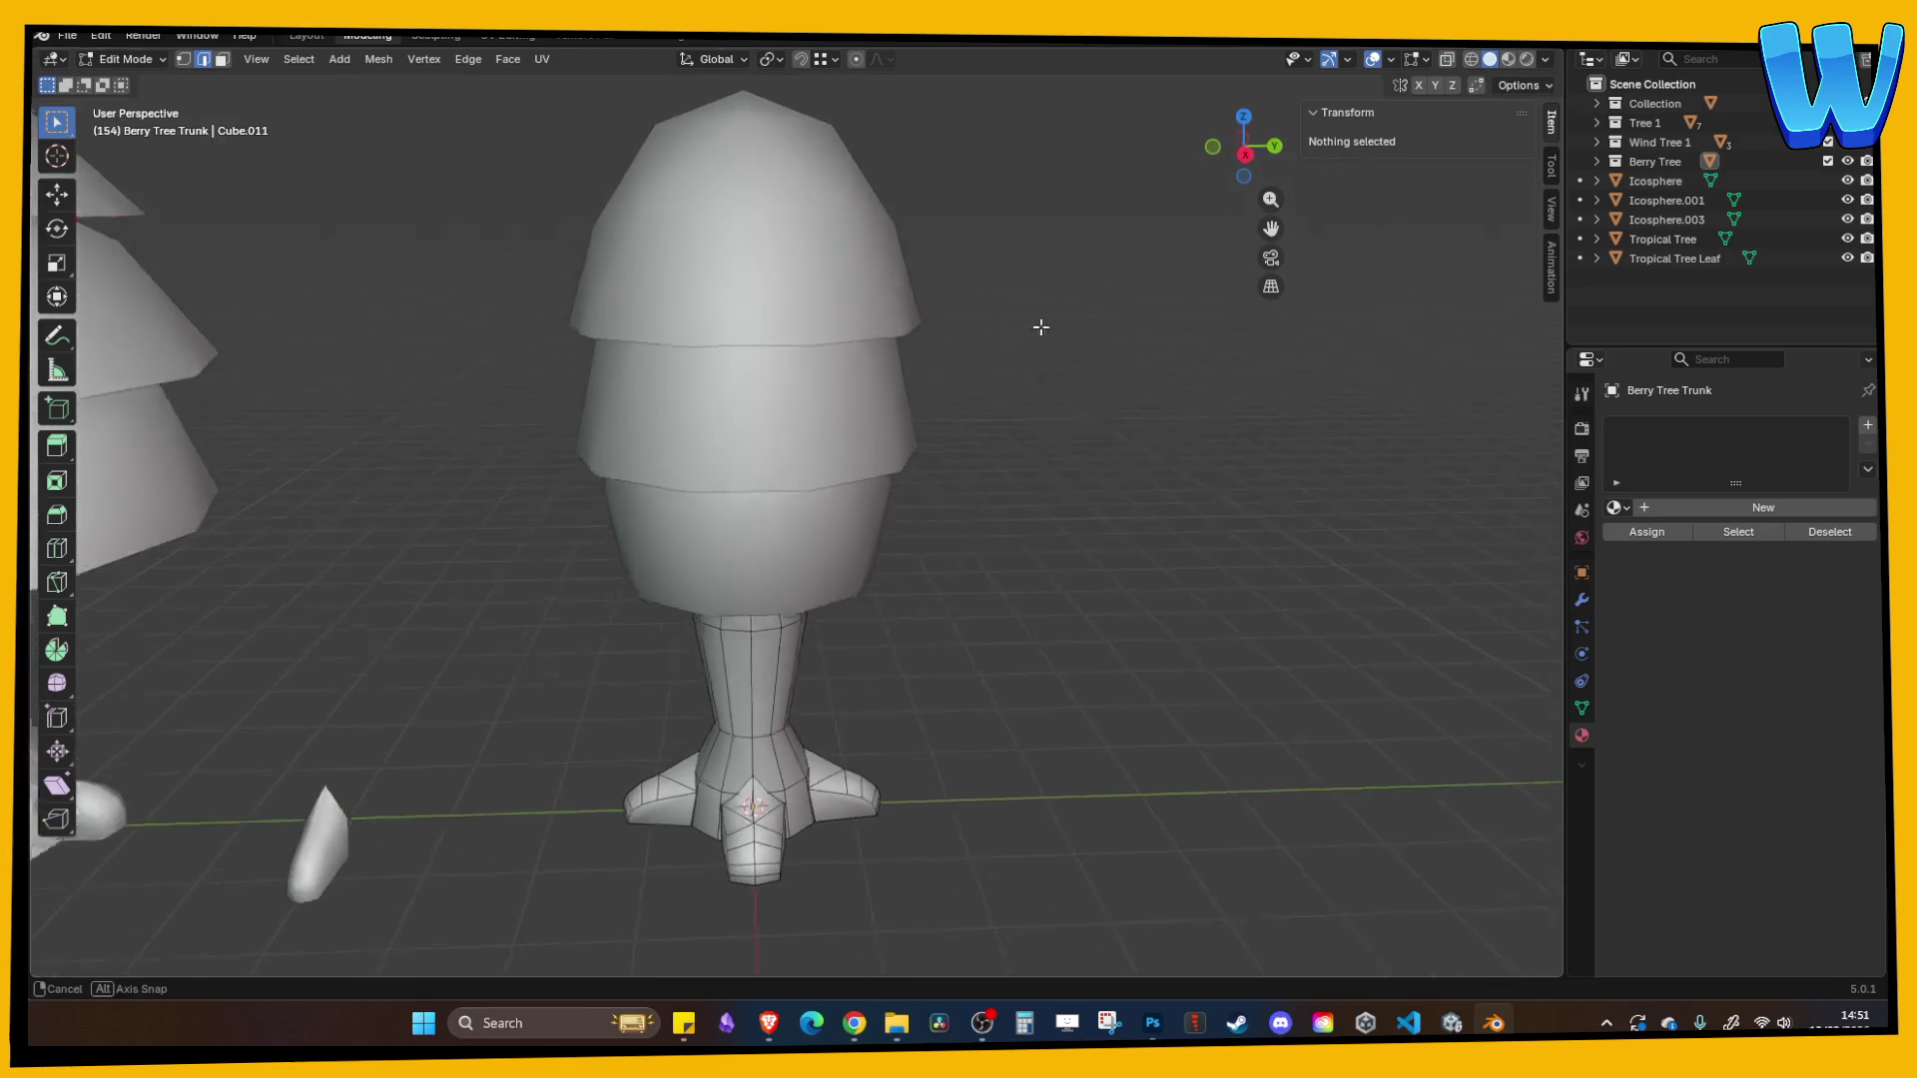
# - Save the file as Tree designer.blend
pyautogui.scroll(-10, 1041, 326)
pyautogui.press('Tab')
pyautogui.press('Tab')
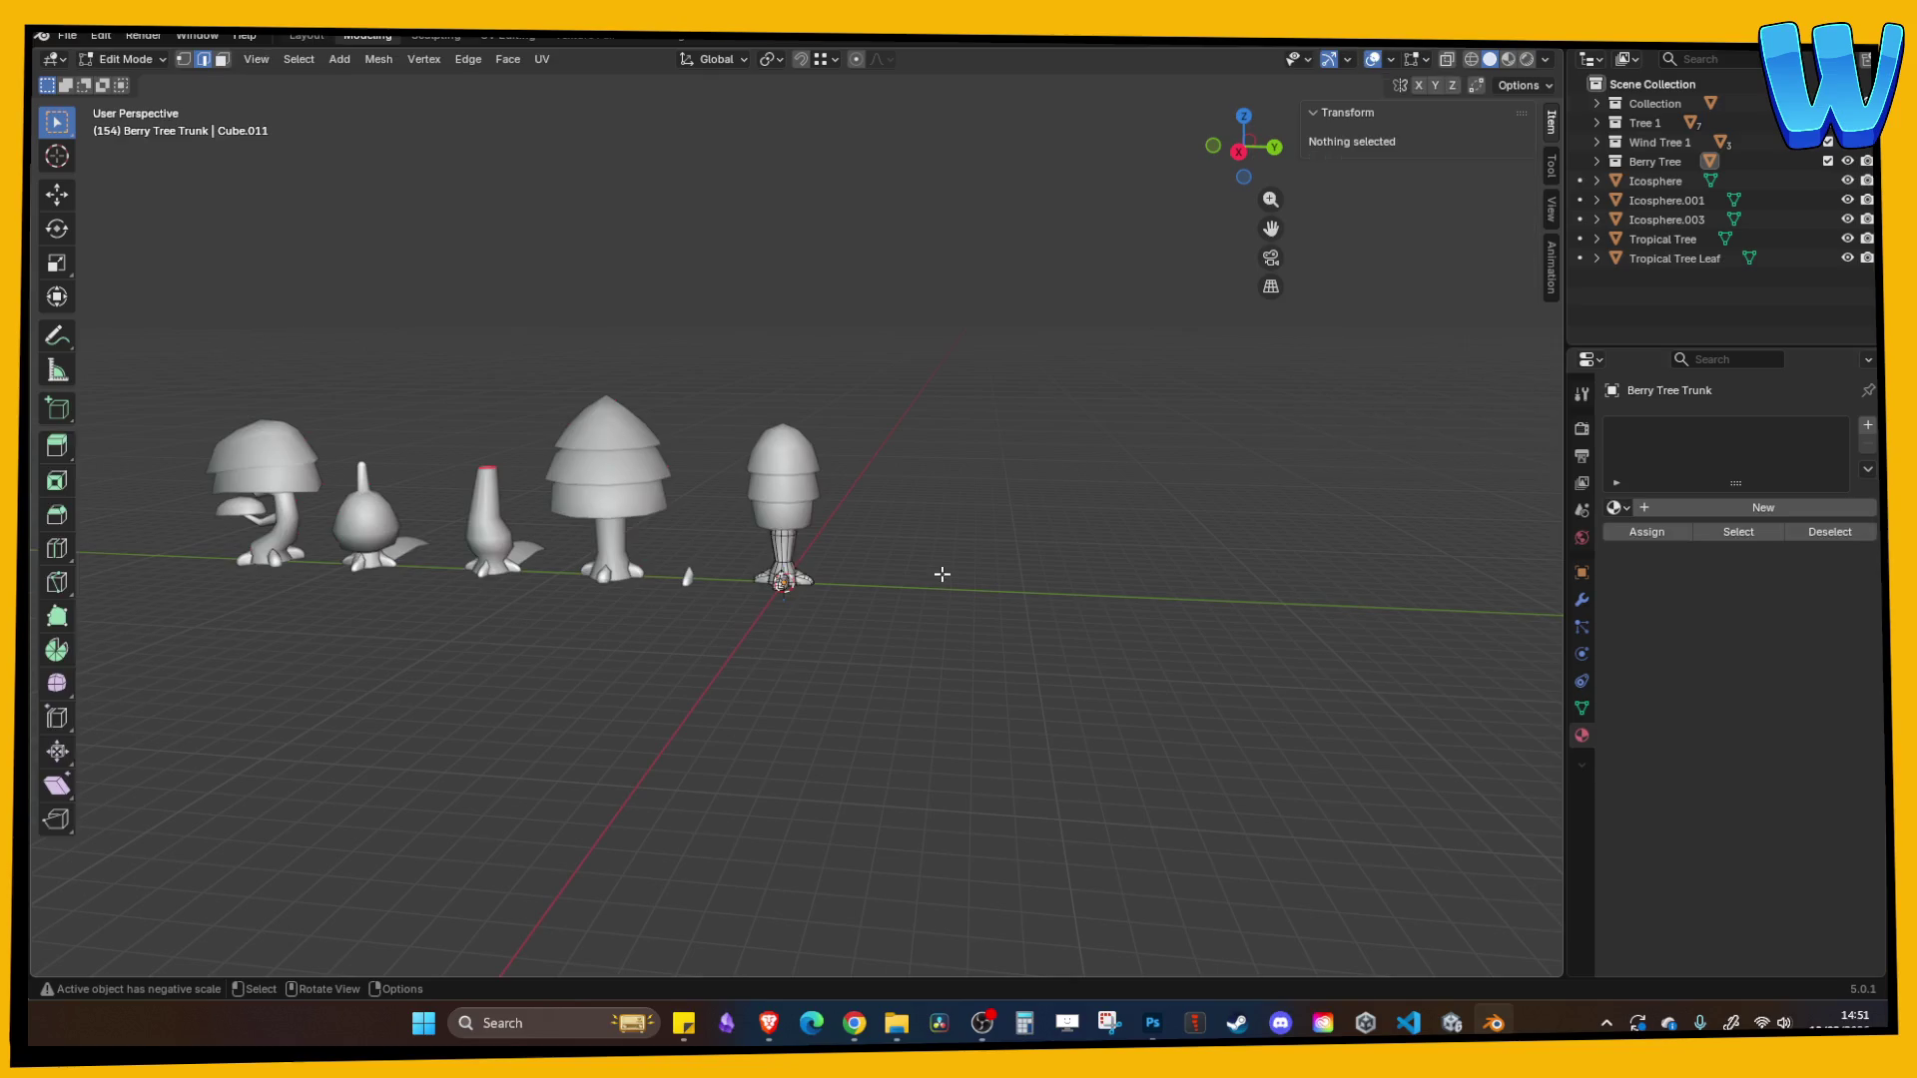
pyautogui.scroll(2, 941, 574)
pyautogui.press('Tab')
pyautogui.hotkey('ctrl', 's')
pyautogui.scroll(5, 940, 573)
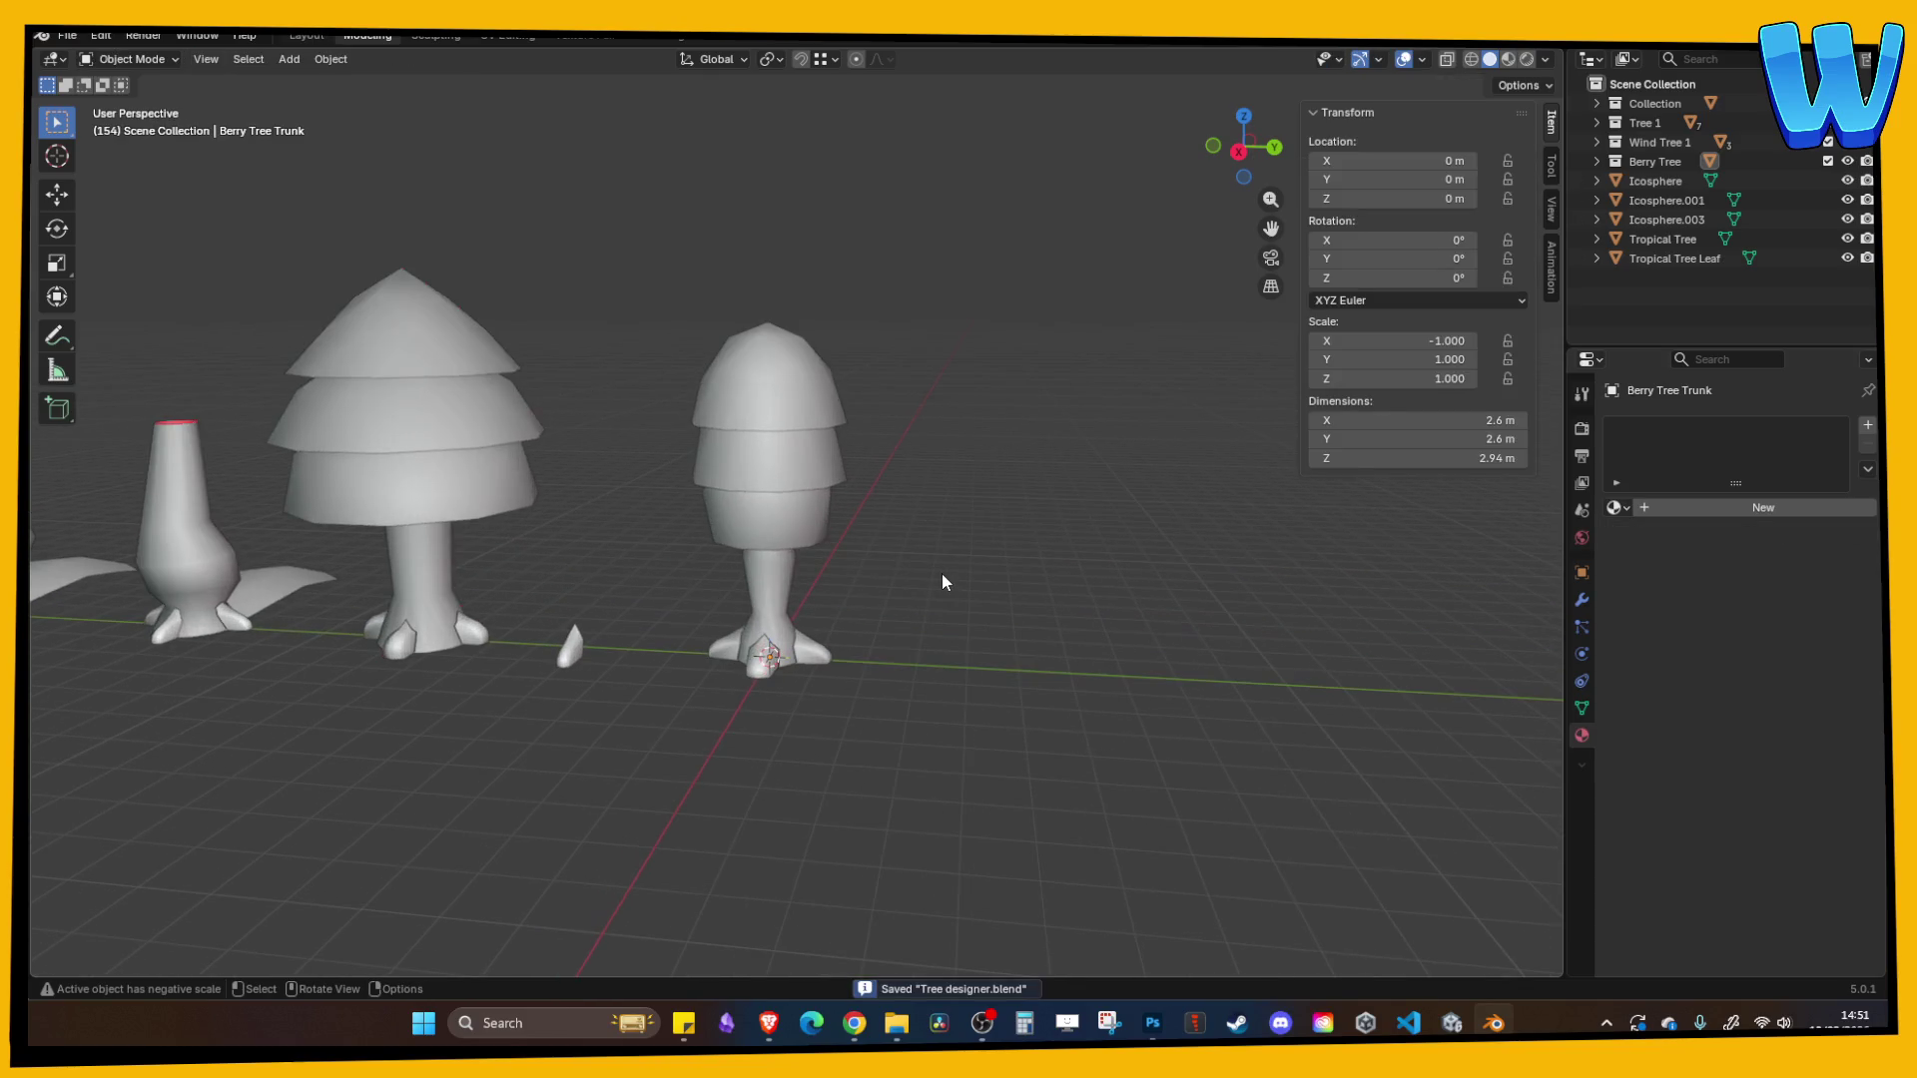
# - Add a 1 m-radius Ico Sphere mesh at the world origin via the Add menu
pyautogui.scroll(-8, 949, 559)
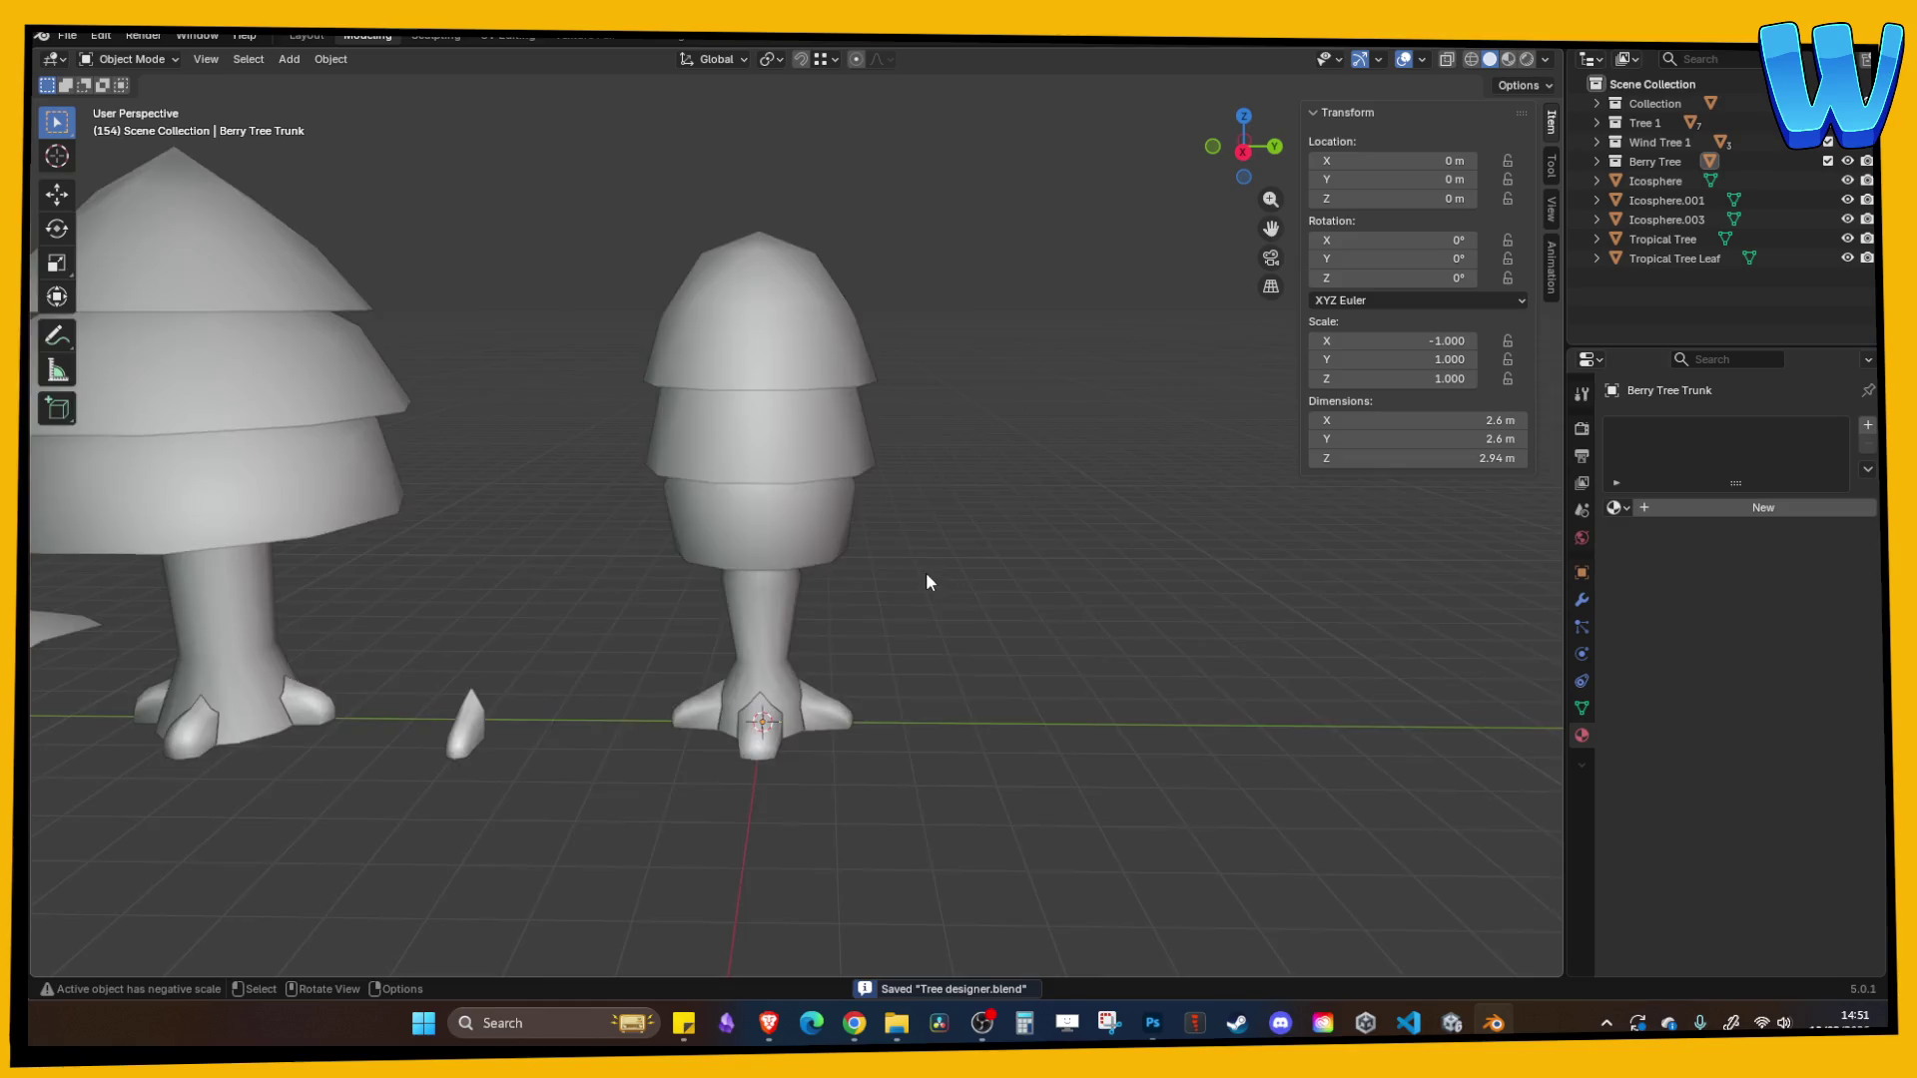
pyautogui.scroll(3, 699, 559)
pyautogui.scroll(5, 665, 555)
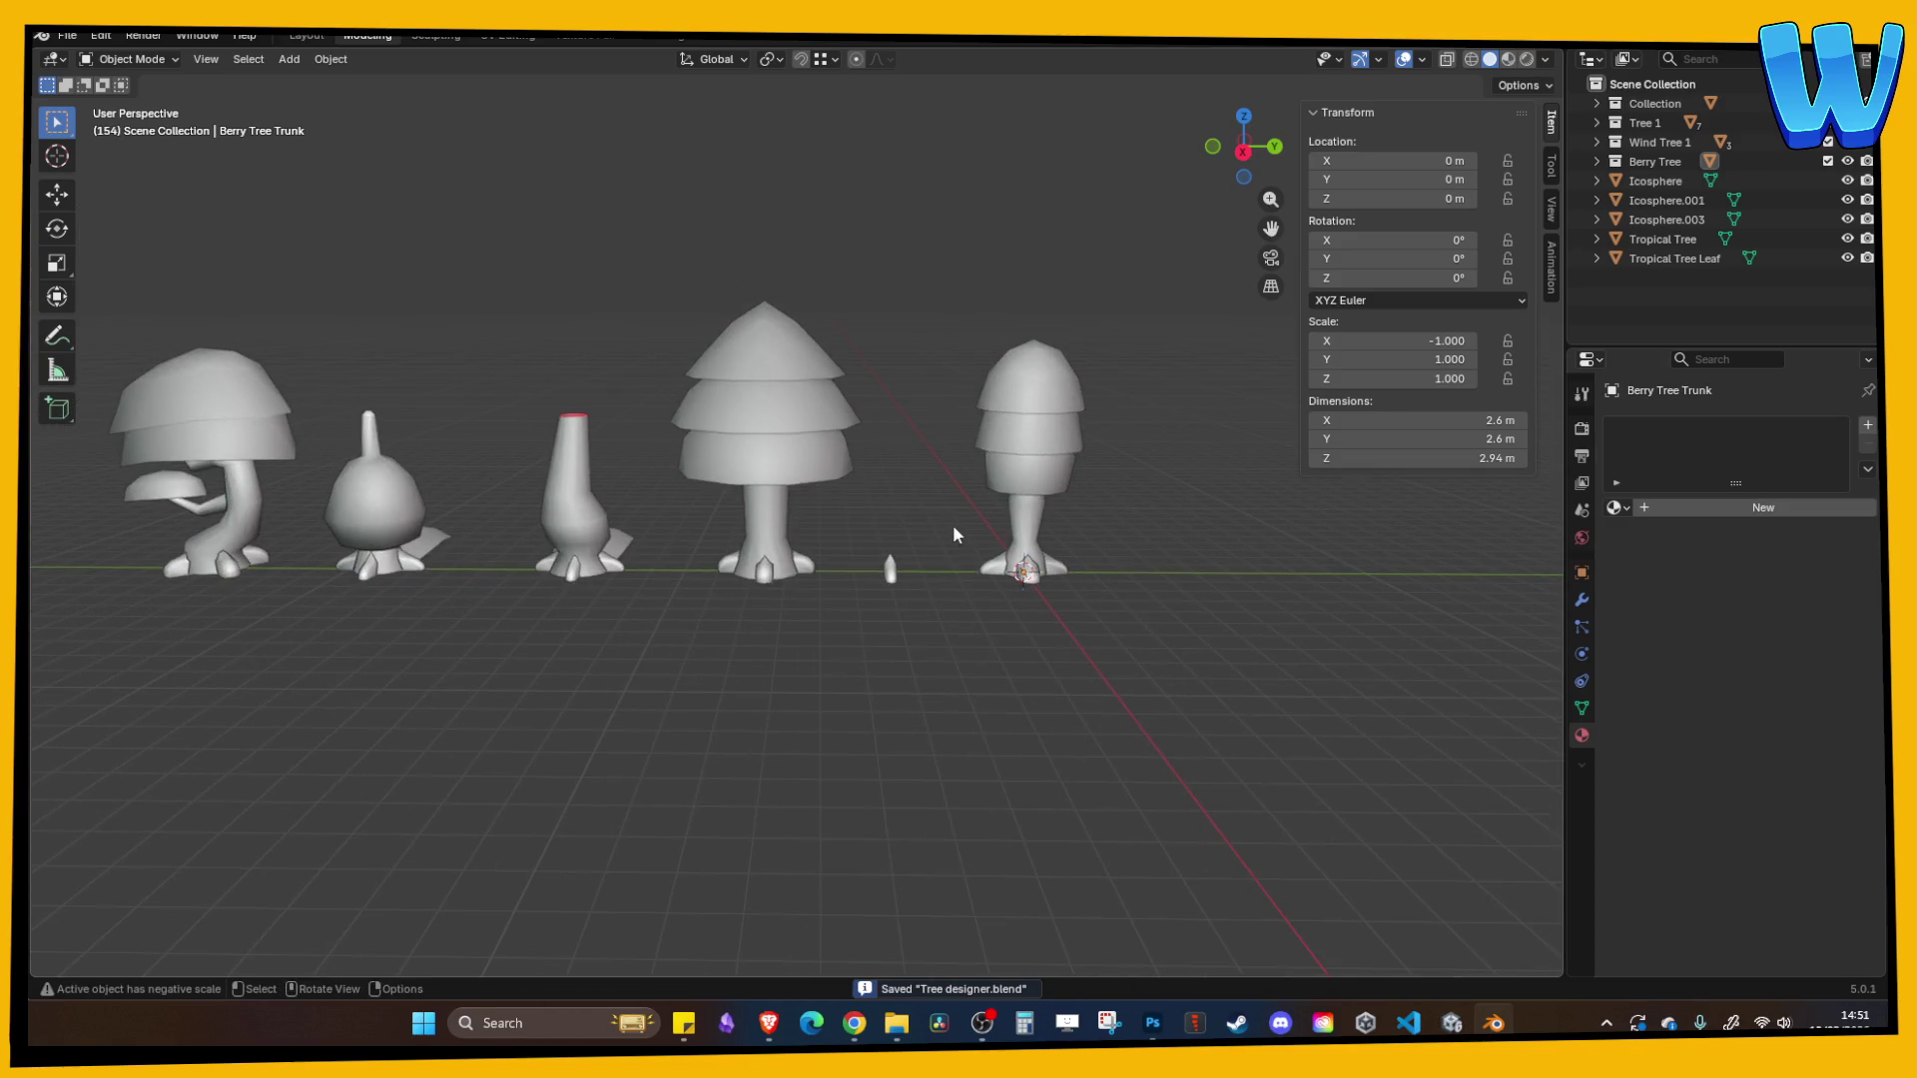
pyautogui.scroll(-2, 889, 483)
pyautogui.scroll(4, 1004, 522)
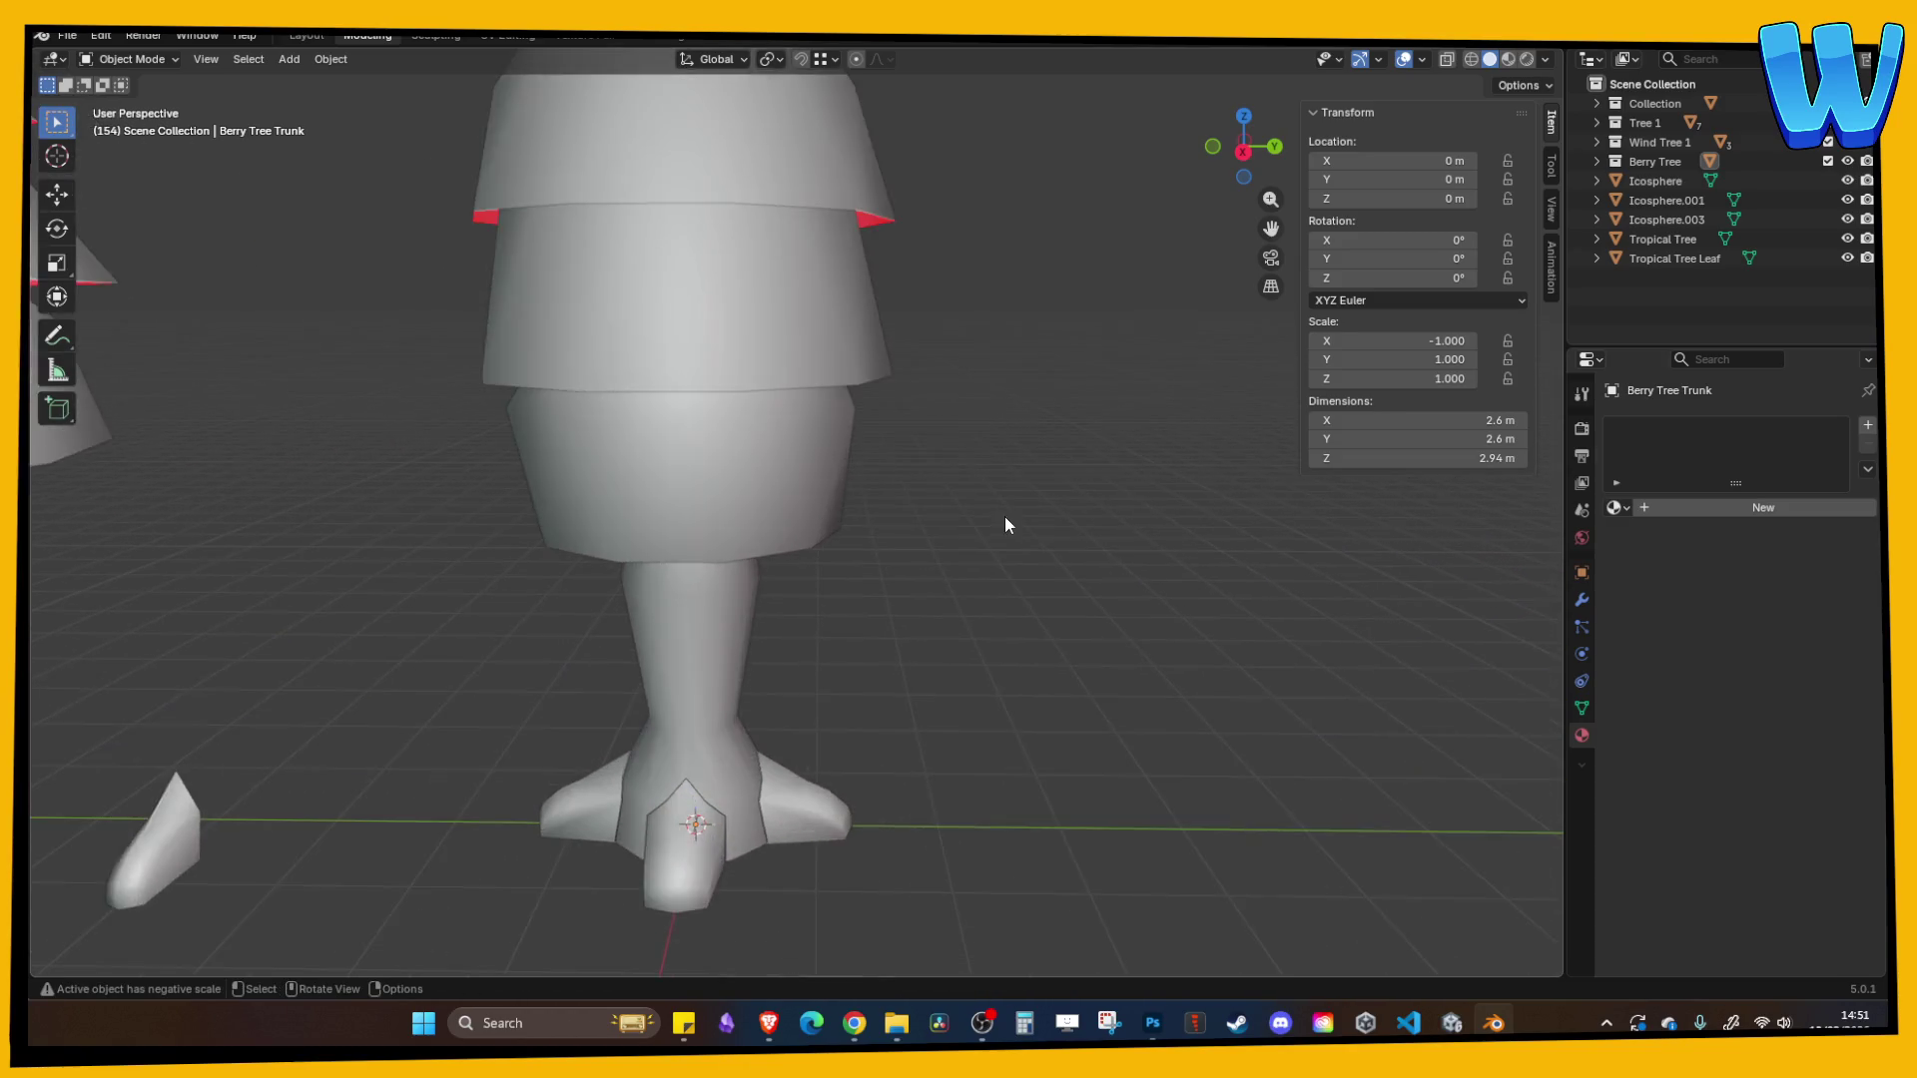
pyautogui.scroll(-4, 898, 504)
pyautogui.moveTo(898, 504)
pyautogui.mouseDown()
pyautogui.moveTo(1060, 539)
pyautogui.moveTo(1028, 490)
pyautogui.mouseUp()
pyautogui.scroll(5, 1029, 479)
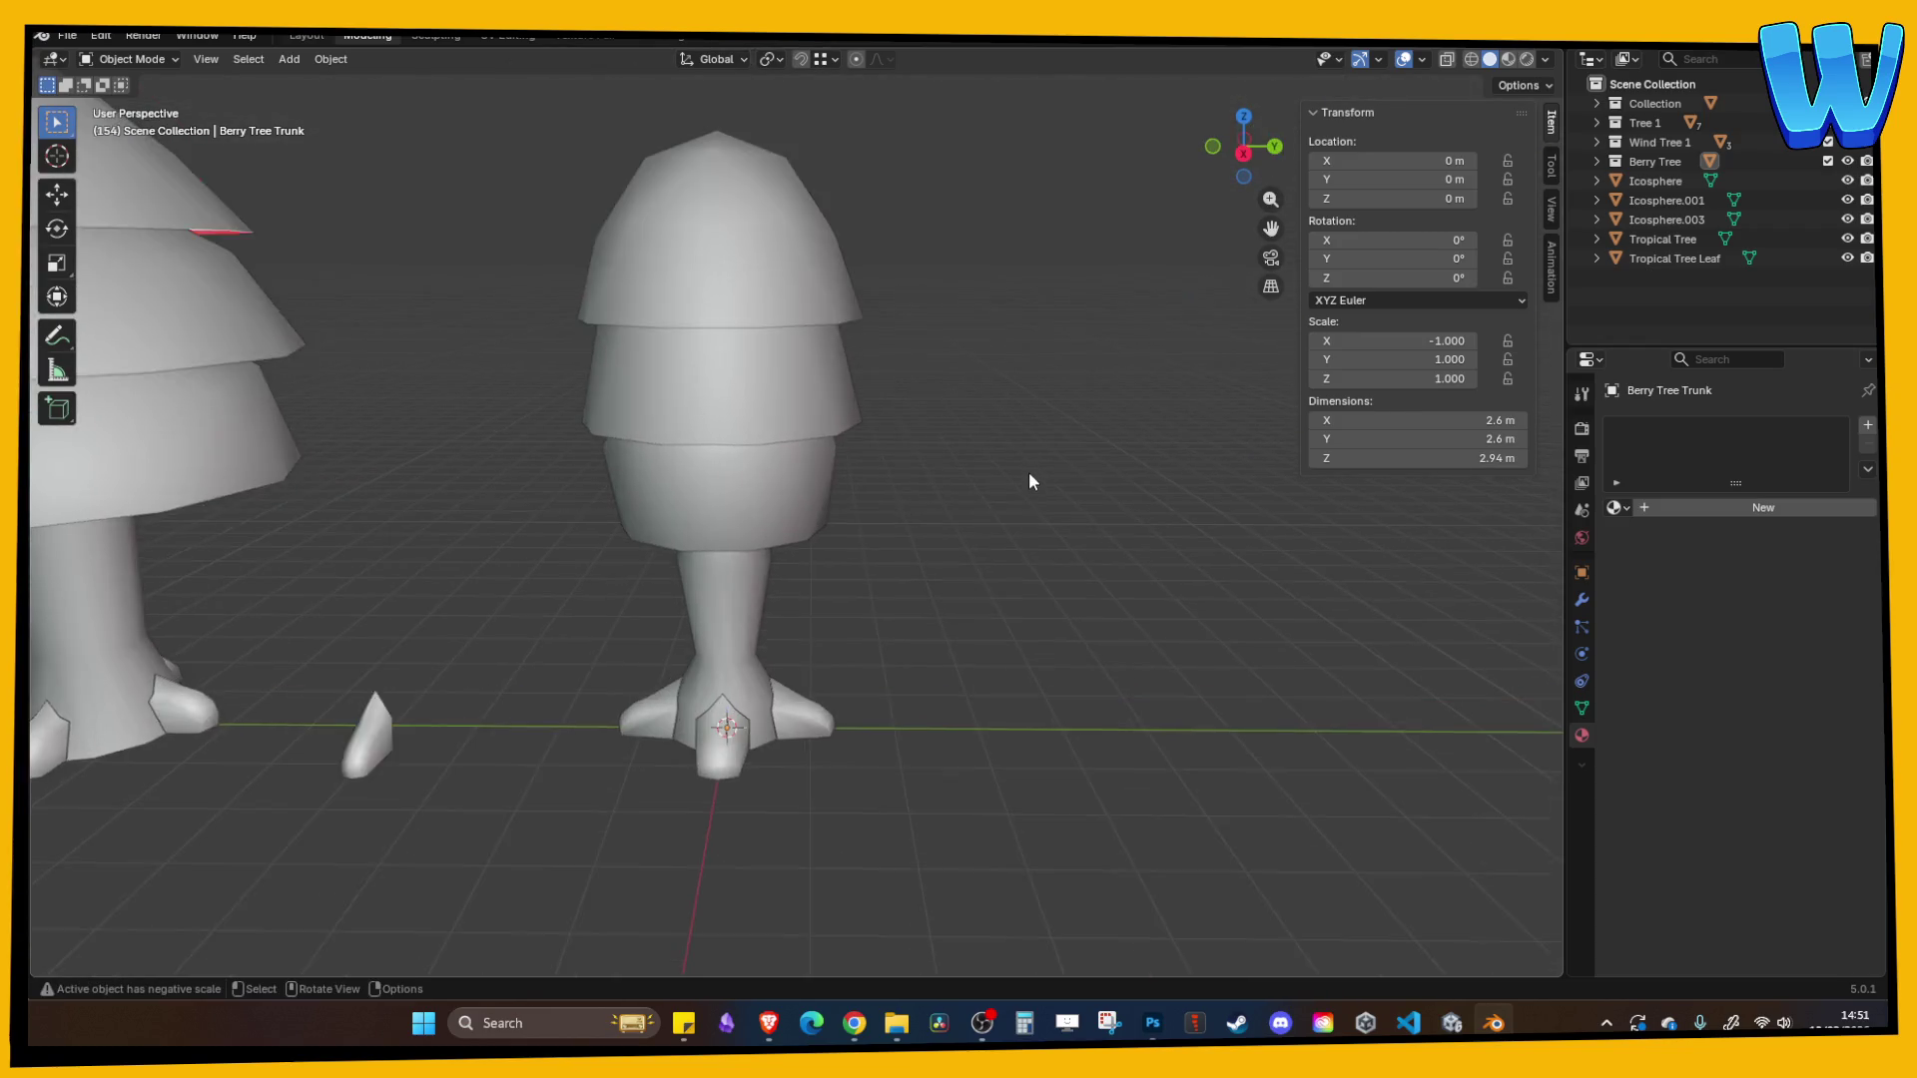
pyautogui.moveTo(1260, 159)
pyautogui.mouseDown()
pyautogui.moveTo(972, 306)
pyautogui.moveTo(888, 445)
pyautogui.moveTo(894, 471)
pyautogui.mouseUp()
pyautogui.scroll(4, 904, 519)
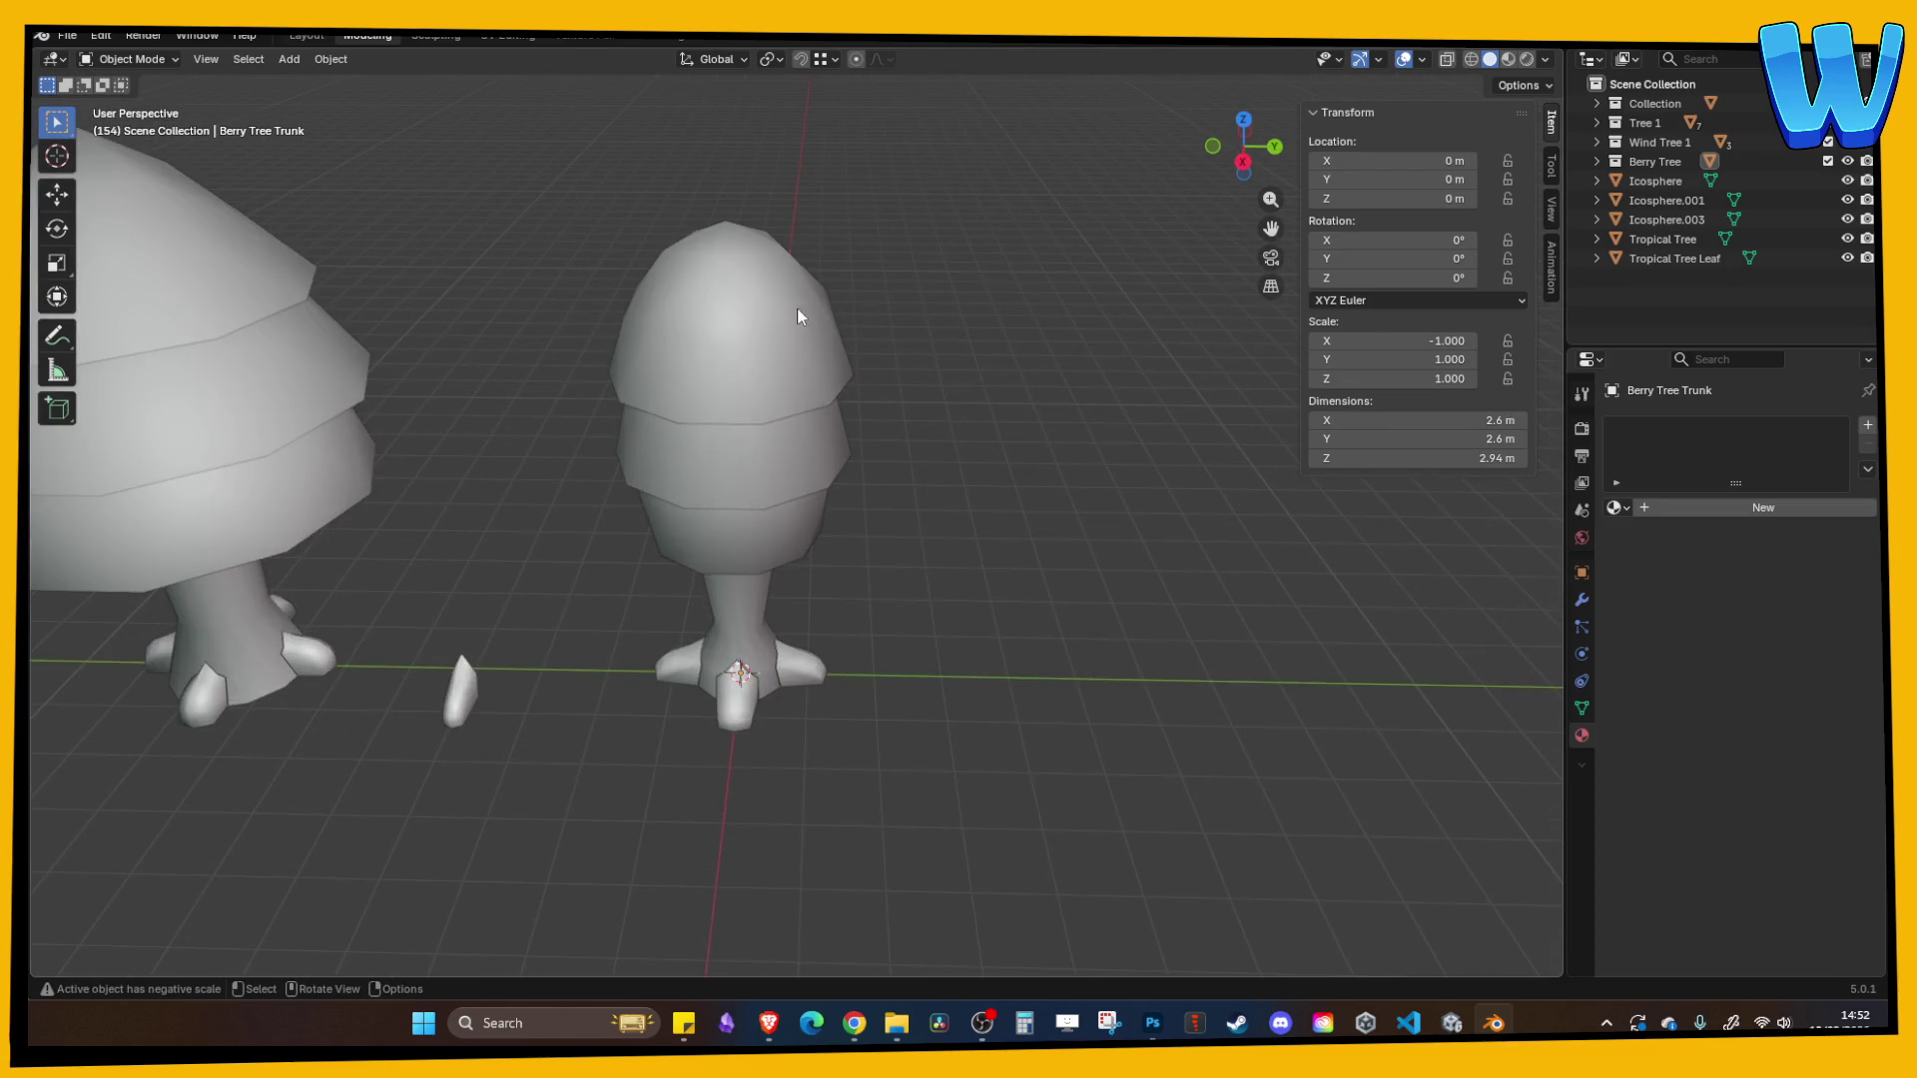
pyautogui.click(288, 58)
pyautogui.moveTo(312, 80)
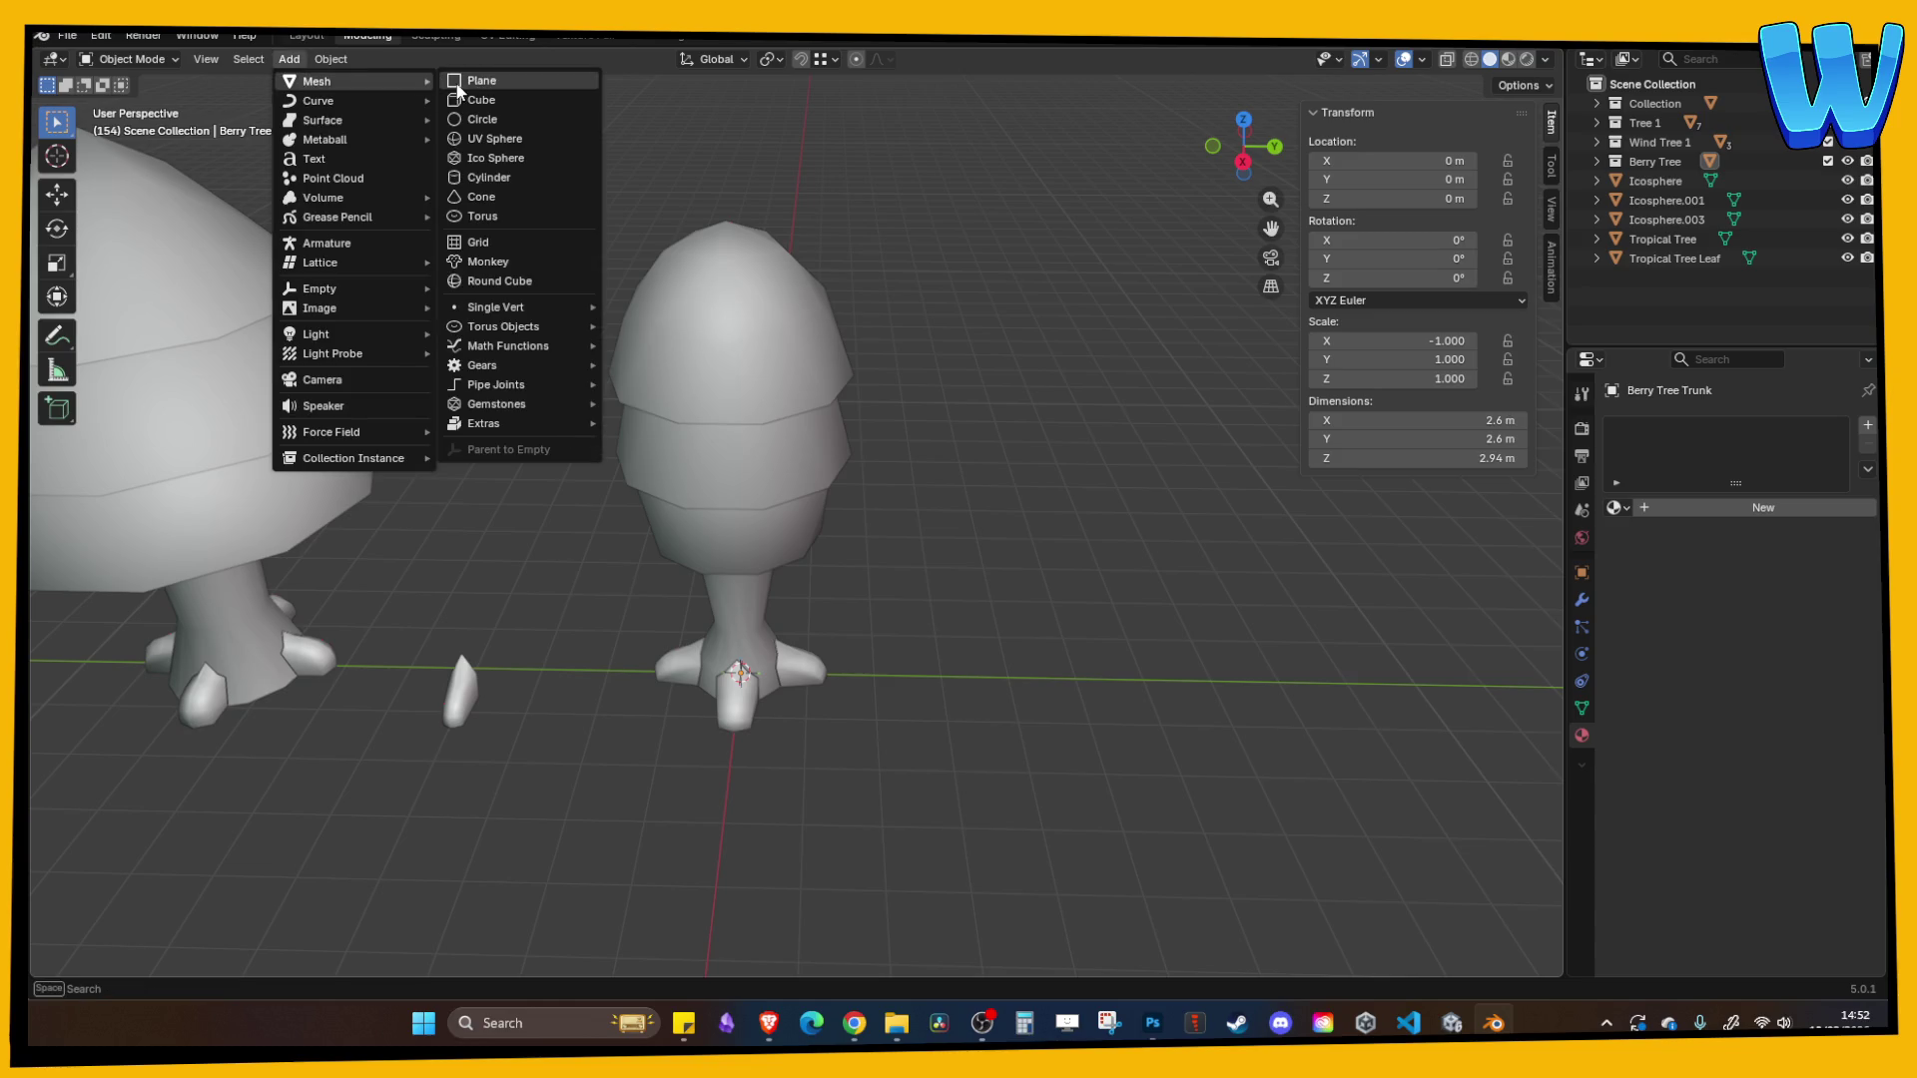
pyautogui.click(489, 154)
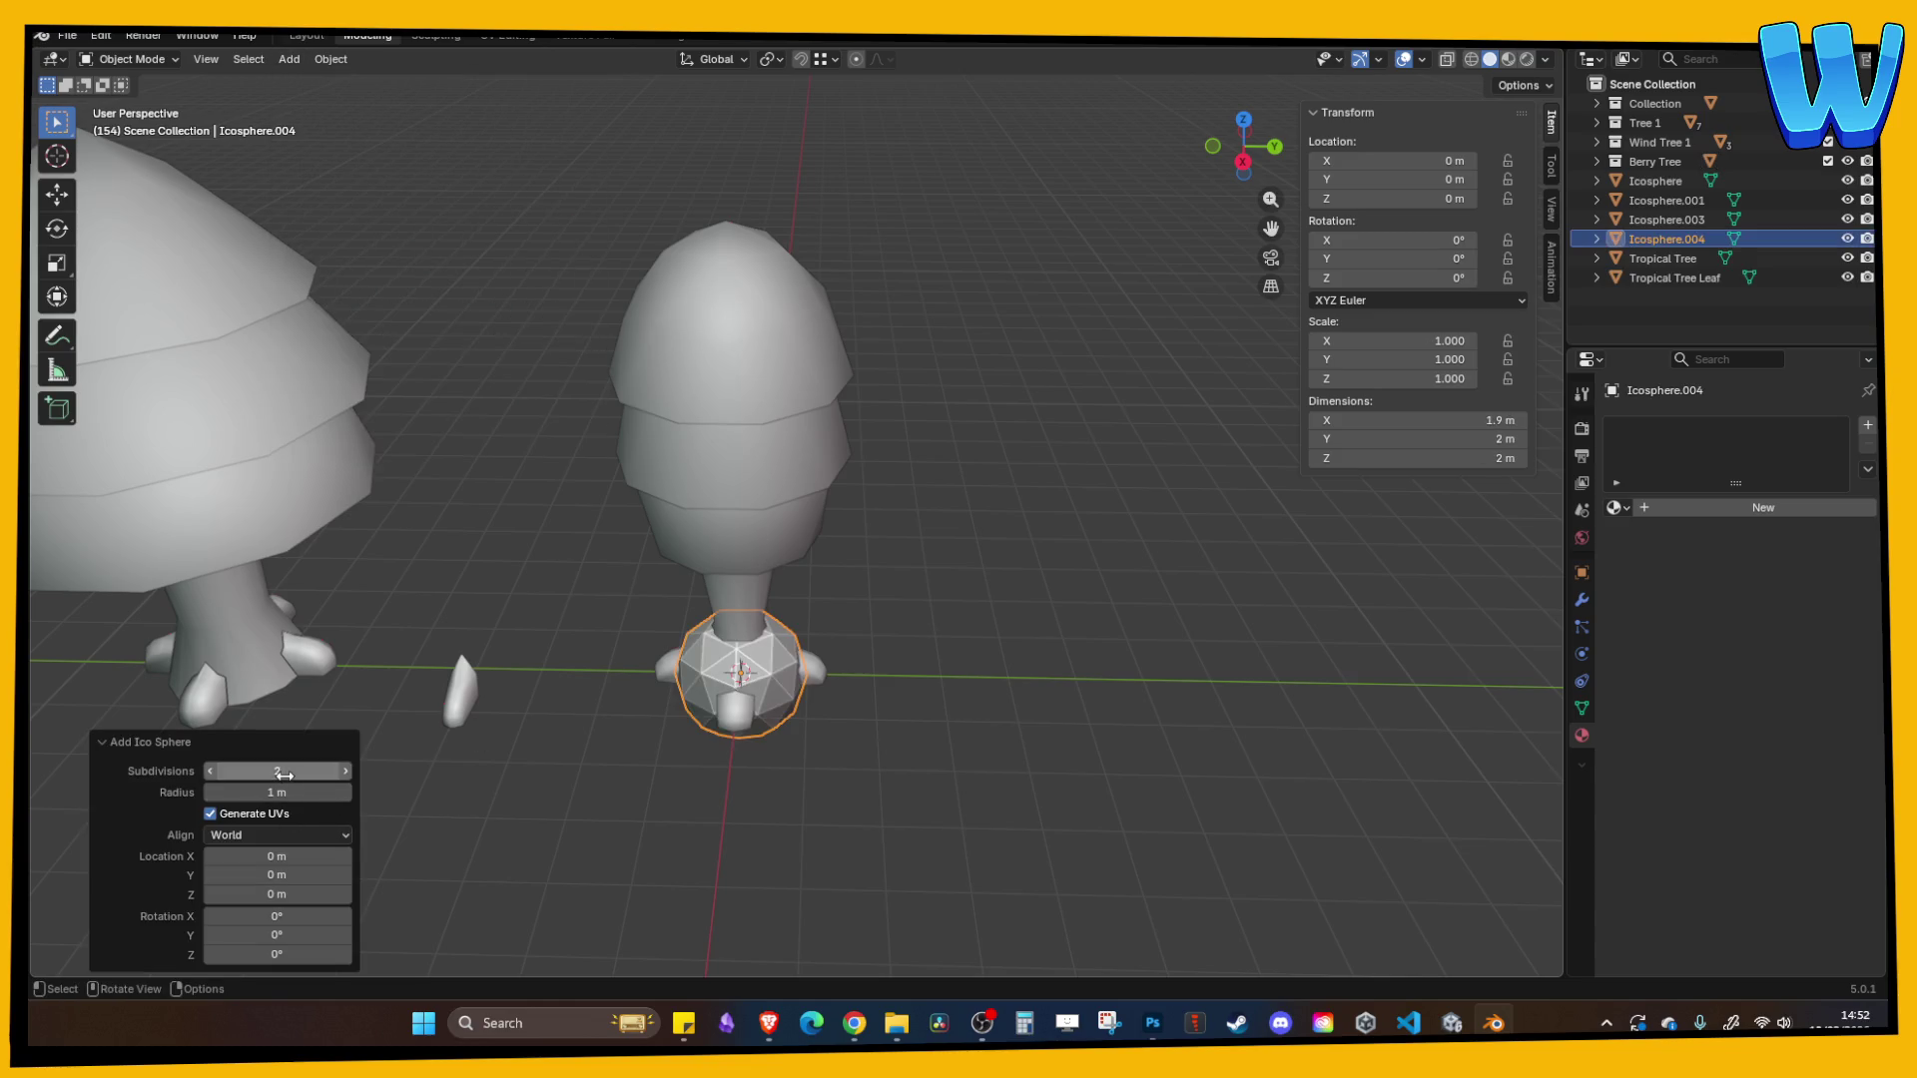
# - Lower the ico sphere's subdivisions to 1 and shade it smooth
pyautogui.moveTo(284, 775); pyautogui.dragTo(268, 775)
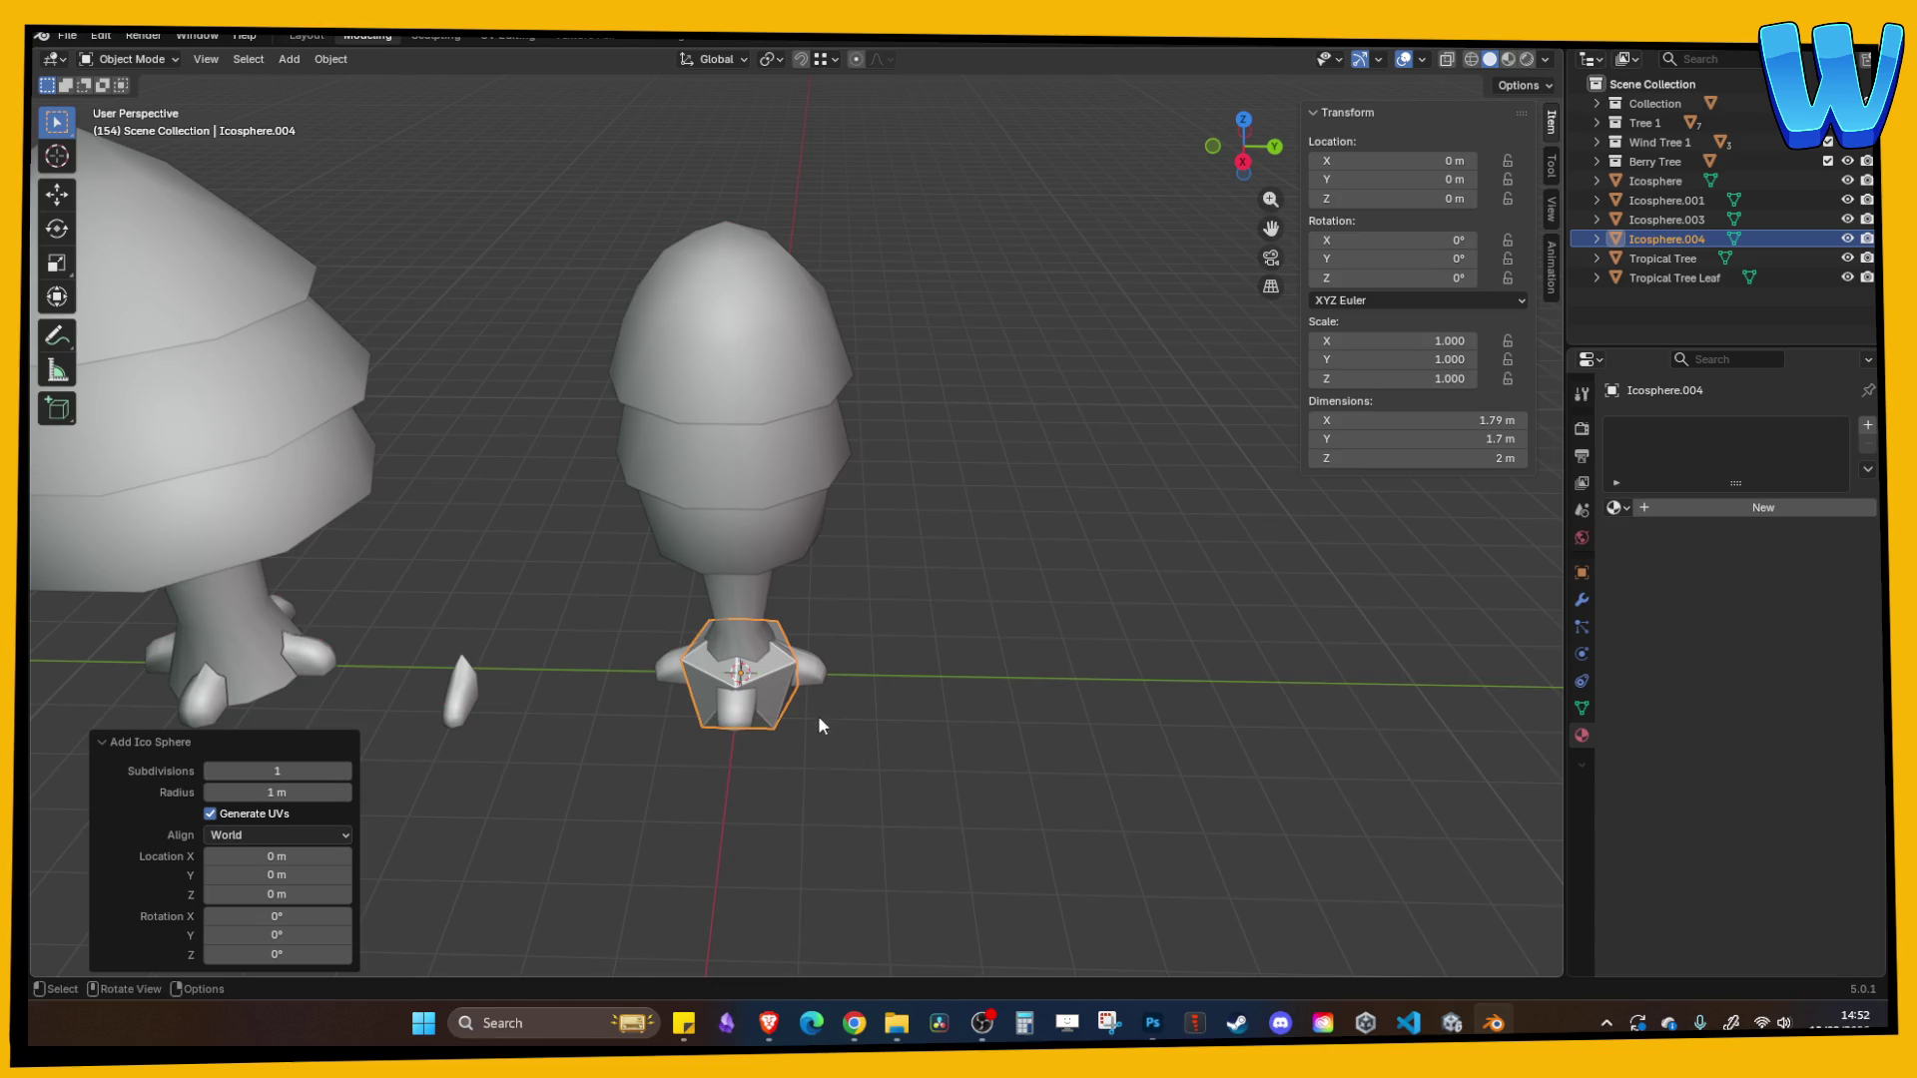
pyautogui.rightClick(781, 686)
pyautogui.click(716, 611)
pyautogui.click(854, 759)
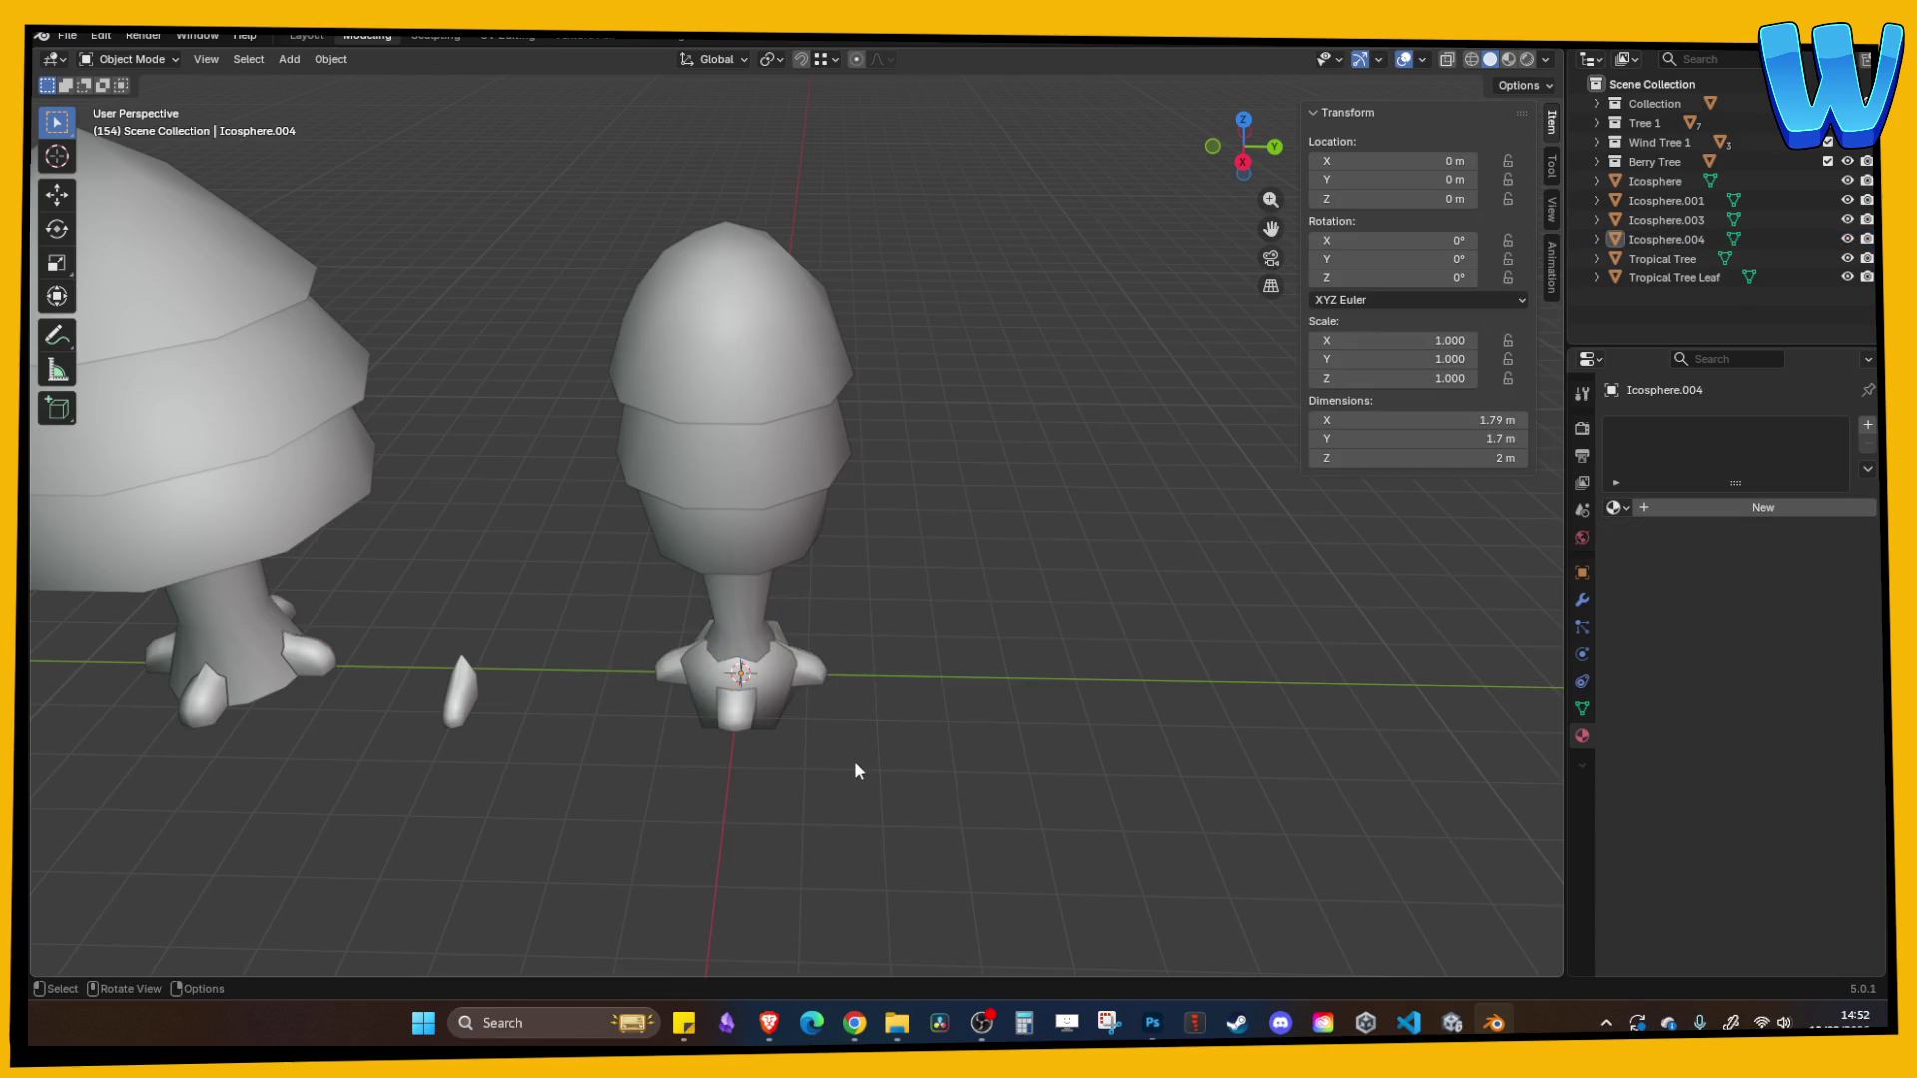
pyautogui.click(777, 704)
# - Raise the sphere to Z 3.9 m, scale it to 0.48, and move it to X 1.3689 m
pyautogui.press('g')
pyautogui.press('z')
pyautogui.click(861, 489)
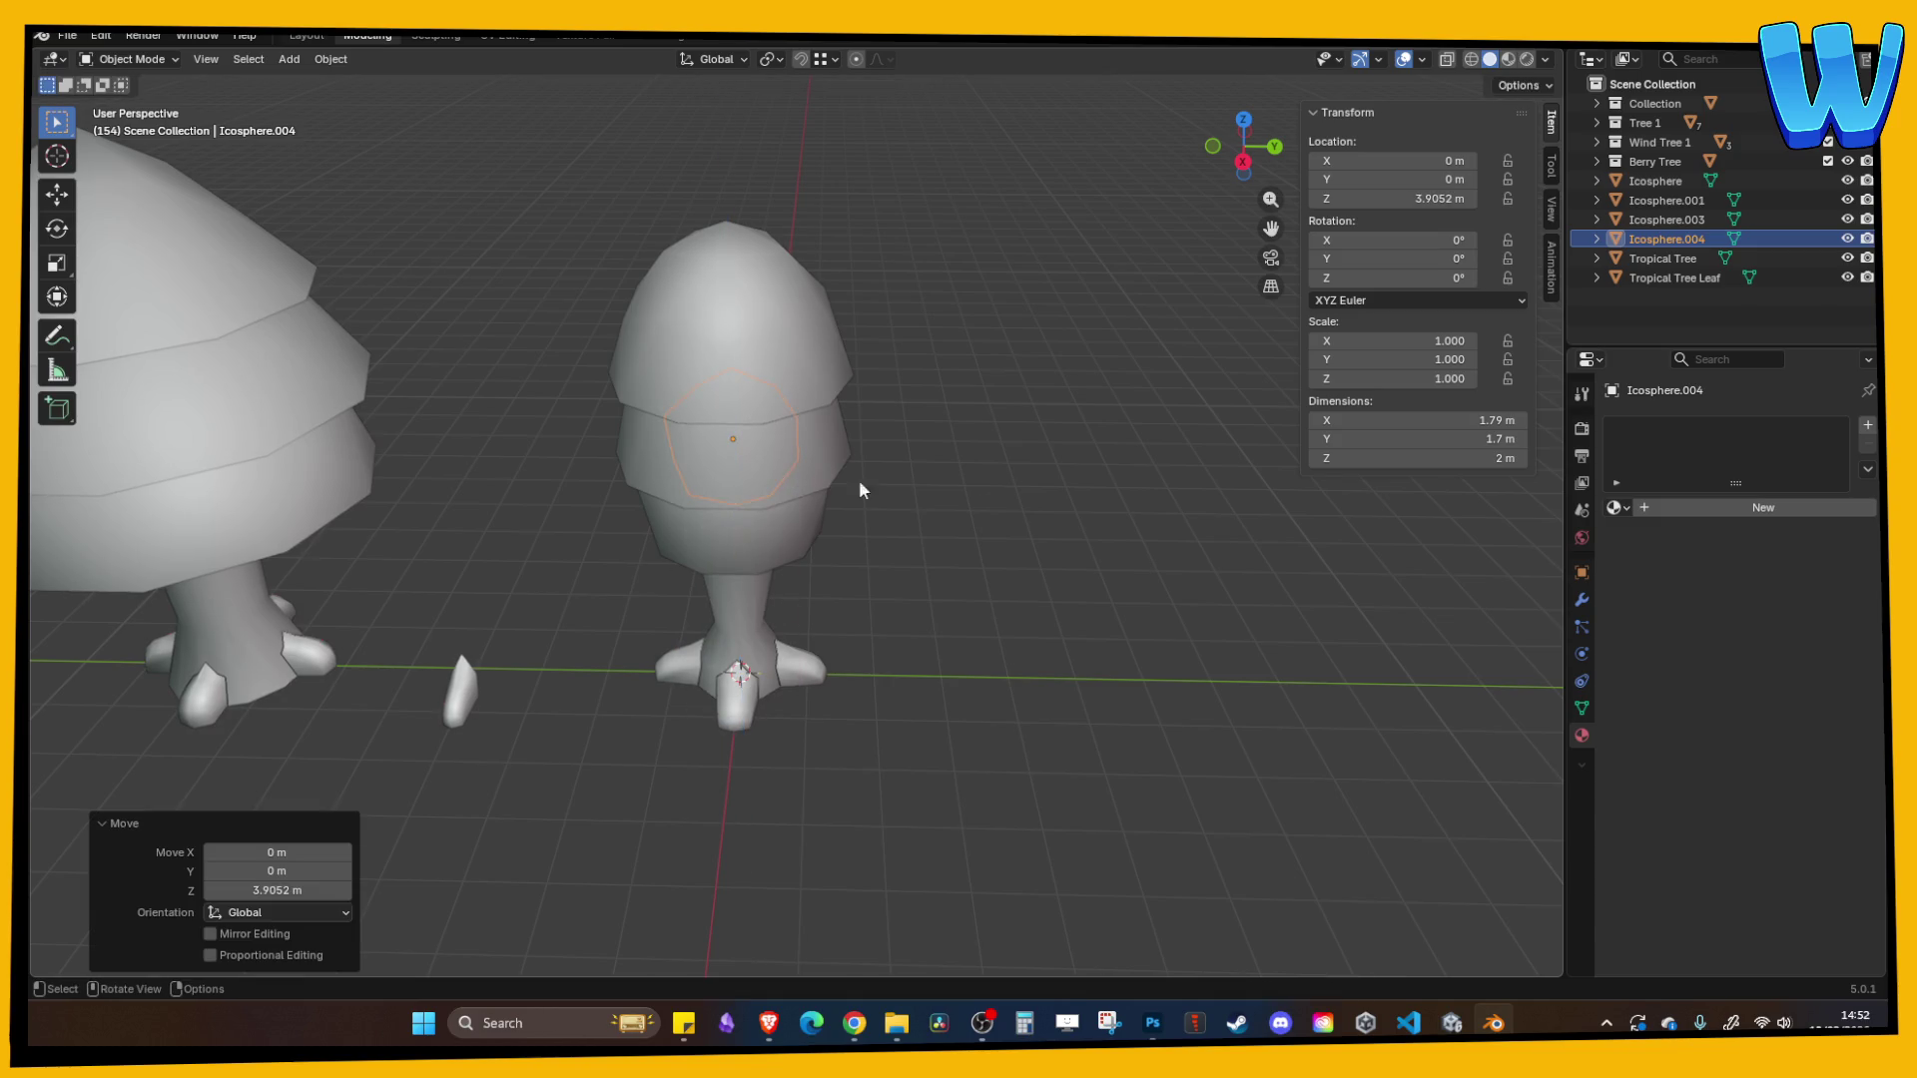
pyautogui.press('s')
pyautogui.click(859, 452)
pyautogui.press('g')
pyautogui.press('y')
pyautogui.press('x')
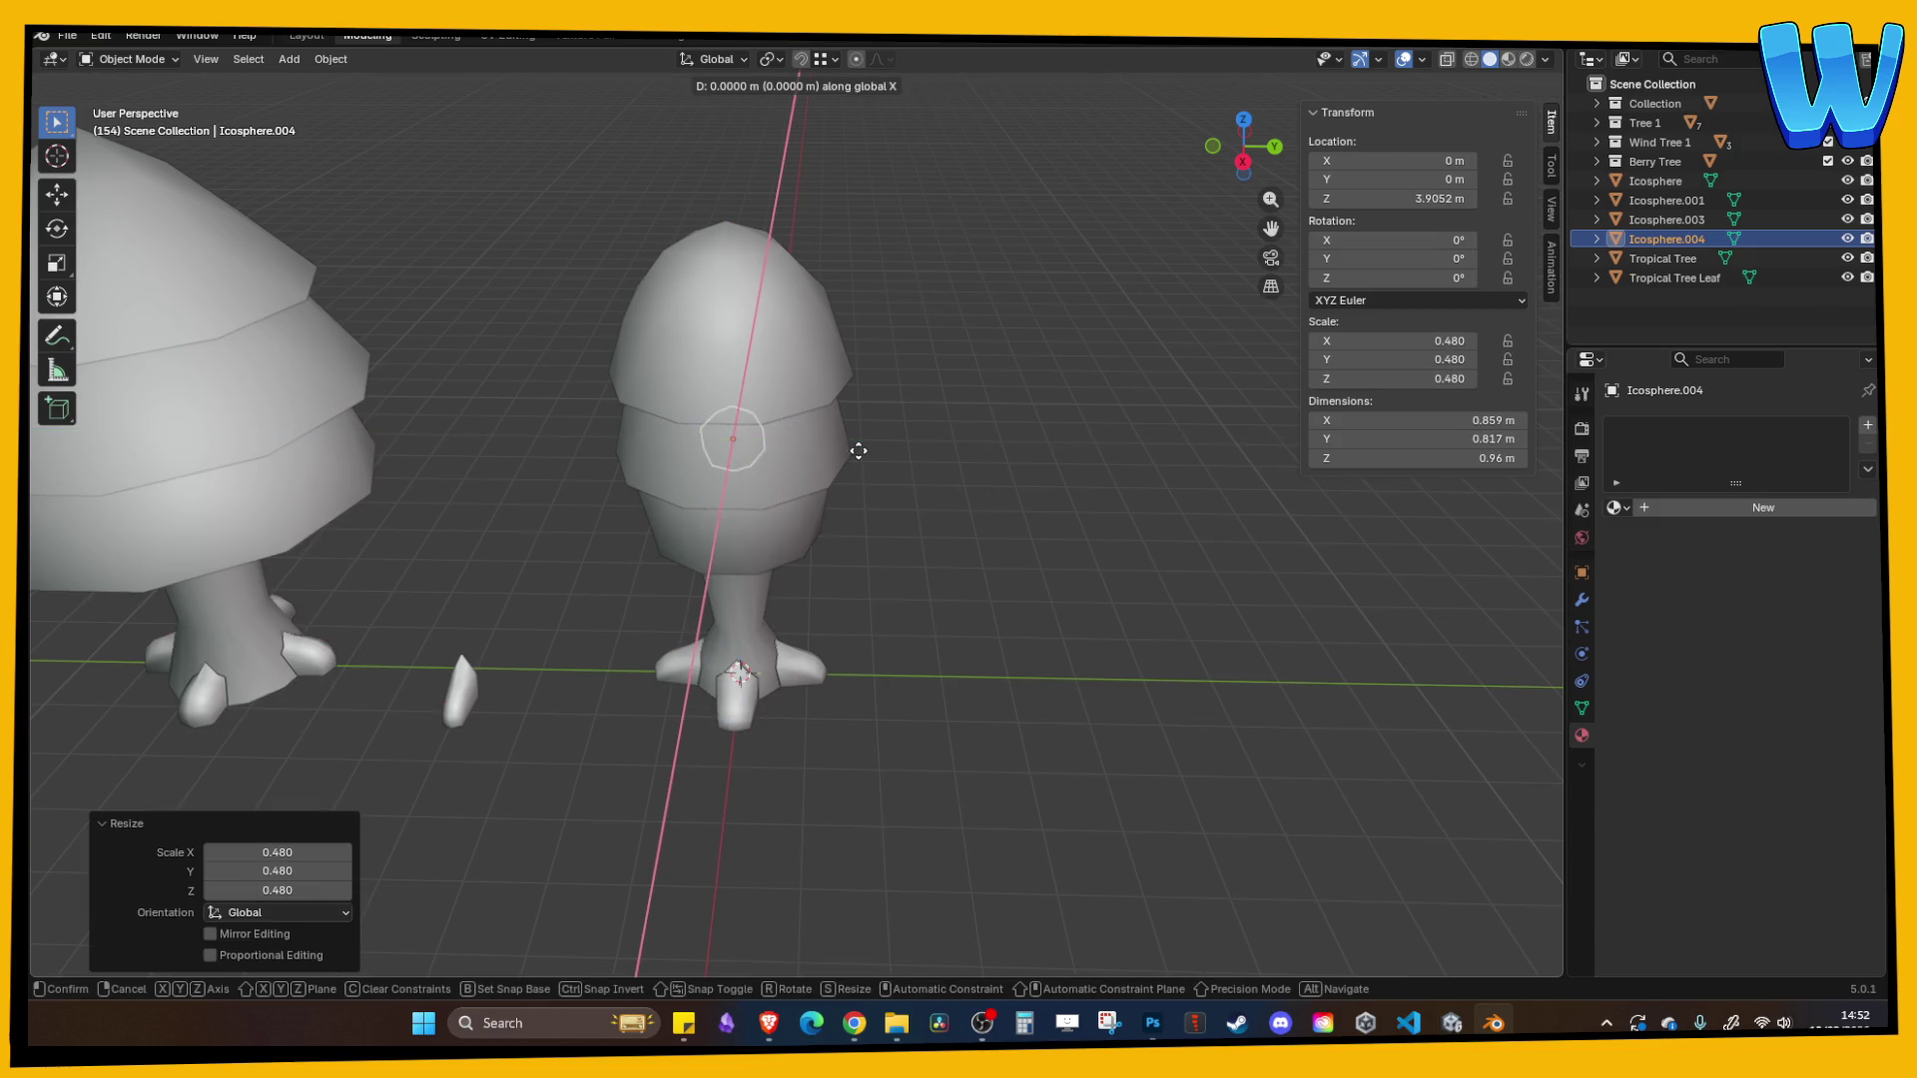
pyautogui.click(837, 498)
# - Copy and paste the berry, placing the second berry beside it on the canopy
pyautogui.hotkey('ctrl', 'c')
pyautogui.hotkey('ctrl', 'v')
pyautogui.press('g')
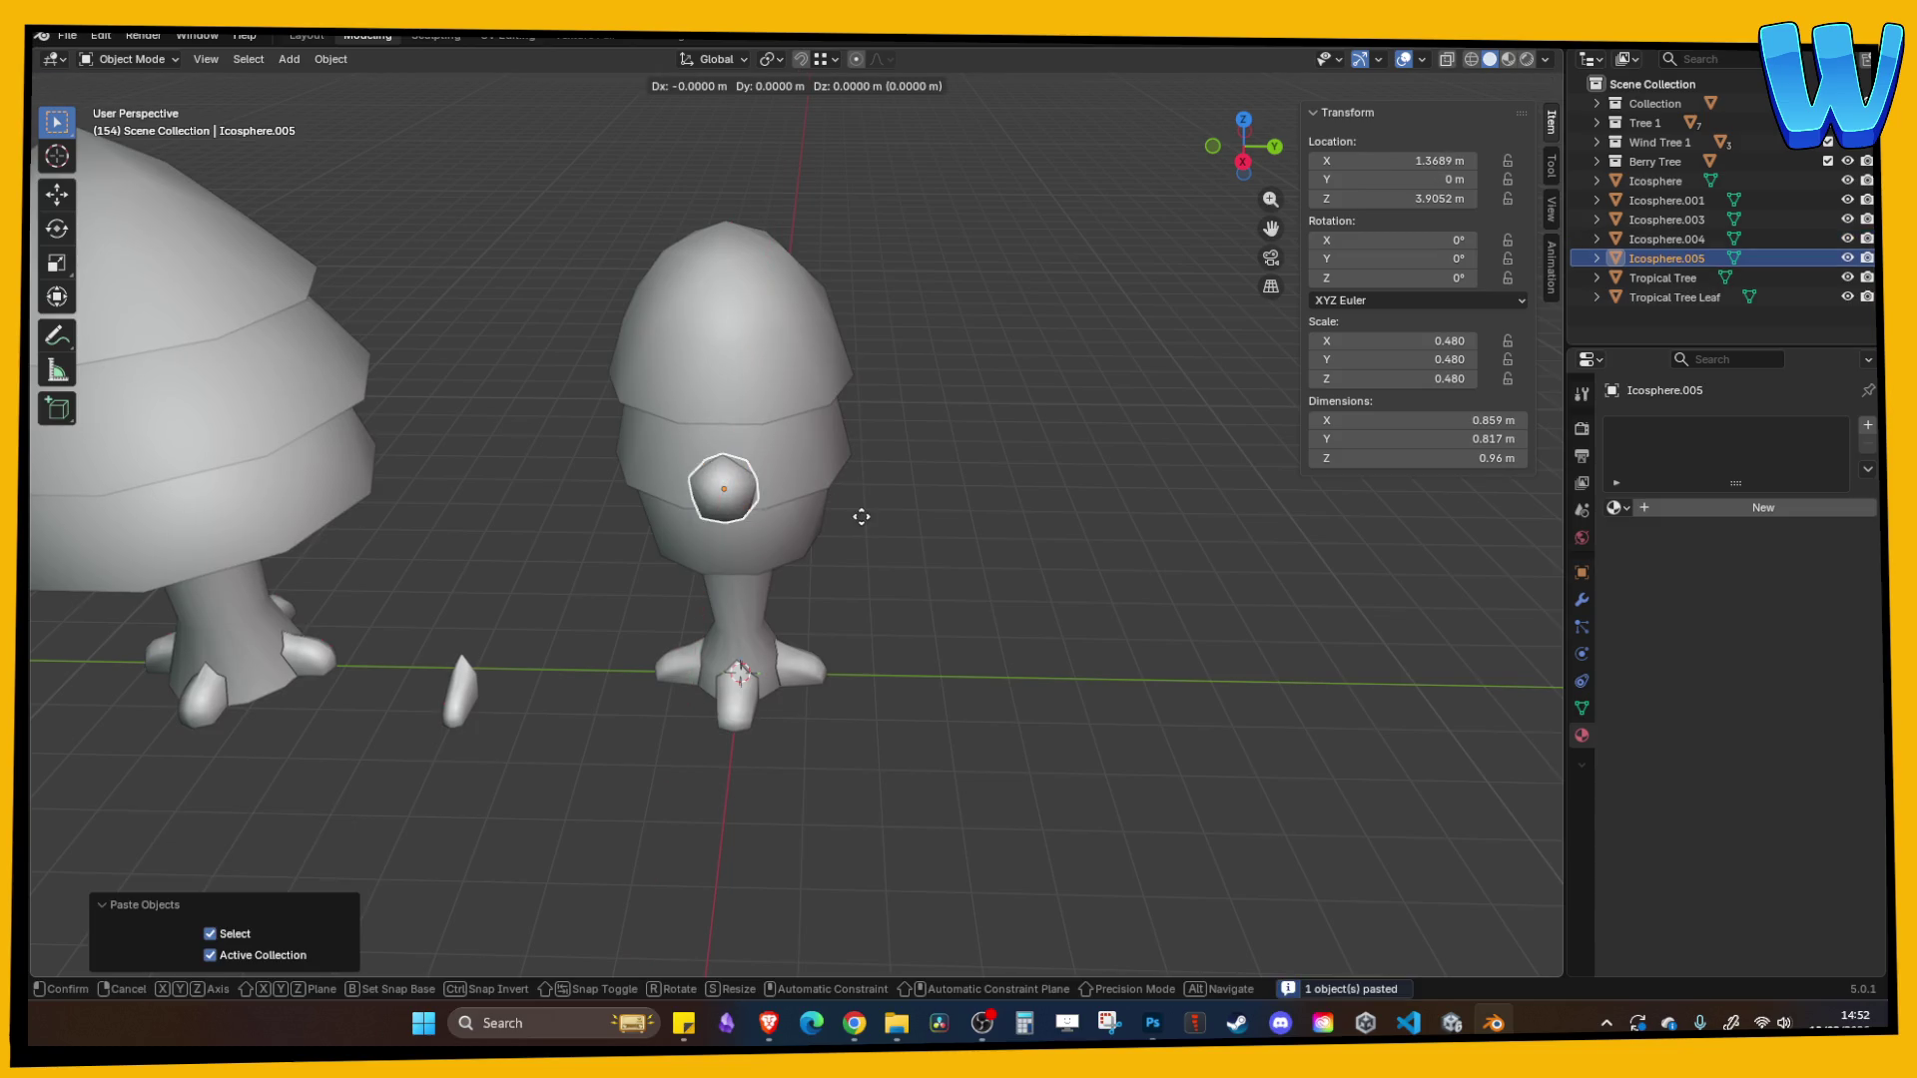
pyautogui.click(958, 477)
pyautogui.moveTo(1000, 470)
pyautogui.mouseDown()
pyautogui.moveTo(1021, 499)
pyautogui.moveTo(878, 491)
pyautogui.moveTo(1082, 555)
pyautogui.moveTo(1142, 540)
pyautogui.moveTo(962, 501)
pyautogui.moveTo(765, 507)
pyautogui.moveTo(819, 464)
pyautogui.moveTo(803, 423)
pyautogui.moveTo(776, 440)
pyautogui.moveTo(797, 469)
pyautogui.moveTo(966, 474)
pyautogui.moveTo(1012, 539)
pyautogui.moveTo(991, 535)
pyautogui.moveTo(1136, 591)
pyautogui.moveTo(867, 531)
pyautogui.moveTo(975, 607)
pyautogui.mouseUp()
pyautogui.click(876, 560)
# - From the top view, paste three berries at the canopy's lower edge, upper left and left edge
pyautogui.click(1243, 130)
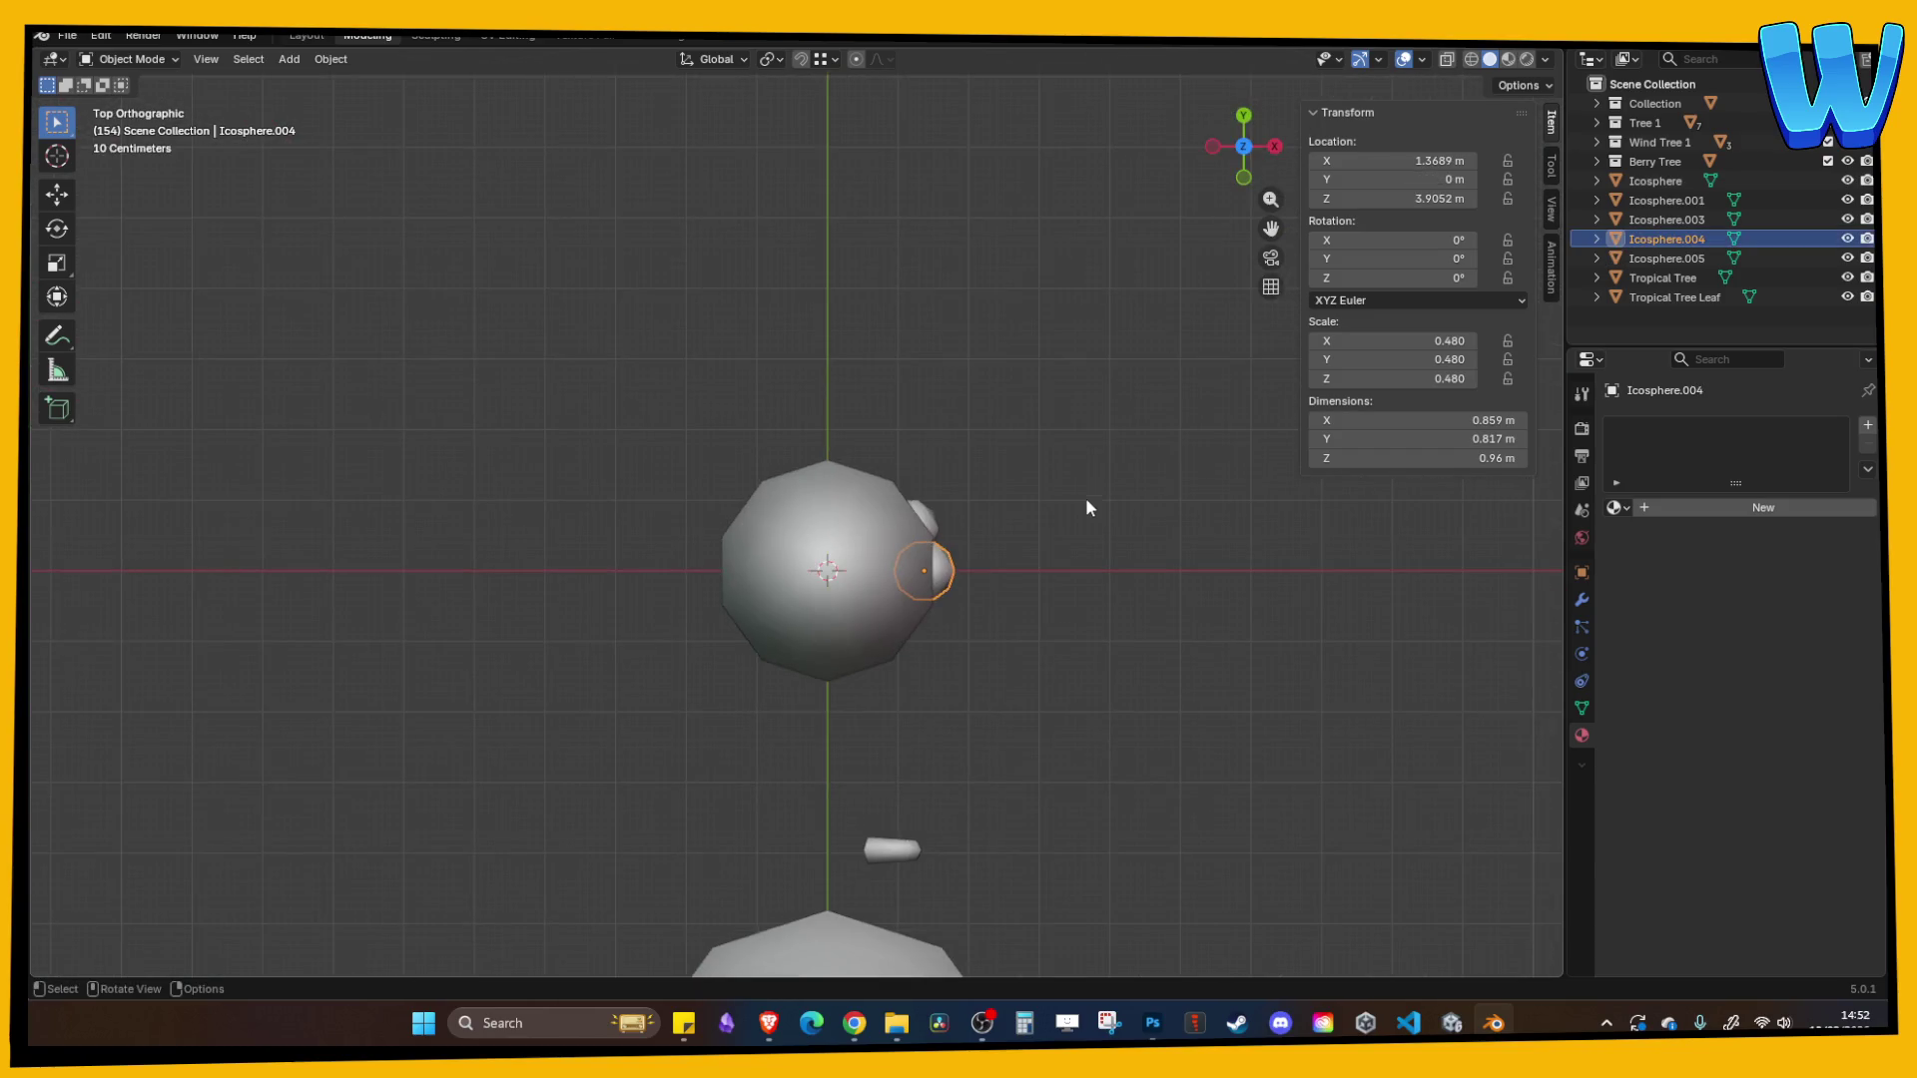
pyautogui.hotkey('ctrl', 'v')
pyautogui.press('g')
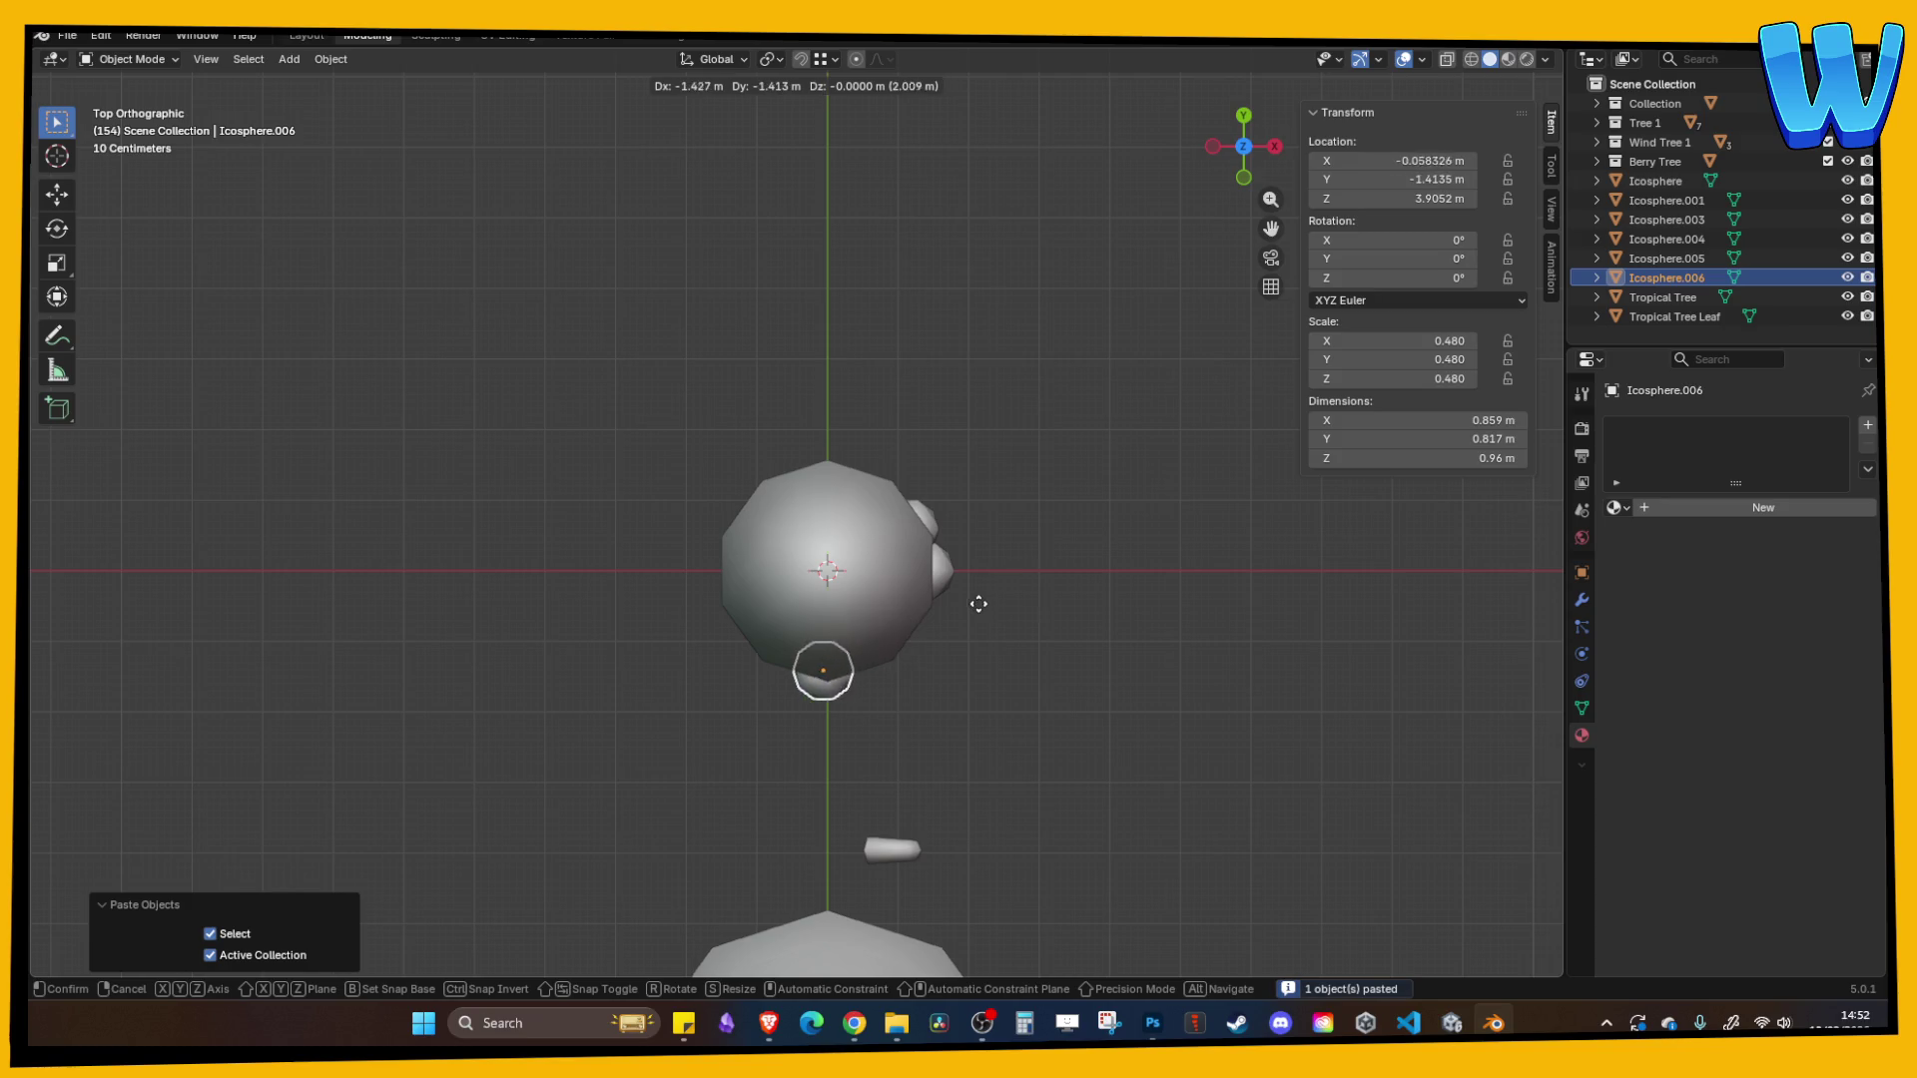
pyautogui.click(982, 611)
pyautogui.hotkey('ctrl', 'v')
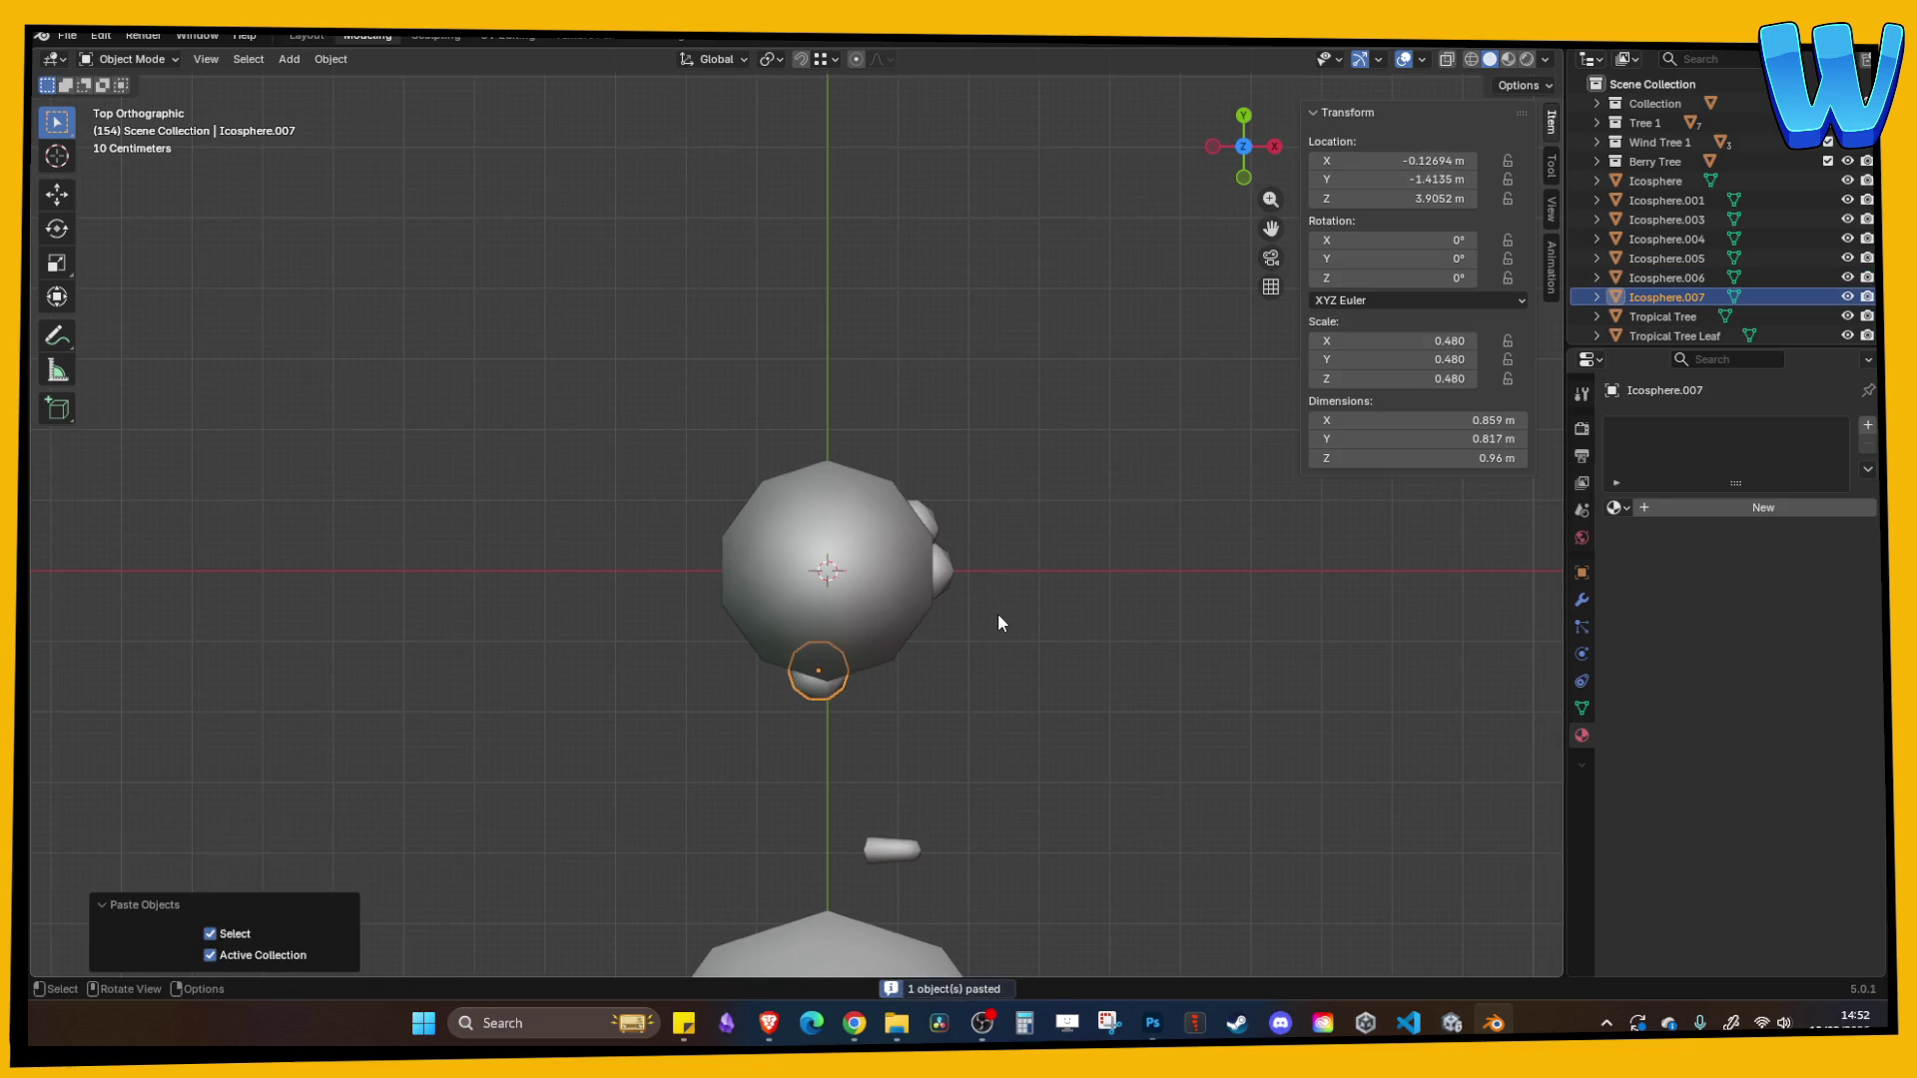
pyautogui.press('g')
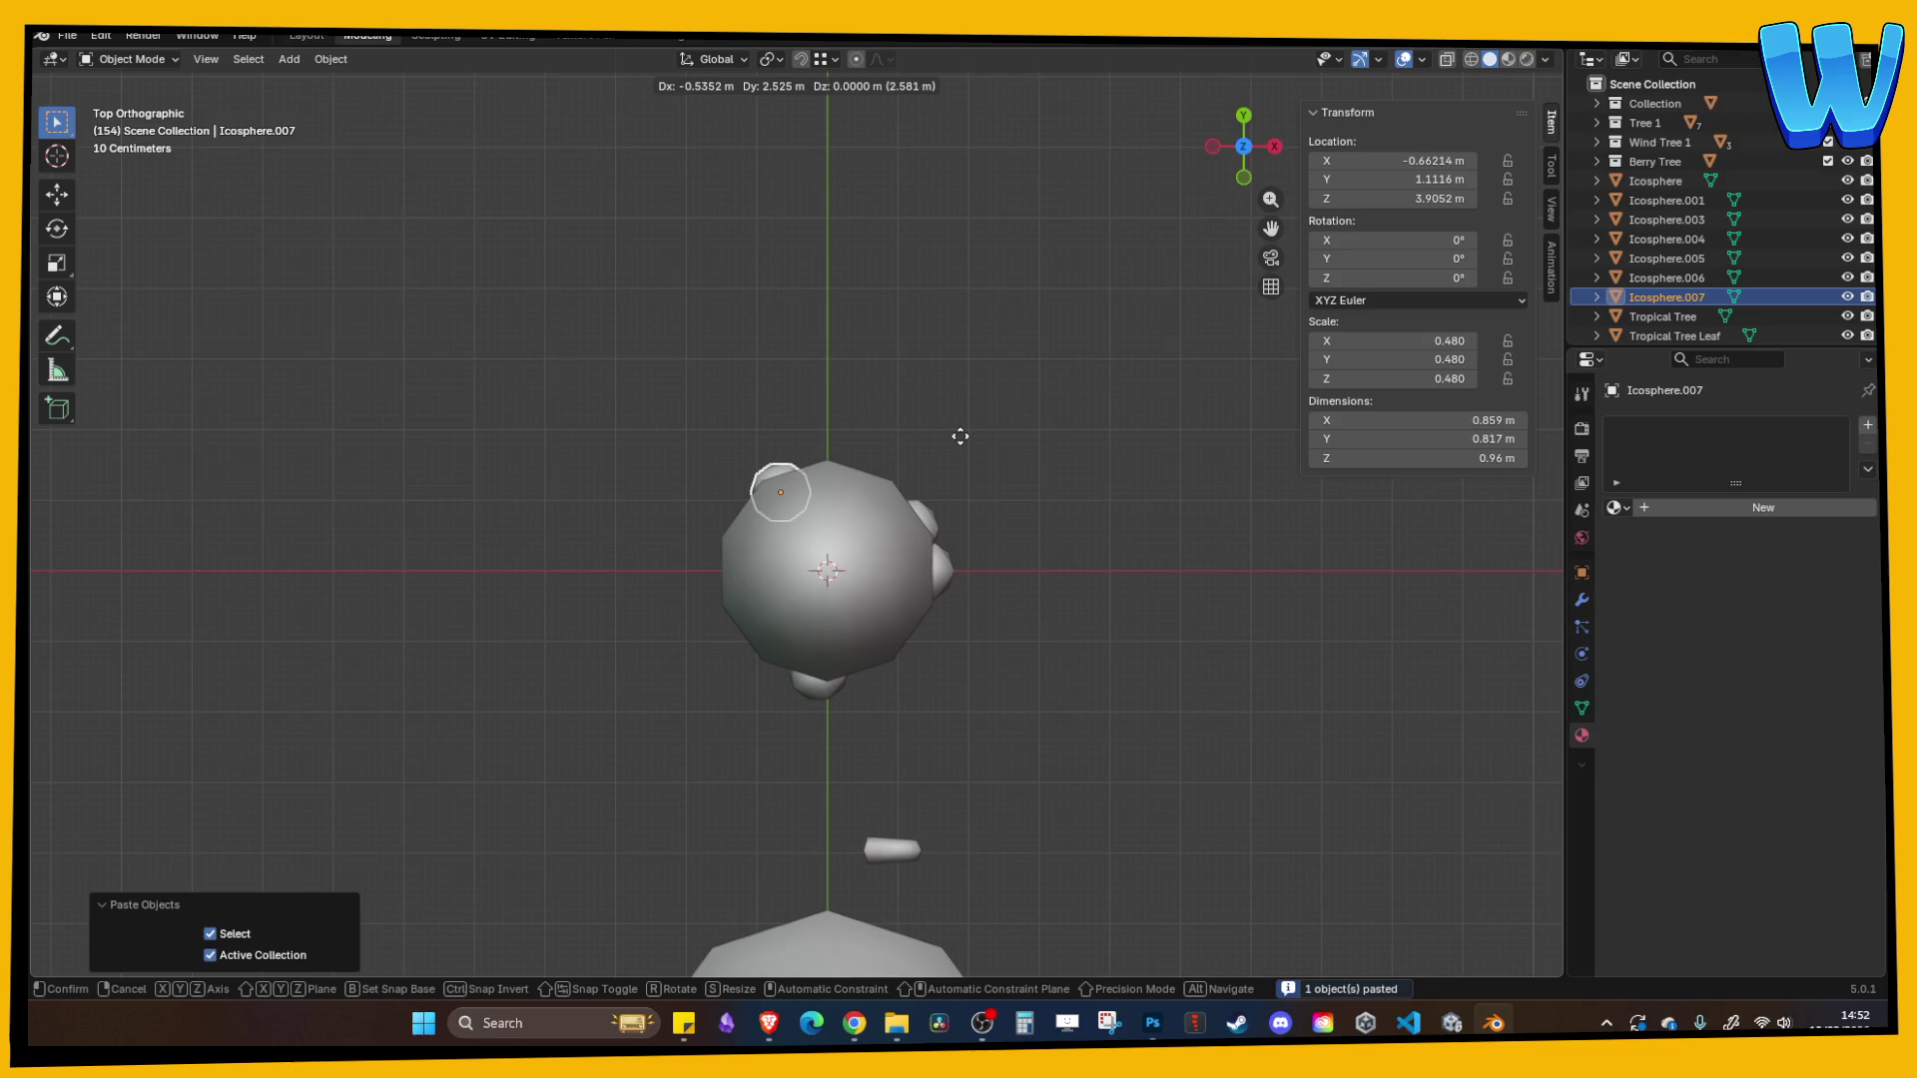
pyautogui.click(959, 435)
pyautogui.hotkey('ctrl', 'v')
pyautogui.press('g')
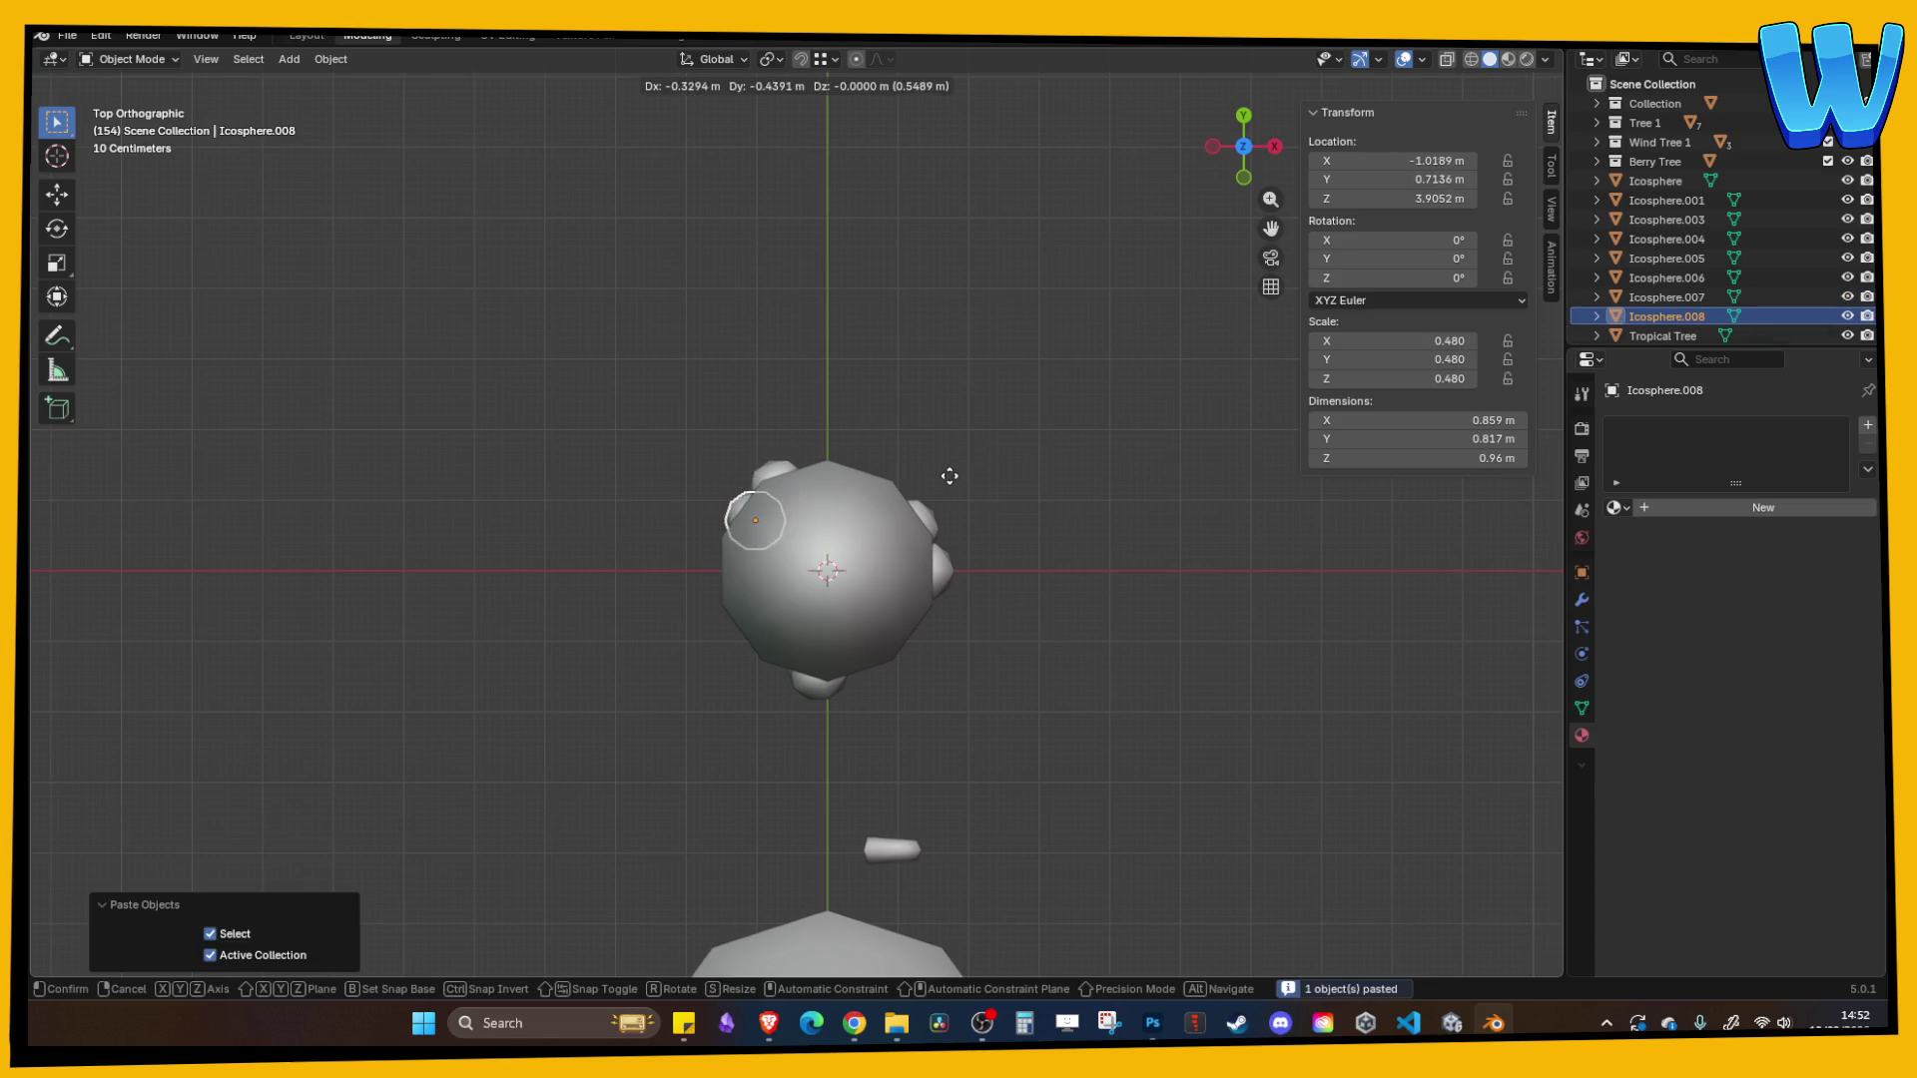
pyautogui.click(947, 491)
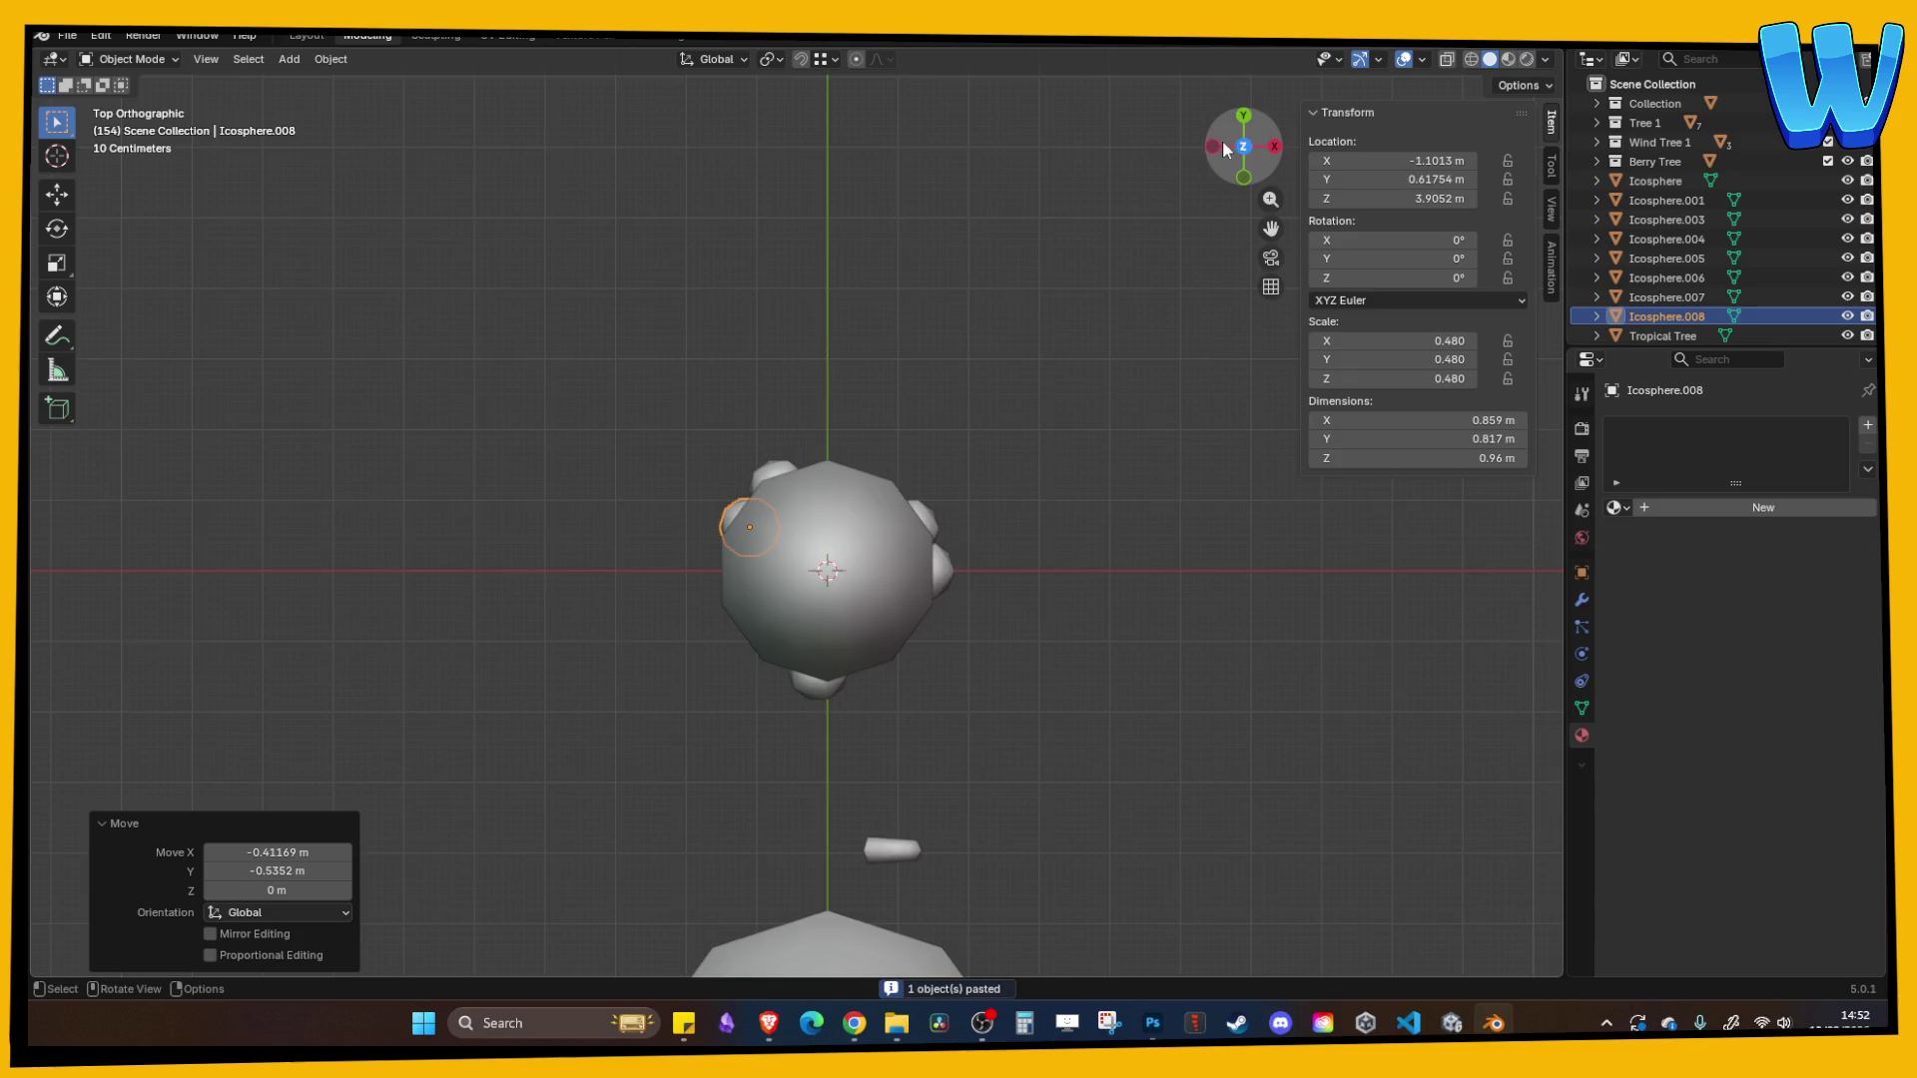
# - In side view, raise the berry vertically to sit higher on the canopy
pyautogui.click(1212, 147)
pyautogui.press('g')
pyautogui.press('z')
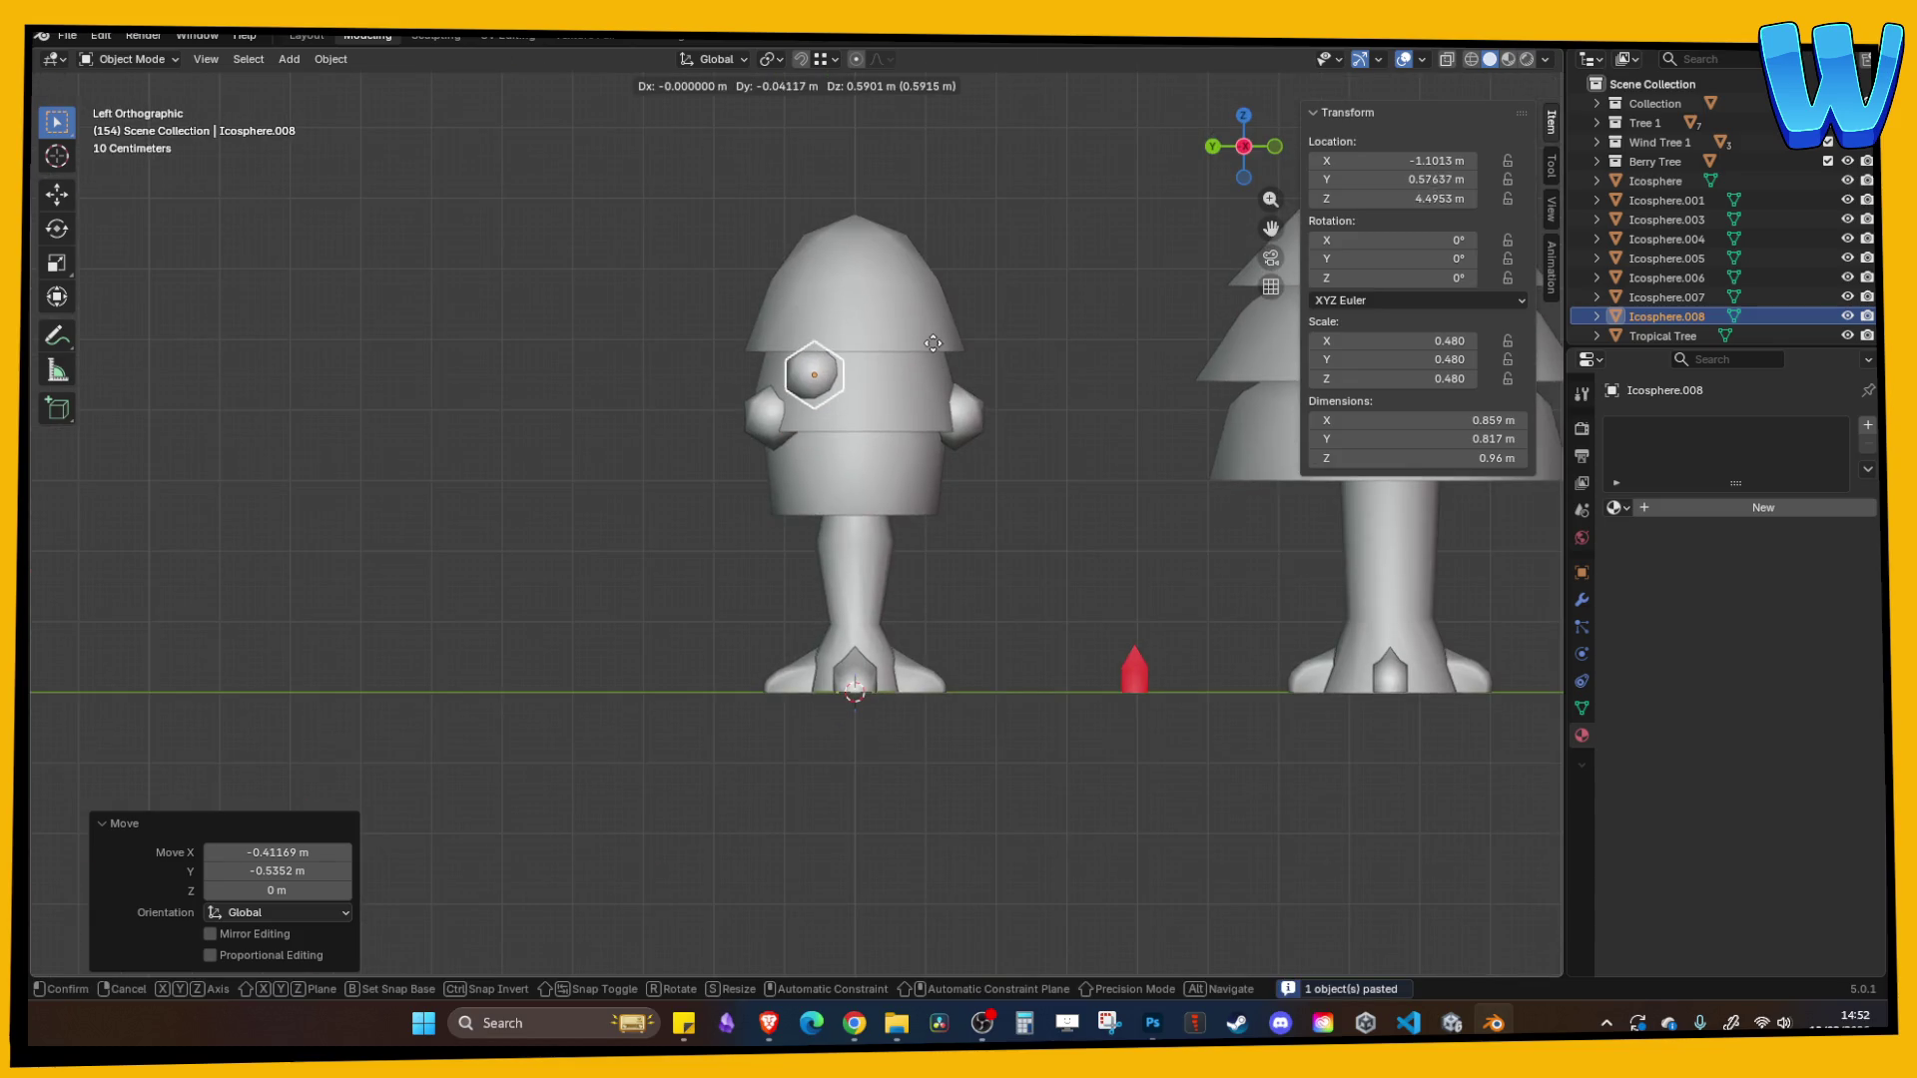
pyautogui.click(949, 348)
pyautogui.click(1095, 308)
pyautogui.moveTo(1095, 307)
pyautogui.mouseDown()
pyautogui.moveTo(803, 327)
pyautogui.moveTo(876, 371)
pyautogui.moveTo(768, 431)
pyautogui.mouseUp()
# - Using X-ray in front view, move another berry higher on the canopy
pyautogui.click(702, 461)
pyautogui.click(1225, 149)
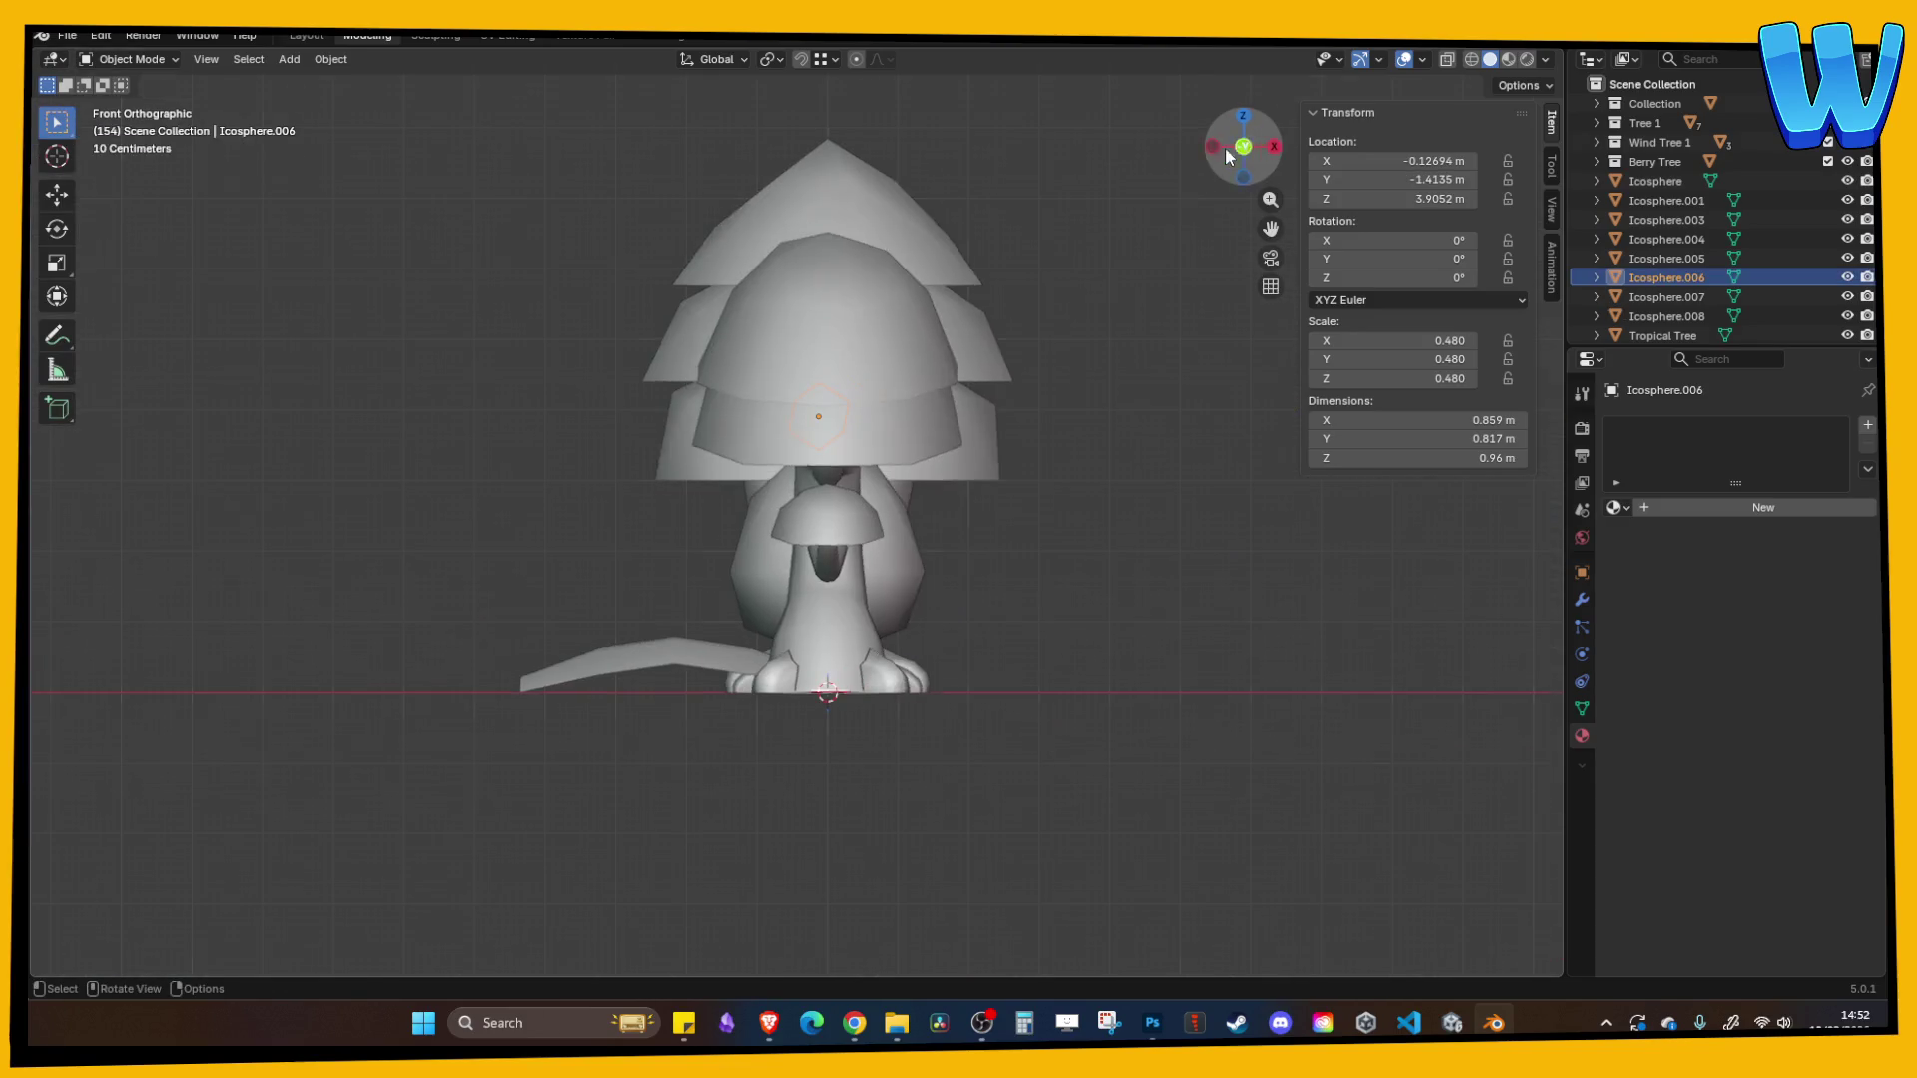
pyautogui.click(1471, 59)
pyautogui.press('g')
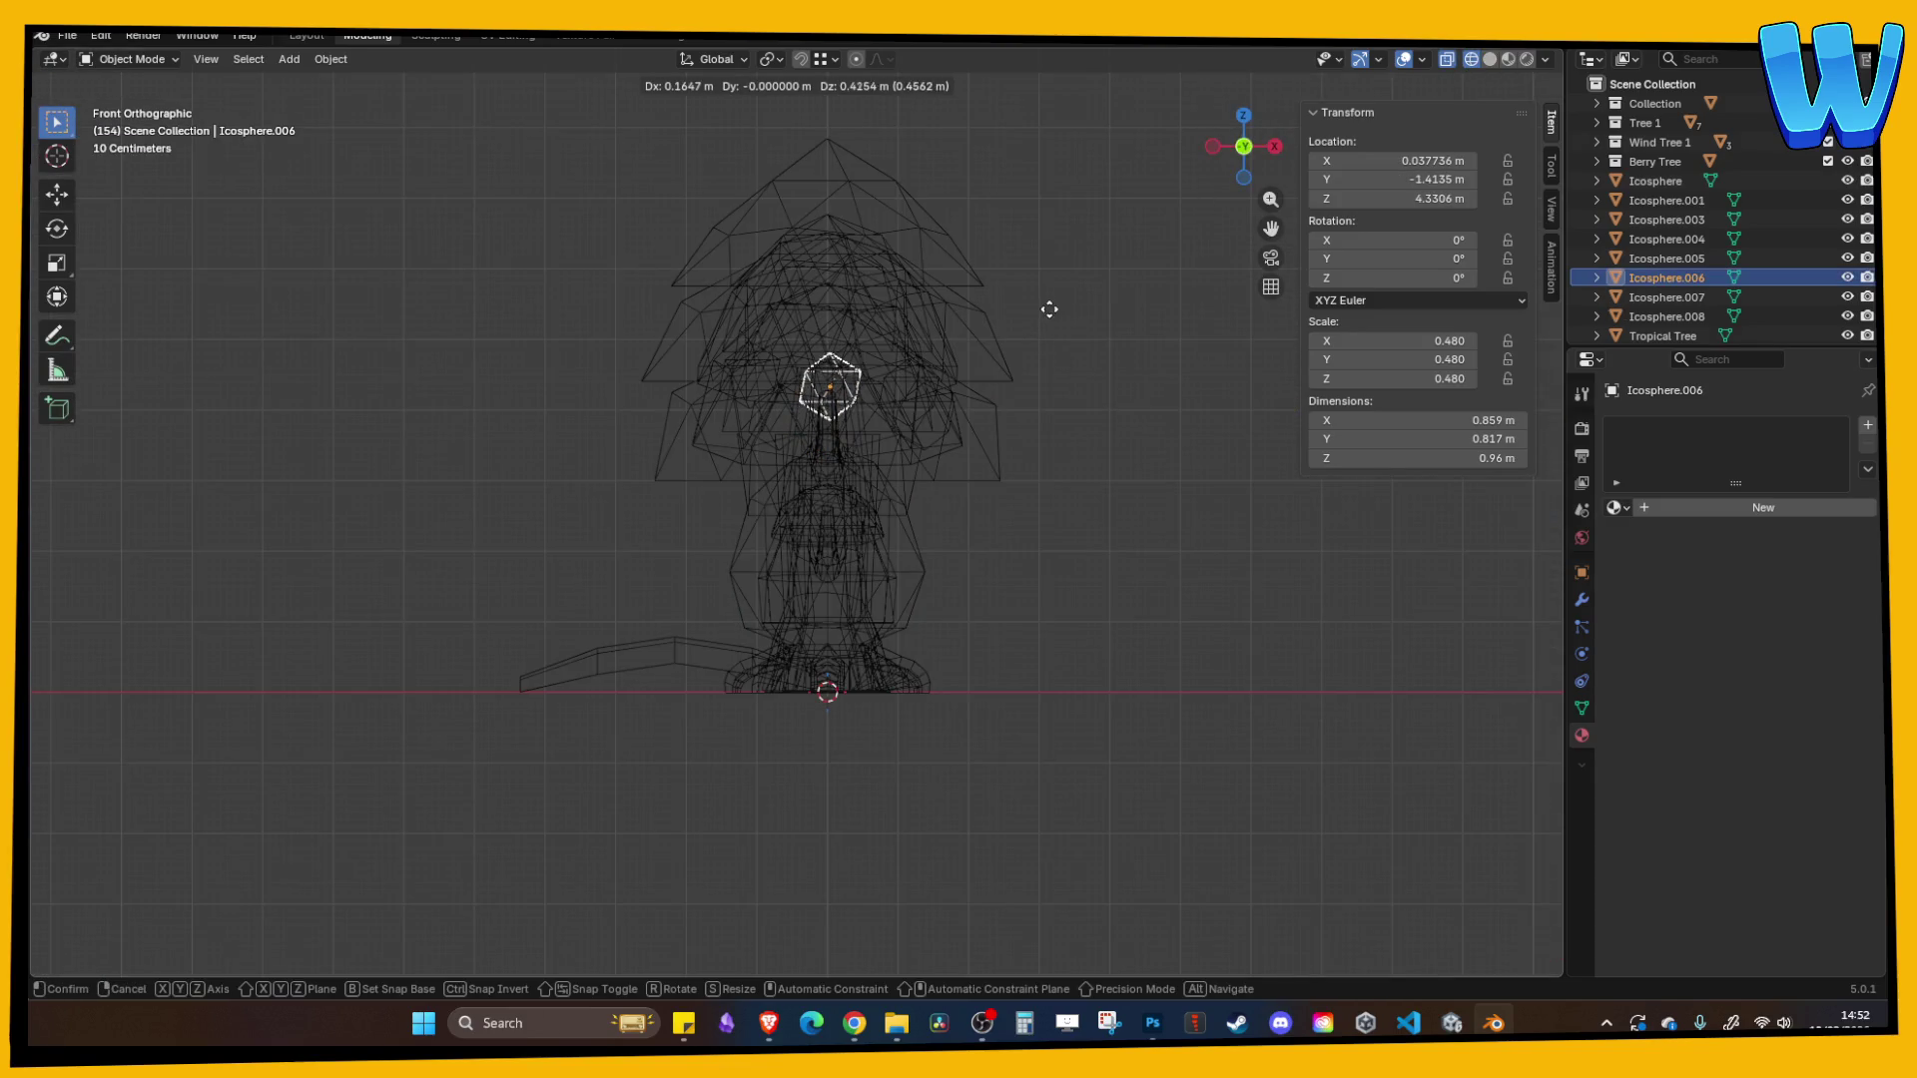
pyautogui.click(1048, 307)
pyautogui.click(1489, 59)
pyautogui.moveTo(1466, 71)
pyautogui.mouseDown()
pyautogui.moveTo(1072, 320)
pyautogui.moveTo(1081, 359)
pyautogui.moveTo(939, 337)
pyautogui.moveTo(958, 402)
pyautogui.moveTo(1038, 344)
pyautogui.moveTo(967, 415)
pyautogui.moveTo(894, 425)
pyautogui.moveTo(932, 378)
pyautogui.moveTo(791, 438)
pyautogui.mouseUp()
pyautogui.moveTo(940, 415)
pyautogui.mouseDown()
pyautogui.moveTo(891, 349)
pyautogui.moveTo(741, 373)
pyautogui.moveTo(771, 467)
pyautogui.mouseUp()
# - Paste a copy of the side berry near the canopy top and scale it down to 0.378
pyautogui.click(771, 463)
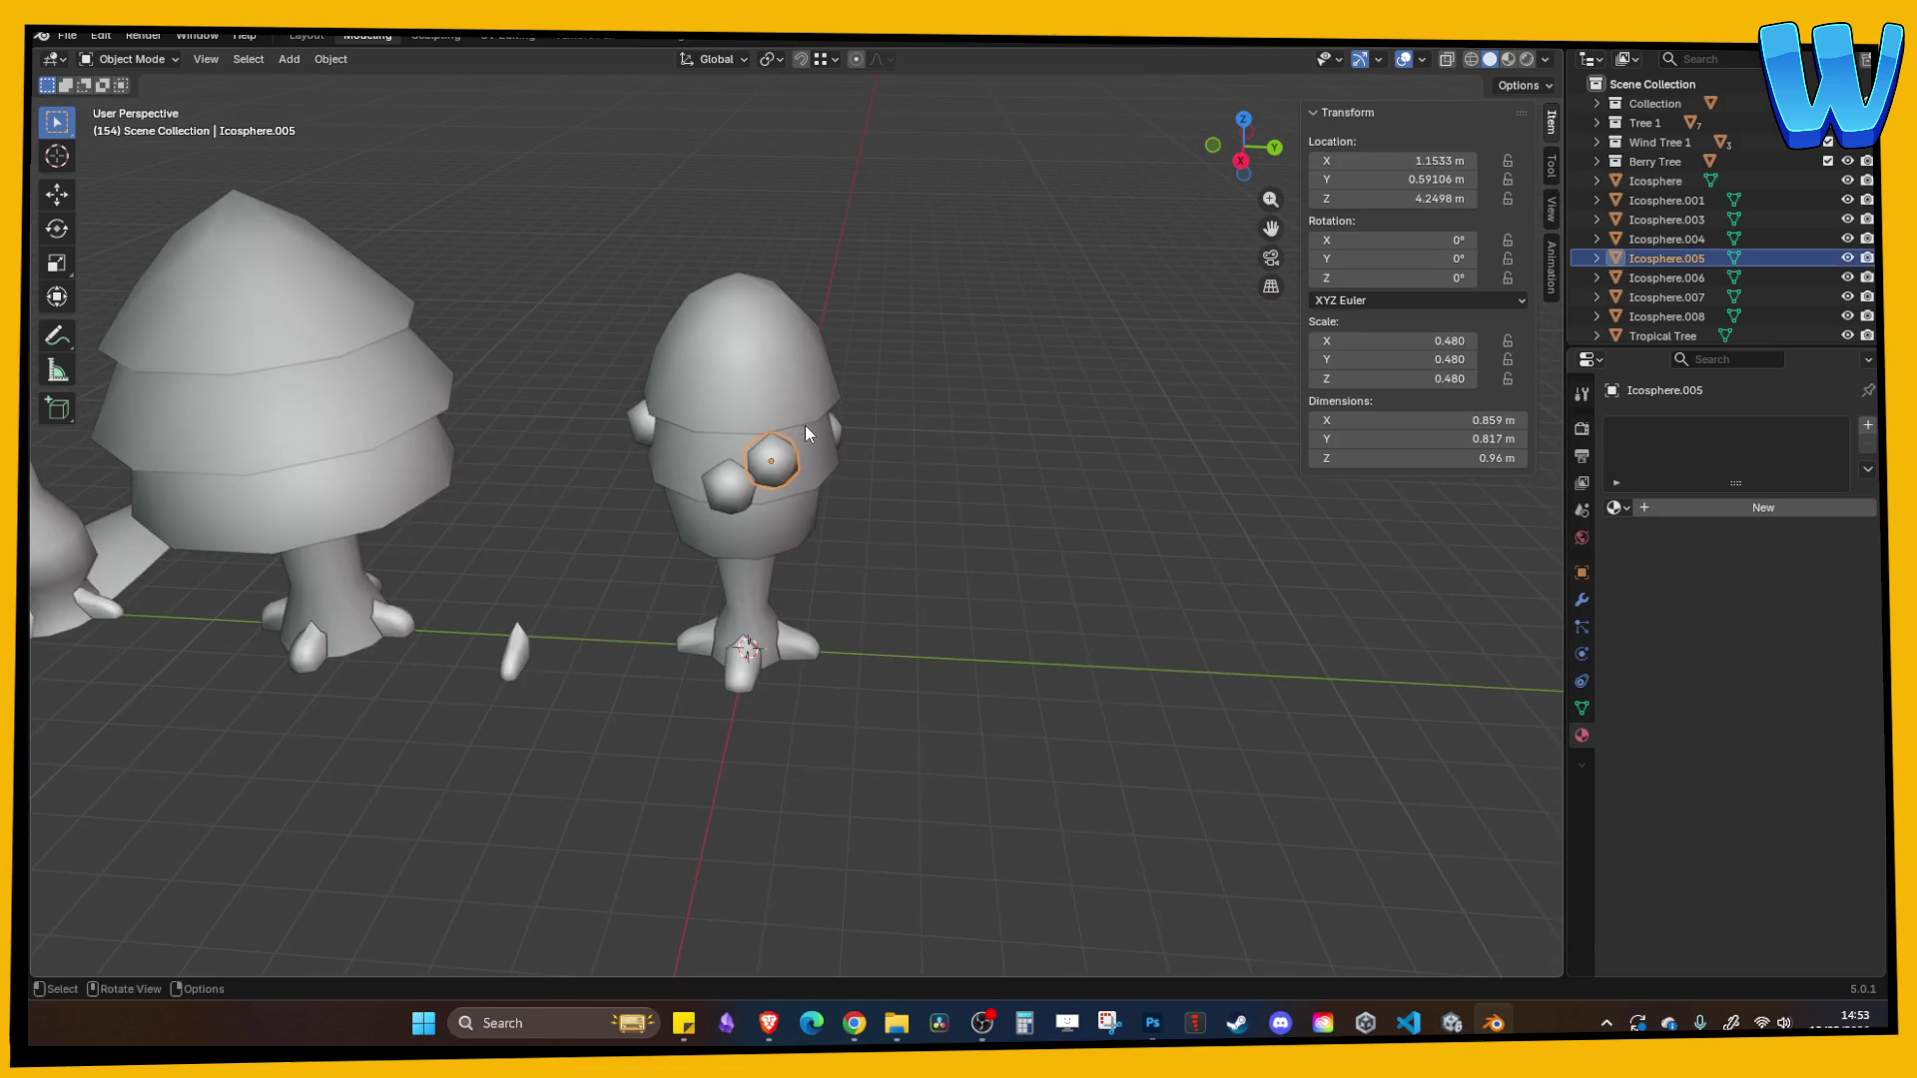
pyautogui.click(1240, 159)
pyautogui.press('g')
pyautogui.click(938, 306)
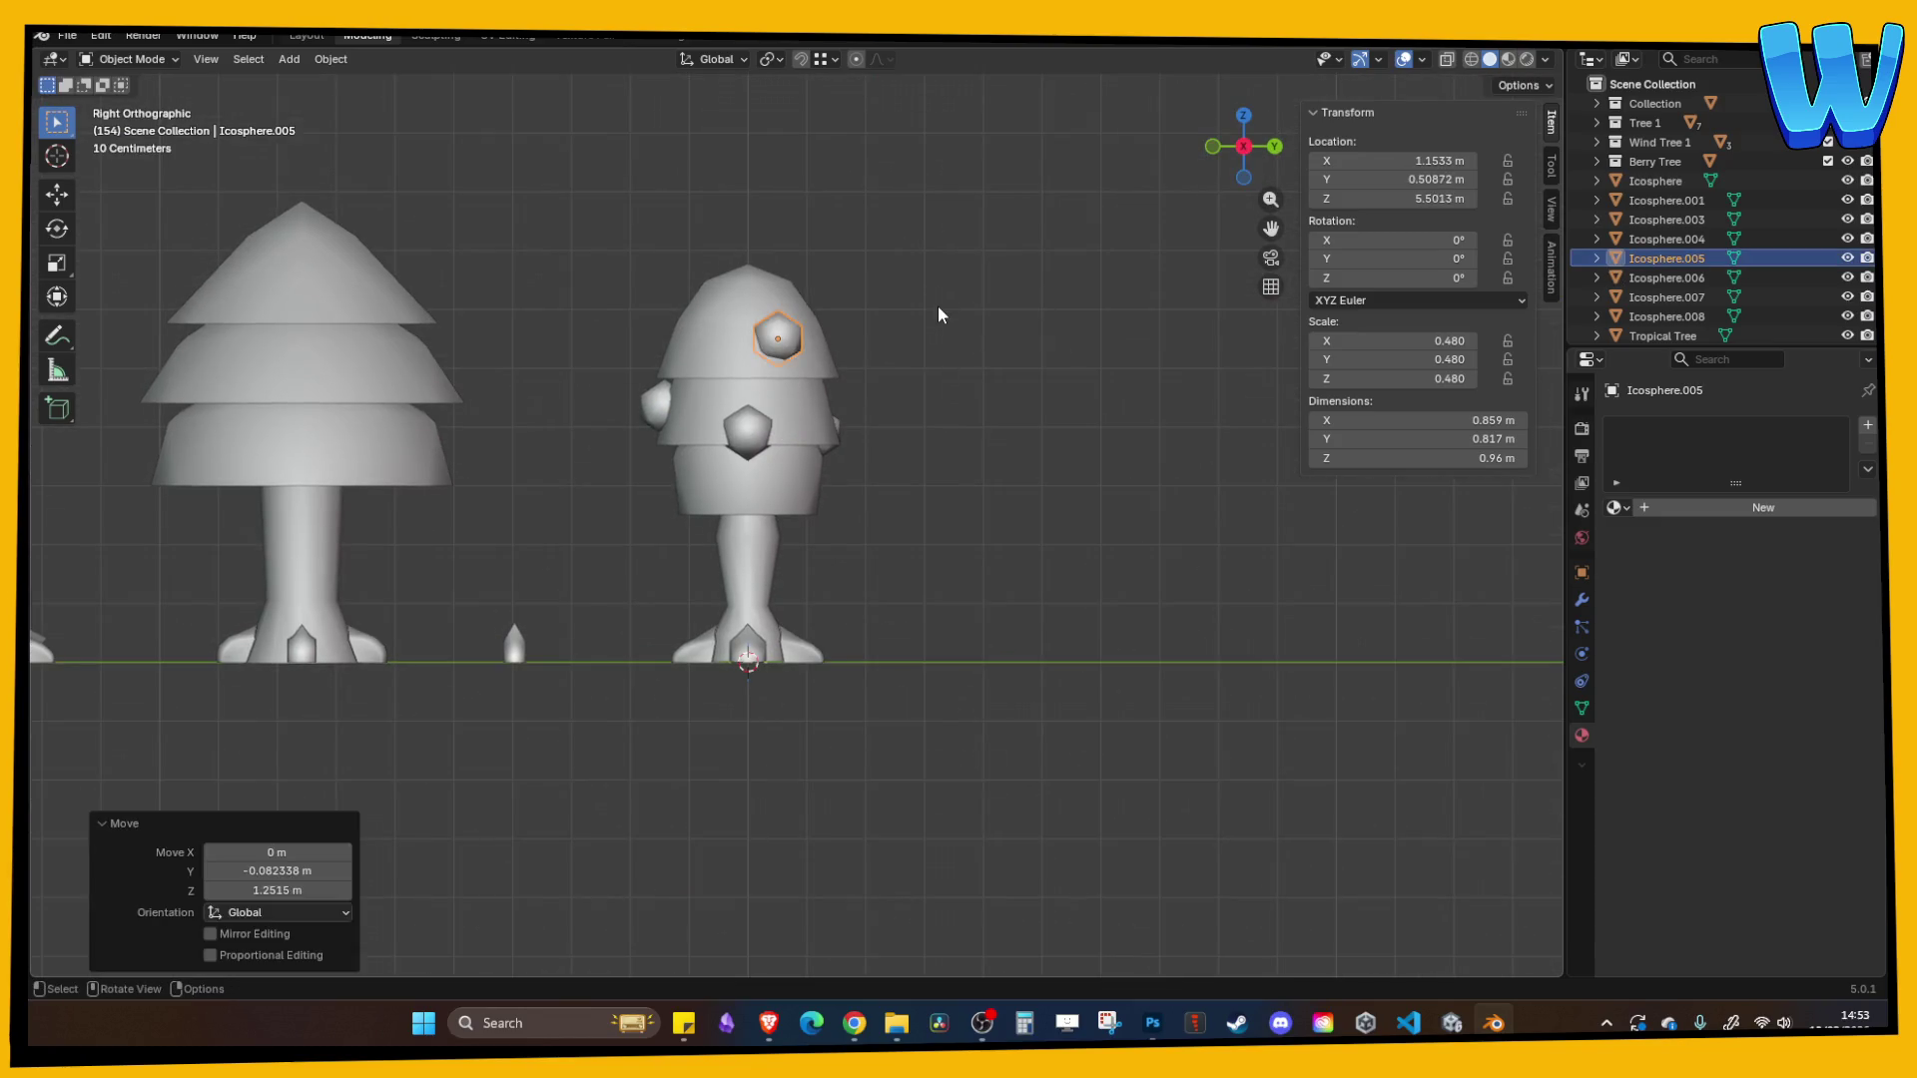
pyautogui.hotkey('ctrl', 'z')
pyautogui.hotkey('ctrl', 'v')
pyautogui.press('g')
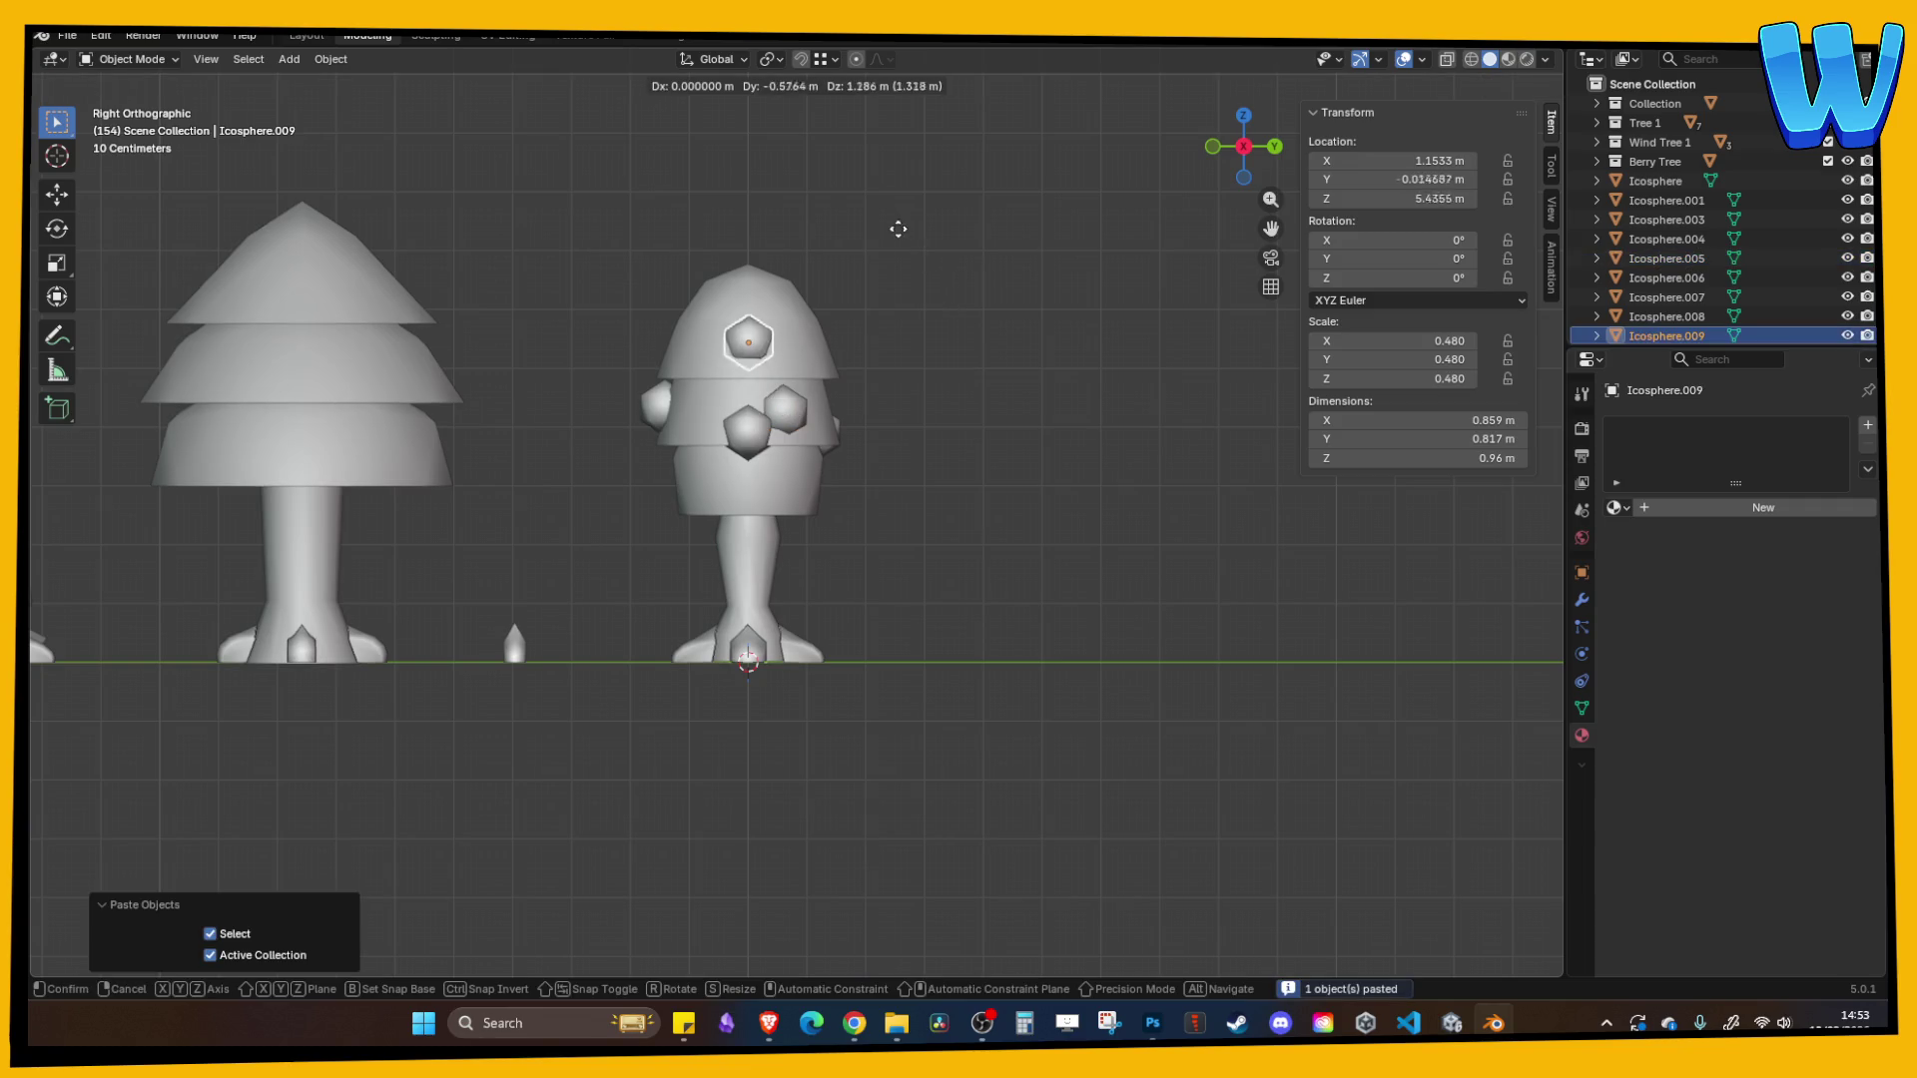
pyautogui.click(879, 205)
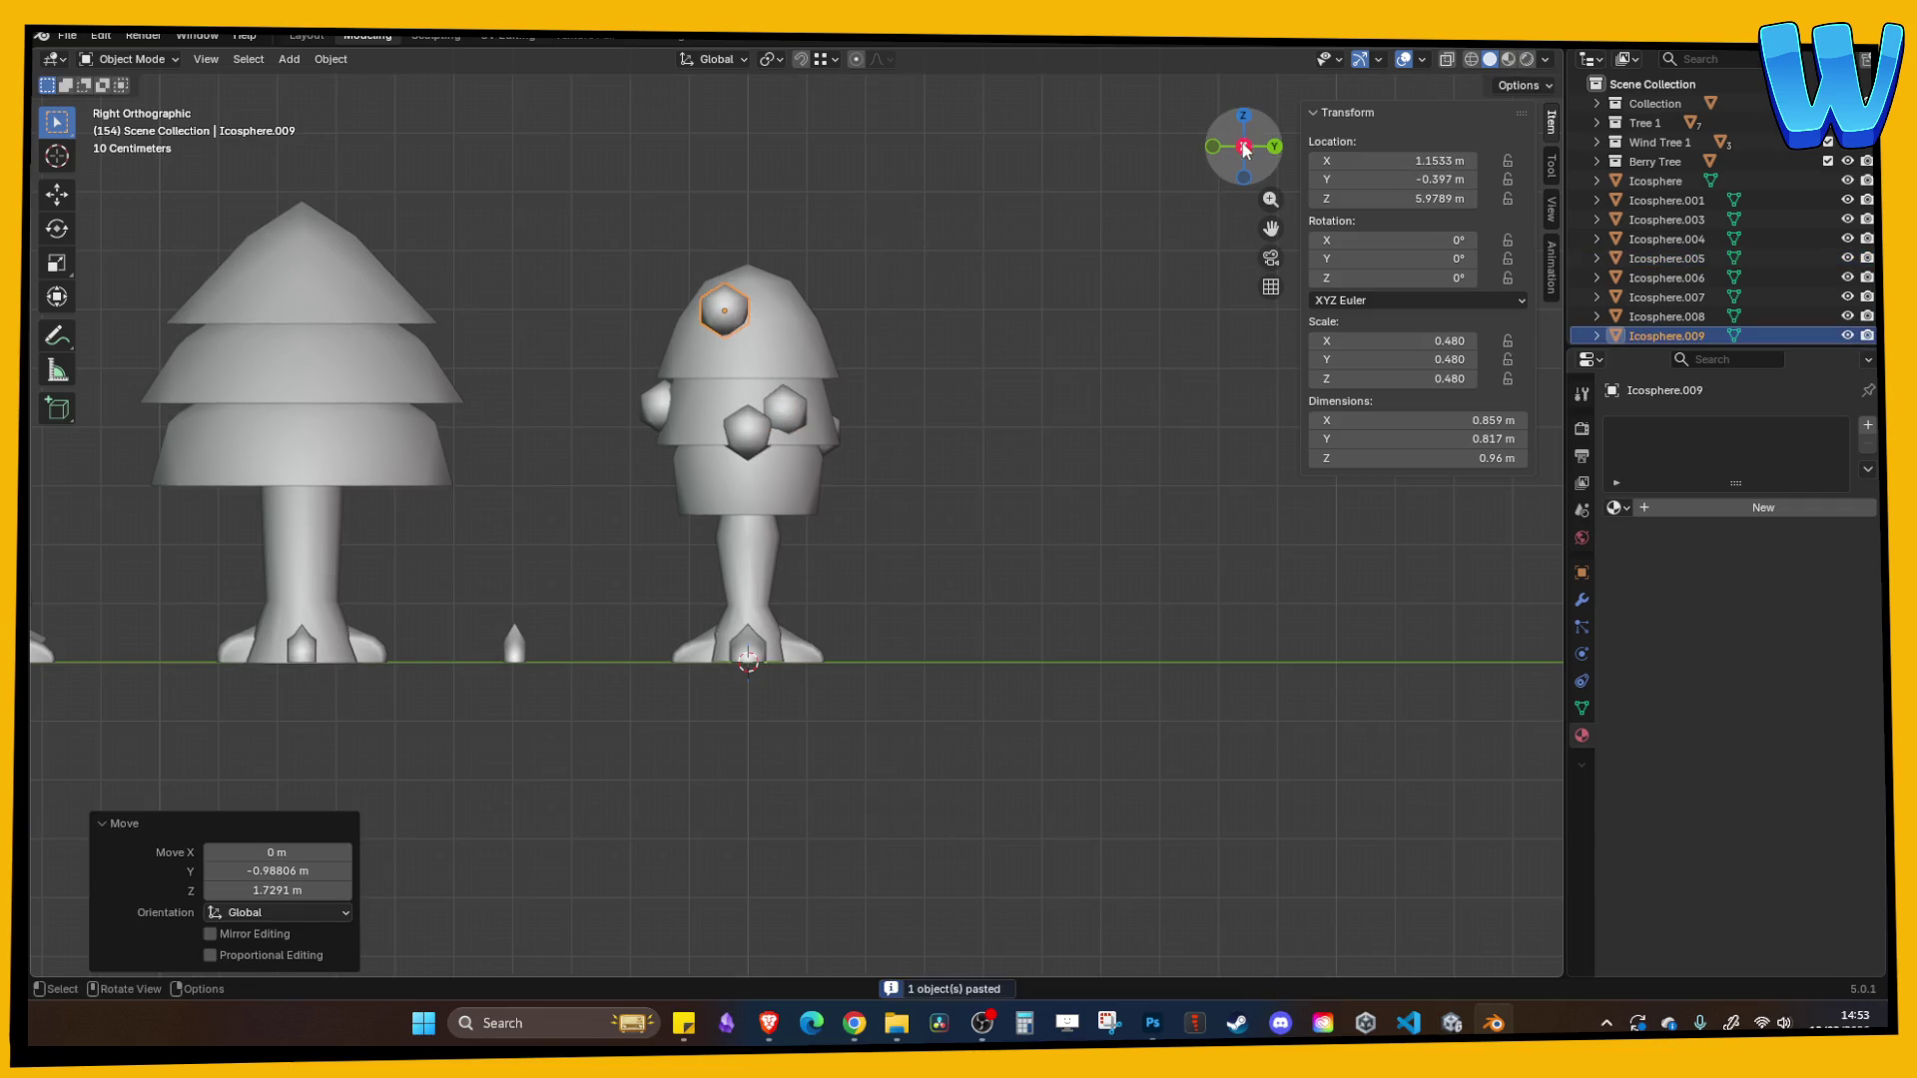
pyautogui.scroll(1, 925, 256)
pyautogui.press('s')
pyautogui.click(885, 245)
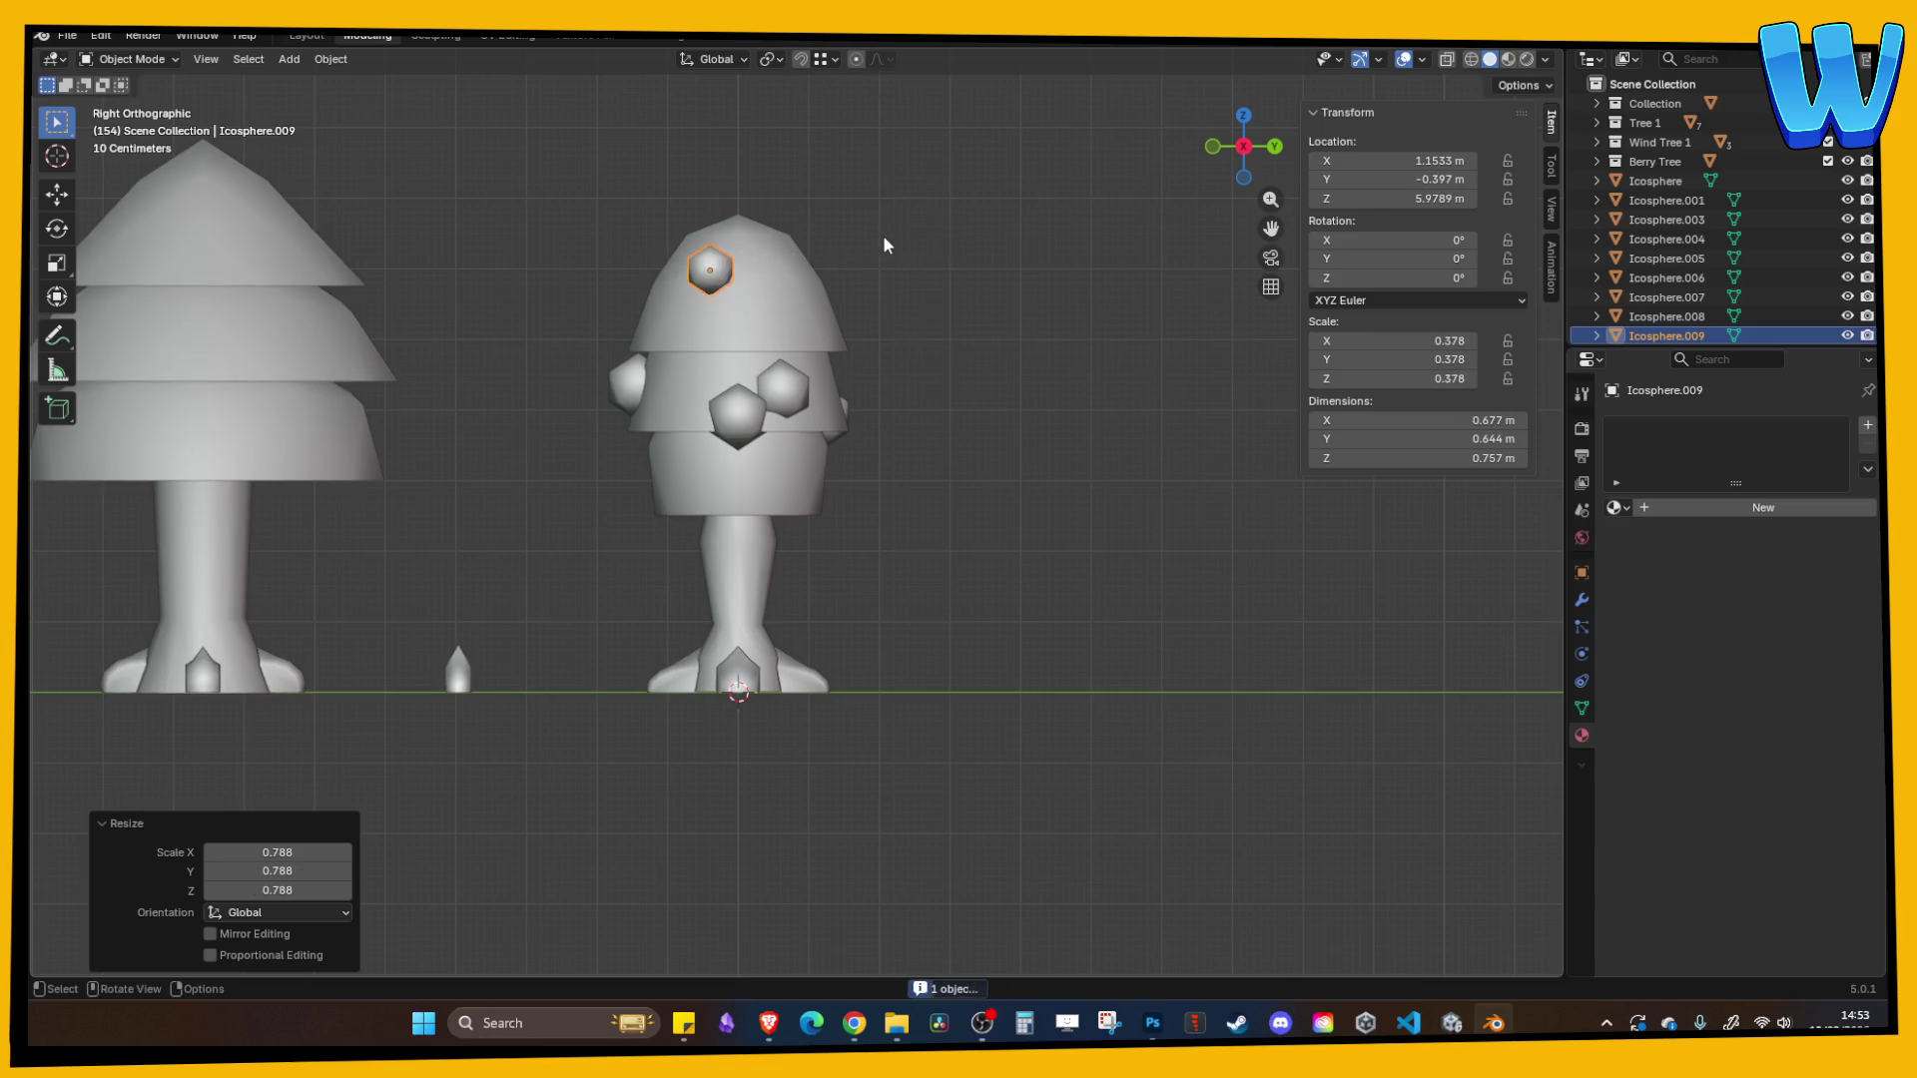
# - Place the small berry on the canopy edge and paste another small berry onto the canopy
pyautogui.click(1239, 117)
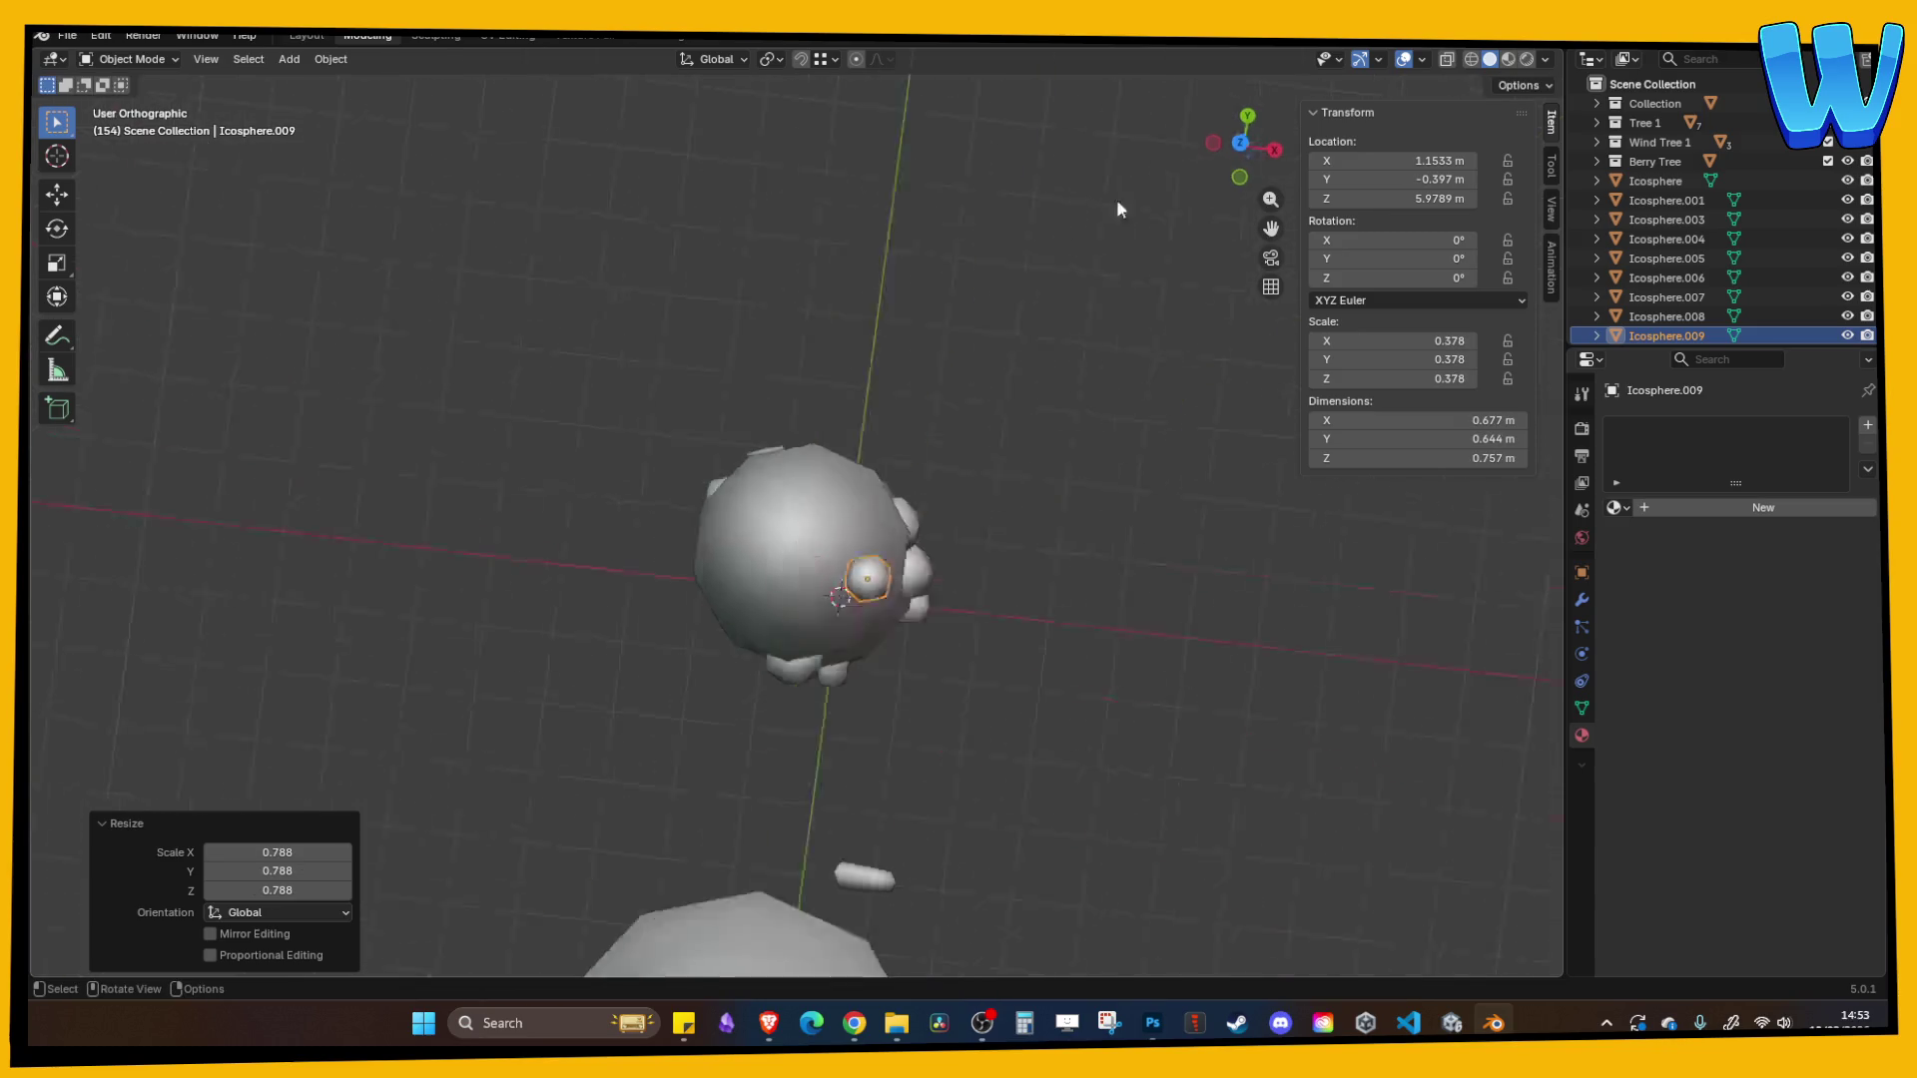
pyautogui.press('g')
pyautogui.click(1058, 447)
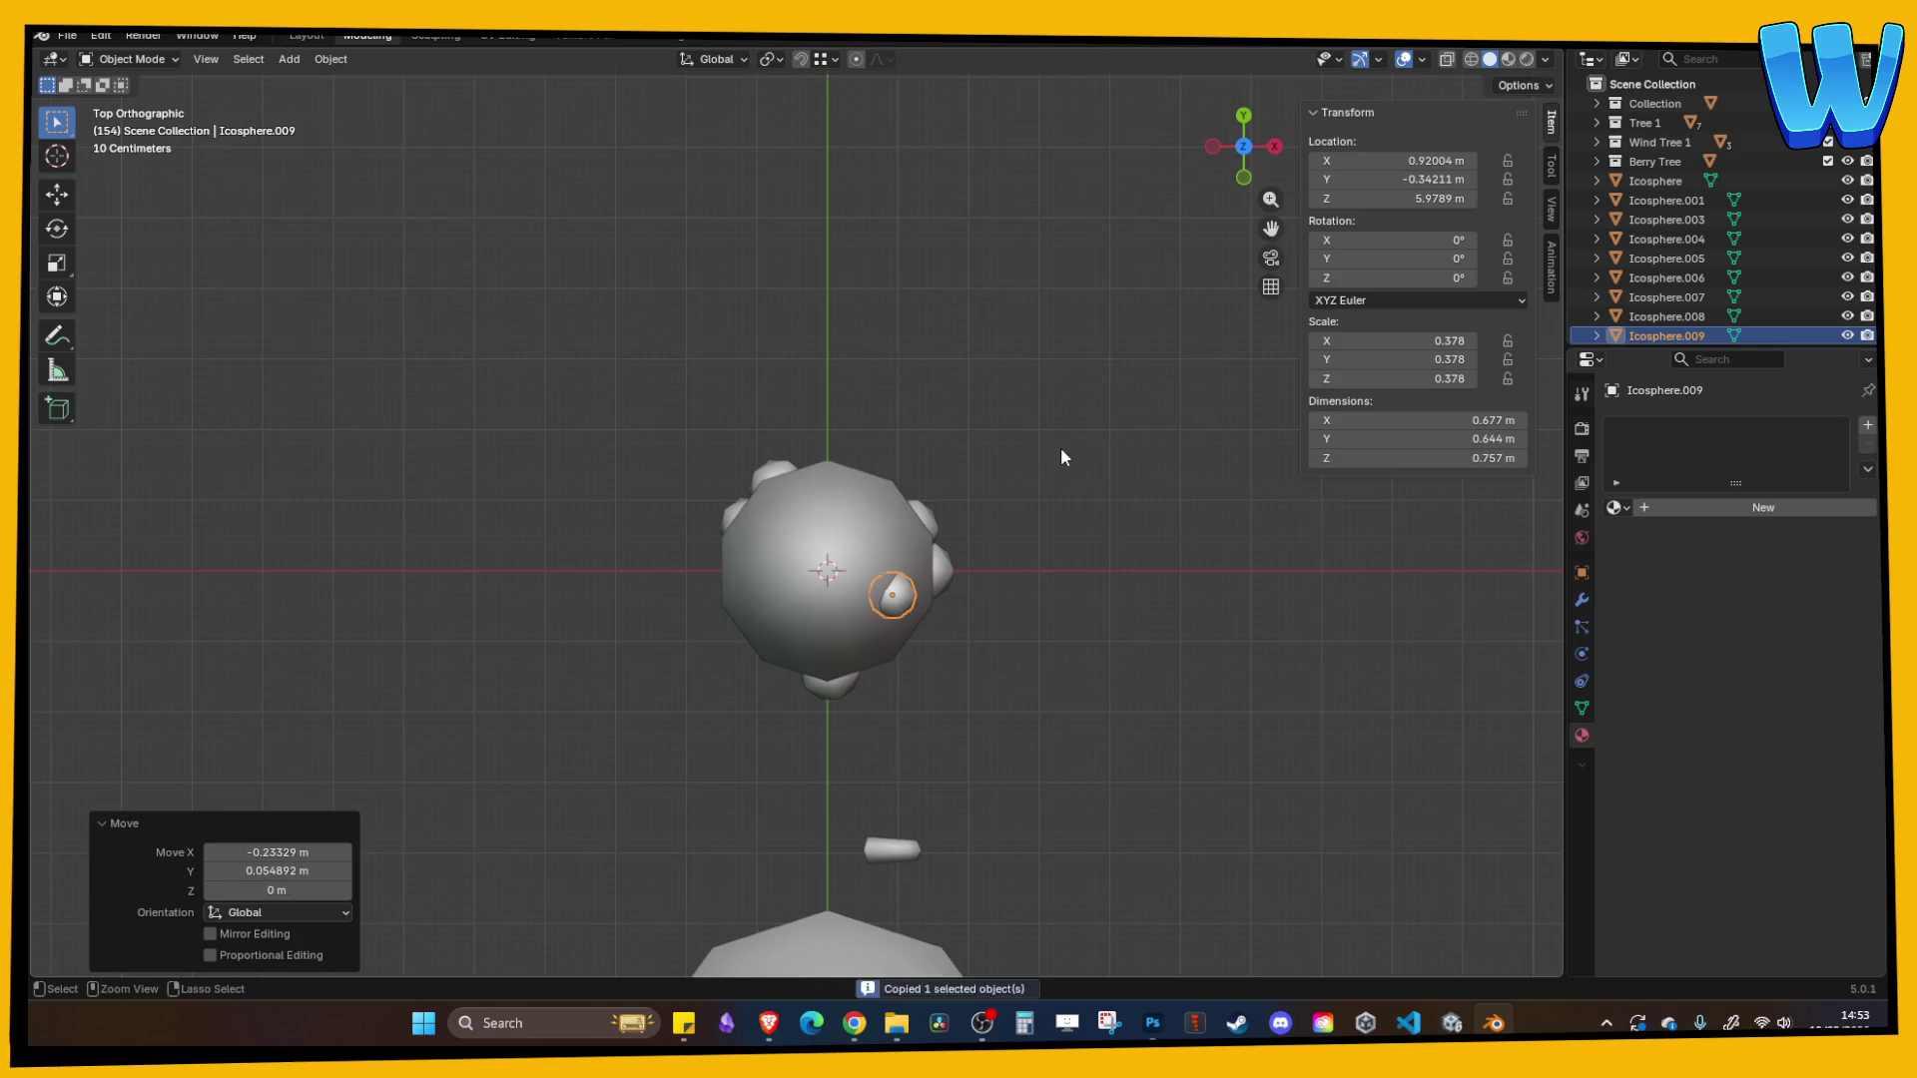
pyautogui.hotkey('ctrl', 'v')
pyautogui.press('g')
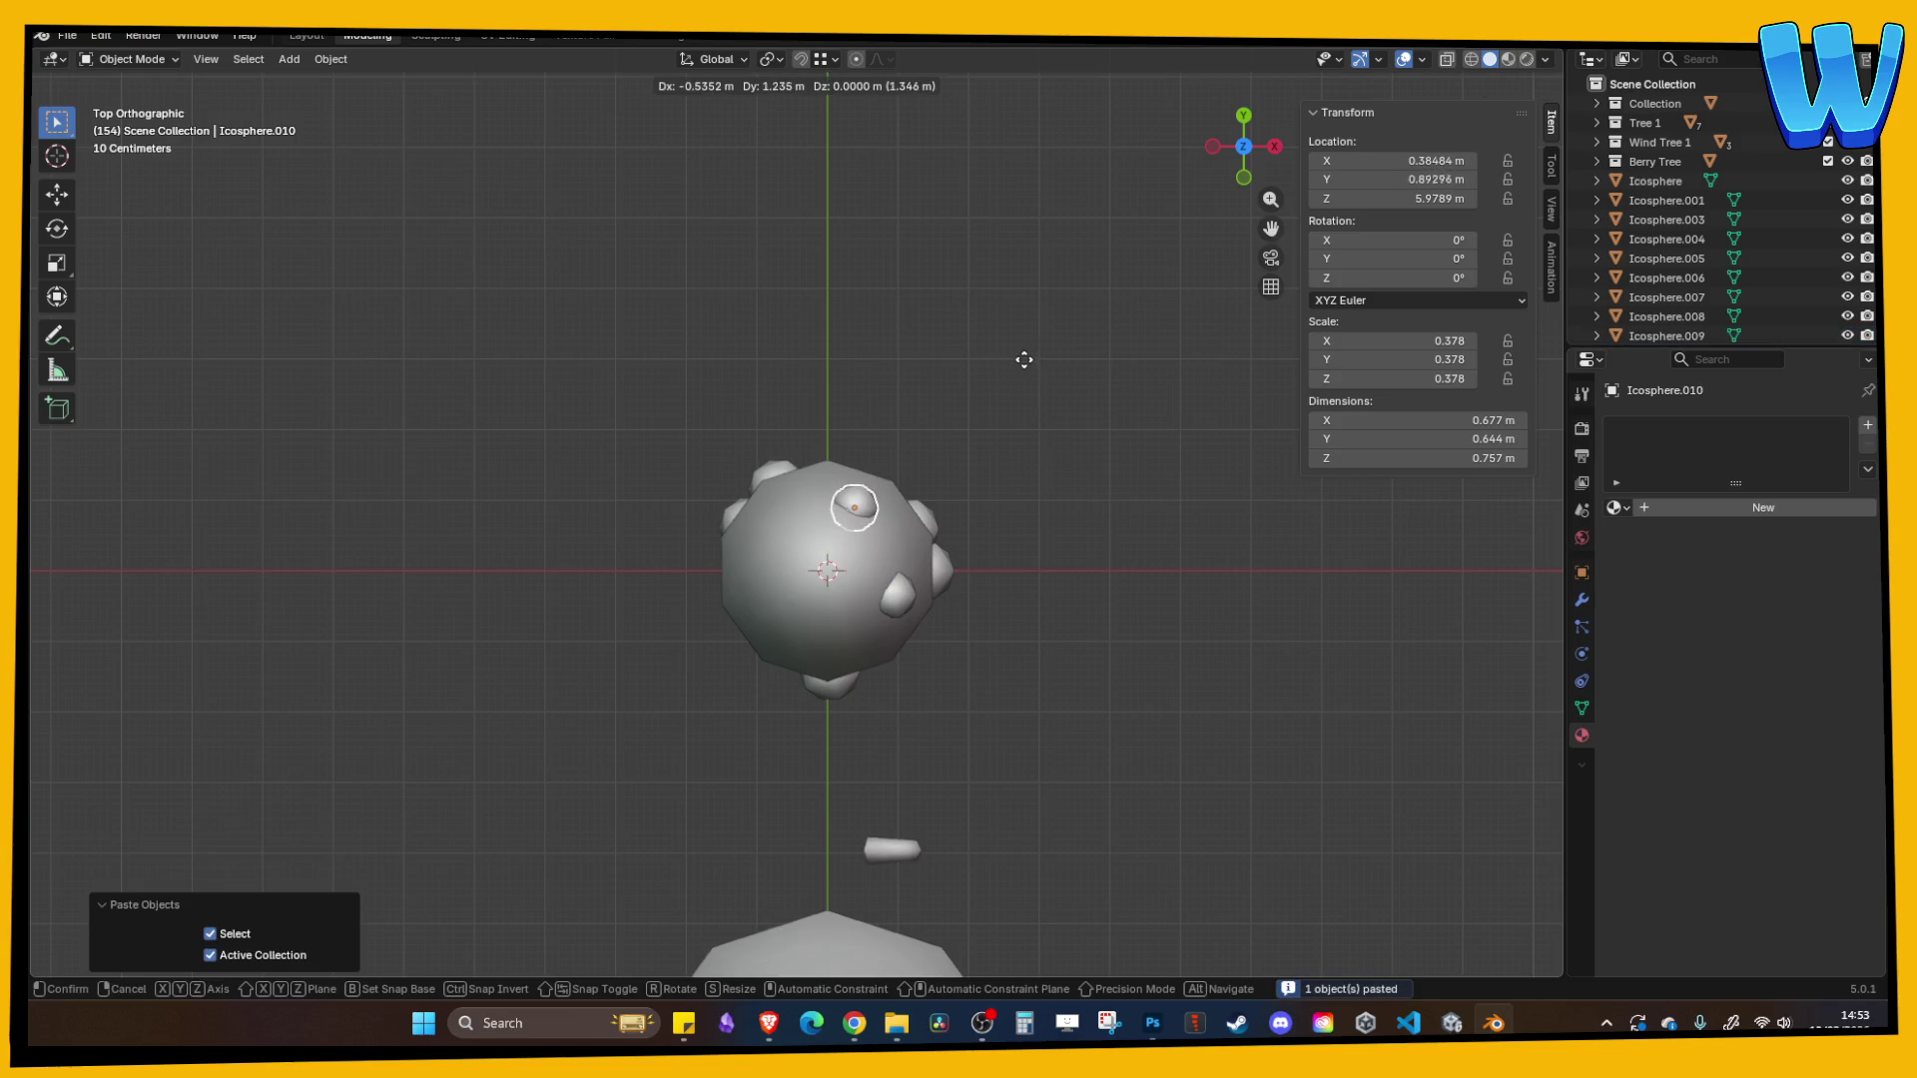
pyautogui.click(1014, 353)
pyautogui.moveTo(1014, 352)
pyautogui.mouseDown()
pyautogui.moveTo(803, 288)
pyautogui.moveTo(715, 369)
pyautogui.moveTo(673, 343)
pyautogui.mouseUp()
pyautogui.press('g')
pyautogui.click(795, 321)
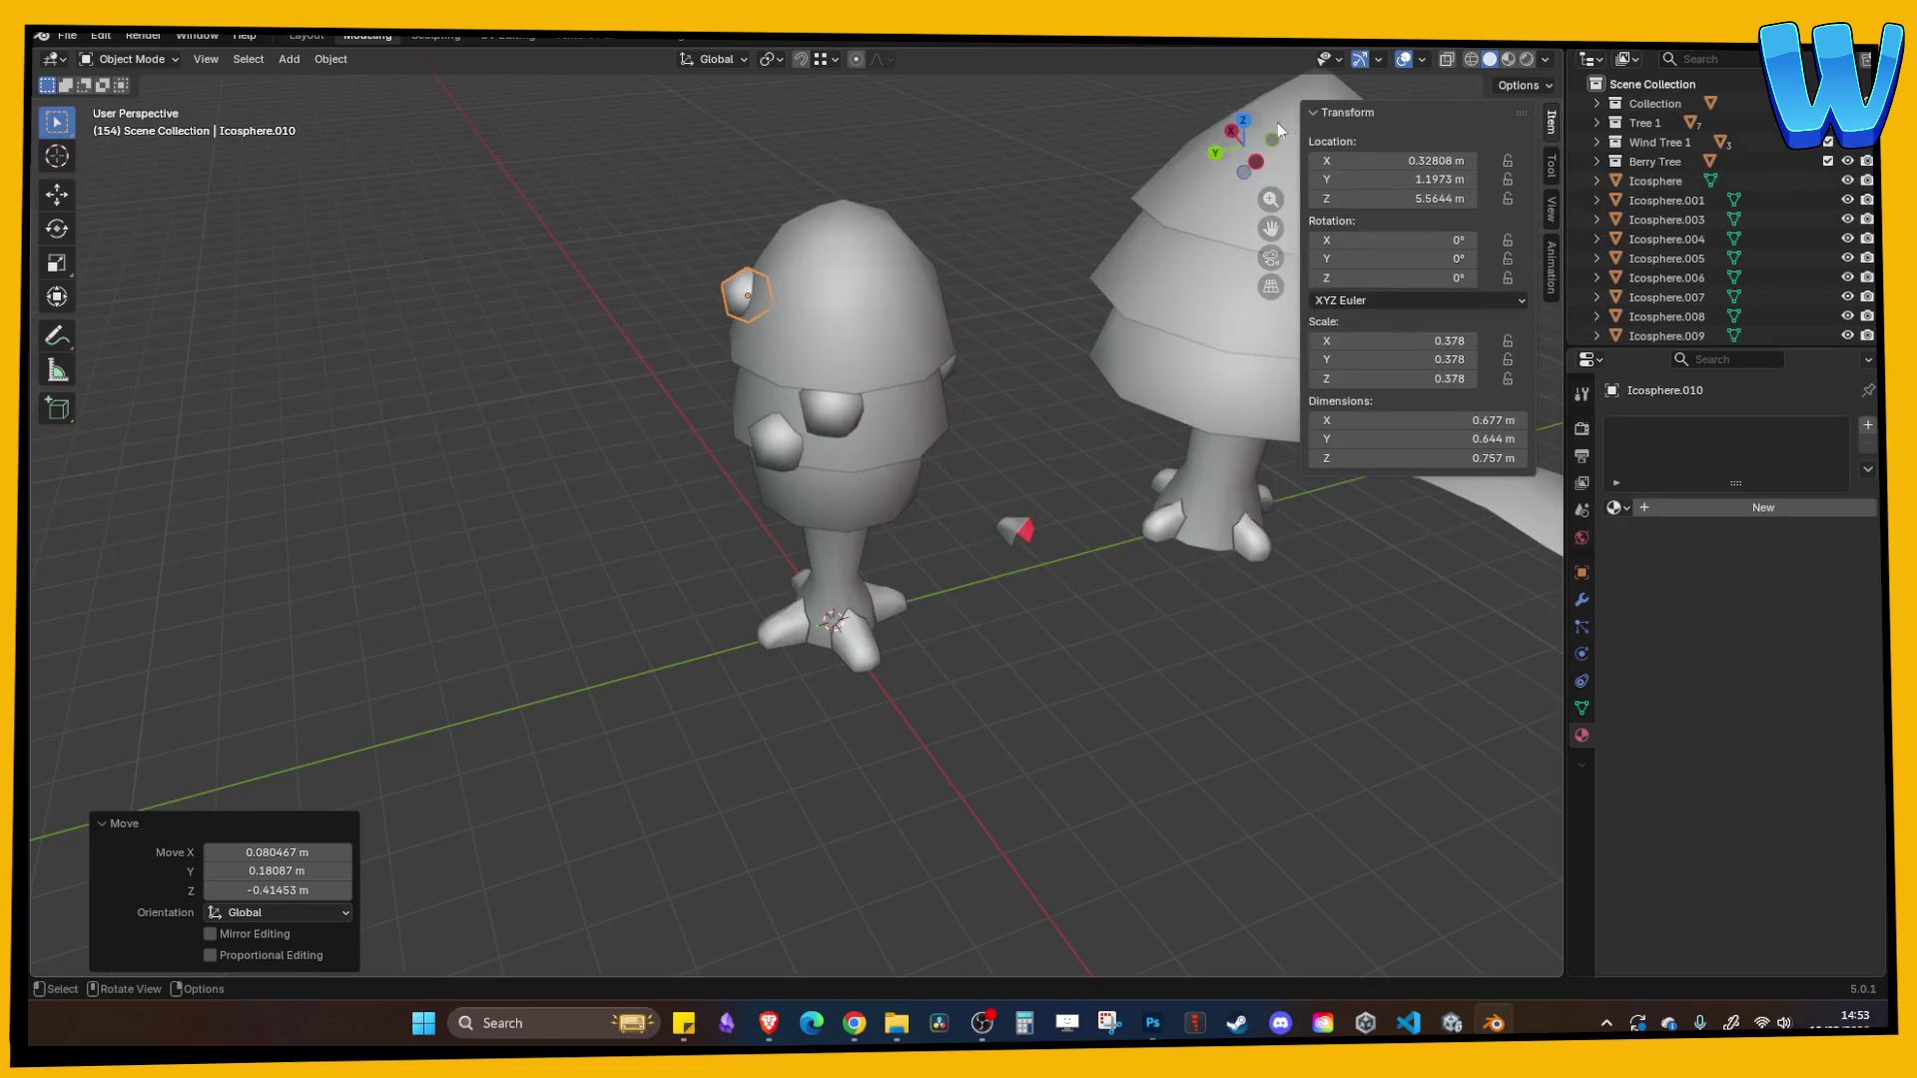
# - Add one more small berry on the canopy's left side and save Tree designer.blend
pyautogui.click(1274, 136)
pyautogui.click(1244, 118)
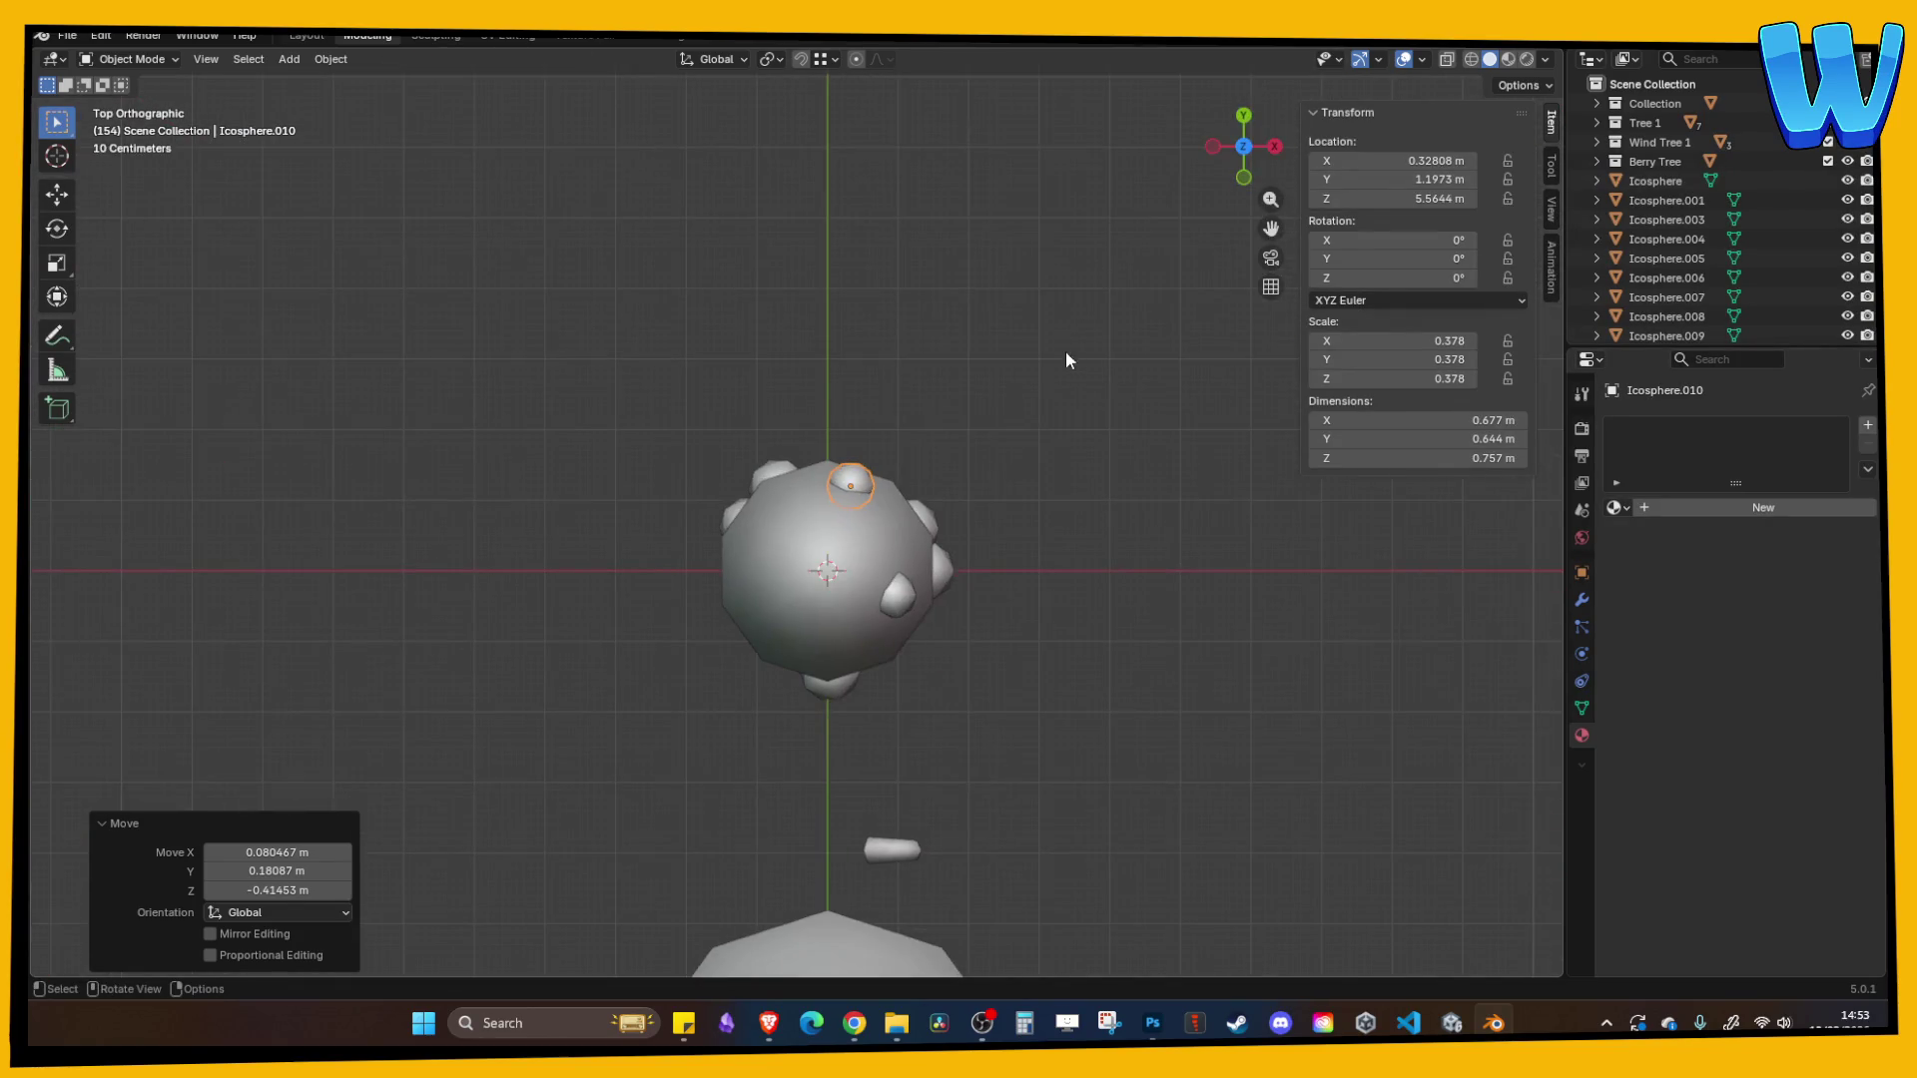
pyautogui.hotkey('ctrl', 'c')
pyautogui.hotkey('ctrl', 'v')
pyautogui.press('g')
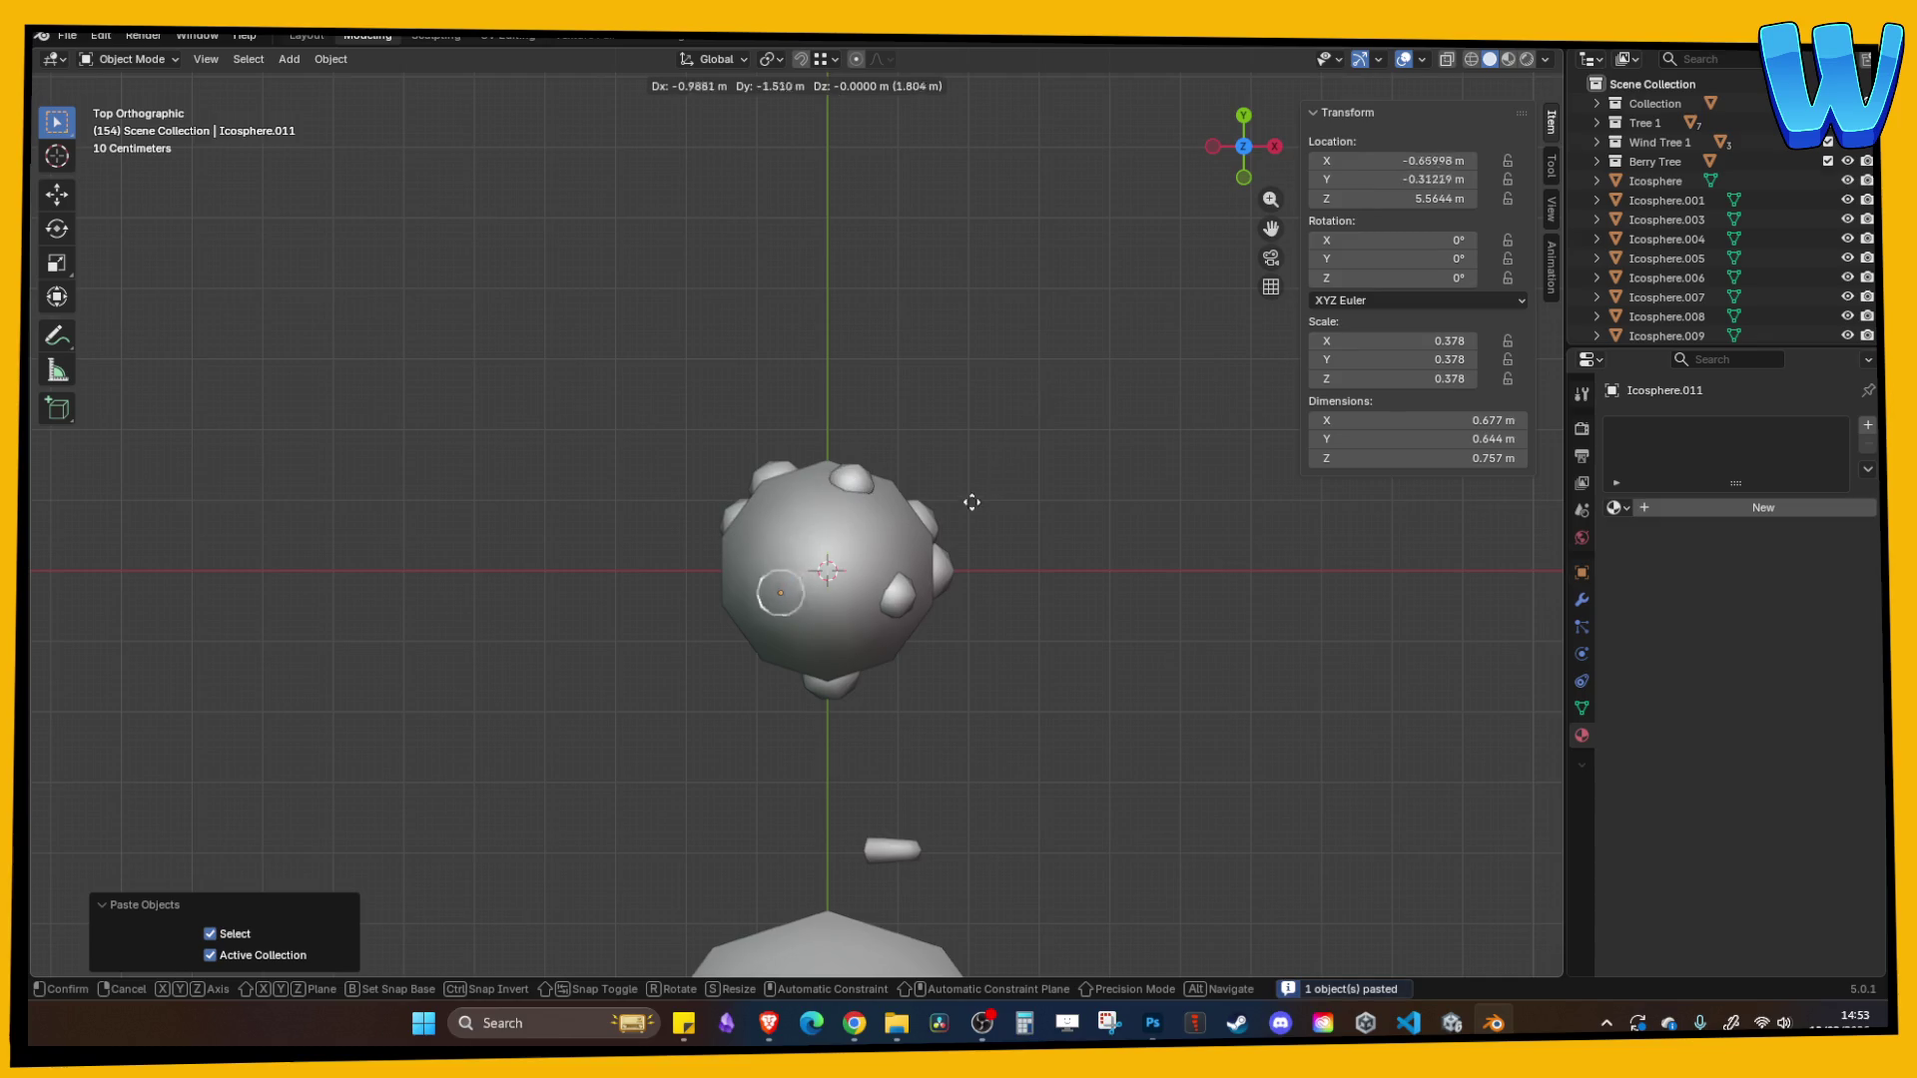
pyautogui.click(956, 528)
pyautogui.moveTo(957, 528)
pyautogui.mouseDown()
pyautogui.moveTo(1039, 517)
pyautogui.moveTo(1084, 401)
pyautogui.moveTo(962, 362)
pyautogui.mouseUp()
pyautogui.press('g')
pyautogui.click(956, 376)
pyautogui.moveTo(1072, 315)
pyautogui.mouseDown()
pyautogui.moveTo(836, 332)
pyautogui.moveTo(1135, 368)
pyautogui.moveTo(757, 373)
pyautogui.moveTo(1057, 373)
pyautogui.moveTo(956, 324)
pyautogui.mouseUp()
pyautogui.hotkey('ctrl', 's')
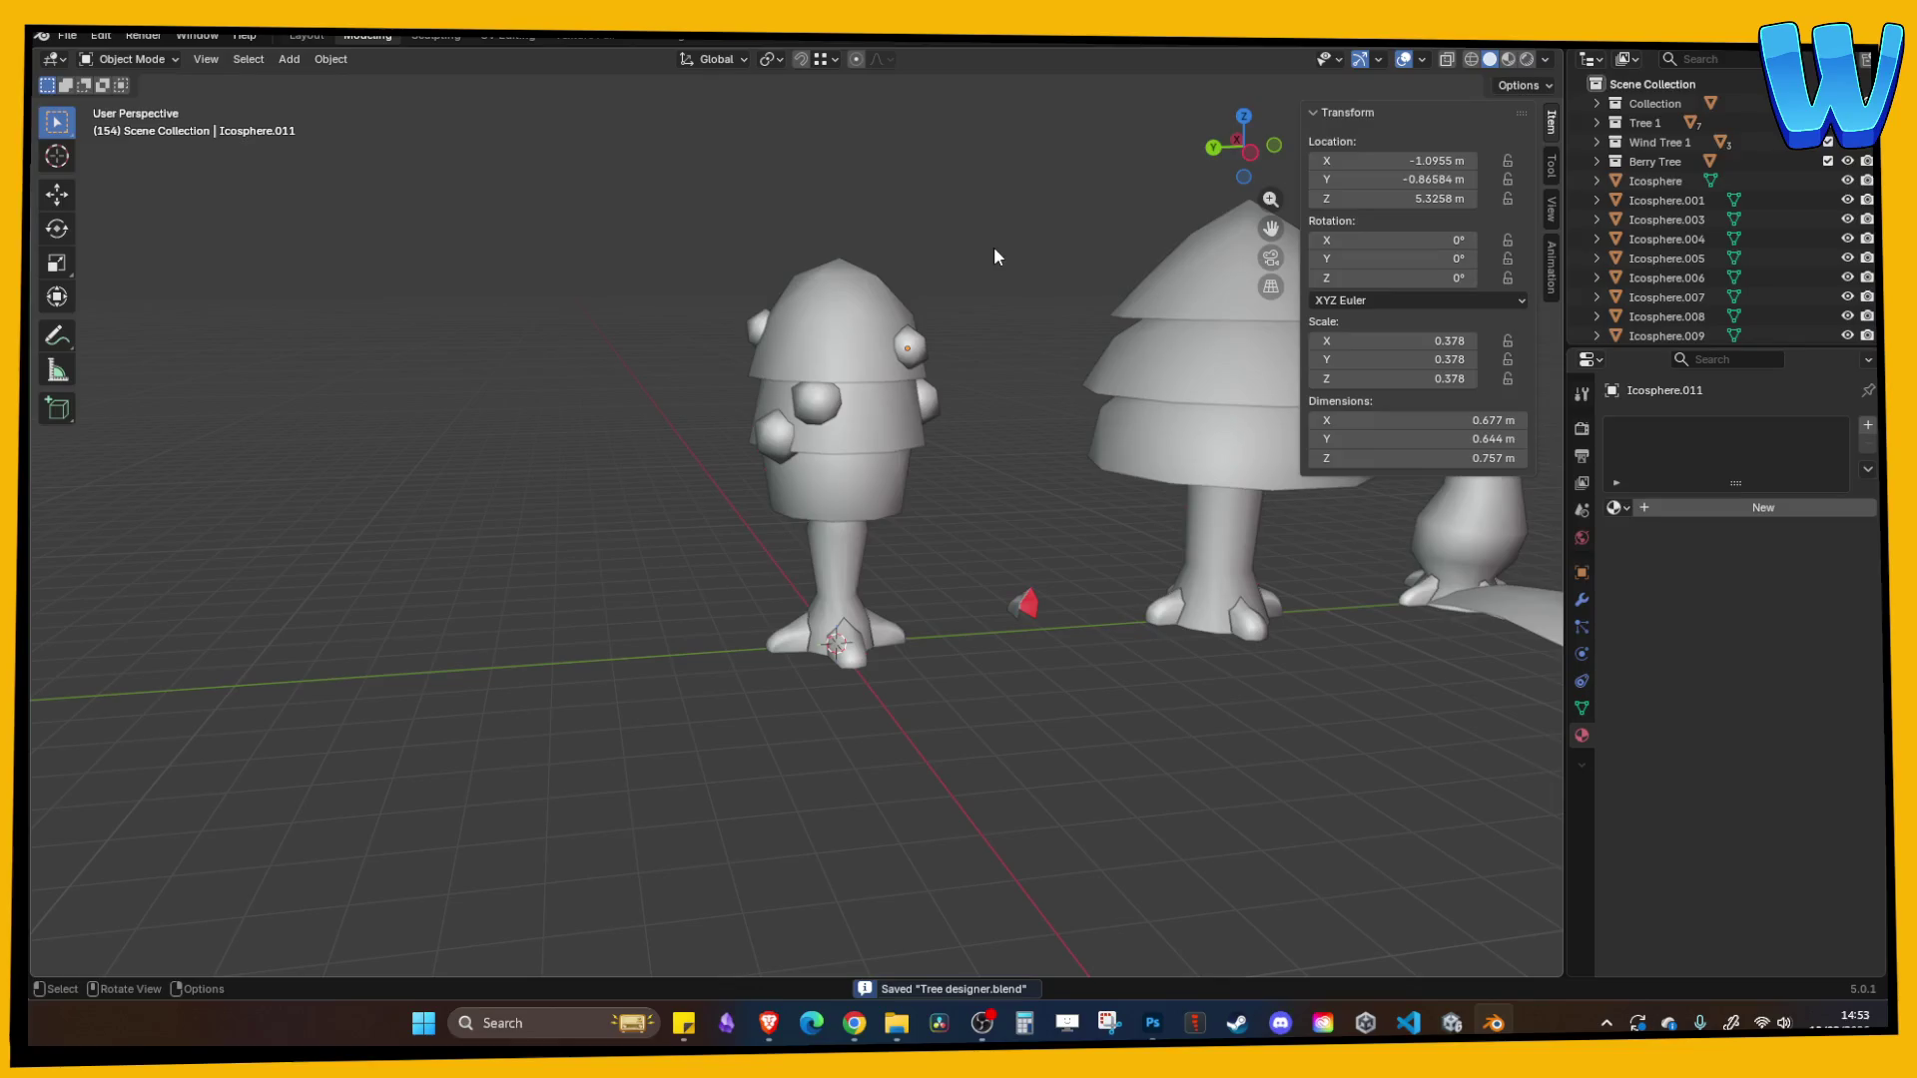
pyautogui.scroll(5, 866, 274)
pyautogui.moveTo(1108, 154); pyautogui.dragTo(951, 205)
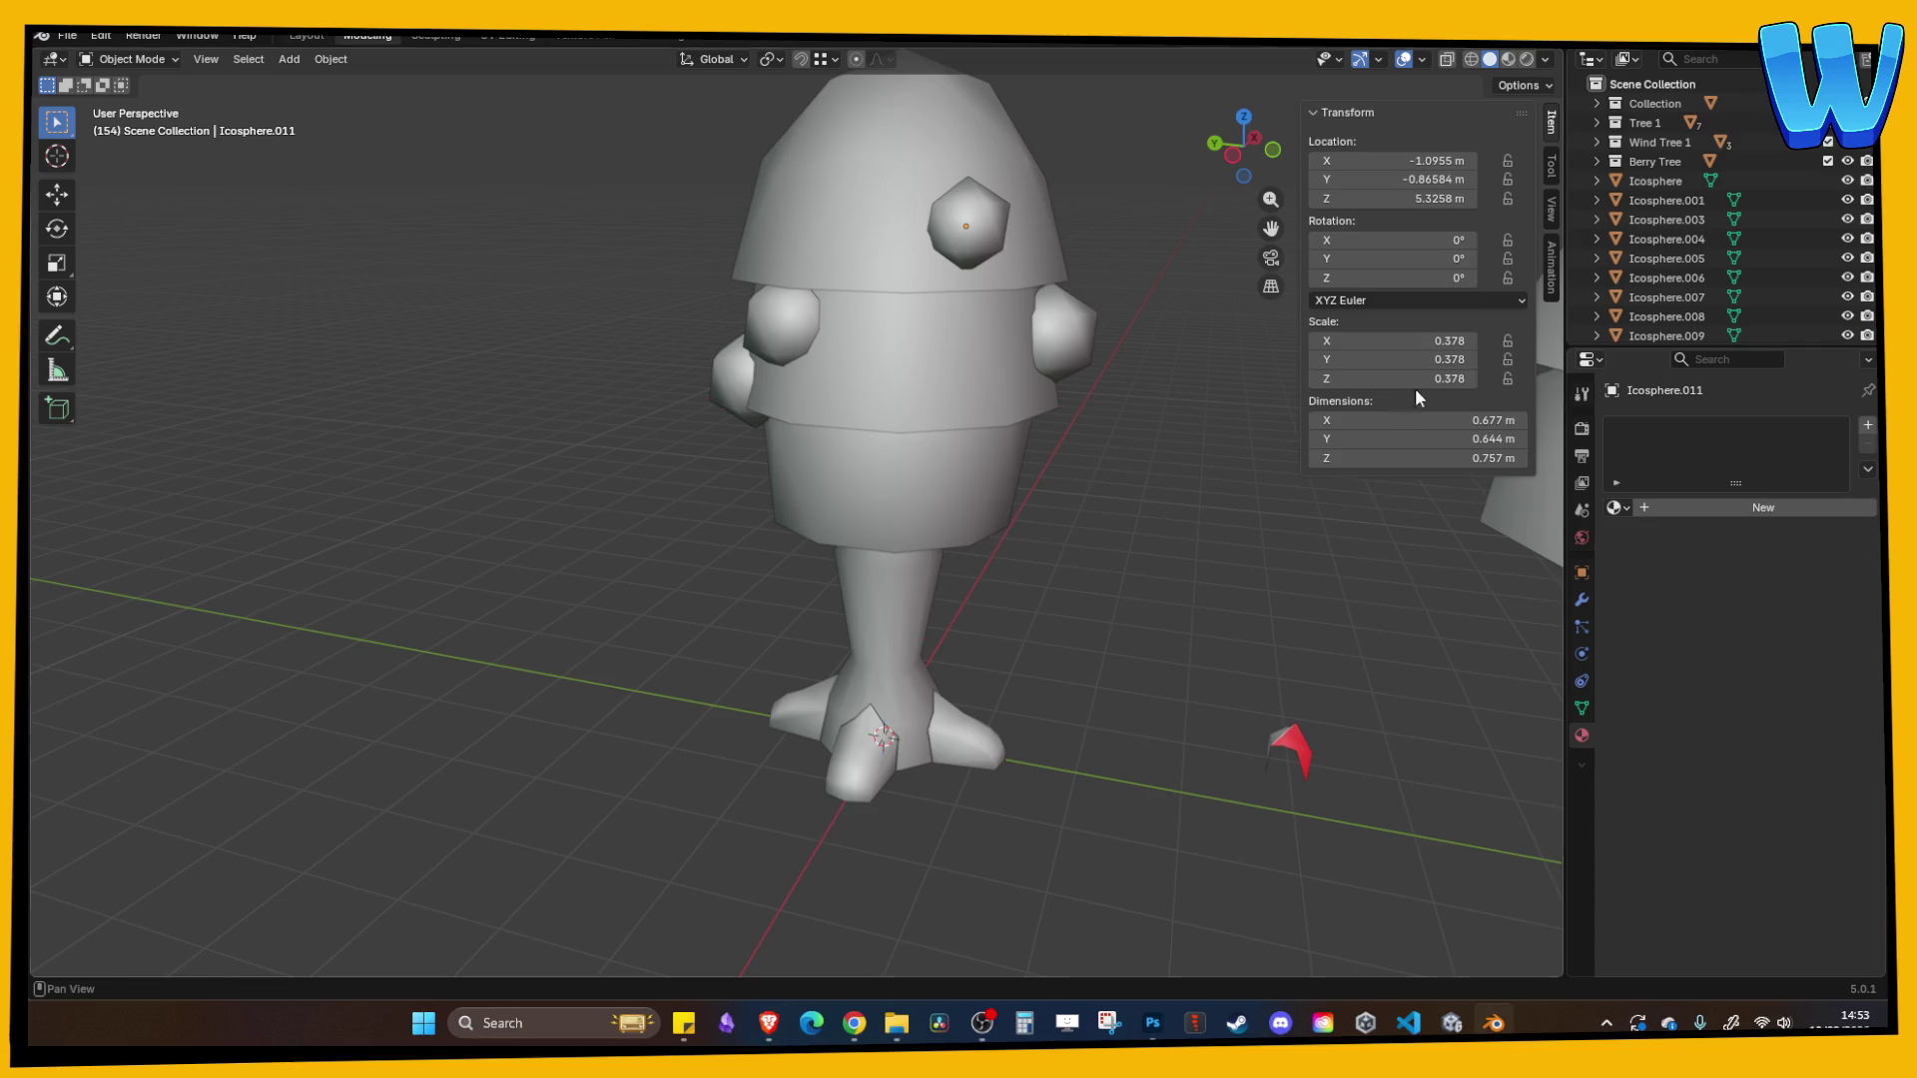
pyautogui.press('Tab')
pyautogui.moveTo(1144, 381)
pyautogui.mouseDown()
pyautogui.moveTo(1189, 458)
pyautogui.moveTo(1083, 351)
pyautogui.moveTo(1021, 357)
pyautogui.moveTo(1136, 397)
pyautogui.moveTo(1118, 409)
pyautogui.mouseUp()
pyautogui.press('Tab')
pyautogui.scroll(-5, 996, 483)
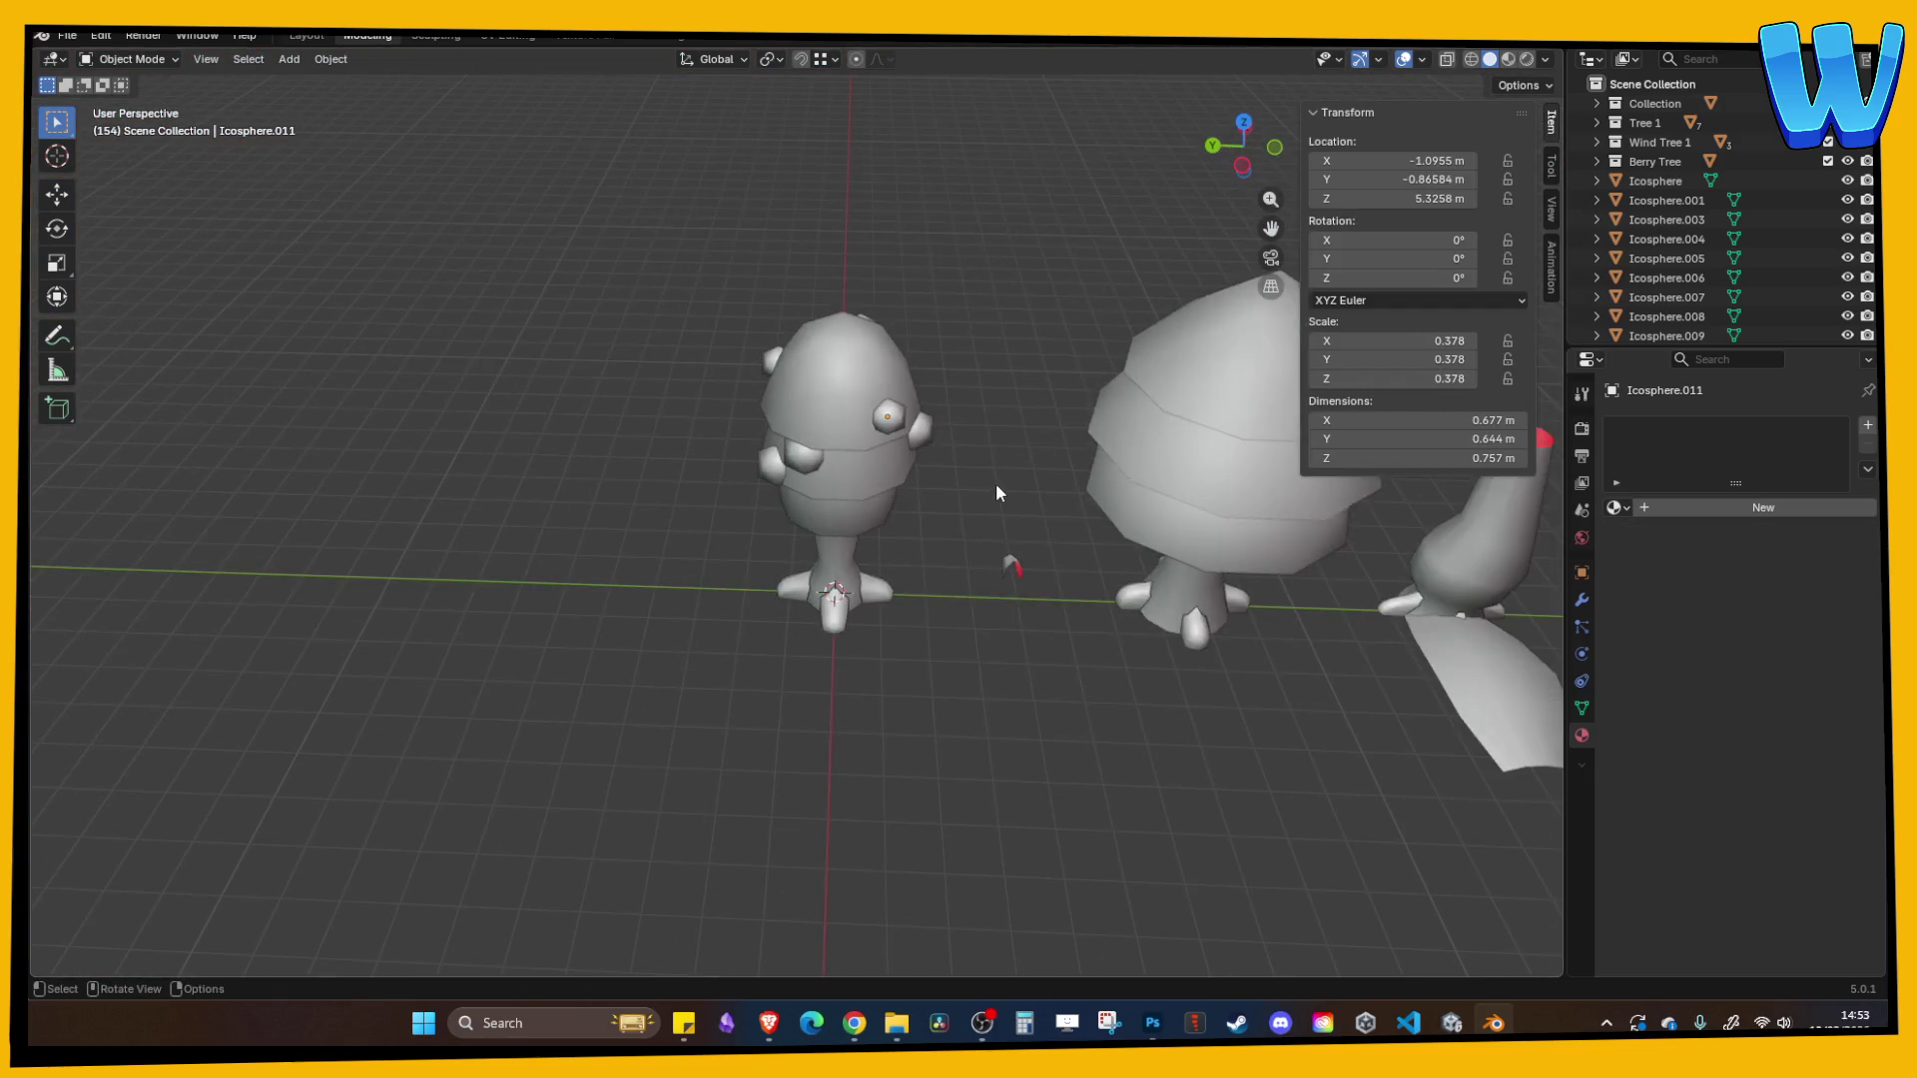
pyautogui.moveTo(979, 477)
pyautogui.mouseDown()
pyautogui.moveTo(907, 508)
pyautogui.moveTo(865, 216)
pyautogui.moveTo(878, 328)
pyautogui.moveTo(930, 383)
pyautogui.moveTo(917, 465)
pyautogui.moveTo(818, 577)
pyautogui.moveTo(685, 552)
pyautogui.moveTo(945, 506)
pyautogui.moveTo(916, 523)
pyautogui.moveTo(1309, 489)
pyautogui.moveTo(963, 478)
pyautogui.moveTo(957, 441)
pyautogui.moveTo(930, 435)
pyautogui.moveTo(960, 263)
pyautogui.moveTo(950, 331)
pyautogui.moveTo(699, 379)
pyautogui.mouseUp()
pyautogui.click(694, 382)
pyautogui.press('Tab')
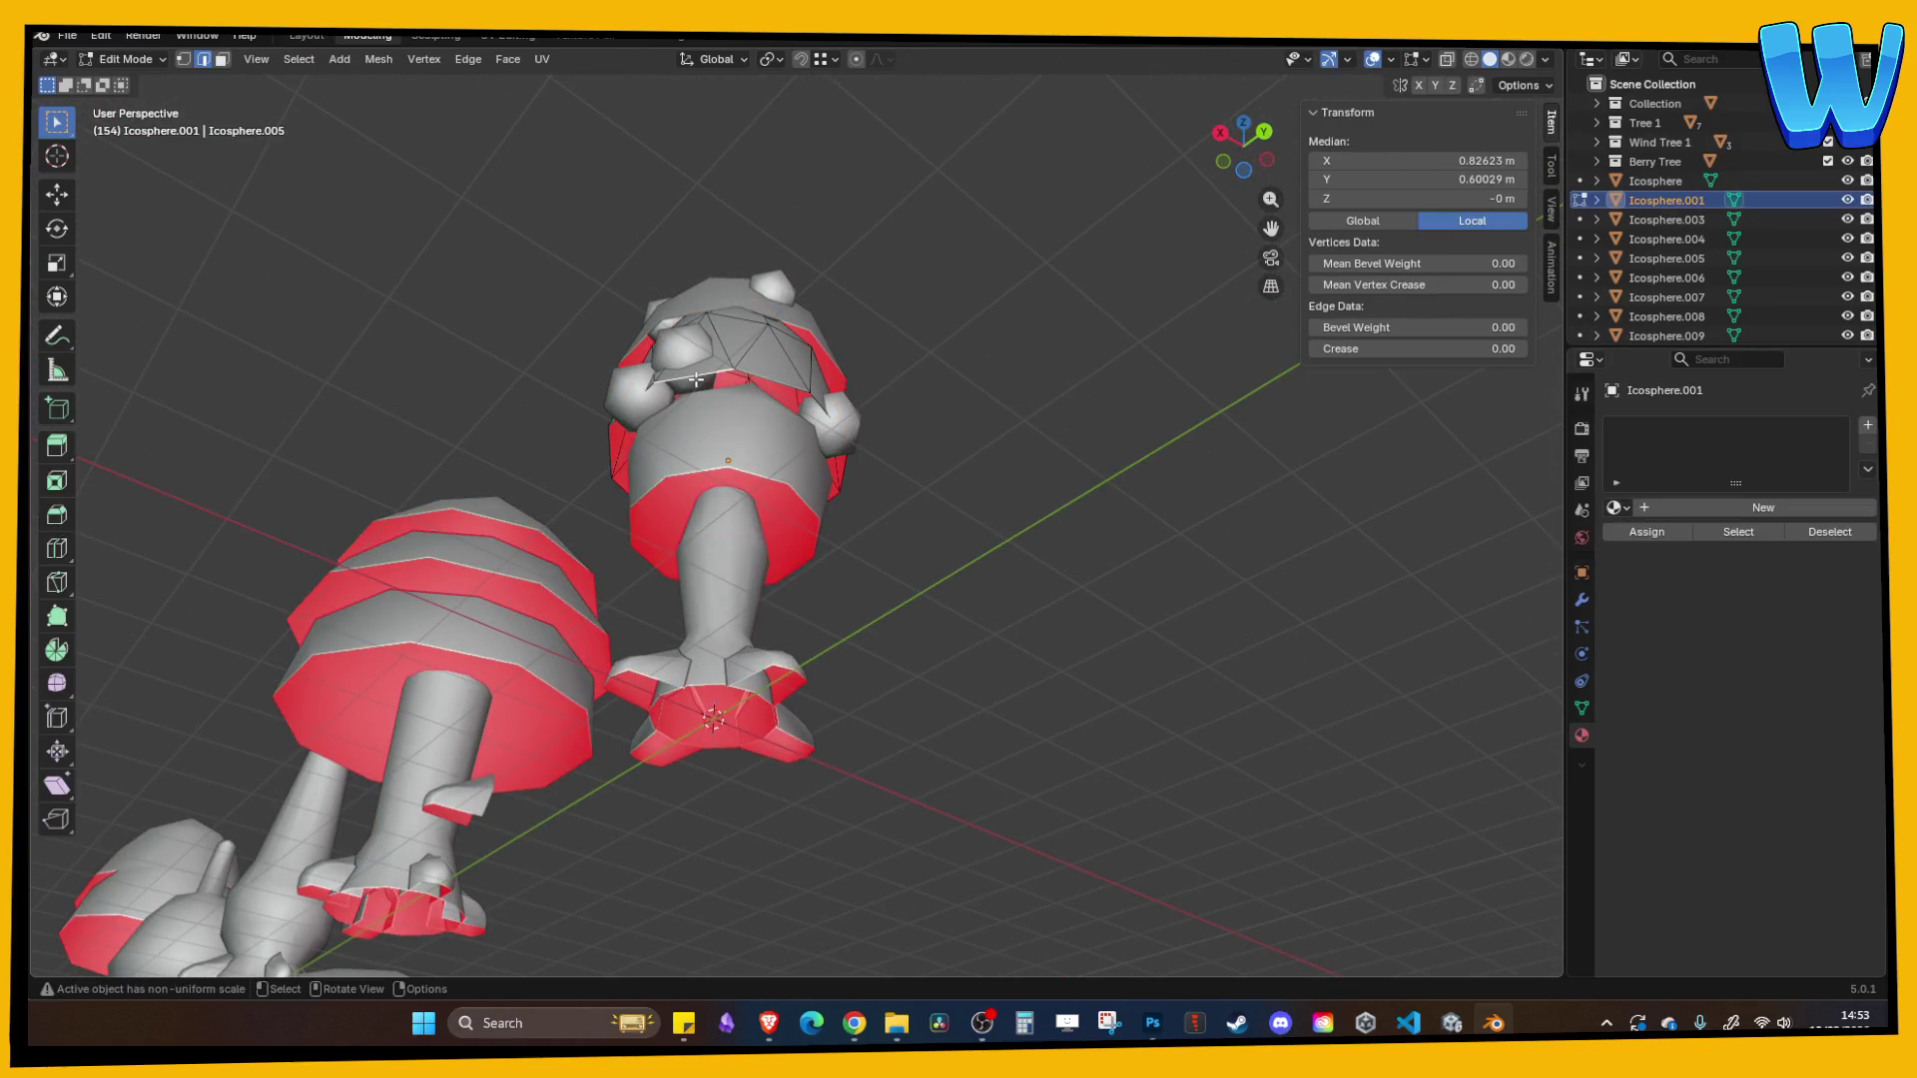
pyautogui.press('Tab')
pyautogui.click(693, 382)
pyautogui.click(921, 284)
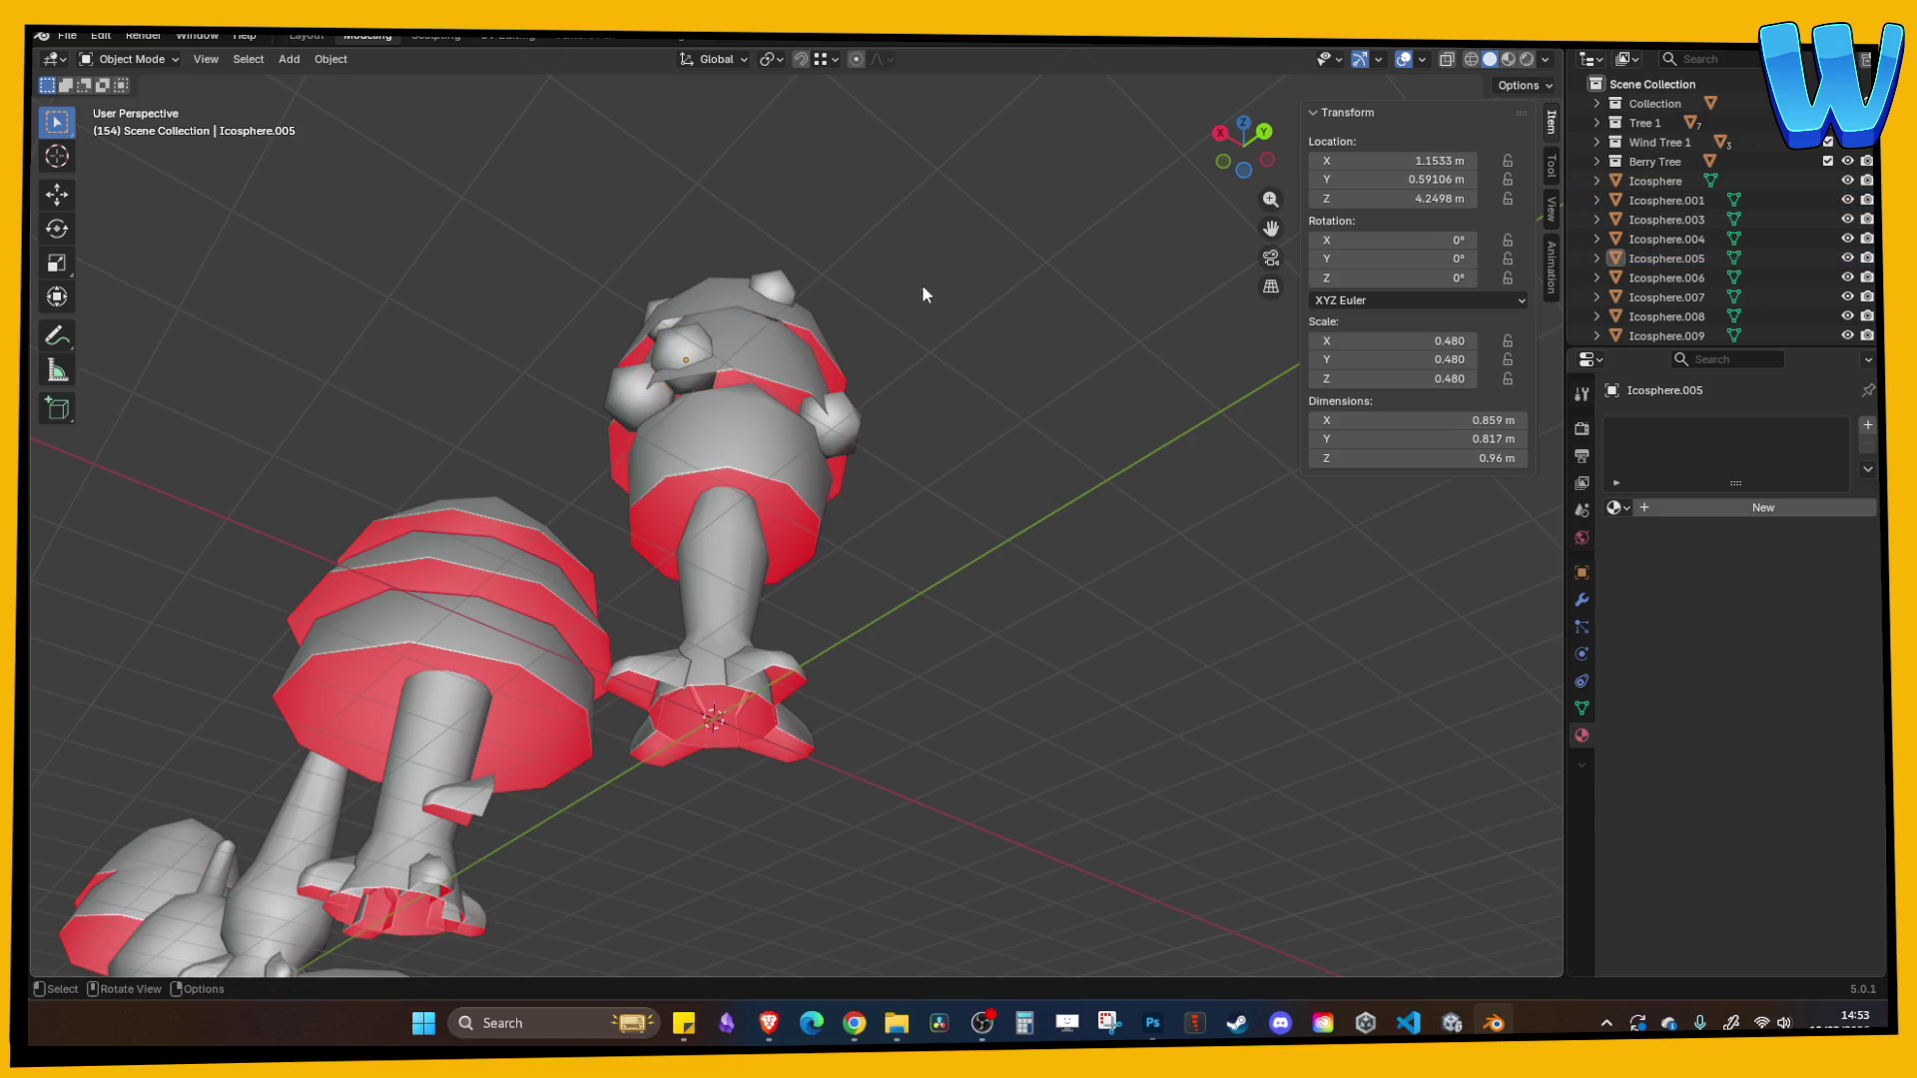
pyautogui.moveTo(921, 284)
pyautogui.mouseDown()
pyautogui.moveTo(985, 381)
pyautogui.moveTo(926, 362)
pyautogui.moveTo(949, 386)
pyautogui.mouseUp()
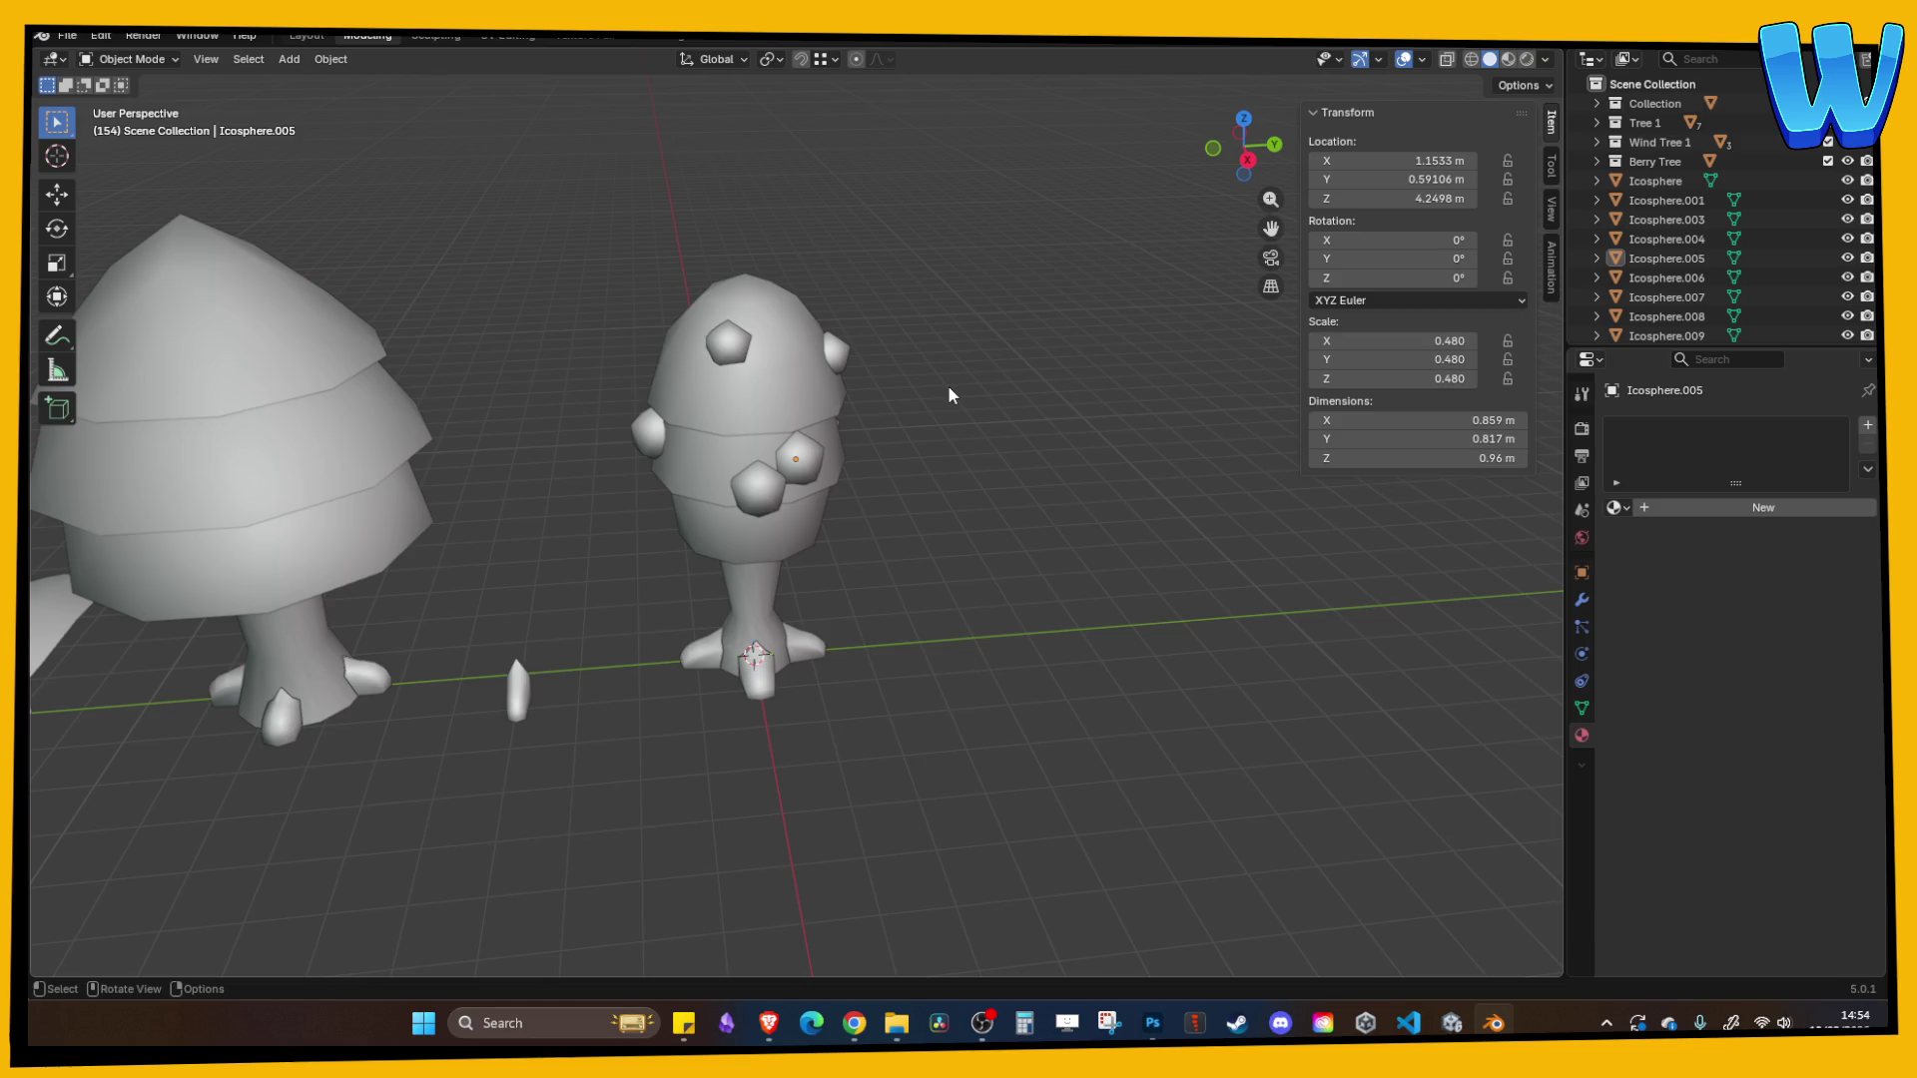
pyautogui.press('KP_Decimal')
pyautogui.moveTo(838, 399)
pyautogui.mouseDown()
pyautogui.moveTo(829, 447)
pyautogui.moveTo(709, 418)
pyautogui.moveTo(855, 397)
pyautogui.moveTo(734, 380)
pyautogui.moveTo(878, 369)
pyautogui.mouseUp()
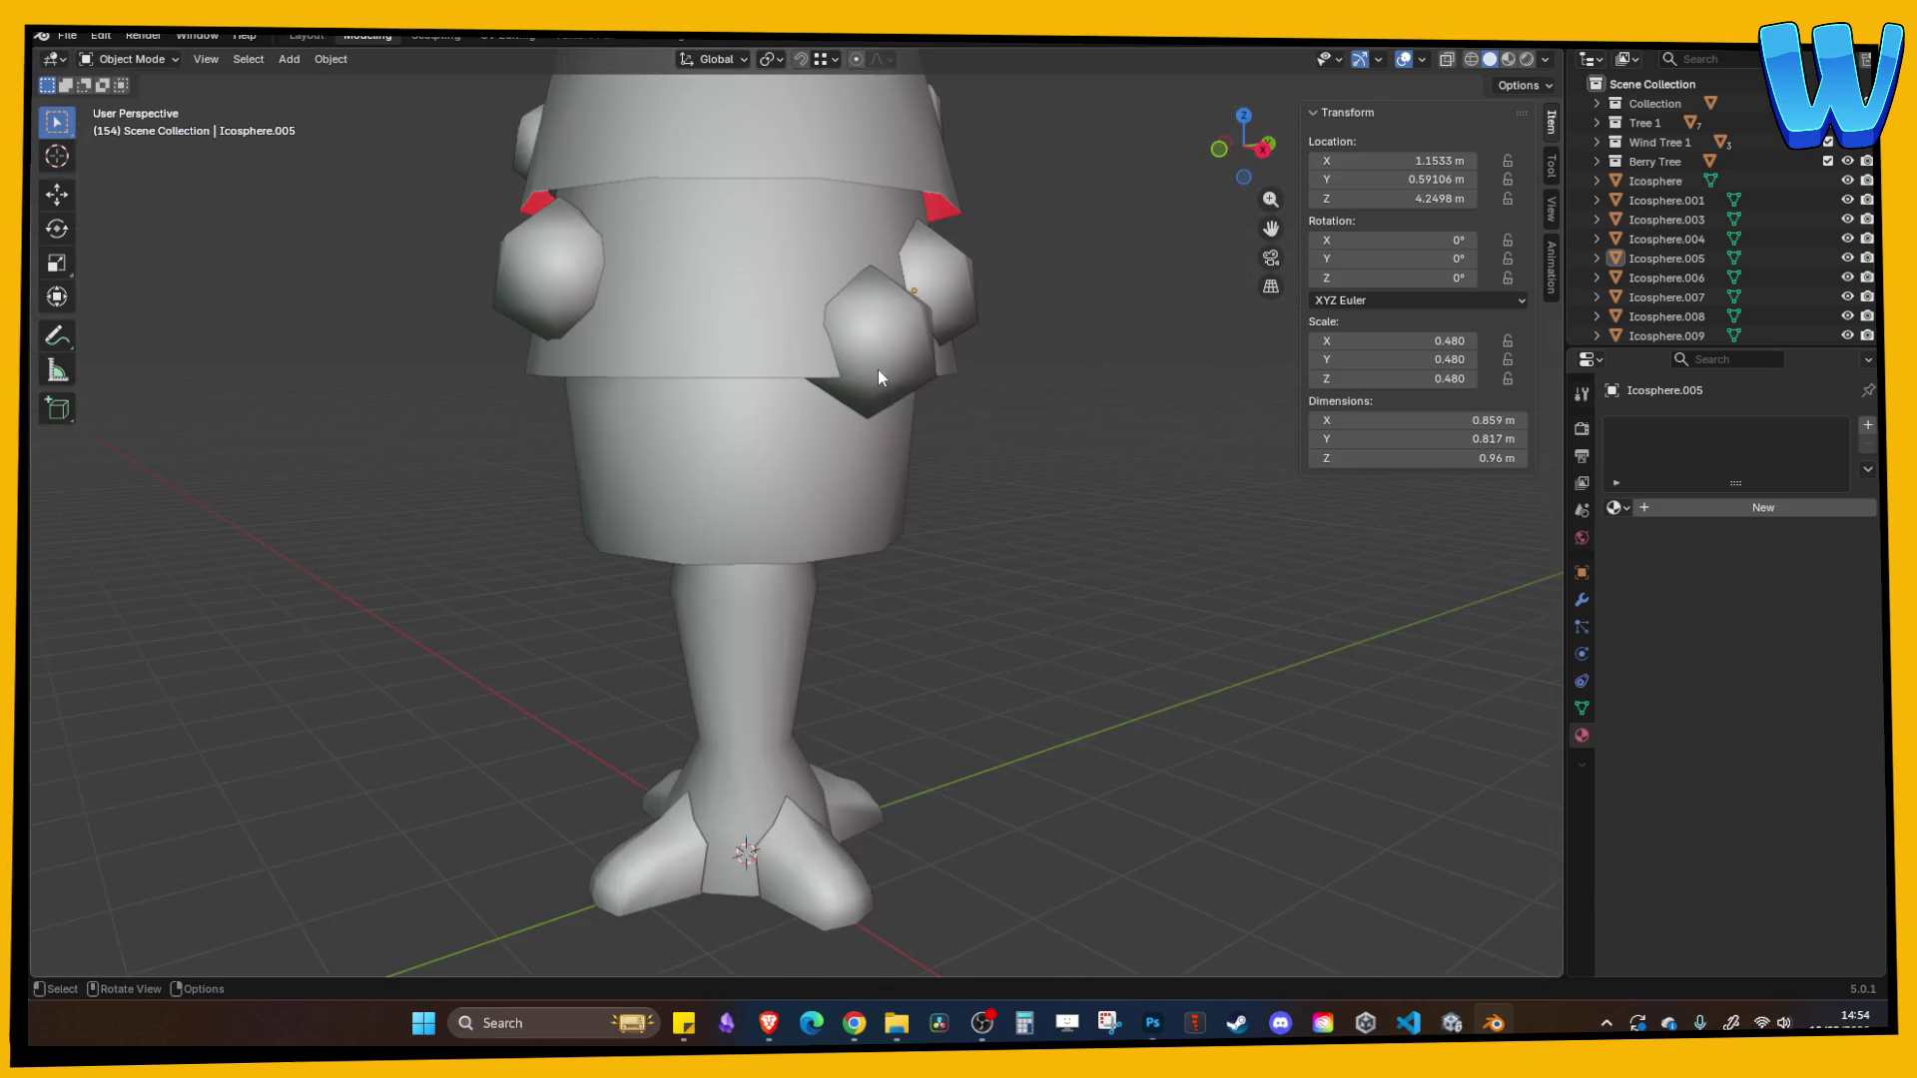
pyautogui.click(857, 361)
pyautogui.press('Tab')
pyautogui.moveTo(999, 317)
pyautogui.mouseDown()
pyautogui.moveTo(1146, 332)
pyautogui.moveTo(1063, 344)
pyautogui.moveTo(982, 389)
pyautogui.moveTo(861, 345)
pyautogui.moveTo(1065, 339)
pyautogui.moveTo(976, 342)
pyautogui.moveTo(950, 433)
pyautogui.moveTo(780, 591)
pyautogui.mouseUp()
pyautogui.press('Tab')
pyautogui.press('Tab')
pyautogui.press('Tab')
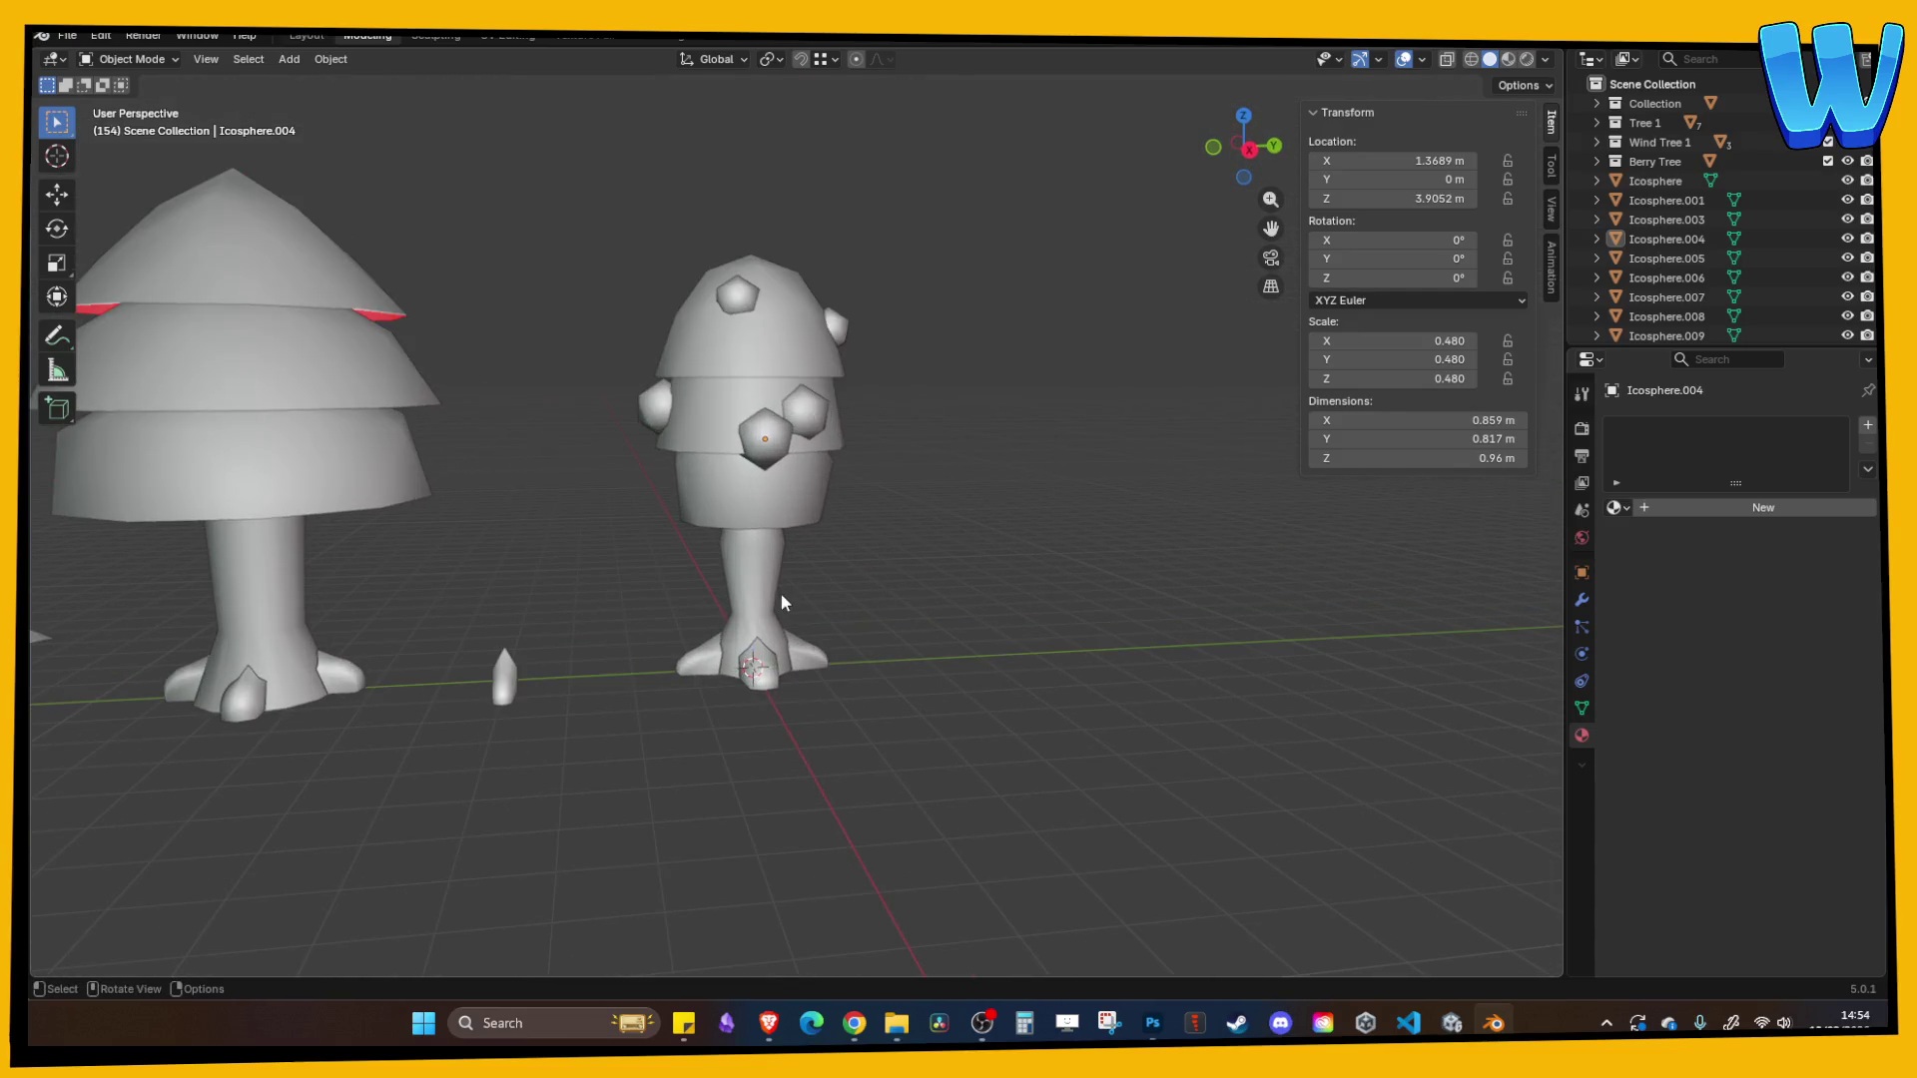
# - Shorten the berry tree trunk to a Z scale of 0.915
pyautogui.click(781, 591)
pyautogui.moveTo(919, 585); pyautogui.dragTo(812, 539)
pyautogui.press('s')
pyautogui.press('z')
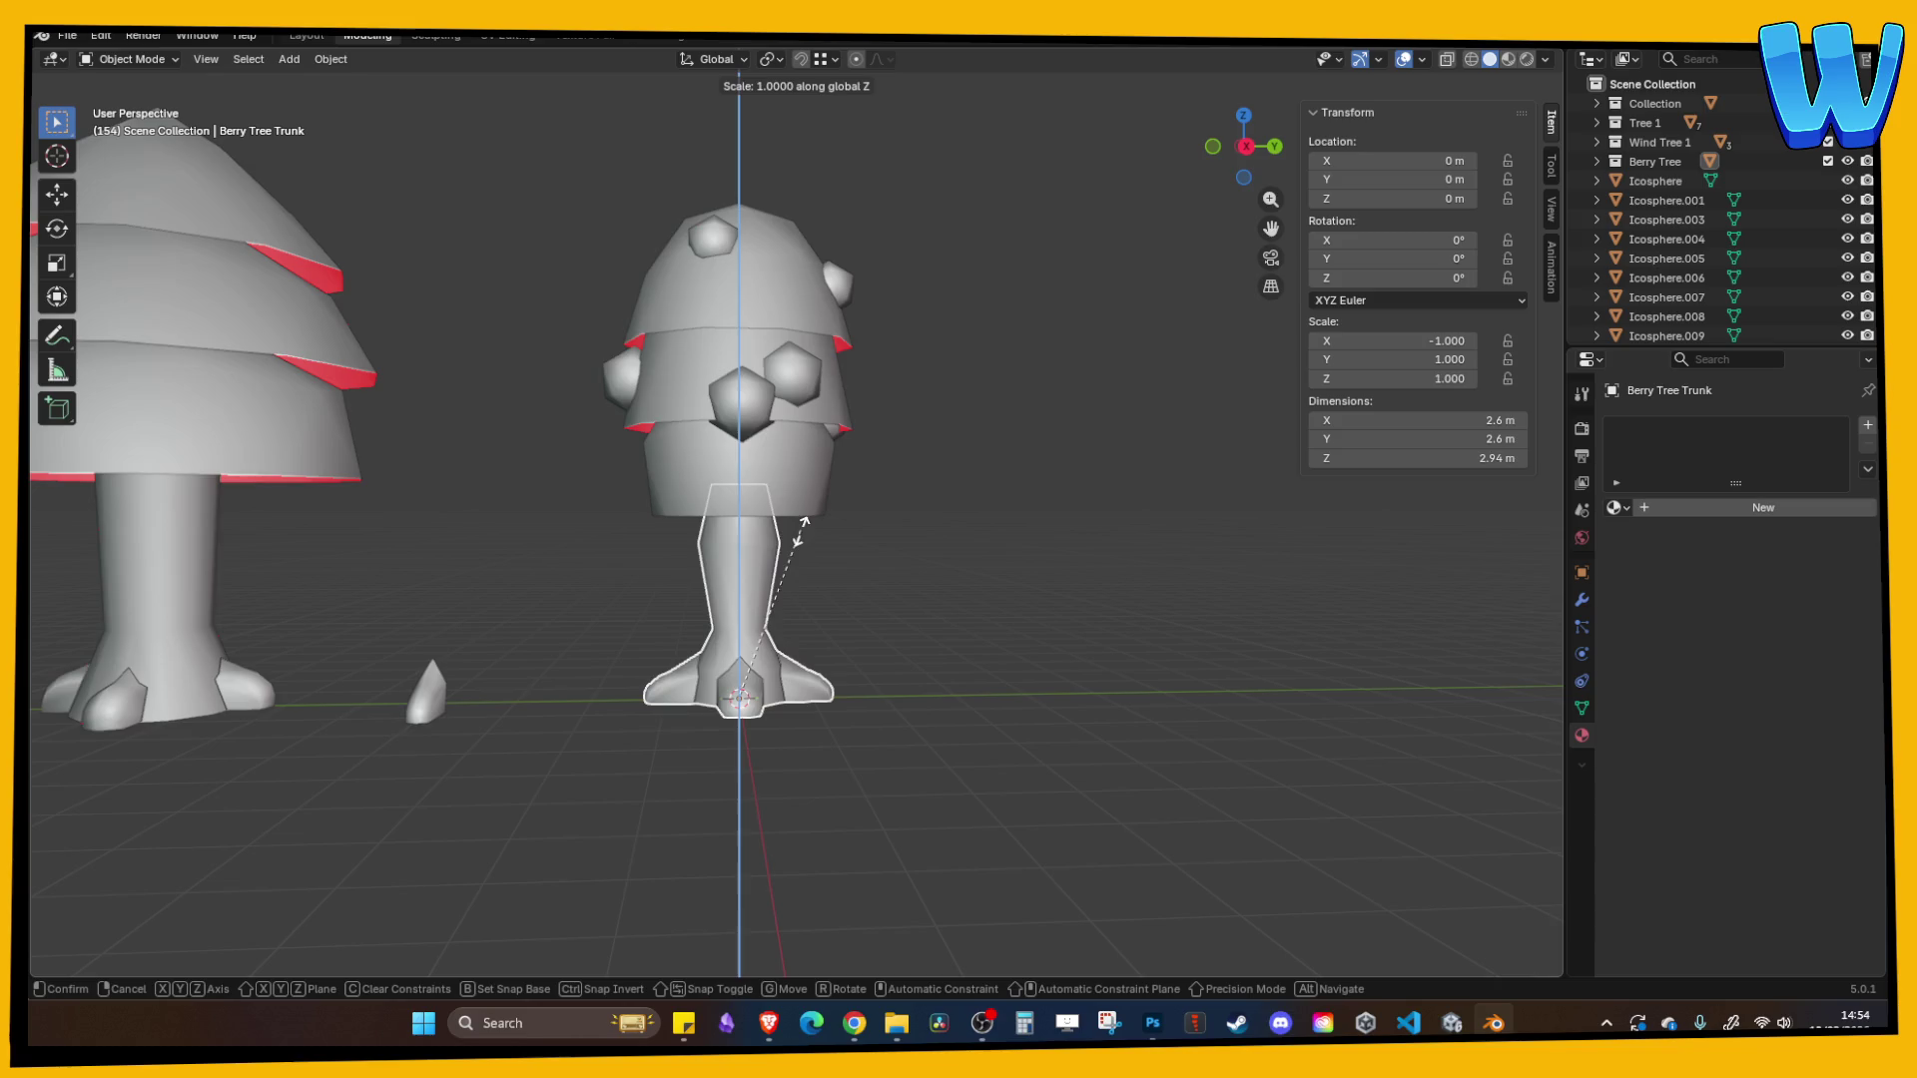
pyautogui.click(799, 545)
# - Slide a trunk edge loop lower, widen it into a flare, and save Tree designer.blend
pyautogui.press('Tab')
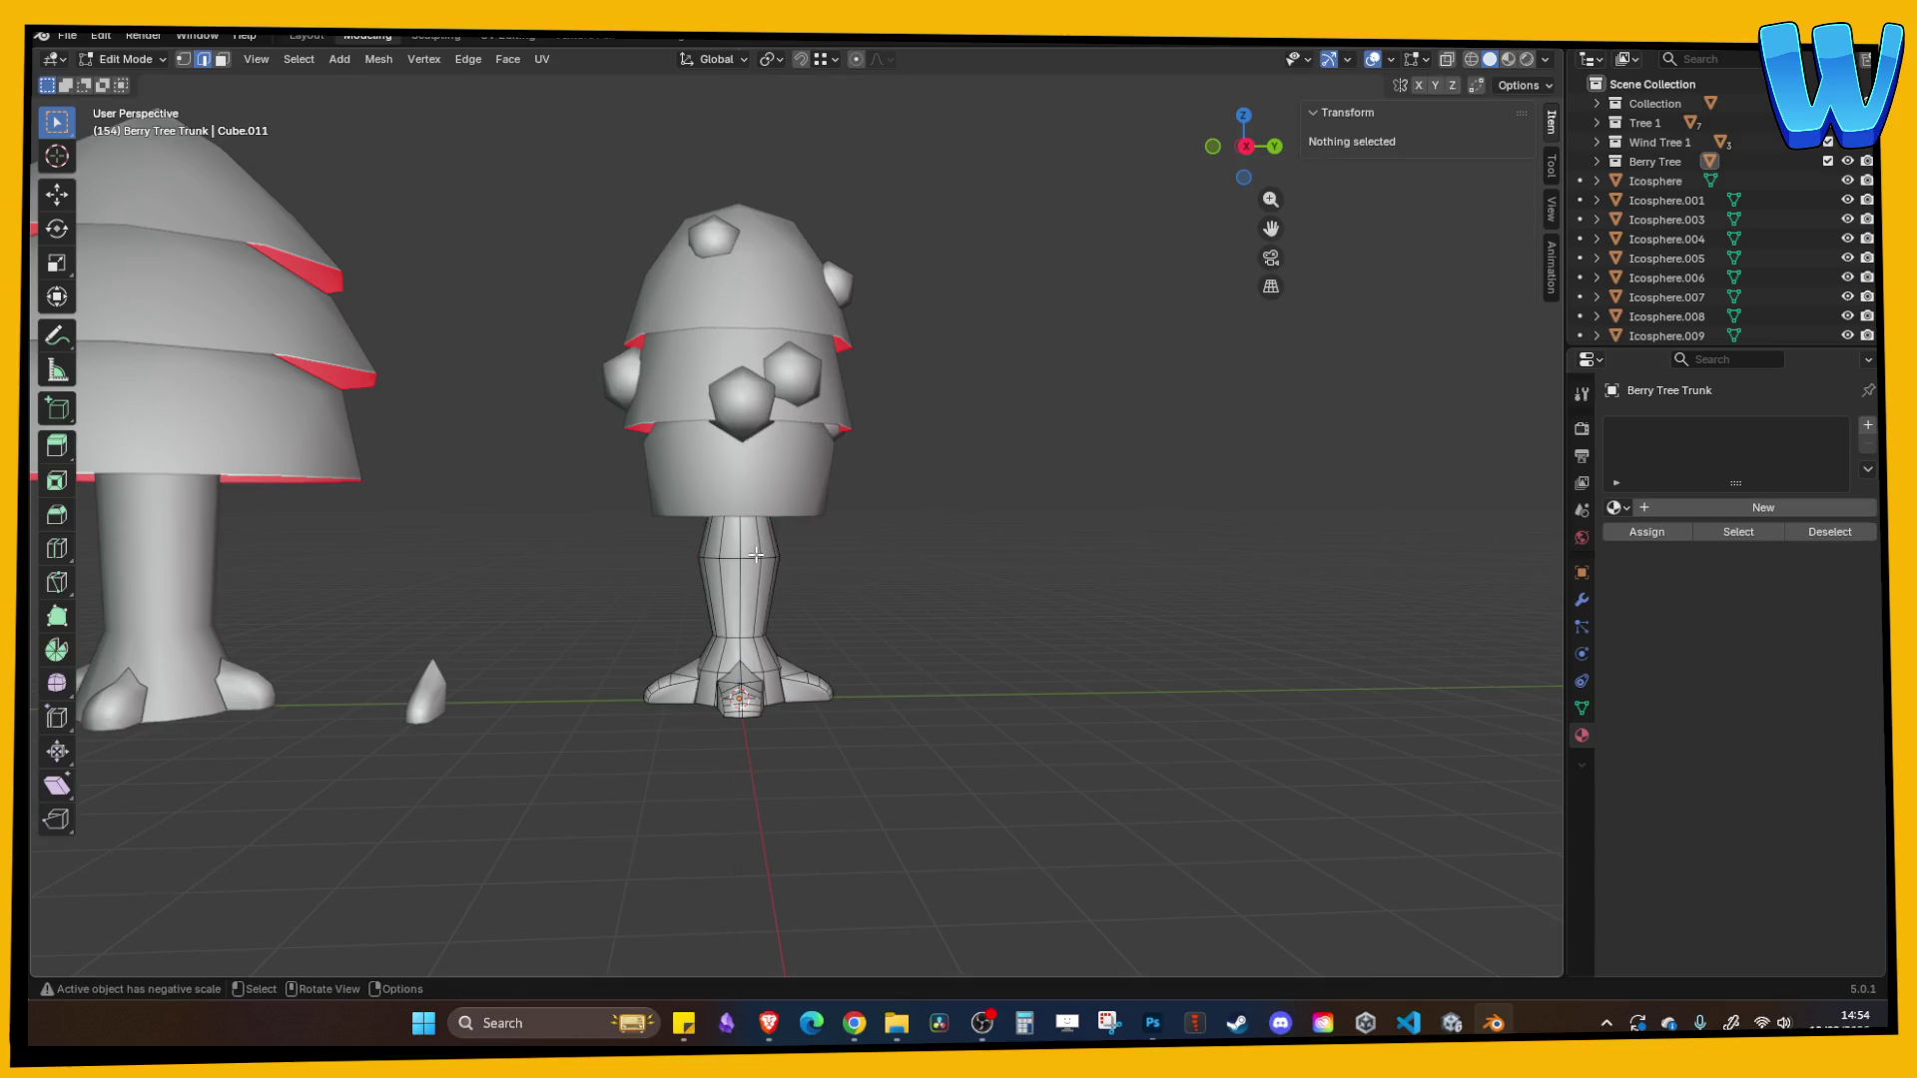
pyautogui.keyDown('alt'); pyautogui.click(764, 555); pyautogui.keyUp('alt')
pyautogui.press('g')
pyautogui.press('g')
pyautogui.click(771, 569)
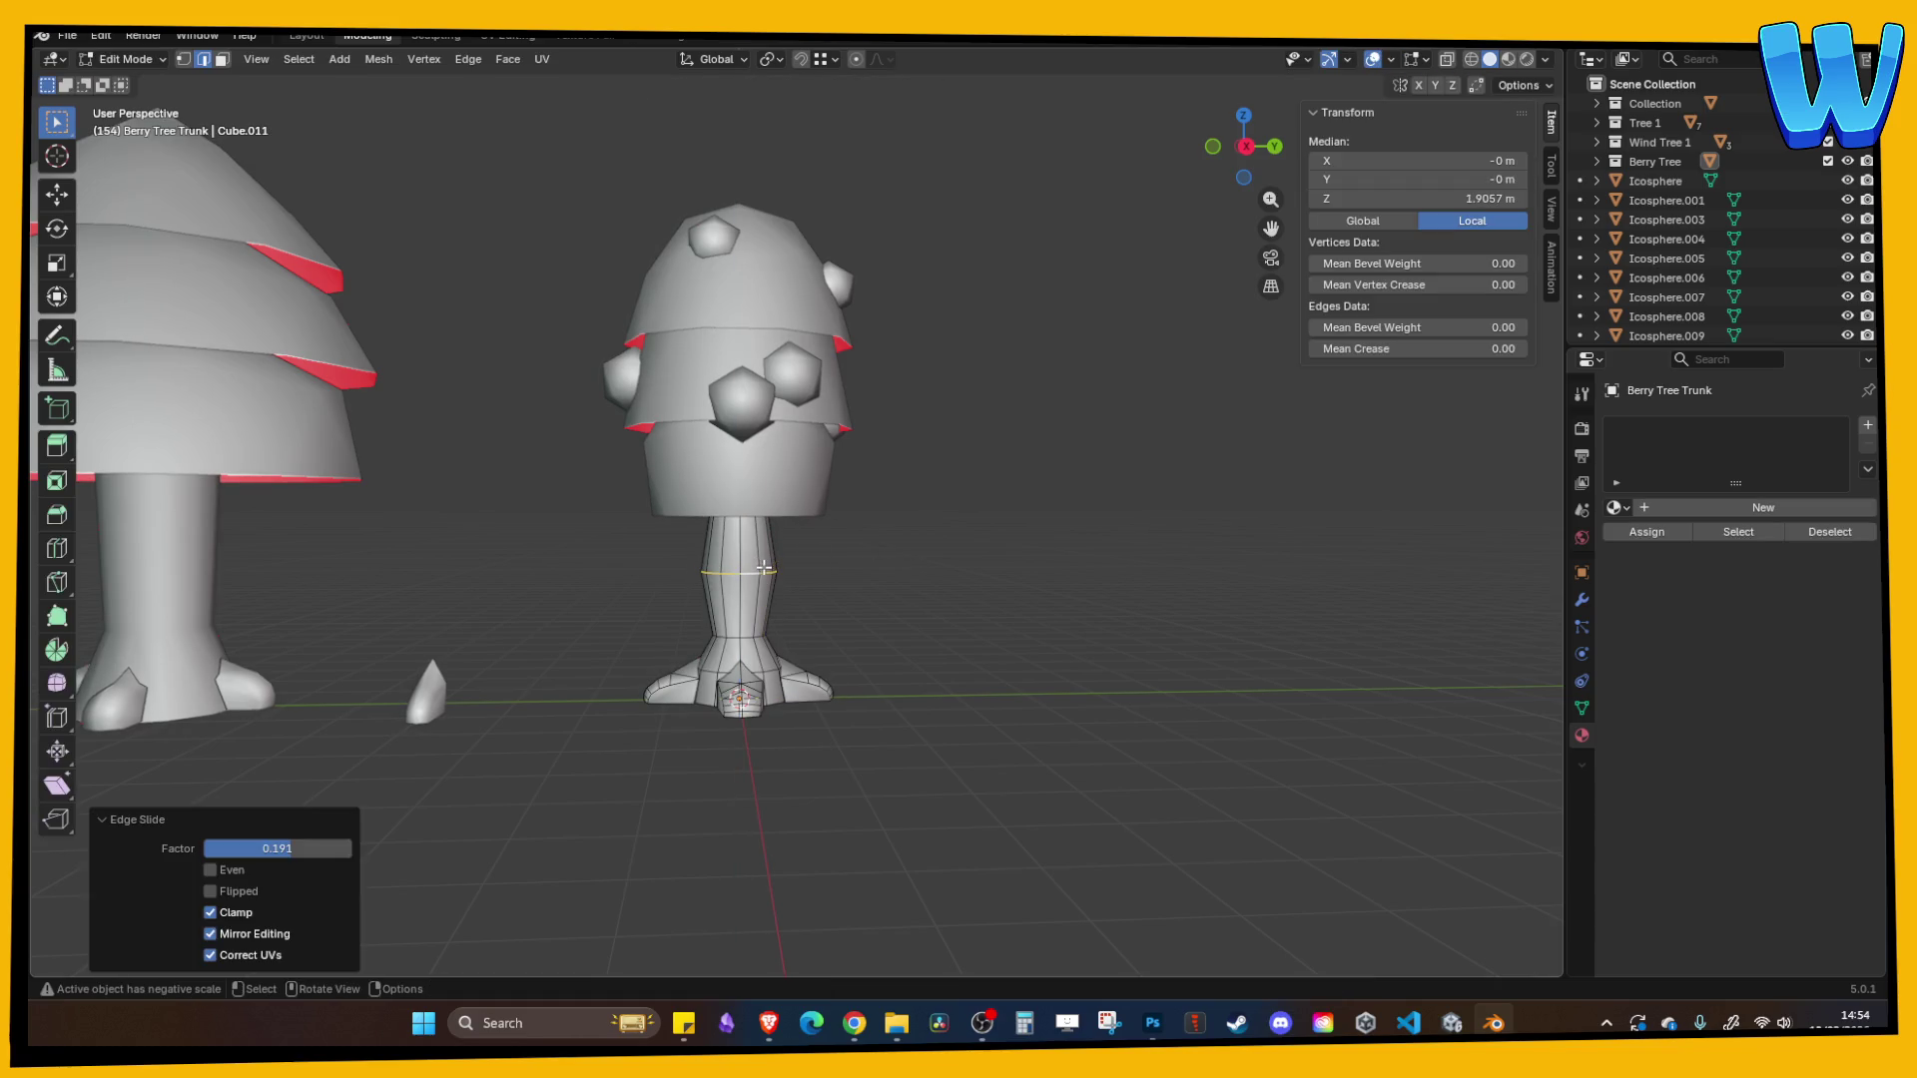
pyautogui.press('s')
pyautogui.click(769, 569)
pyautogui.press('Tab')
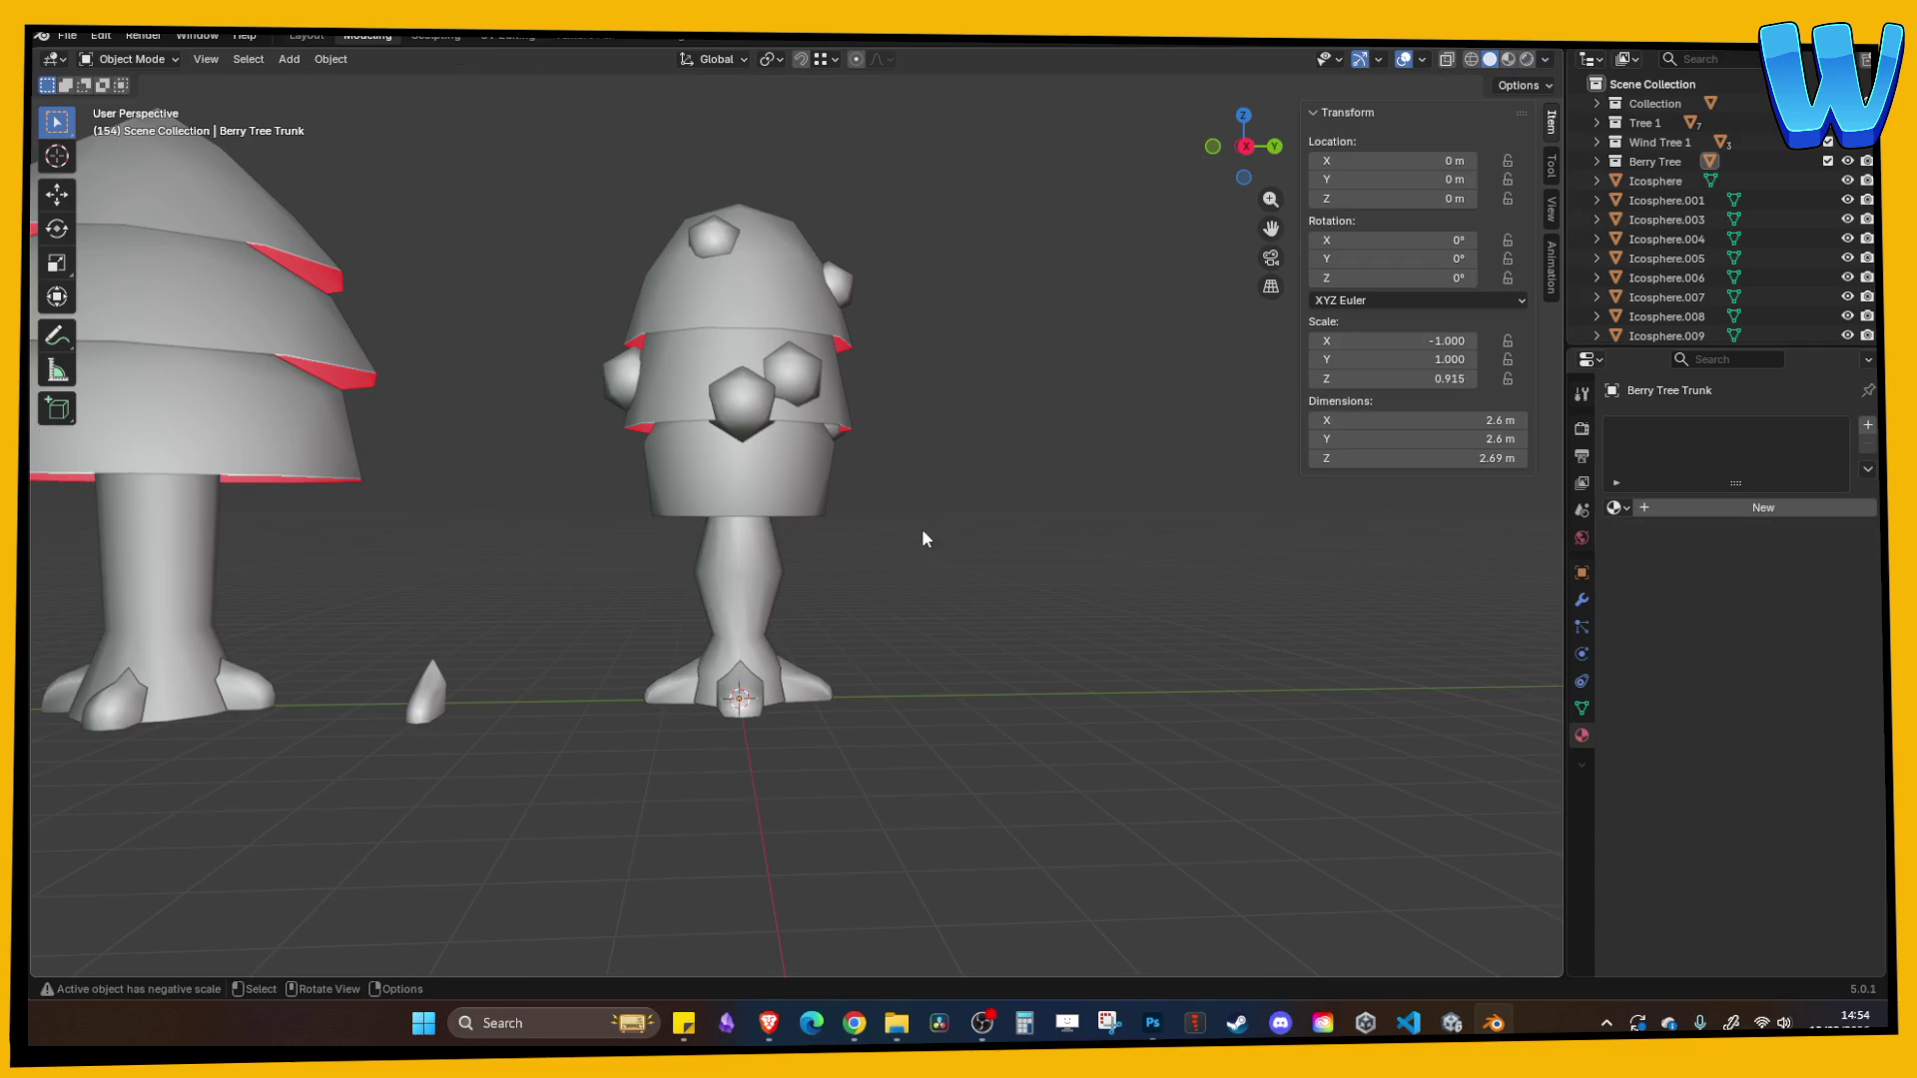
pyautogui.moveTo(920, 529)
pyautogui.mouseDown()
pyautogui.moveTo(850, 511)
pyautogui.moveTo(924, 537)
pyautogui.mouseUp()
pyautogui.hotkey('ctrl', 's')
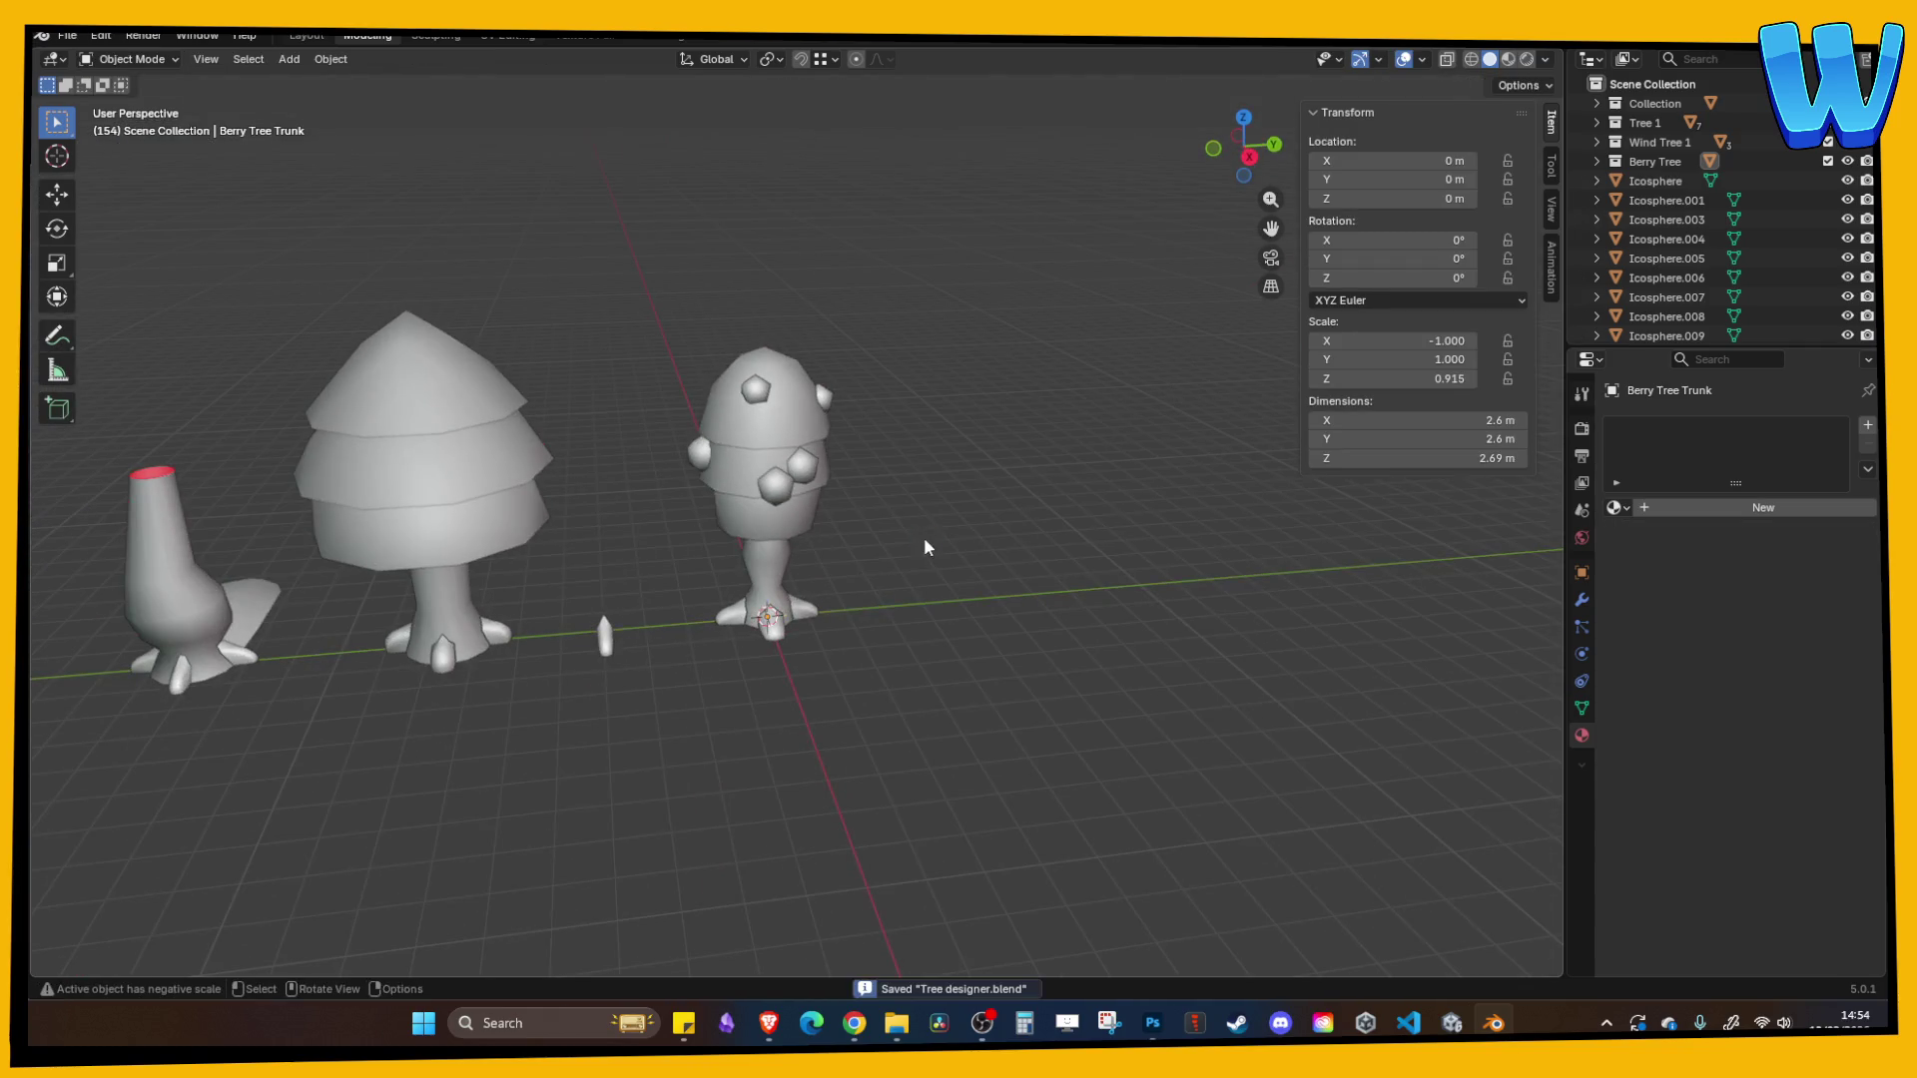
pyautogui.scroll(3, 924, 537)
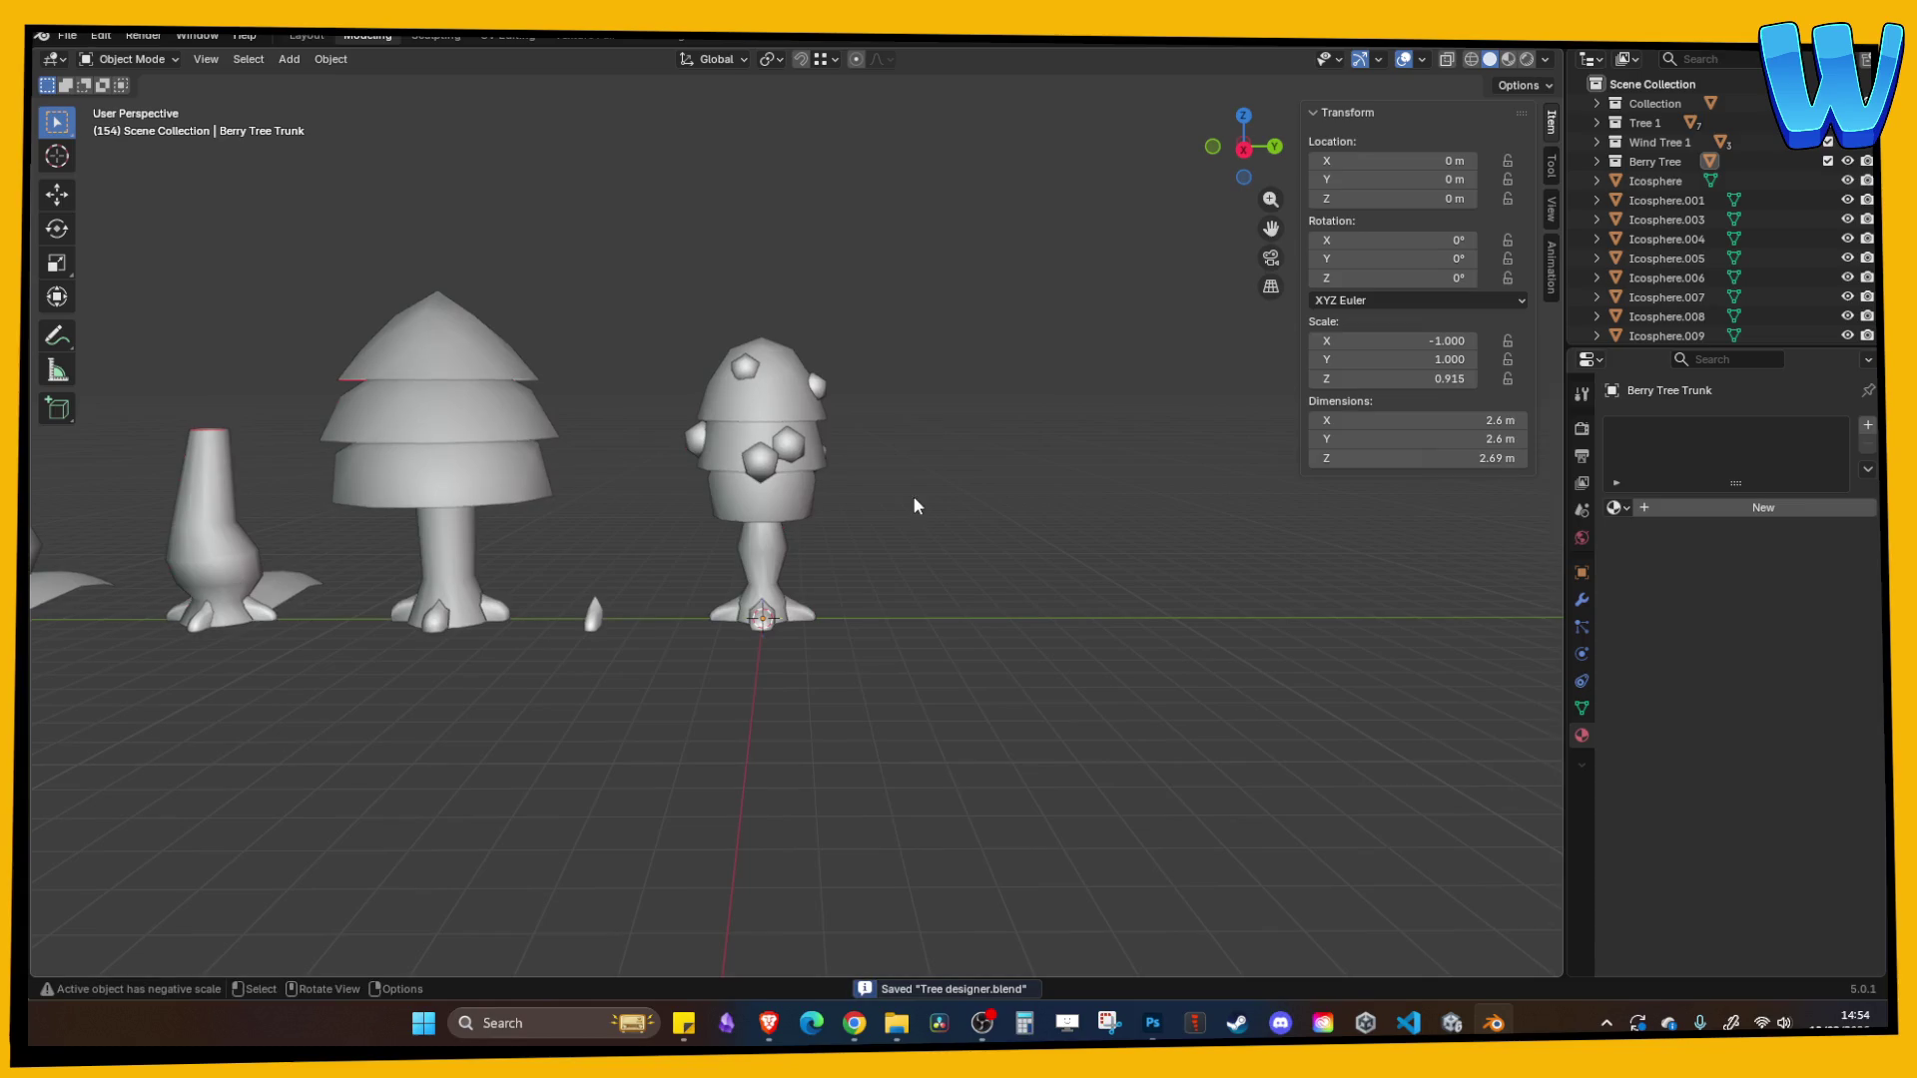
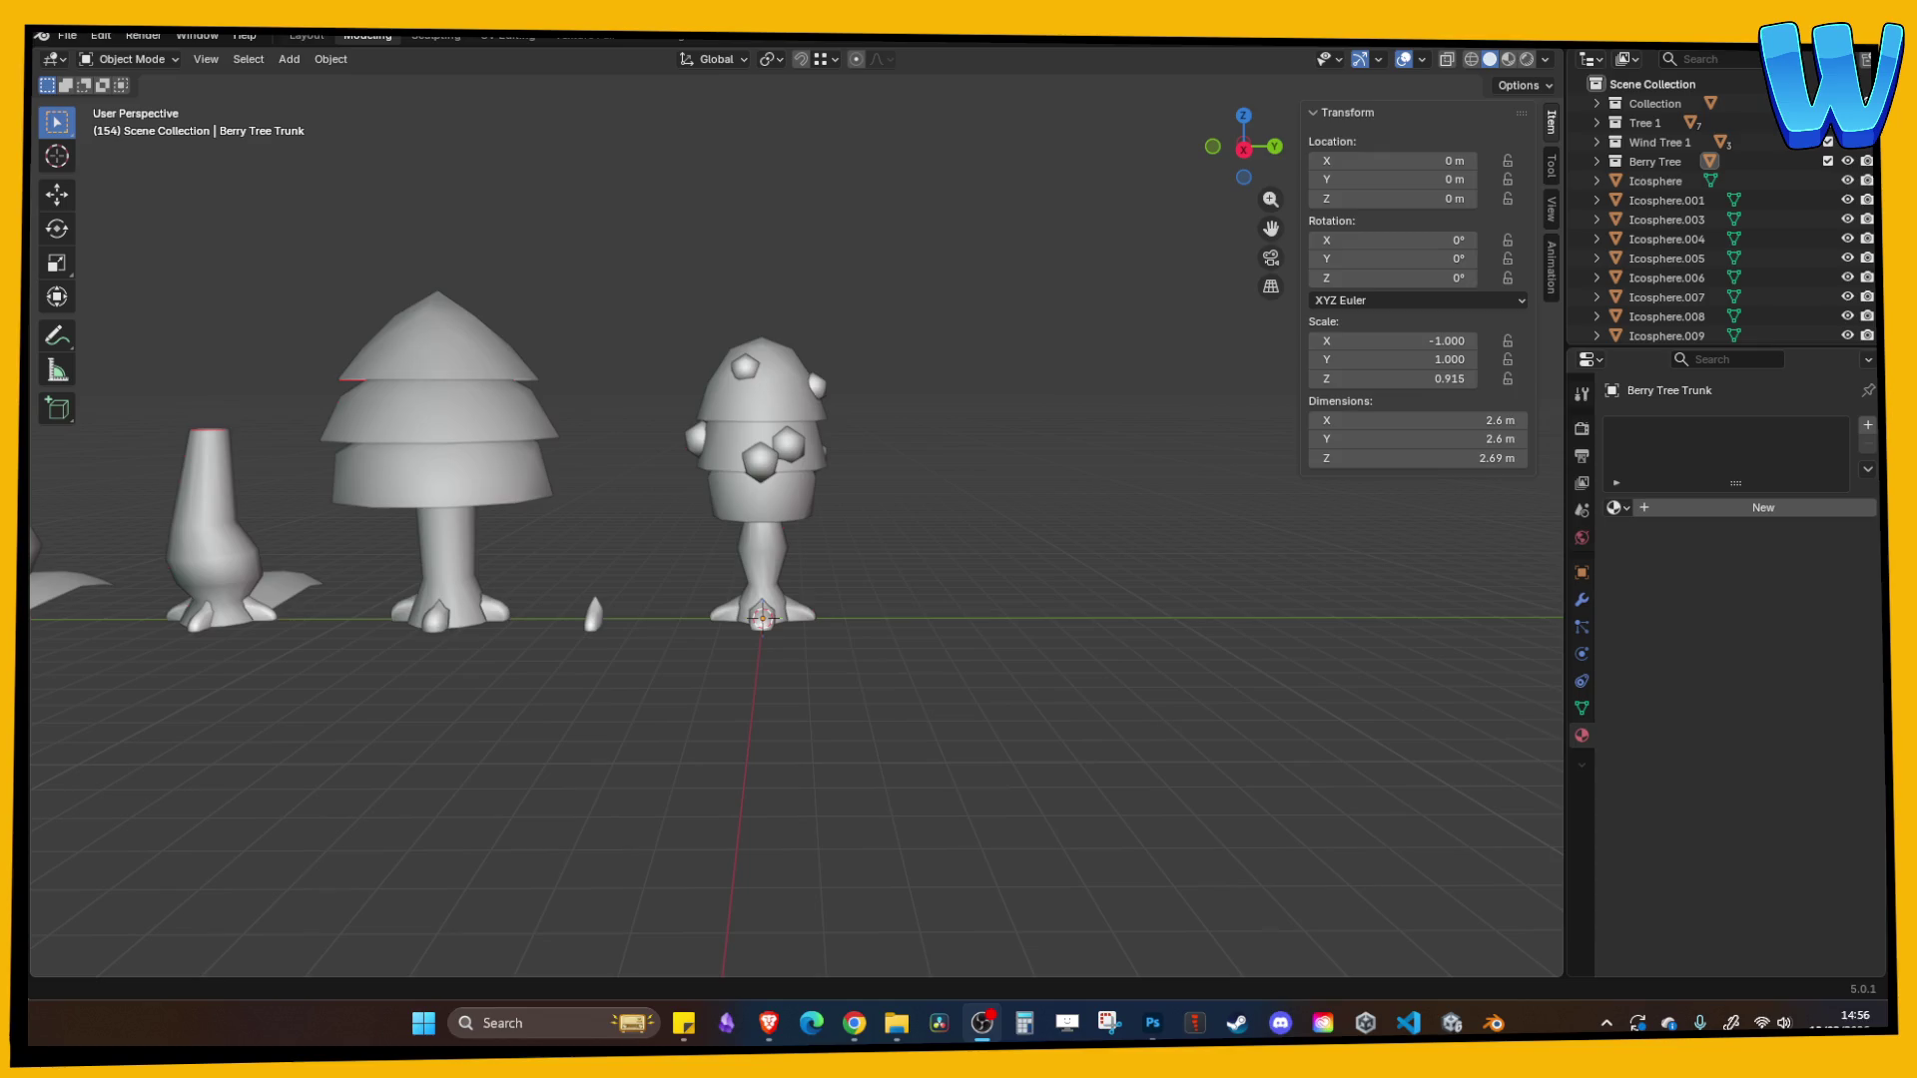
# - Orbit around the berry tree, save the Tree designer file, and zoom back to a perspective view
pyautogui.moveTo(1265, 470)
pyautogui.mouseDown()
pyautogui.moveTo(1264, 589)
pyautogui.moveTo(1166, 369)
pyautogui.moveTo(1093, 480)
pyautogui.moveTo(924, 567)
pyautogui.moveTo(1000, 561)
pyautogui.moveTo(990, 529)
pyautogui.moveTo(989, 565)
pyautogui.moveTo(912, 586)
pyautogui.moveTo(916, 526)
pyautogui.moveTo(918, 667)
pyautogui.moveTo(697, 440)
pyautogui.moveTo(677, 471)
pyautogui.moveTo(834, 554)
pyautogui.mouseUp()
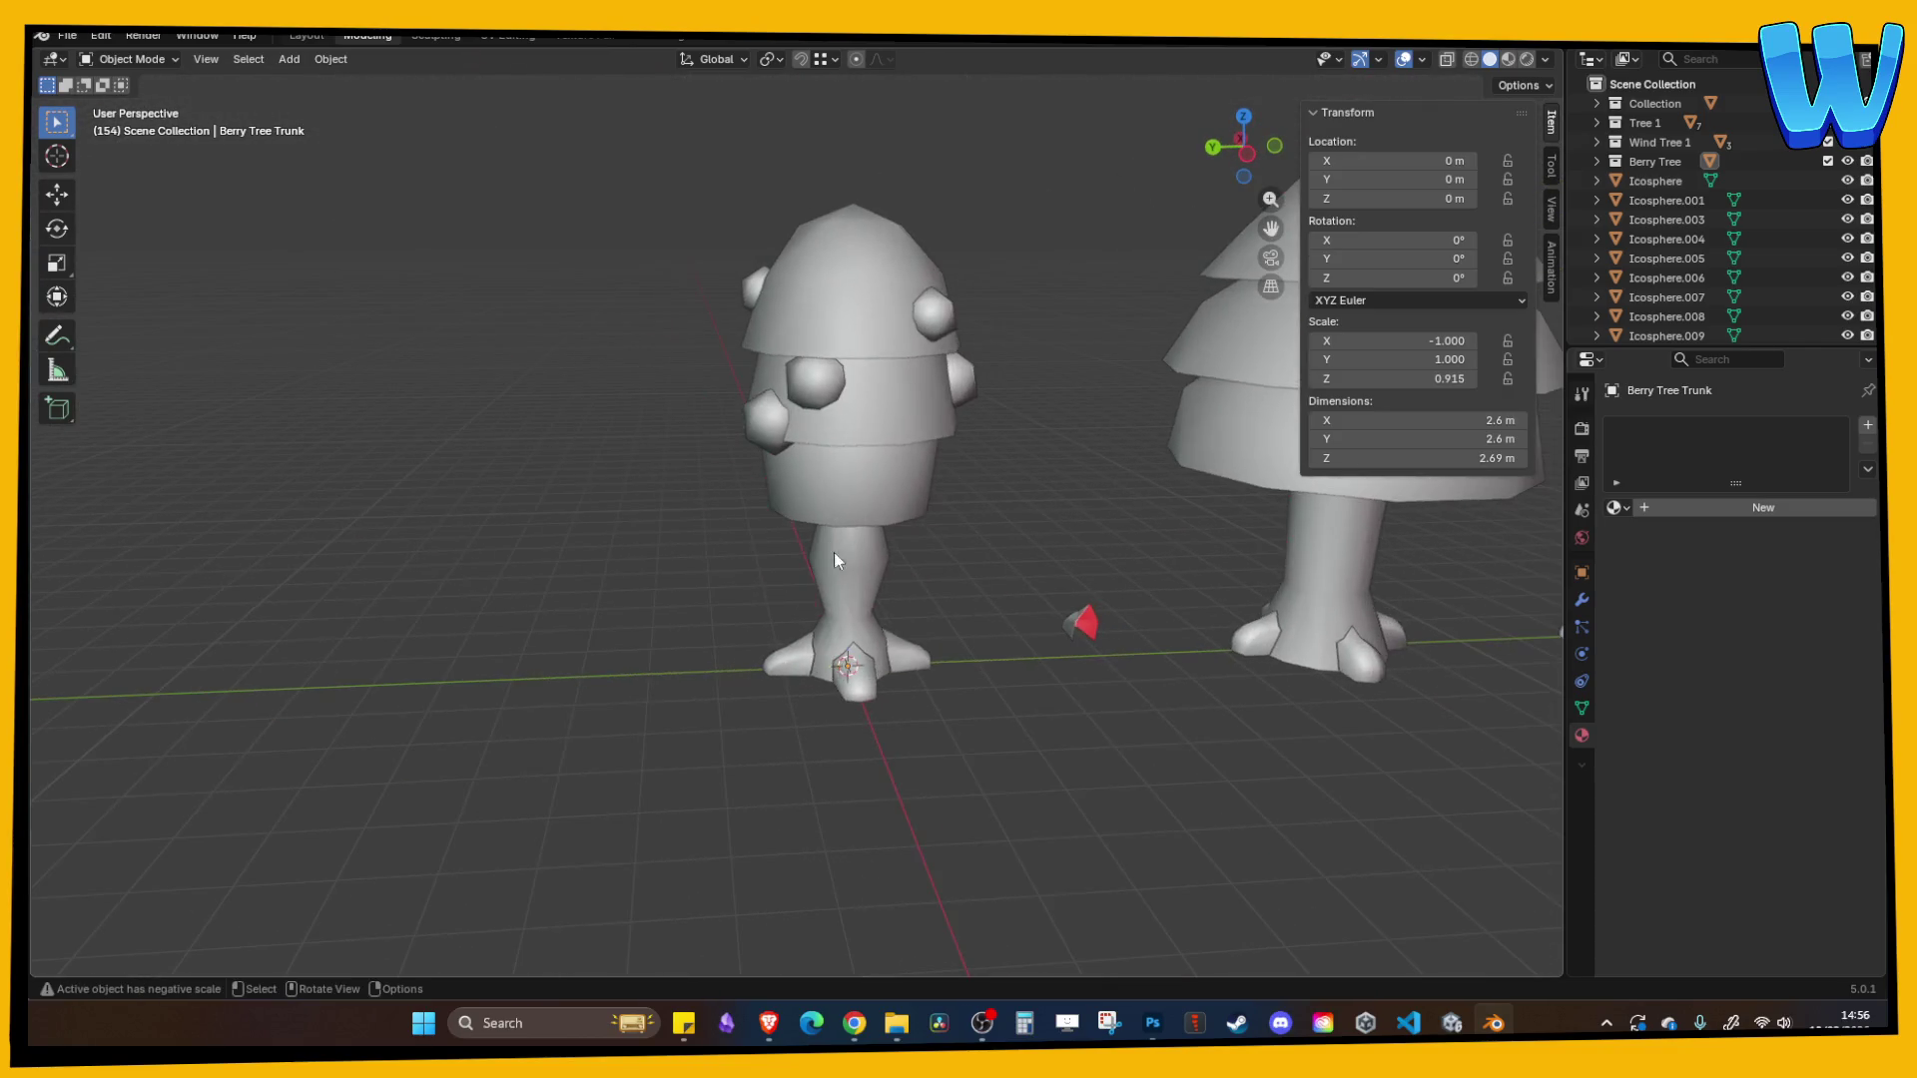
pyautogui.click(887, 623)
pyautogui.moveTo(887, 623)
pyautogui.mouseDown()
pyautogui.moveTo(1039, 556)
pyautogui.moveTo(902, 556)
pyautogui.moveTo(959, 548)
pyautogui.moveTo(1008, 469)
pyautogui.mouseUp()
pyautogui.hotkey('ctrl', 's')
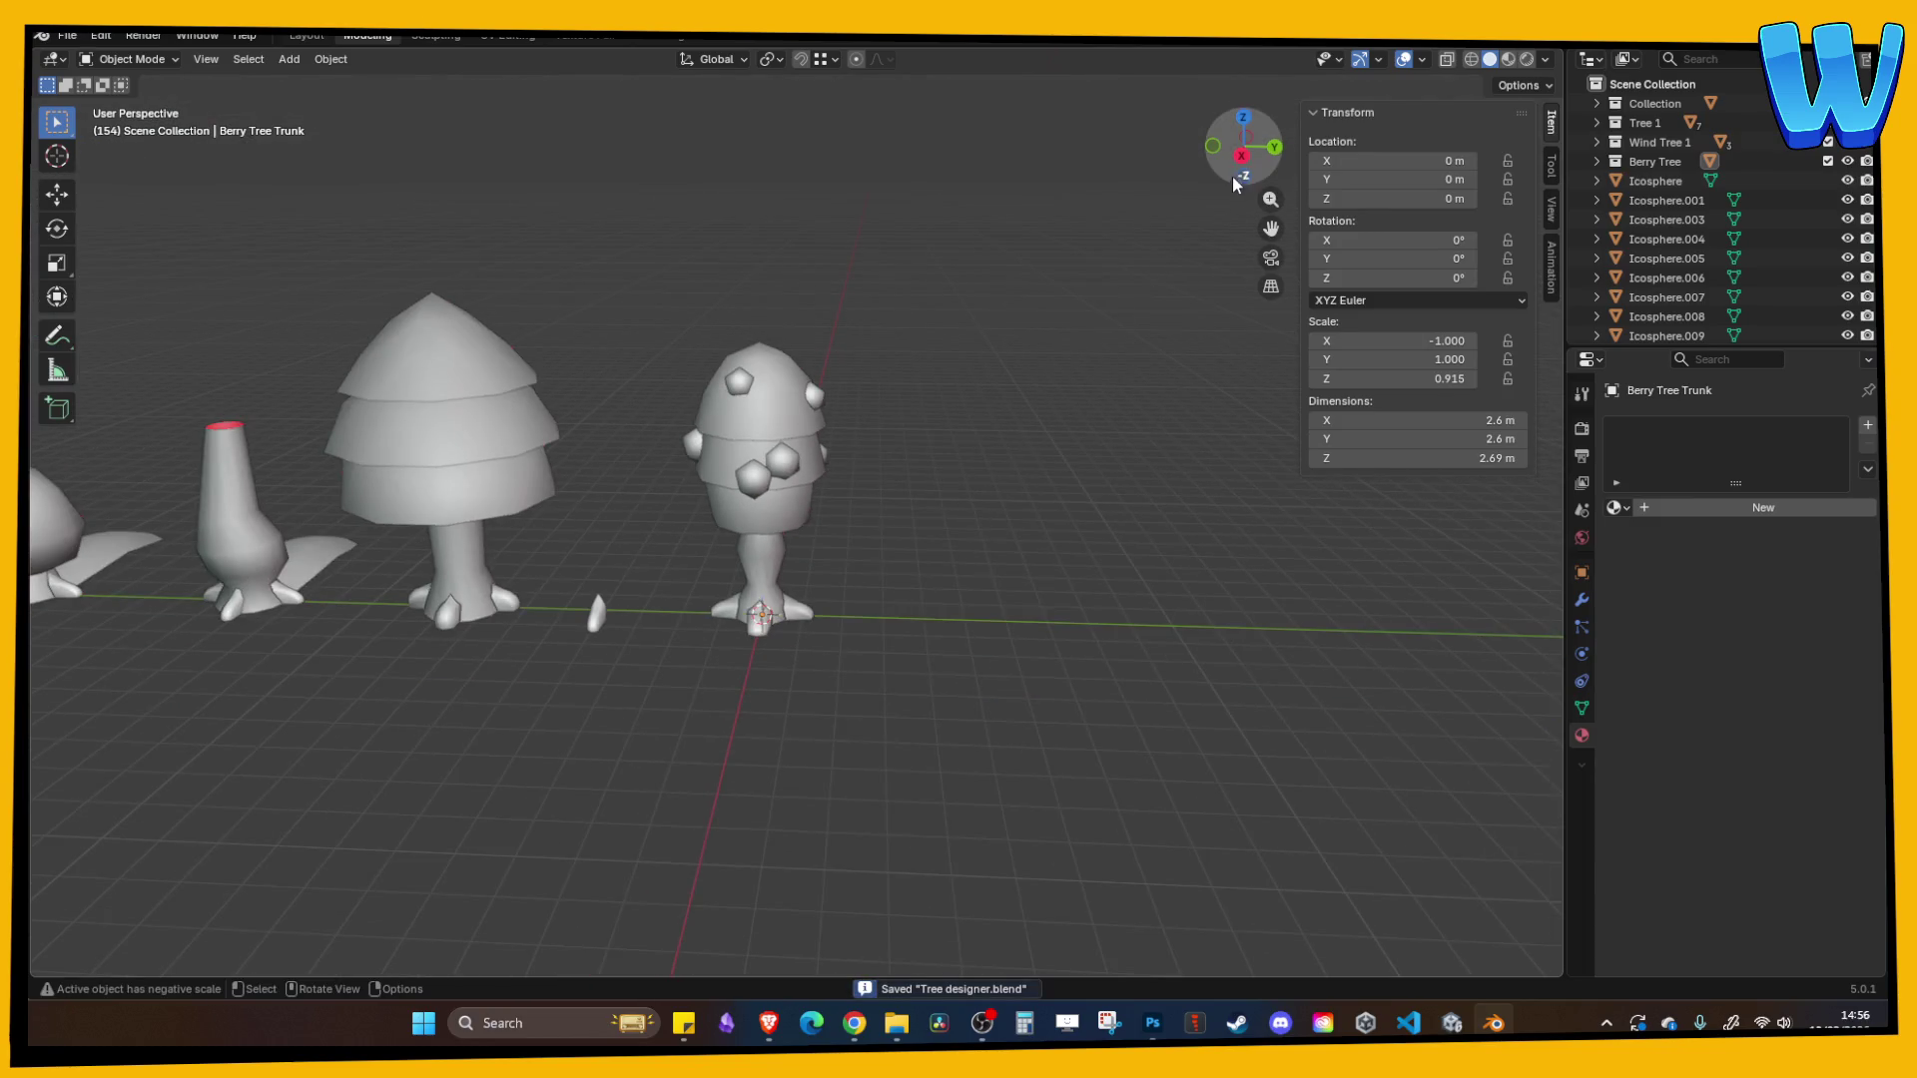
pyautogui.moveTo(1238, 172)
pyautogui.mouseDown()
pyautogui.moveTo(974, 327)
pyautogui.moveTo(982, 344)
pyautogui.mouseUp()
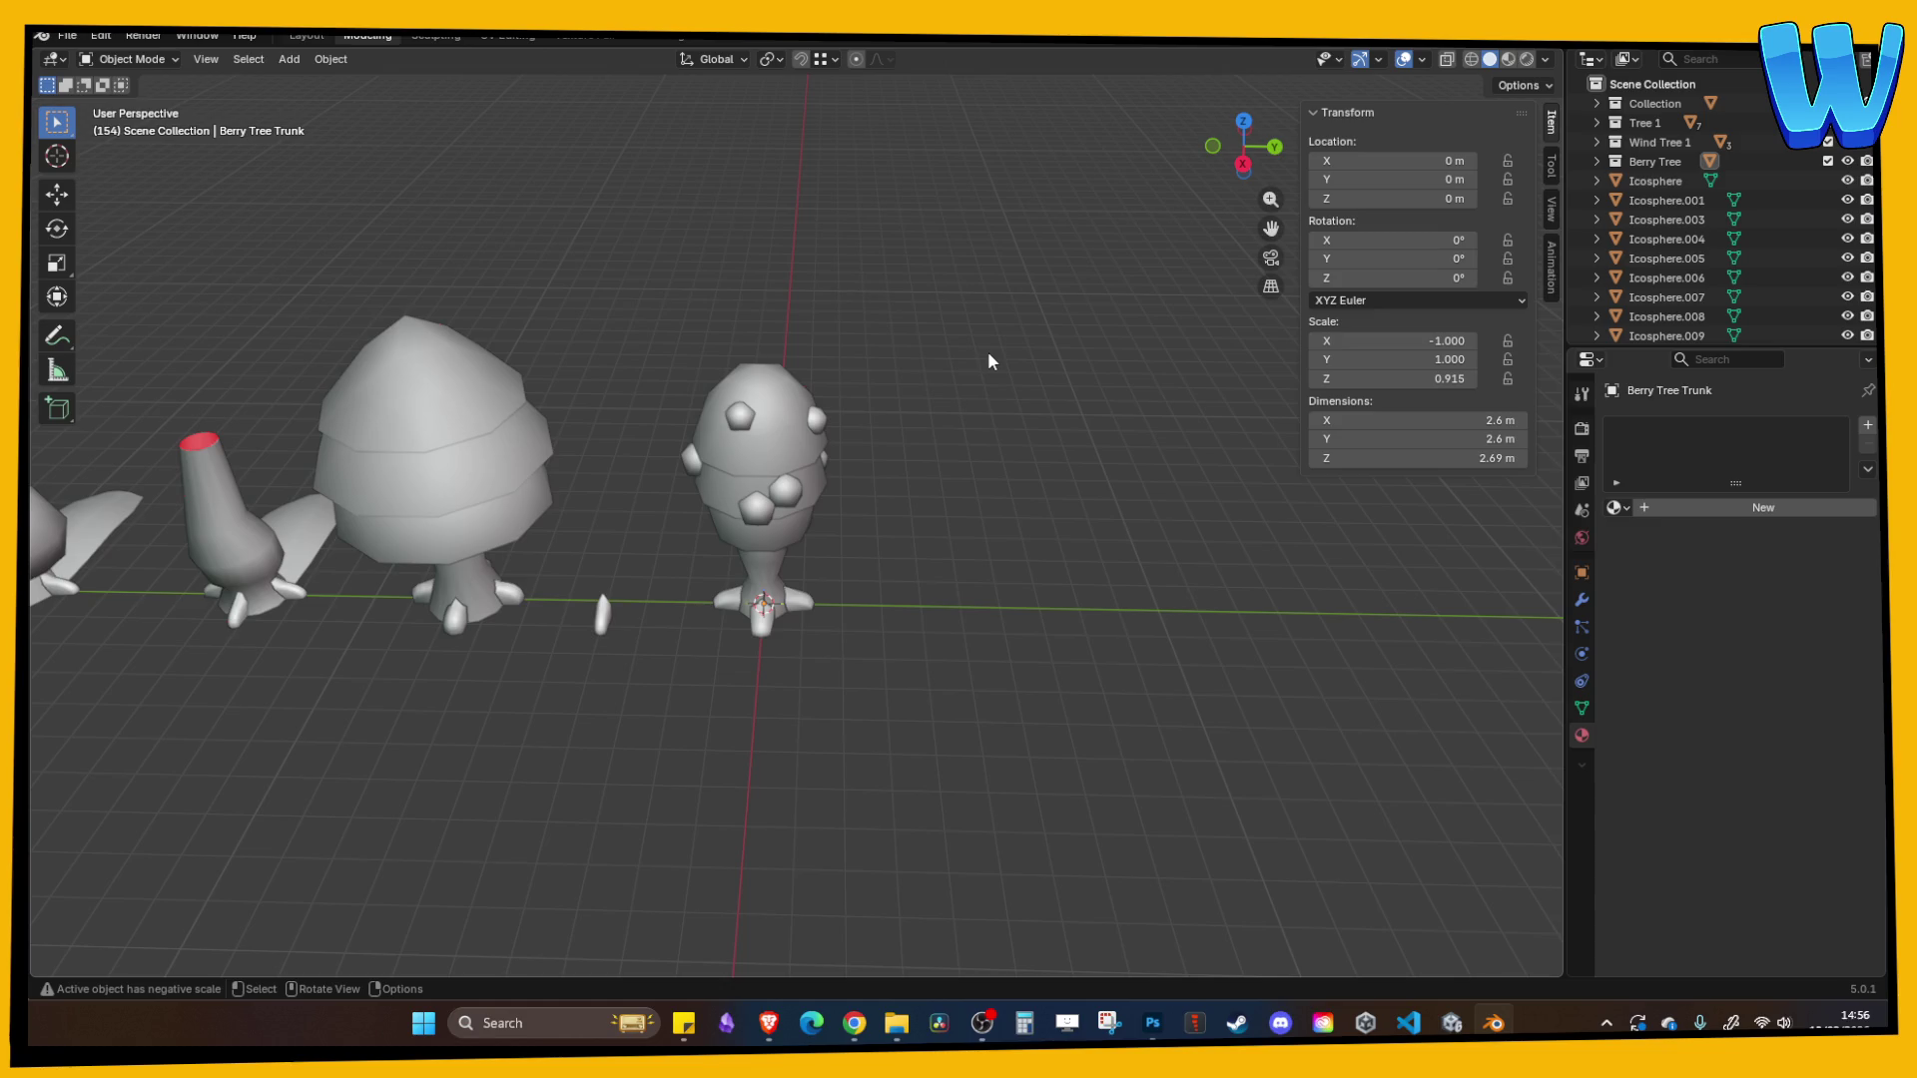
pyautogui.scroll(3, 989, 360)
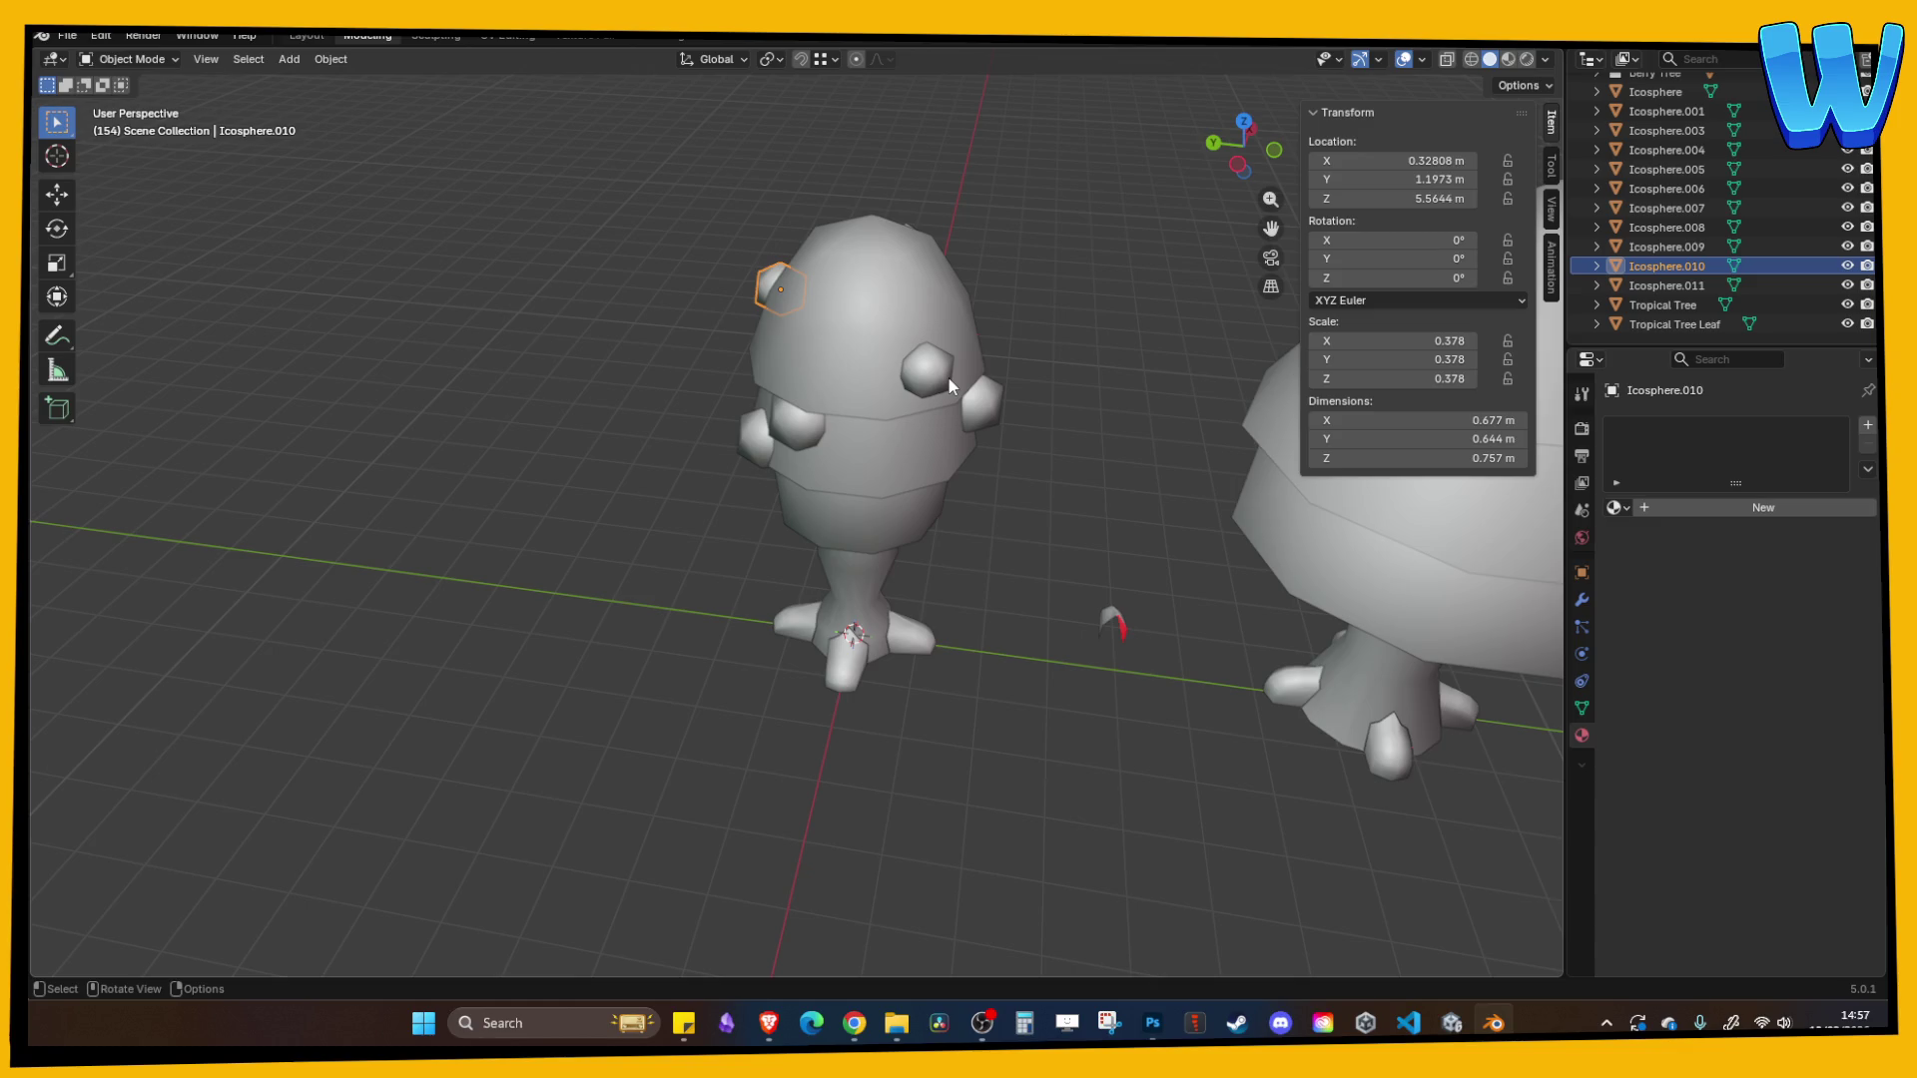
pyautogui.moveTo(948, 379)
pyautogui.mouseDown()
pyautogui.moveTo(773, 503)
pyautogui.moveTo(1052, 511)
pyautogui.moveTo(922, 518)
pyautogui.moveTo(961, 510)
pyautogui.mouseUp()
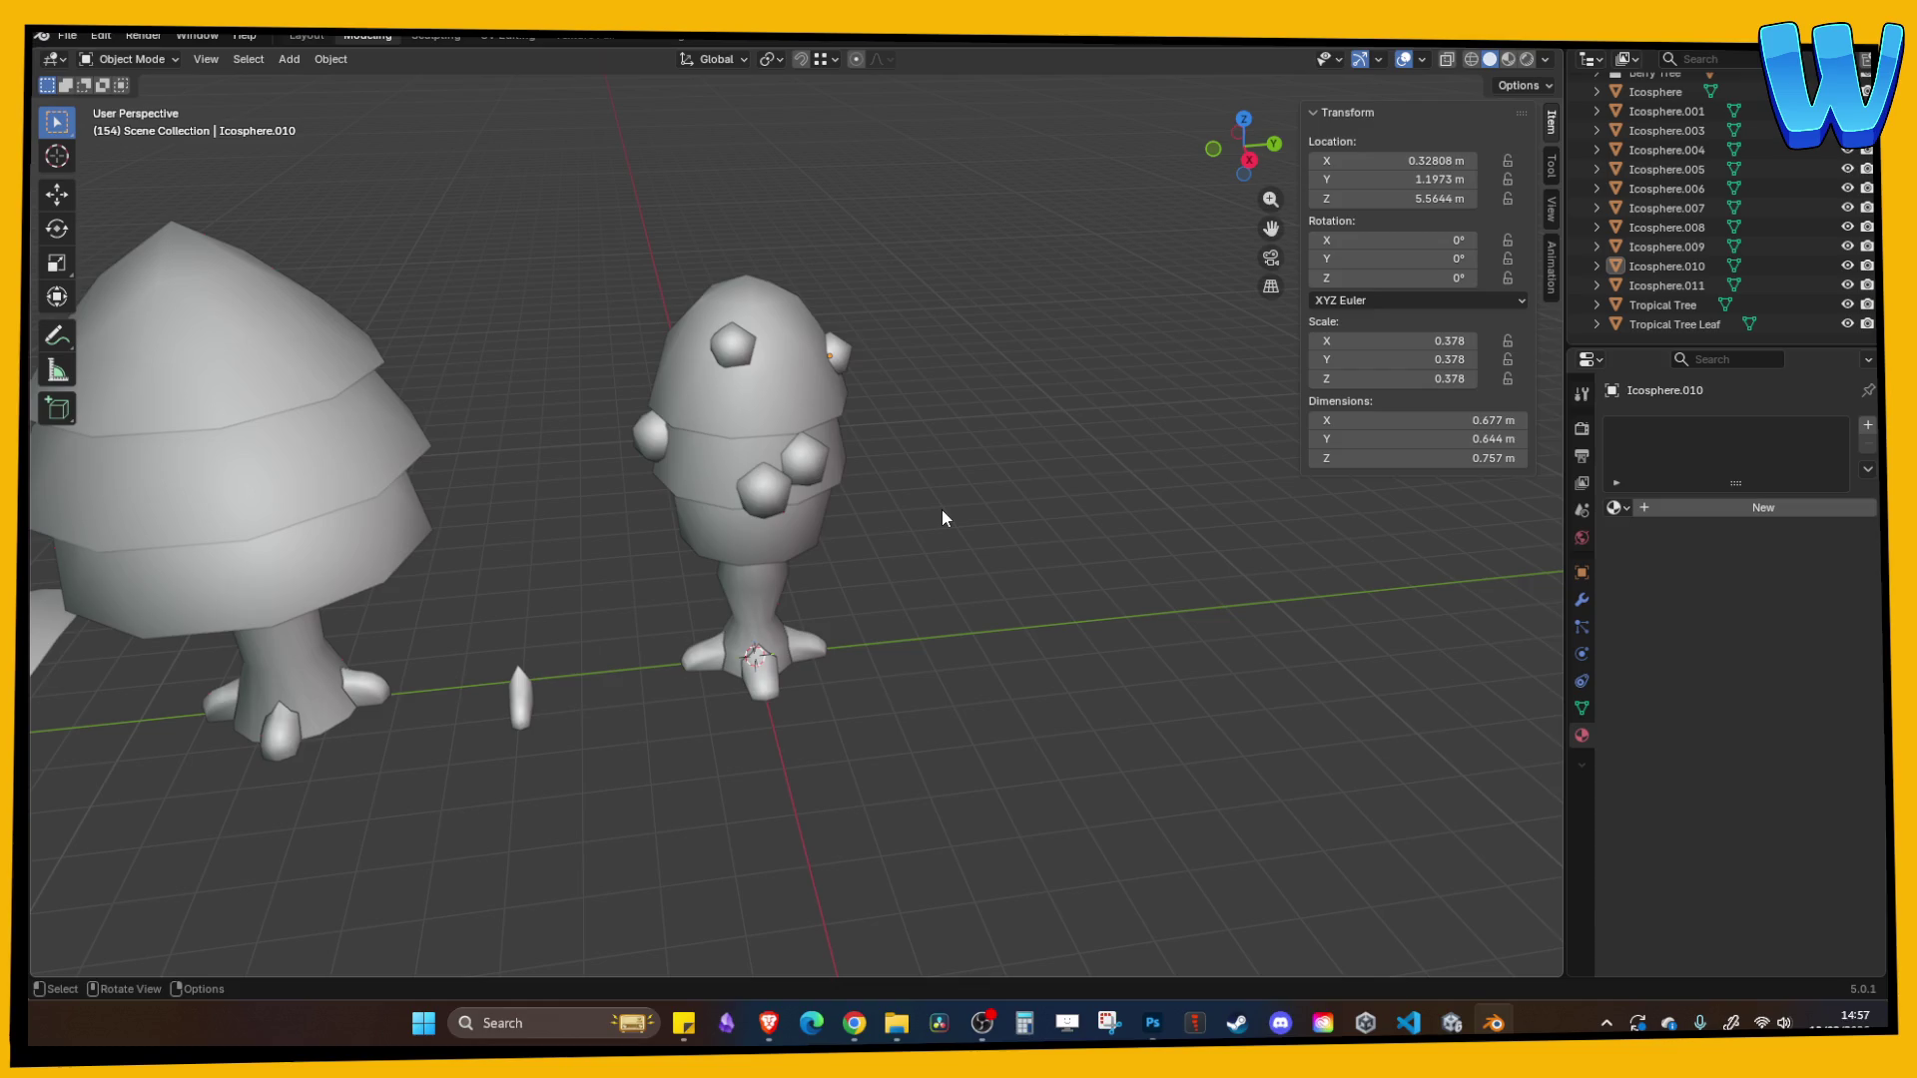
pyautogui.moveTo(943, 509); pyautogui.dragTo(931, 493)
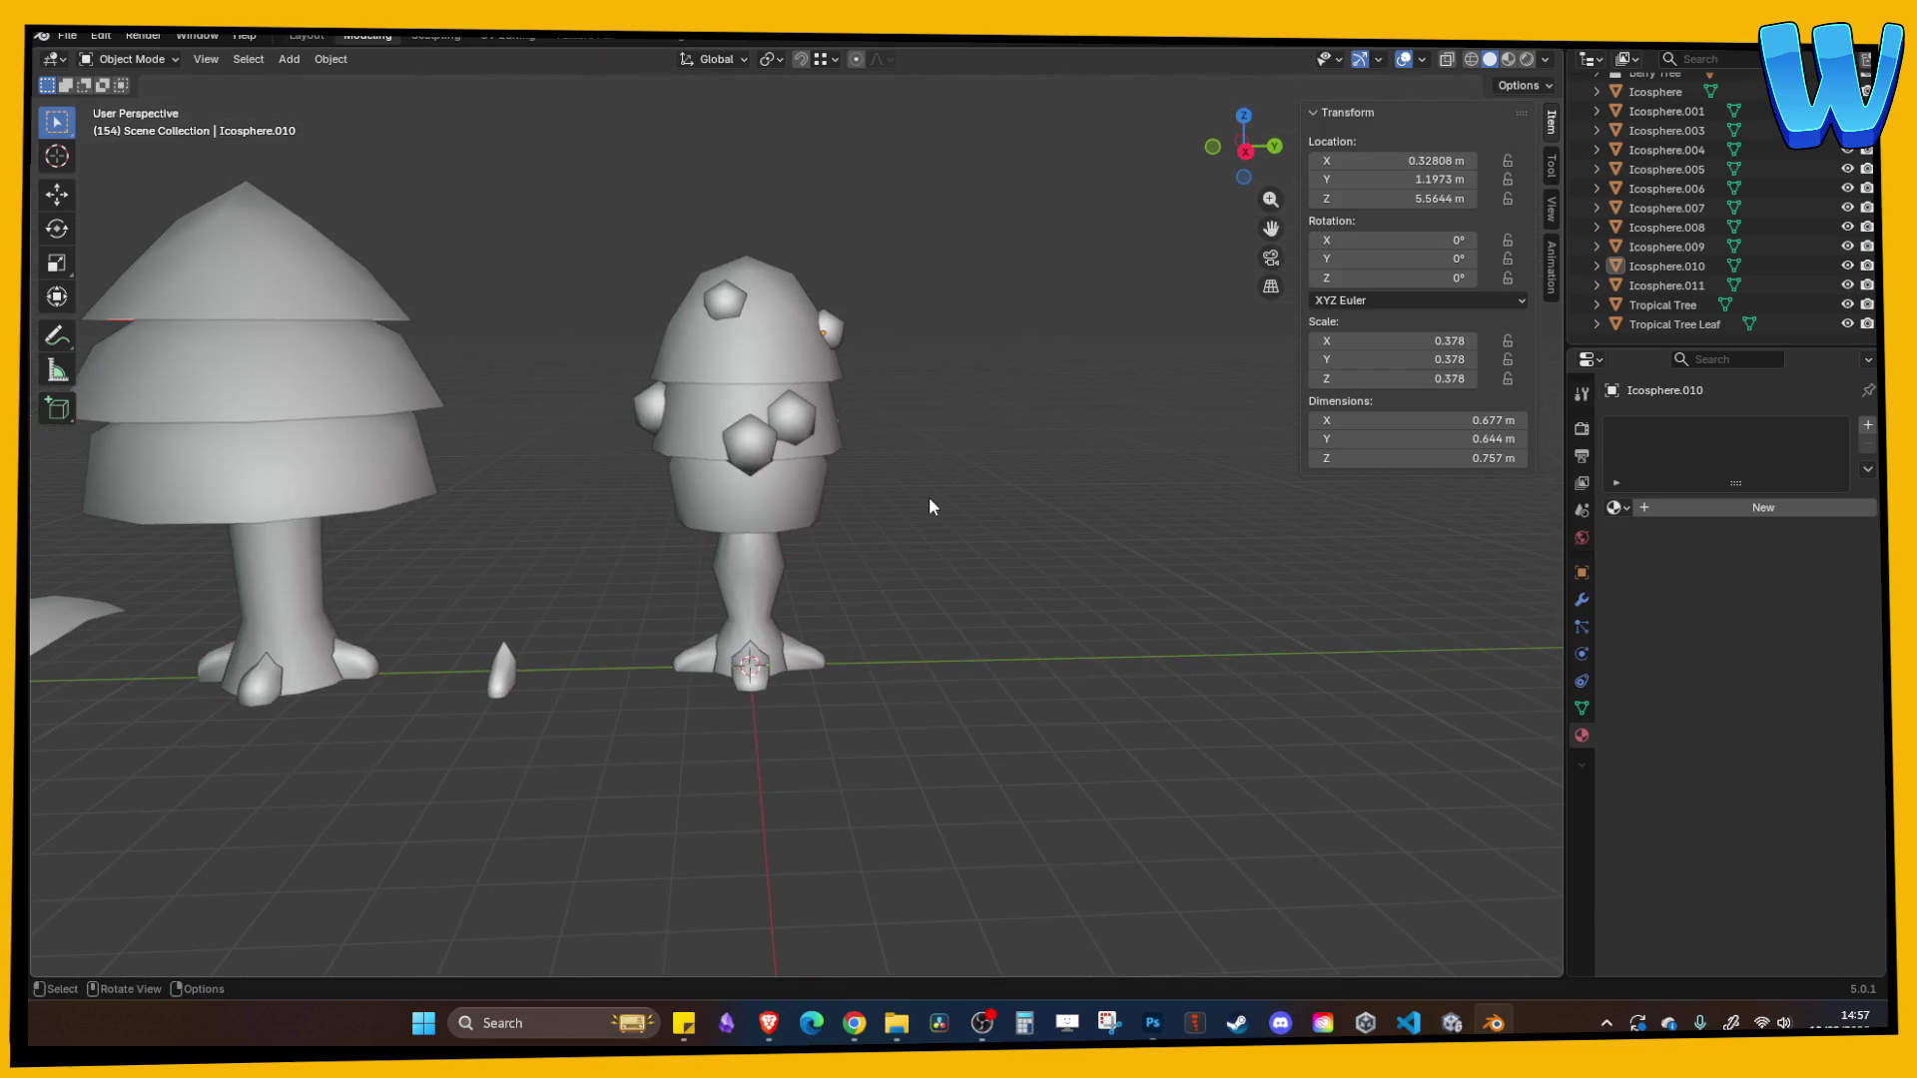
pyautogui.moveTo(929, 495); pyautogui.dragTo(781, 627)
# - Apply all transforms to the Berry Tree Trunk so its scale becomes 1.000
pyautogui.click(779, 625)
pyautogui.hotkey('ctrl', 's')
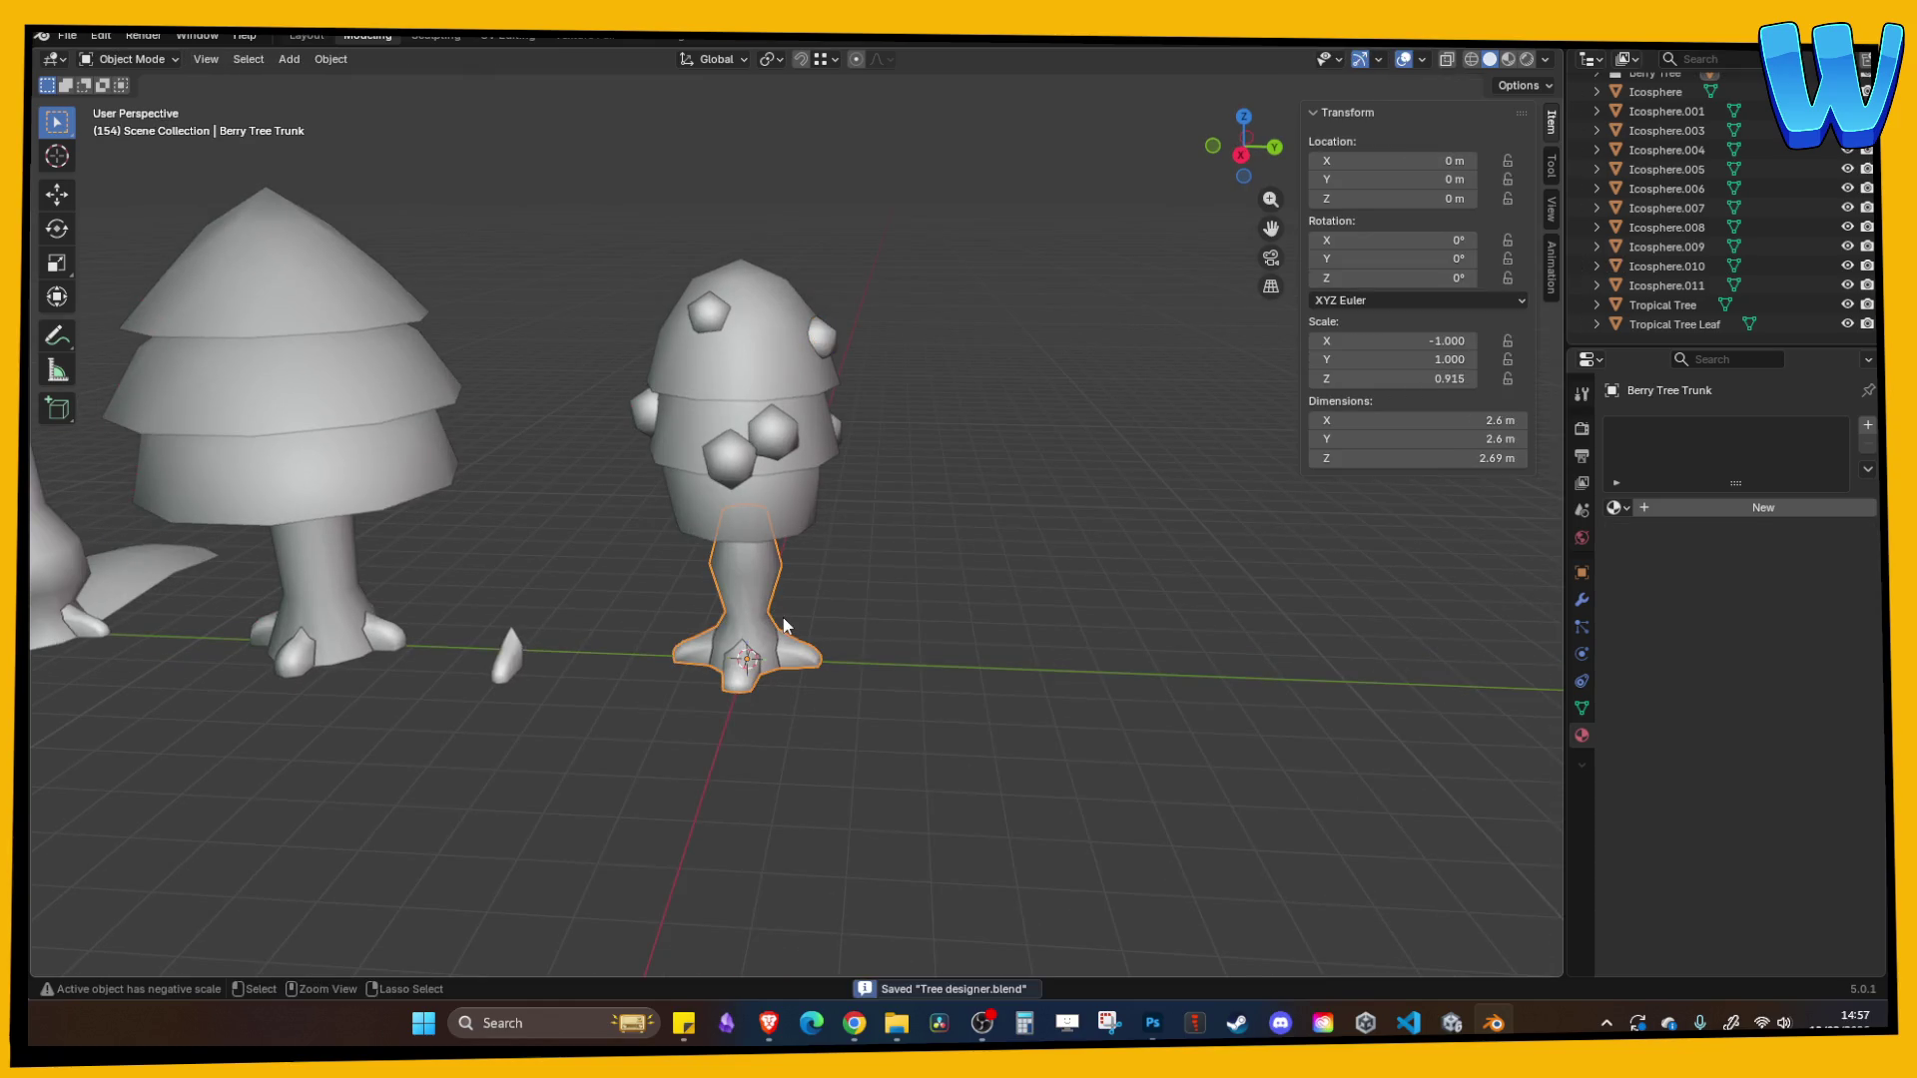
pyautogui.hotkey('ctrl', 'a')
pyautogui.click(751, 619)
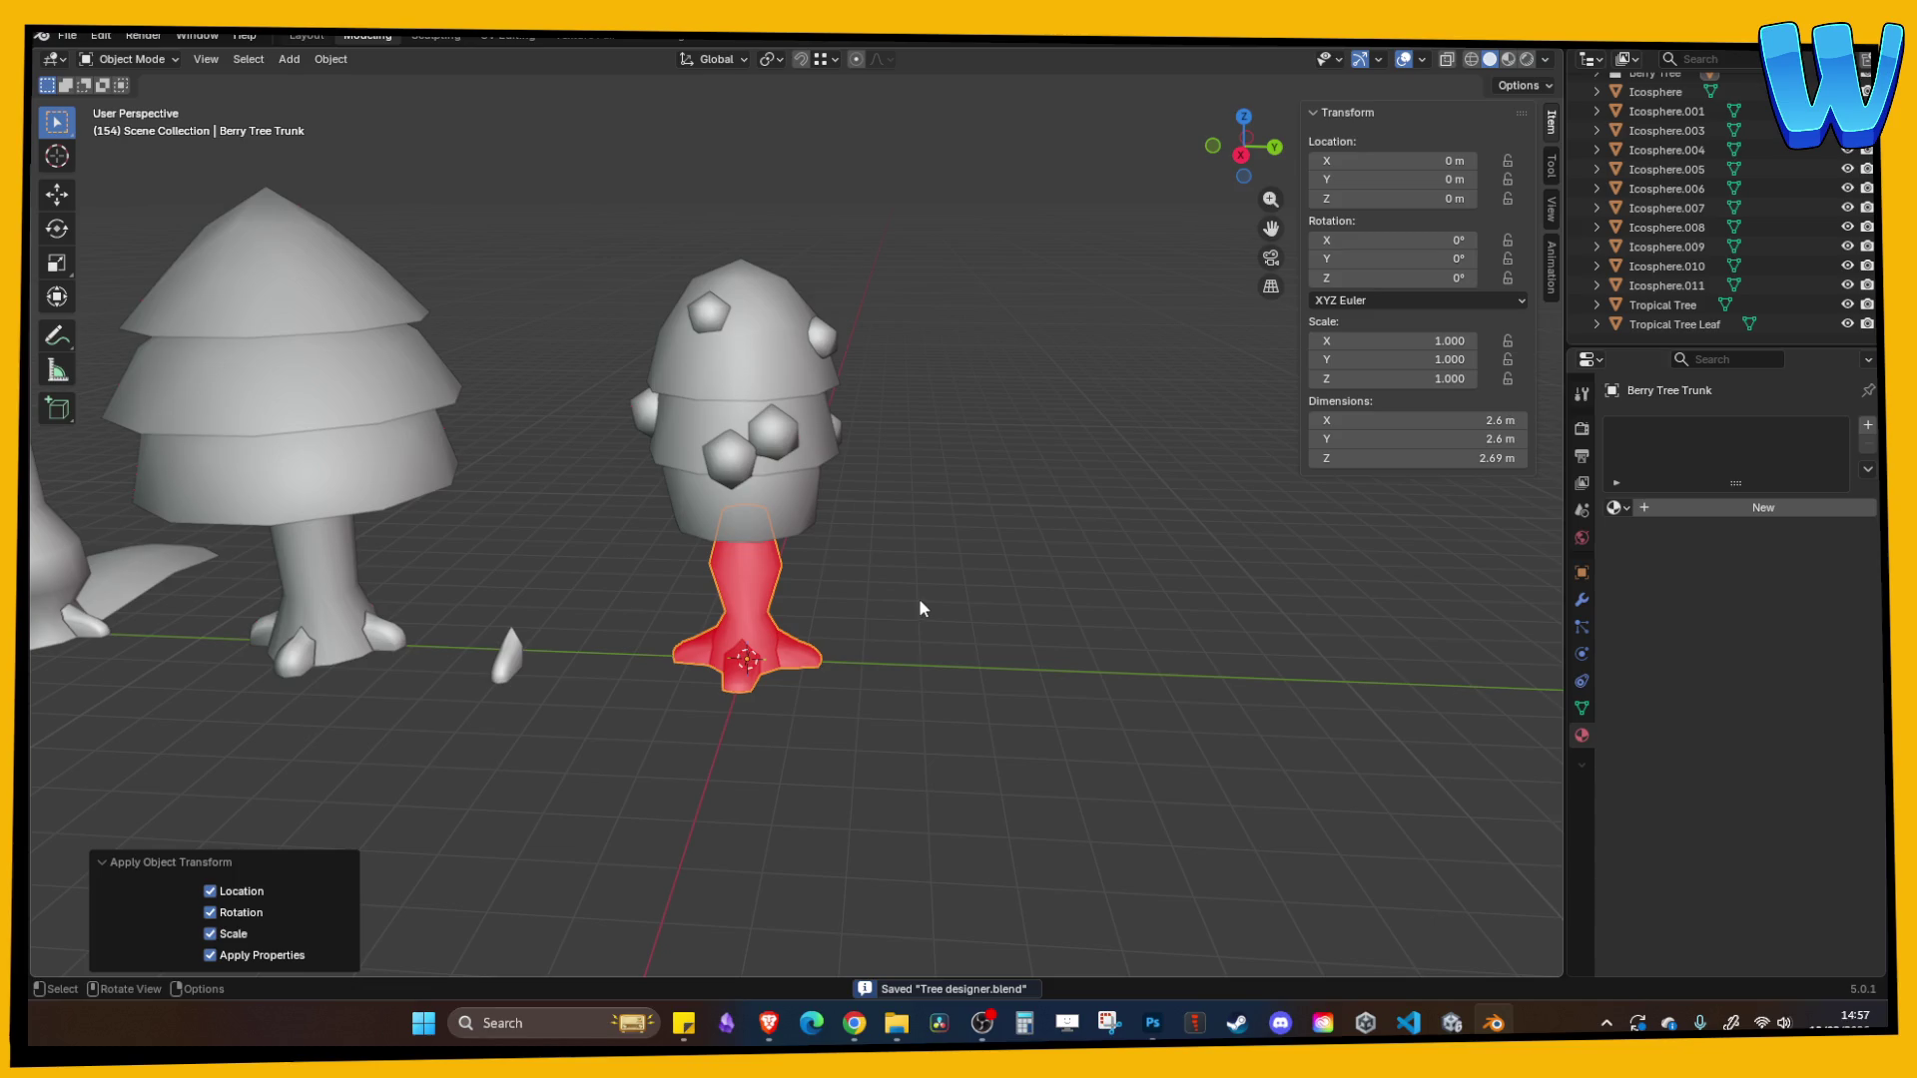
# - Rescale the trunk's top ring in Edit Mode, undoing the first oversized attempt
pyautogui.moveTo(929, 607)
pyautogui.mouseDown()
pyautogui.moveTo(763, 599)
pyautogui.moveTo(789, 595)
pyautogui.mouseUp()
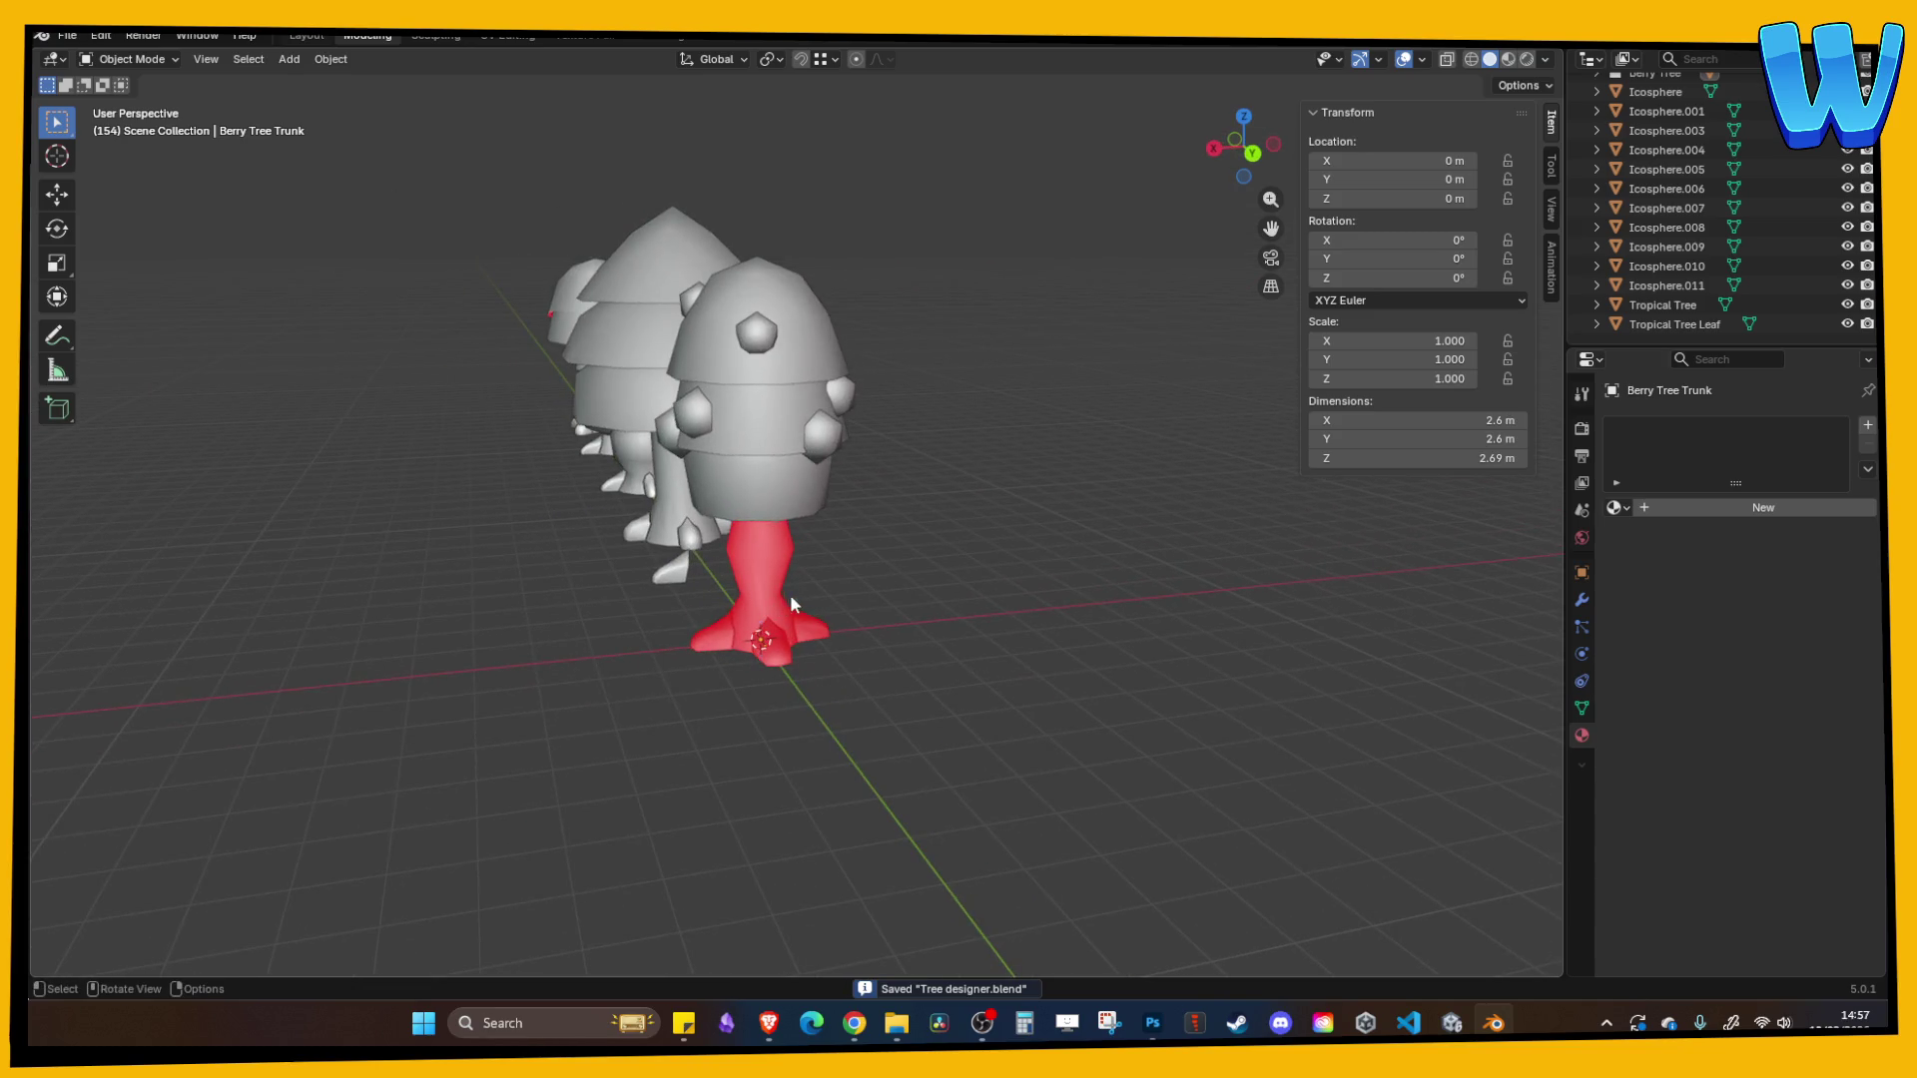
pyautogui.press('Tab')
pyautogui.press('s')
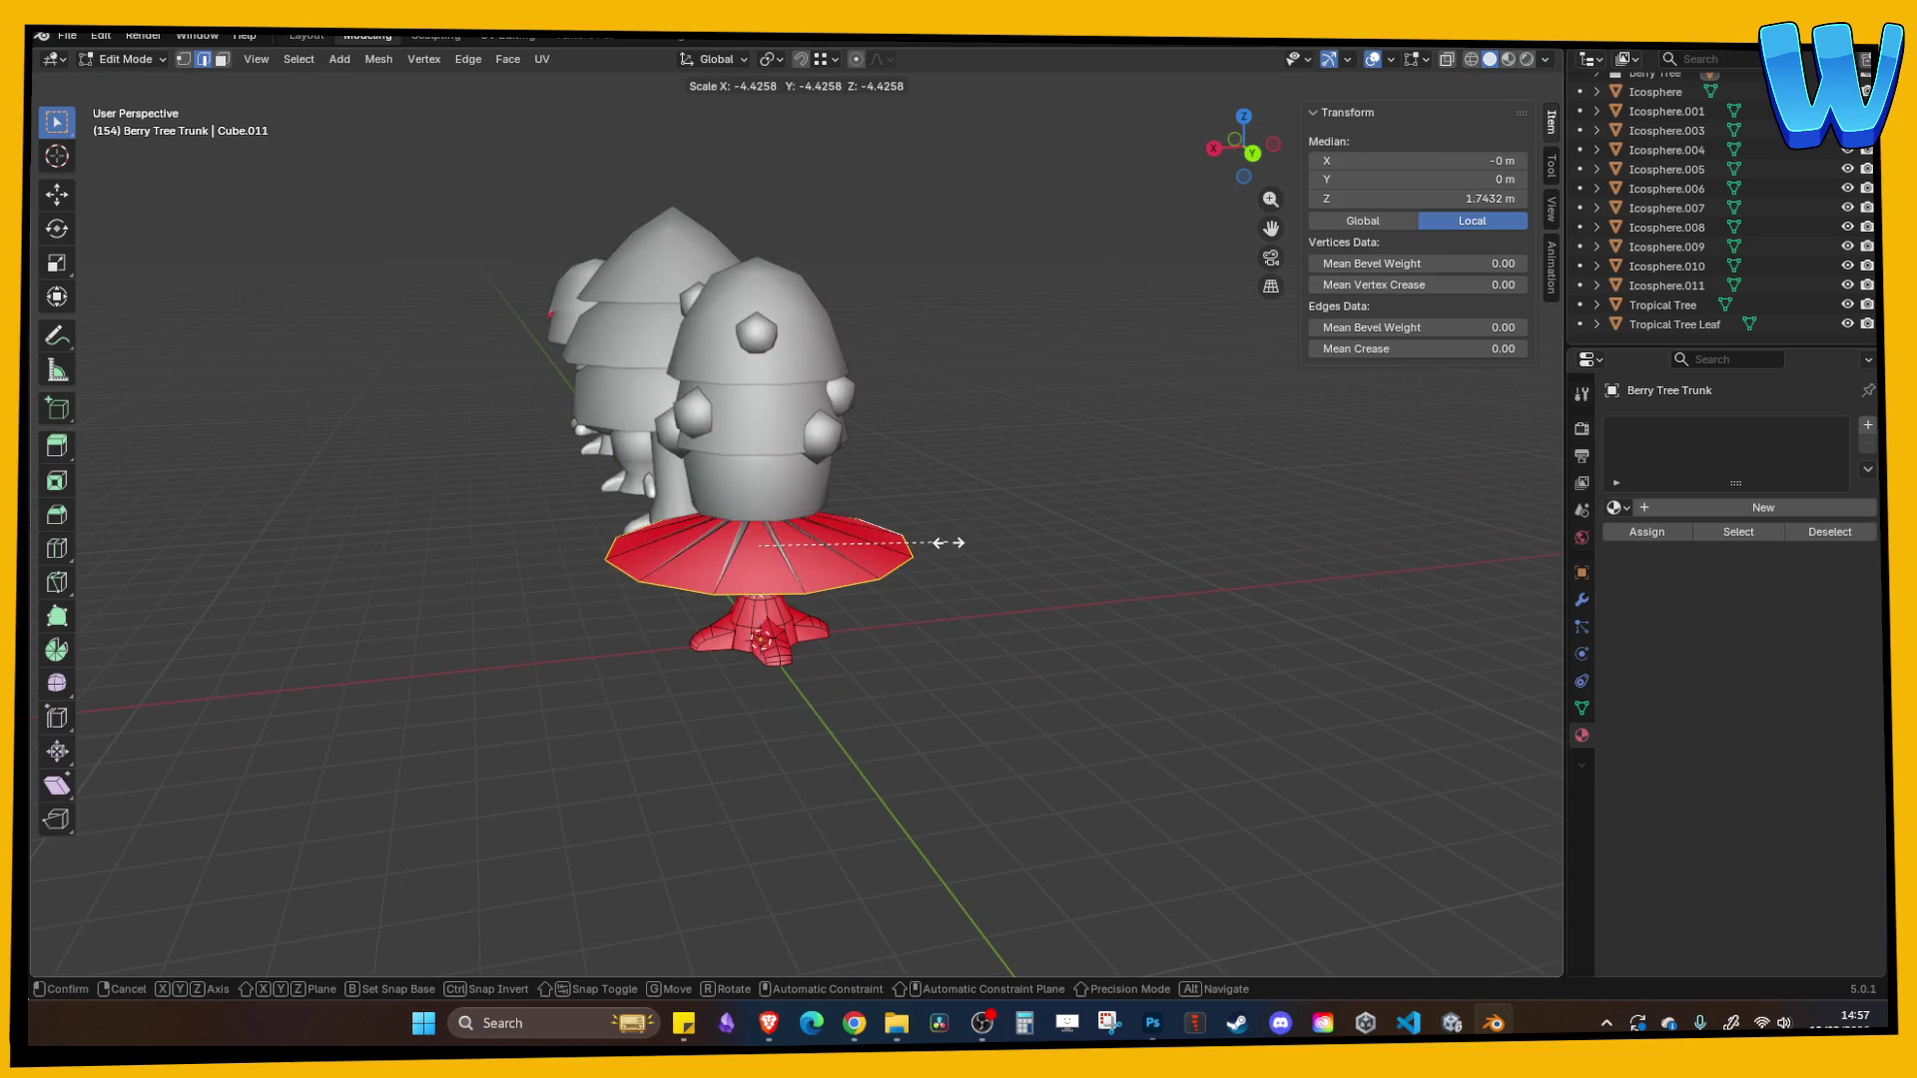
pyautogui.click(1062, 544)
pyautogui.hotkey('ctrl', 'z')
pyautogui.hotkey('ctrl', 'z')
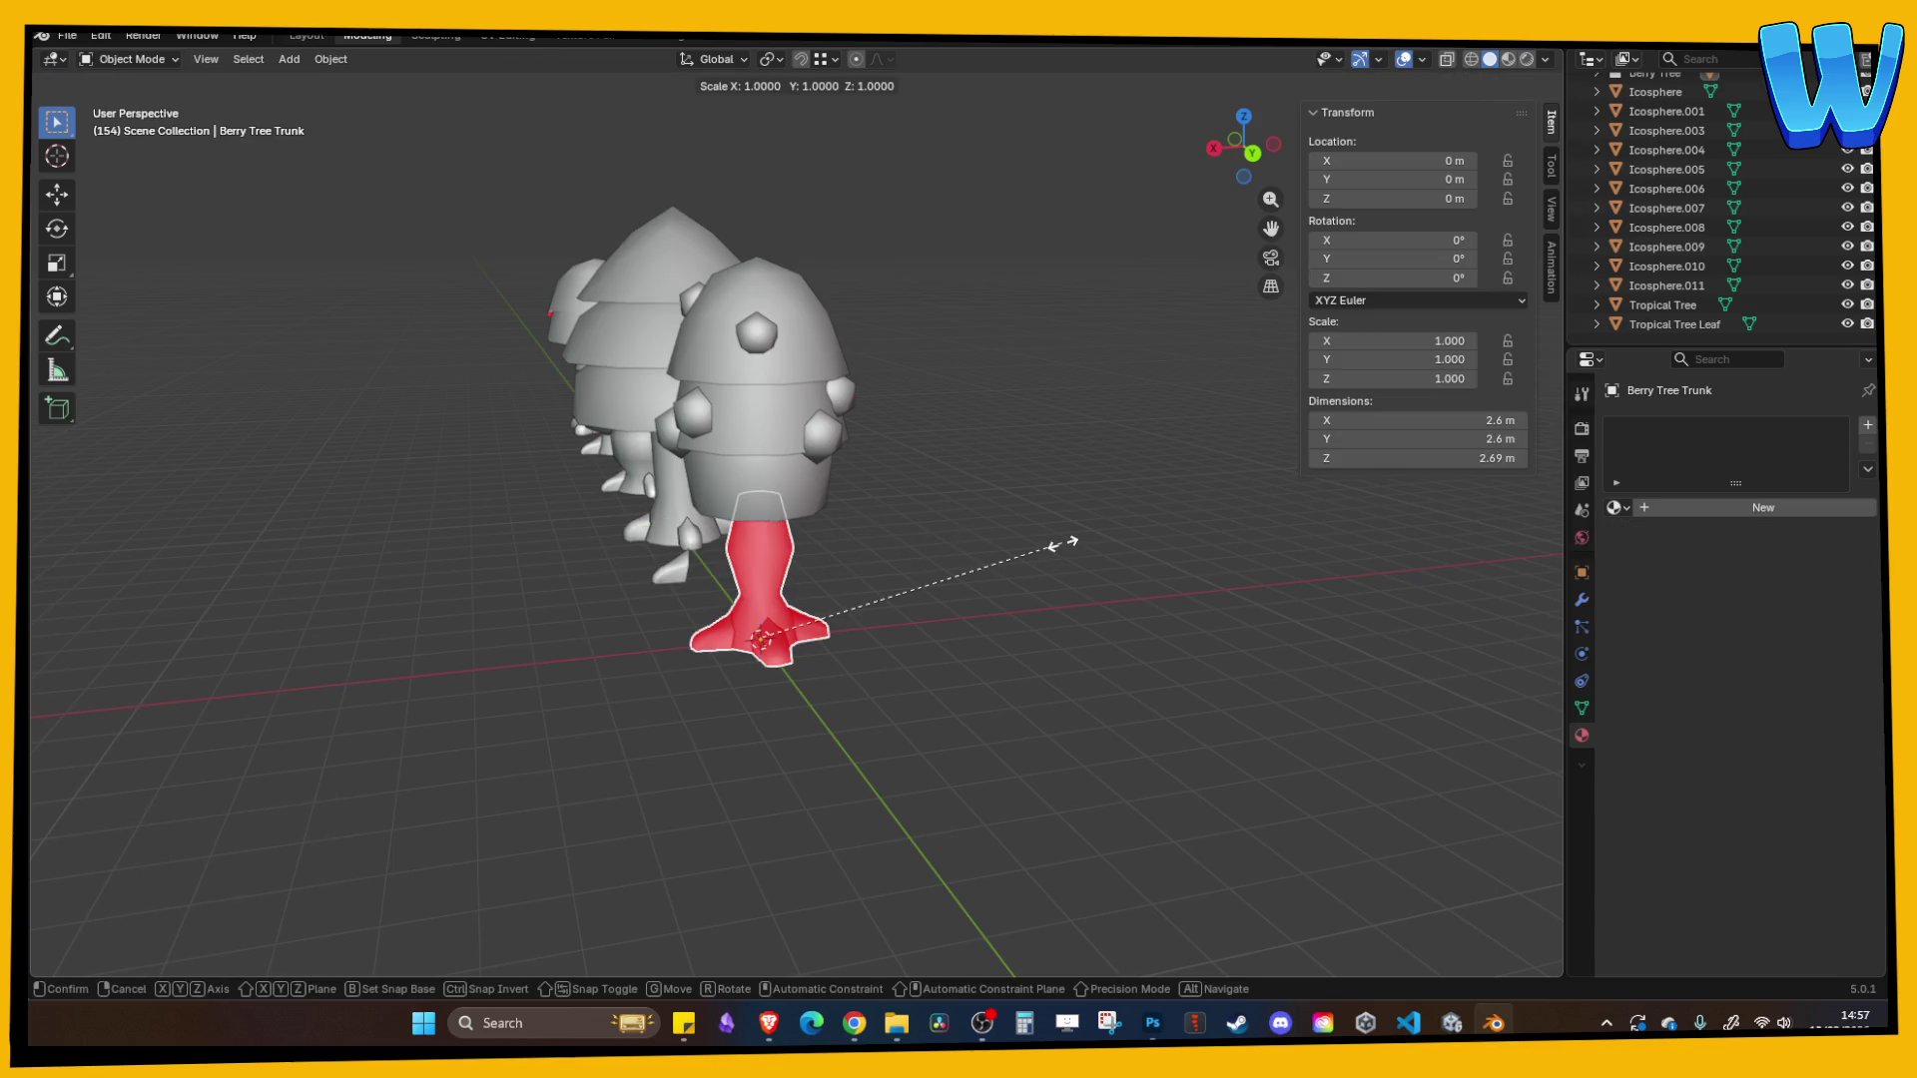
pyautogui.moveTo(1063, 551); pyautogui.dragTo(1110, 552)
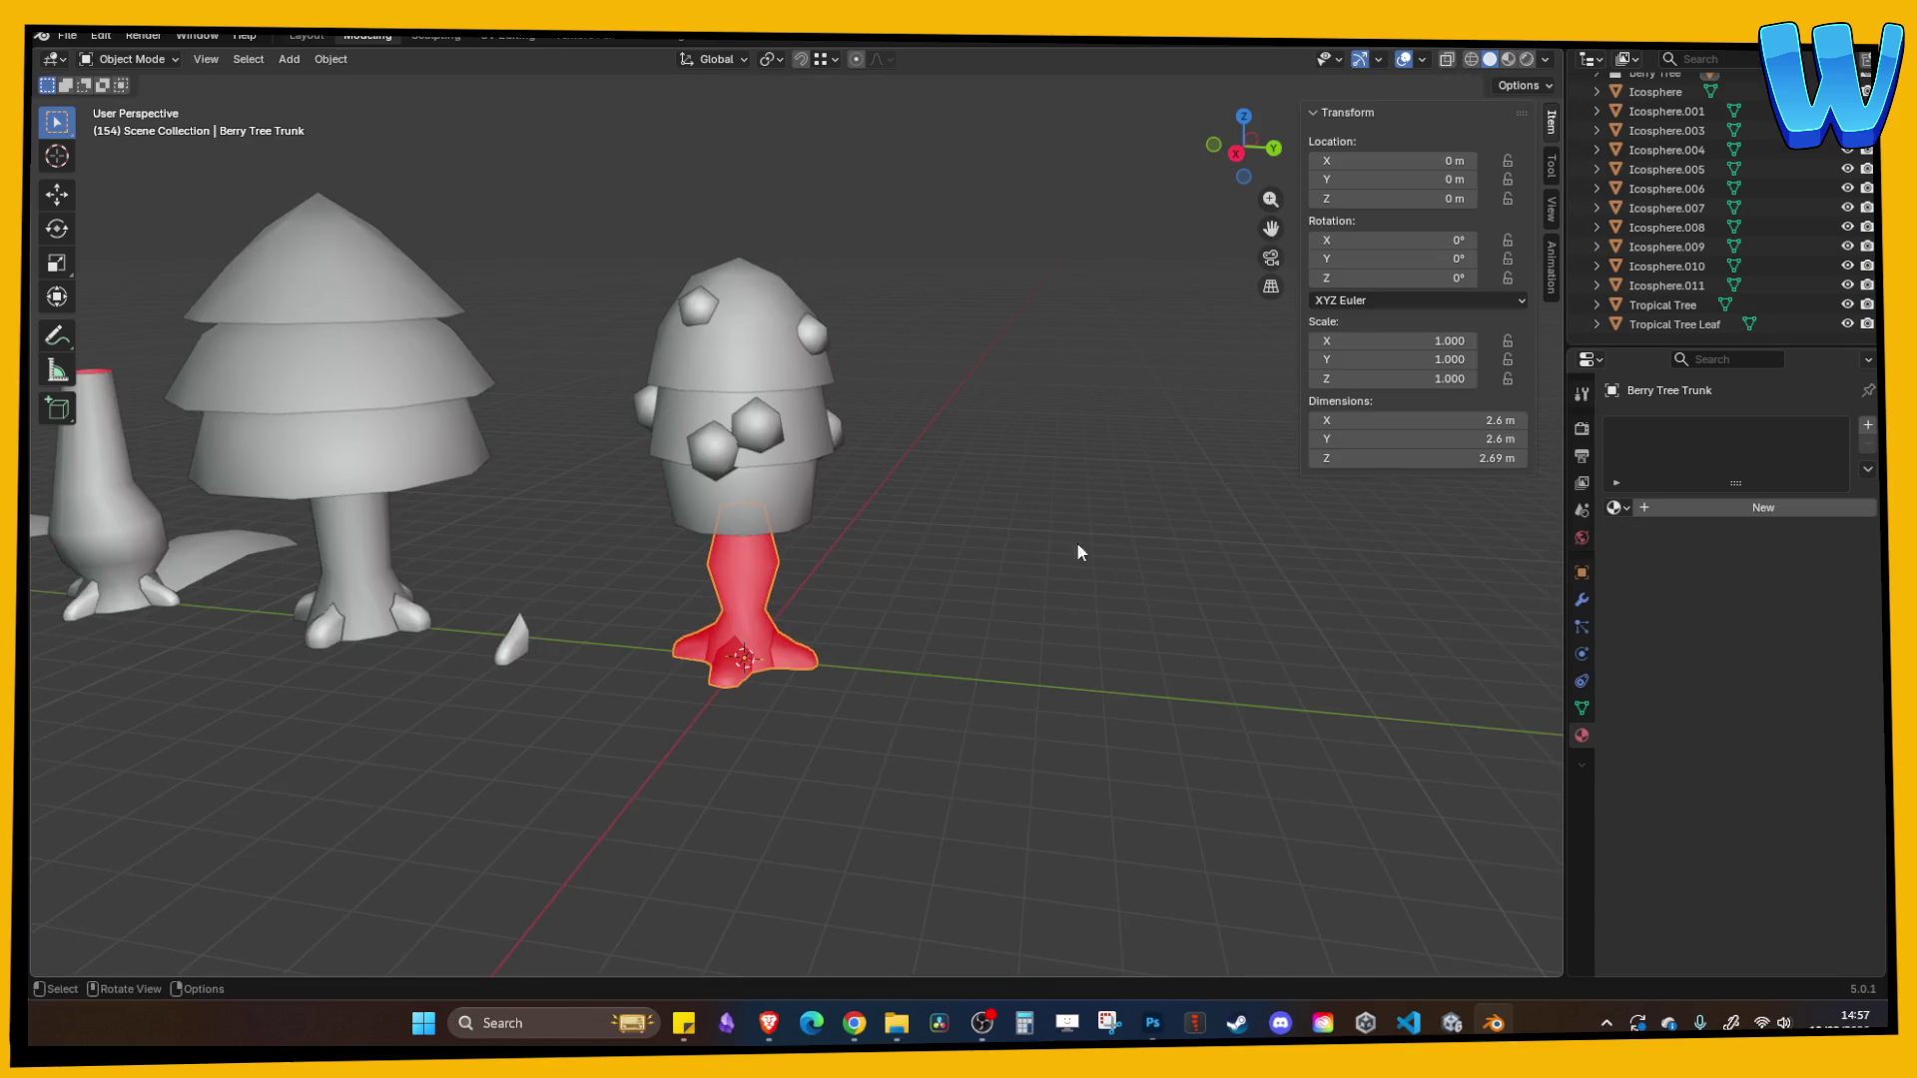
pyautogui.press('Tab')
pyautogui.press('s')
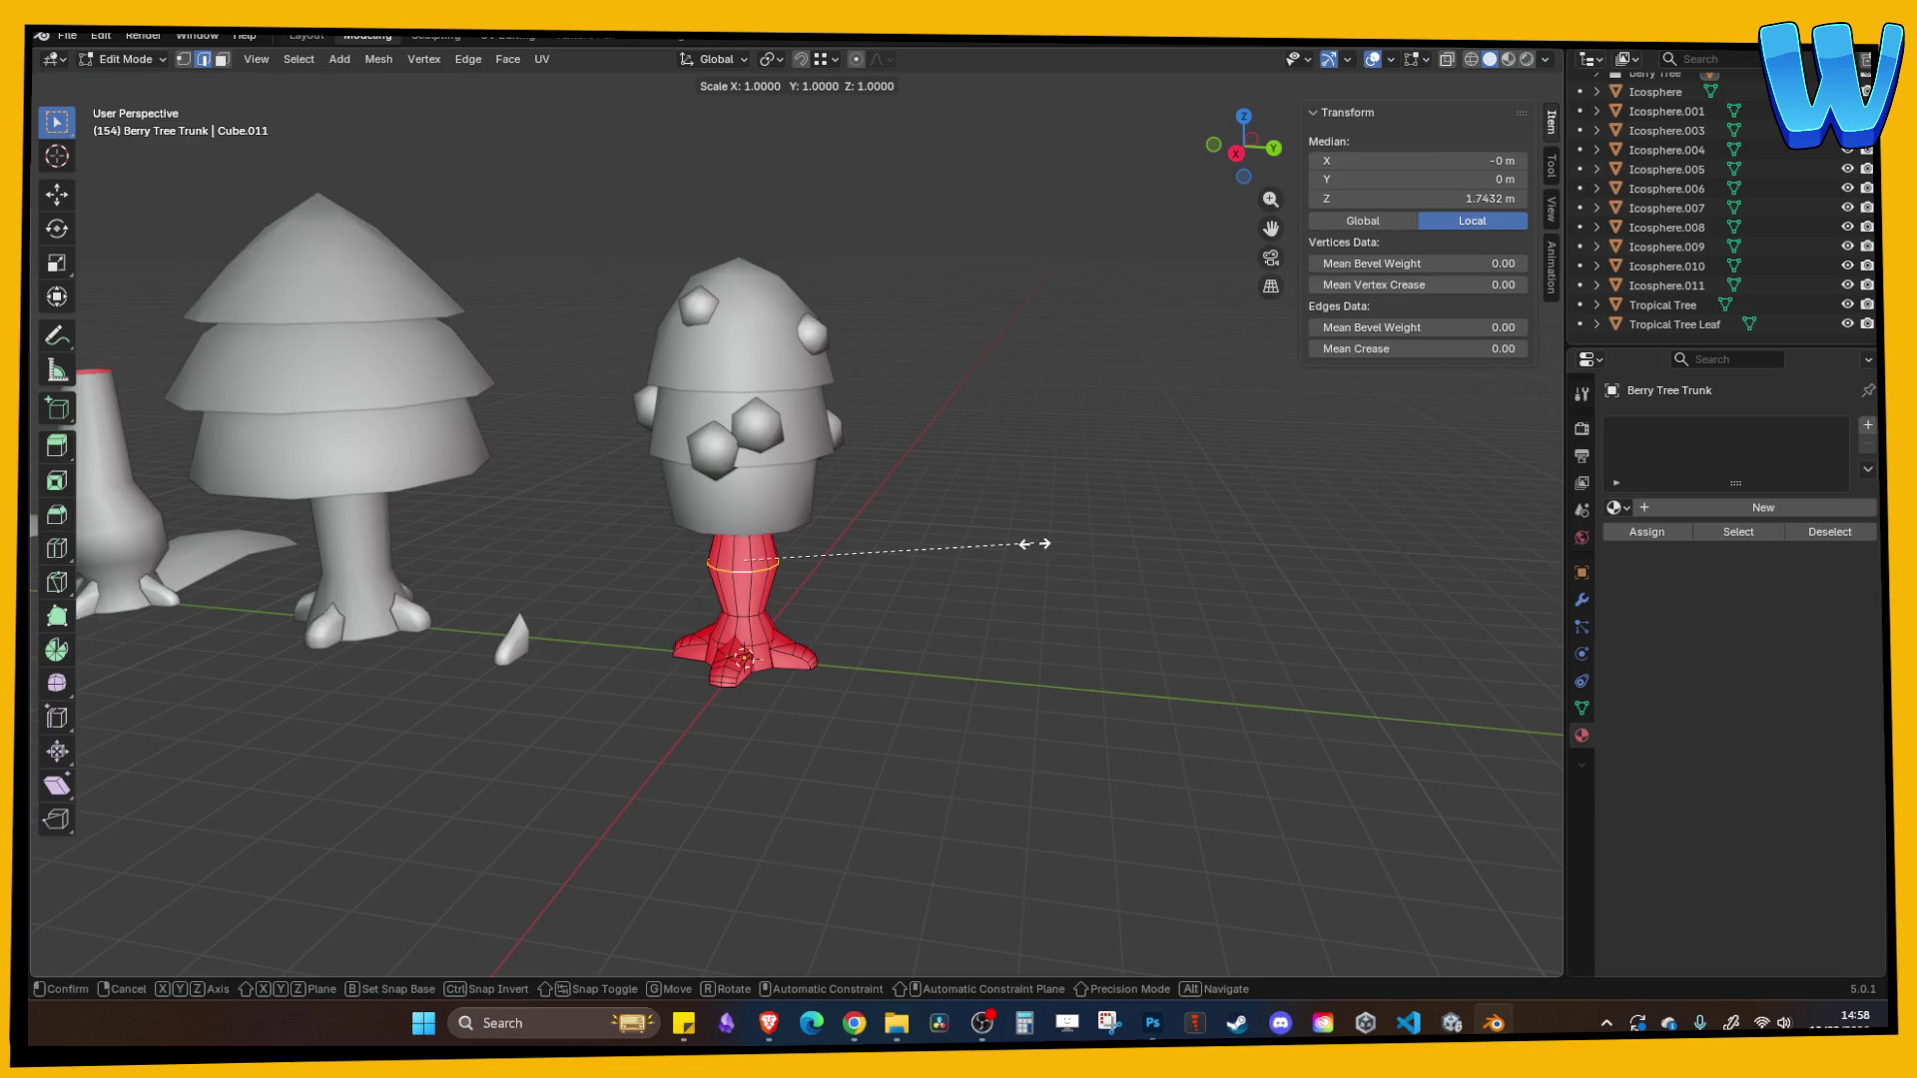
pyautogui.click(1033, 543)
# - Select the whole trunk mesh, recalculate its normals, and return to Object Mode
pyautogui.press('a')
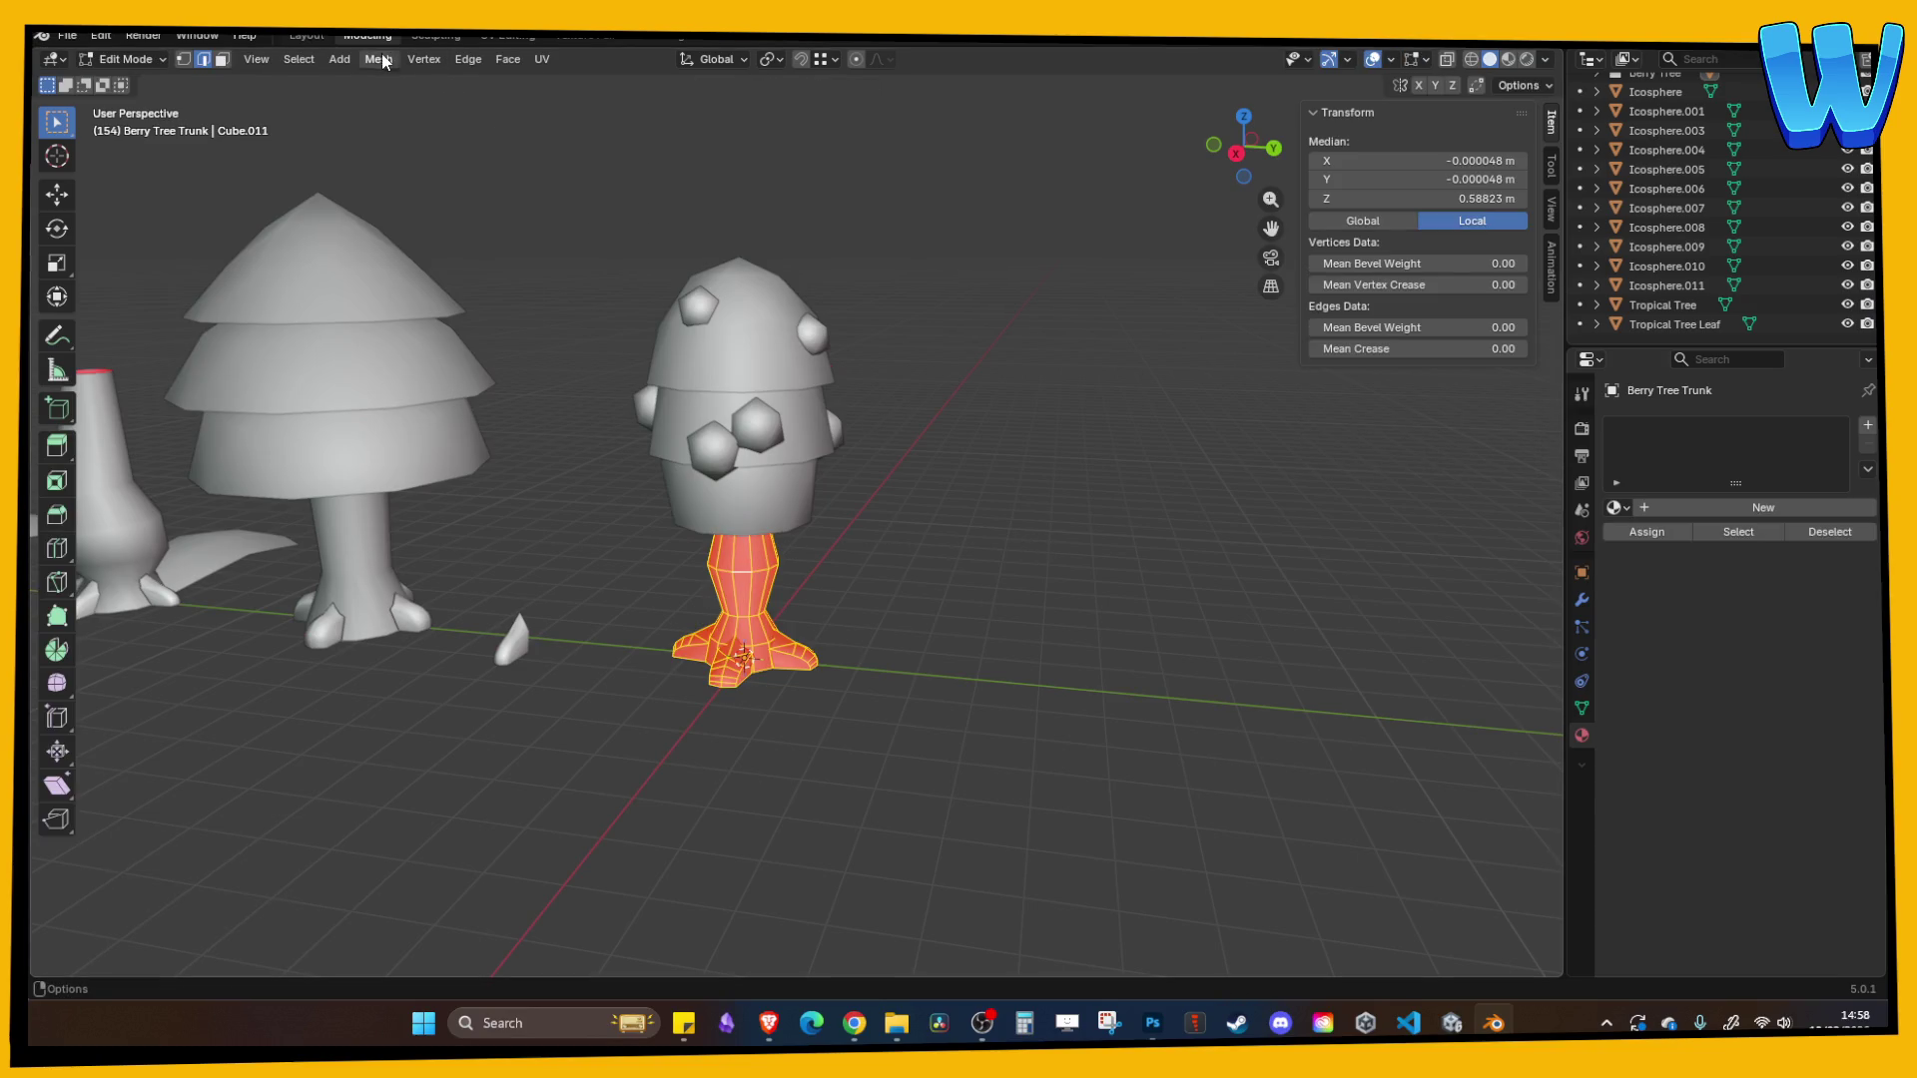
pyautogui.click(382, 62)
pyautogui.moveTo(431, 390)
pyautogui.click(599, 382)
pyautogui.press('Tab')
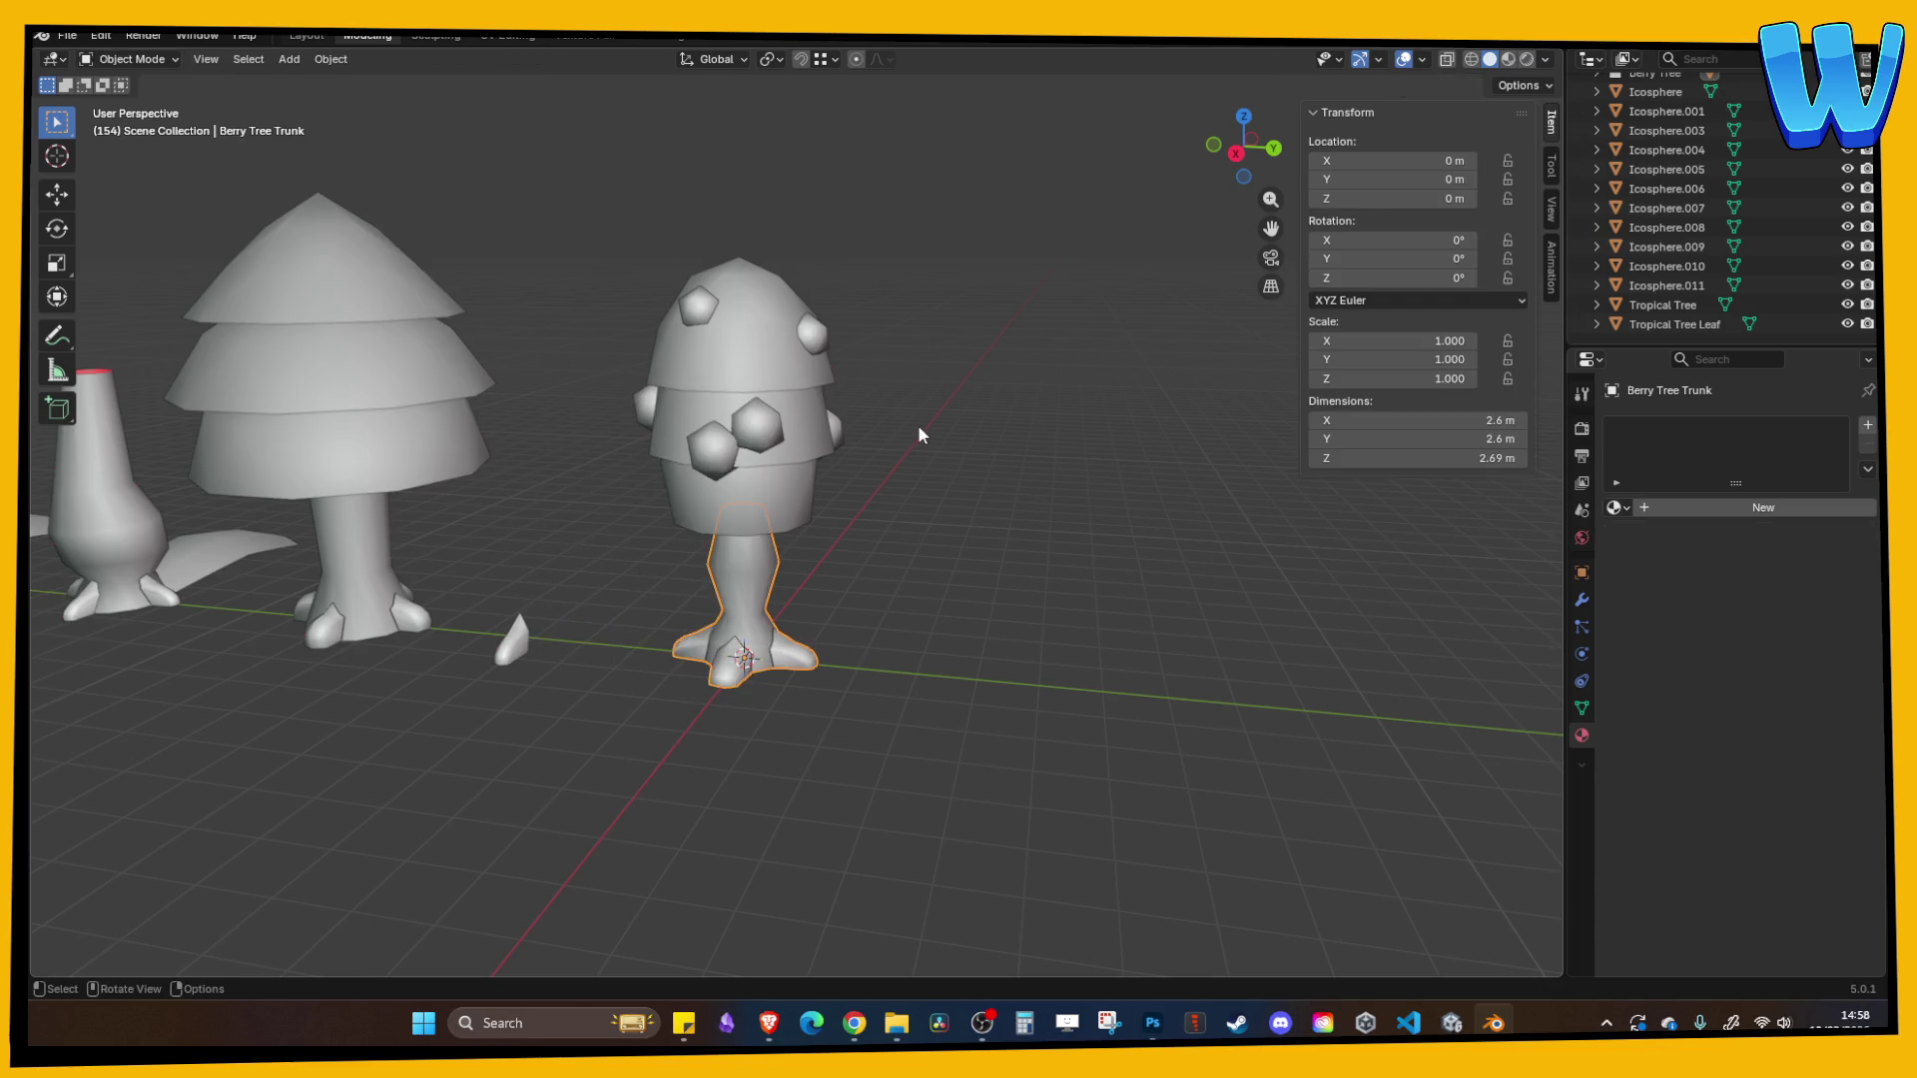
pyautogui.click(919, 429)
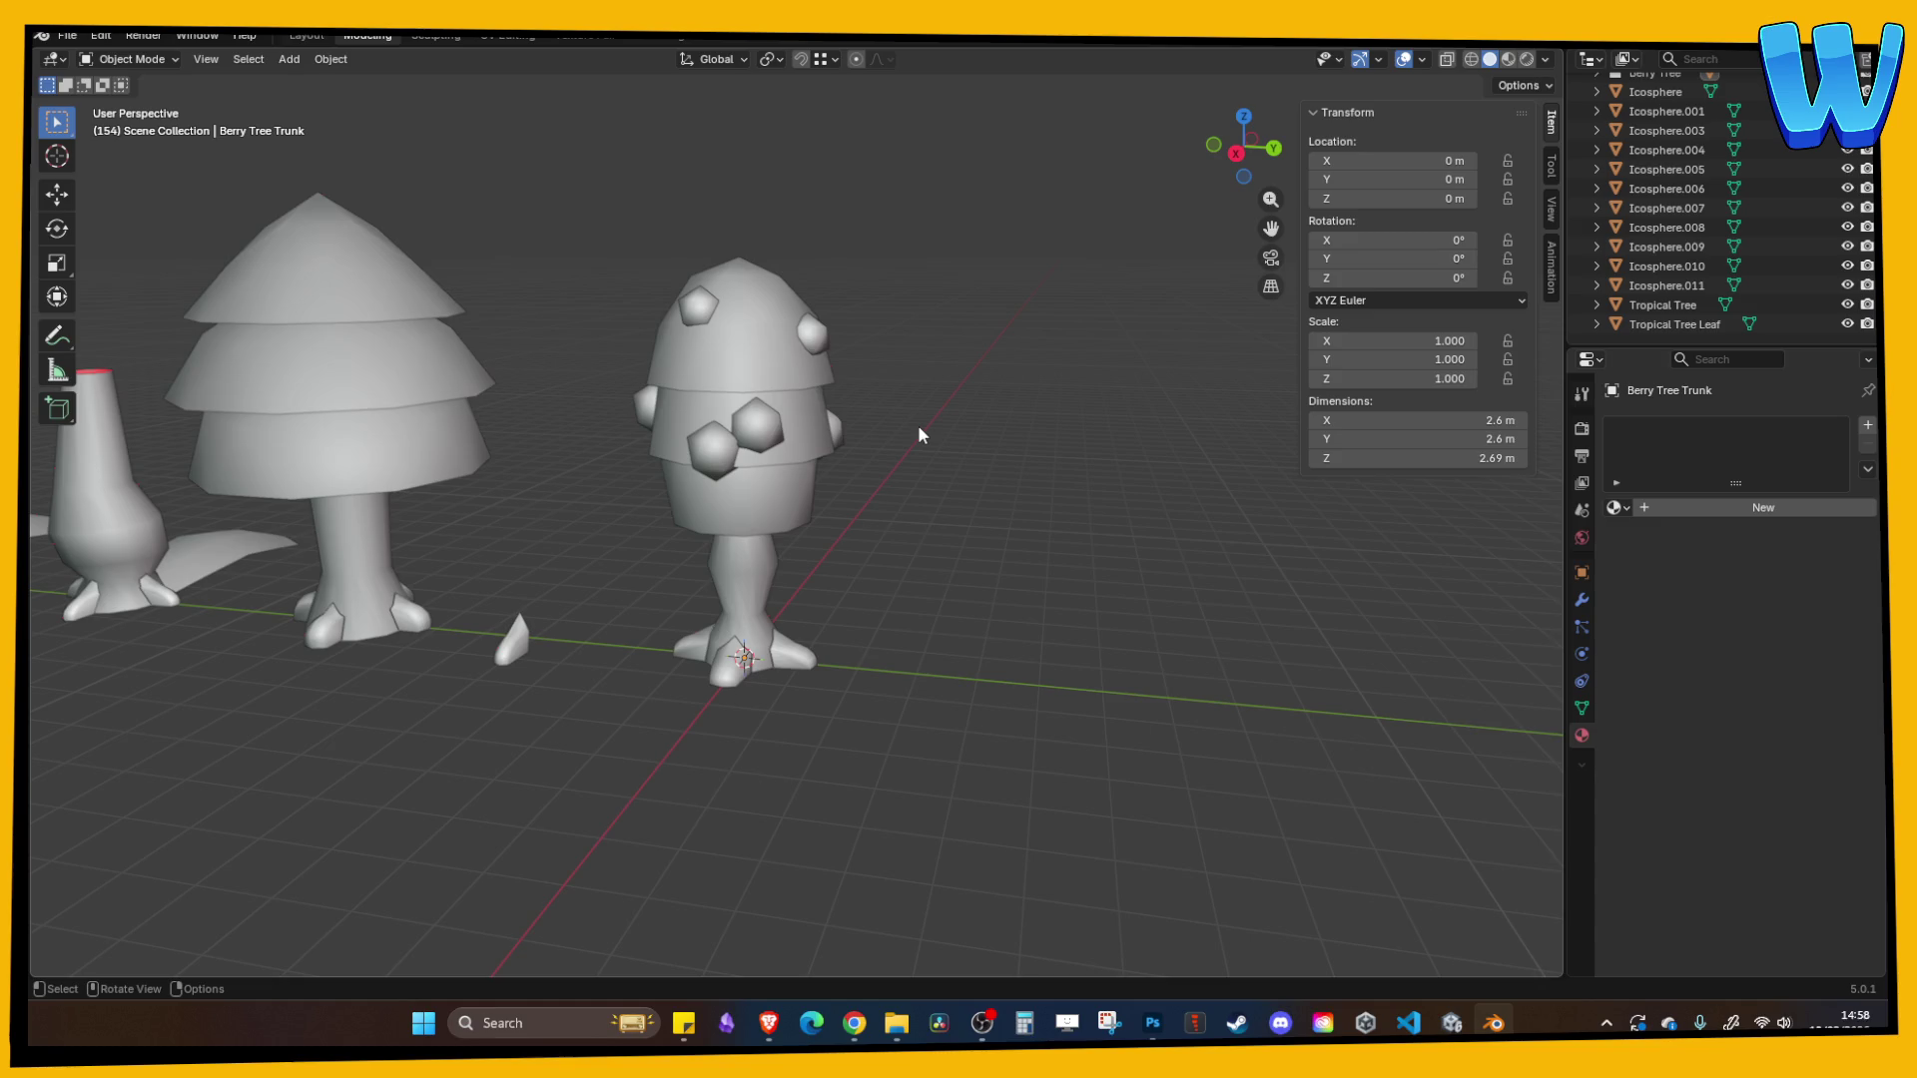
pyautogui.scroll(-3, 878, 409)
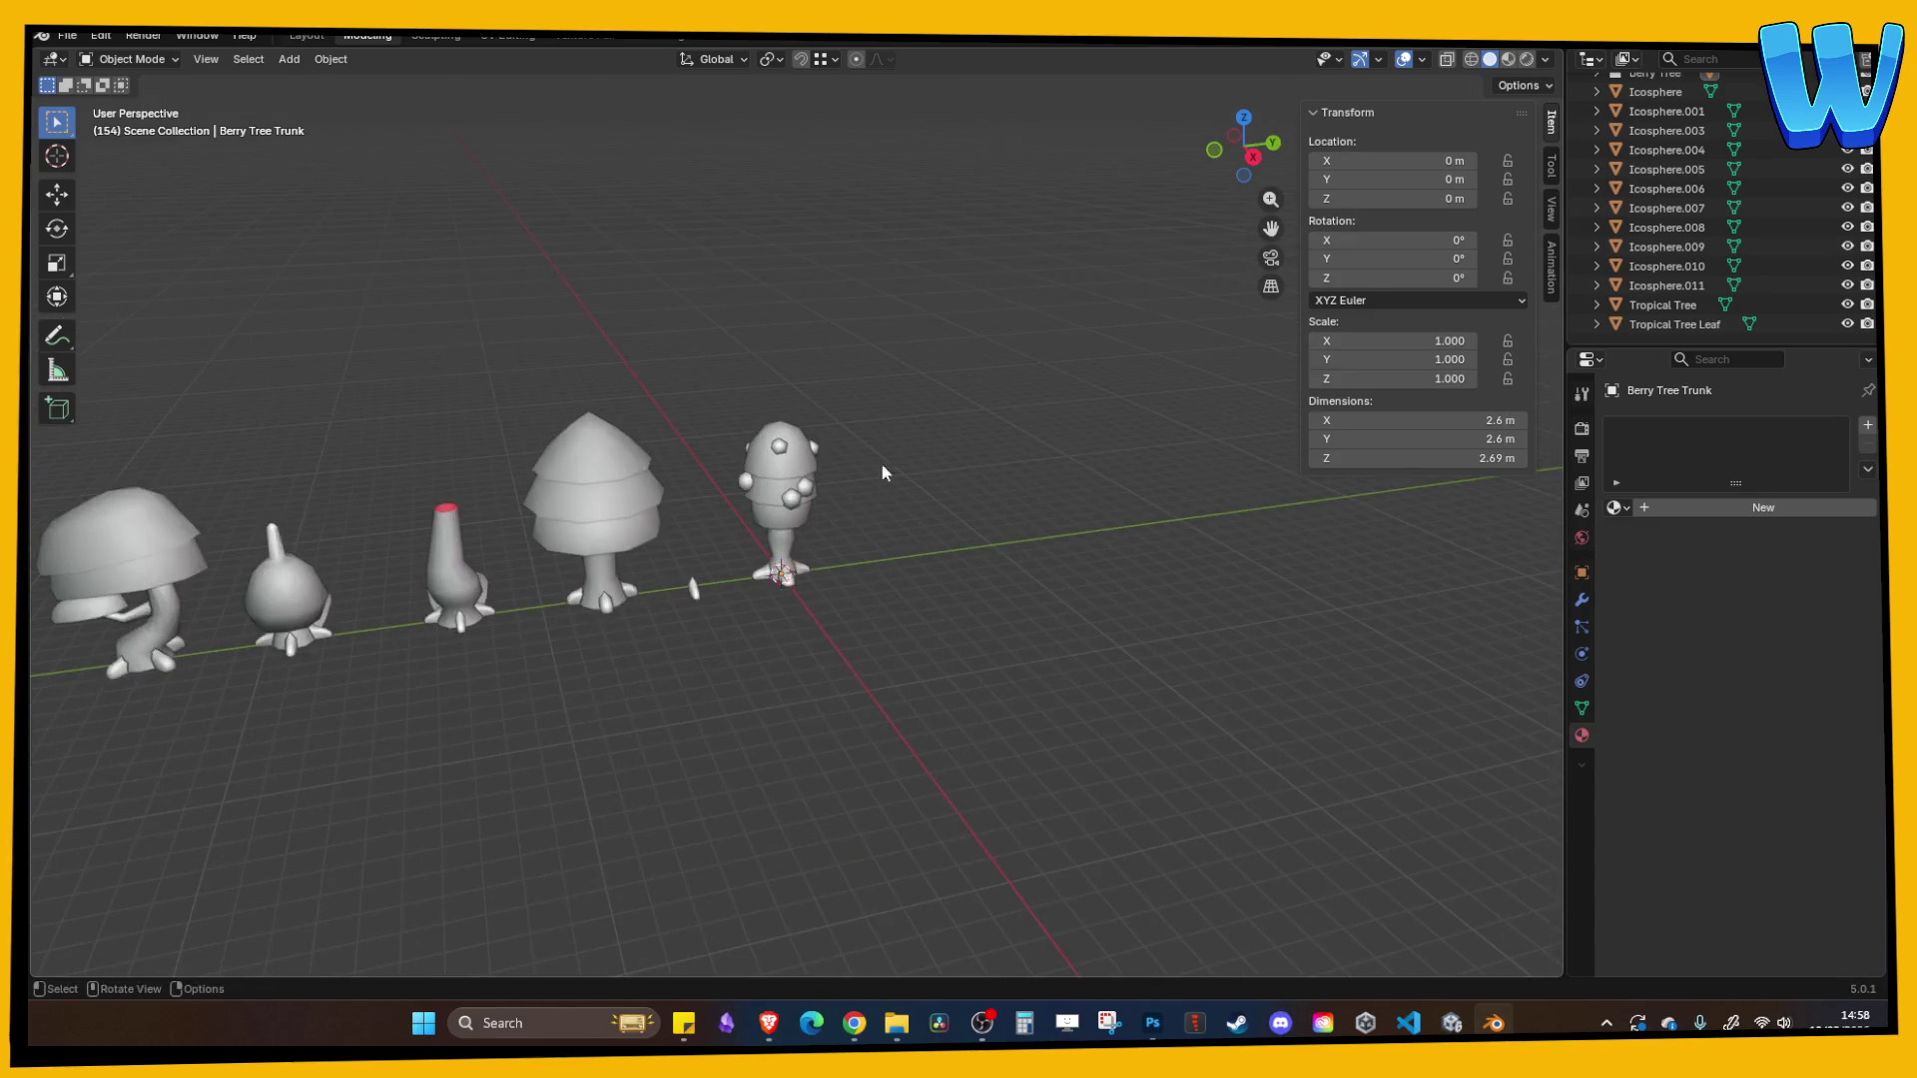
# - Preview the trees in material shading, select the egg canopy Icosphere.001, and save the file
pyautogui.click(1508, 59)
pyautogui.moveTo(1039, 449)
pyautogui.mouseDown()
pyautogui.moveTo(860, 505)
pyautogui.moveTo(631, 467)
pyautogui.moveTo(752, 442)
pyautogui.mouseUp()
pyautogui.click(751, 442)
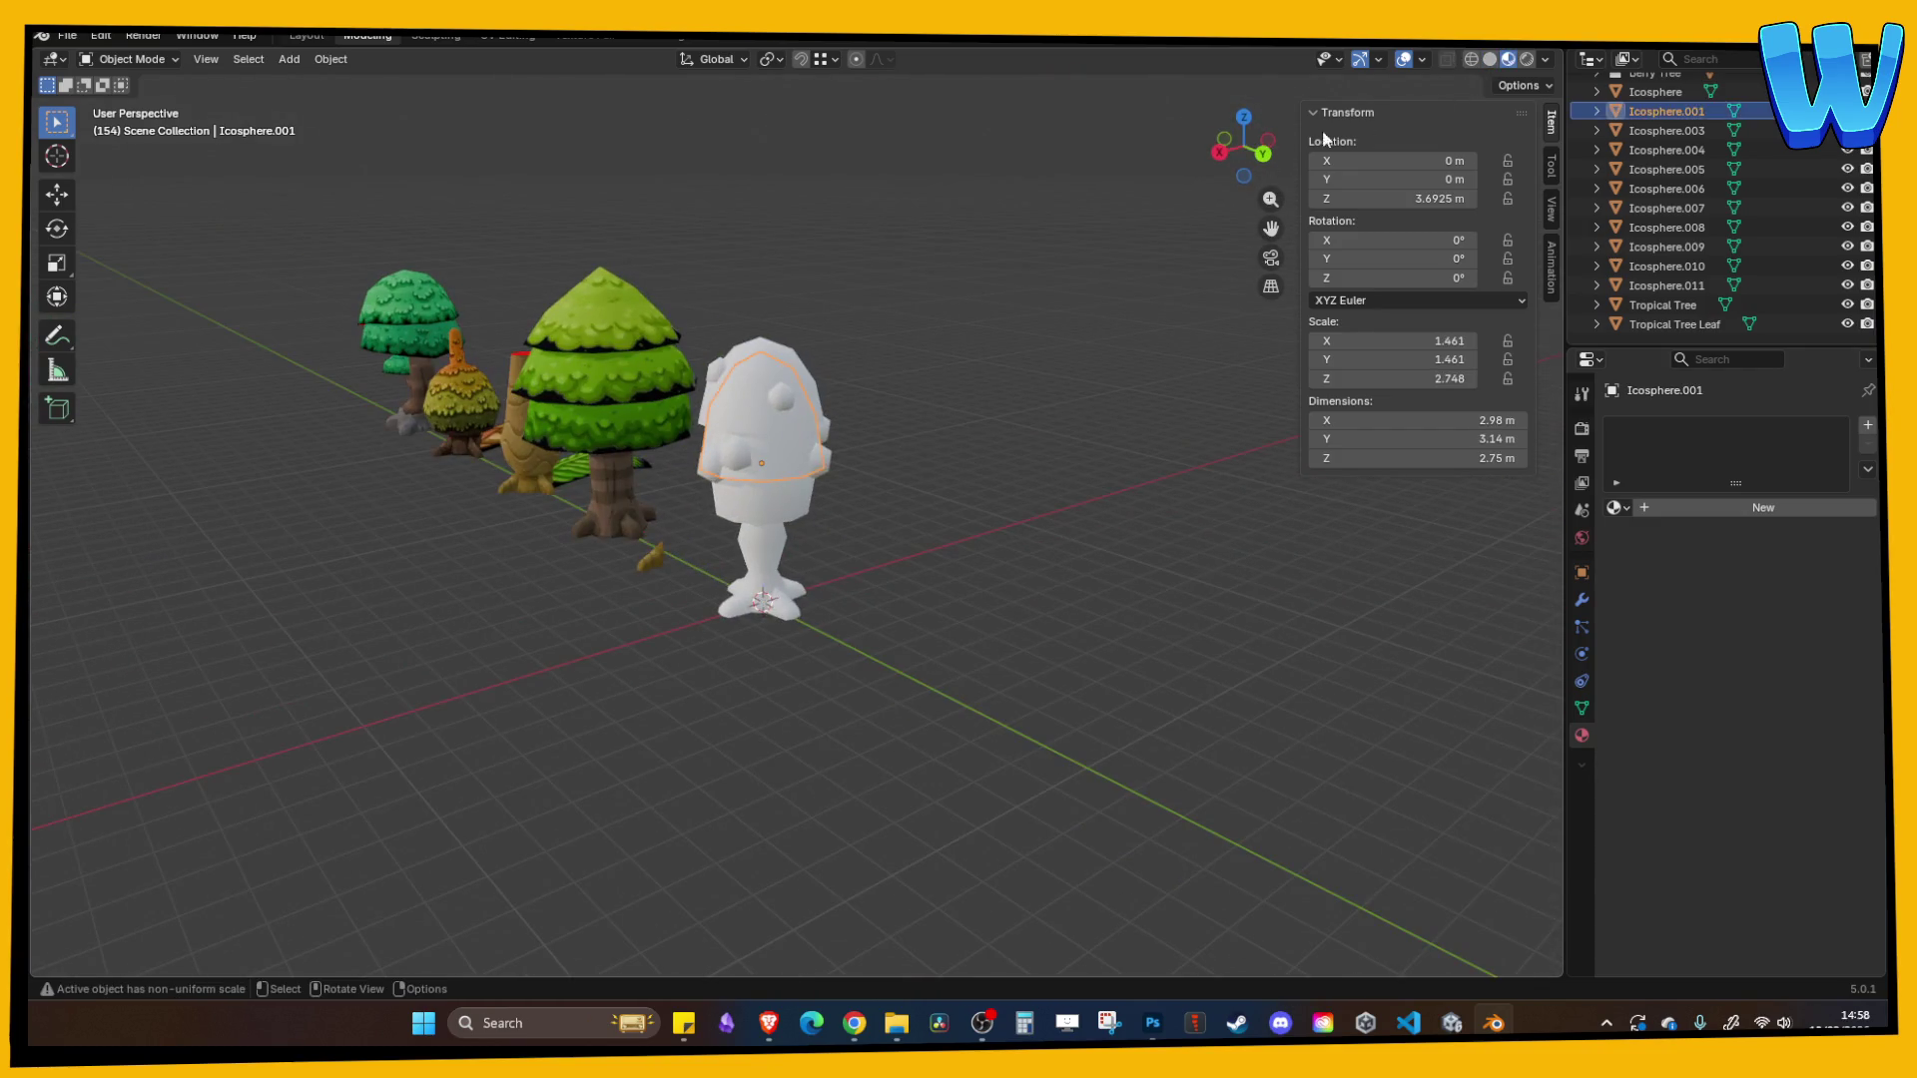
pyautogui.click(1490, 58)
pyautogui.moveTo(978, 350); pyautogui.dragTo(884, 379)
pyautogui.hotkey('ctrl', 's')
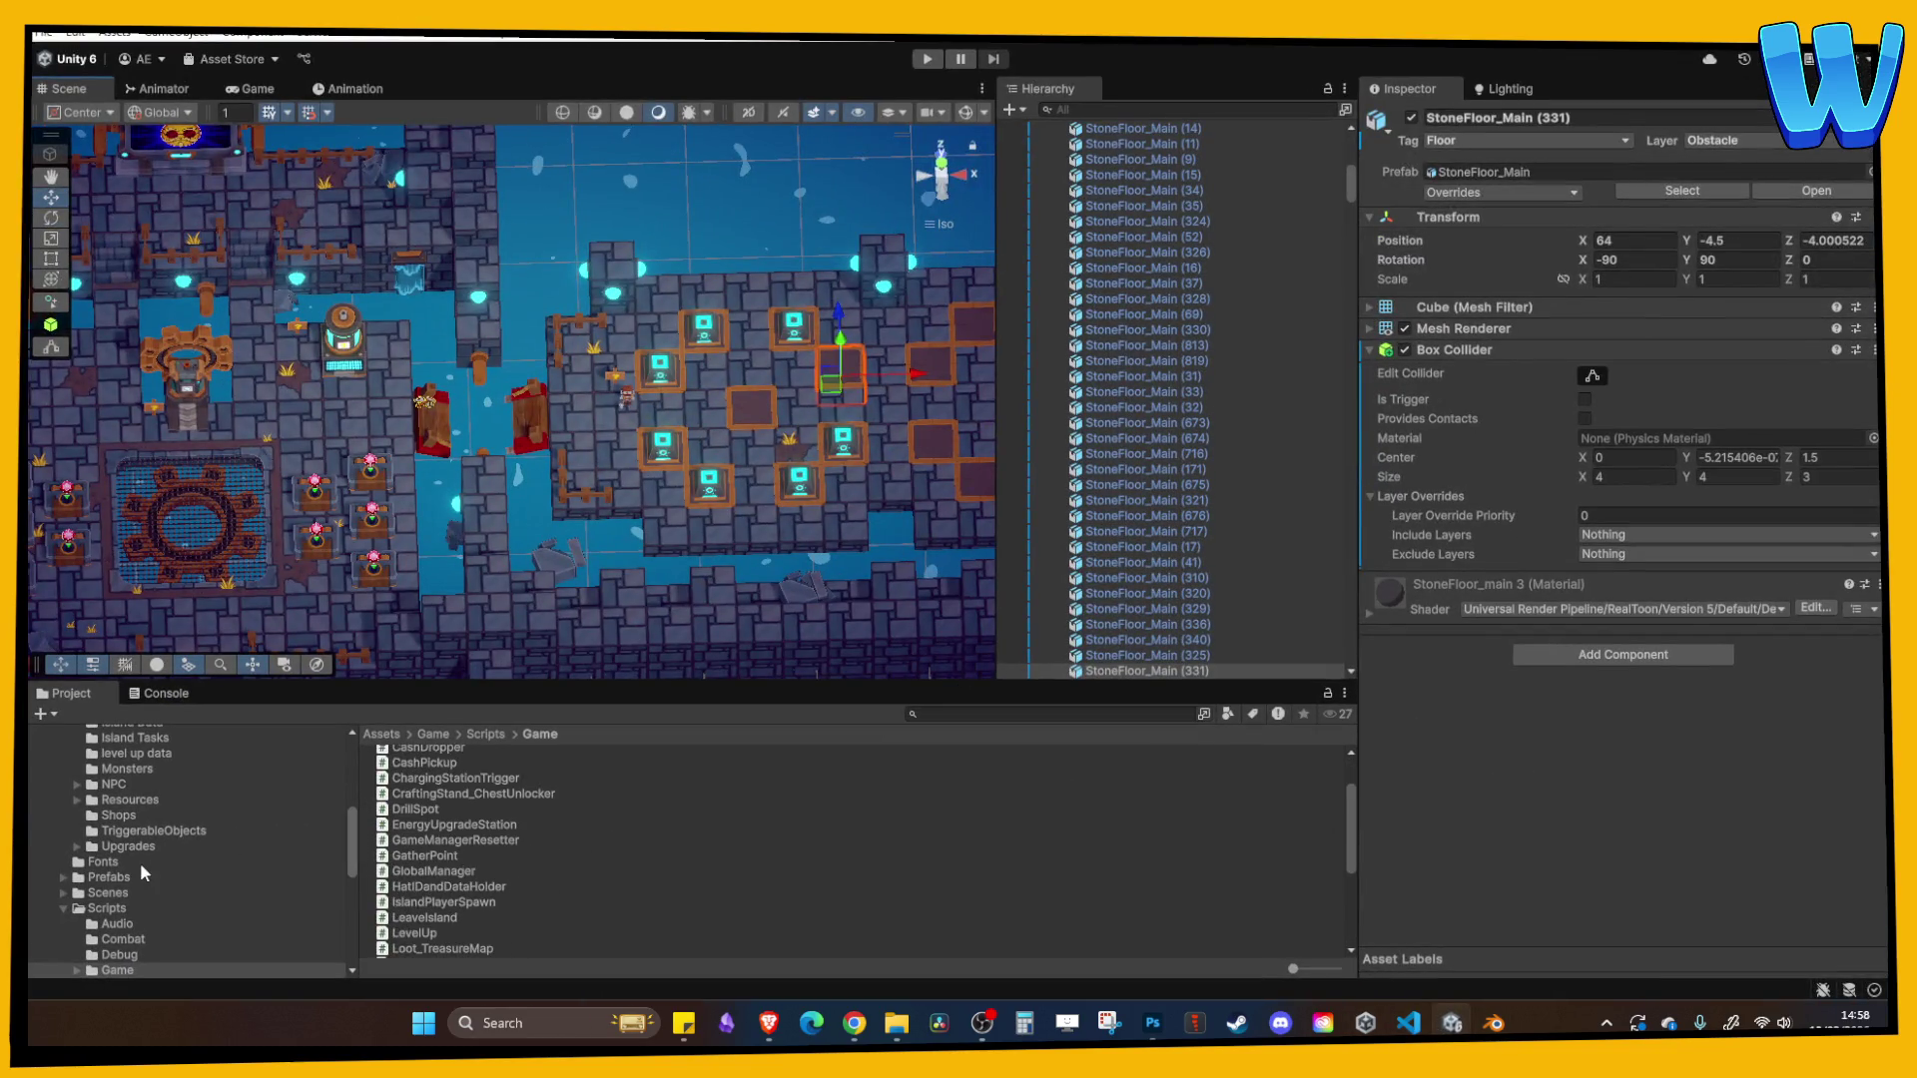
# - Open the Island_7_Mon Mon Ranch scene in Unity, saving Lighthouse_1 changes, then return to Blender
pyautogui.scroll(-2, 129, 895)
pyautogui.click(105, 835)
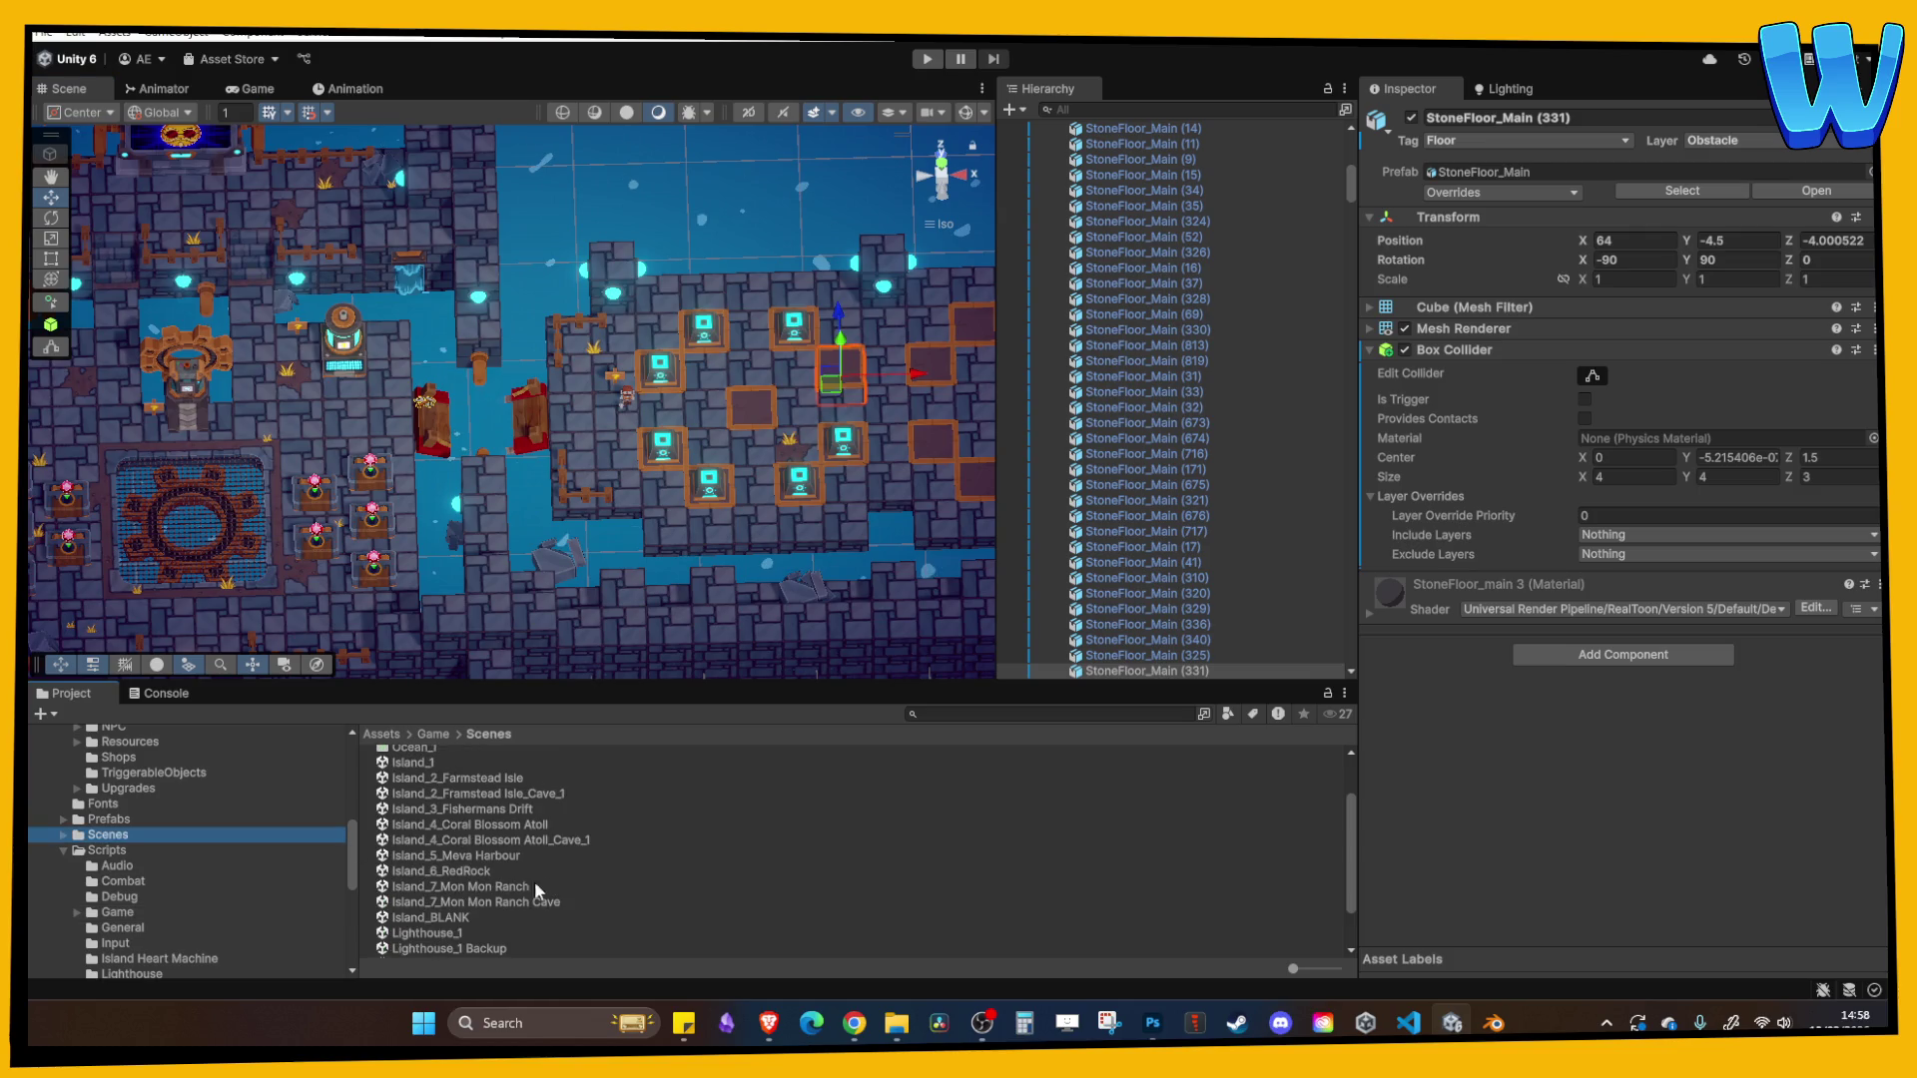
pyautogui.doubleClick(506, 887)
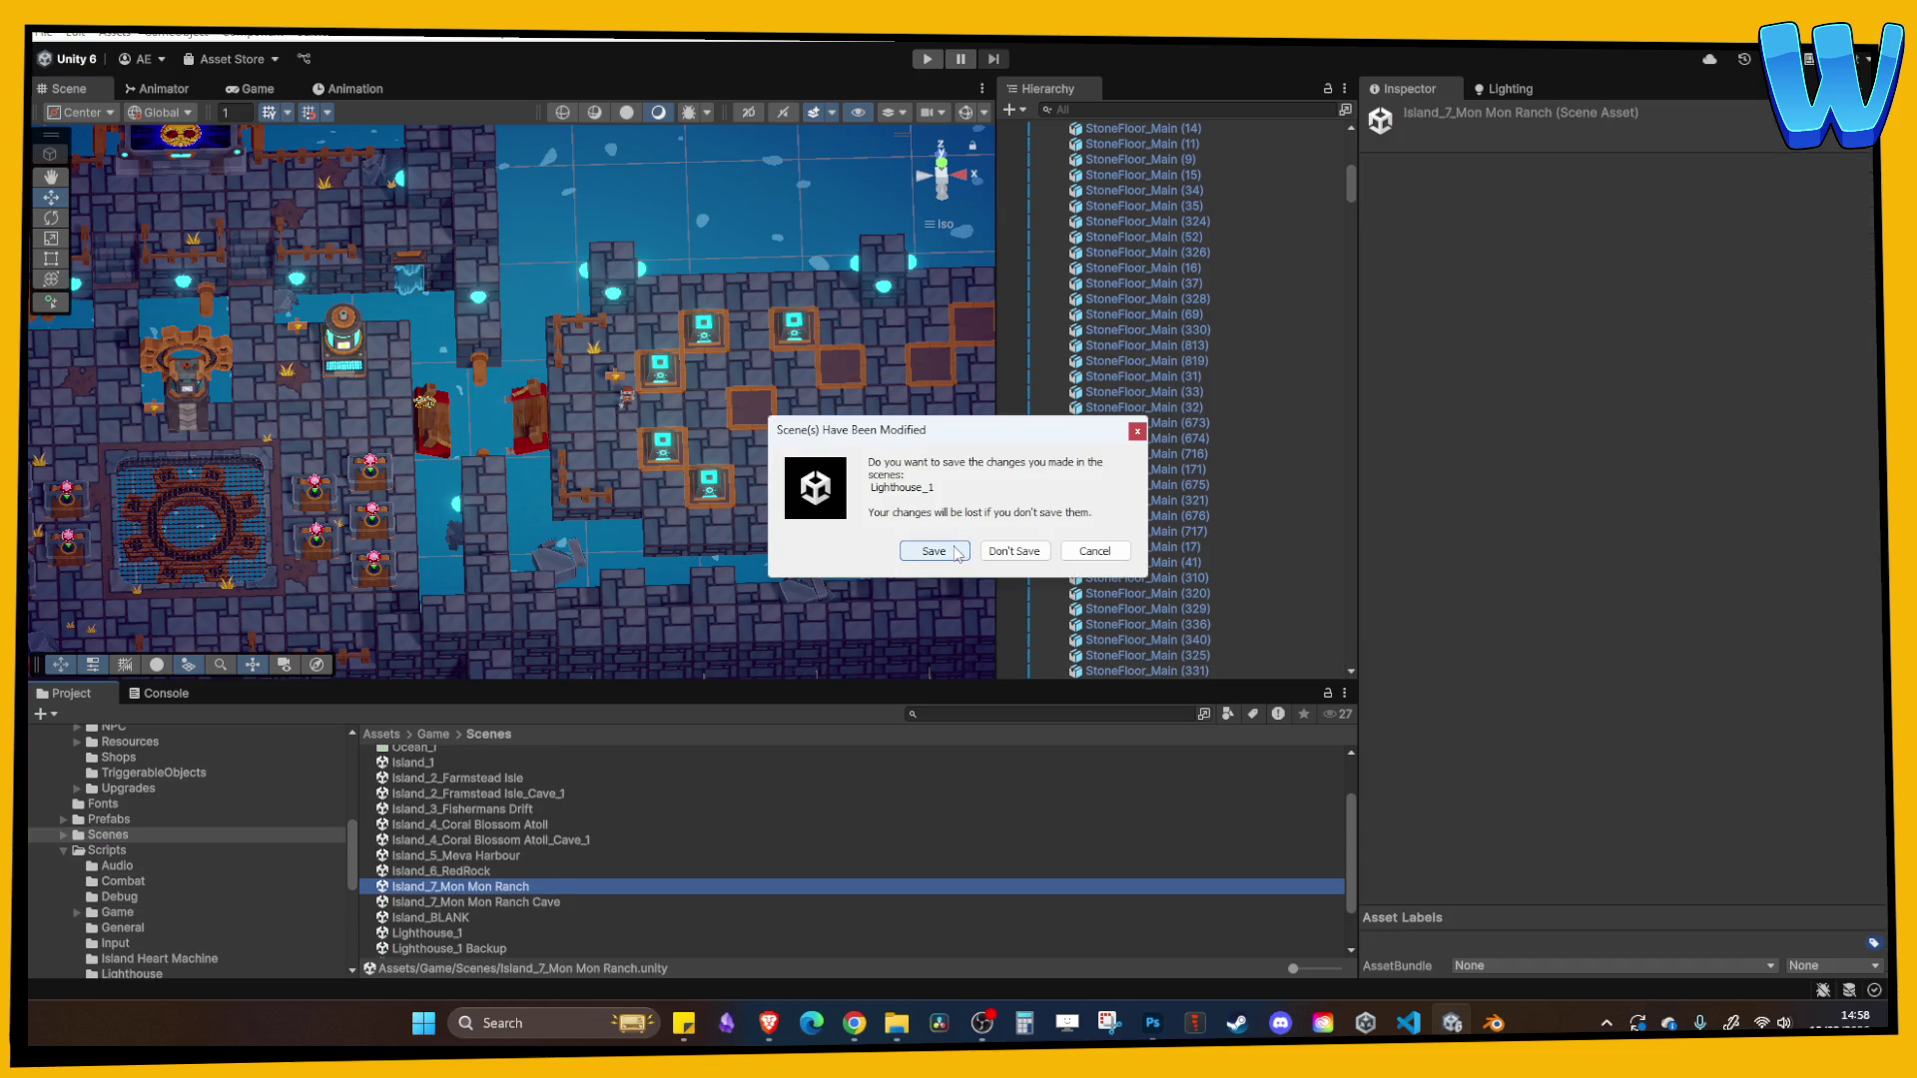
pyautogui.click(952, 551)
pyautogui.moveTo(611, 429)
pyautogui.mouseDown()
pyautogui.moveTo(686, 514)
pyautogui.moveTo(685, 467)
pyautogui.moveTo(585, 398)
pyautogui.mouseUp()
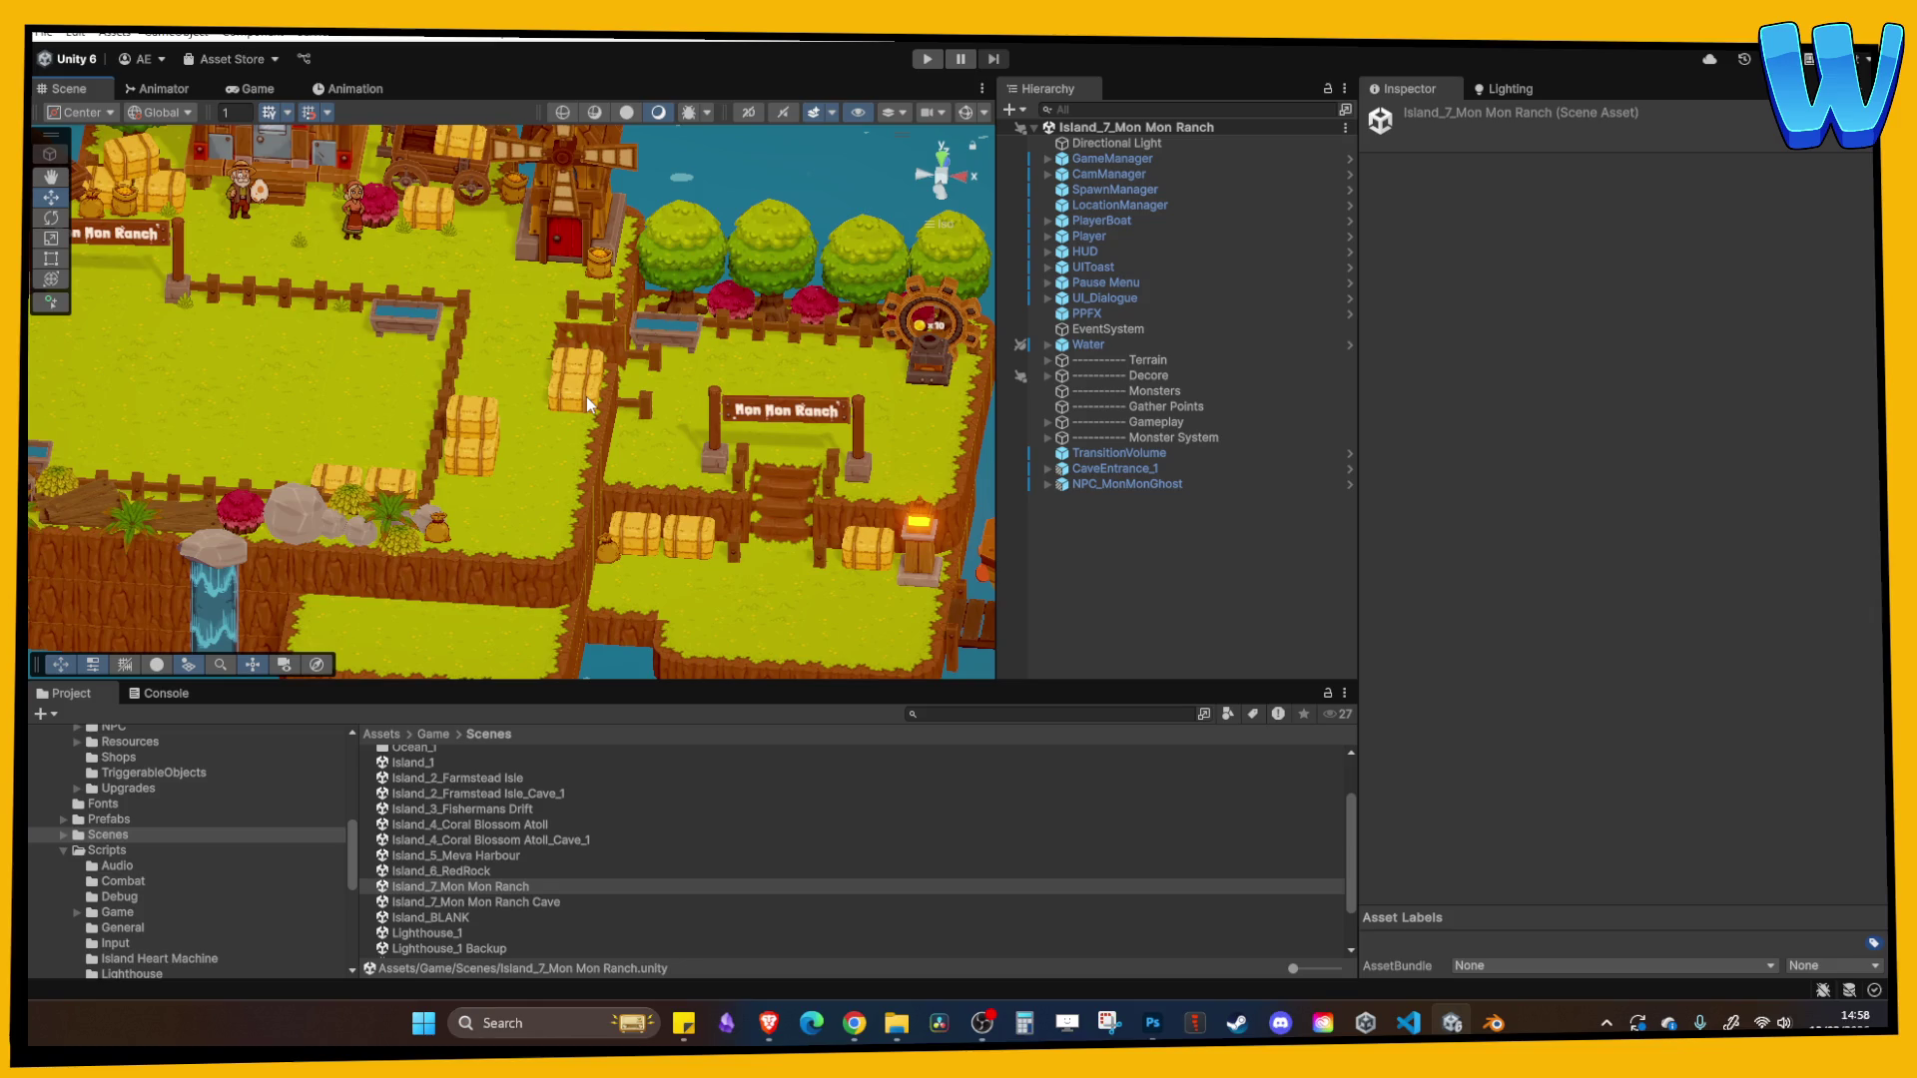
pyautogui.moveTo(549, 519)
pyautogui.mouseDown()
pyautogui.moveTo(684, 522)
pyautogui.moveTo(485, 420)
pyautogui.moveTo(549, 432)
pyautogui.mouseUp()
pyautogui.click(1493, 1022)
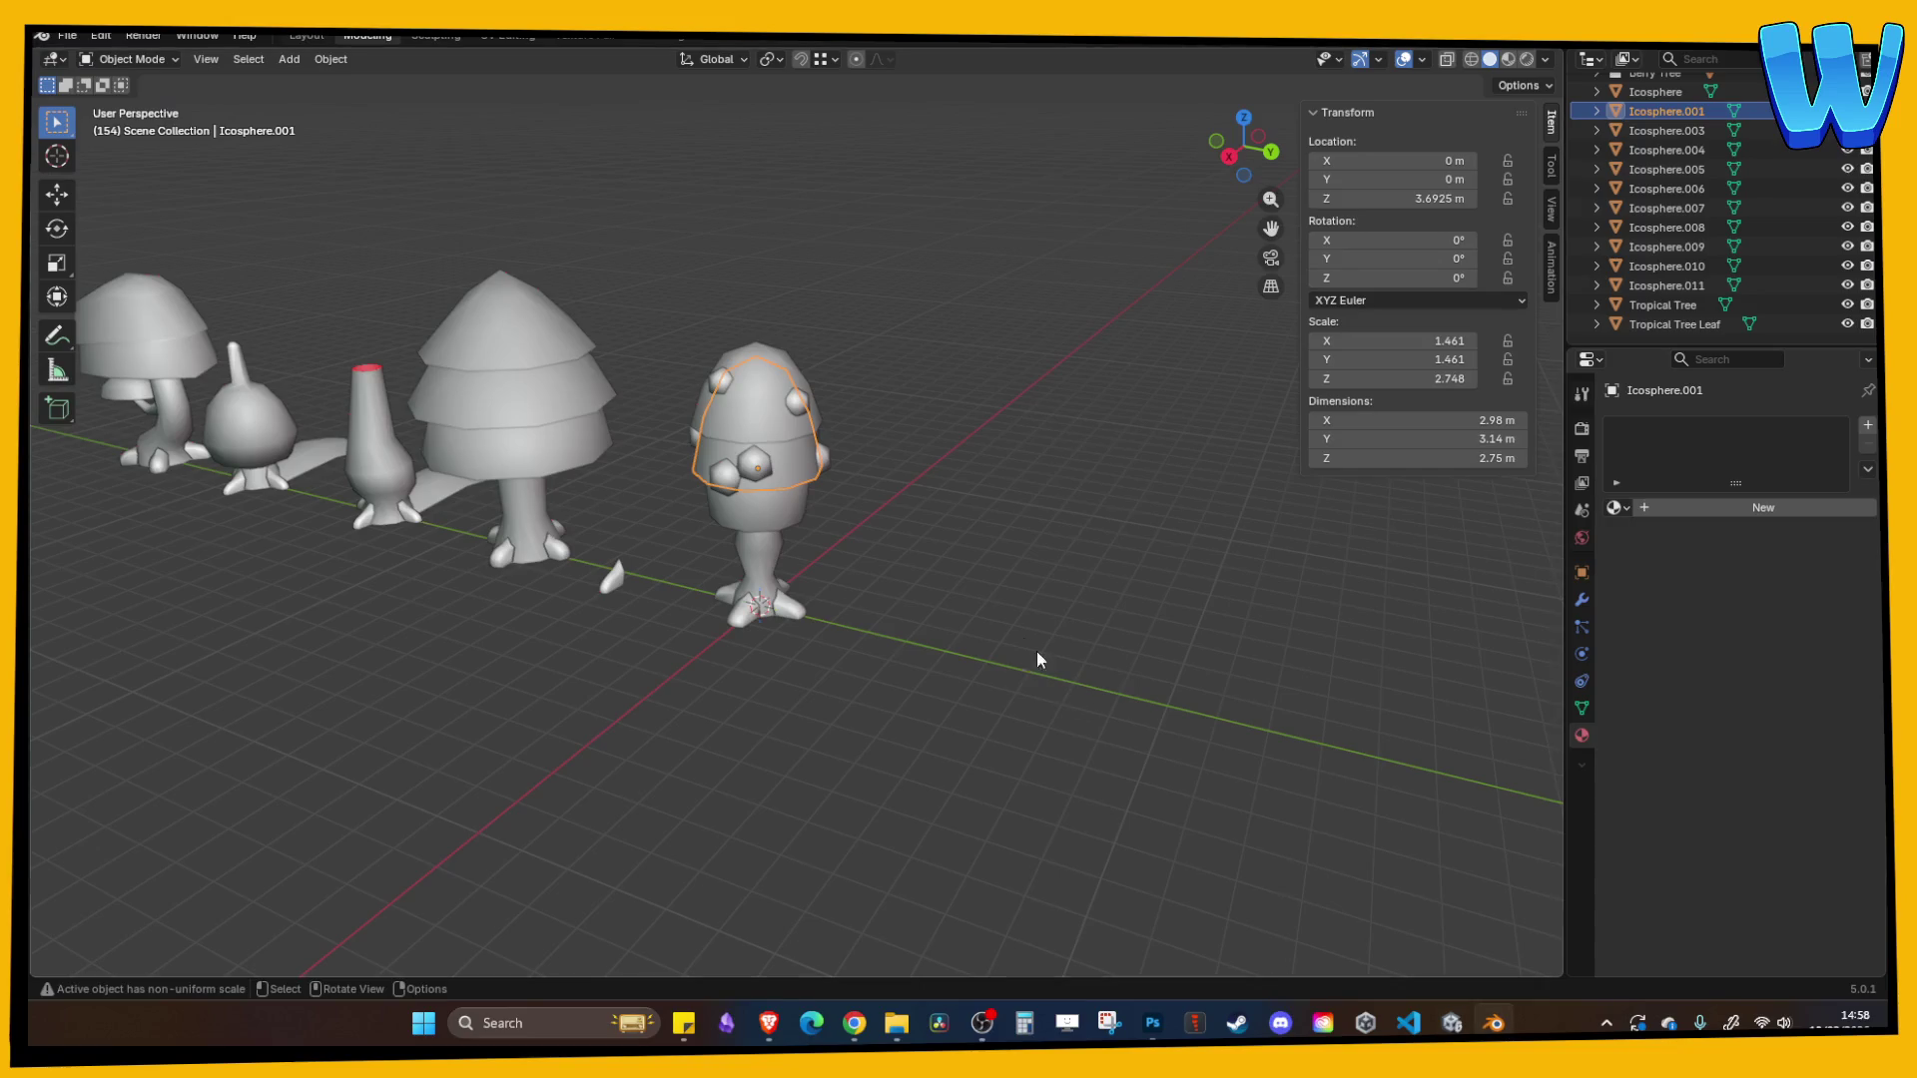
# - Orbit to a front view of the berry tree and save the file
pyautogui.moveTo(1016, 630)
pyautogui.mouseDown()
pyautogui.moveTo(715, 629)
pyautogui.moveTo(1035, 653)
pyautogui.mouseUp()
pyautogui.click(1034, 663)
pyautogui.moveTo(805, 657); pyautogui.dragTo(948, 617)
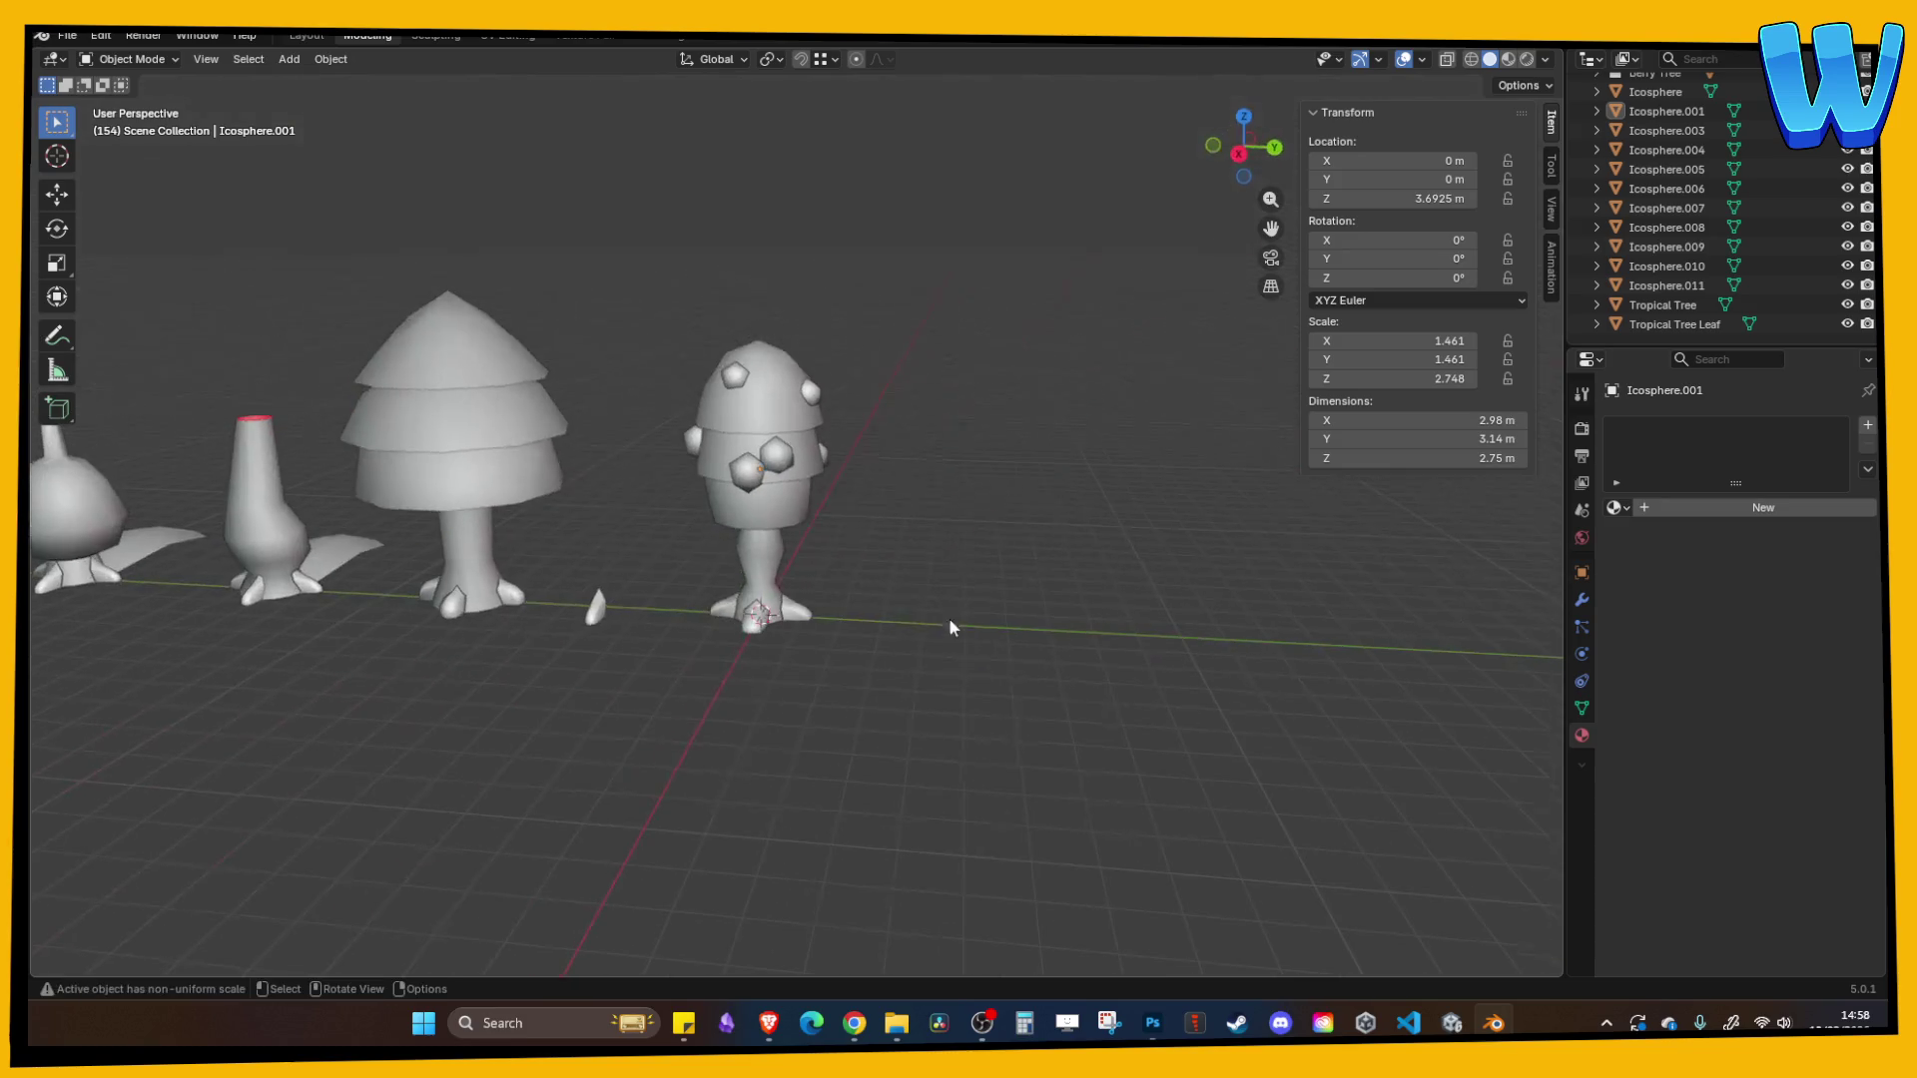
pyautogui.press('Tab')
pyautogui.press('Tab')
pyautogui.hotkey('ctrl', 's')
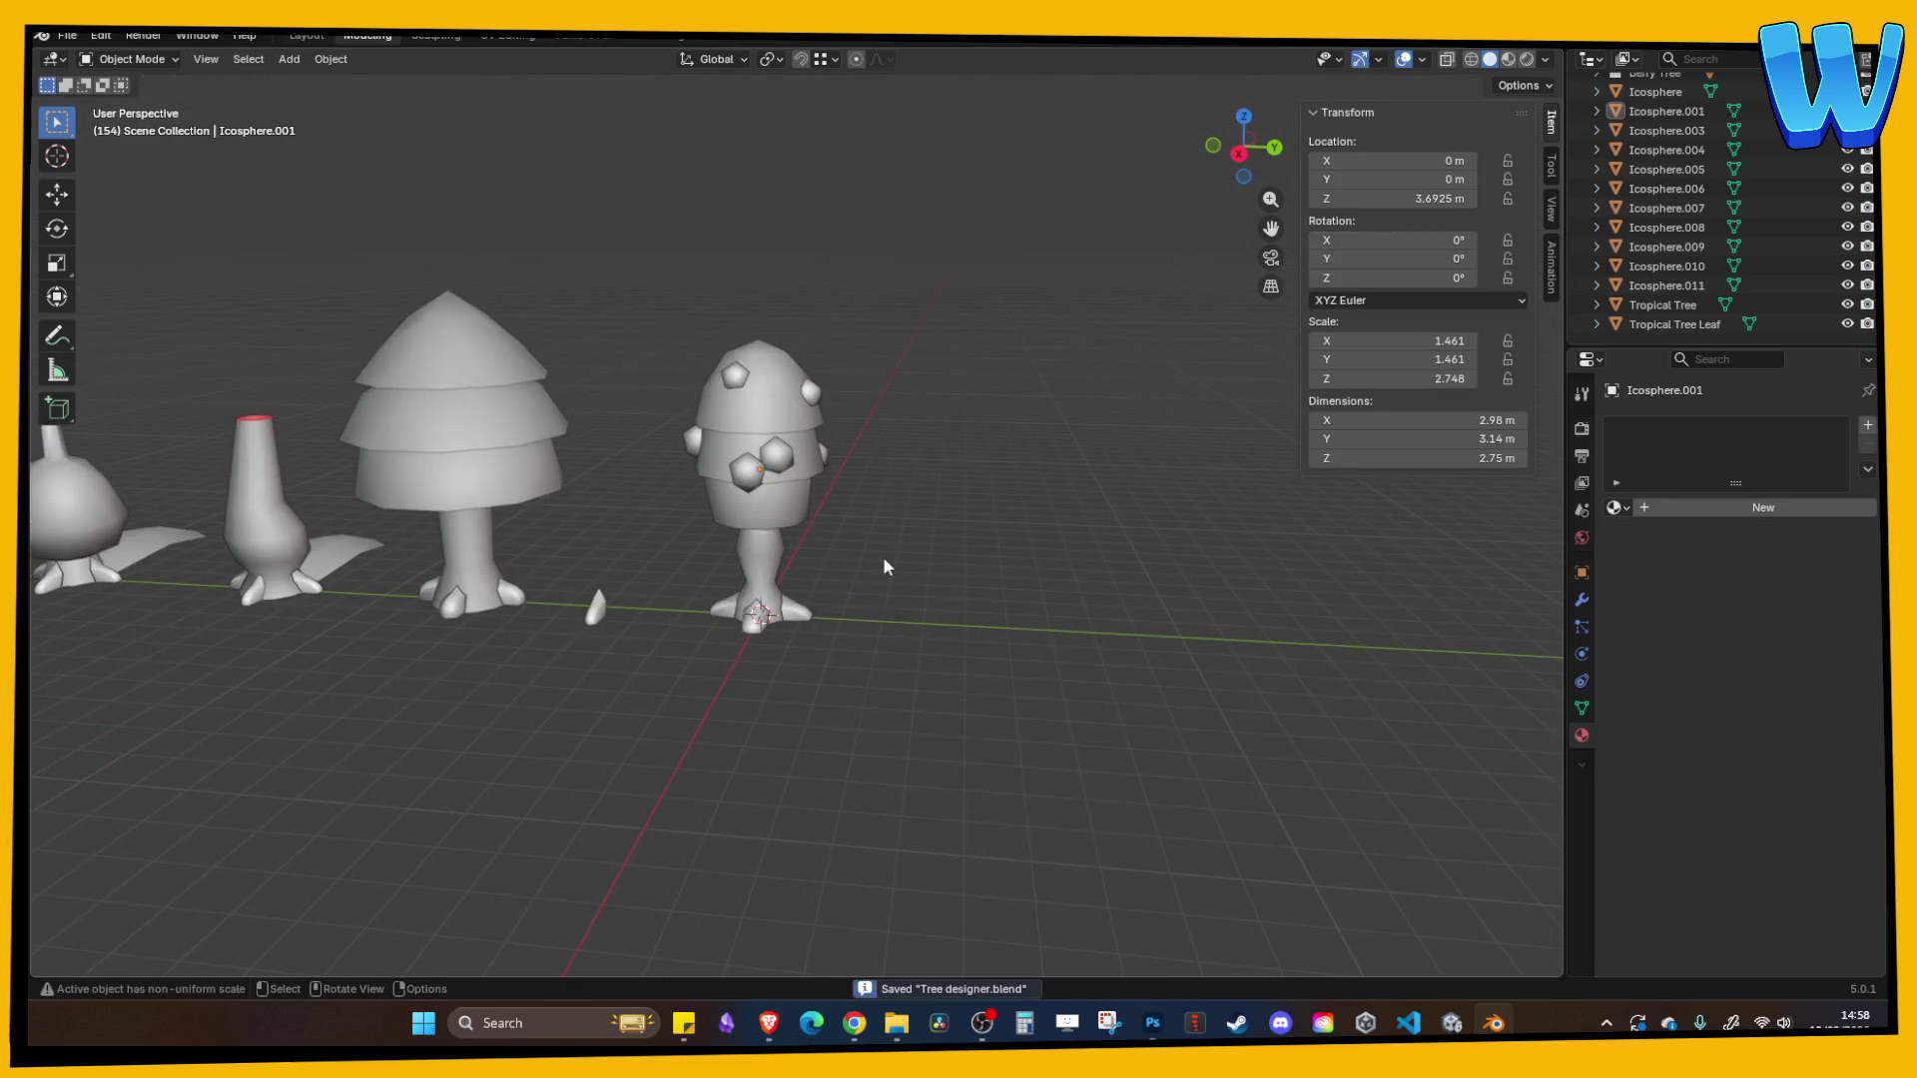
# - Join the three canopy layers into one object named 'Tree Top'
pyautogui.click(800, 521)
pyautogui.keyDown('shift'); pyautogui.click(769, 459); pyautogui.keyUp('shift')
pyautogui.keyDown('shift'); pyautogui.click(753, 398); pyautogui.keyUp('shift')
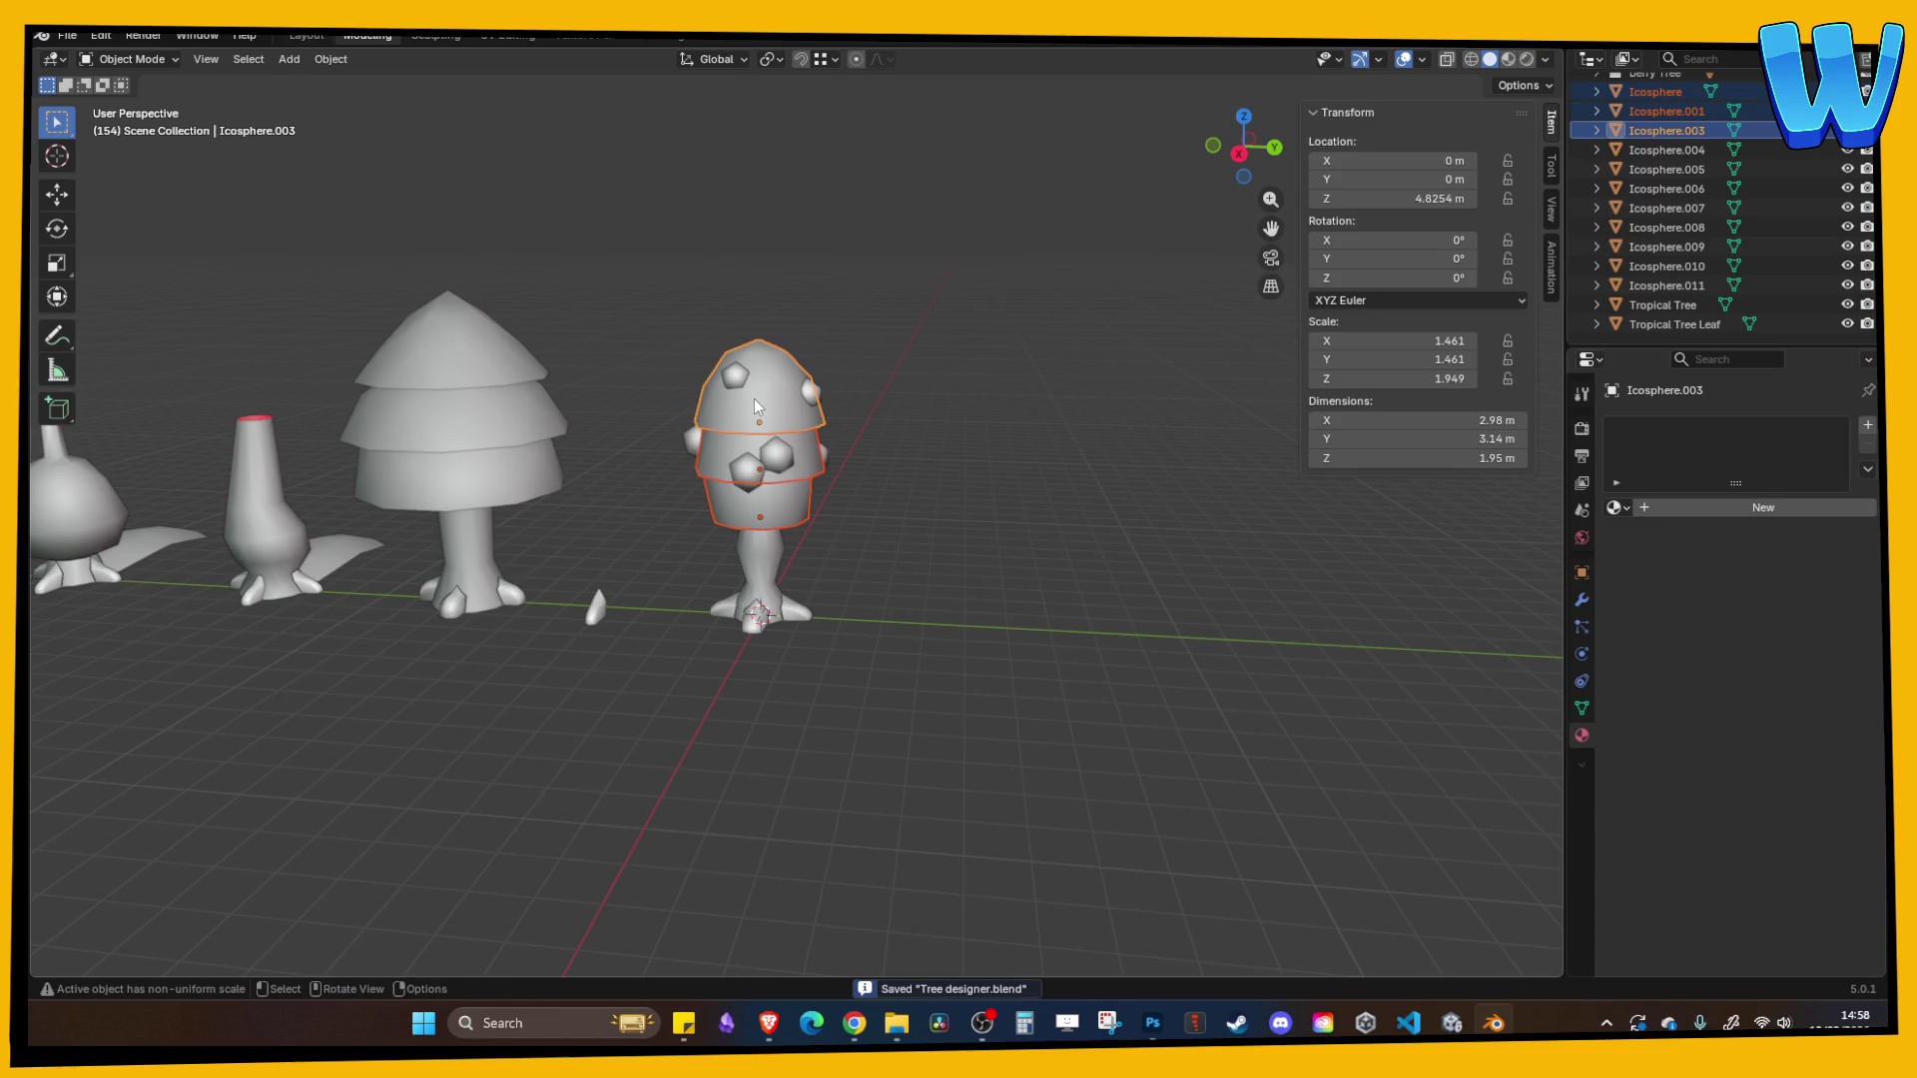
pyautogui.hotkey('ctrl', 'j')
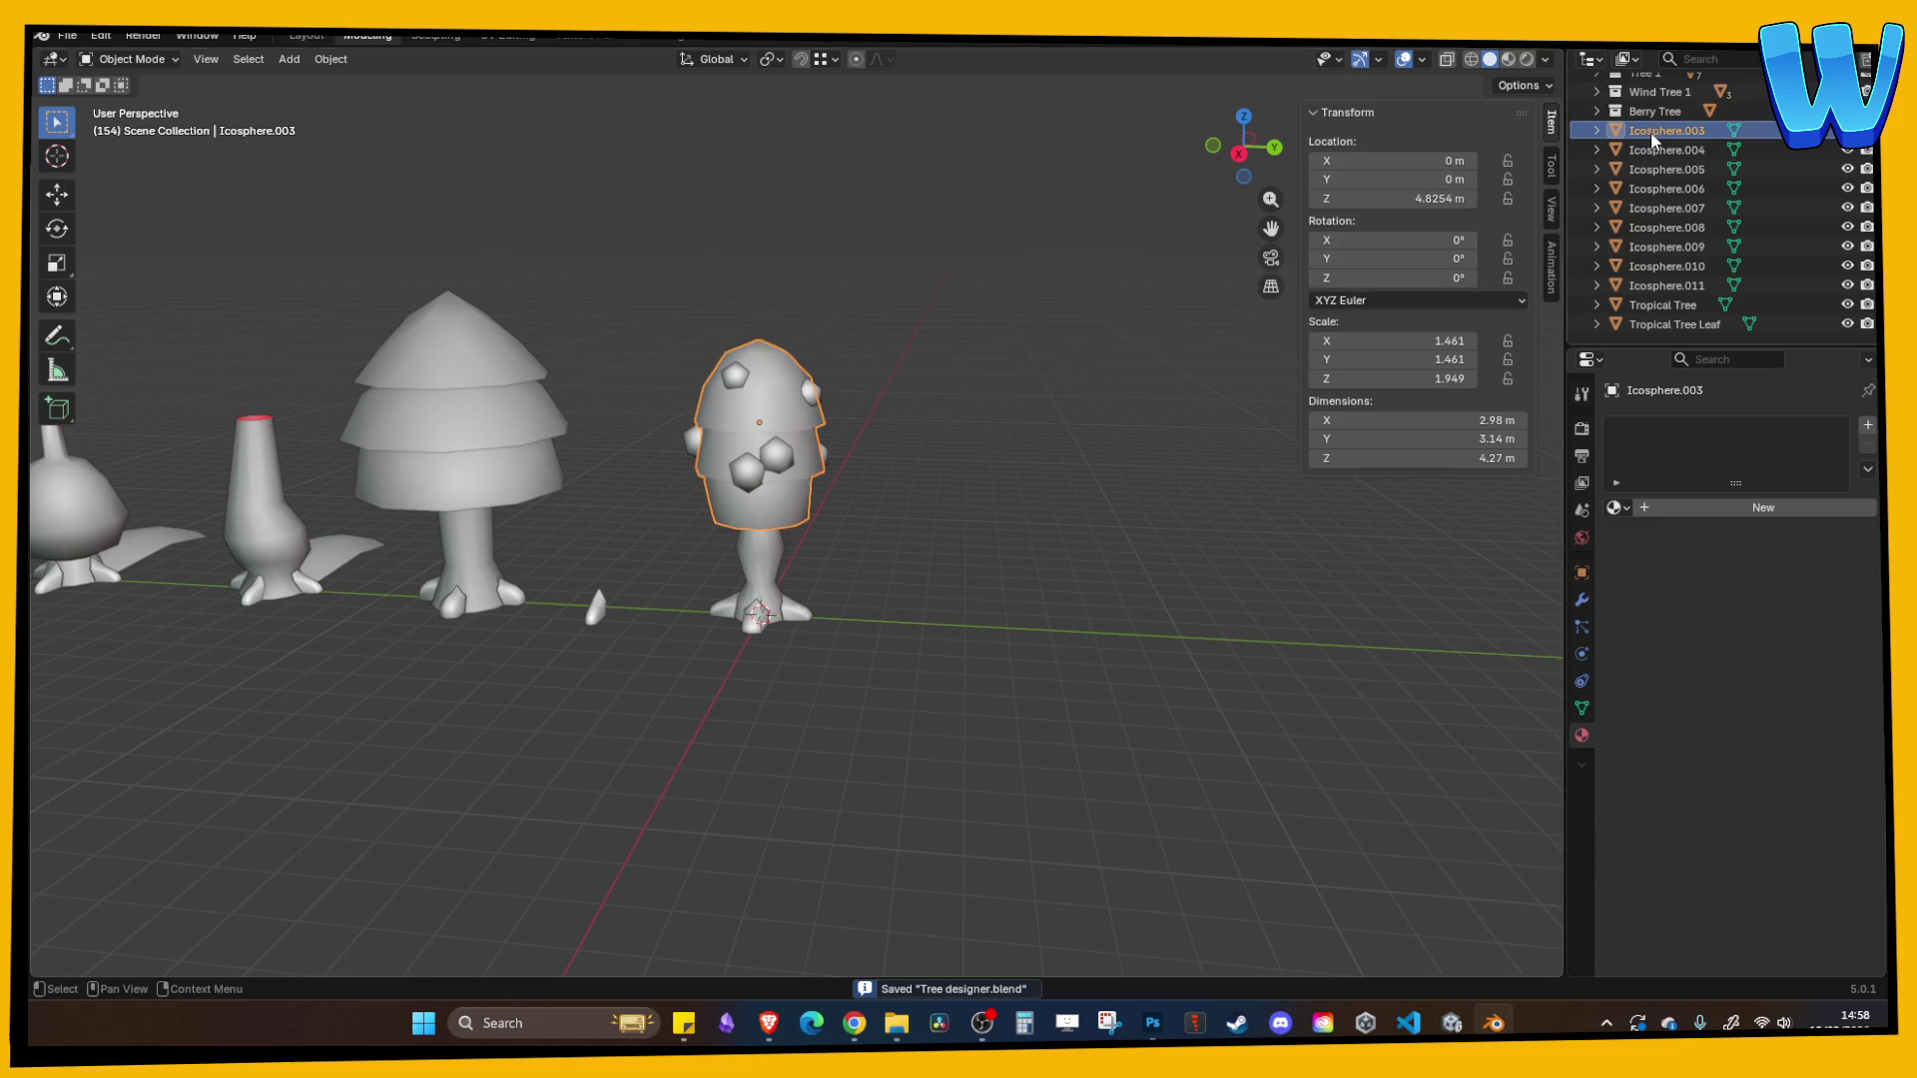
pyautogui.press('F2')
pyautogui.write('Tree To')
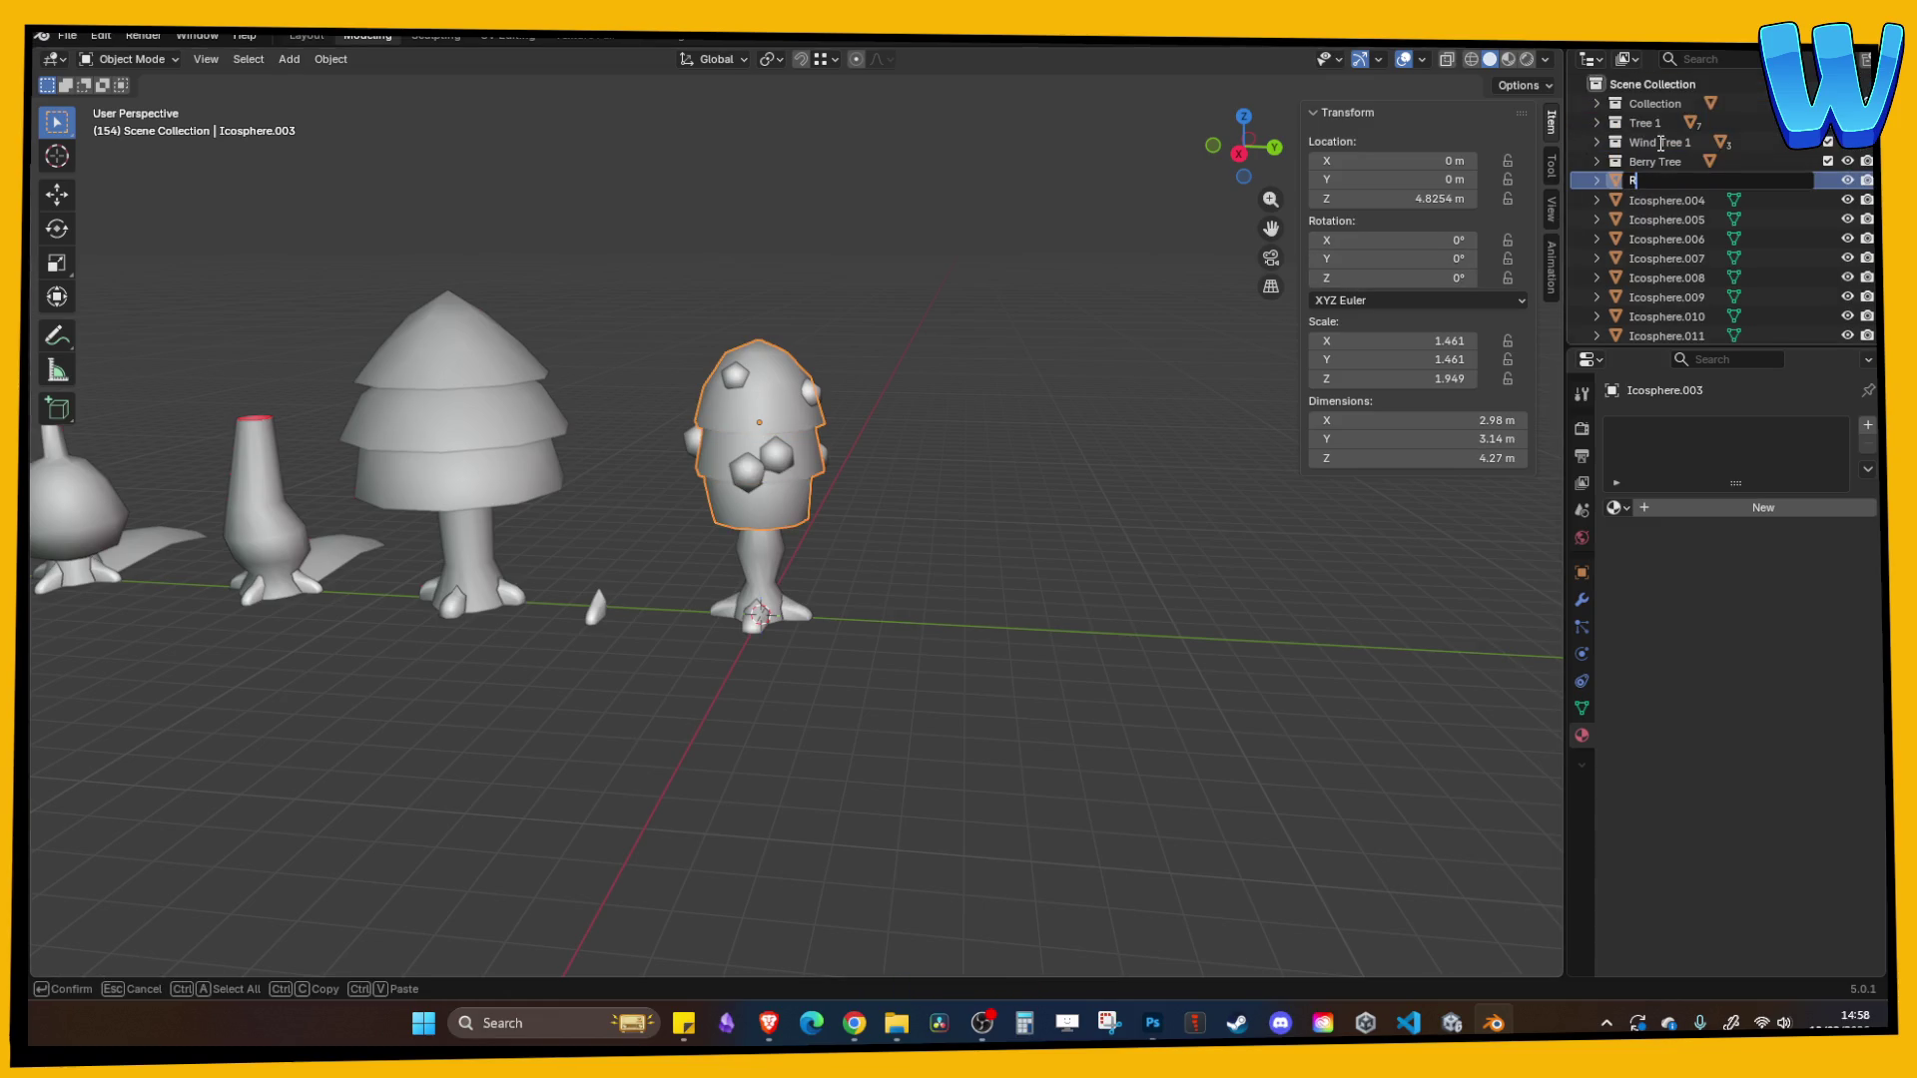
pyautogui.write('p')
pyautogui.press('Return')
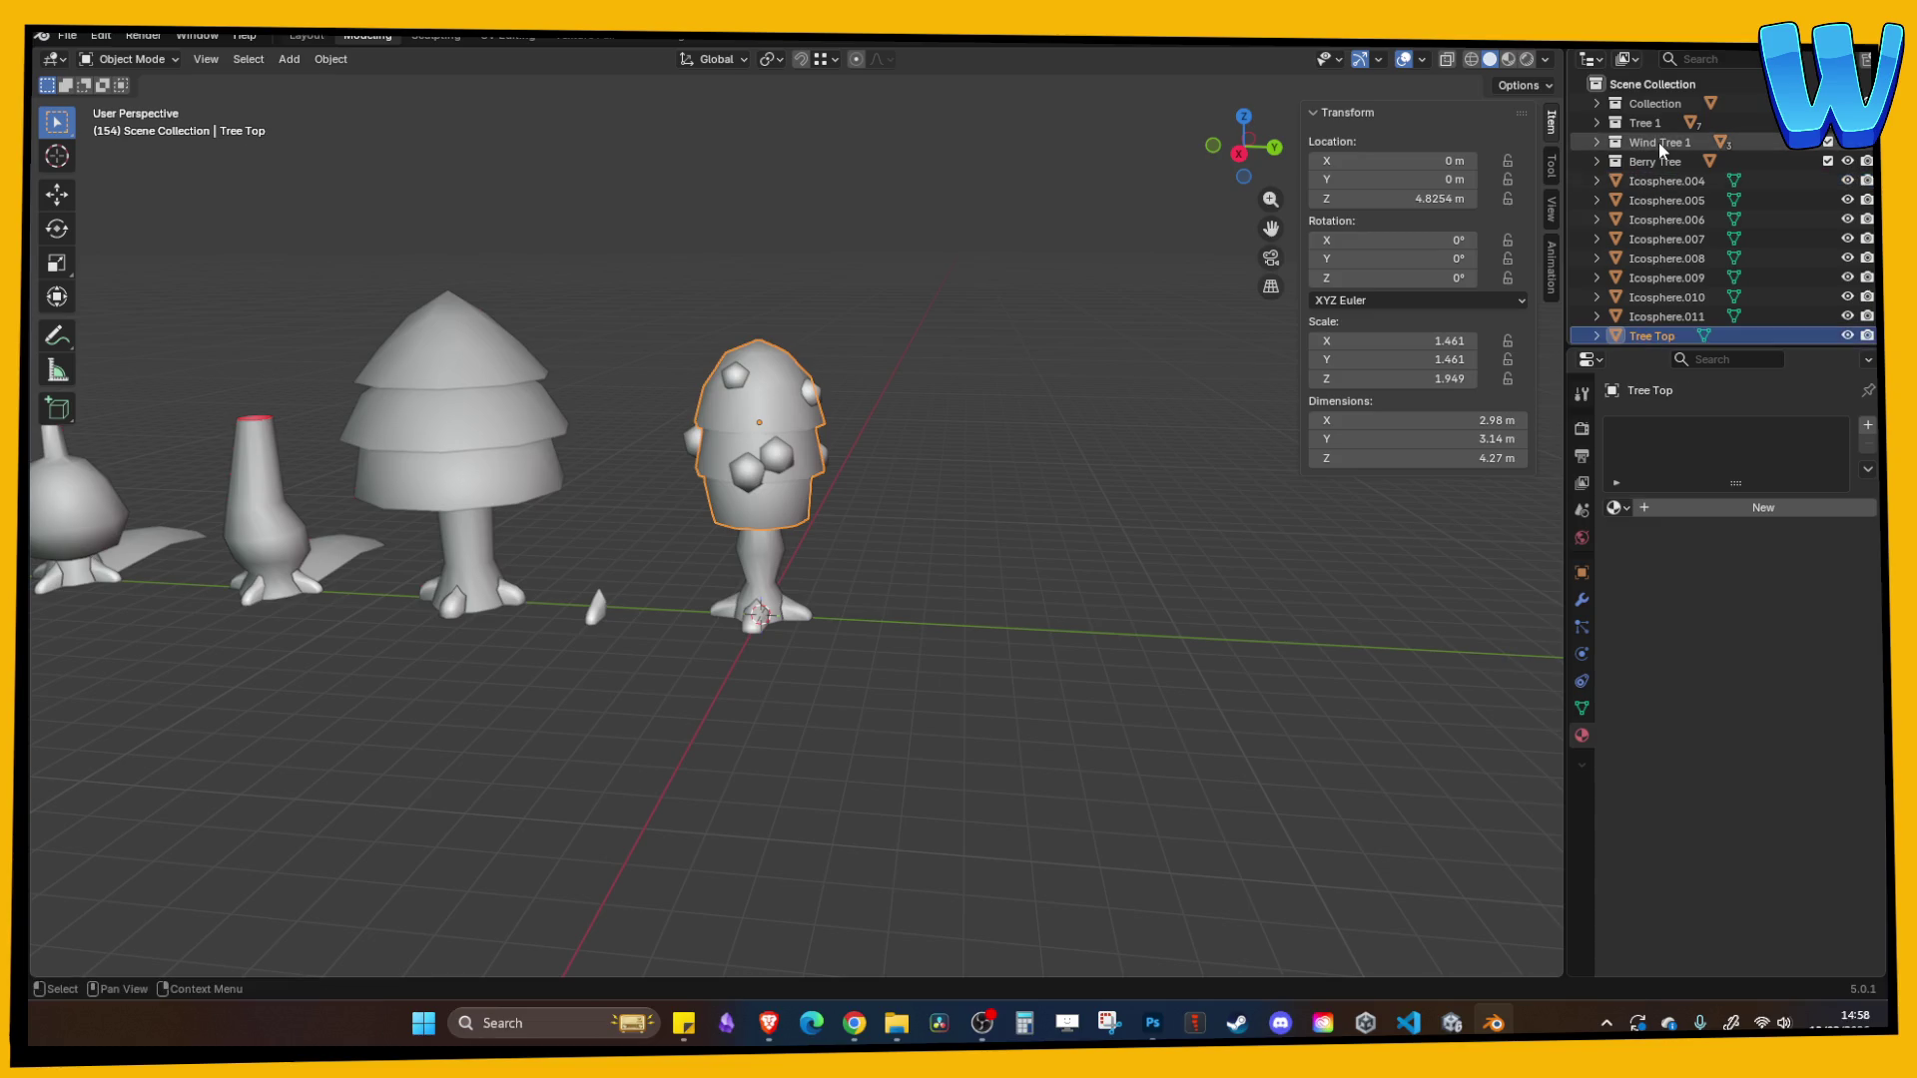
# - Join all the small berry spheres into a single object named 'Berries'
pyautogui.click(784, 465)
pyautogui.keyDown('shift'); pyautogui.click(747, 471); pyautogui.keyUp('shift')
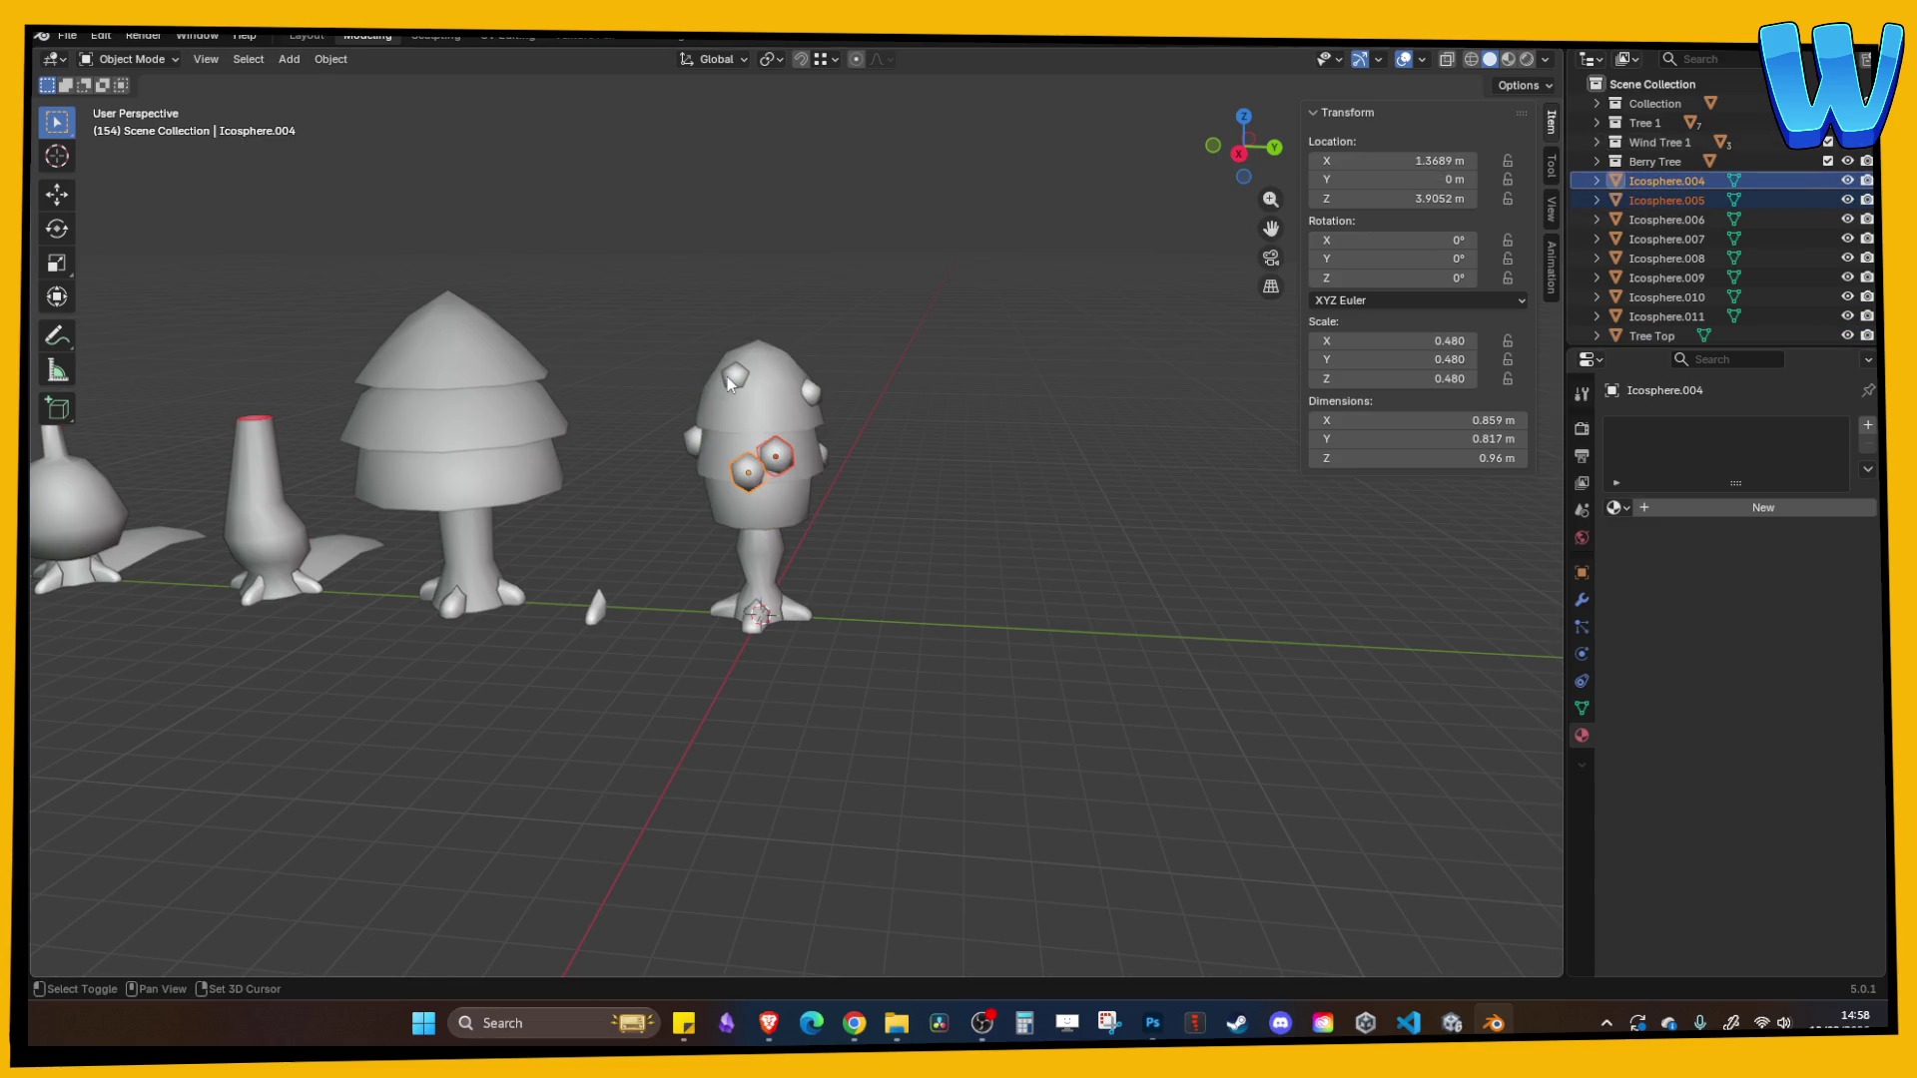
pyautogui.keyDown('shift'); pyautogui.click(808, 392); pyautogui.keyUp('shift')
pyautogui.keyDown('shift'); pyautogui.click(736, 378); pyautogui.keyUp('shift')
pyautogui.keyDown('shift'); pyautogui.click(813, 456); pyautogui.keyUp('shift')
pyautogui.moveTo(751, 475); pyautogui.dragTo(876, 505)
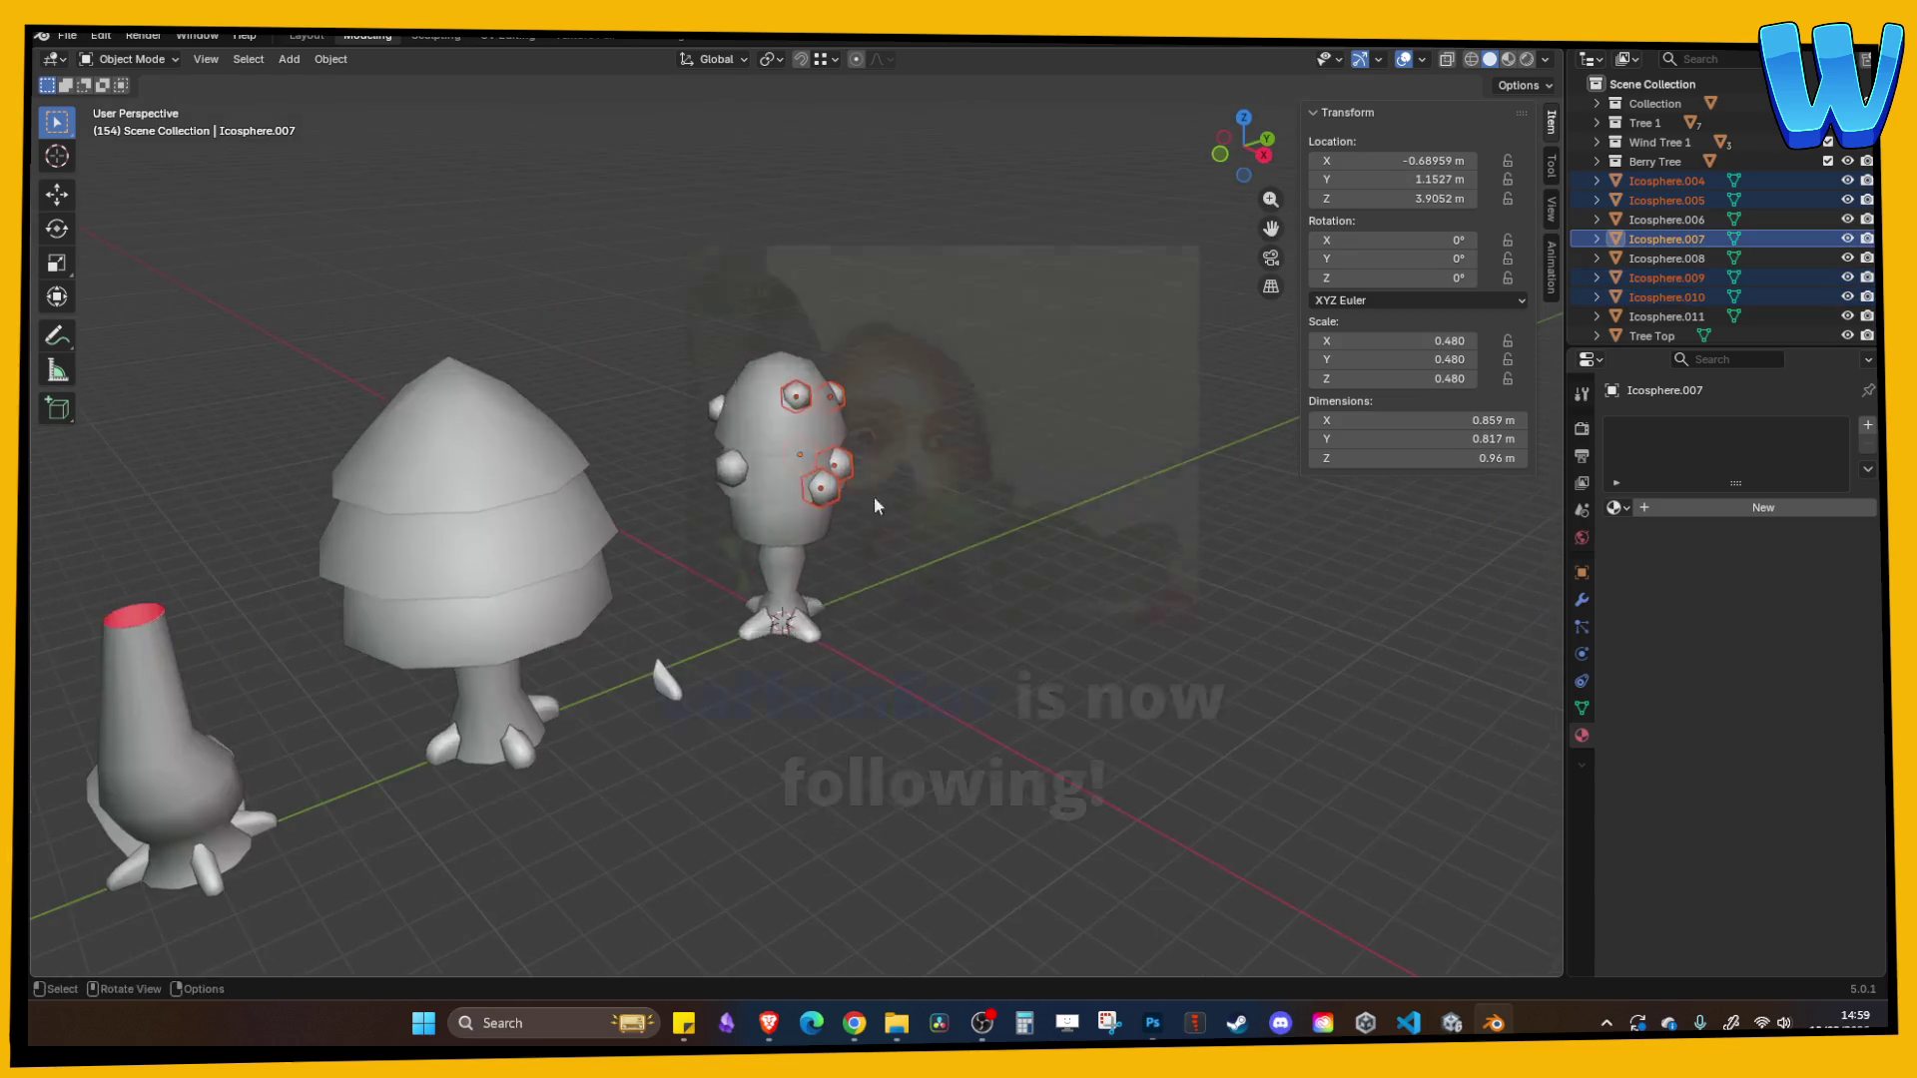
pyautogui.moveTo(659, 675); pyautogui.dragTo(939, 694)
pyautogui.keyDown('shift'); pyautogui.click(1148, 449); pyautogui.keyUp('shift')
pyautogui.keyDown('shift'); pyautogui.click(1228, 519); pyautogui.keyUp('shift')
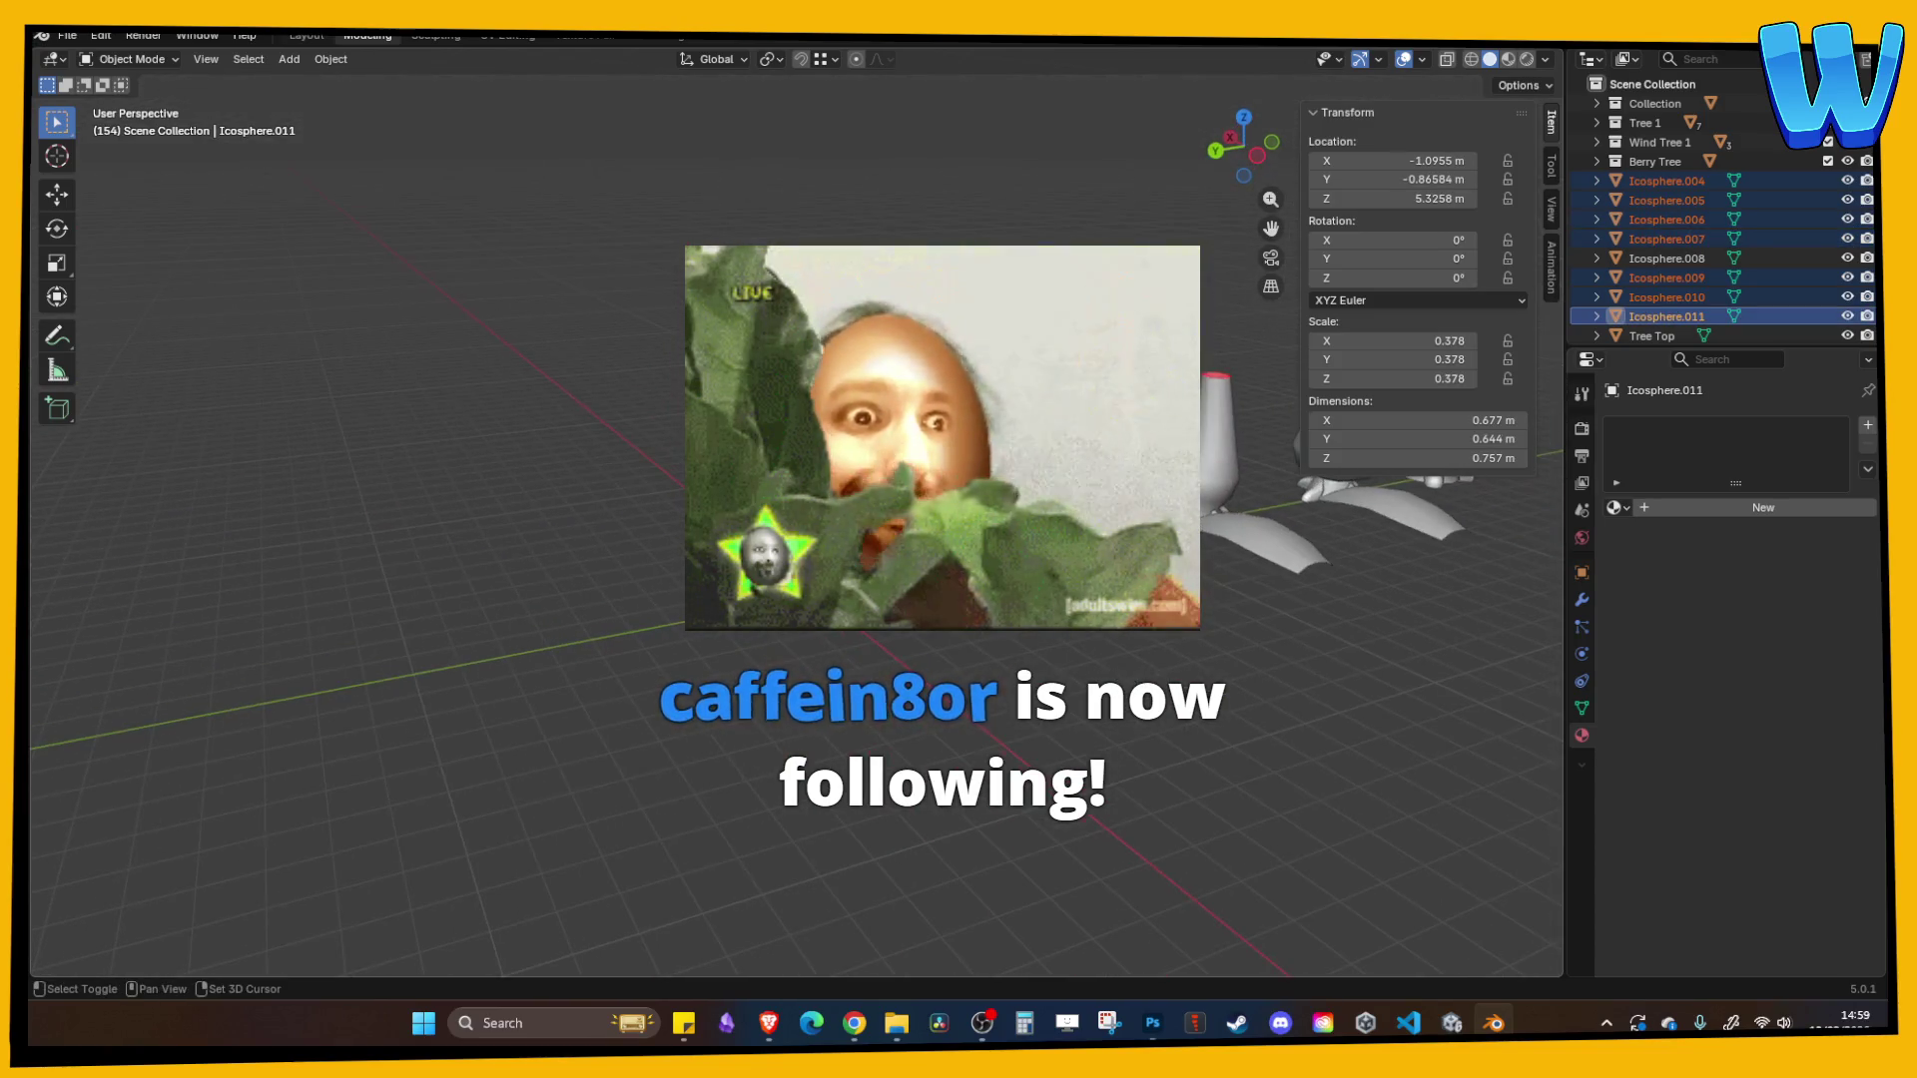
pyautogui.hotkey('ctrl', 'j')
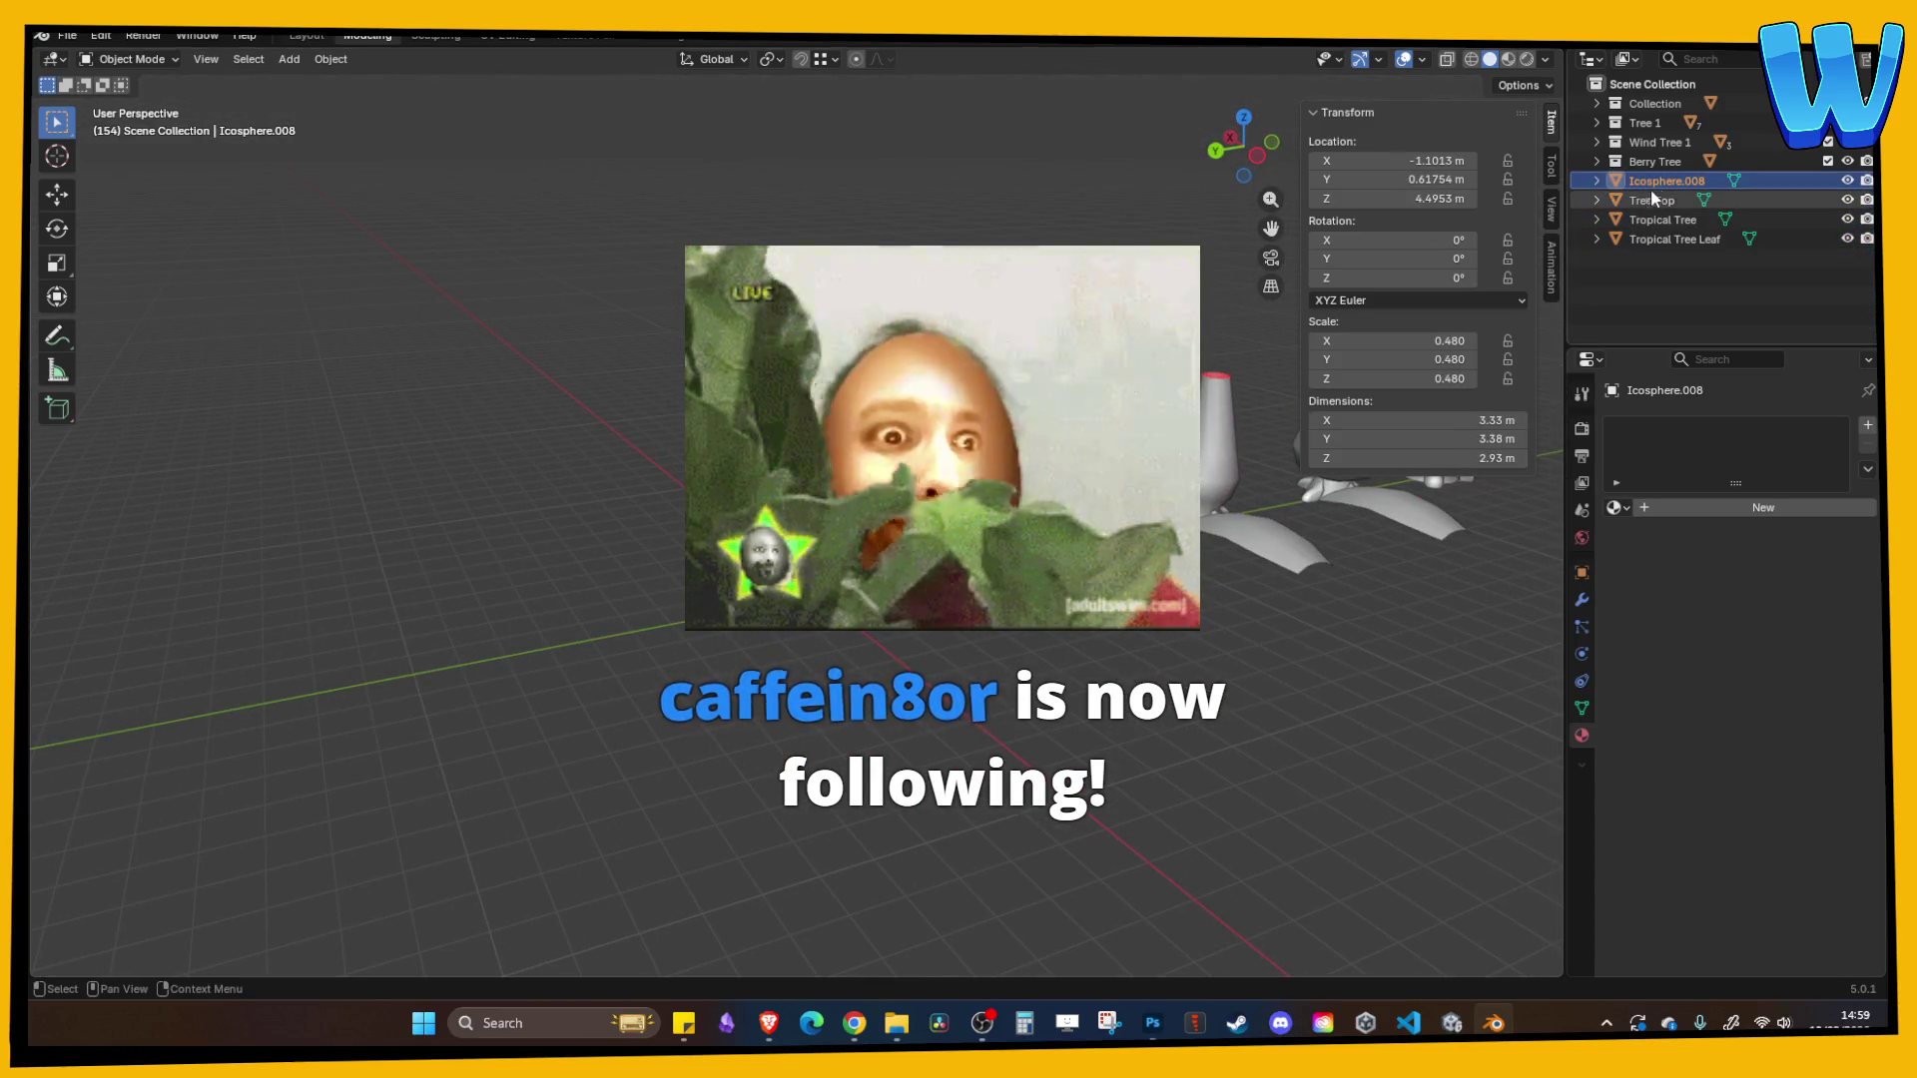
pyautogui.doubleClick(1659, 182)
pyautogui.write('Ber')
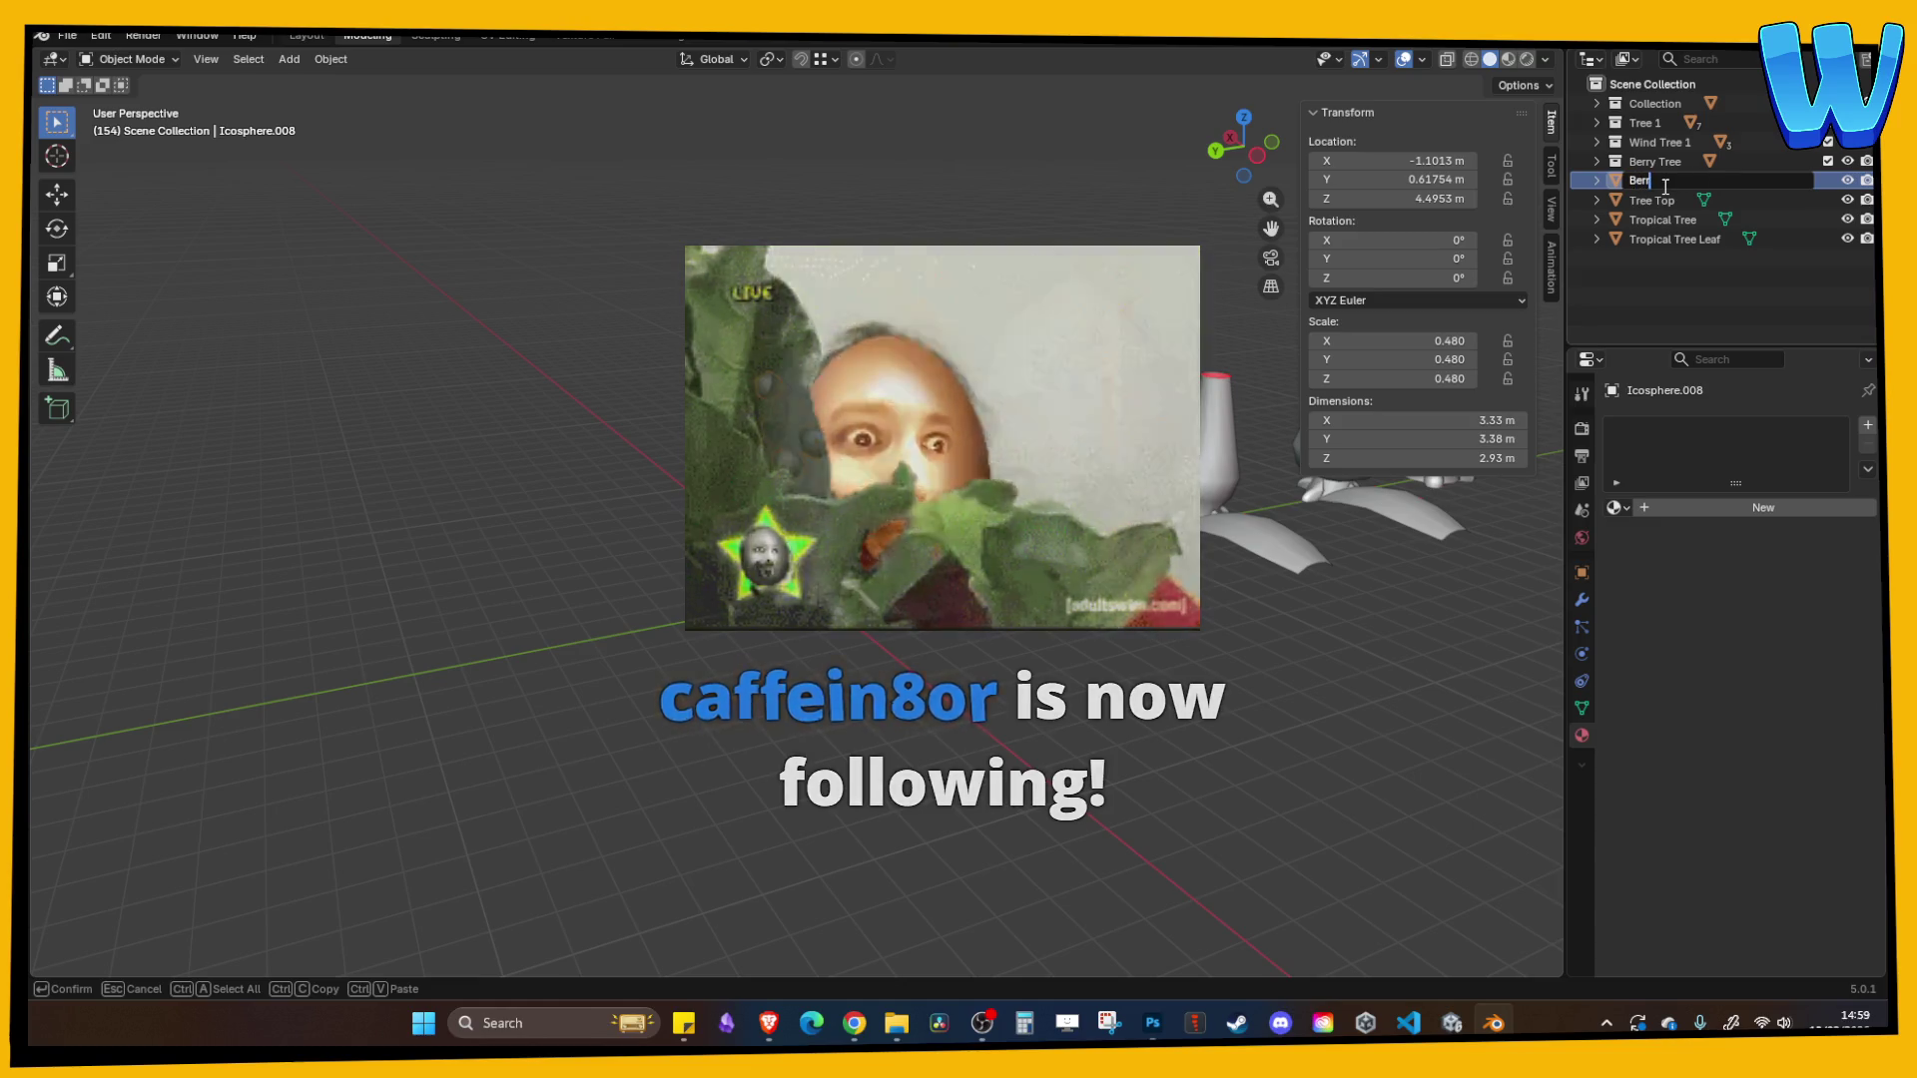
pyautogui.write('ries')
pyautogui.press('Return')
# - Move Berries and Tree Top into the Berry Tree collection and save
pyautogui.scroll(4, 878, 535)
pyautogui.click(842, 585)
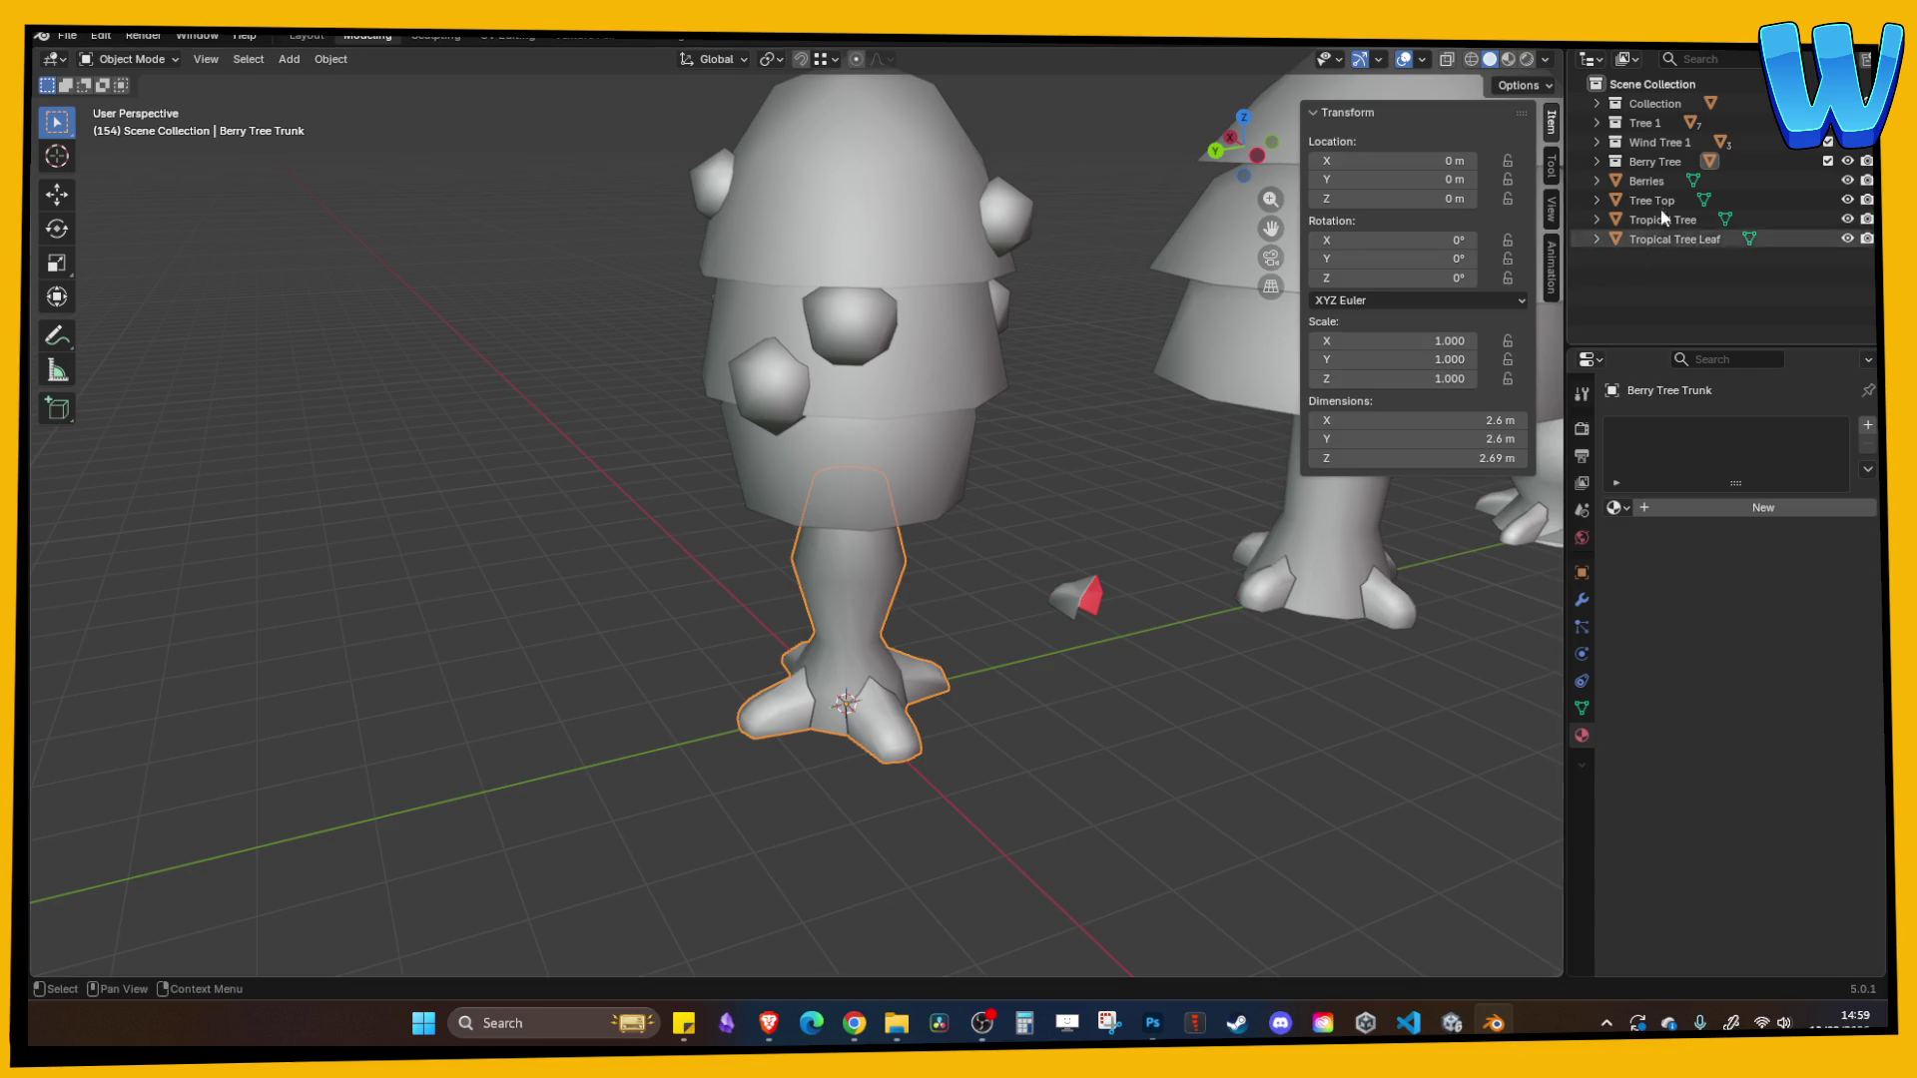
pyautogui.click(1596, 162)
pyautogui.click(893, 248)
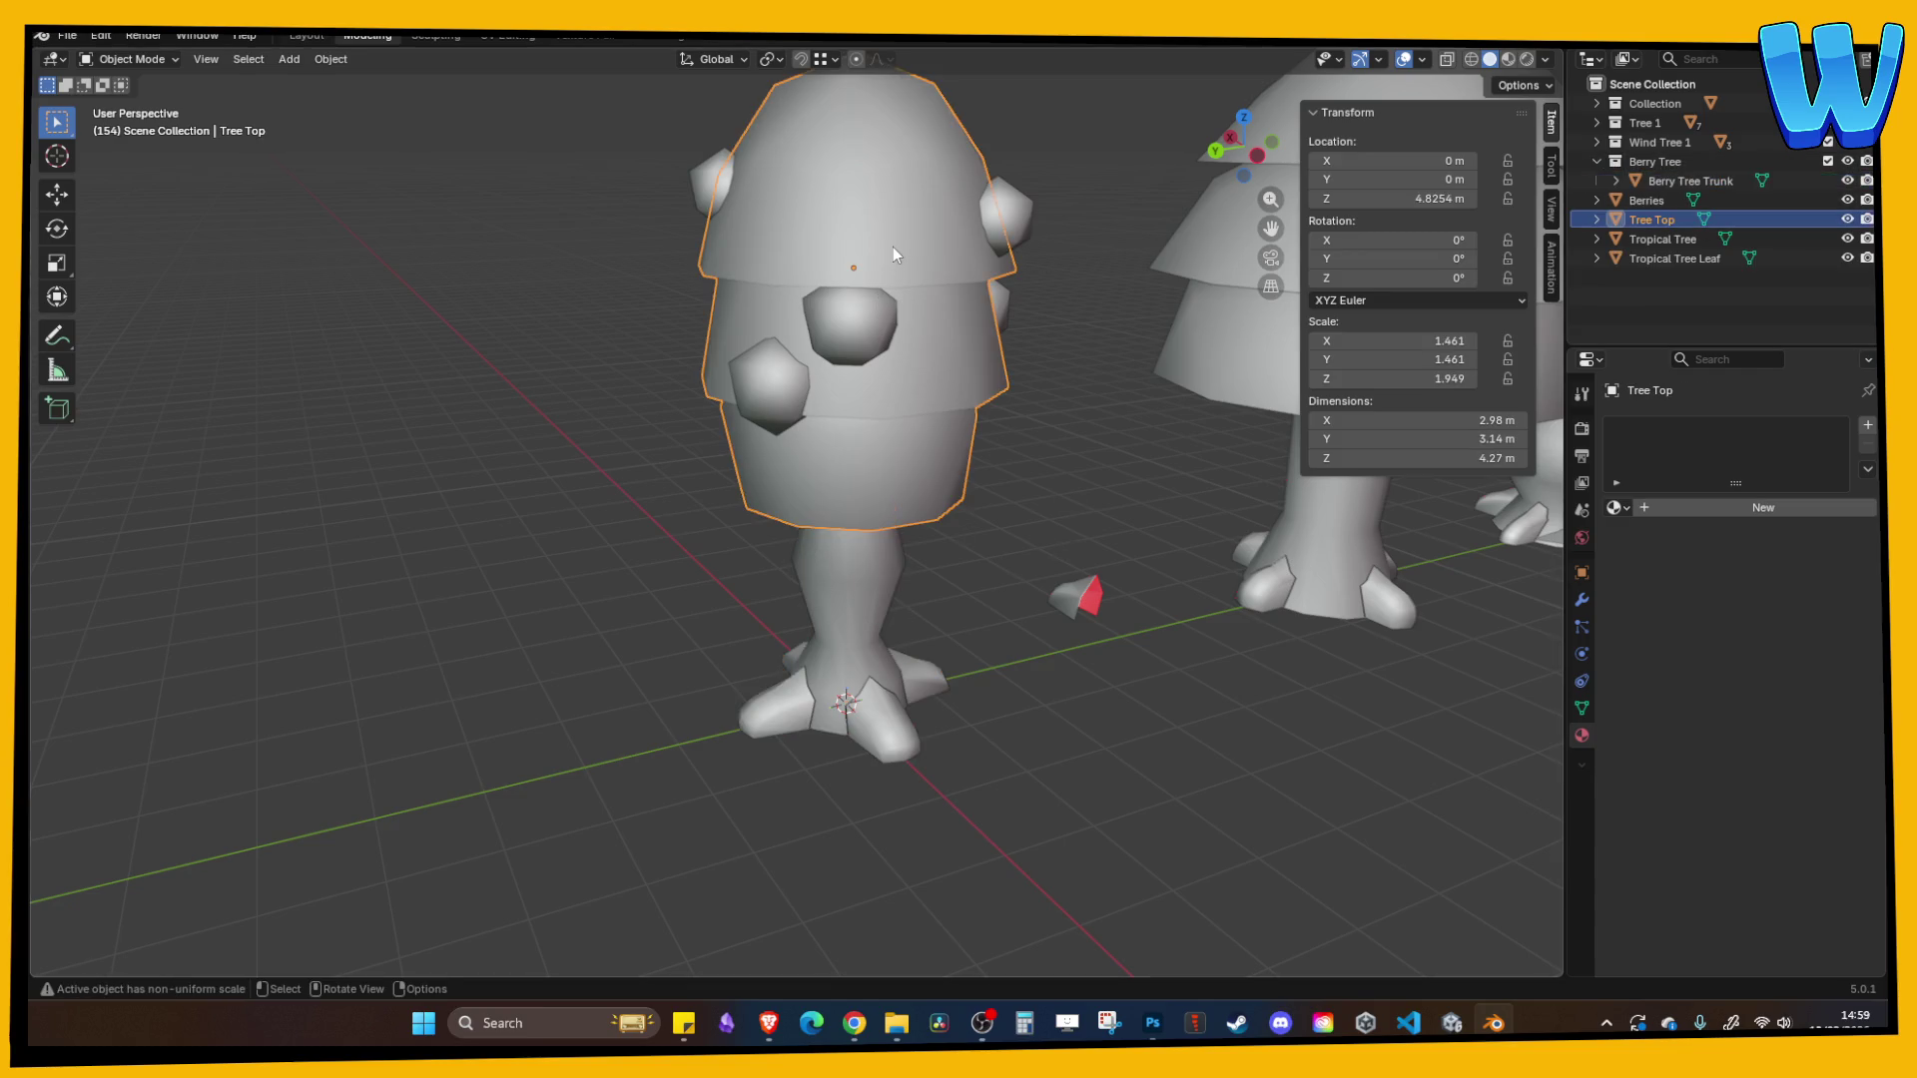
pyautogui.keyDown('shift'); pyautogui.click(875, 297); pyautogui.keyUp('shift')
pyautogui.moveTo(1660, 201); pyautogui.dragTo(1670, 167)
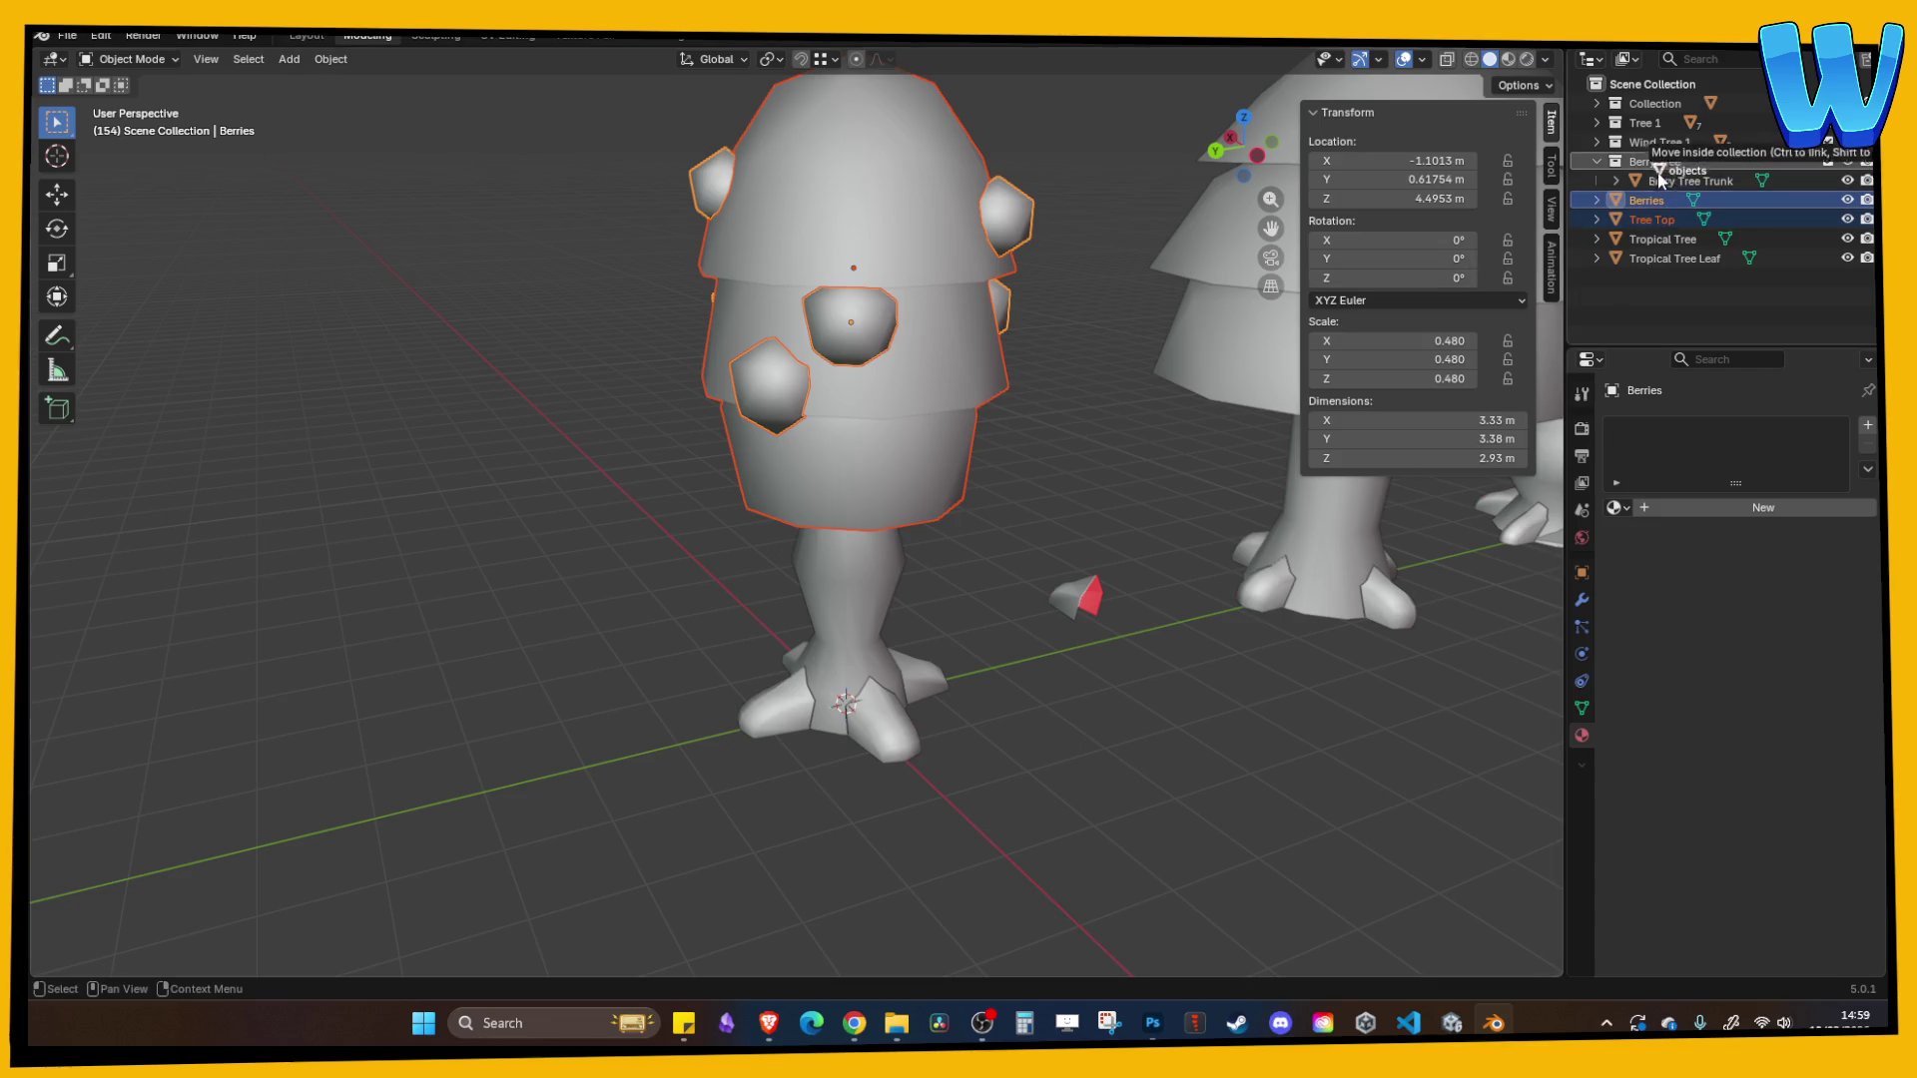
pyautogui.click(1680, 200)
pyautogui.click(1680, 220)
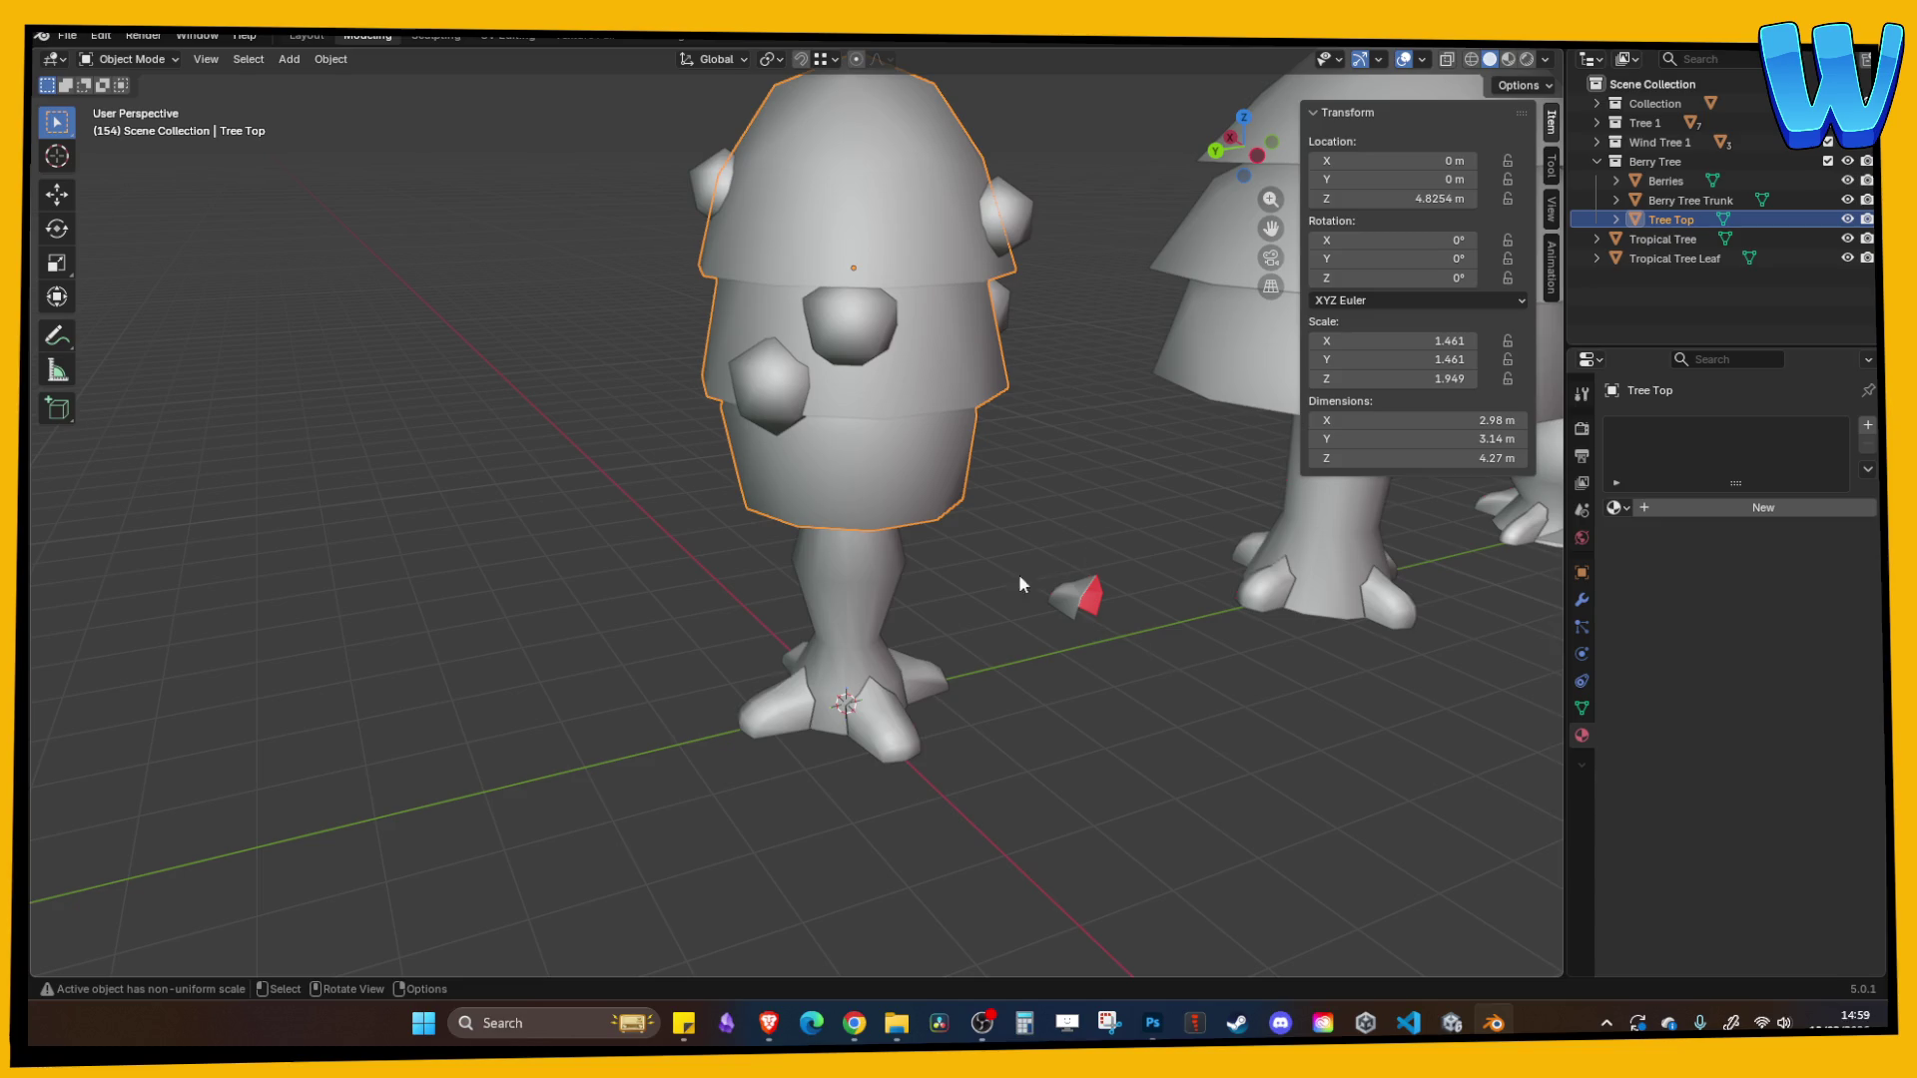
pyautogui.click(902, 620)
pyautogui.click(970, 471)
pyautogui.hotkey('ctrl', 's')
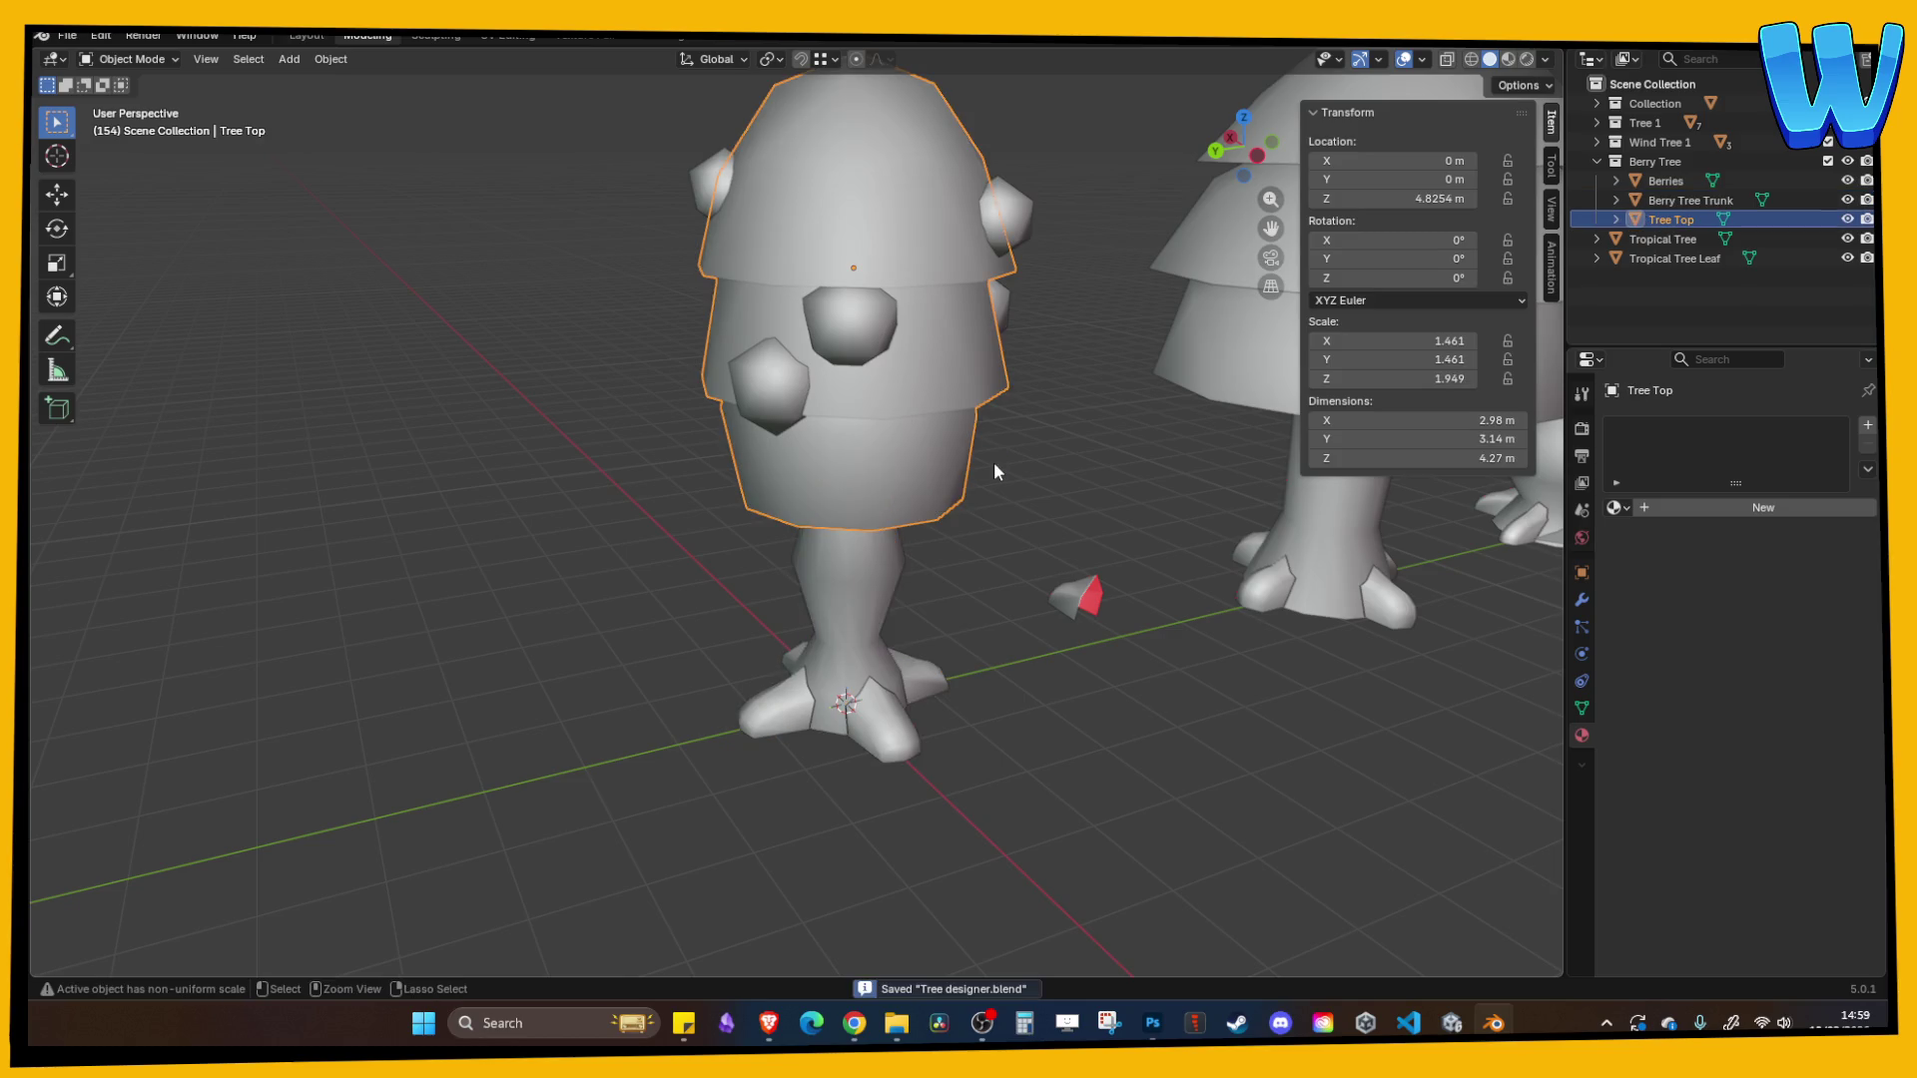
pyautogui.moveTo(994, 459)
pyautogui.mouseDown()
pyautogui.moveTo(973, 463)
pyautogui.moveTo(1026, 470)
pyautogui.moveTo(1002, 422)
pyautogui.moveTo(1206, 377)
pyautogui.mouseUp()
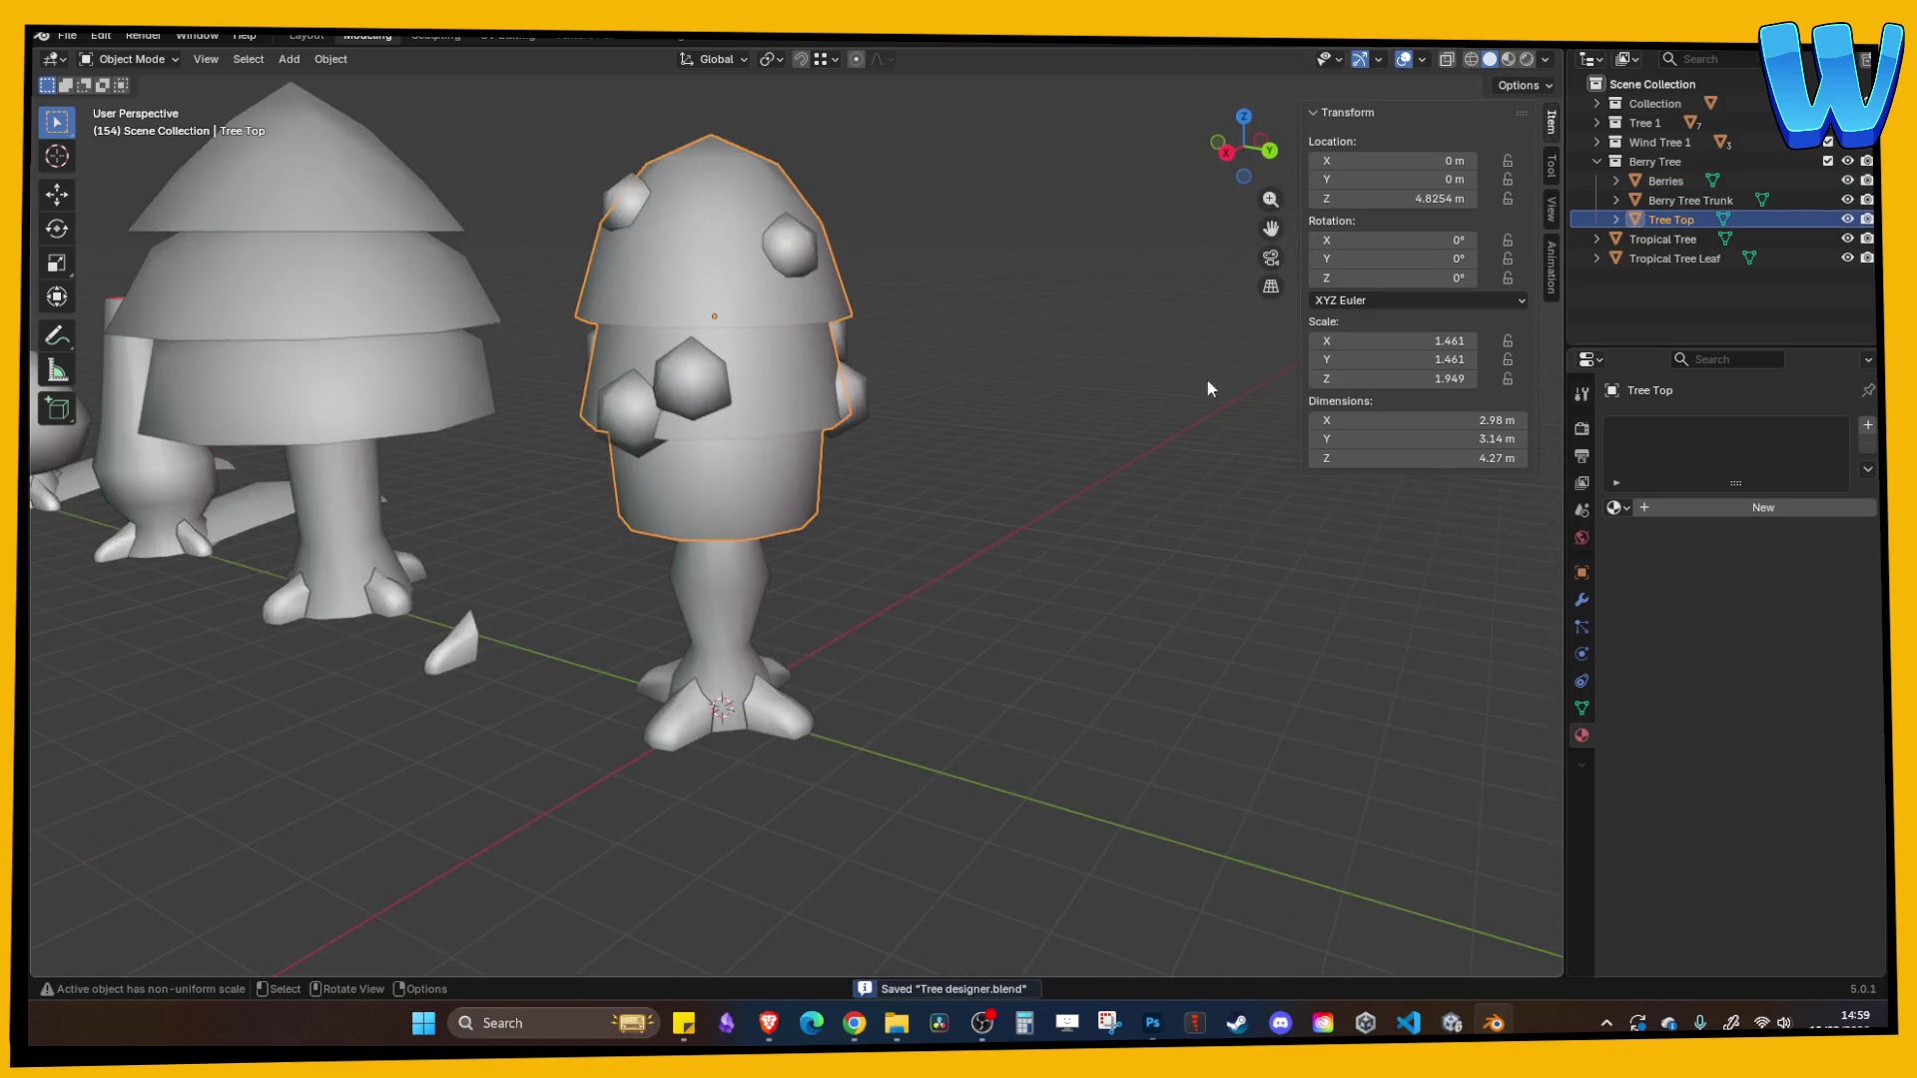
# - Join the Berries object into the Tree Top canopy and save the file
pyautogui.click(1675, 184)
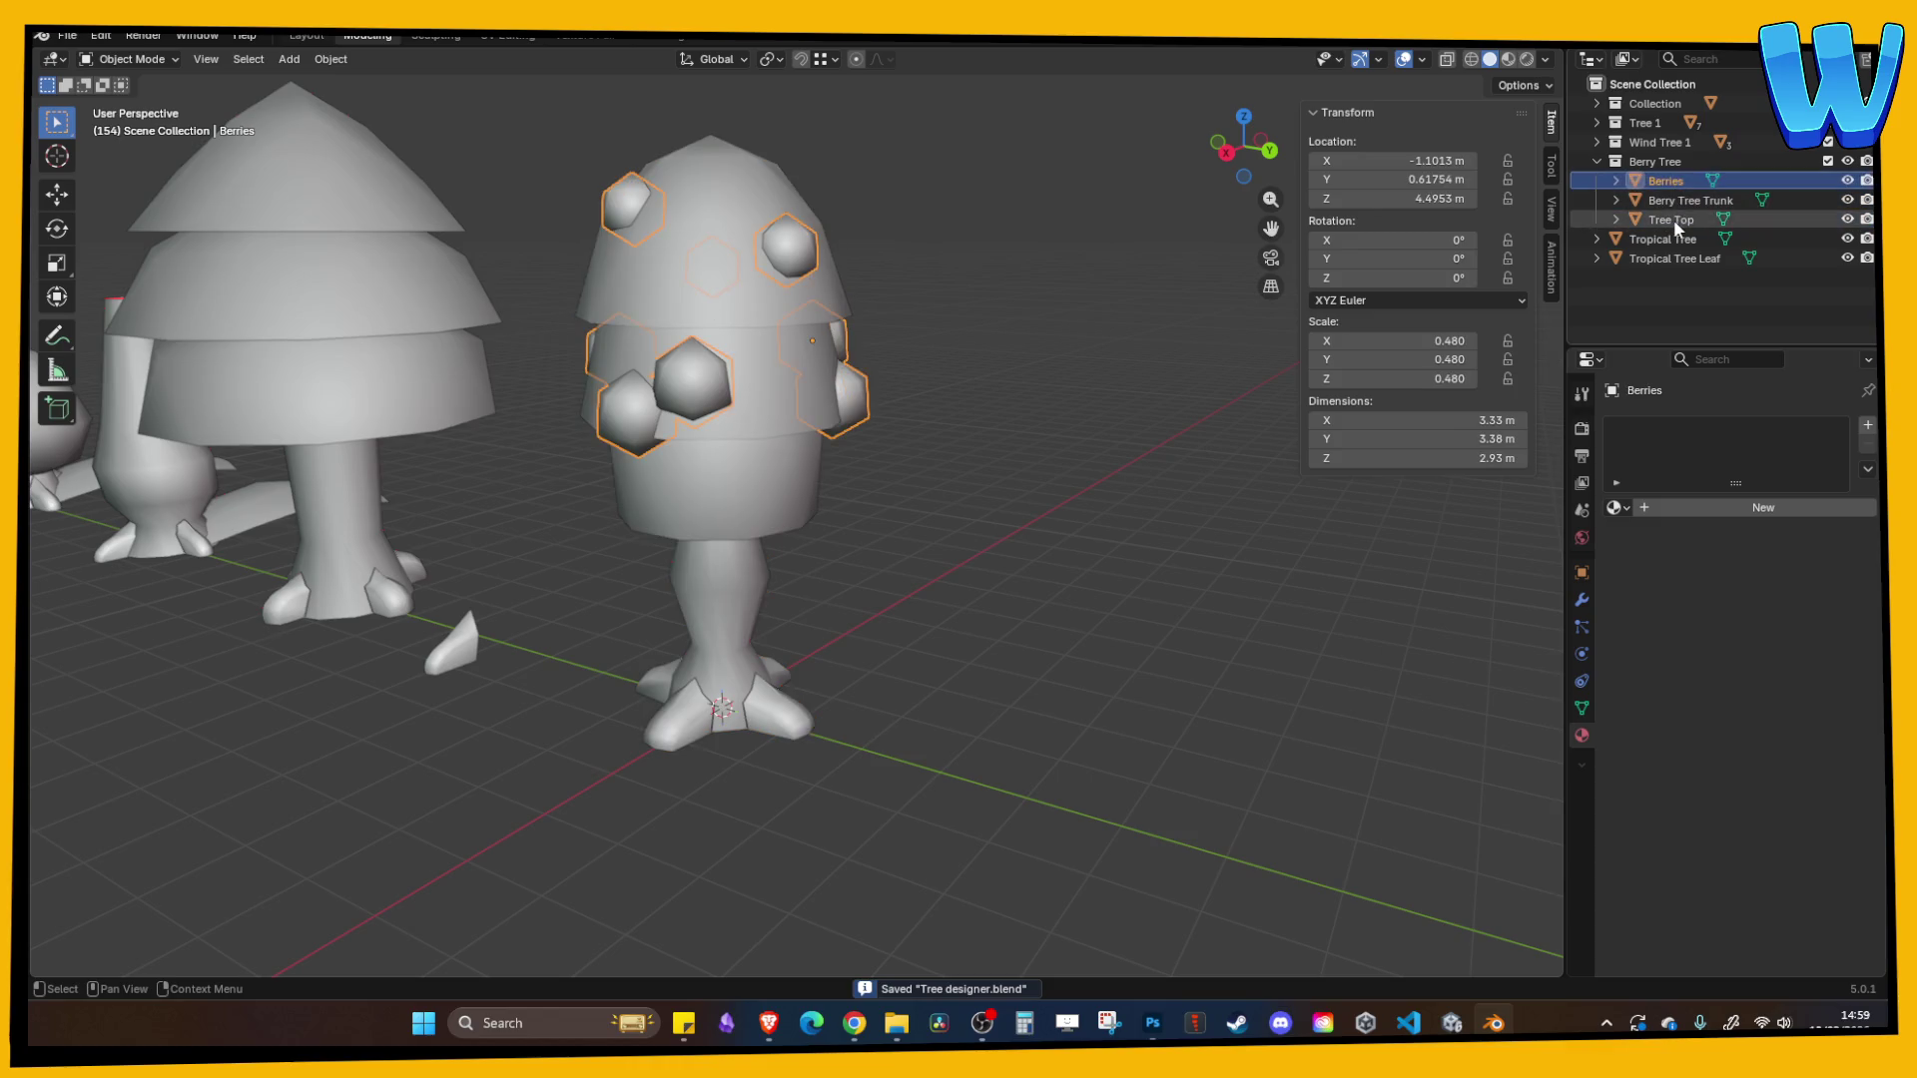
pyautogui.keyDown('ctrl'); pyautogui.click(1673, 220); pyautogui.keyUp('ctrl')
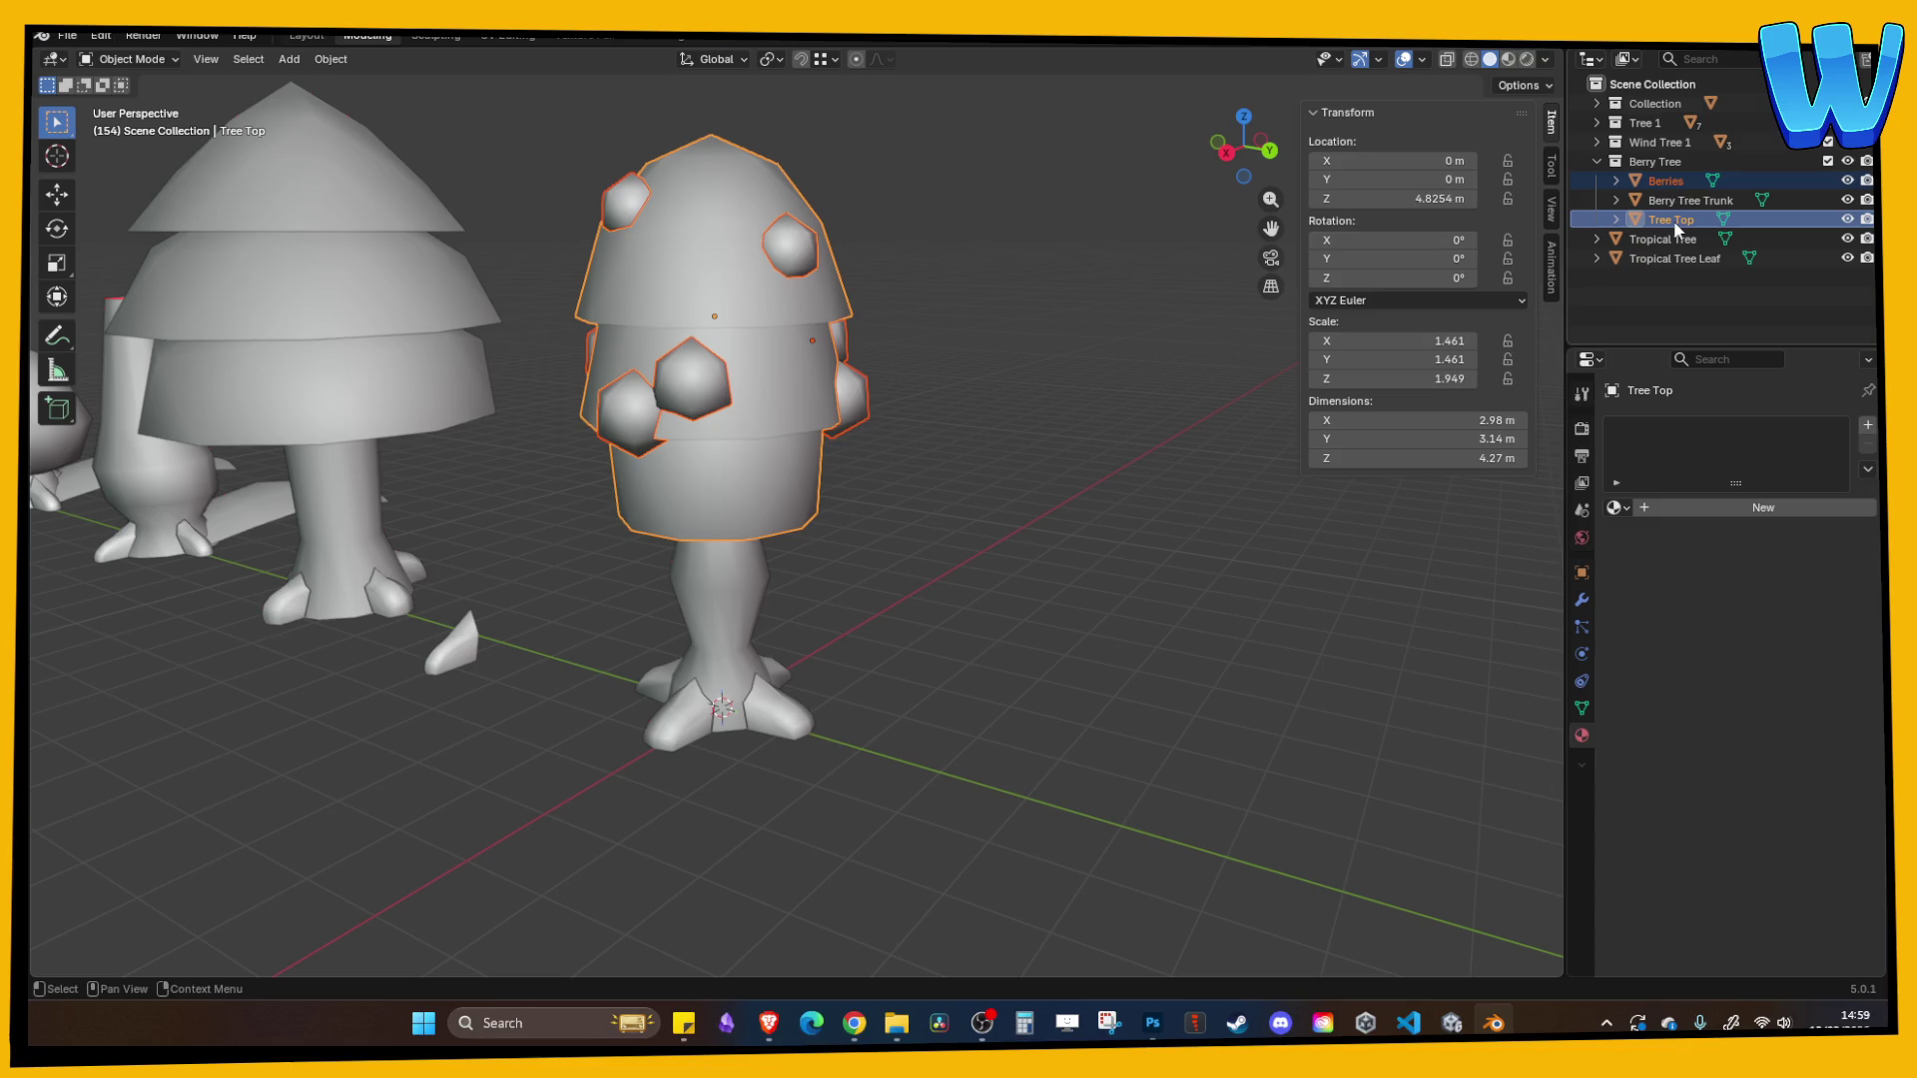
pyautogui.click(1674, 220)
pyautogui.moveTo(837, 381)
pyautogui.mouseDown()
pyautogui.moveTo(912, 403)
pyautogui.moveTo(1050, 283)
pyautogui.mouseUp()
pyautogui.click(1050, 284)
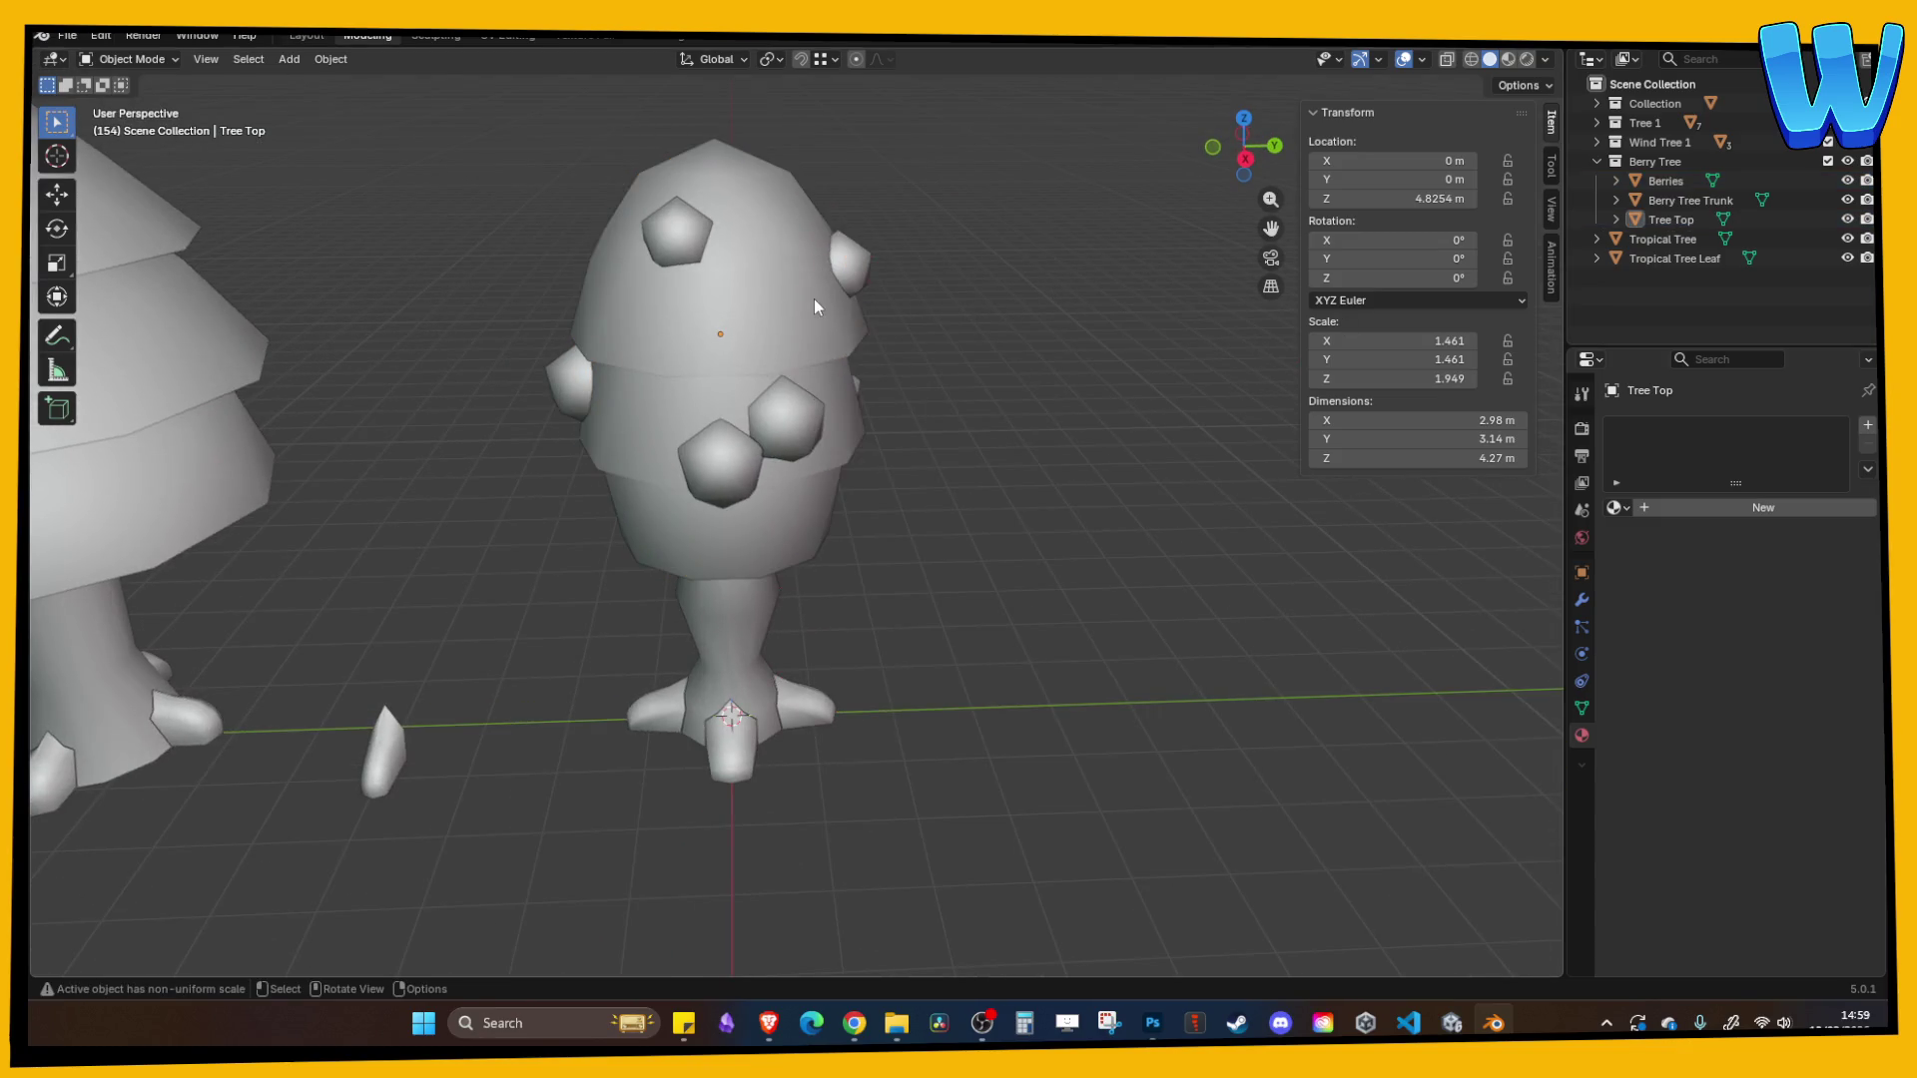
pyautogui.click(812, 298)
pyautogui.click(855, 271)
pyautogui.keyDown('shift'); pyautogui.click(790, 309); pyautogui.keyUp('shift')
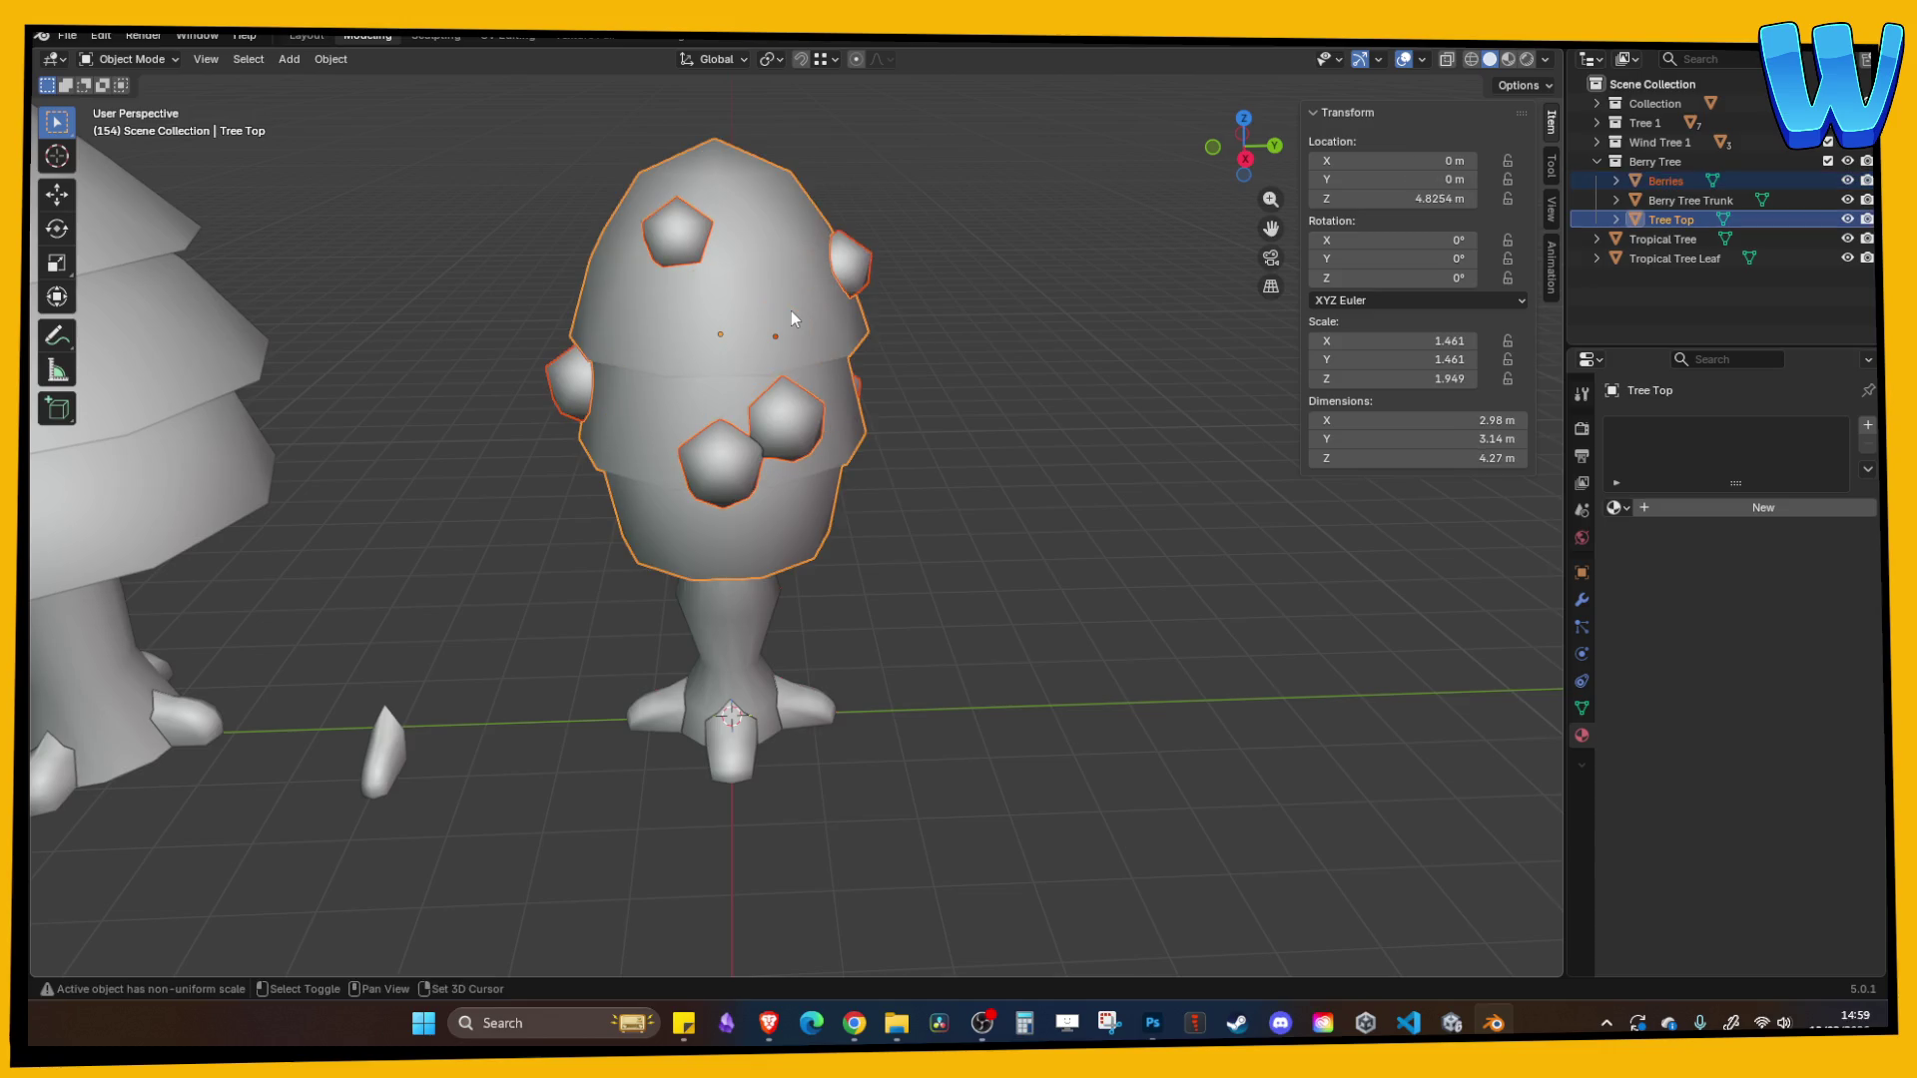
pyautogui.hotkey('ctrl', 'j')
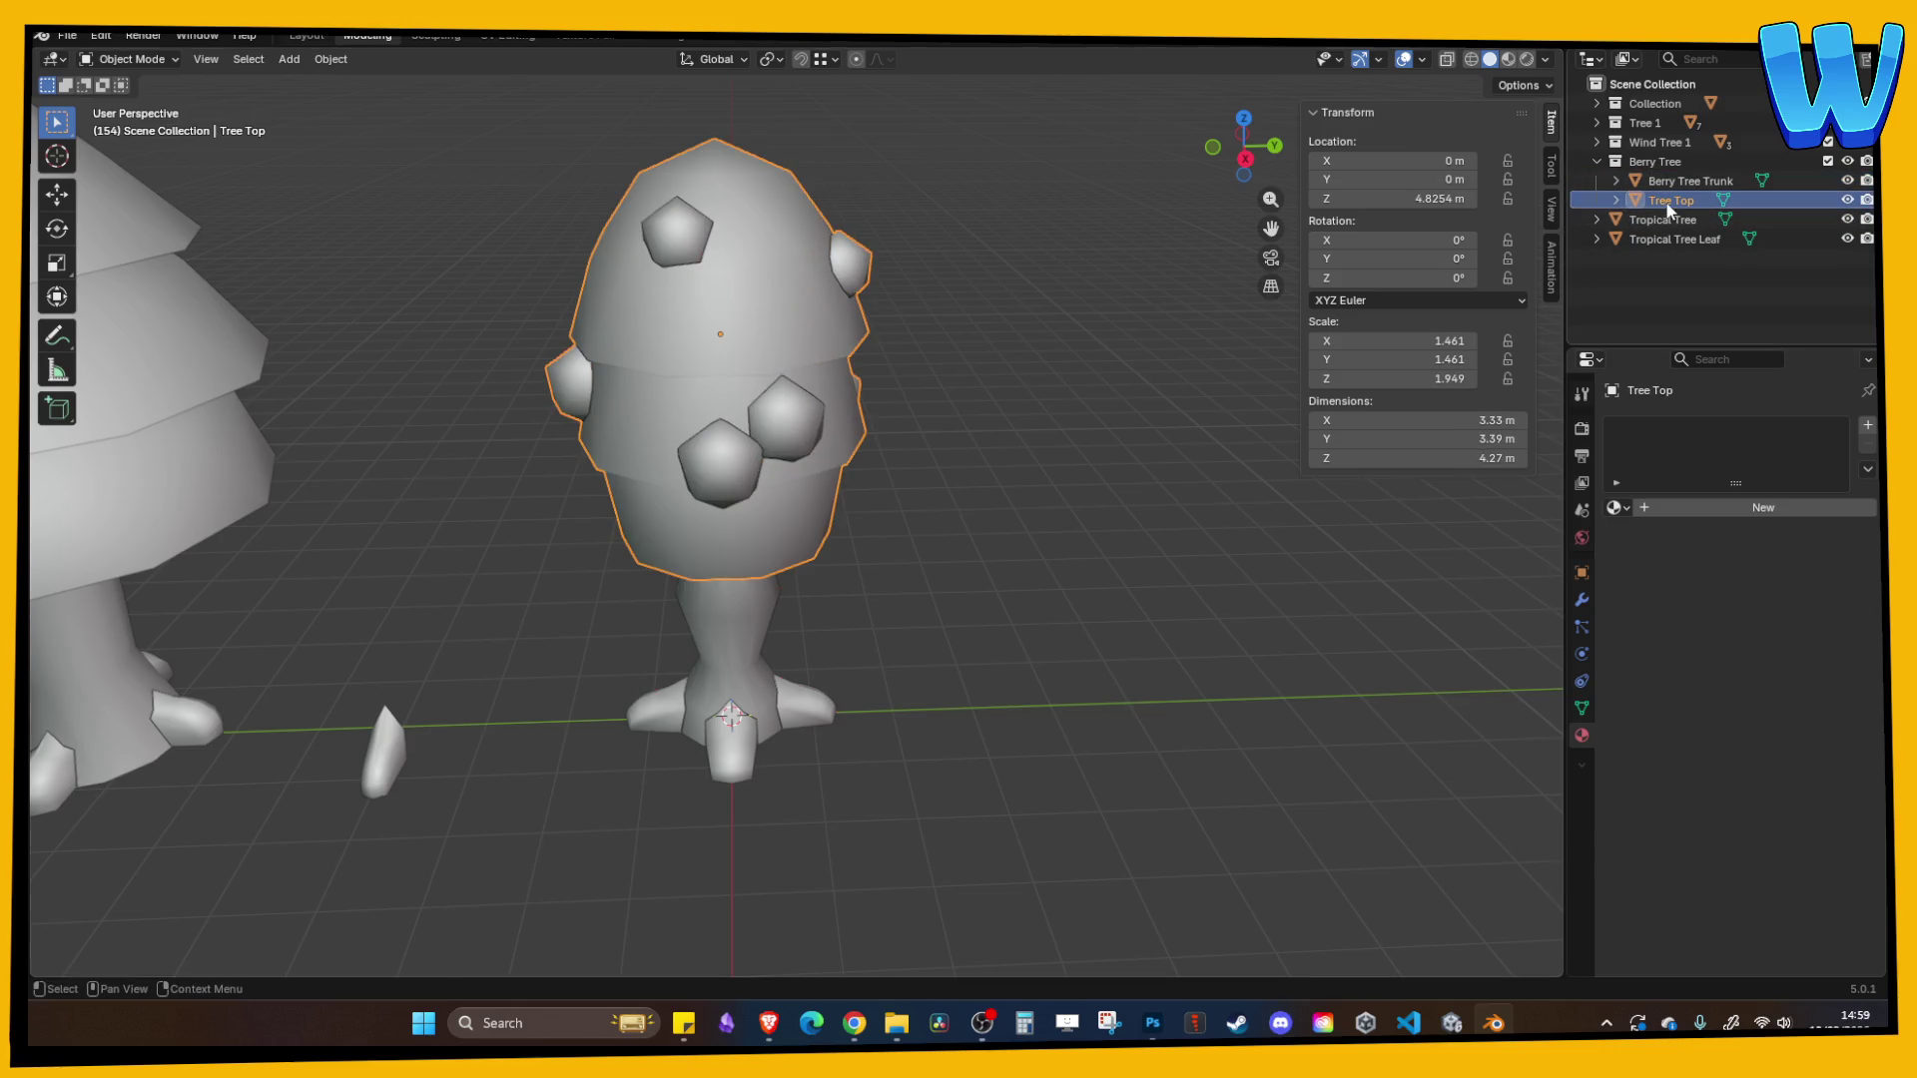
pyautogui.moveTo(811, 356)
pyautogui.mouseDown()
pyautogui.moveTo(582, 307)
pyautogui.moveTo(979, 337)
pyautogui.mouseUp()
pyautogui.click(962, 387)
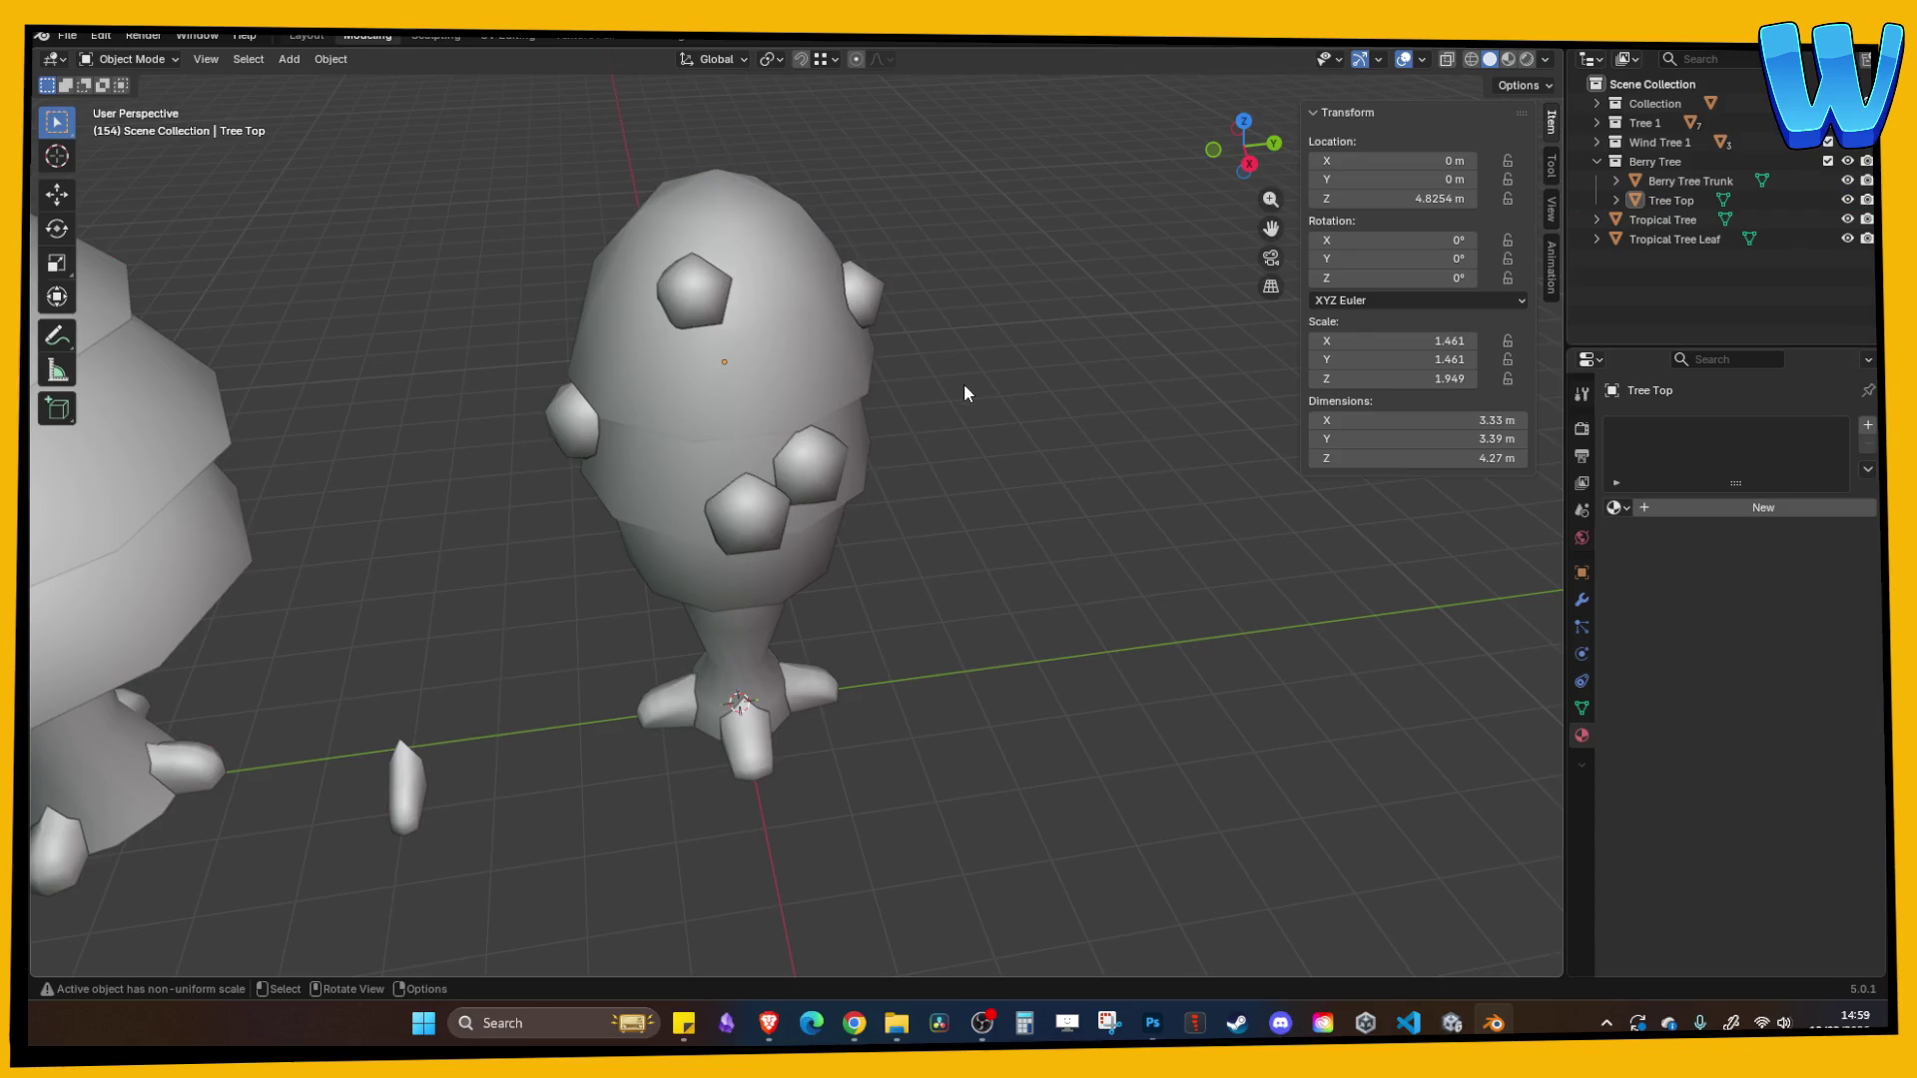
pyautogui.hotkey('ctrl', 's')
# - Apply all transforms to Tree Top and enter Edit Mode with all faces selected
pyautogui.click(830, 377)
pyautogui.hotkey('ctrl', 'a')
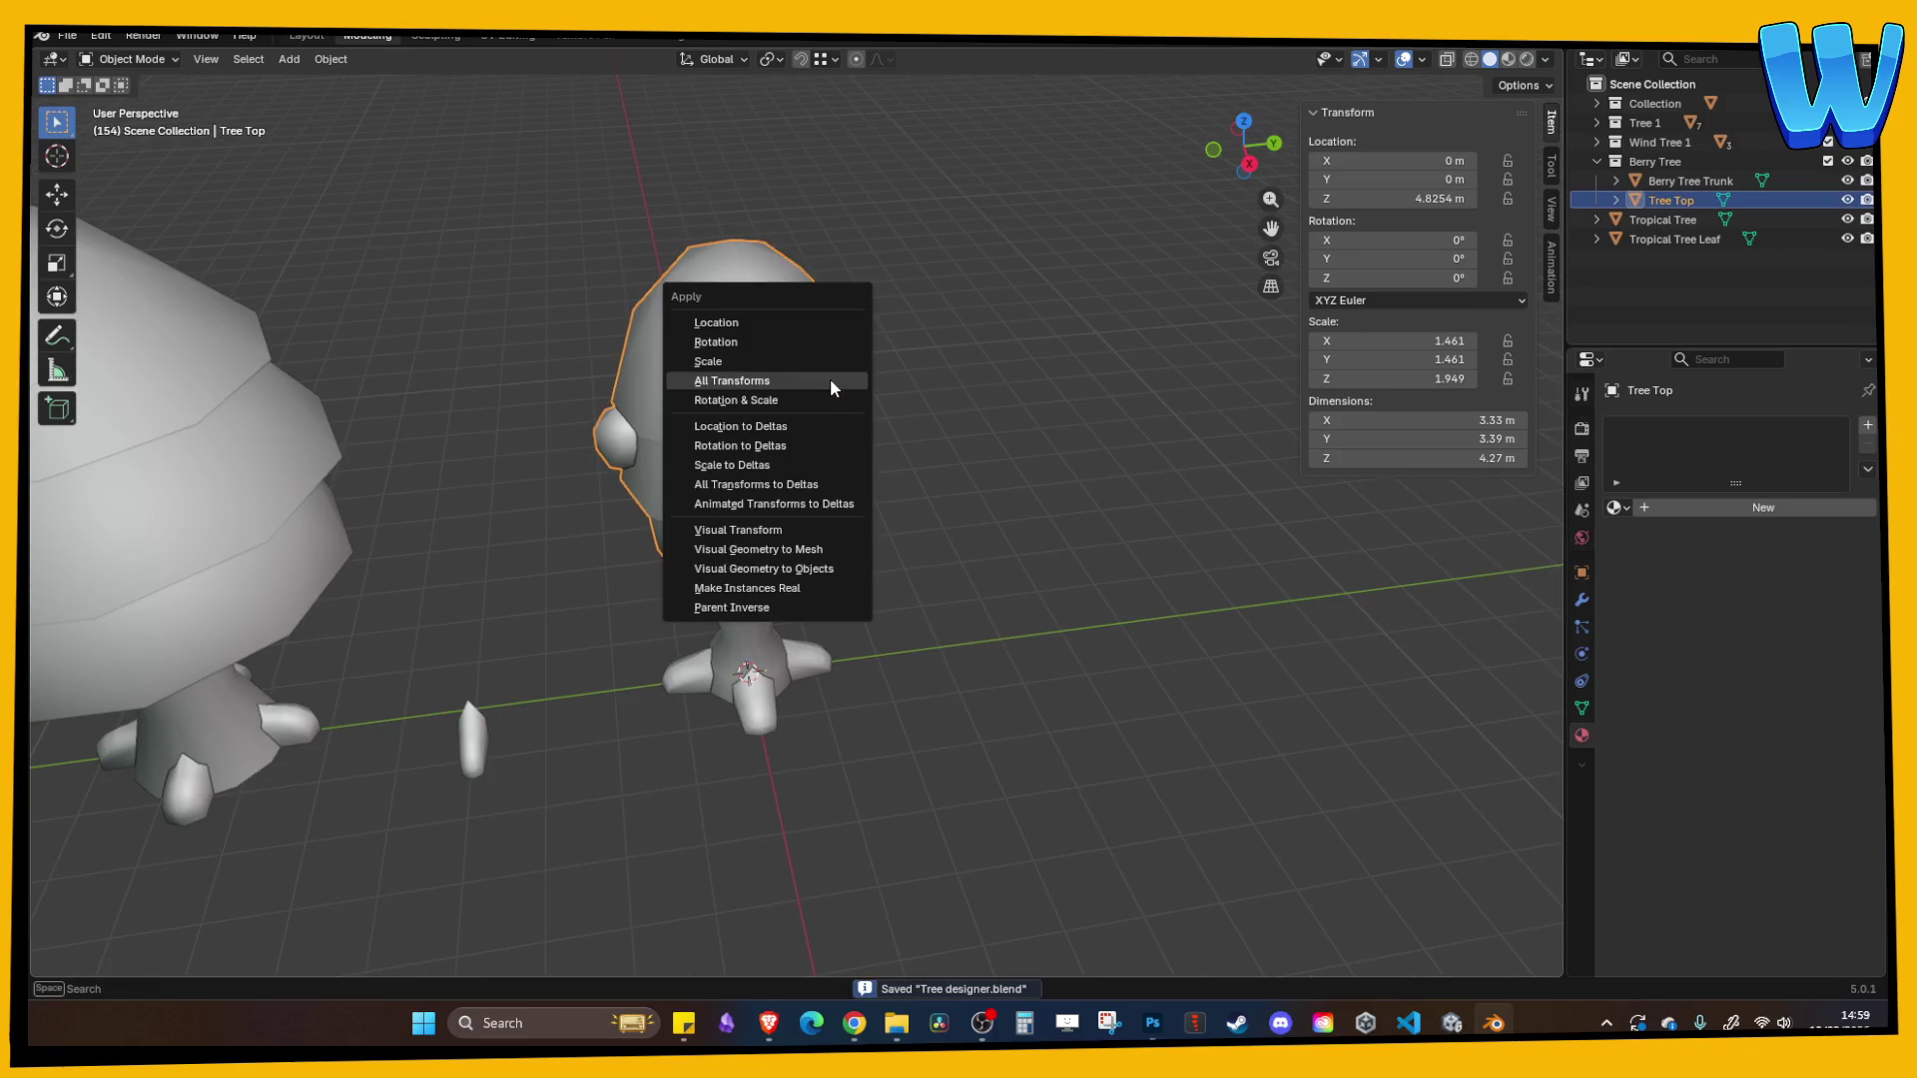
pyautogui.click(784, 385)
pyautogui.moveTo(782, 377)
pyautogui.mouseDown()
pyautogui.moveTo(920, 355)
pyautogui.moveTo(895, 364)
pyautogui.mouseUp()
pyautogui.press('Tab')
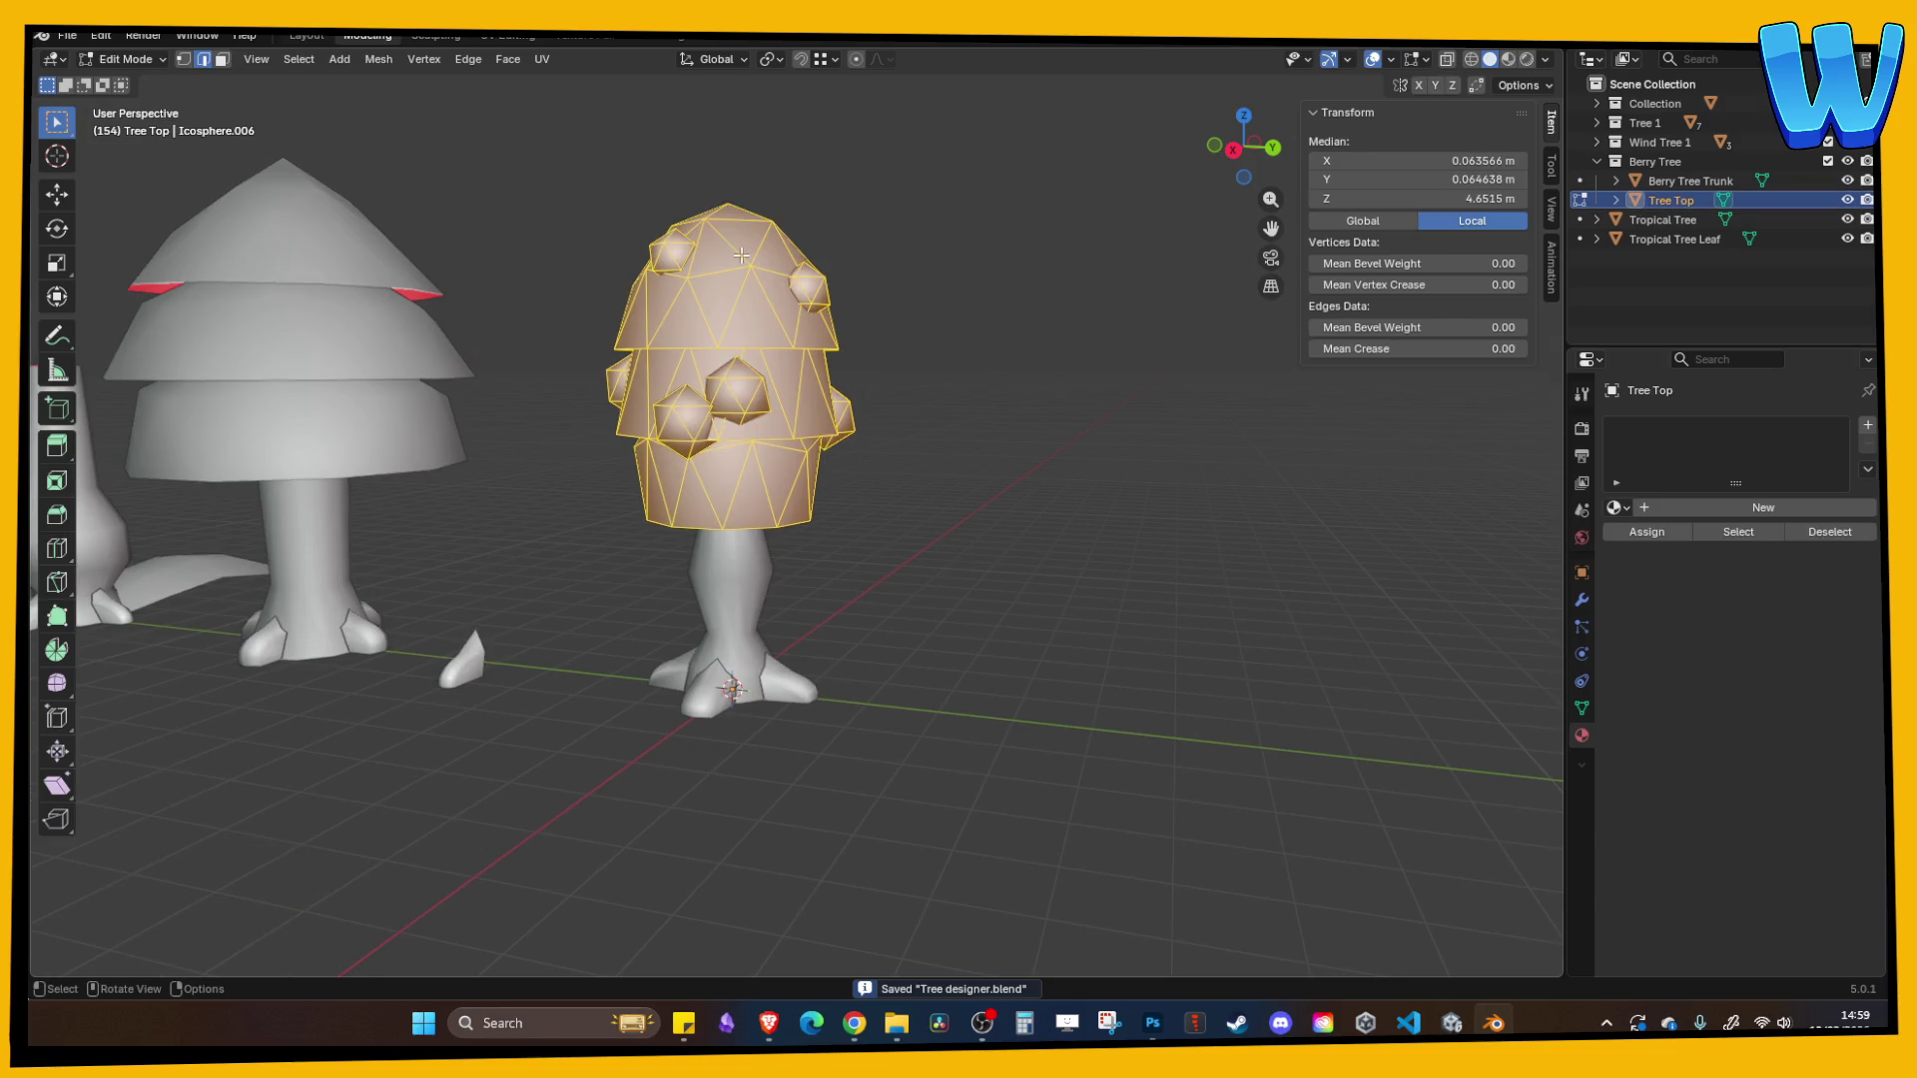
pyautogui.click(494, 38)
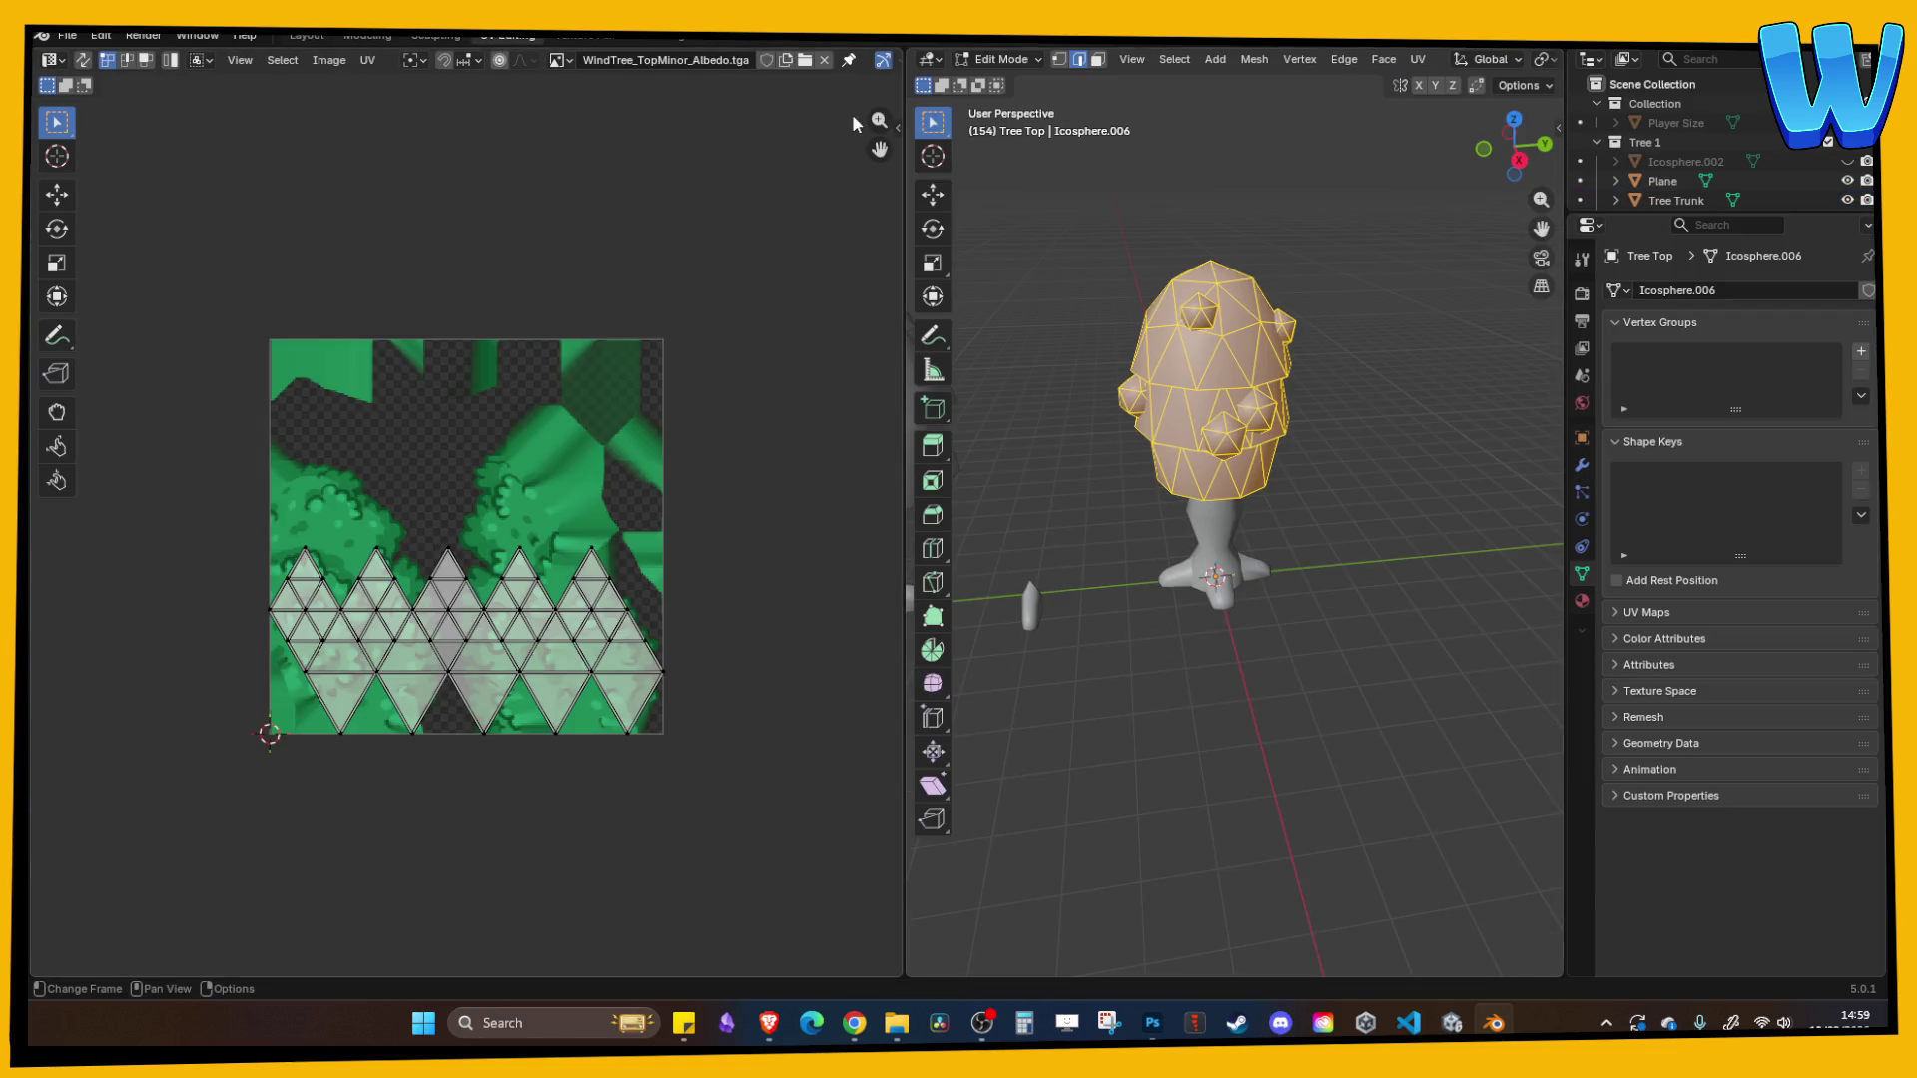
# - Unlink the old wind tree texture and try Smart UV Project with adjusted island margins
pyautogui.click(824, 60)
pyautogui.click(1417, 58)
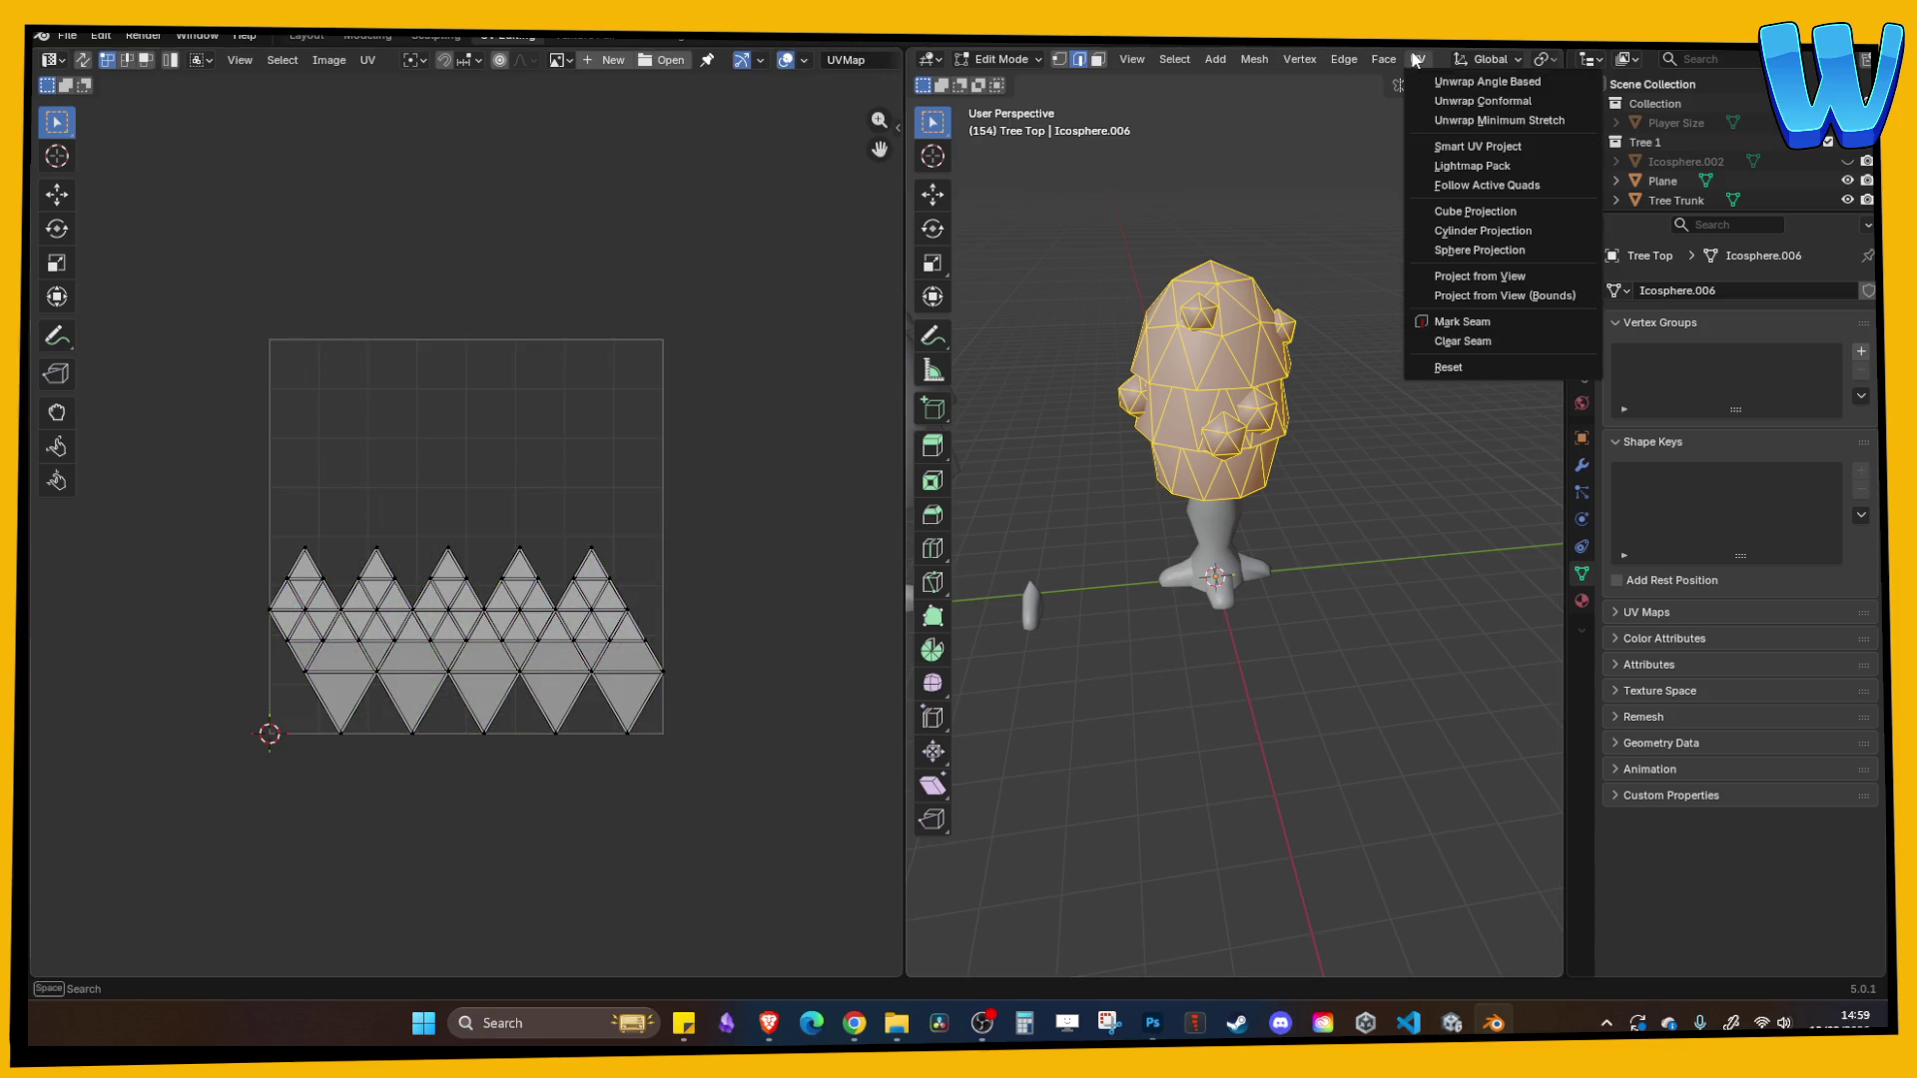
pyautogui.click(1476, 149)
pyautogui.click(1552, 226)
pyautogui.write('0.0')
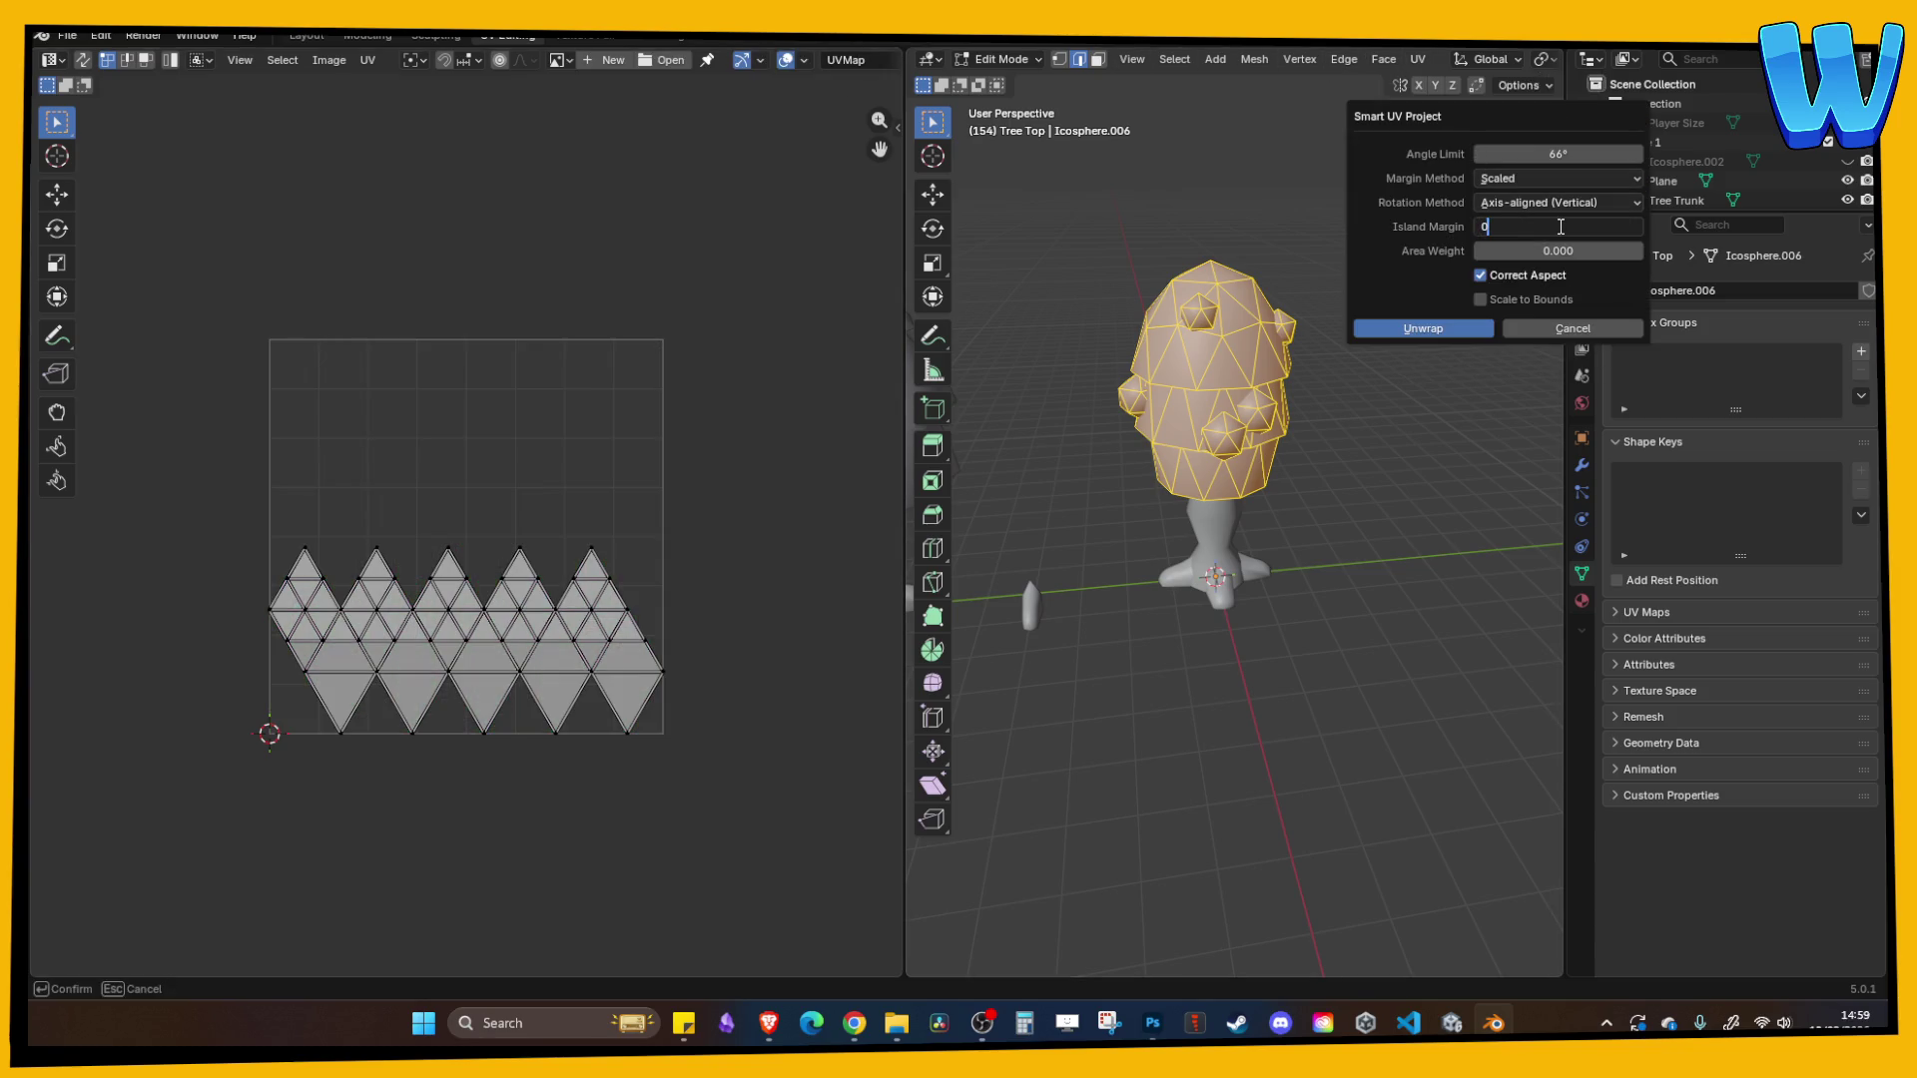
pyautogui.press('Return')
pyautogui.click(1443, 328)
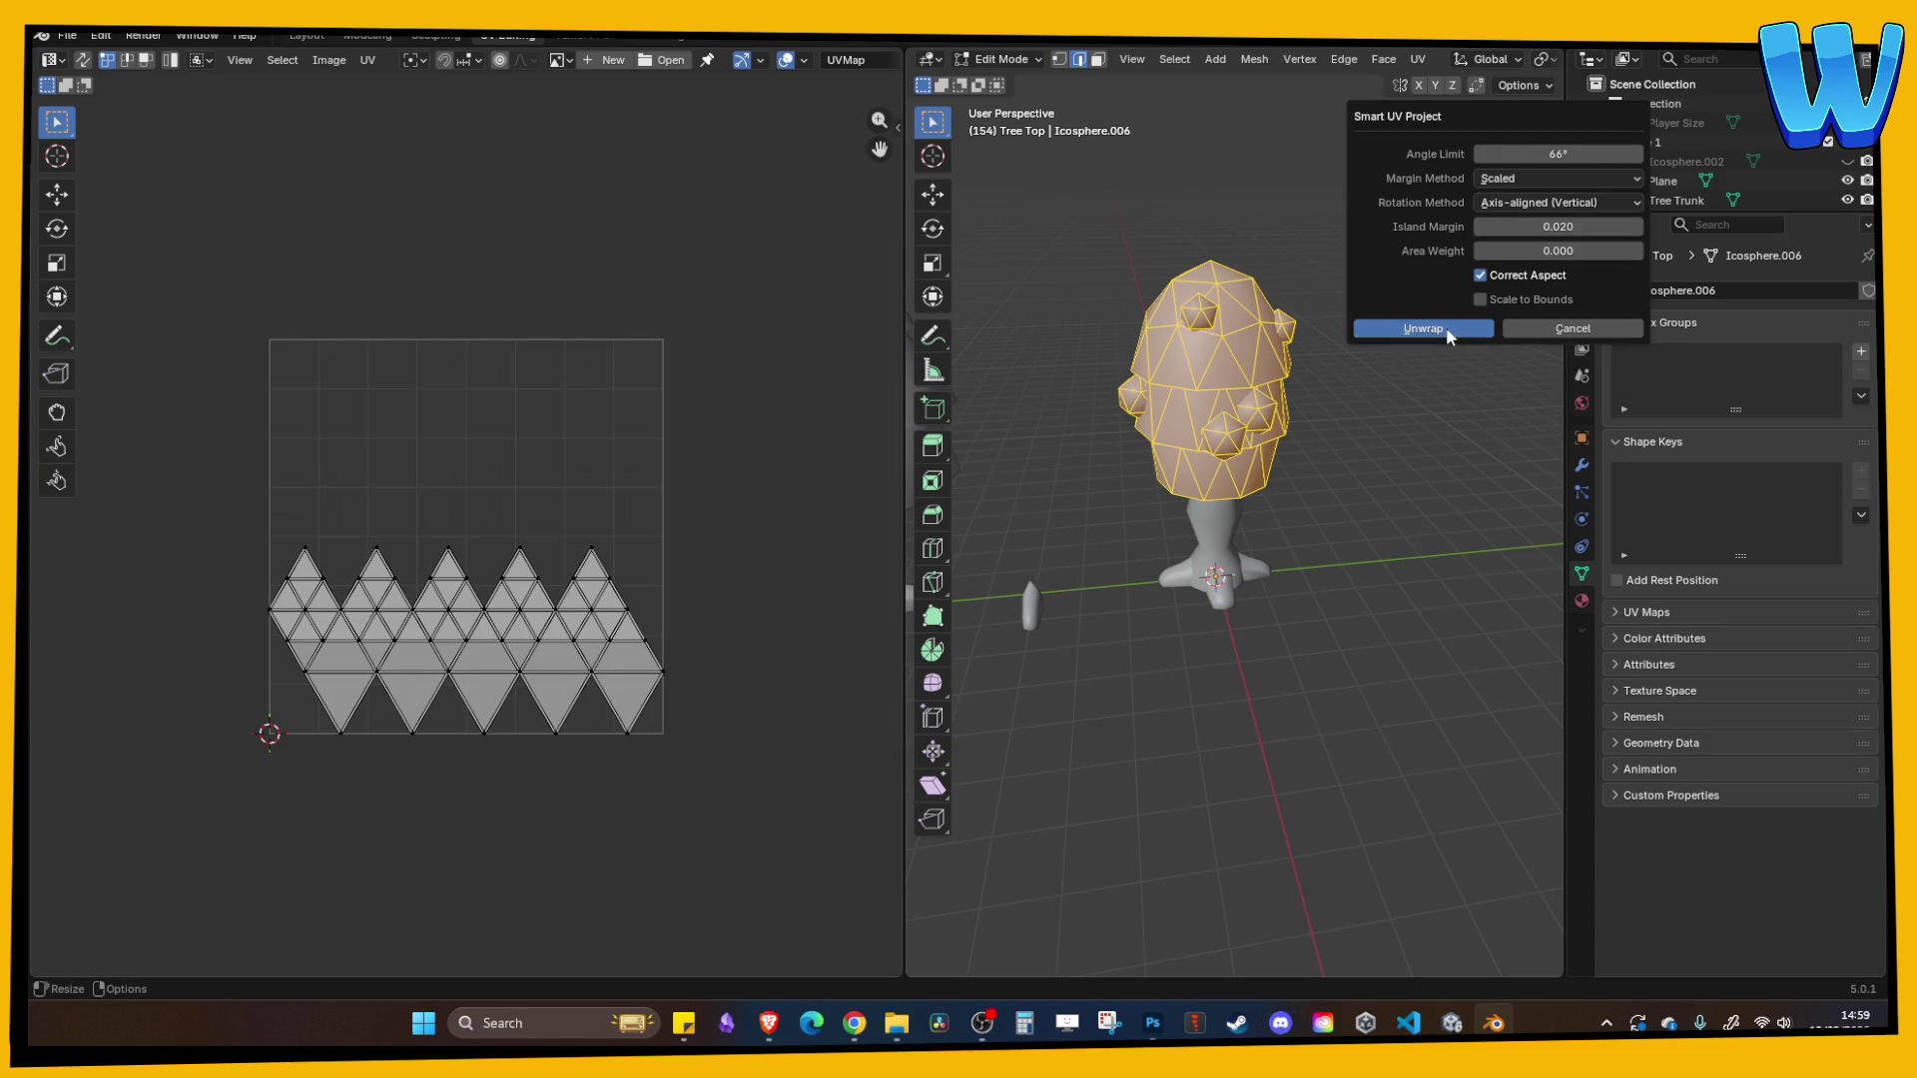
pyautogui.click(1417, 59)
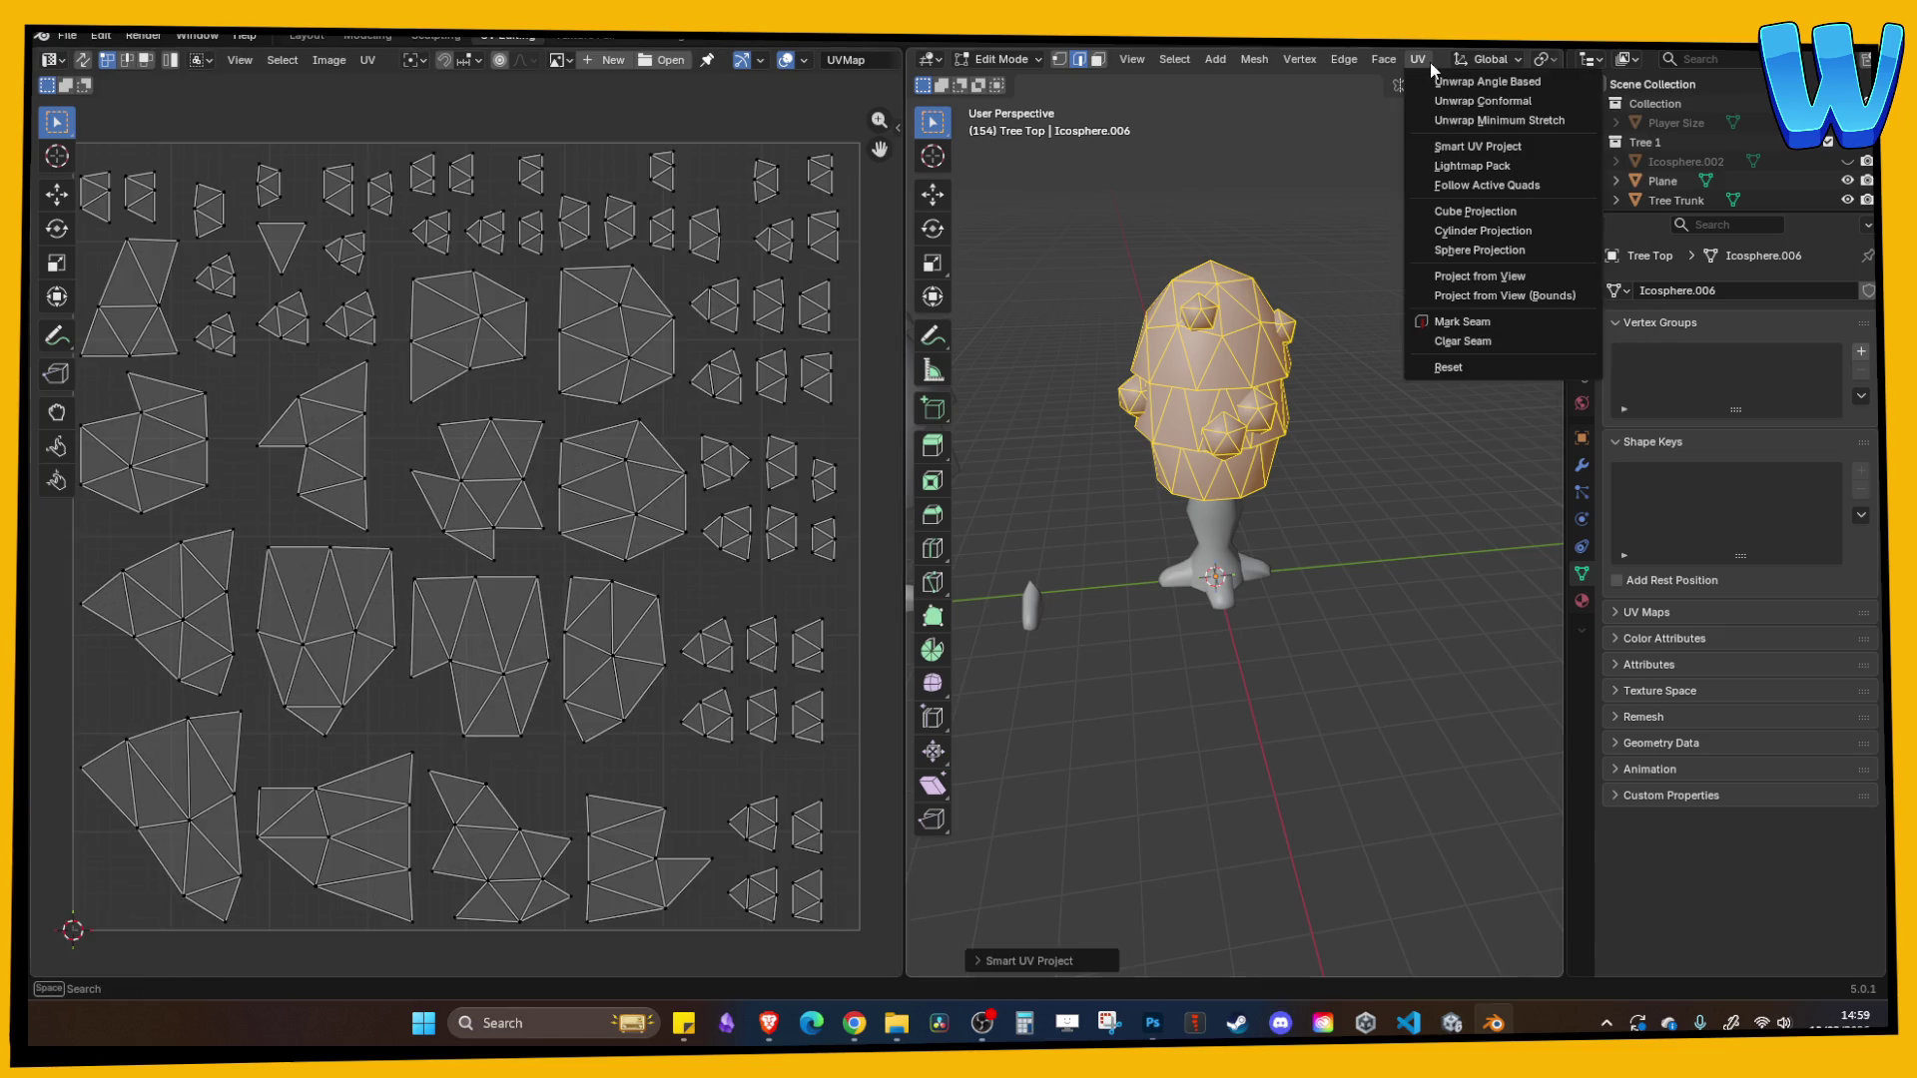
pyautogui.click(1471, 148)
pyautogui.click(1524, 234)
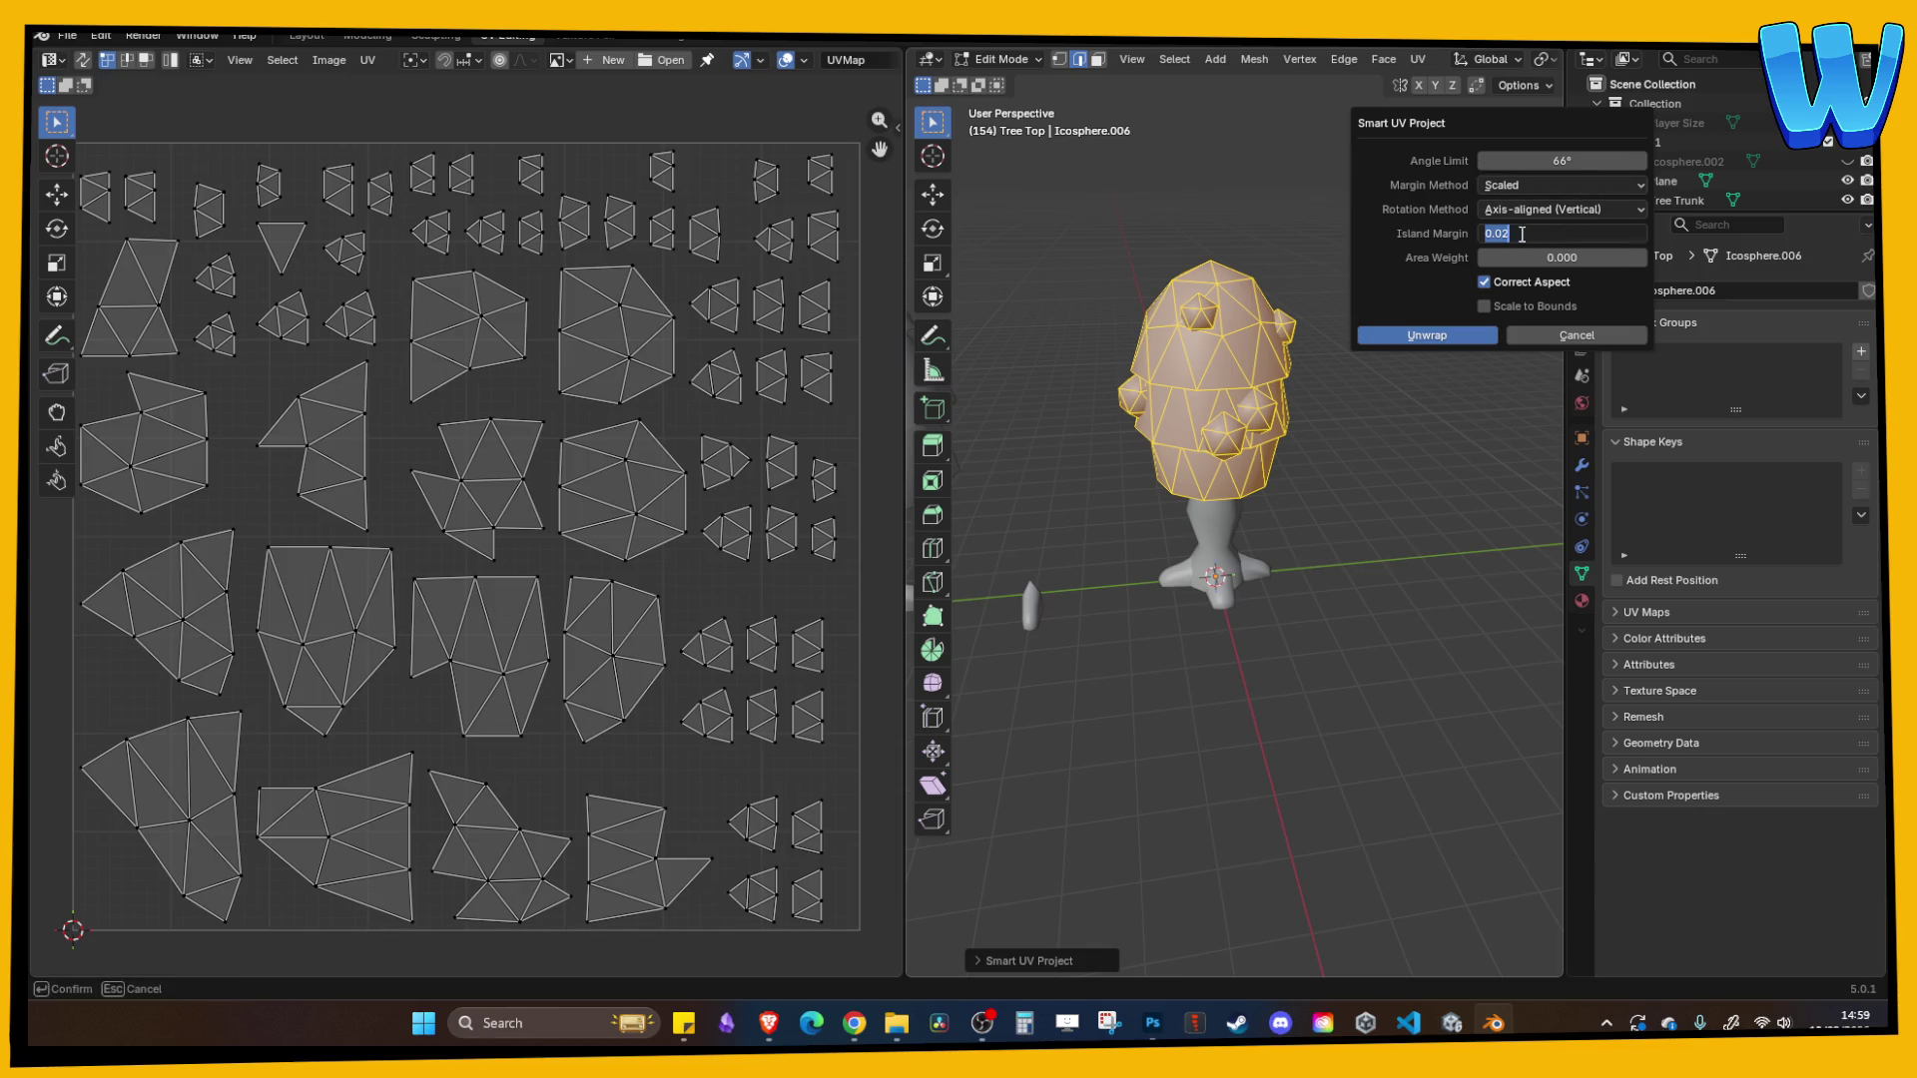
pyautogui.press('Return')
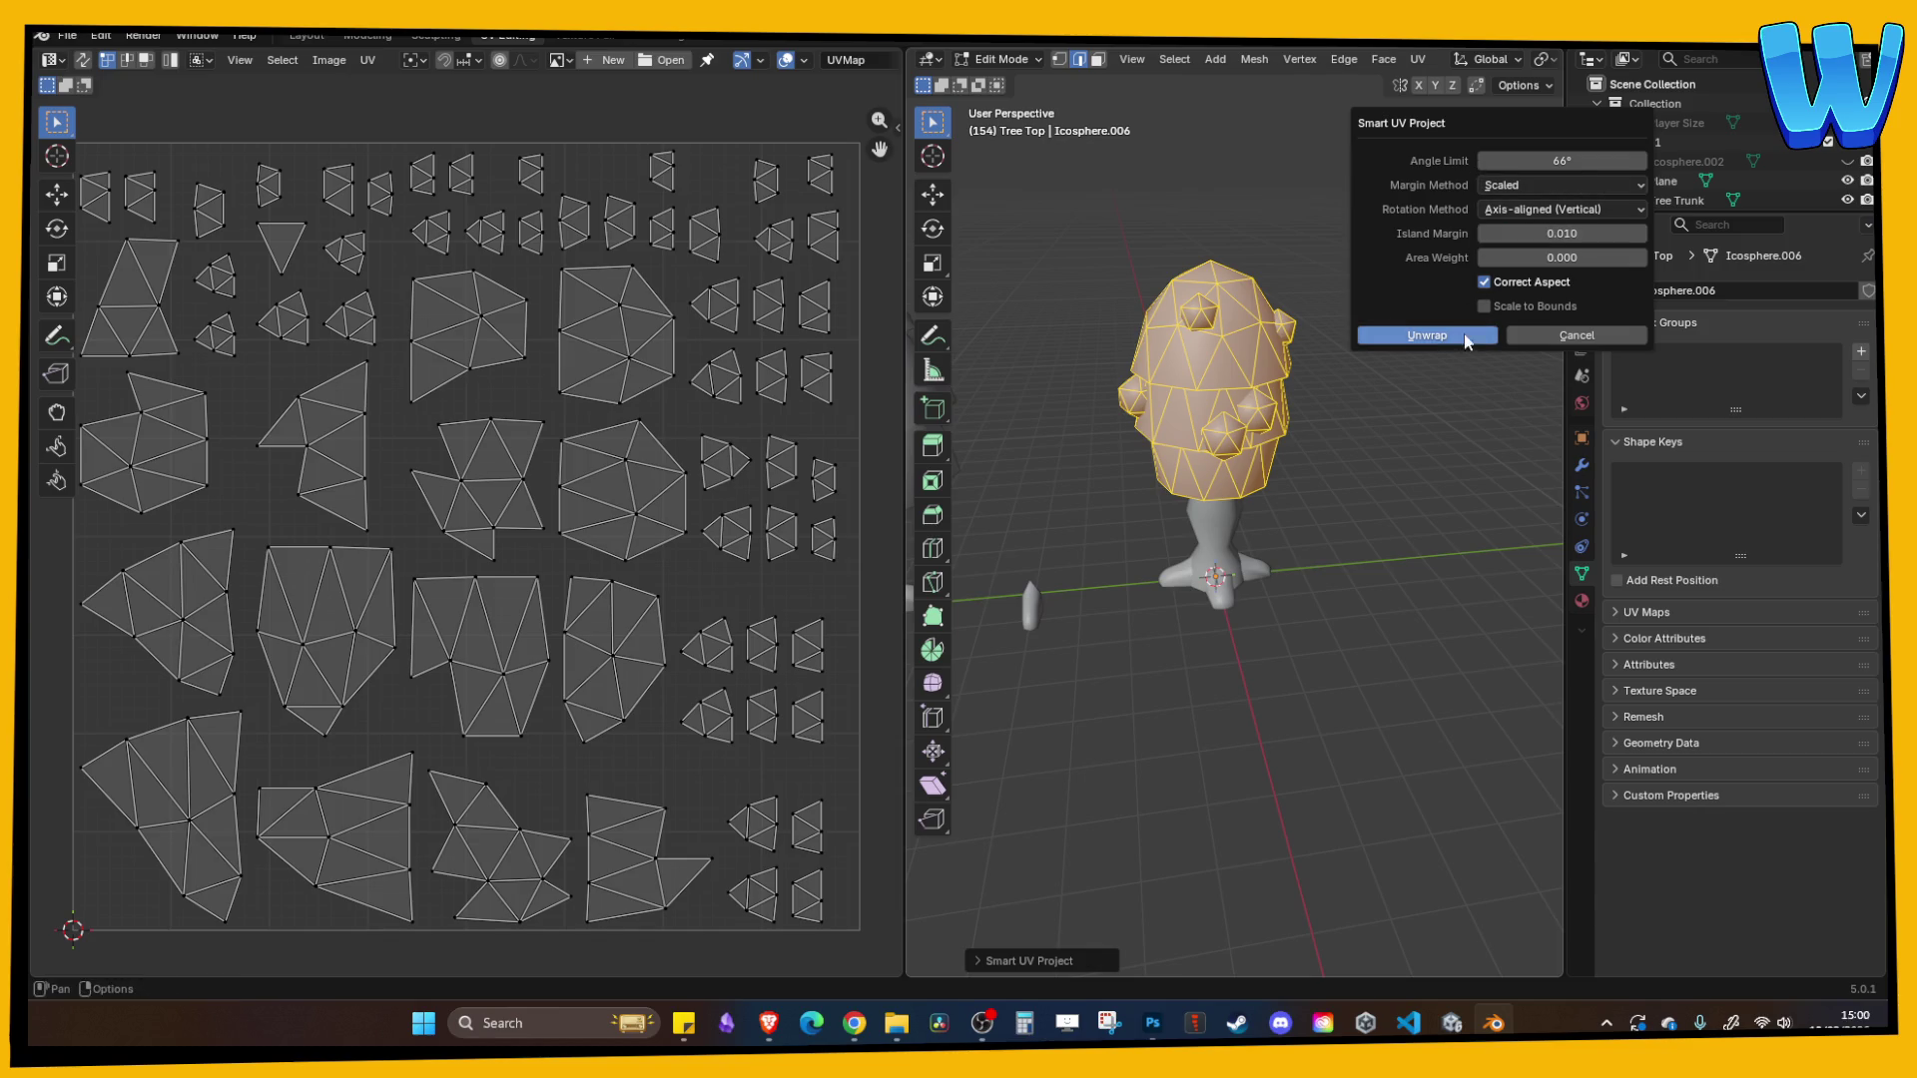
pyautogui.click(1427, 335)
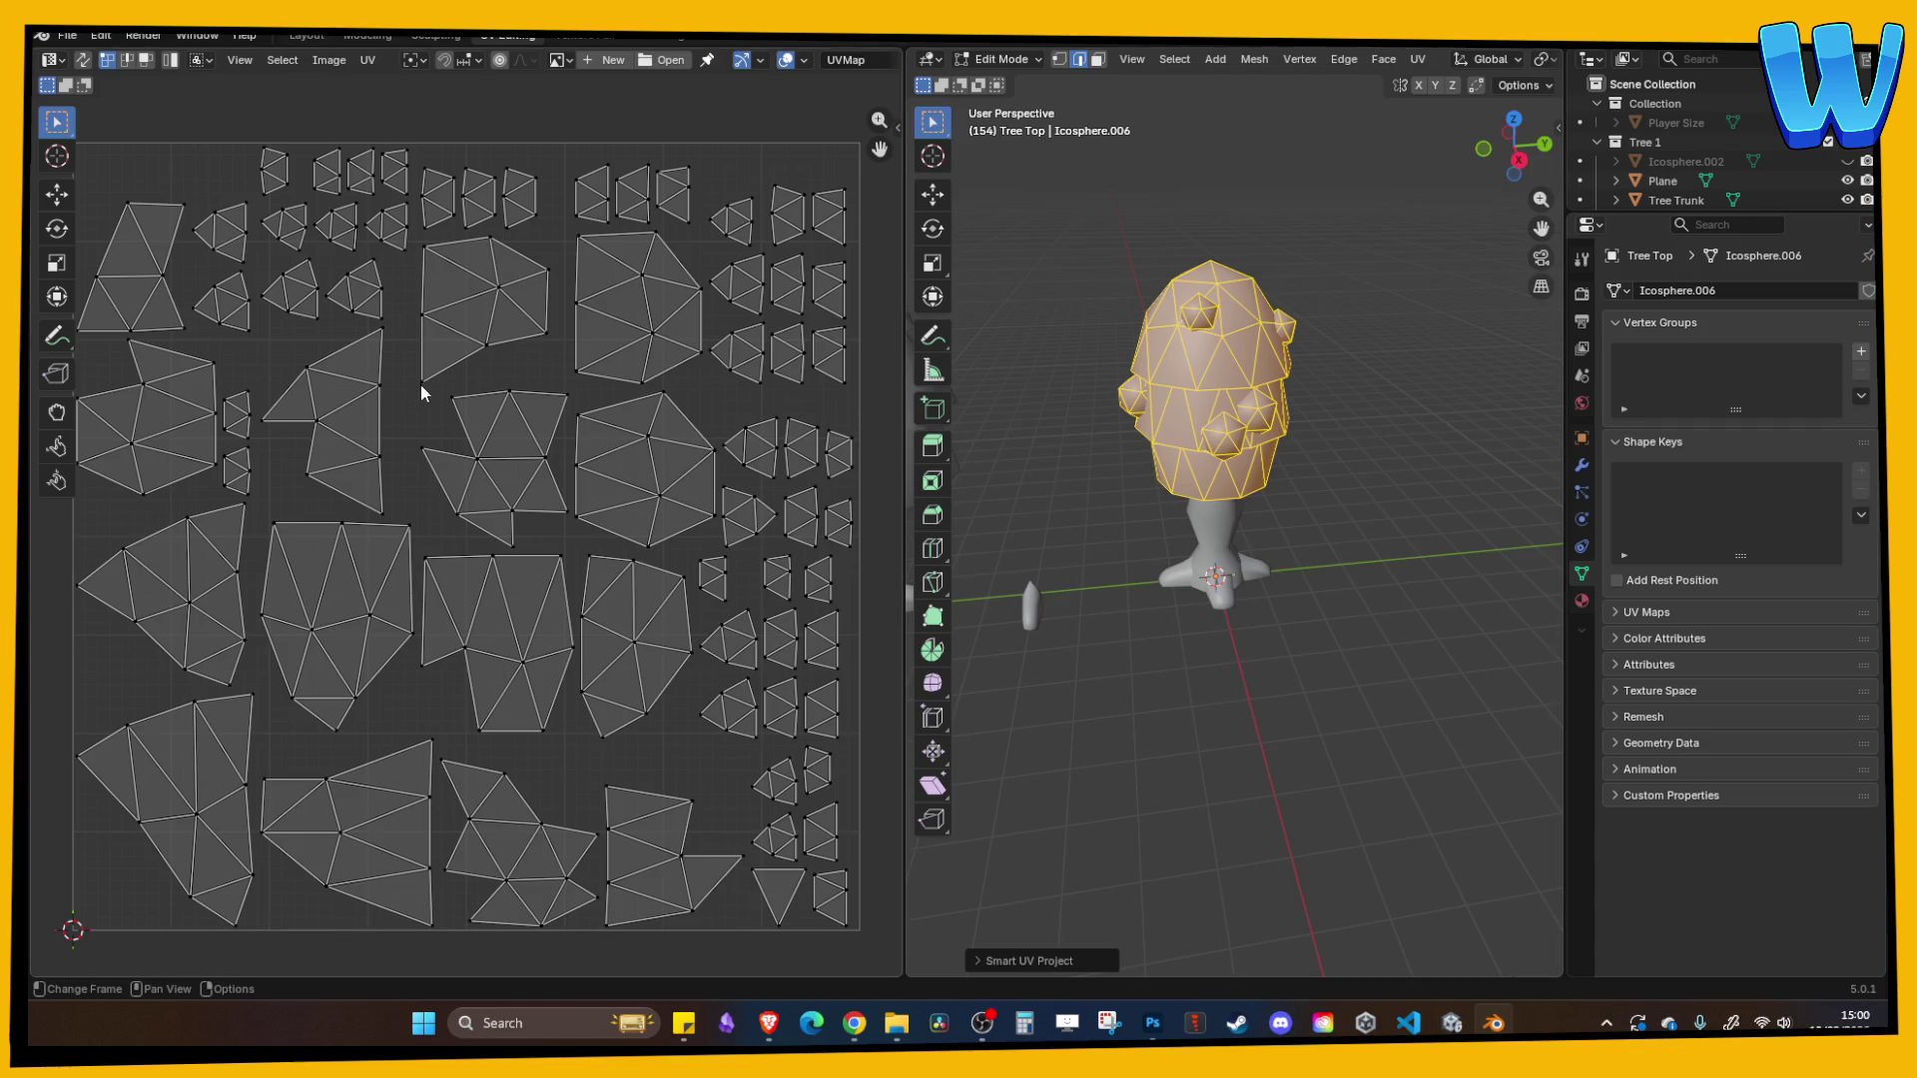
# - Rerun Smart UV Project with a 0.005 island margin and save the file
pyautogui.click(1424, 62)
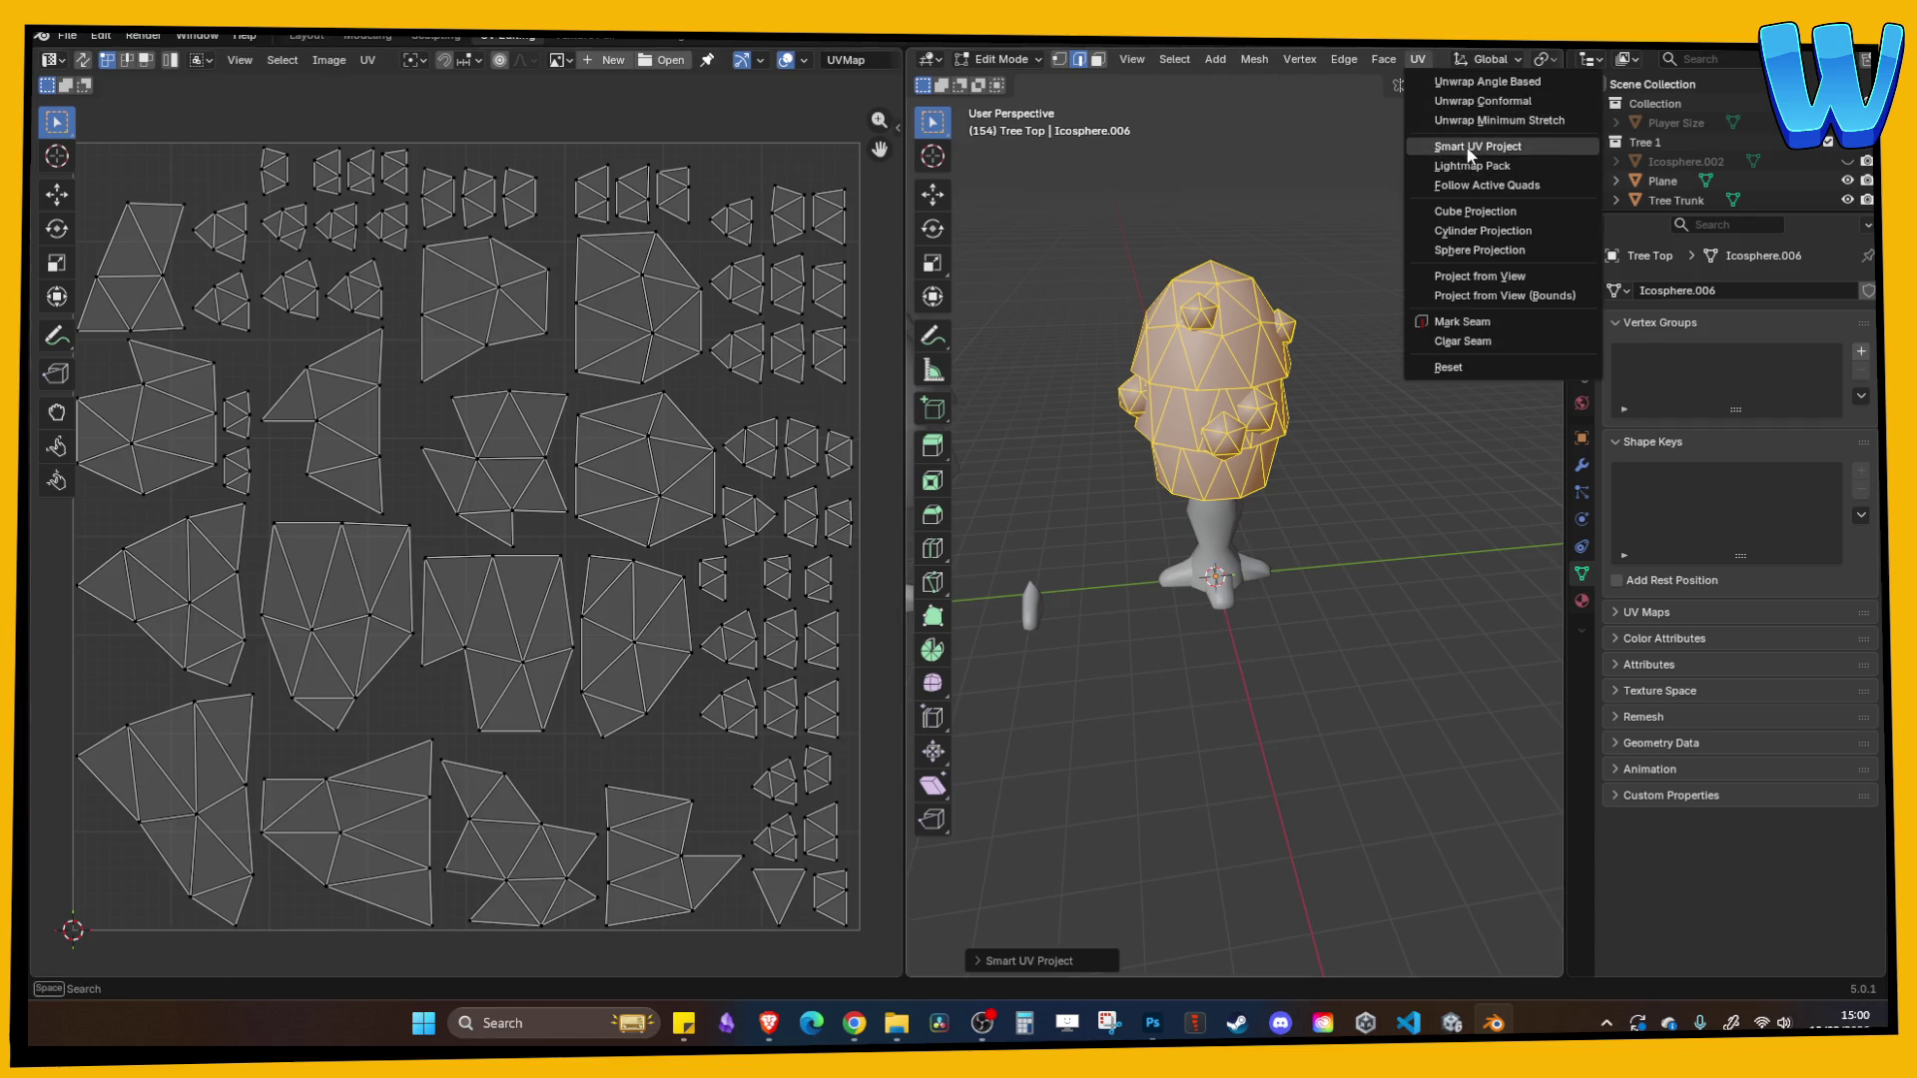
pyautogui.click(1474, 160)
pyautogui.click(1553, 229)
pyautogui.click(1552, 232)
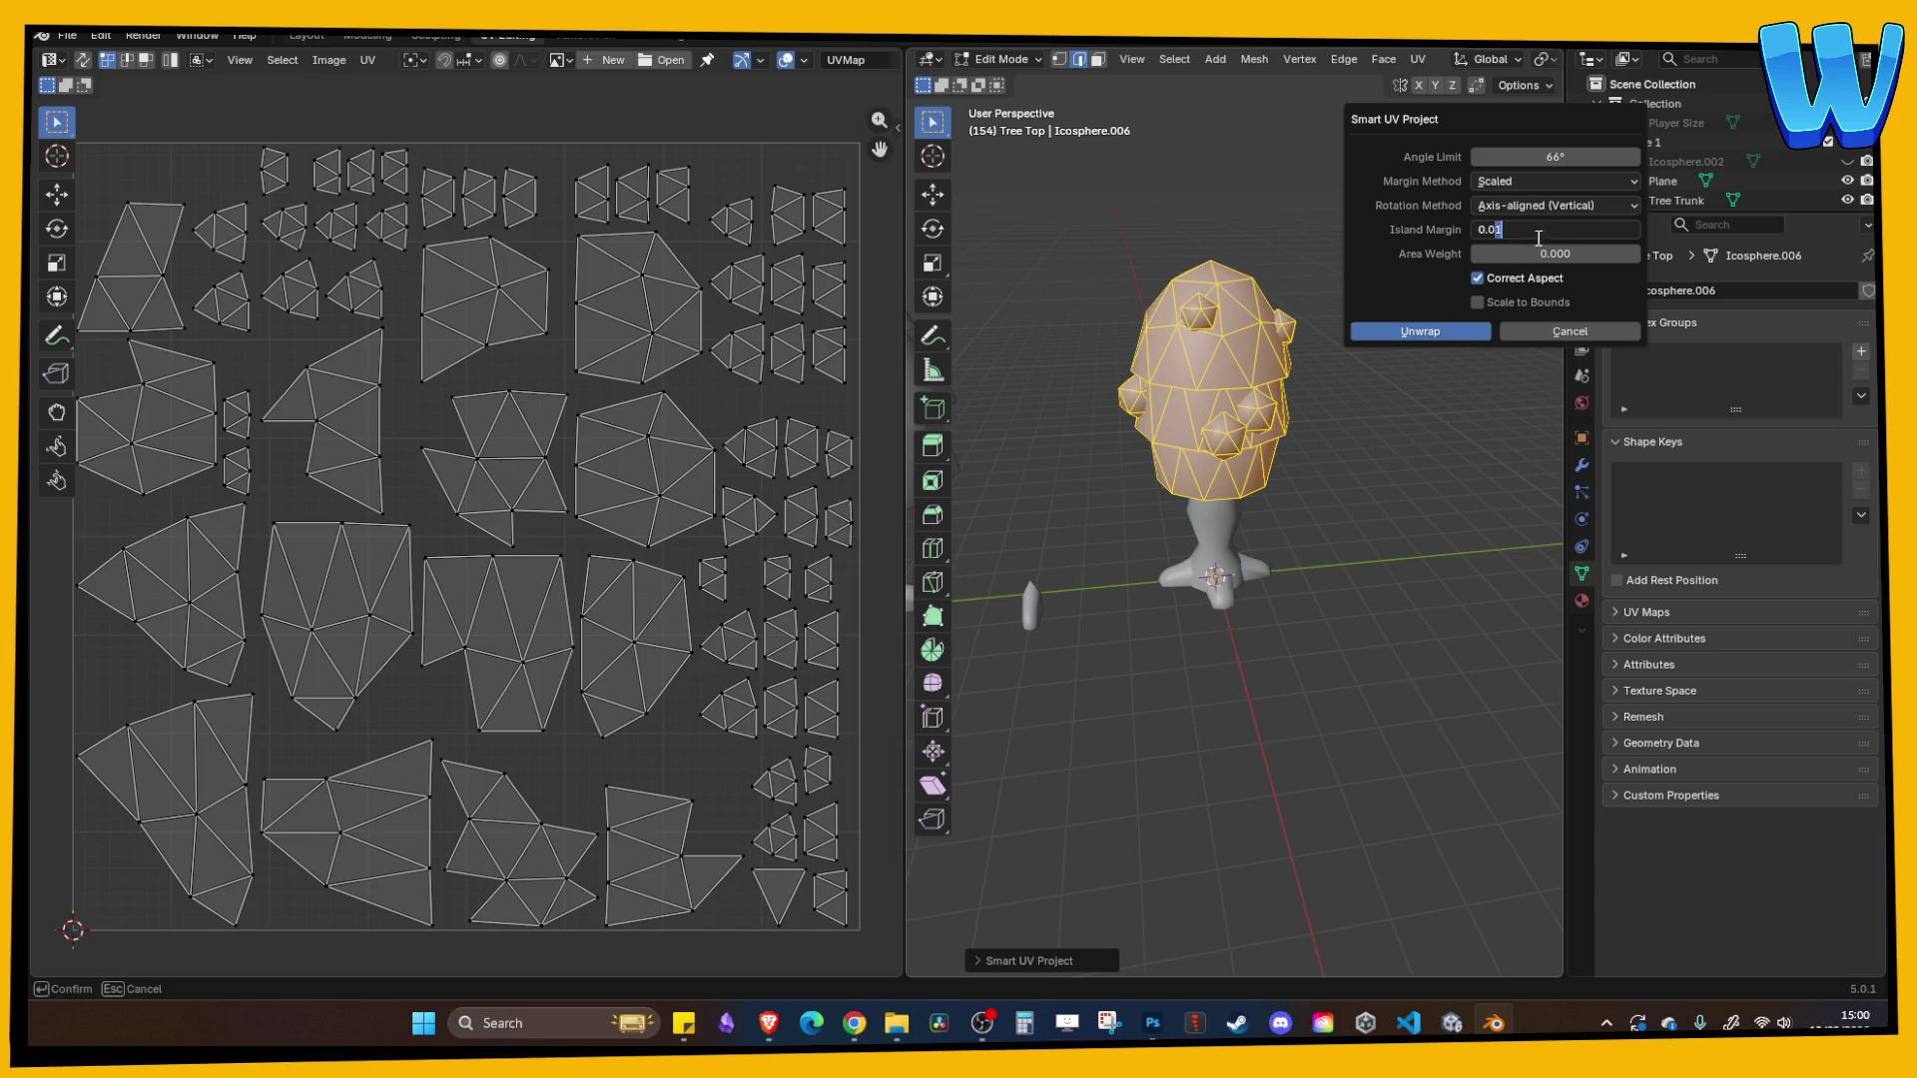
pyautogui.write('5')
pyautogui.click(1420, 331)
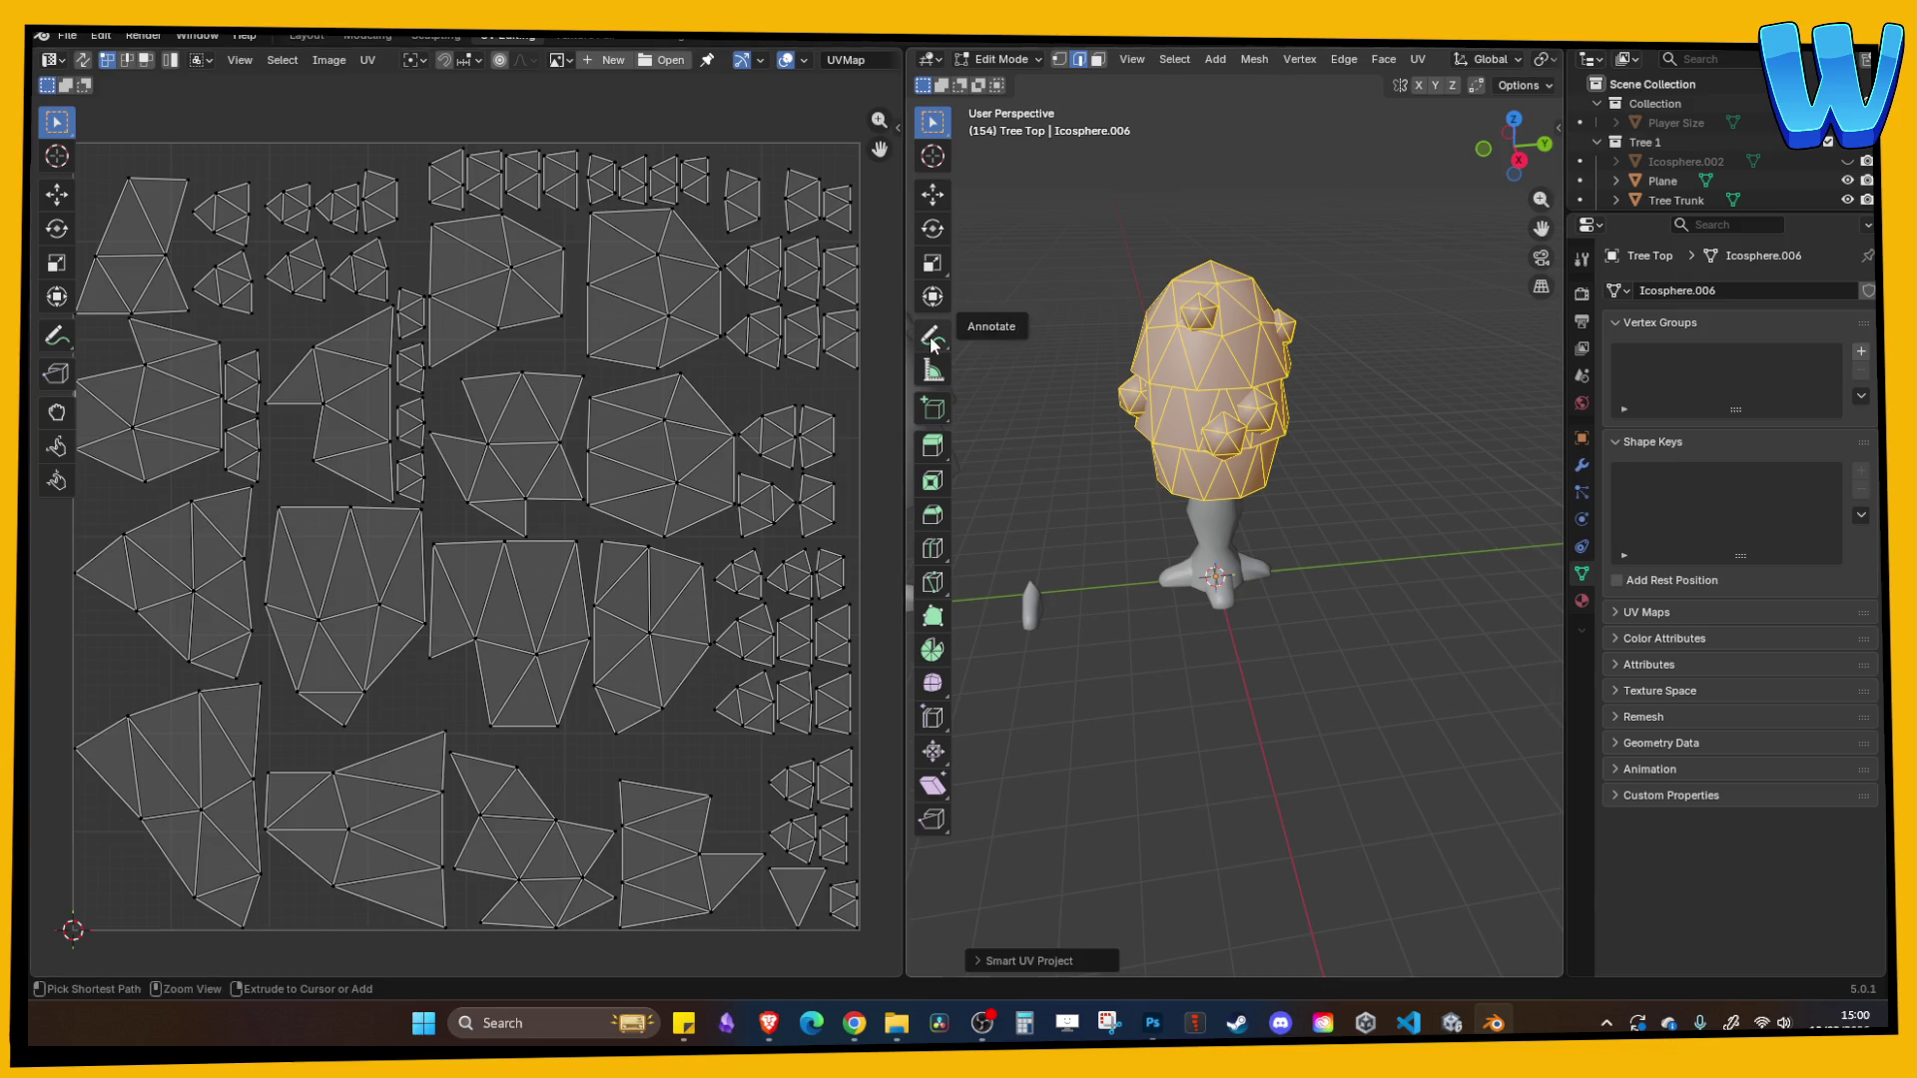
pyautogui.hotkey('ctrl', 's')
pyautogui.click(367, 37)
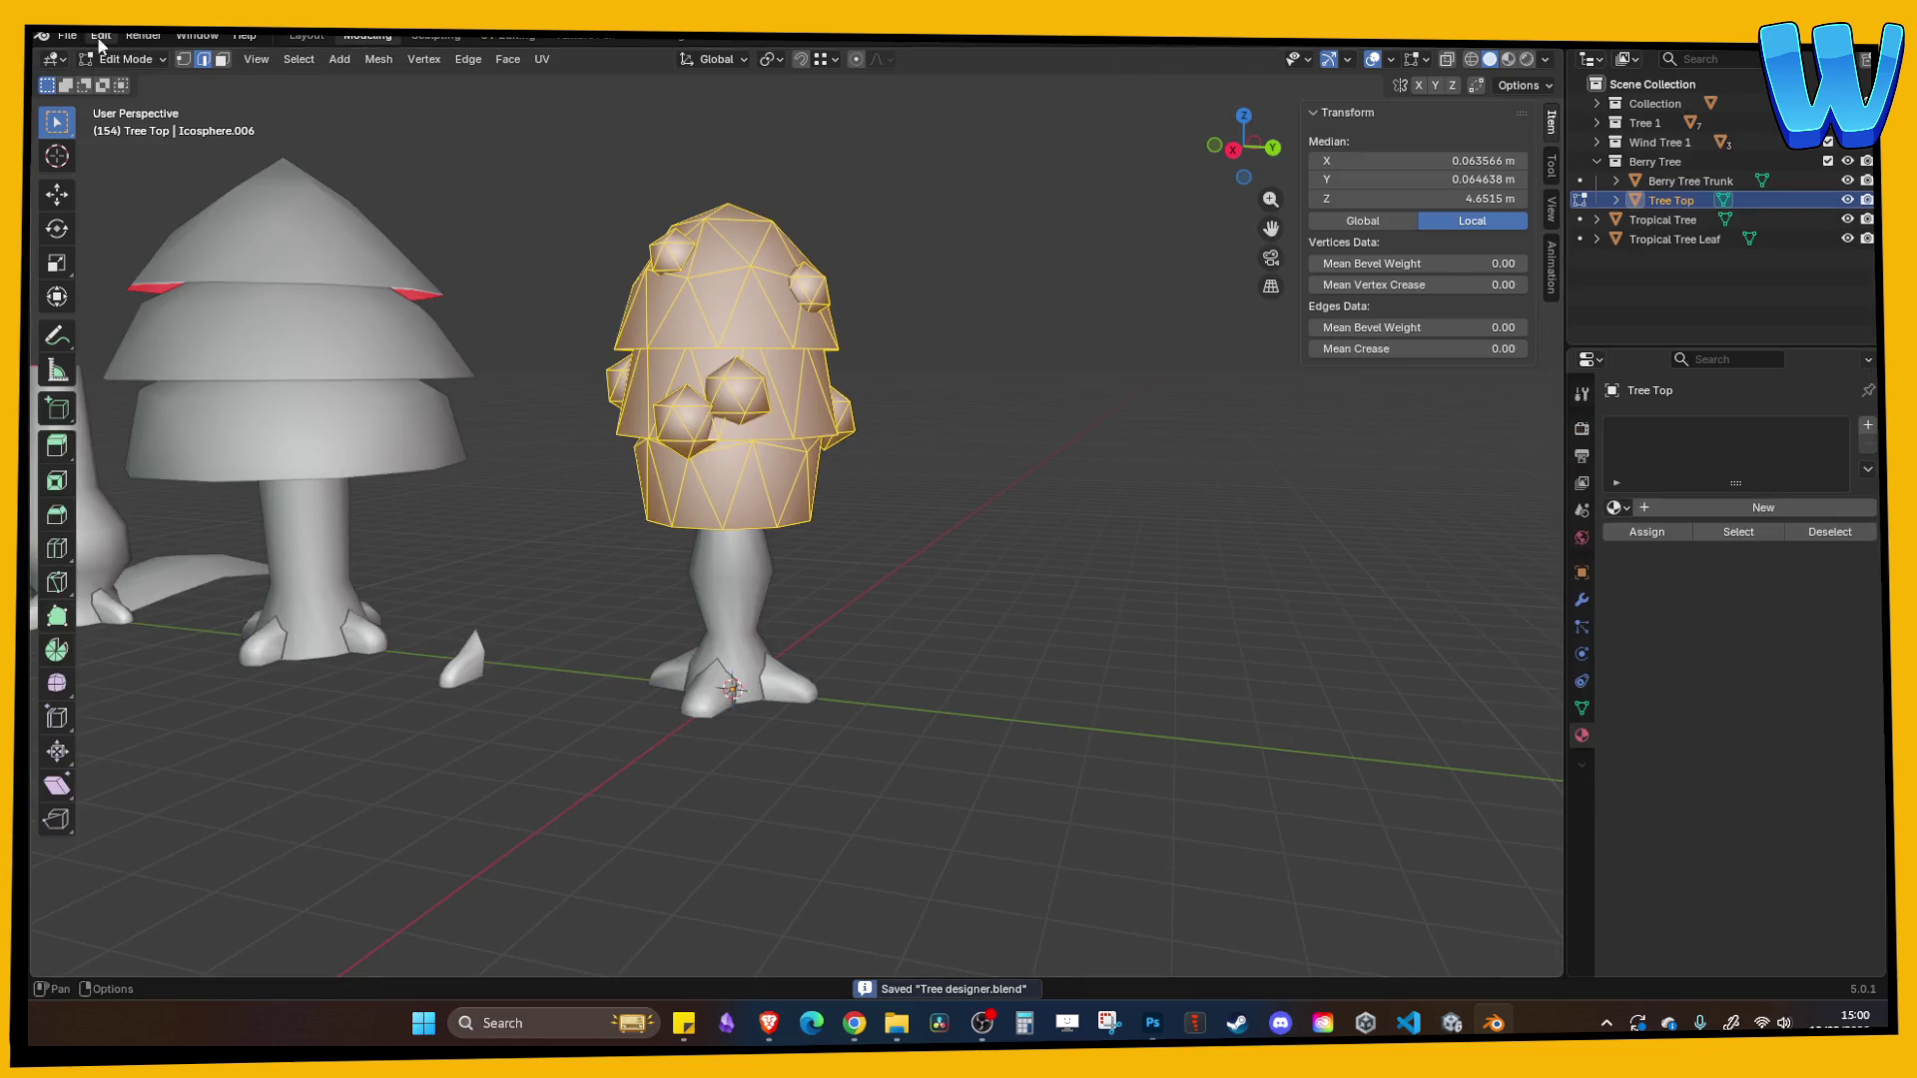
# - Start a Wavefront OBJ export into new folder 'Tree 5 - Berry Tree', Selection Only, Z up
pyautogui.click(68, 36)
pyautogui.moveTo(156, 329)
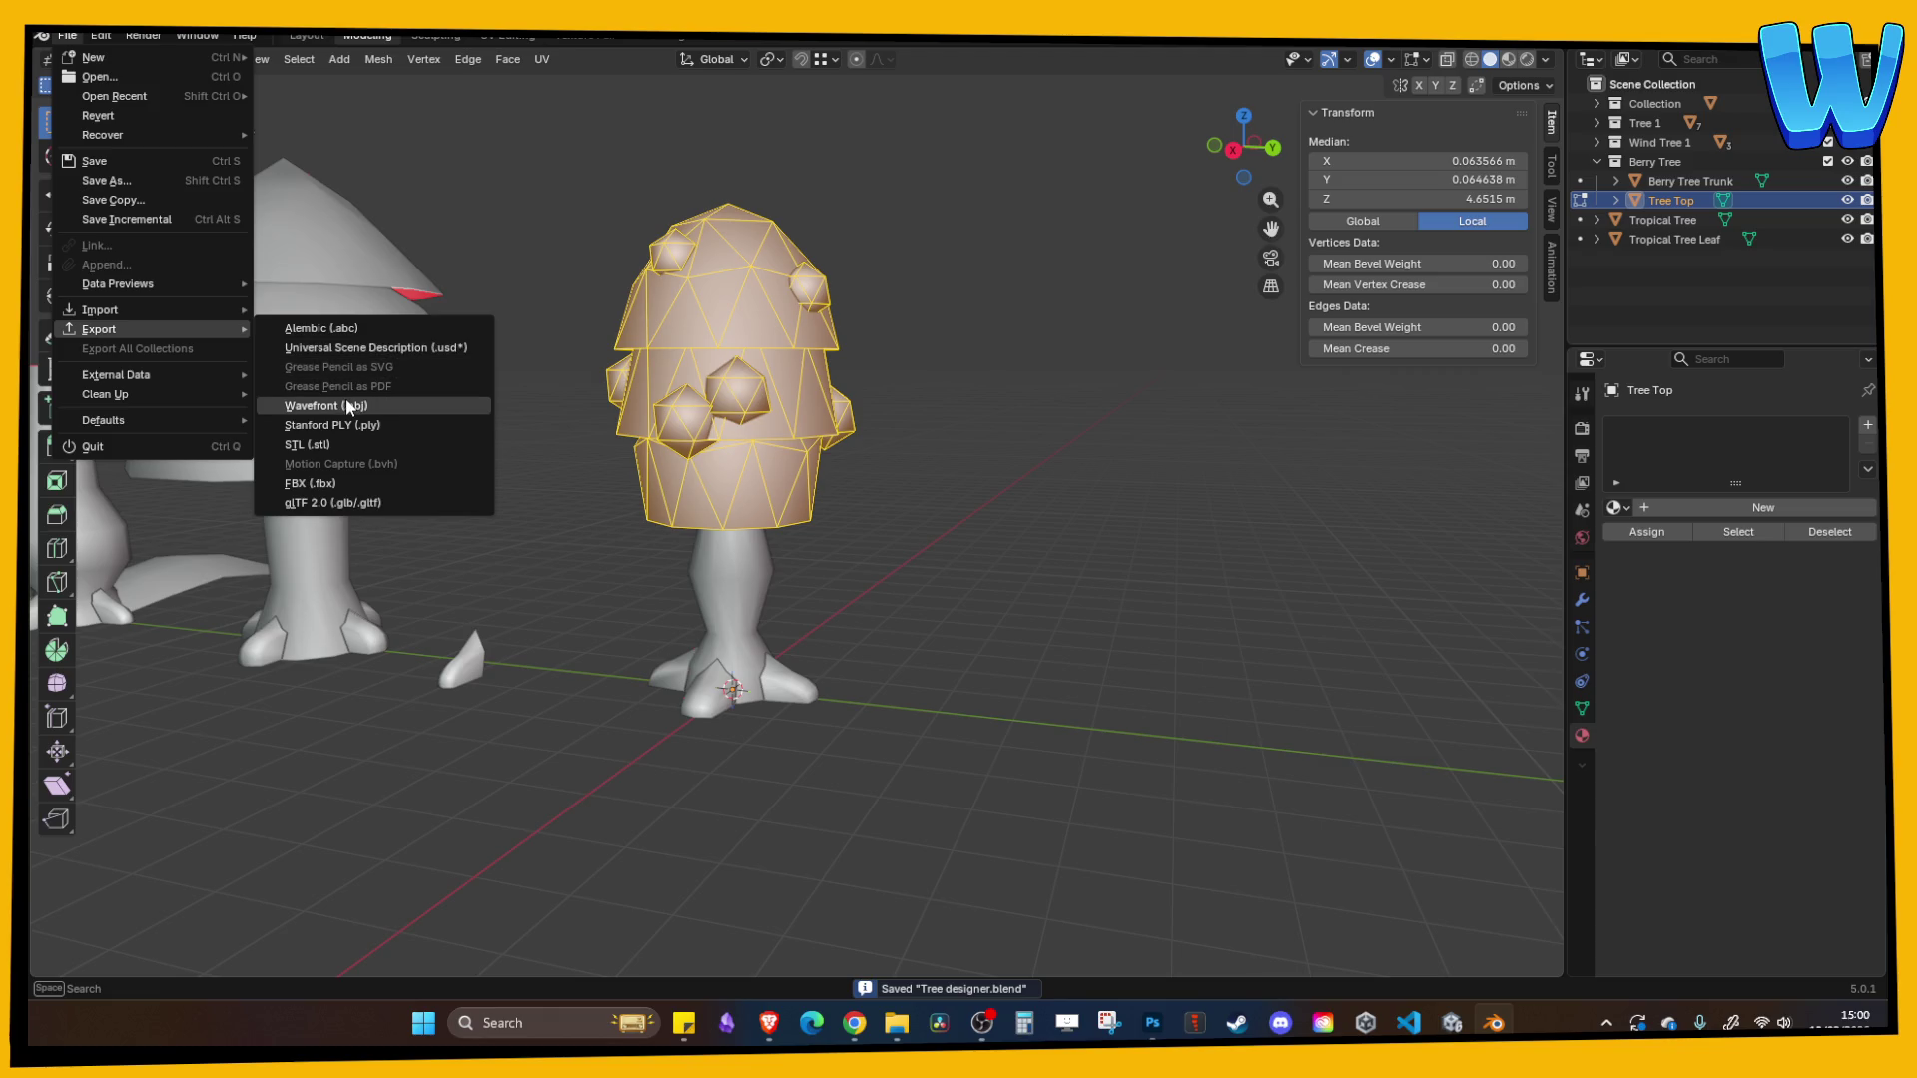
pyautogui.click(355, 406)
pyautogui.click(688, 240)
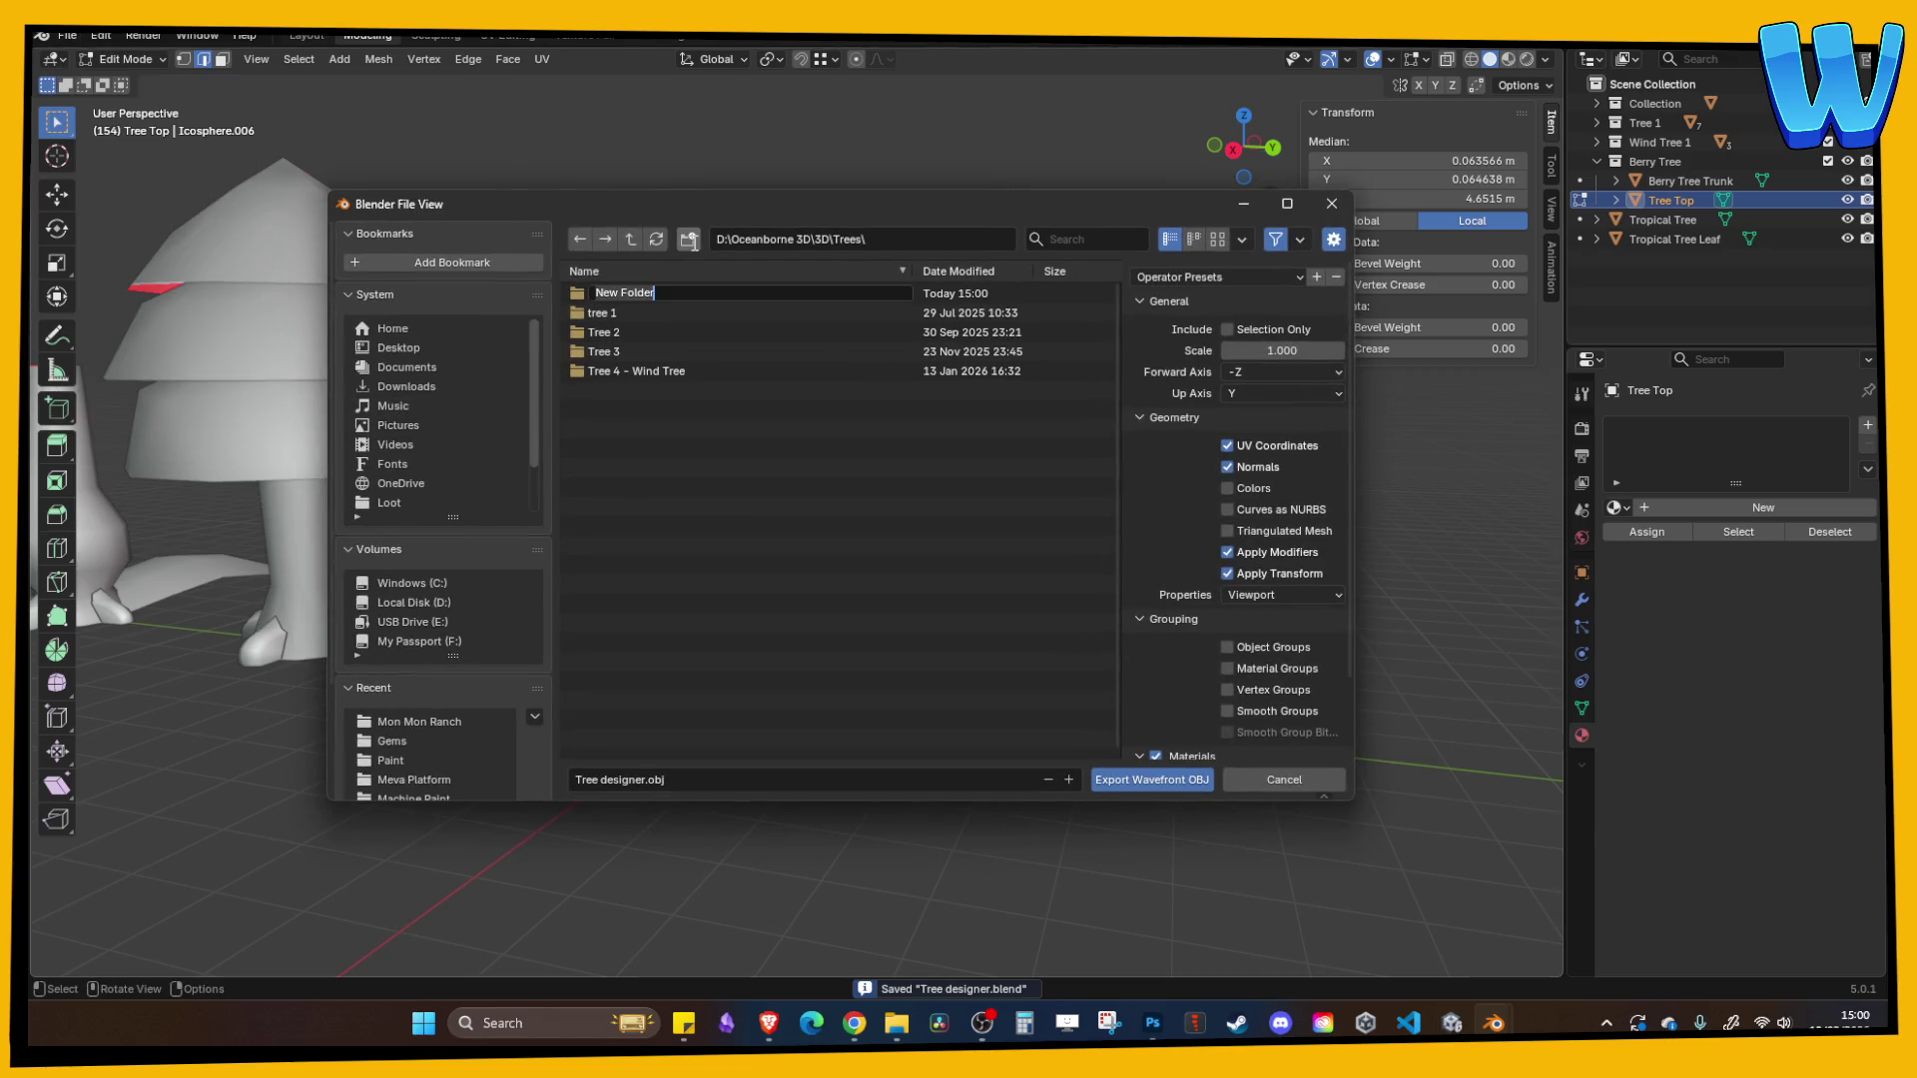
pyautogui.write('Tree 5 - Berry T')
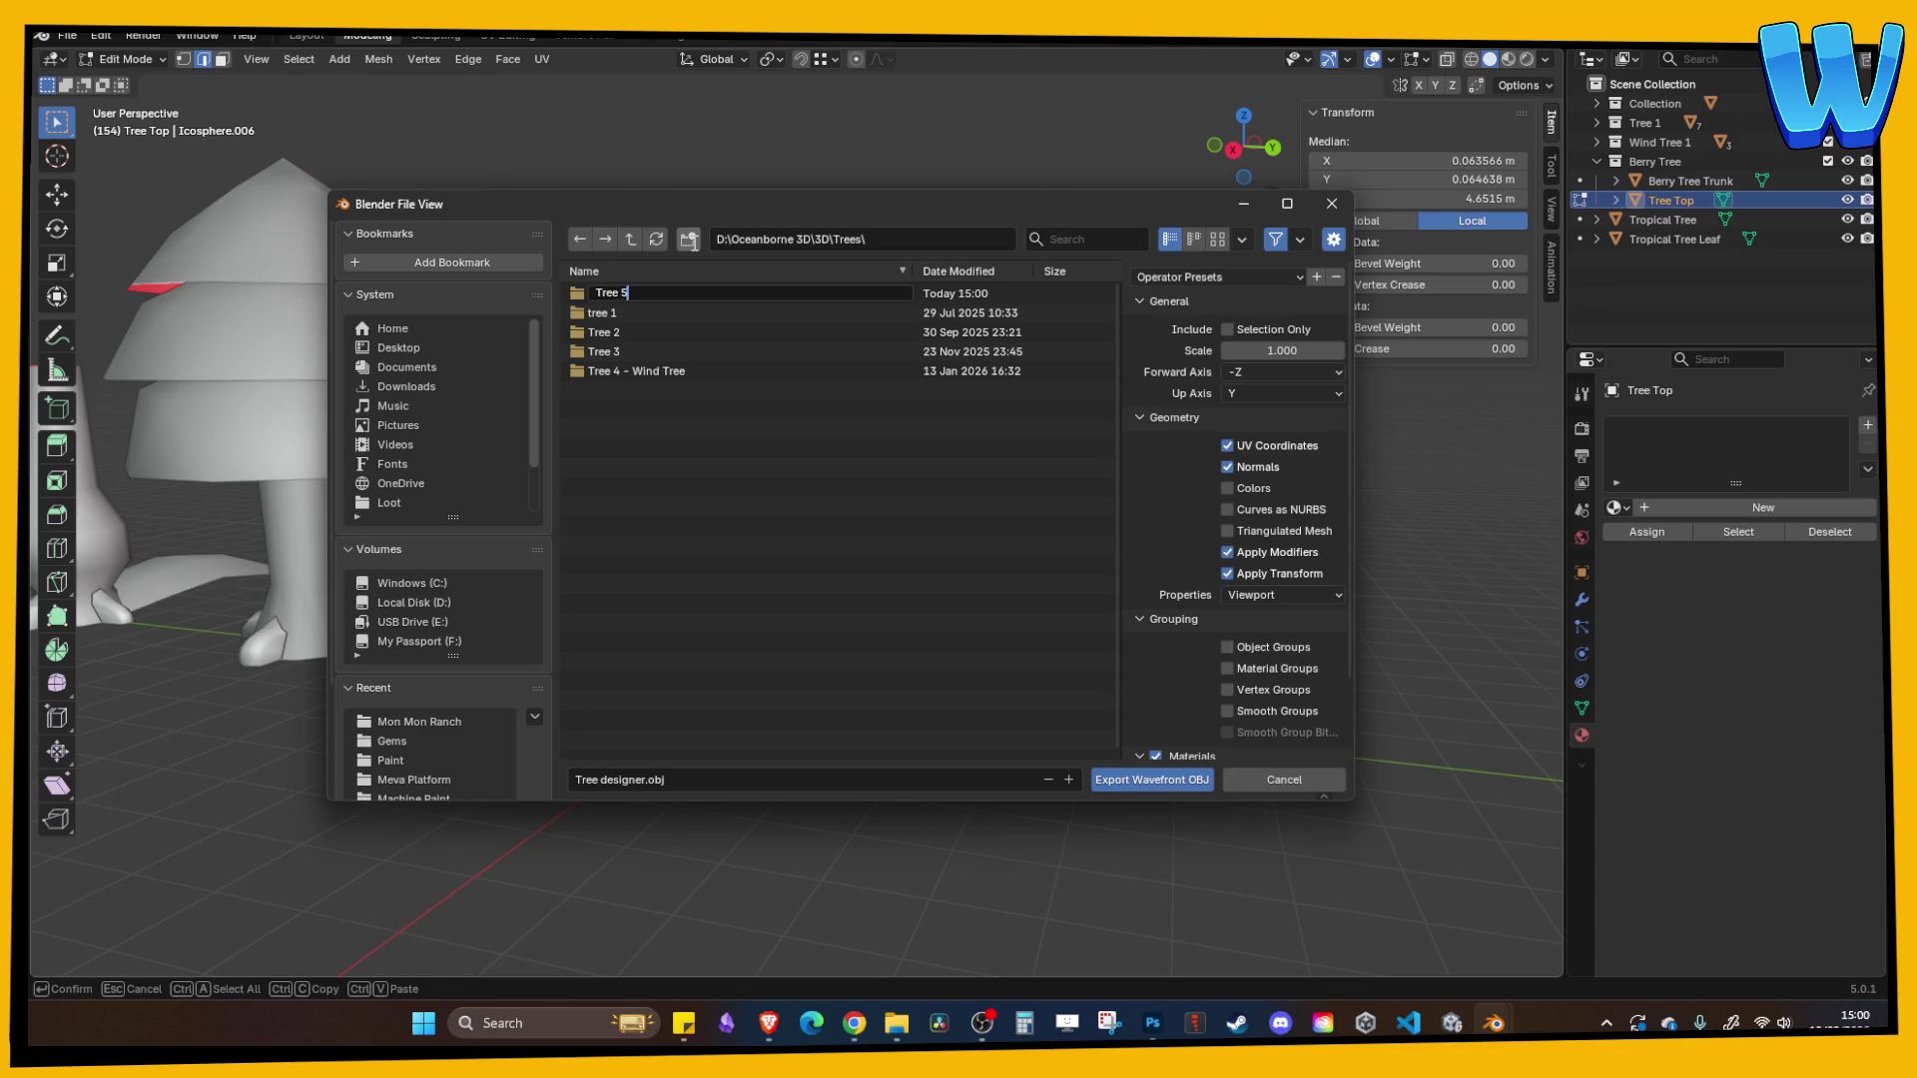
pyautogui.write('ree')
pyautogui.press('Return')
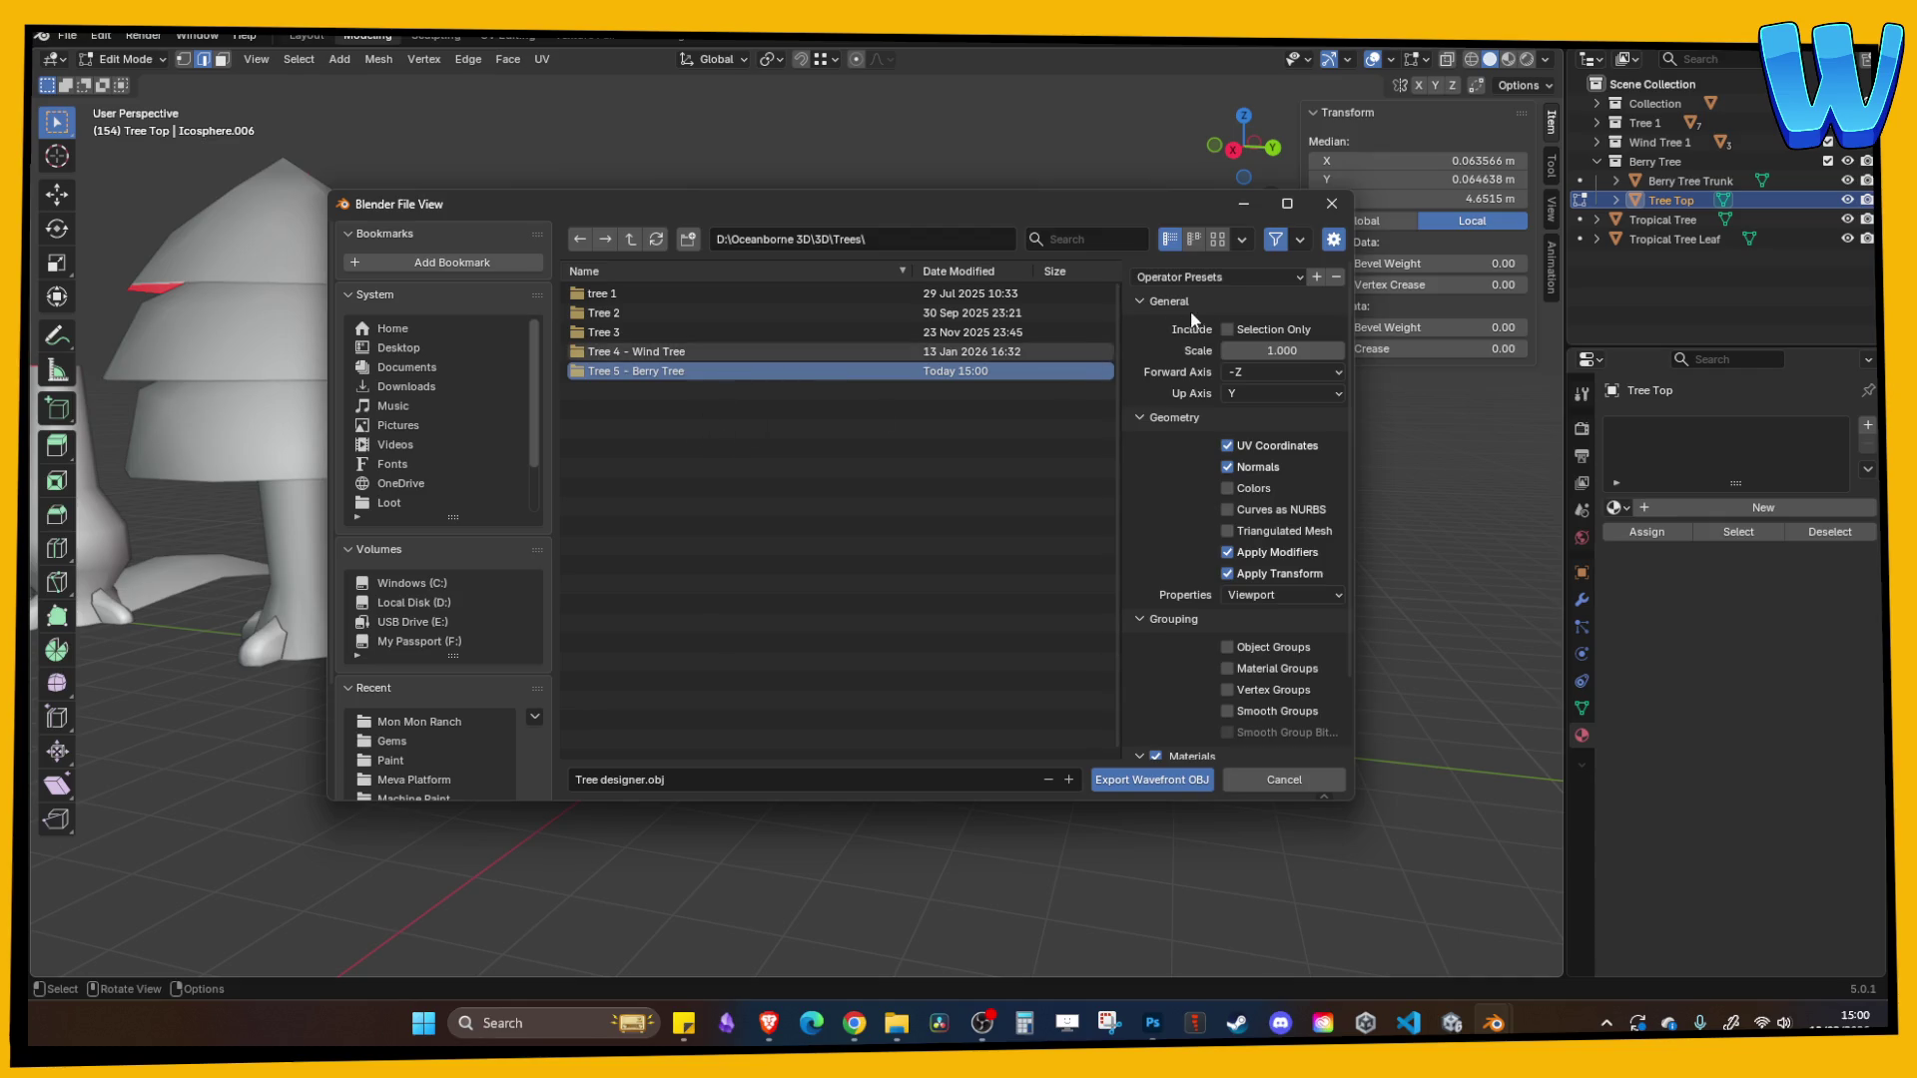
pyautogui.click(1227, 329)
pyautogui.click(1235, 397)
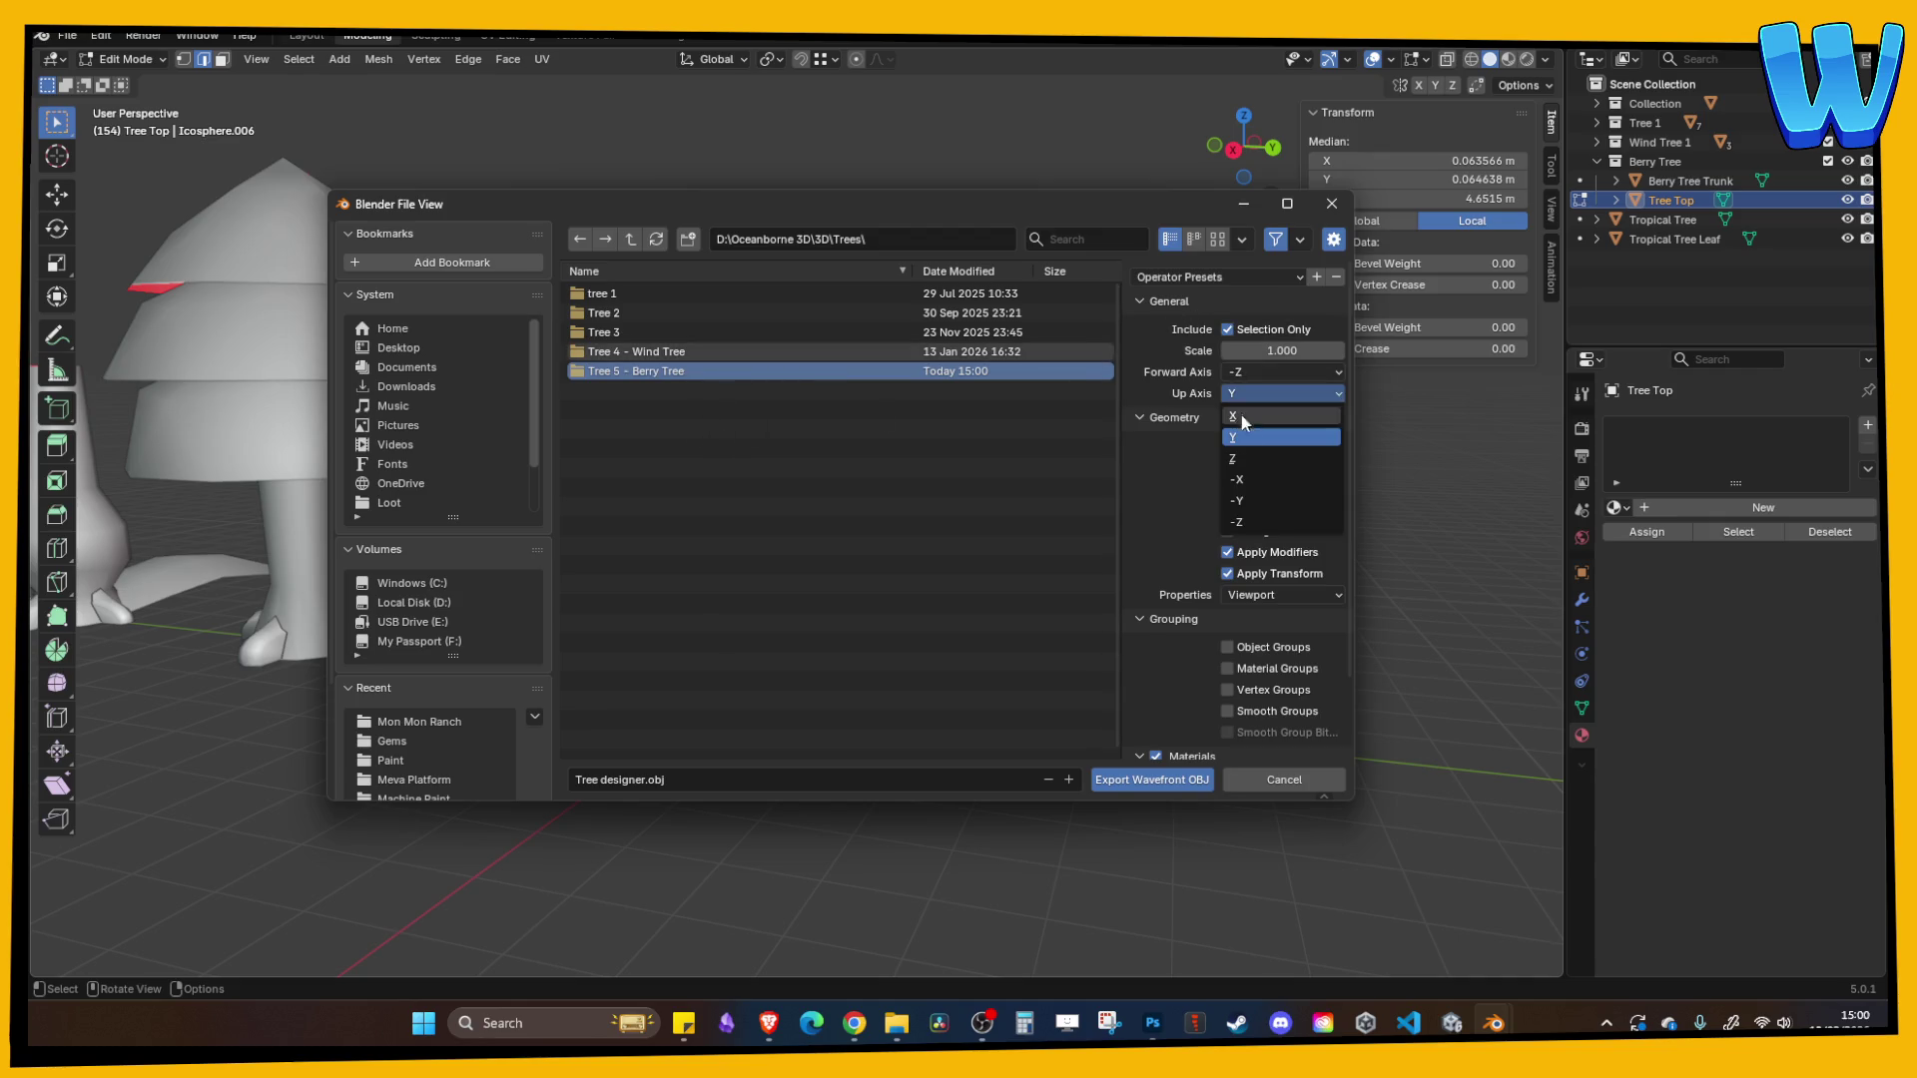
pyautogui.click(1235, 458)
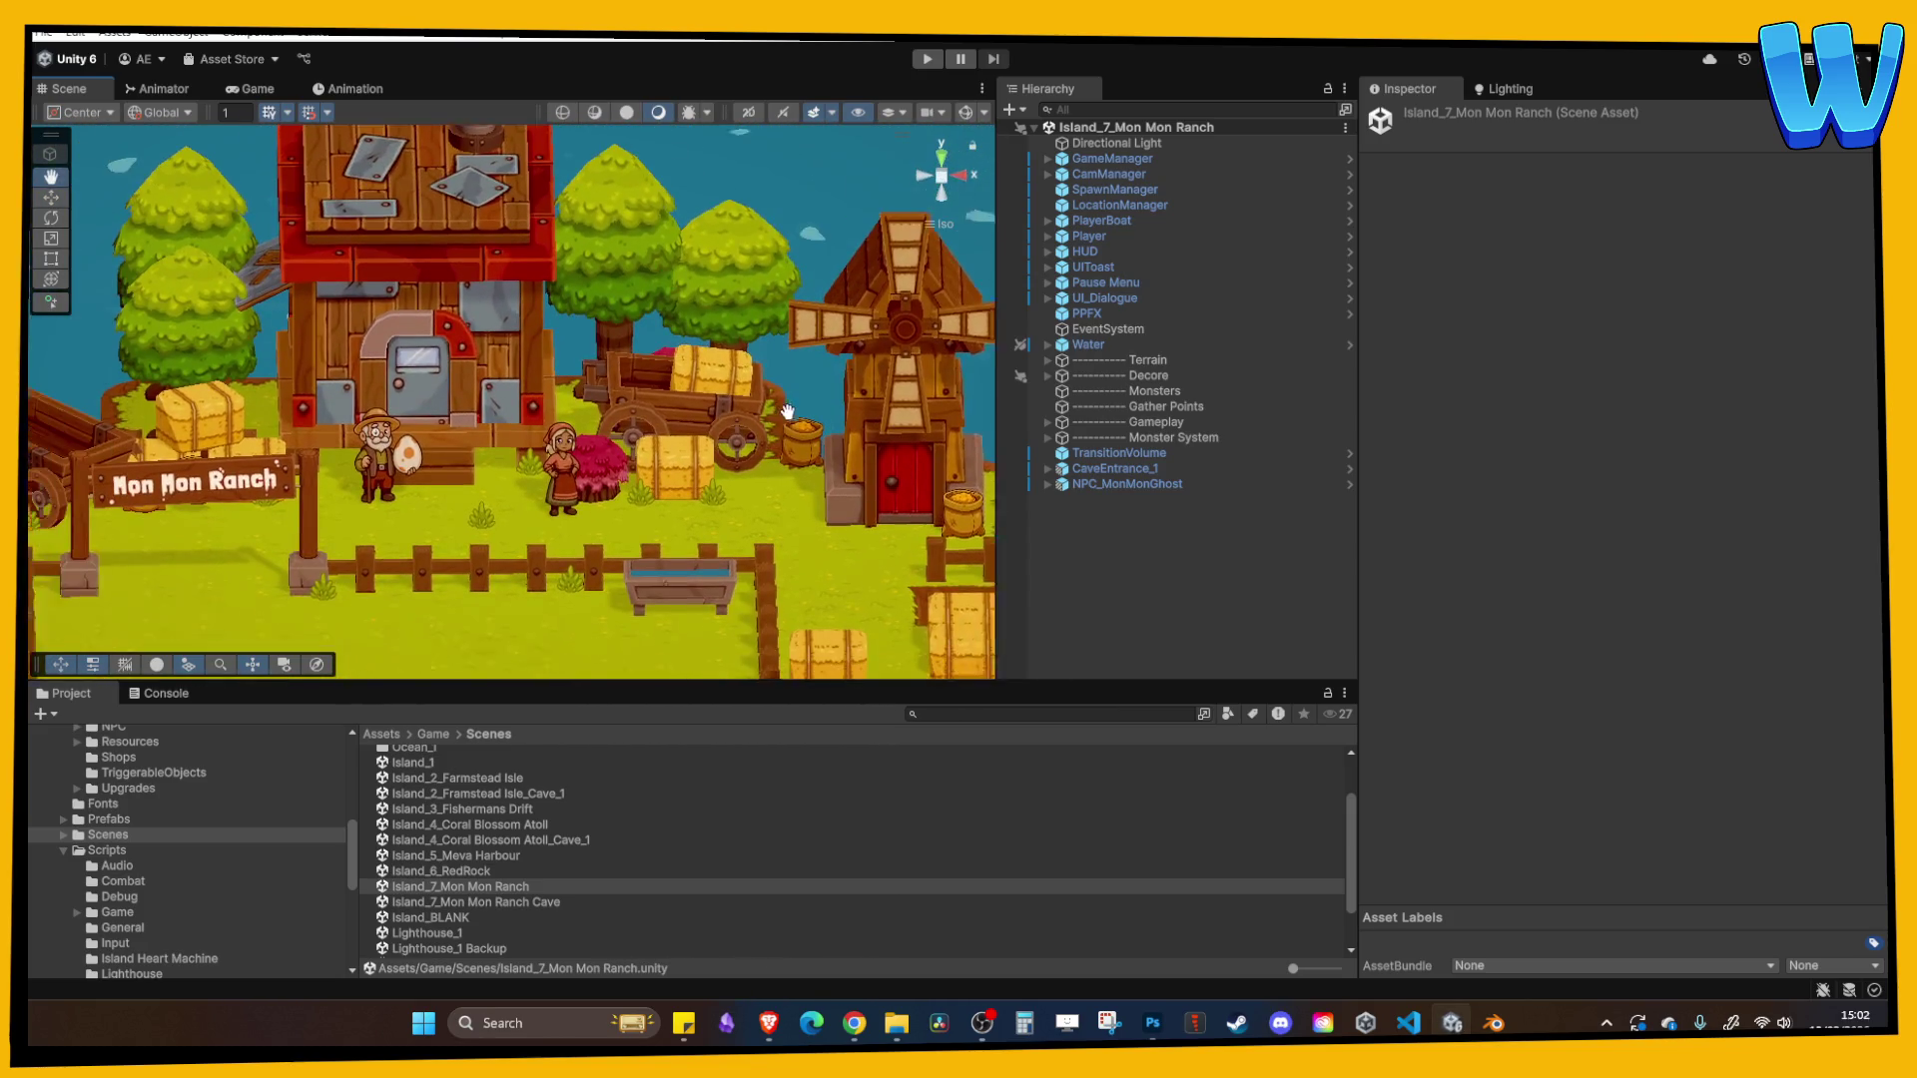
# - Pan the Unity ranch scene toward the boat, then bring Blender's export window back
pyautogui.scroll(-10, 788, 411)
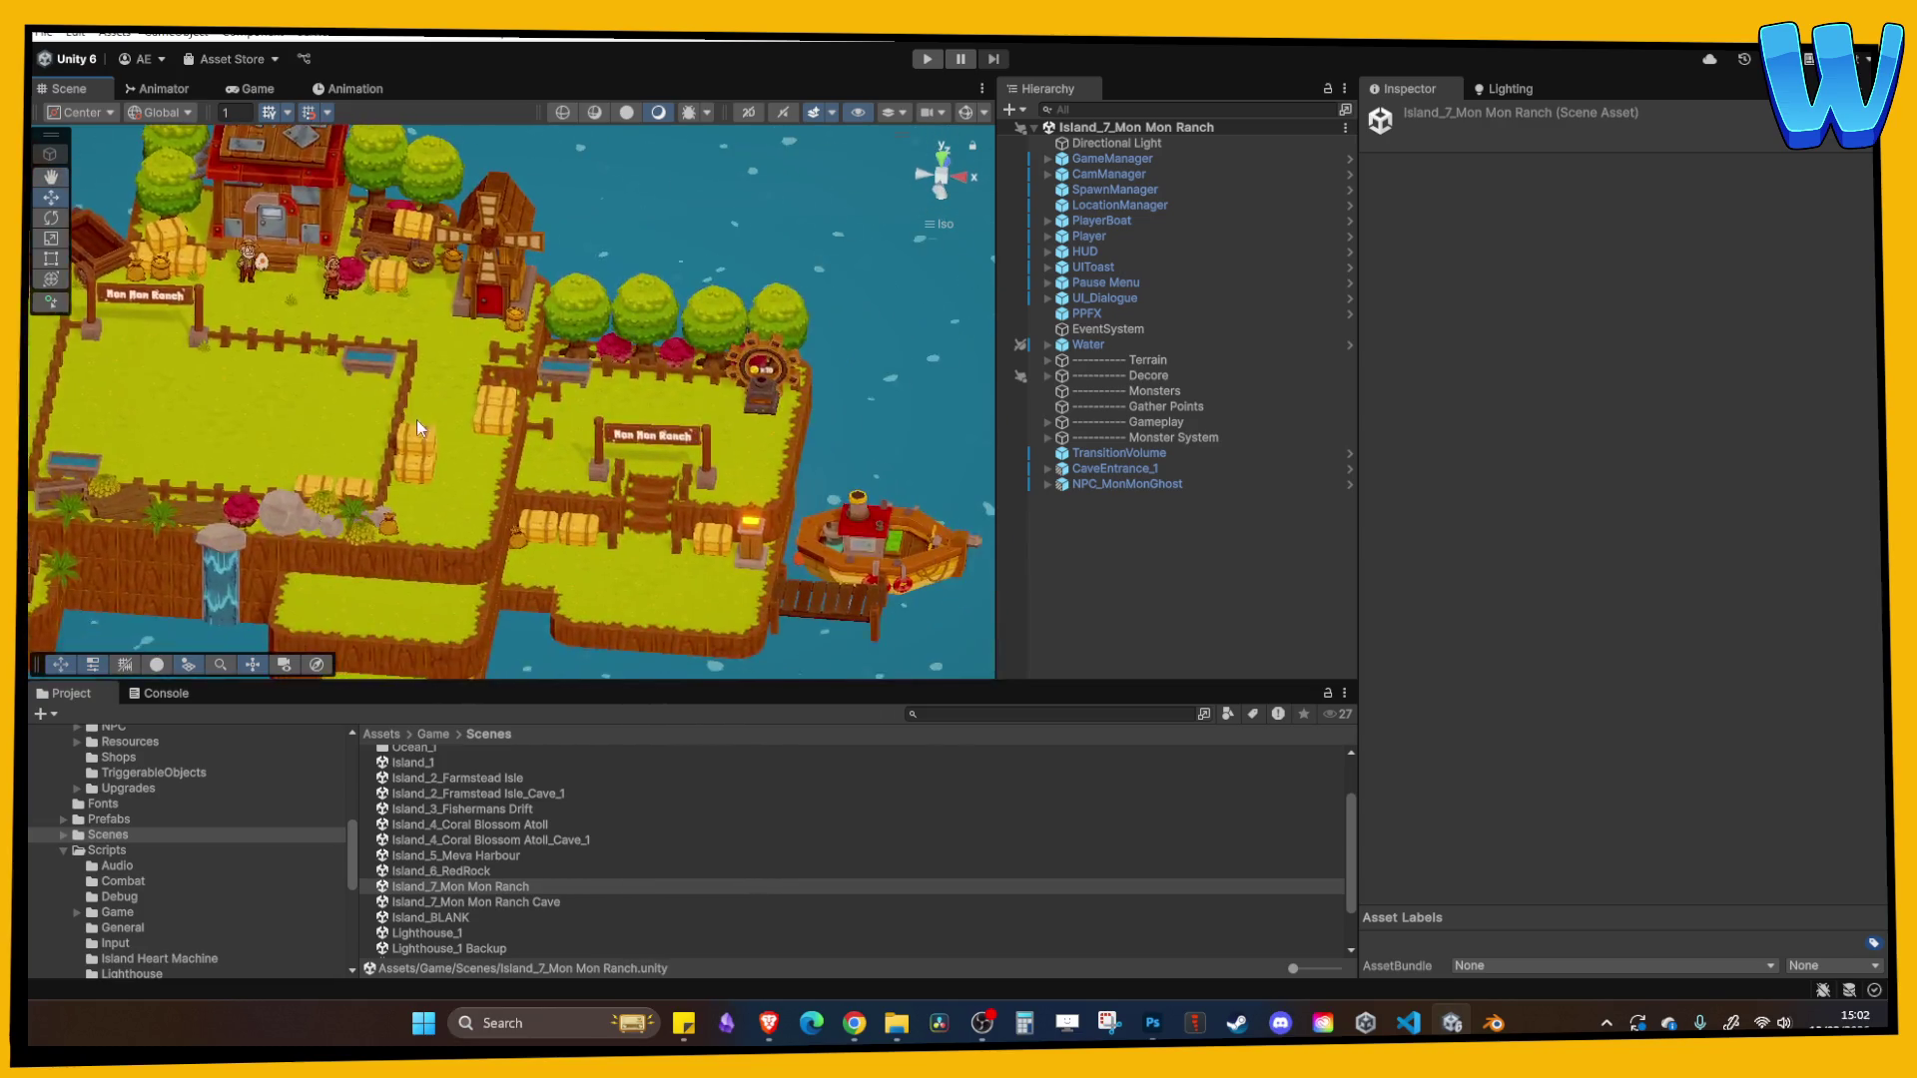
pyautogui.scroll(5, 416, 428)
pyautogui.moveTo(828, 559)
pyautogui.mouseDown()
pyautogui.moveTo(600, 429)
pyautogui.moveTo(484, 426)
pyautogui.mouseUp()
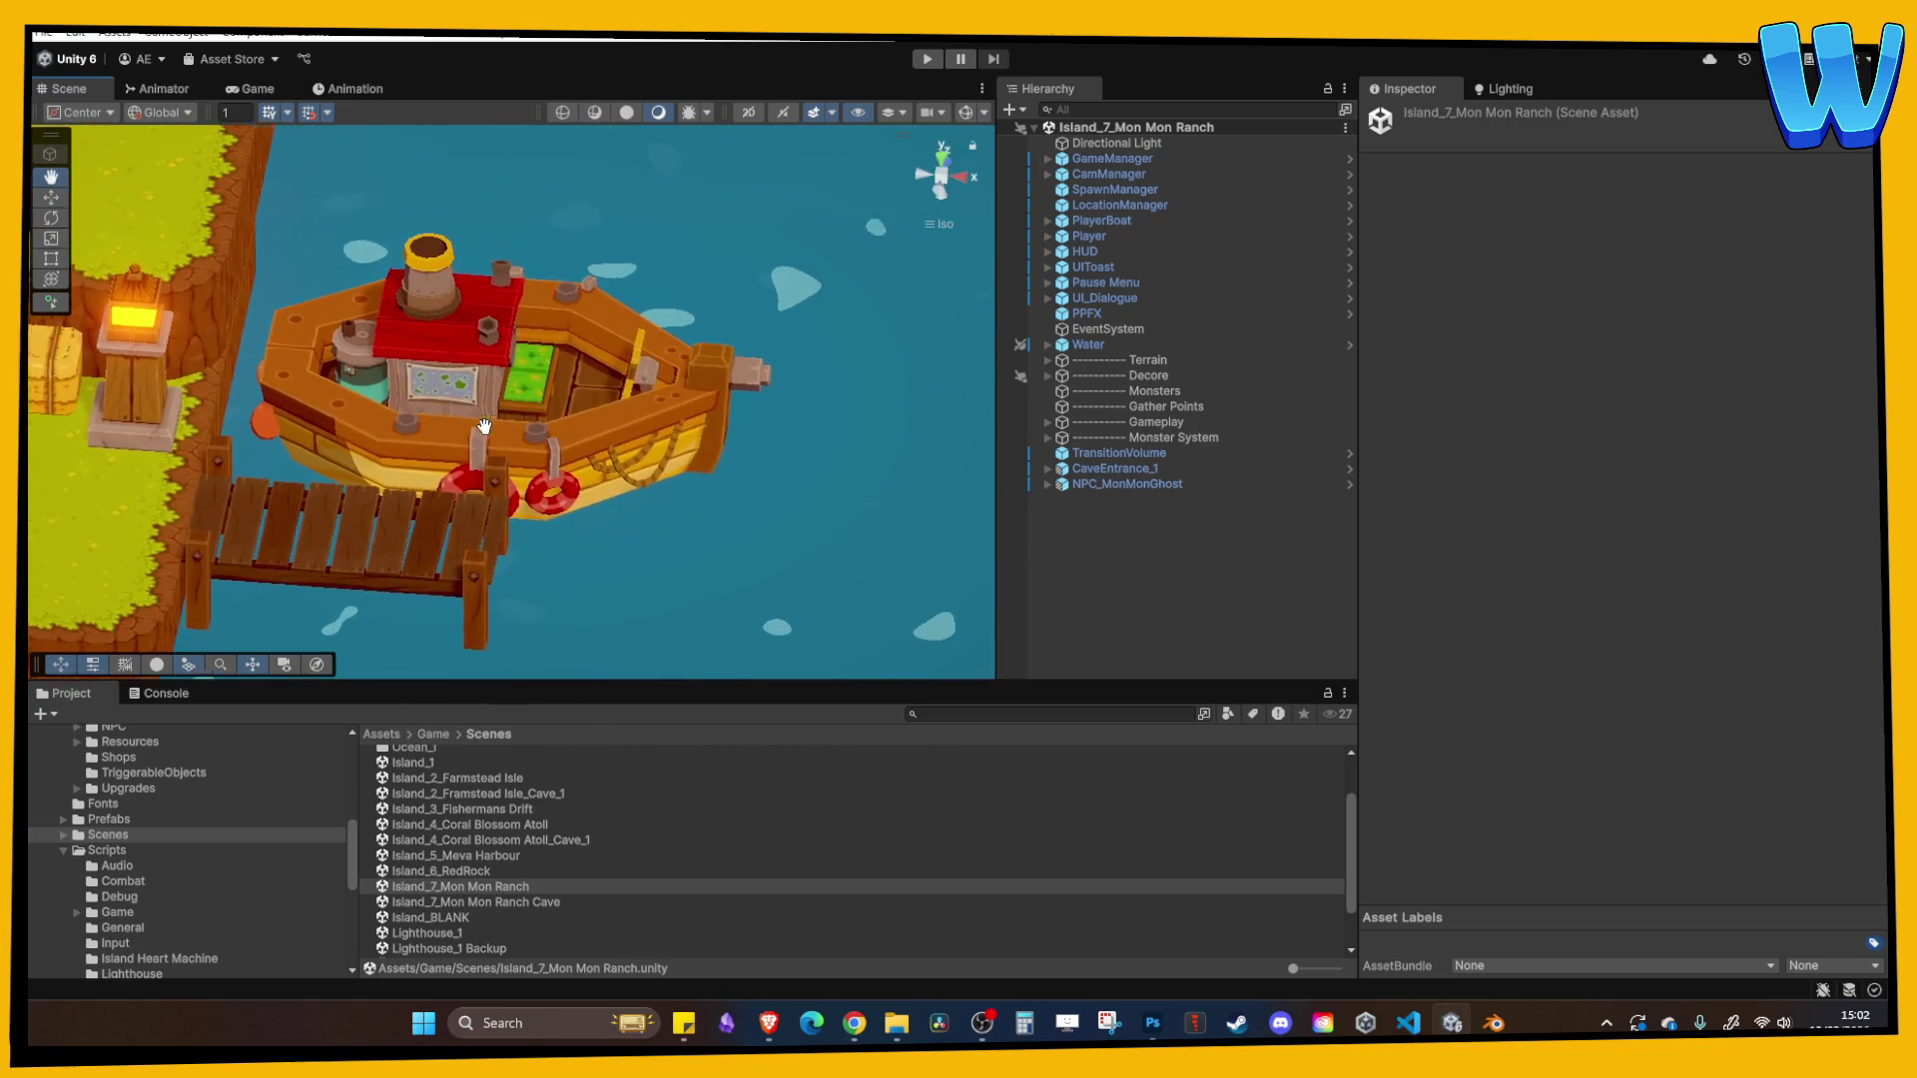
pyautogui.scroll(-3, 483, 426)
pyautogui.moveTo(1492, 1024)
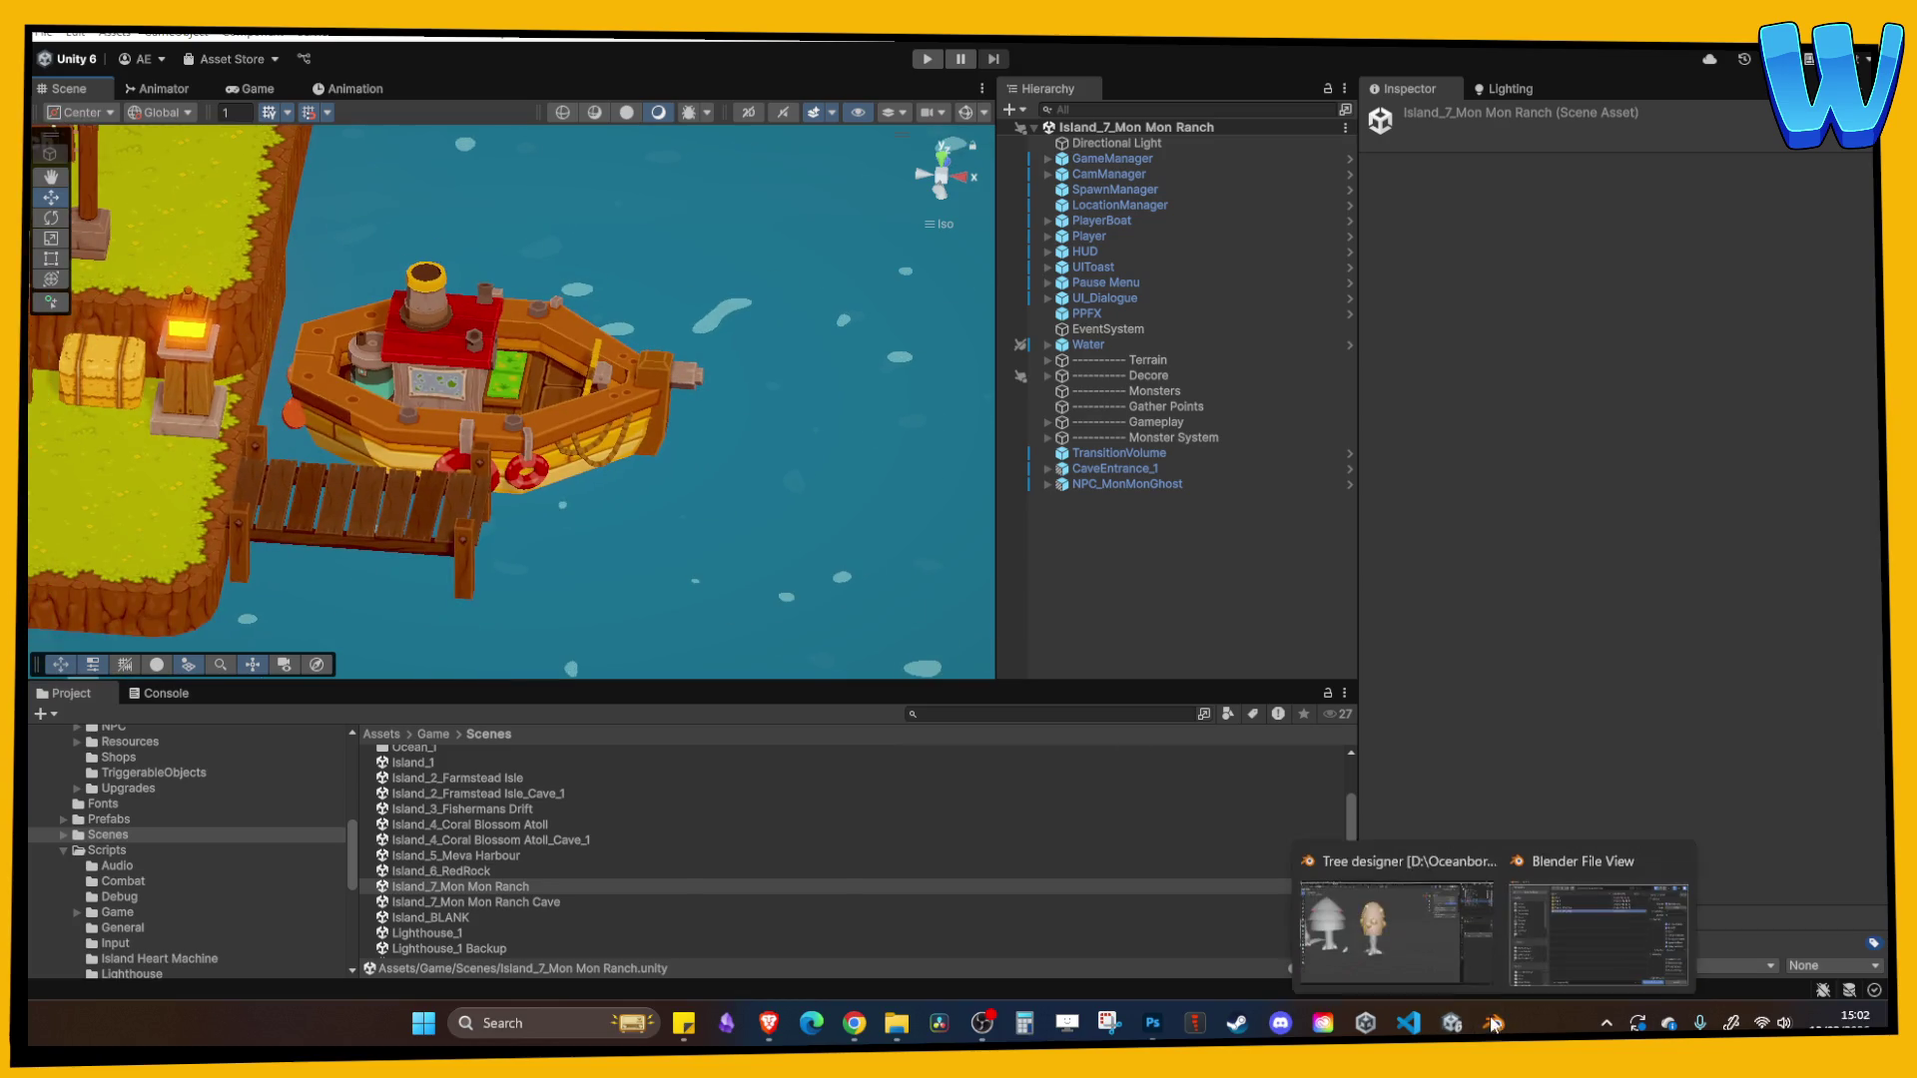
pyautogui.click(1597, 933)
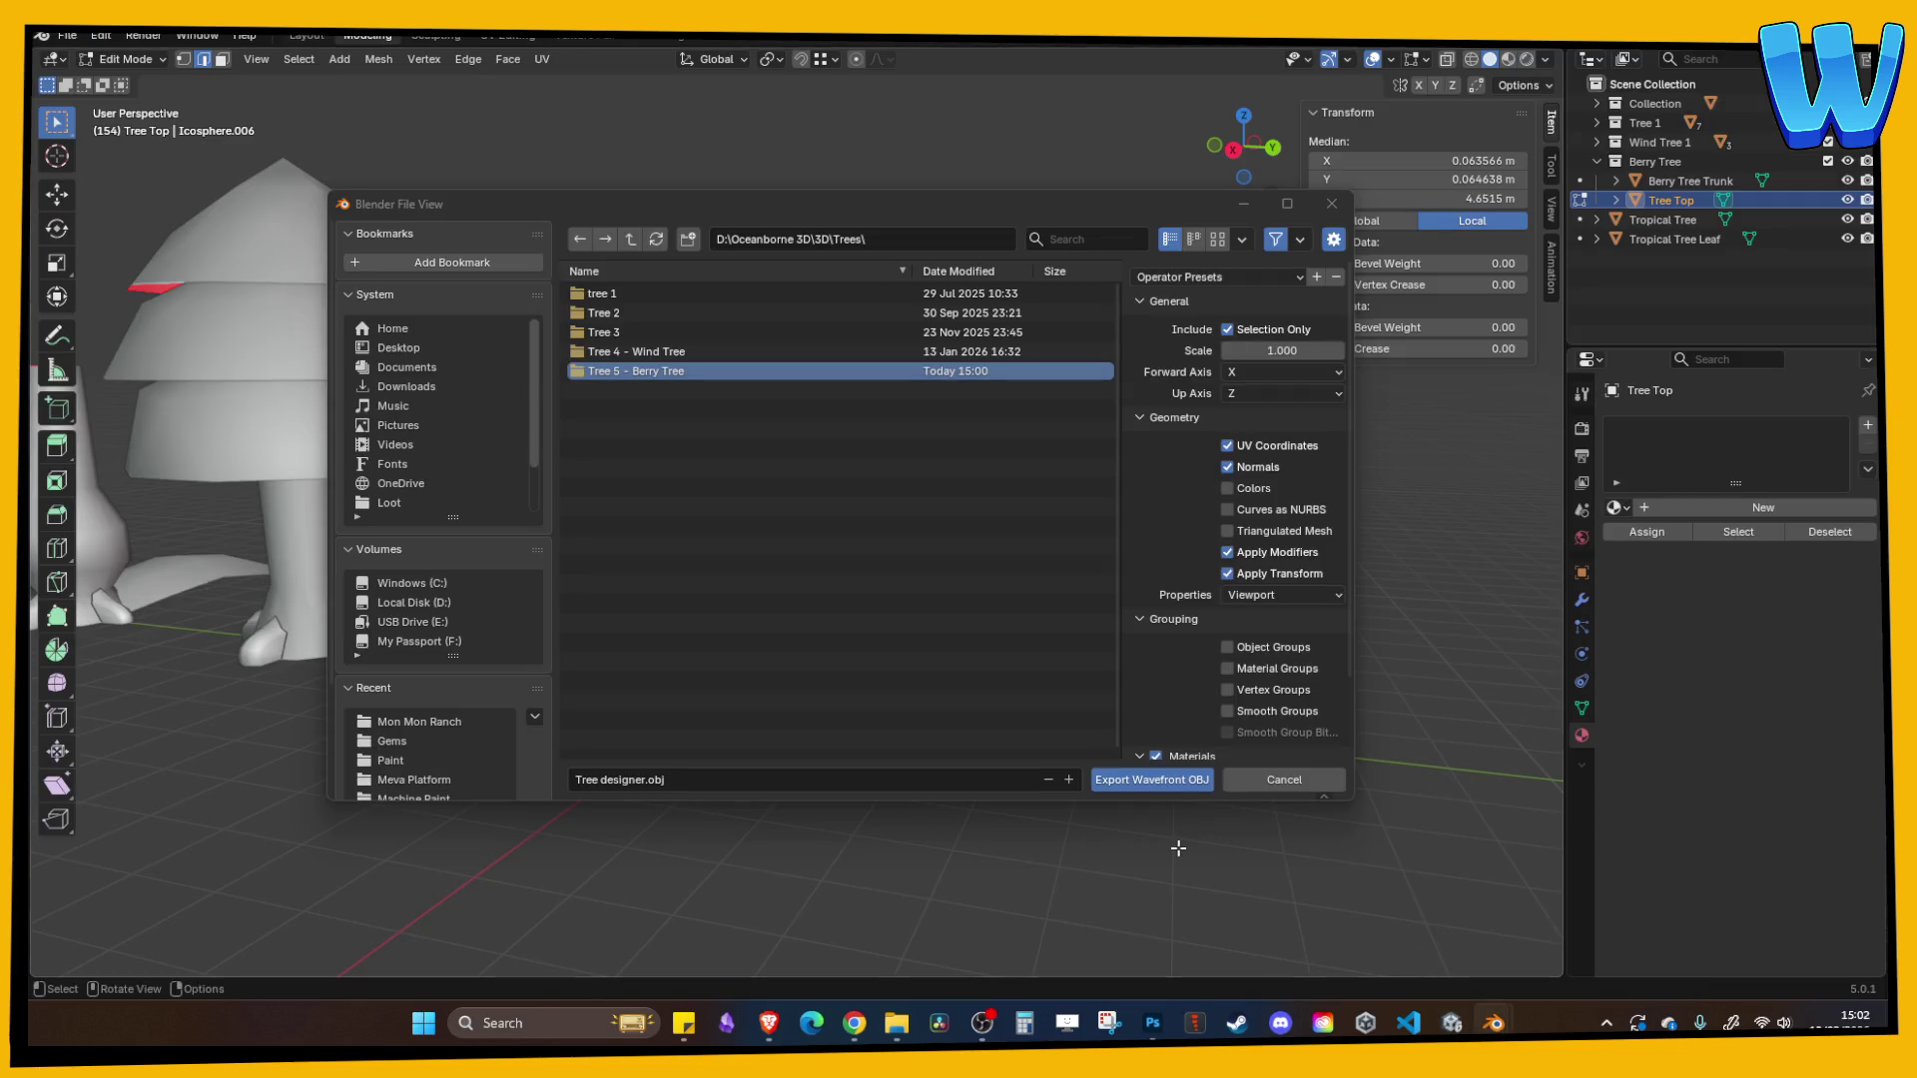
# - Create a new 'Paint' folder inside Tree 5 - Berry Tree and open it
pyautogui.click(703, 376)
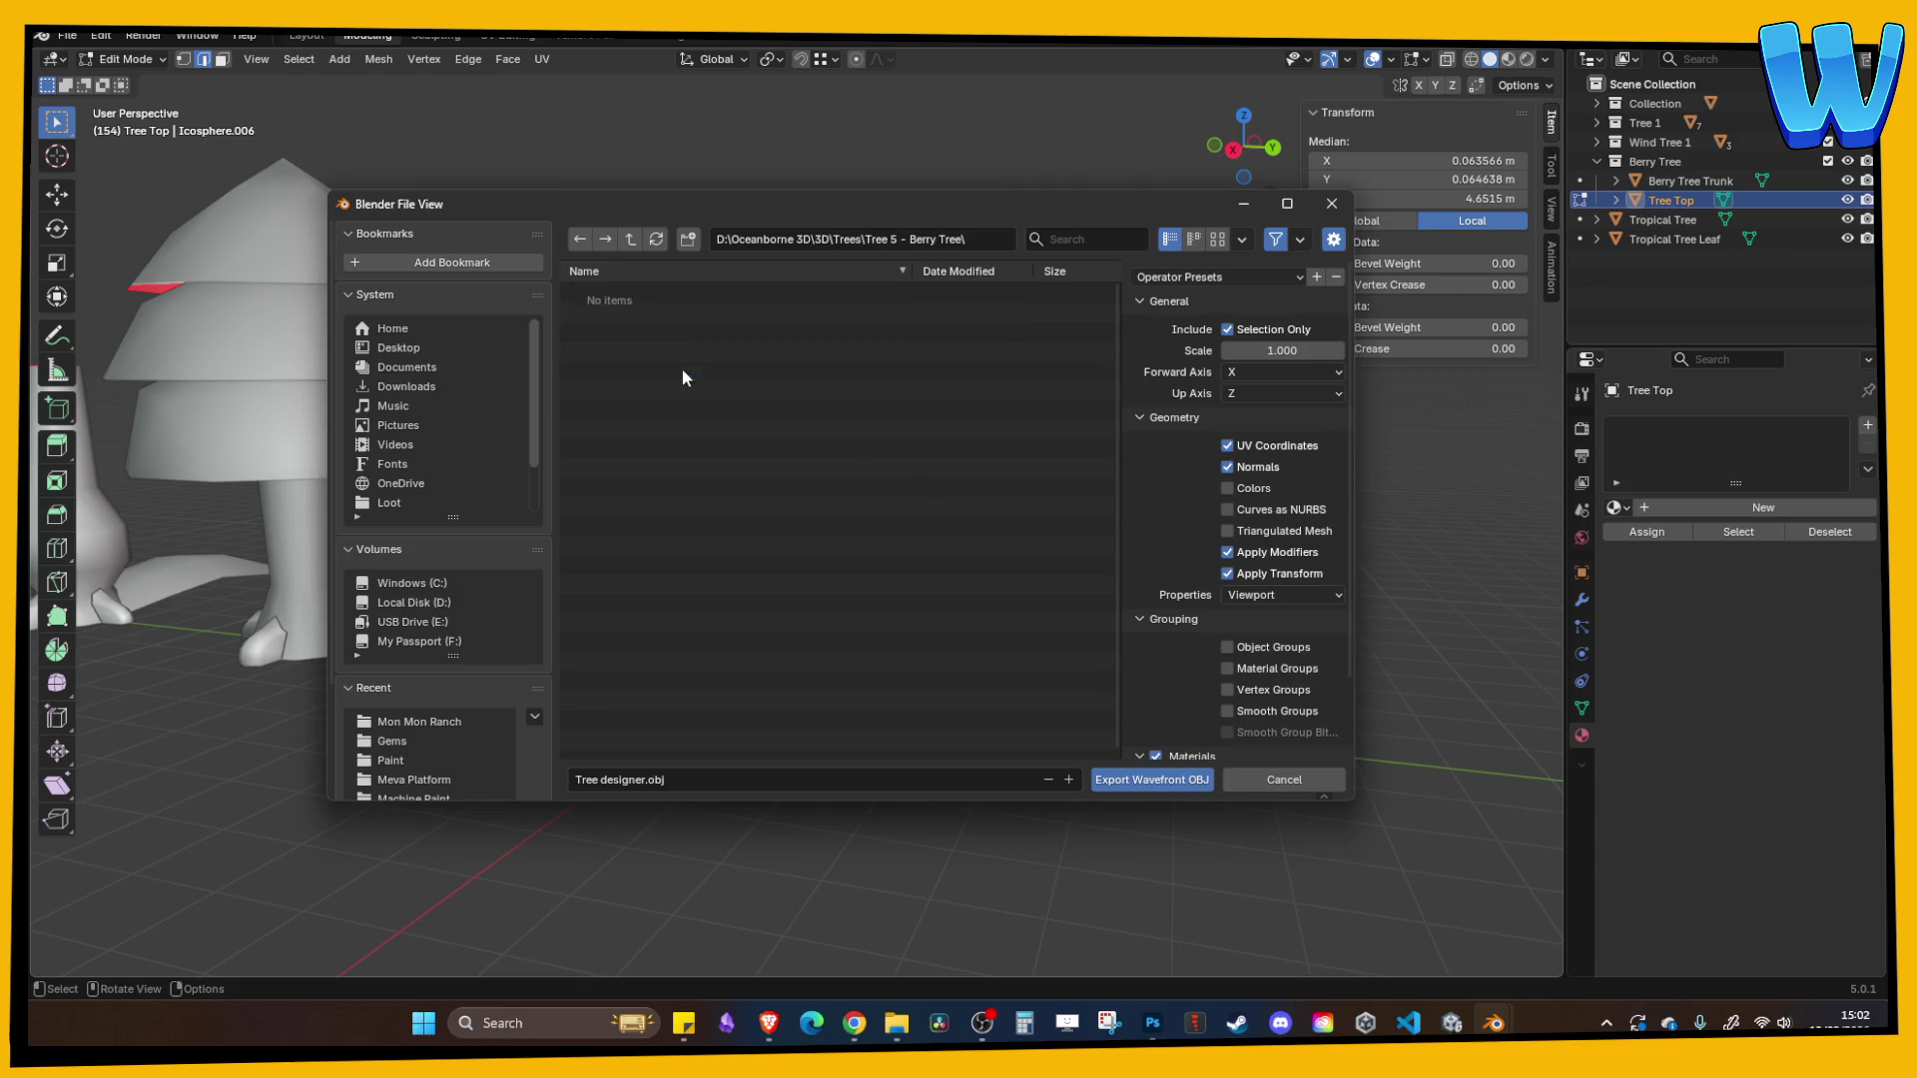
pyautogui.rightClick(662, 479)
pyautogui.click(688, 238)
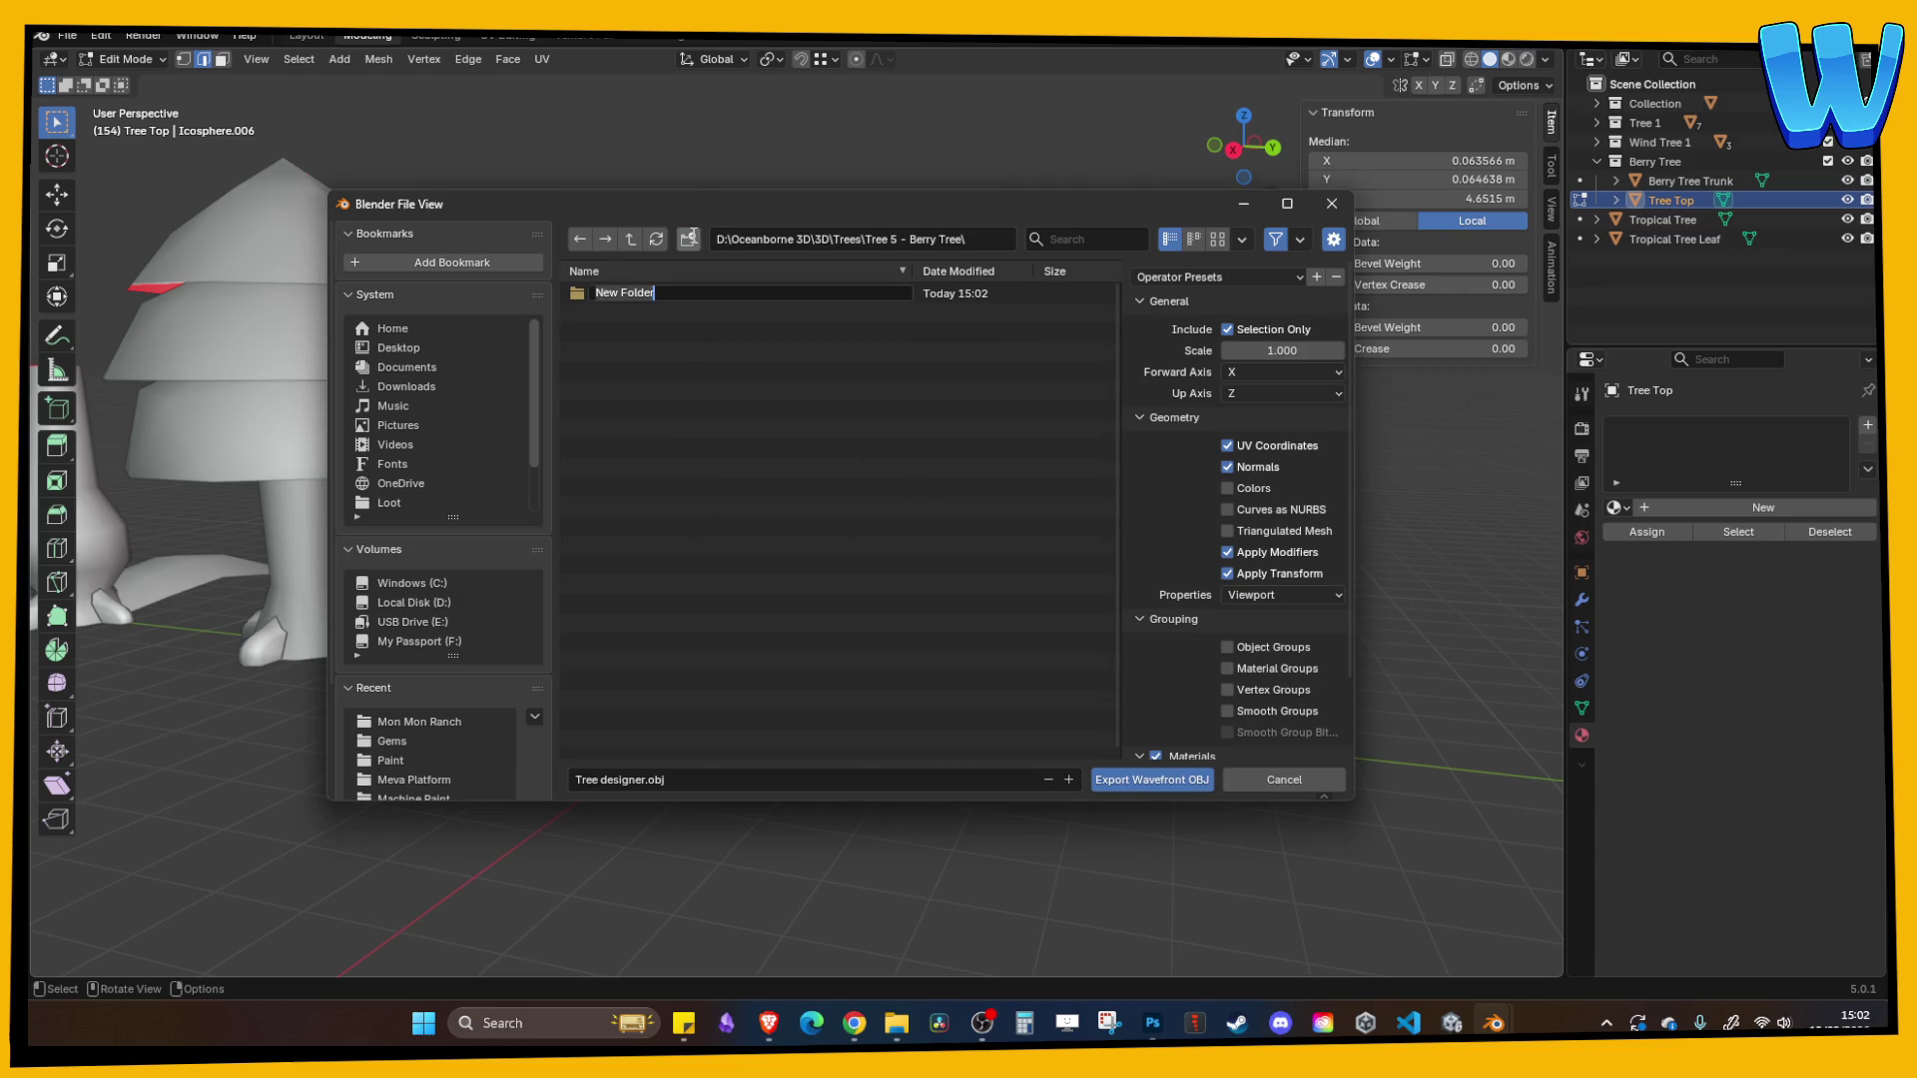
pyautogui.write('Paint')
pyautogui.press('Return')
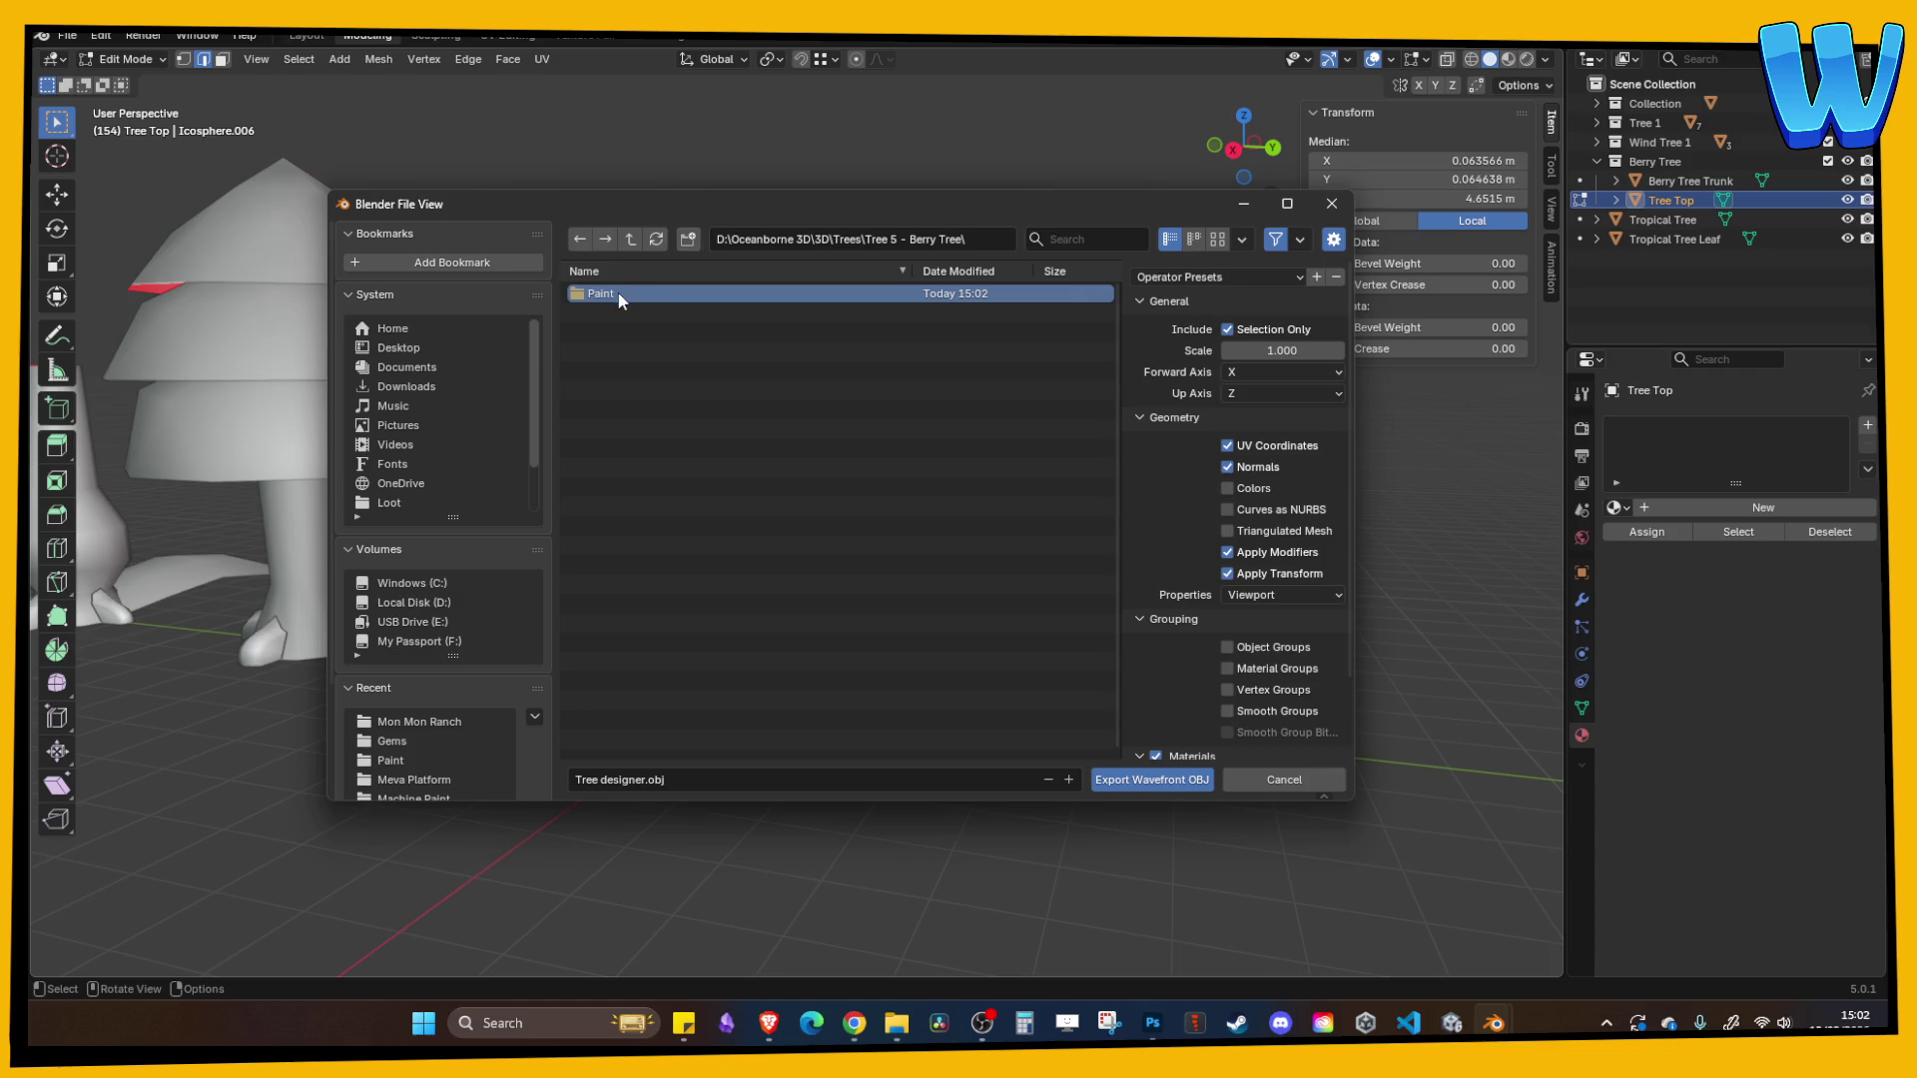
pyautogui.doubleClick(599, 297)
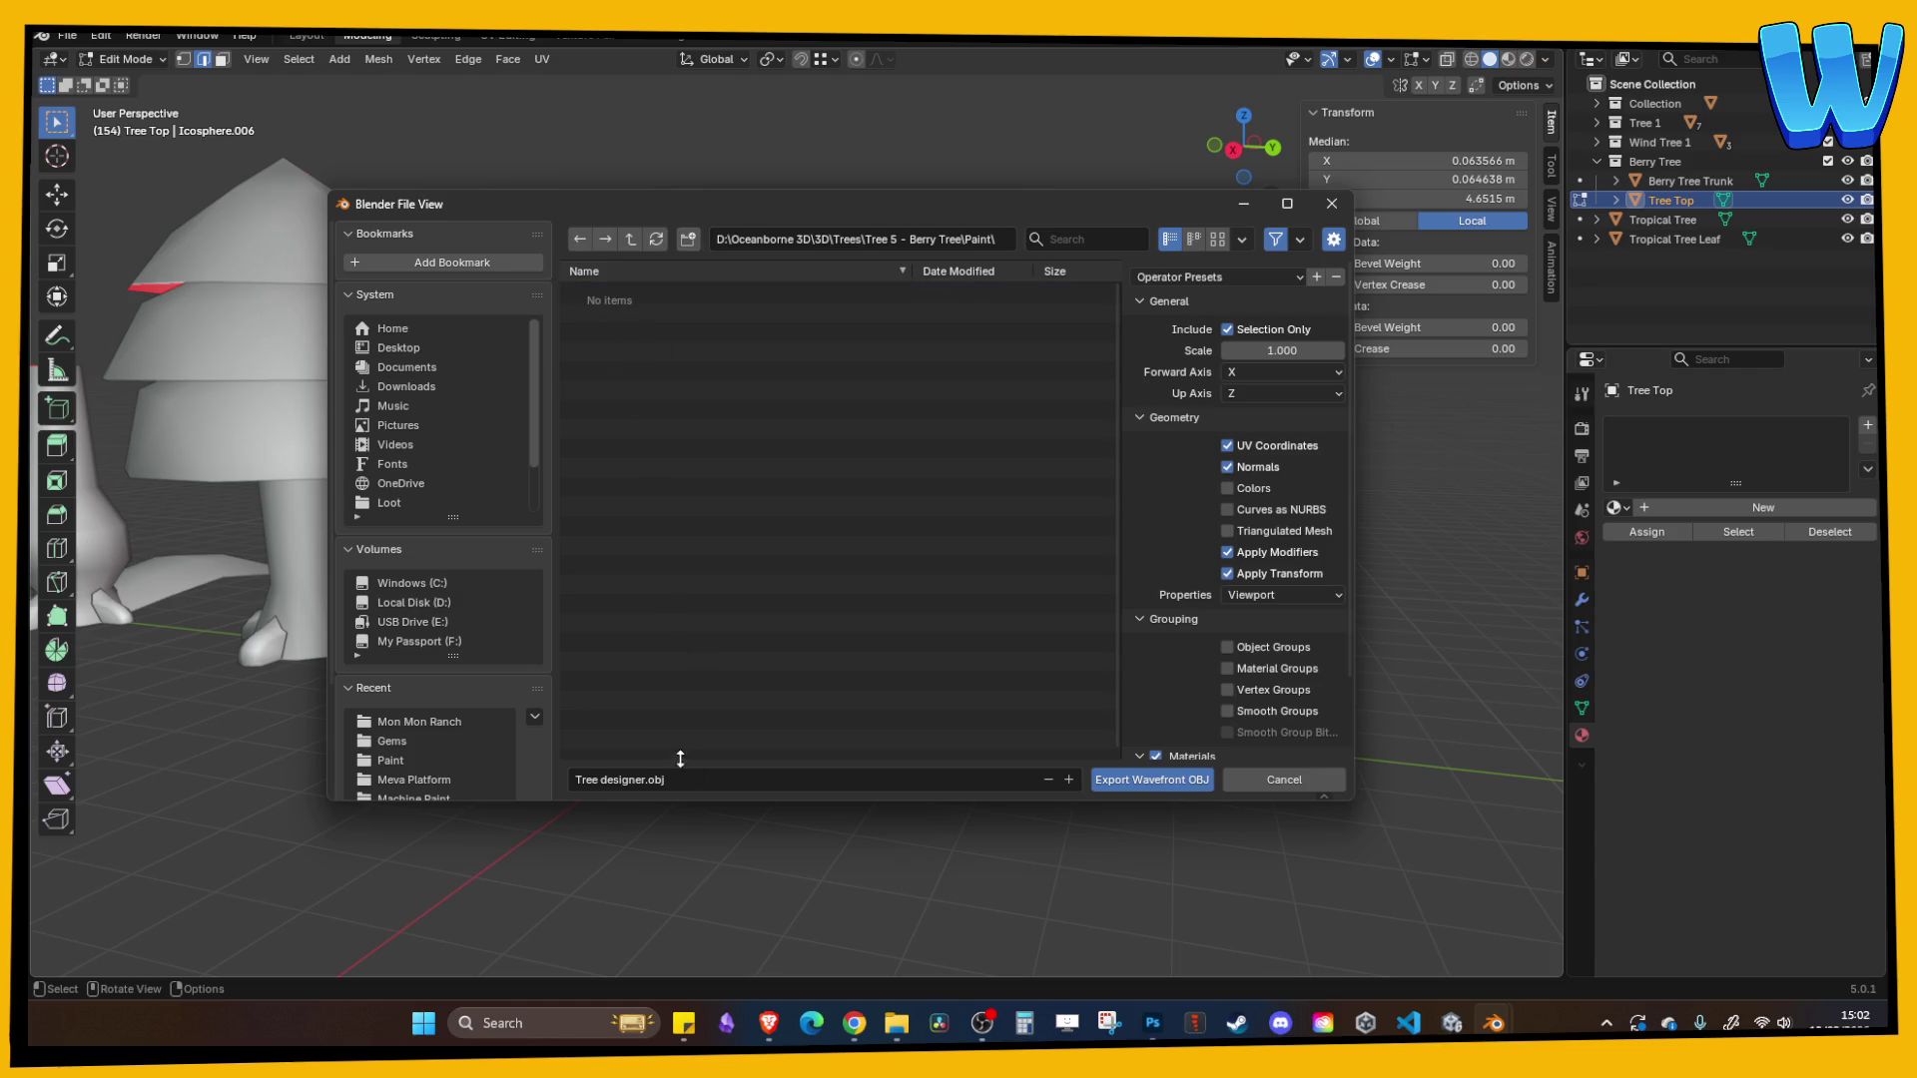
# - Export the tree top as Berry Tree Top Paint.obj into the Paint folder
pyautogui.click(690, 779)
pyautogui.write('Berry Tree')
pyautogui.write(' Top Paint')
pyautogui.press('Return')
pyautogui.click(1150, 779)
# - Save the Blender project and launch 3DCoat from the Steam library
pyautogui.hotkey('ctrl', 's')
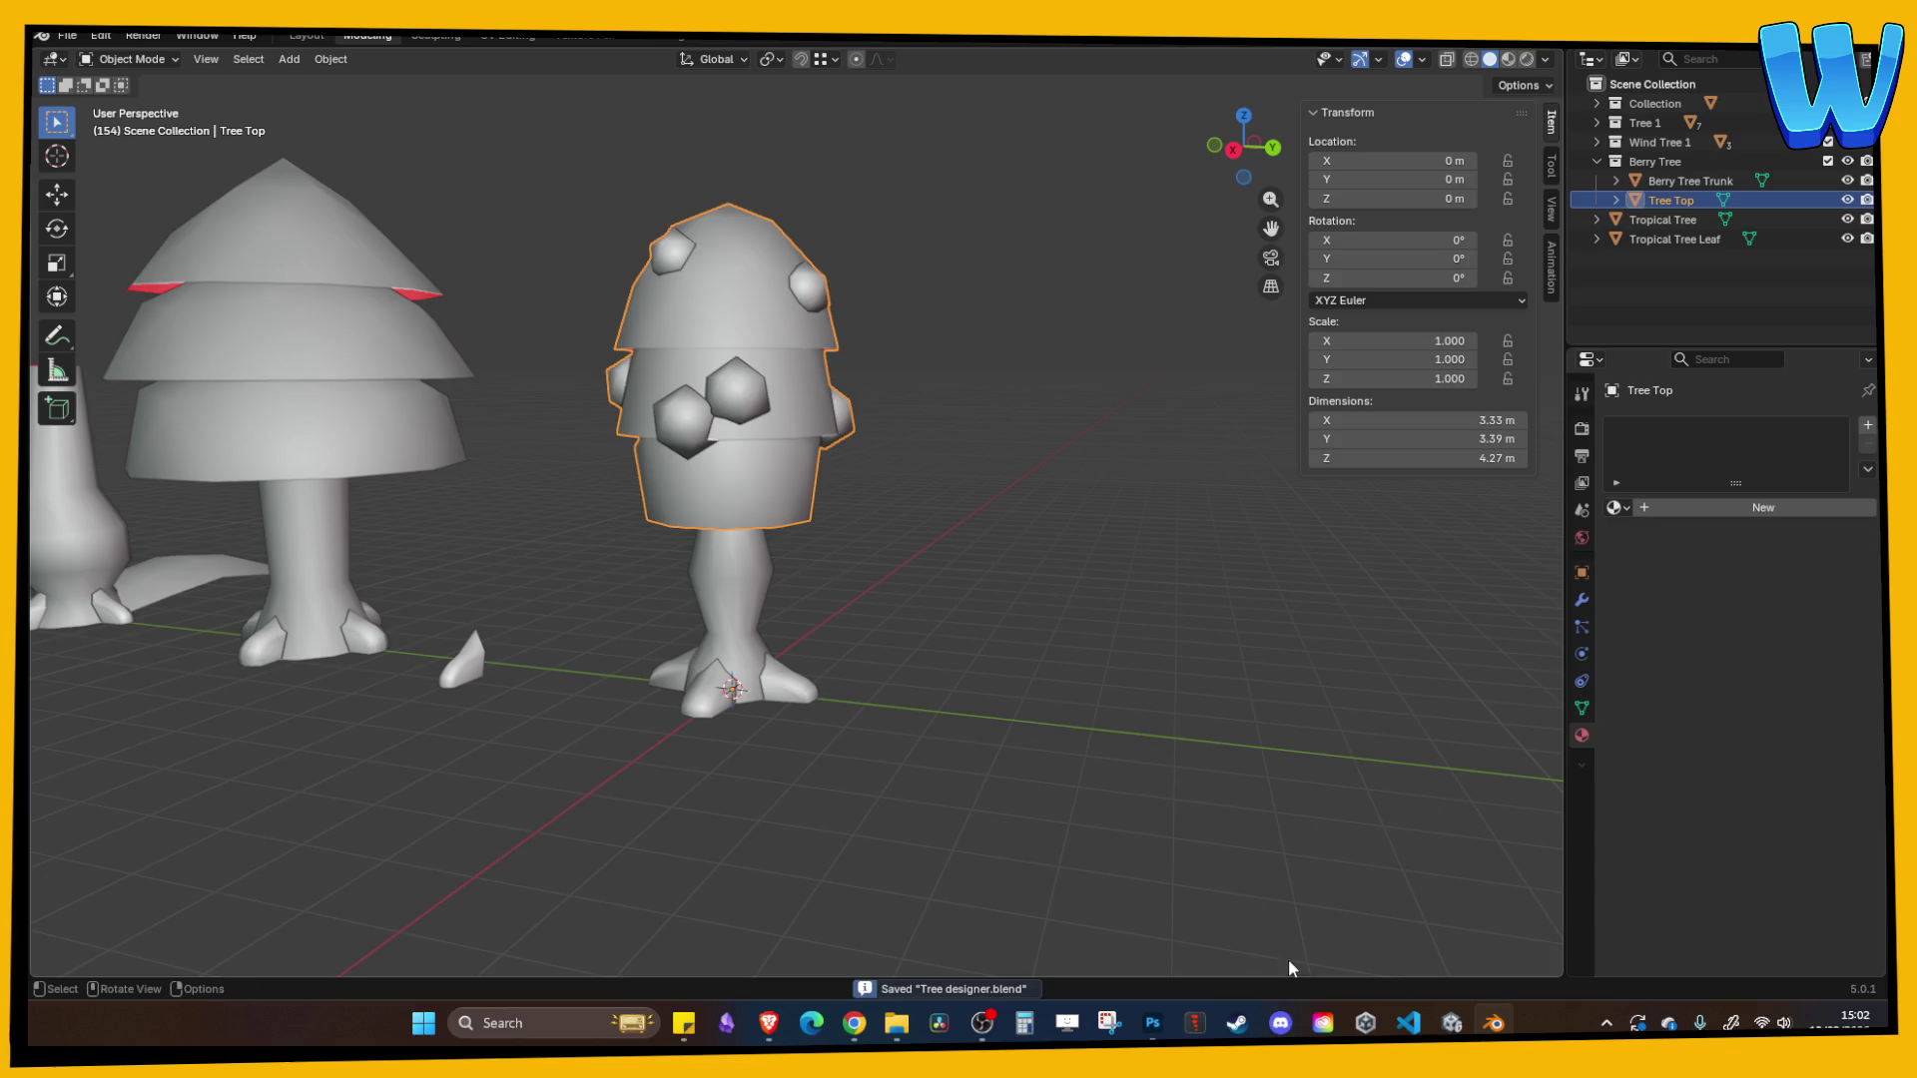
pyautogui.click(1236, 1023)
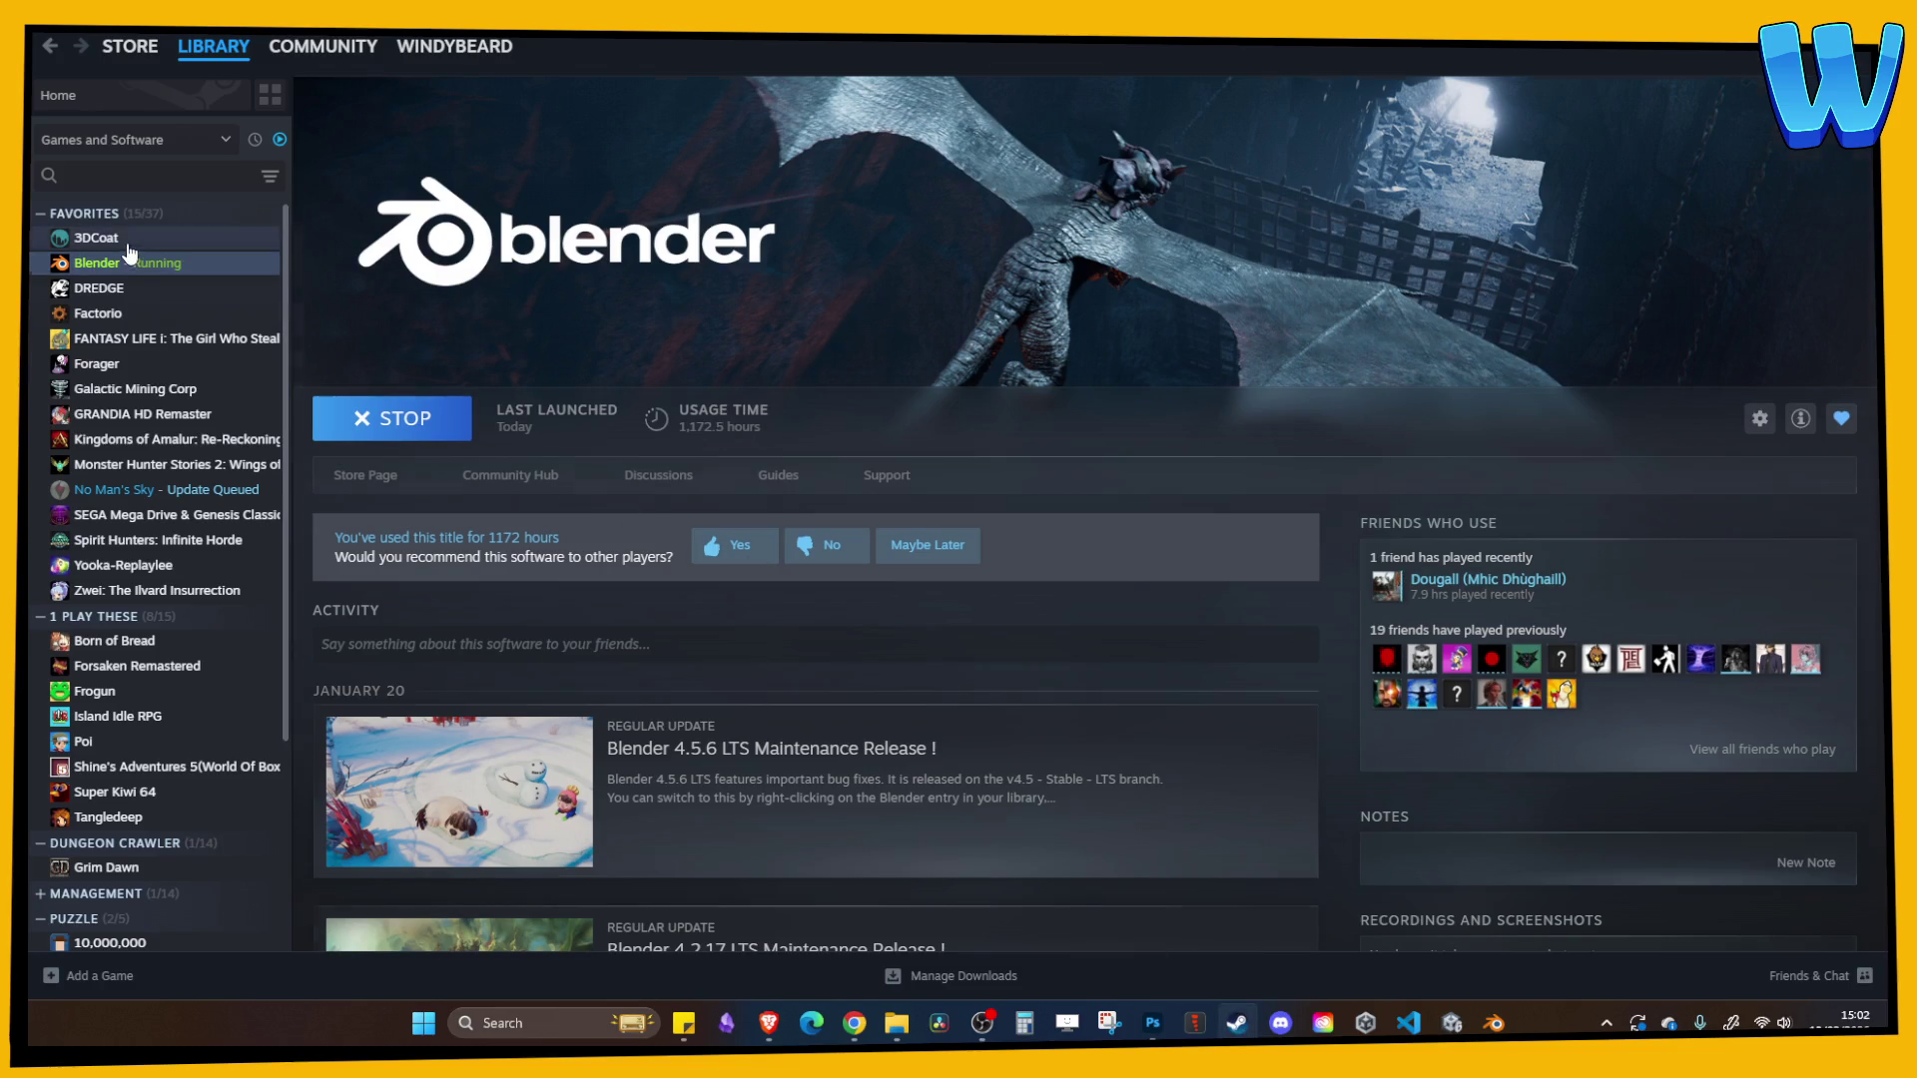
pyautogui.doubleClick(129, 241)
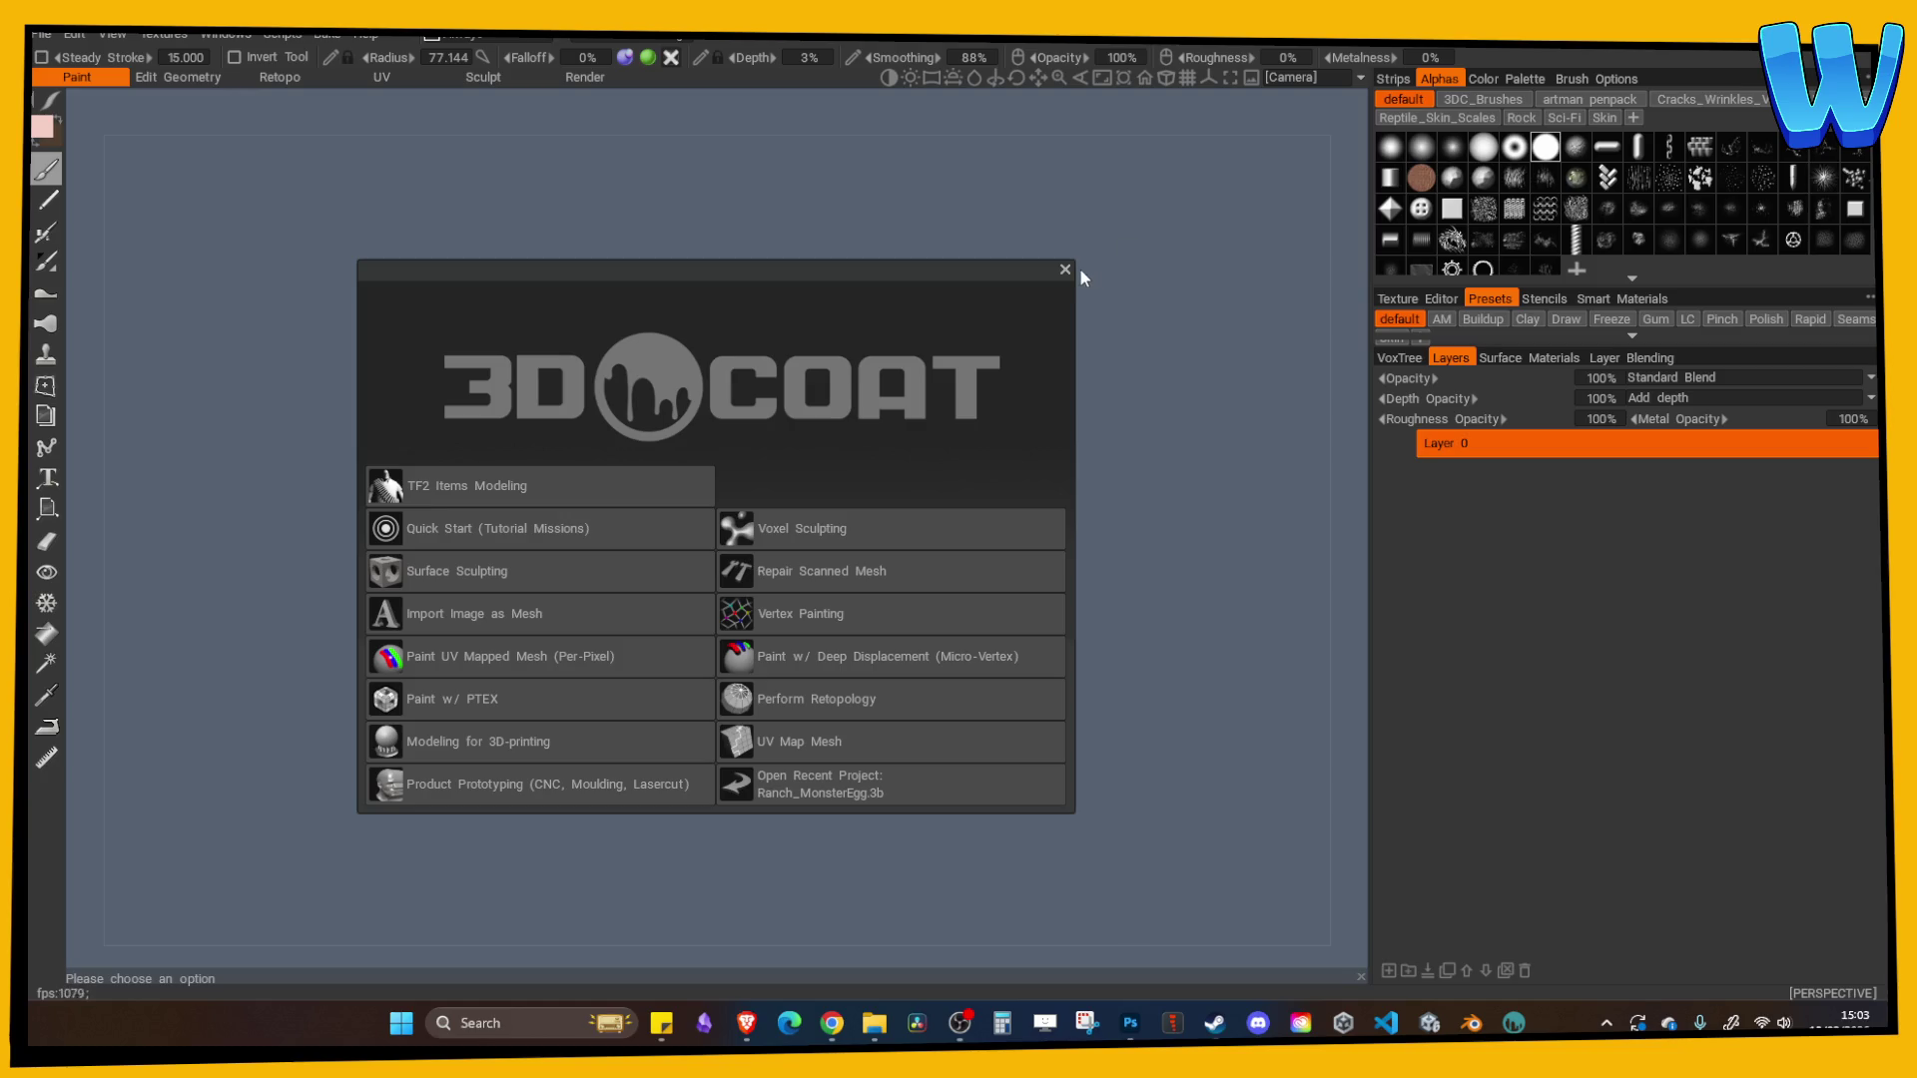
# - Dismiss the start dialog and choose File > Import > Model for Per Pixel Painting
pyautogui.click(1067, 271)
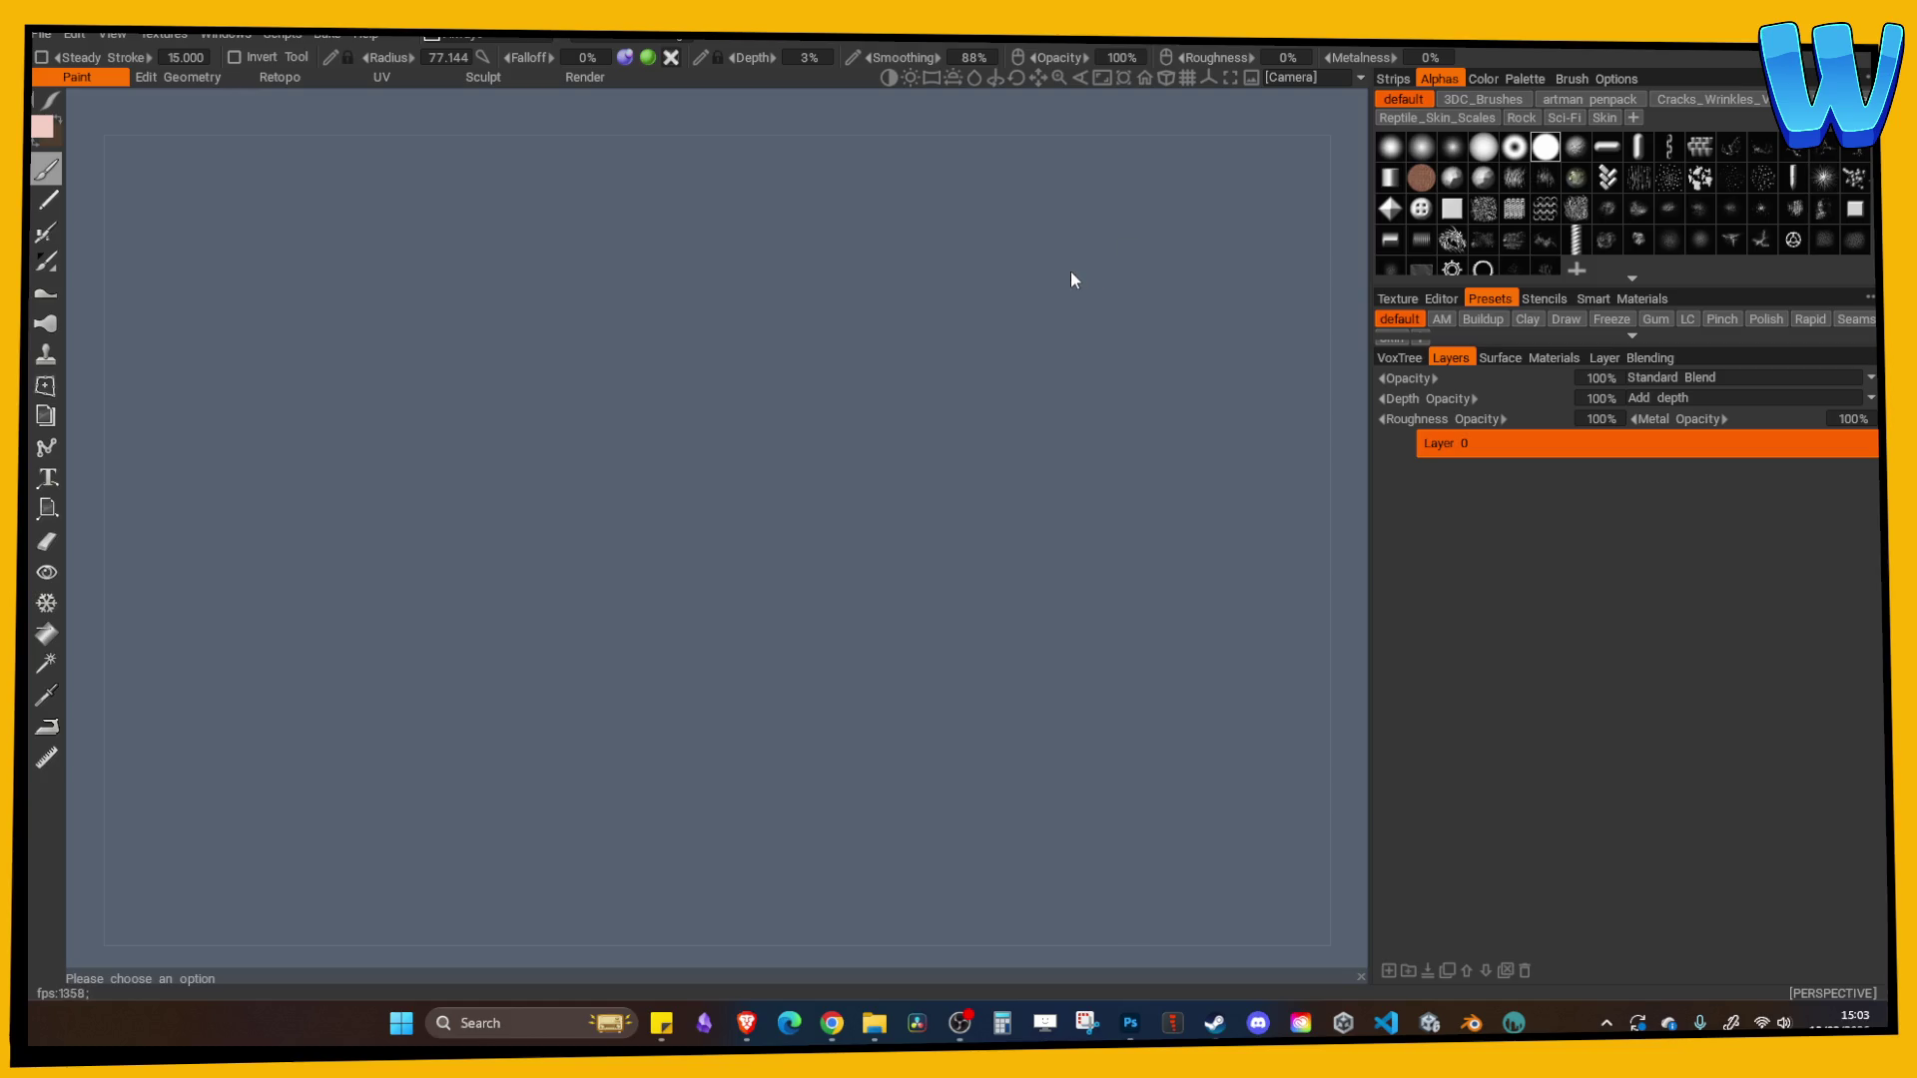
pyautogui.click(46, 39)
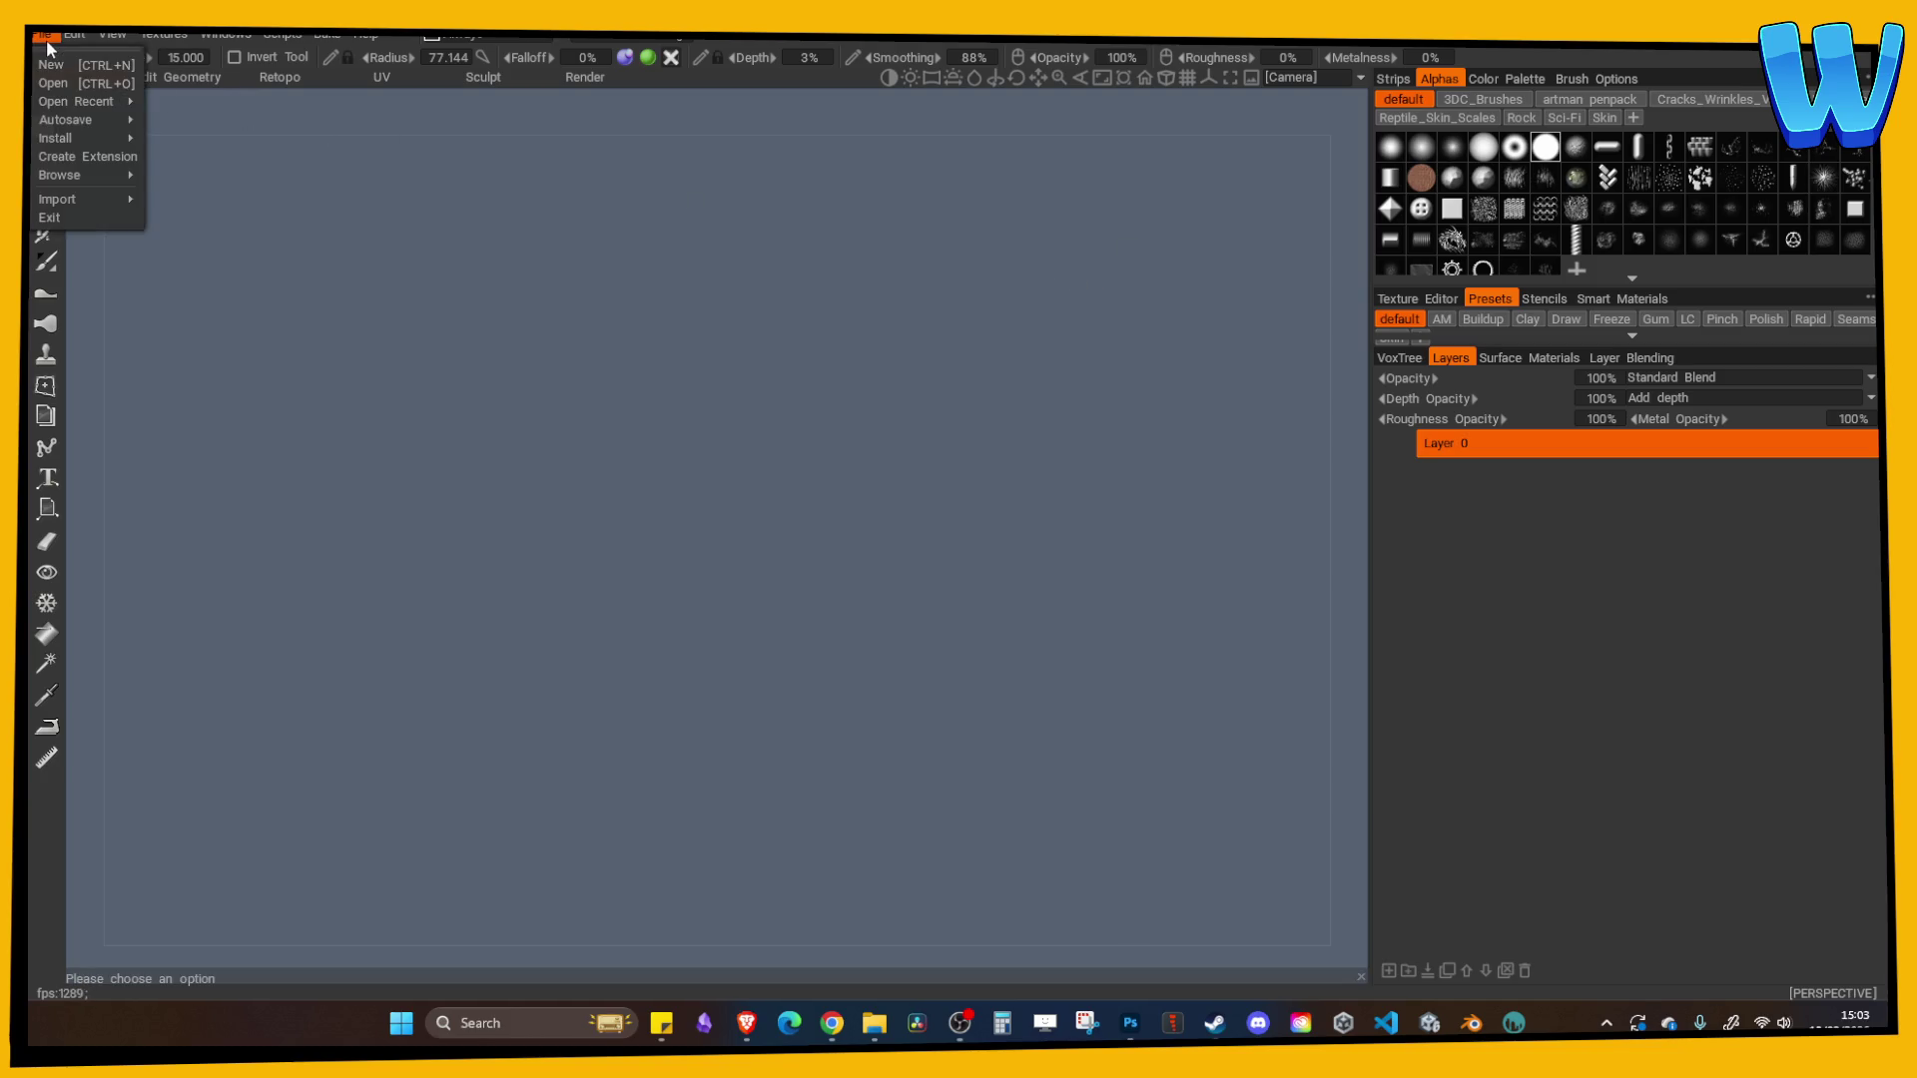
pyautogui.moveTo(87, 199)
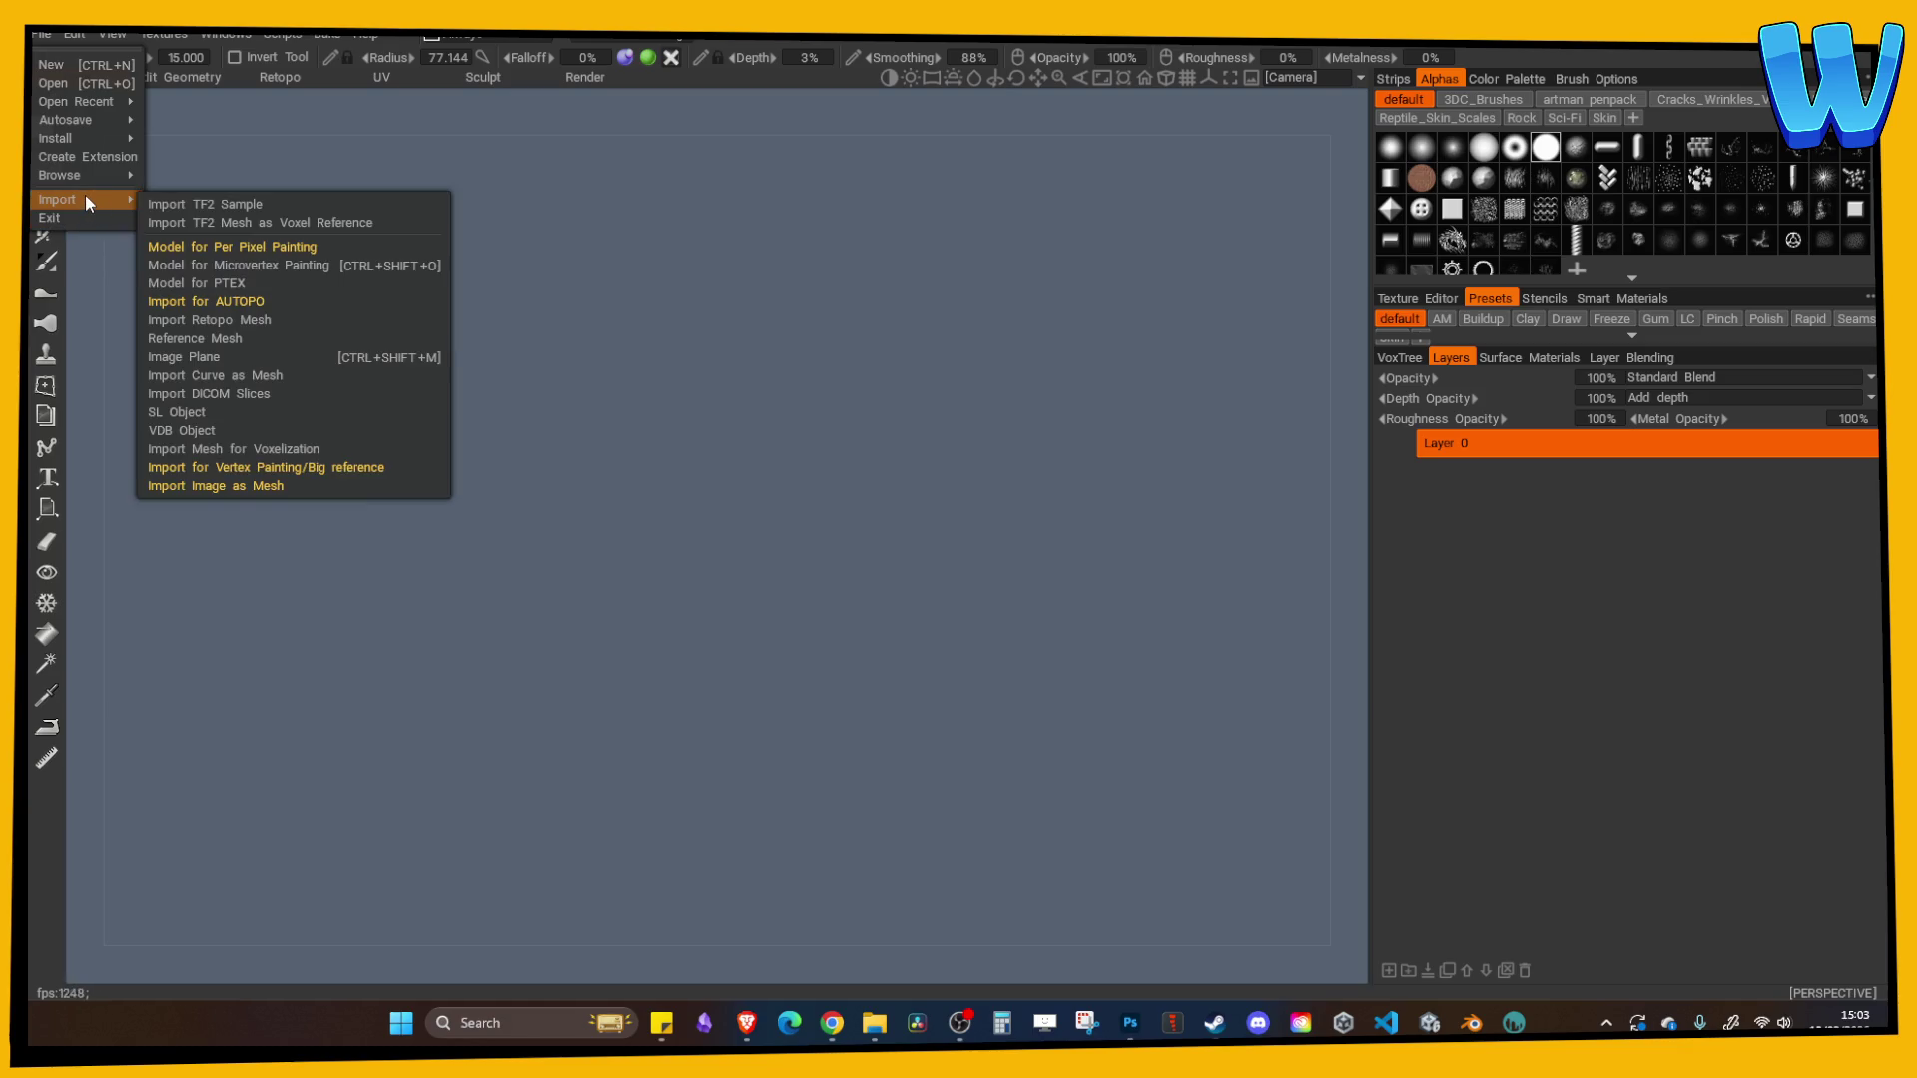
pyautogui.click(218, 246)
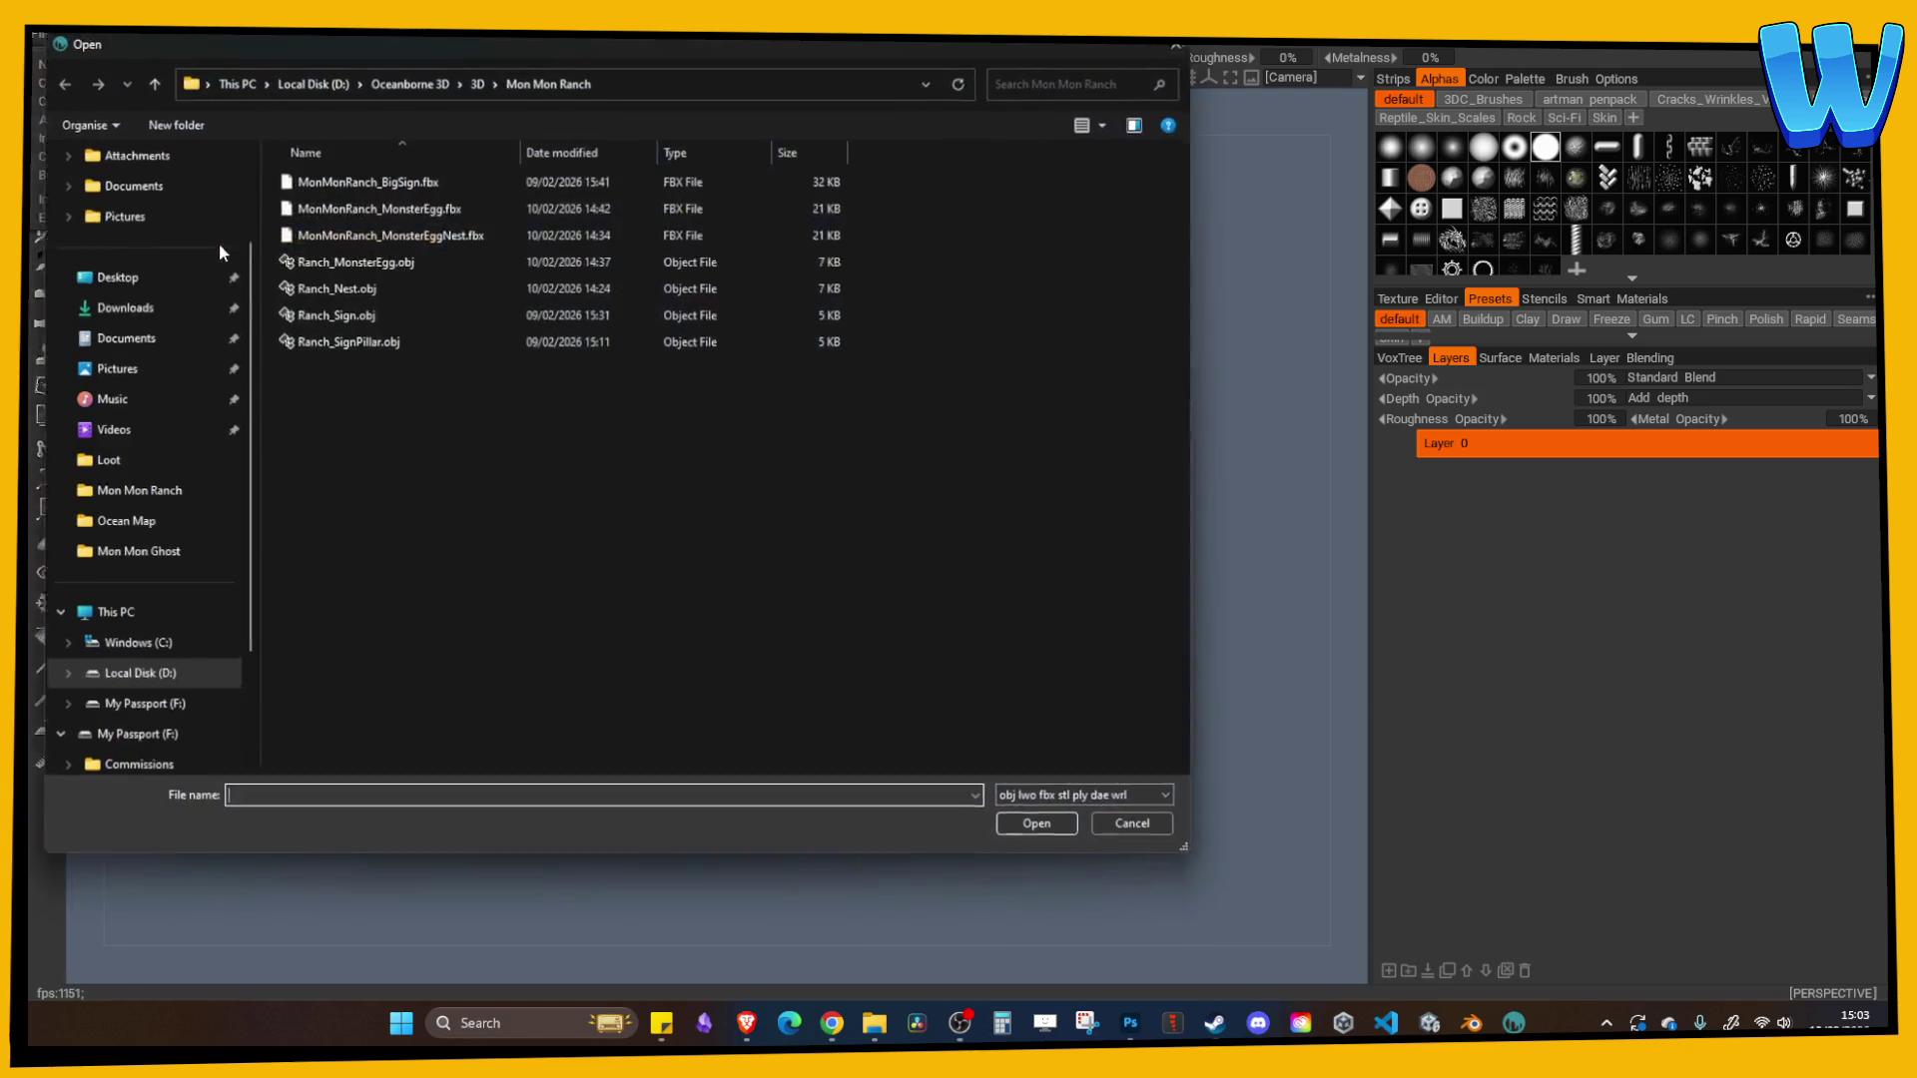
# - Browse to 3D\Trees\Tree 5 - Berry Tree\Paint and open Berry Tree Top Paint.obj
pyautogui.moveTo(470, 38); pyautogui.dragTo(584, 68)
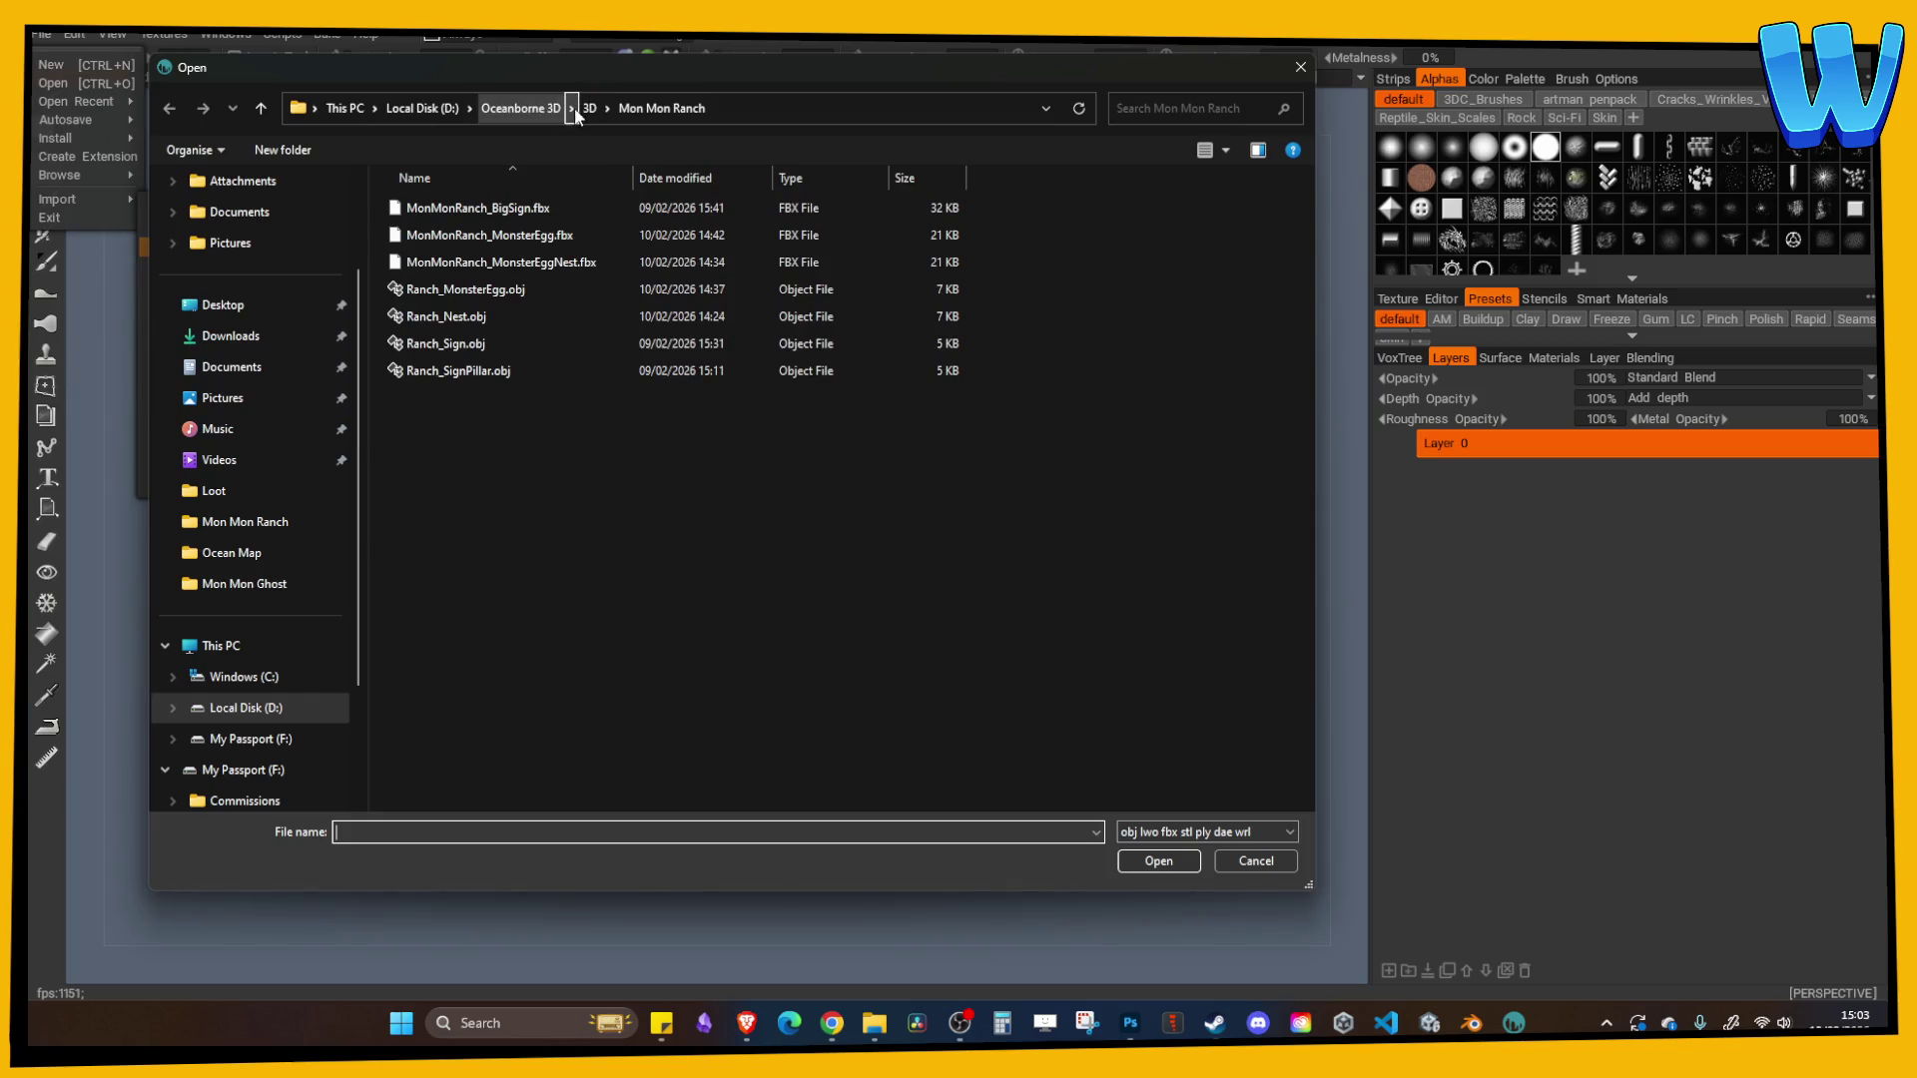
pyautogui.click(590, 110)
pyautogui.scroll(-5, 479, 514)
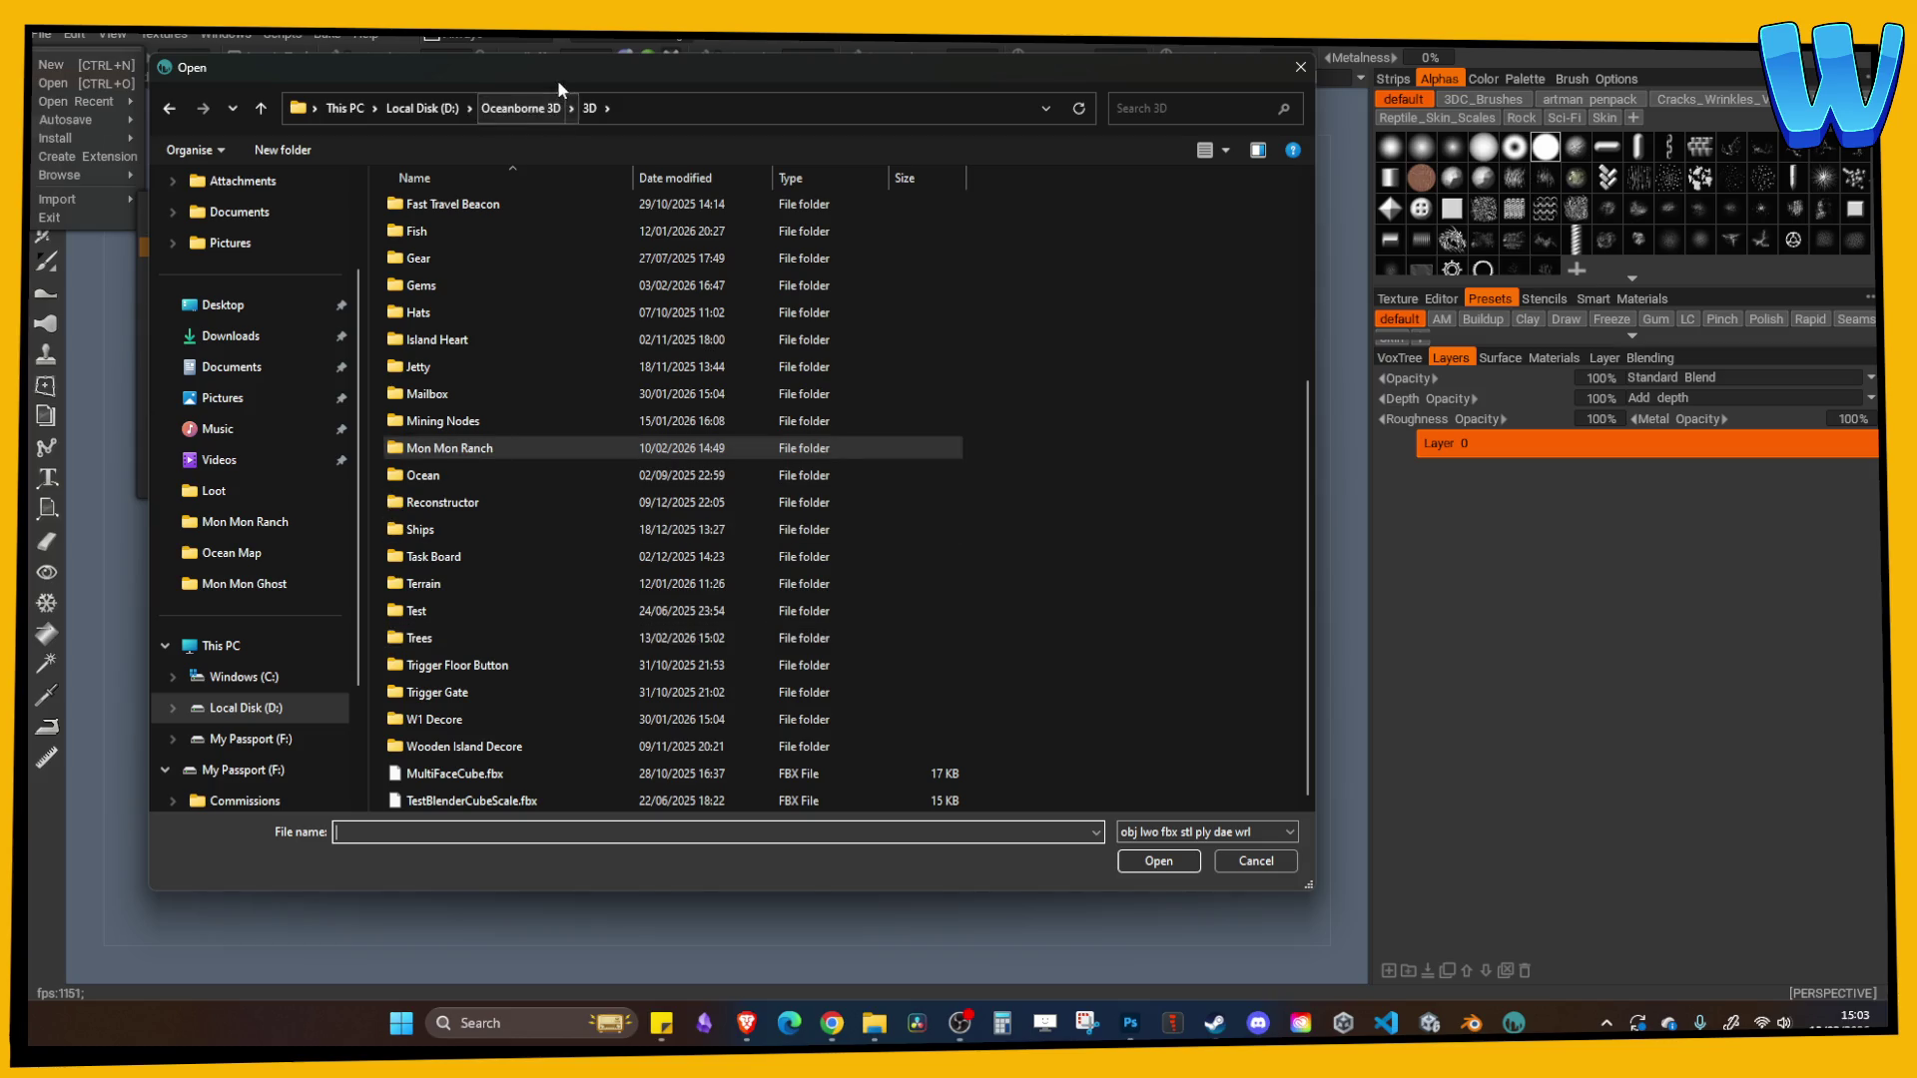
pyautogui.moveTo(557, 80); pyautogui.dragTo(737, 99)
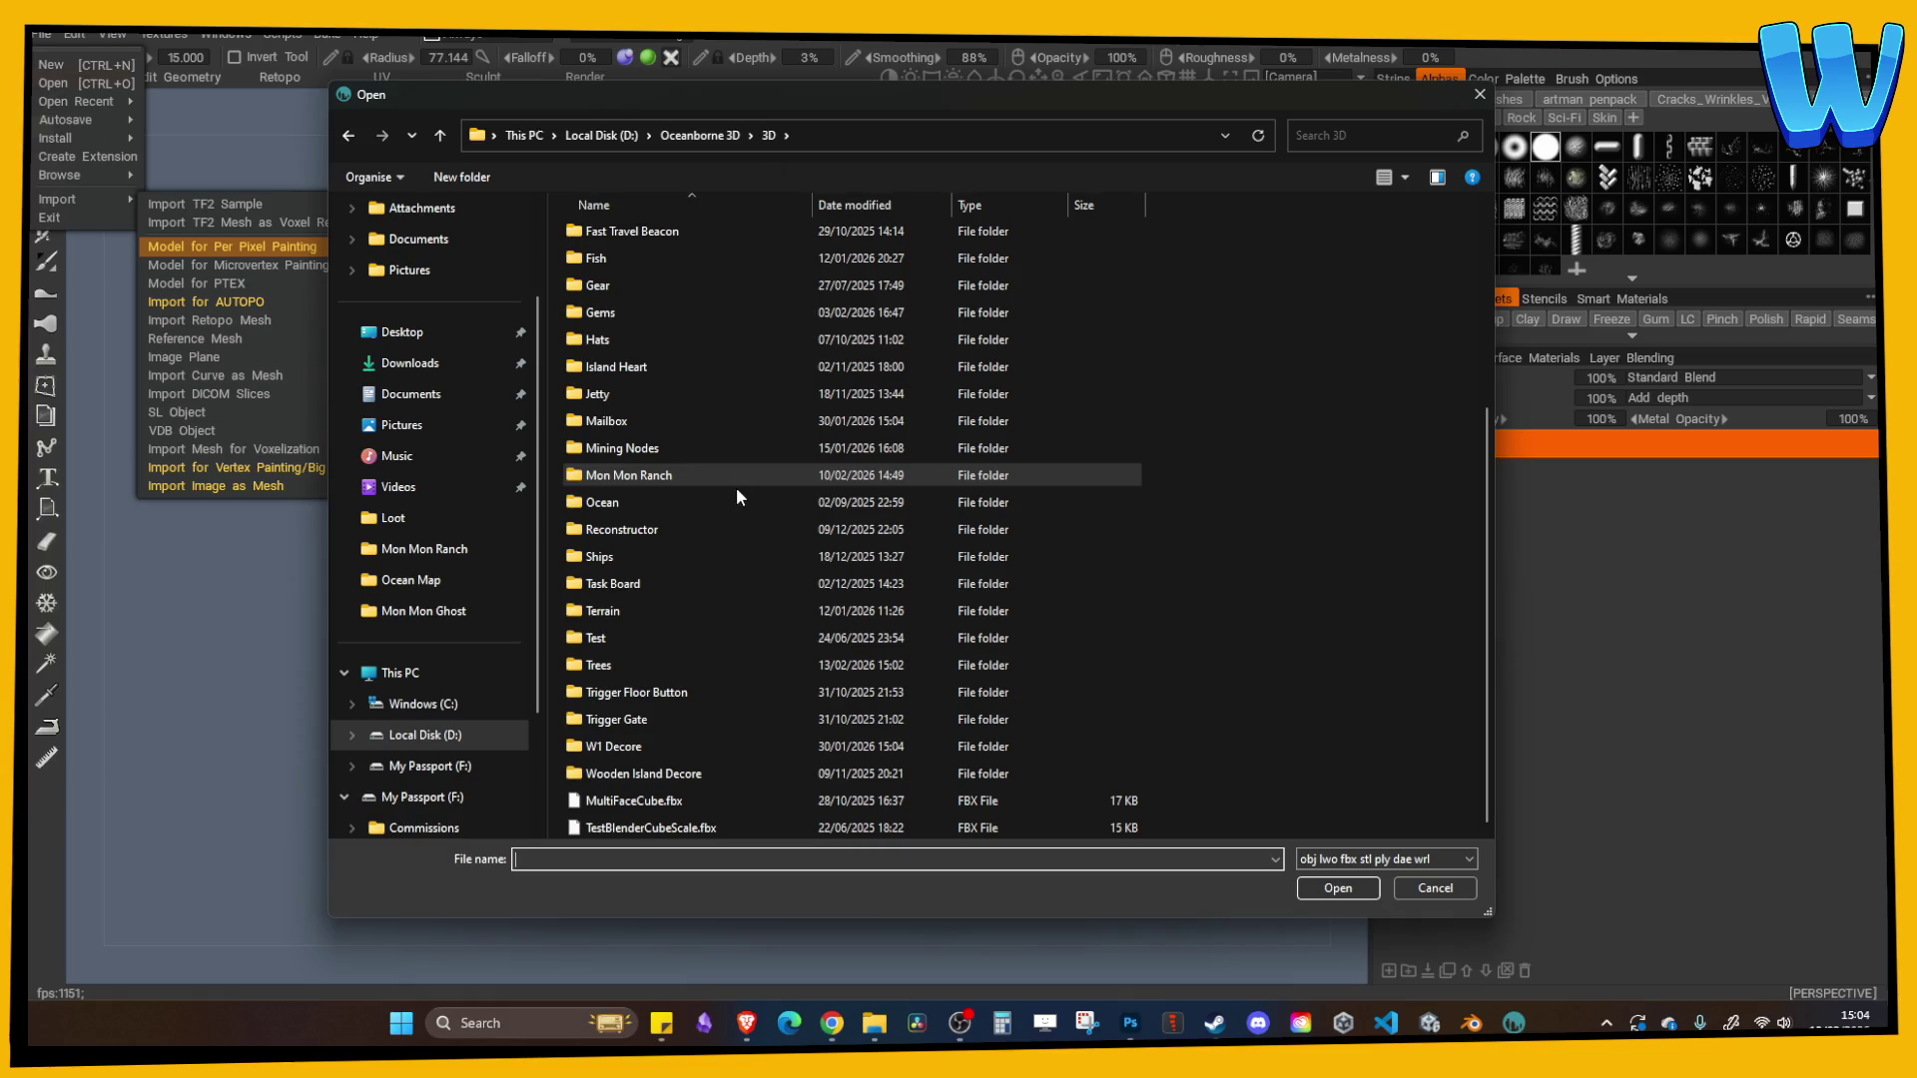
pyautogui.click(664, 479)
pyautogui.doubleClick(605, 655)
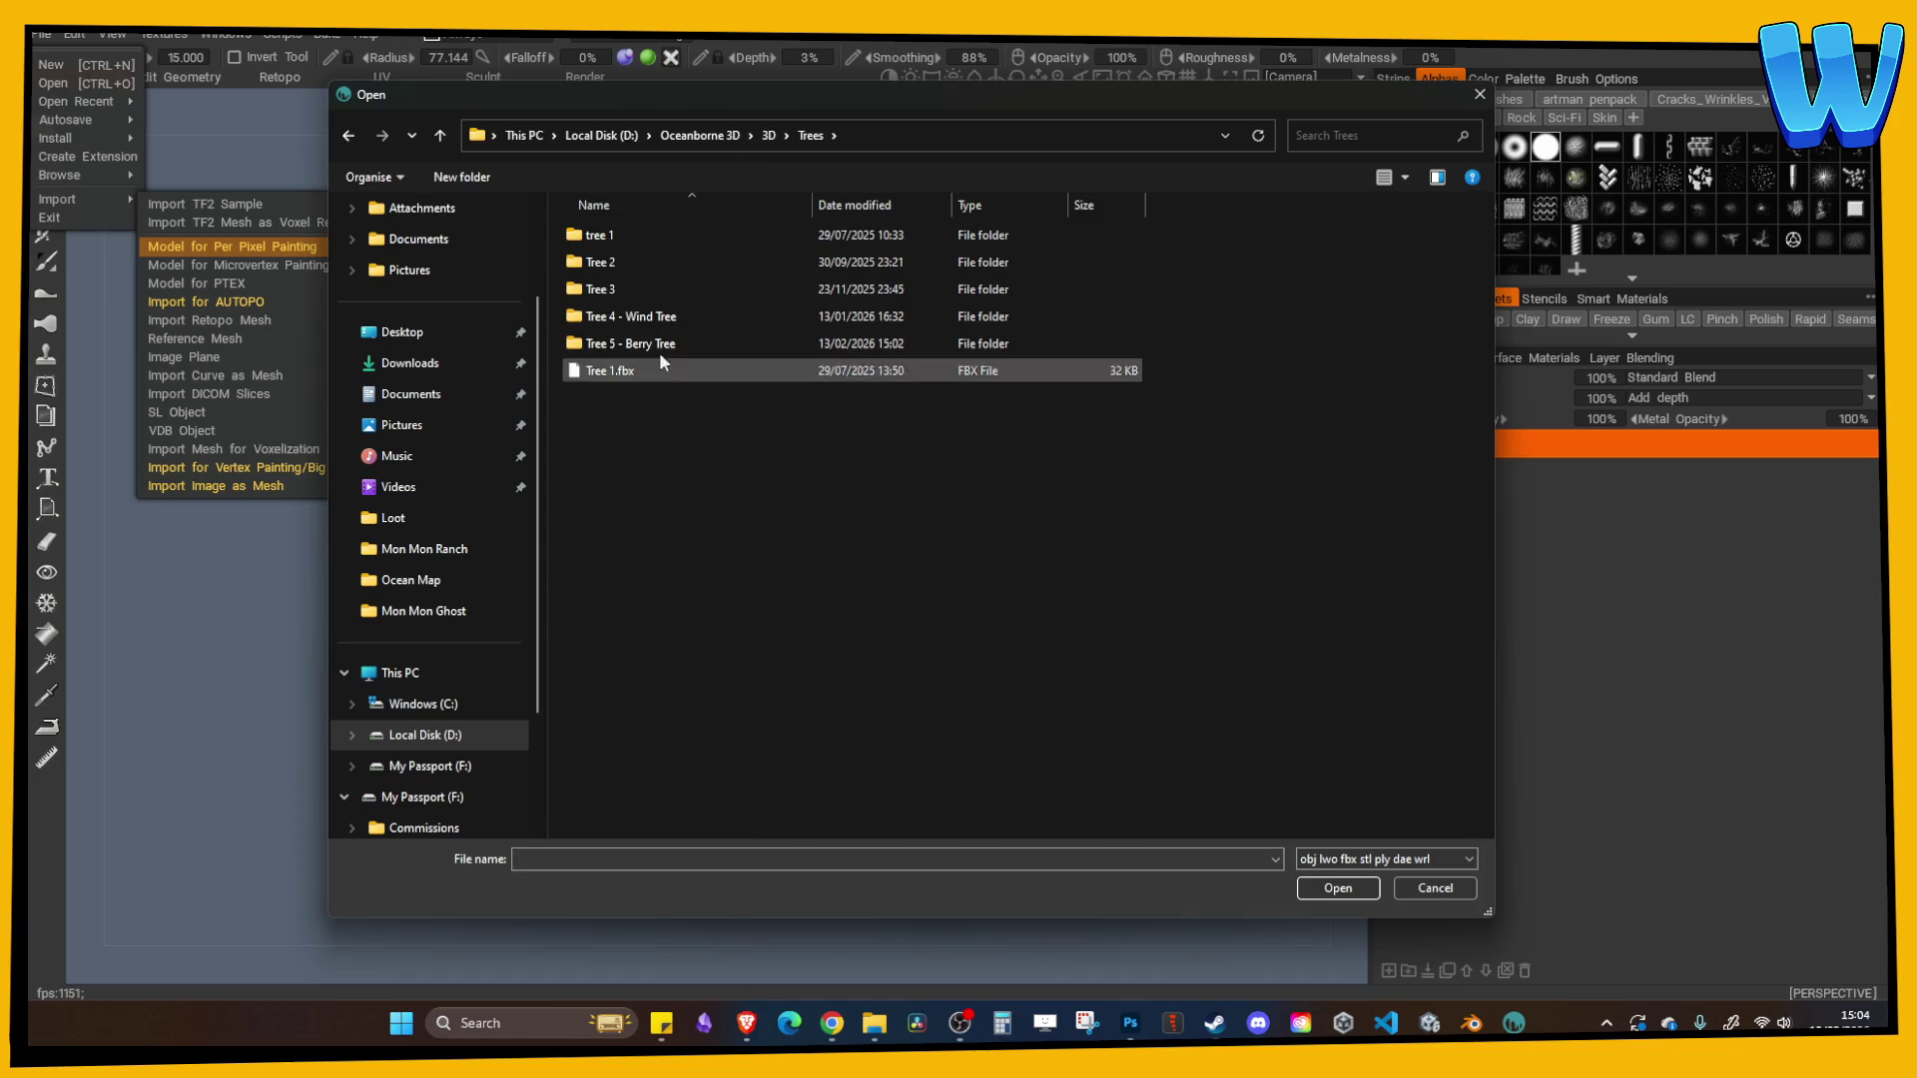
pyautogui.doubleClick(641, 339)
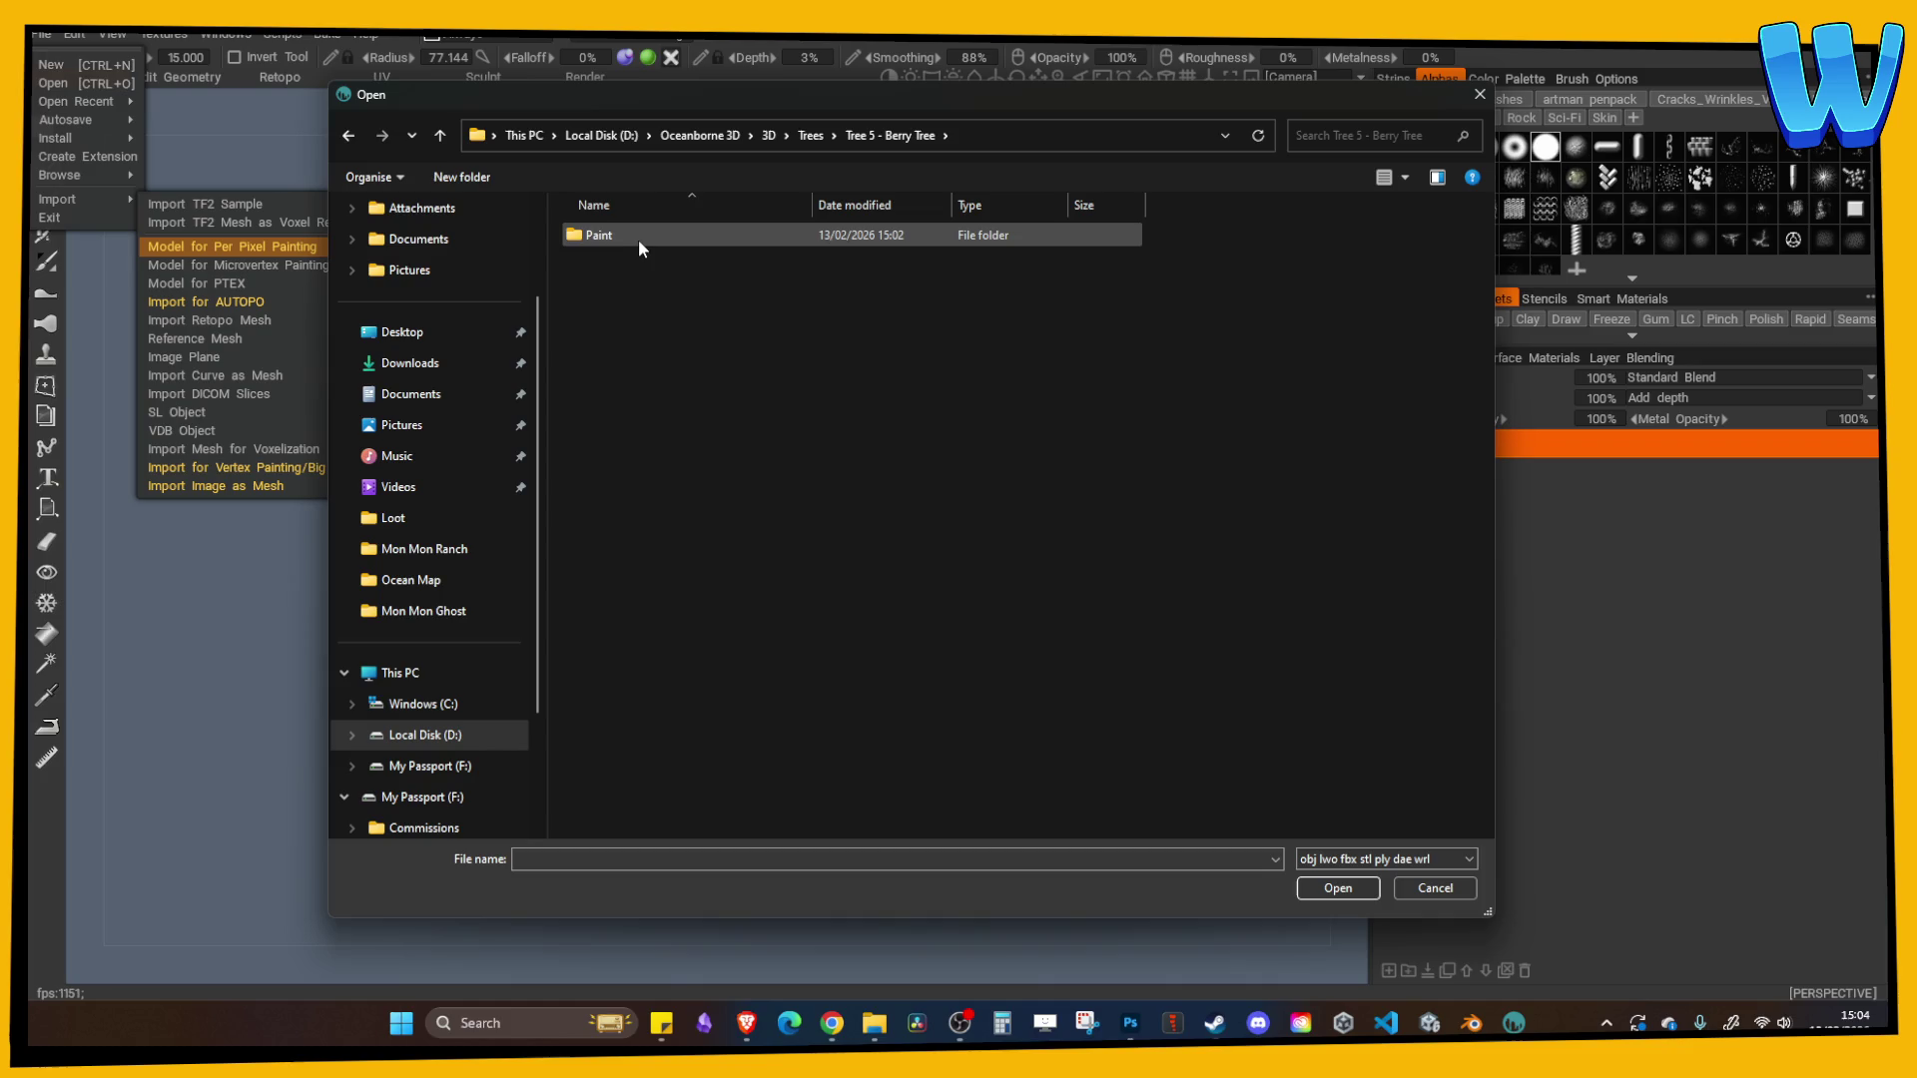
pyautogui.doubleClick(638, 237)
pyautogui.click(631, 241)
pyautogui.doubleClick(631, 240)
pyautogui.click(727, 687)
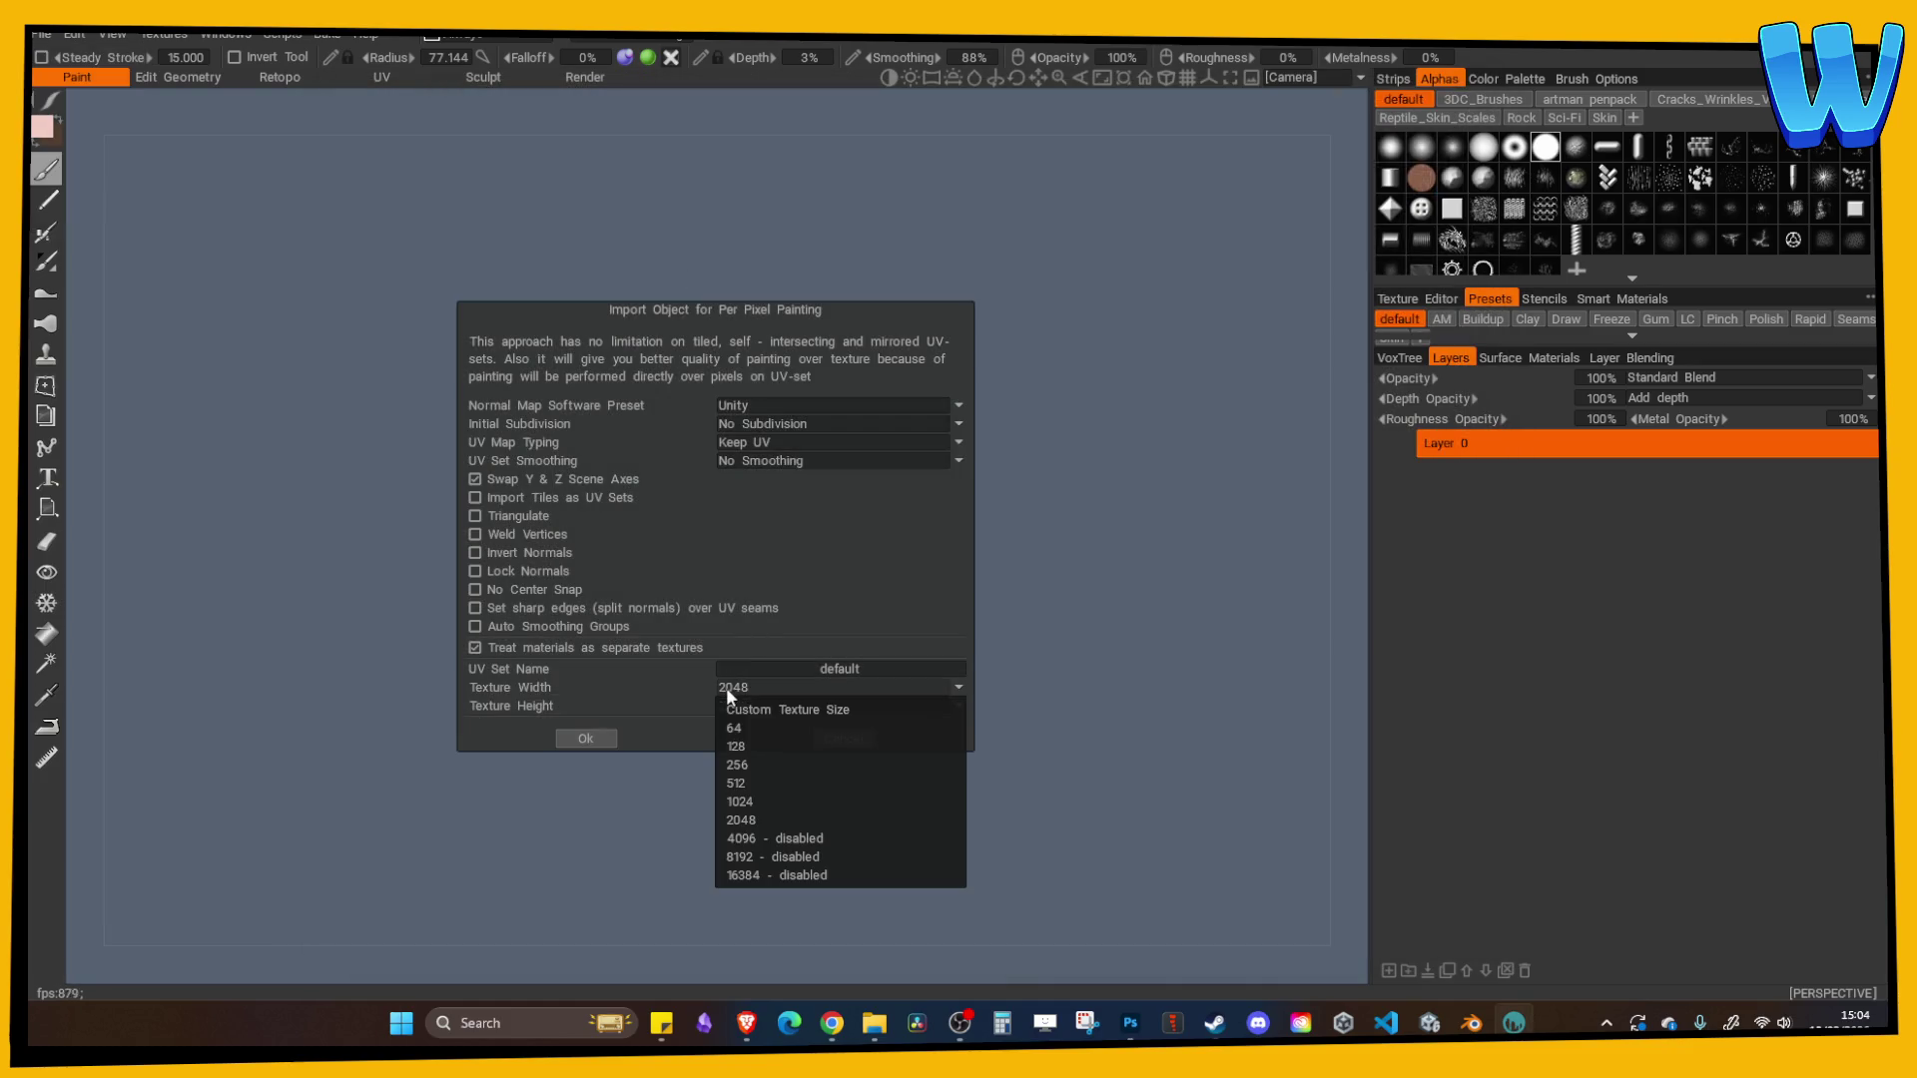
# - Set the texture width to 512 and confirm importing the berry tree top
pyautogui.click(761, 783)
pyautogui.click(609, 740)
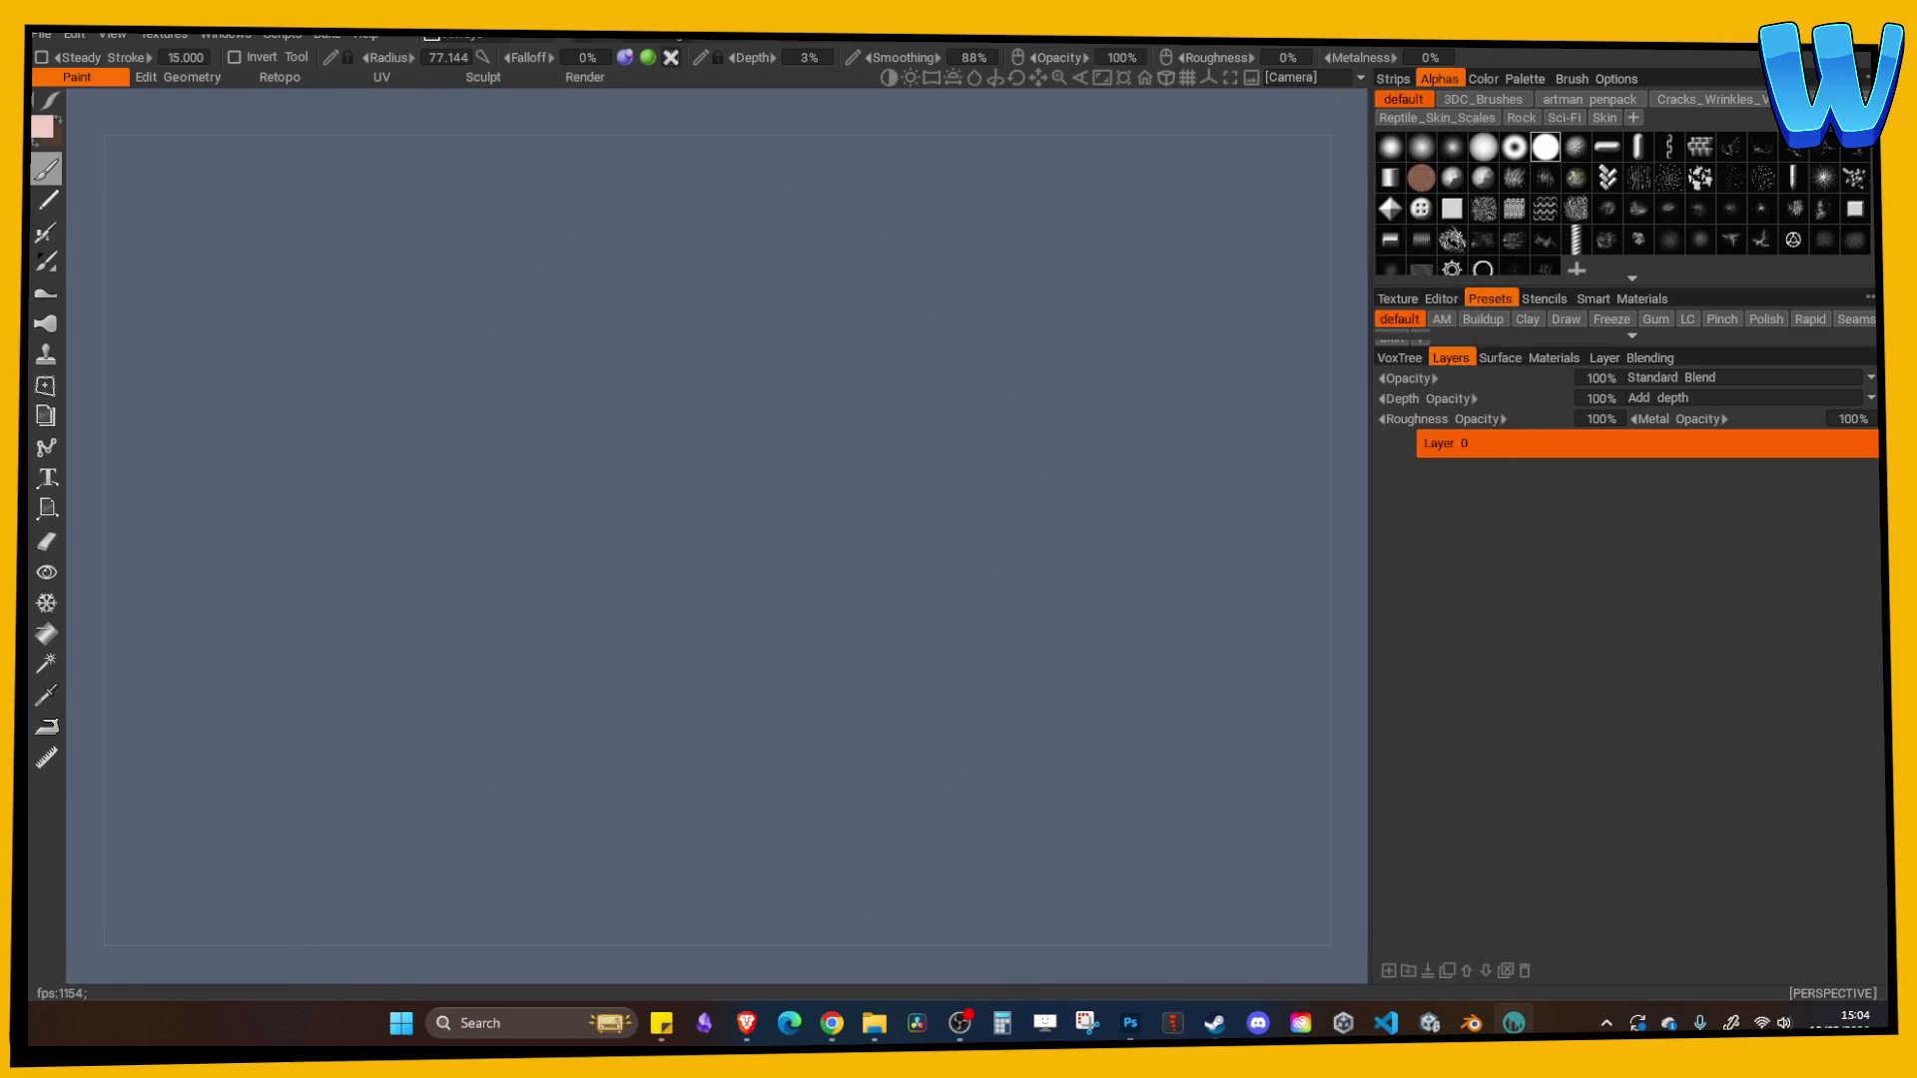
pyautogui.scroll(-5, 1018, 458)
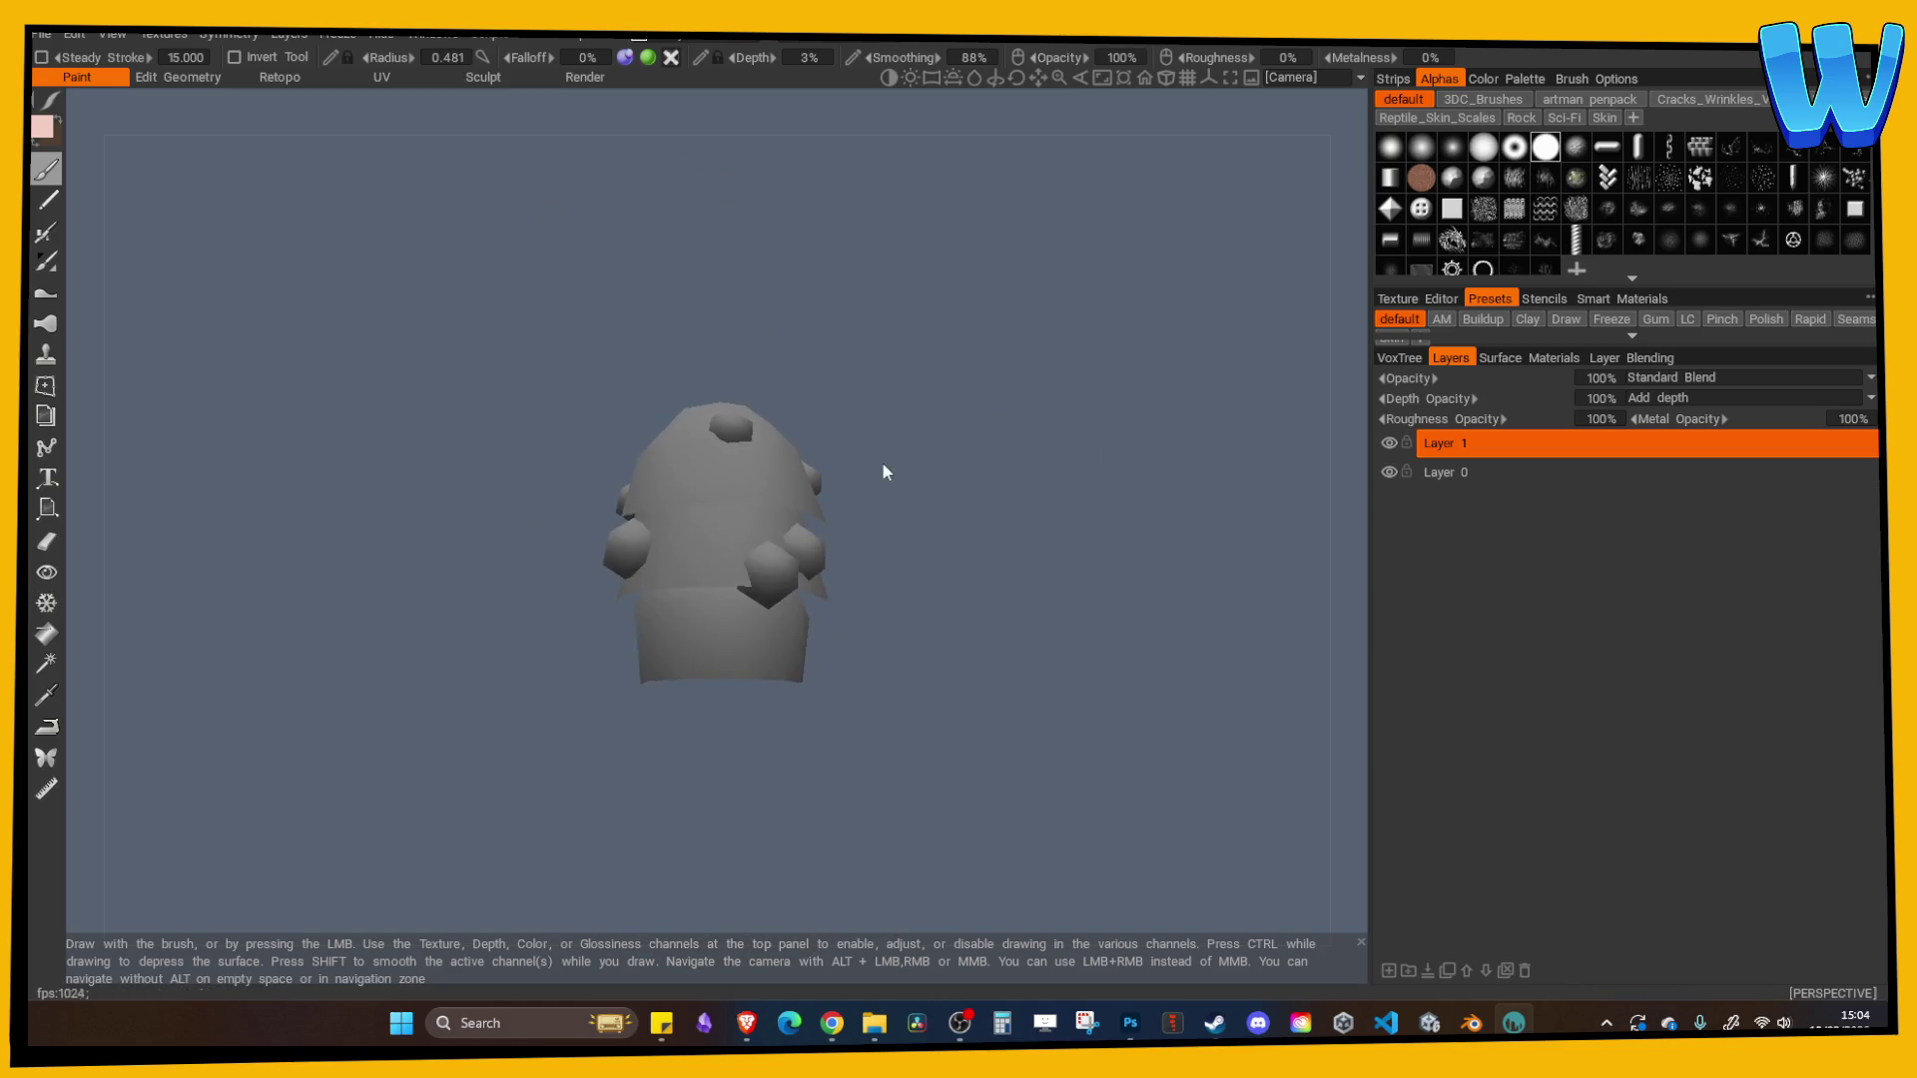
pyautogui.moveTo(882, 471)
pyautogui.mouseDown()
pyautogui.moveTo(450, 359)
pyautogui.moveTo(1145, 599)
pyautogui.moveTo(994, 487)
pyautogui.mouseUp()
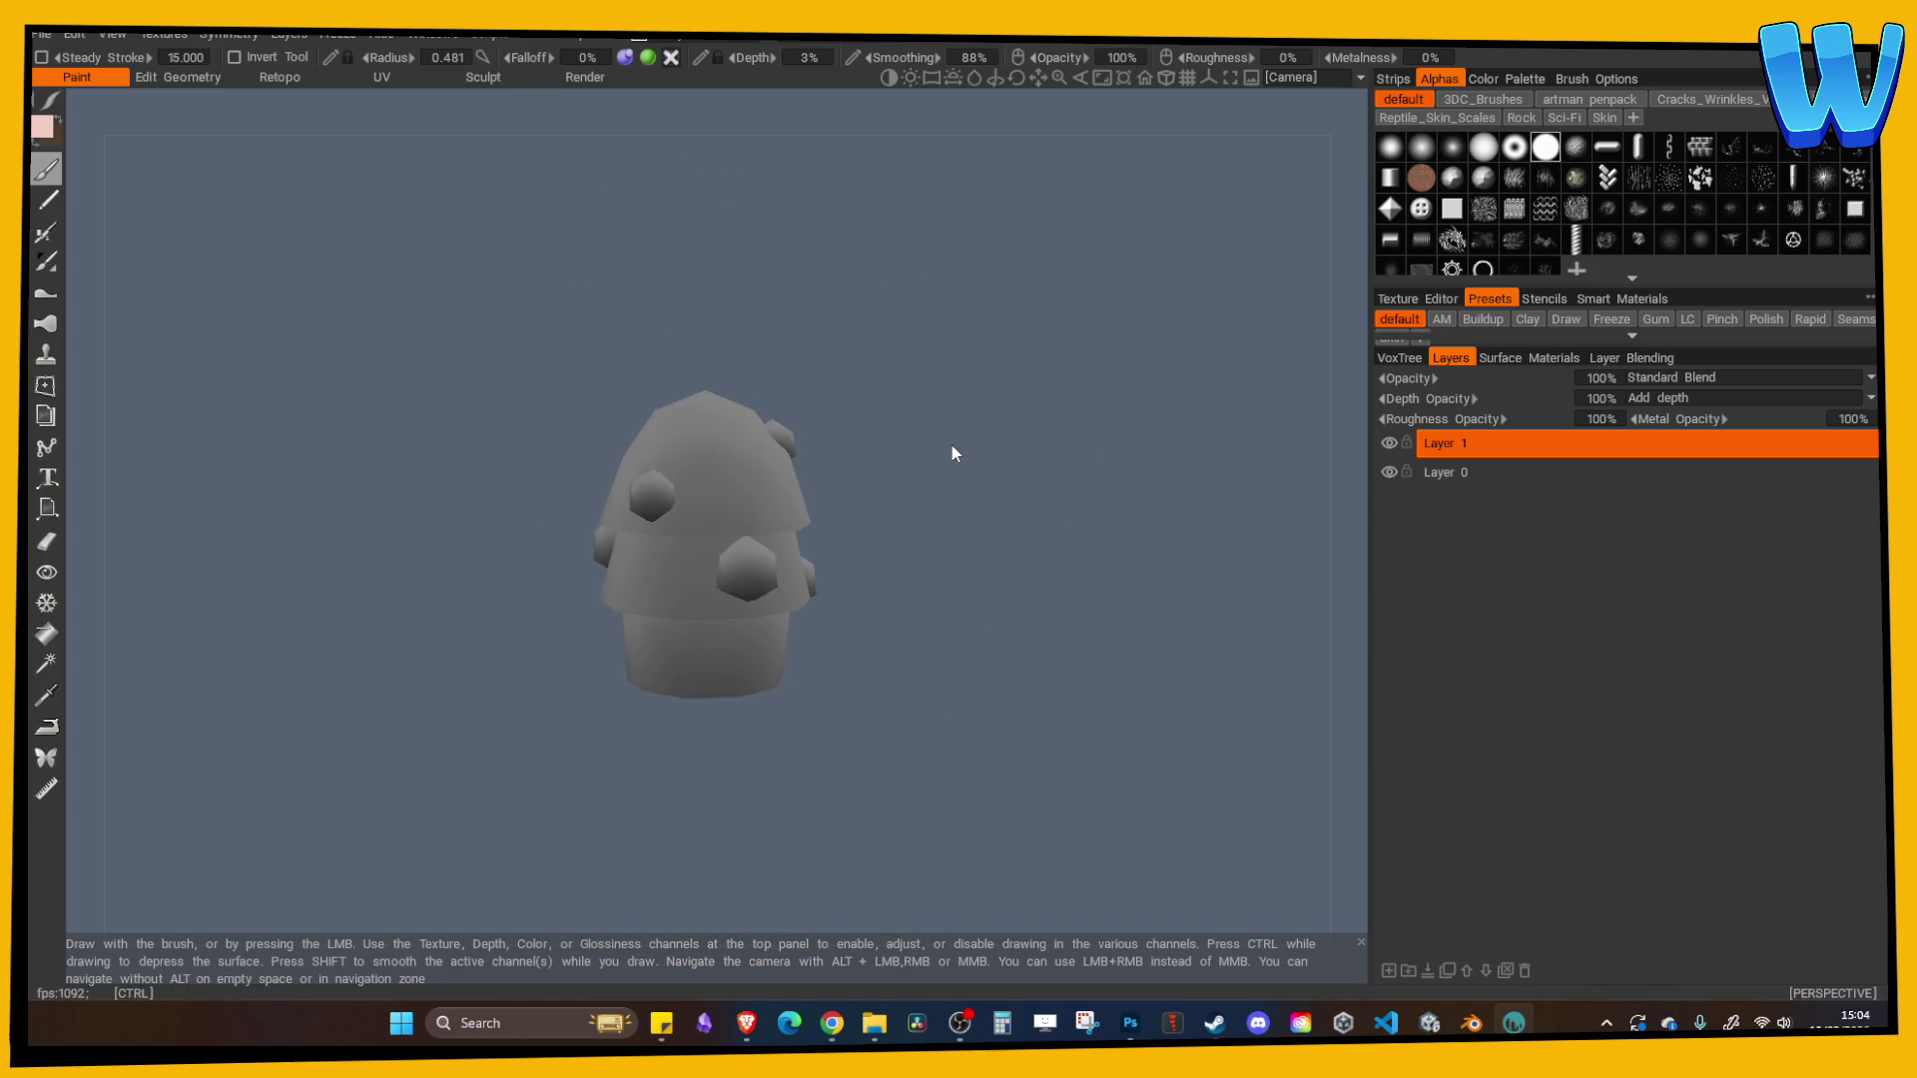
# - Save the project as 'berry Tree top Paint' 3b file in Tree 5 - Berry Tree\Paint
pyautogui.hotkey('ctrl', 's')
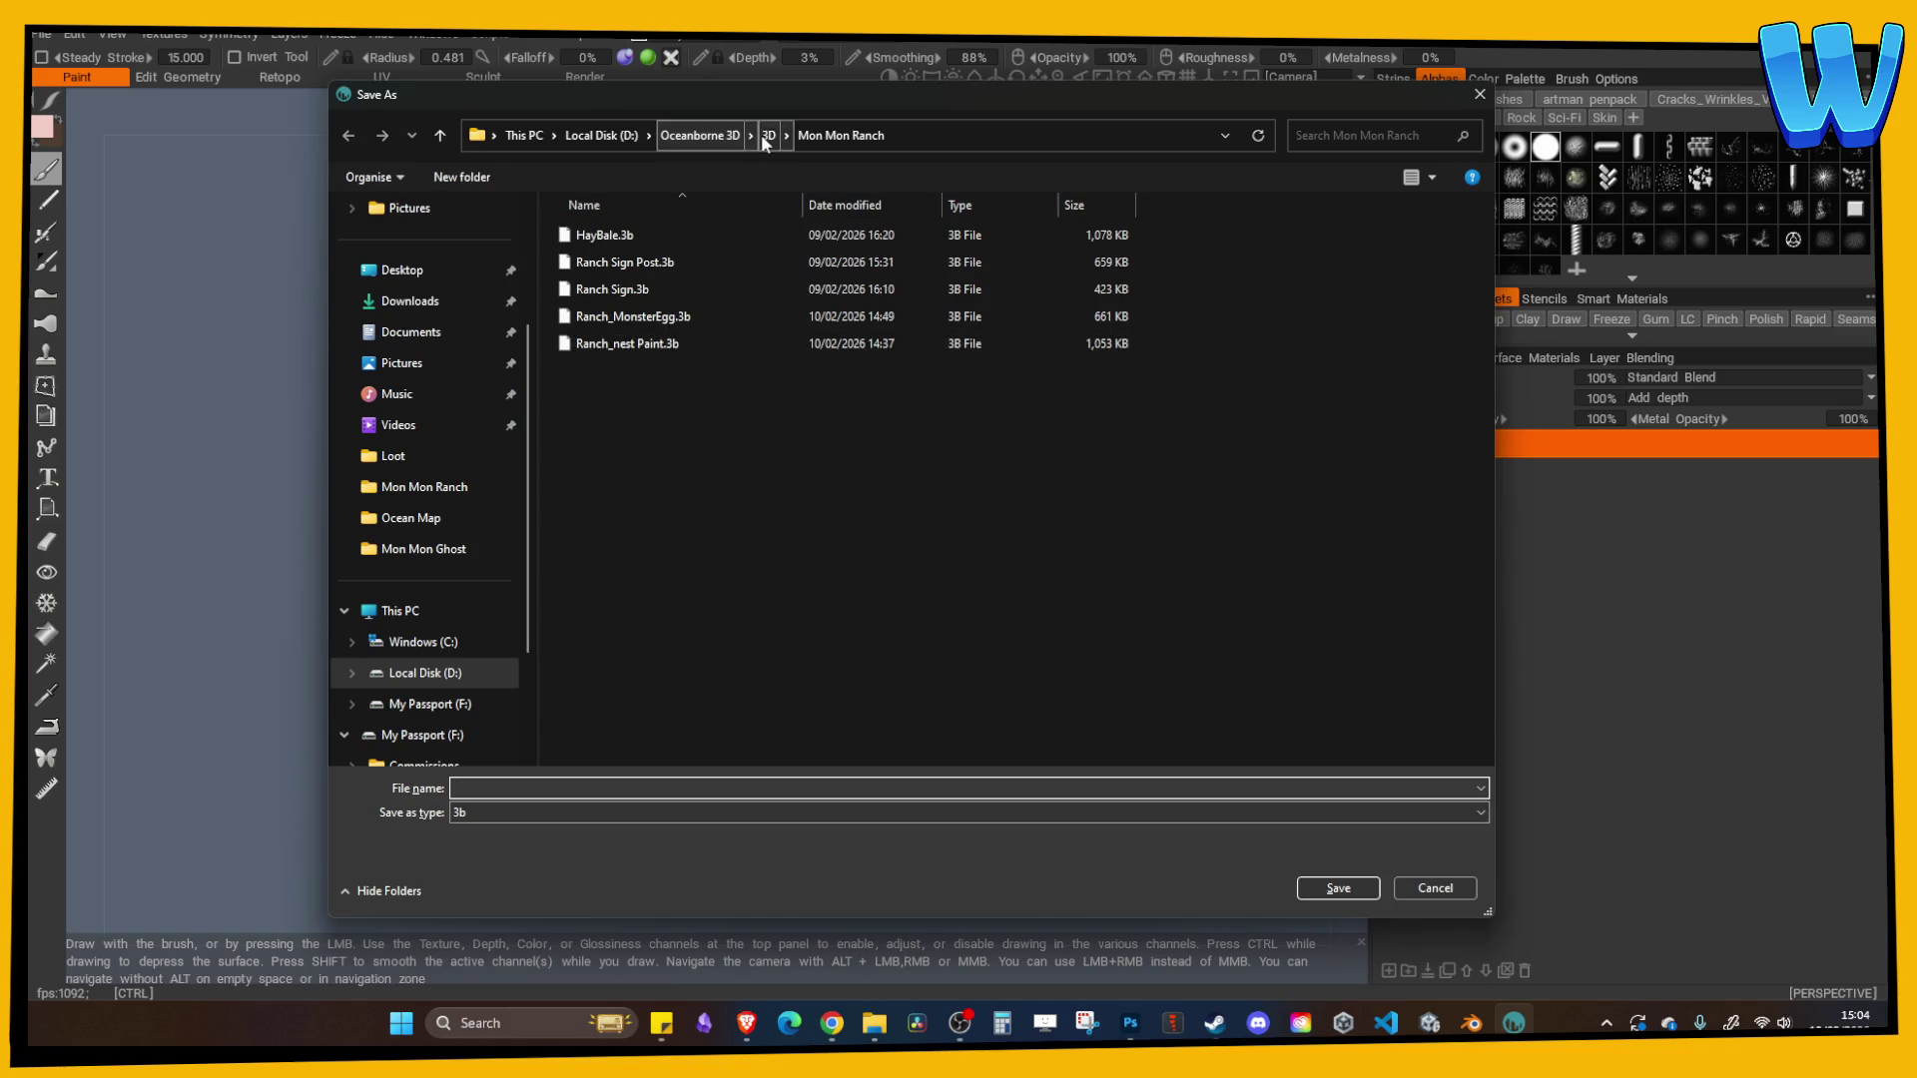
pyautogui.click(767, 134)
pyautogui.scroll(-1, 616, 684)
pyautogui.scroll(-1, 615, 684)
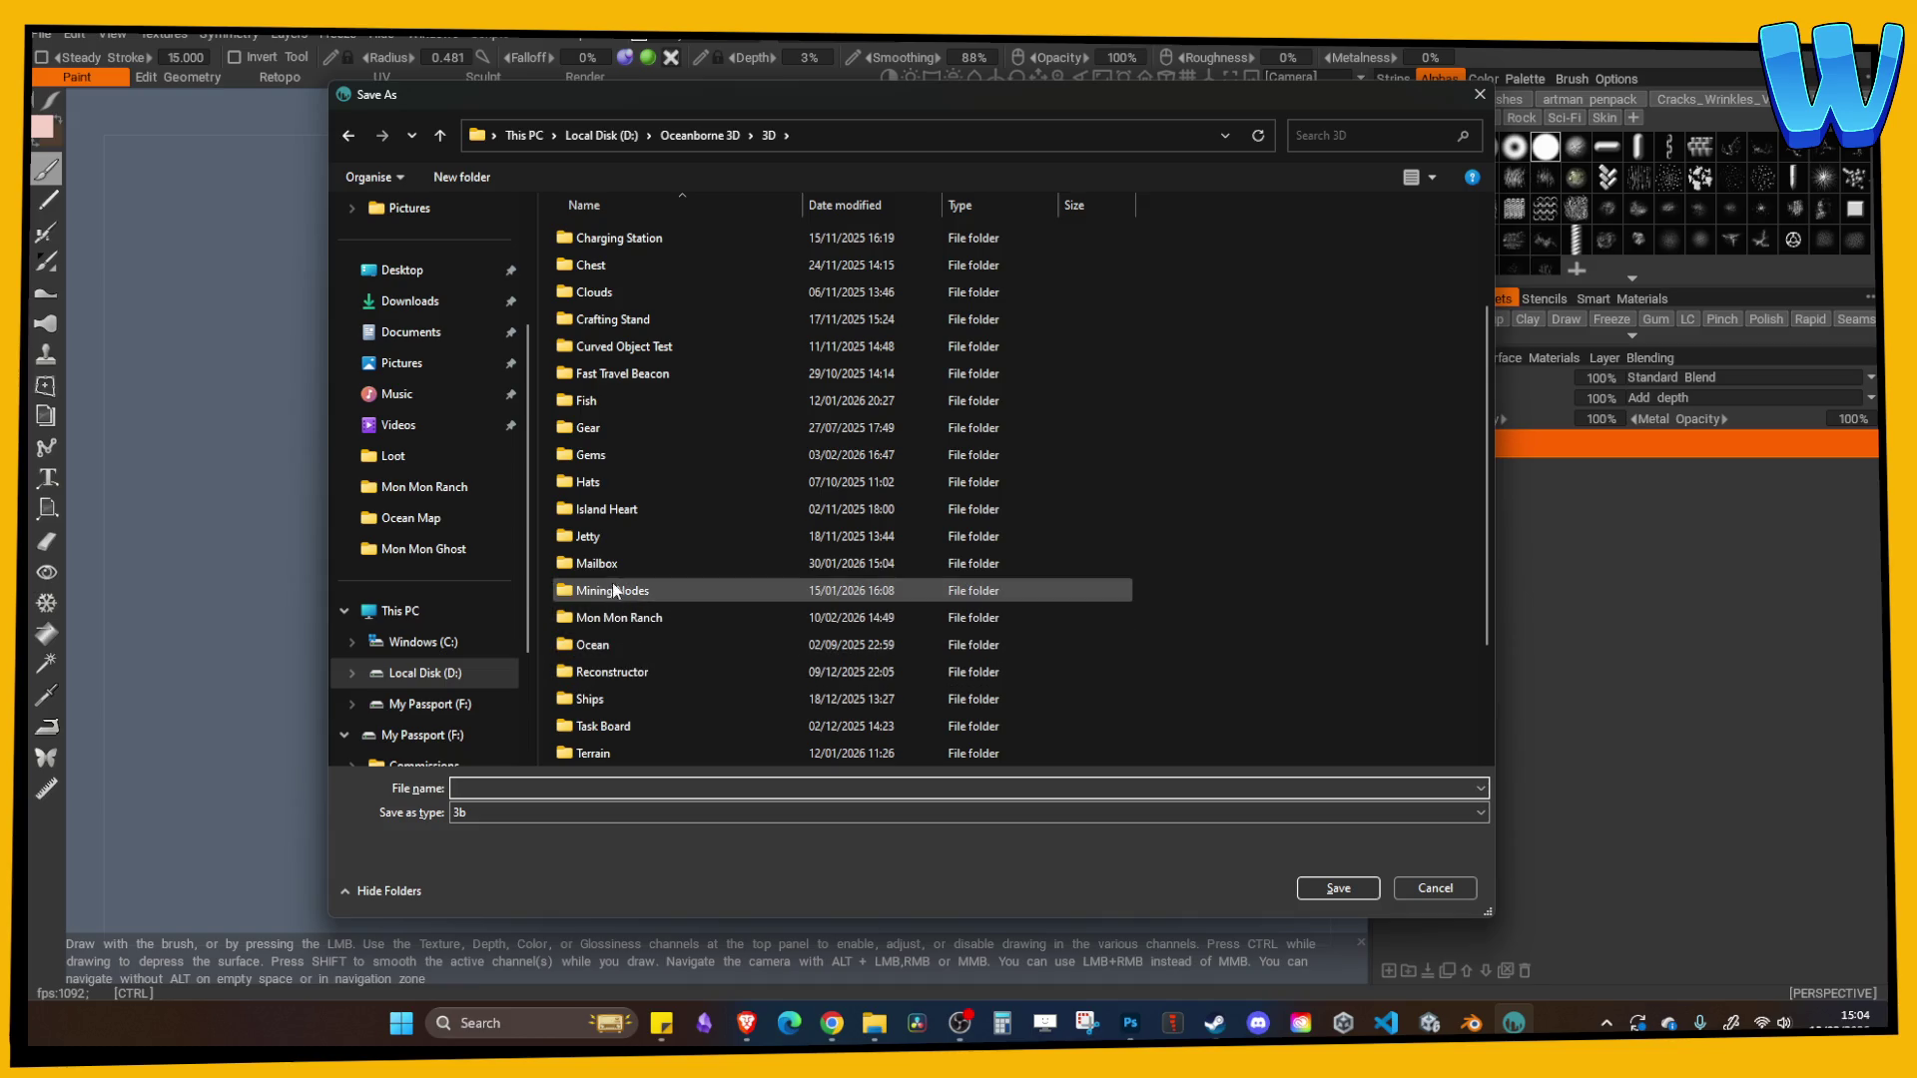
pyautogui.scroll(-2, 619, 539)
pyautogui.click(619, 648)
pyautogui.doubleClick(619, 649)
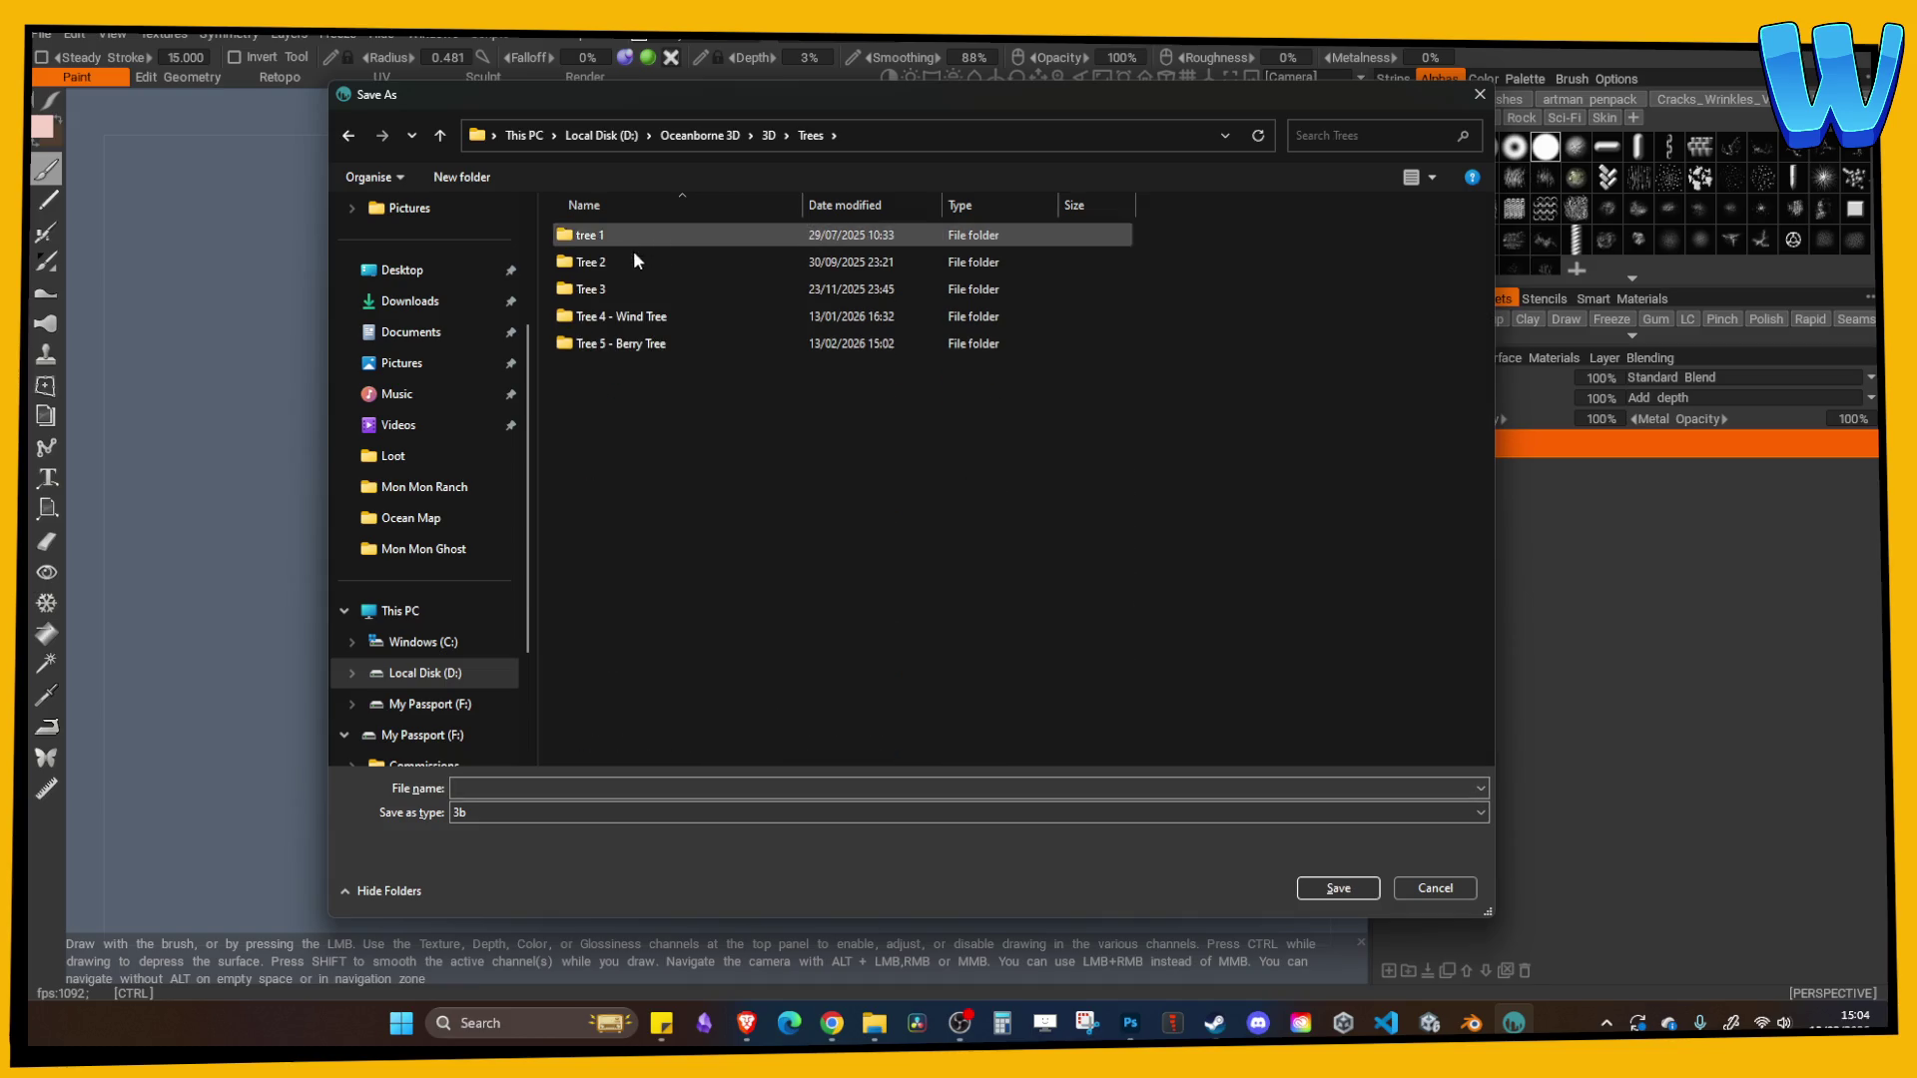
pyautogui.doubleClick(621, 343)
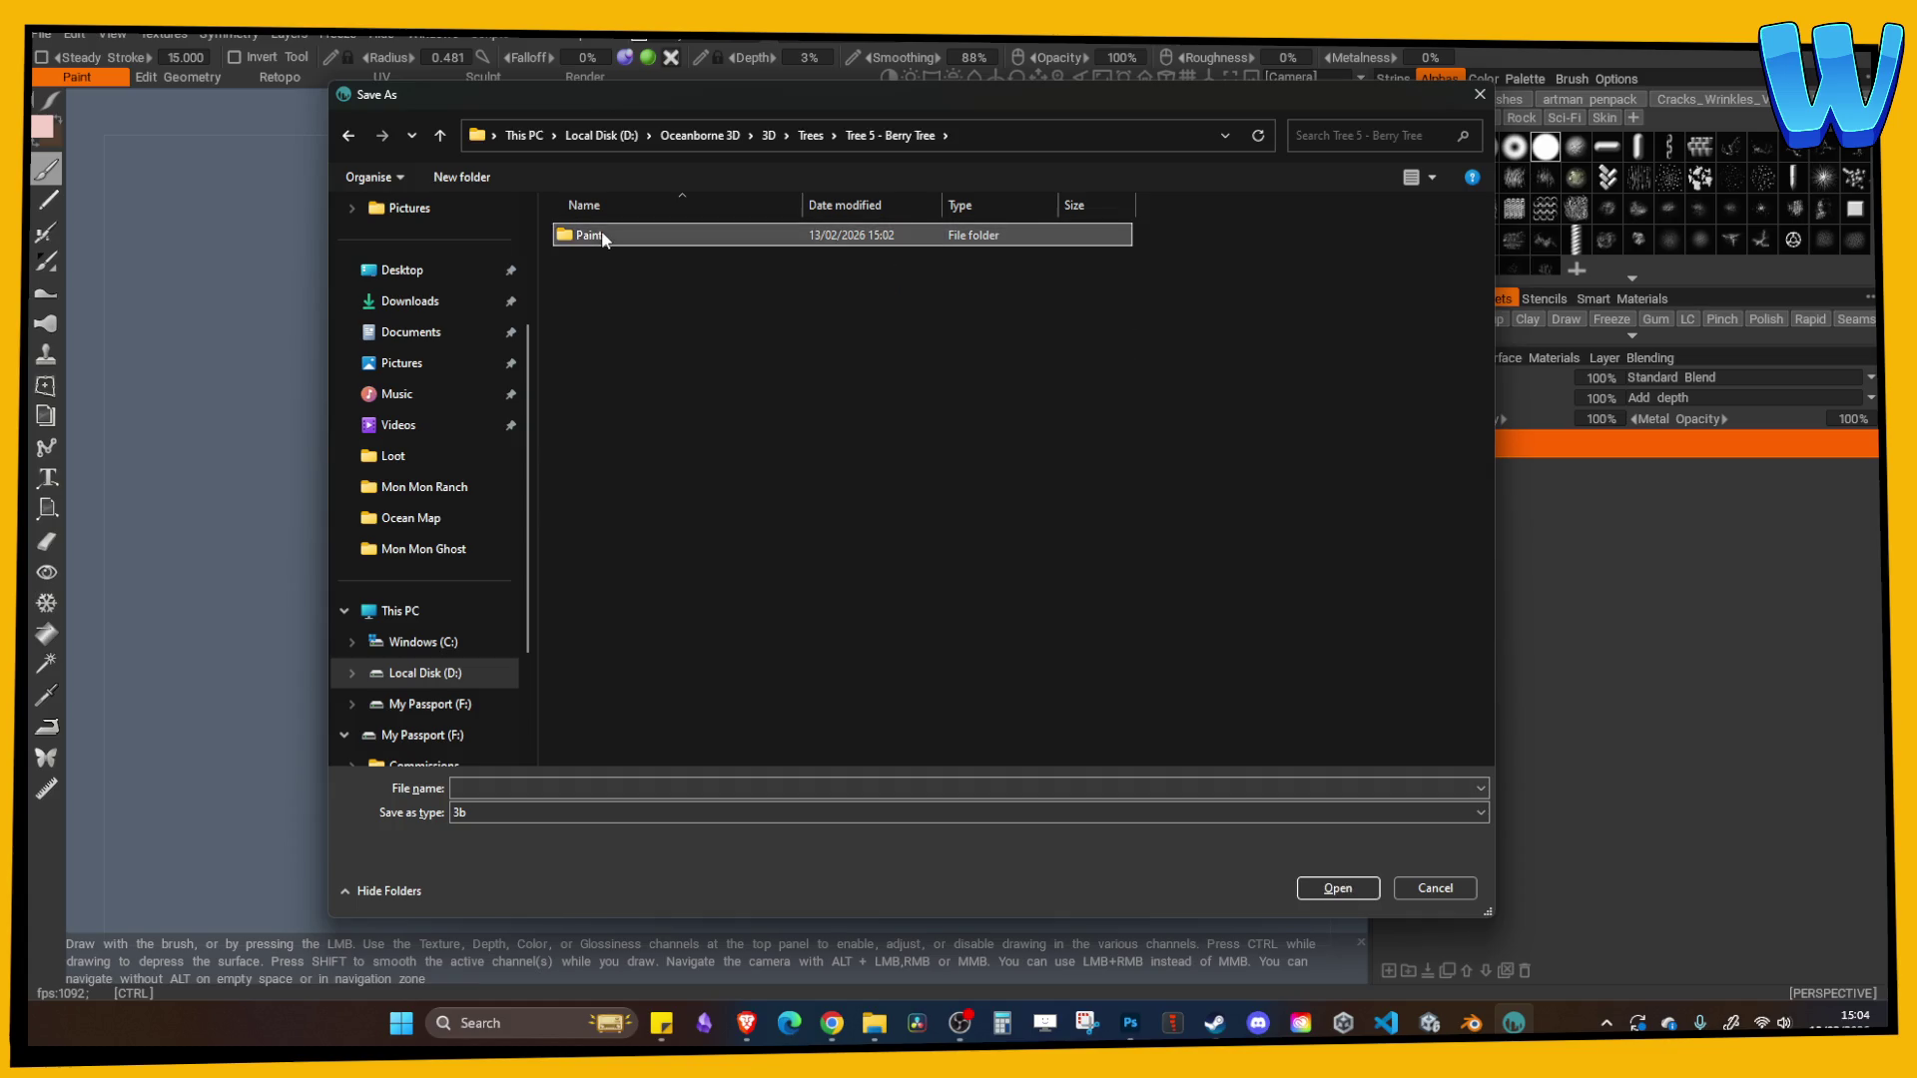
pyautogui.doubleClick(601, 231)
pyautogui.click(539, 779)
pyautogui.write('berry Tree top Paint')
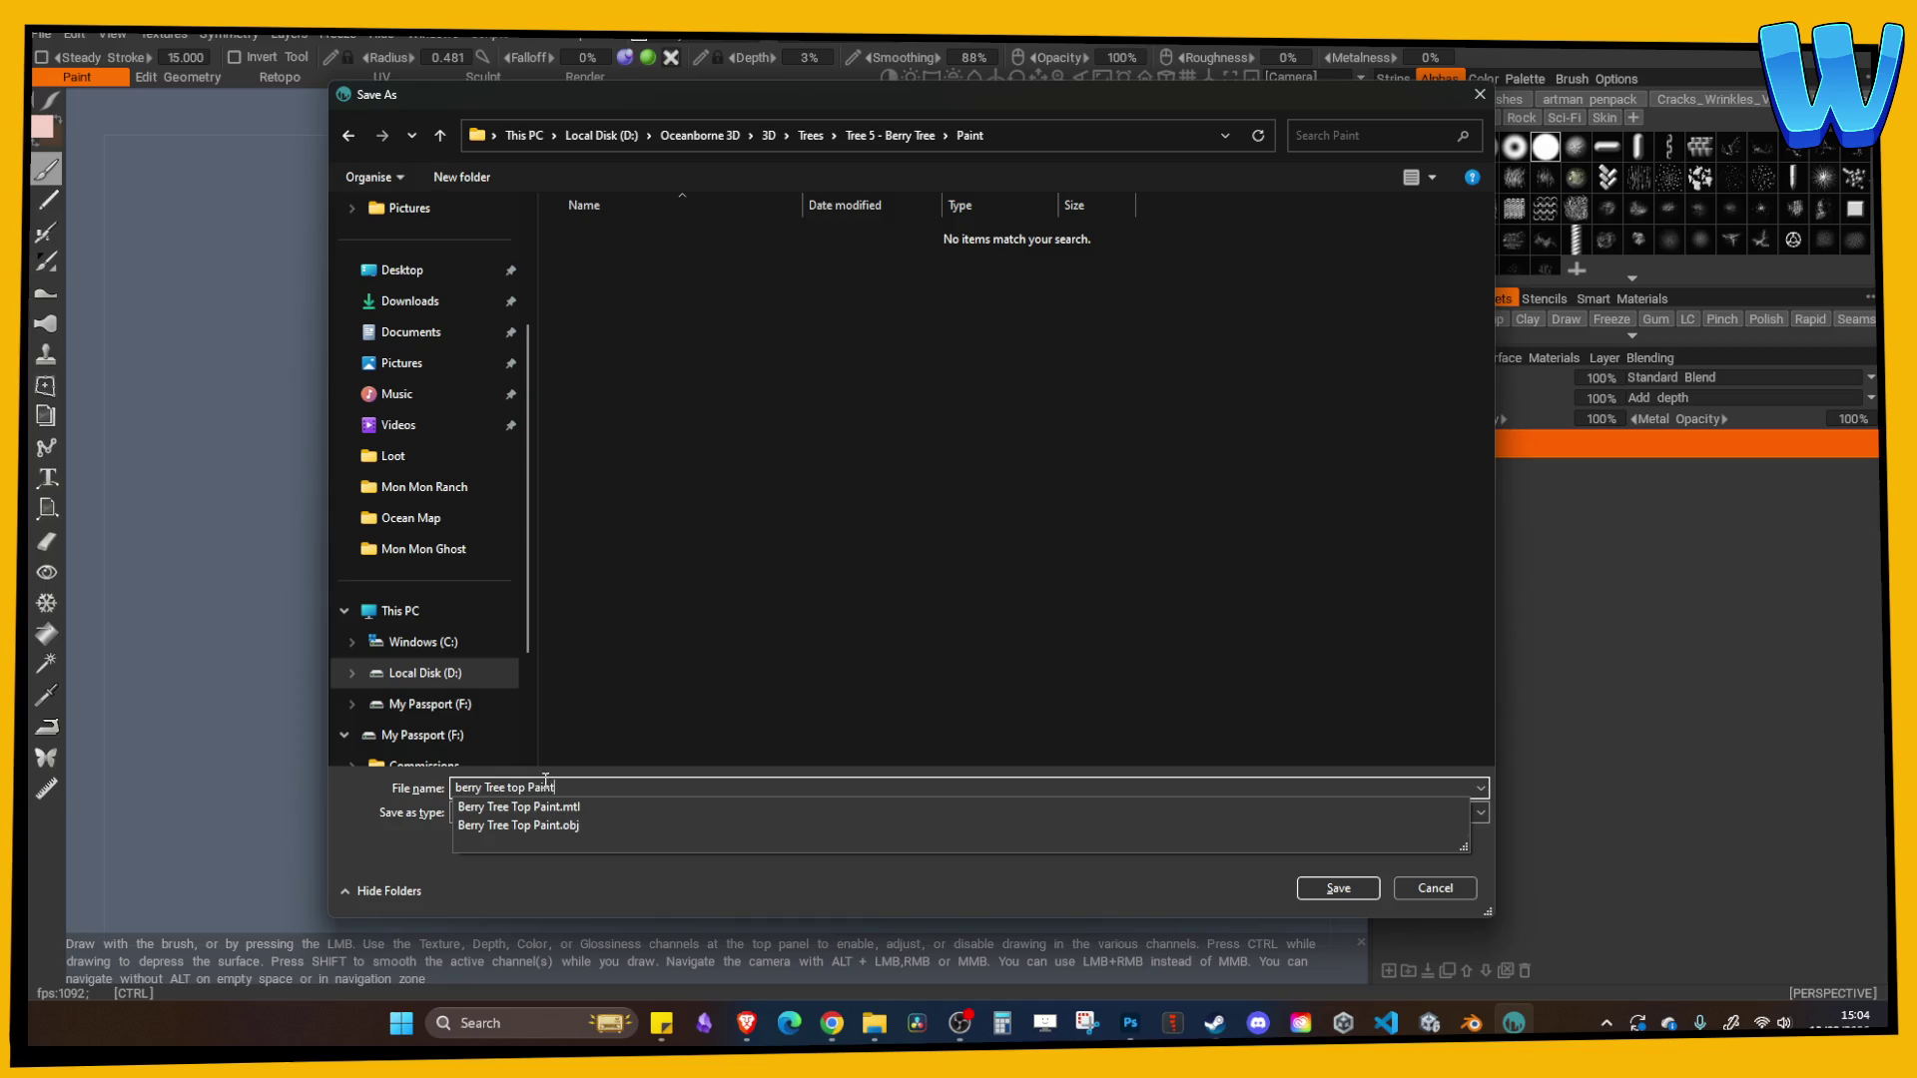
pyautogui.press('Return')
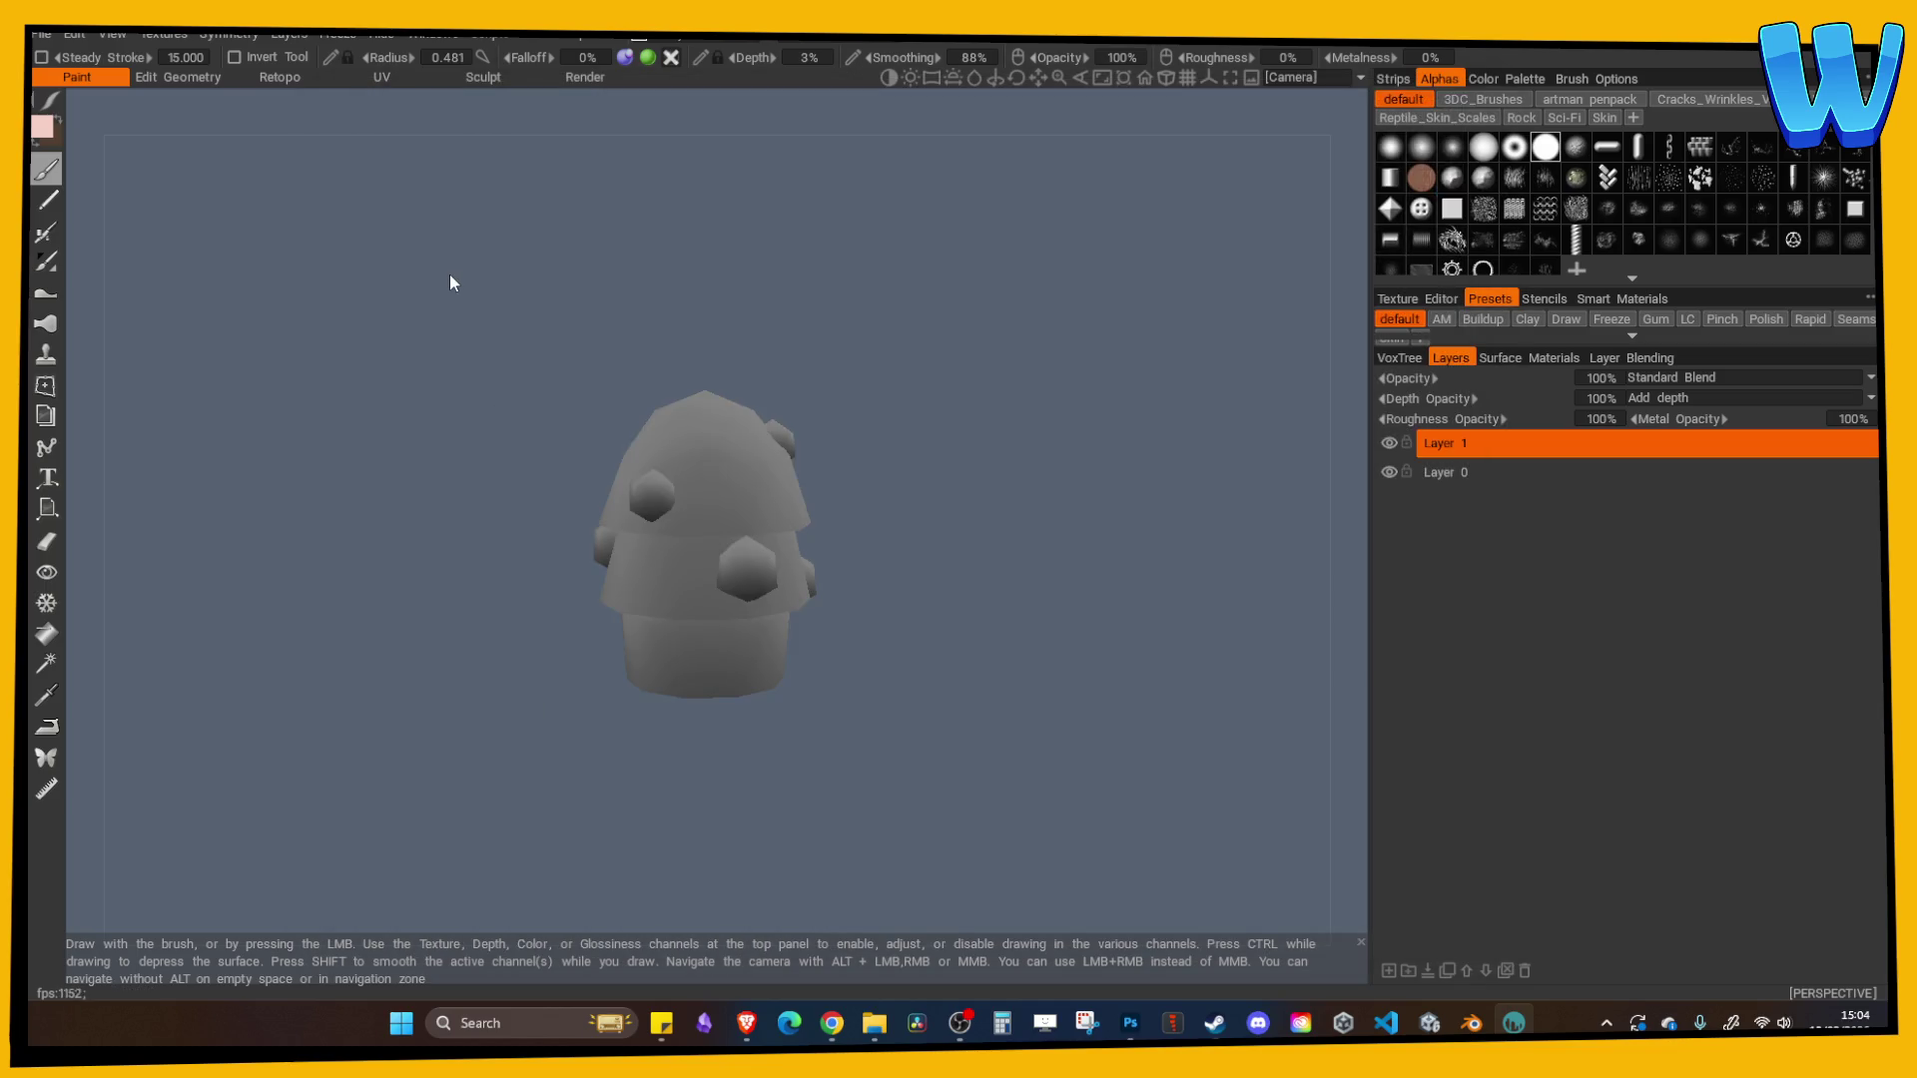
# - Browse the project Open window up to the Trees folder
pyautogui.click(40, 34)
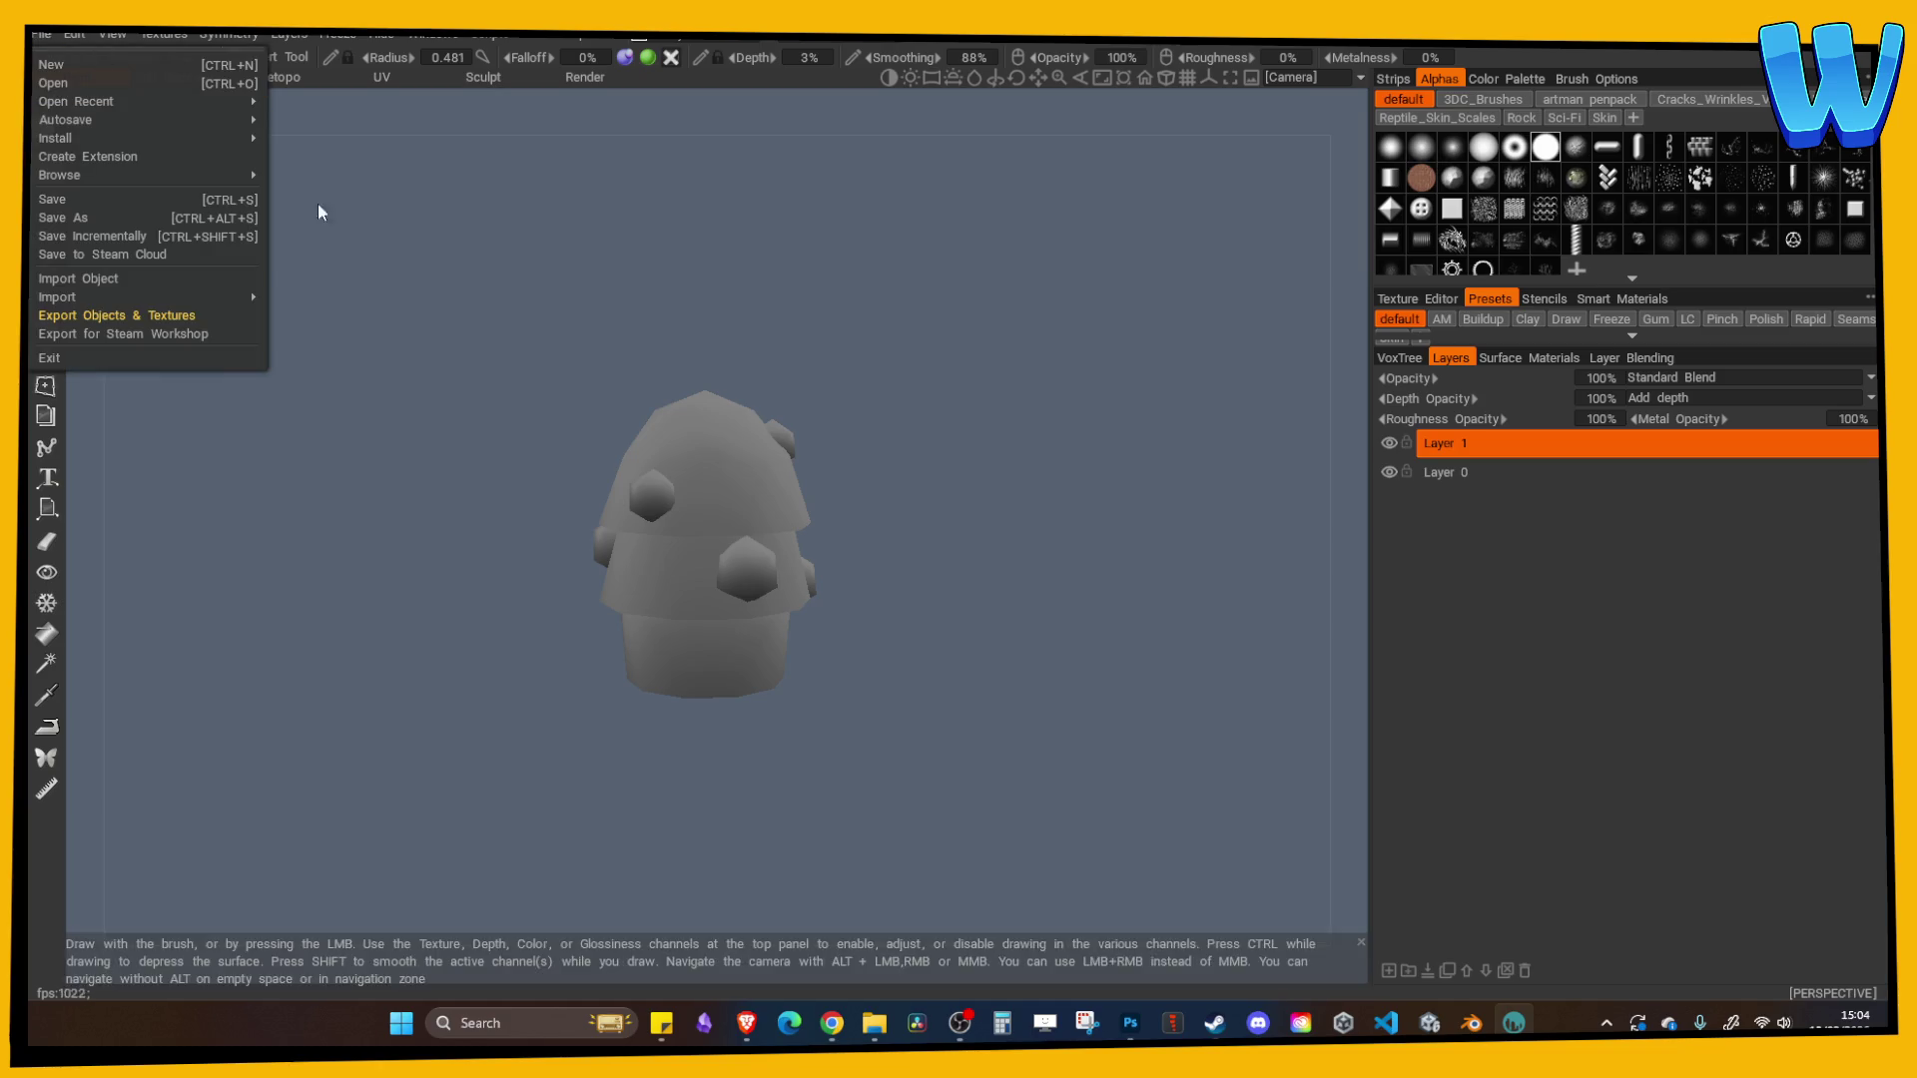
pyautogui.click(40, 34)
pyautogui.click(75, 83)
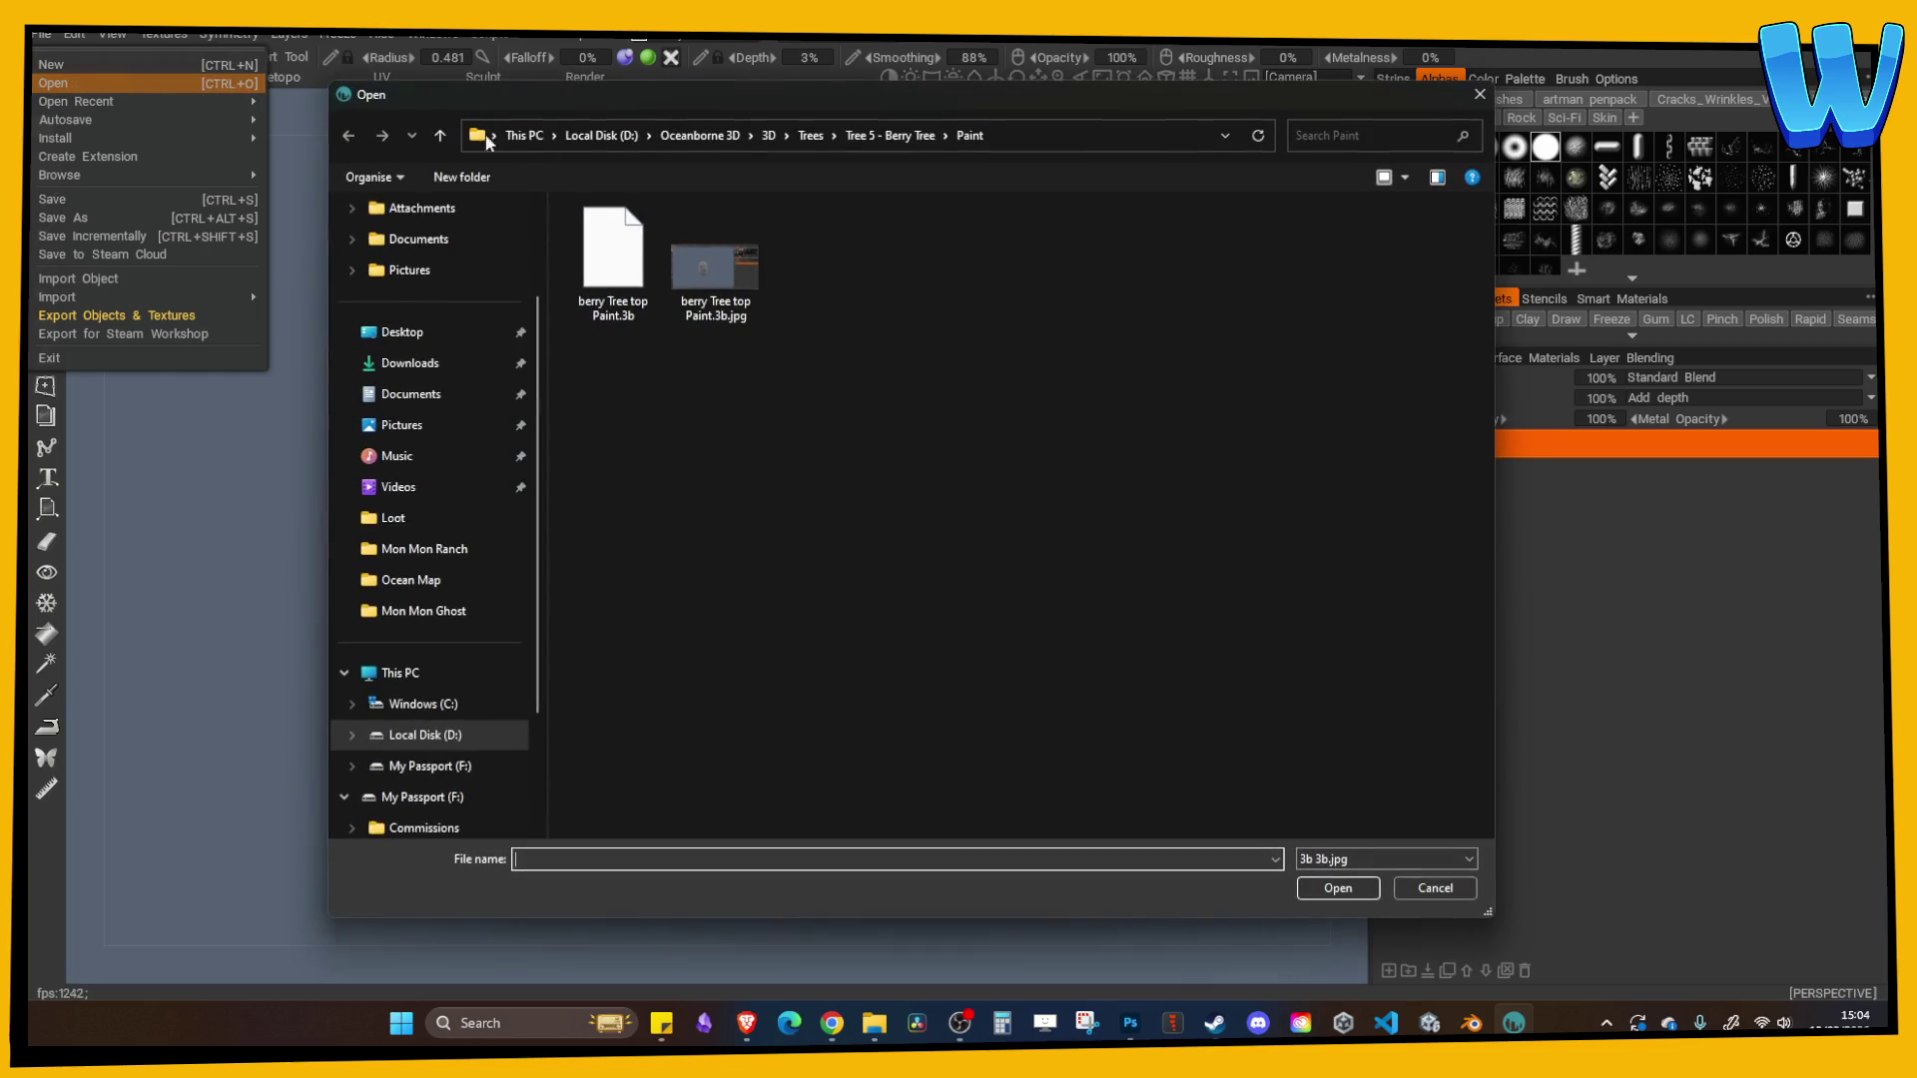
pyautogui.click(810, 135)
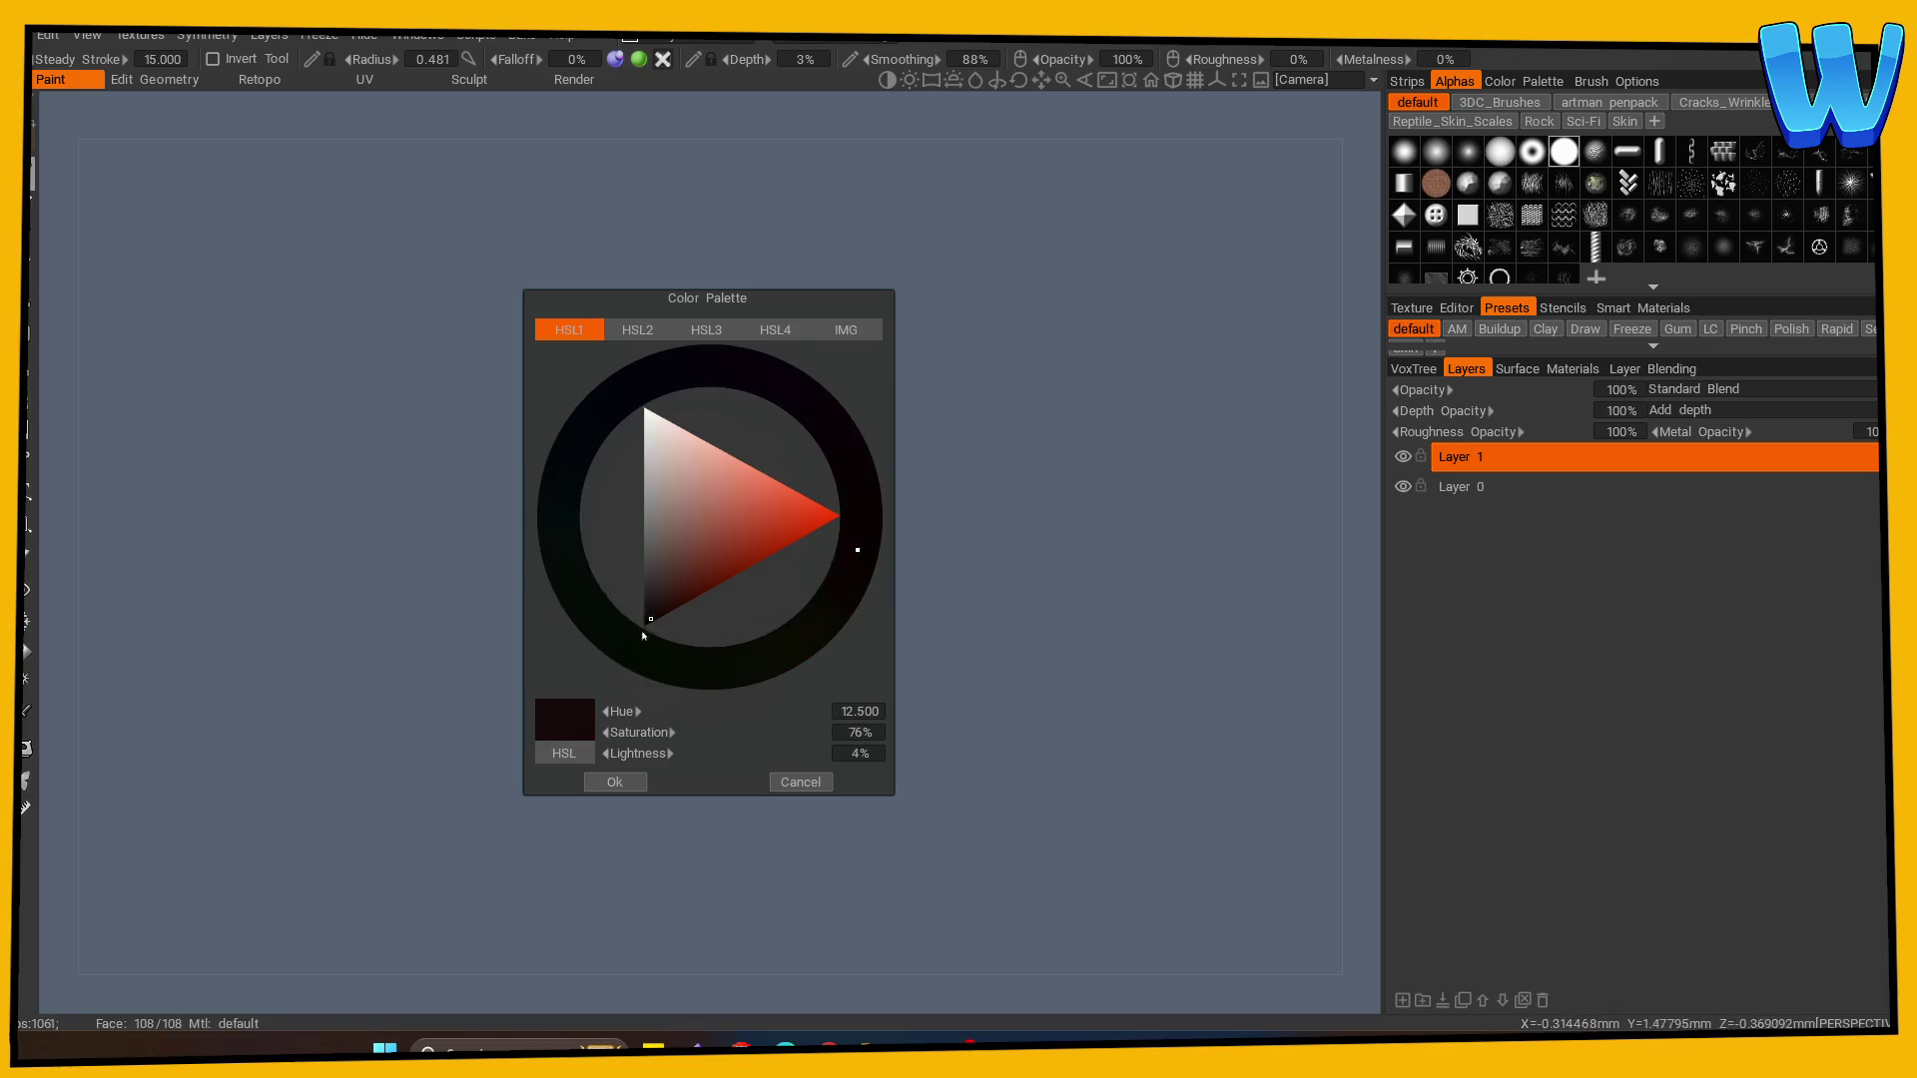
# - Display the tree with flat shading in orthographic projection
pyautogui.moveTo(1207, 673)
pyautogui.mouseDown()
pyautogui.moveTo(1065, 728)
pyautogui.moveTo(865, 578)
pyautogui.moveTo(890, 632)
pyautogui.mouseUp()
pyautogui.click(88, 35)
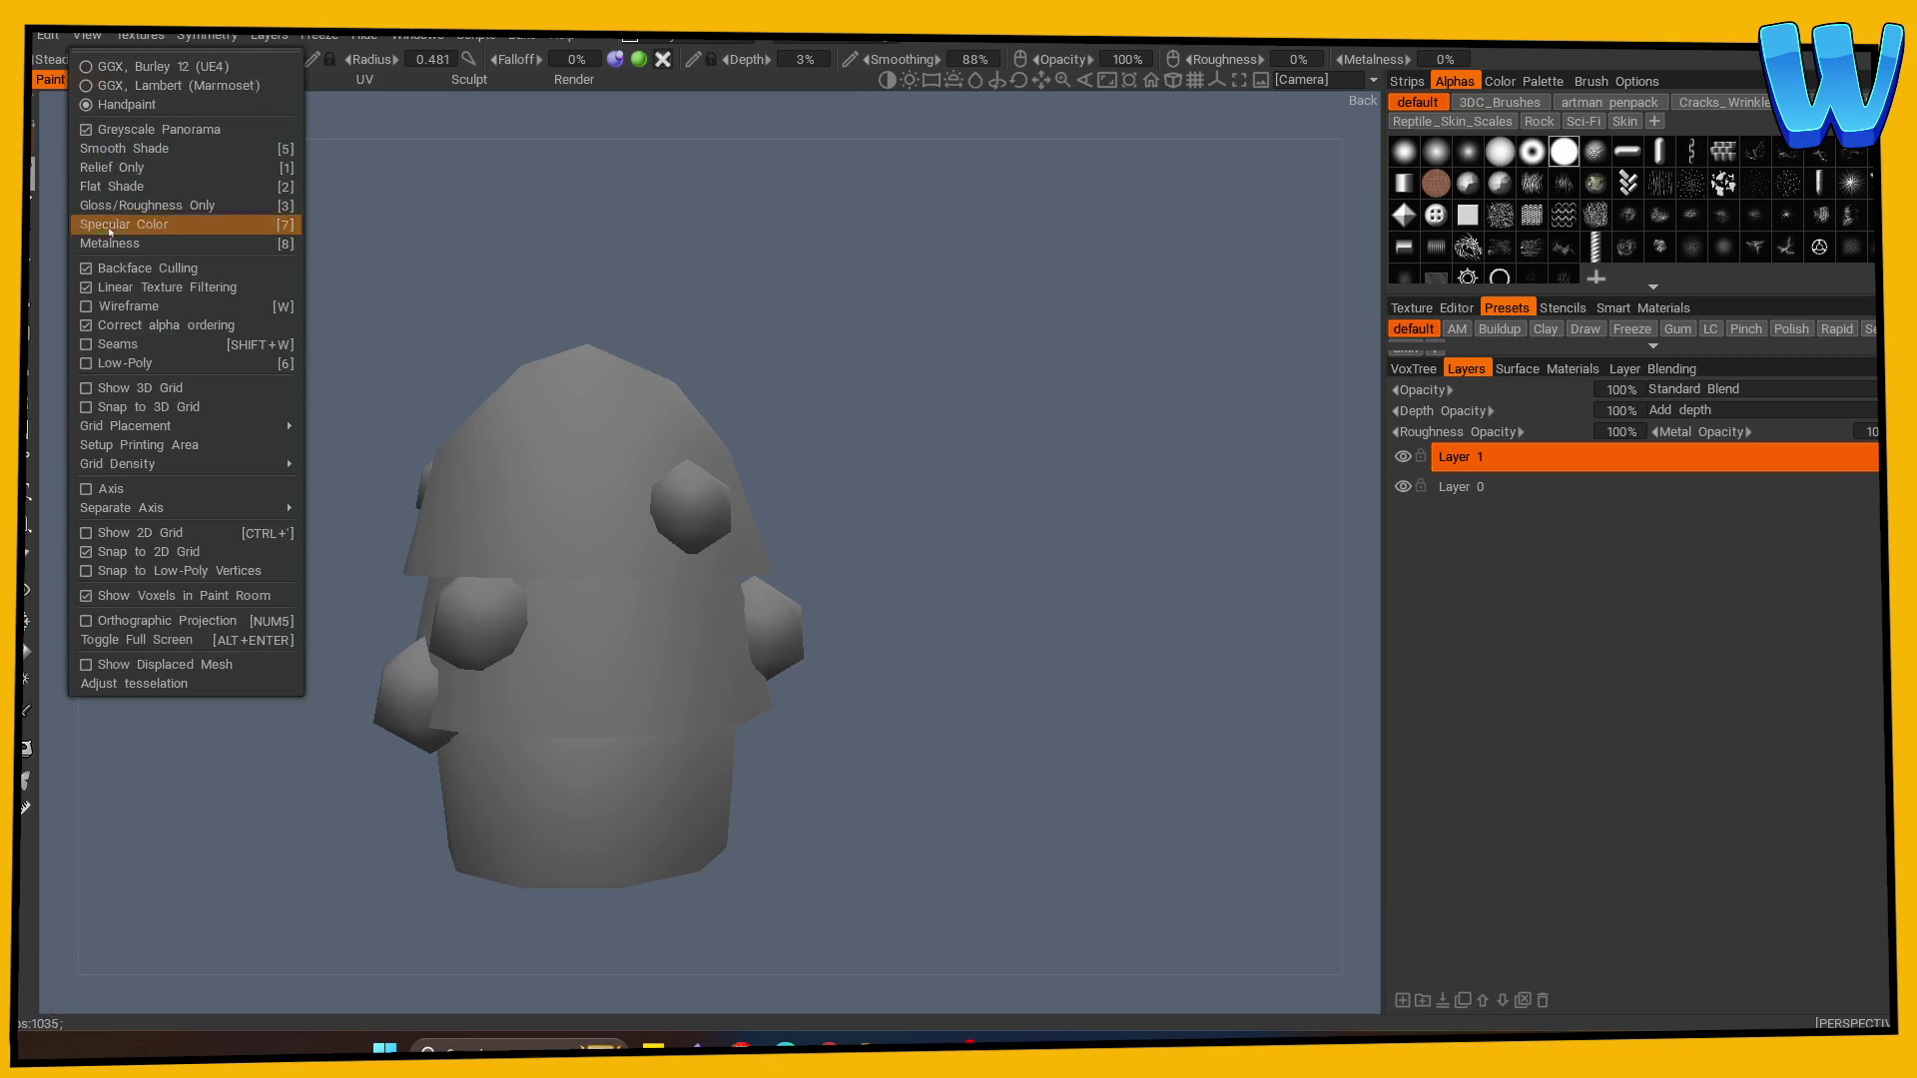
pyautogui.click(126, 188)
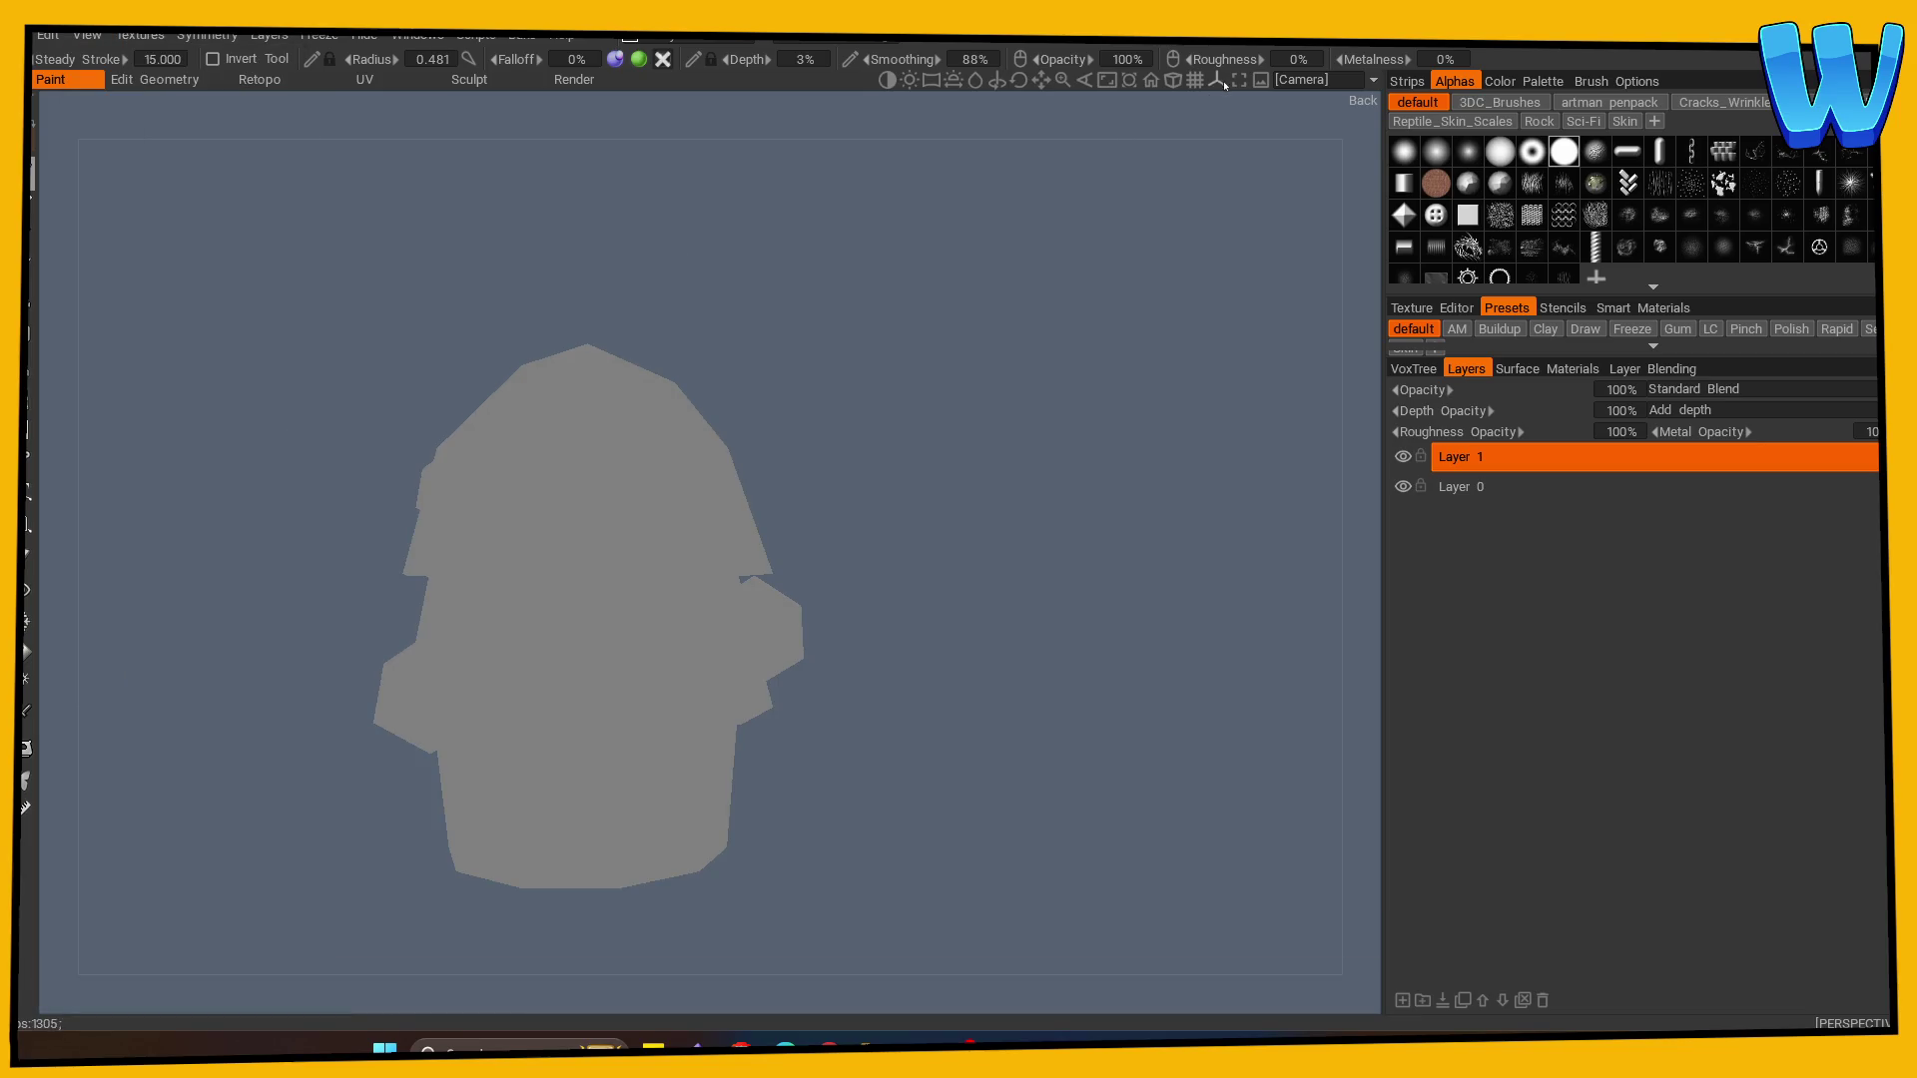
pyautogui.click(1173, 80)
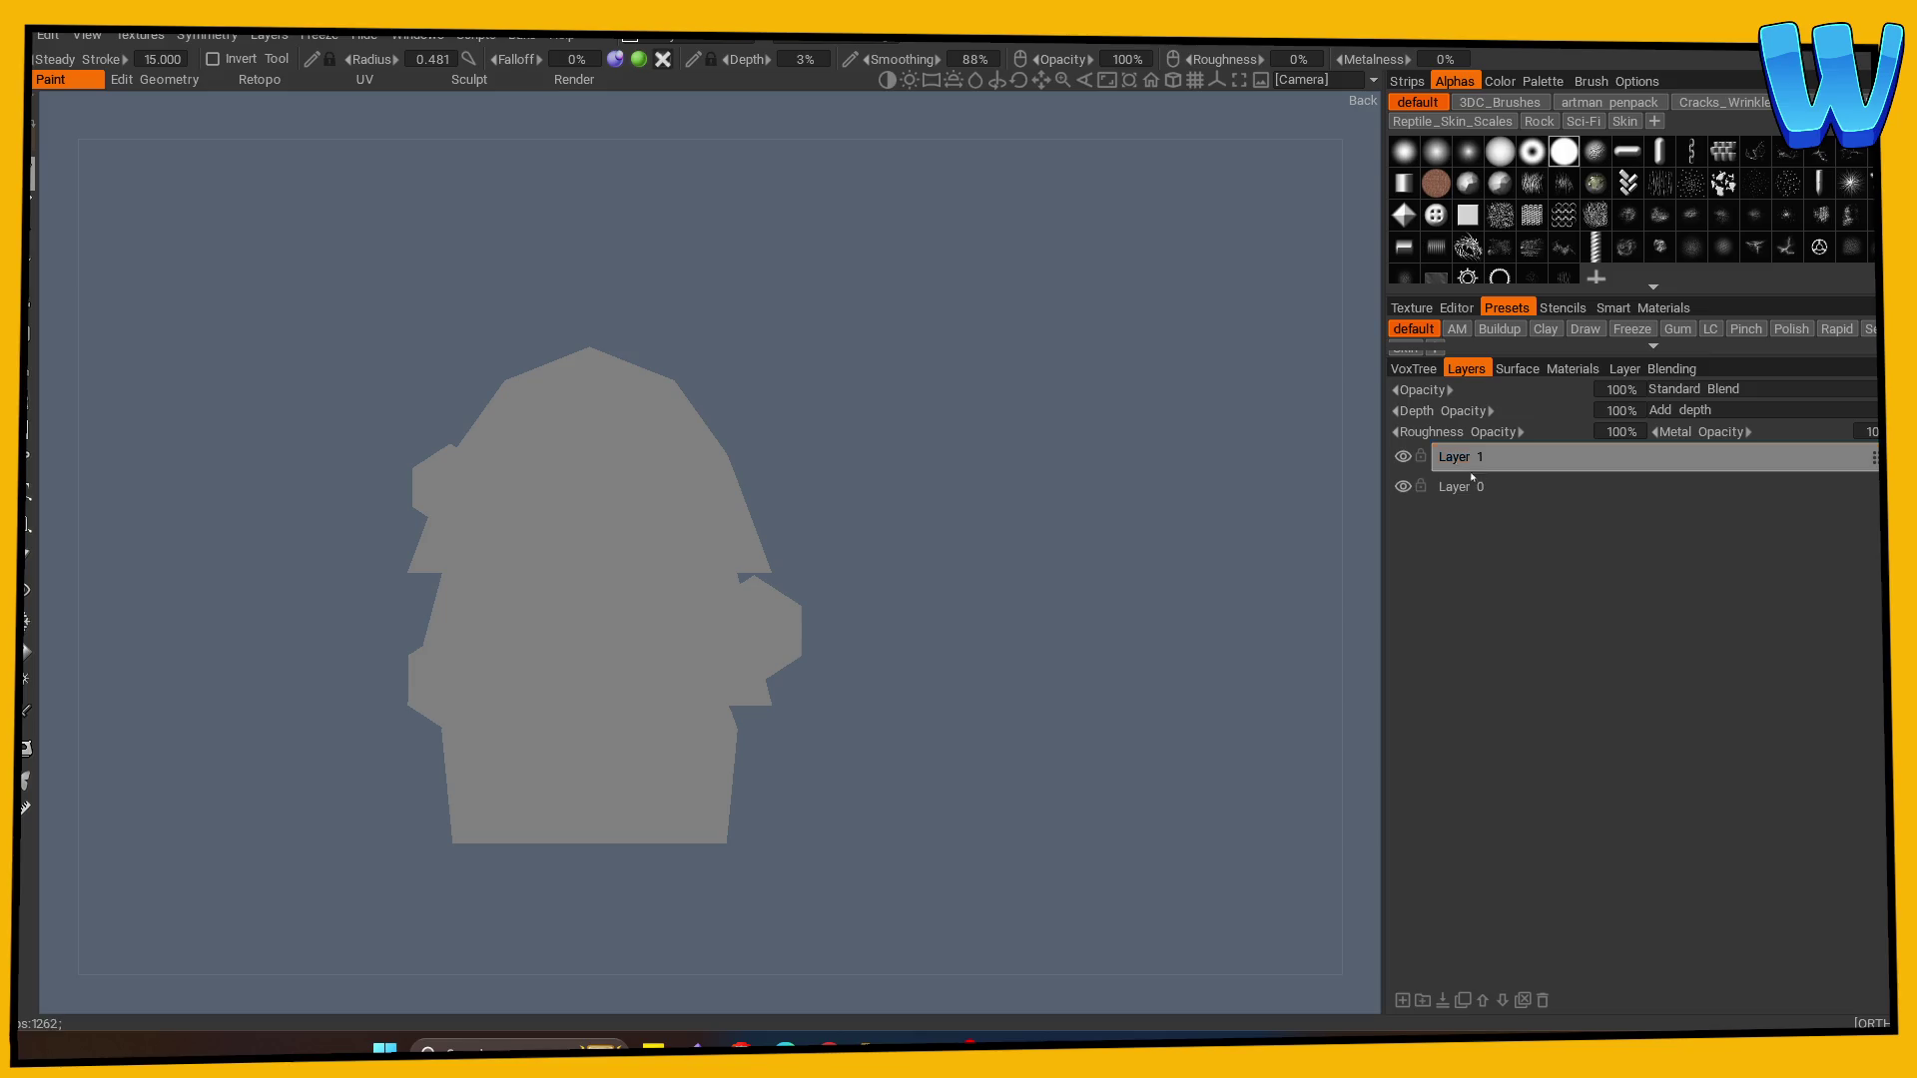
# - Show the wireframe and rename Layer 1 to 'Line' and Layer 0 to 'Base'
pyautogui.press('w')
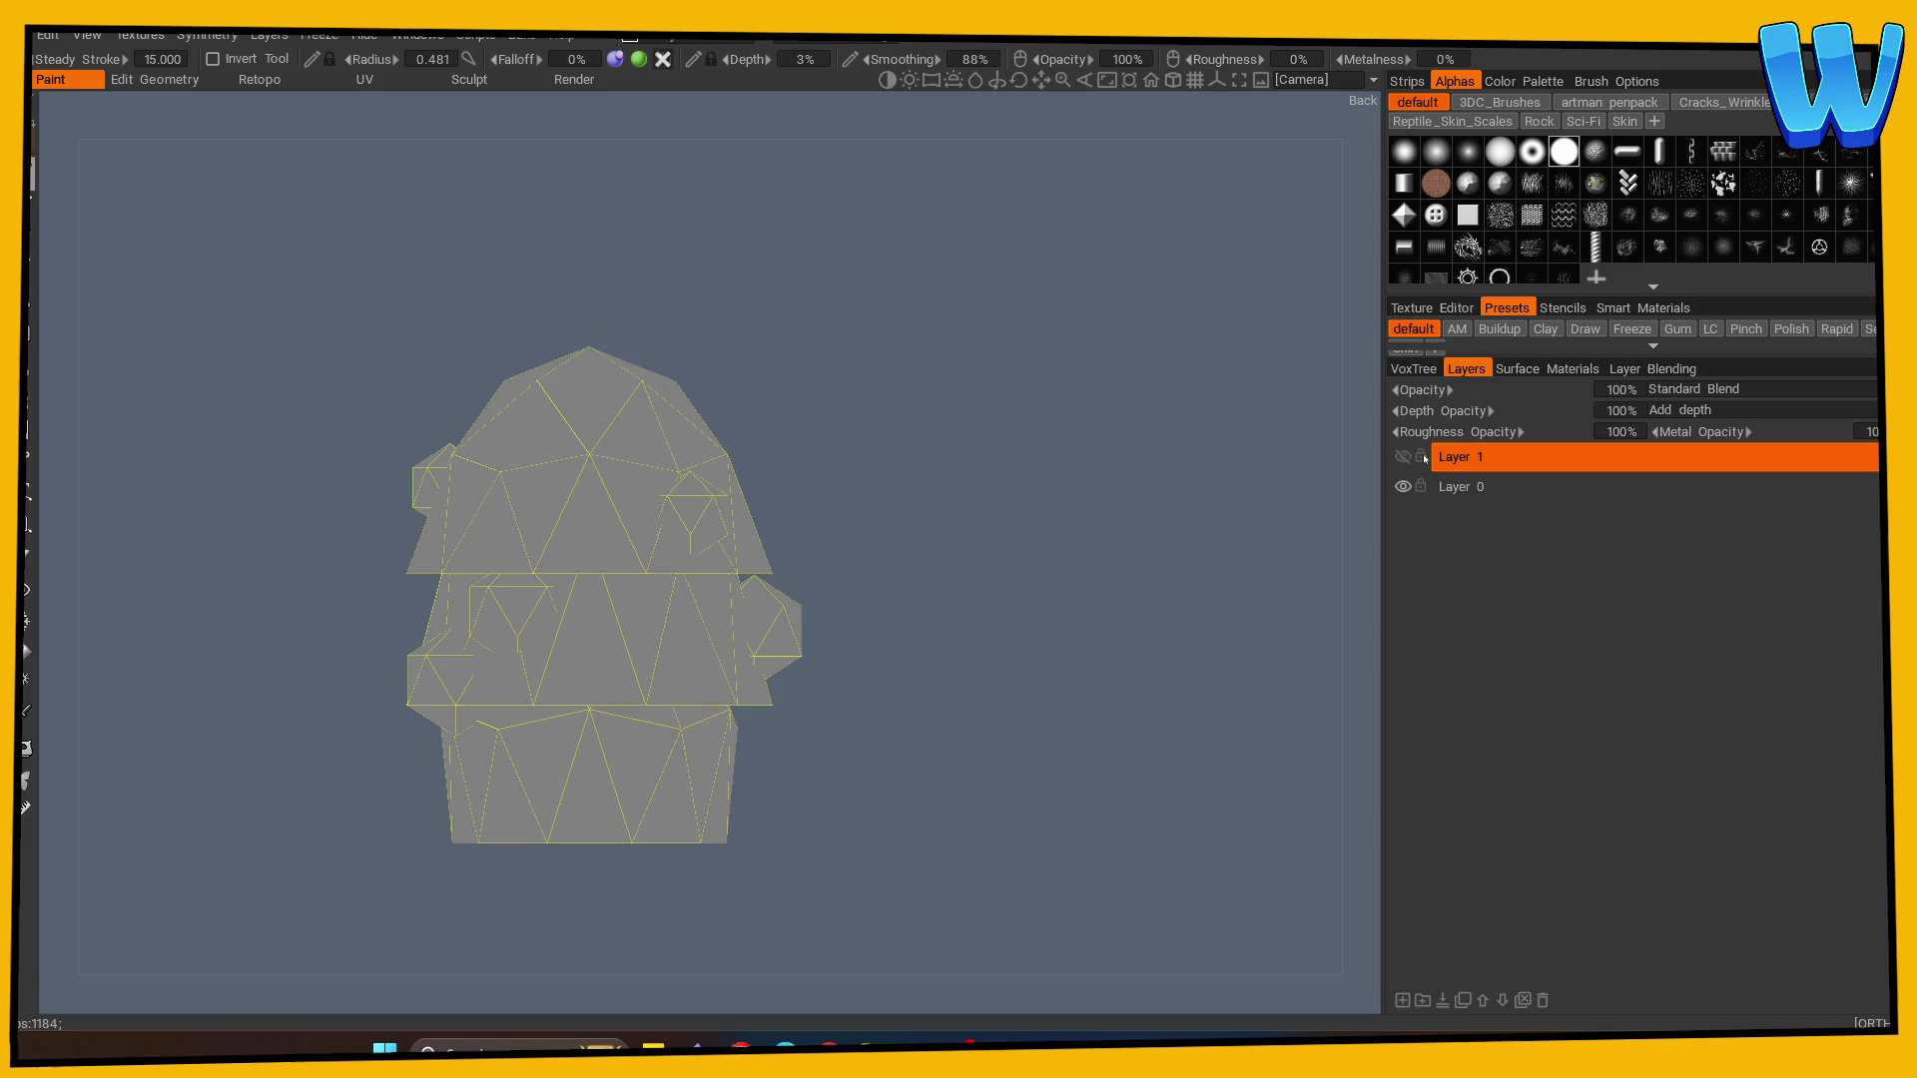
pyautogui.doubleClick(1441, 458)
pyautogui.write('L')
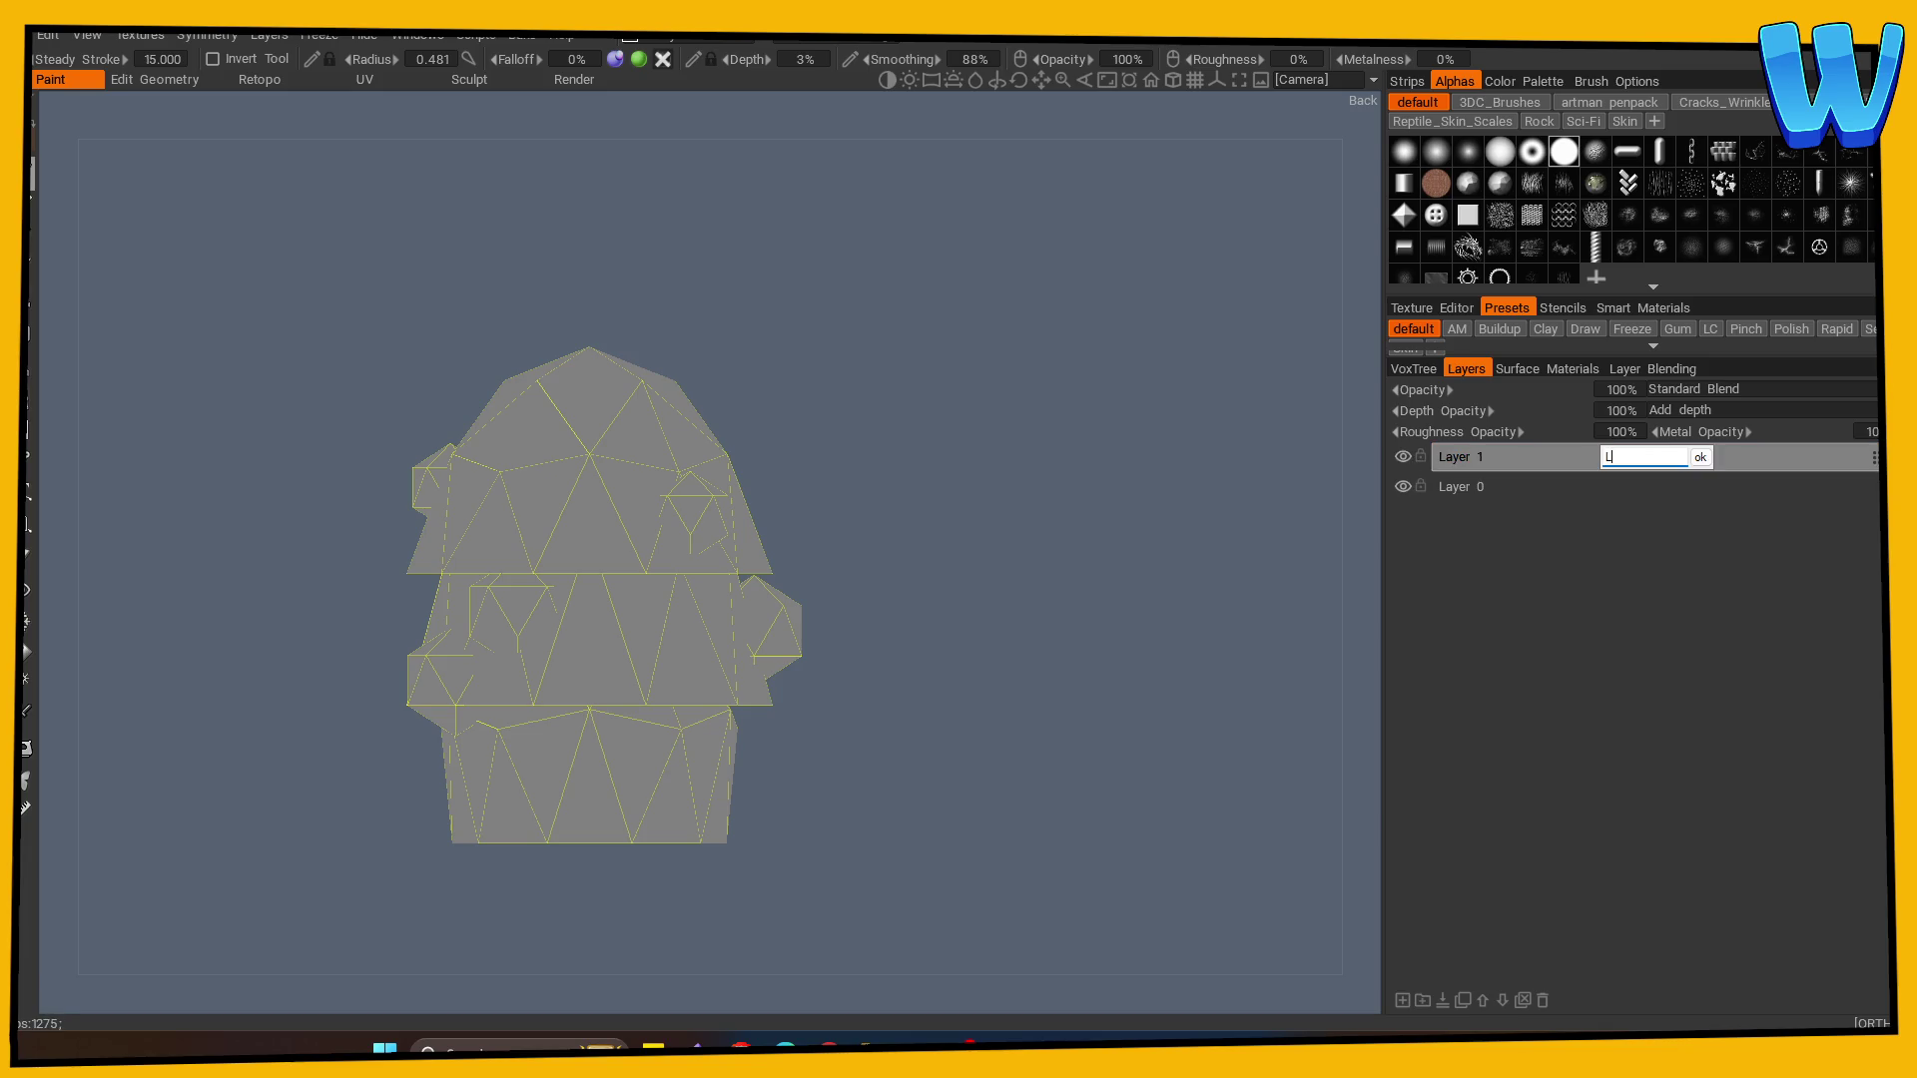
pyautogui.write('ine')
pyautogui.press('Return')
pyautogui.doubleClick(1447, 490)
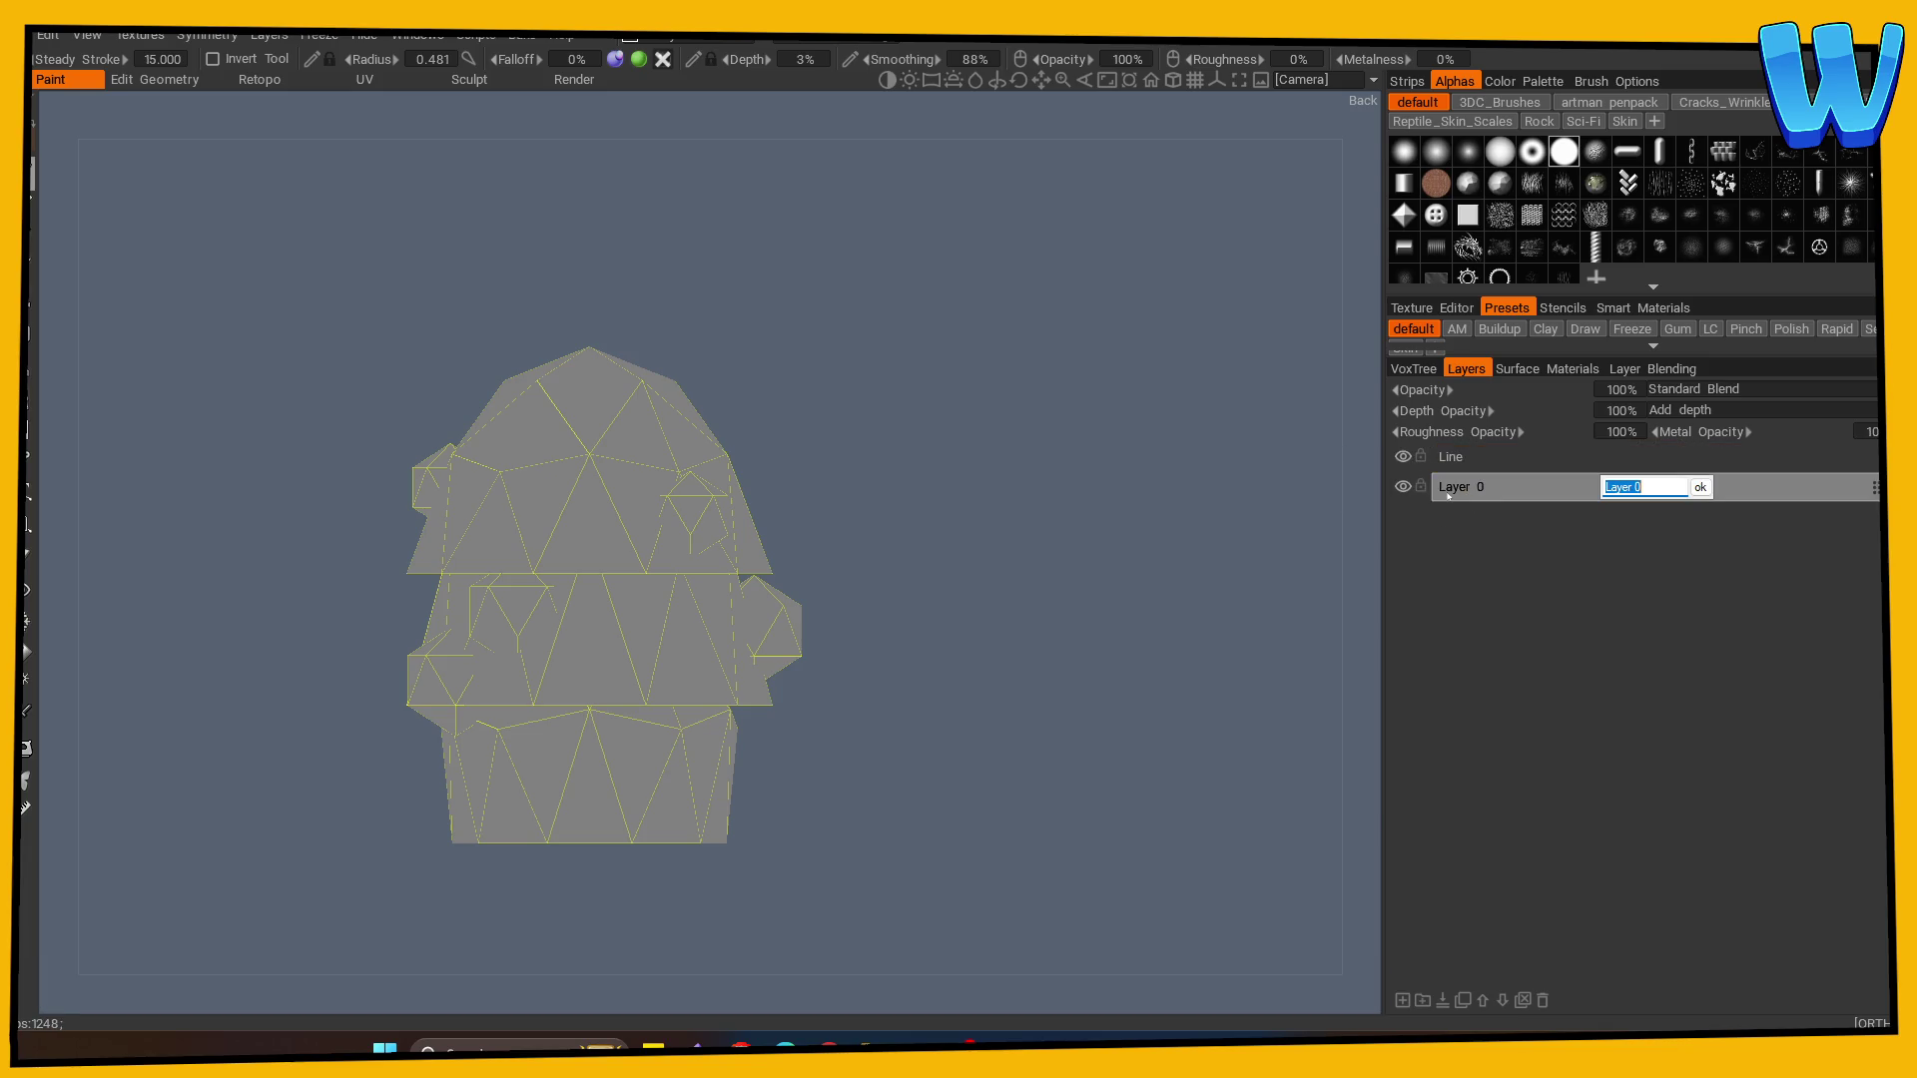
pyautogui.write('Base')
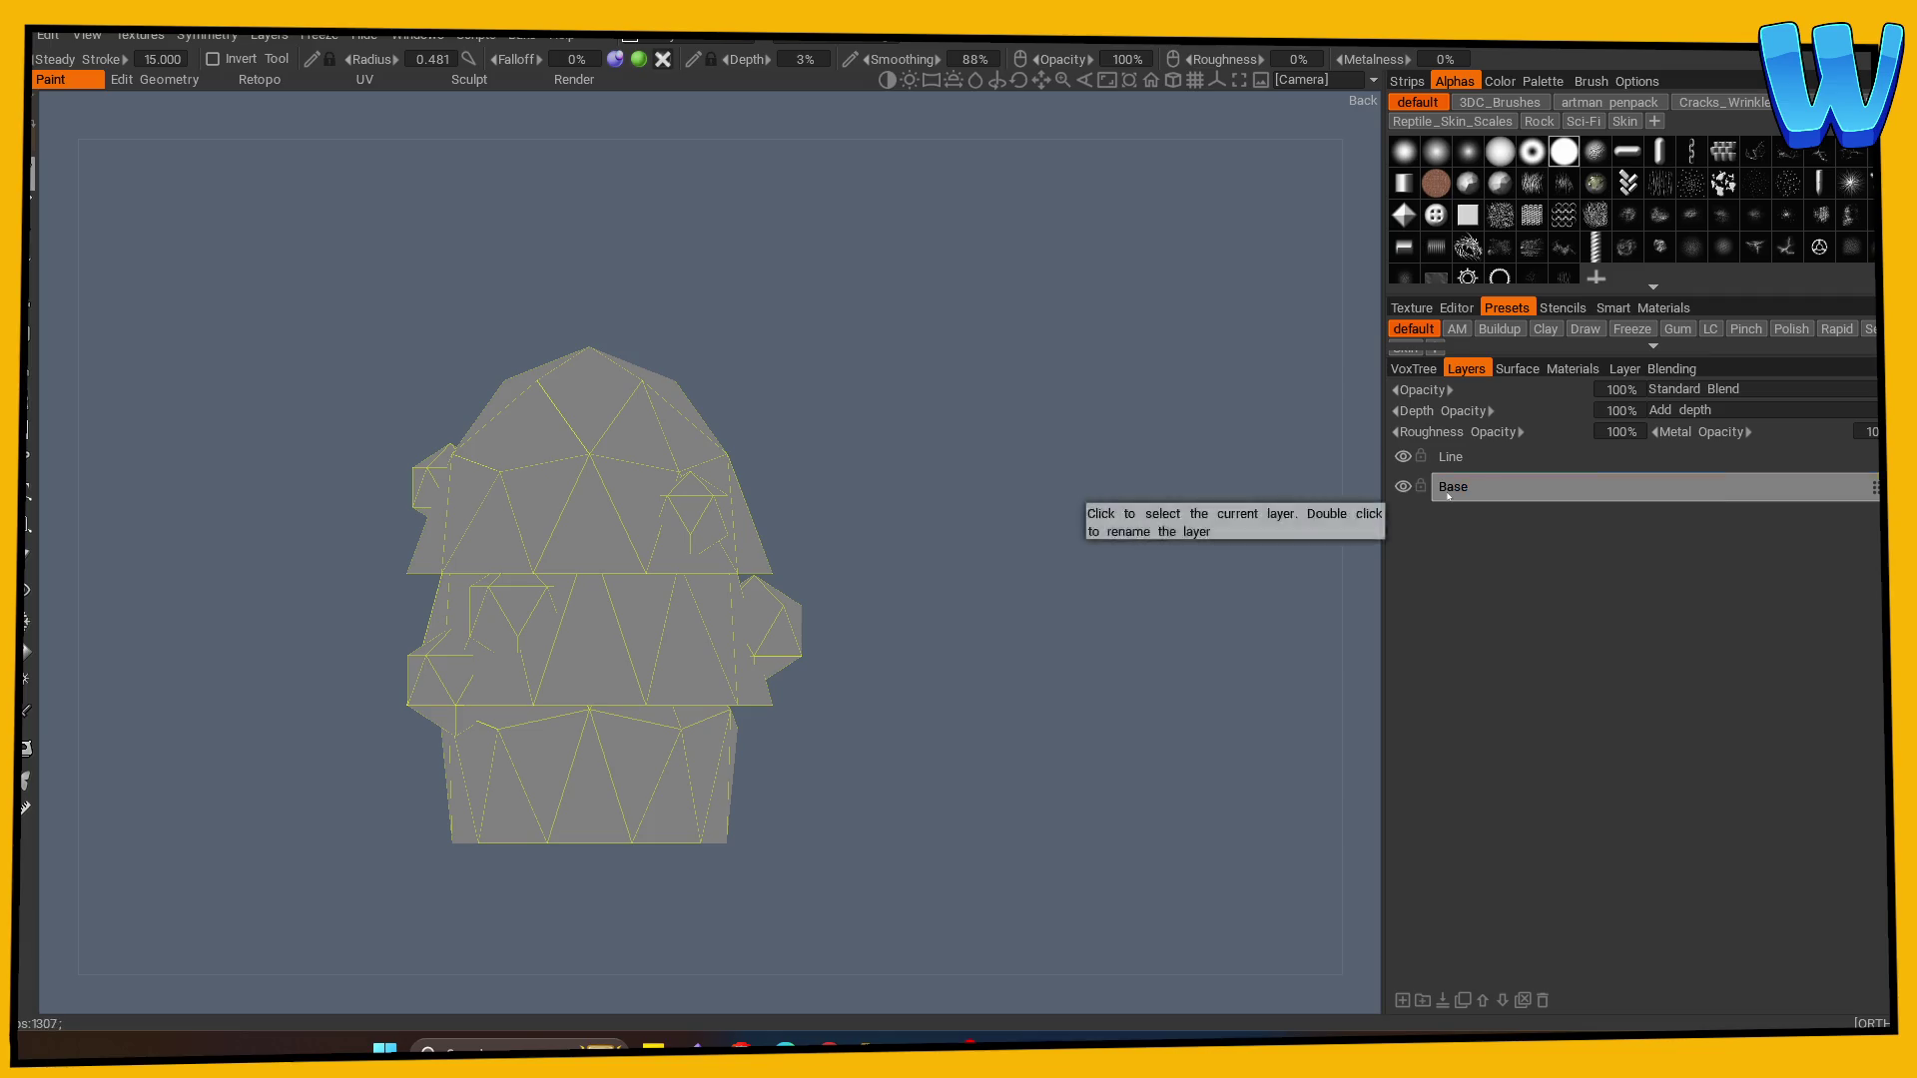
pyautogui.press('Return')
# - Shrink the brush to radius 0.207, make Base active and choose the fill tool
pyautogui.click(1465, 458)
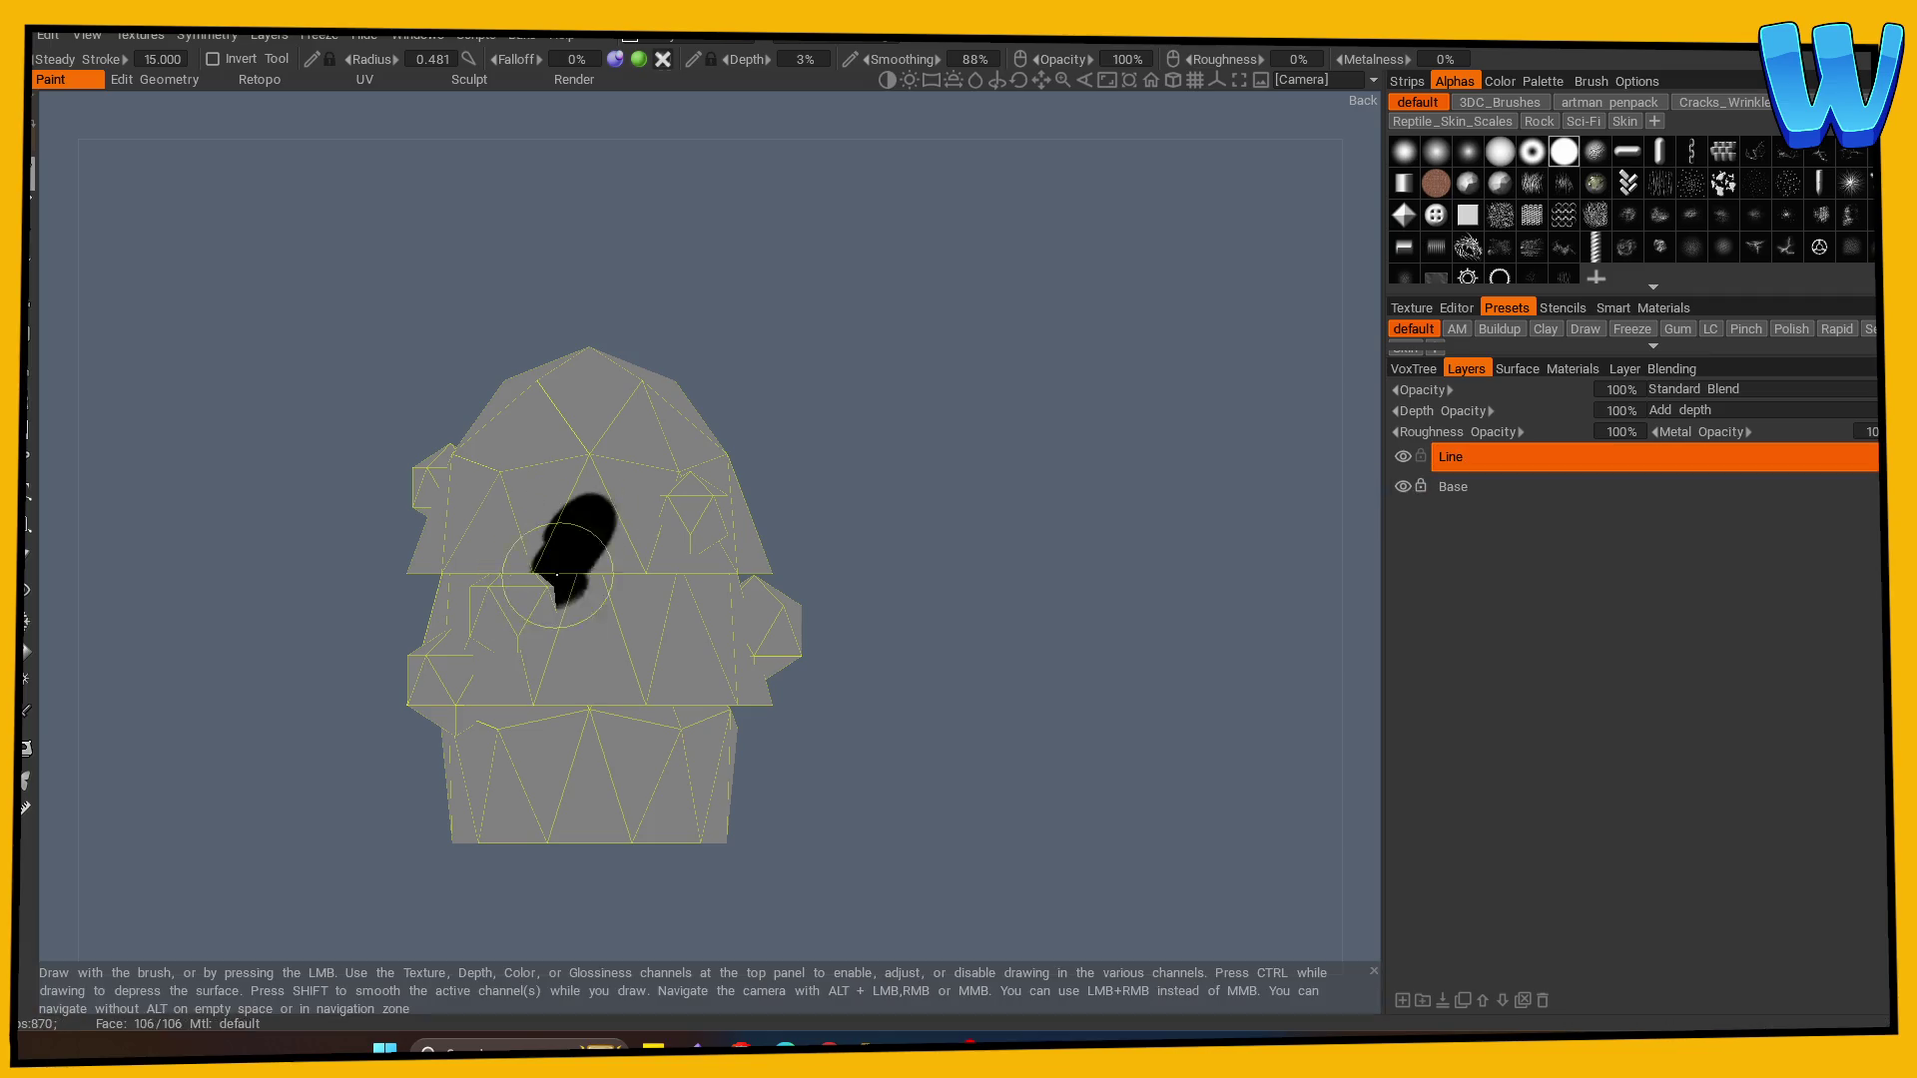
pyautogui.press('[')
pyautogui.press('[')
pyautogui.press('[')
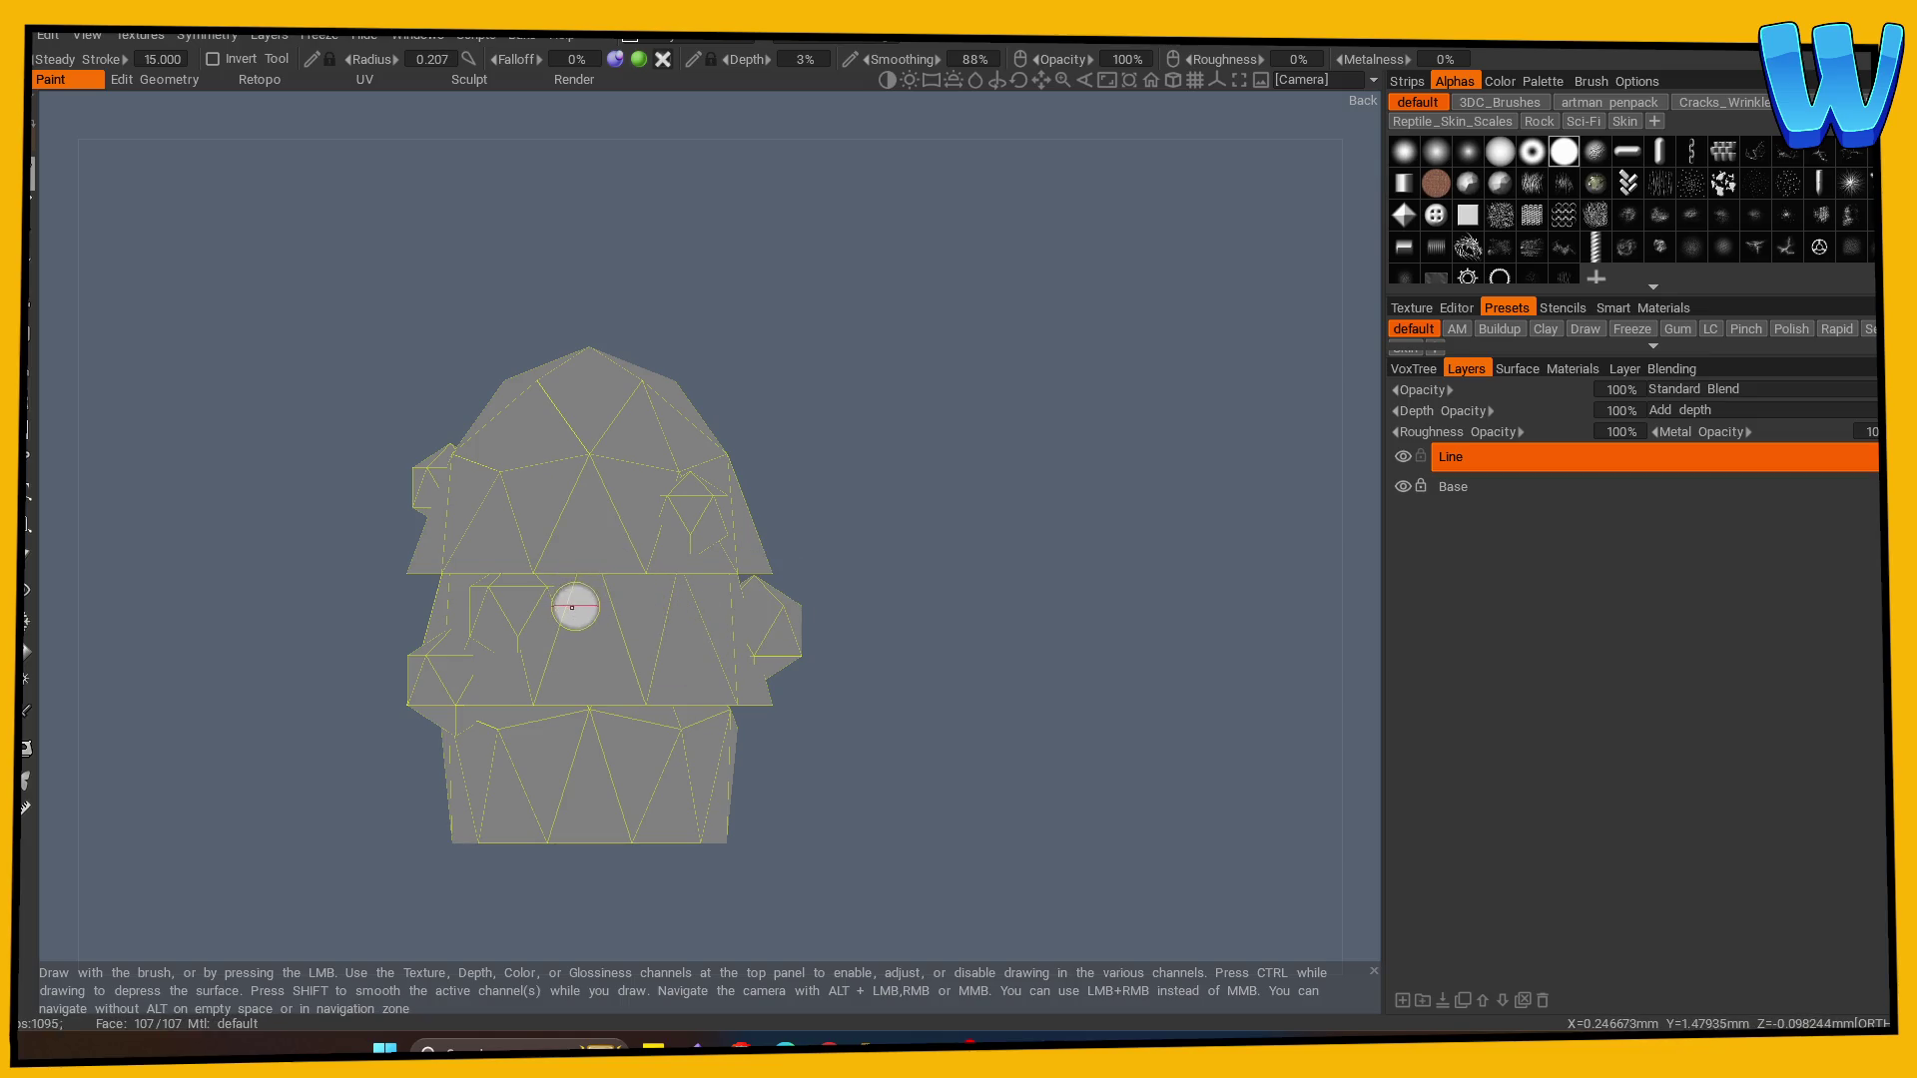
pyautogui.click(1498, 486)
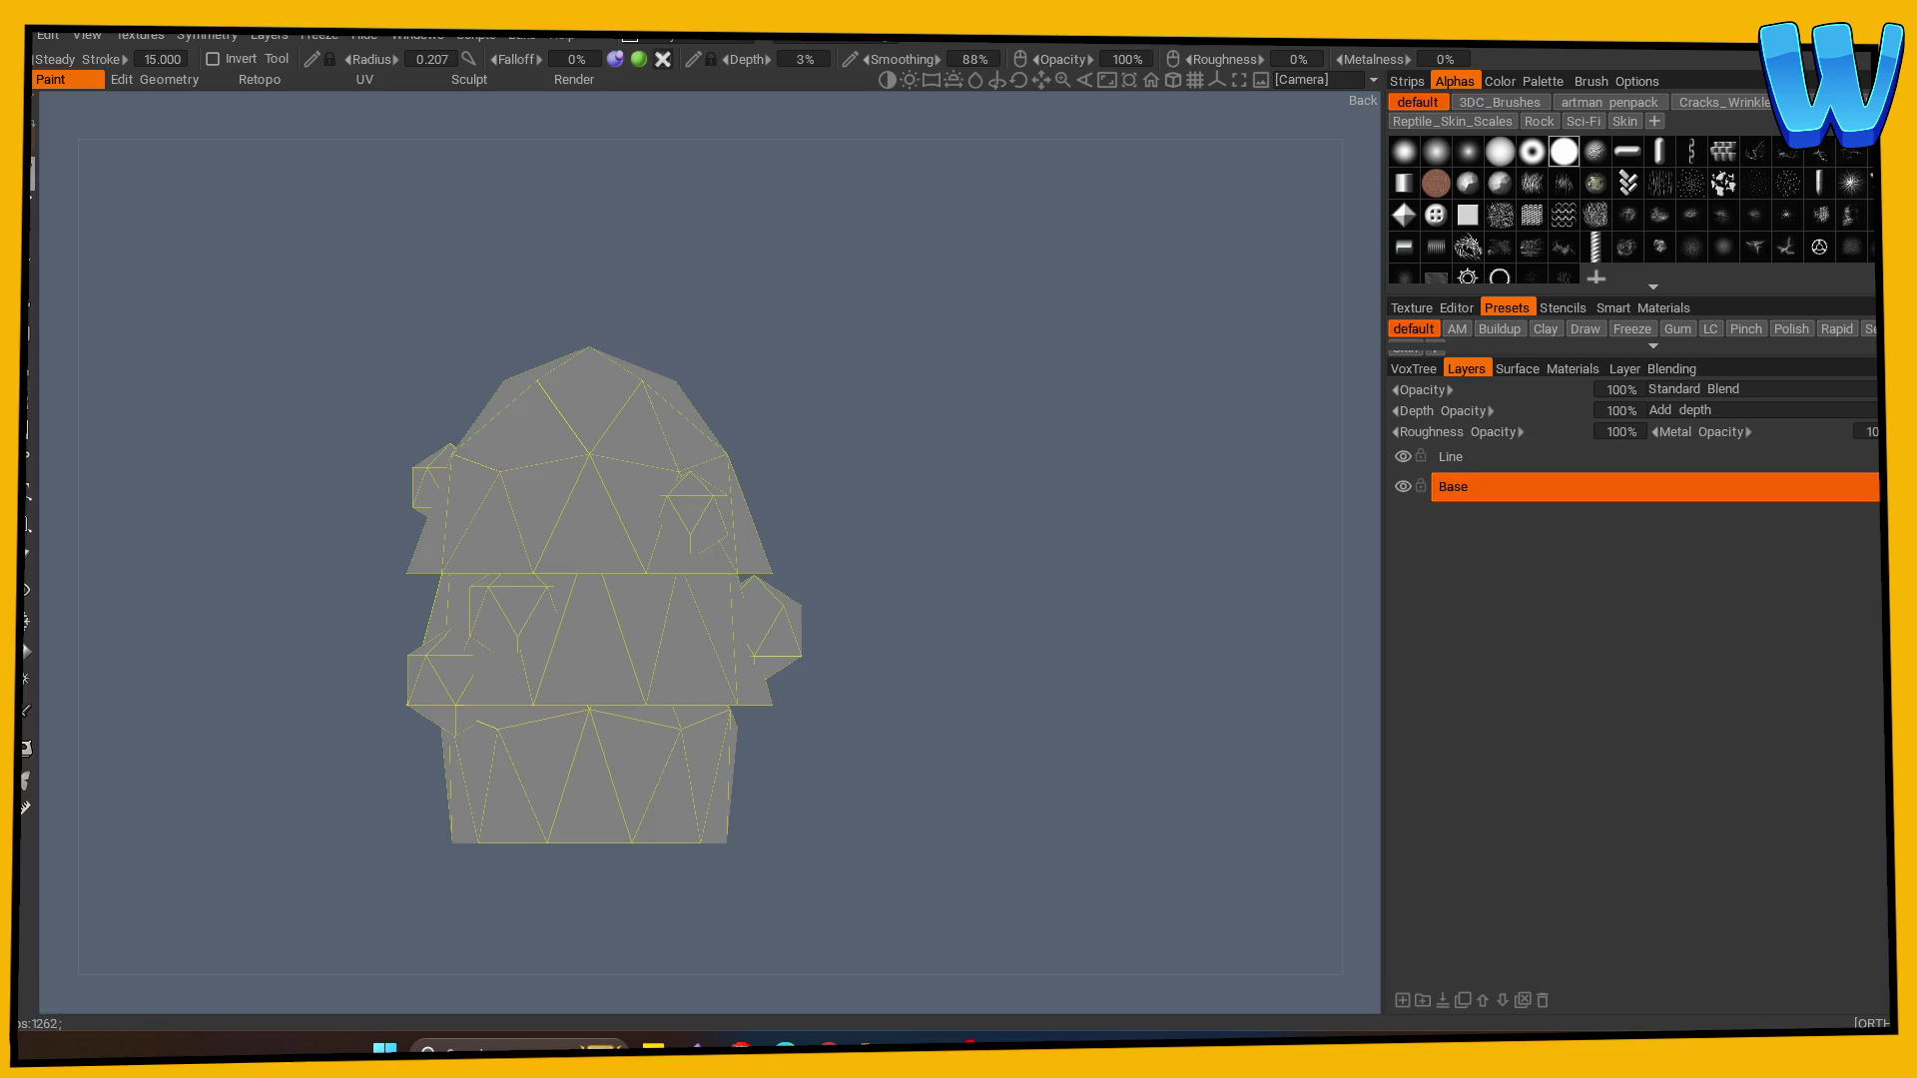
pyautogui.click(27, 652)
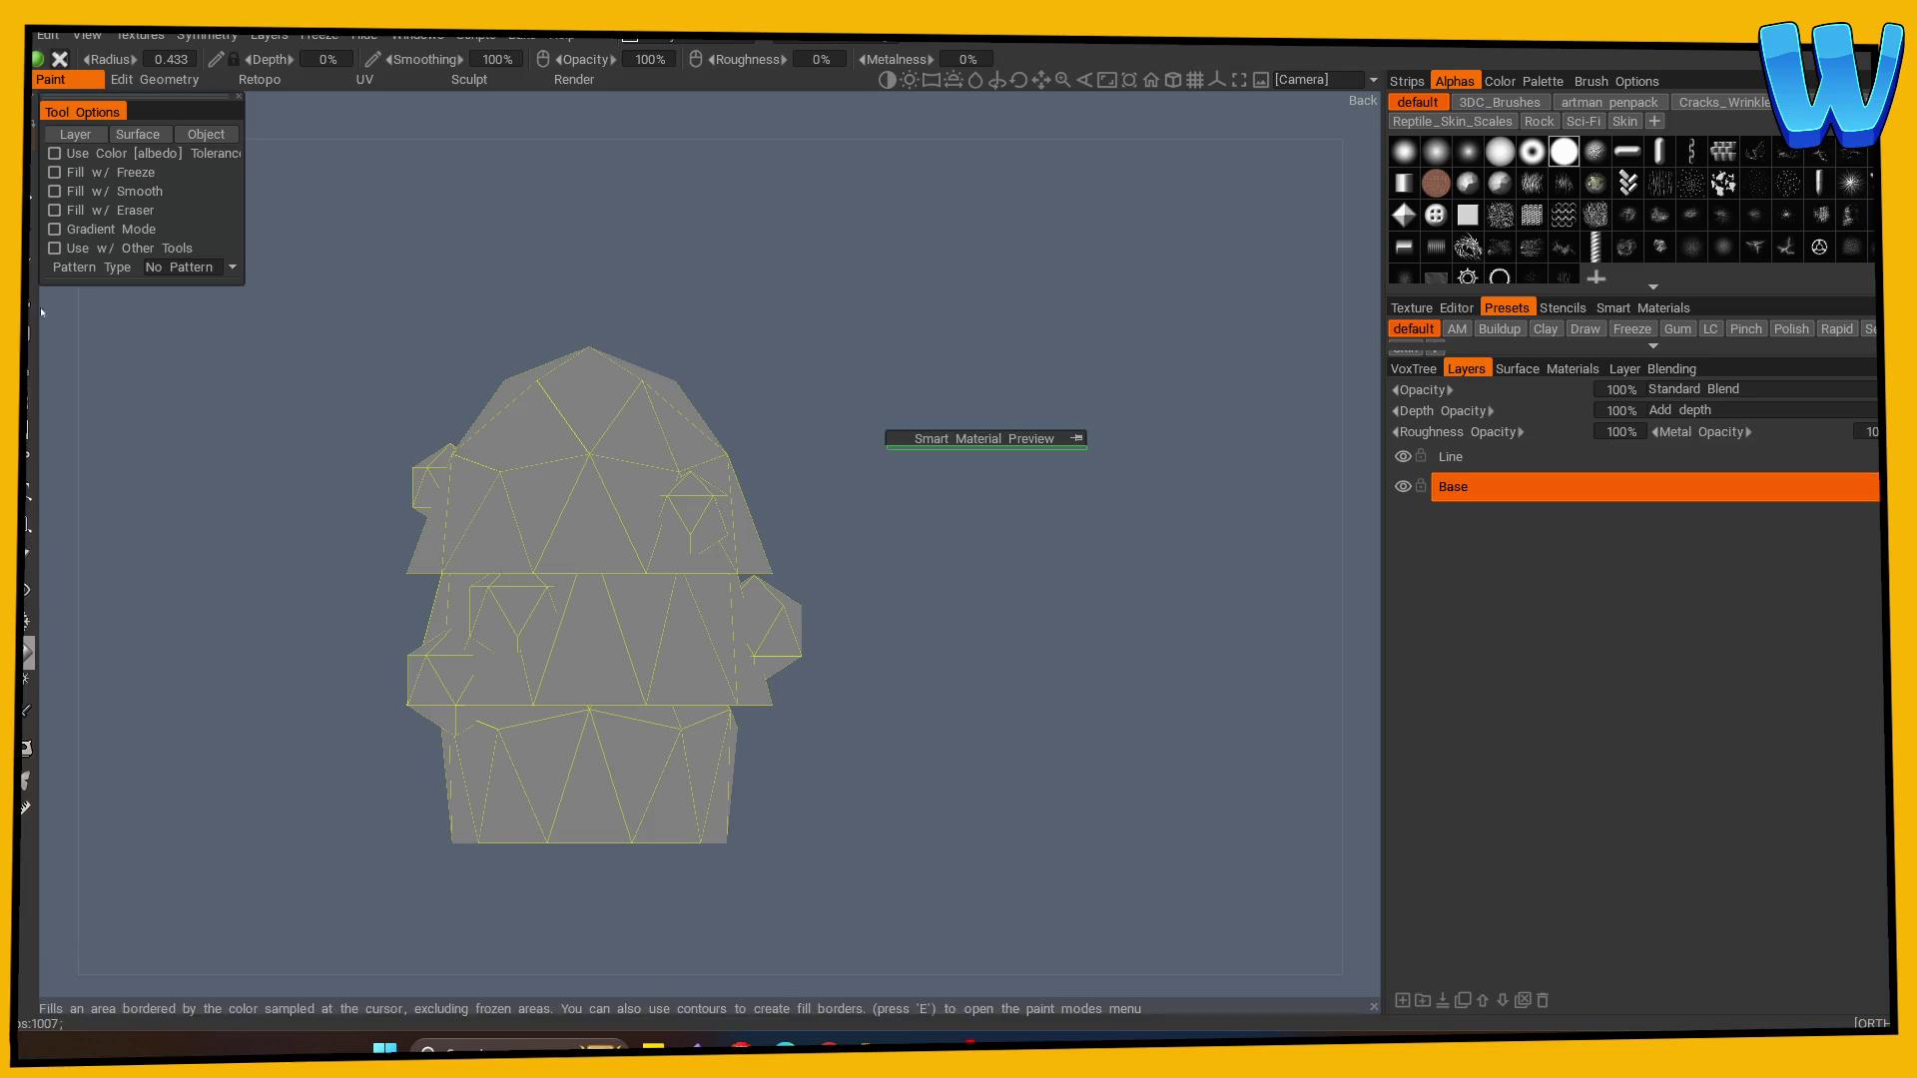
# - Choose a saturated violet-purple paint colour for the berries
pyautogui.press('v')
pyautogui.moveTo(629, 389); pyautogui.dragTo(705, 366)
pyautogui.click(715, 522)
pyautogui.click(668, 383)
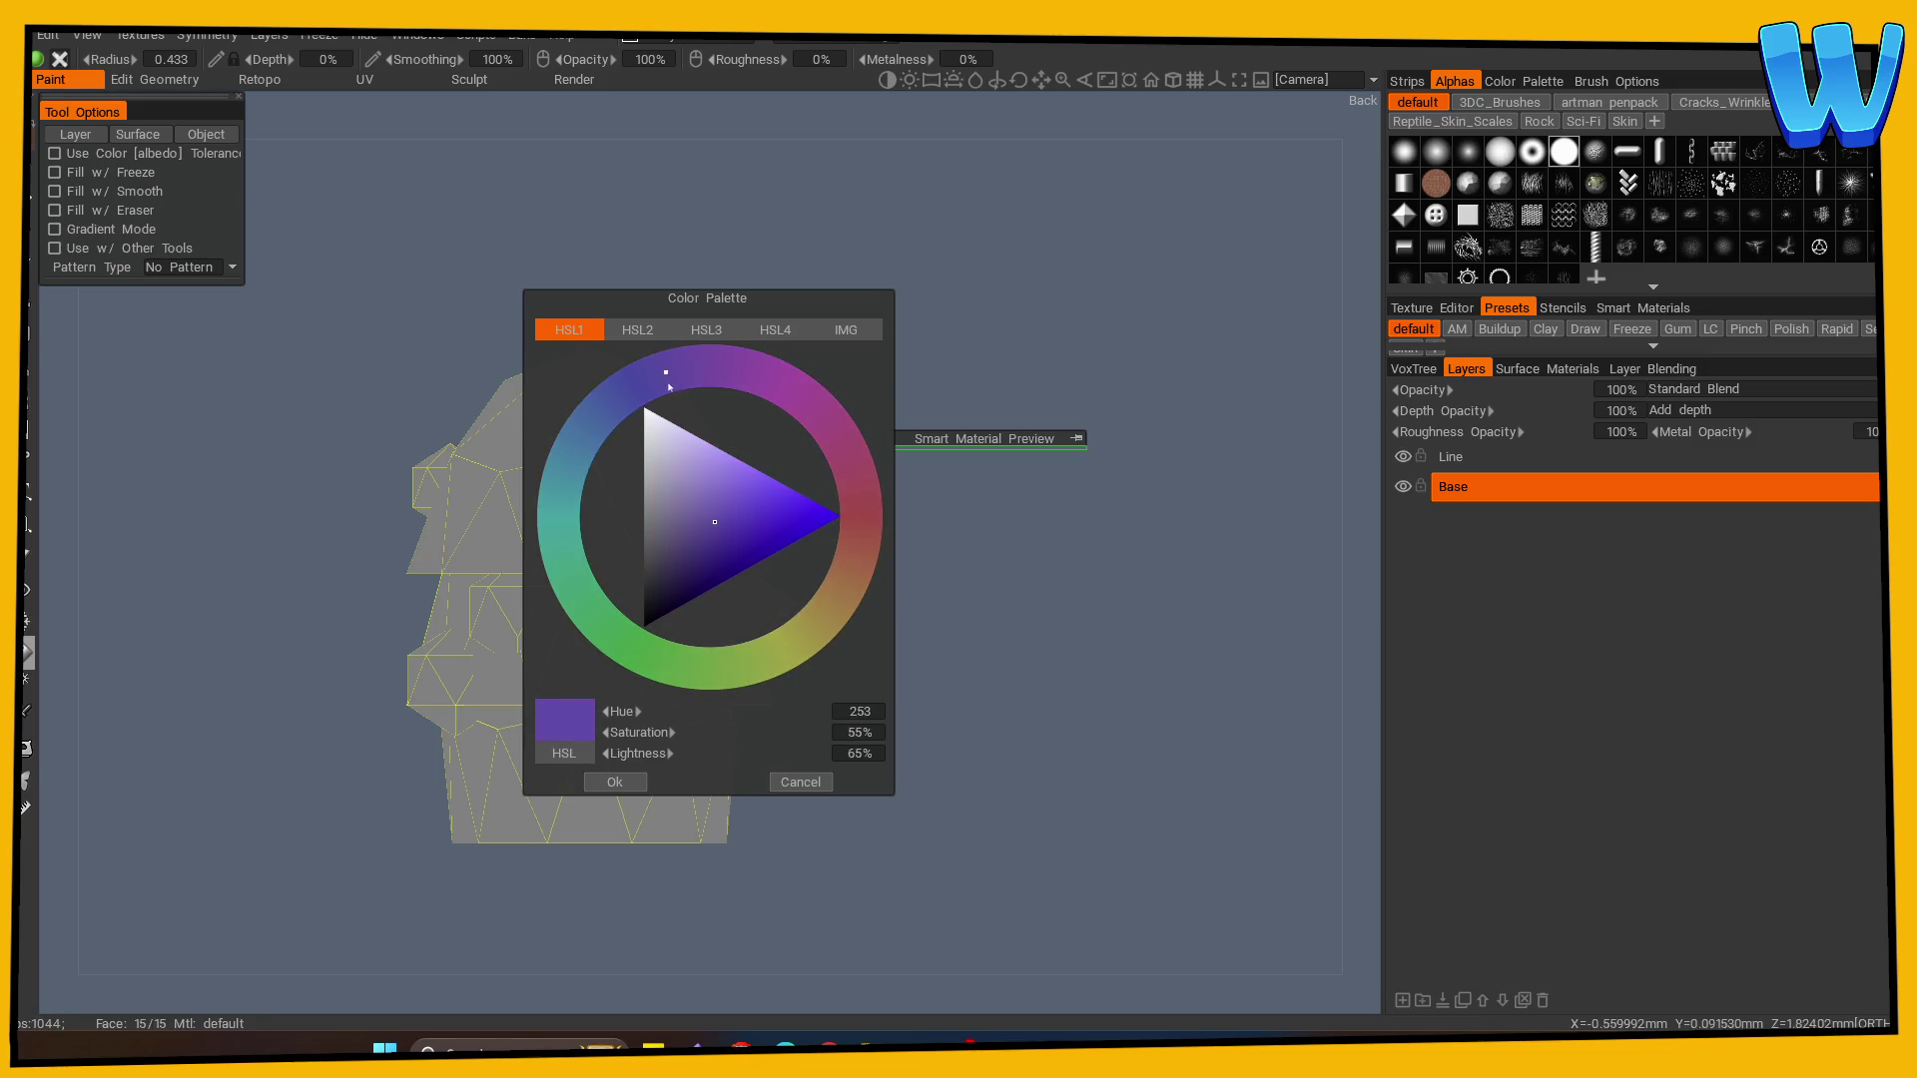
pyautogui.click(681, 385)
pyautogui.click(730, 532)
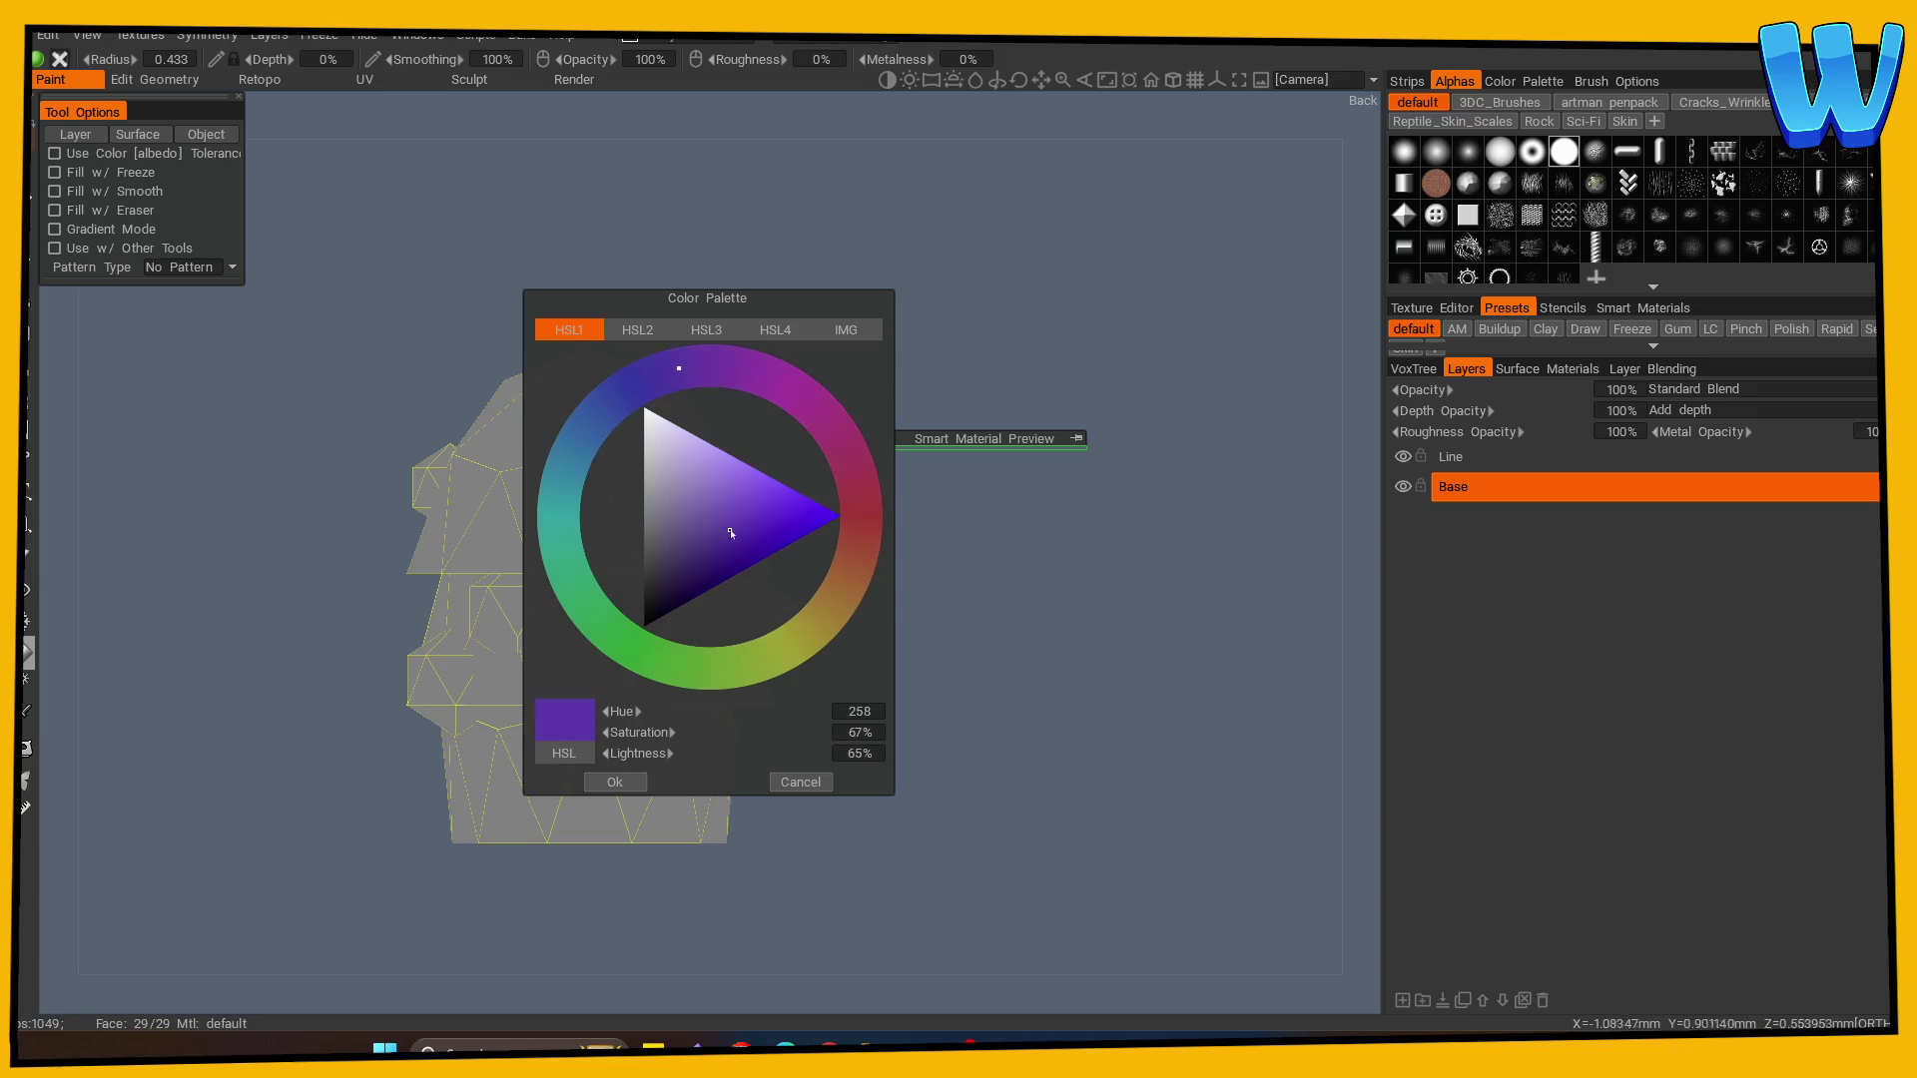
pyautogui.click(614, 781)
# - Fill every berry purple, turning the tree to reach those on each side
pyautogui.click(694, 511)
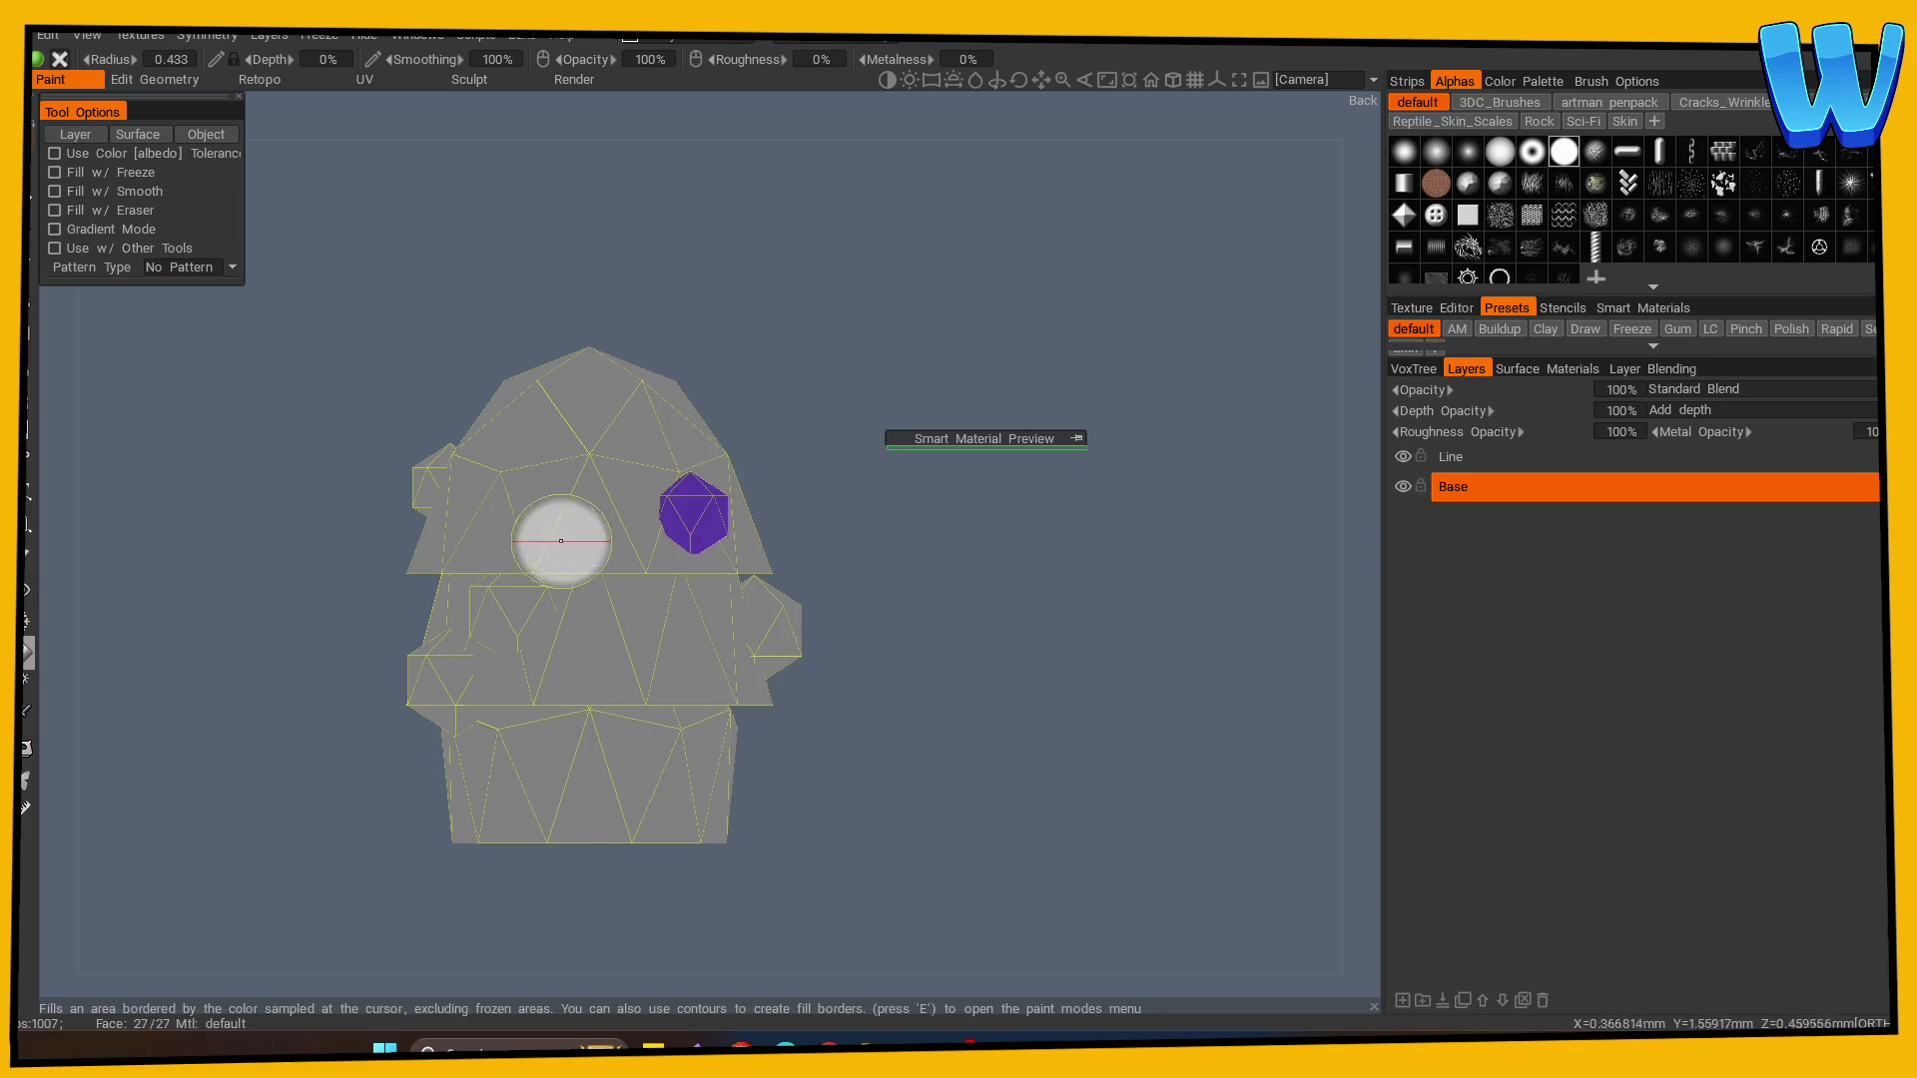
pyautogui.click(431, 481)
pyautogui.moveTo(864, 637); pyautogui.dragTo(851, 663)
pyautogui.click(772, 614)
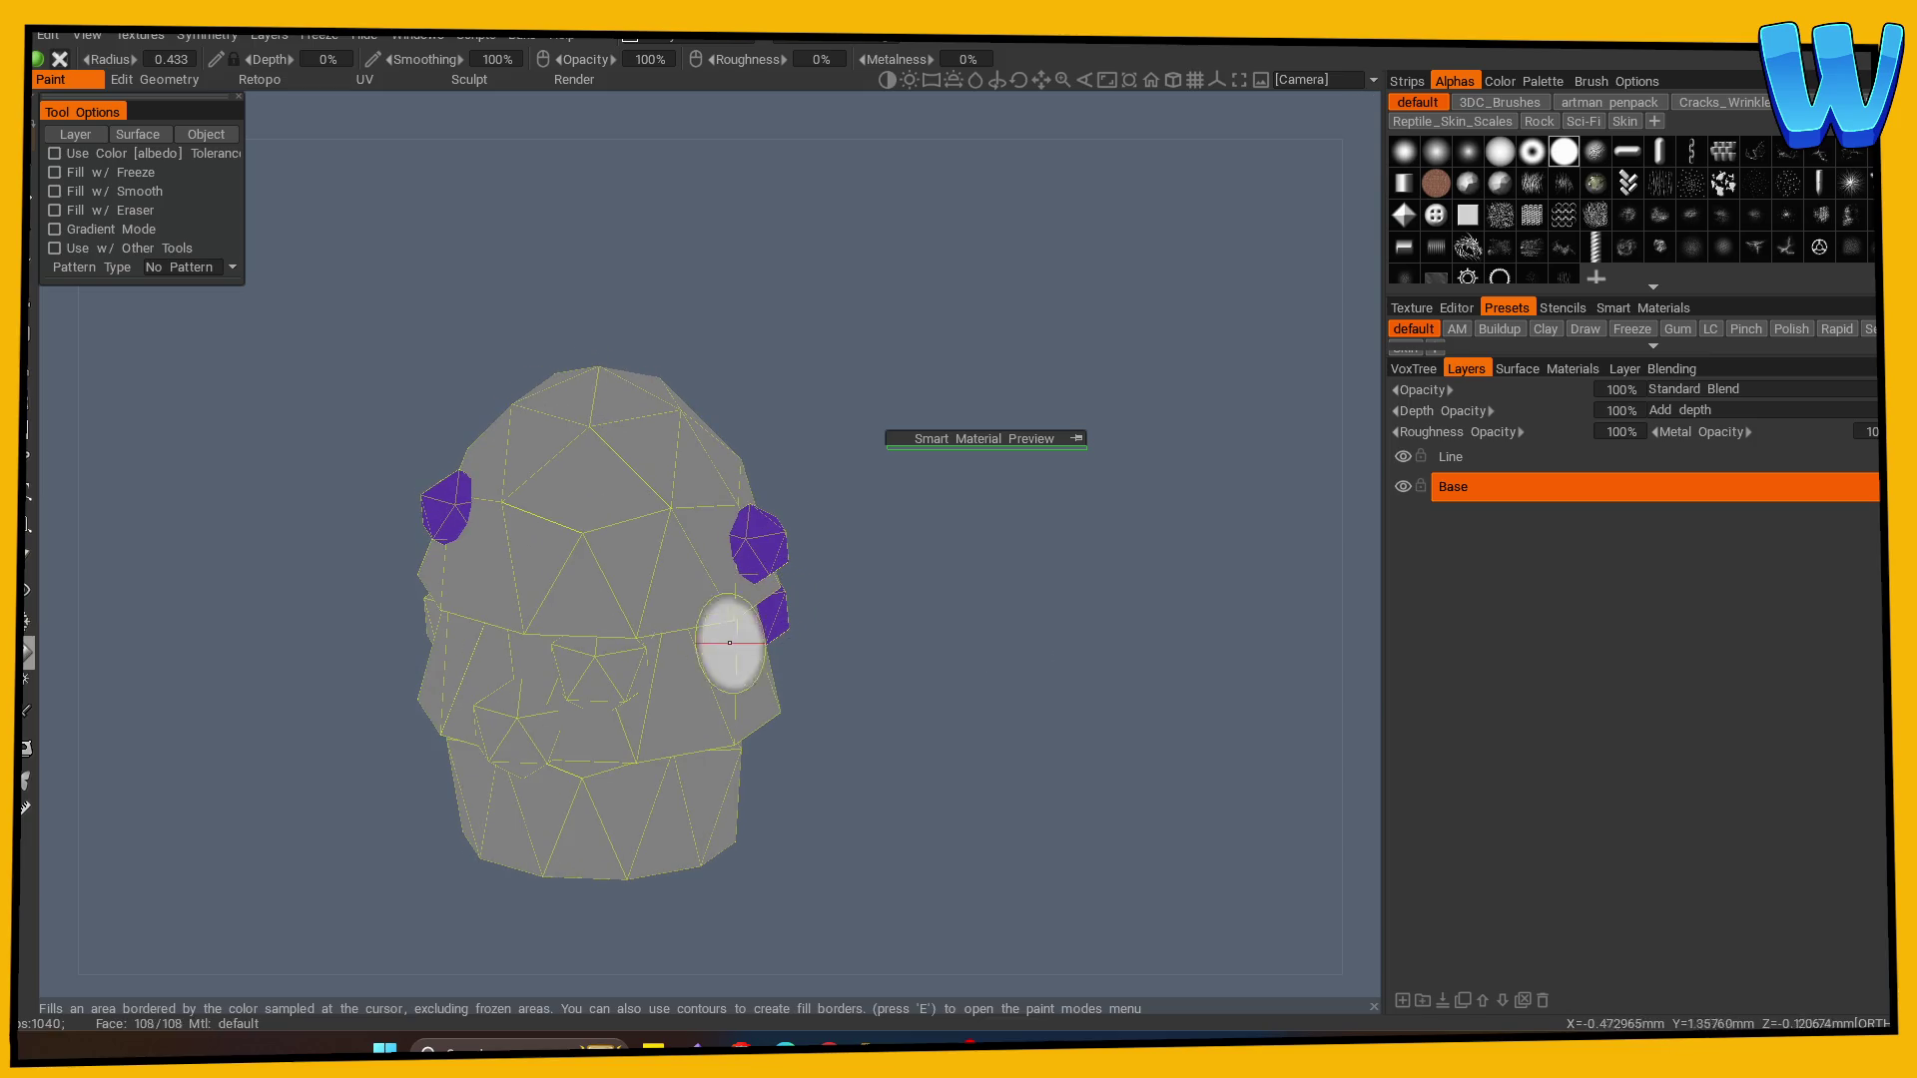
pyautogui.click(602, 669)
pyautogui.moveTo(958, 709); pyautogui.dragTo(1188, 699)
pyautogui.click(530, 672)
pyautogui.click(470, 693)
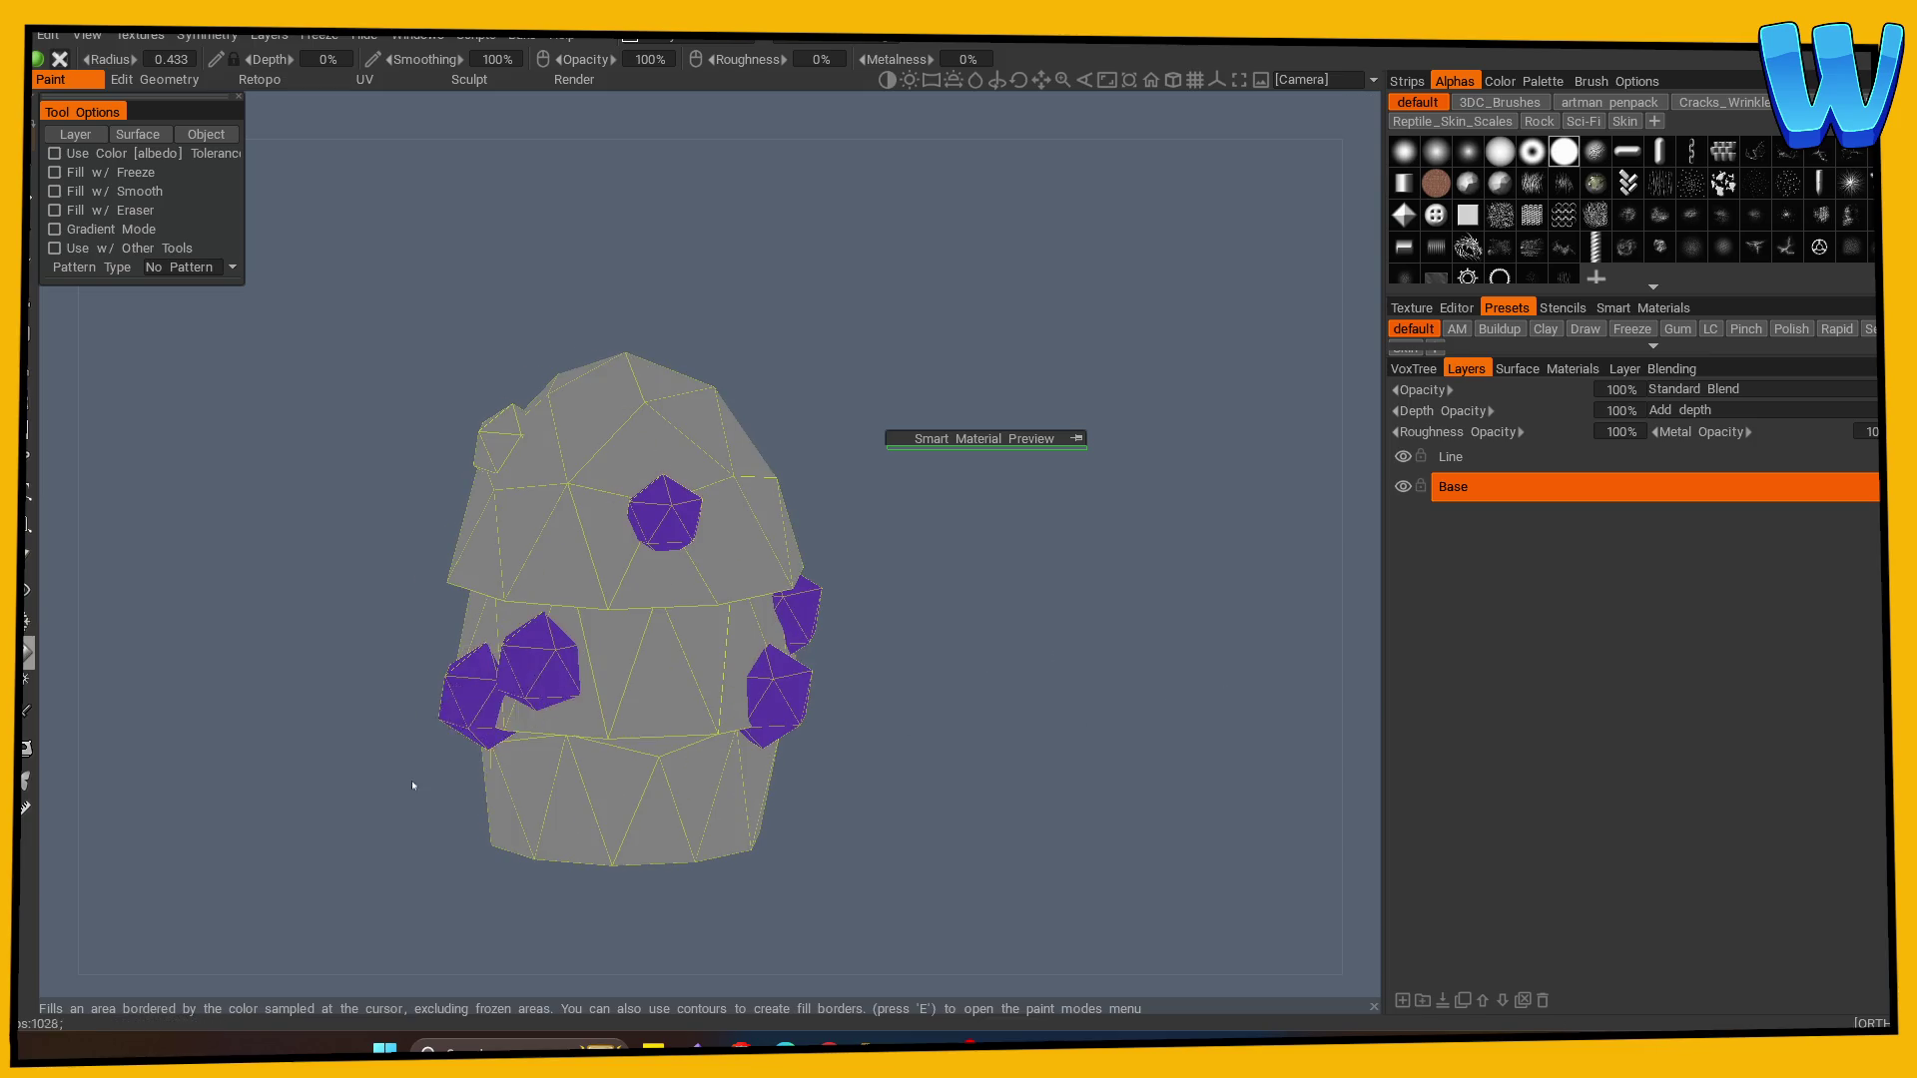
pyautogui.moveTo(415, 778); pyautogui.dragTo(379, 759)
pyautogui.moveTo(799, 559); pyautogui.dragTo(1128, 617)
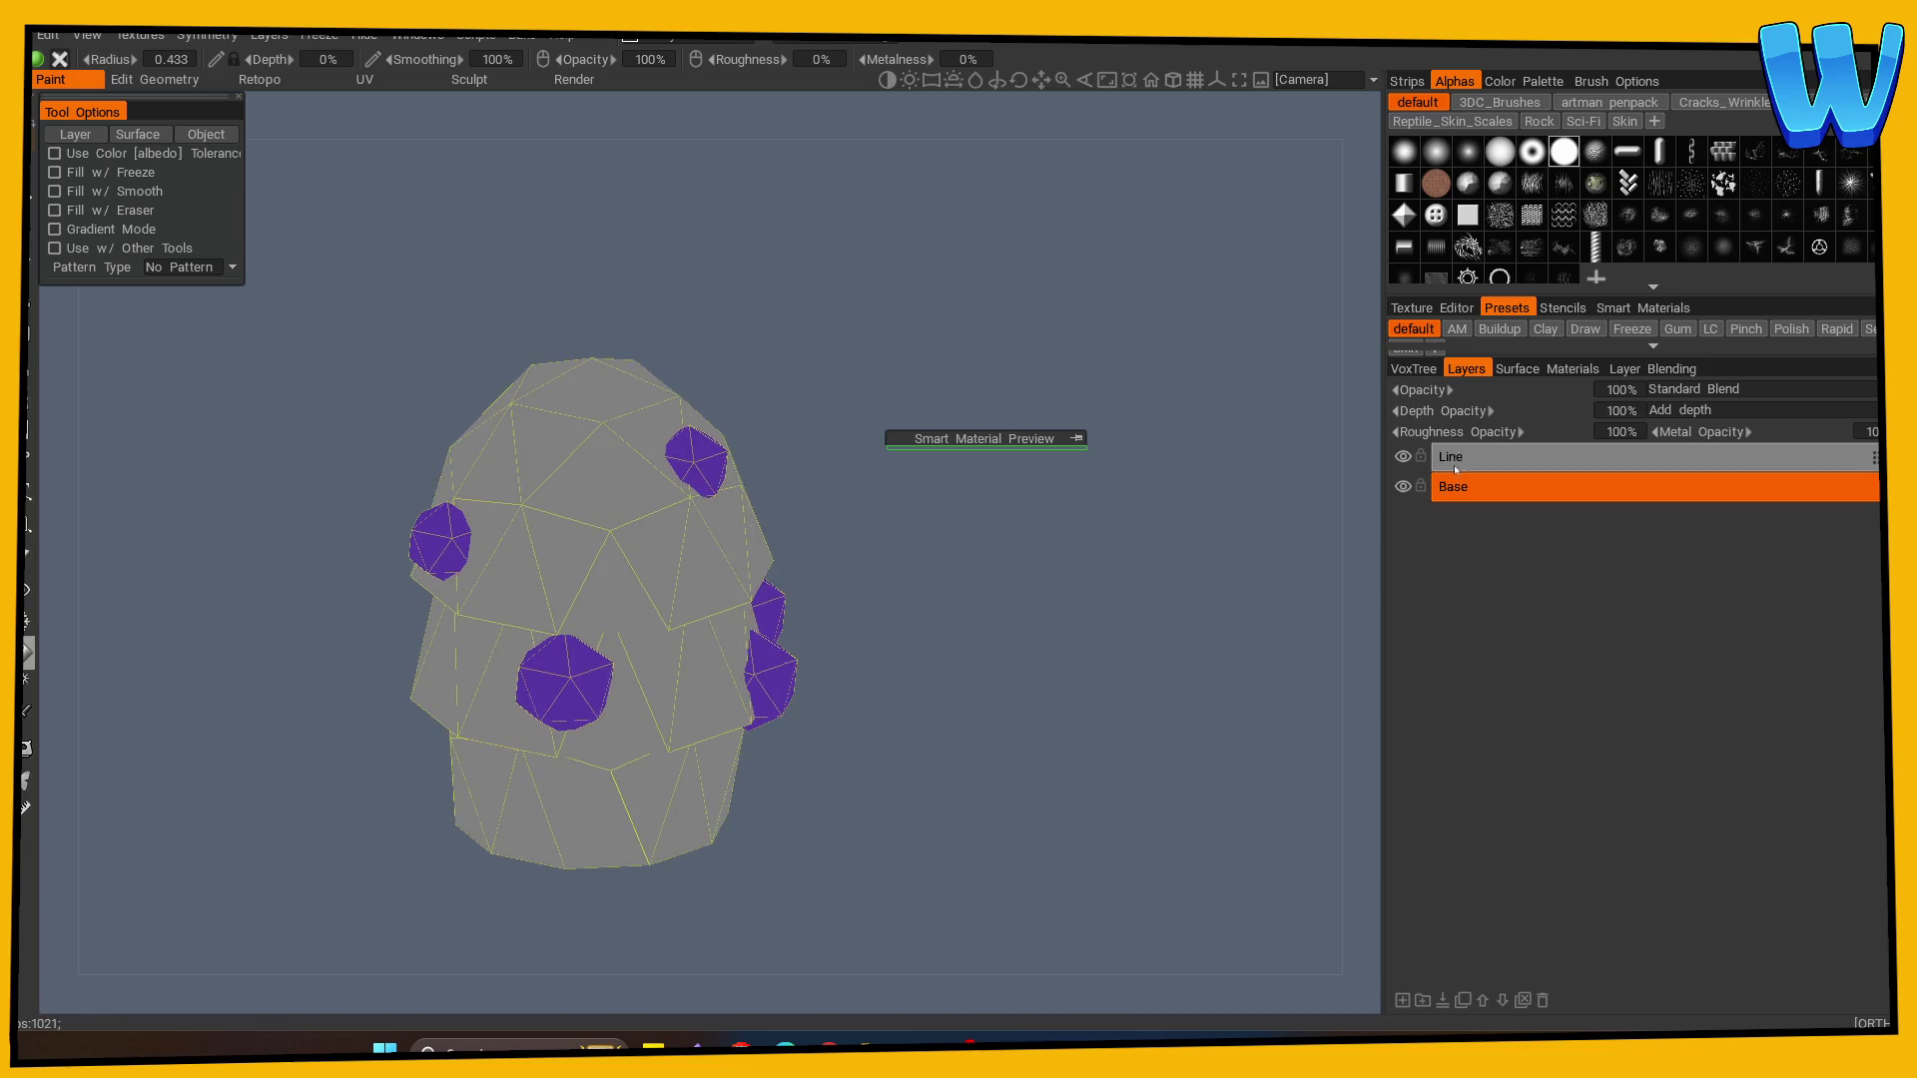
# - Pick a green colour and fill the tree's middle band on the Base layer
pyautogui.click(1453, 456)
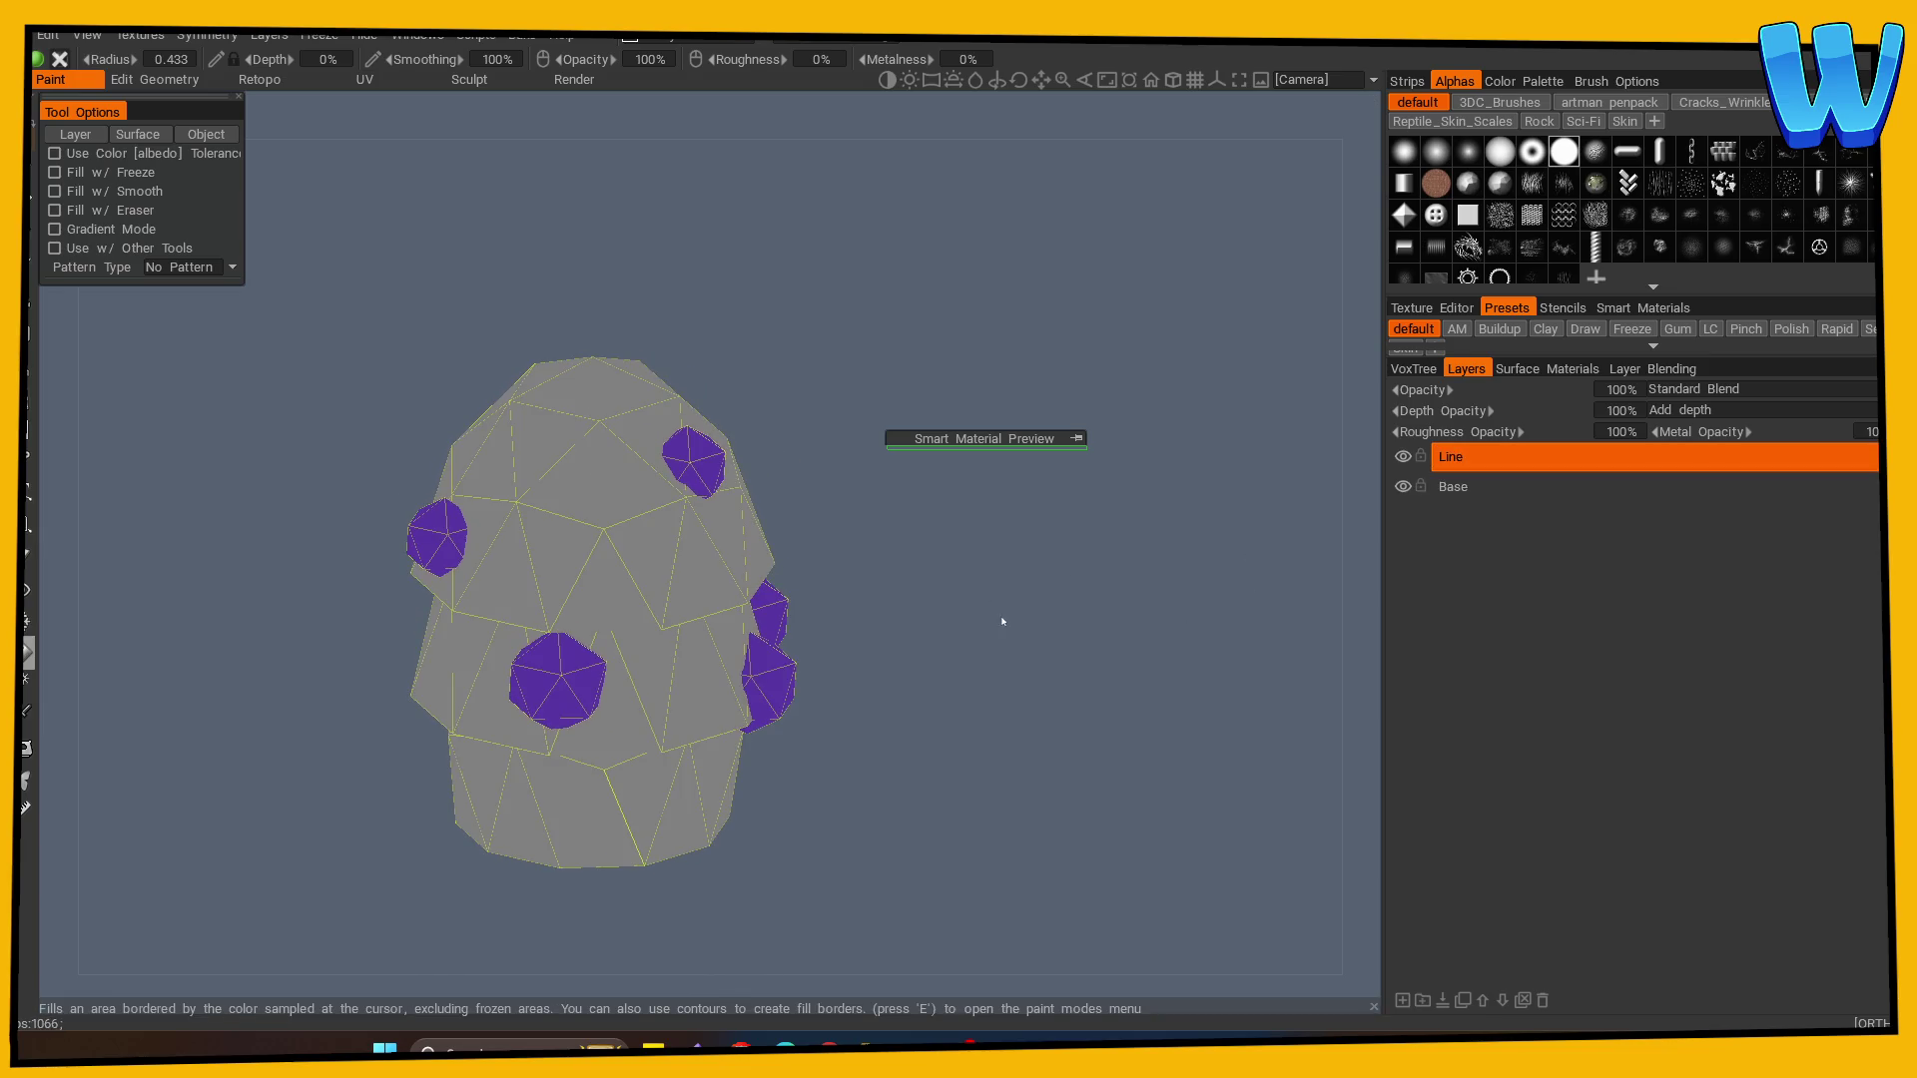
pyautogui.scroll(2, 1002, 628)
pyautogui.click(1452, 486)
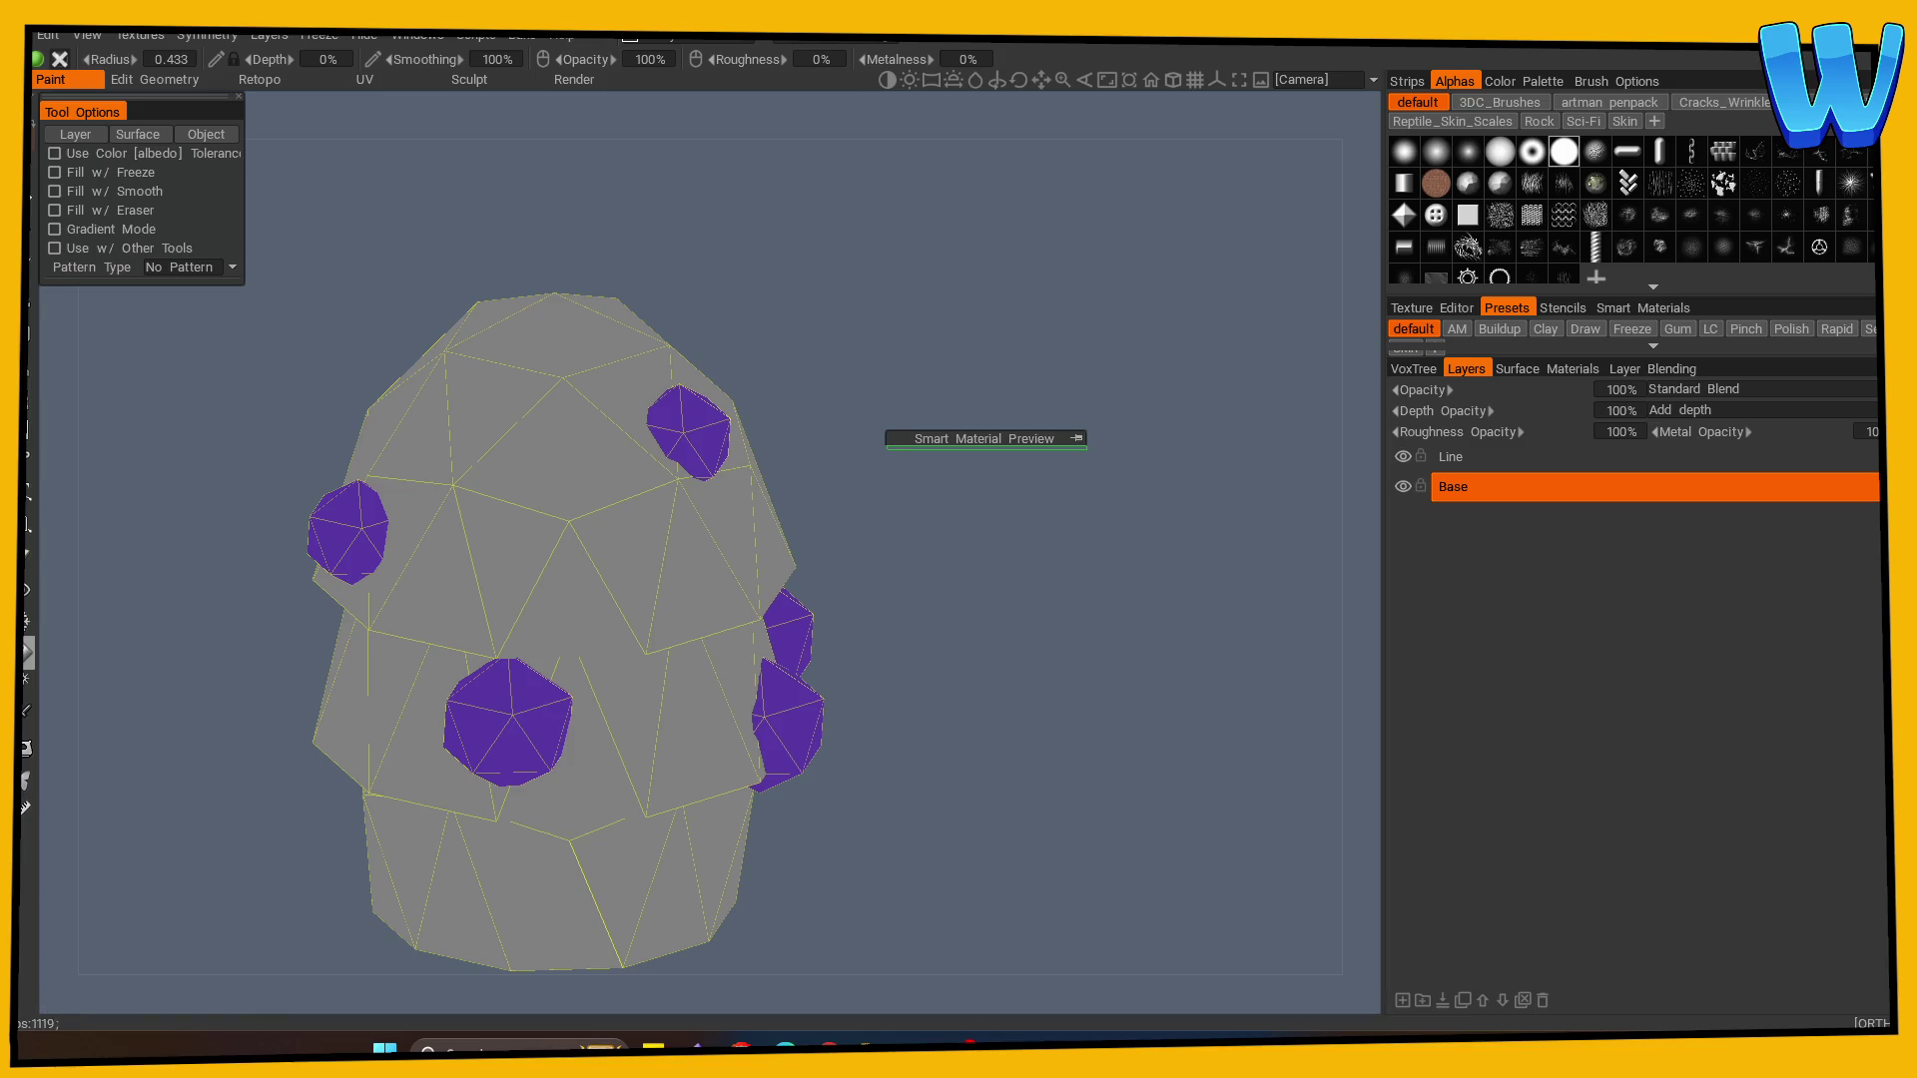
pyautogui.press('v')
pyautogui.click(720, 668)
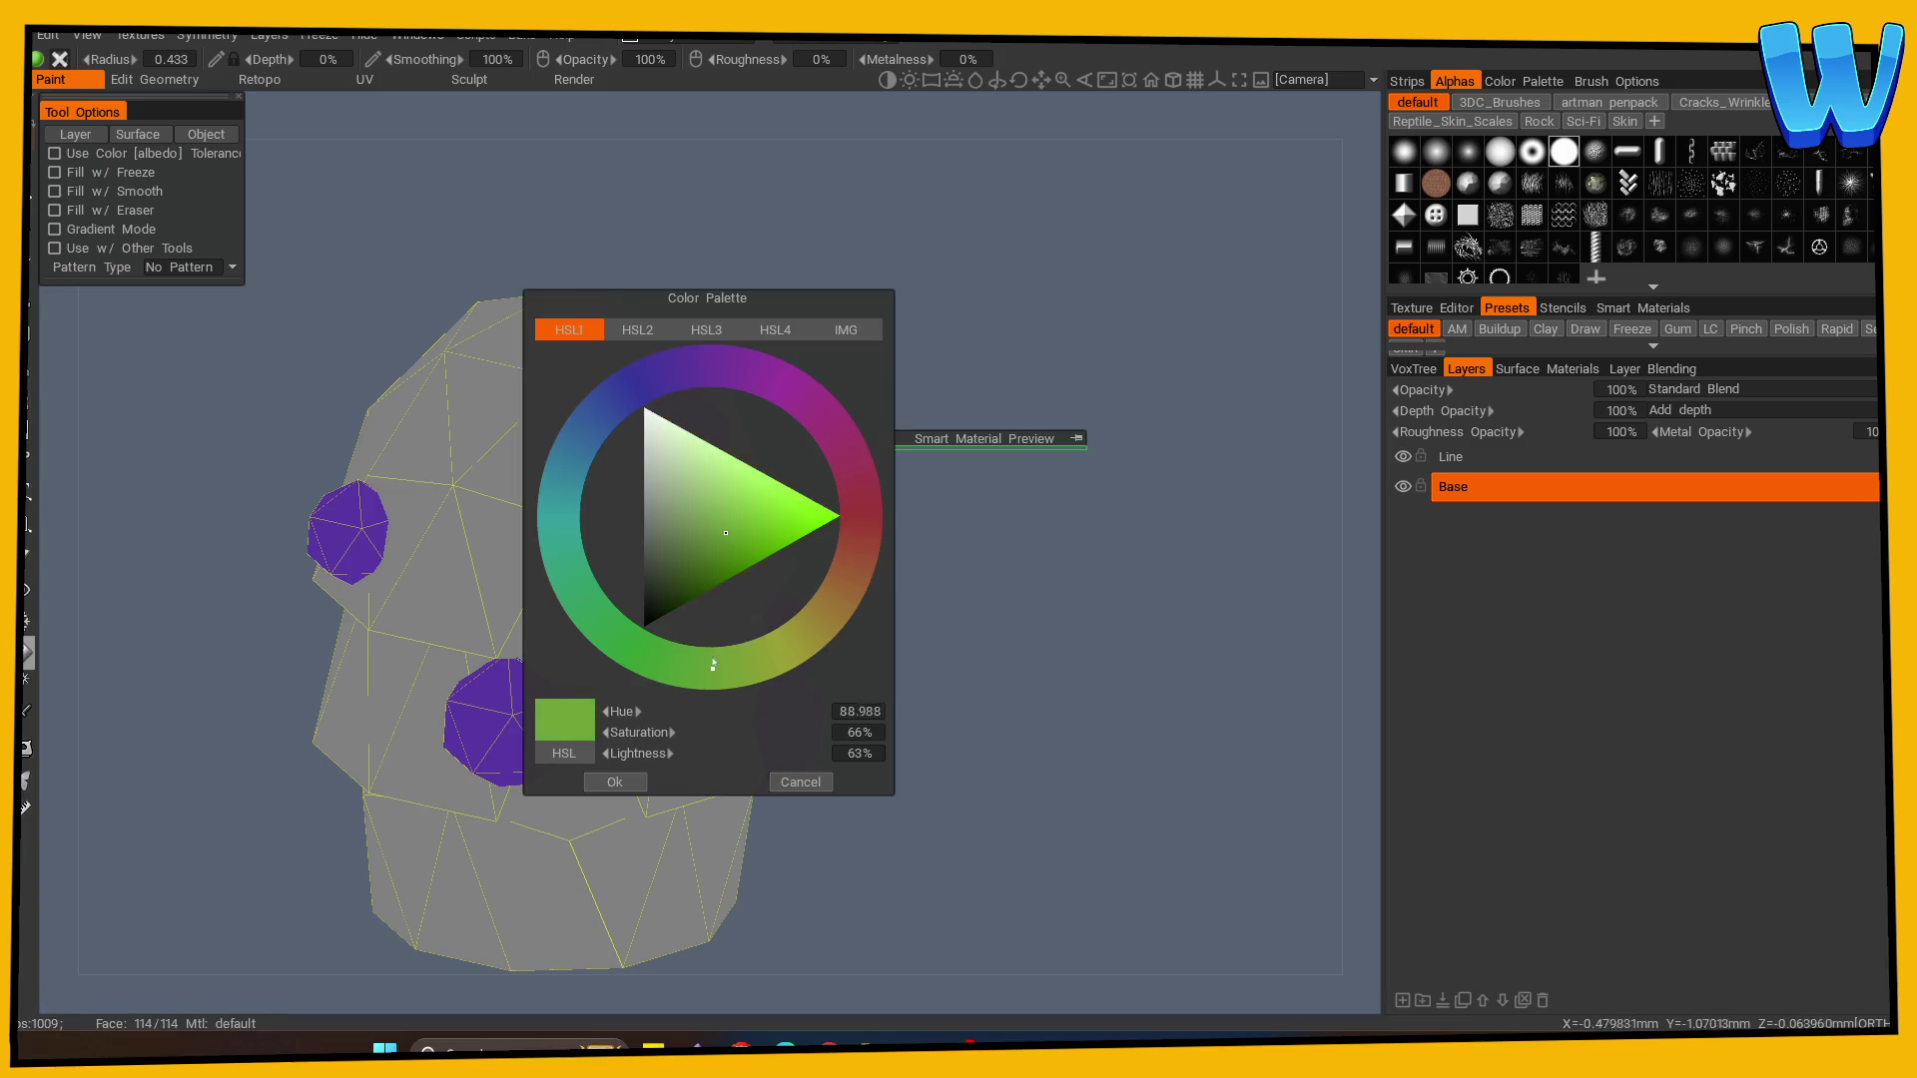
pyautogui.click(719, 542)
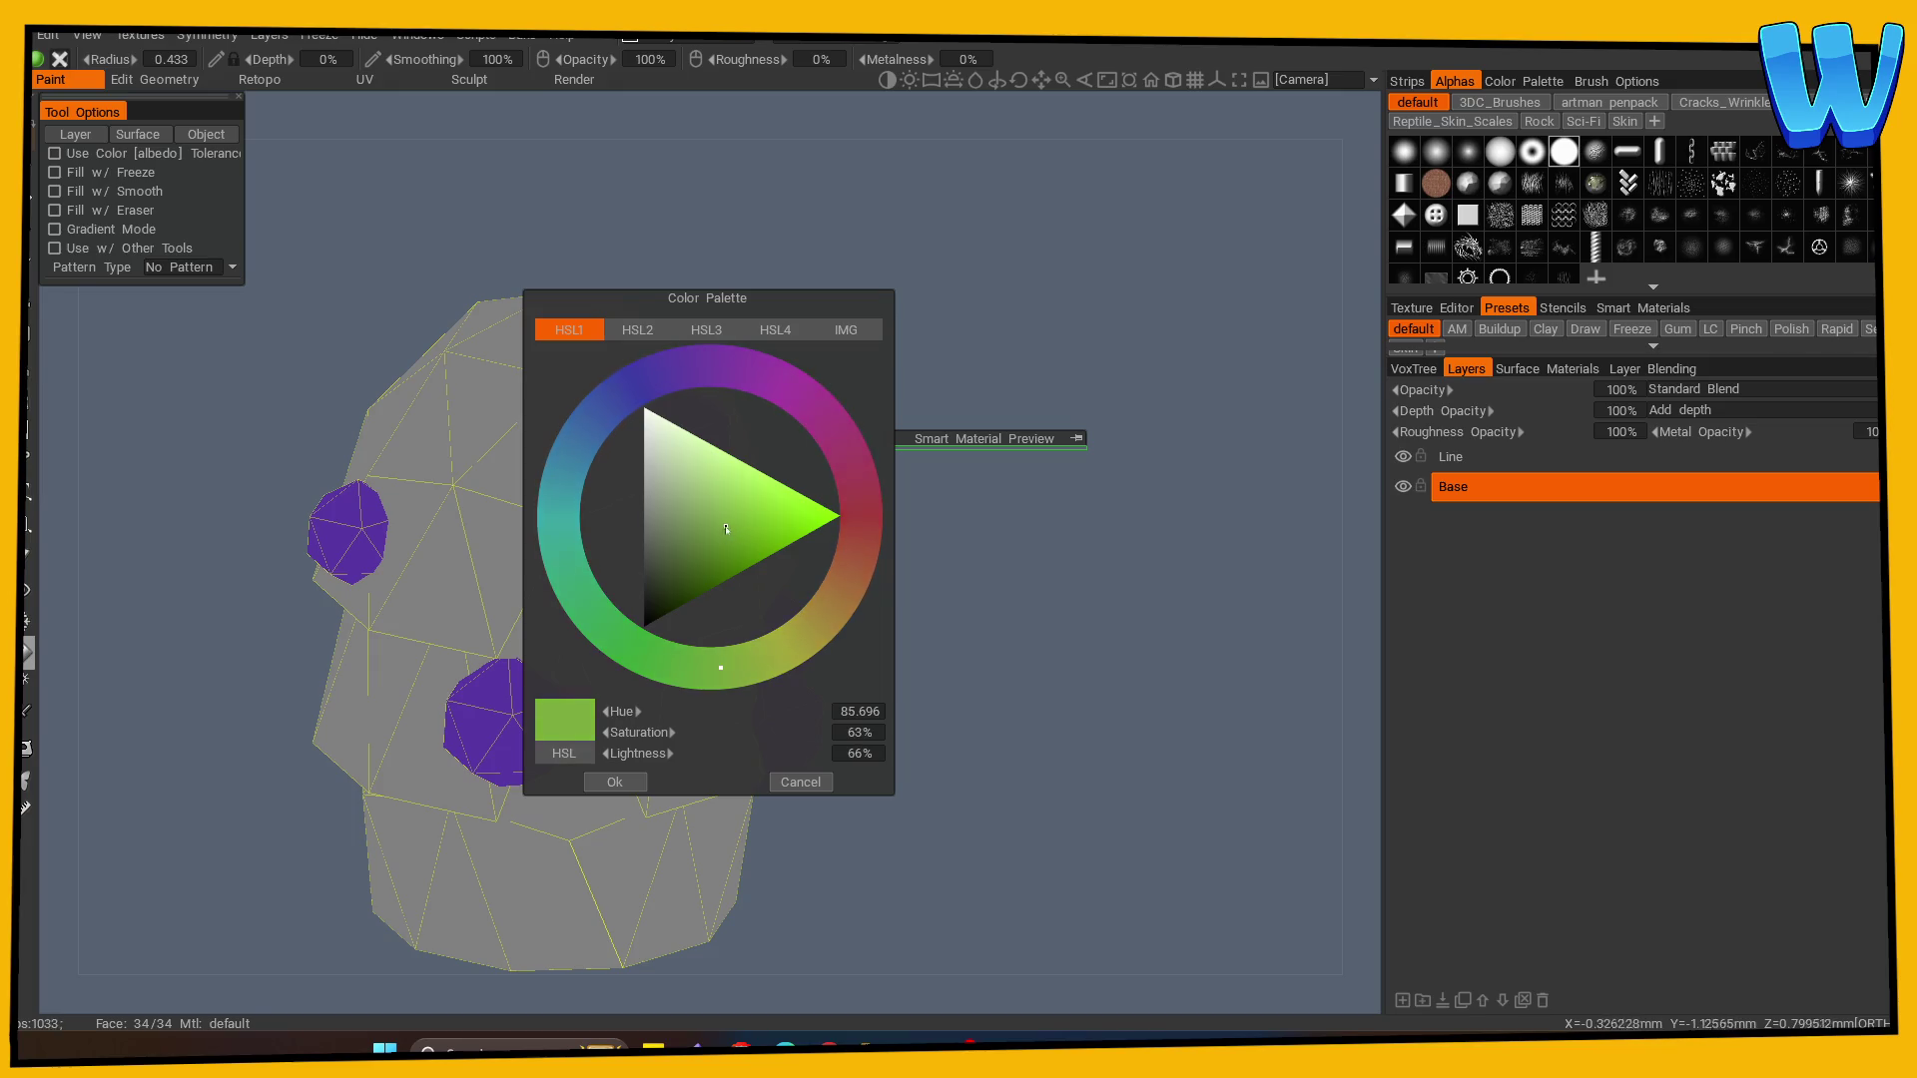
pyautogui.click(616, 782)
pyautogui.click(624, 770)
pyautogui.scroll(-2, 998, 667)
pyautogui.moveTo(995, 671); pyautogui.dragTo(883, 633)
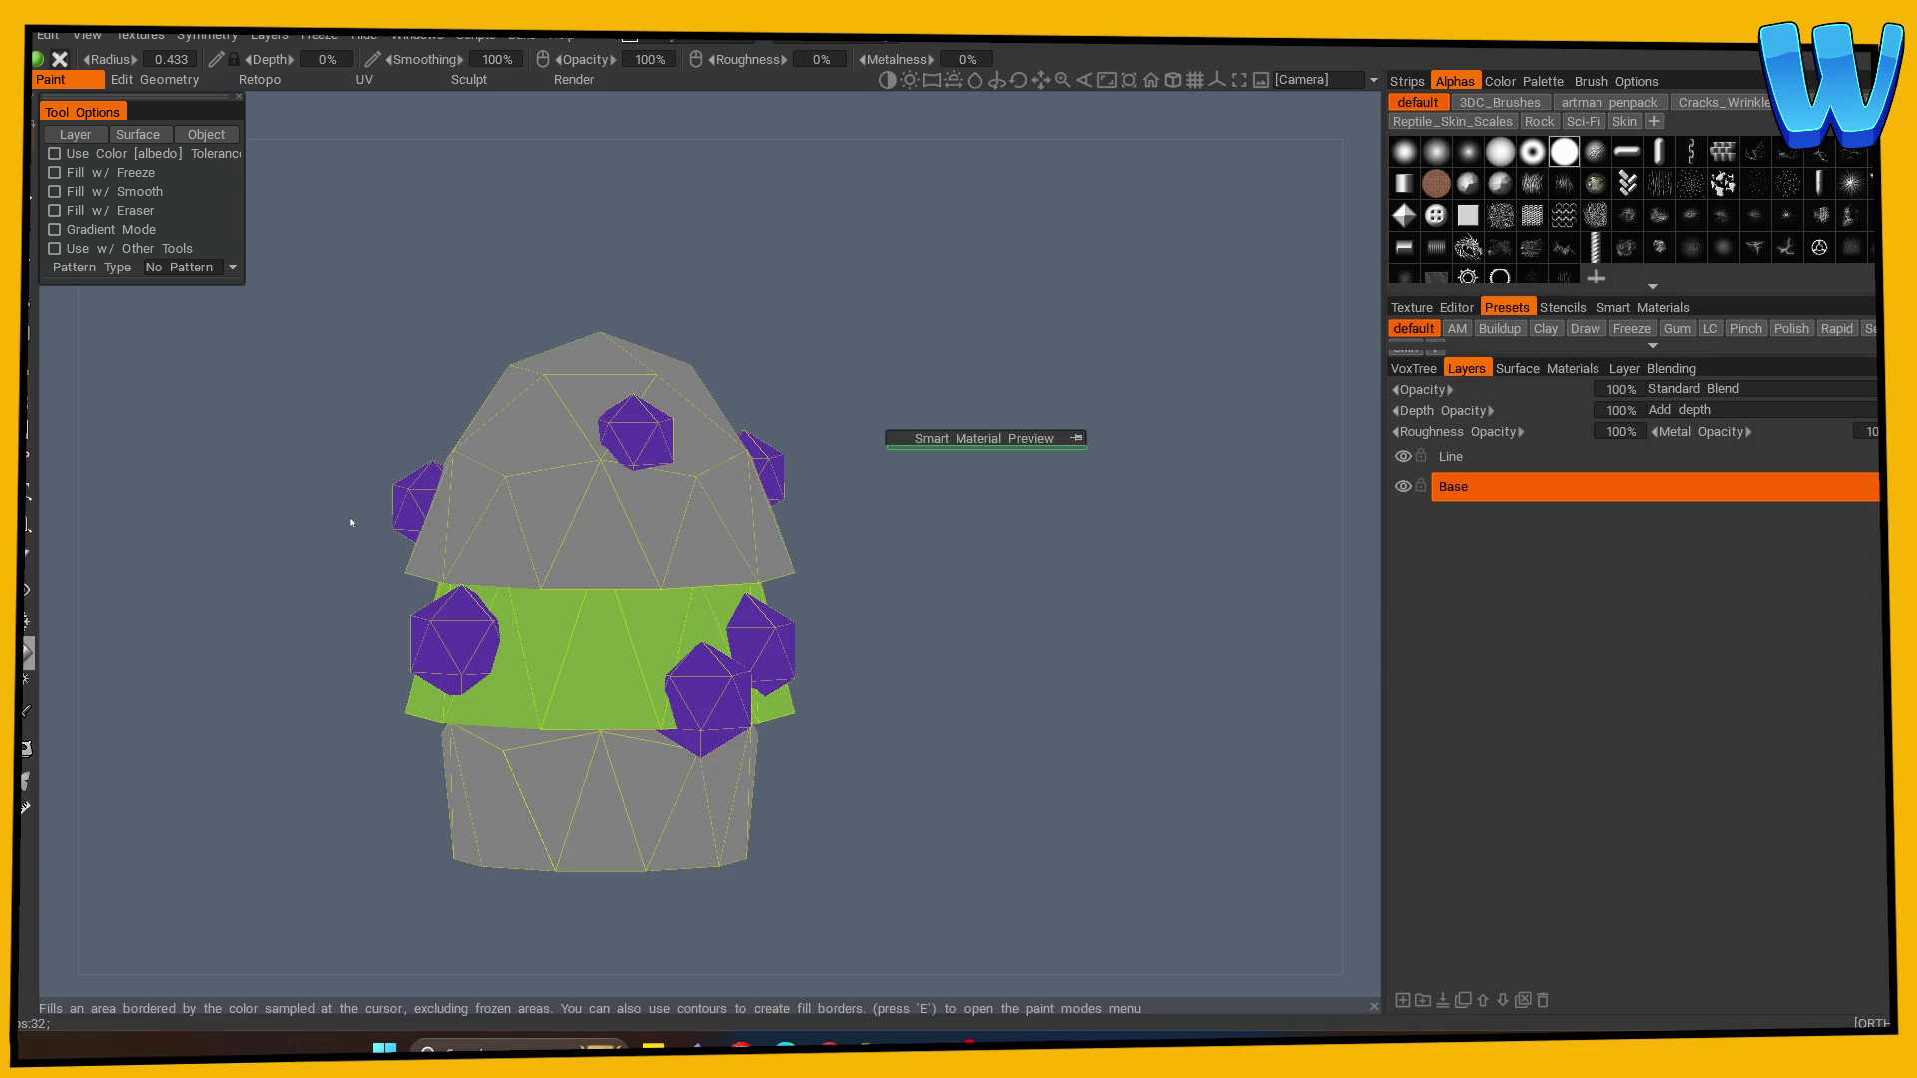
# - Ready the Line layer with black paint, a smaller brush and a front view
pyautogui.click(1482, 456)
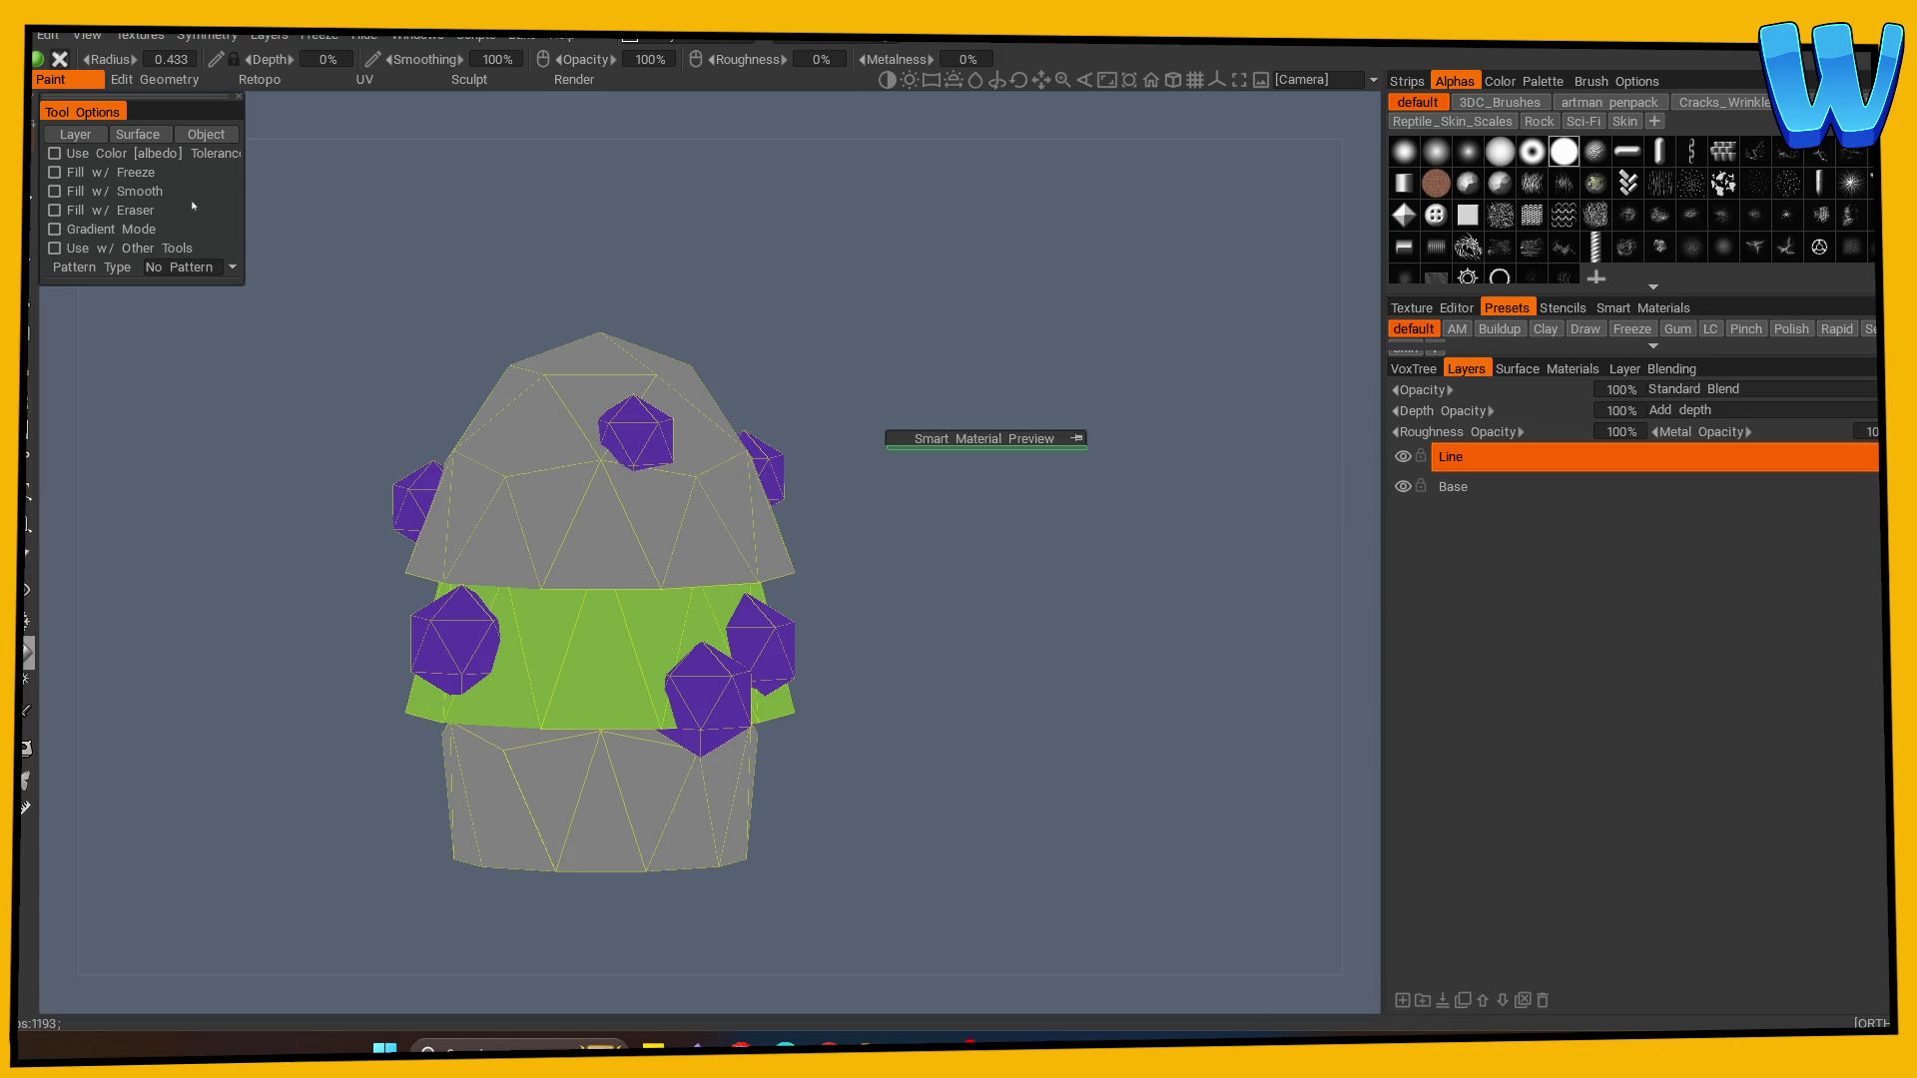
pyautogui.click(631, 649)
pyautogui.press('Return')
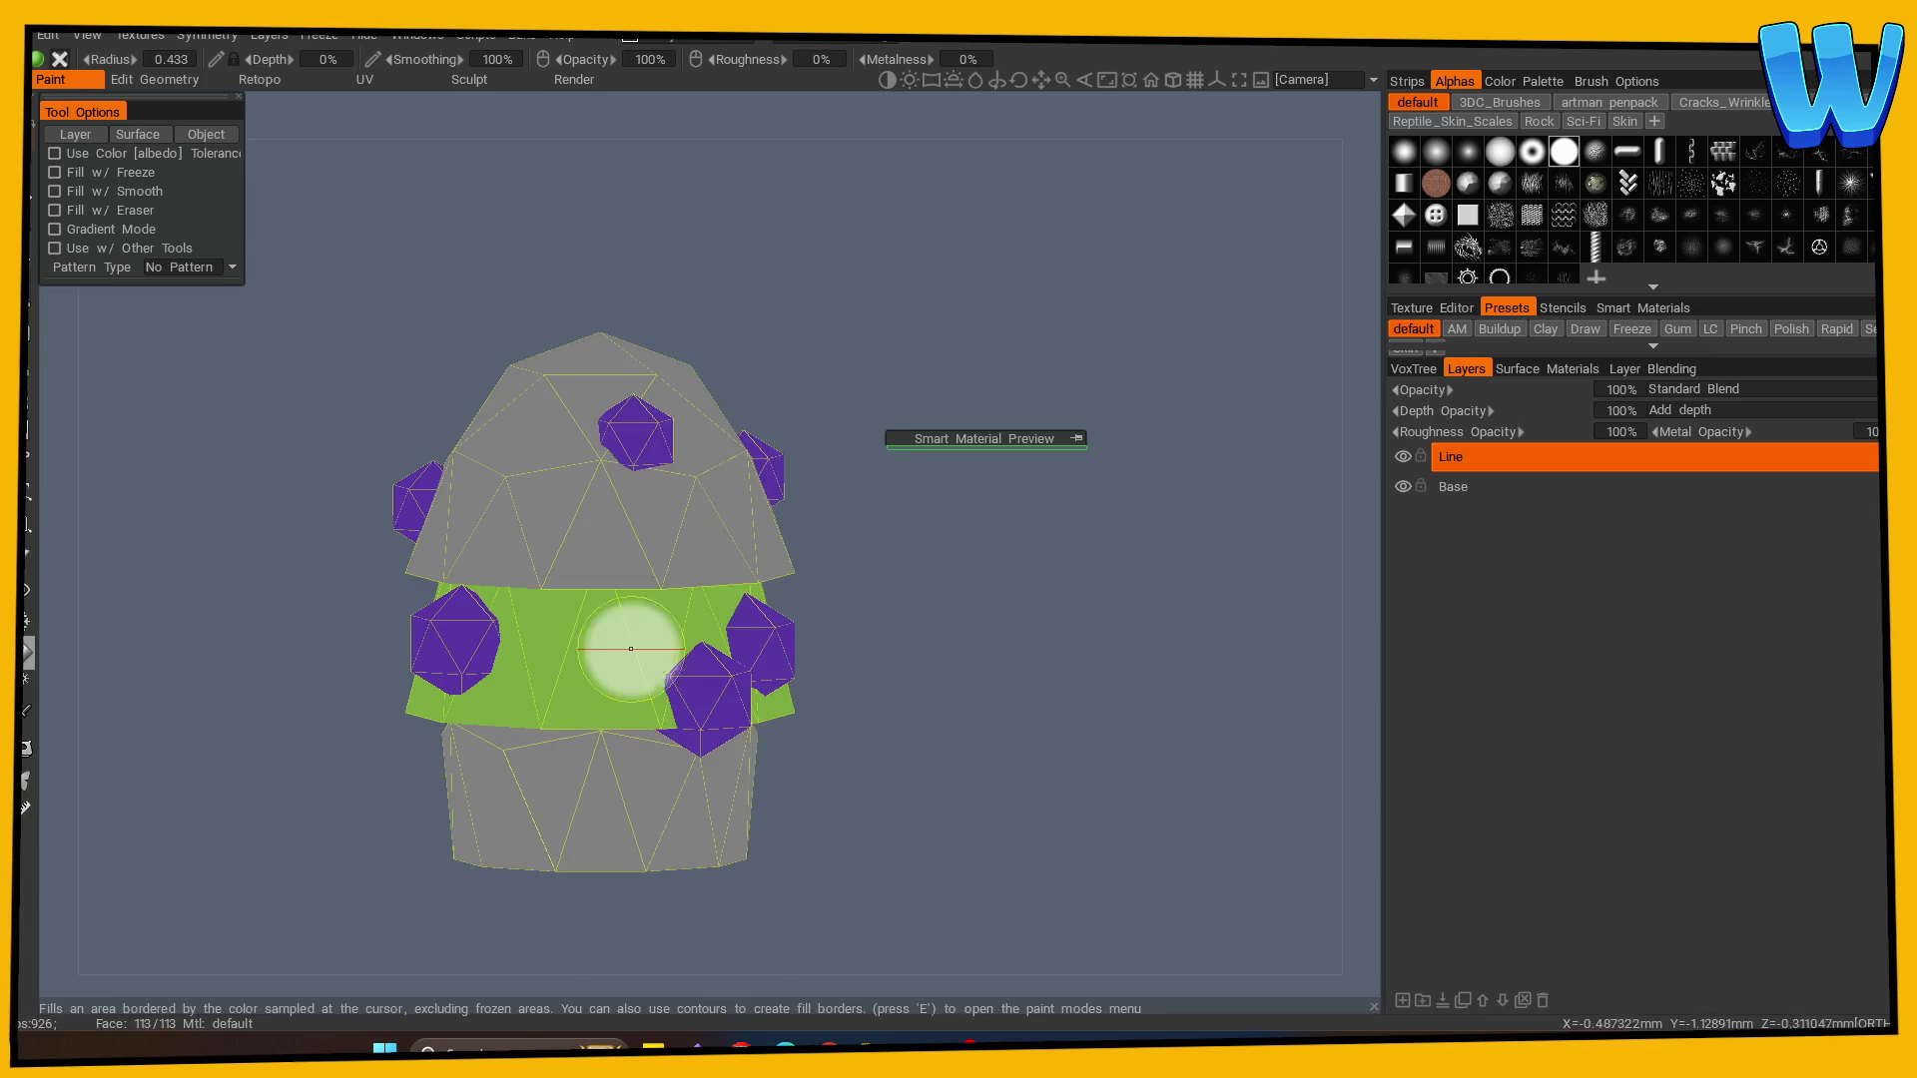
pyautogui.press('-')
pyautogui.press('-')
pyautogui.press('-')
pyautogui.press('KP_1')
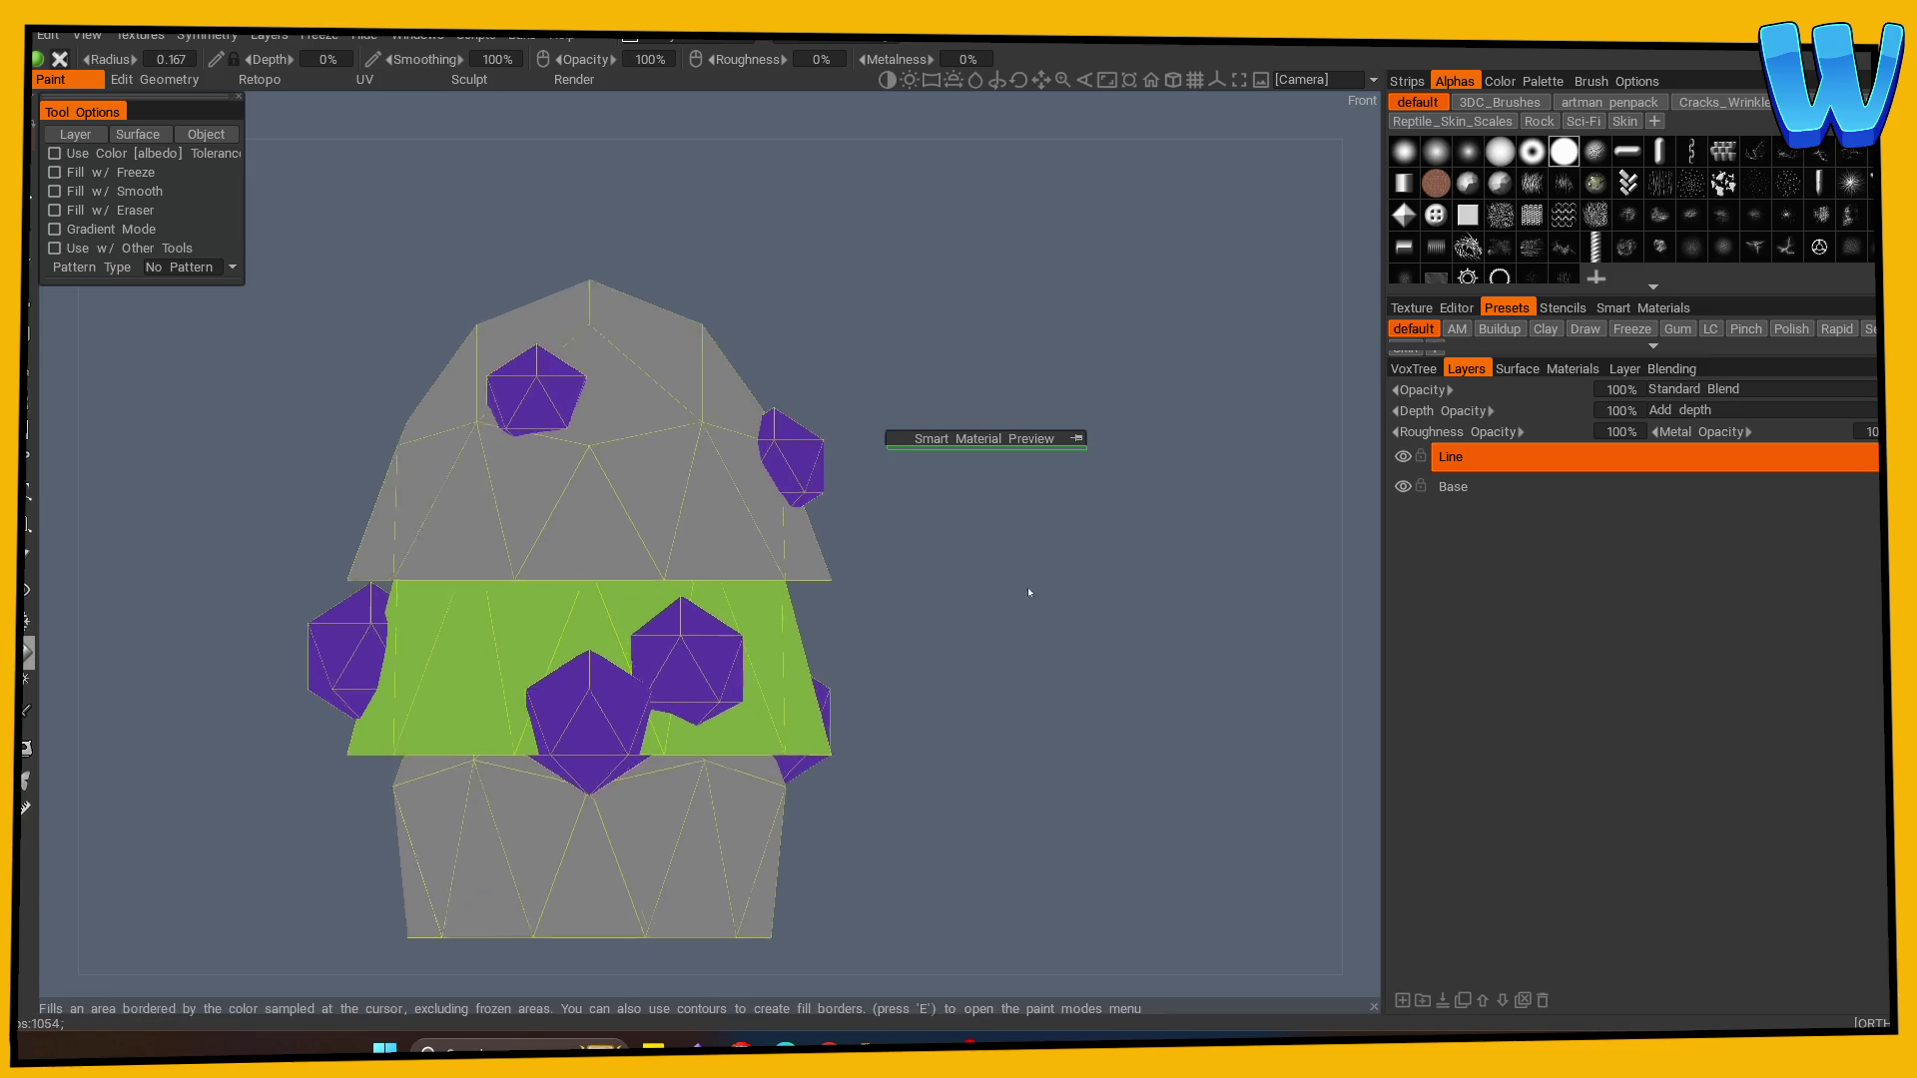
pyautogui.scroll(1, 1028, 592)
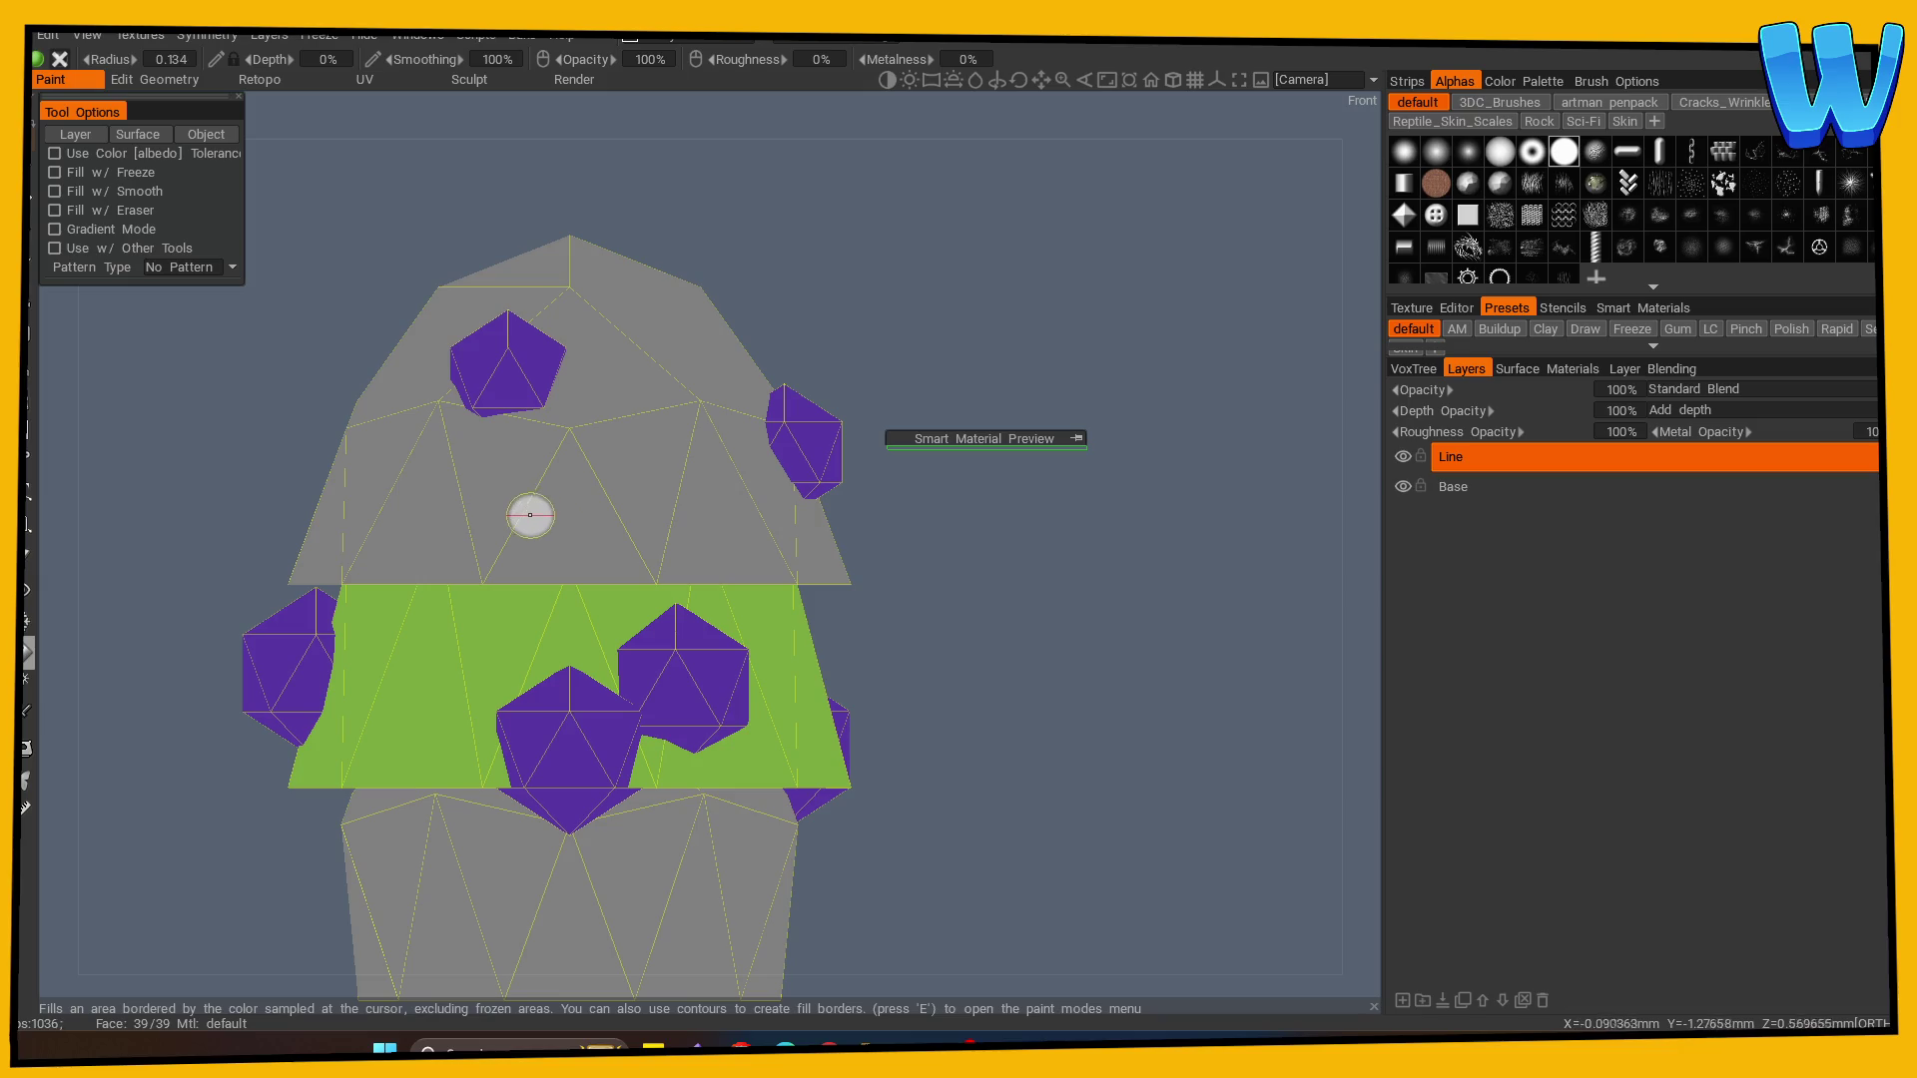
pyautogui.click(530, 515)
pyautogui.hotkey('ctrl', 'z')
pyautogui.press('Escape')
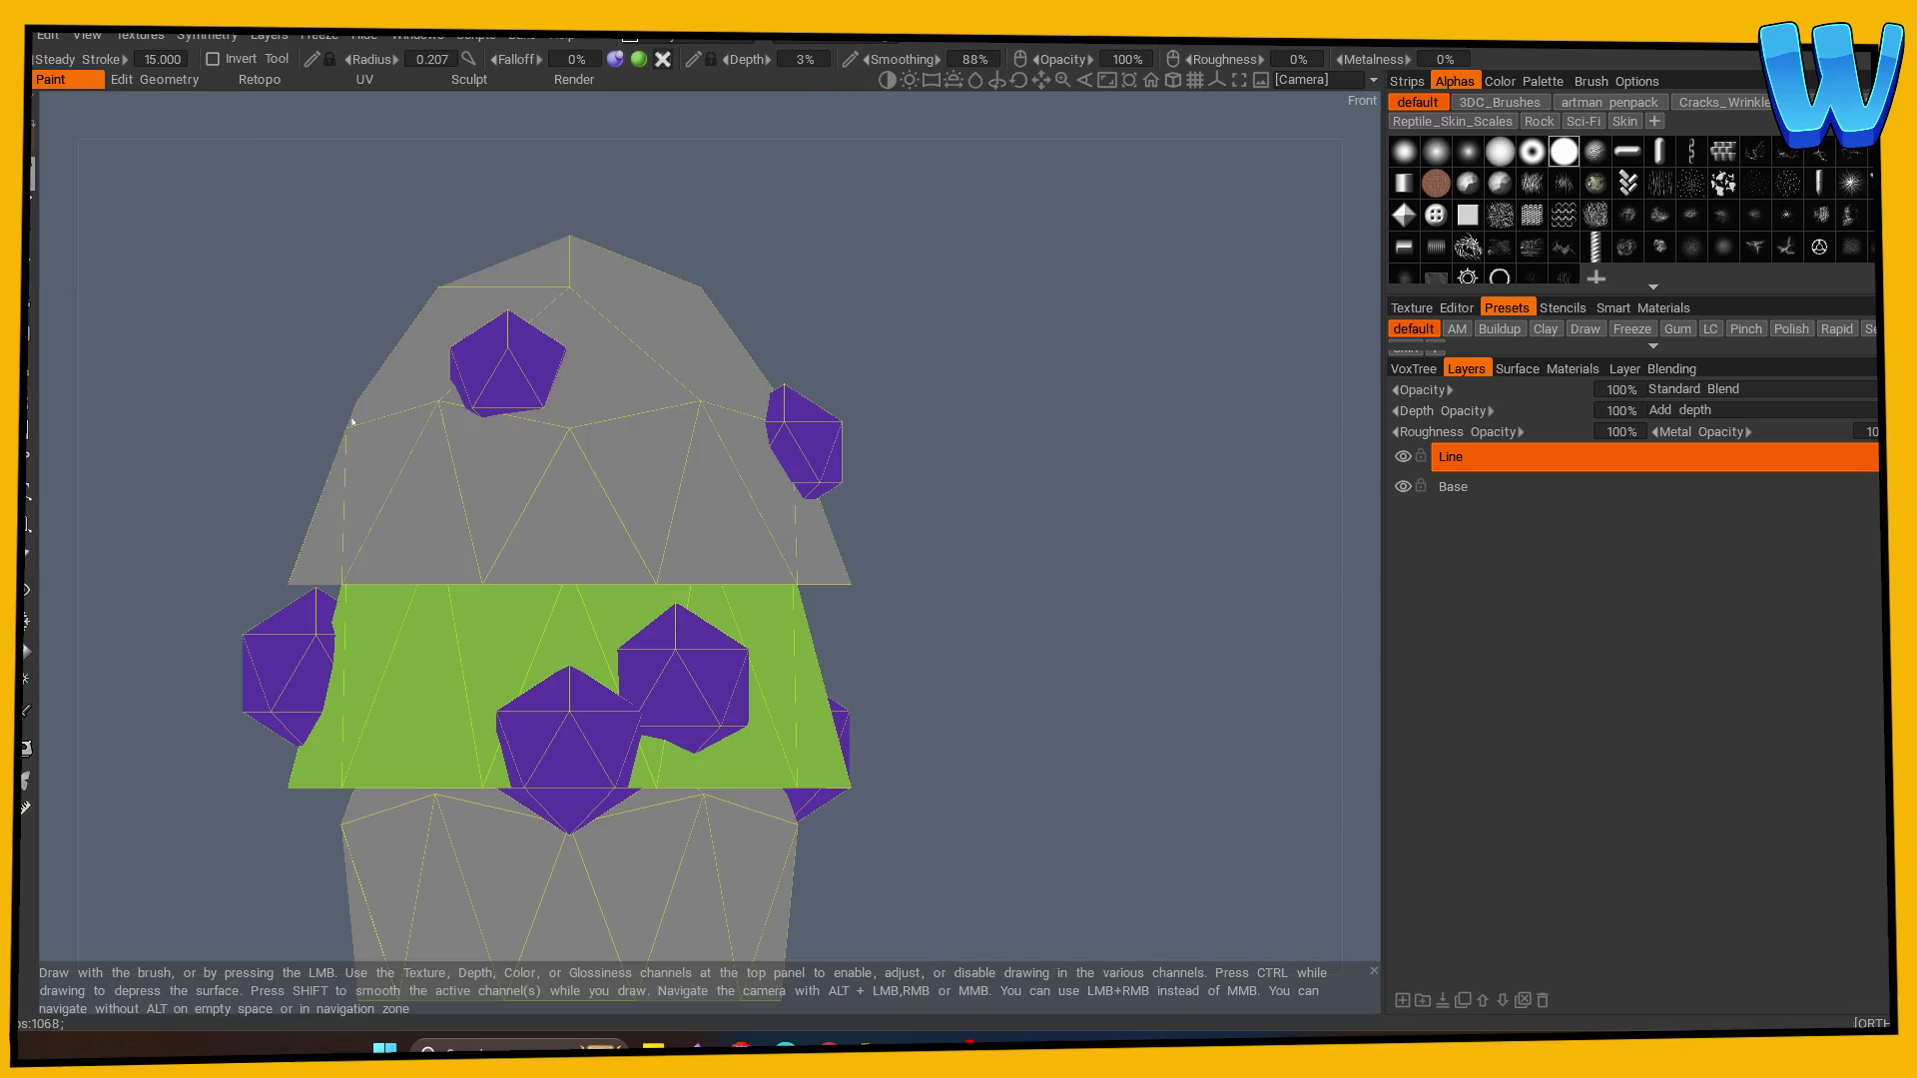
# - Shrink the brush further and try black test strokes on the canopy, undoing them
pyautogui.press('-')
pyautogui.press('-')
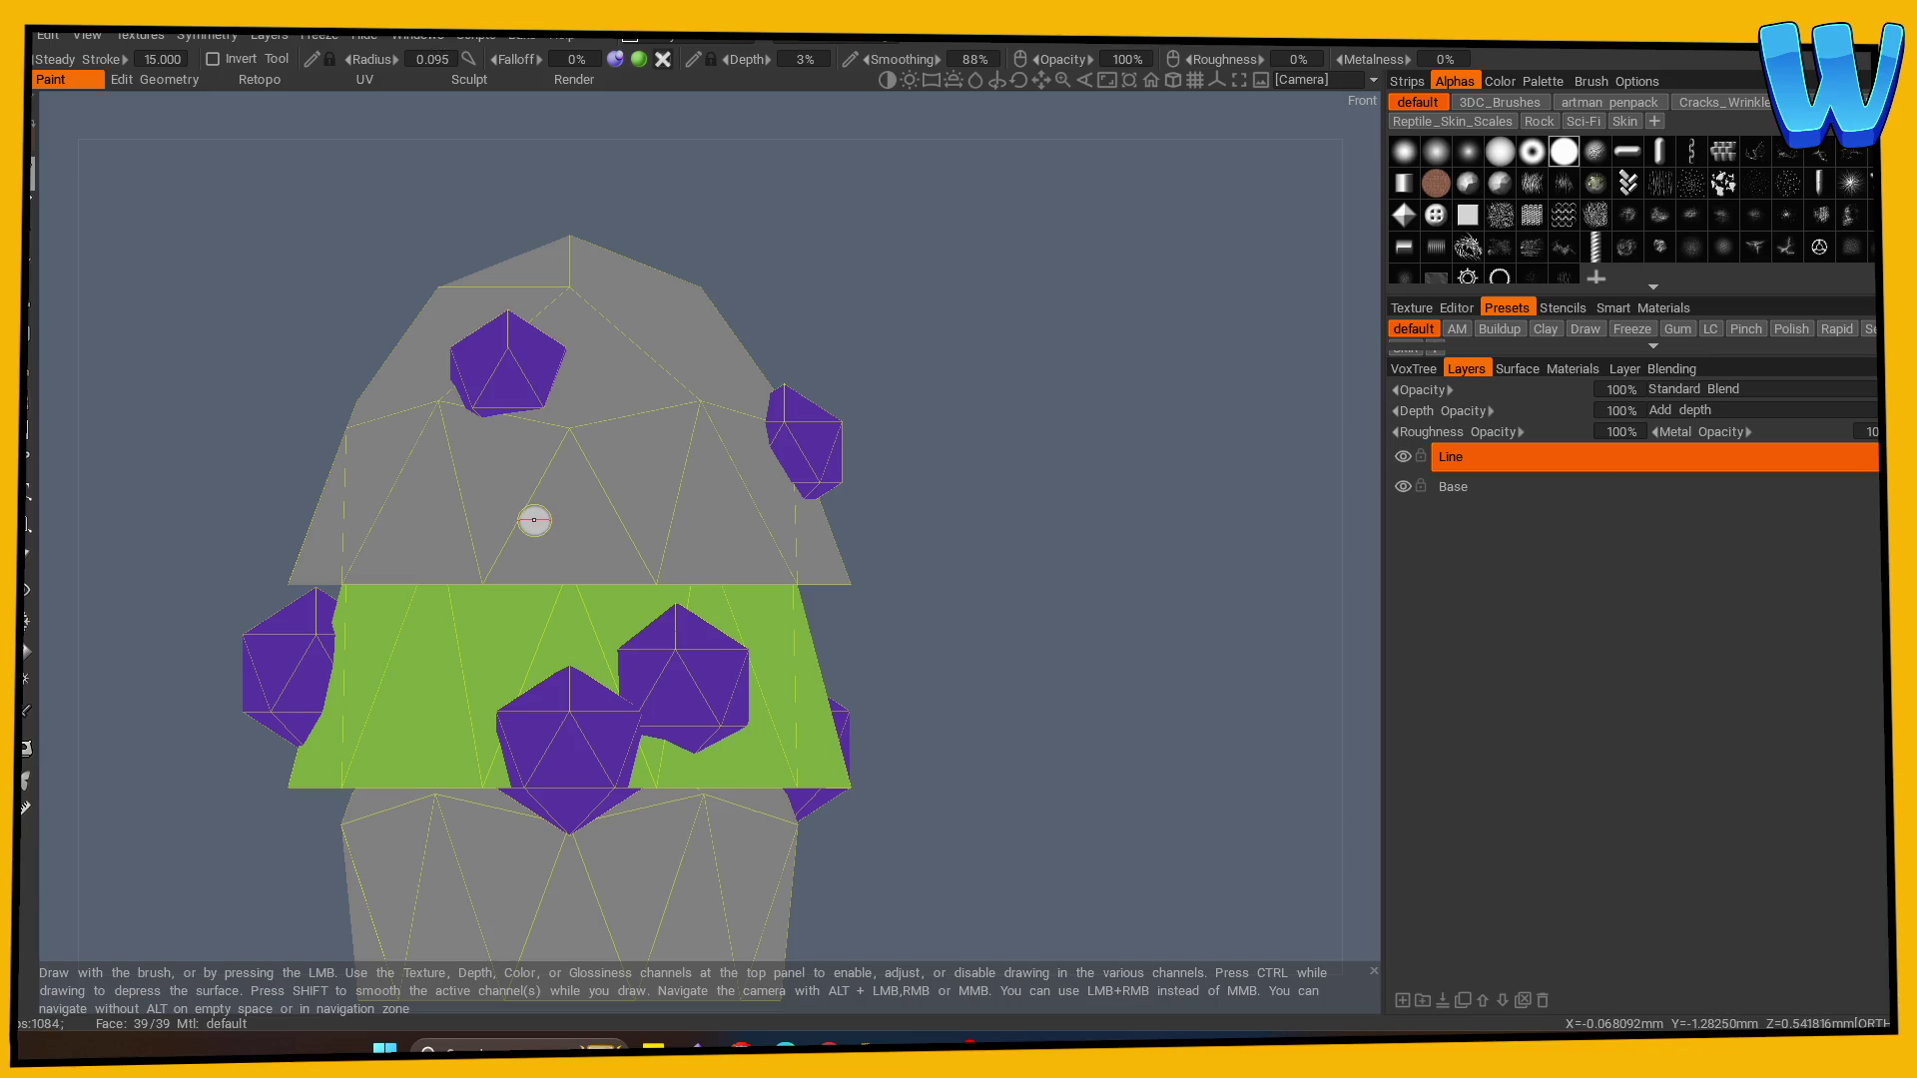
pyautogui.moveTo(540, 509); pyautogui.dragTo(575, 569)
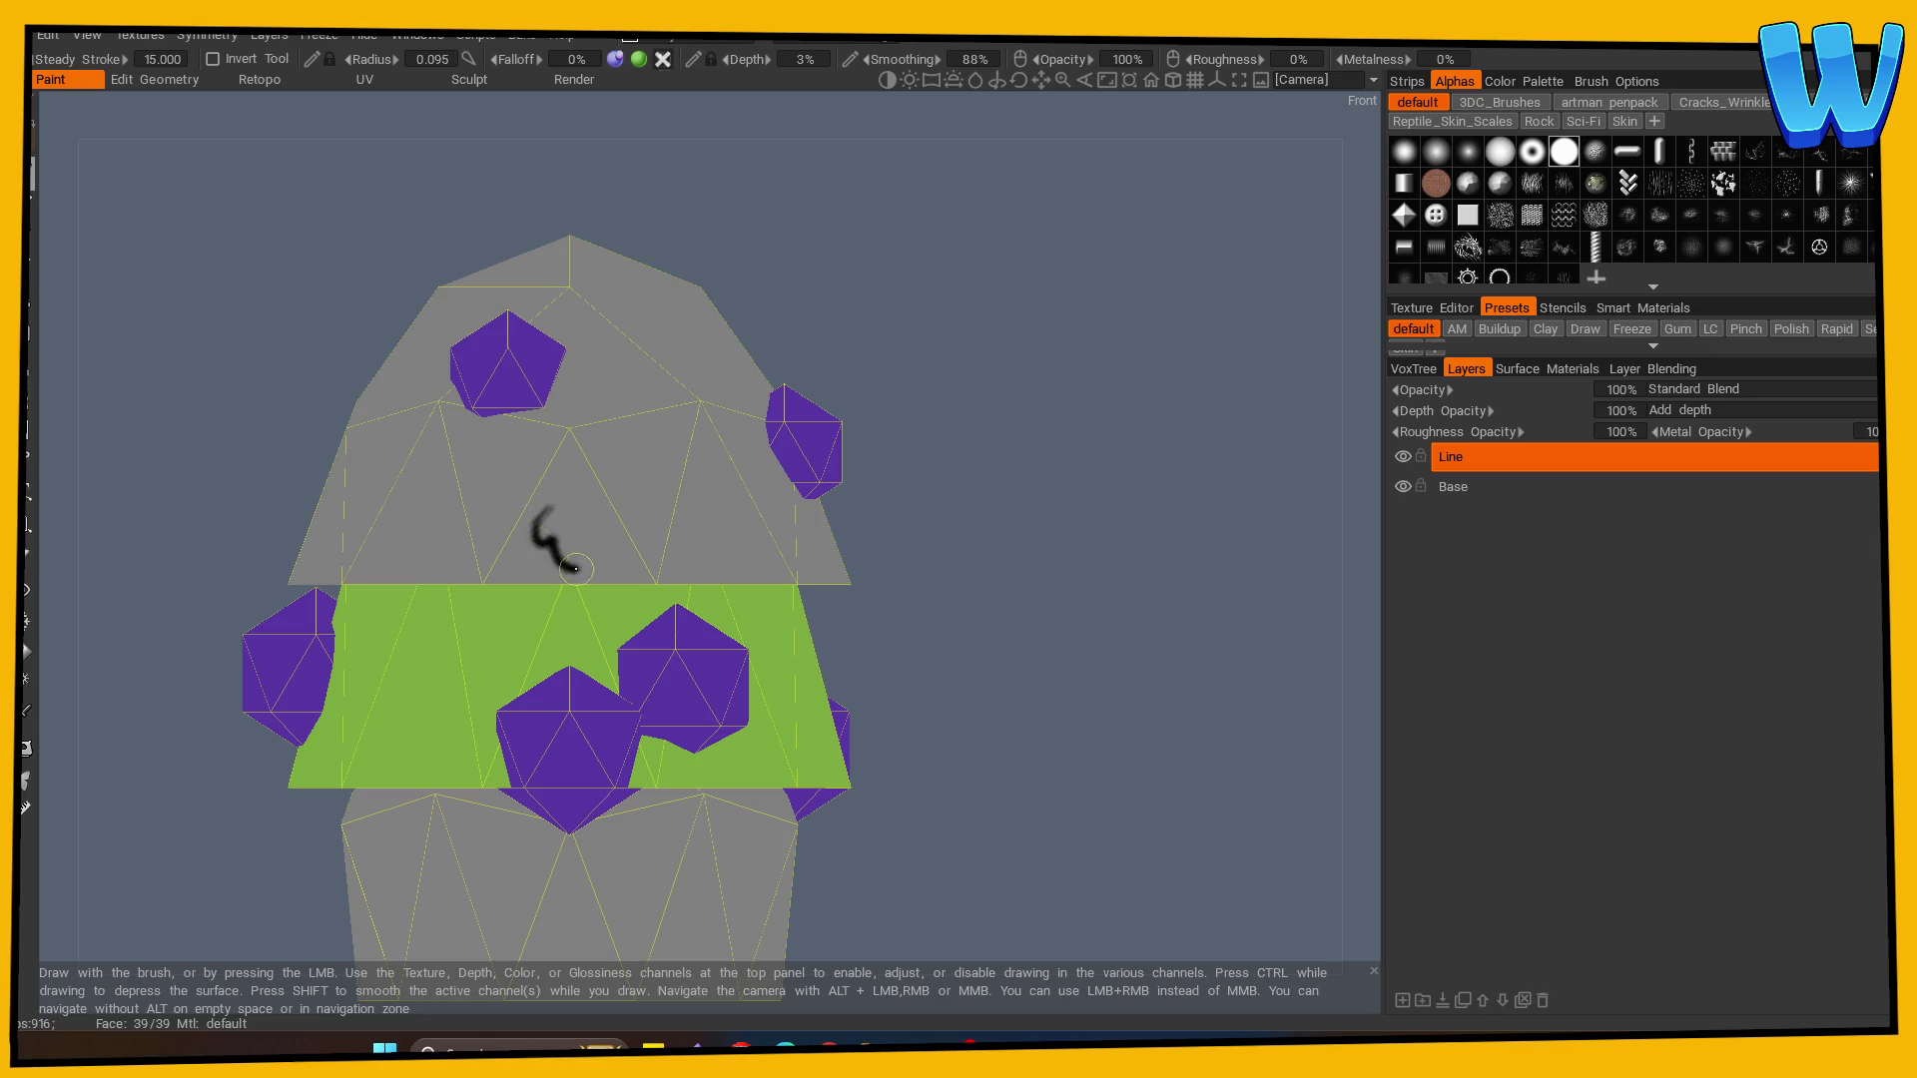
pyautogui.hotkey('ctrl', 'z')
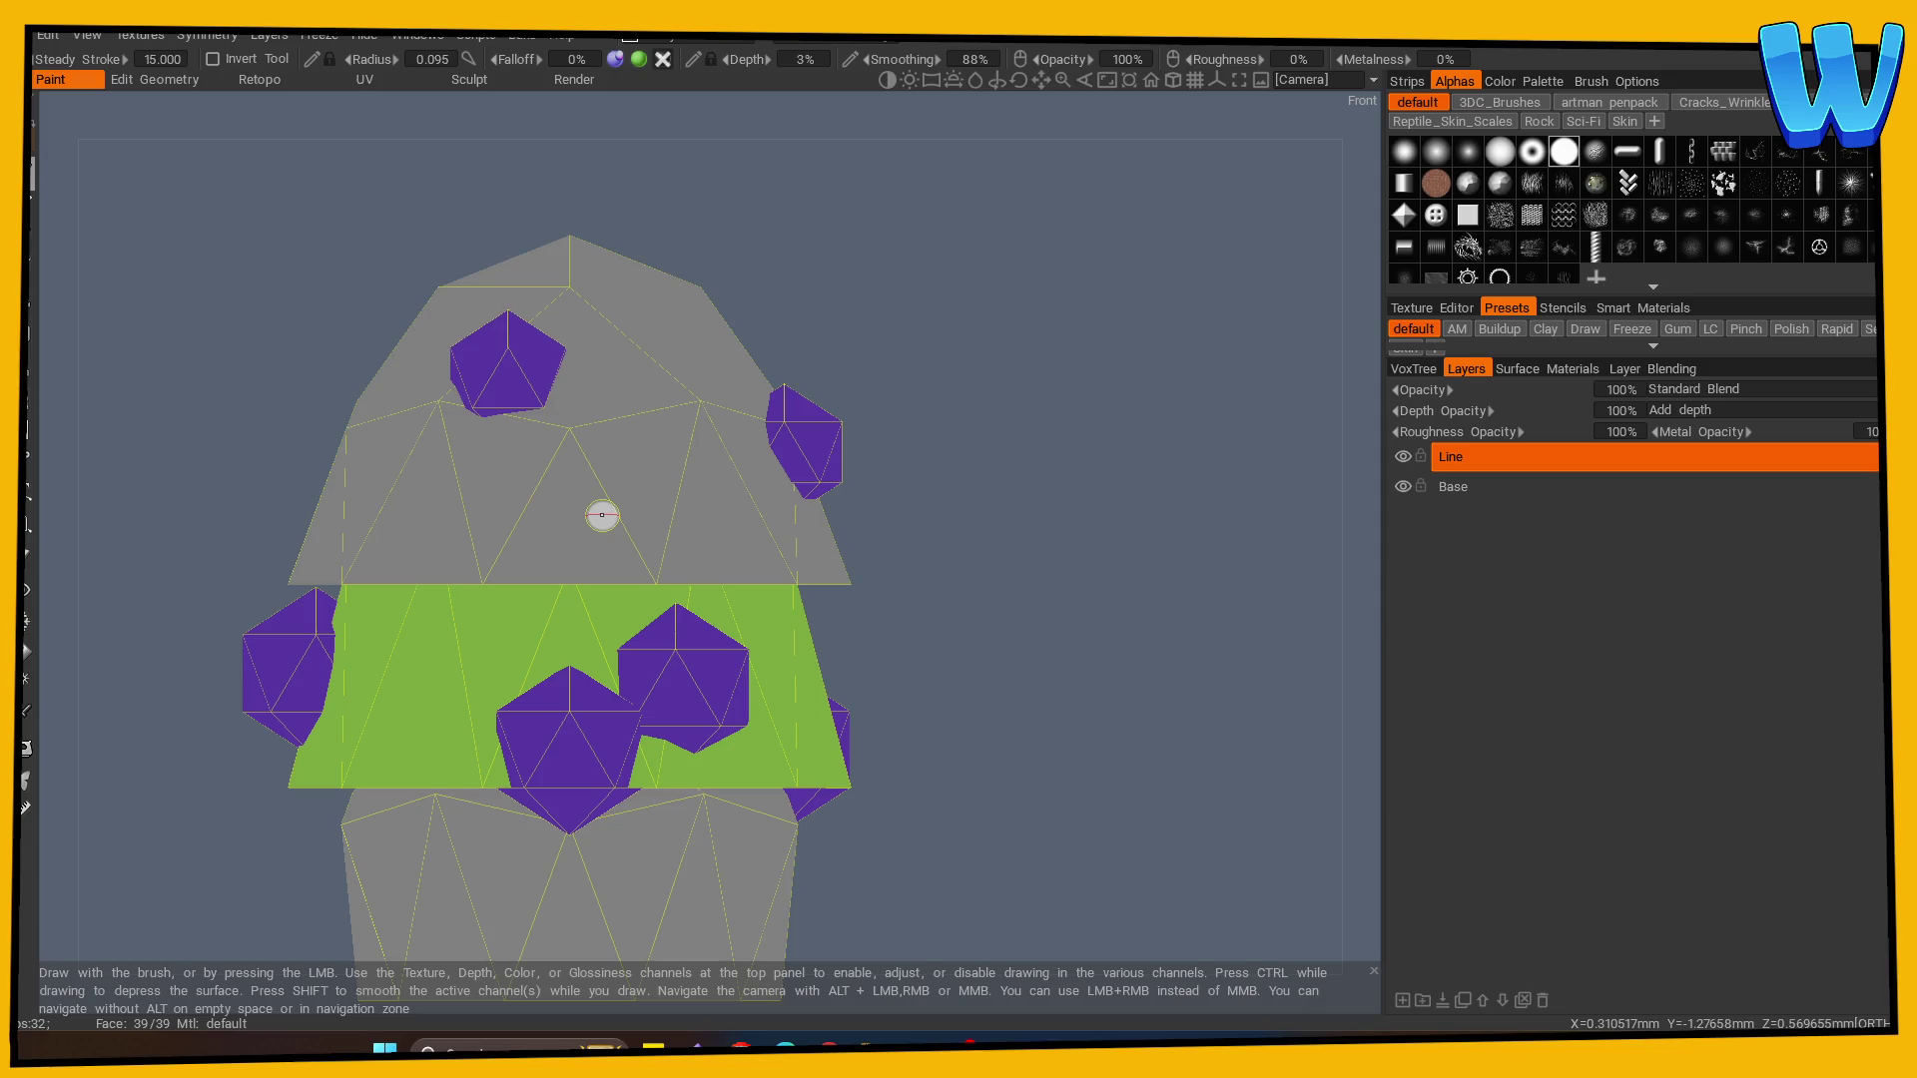
pyautogui.moveTo(979, 559)
pyautogui.mouseDown()
pyautogui.moveTo(1048, 565)
pyautogui.moveTo(986, 555)
pyautogui.moveTo(762, 629)
pyautogui.mouseUp()
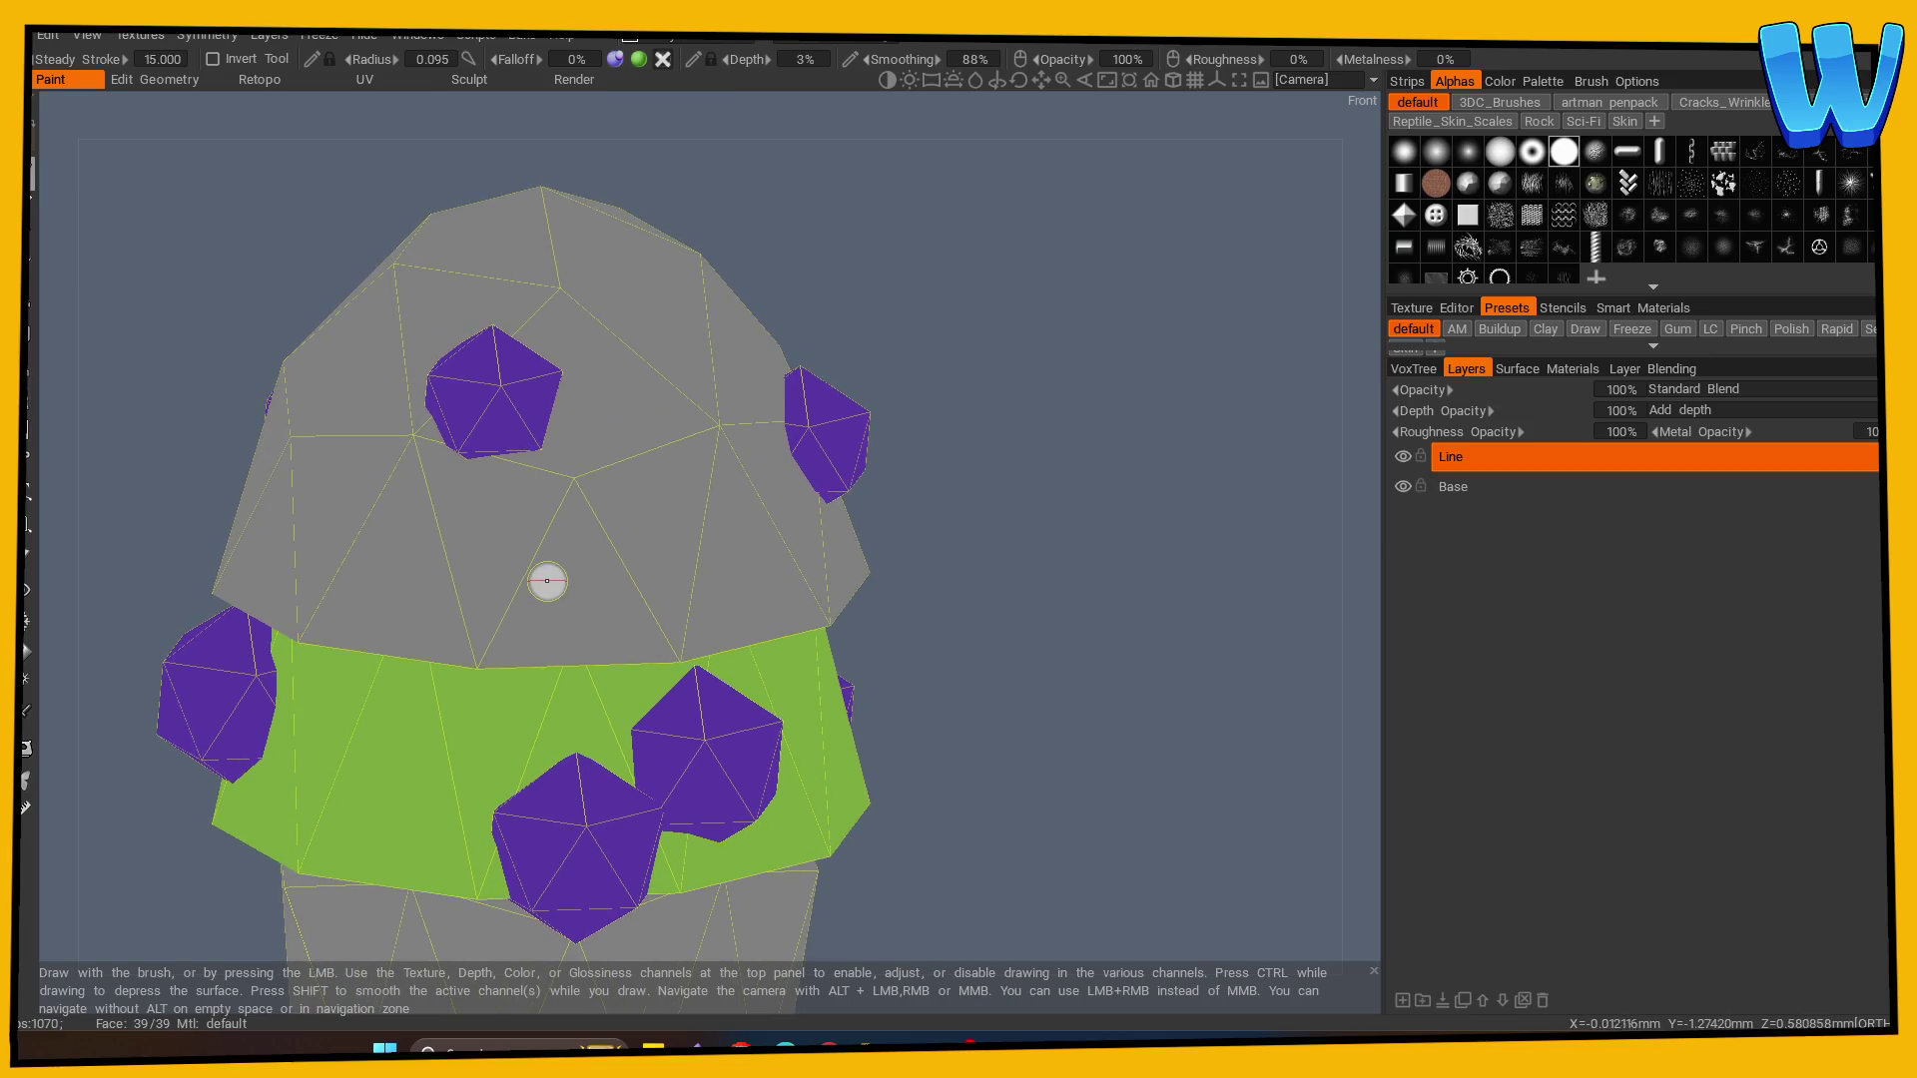
pyautogui.moveTo(548, 571)
pyautogui.mouseDown()
pyautogui.moveTo(542, 611)
pyautogui.moveTo(597, 624)
pyautogui.moveTo(687, 587)
pyautogui.mouseUp()
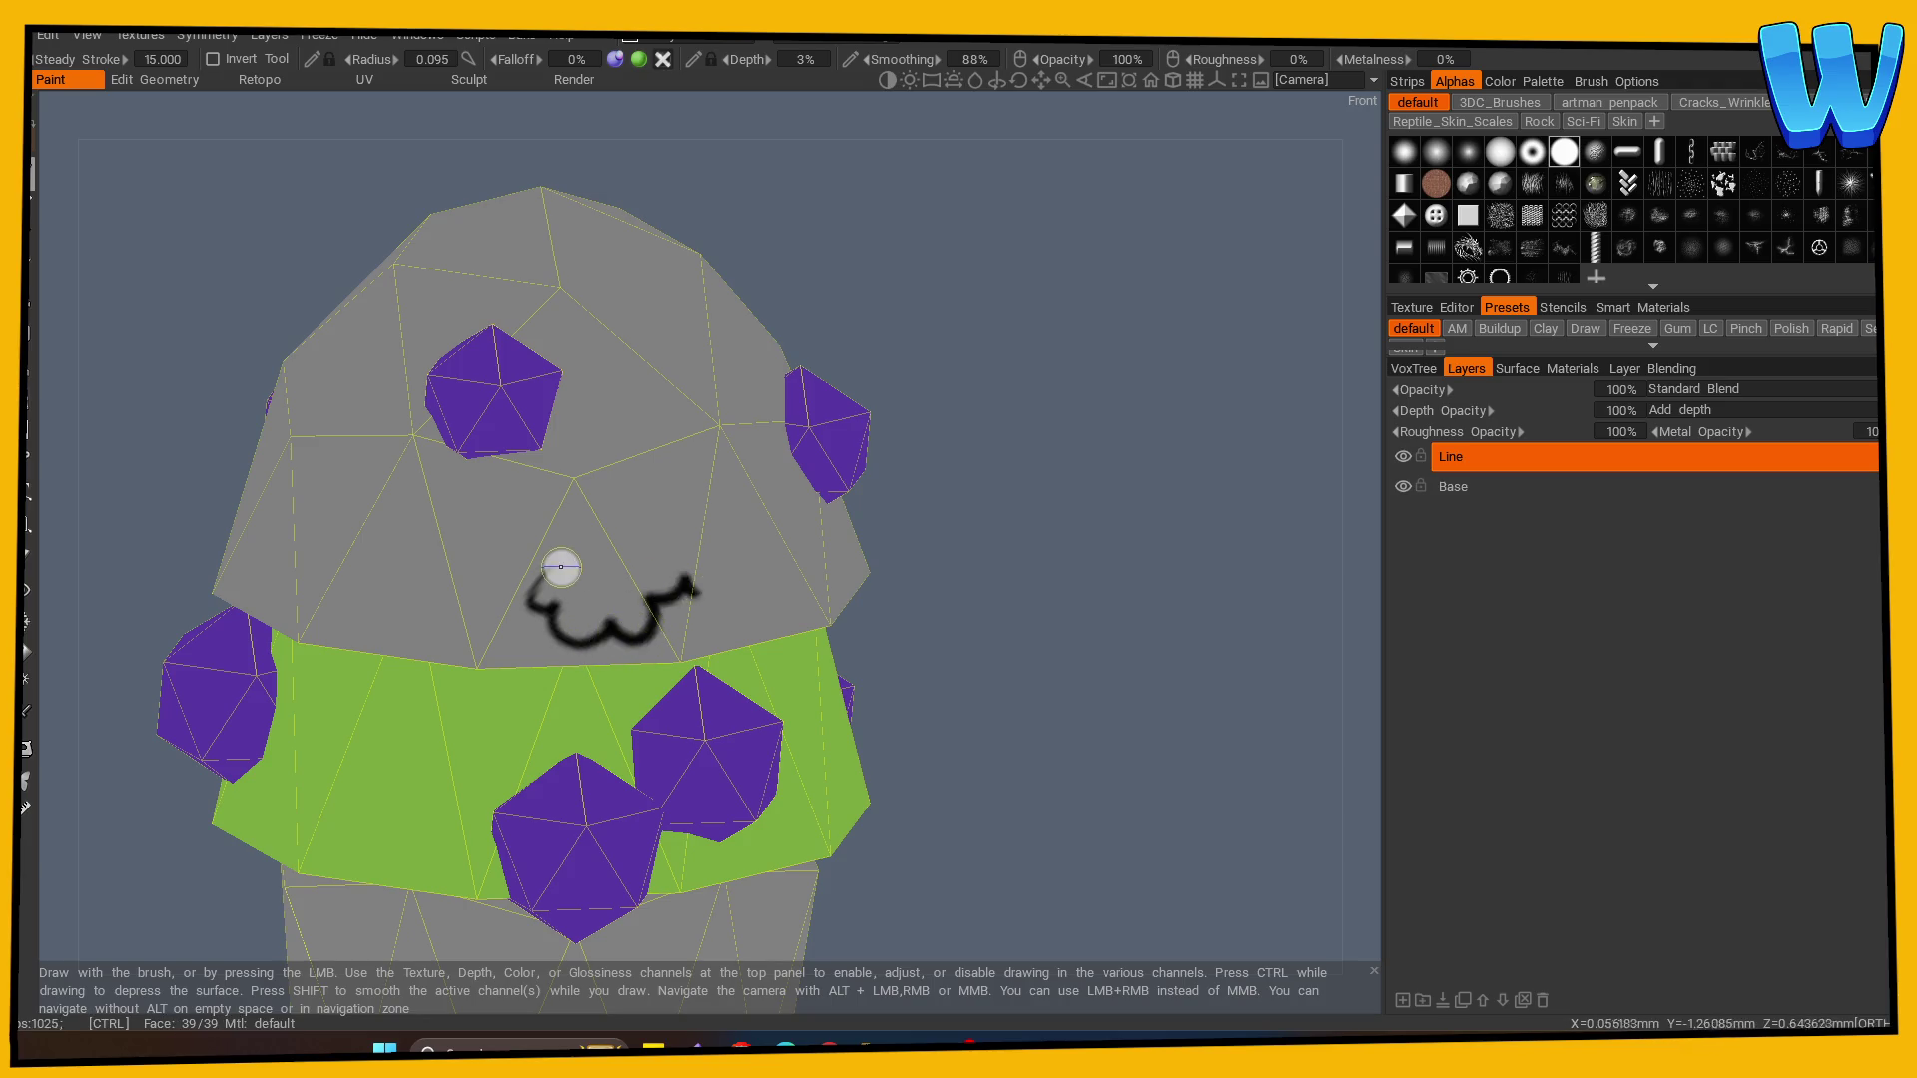
pyautogui.hotkey('ctrl', 'z')
# - Draw black ω-shaped scallops along the canopy's lower front edge above the green band
pyautogui.moveTo(571, 546)
pyautogui.mouseDown()
pyautogui.moveTo(582, 646)
pyautogui.moveTo(737, 587)
pyautogui.mouseUp()
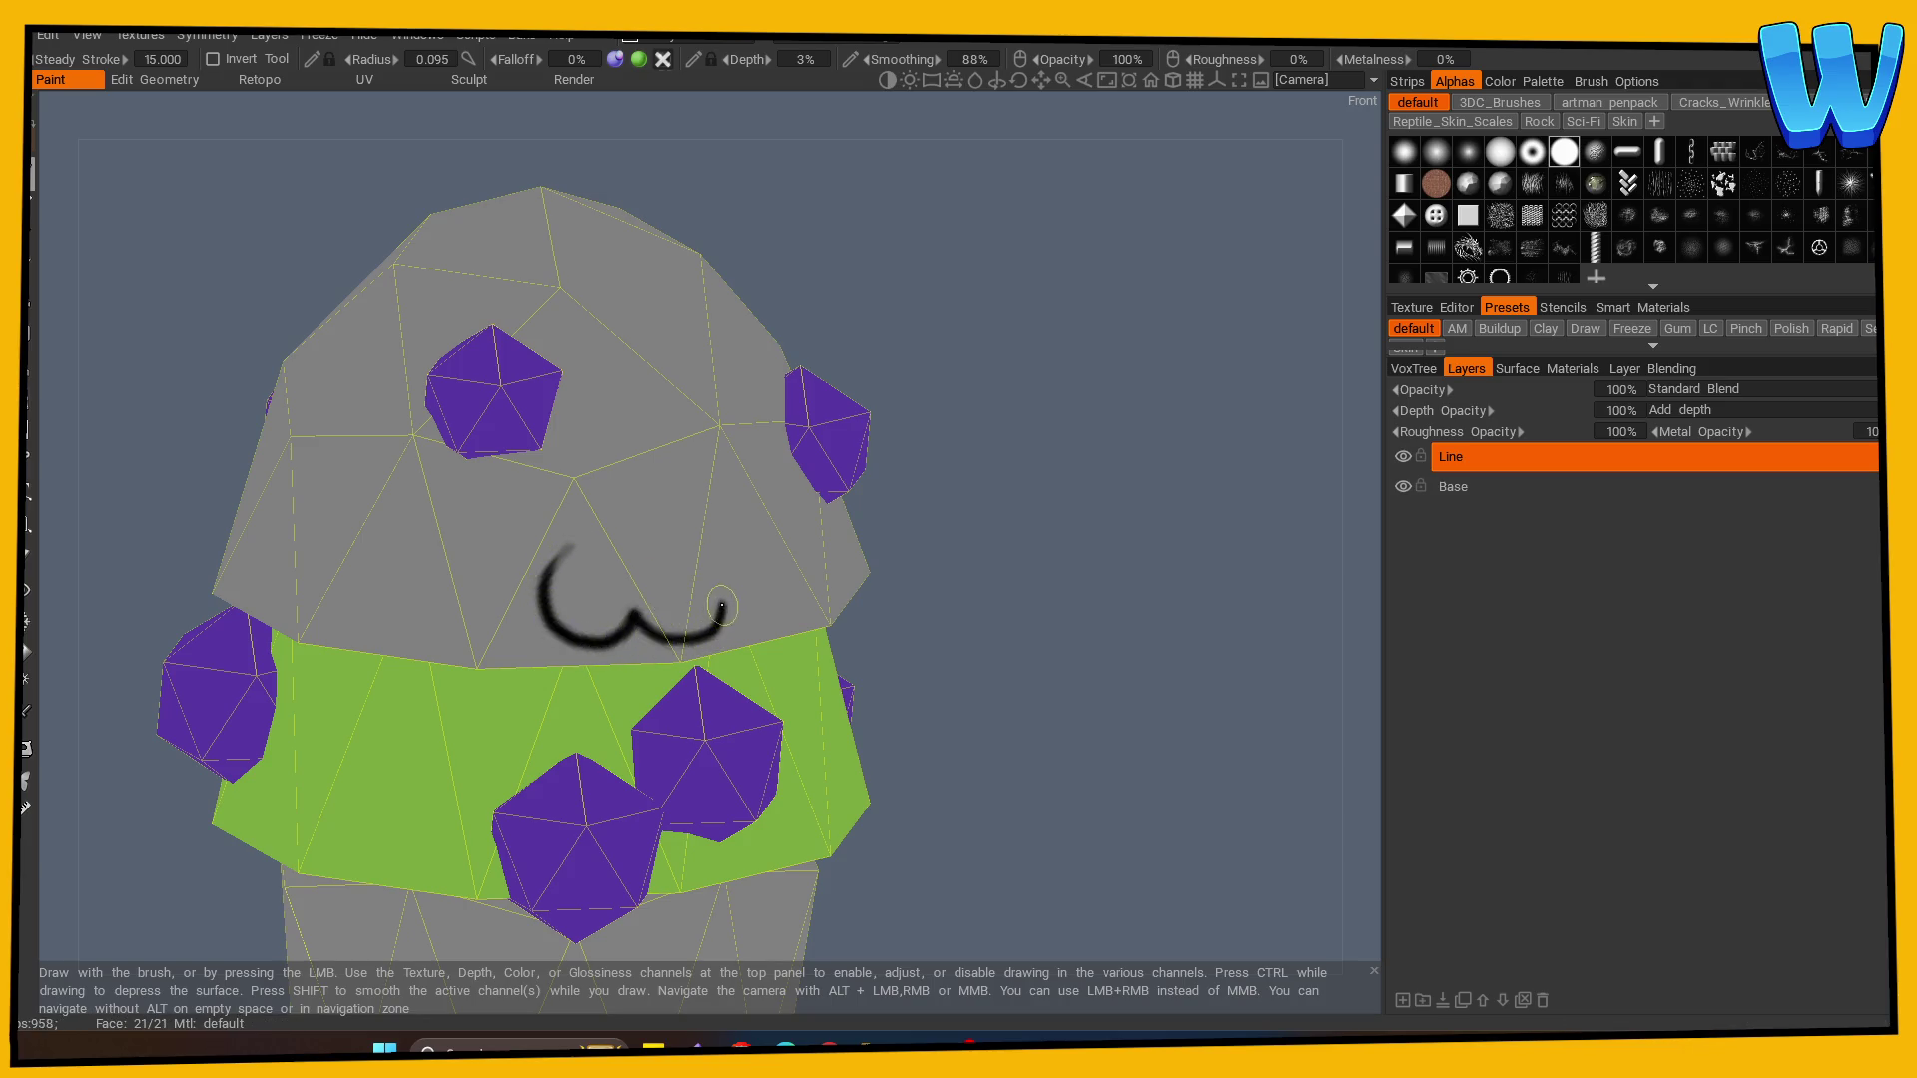
pyautogui.moveTo(959, 599); pyautogui.dragTo(1048, 601)
pyautogui.moveTo(562, 555)
pyautogui.mouseDown()
pyautogui.moveTo(544, 603)
pyautogui.moveTo(626, 647)
pyautogui.moveTo(704, 587)
pyautogui.mouseUp()
pyautogui.moveTo(949, 612); pyautogui.dragTo(895, 626)
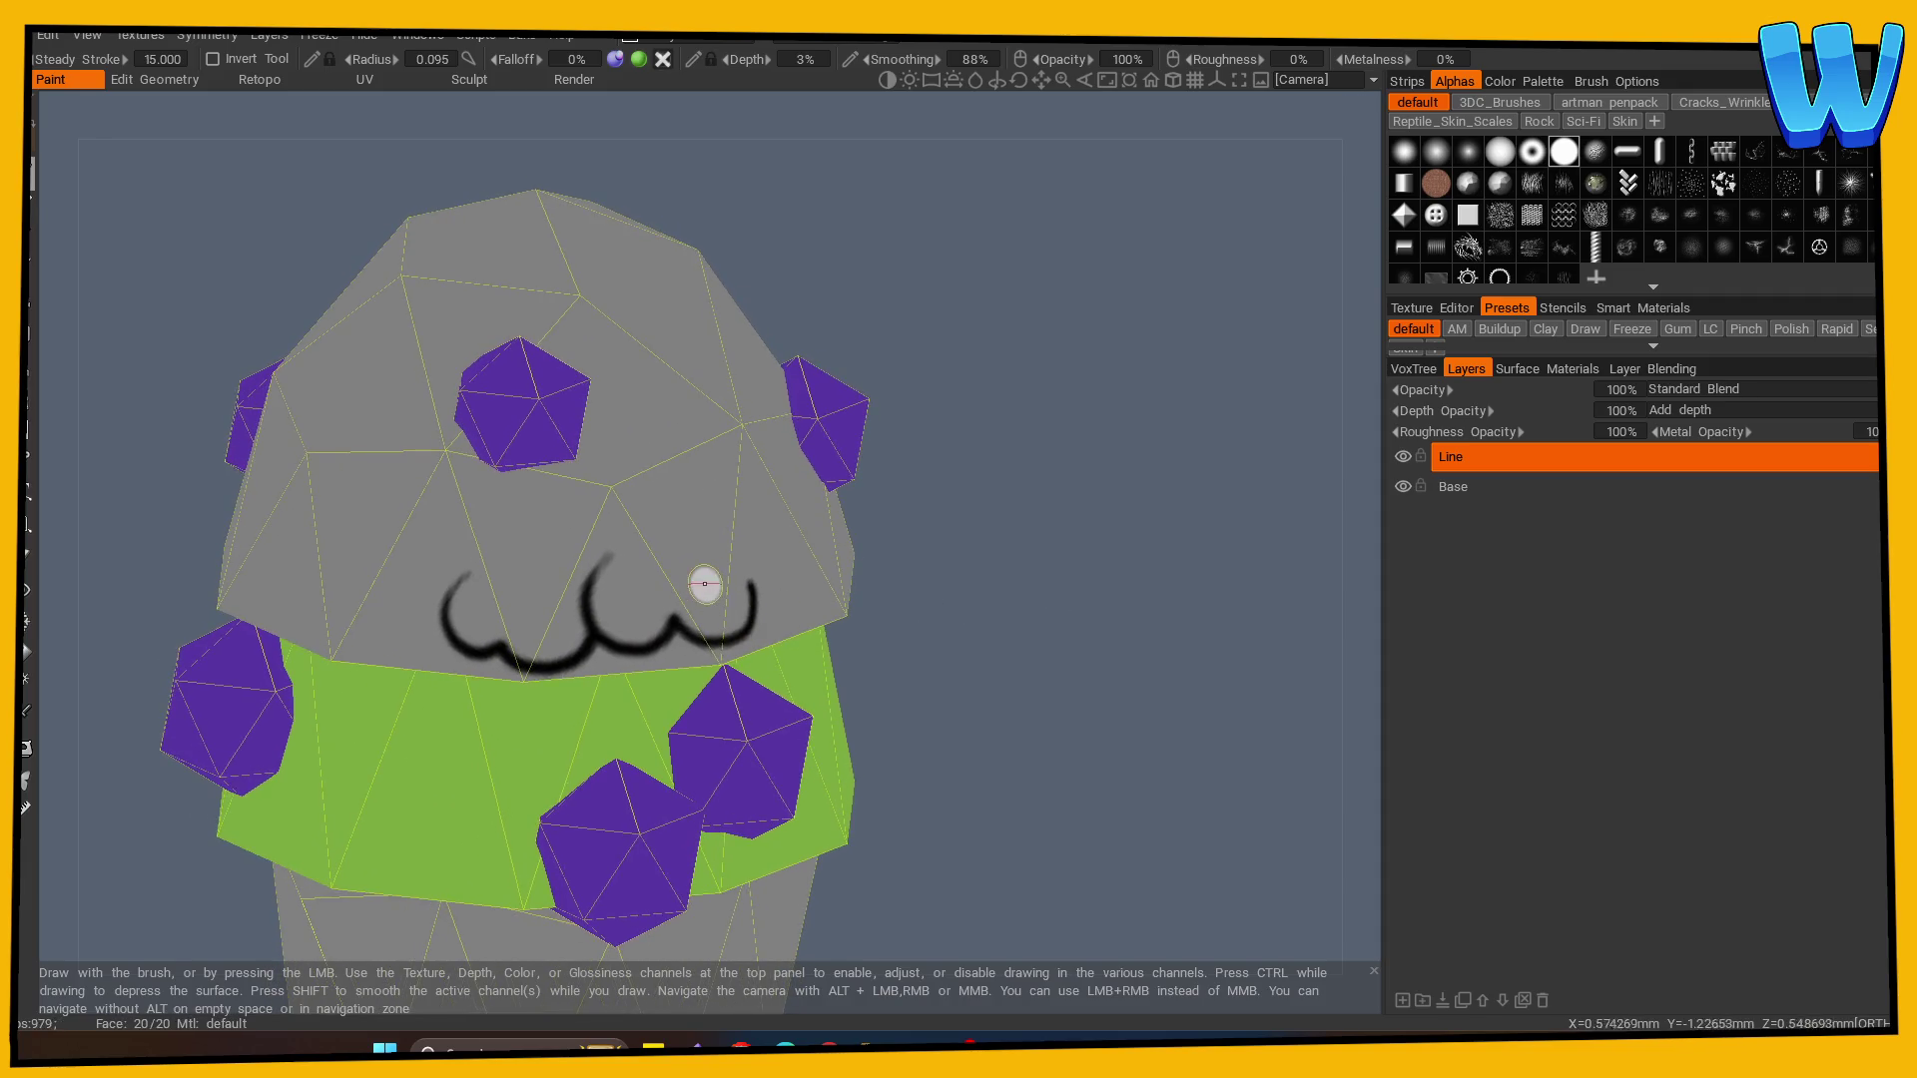
pyautogui.hotkey('ctrl', 'z')
pyautogui.moveTo(446, 621)
pyautogui.mouseDown()
pyautogui.moveTo(514, 614)
pyautogui.moveTo(593, 556)
pyautogui.mouseUp()
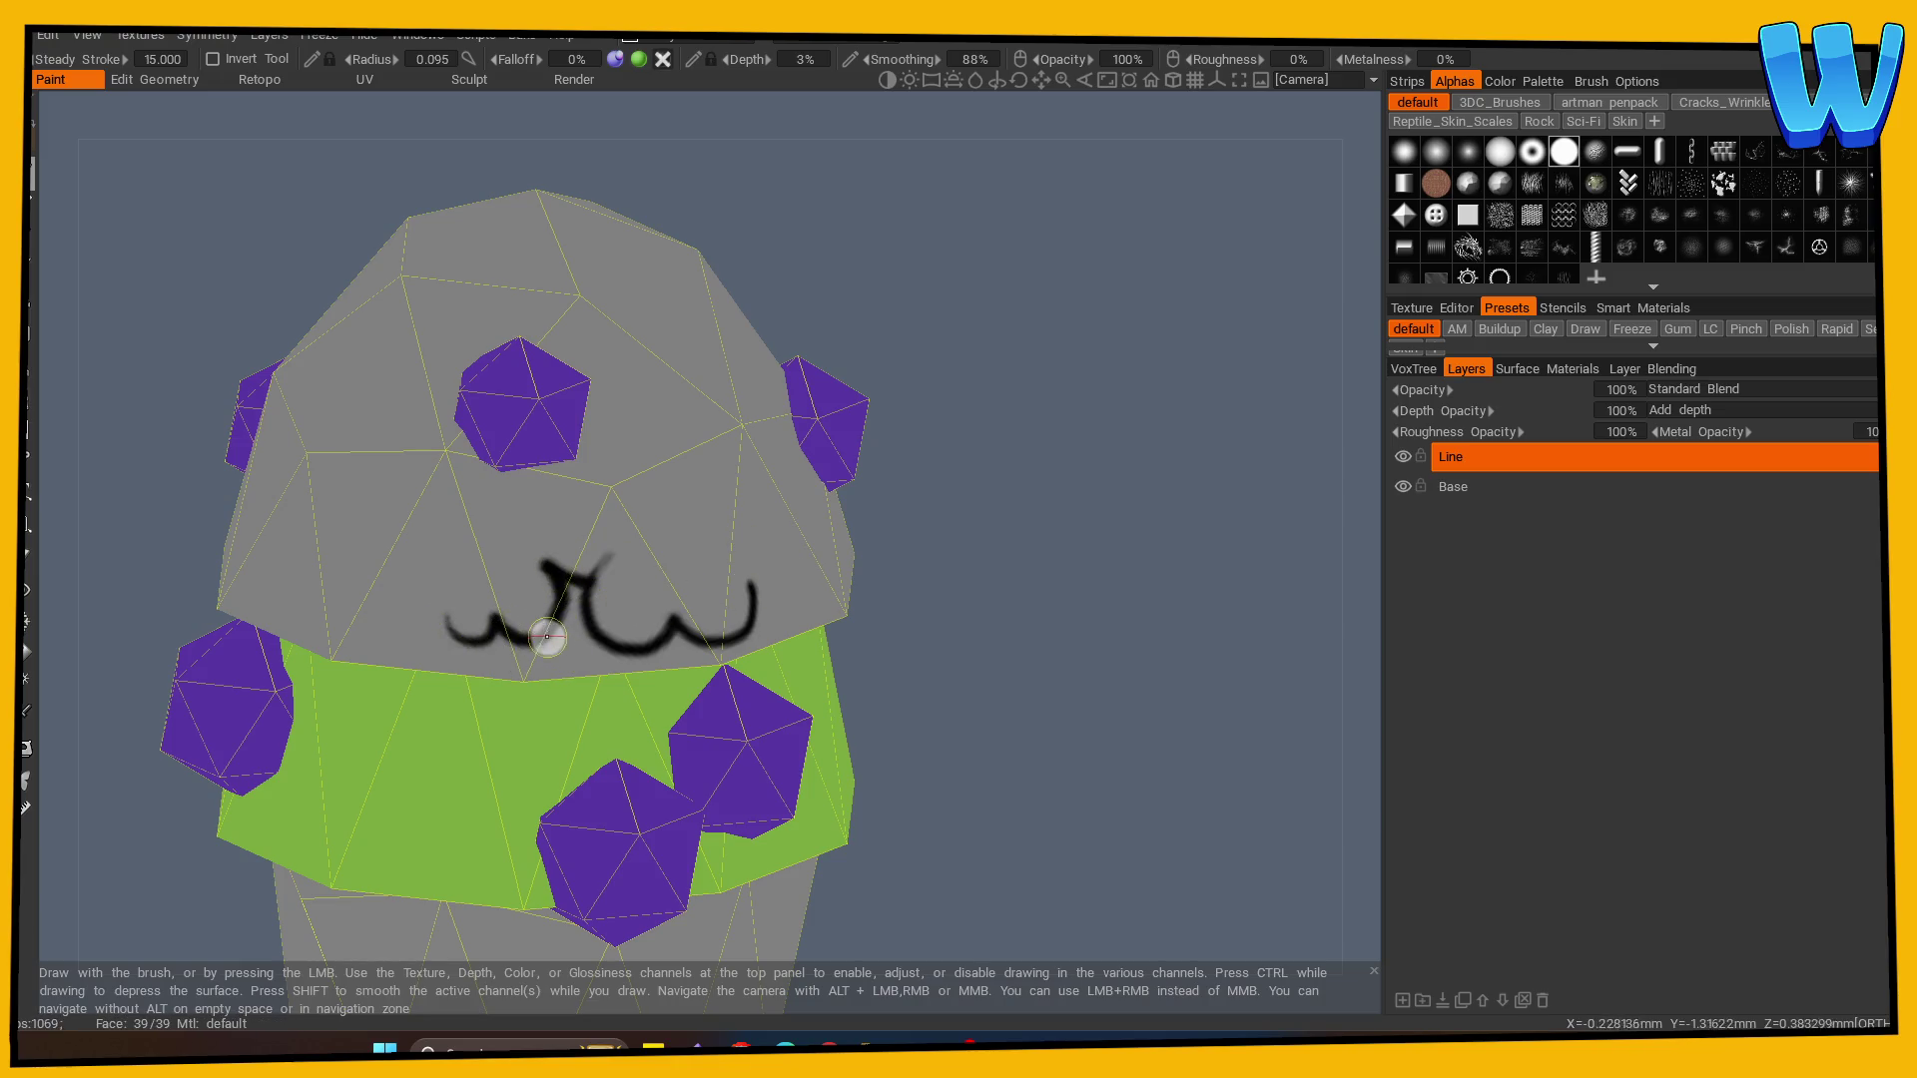
pyautogui.moveTo(933, 577); pyautogui.dragTo(718, 586)
pyautogui.moveTo(539, 597)
pyautogui.mouseDown()
pyautogui.moveTo(548, 633)
pyautogui.moveTo(591, 657)
pyautogui.moveTo(673, 587)
pyautogui.mouseUp()
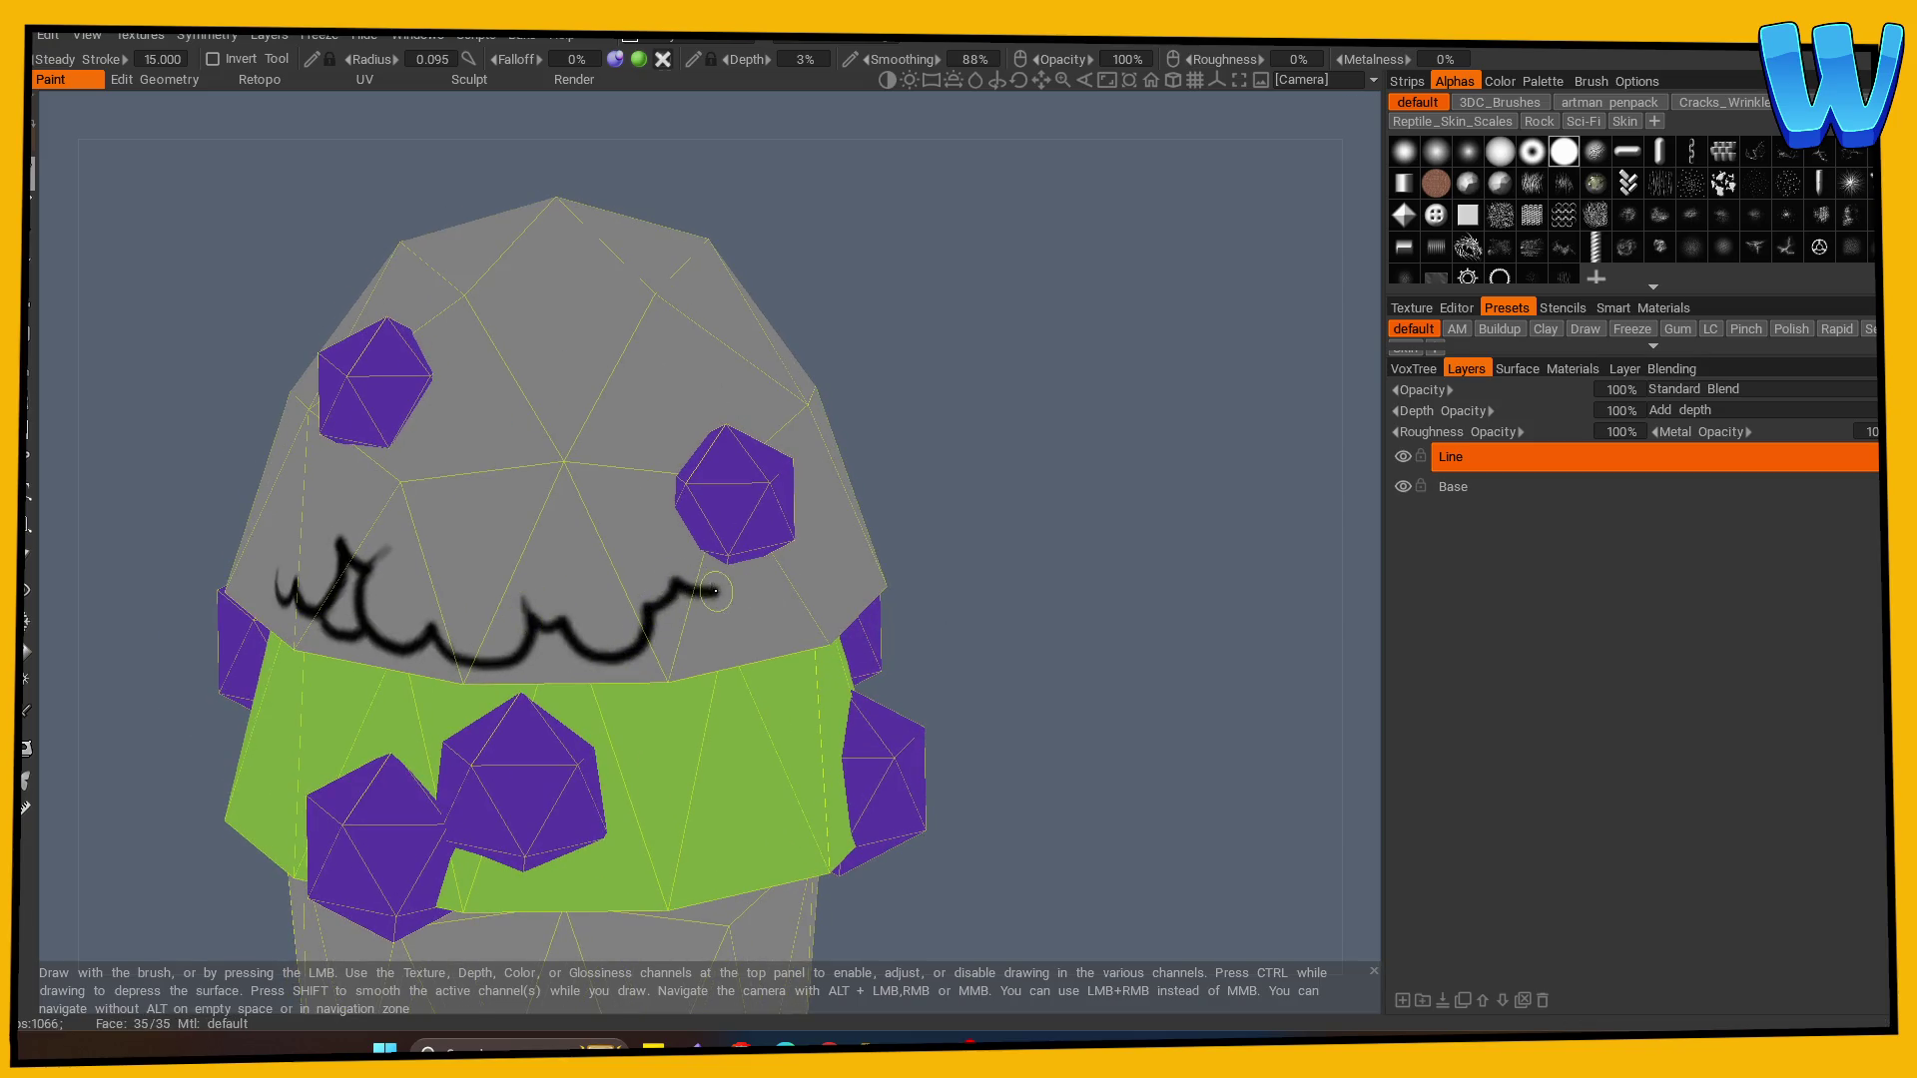
pyautogui.moveTo(1003, 597)
pyautogui.mouseDown()
pyautogui.moveTo(899, 585)
pyautogui.moveTo(1028, 543)
pyautogui.moveTo(949, 505)
pyautogui.mouseUp()
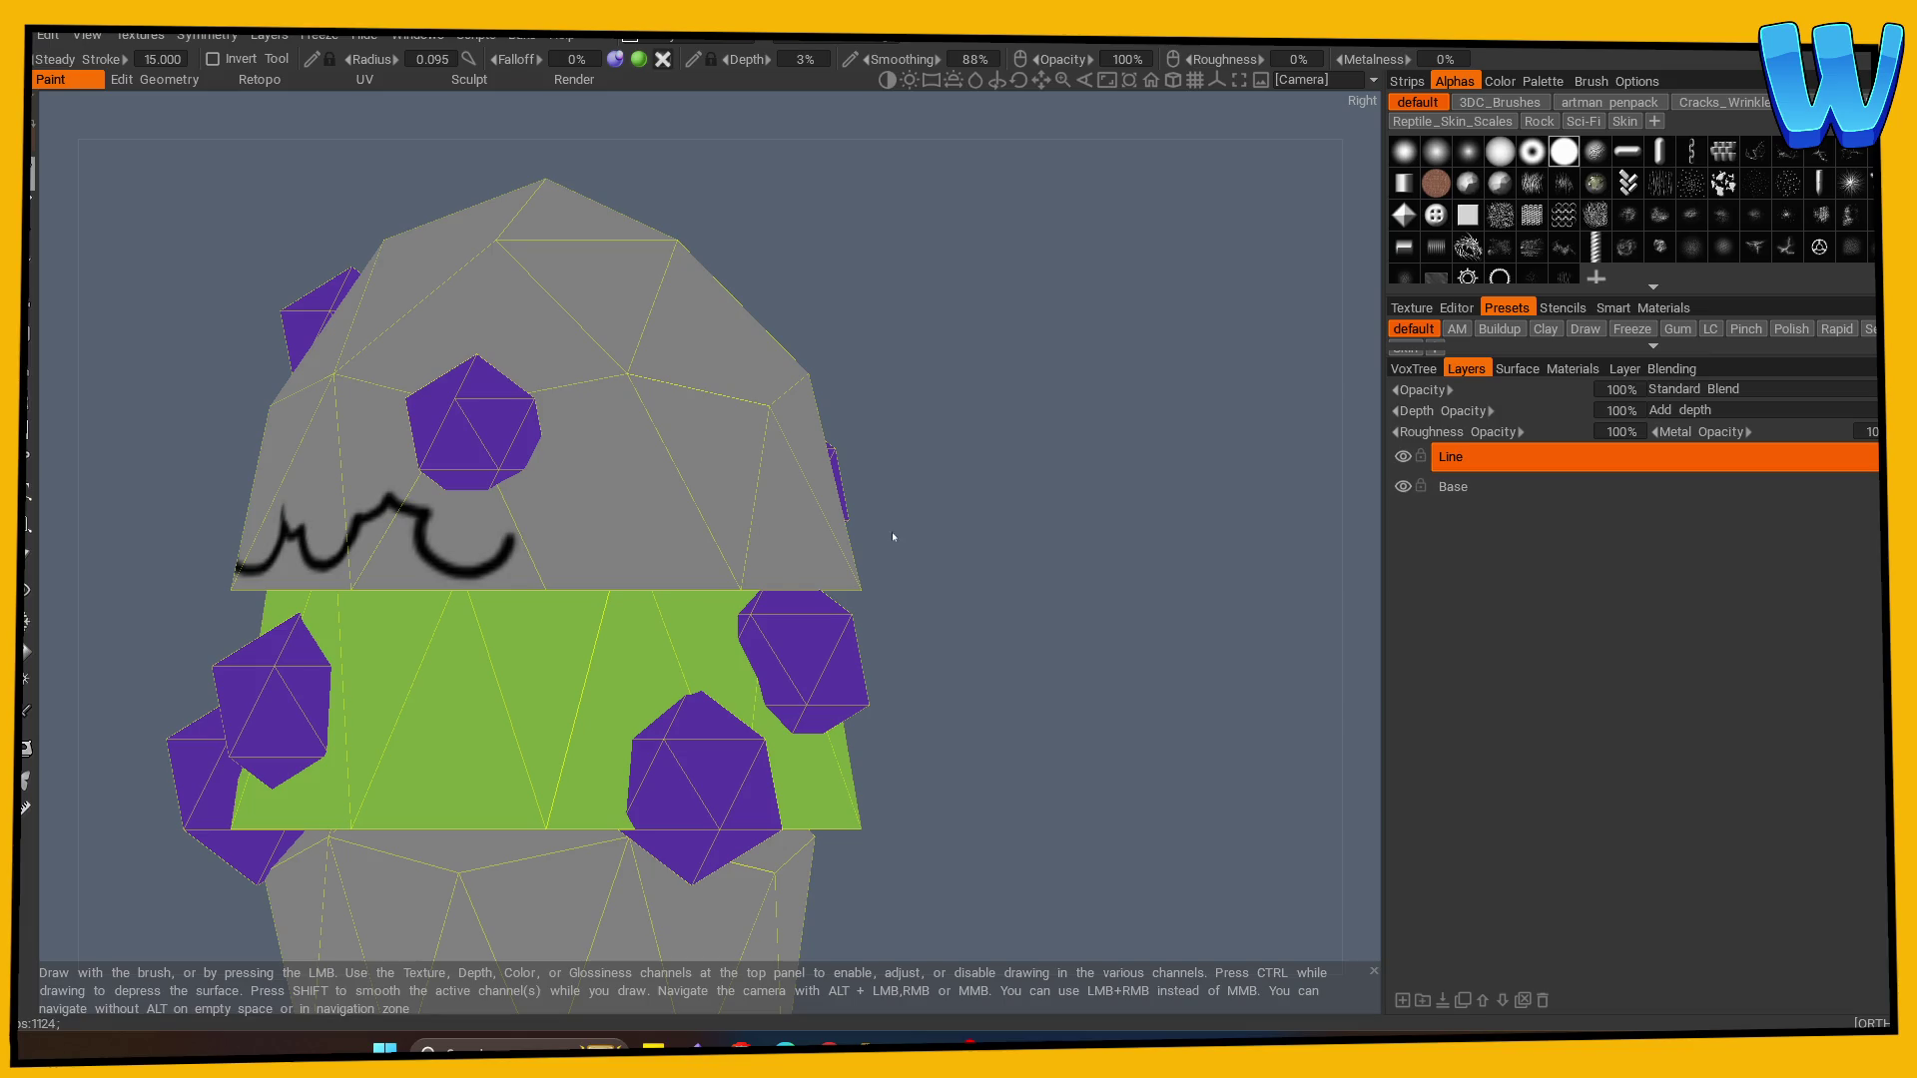
# - Extend the black scallop line along the canopy edge around one side
pyautogui.moveTo(511, 539)
pyautogui.mouseDown()
pyautogui.moveTo(538, 511)
pyautogui.moveTo(644, 569)
pyautogui.moveTo(702, 513)
pyautogui.mouseUp()
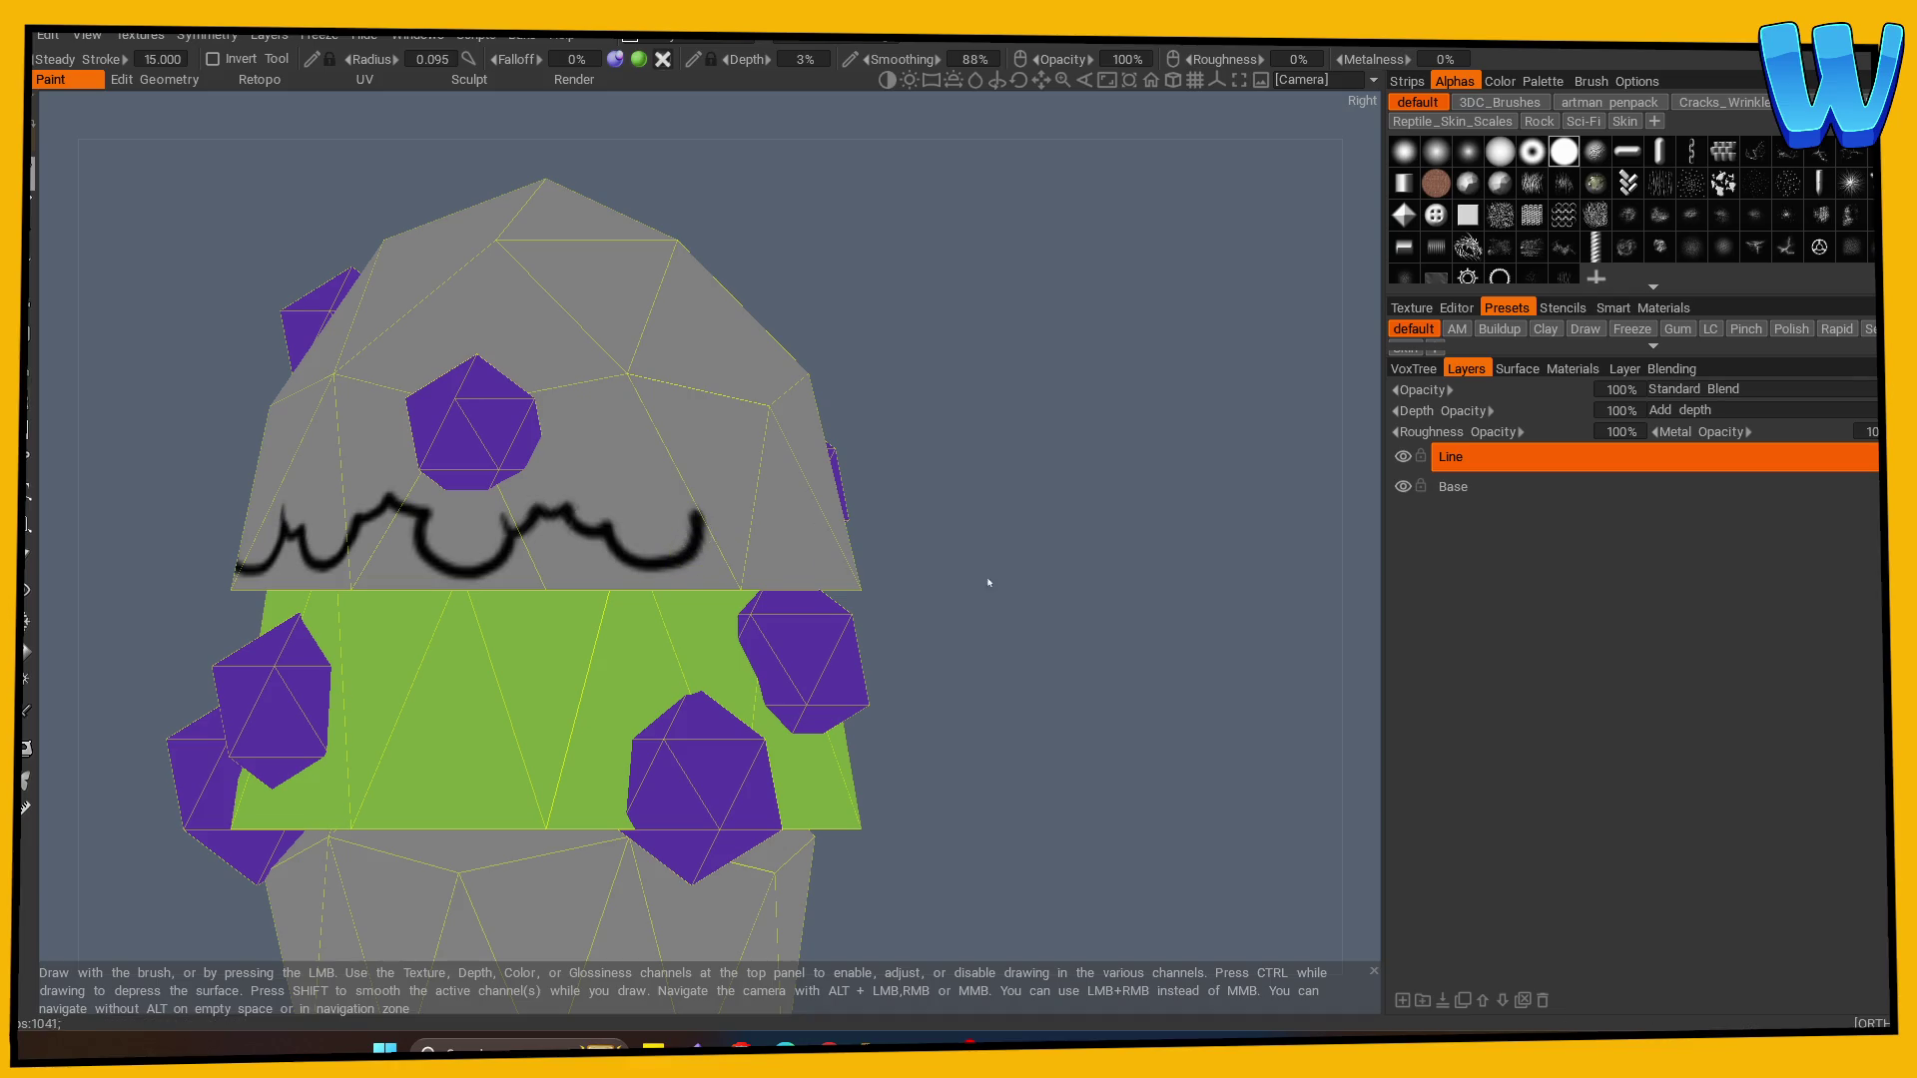
pyautogui.moveTo(988, 582); pyautogui.dragTo(775, 586)
pyautogui.moveTo(557, 539)
pyautogui.mouseDown()
pyautogui.moveTo(639, 564)
pyautogui.moveTo(689, 612)
pyautogui.mouseUp()
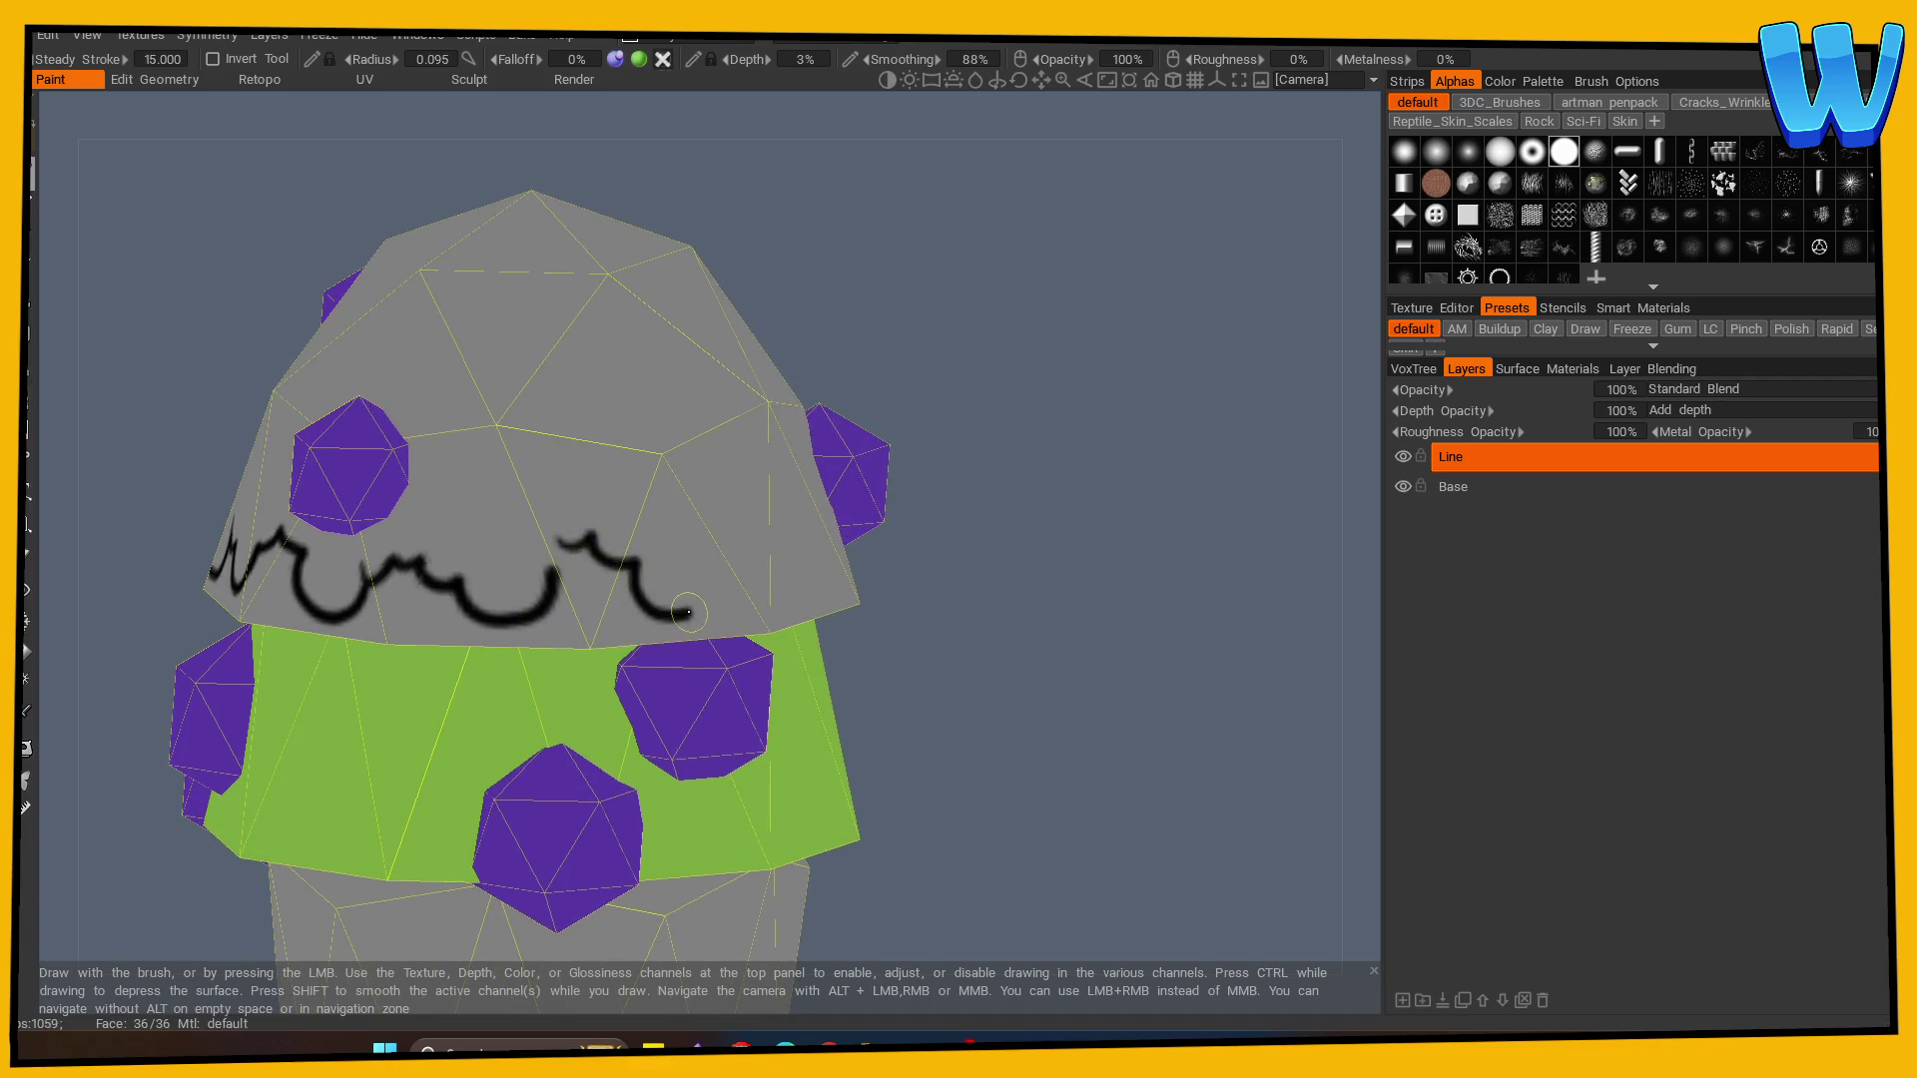
pyautogui.moveTo(762, 556); pyautogui.dragTo(877, 629)
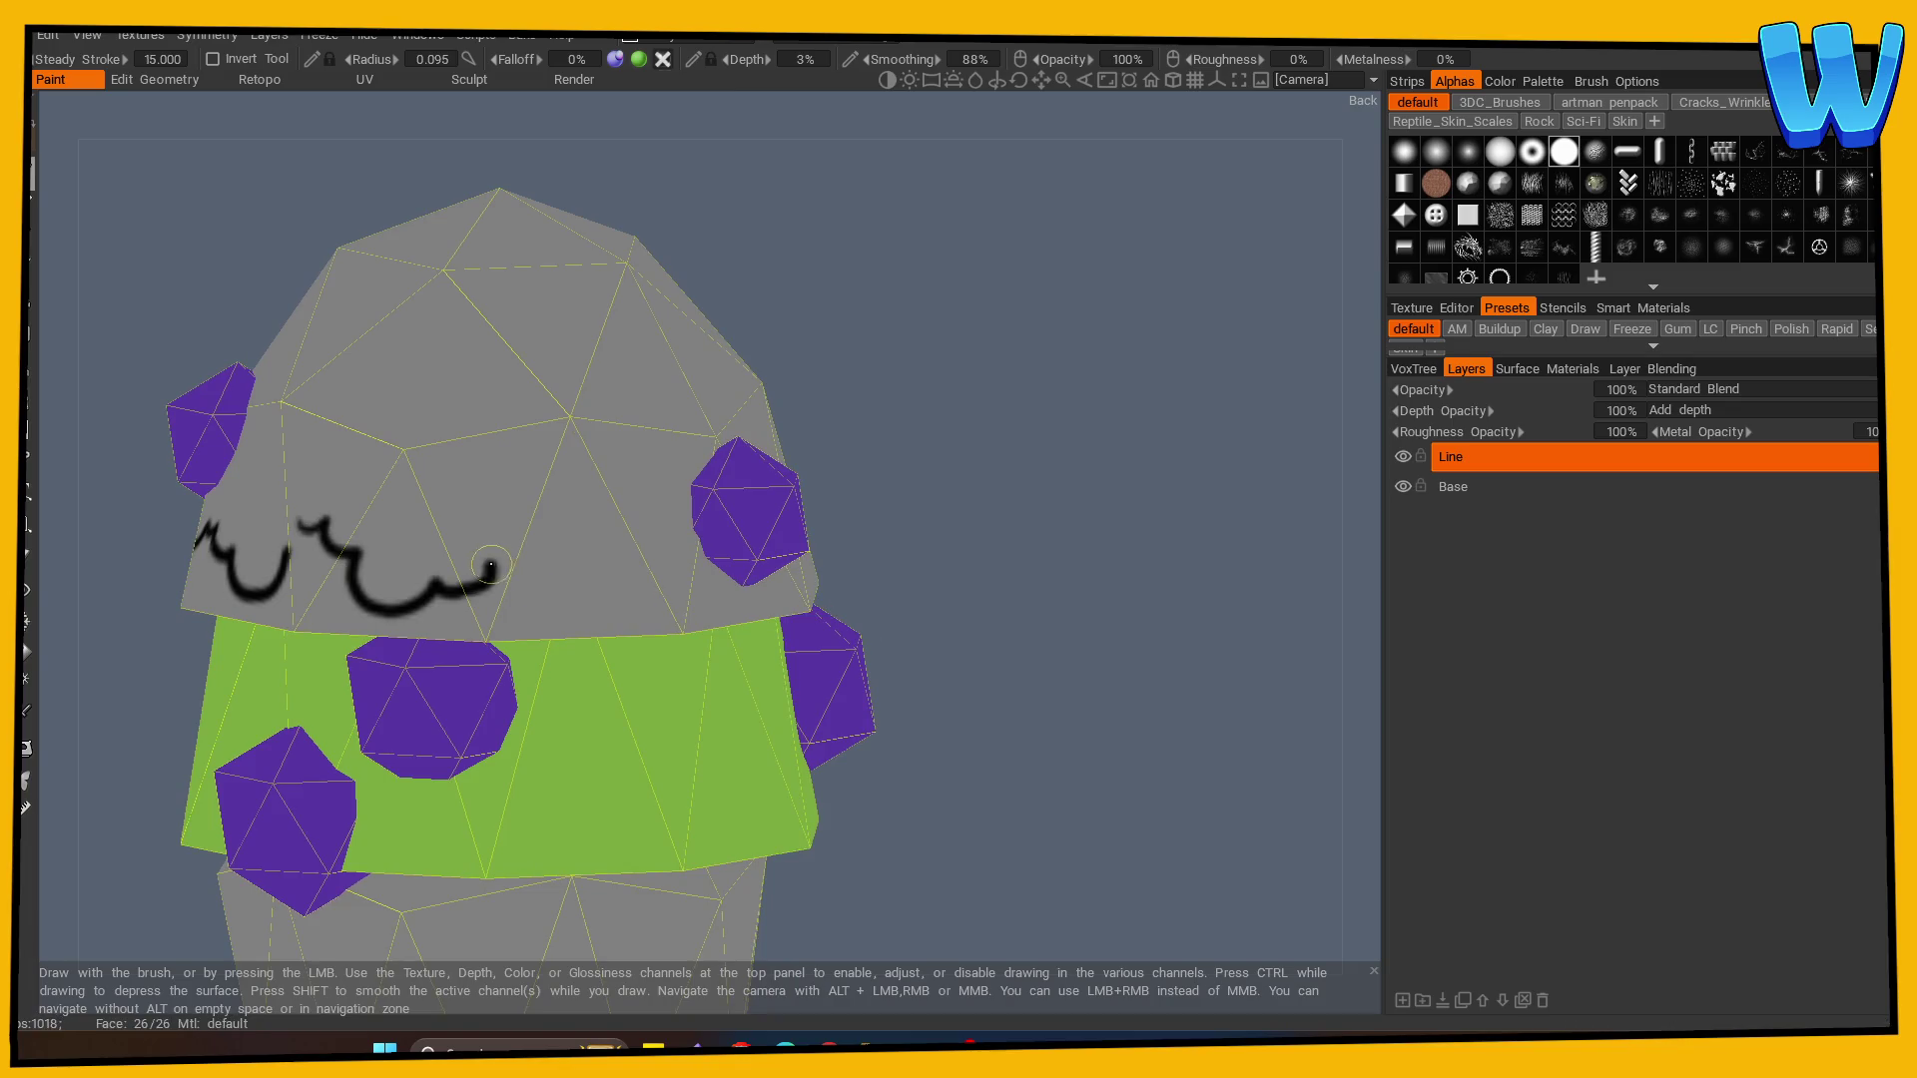
pyautogui.moveTo(490, 568)
pyautogui.mouseDown()
pyautogui.moveTo(544, 529)
pyautogui.moveTo(597, 584)
pyautogui.moveTo(663, 609)
pyautogui.moveTo(696, 582)
pyautogui.moveTo(734, 604)
pyautogui.mouseUp()
pyautogui.moveTo(461, 589)
pyautogui.mouseDown()
pyautogui.moveTo(499, 624)
pyautogui.moveTo(583, 592)
pyautogui.moveTo(496, 601)
pyautogui.moveTo(580, 599)
pyautogui.mouseUp()
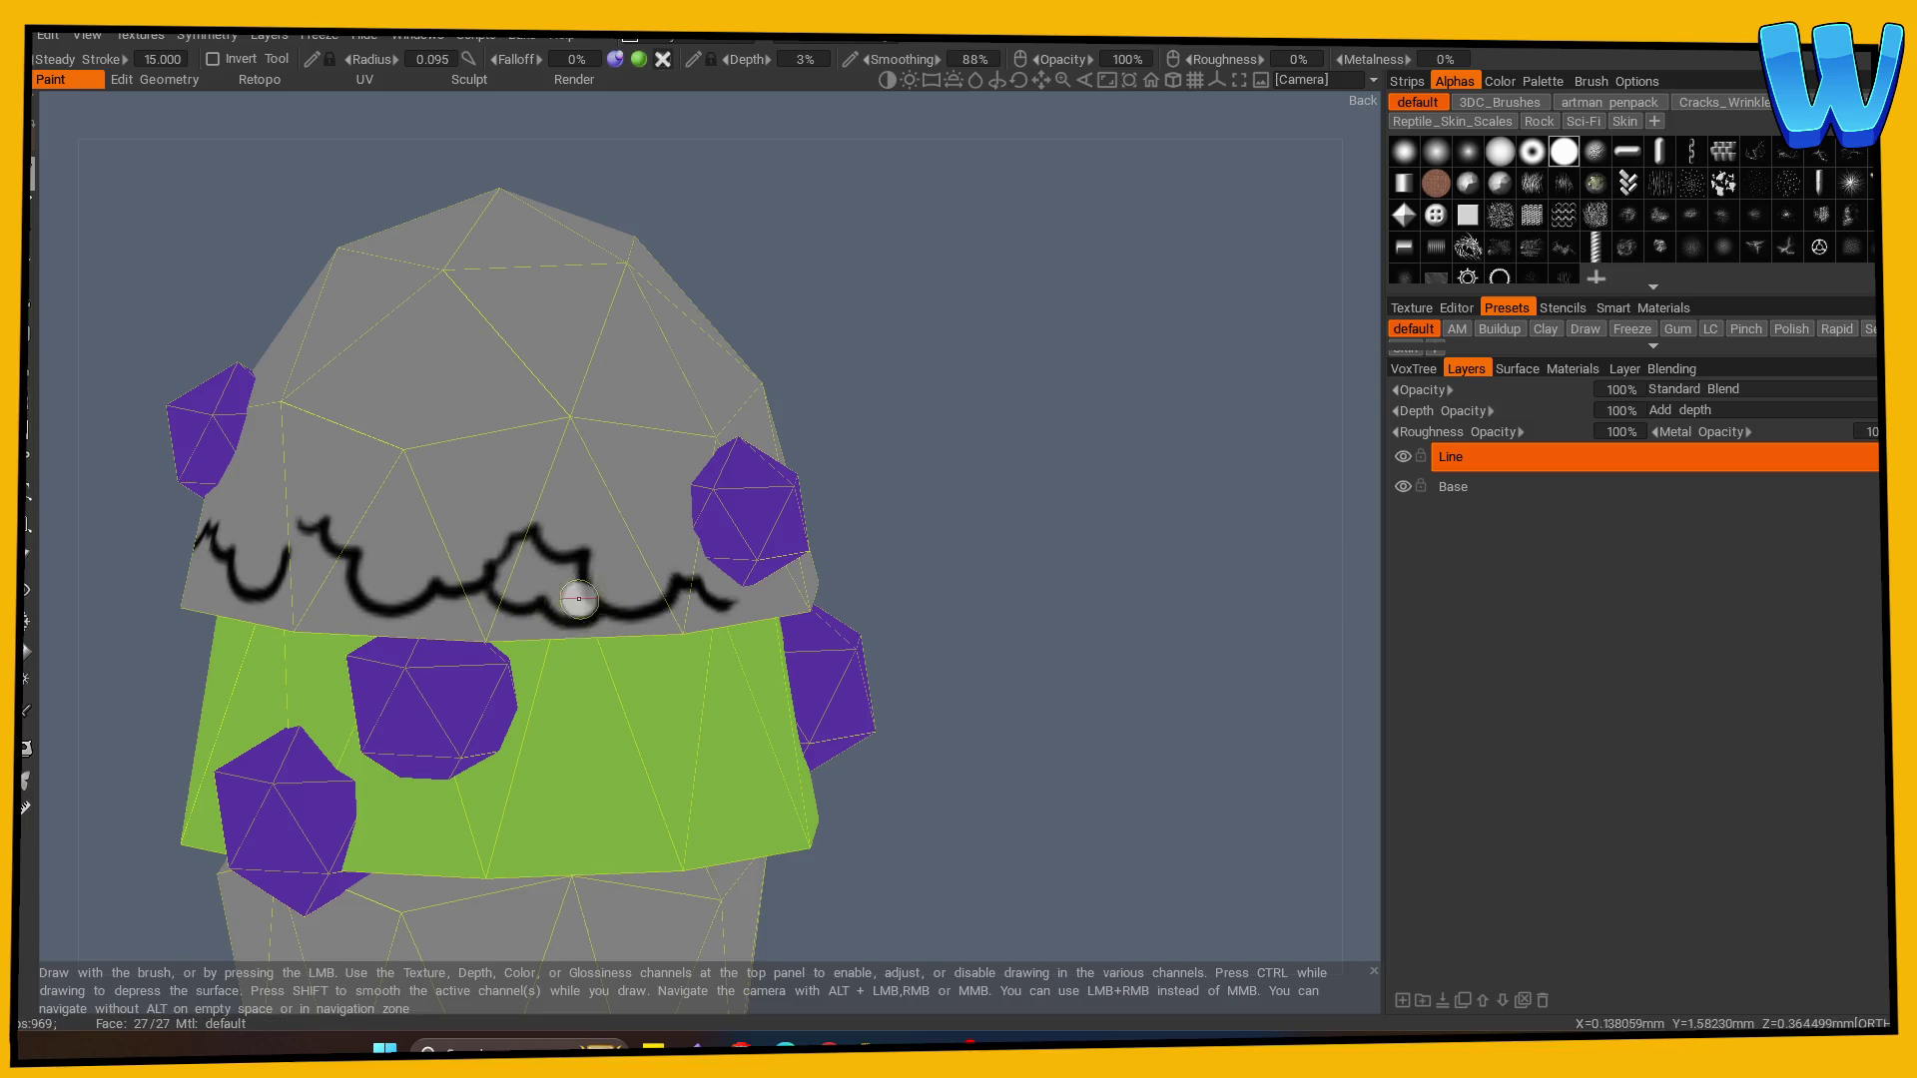
pyautogui.moveTo(1002, 599); pyautogui.dragTo(1178, 604)
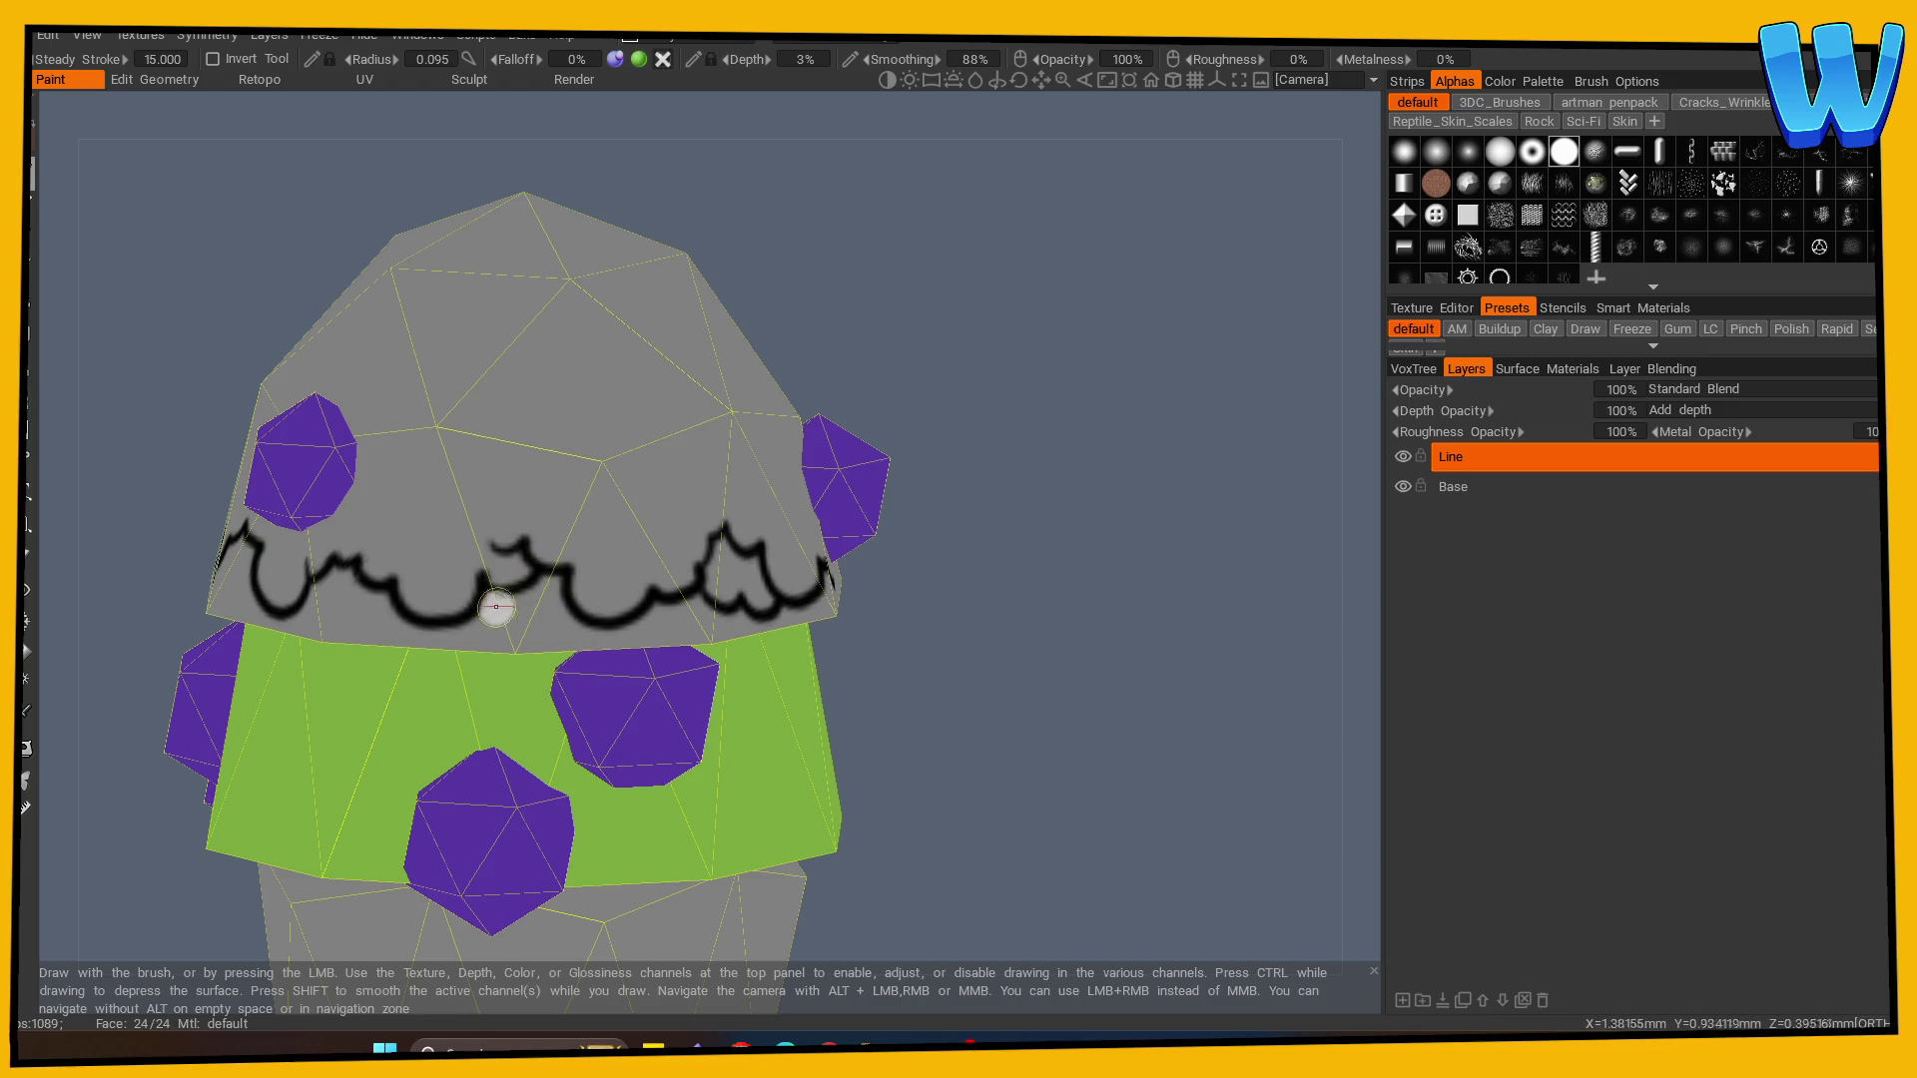
pyautogui.moveTo(497, 606); pyautogui.dragTo(586, 633)
pyautogui.moveTo(898, 639); pyautogui.dragTo(1069, 642)
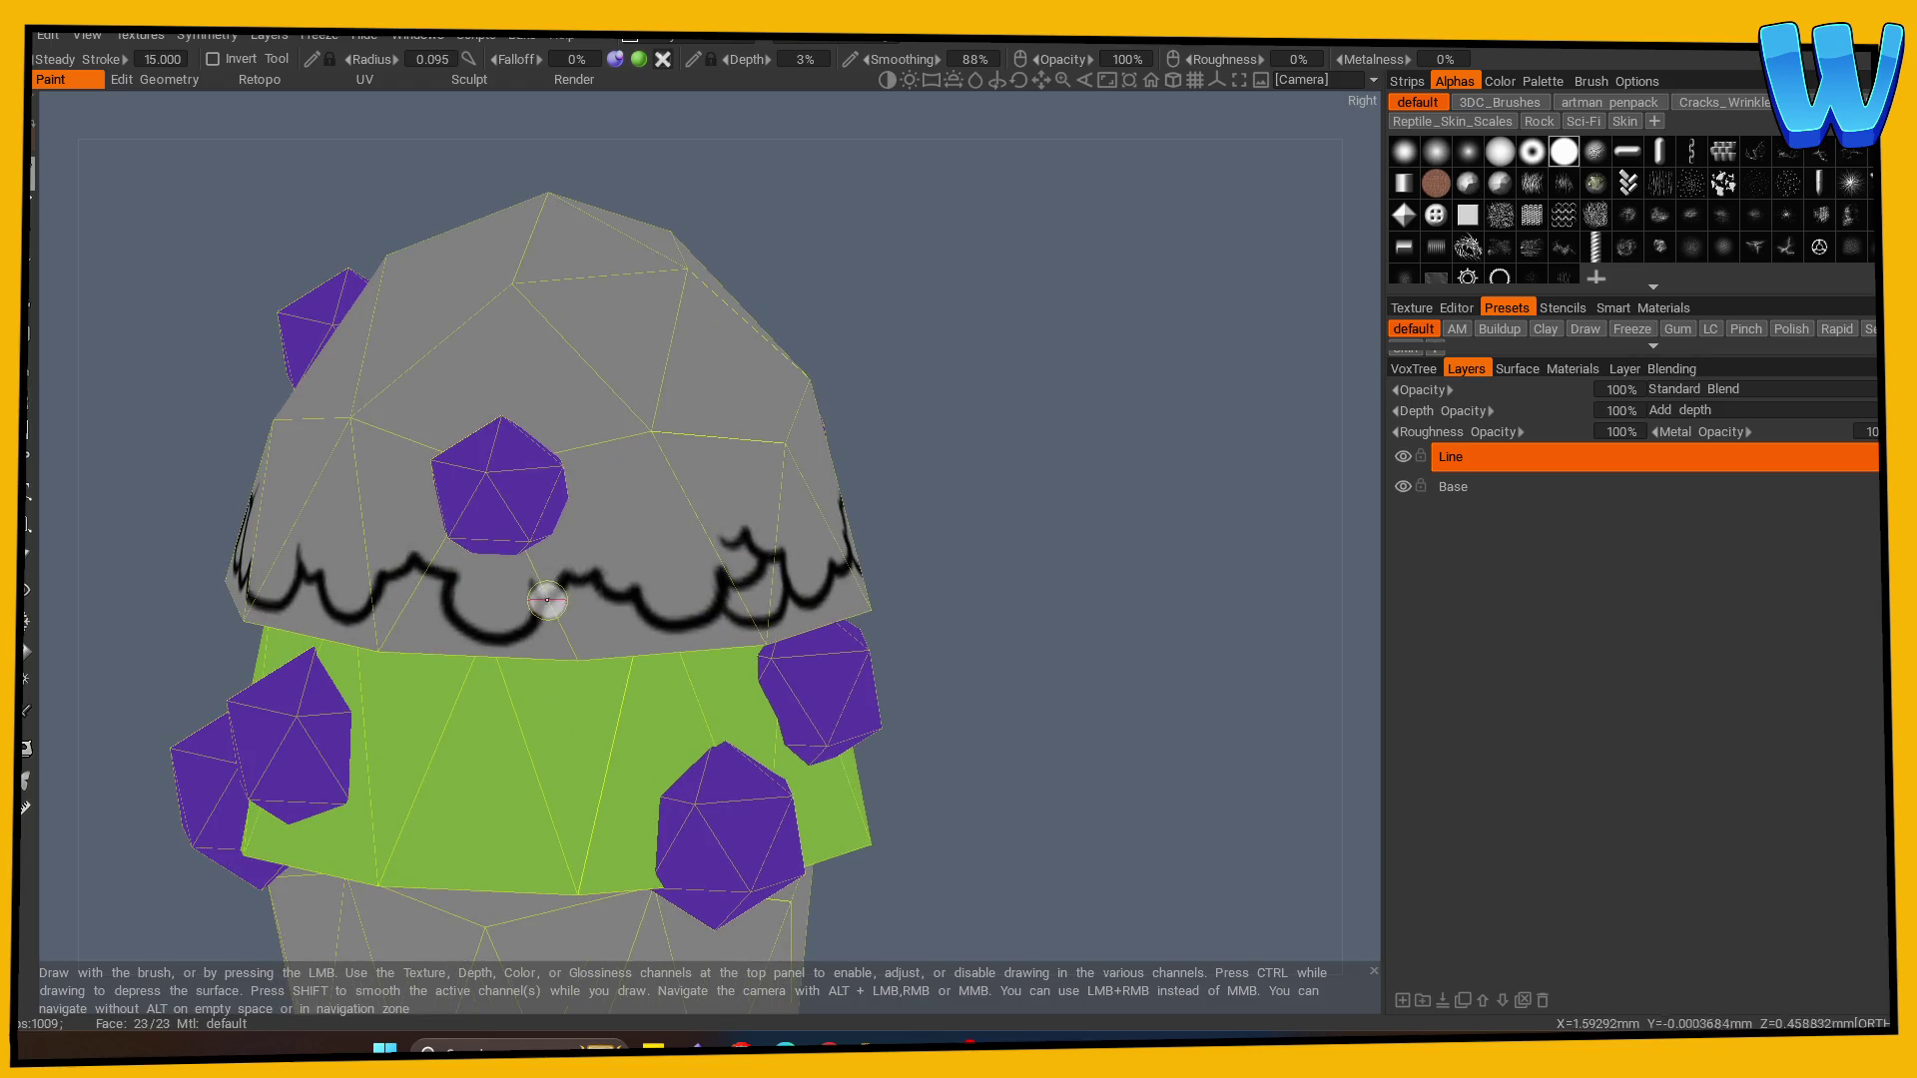
pyautogui.moveTo(547, 600); pyautogui.dragTo(599, 611)
pyautogui.moveTo(393, 599); pyautogui.dragTo(459, 599)
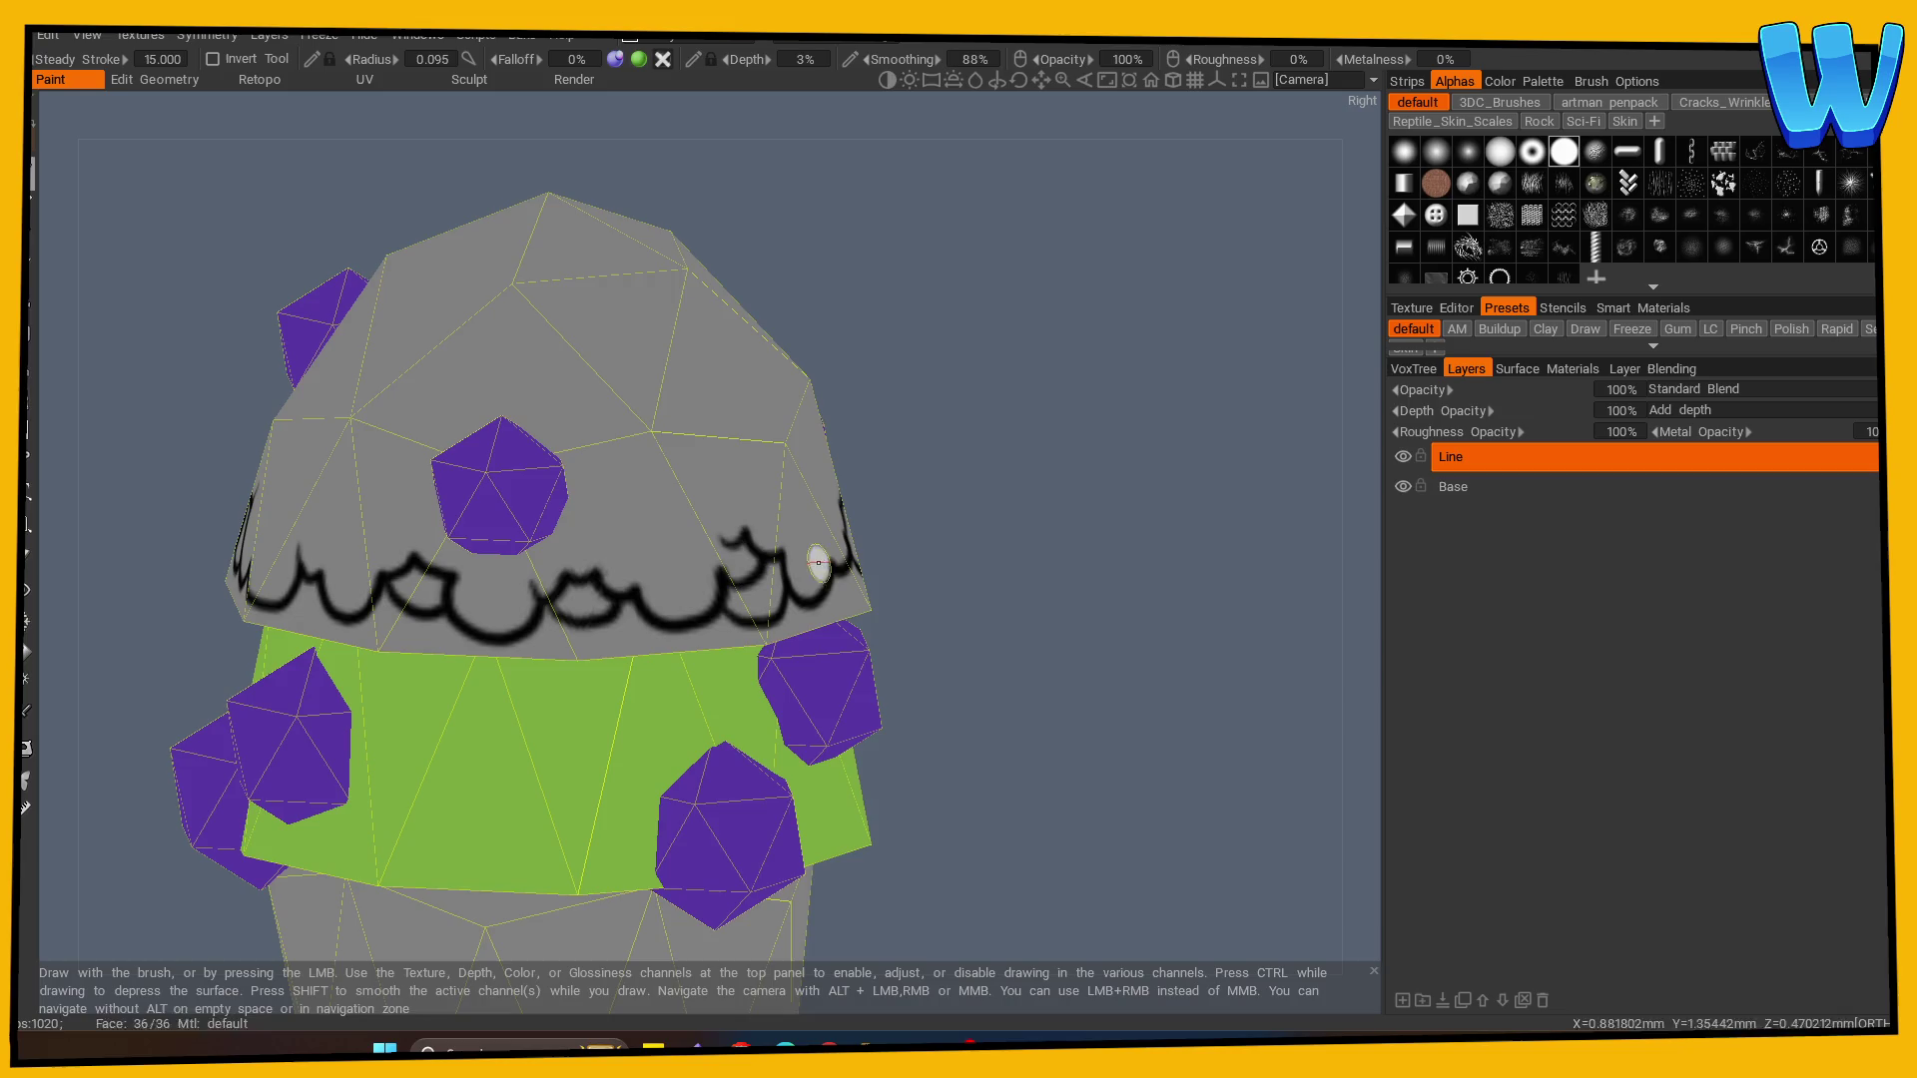
# - Continue the scalloped outline around the remaining sides and back of the canopy
pyautogui.scroll(-6, 818, 562)
pyautogui.moveTo(385, 762)
pyautogui.mouseDown()
pyautogui.moveTo(822, 774)
pyautogui.moveTo(427, 761)
pyautogui.moveTo(709, 770)
pyautogui.moveTo(655, 758)
pyautogui.moveTo(1263, 708)
pyautogui.moveTo(1049, 762)
pyautogui.moveTo(698, 699)
pyautogui.mouseUp()
pyautogui.scroll(6, 1262, 708)
pyautogui.scroll(2, 699, 699)
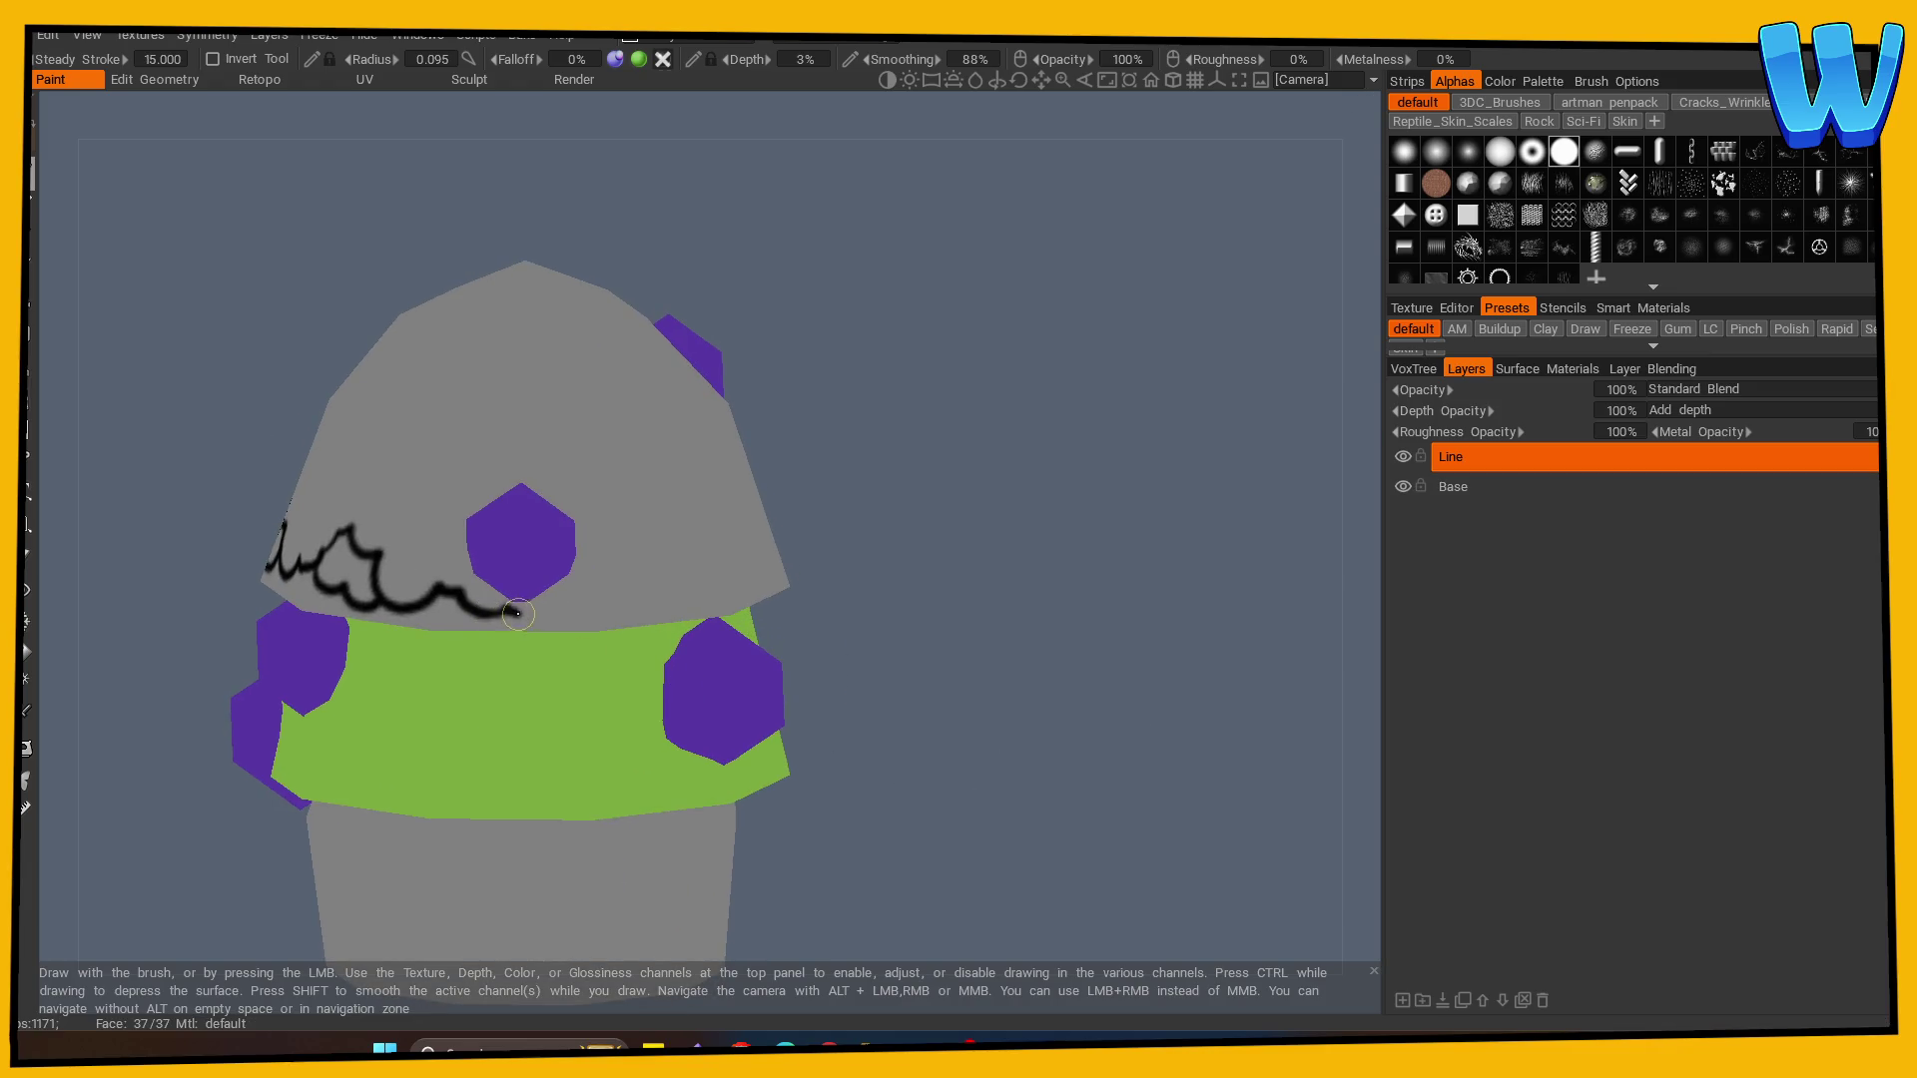
pyautogui.moveTo(624, 580)
pyautogui.mouseDown()
pyautogui.moveTo(689, 599)
pyautogui.moveTo(704, 571)
pyautogui.mouseUp()
pyautogui.moveTo(869, 617); pyautogui.dragTo(655, 650)
pyautogui.moveTo(501, 609)
pyautogui.mouseDown()
pyautogui.moveTo(556, 588)
pyautogui.moveTo(723, 608)
pyautogui.mouseUp()
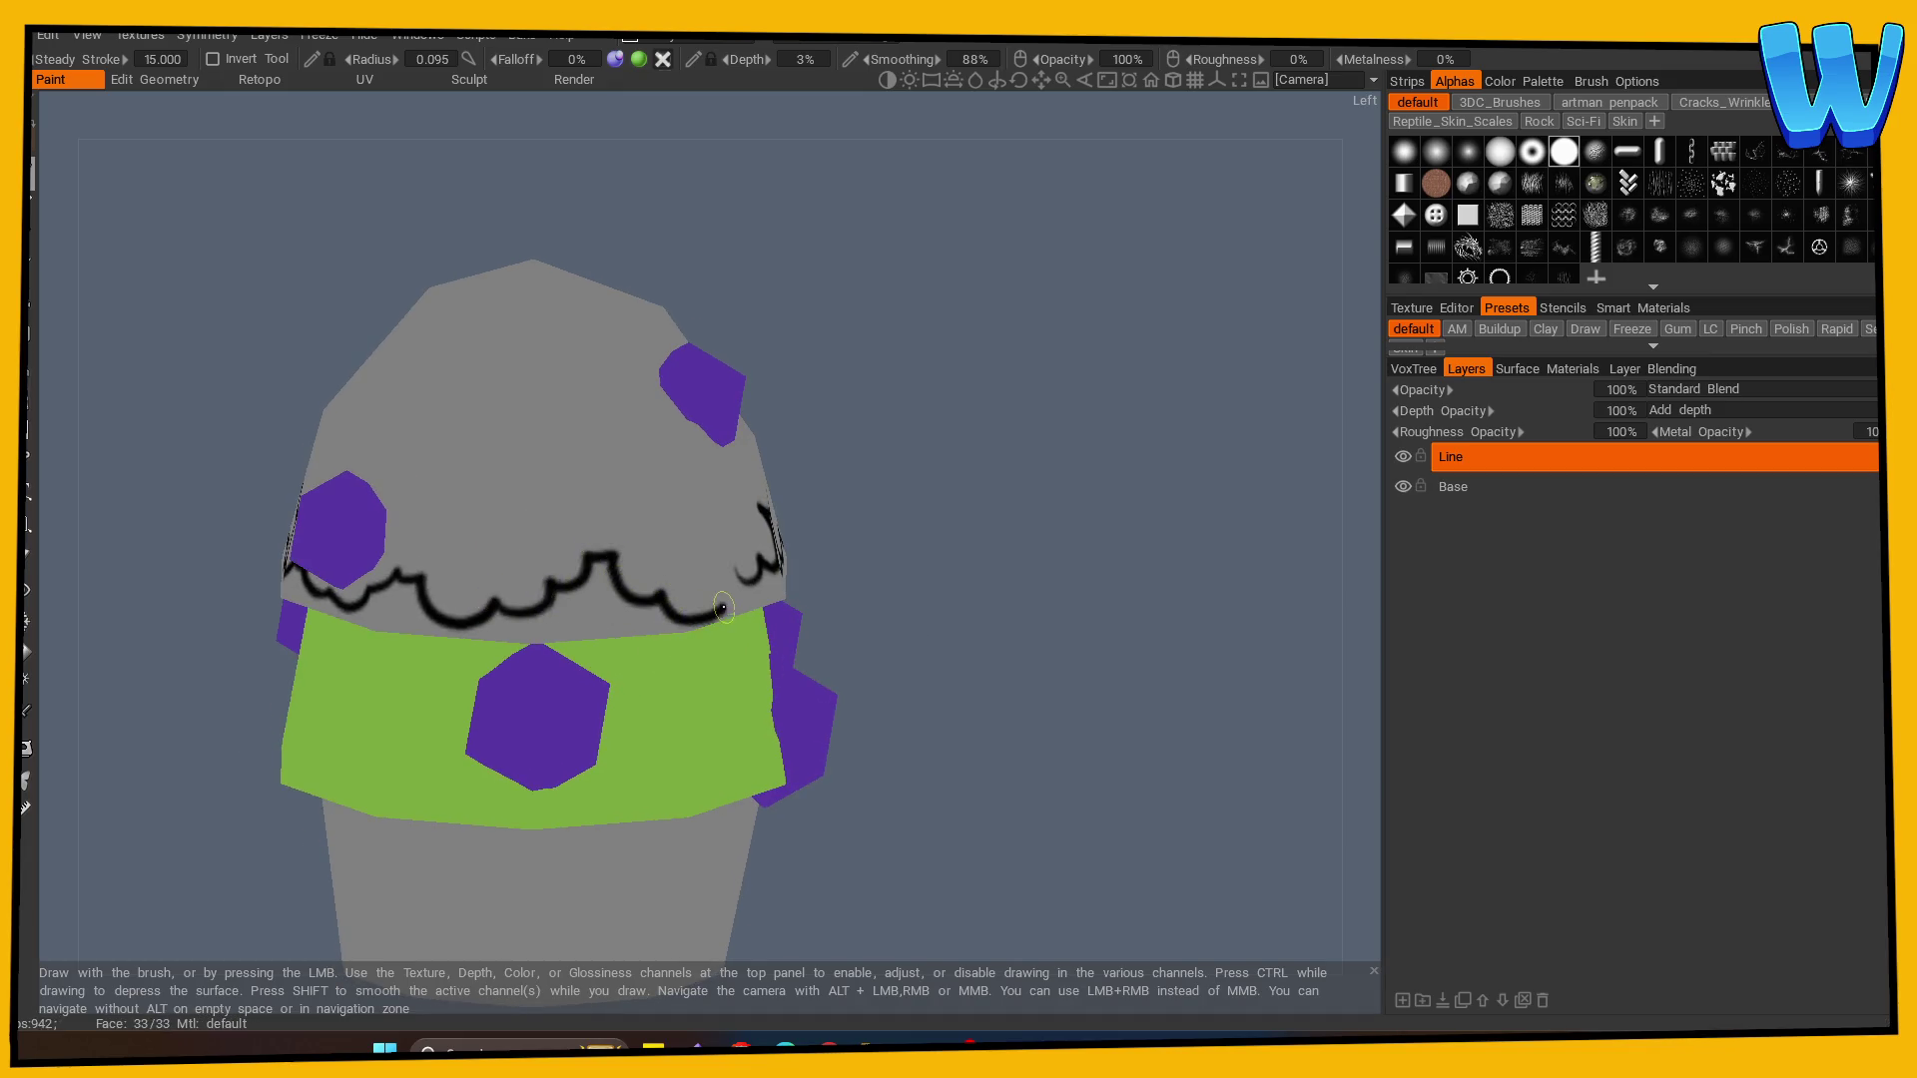
pyautogui.moveTo(898, 639)
pyautogui.mouseDown()
pyautogui.moveTo(875, 663)
pyautogui.moveTo(818, 659)
pyautogui.mouseUp()
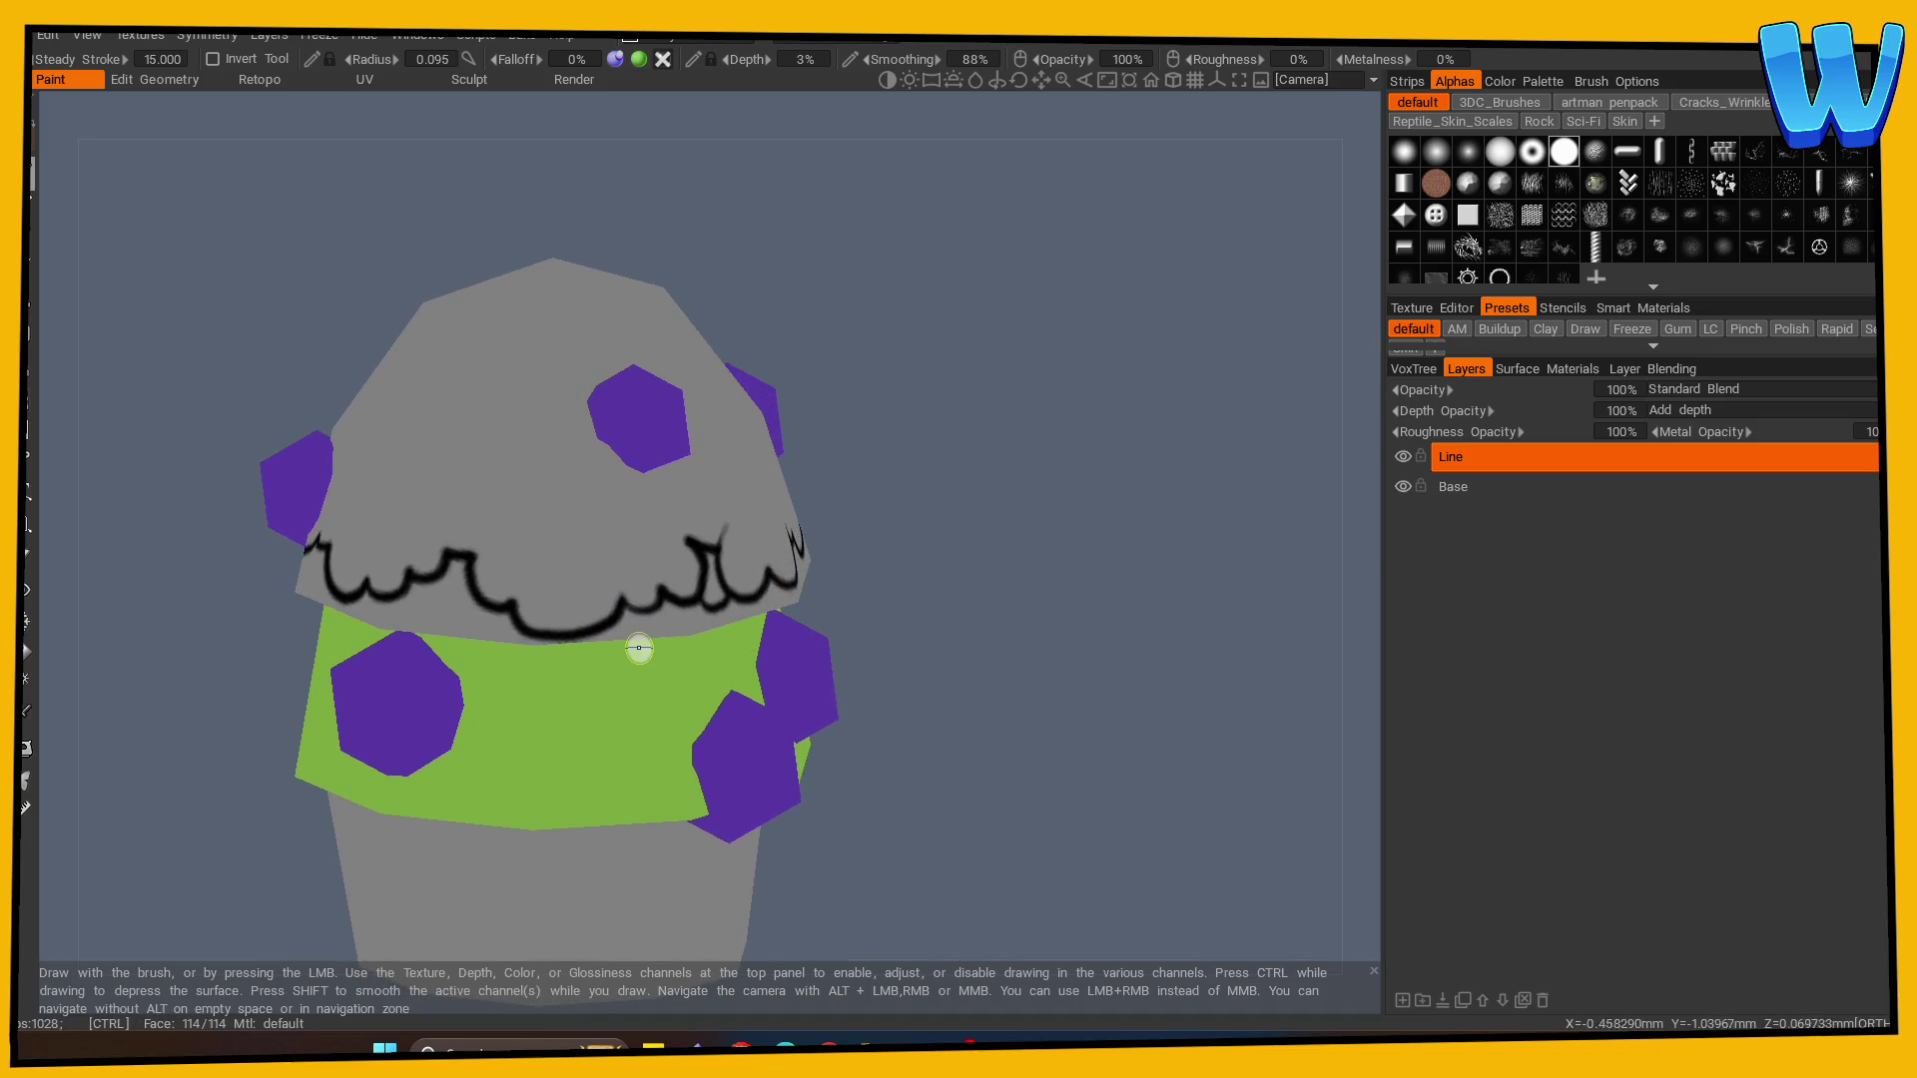
pyautogui.hotkey('ctrl', 'z')
pyautogui.moveTo(676, 623); pyautogui.dragTo(684, 522)
pyautogui.moveTo(401, 611)
pyautogui.mouseDown()
pyautogui.moveTo(497, 556)
pyautogui.moveTo(589, 621)
pyautogui.moveTo(618, 584)
pyautogui.moveTo(699, 611)
pyautogui.mouseUp()
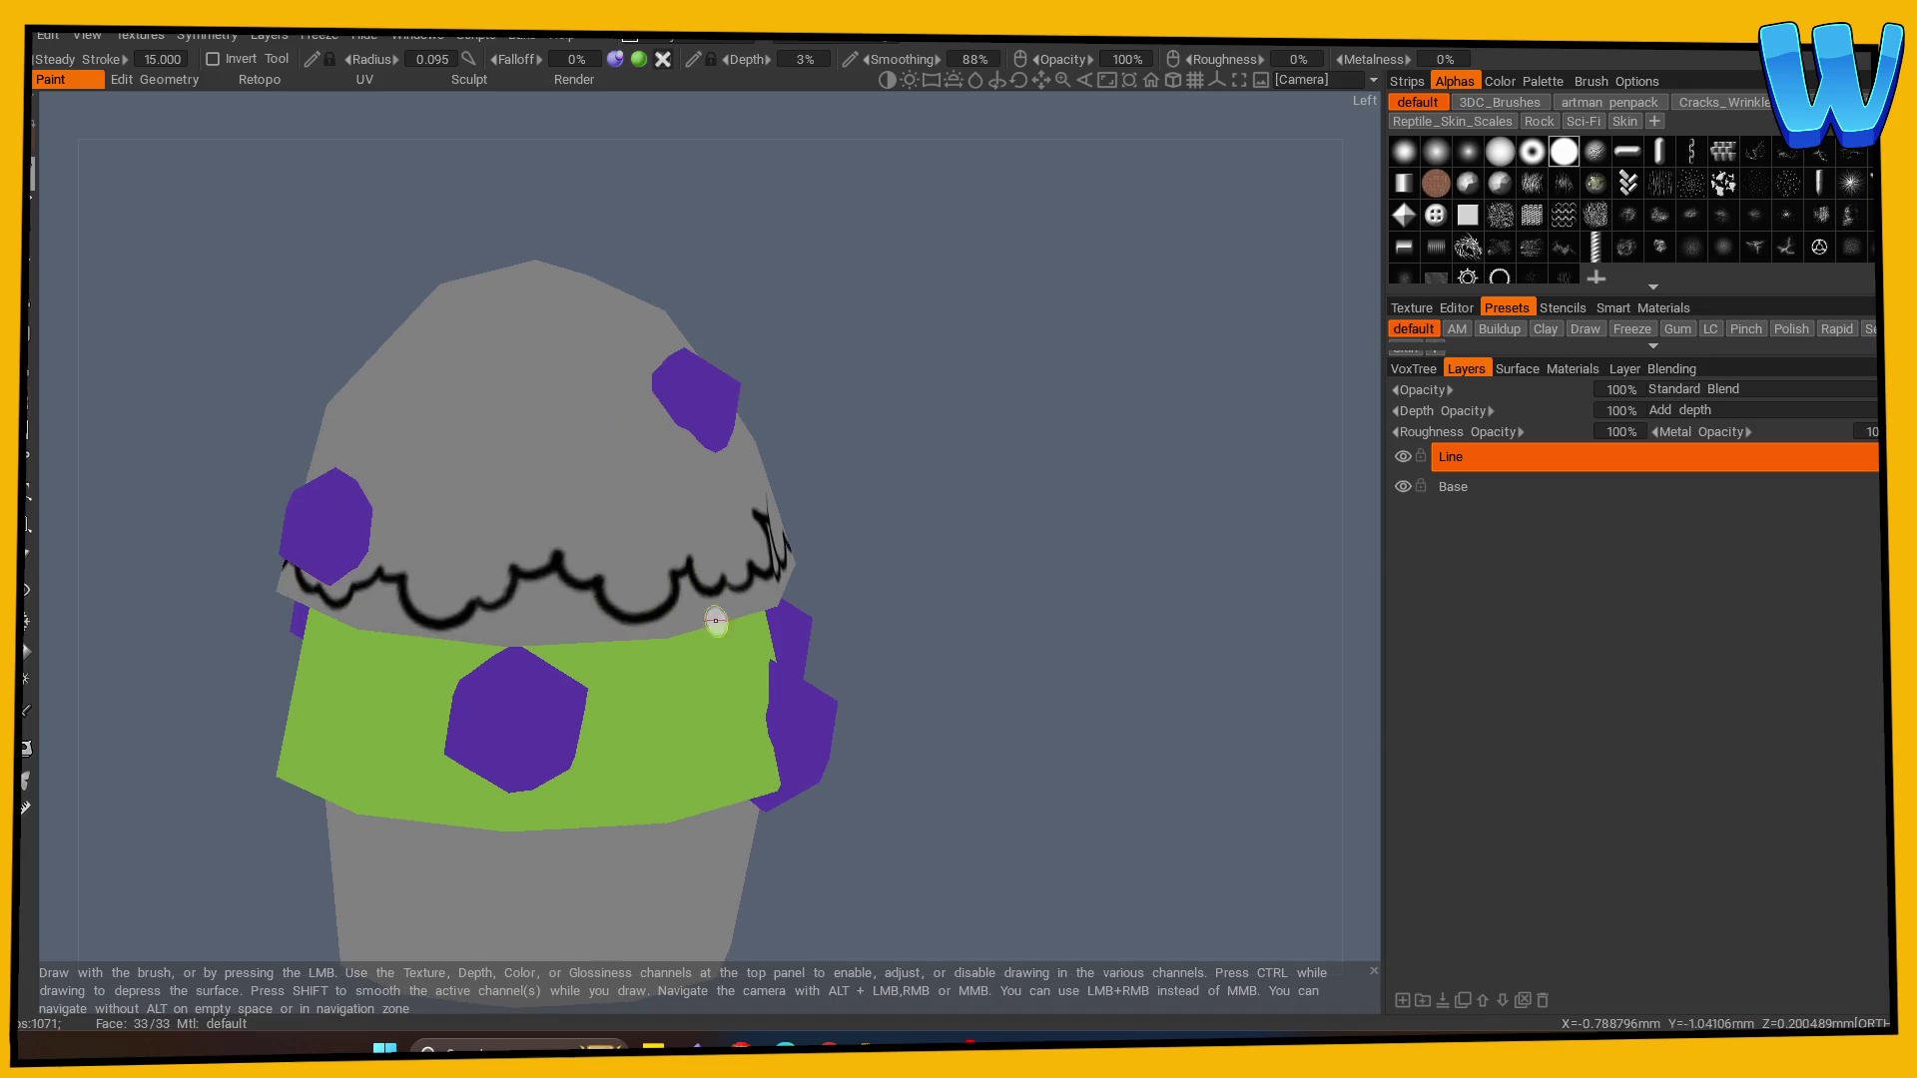
pyautogui.moveTo(504, 594)
pyautogui.mouseDown()
pyautogui.moveTo(577, 594)
pyautogui.moveTo(578, 613)
pyautogui.moveTo(606, 585)
pyautogui.moveTo(796, 613)
pyautogui.mouseUp()
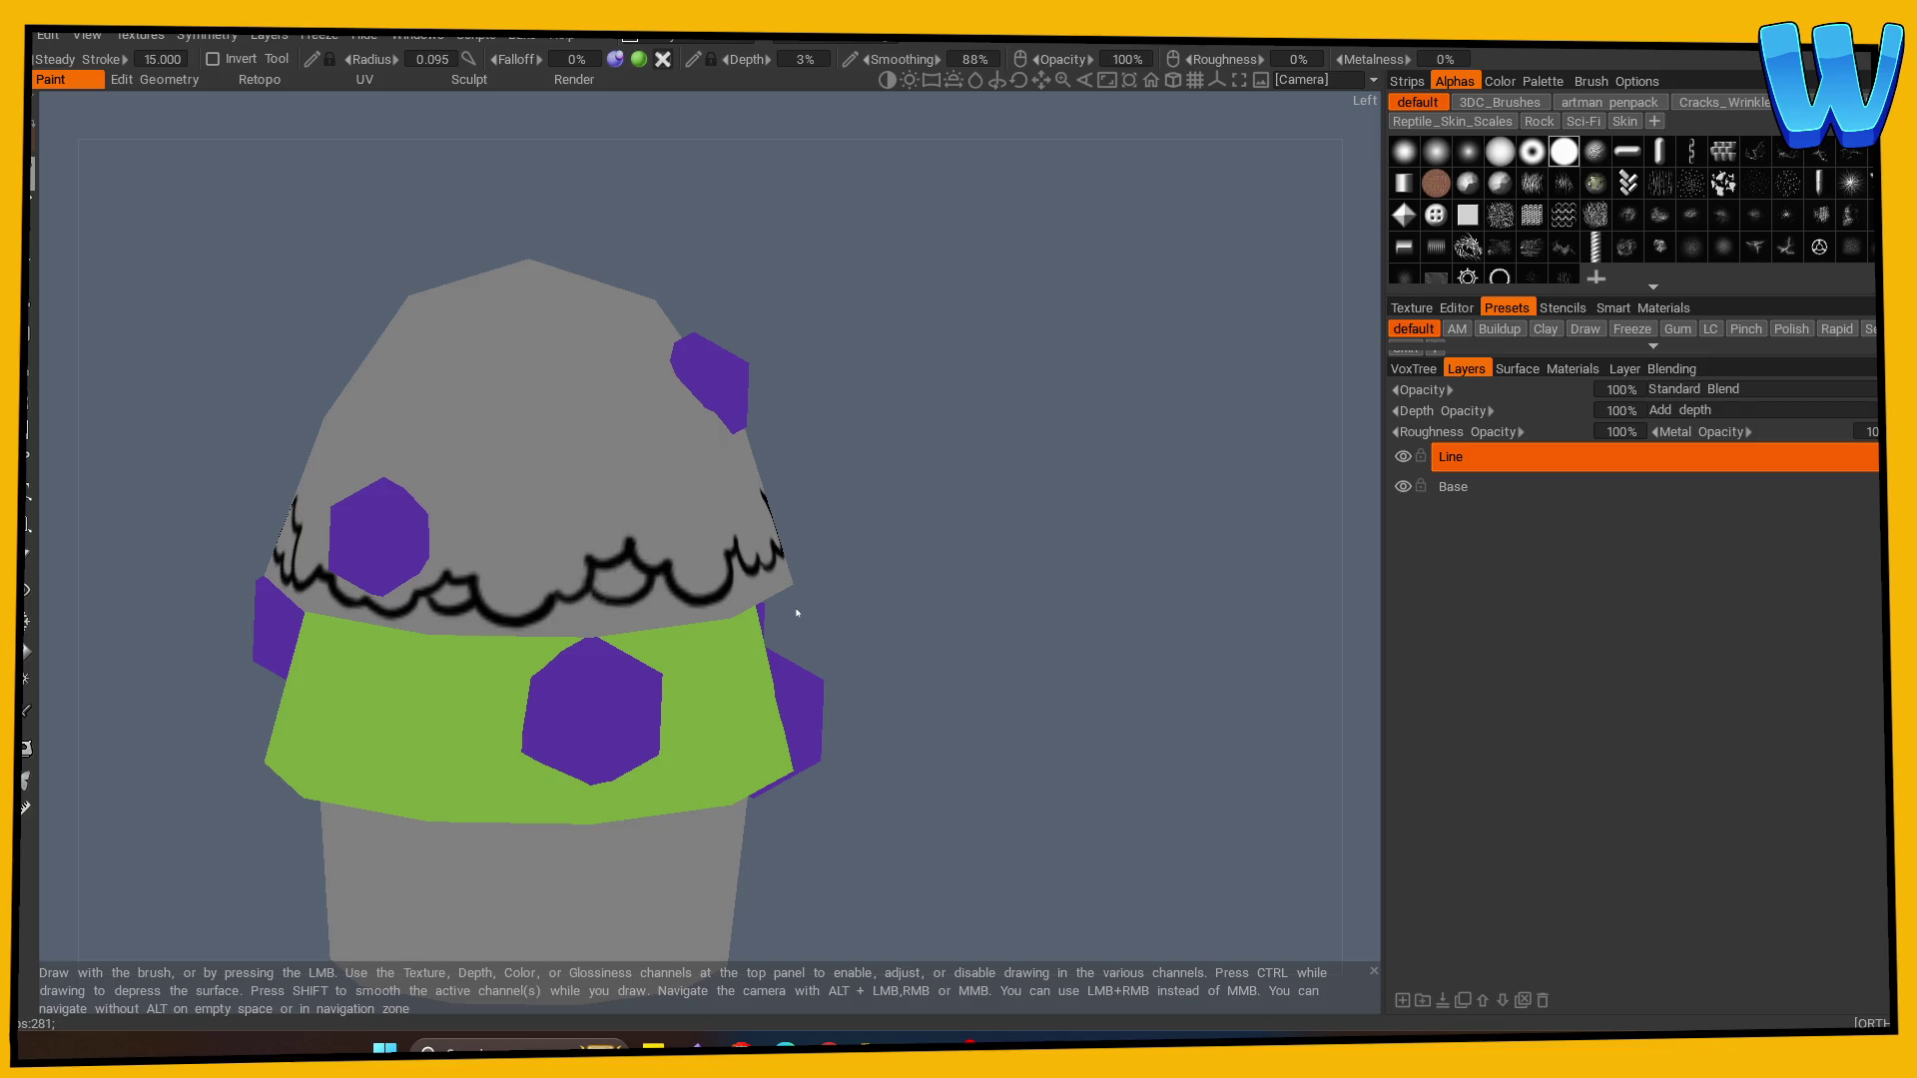
# - Paint a scallop and curved black closed-eye strokes above the canopy's scalloped edge
pyautogui.moveTo(917, 609); pyautogui.dragTo(914, 631)
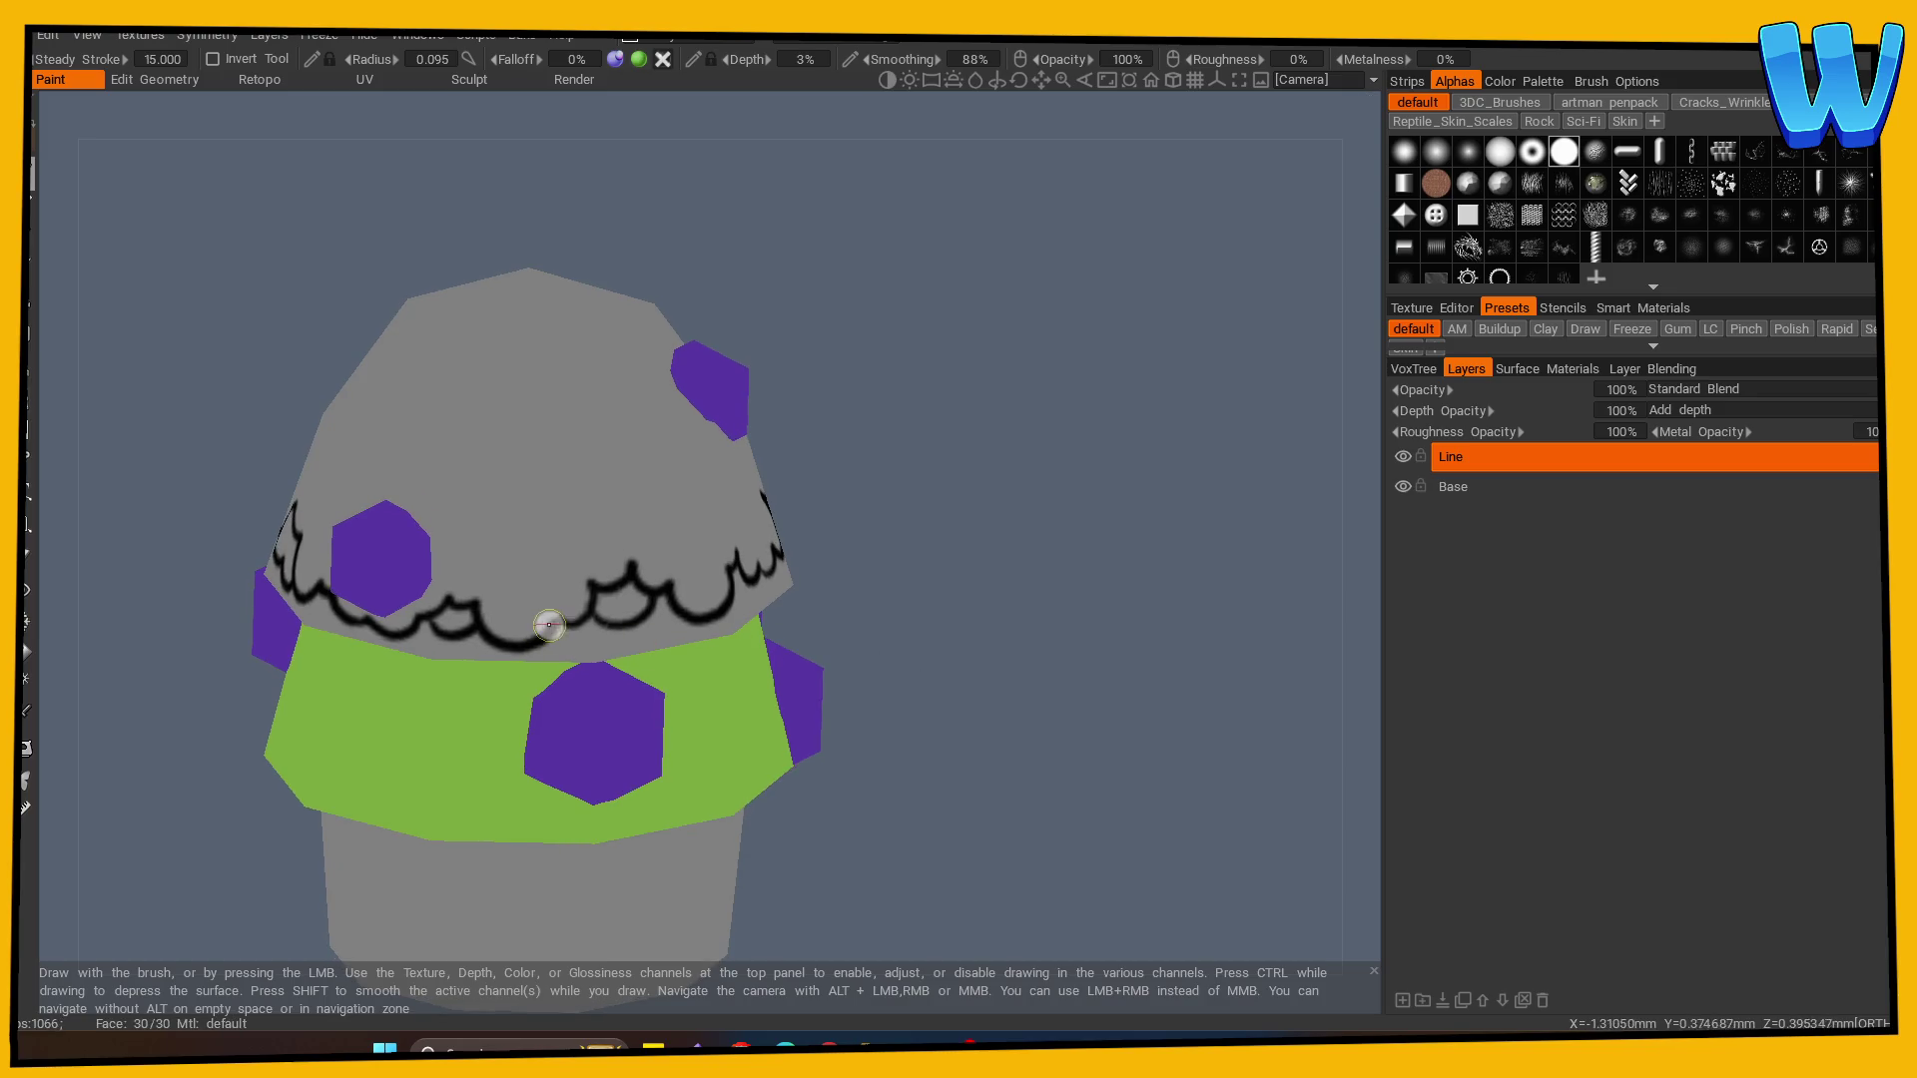
pyautogui.moveTo(461, 567)
pyautogui.mouseDown()
pyautogui.moveTo(482, 584)
pyautogui.moveTo(559, 533)
pyautogui.mouseUp()
pyautogui.moveTo(918, 604)
pyautogui.mouseDown()
pyautogui.moveTo(1027, 612)
pyautogui.moveTo(944, 623)
pyautogui.mouseUp()
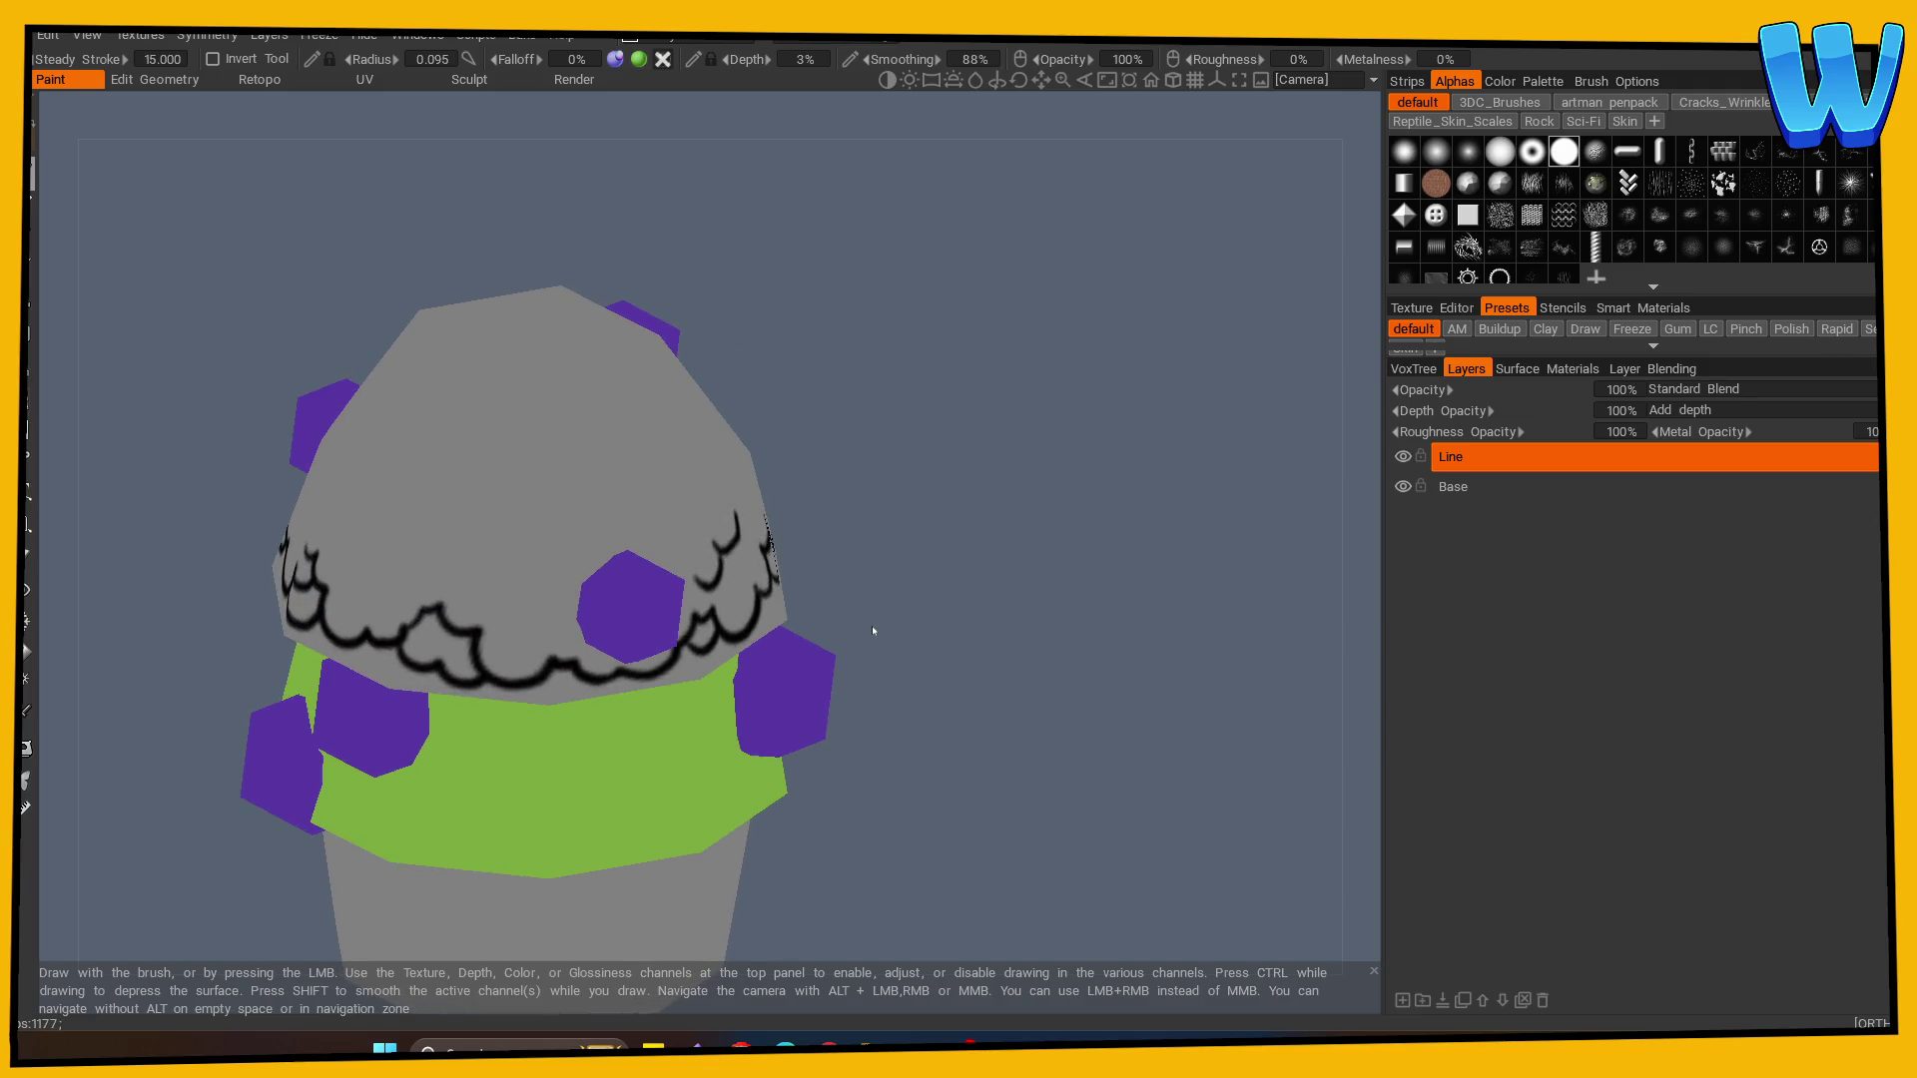
pyautogui.moveTo(871, 625); pyautogui.dragTo(1058, 688)
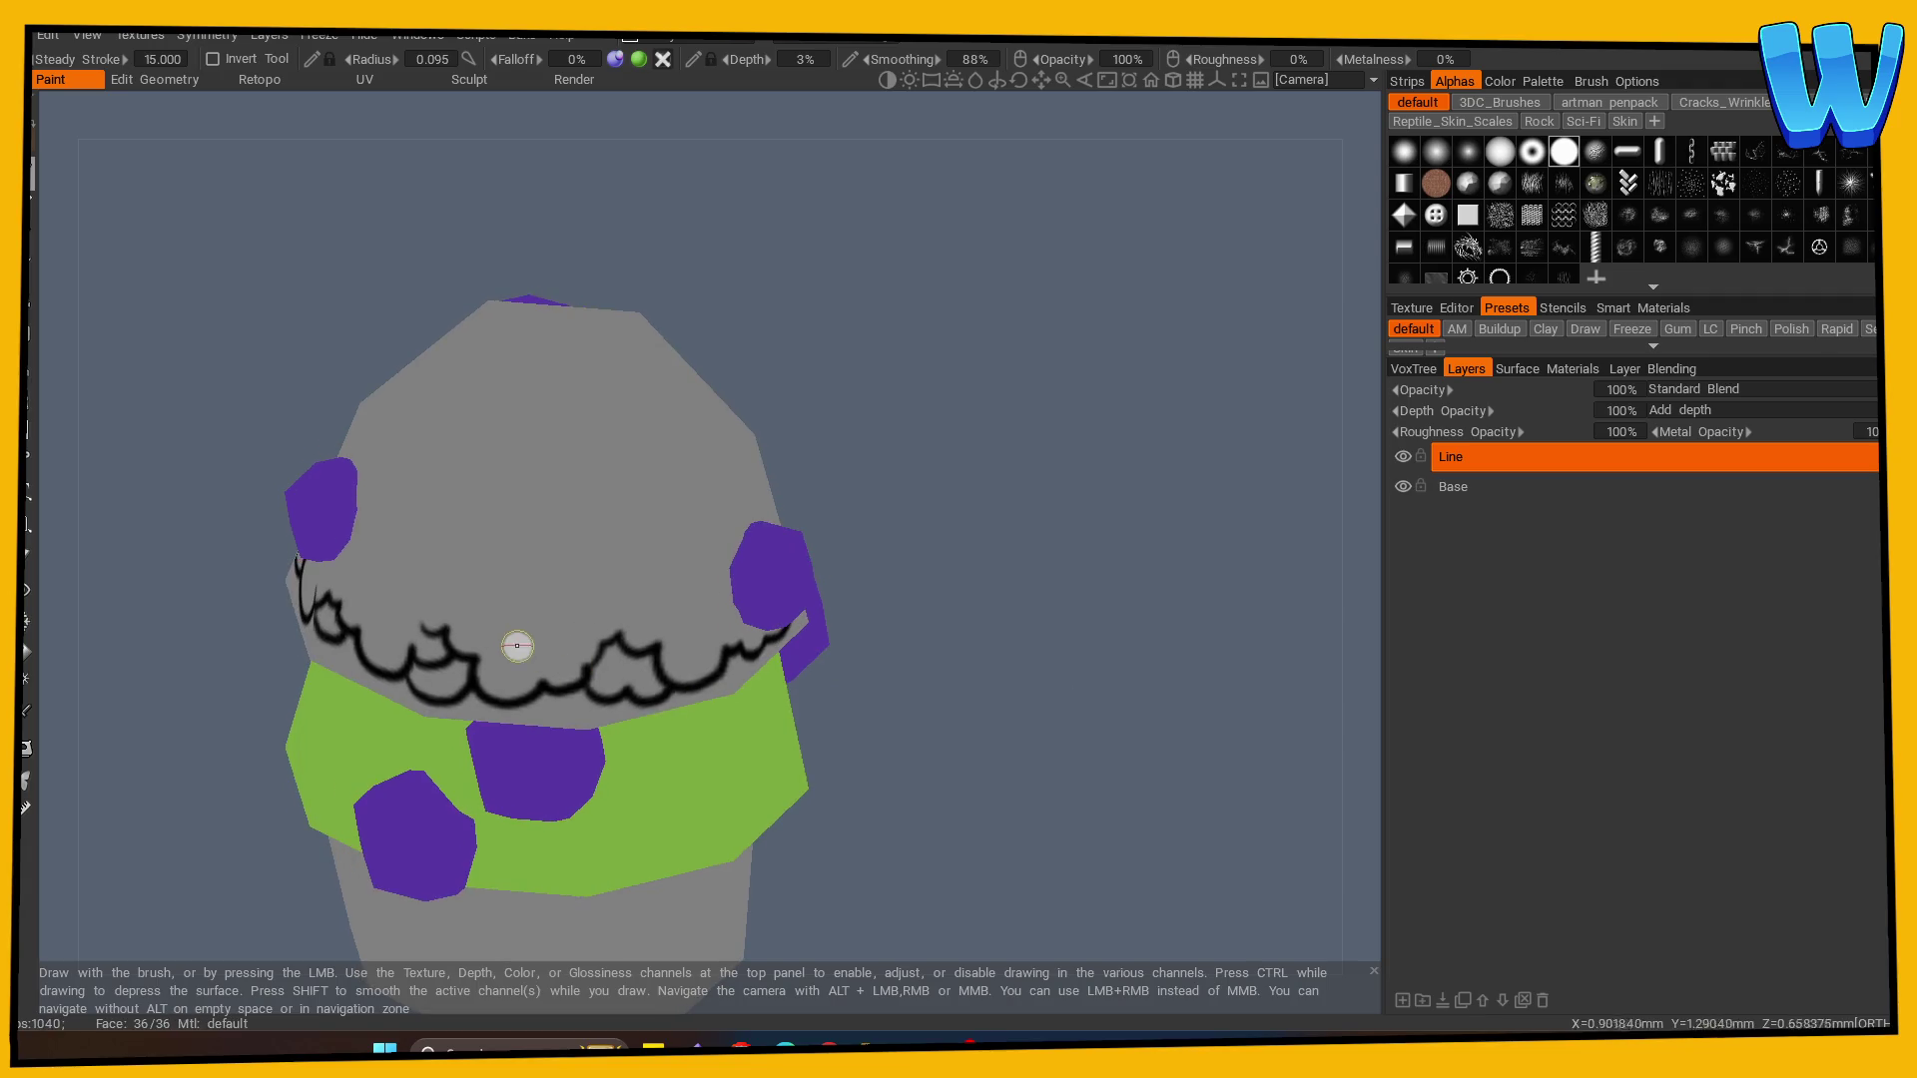
pyautogui.moveTo(515, 621); pyautogui.dragTo(869, 650)
pyautogui.moveTo(540, 650); pyautogui.dragTo(595, 633)
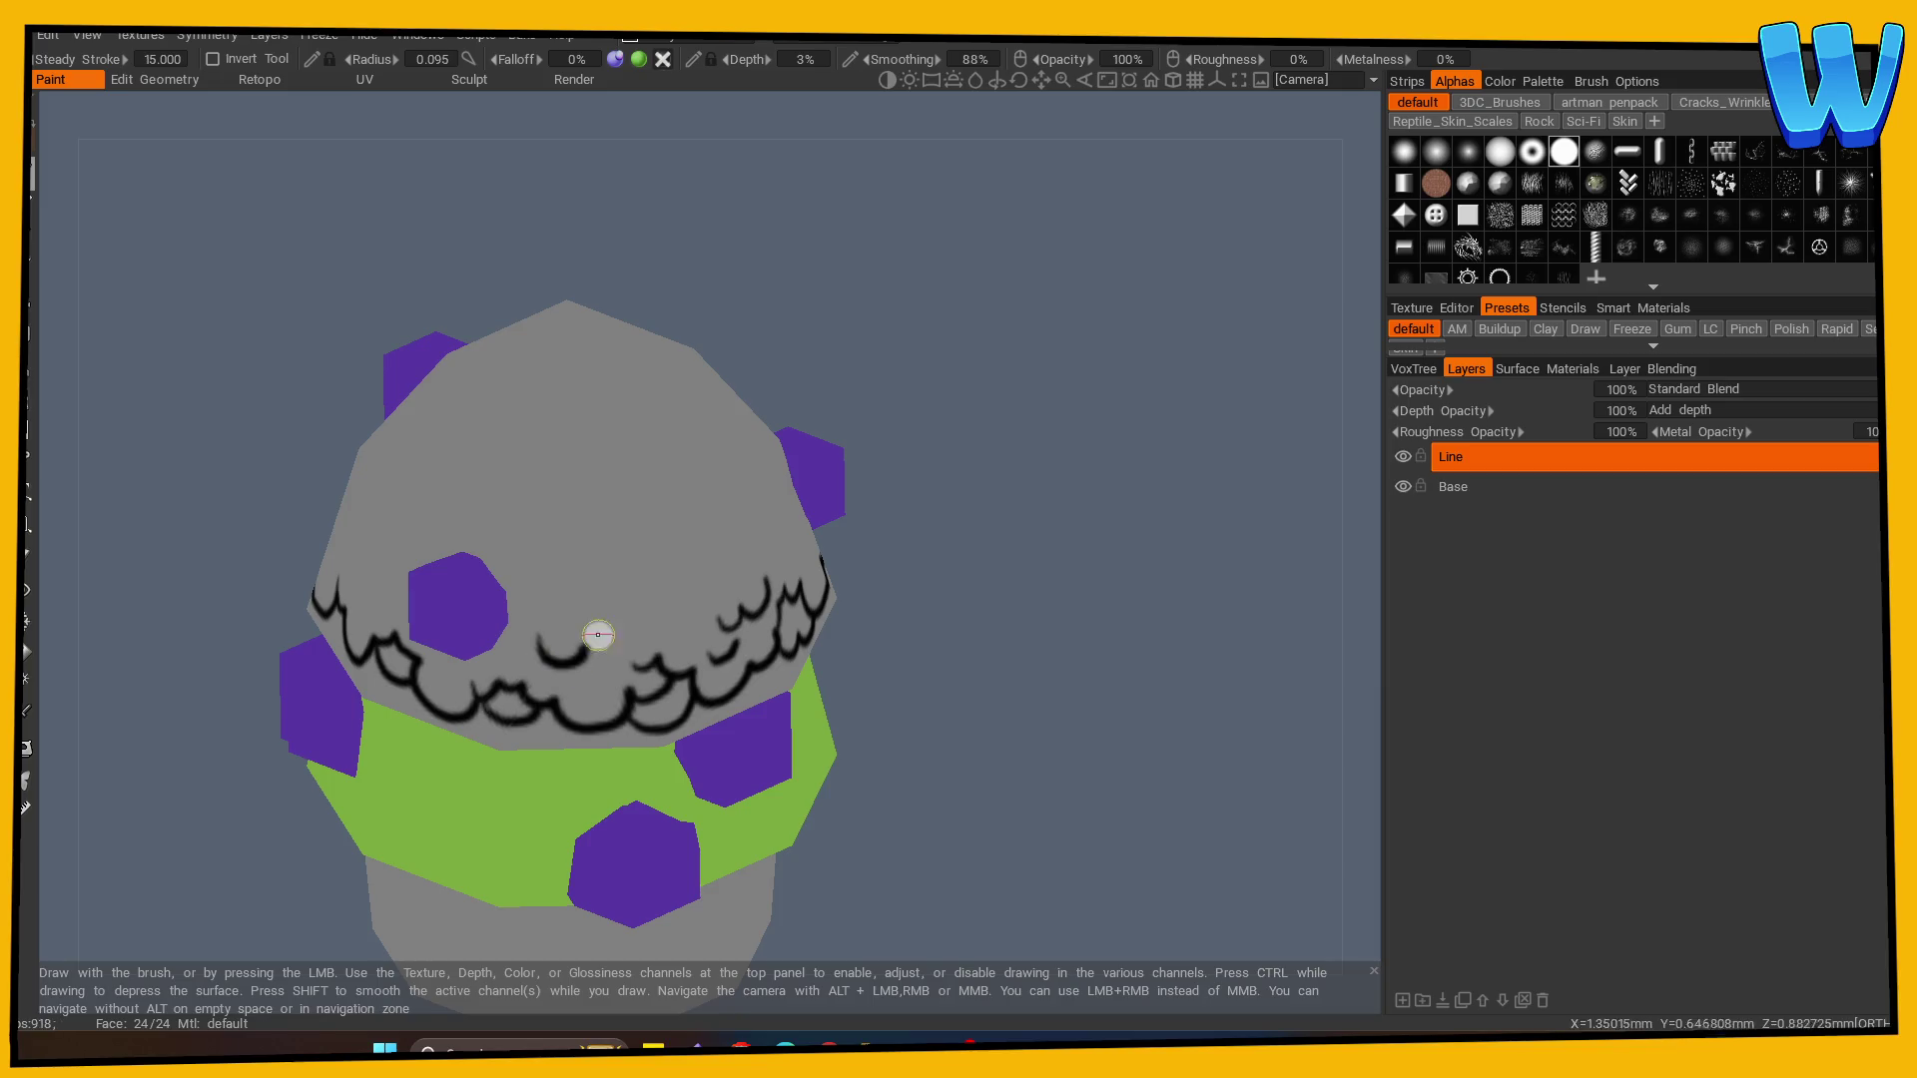
pyautogui.moveTo(878, 589); pyautogui.dragTo(1009, 590)
# - Add short black curved strokes around the central purple berry, extending the lash line at its upper-left
pyautogui.moveTo(560, 566); pyautogui.dragTo(576, 609)
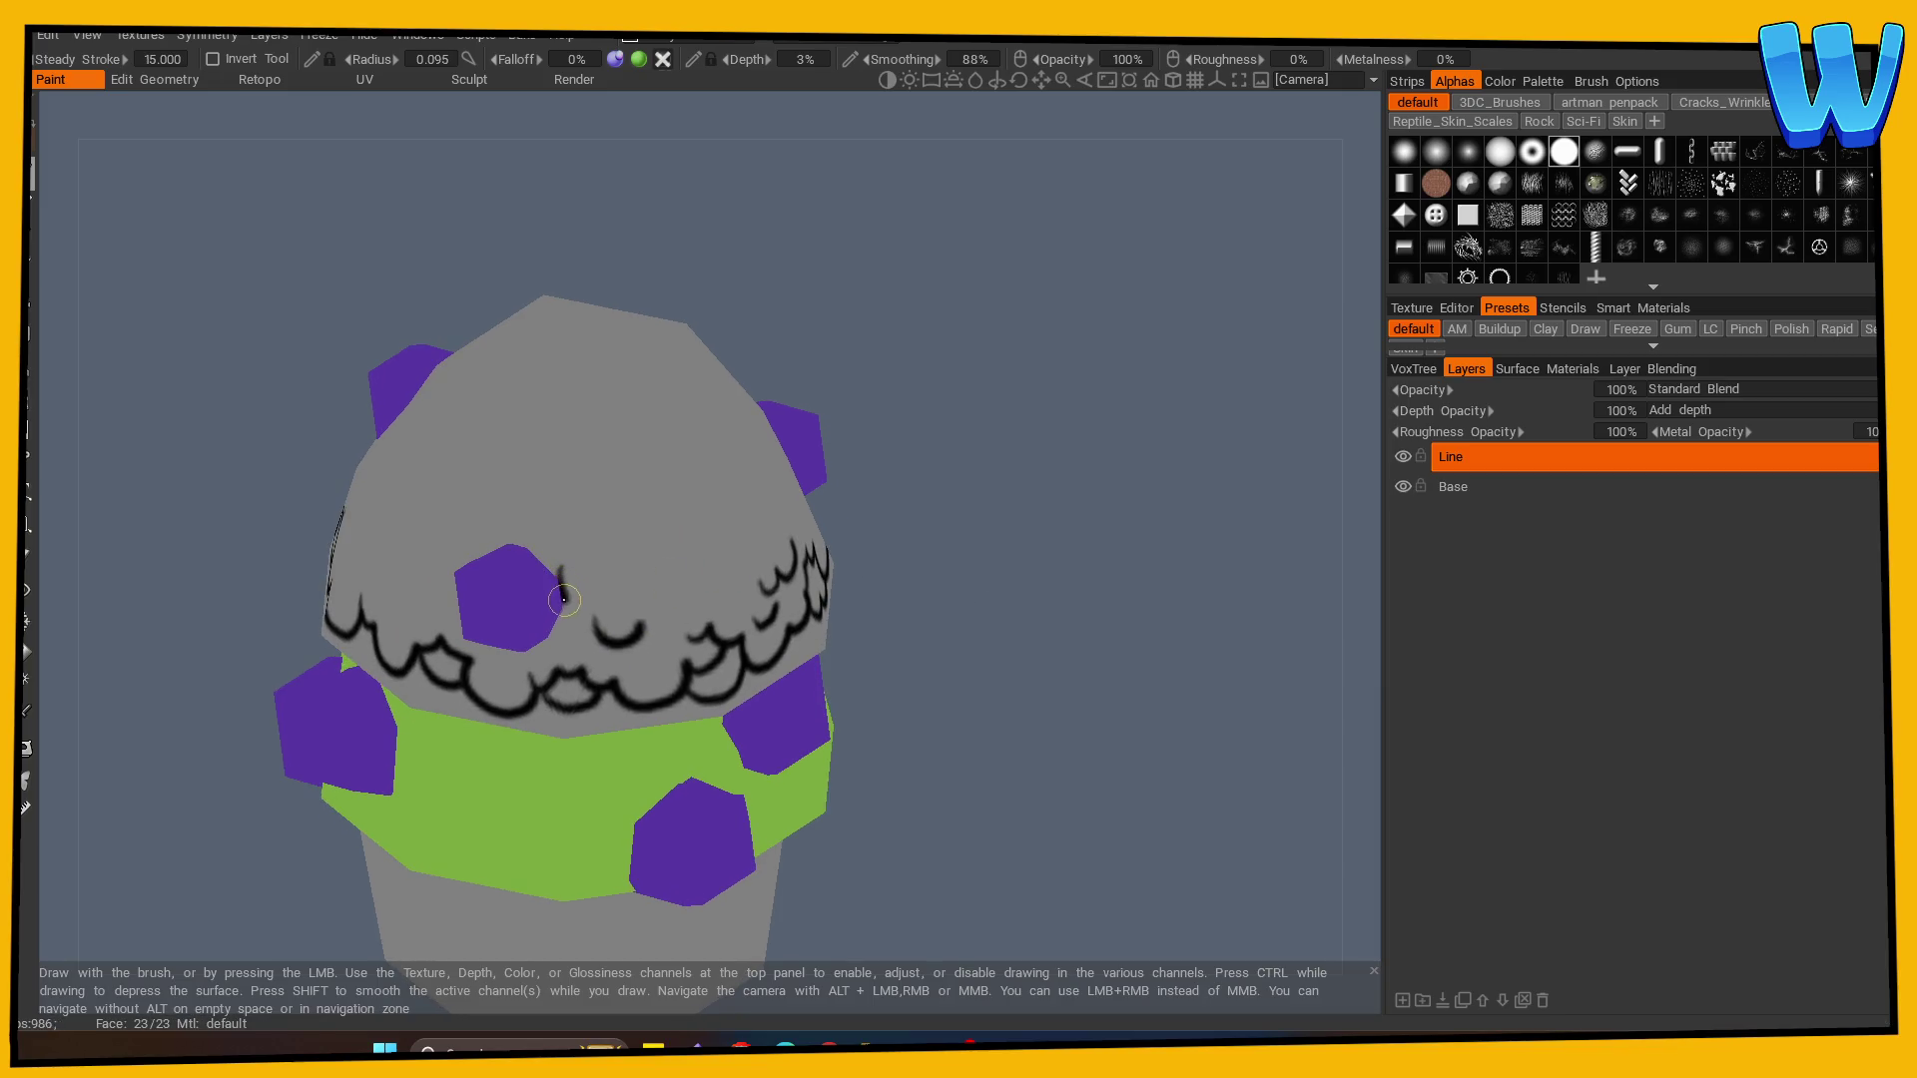
pyautogui.moveTo(532, 548); pyautogui.dragTo(532, 549)
pyautogui.moveTo(878, 599); pyautogui.dragTo(1098, 609)
pyautogui.moveTo(582, 569)
pyautogui.mouseDown()
pyautogui.moveTo(564, 594)
pyautogui.moveTo(621, 549)
pyautogui.moveTo(654, 569)
pyautogui.mouseUp()
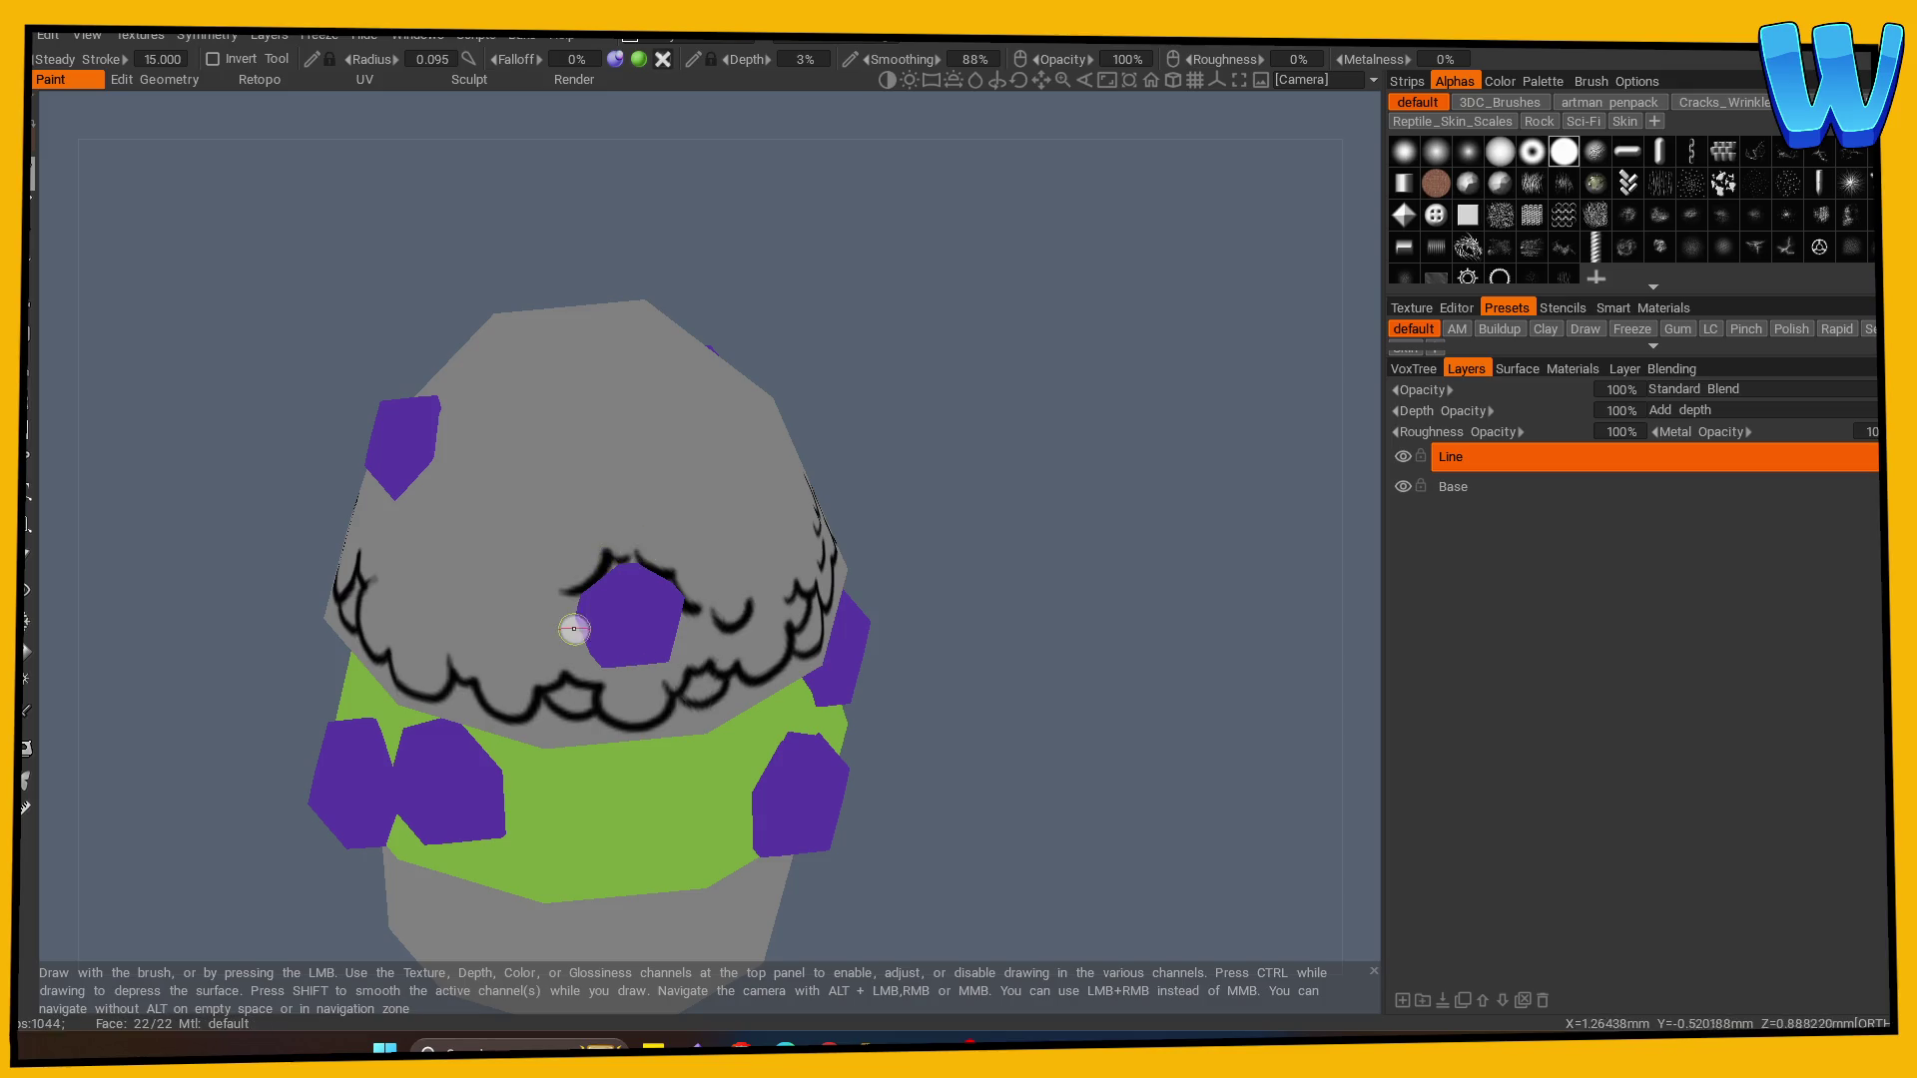
pyautogui.moveTo(573, 629); pyautogui.dragTo(958, 590)
pyautogui.moveTo(610, 552); pyautogui.dragTo(607, 582)
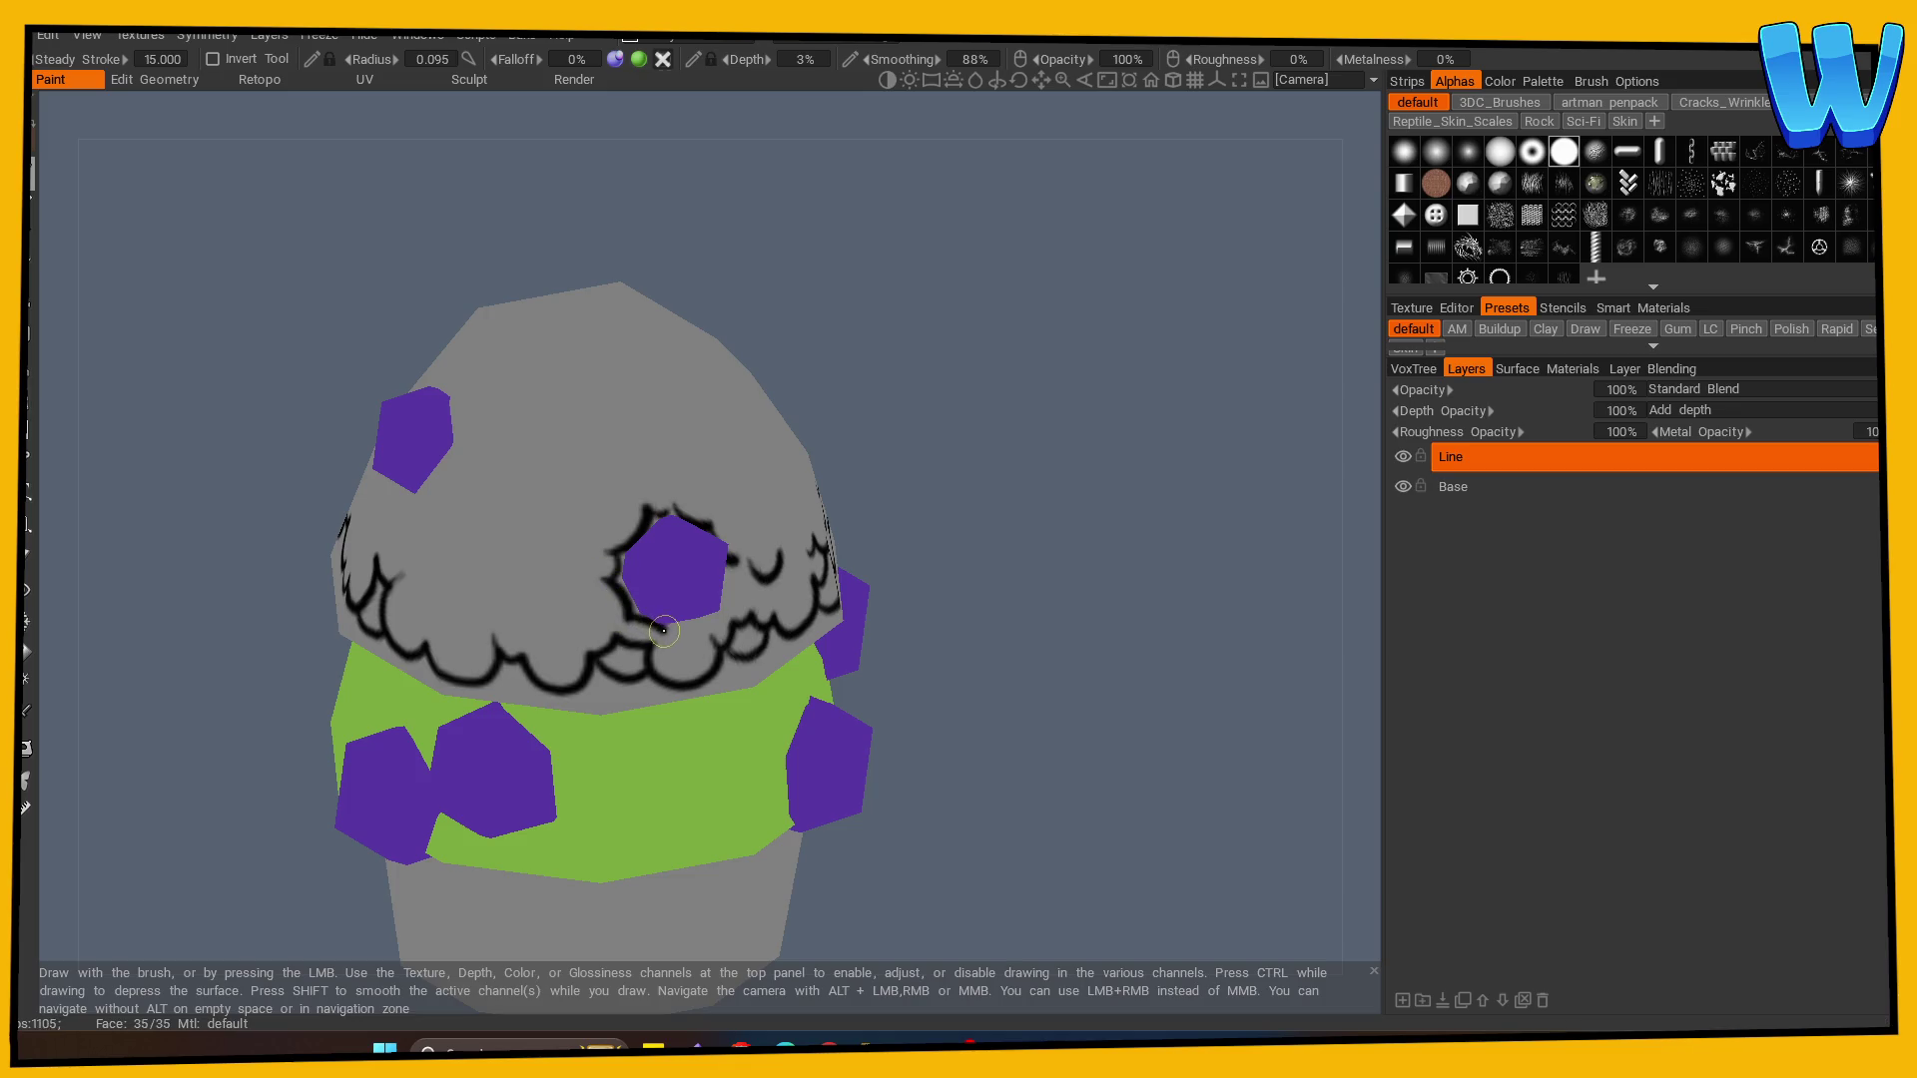
pyautogui.moveTo(1035, 663)
pyautogui.mouseDown()
pyautogui.moveTo(559, 640)
pyautogui.moveTo(945, 607)
pyautogui.mouseUp()
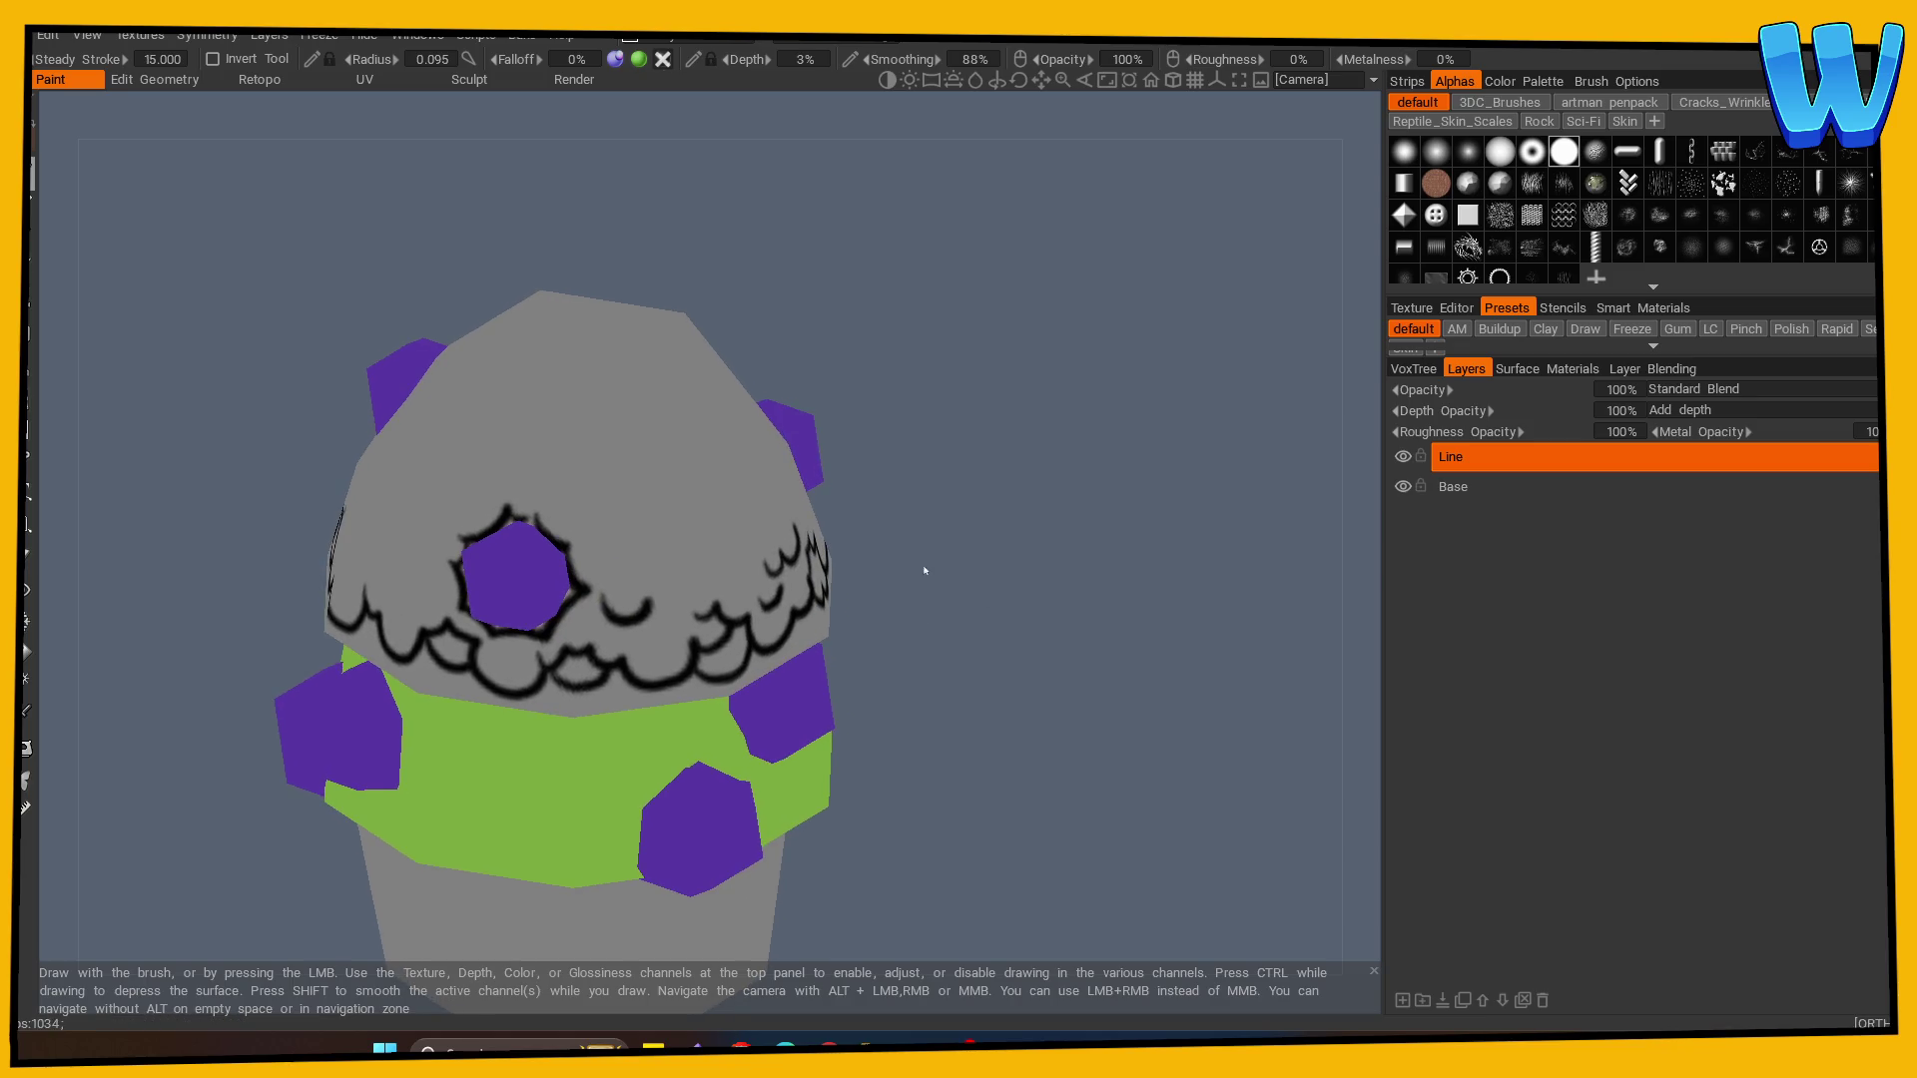
pyautogui.scroll(-2, 925, 570)
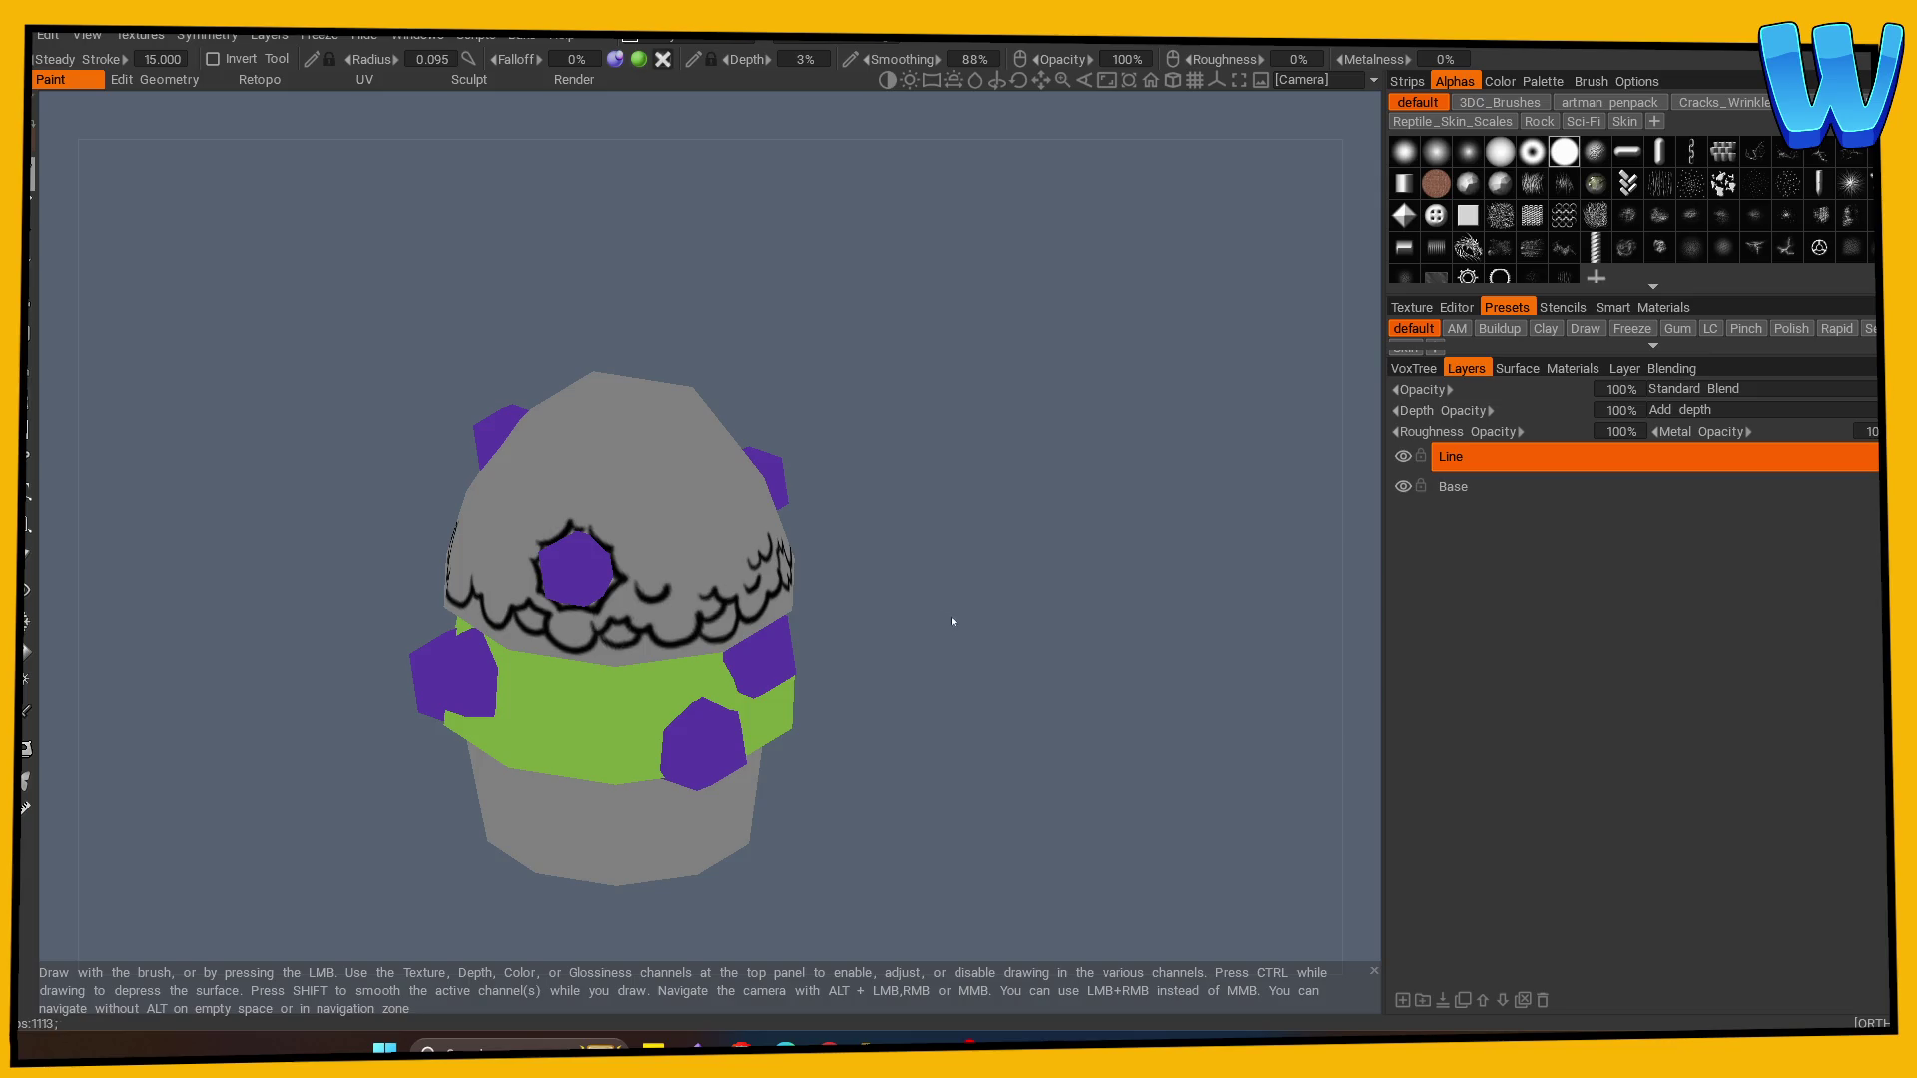
# - Outline the central berry's right edge, underside and top with black strokes
pyautogui.moveTo(911, 543)
pyautogui.mouseDown()
pyautogui.moveTo(938, 539)
pyautogui.moveTo(903, 548)
pyautogui.moveTo(908, 573)
pyautogui.moveTo(1022, 582)
pyautogui.moveTo(1039, 625)
pyautogui.moveTo(1005, 575)
pyautogui.moveTo(1095, 605)
pyautogui.moveTo(1147, 573)
pyautogui.moveTo(958, 569)
pyautogui.moveTo(1045, 560)
pyautogui.mouseUp()
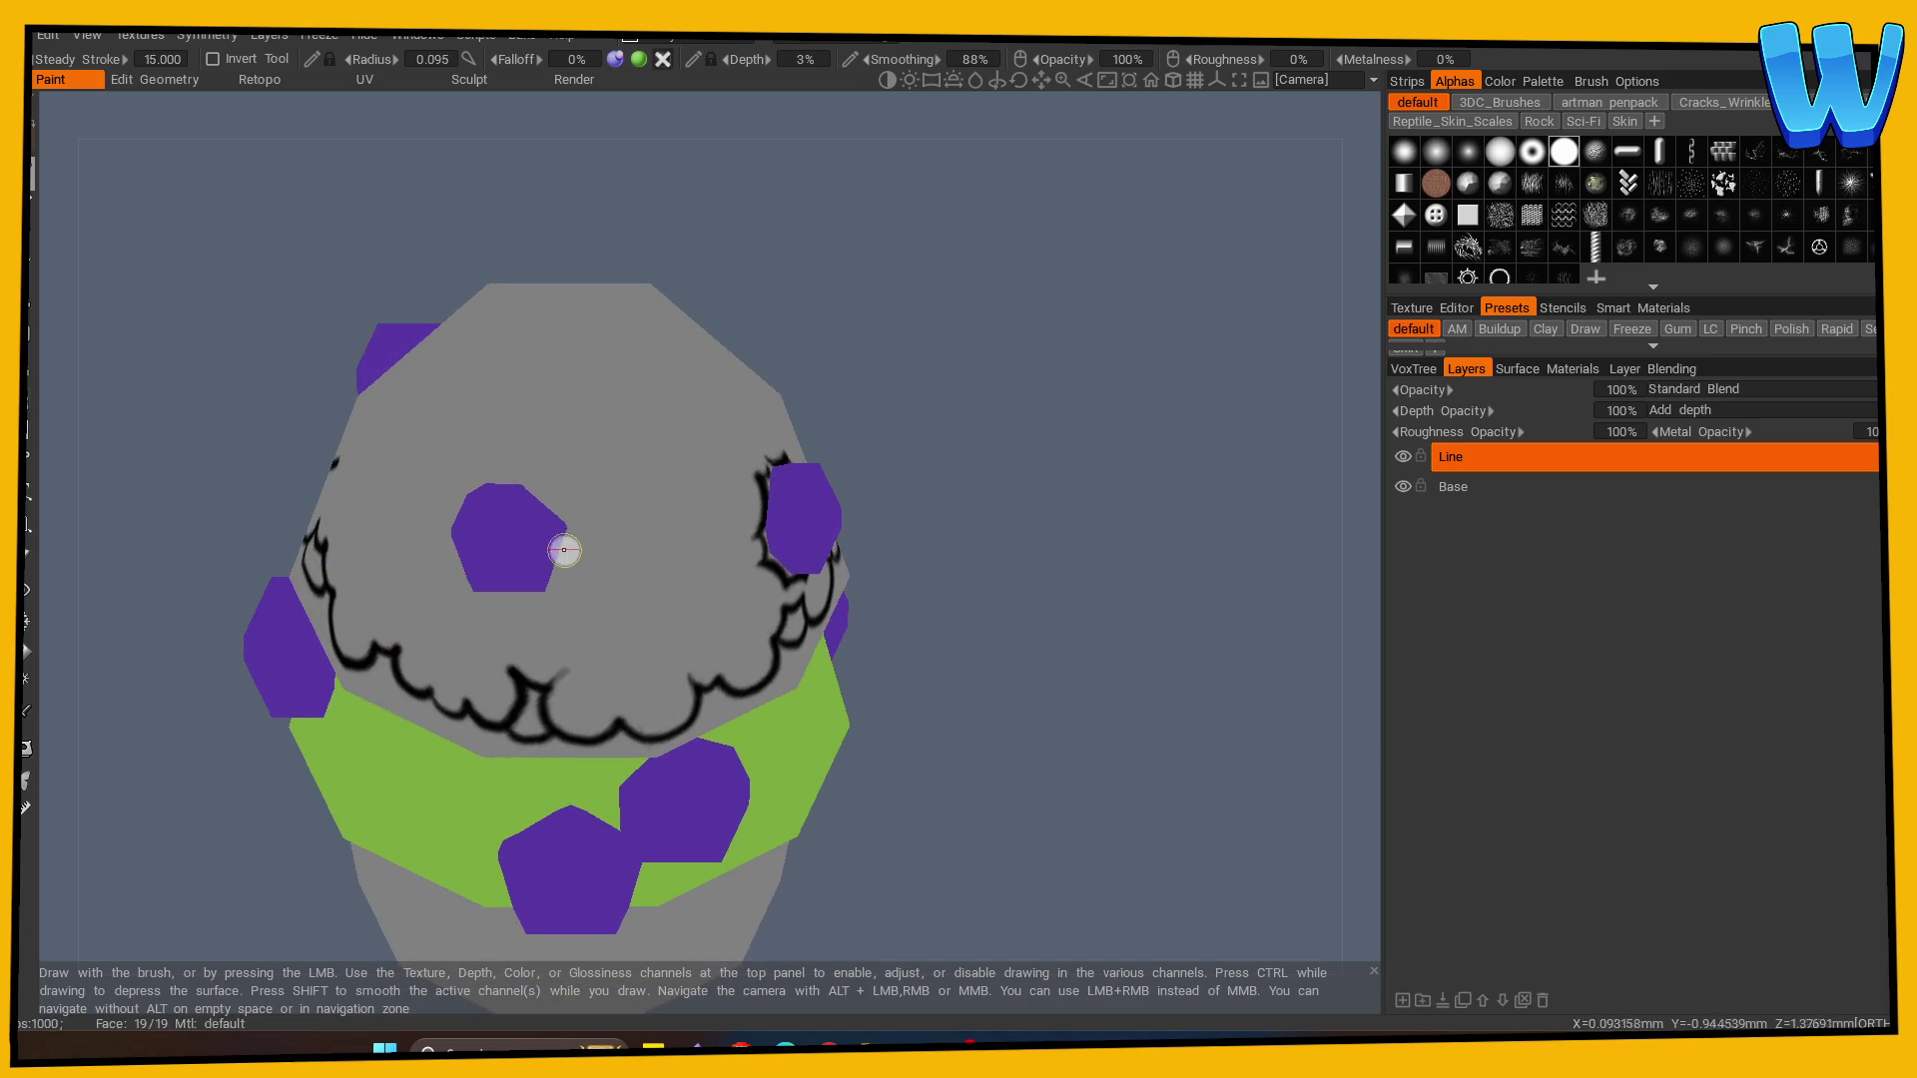
pyautogui.moveTo(564, 550); pyautogui.dragTo(557, 604)
pyautogui.moveTo(989, 629); pyautogui.dragTo(1069, 659)
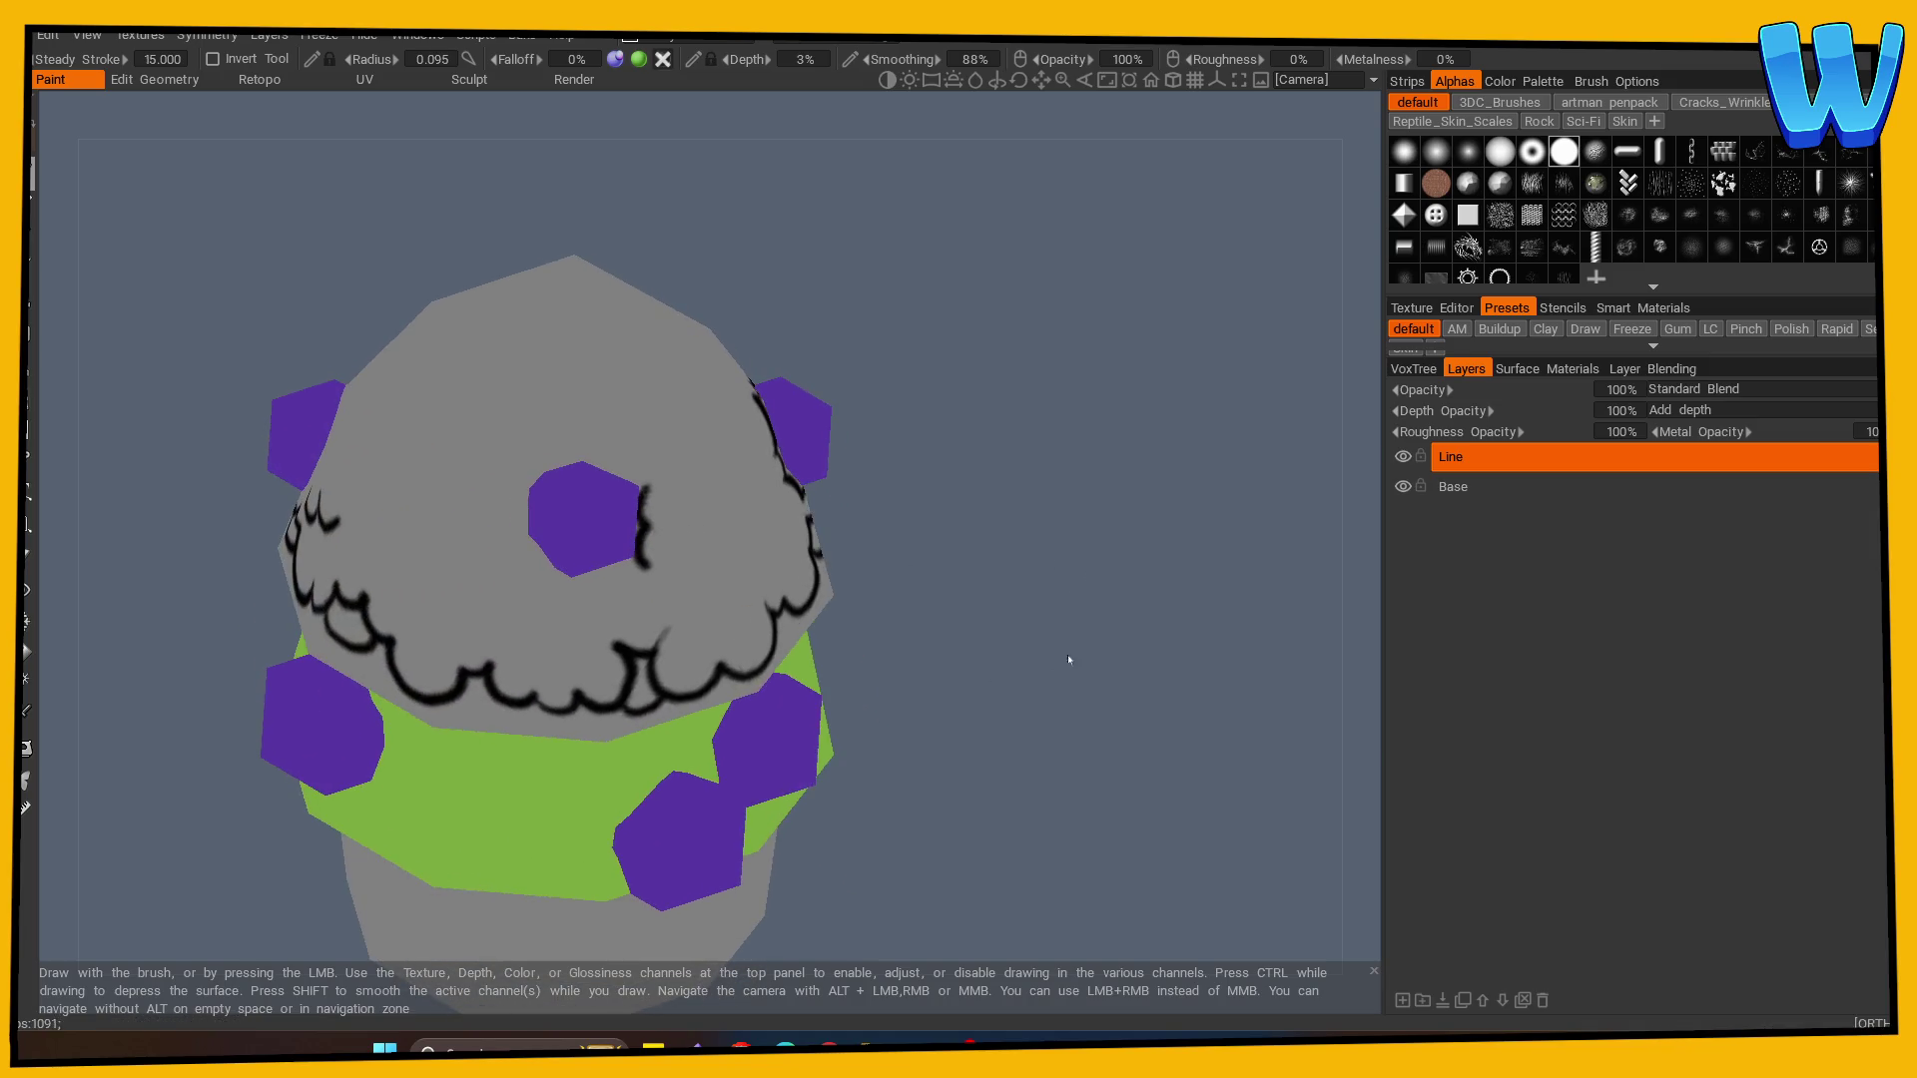
pyautogui.moveTo(560, 595); pyautogui.dragTo(653, 574)
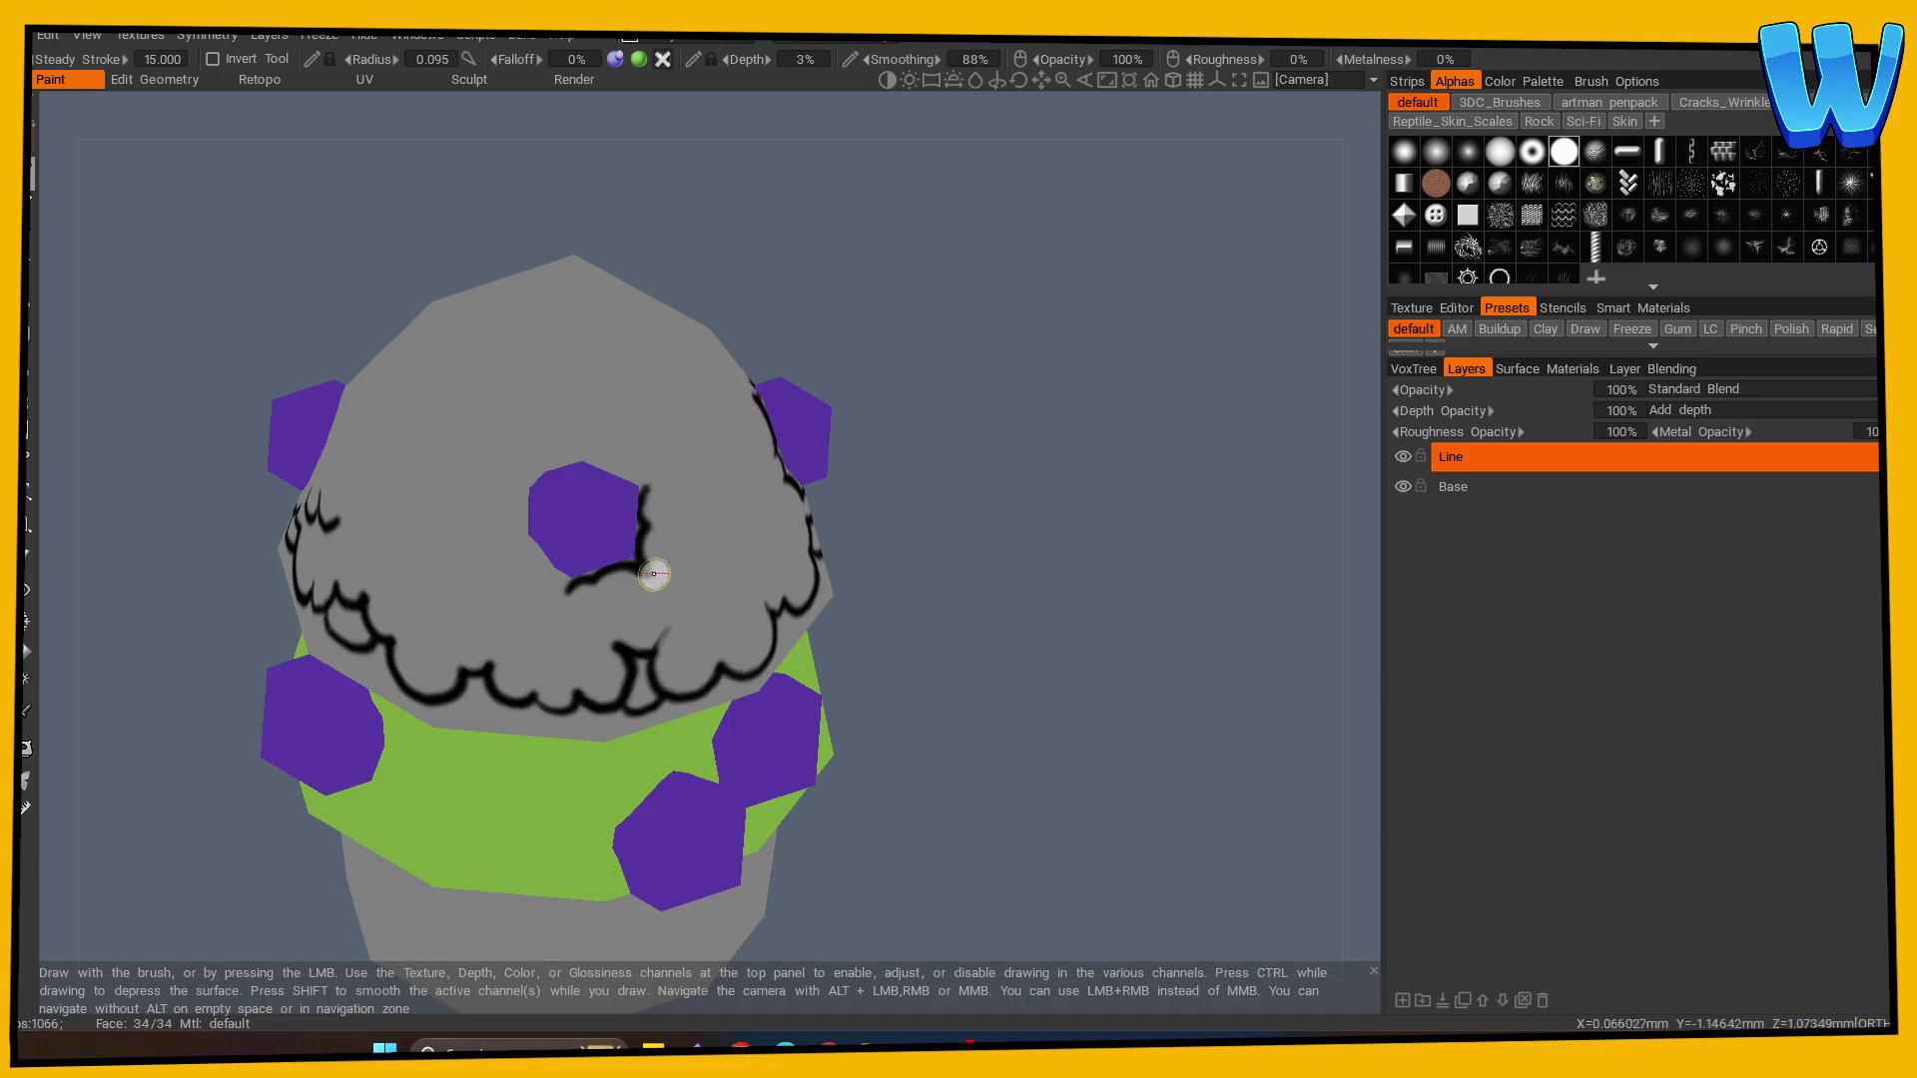
pyautogui.moveTo(868, 604); pyautogui.dragTo(919, 612)
pyautogui.moveTo(552, 554)
pyautogui.mouseDown()
pyautogui.moveTo(621, 605)
pyautogui.moveTo(728, 471)
pyautogui.mouseUp()
pyautogui.moveTo(599, 591)
pyautogui.mouseDown()
pyautogui.moveTo(989, 667)
pyautogui.moveTo(629, 582)
pyautogui.mouseUp()
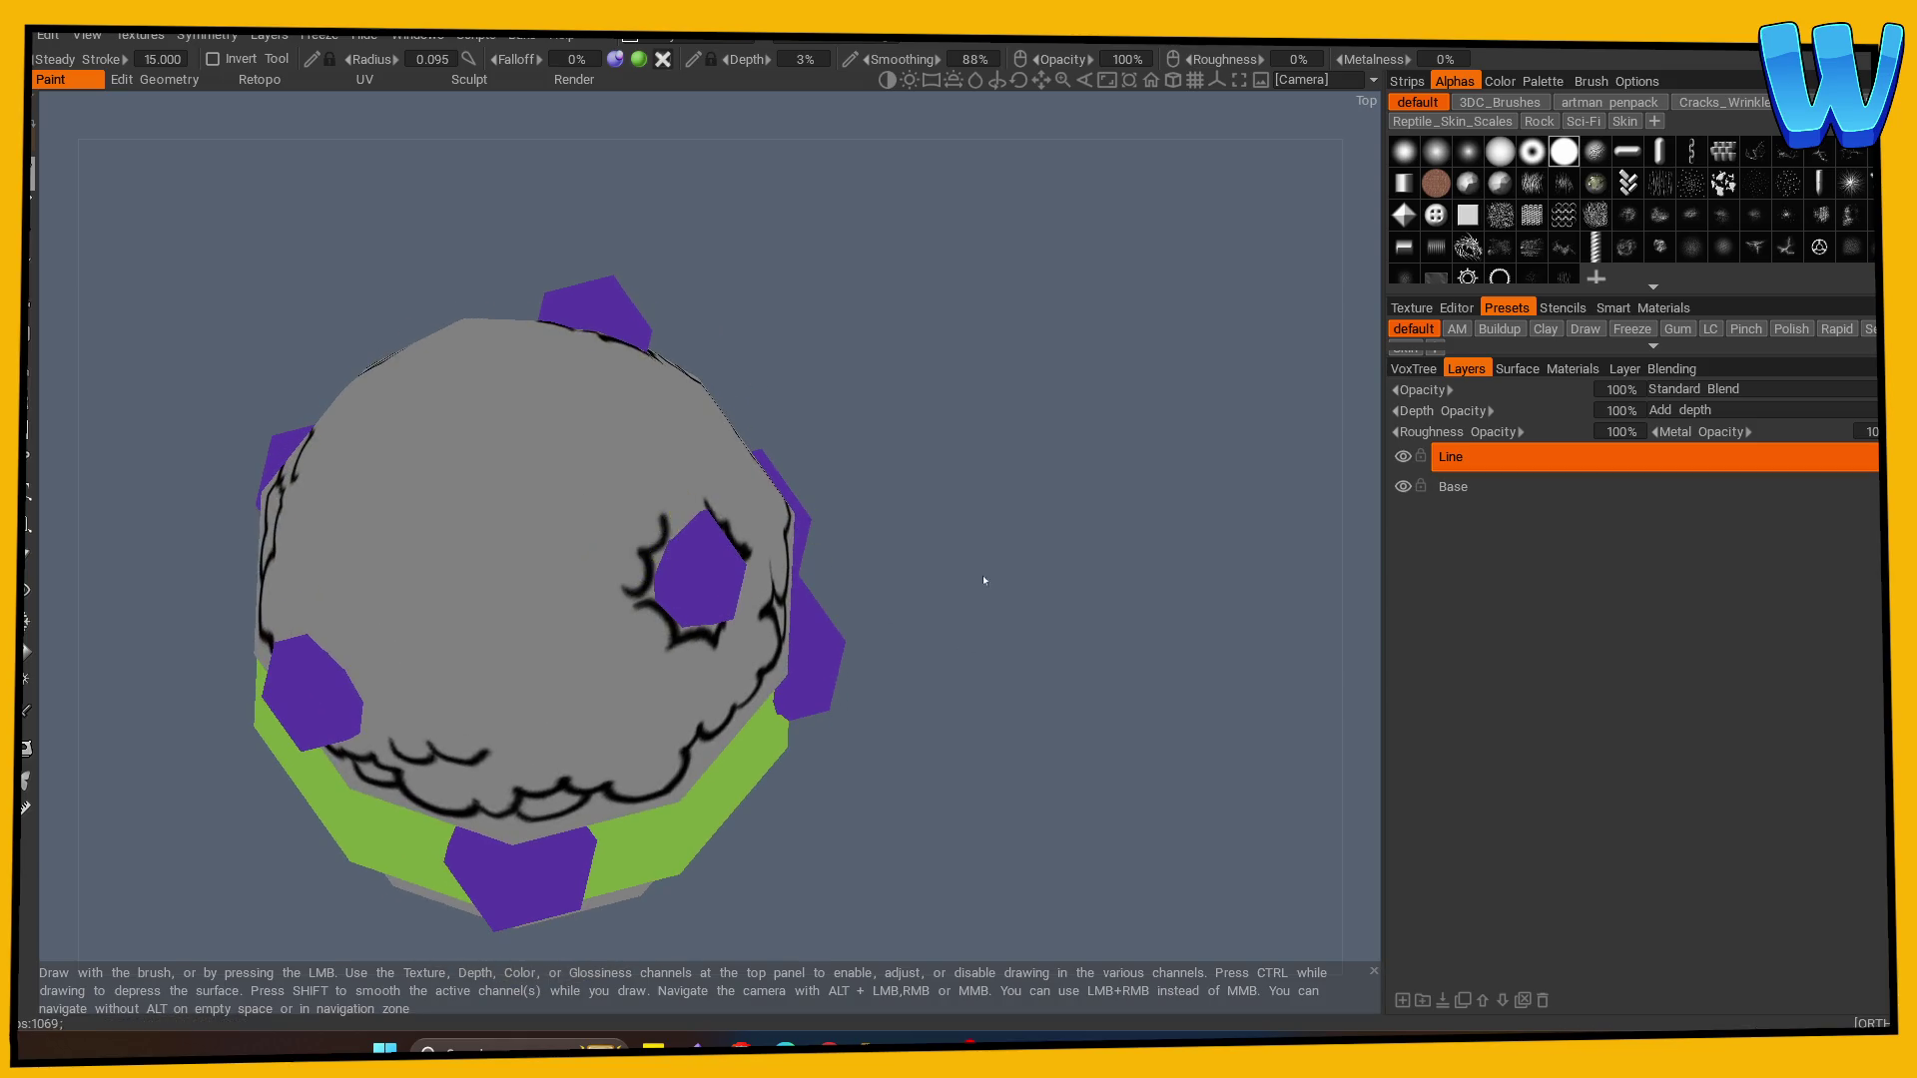
pyautogui.moveTo(979, 573)
pyautogui.mouseDown()
pyautogui.moveTo(625, 556)
pyautogui.moveTo(674, 561)
pyautogui.mouseUp()
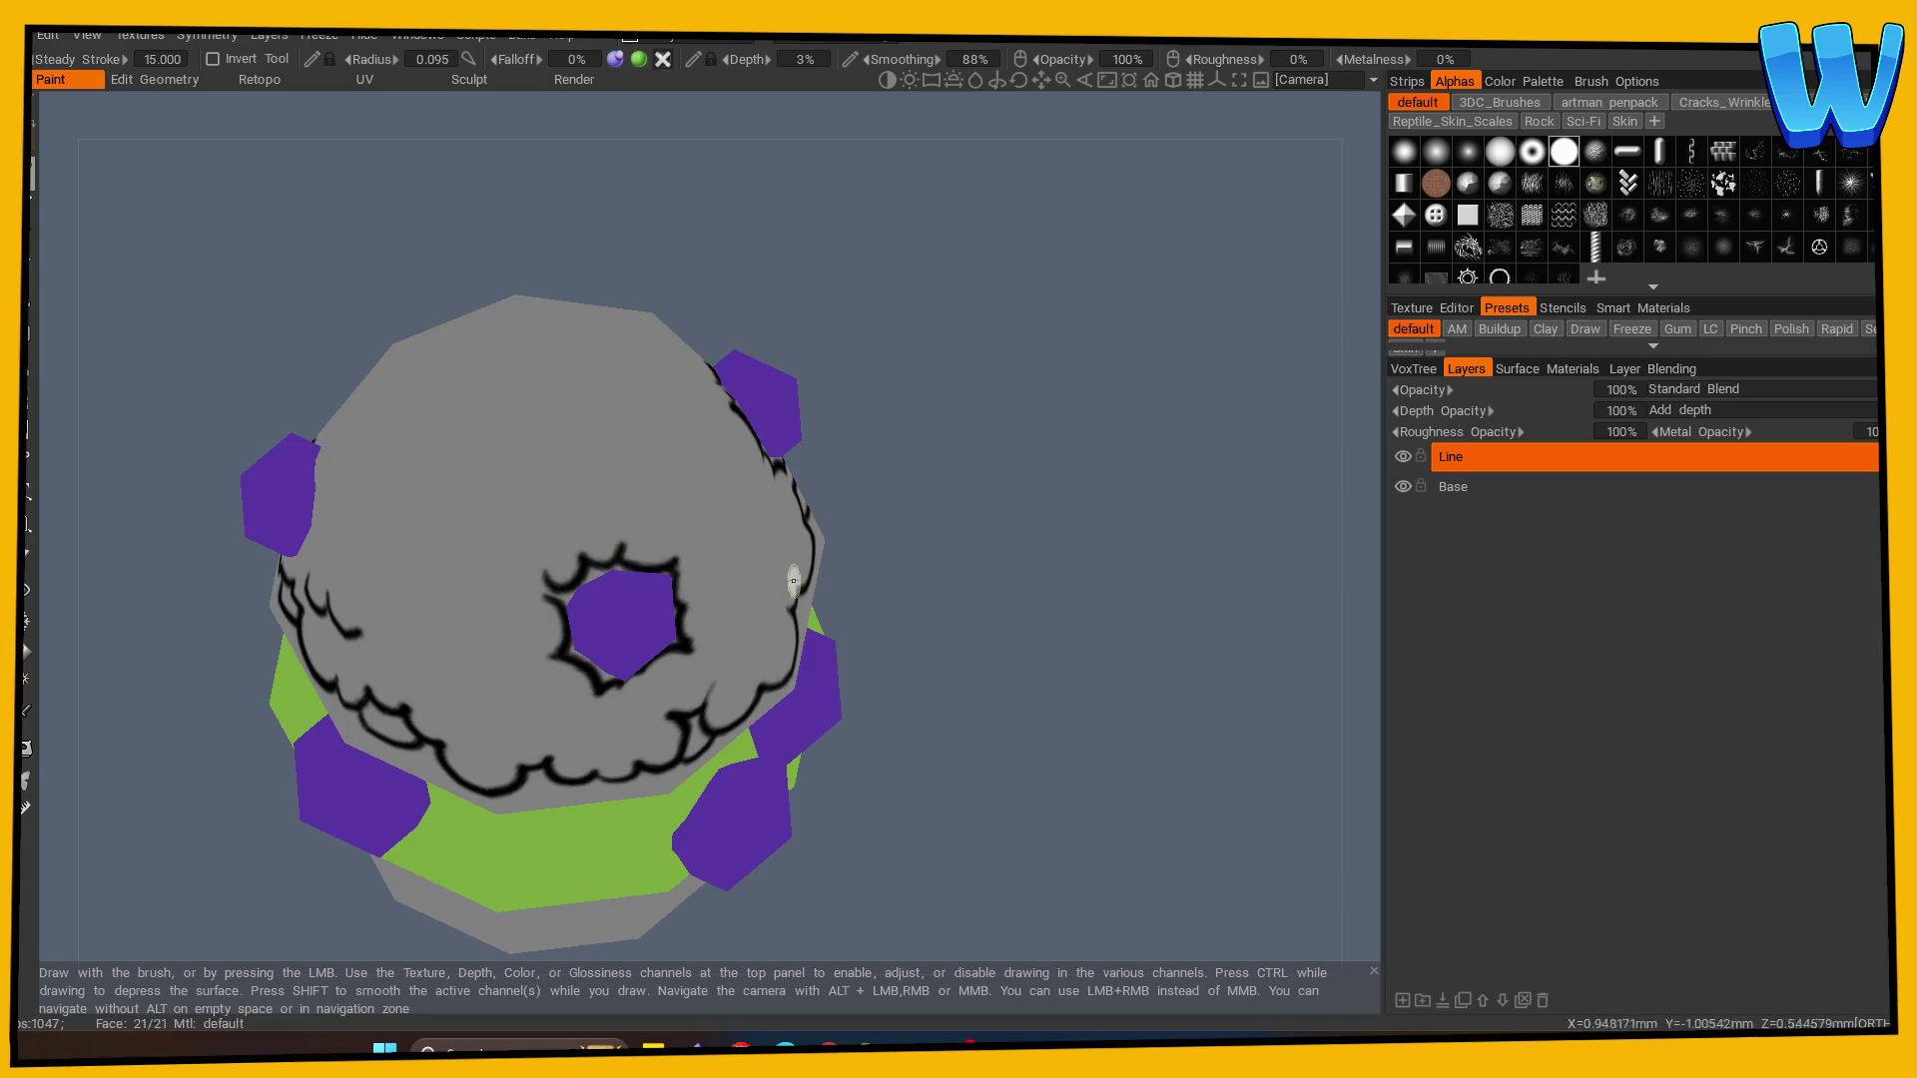
pyautogui.moveTo(929, 614)
pyautogui.mouseDown()
pyautogui.moveTo(976, 631)
pyautogui.moveTo(530, 543)
pyautogui.mouseUp()
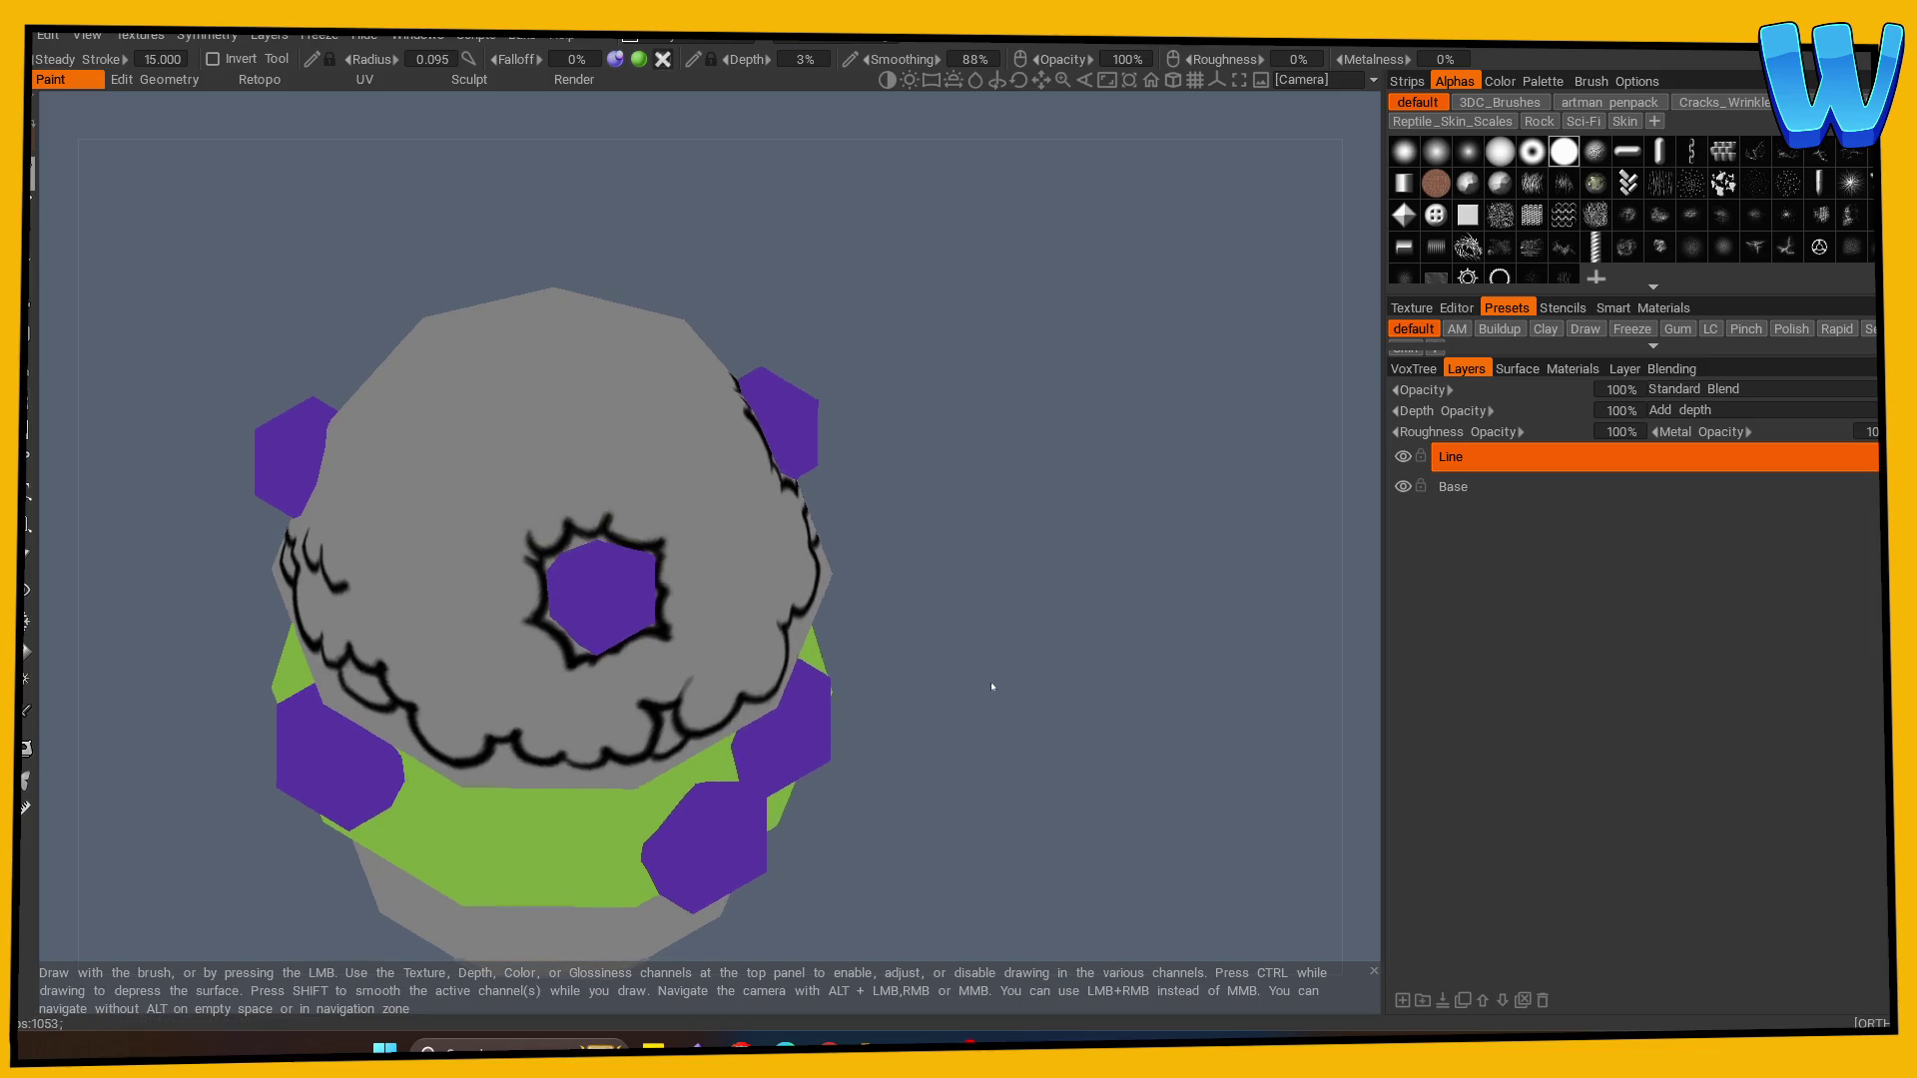
# - Raise the brush radius to about 0.102 and undo a stray curved stroke above the berry
pyautogui.moveTo(990, 681); pyautogui.dragTo(993, 655)
pyautogui.scroll(-5, 838, 689)
pyautogui.moveTo(350, 832); pyautogui.dragTo(885, 792)
pyautogui.scroll(5, 1044, 749)
pyautogui.moveTo(1273, 757)
pyautogui.mouseDown()
pyautogui.moveTo(796, 795)
pyautogui.moveTo(898, 769)
pyautogui.moveTo(984, 672)
pyautogui.moveTo(963, 664)
pyautogui.mouseUp()
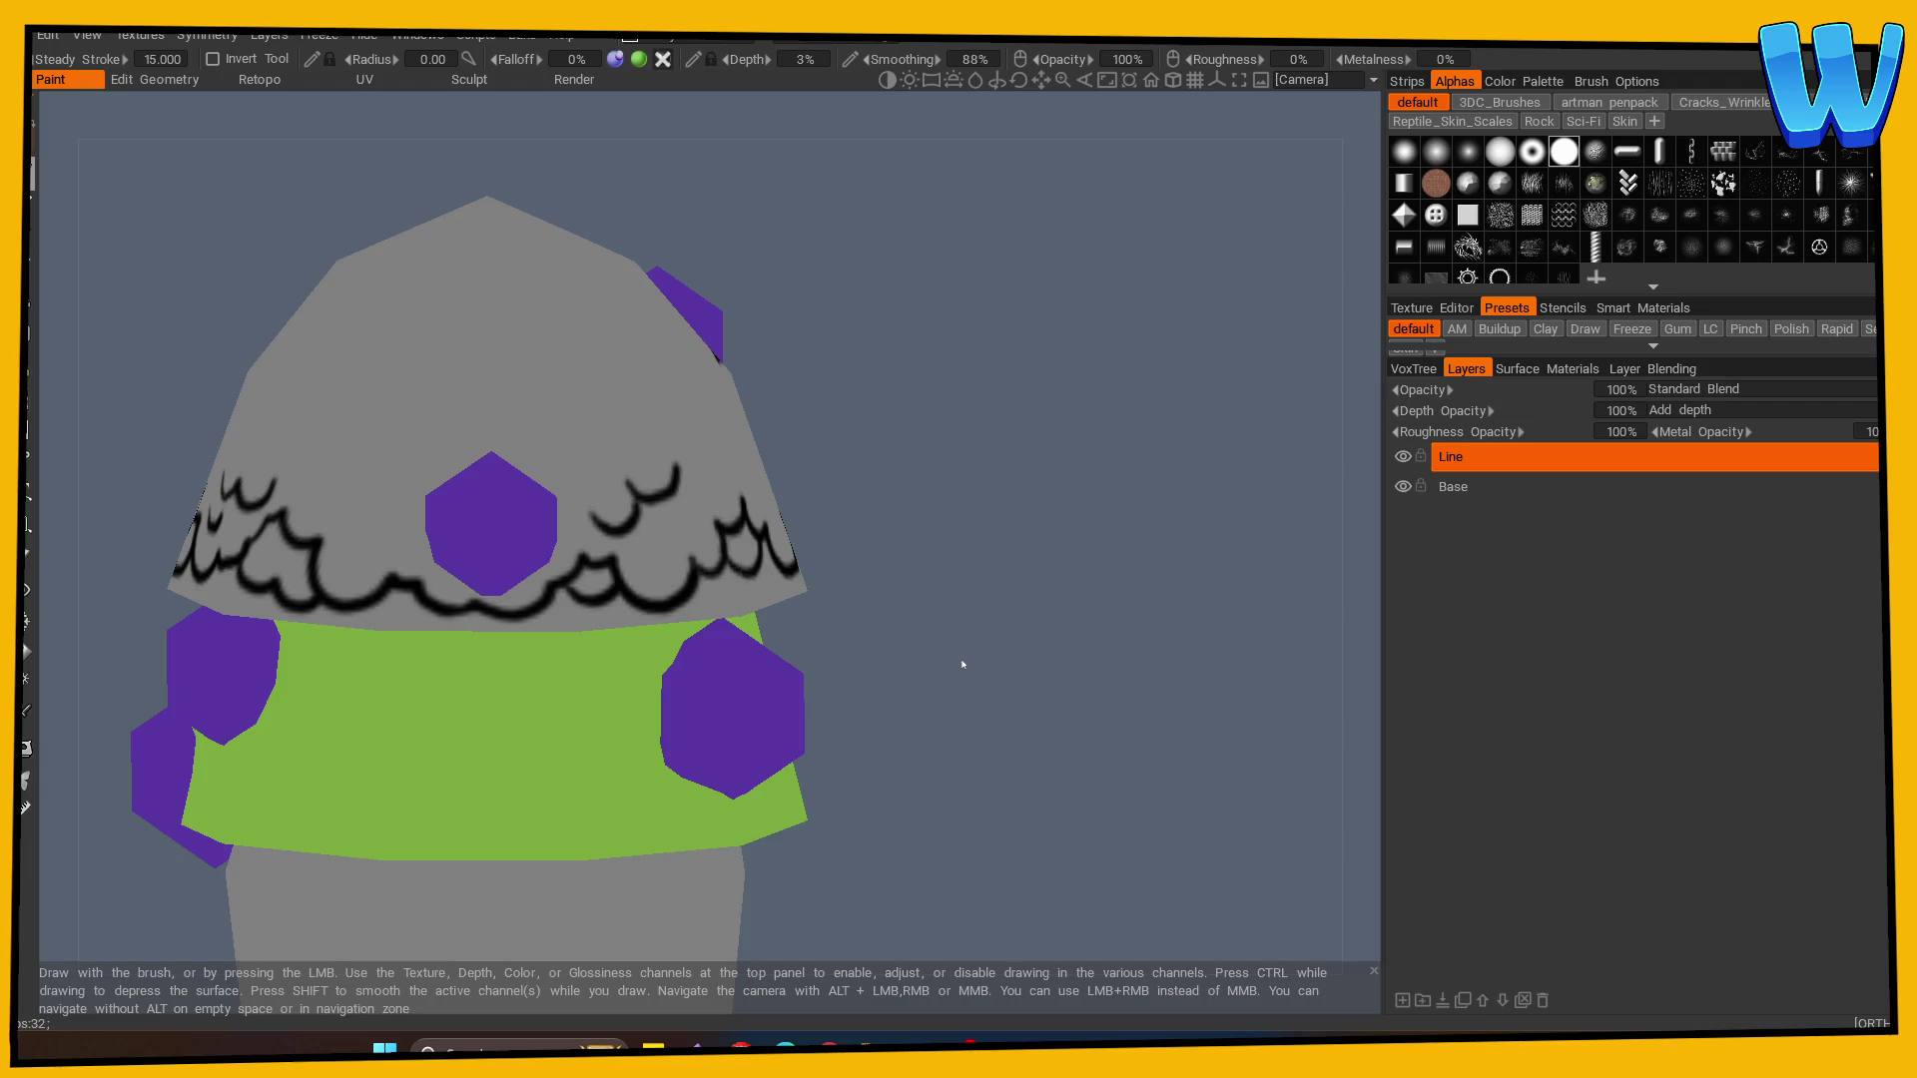
pyautogui.moveTo(963, 664); pyautogui.dragTo(959, 559)
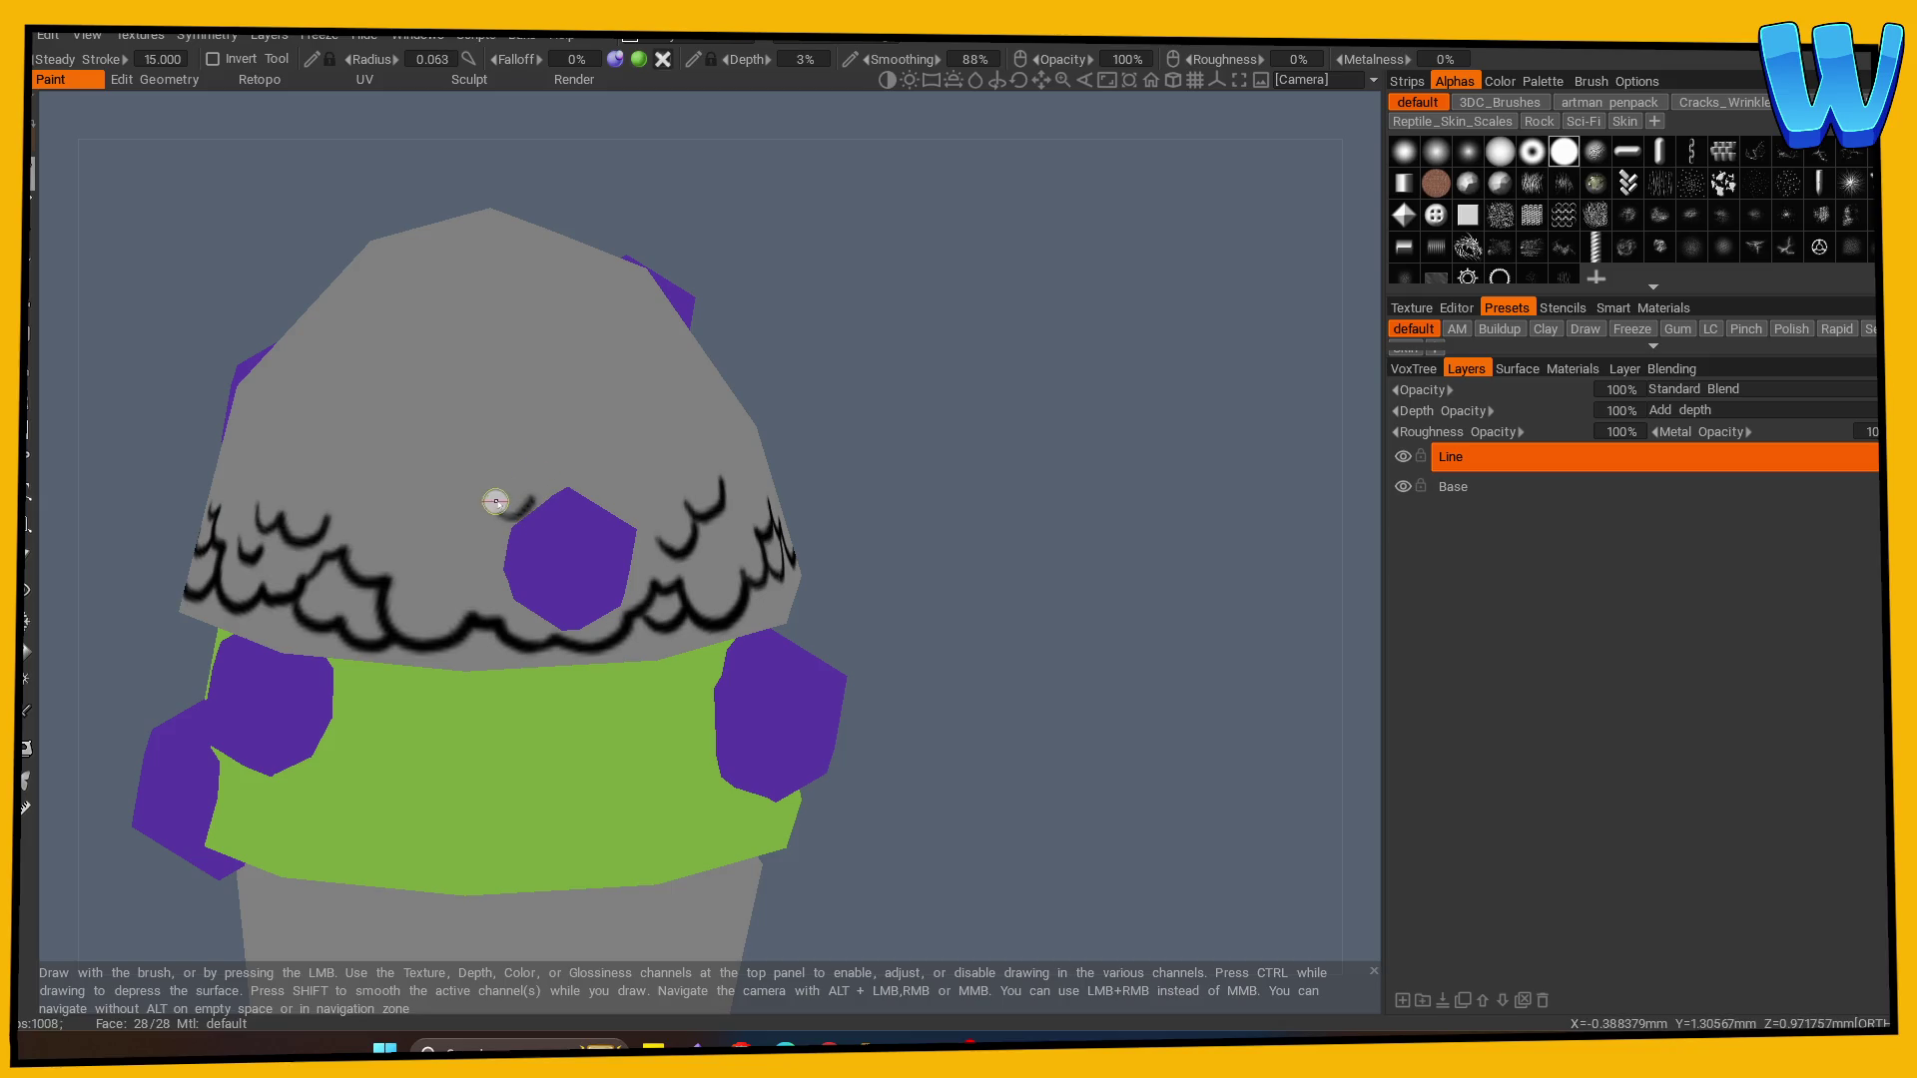
pyautogui.press(']')
pyautogui.moveTo(496, 508); pyautogui.dragTo(569, 489)
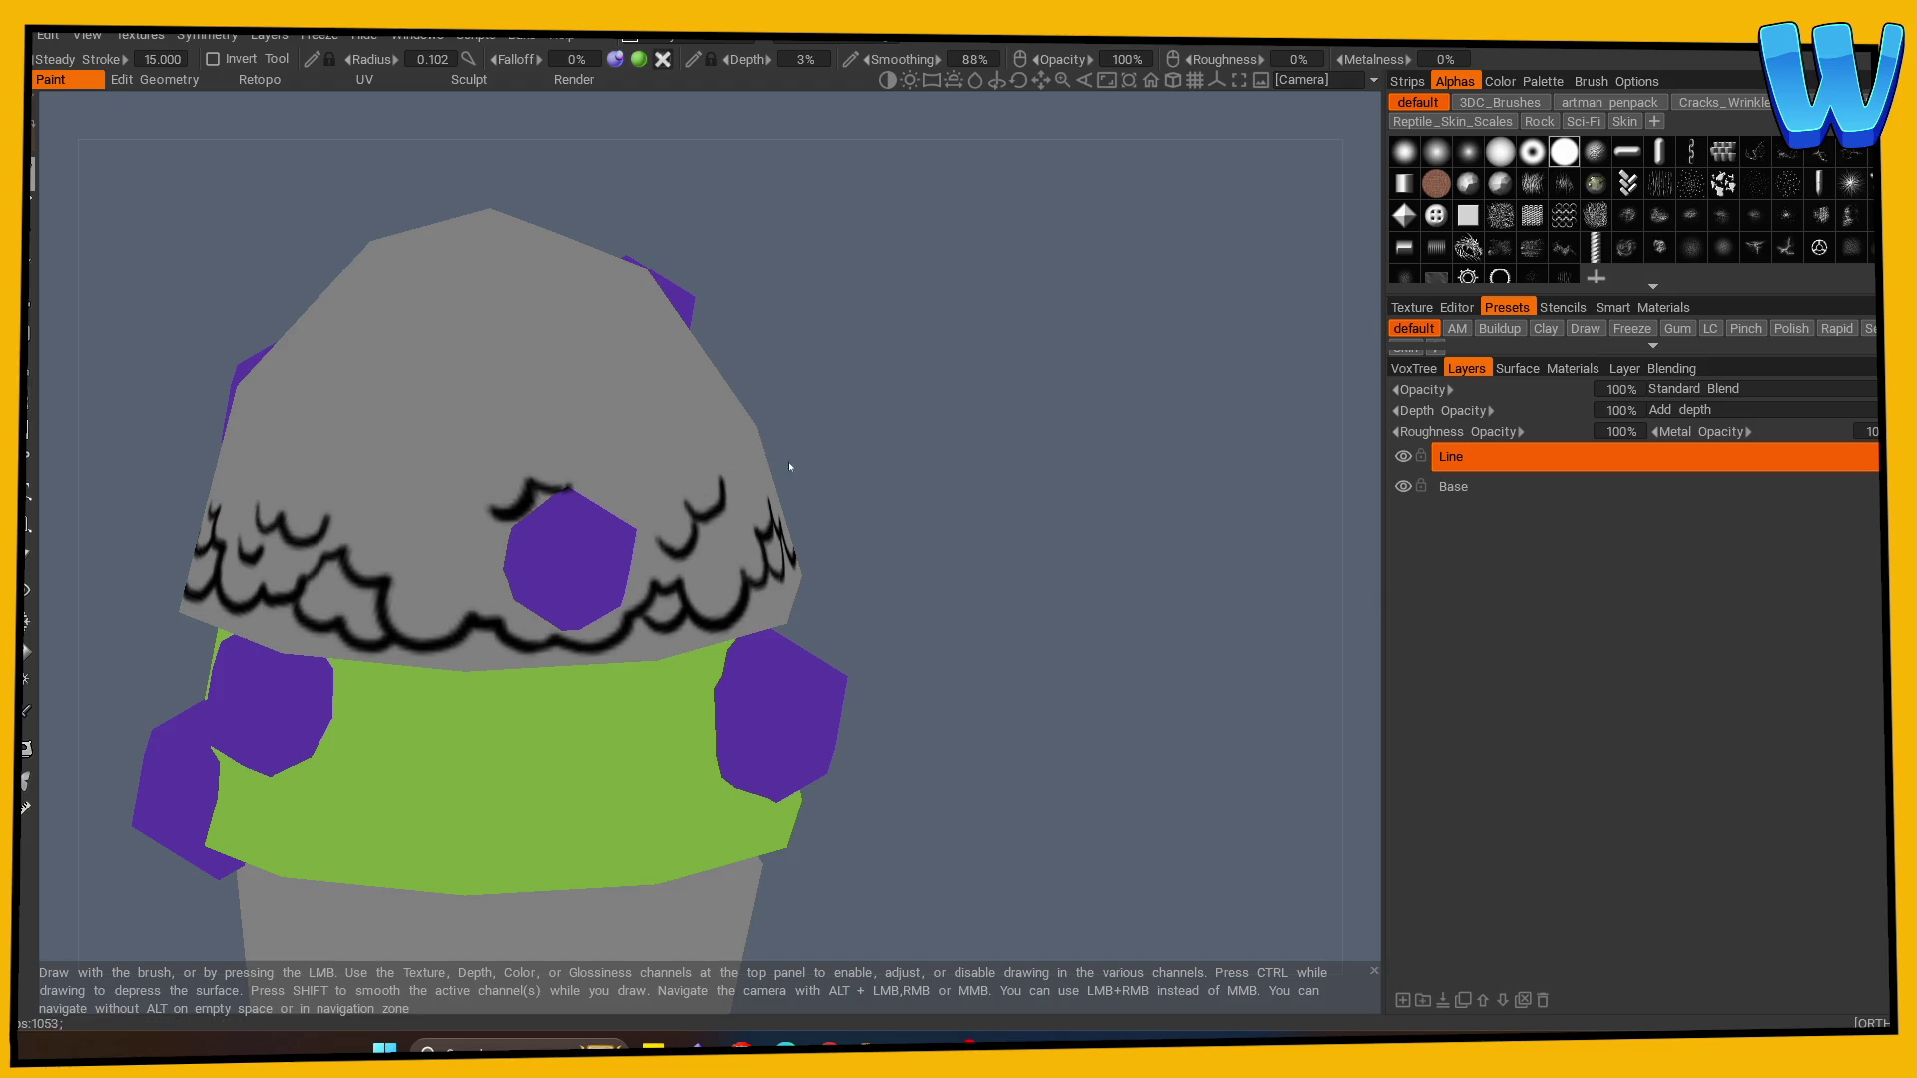
pyautogui.hotkey('ctrl', 'z')
# - Outline the berry's upper-left and left edges in black, with a short stroke at its corner
pyautogui.moveTo(919, 475); pyautogui.dragTo(736, 499)
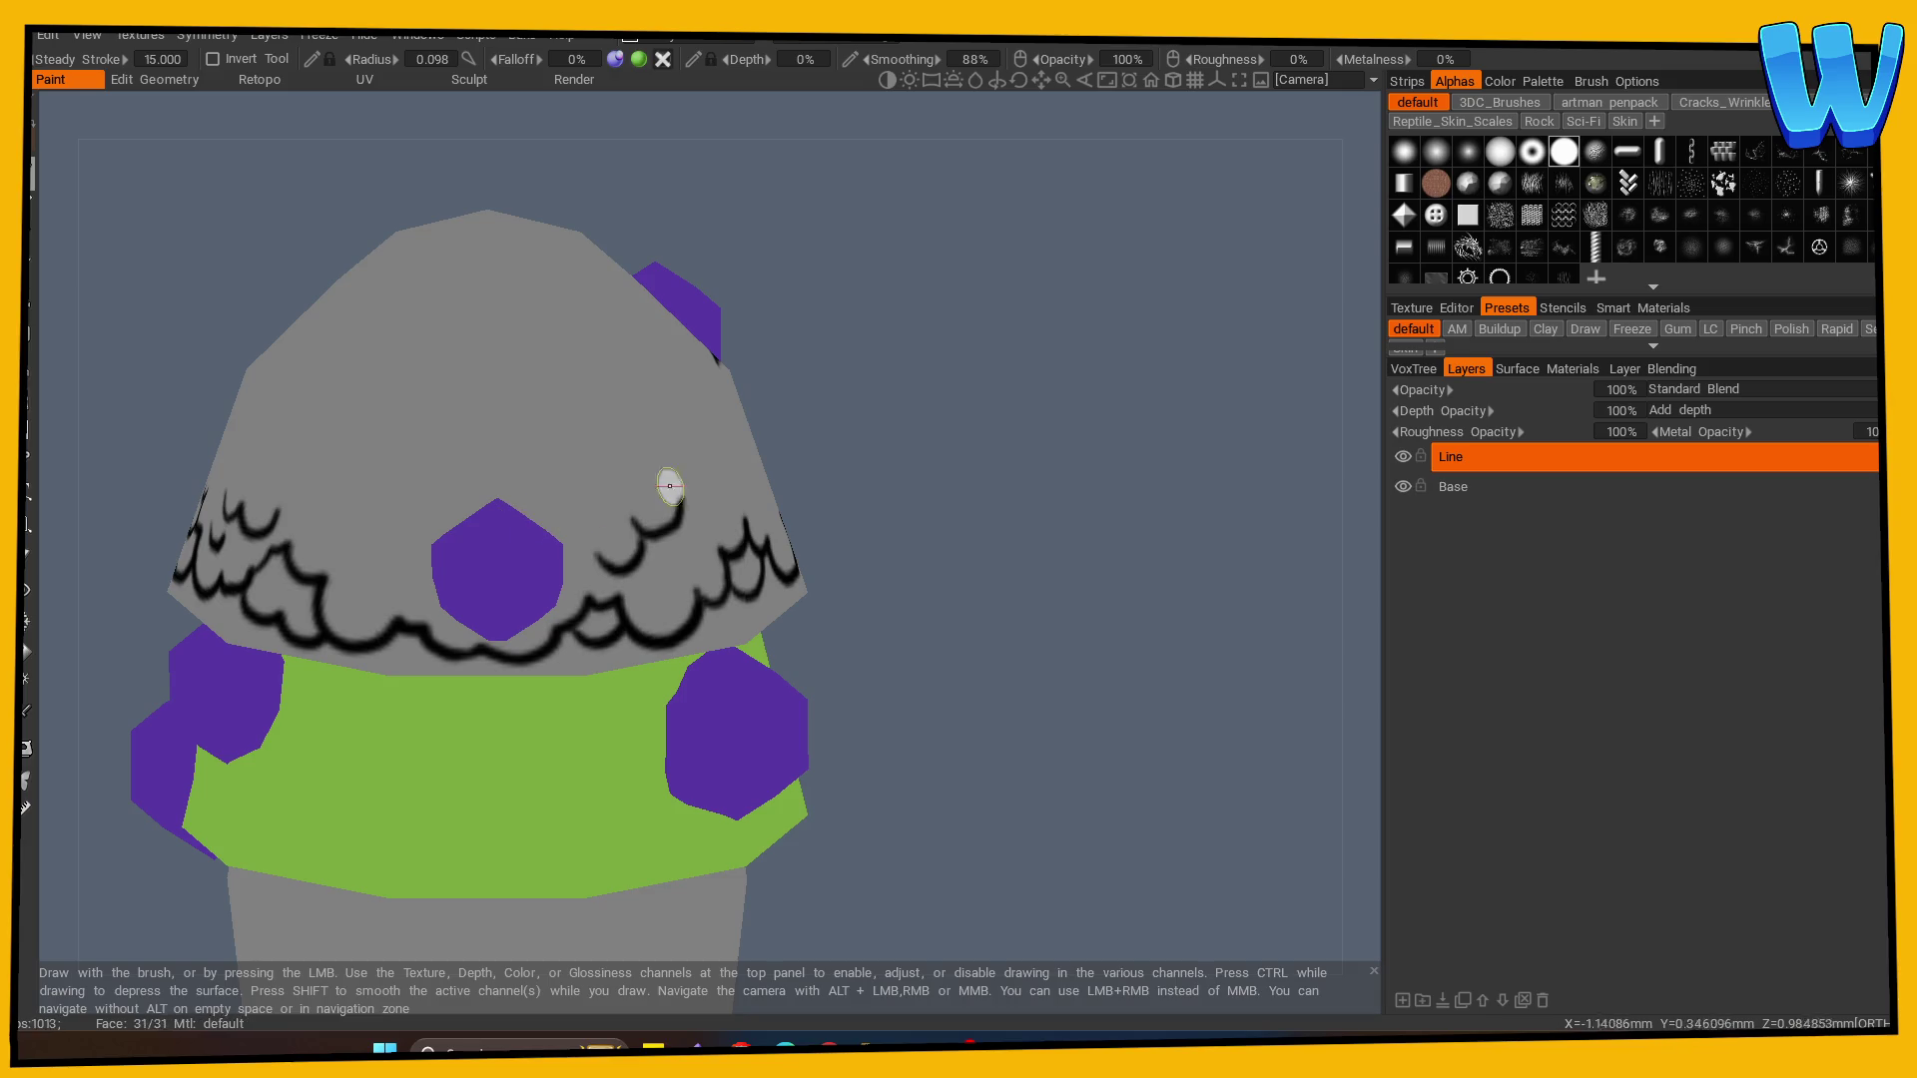
pyautogui.moveTo(668, 484); pyautogui.dragTo(891, 477)
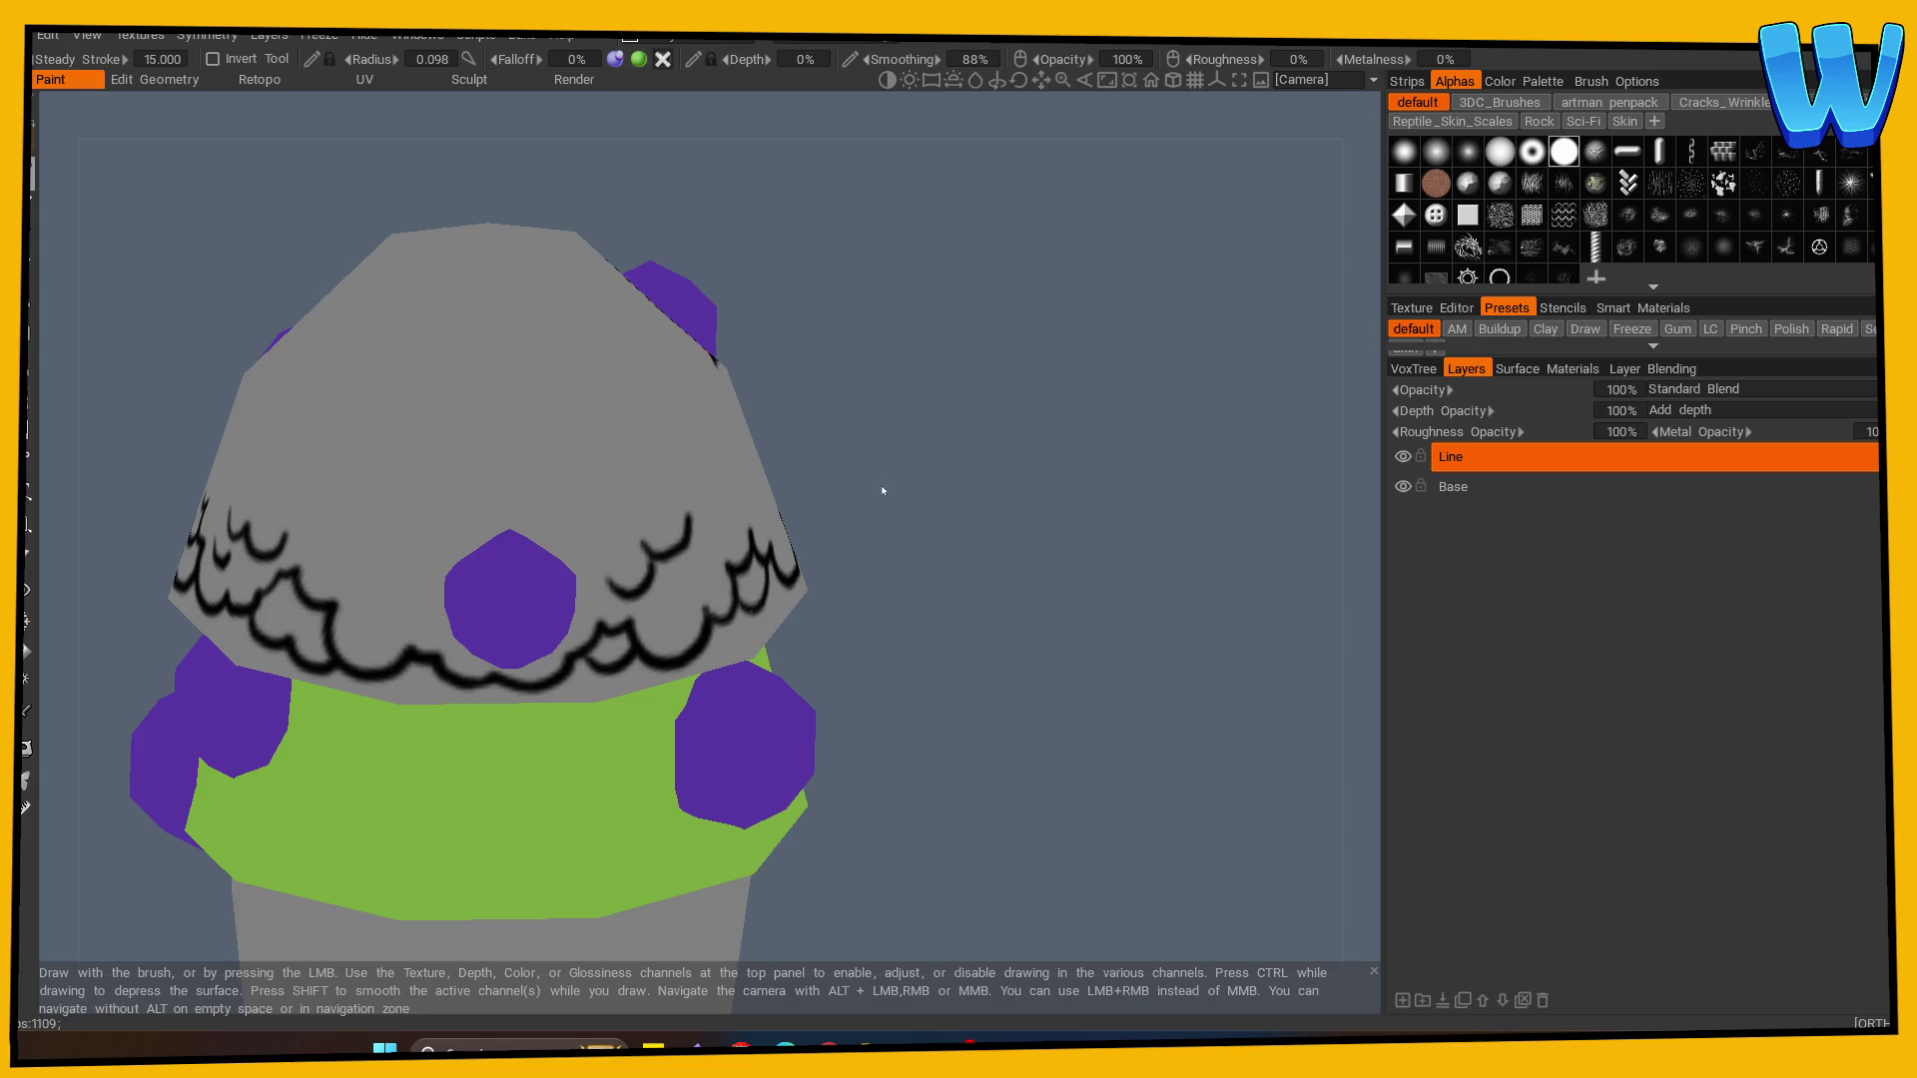
pyautogui.moveTo(878, 486); pyautogui.dragTo(890, 505)
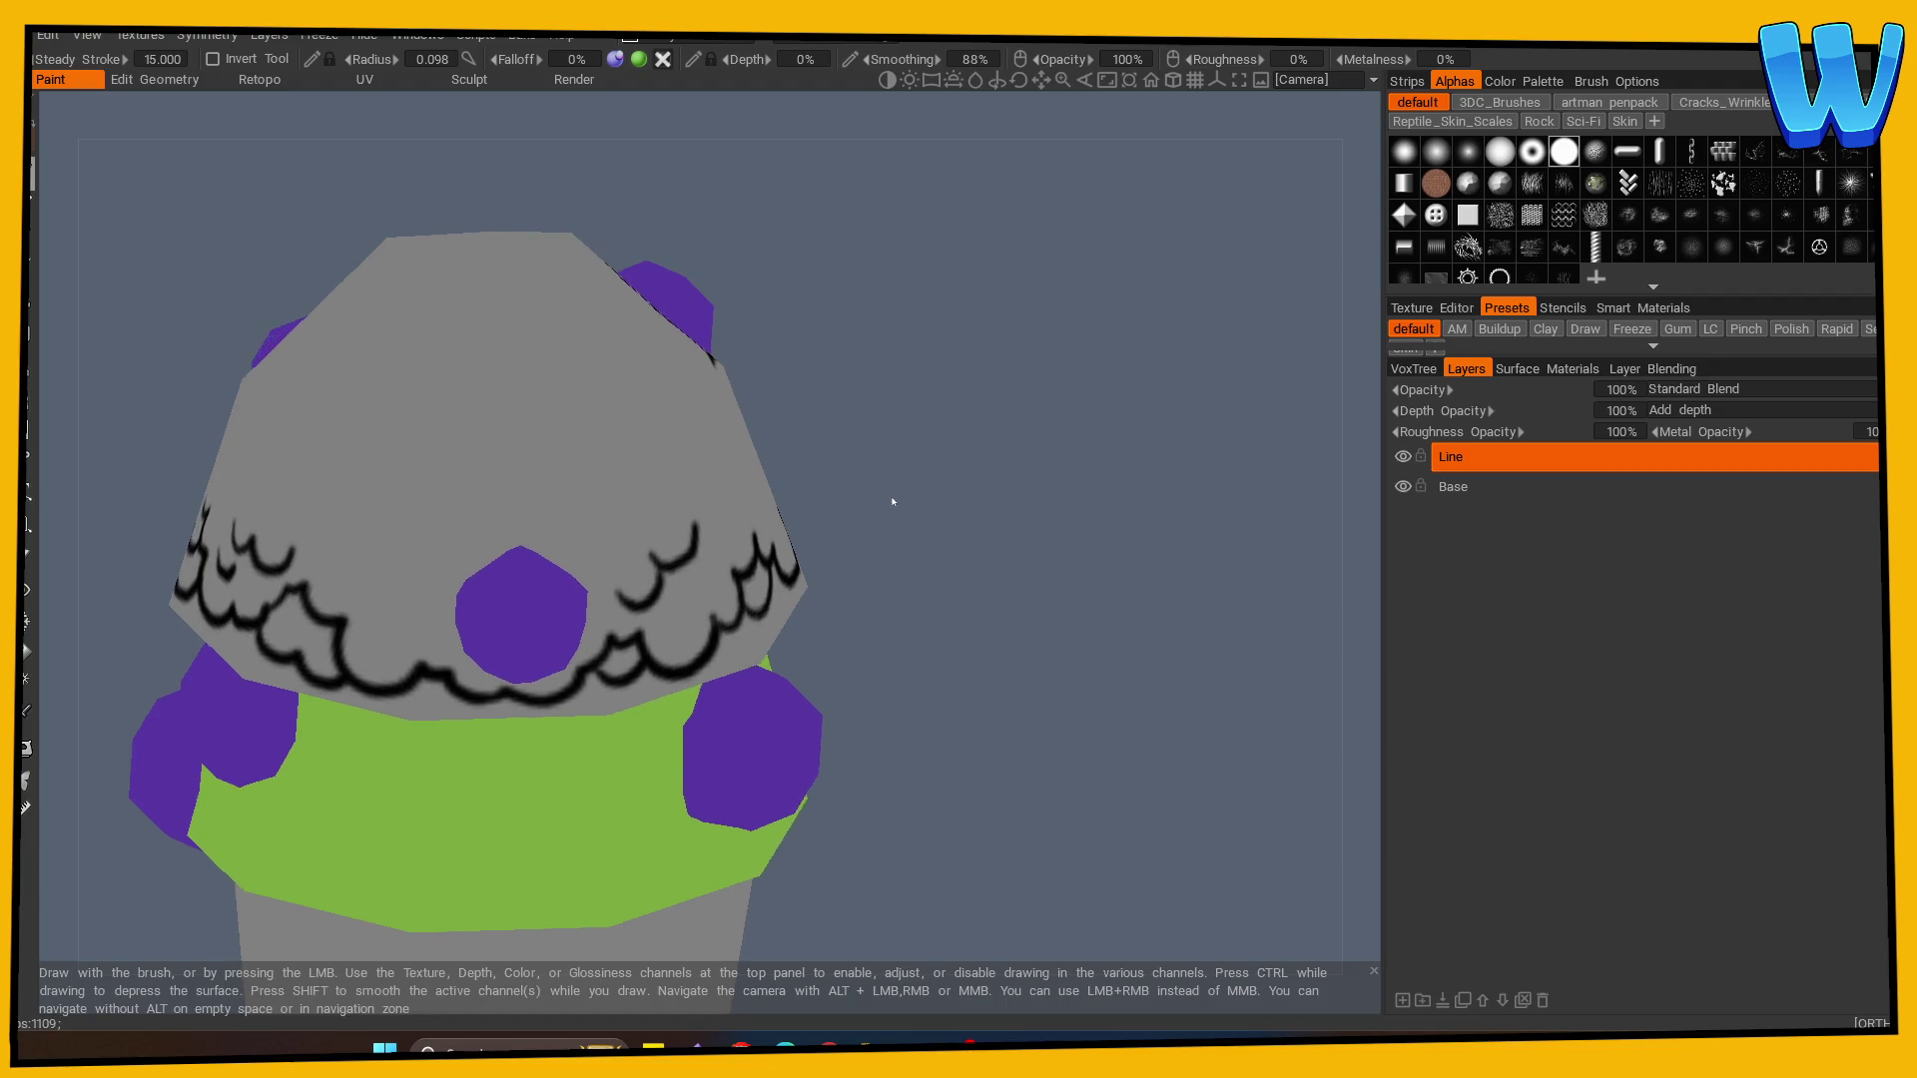
pyautogui.moveTo(475, 574); pyautogui.dragTo(552, 527)
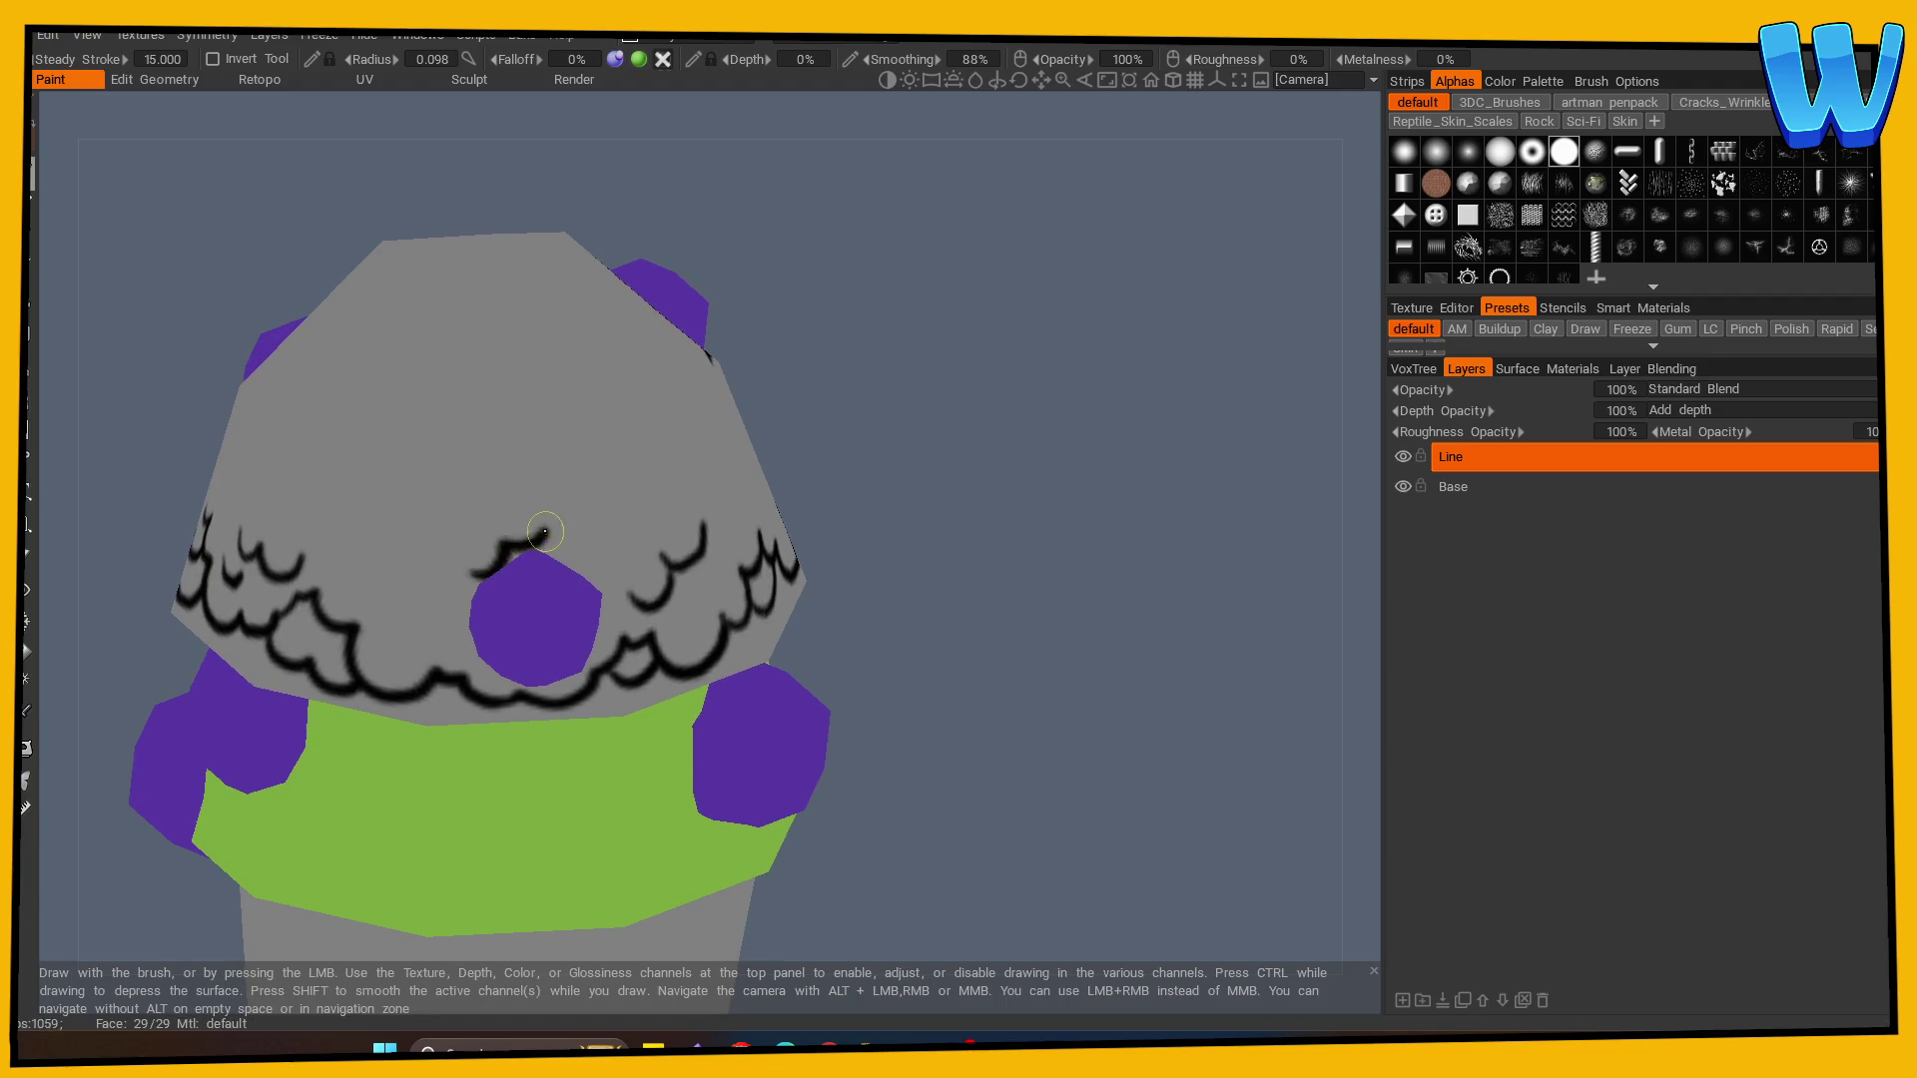
pyautogui.moveTo(467, 606); pyautogui.dragTo(484, 672)
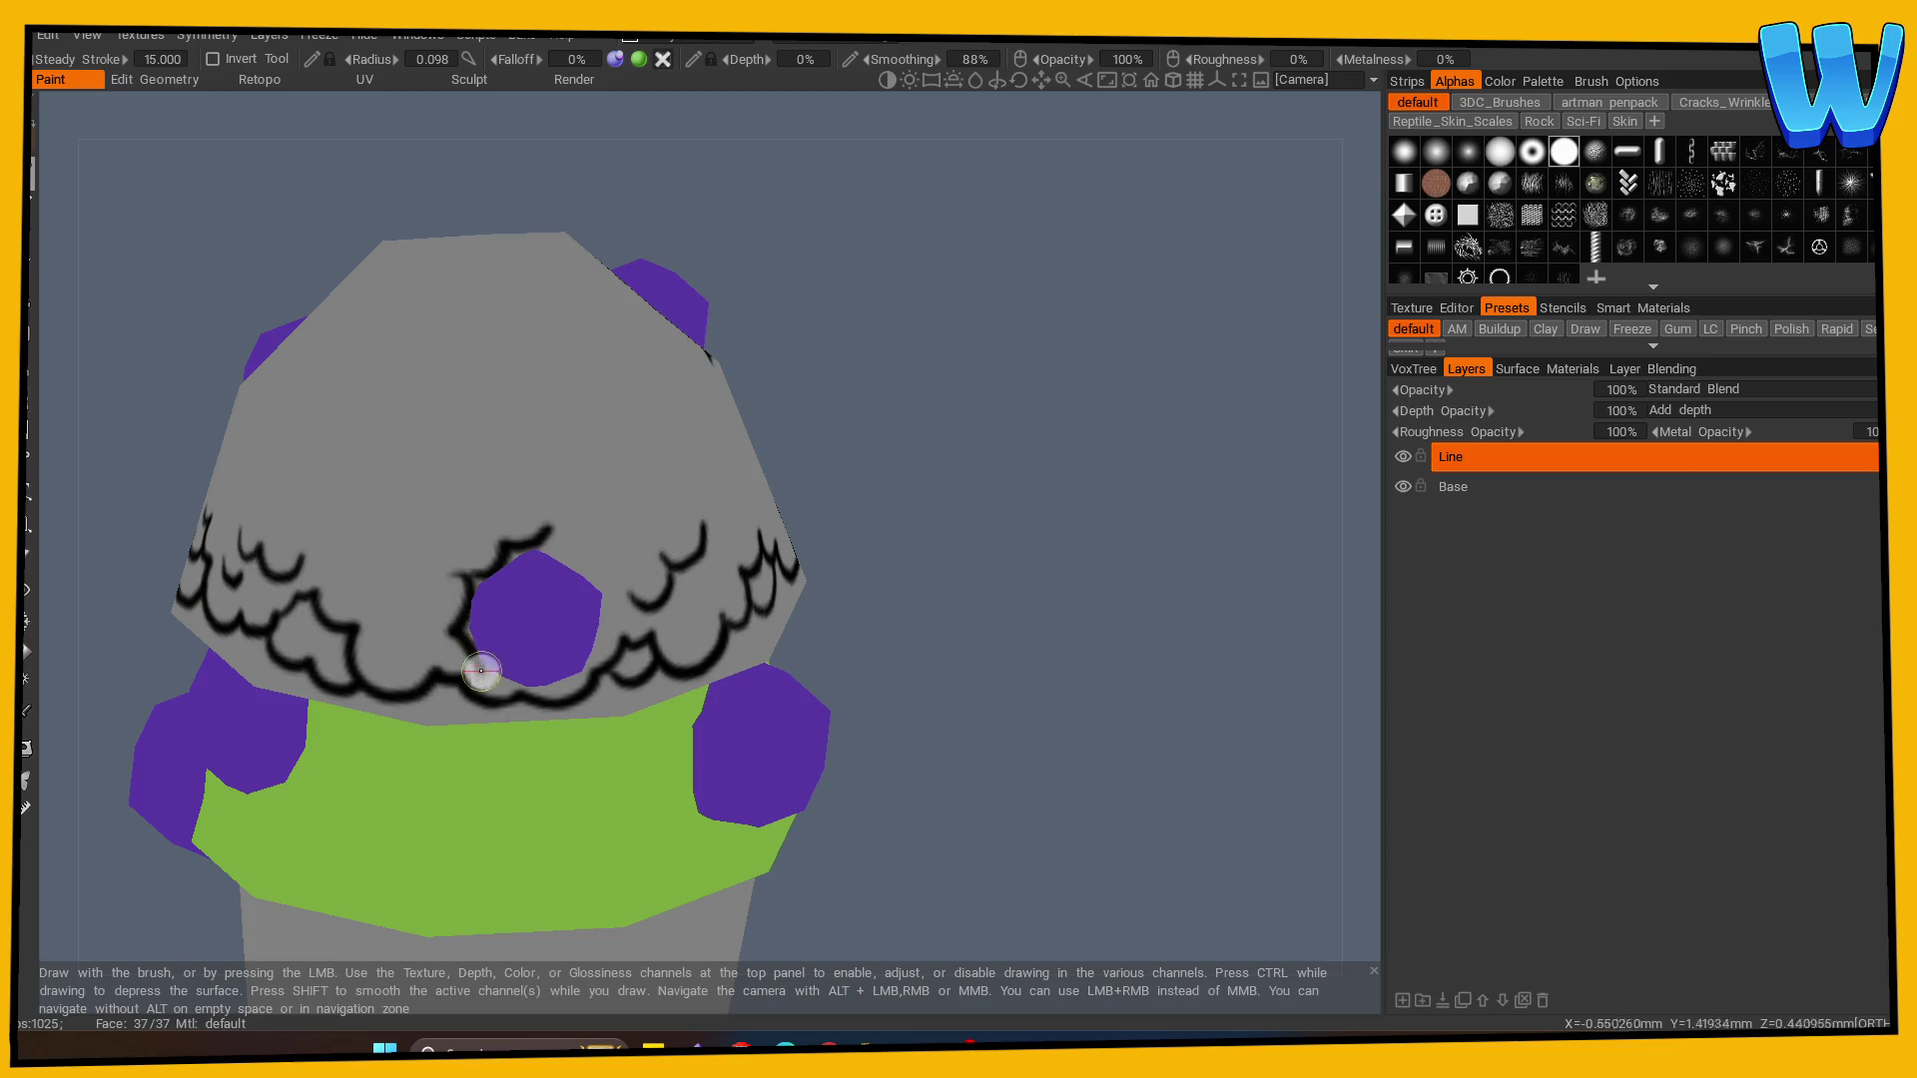
pyautogui.moveTo(848, 666)
pyautogui.mouseDown()
pyautogui.moveTo(877, 663)
pyautogui.moveTo(739, 619)
pyautogui.mouseUp()
pyautogui.moveTo(495, 543)
pyautogui.mouseDown()
pyautogui.moveTo(481, 529)
pyautogui.moveTo(534, 599)
pyautogui.moveTo(514, 629)
pyautogui.mouseUp()
pyautogui.scroll(-3, 827, 577)
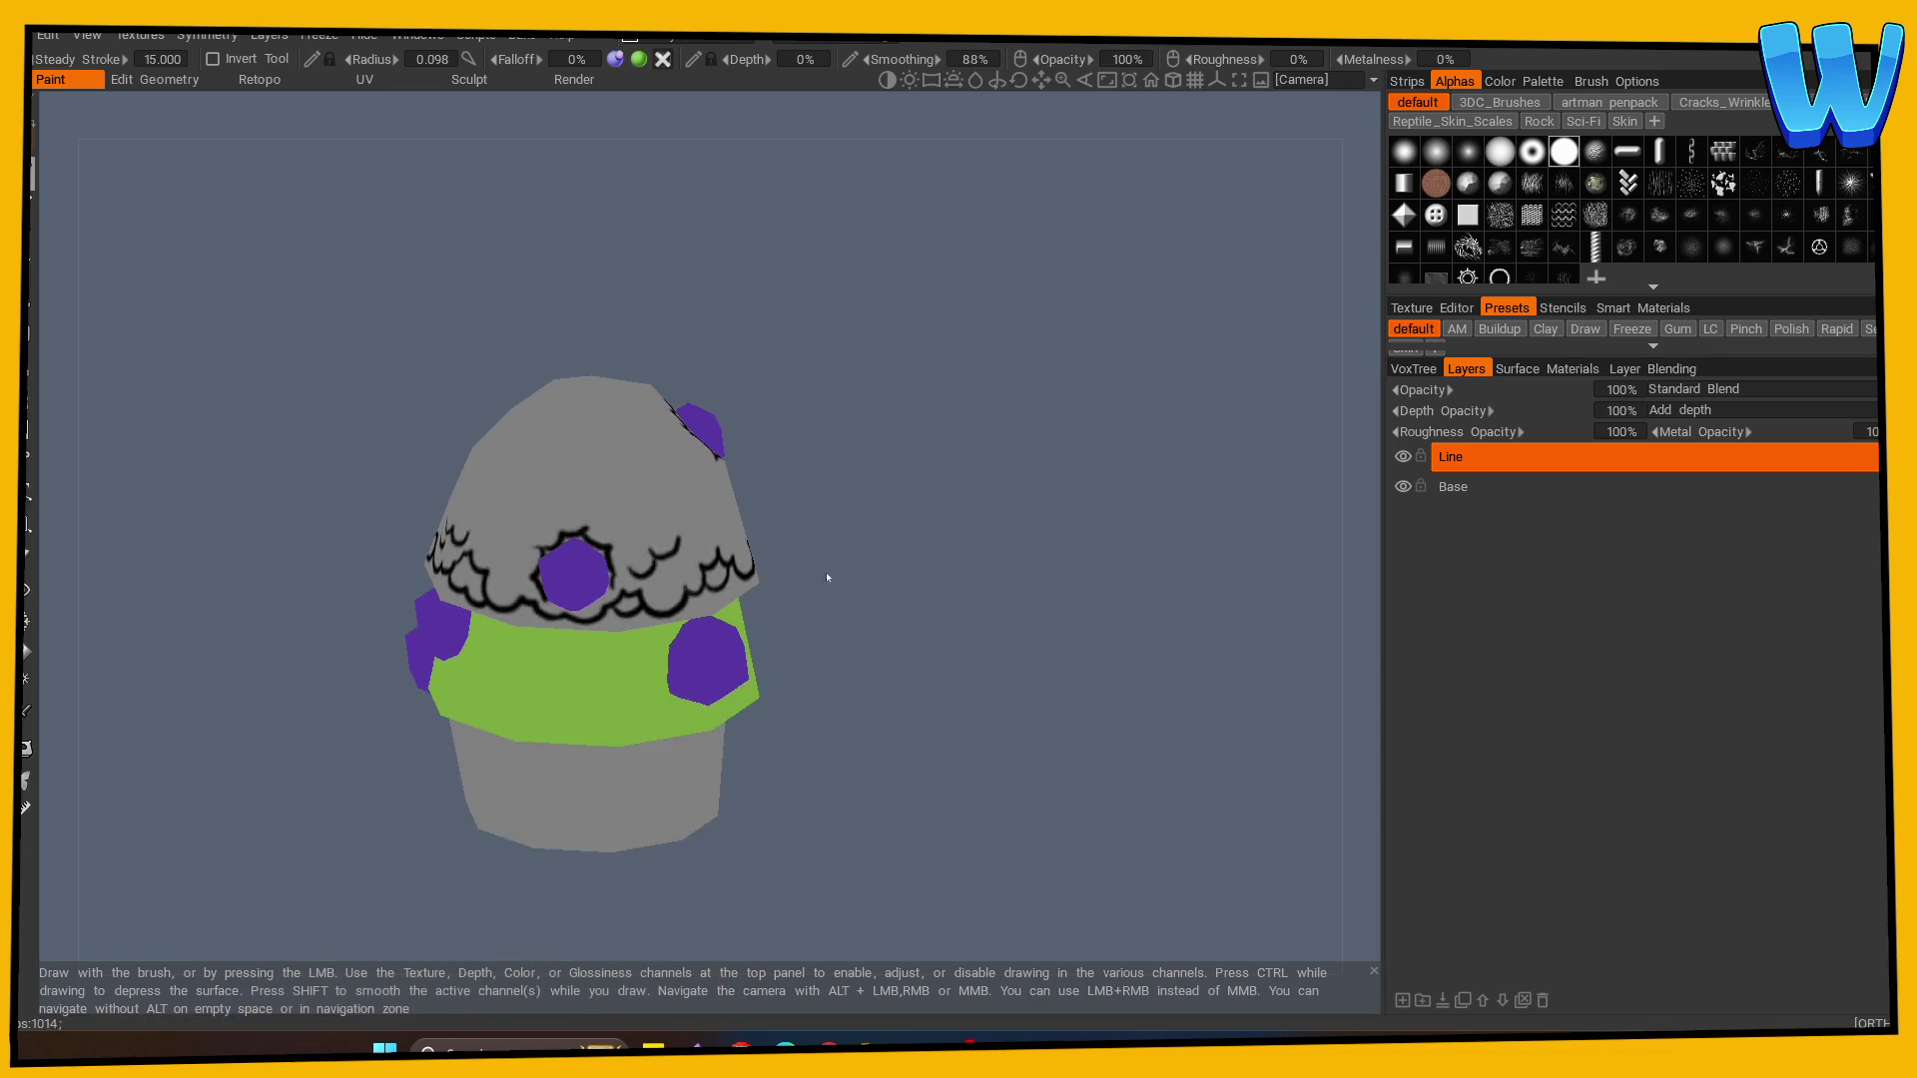
# - Outline the berry's lower edge and paint black curls across the canopy top and right side
pyautogui.moveTo(826, 577); pyautogui.dragTo(998, 584)
pyautogui.scroll(2, 1167, 592)
pyautogui.moveTo(542, 596)
pyautogui.mouseDown()
pyautogui.moveTo(499, 623)
pyautogui.moveTo(437, 614)
pyautogui.moveTo(1048, 676)
pyautogui.moveTo(1107, 651)
pyautogui.mouseUp()
pyautogui.scroll(-3, 943, 634)
pyautogui.moveTo(943, 634)
pyautogui.mouseDown()
pyautogui.moveTo(876, 834)
pyautogui.moveTo(916, 761)
pyautogui.mouseUp()
pyautogui.scroll(5, 915, 762)
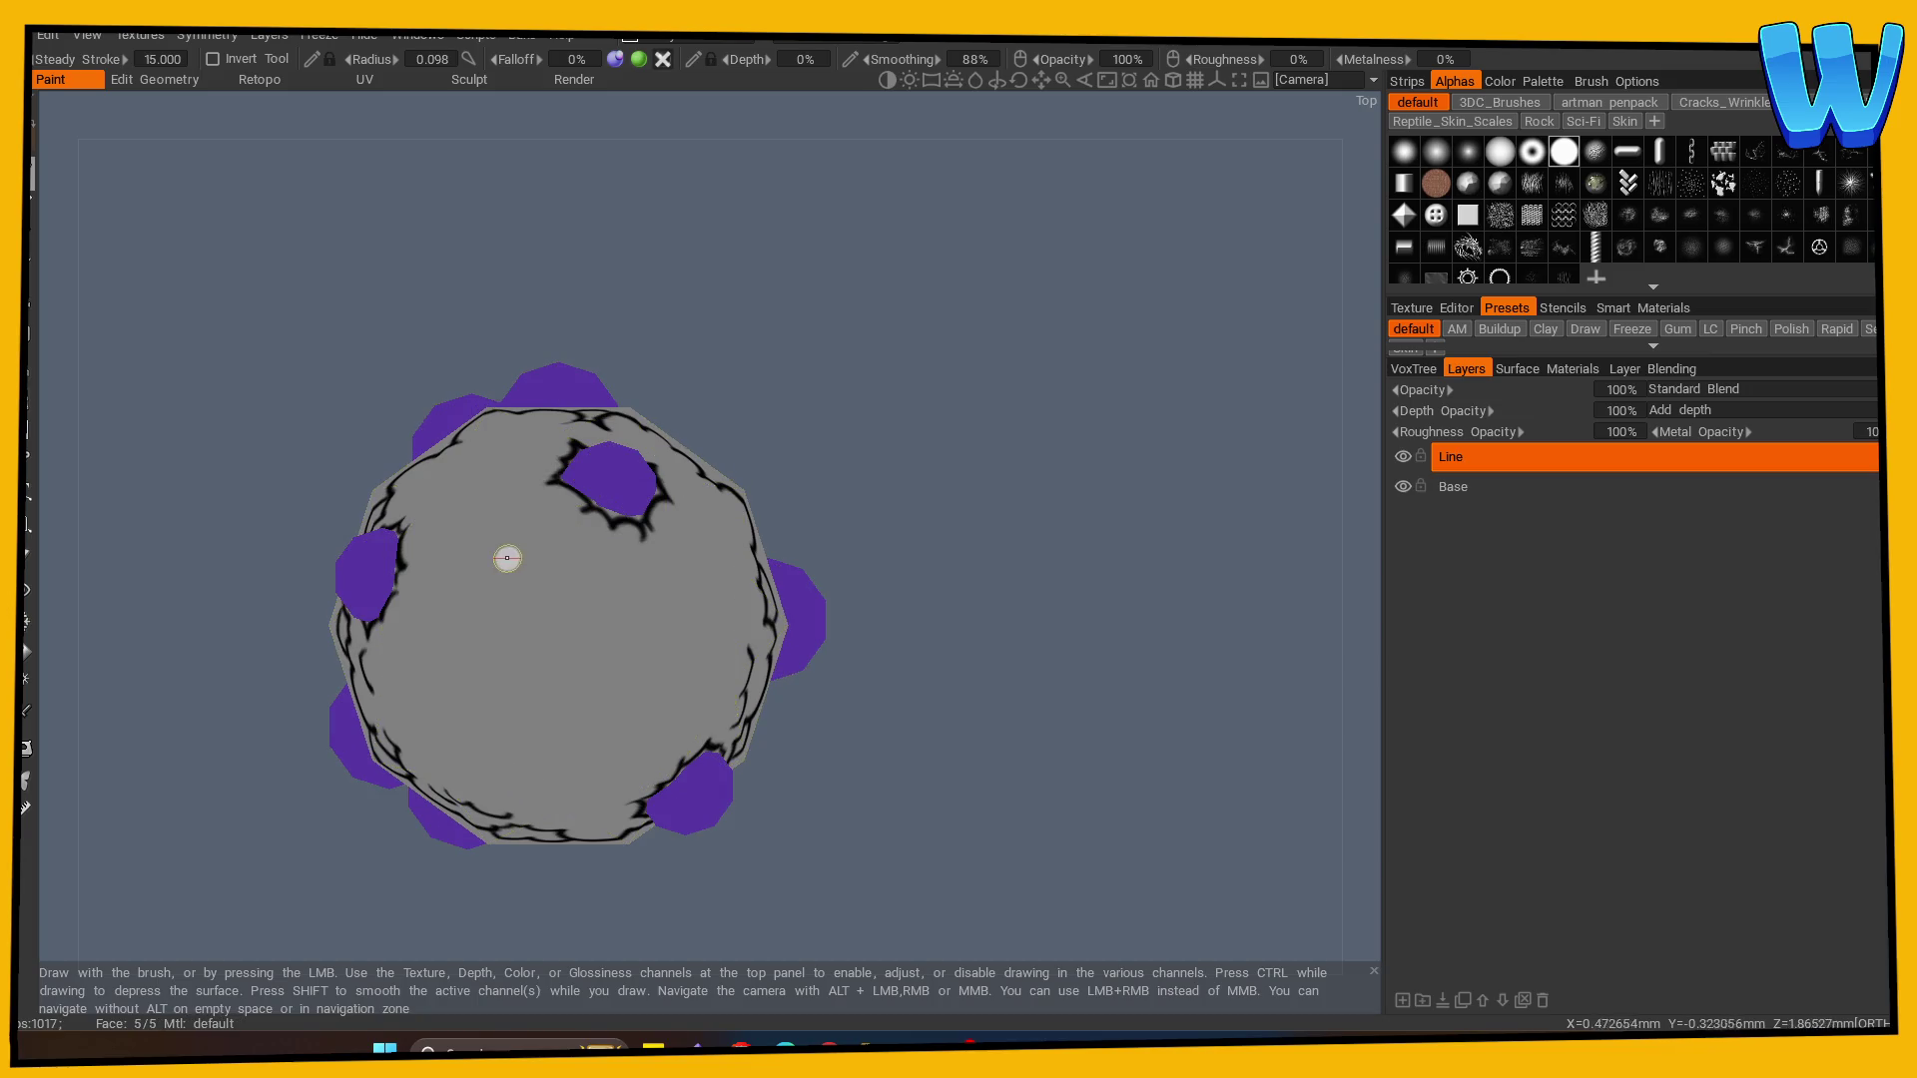
pyautogui.moveTo(499, 517)
pyautogui.mouseDown()
pyautogui.moveTo(453, 572)
pyautogui.moveTo(496, 674)
pyautogui.moveTo(561, 527)
pyautogui.moveTo(532, 720)
pyautogui.moveTo(619, 739)
pyautogui.moveTo(655, 672)
pyautogui.mouseUp()
pyautogui.moveTo(651, 602)
pyautogui.mouseDown()
pyautogui.moveTo(681, 644)
pyautogui.moveTo(659, 688)
pyautogui.mouseUp()
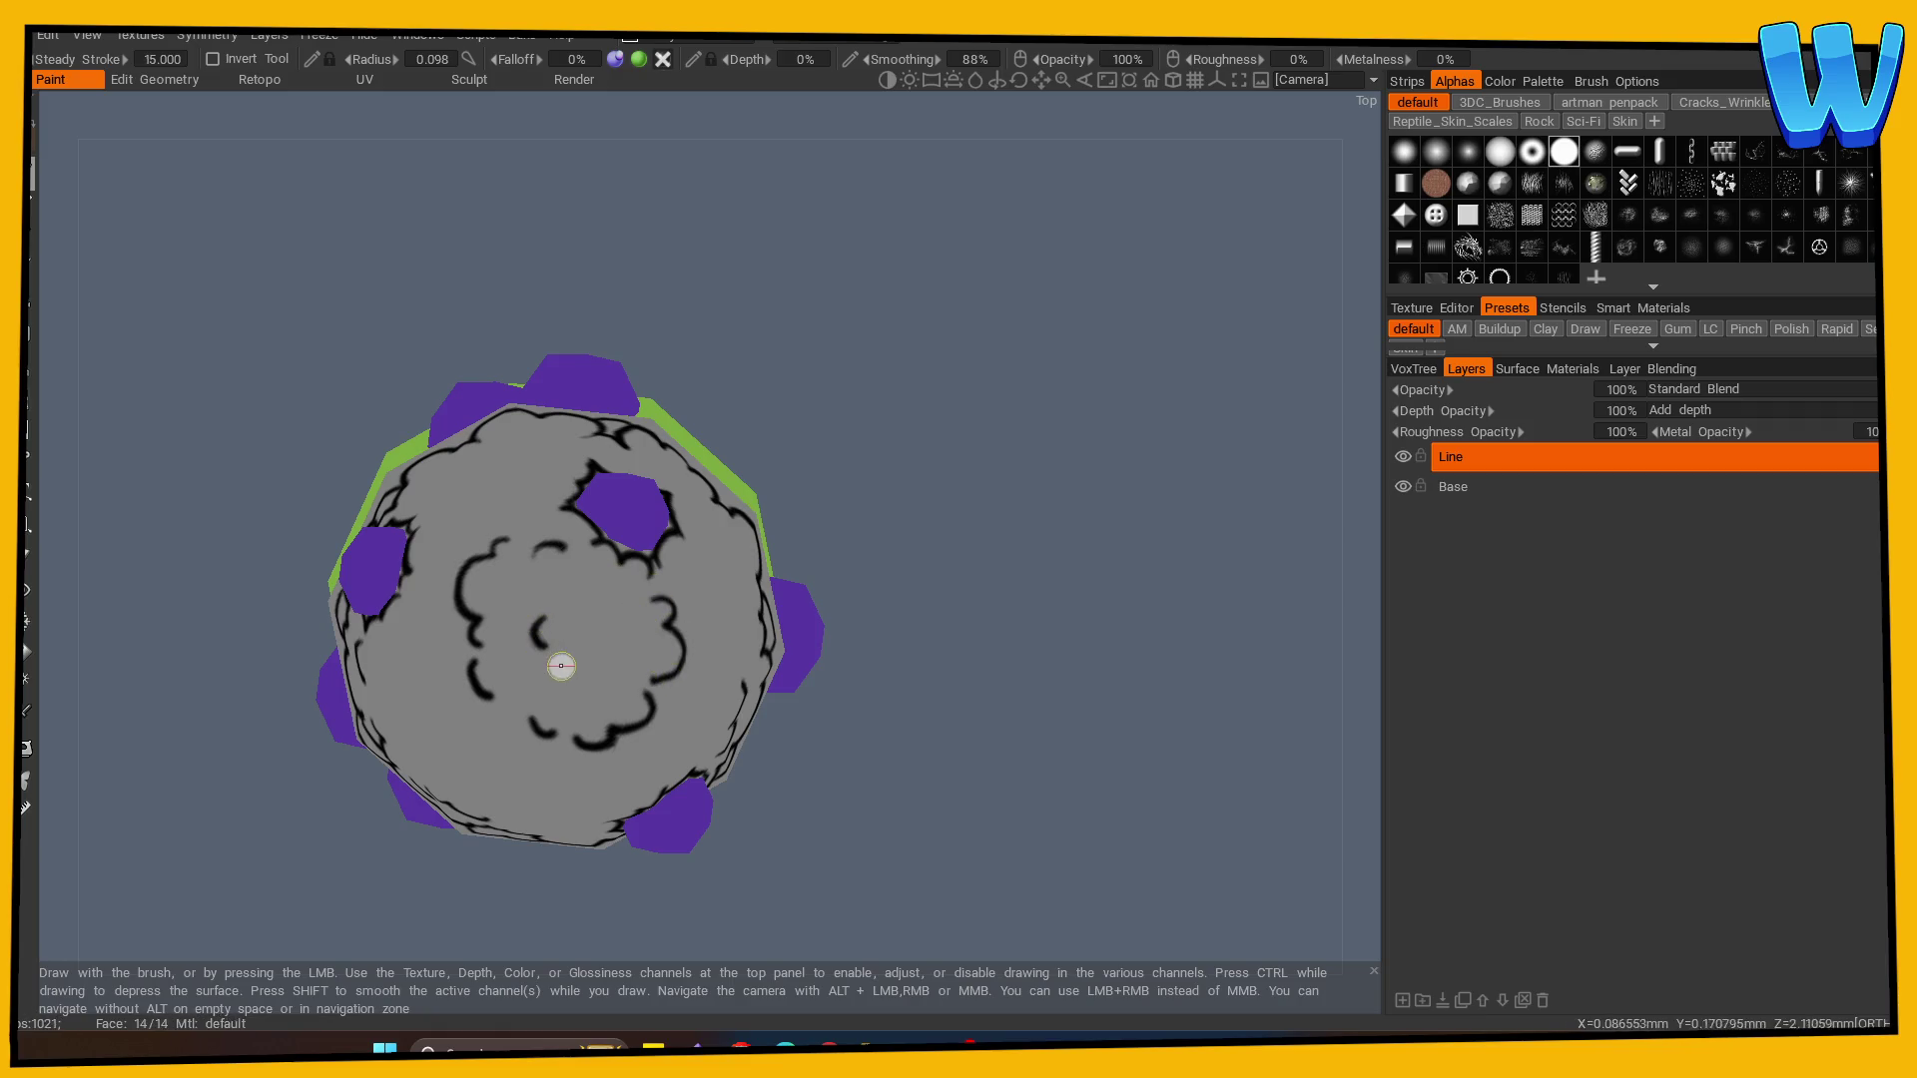
# - Undo the recent eye circles and small test circles on the canopy with repeated Ctrl+Z
pyautogui.moveTo(638, 629); pyautogui.dragTo(1006, 630)
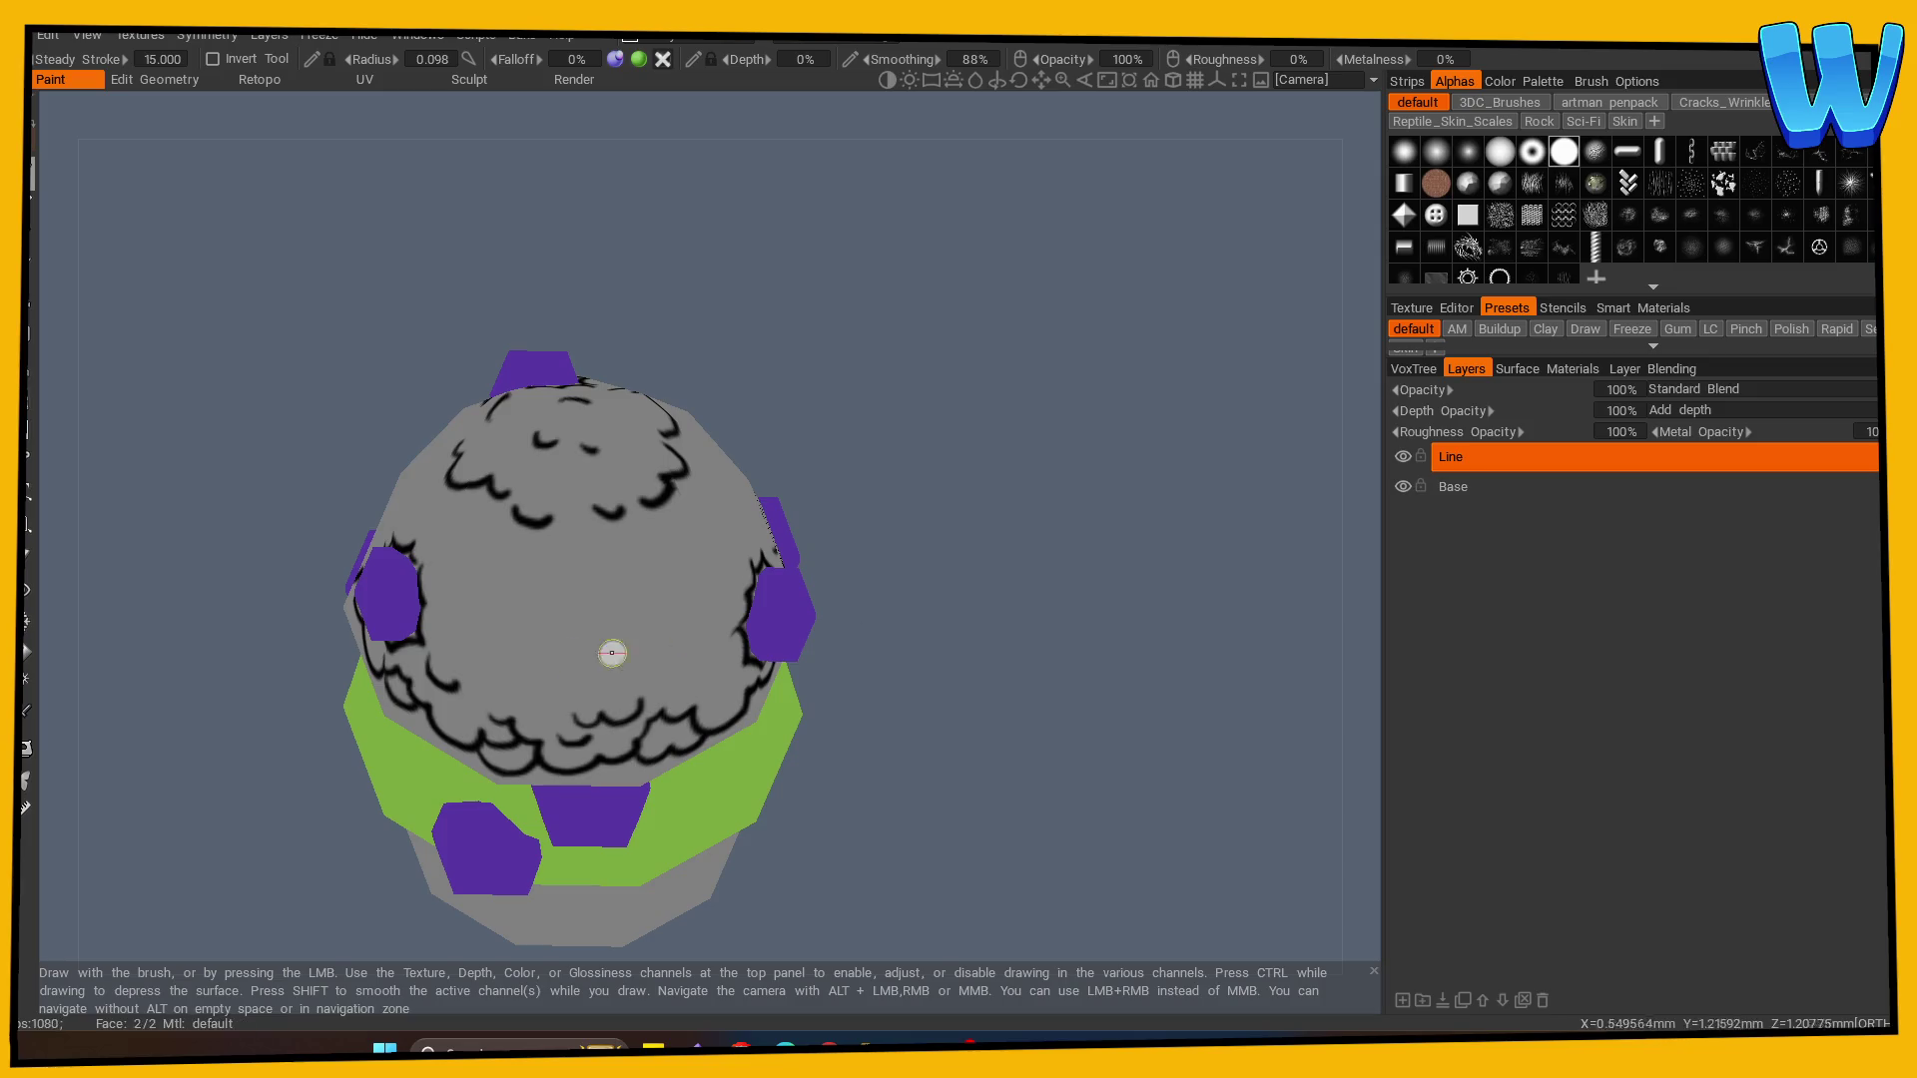
pyautogui.moveTo(706, 629); pyautogui.dragTo(1132, 645)
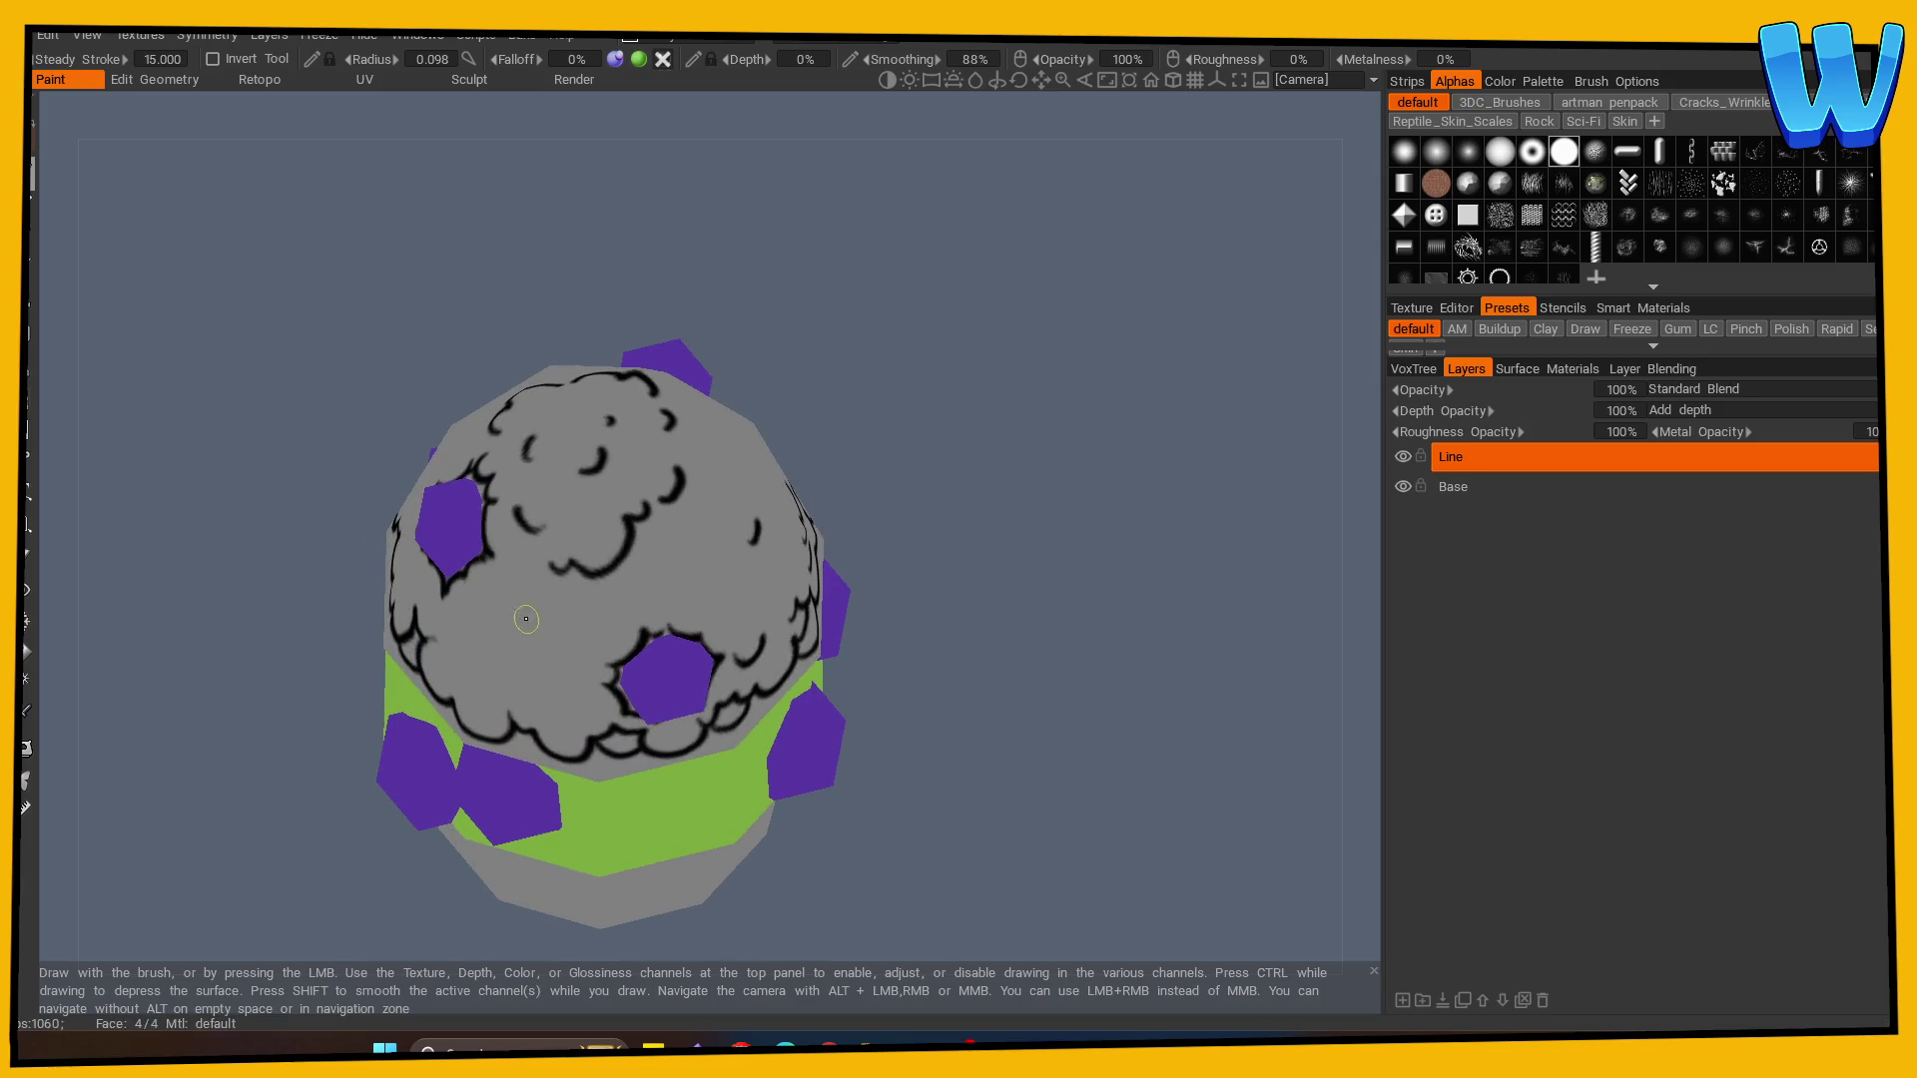
pyautogui.moveTo(879, 629)
pyautogui.mouseDown()
pyautogui.moveTo(1011, 651)
pyautogui.moveTo(714, 578)
pyautogui.mouseUp()
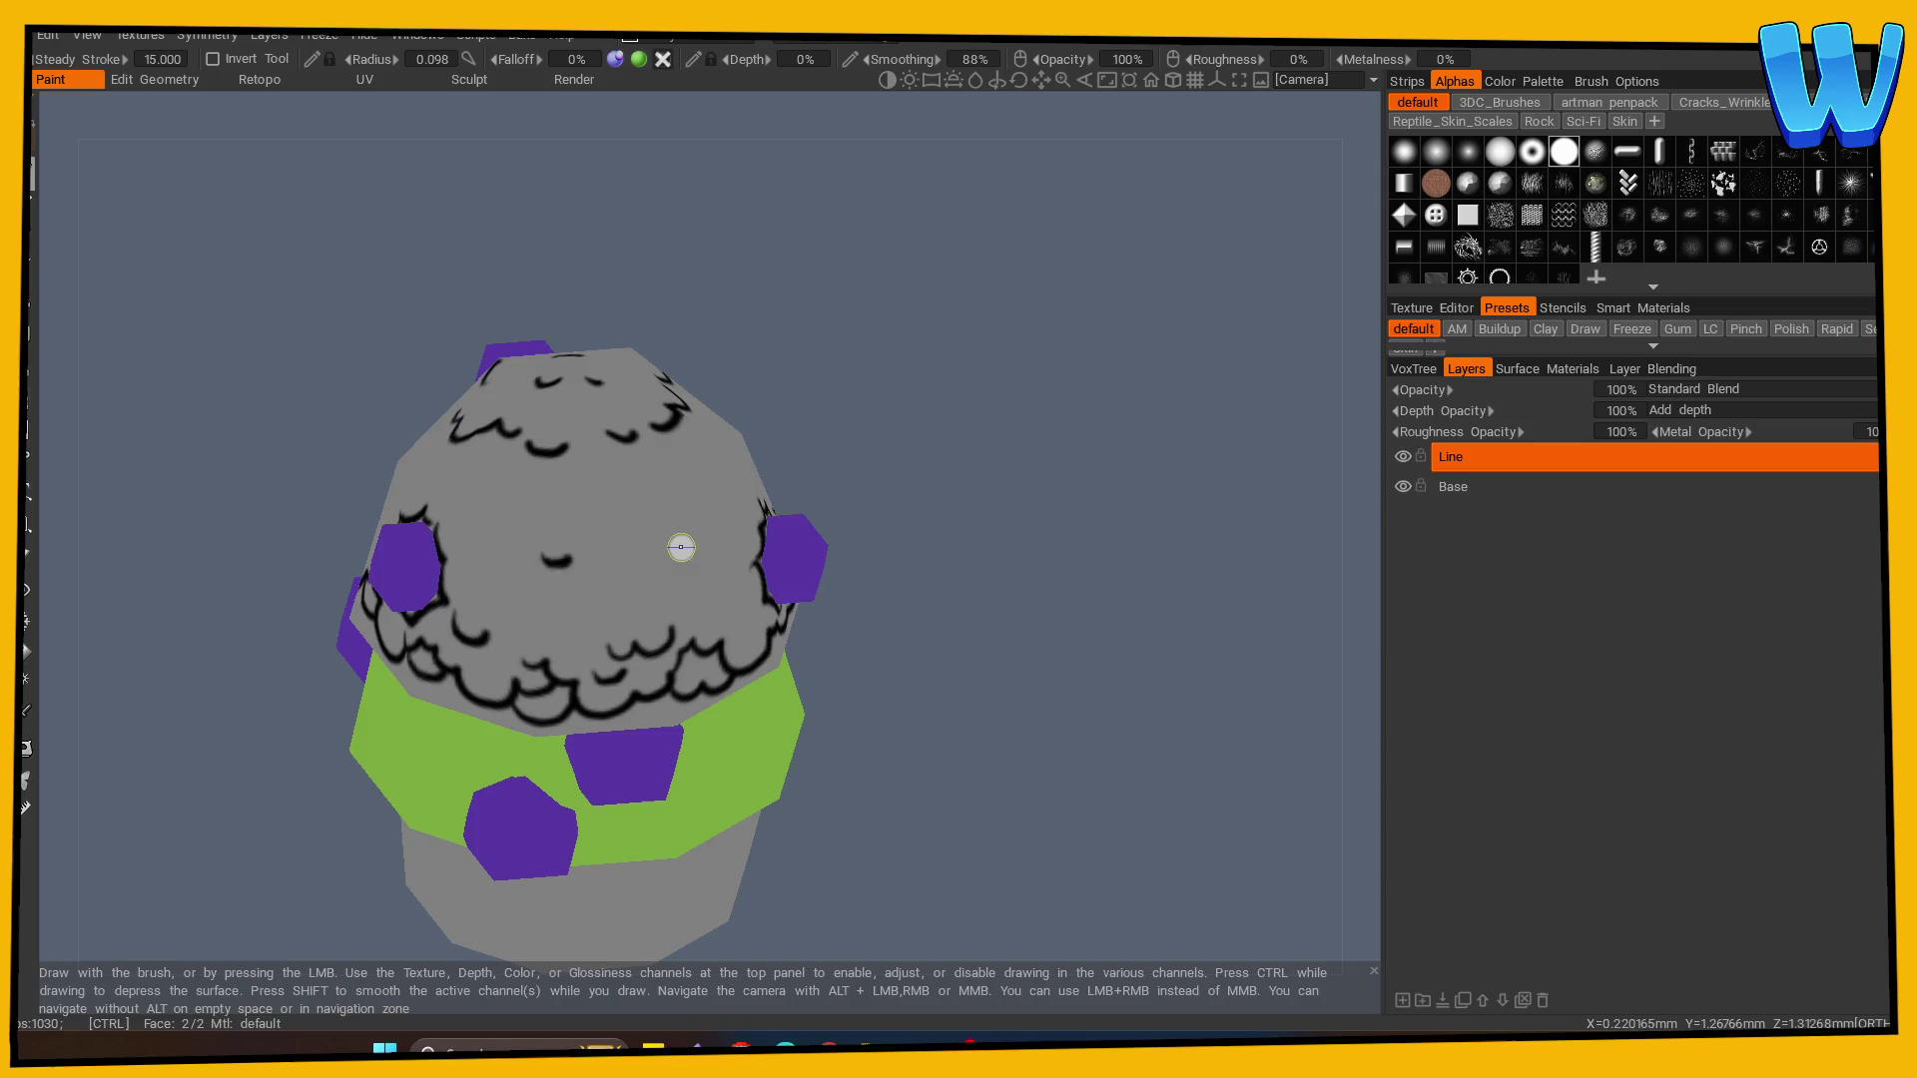
pyautogui.moveTo(633, 513)
pyautogui.mouseDown()
pyautogui.moveTo(581, 530)
pyautogui.moveTo(579, 574)
pyautogui.moveTo(612, 544)
pyautogui.mouseUp()
pyautogui.hotkey('ctrl', 'z')
pyautogui.hotkey('ctrl', 'z')
pyautogui.hotkey('ctrl', 'z')
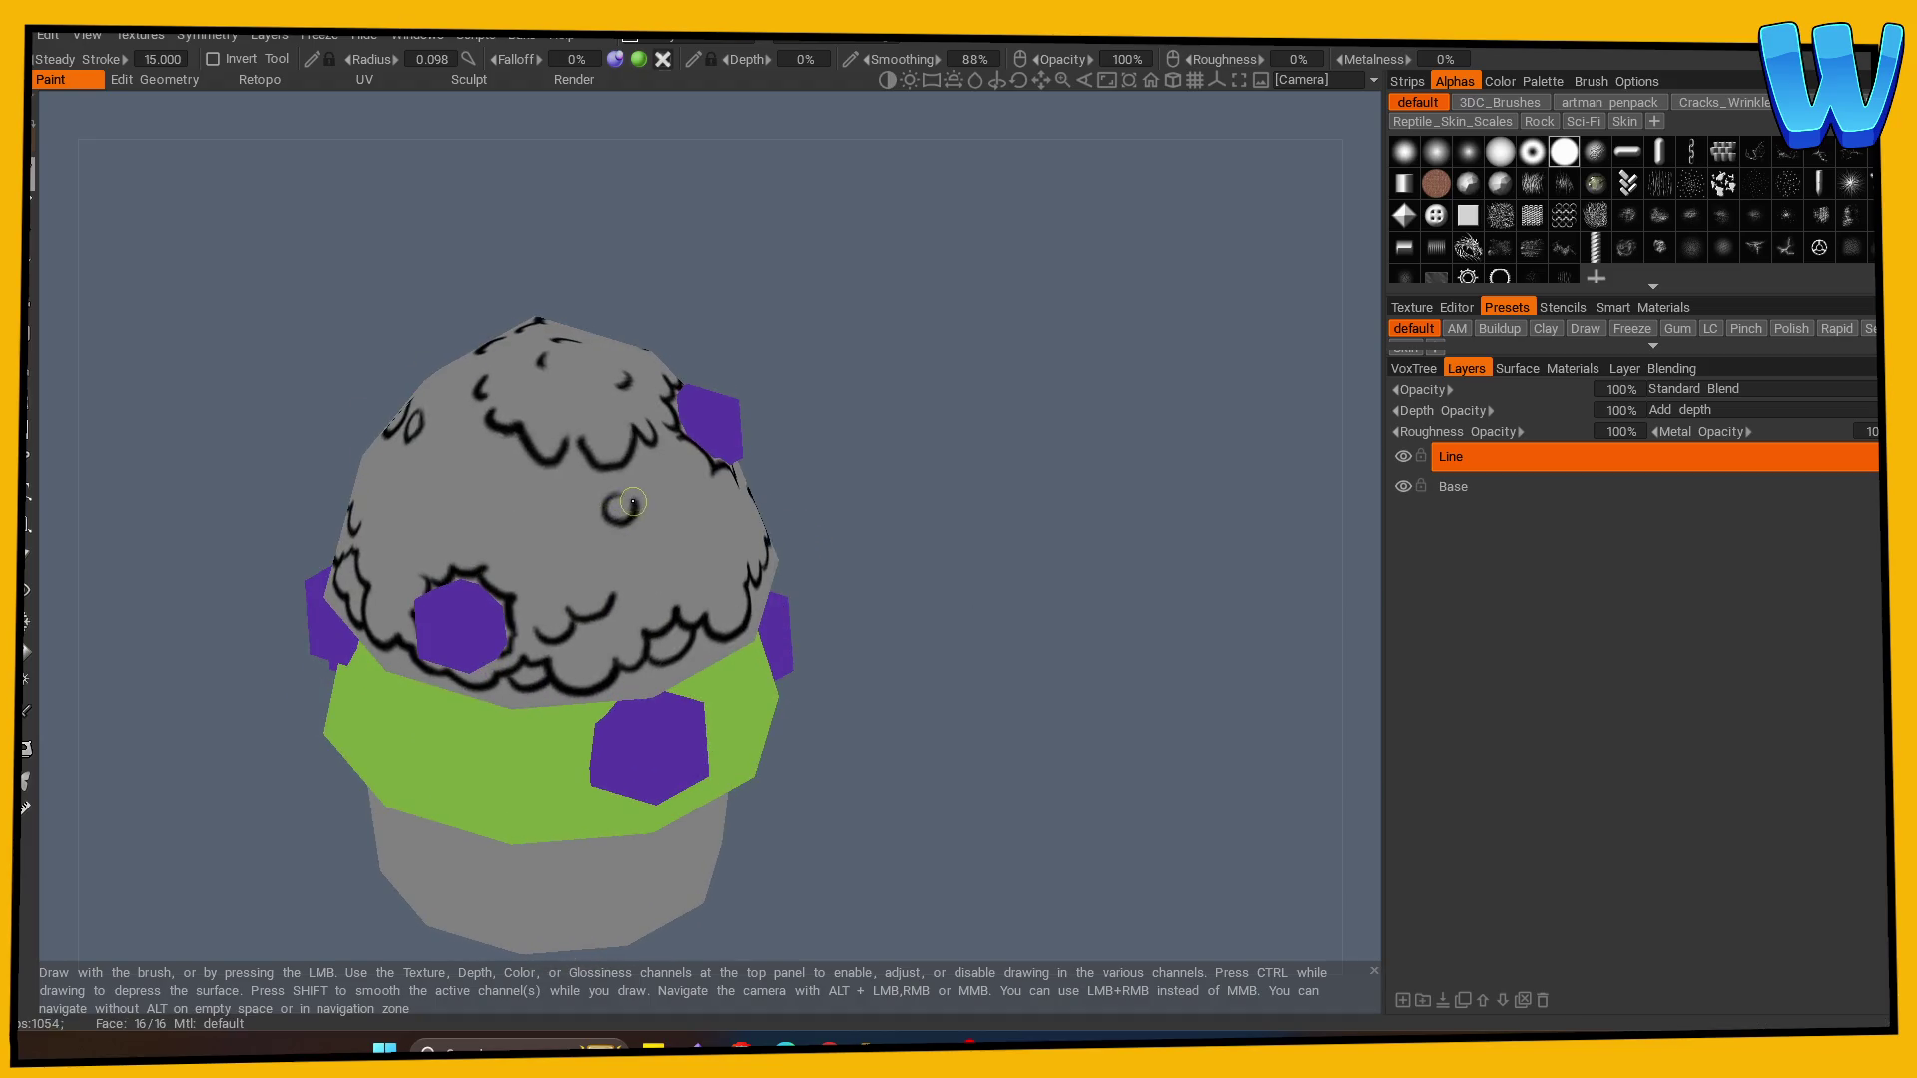
pyautogui.hotkey('ctrl', 'z')
pyautogui.hotkey('ctrl', 'z')
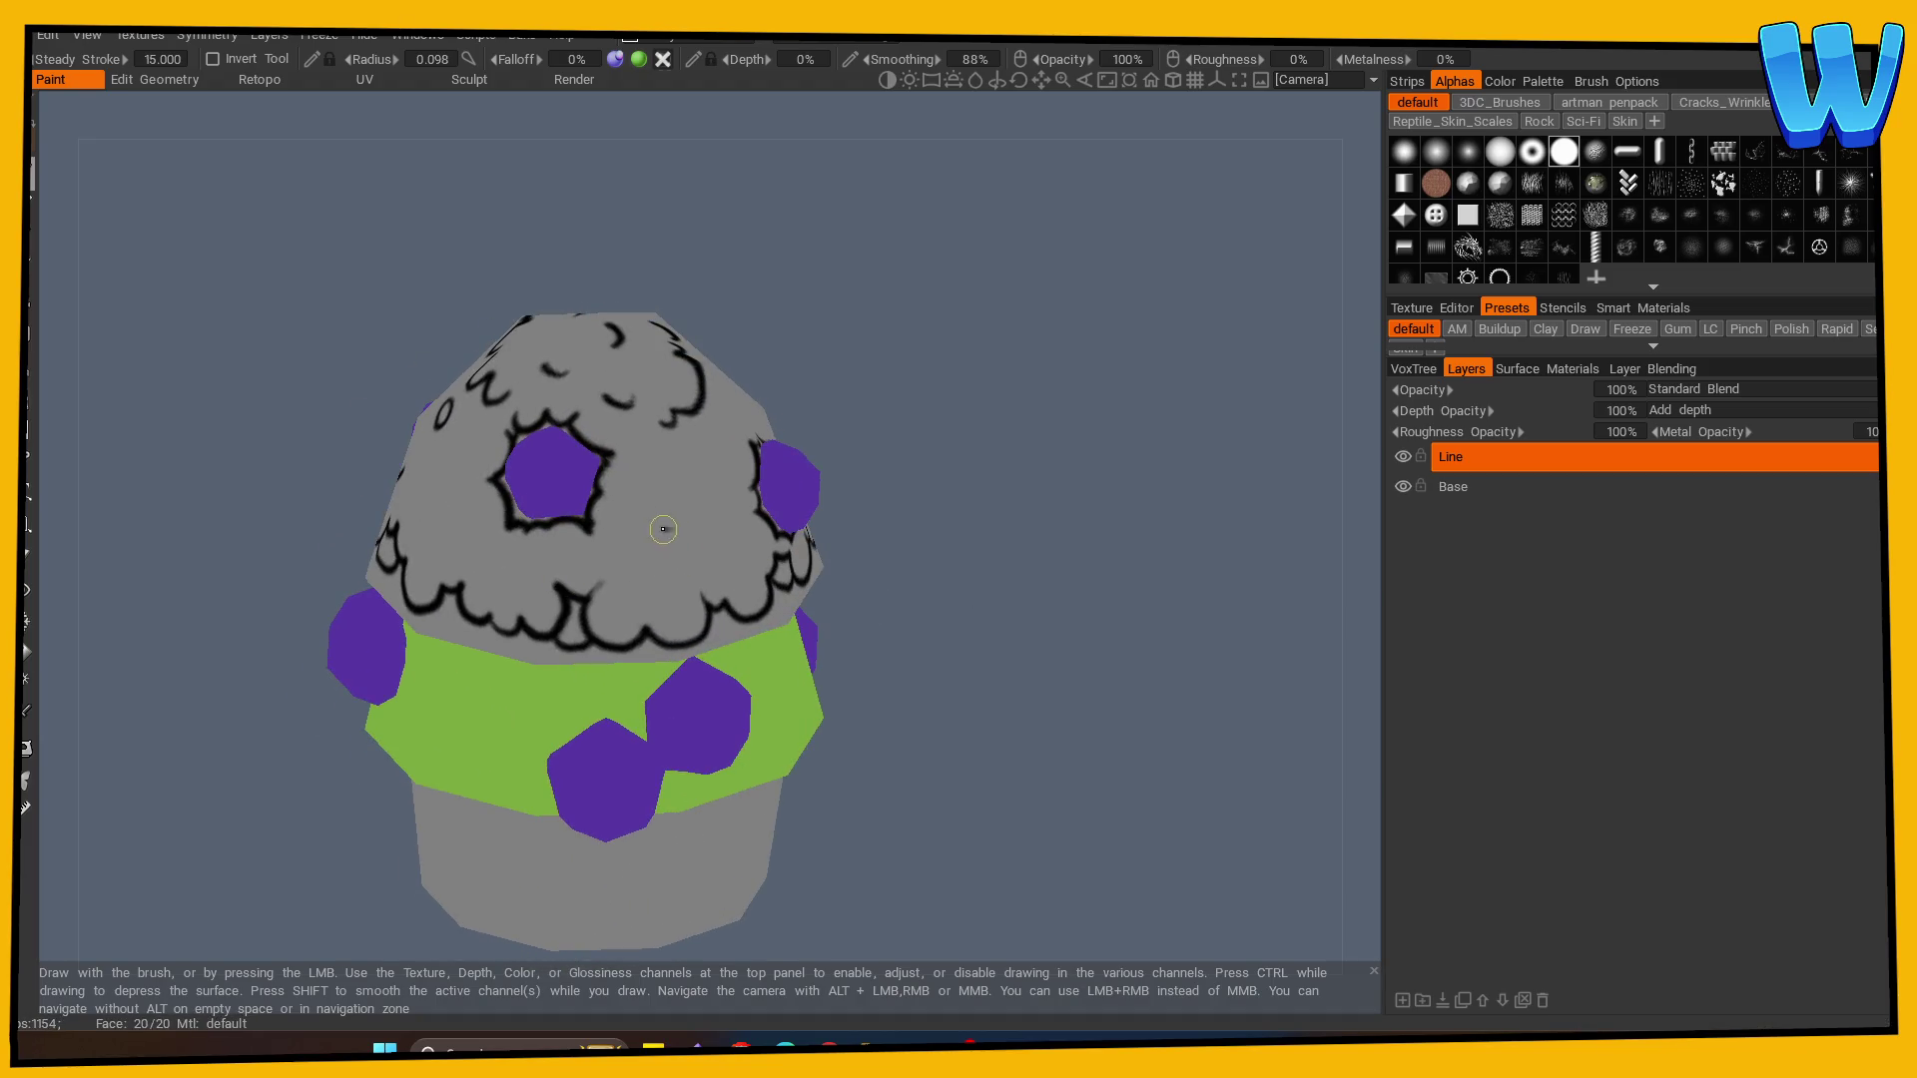
pyautogui.moveTo(664, 529)
pyautogui.mouseDown()
pyautogui.moveTo(654, 564)
pyautogui.moveTo(679, 529)
pyautogui.moveTo(661, 529)
pyautogui.mouseUp()
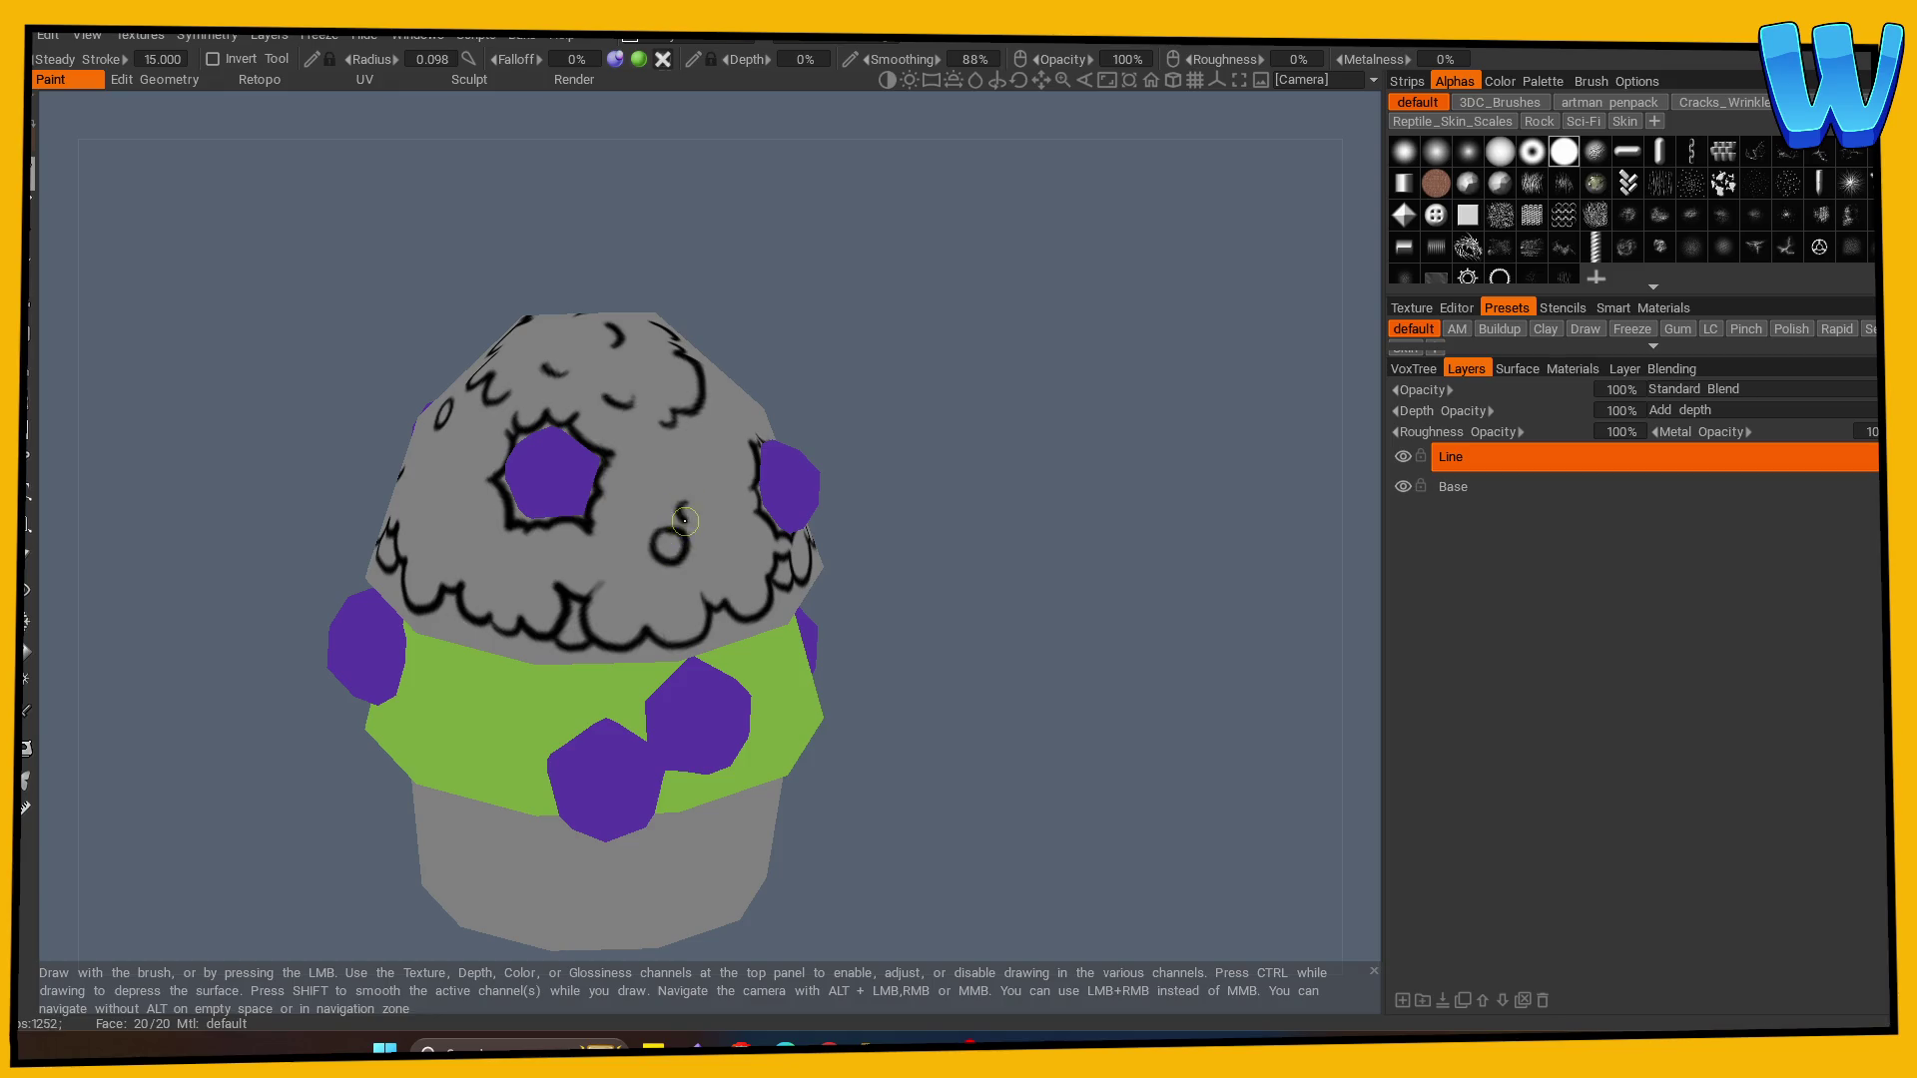
pyautogui.hotkey('ctrl', 'z')
pyautogui.hotkey('ctrl', 'z')
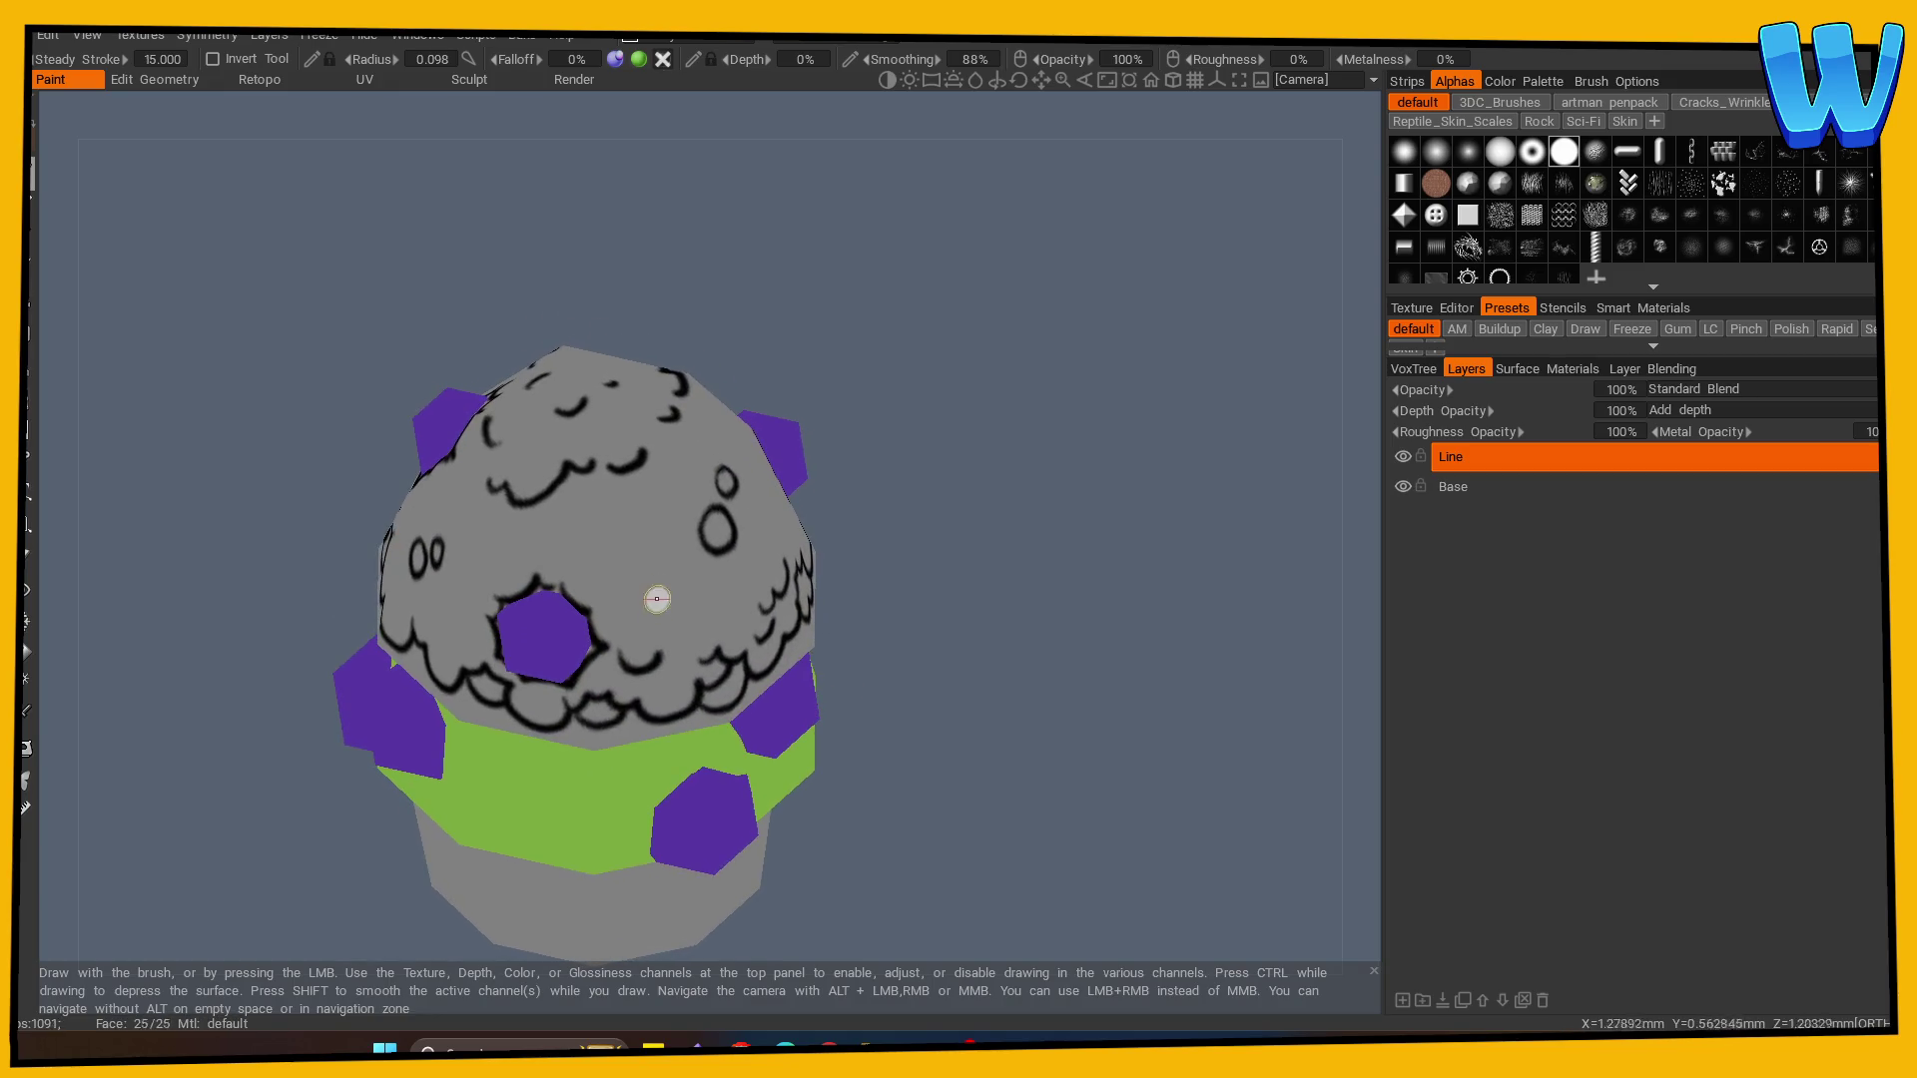
pyautogui.moveTo(589, 499)
pyautogui.mouseDown()
pyautogui.moveTo(599, 519)
pyautogui.moveTo(599, 501)
pyautogui.mouseUp()
pyautogui.hotkey('ctrl', 'z')
pyautogui.hotkey('ctrl', 'z')
pyautogui.hotkey('ctrl', 'z')
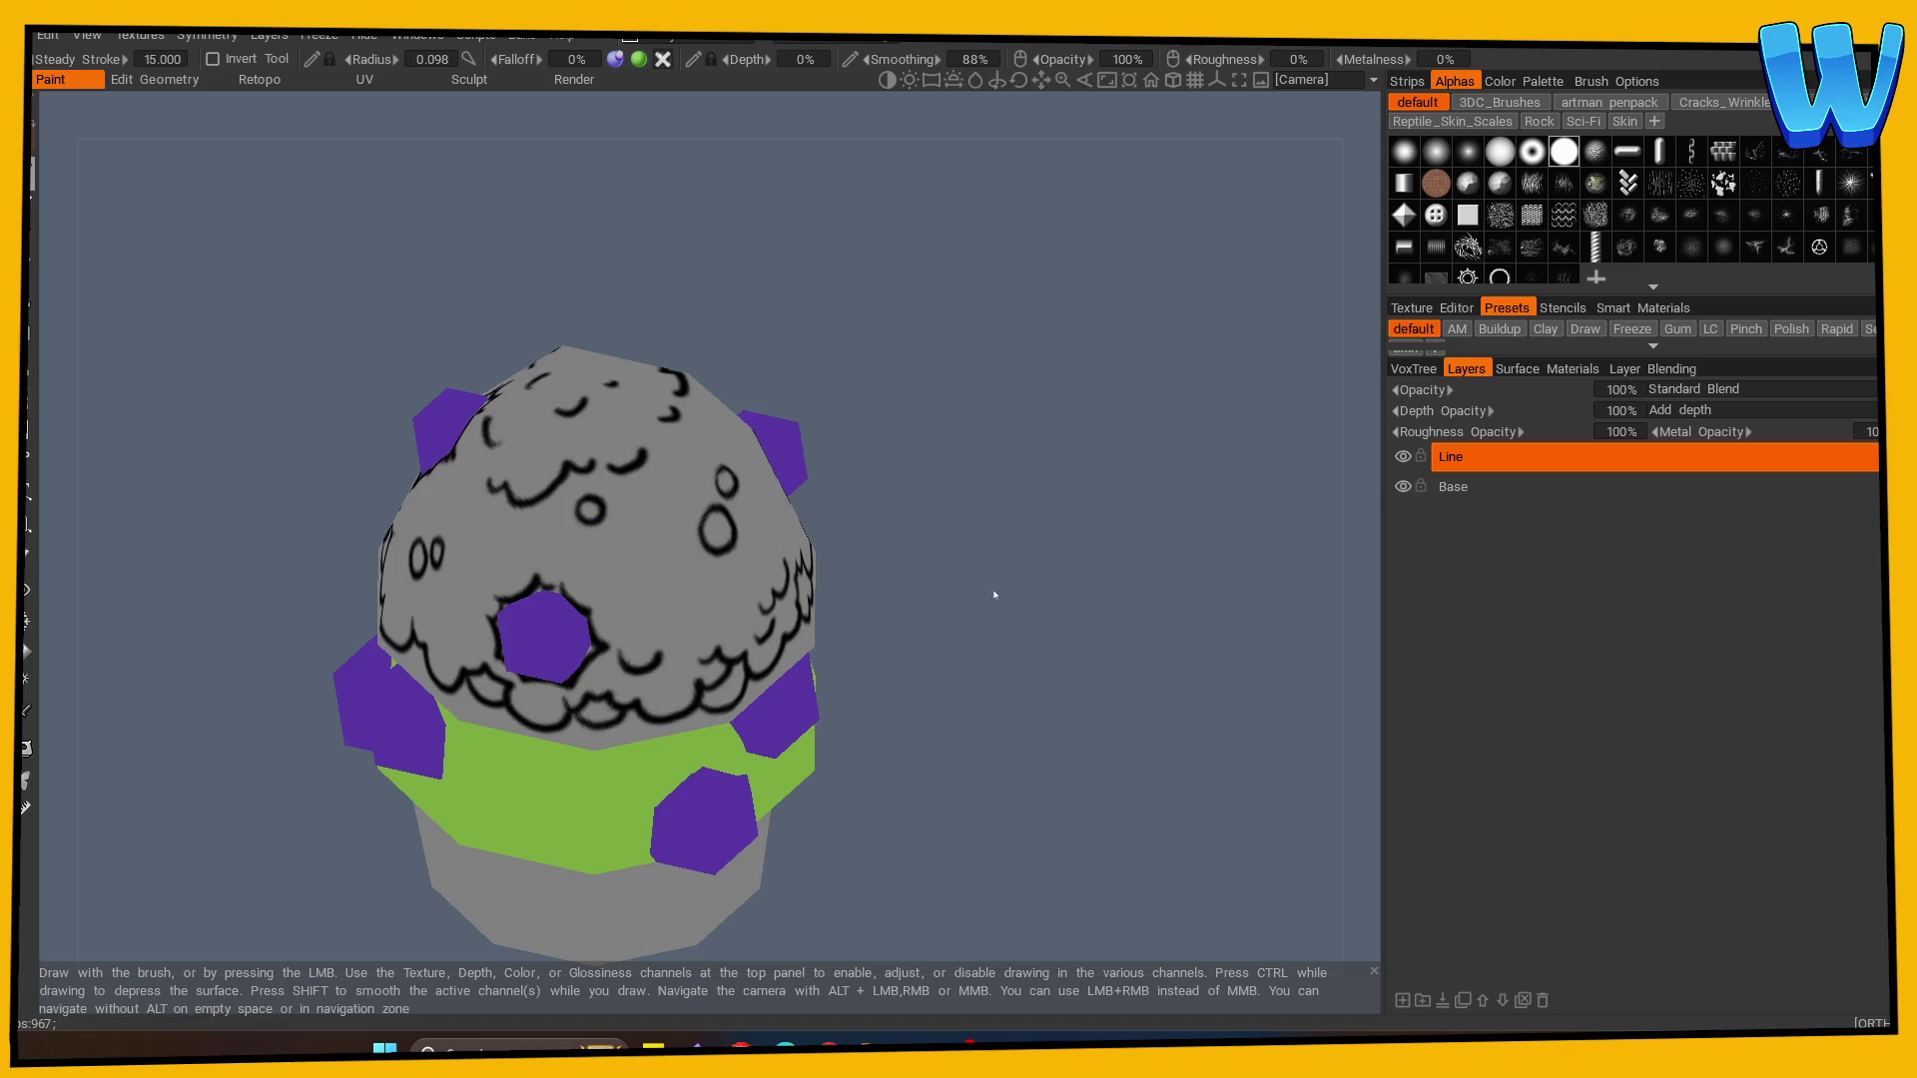
pyautogui.hotkey('ctrl', 'z')
pyautogui.hotkey('ctrl', 'z')
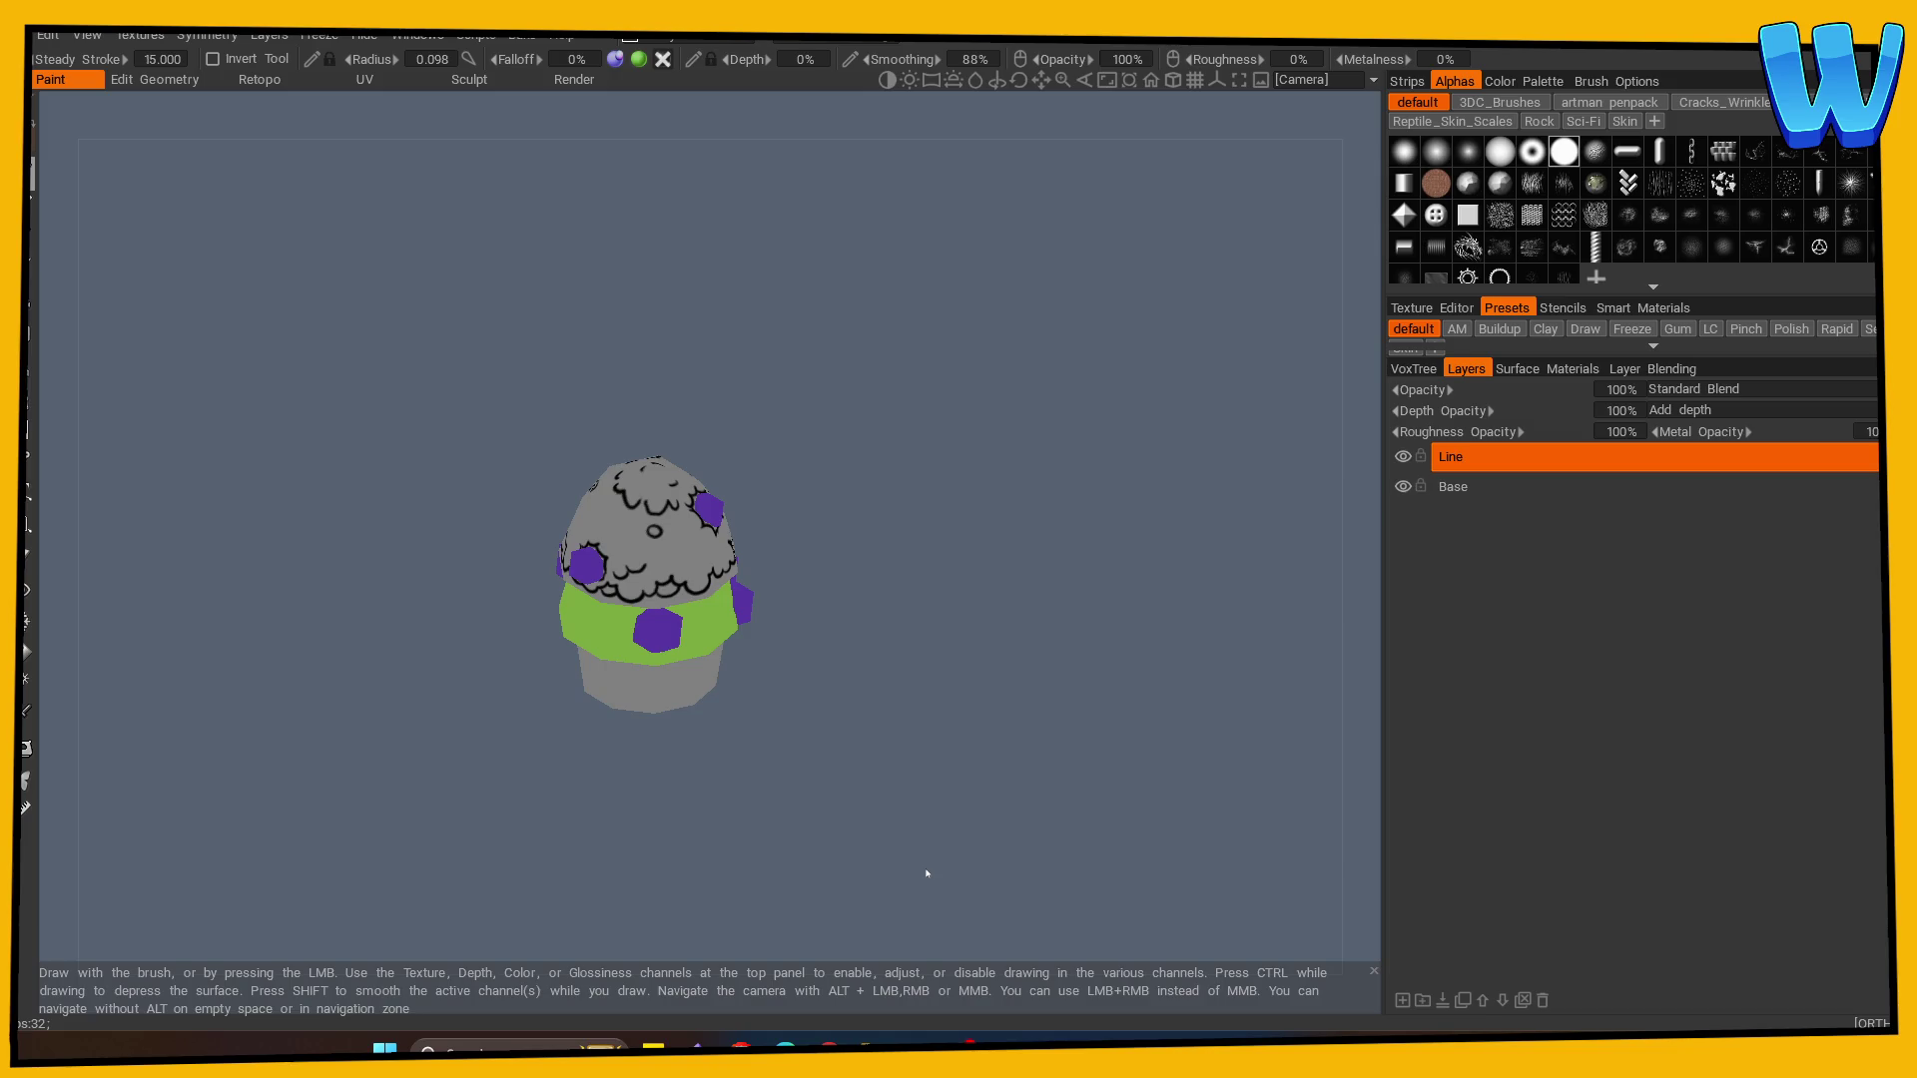
pyautogui.moveTo(927, 873)
pyautogui.mouseDown()
pyautogui.moveTo(894, 757)
pyautogui.moveTo(916, 740)
pyautogui.mouseUp()
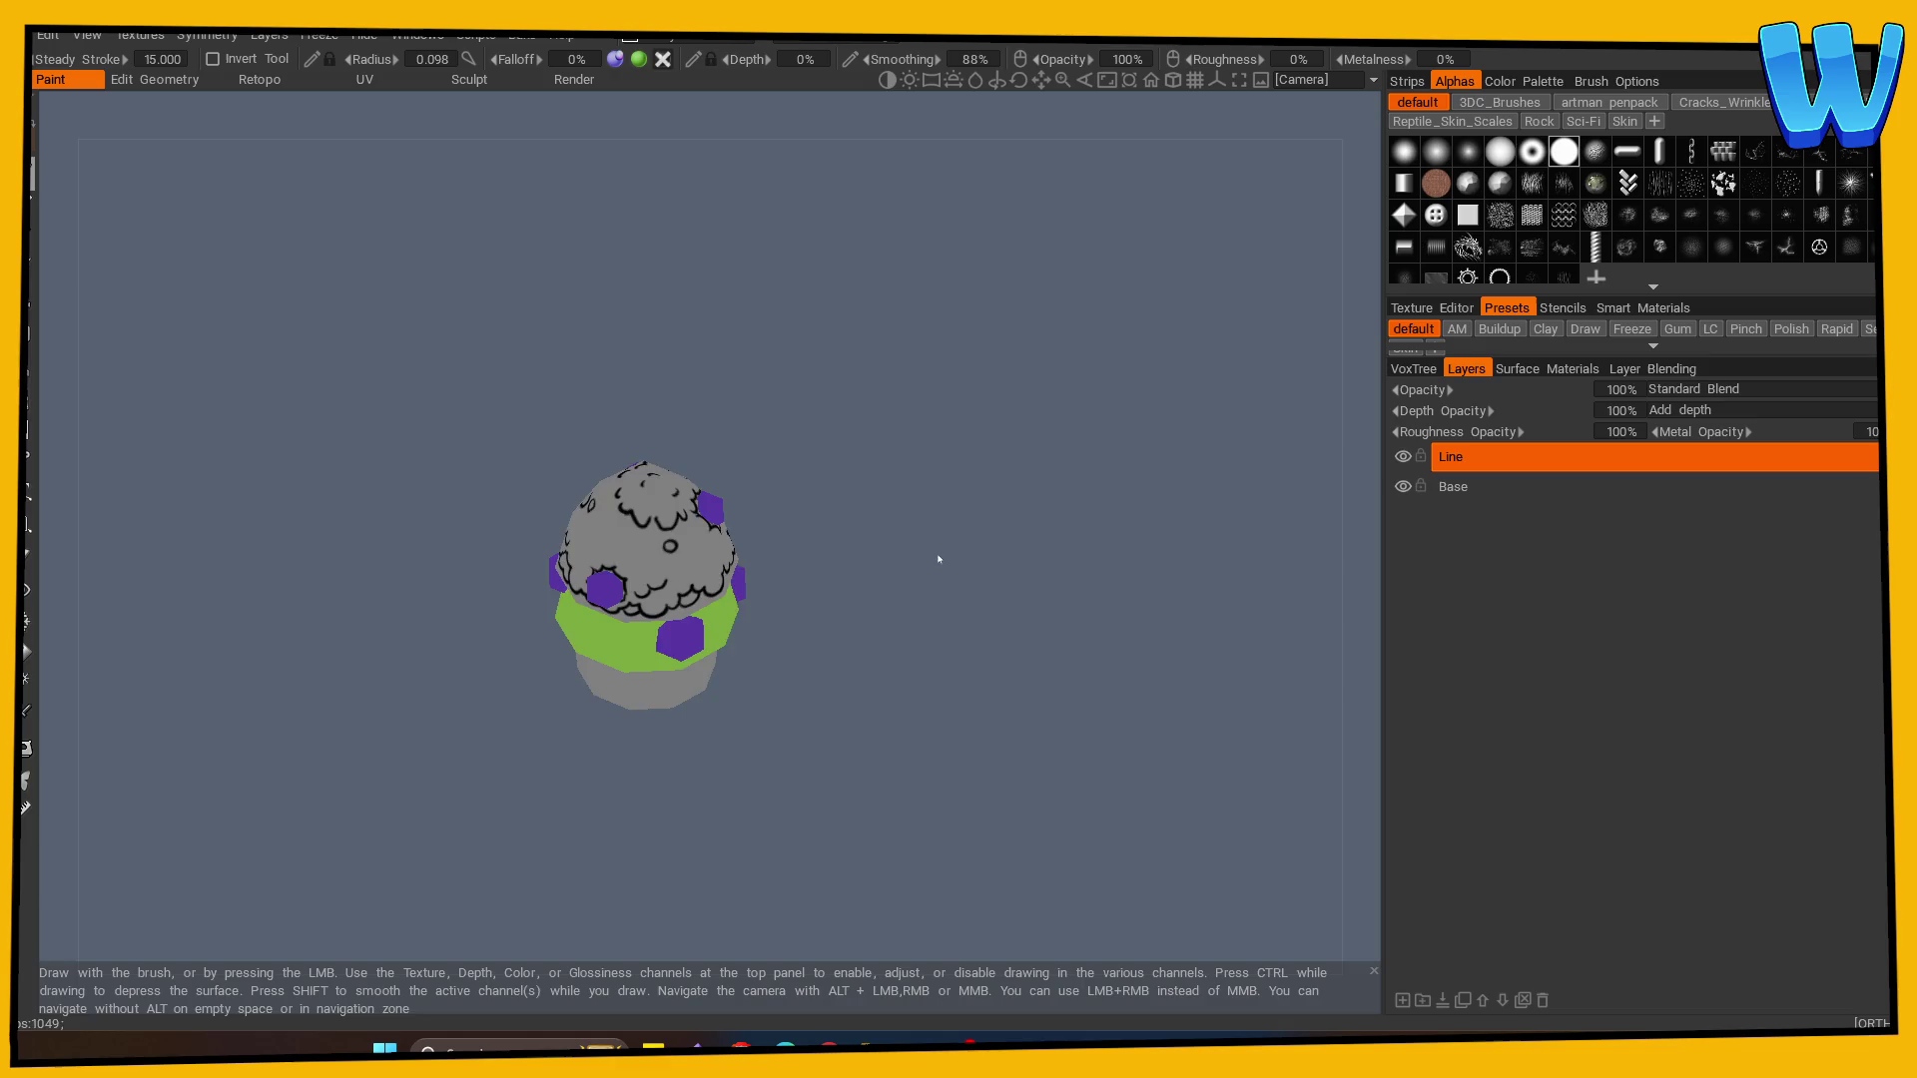
pyautogui.scroll(5, 944, 585)
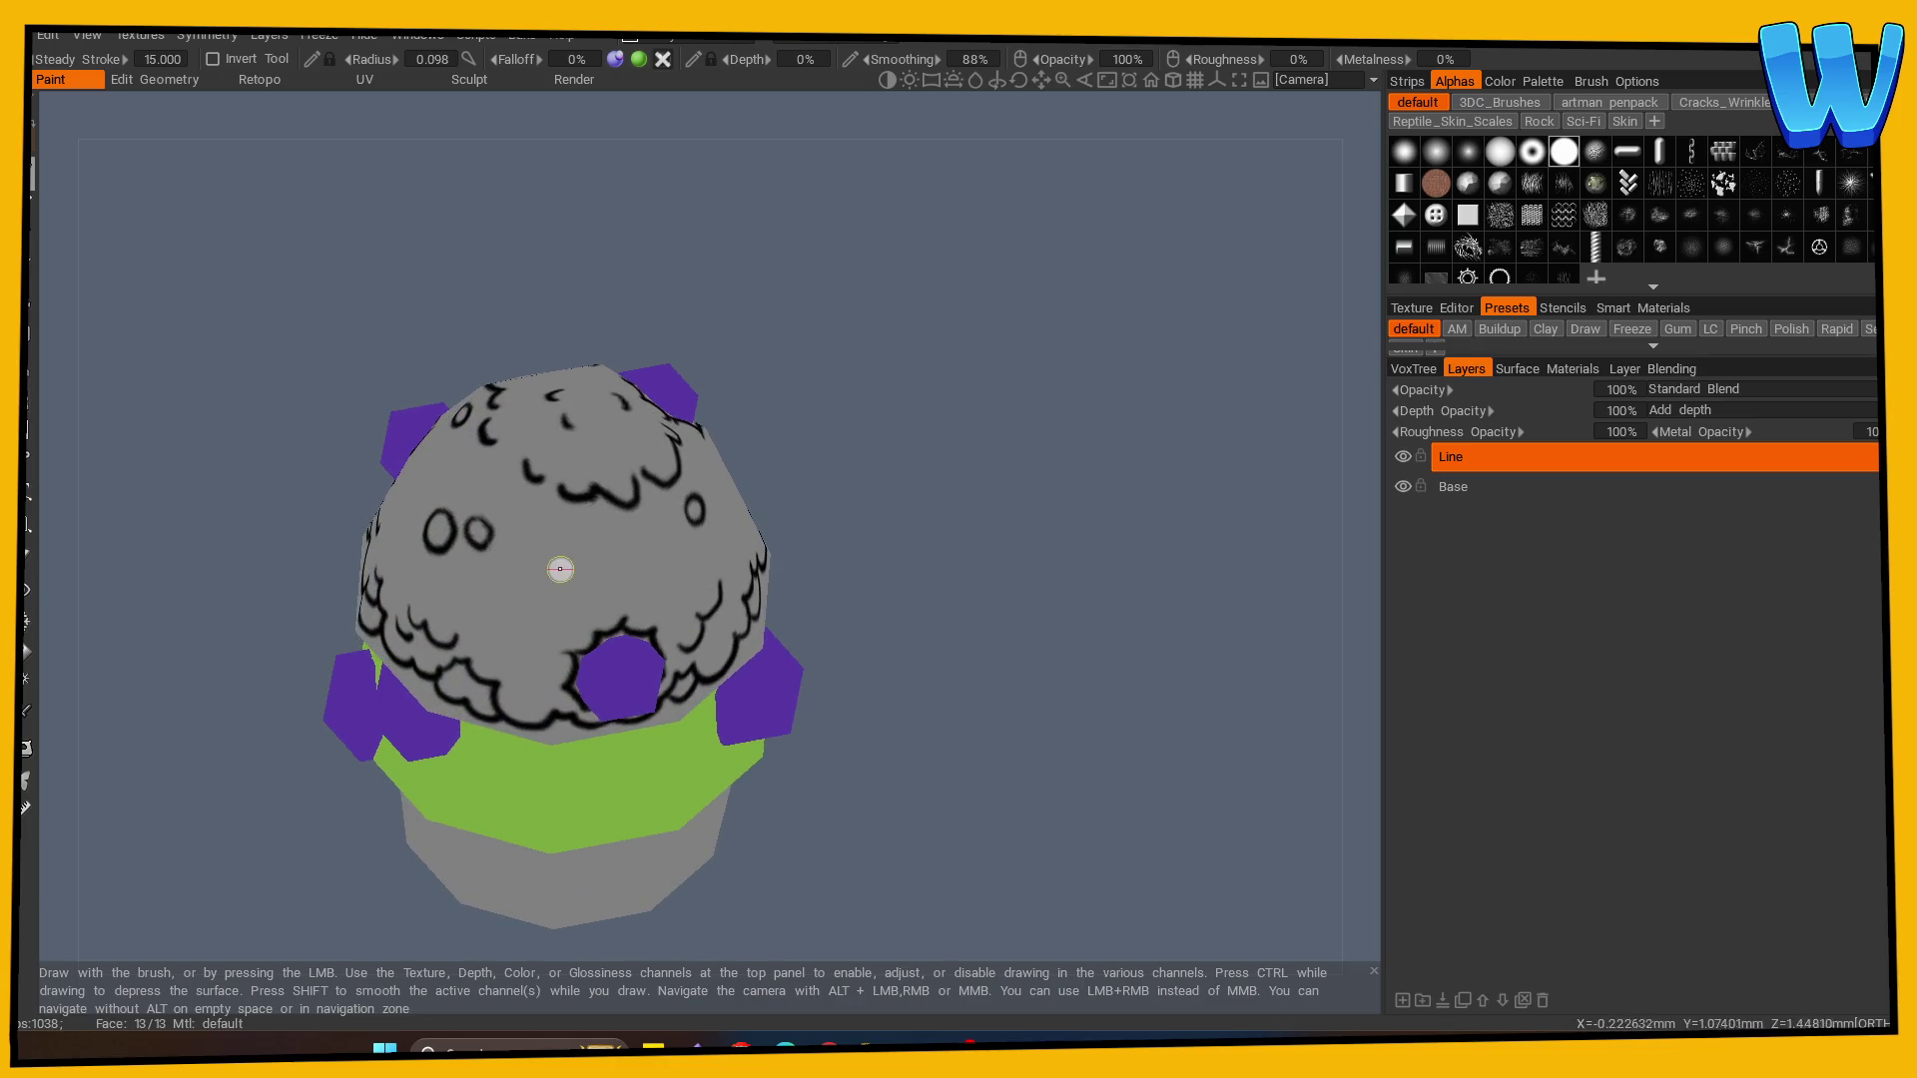
pyautogui.moveTo(642, 543); pyautogui.dragTo(573, 590)
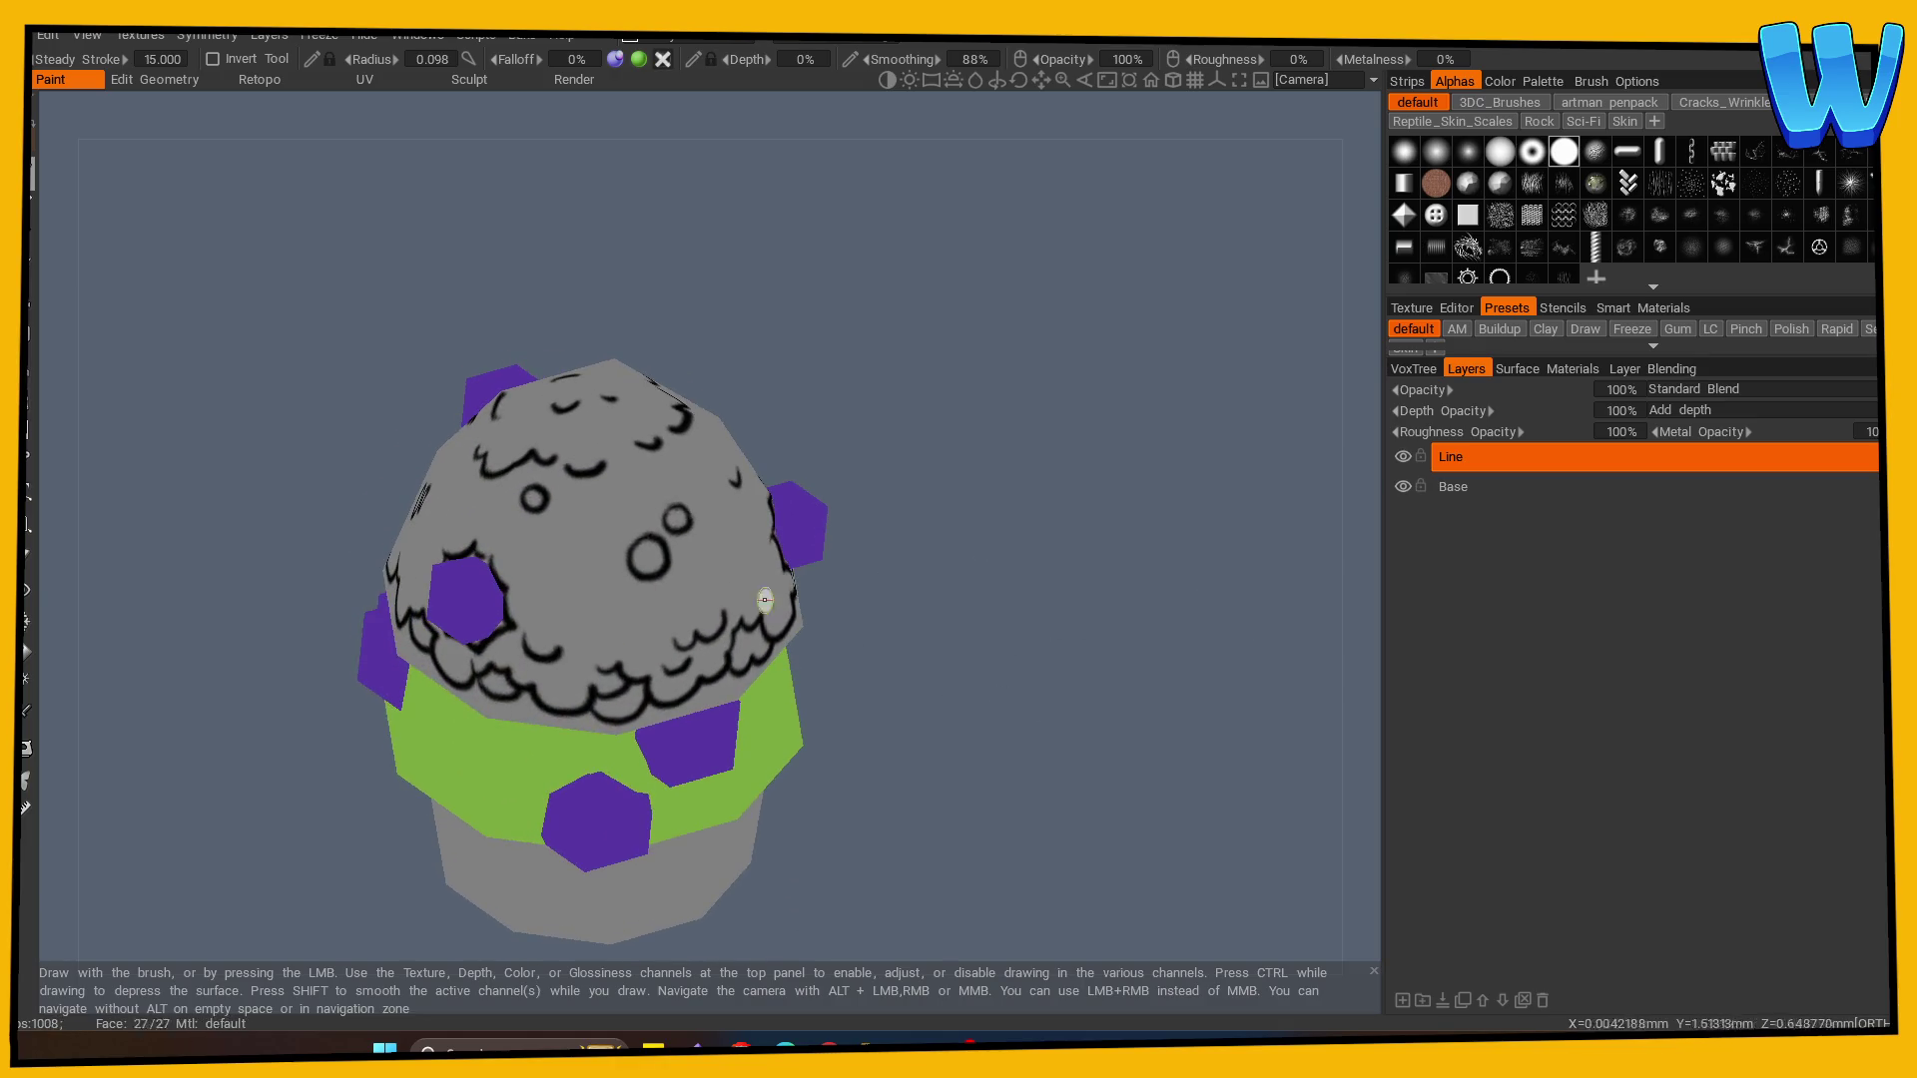
pyautogui.moveTo(764, 599)
pyautogui.mouseDown()
pyautogui.moveTo(569, 548)
pyautogui.moveTo(1085, 606)
pyautogui.moveTo(1116, 567)
pyautogui.moveTo(1033, 527)
pyautogui.moveTo(929, 556)
pyautogui.moveTo(872, 698)
pyautogui.moveTo(931, 684)
pyautogui.moveTo(915, 705)
pyautogui.mouseUp()
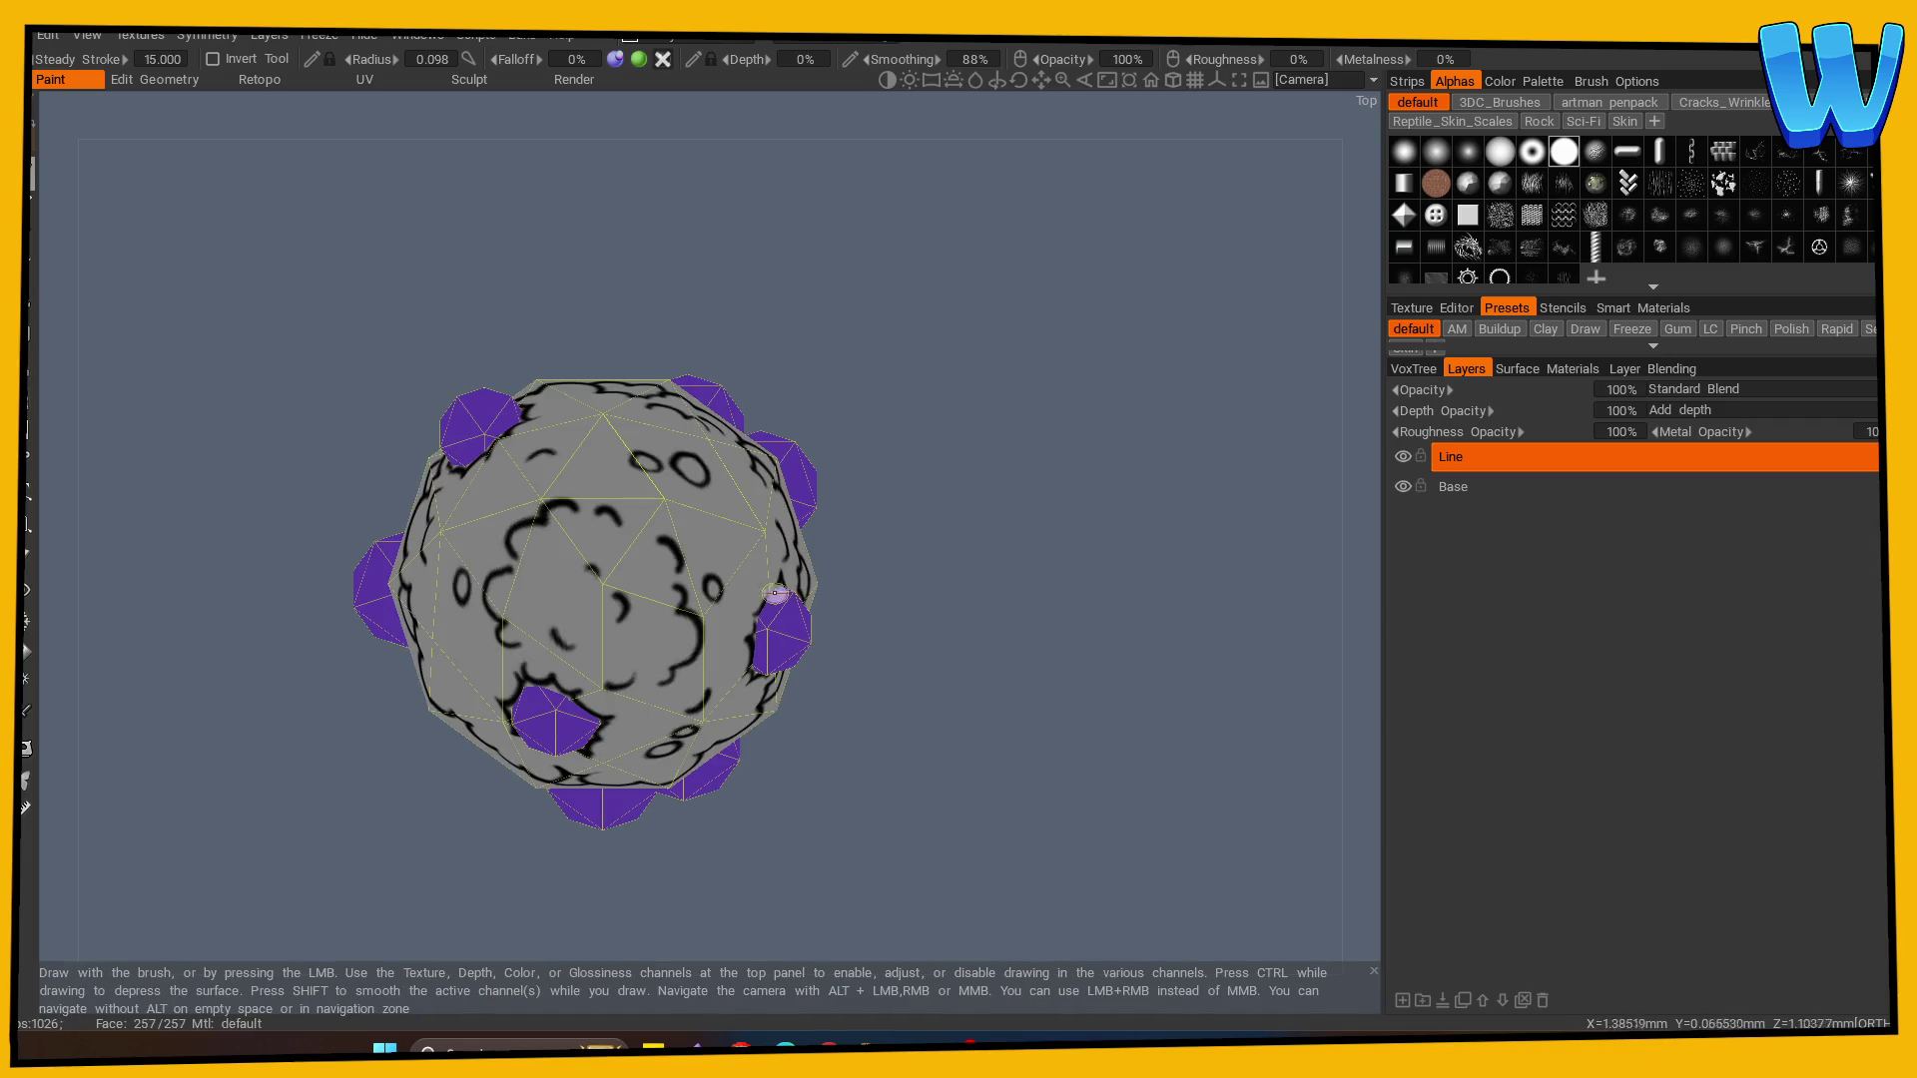
pyautogui.moveTo(775, 593)
pyautogui.mouseDown()
pyautogui.moveTo(799, 529)
pyautogui.moveTo(1040, 650)
pyautogui.mouseUp()
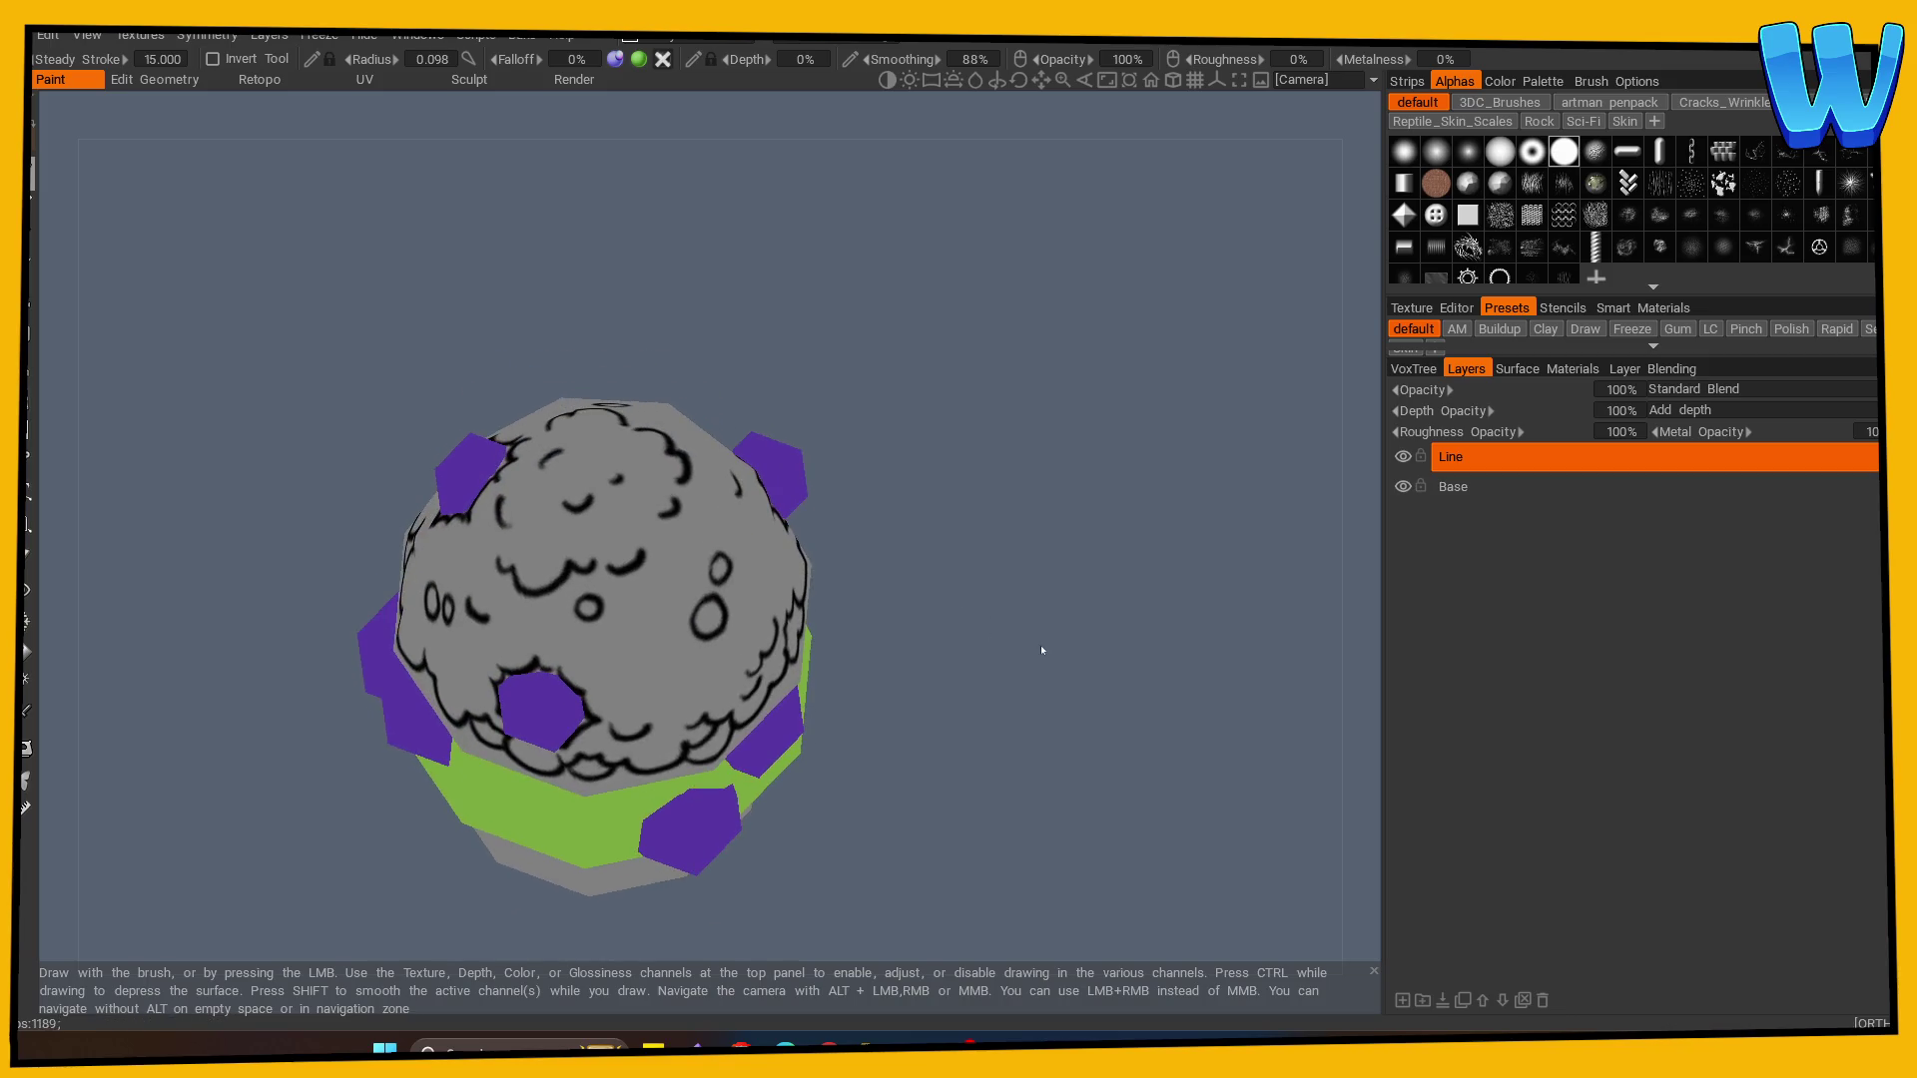
# - Erase the stray black lines across the canopy's middle and near its top
pyautogui.press('e')
pyautogui.moveTo(559, 609)
pyautogui.mouseDown()
pyautogui.moveTo(620, 599)
pyautogui.moveTo(679, 469)
pyautogui.moveTo(639, 429)
pyautogui.mouseUp()
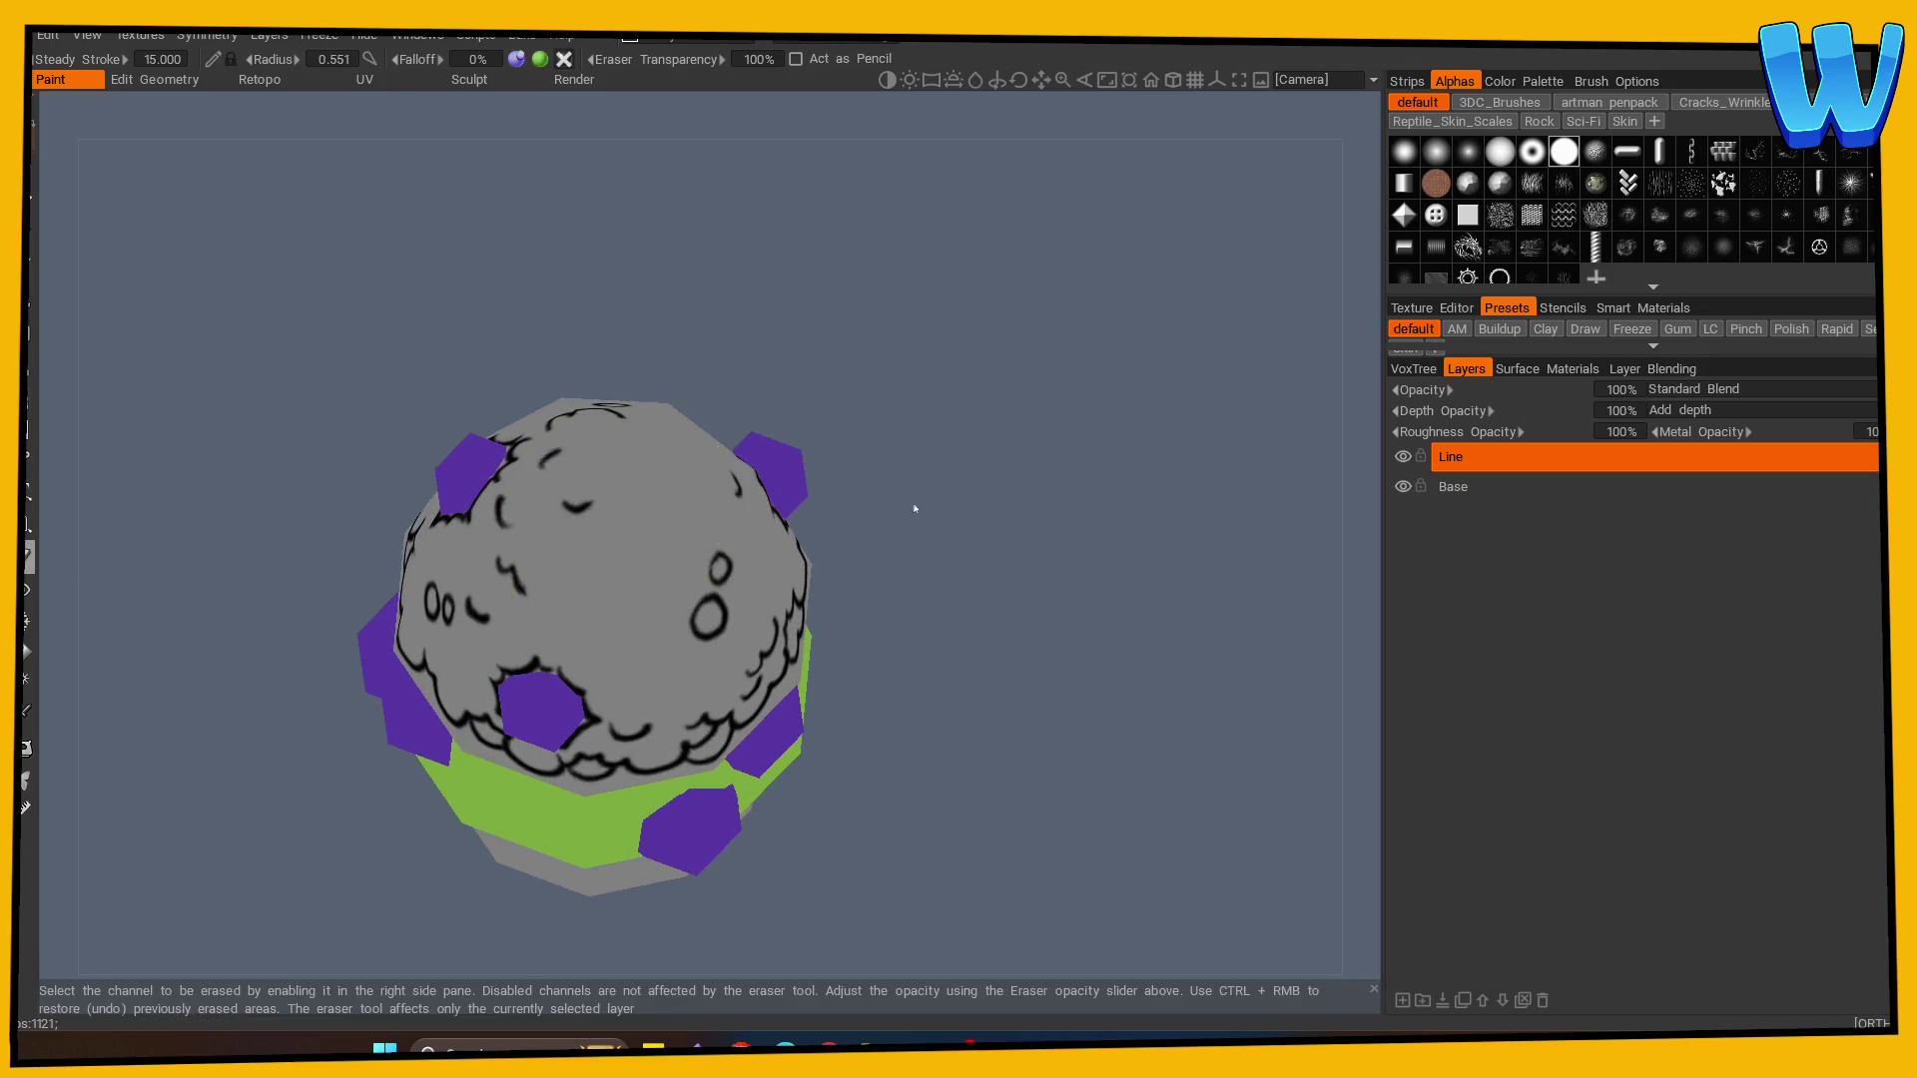
pyautogui.moveTo(915, 508); pyautogui.dragTo(629, 663)
pyautogui.moveTo(899, 679)
pyautogui.mouseDown()
pyautogui.moveTo(1128, 526)
pyautogui.moveTo(1100, 569)
pyautogui.mouseUp()
pyautogui.moveTo(539, 449); pyautogui.dragTo(492, 428)
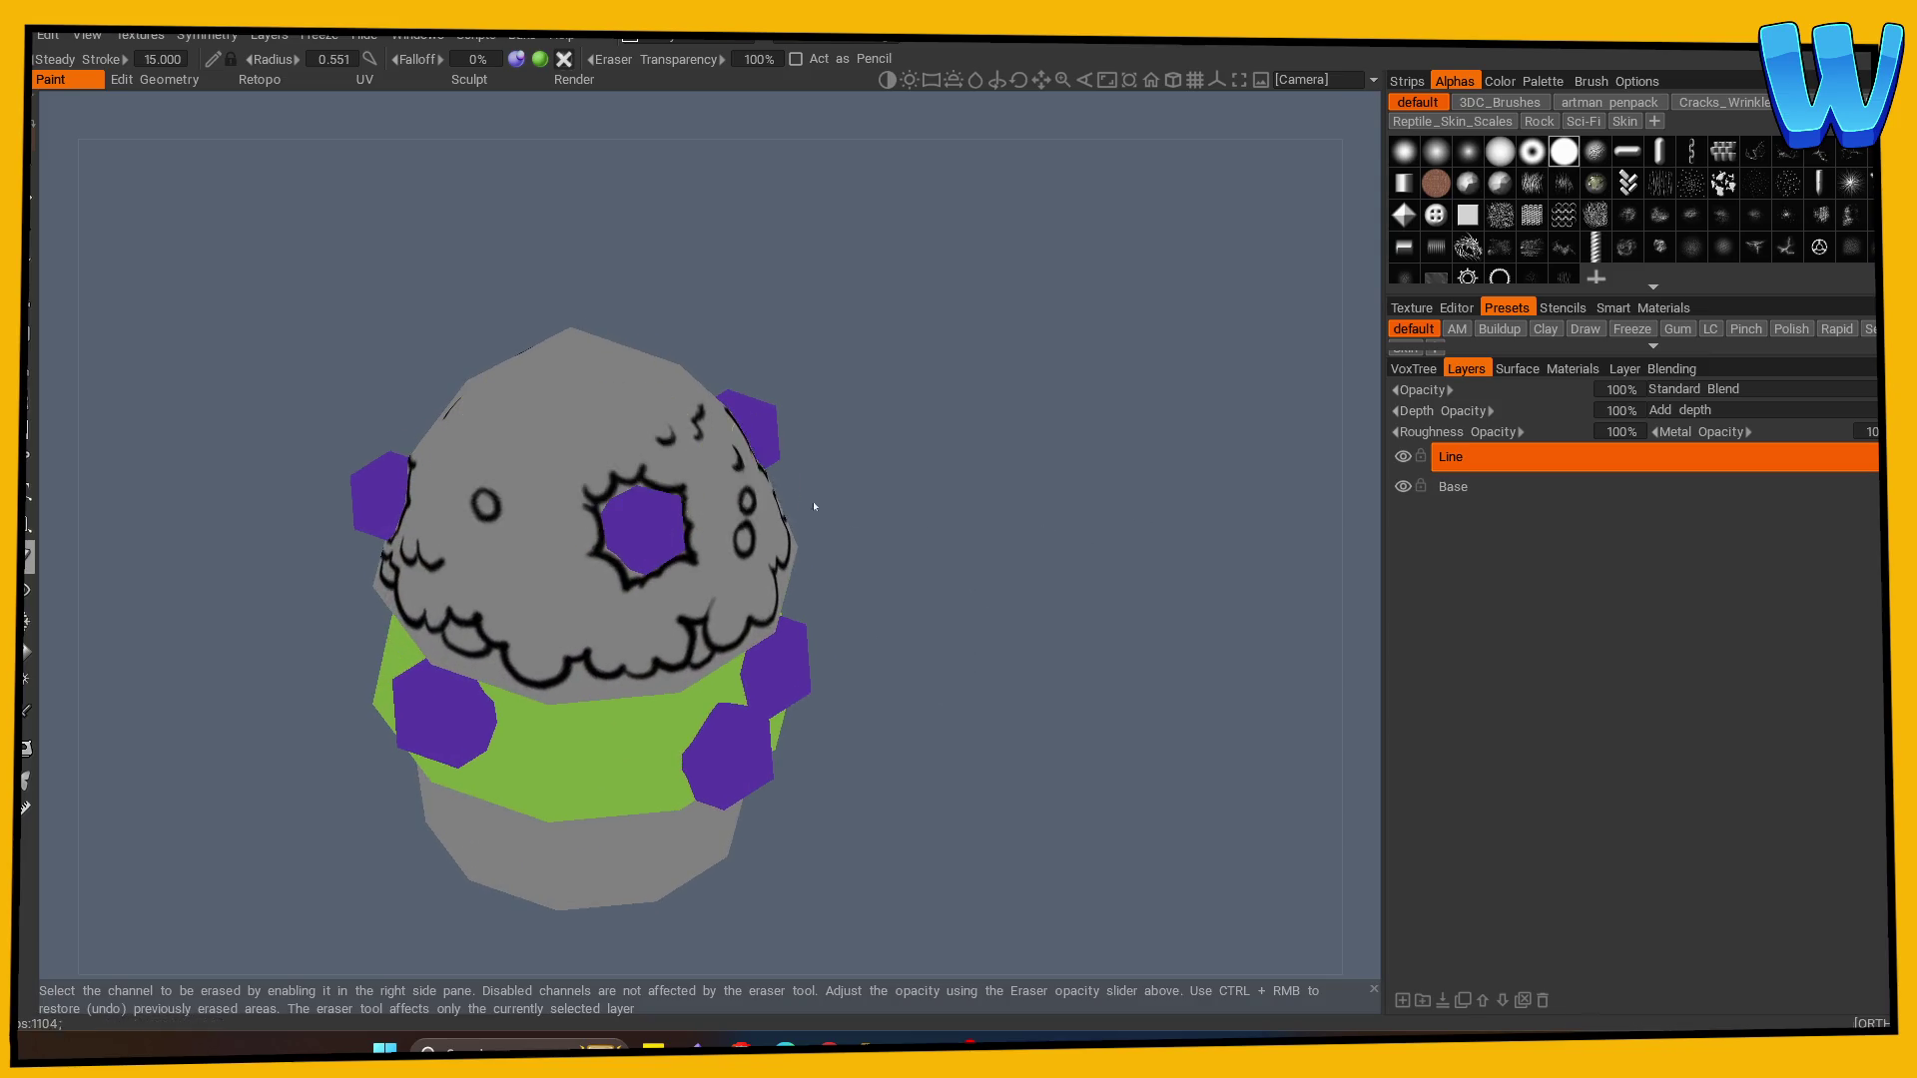
pyautogui.moveTo(813, 506); pyautogui.dragTo(1048, 565)
# - With the brush again, paint curved scalloped cloud lines across the canopy top and centre
pyautogui.press('b')
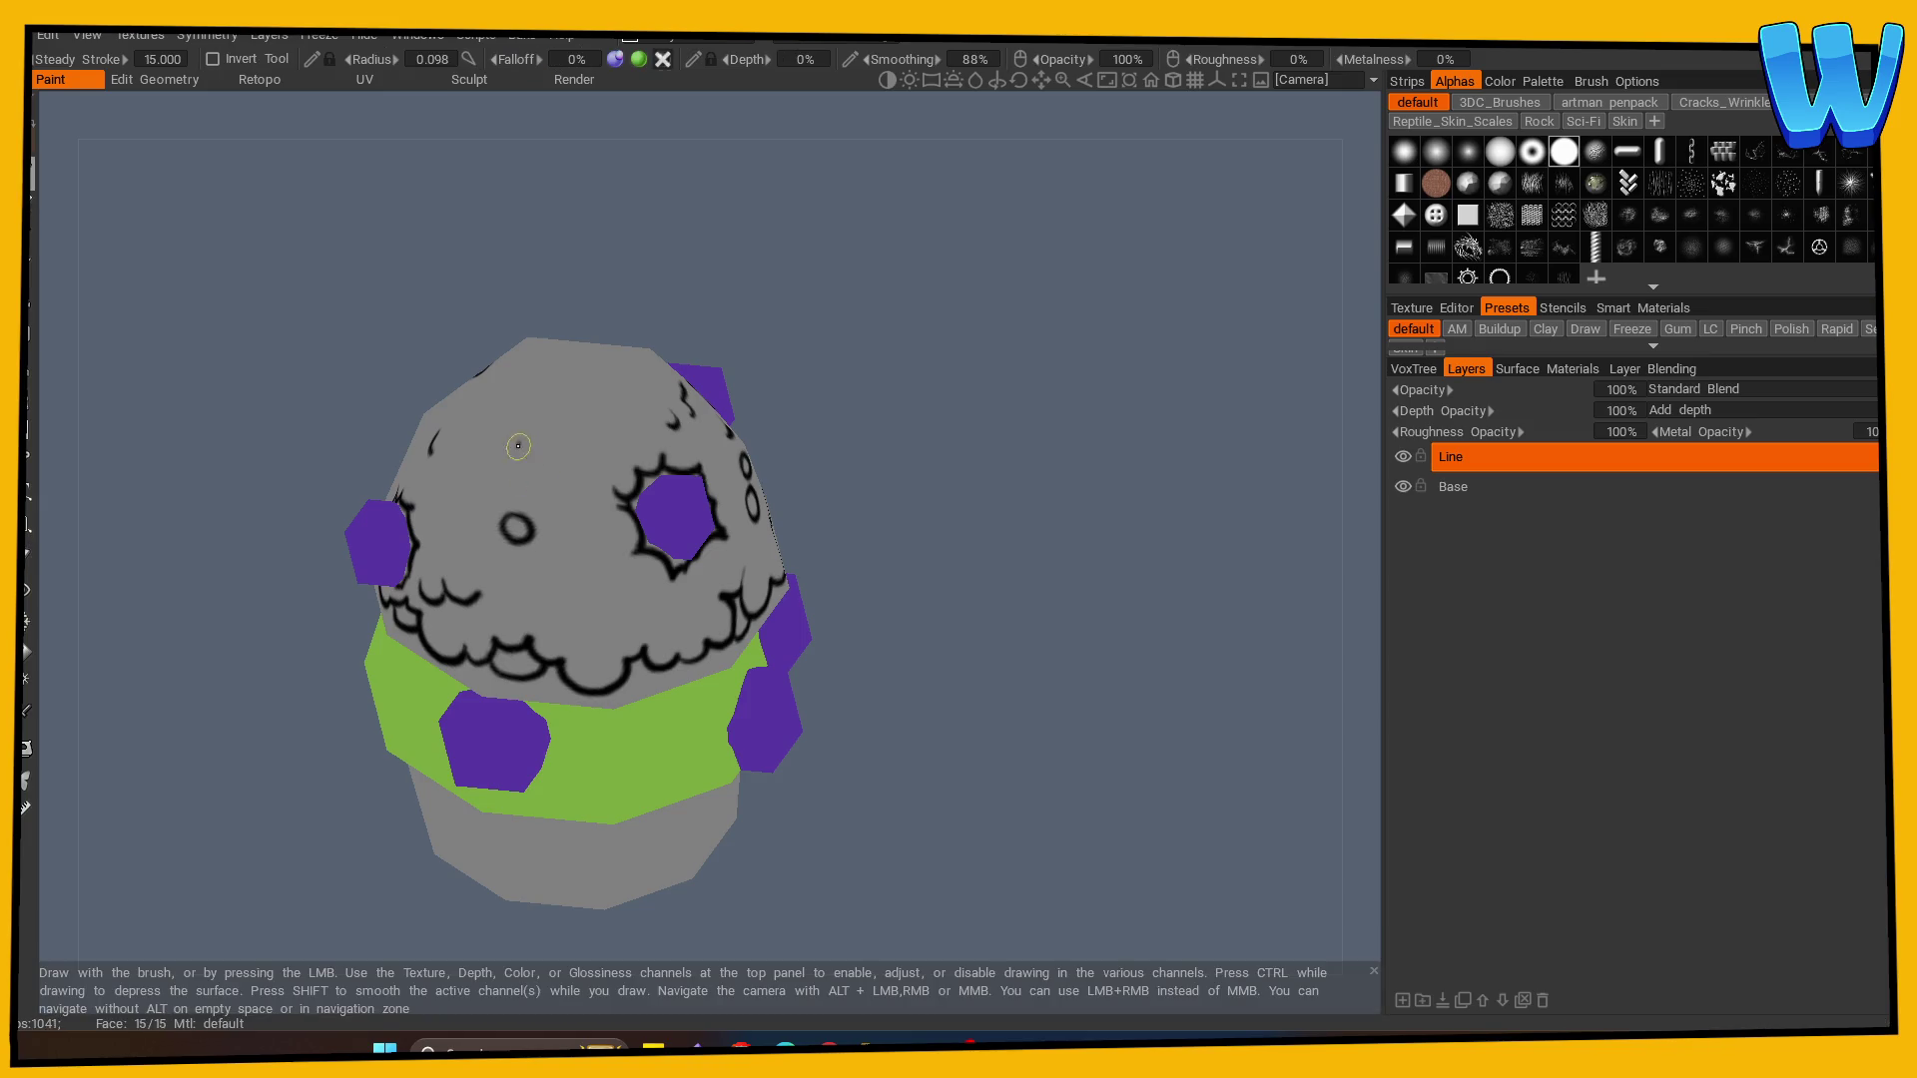
pyautogui.moveTo(518, 446); pyautogui.dragTo(1149, 521)
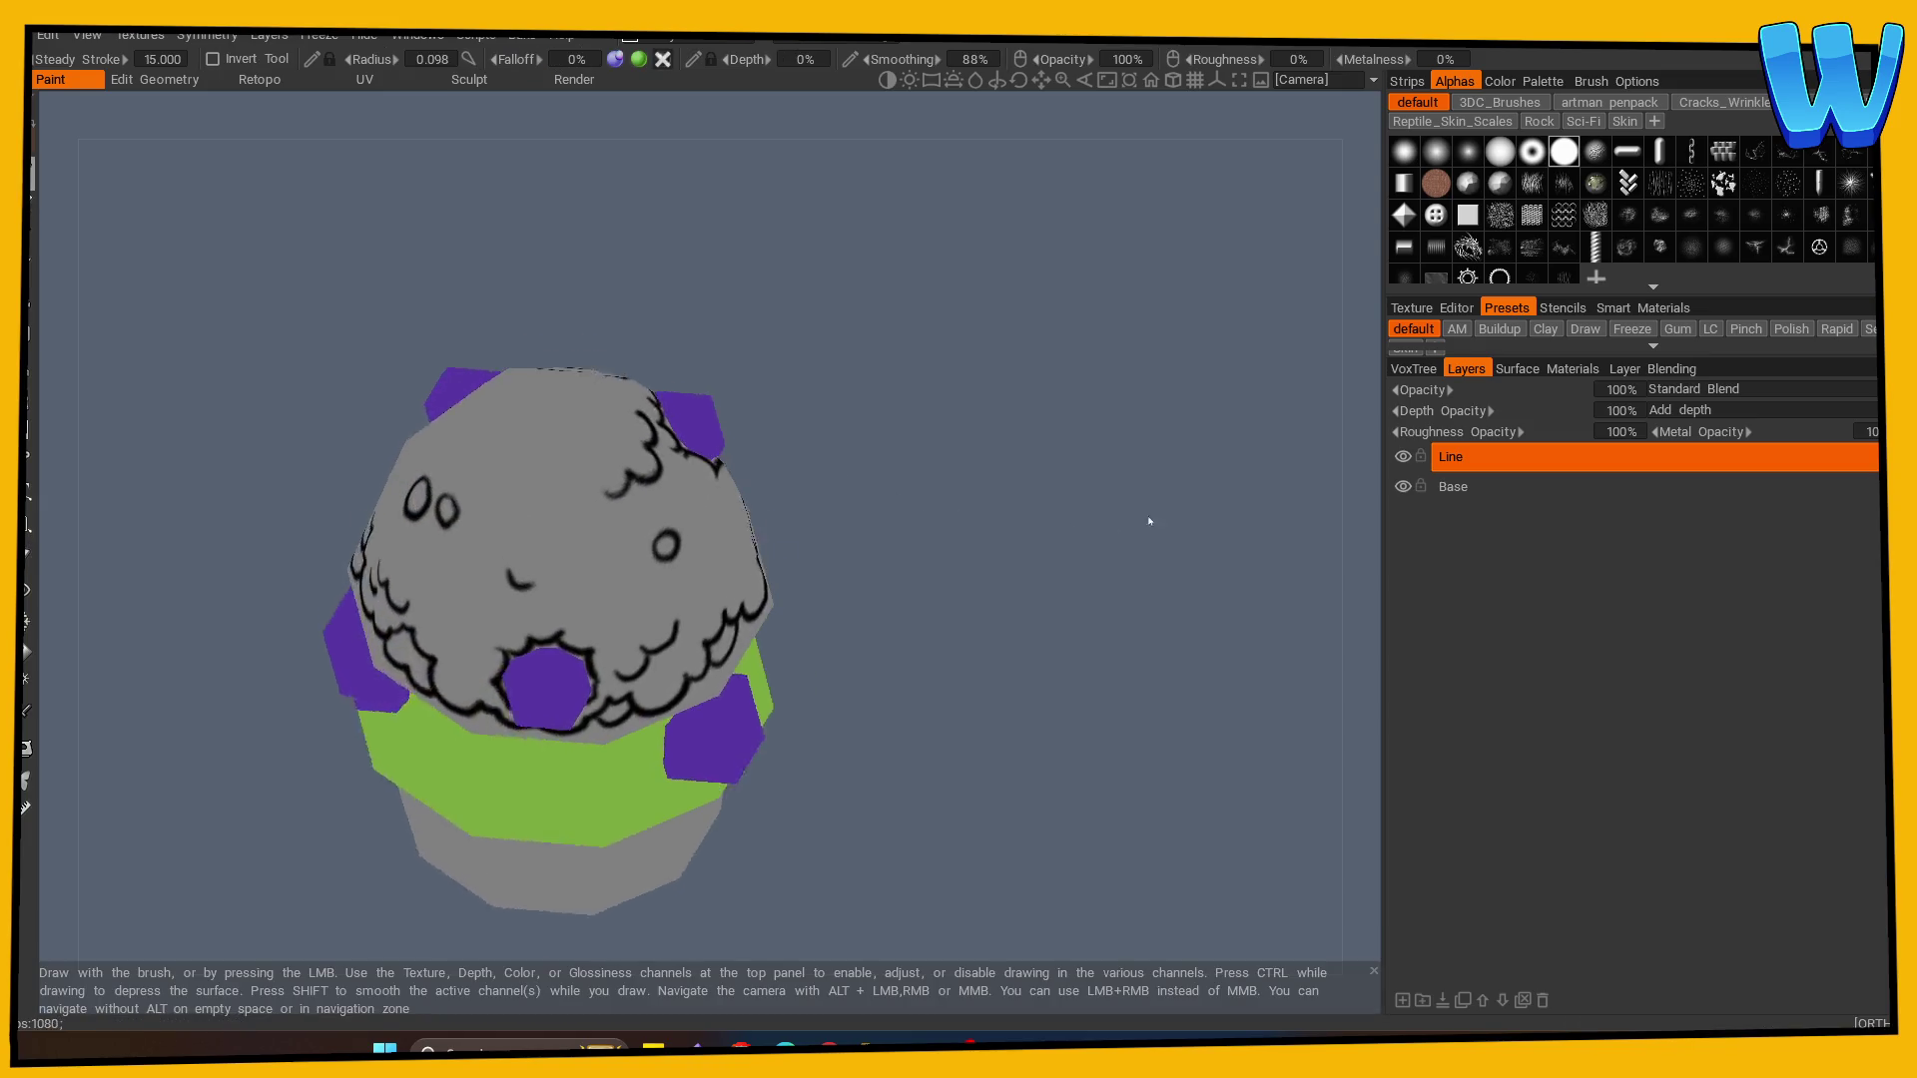
pyautogui.moveTo(505, 483)
pyautogui.mouseDown()
pyautogui.moveTo(528, 515)
pyautogui.moveTo(597, 489)
pyautogui.moveTo(1111, 531)
pyautogui.mouseUp()
pyautogui.moveTo(595, 483); pyautogui.dragTo(868, 543)
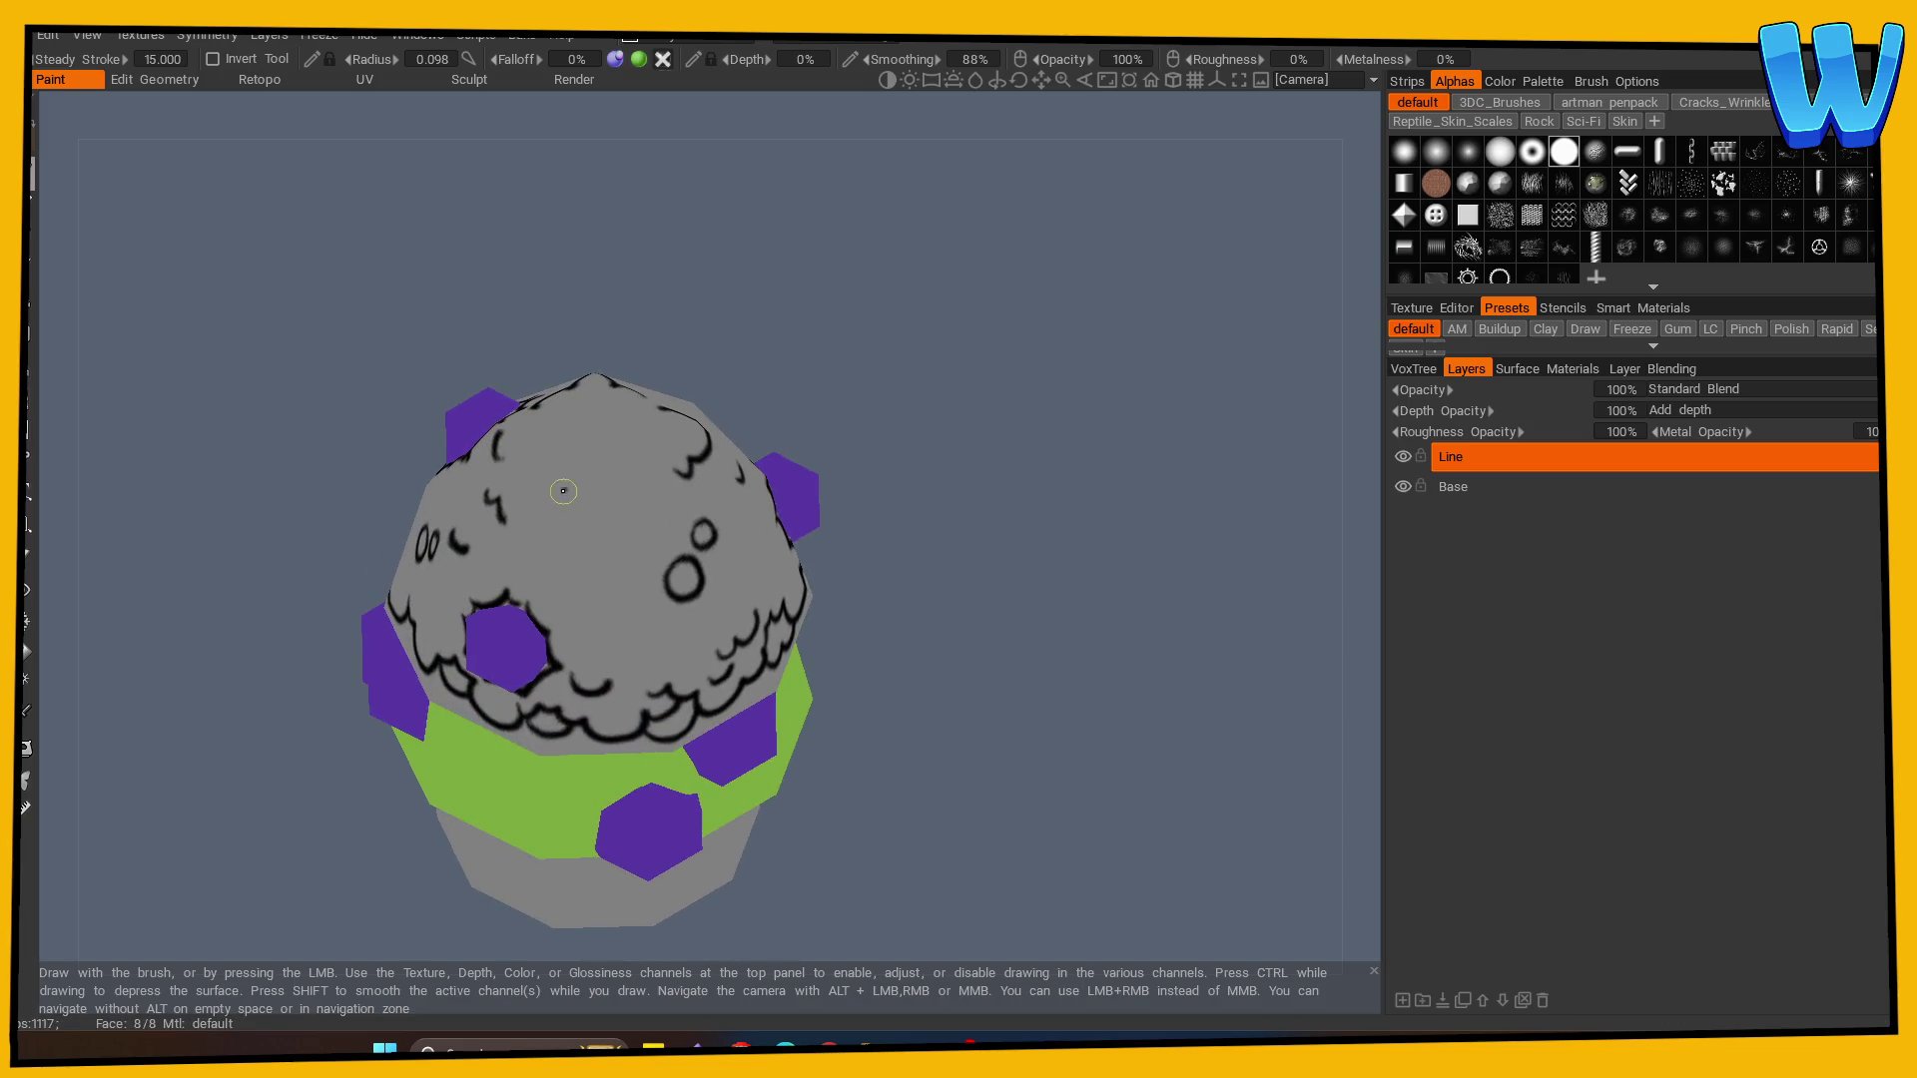
pyautogui.moveTo(563, 491)
pyautogui.mouseDown()
pyautogui.moveTo(604, 534)
pyautogui.moveTo(673, 475)
pyautogui.mouseUp()
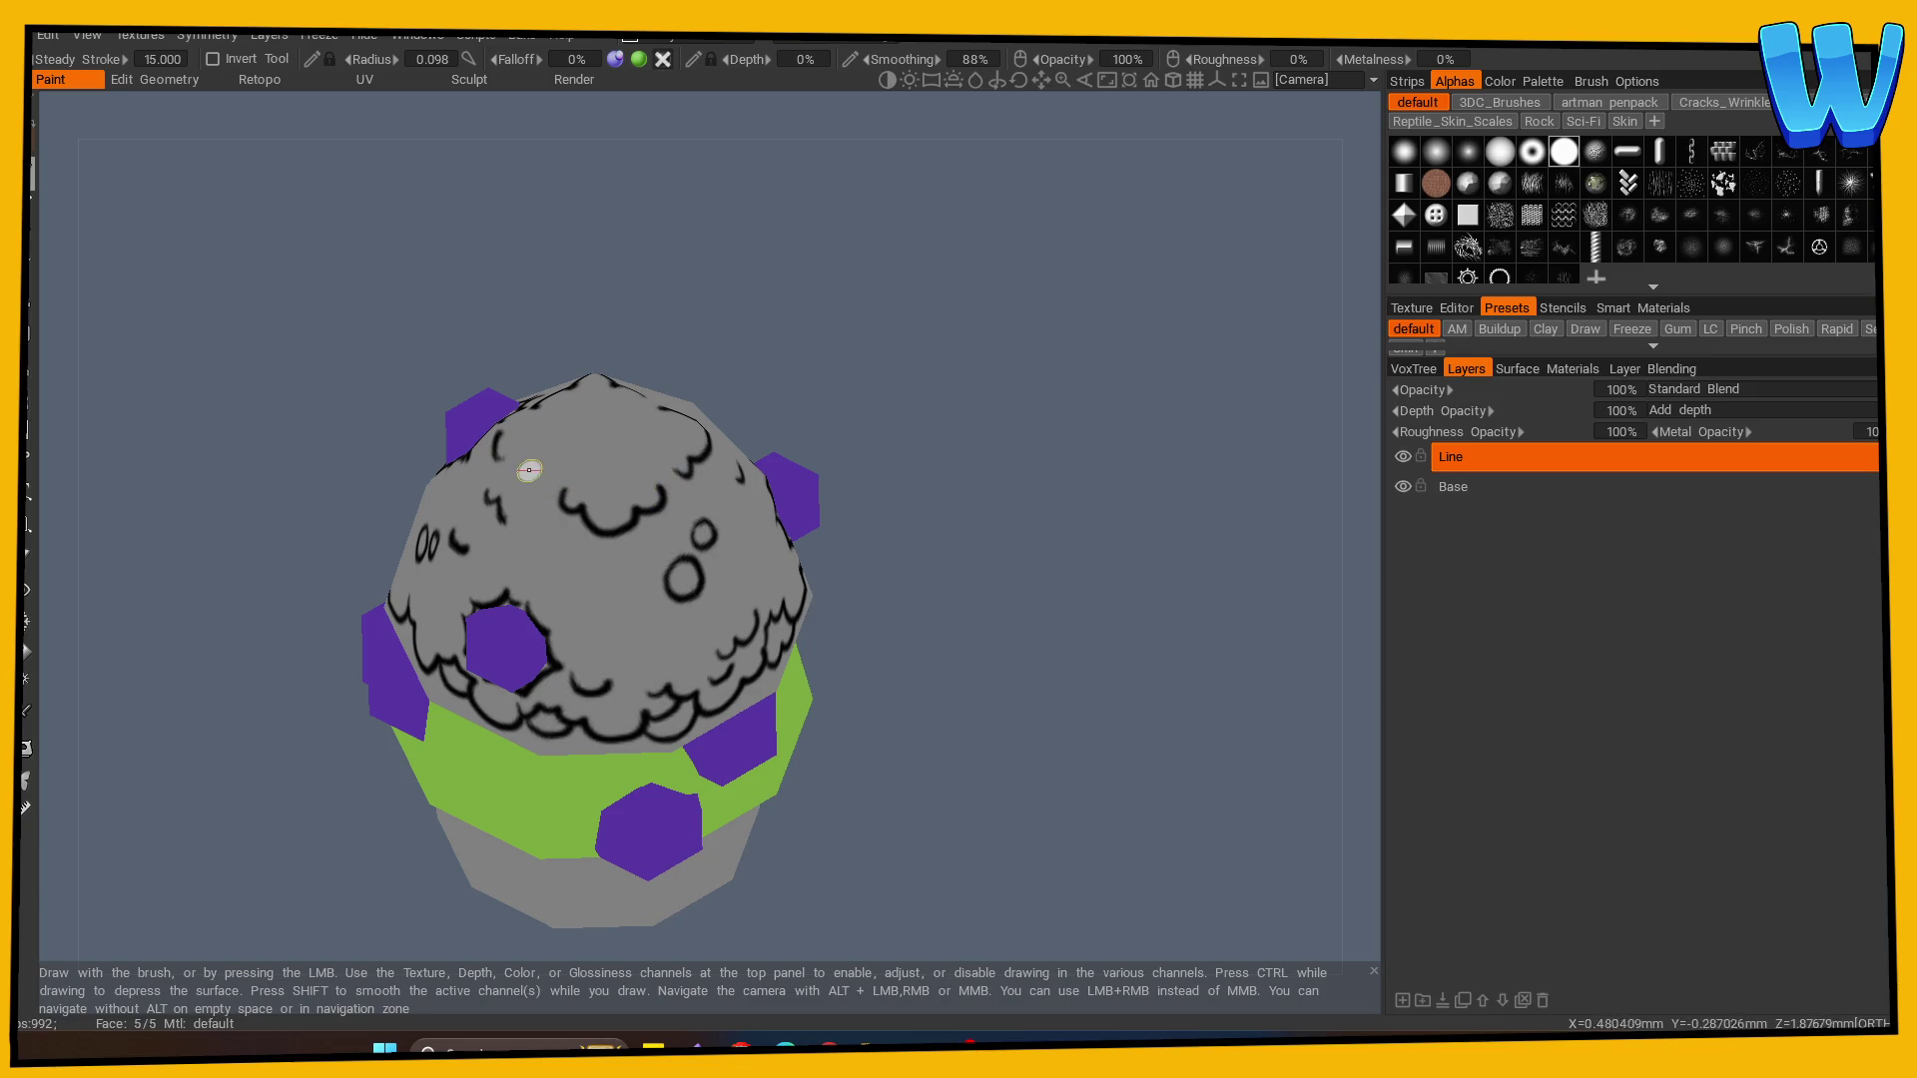
pyautogui.moveTo(539, 479)
pyautogui.mouseDown()
pyautogui.moveTo(931, 679)
pyautogui.moveTo(775, 629)
pyautogui.mouseUp()
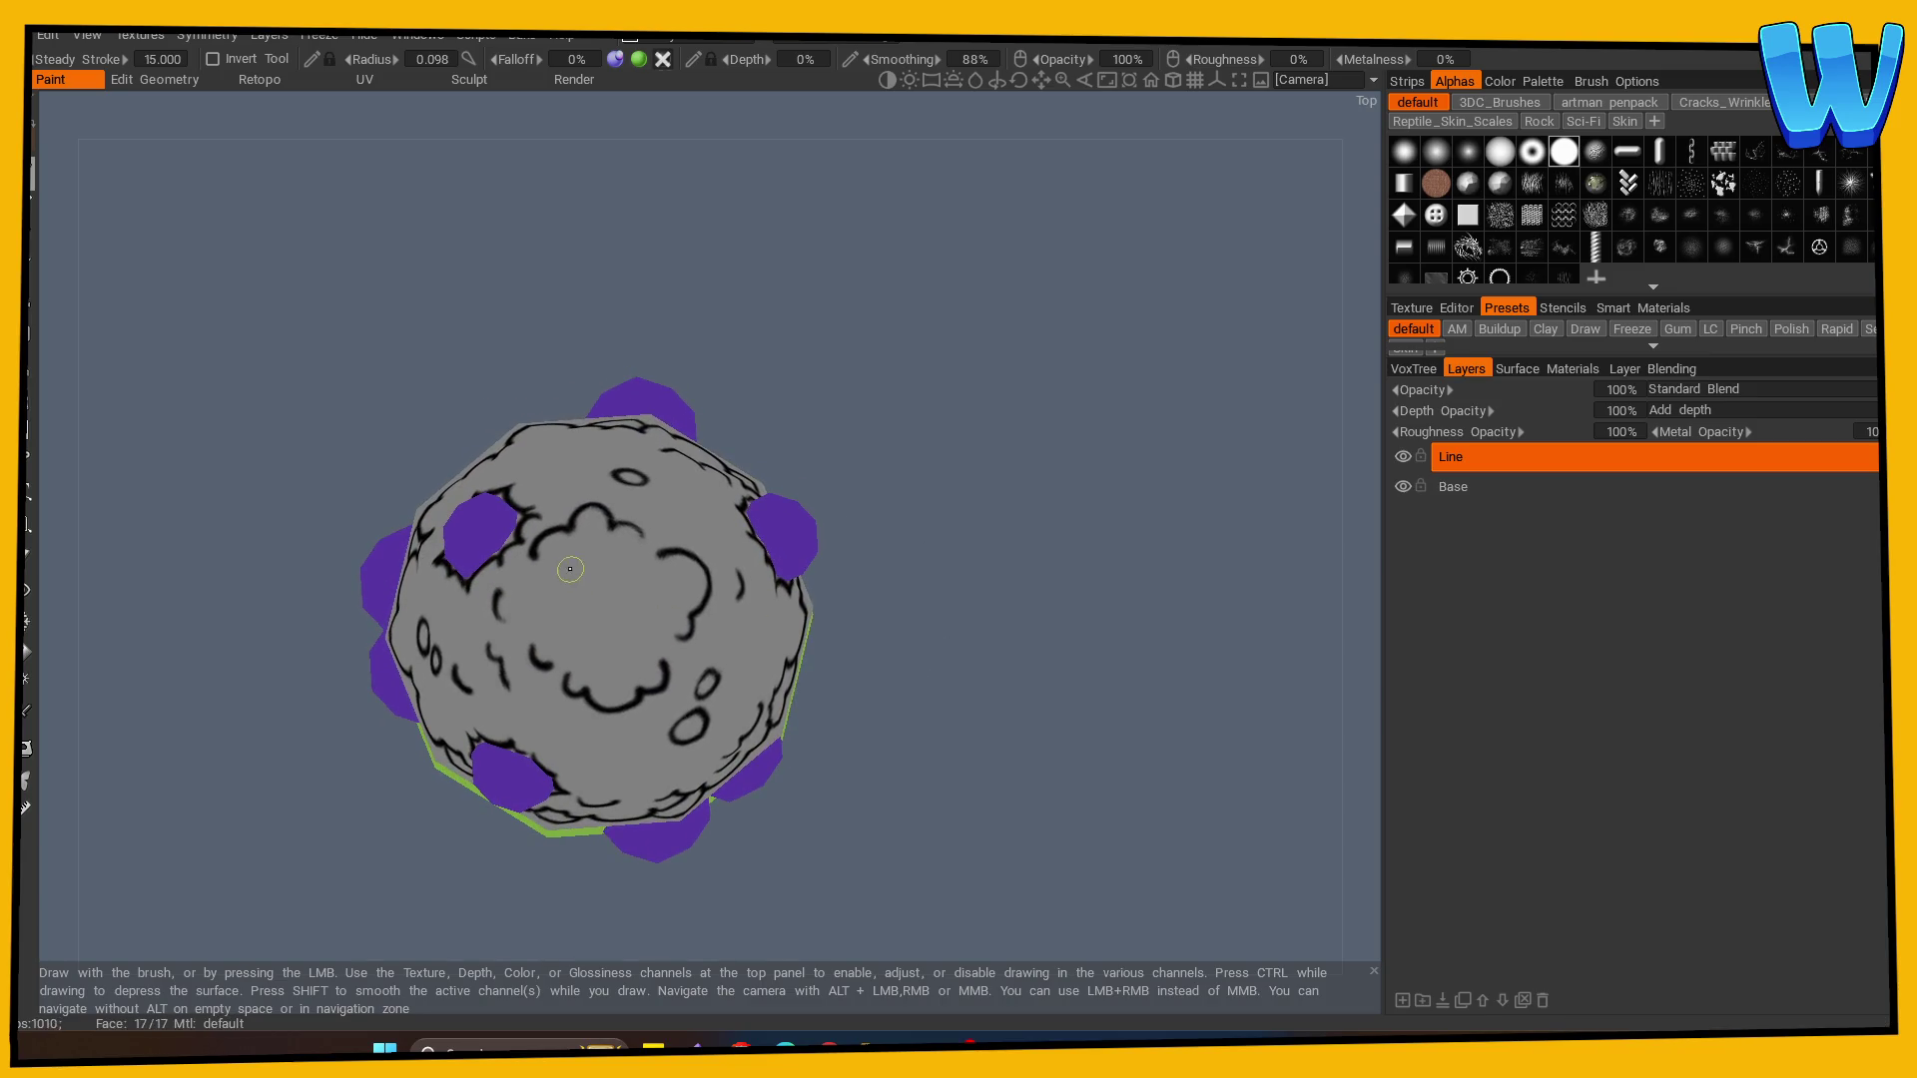
pyautogui.moveTo(570, 569); pyautogui.dragTo(554, 634)
pyautogui.moveTo(633, 578)
pyautogui.mouseDown()
pyautogui.moveTo(606, 646)
pyautogui.moveTo(633, 620)
pyautogui.moveTo(625, 569)
pyautogui.moveTo(635, 589)
pyautogui.mouseUp()
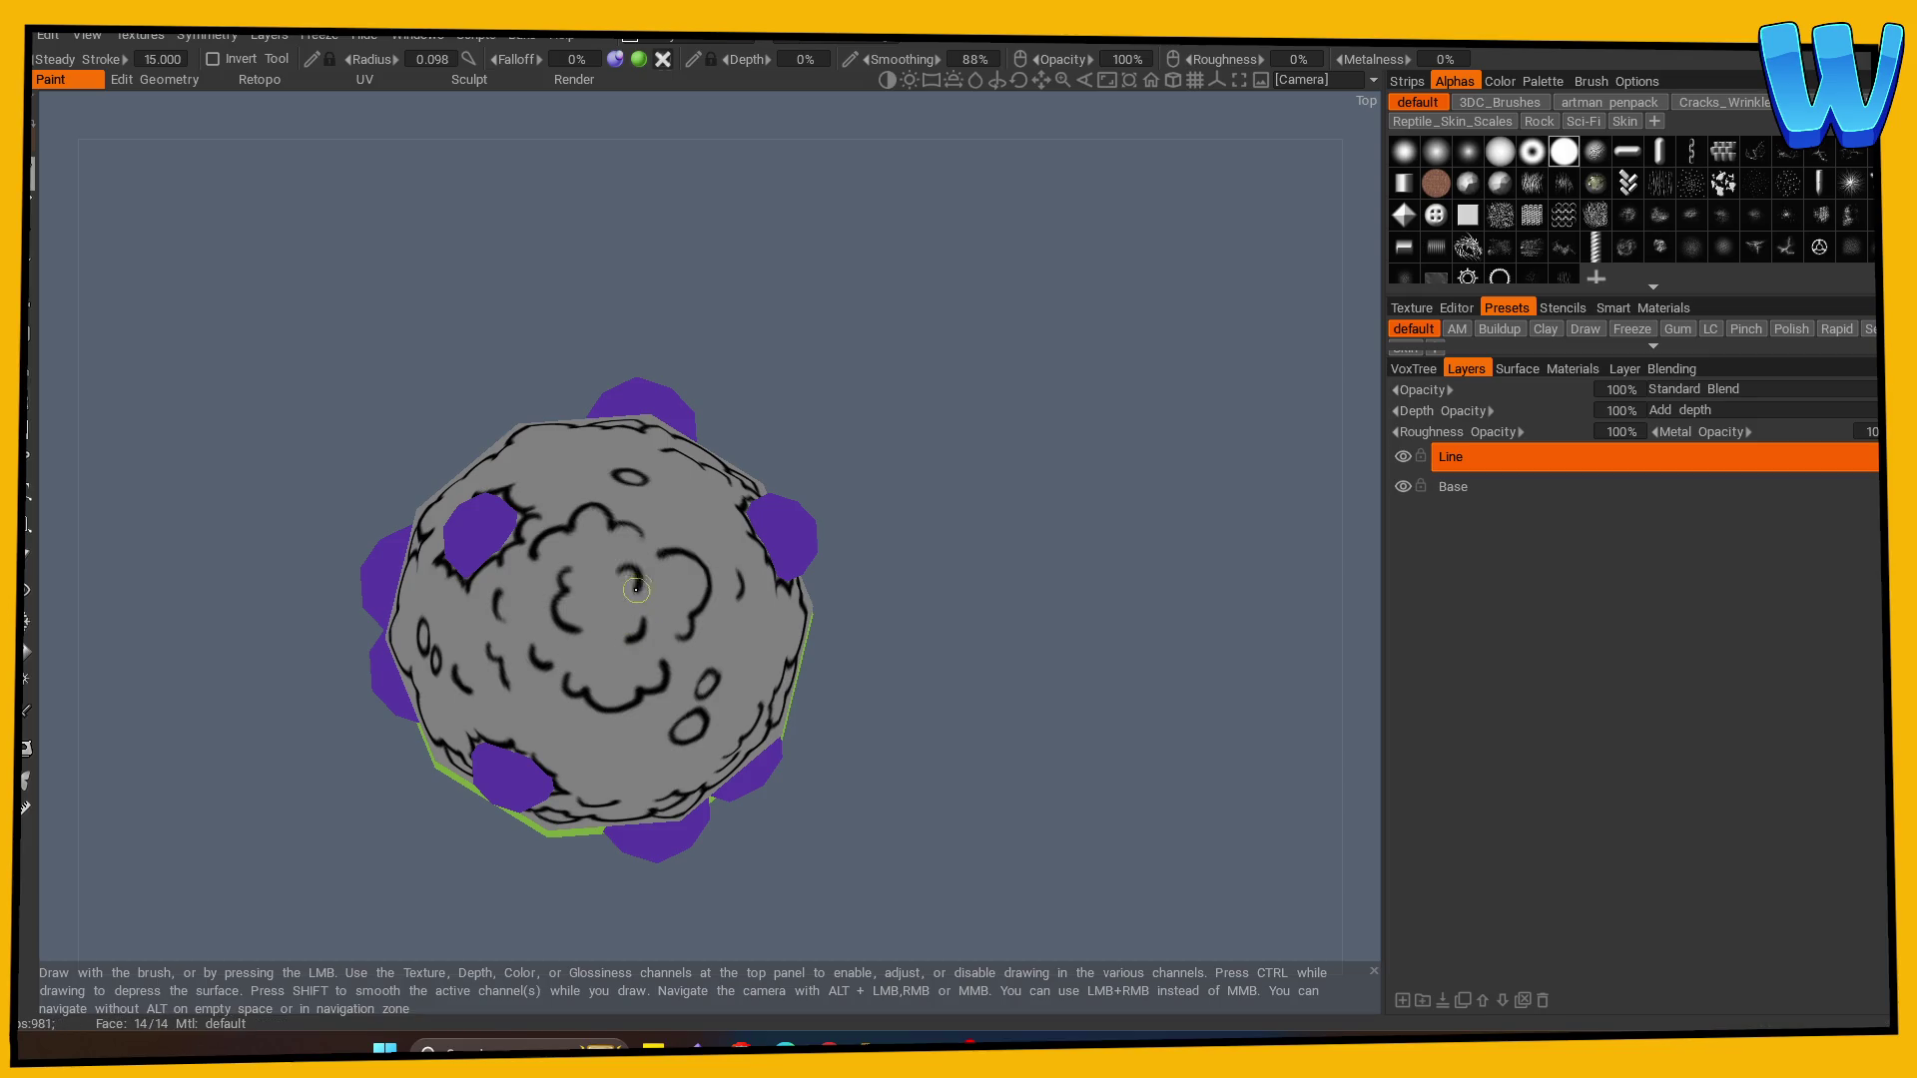
pyautogui.moveTo(1068, 669)
pyautogui.mouseDown()
pyautogui.moveTo(735, 805)
pyautogui.moveTo(735, 706)
pyautogui.moveTo(886, 672)
pyautogui.moveTo(967, 719)
pyautogui.mouseUp()
pyautogui.scroll(3, 968, 719)
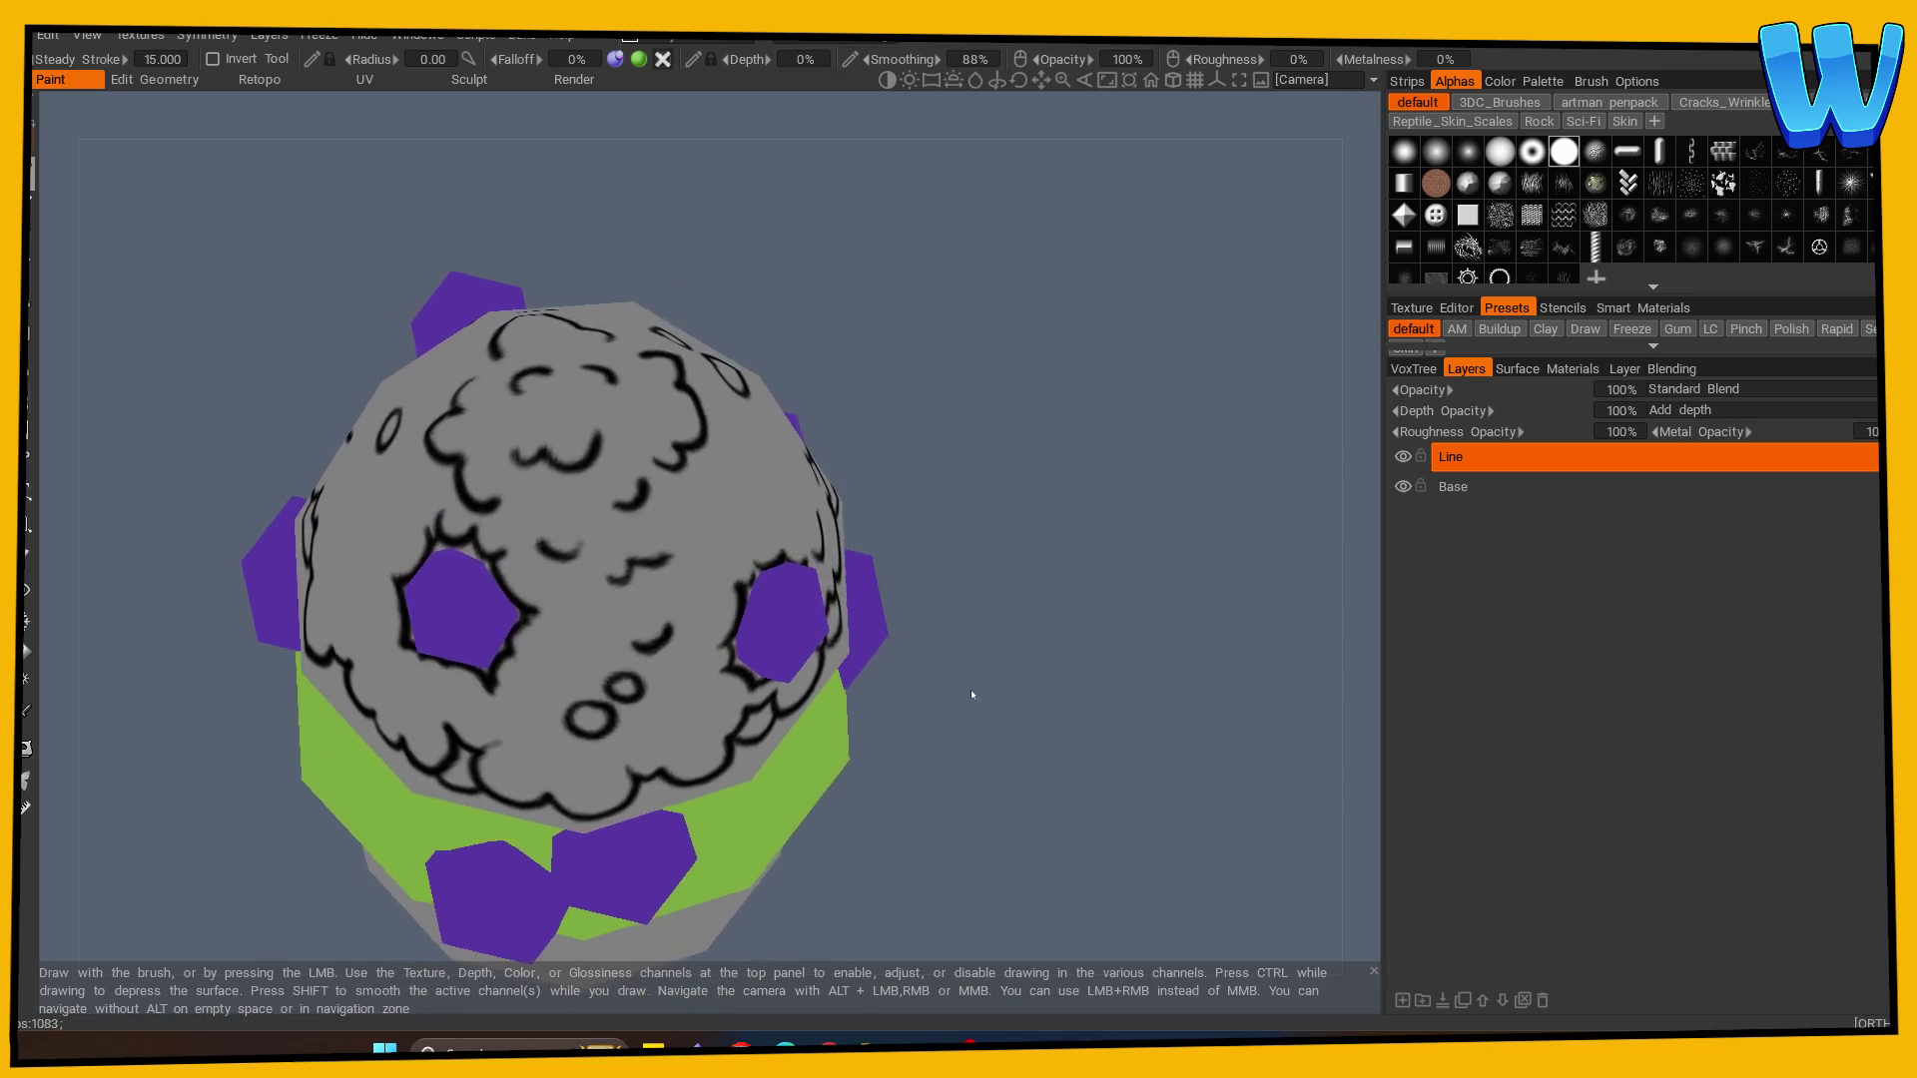
pyautogui.click(27, 555)
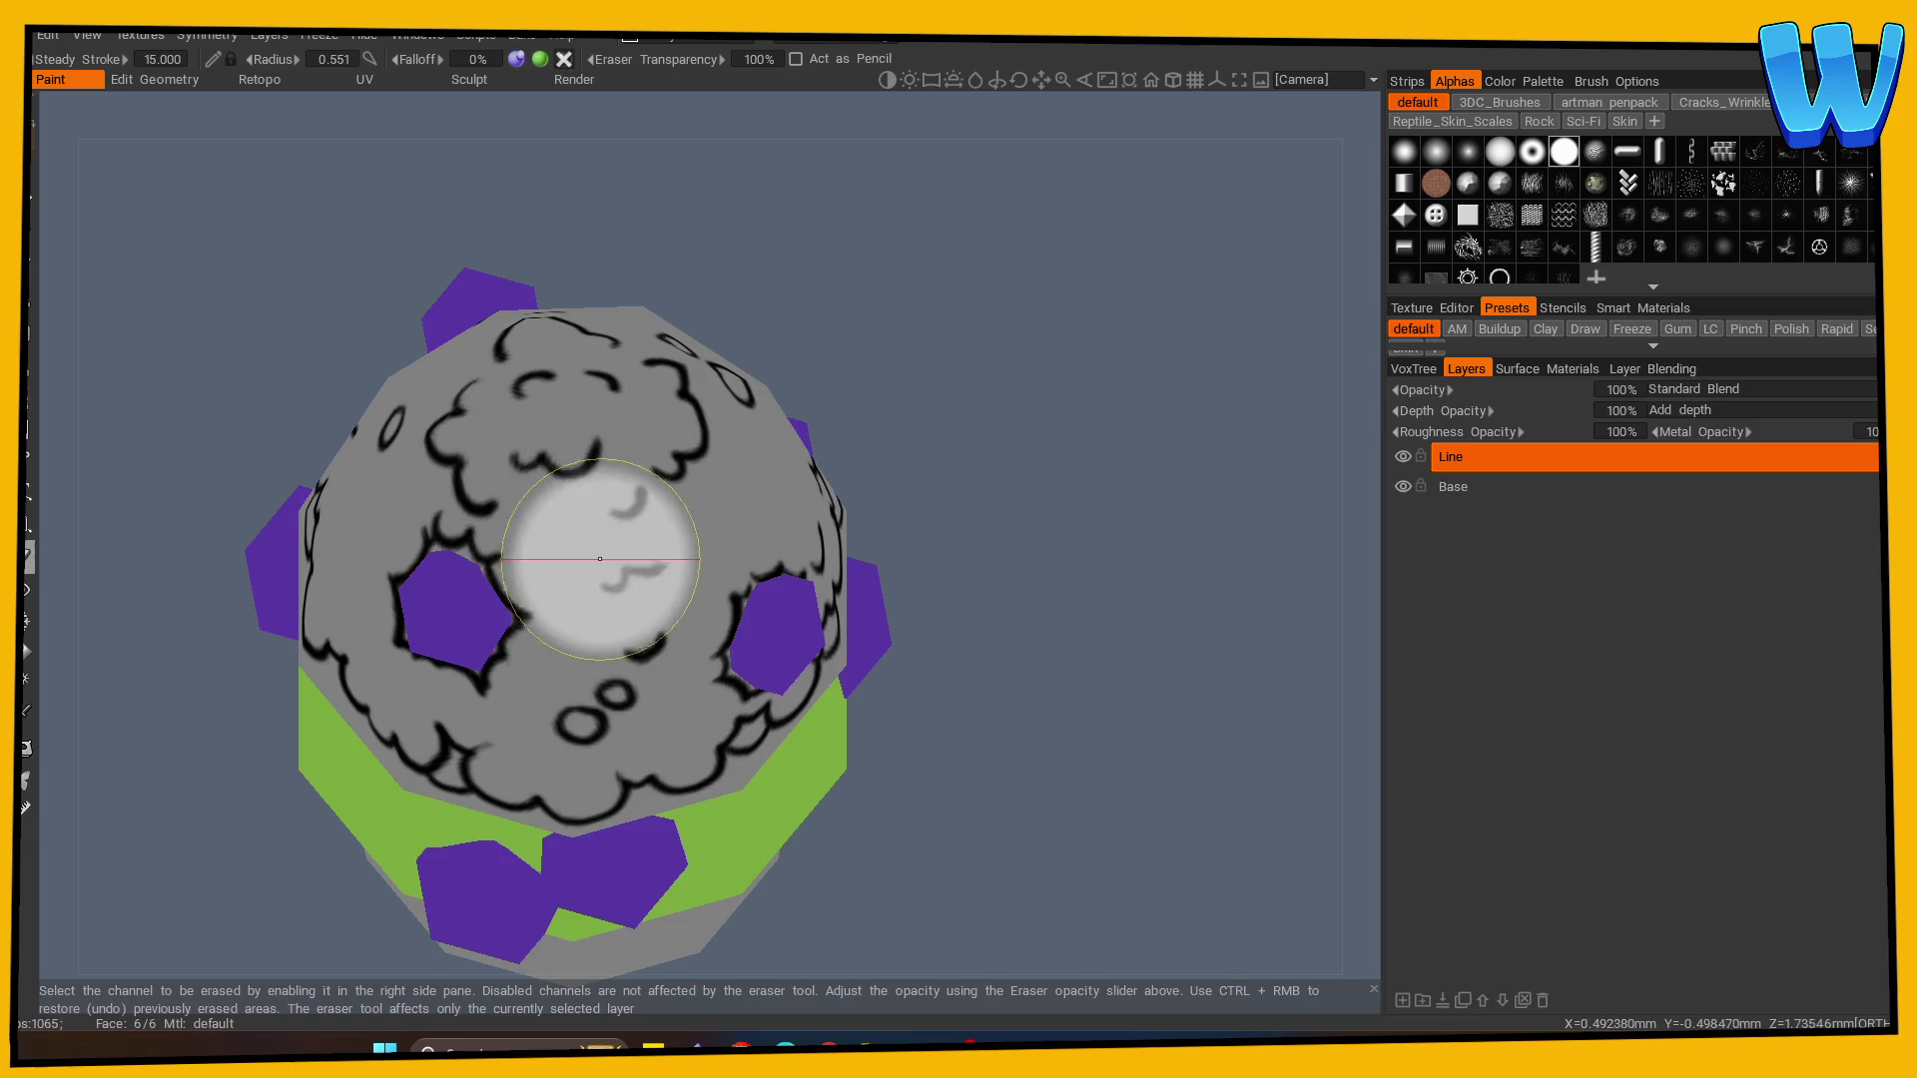
pyautogui.click(30, 205)
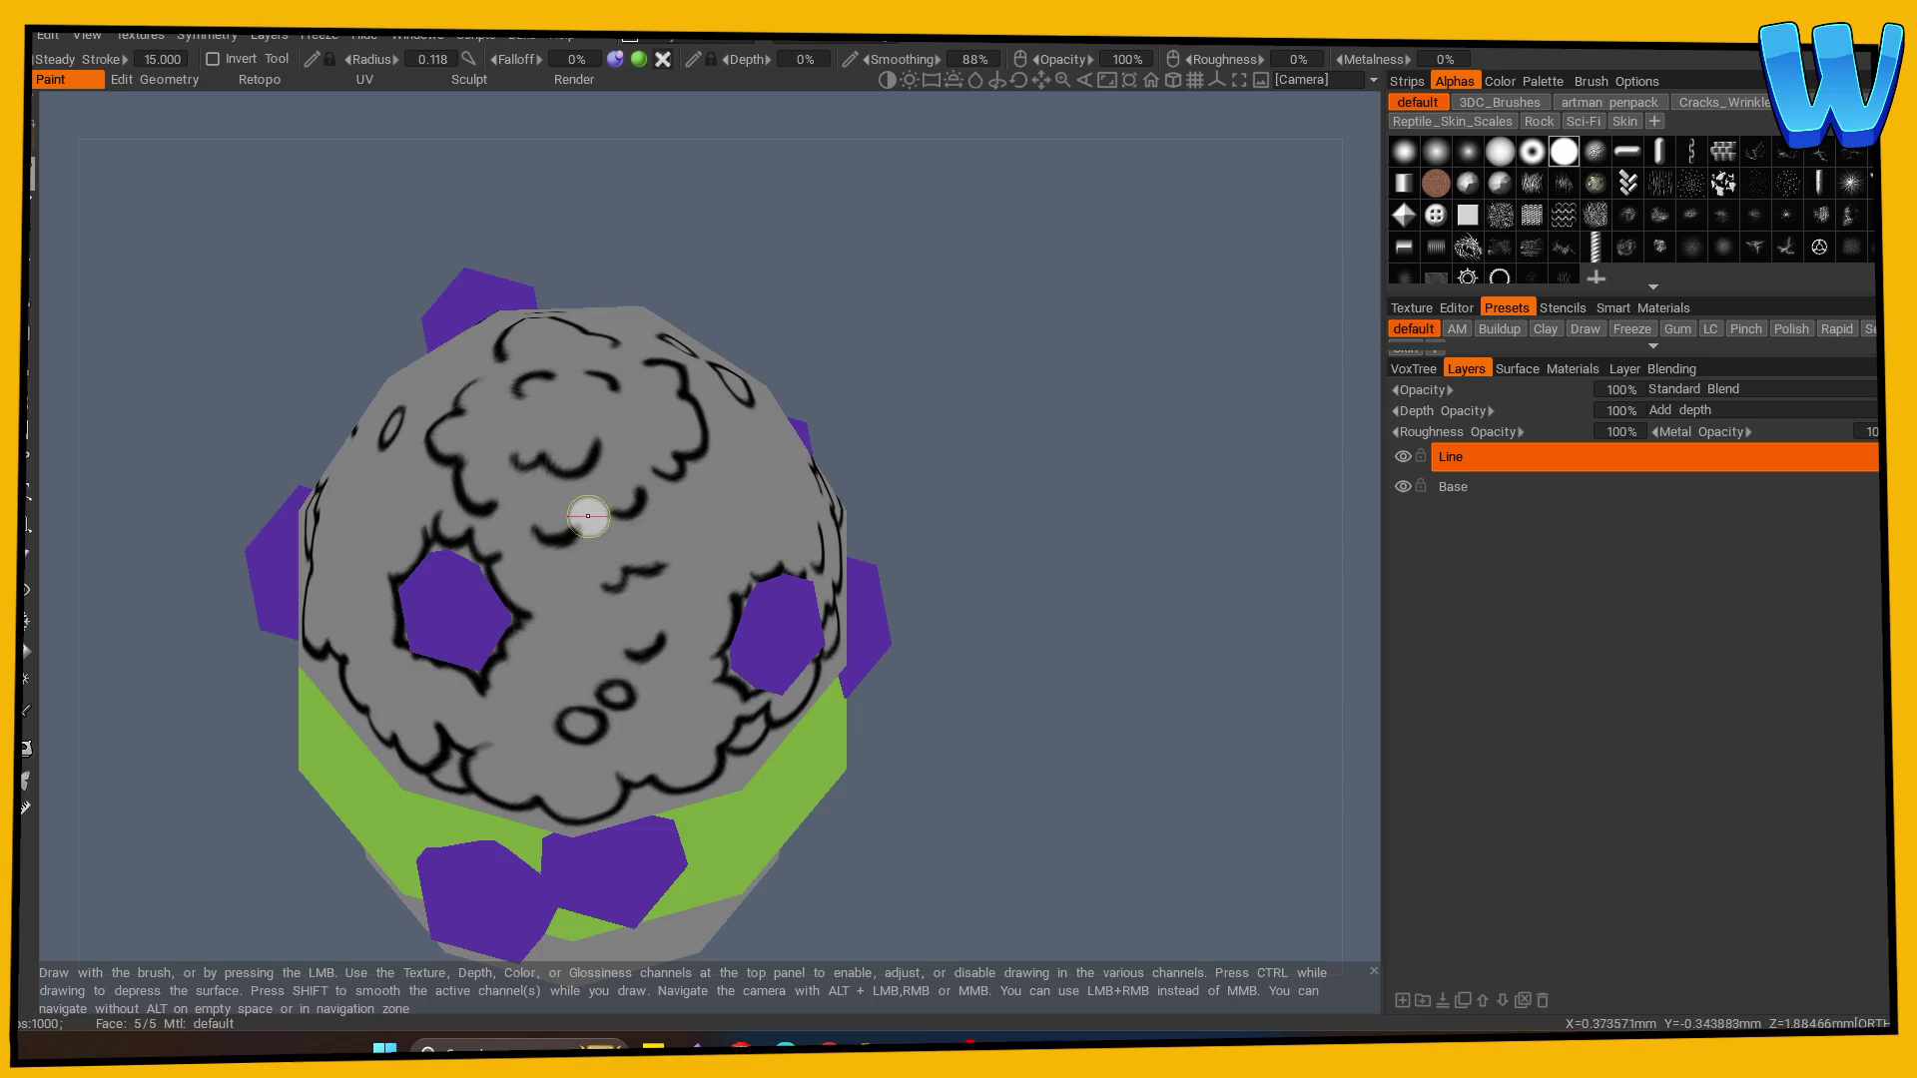
pyautogui.moveTo(1014, 545); pyautogui.dragTo(984, 569)
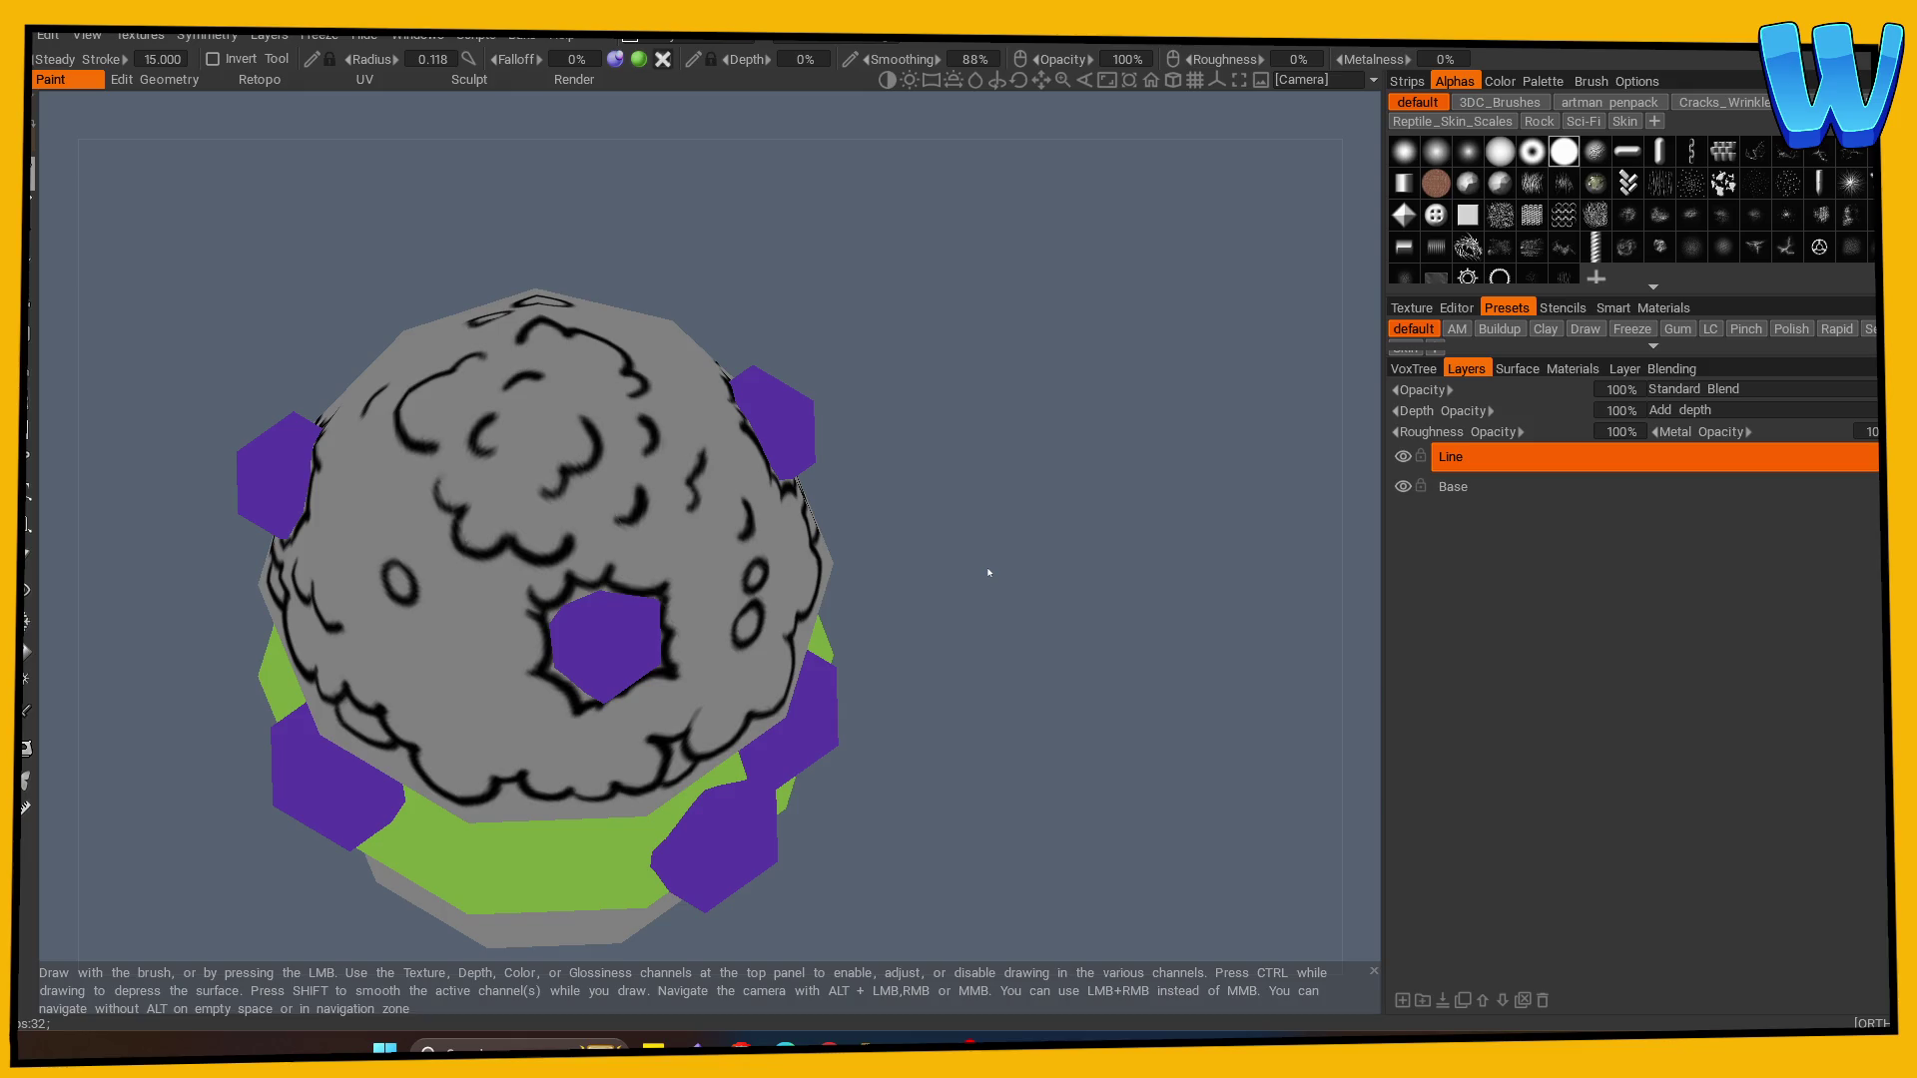
pyautogui.moveTo(992, 722)
pyautogui.mouseDown()
pyautogui.moveTo(1134, 728)
pyautogui.moveTo(911, 586)
pyautogui.mouseUp()
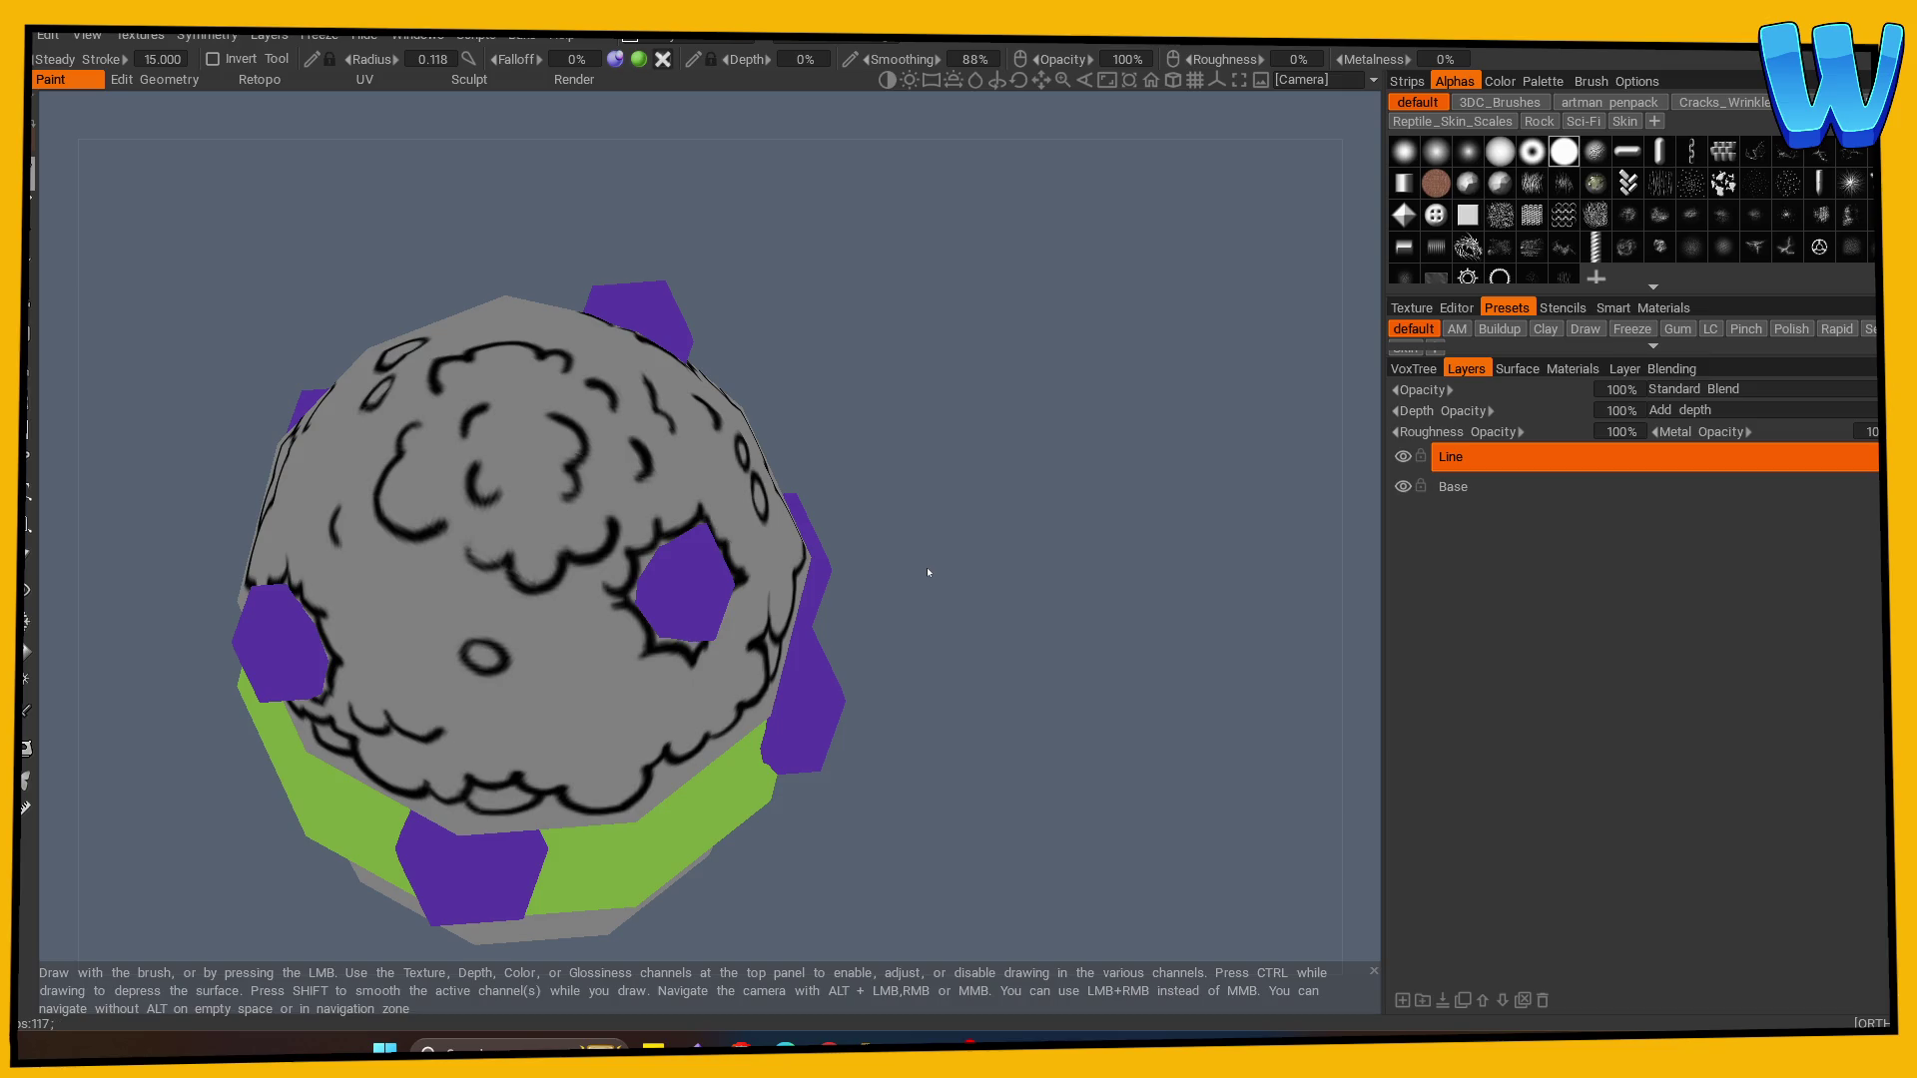
pyautogui.moveTo(928, 572)
pyautogui.mouseDown()
pyautogui.moveTo(992, 672)
pyautogui.moveTo(1108, 616)
pyautogui.moveTo(1009, 687)
pyautogui.moveTo(972, 687)
pyautogui.moveTo(988, 663)
pyautogui.mouseUp()
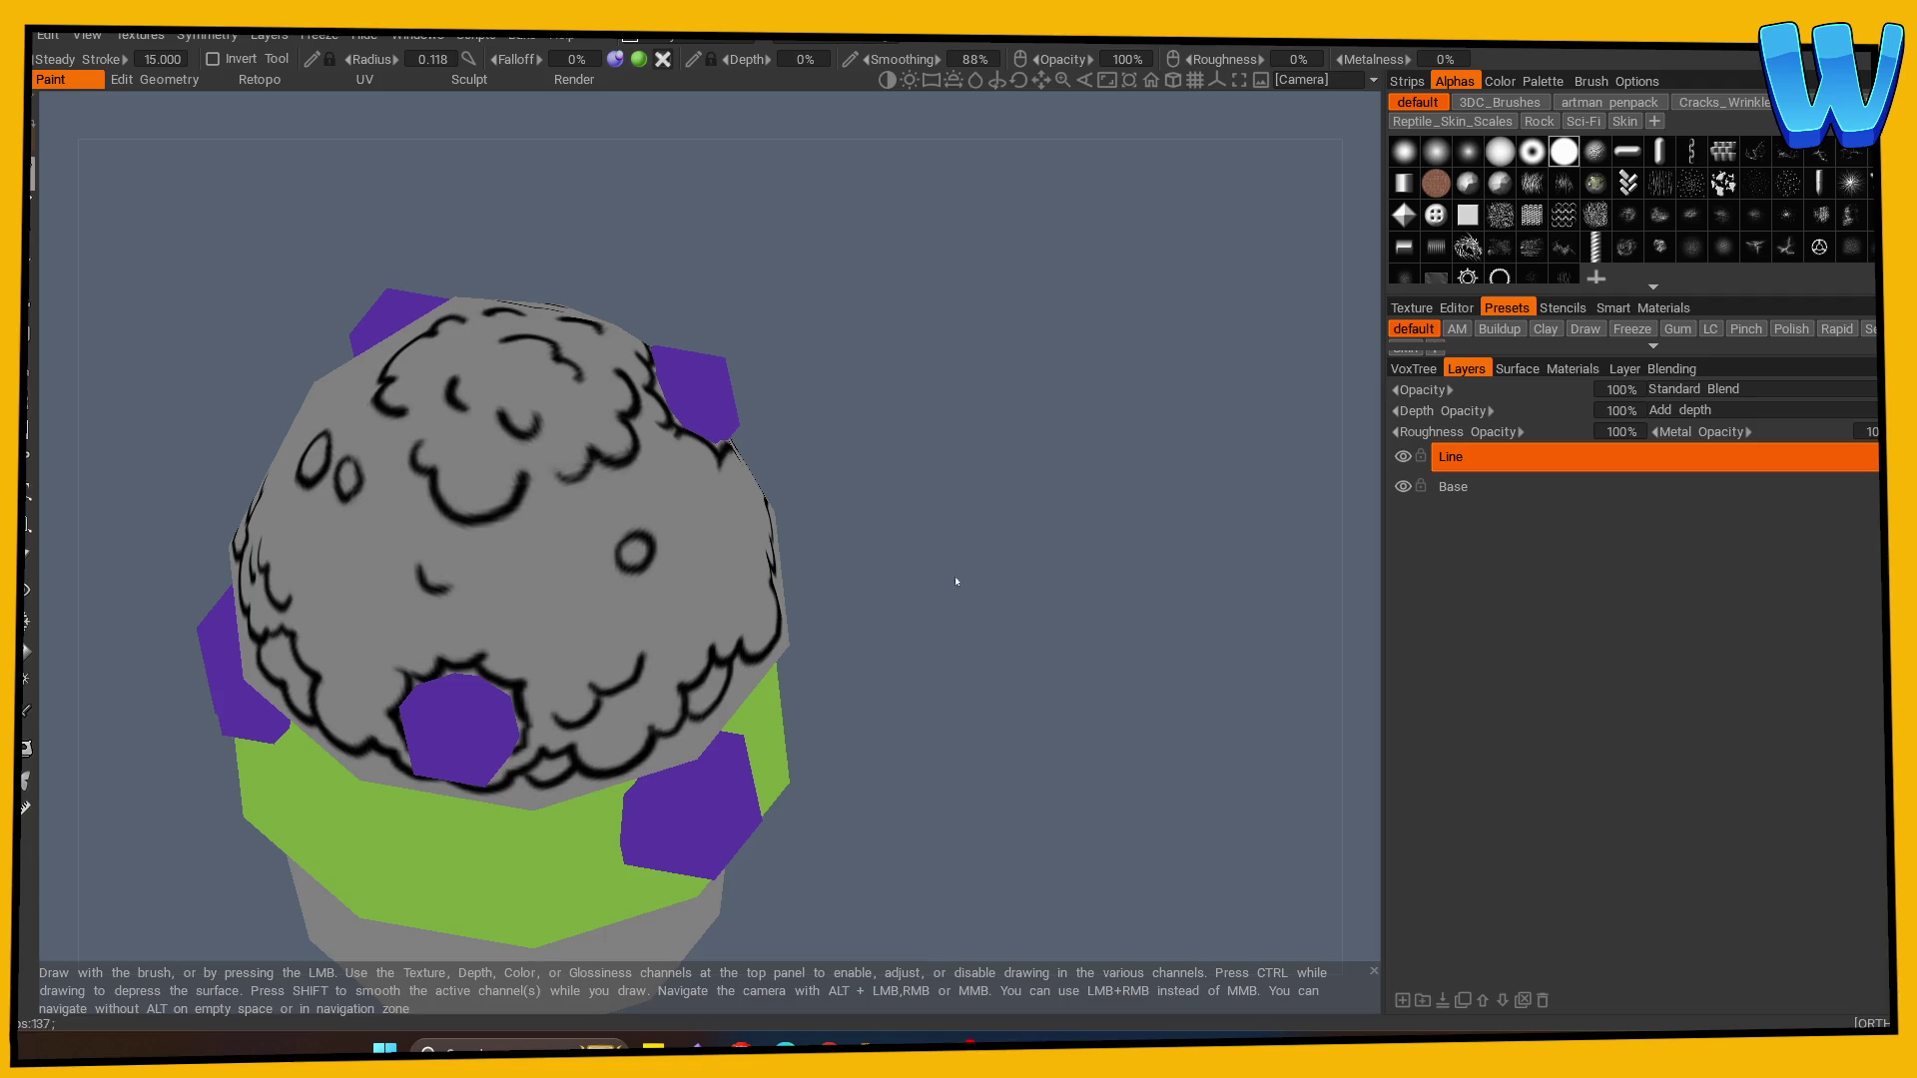
pyautogui.moveTo(951, 582)
pyautogui.mouseDown()
pyautogui.moveTo(959, 479)
pyautogui.moveTo(933, 539)
pyautogui.moveTo(937, 515)
pyautogui.mouseUp()
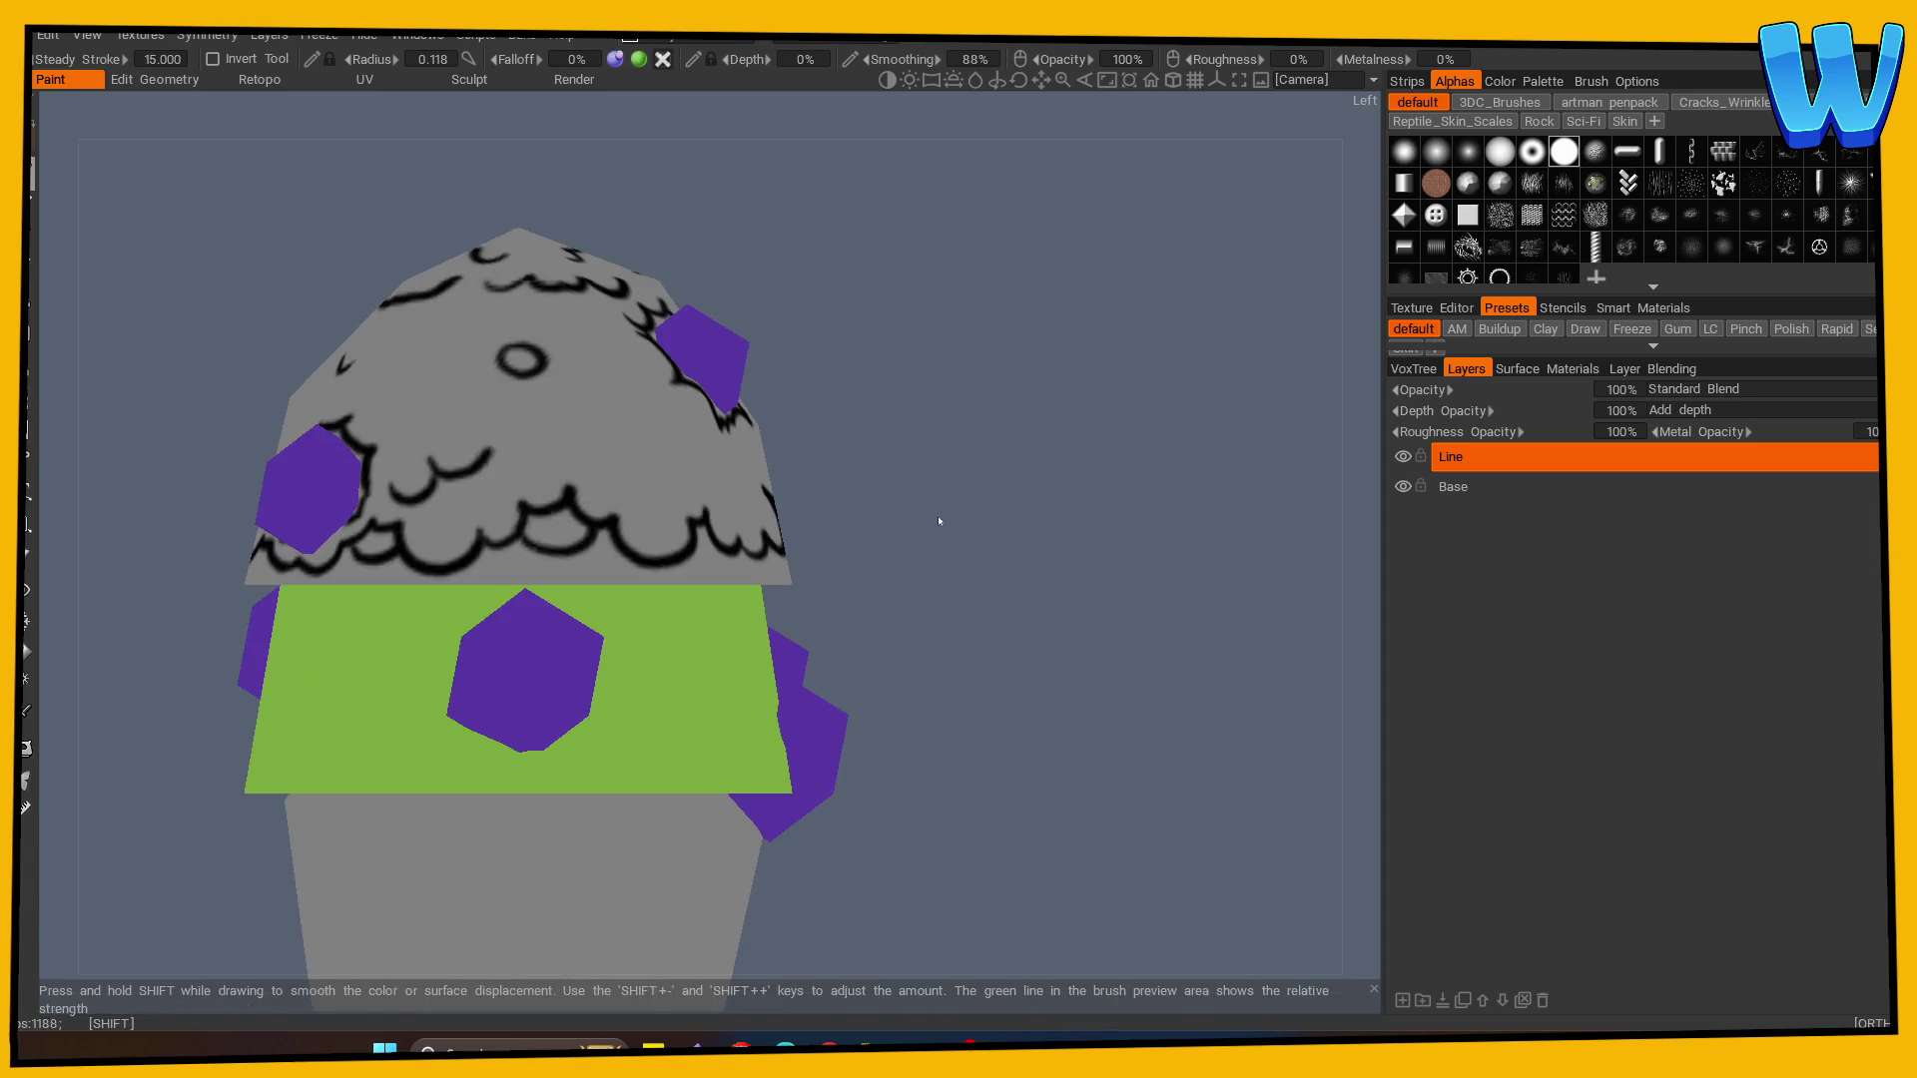